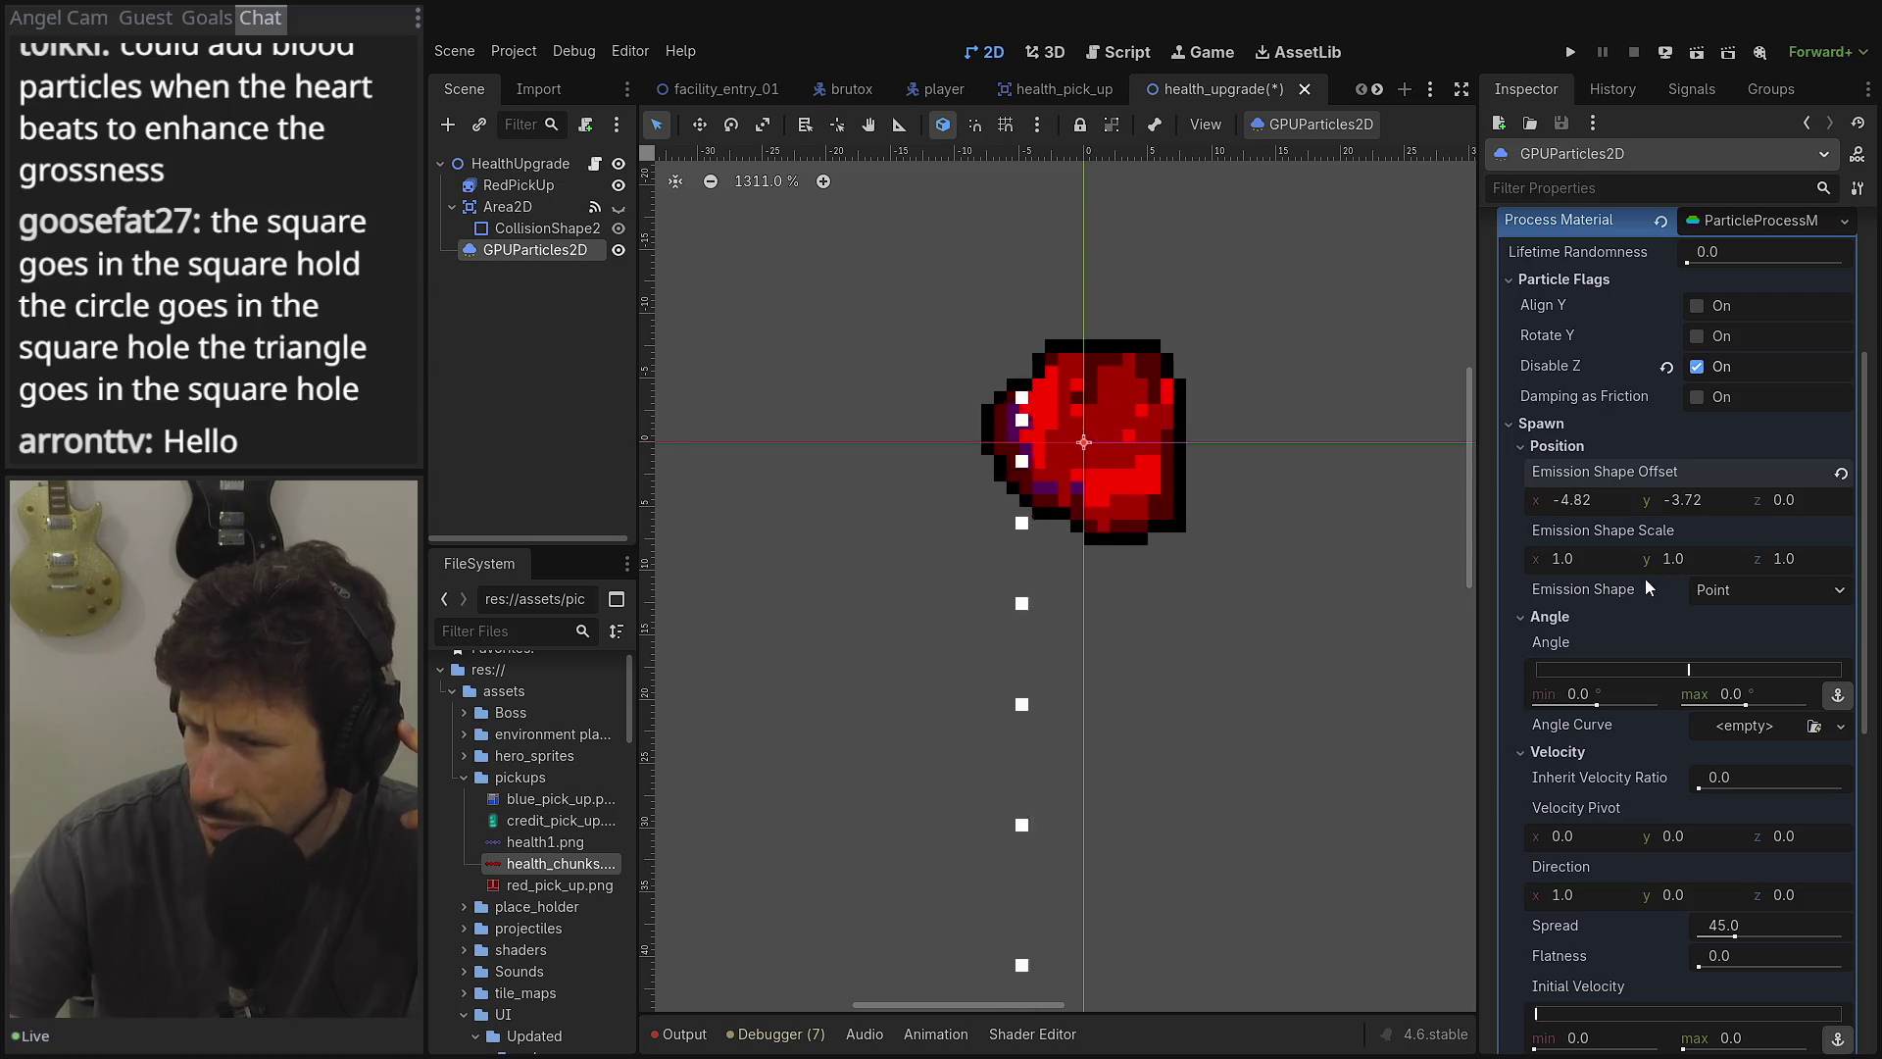
Switch the emission shape to a sphere of radius 6.8, with the offset reset to (0, 0).
{"action": "left_click", "coordinate": [1757, 588]}
{"action": "left_click", "coordinate": [1754, 649]}
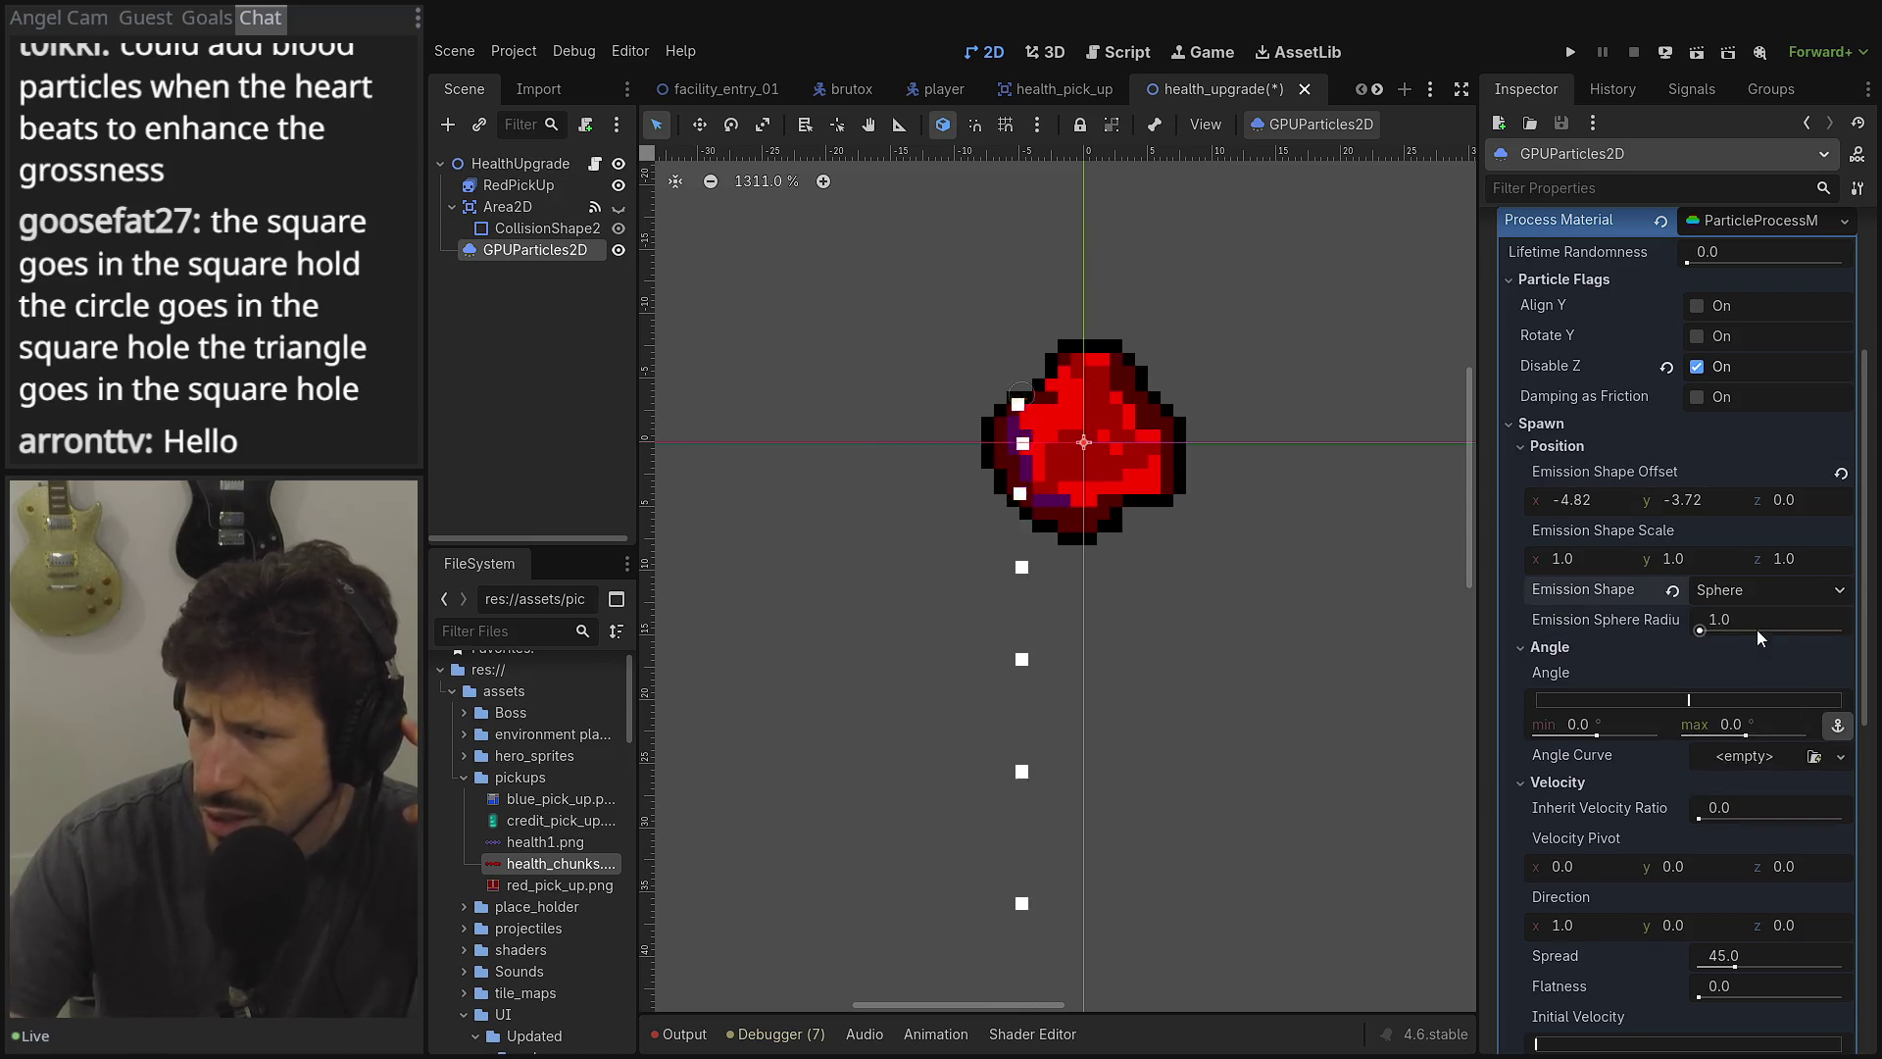
{"action": "left_click_drag", "start_coordinate": [1744, 620], "coordinate": [1794, 621]}
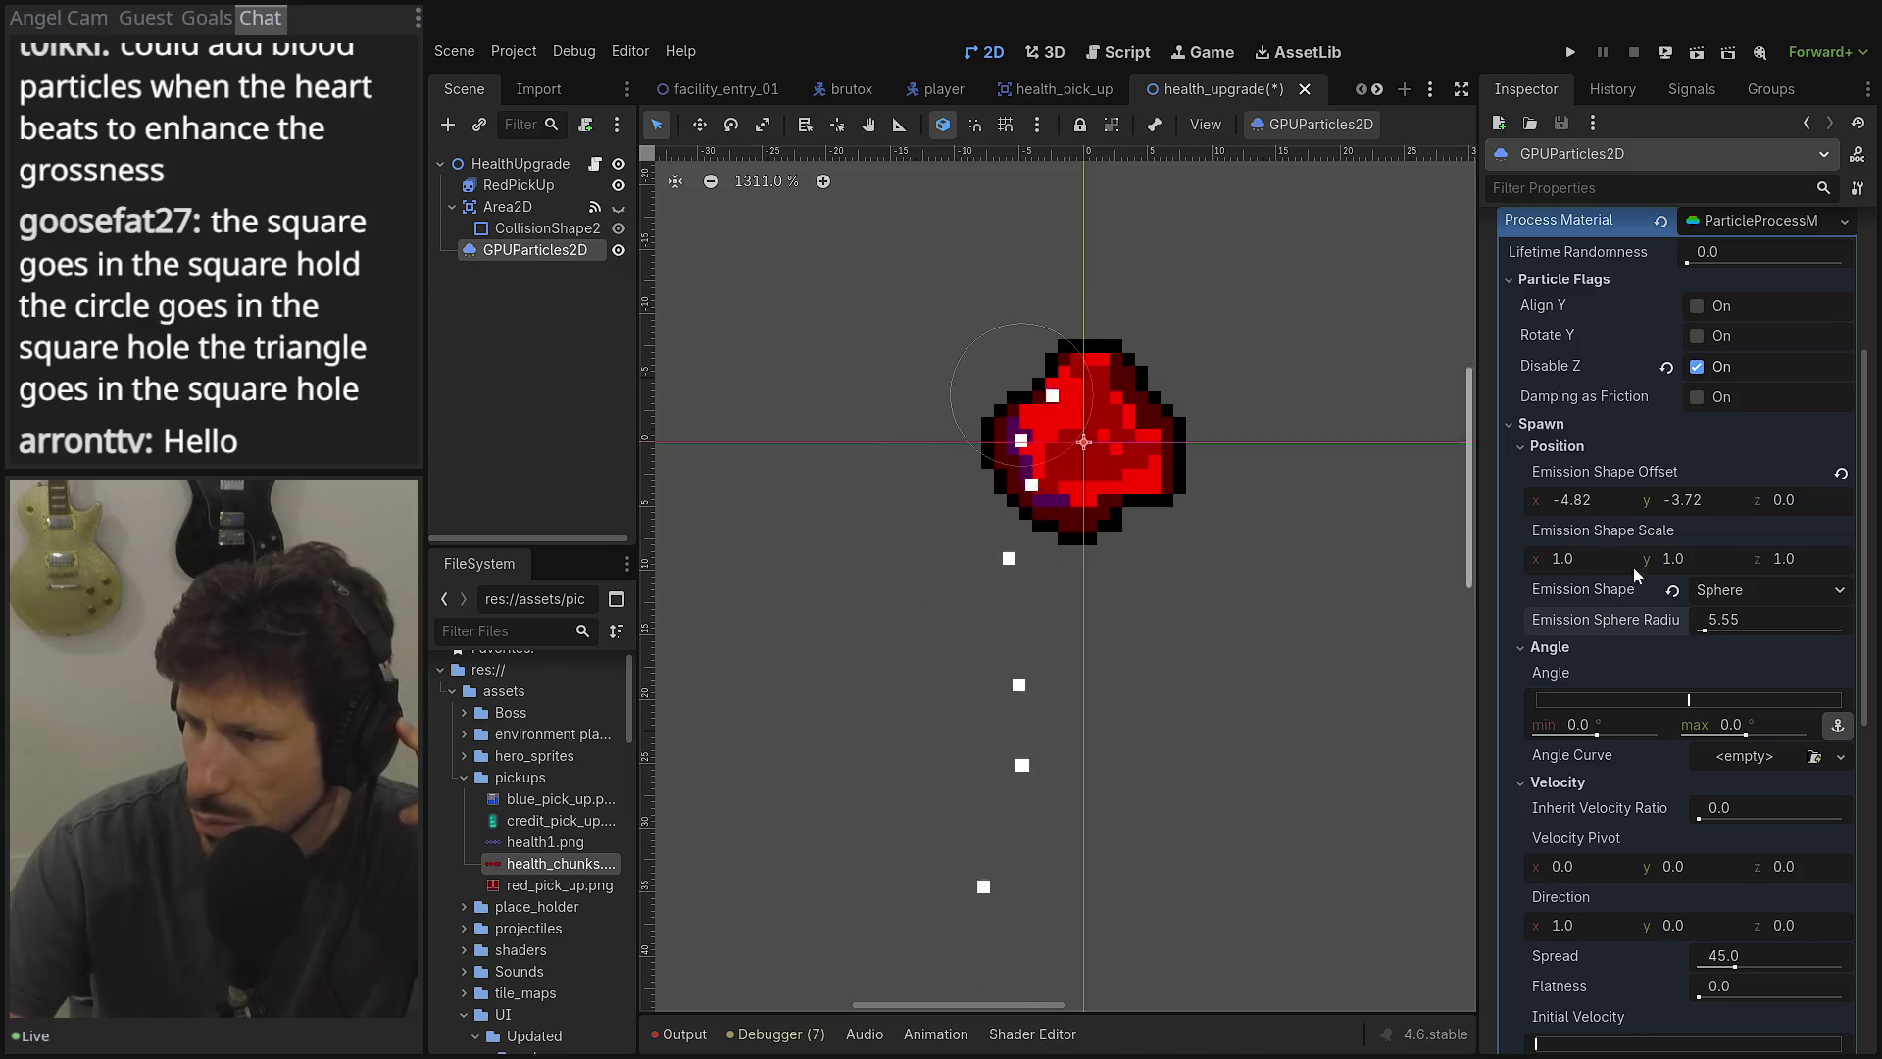
{"action": "left_click", "coordinate": [1841, 474]}
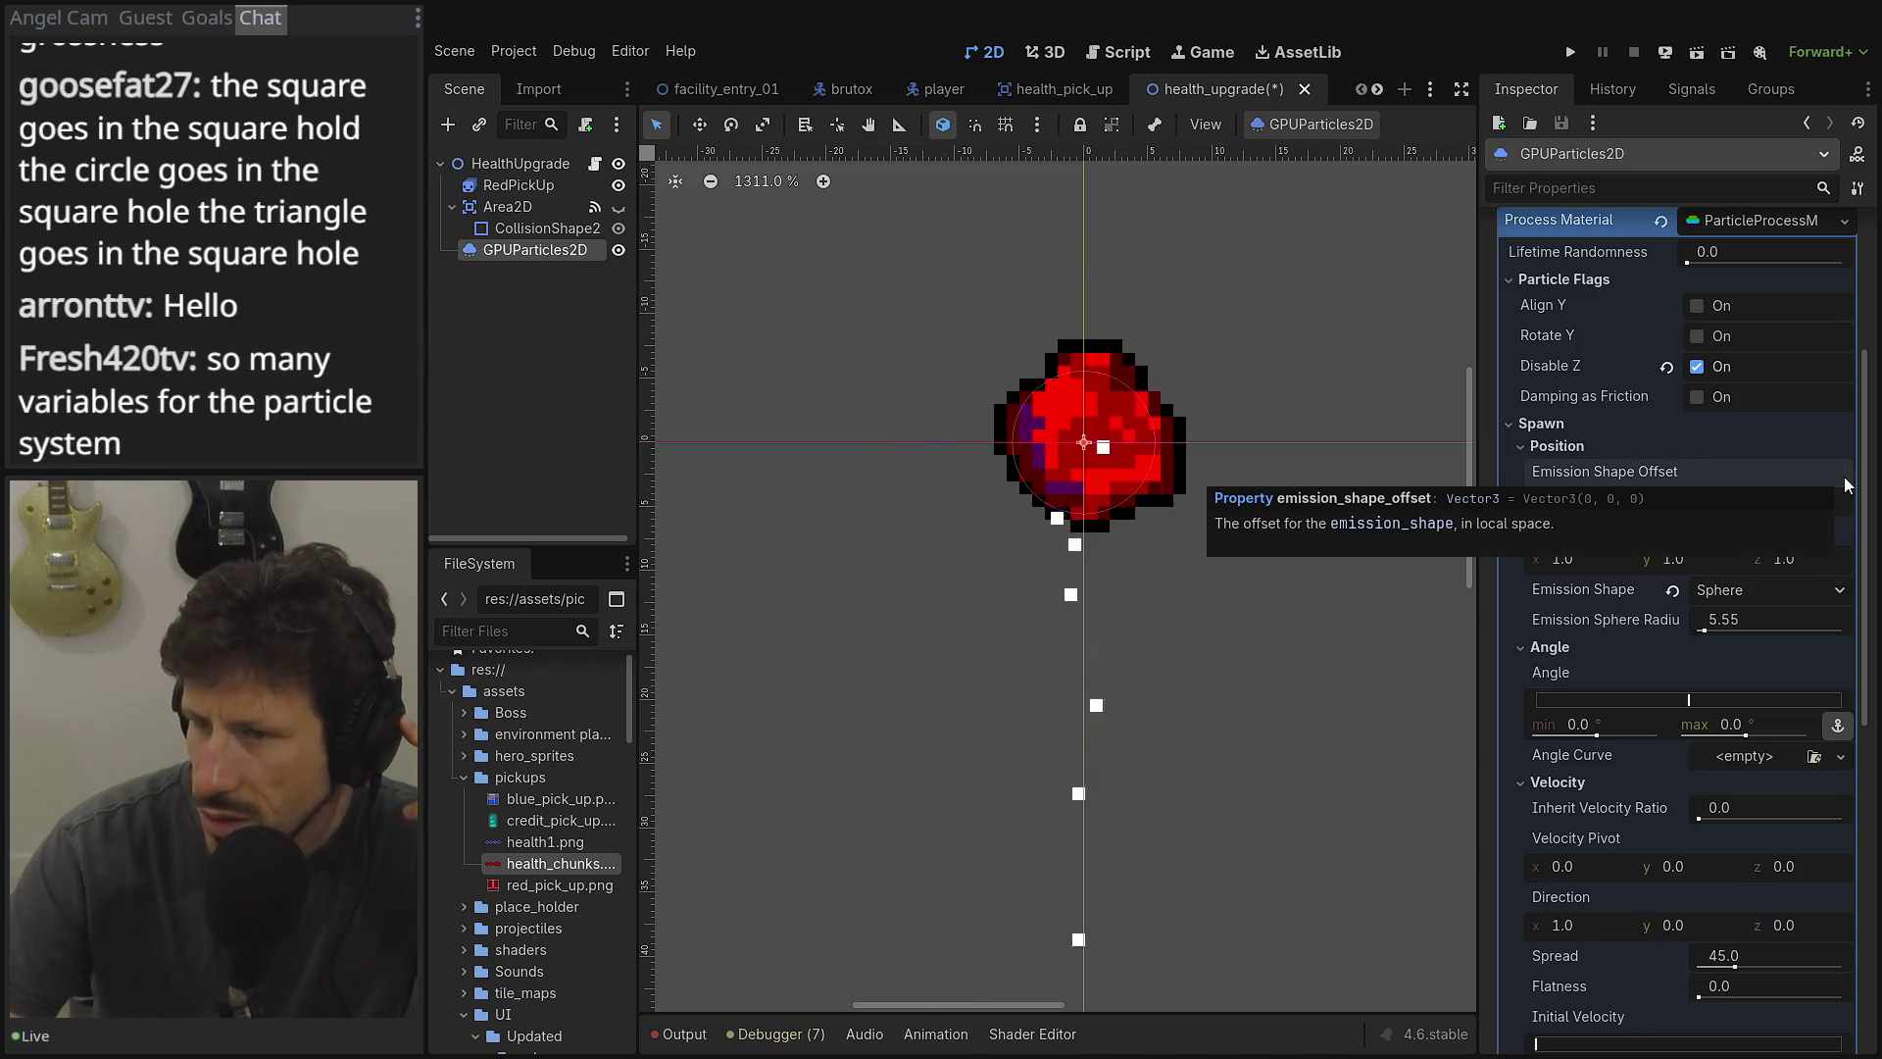
{"action": "left_click_drag", "start_coordinate": [1735, 621], "coordinate": [1707, 634]}
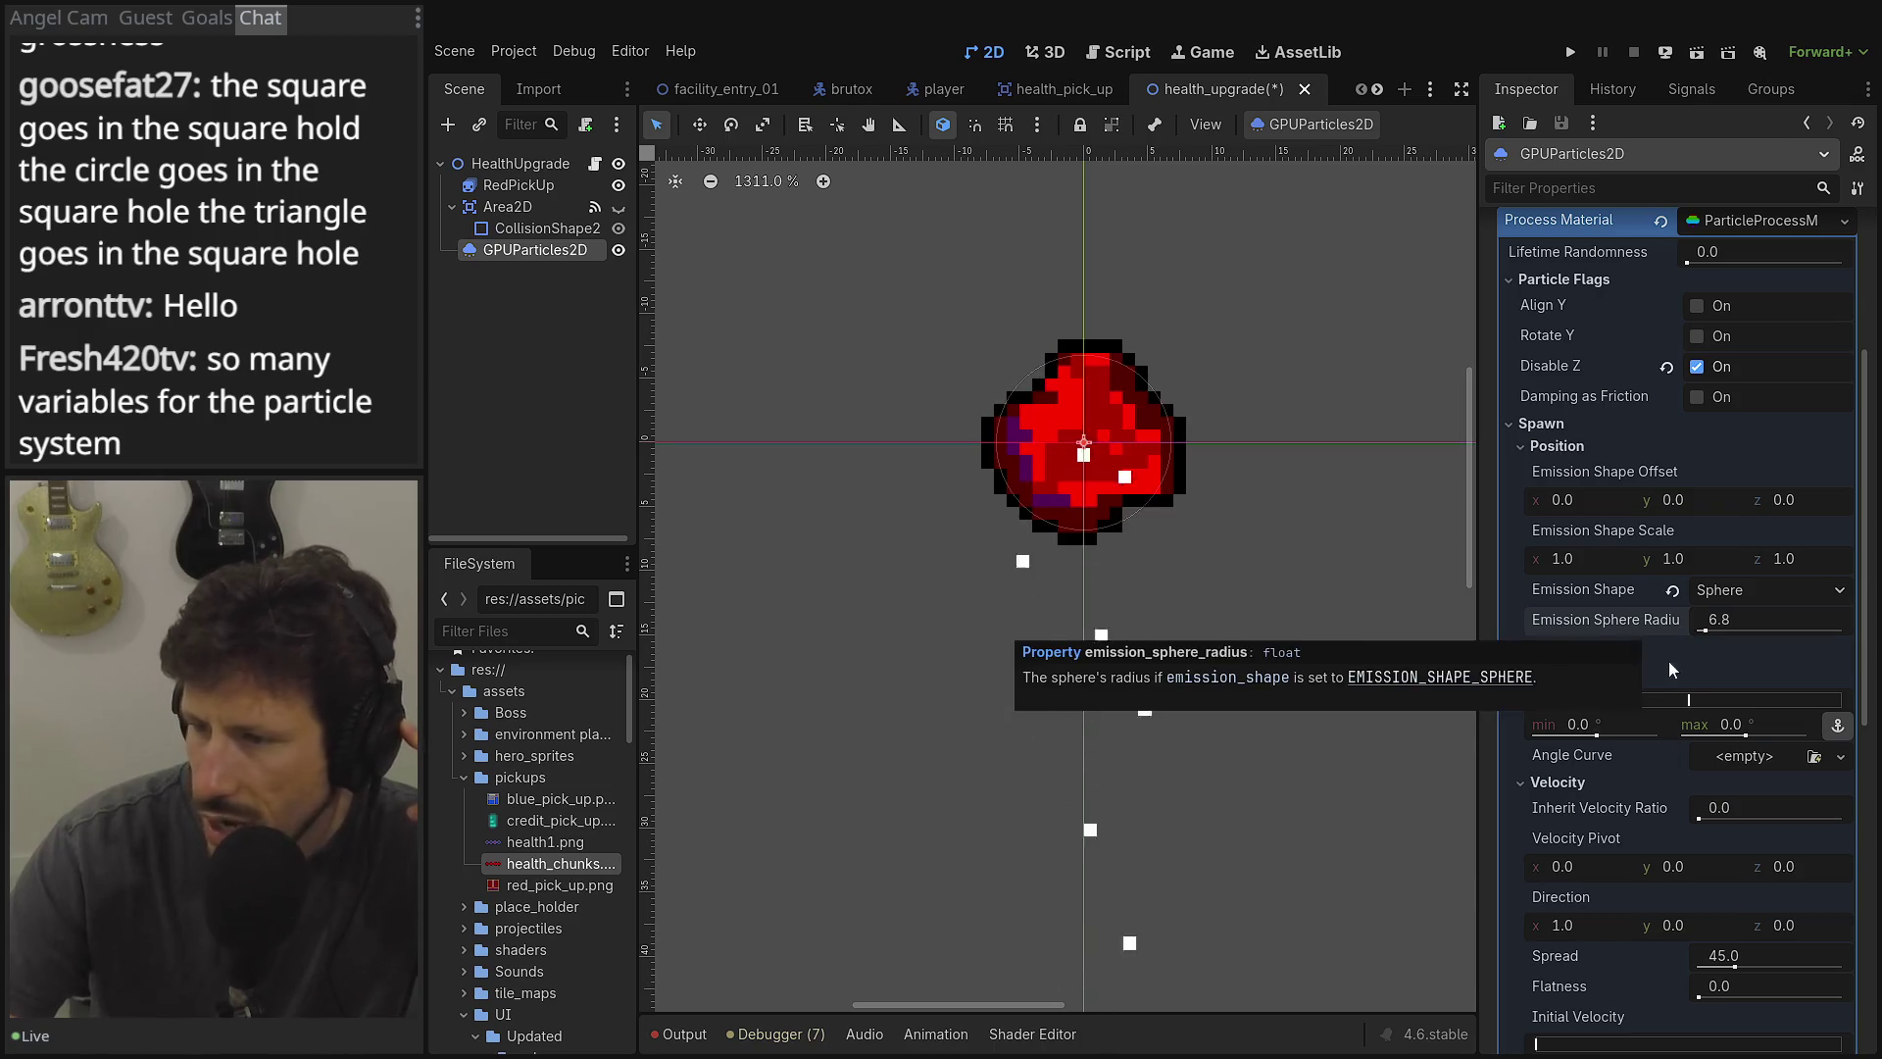
Collapse the Angle and Velocity sections of the process material.
{"action": "left_click", "coordinate": [1562, 647]}
{"action": "left_click", "coordinate": [1558, 672]}
{"action": "scroll", "coordinate": [1635, 408], "scroll_direction": "up", "scroll_amount": 5}
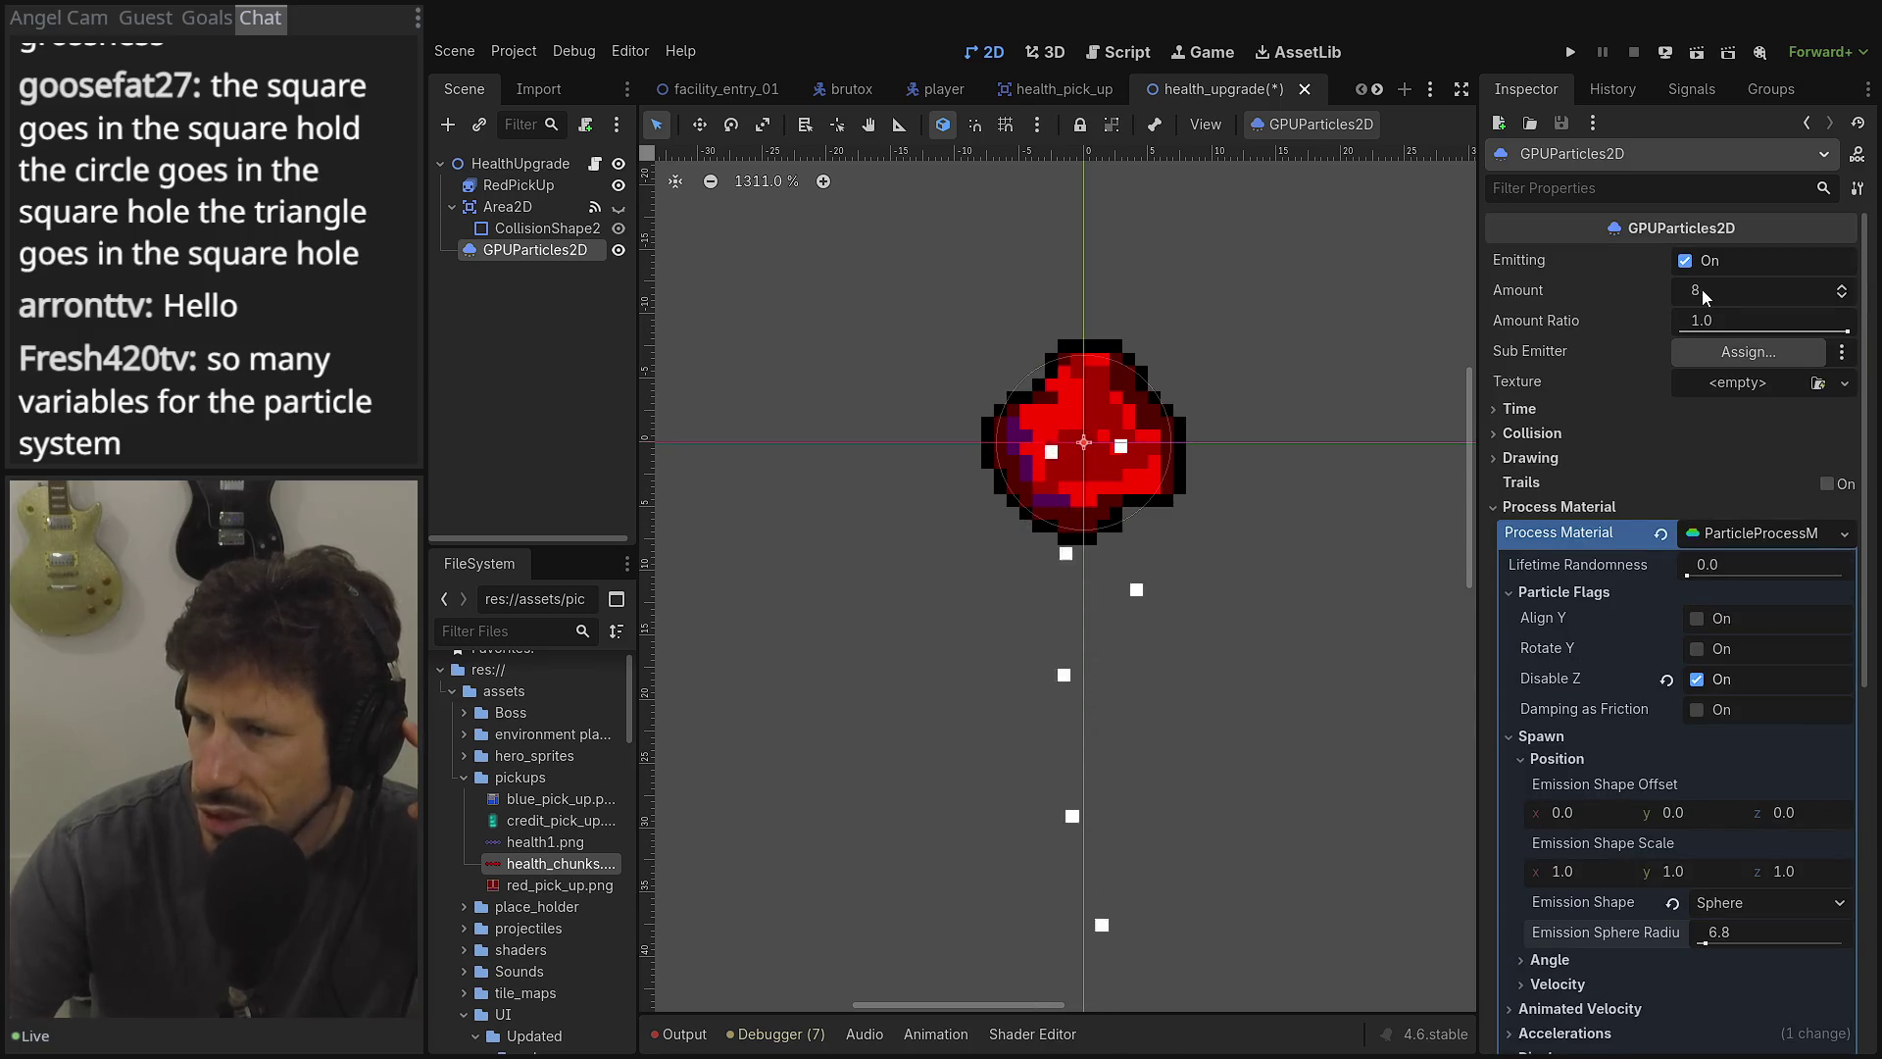
Lower the particle Amount from 8 to 6 and set Collision Base Size to 0.85.
{"action": "left_click", "coordinate": [1847, 300]}
{"action": "left_click", "coordinate": [1847, 300]}
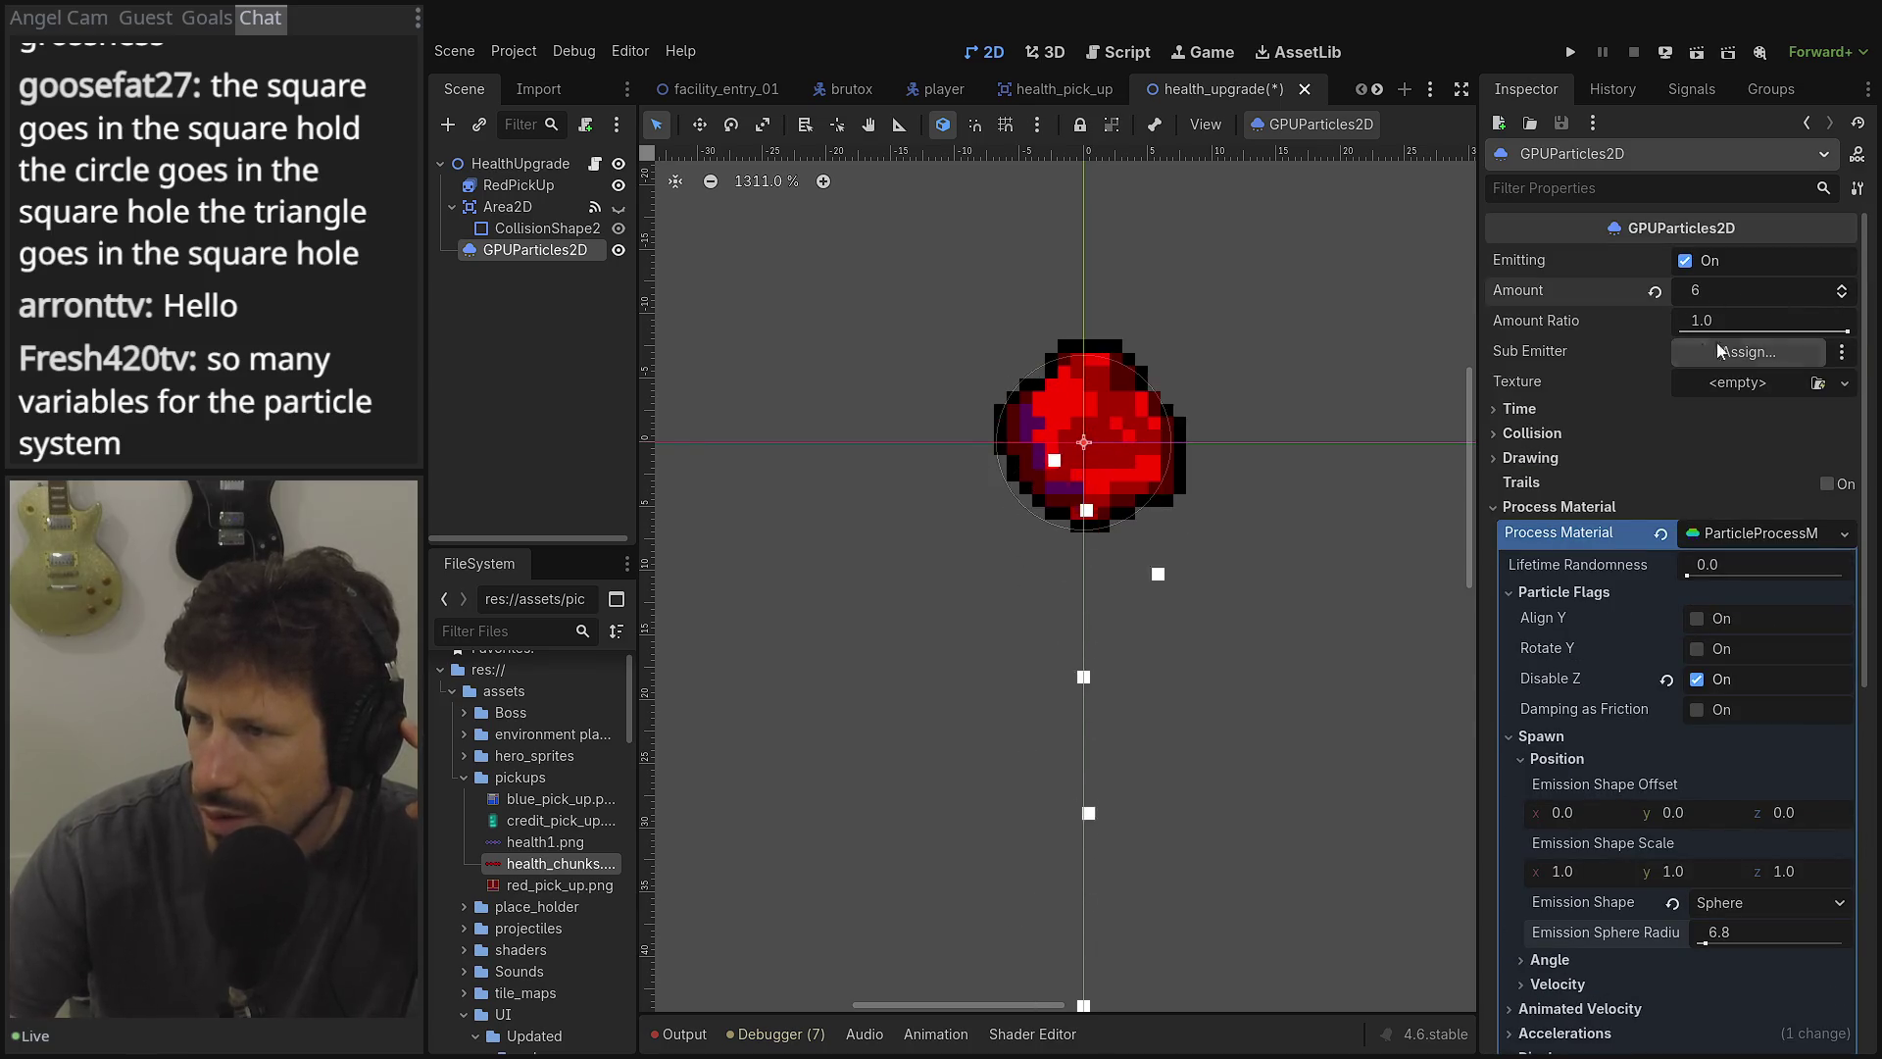
{"action": "left_click", "coordinate": [1588, 409]}
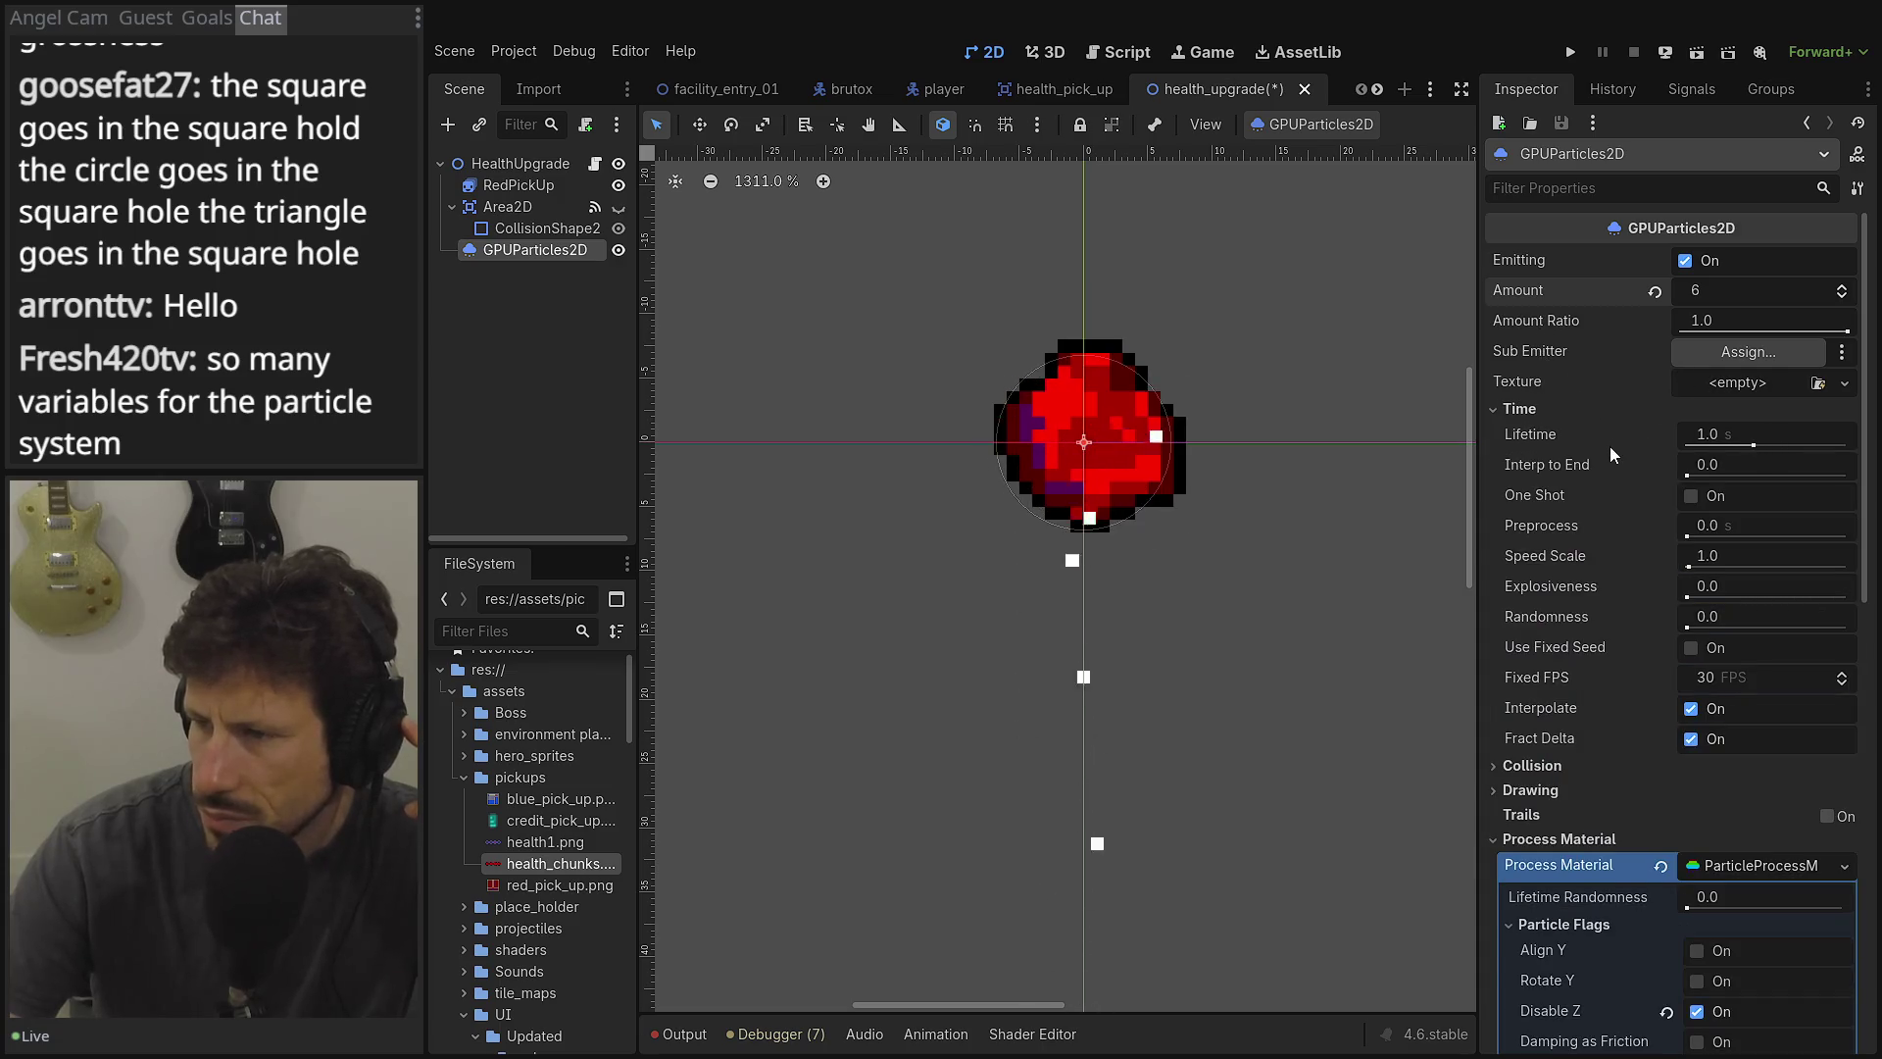
{"action": "scroll", "coordinate": [1610, 479], "scroll_direction": "down", "scroll_amount": 4}
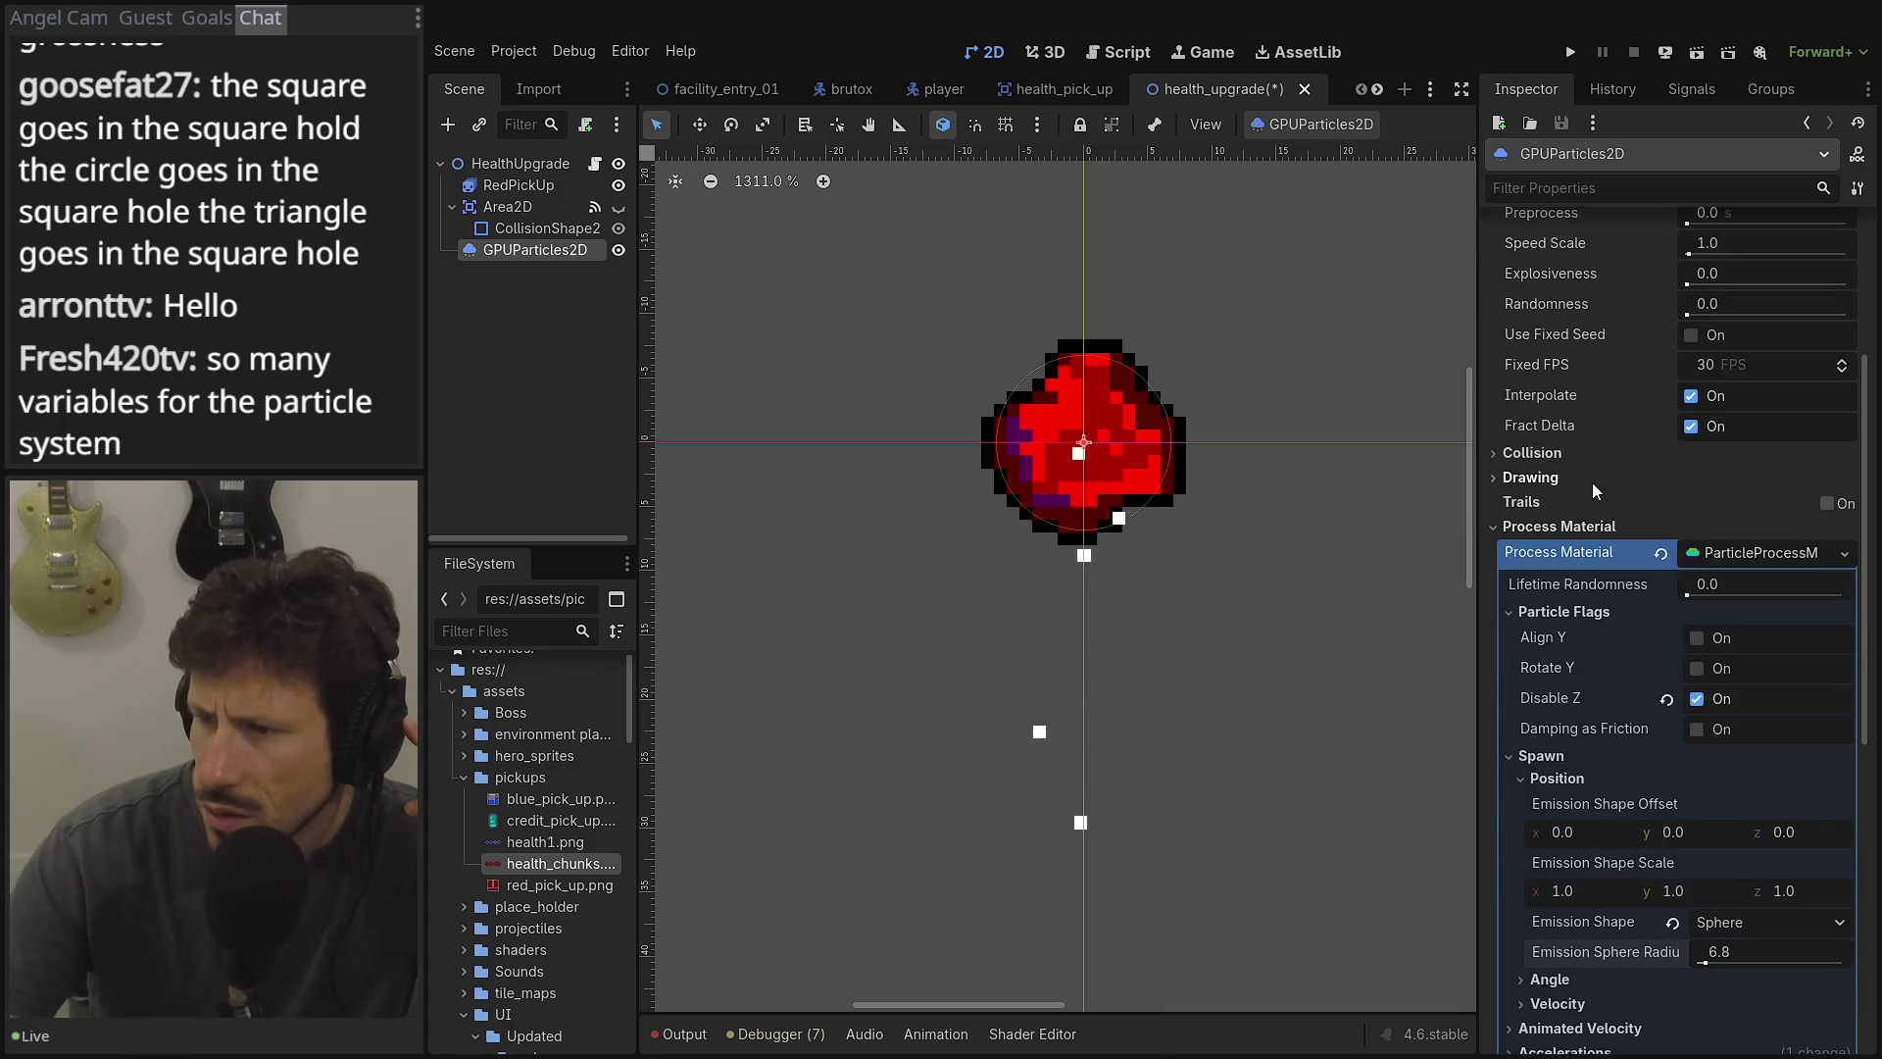
{"action": "left_click", "coordinate": [1574, 454]}
{"action": "left_click_drag", "start_coordinate": [1717, 481], "coordinate": [1754, 480]}
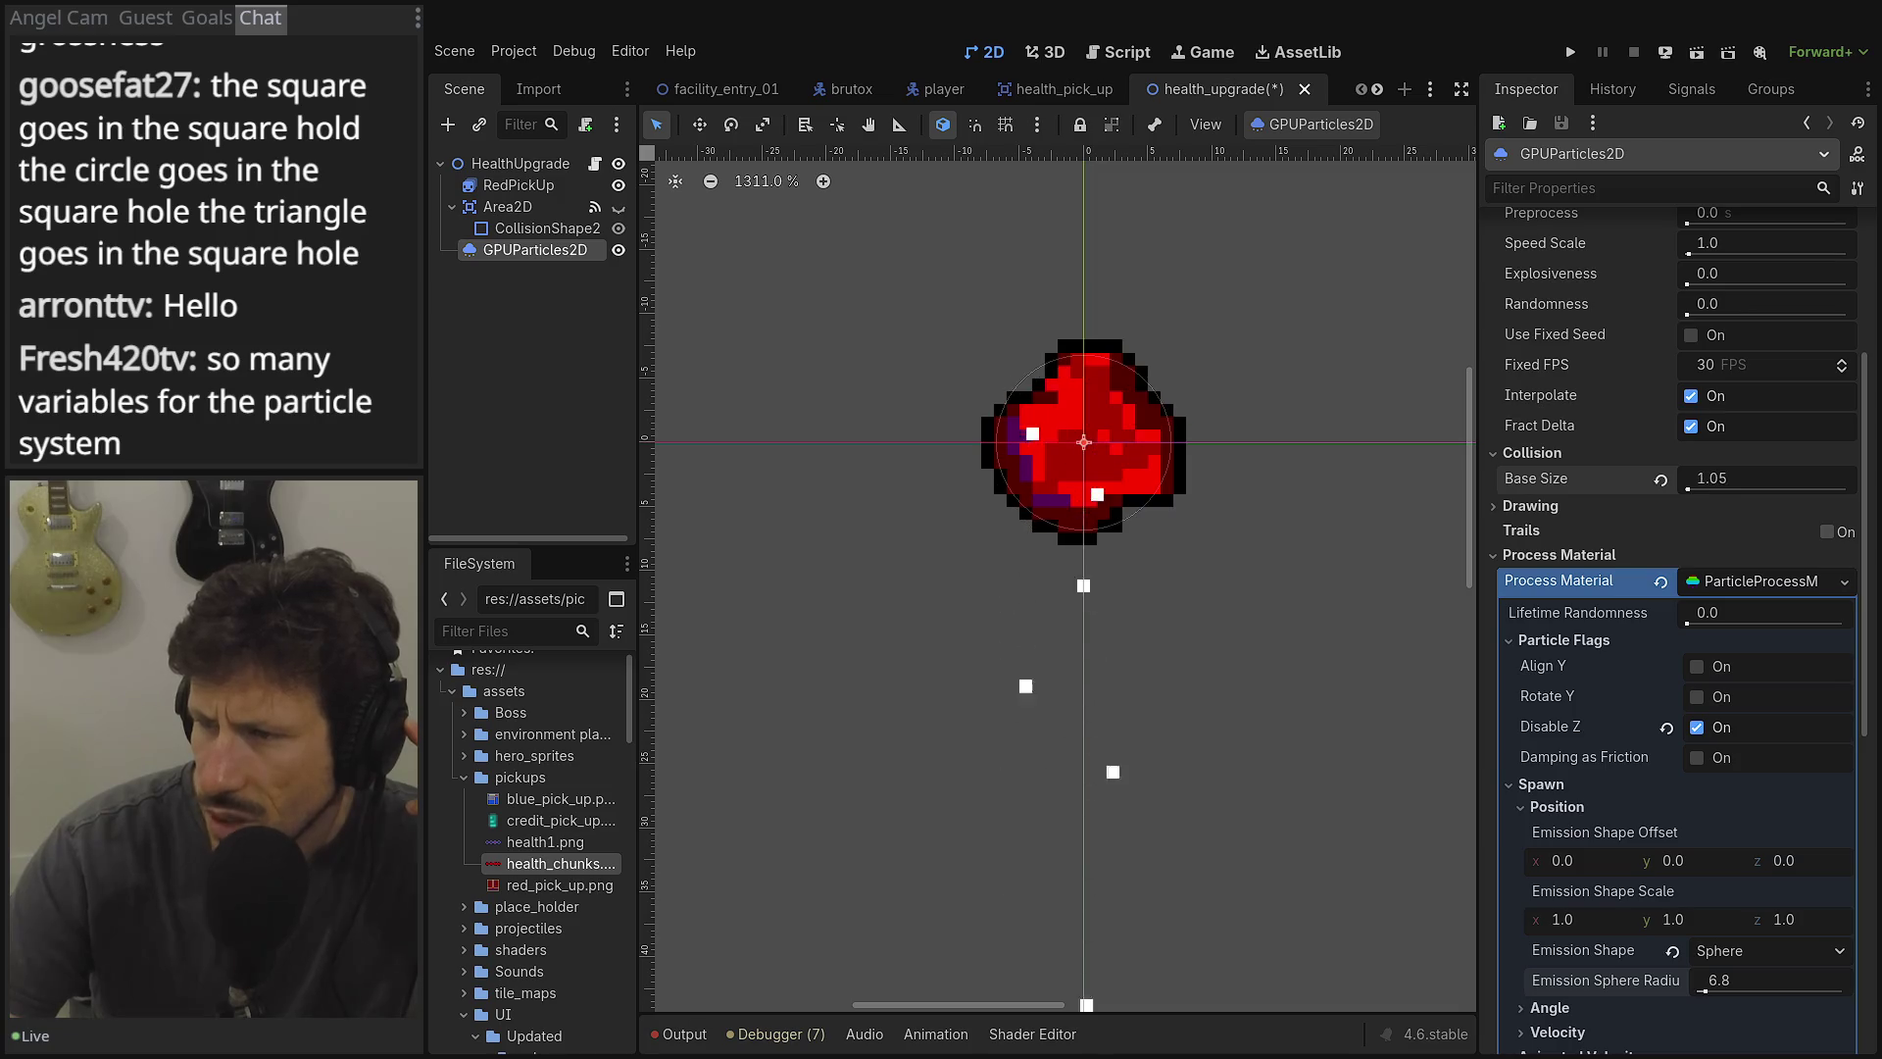
{"action": "left_click", "coordinate": [1597, 508]}
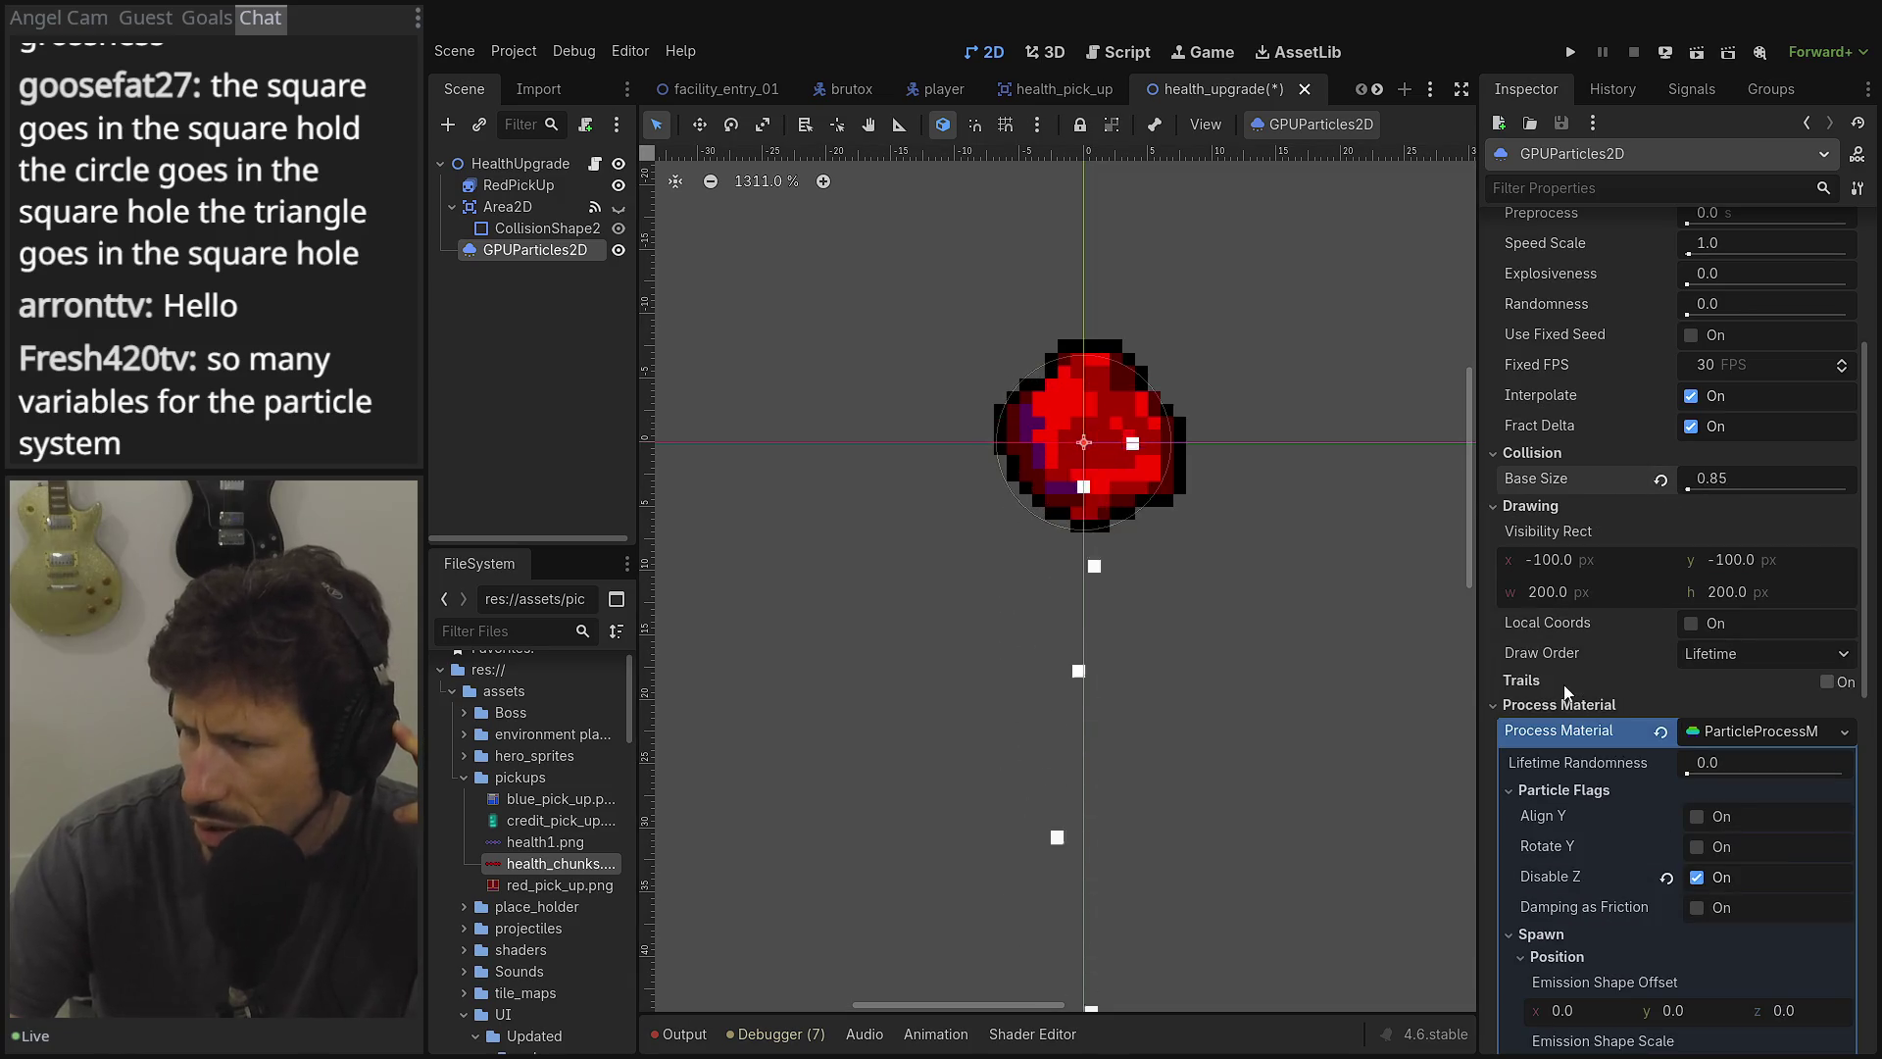
{"action": "scroll", "coordinate": [1565, 689], "scroll_direction": "down", "scroll_amount": 1}
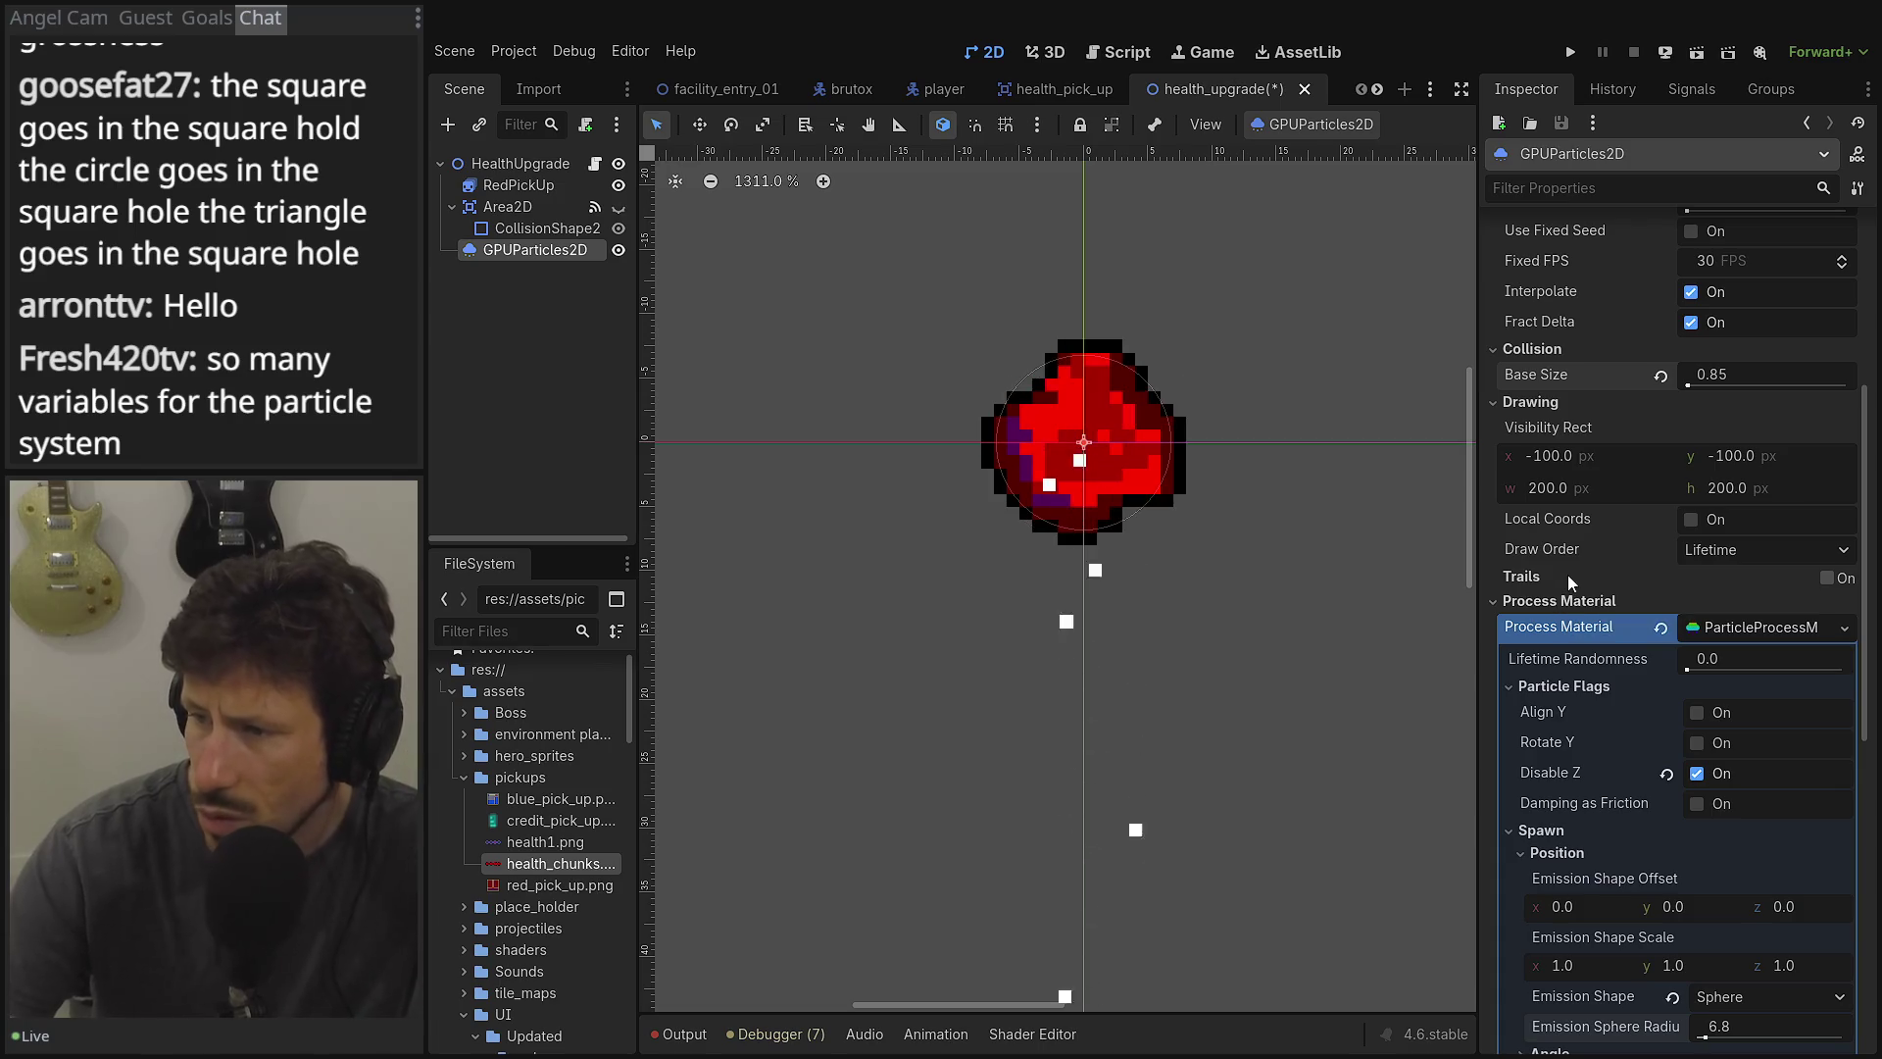
{"action": "left_click", "coordinate": [1556, 604]}
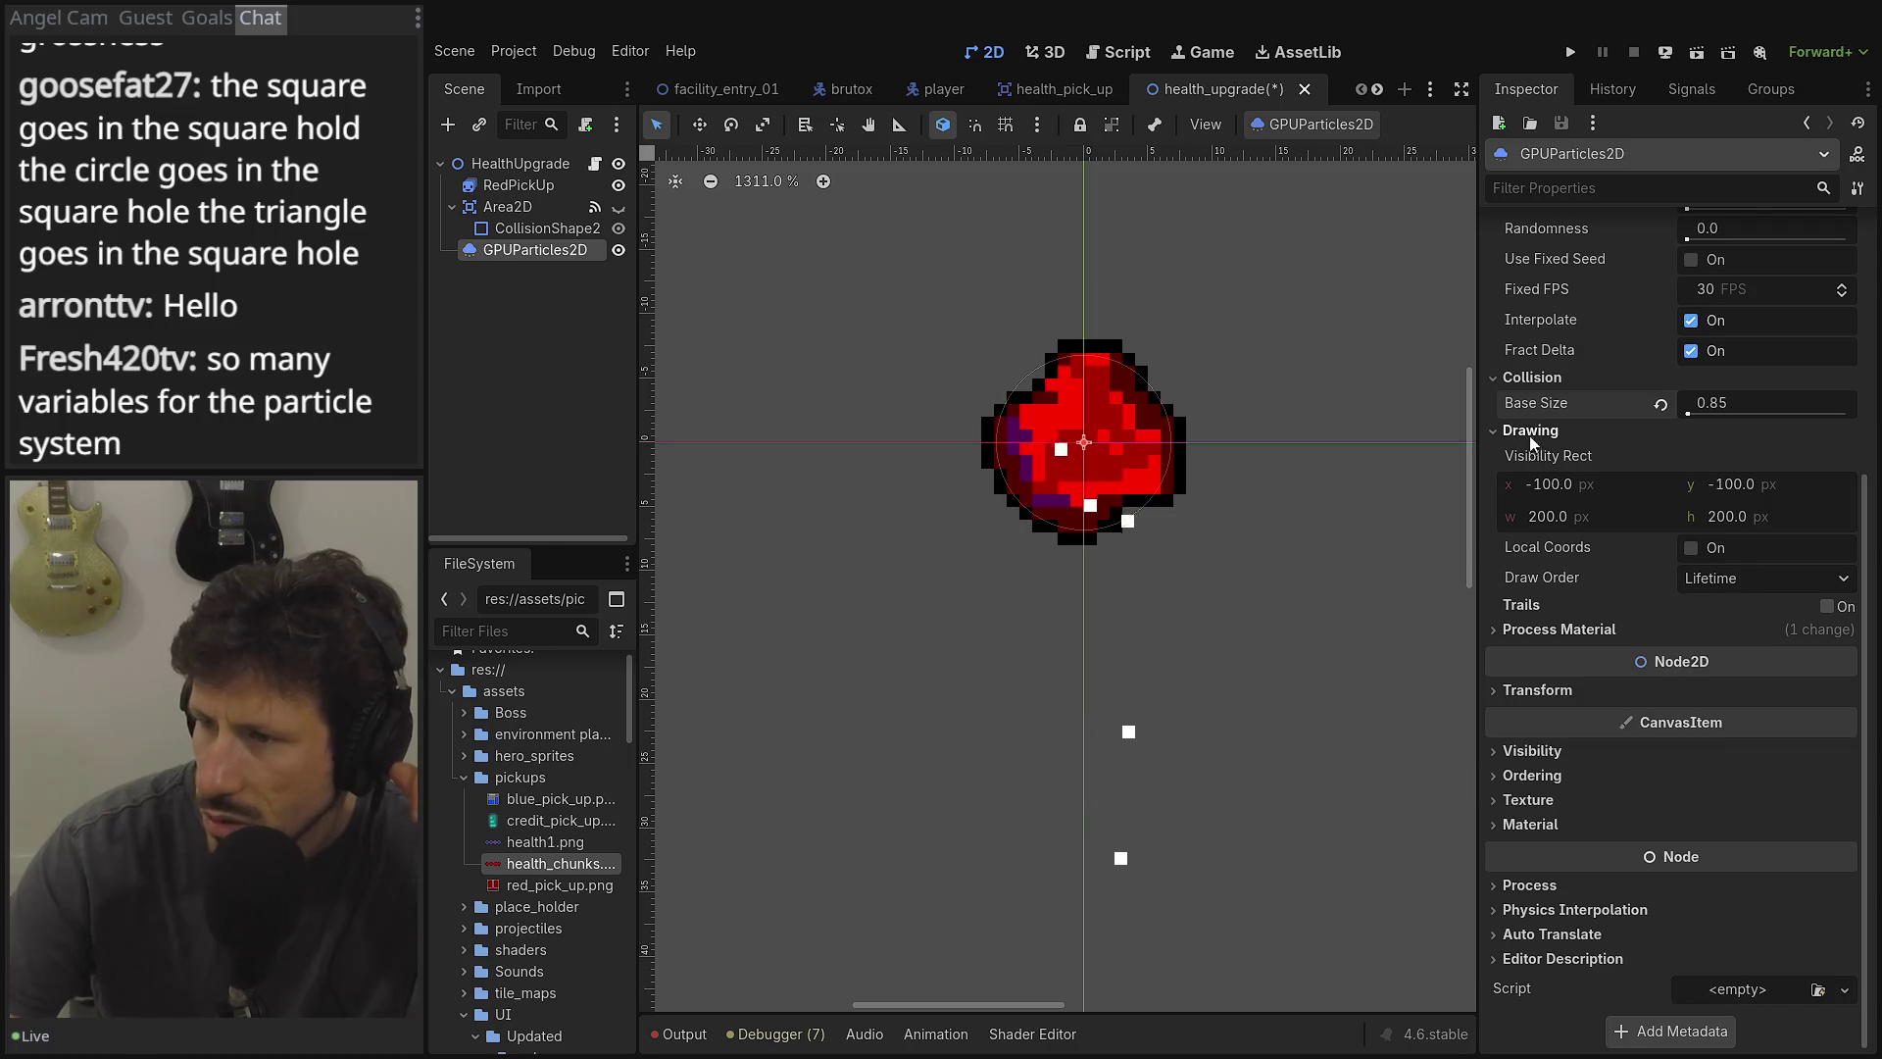
Drag the process material's Lifetime Randomness slider from 0 up to 0.3.
{"action": "left_click", "coordinate": [1532, 433]}
{"action": "left_click", "coordinate": [1520, 628]}
{"action": "scroll", "coordinate": [1692, 662], "scroll_direction": "down", "scroll_amount": 3}
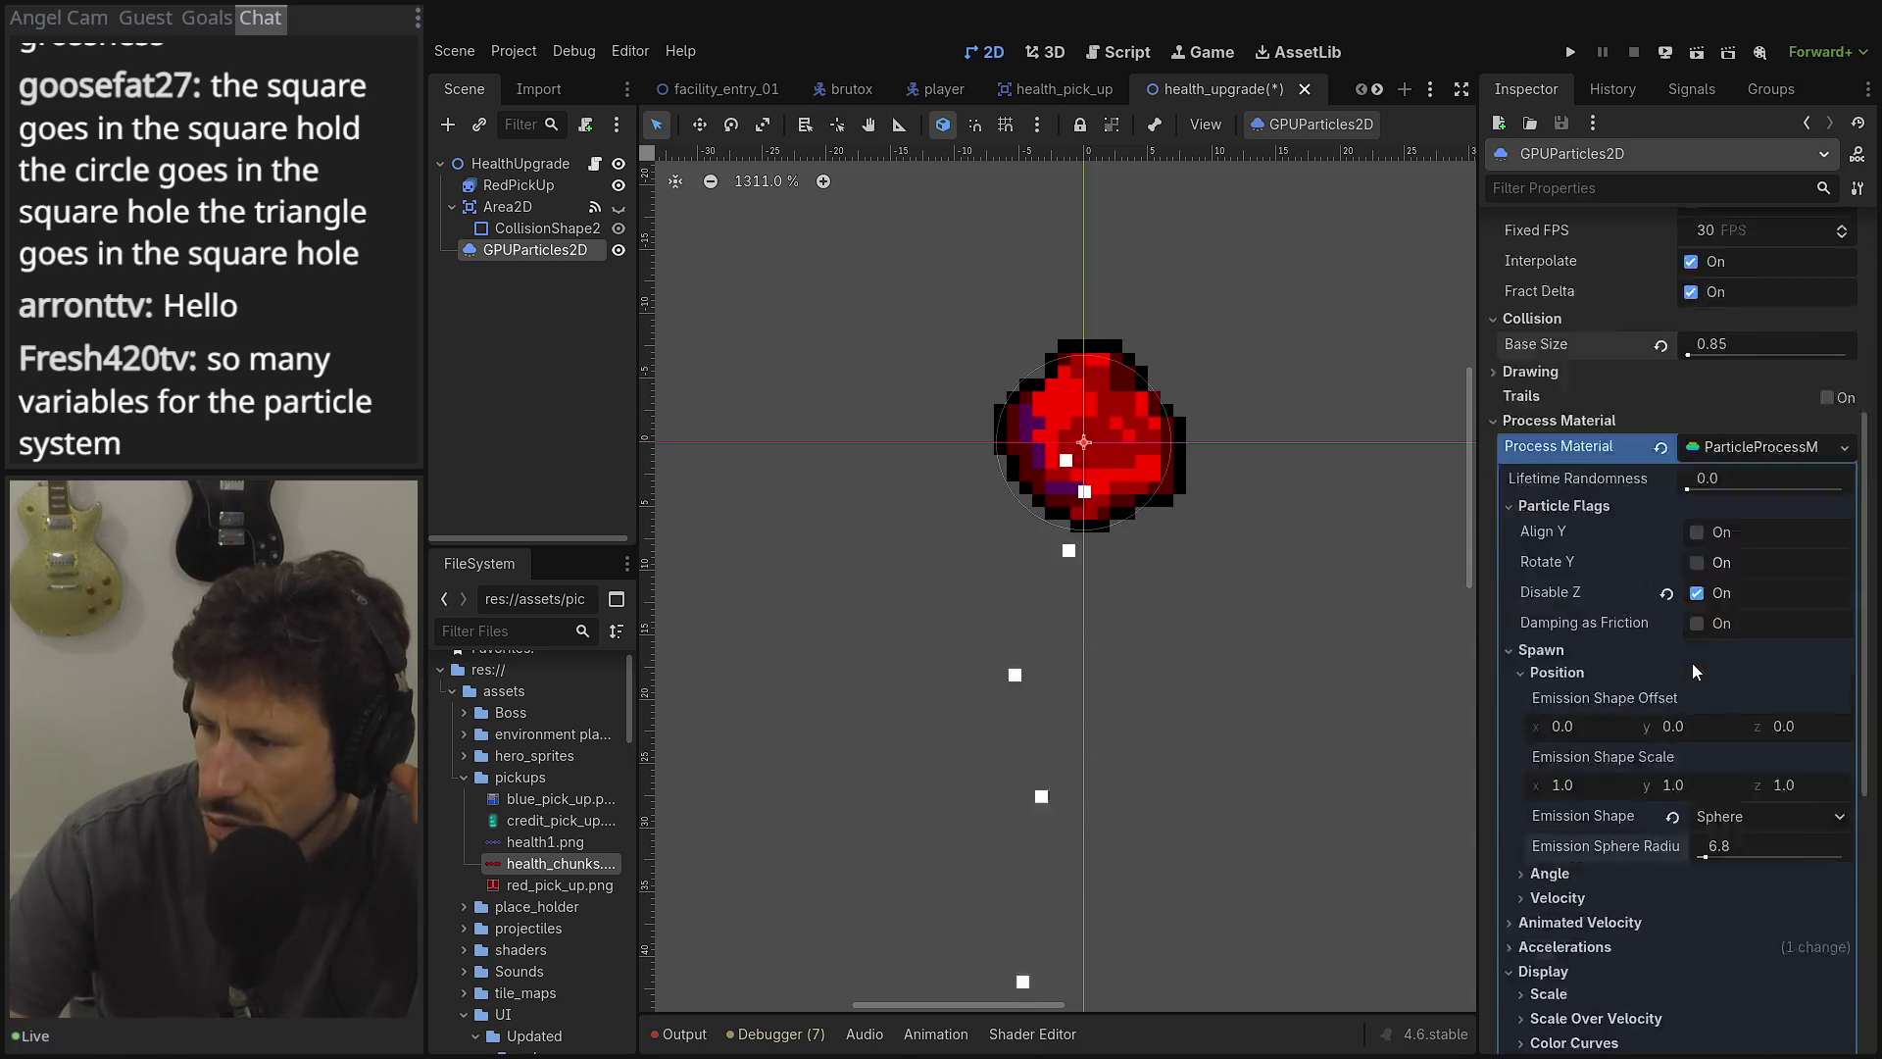
{"action": "left_click_drag", "start_coordinate": [1721, 387], "coordinate": [1843, 384]}
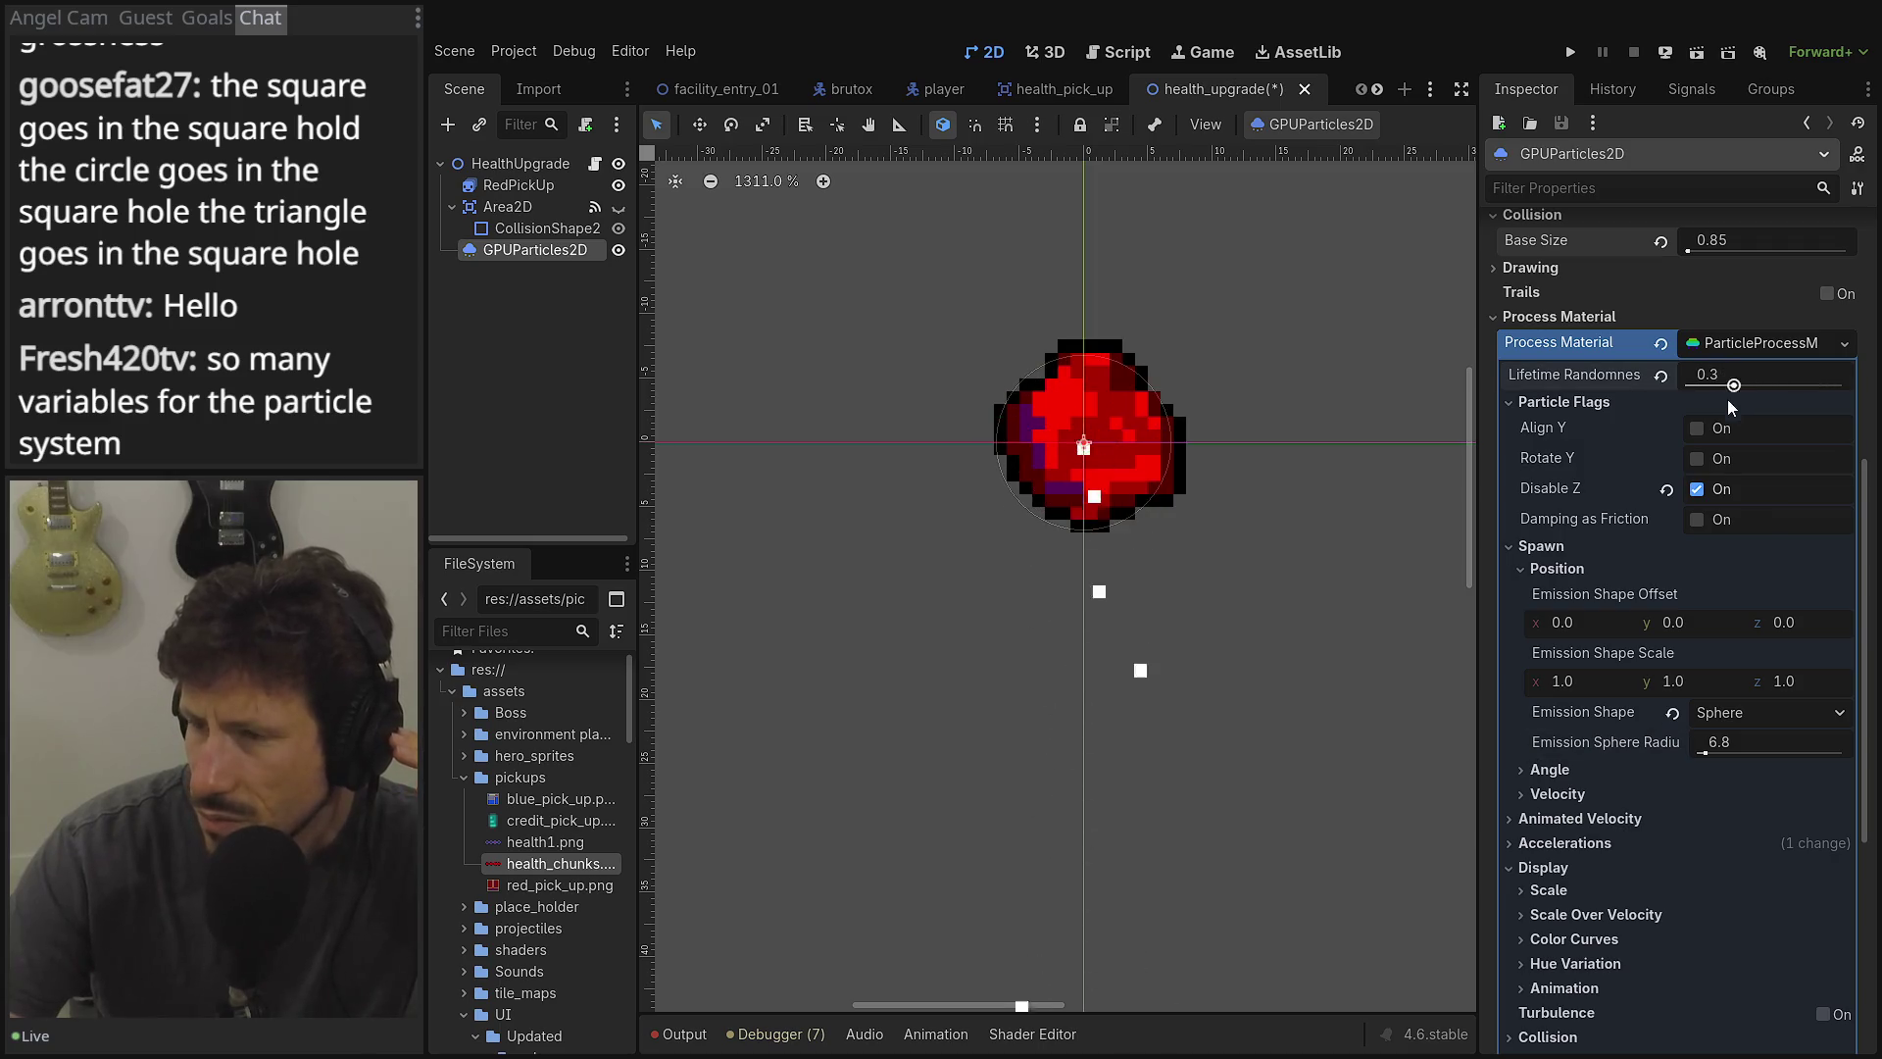
{"action": "scroll", "coordinate": [1651, 492], "scroll_direction": "down", "scroll_amount": 1}
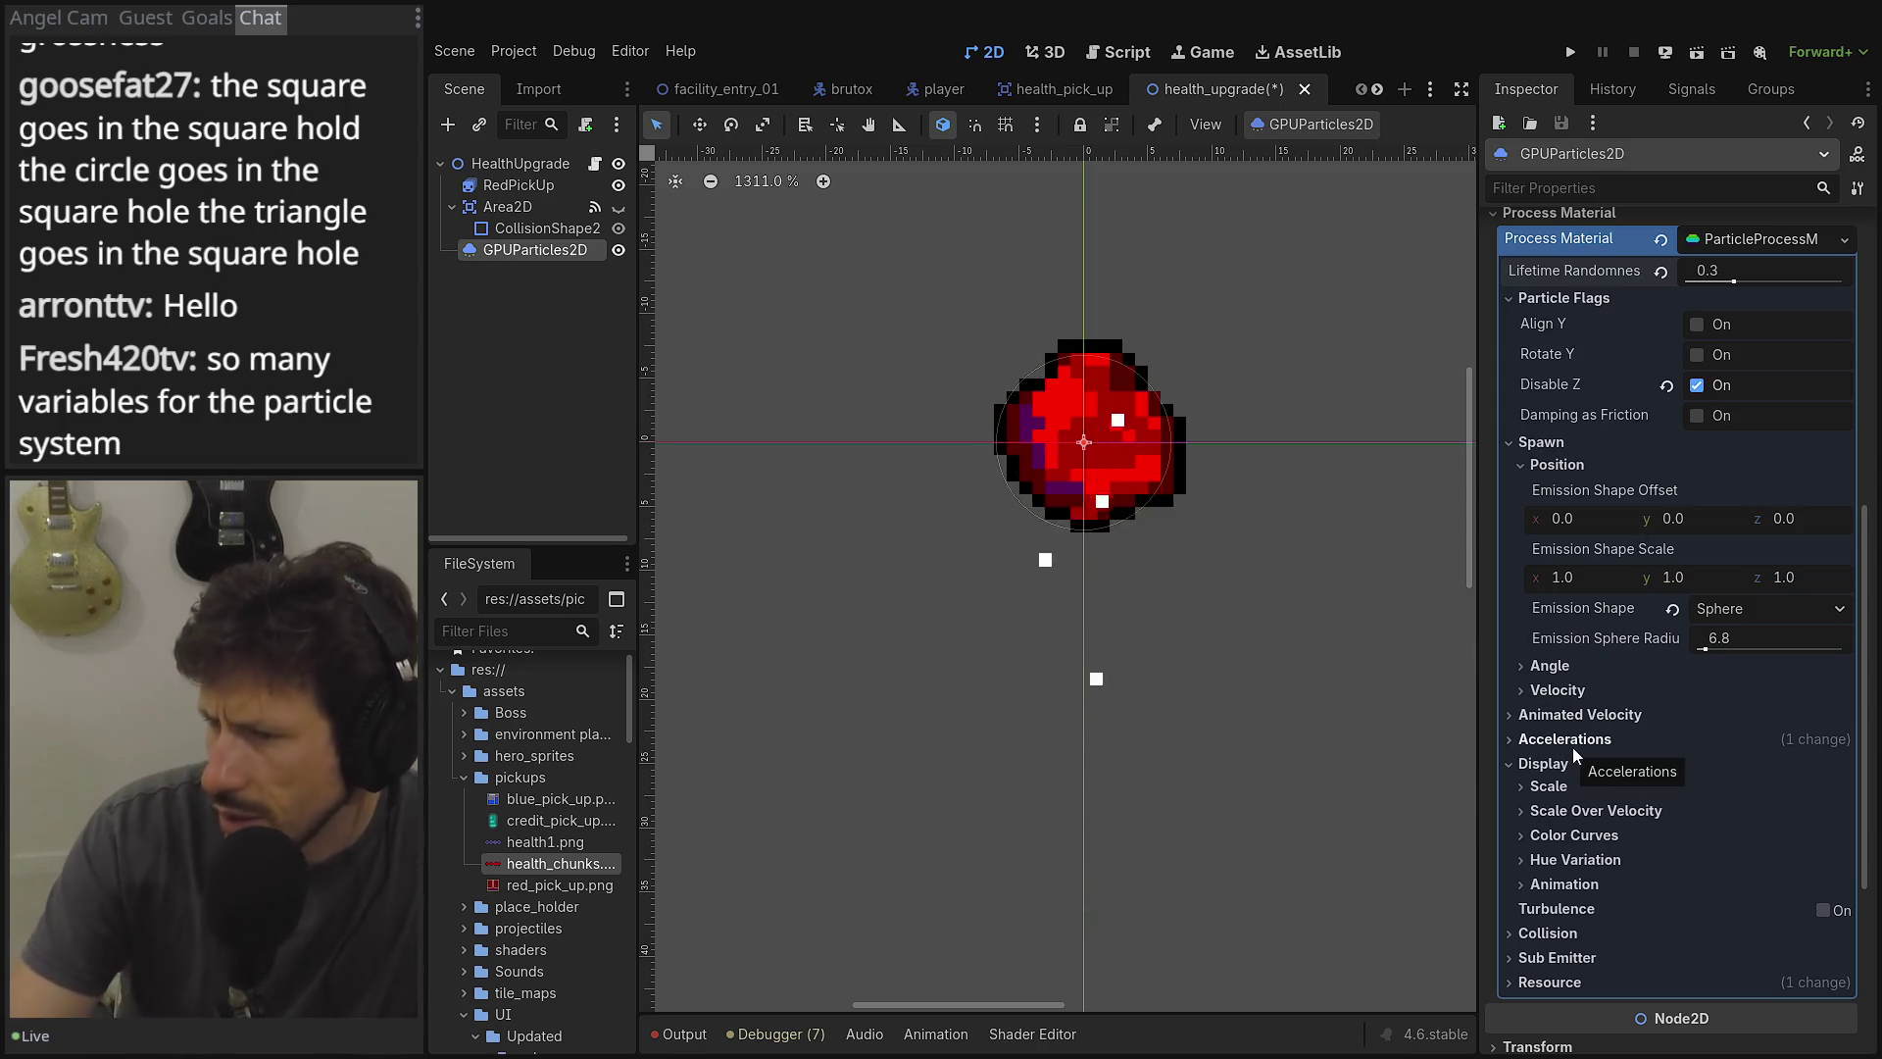
{"action": "scroll", "coordinate": [1574, 751], "scroll_direction": "down", "scroll_amount": 1}
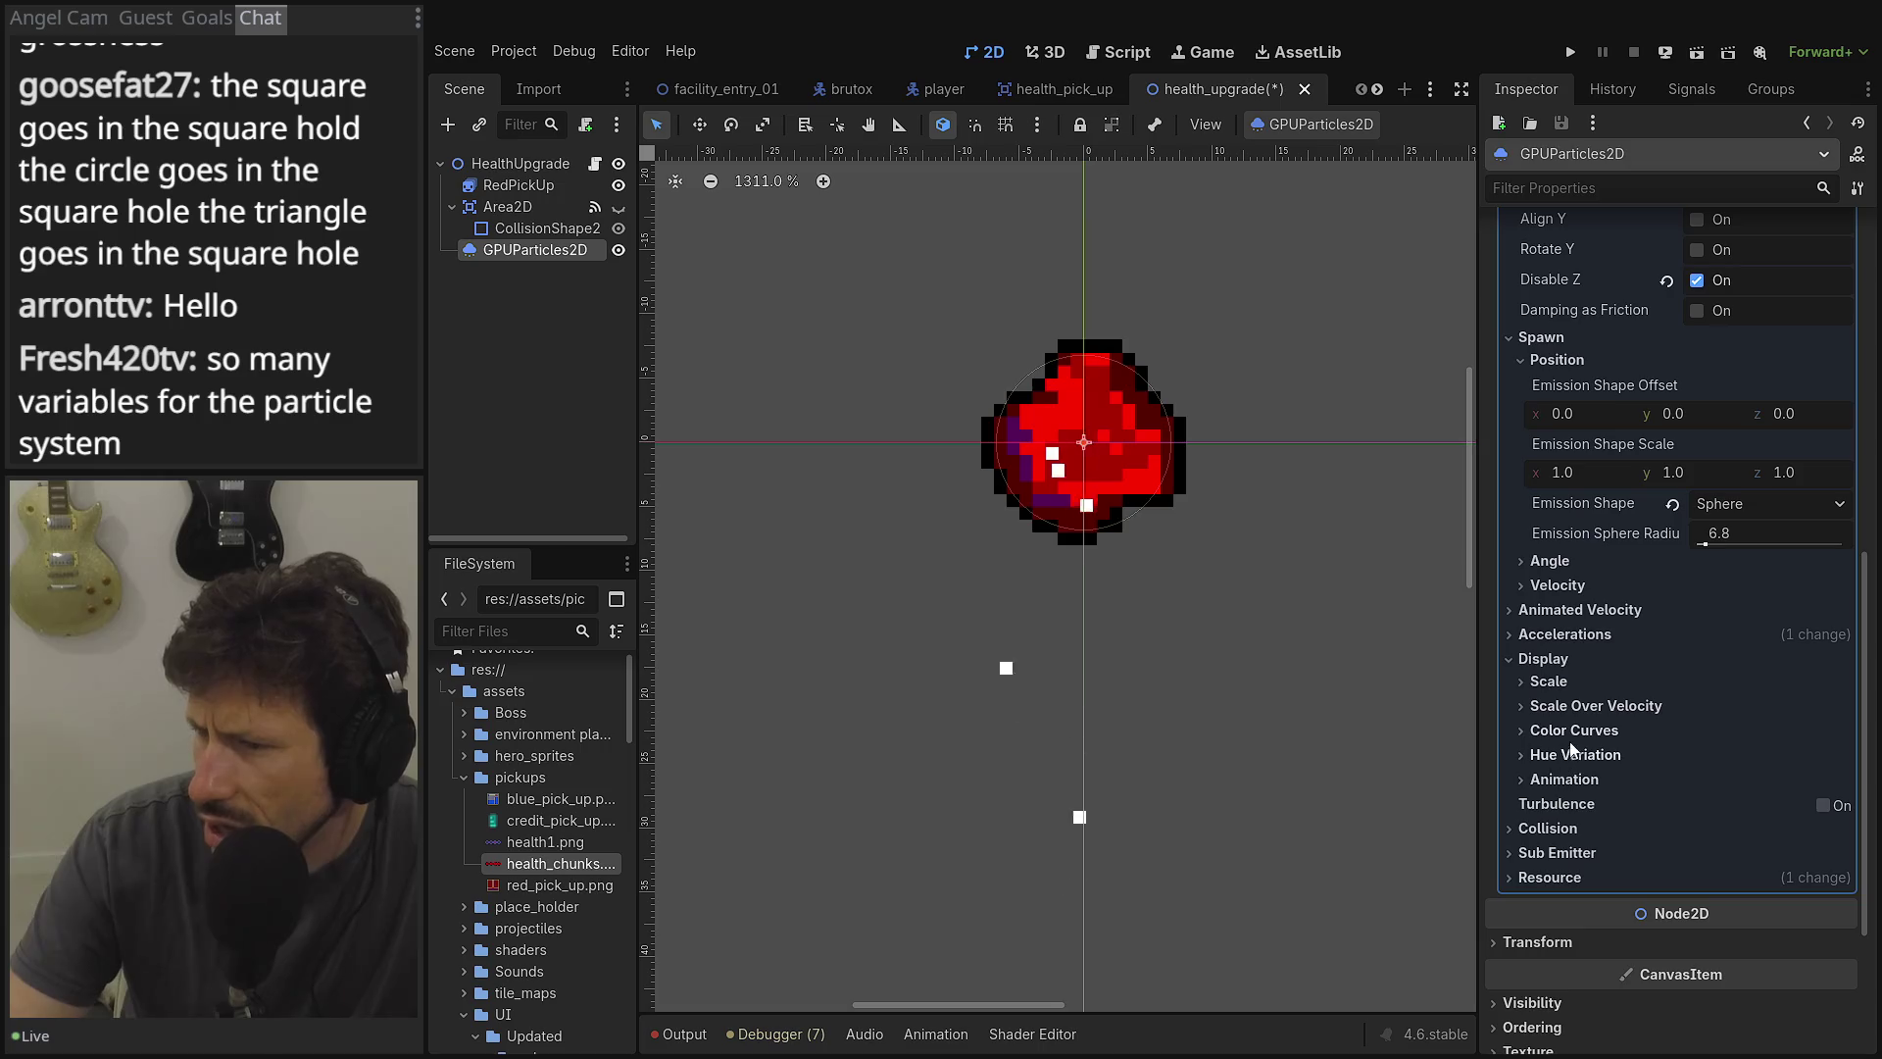
{"action": "left_click", "coordinate": [1580, 740]}
Colour the particles pure red (ff0000) by sampling the heart sprite with the eyedropper.
{"action": "left_click", "coordinate": [1755, 756]}
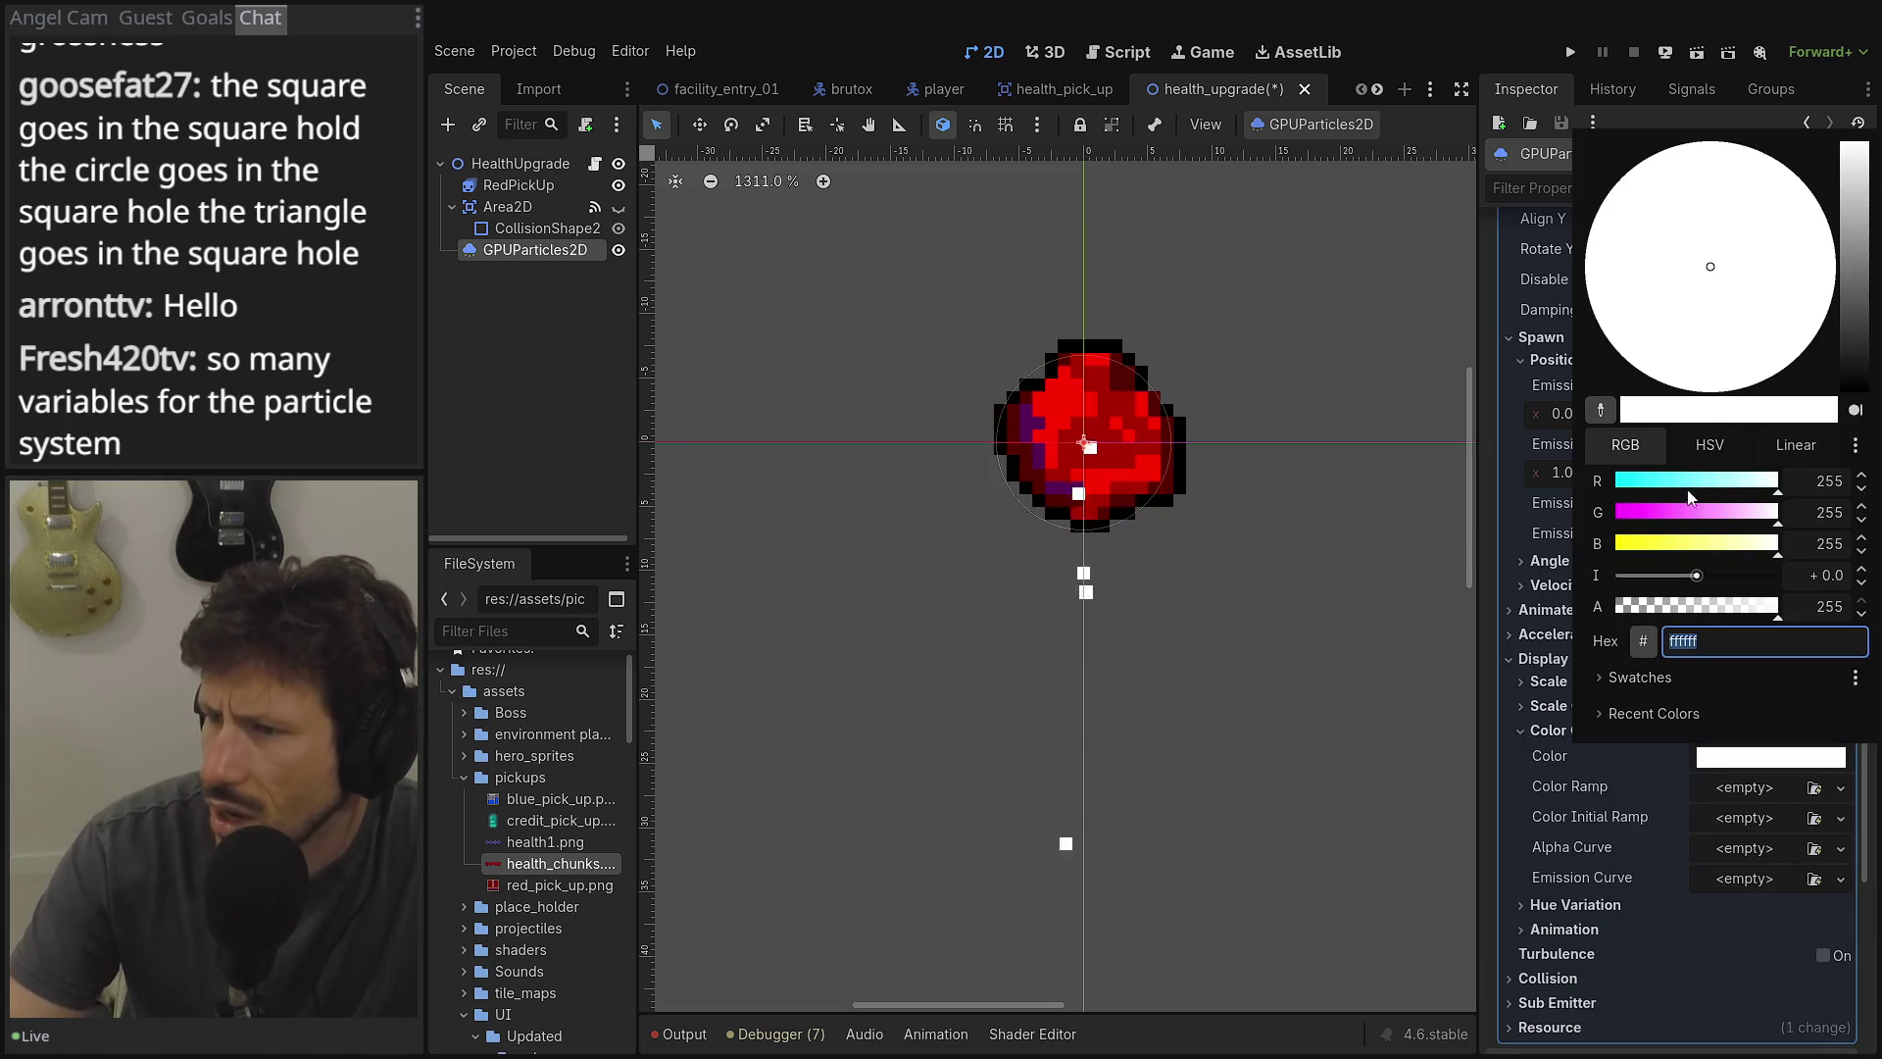
{"action": "left_click", "coordinate": [1643, 512]}
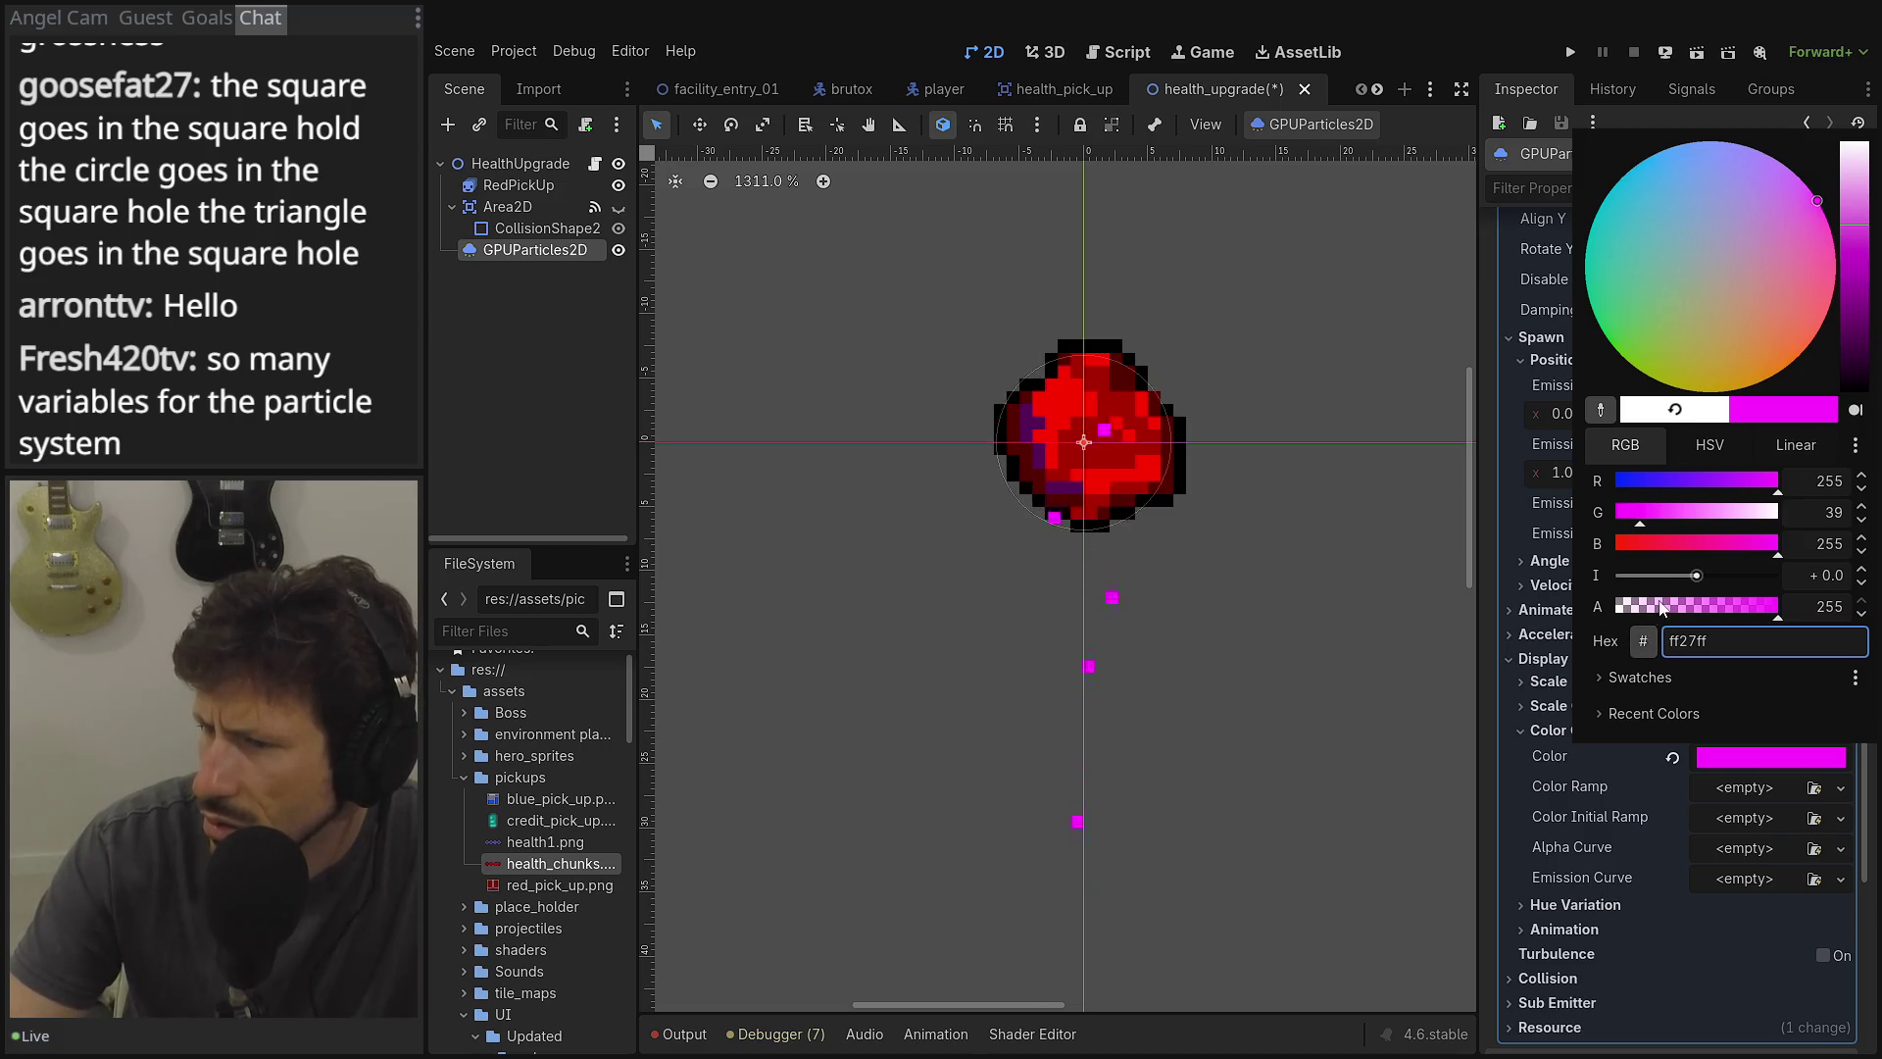
{"action": "left_click", "coordinate": [1629, 702]}
{"action": "left_click", "coordinate": [1632, 678]}
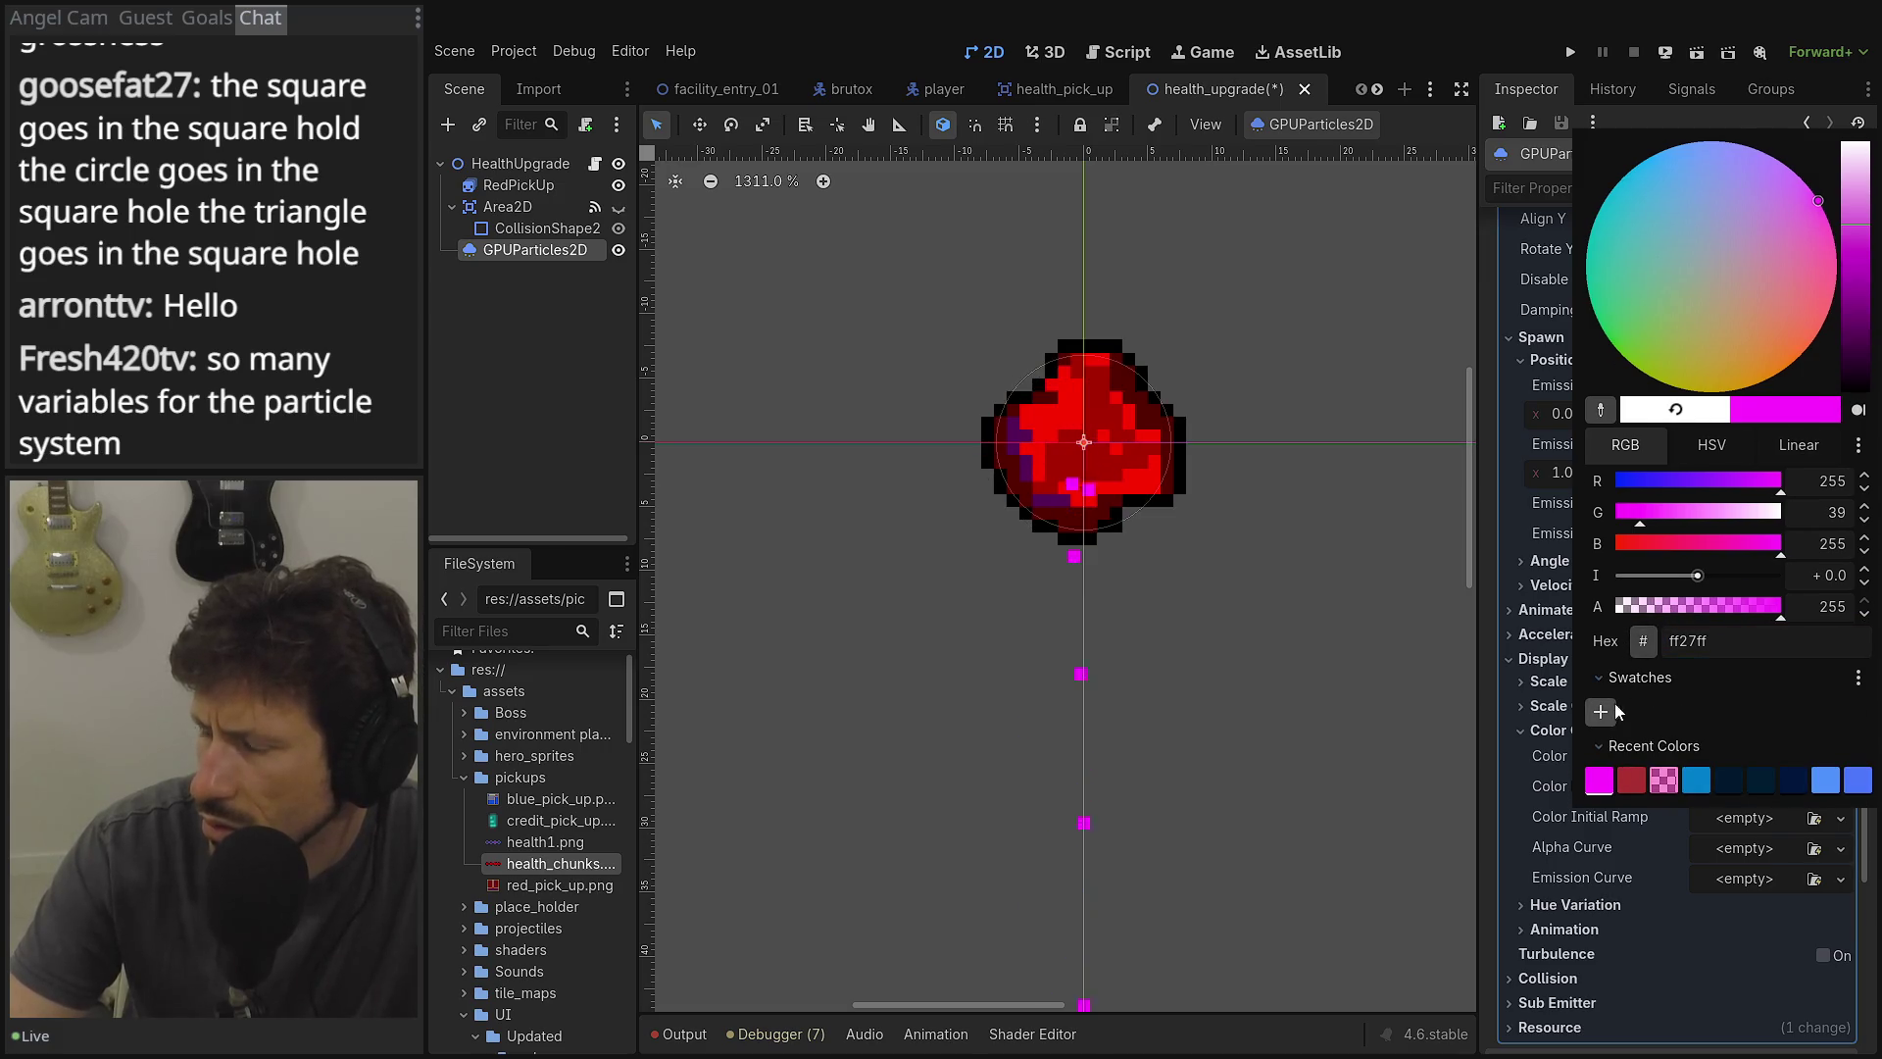
{"action": "left_click", "coordinate": [1608, 409]}
{"action": "left_click", "coordinate": [1069, 386]}
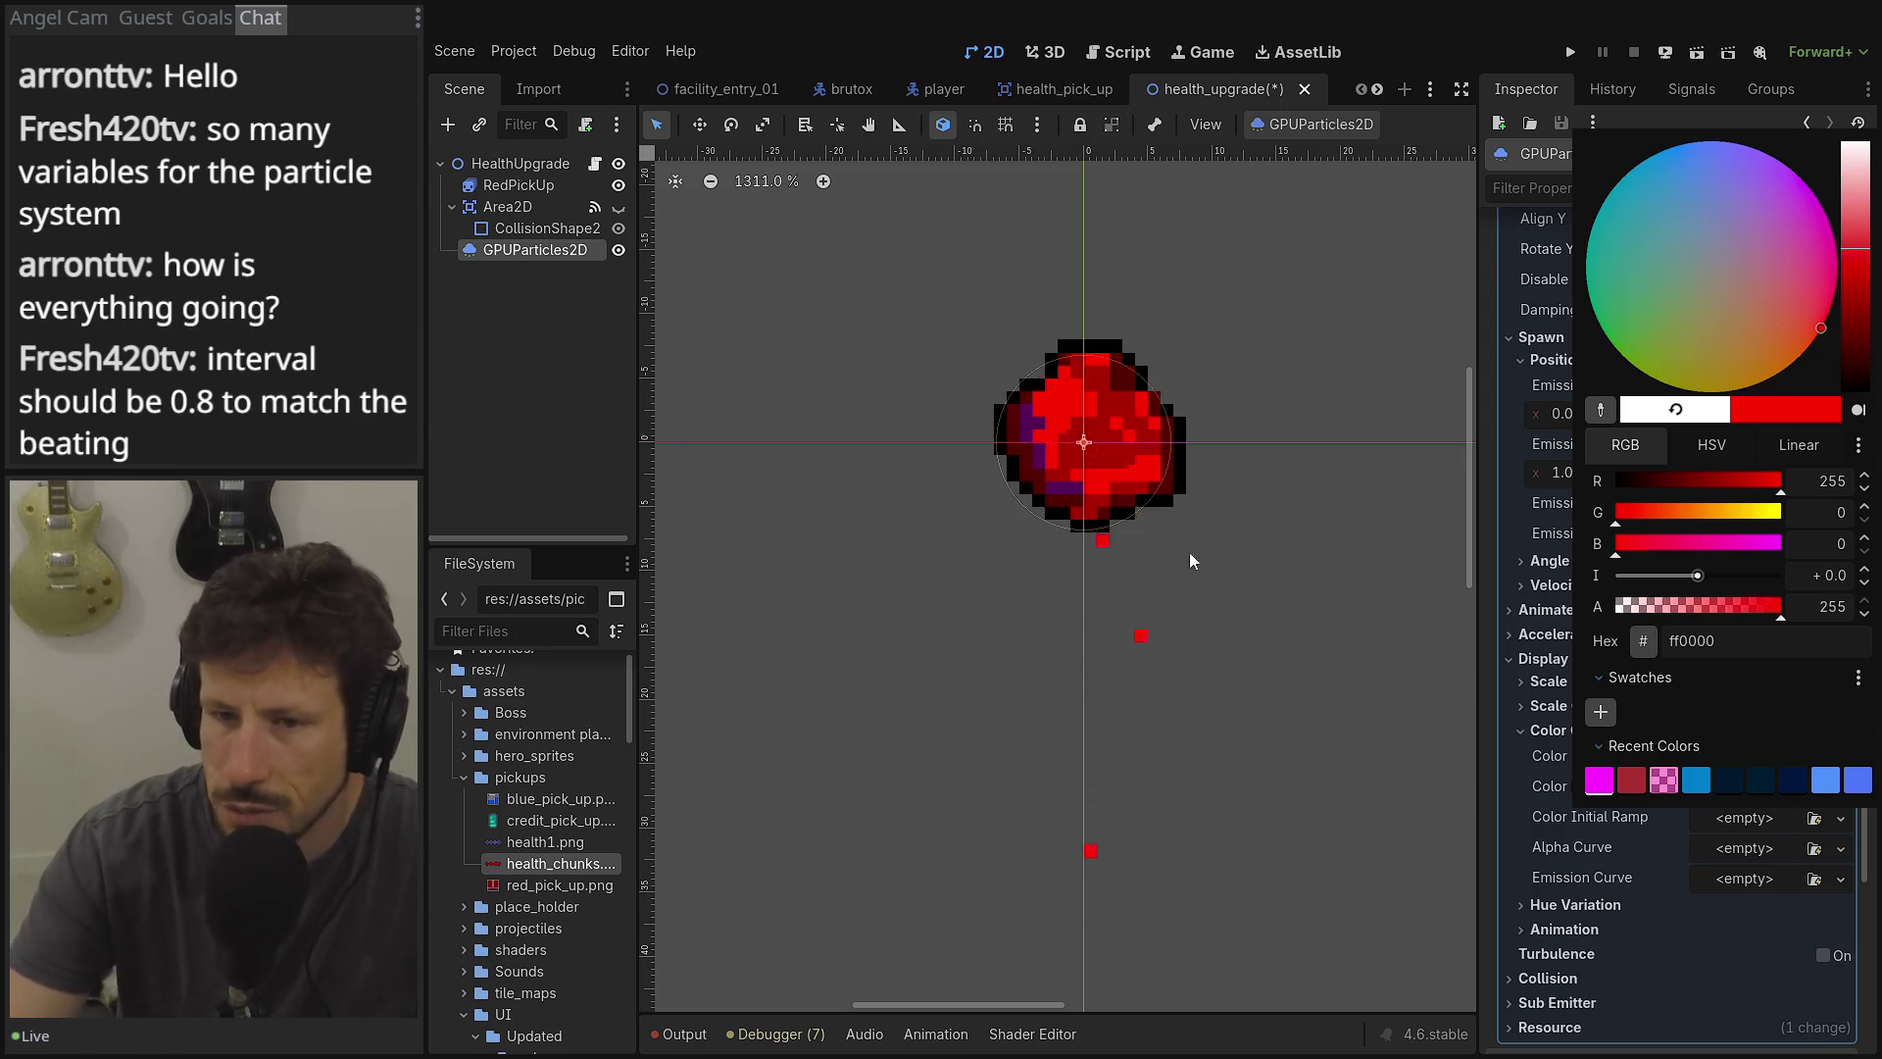
{"action": "left_click", "coordinate": [1677, 919]}
{"action": "scroll", "coordinate": [1721, 503], "scroll_direction": "up", "scroll_amount": 10}
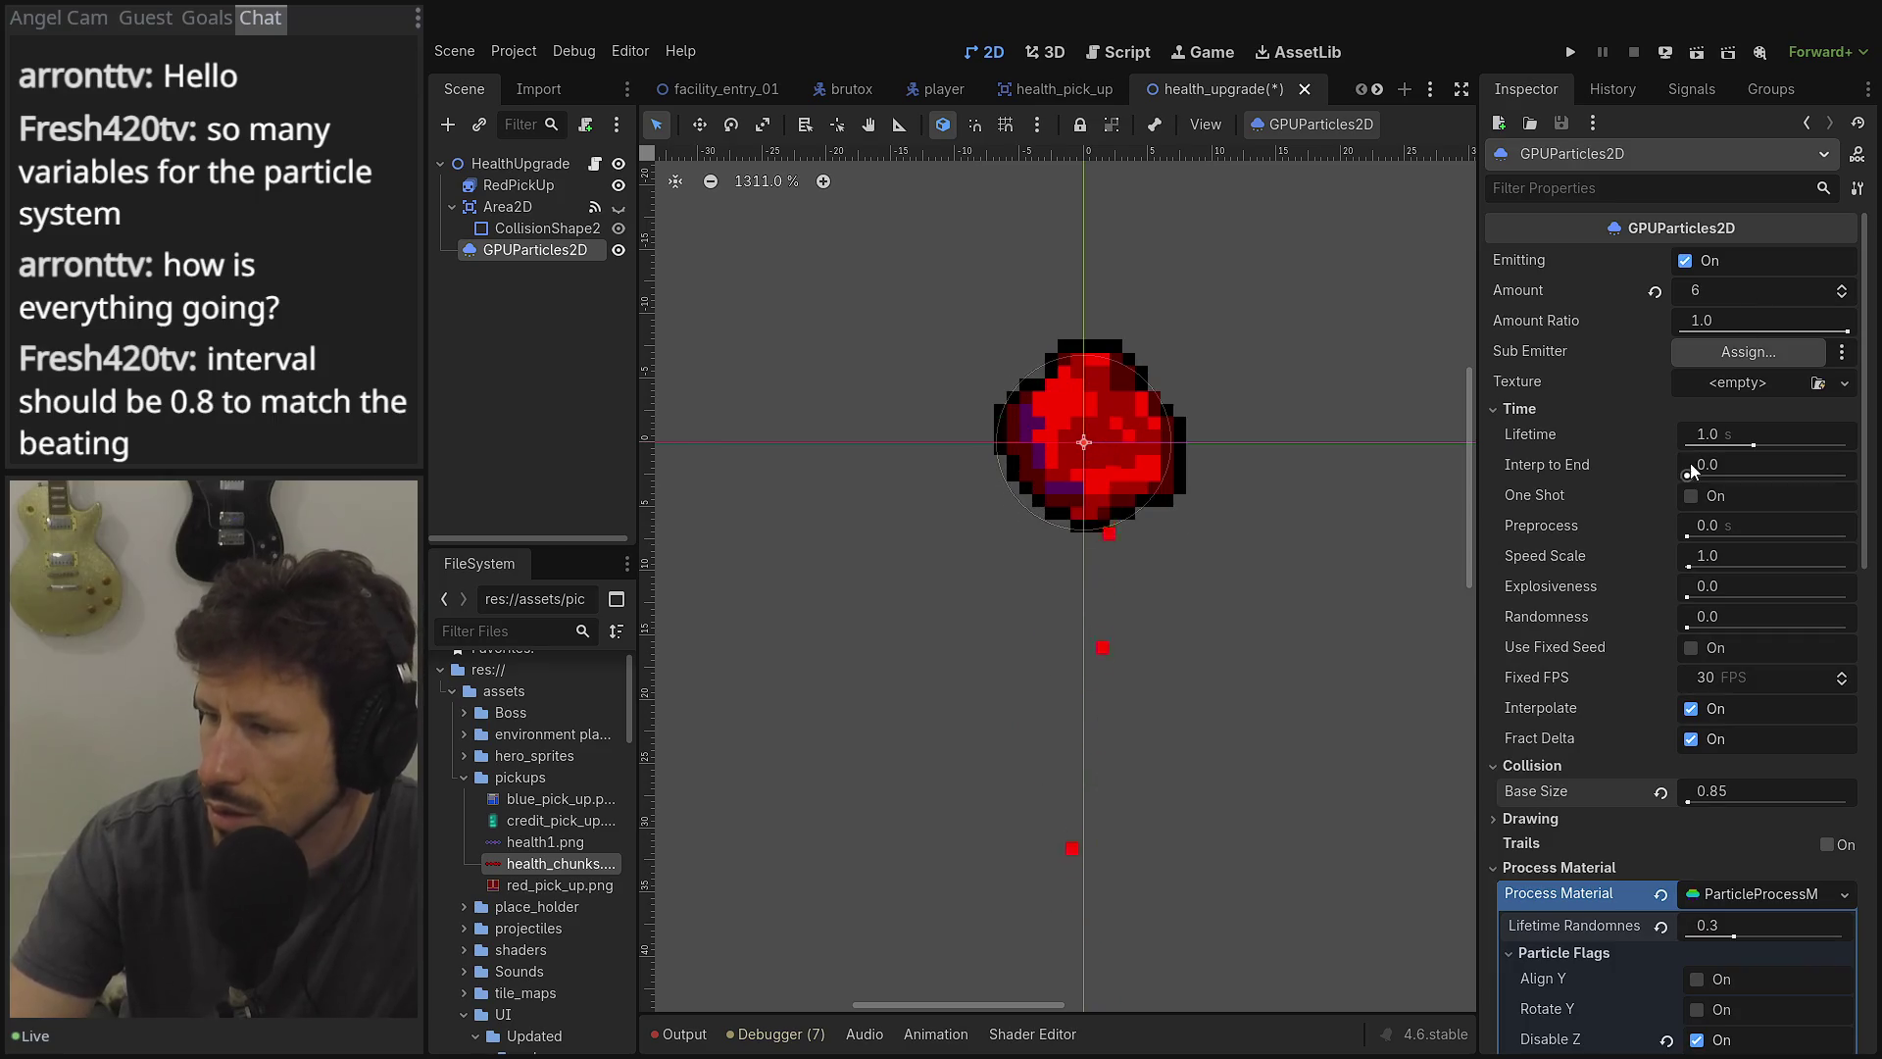
Enter 0.8 as the emitter's Amount Ratio.
{"action": "scroll", "coordinate": [1697, 824], "scroll_direction": "down", "scroll_amount": 3}
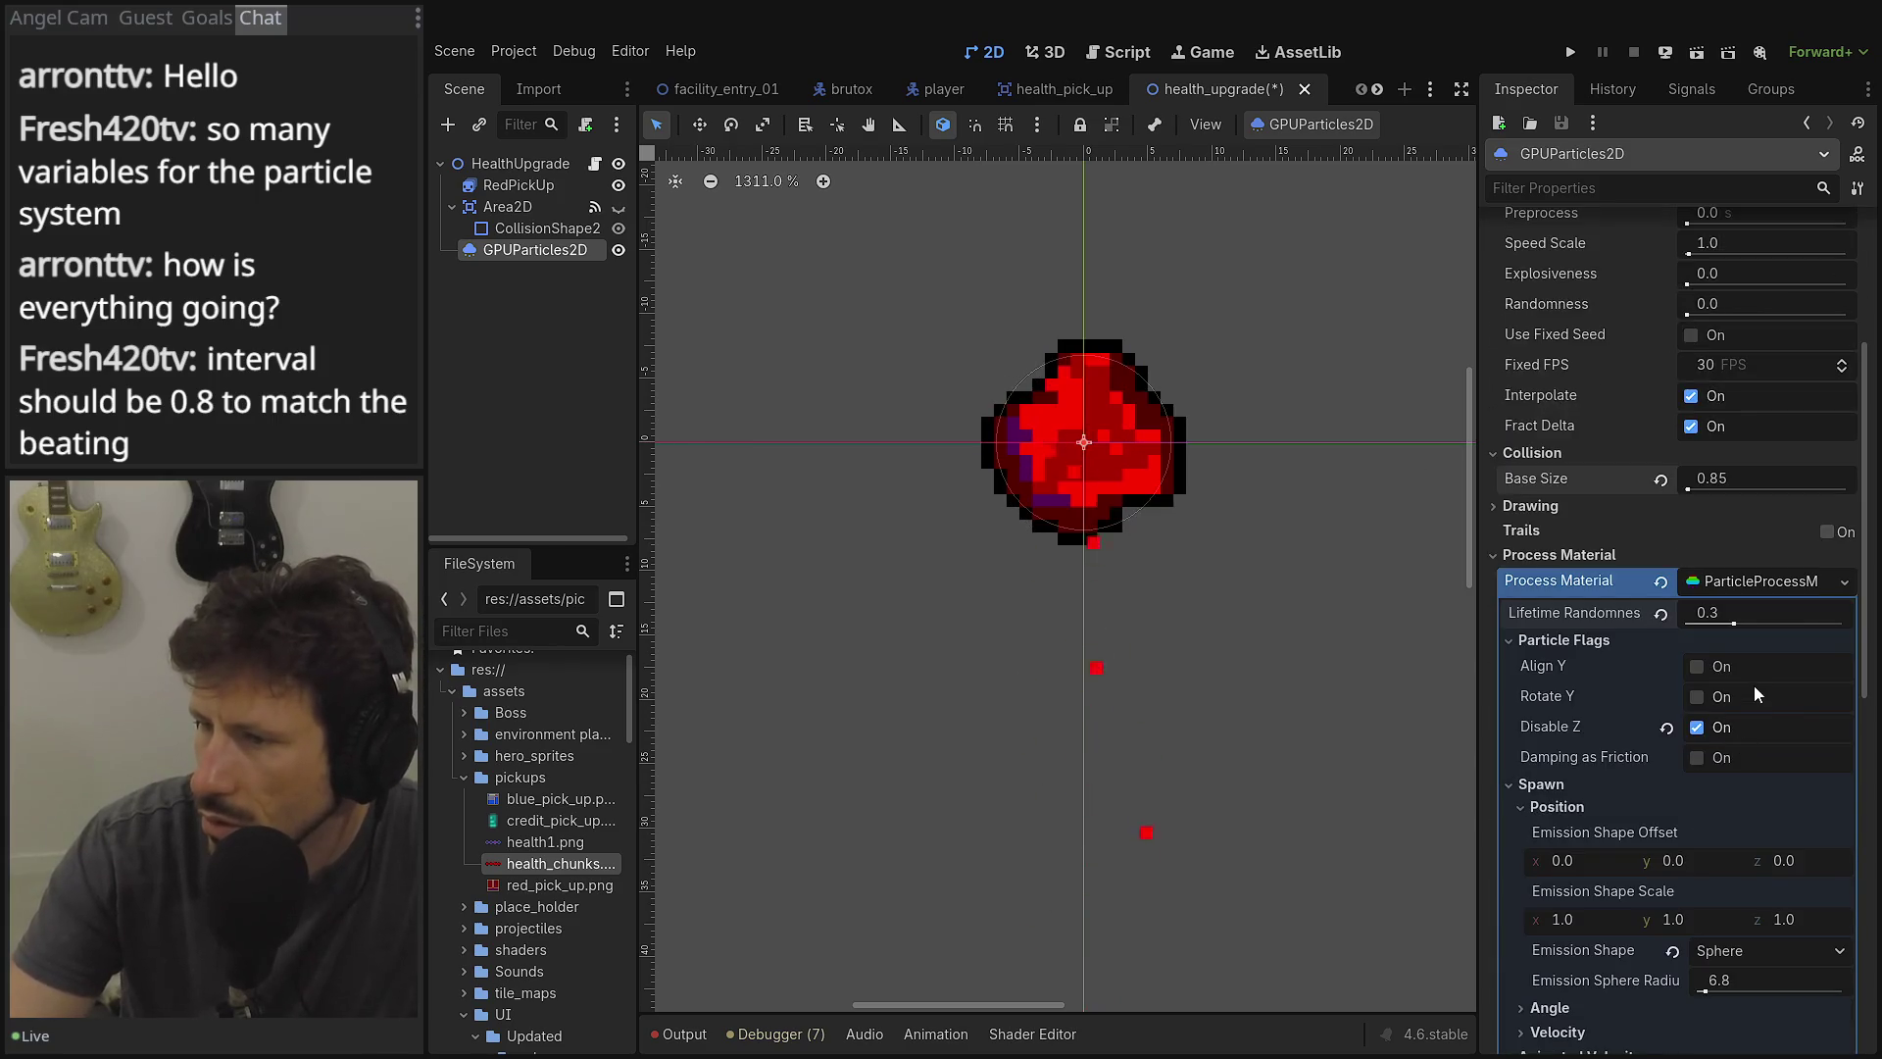
{"action": "scroll", "coordinate": [1752, 684], "scroll_direction": "up", "scroll_amount": 3}
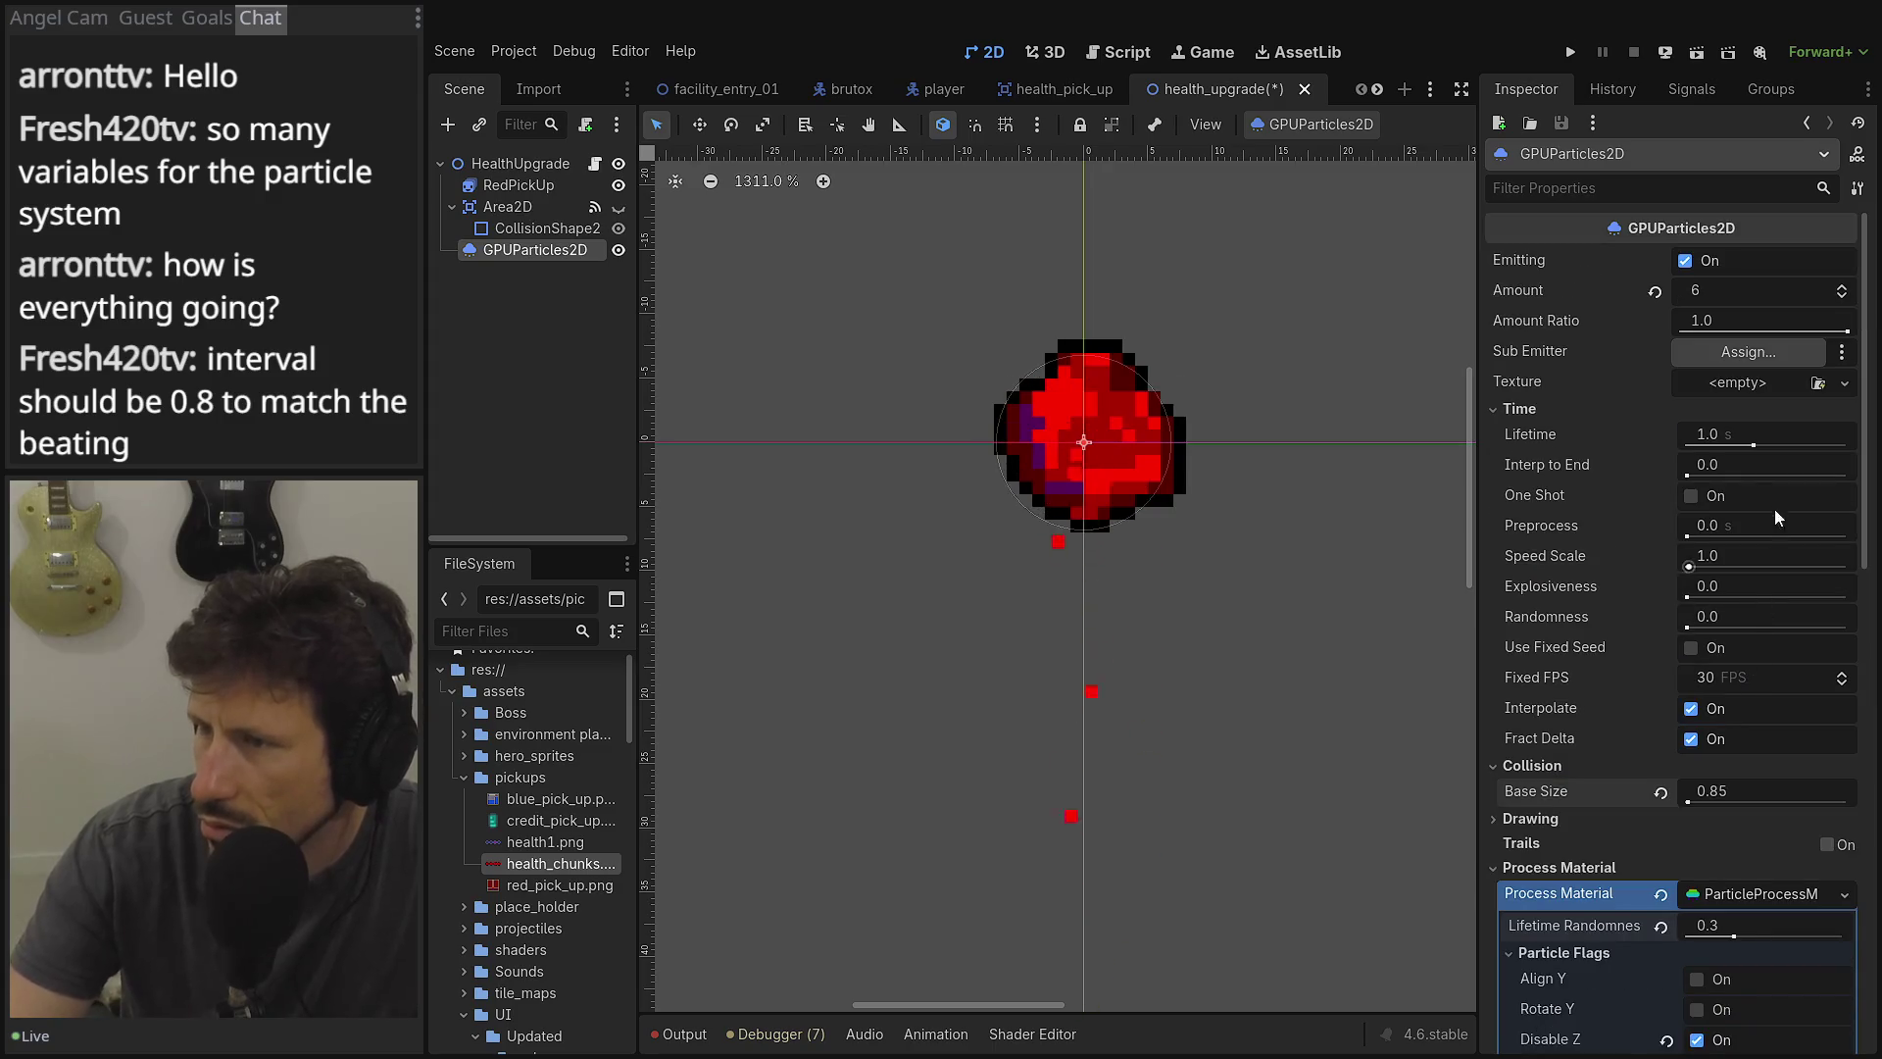
{"action": "scroll", "coordinate": [1731, 445], "scroll_direction": "down", "scroll_amount": 4}
{"action": "scroll", "coordinate": [1720, 457], "scroll_direction": "up", "scroll_amount": 4}
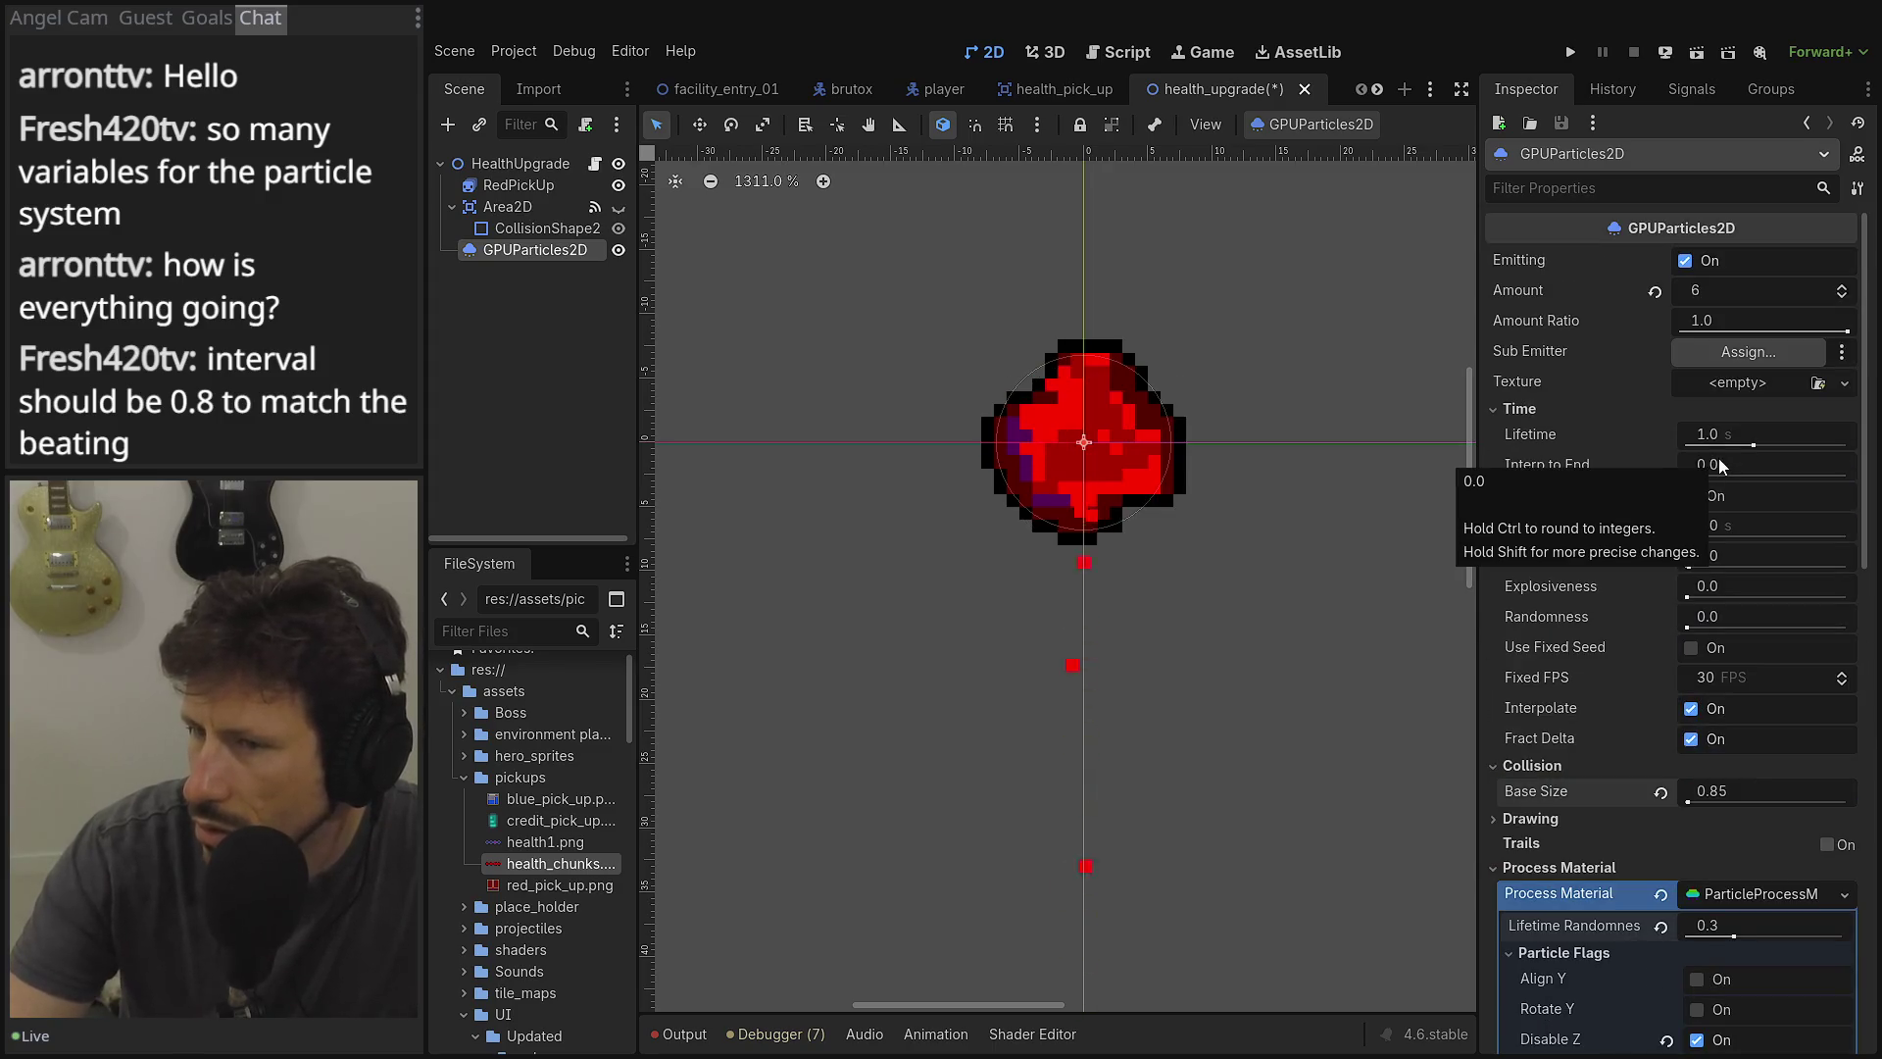
{"action": "left_click", "coordinate": [1747, 320]}
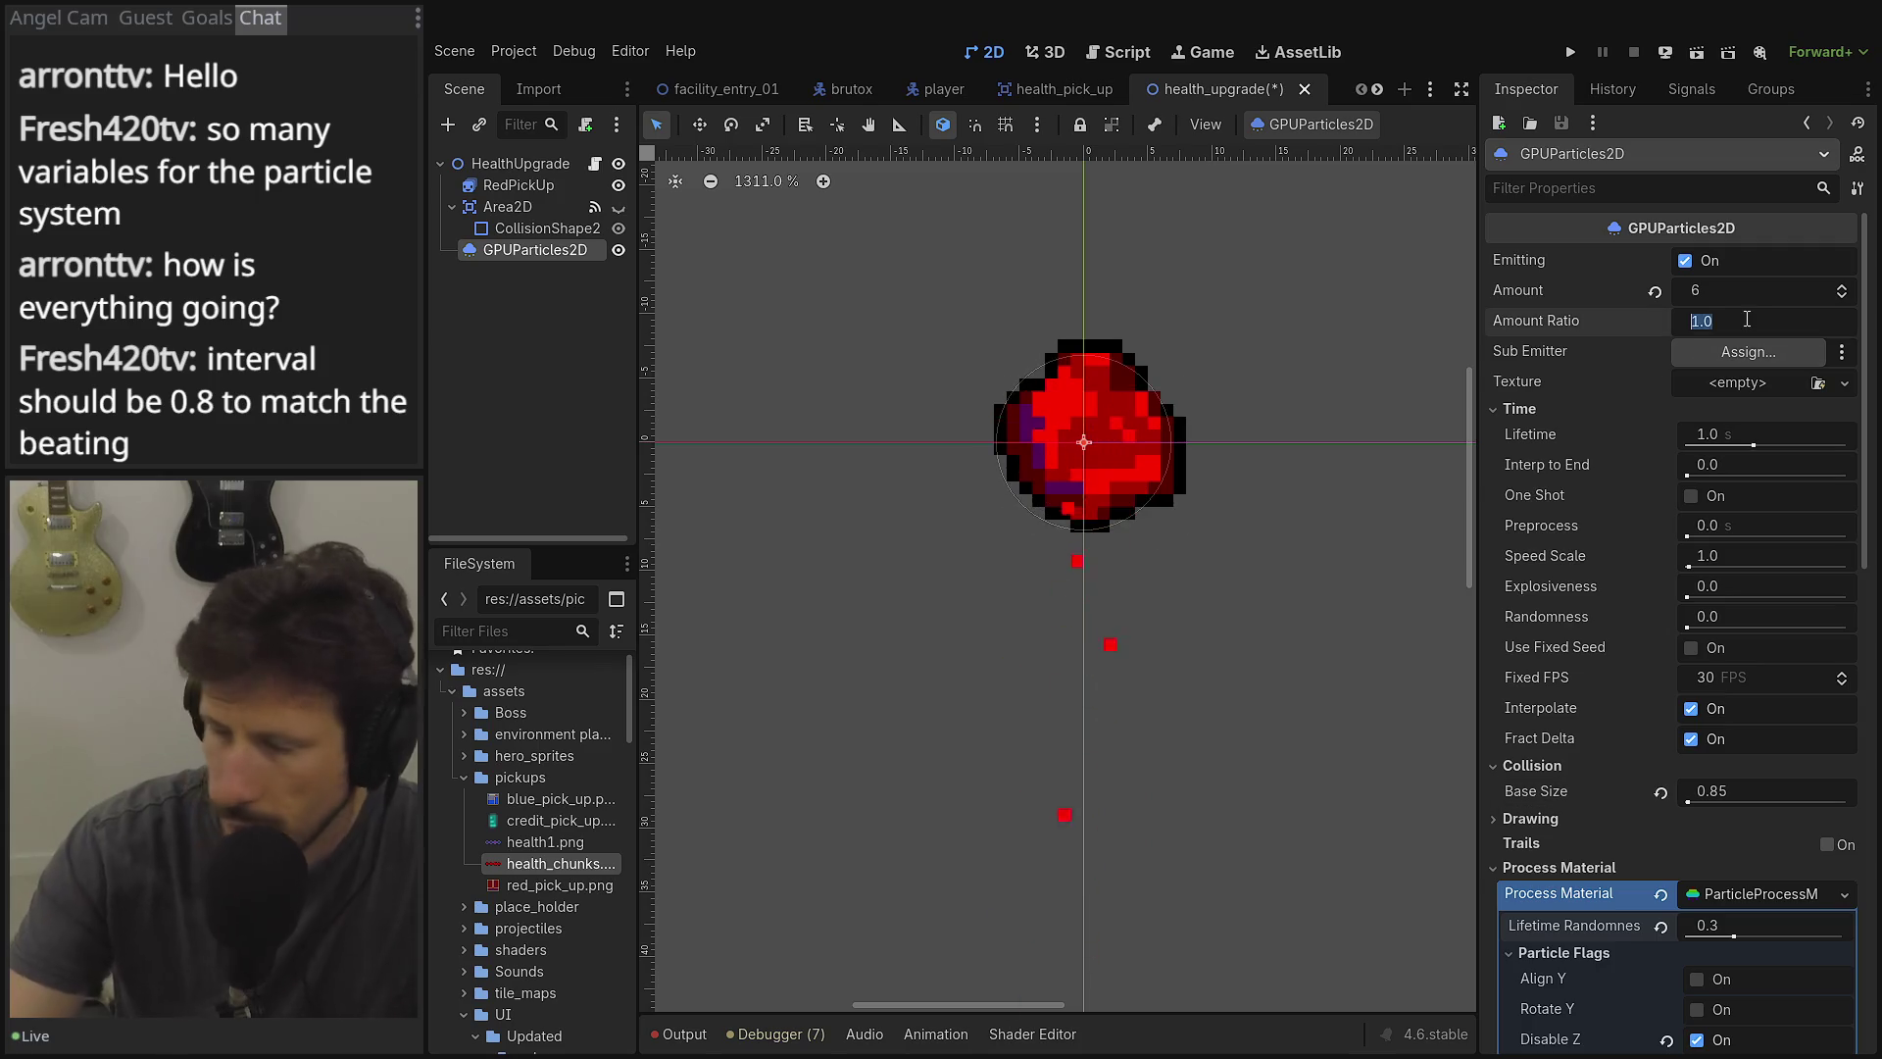
{"action": "type", "text": ".8"}
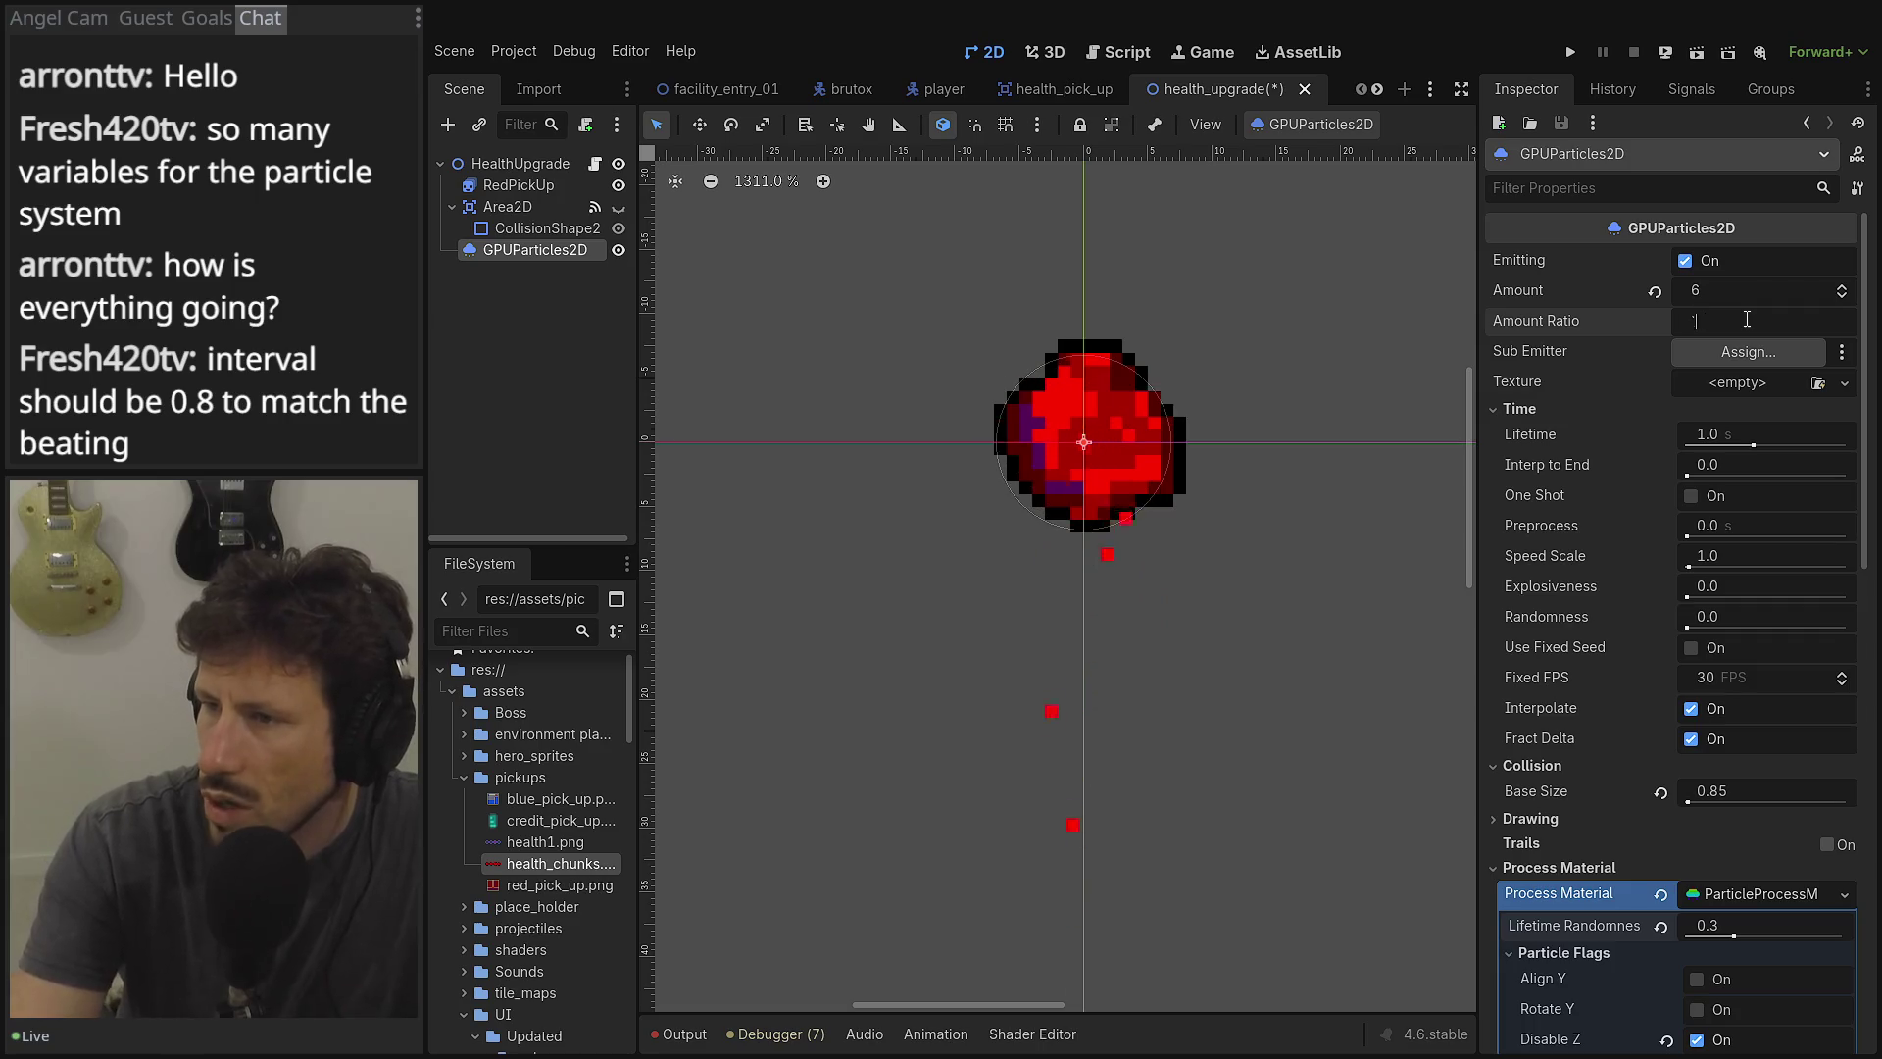
{"action": "key", "text": "Tab"}
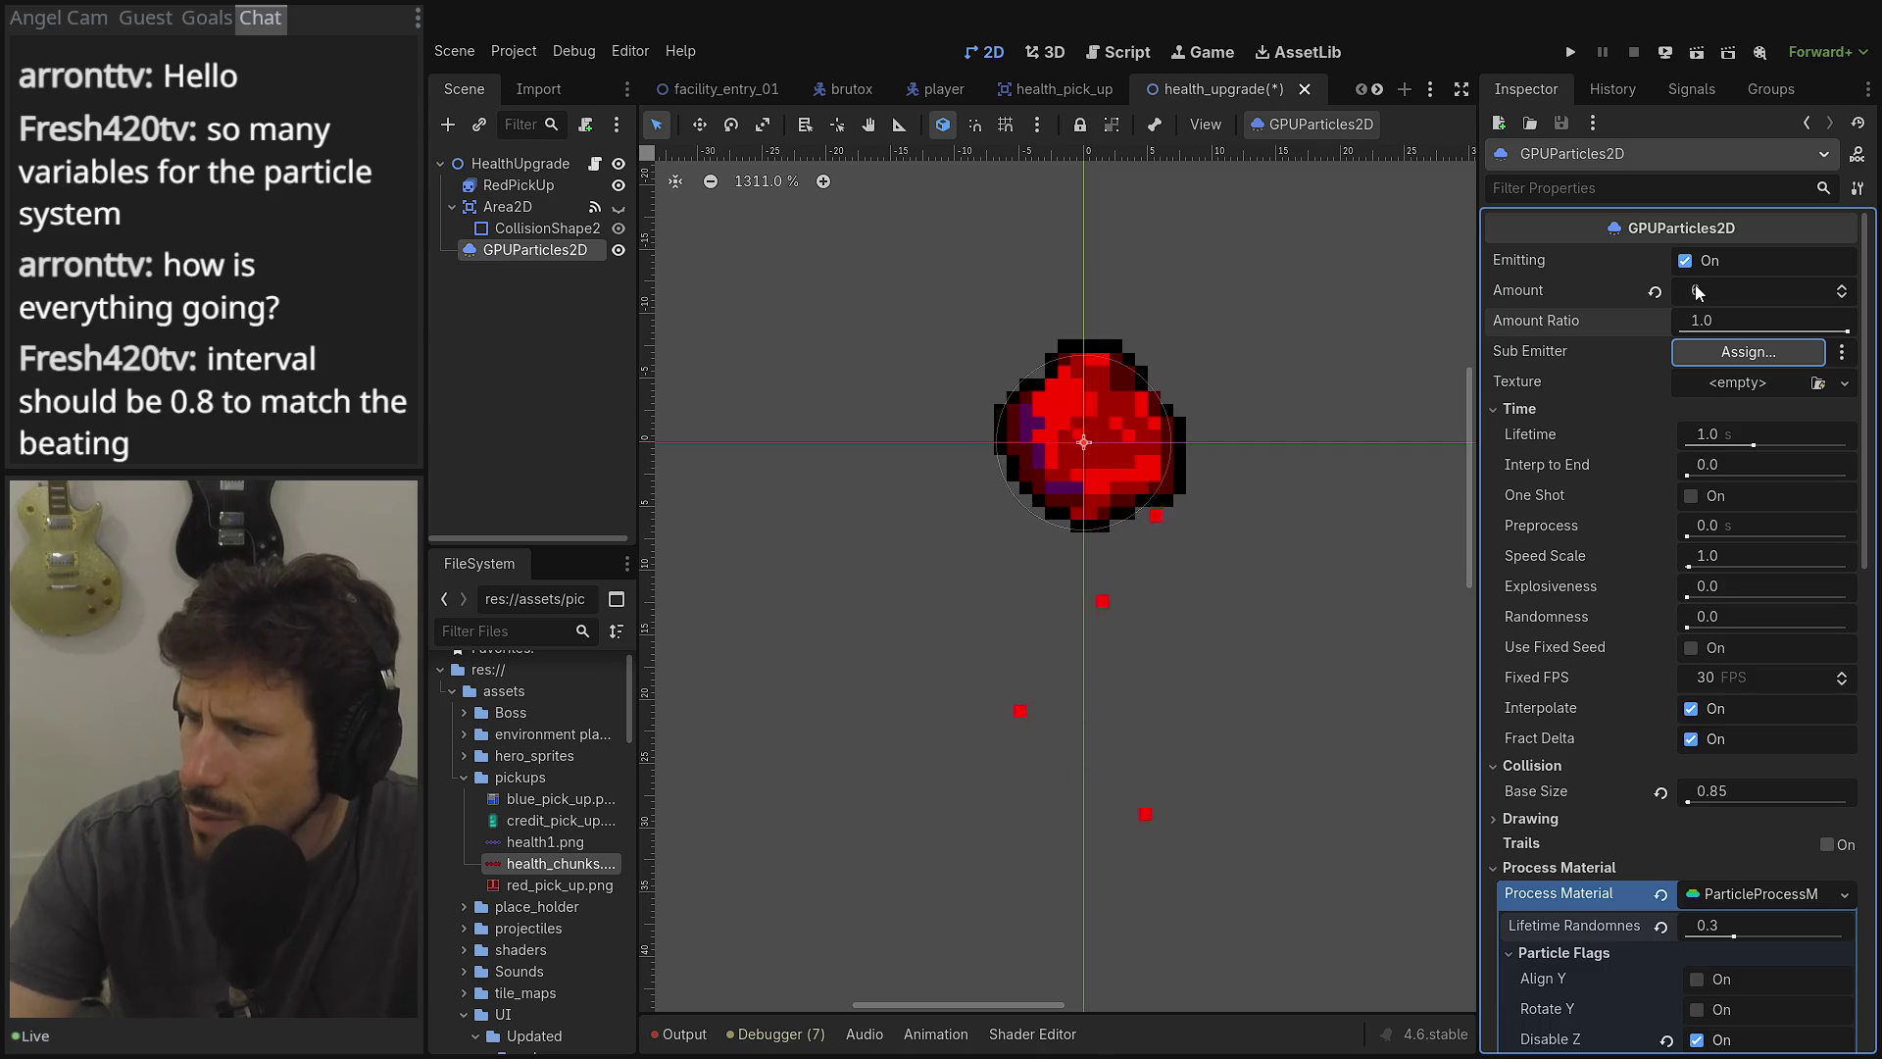
Set particle Lifetime to 0.8 s, confirm Interp to End at 0.0, and collapse Process Material.
{"action": "left_click", "coordinate": [1711, 439]}
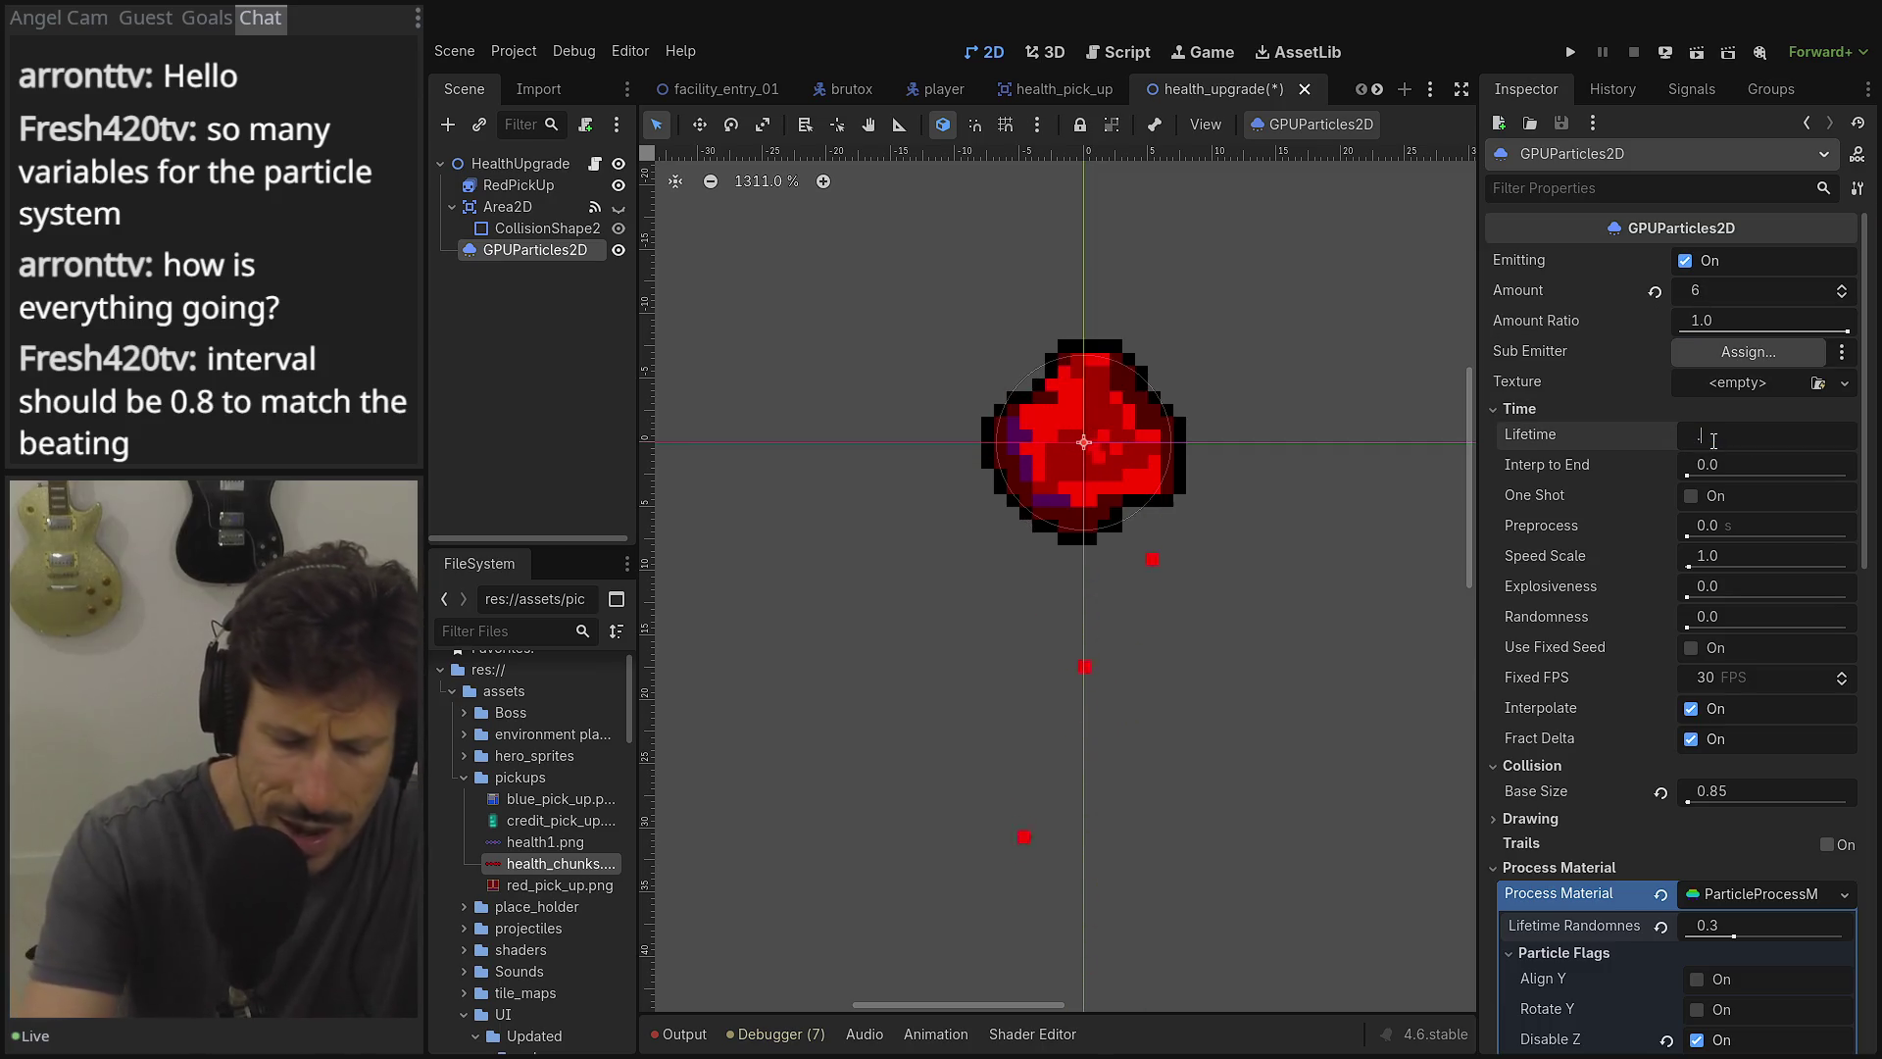
{"action": "type", "text": "8"}
{"action": "key", "text": "Tab"}
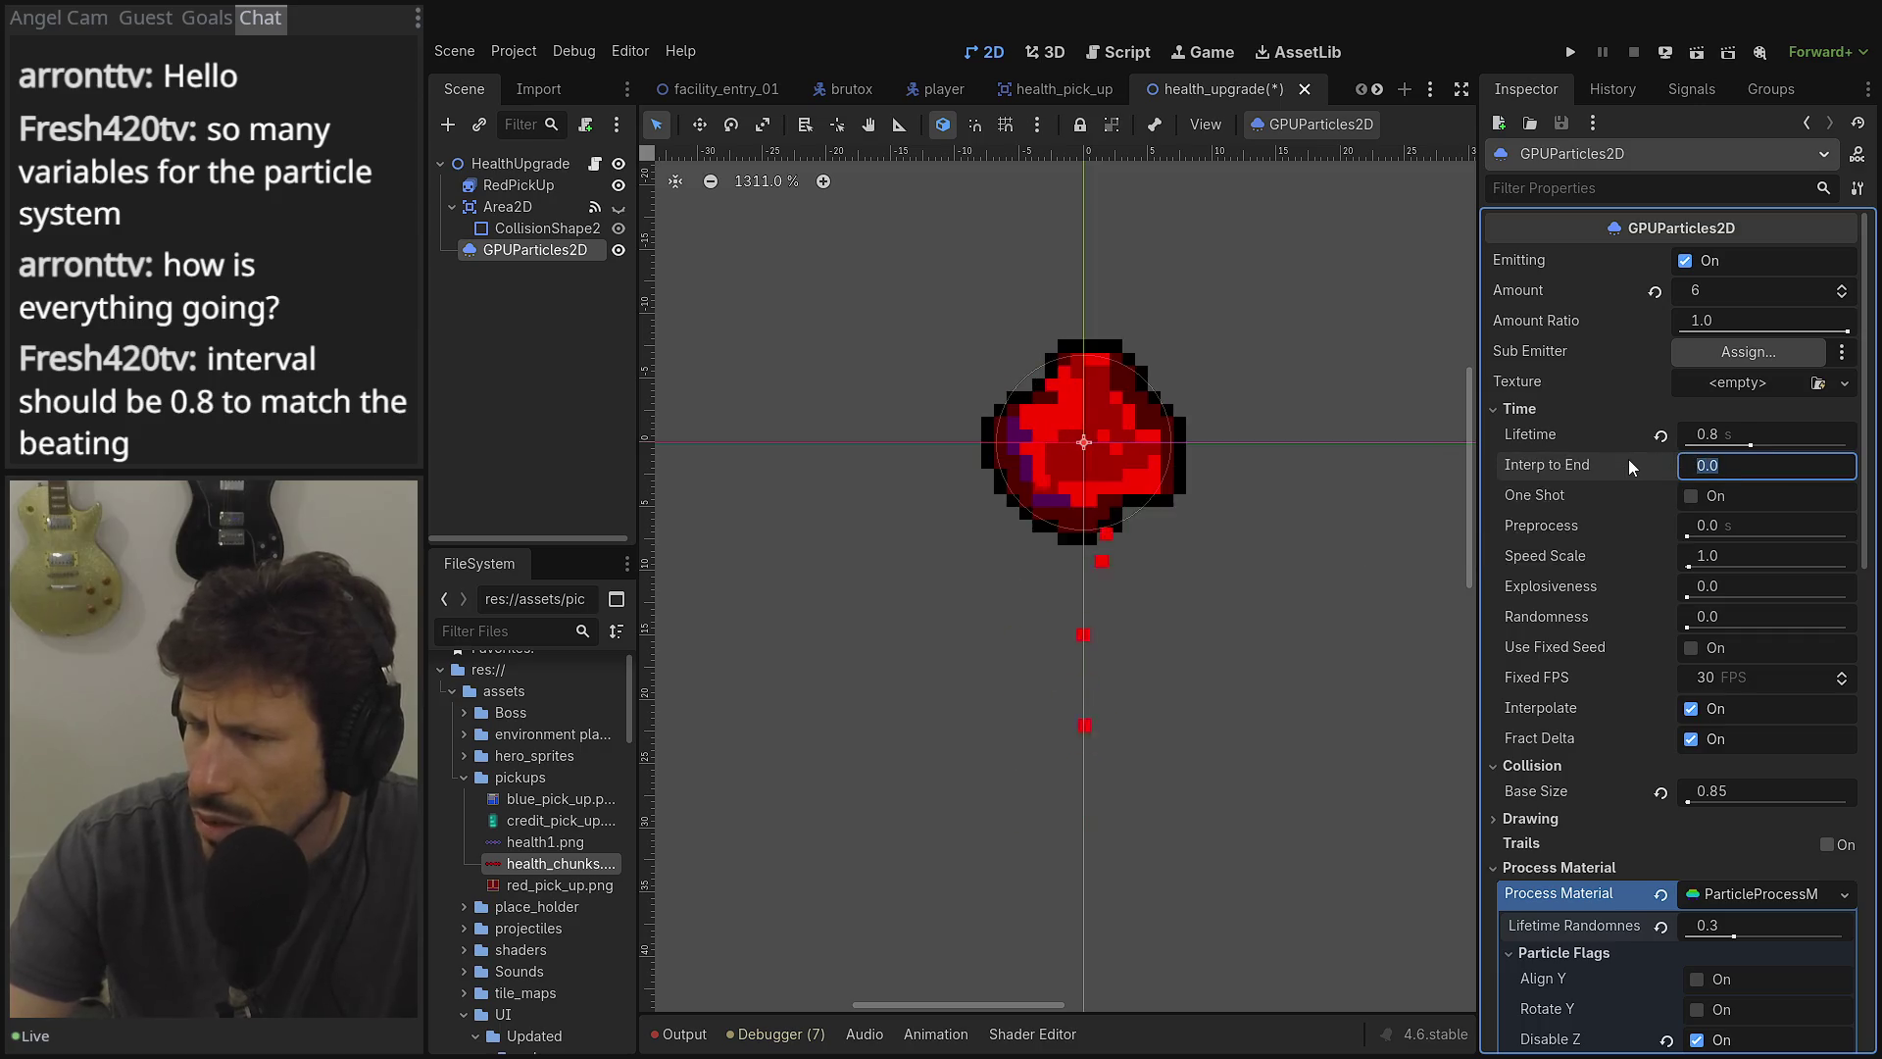
{"action": "mouse_move", "coordinate": [1627, 459]}
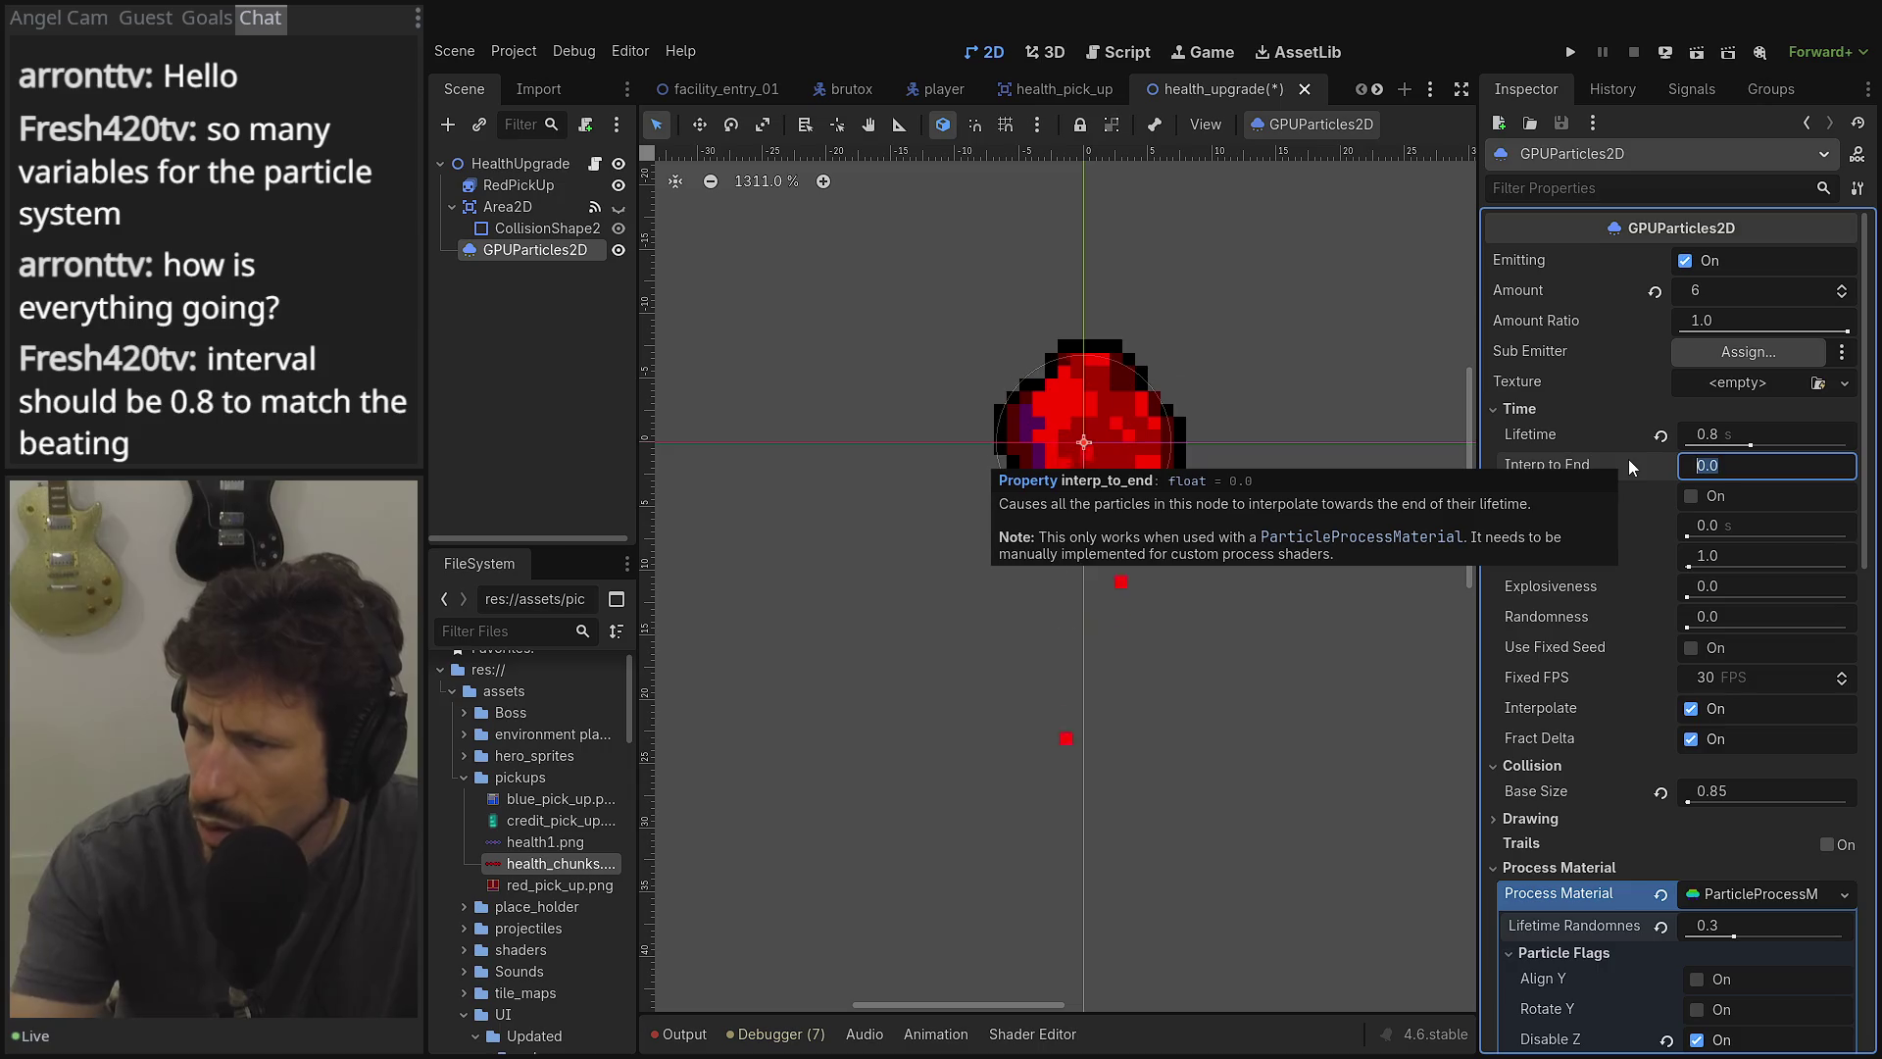
{"action": "left_click", "coordinate": [1610, 632]}
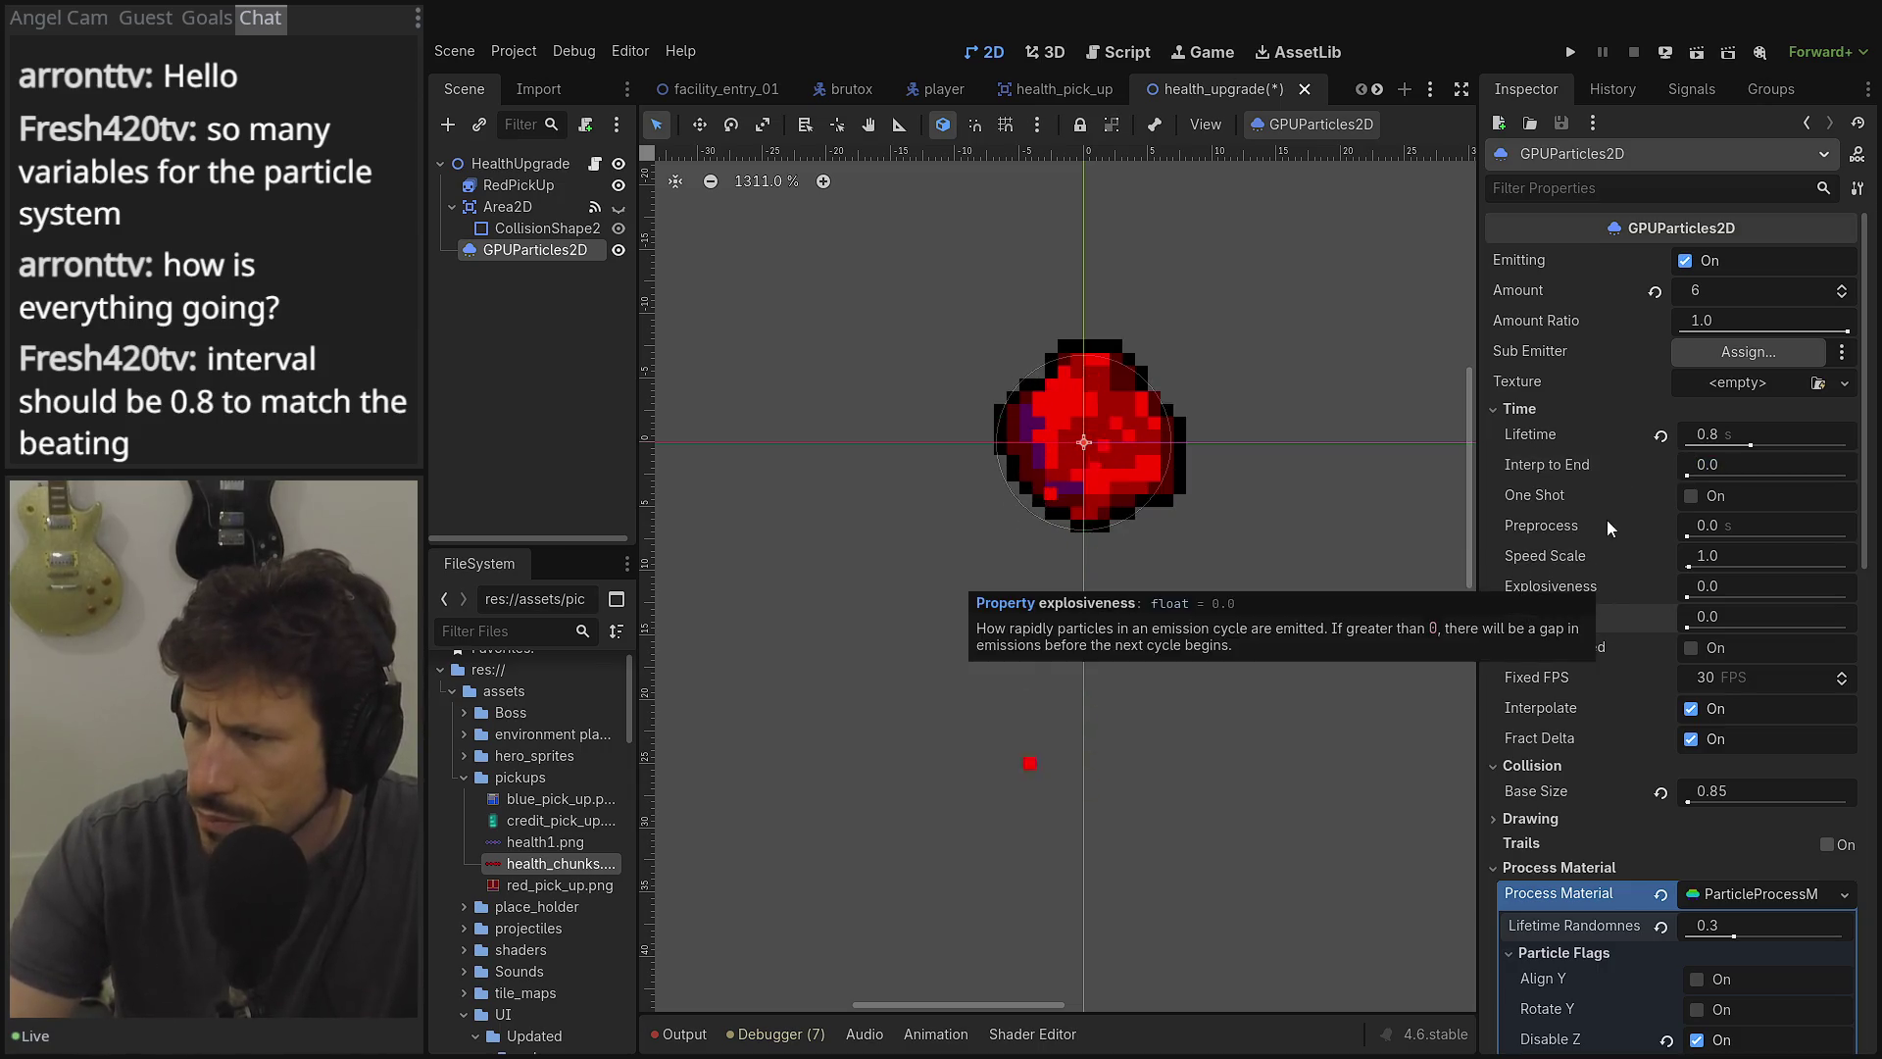
{"action": "mouse_move", "coordinate": [1604, 541]}
{"action": "scroll", "coordinate": [1604, 537], "scroll_direction": "down", "scroll_amount": 5}
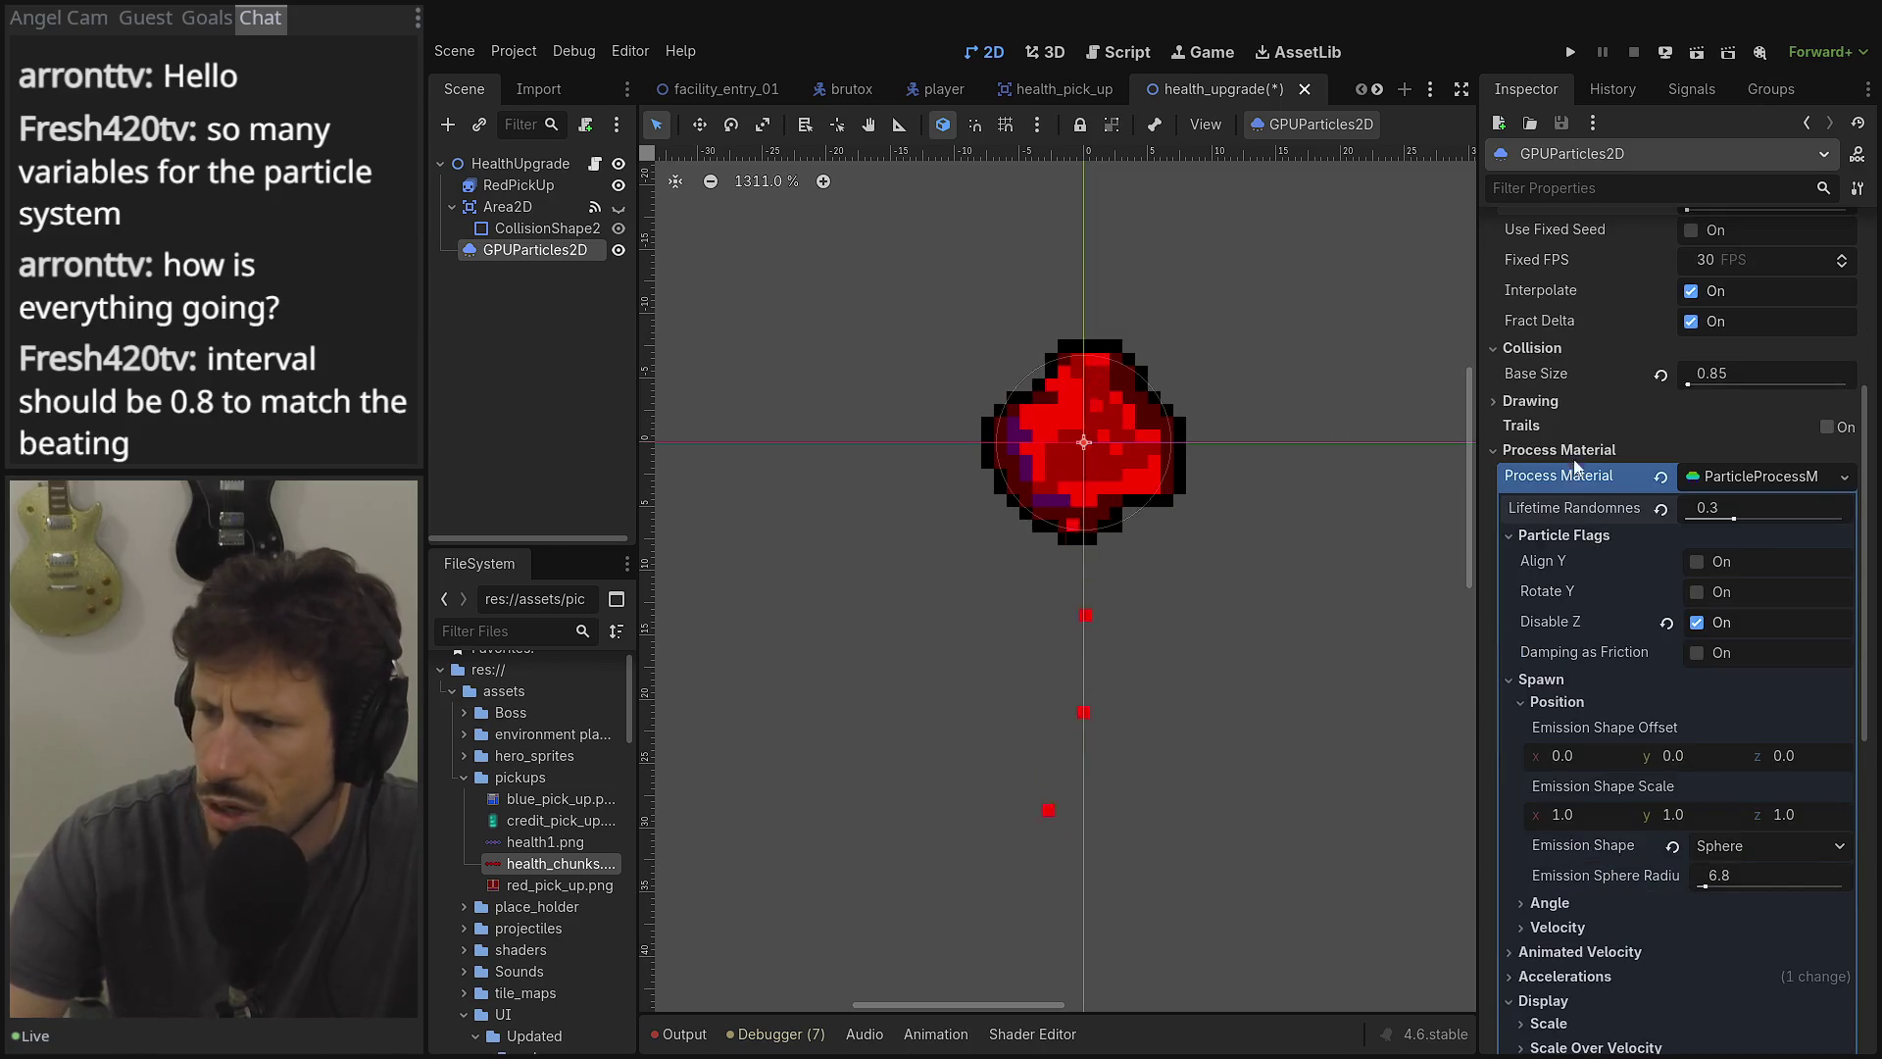
{"action": "left_click", "coordinate": [1560, 451]}
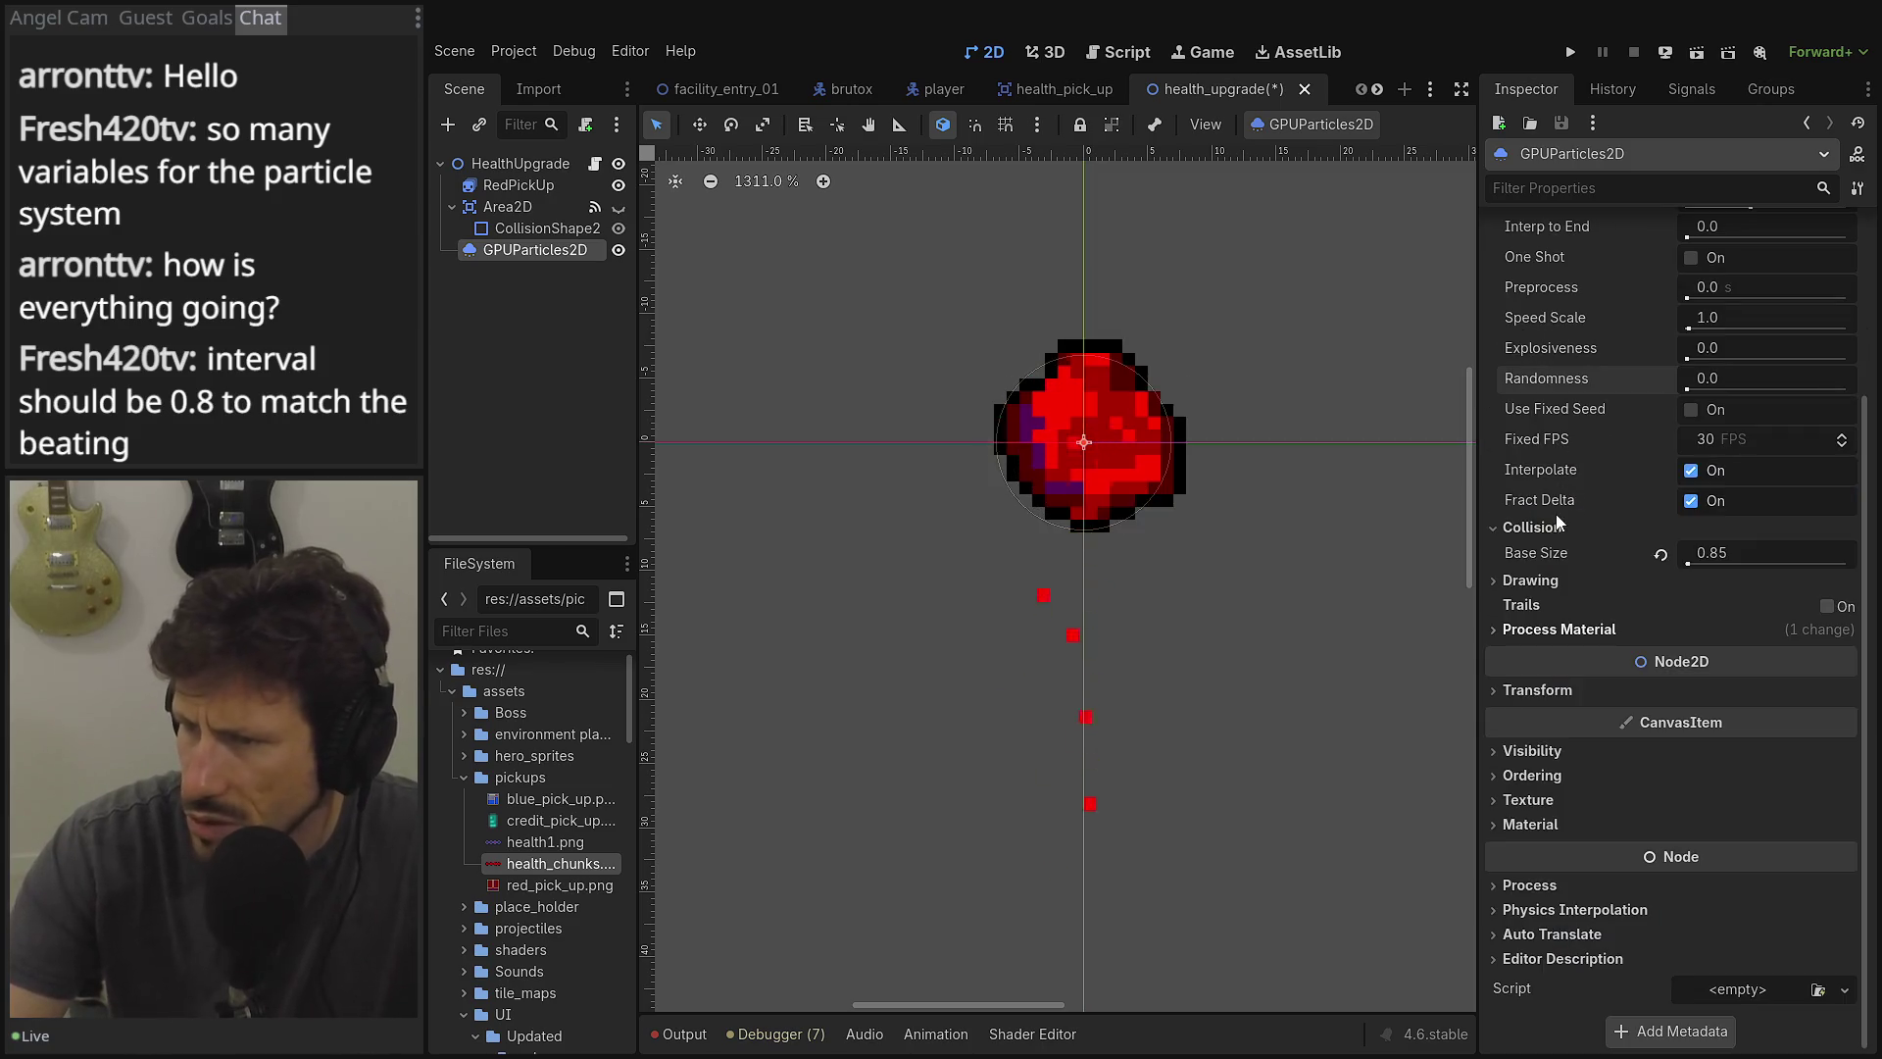
Switch the process material's Collision Mode to Rigid, with Collision Base Size at 1.0.
{"action": "left_click", "coordinate": [1525, 633]}
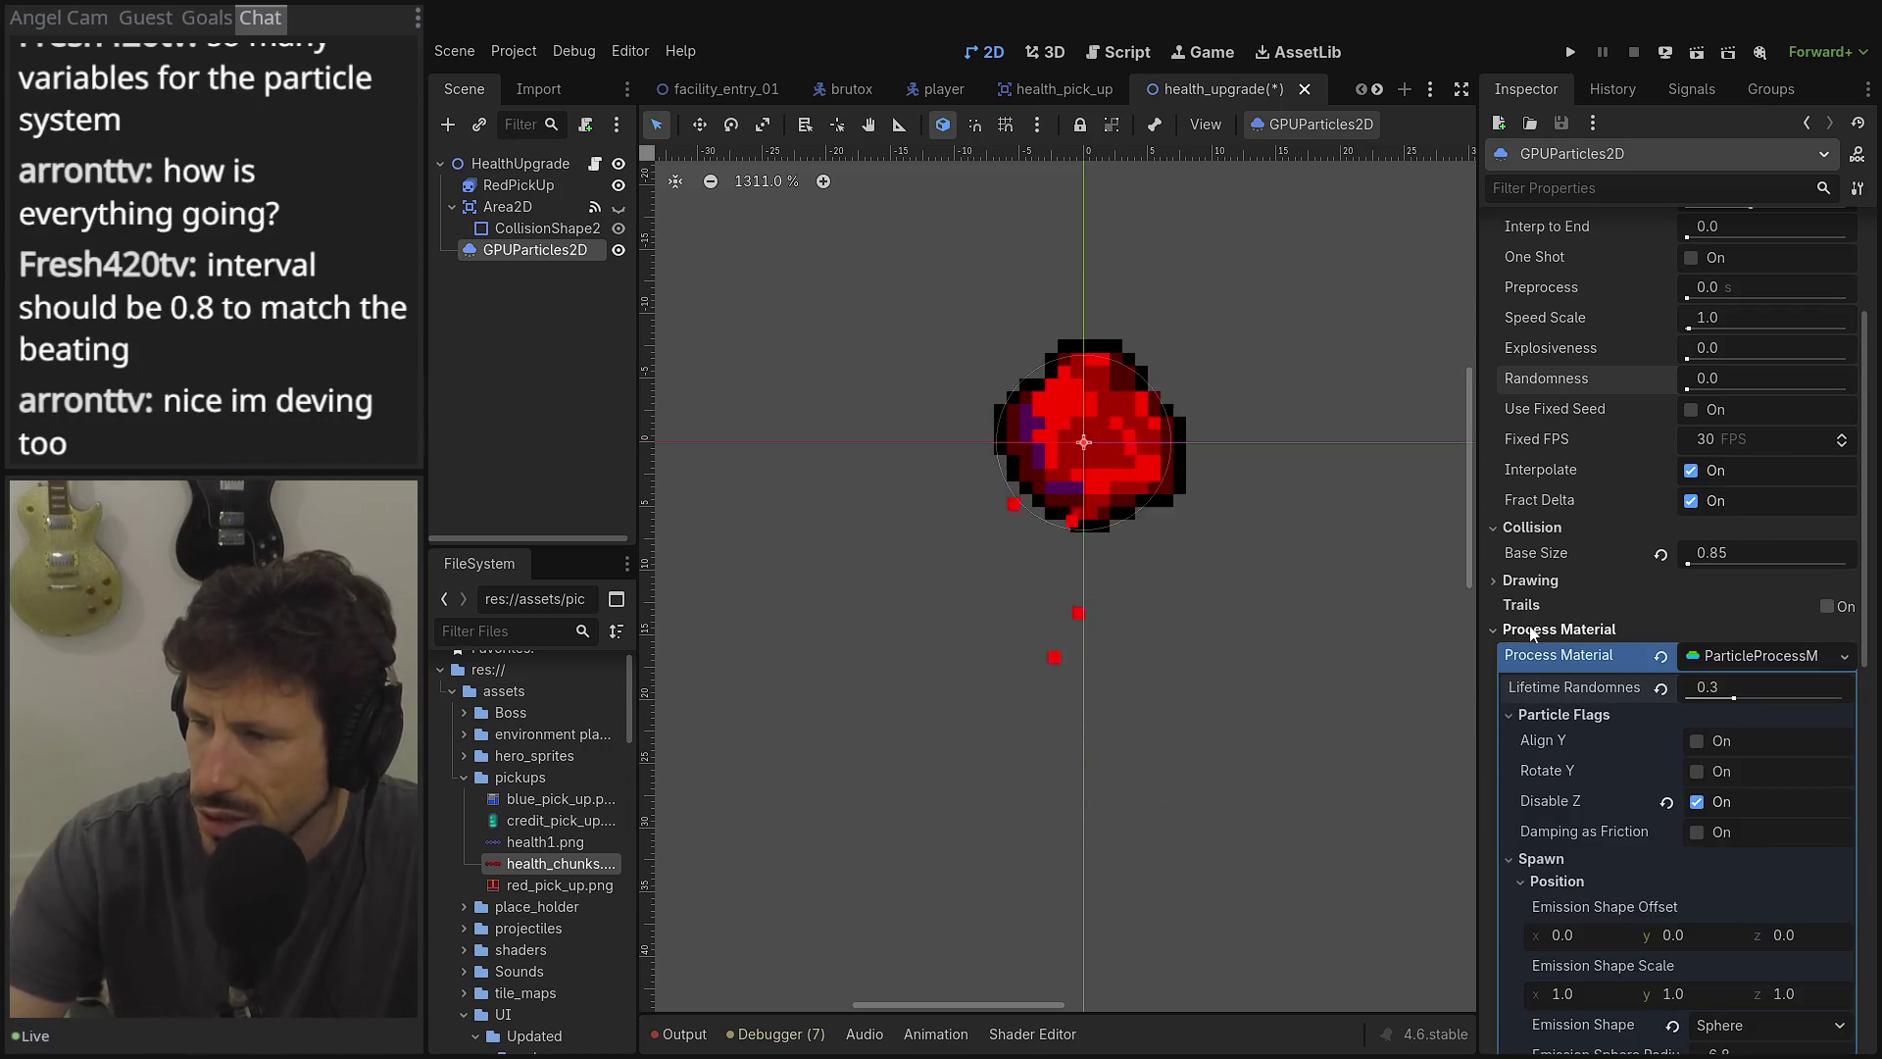
{"action": "scroll", "coordinate": [1598, 624], "scroll_direction": "down", "scroll_amount": 3}
{"action": "scroll", "coordinate": [1608, 608], "scroll_direction": "down", "scroll_amount": 3}
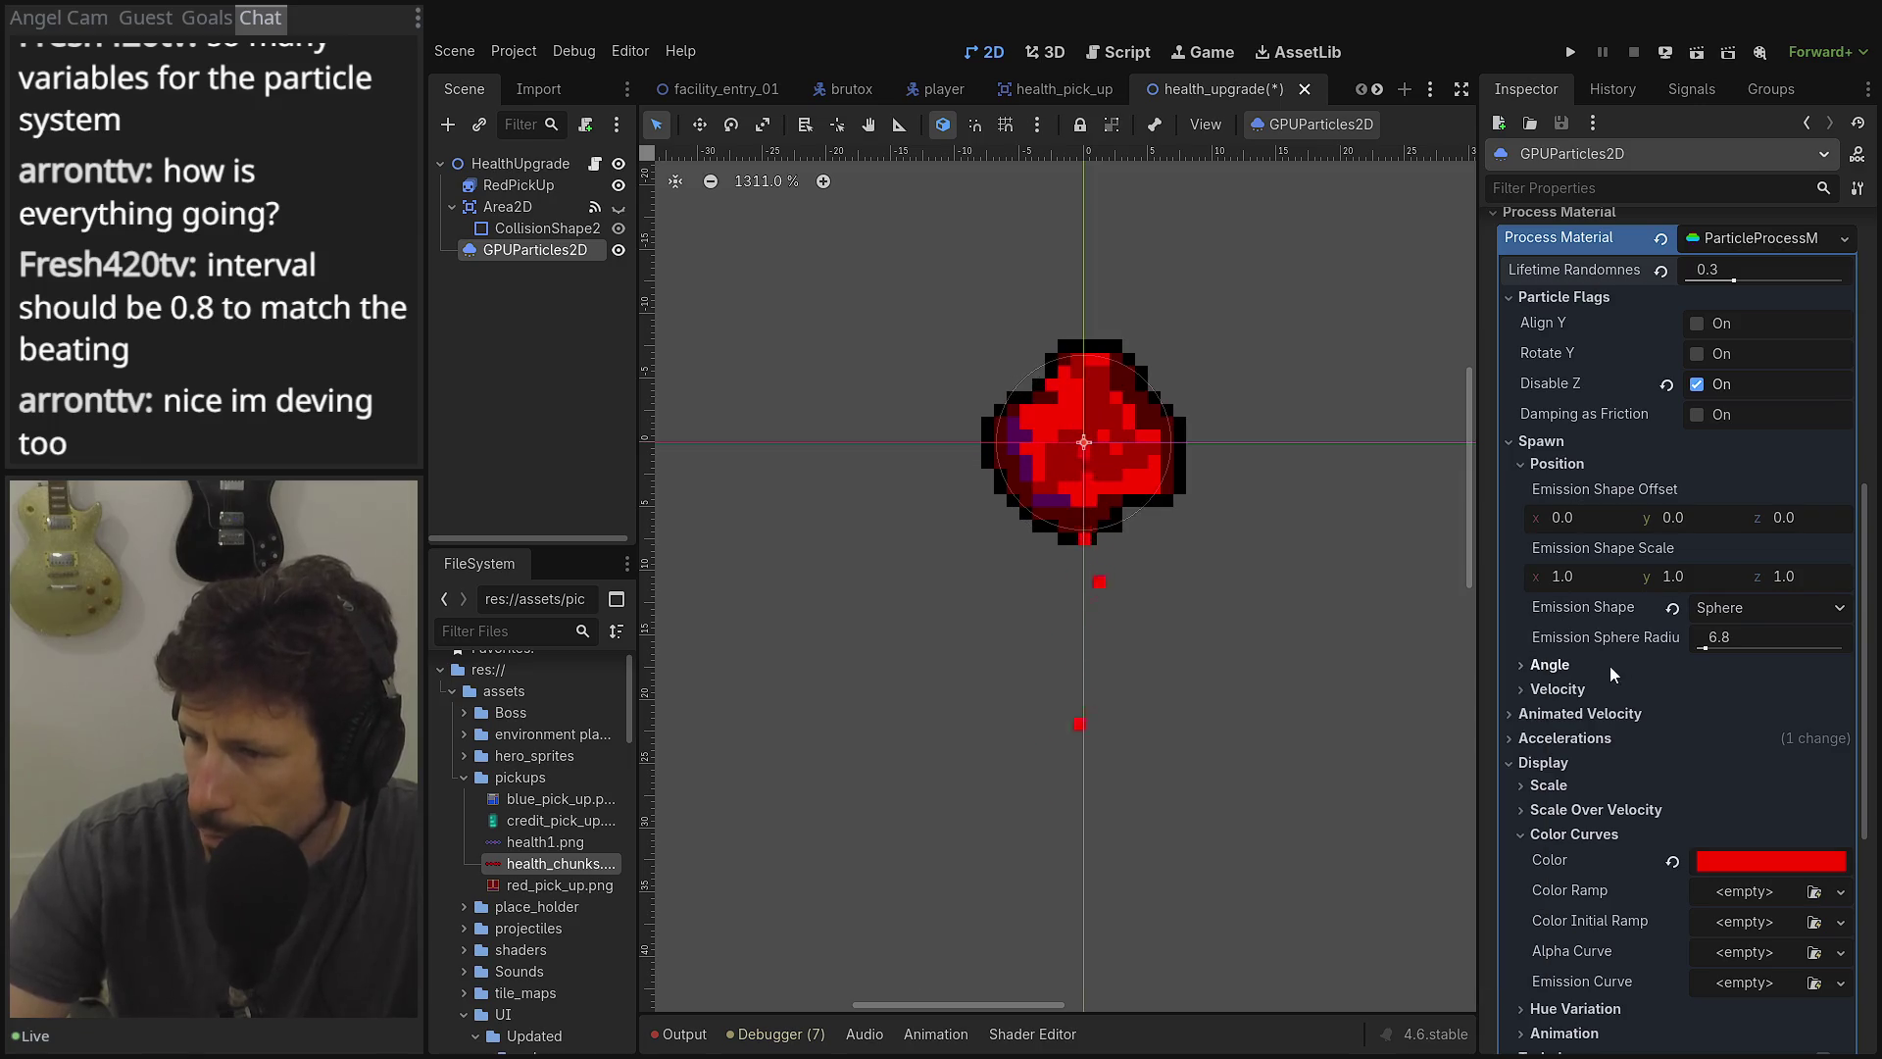
{"action": "scroll", "coordinate": [1614, 692], "scroll_direction": "down", "scroll_amount": 5}
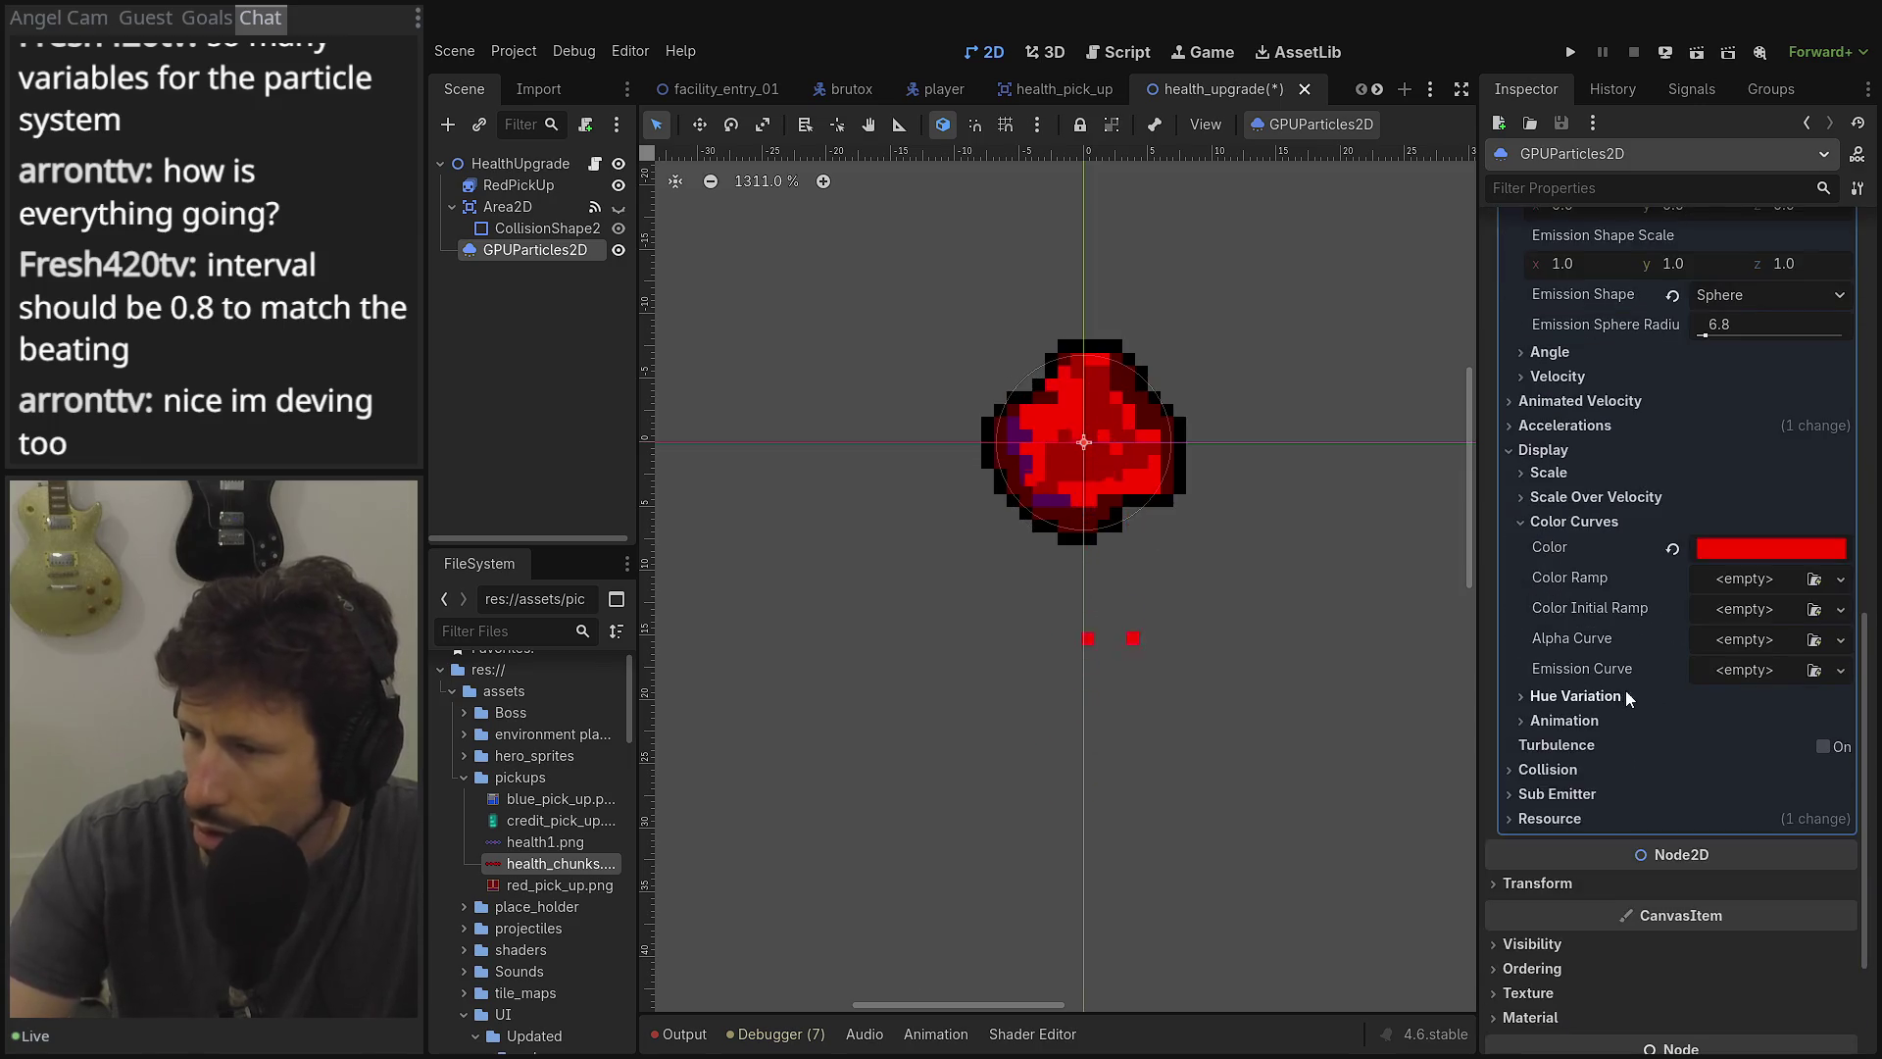
{"action": "left_click", "coordinate": [1597, 766]}
{"action": "left_click", "coordinate": [1784, 695]}
{"action": "left_click", "coordinate": [1764, 749]}
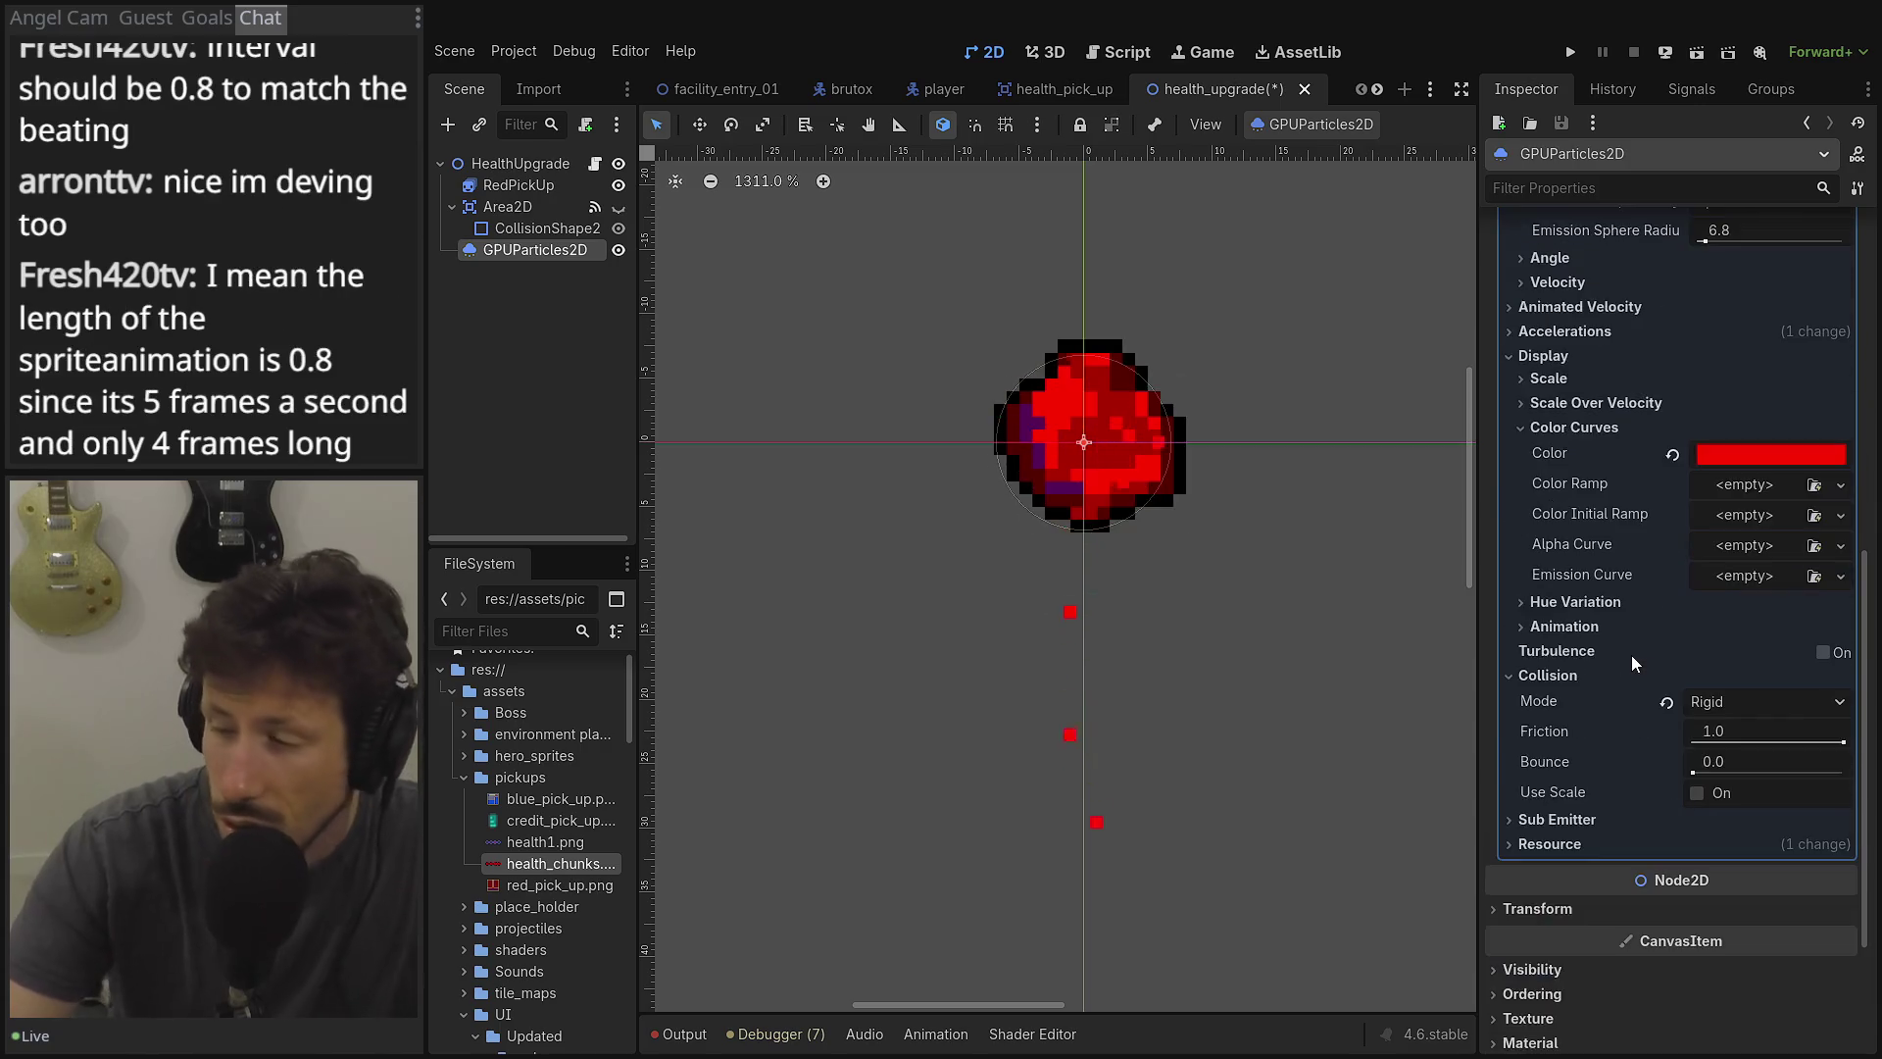
{"action": "scroll", "coordinate": [1631, 677], "scroll_direction": "down", "scroll_amount": 2}
{"action": "left_click", "coordinate": [1615, 721]}
{"action": "left_click", "coordinate": [1615, 720]}
{"action": "scroll", "coordinate": [1620, 692], "scroll_direction": "up", "scroll_amount": 13}
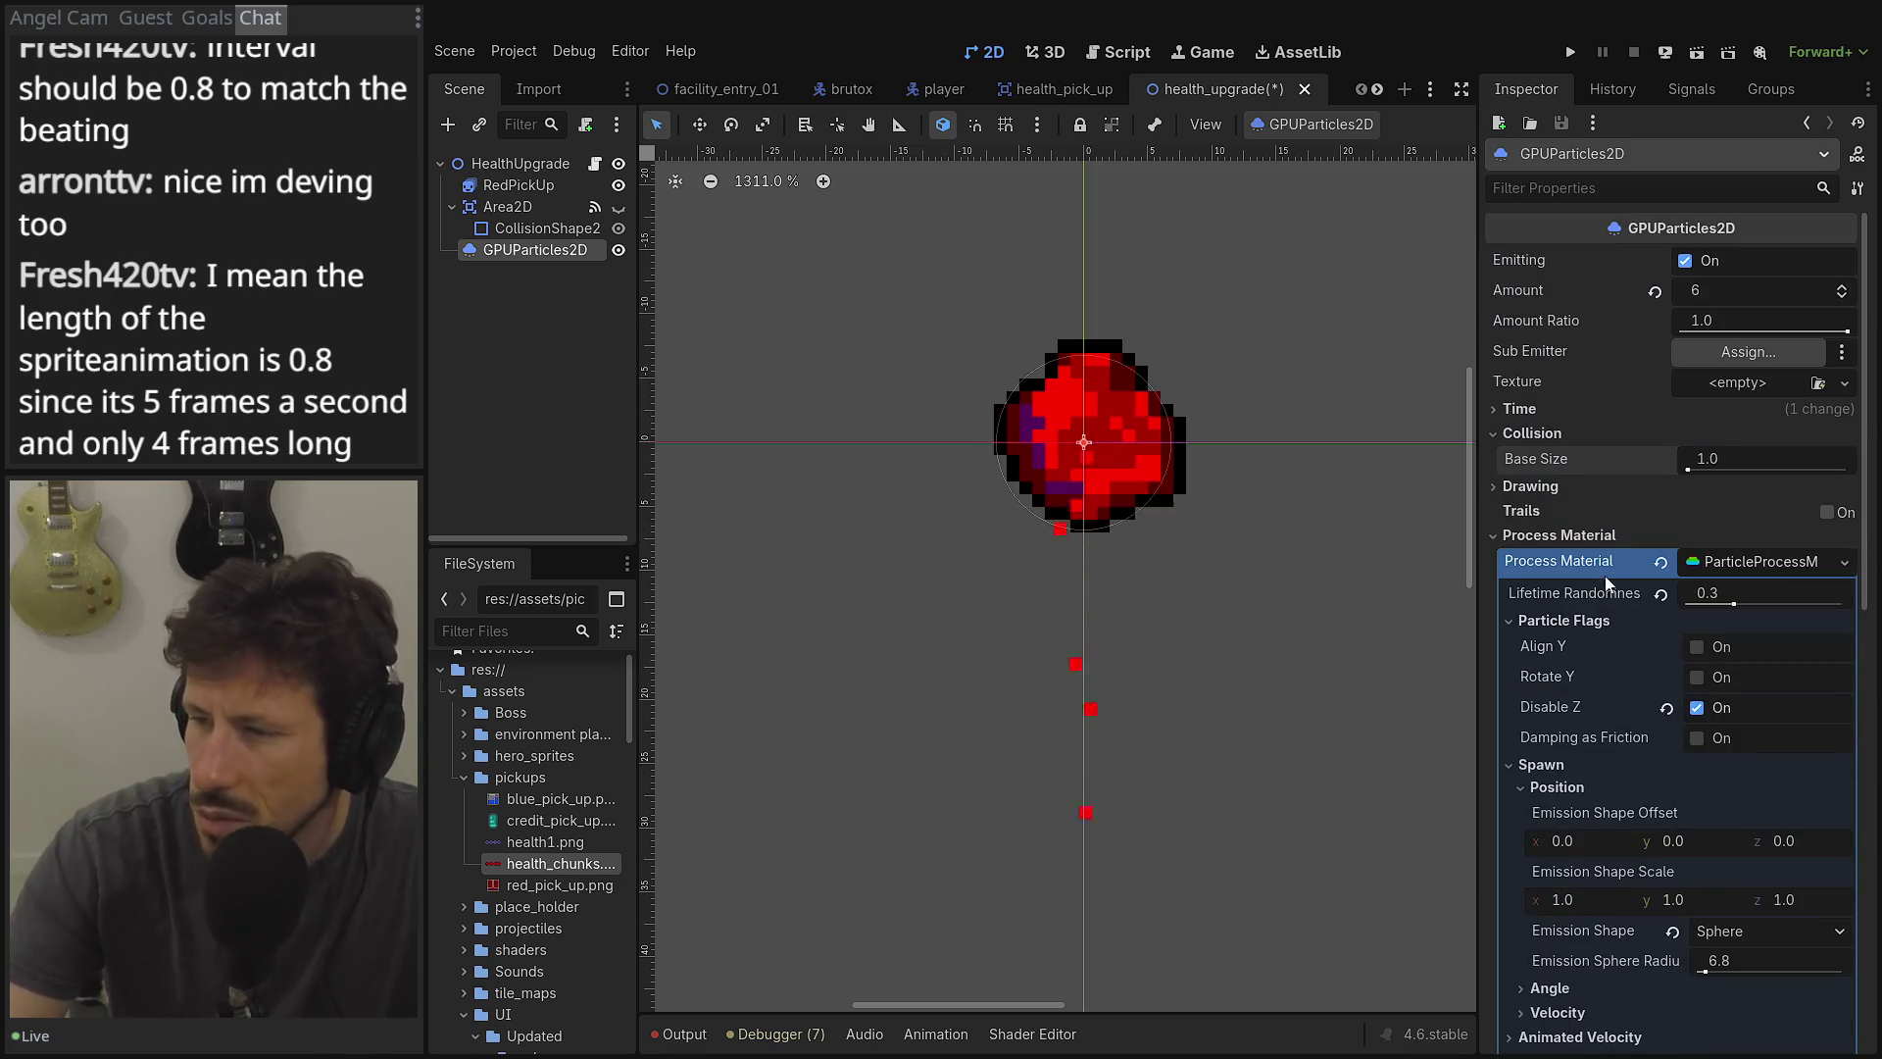
Collapse the Process Material, Drawing and Time sections, then select the HealthUpgrade root node.
{"action": "left_click", "coordinate": [1596, 536]}
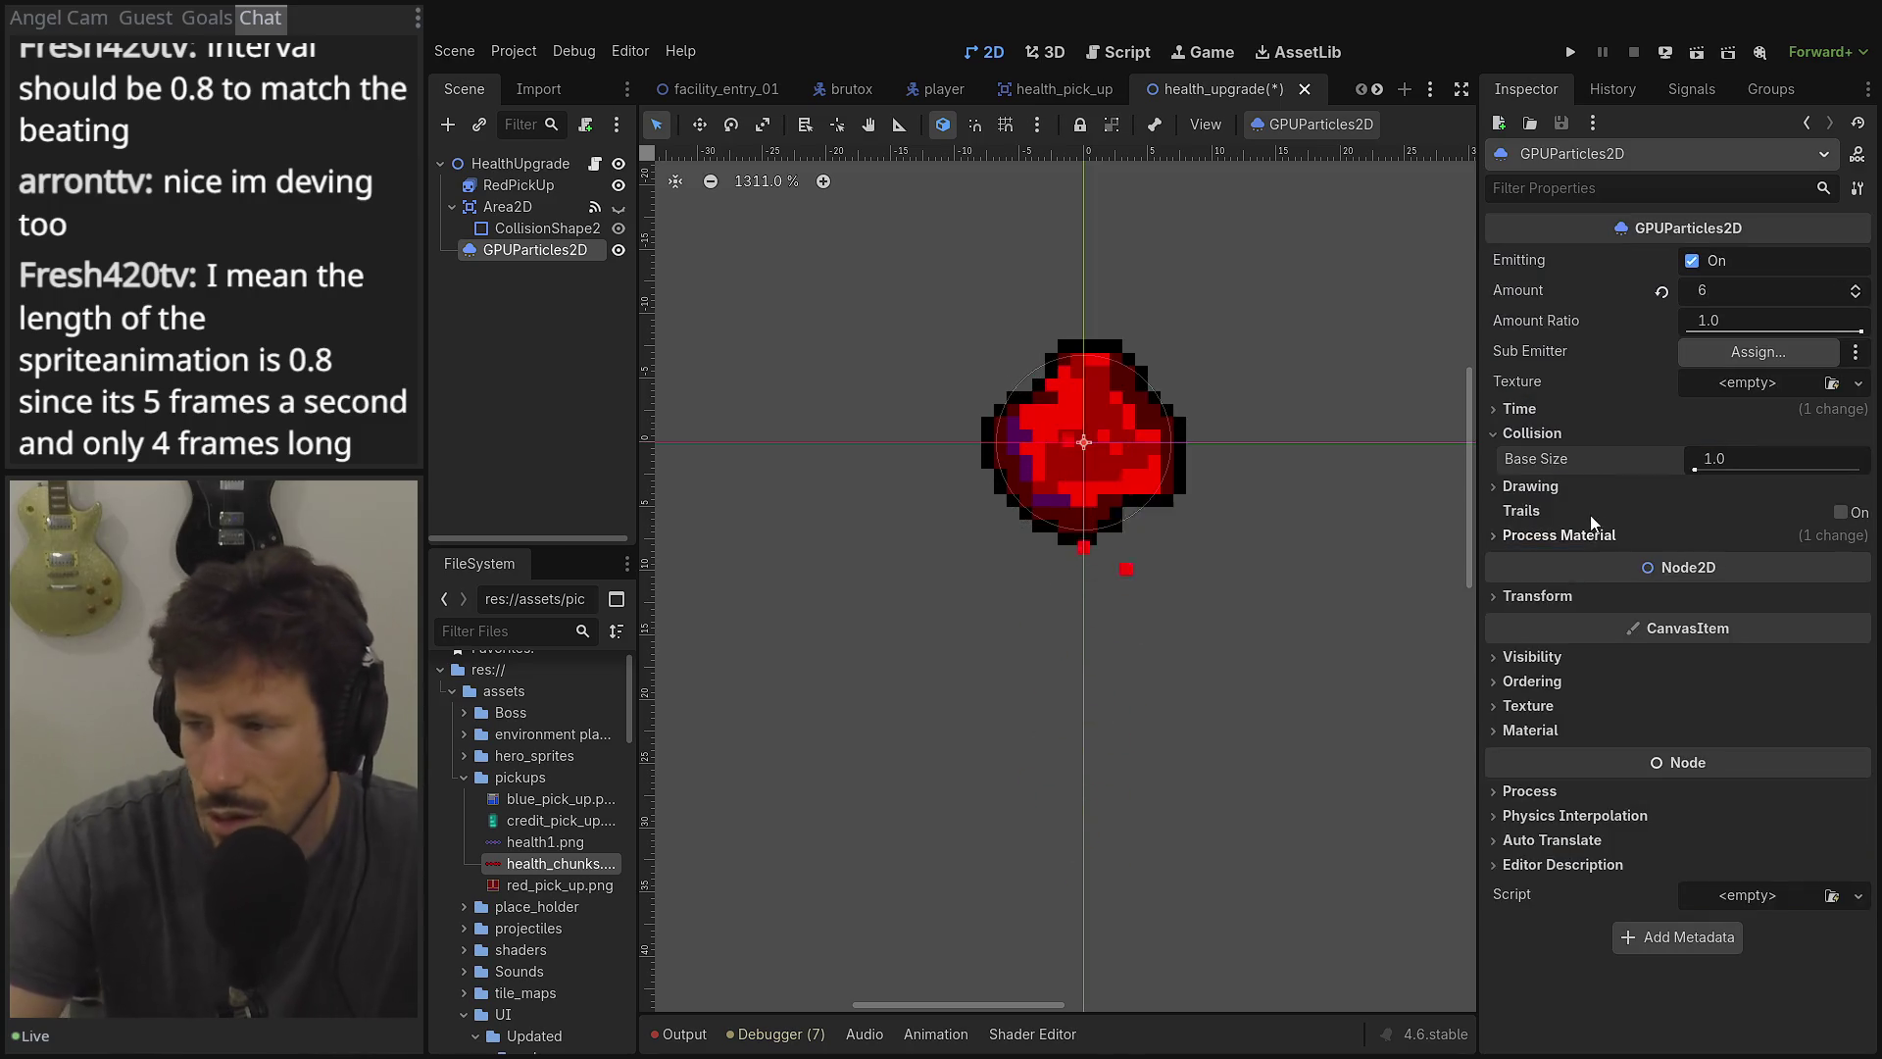
{"action": "left_click", "coordinate": [1549, 487]}
{"action": "left_click", "coordinate": [1549, 487]}
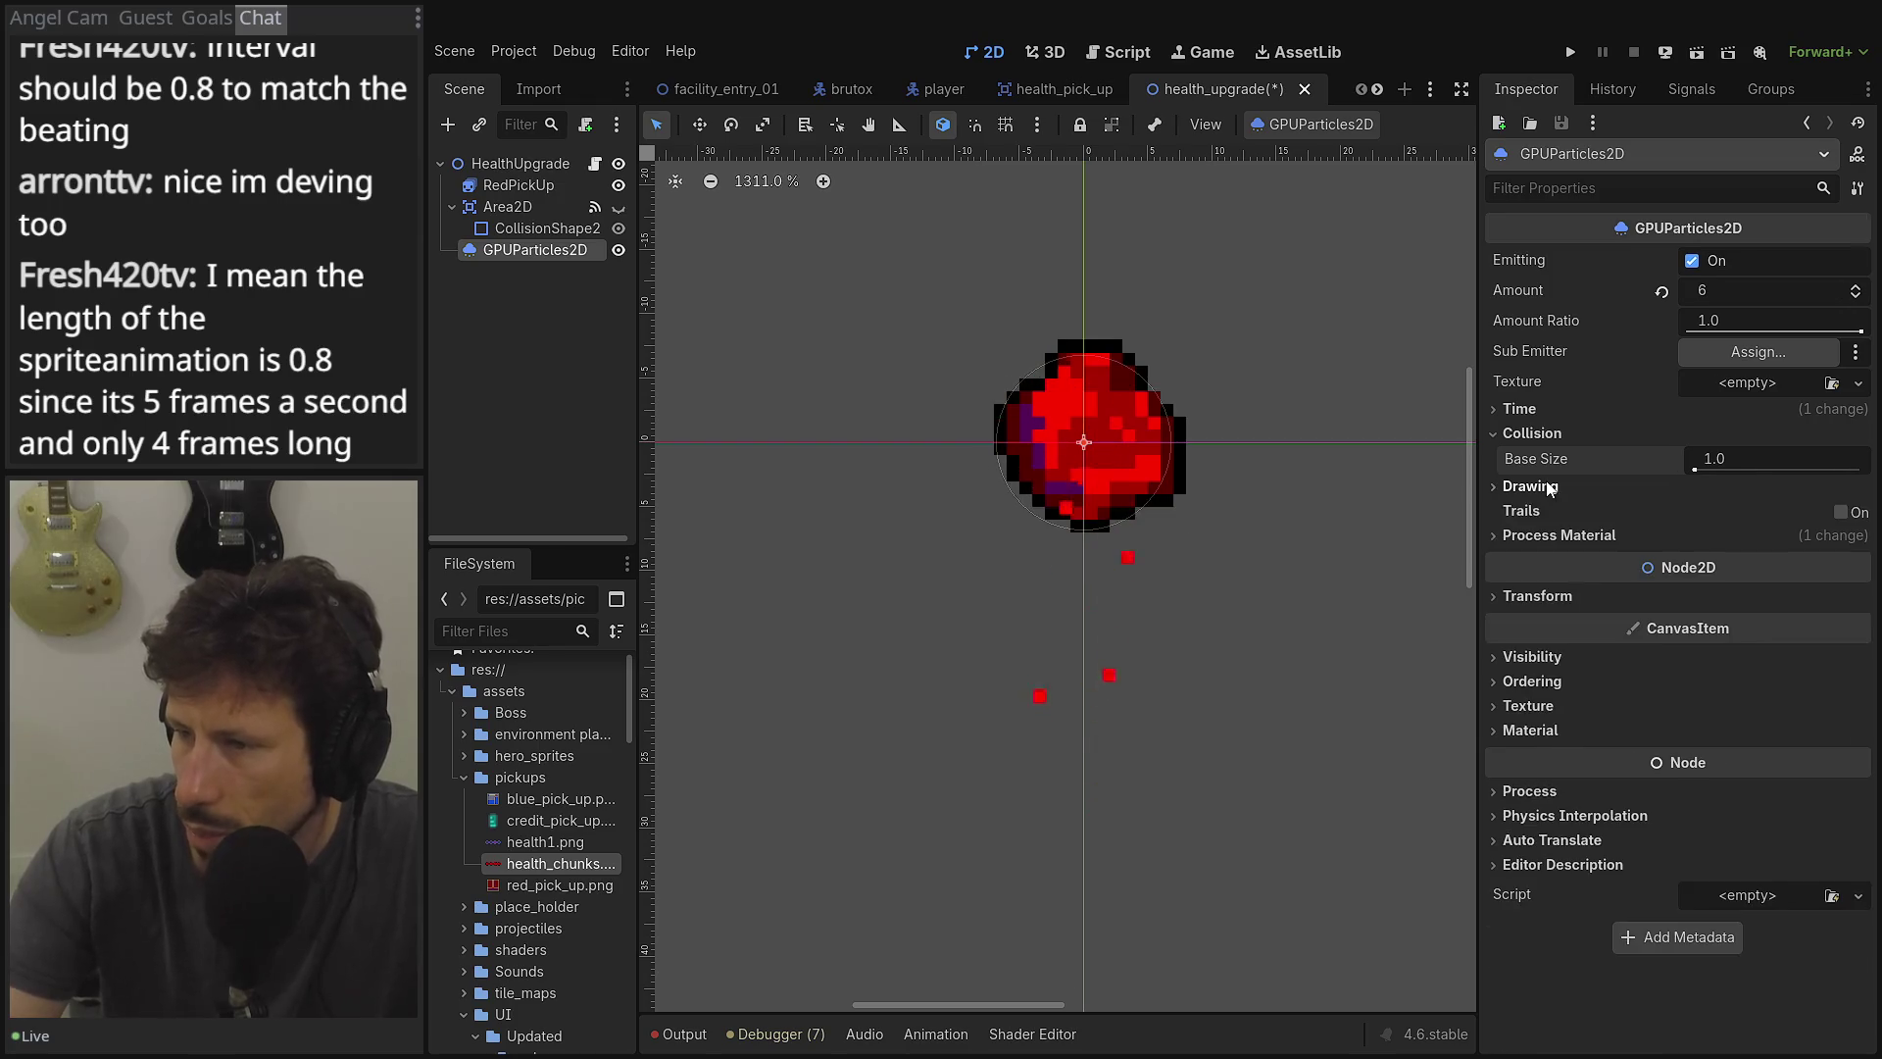
{"action": "left_click", "coordinate": [1518, 411]}
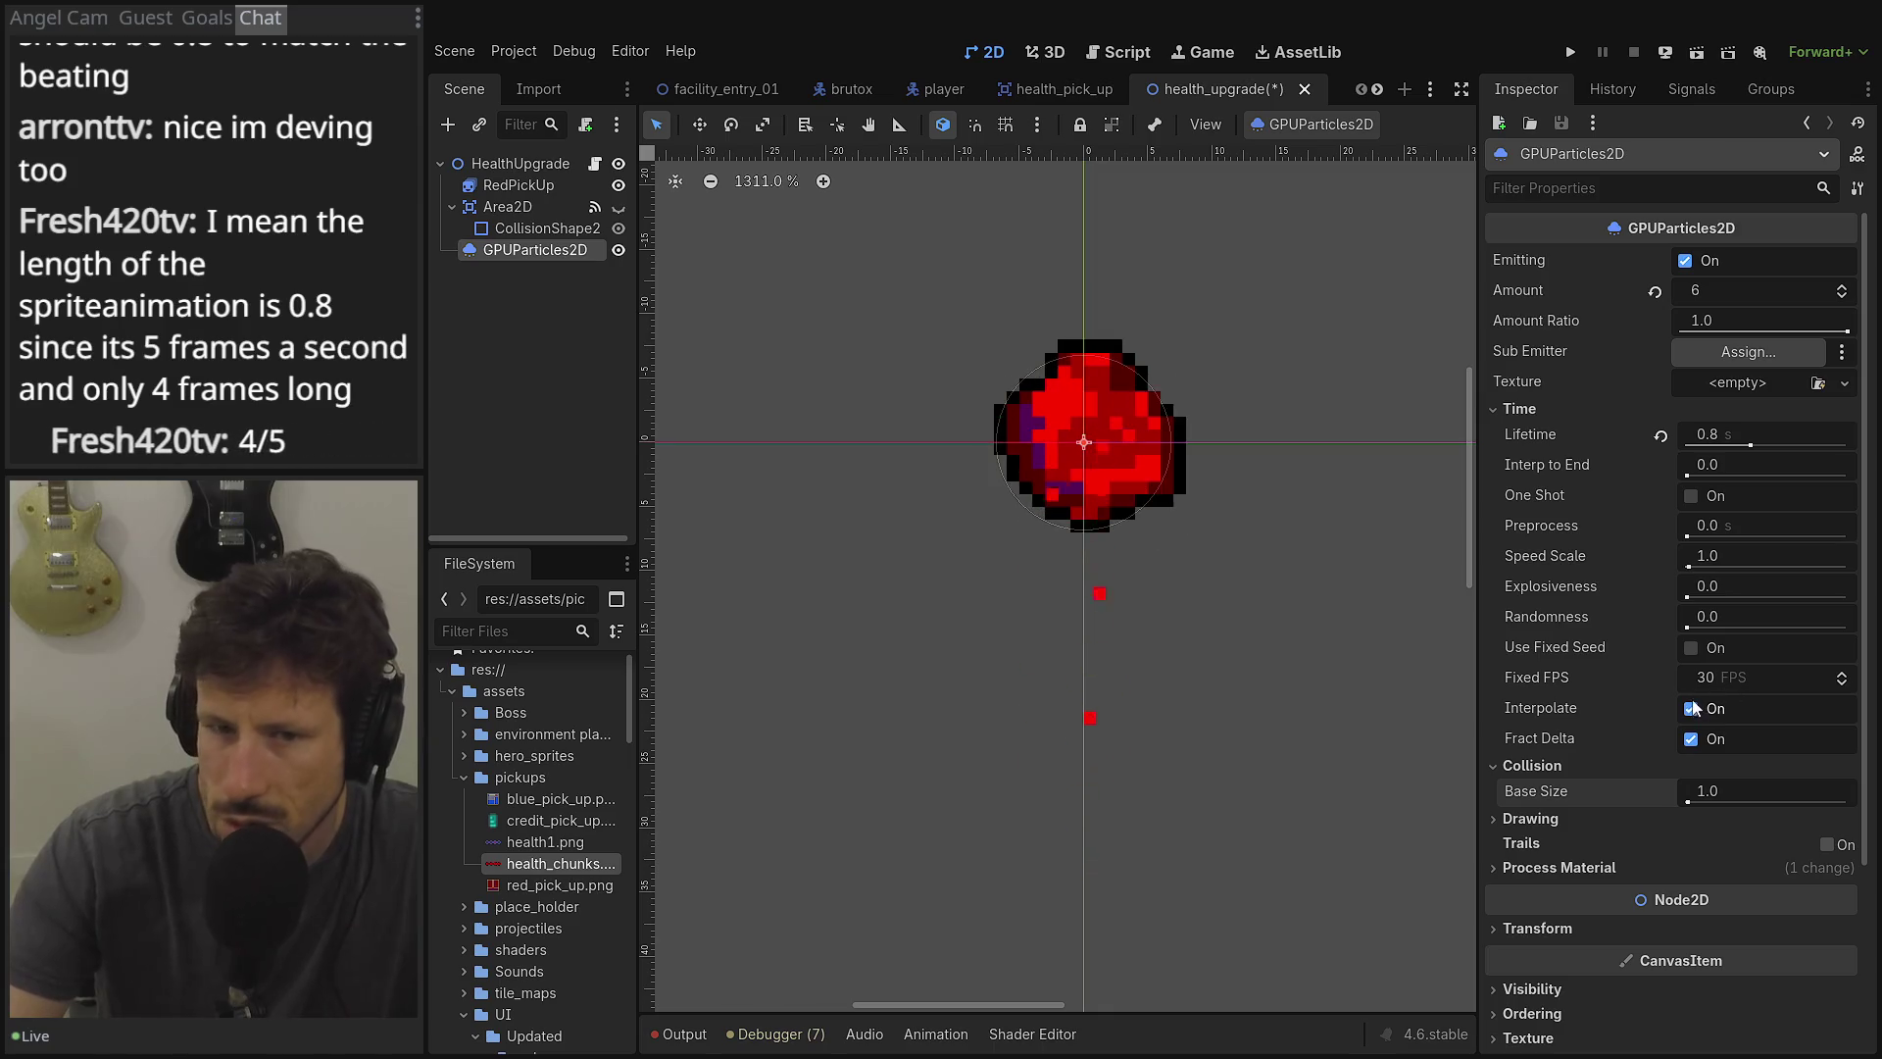
{"action": "mouse_move", "coordinate": [1625, 598]}
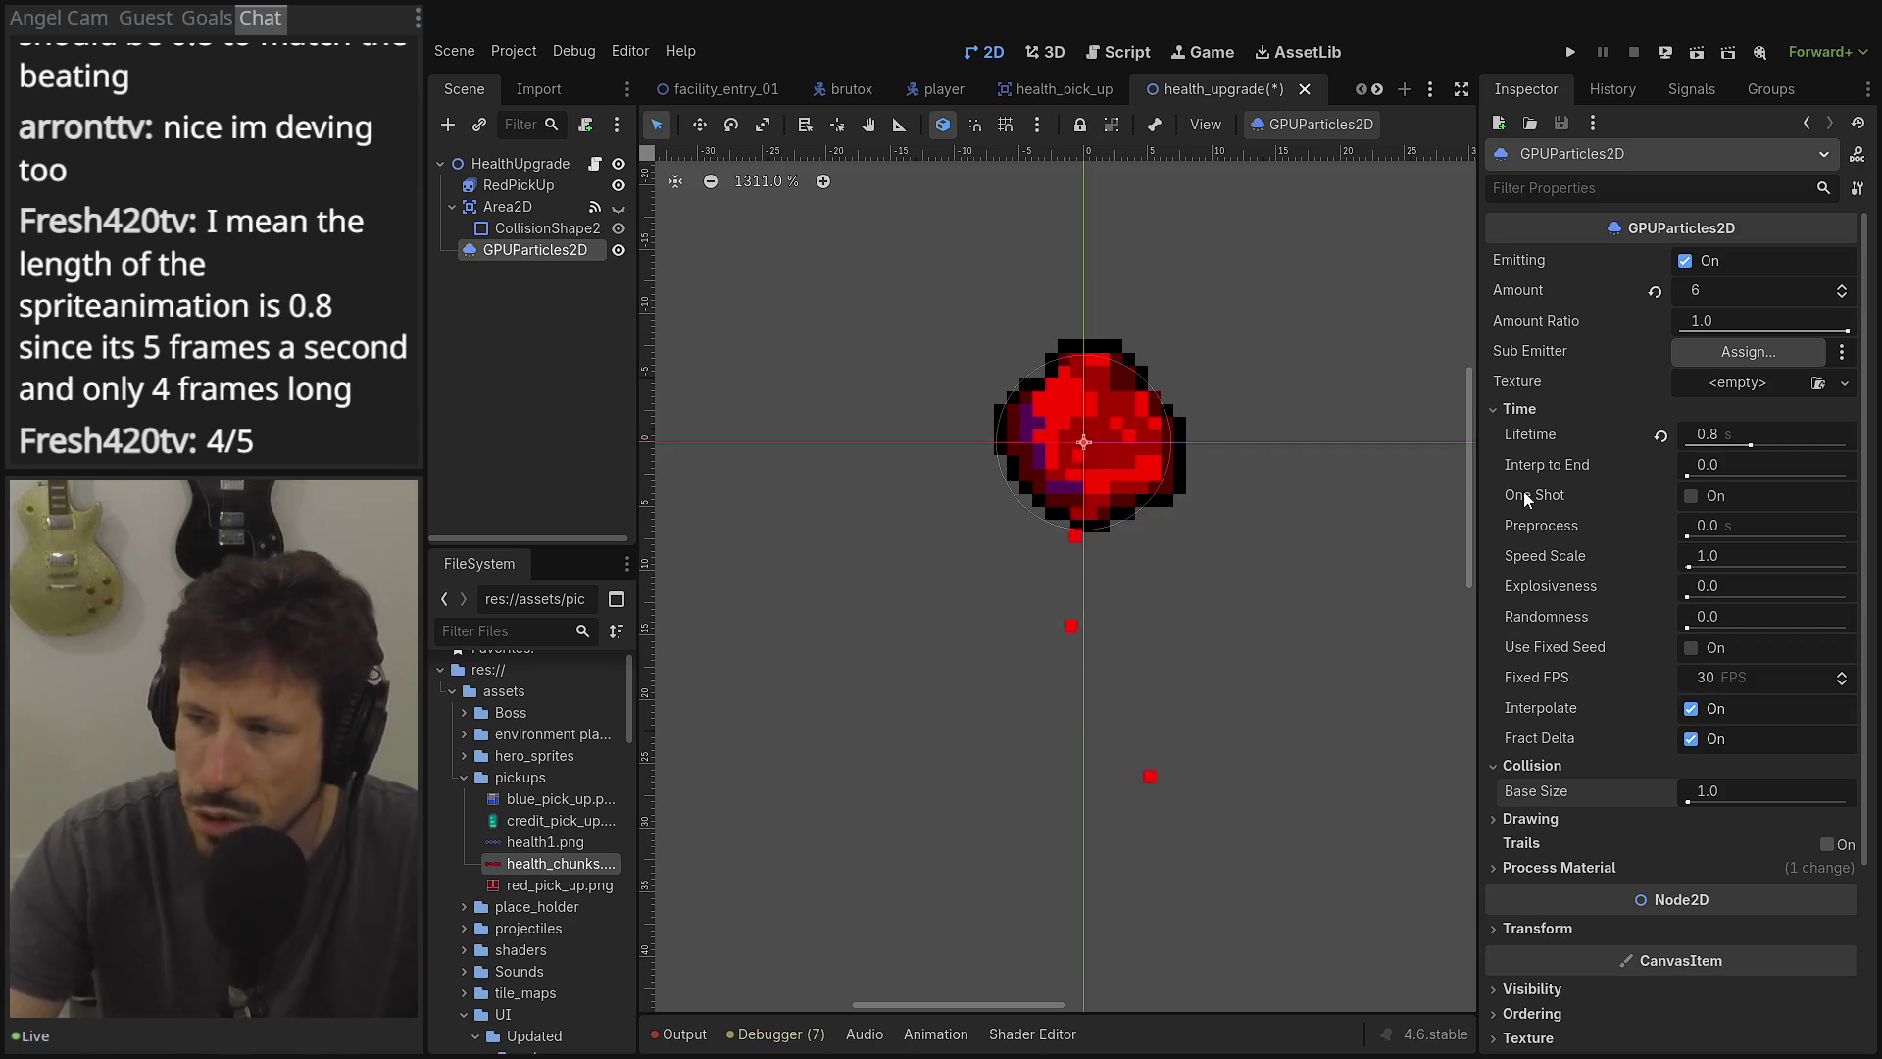
{"action": "left_click", "coordinate": [1521, 408]}
{"action": "left_click", "coordinate": [486, 386]}
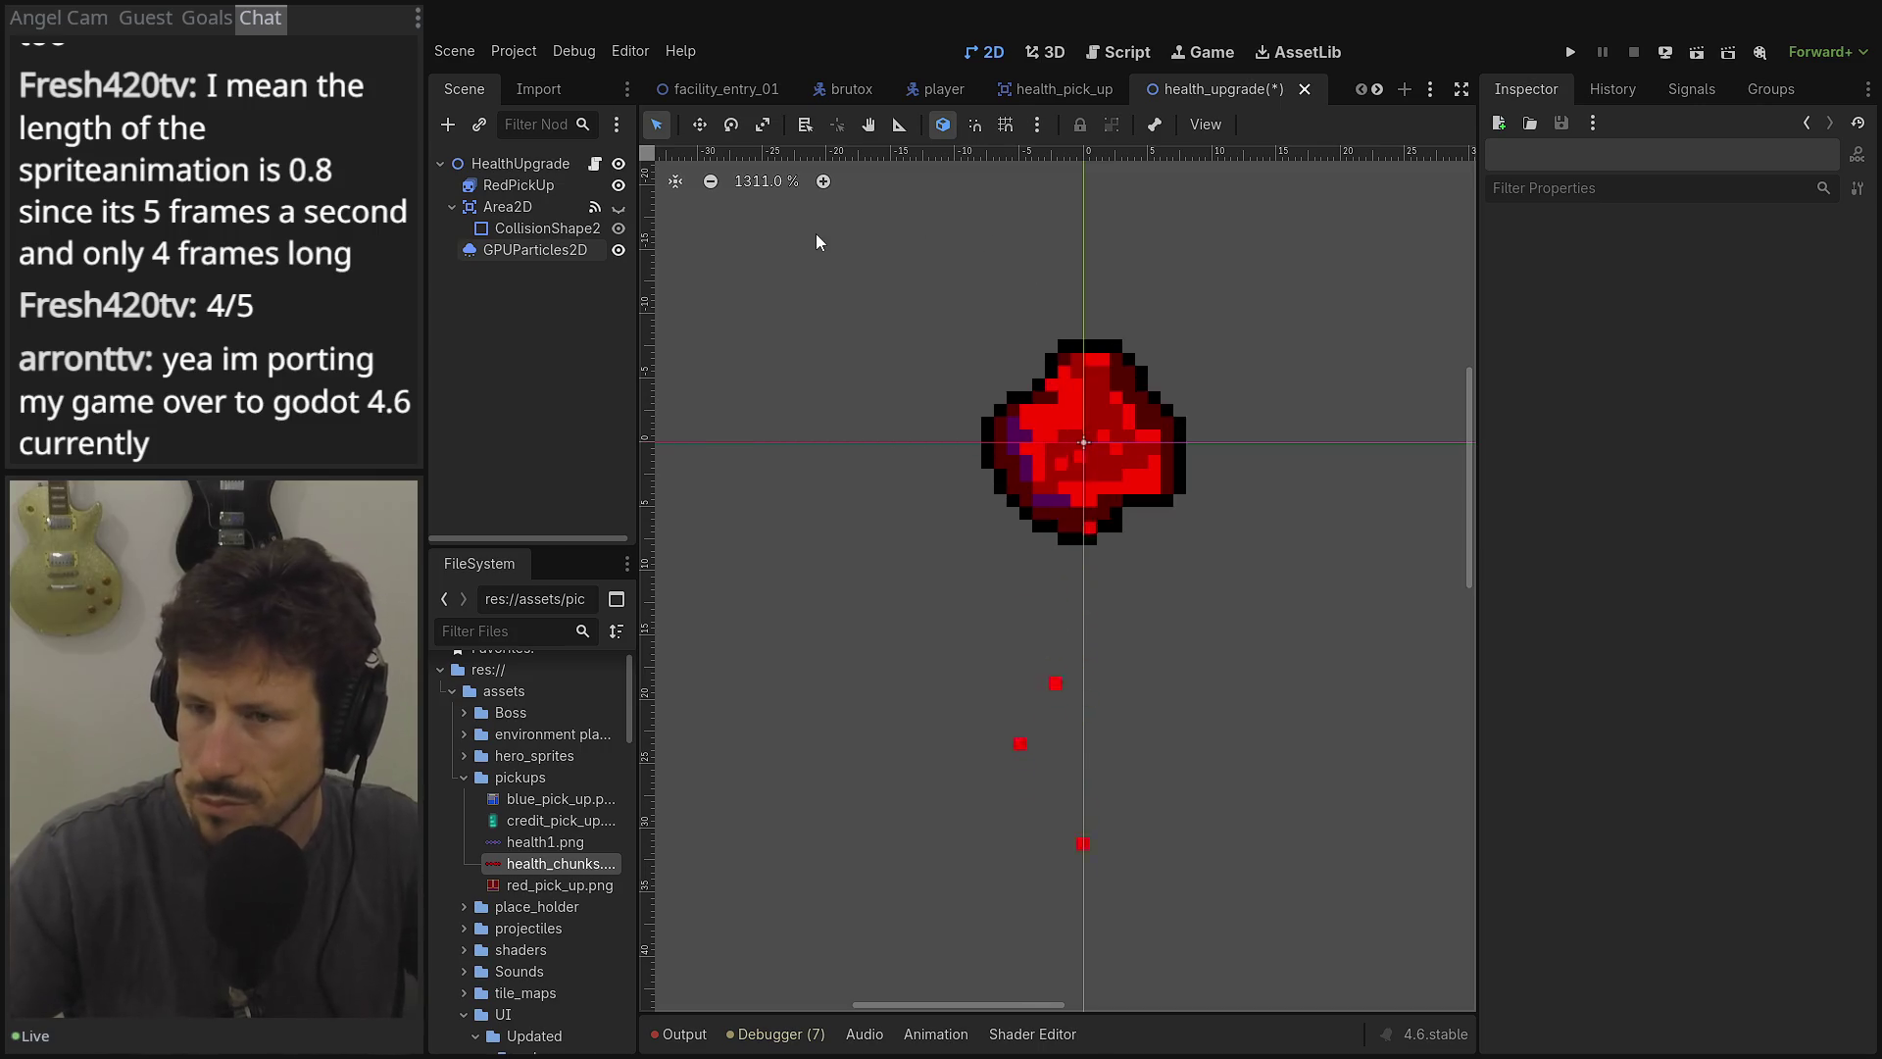
{"action": "left_click", "coordinate": [514, 165]}
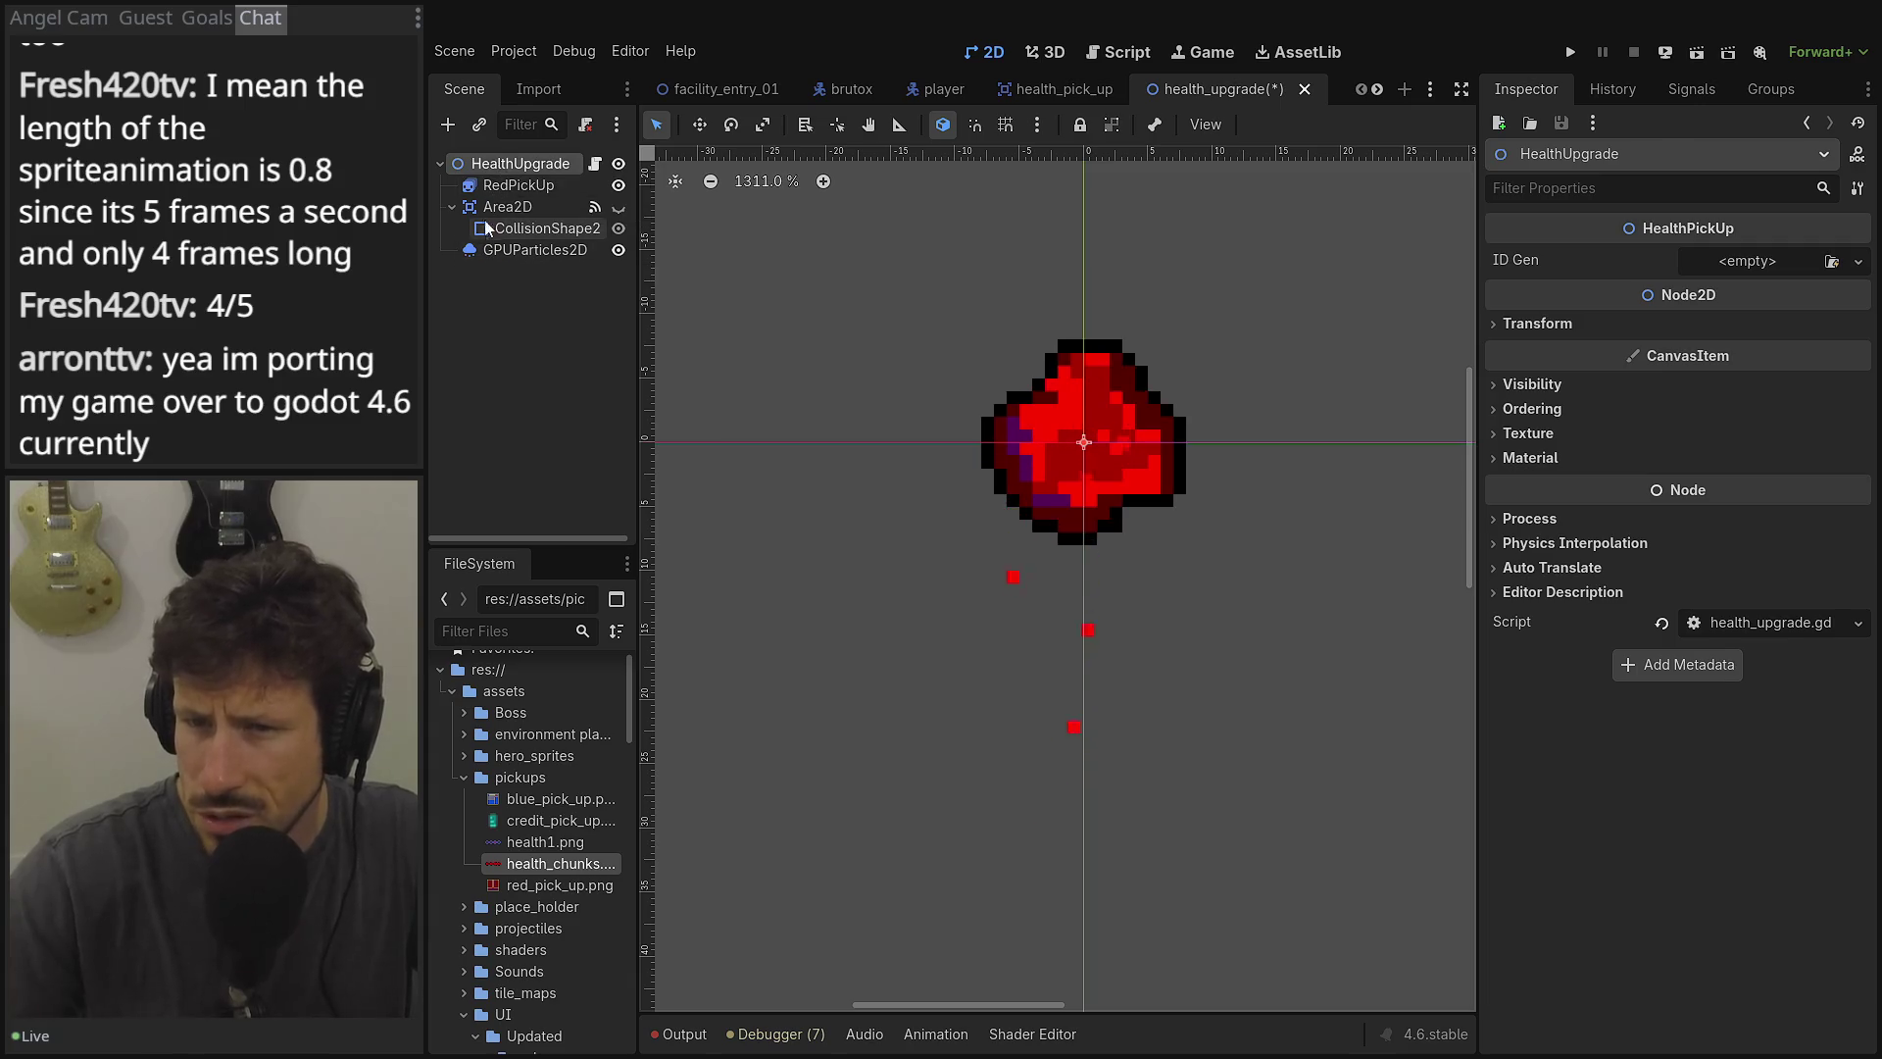
Unhide Area2D and replace its 24×23 rectangle collision shape with a new CircleShape2D of radius 10.
{"action": "left_click", "coordinate": [619, 208]}
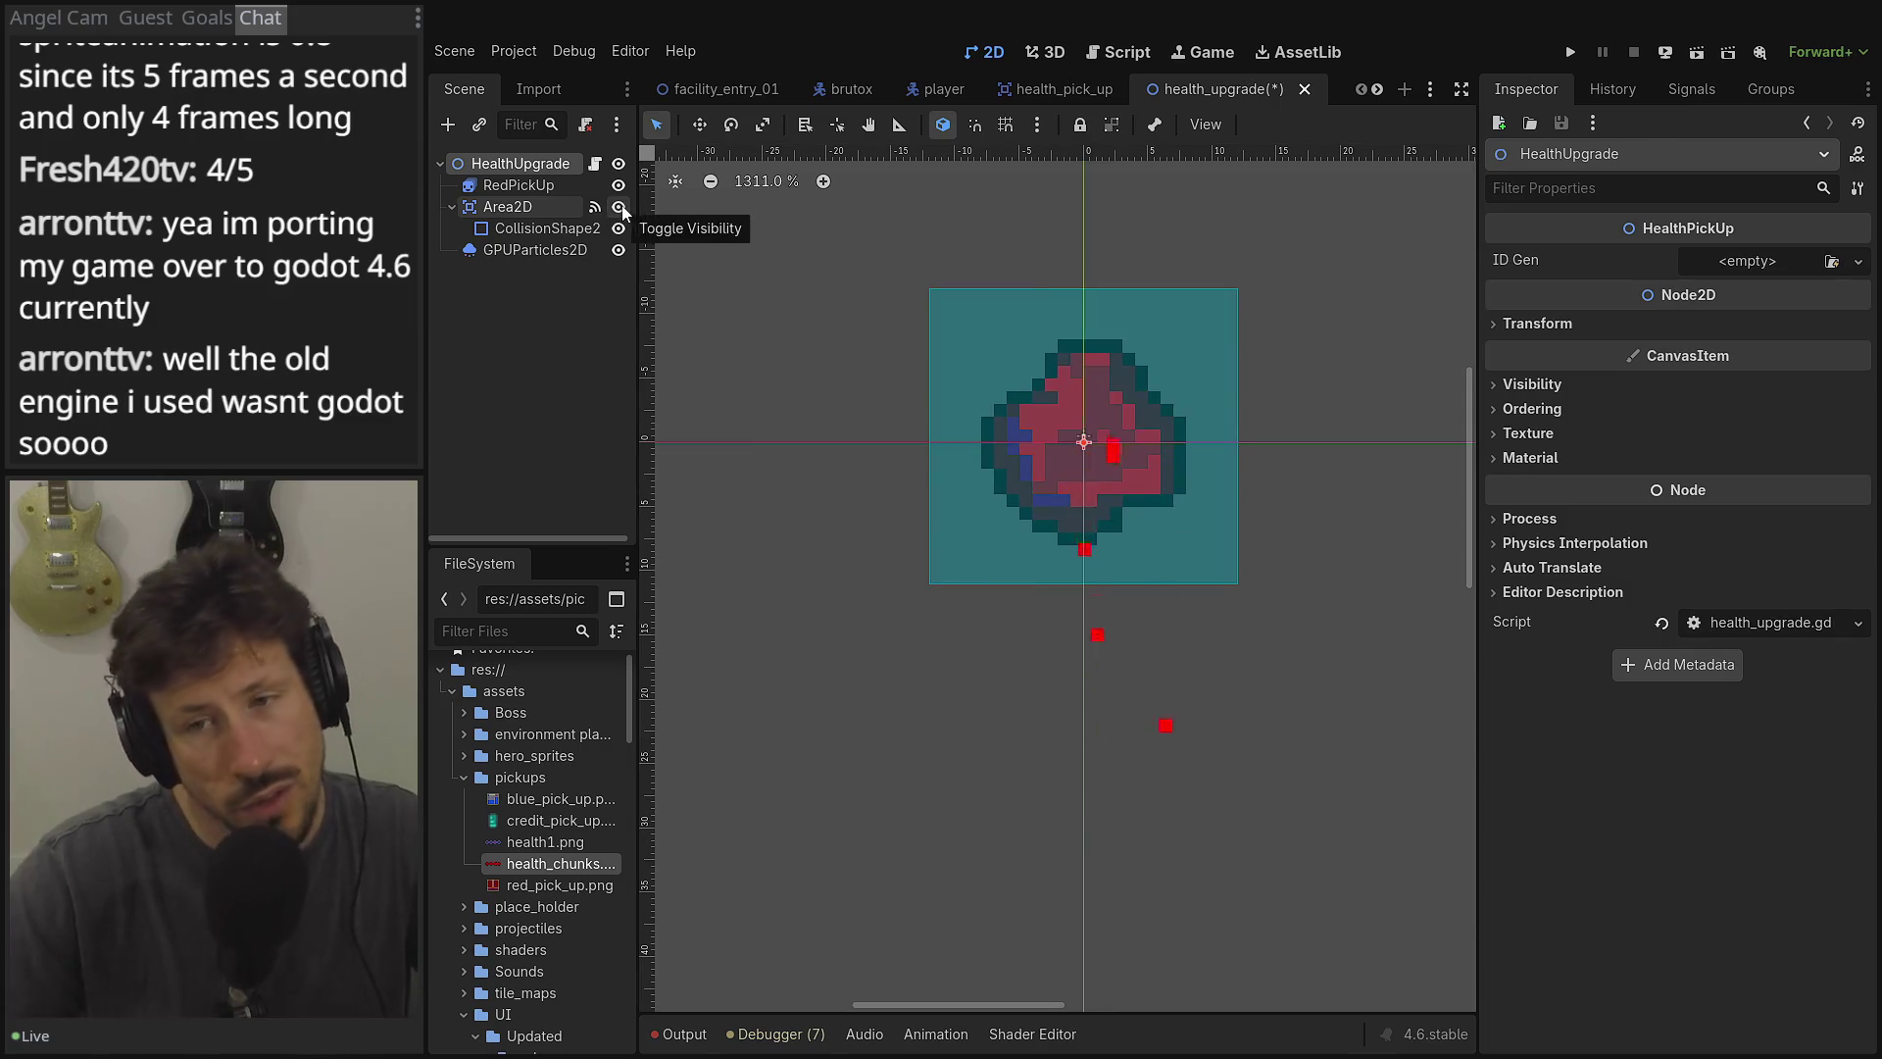
{"action": "left_click", "coordinate": [555, 228]}
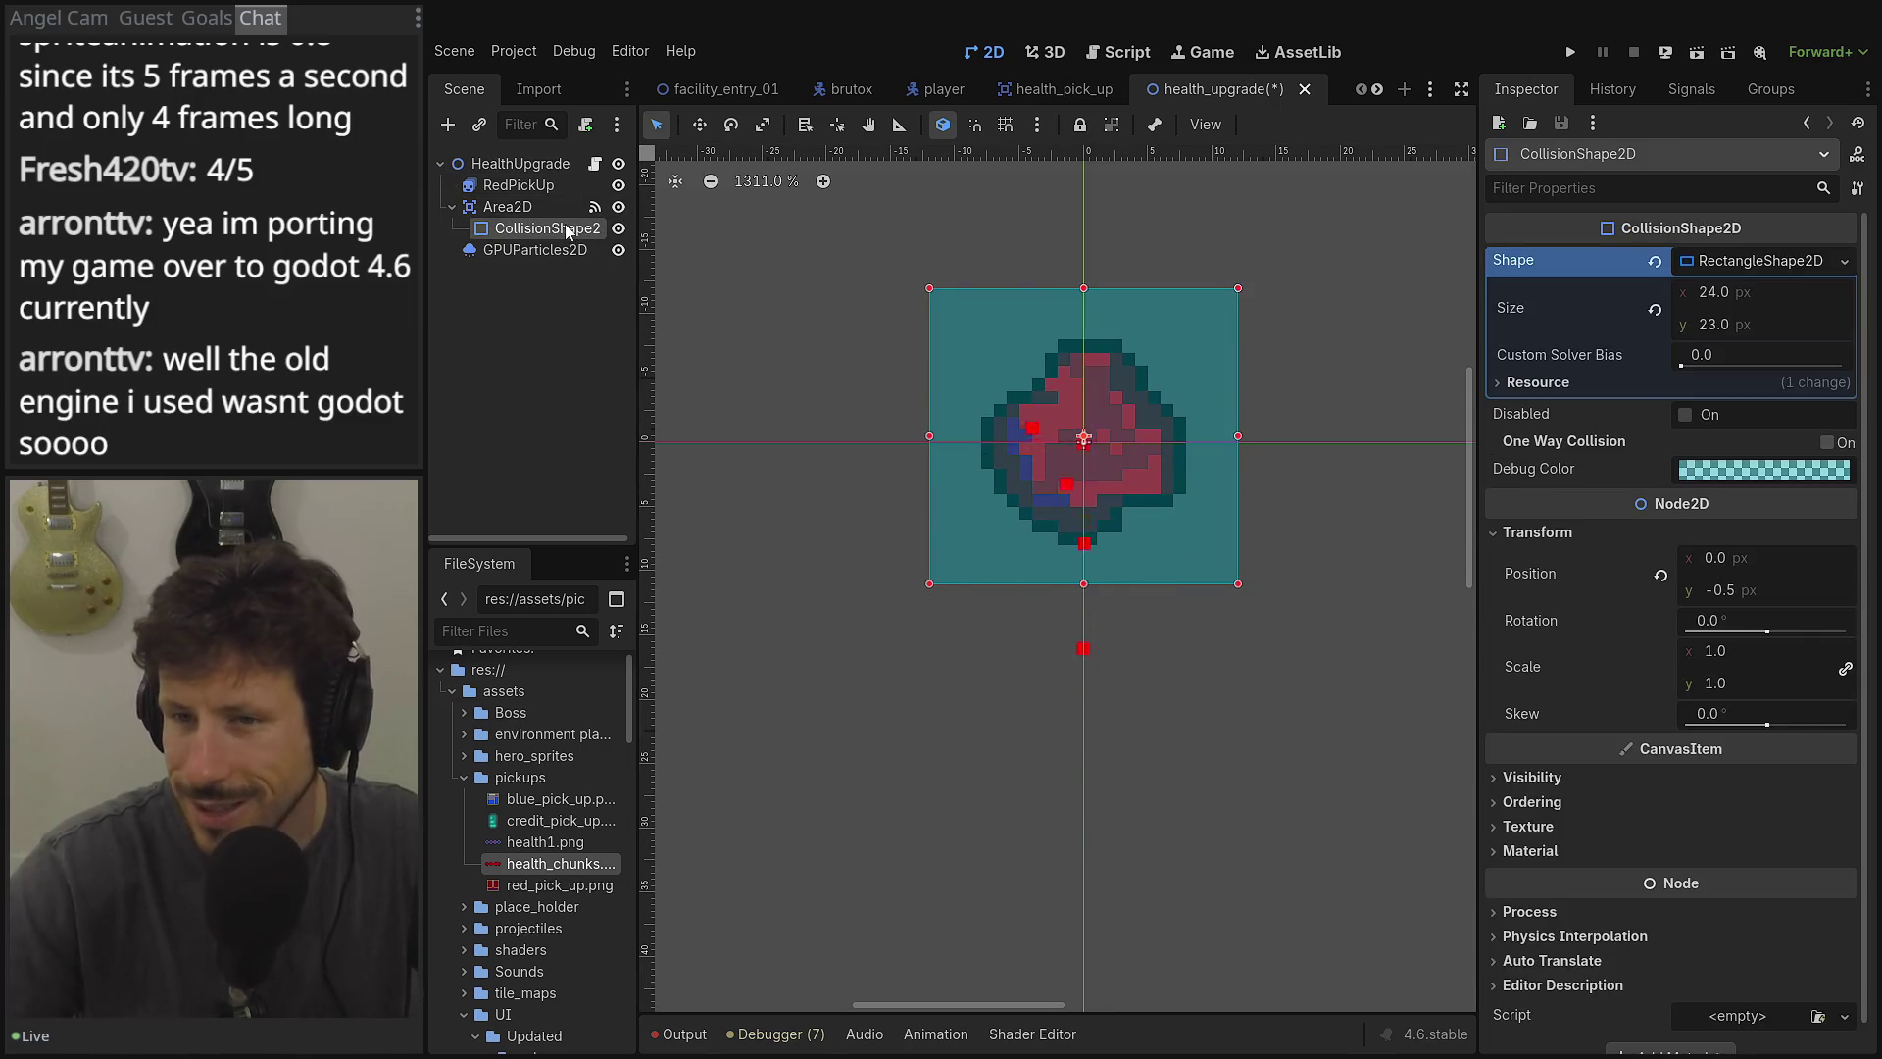
{"action": "left_click", "coordinate": [1727, 261]}
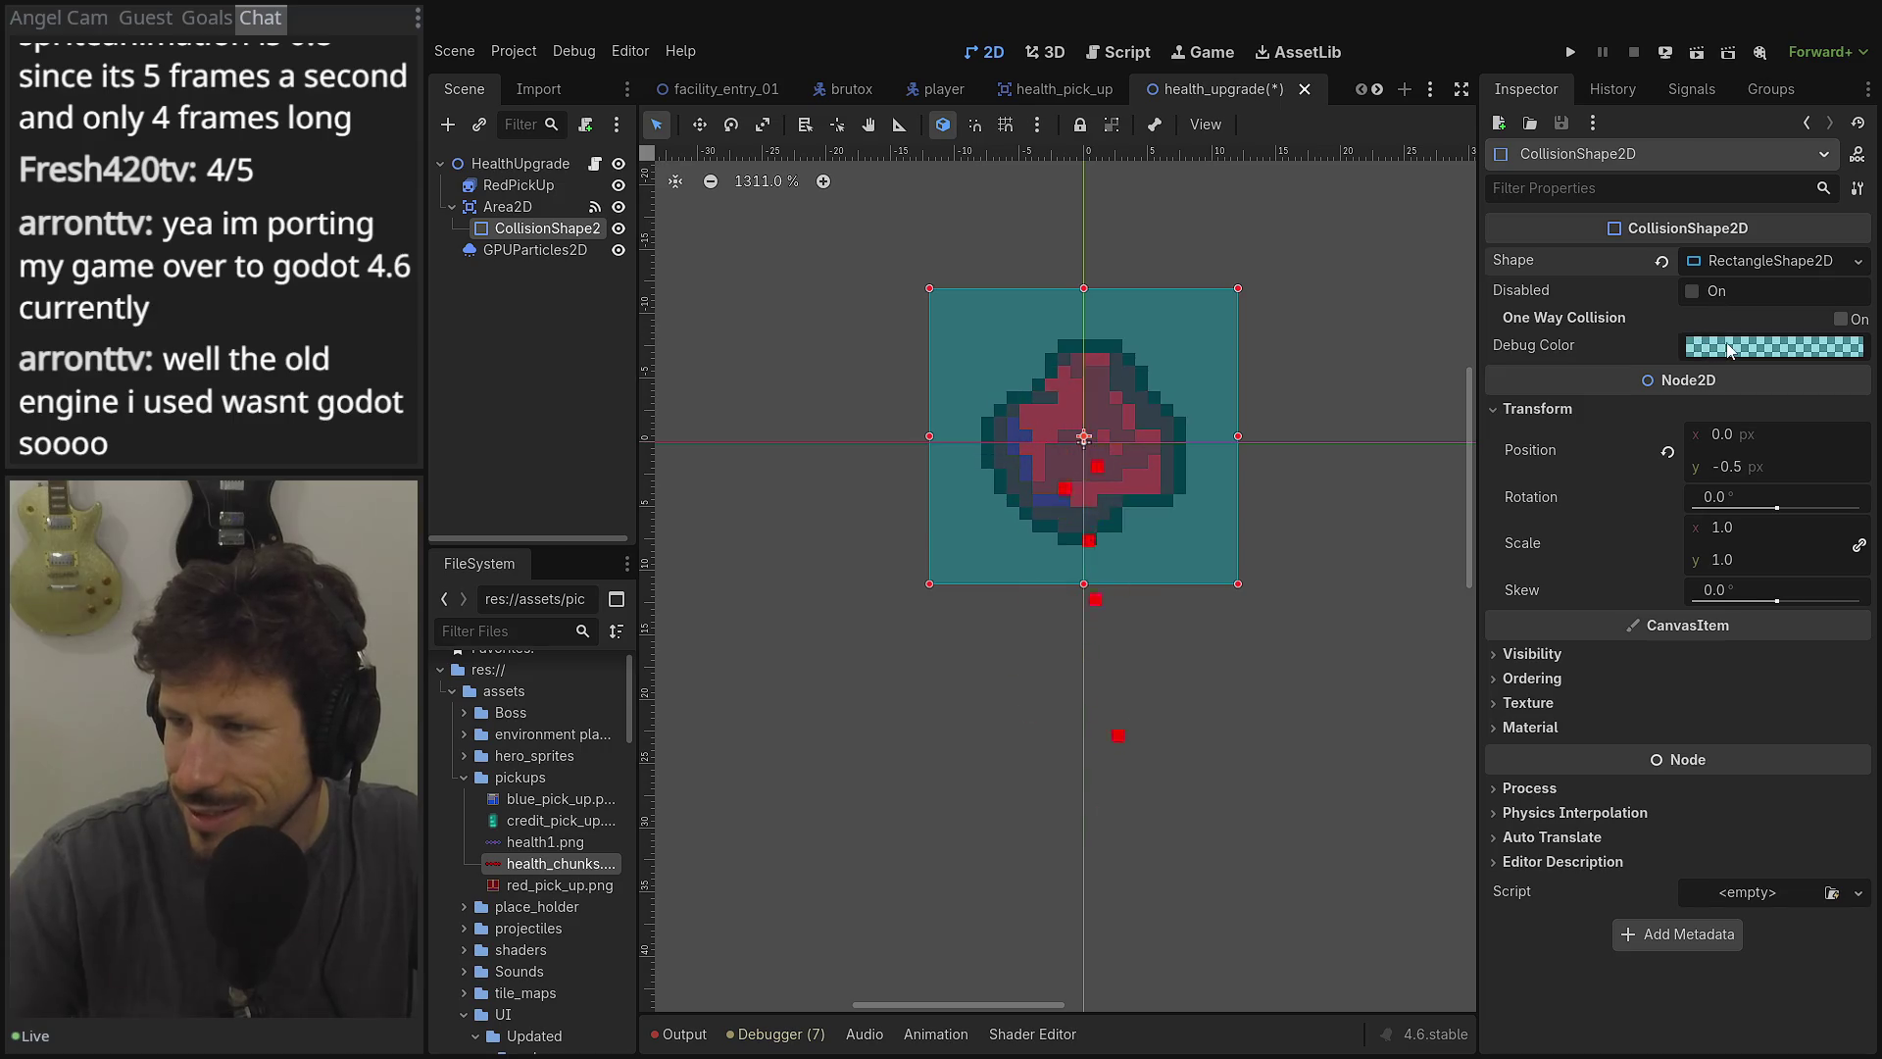
{"action": "left_click", "coordinate": [1730, 349]}
{"action": "left_click", "coordinate": [1634, 324]}
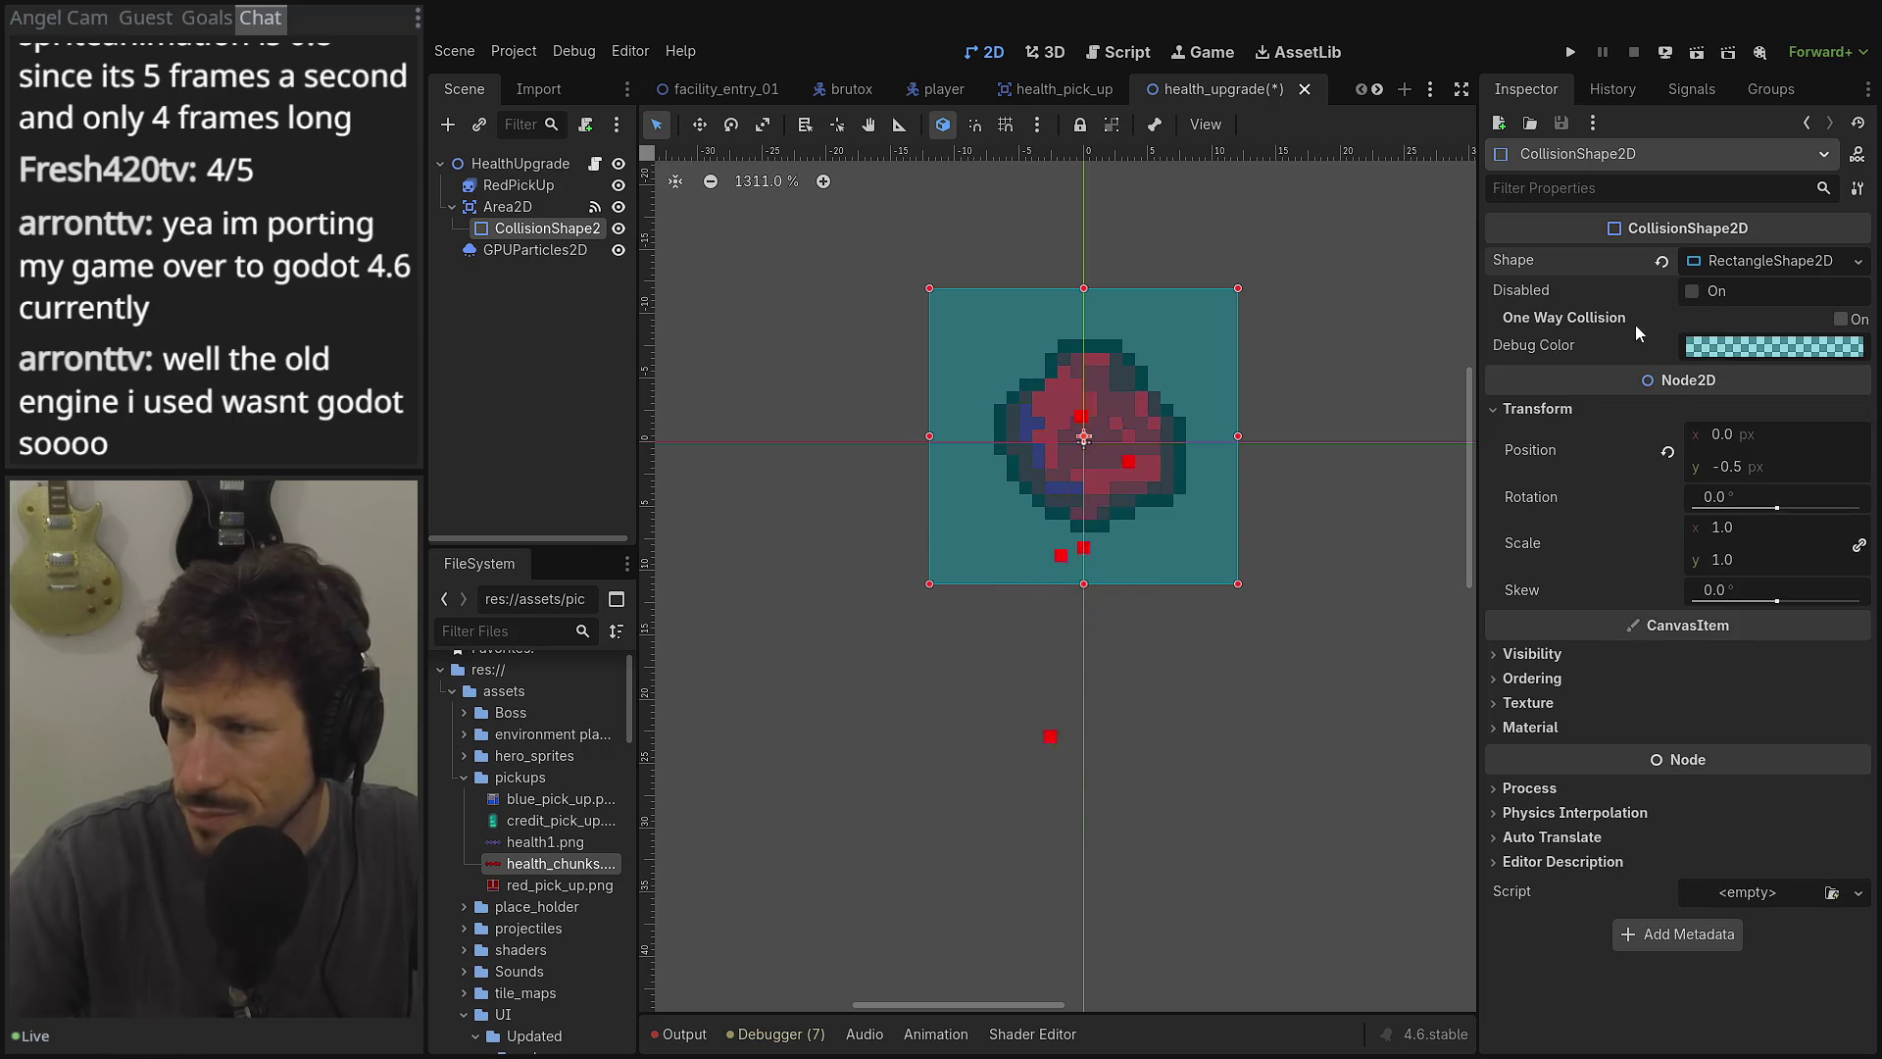
{"action": "left_click", "coordinate": [1767, 262]}
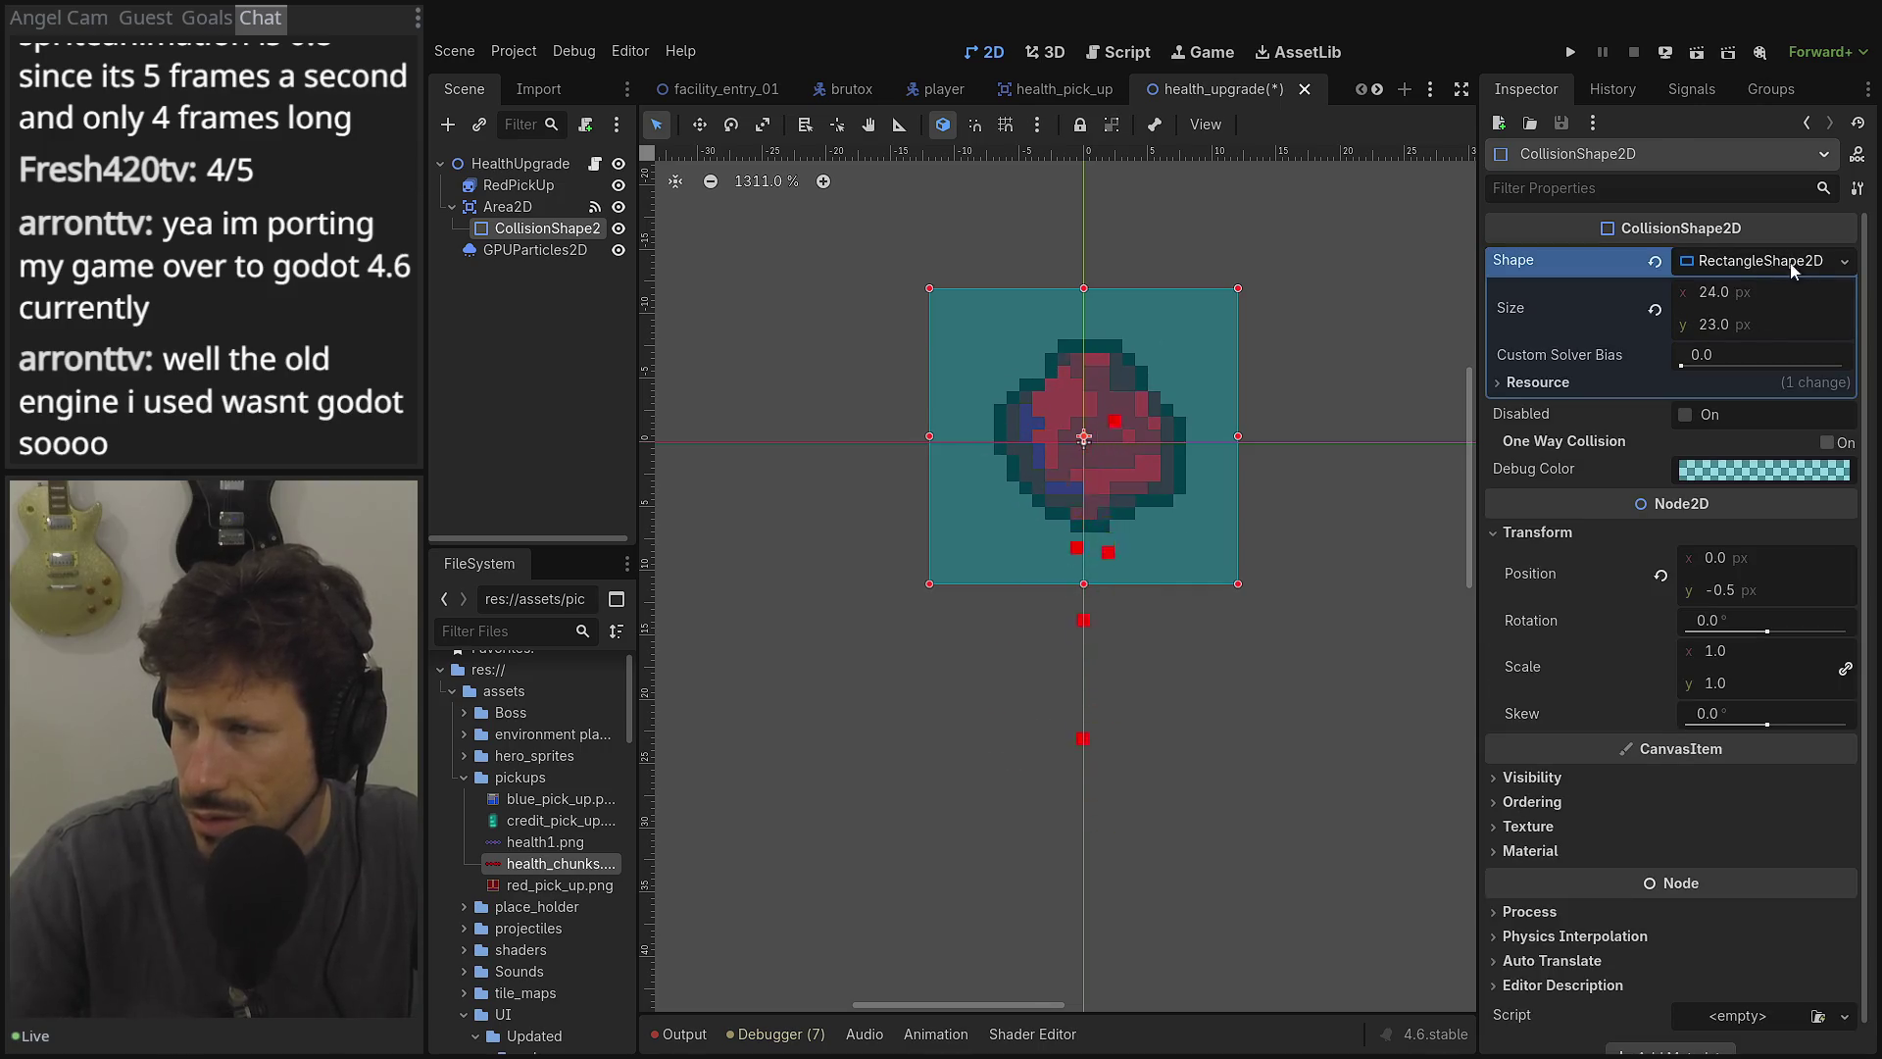
{"action": "left_click", "coordinate": [1844, 261]}
{"action": "left_click", "coordinate": [1731, 385]}
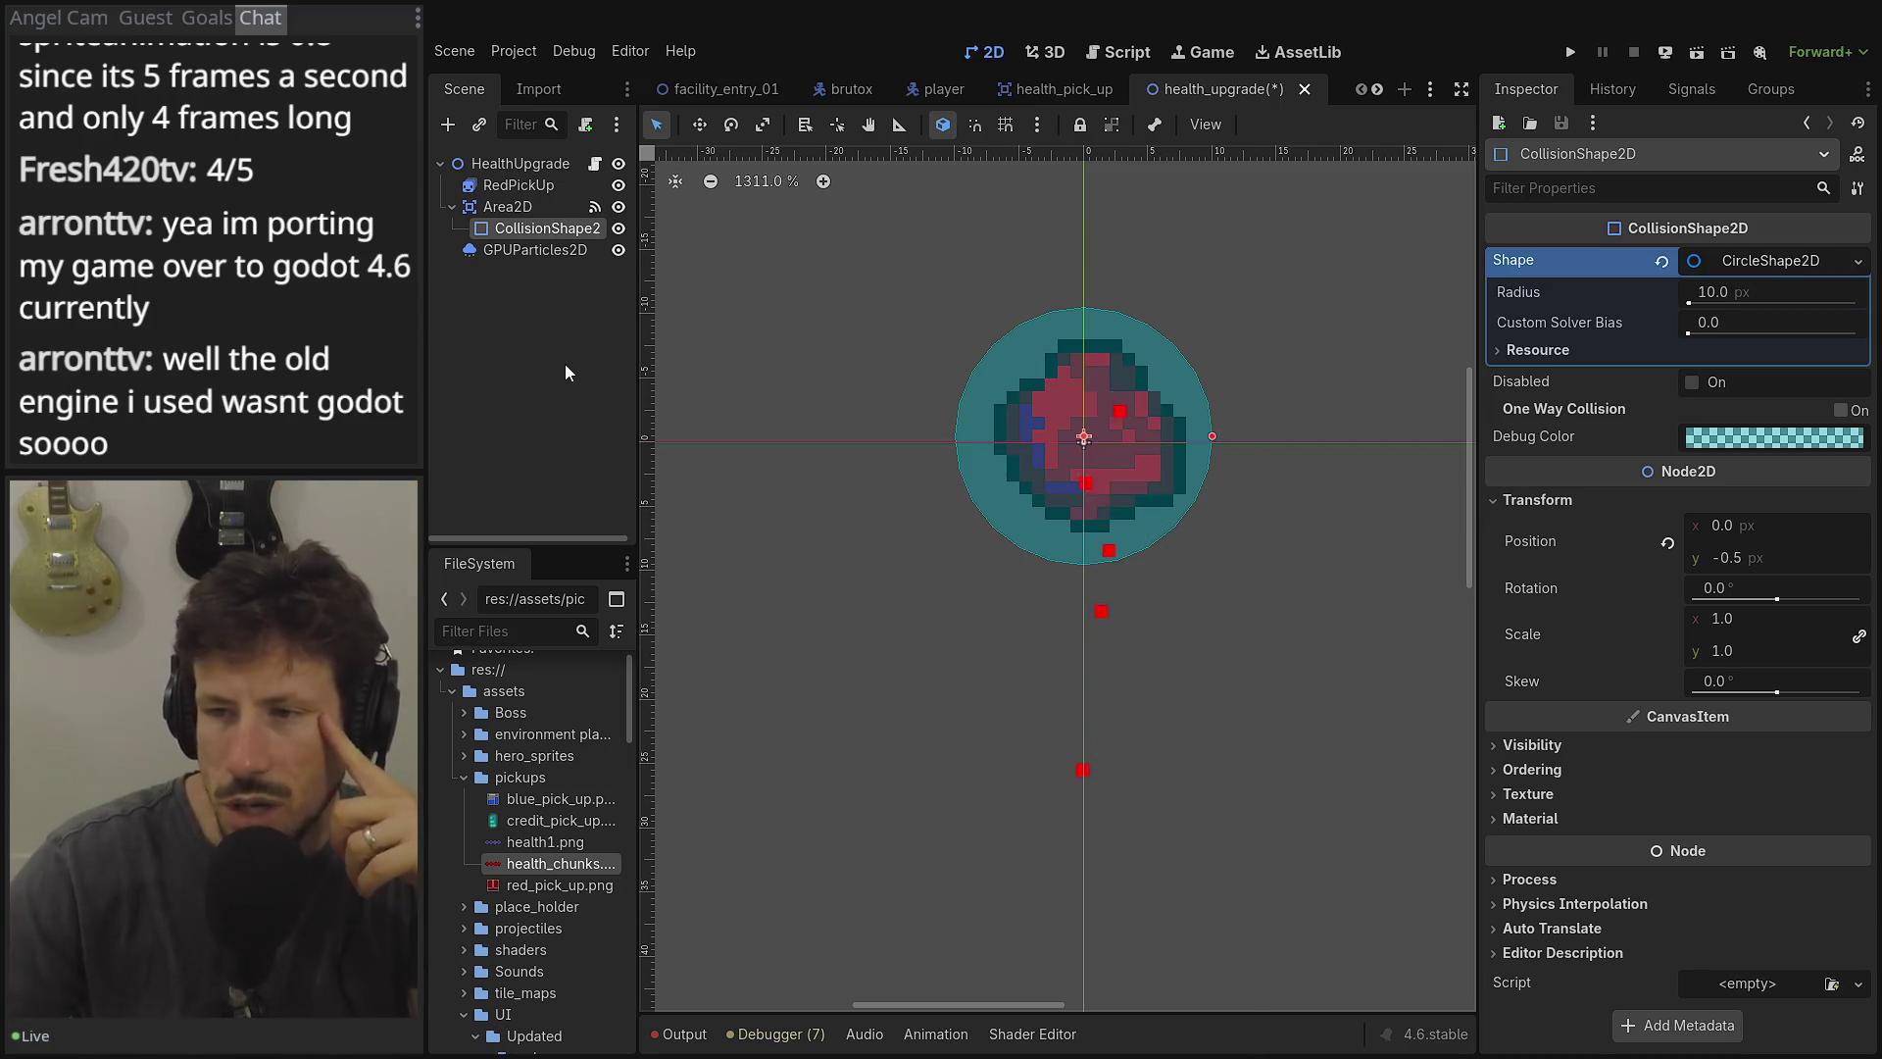
{"action": "left_click", "coordinate": [516, 164]}
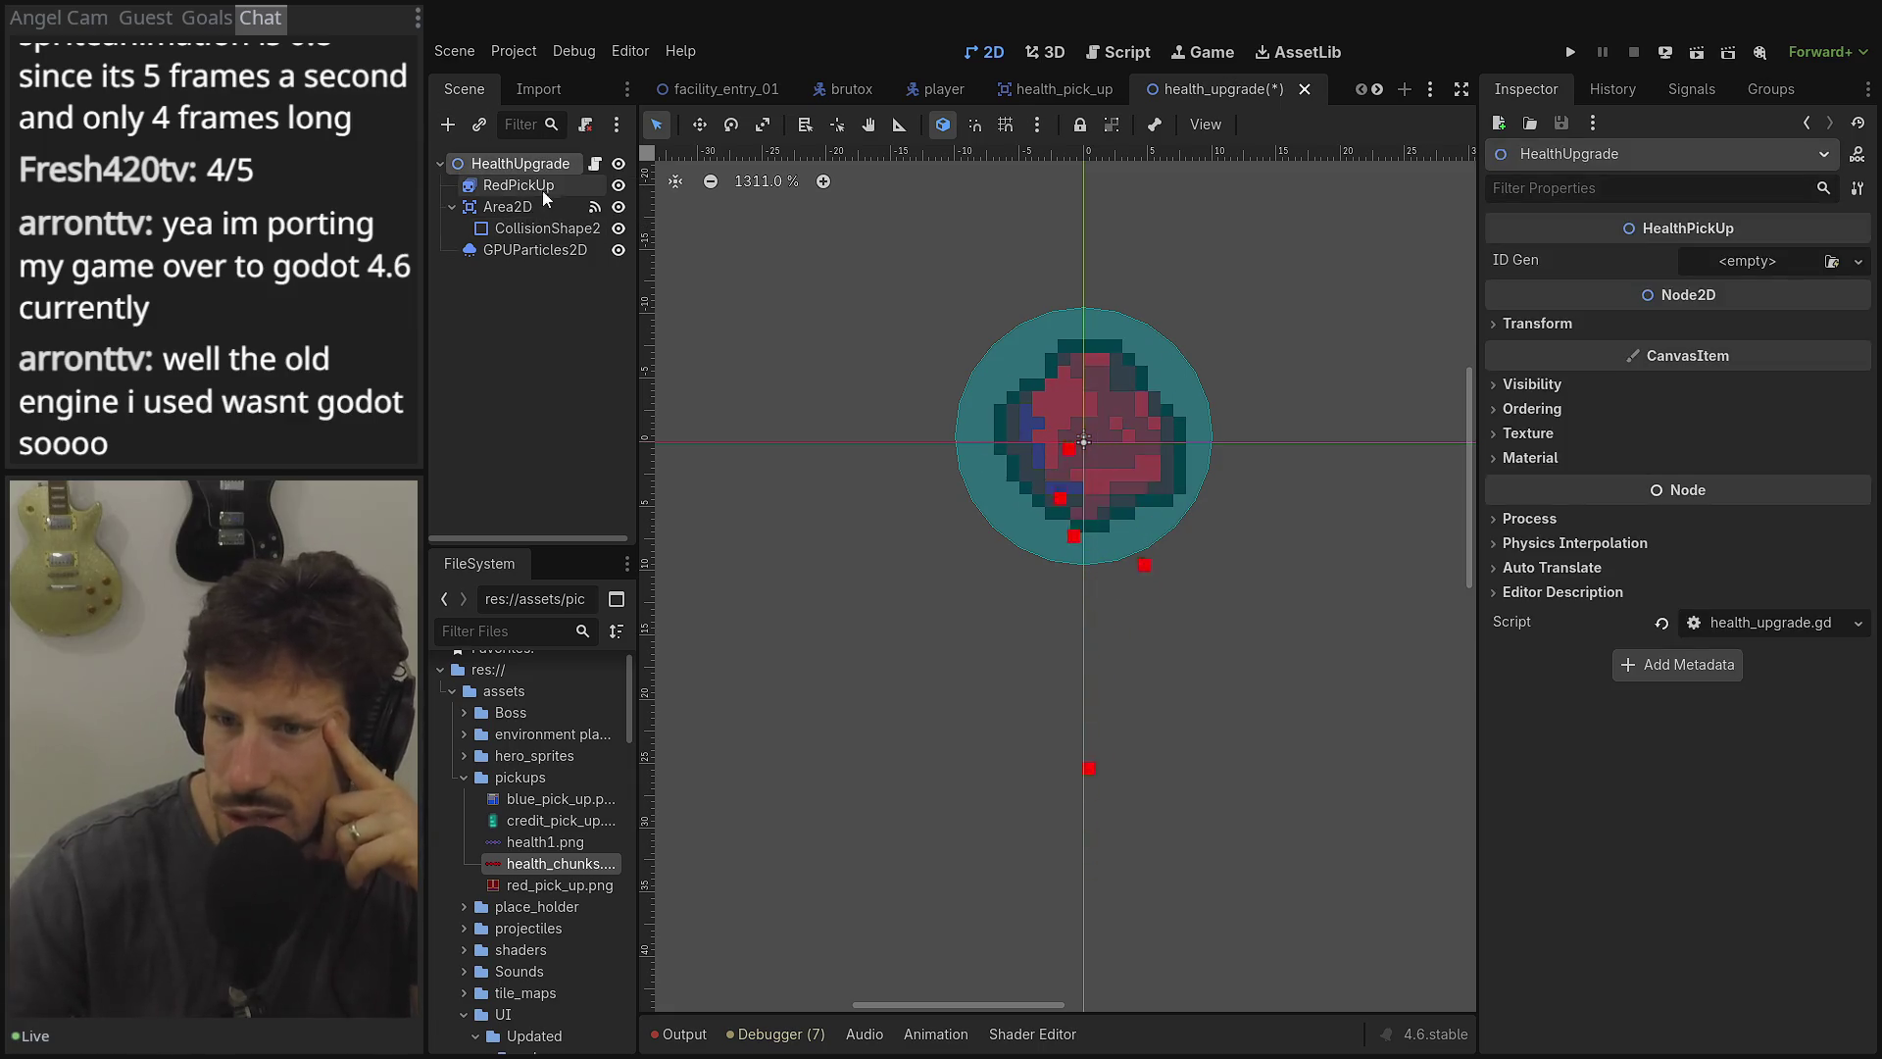
Open health_upgrade.gd in the script editor and check the still-empty ID Gen options.
{"action": "left_click", "coordinate": [592, 164]}
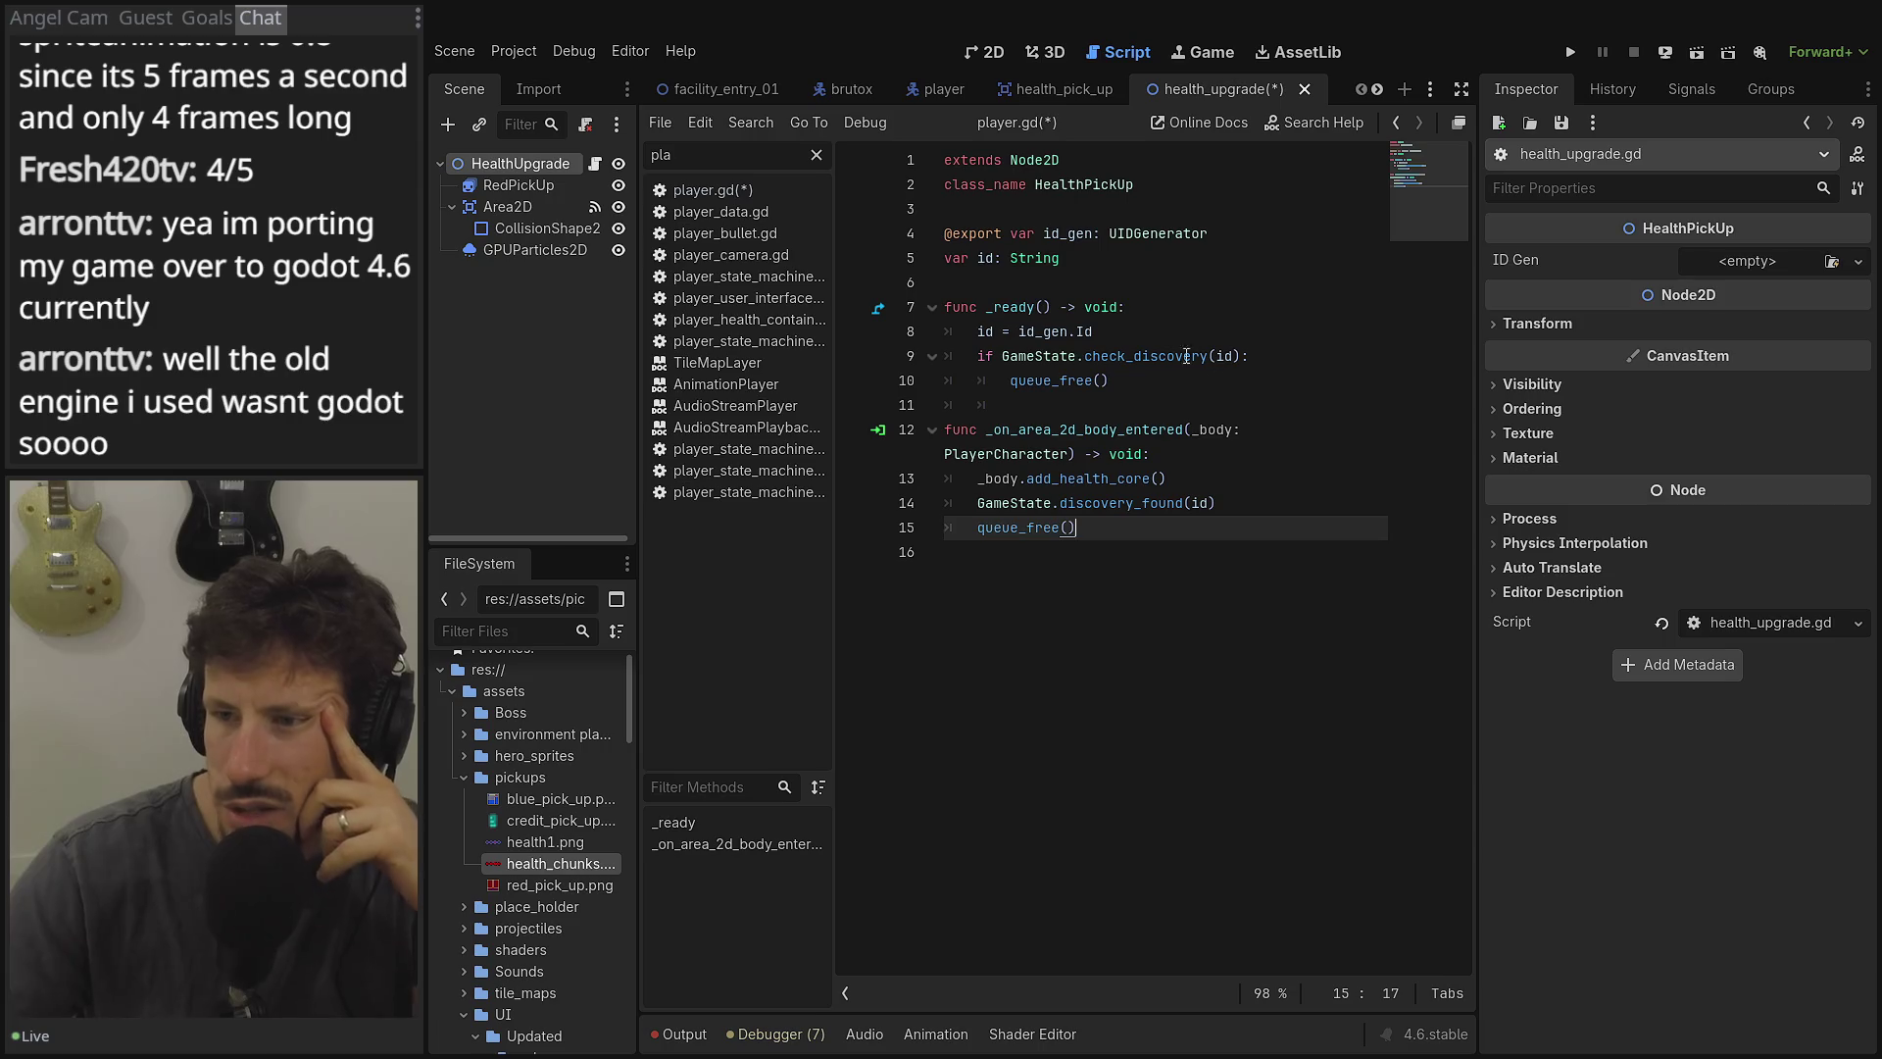
{"action": "left_click", "coordinate": [1215, 331]}
{"action": "left_click", "coordinate": [1745, 261]}
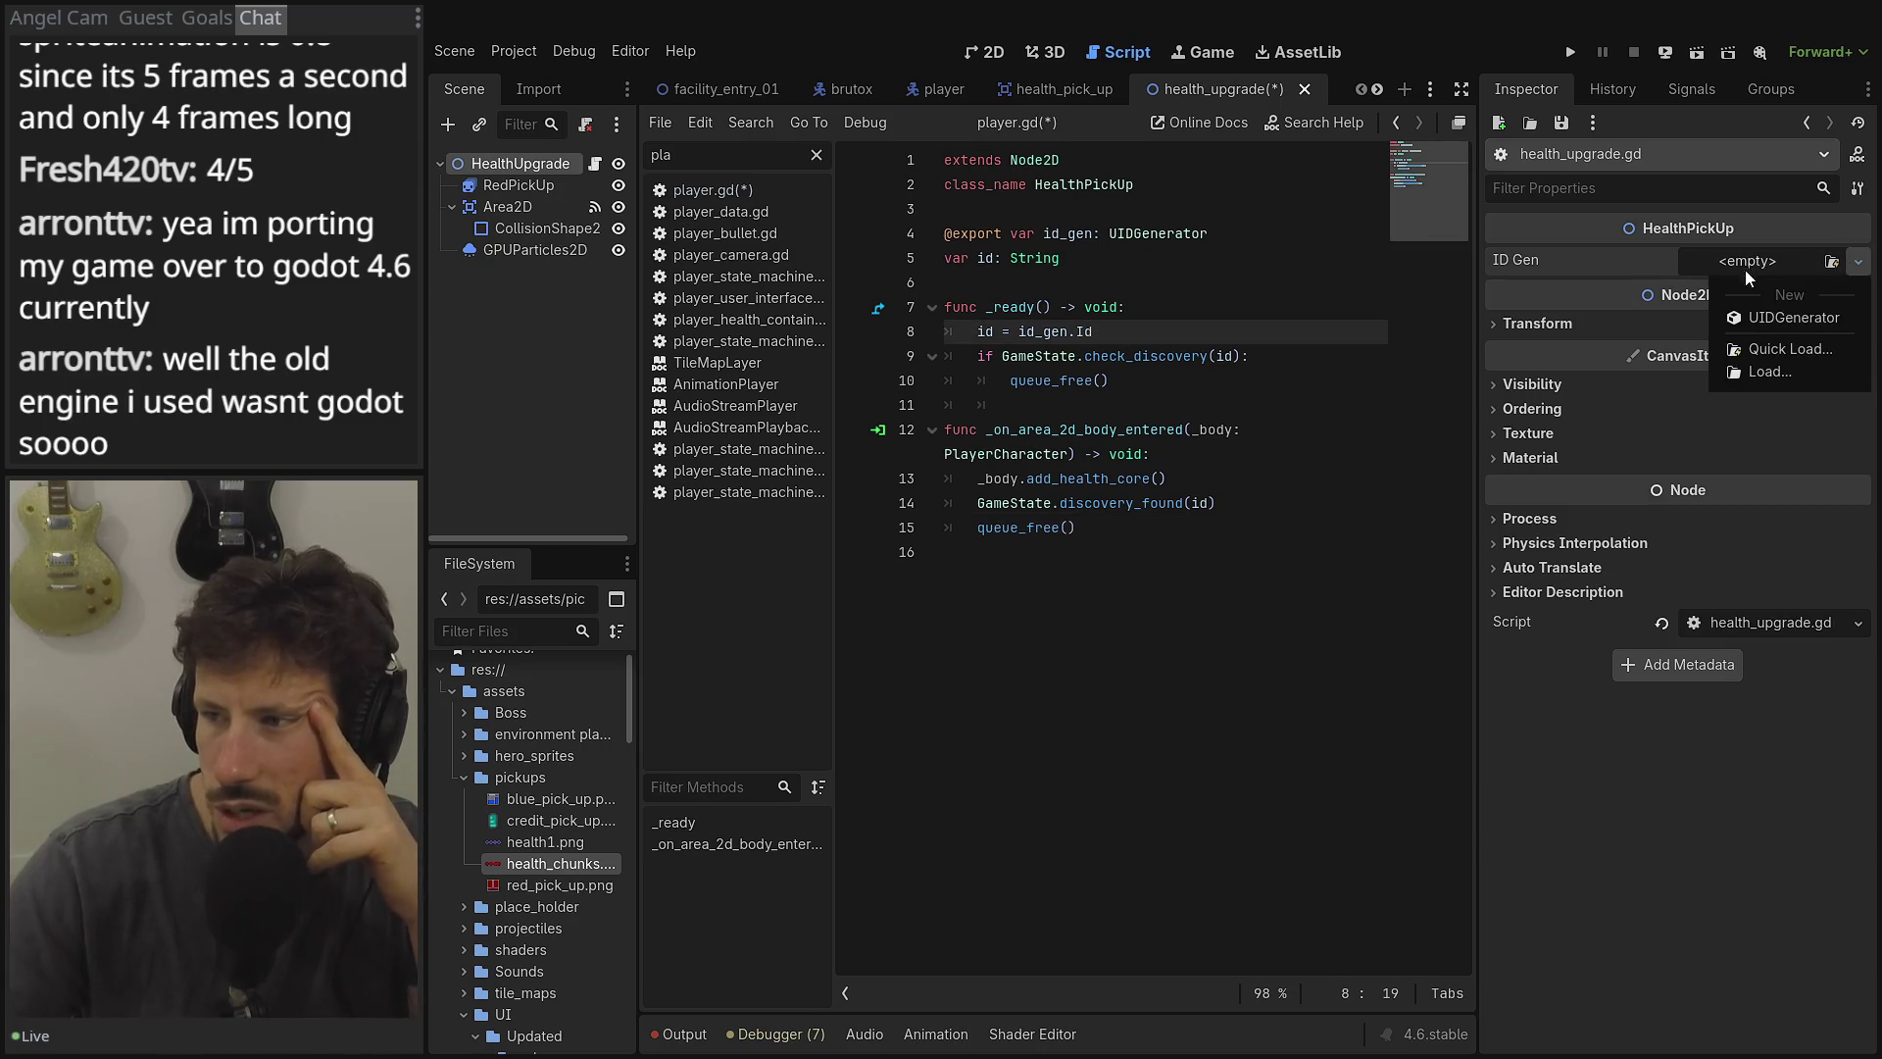
{"action": "left_click", "coordinate": [1656, 257]}
{"action": "left_click", "coordinate": [1177, 284]}
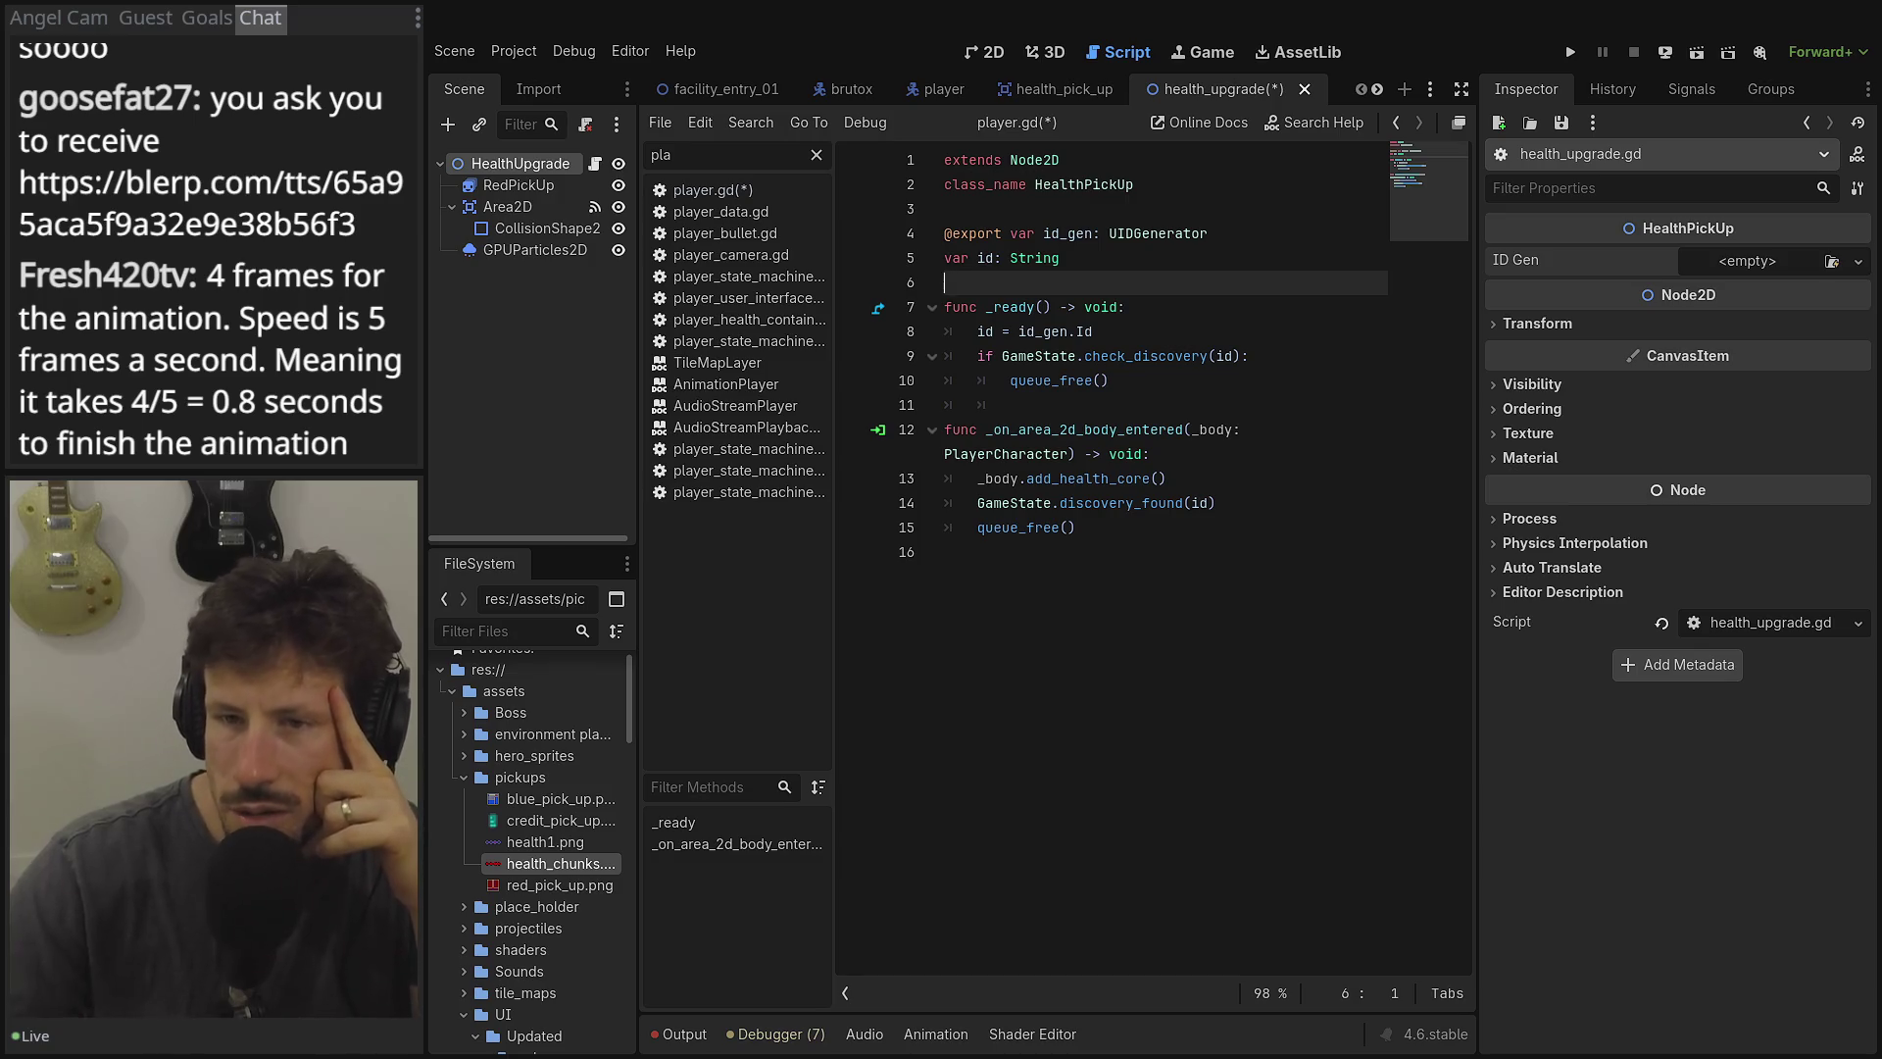
{"action": "left_click", "coordinate": [529, 251]}
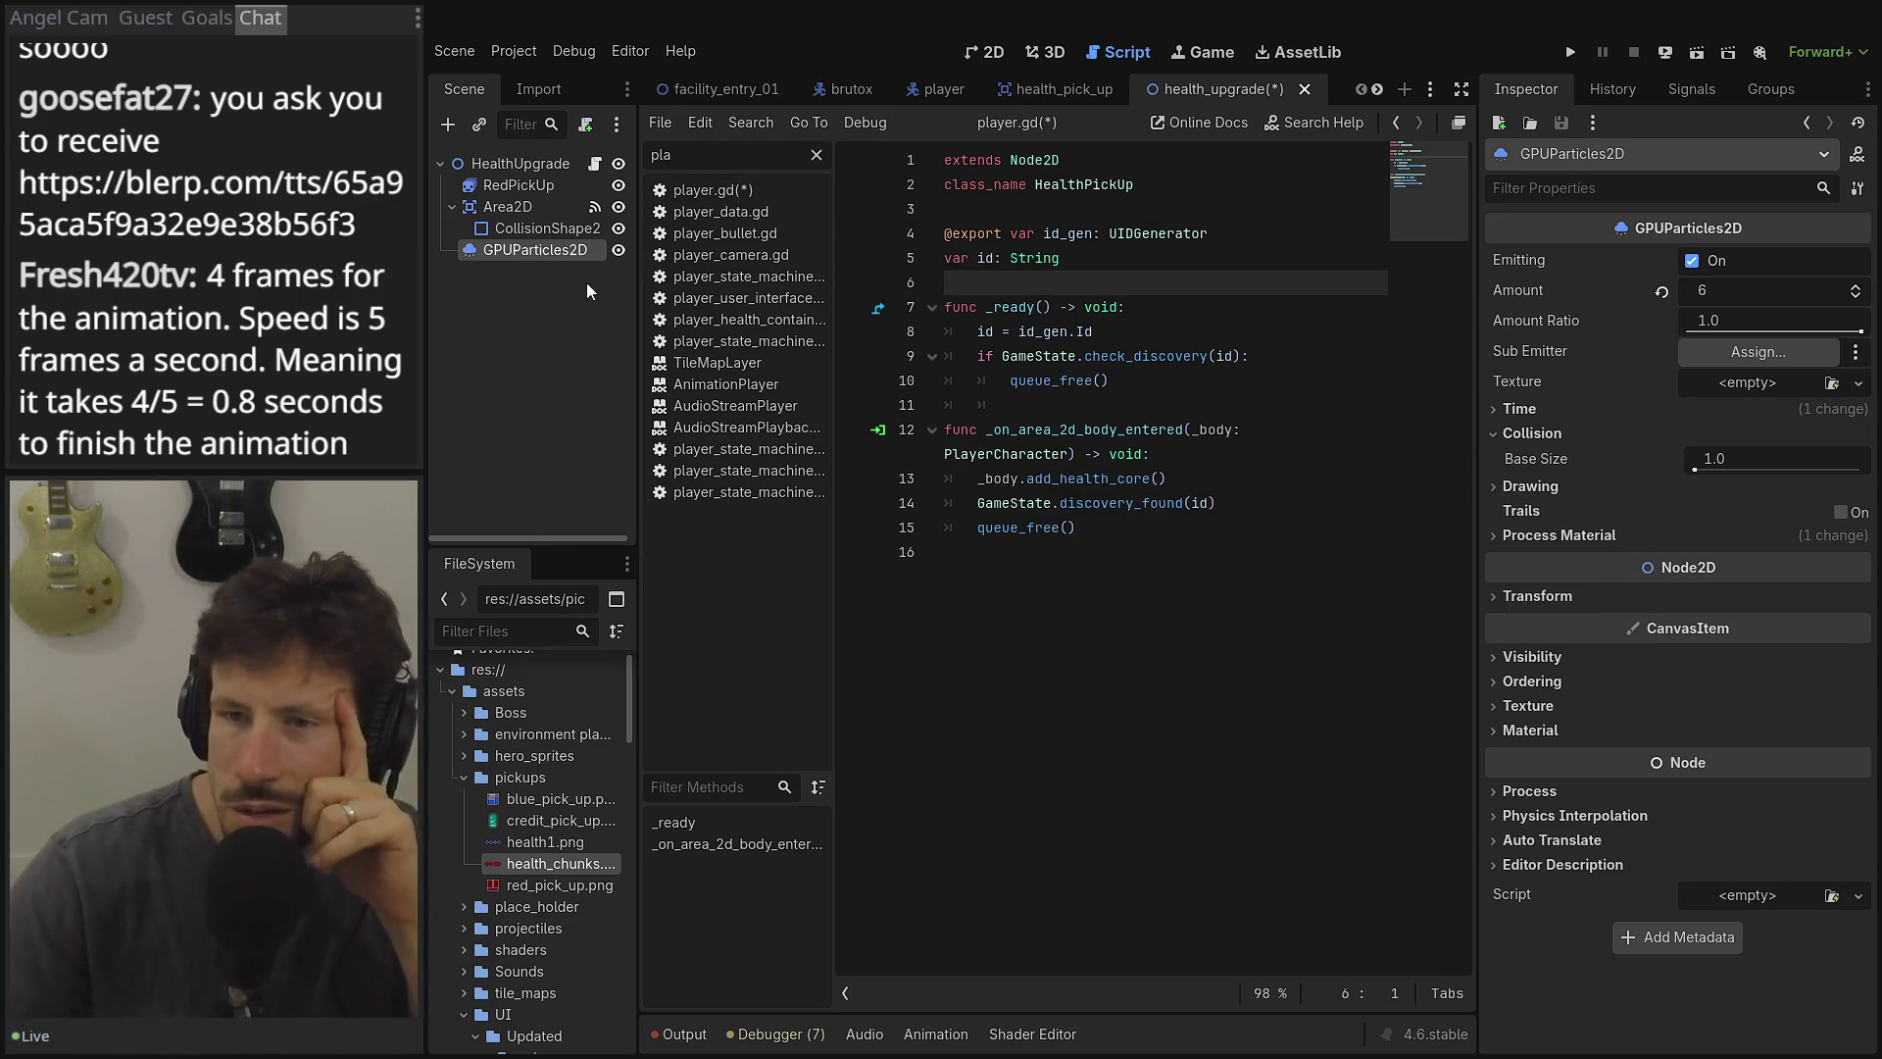
Look through the particle process material, then select RedPickUp to show its 5 FPS default heart animation.
{"action": "left_click", "coordinate": [1572, 536]}
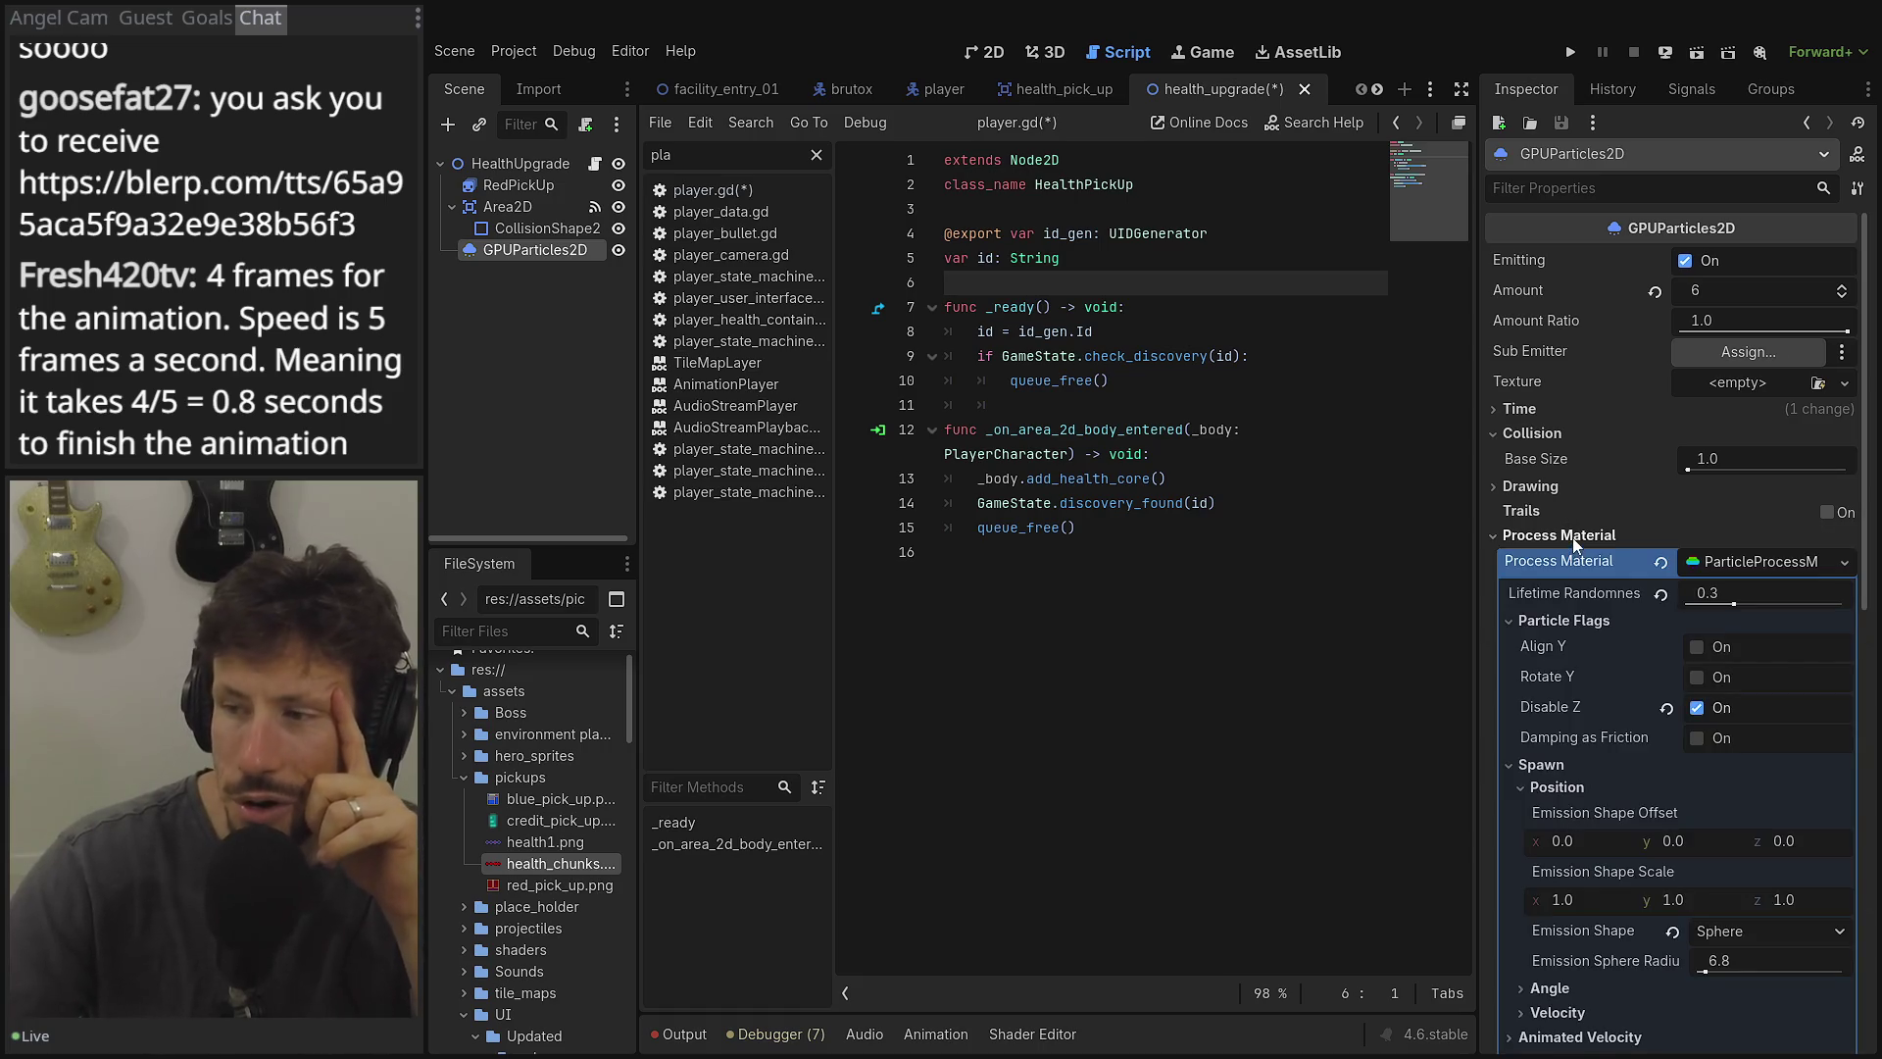
{"action": "scroll", "coordinate": [1574, 537], "scroll_direction": "down", "scroll_amount": 5}
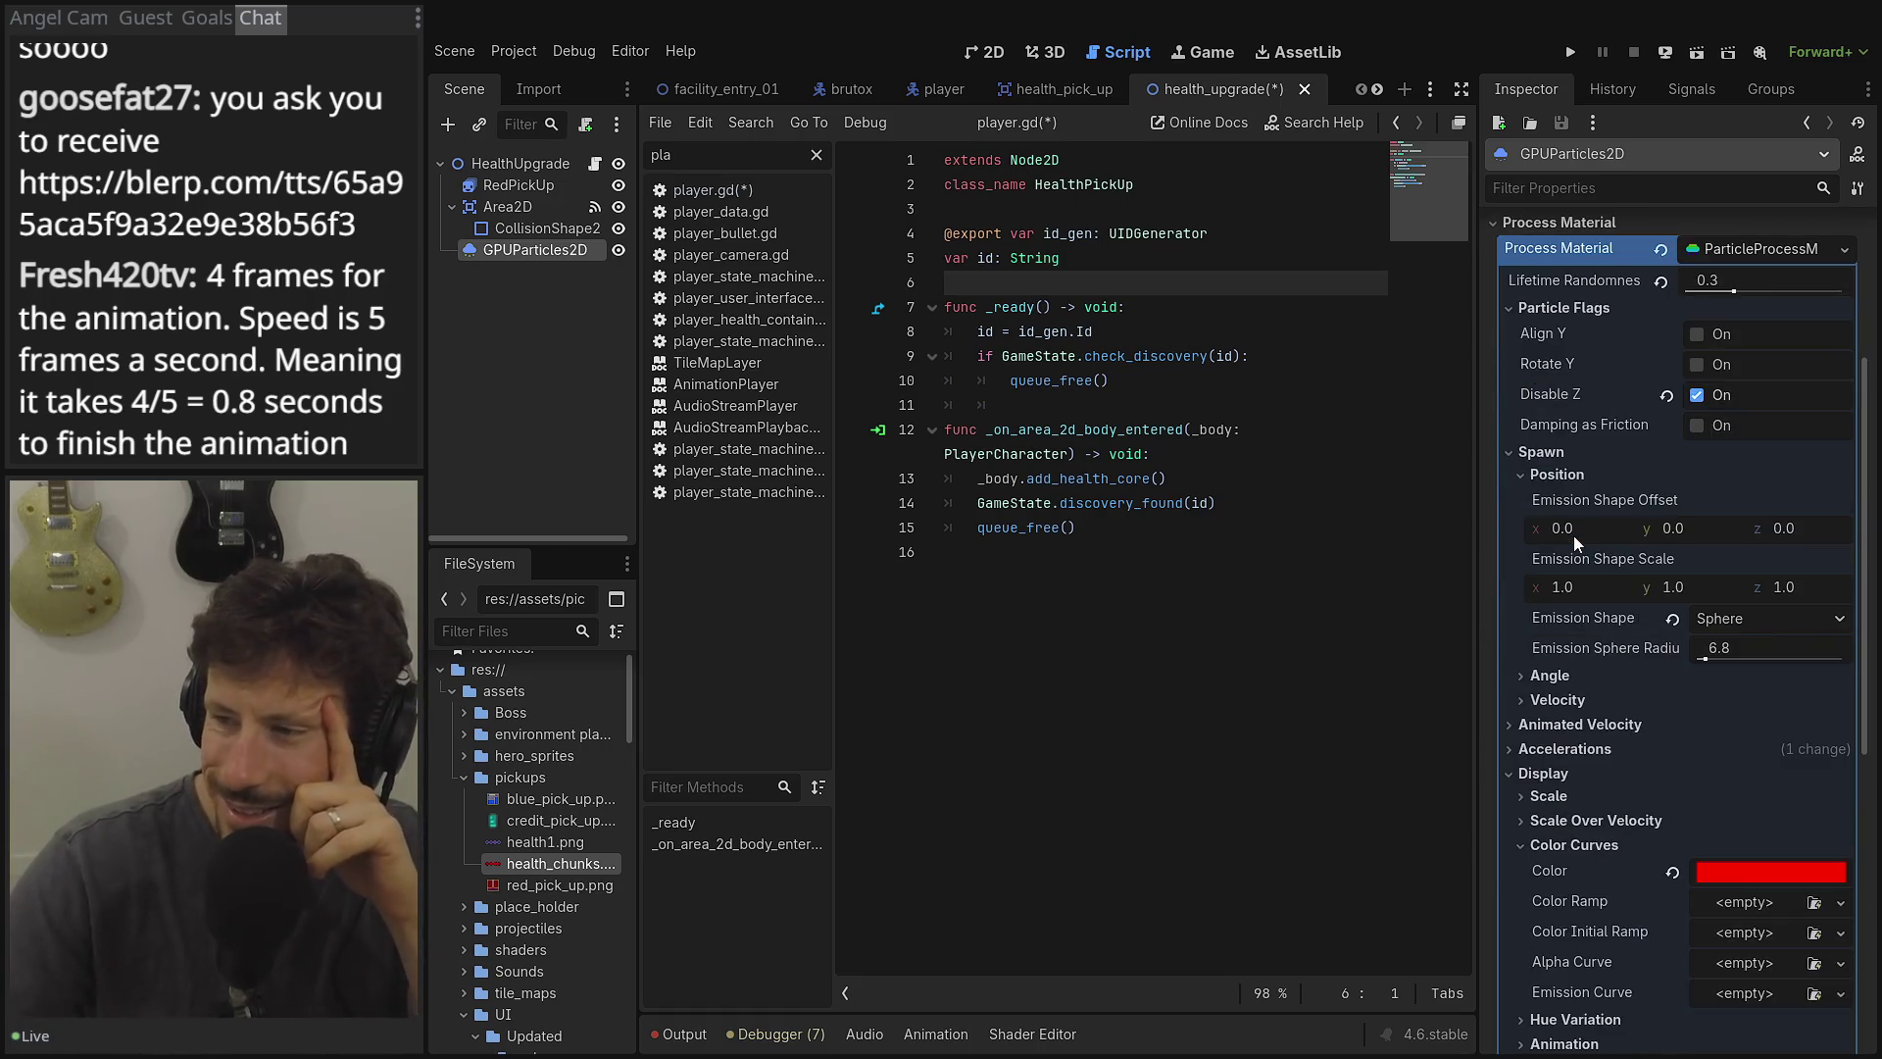
{"action": "scroll", "coordinate": [1574, 535], "scroll_direction": "down", "scroll_amount": 5}
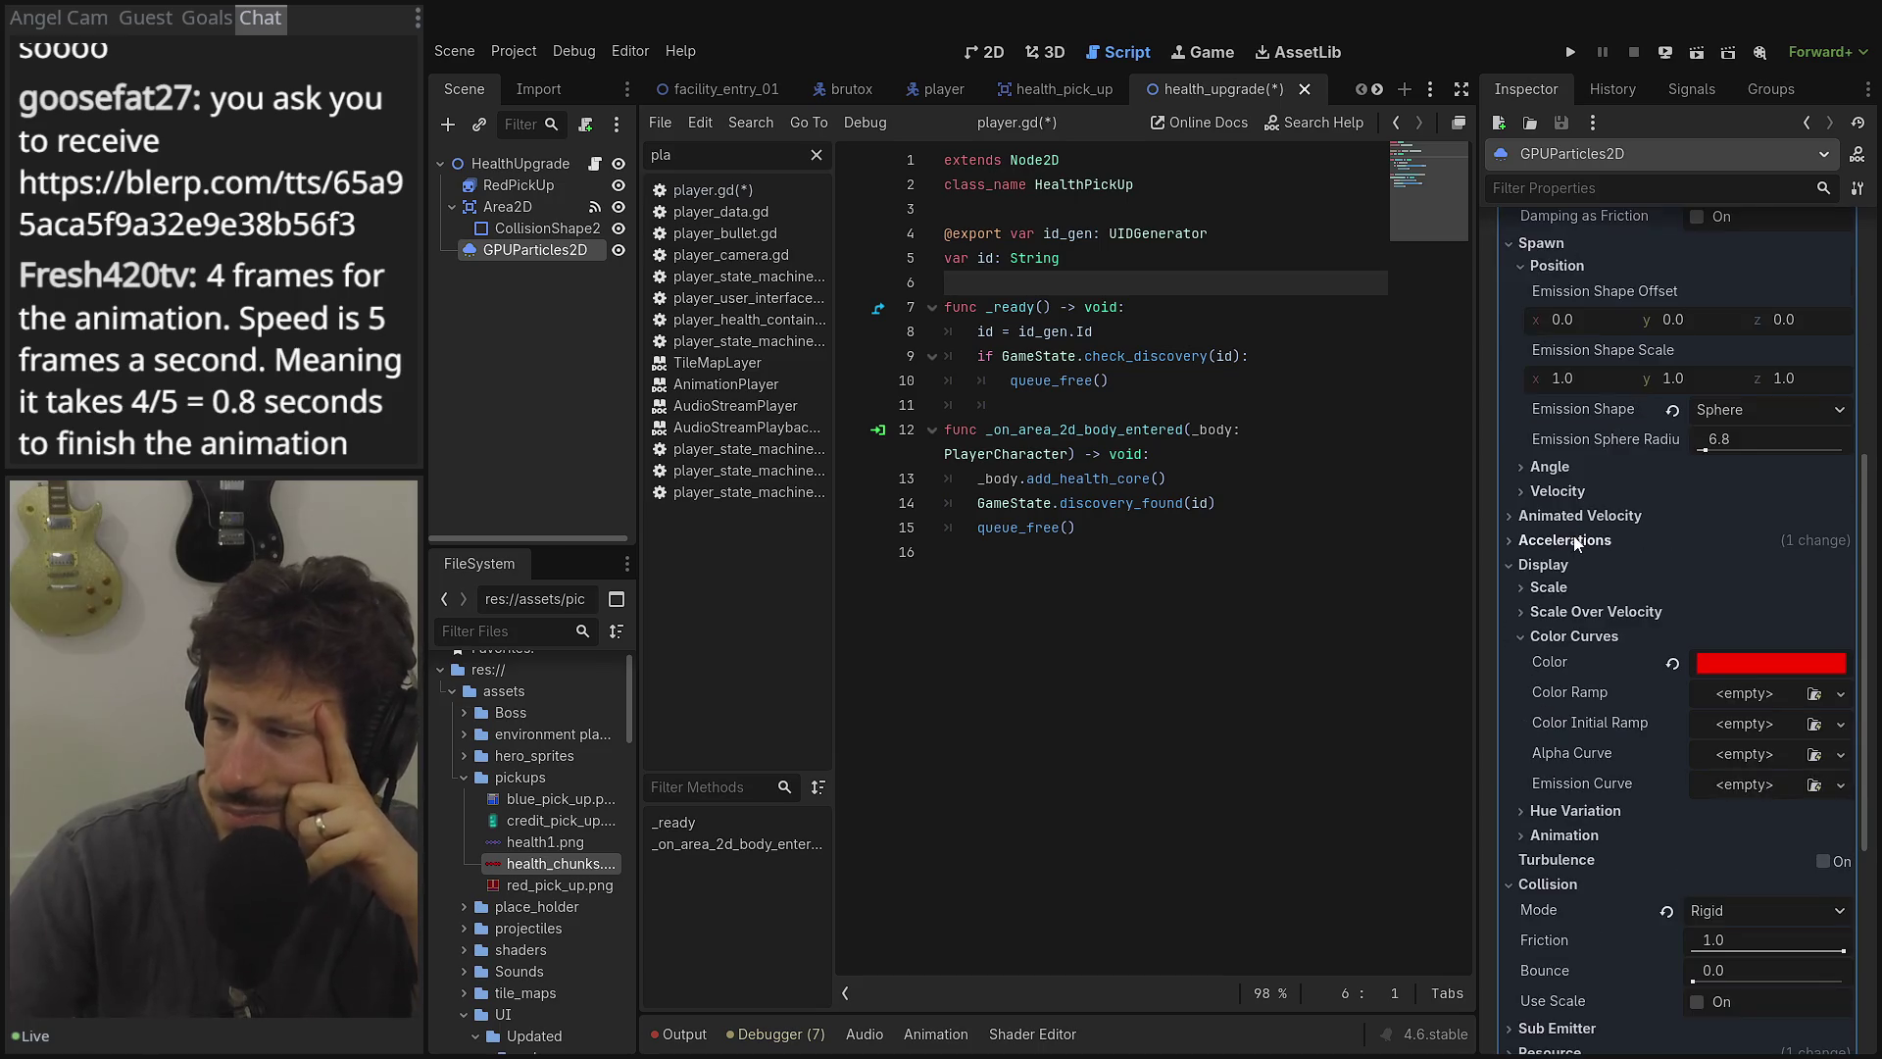
{"action": "scroll", "coordinate": [1573, 537], "scroll_direction": "up", "scroll_amount": 10}
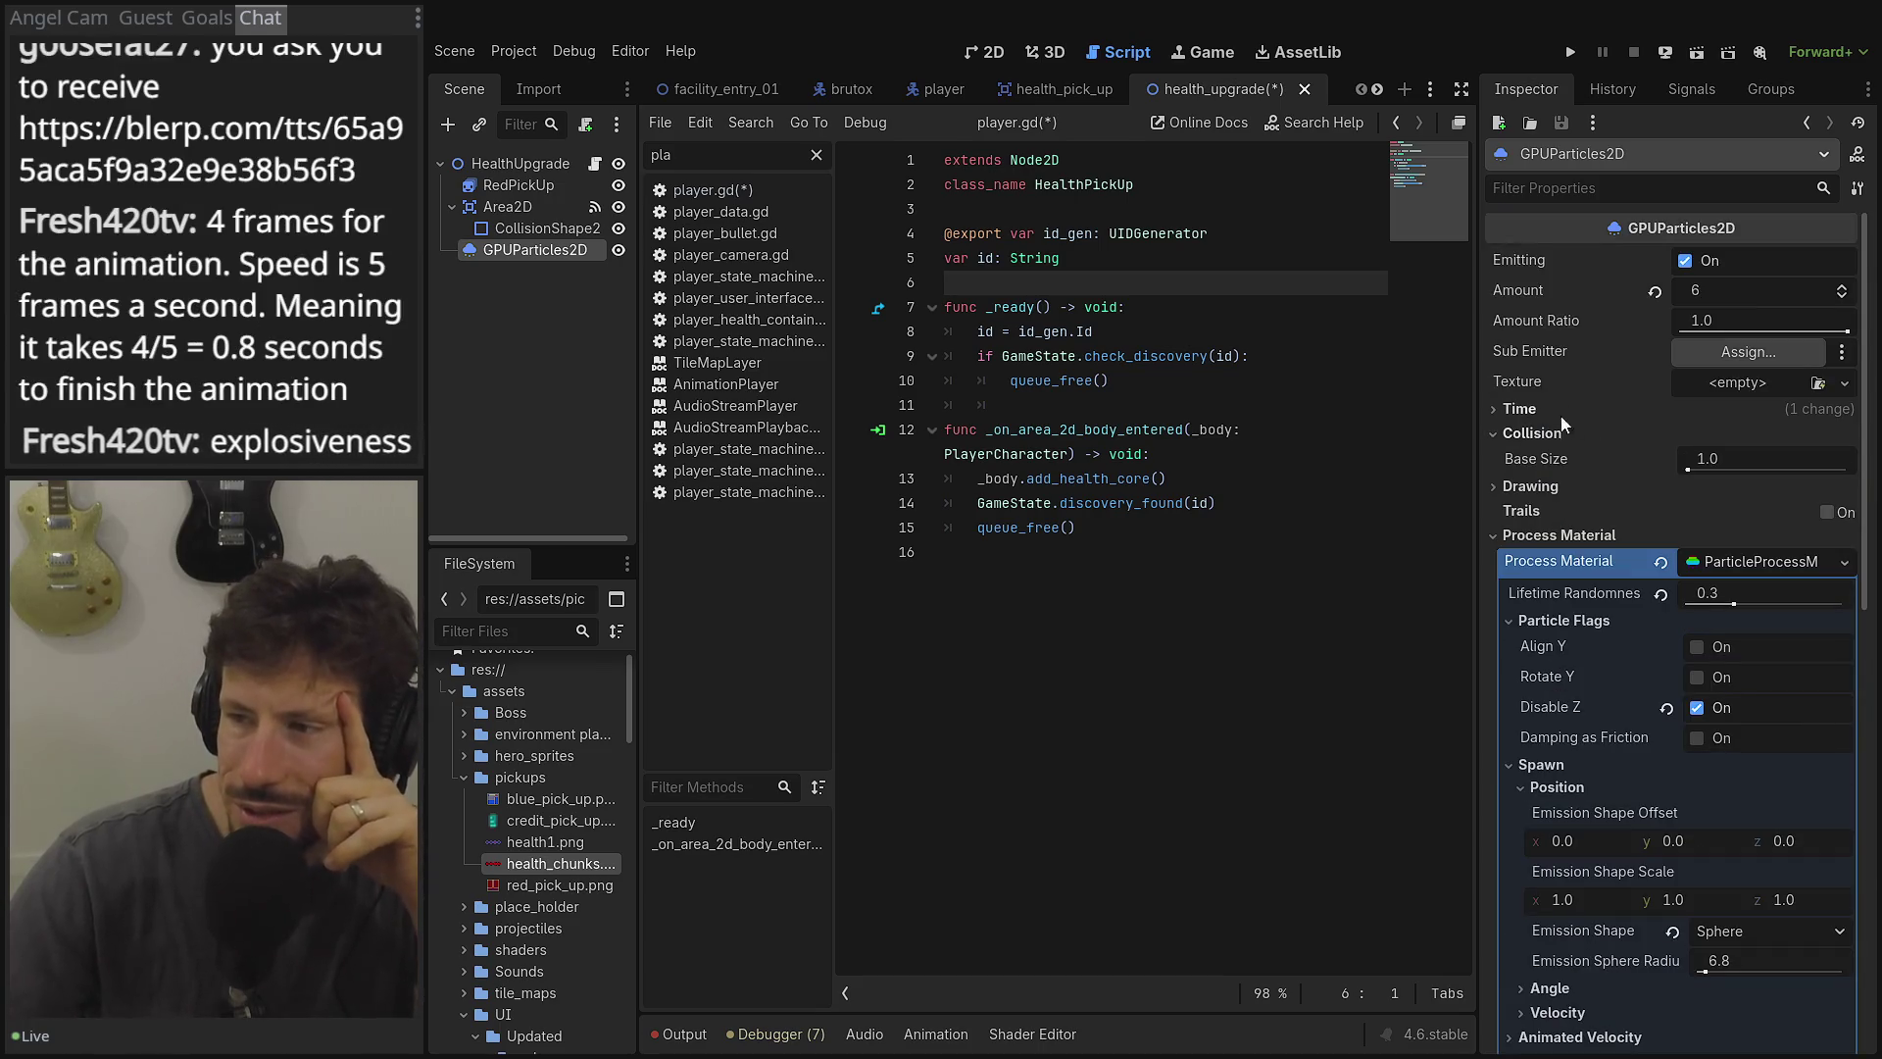
{"action": "left_click", "coordinate": [492, 192]}
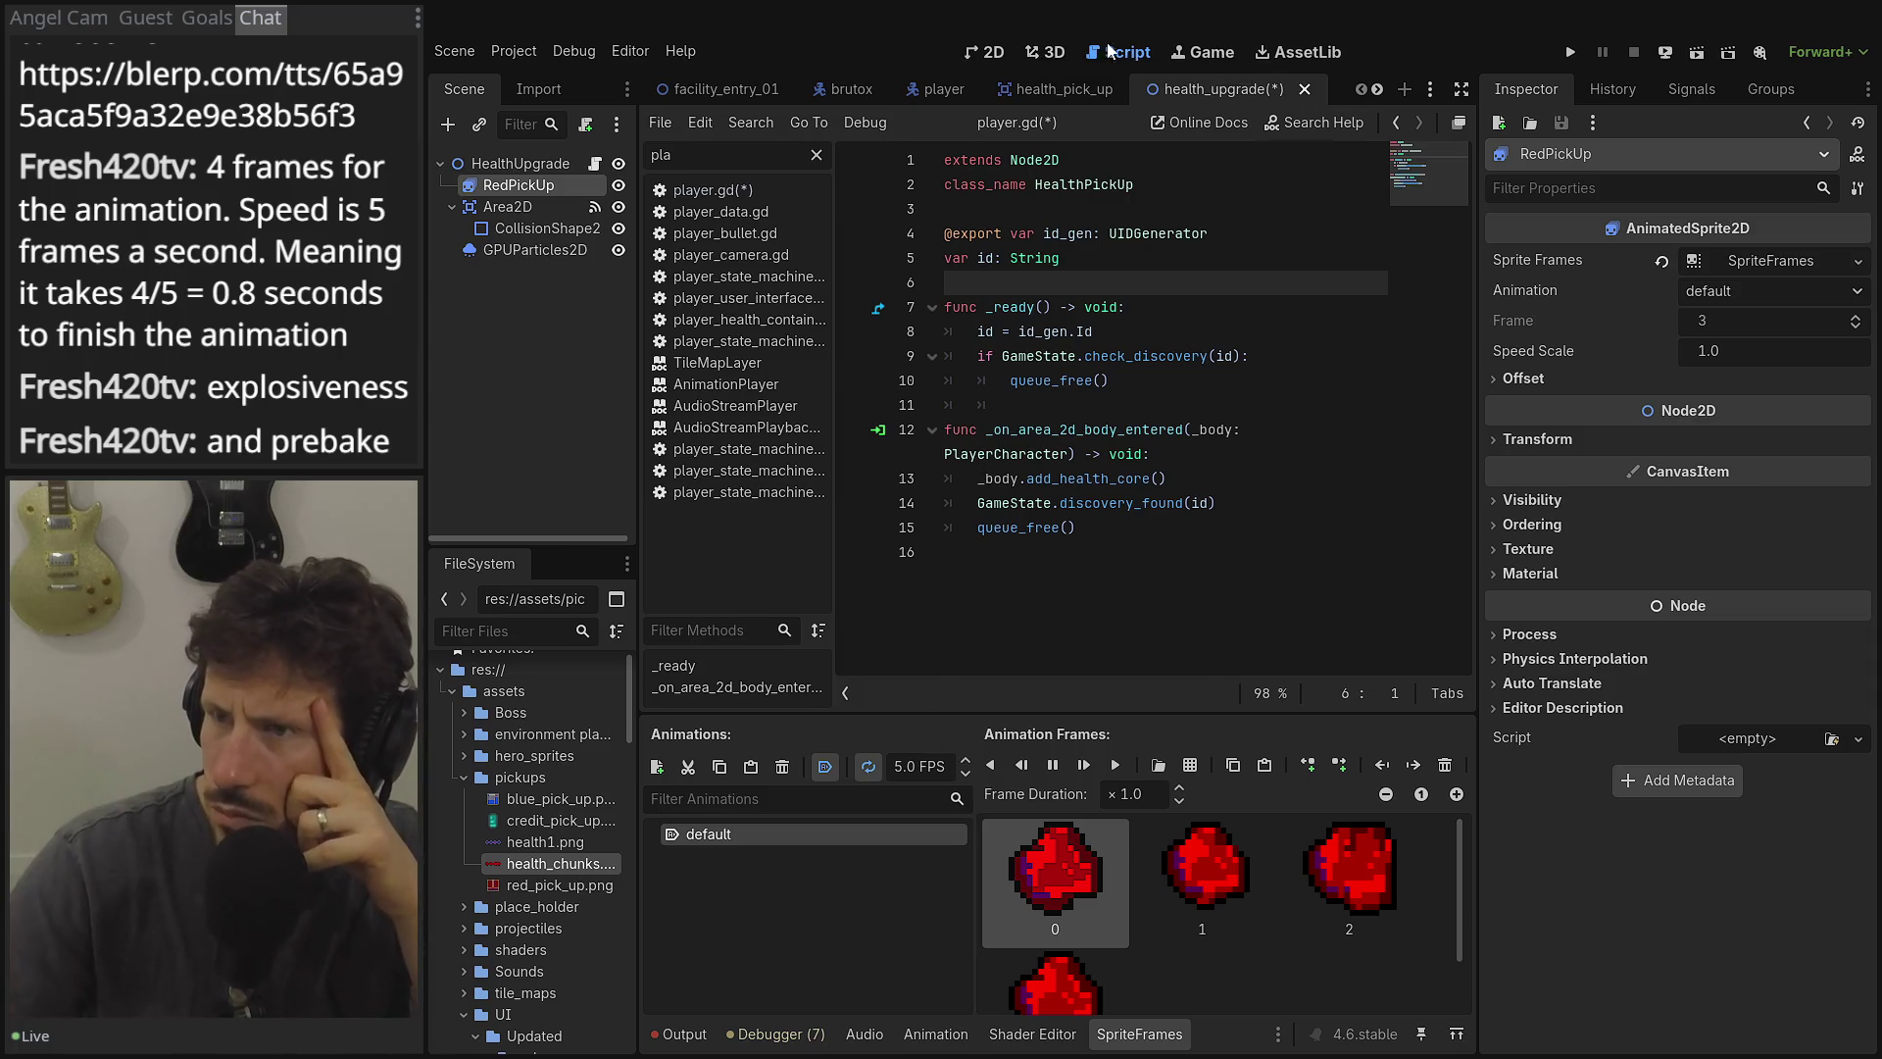
Show the health_upgrade scene on the 2D canvas and select its GPUParticles2D emitter (6 particles, radius 6.8).
{"action": "left_click", "coordinate": [1062, 79]}
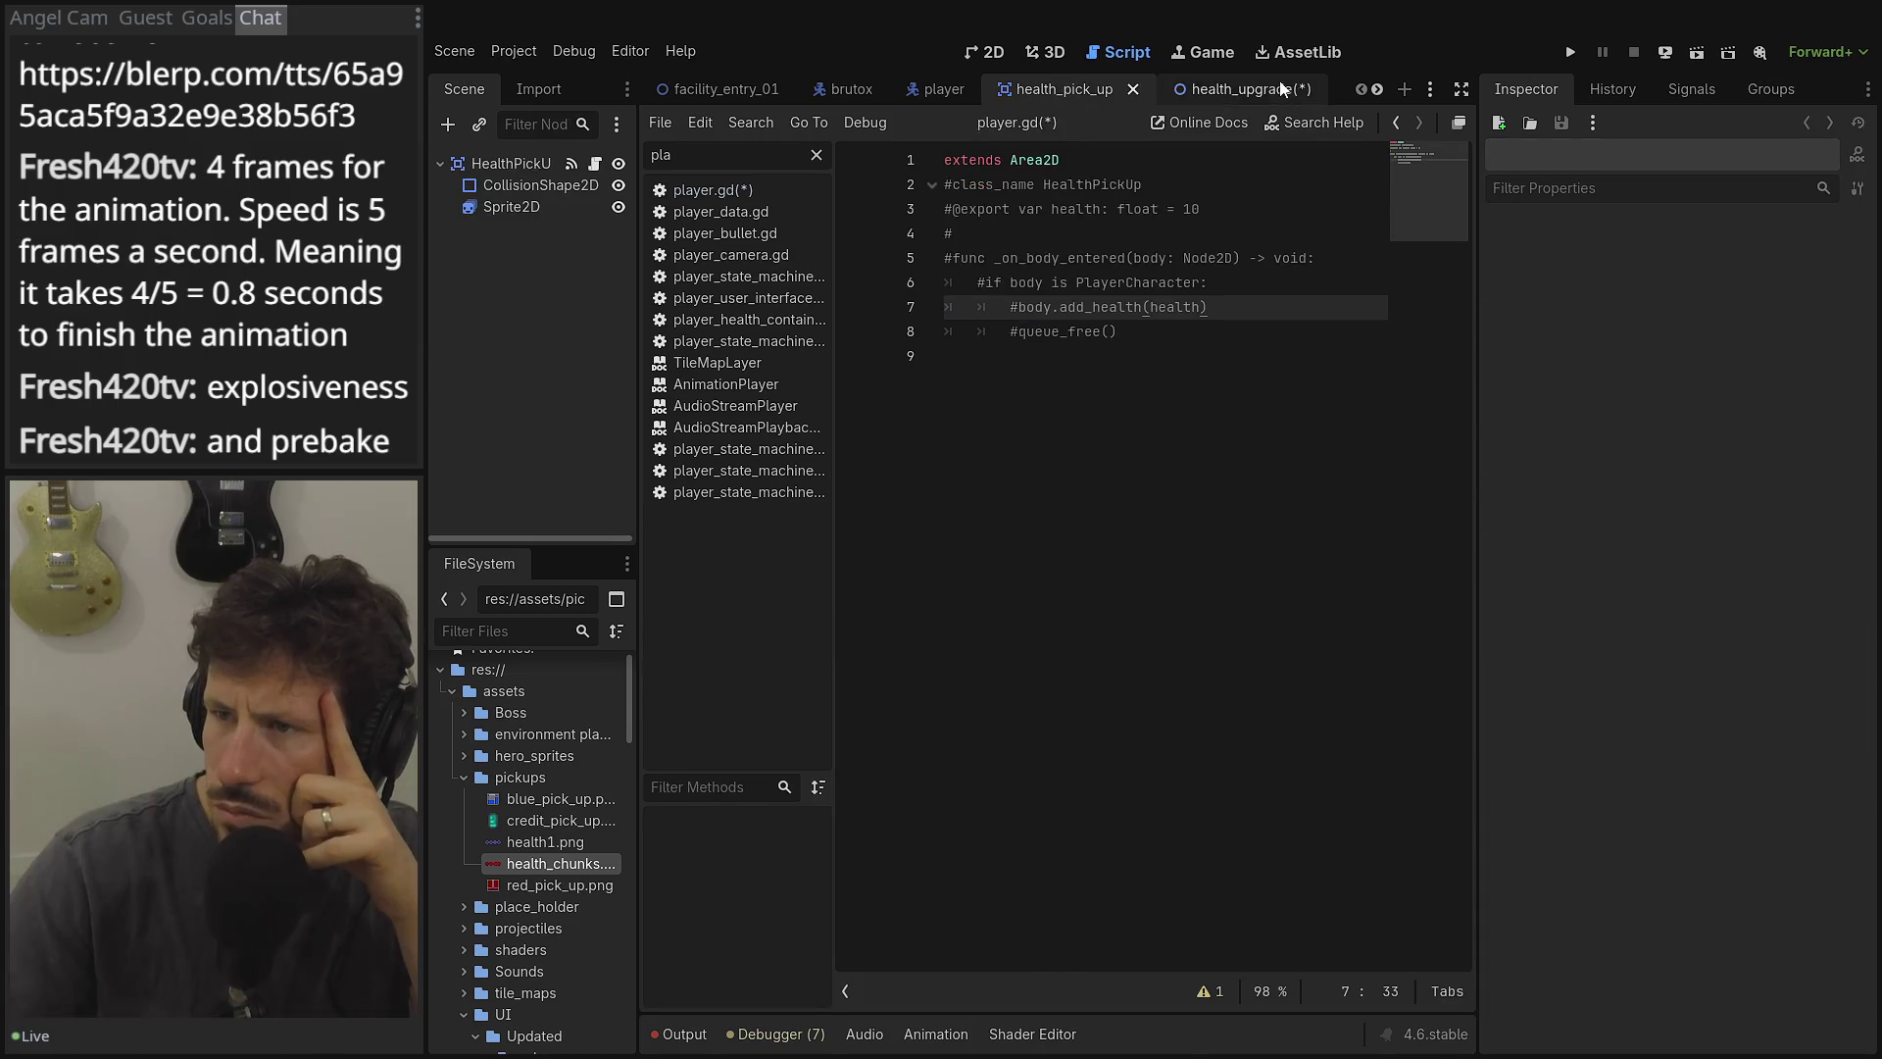
{"action": "left_click", "coordinate": [1216, 88]}
{"action": "left_click", "coordinate": [978, 55]}
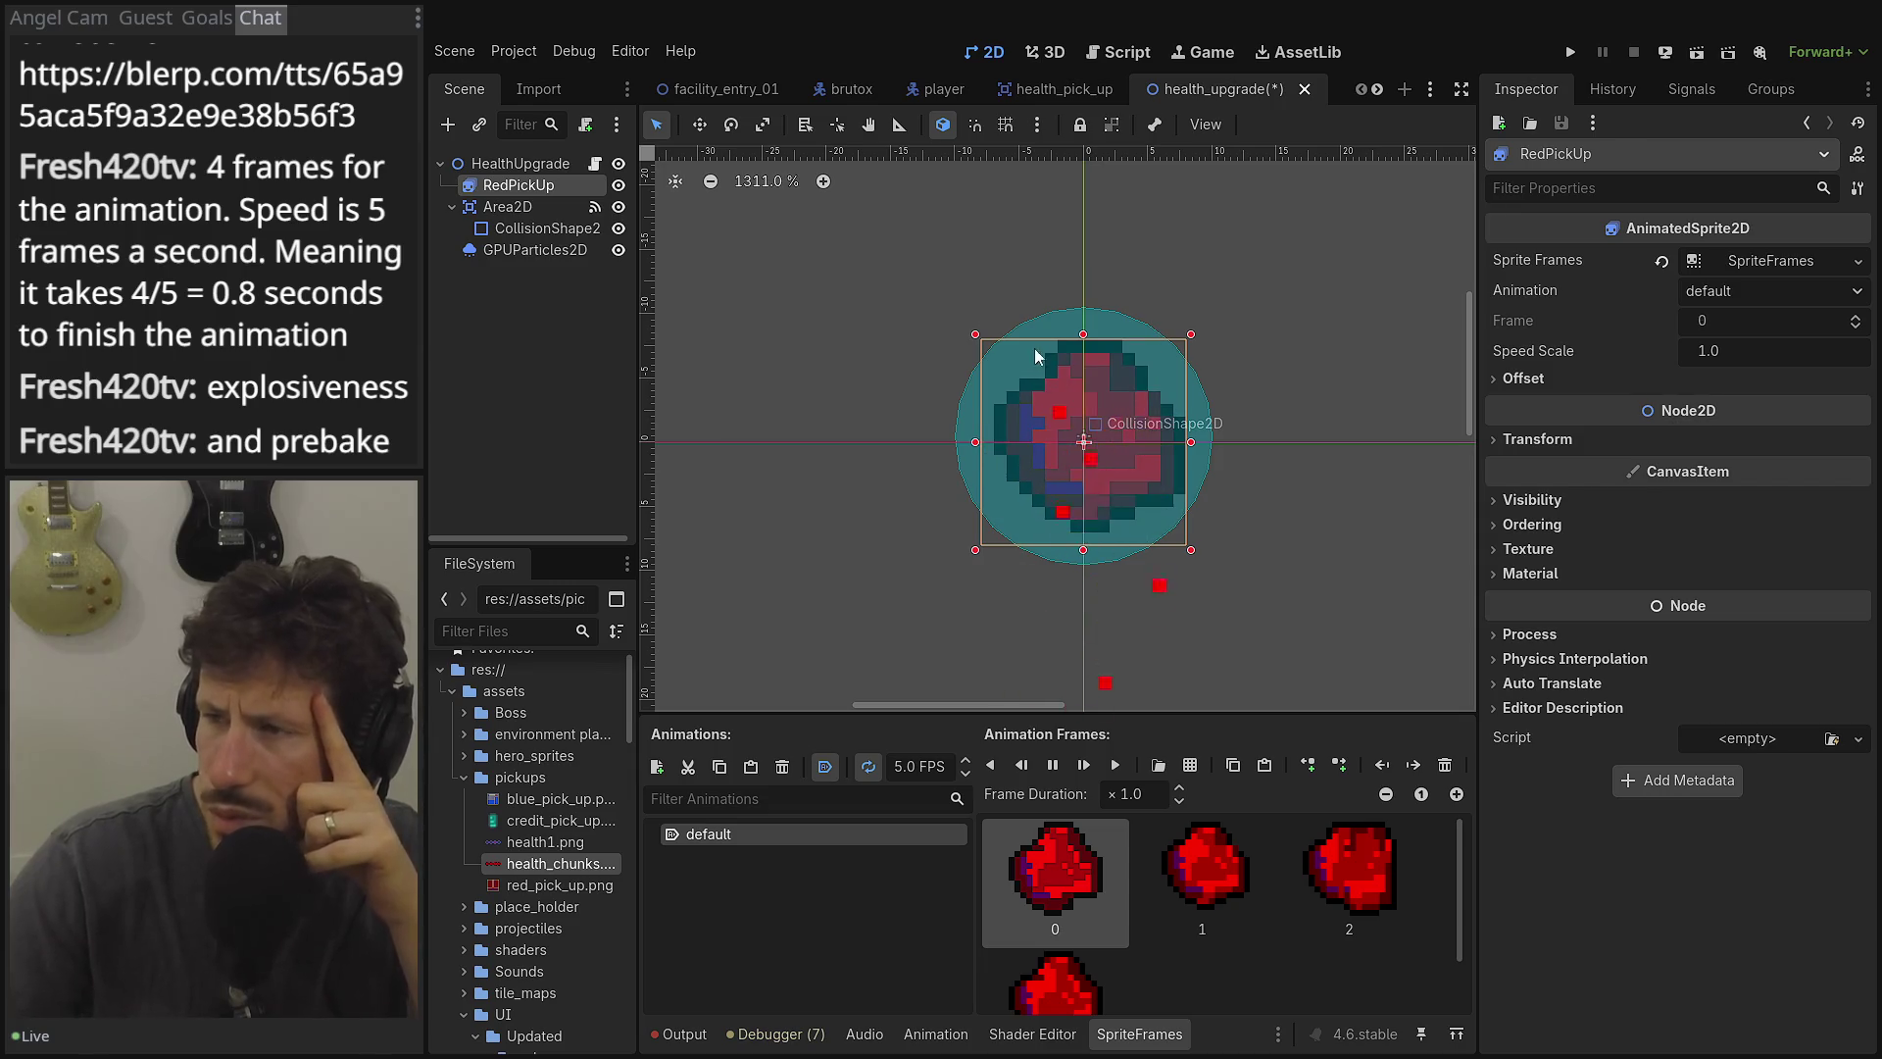
{"action": "left_click", "coordinate": [1720, 263]}
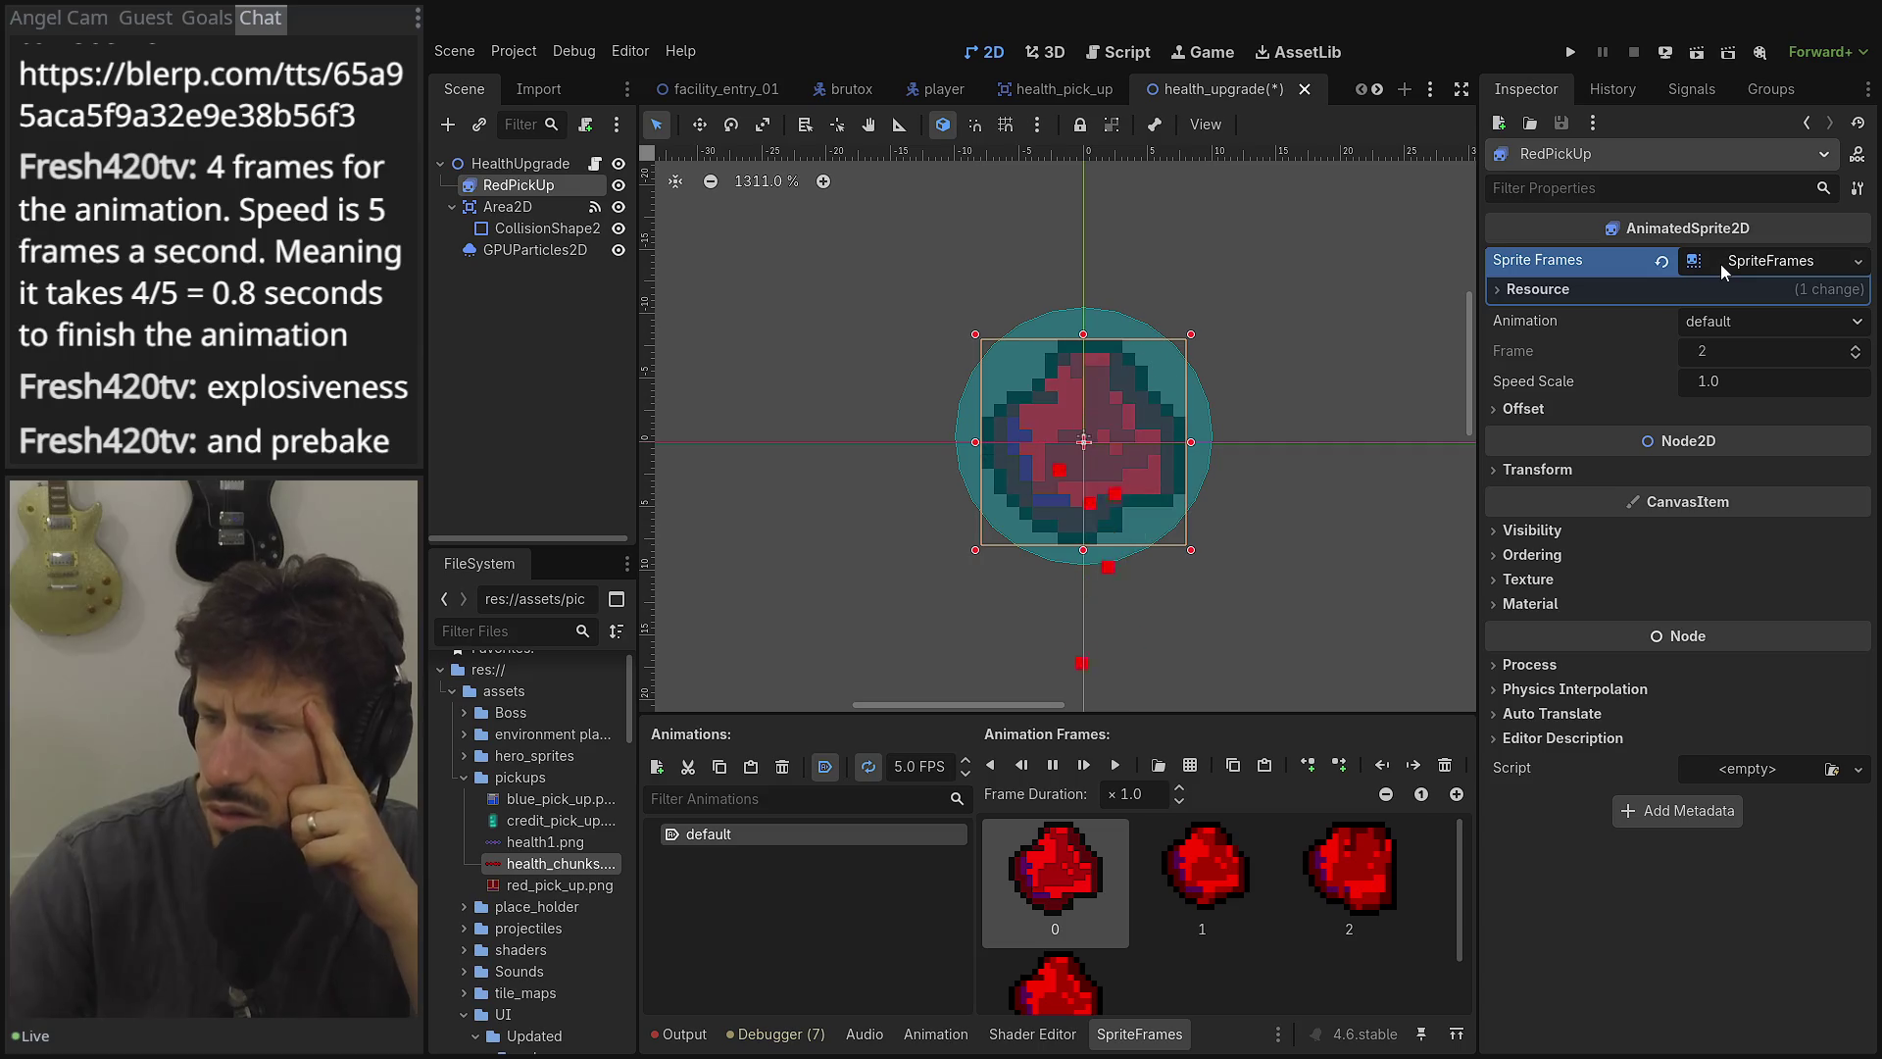
{"action": "left_click", "coordinate": [1721, 262]}
{"action": "left_click", "coordinate": [538, 249]}
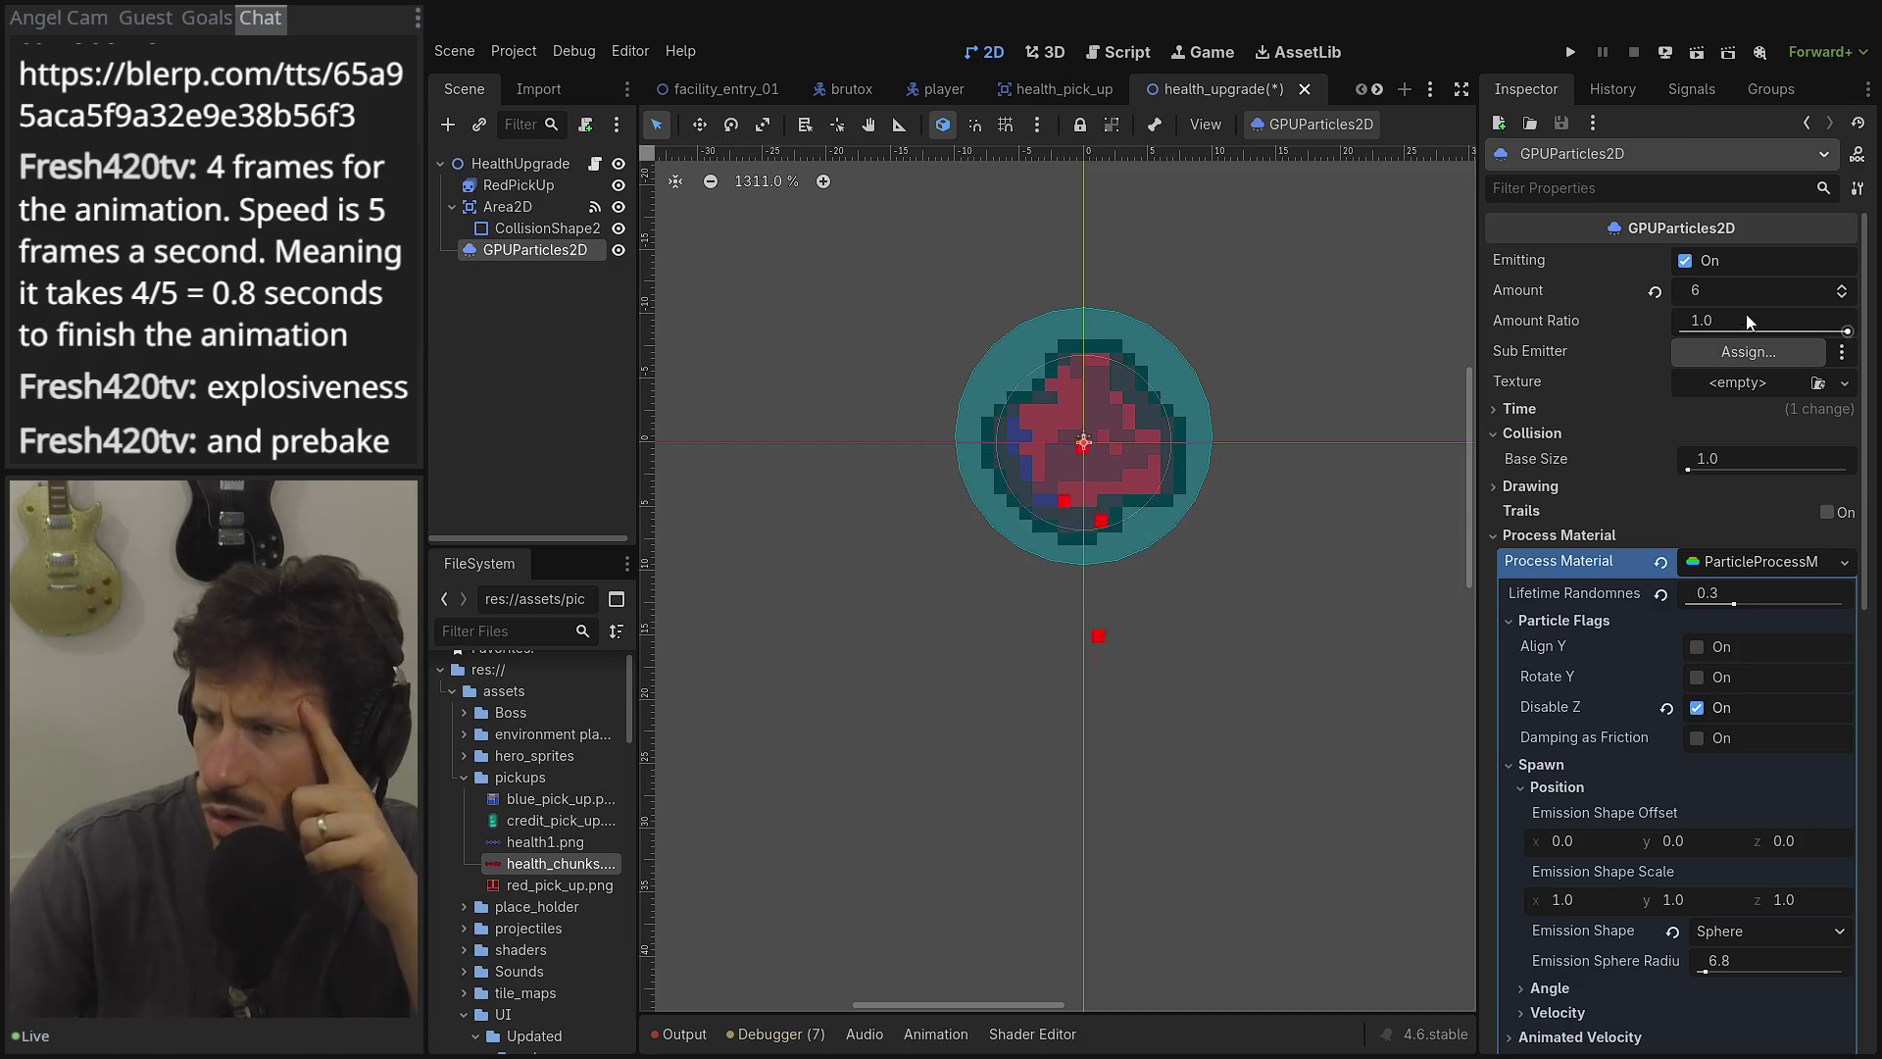
Adjust the GPUParticles2D Amount with the spinner until it reads 5 instead of 6.
{"action": "left_click", "coordinate": [1841, 296]}
{"action": "left_click", "coordinate": [1841, 296]}
{"action": "left_click", "coordinate": [1841, 296]}
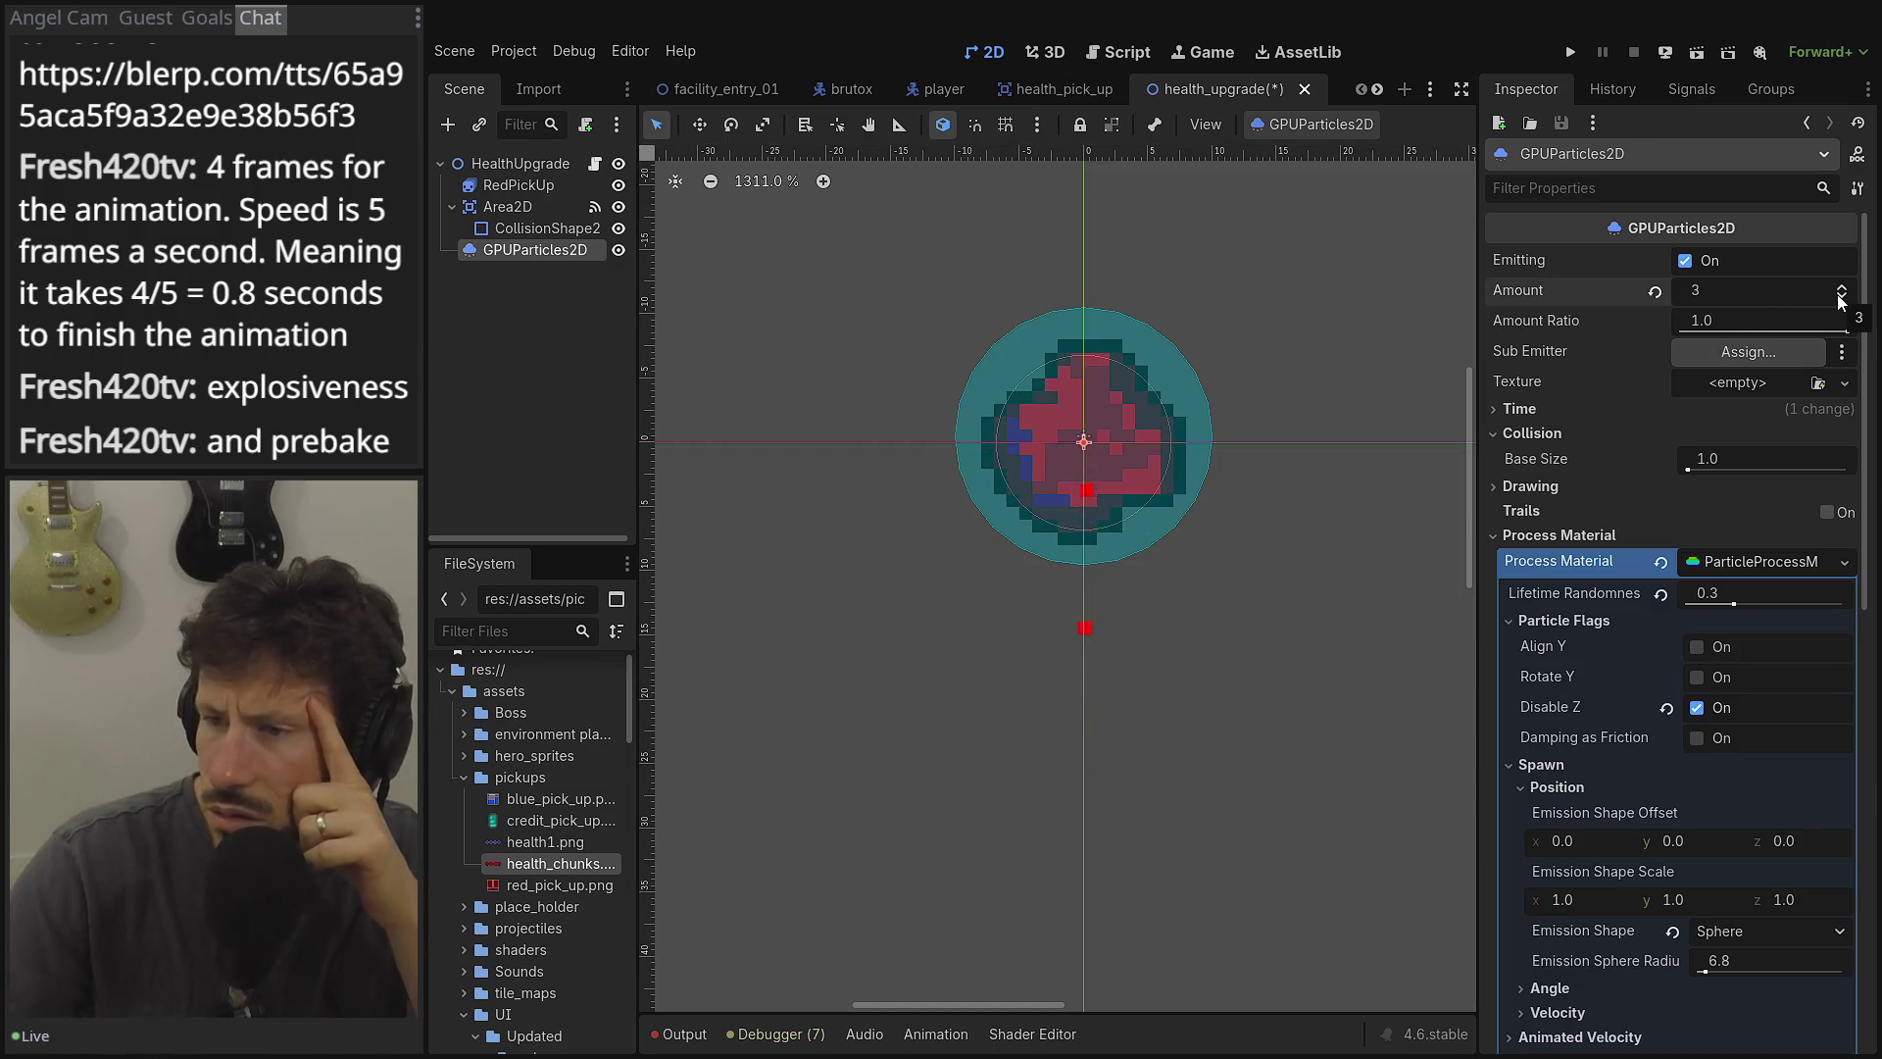
{"action": "left_click", "coordinate": [1842, 287]}
{"action": "left_click", "coordinate": [1842, 287]}
{"action": "left_click", "coordinate": [1842, 289]}
{"action": "left_click", "coordinate": [1843, 289]}
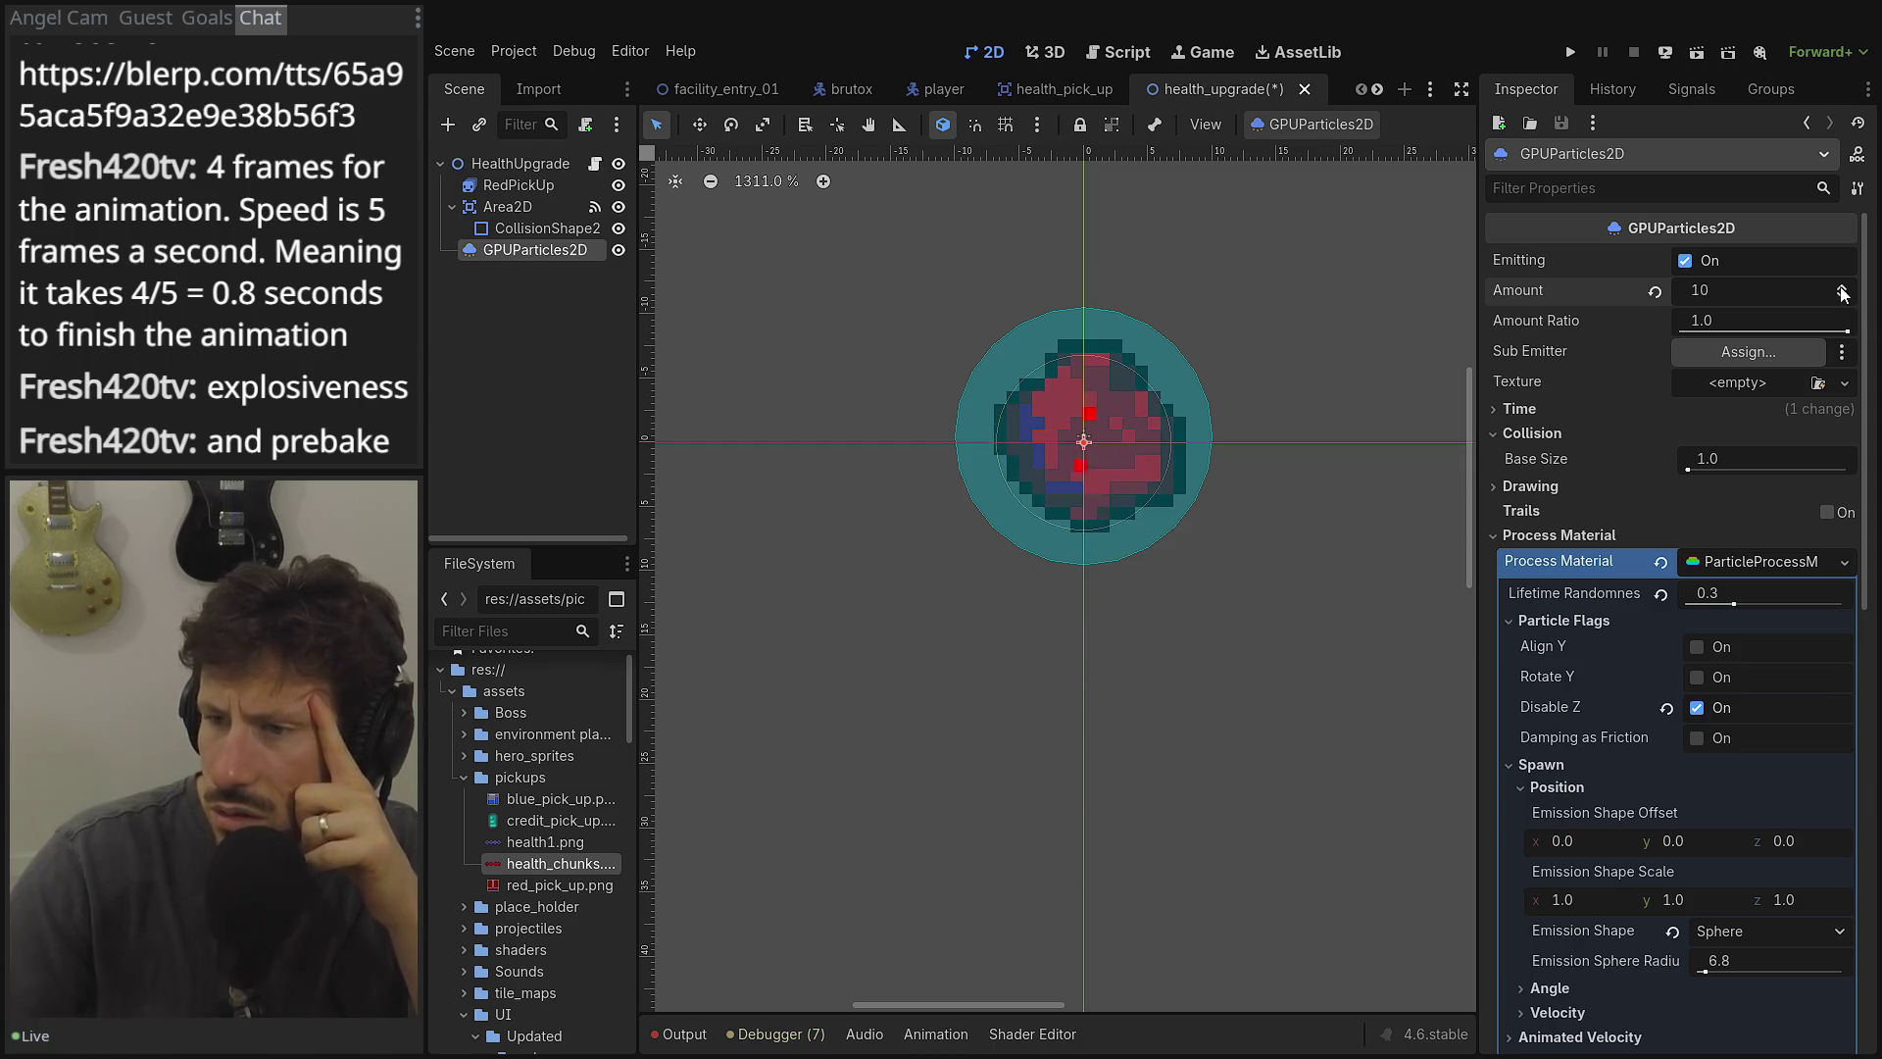
{"action": "left_click", "coordinate": [1843, 289]}
{"action": "left_click", "coordinate": [1843, 289]}
{"action": "left_click", "coordinate": [1843, 290]}
{"action": "left_click", "coordinate": [1843, 289]}
{"action": "left_click", "coordinate": [1843, 295]}
{"action": "left_click", "coordinate": [1843, 295]}
{"action": "left_click", "coordinate": [1843, 295]}
{"action": "left_click", "coordinate": [1843, 295]}
{"action": "left_click", "coordinate": [1843, 295]}
{"action": "left_click", "coordinate": [1843, 295]}
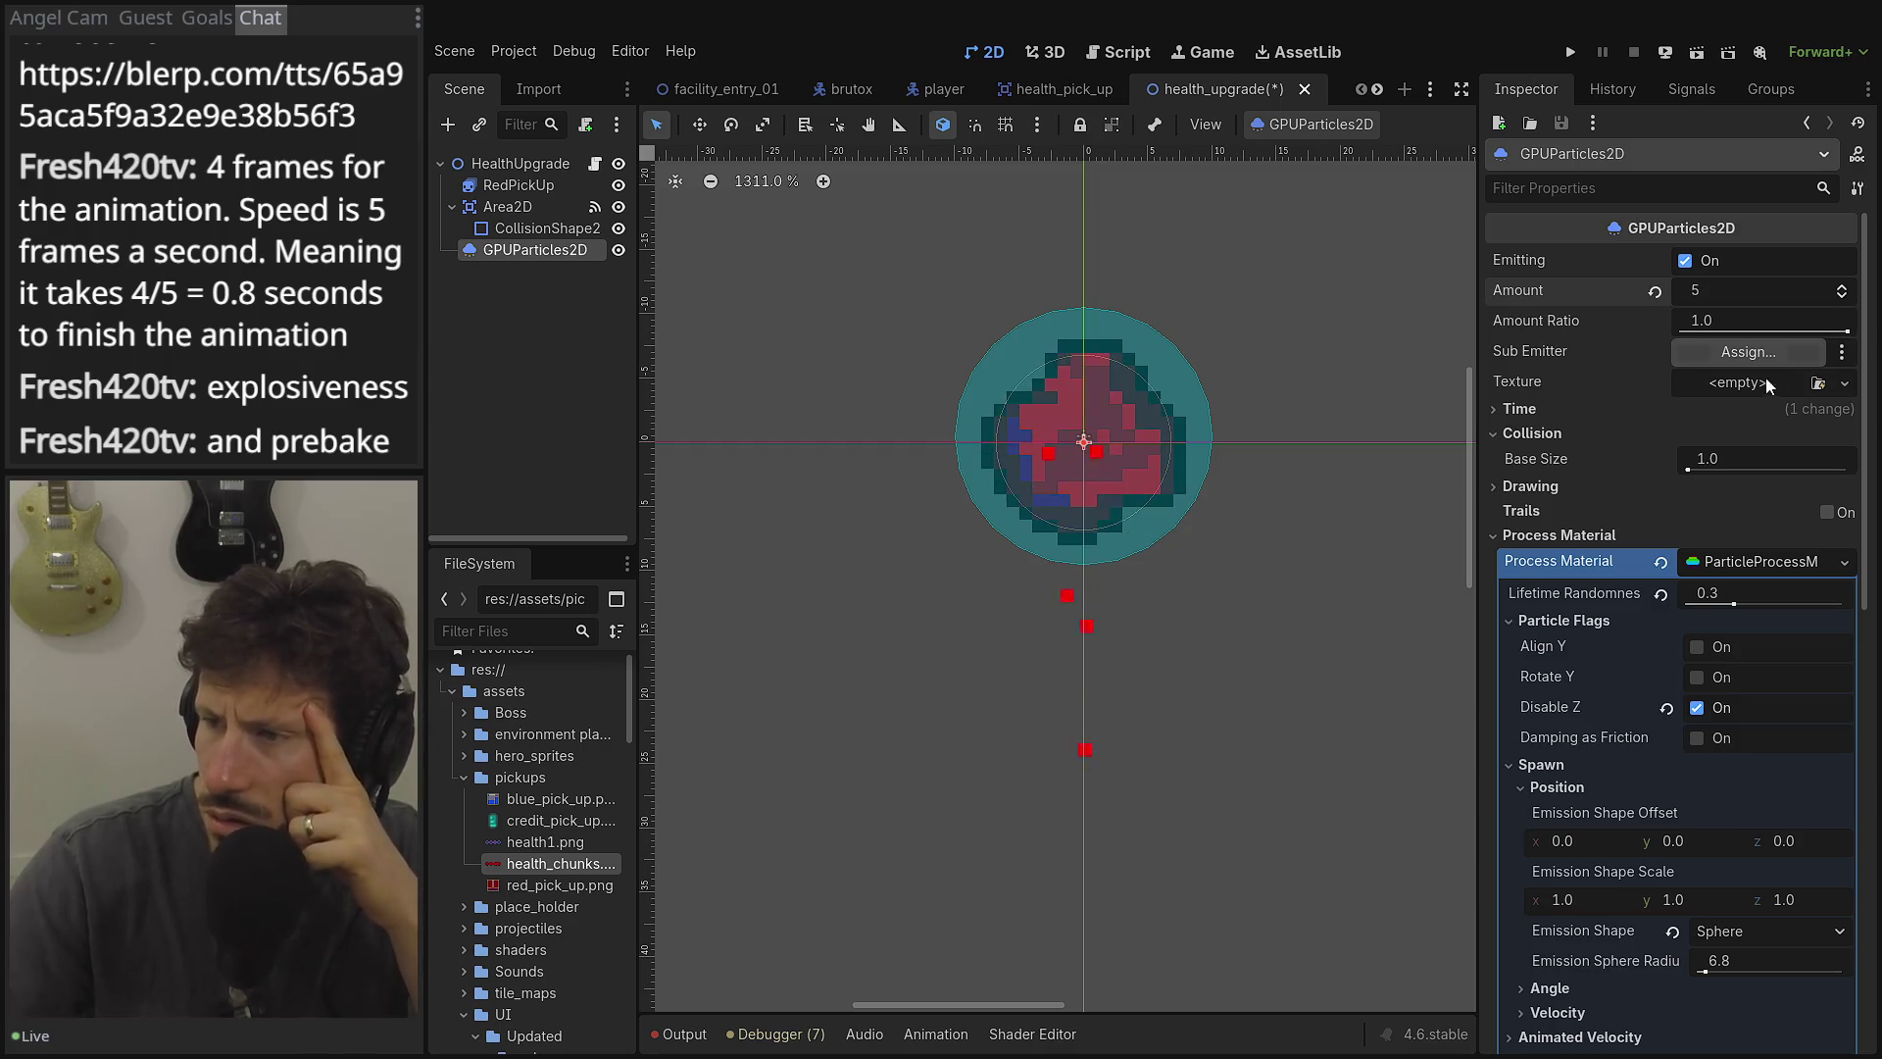
Expand Time, then drag Explosiveness and Randomness and set Preprocess to 23.7 s.
{"action": "left_click", "coordinate": [1596, 410]}
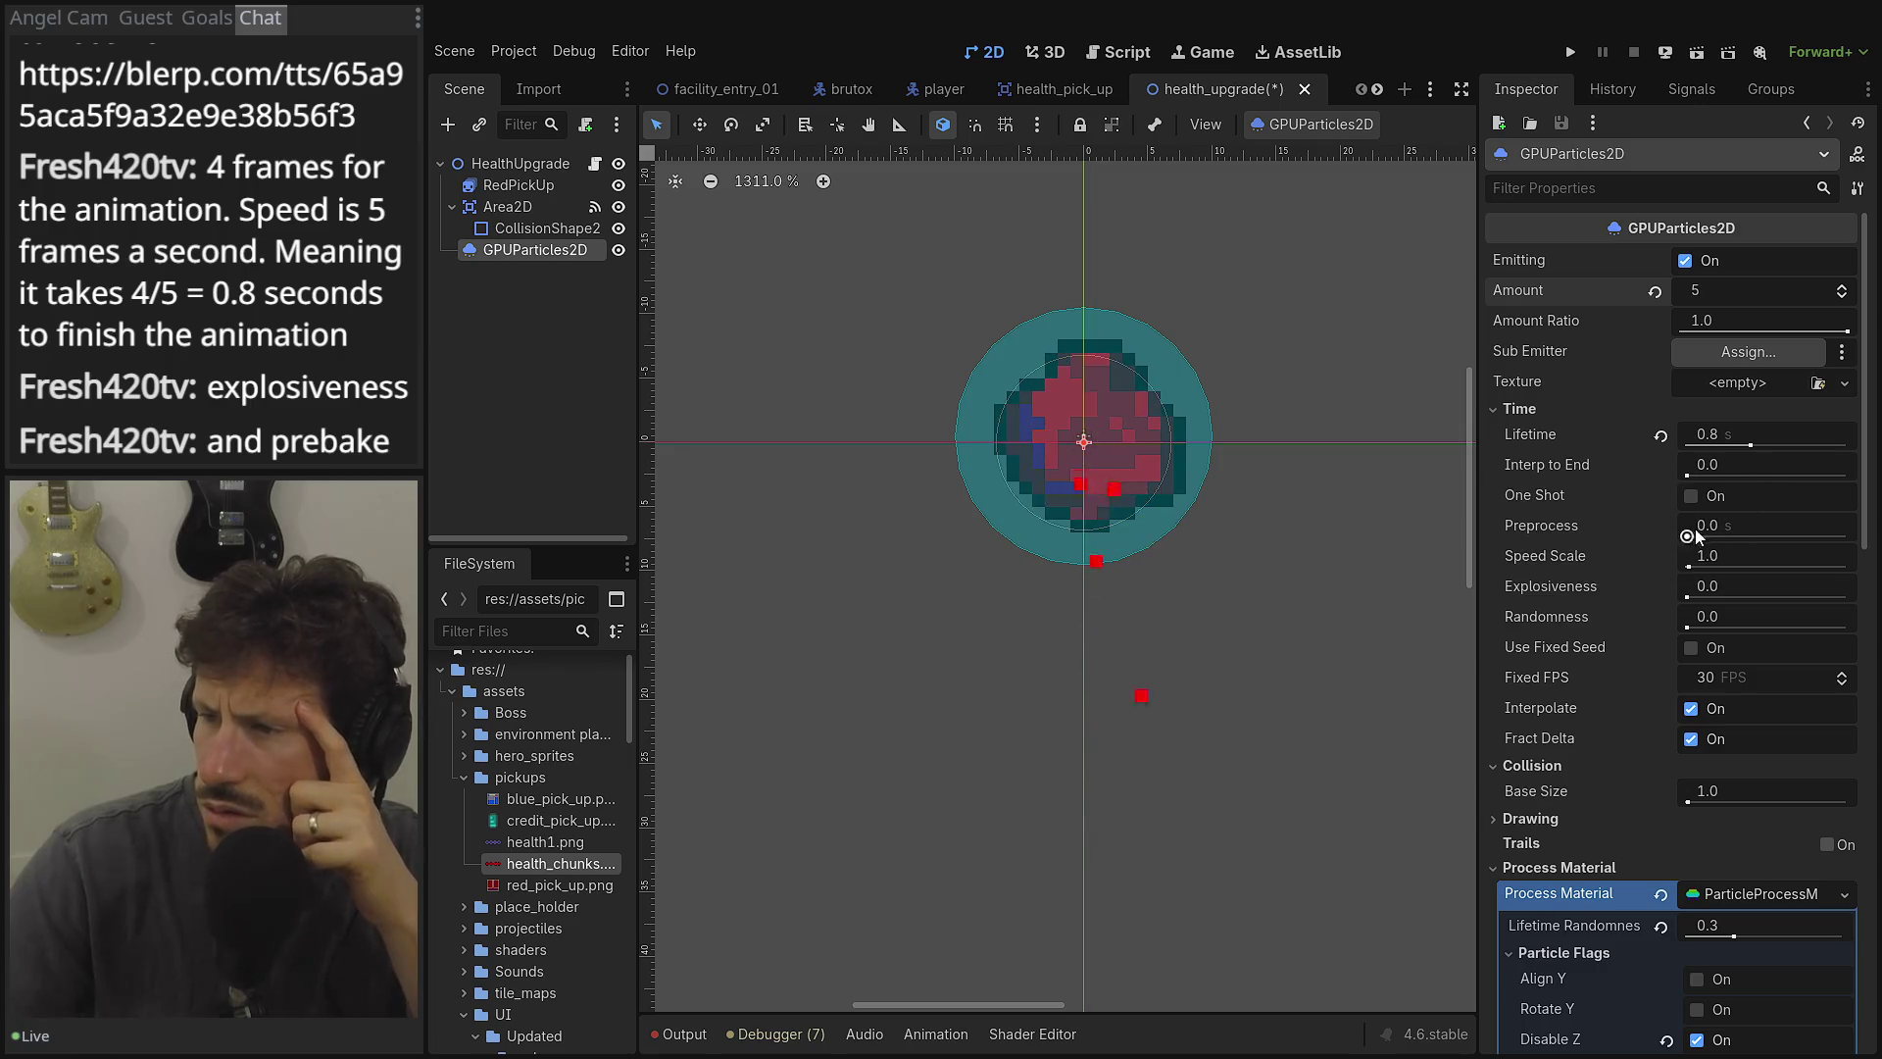
{"action": "left_click_drag", "start_coordinate": [1714, 587], "coordinate": [1851, 598]}
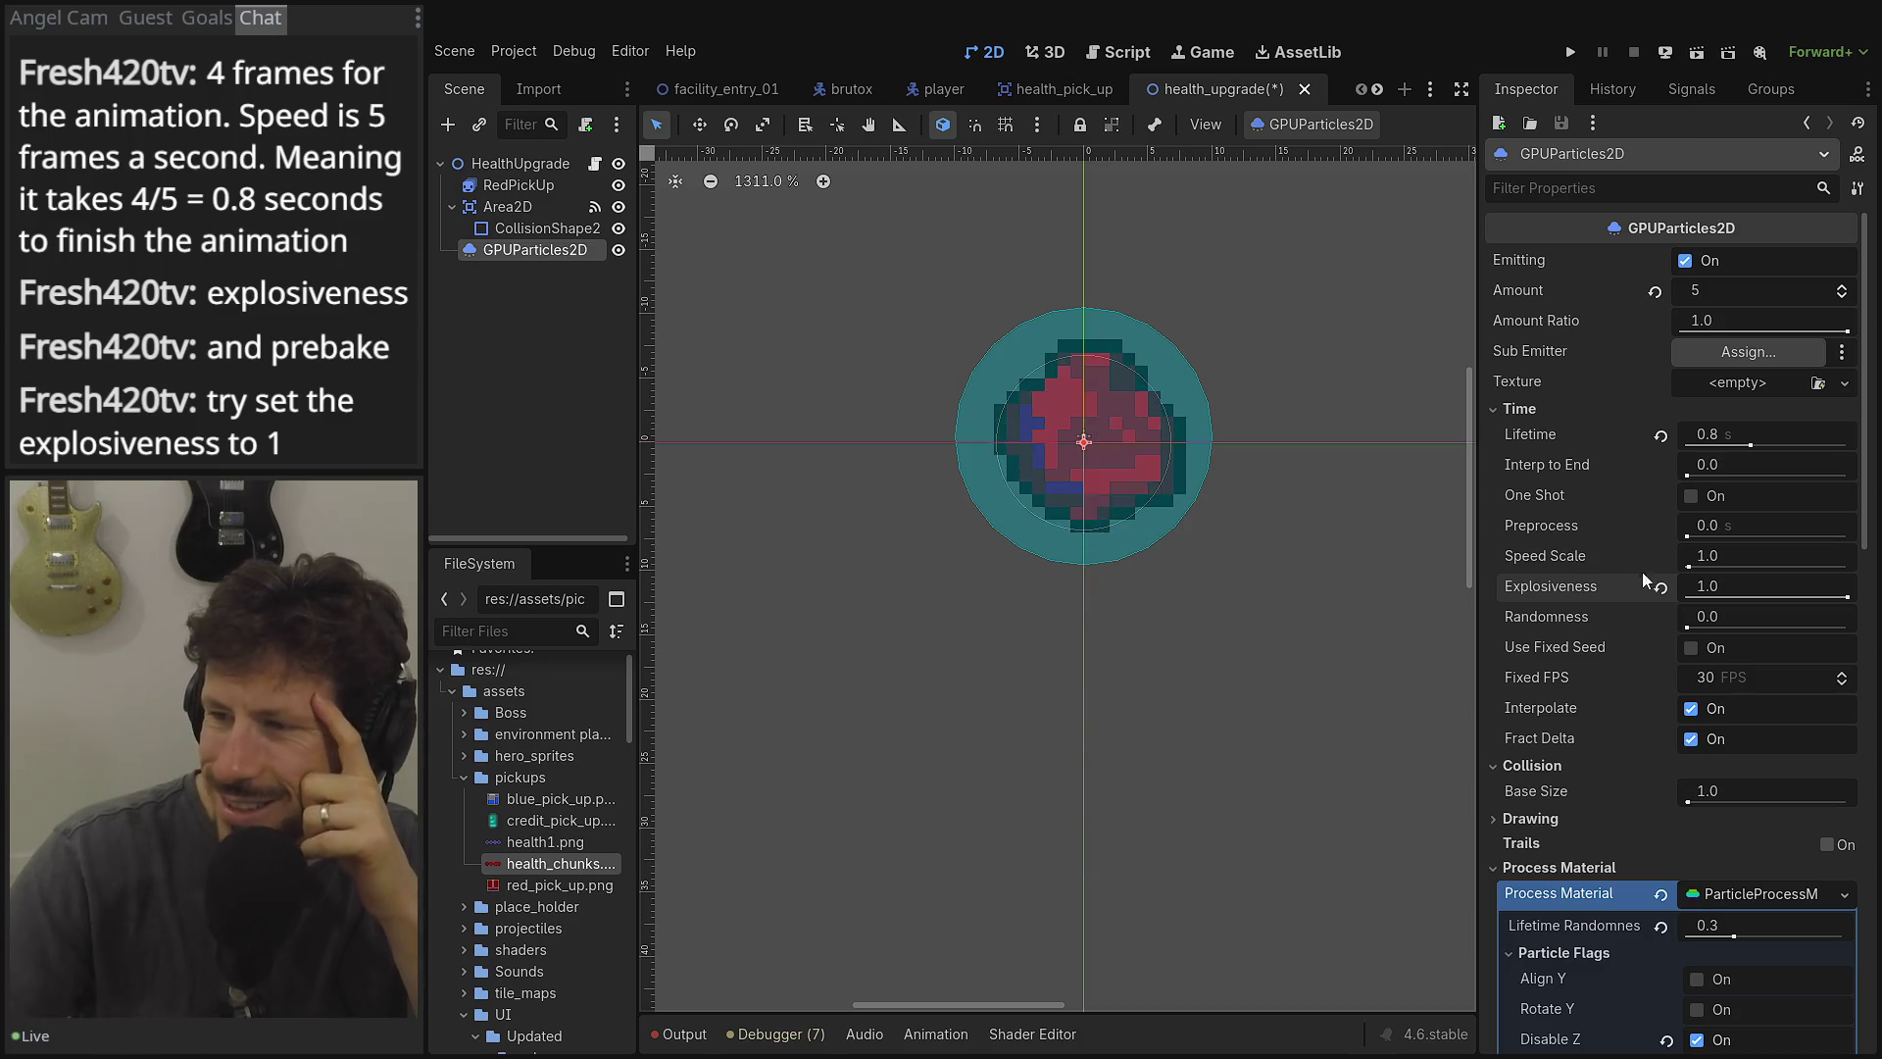
{"action": "left_click_drag", "start_coordinate": [1710, 616], "coordinate": [1847, 617]}
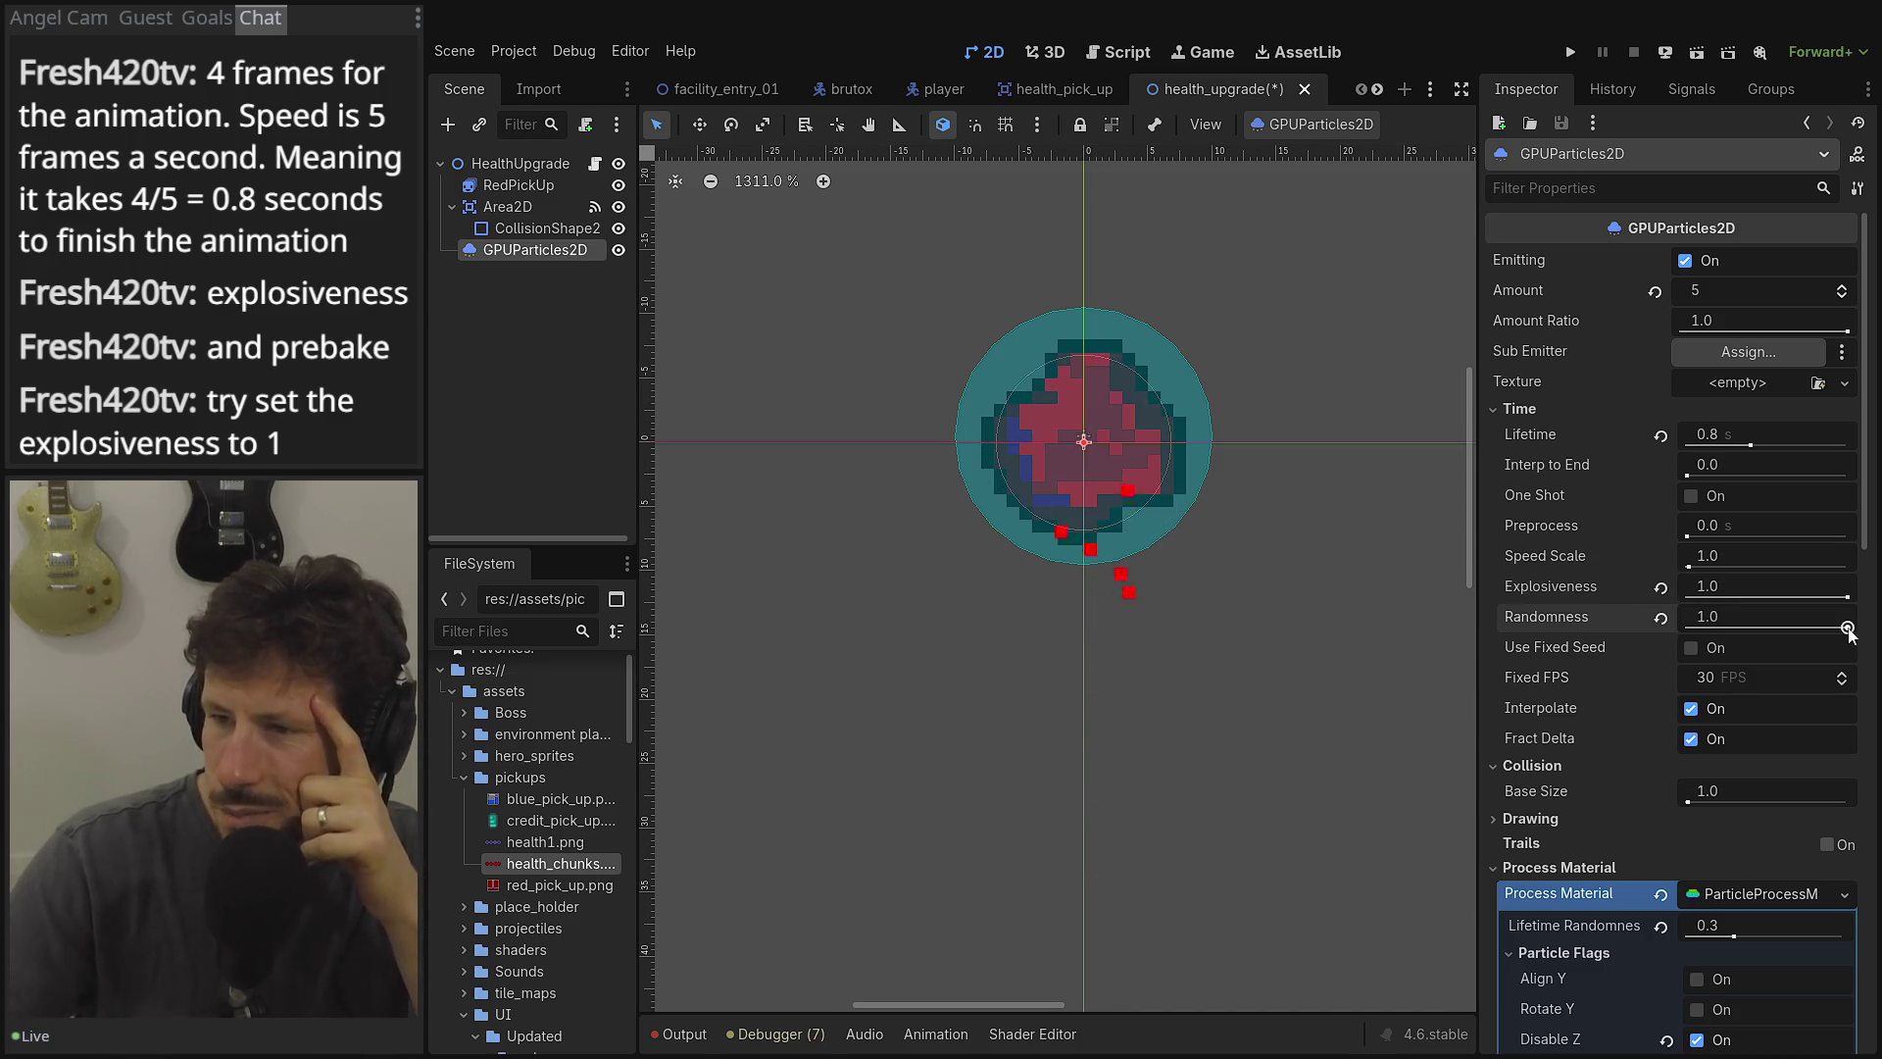
{"action": "left_click_drag", "start_coordinate": [1848, 628], "coordinate": [1785, 629]}
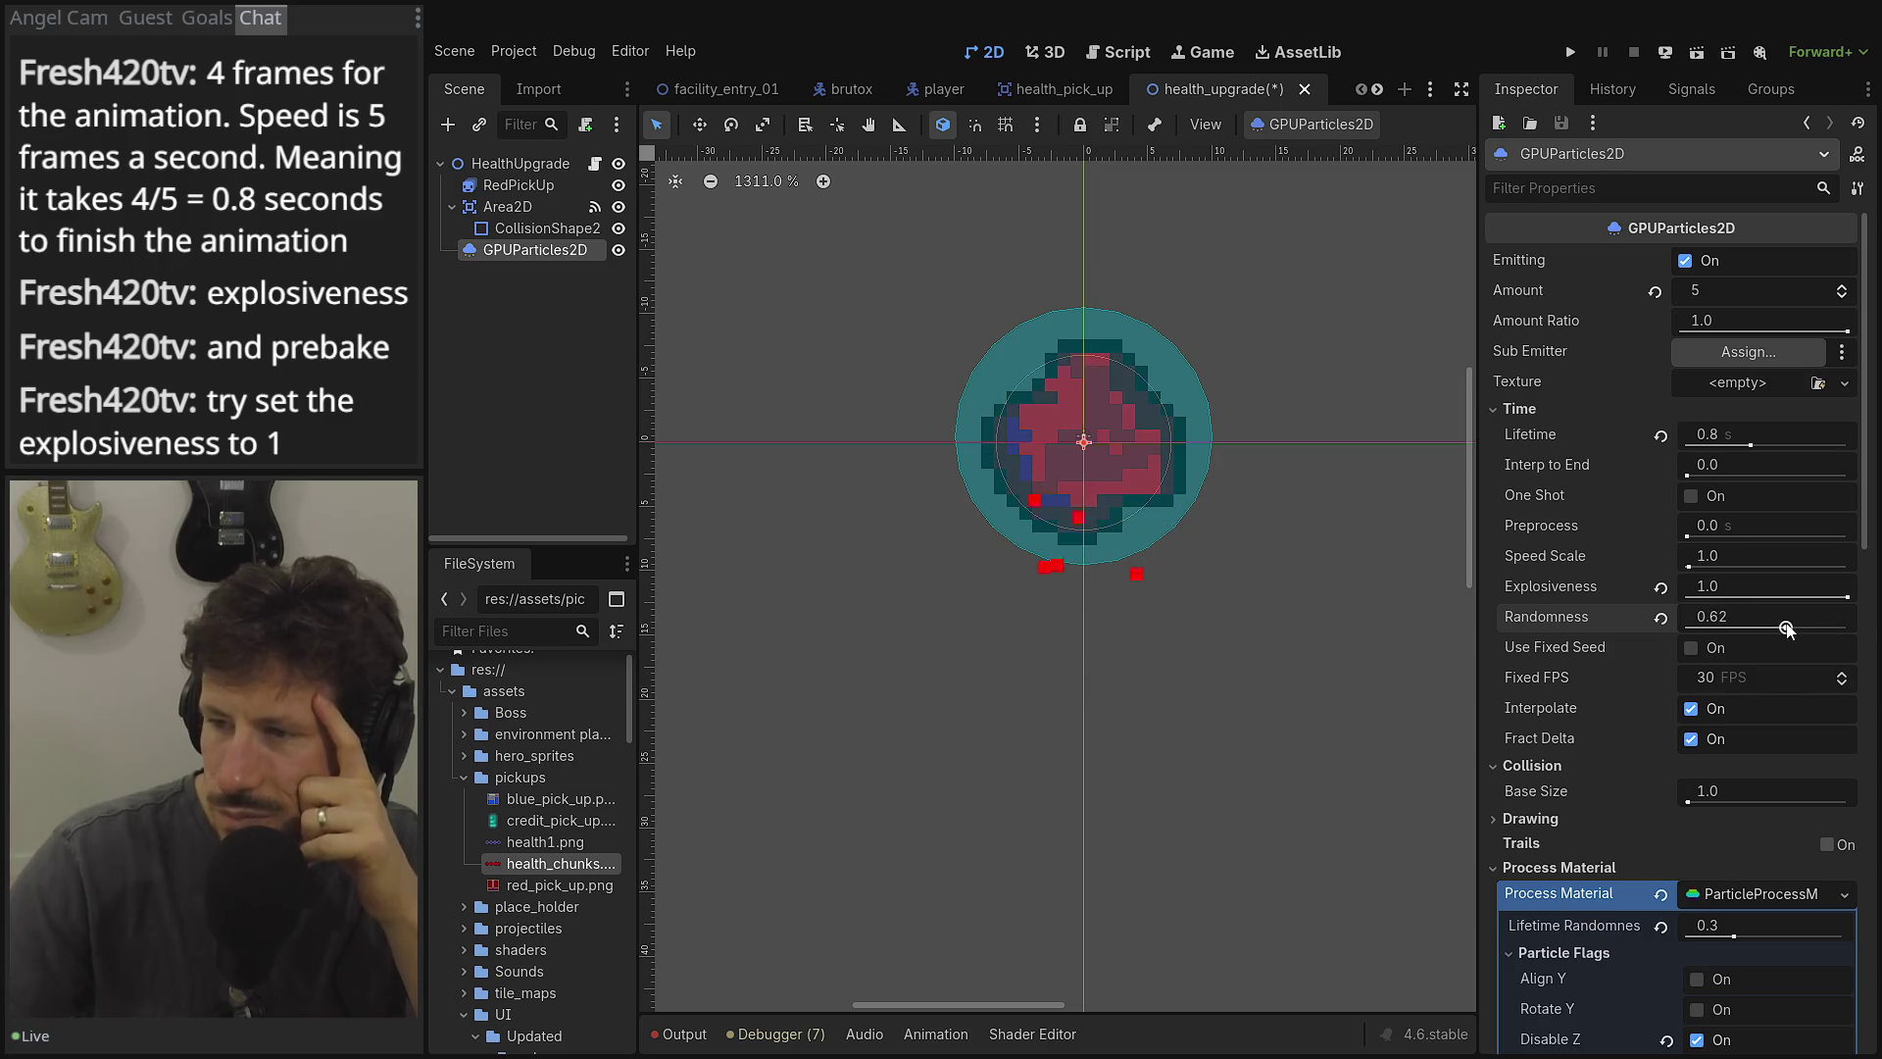
{"action": "left_click", "coordinate": [1694, 525]}
{"action": "left_click_drag", "start_coordinate": [1688, 537], "coordinate": [1848, 539]}
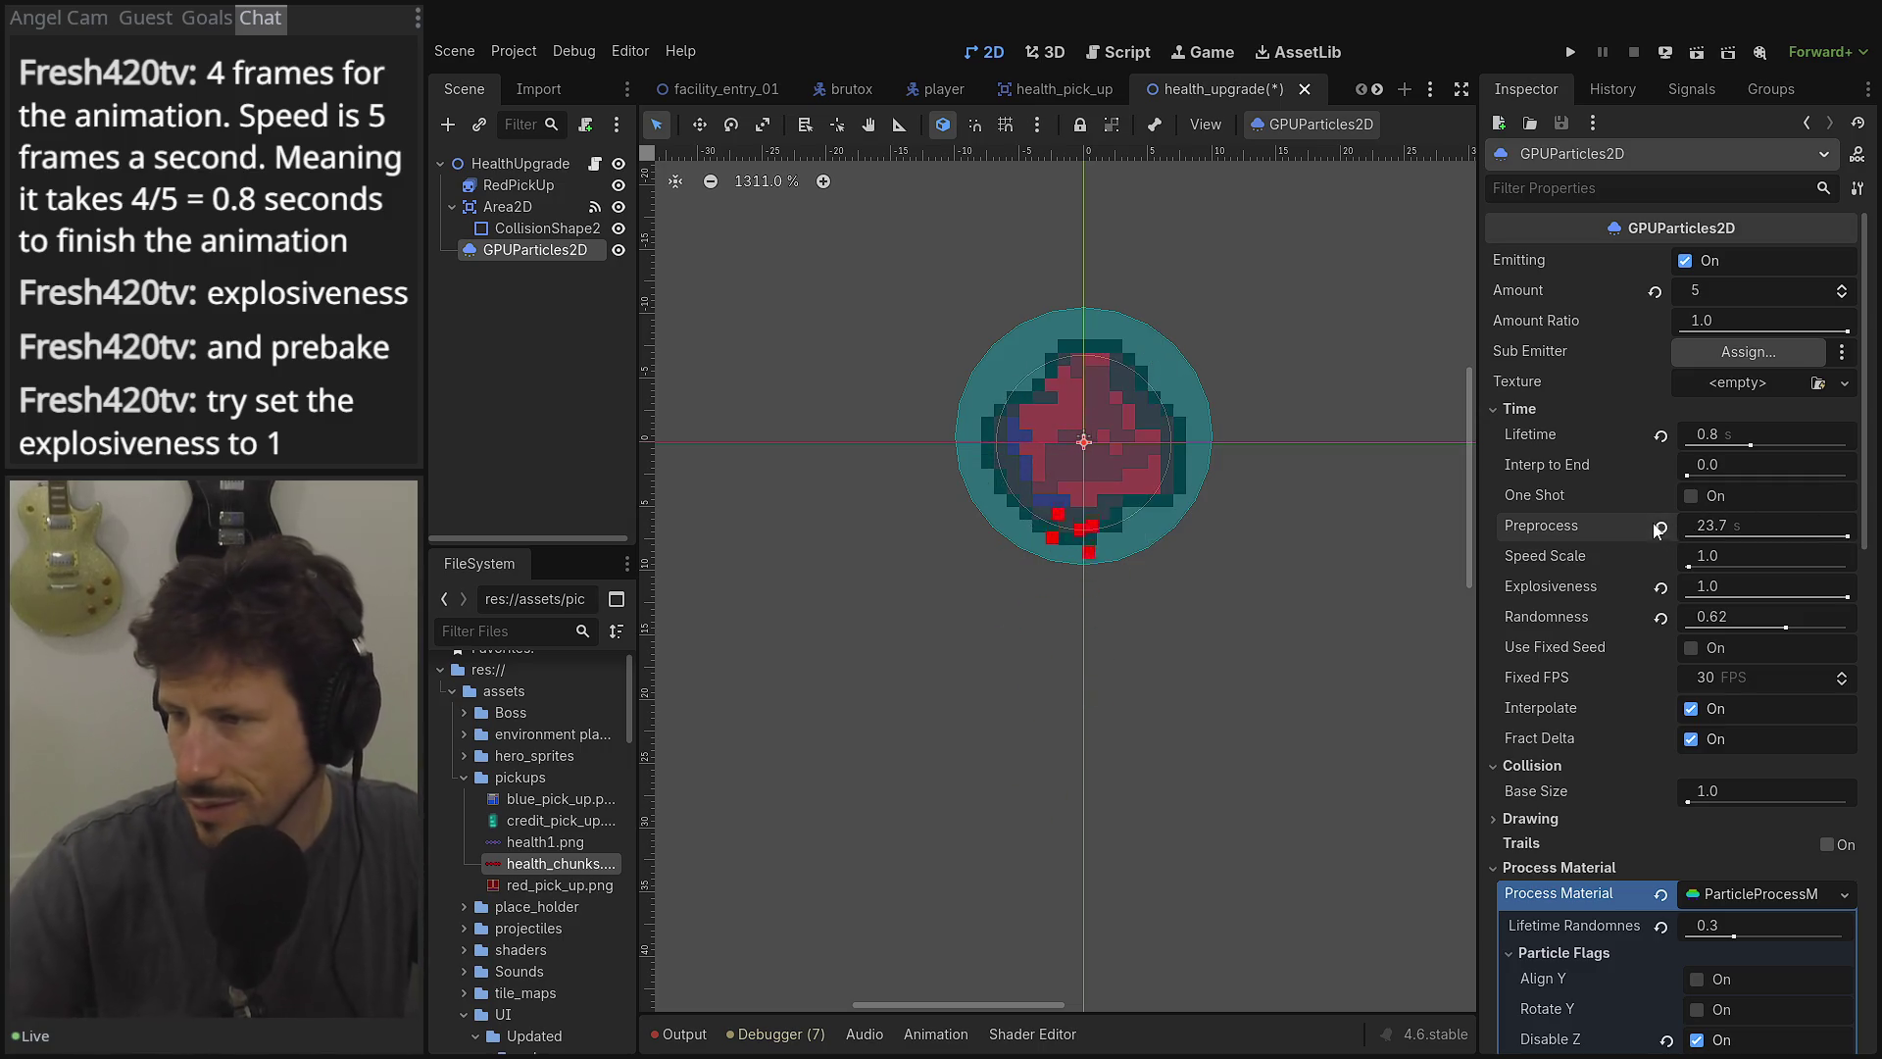
Enter Explosiveness 0.8 exactly and commit Randomness at 0.62.
{"action": "mouse_move", "coordinate": [1800, 579]}
{"action": "left_mouse_down"}
{"action": "mouse_move", "coordinate": [1774, 579]}
{"action": "mouse_move", "coordinate": [1799, 579]}
{"action": "left_mouse_up"}
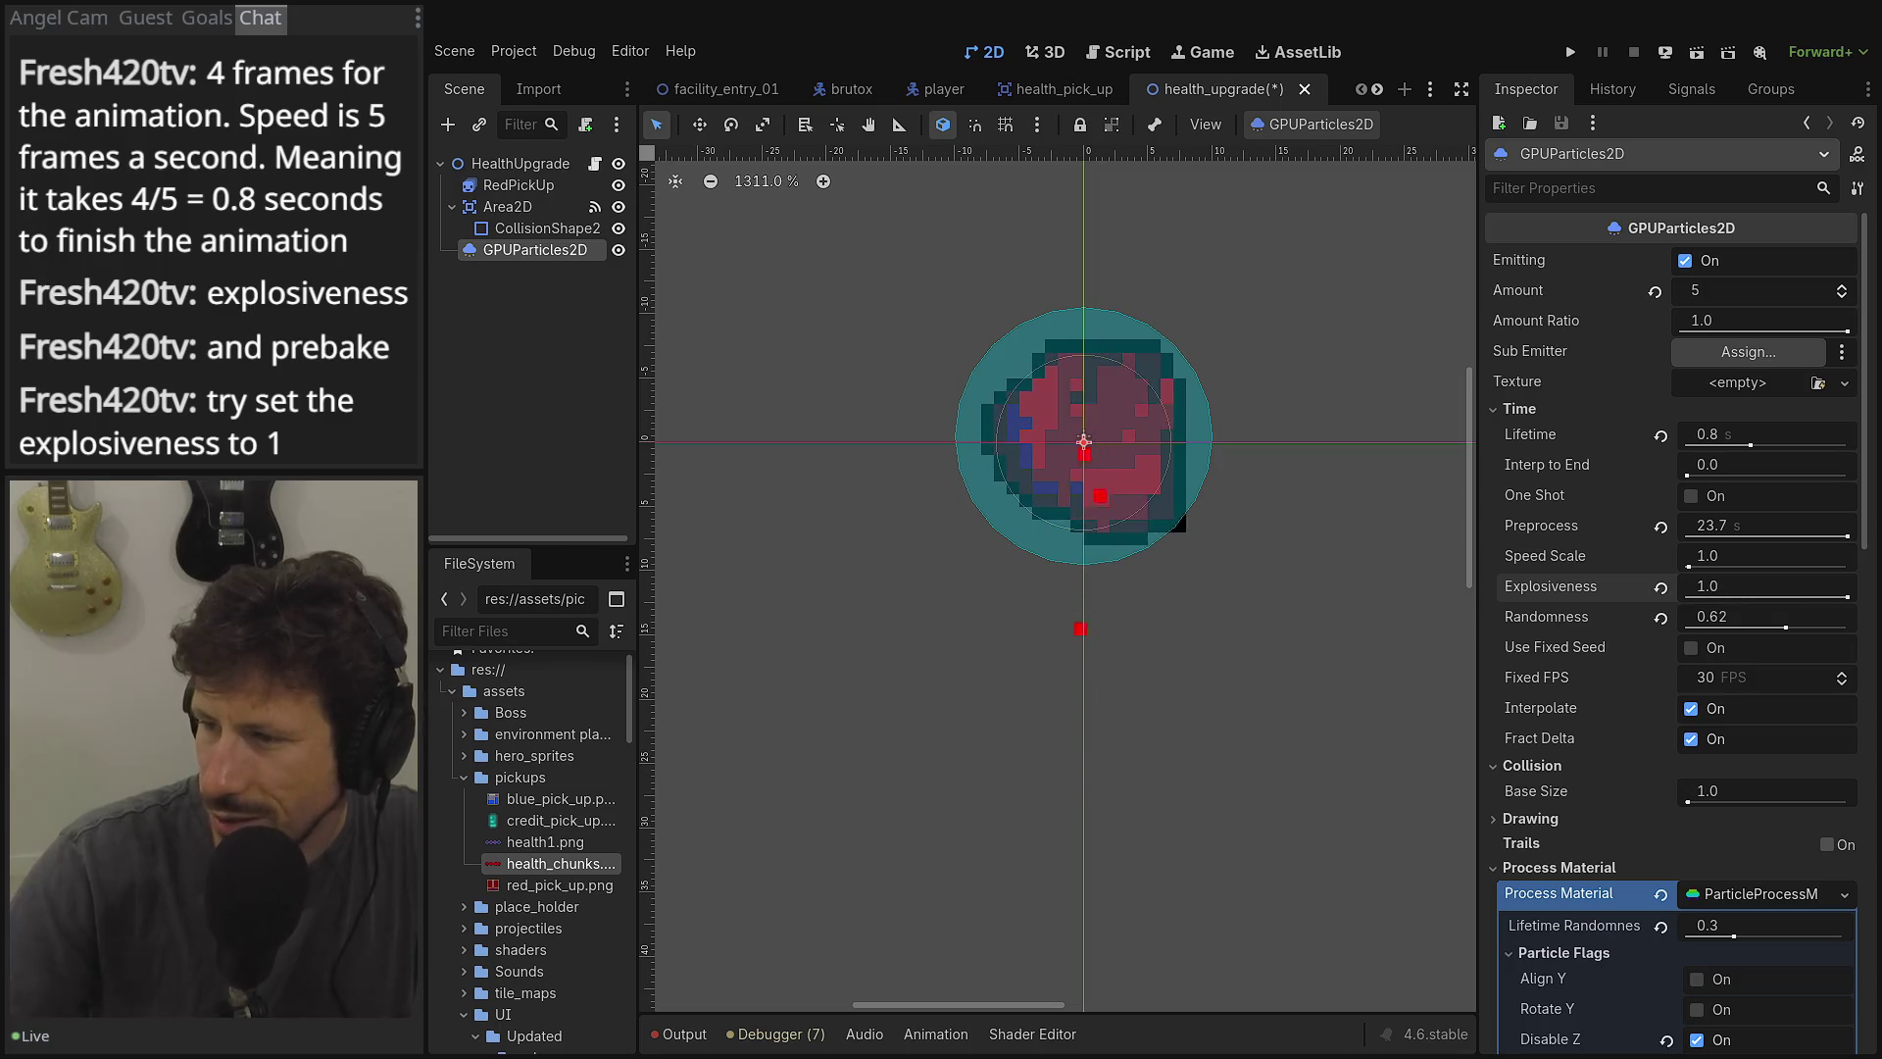
{"action": "left_click", "coordinate": [1814, 584]}
{"action": "key", "text": "BackSpace"}
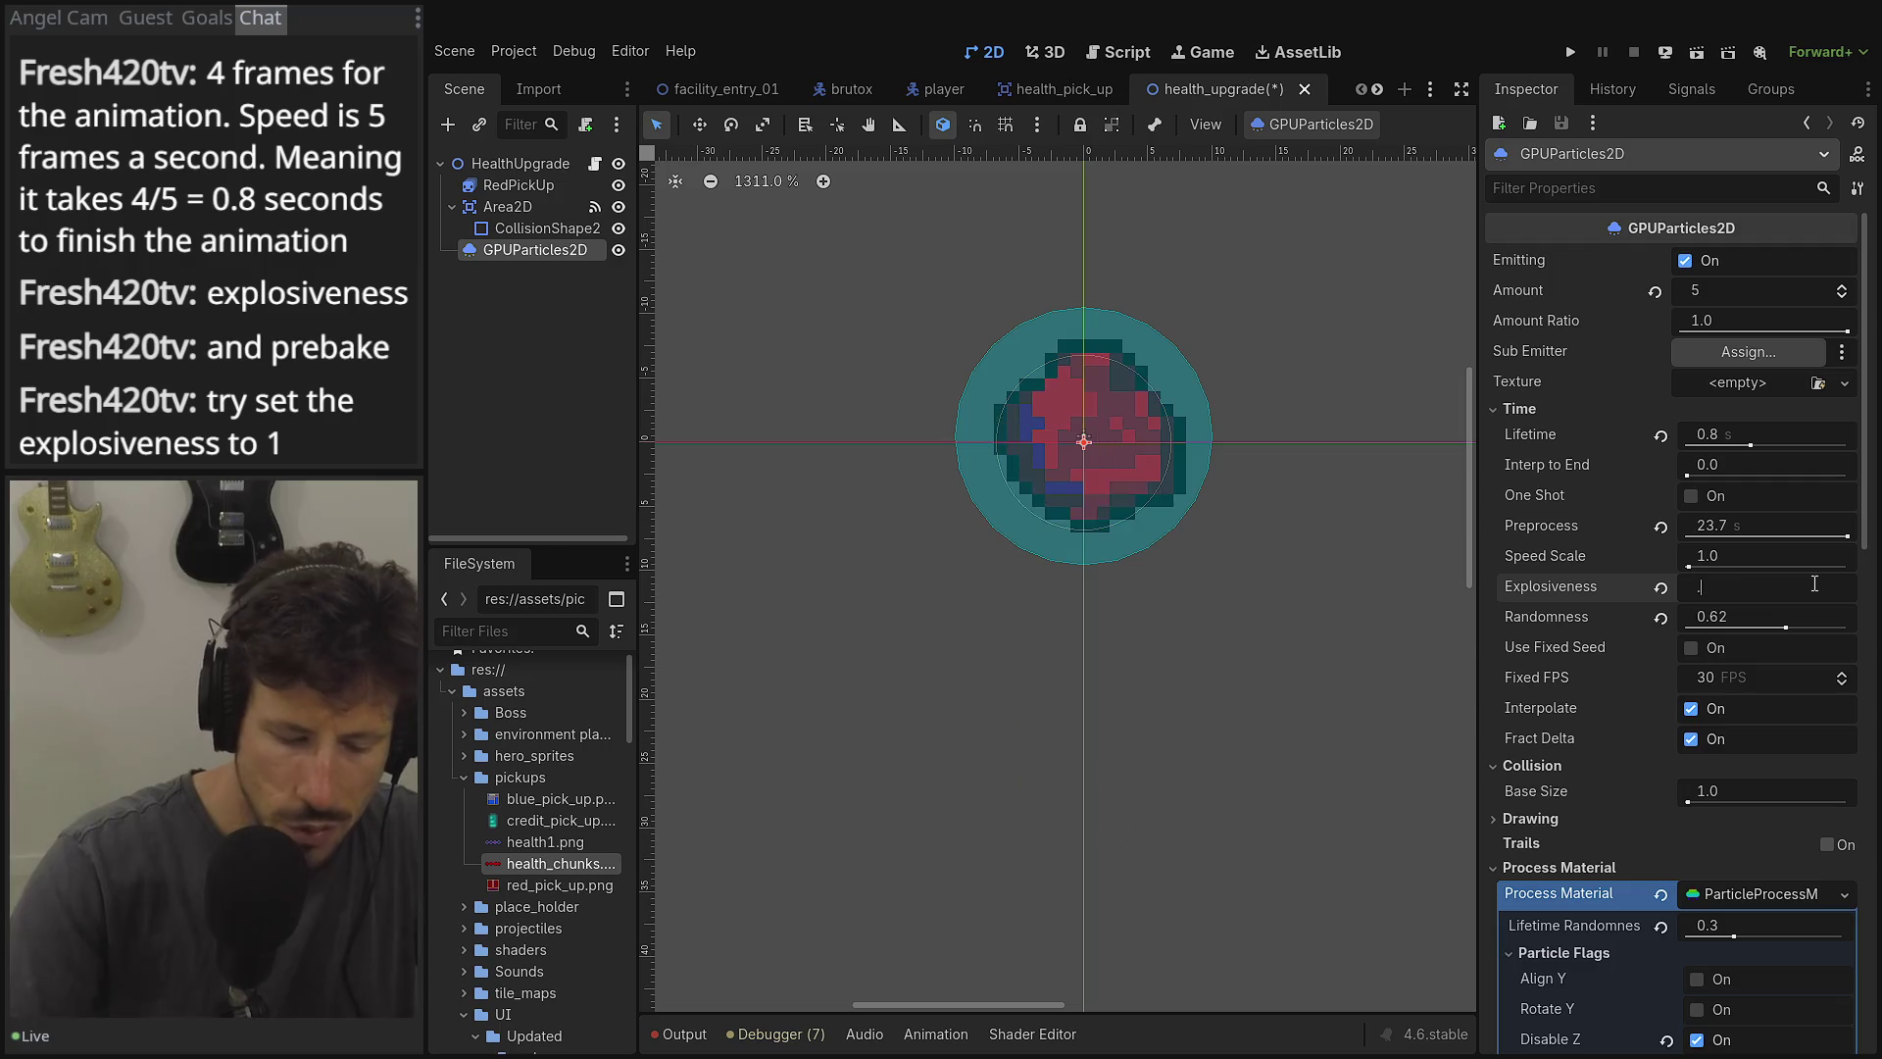
{"action": "type", "text": "8"}
{"action": "key", "text": "Tab"}
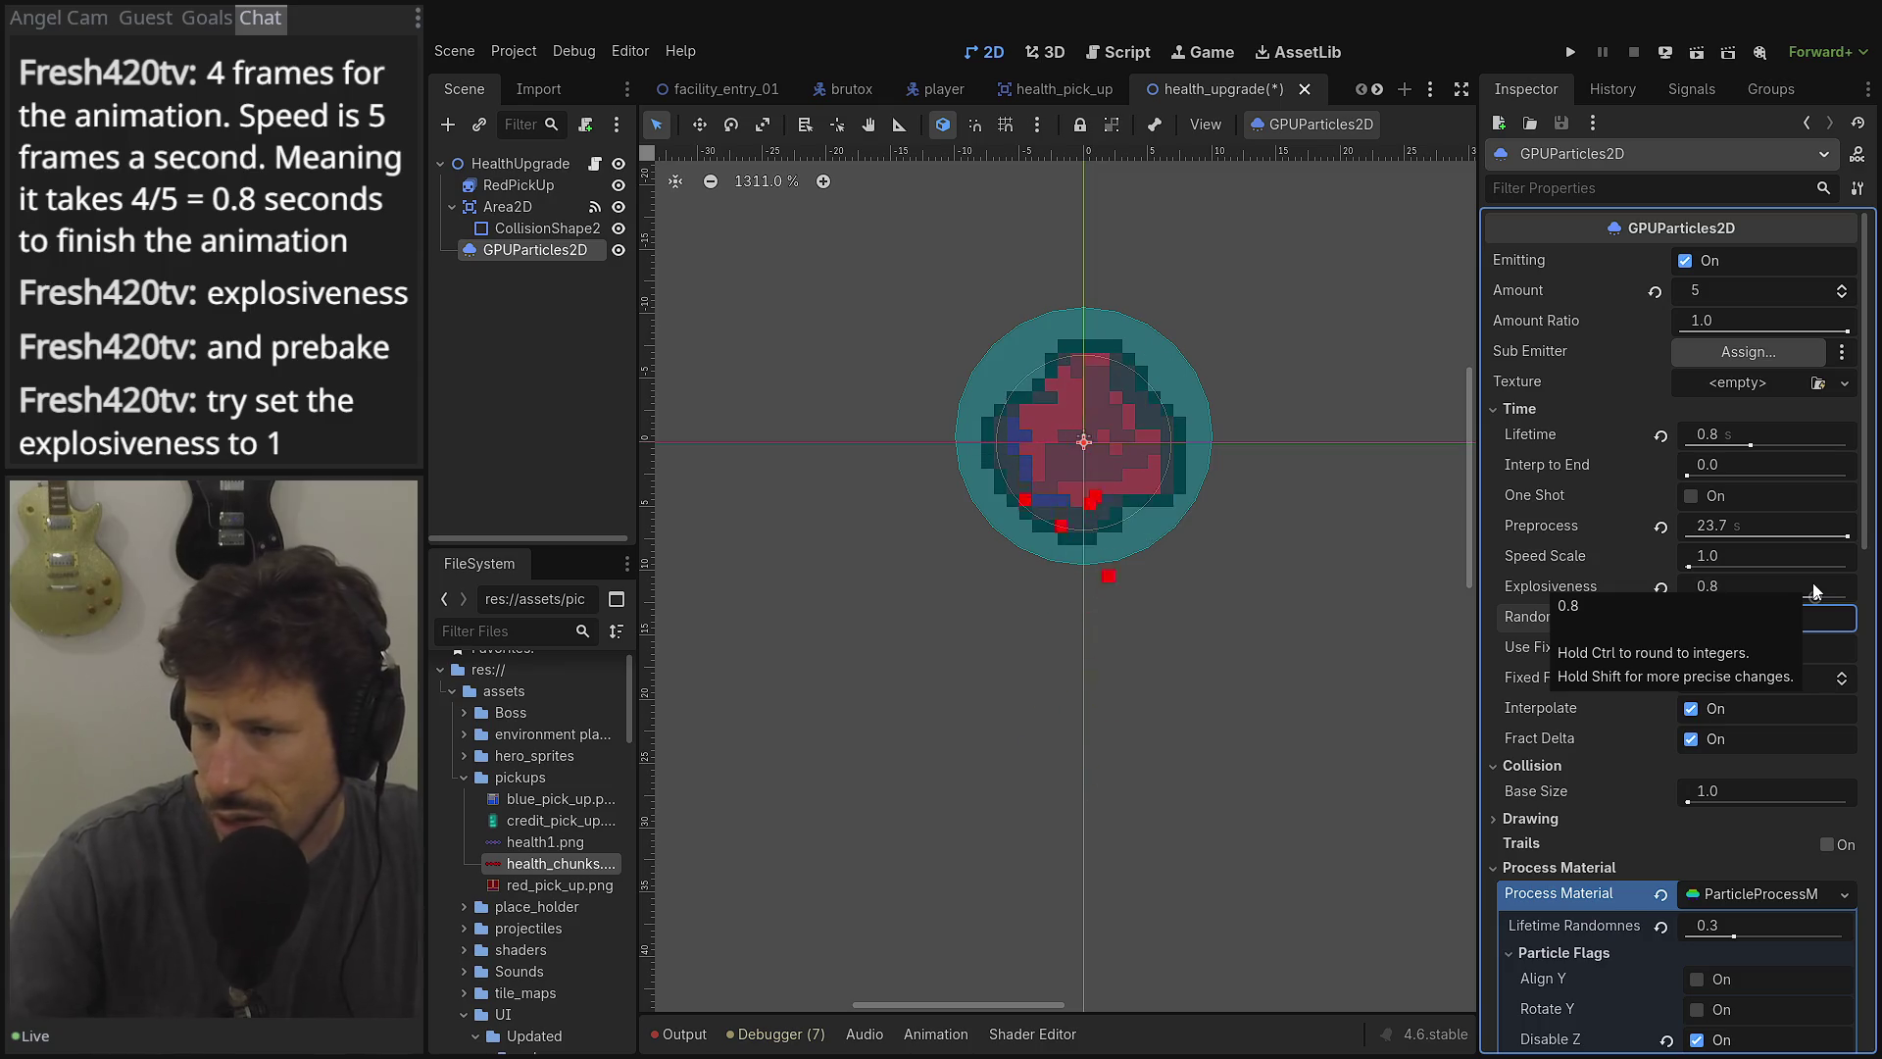
{"action": "mouse_move", "coordinate": [1631, 586]}
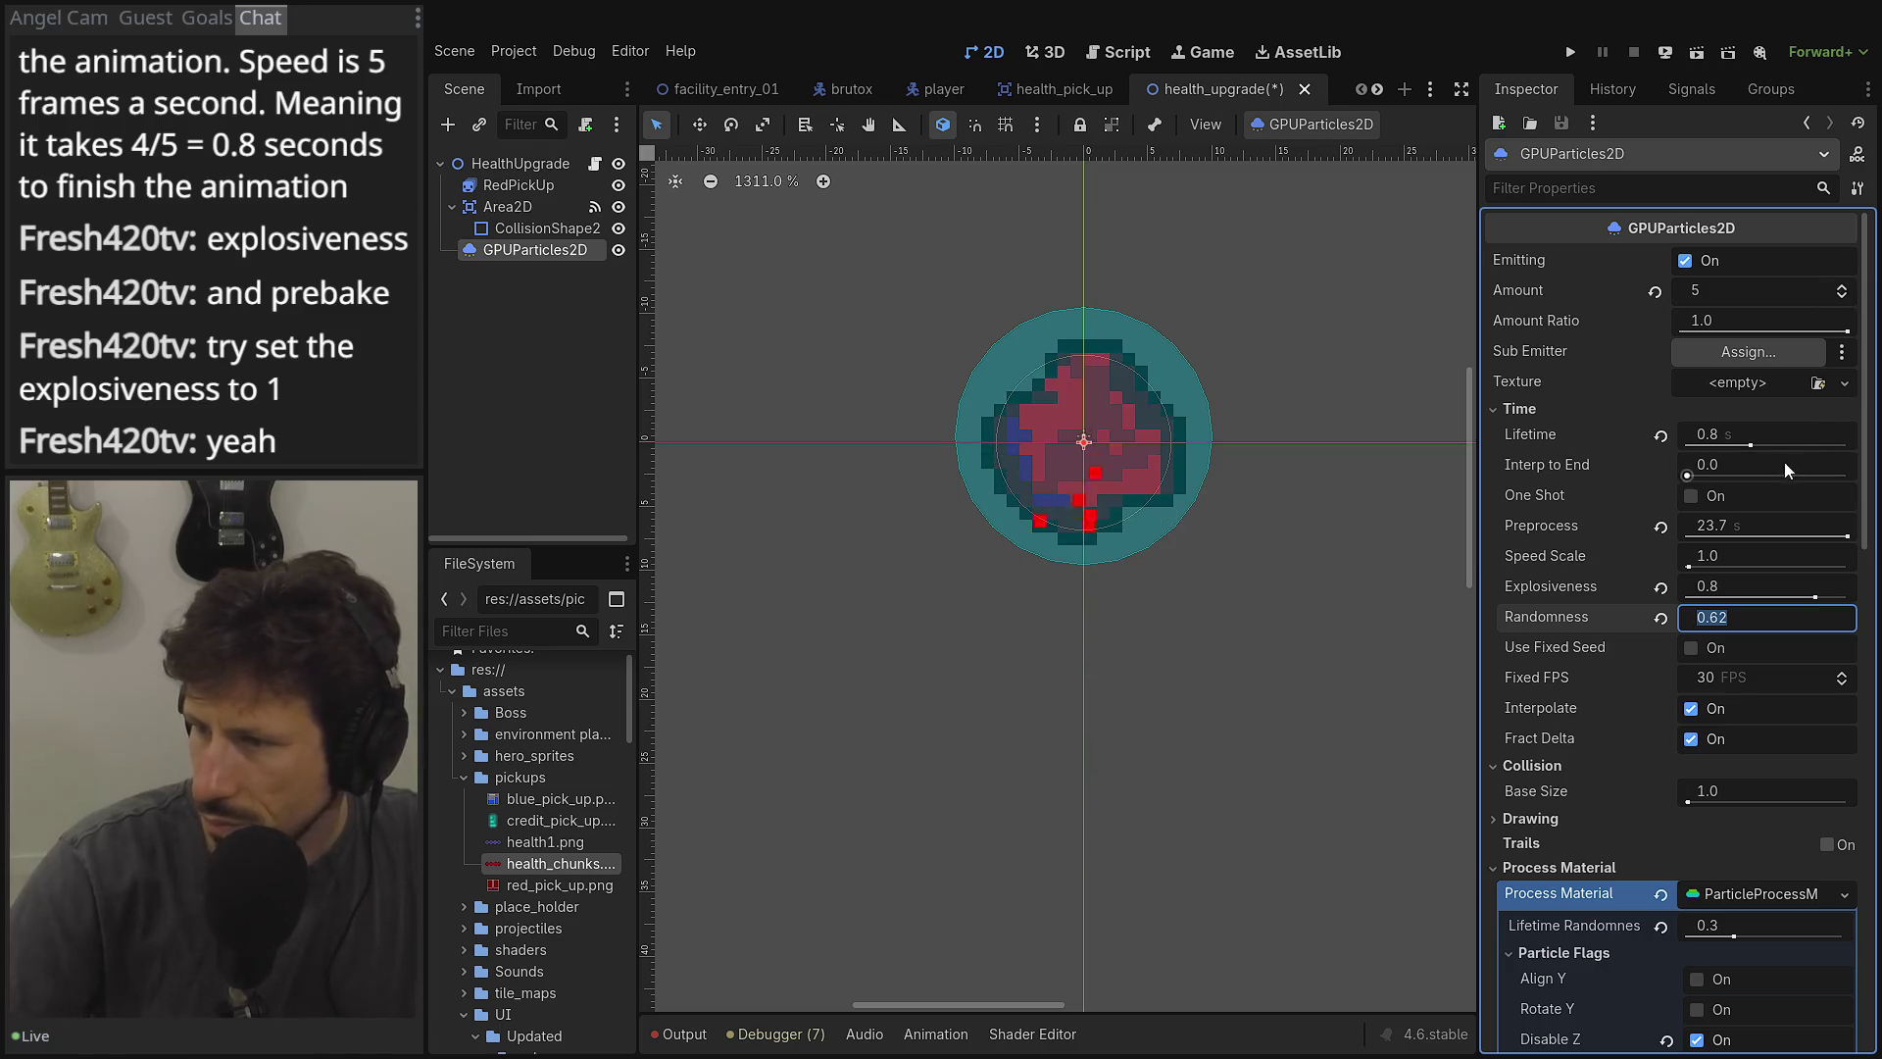
{"action": "key", "text": "Return"}
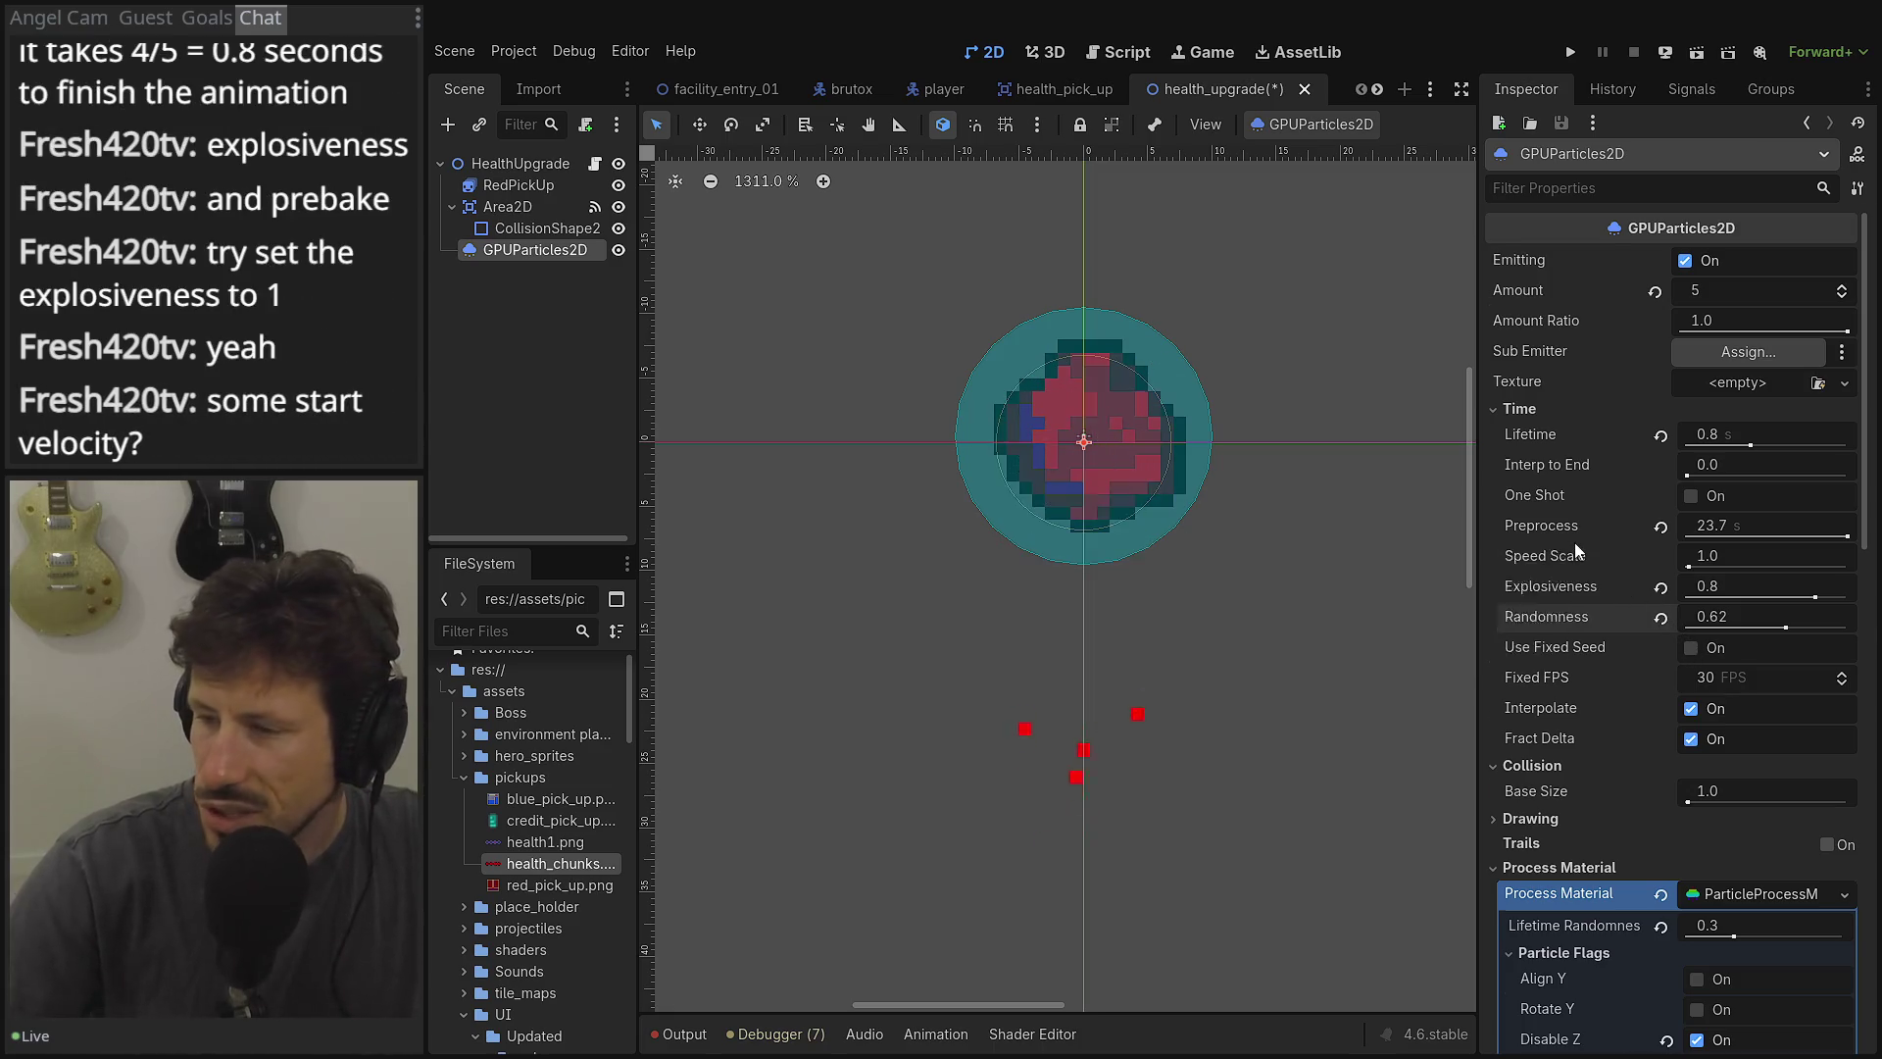
Reveal the process material's Velocity settings and nudge the Spread angle wider.
{"action": "scroll", "coordinate": [1574, 543], "scroll_direction": "down", "scroll_amount": 3}
{"action": "scroll", "coordinate": [1580, 687], "scroll_direction": "down", "scroll_amount": 1}
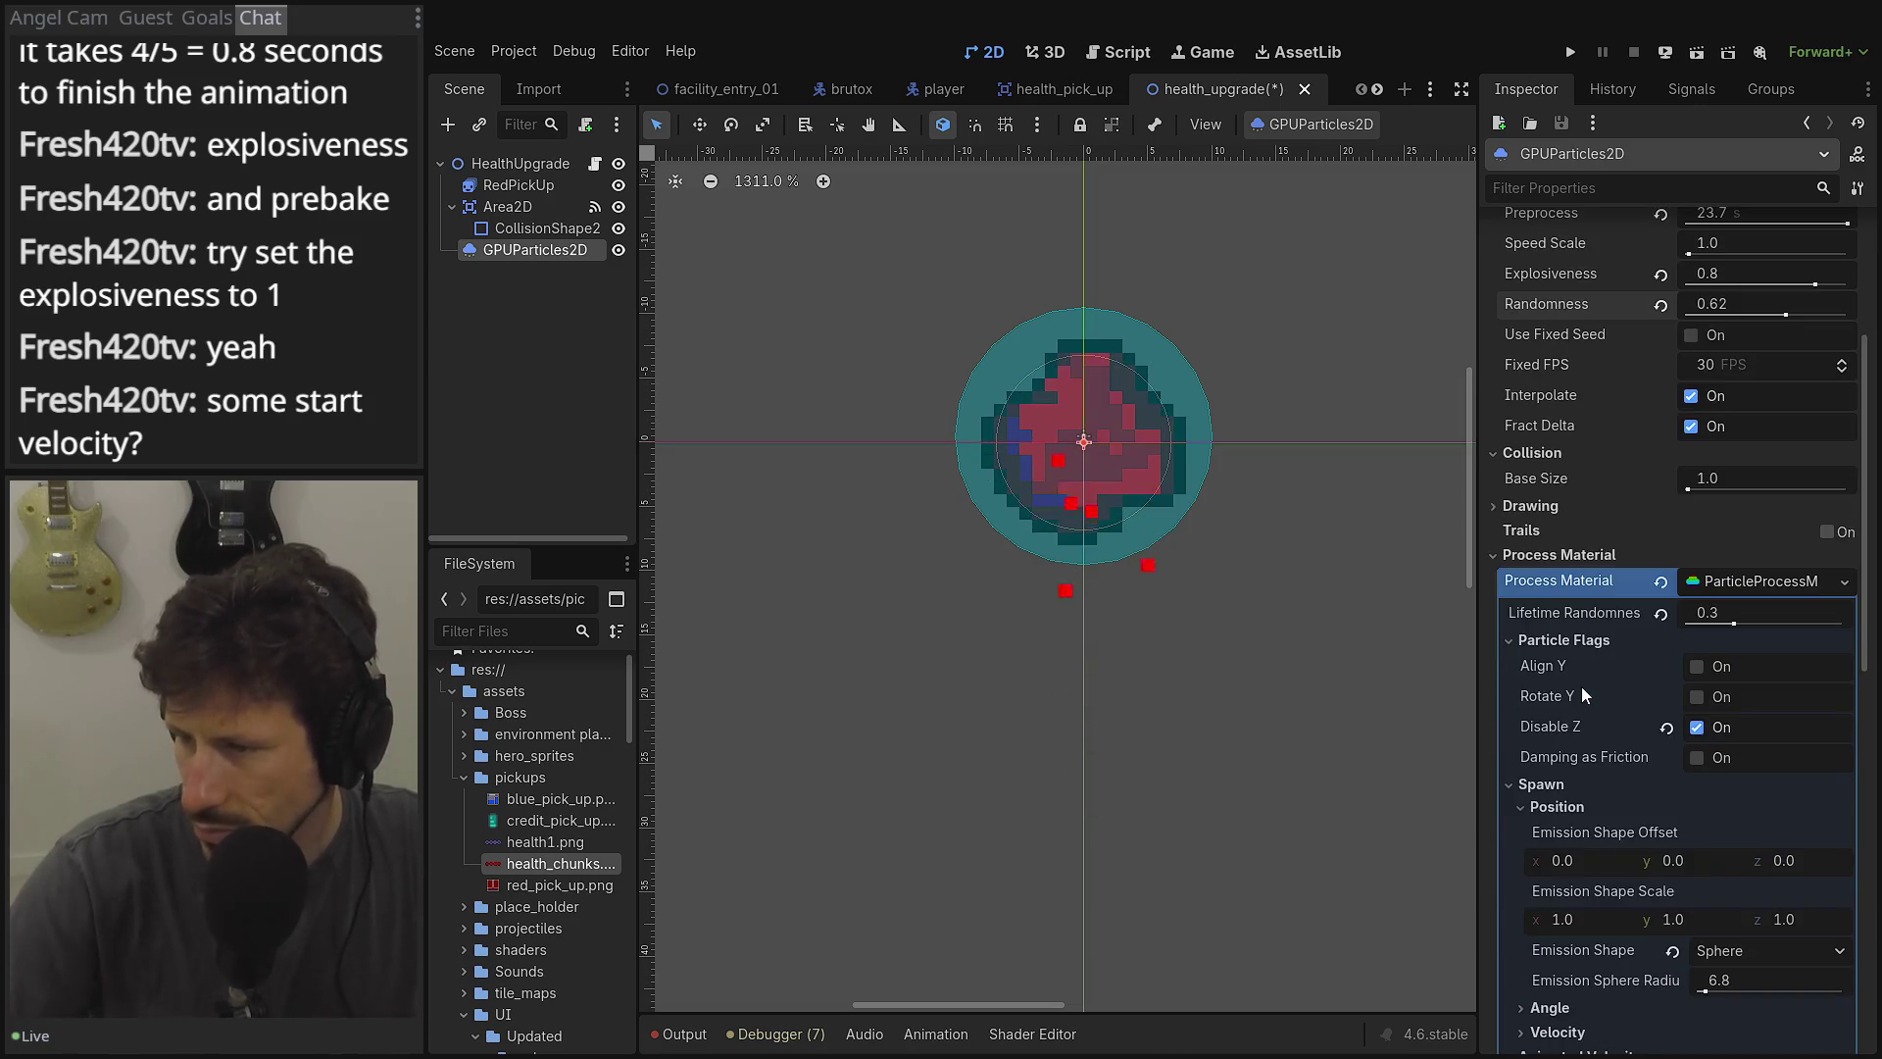
{"action": "scroll", "coordinate": [1598, 784], "scroll_direction": "down", "scroll_amount": 2}
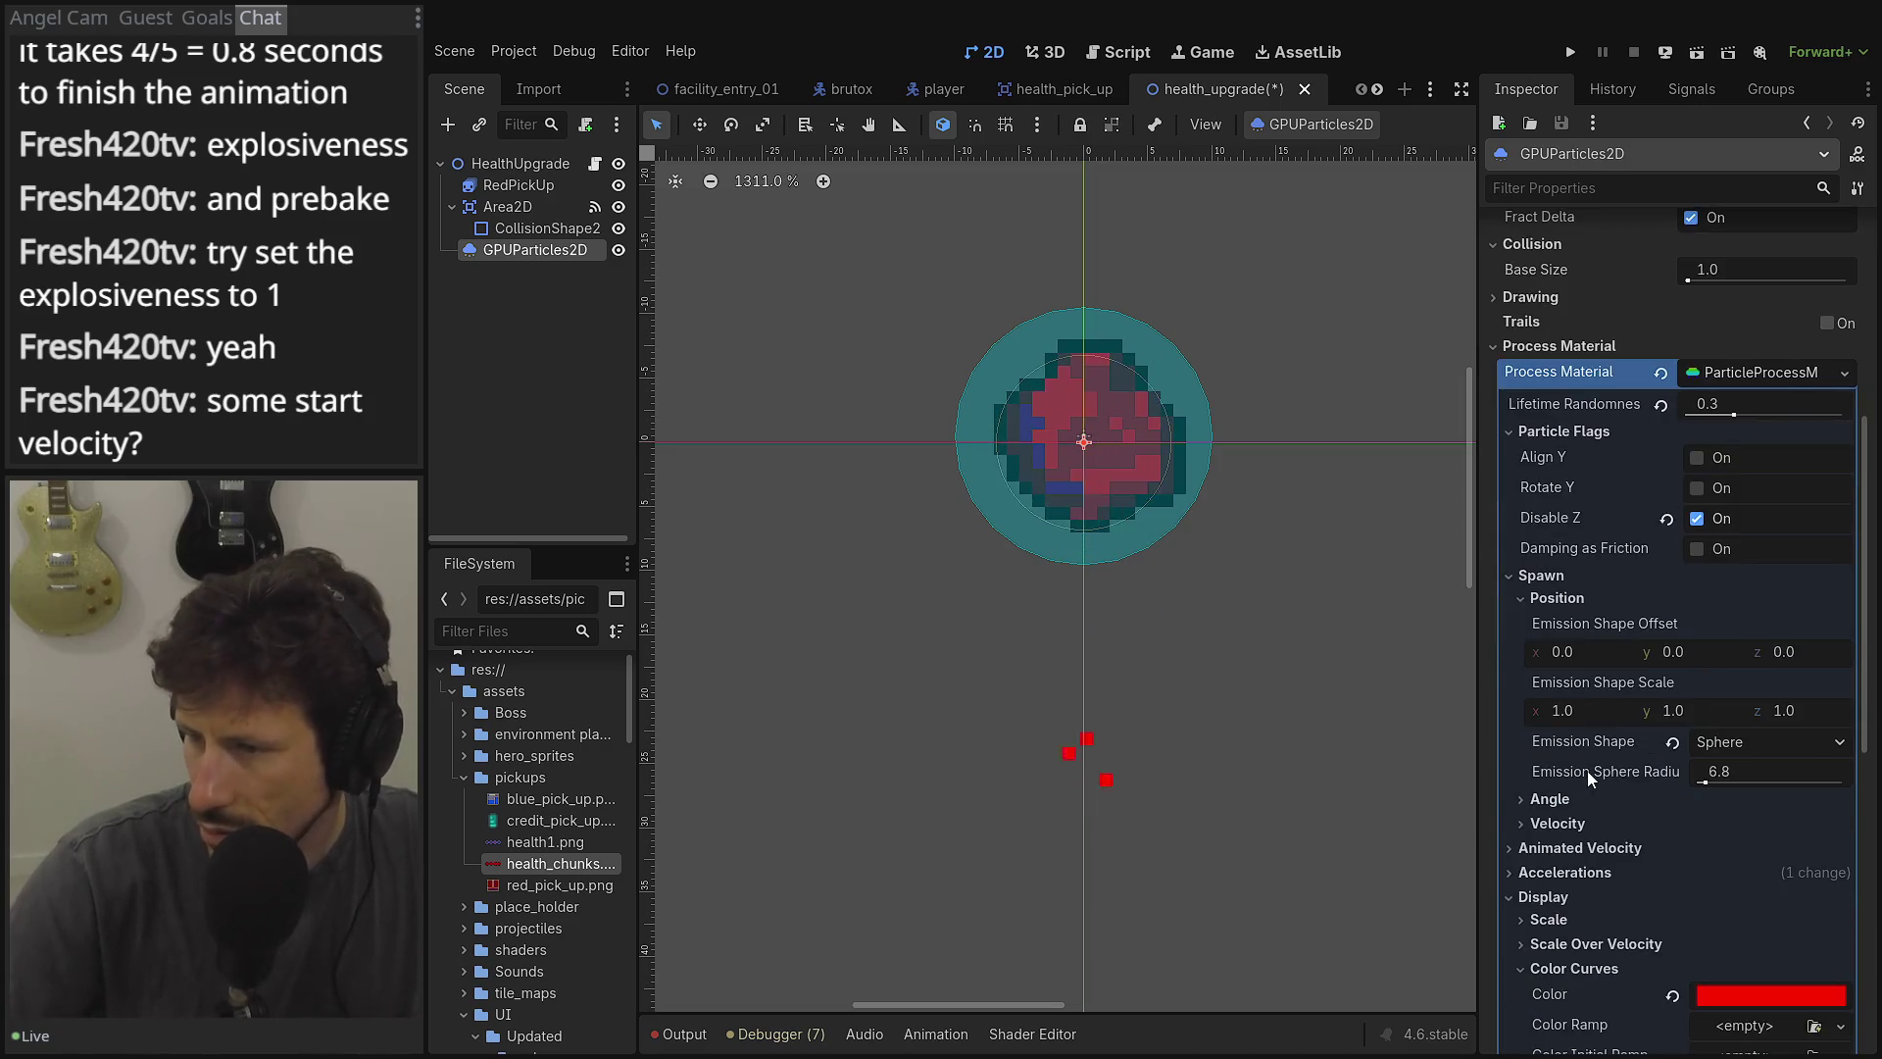
{"action": "left_click", "coordinate": [1562, 819]}
{"action": "scroll", "coordinate": [1594, 799], "scroll_direction": "down", "scroll_amount": 2}
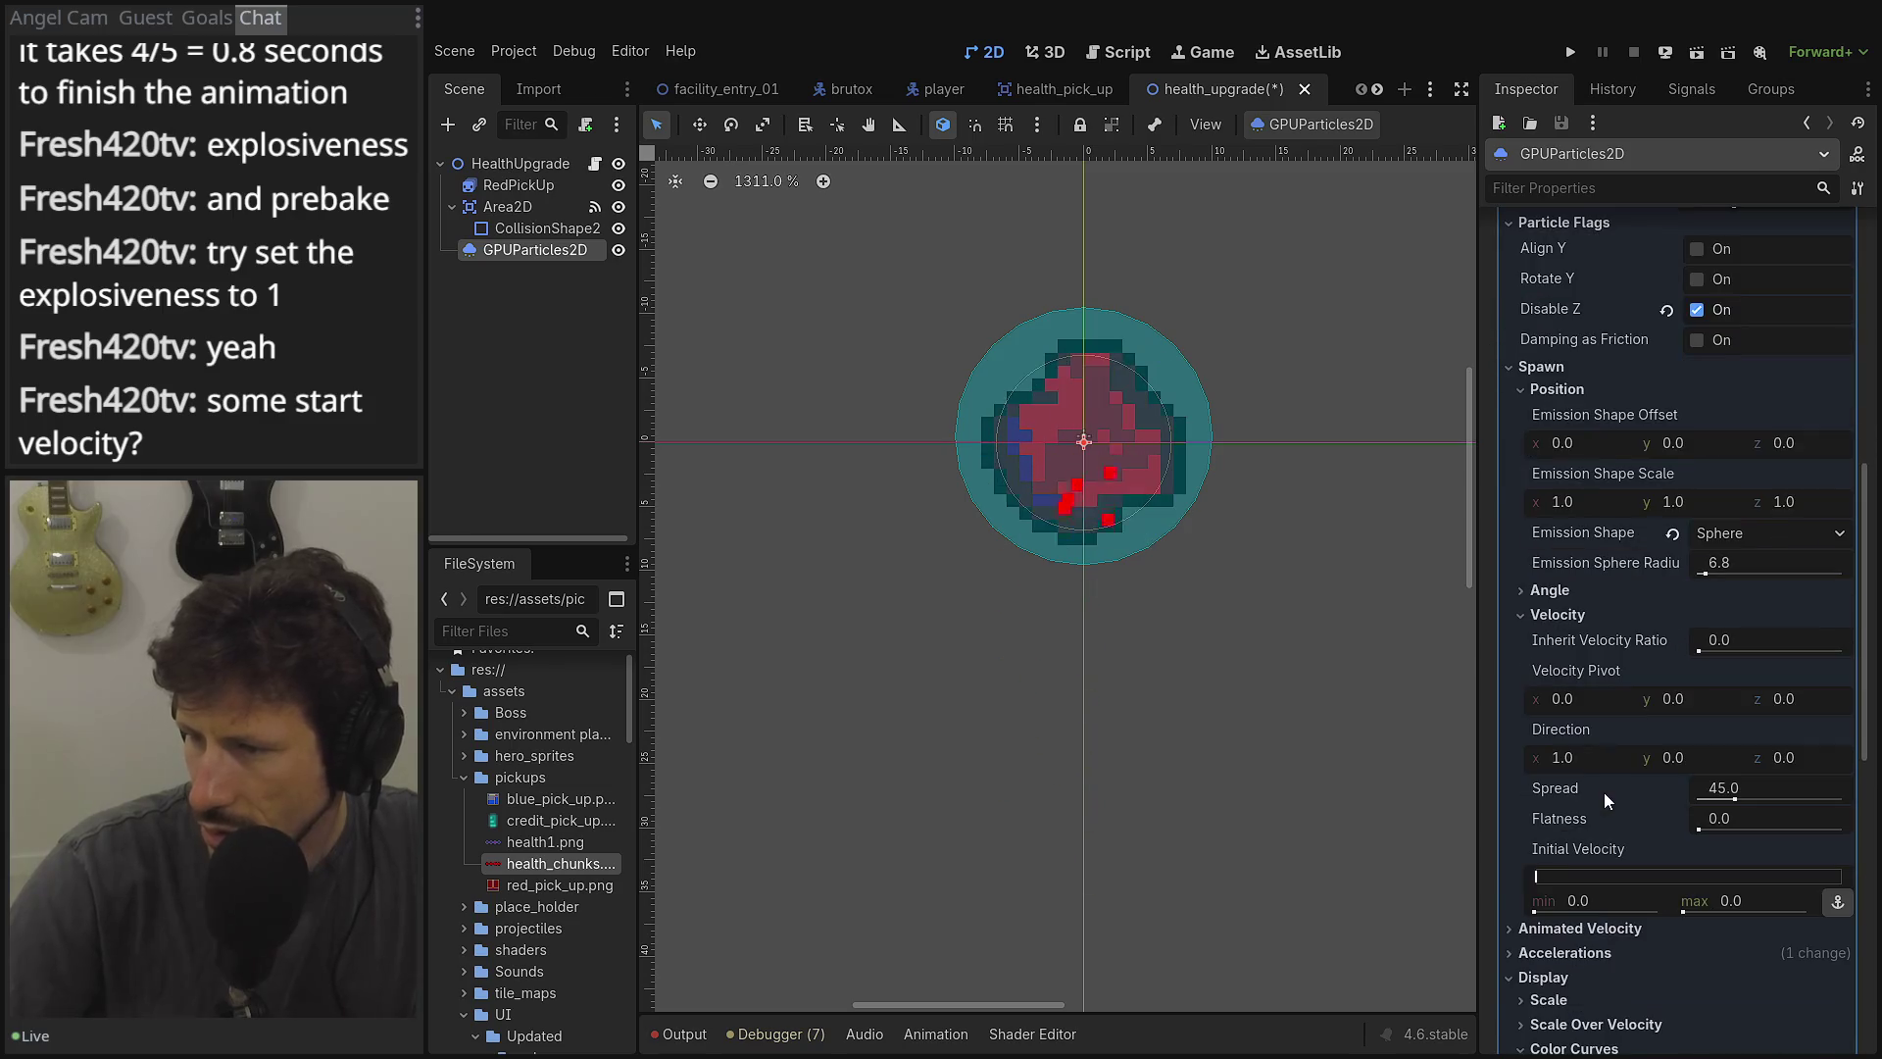
{"action": "scroll", "coordinate": [1565, 709], "scroll_direction": "down", "scroll_amount": 2}
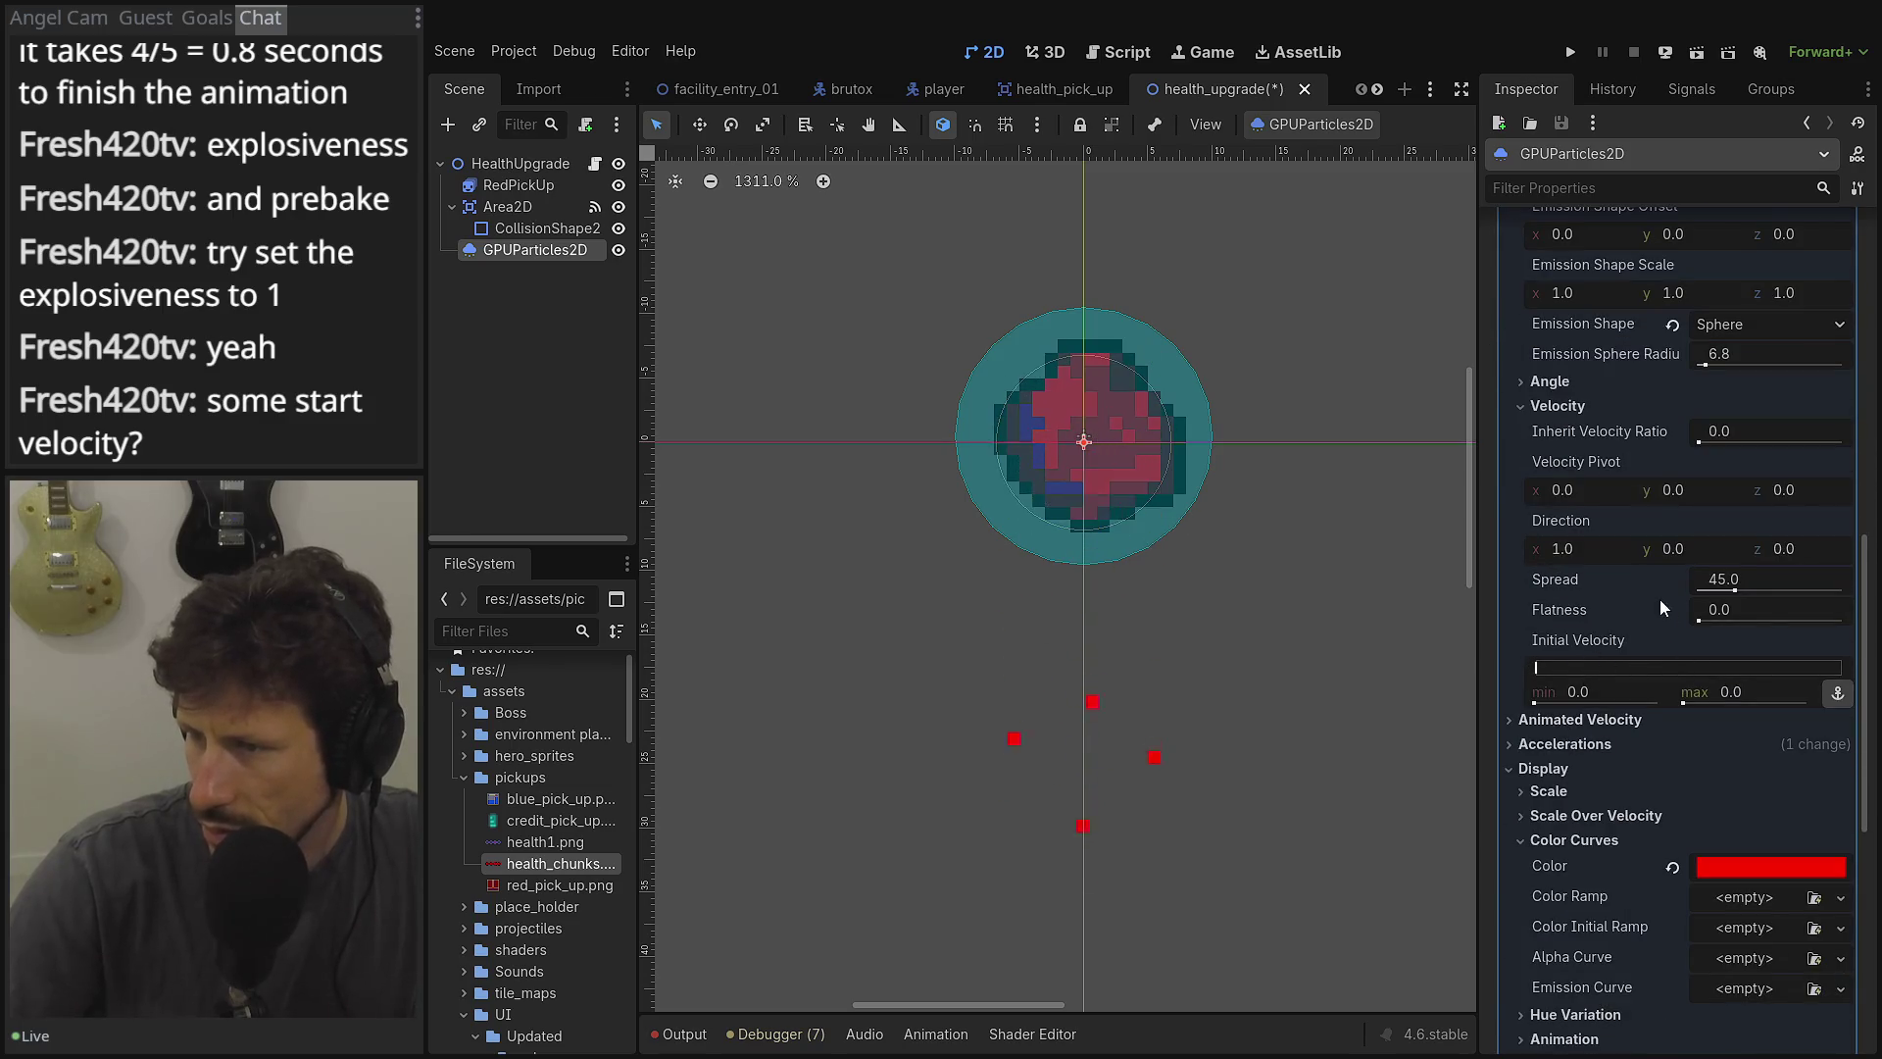
{"action": "left_click_drag", "start_coordinate": [1753, 586], "coordinate": [1760, 586]}
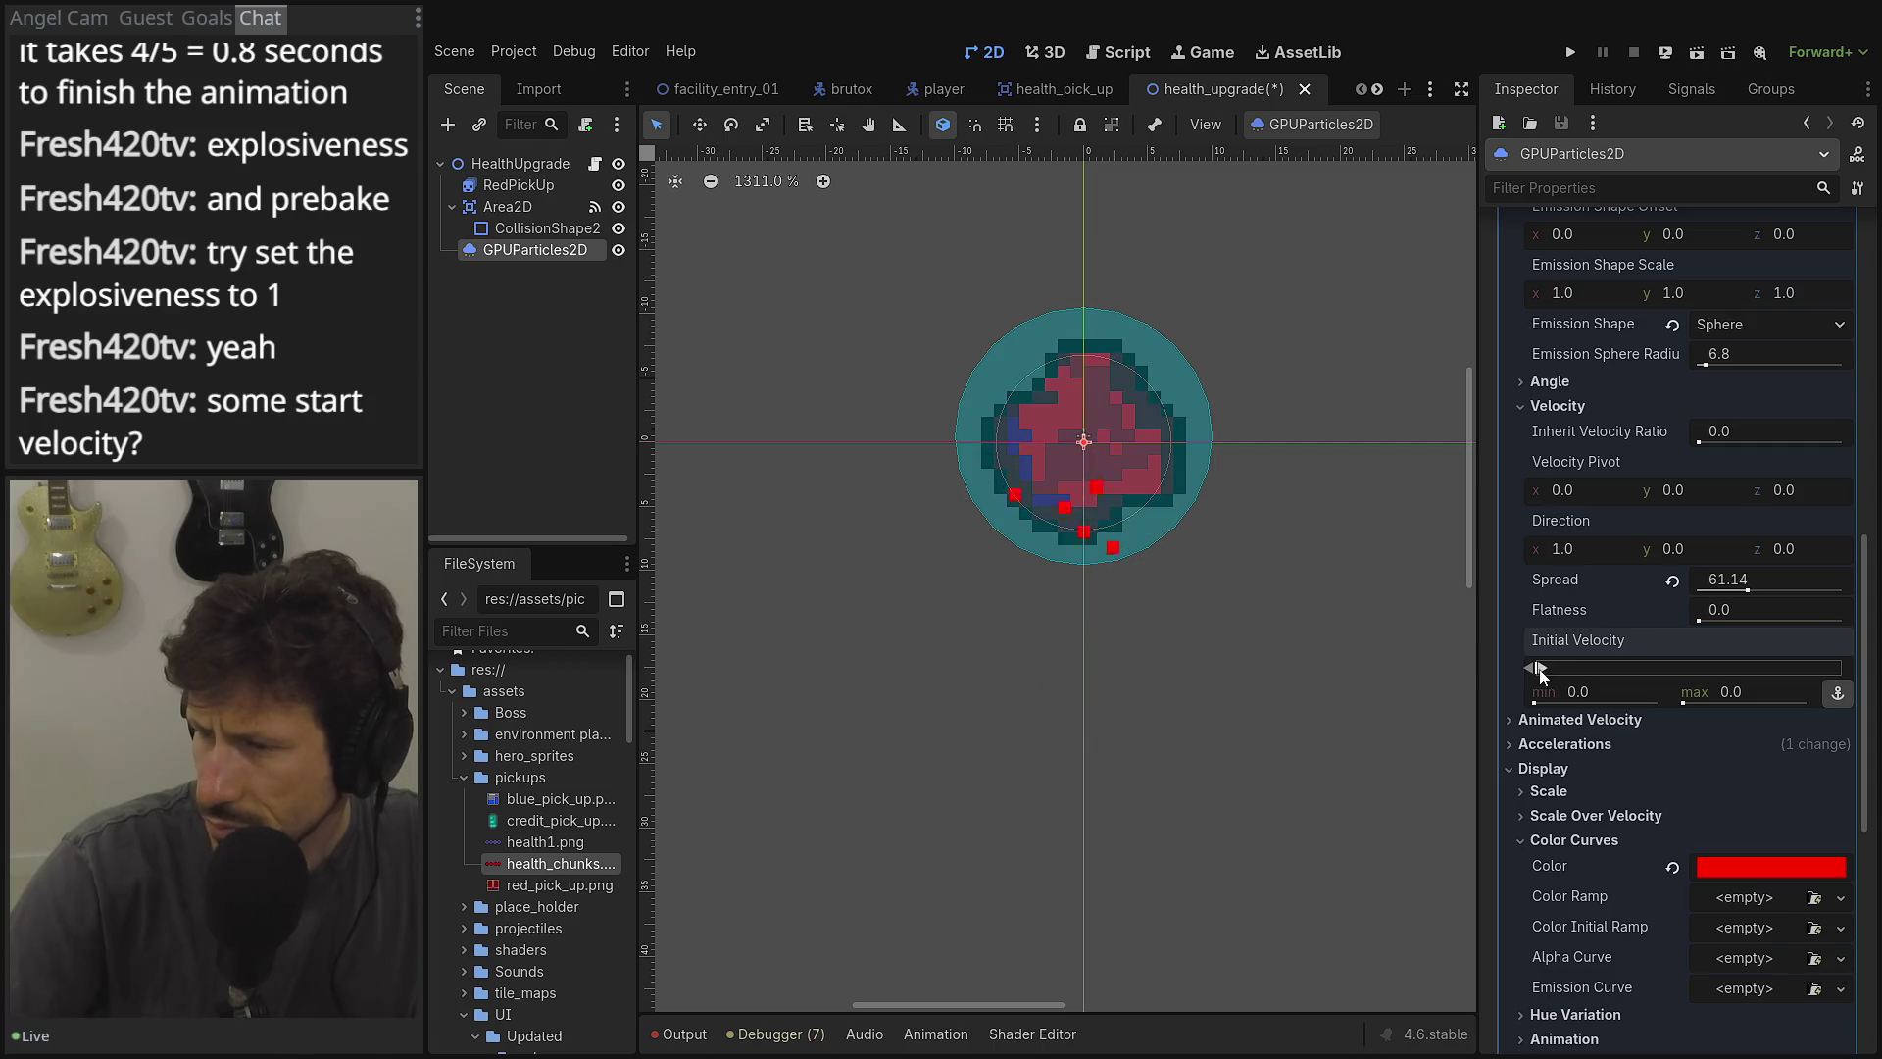
Set Initial Velocity to 5–10 and reset Spread back to 45.
{"action": "left_click", "coordinate": [1571, 689]}
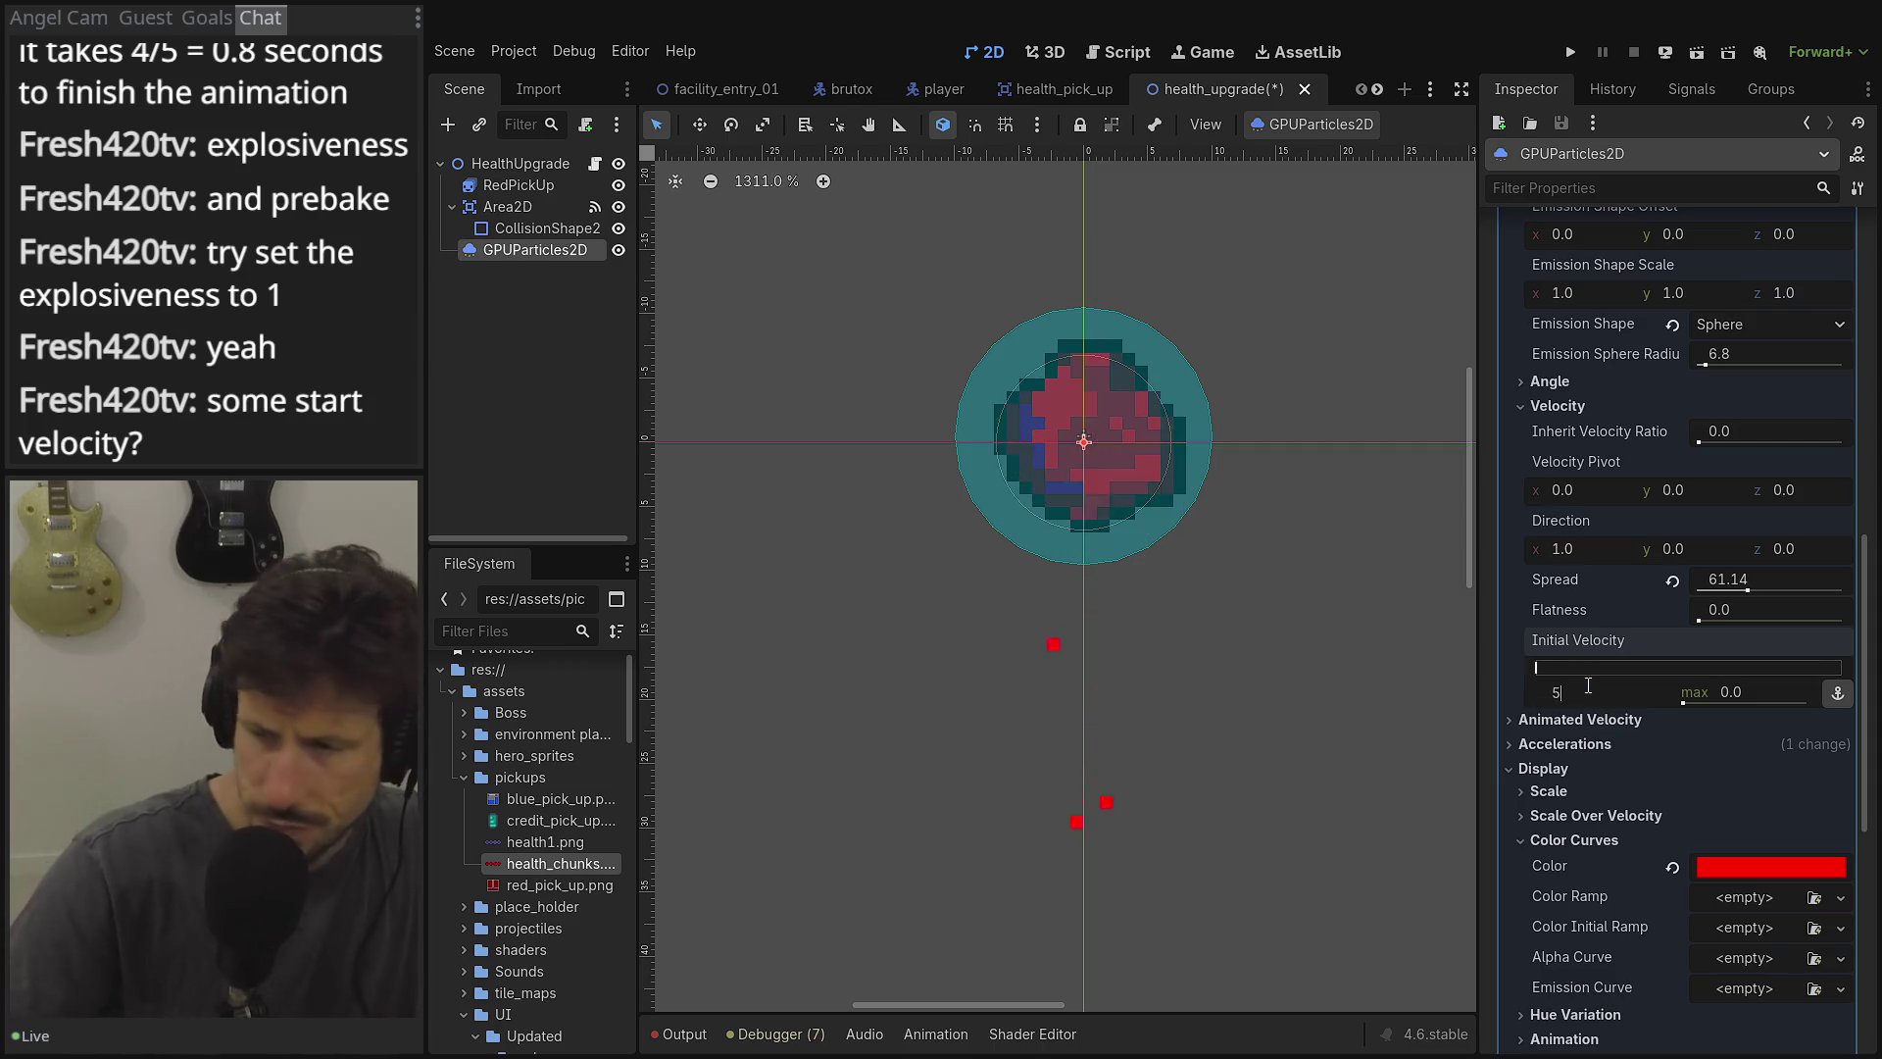
{"action": "type", "text": "5"}
{"action": "key", "text": "Tab"}
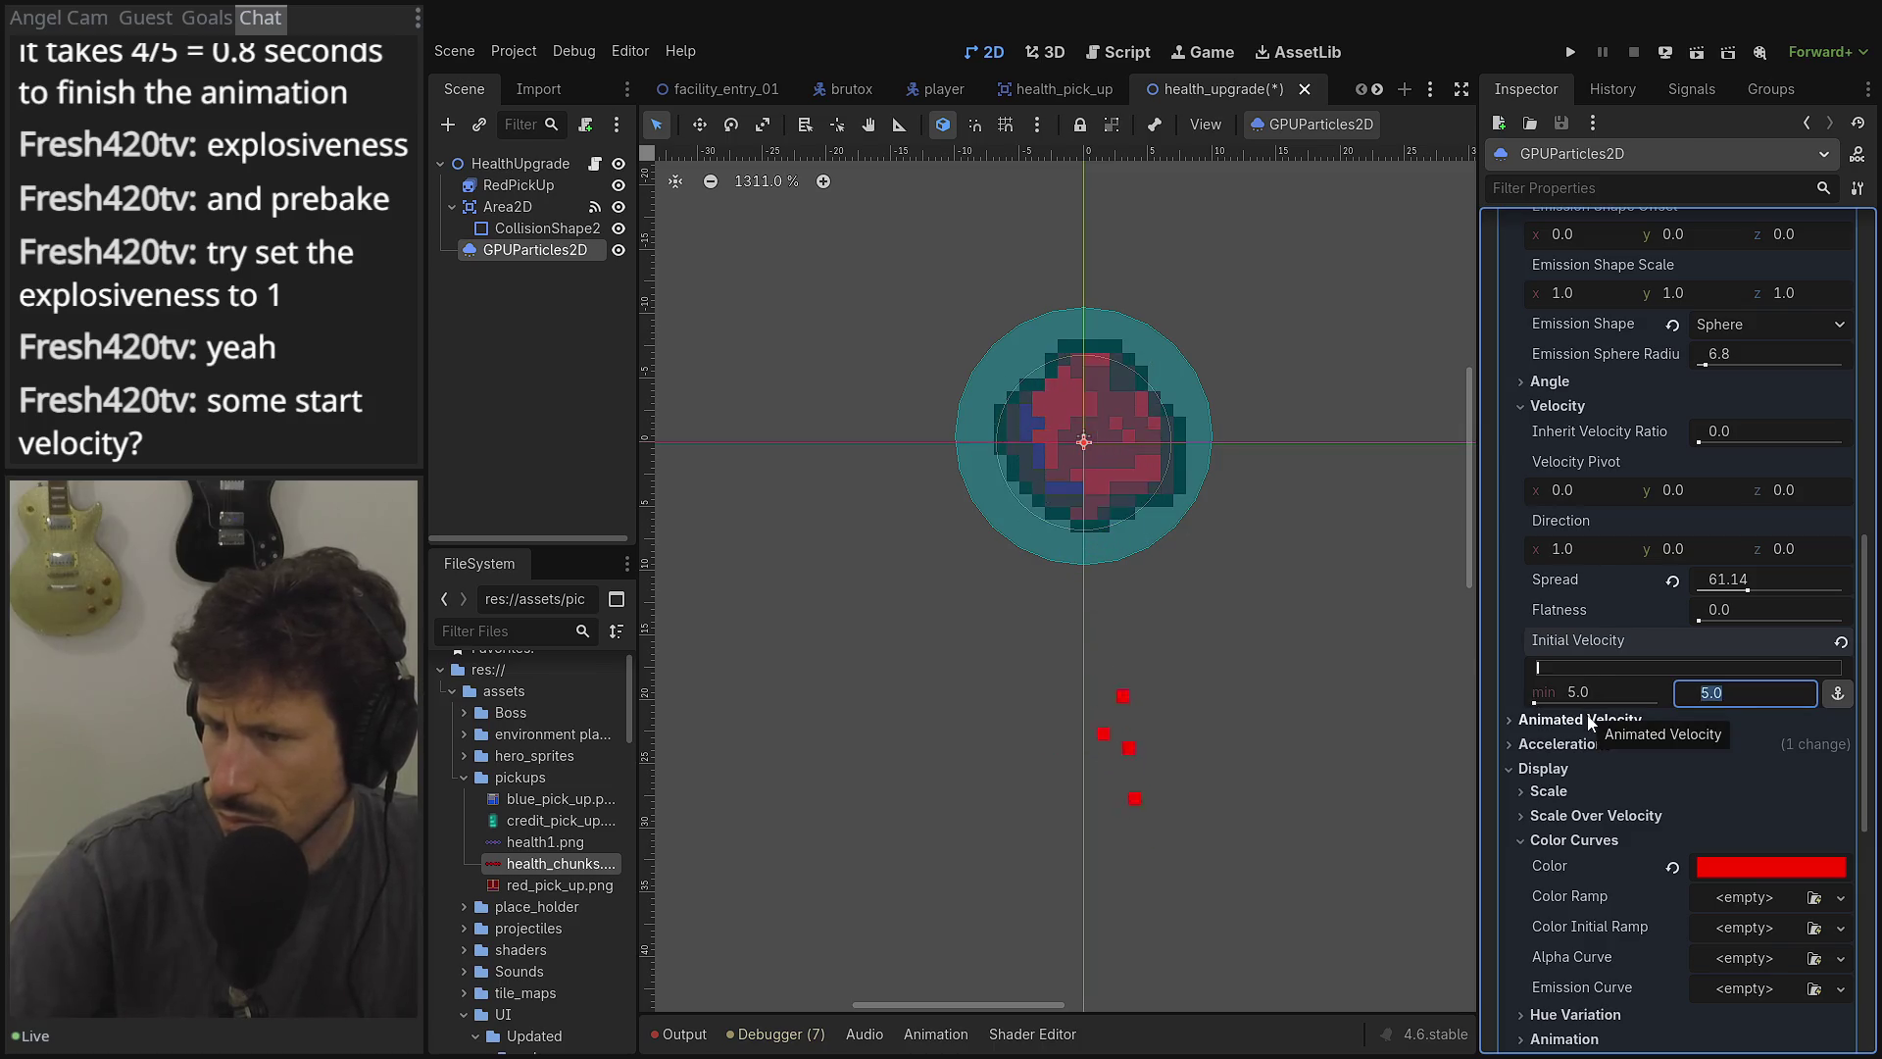
{"action": "type", "text": "10"}
{"action": "key", "text": "Tab"}
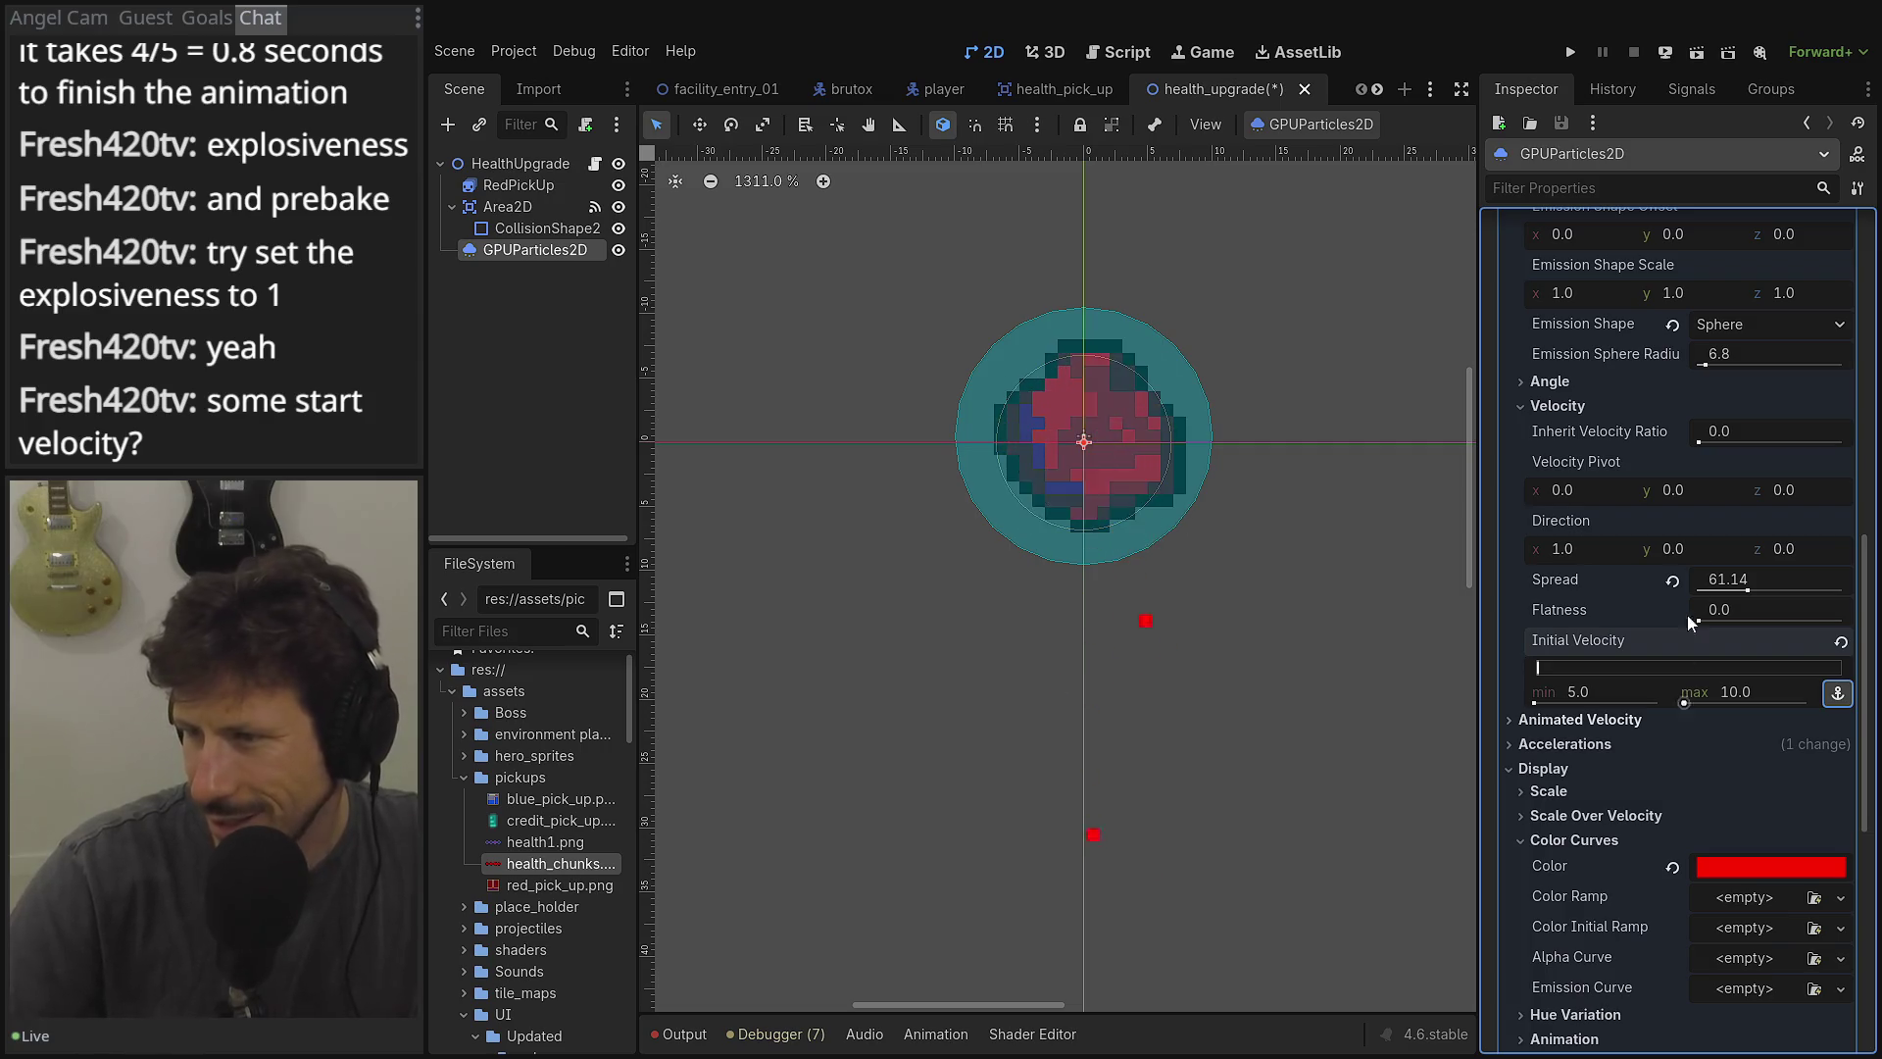
{"action": "left_click", "coordinate": [1671, 580]}
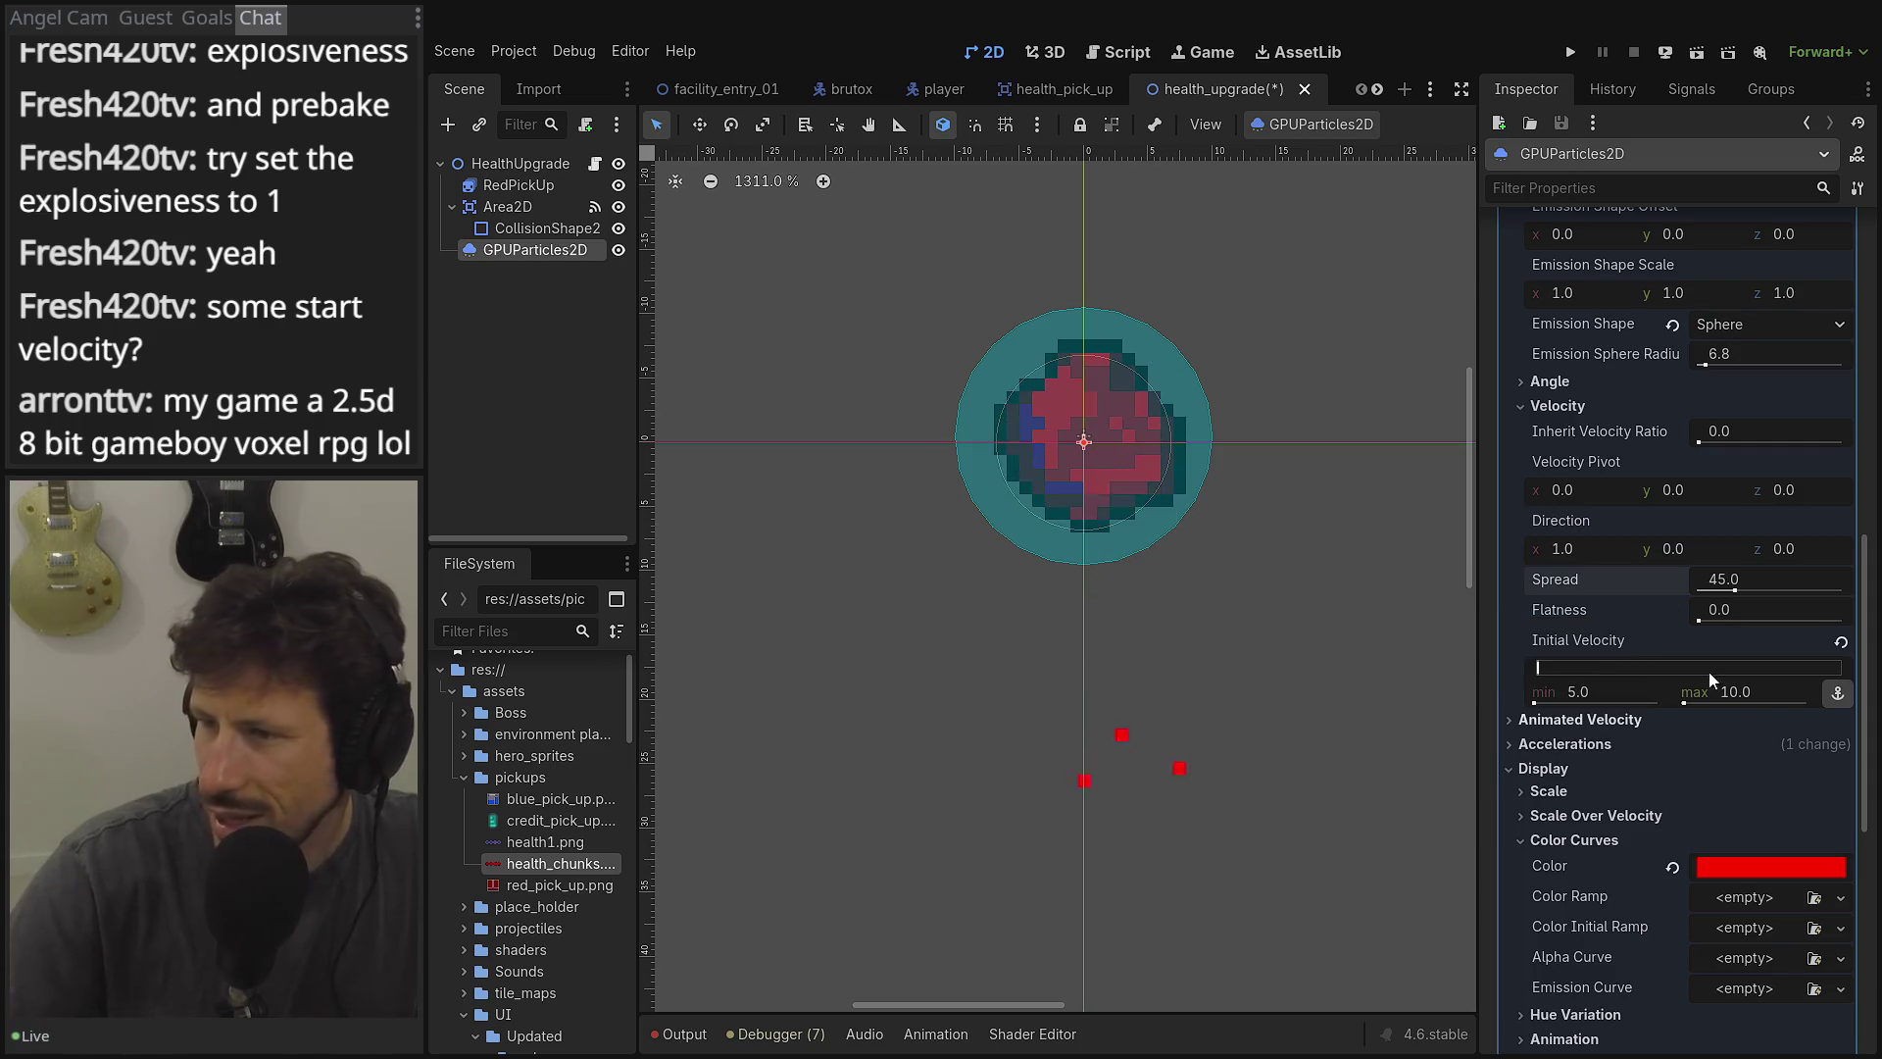
{"action": "type", "text": "1"}
Try Direction z 1 and y 0, leaving Spread at 45.
{"action": "left_click", "coordinate": [1775, 550]}
{"action": "type", "text": "1"}
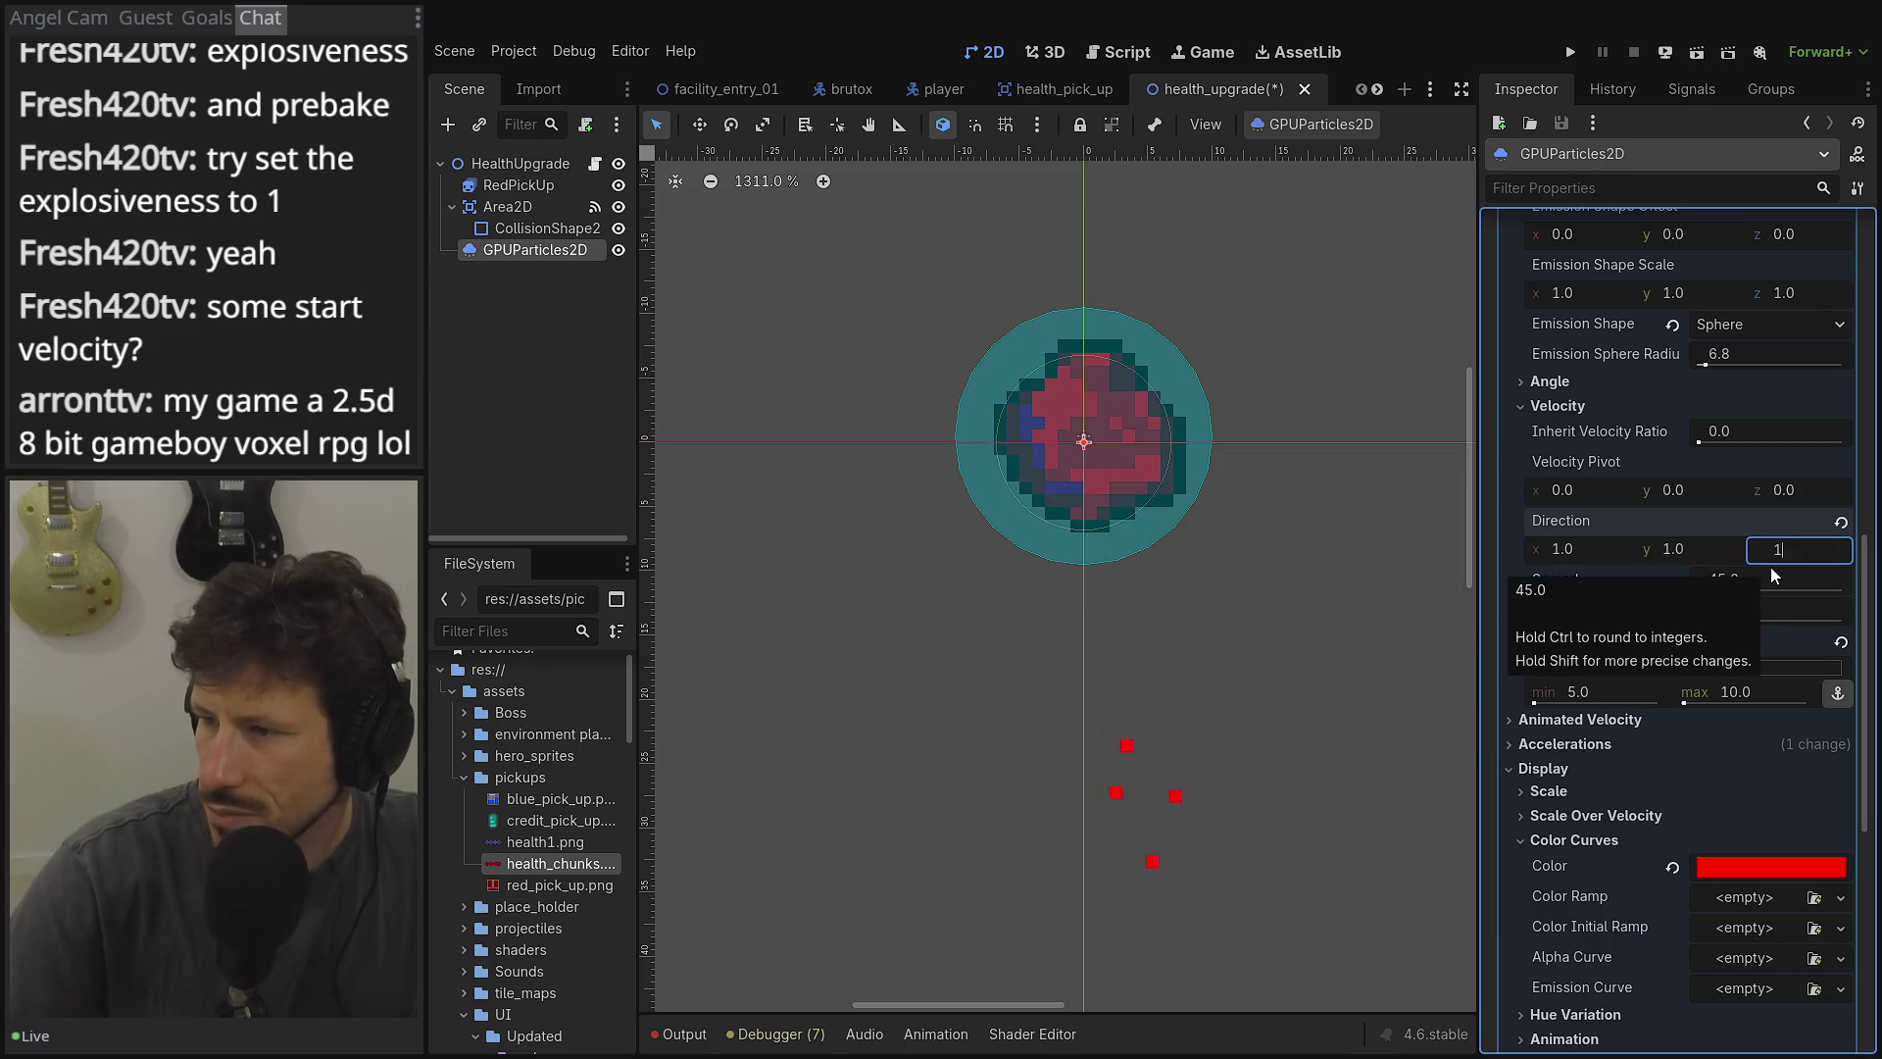
{"action": "key", "text": "Tab"}
{"action": "key", "text": "Escape"}
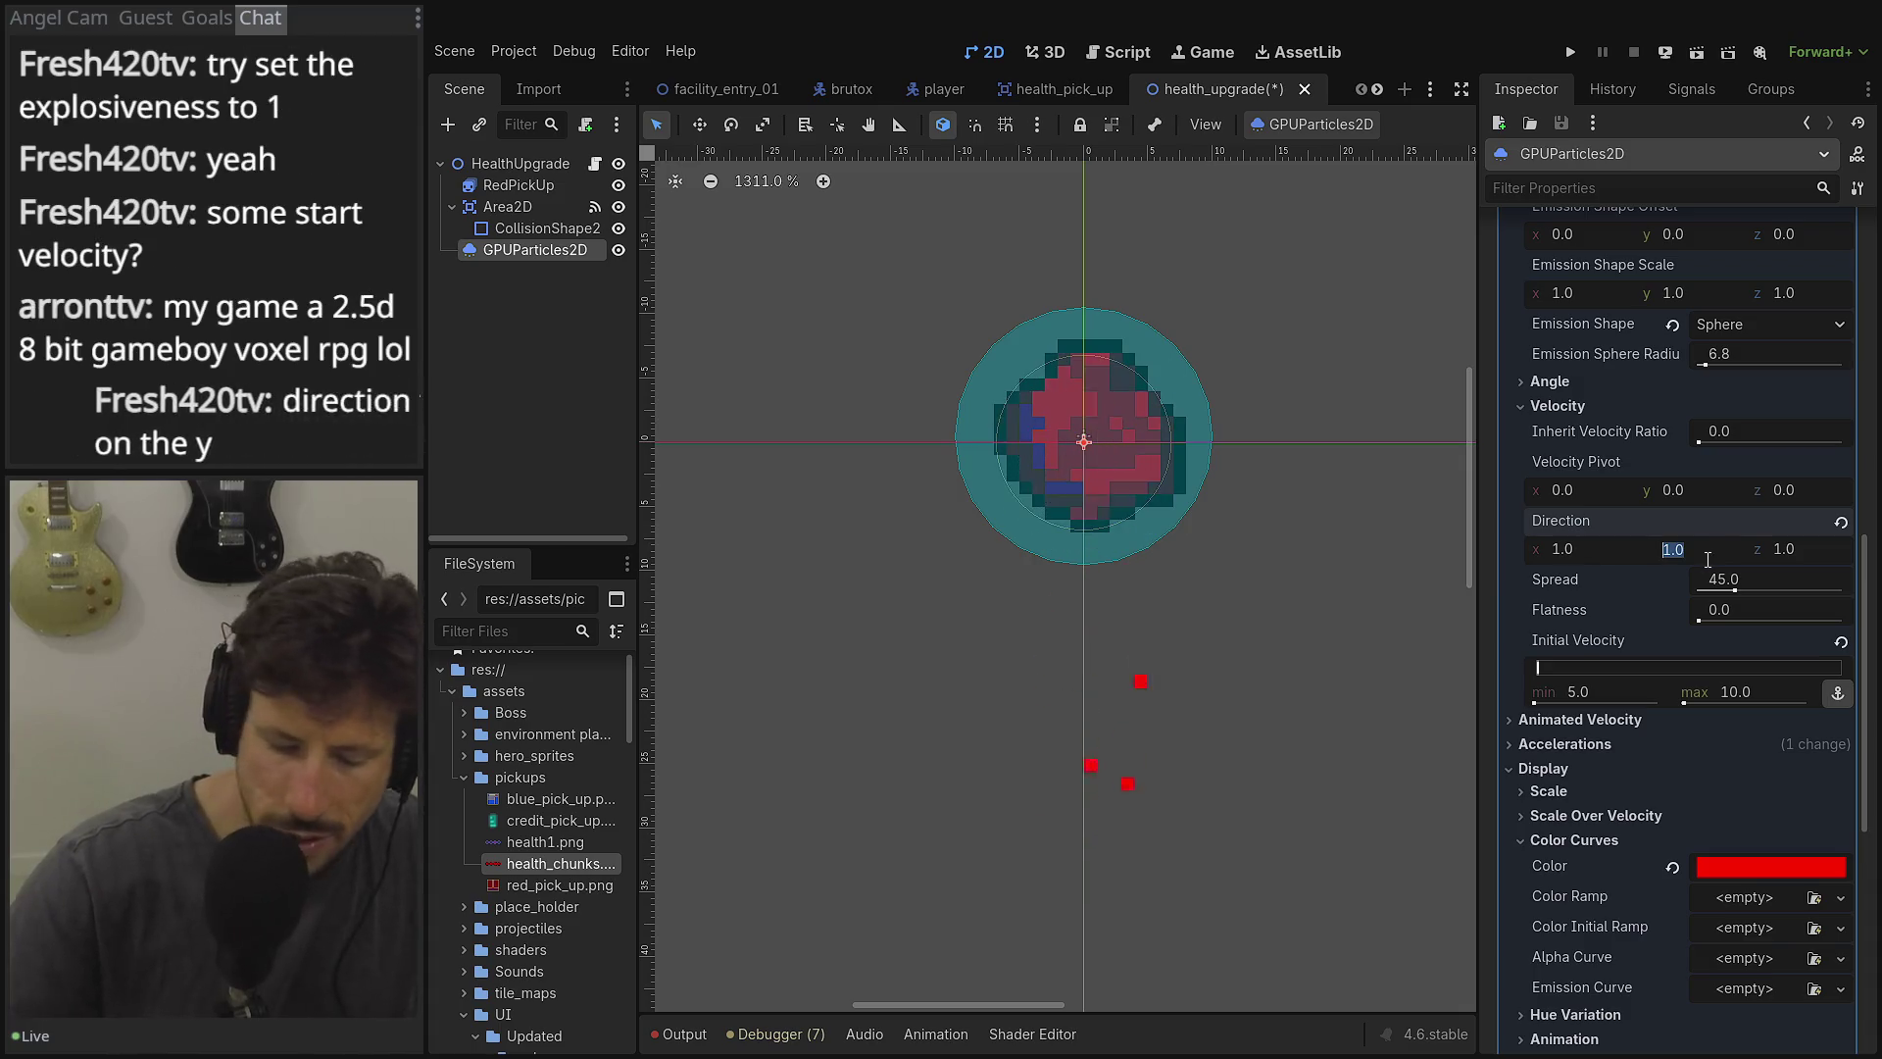
{"action": "type", "text": "0"}
{"action": "key", "text": "Tab"}
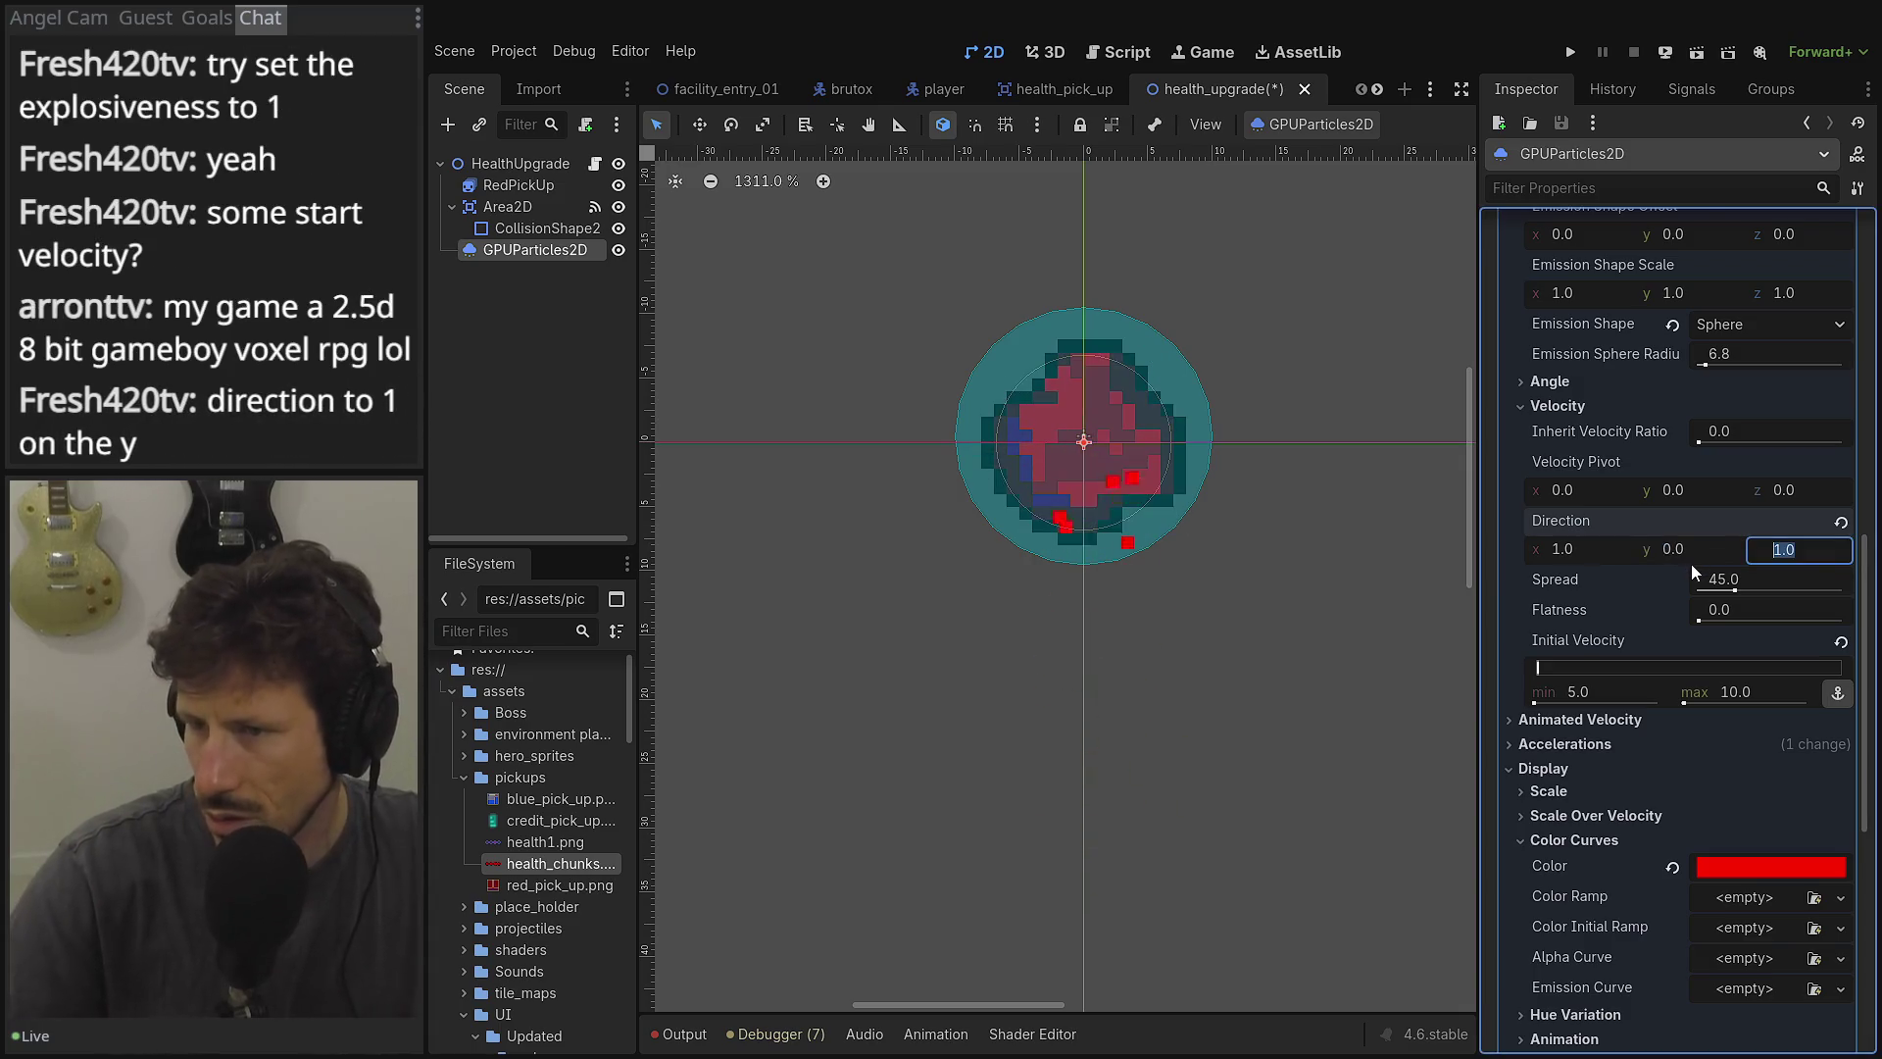
{"action": "key", "text": "Escape"}
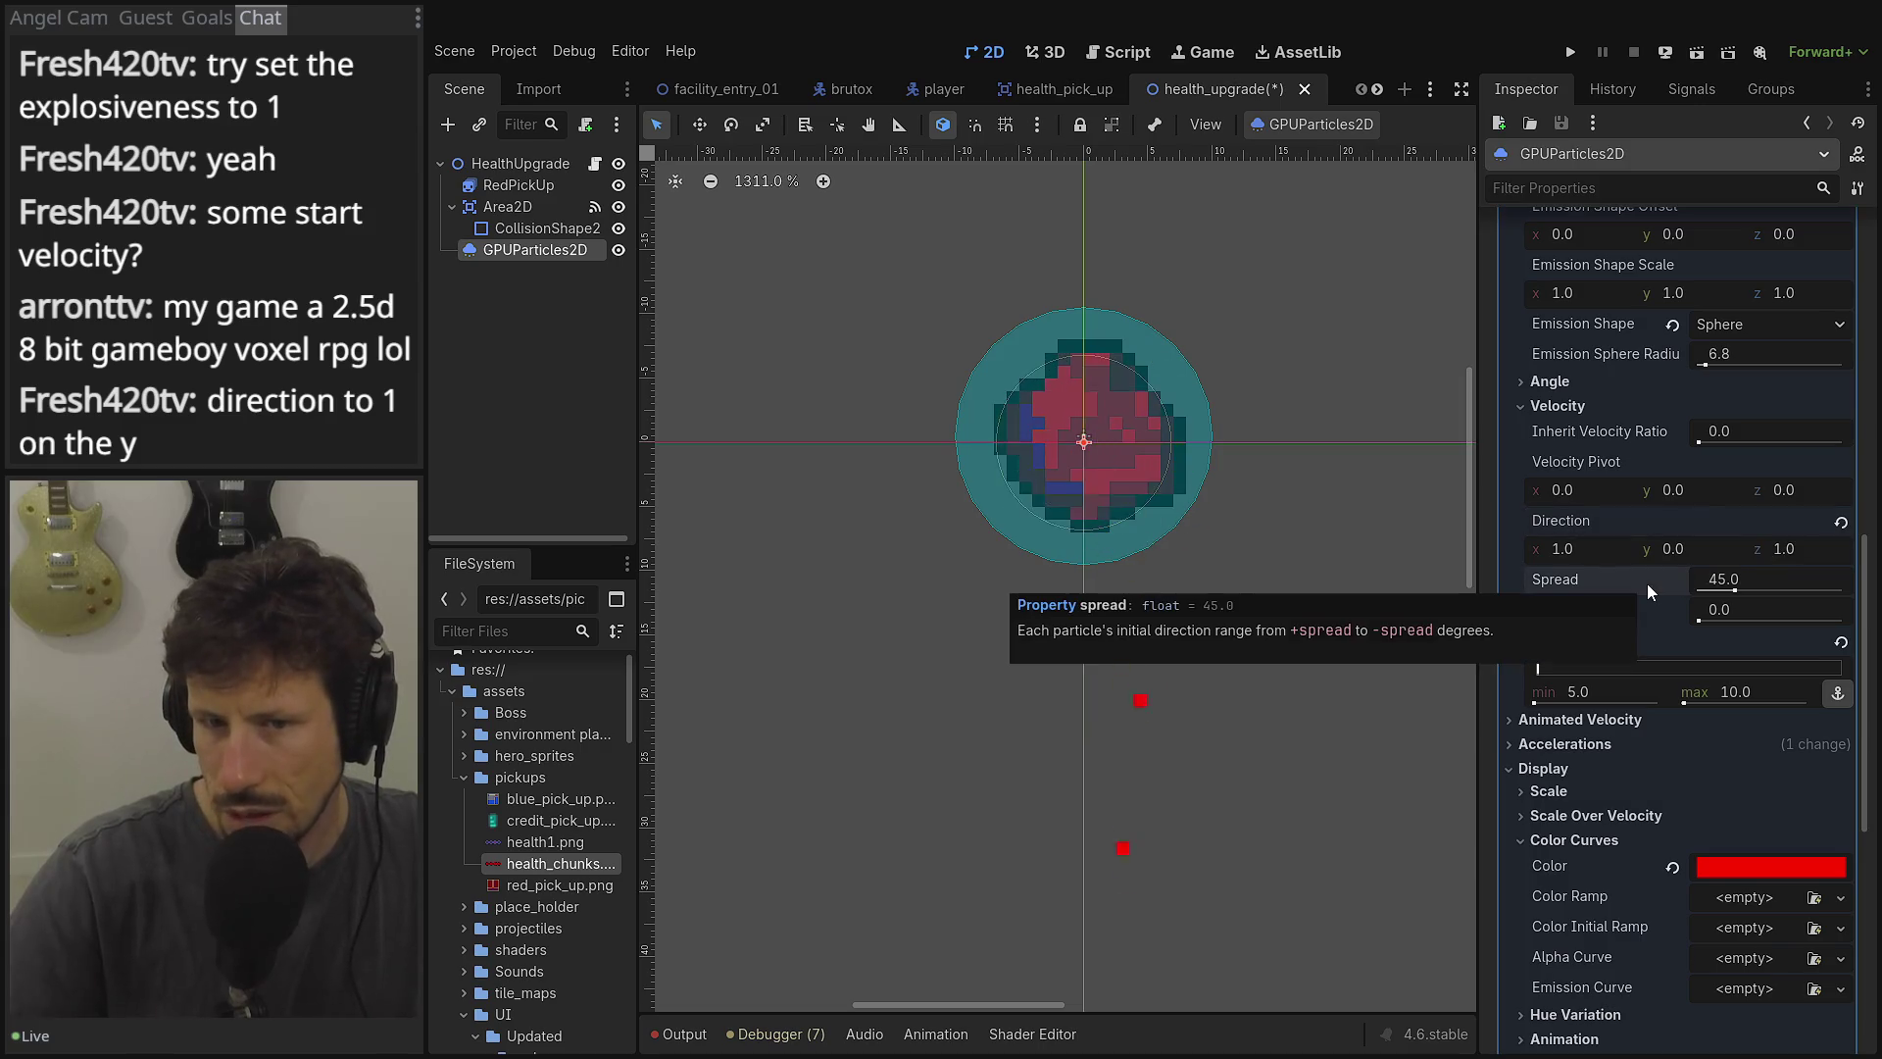
Settle Direction at (0, 1, 0) so particles fall, and expand Accelerations.
{"action": "left_click", "coordinate": [1684, 550]}
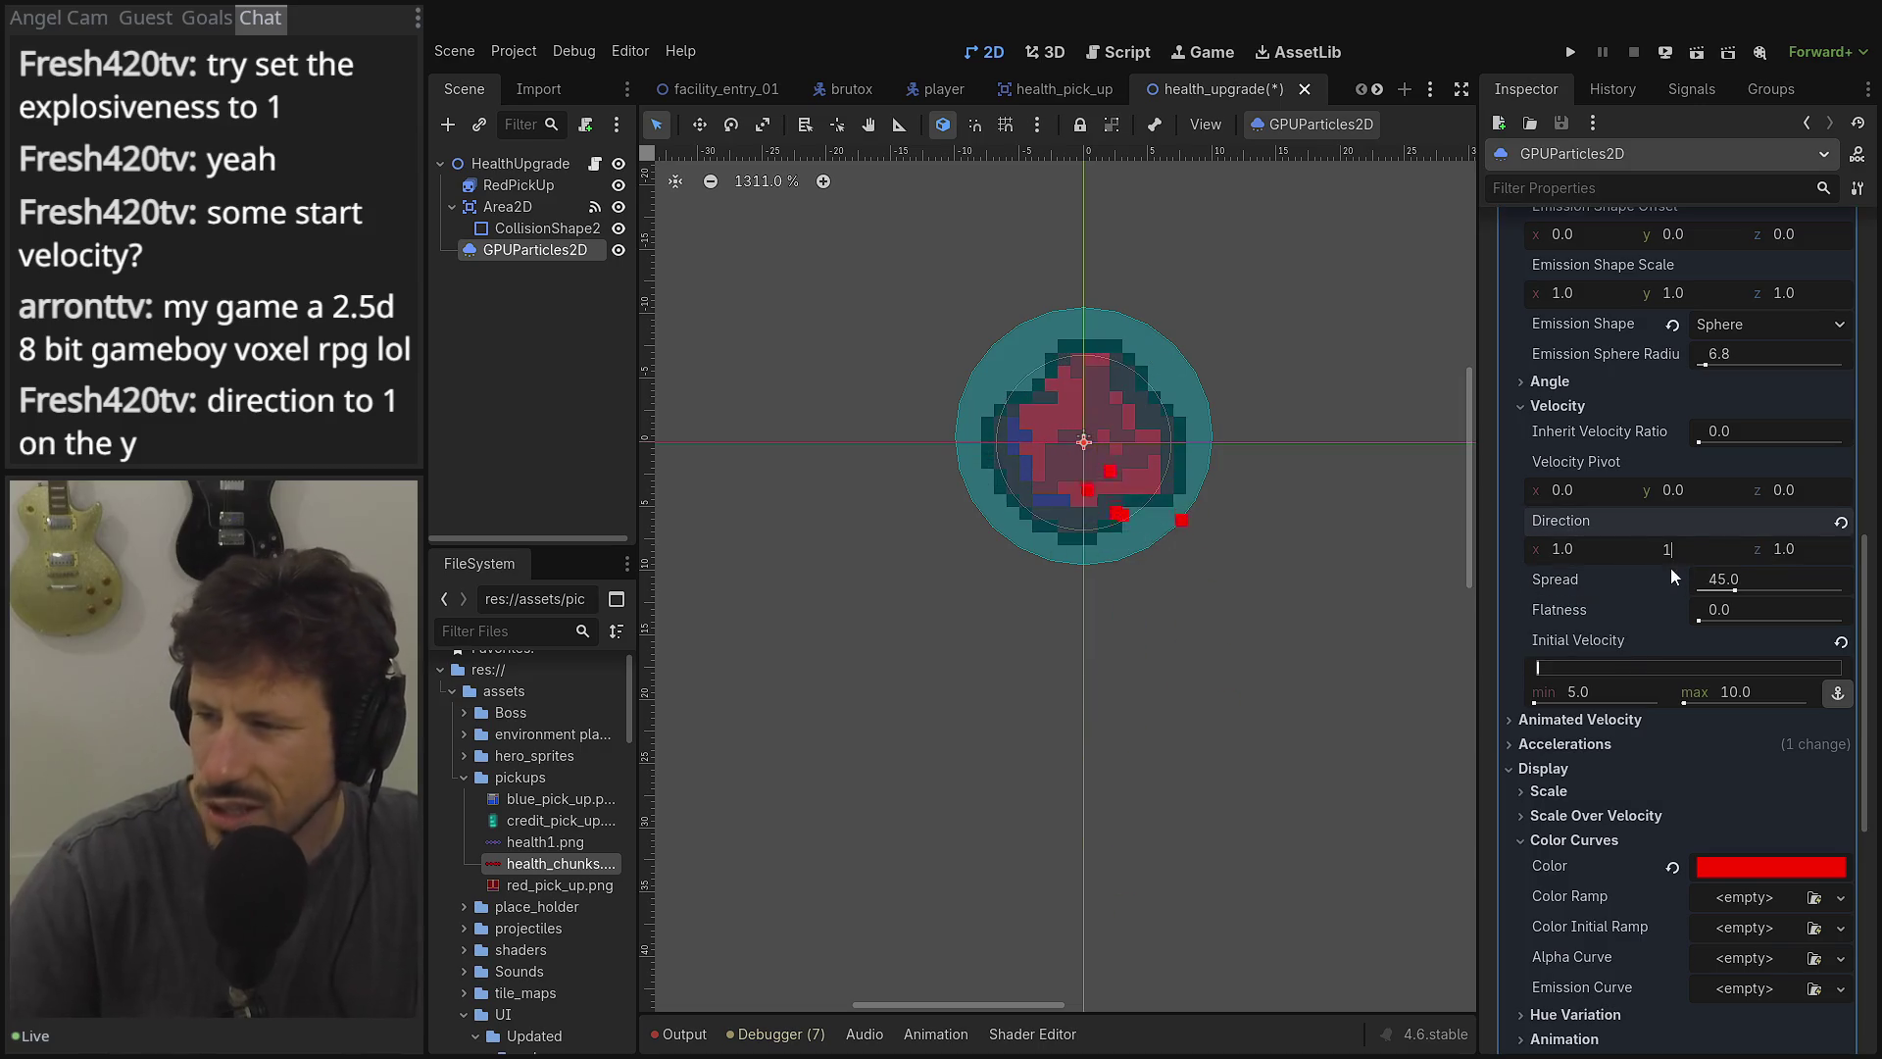
{"action": "type", "text": "1"}
{"action": "key", "text": "Tab"}
{"action": "left_click", "coordinate": [1606, 551]}
{"action": "type", "text": "0"}
{"action": "key", "text": "Tab"}
{"action": "key", "text": "Tab"}
{"action": "type", "text": "0"}
{"action": "key", "text": "Tab"}
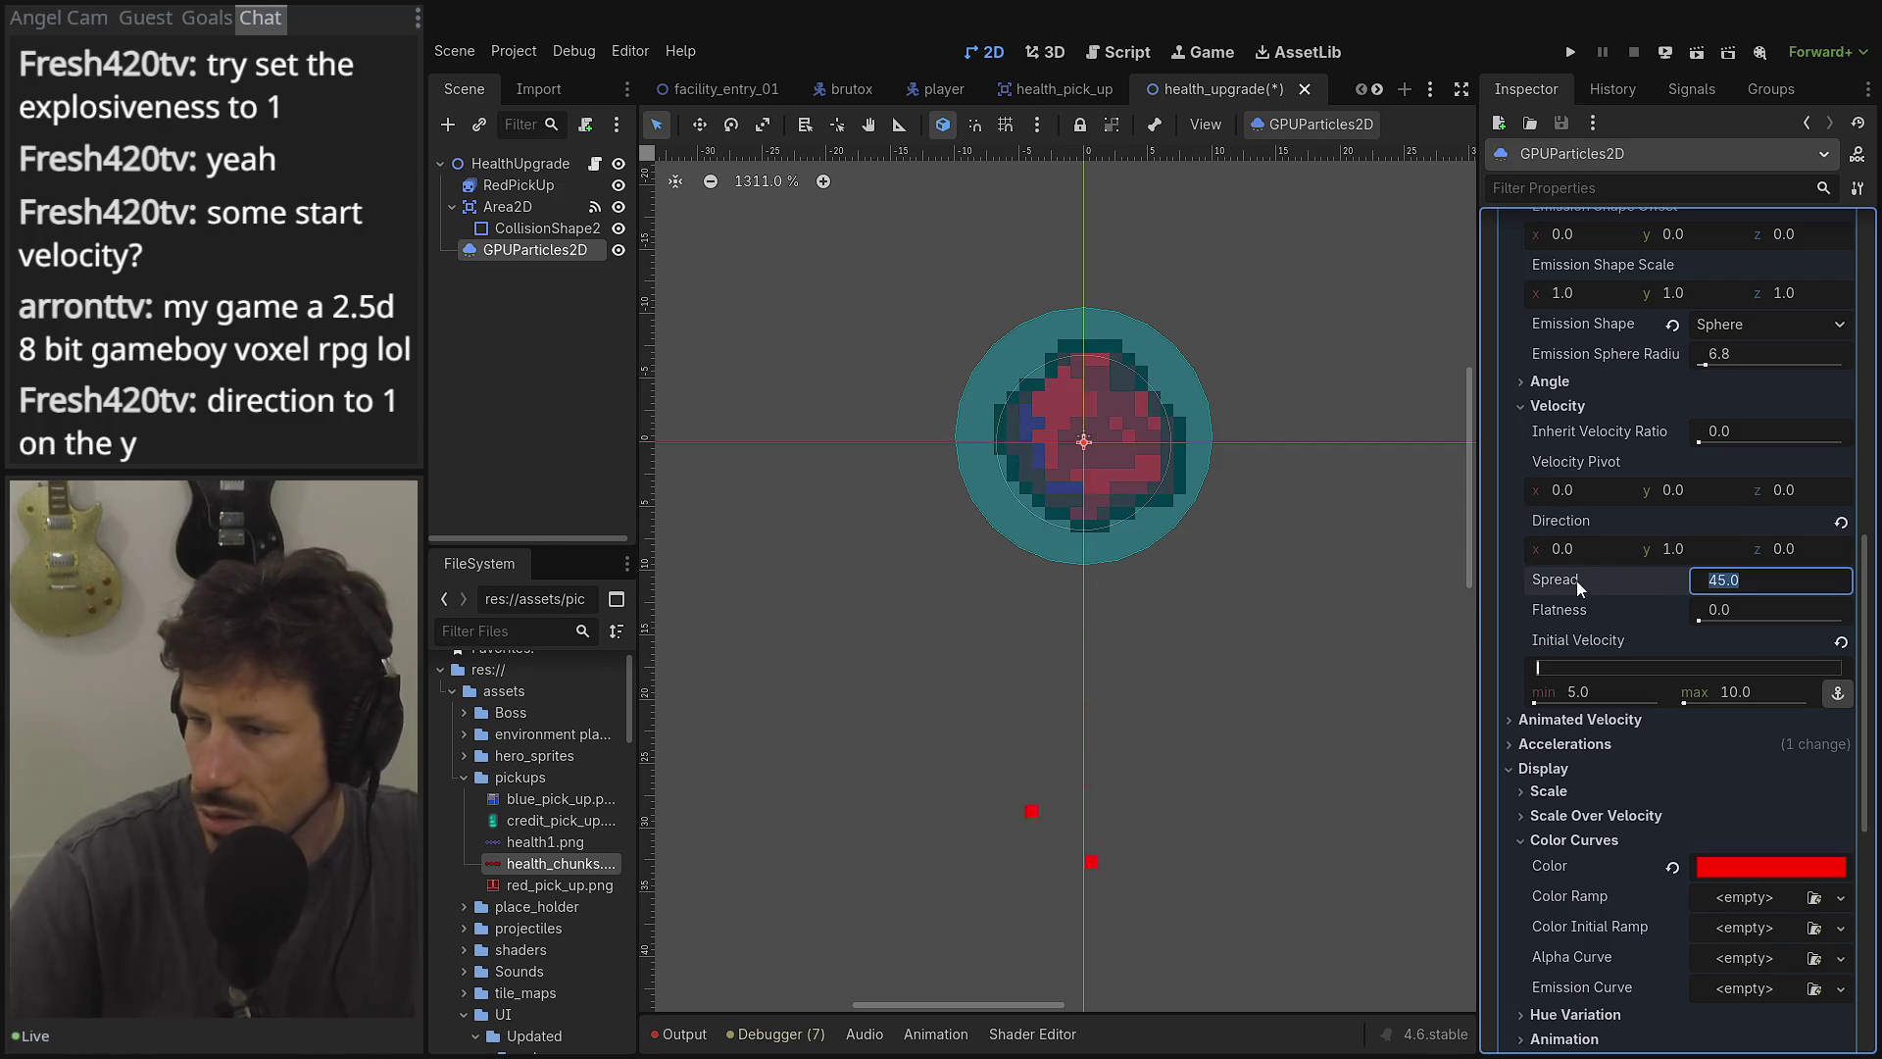
{"action": "key", "text": "Return"}
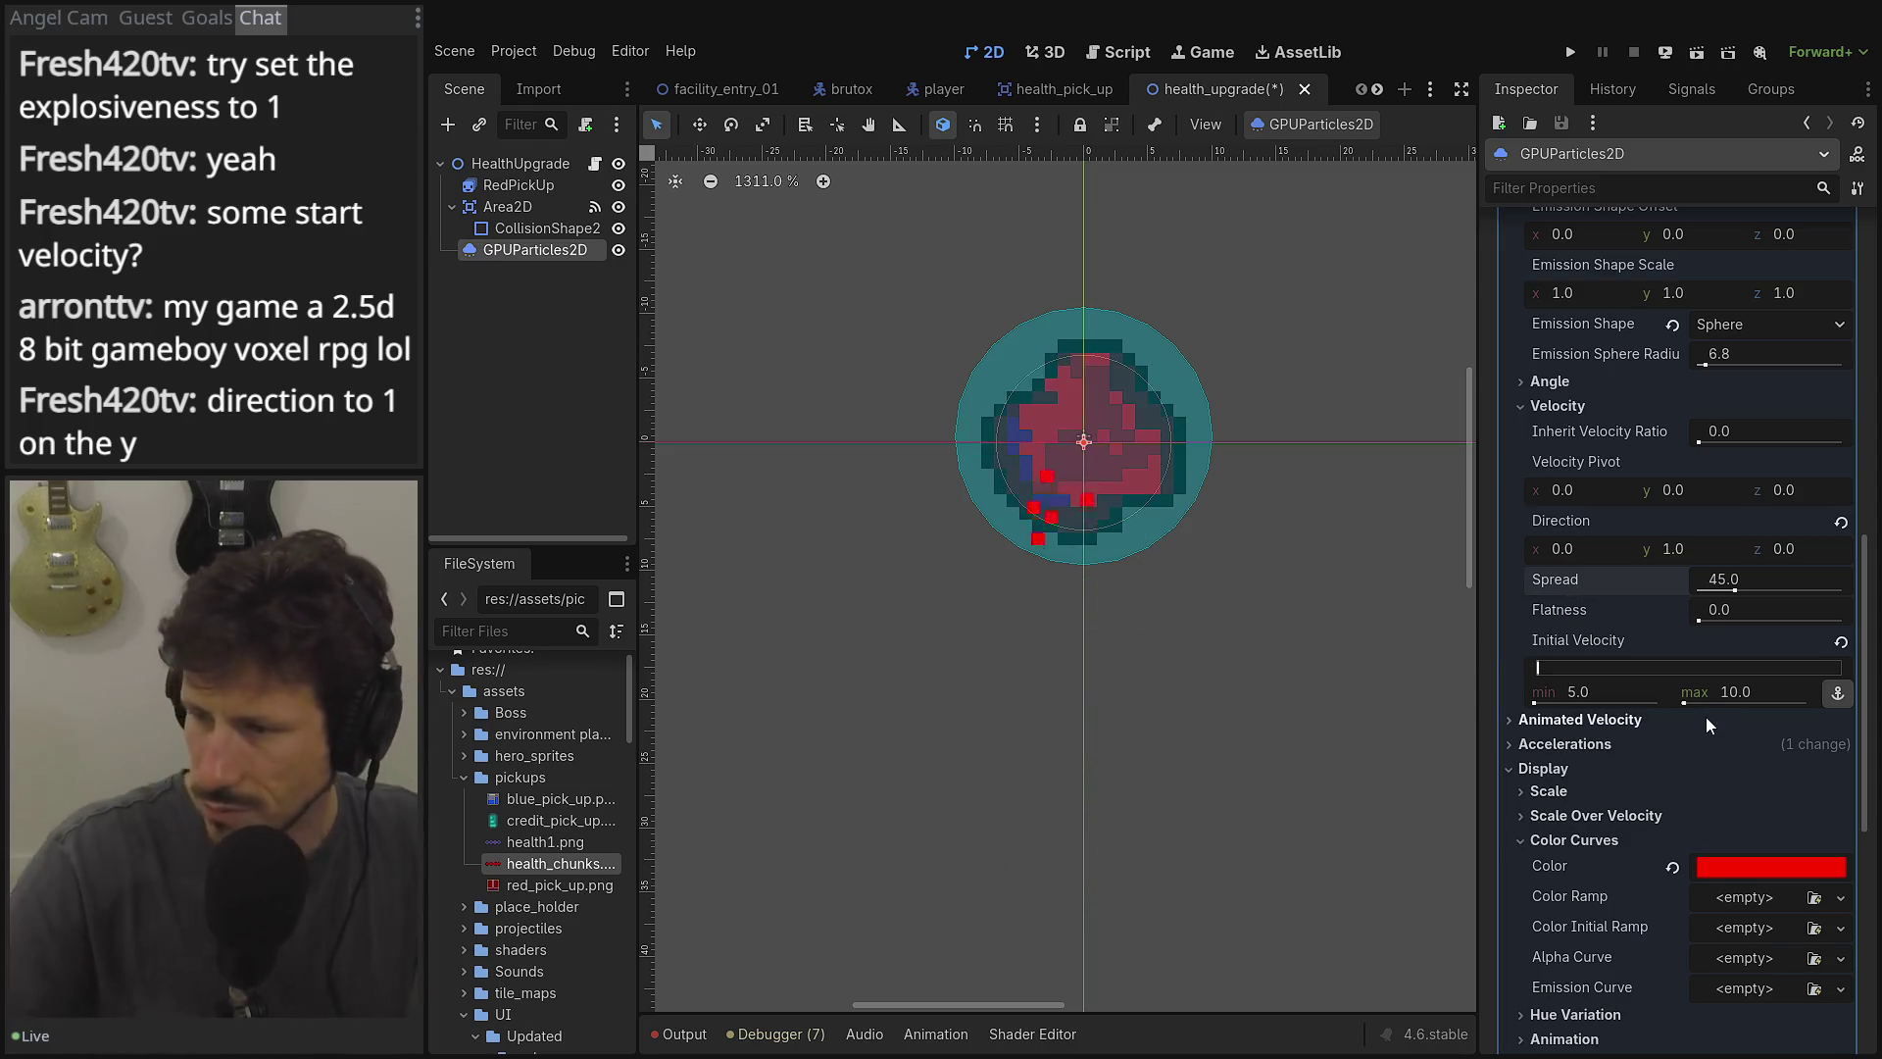
{"action": "left_click", "coordinate": [1667, 750]}
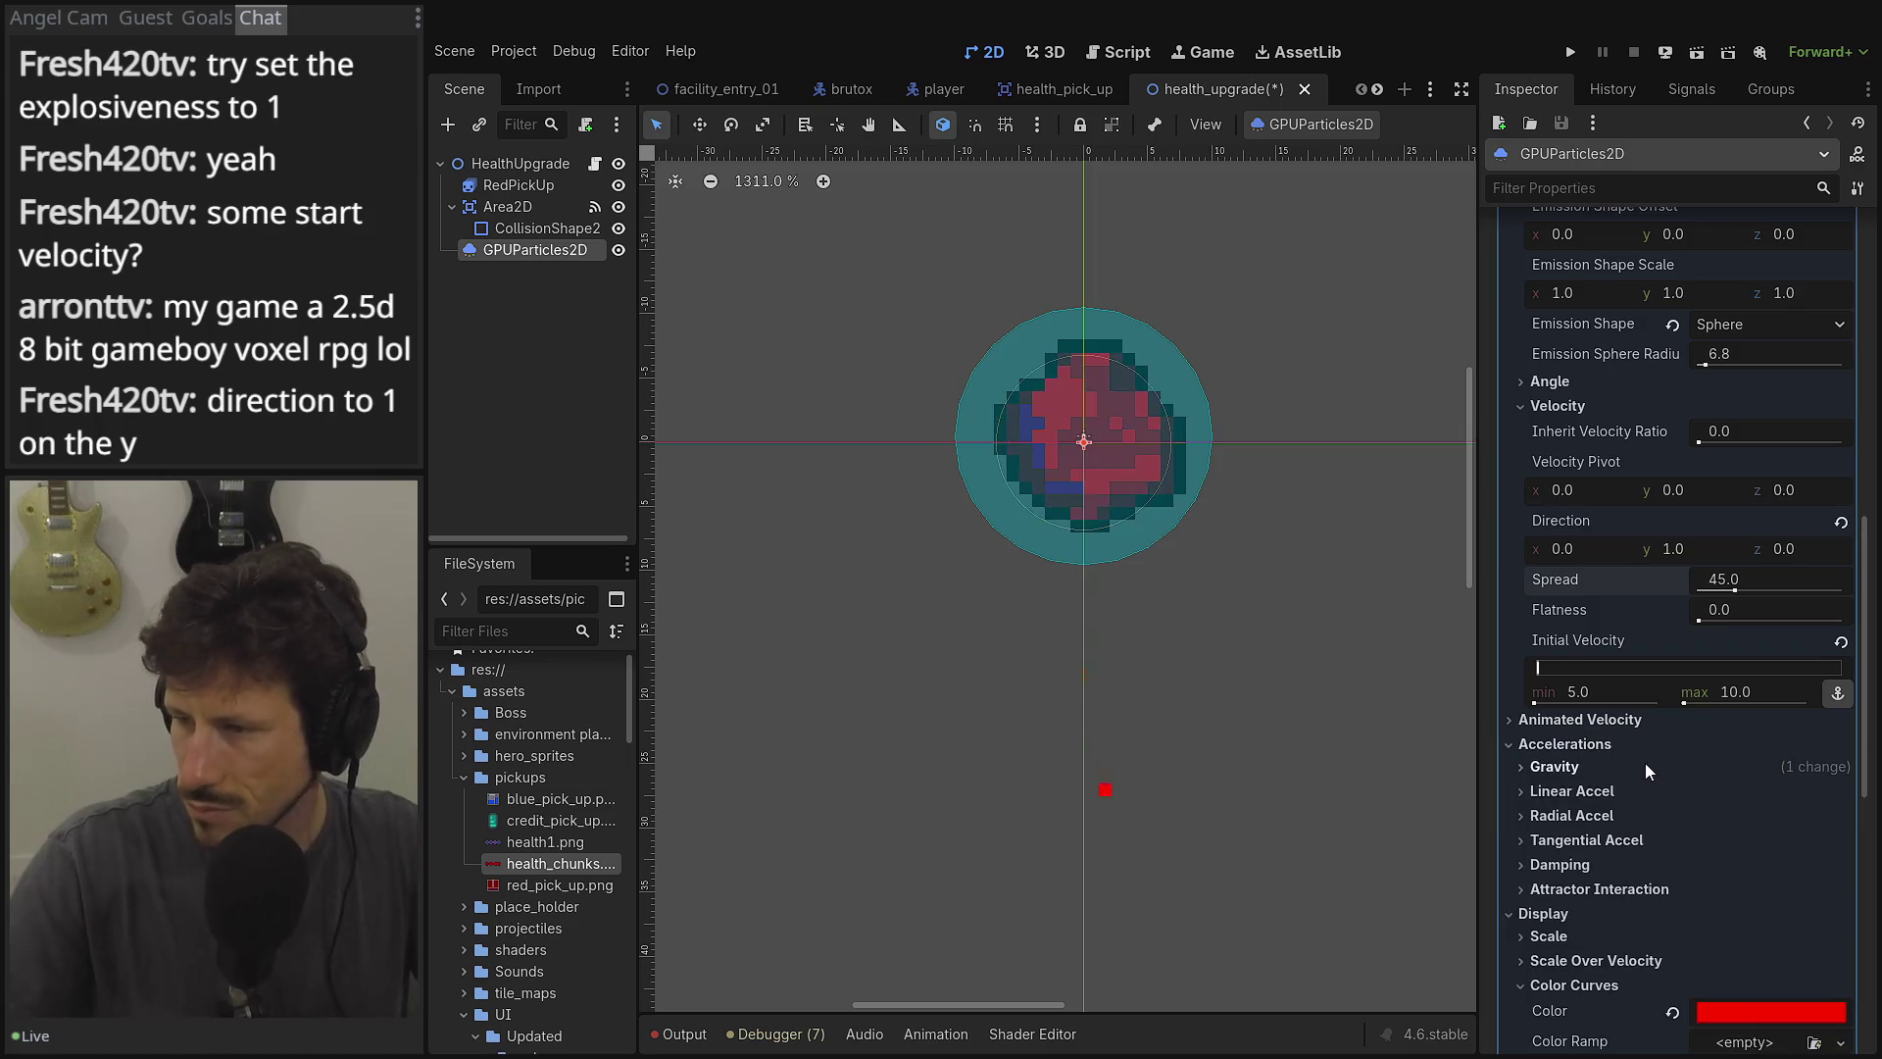
Expand Gravity, set Initial Velocity to 27.5–50.65 and Direction y to -1.
{"action": "left_click", "coordinate": [1631, 767]}
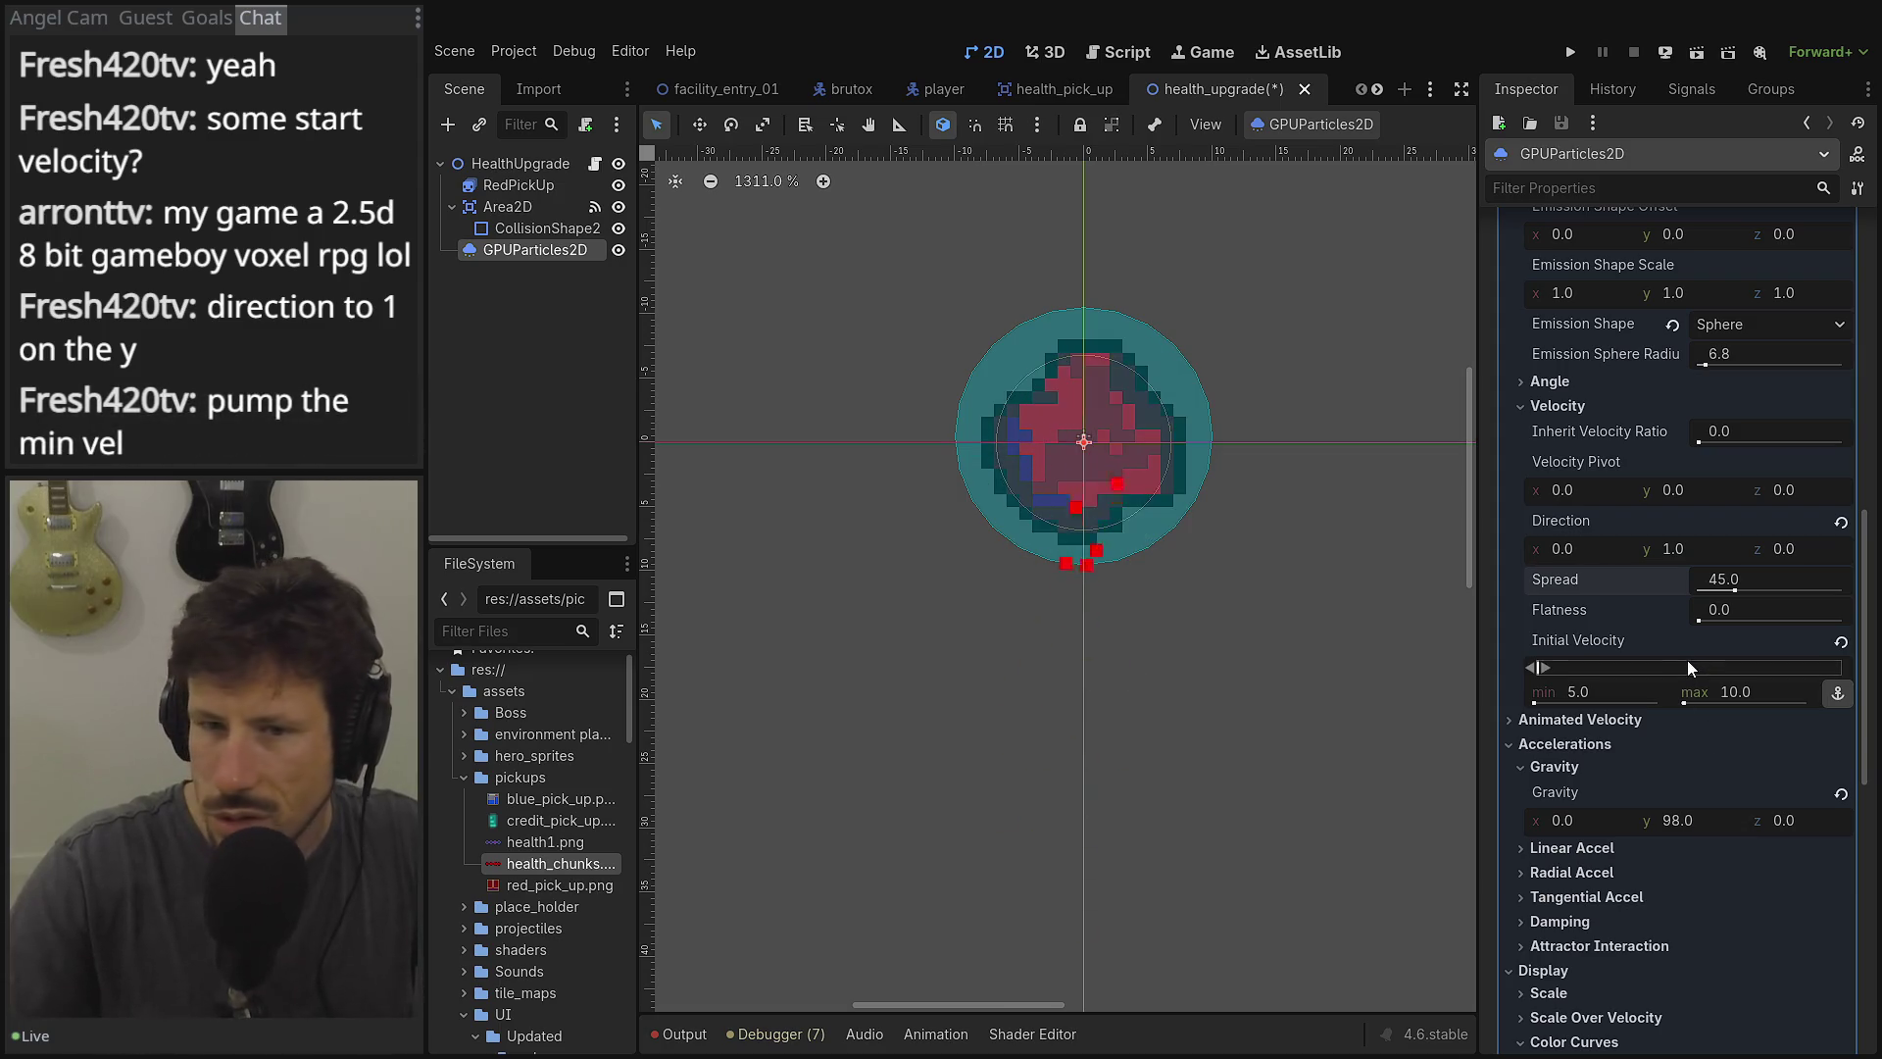
{"action": "left_click_drag", "start_coordinate": [1536, 666], "coordinate": [1559, 666]}
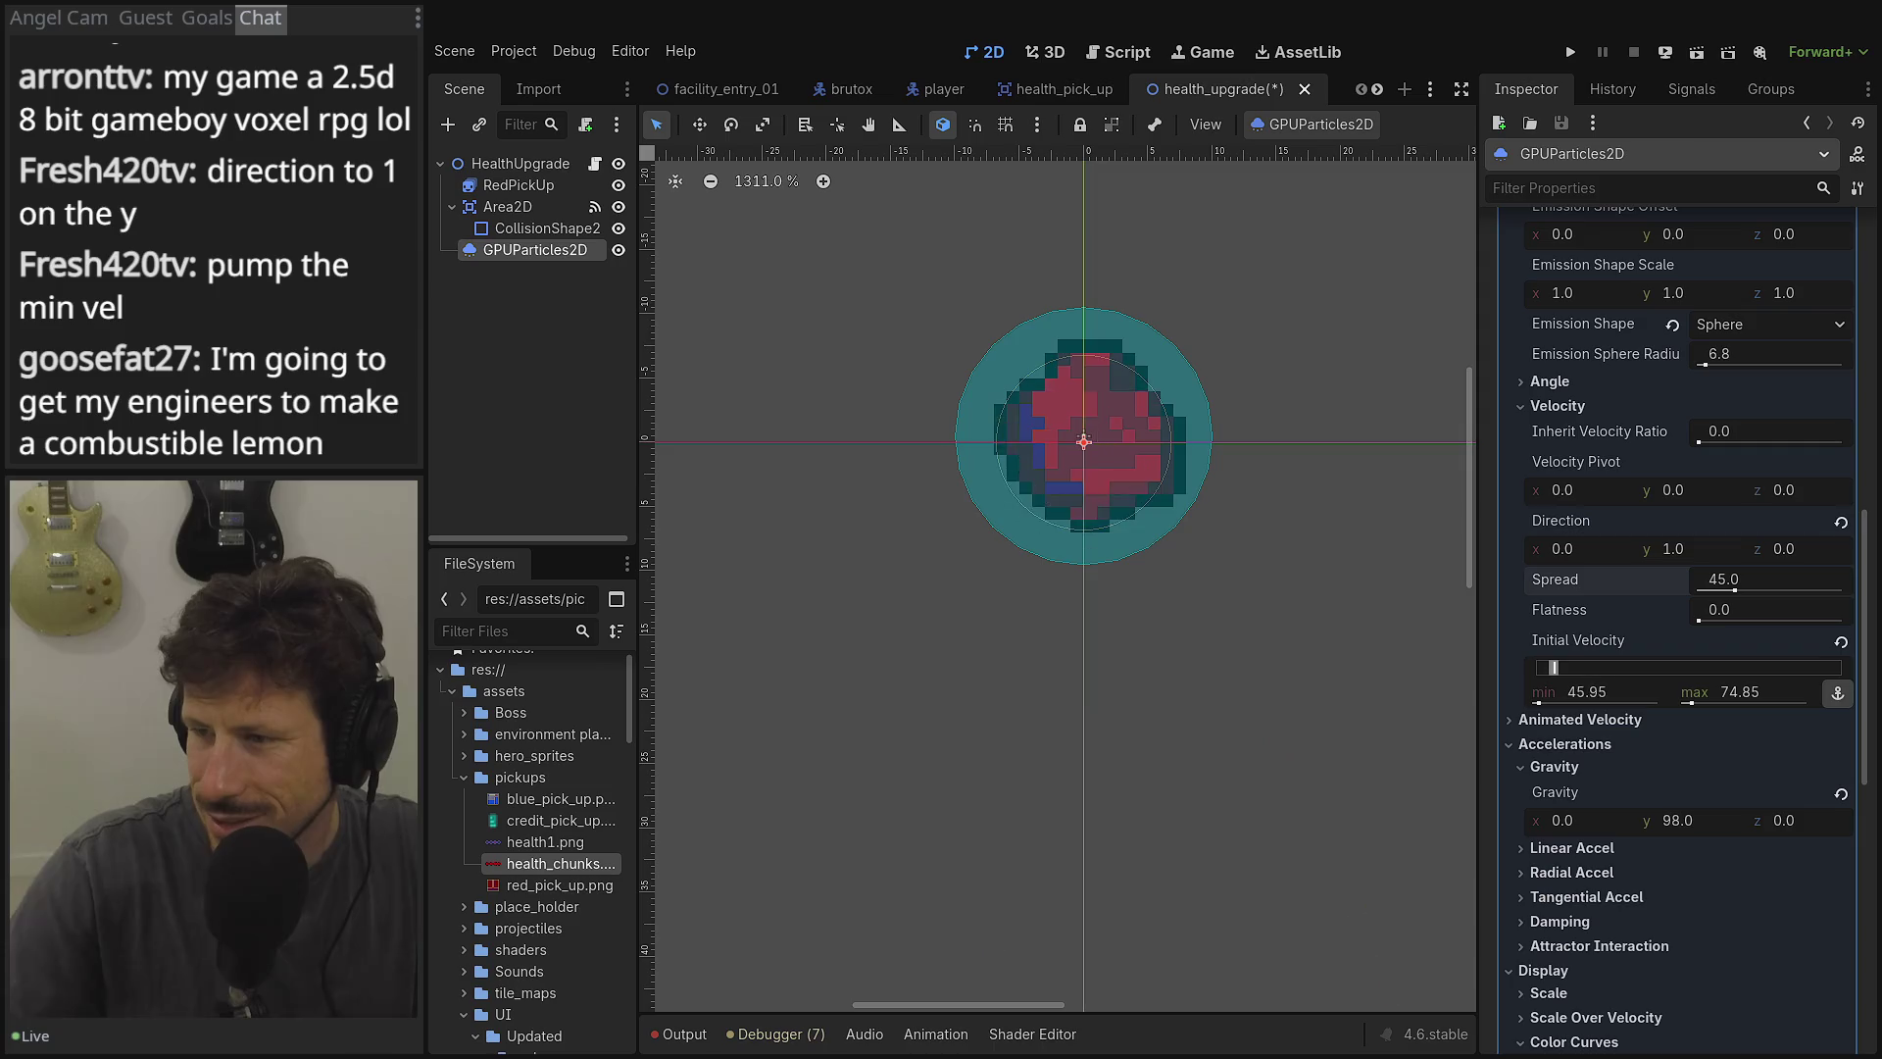
{"action": "left_click_drag", "start_coordinate": [1743, 691], "coordinate": [1706, 691]}
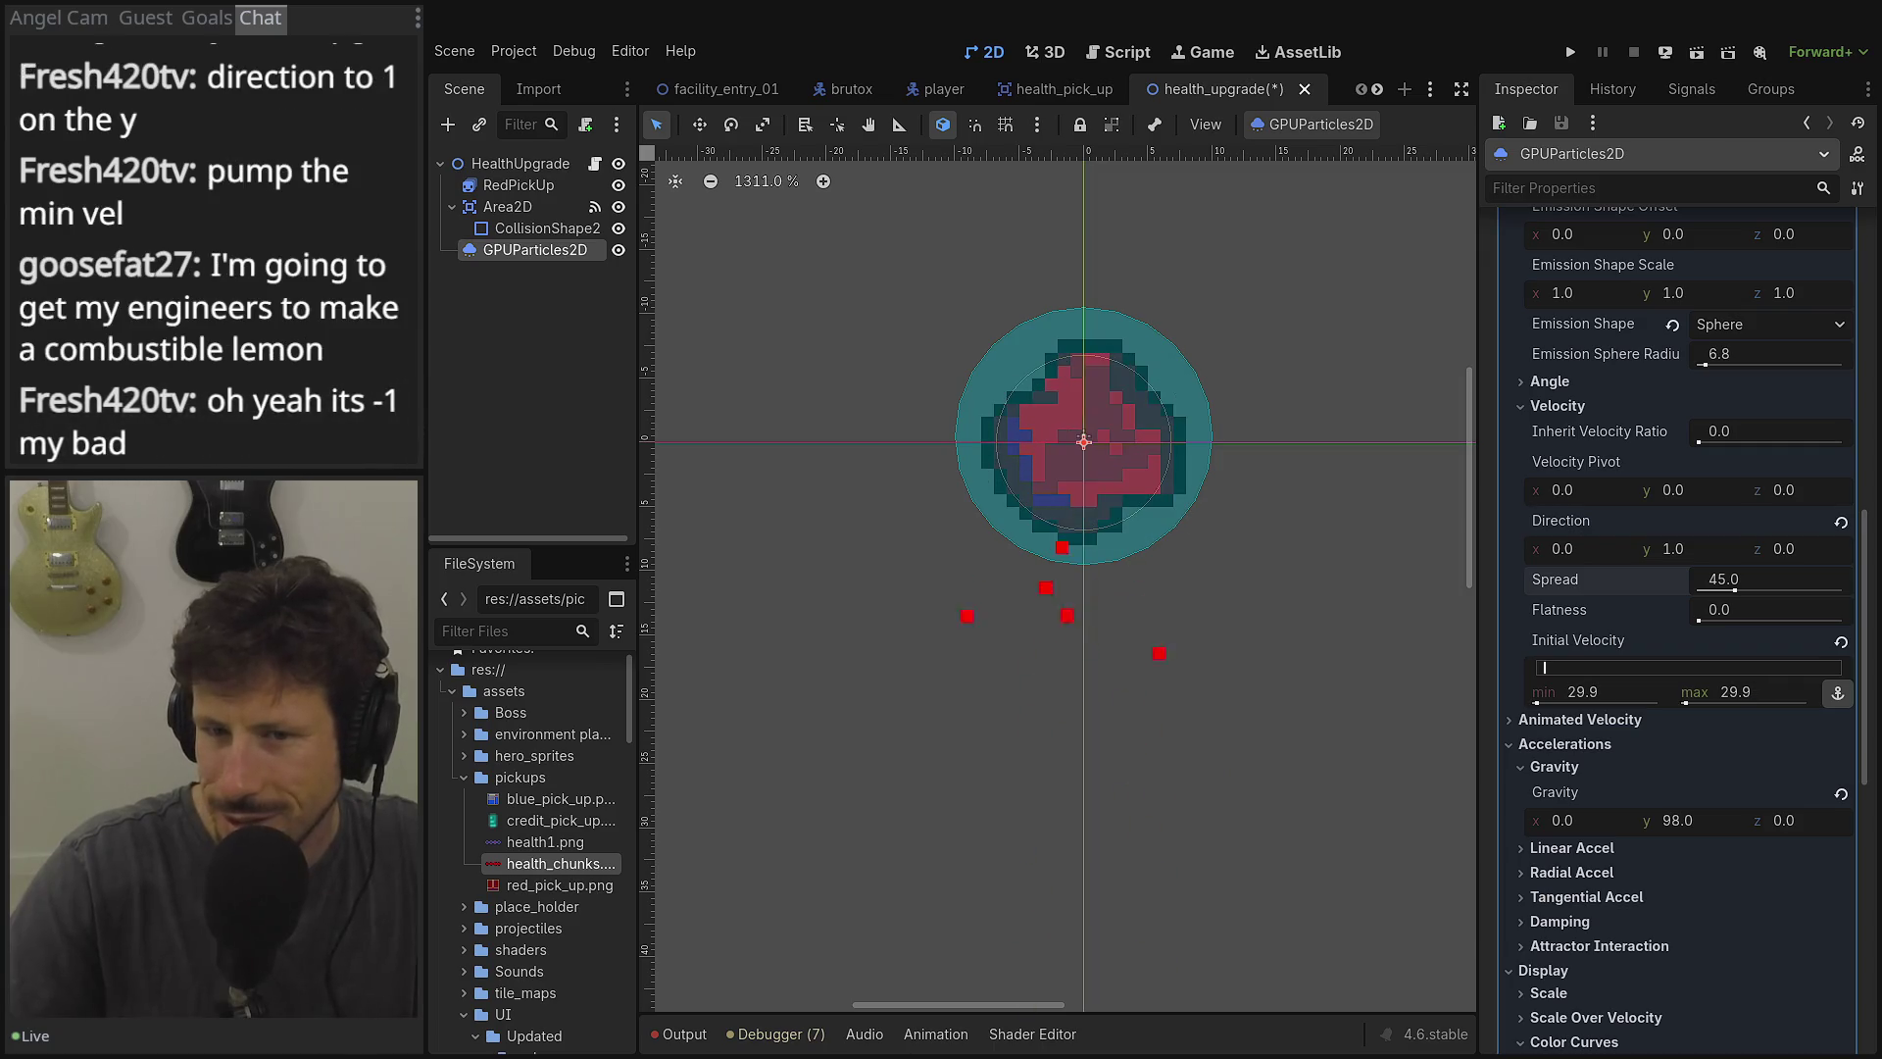
{"action": "left_click_drag", "start_coordinate": [1705, 691], "coordinate": [1702, 691]}
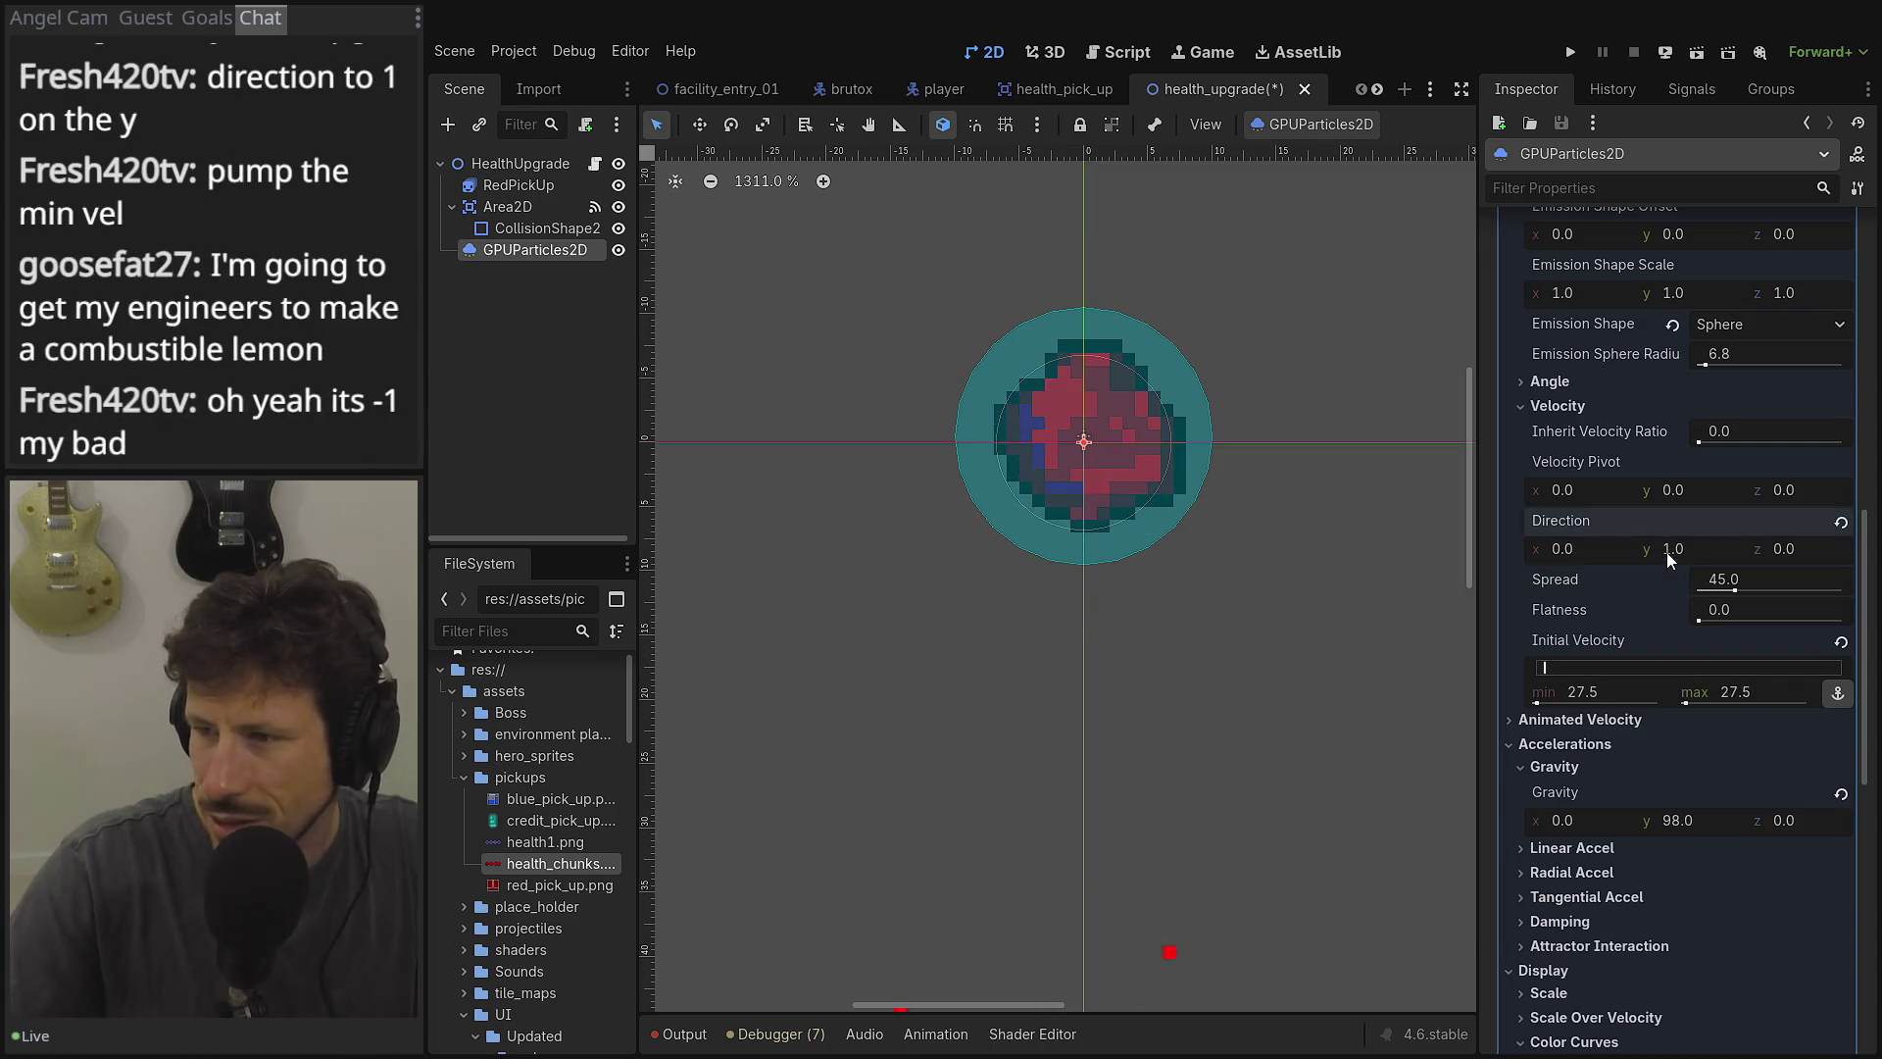
{"action": "type", "text": "-1"}
{"action": "key", "text": "Tab"}
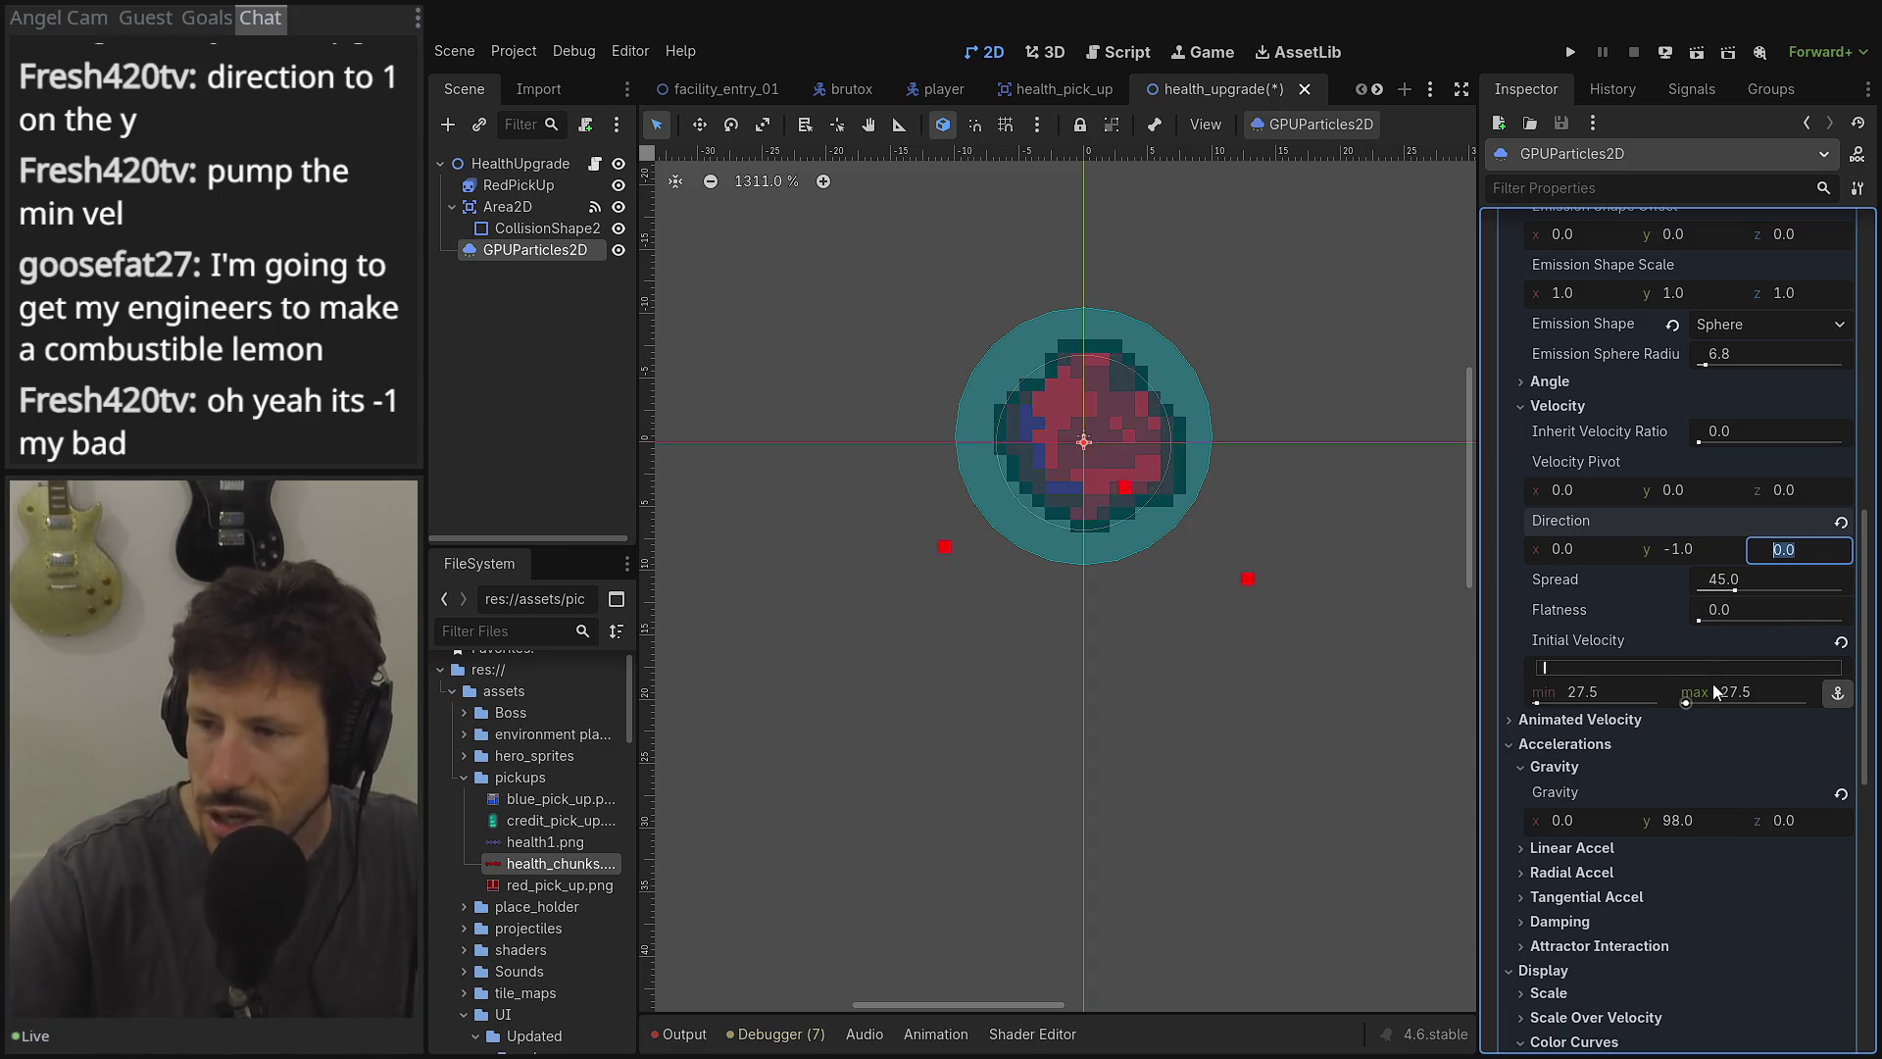
{"action": "left_click_drag", "start_coordinate": [1716, 694], "coordinate": [1737, 691]}
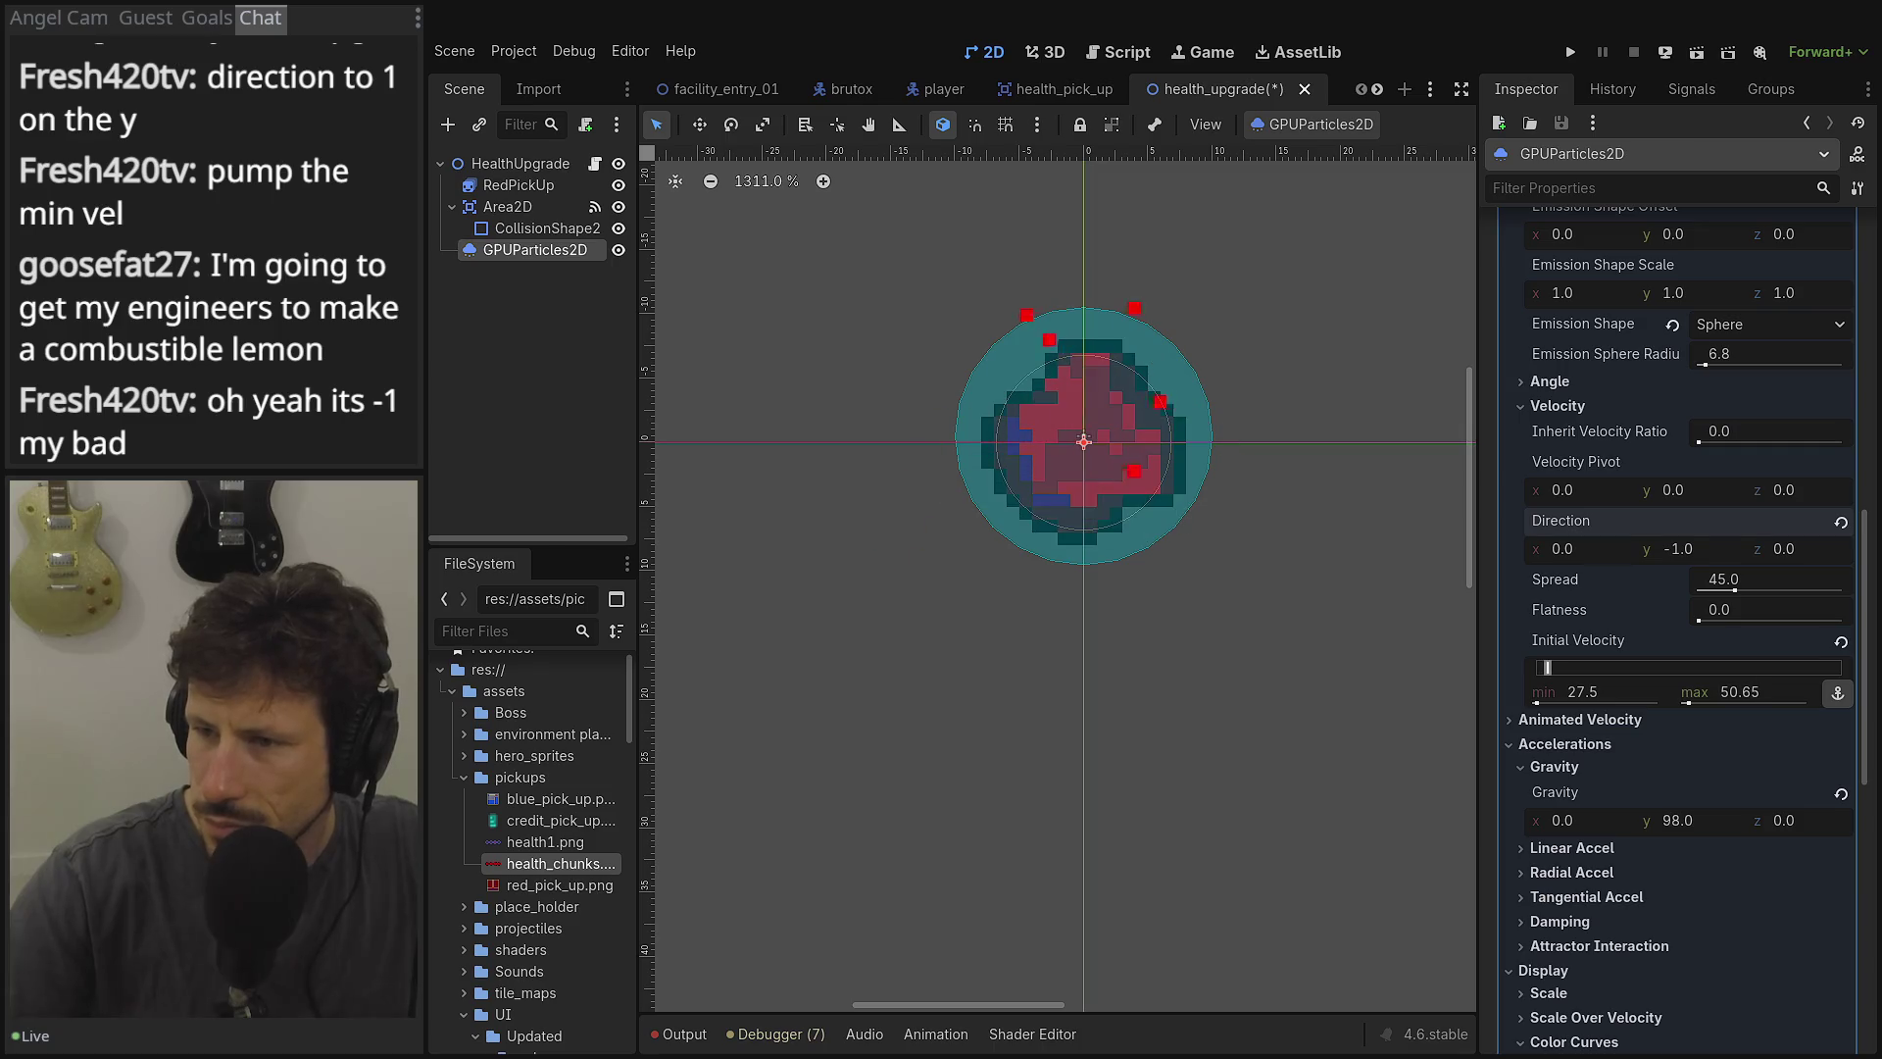
Raise the particle Amount to 9 and try a Lifetime of 2.0 s.
{"action": "scroll", "coordinate": [1678, 604], "scroll_direction": "up", "scroll_amount": 15}
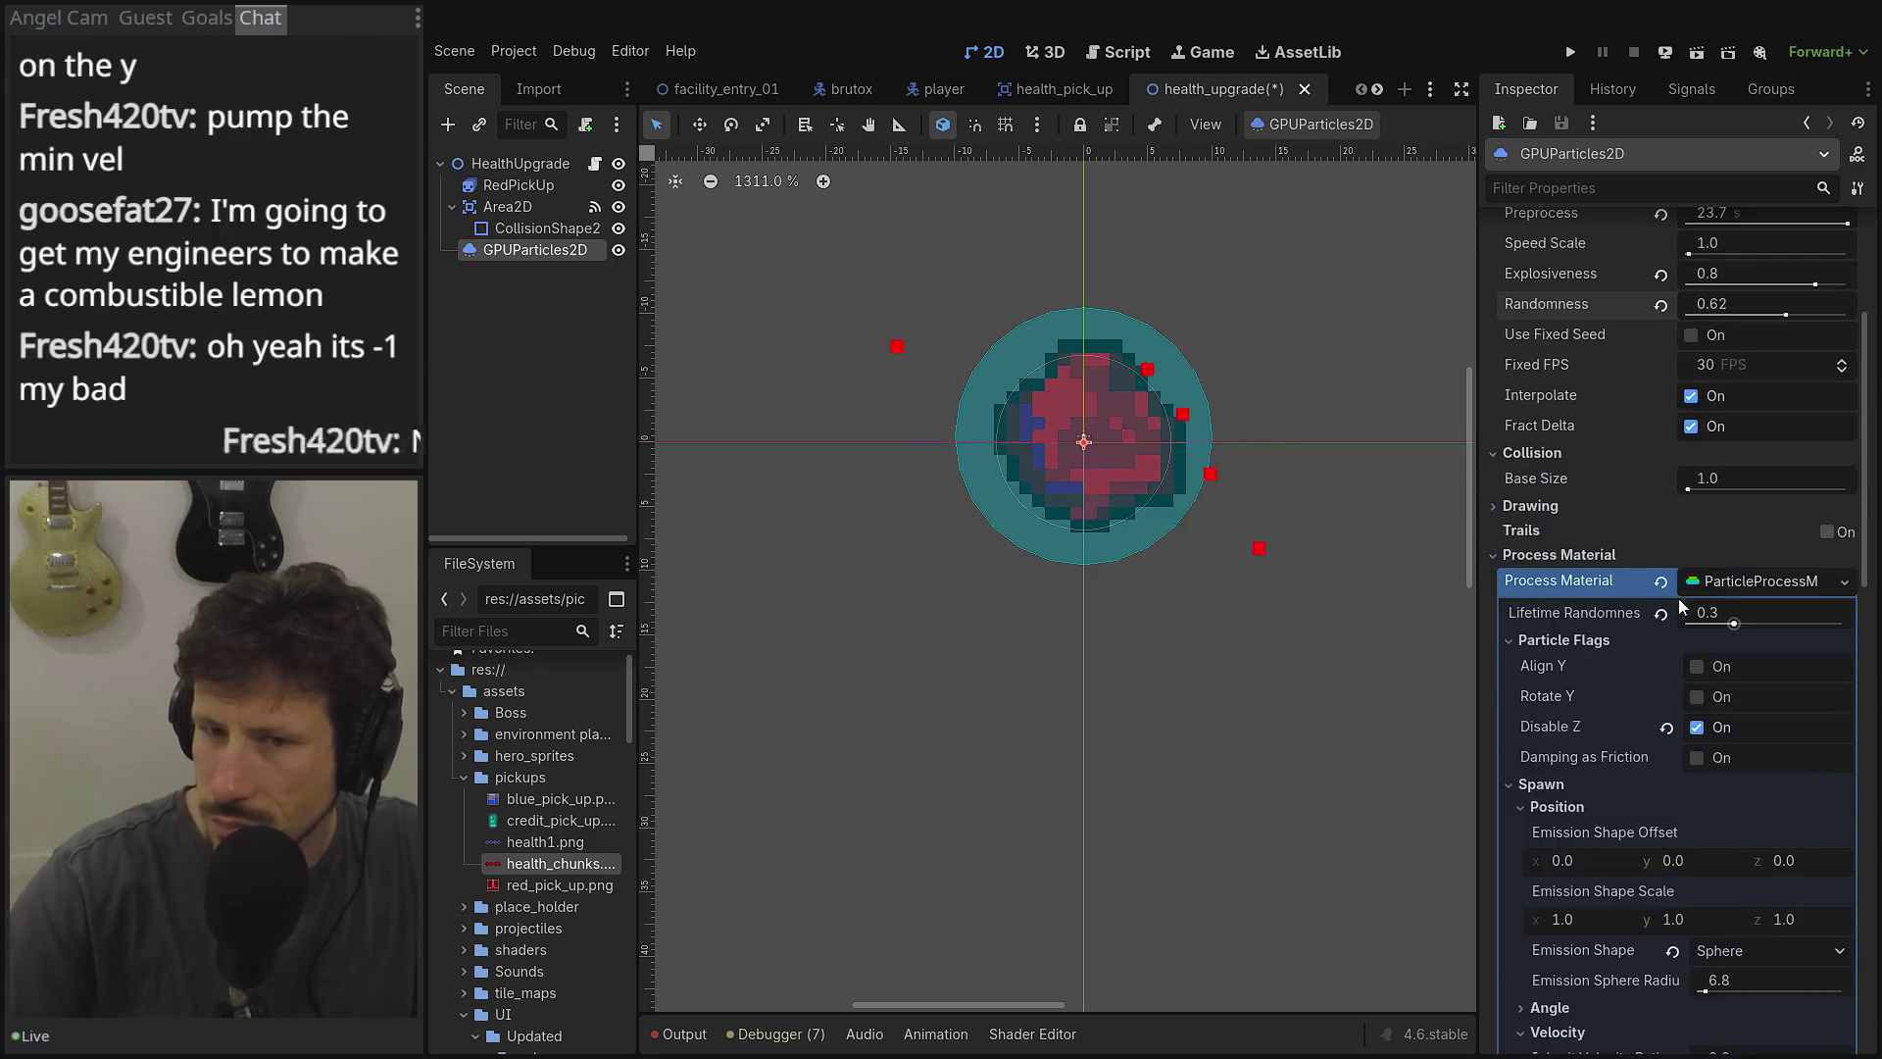
{"action": "left_click", "coordinate": [1840, 285]}
{"action": "left_click", "coordinate": [1840, 285]}
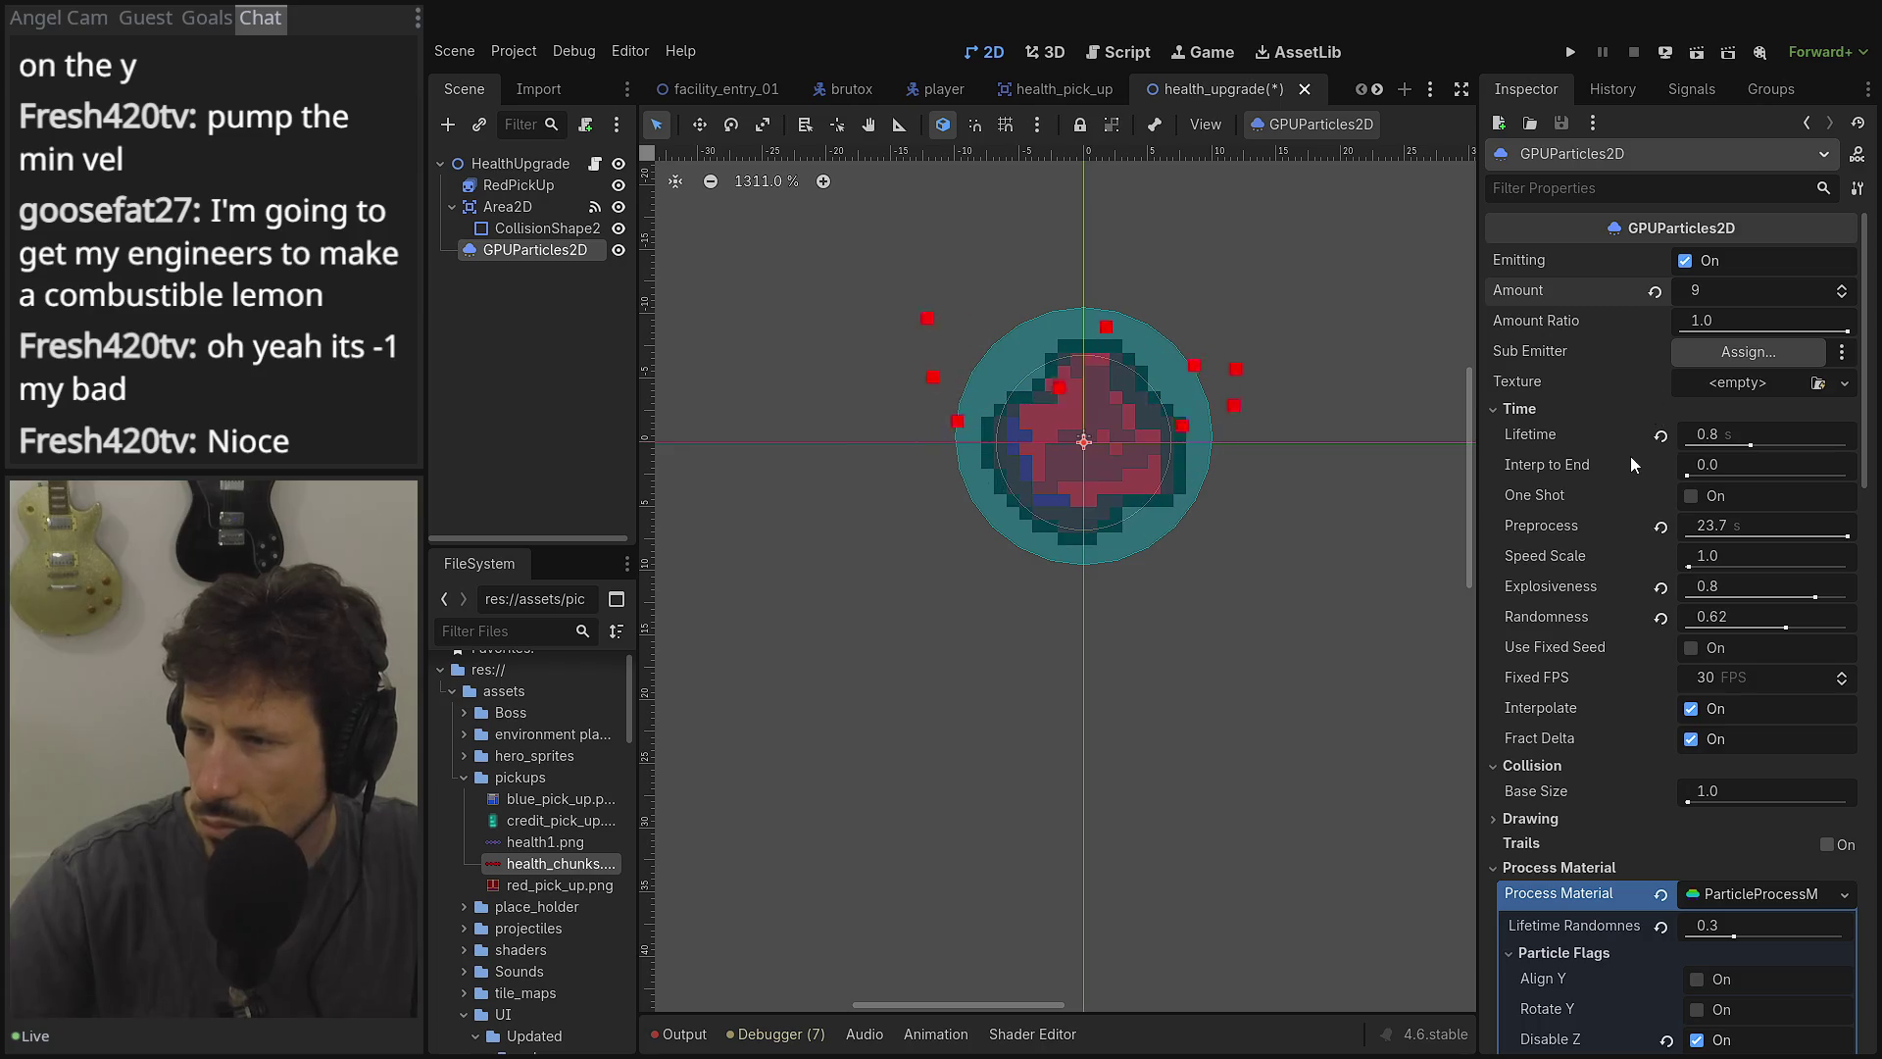
{"action": "mouse_move", "coordinate": [1625, 473]}
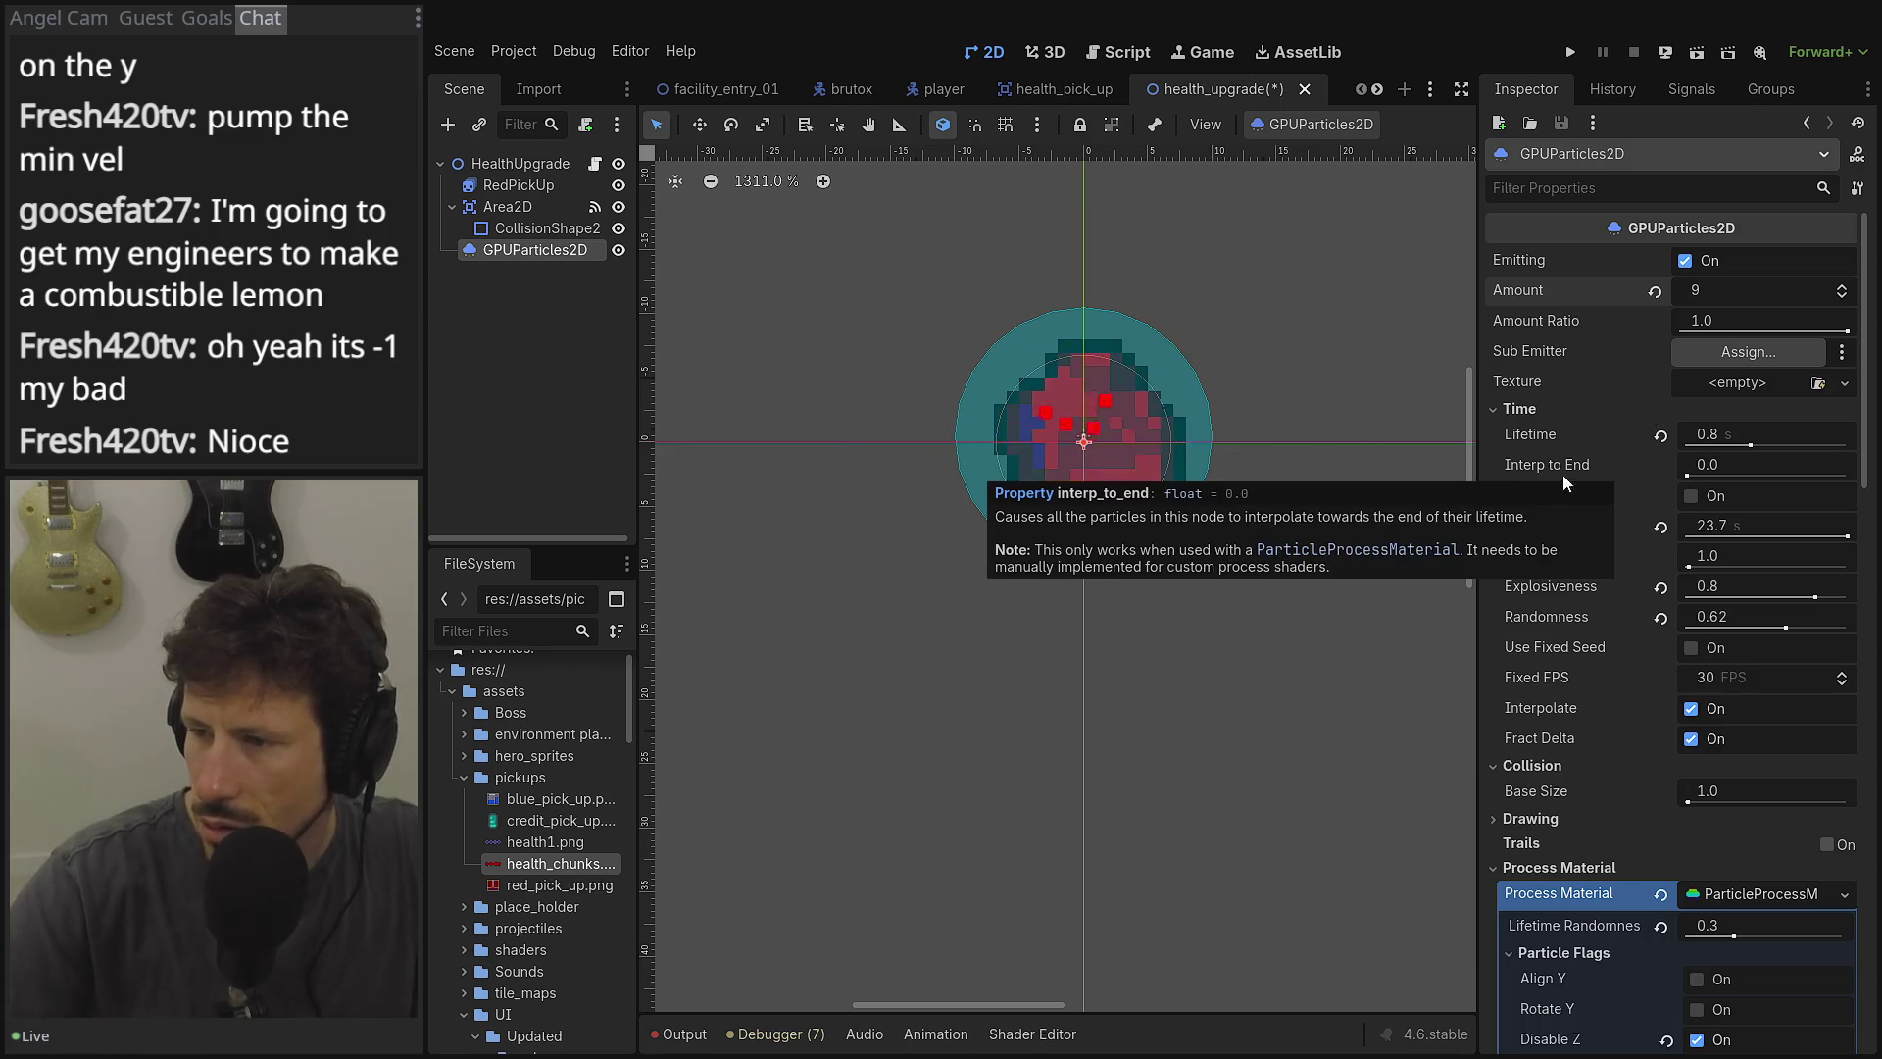
{"action": "mouse_move", "coordinate": [1750, 427]}
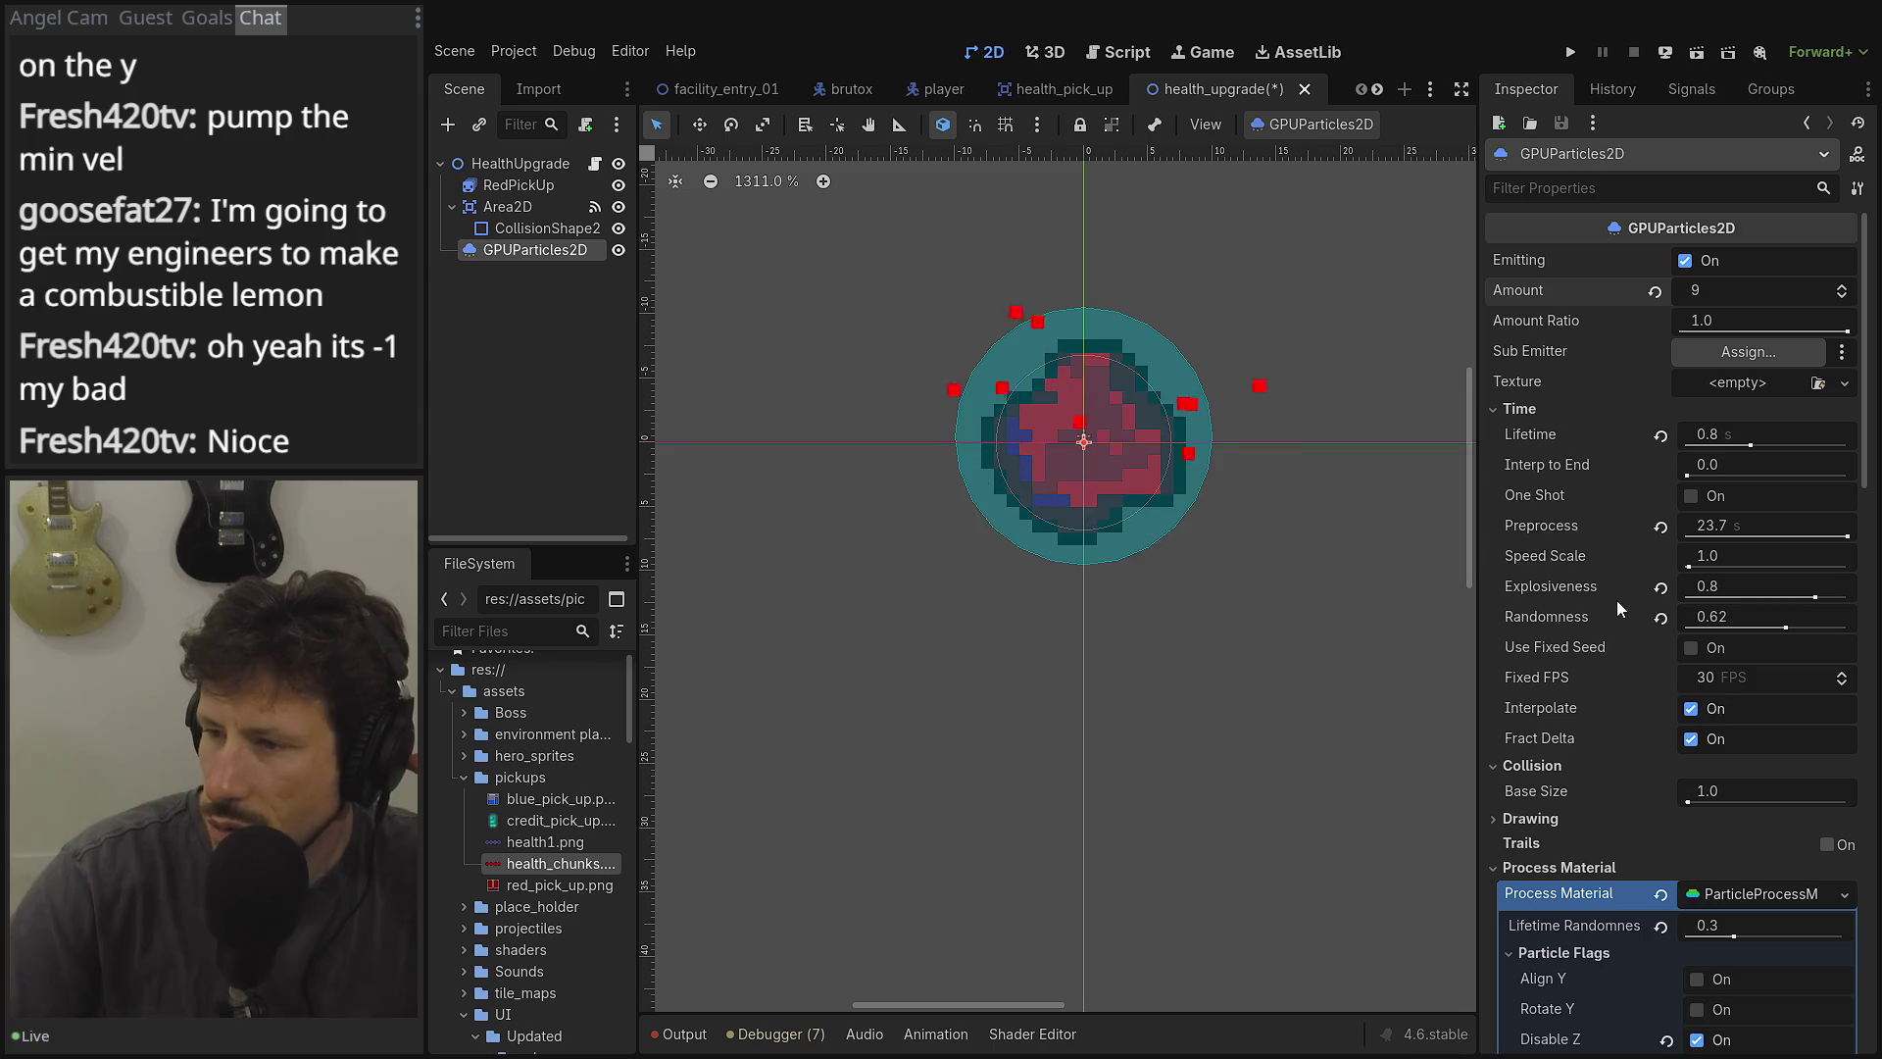
{"action": "left_click", "coordinate": [1707, 438]}
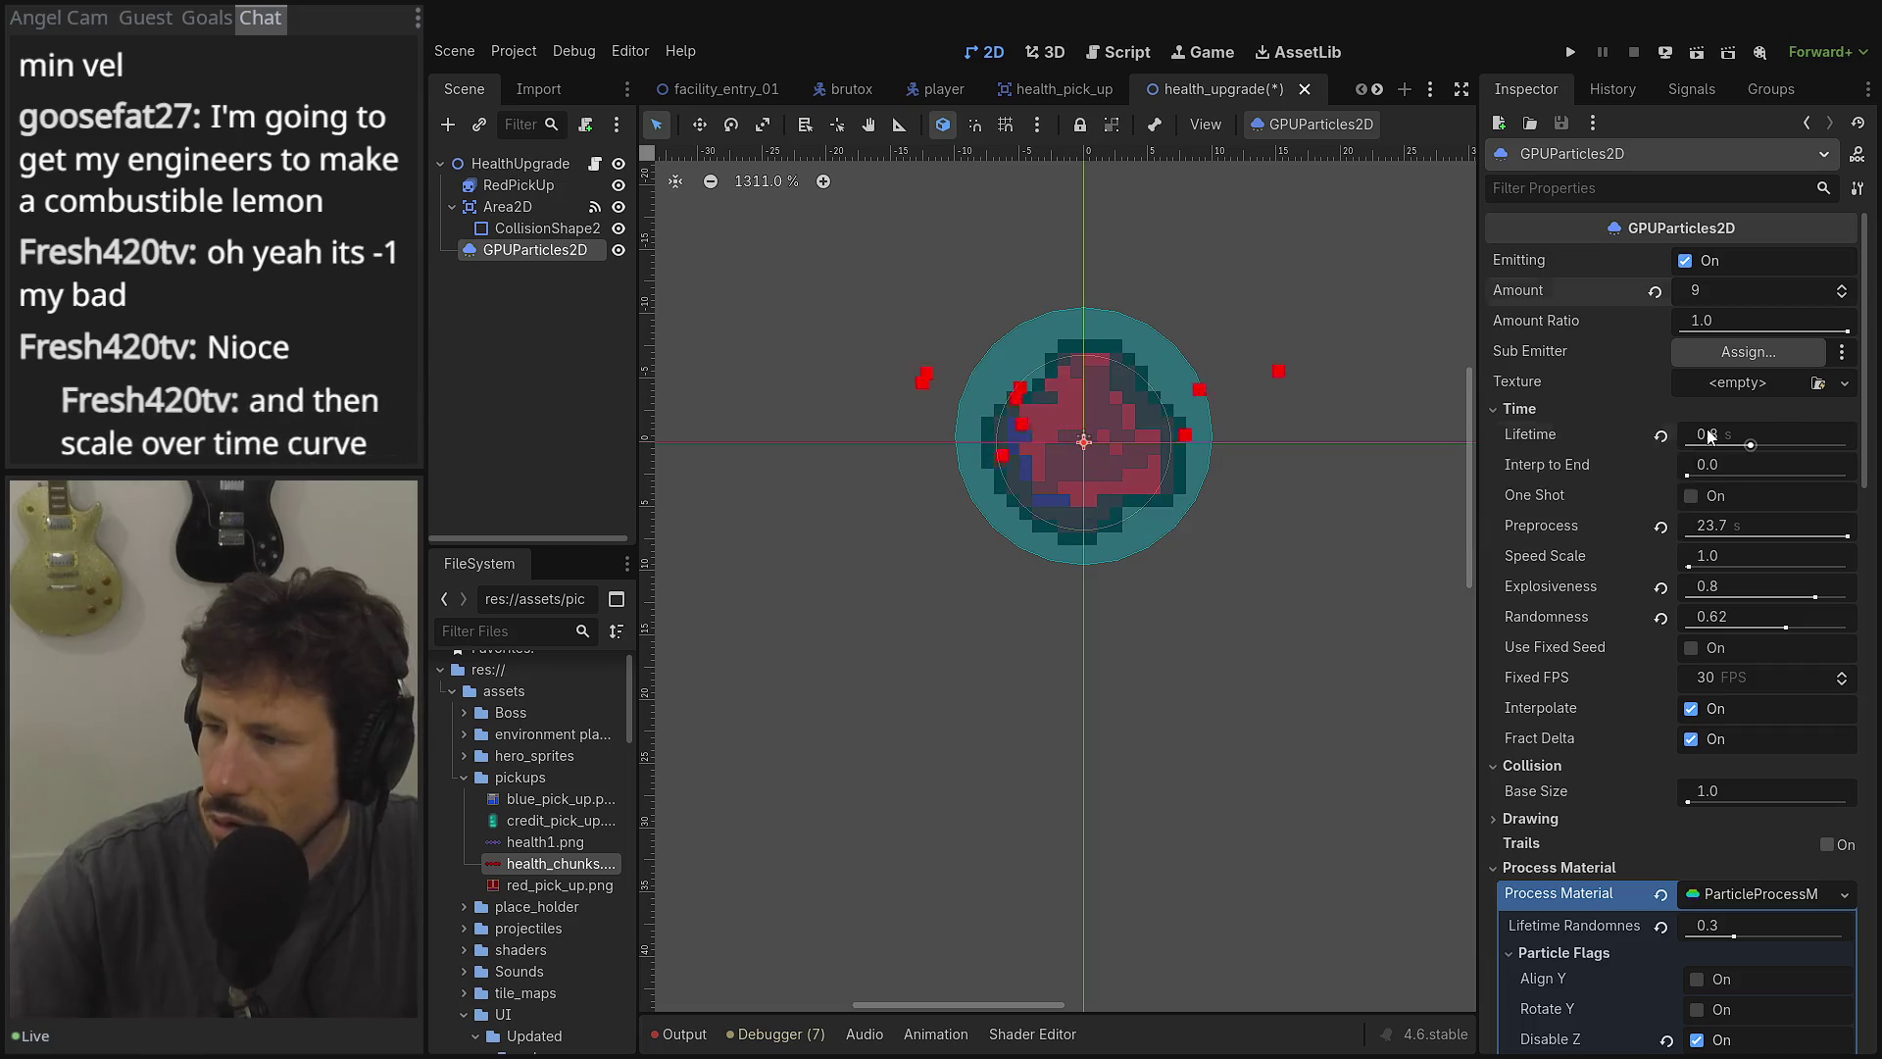
{"action": "type", "text": "2"}
{"action": "left_click", "coordinate": [1738, 474]}
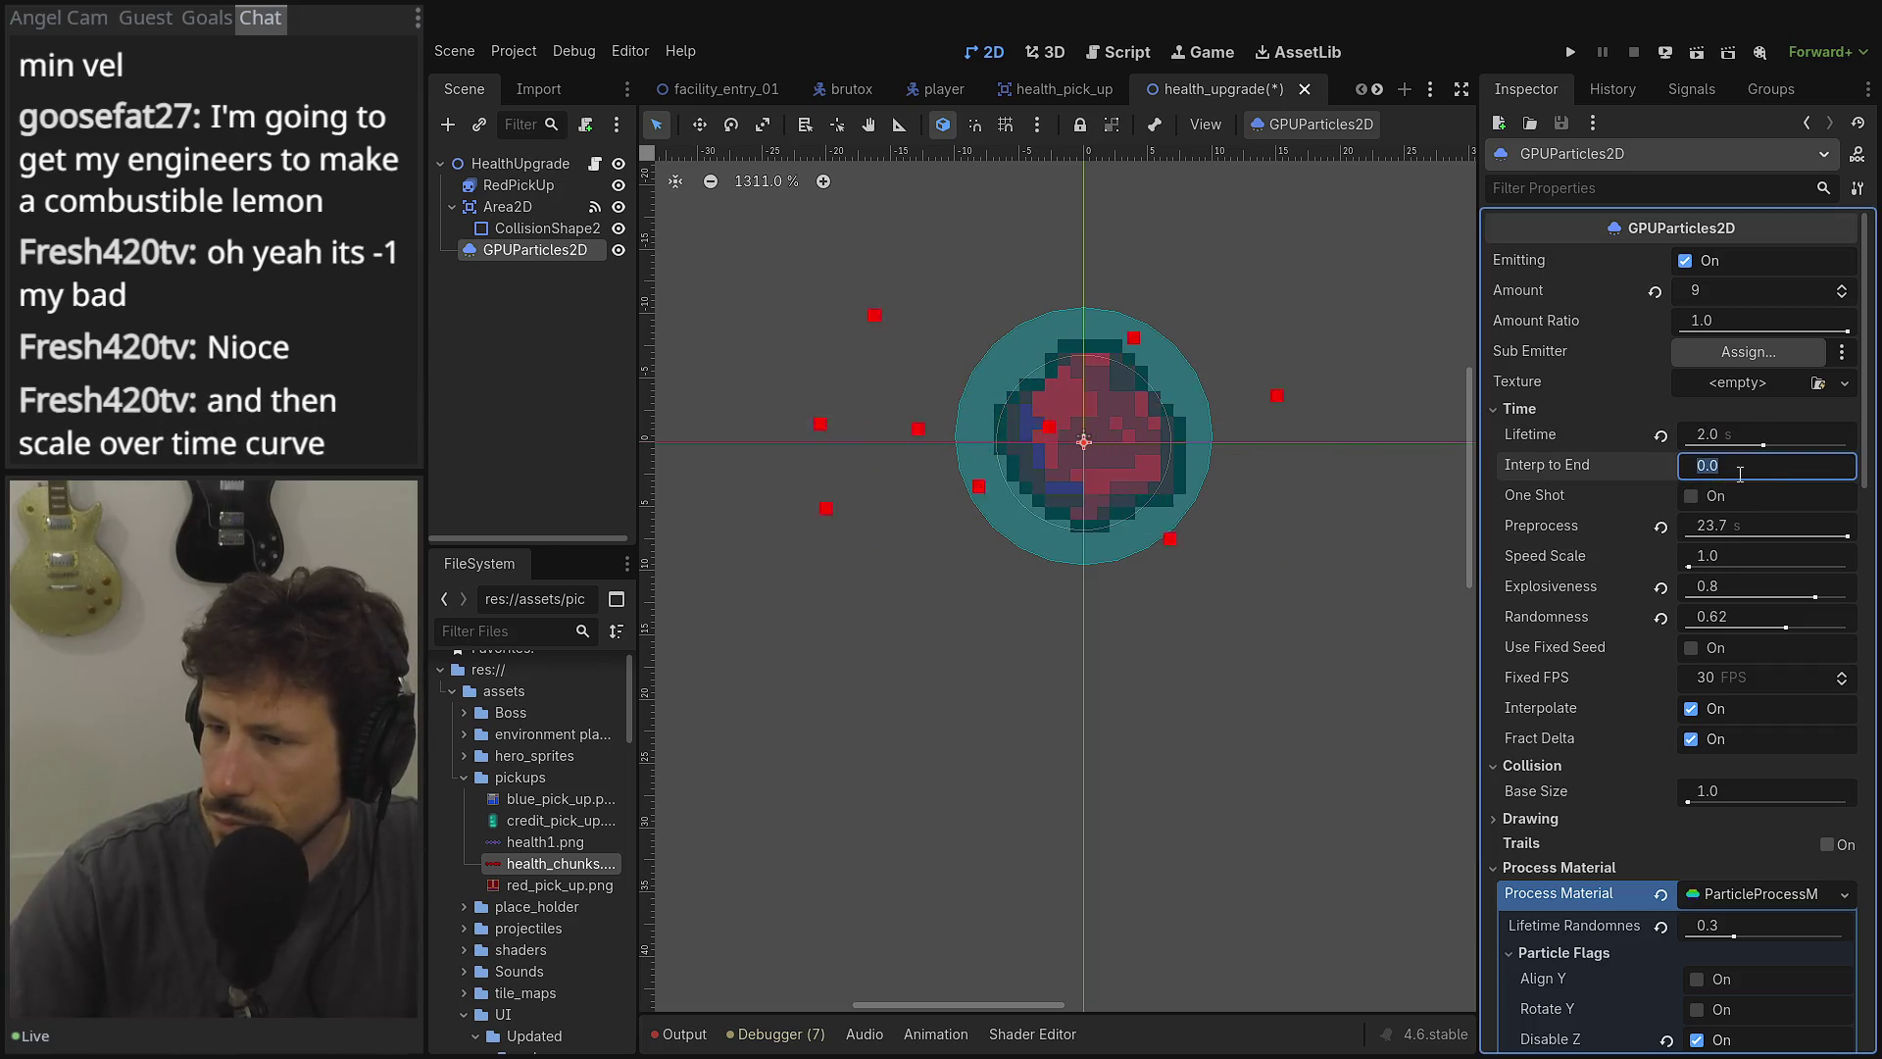
Reset Lifetime to 0.8 s with Interp to End 0.0, and switch Trails on.
{"action": "key", "text": "BackSpace"}
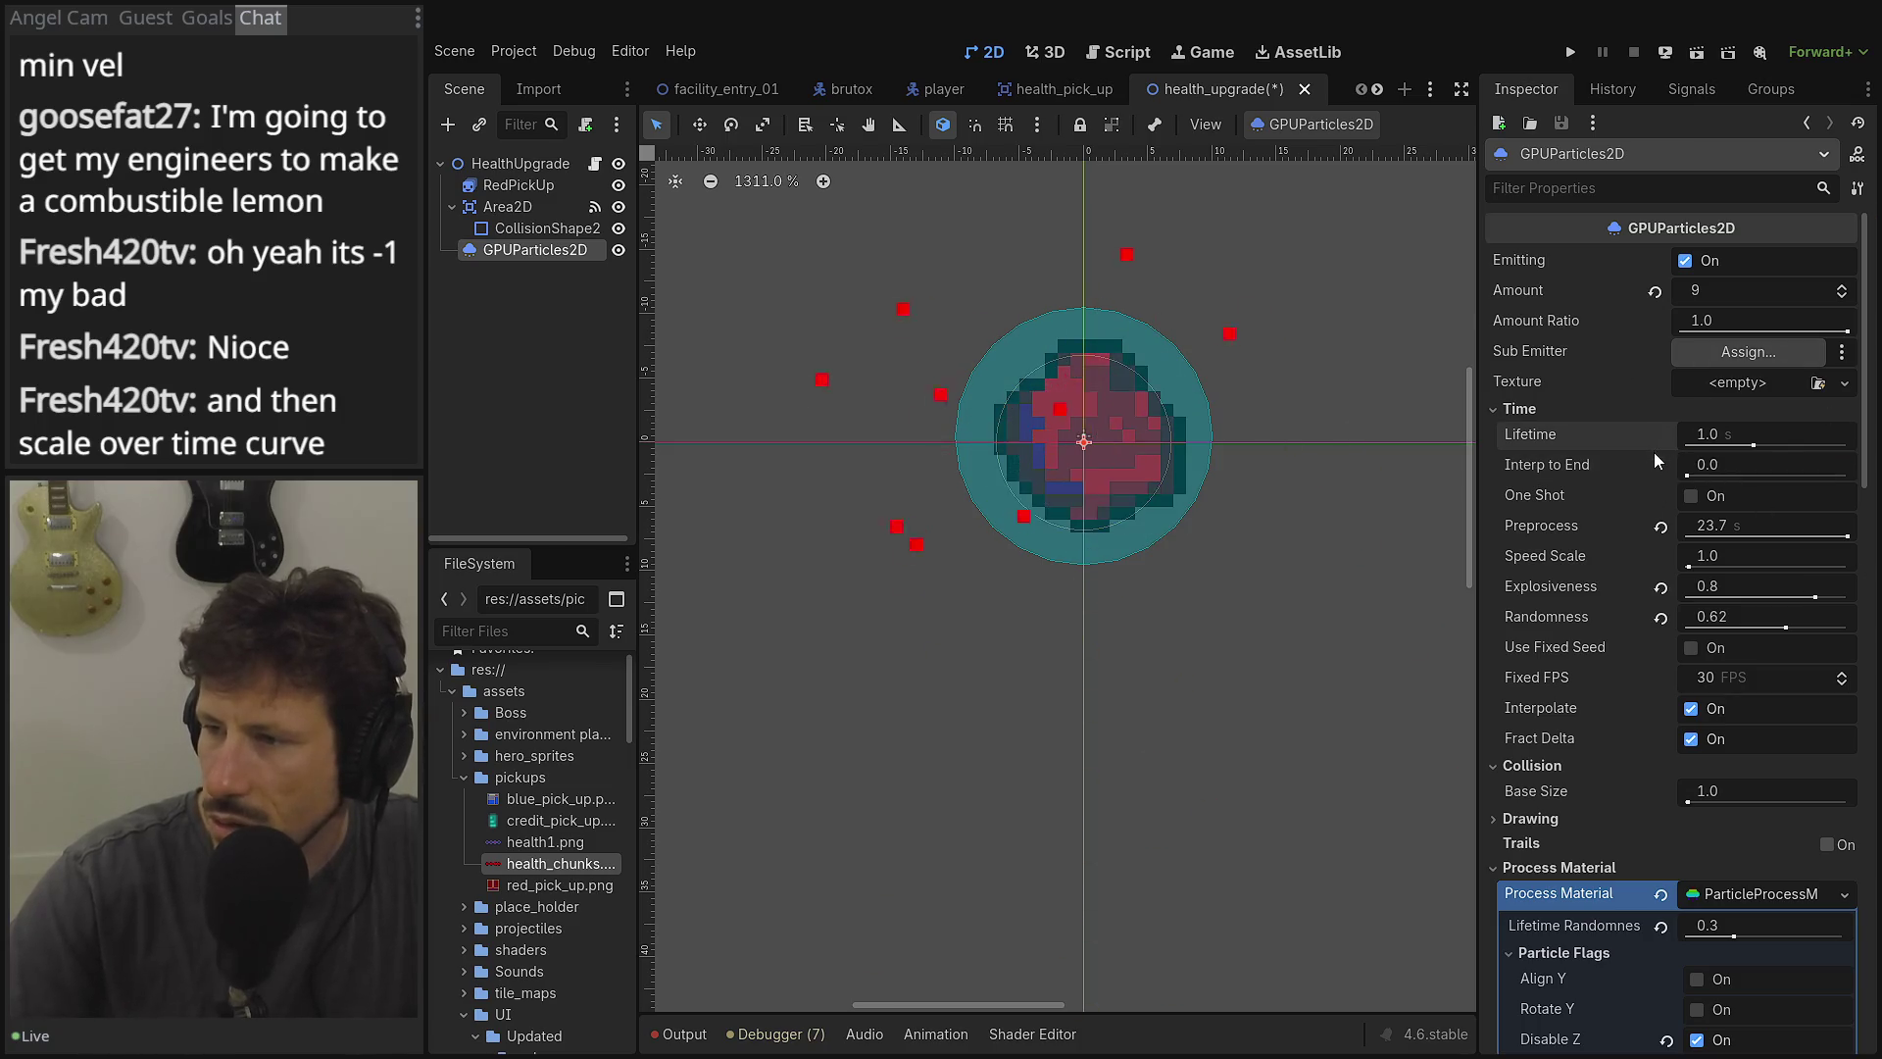
{"action": "left_click", "coordinate": [1711, 434]}
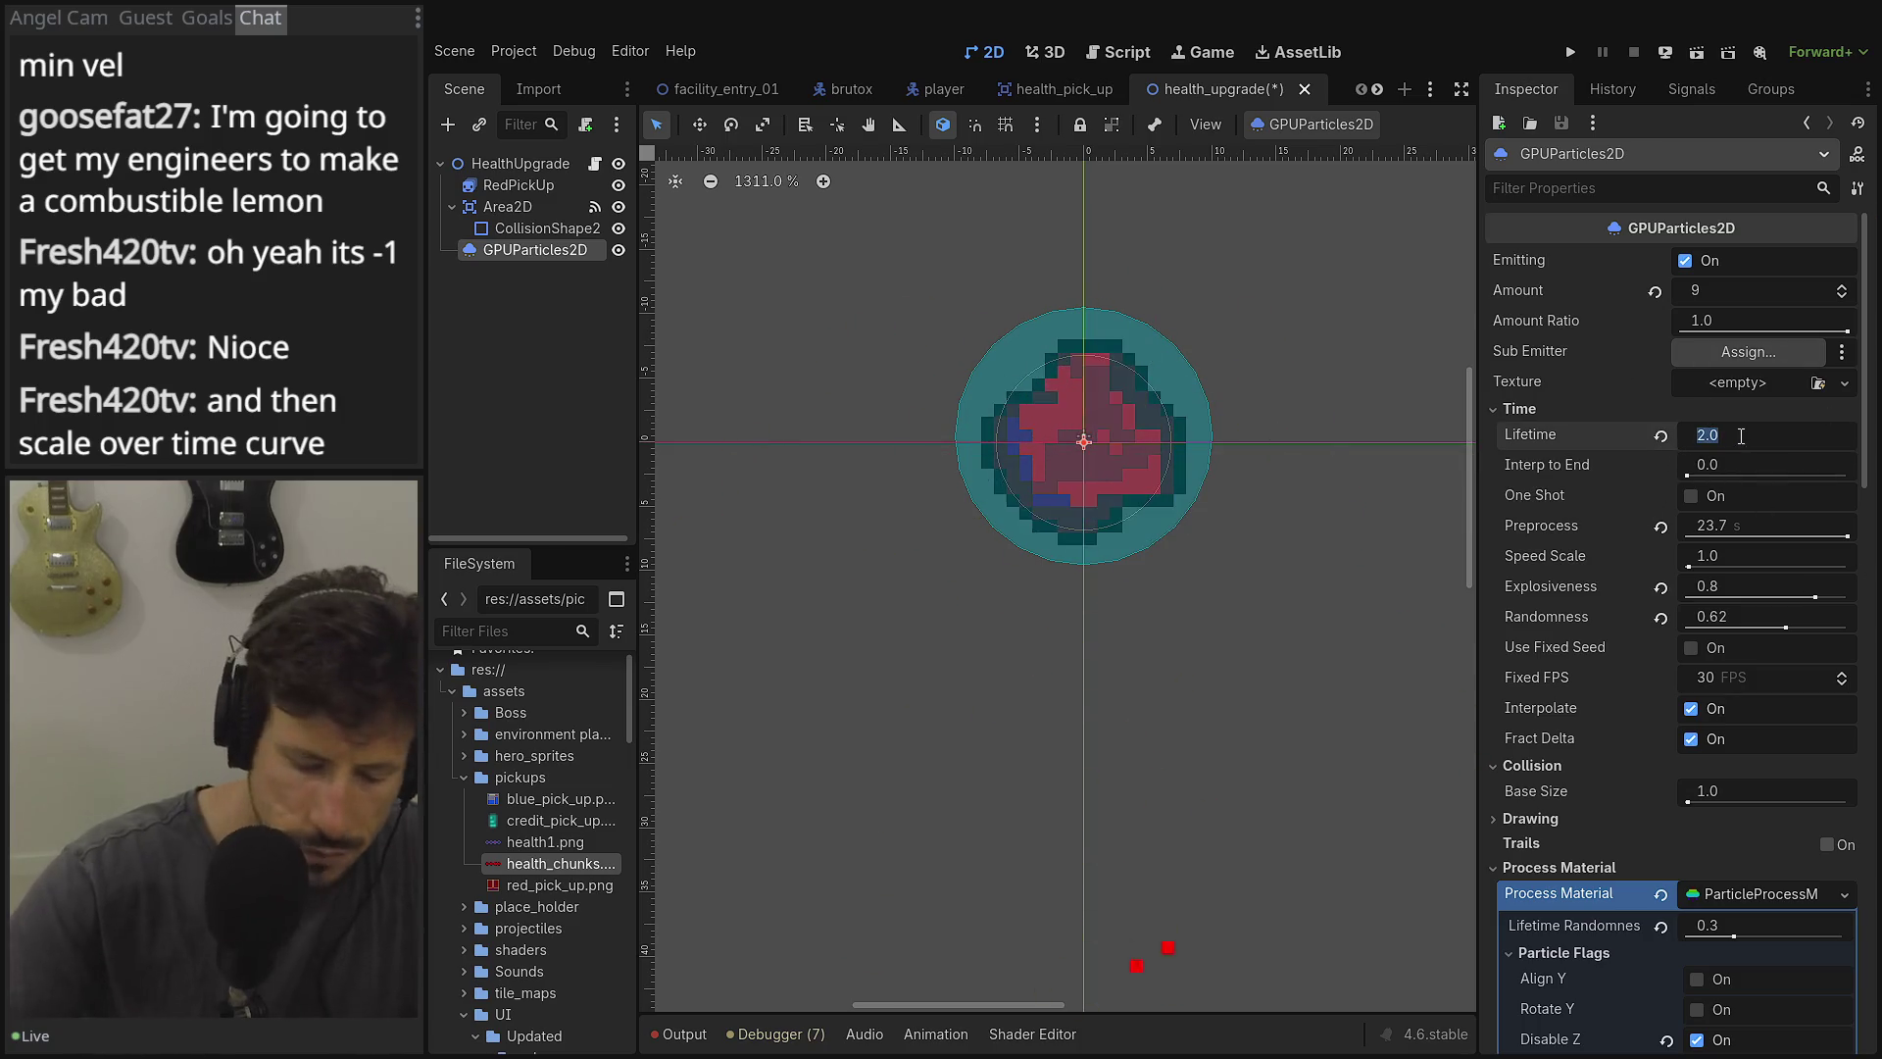
{"action": "type", "text": "0.8"}
{"action": "key", "text": "Tab"}
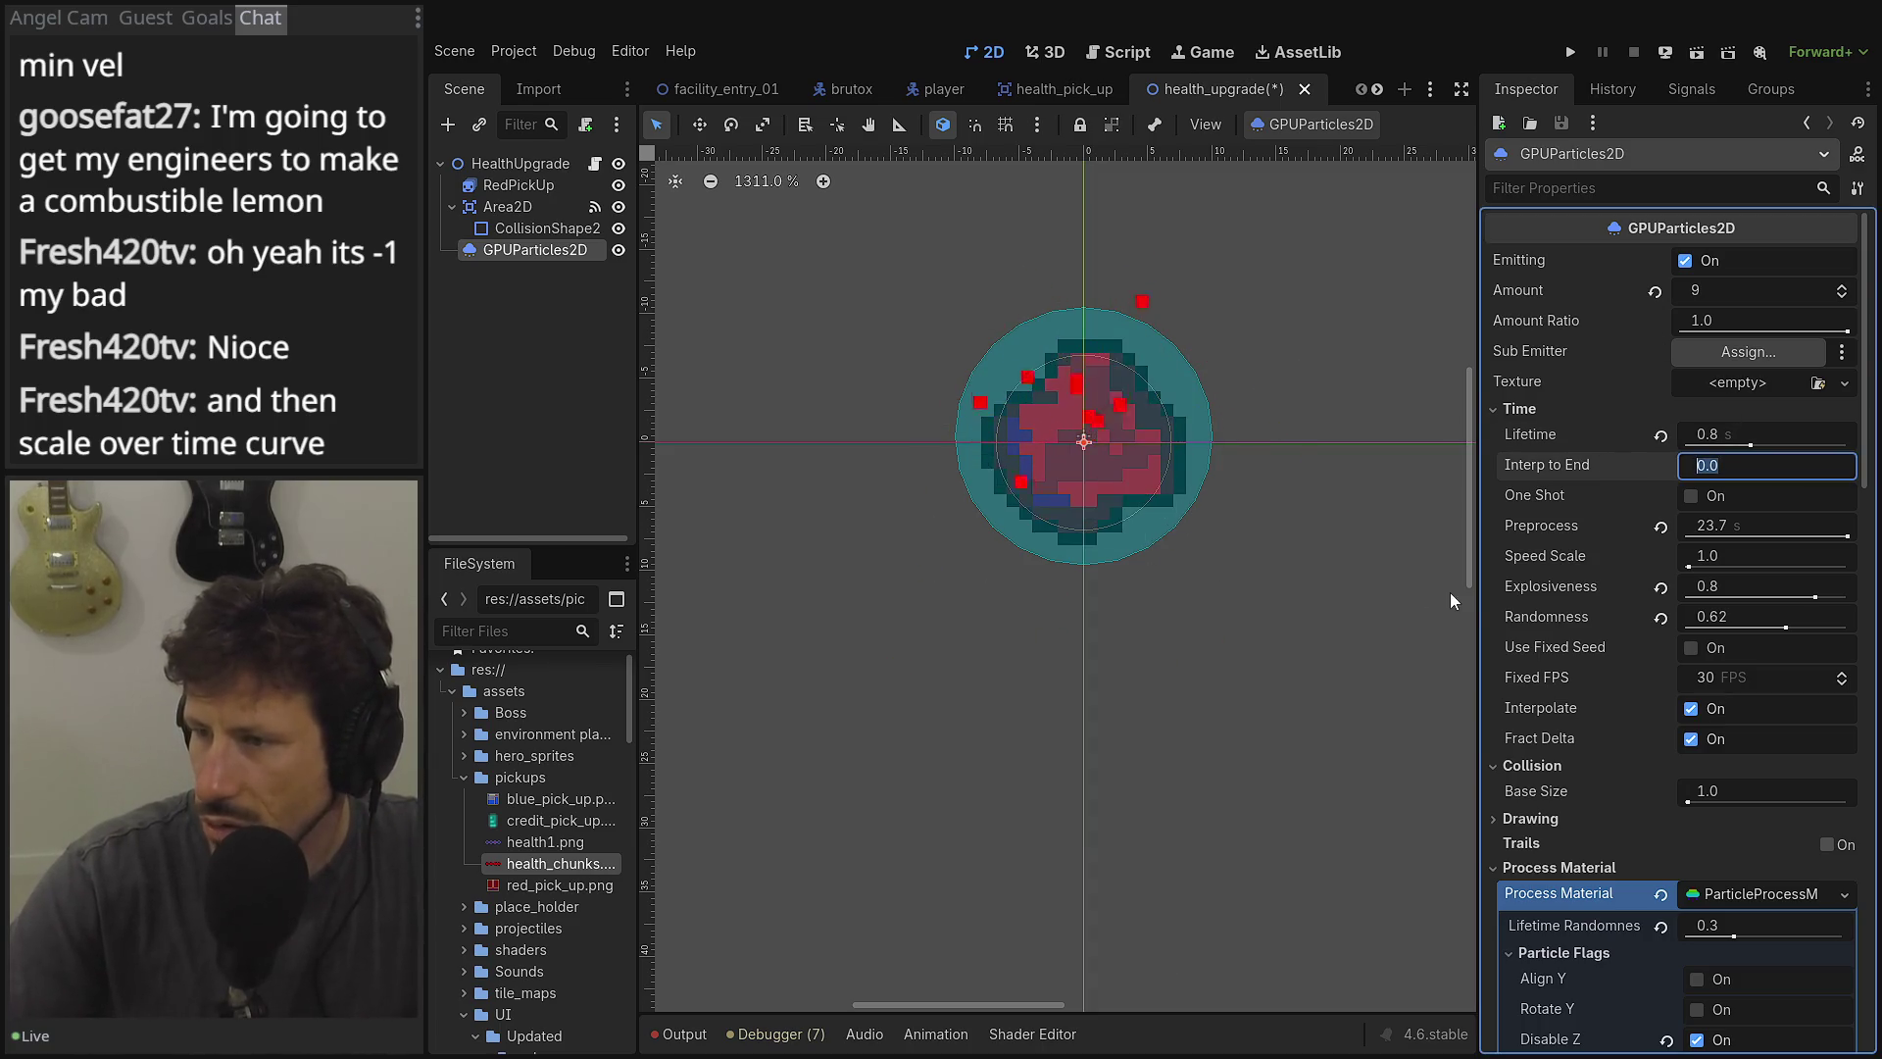
{"action": "left_click", "coordinate": [1597, 632]}
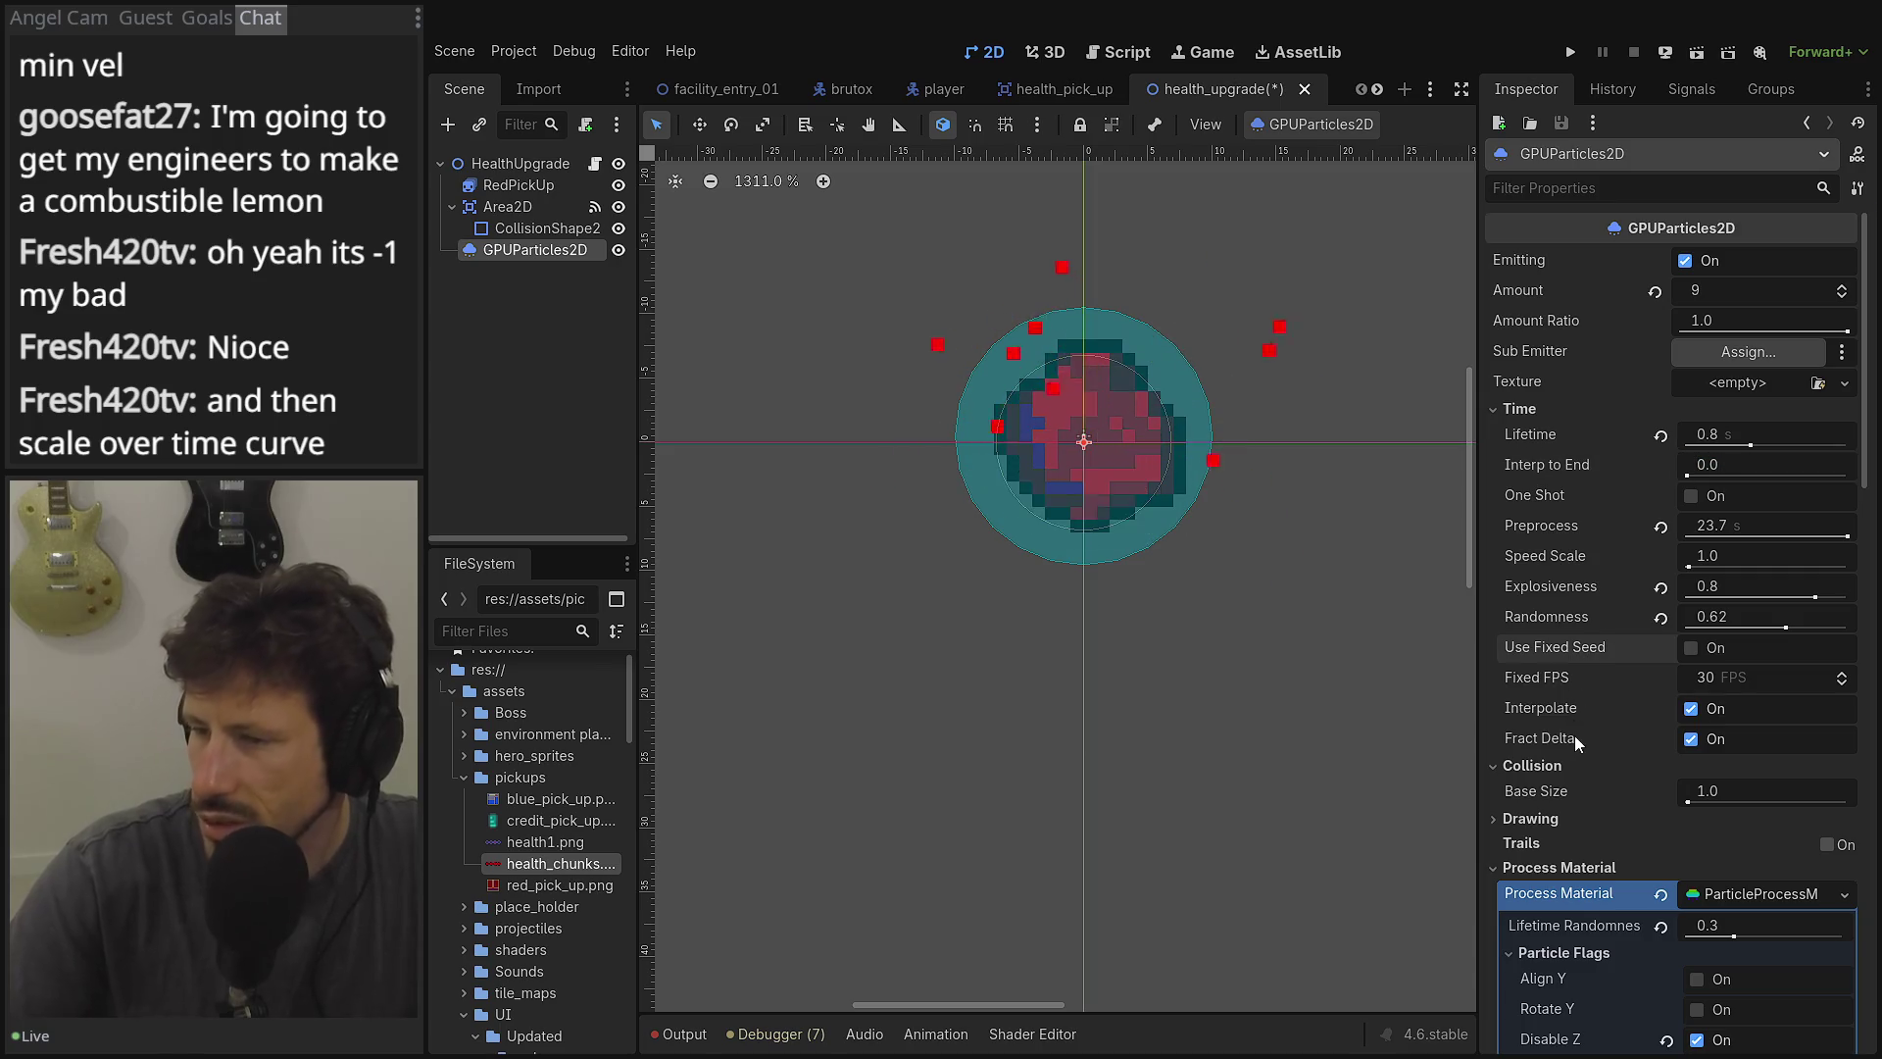
{"action": "scroll", "coordinate": [1575, 740], "scroll_direction": "down", "scroll_amount": 5}
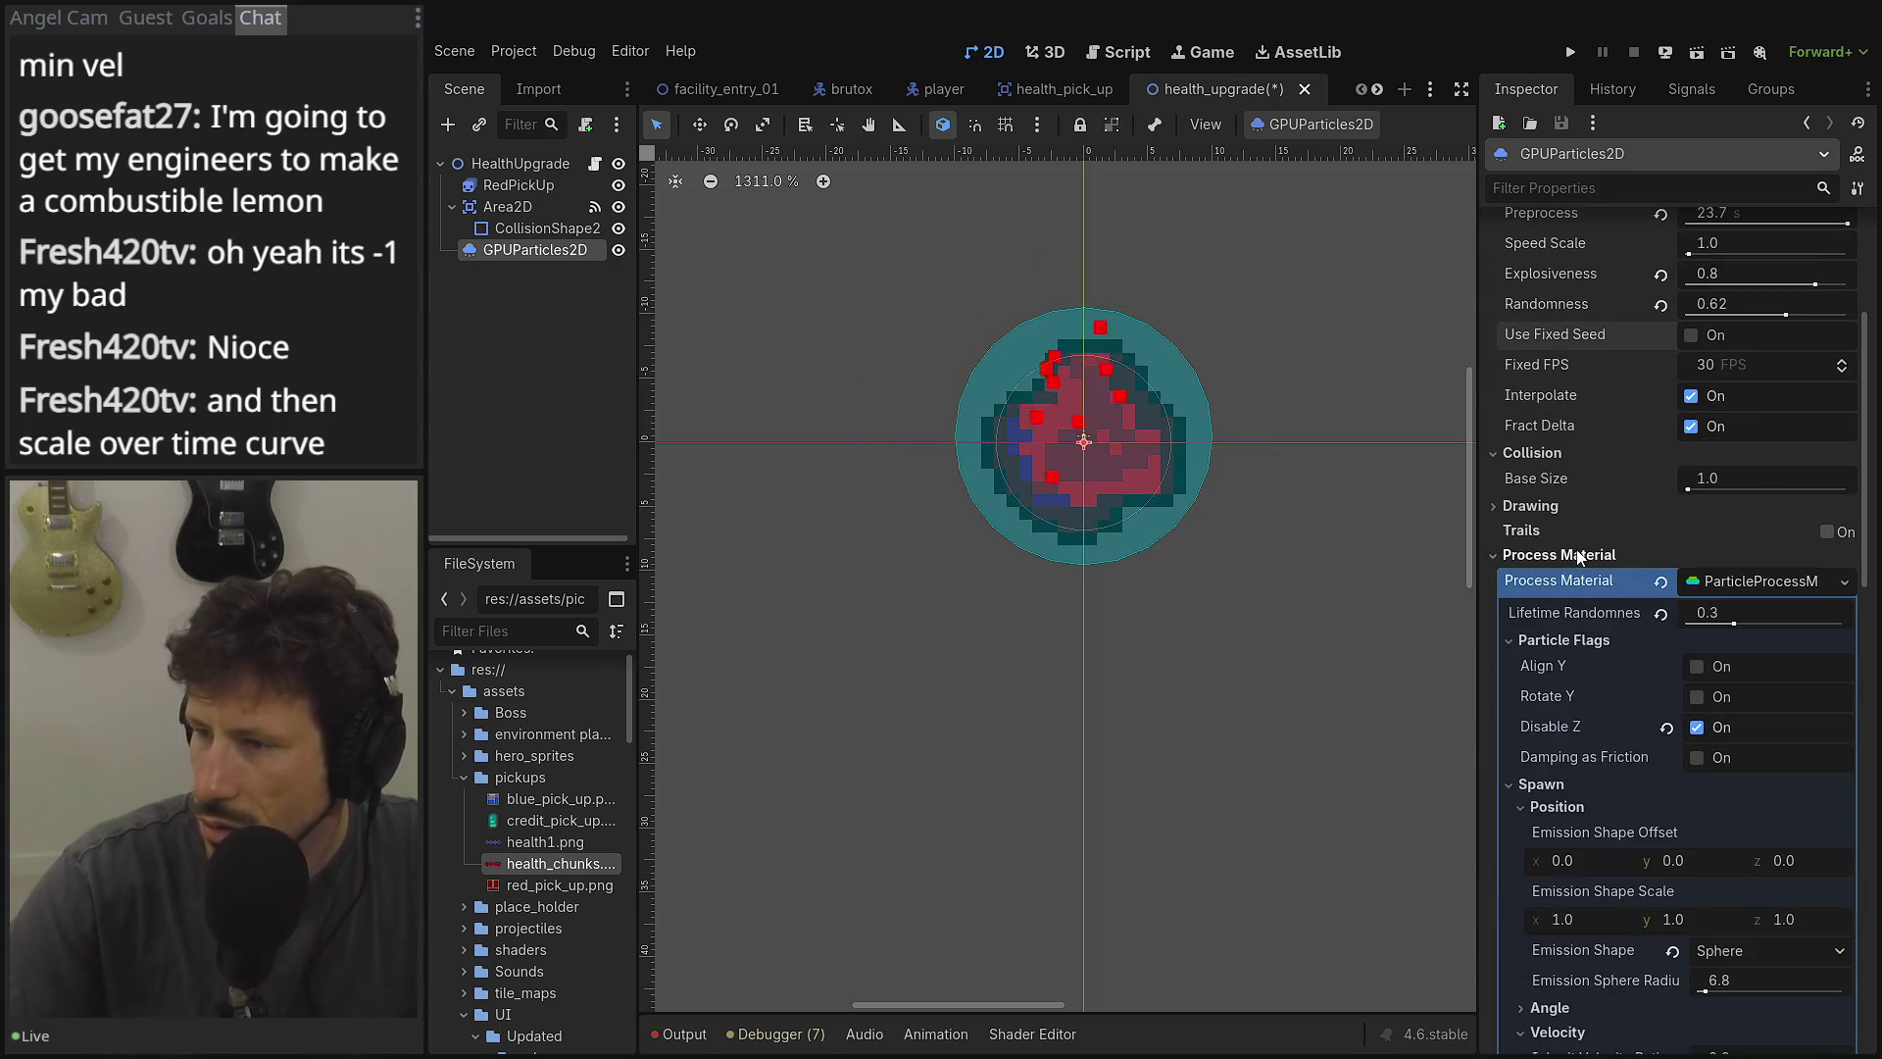
{"action": "left_click", "coordinate": [1827, 532]}
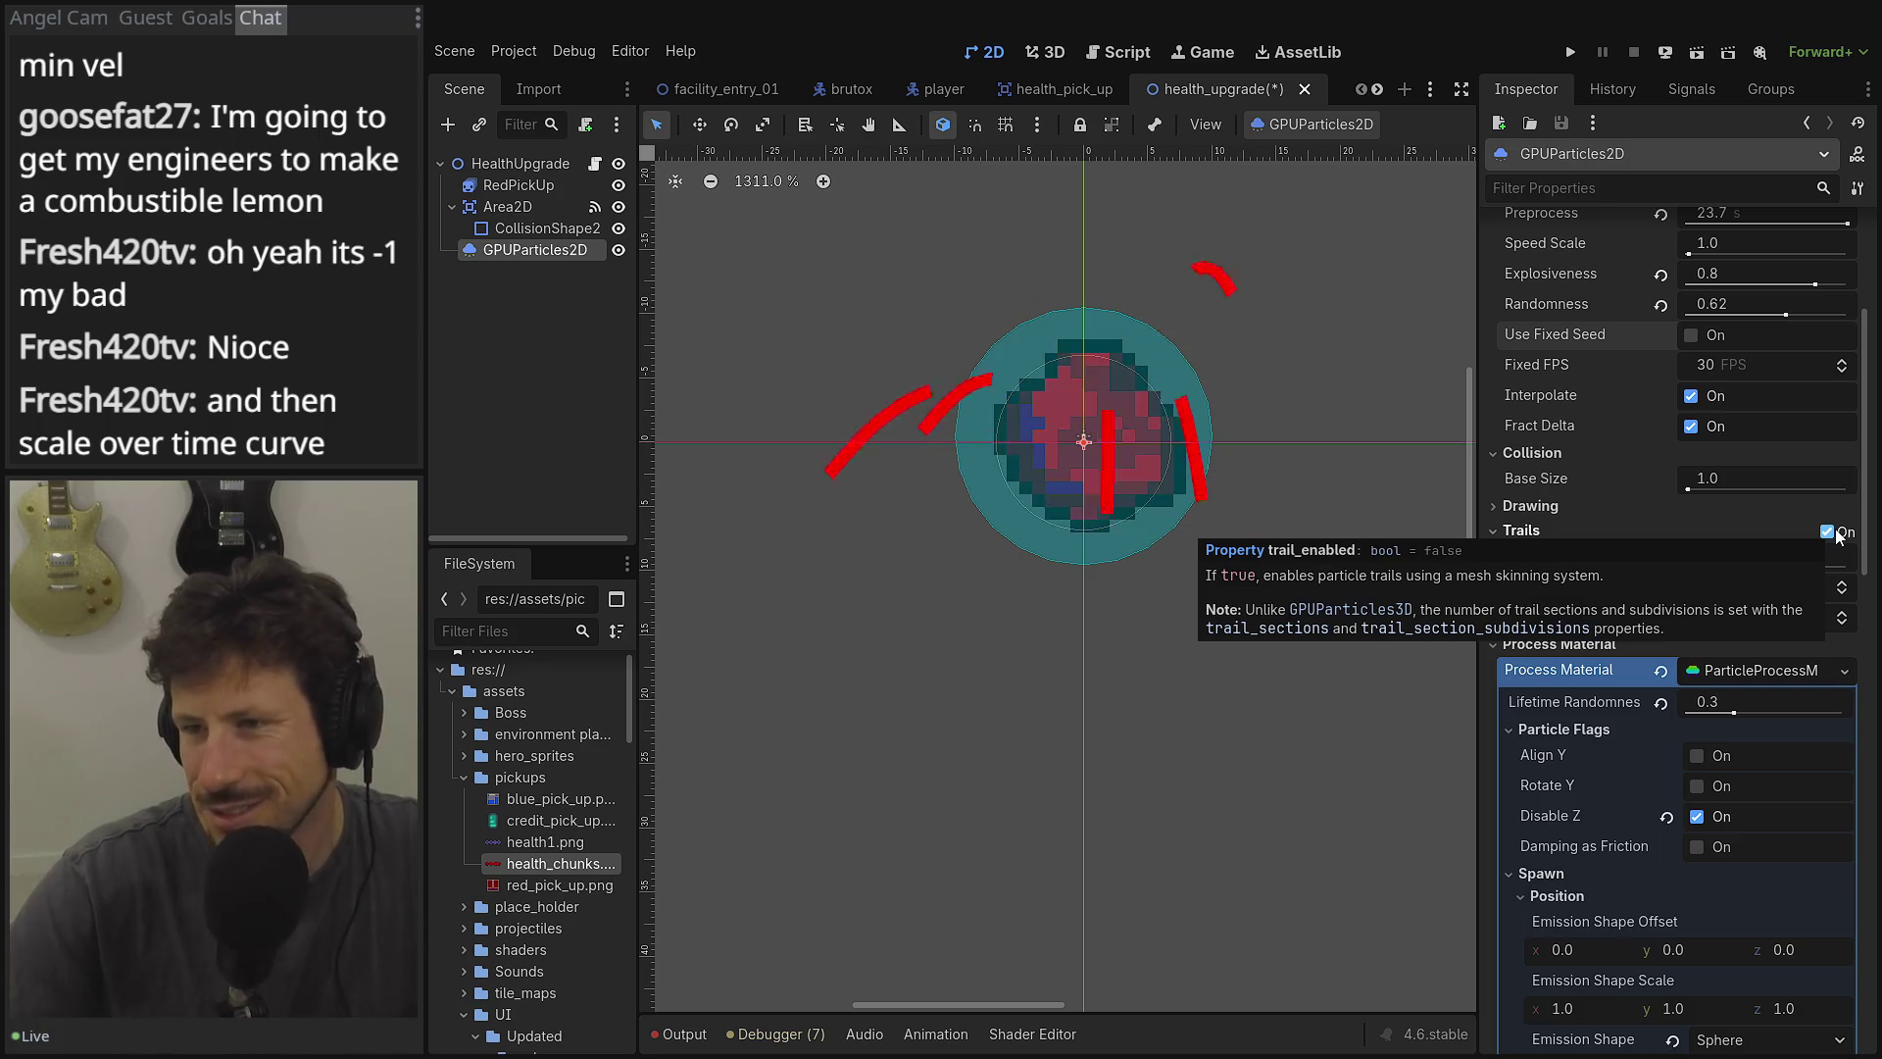
Lower the particle Amount back to 5.
{"action": "scroll", "coordinate": [1617, 490], "scroll_direction": "up", "scroll_amount": 5}
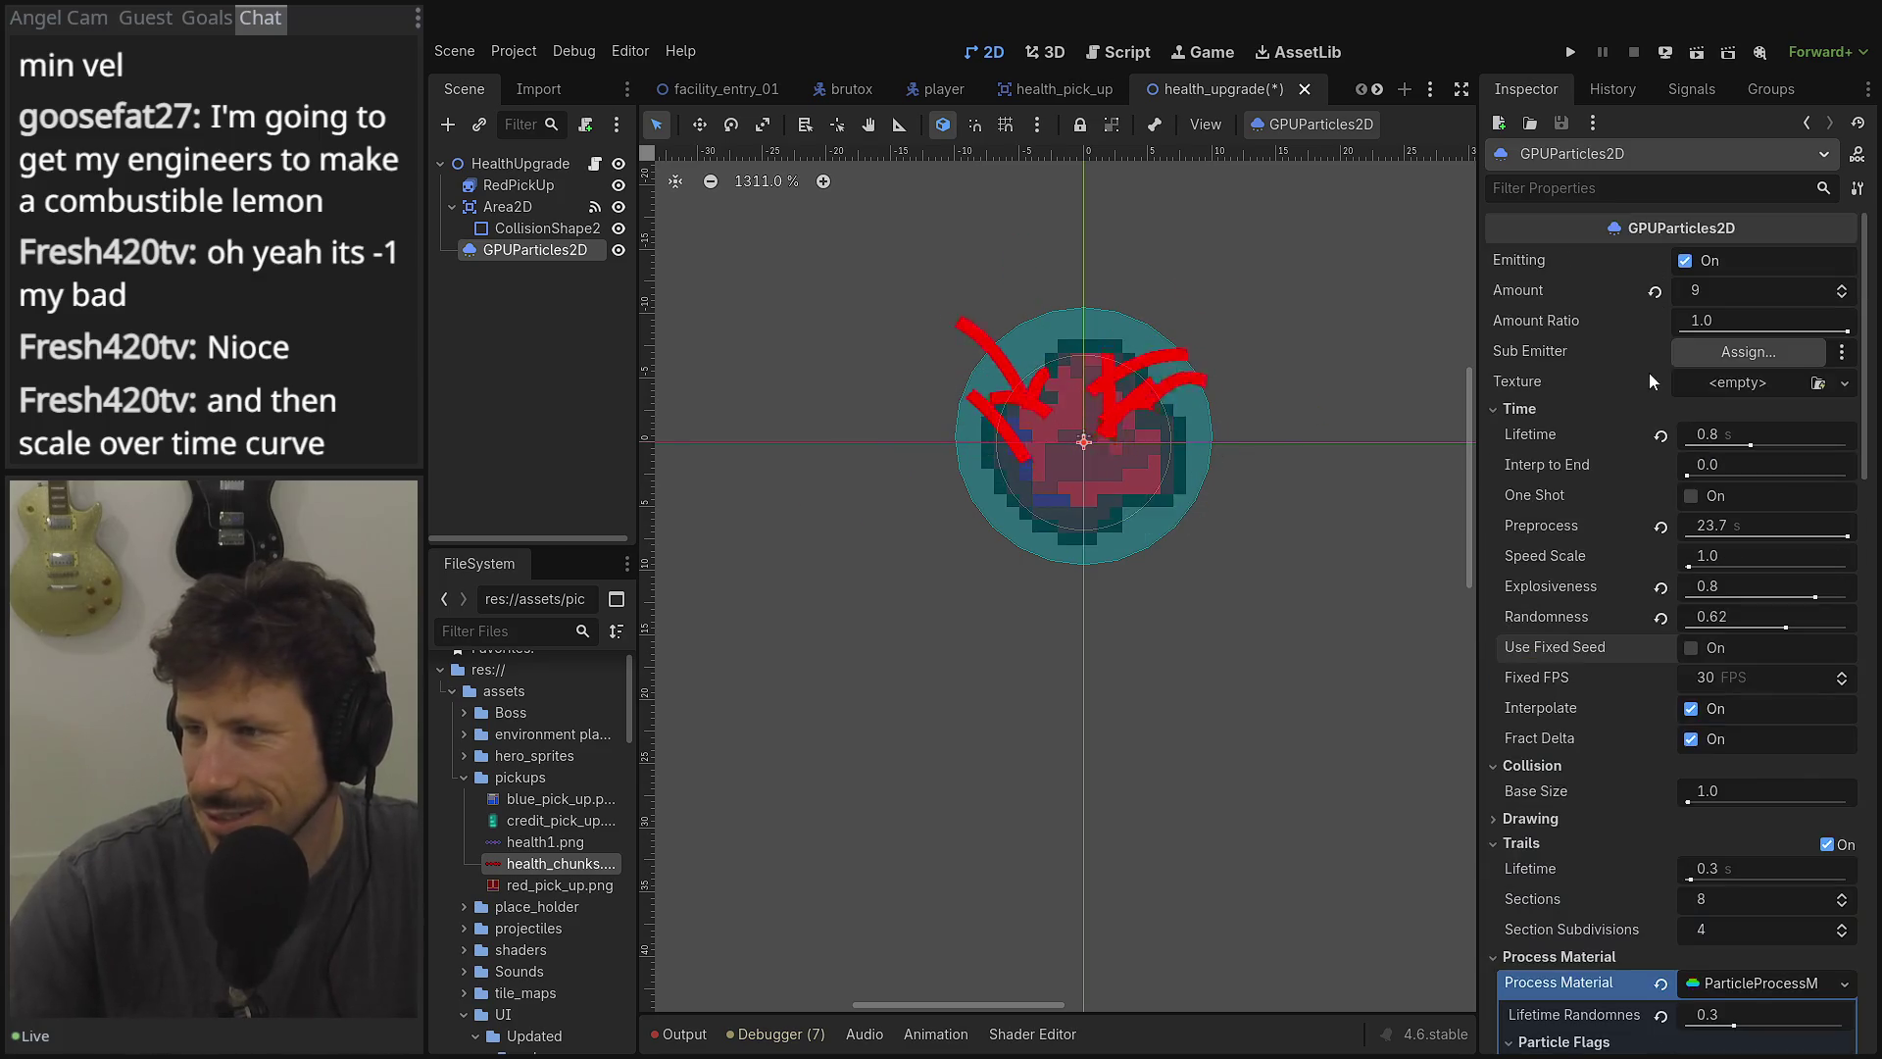
{"action": "left_click", "coordinate": [1842, 299]}
{"action": "left_click", "coordinate": [1842, 299]}
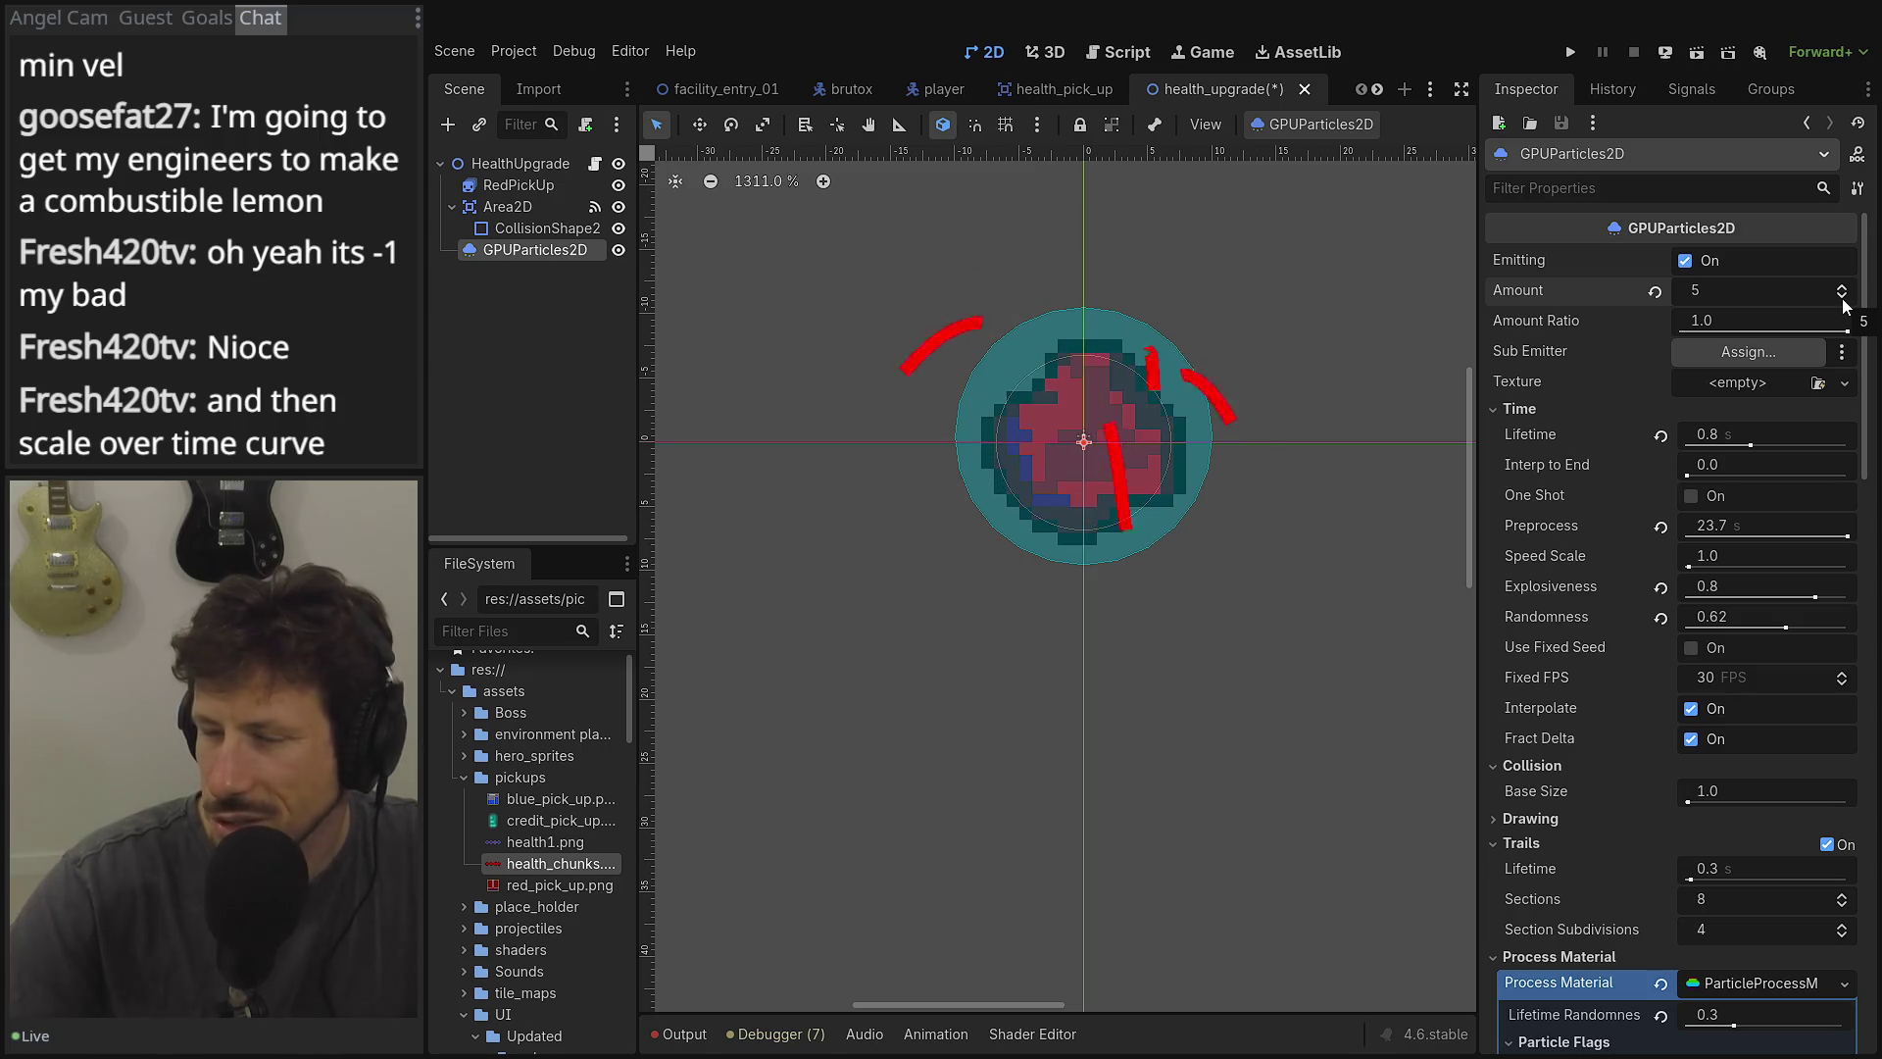
Try 5 and then 3 trail sections, then switch Trails off.
{"action": "scroll", "coordinate": [1666, 744], "scroll_direction": "down", "scroll_amount": 3}
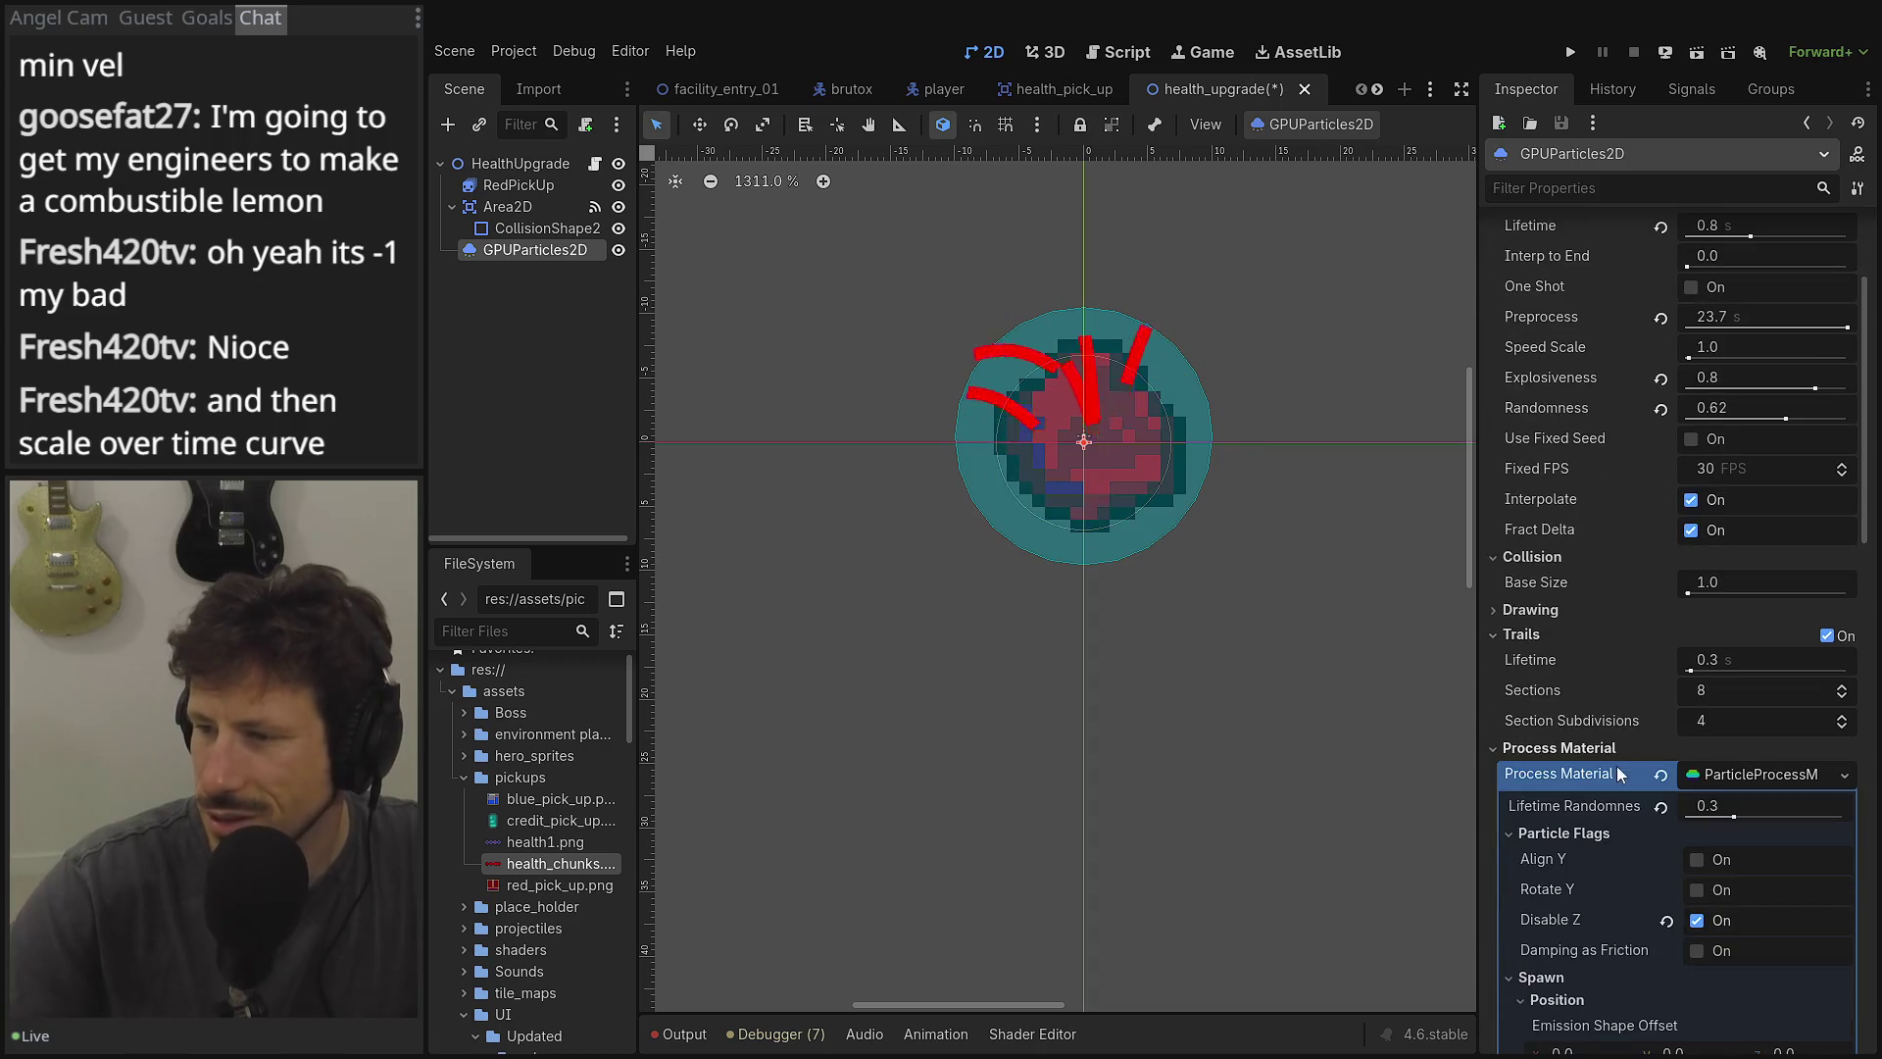
{"action": "mouse_move", "coordinate": [1719, 661]}
{"action": "left_mouse_down"}
{"action": "mouse_move", "coordinate": [1688, 660]}
{"action": "mouse_move", "coordinate": [1807, 661]}
{"action": "left_mouse_up"}
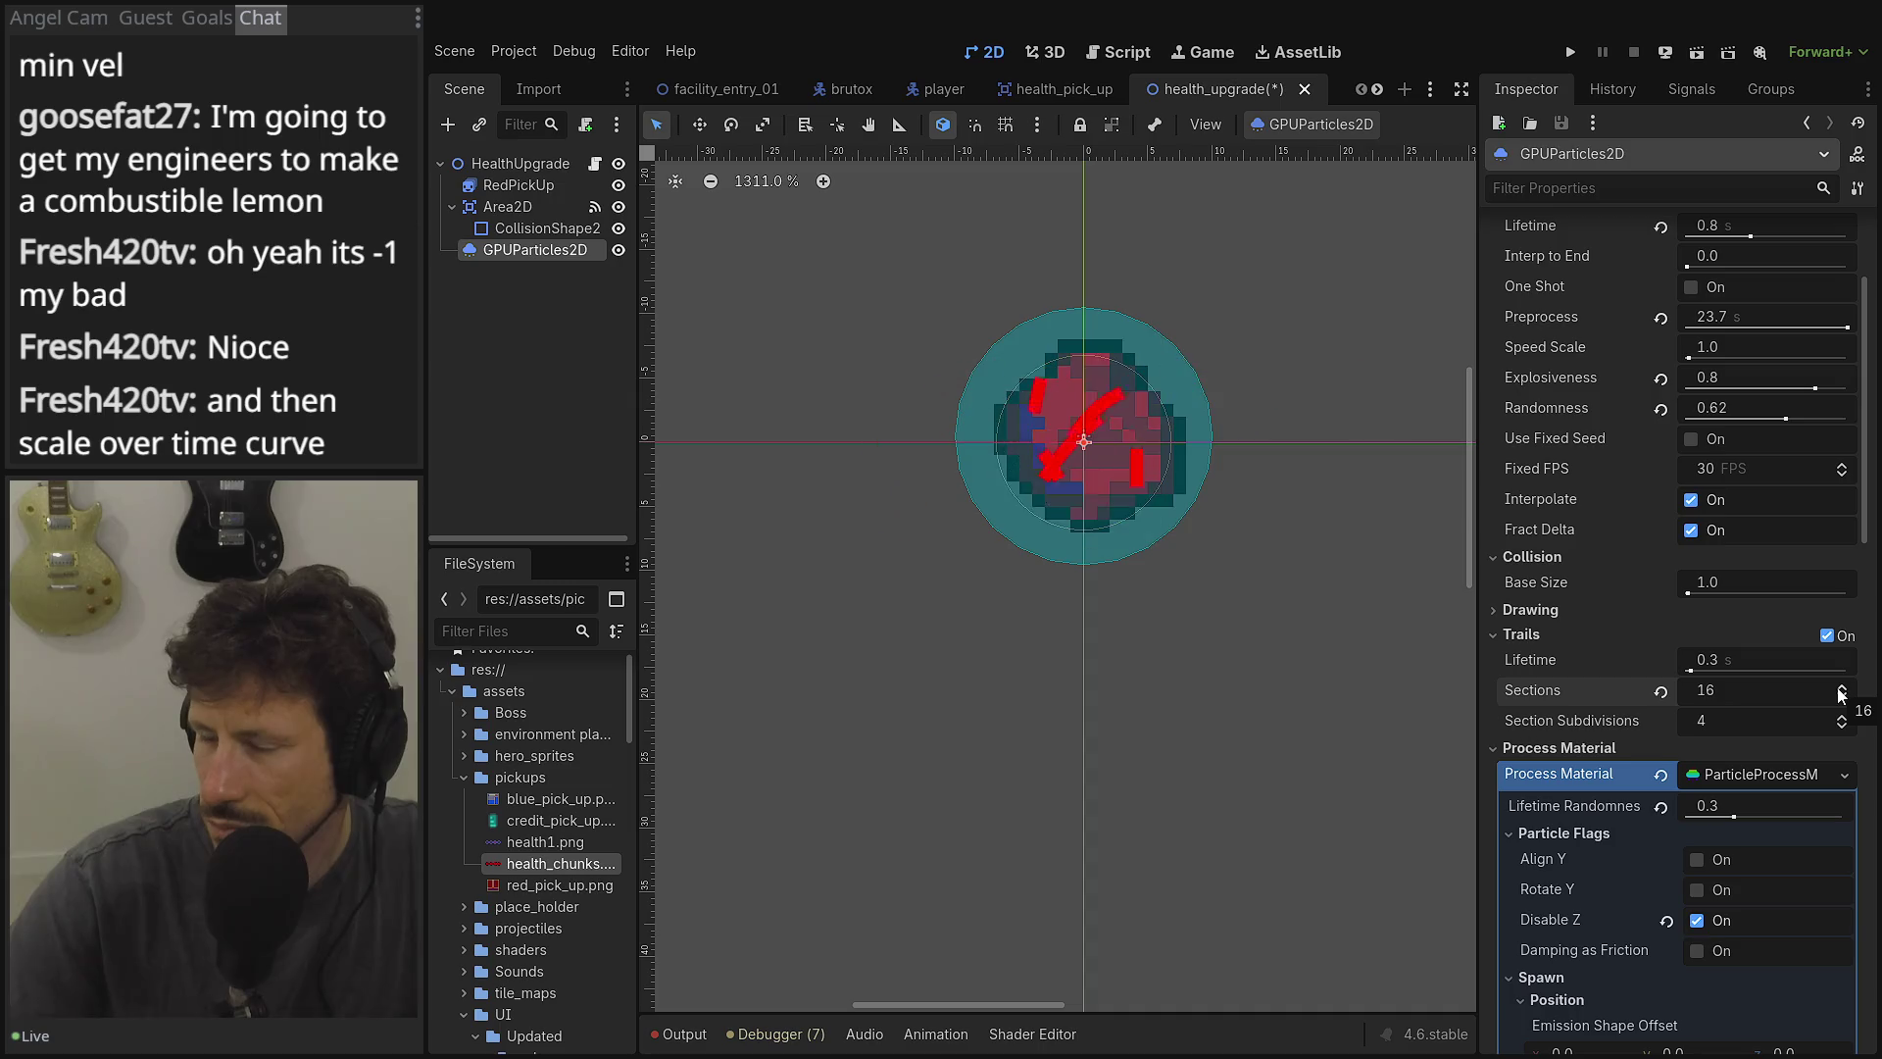
{"action": "mouse_move", "coordinate": [1555, 669]}
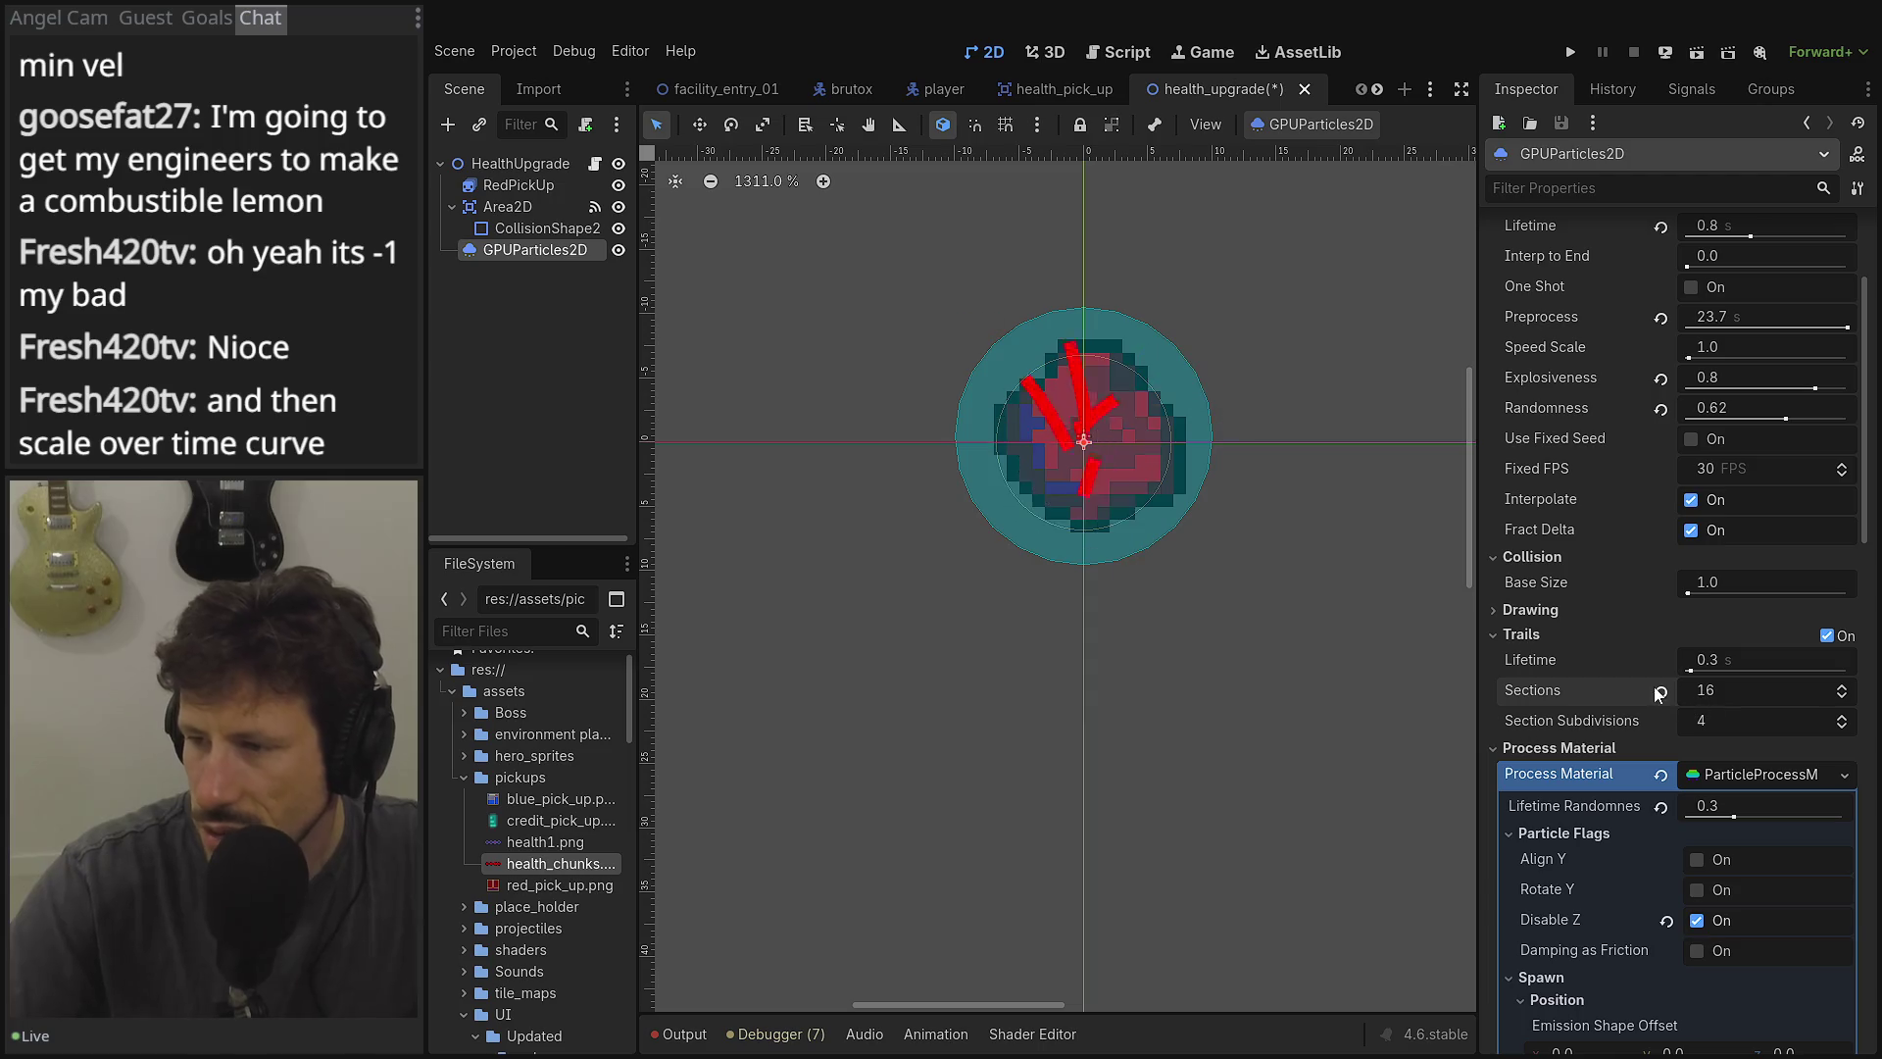
{"action": "type", "text": "5"}
{"action": "key", "text": "Tab"}
{"action": "left_click", "coordinate": [1775, 697]}
{"action": "key", "text": "Return"}
{"action": "left_click", "coordinate": [1772, 694]}
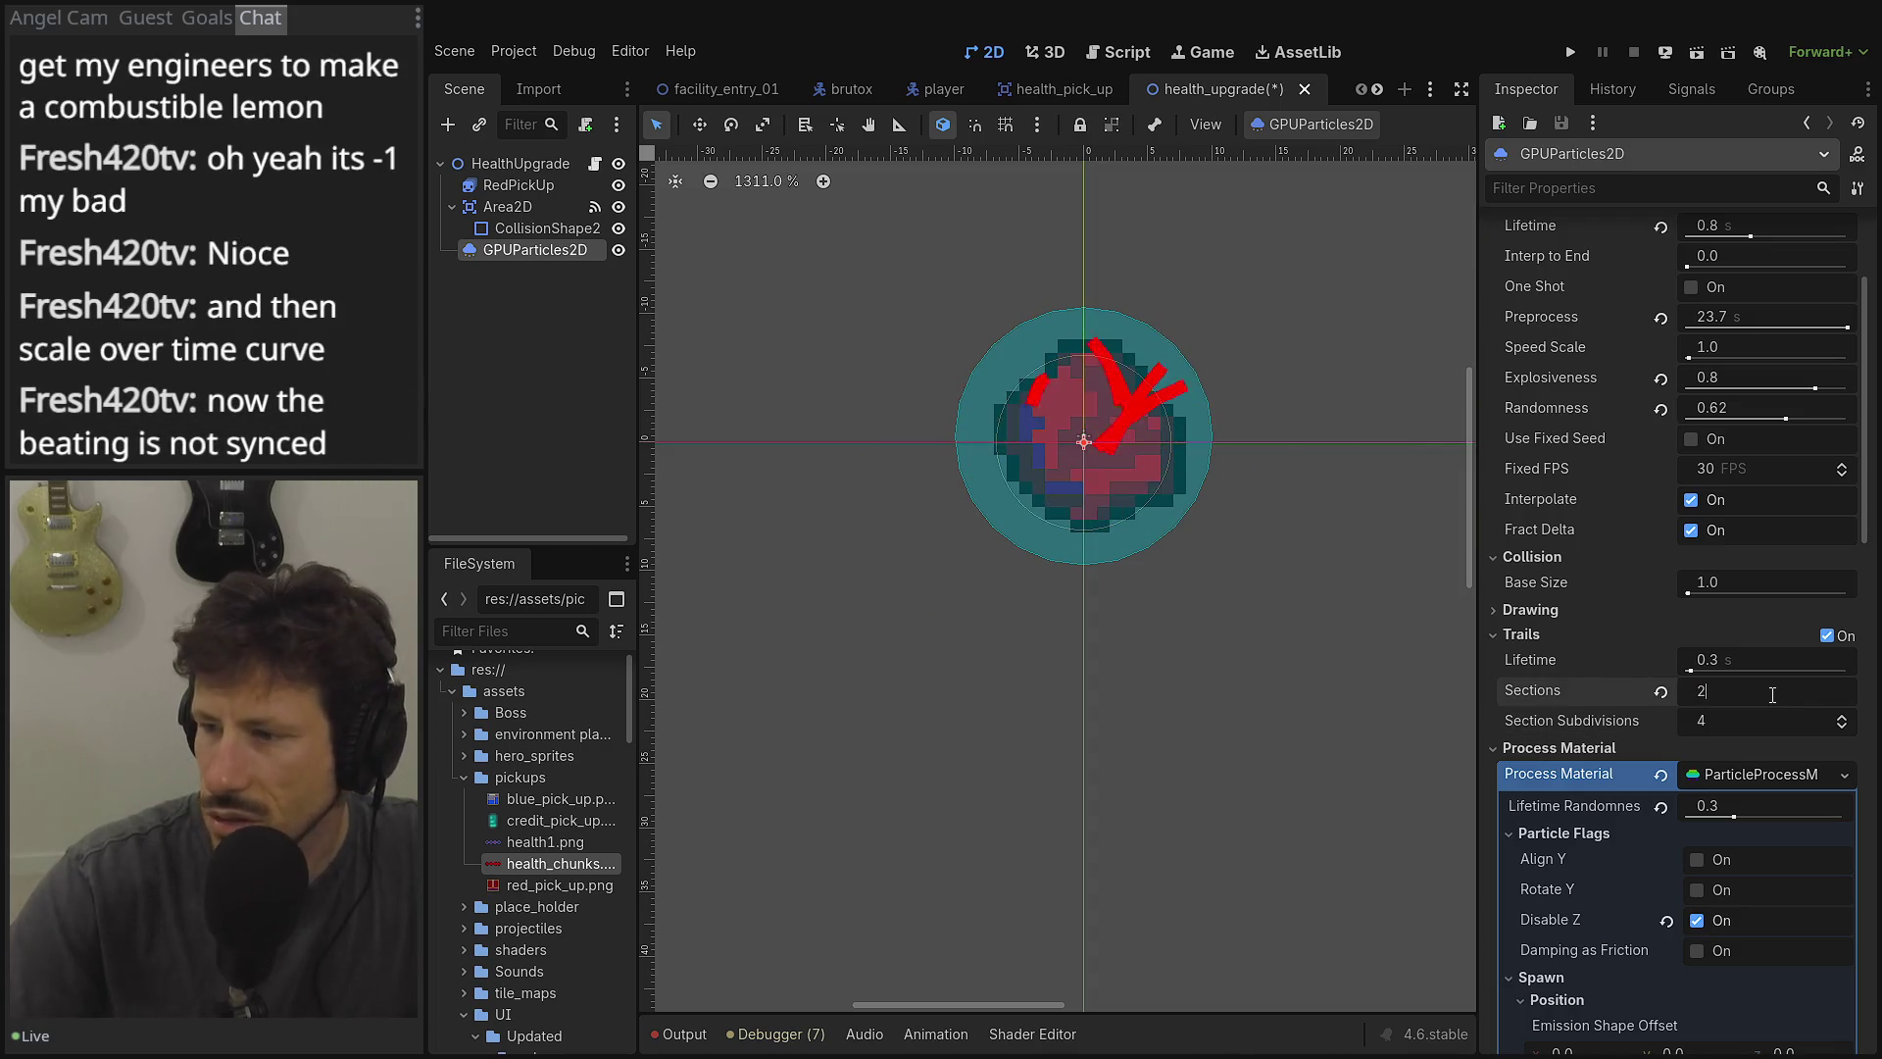
{"action": "left_click", "coordinate": [1827, 636]}
{"action": "scroll", "coordinate": [1743, 527], "scroll_direction": "up", "scroll_amount": 3}
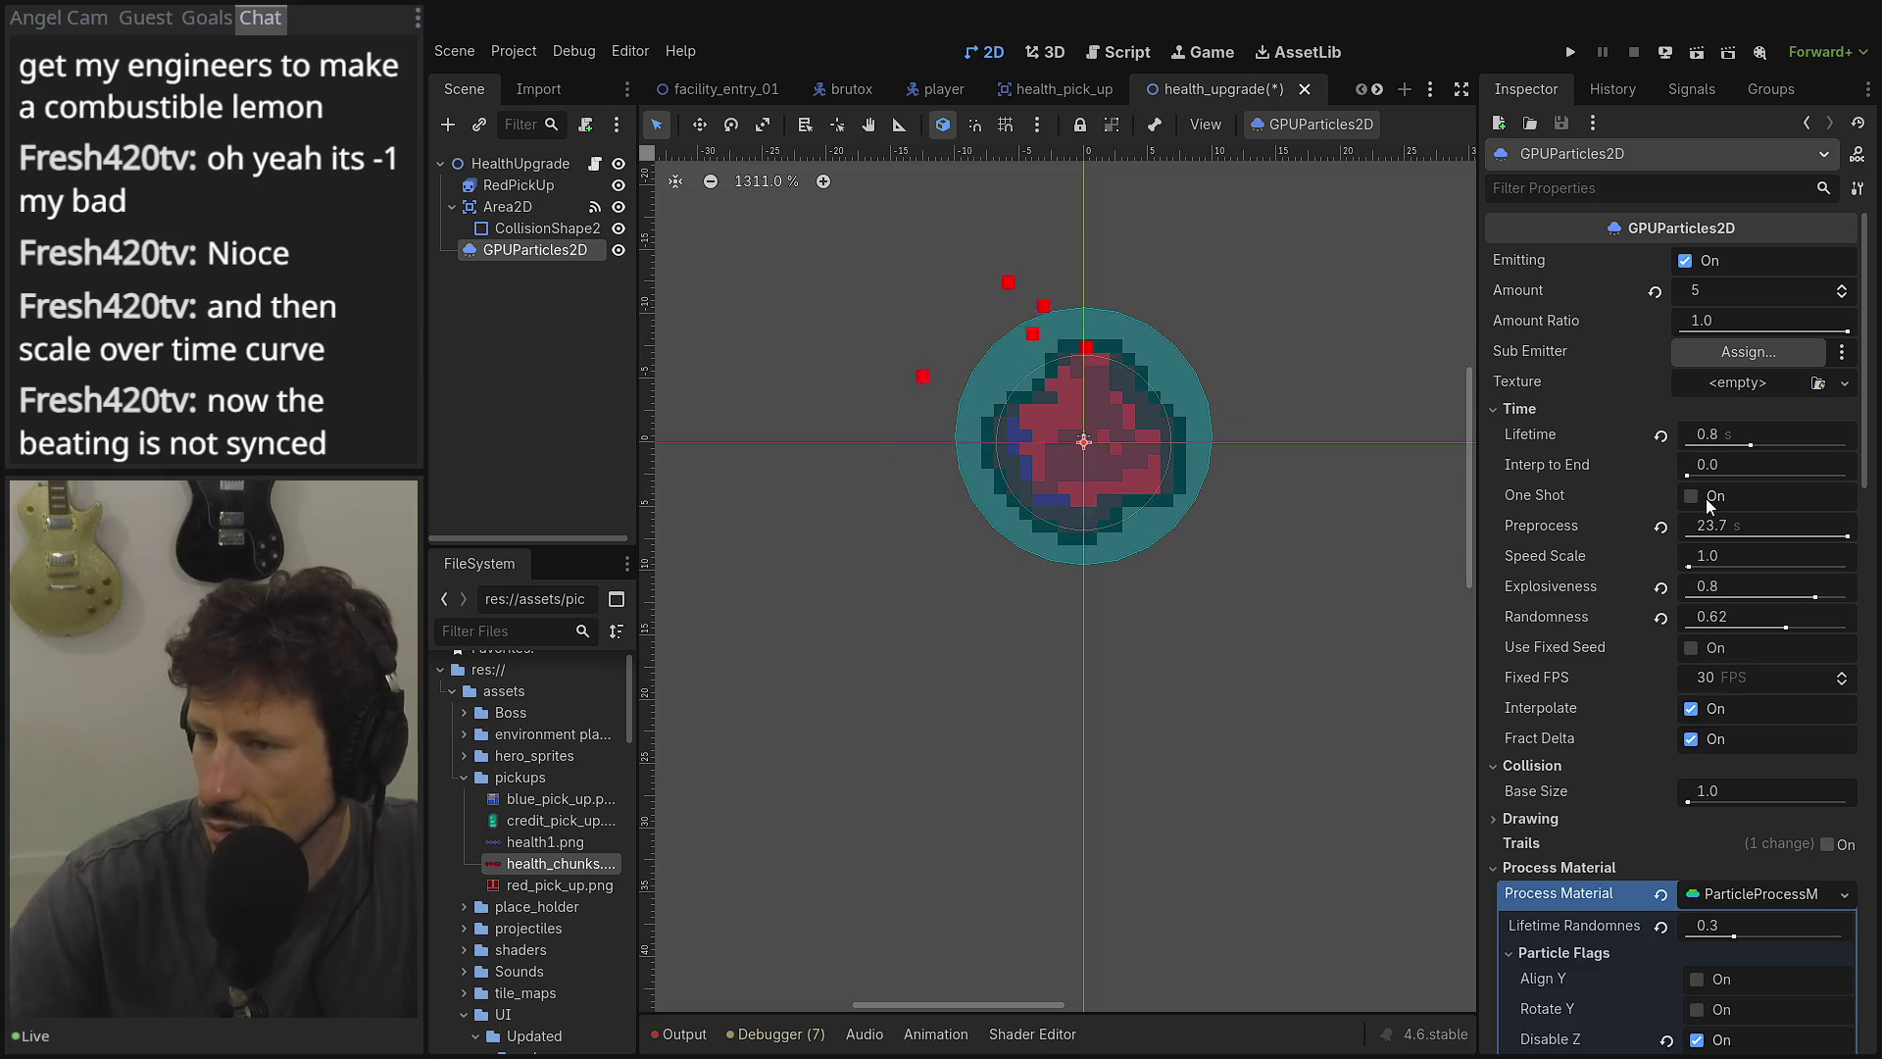
Expand and collapse the Display, Velocity, Accelerations, Angle and Angular Velocity sections to review them.
{"action": "scroll", "coordinate": [1701, 509], "scroll_direction": "down", "scroll_amount": 10}
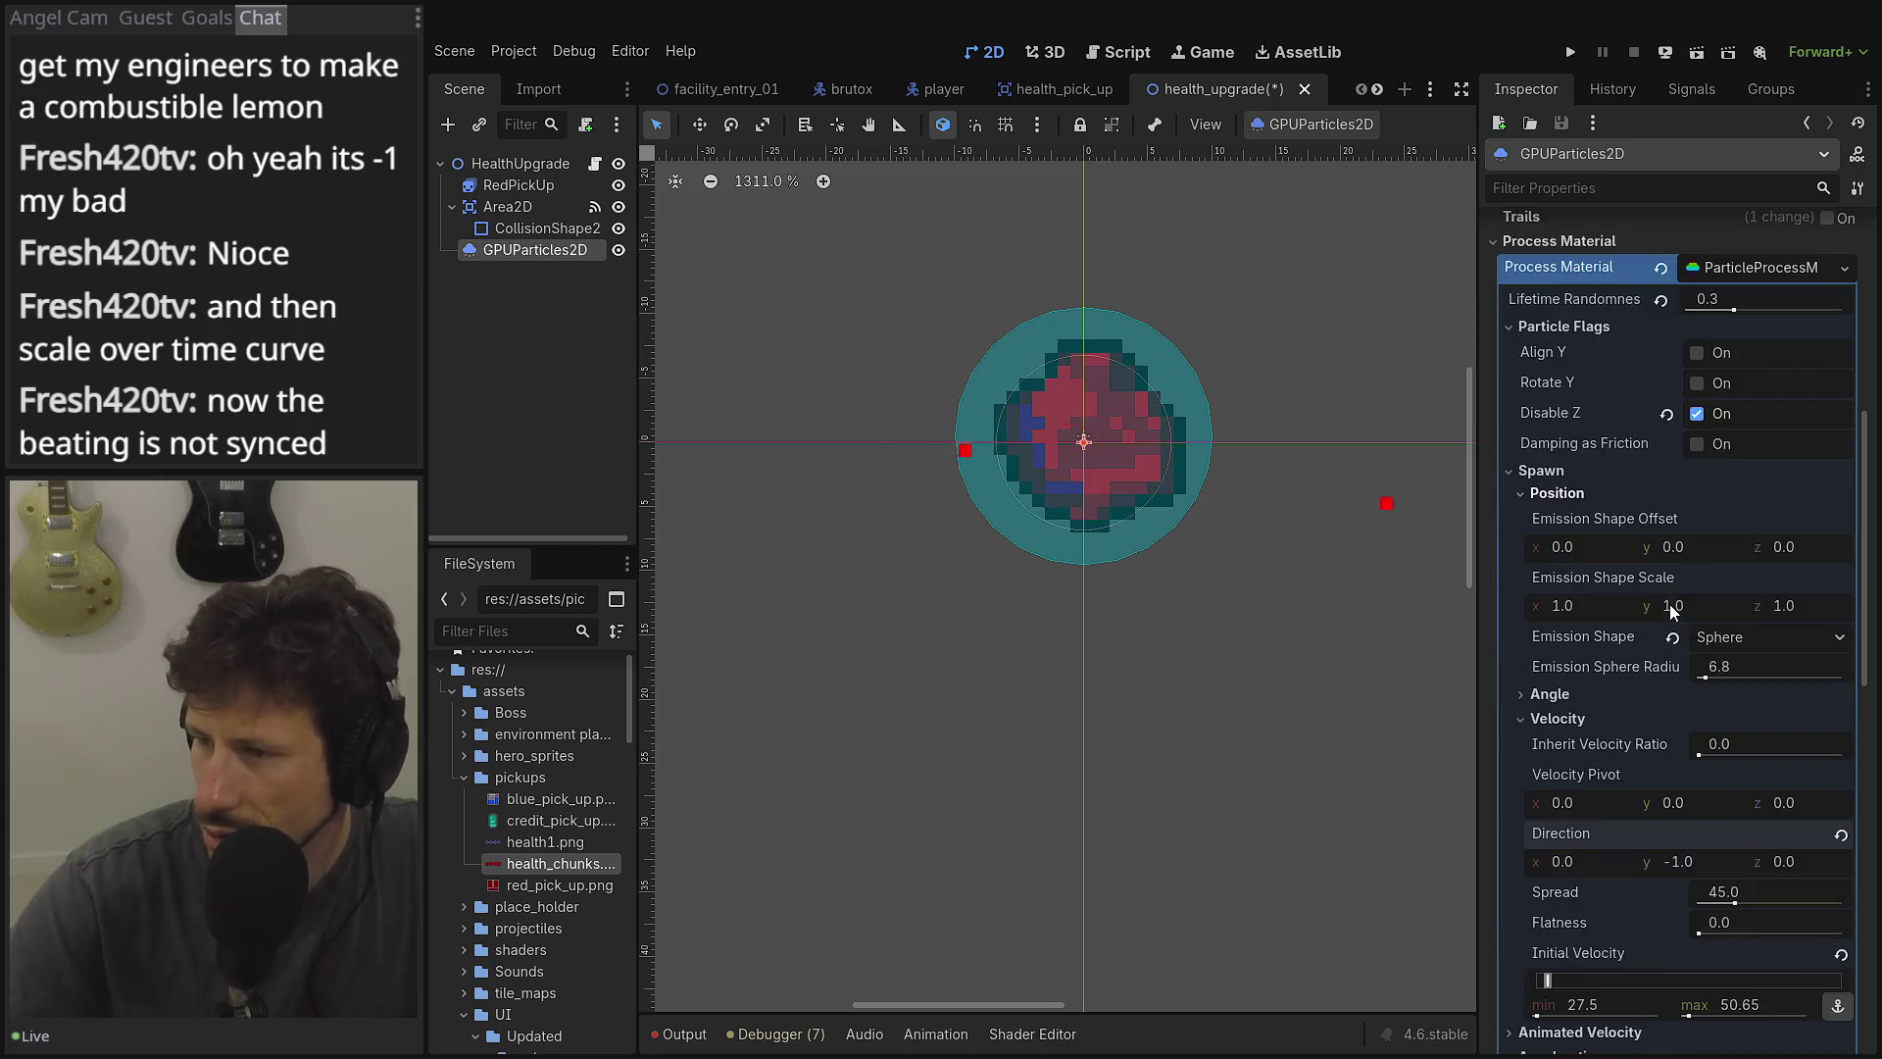
{"action": "scroll", "coordinate": [1668, 604], "scroll_direction": "down", "scroll_amount": 12}
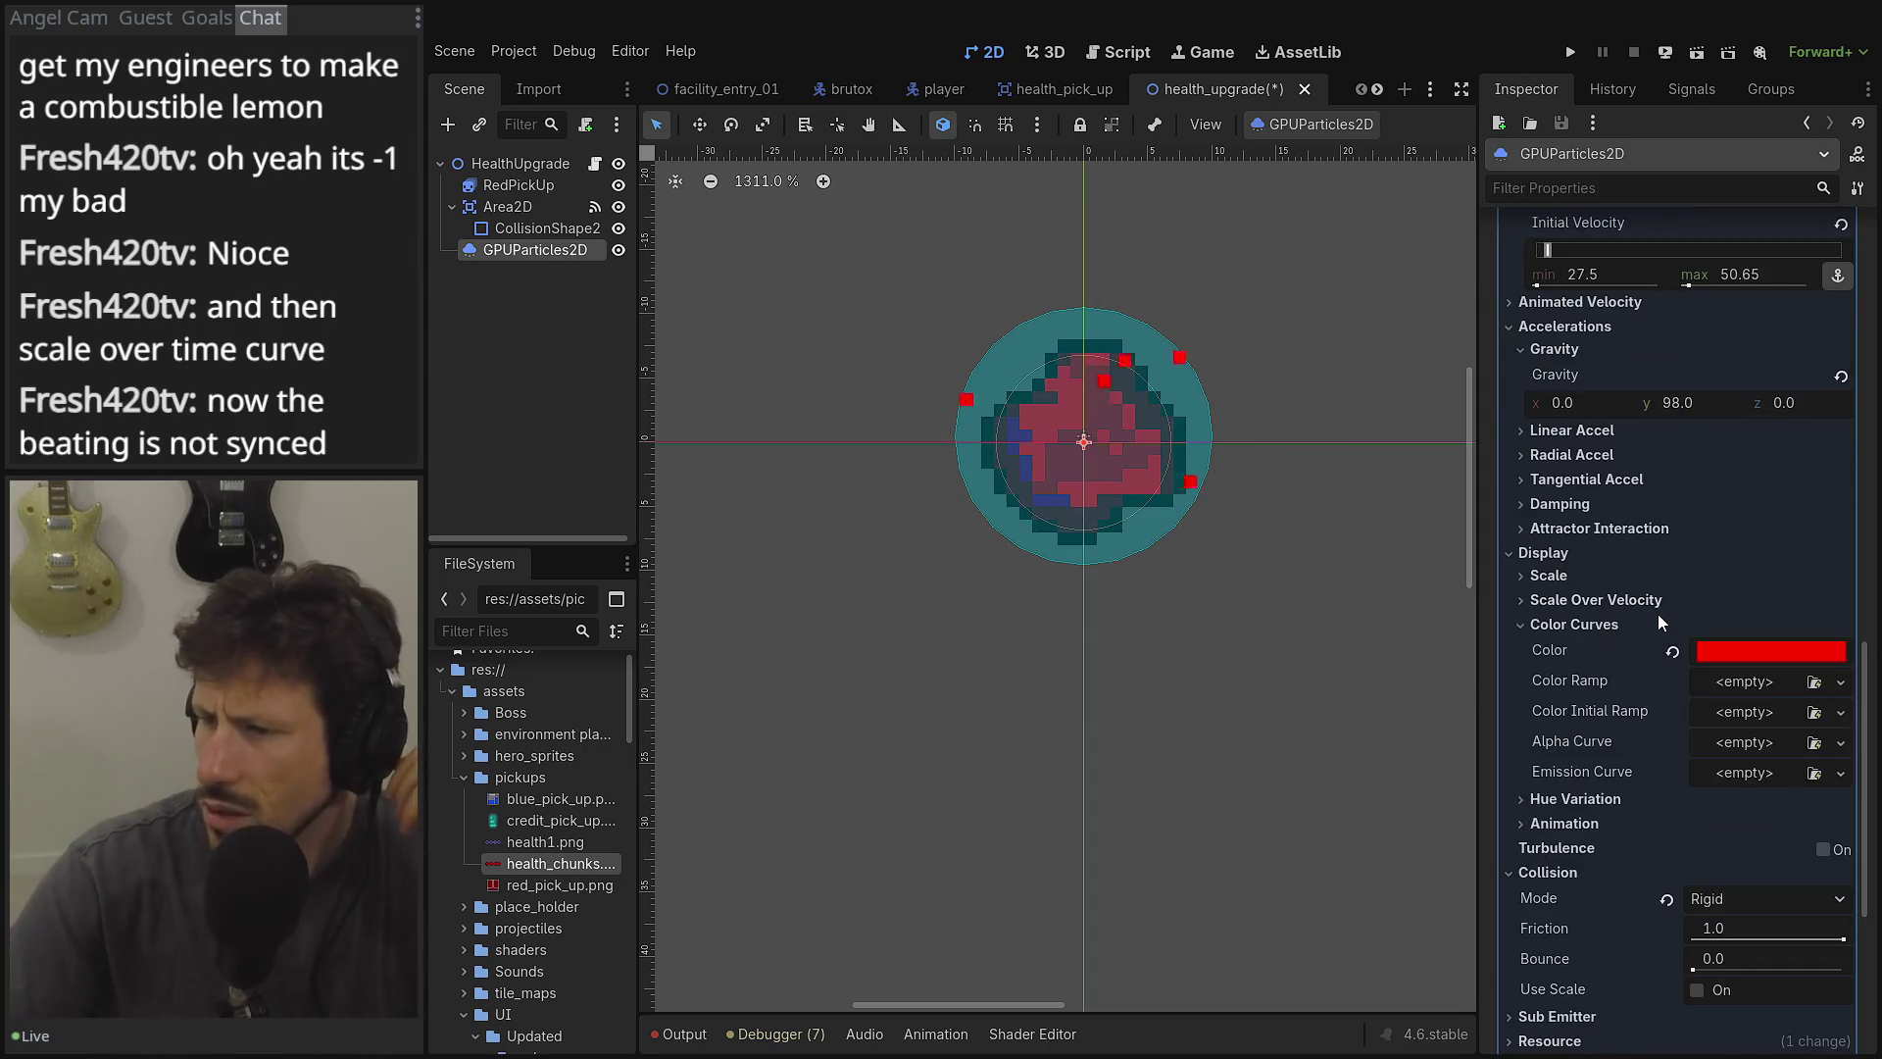
{"action": "left_click", "coordinate": [1549, 553]}
{"action": "scroll", "coordinate": [1574, 568], "scroll_direction": "up", "scroll_amount": 7}
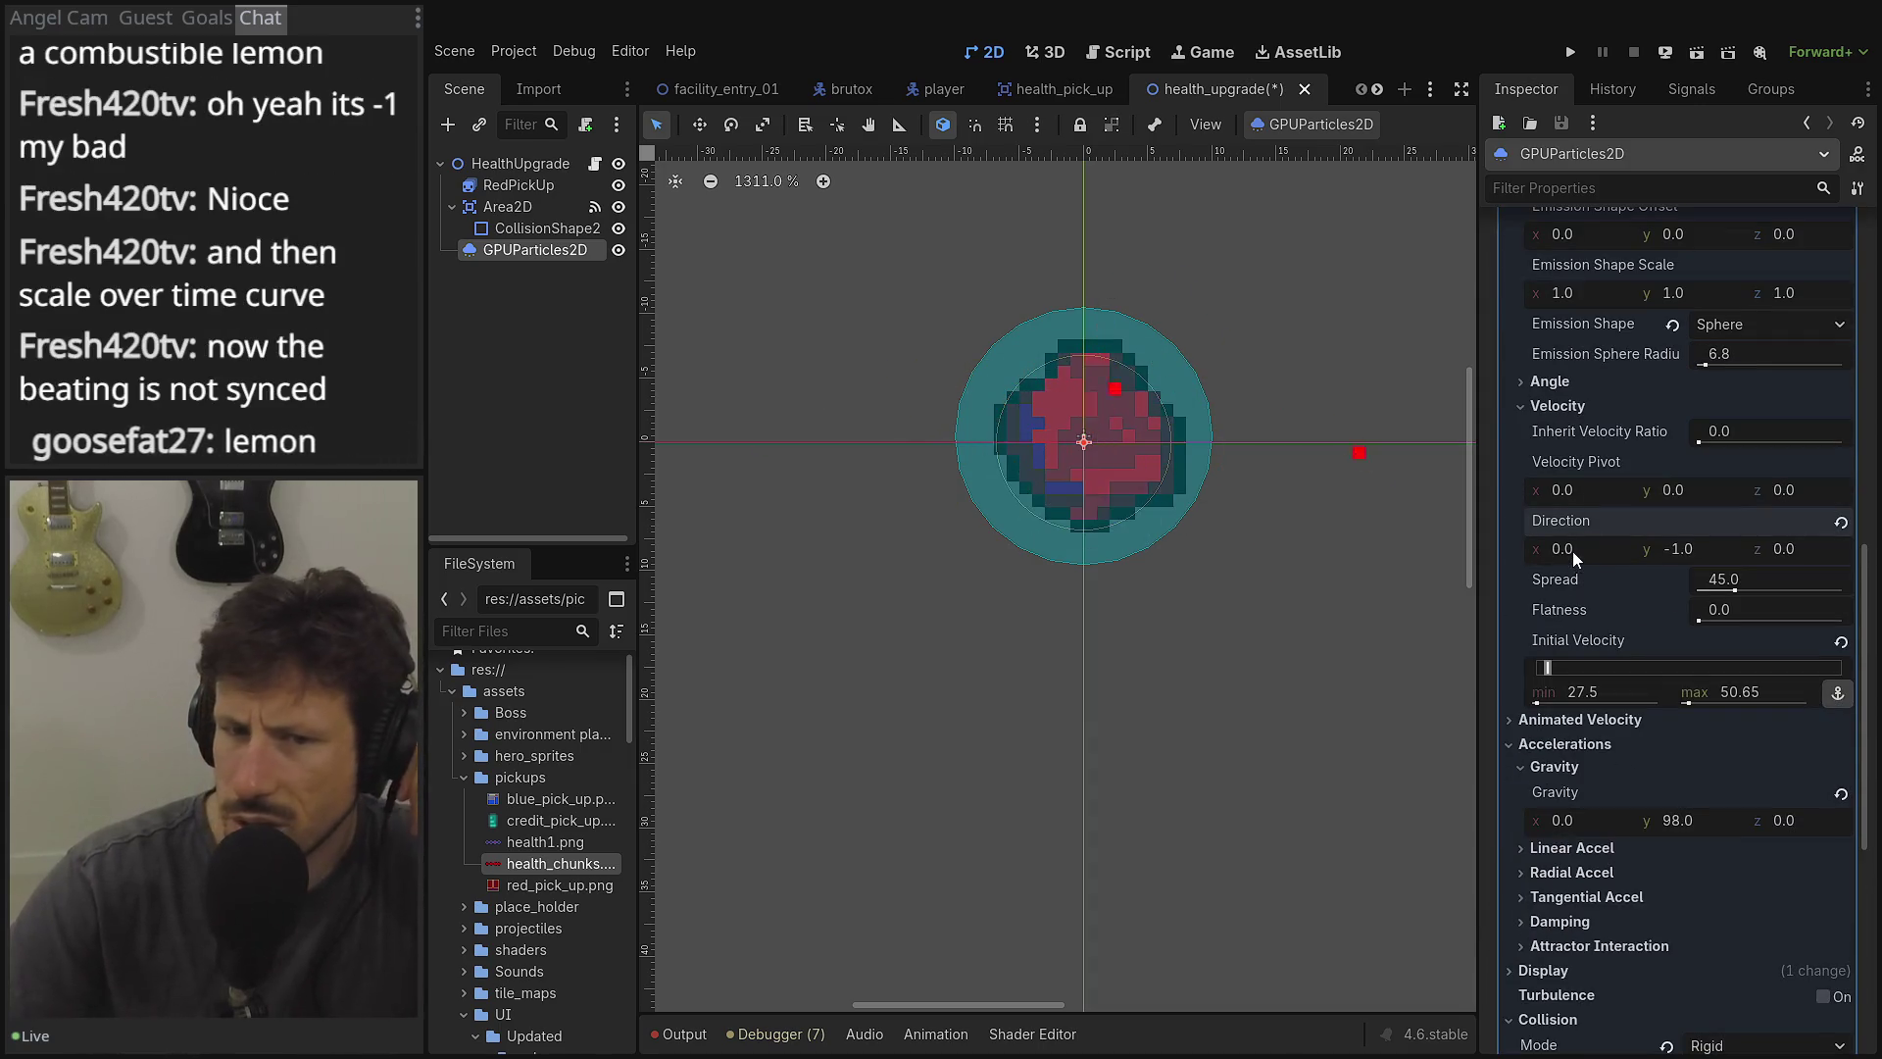
{"action": "left_click", "coordinate": [1556, 405]}
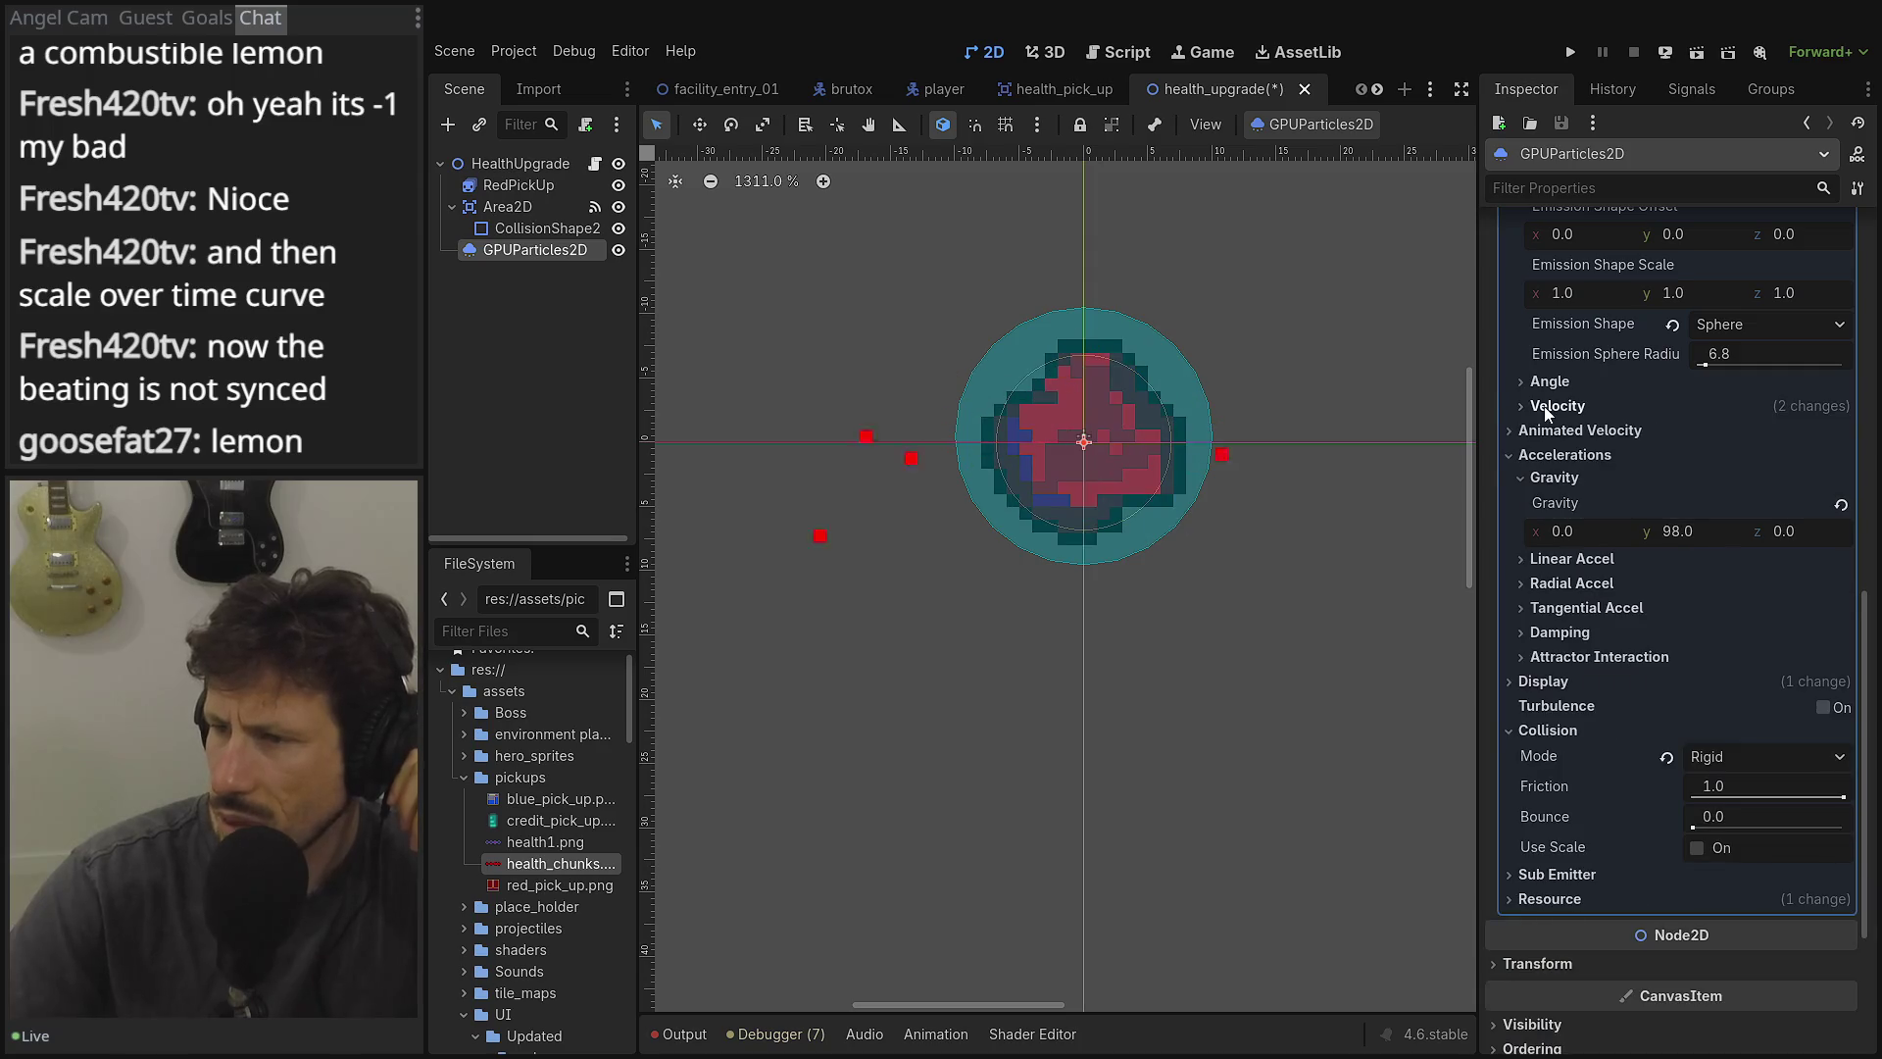
{"action": "left_click", "coordinate": [1535, 461]}
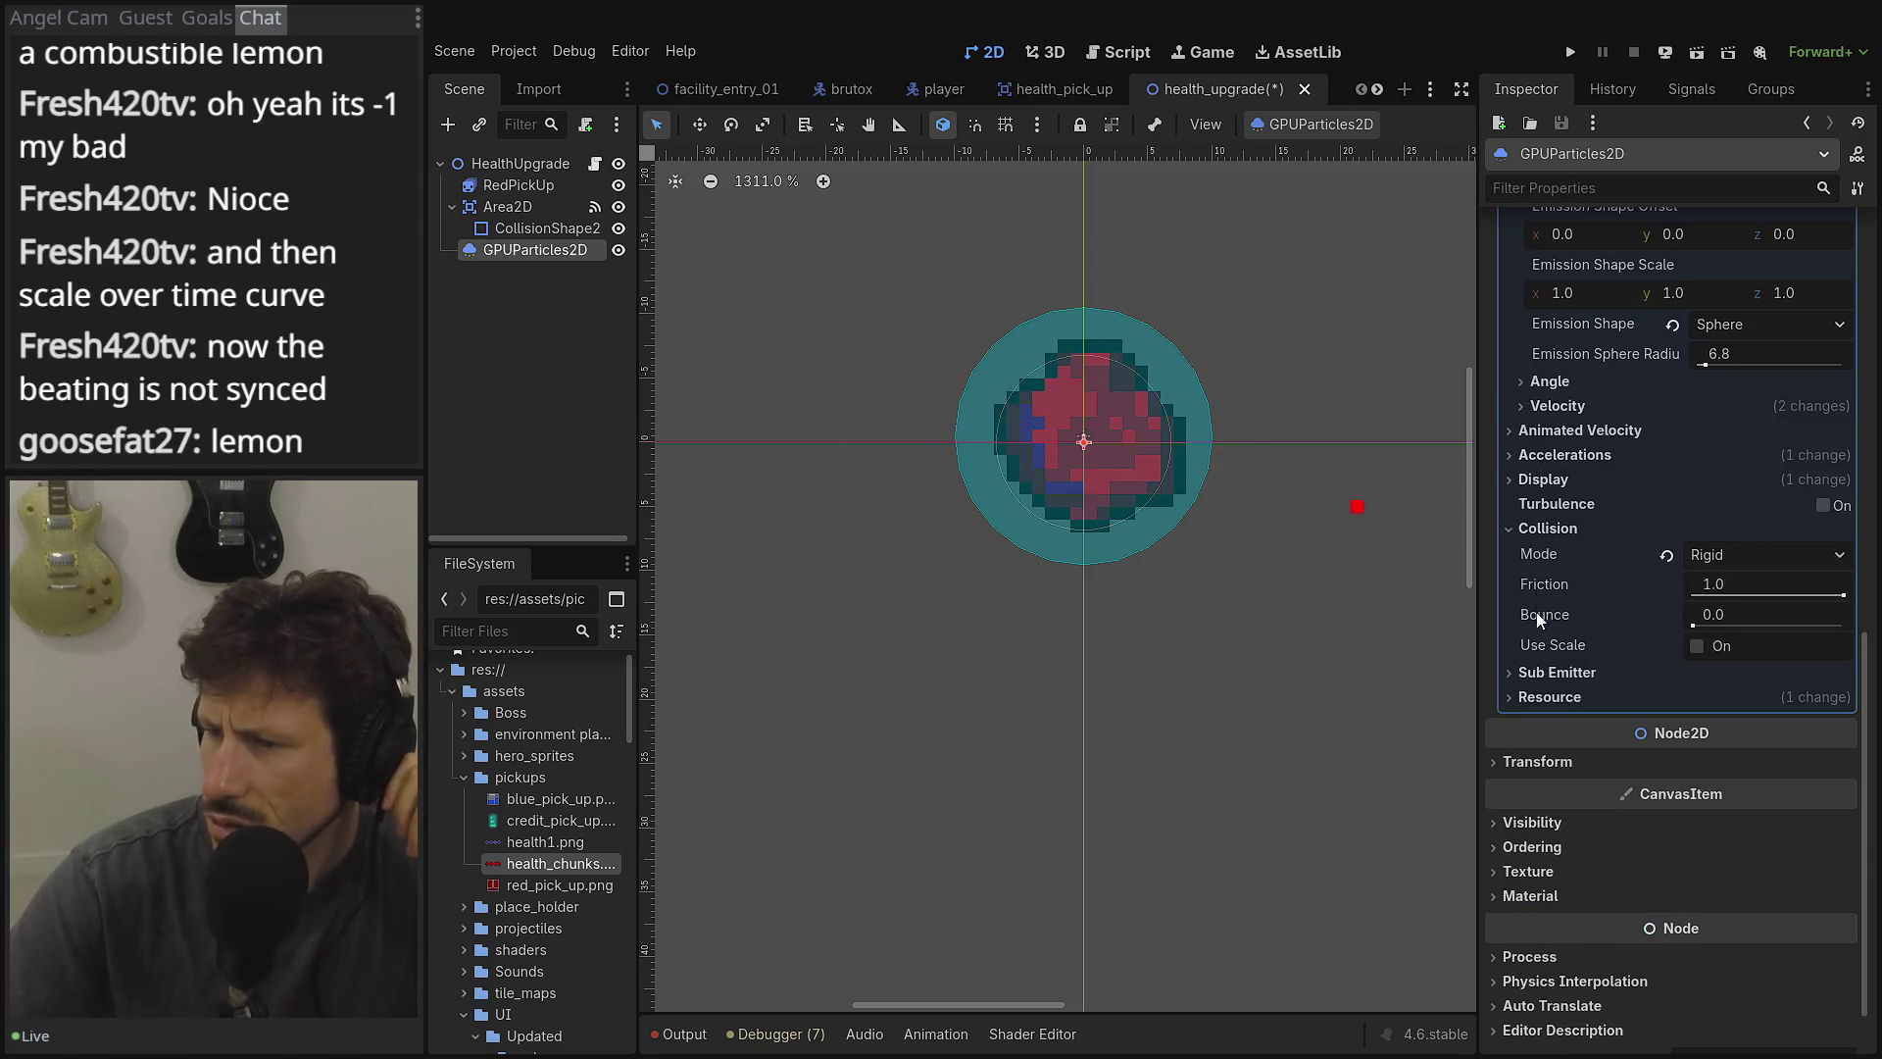
{"action": "left_click", "coordinate": [1537, 480]}
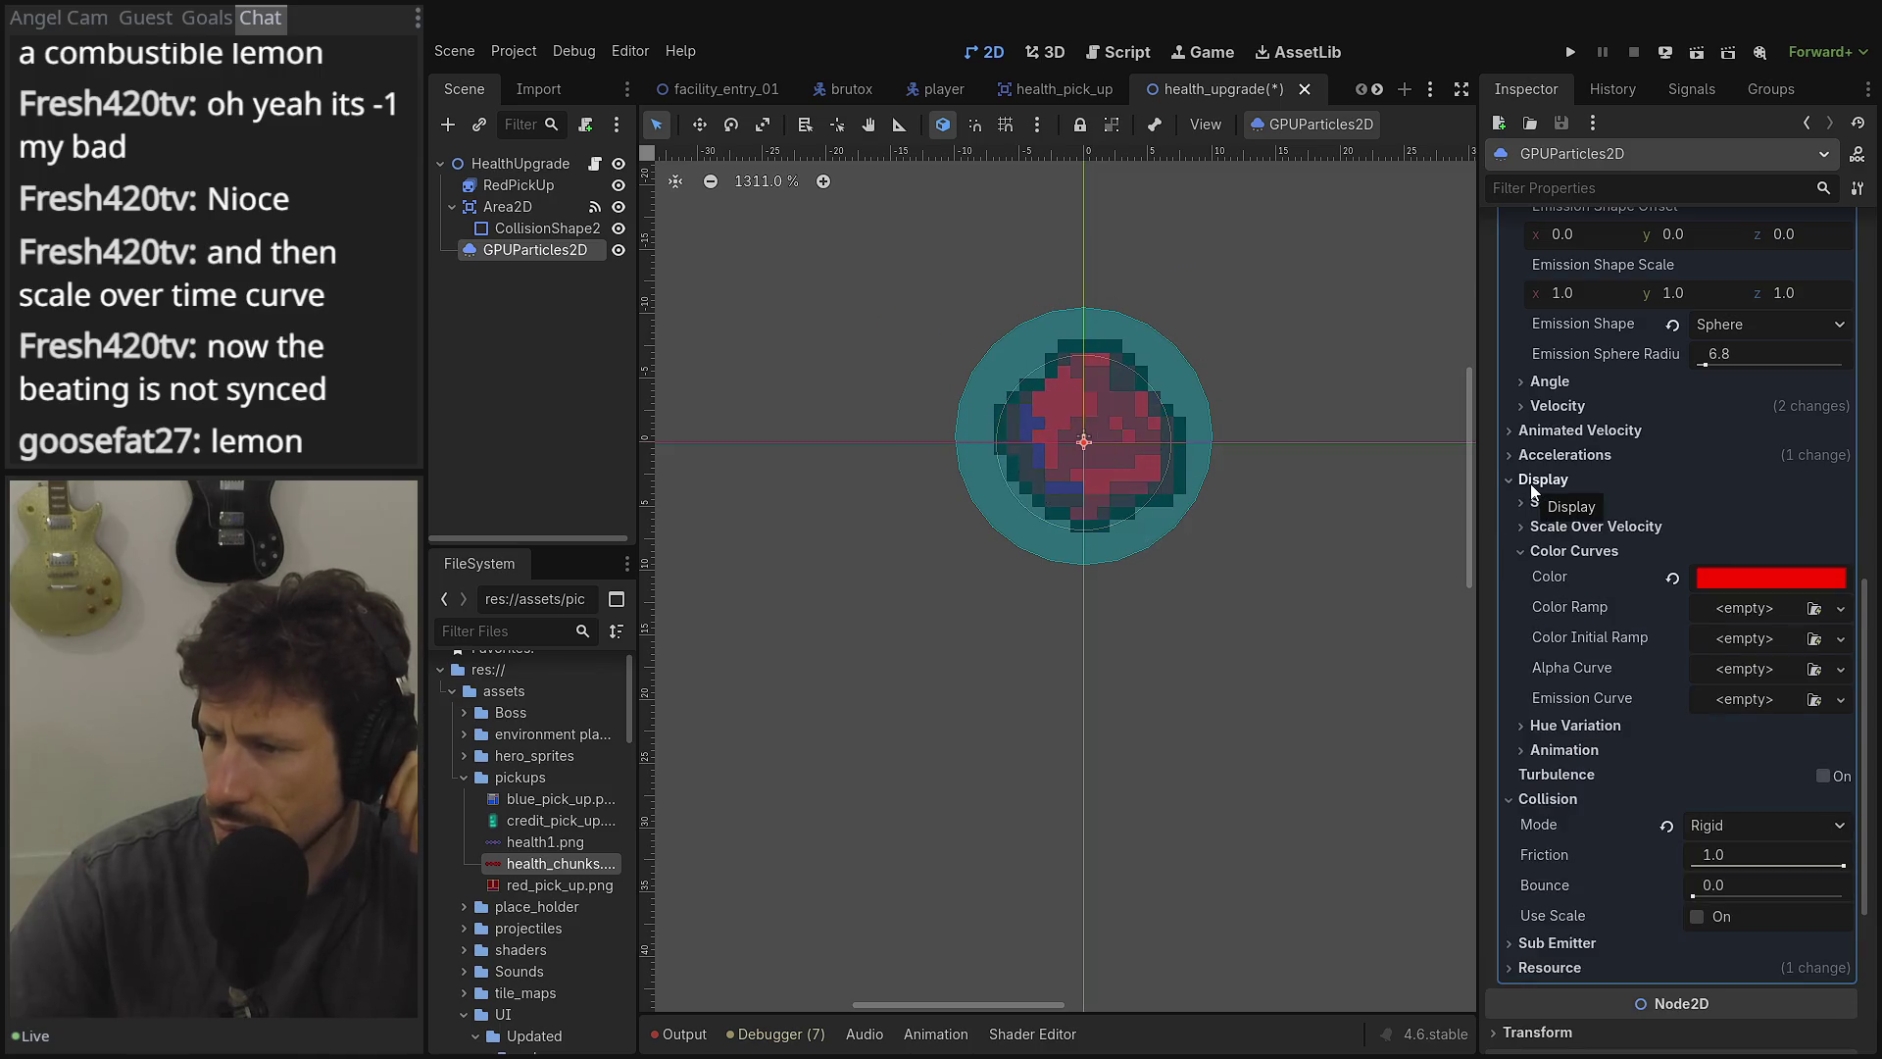
{"action": "left_click", "coordinate": [1543, 480]}
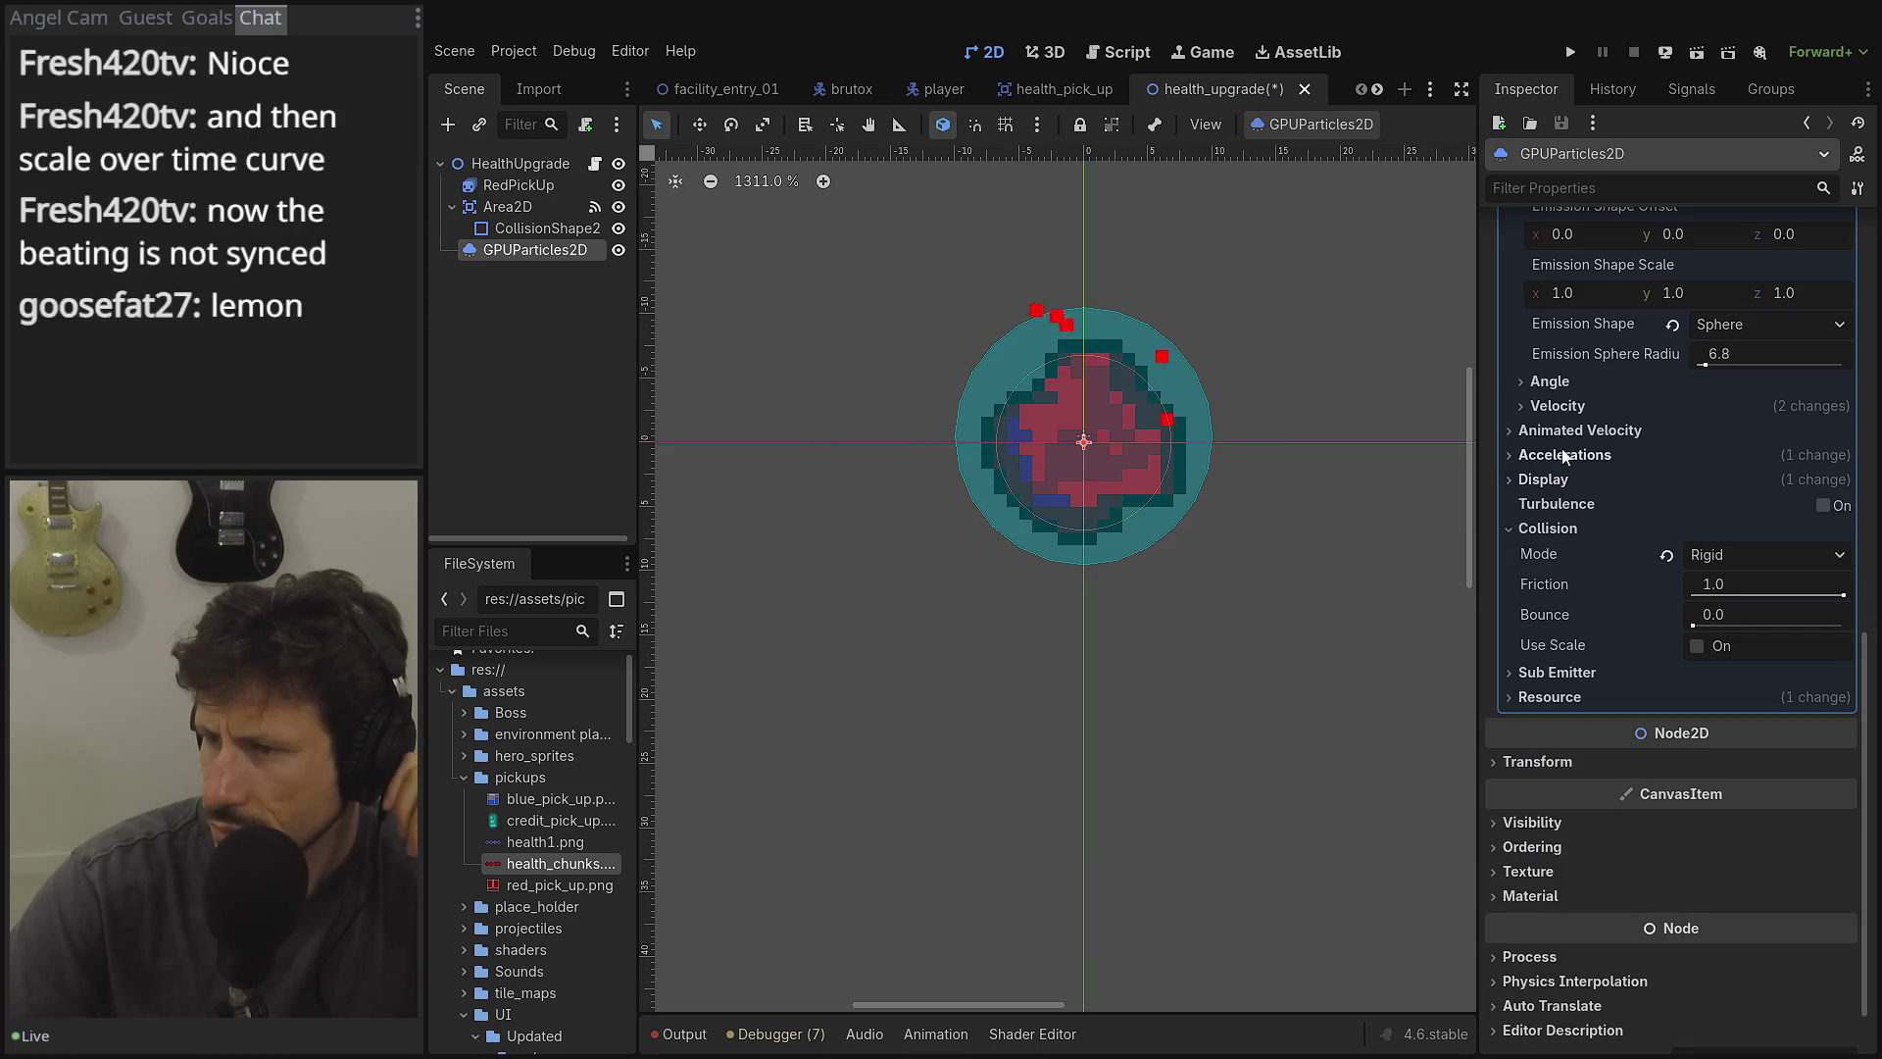
{"action": "left_click", "coordinate": [1551, 382]}
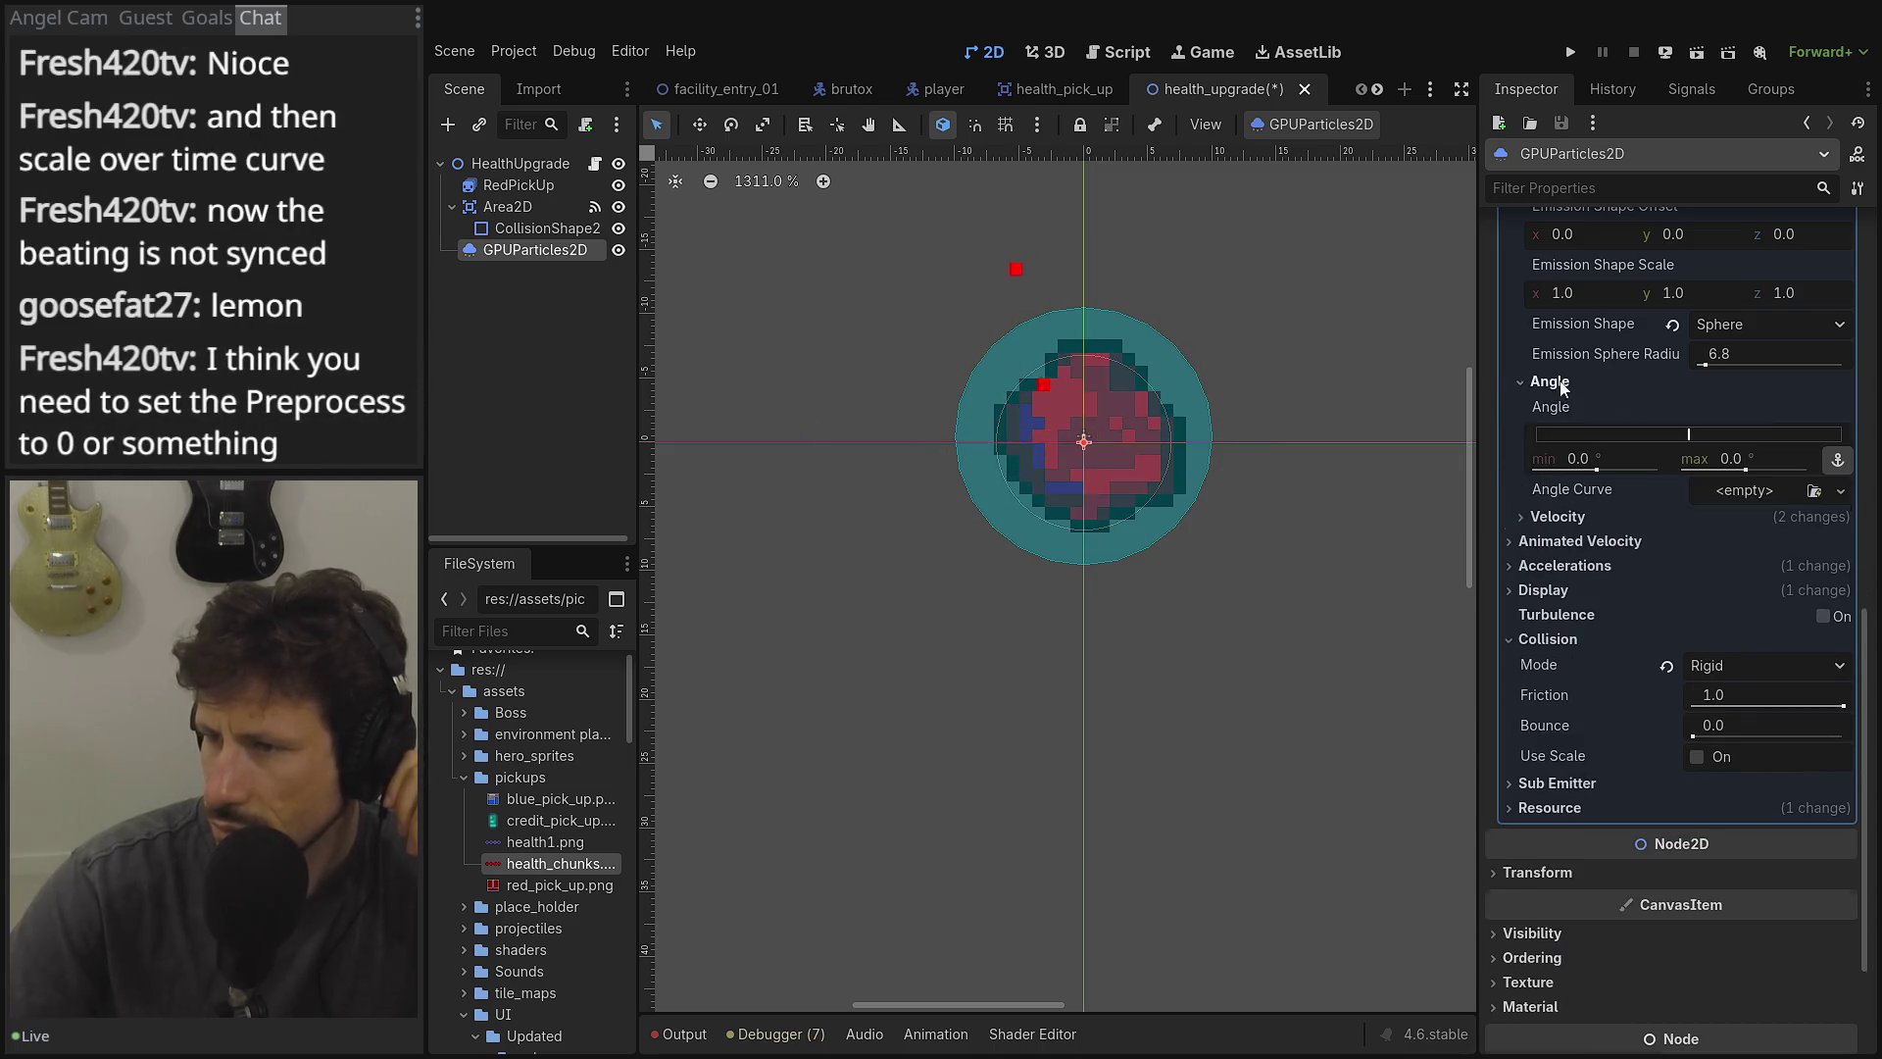
{"action": "left_click", "coordinate": [1563, 384]}
{"action": "left_click", "coordinate": [1550, 430]}
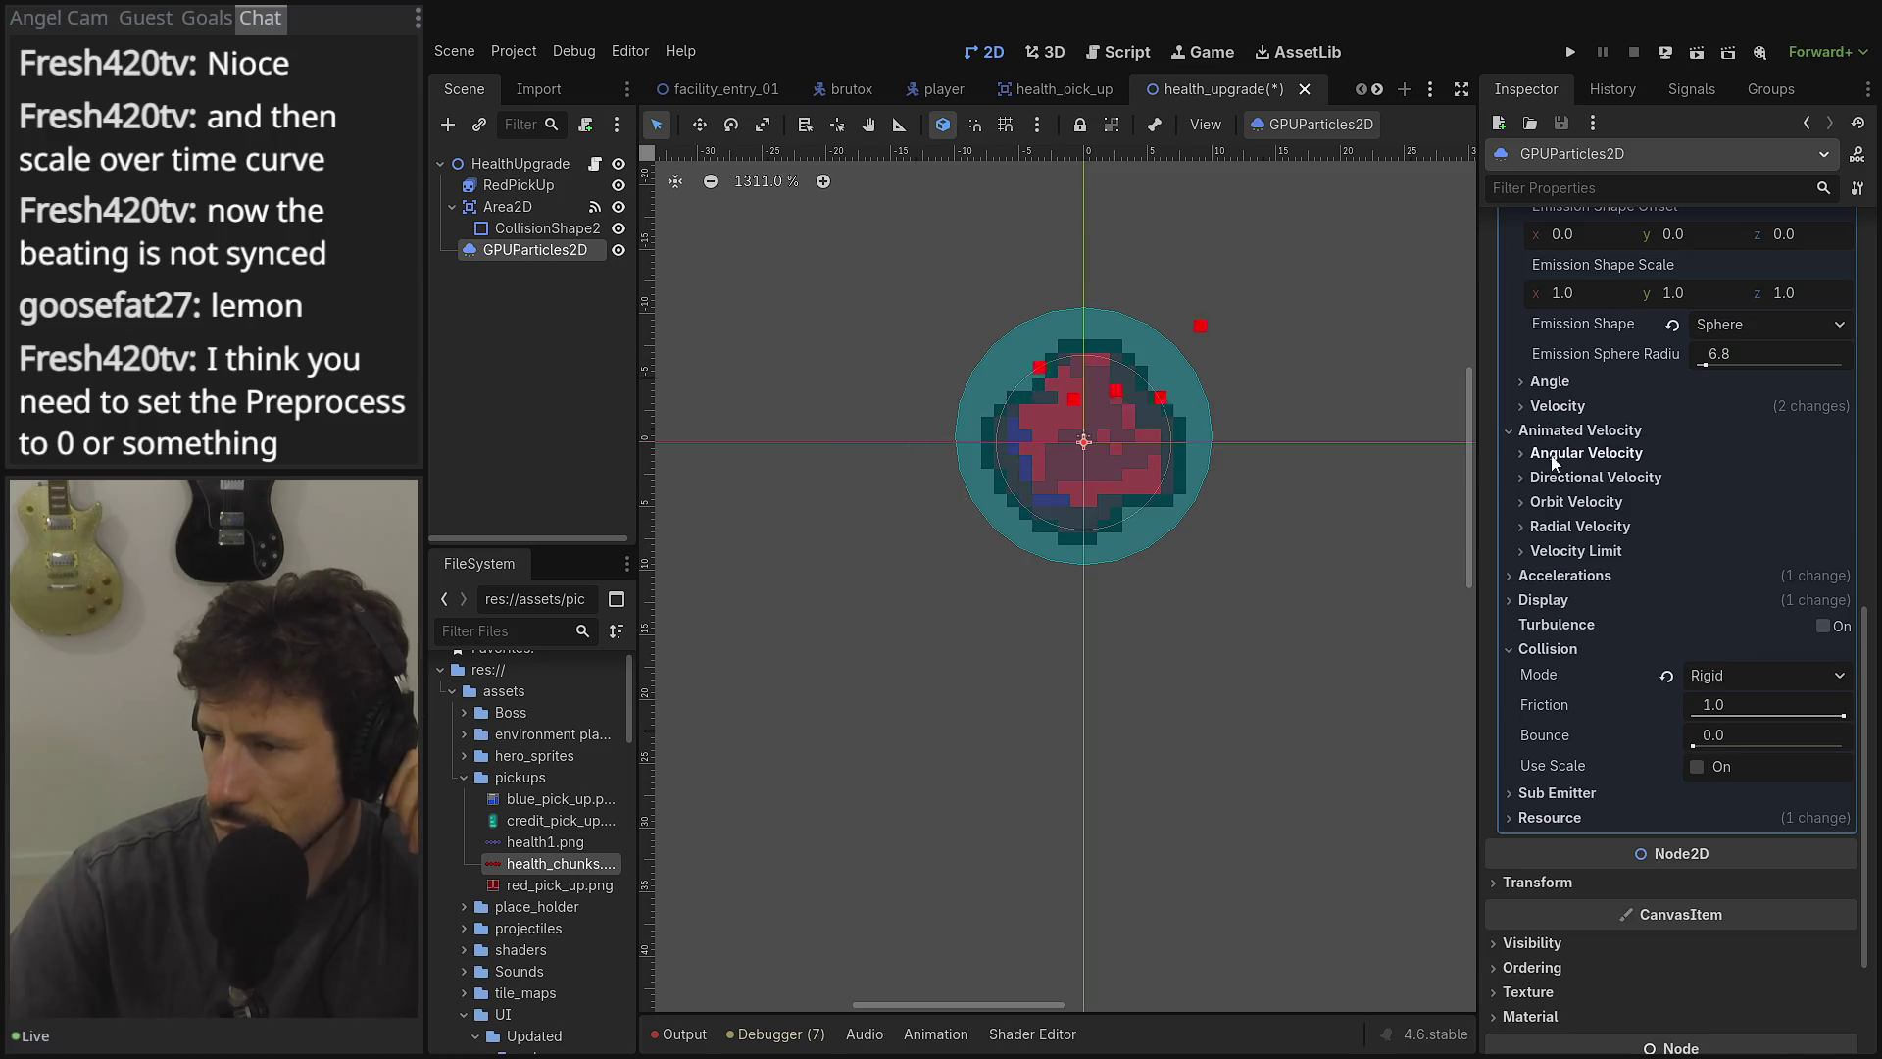
{"action": "left_click", "coordinate": [1555, 457]}
{"action": "left_click", "coordinate": [1559, 453]}
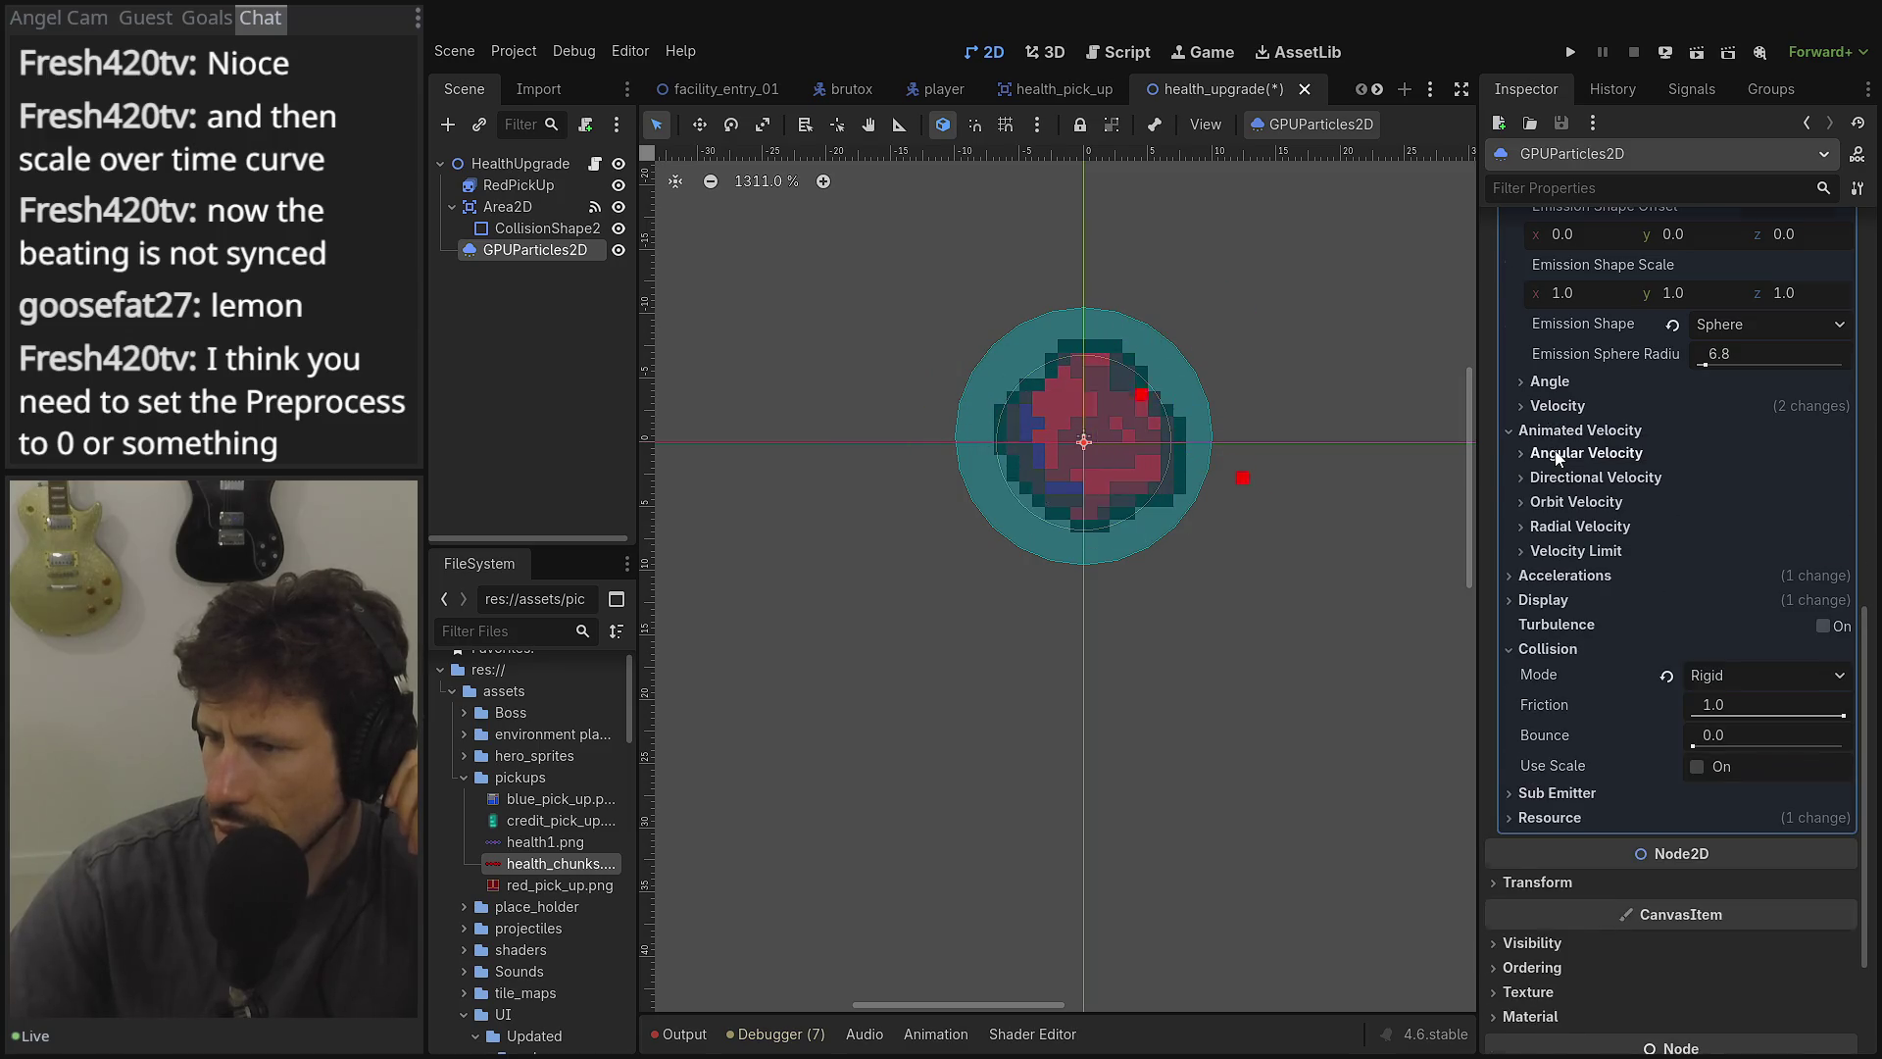
{"action": "scroll", "coordinate": [1568, 473], "scroll_direction": "up", "scroll_amount": 10}
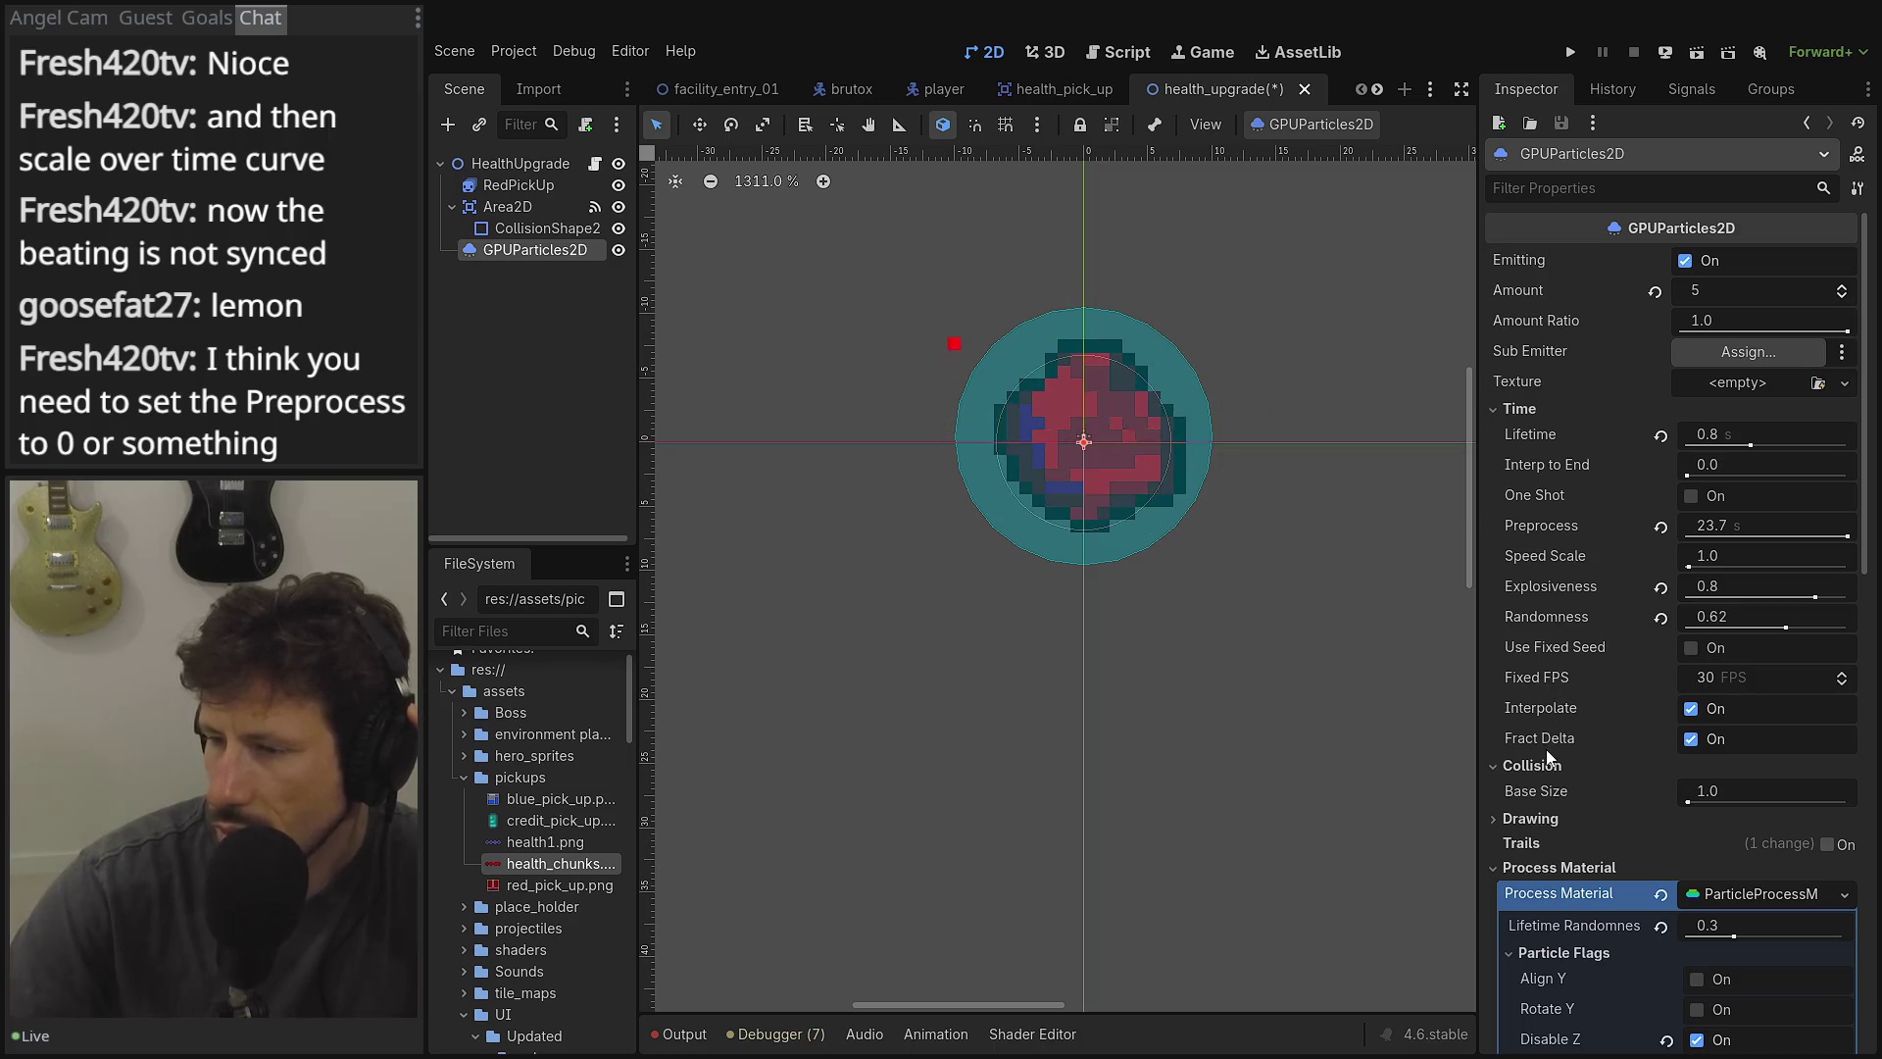
Glance at the Drawing settings, then select the HealthUpgrade root node to view its properties.
{"action": "scroll", "coordinate": [1535, 651], "scroll_direction": "down", "scroll_amount": 3}
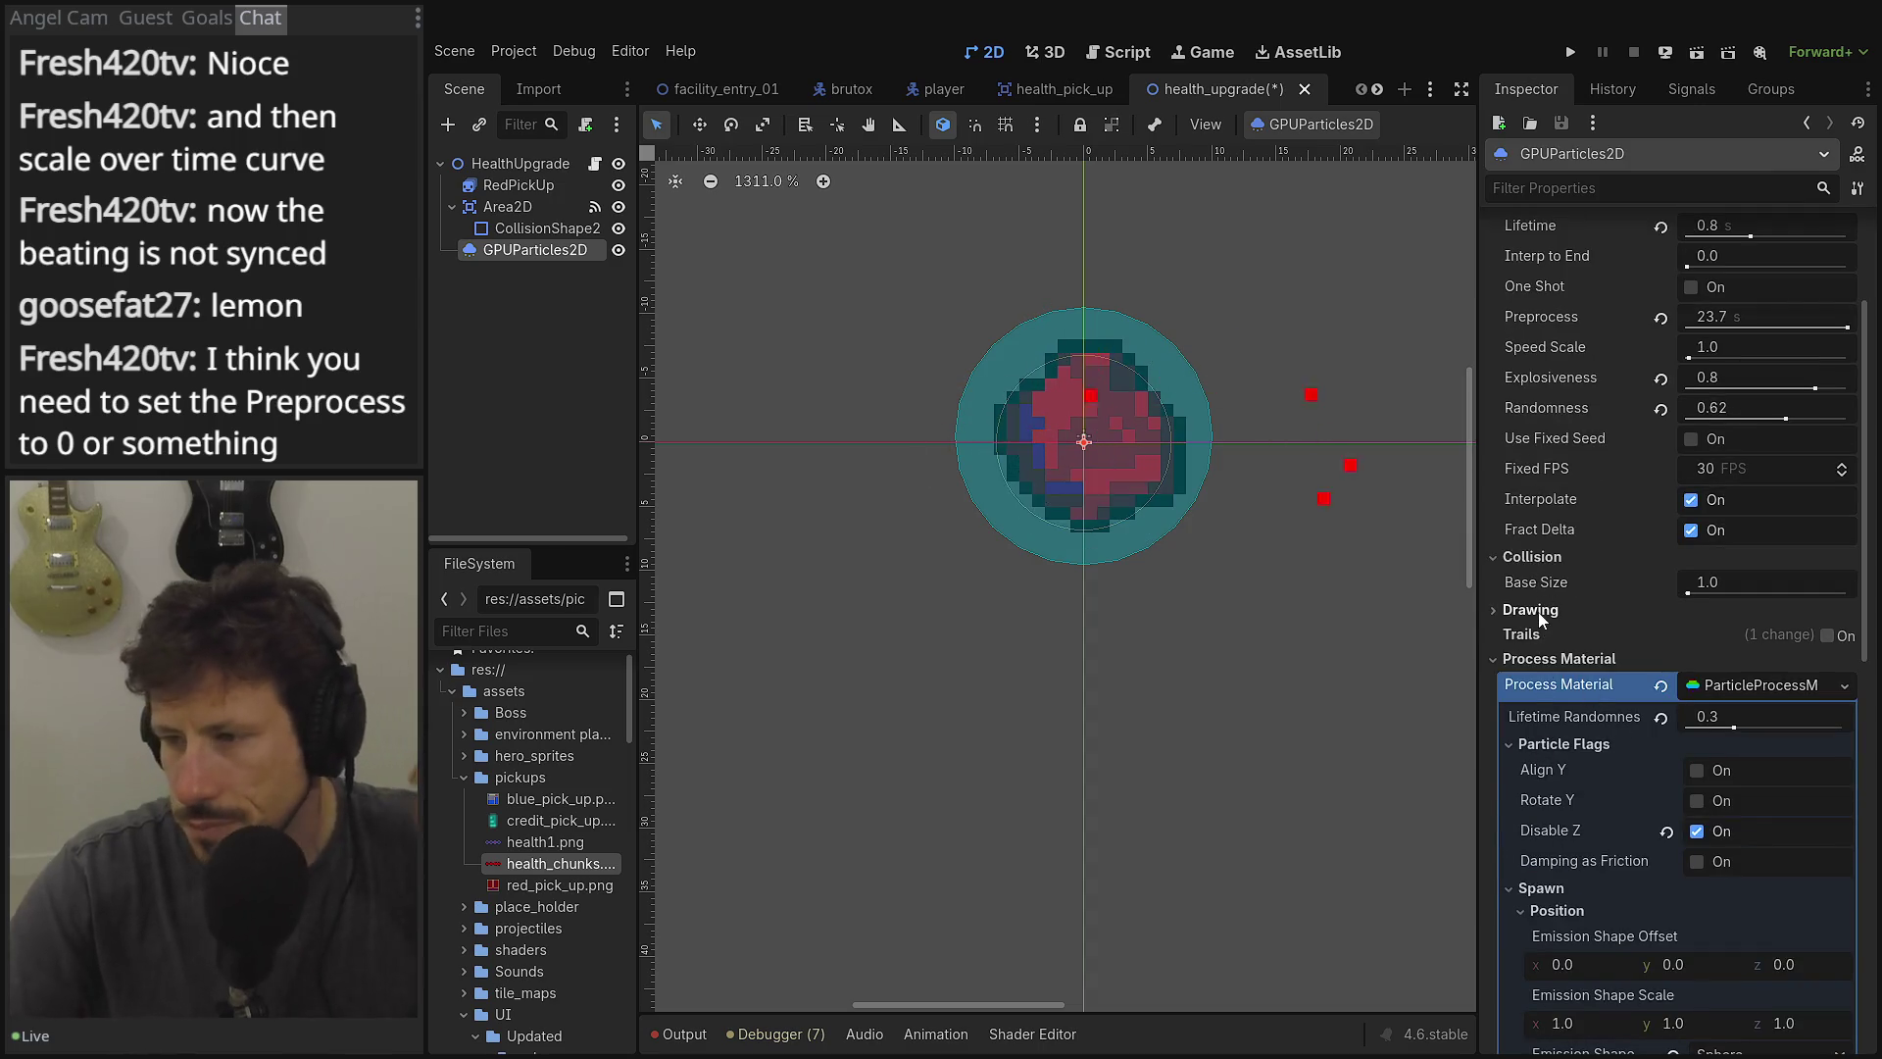
{"action": "left_click", "coordinate": [1537, 610]}
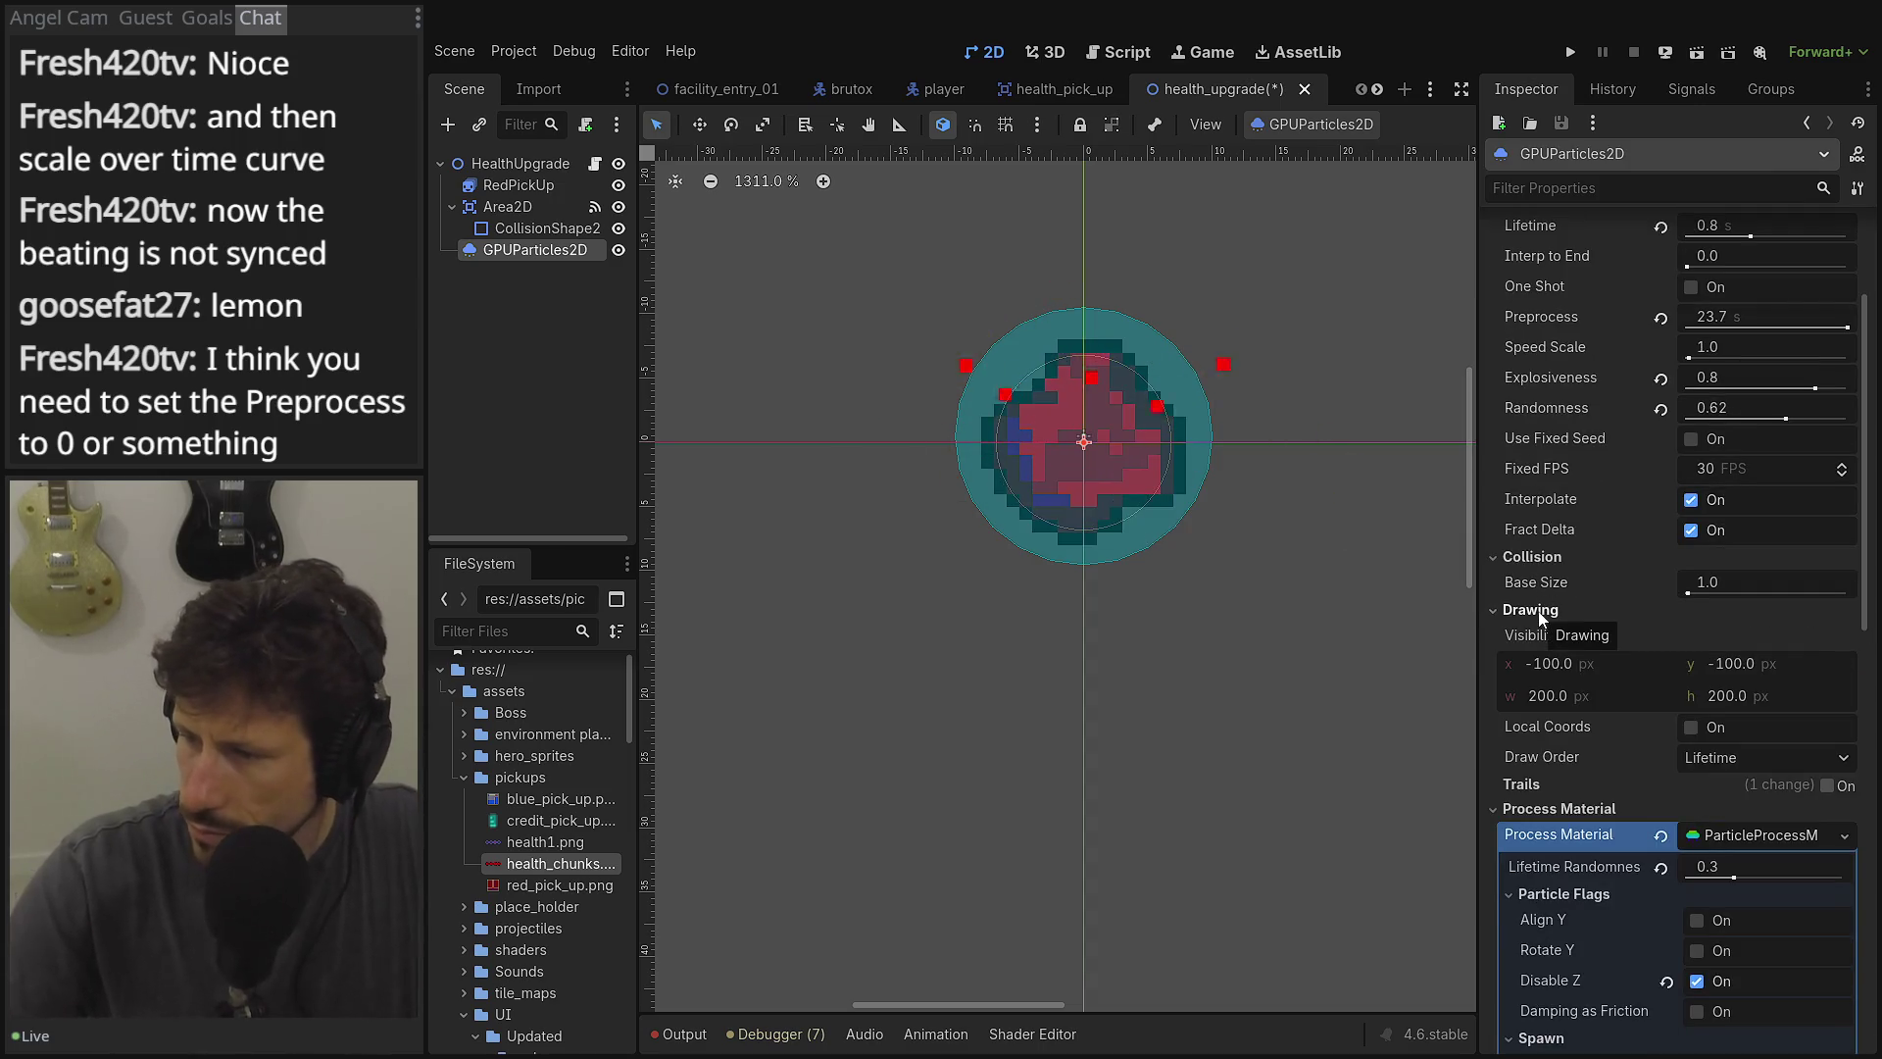
{"action": "left_click", "coordinate": [1538, 611]}
{"action": "scroll", "coordinate": [1568, 566], "scroll_direction": "up", "scroll_amount": 3}
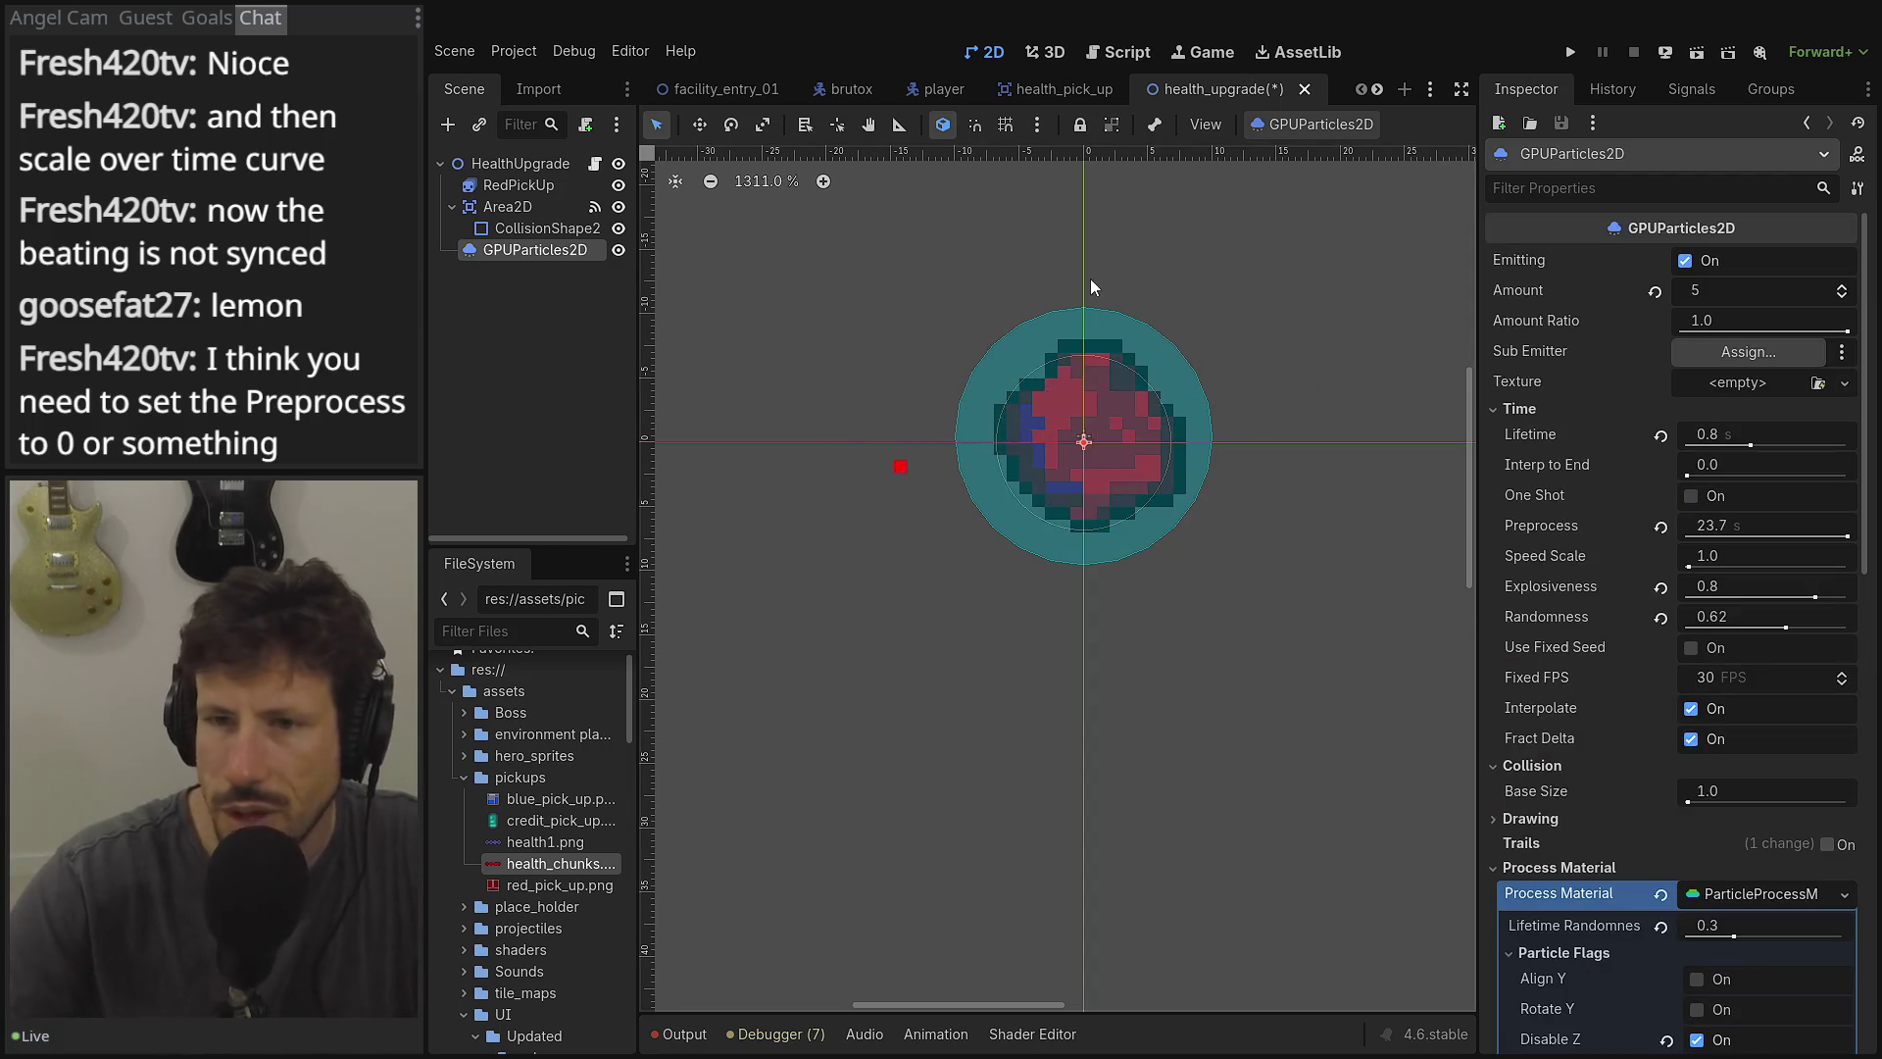
{"action": "left_click", "coordinate": [508, 164]}
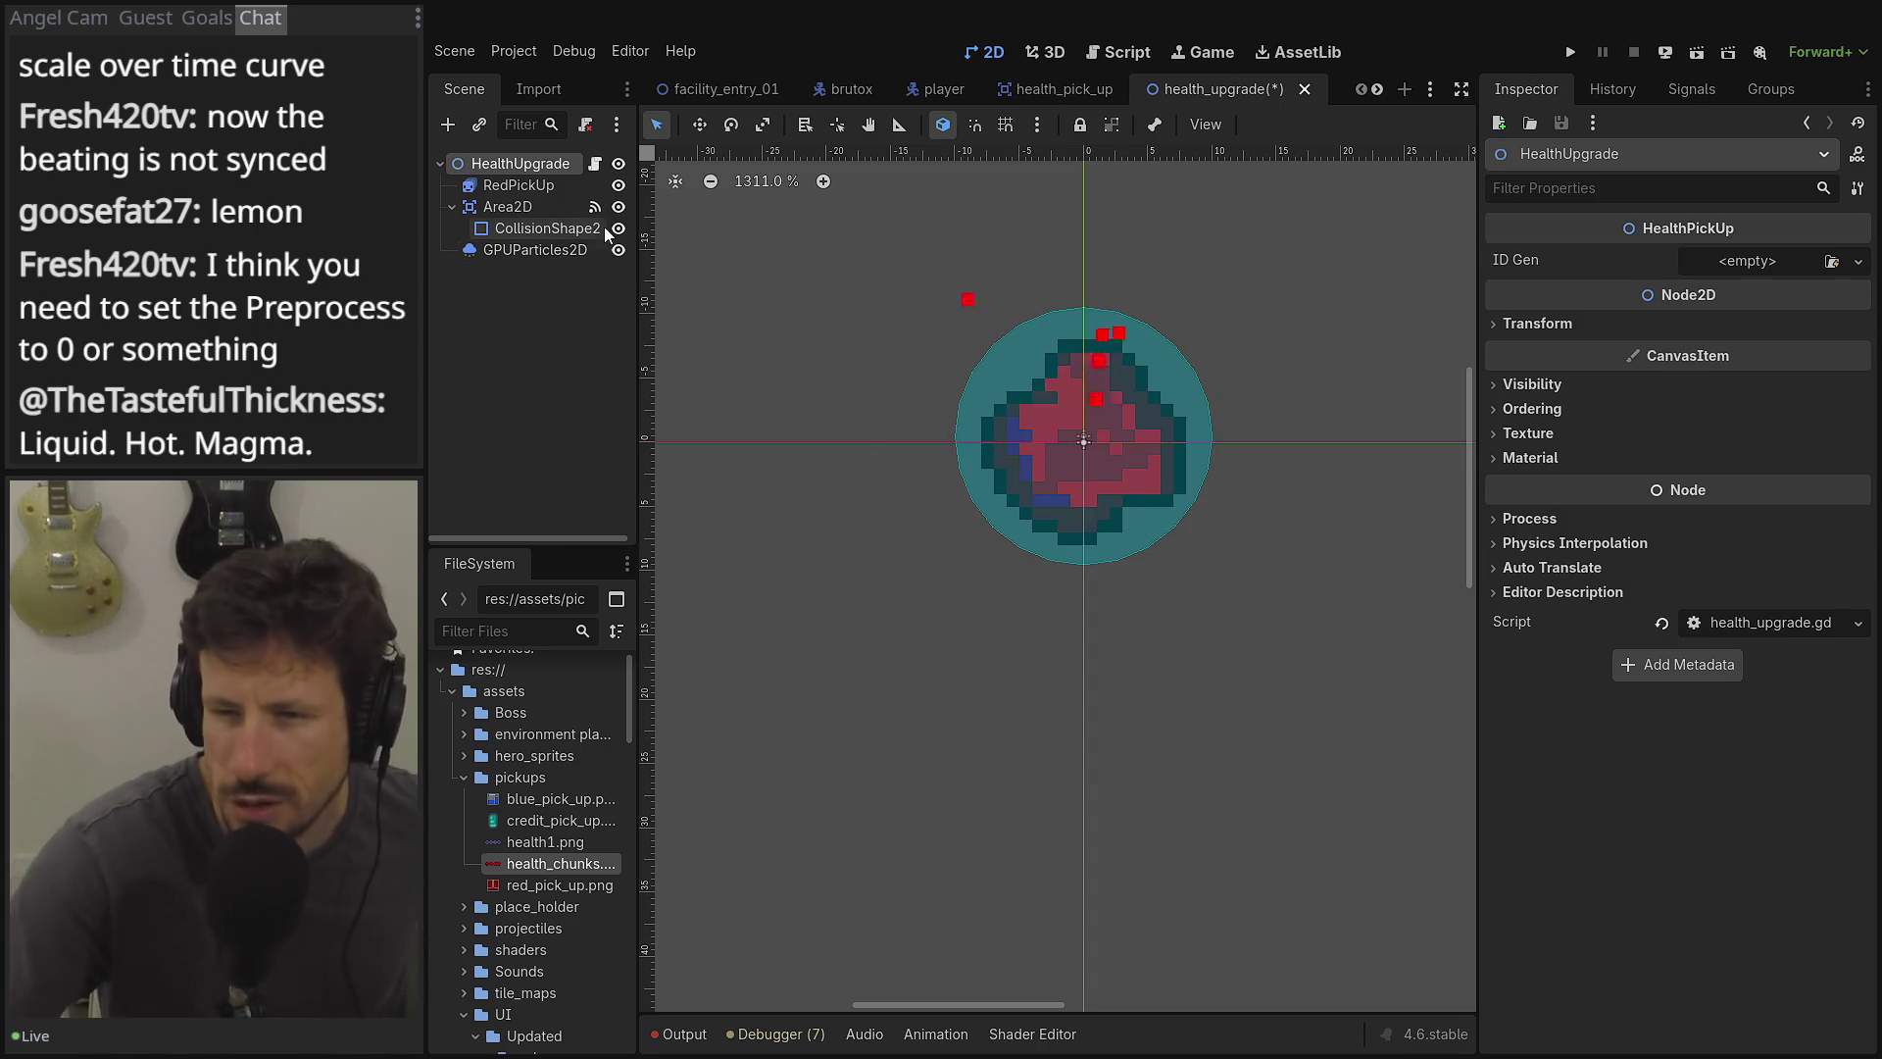
{"action": "left_click", "coordinate": [530, 296]}
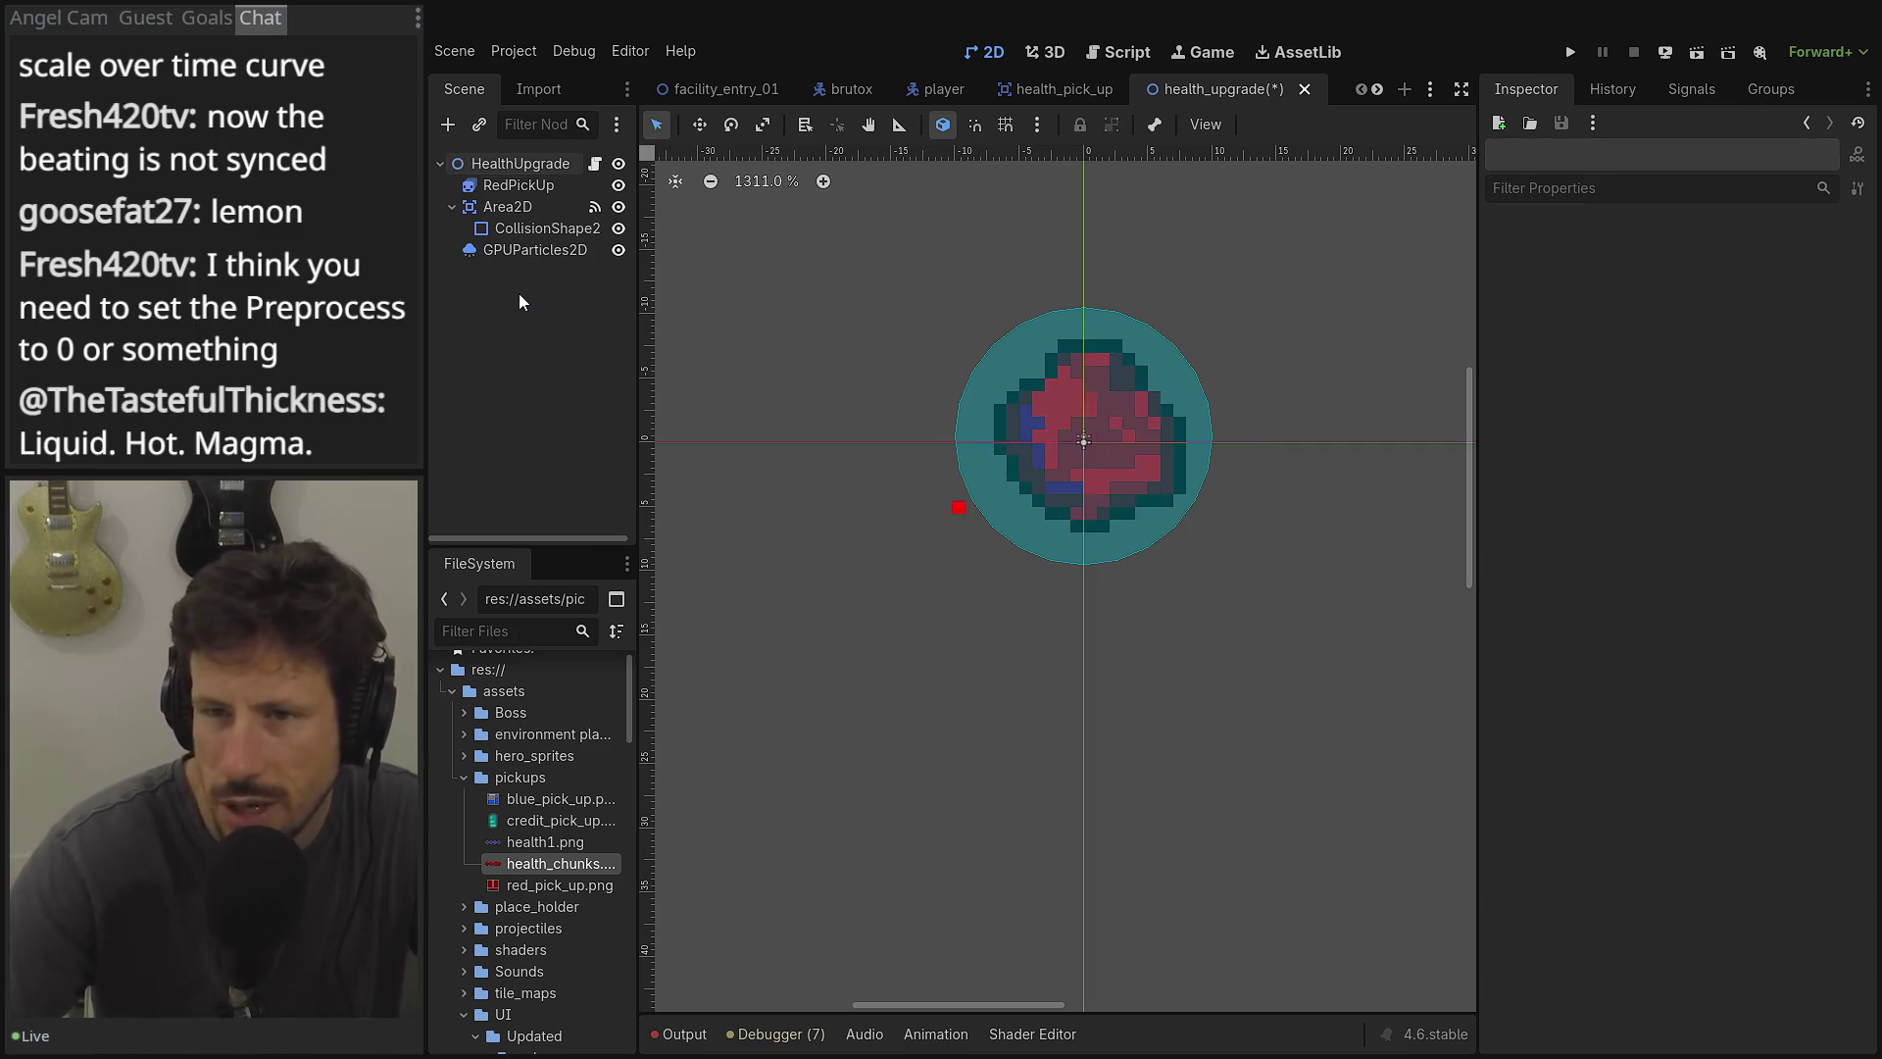
{"action": "left_click", "coordinate": [500, 251]}
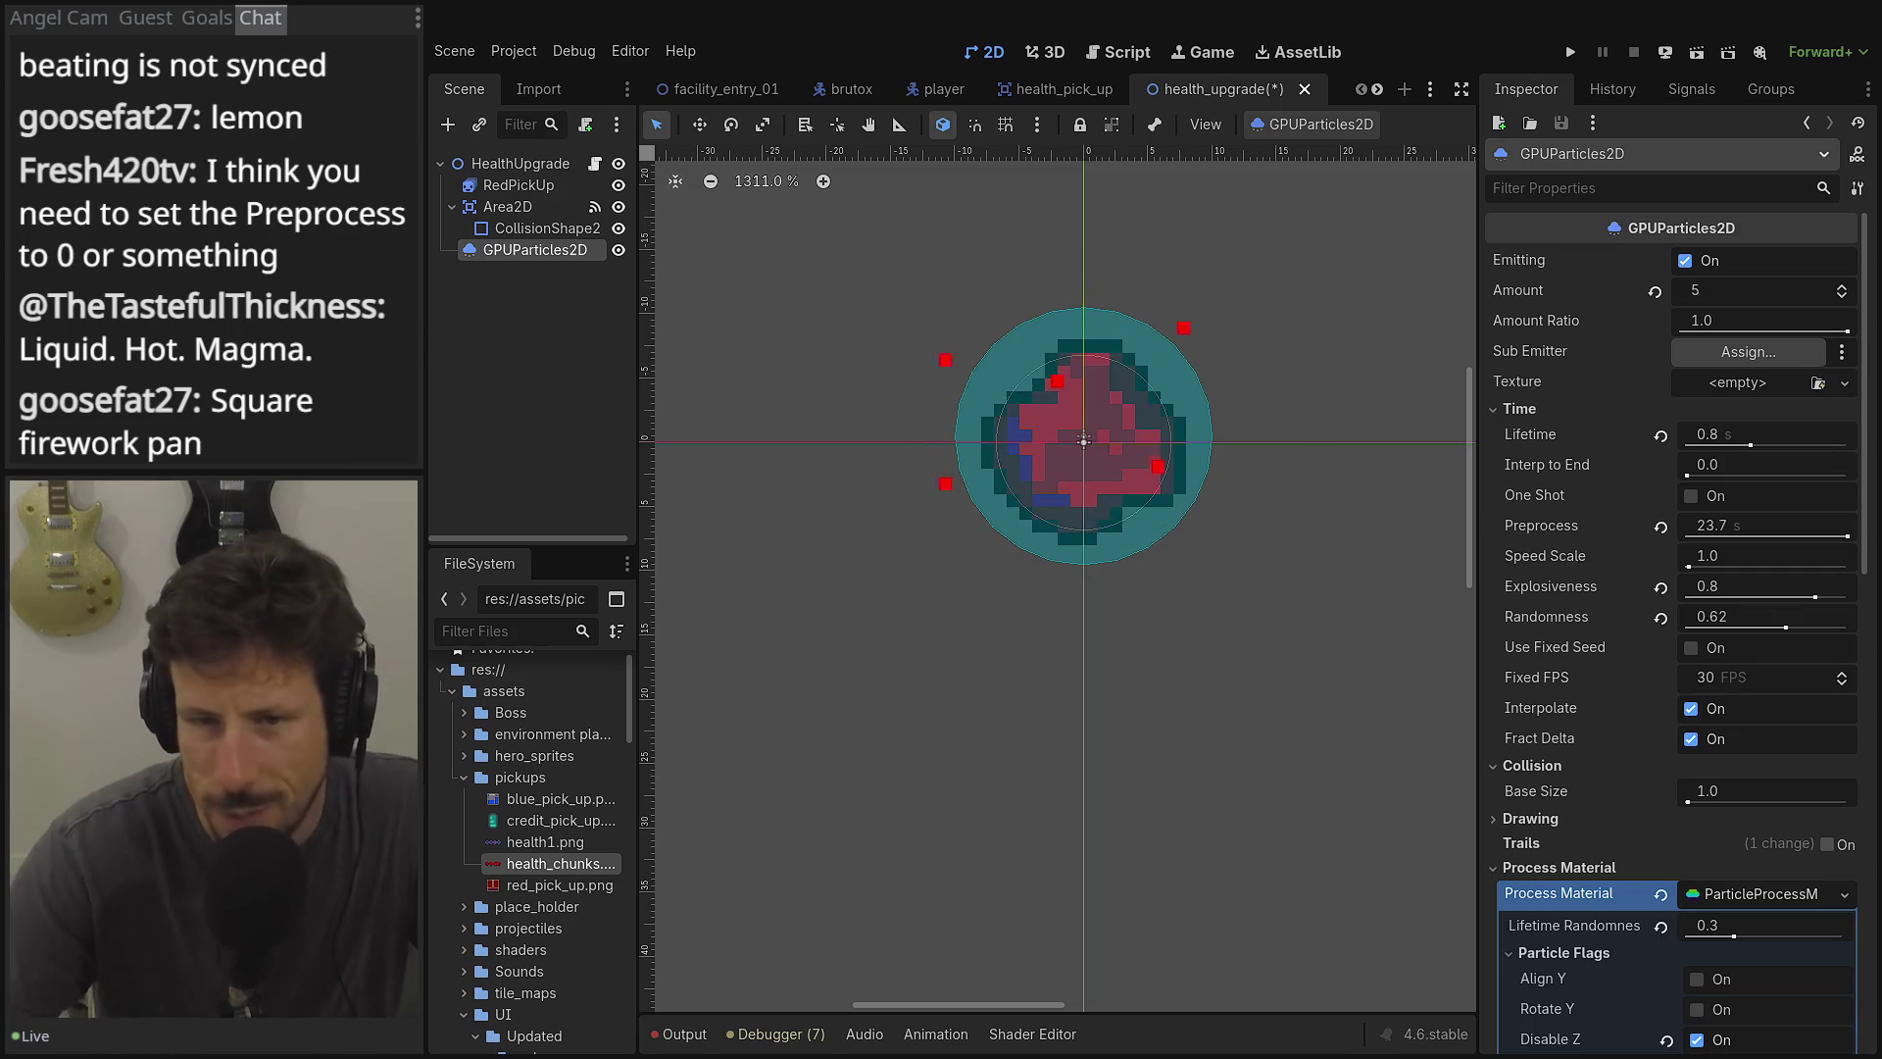
{"action": "left_click", "coordinate": [546, 341]}
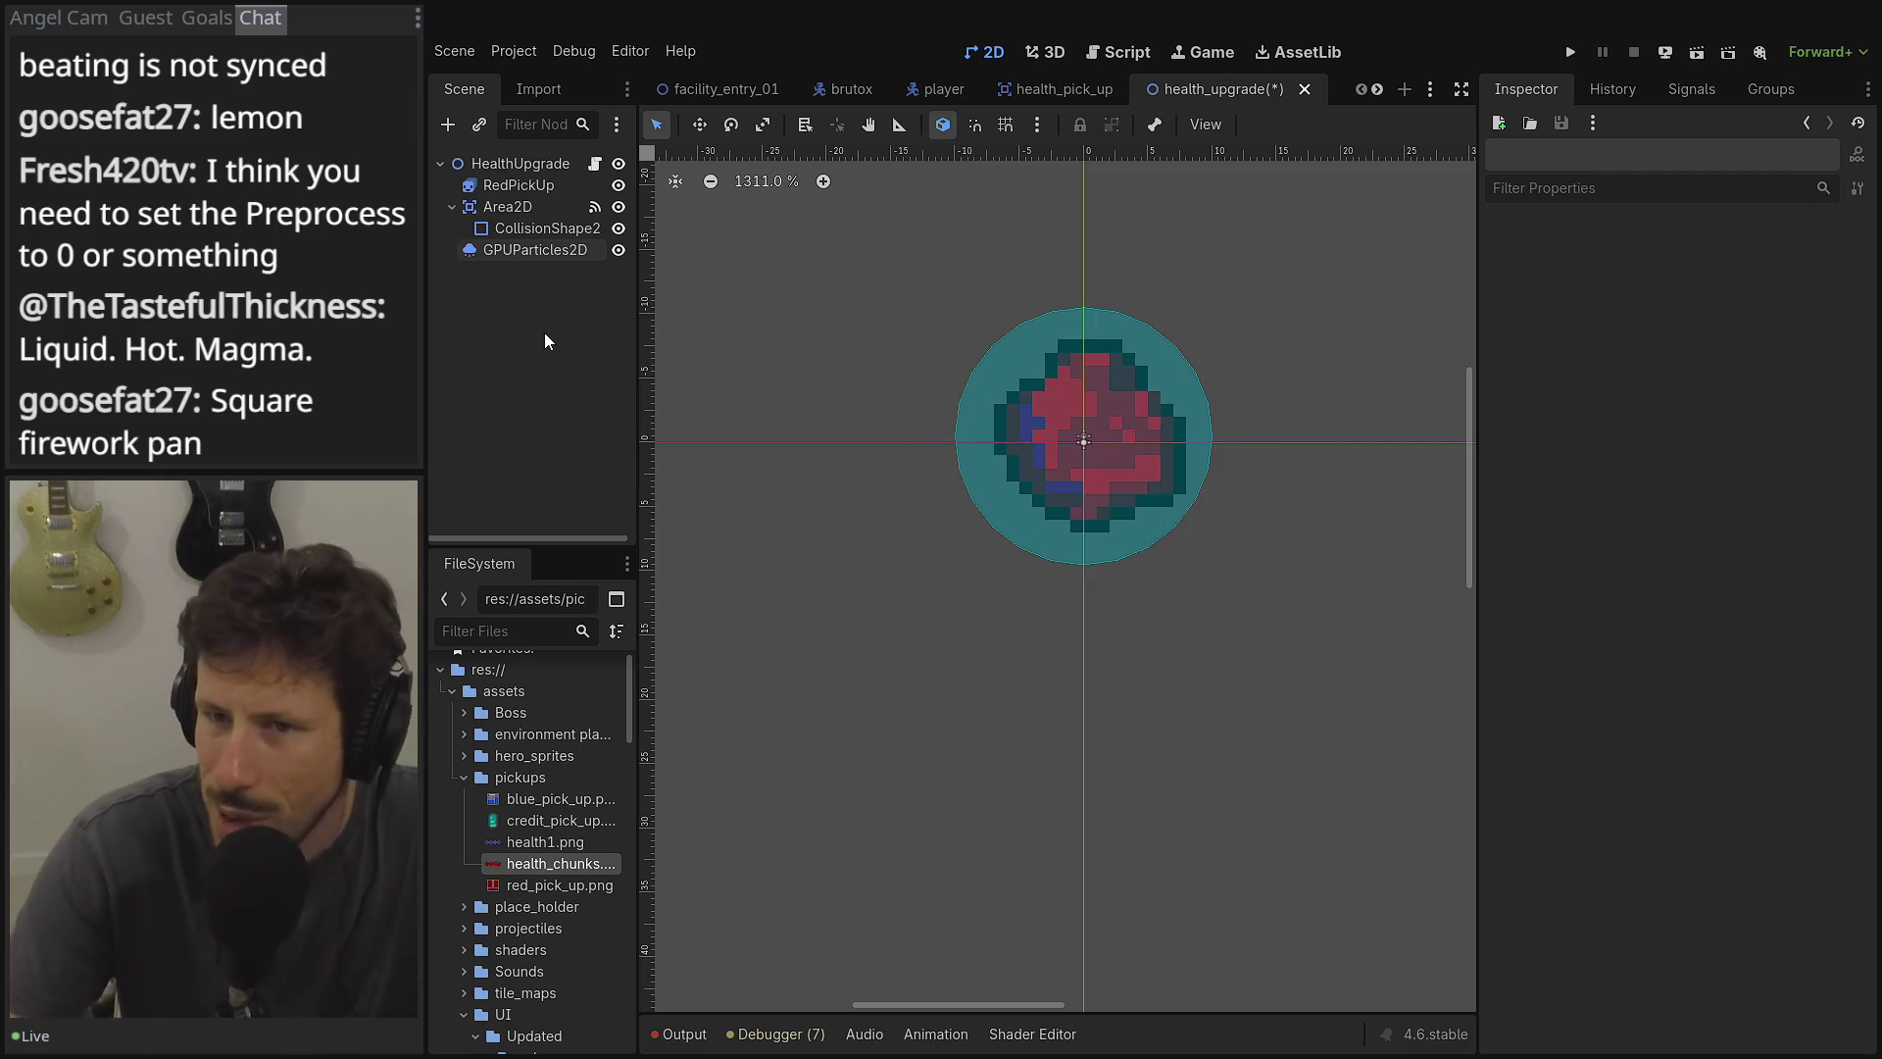
{"action": "left_click", "coordinate": [527, 174]}
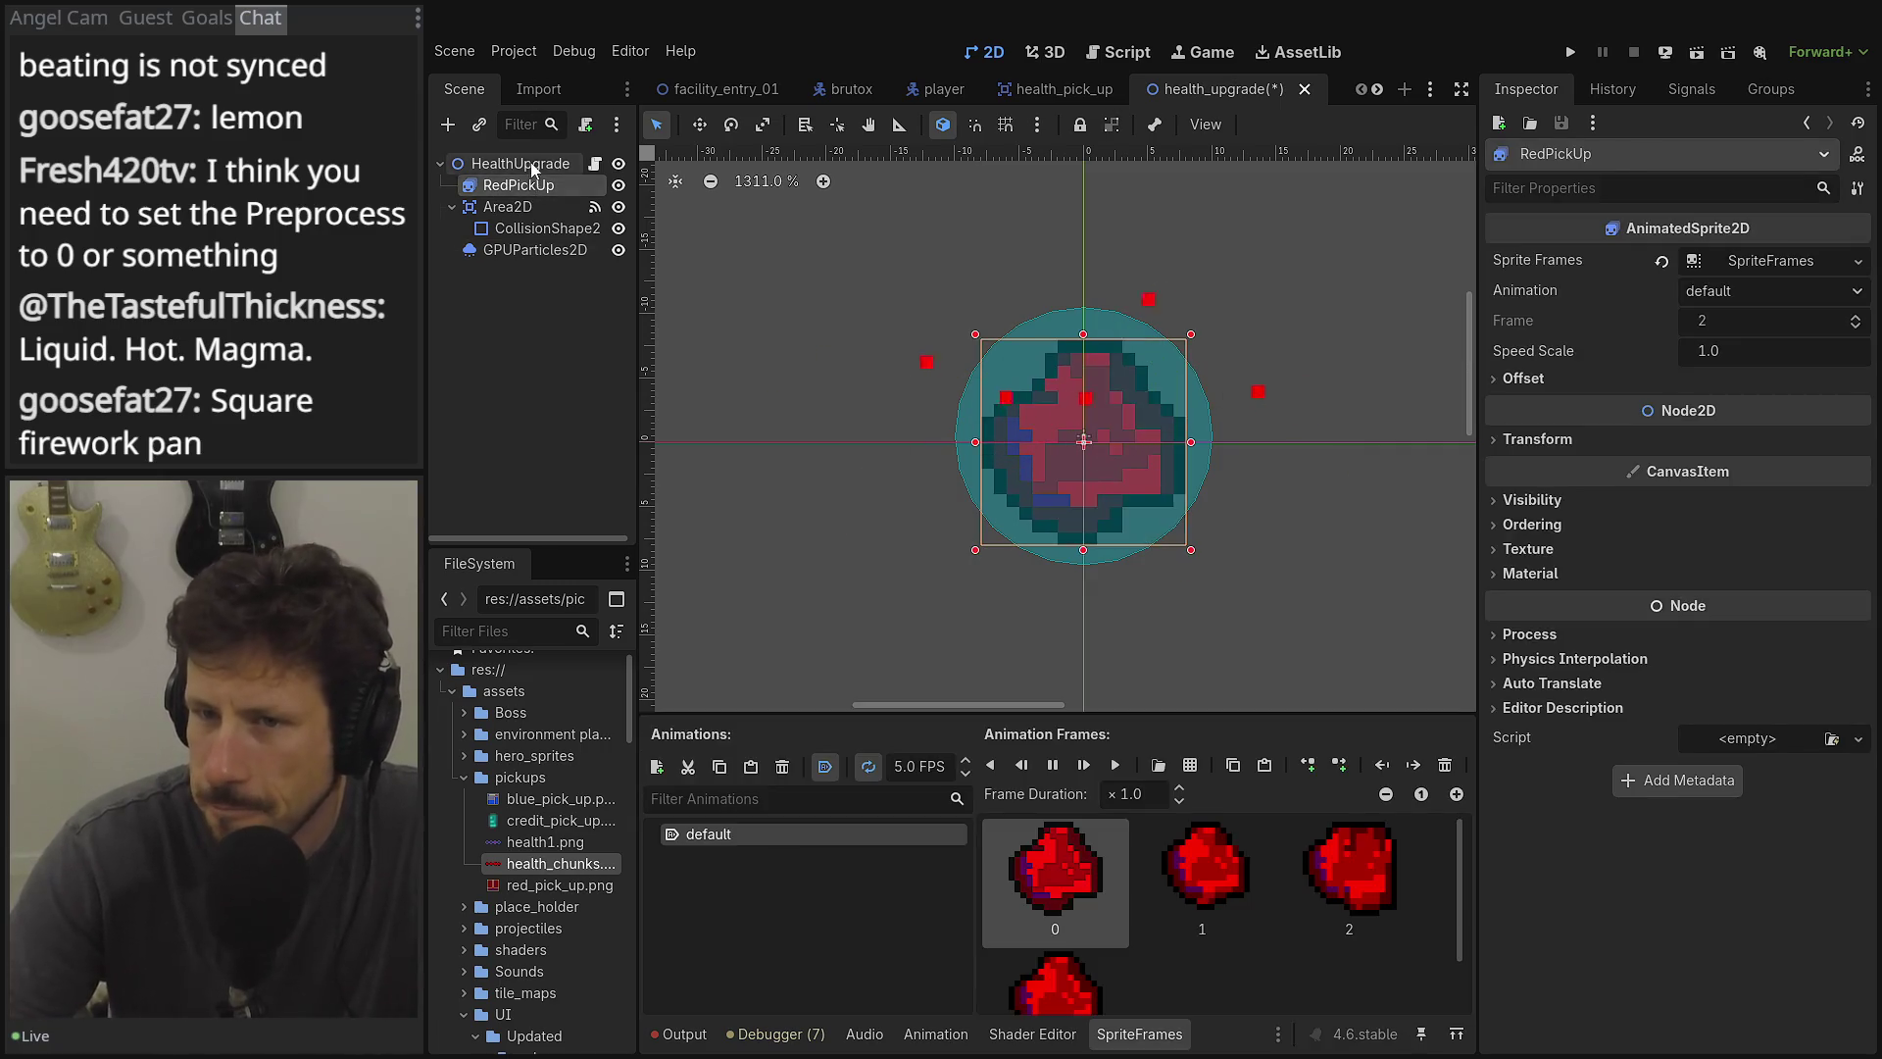
{"action": "left_click", "coordinate": [520, 163]}
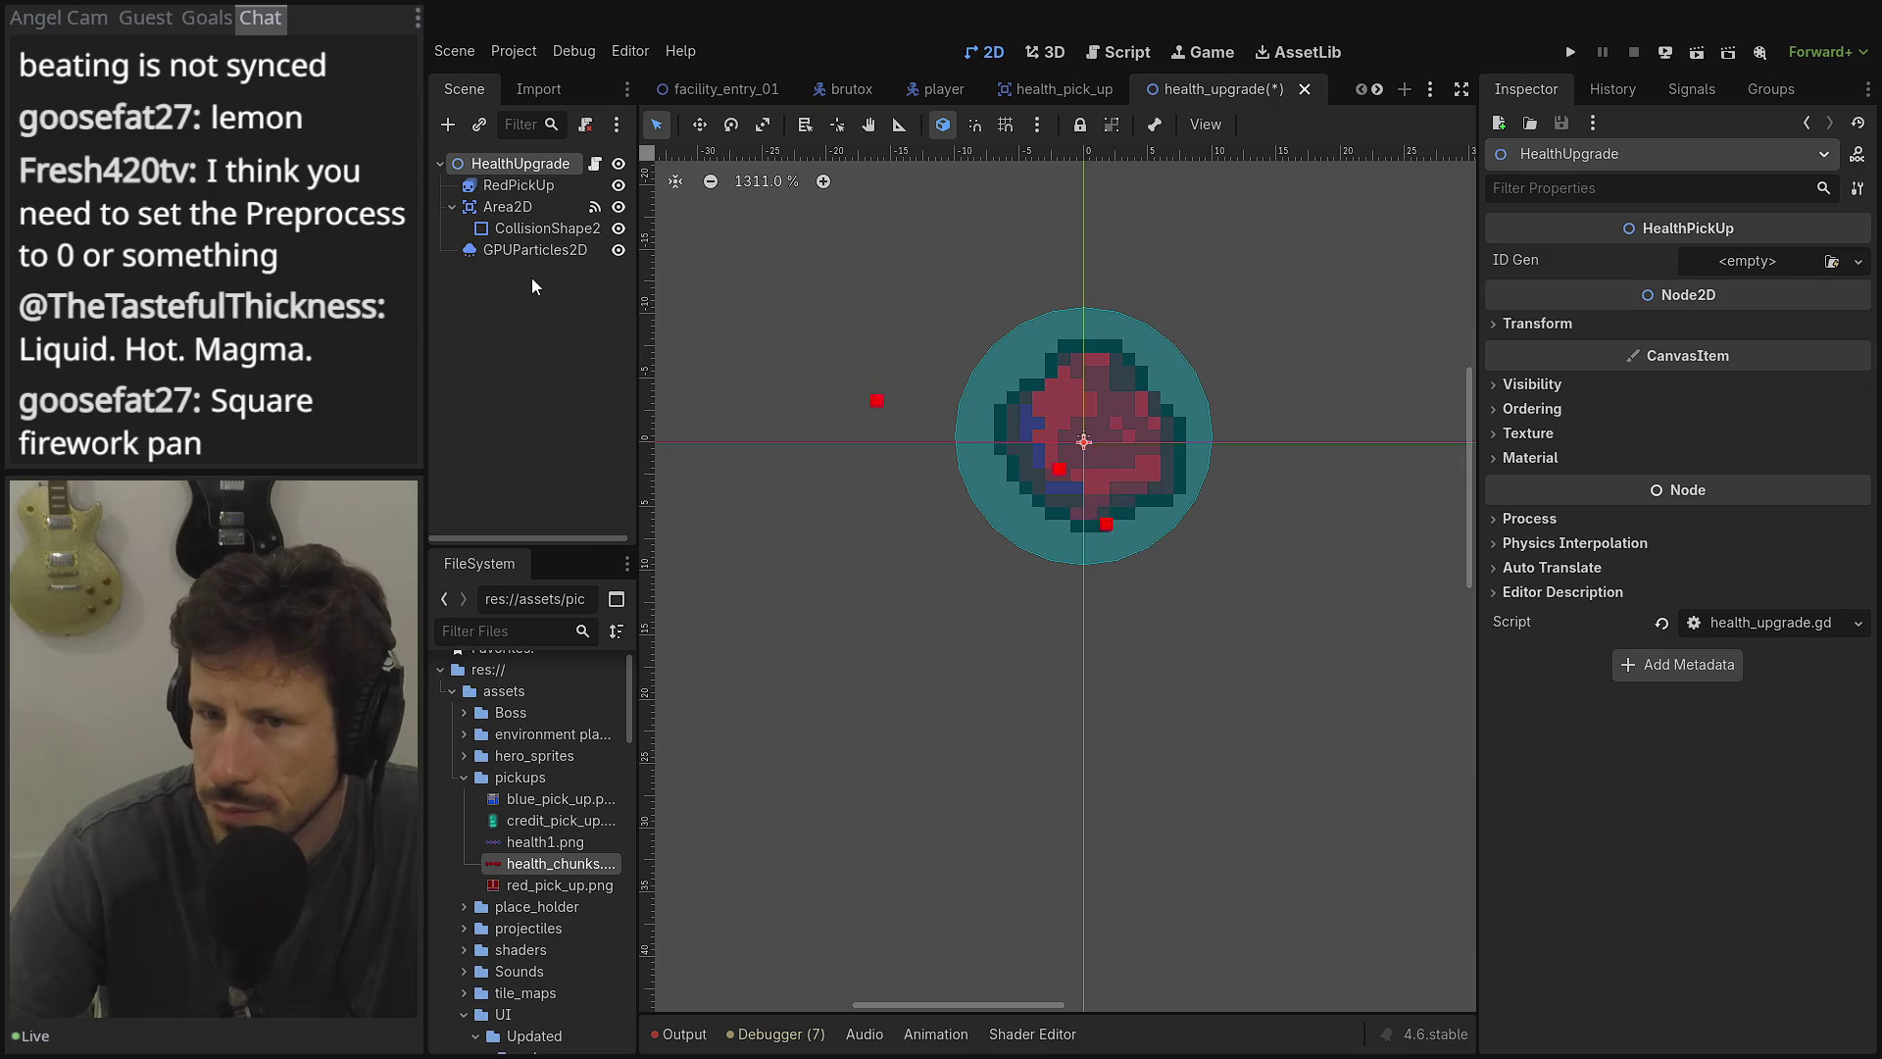
Add an AnimationPlayer child under HealthUpgrade via an 'anim' search and enlarge the bottom panel.
{"action": "left_click", "coordinate": [455, 132]}
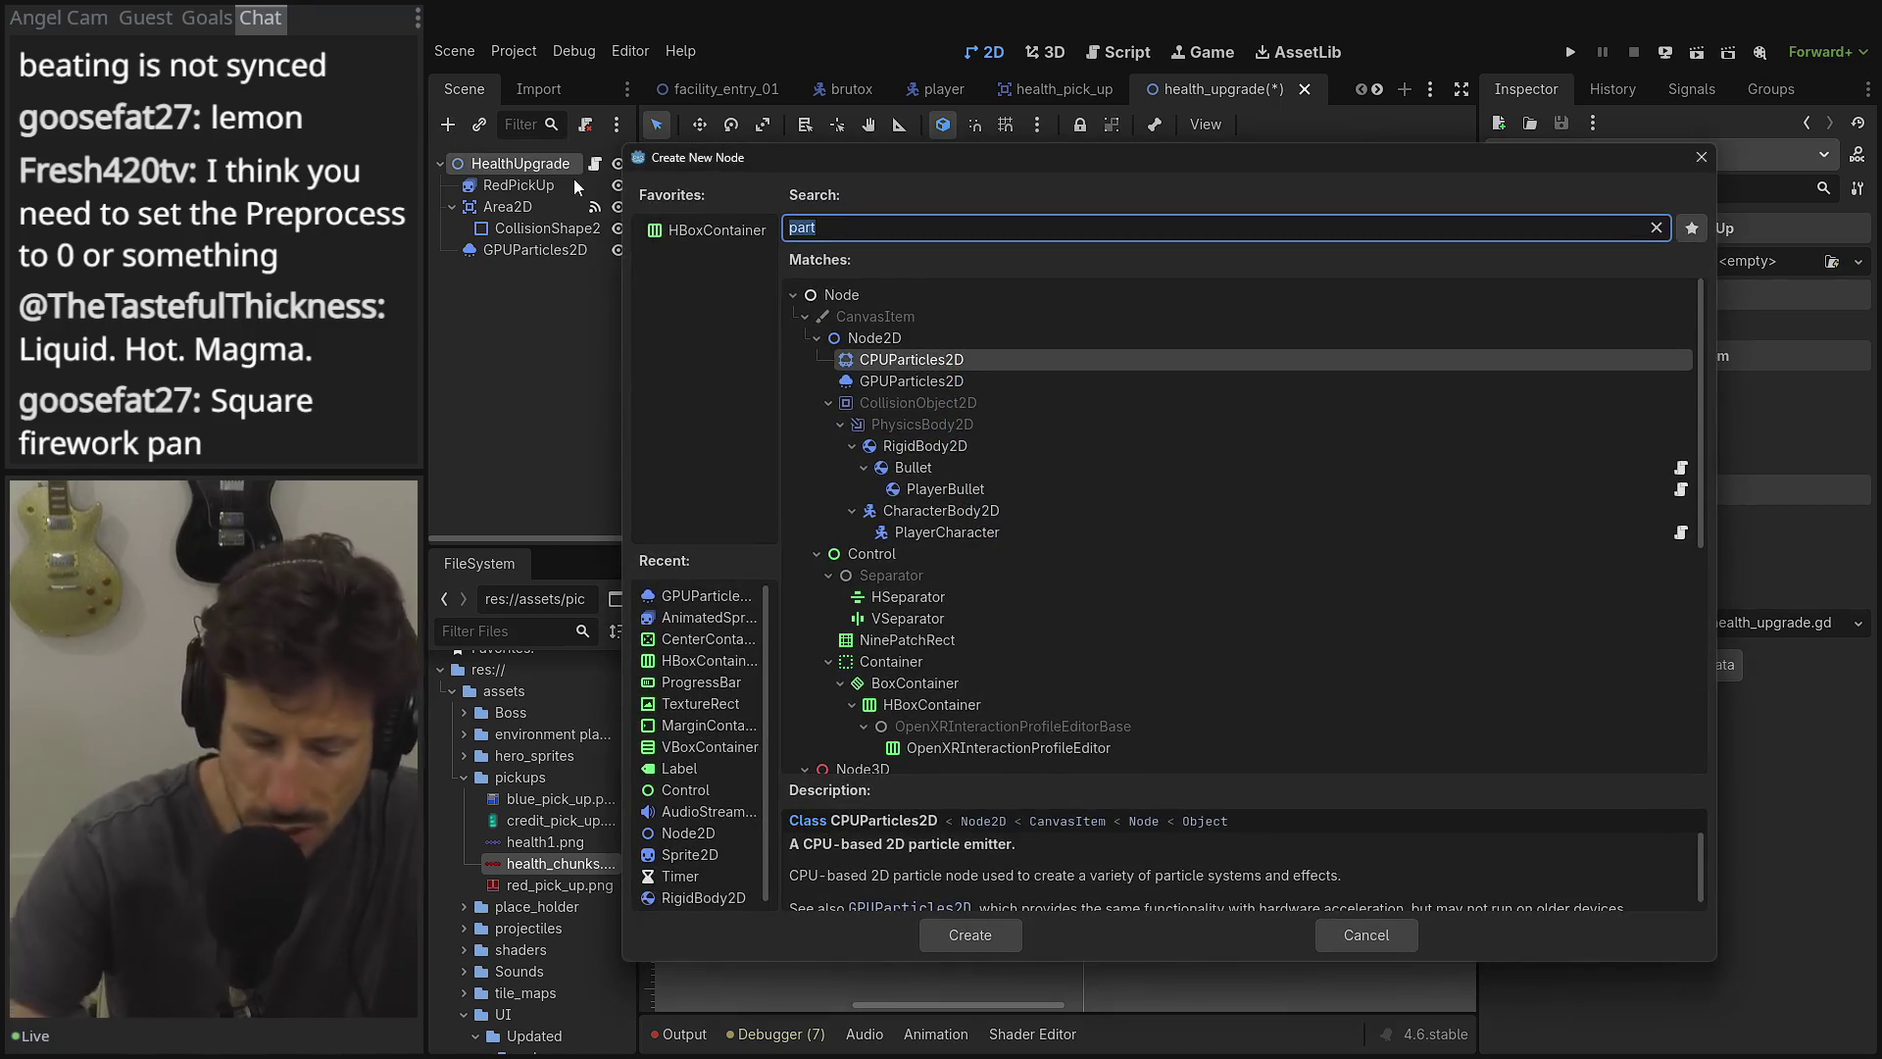
{"action": "type", "text": "anim"}
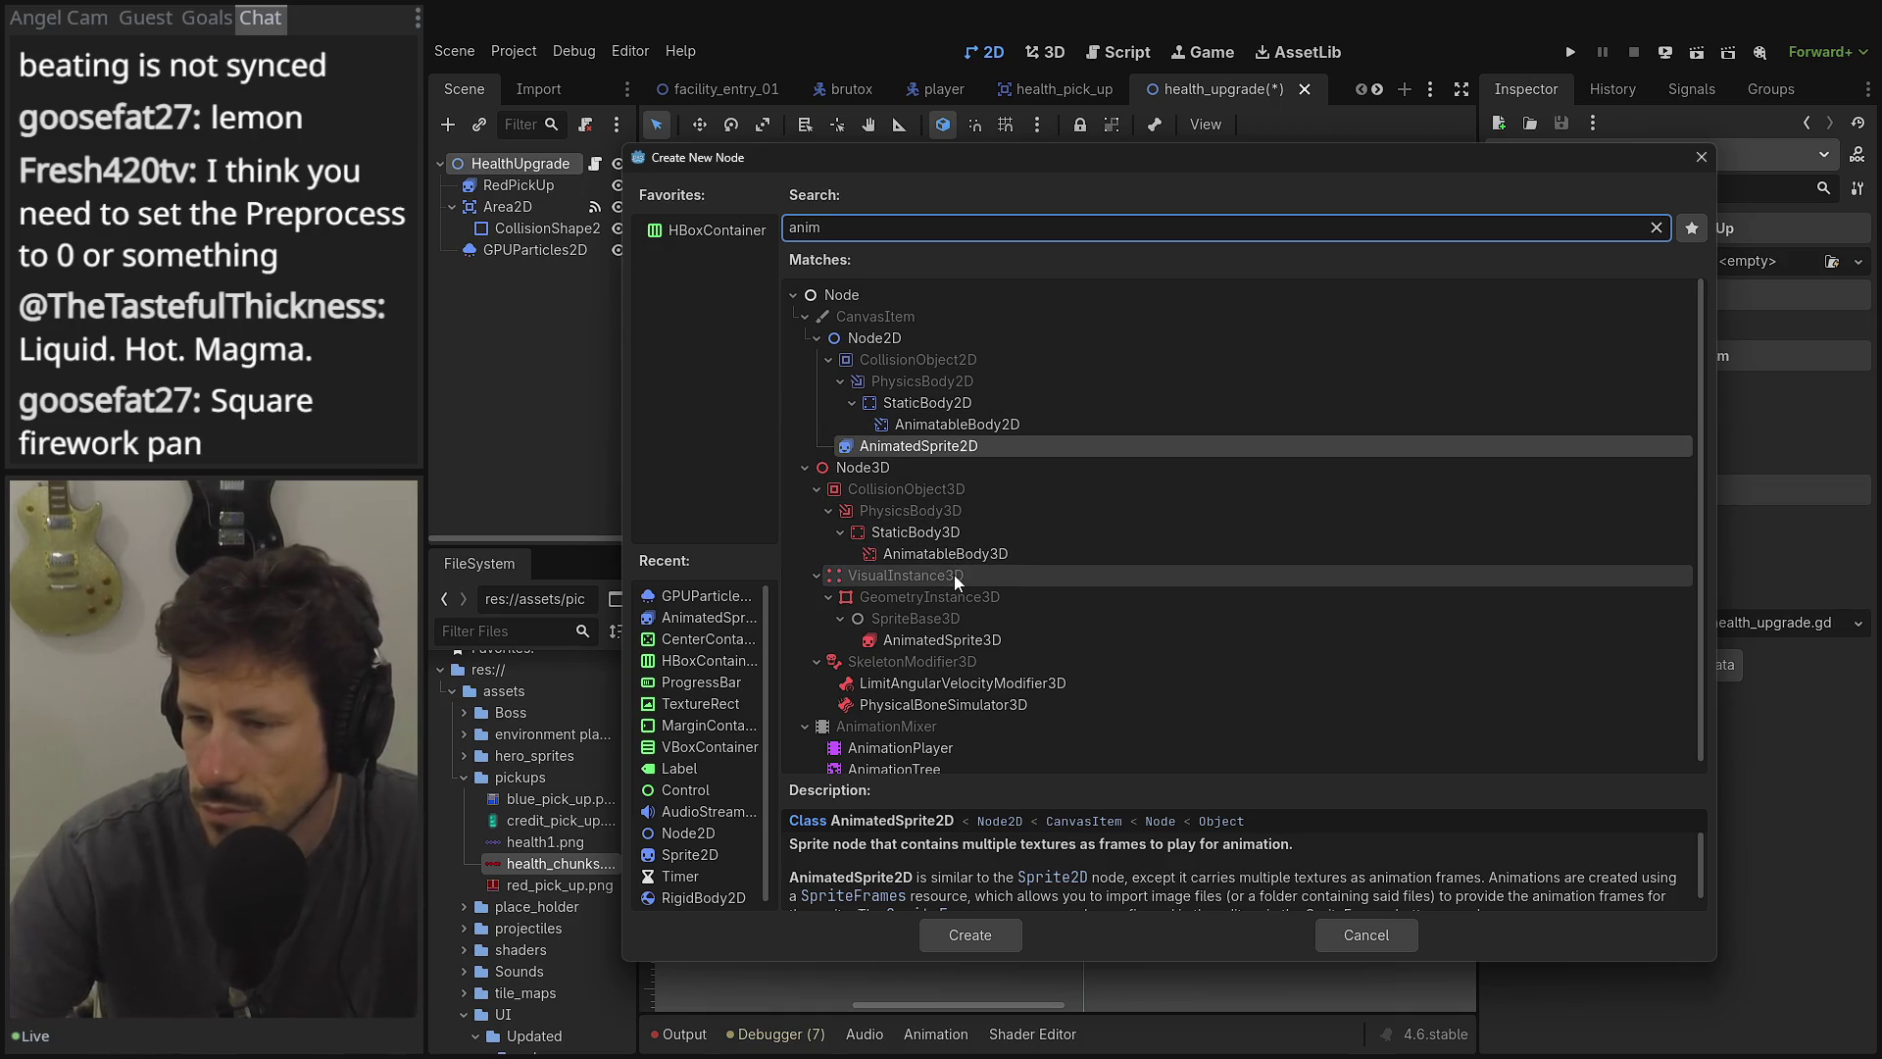
{"action": "double_click", "coordinate": [900, 748]}
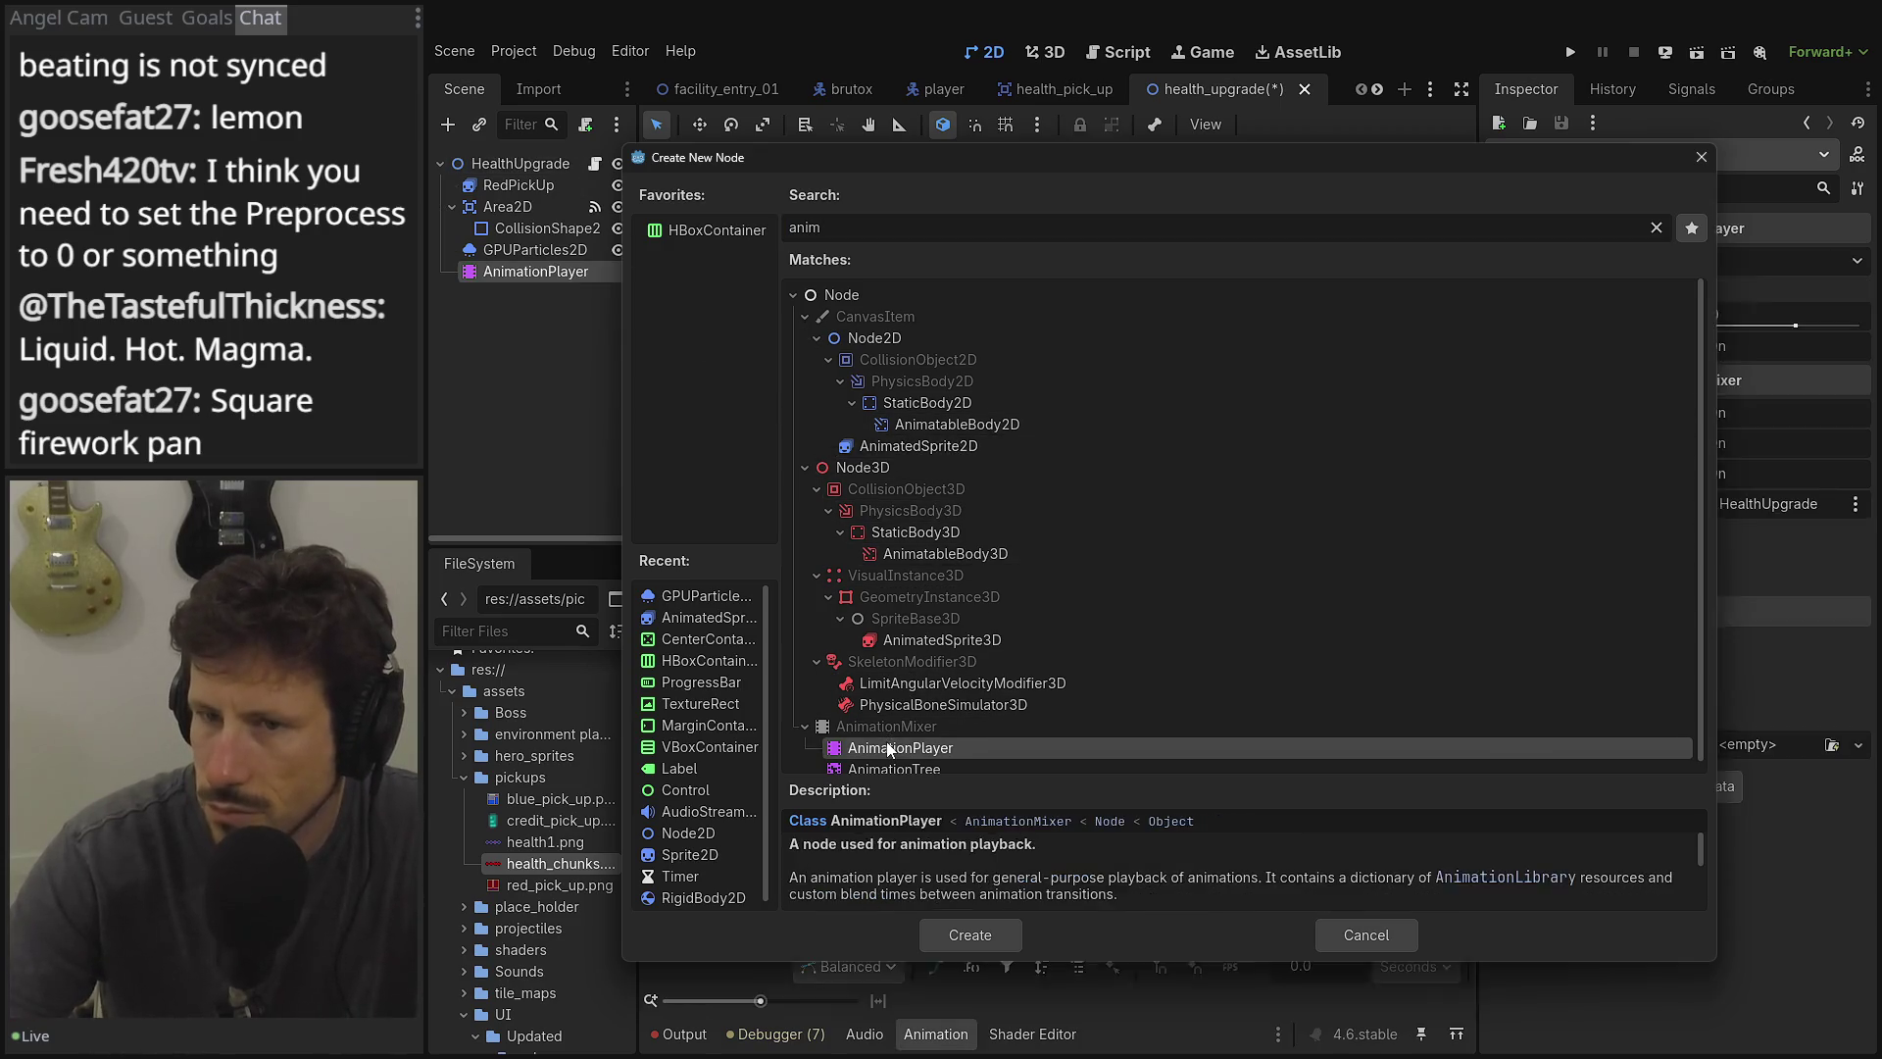
{"action": "left_click_drag", "start_coordinate": [1049, 321], "coordinate": [1078, 626]}
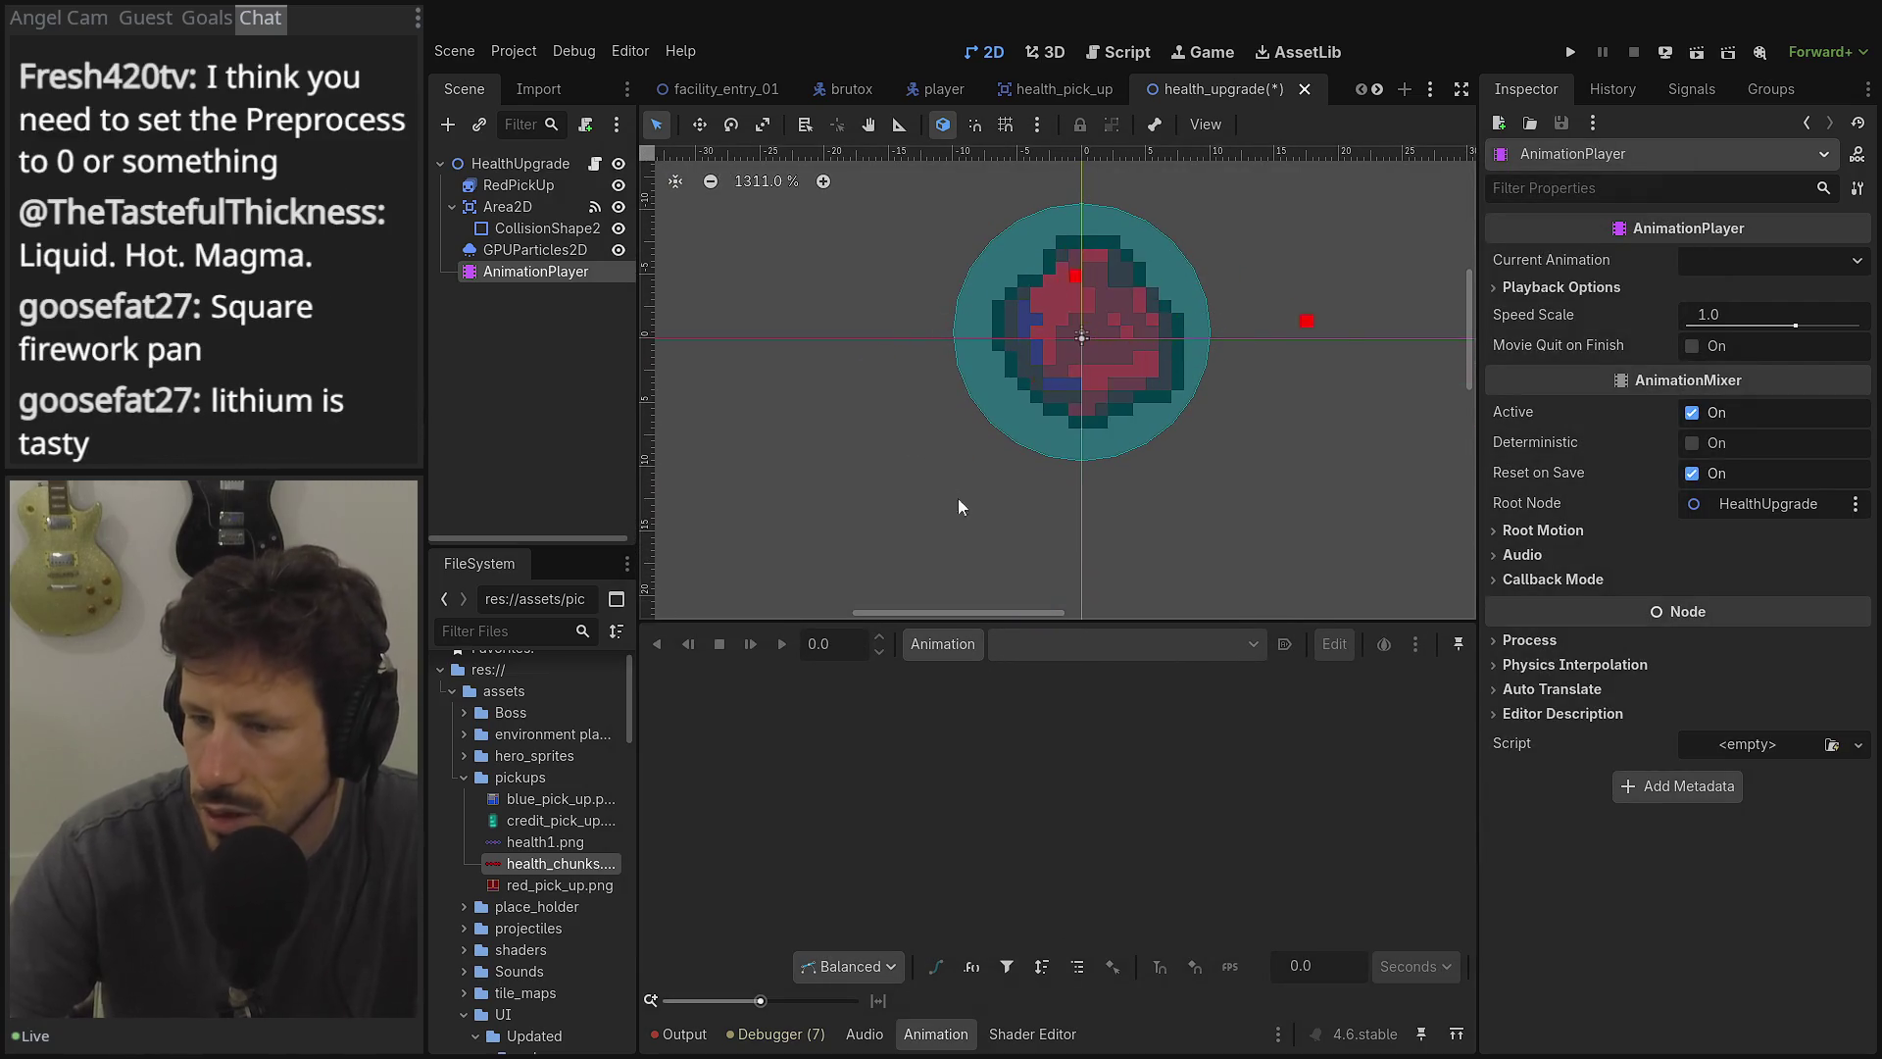
{"action": "left_click", "coordinate": [941, 645]}
Create a new 1.0 s animation named 'animation' in the AnimationPlayer.
{"action": "left_click", "coordinate": [955, 676]}
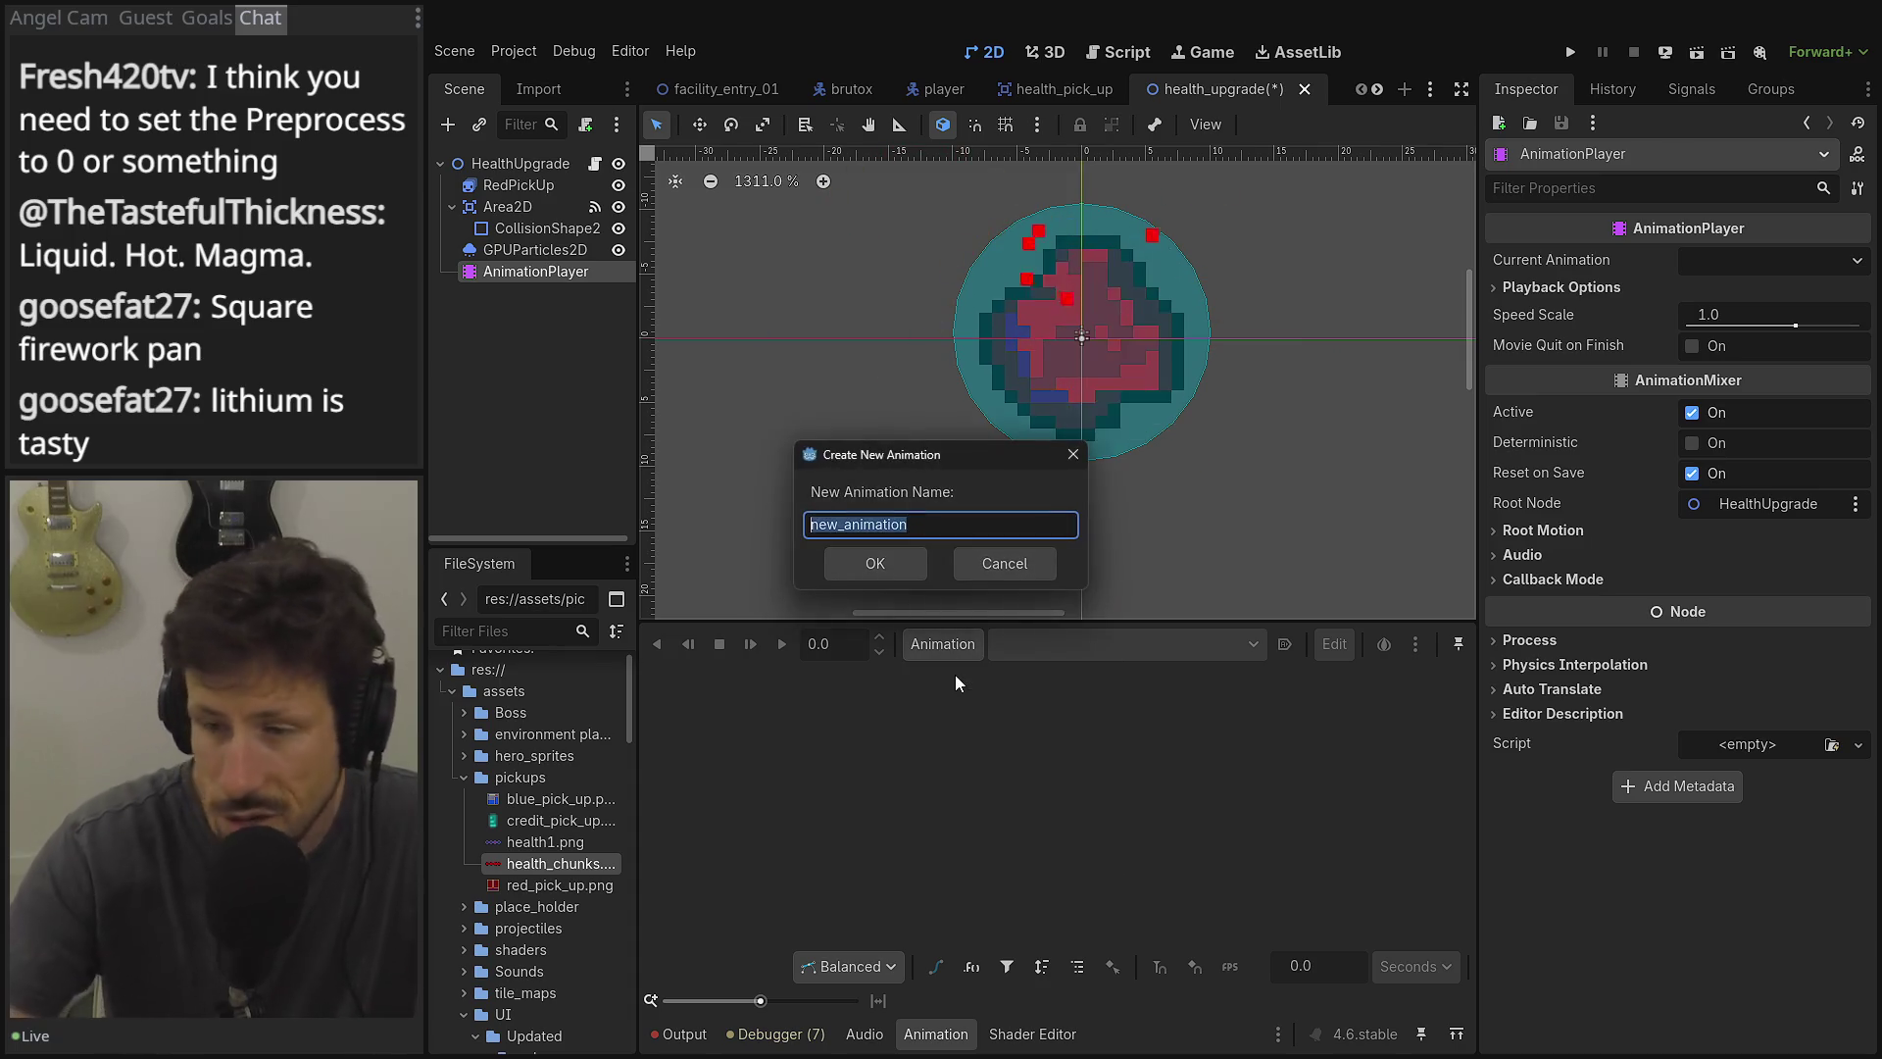
{"action": "type", "text": "aniu"}
{"action": "key", "text": "BackSpace"}
{"action": "type", "text": "mation"}
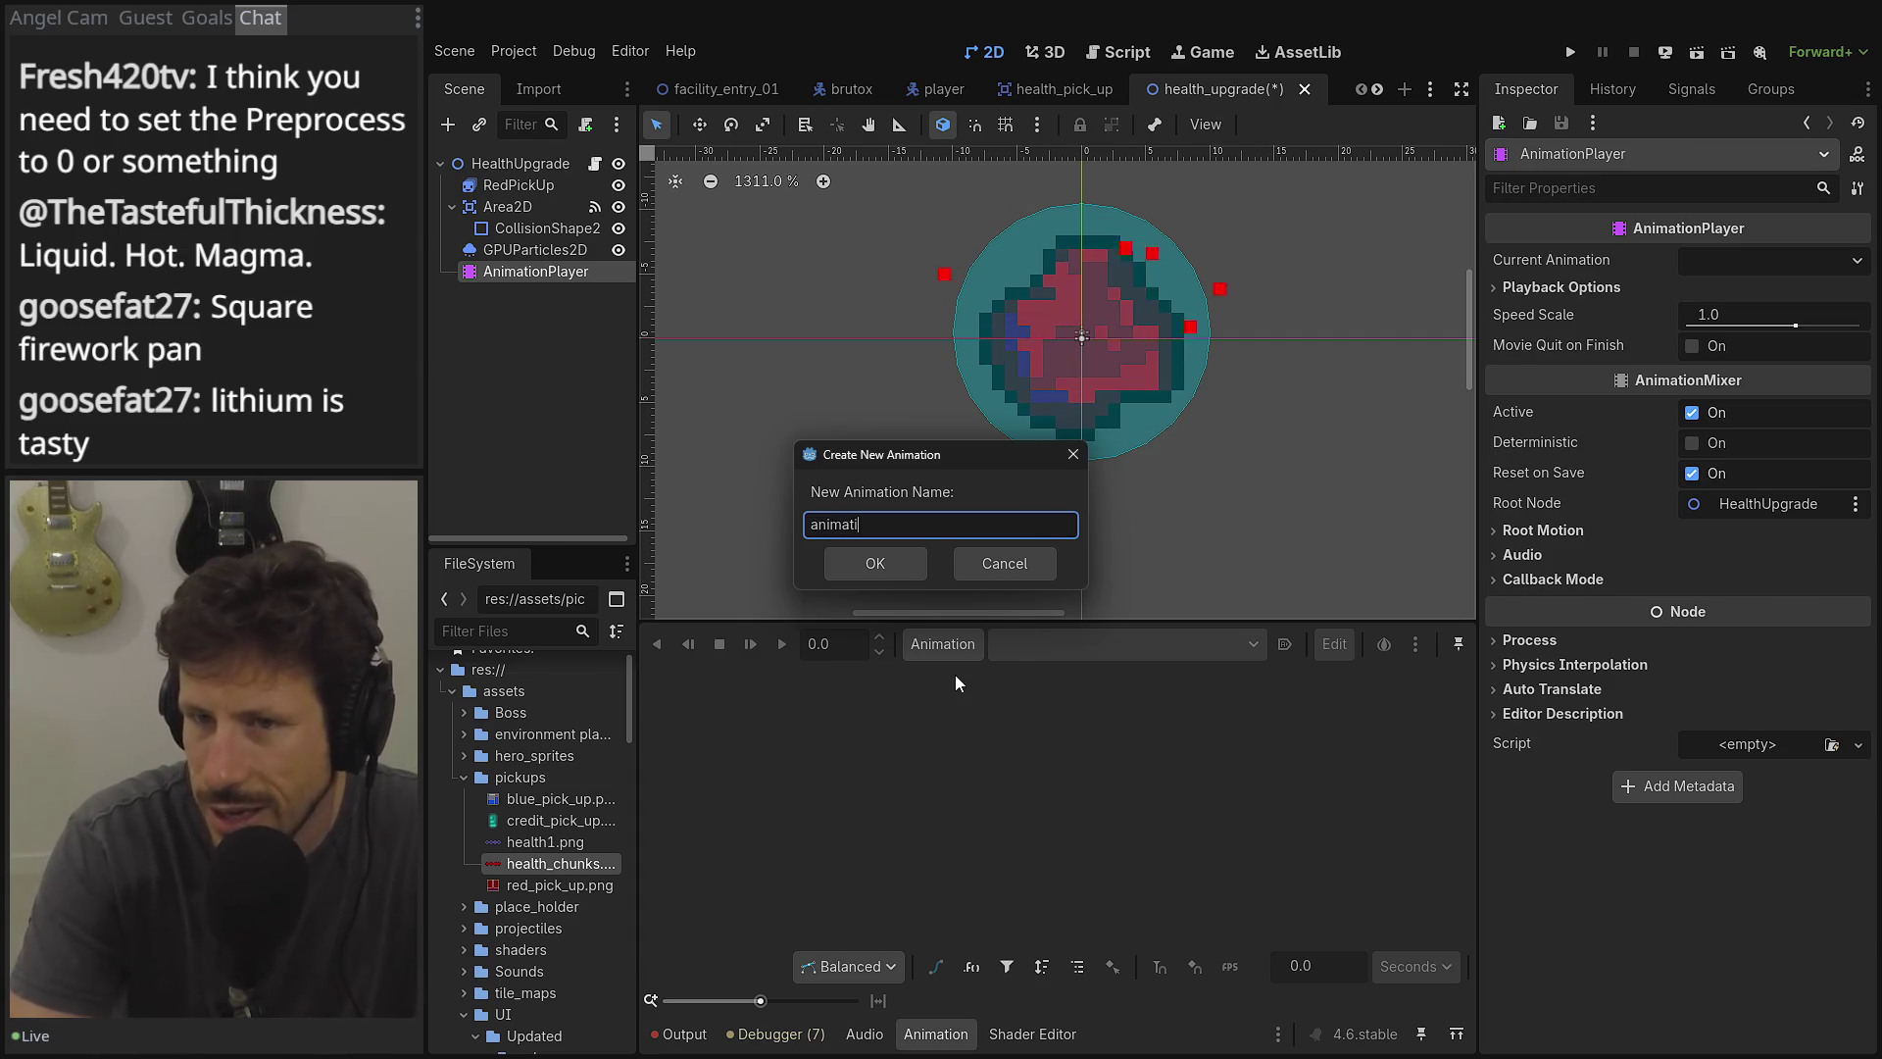
{"action": "key", "text": "Return"}
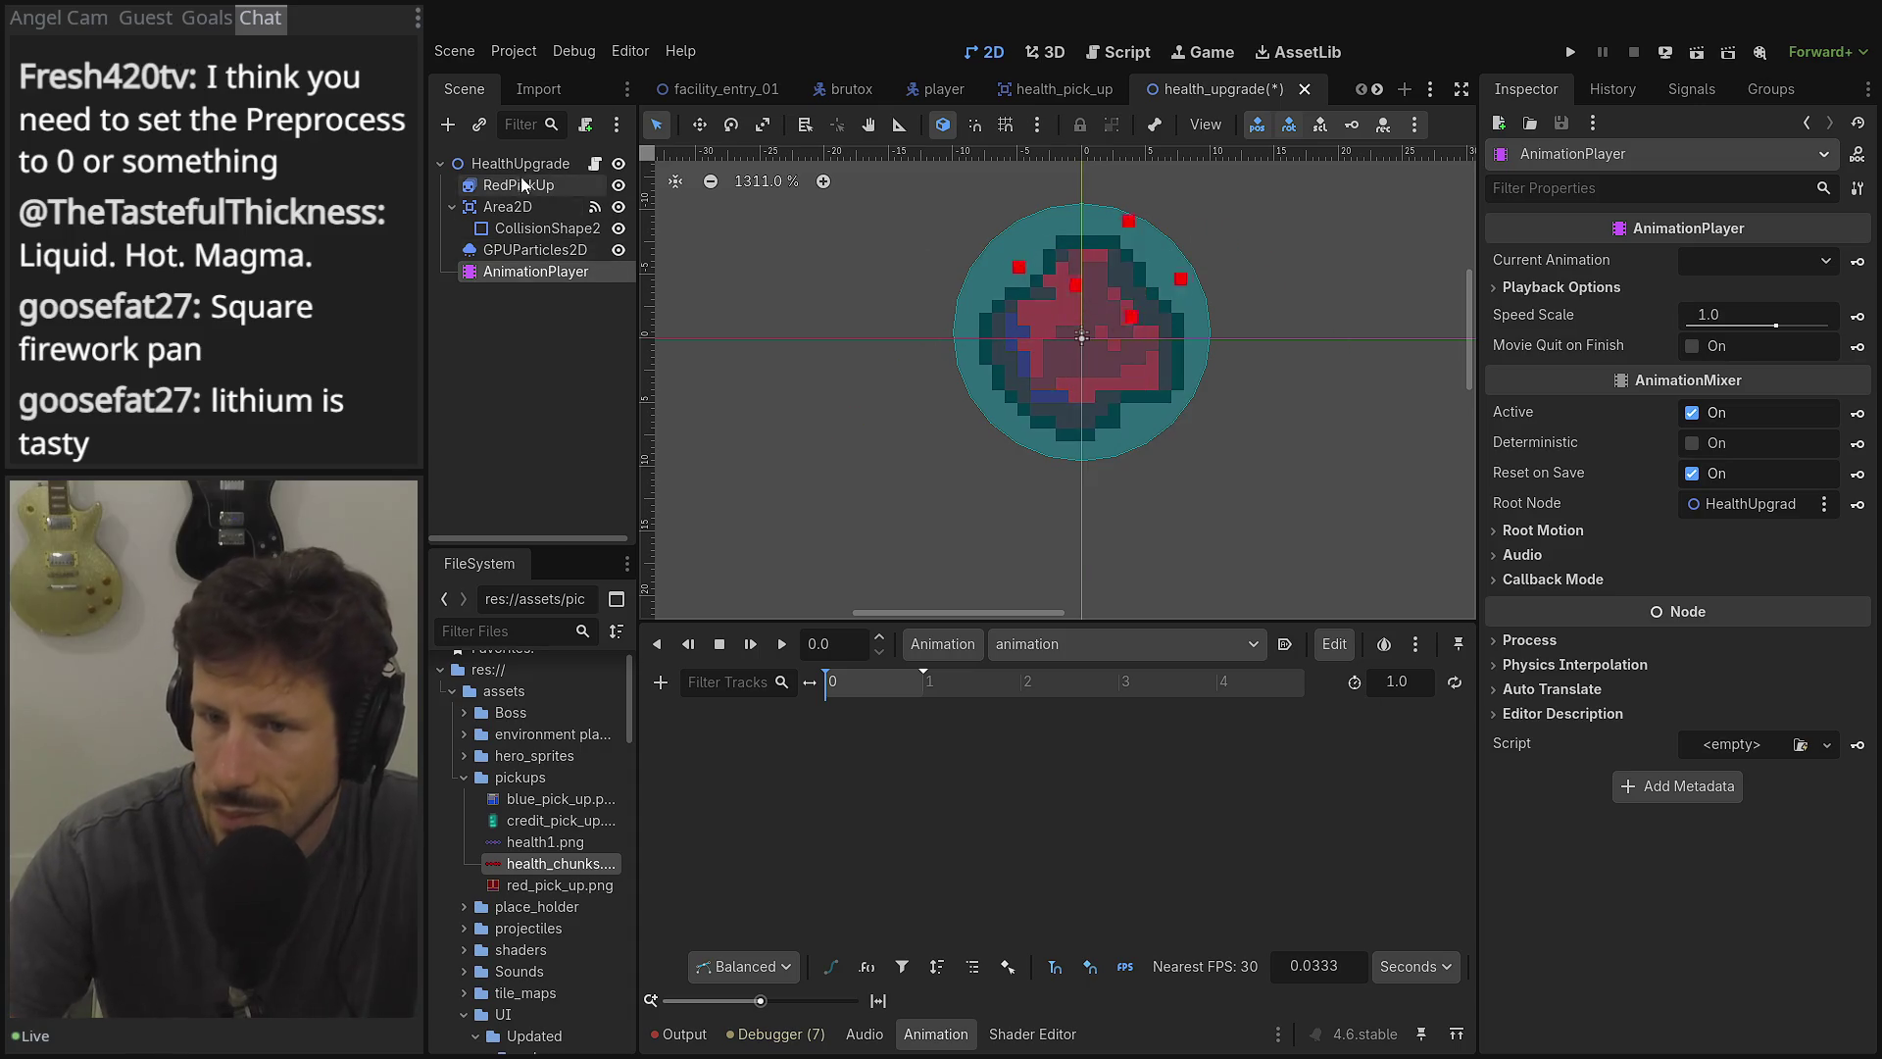
Key HealthUpgrade's position at 0 s, then set y to 4.0 and key it at 1 s.
{"action": "left_click", "coordinate": [565, 165]}
{"action": "left_click", "coordinate": [1607, 324]}
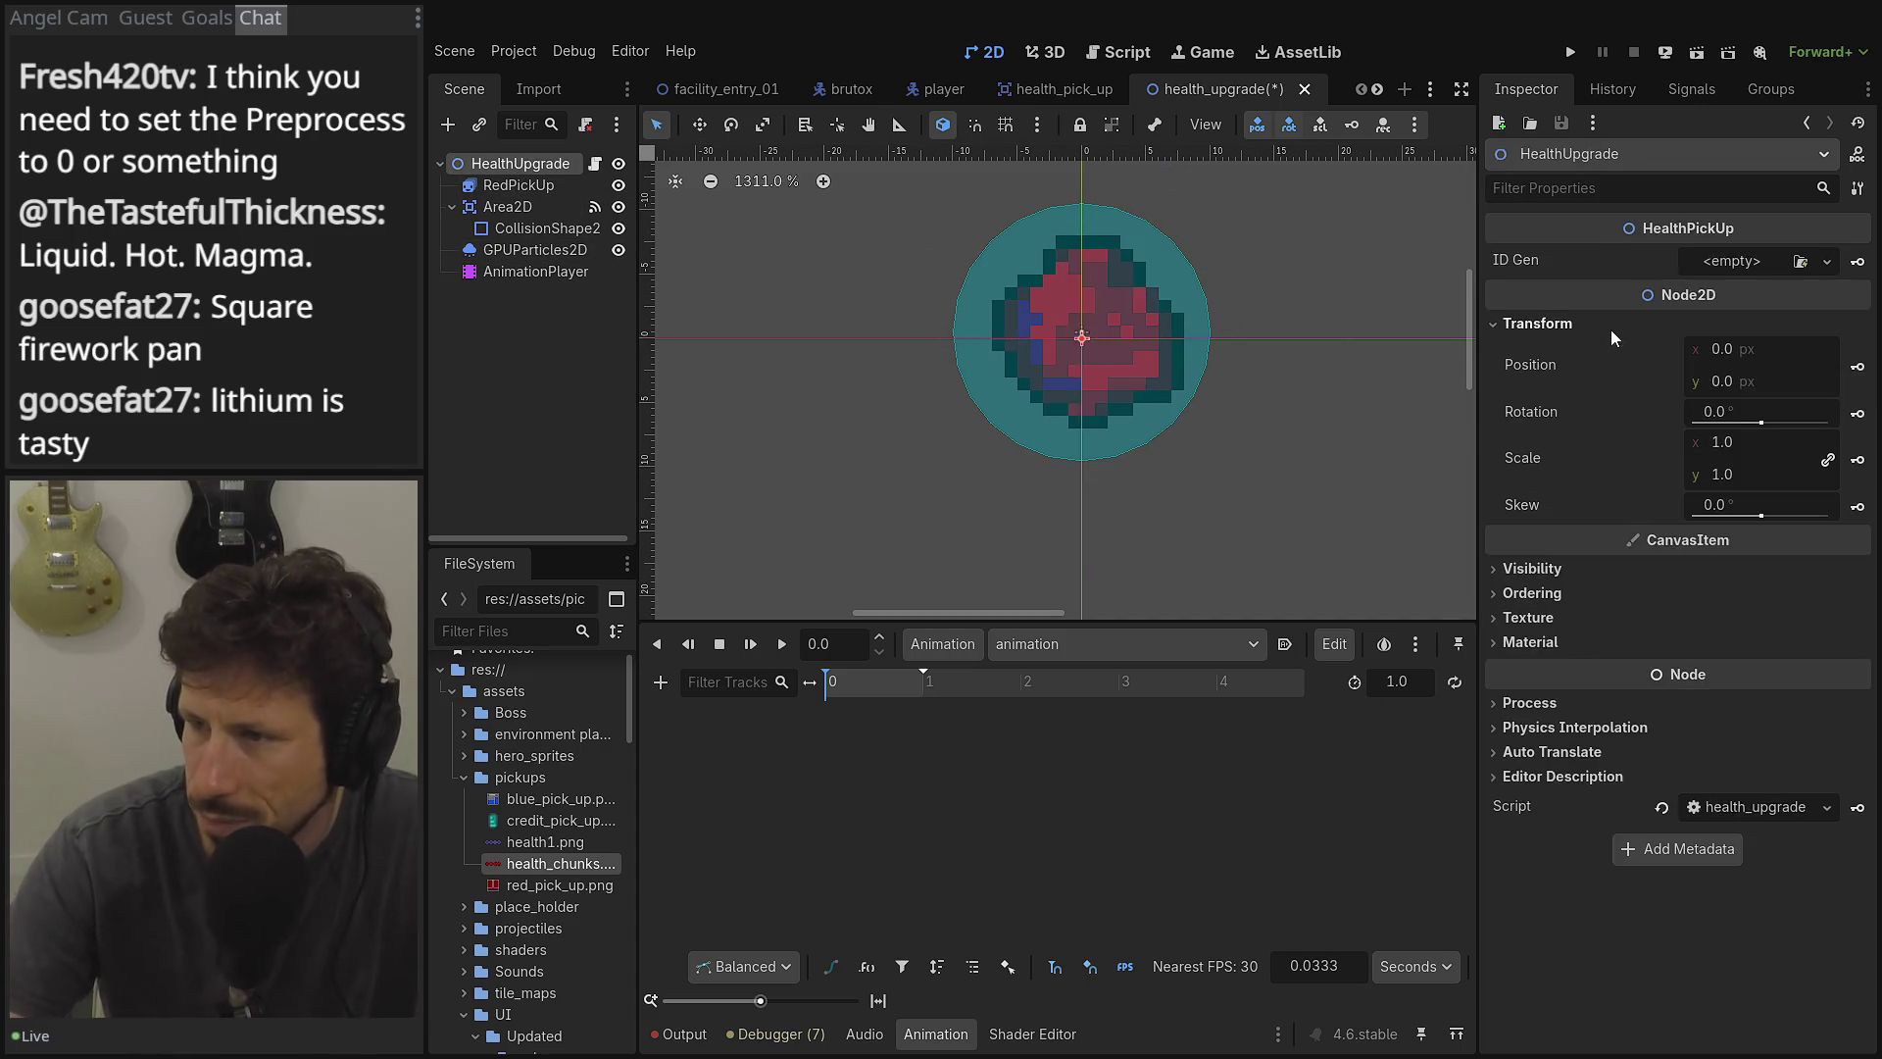
{"action": "left_click", "coordinate": [1856, 365]}
{"action": "left_click", "coordinate": [876, 591]}
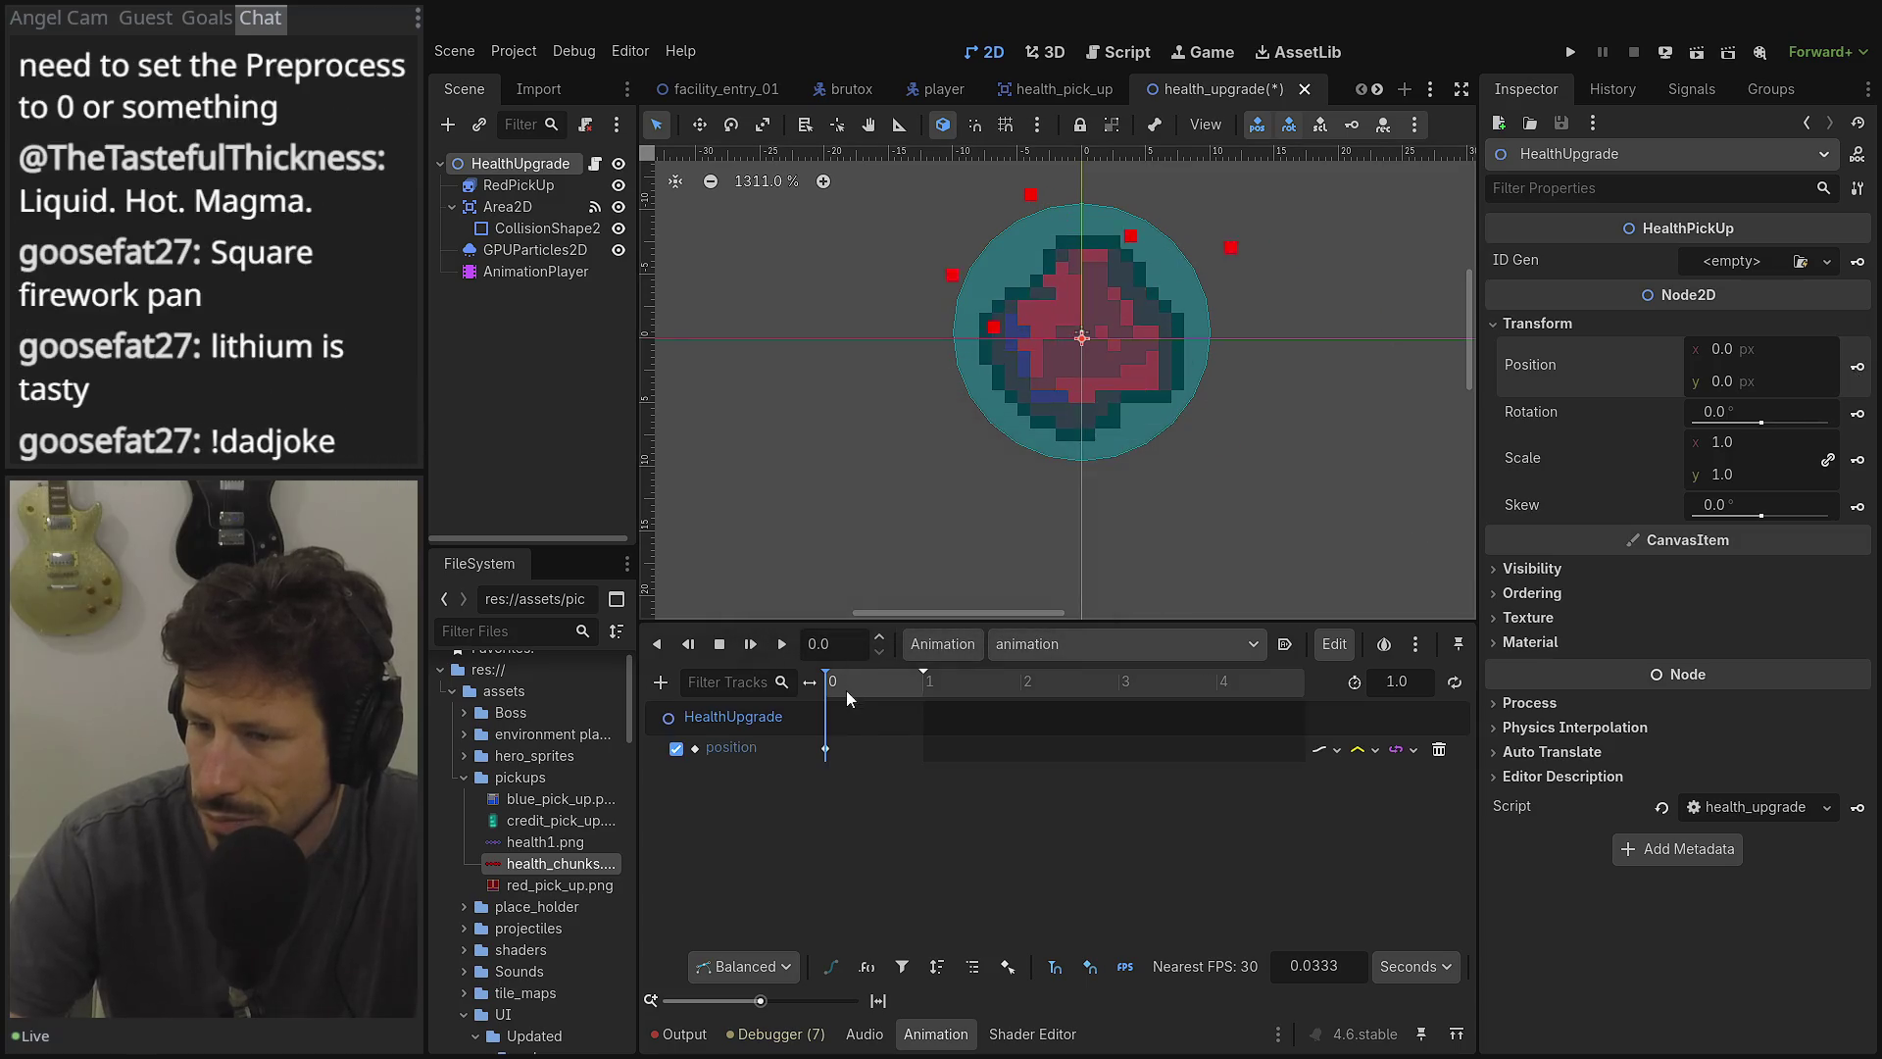
{"action": "left_click", "coordinate": [923, 683]}
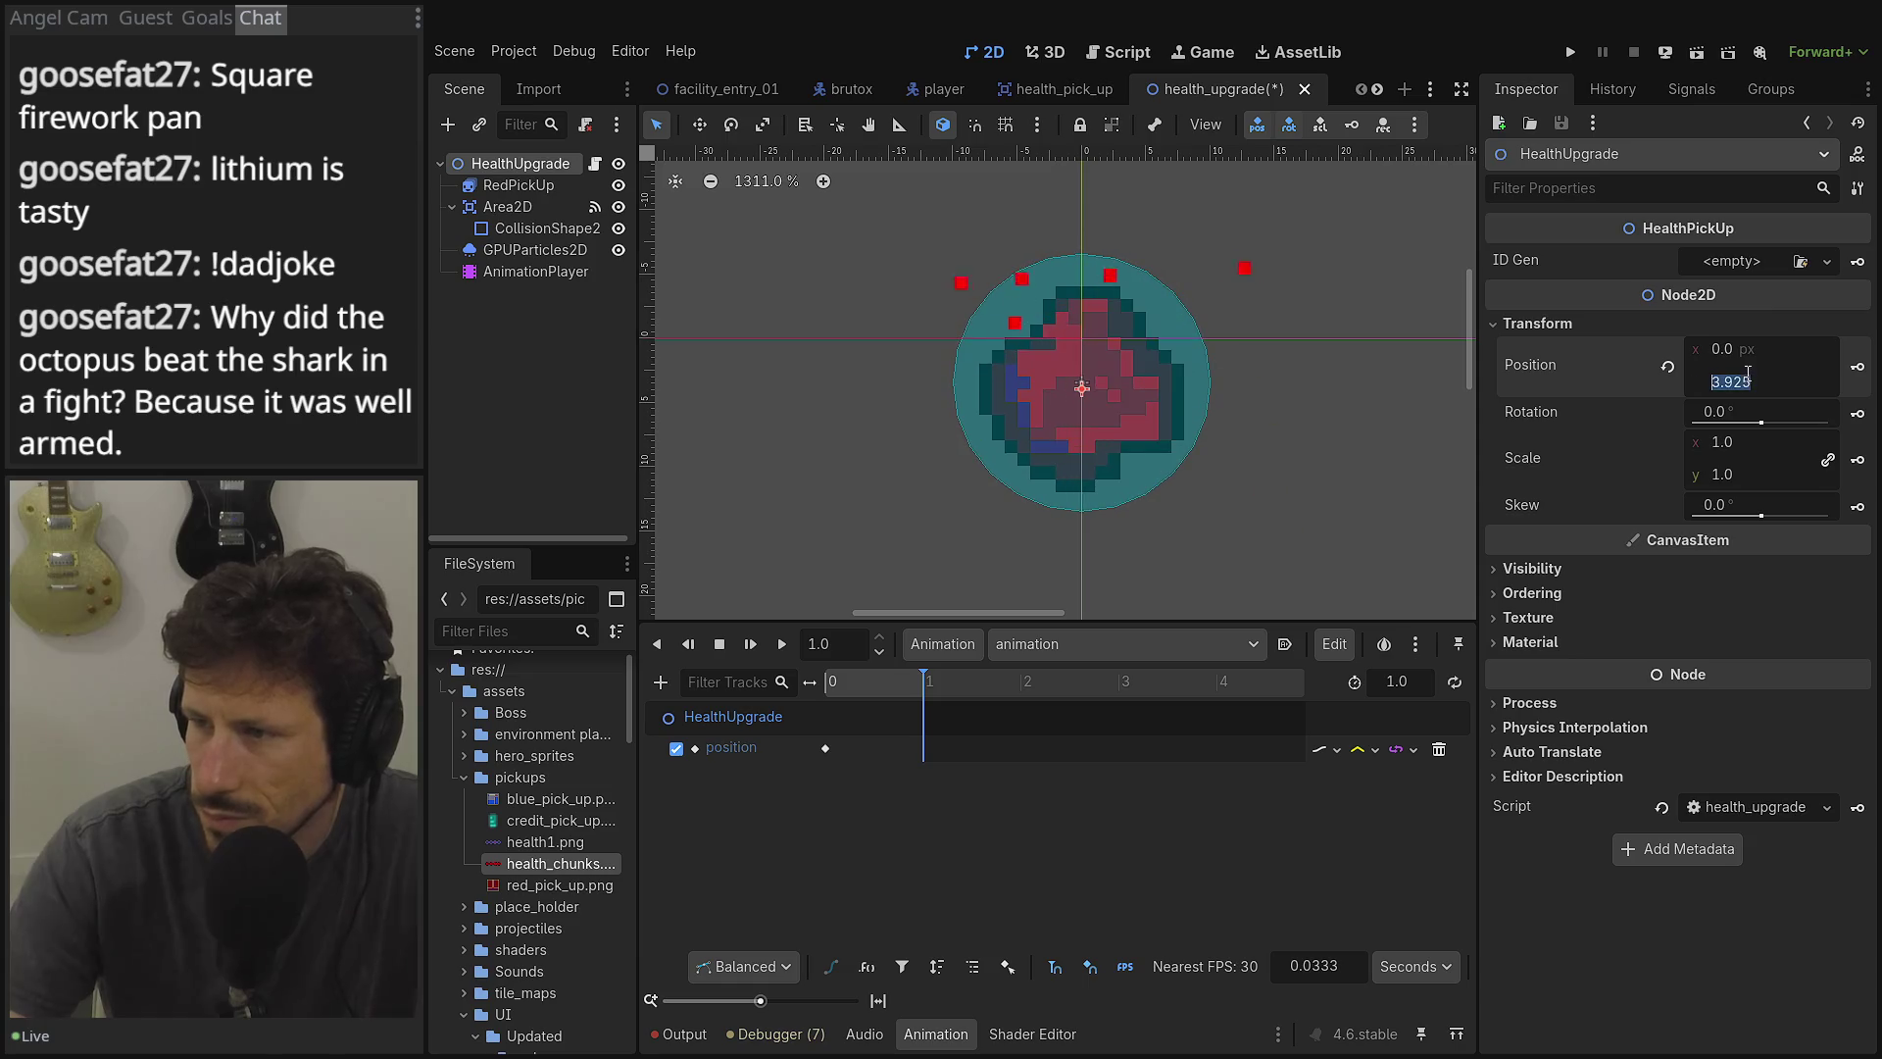
{"action": "key", "text": "Return"}
{"action": "left_click", "coordinate": [1855, 369]}
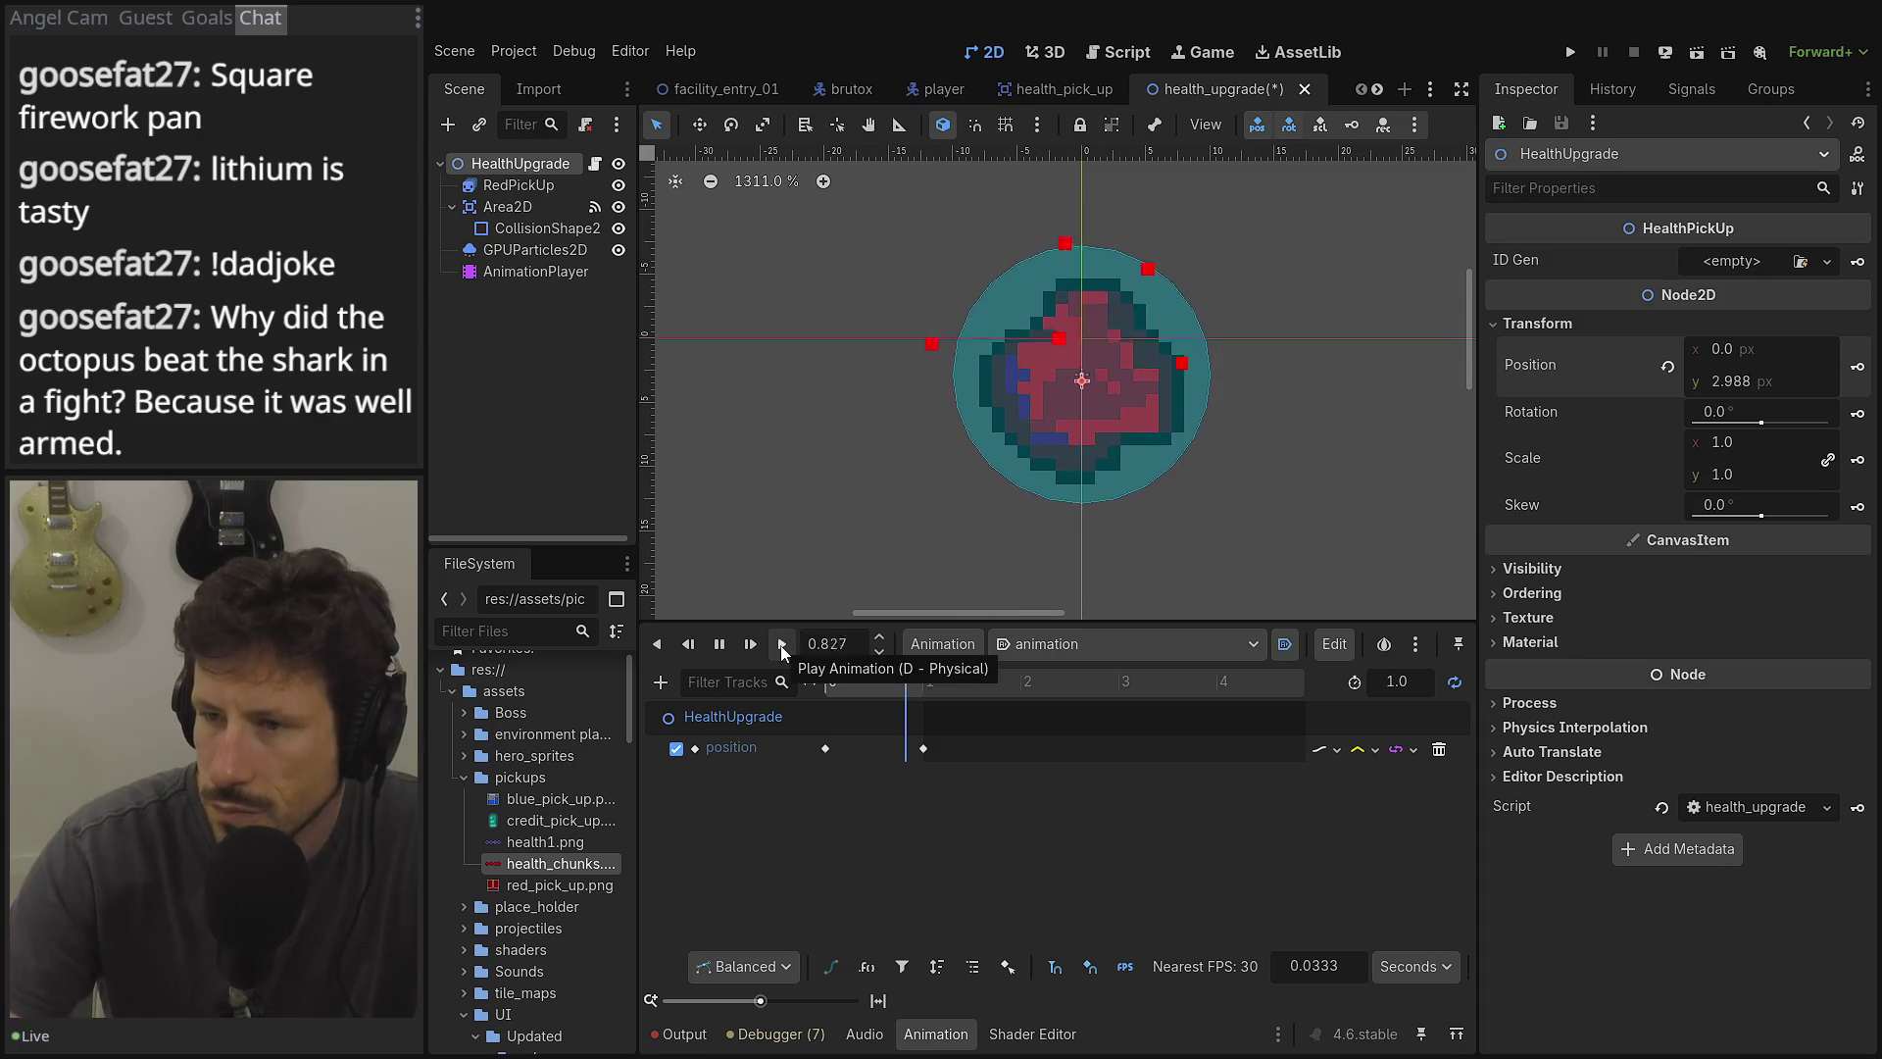
Move the second position key to 2 s and set the animation length to 4.0 seconds.
{"action": "left_click", "coordinate": [720, 643]}
{"action": "left_click_drag", "start_coordinate": [908, 749], "coordinate": [891, 751]}
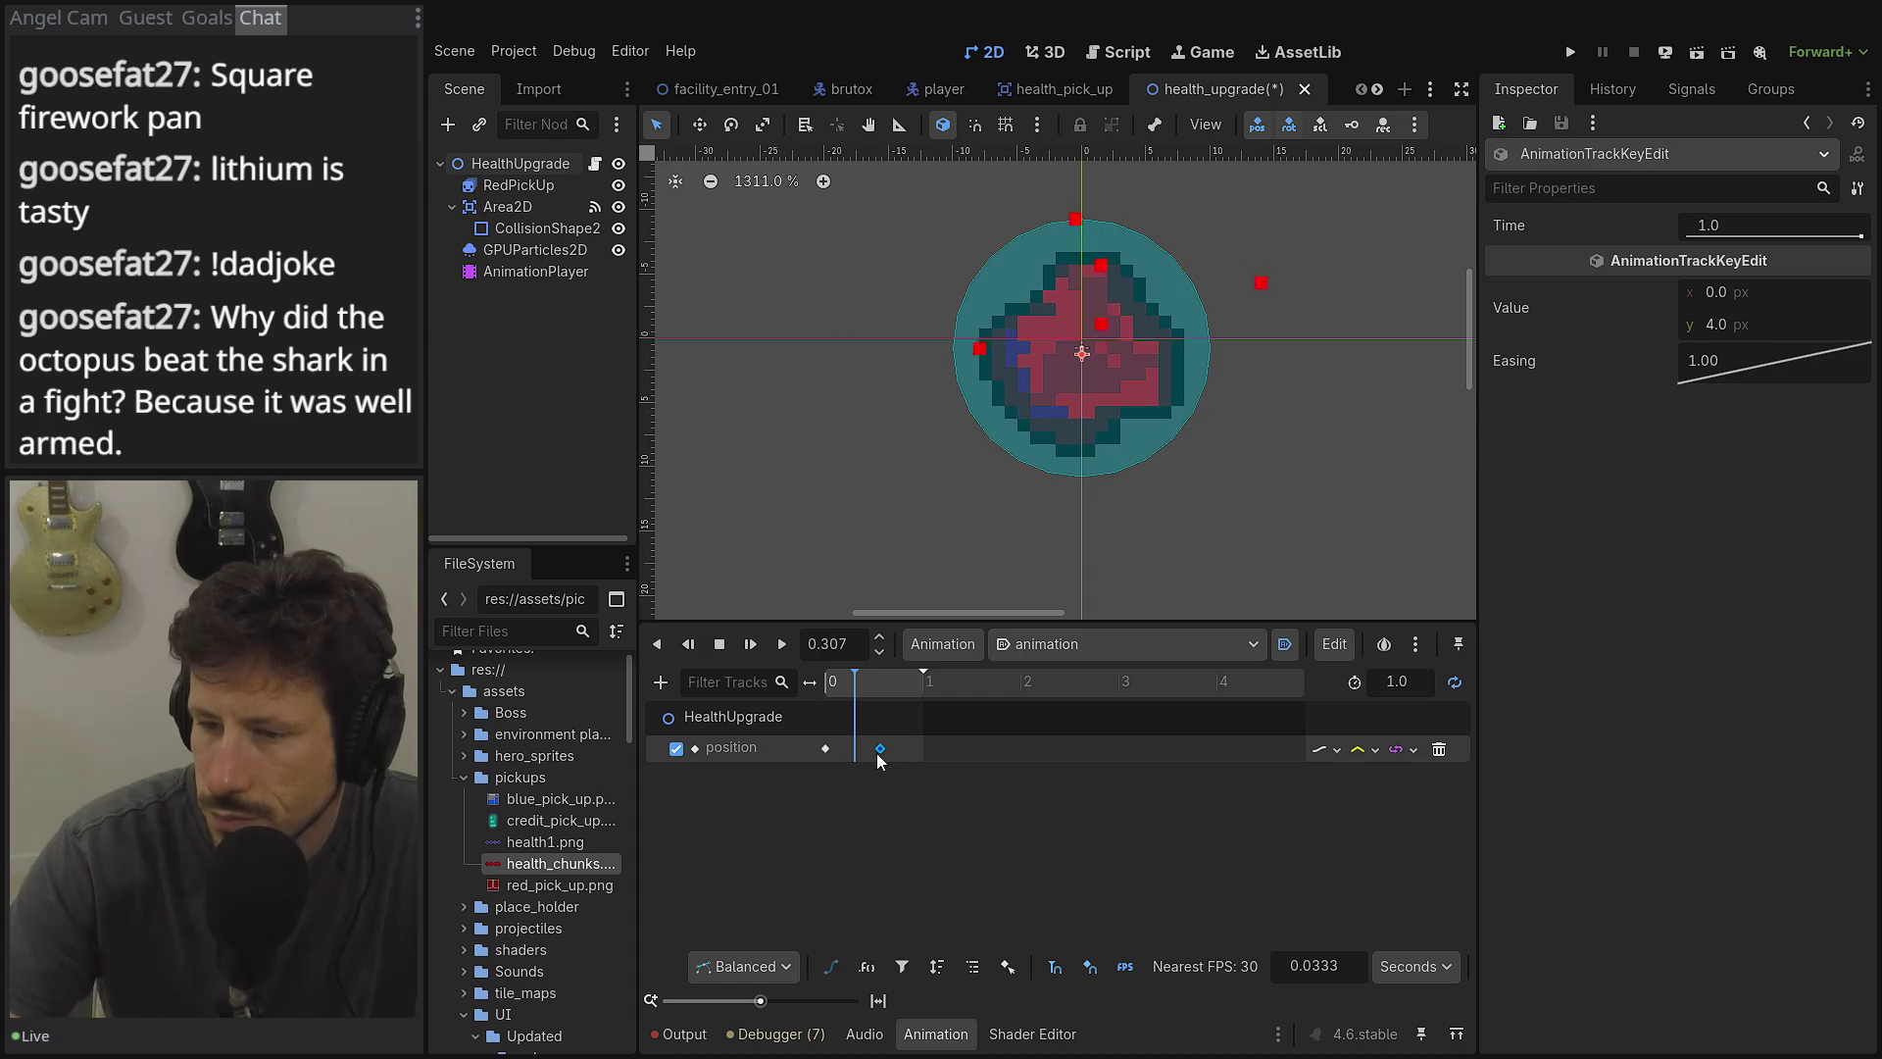
{"action": "left_click", "coordinate": [1416, 685]}
{"action": "type", "text": "5"}
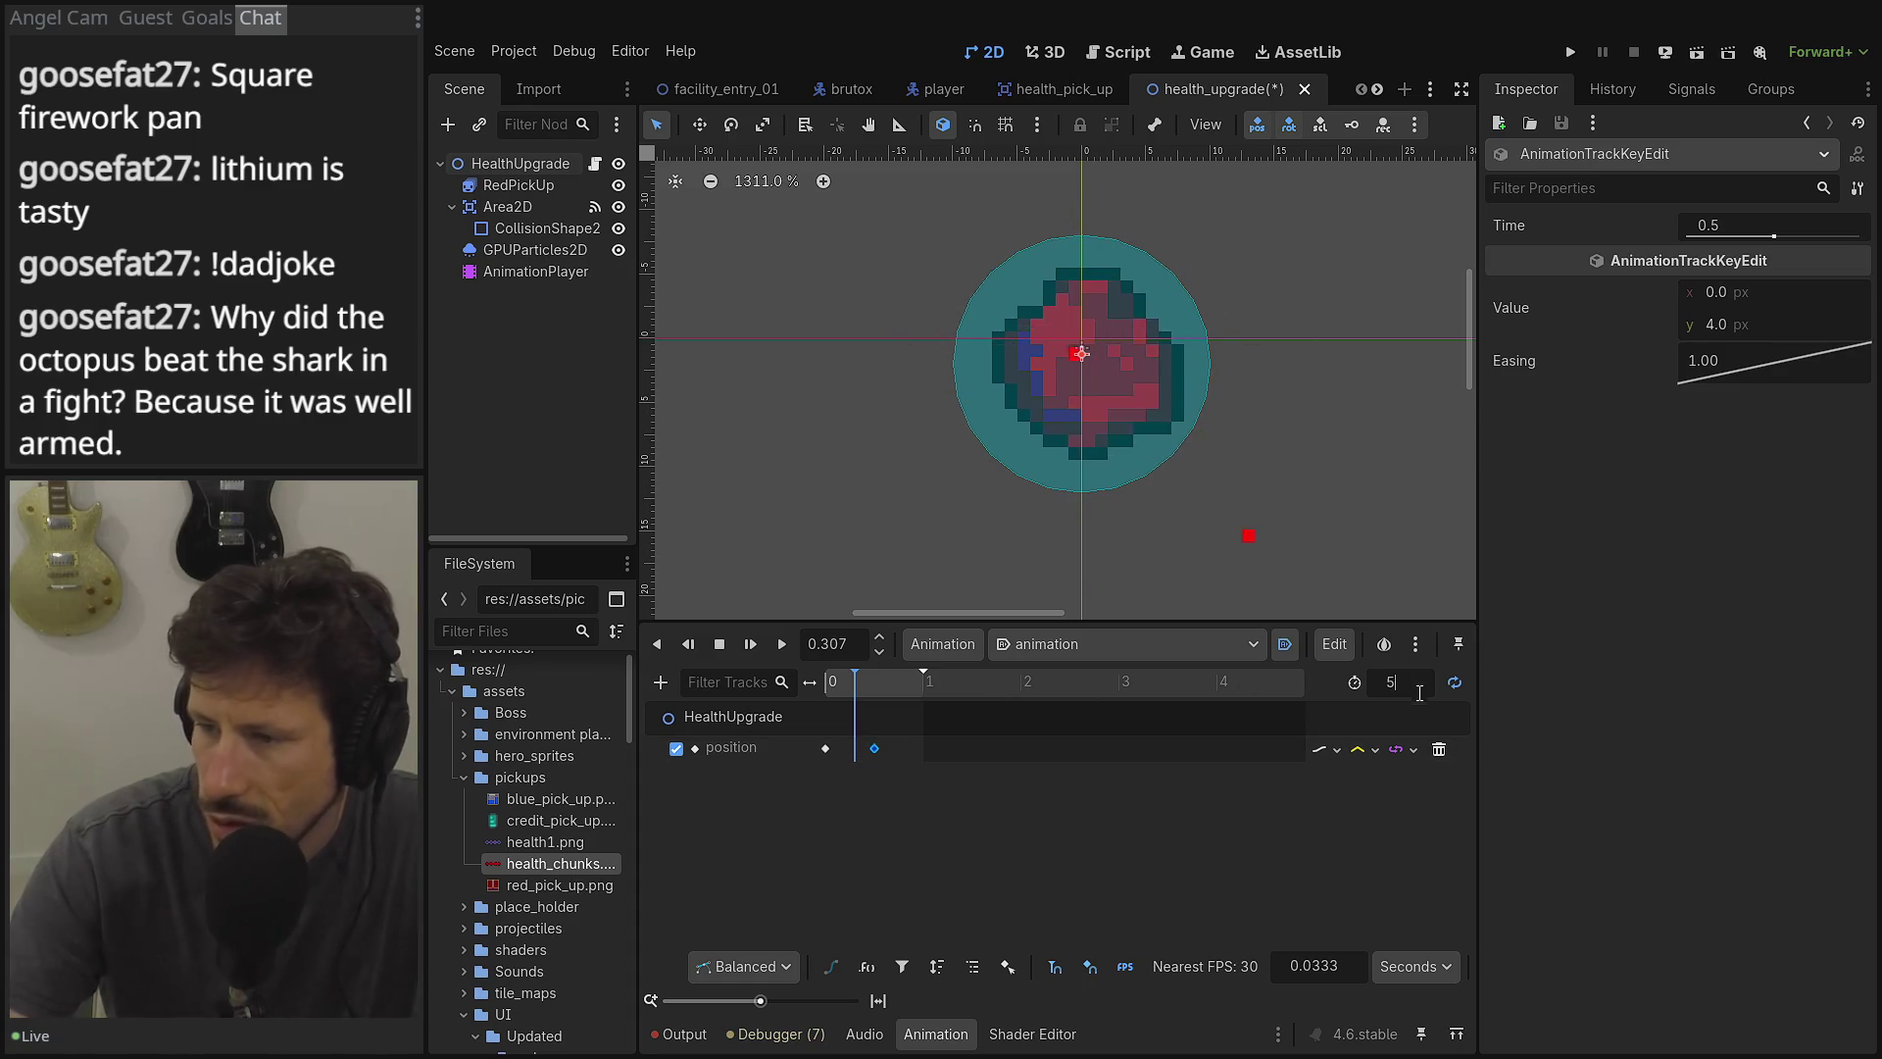
{"action": "key", "text": "Tab"}
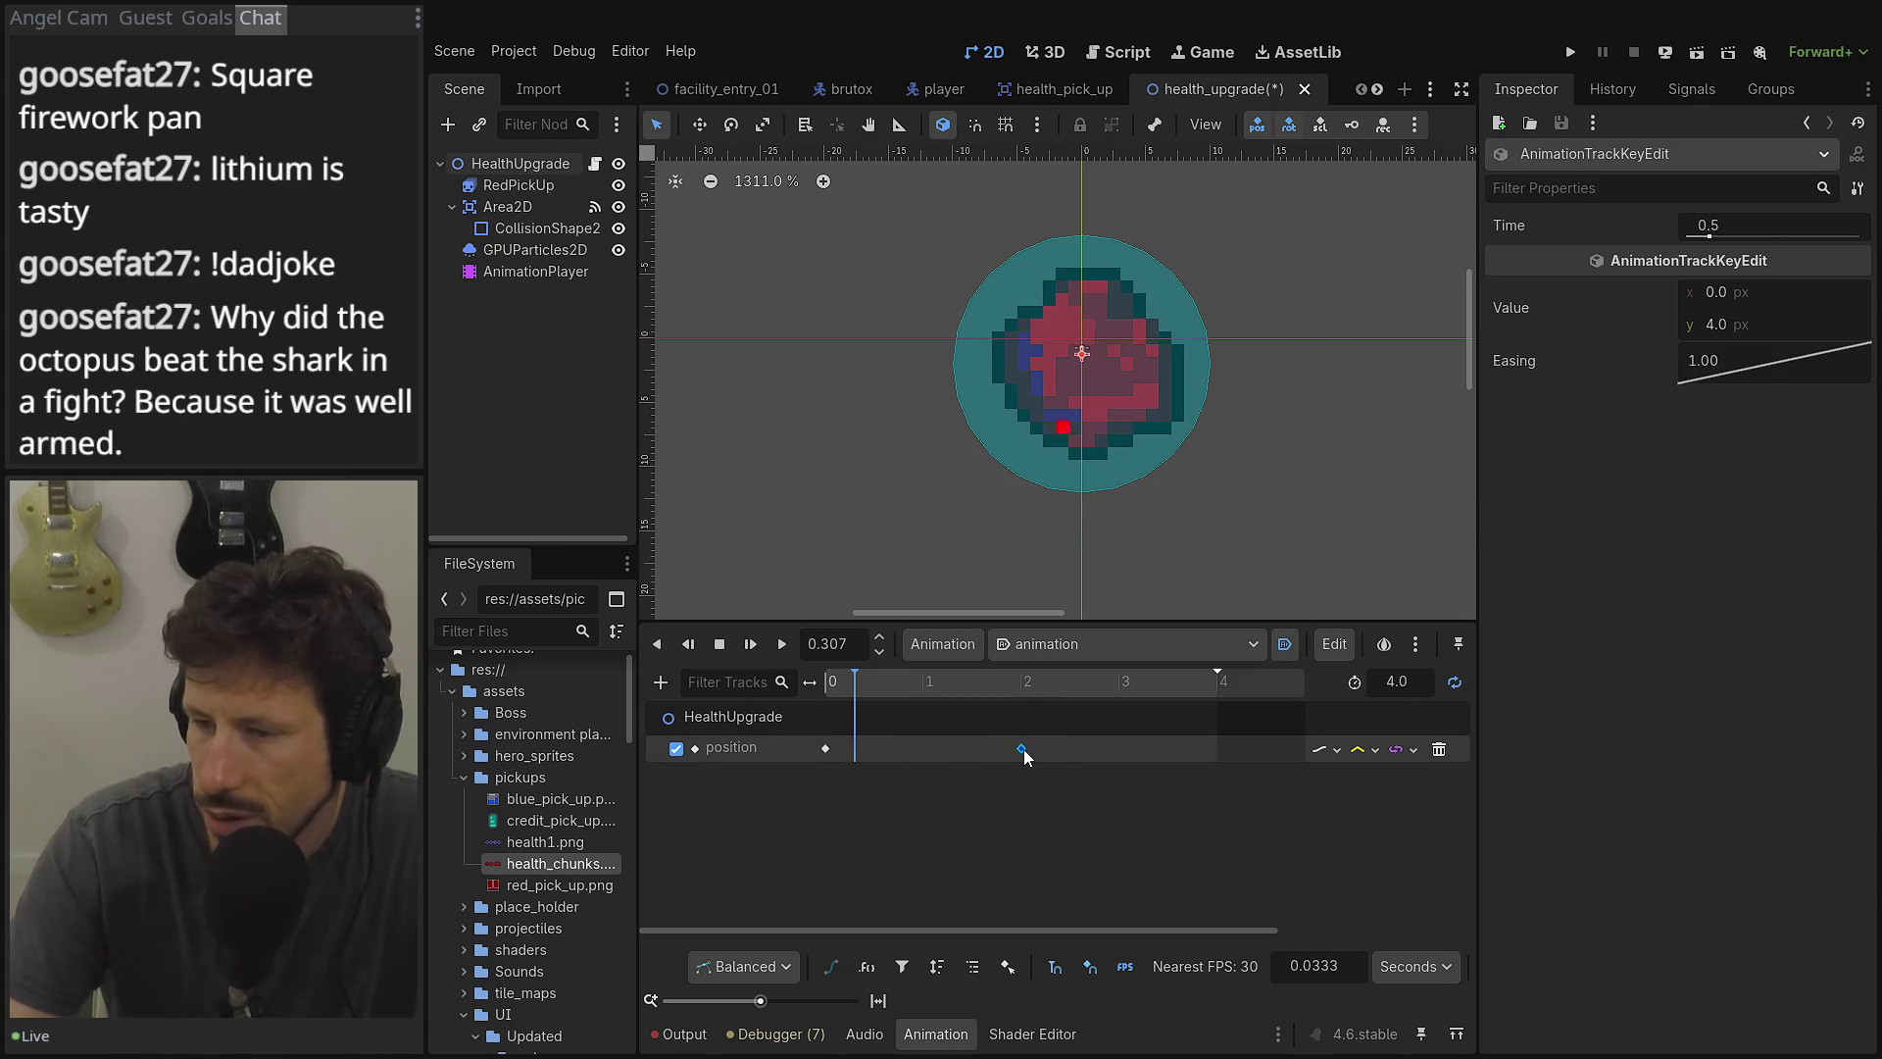
{"action": "left_click", "coordinate": [1024, 749]}
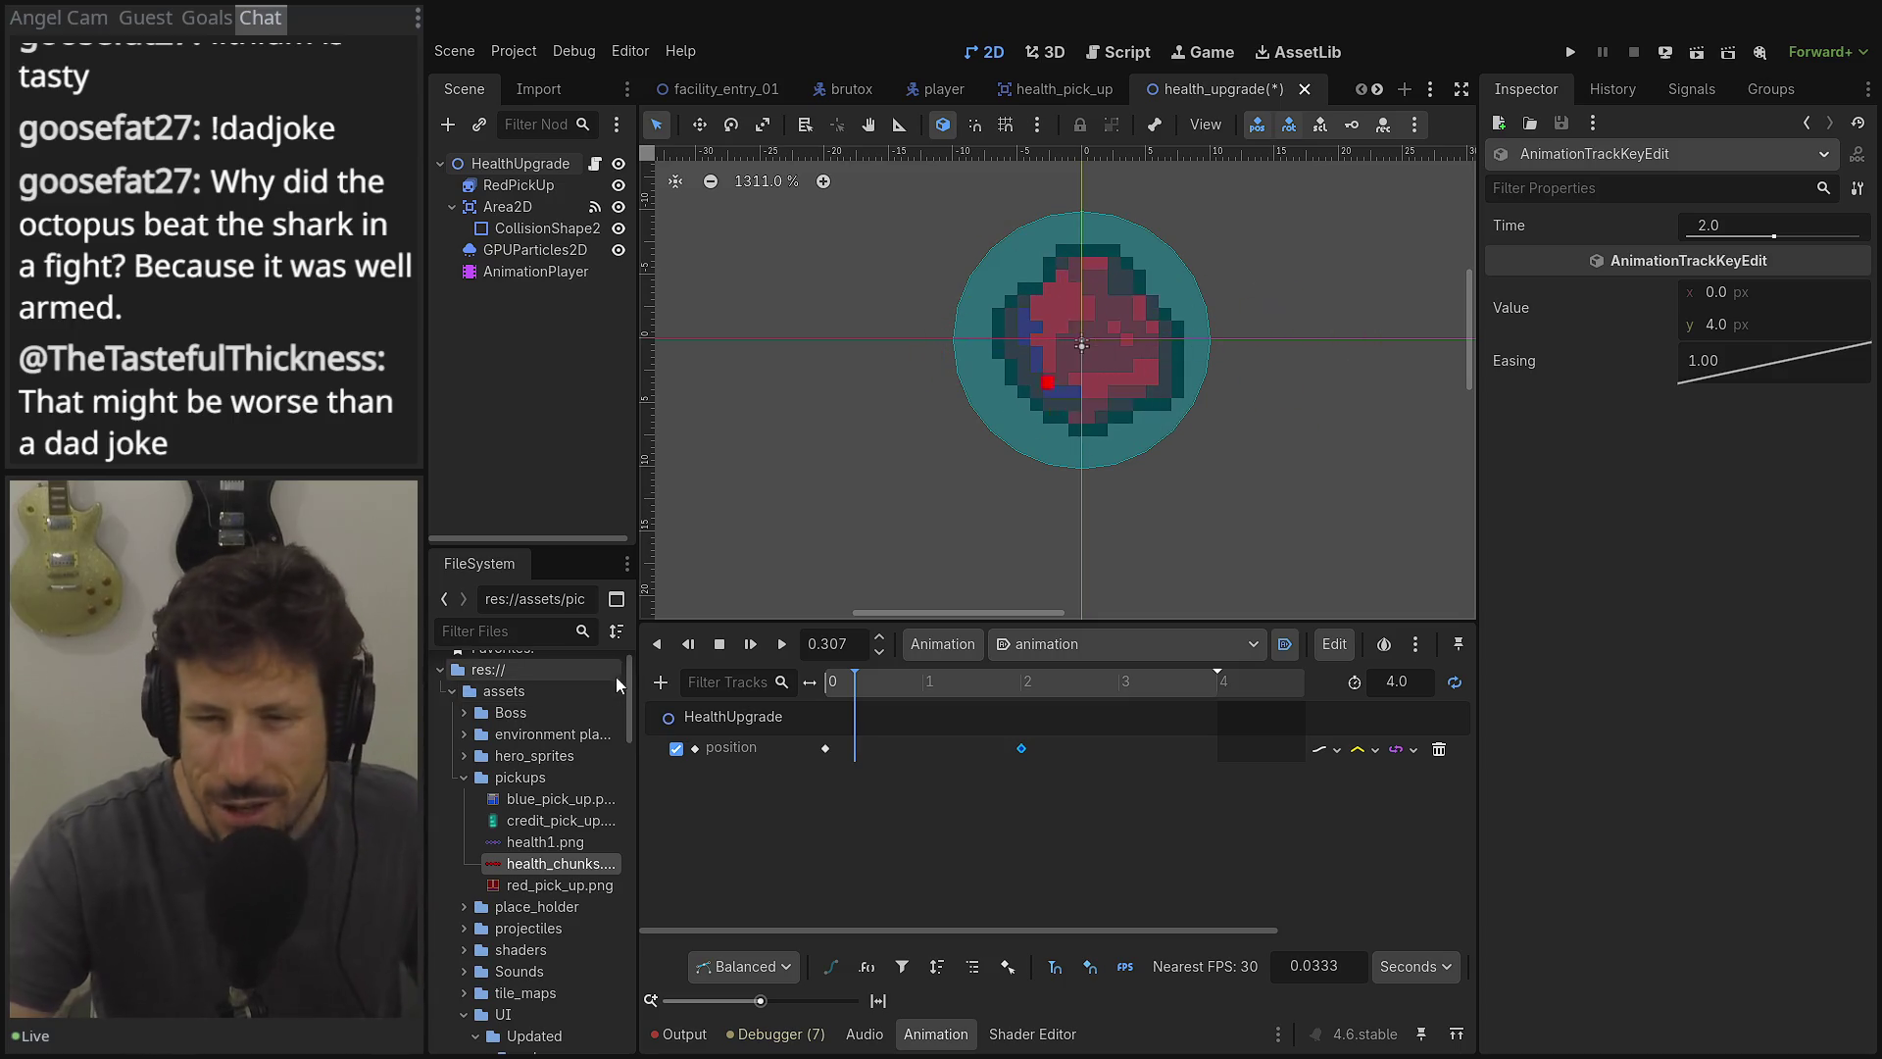
Preview the bob, then set the position track to Discrete update mode and Nearest interpolation.
{"action": "left_click", "coordinate": [788, 647]}
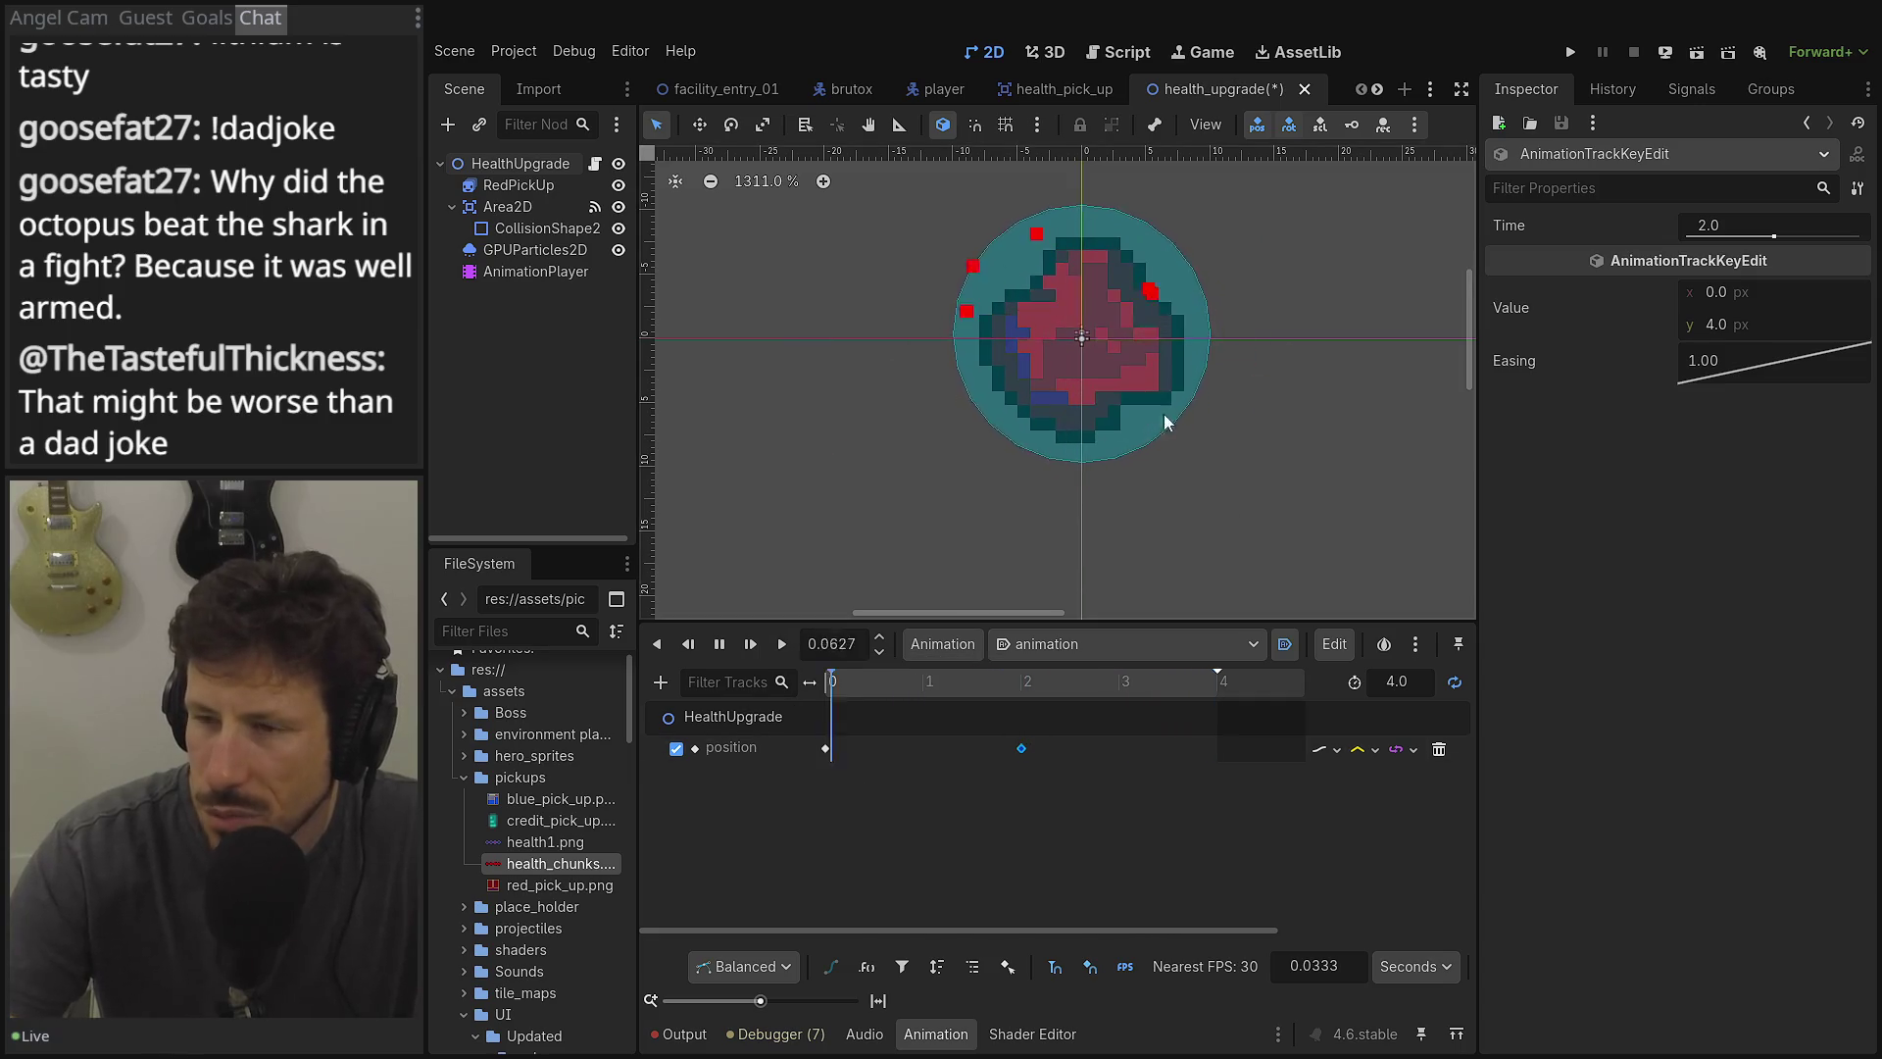
{"action": "left_click", "coordinate": [1335, 751]}
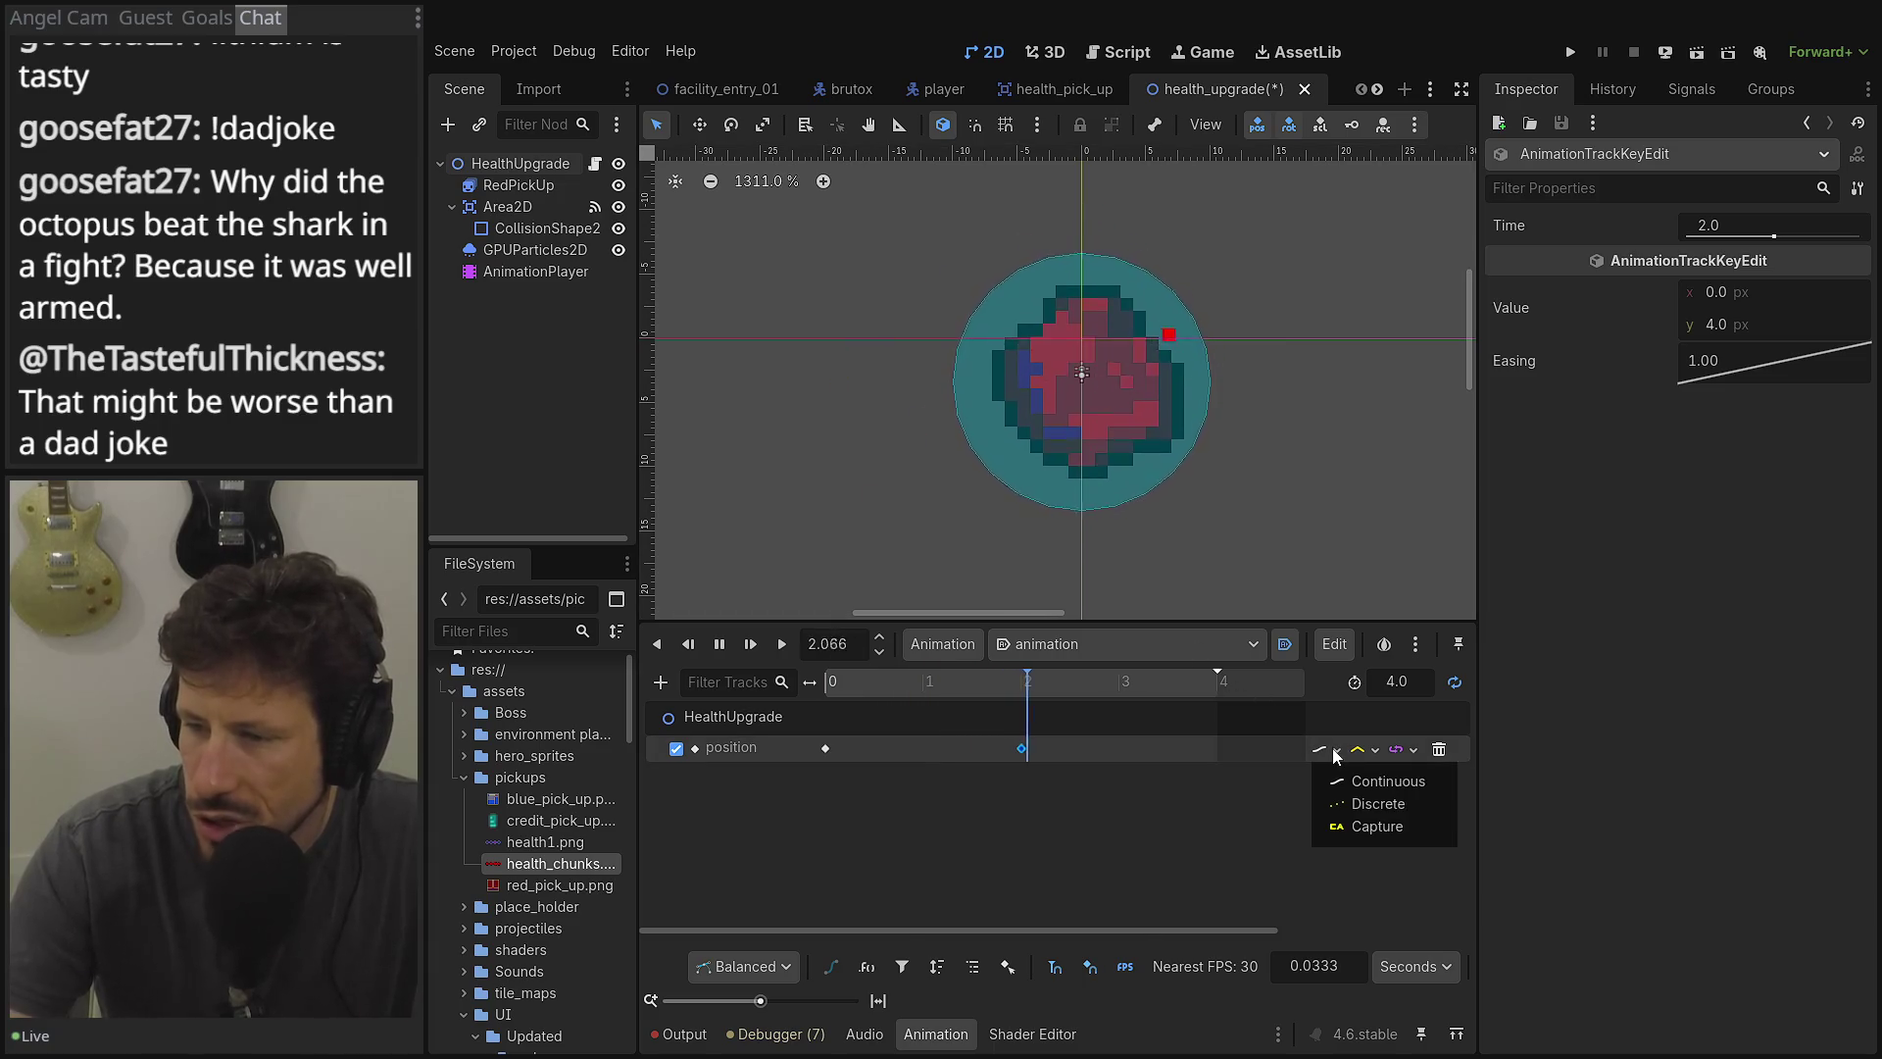
{"action": "left_click", "coordinate": [1345, 805]}
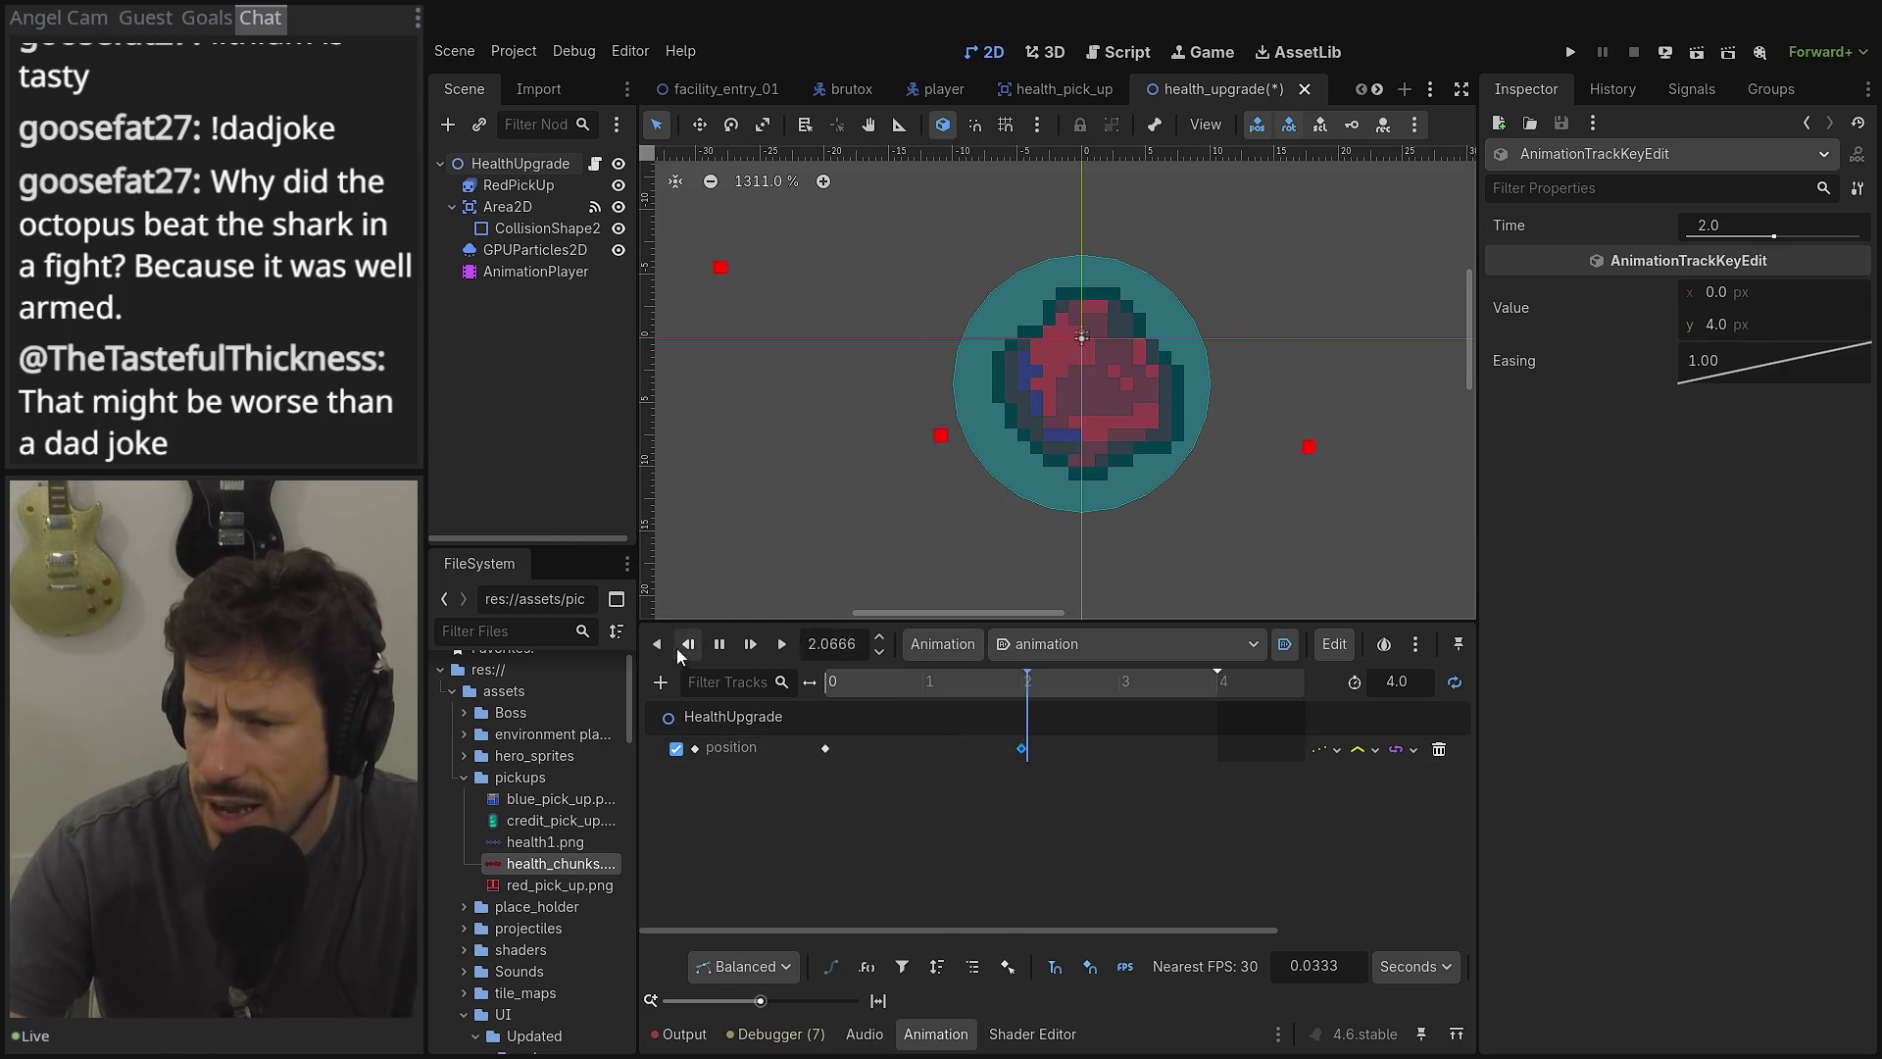
{"action": "left_click", "coordinate": [778, 635]}
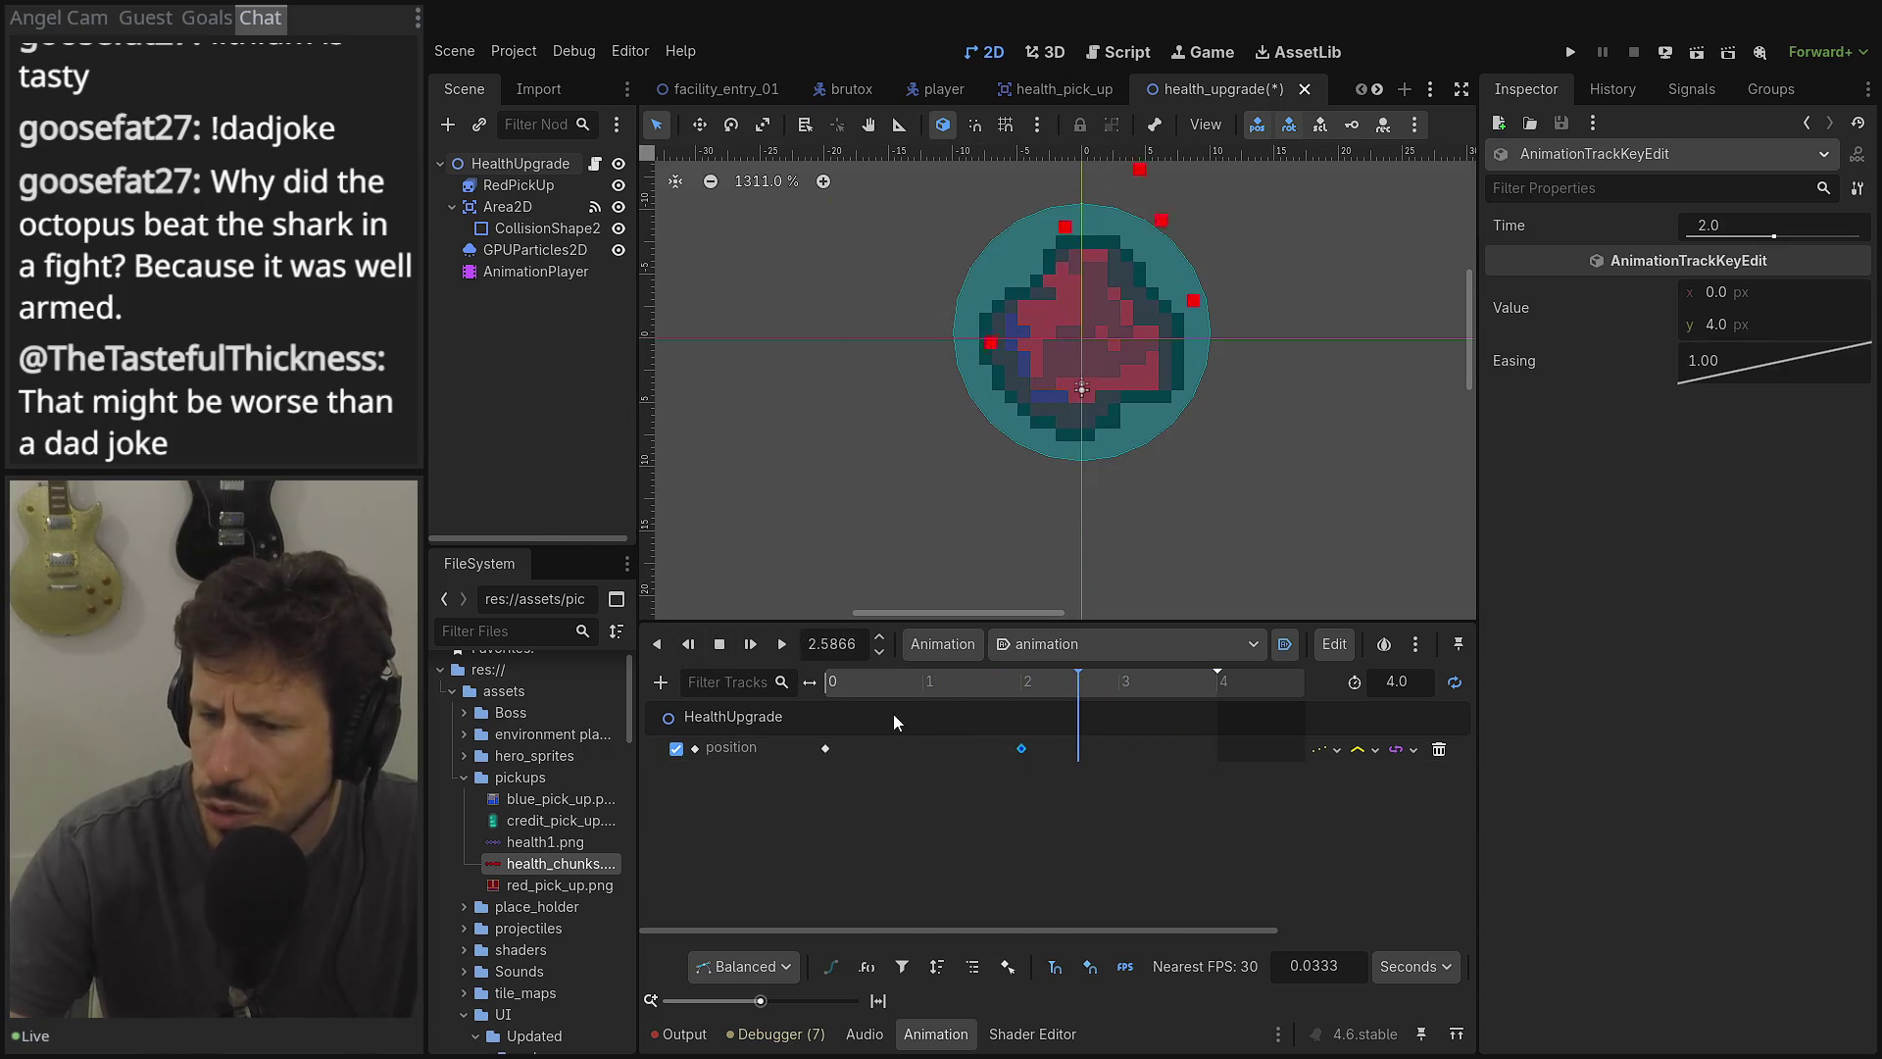
{"action": "left_click", "coordinate": [1350, 753]}
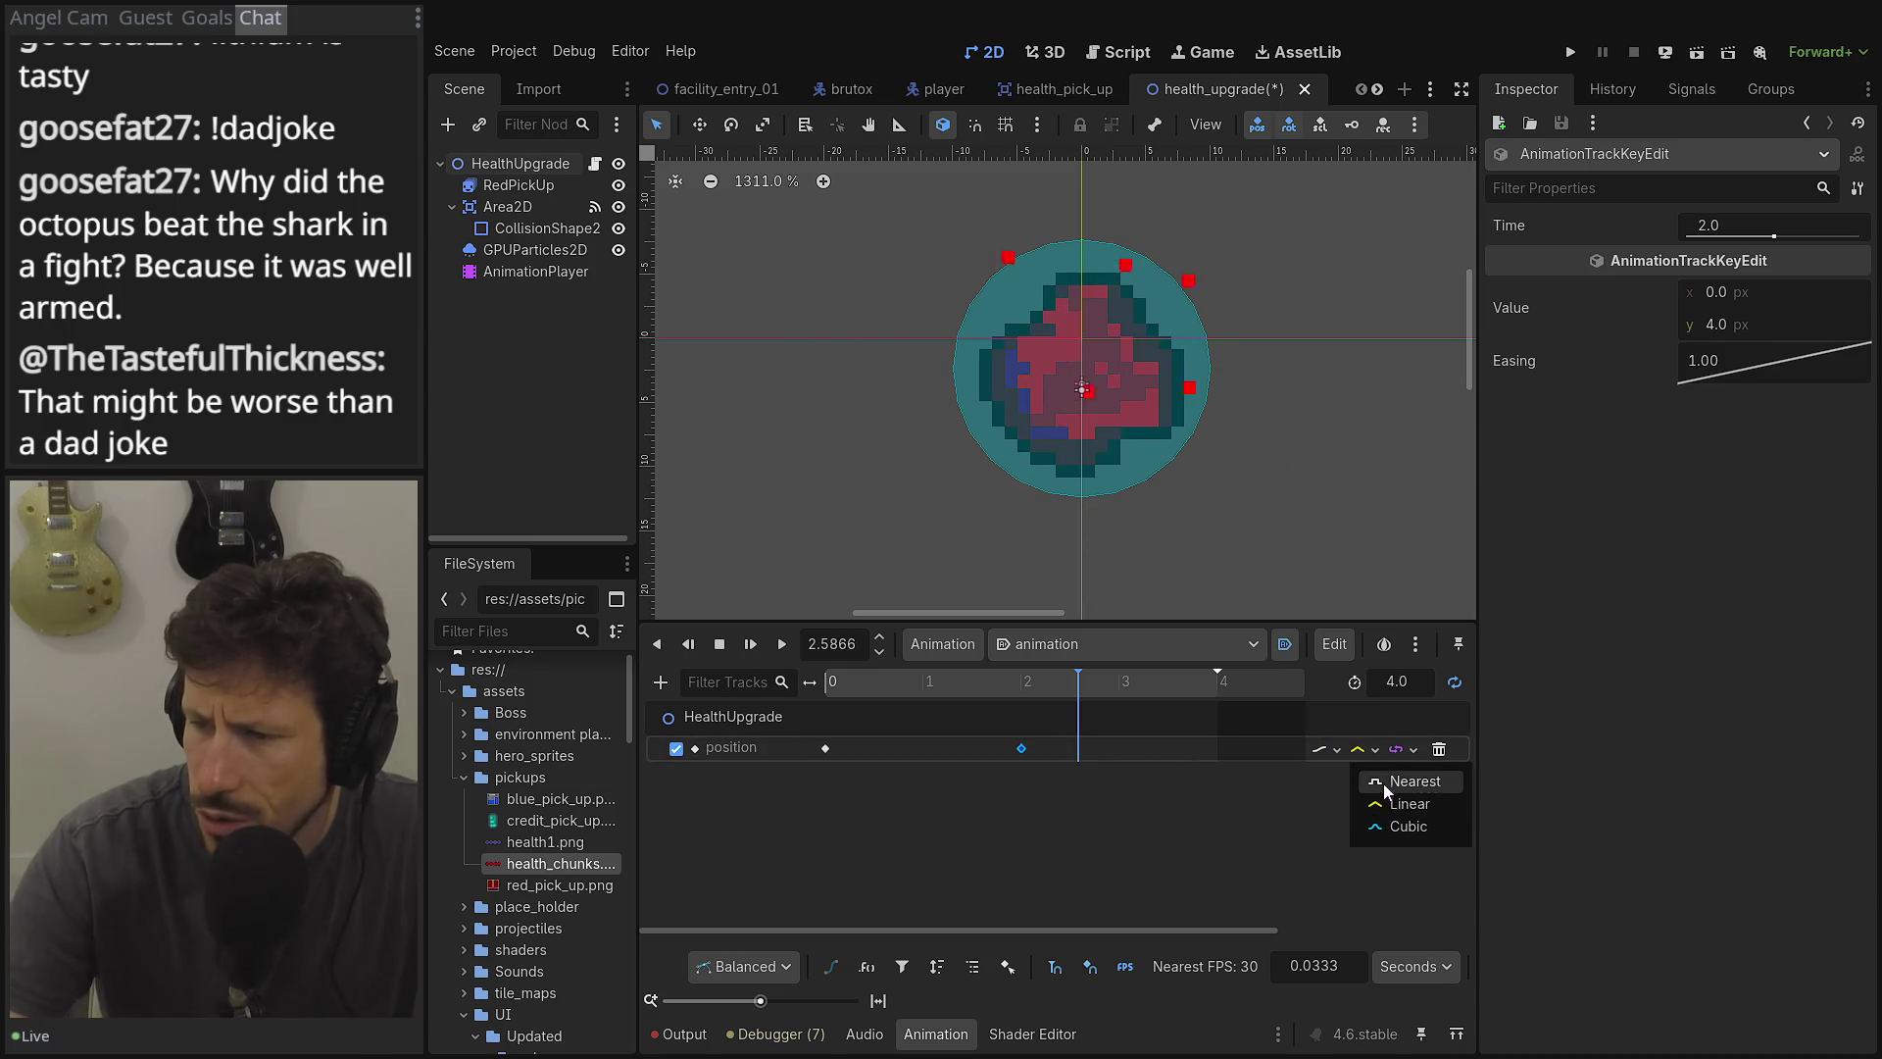
{"action": "left_click", "coordinate": [1390, 782]}
{"action": "left_click", "coordinate": [790, 653]}
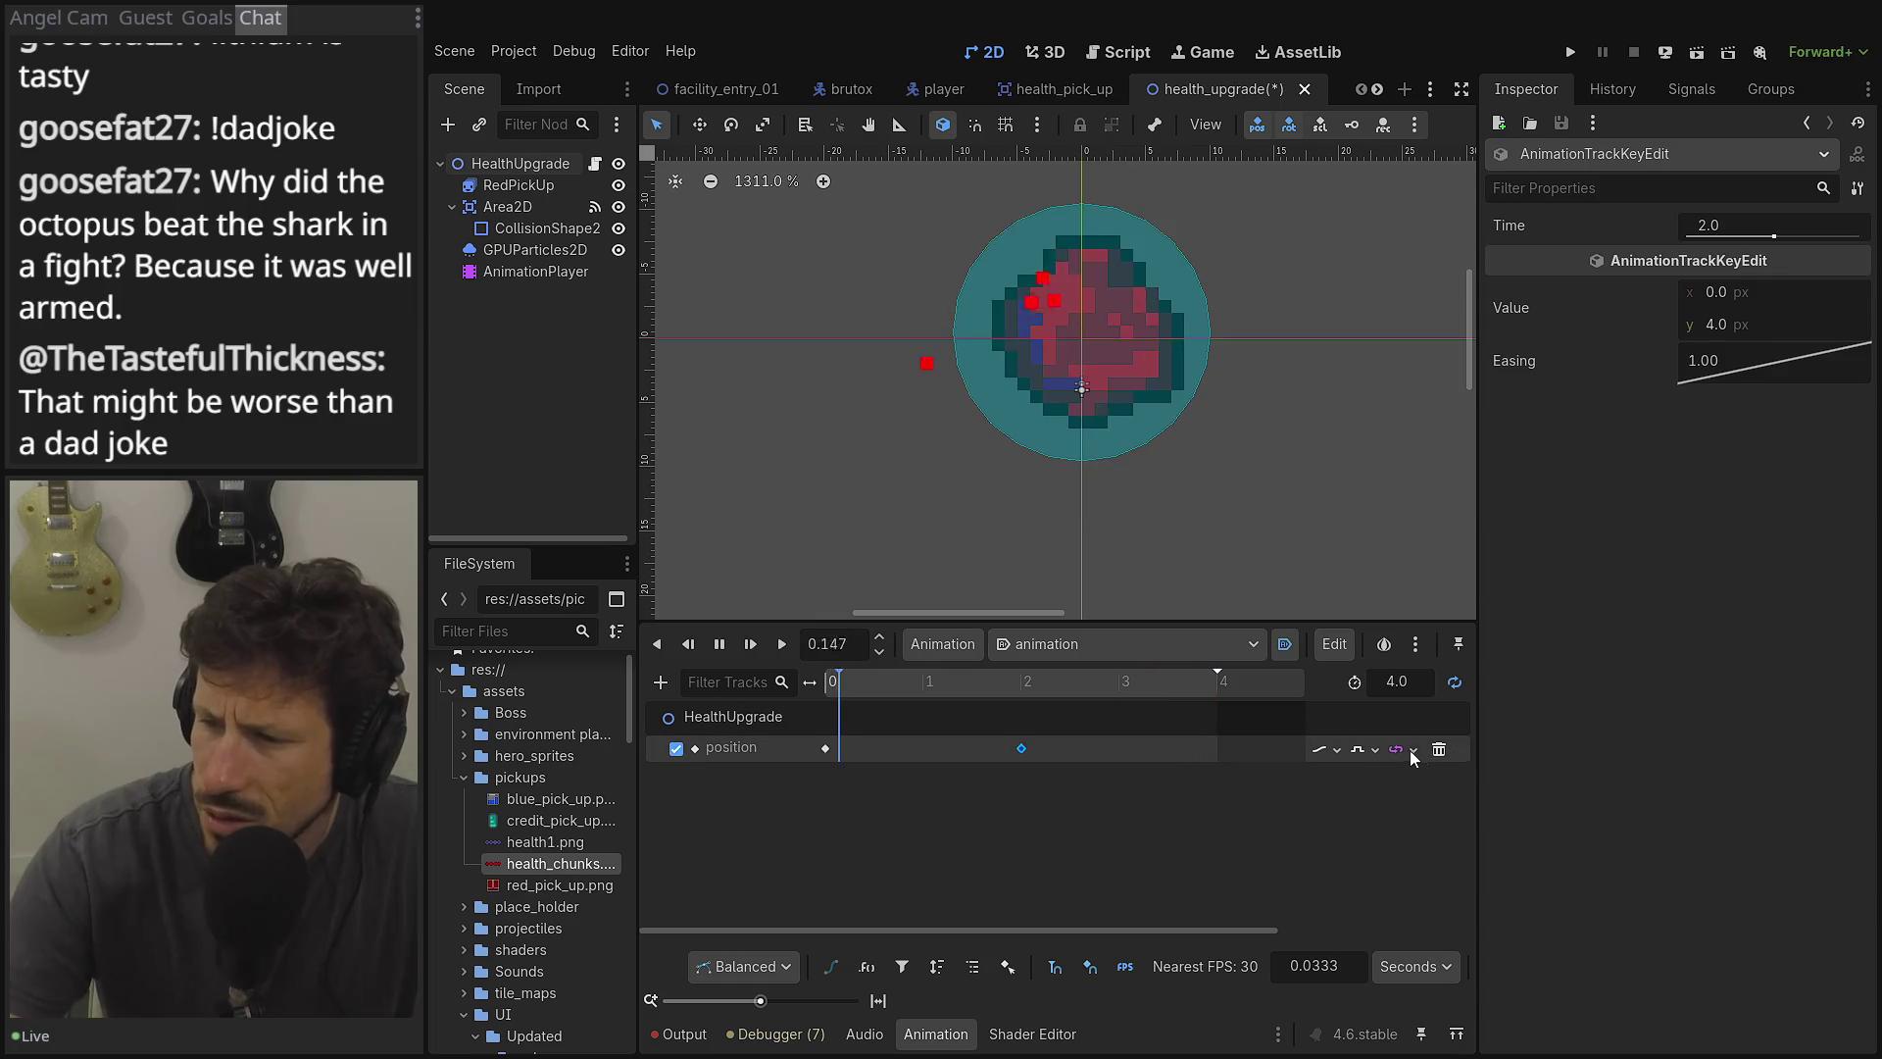
Try Cubic interpolation, then reapply Discrete updates with Nearest interpolation and pause playback.
{"action": "left_click", "coordinate": [1376, 750]}
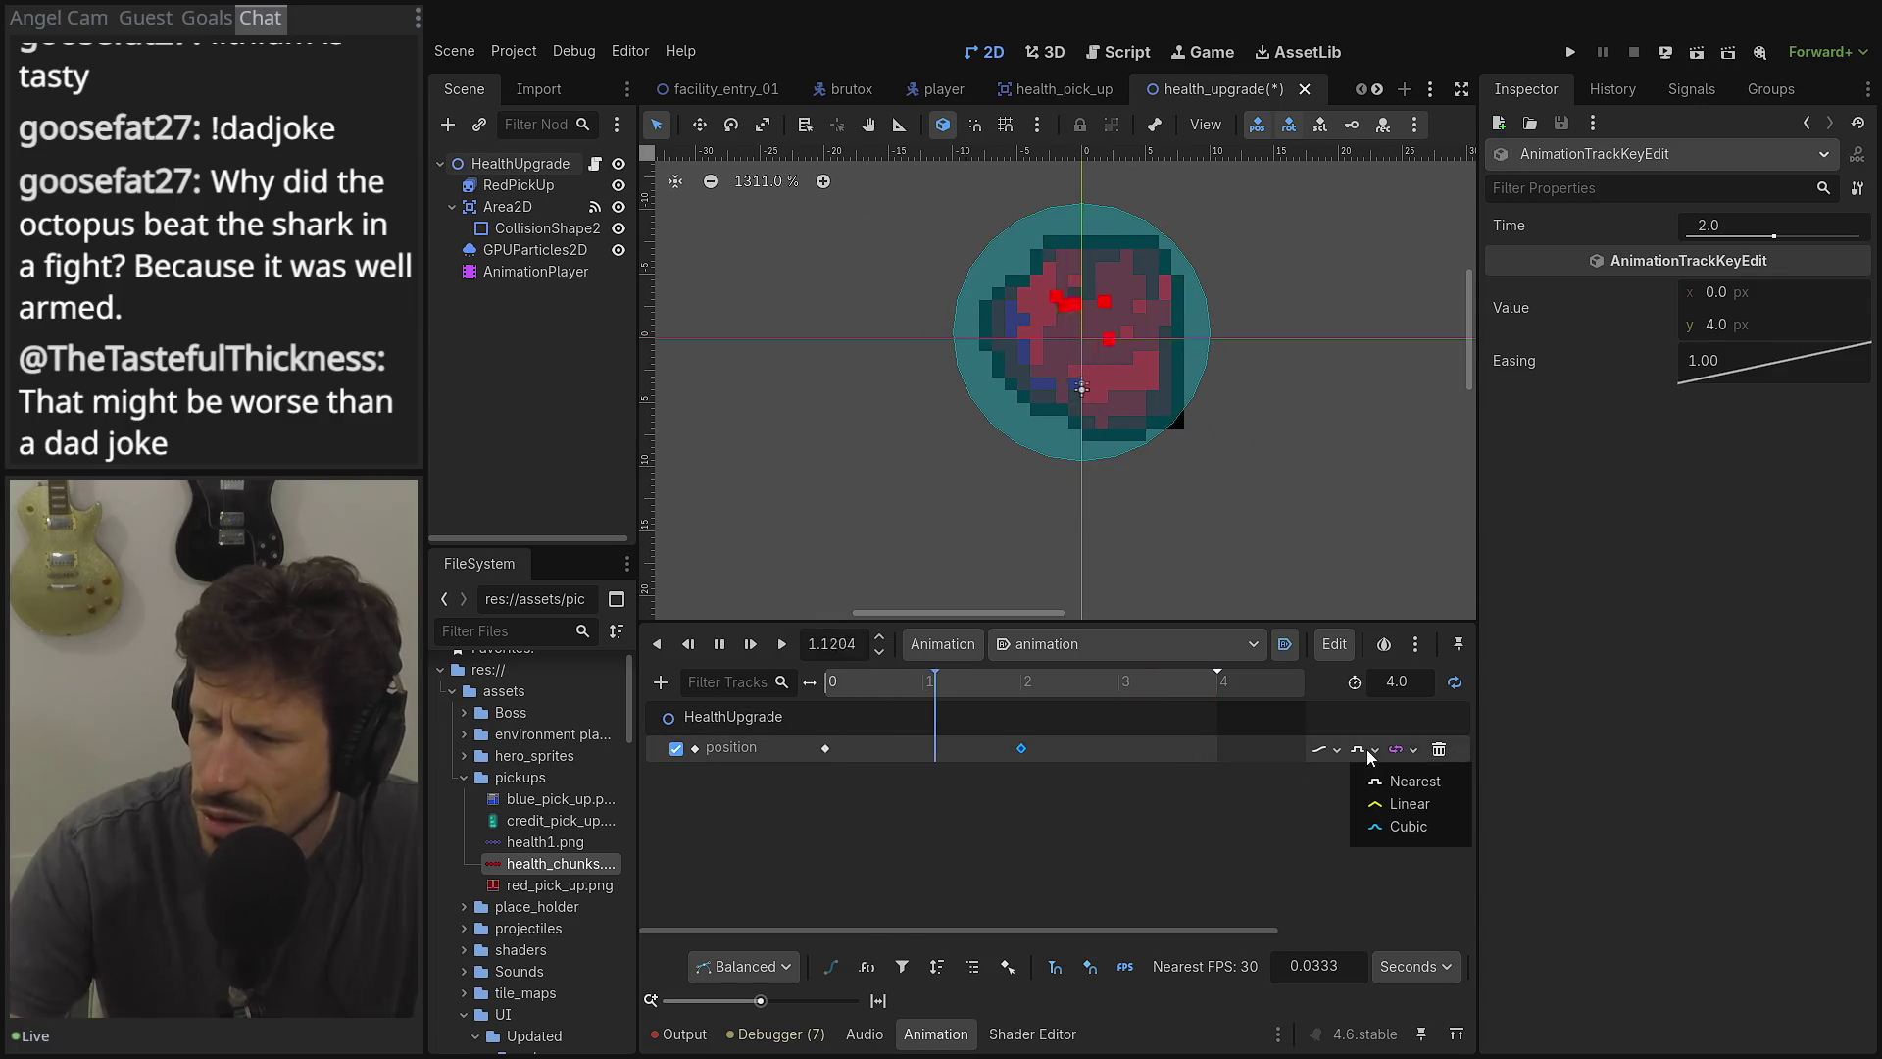
{"action": "left_click", "coordinate": [1404, 833]}
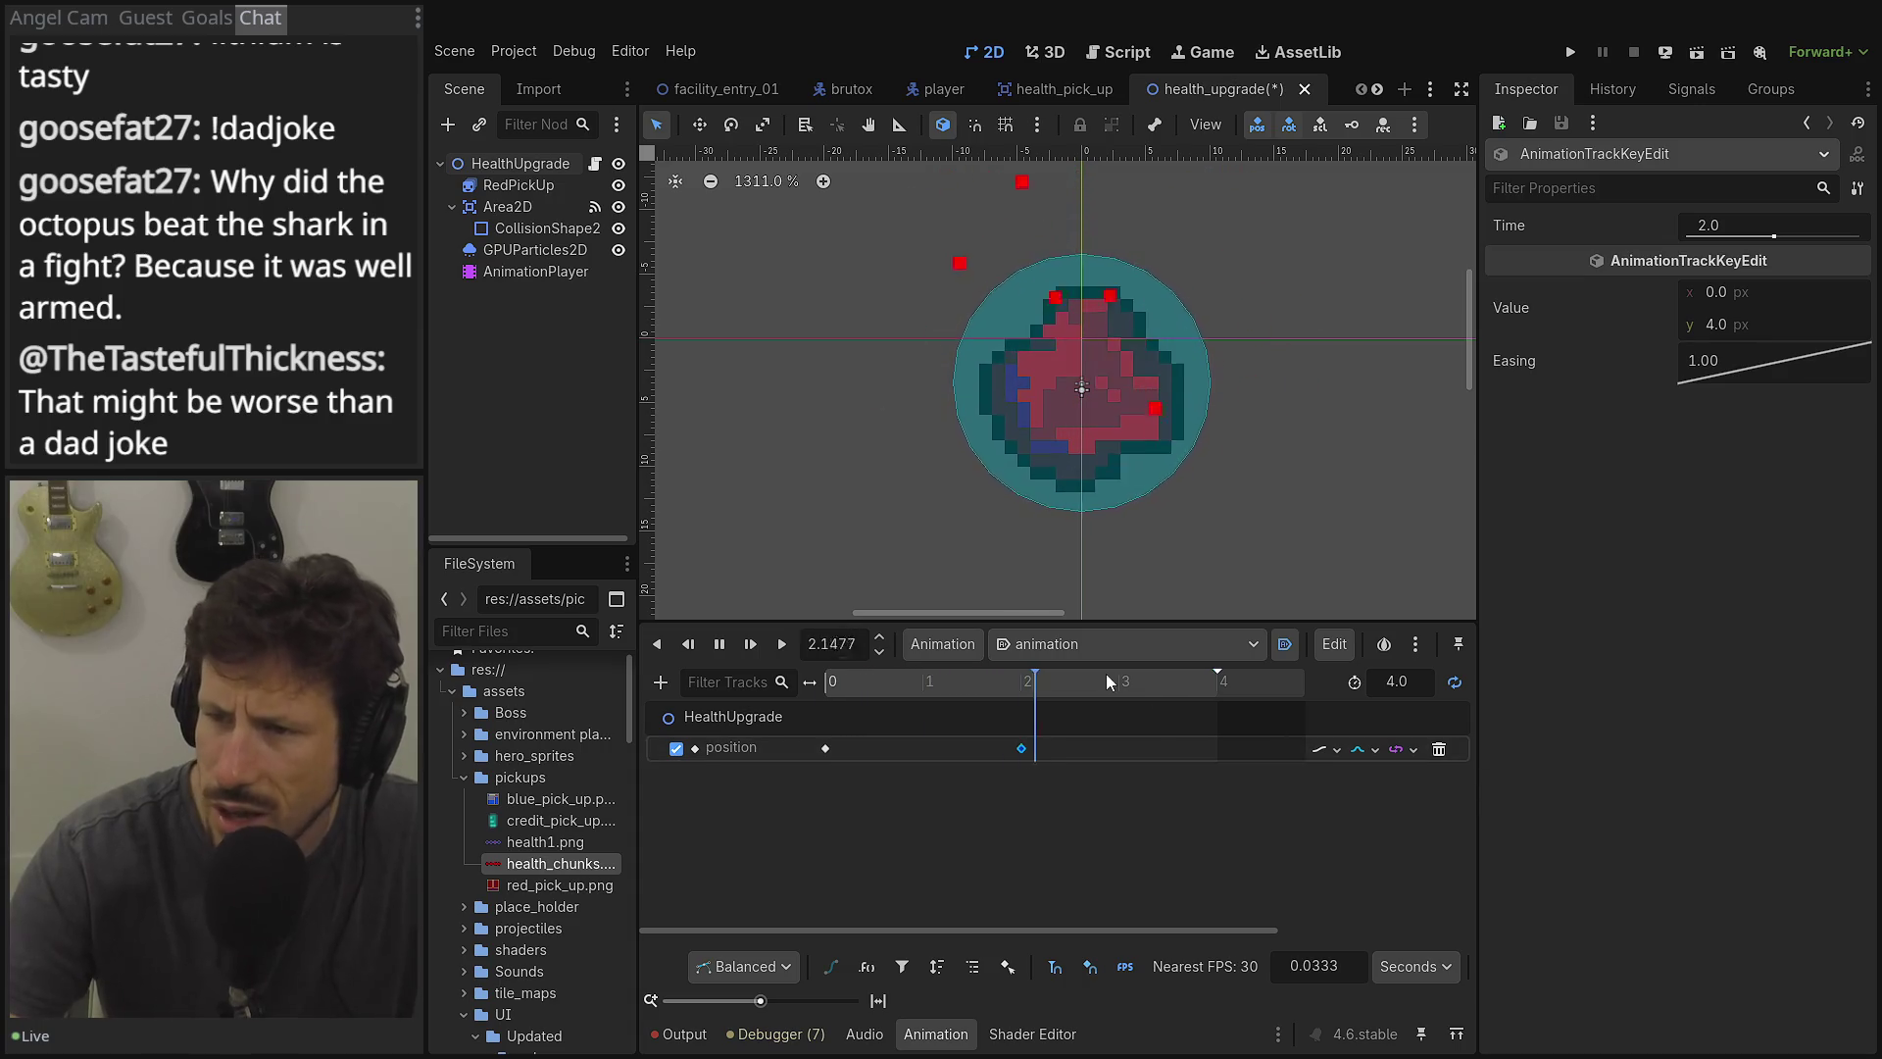
{"action": "left_click", "coordinate": [1319, 751]}
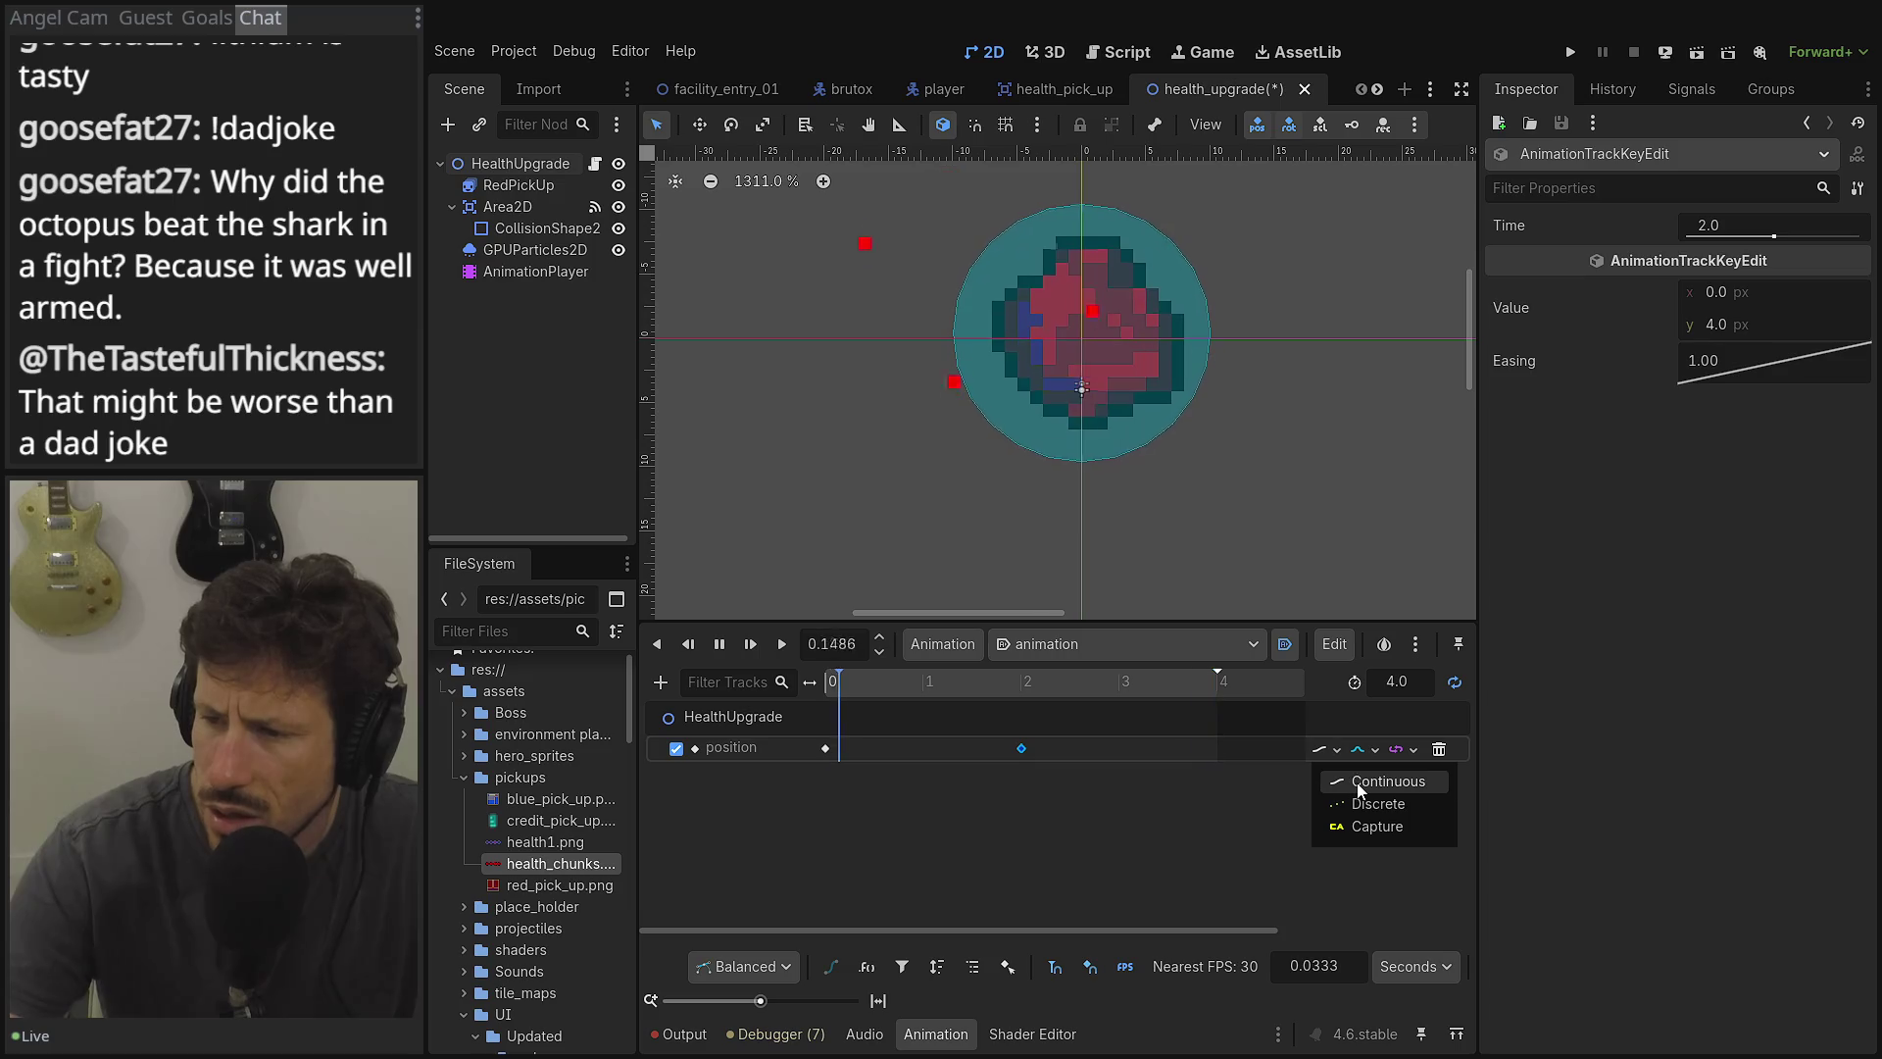
{"action": "left_click", "coordinate": [1360, 800]}
{"action": "left_click", "coordinate": [1363, 751]}
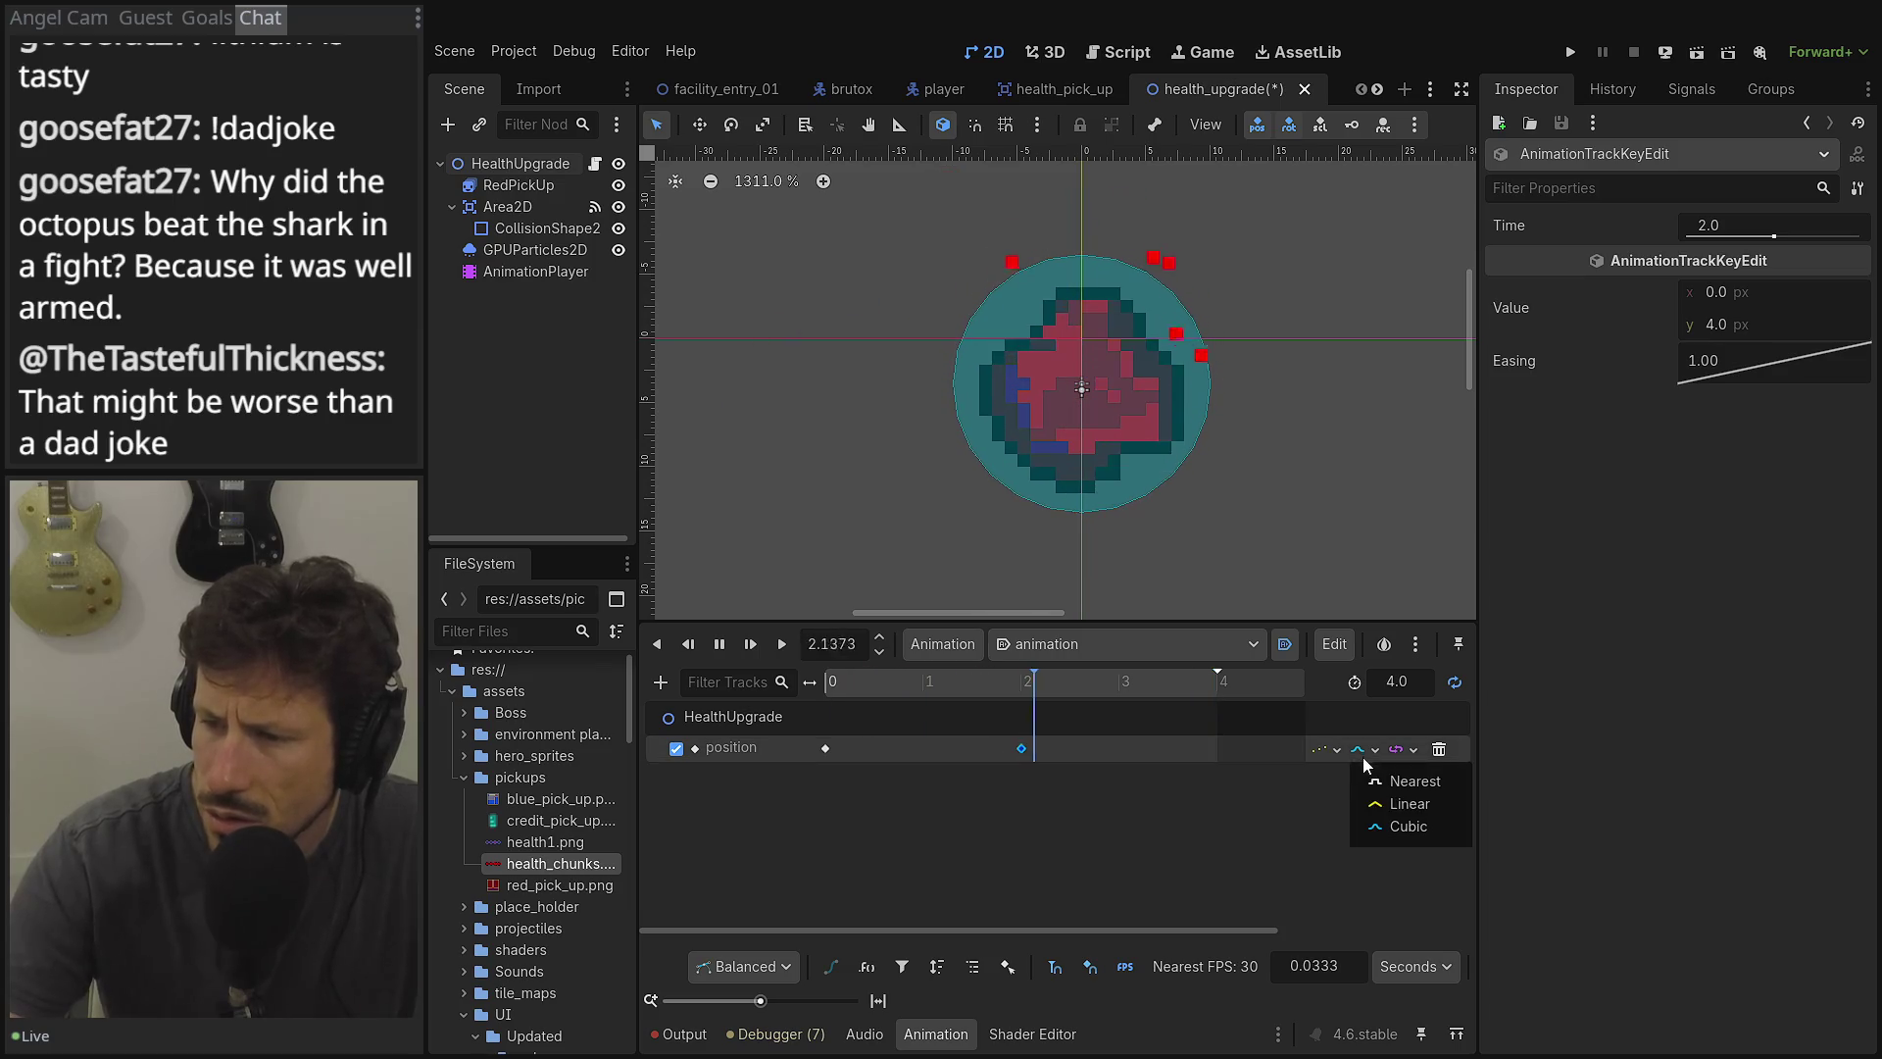
{"action": "left_click", "coordinate": [1378, 785]}
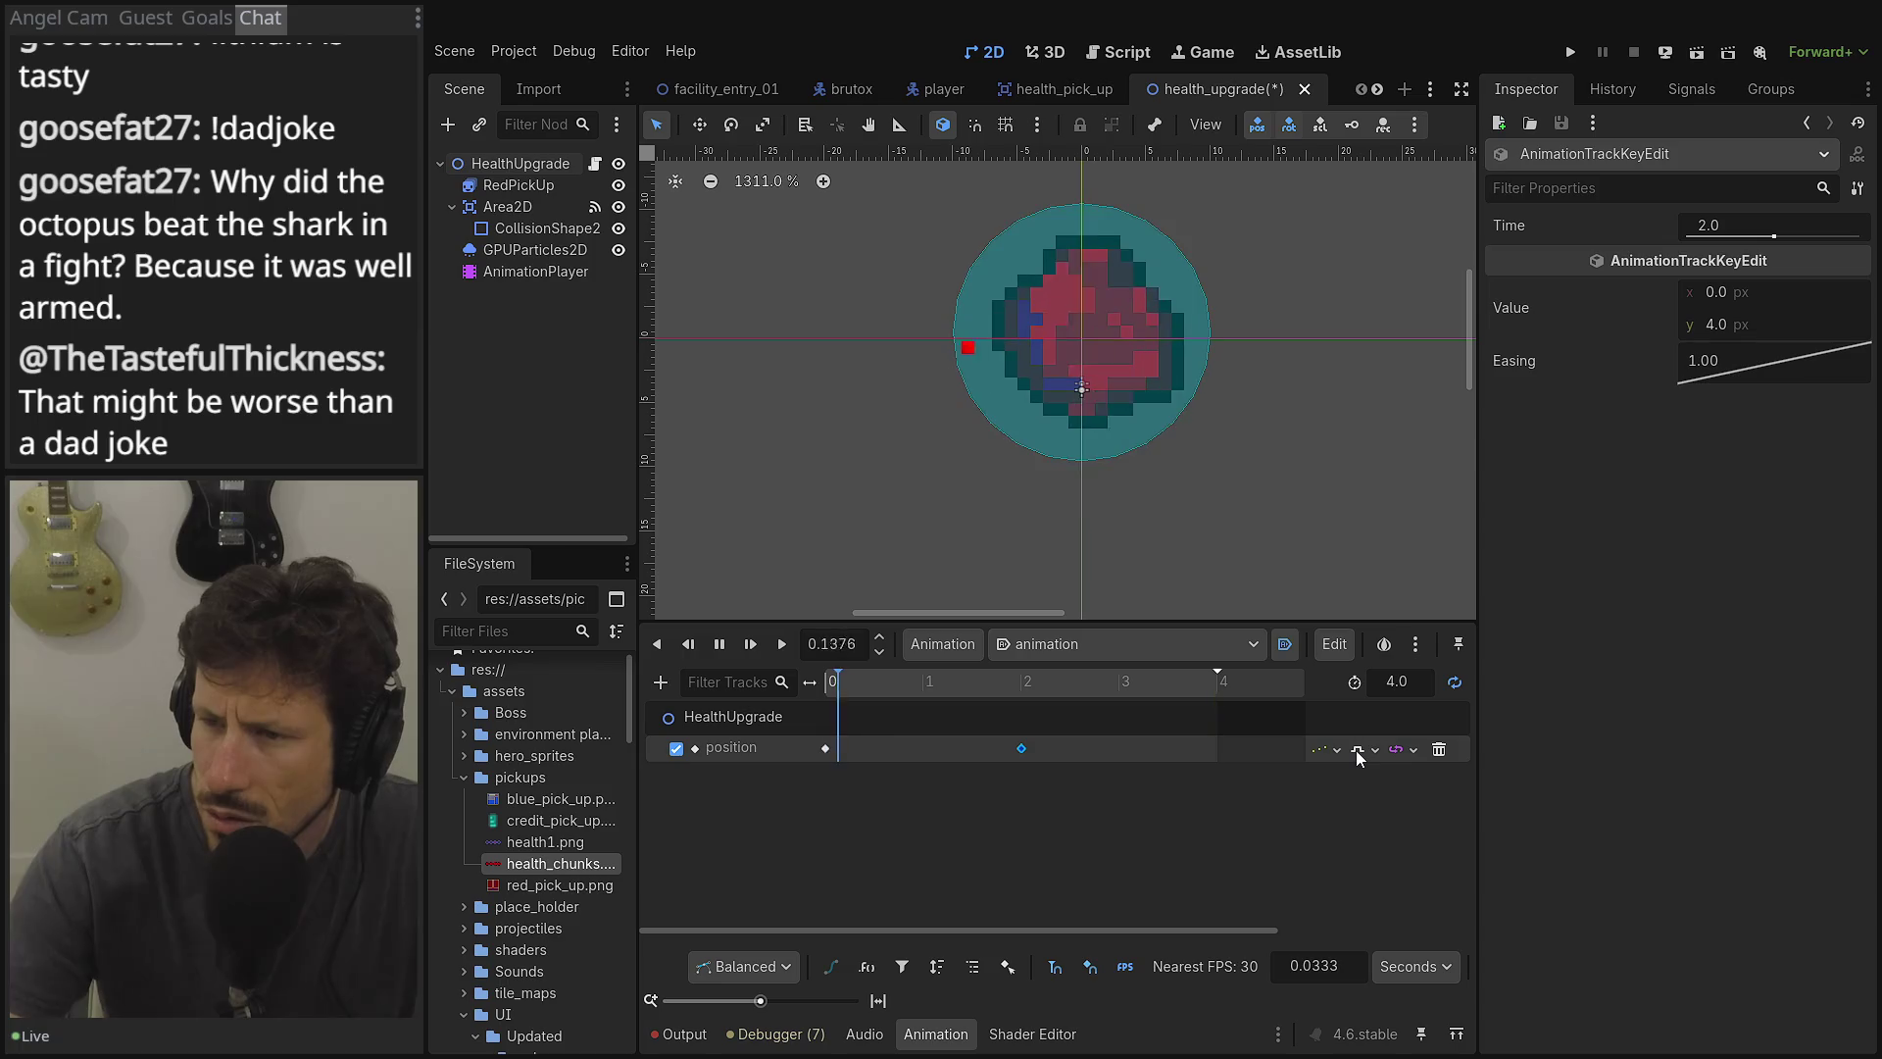
{"action": "left_click", "coordinate": [719, 643]}
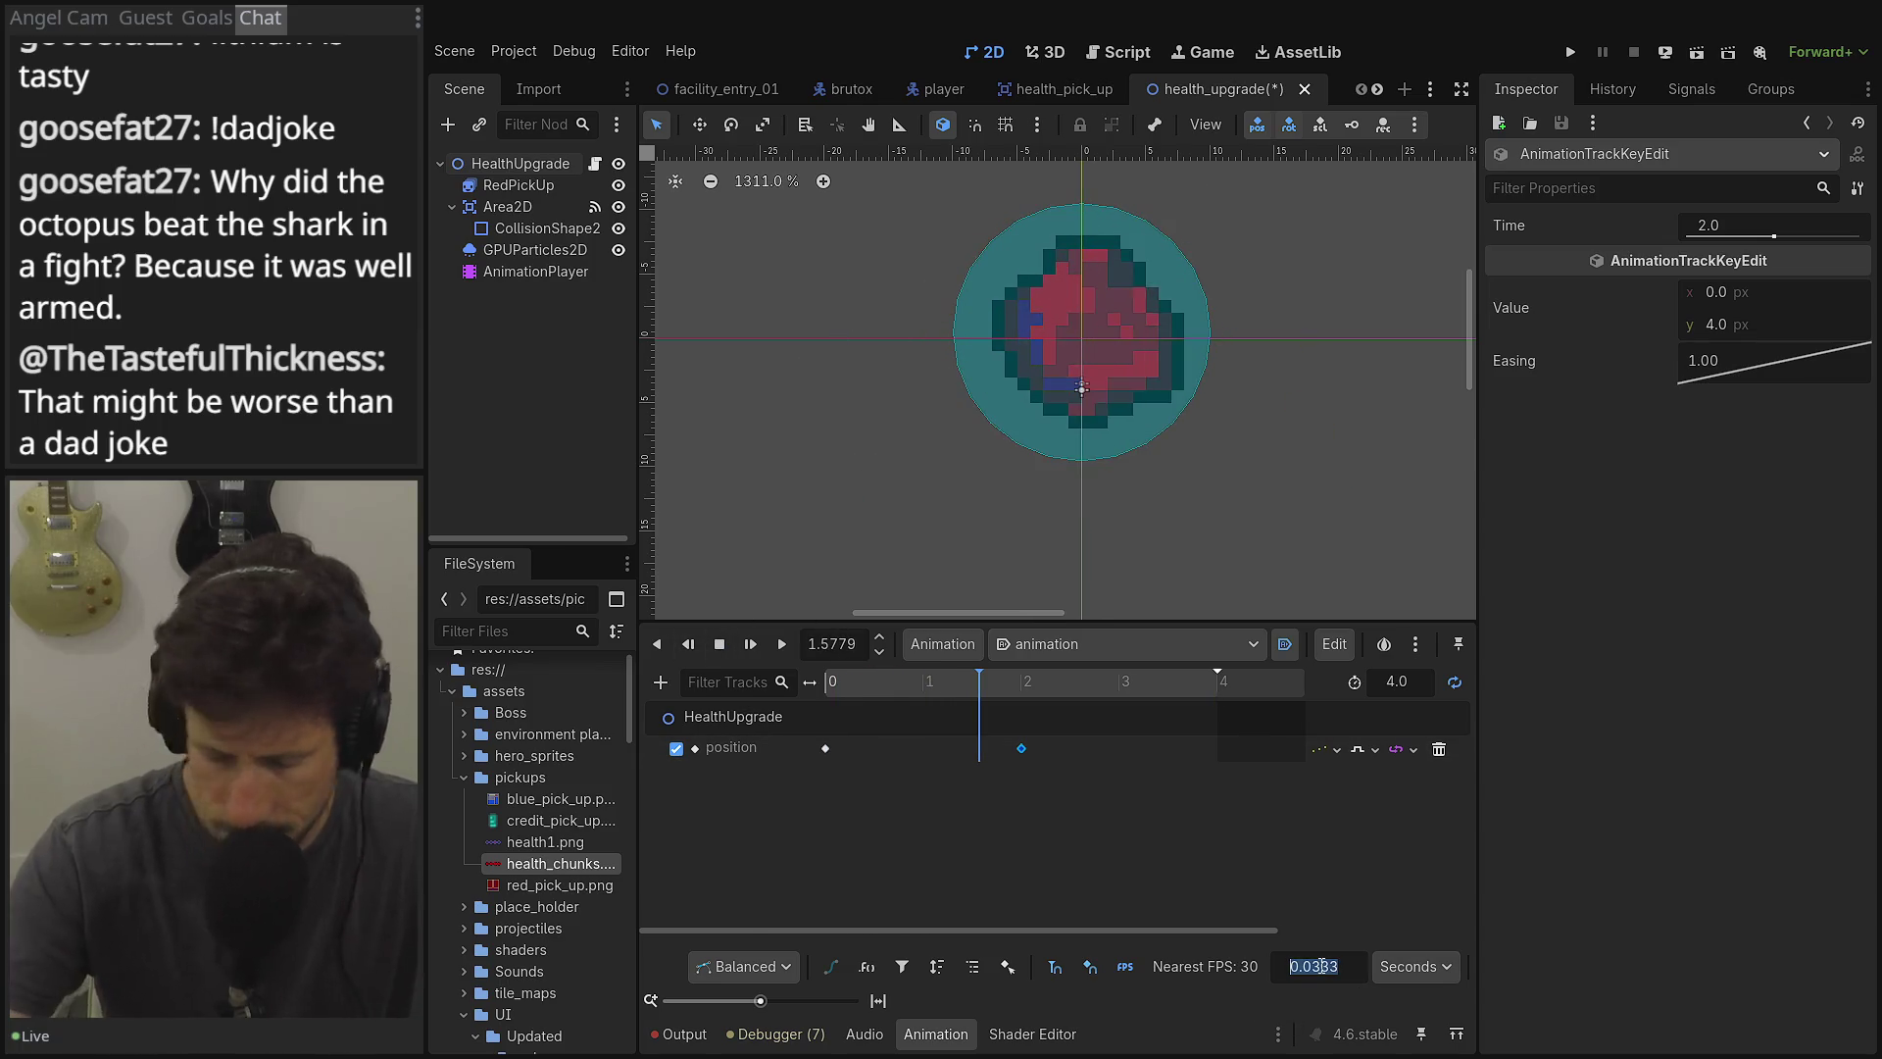
Set a 0.25 s snapping step and key HealthUpgrade's y at 1.0 at 0.5 s.
{"action": "type", "text": ".25"}
{"action": "key", "text": "Return"}
{"action": "left_click", "coordinate": [875, 681]}
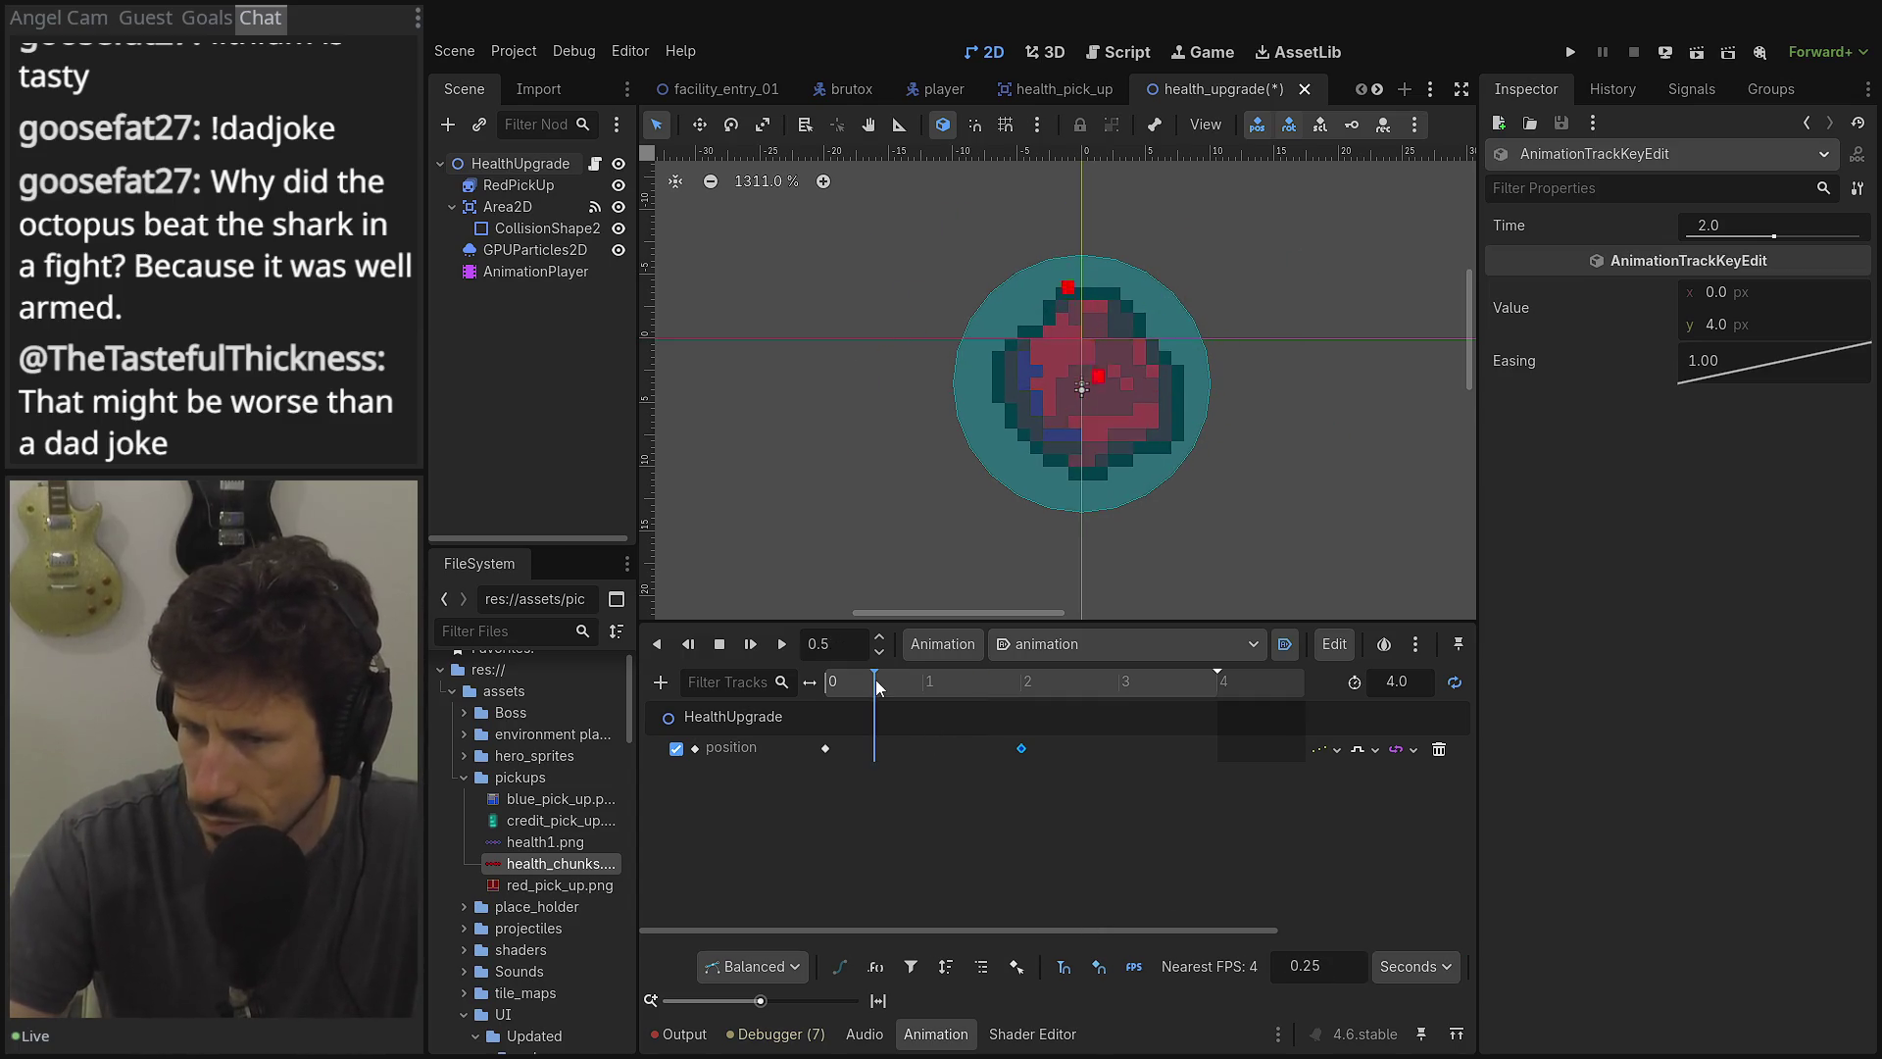
{"action": "left_click_drag", "start_coordinate": [855, 688], "coordinate": [867, 688]}
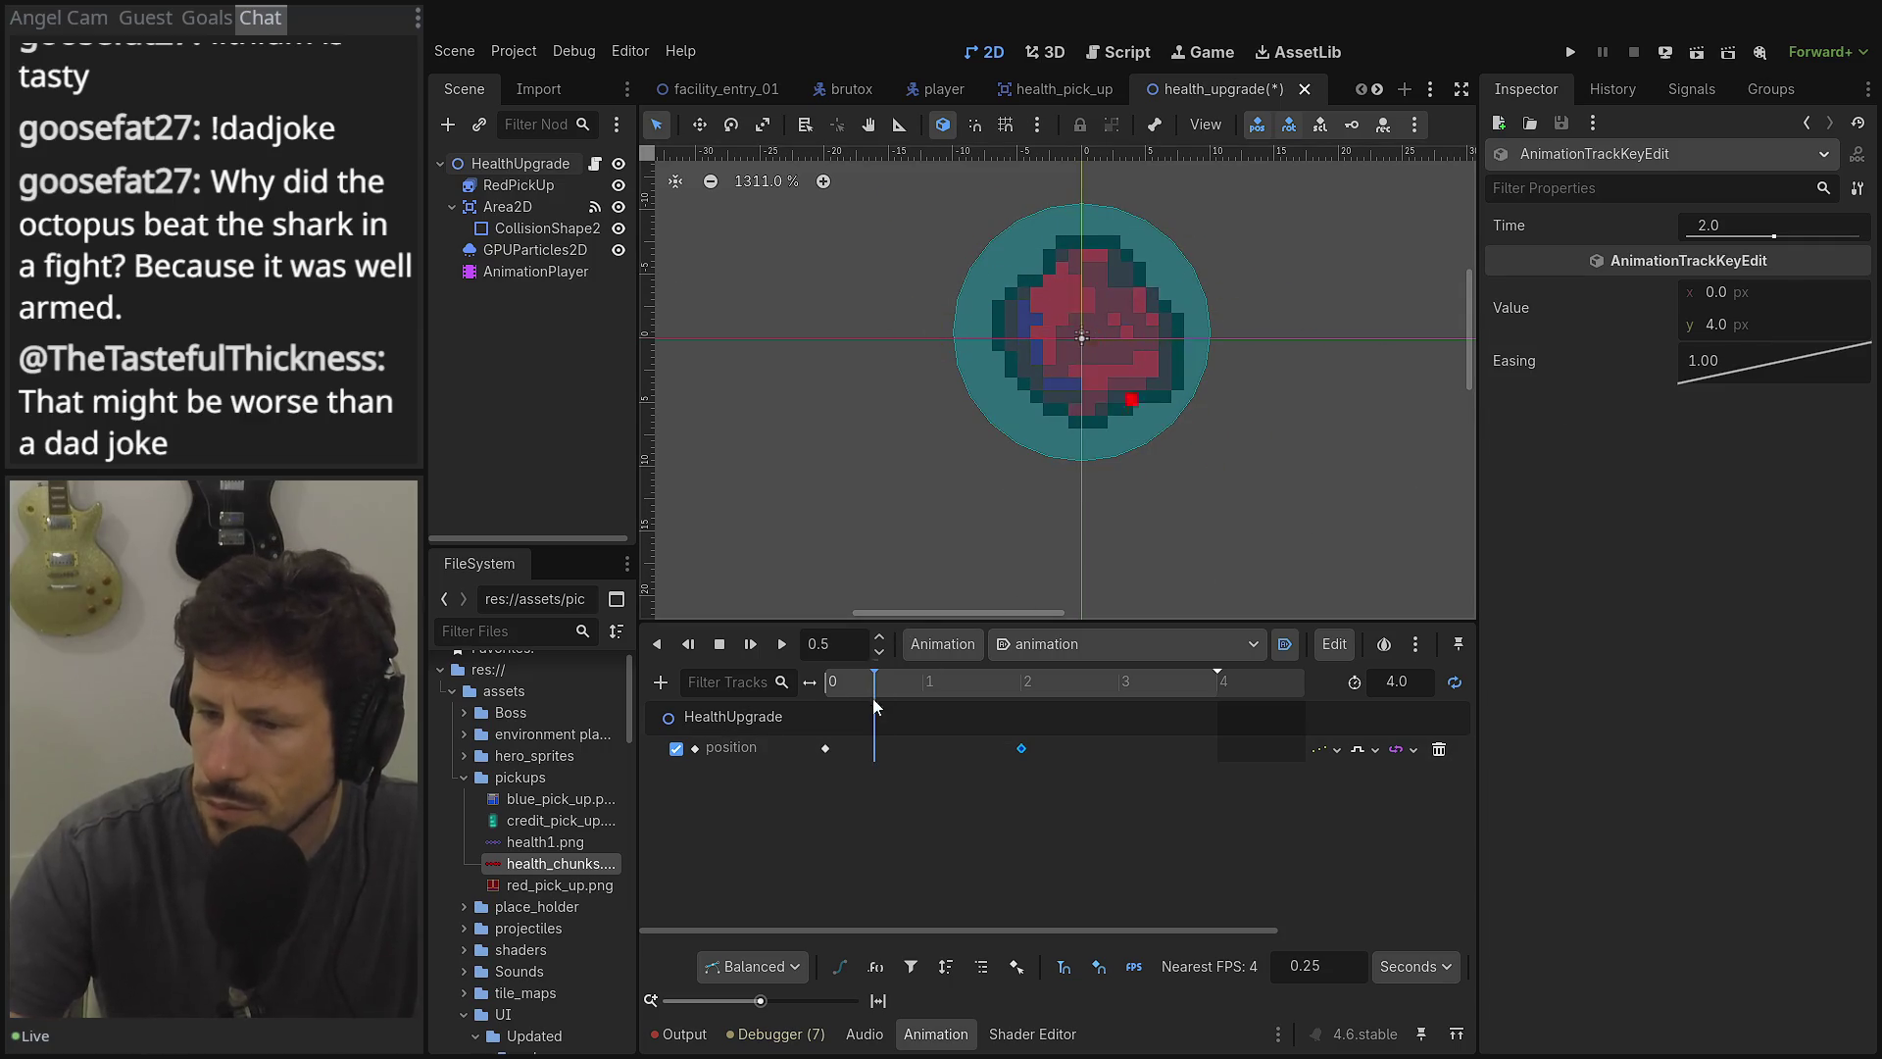
{"action": "left_click", "coordinate": [539, 162]}
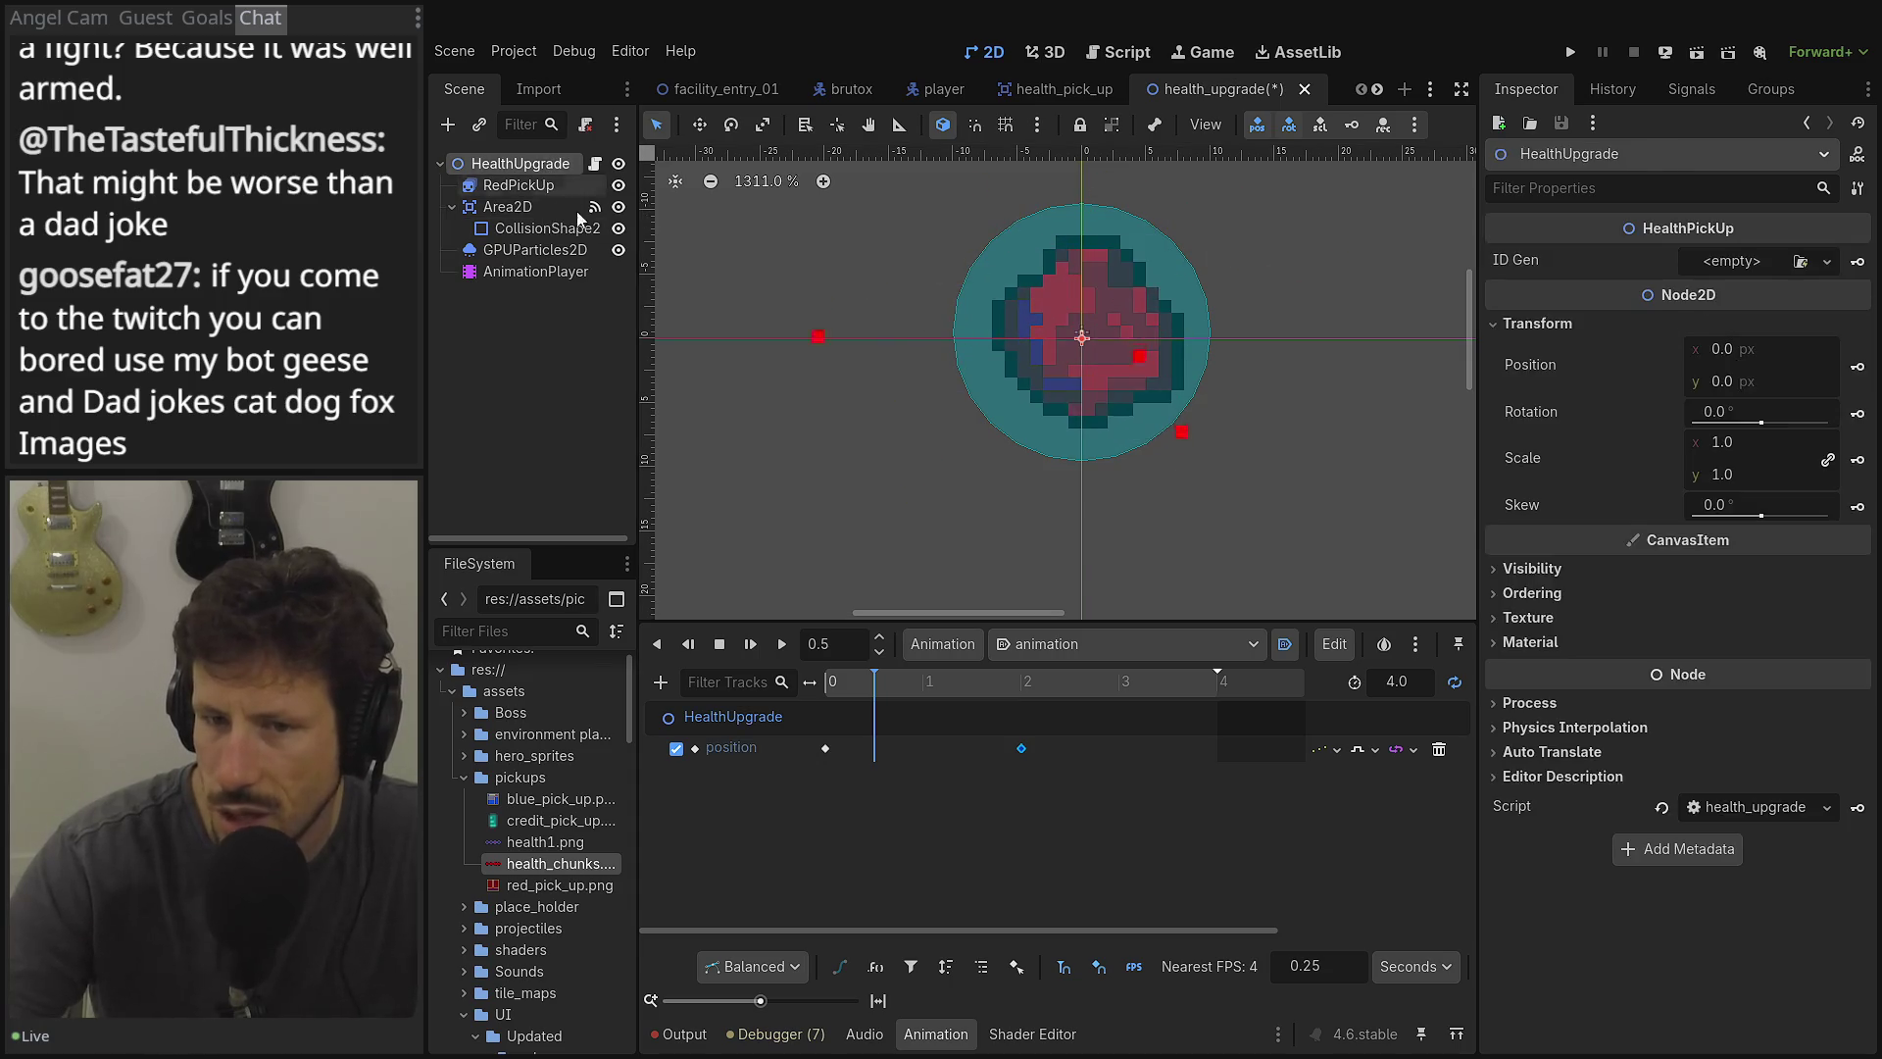
{"action": "left_click", "coordinate": [1774, 382]}
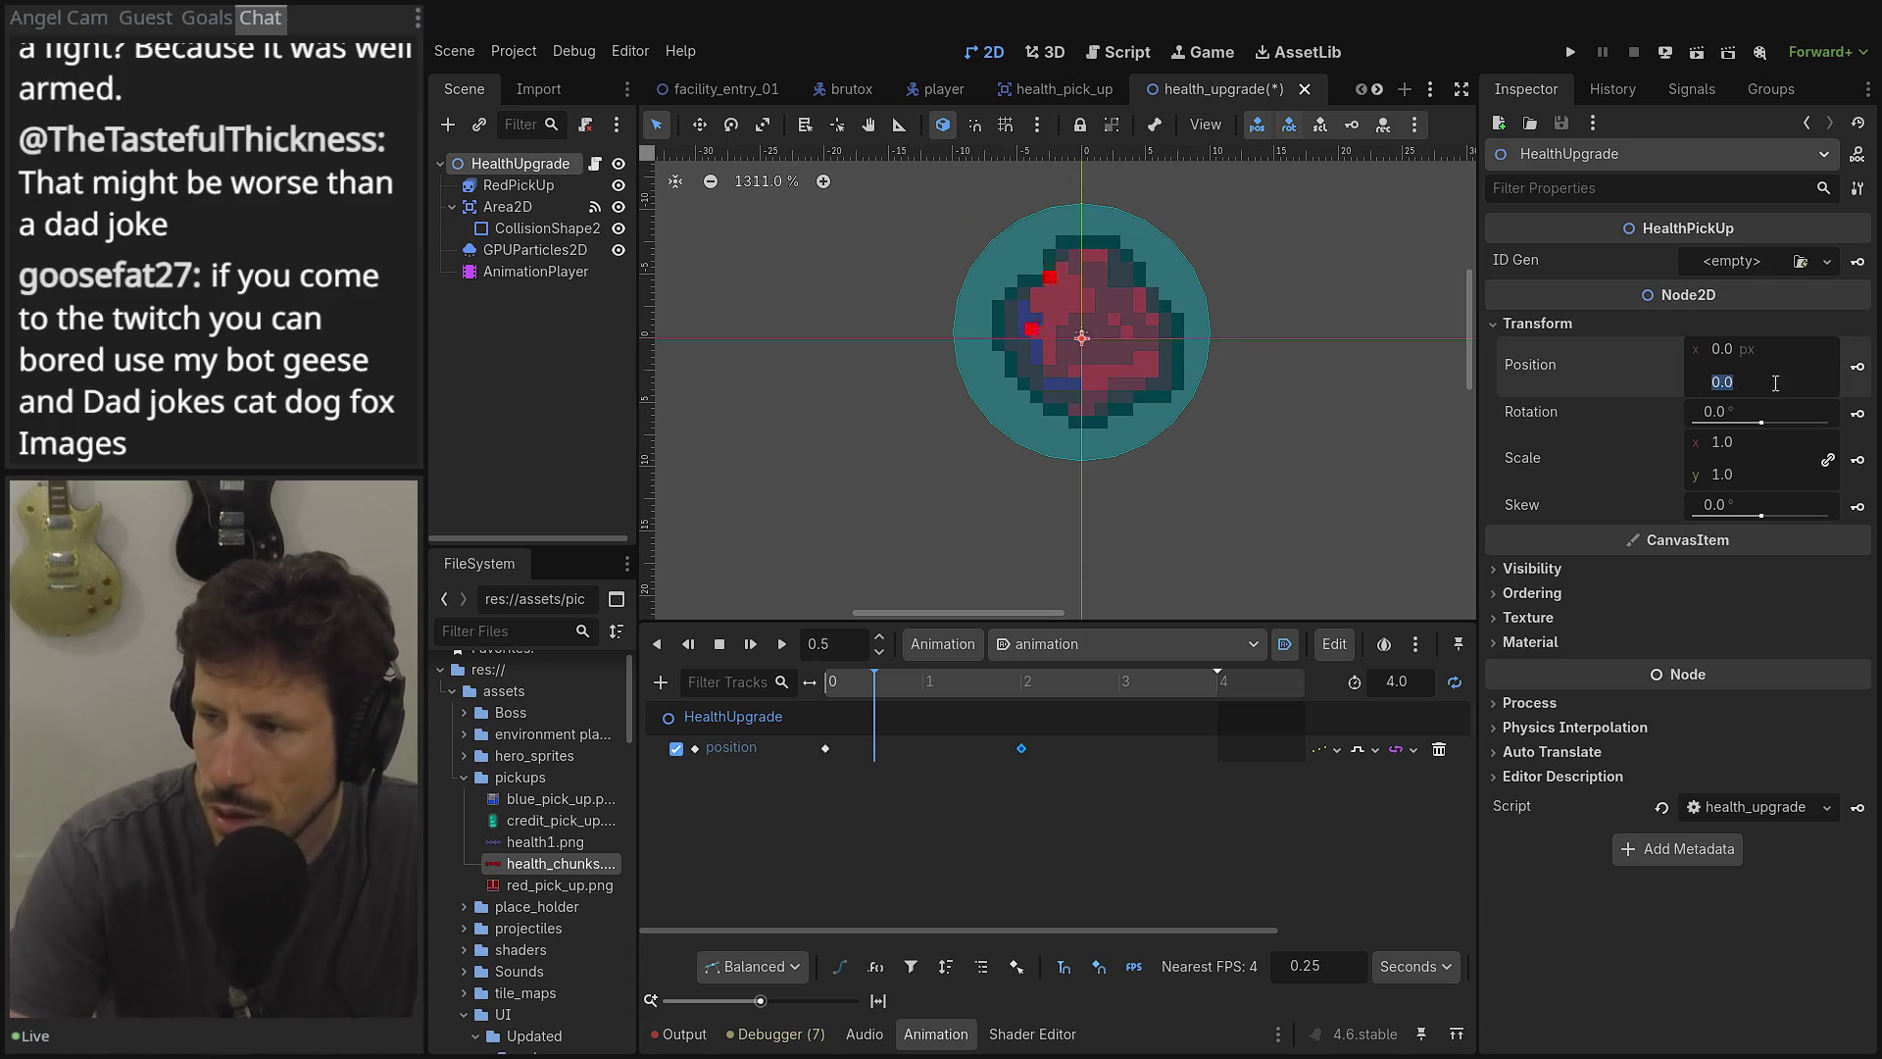
{"action": "type", "text": "1"}
{"action": "key", "text": "Tab"}
{"action": "left_click", "coordinate": [1857, 367]}
Key y position 2.0 at 1.0 s and 3.0 at 1.5 s.
{"action": "left_click", "coordinate": [924, 682]}
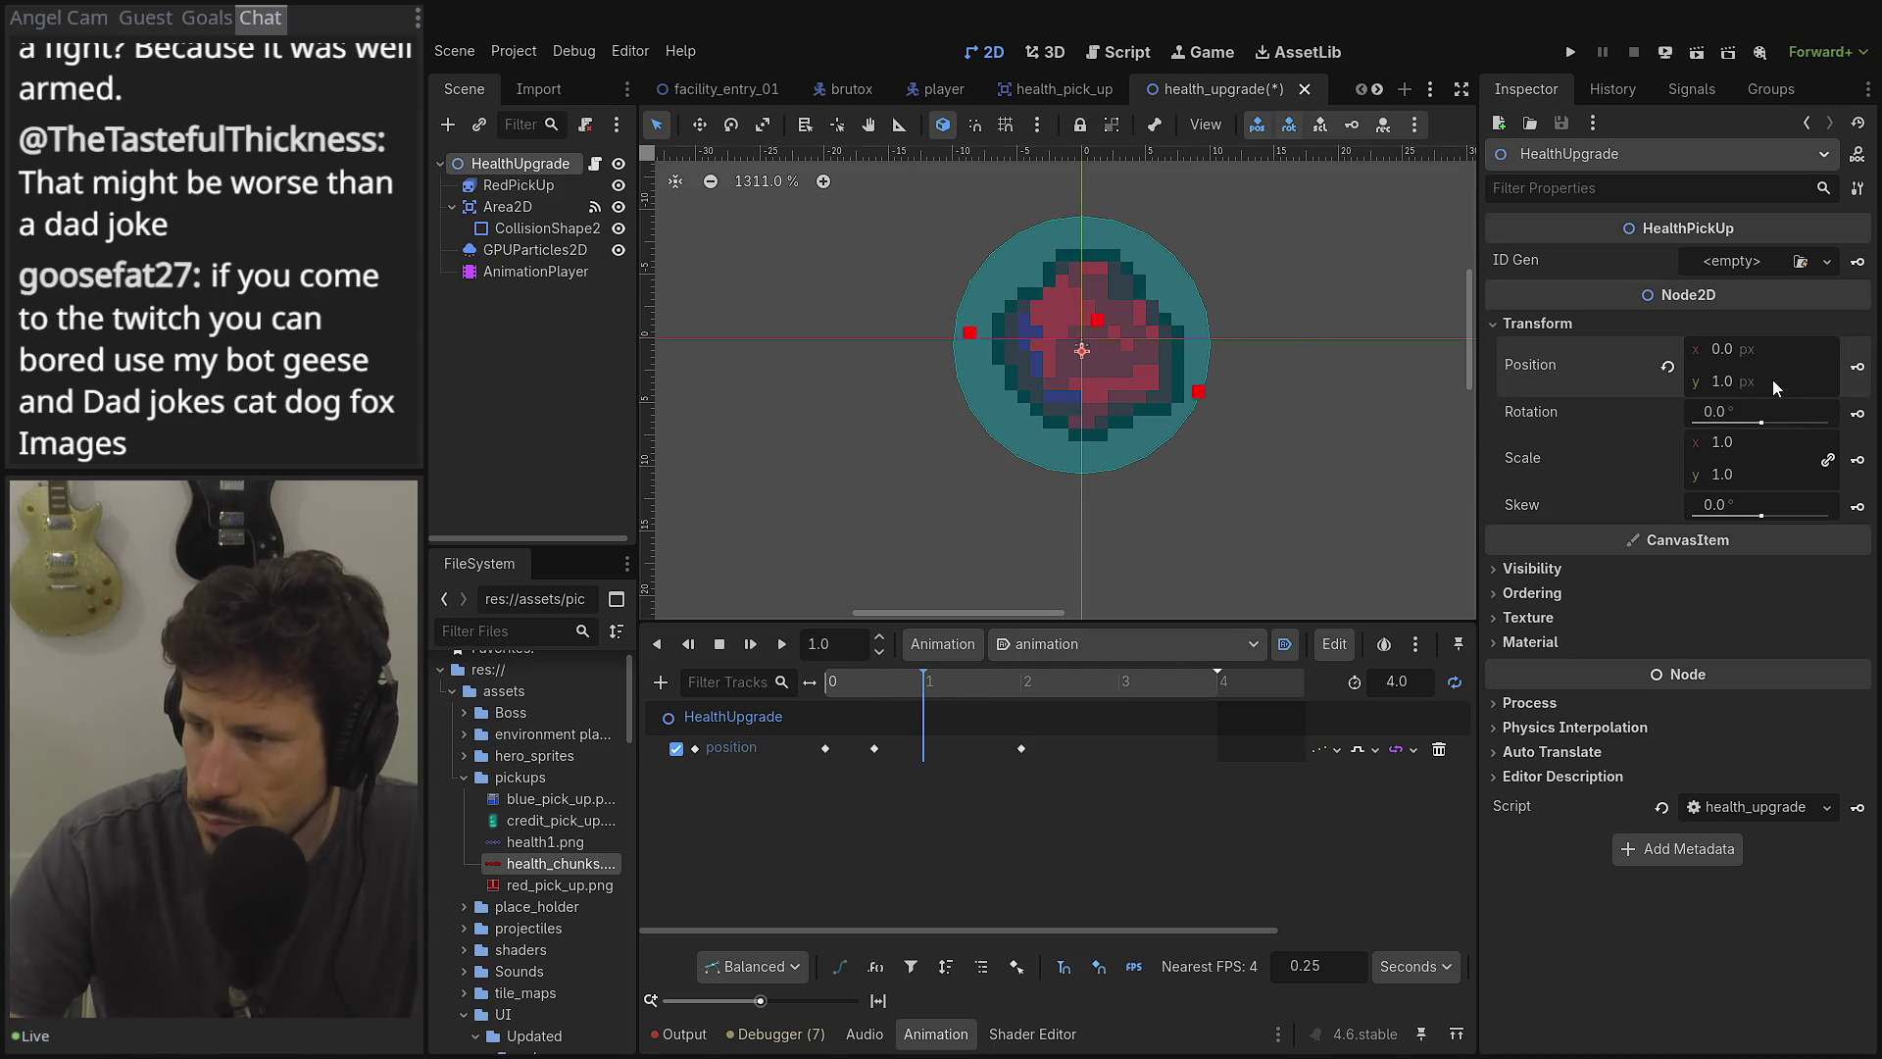
{"action": "left_click", "coordinate": [1859, 374]}
{"action": "left_click", "coordinate": [973, 682]}
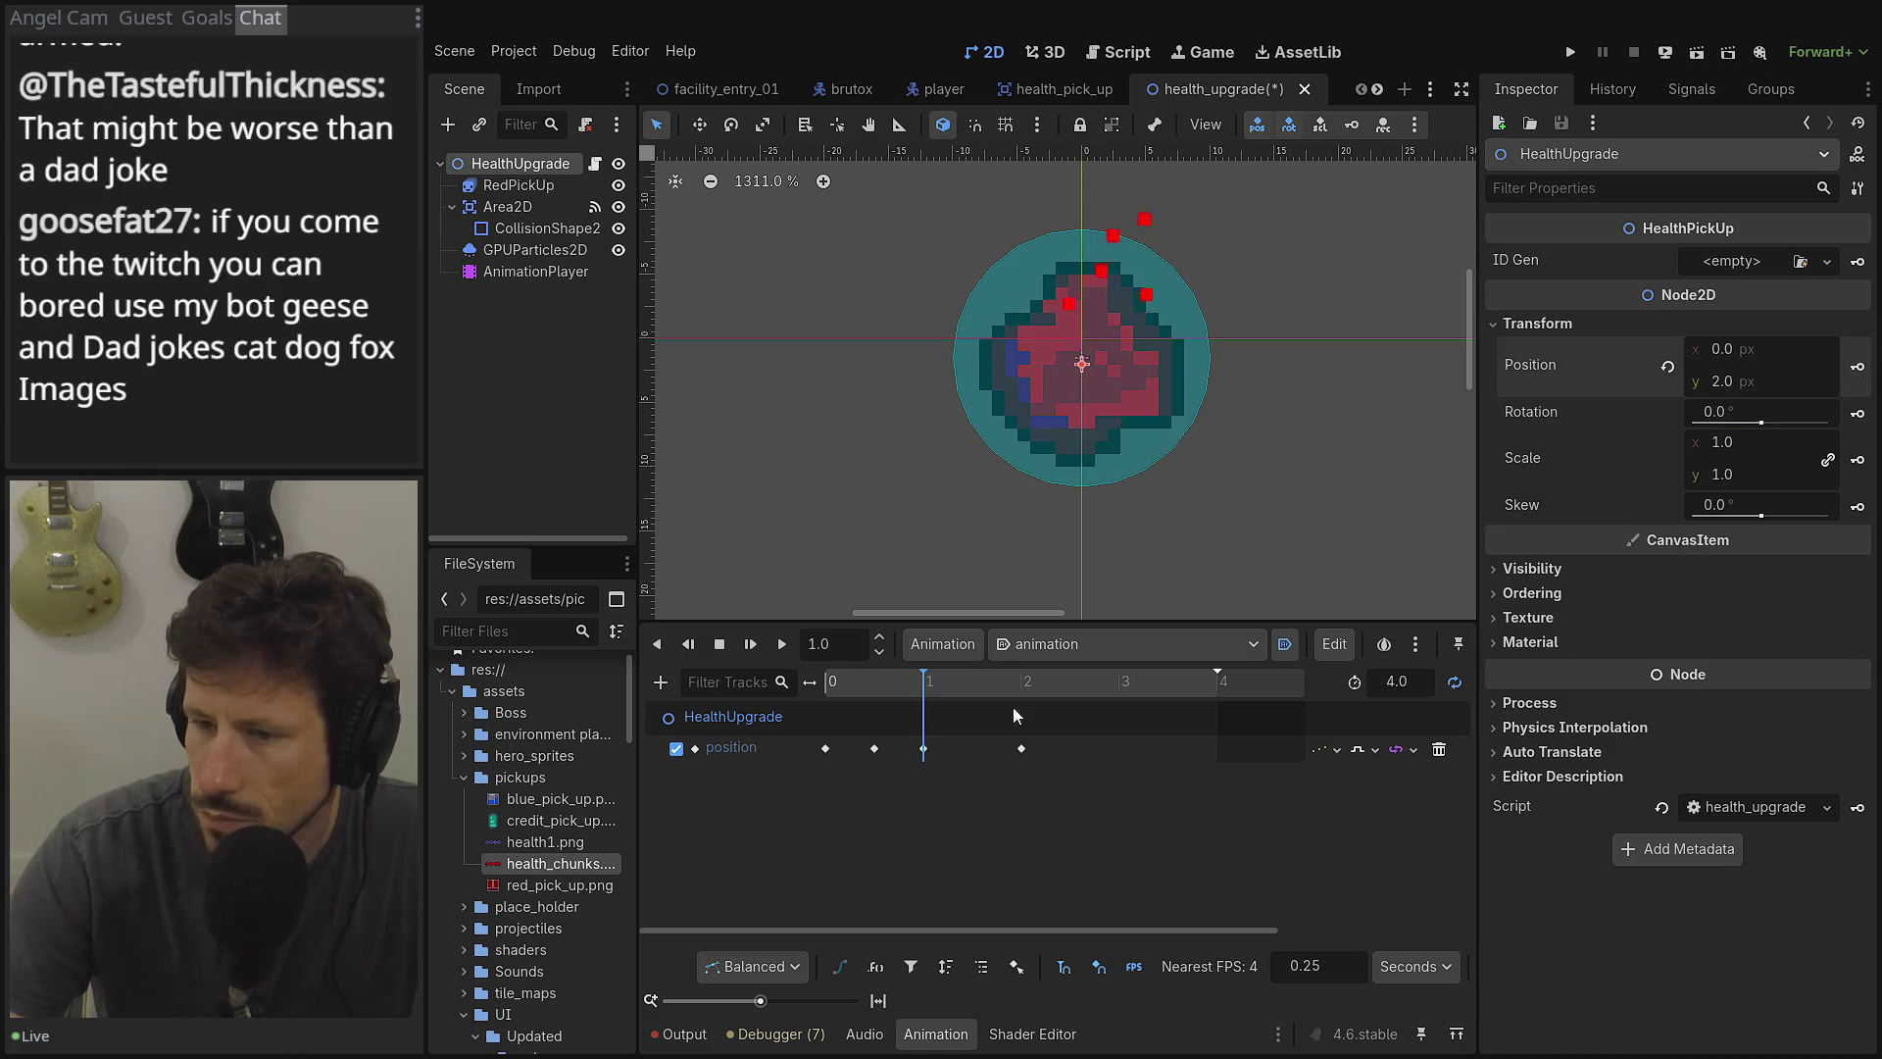
{"action": "key", "text": "Tab"}
{"action": "left_click", "coordinate": [1858, 367]}
Key y positions 3, 2 and 1 at 2.5, 3.0 and 3.5 seconds.
{"action": "left_click_drag", "start_coordinate": [1010, 688], "coordinate": [1070, 686]}
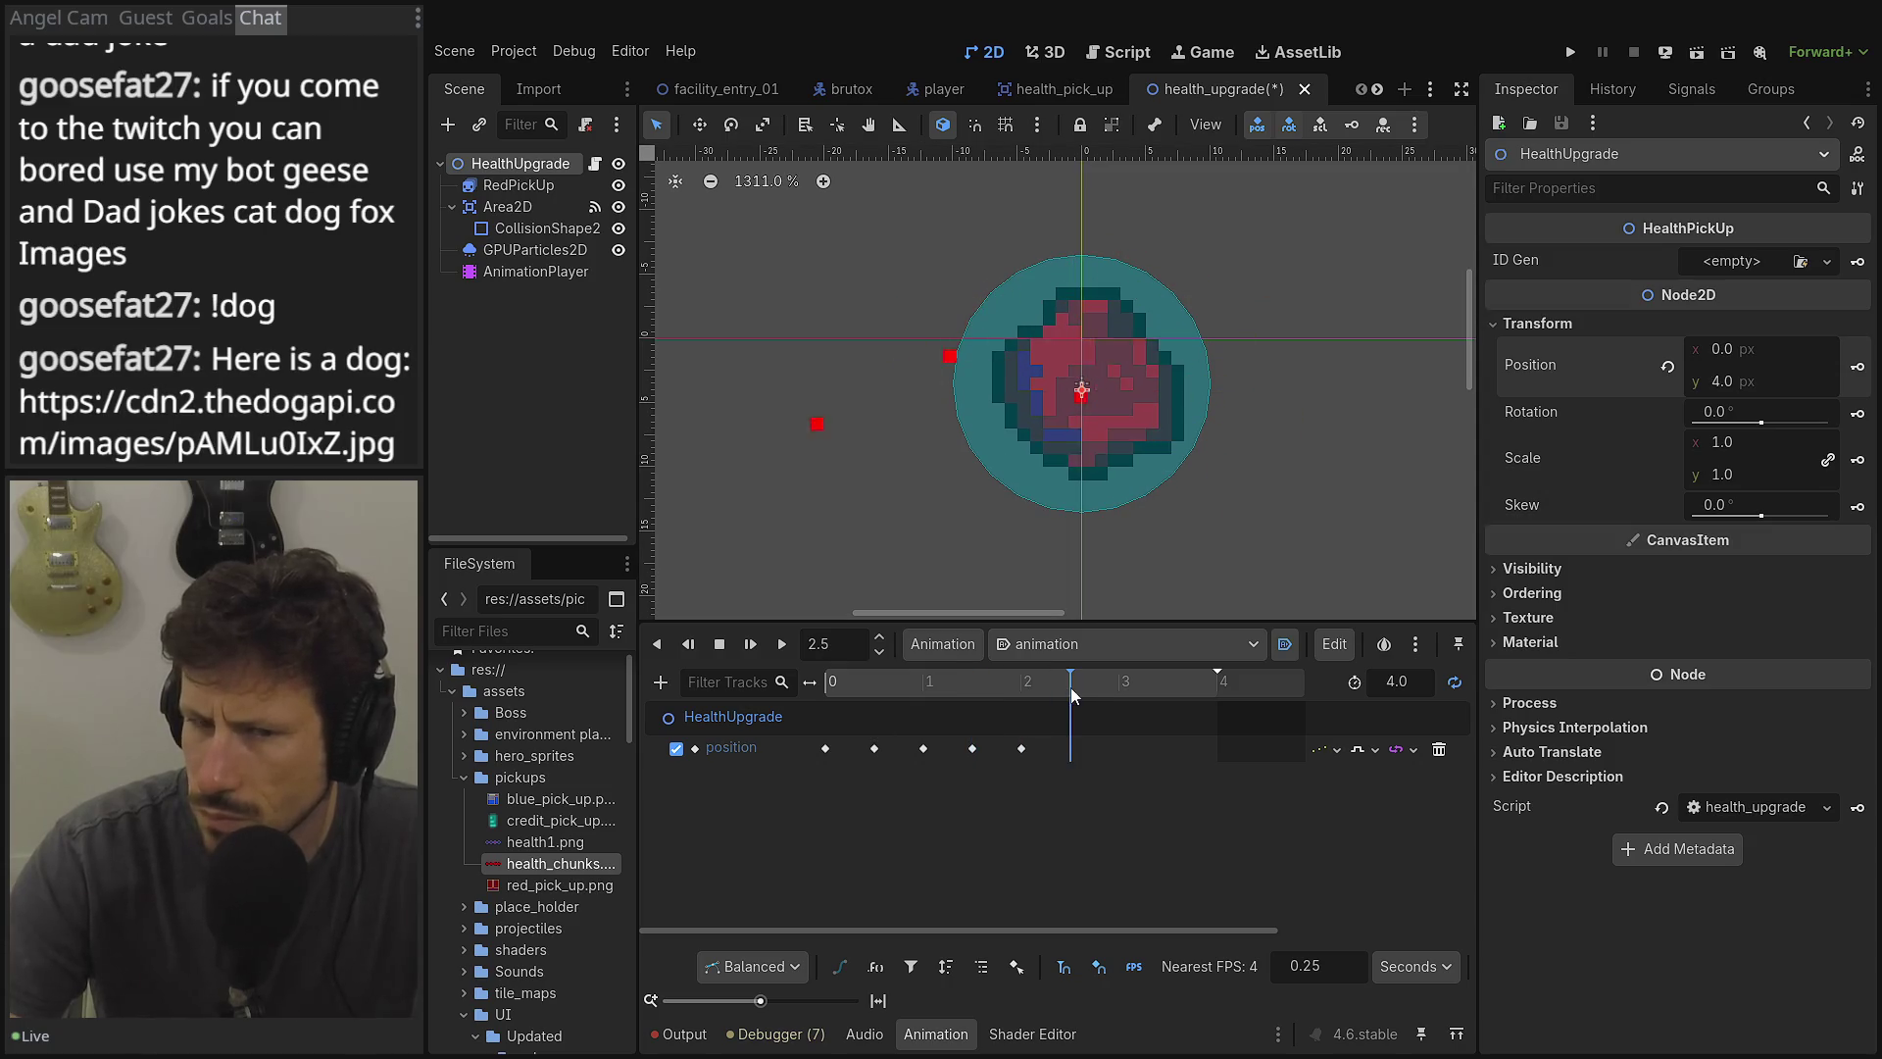
{"action": "type", "text": "3"}
{"action": "key", "text": "Tab"}
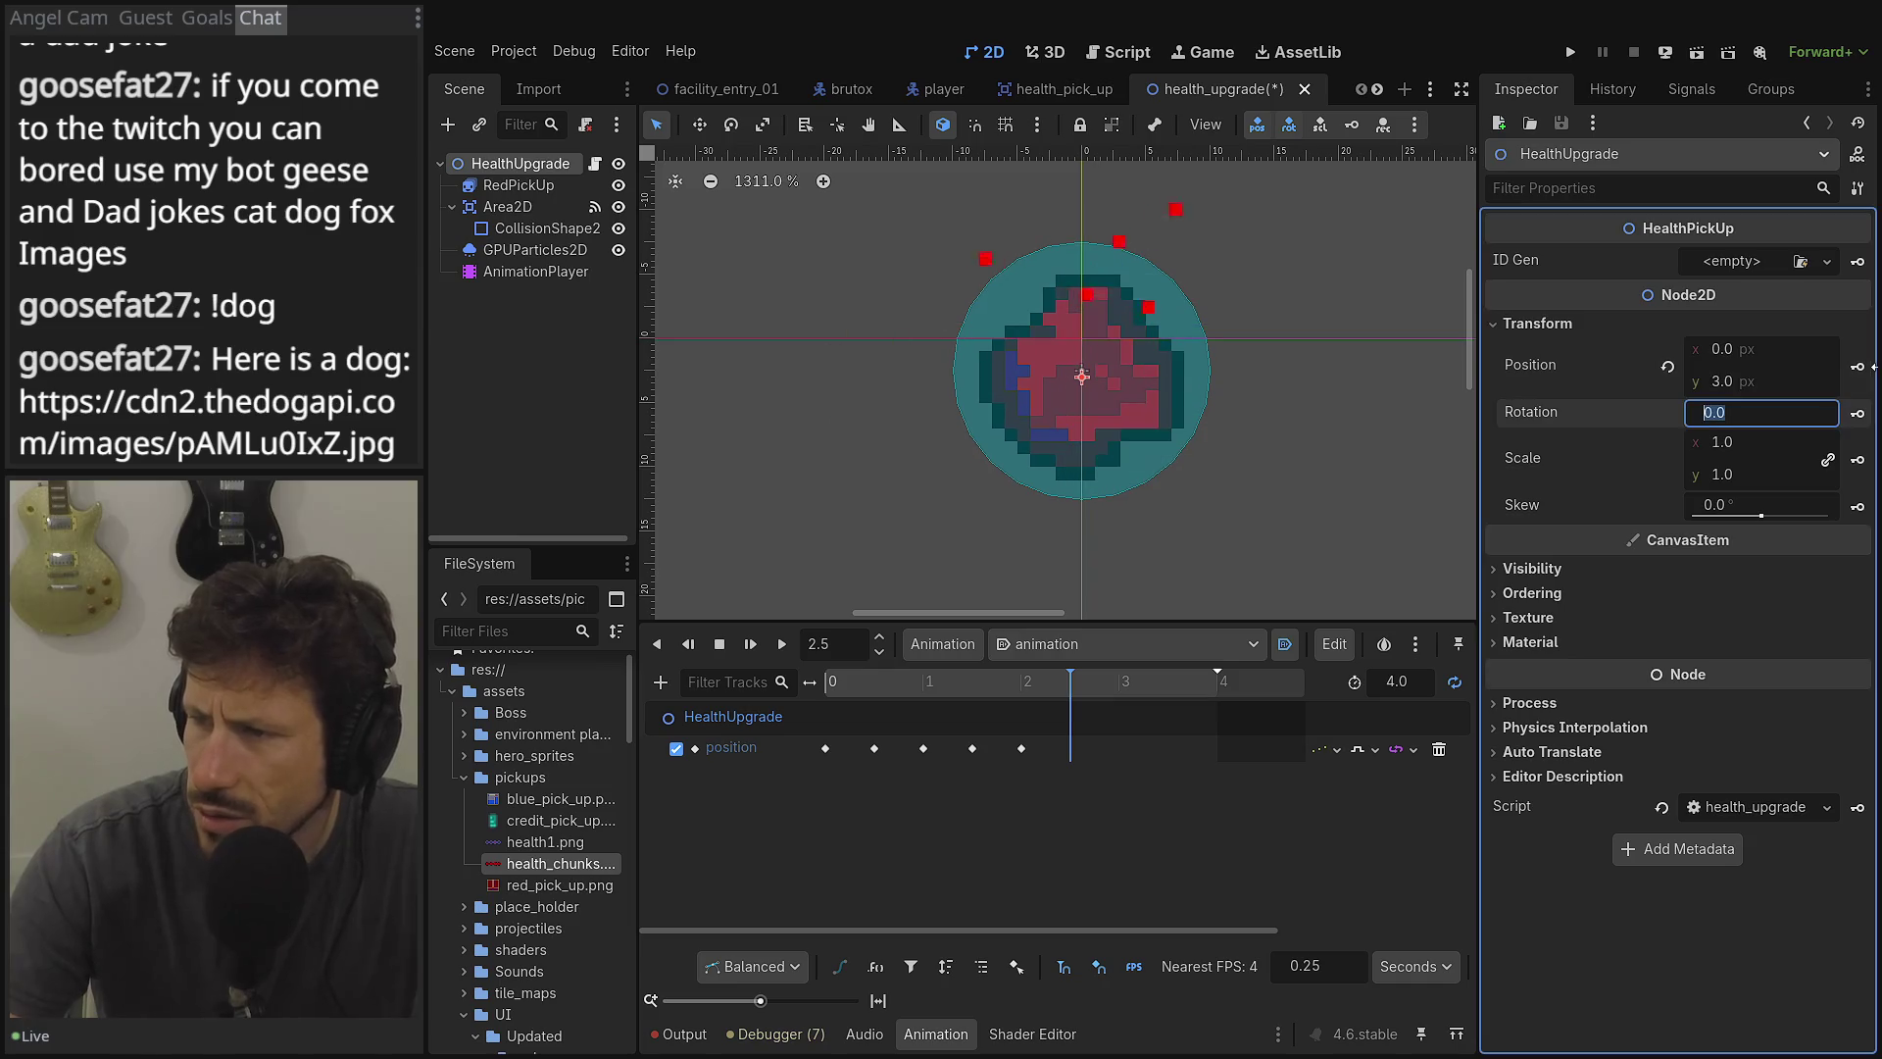
{"action": "left_click", "coordinate": [1858, 367]}
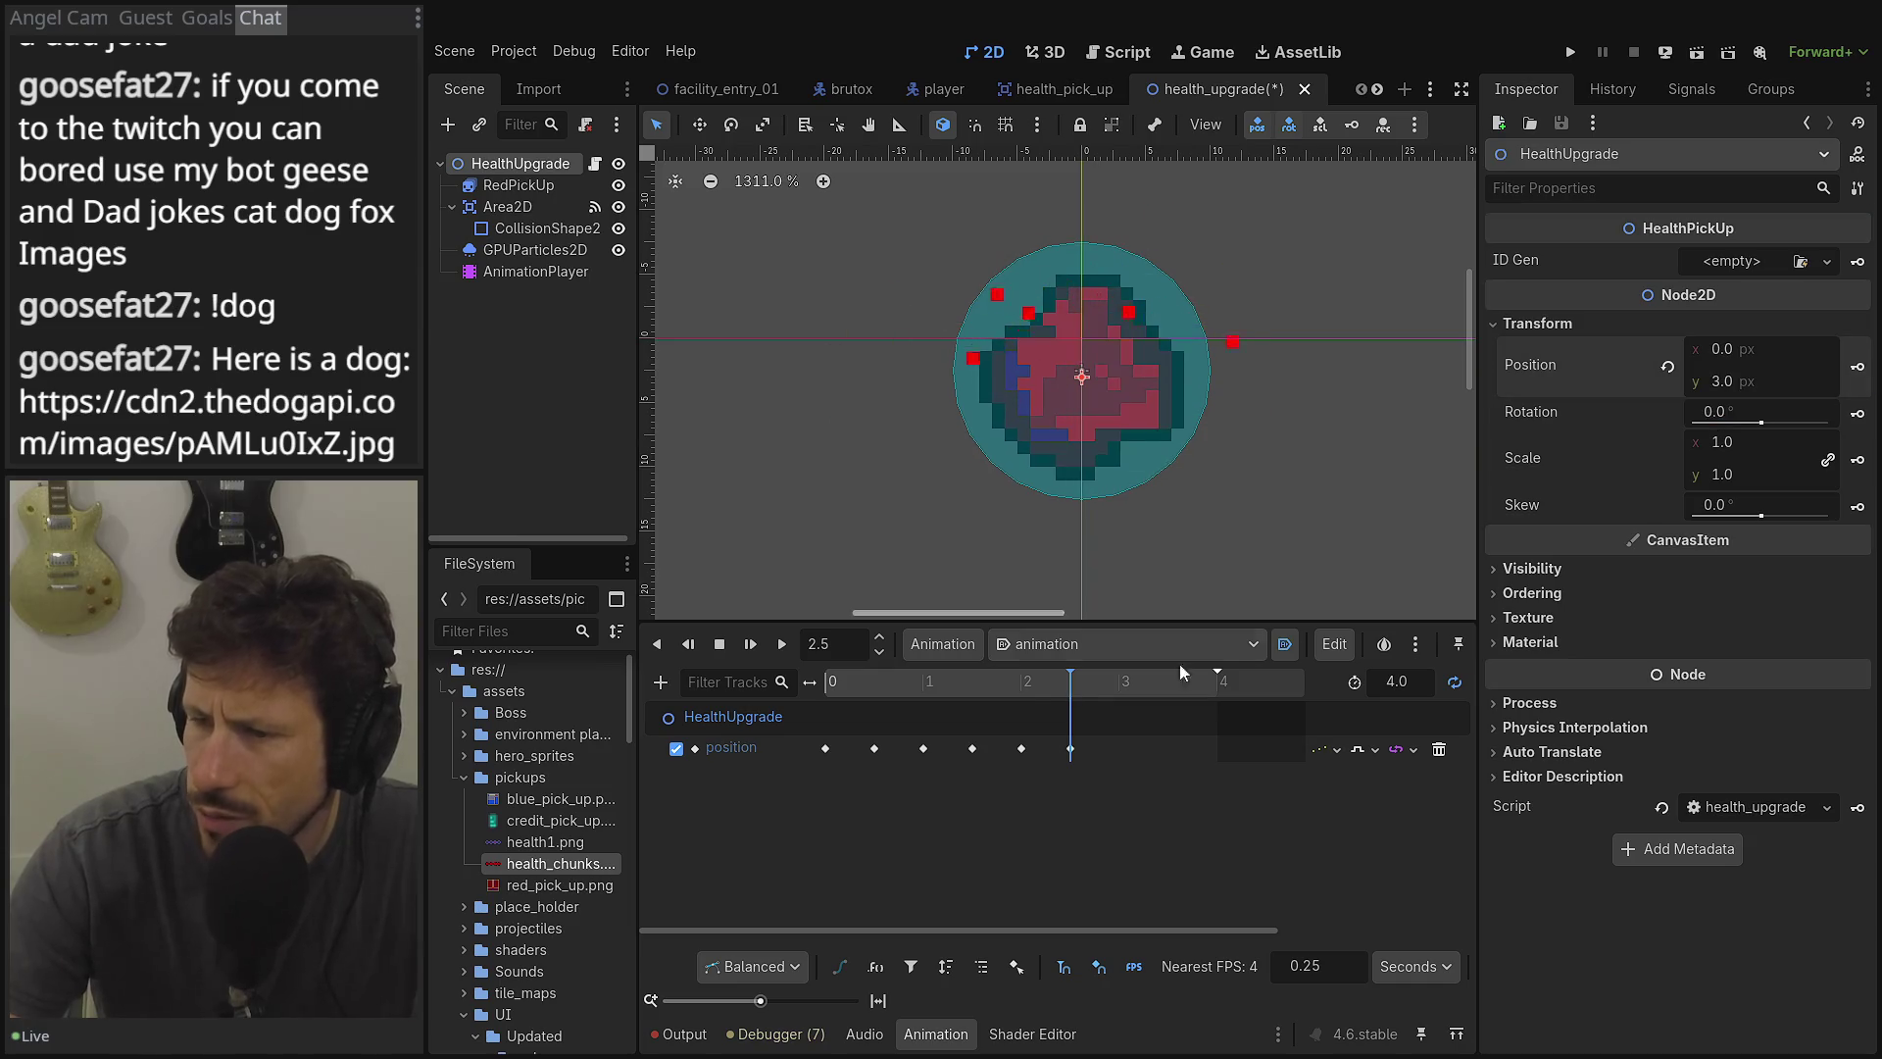
{"action": "left_click", "coordinate": [1107, 687]}
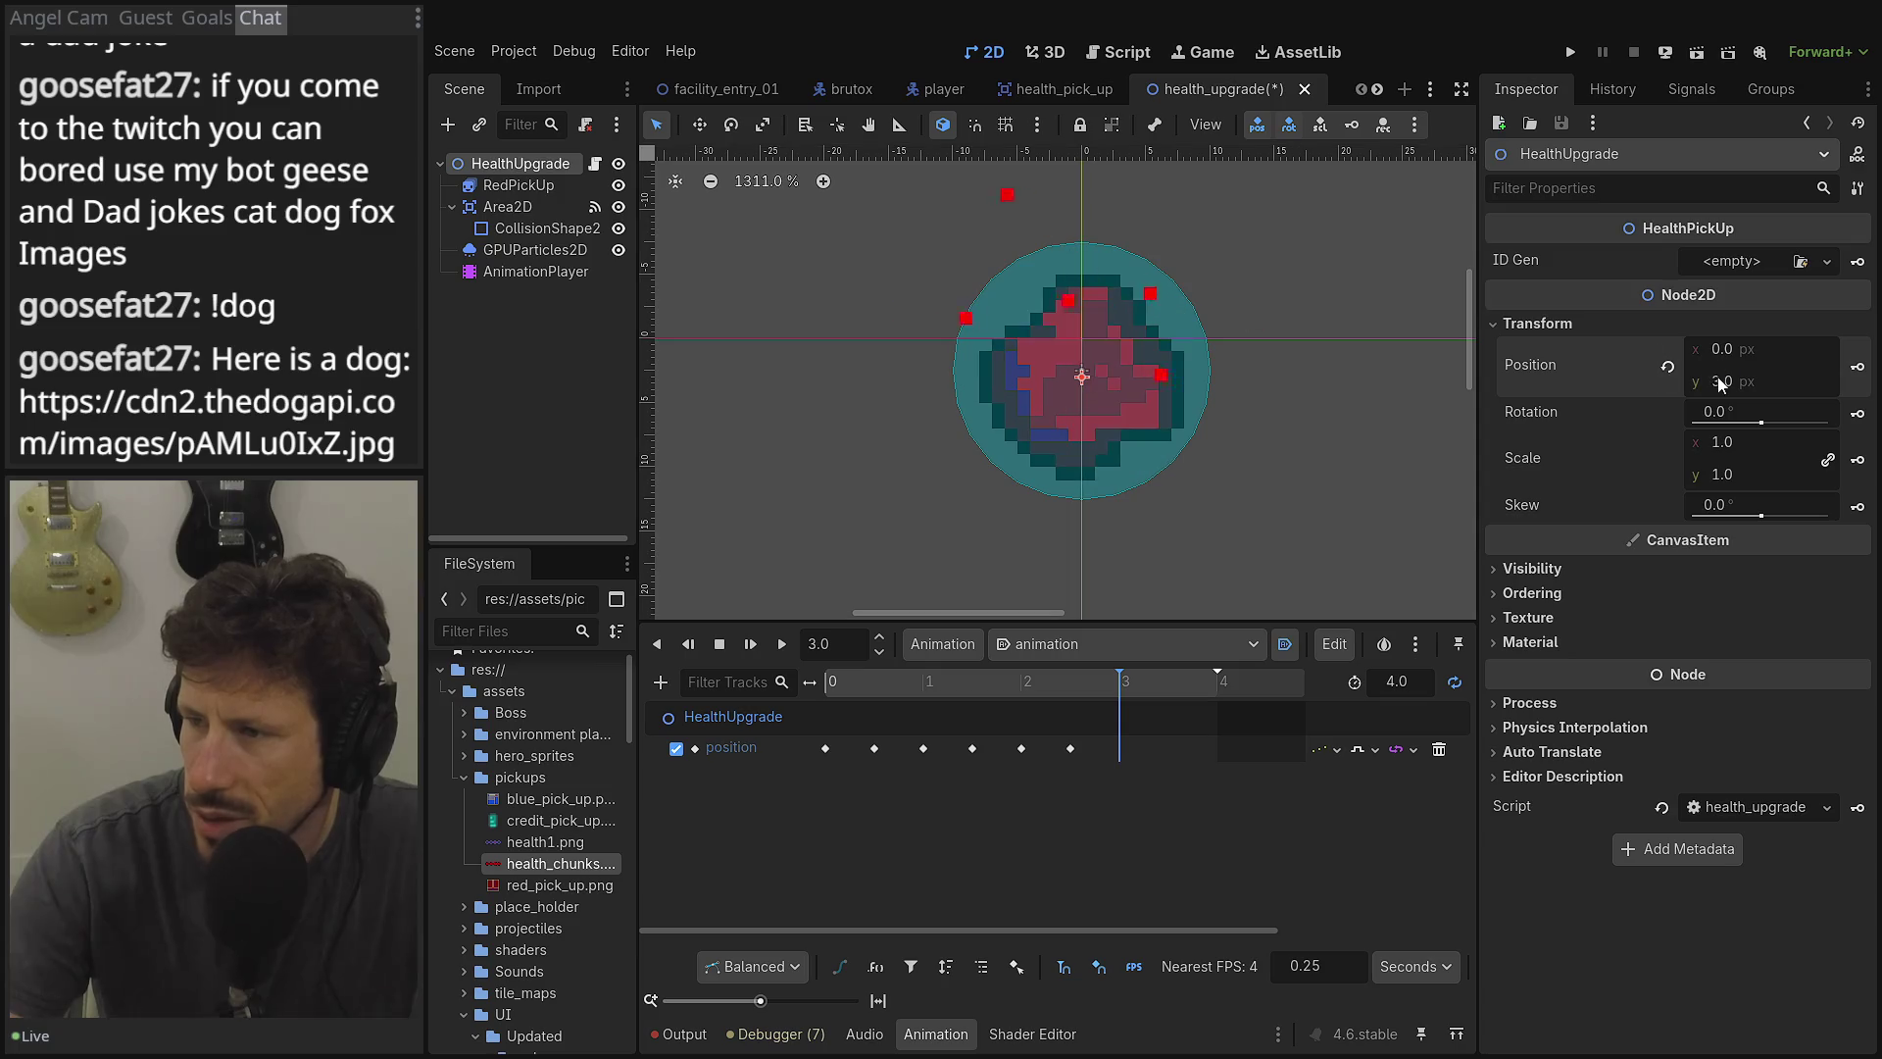
{"action": "type", "text": "2"}
{"action": "key", "text": "Tab"}
{"action": "left_click", "coordinate": [1857, 369]}
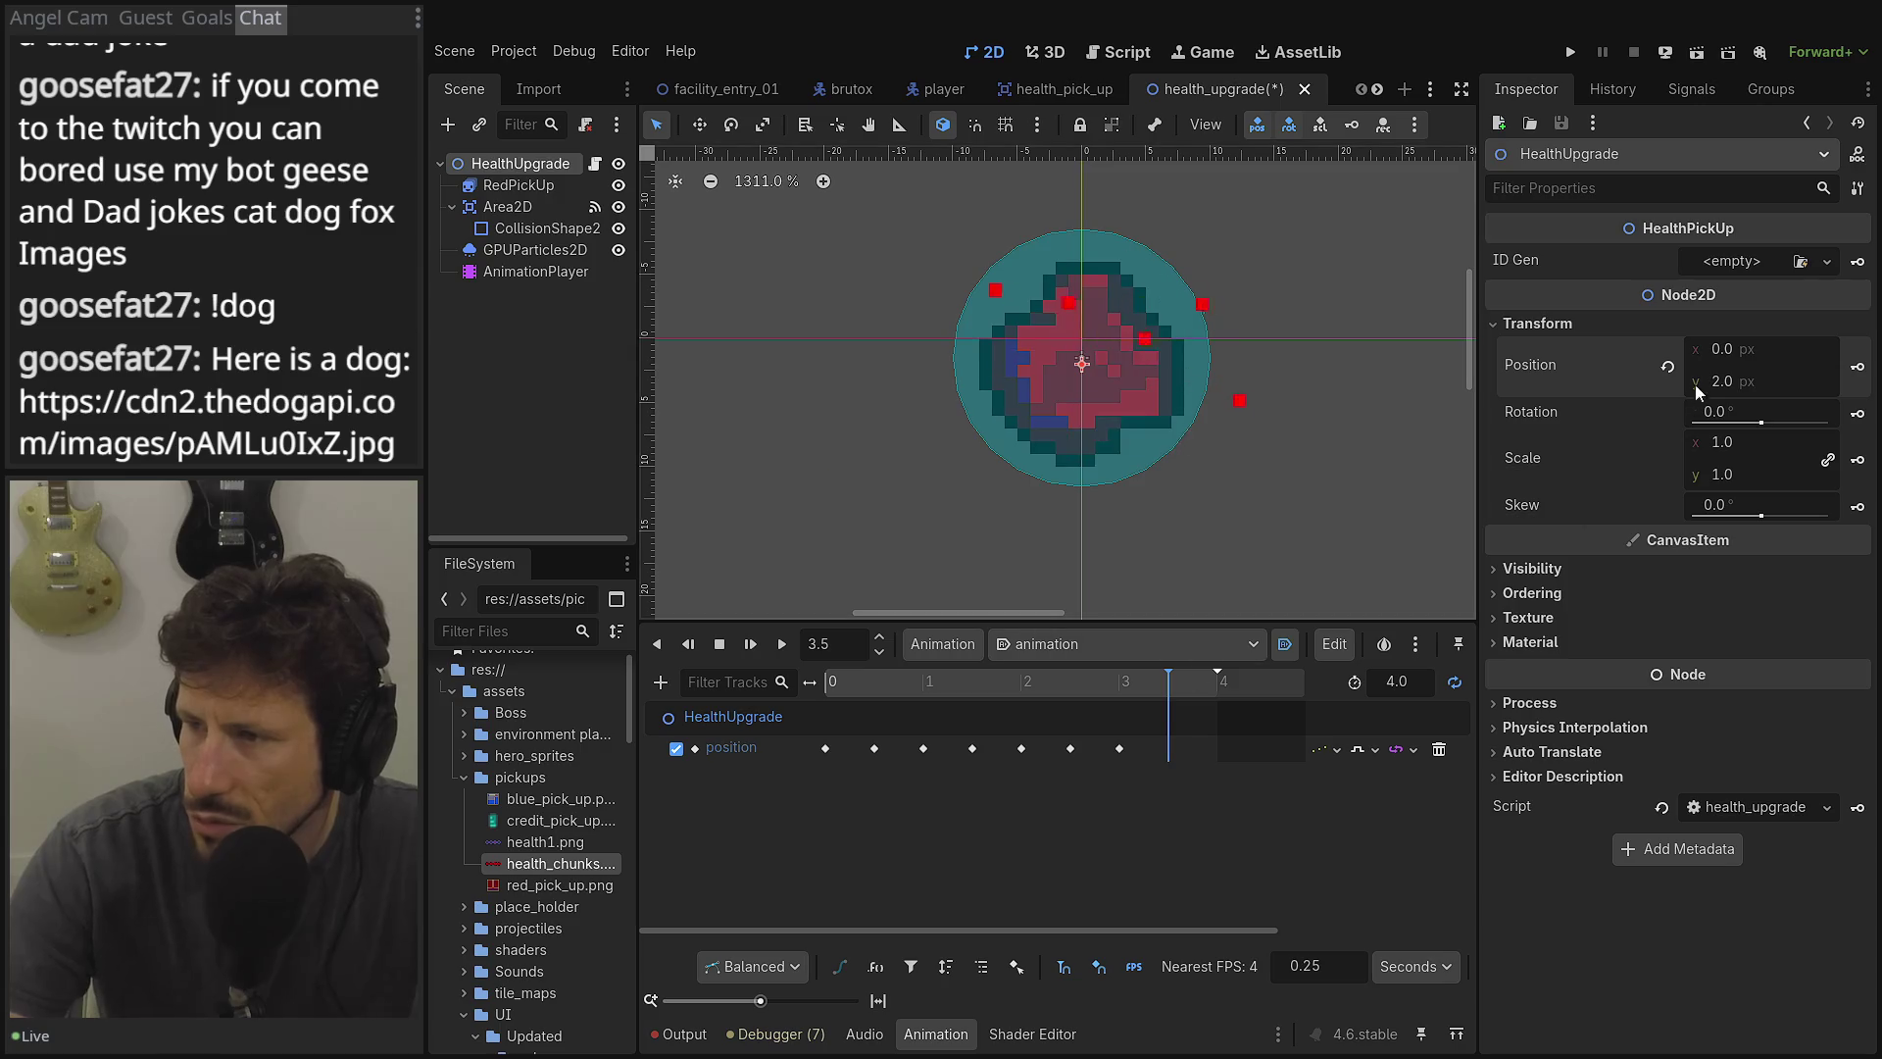
{"action": "type", "text": "1"}
{"action": "key", "text": "Tab"}
{"action": "left_click", "coordinate": [1857, 368]}
Replay the heart animation from the start, stop it, and save the health_upgrade scene.
{"action": "left_click", "coordinate": [1119, 681]}
{"action": "left_click", "coordinate": [780, 647]}
{"action": "left_click", "coordinate": [782, 649]}
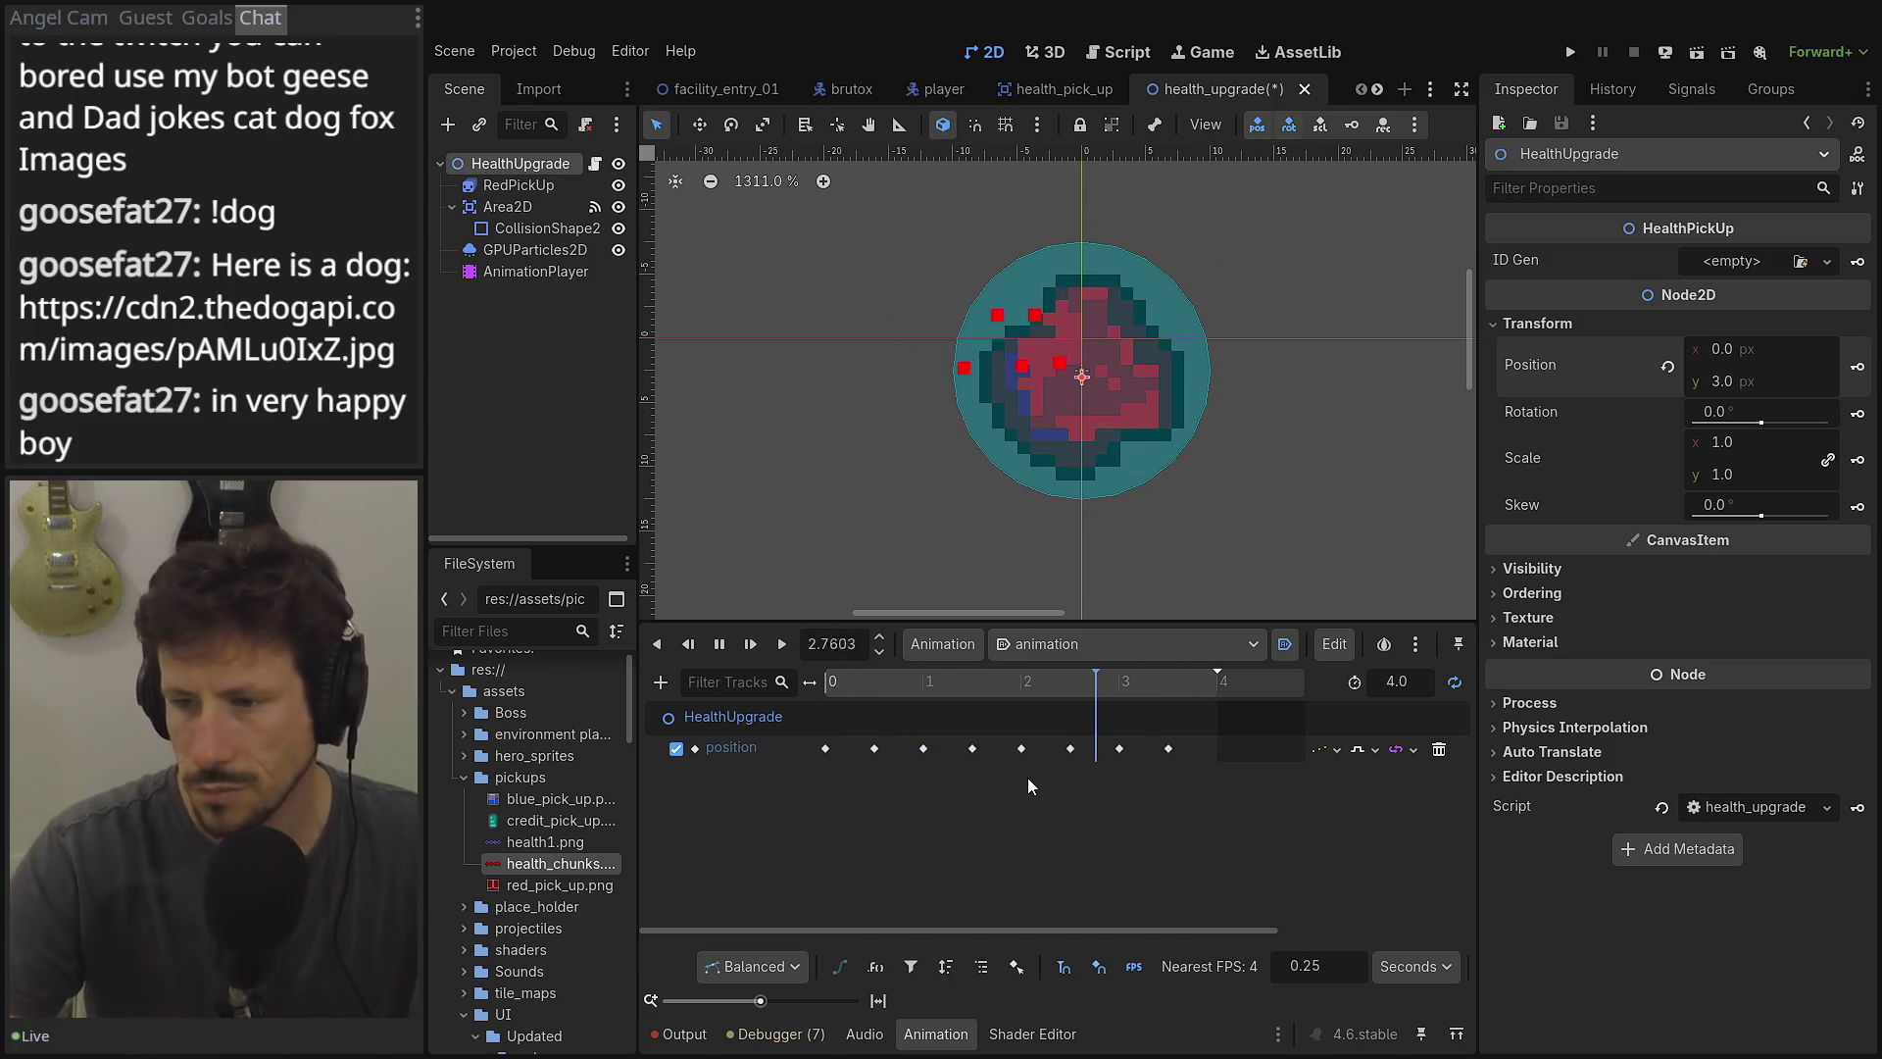
{"action": "left_click", "coordinate": [720, 645]}
{"action": "key", "text": "ctrl+s"}
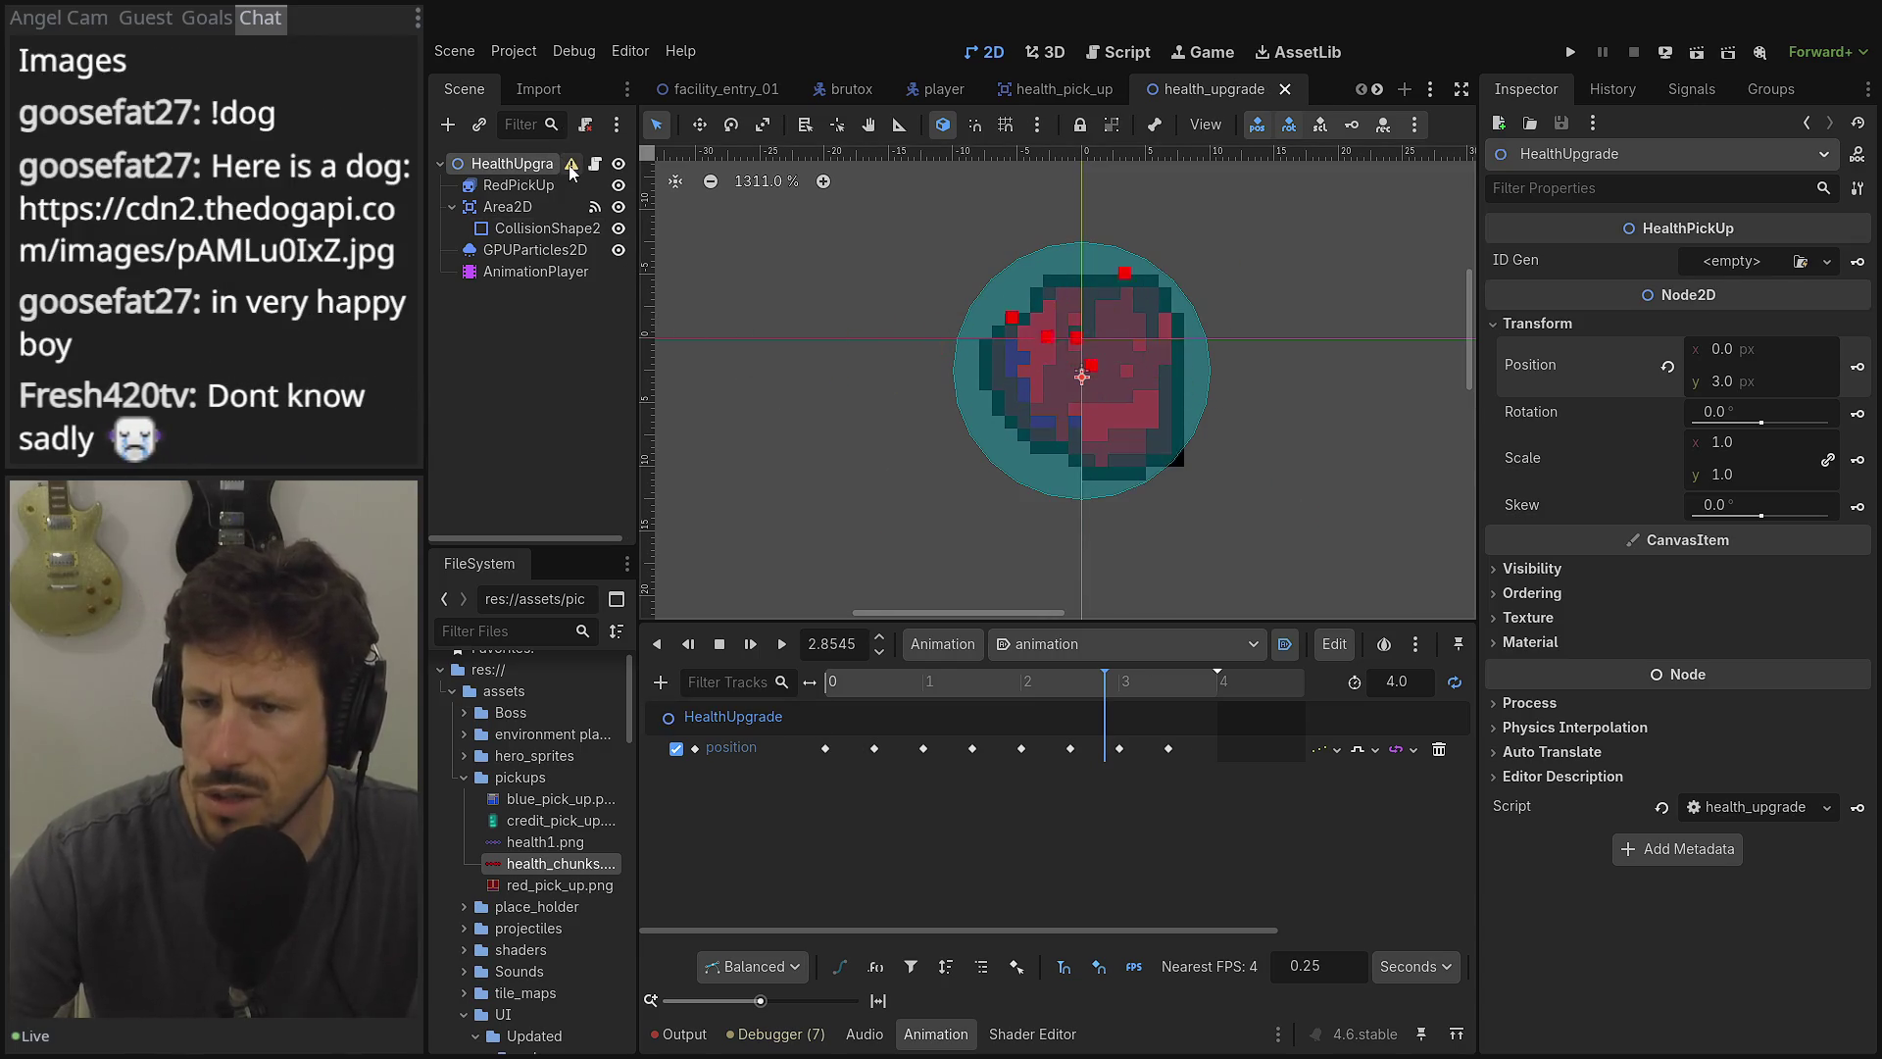
{"action": "mouse_move", "coordinate": [571, 170]}
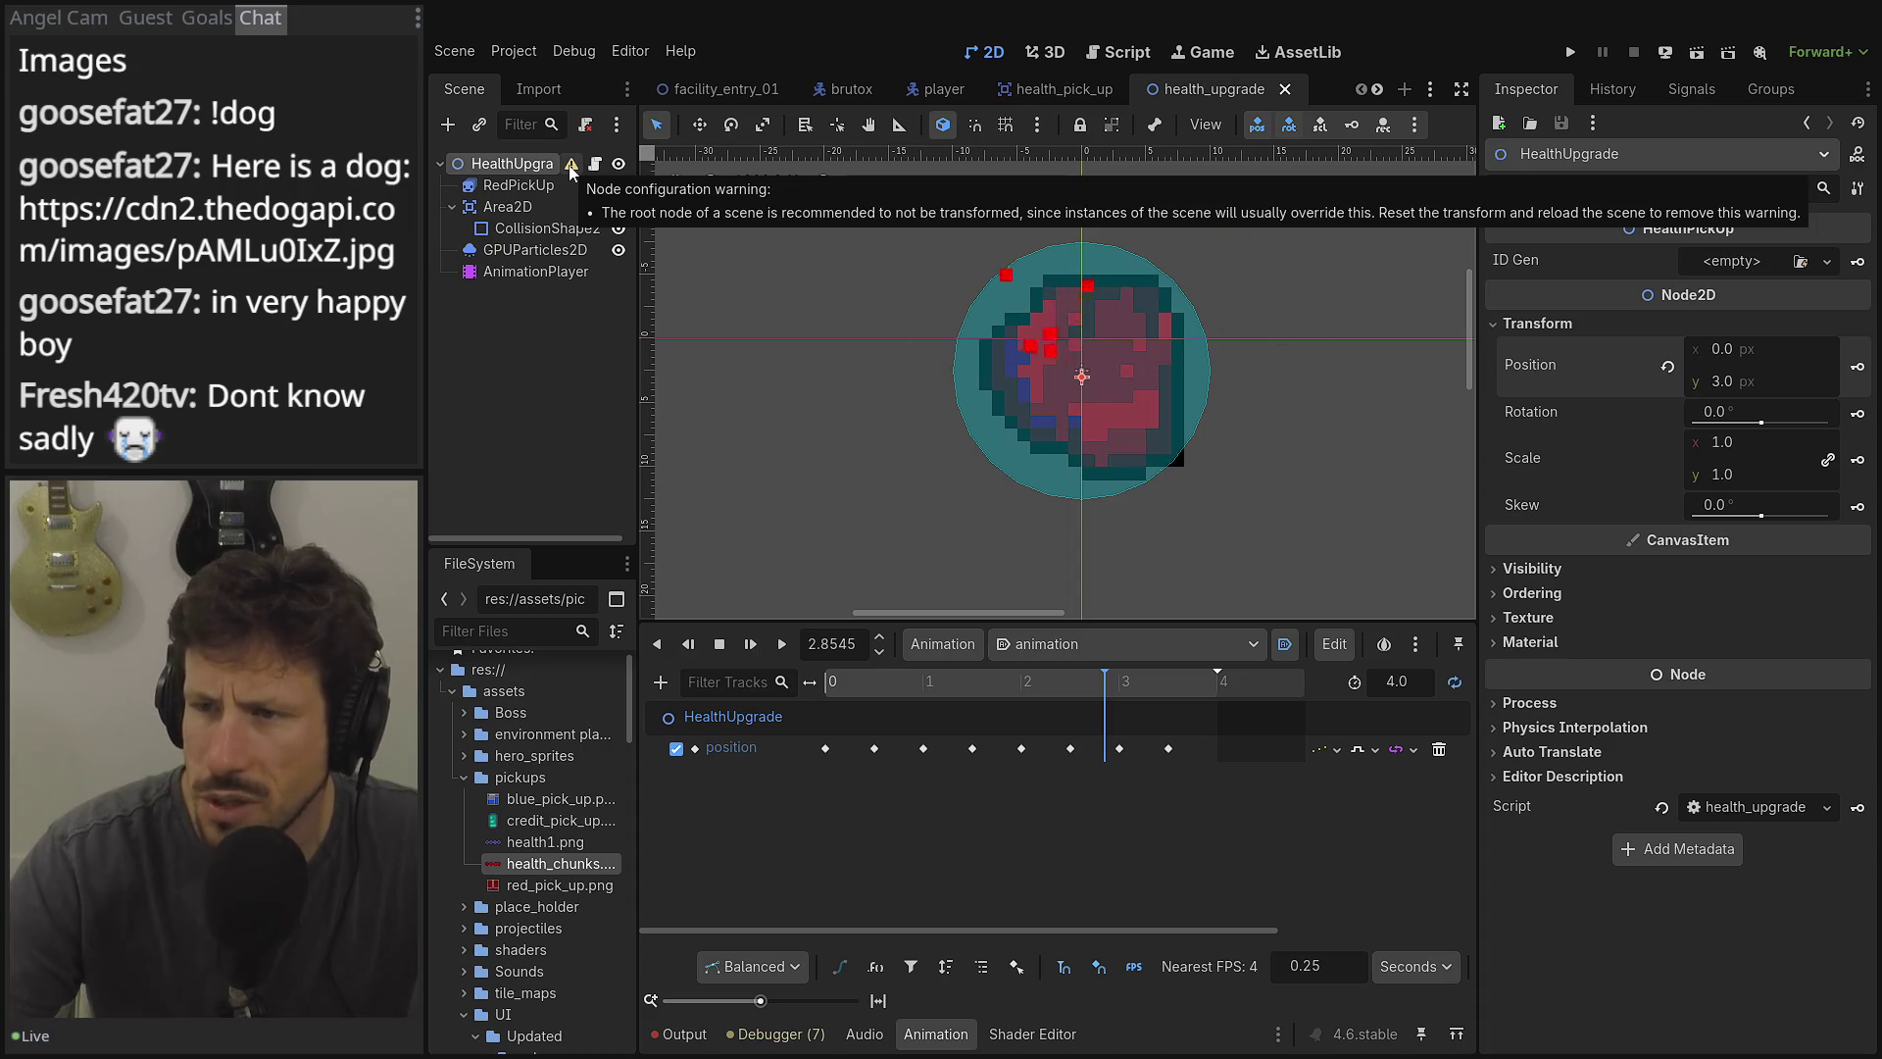
{"action": "left_click", "coordinate": [450, 118]}
Review the RedPickUp, Area2D and AnimationPlayer nodes, then save the health_upgrade scene.
{"action": "key", "text": "Escape"}
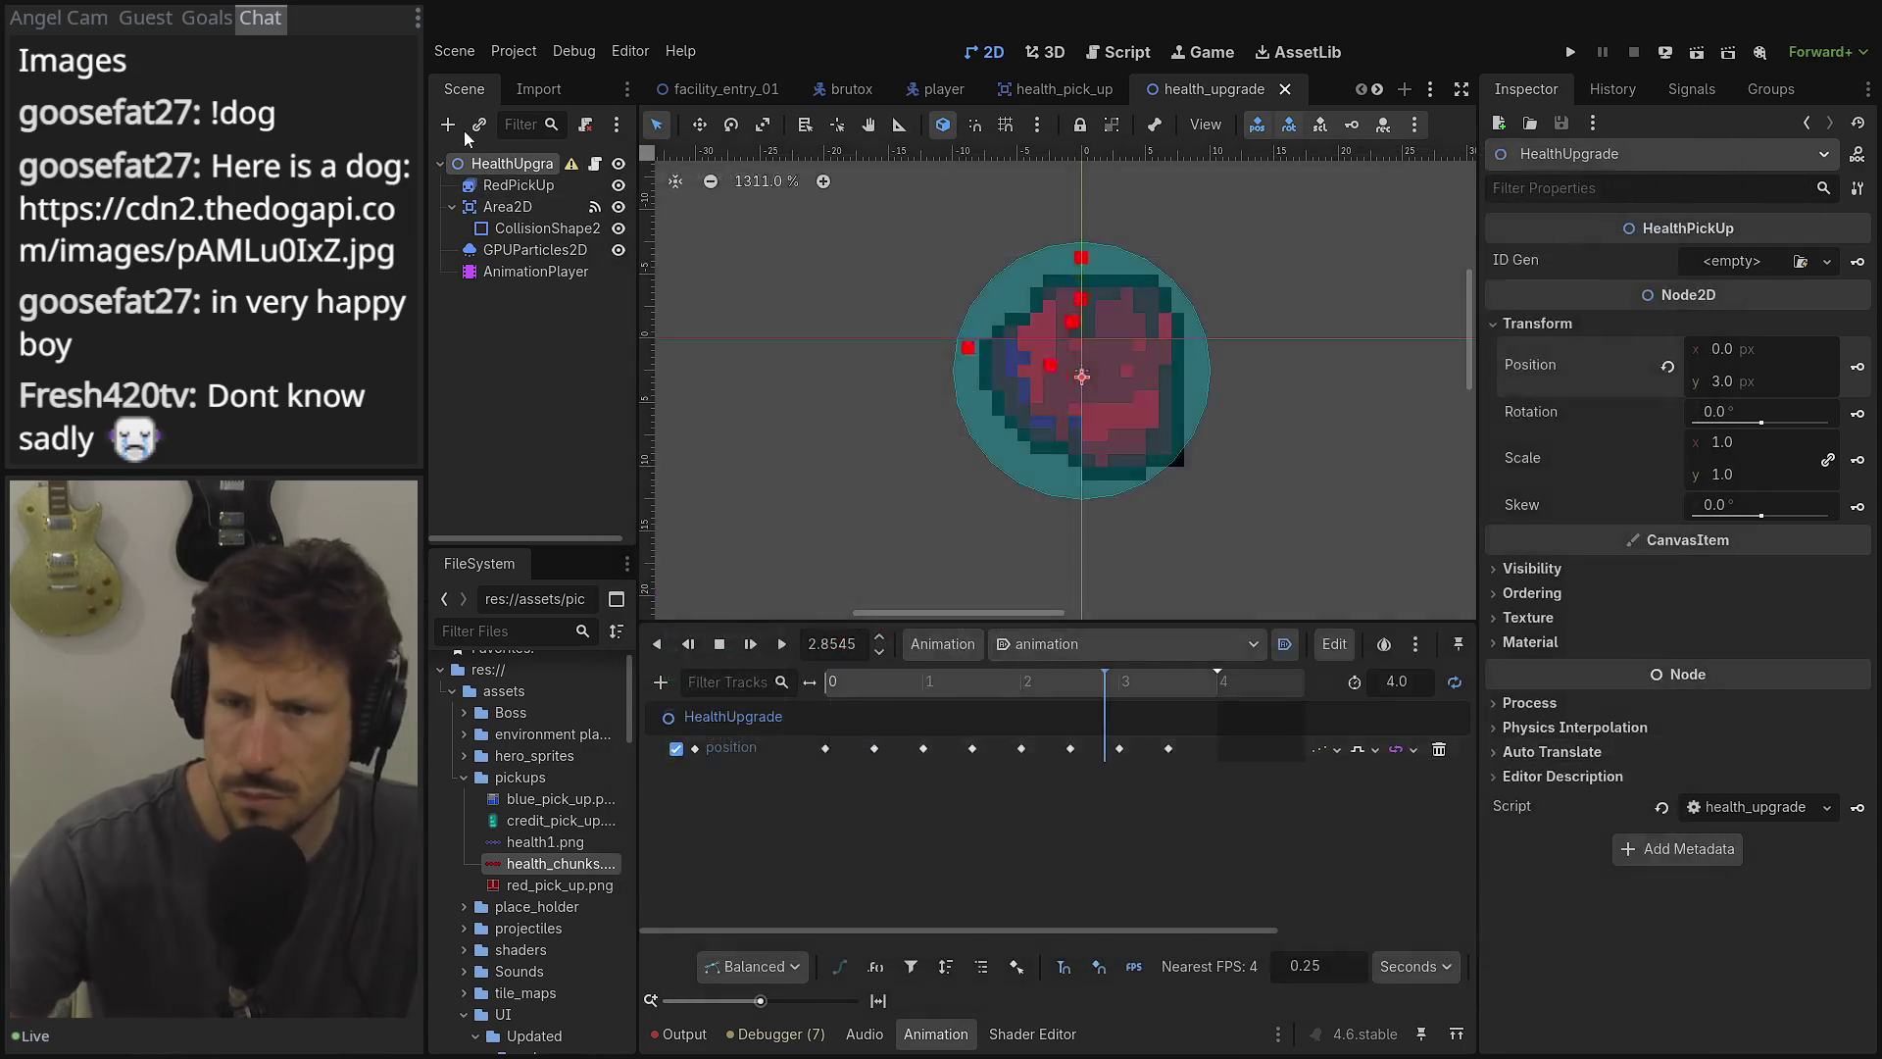
{"action": "left_click", "coordinate": [491, 186]}
{"action": "left_click", "coordinate": [495, 206]}
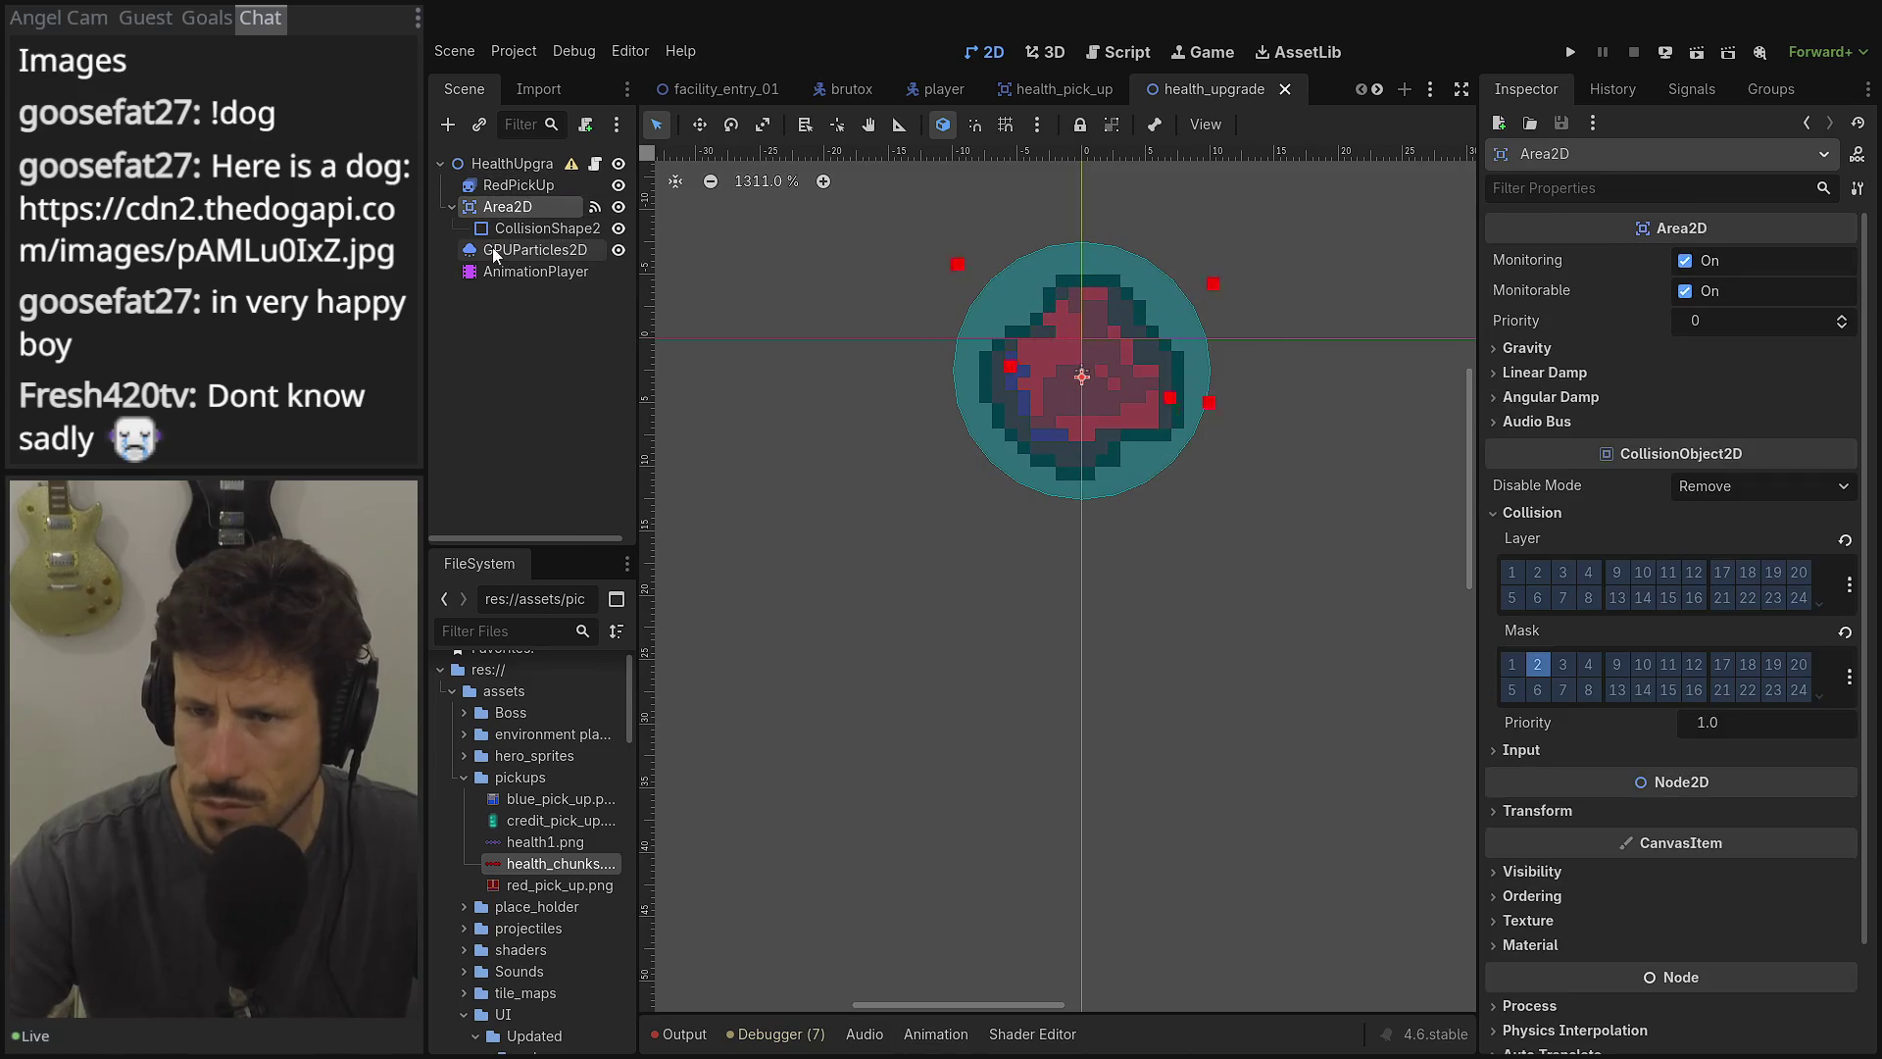
{"action": "left_click", "coordinate": [496, 272]}
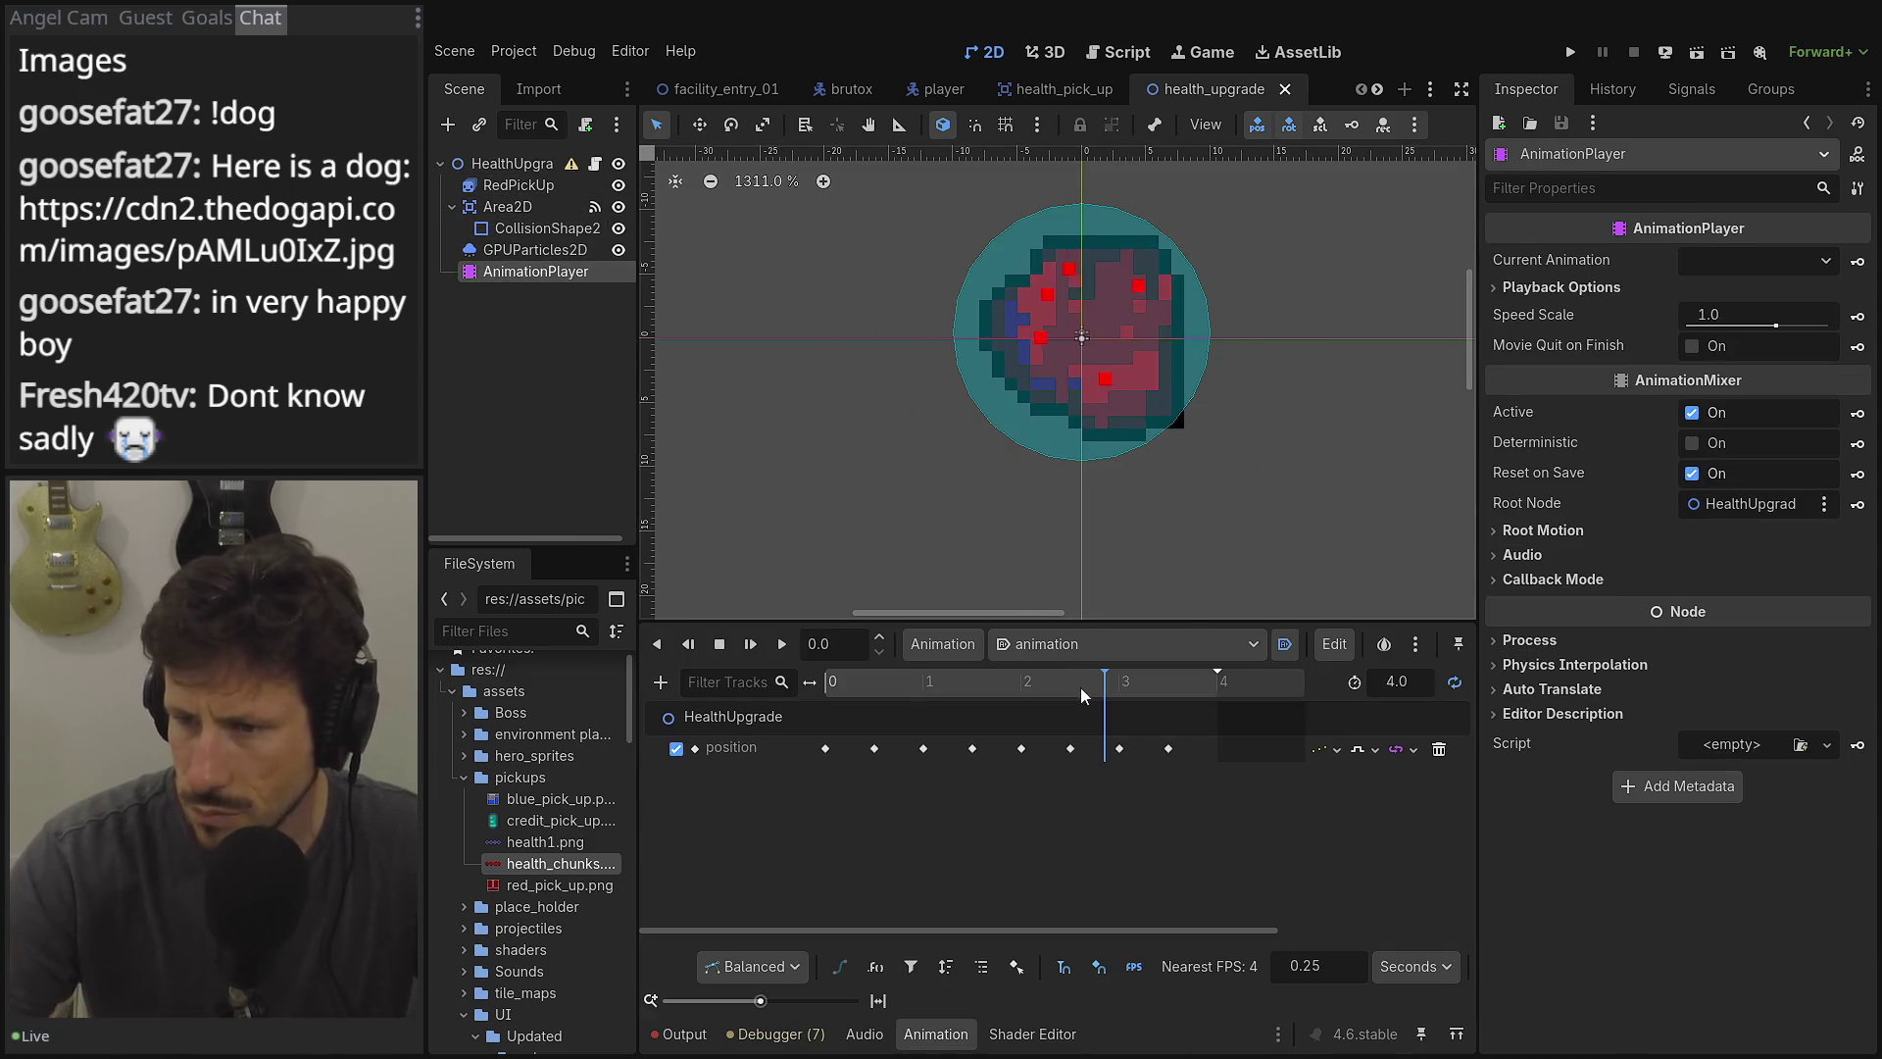
{"action": "left_click", "coordinate": [517, 186]}
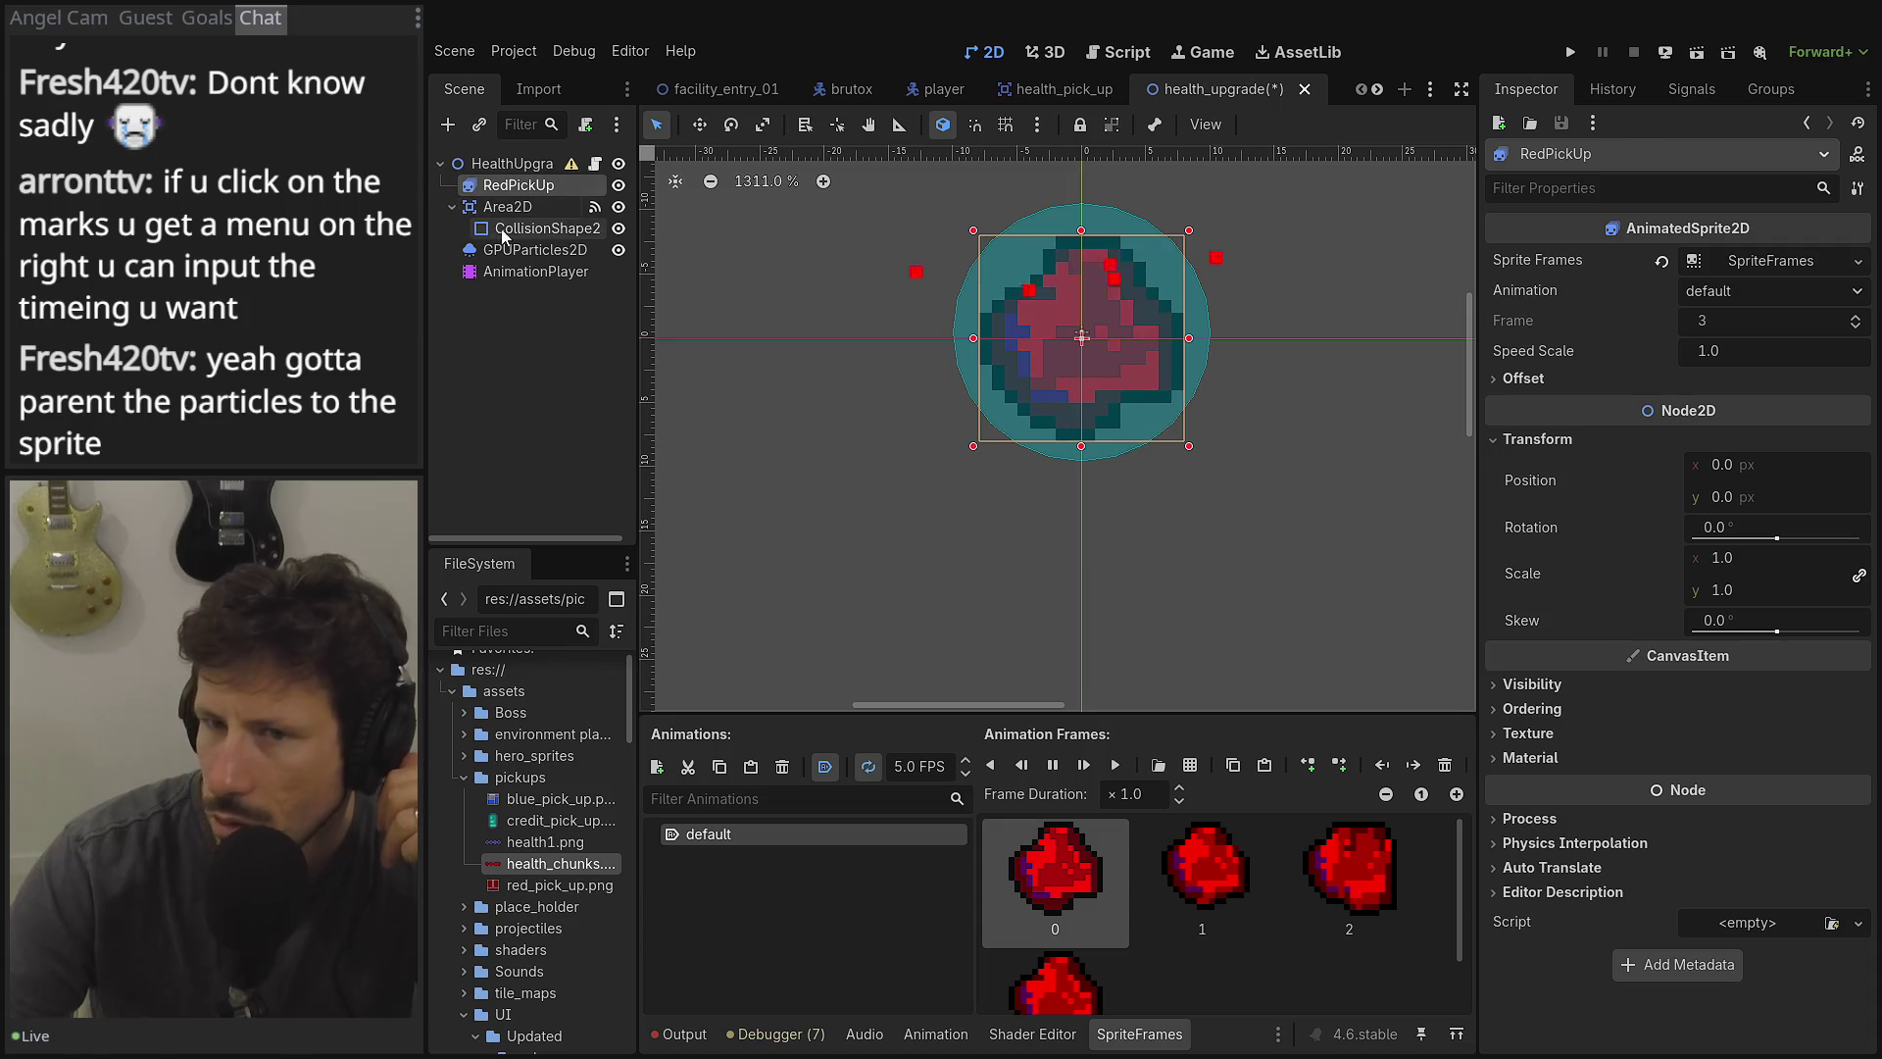
{"action": "left_click", "coordinate": [553, 341]}
{"action": "key", "text": "ctrl+s"}
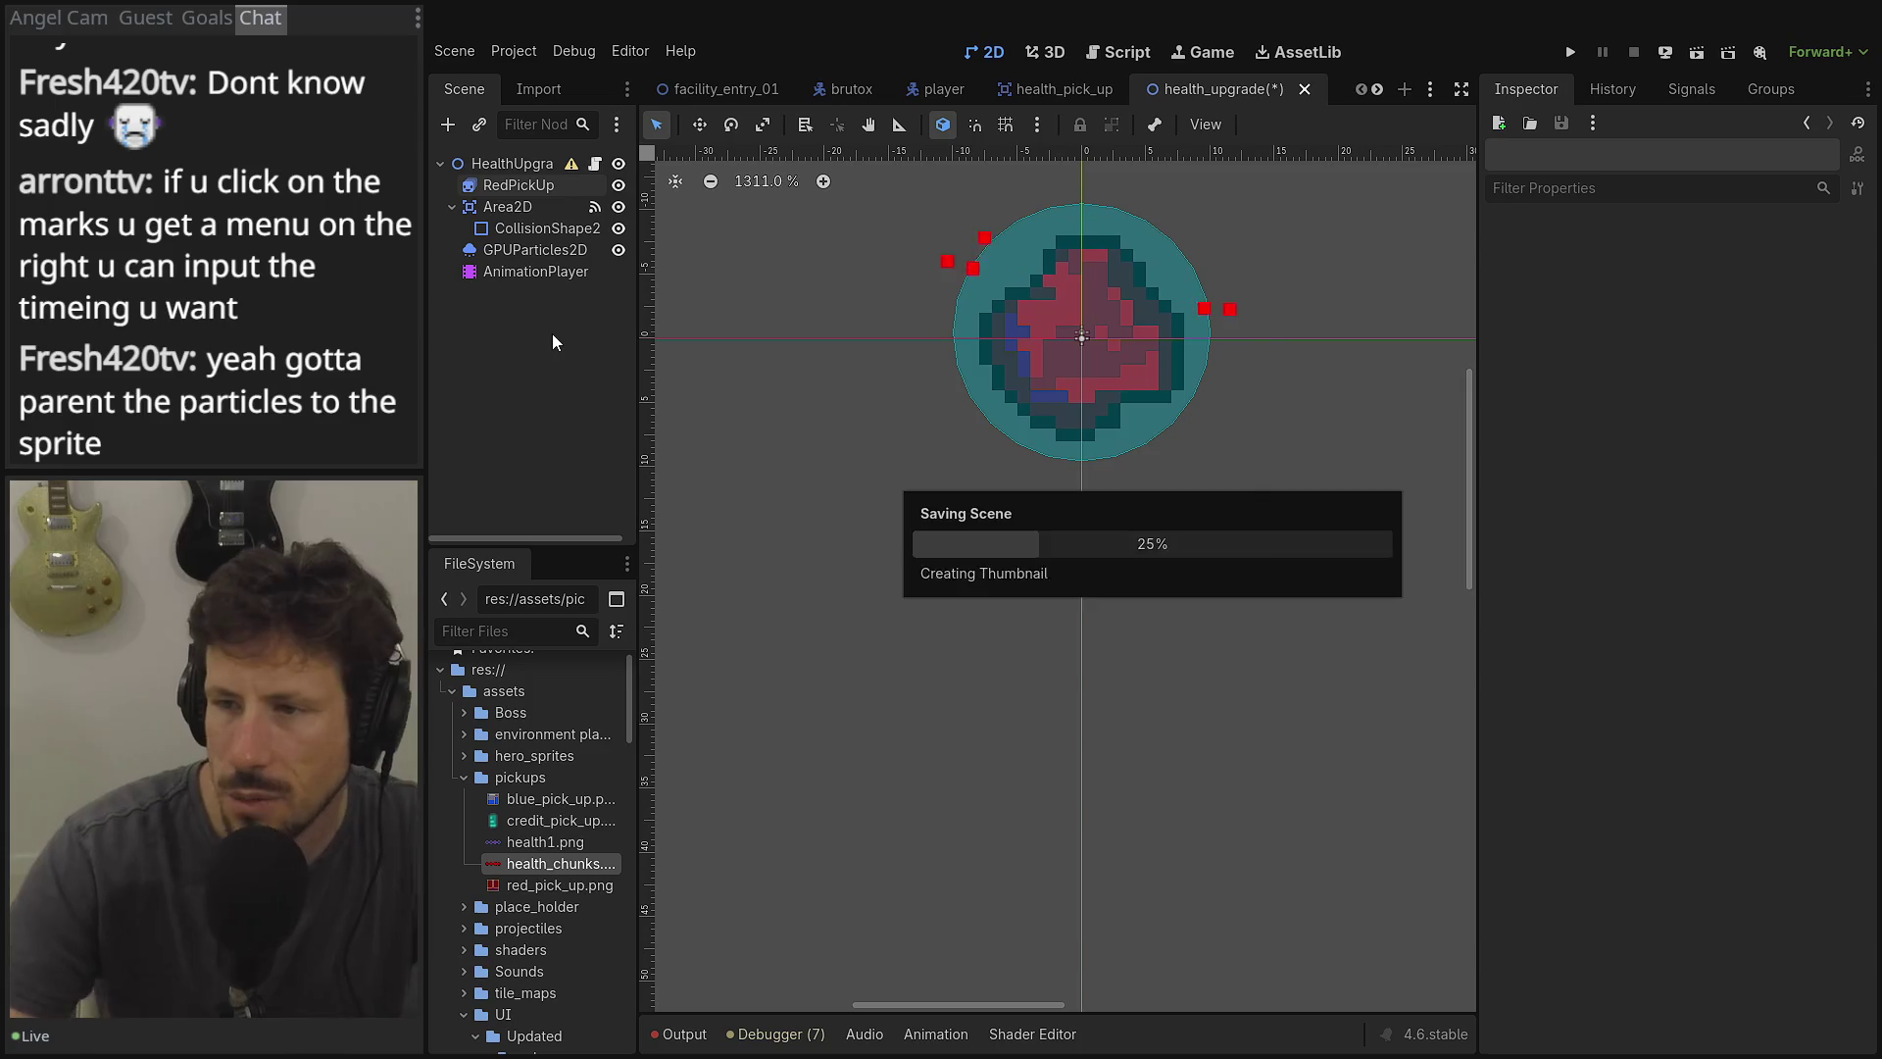
Delete the AnimationPlayer node and switch to the health_pick_up scene.
{"action": "left_click", "coordinate": [506, 251]}
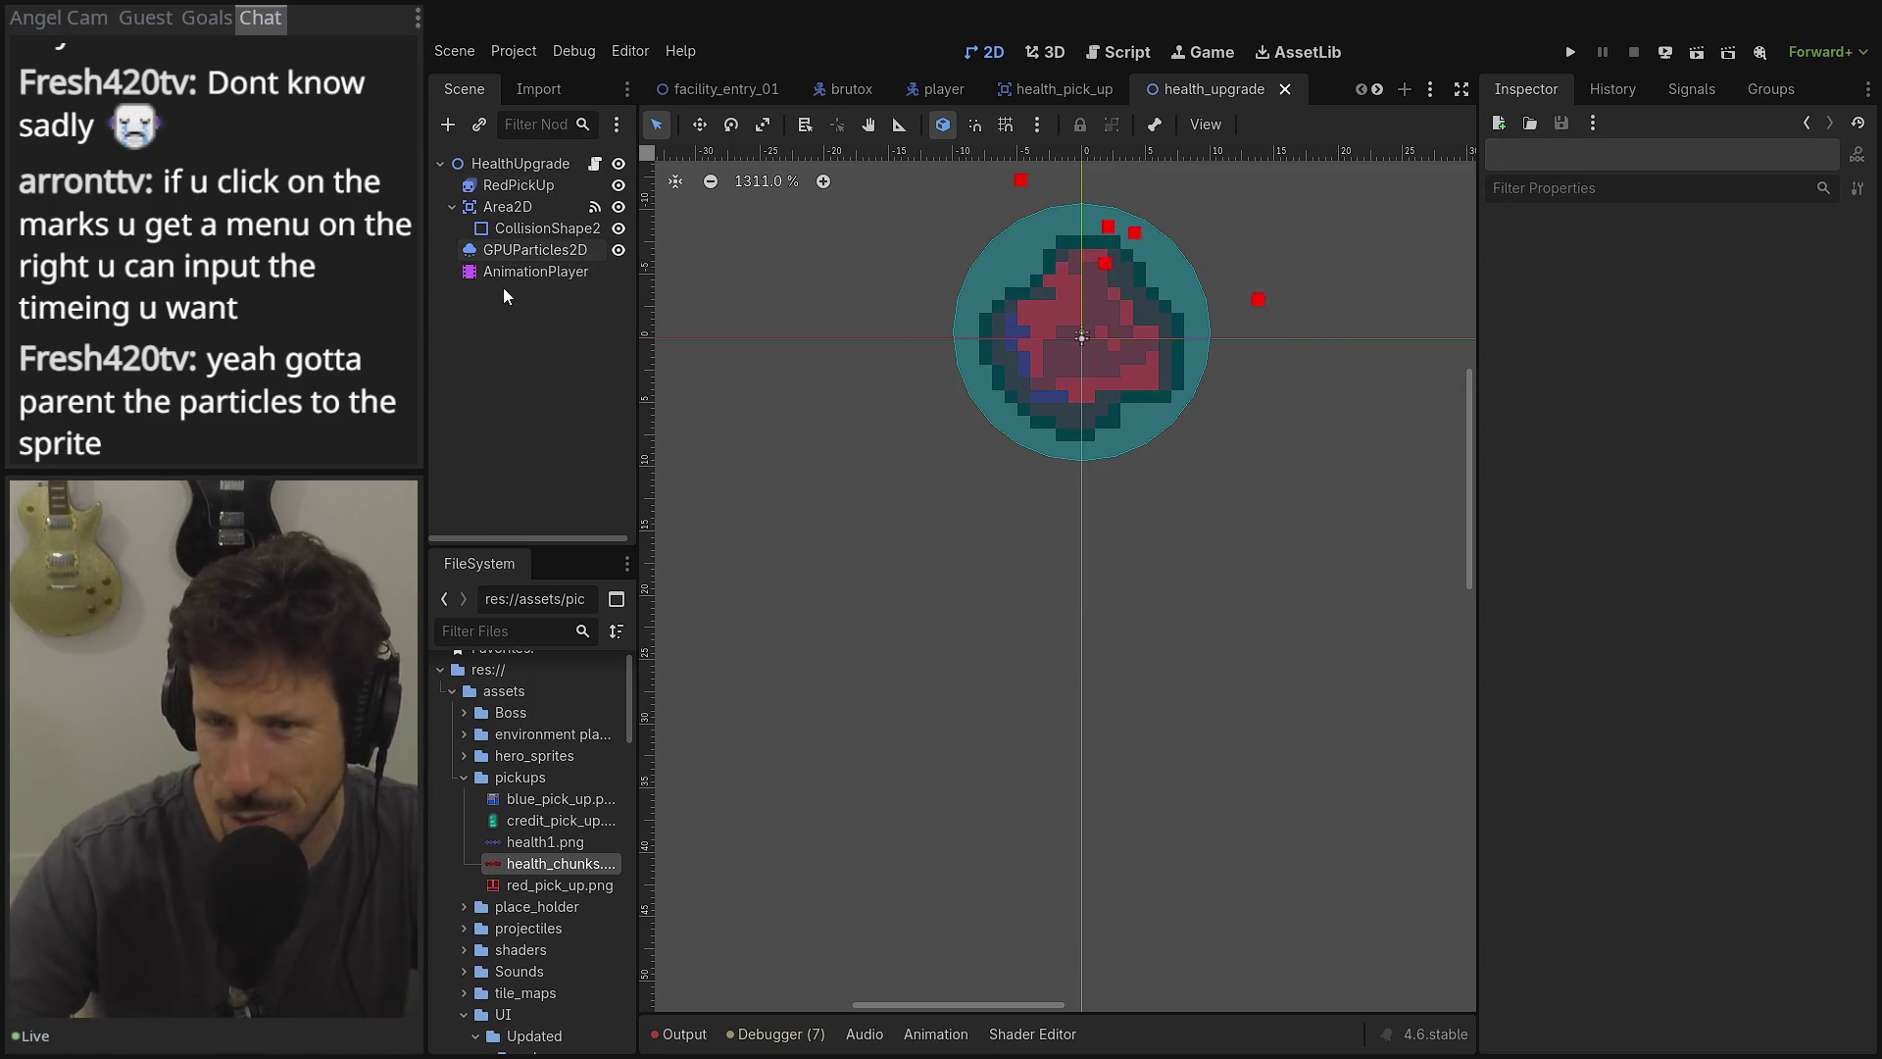
{"action": "left_click", "coordinate": [501, 271]}
{"action": "right_click", "coordinate": [501, 270]}
{"action": "left_click", "coordinate": [577, 766]}
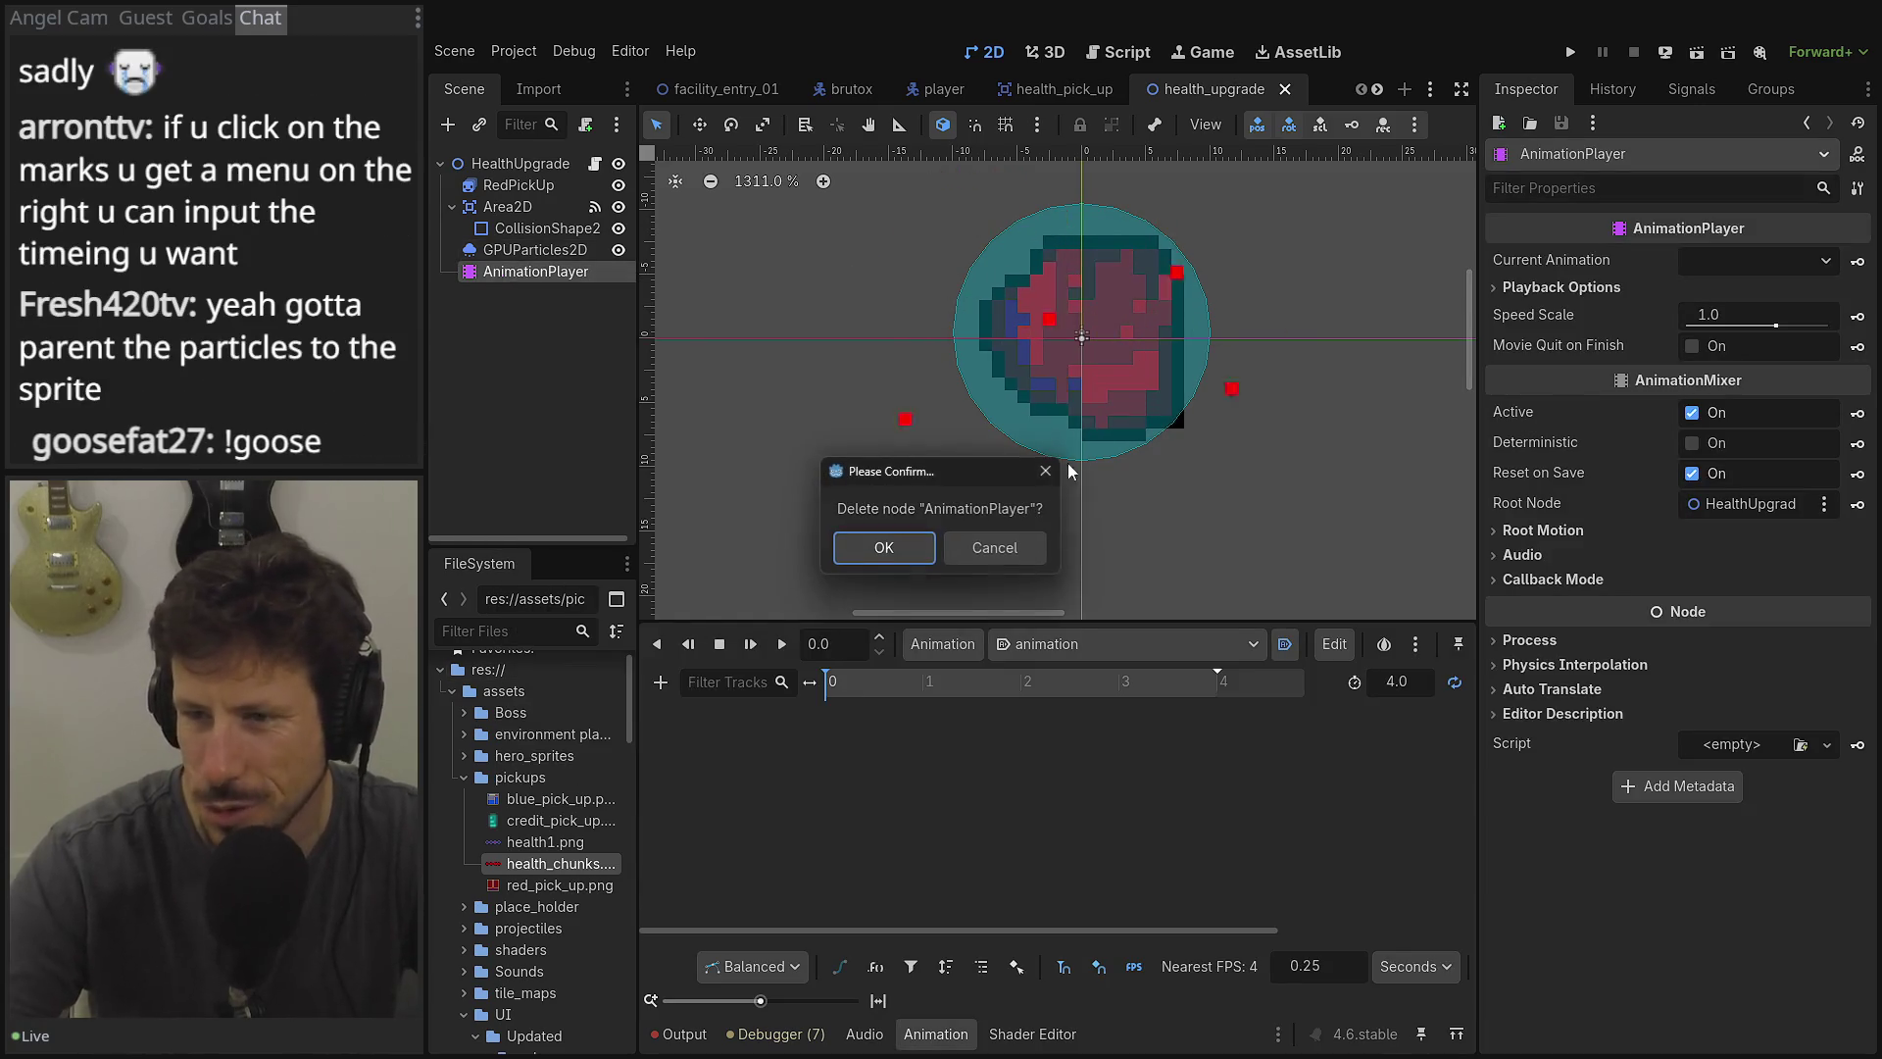
{"action": "left_click", "coordinate": [897, 551]}
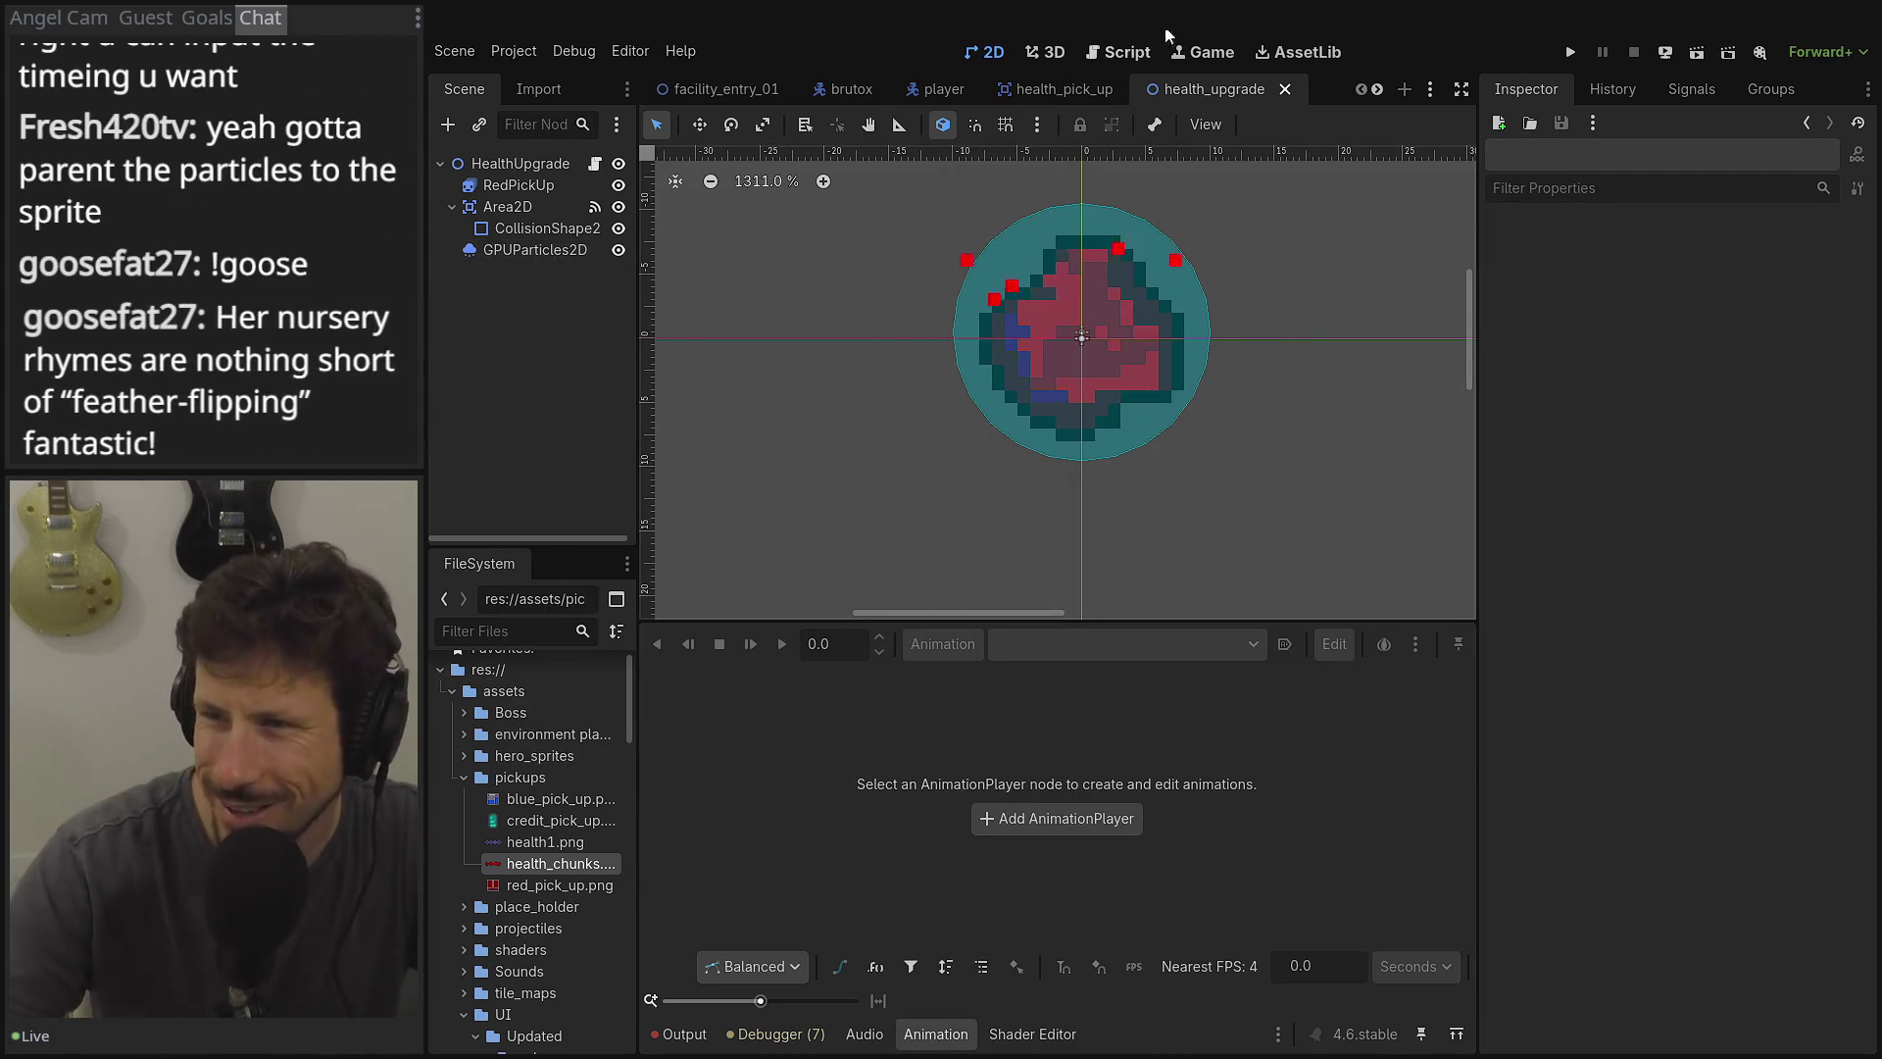
{"action": "left_click", "coordinate": [1045, 89]}
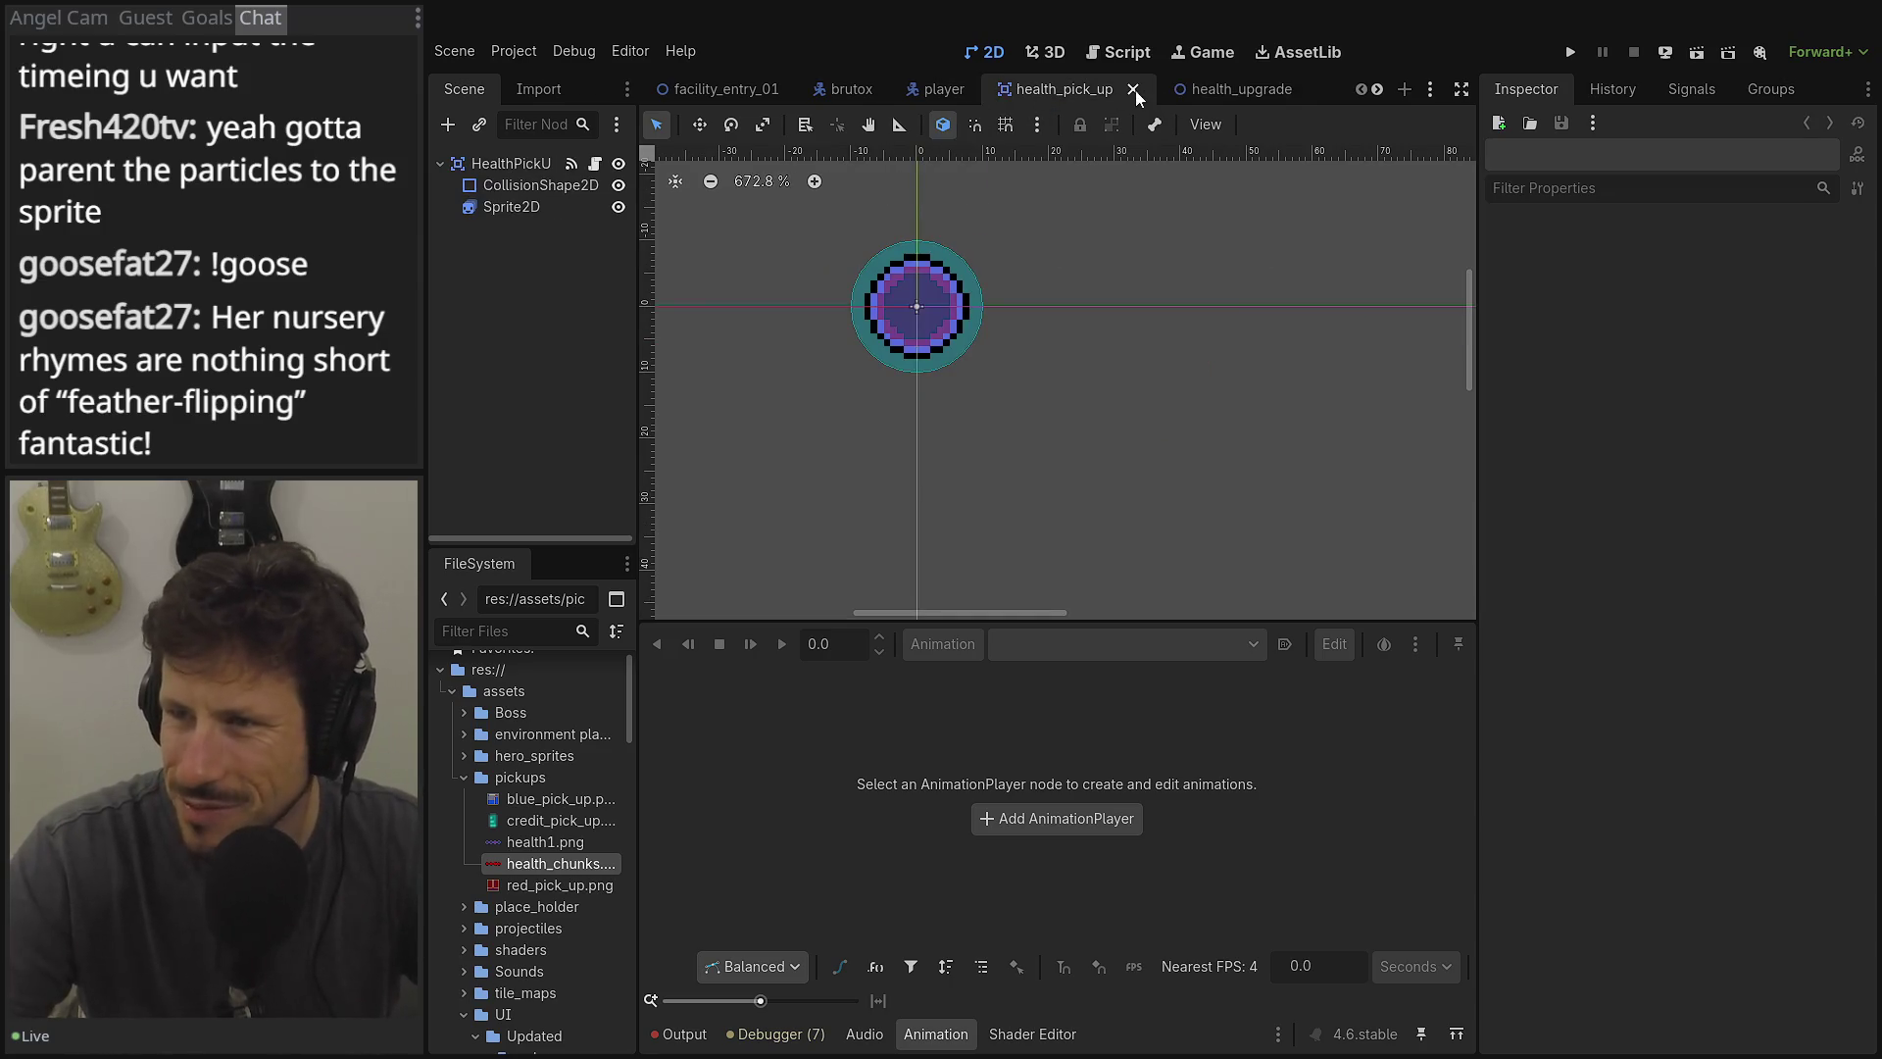
Close health_pick_up and open the health_upgrade script at the add_health_core call on line 13.
{"action": "left_click", "coordinate": [1135, 91]}
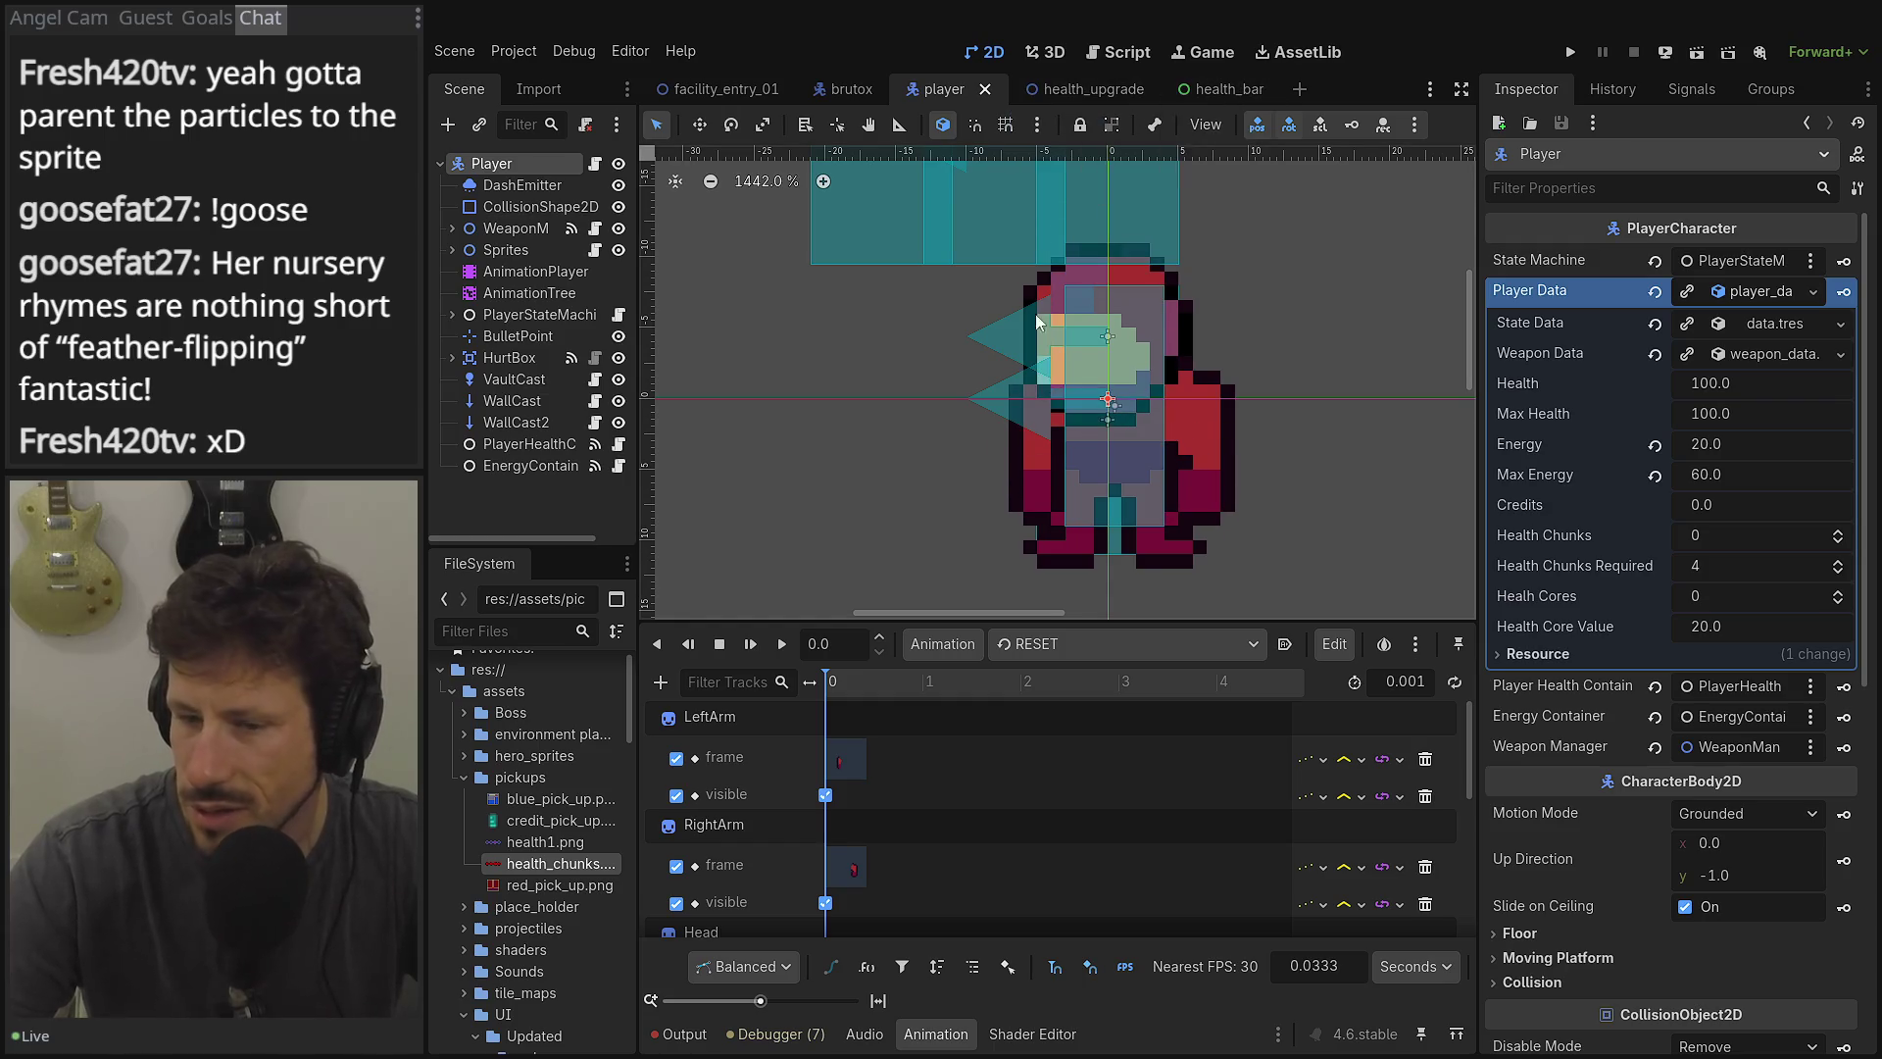
{"action": "left_click", "coordinate": [1073, 89]}
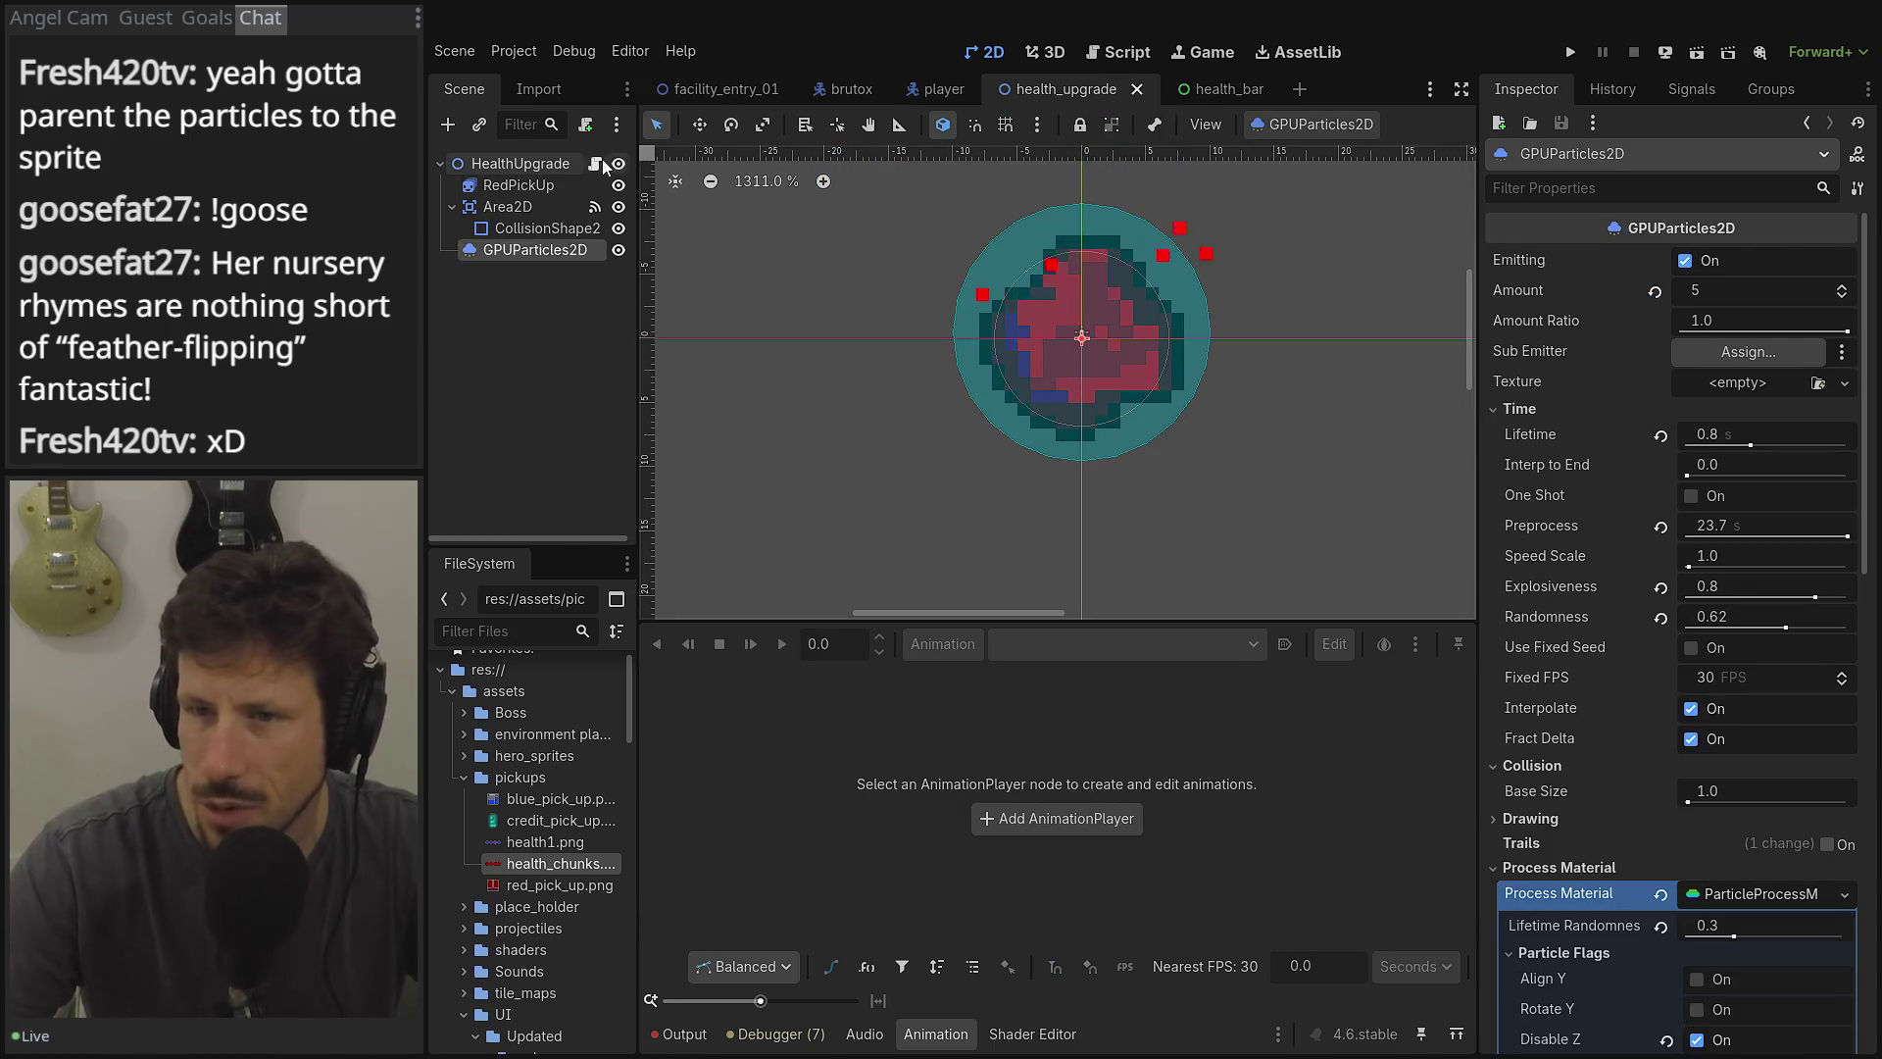
{"action": "left_click", "coordinate": [598, 162]}
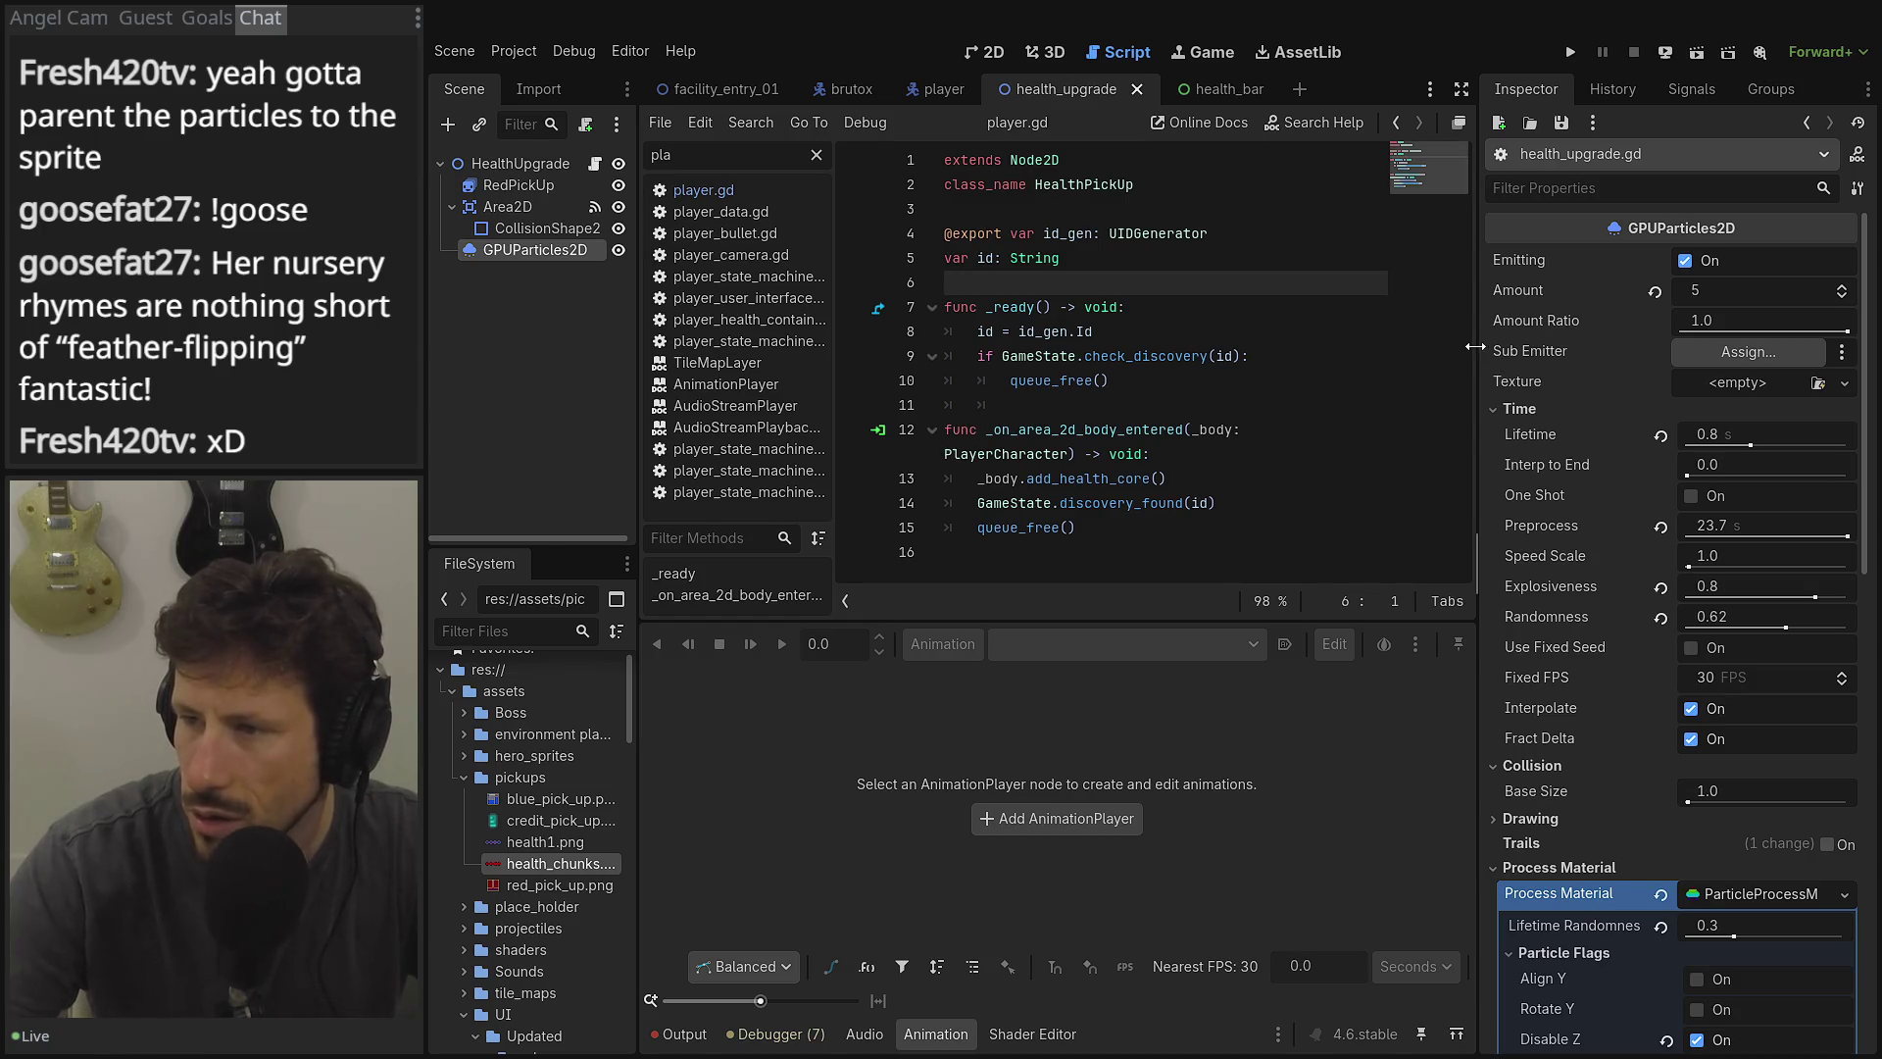
{"action": "left_click_drag", "start_coordinate": [1480, 351], "coordinate": [1663, 353]}
{"action": "double_click", "coordinate": [1121, 450]}
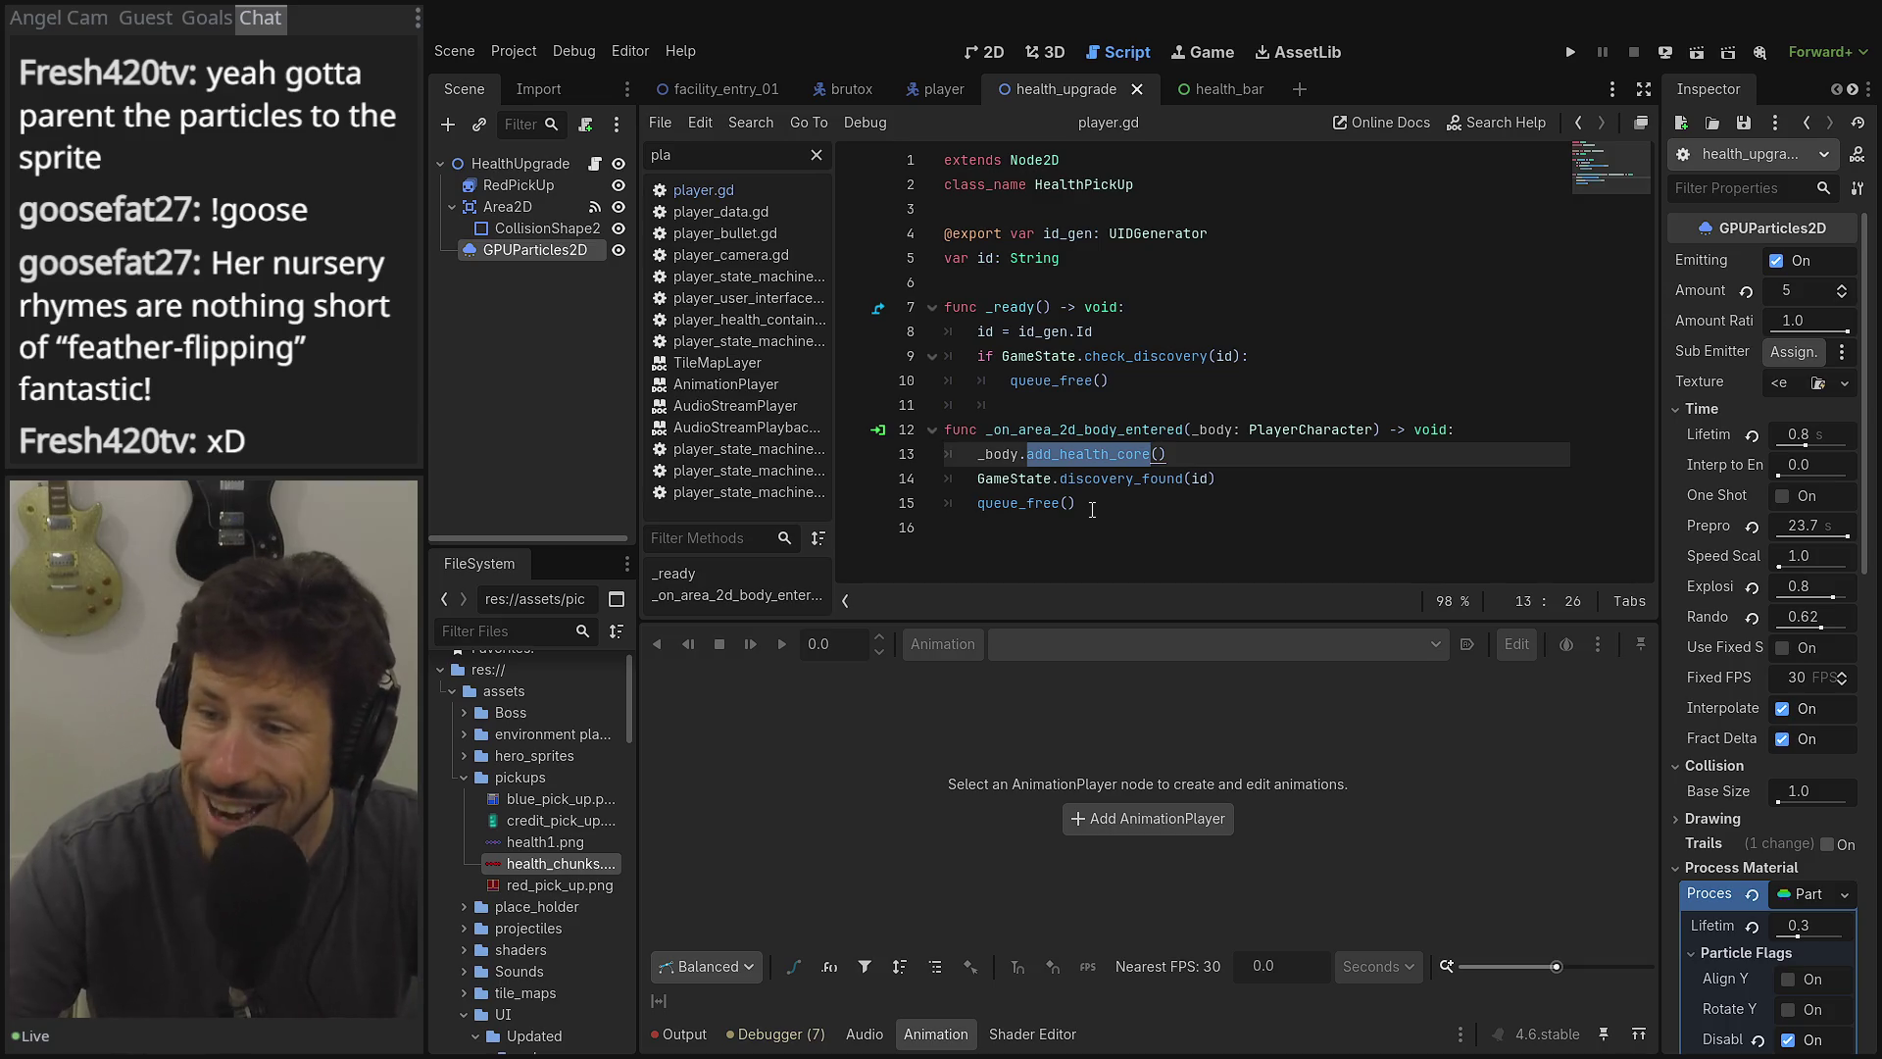
Replace add_health_core on line 13 with add_health_chunk from player.gd and save the script.
{"action": "left_click", "coordinate": [955, 90]}
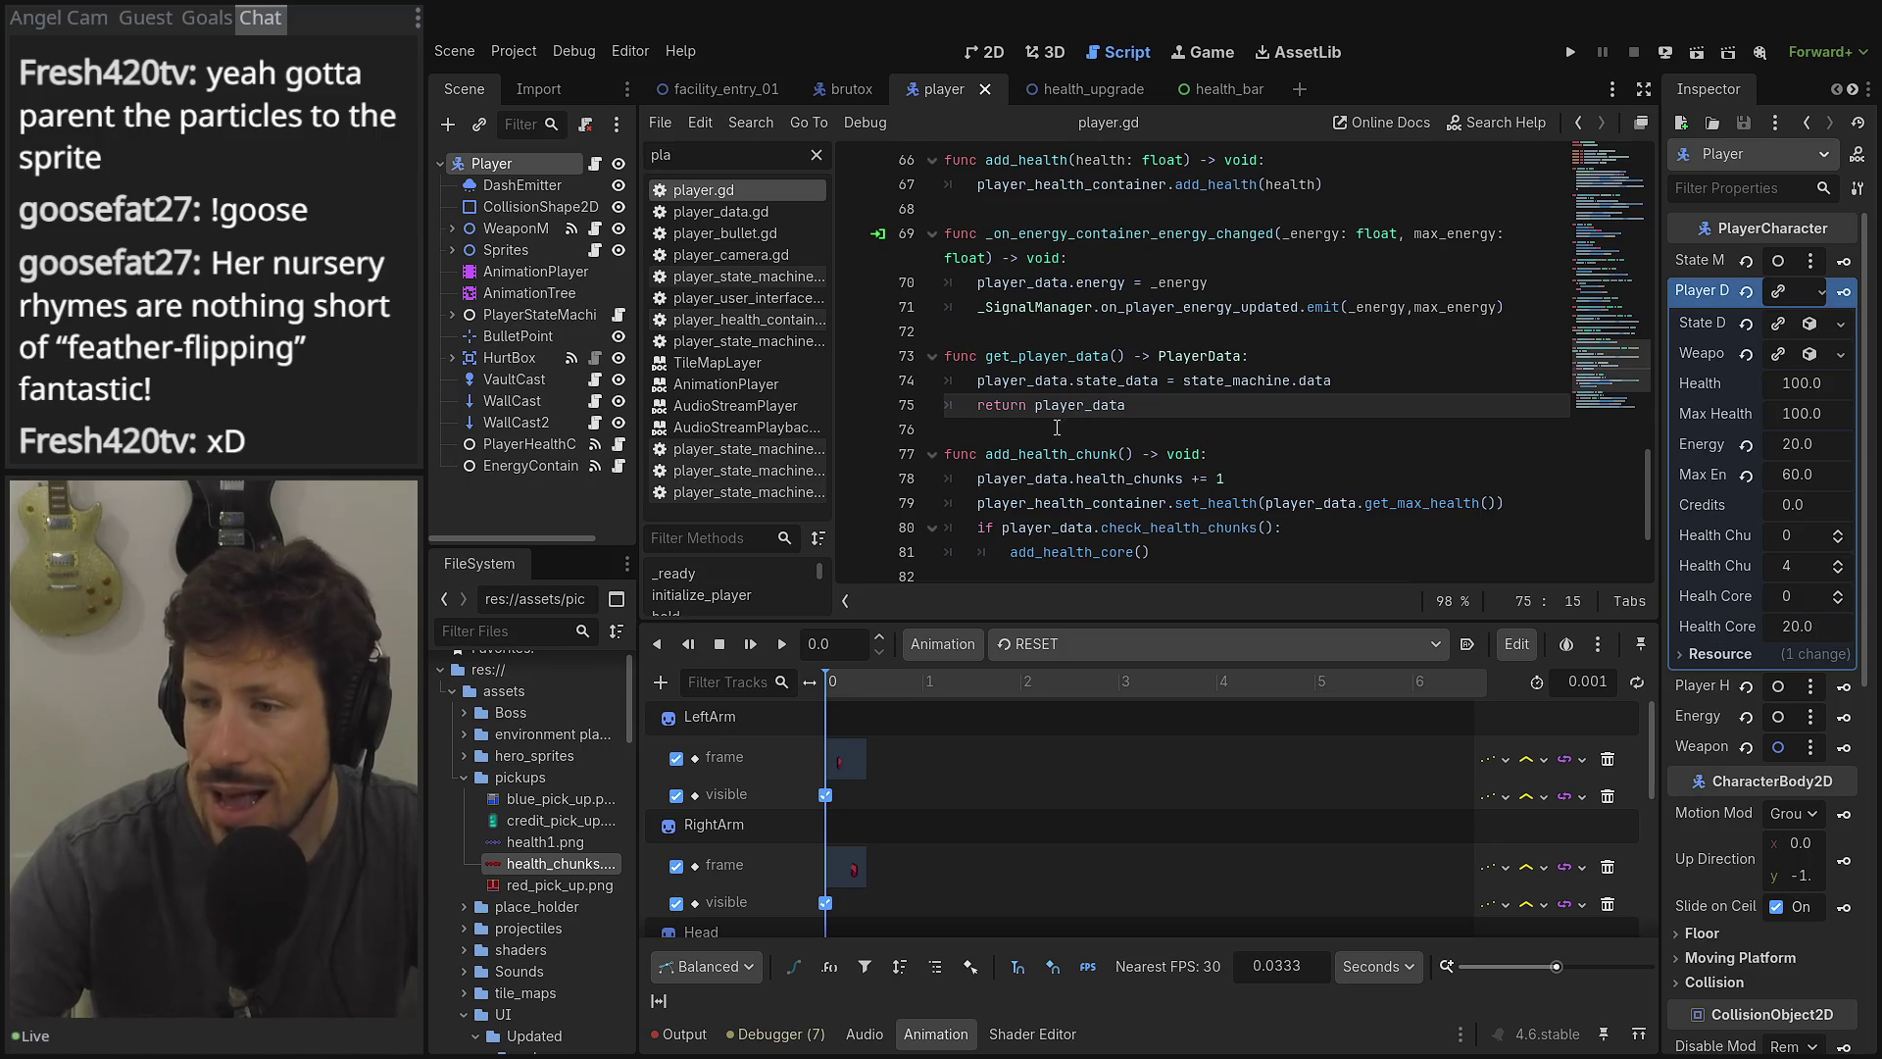
{"action": "scroll", "coordinate": [1057, 428], "scroll_direction": "down", "scroll_amount": 2}
{"action": "double_click", "coordinate": [1051, 306]}
{"action": "key", "text": "ctrl+c"}
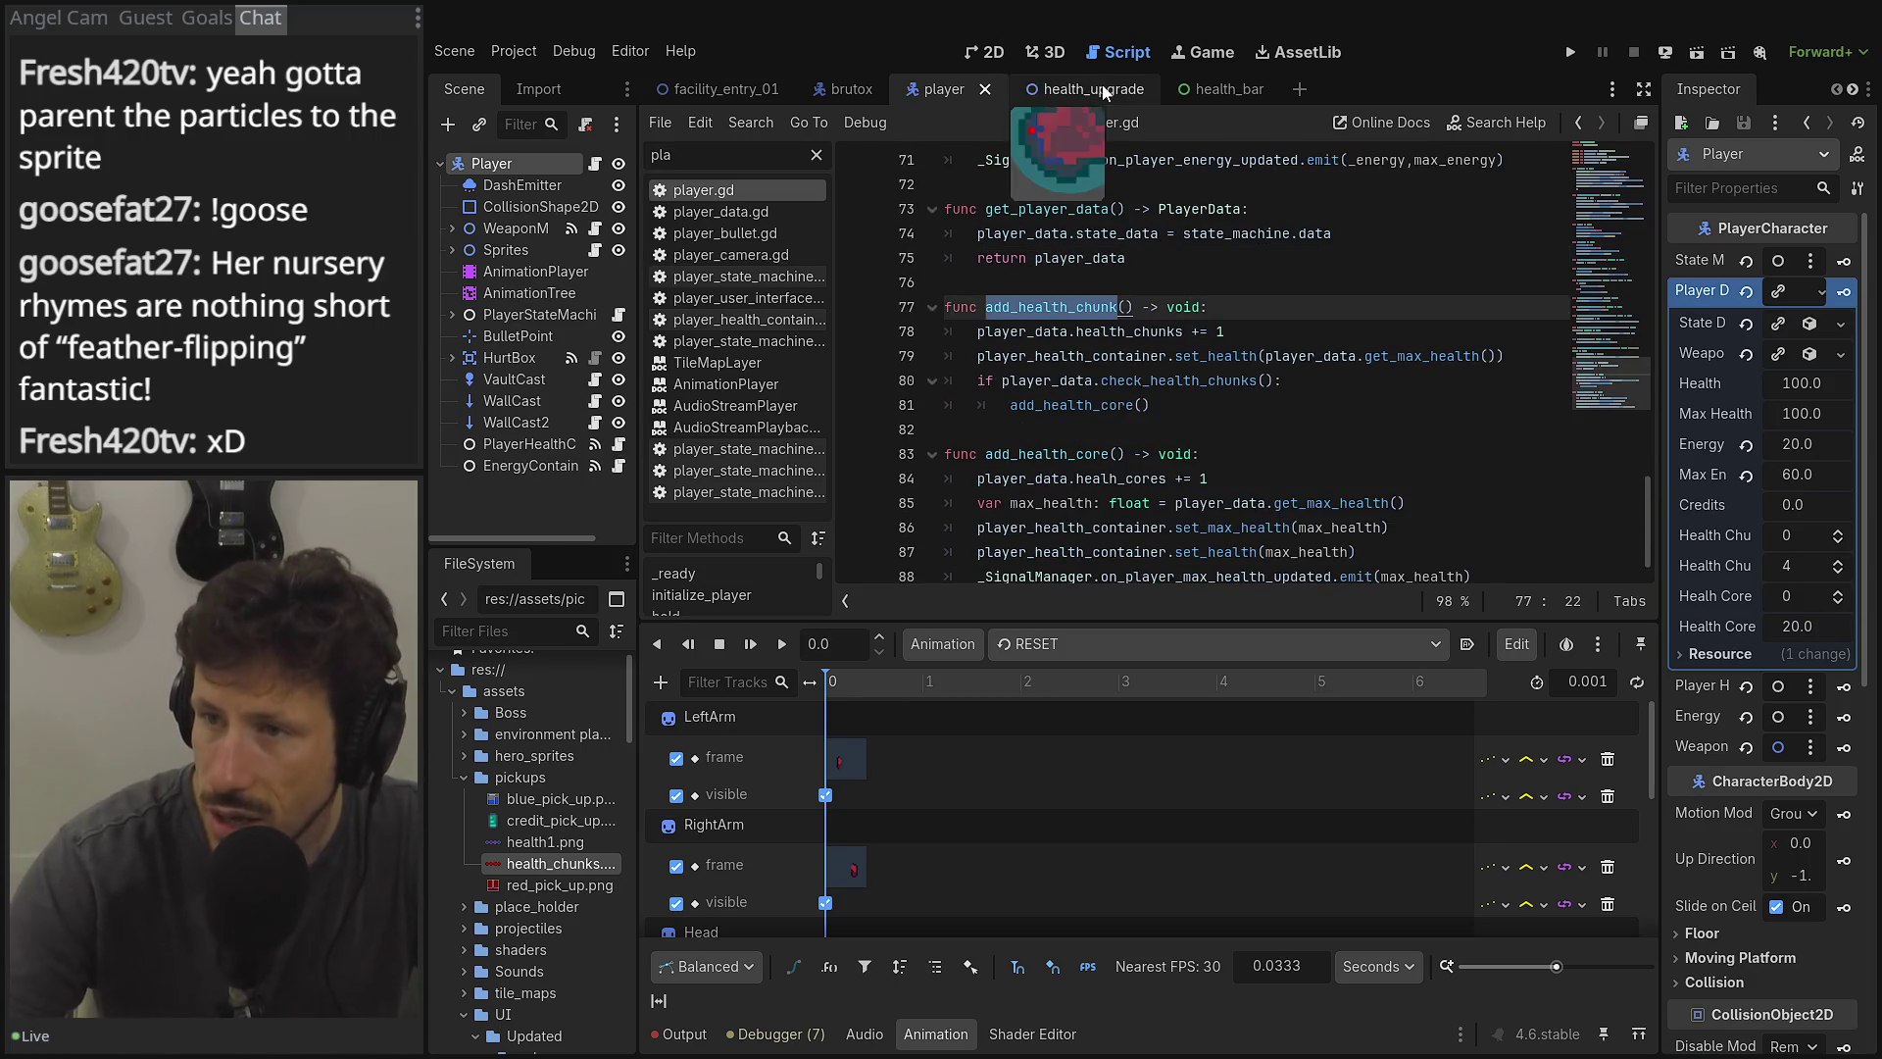
{"action": "left_click", "coordinate": [1070, 88]}
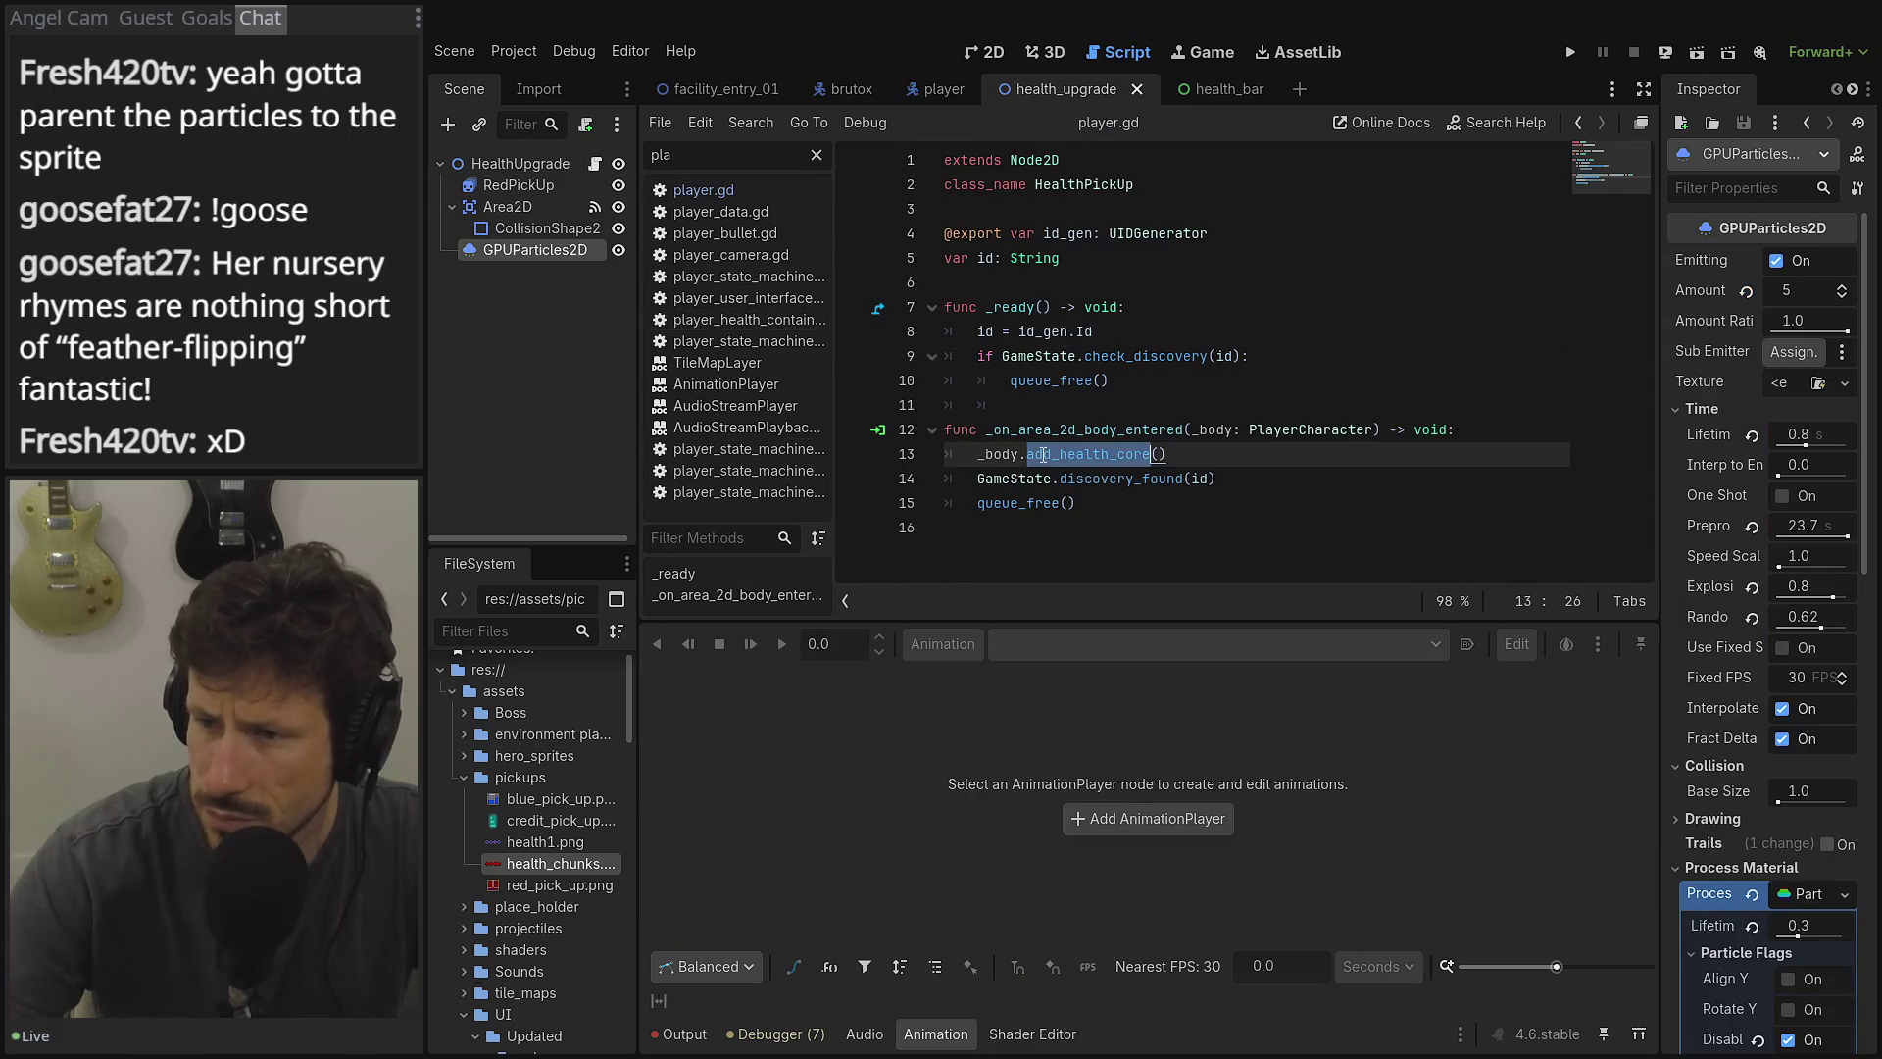
{"action": "key", "text": "ctrl+v"}
{"action": "double_click", "coordinate": [1124, 480]}
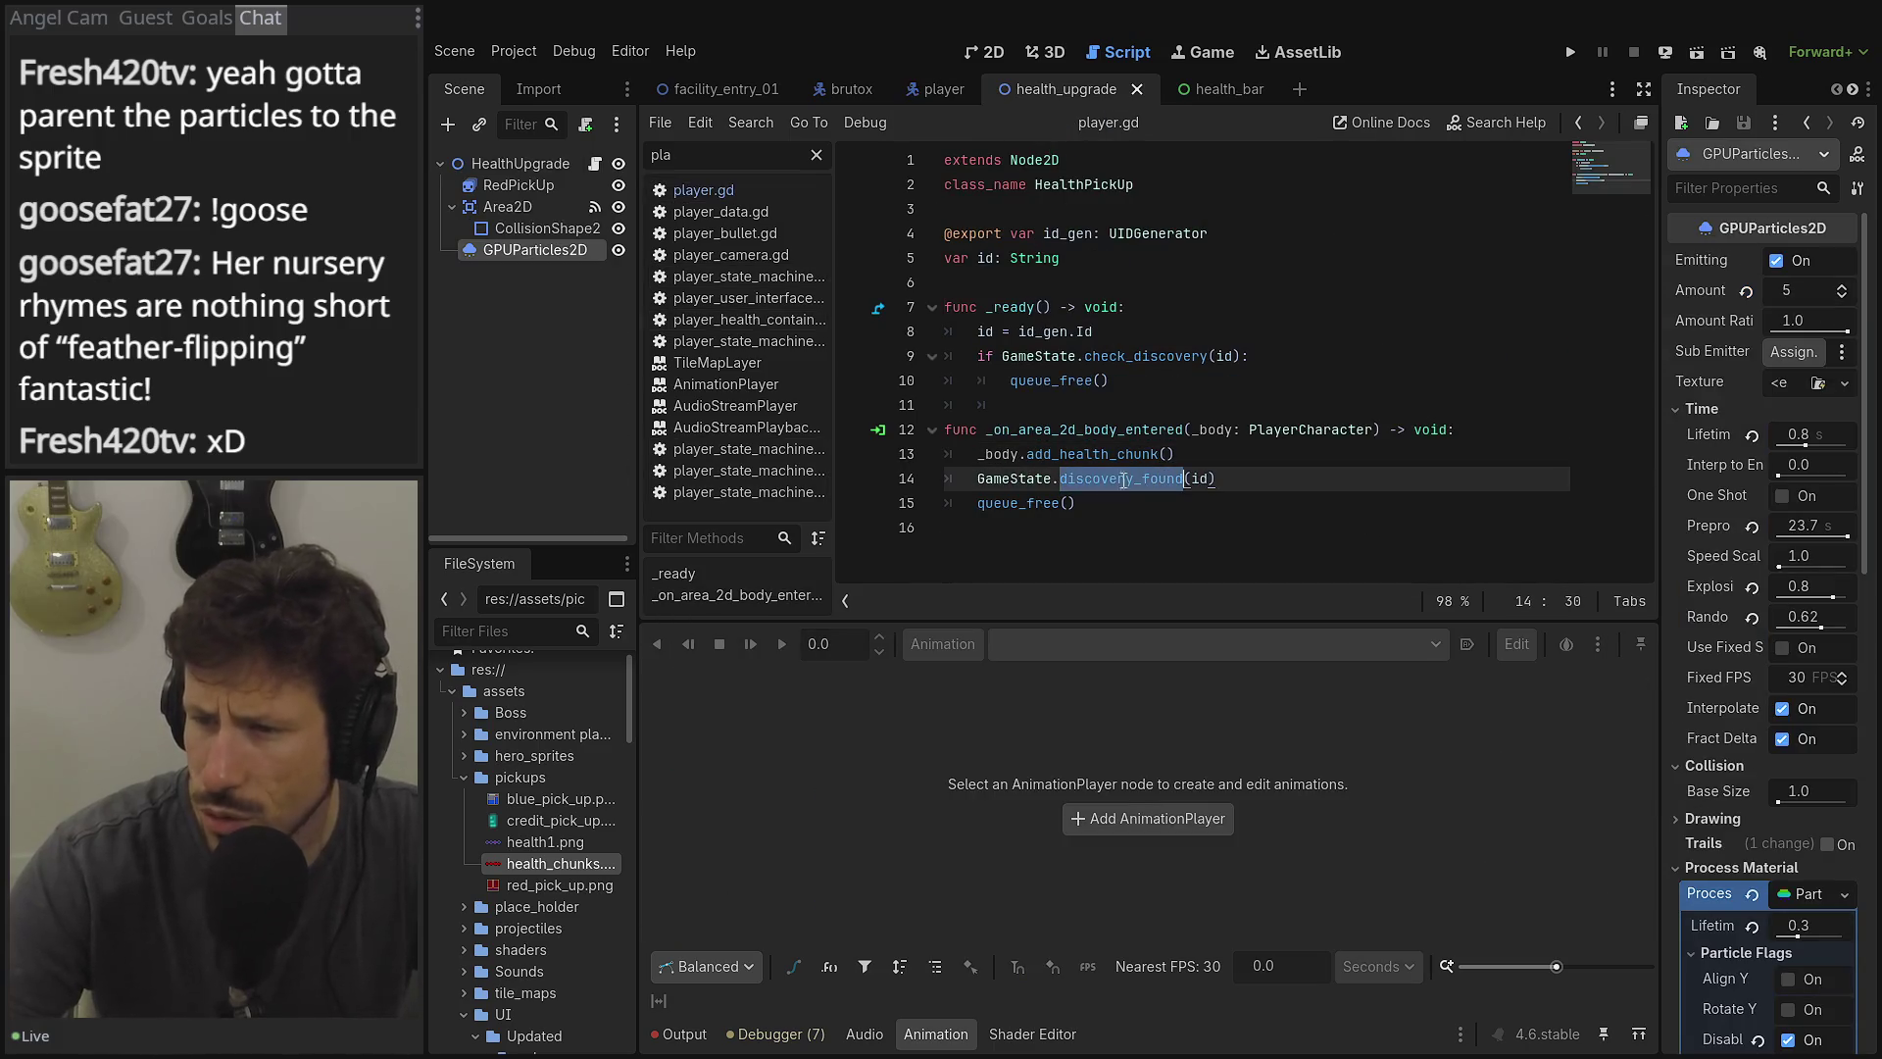
{"action": "double_click", "coordinate": [1031, 502]}
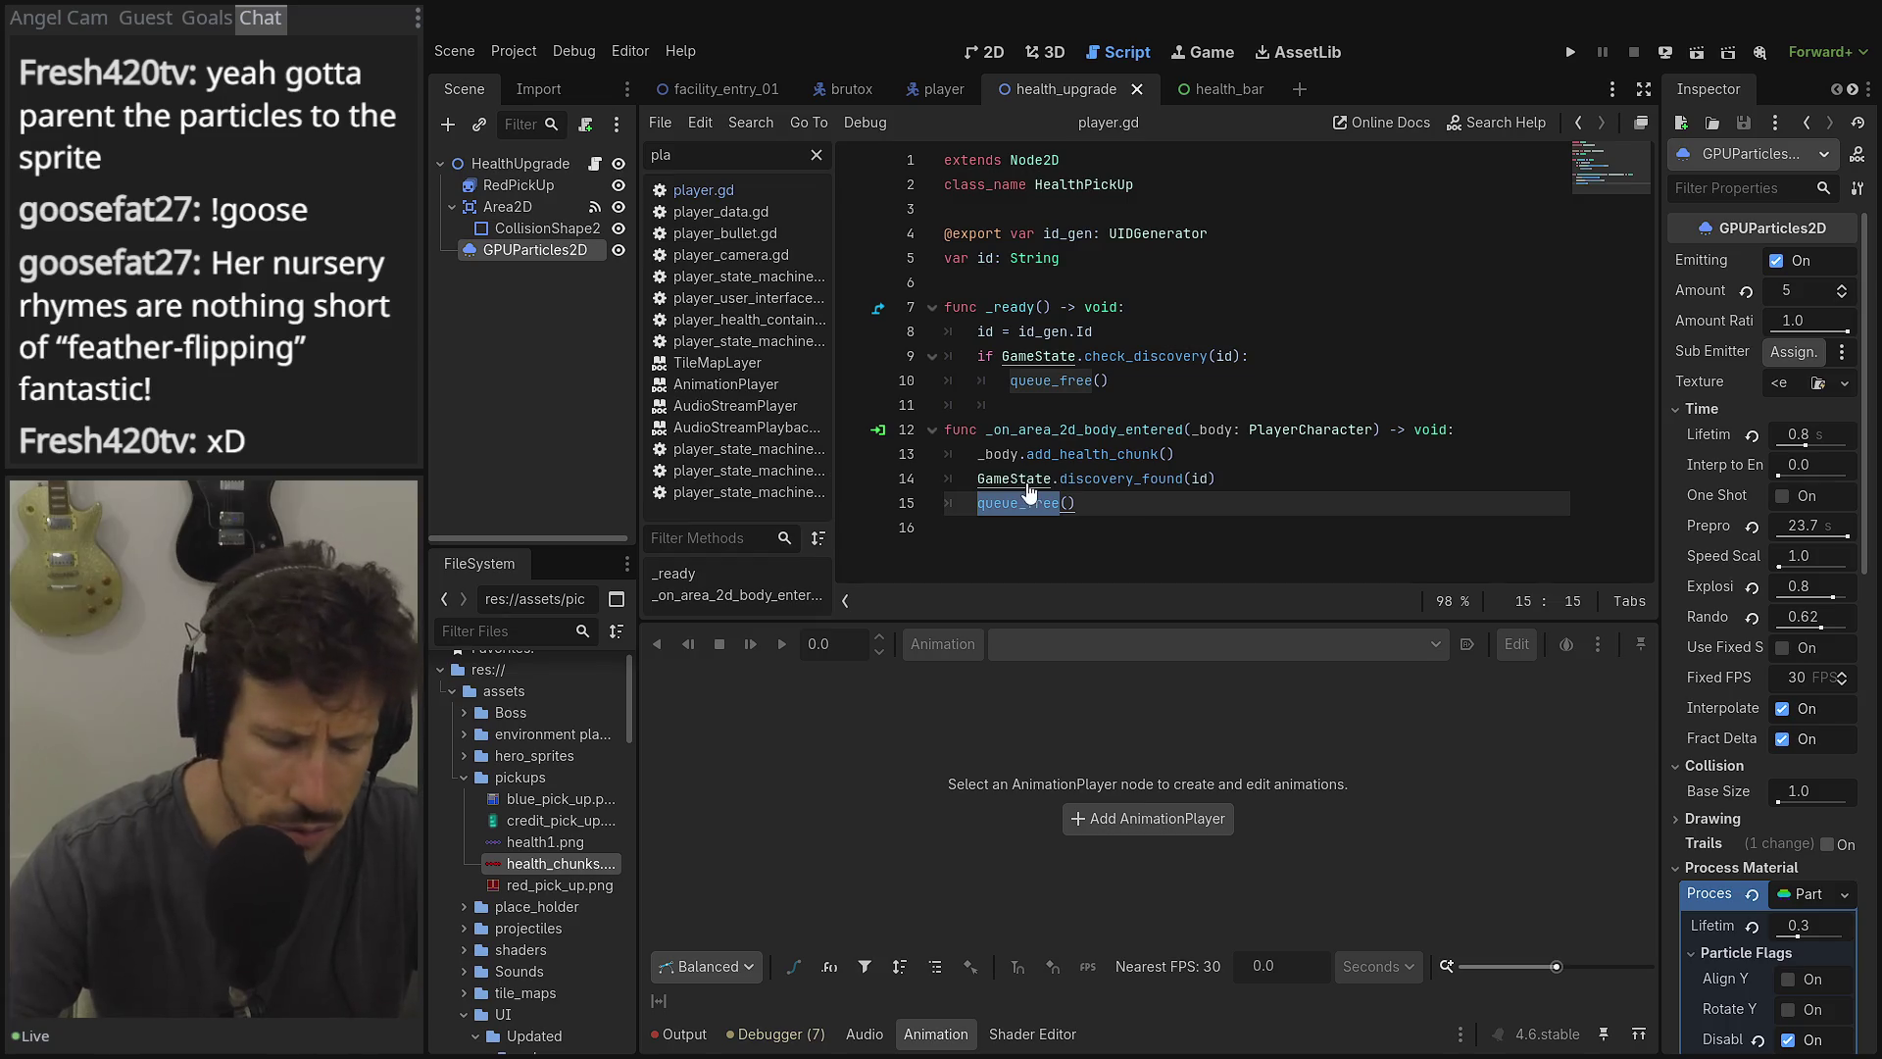
{"action": "key", "text": "ctrl+s"}
{"action": "left_click", "coordinate": [1299, 443]}
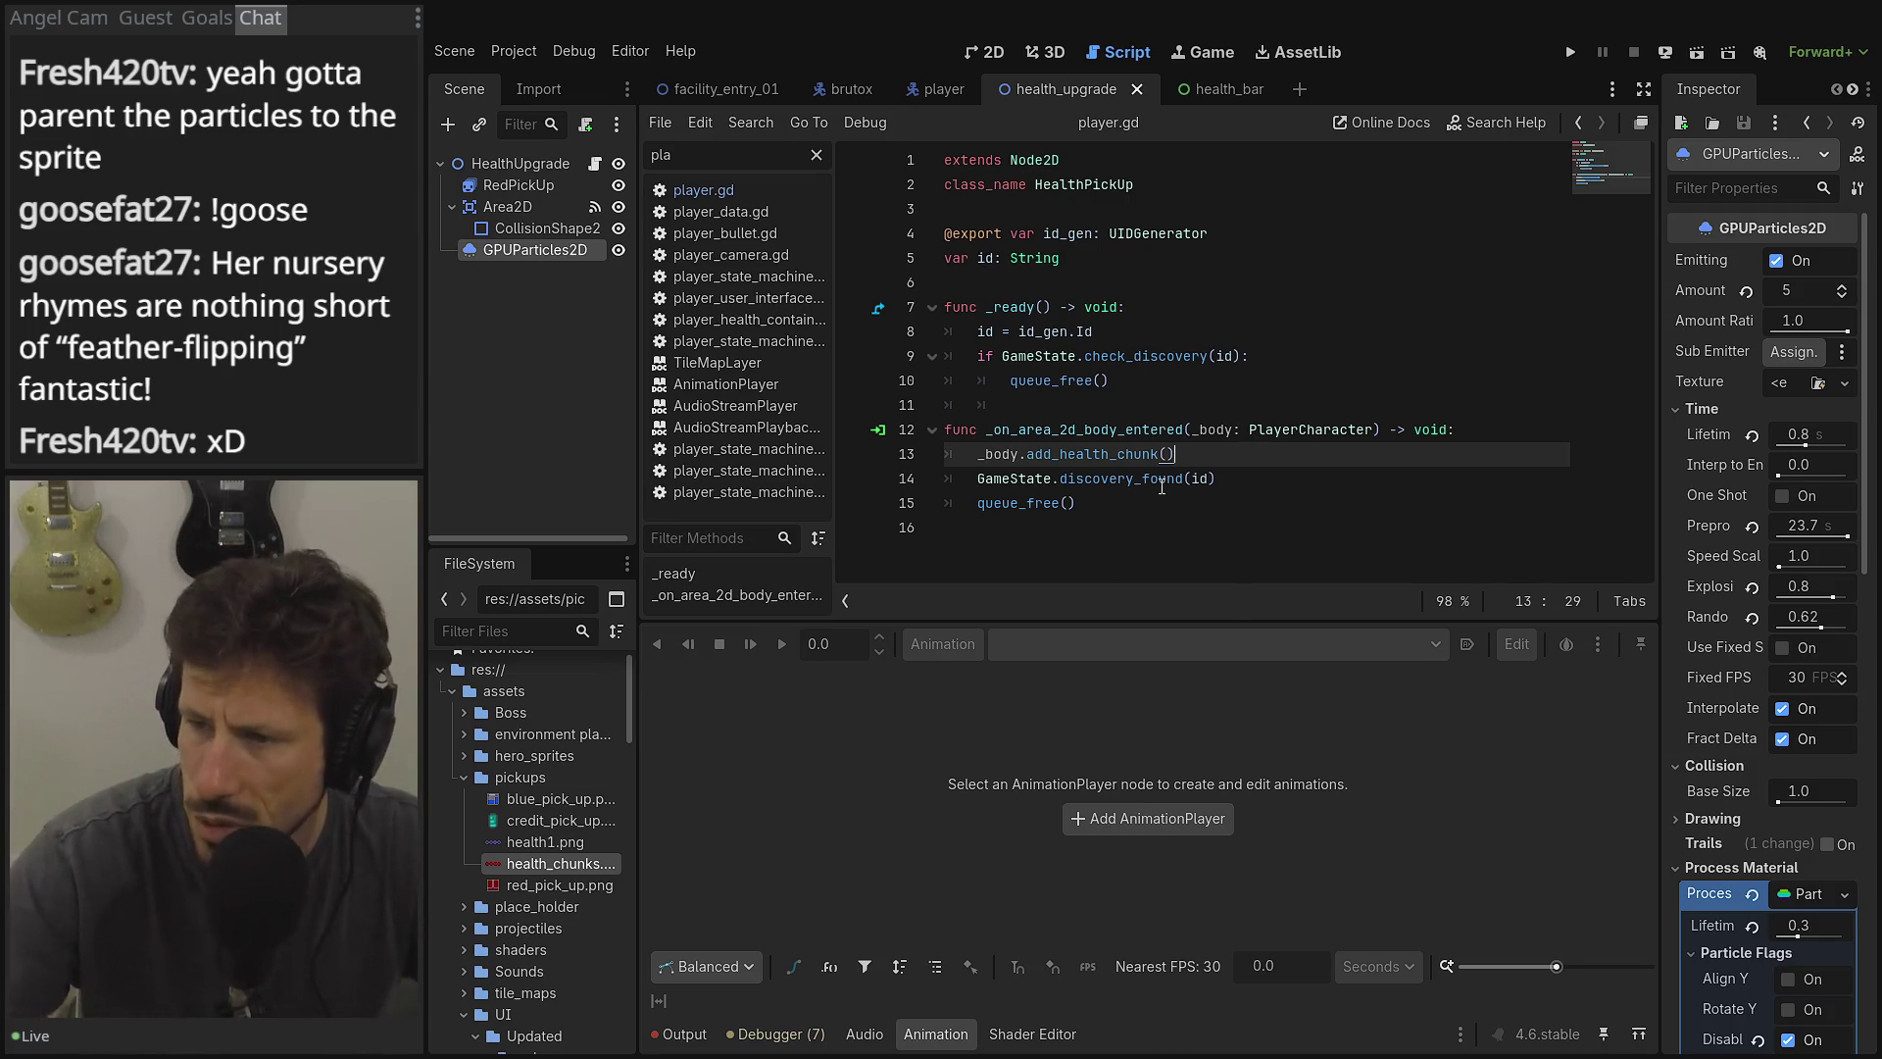
{"action": "double_click", "coordinate": [1099, 472]}
{"action": "left_click", "coordinate": [1096, 505]}
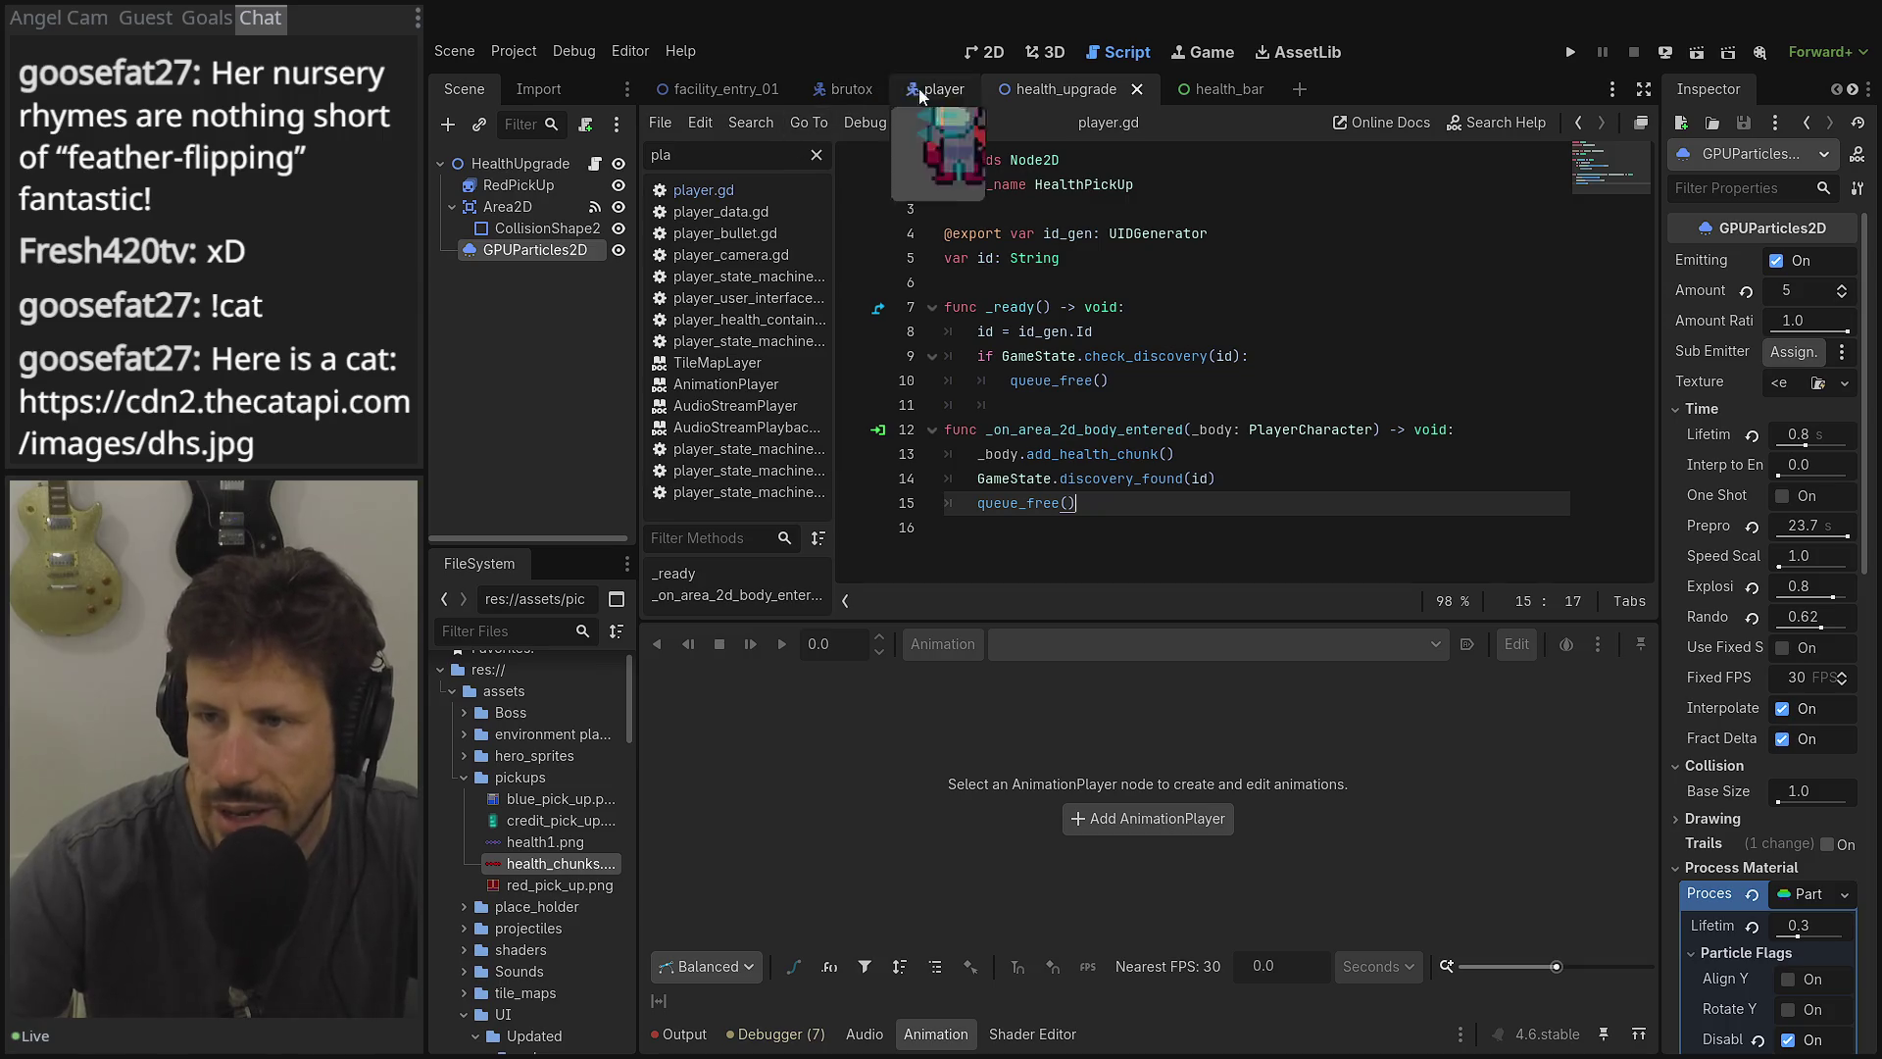
Look at facility_entry_01, then recheck the RedPickUp sprite in health_upgrade.
{"action": "left_click", "coordinate": [691, 90]}
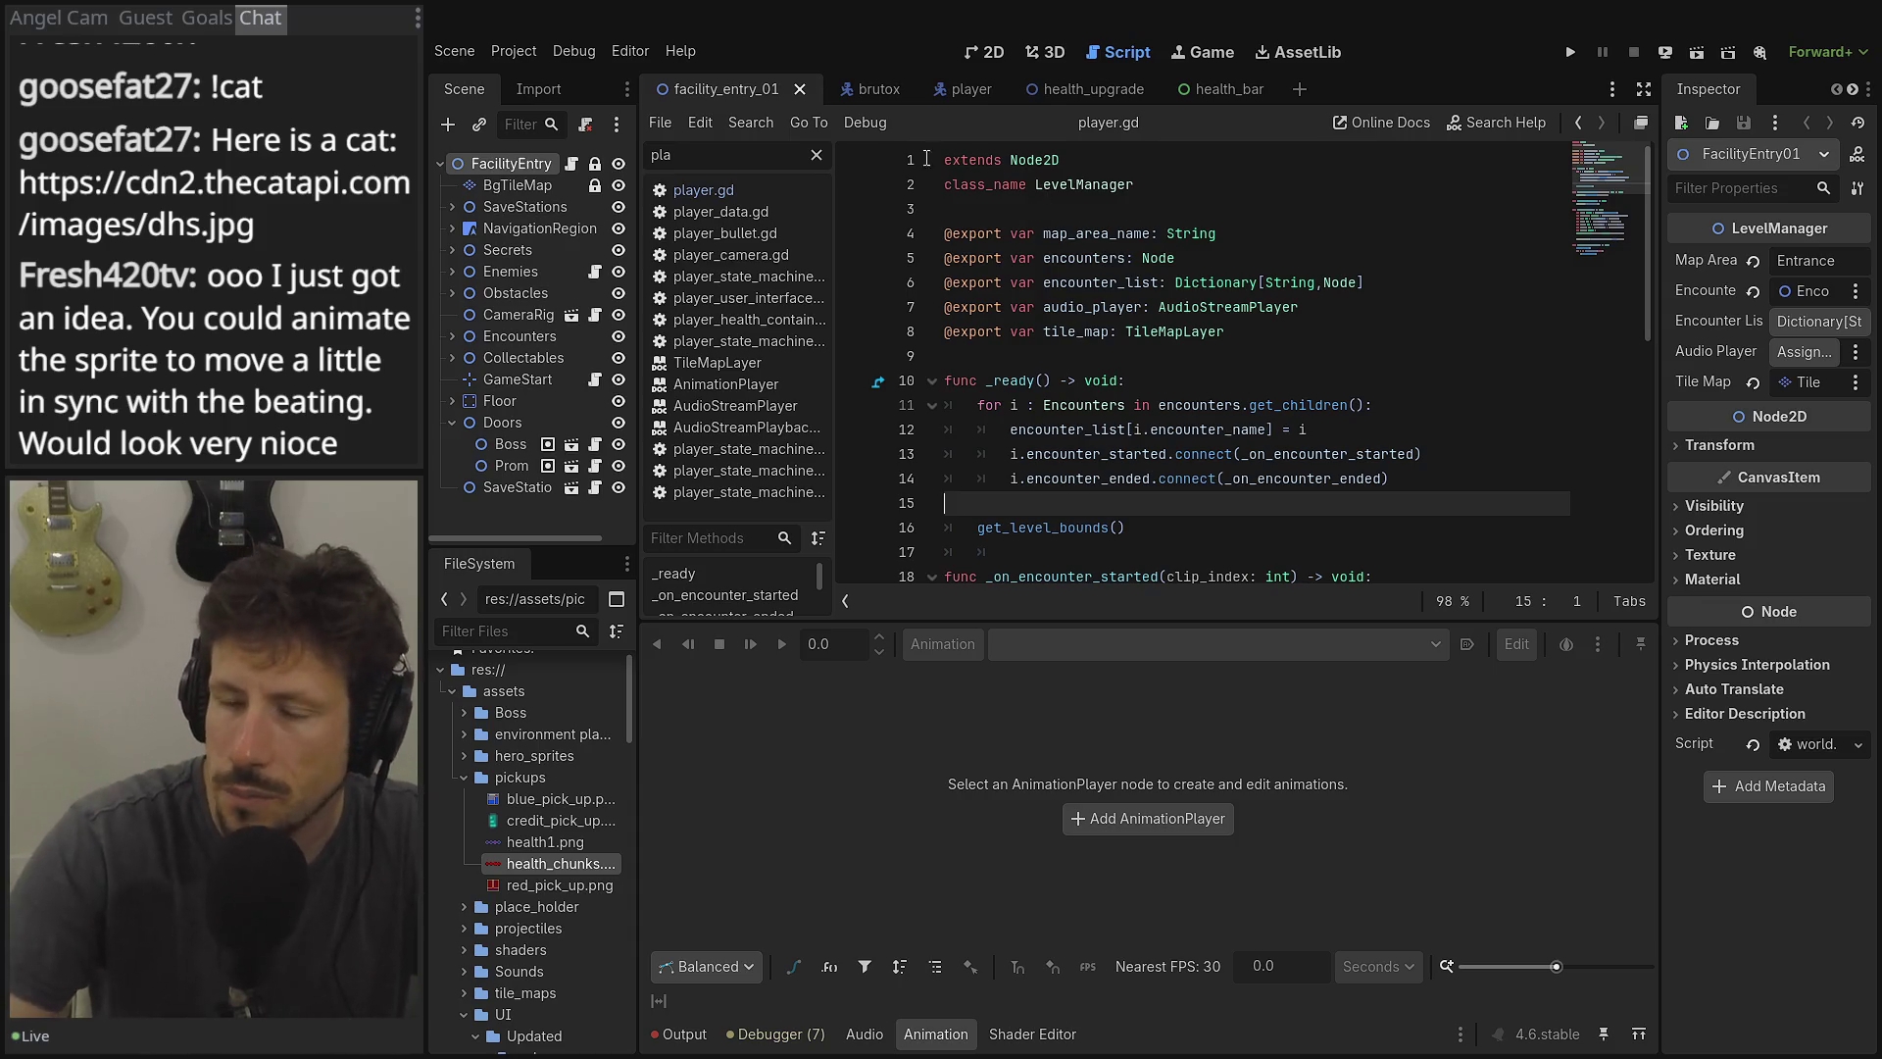
{"action": "left_click", "coordinate": [1115, 90]}
{"action": "left_click", "coordinate": [541, 186]}
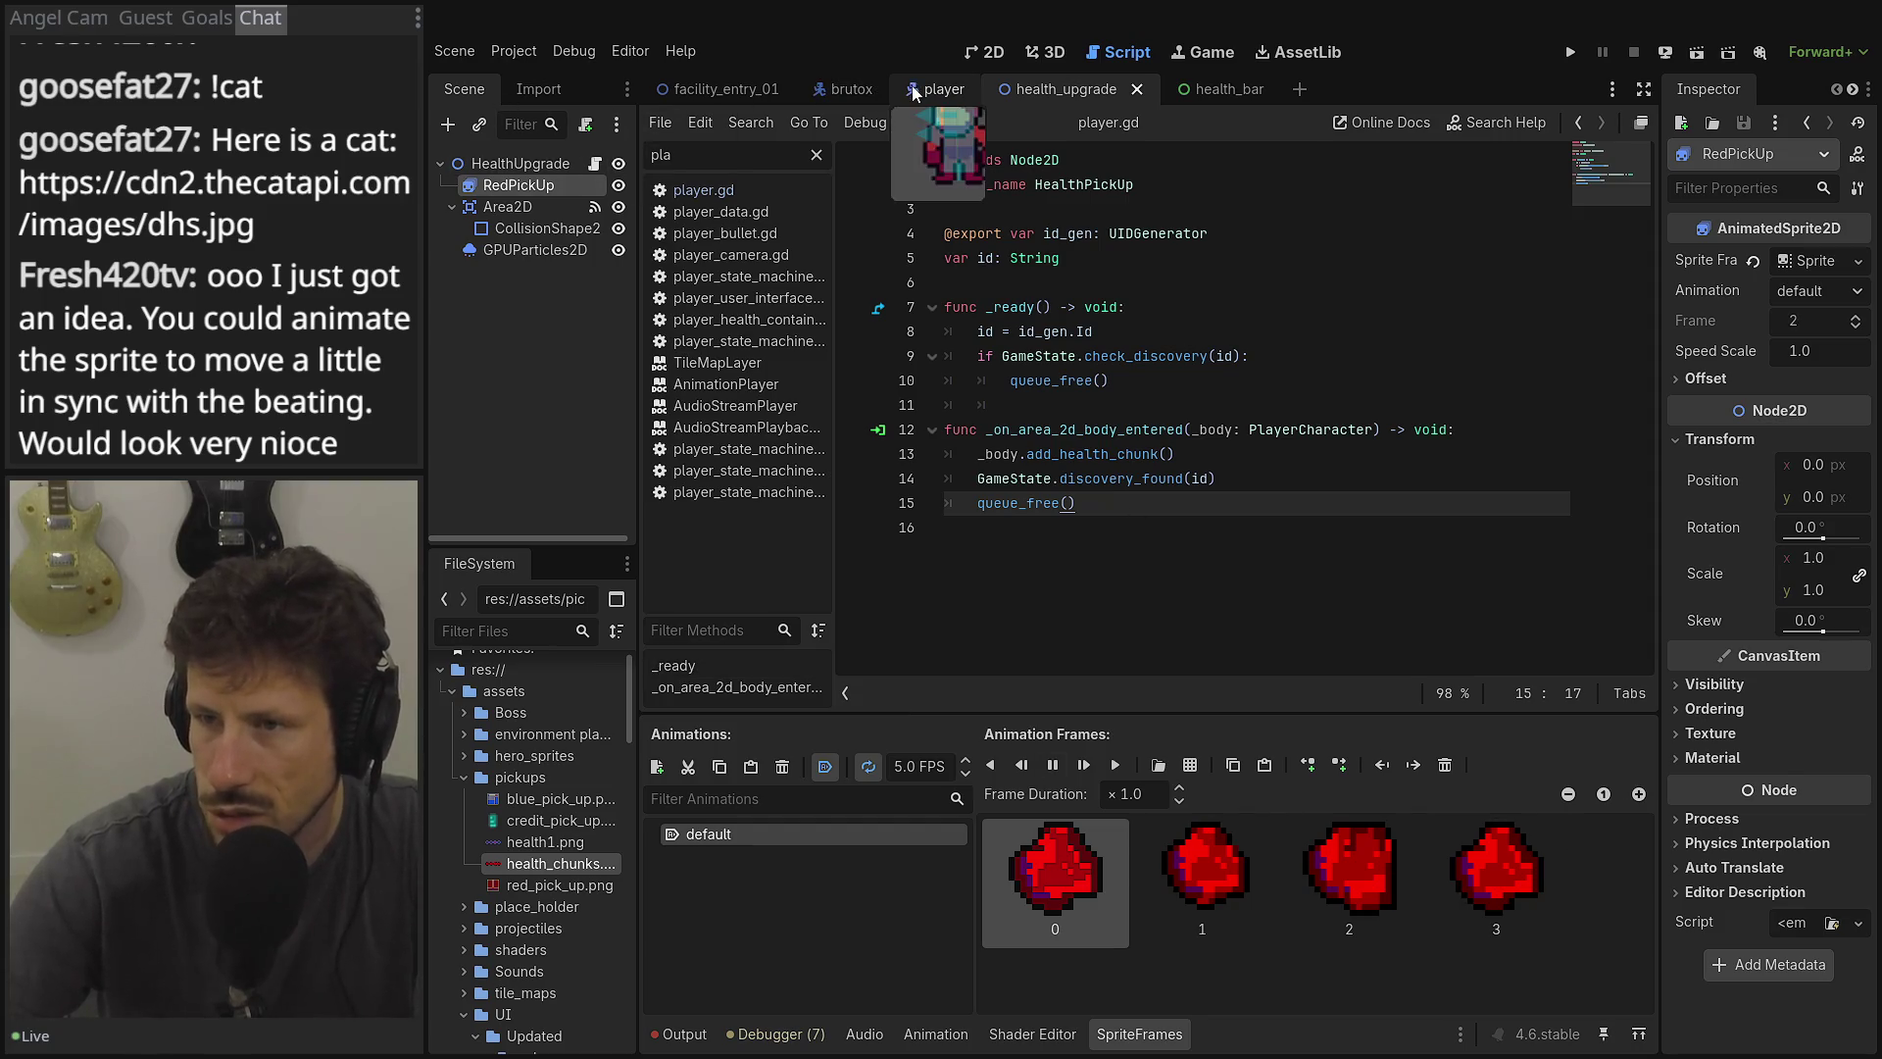
Close the brutox scene and zoom into facility_entry_01 in the 2D editor.
{"action": "left_click", "coordinate": [823, 96]}
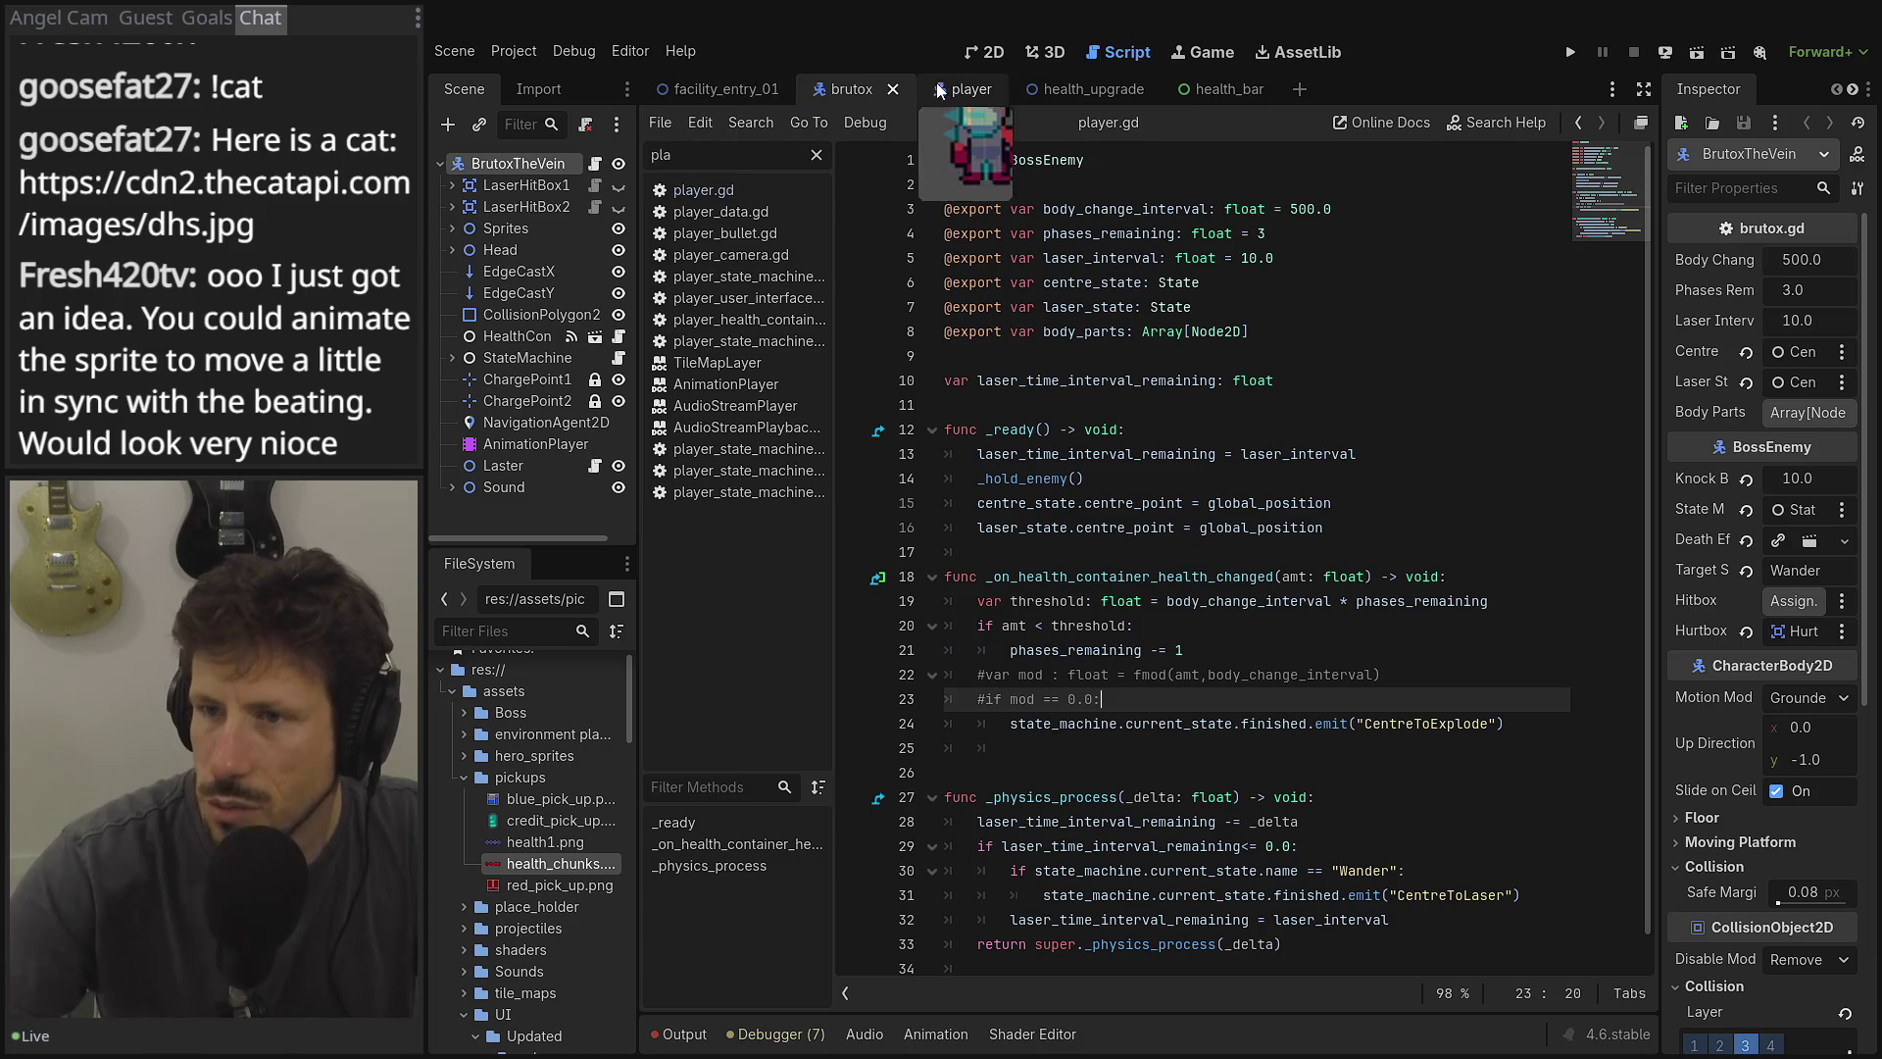
{"action": "left_click", "coordinate": [892, 89]}
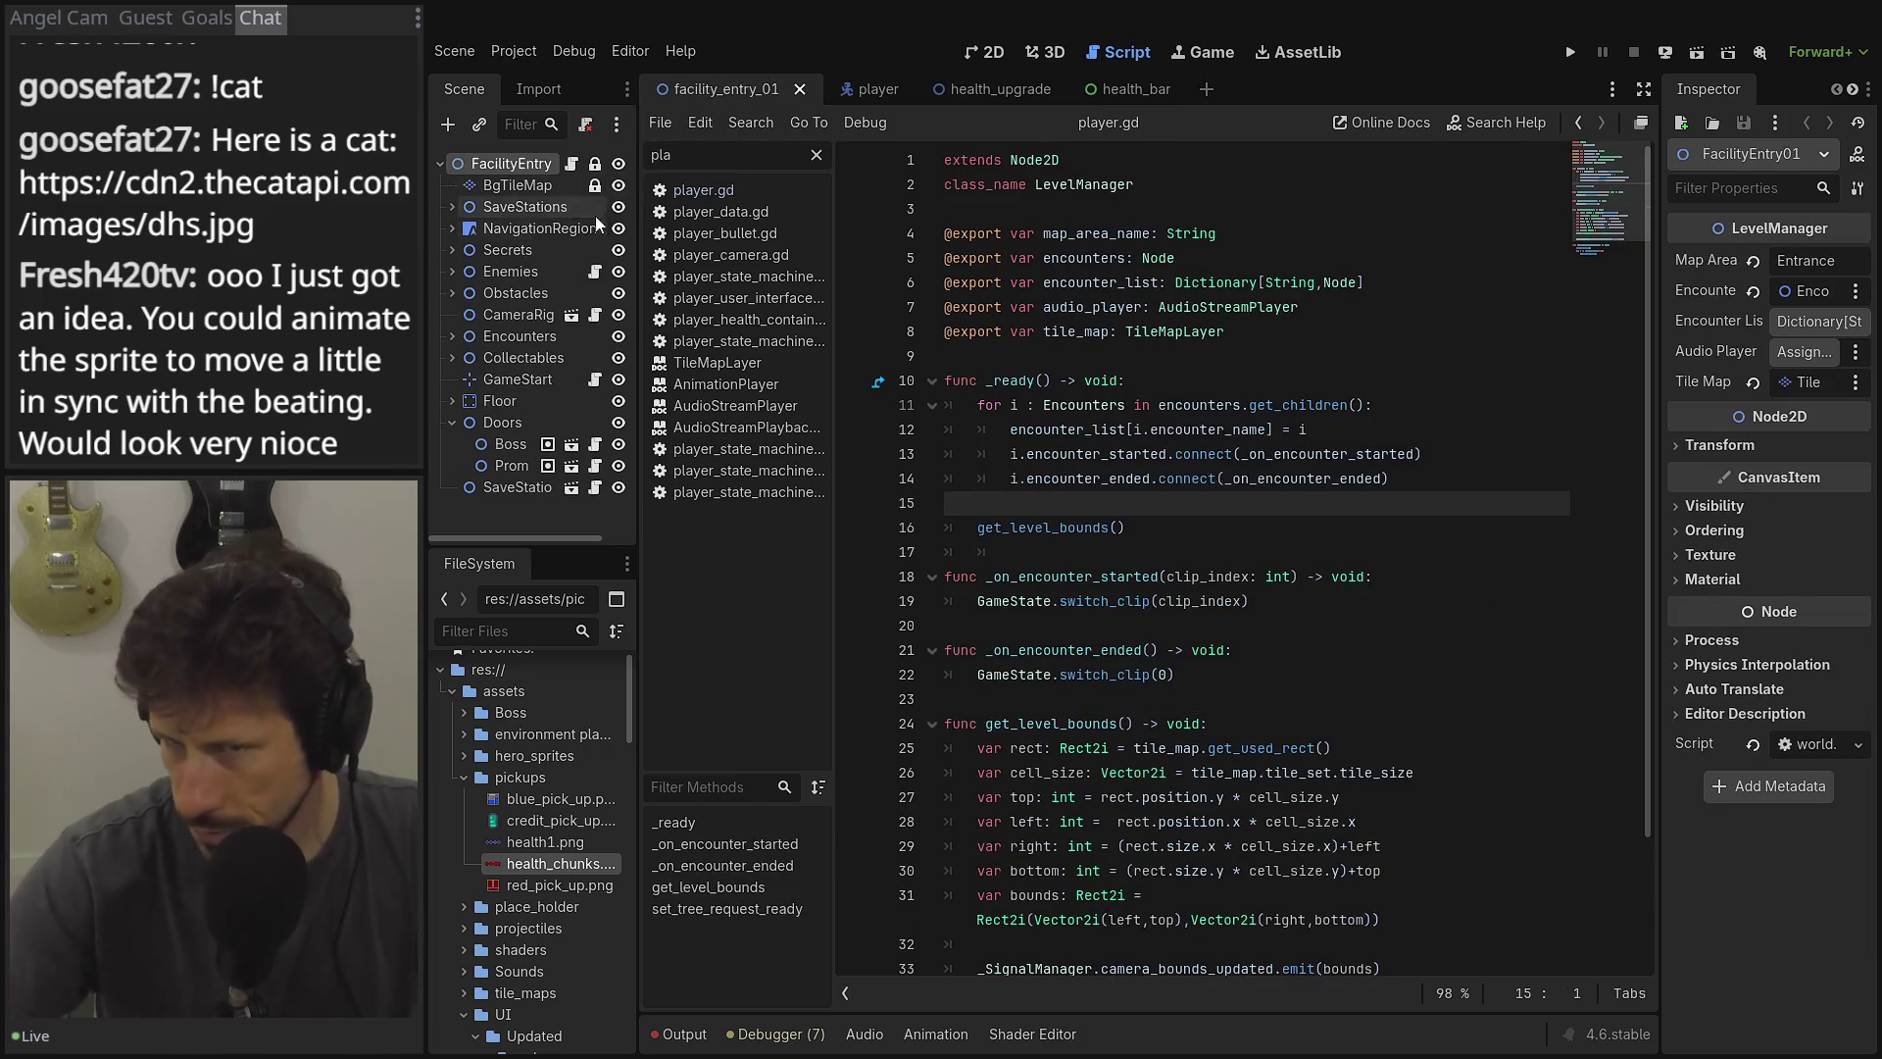
{"action": "left_click", "coordinate": [1032, 51]}
{"action": "left_click", "coordinate": [985, 52]}
{"action": "scroll", "coordinate": [1226, 318], "scroll_direction": "up", "scroll_amount": 2}
{"action": "scroll", "coordinate": [1037, 357], "scroll_direction": "up", "scroll_amount": 5}
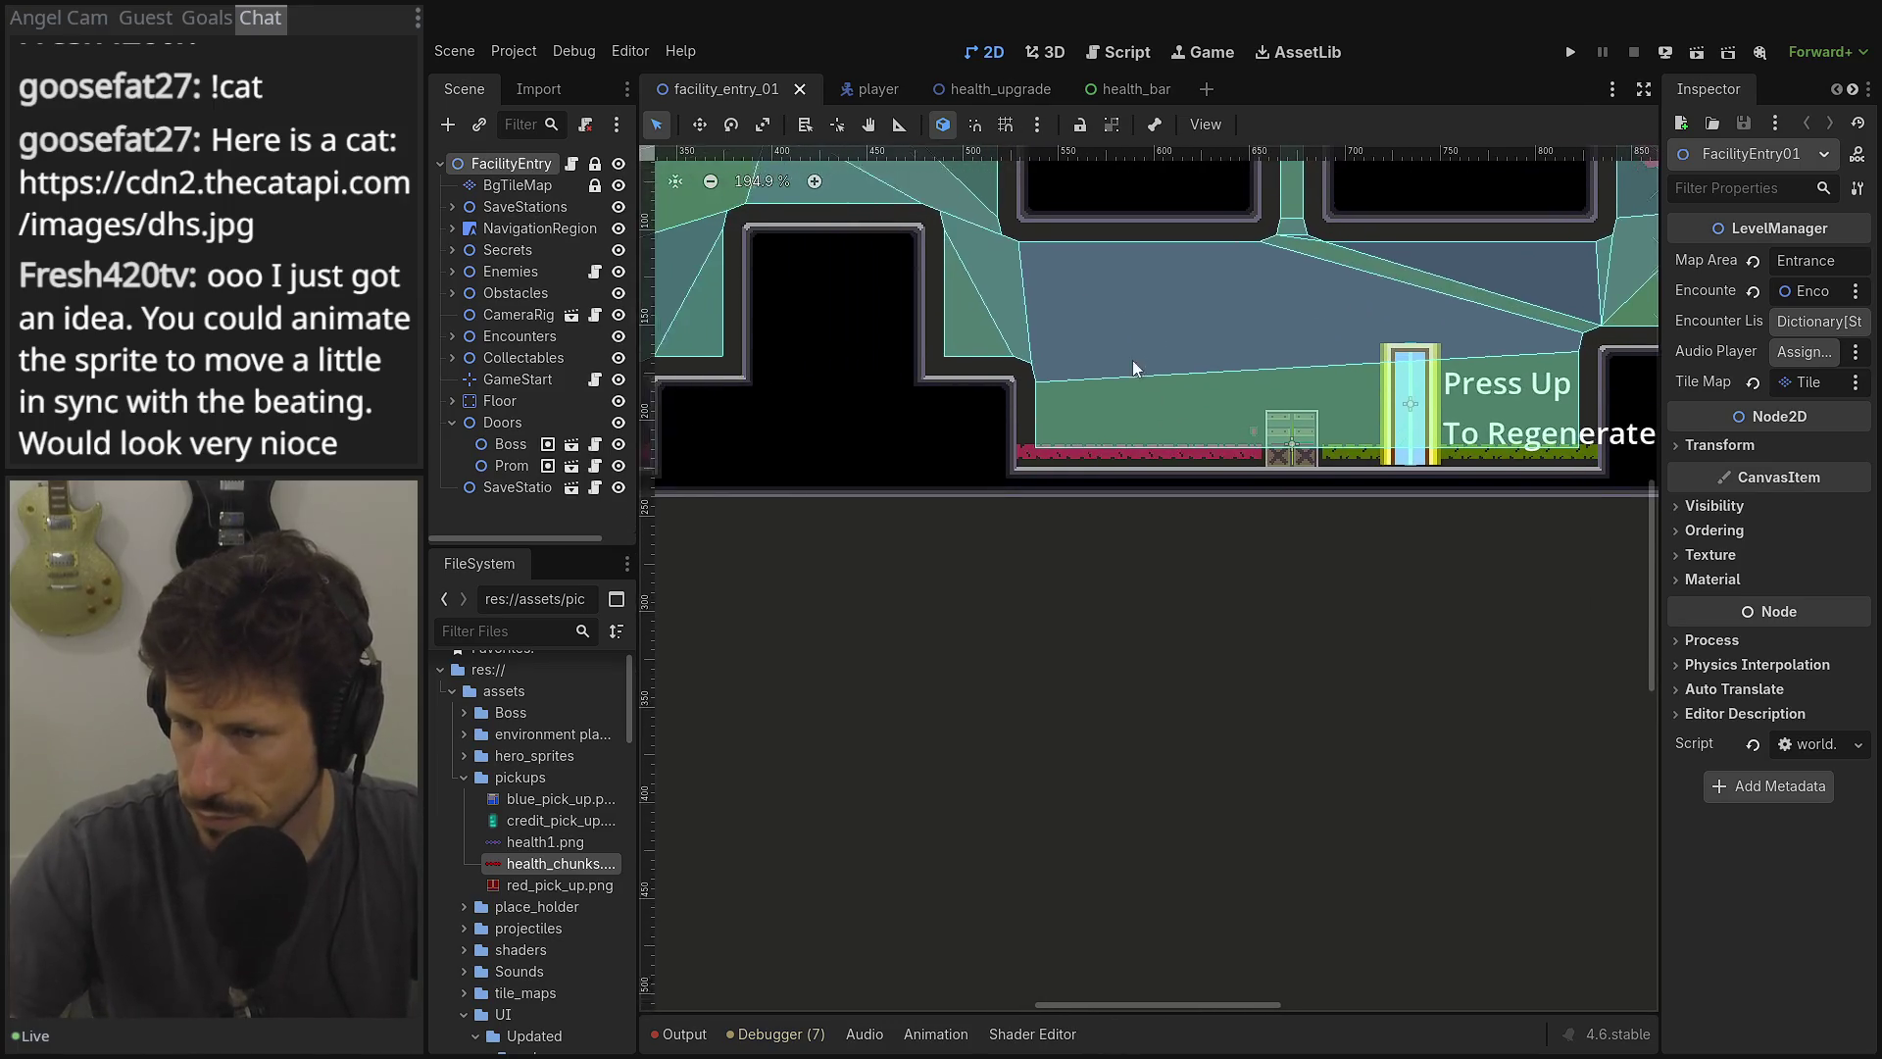
Place a health_upgrade.tscn pickup in the level as a child of Collectables.
{"action": "left_click", "coordinate": [452, 422]}
{"action": "left_click", "coordinate": [452, 358]}
{"action": "left_click", "coordinate": [509, 359]}
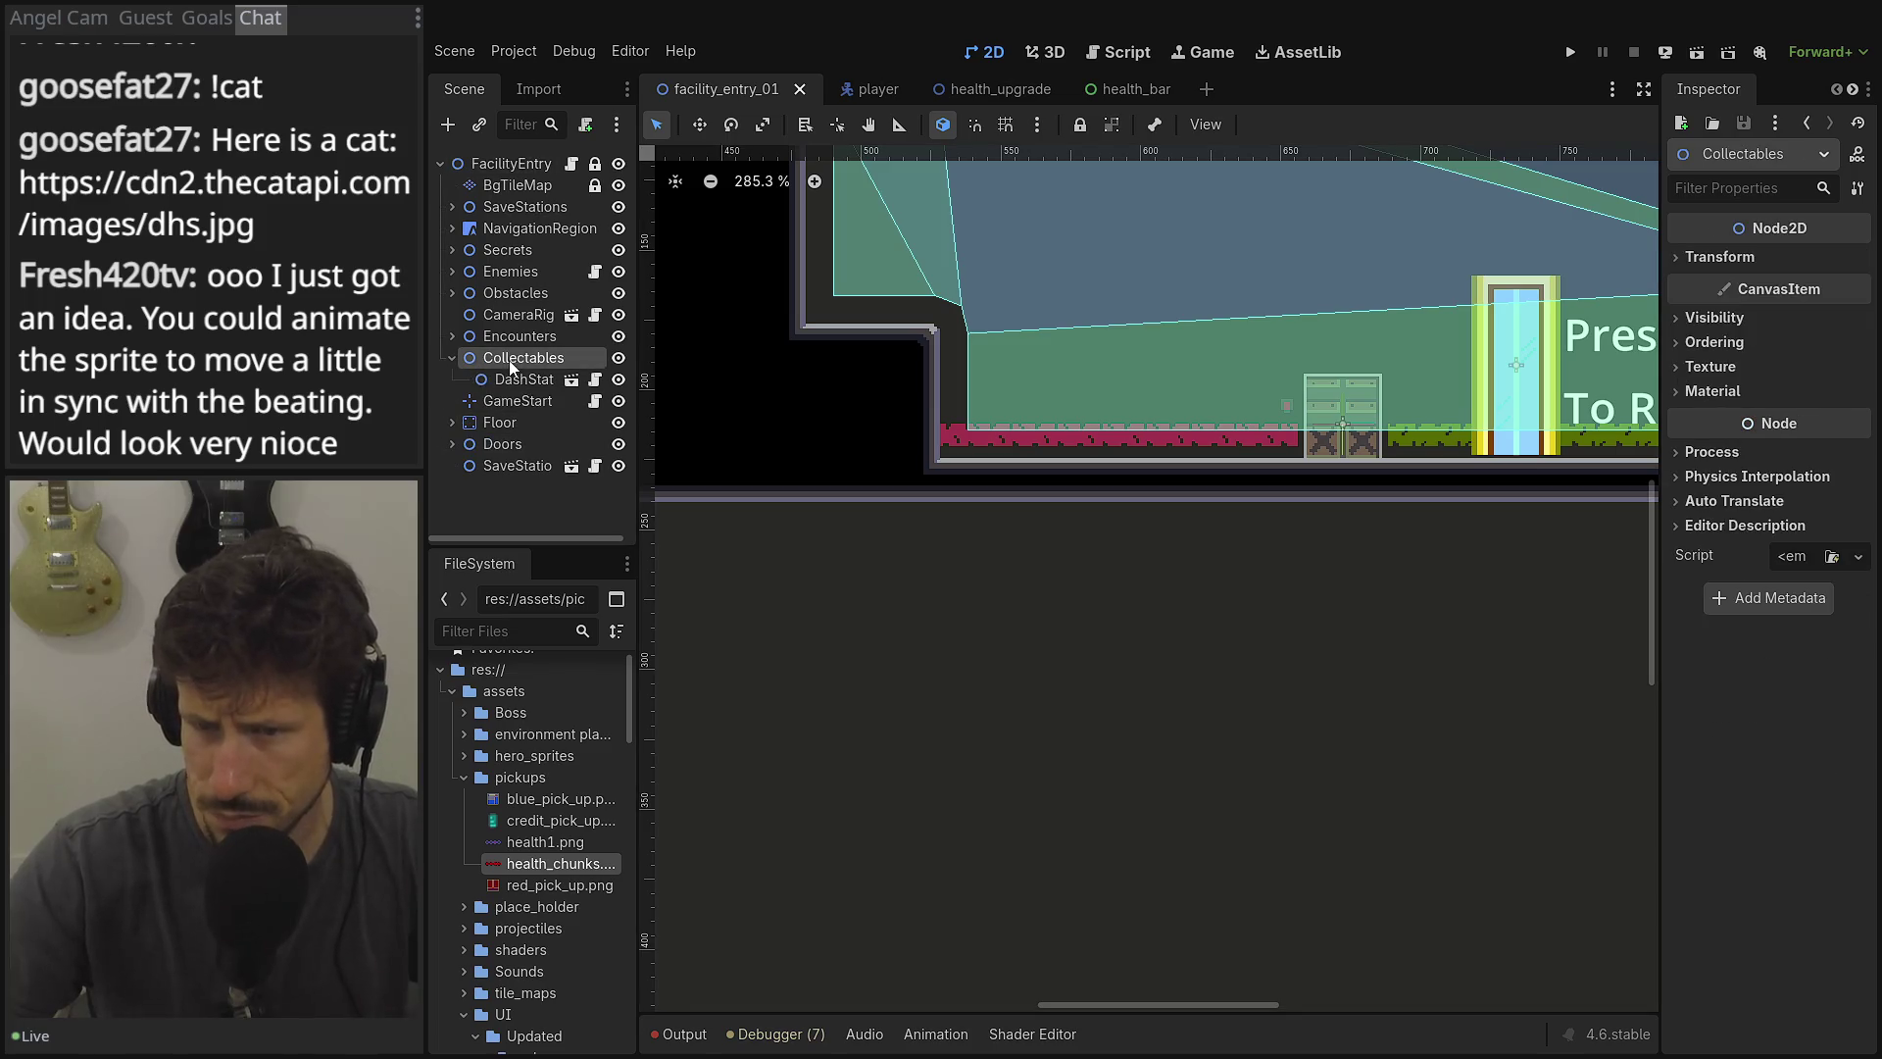
{"action": "left_click", "coordinate": [475, 631]}
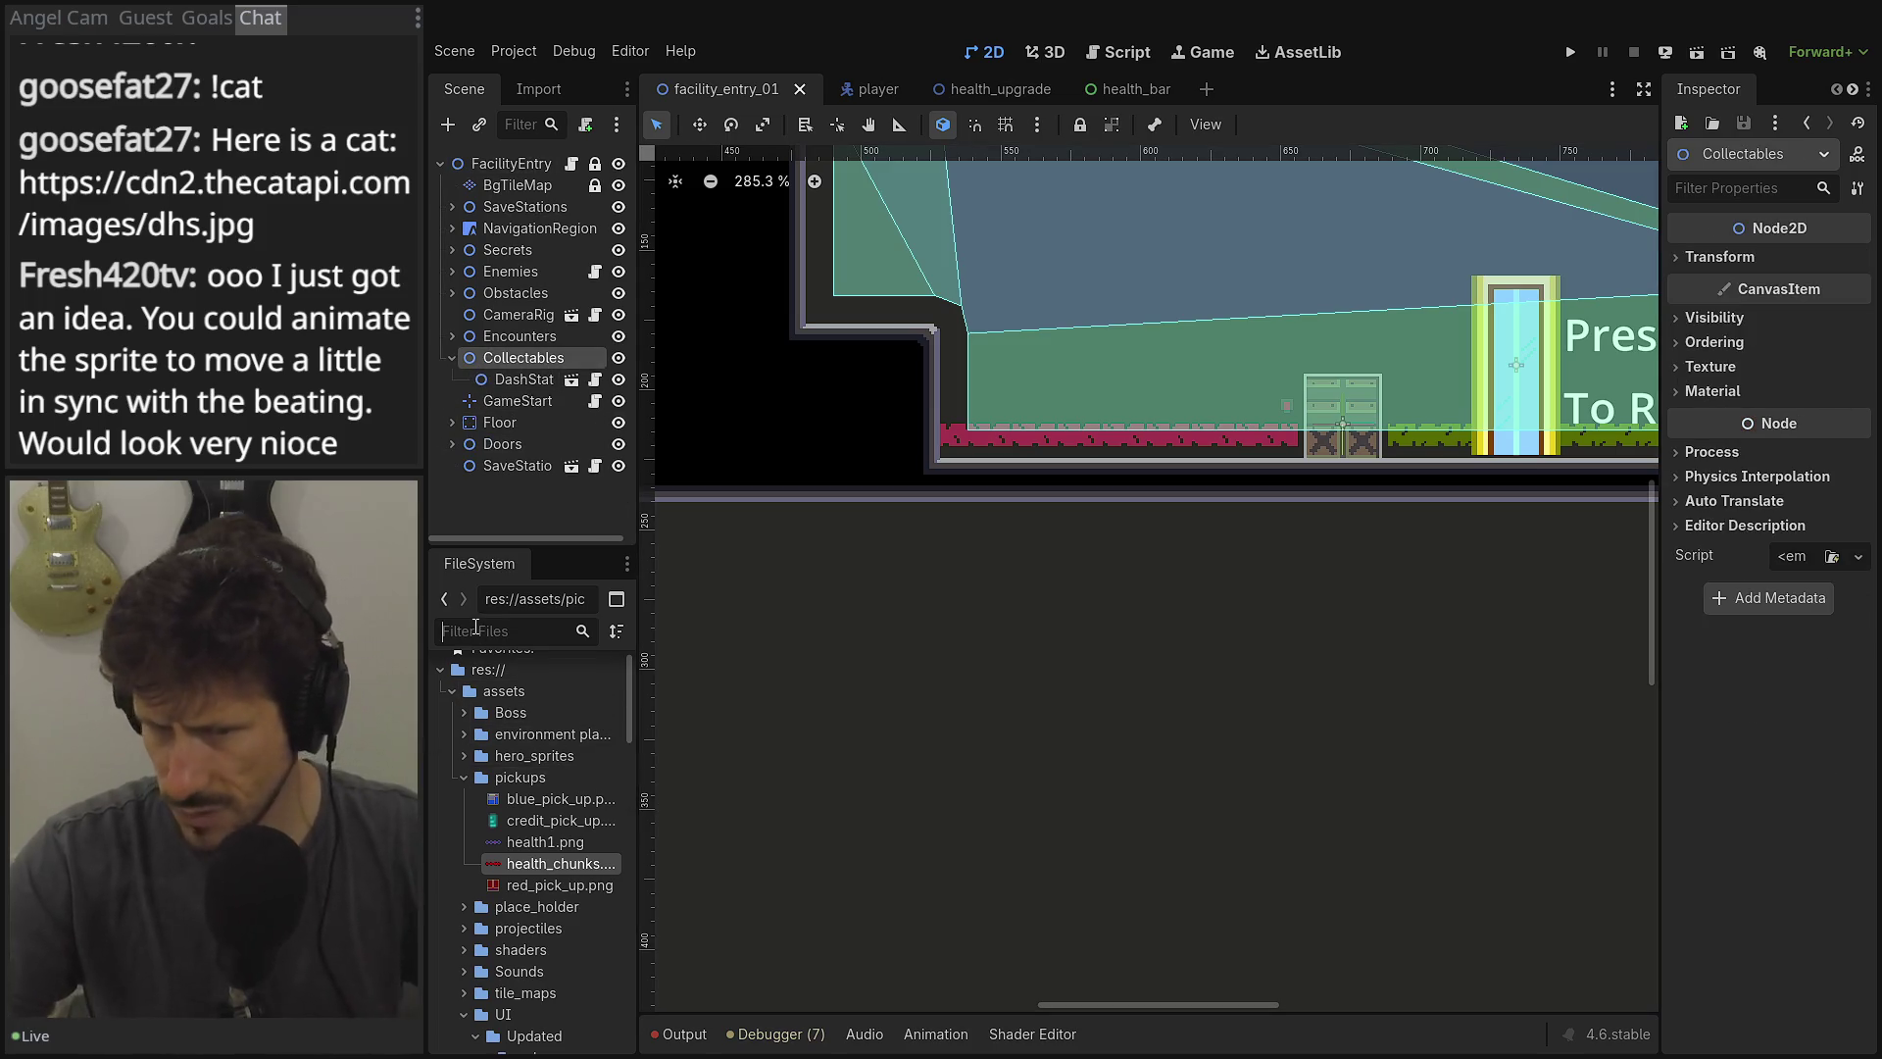
{"action": "type", "text": "health"}
{"action": "scroll", "coordinate": [521, 859], "scroll_direction": "down", "scroll_amount": 5}
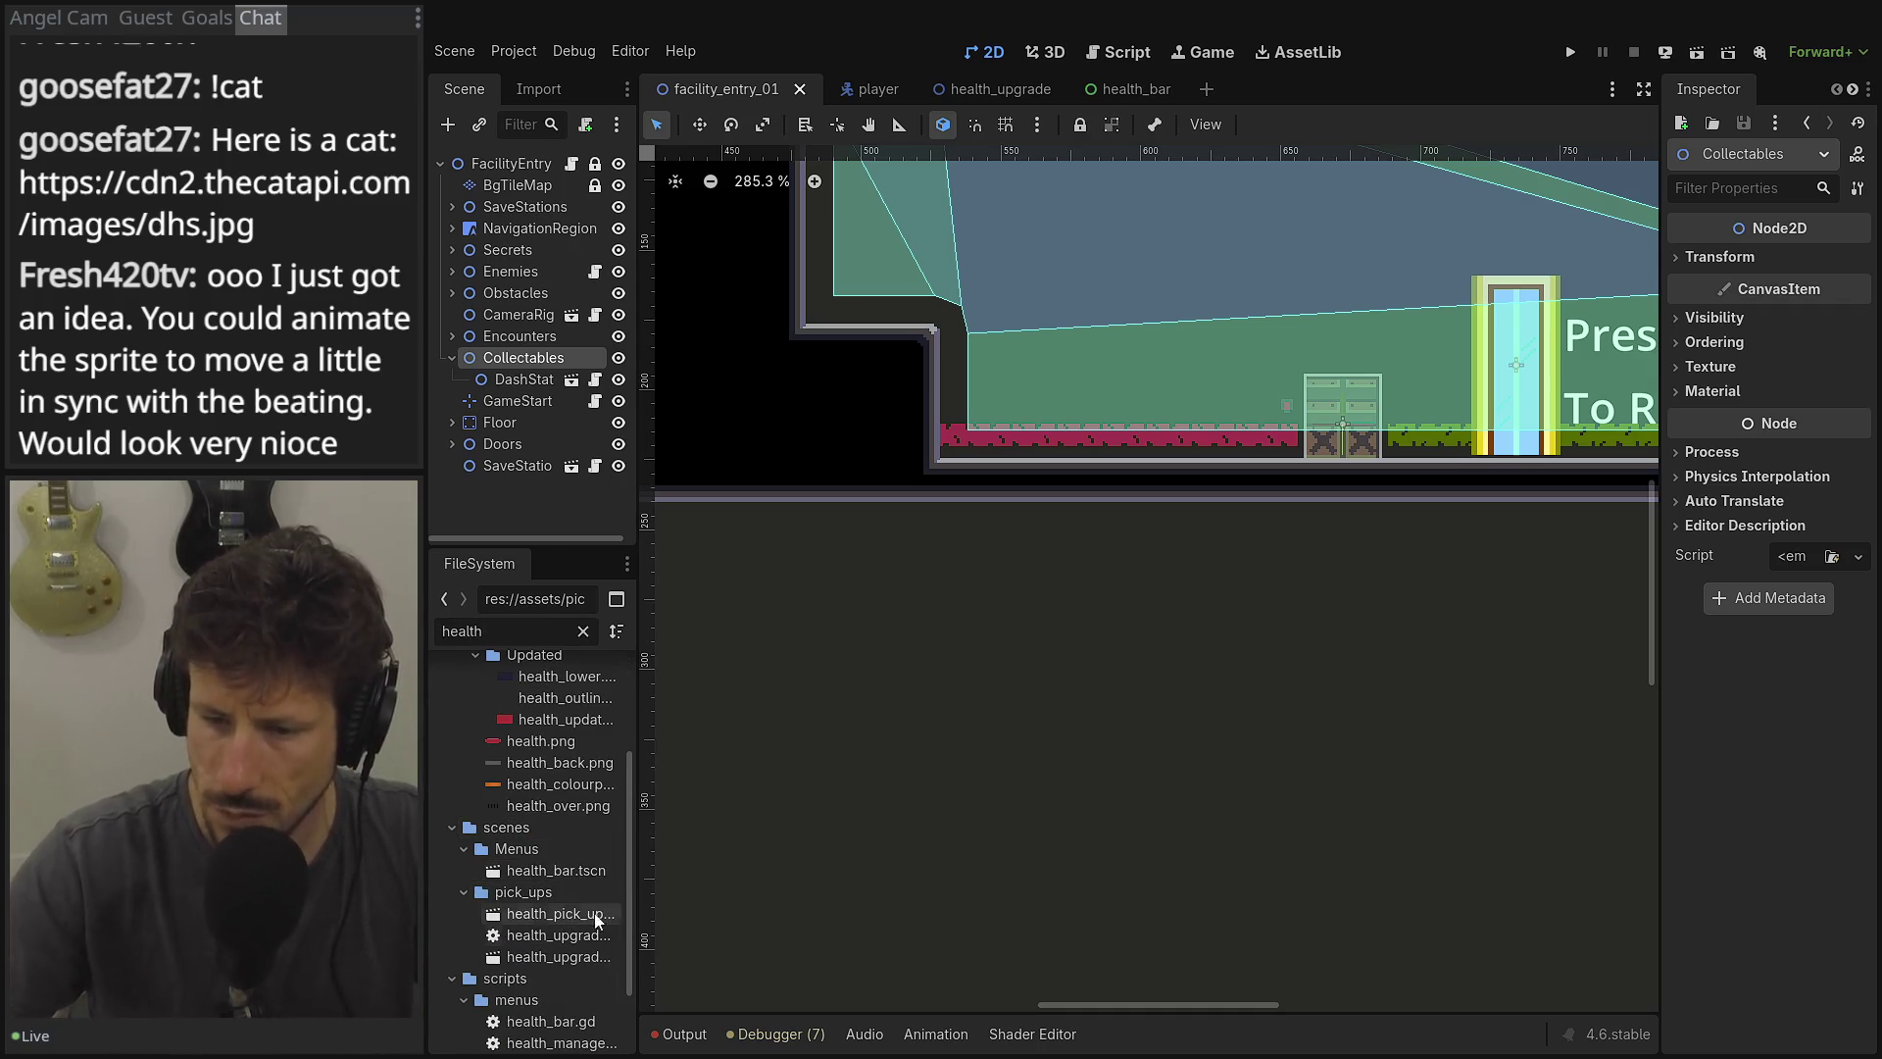
{"action": "left_click_drag", "start_coordinate": [645, 861], "coordinate": [774, 860]}
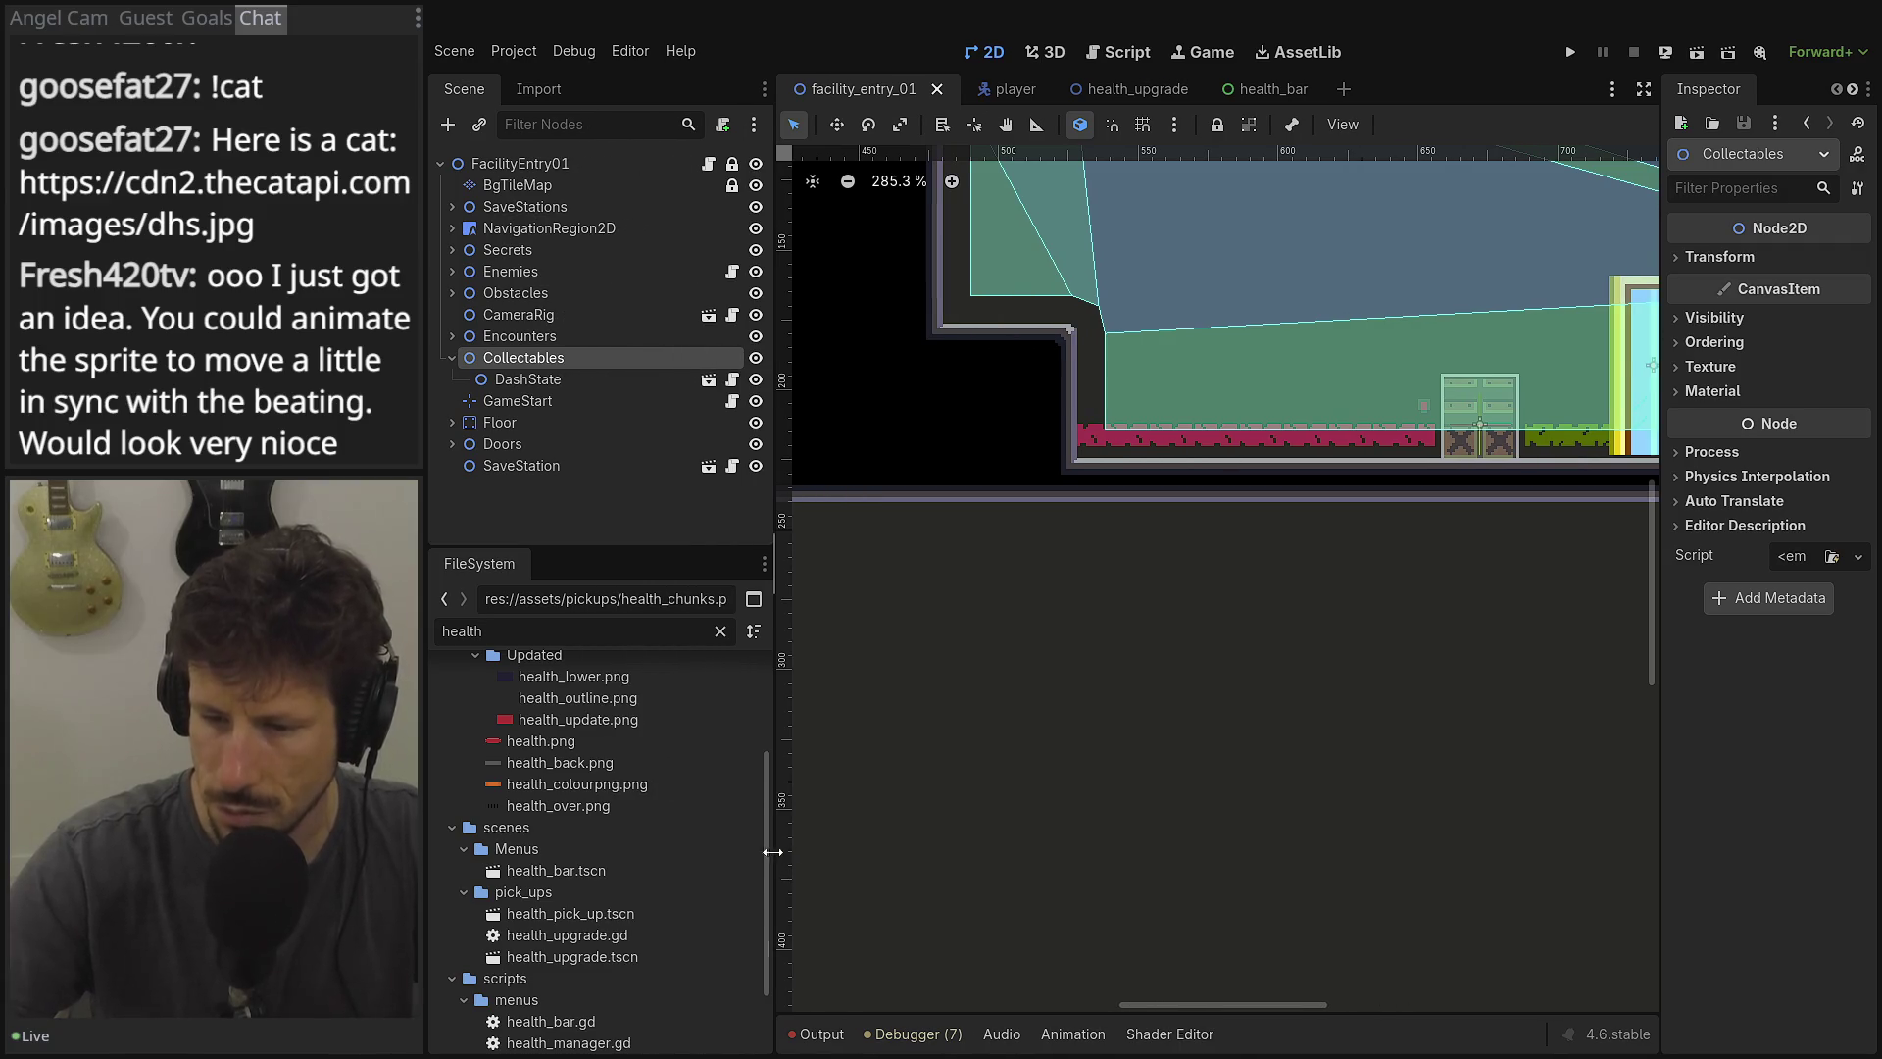
{"action": "mouse_move", "coordinate": [556, 953]}
{"action": "left_mouse_down"}
{"action": "mouse_move", "coordinate": [1166, 485]}
{"action": "mouse_move", "coordinate": [1193, 446]}
{"action": "mouse_move", "coordinate": [1143, 418]}
{"action": "left_mouse_up"}
{"action": "scroll", "coordinate": [1181, 414], "scroll_direction": "up", "scroll_amount": 3}
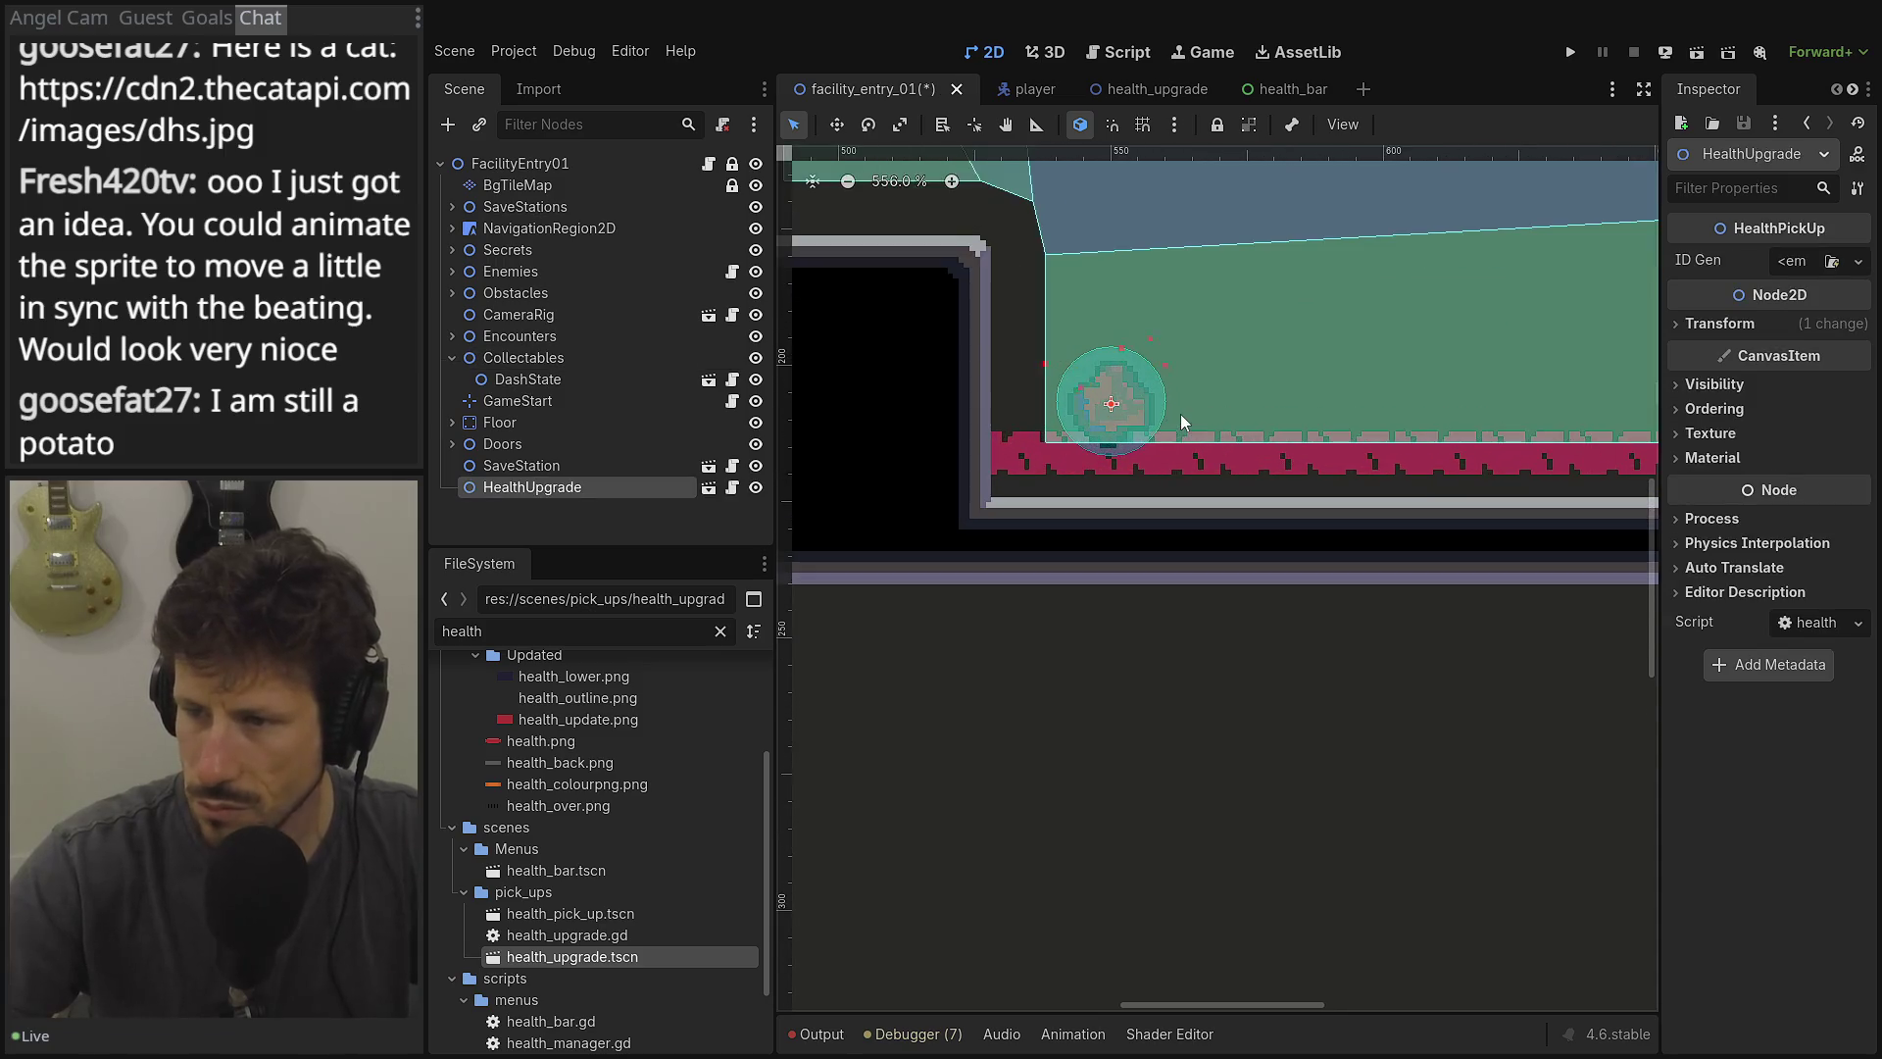
{"action": "left_click_drag", "start_coordinate": [495, 500], "coordinate": [536, 361]}
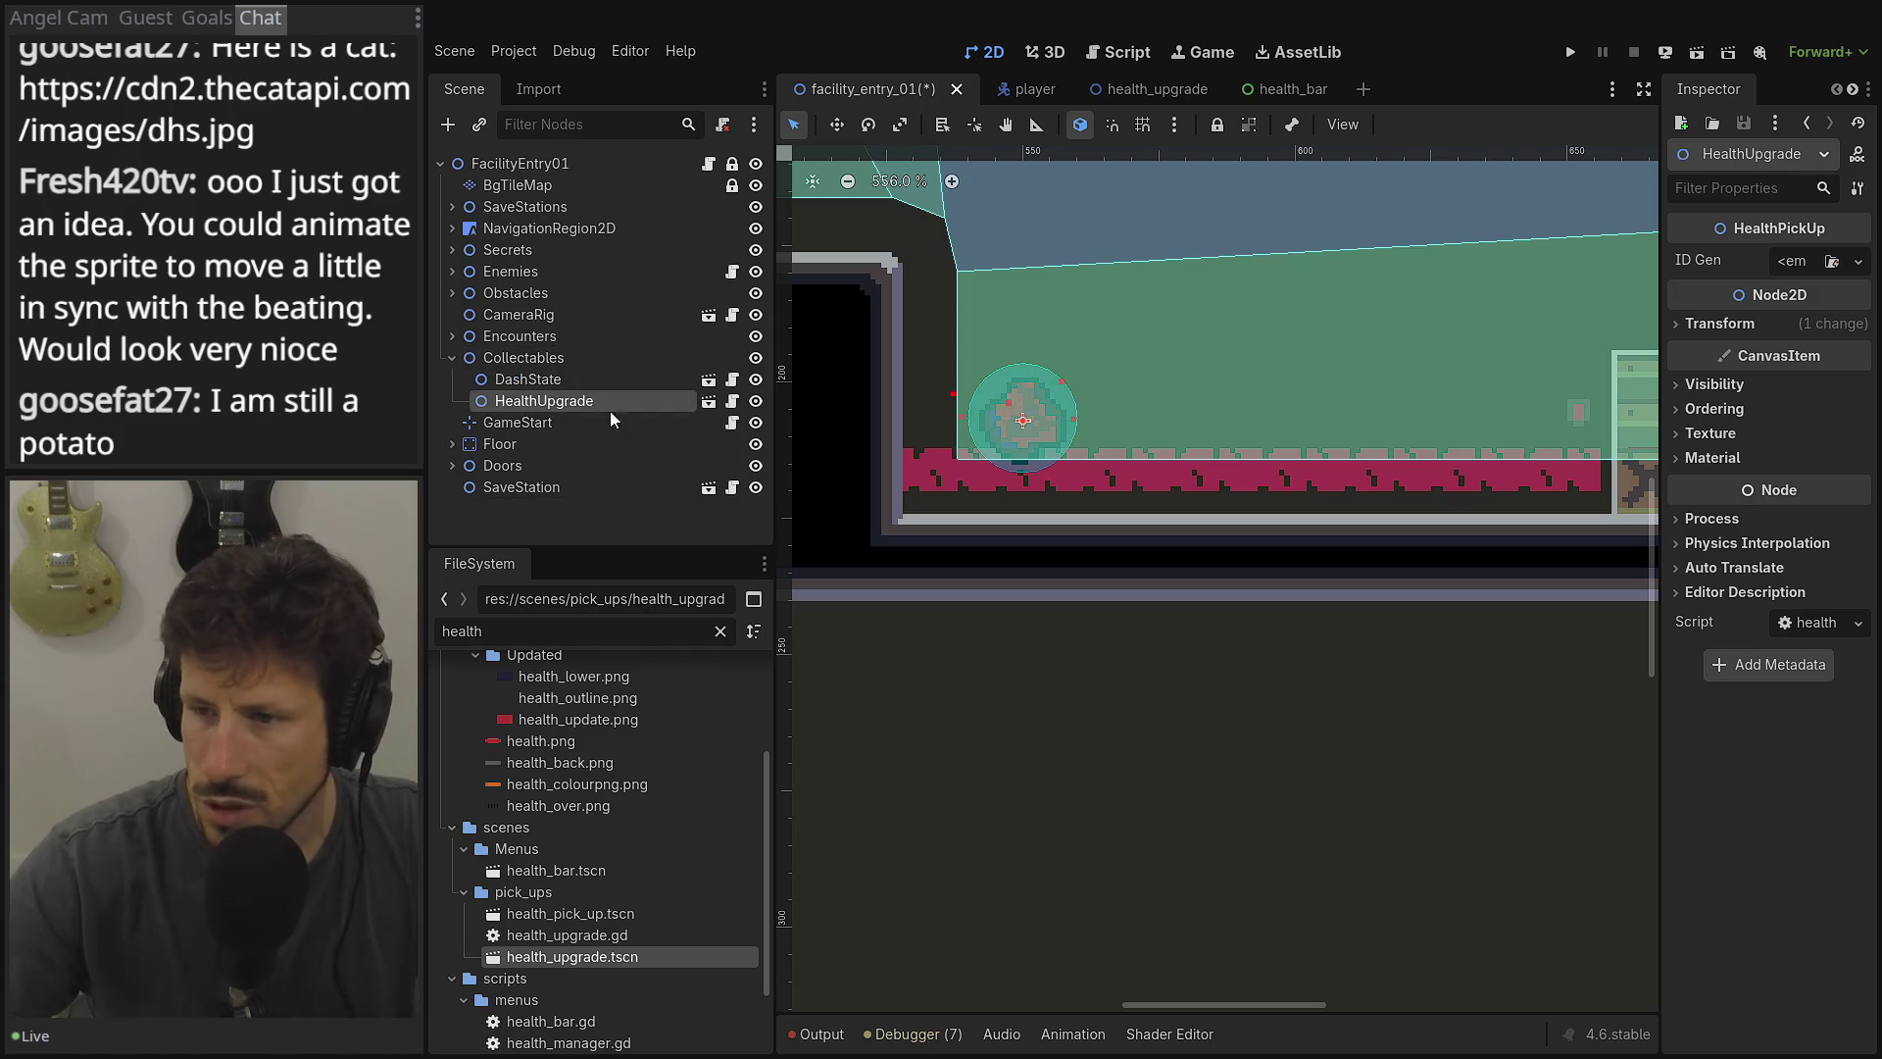
Assign a New UIDGenerator as the pickup's ID generator.
{"action": "left_click_drag", "start_coordinate": [1659, 234], "coordinate": [1572, 234]}
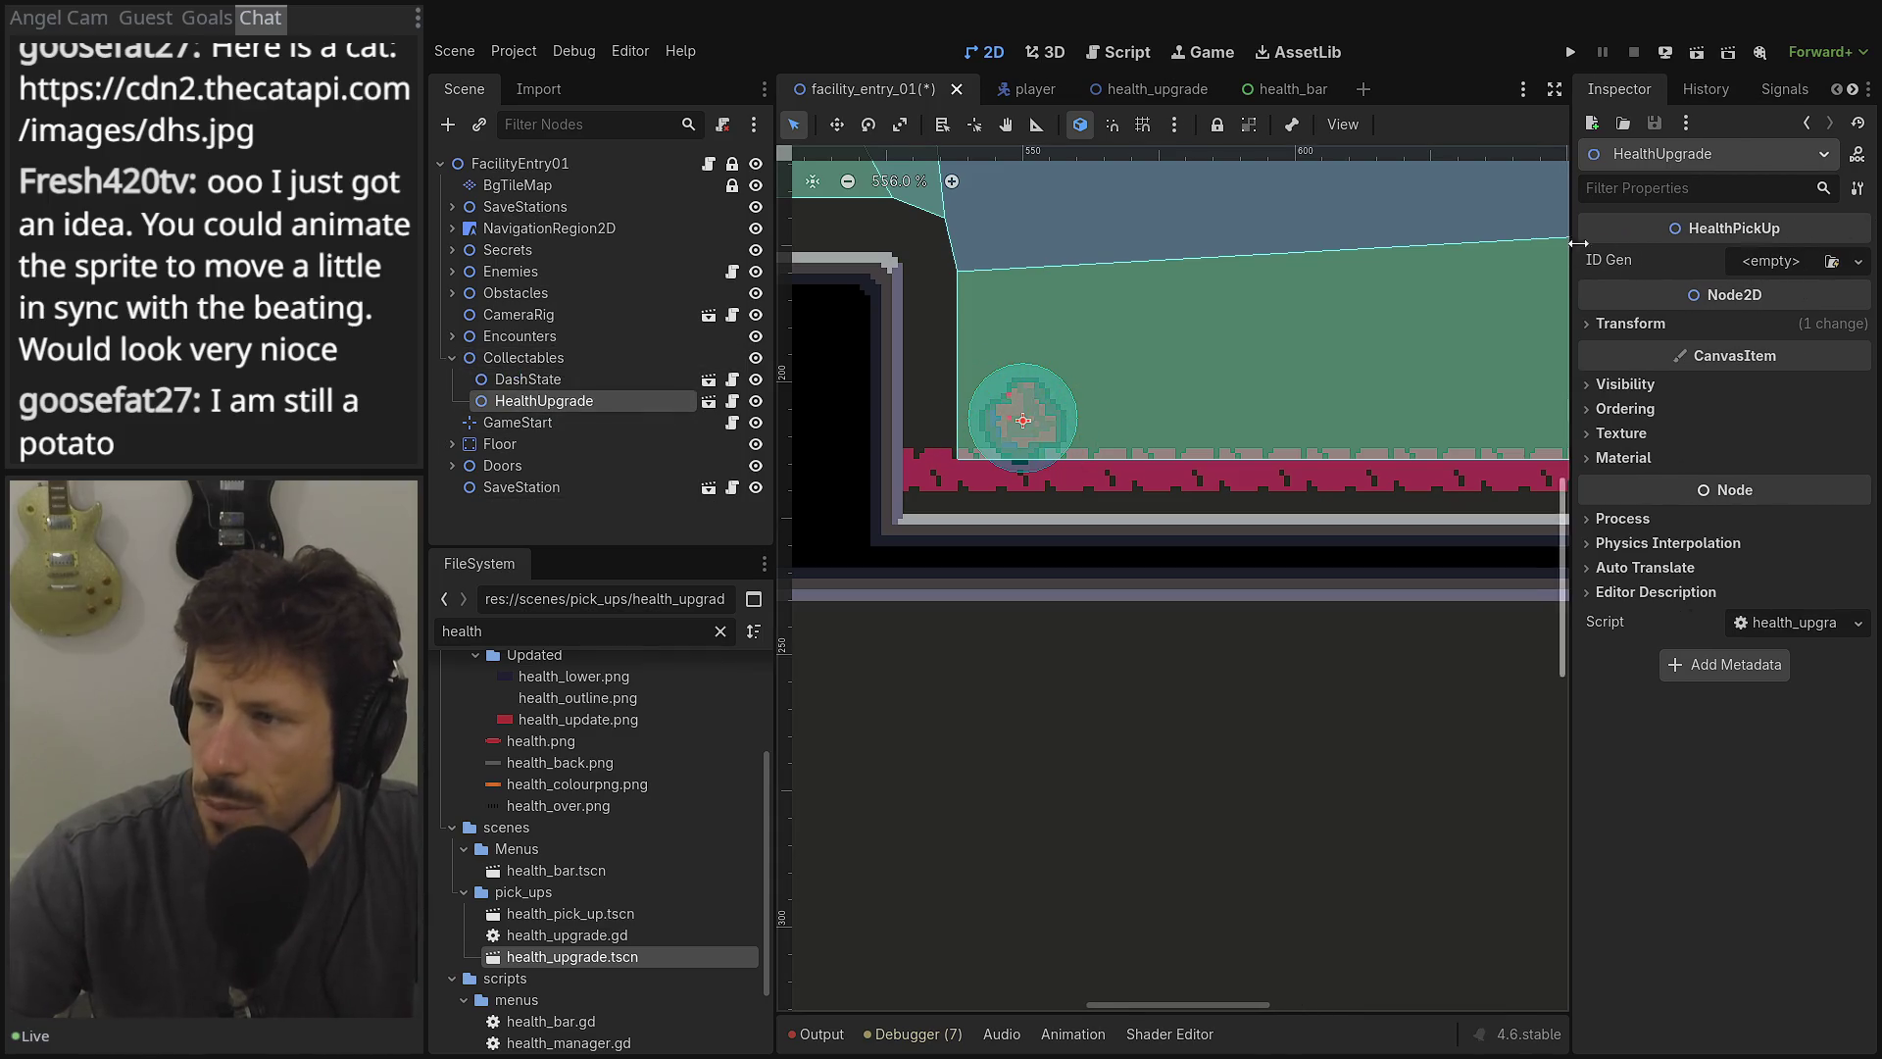
{"action": "left_click", "coordinate": [1769, 260]}
{"action": "left_click", "coordinate": [1778, 322]}
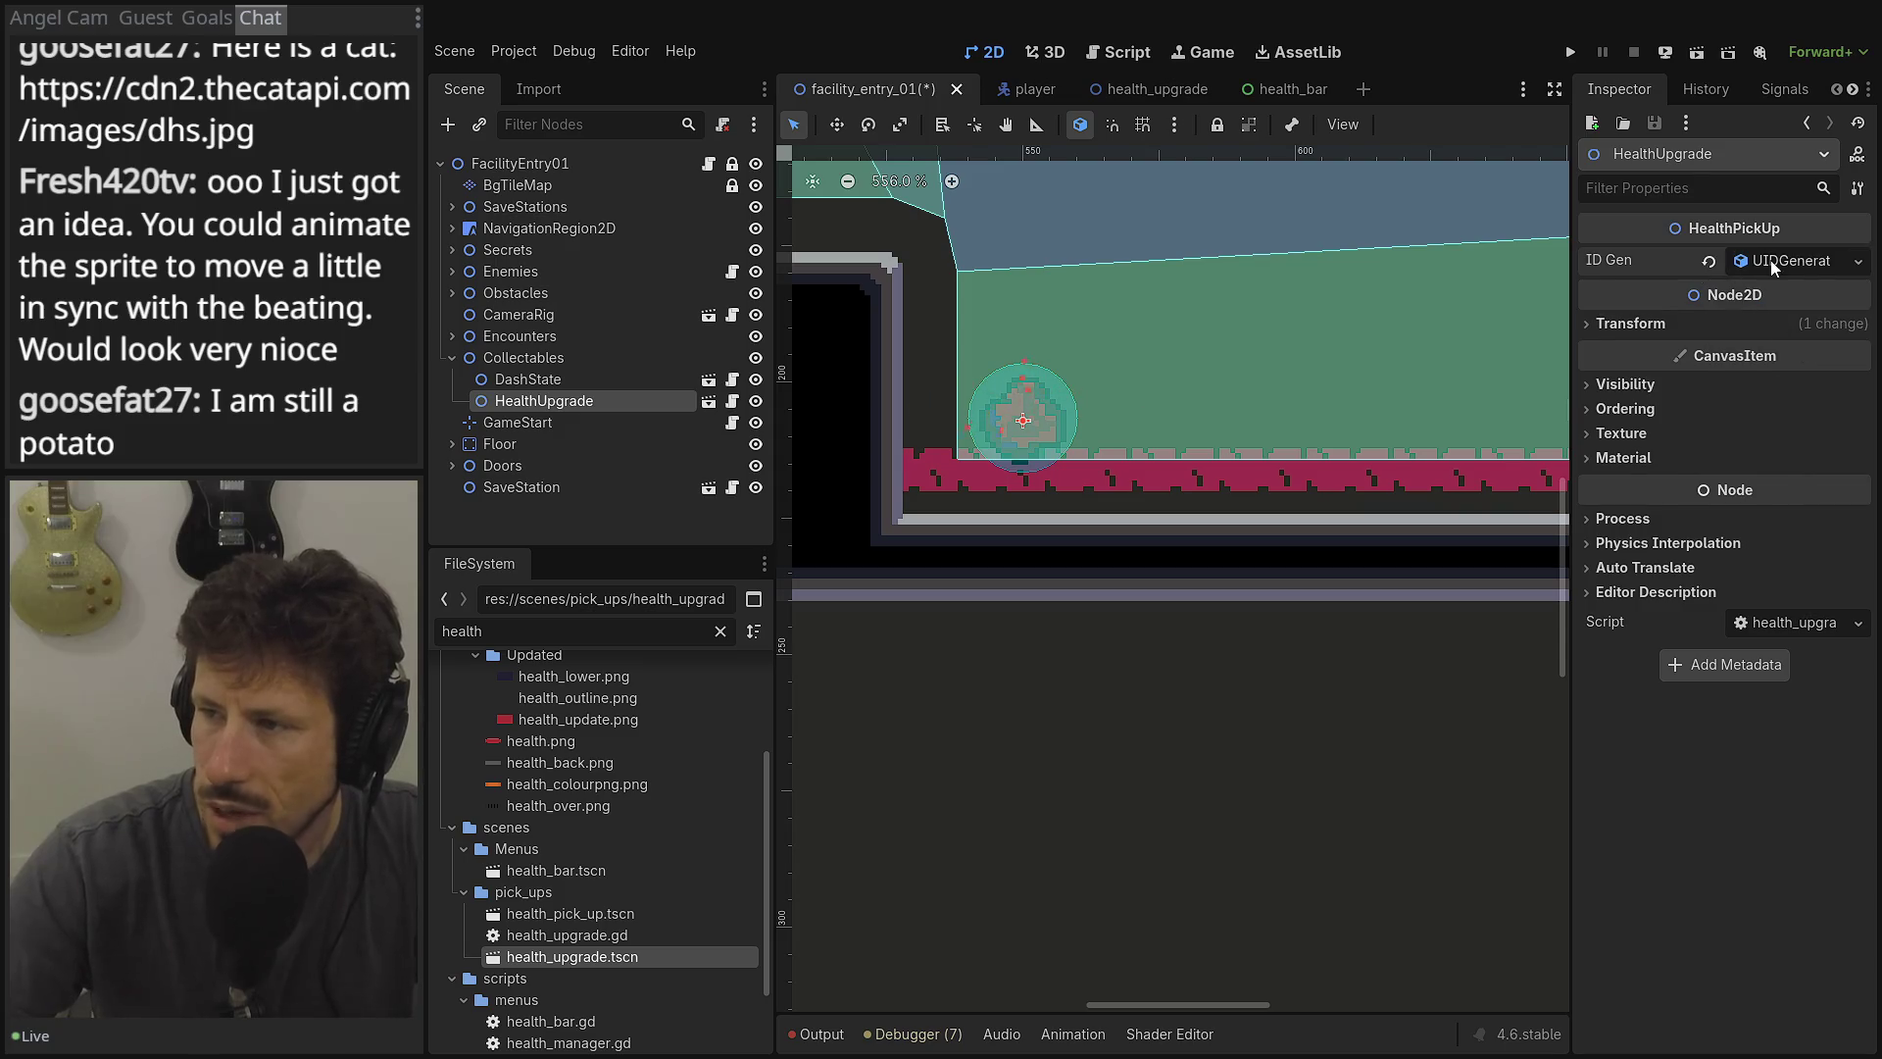
{"action": "left_click", "coordinate": [1771, 261]}
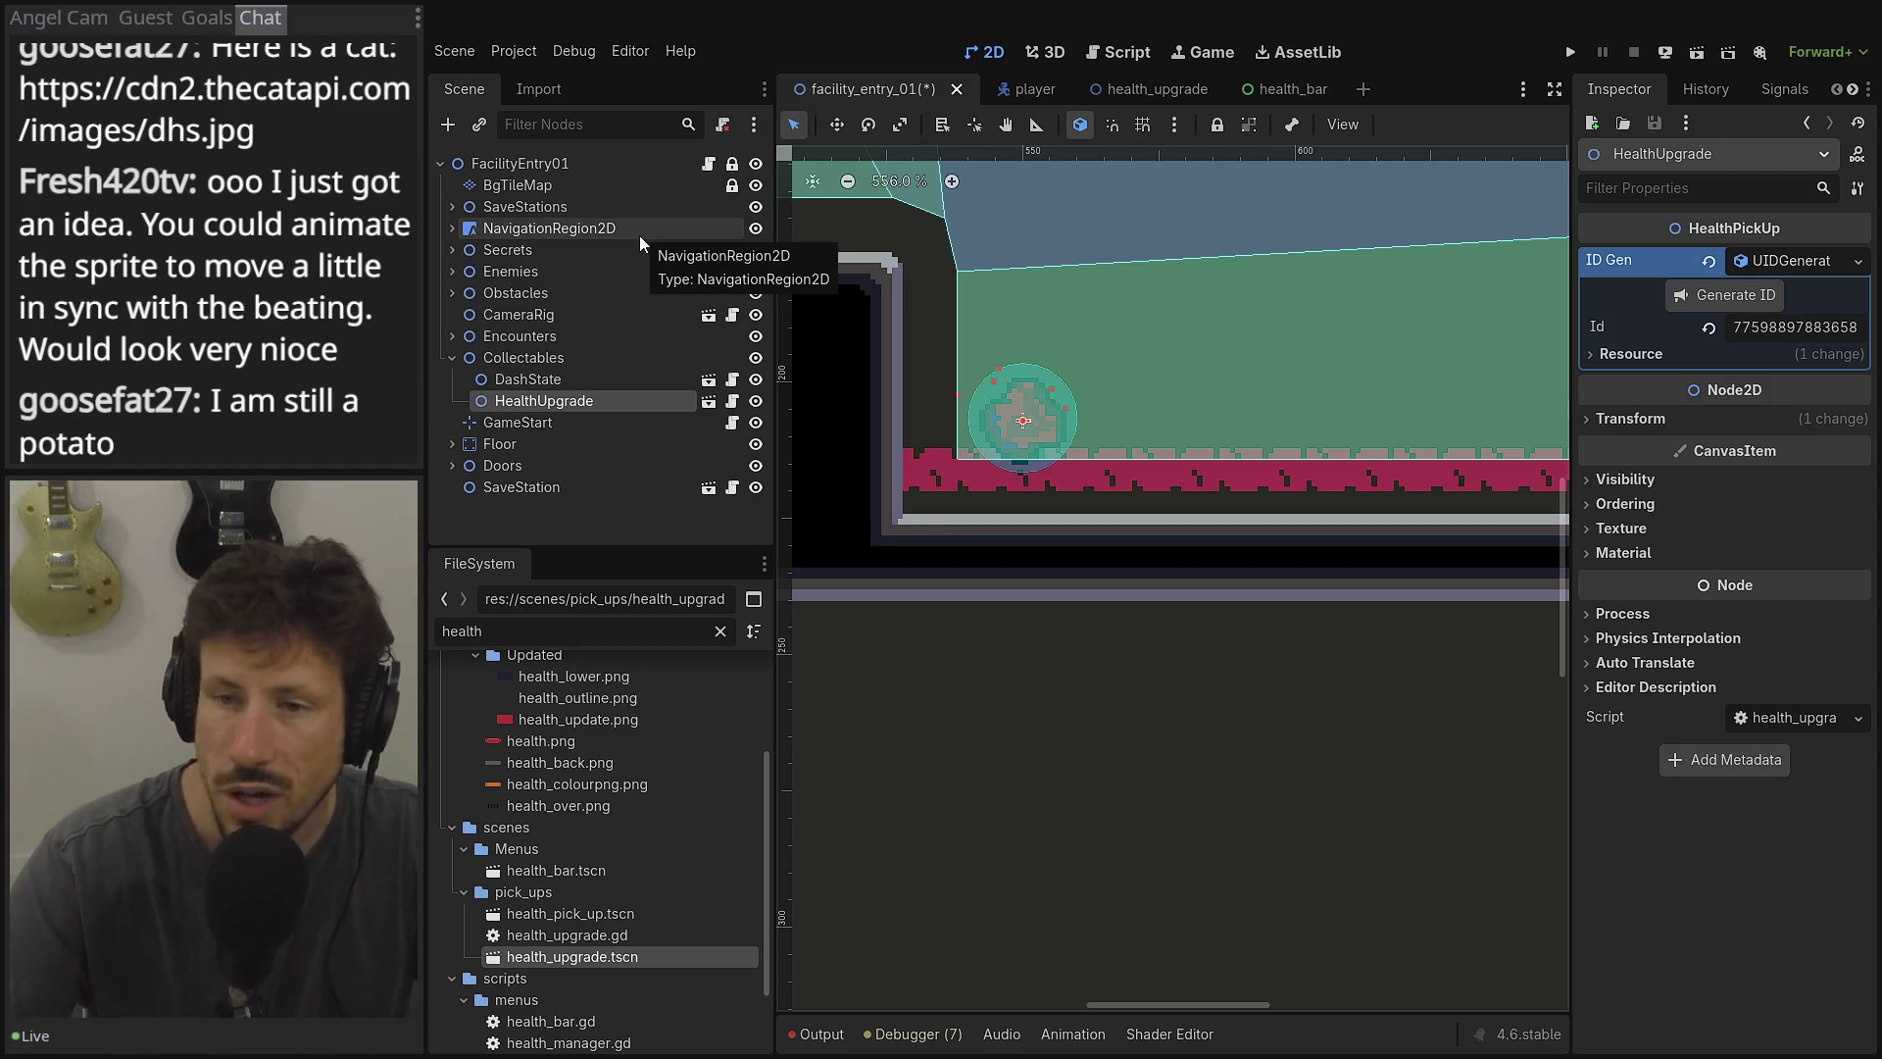
Create HealthUpgrade2 and HealthUpgrade3, each with a new ID and shifted right in the row.
{"action": "key", "text": "ctrl+d"}
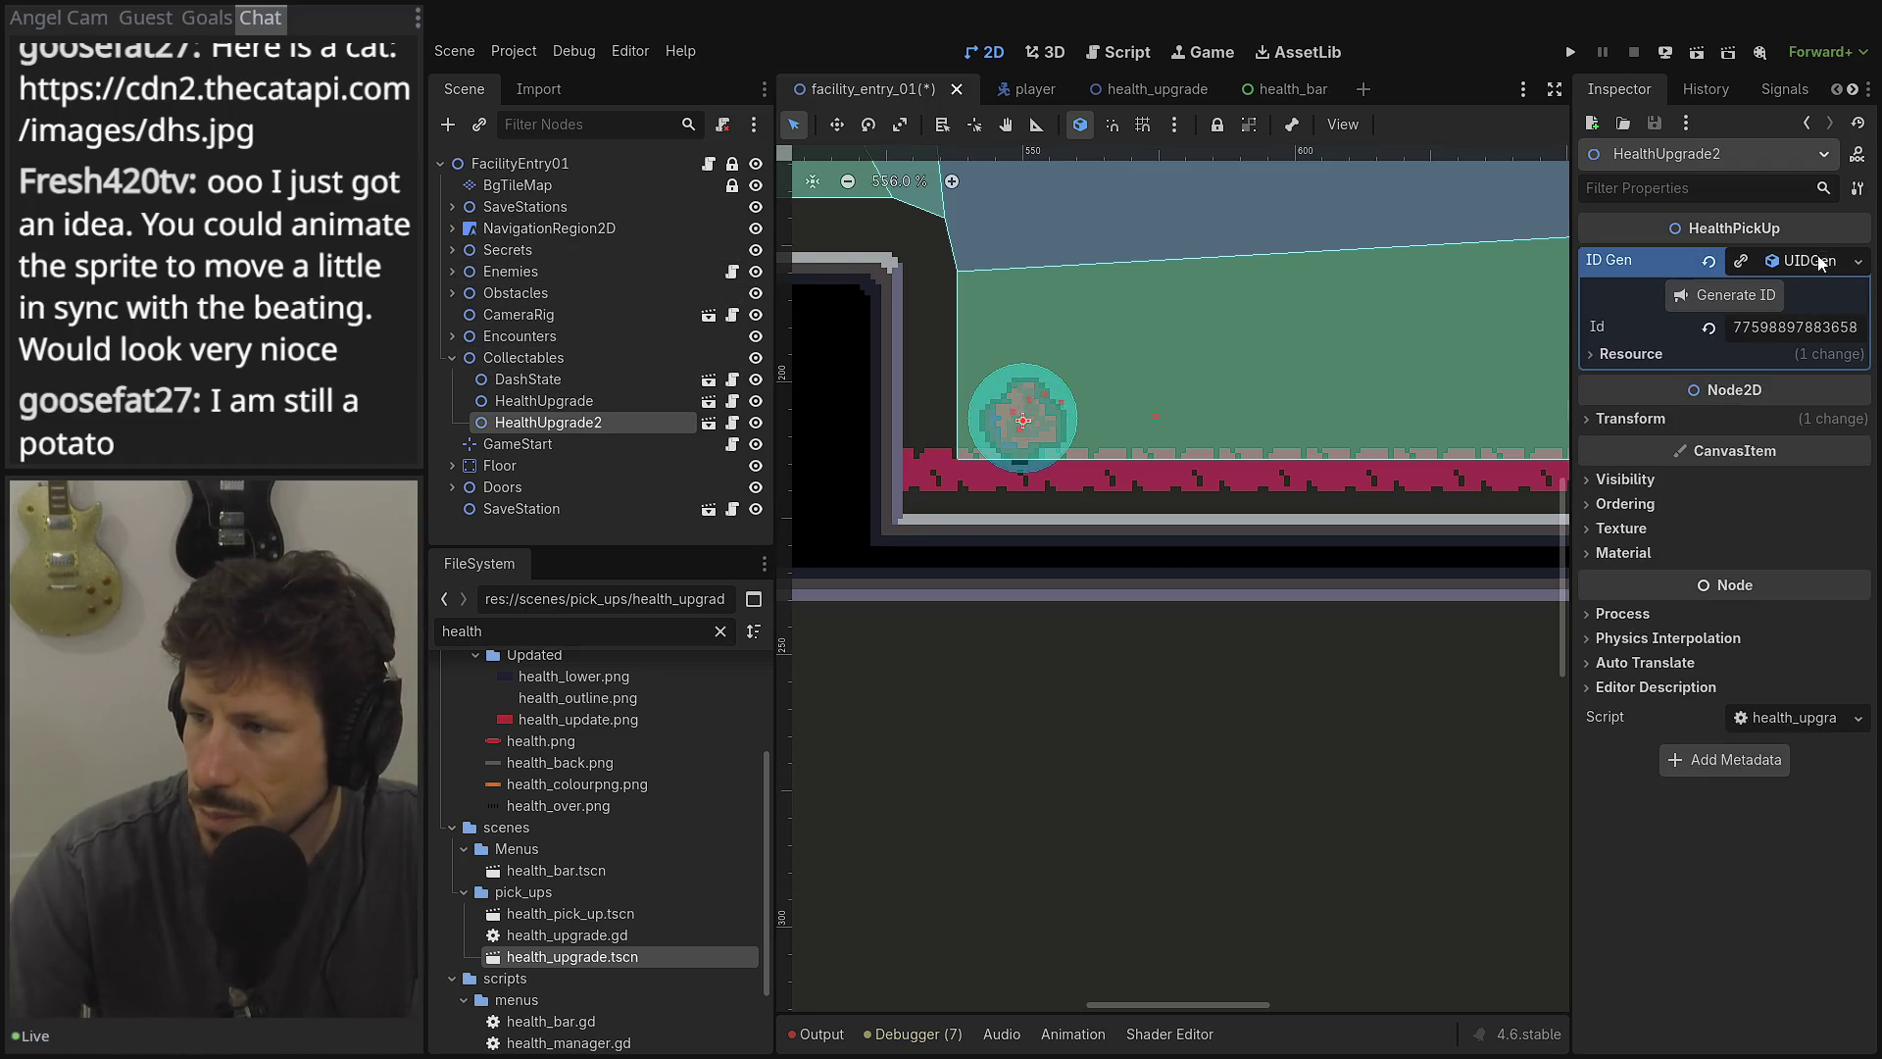
{"action": "left_click", "coordinate": [1725, 295]}
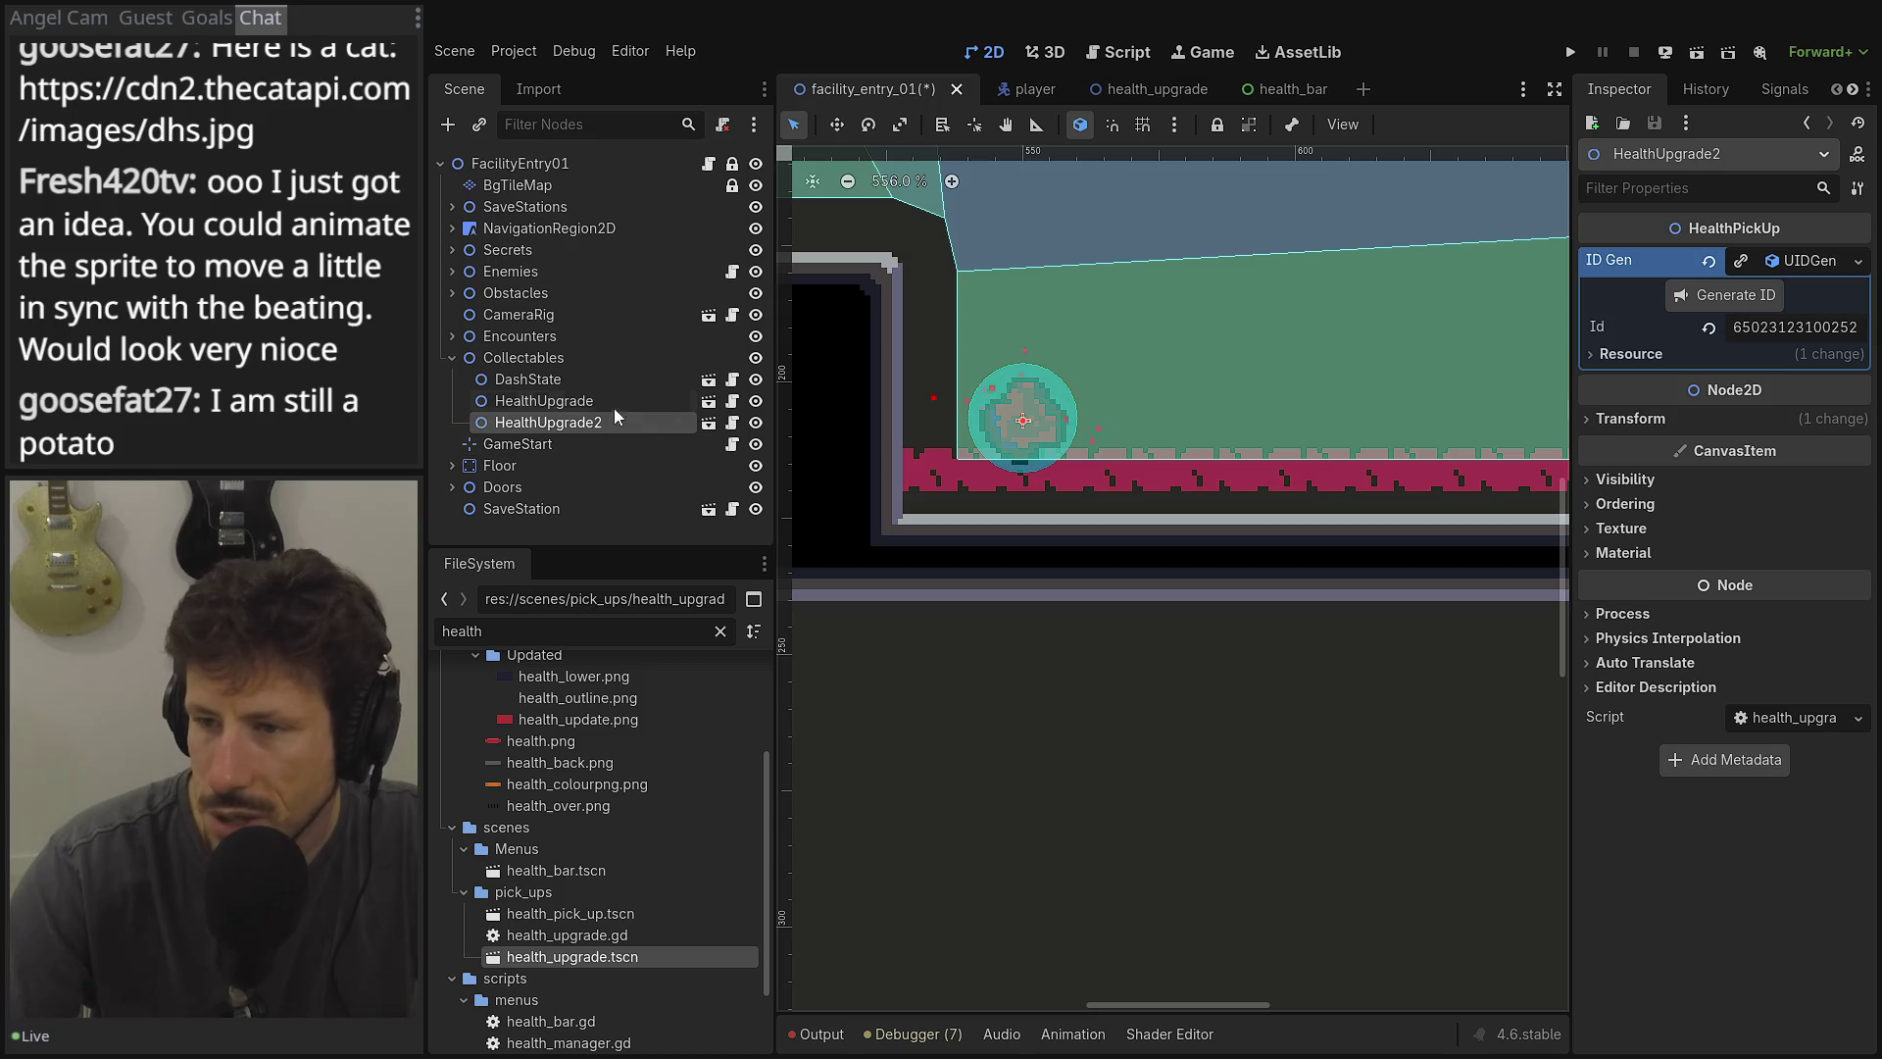
{"action": "left_click", "coordinate": [1630, 418]}
{"action": "left_click_drag", "start_coordinate": [1793, 444], "coordinate": [1867, 444]}
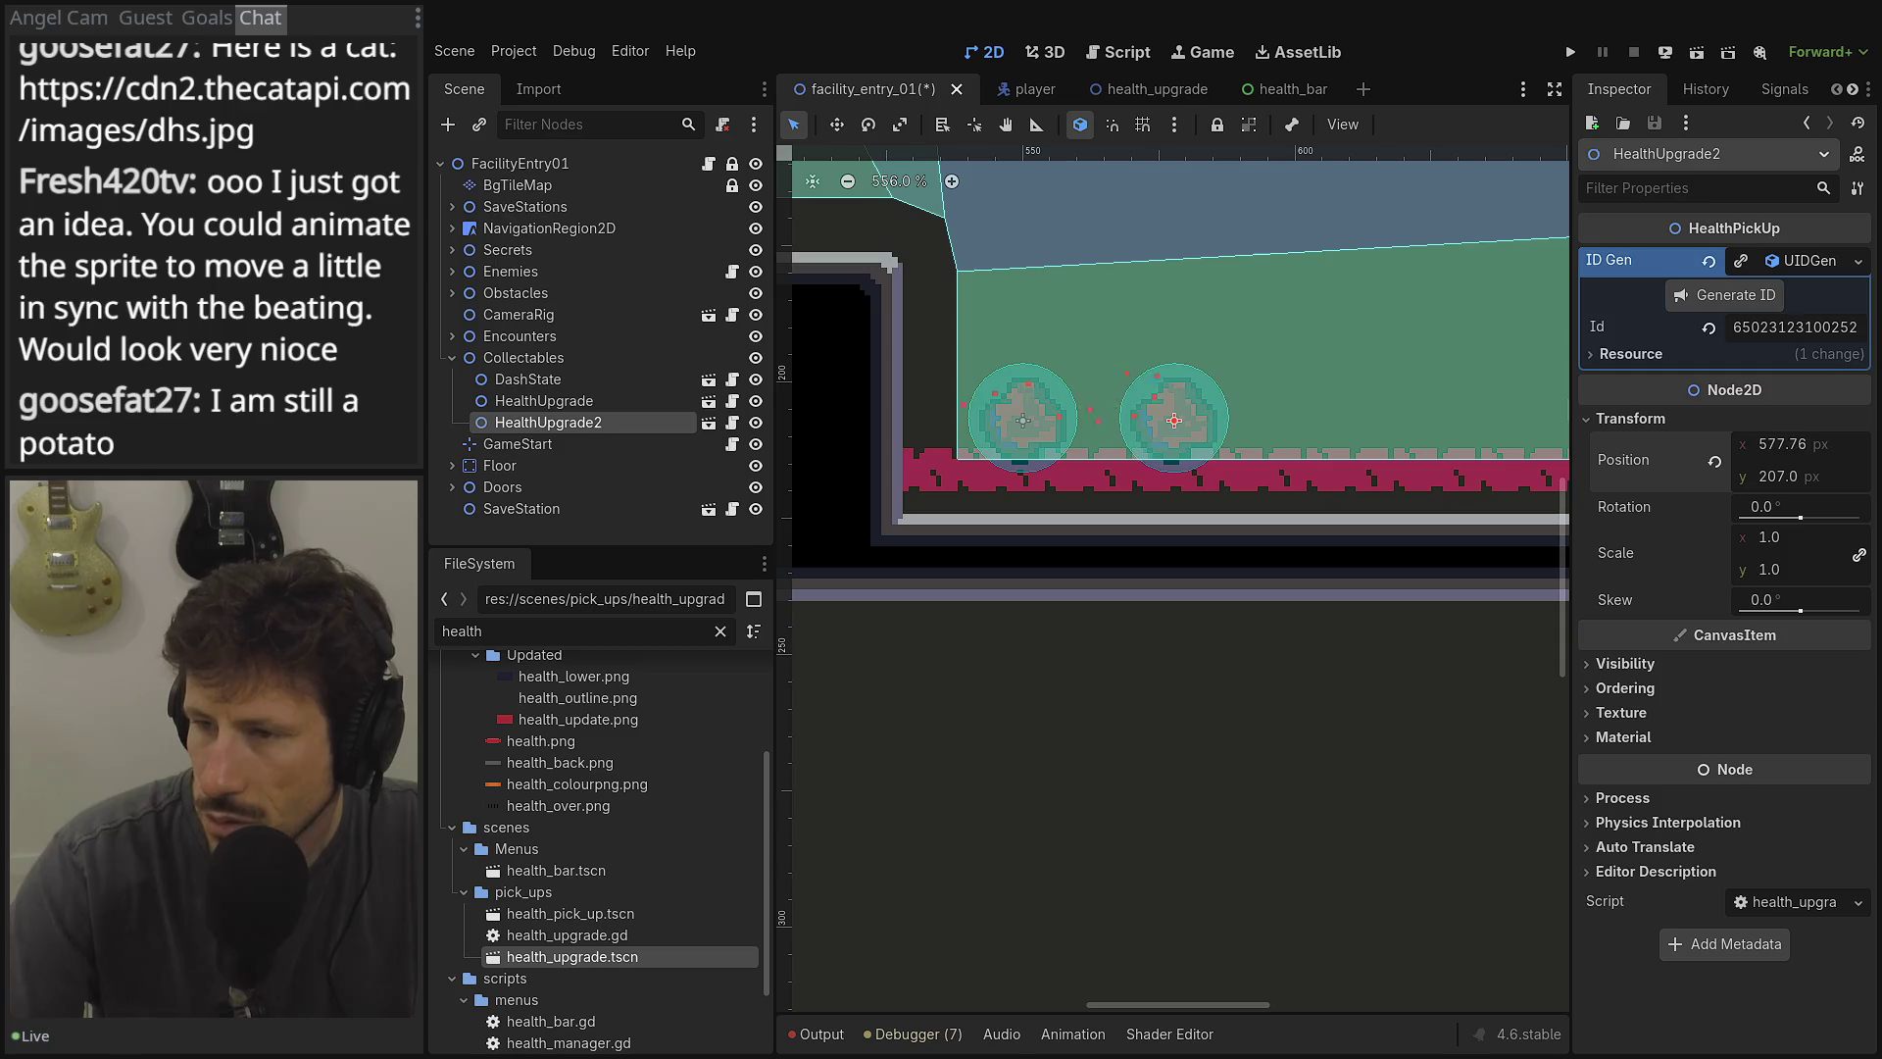
{"action": "left_click", "coordinate": [585, 422]}
{"action": "key", "text": "ctrl+d"}
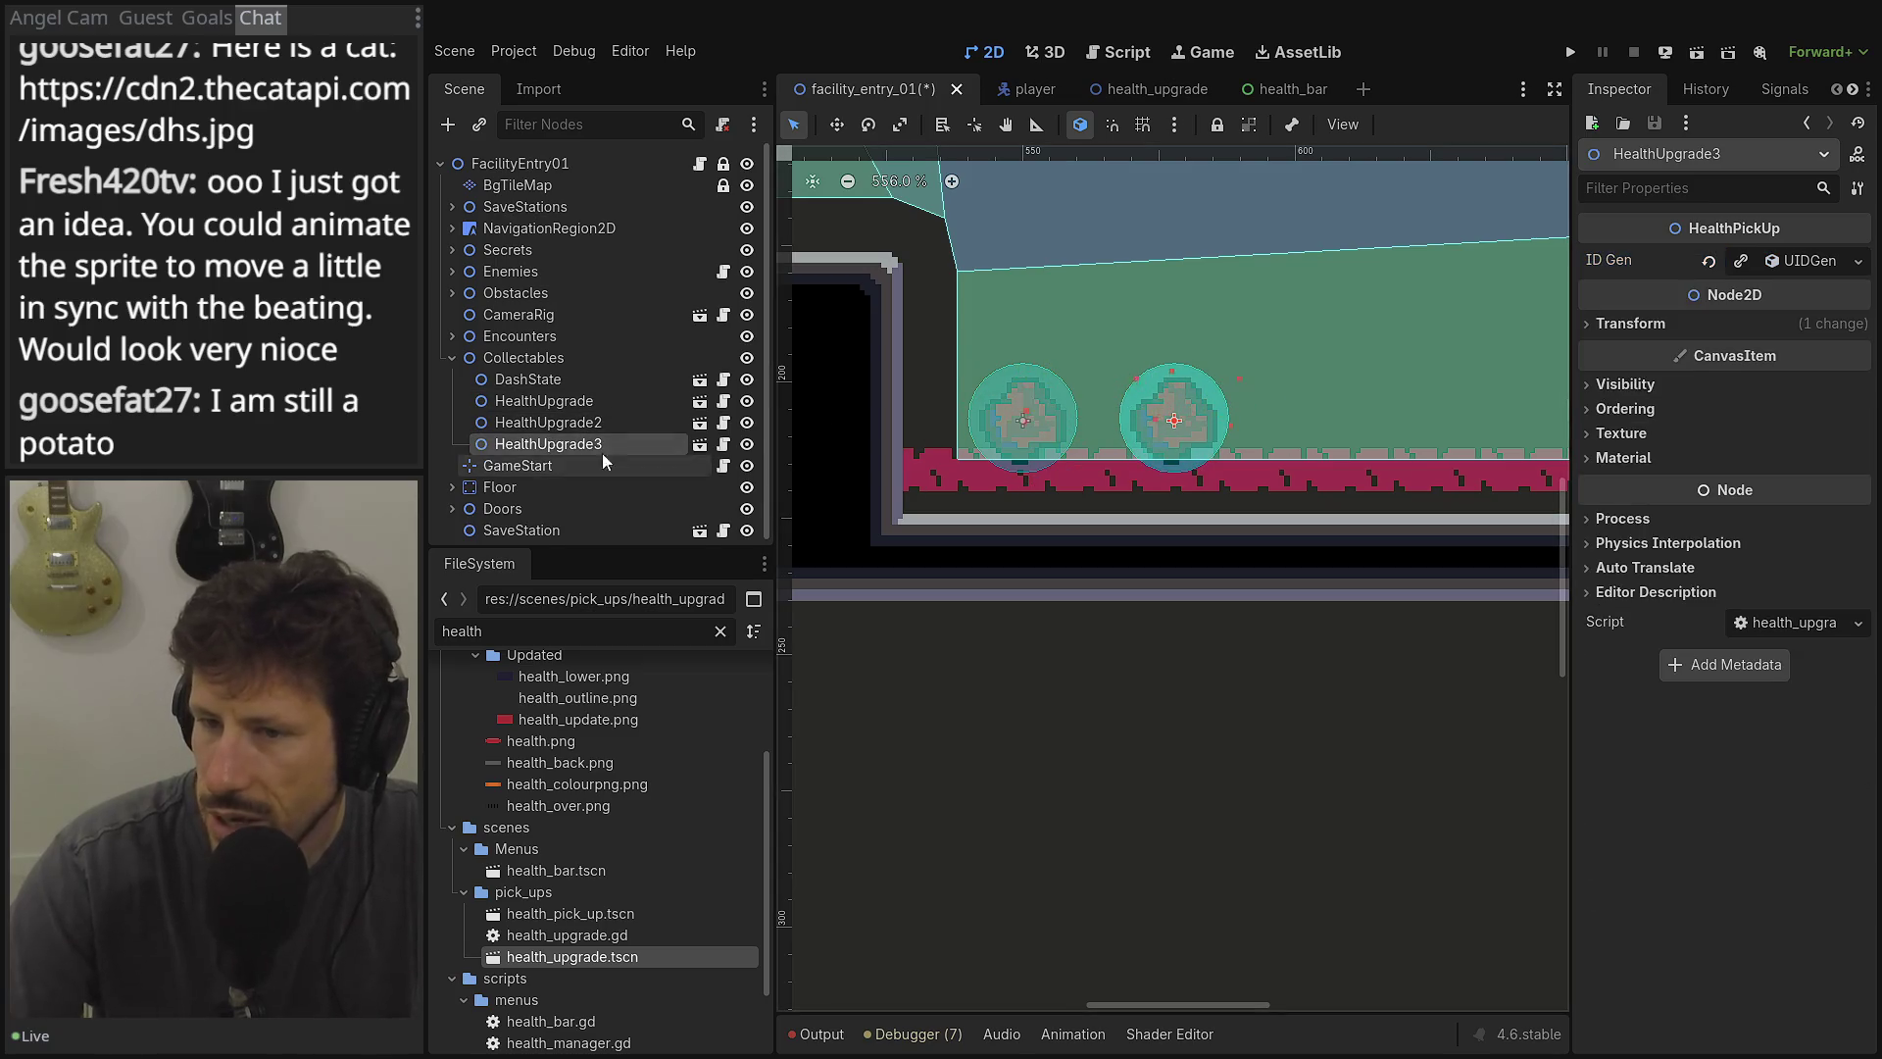
{"action": "left_click", "coordinate": [1667, 261]}
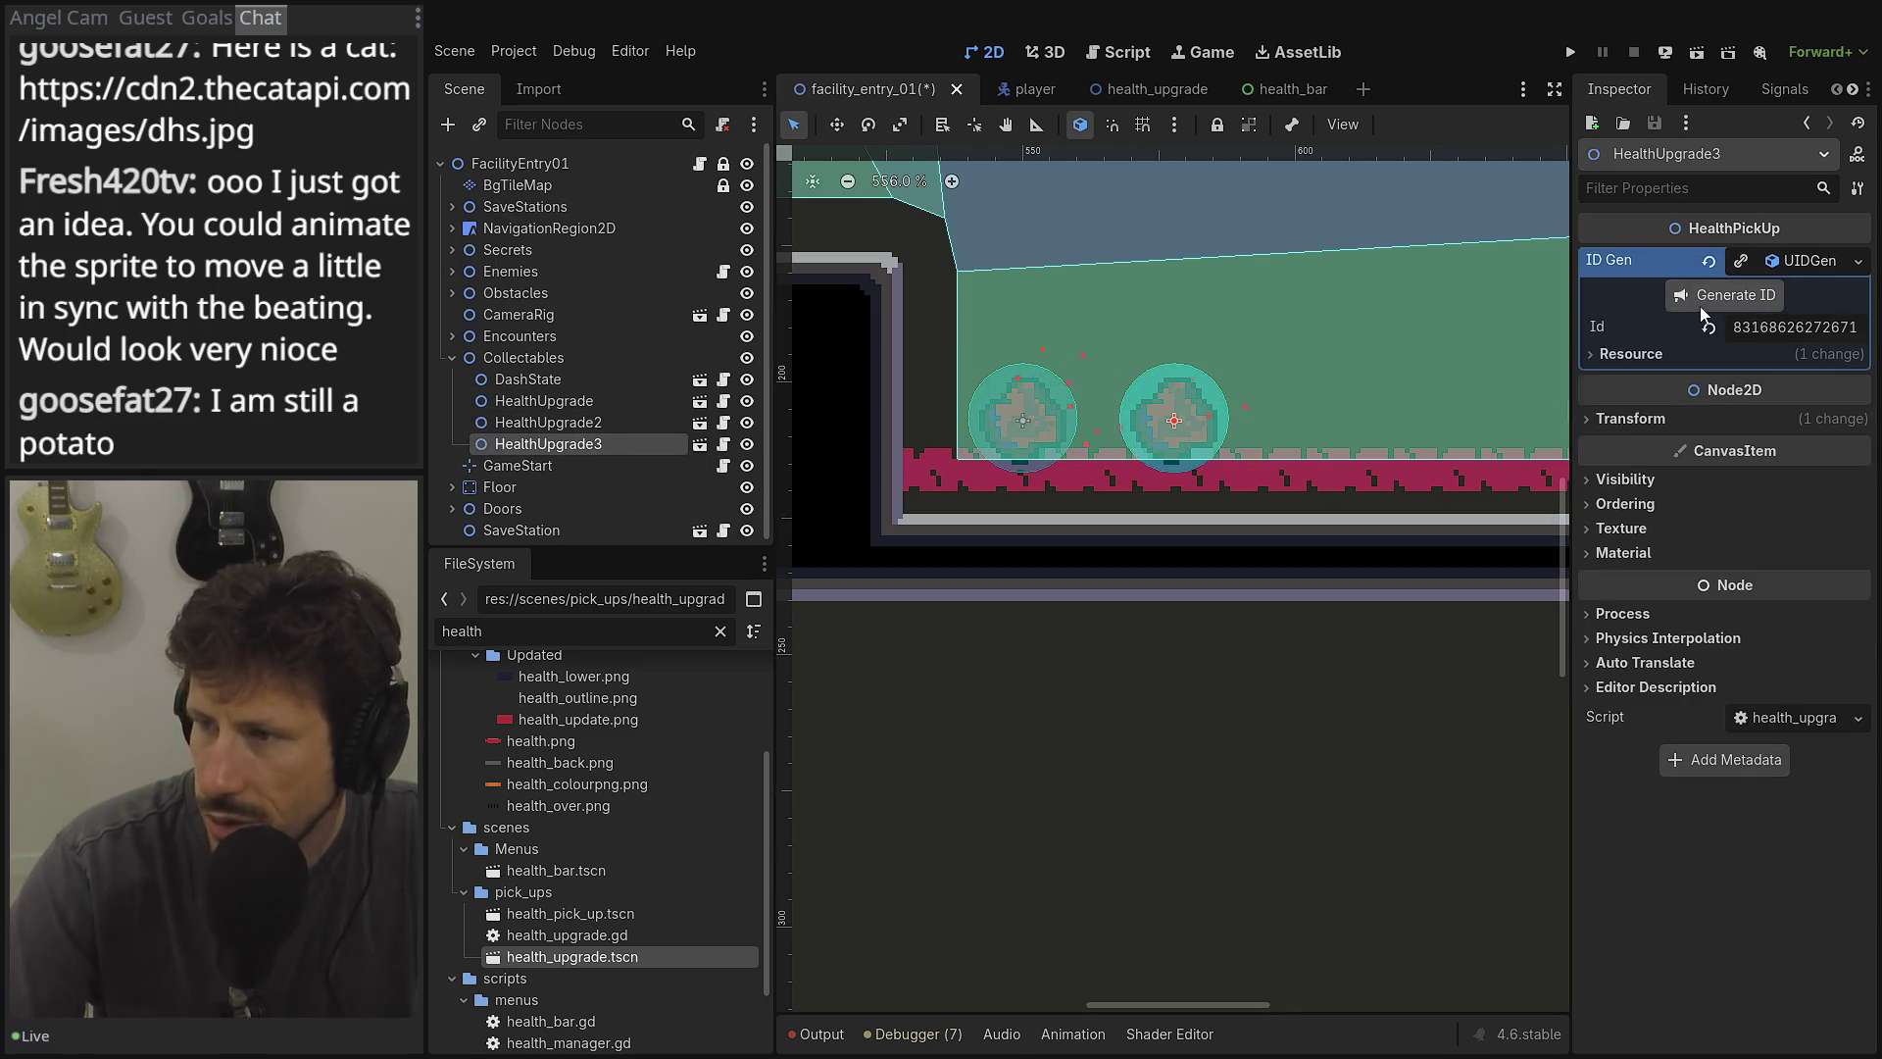
{"action": "left_click", "coordinate": [1652, 421]}
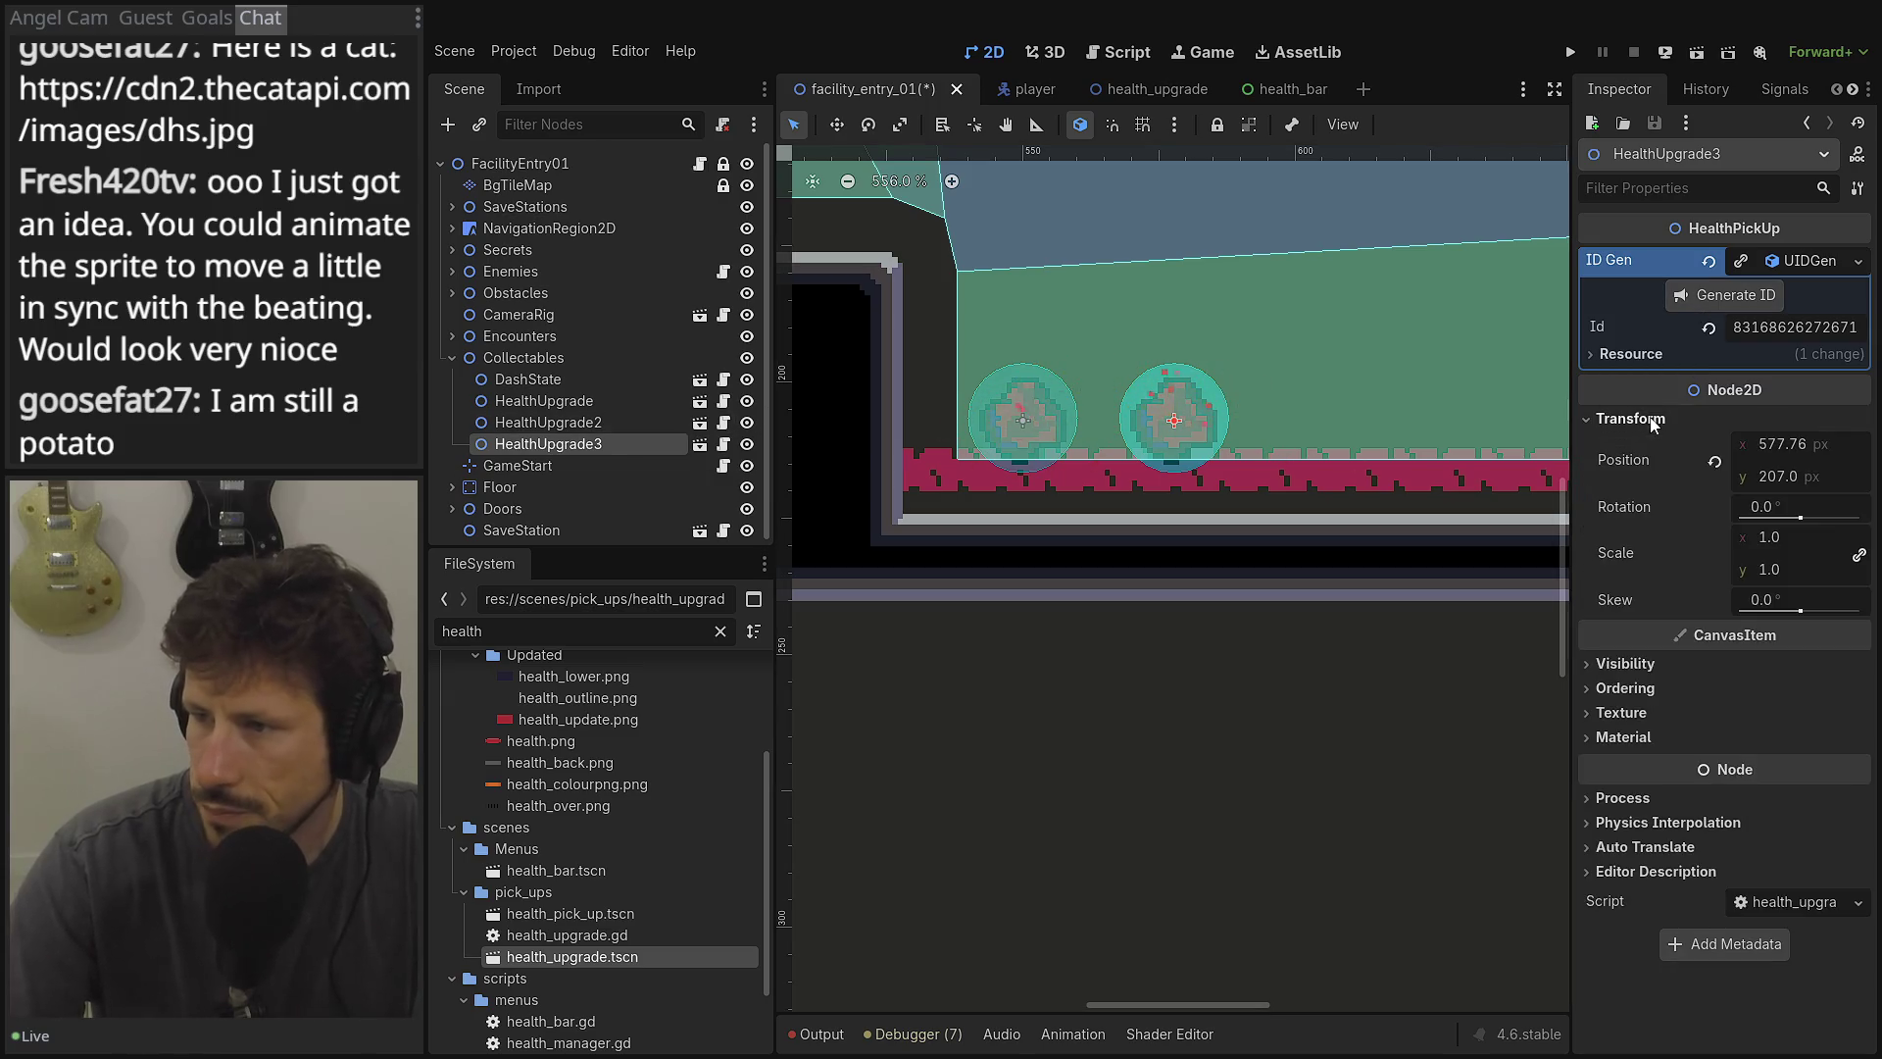
{"action": "left_click_drag", "start_coordinate": [1779, 452], "coordinate": [1823, 453]}
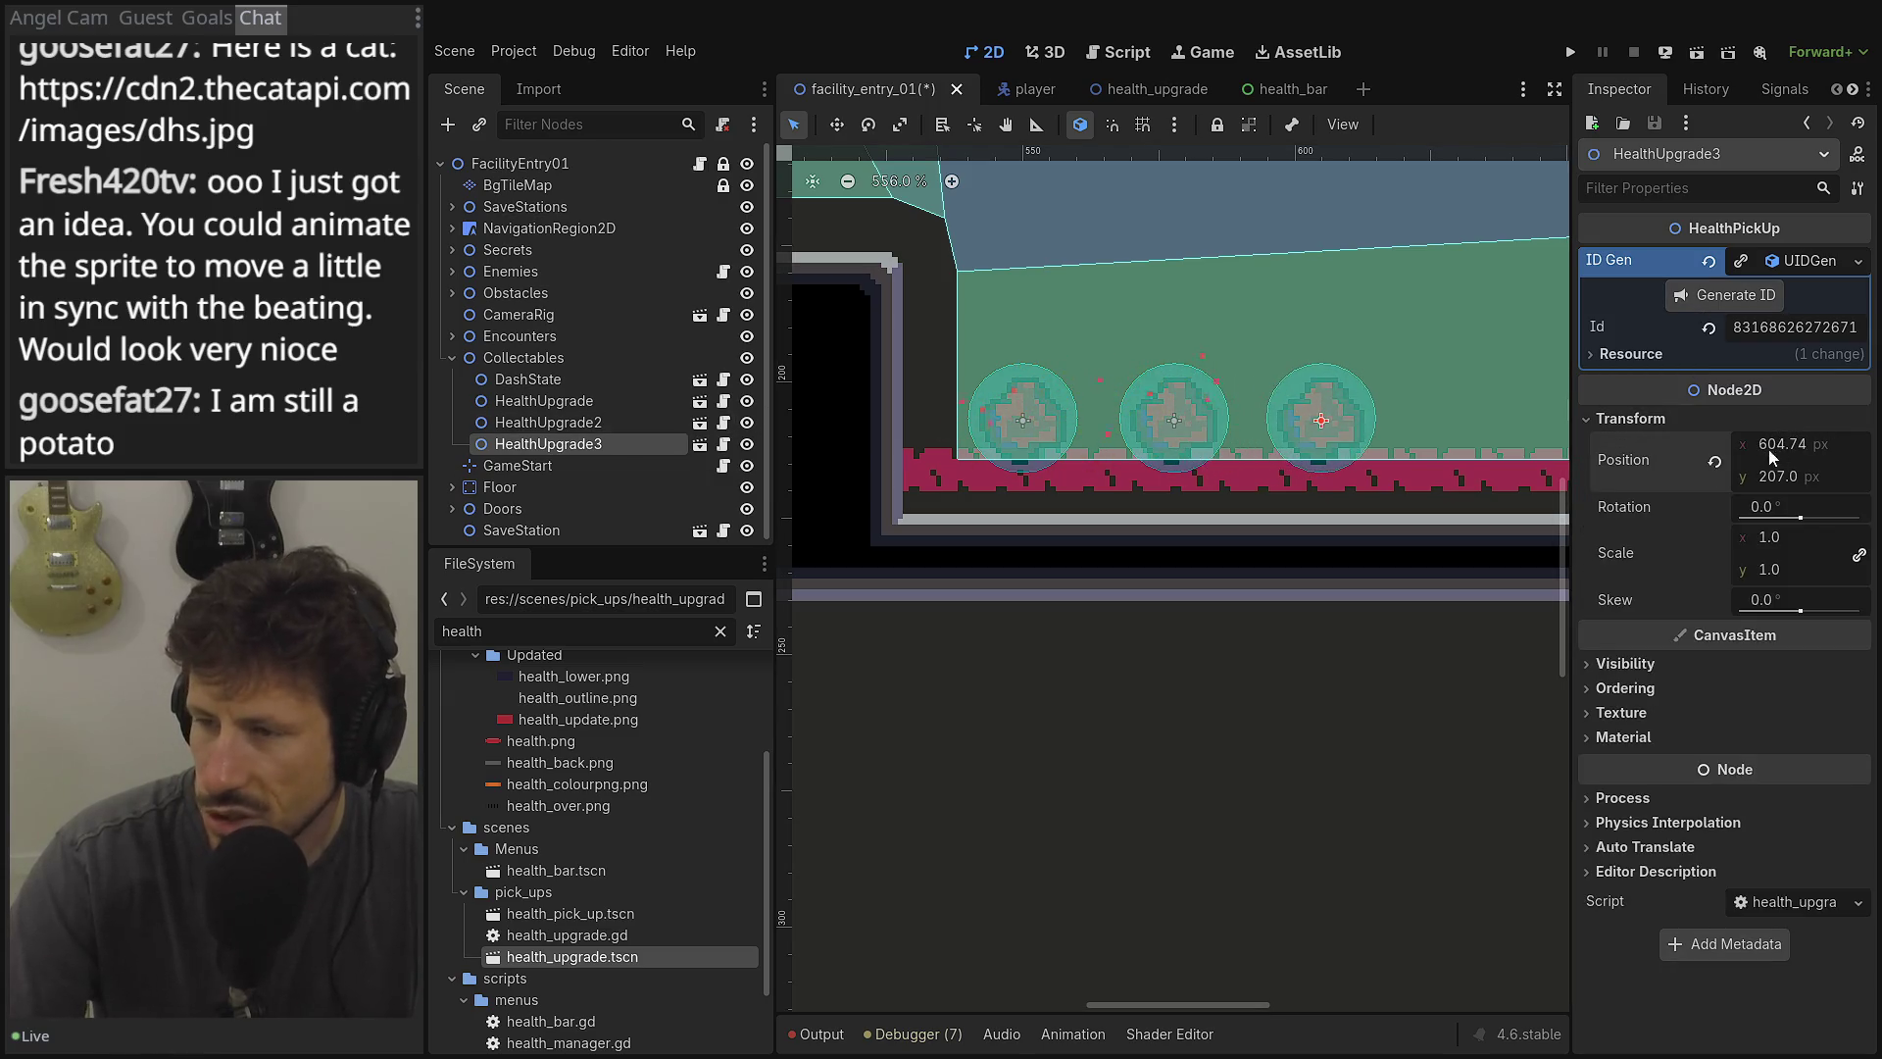
Add HealthUpgrade4 with a freshly generated ID at the end of the row.
{"action": "scroll", "coordinate": [1143, 498], "scroll_direction": "down", "scroll_amount": 2}
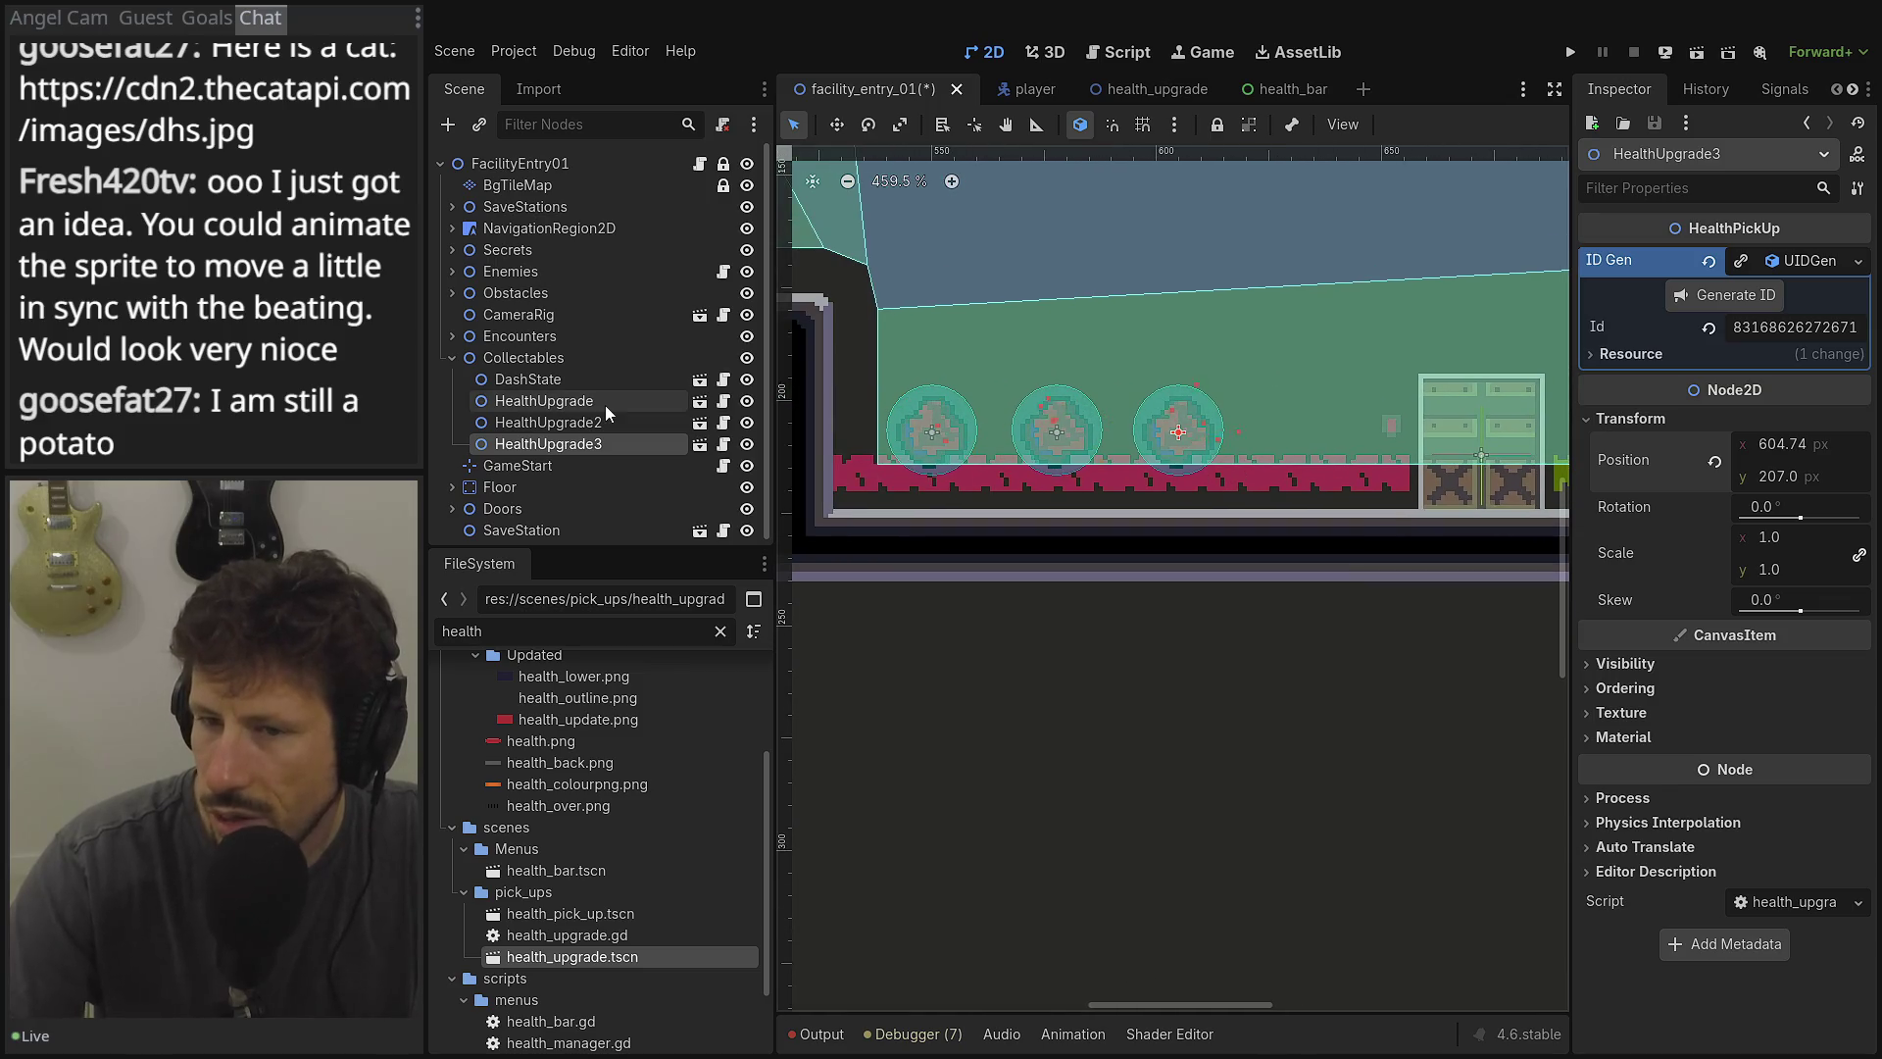
{"action": "key", "text": "ctrl+d"}
{"action": "left_click", "coordinate": [591, 451]}
{"action": "left_click", "coordinate": [595, 465]}
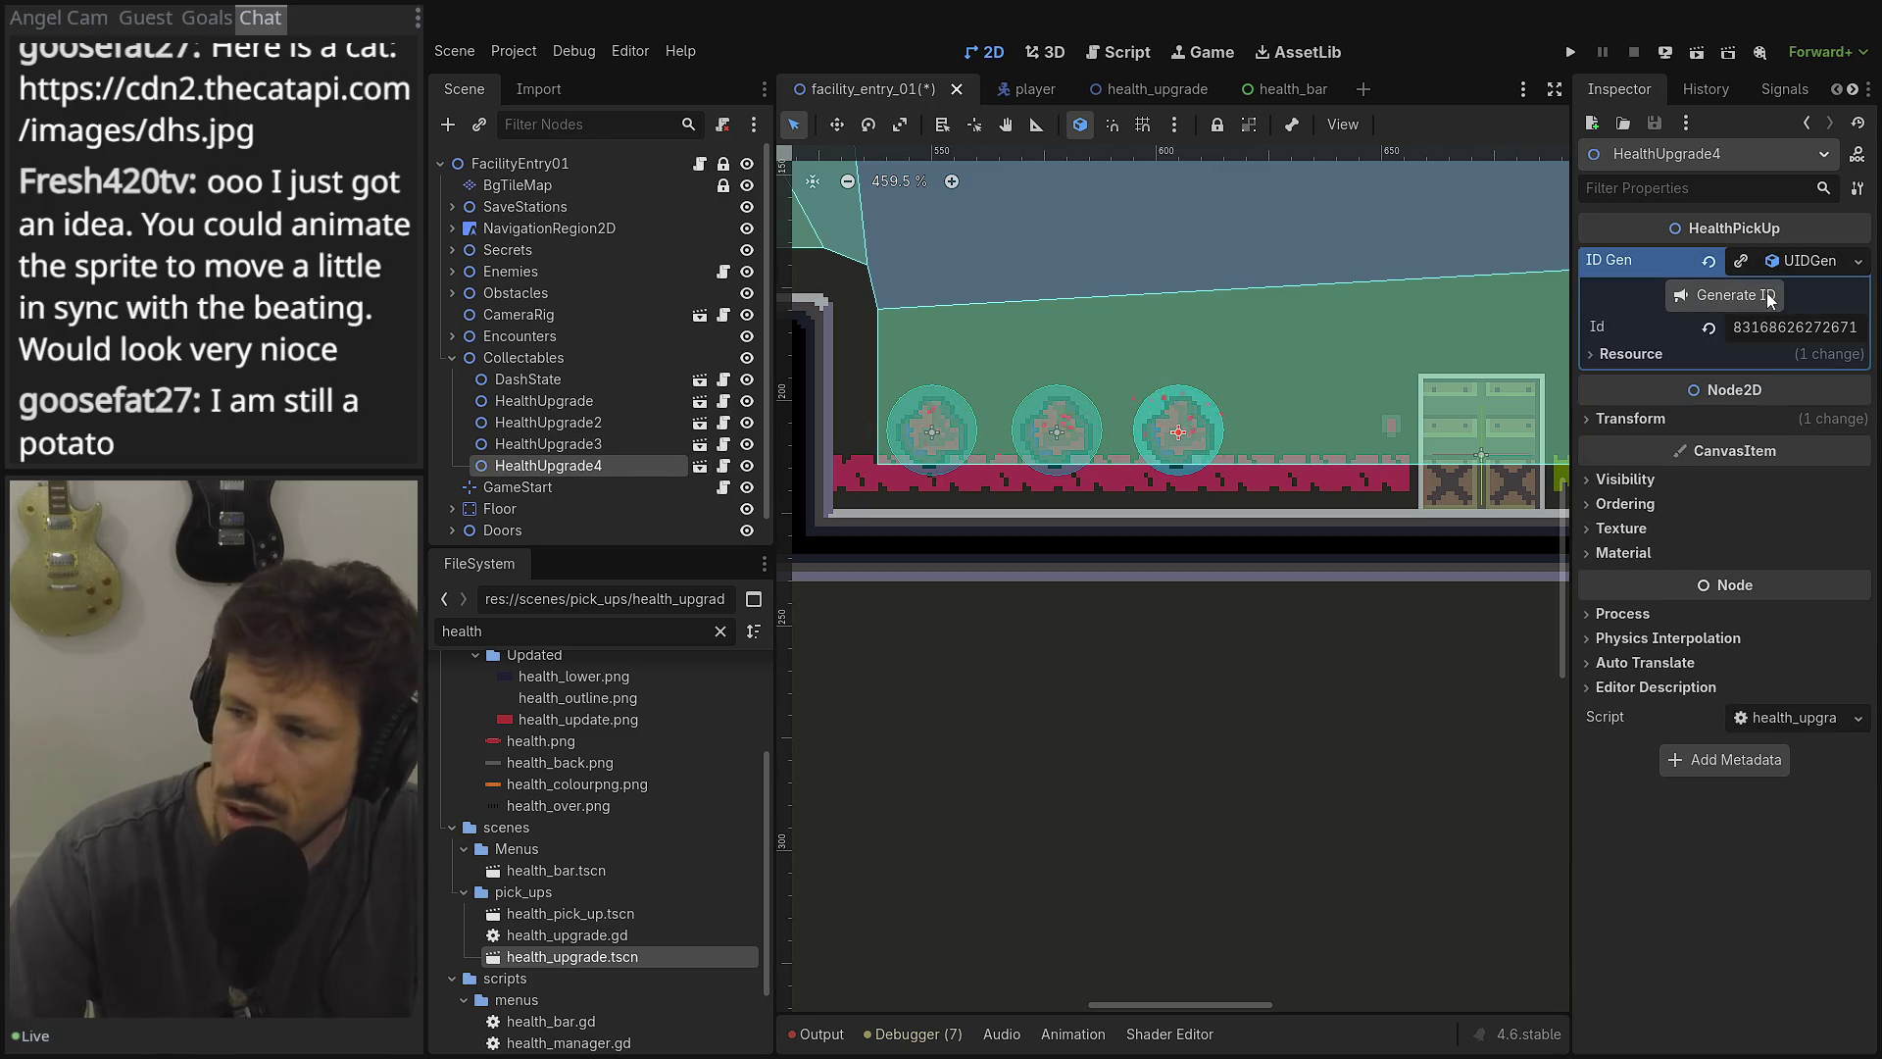
{"action": "left_click", "coordinate": [1770, 295]}
{"action": "left_click", "coordinate": [1647, 419]}
{"action": "left_click_drag", "start_coordinate": [1755, 444], "coordinate": [1833, 444]}
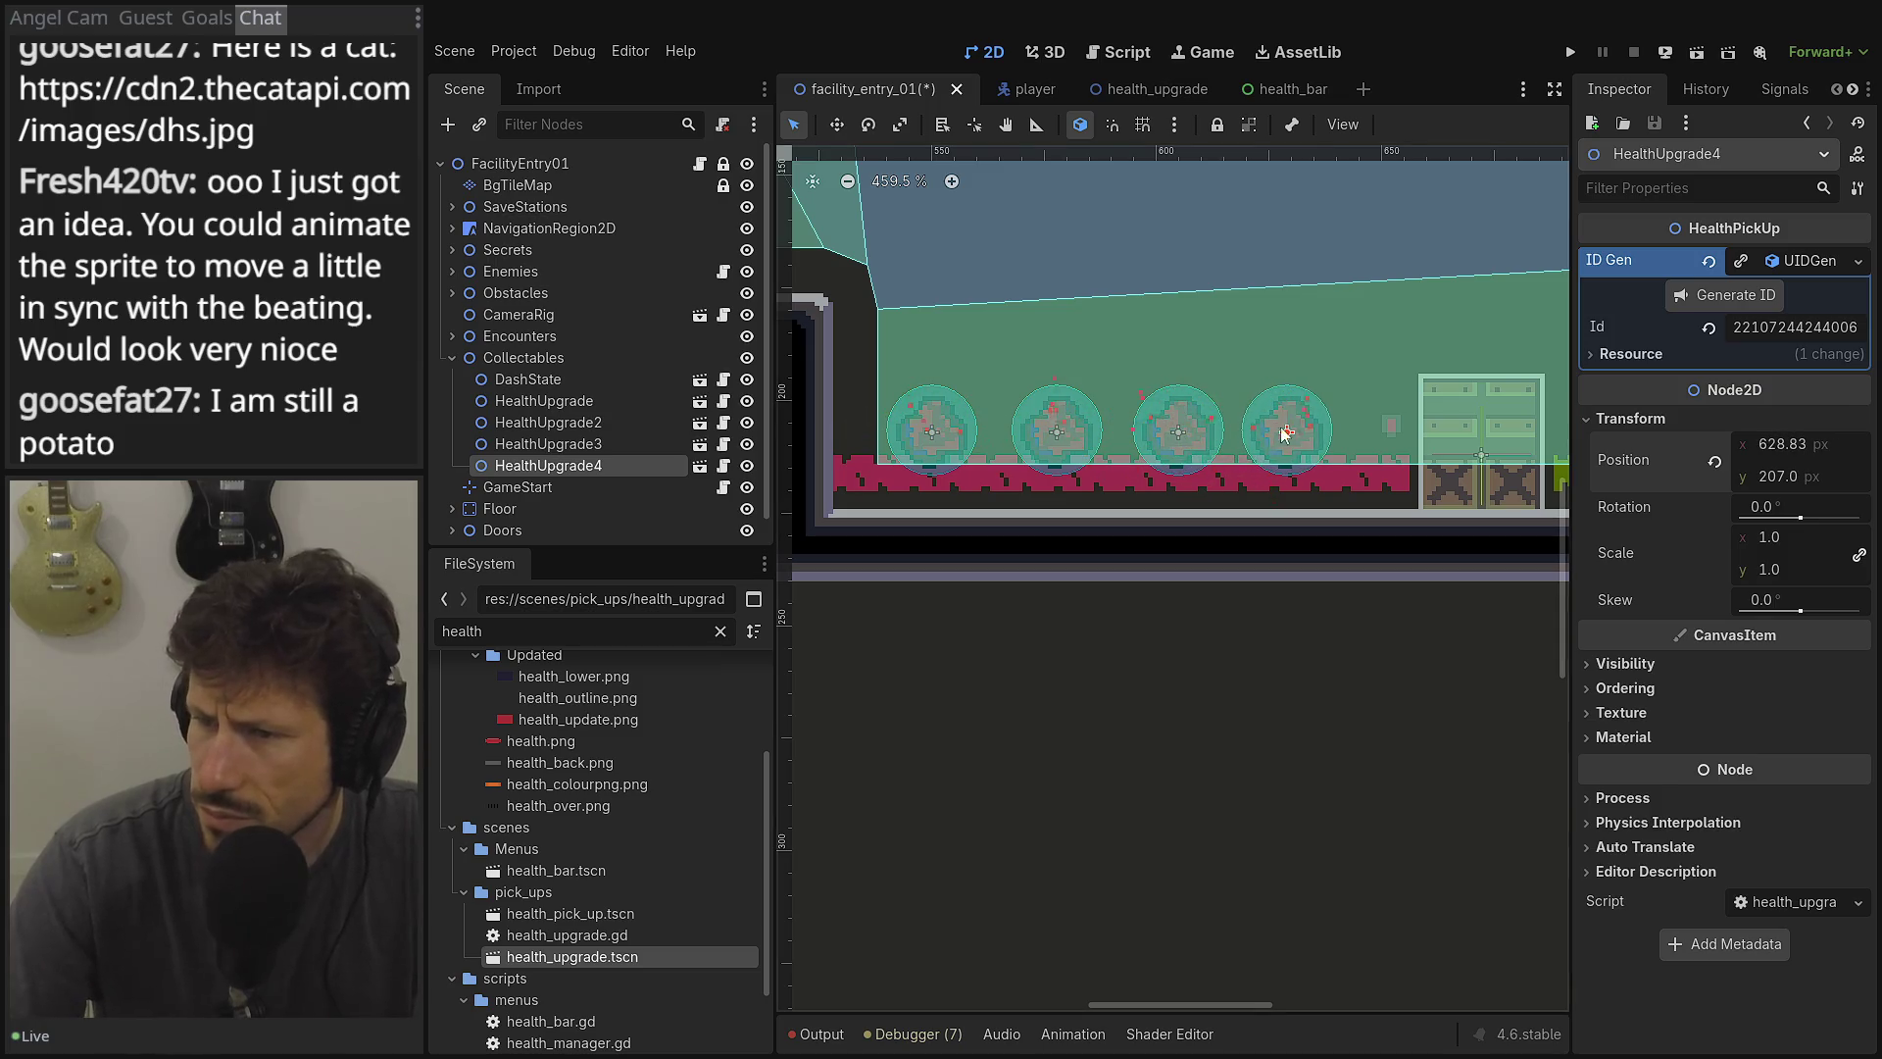
{"action": "scroll", "coordinate": [988, 261], "scroll_direction": "down", "scroll_amount": 3}
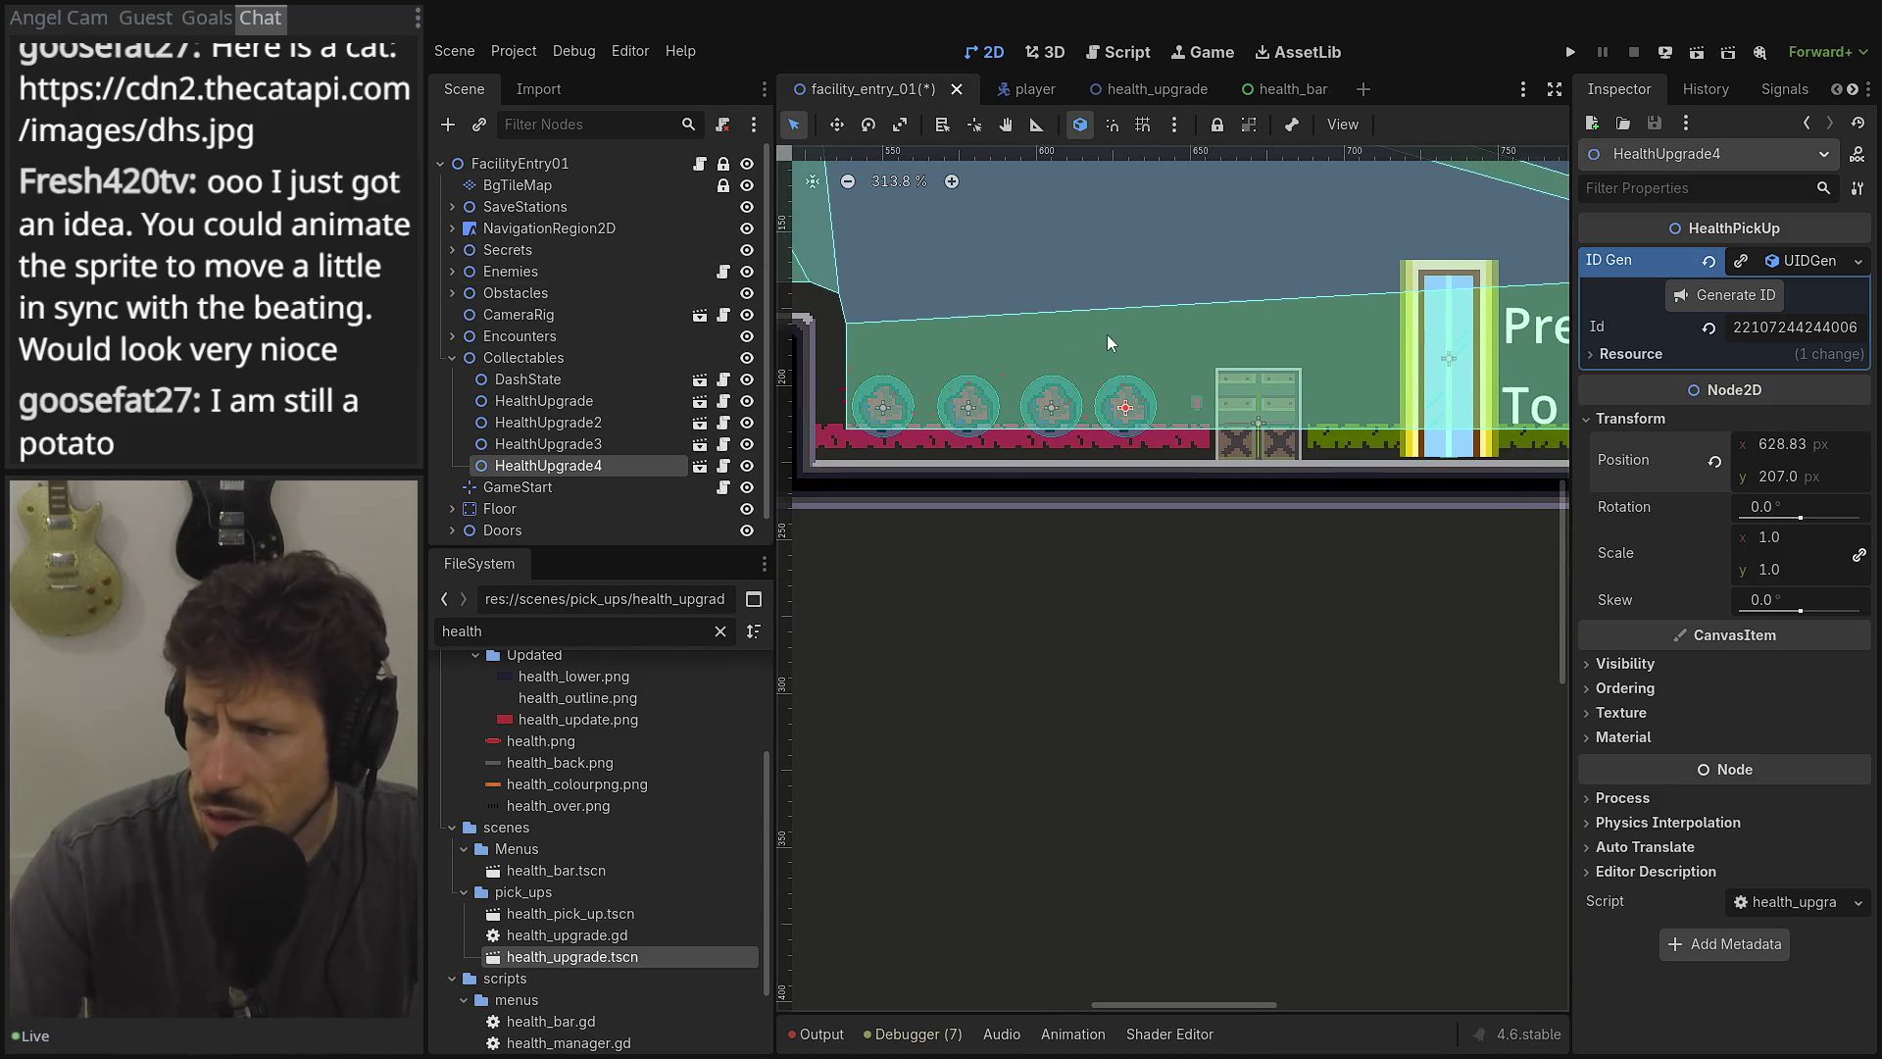
{"action": "left_click", "coordinate": [512, 51]}
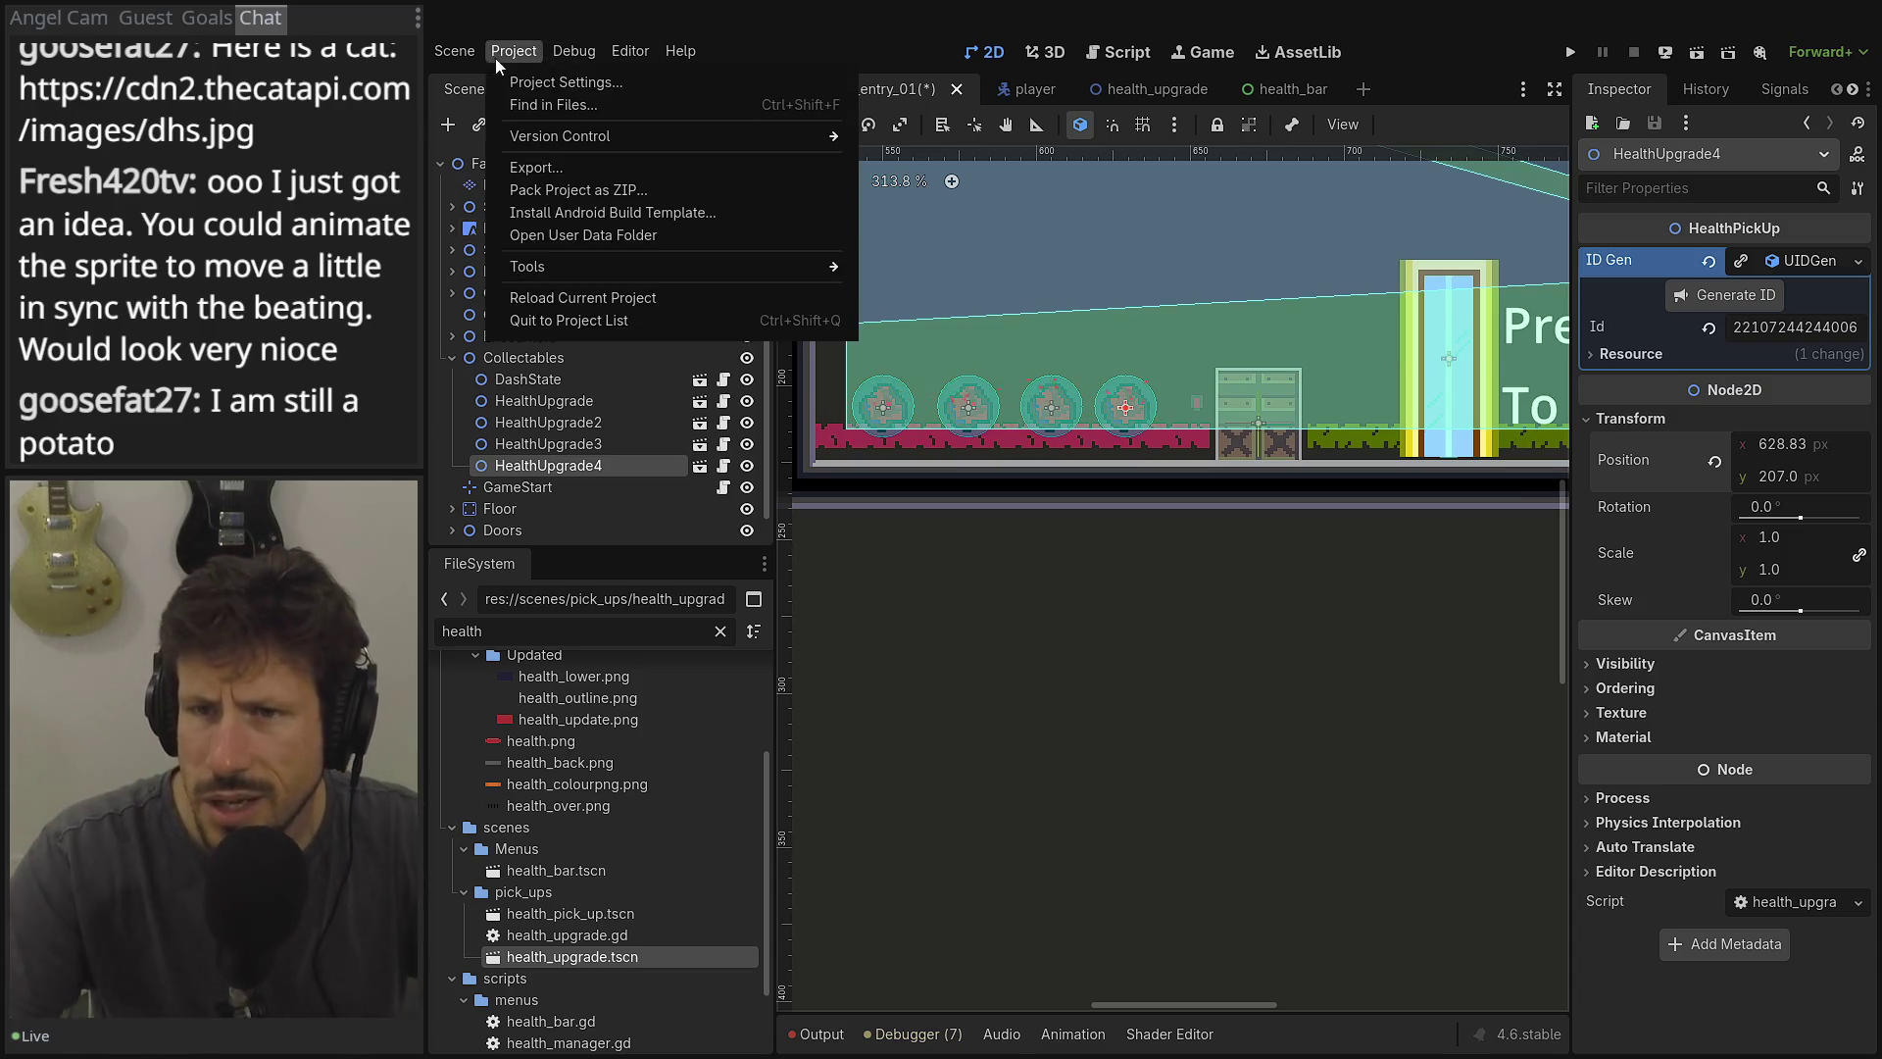
Delete all saved profile folders from the user data folder, then save and run the project.
{"action": "left_click", "coordinate": [523, 90]}
{"action": "key", "text": "Escape"}
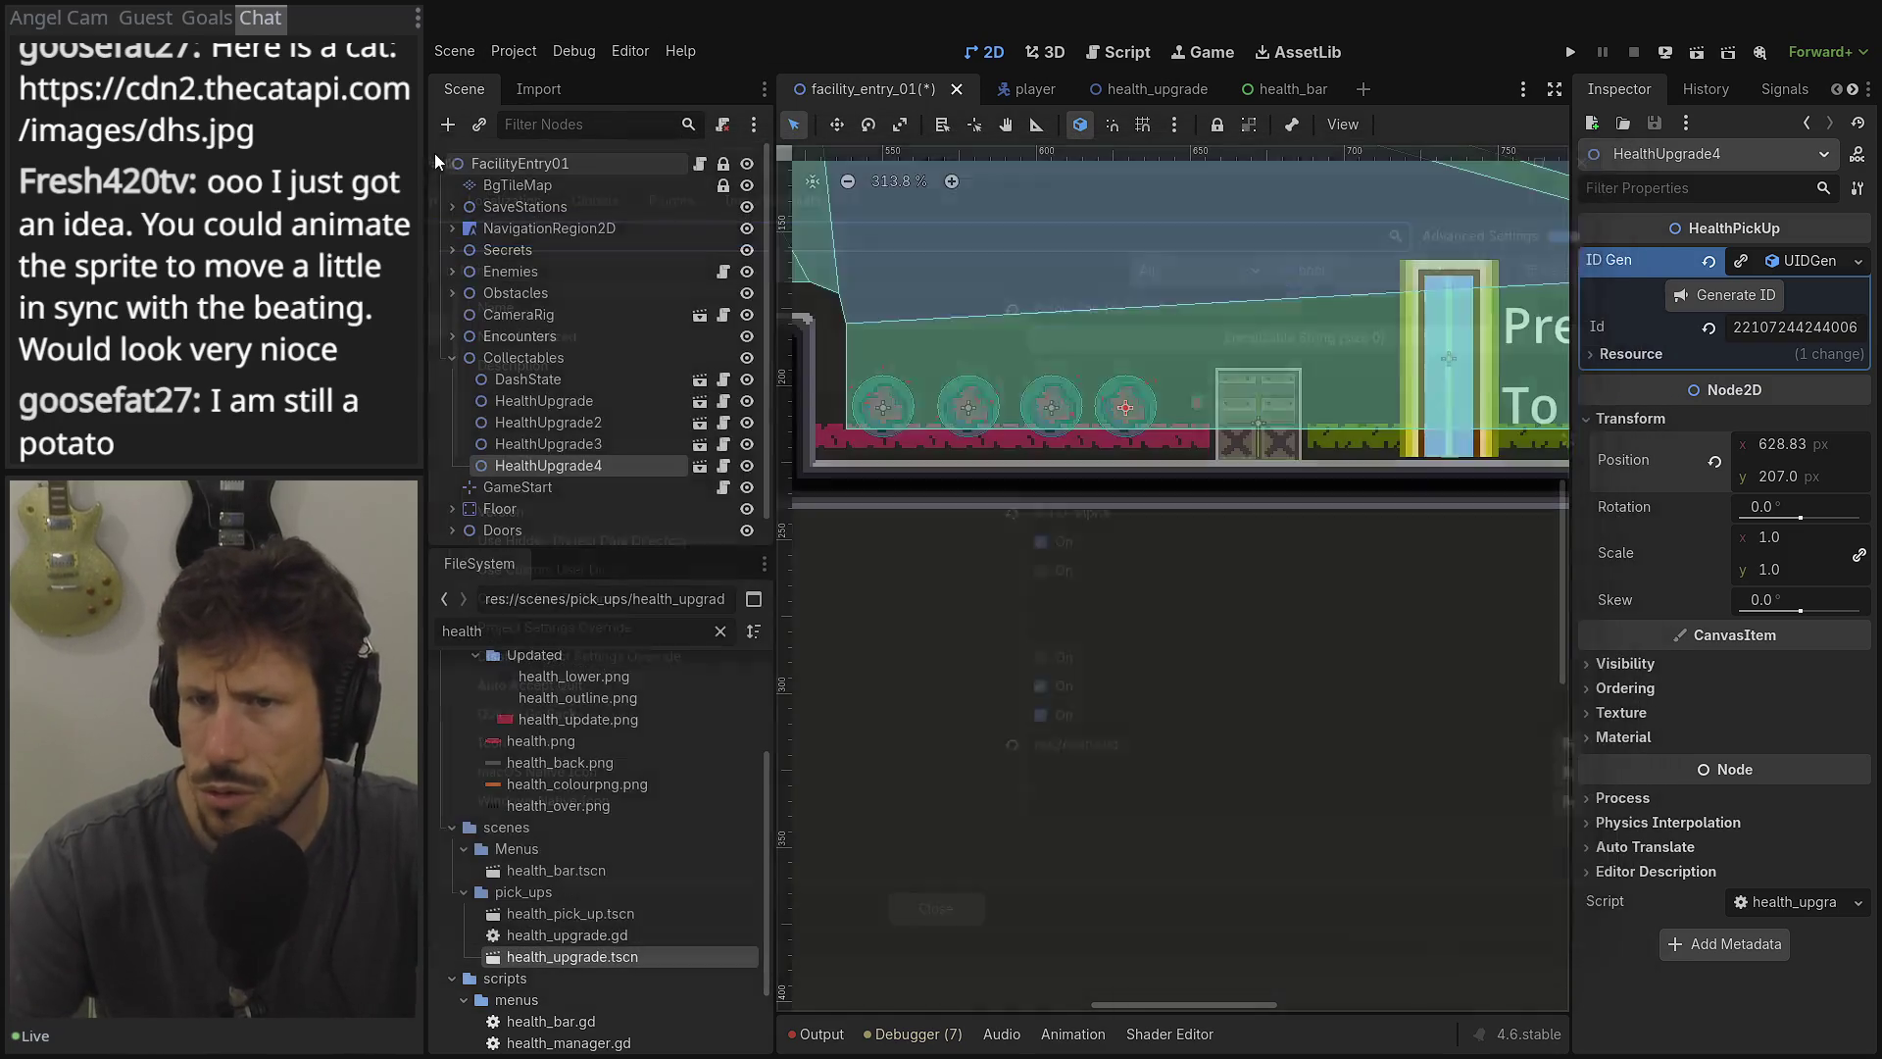
{"action": "left_click", "coordinate": [511, 51]}
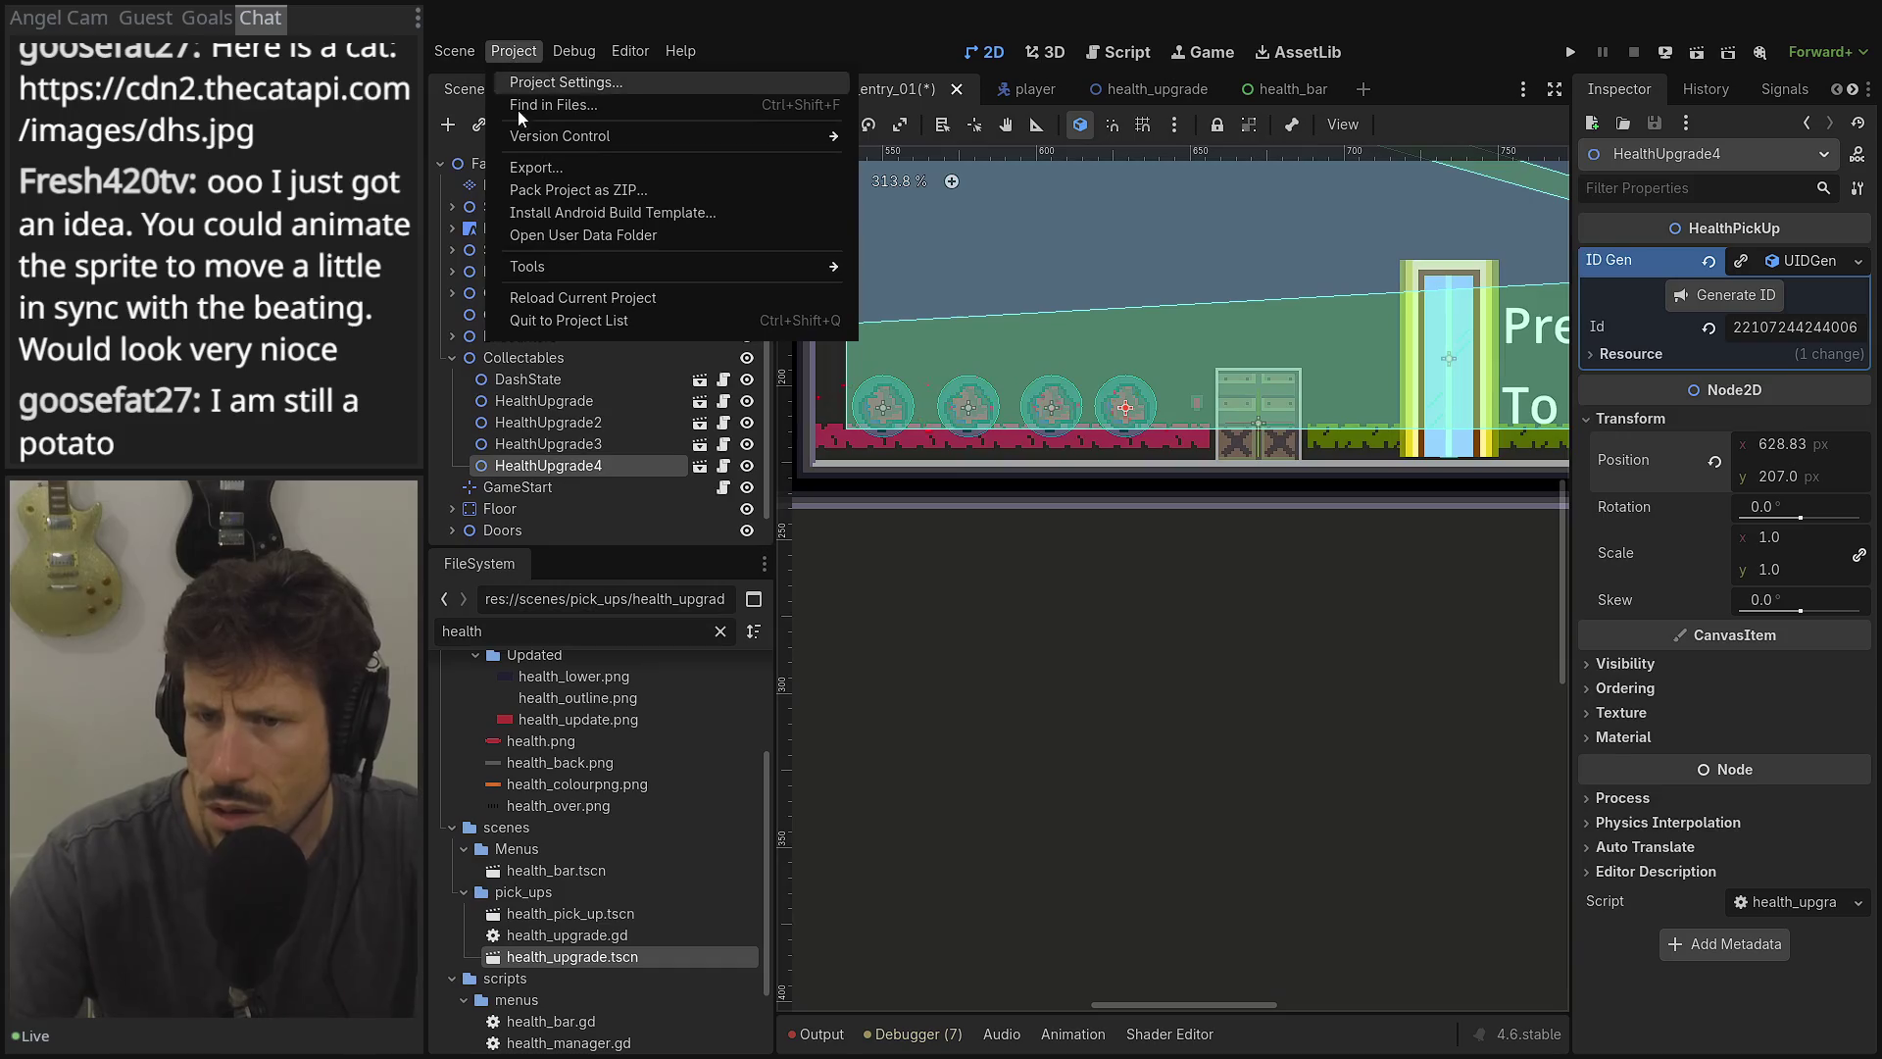
{"action": "left_click", "coordinate": [574, 235]}
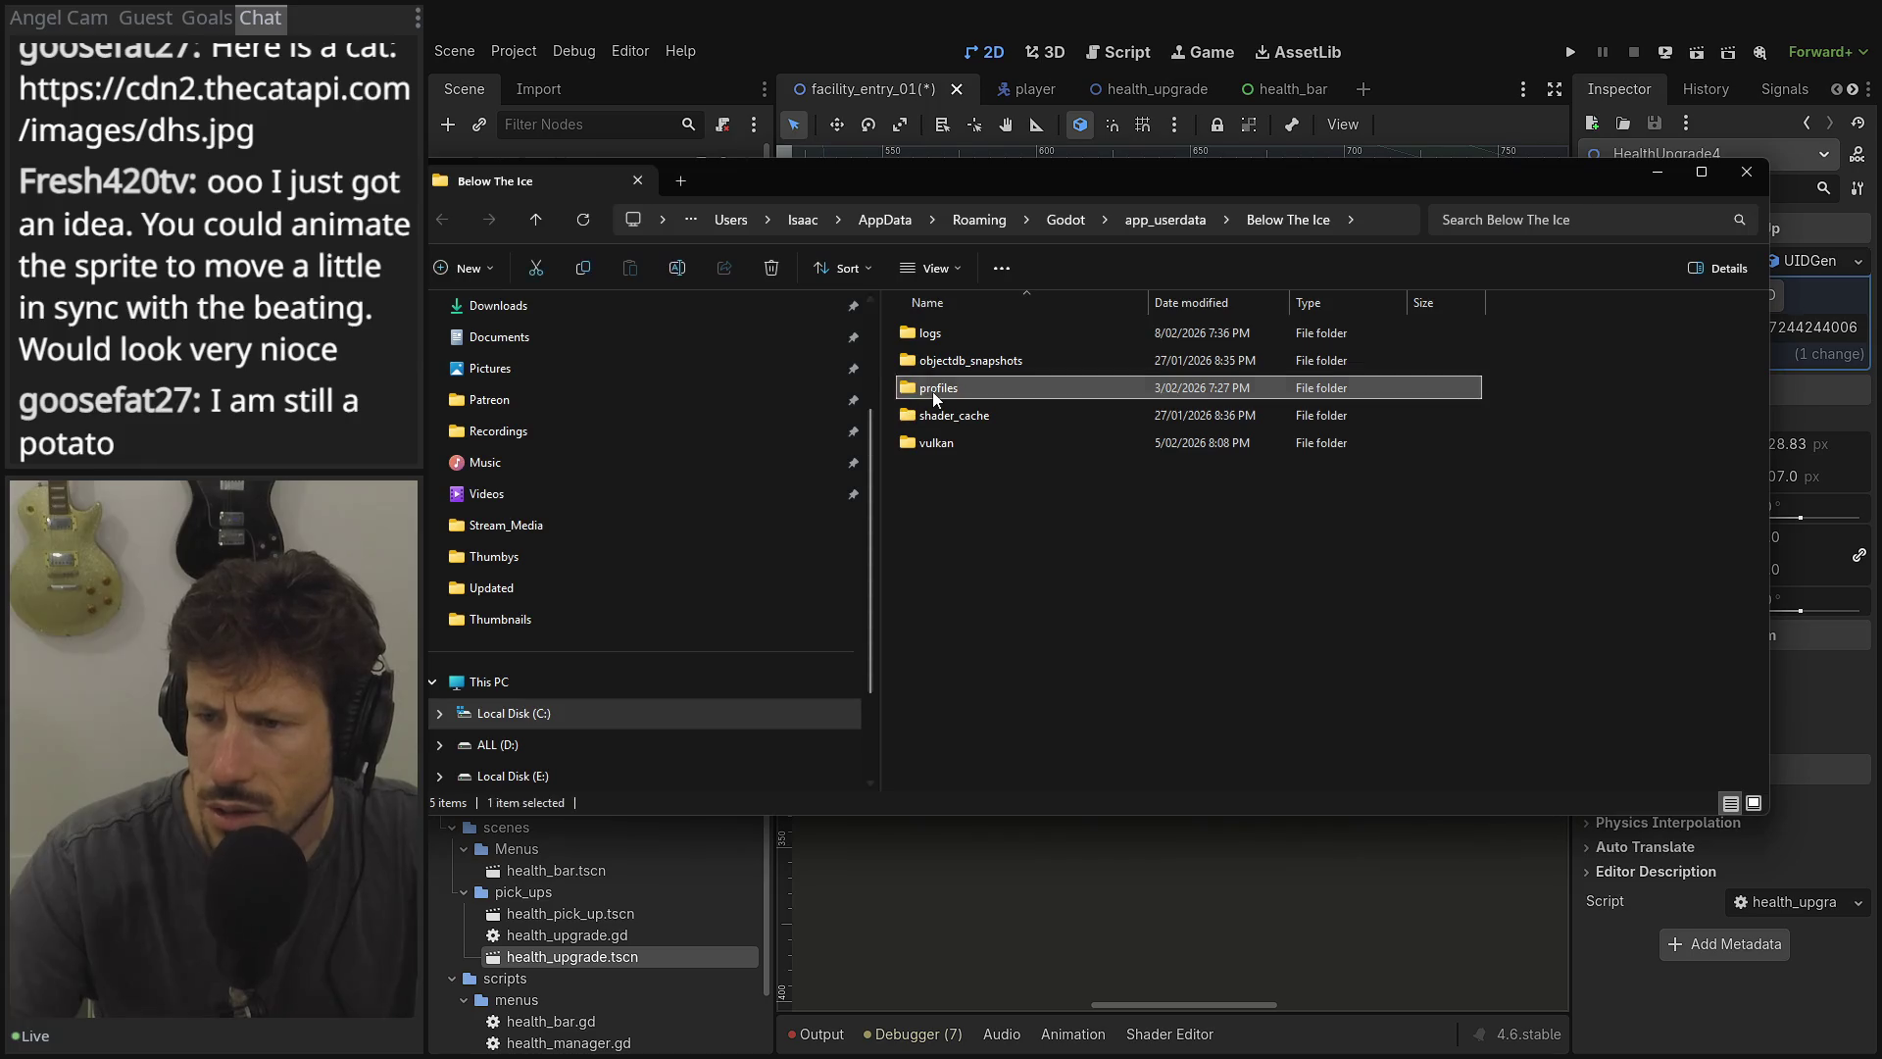
{"action": "double_click", "coordinate": [941, 387]}
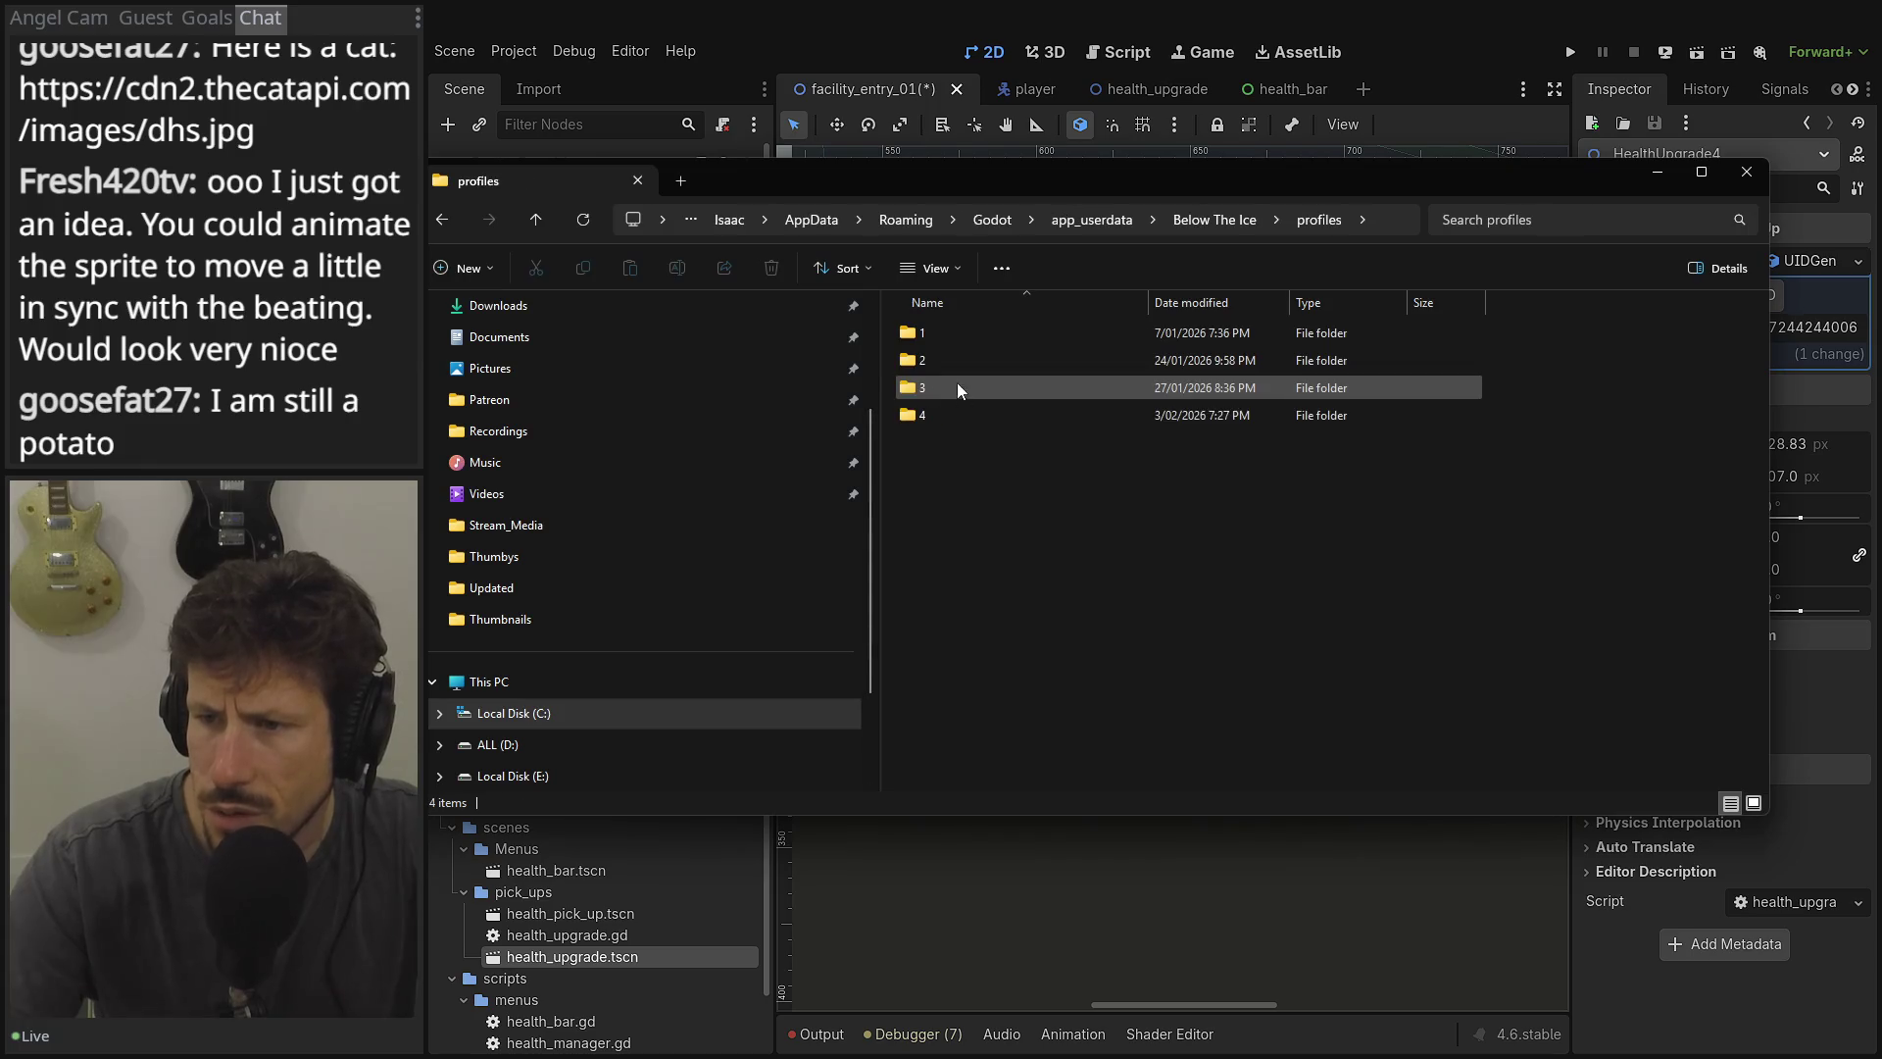
{"action": "key", "text": "ctrl+a"}
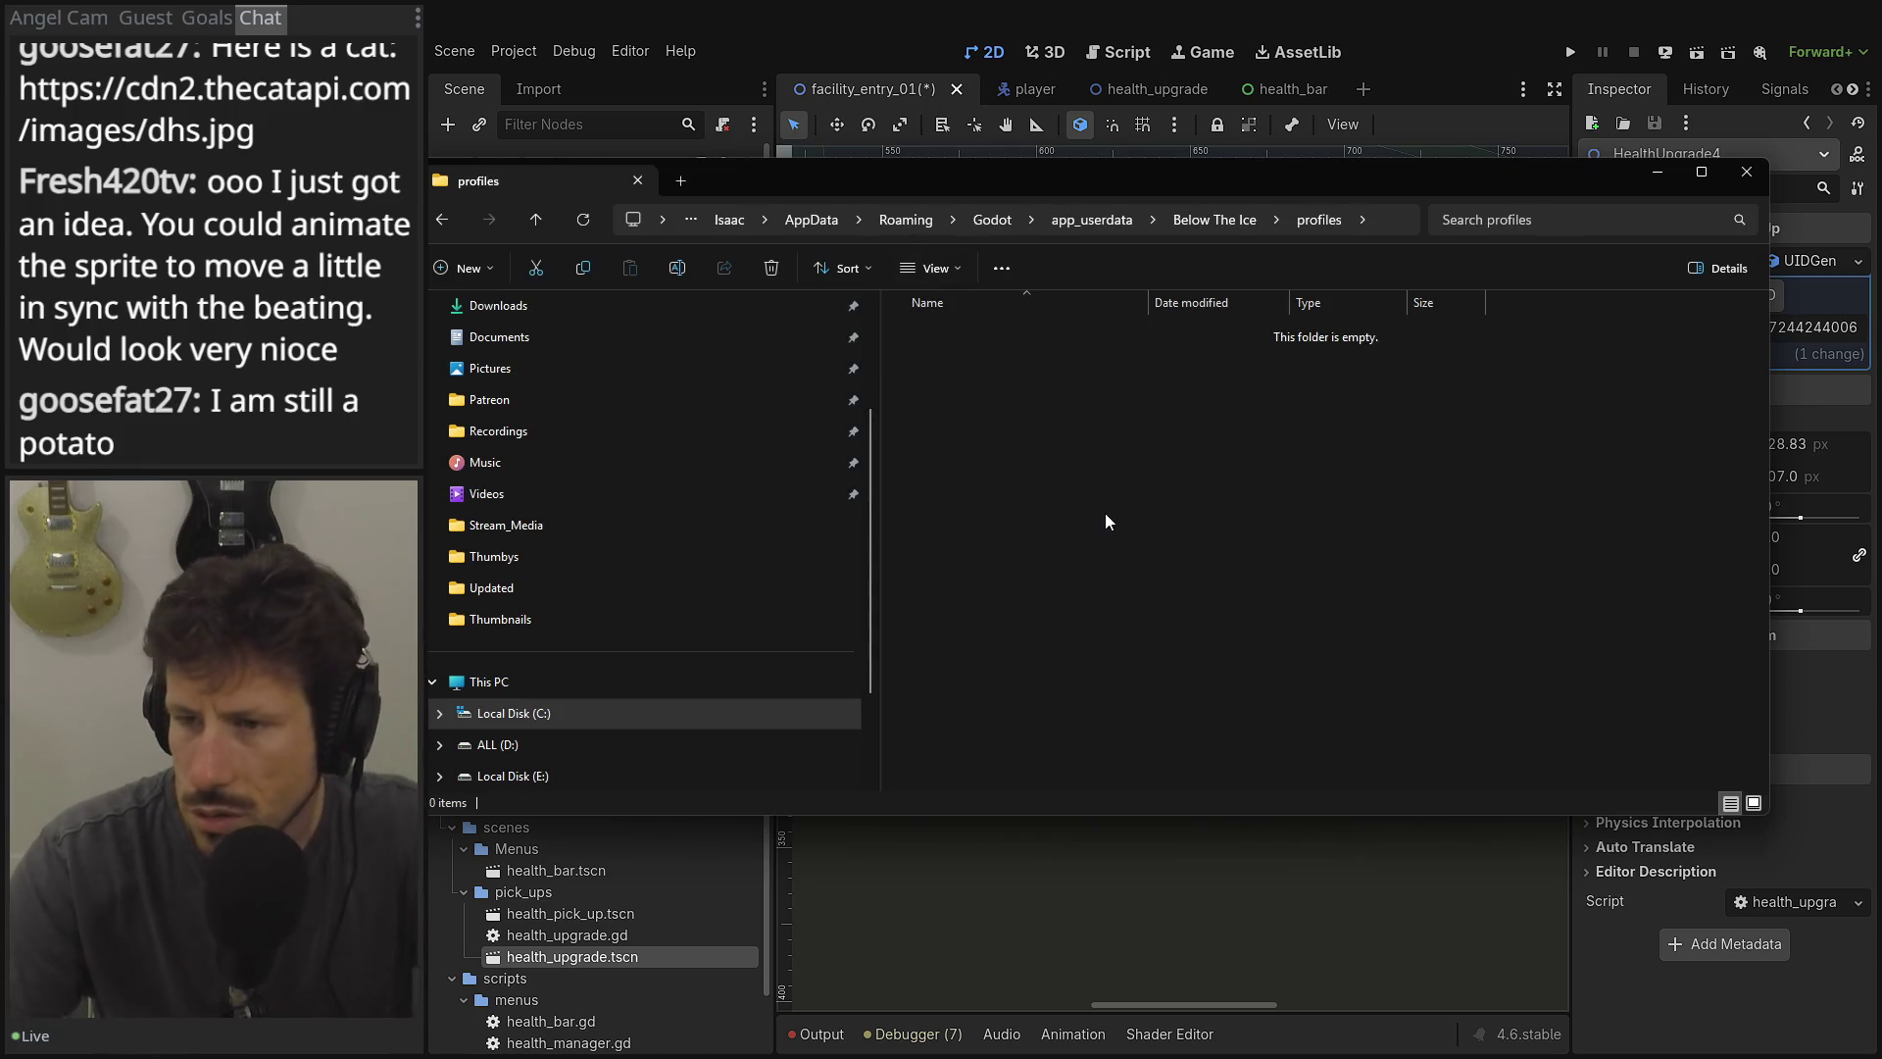
{"action": "key", "text": "Delete"}
{"action": "key", "text": "alt+F4"}
{"action": "left_click", "coordinate": [1571, 52]}
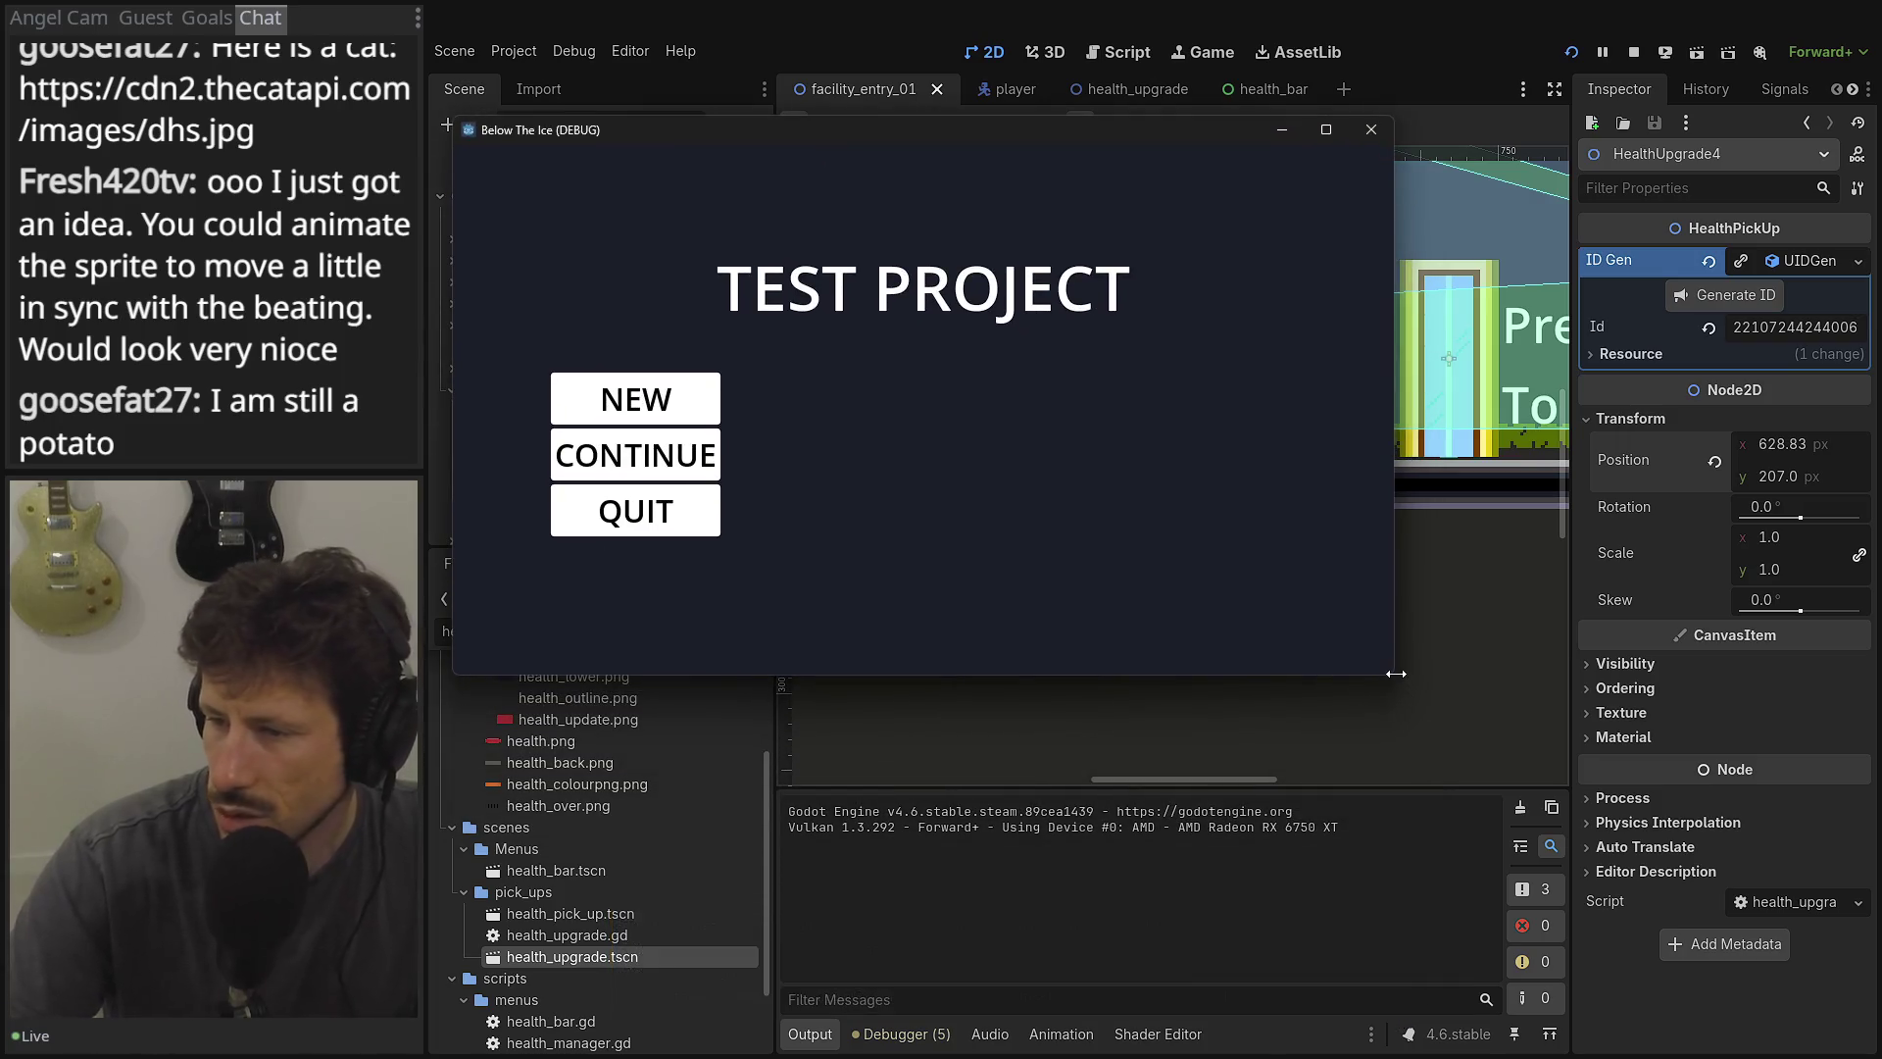
Continue the saved game in an enlarged window, run left to collect the four hearts, then return right.
{"action": "left_click_drag", "start_coordinate": [1394, 677], "coordinate": [1661, 806]}
{"action": "left_click", "coordinate": [712, 539]}
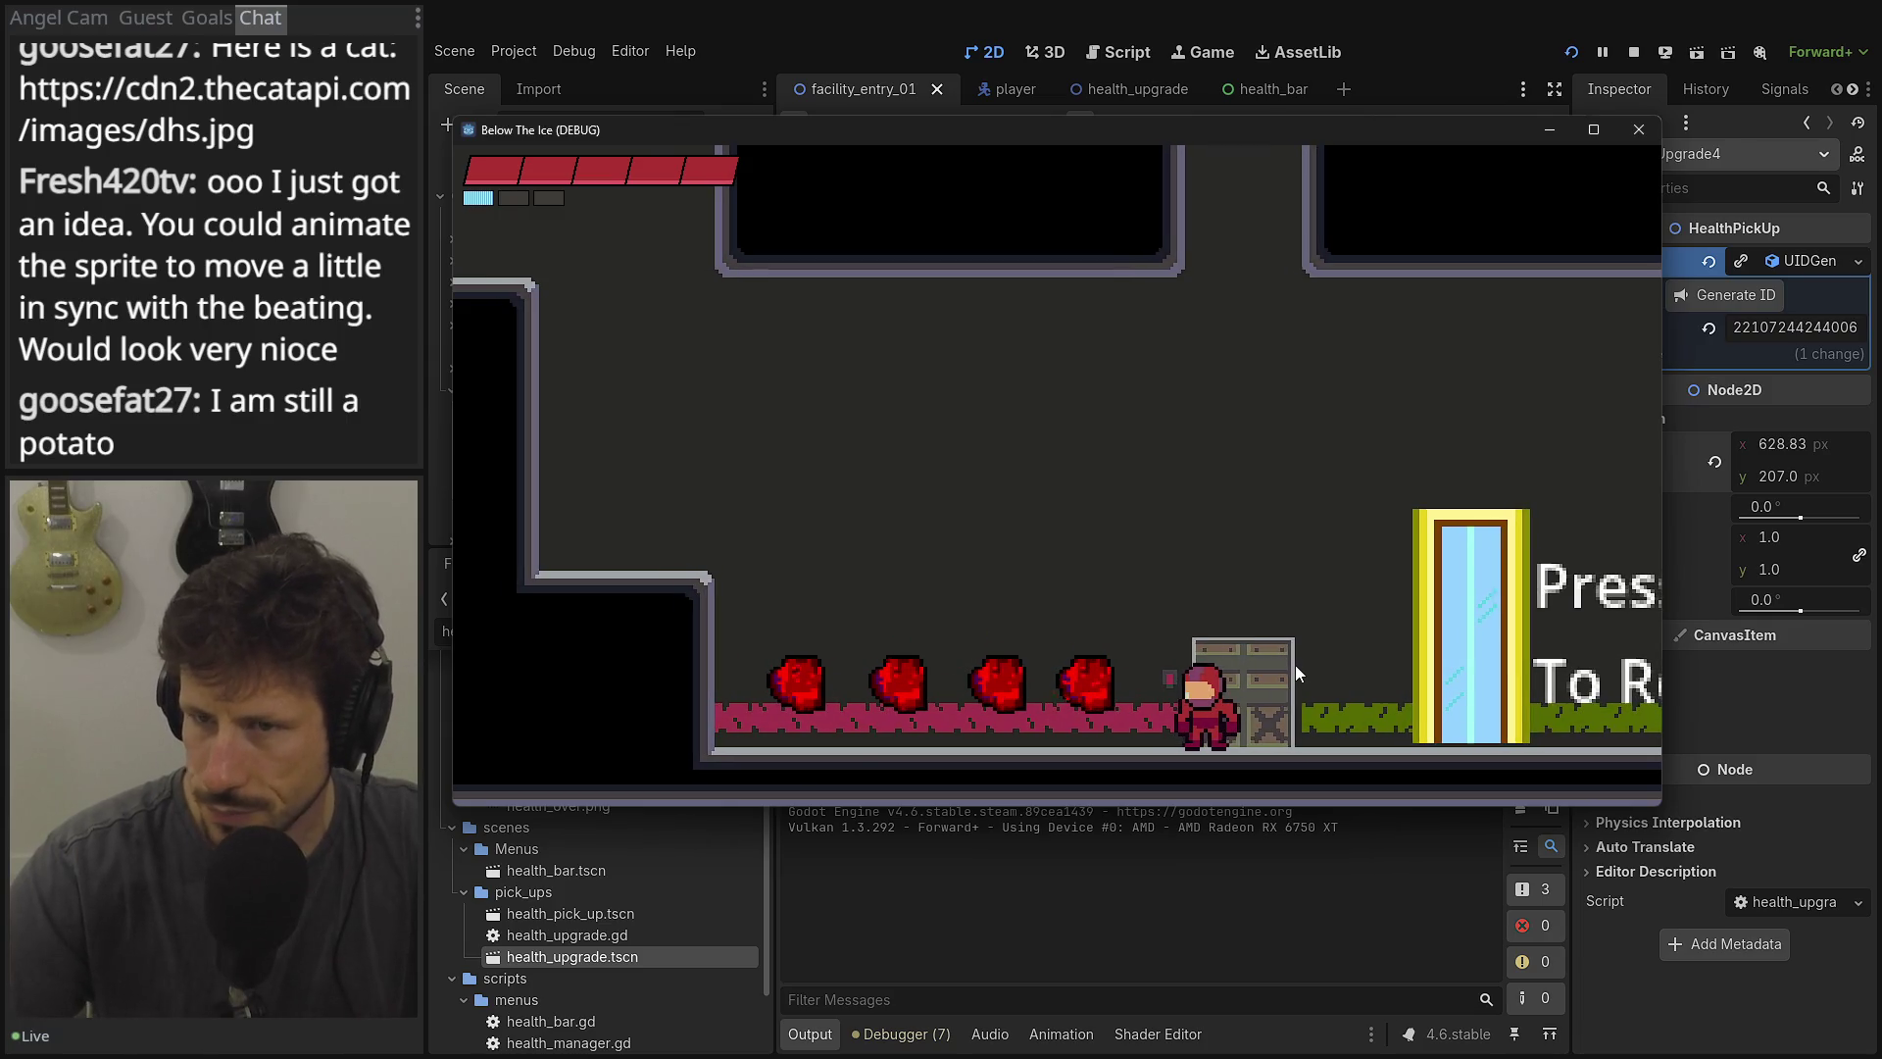
{"action": "key", "text": "Left"}
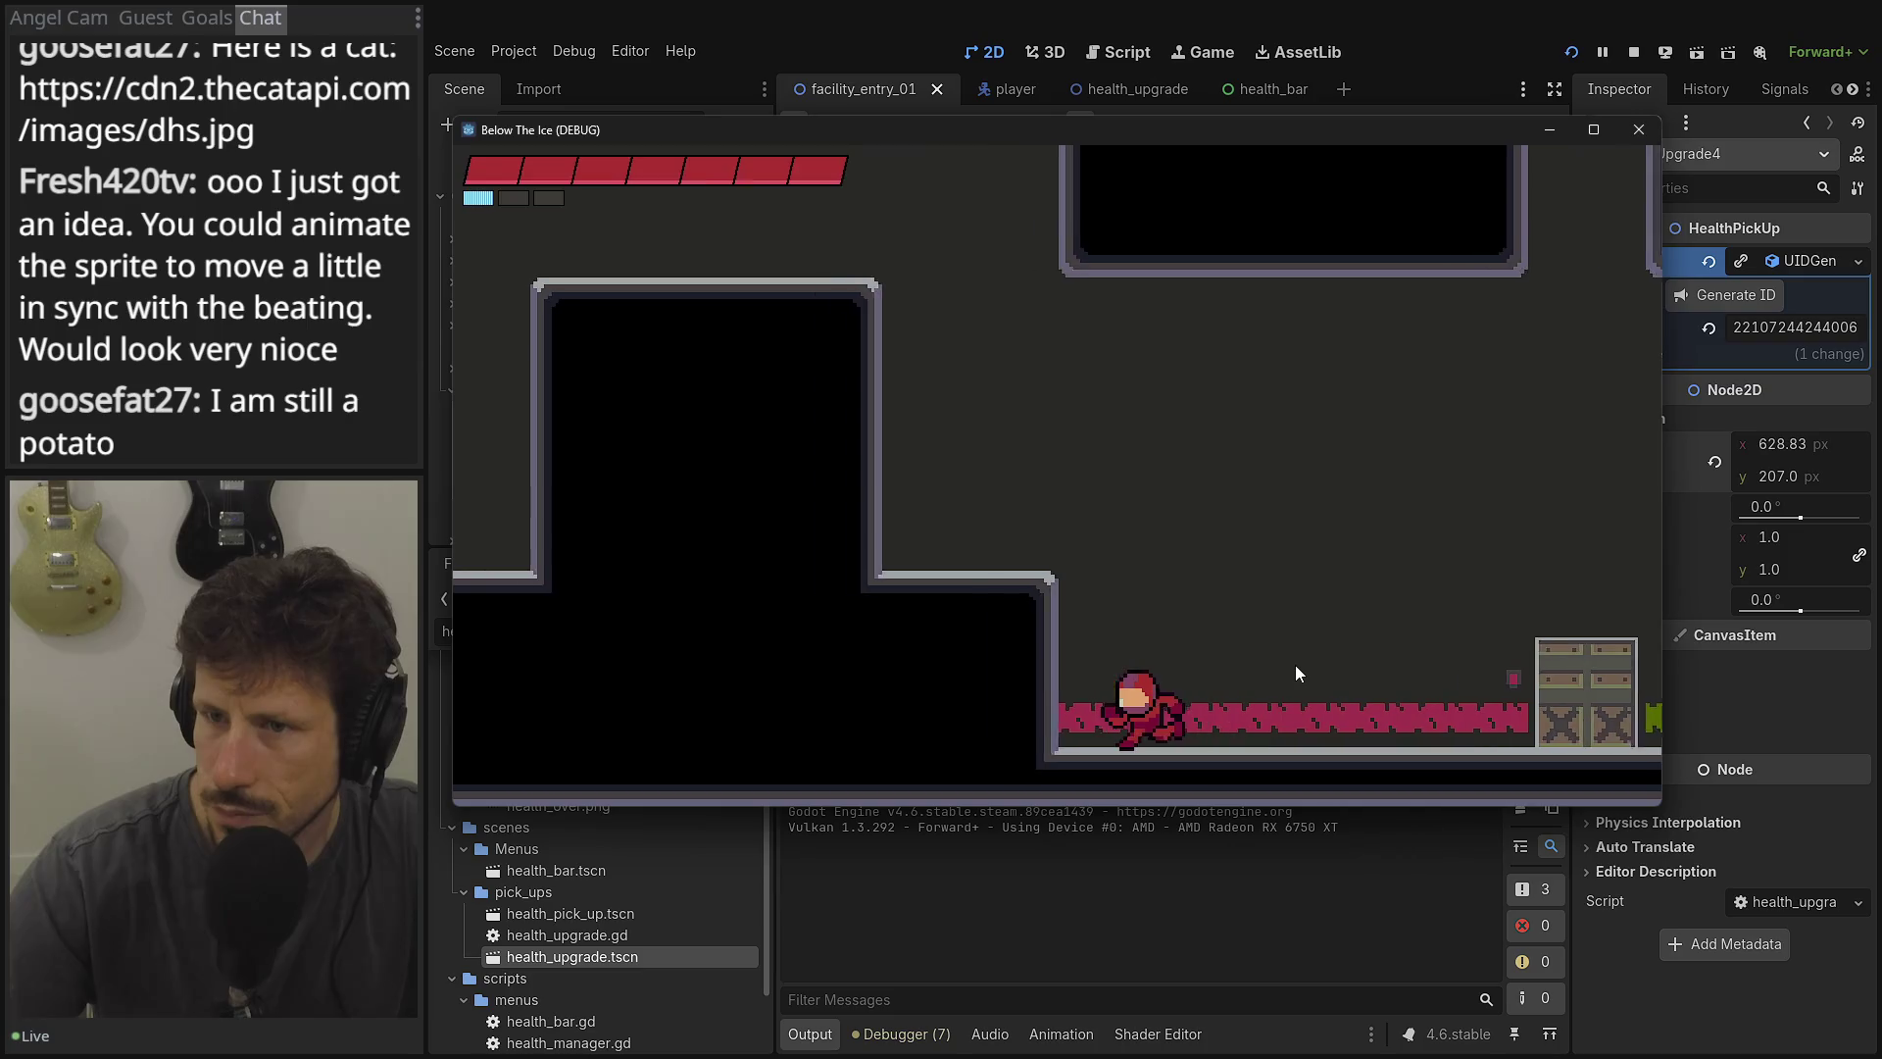
{"action": "key", "text": "Right"}
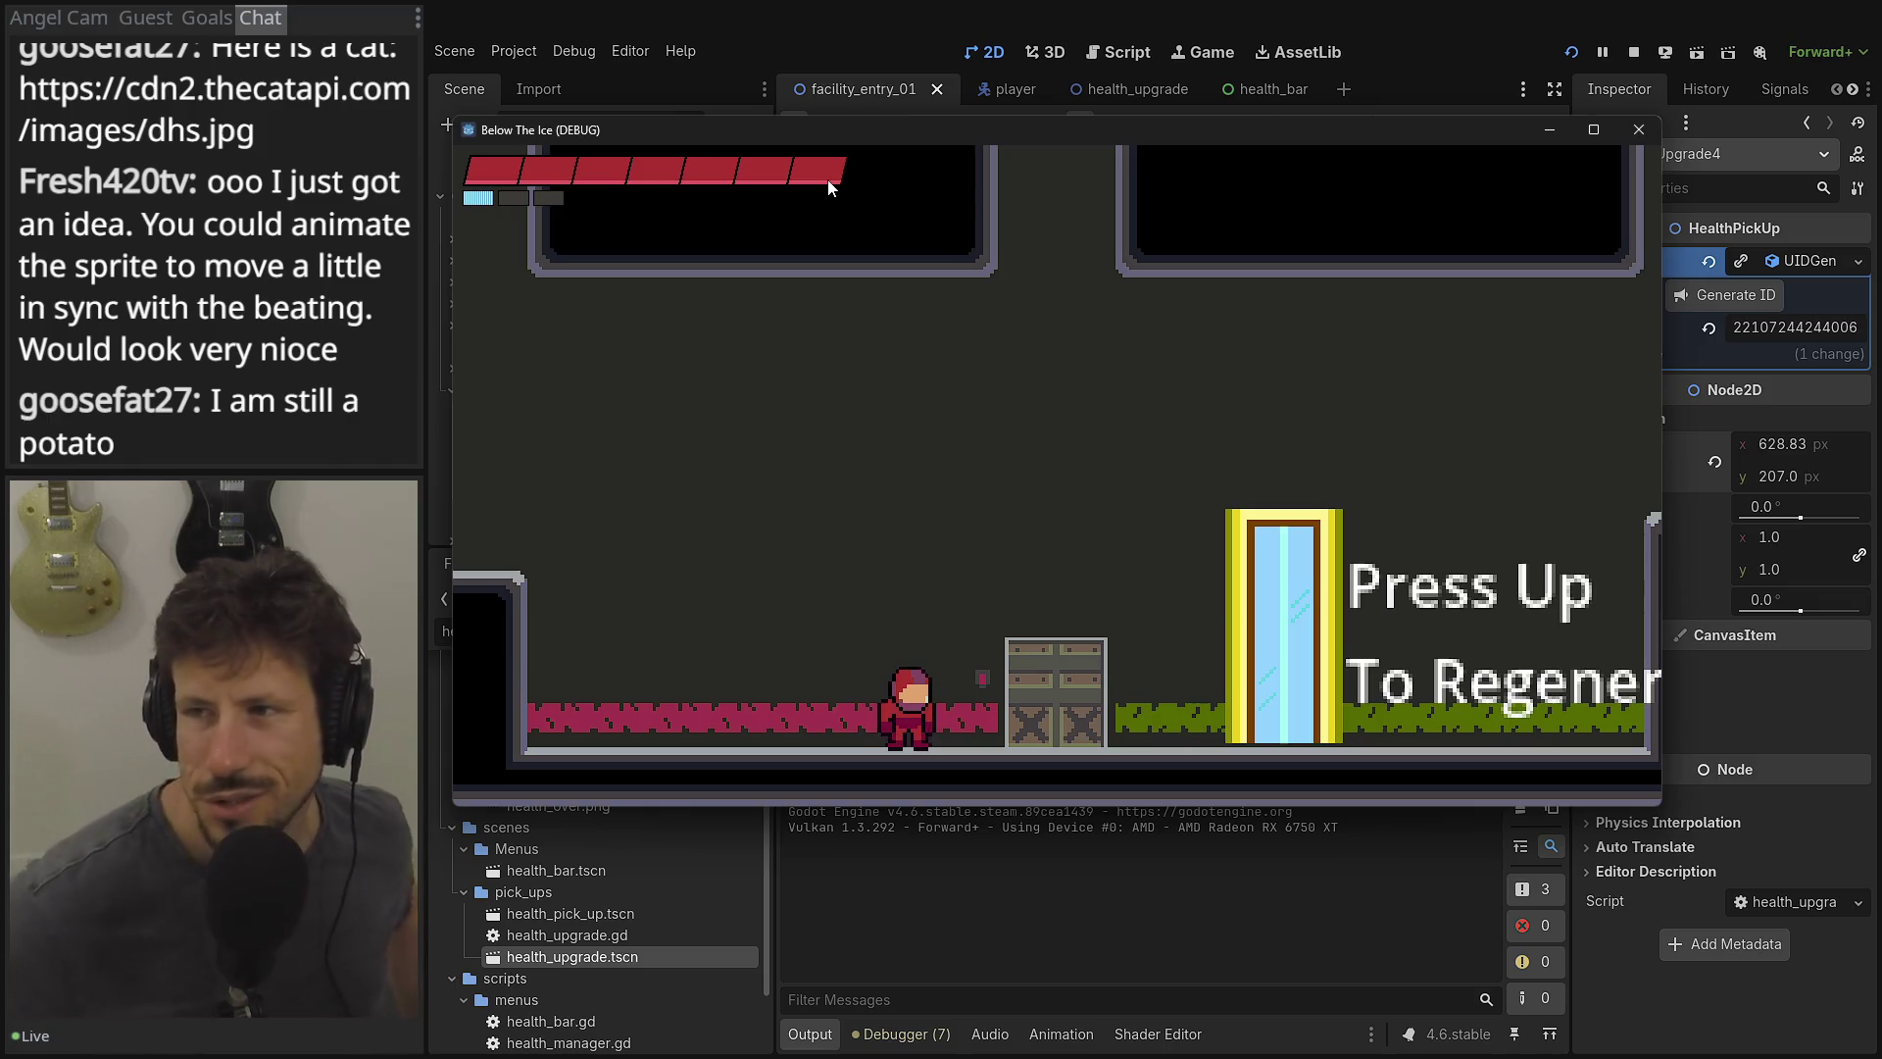
{"action": "left_click", "coordinate": [708, 36]}
Inspect the live Player's Player Data under GameState > Level > FacilityEntry01: Max Health 100, Health Chunks 0.
{"action": "left_click", "coordinate": [449, 239]}
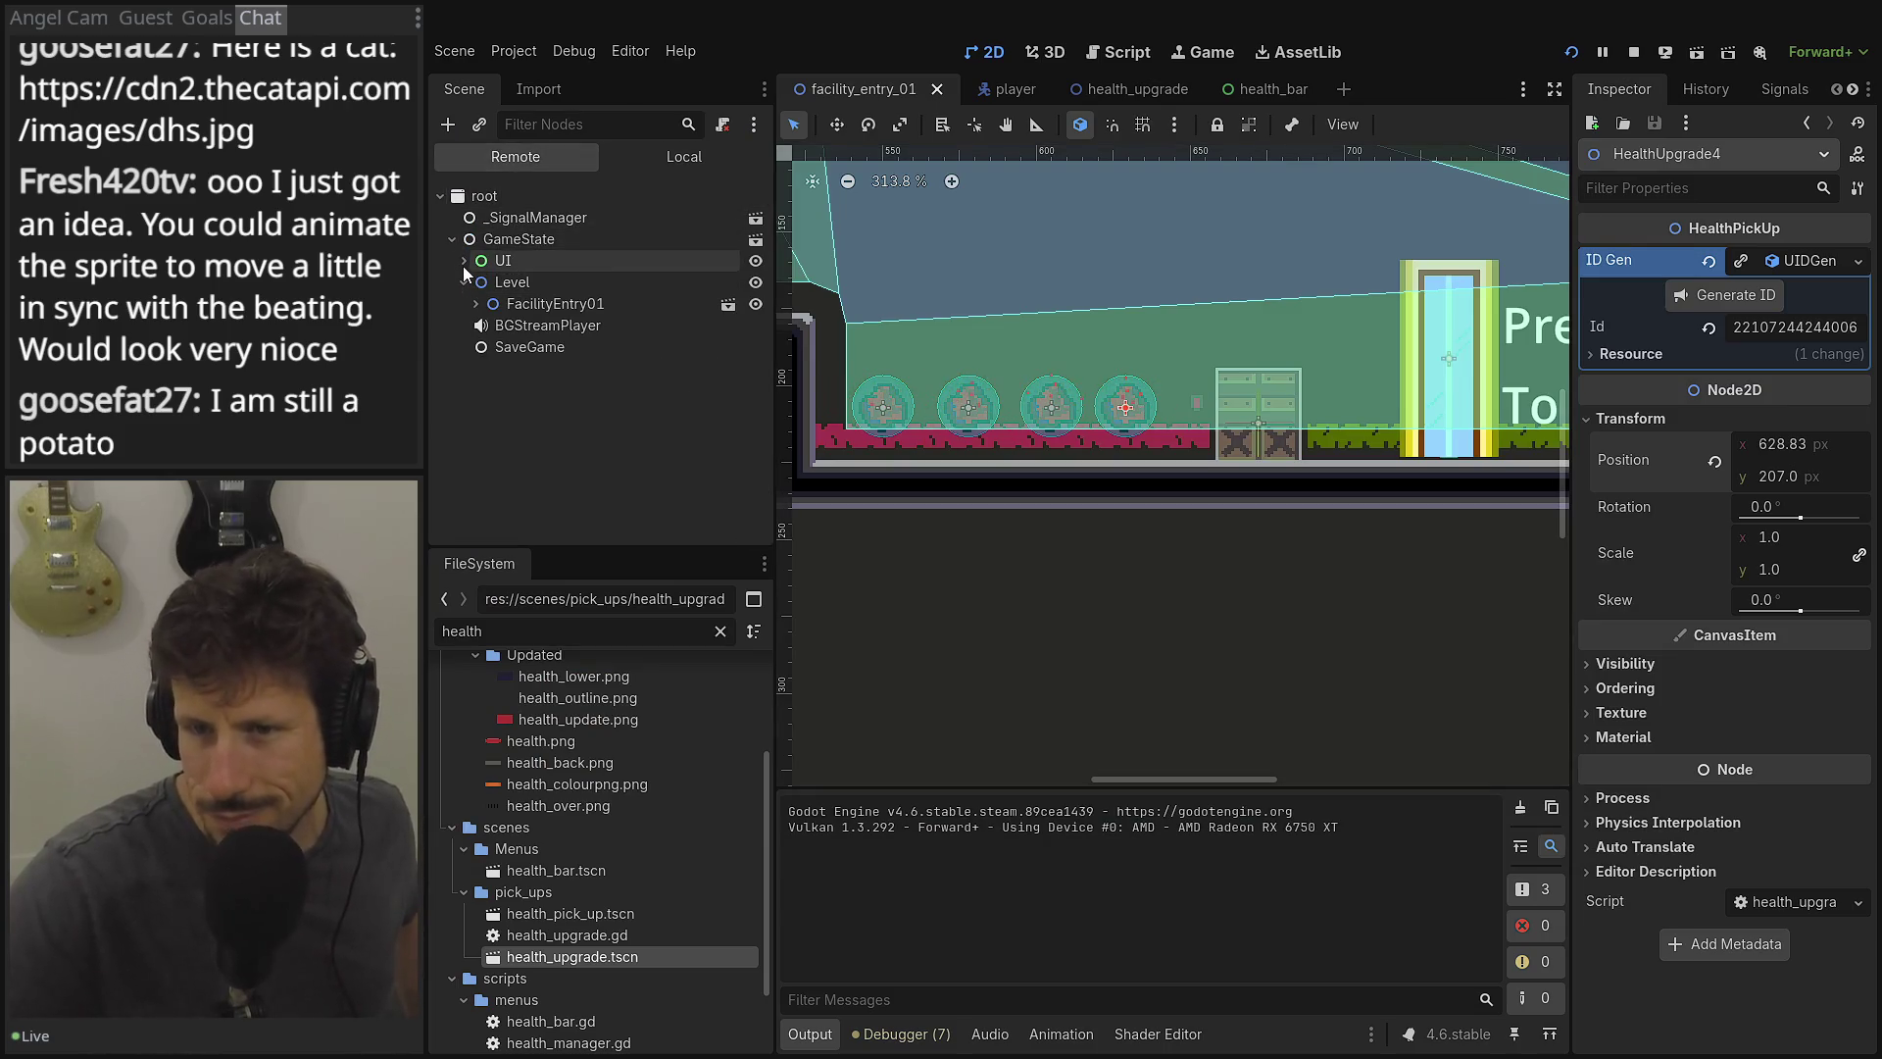
{"action": "left_click", "coordinate": [476, 303]}
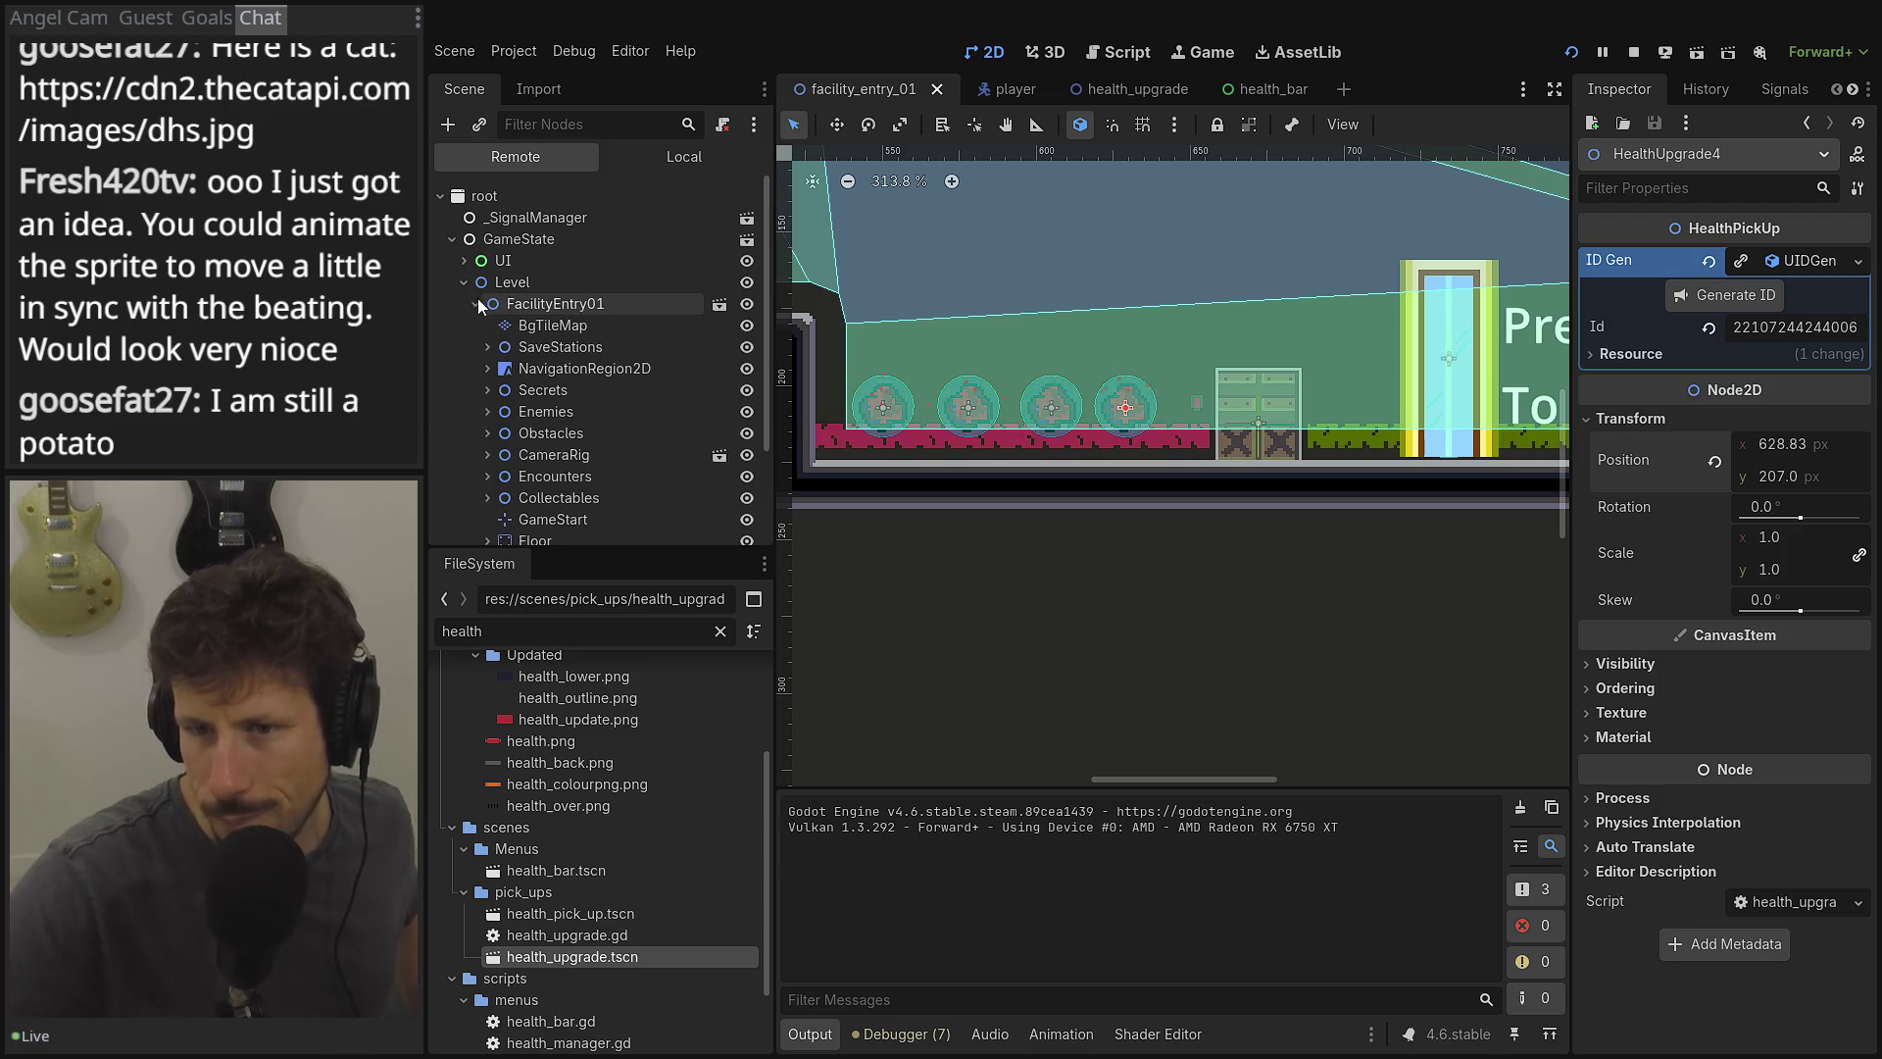
{"action": "scroll", "coordinate": [534, 438], "scroll_direction": "down", "scroll_amount": 2}
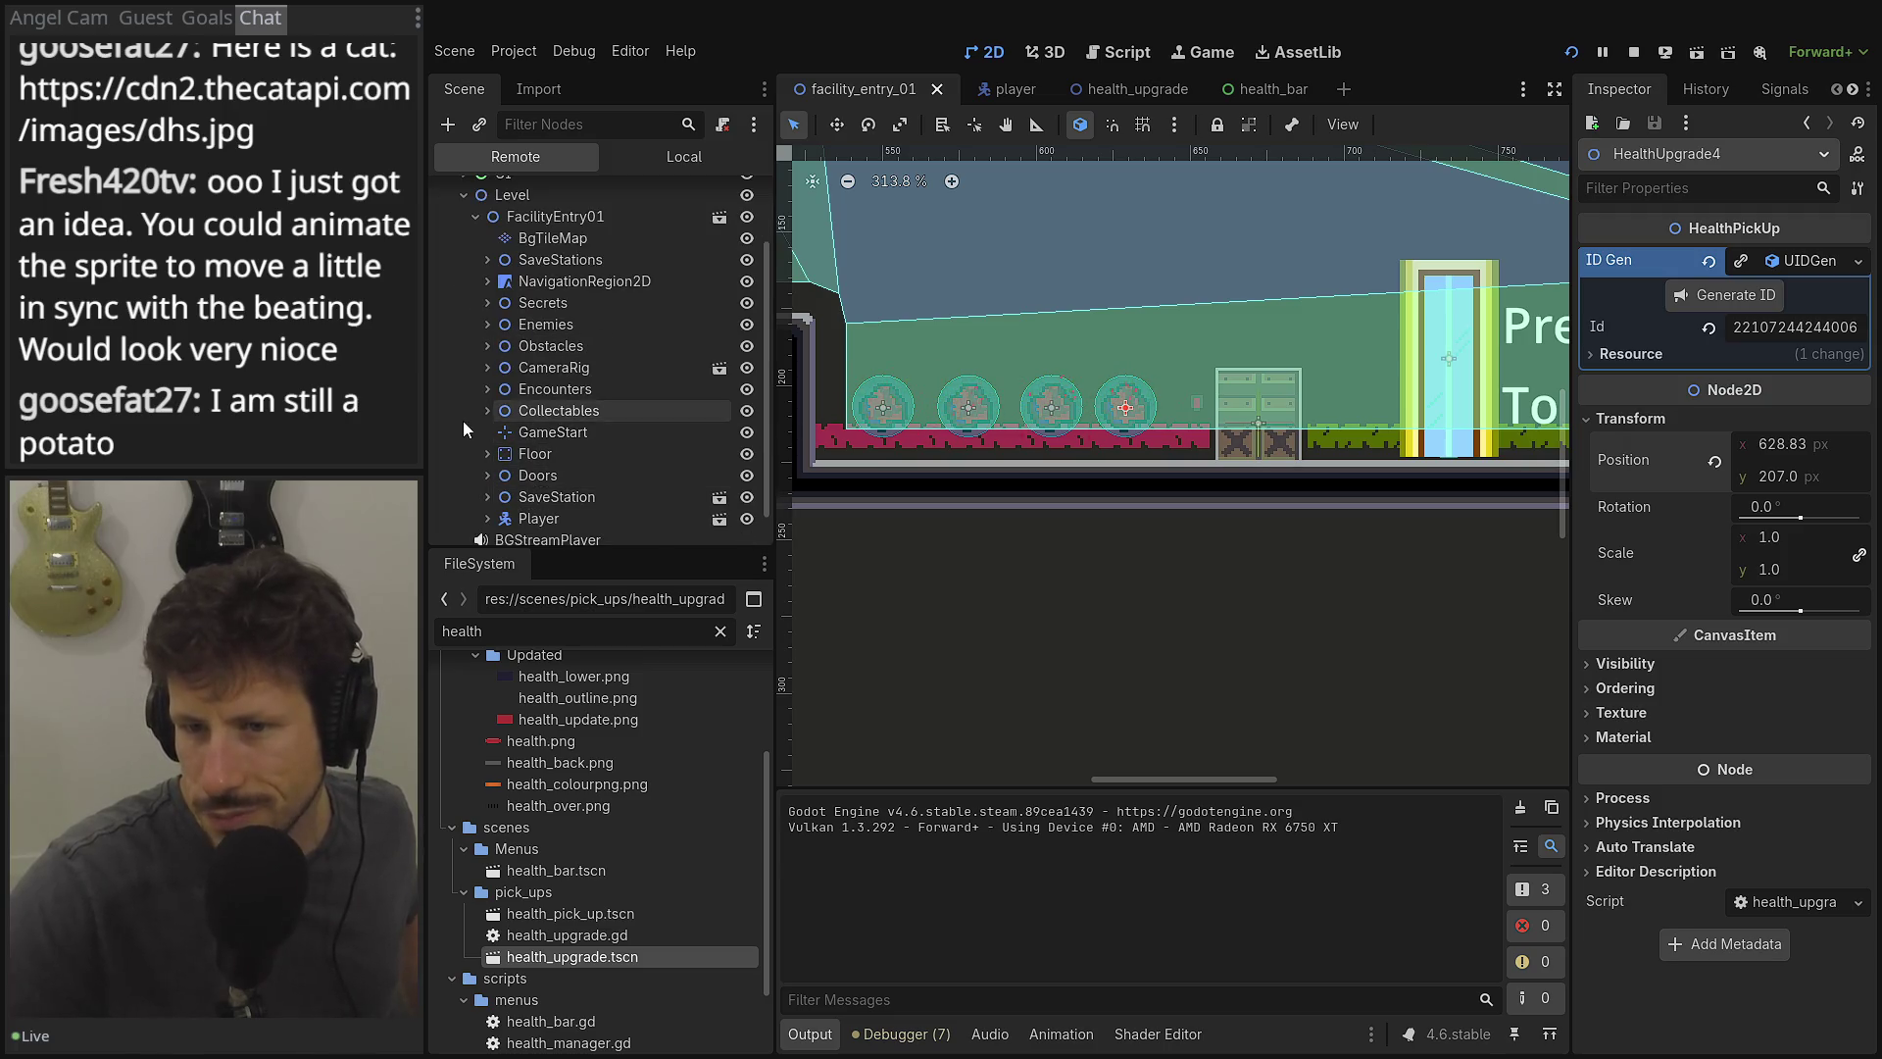
{"action": "left_click", "coordinate": [626, 516]}
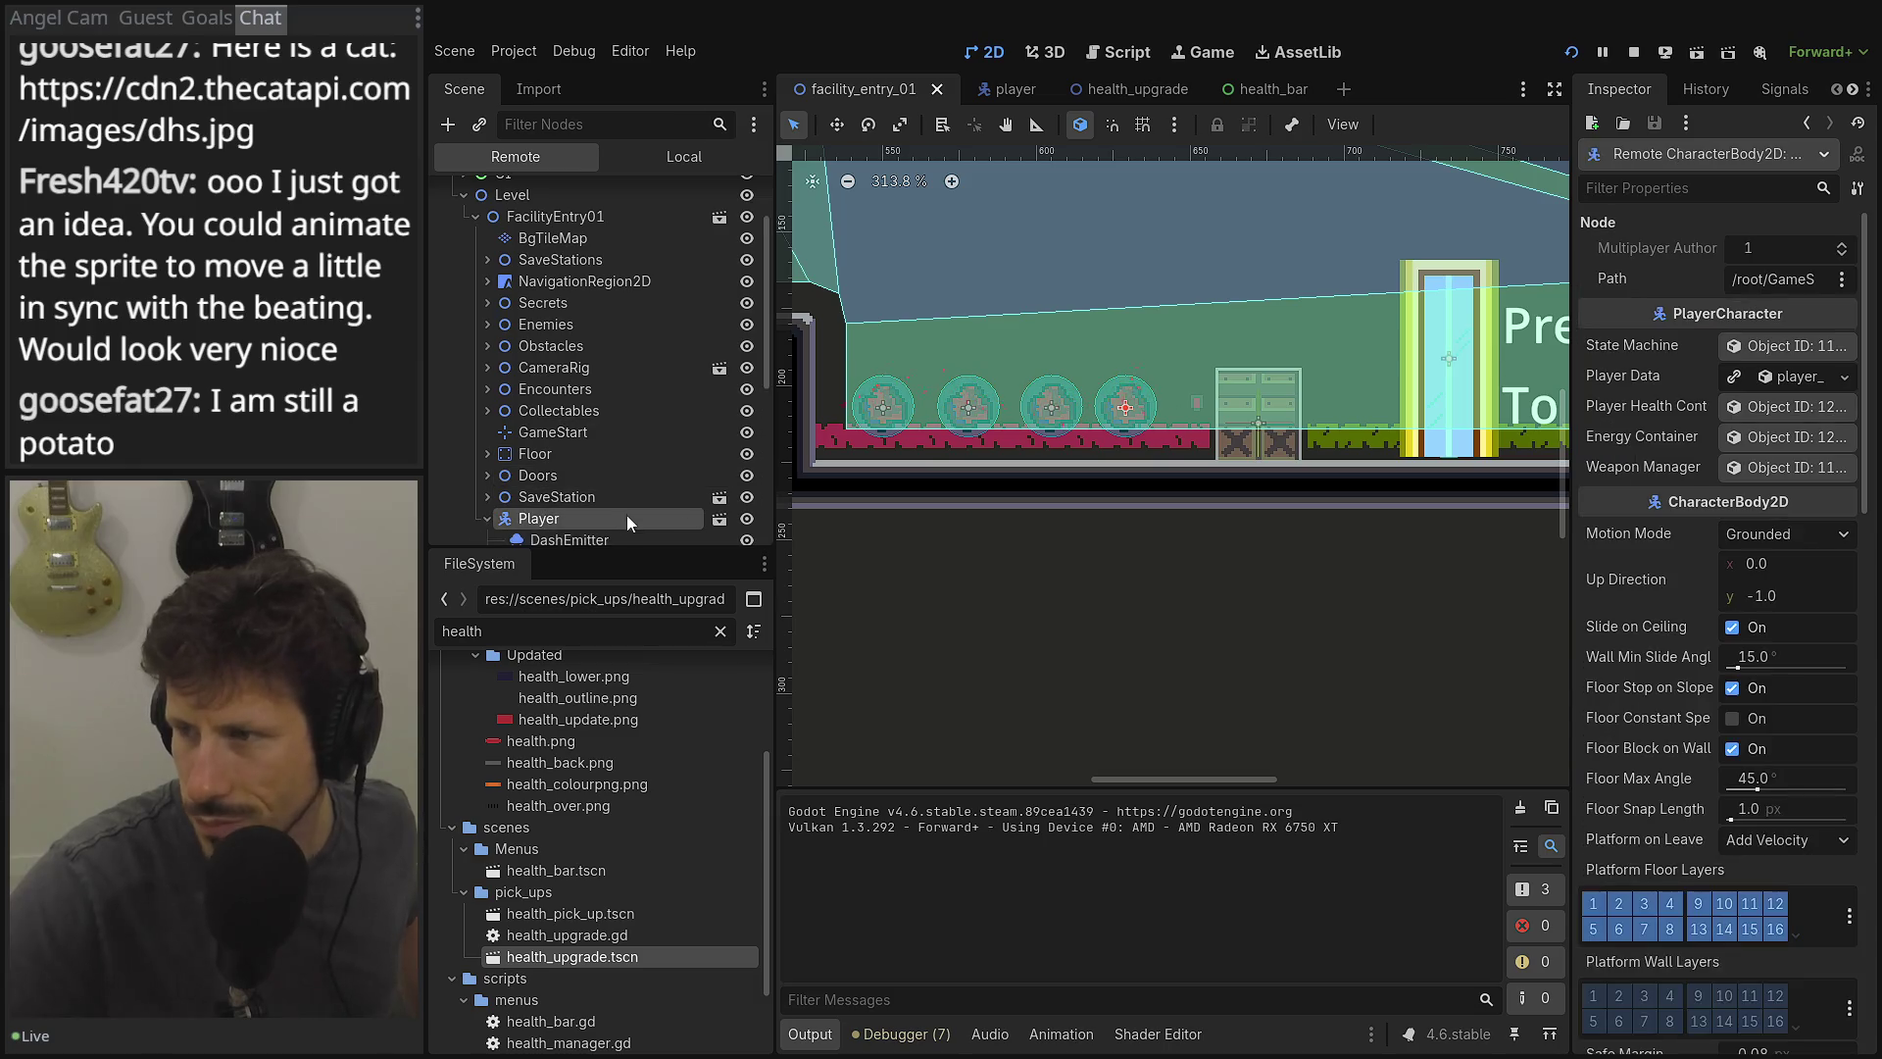
{"action": "left_click", "coordinate": [1786, 381]}
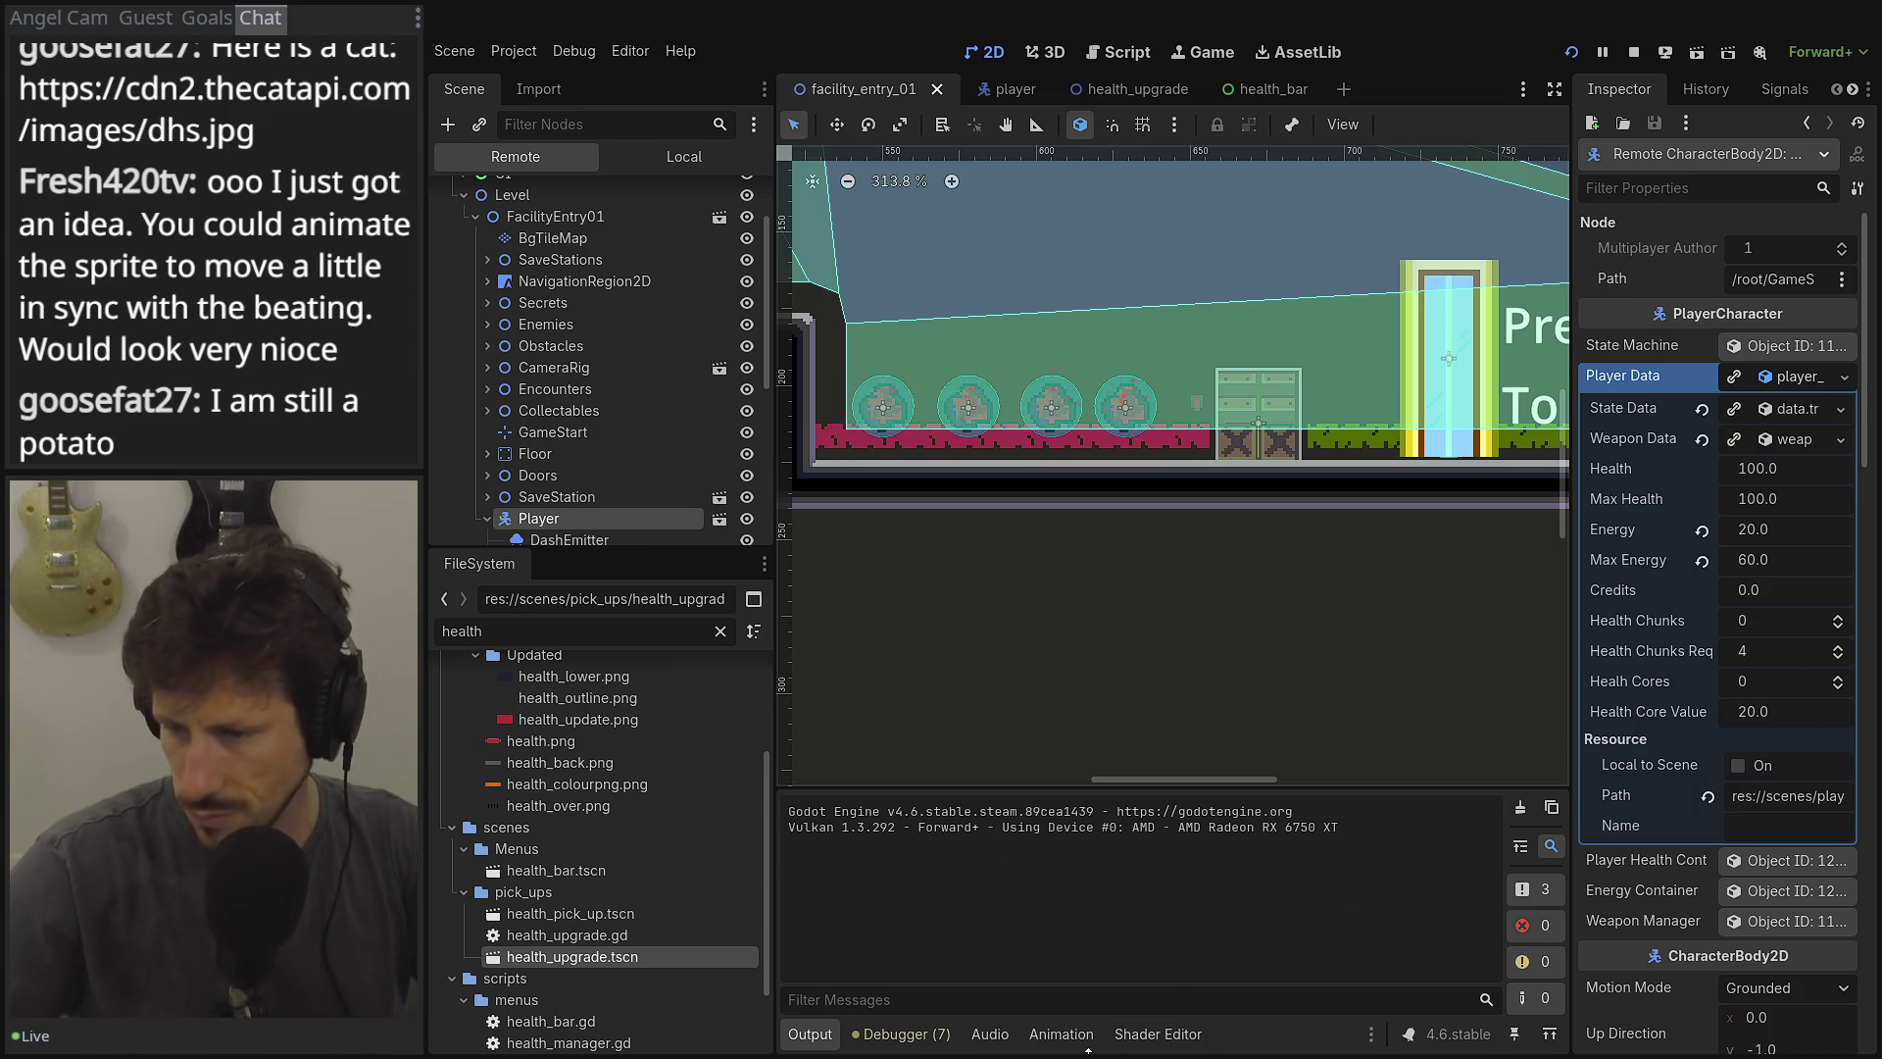
Check the debugger's Errors and Evaluator tabs, then stop the running game.
{"action": "left_click", "coordinate": [916, 1037]}
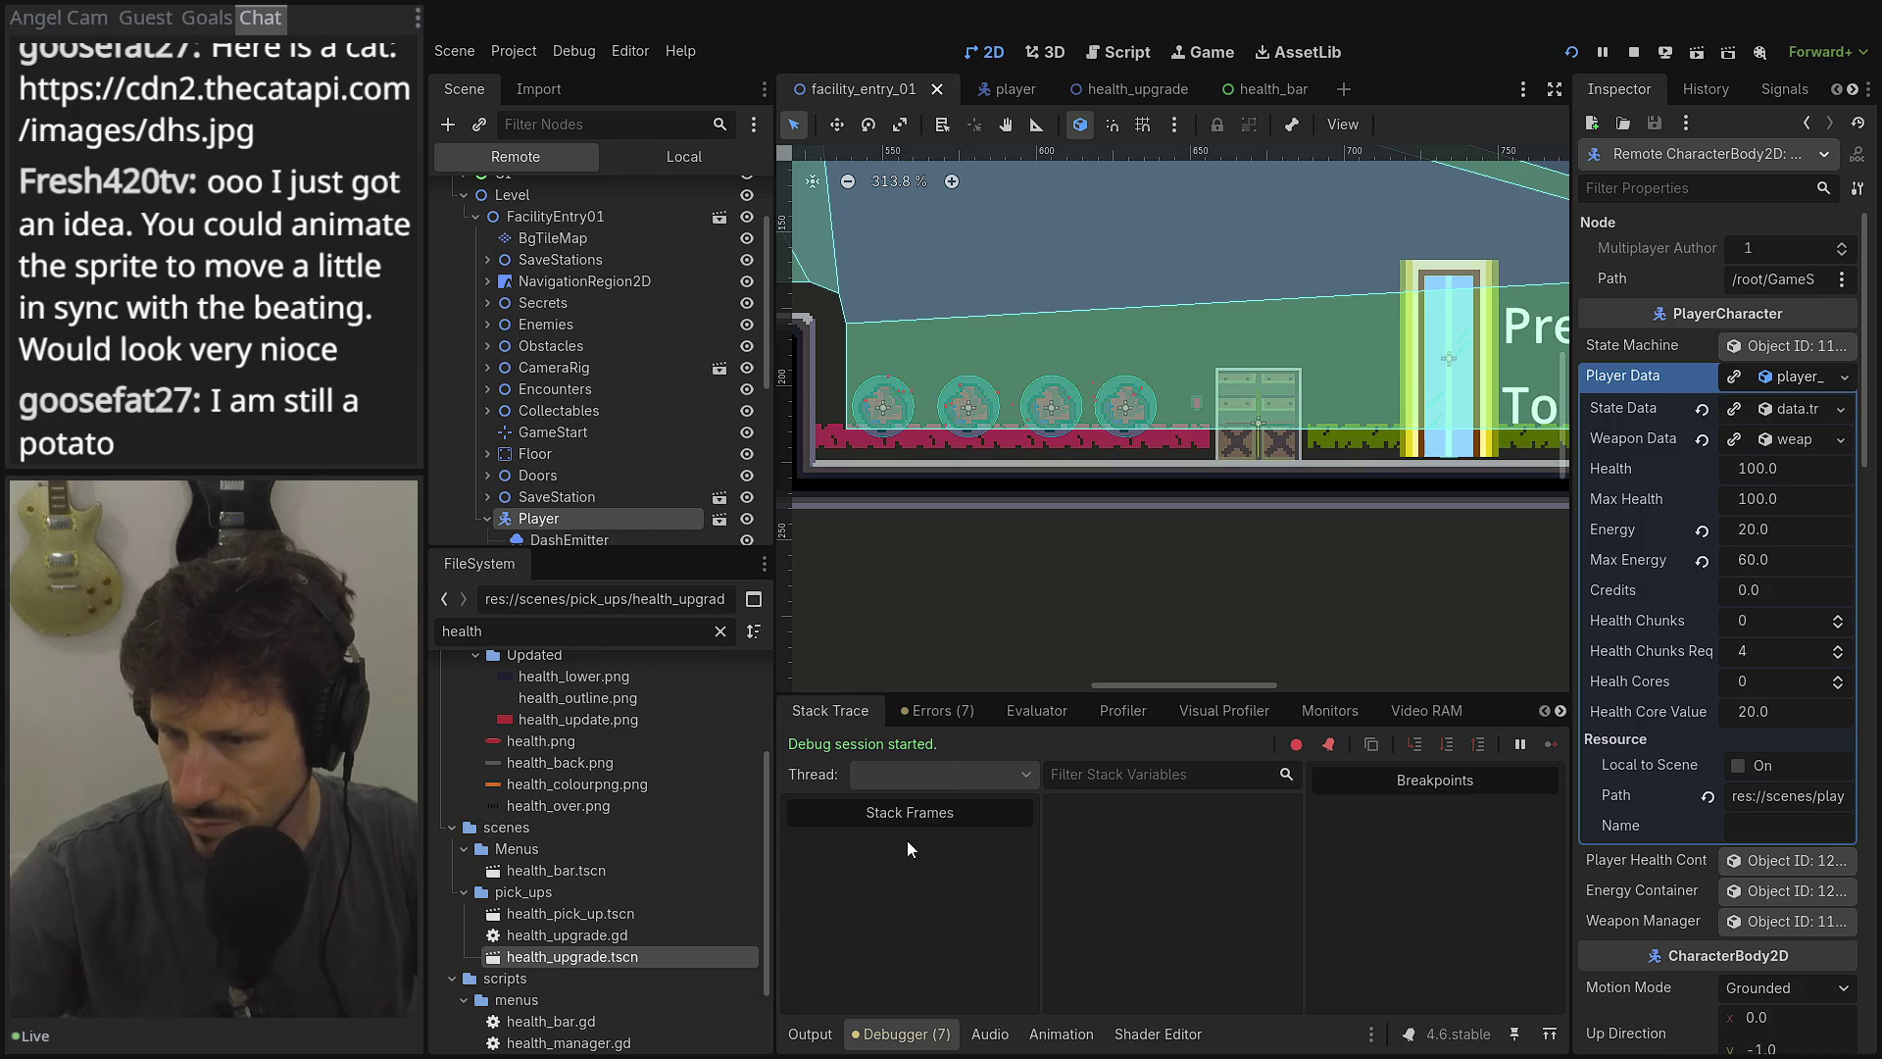
{"action": "left_click", "coordinate": [913, 710]}
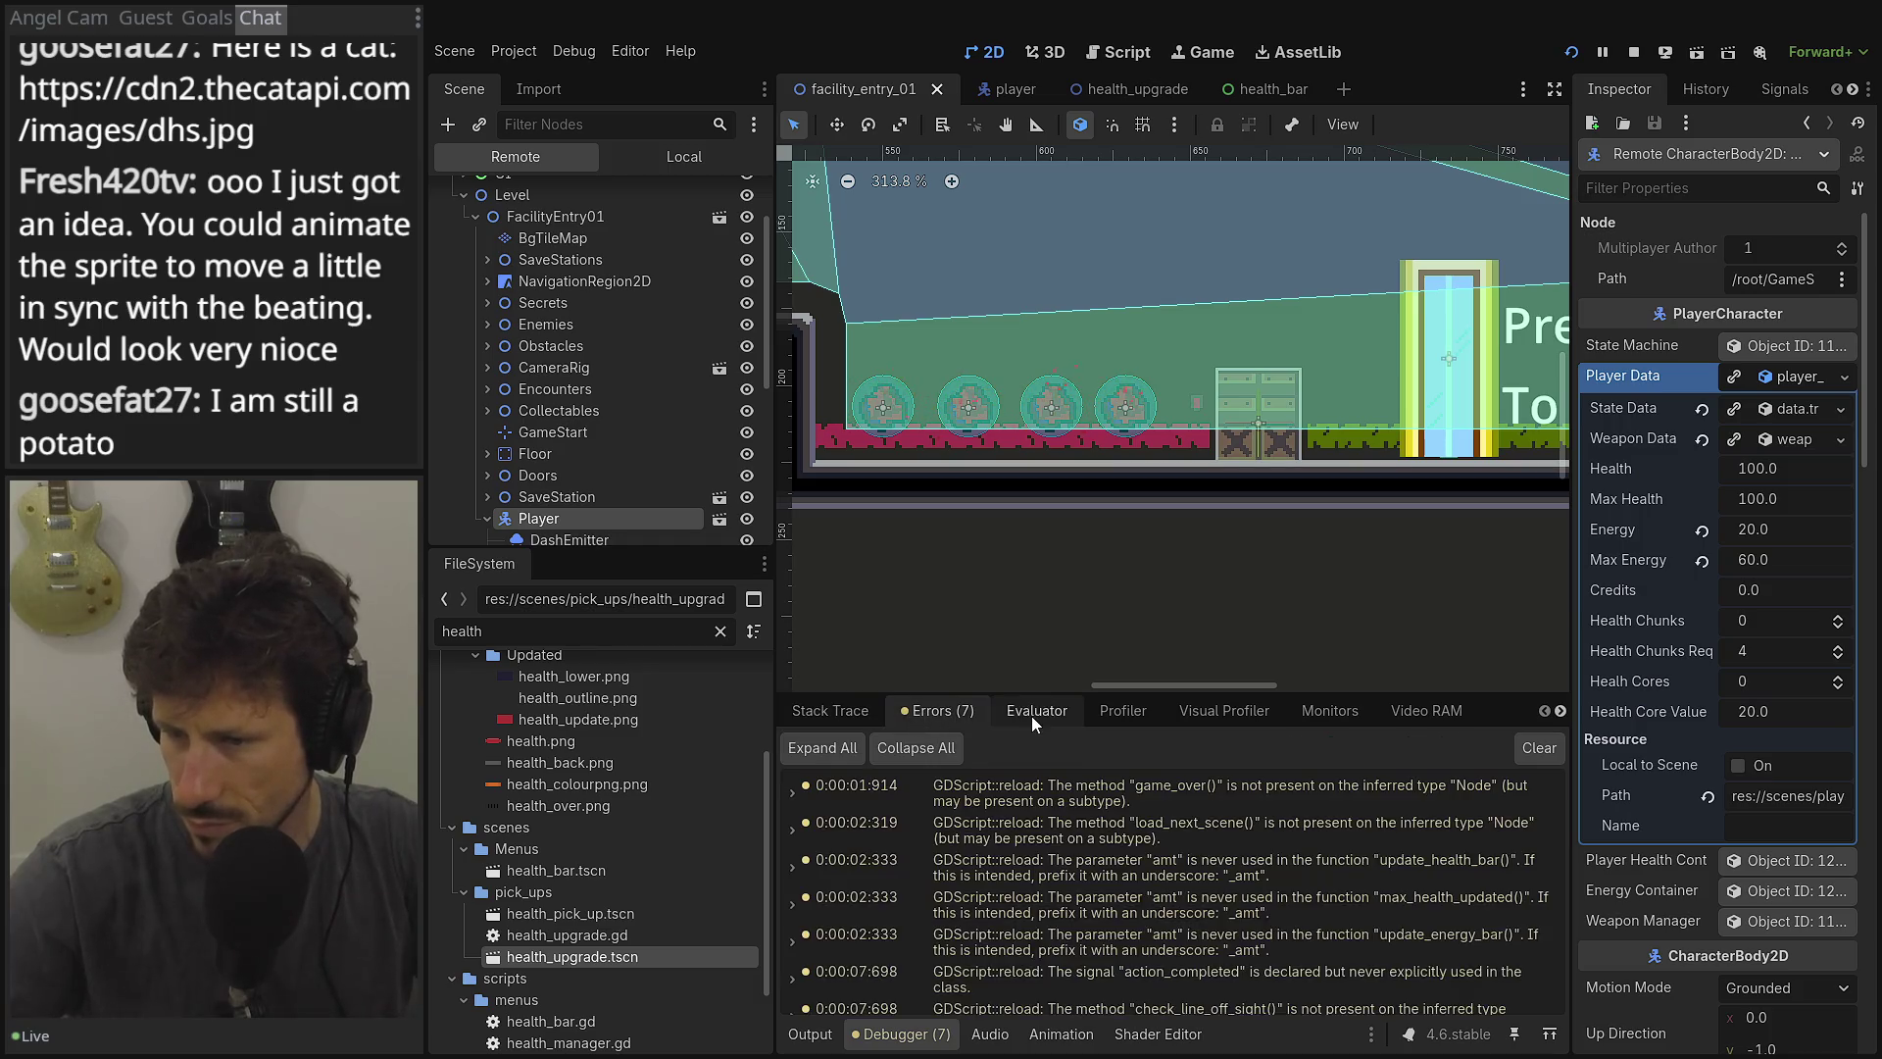
{"action": "left_click", "coordinate": [1032, 714]}
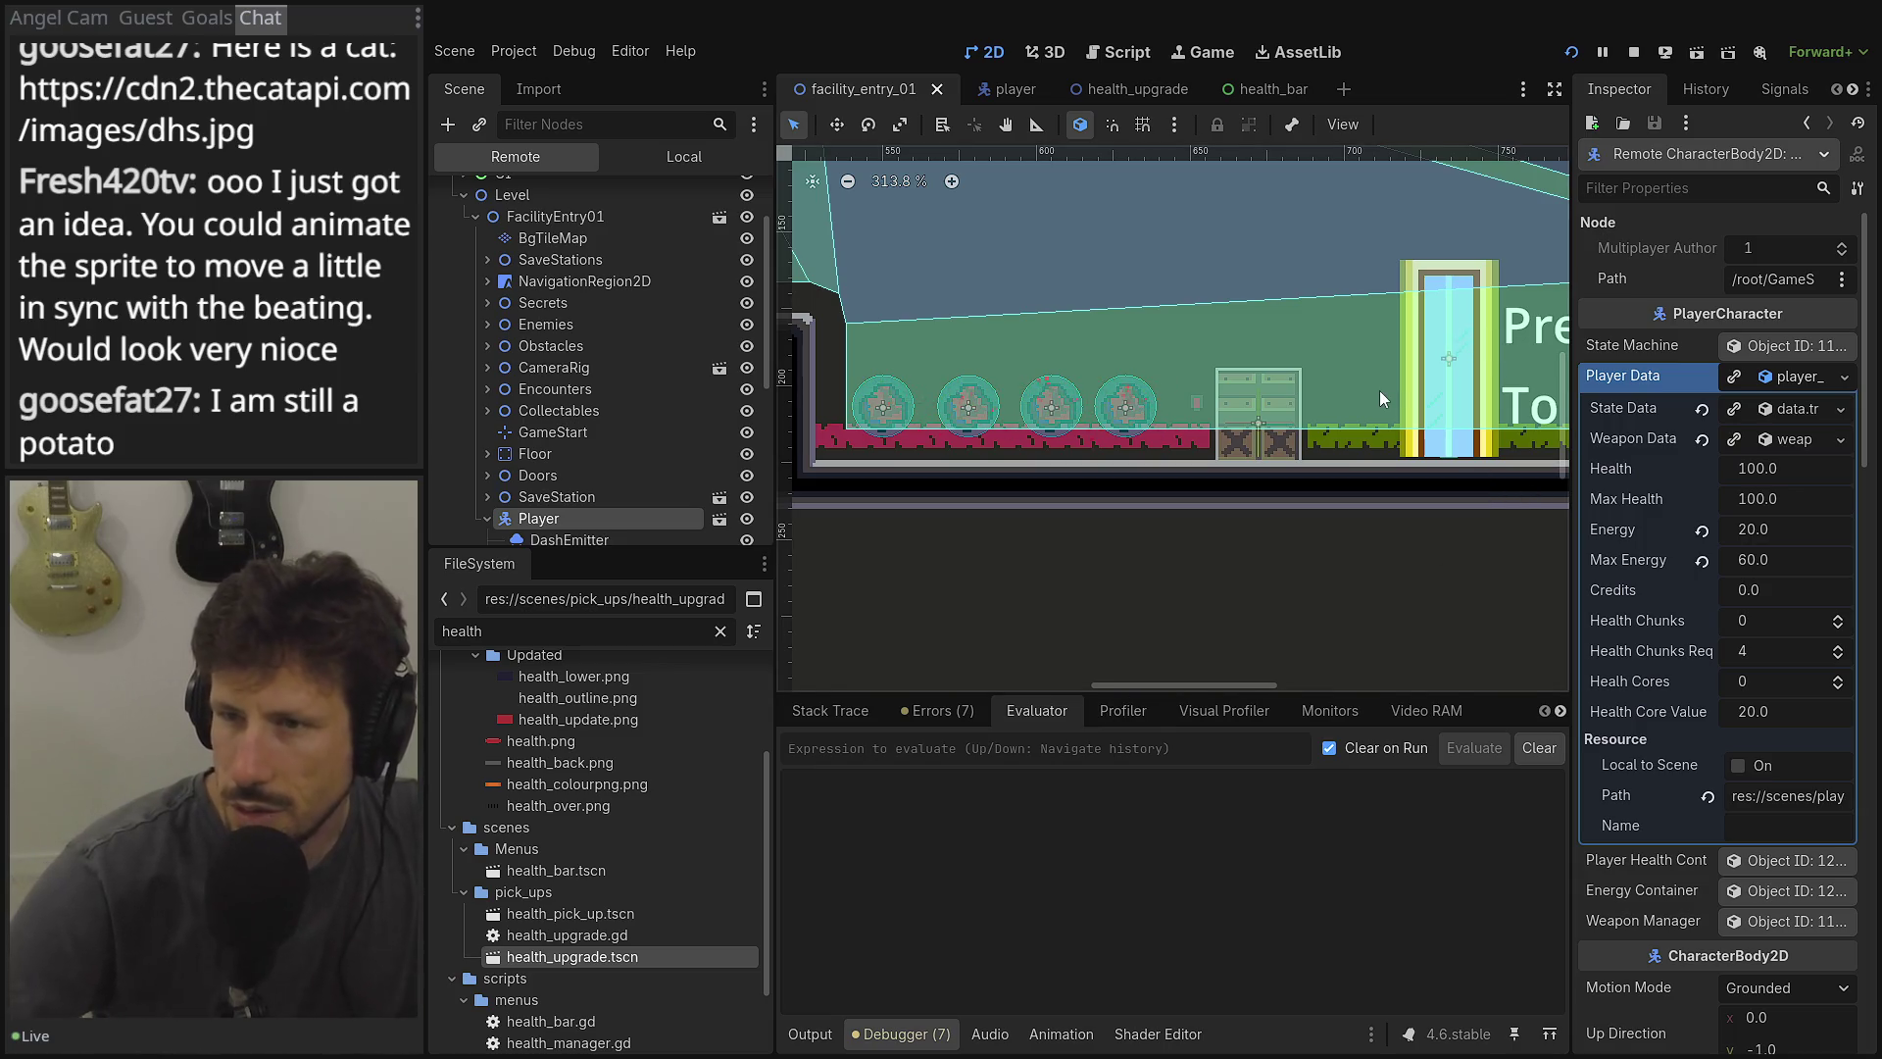
{"action": "left_click", "coordinate": [1634, 53]}
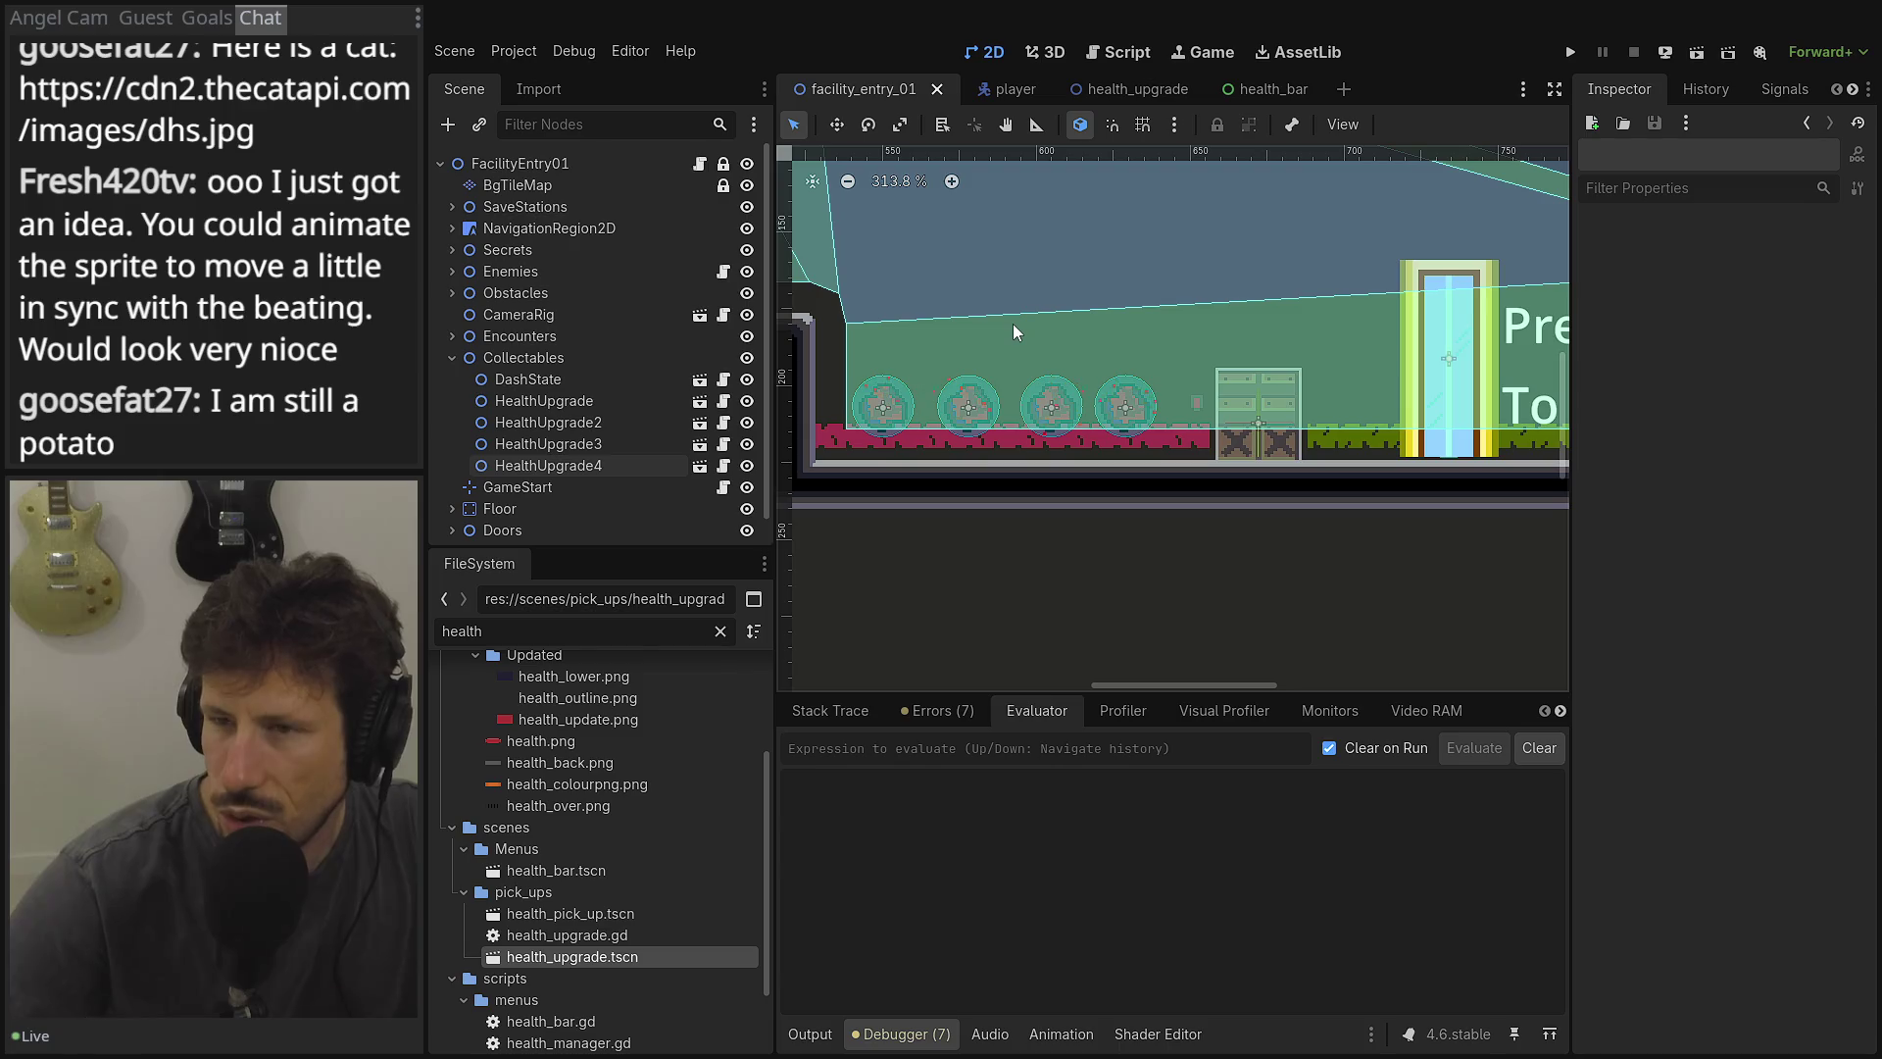
Relaunch the game and load the save slot.
{"action": "left_click", "coordinate": [1571, 52]}
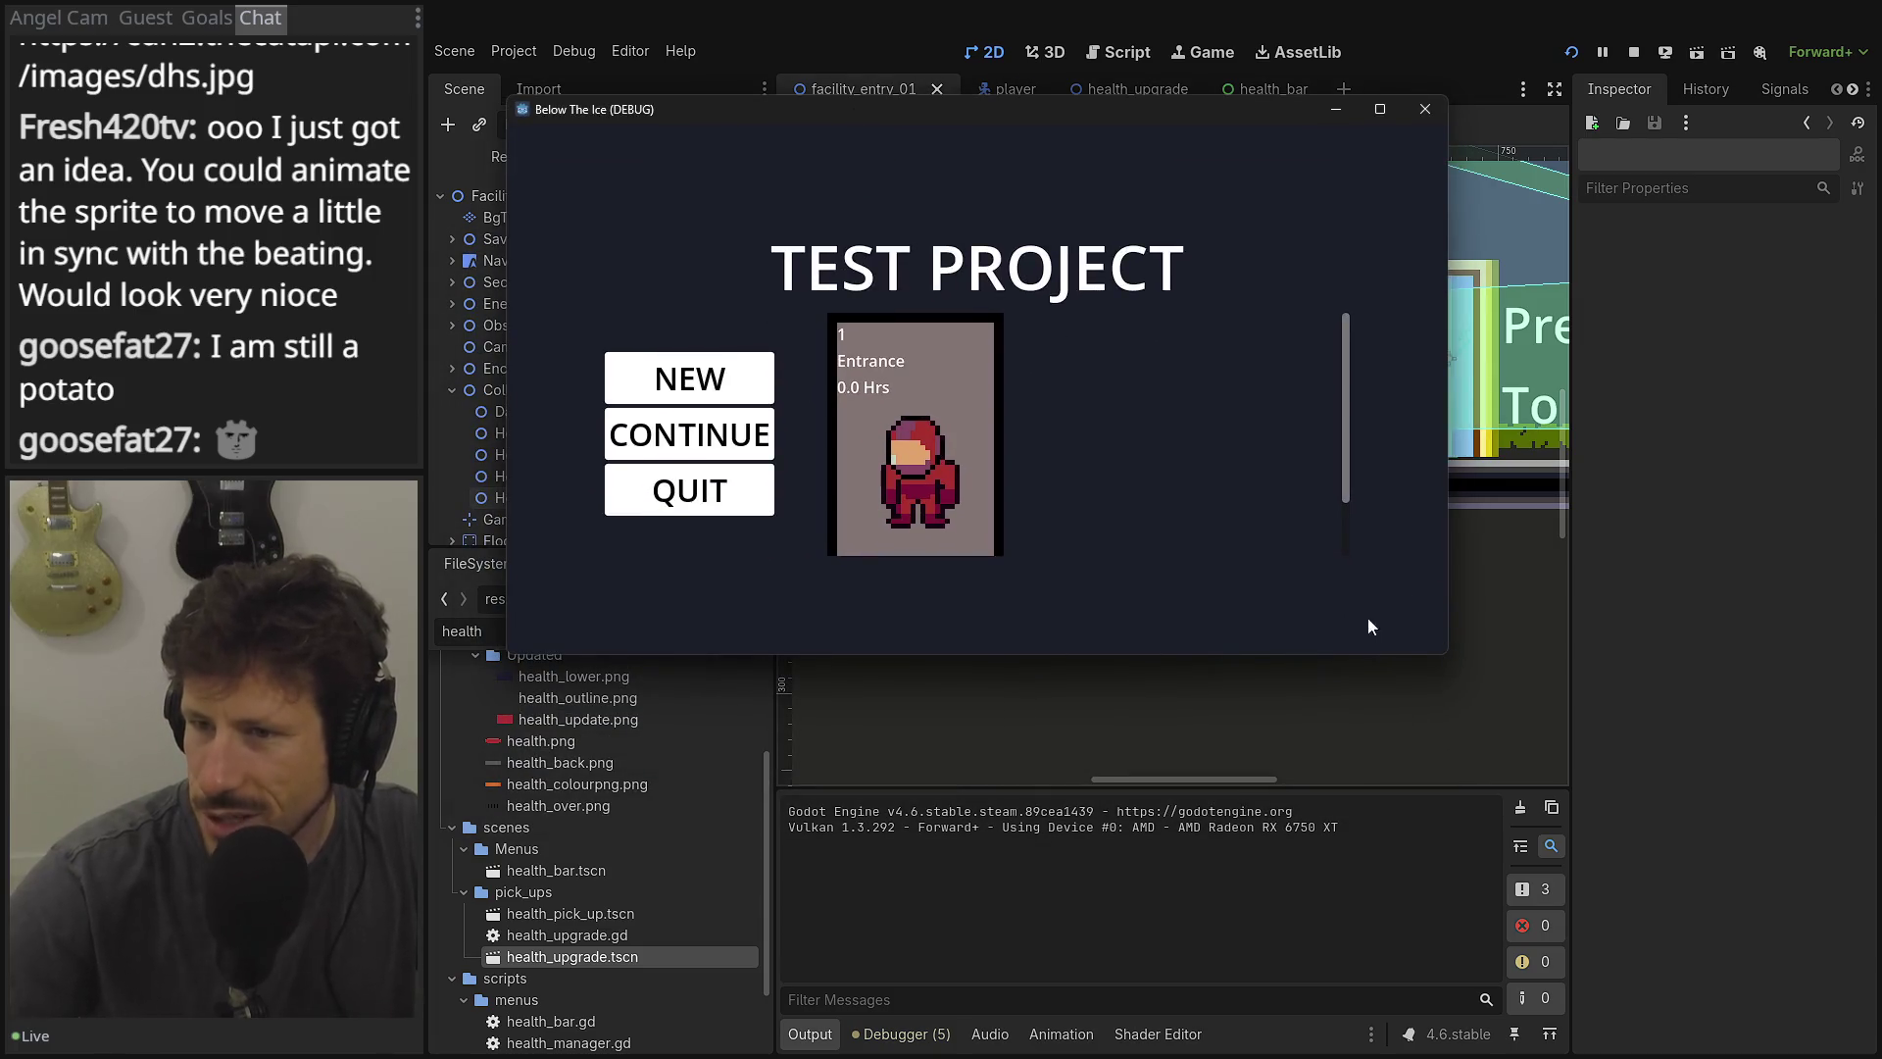
{"action": "left_click", "coordinate": [934, 406]}
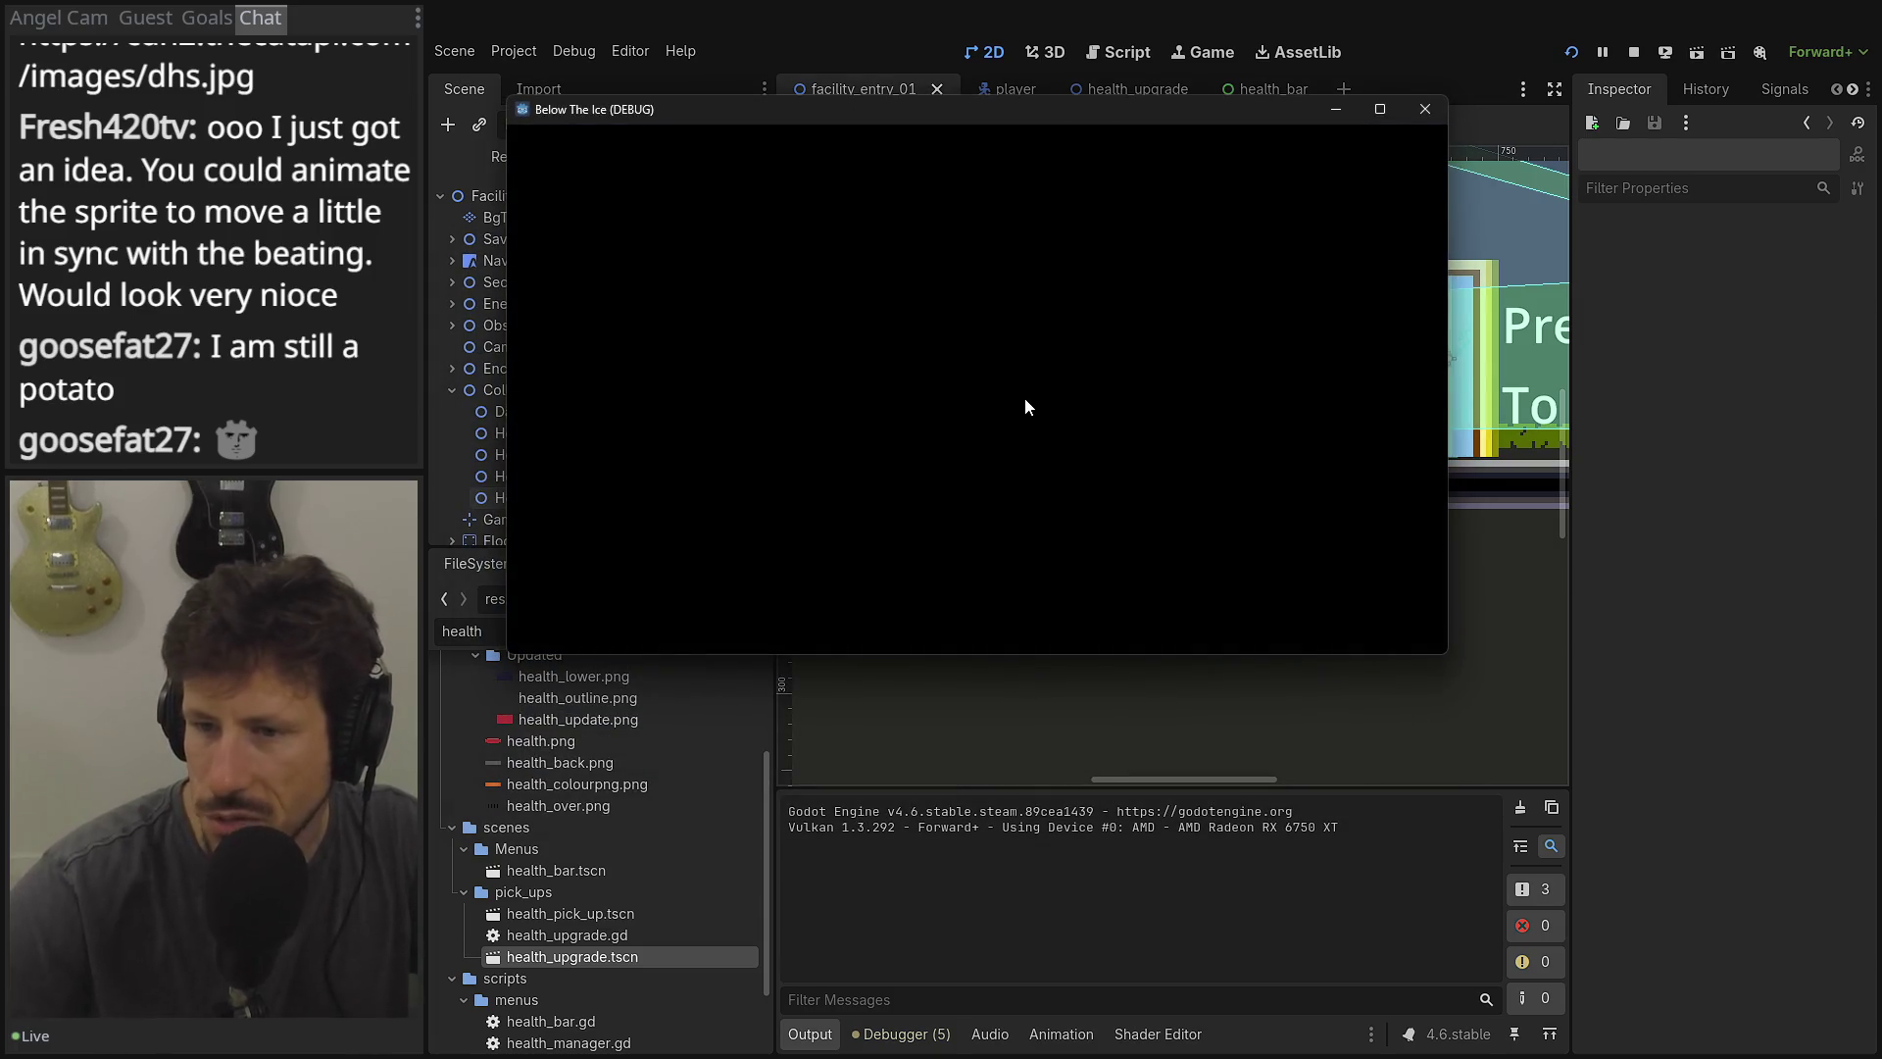
{"action": "key", "text": "Left"}
{"action": "key", "text": "Right"}
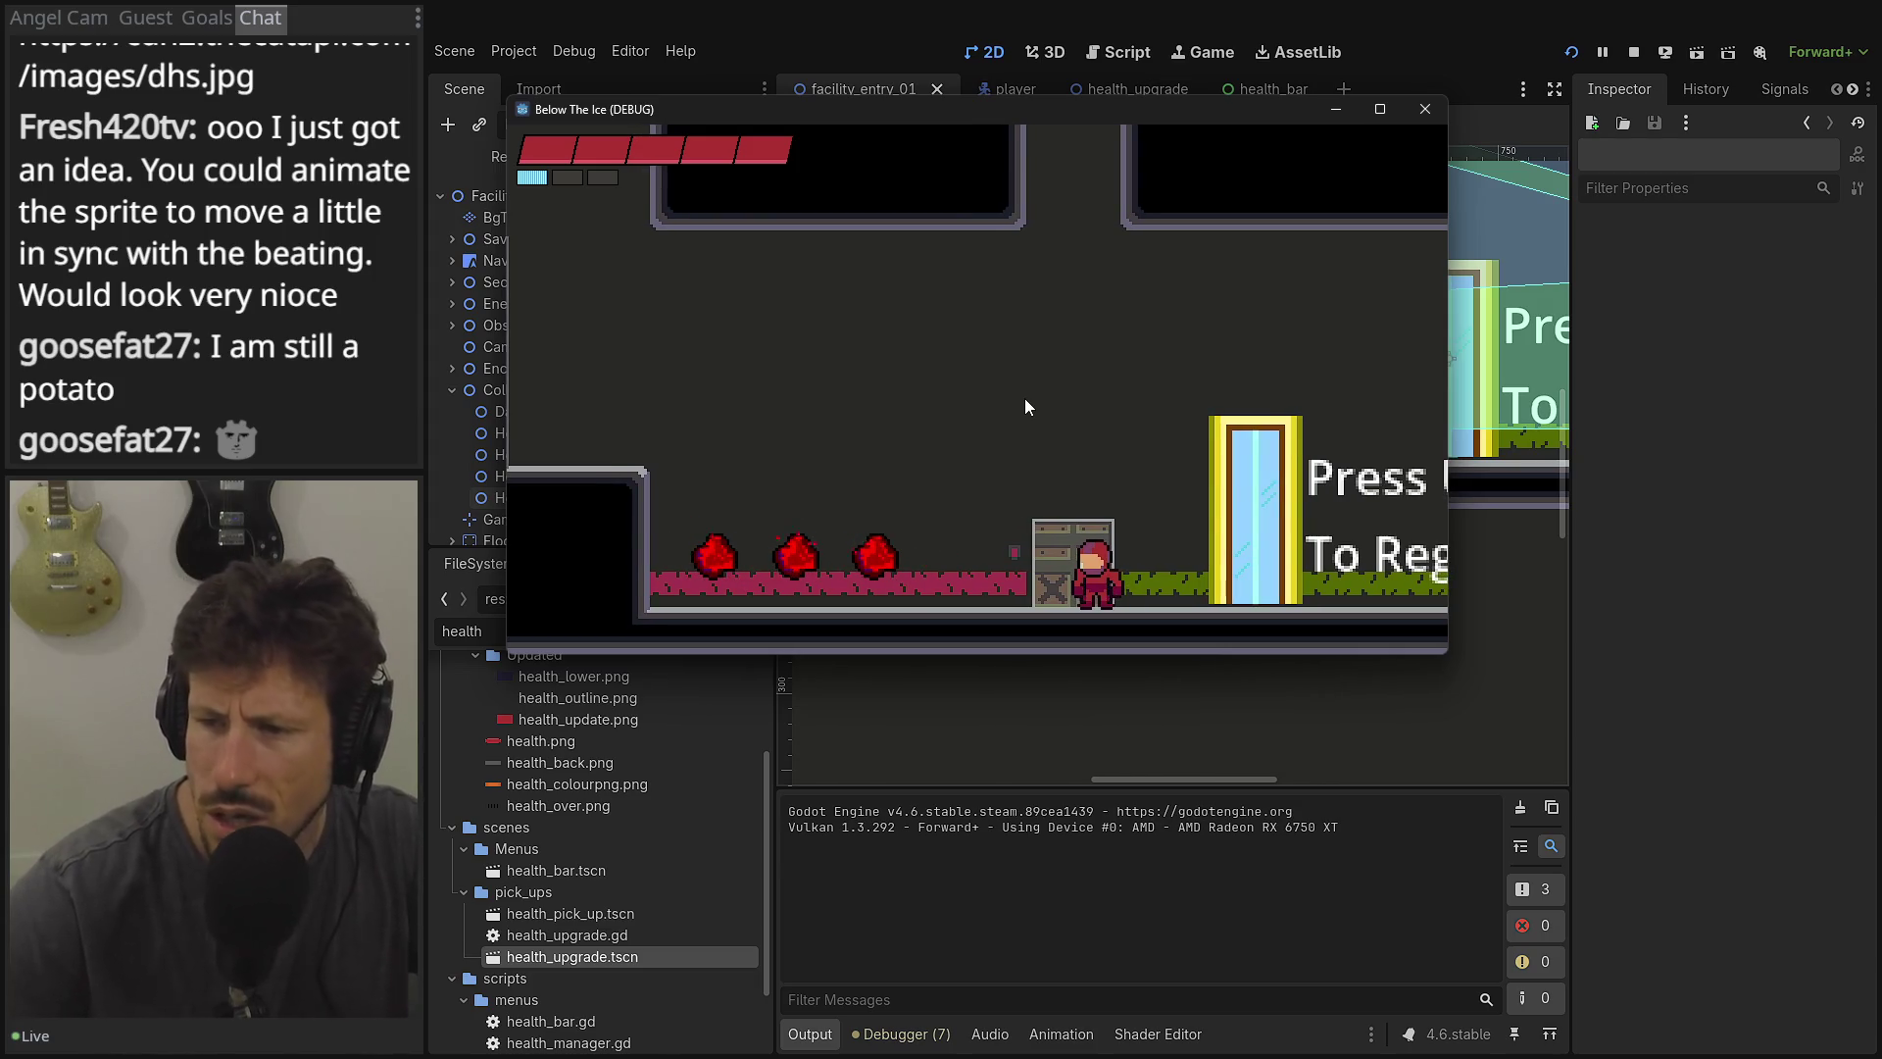
Jump onto the crate, walk left to collect the hearts, then head right to the door.
{"action": "key", "text": "space"}
{"action": "key", "text": "Left"}
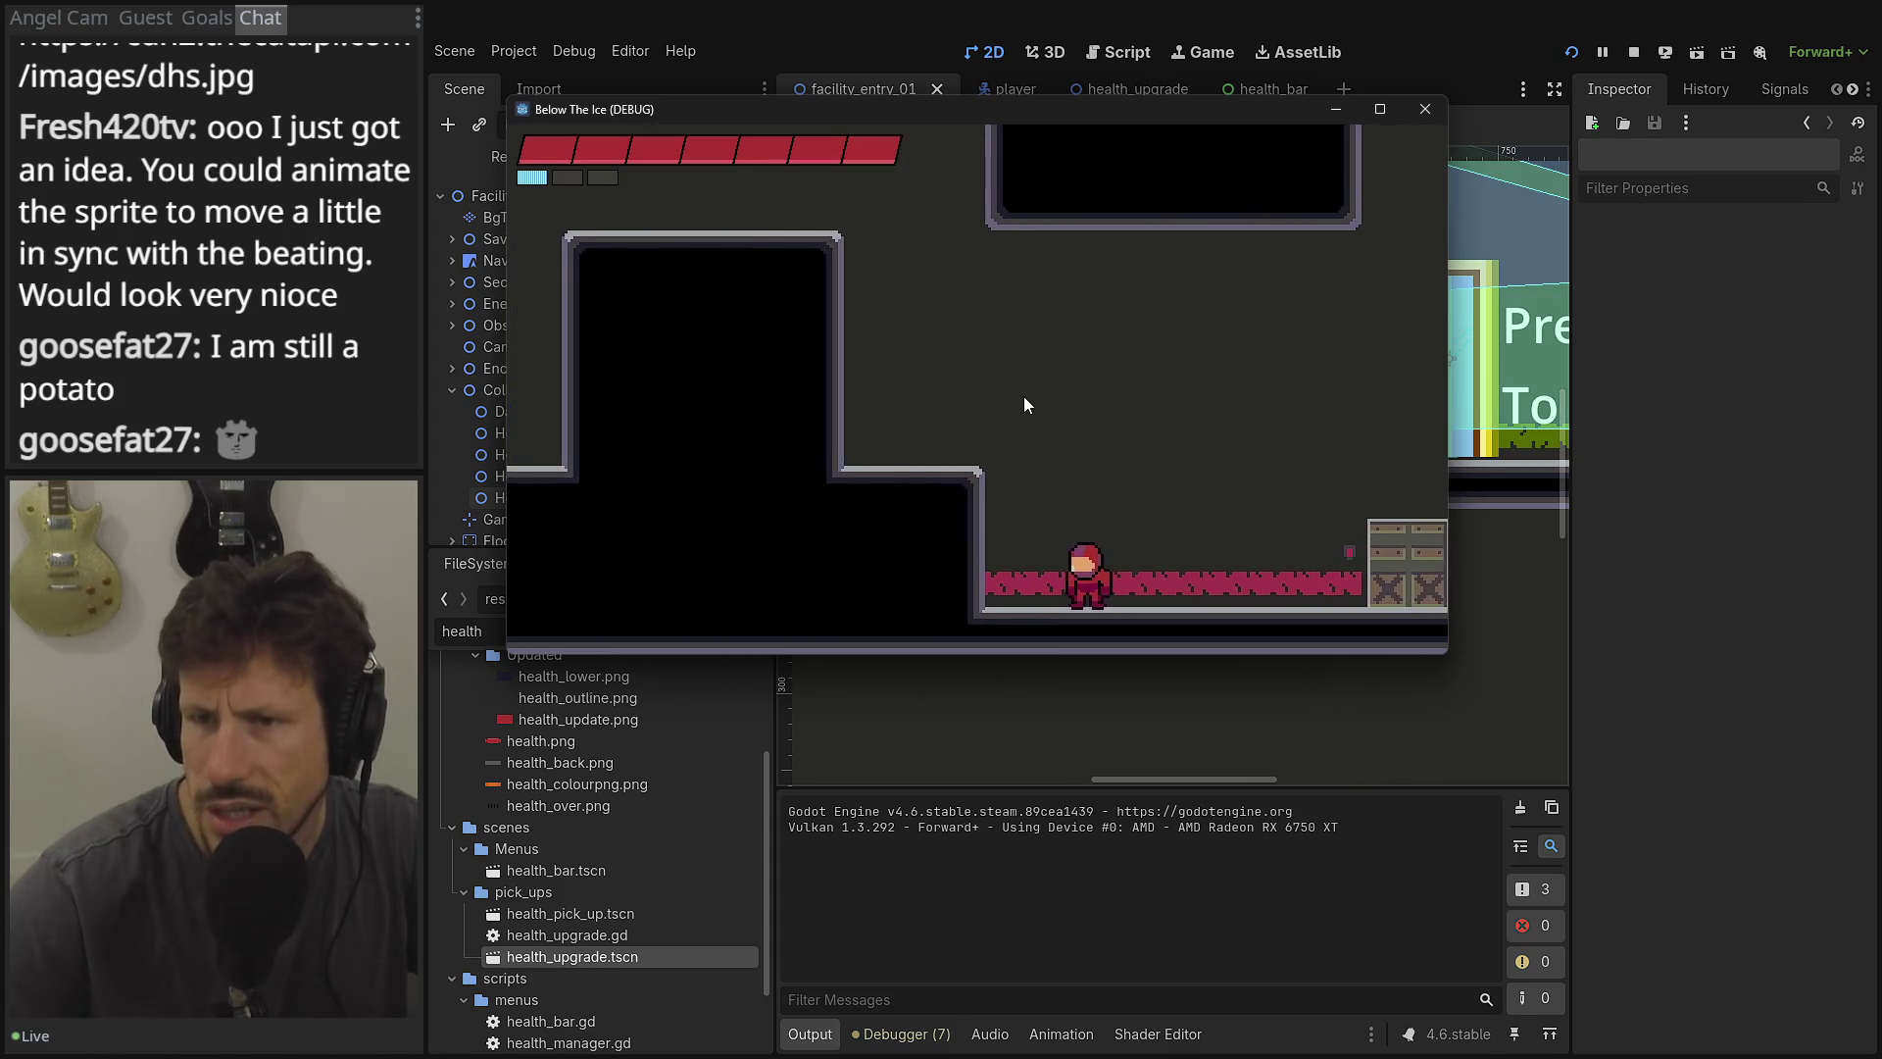
{"action": "key", "text": "Right"}
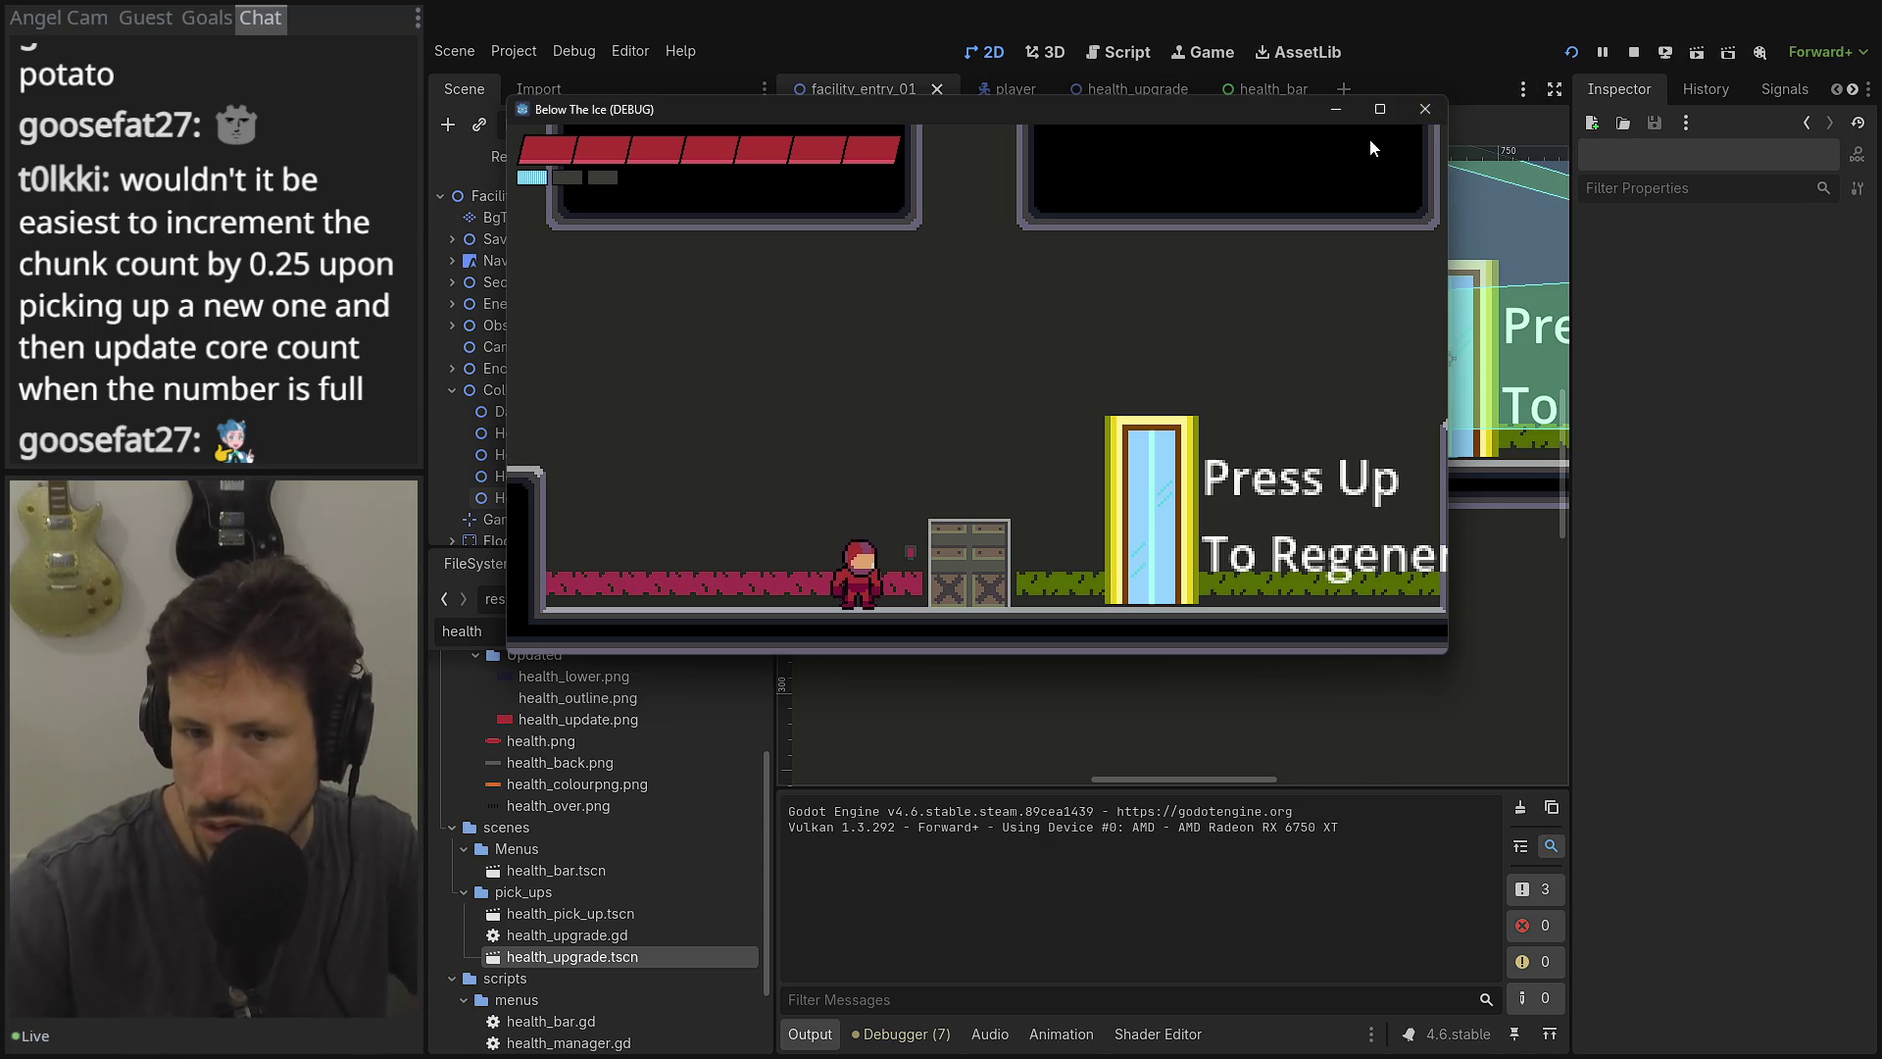
Move the game window aside and select the live Player node in the Remote scene tree.
{"action": "left_click_drag", "start_coordinate": [624, 109], "coordinate": [1026, 146]}
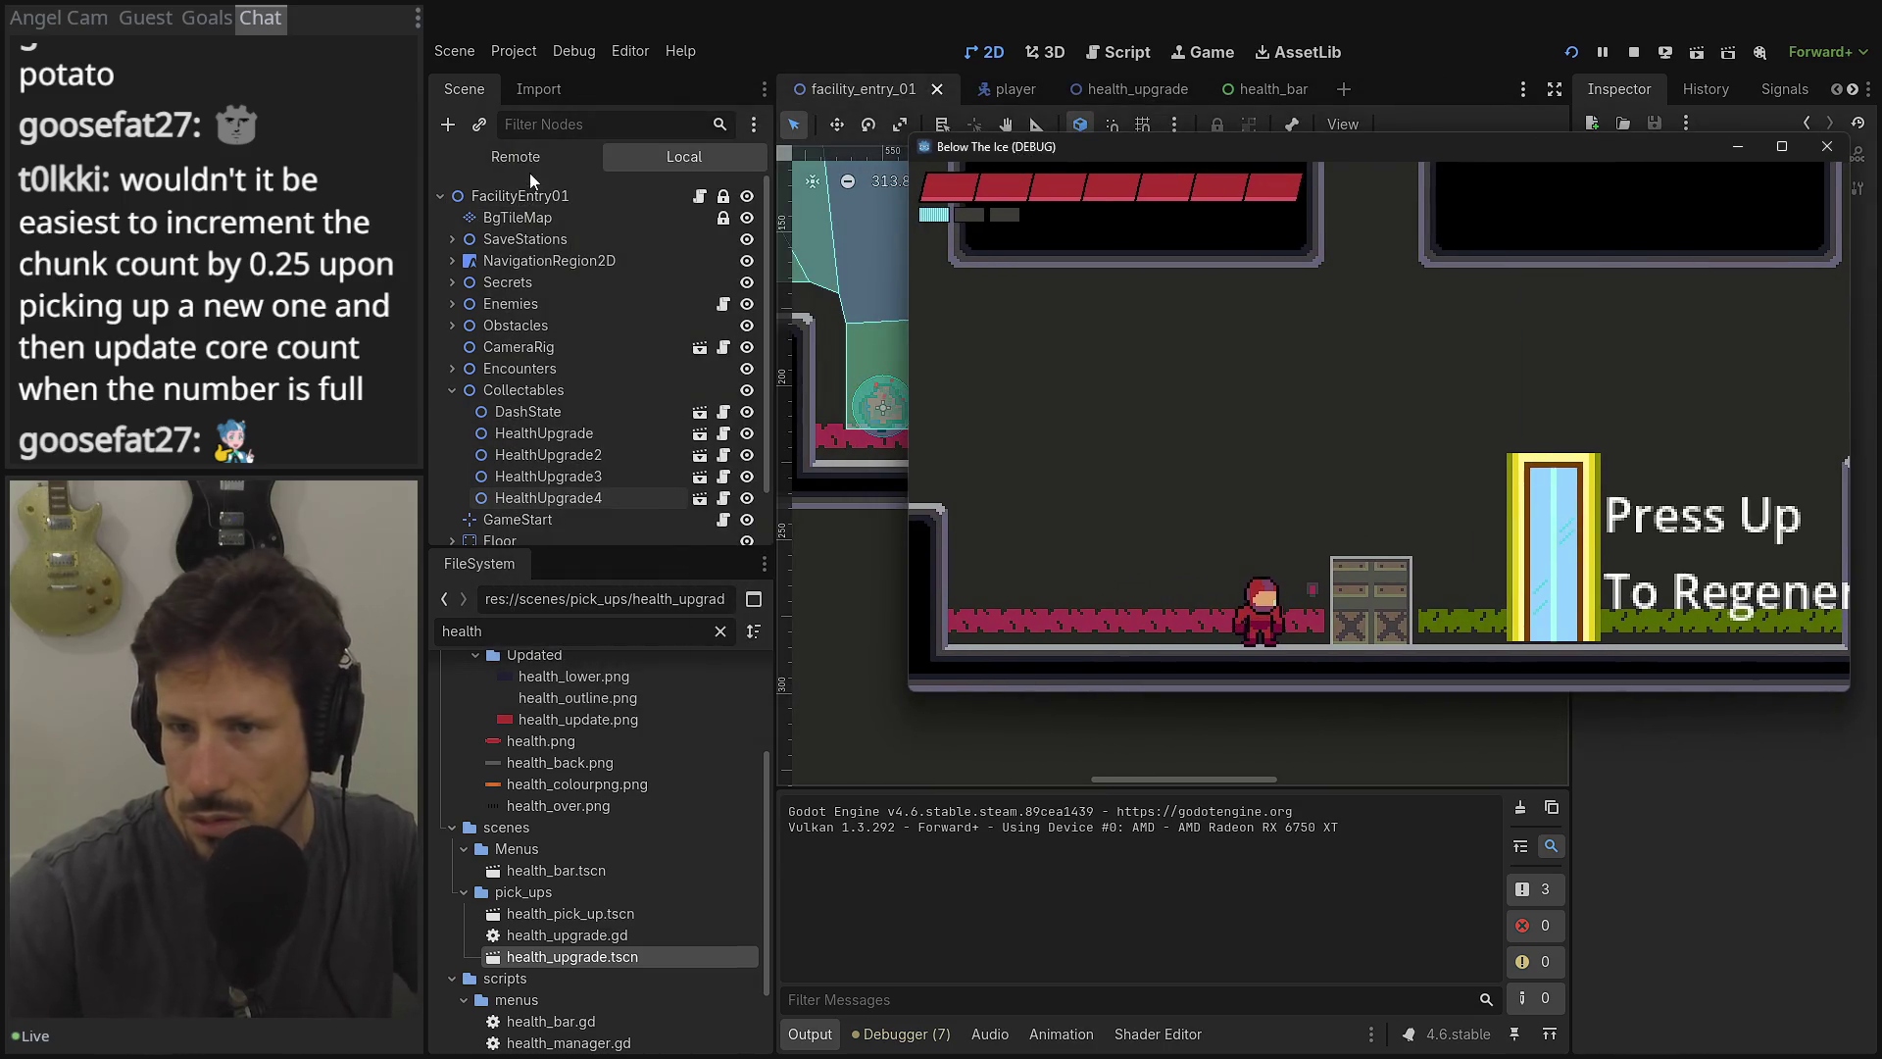
{"action": "left_click", "coordinate": [527, 162]}
{"action": "left_click", "coordinate": [475, 303]}
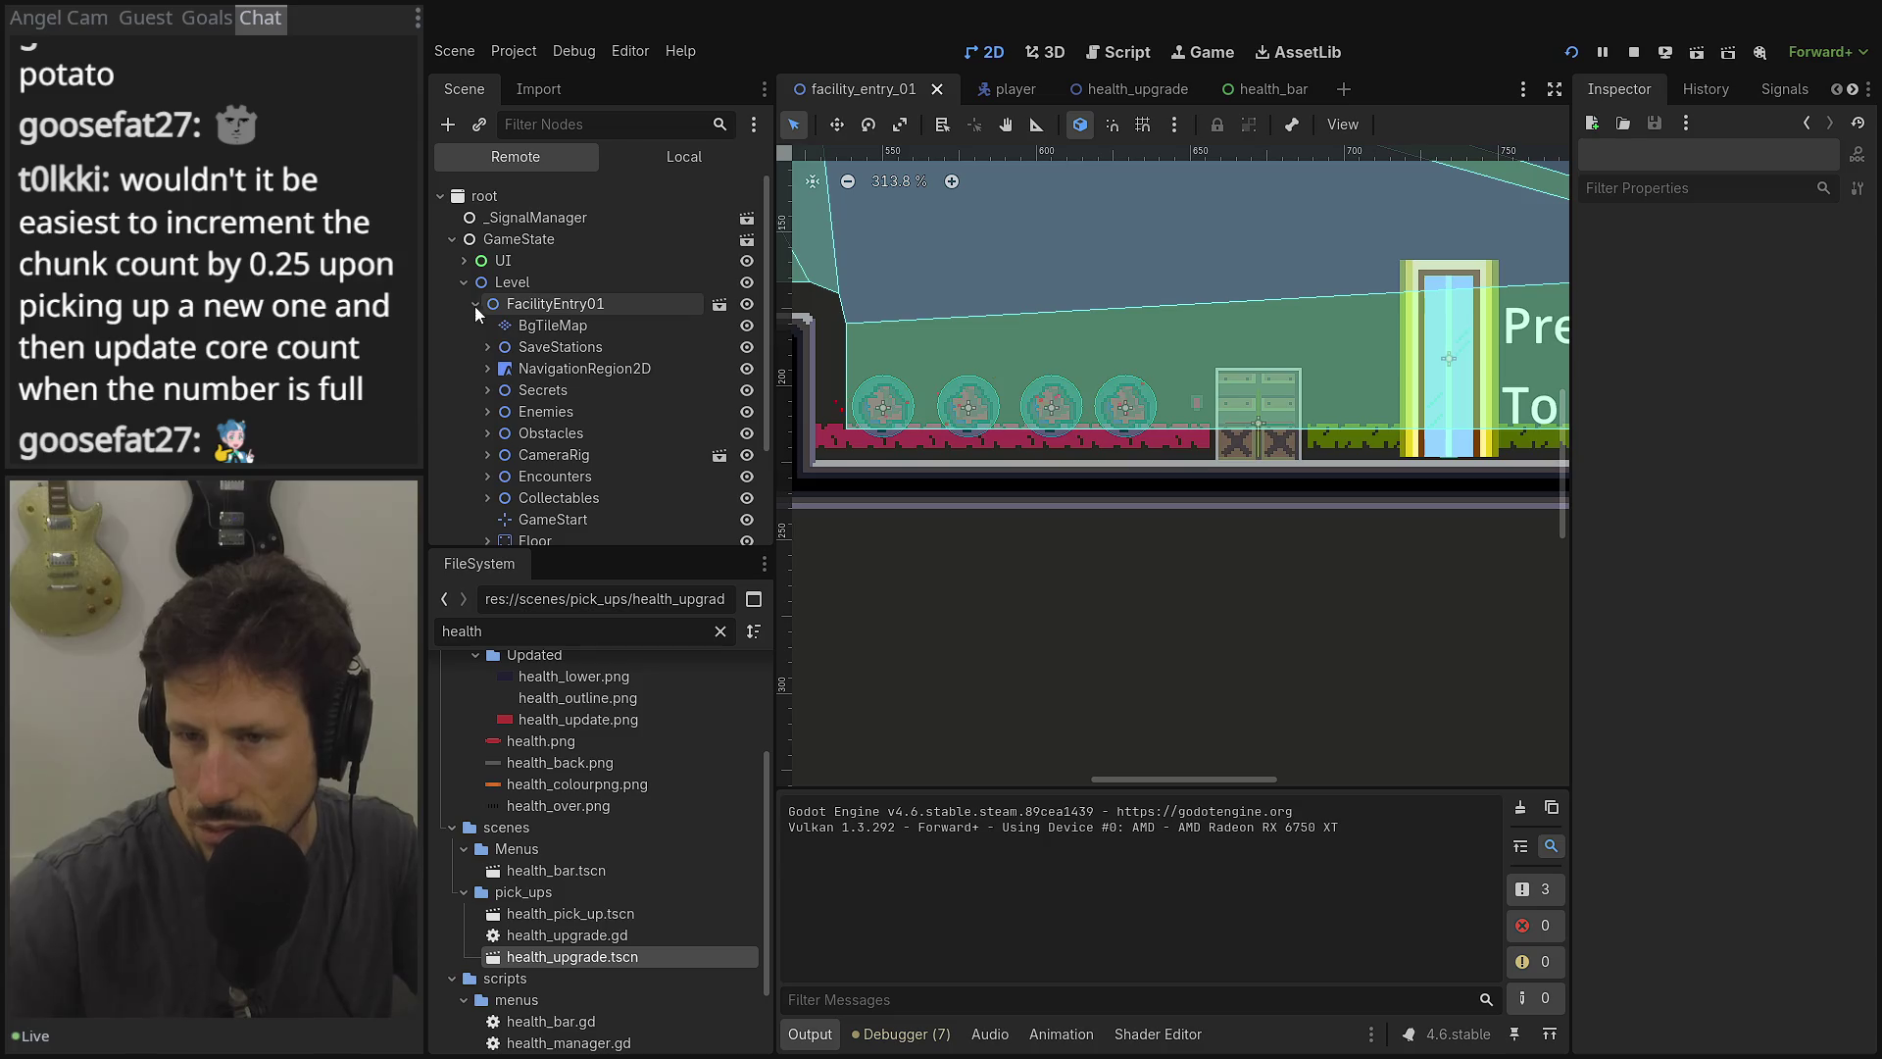
{"action": "scroll", "coordinate": [549, 412], "scroll_direction": "down", "scroll_amount": 3}
{"action": "left_click", "coordinate": [541, 520]}
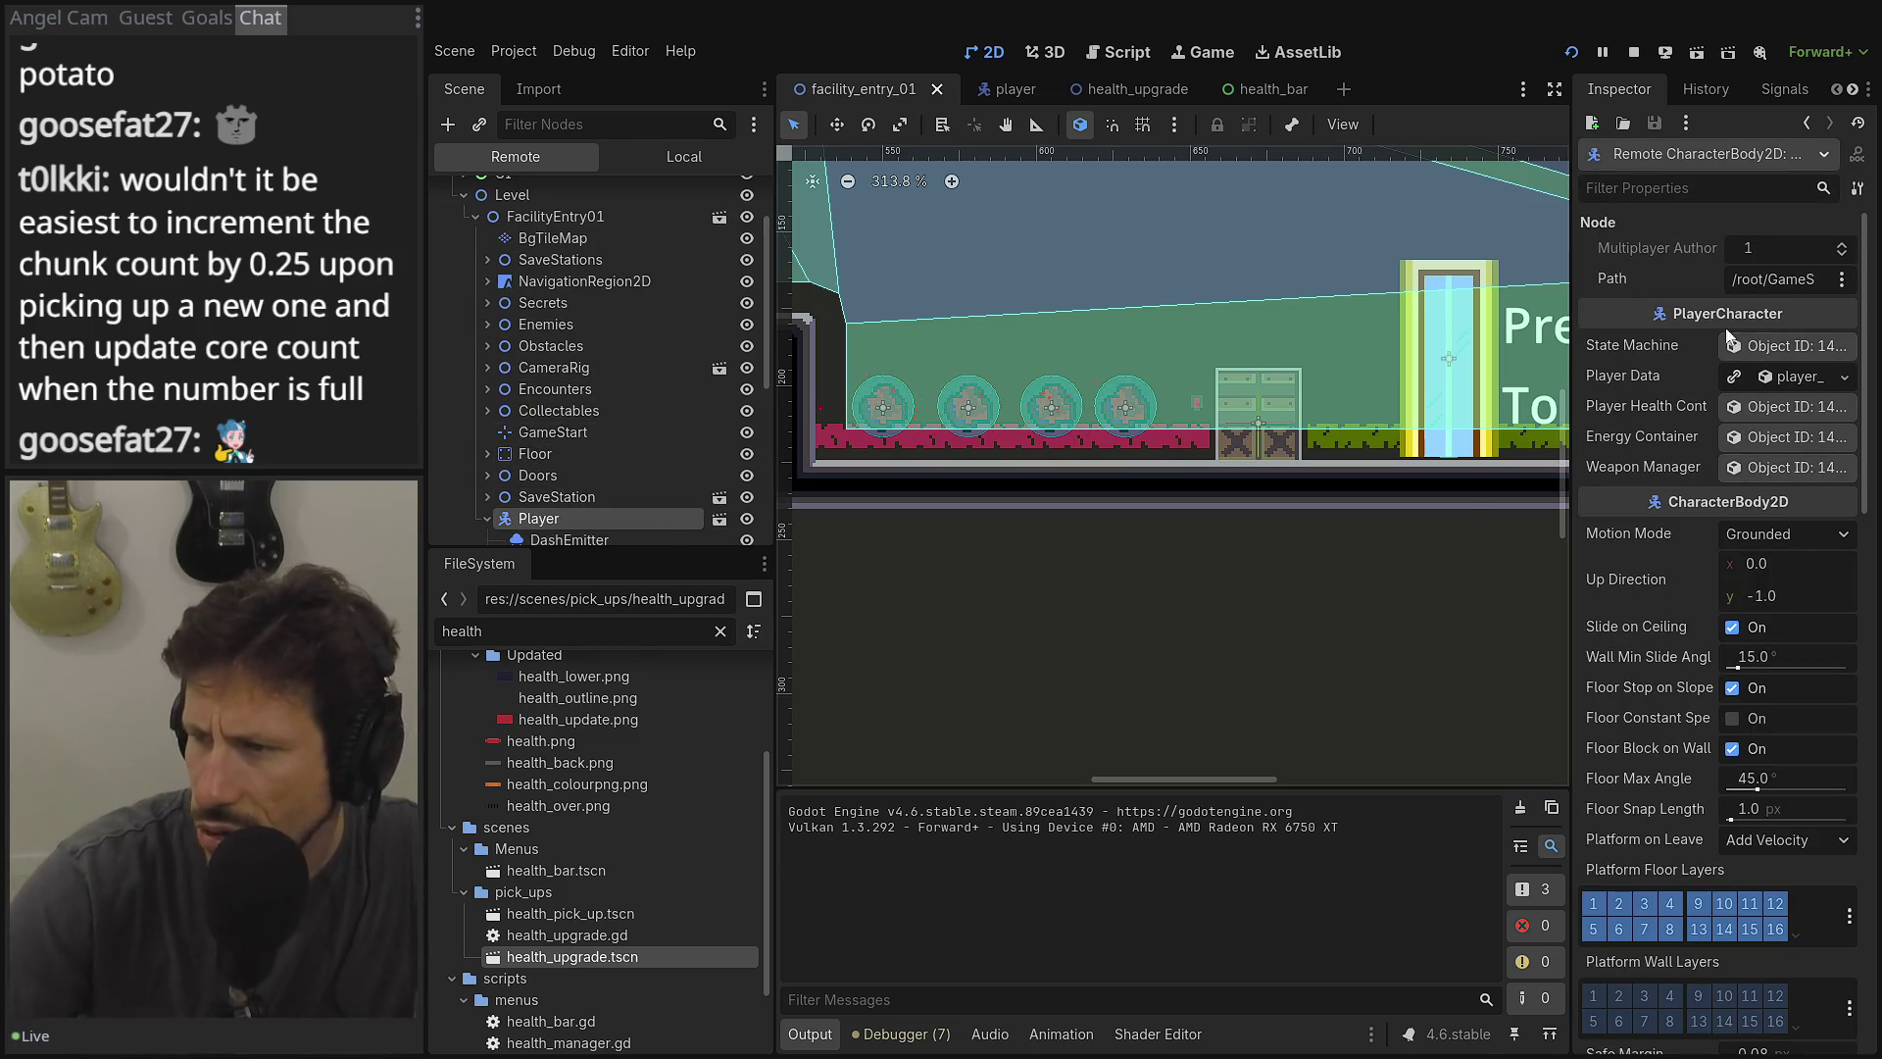
Inspect the player's state machine node and the save station's area in the live tree.
{"action": "left_click", "coordinate": [1782, 353]}
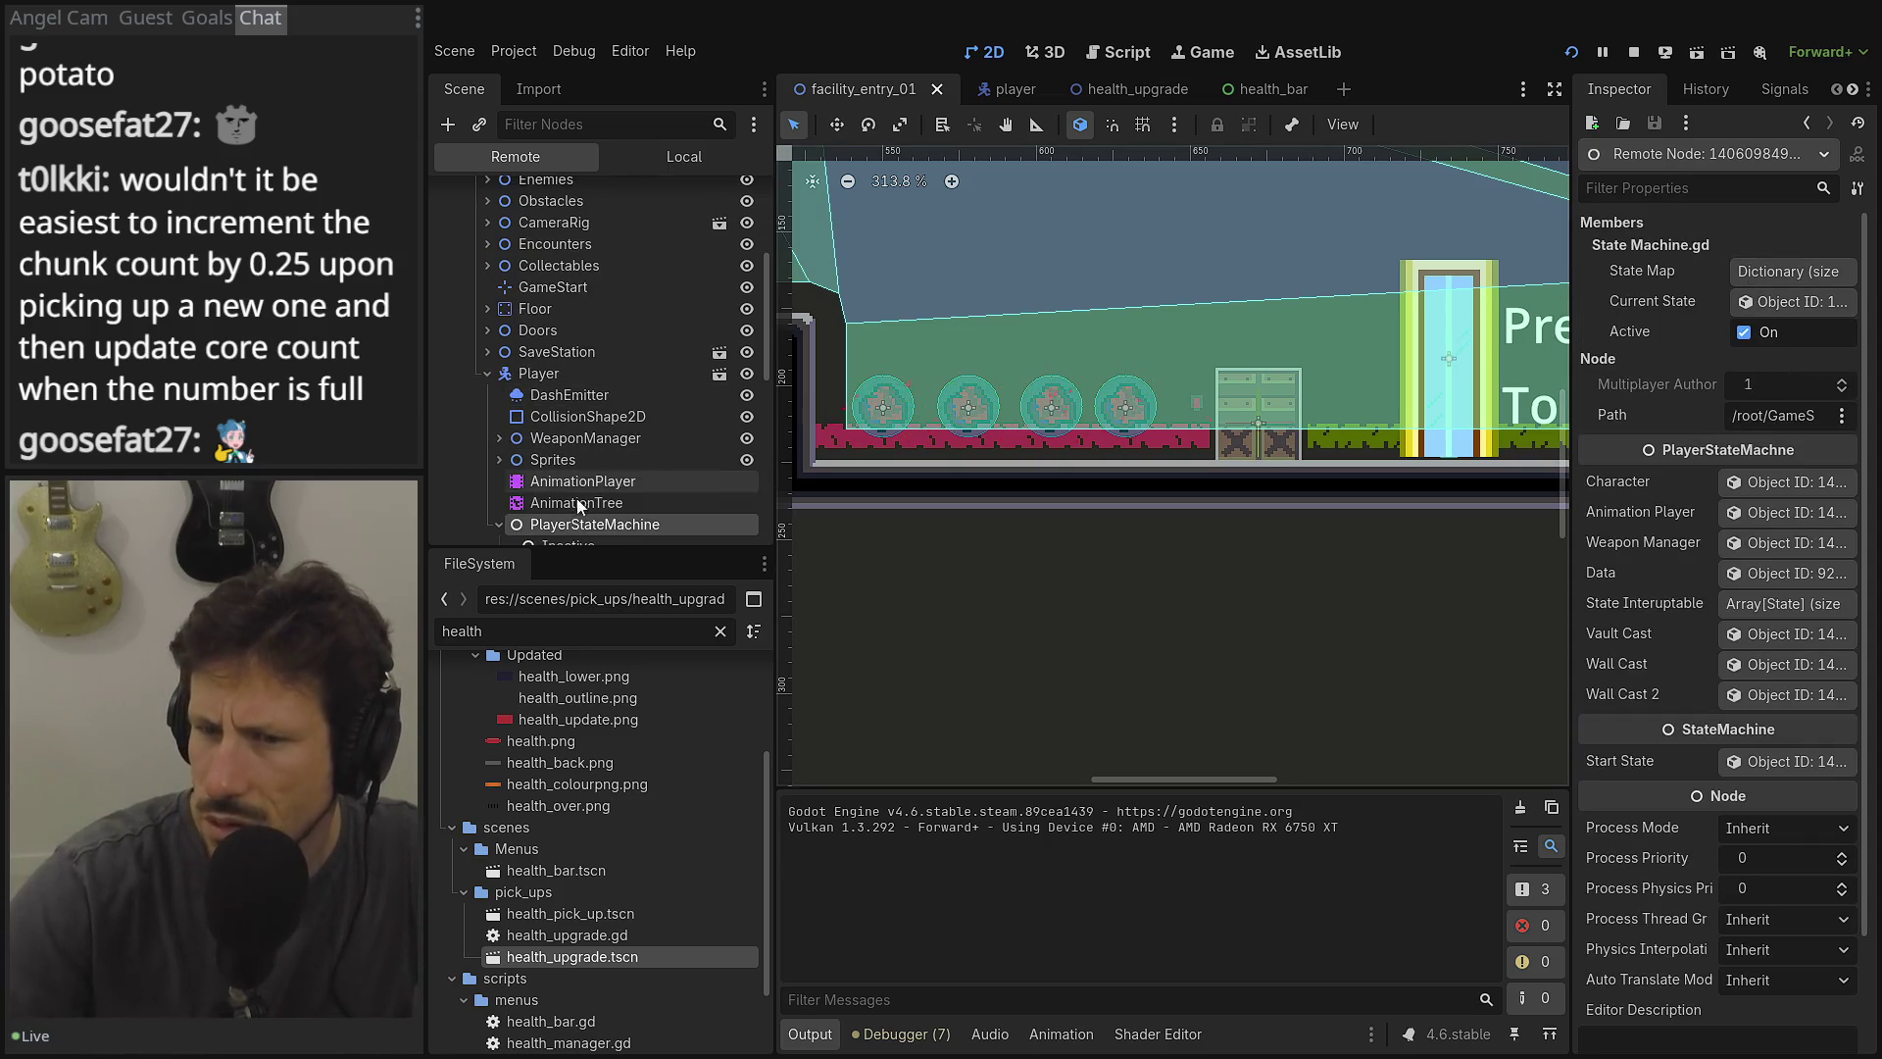
{"action": "left_click", "coordinate": [555, 351]}
{"action": "left_click", "coordinate": [487, 351]}
{"action": "left_click", "coordinate": [555, 373]}
Reselect Player, check Player Data showing Health Chunks and Cores at 0, then stop the game.
{"action": "left_click", "coordinate": [553, 463]}
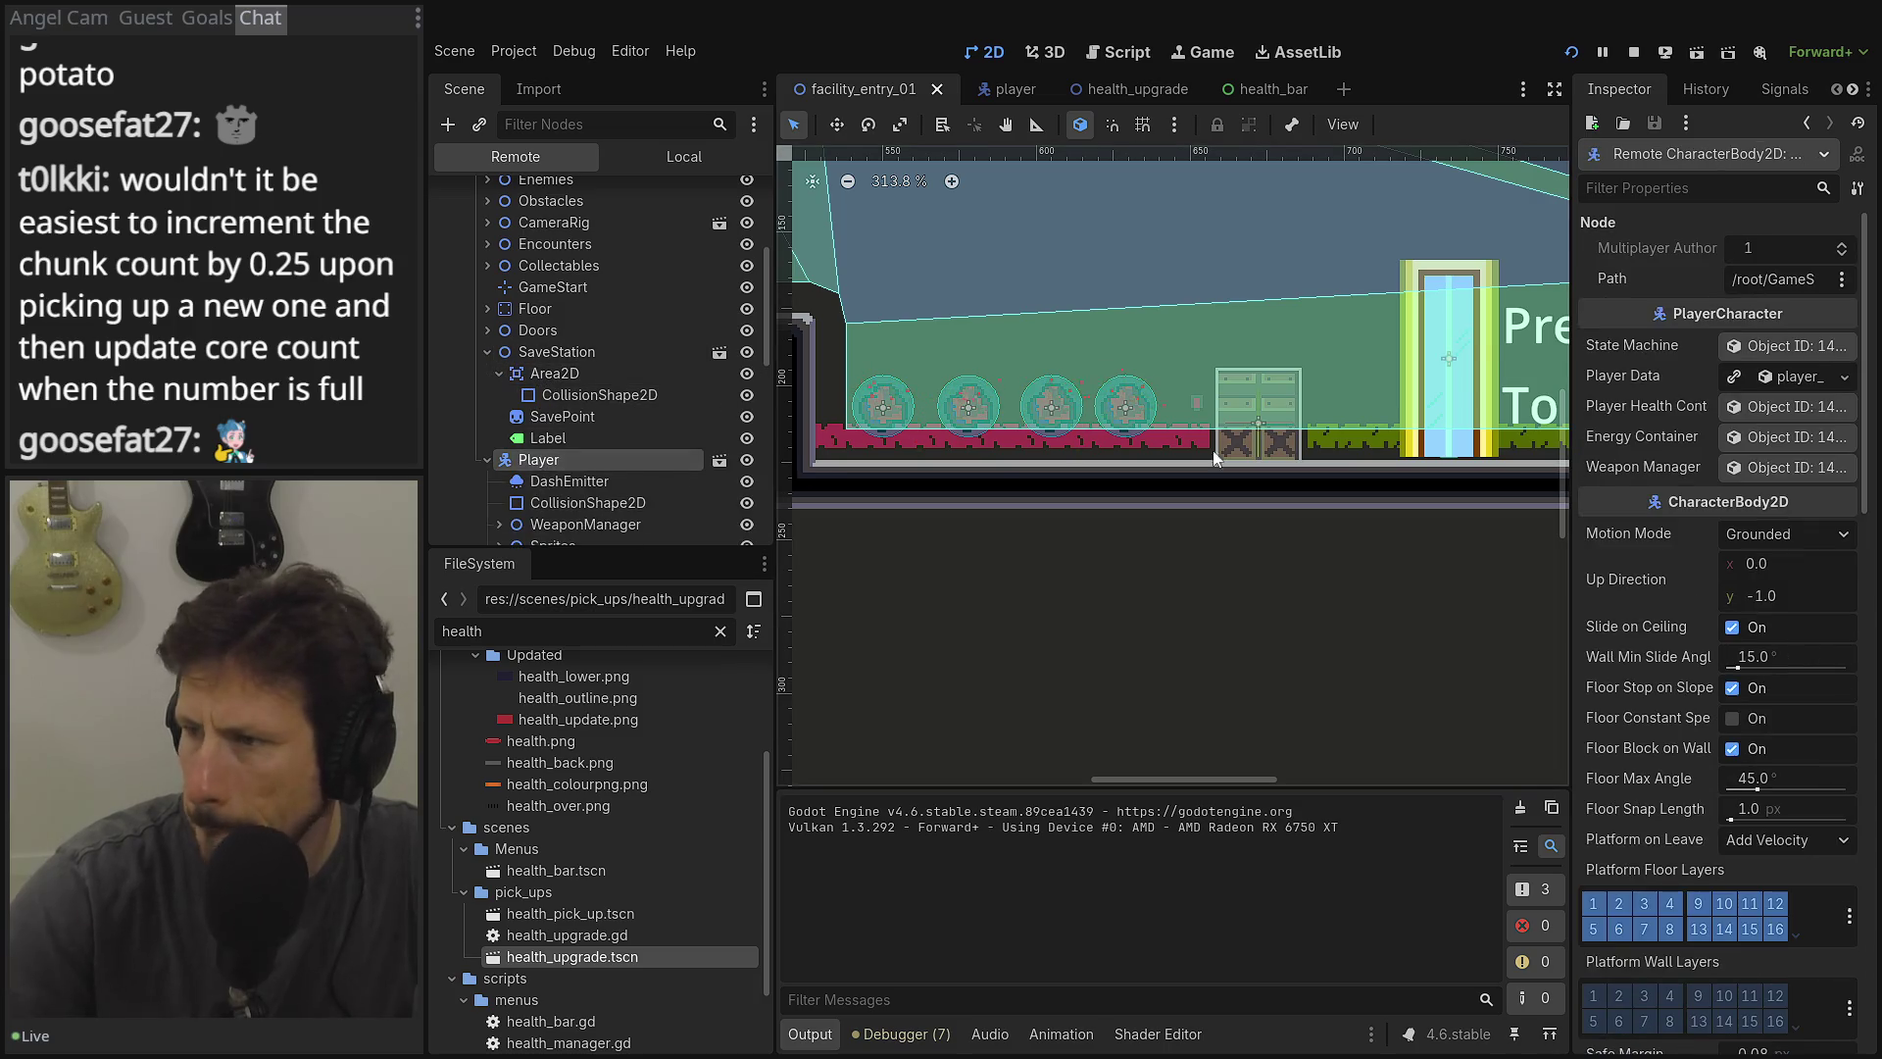
{"action": "left_click", "coordinate": [1809, 378]}
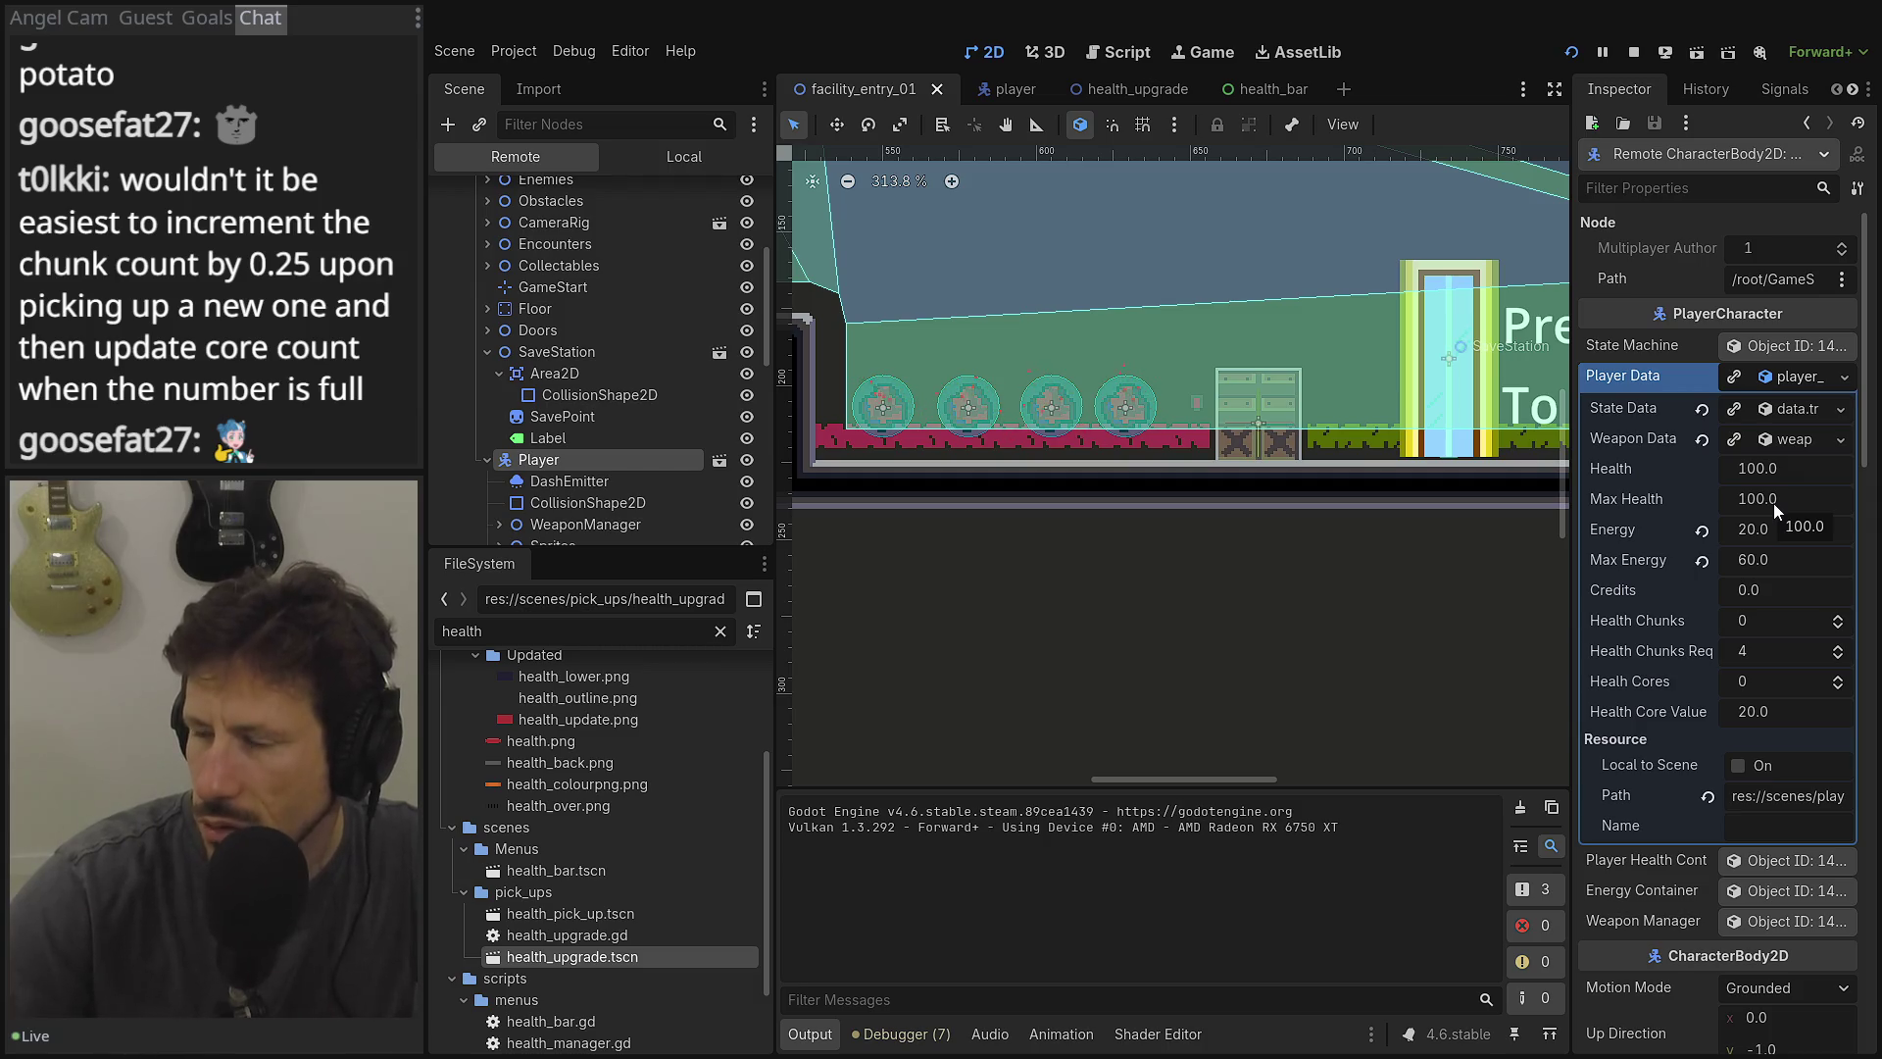
{"action": "scroll", "coordinate": [637, 456], "scroll_direction": "up", "scroll_amount": 1}
{"action": "scroll", "coordinate": [609, 461], "scroll_direction": "up", "scroll_amount": 2}
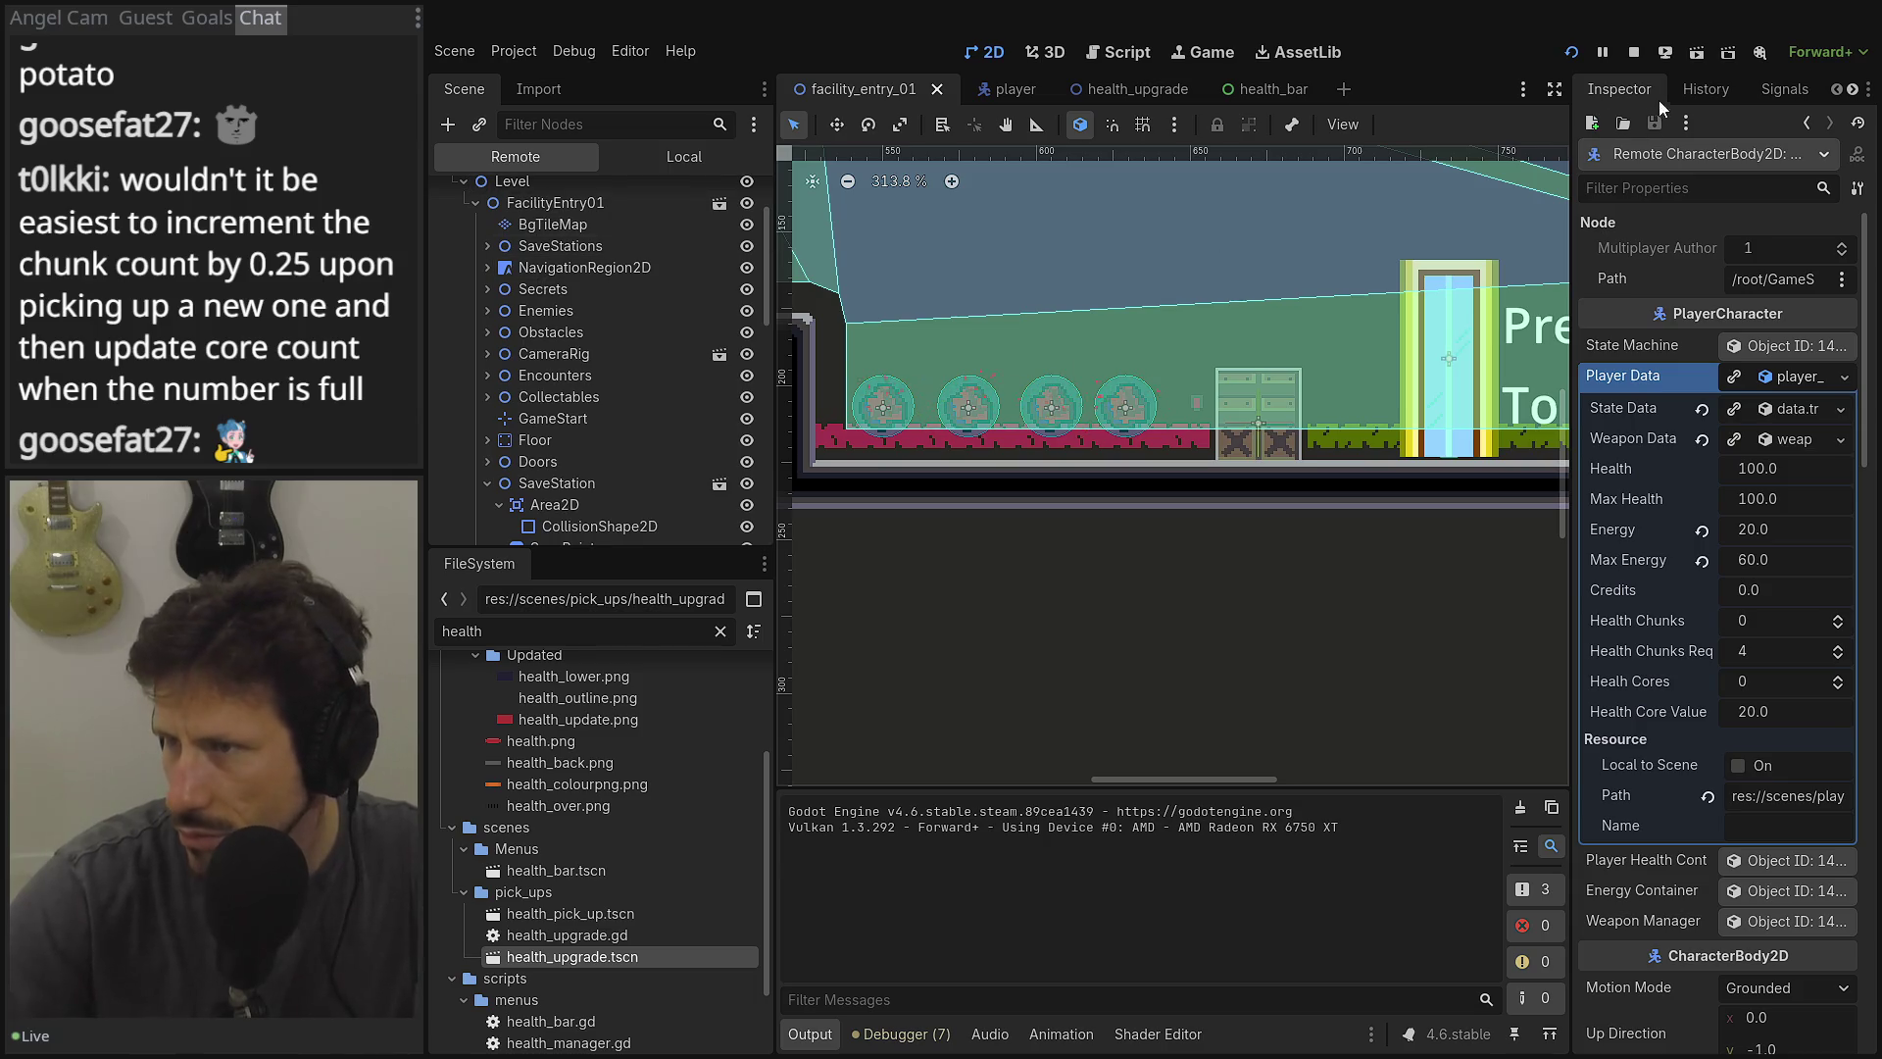
{"action": "scroll", "coordinate": [645, 360], "scroll_direction": "down", "scroll_amount": 11}
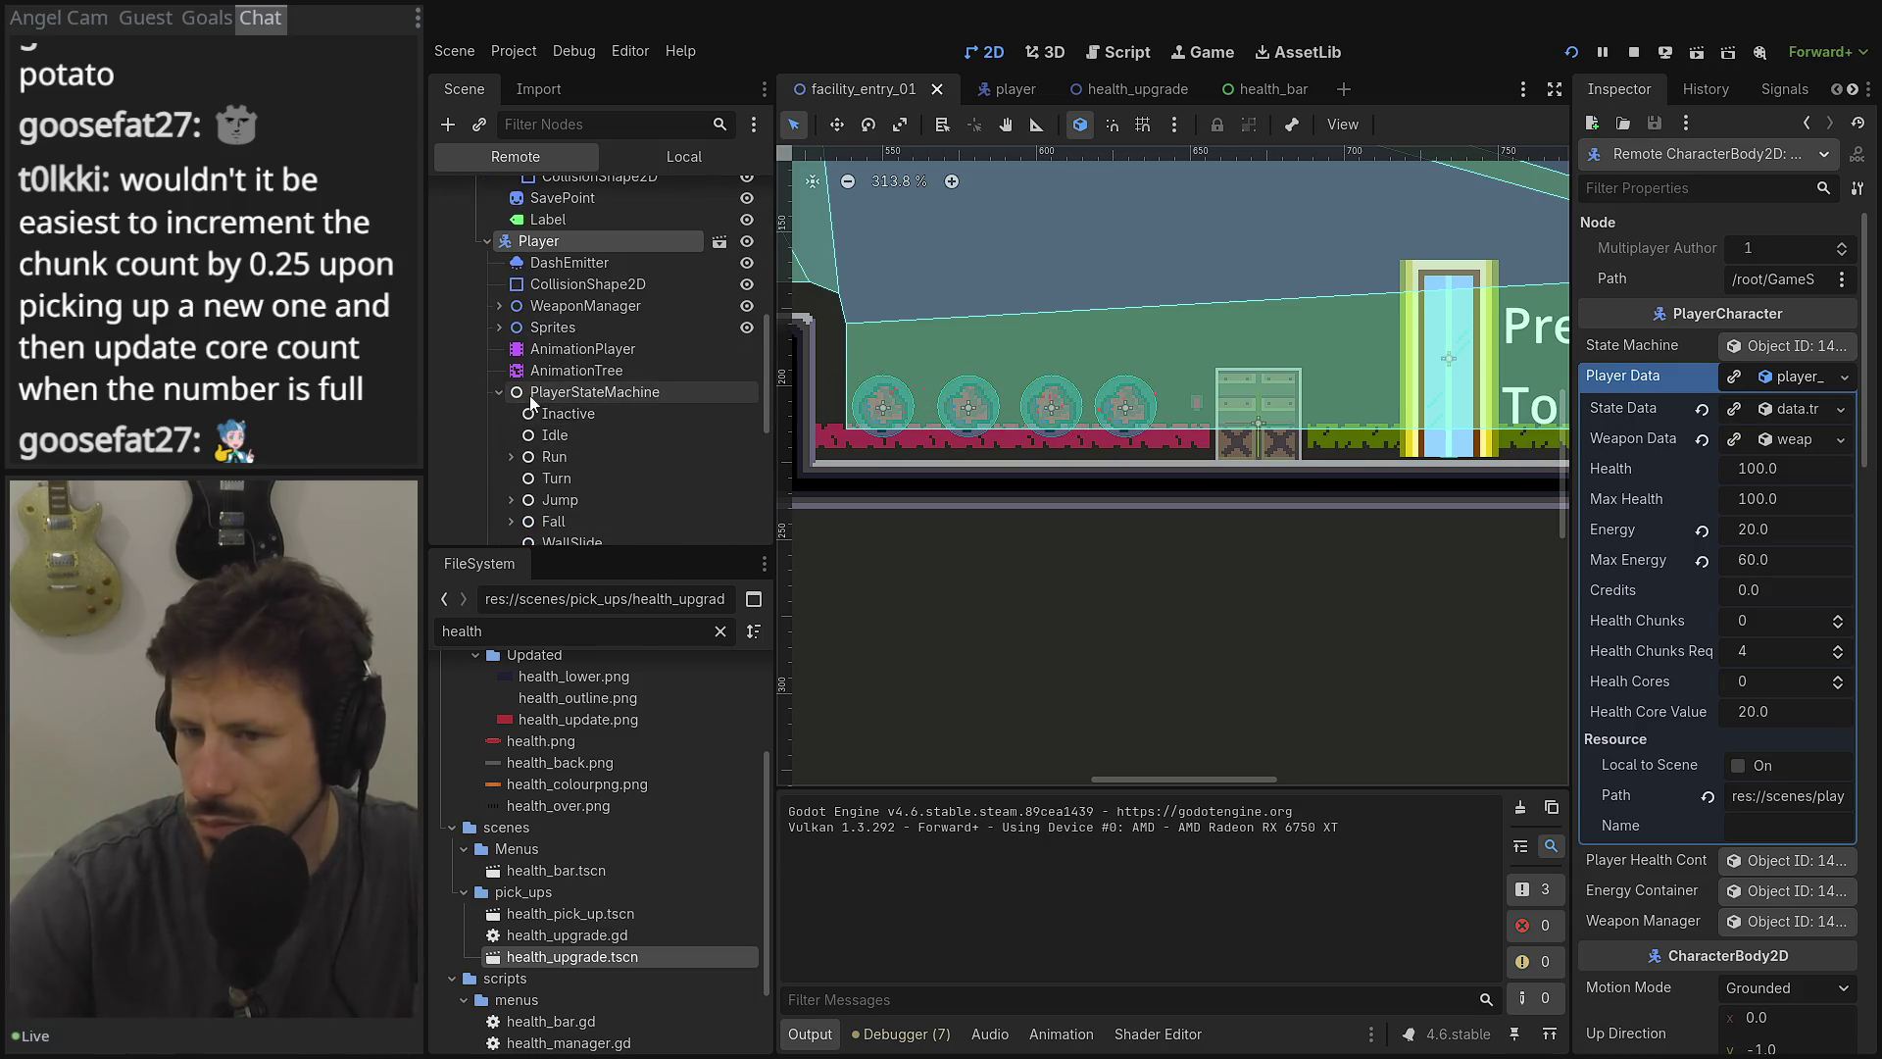
{"action": "scroll", "coordinate": [578, 392], "scroll_direction": "down", "scroll_amount": 5}
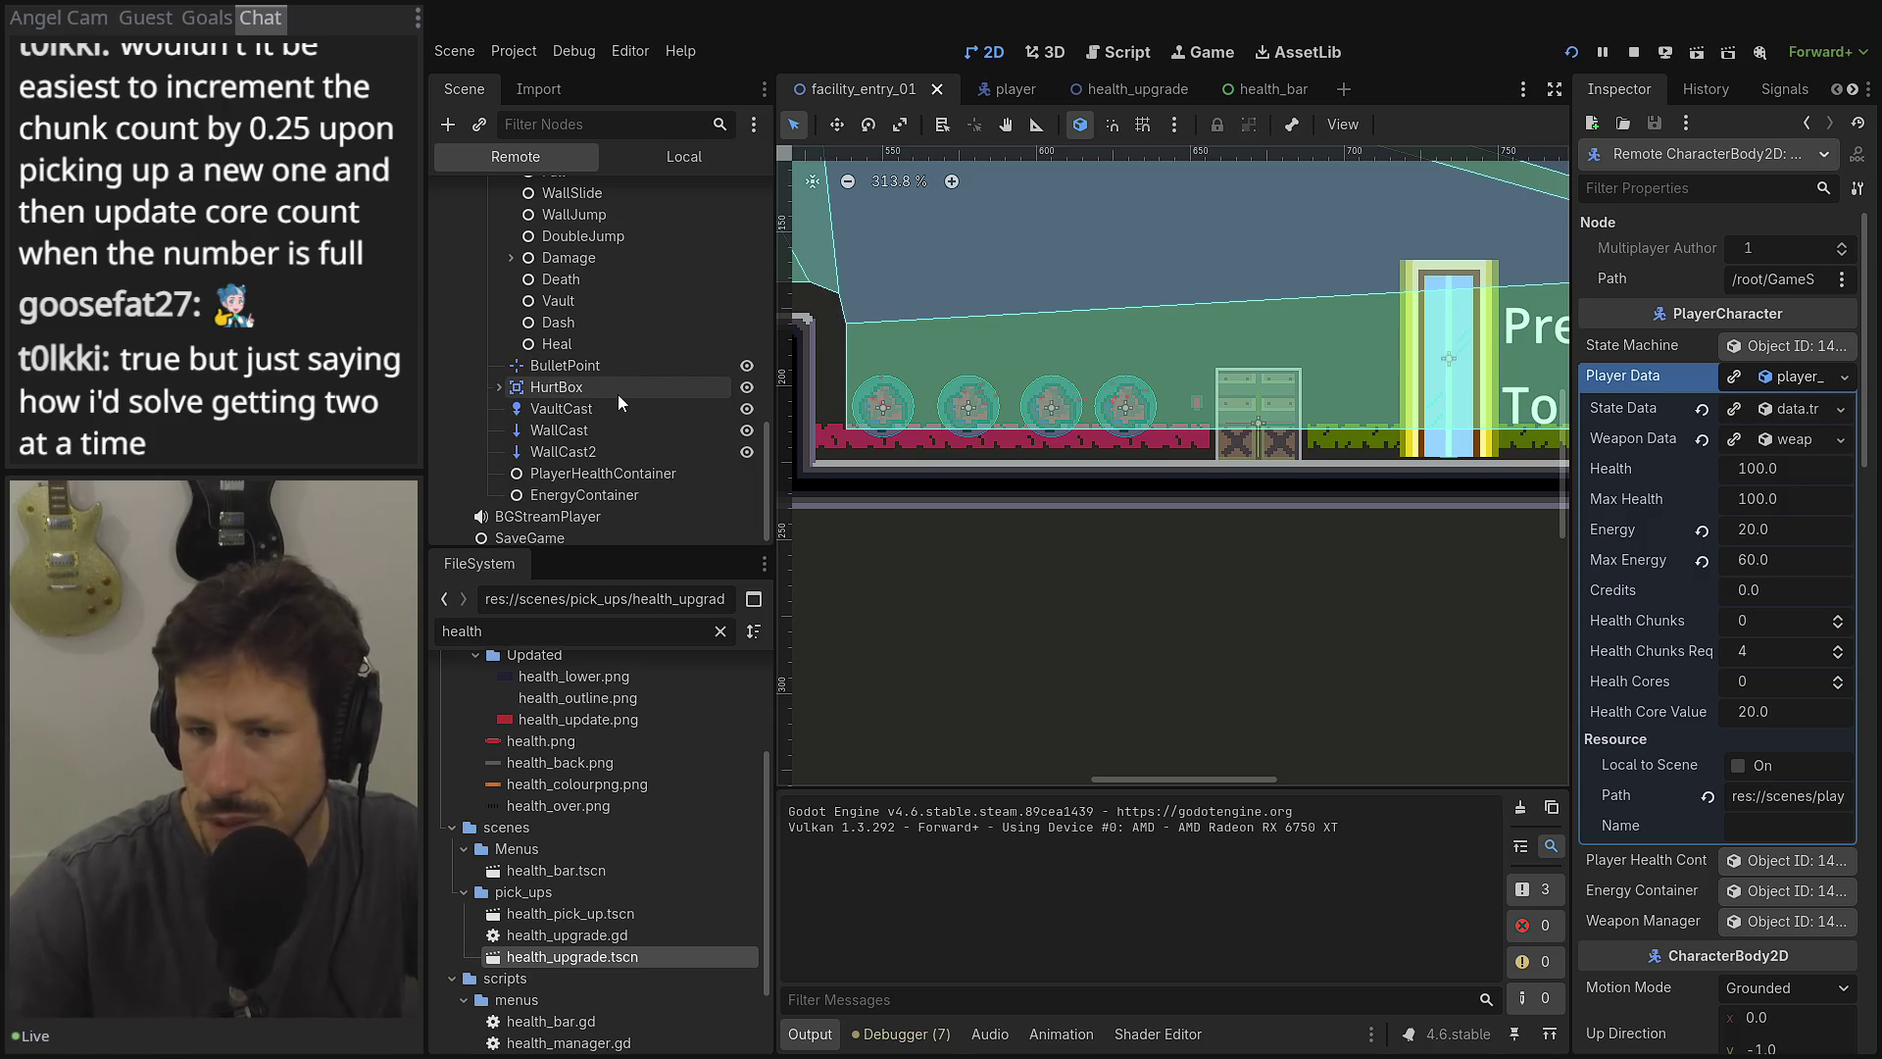
{"action": "left_click", "coordinate": [1634, 52]}
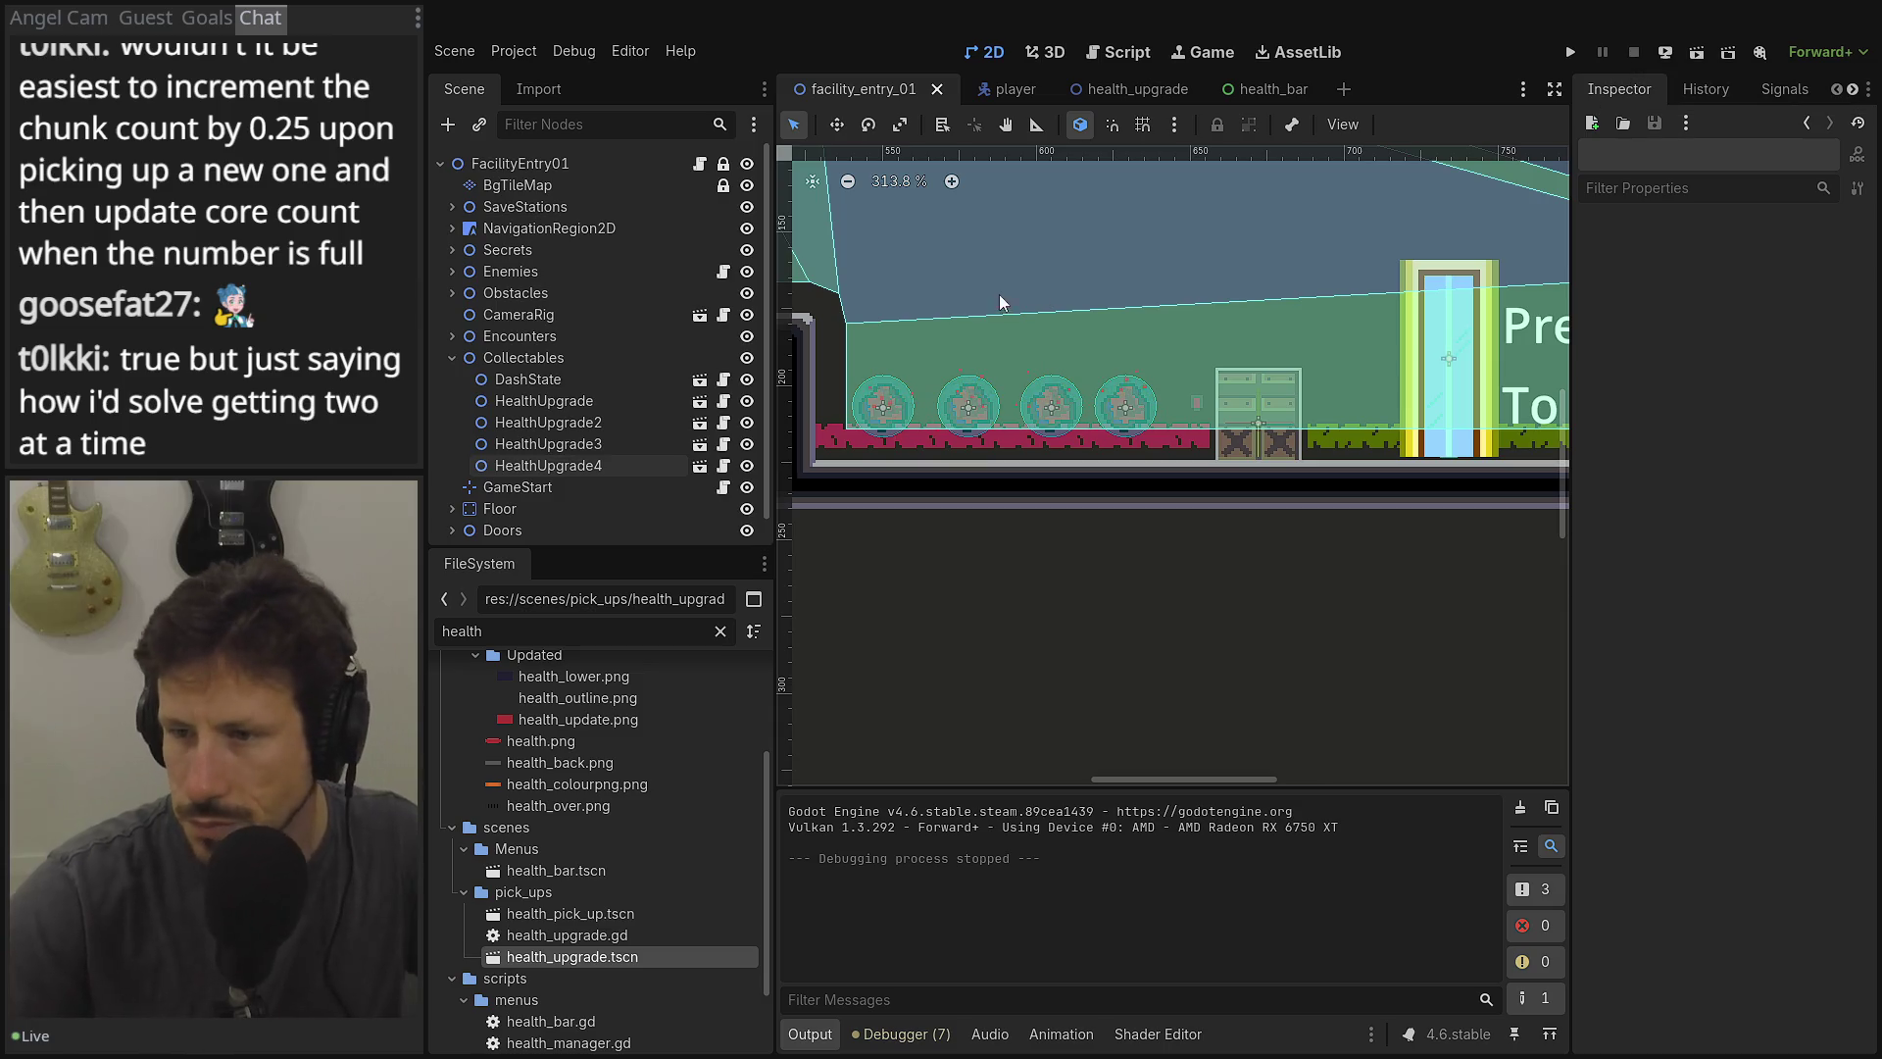
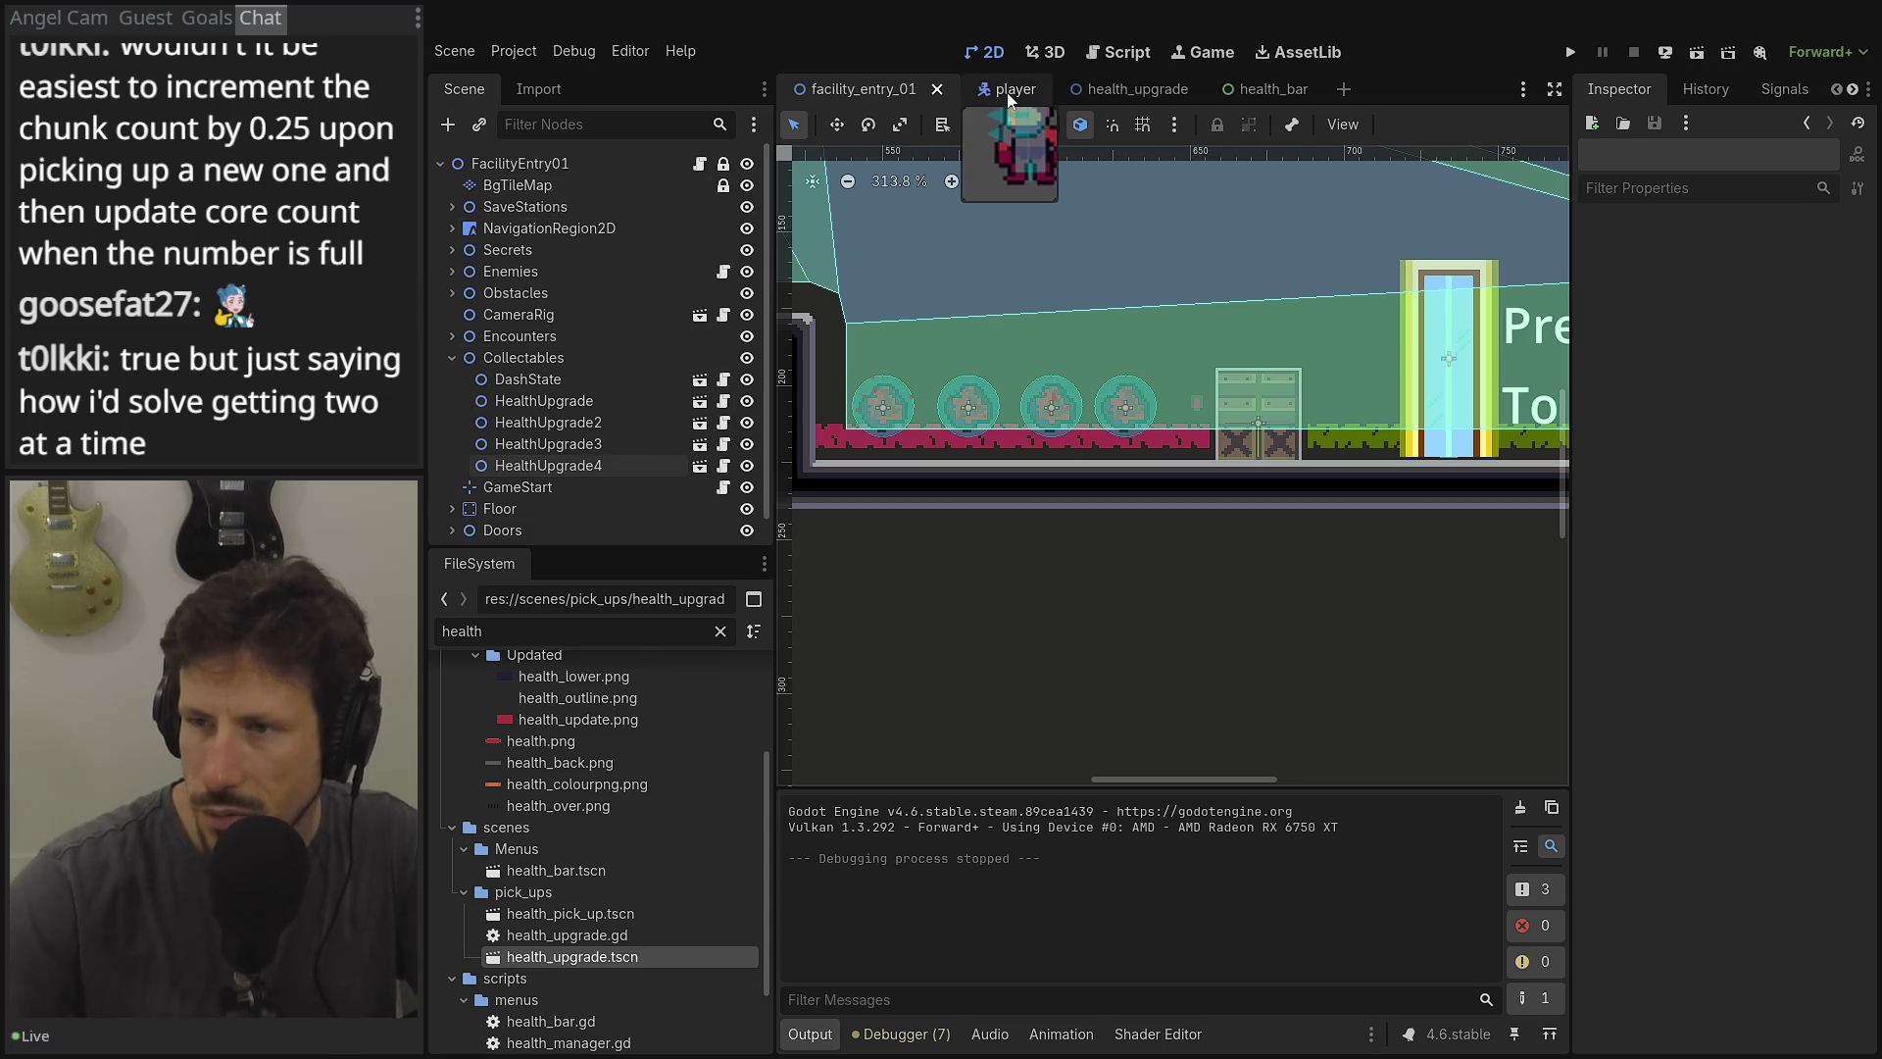
From the player scene, open player.gd and select the add_health_chunk function name.
{"action": "left_click", "coordinate": [1137, 89]}
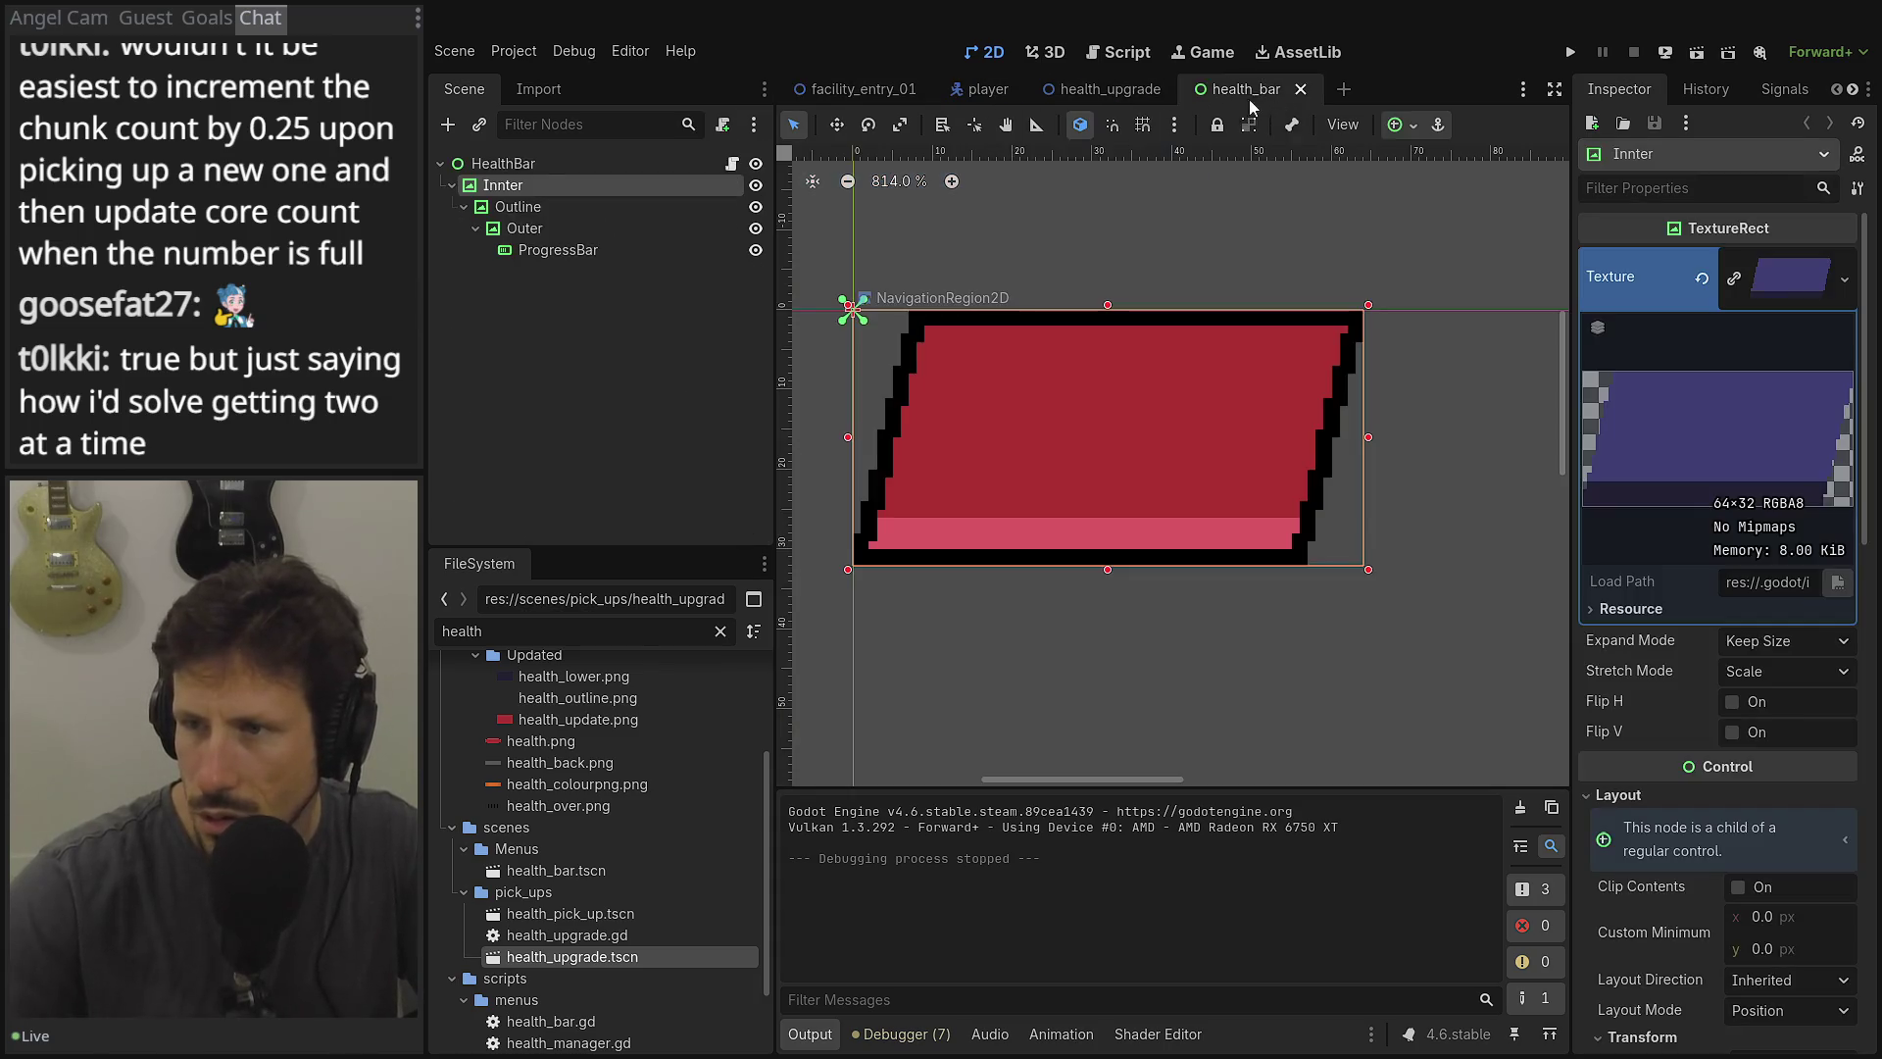
{"action": "left_click", "coordinate": [661, 188]}
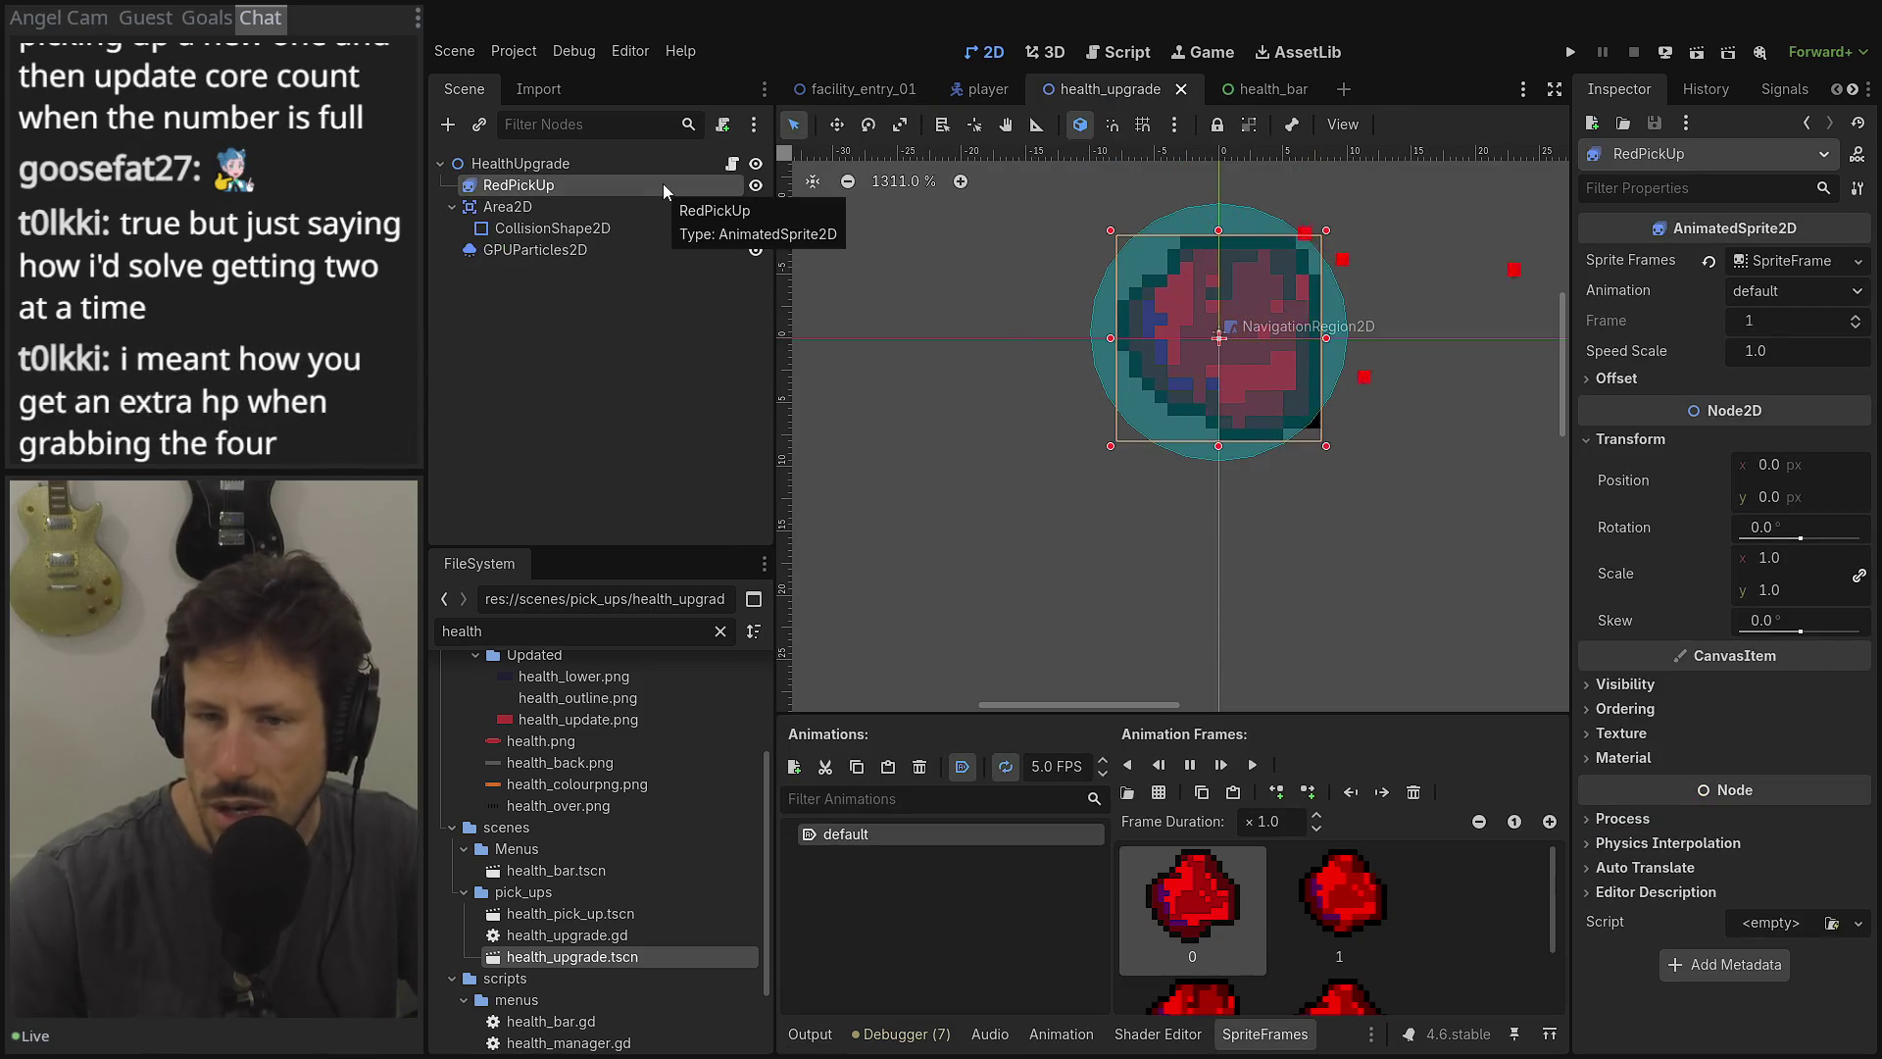
{"action": "left_click", "coordinate": [980, 89]}
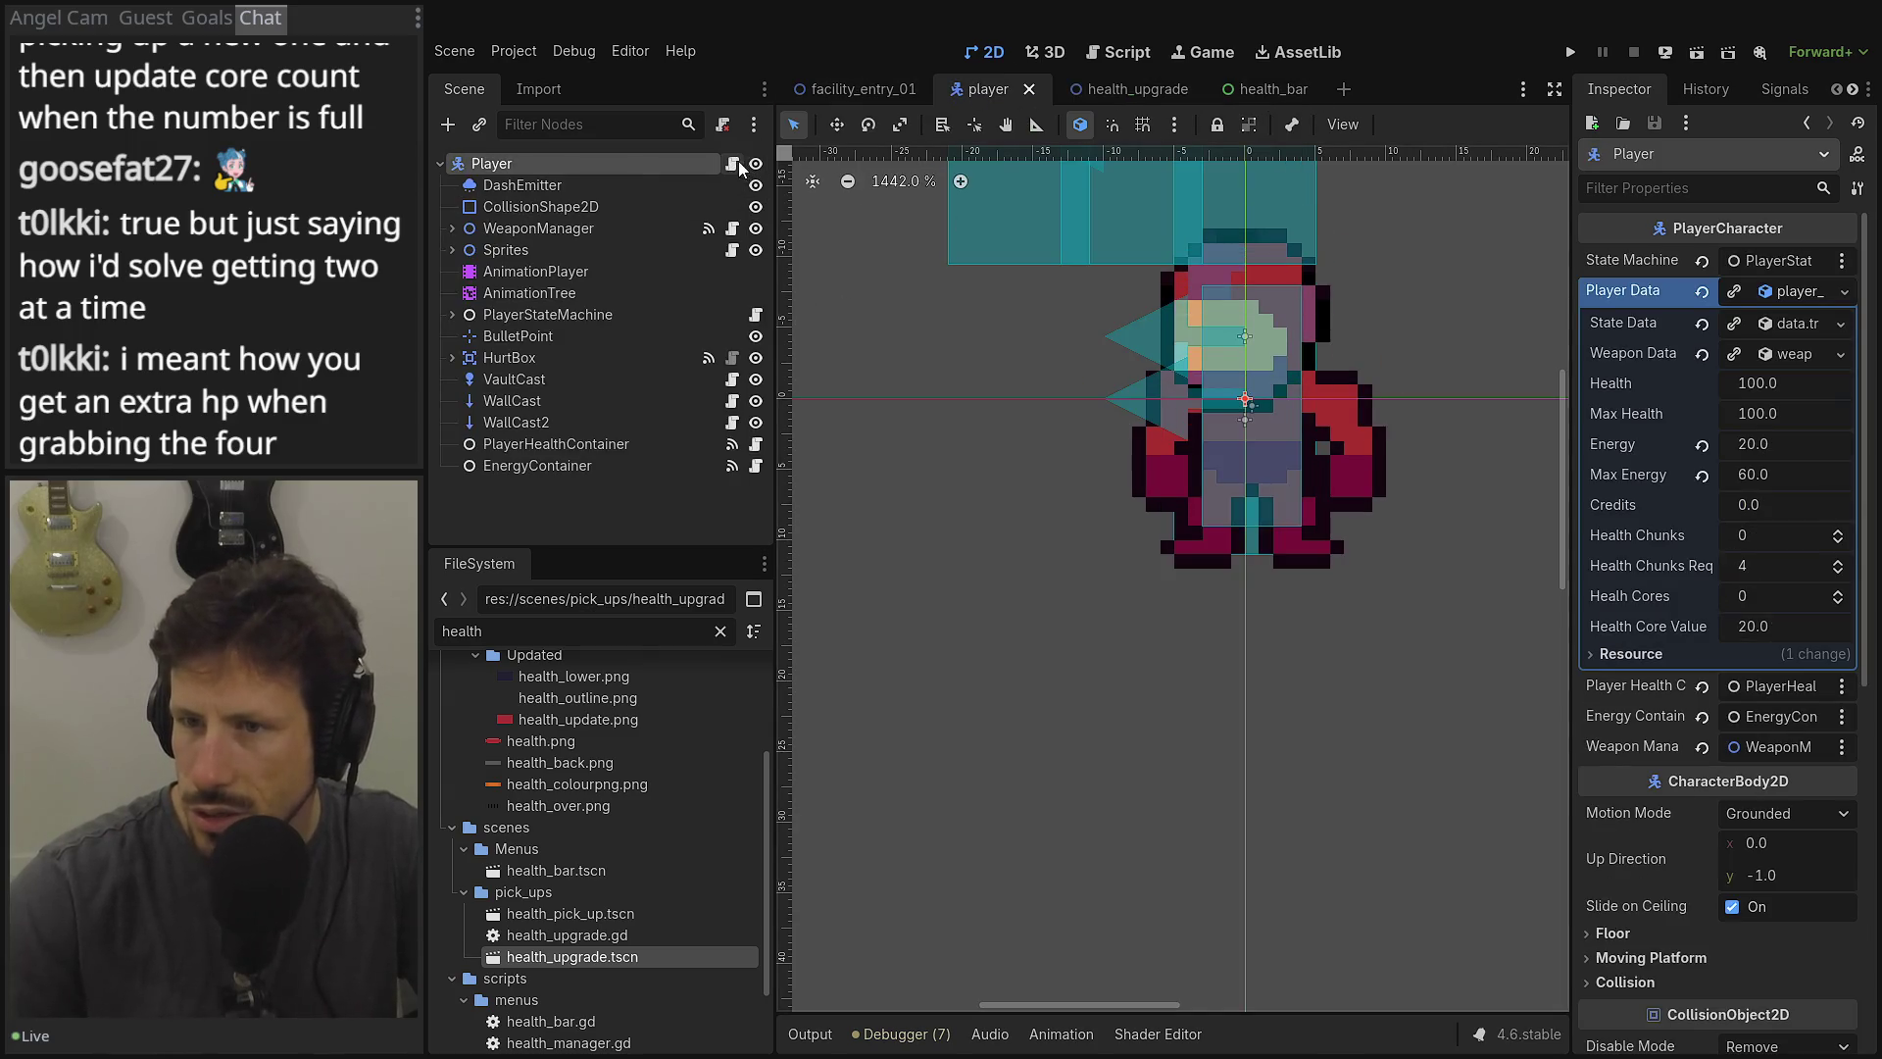
{"action": "left_click", "coordinate": [732, 162]}
{"action": "scroll", "coordinate": [1207, 554], "scroll_direction": "down", "scroll_amount": 5}
{"action": "double_click", "coordinate": [1207, 554]}
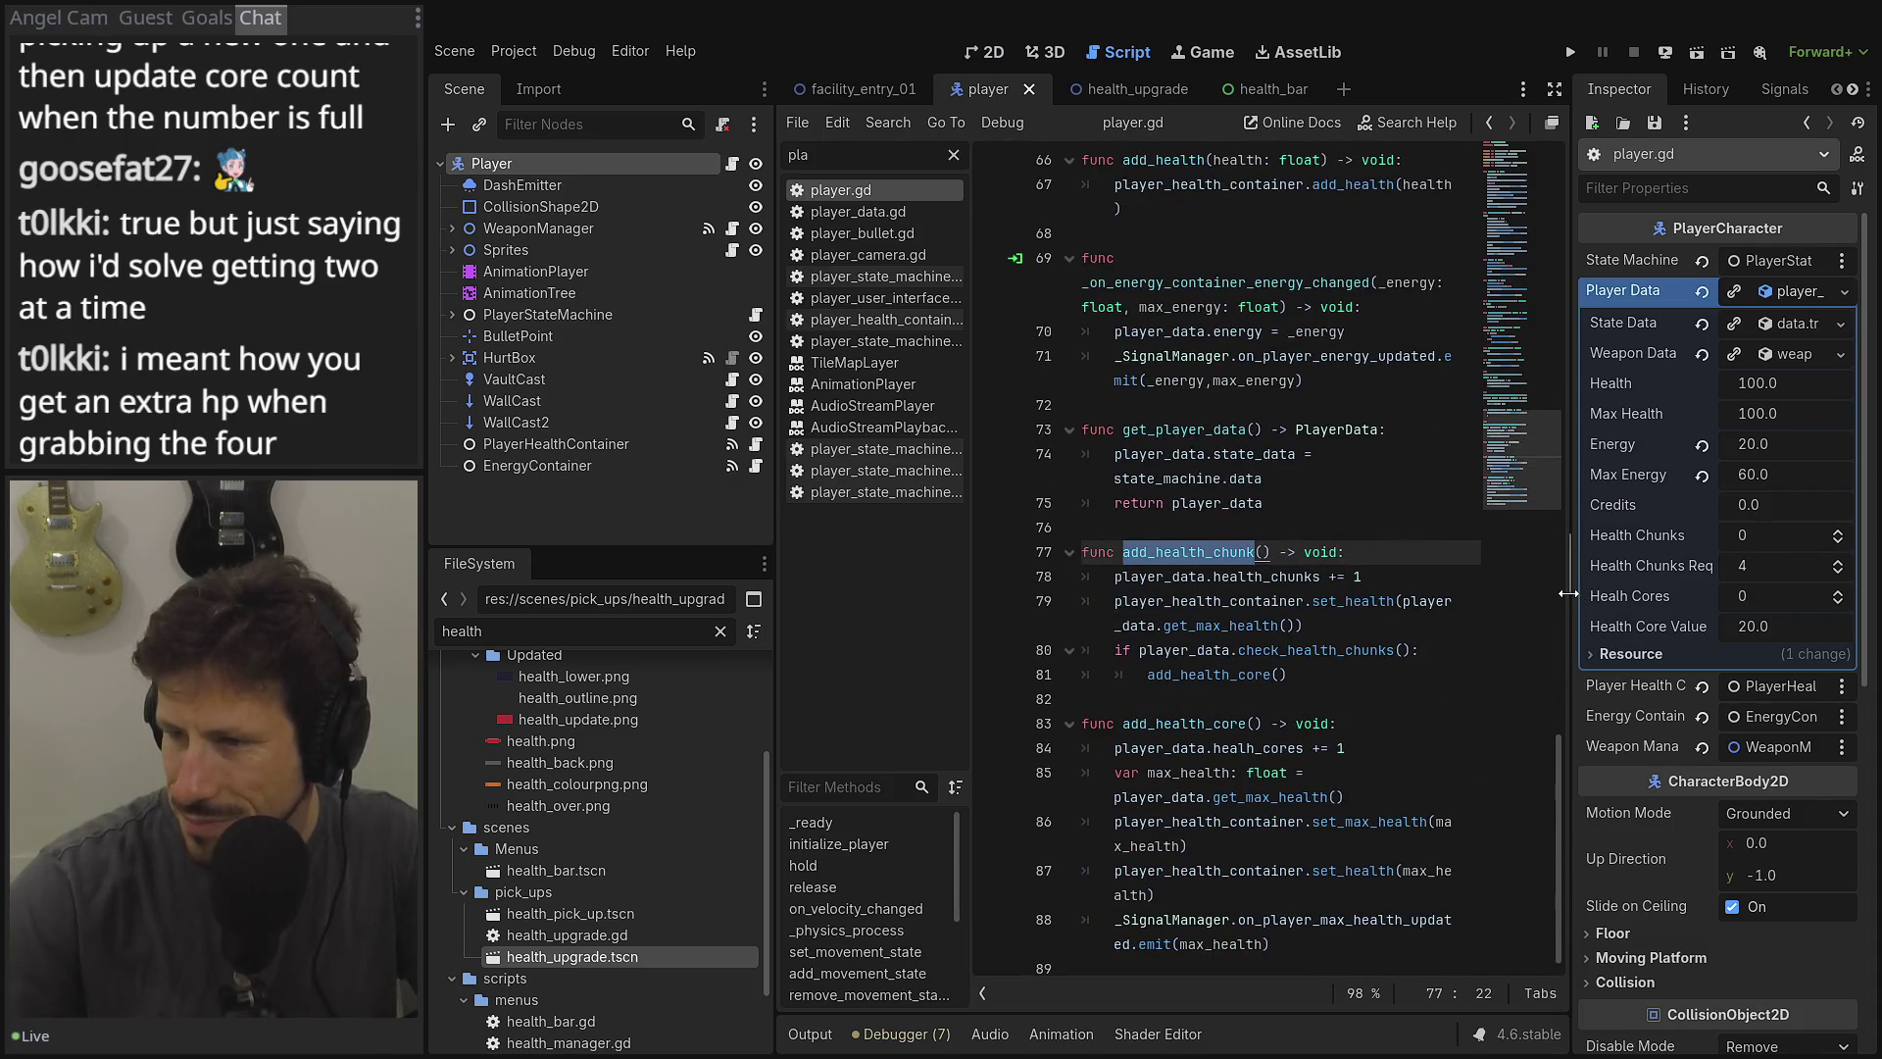
Widen the code area and jump from the line 80 check_health_chunks call to its definition in player_data.gd.
{"action": "left_click_drag", "start_coordinate": [1568, 593], "coordinate": [1658, 593]}
{"action": "left_click", "coordinate": [1306, 718]}
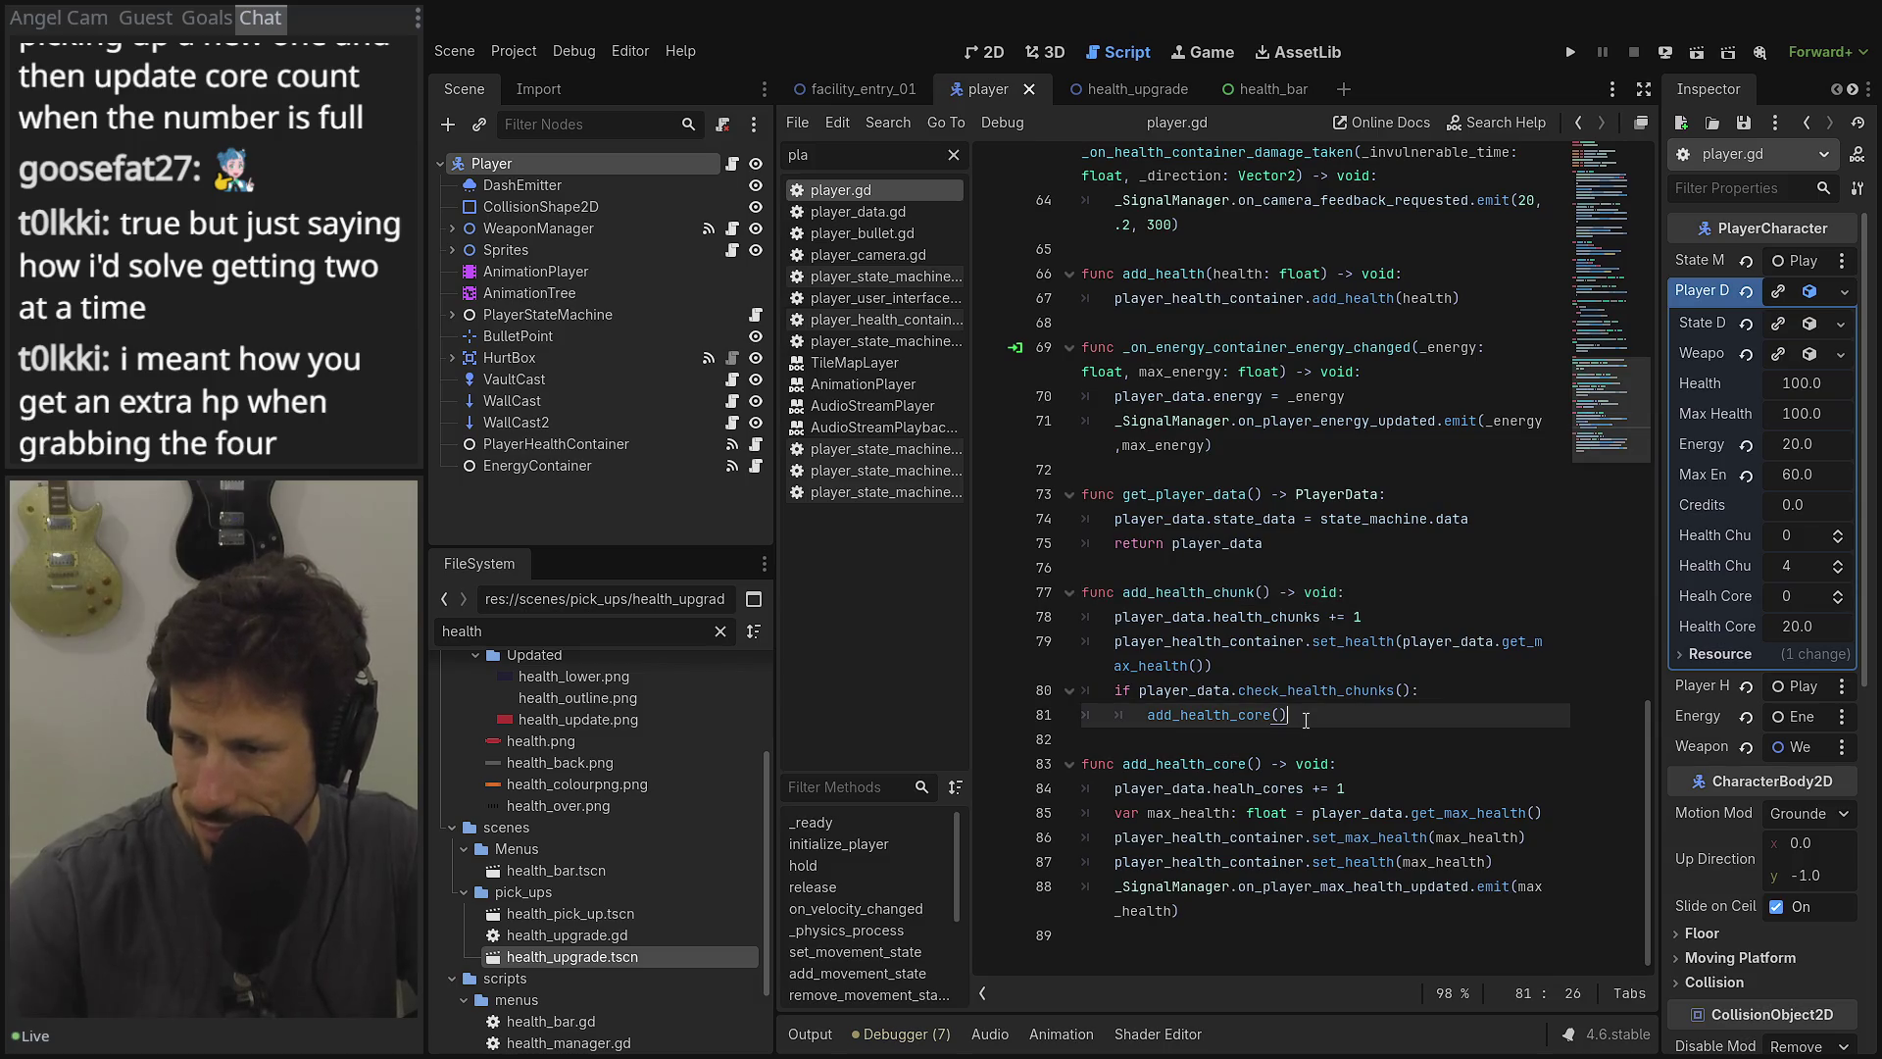
{"action": "double_click", "coordinate": [1291, 691]}
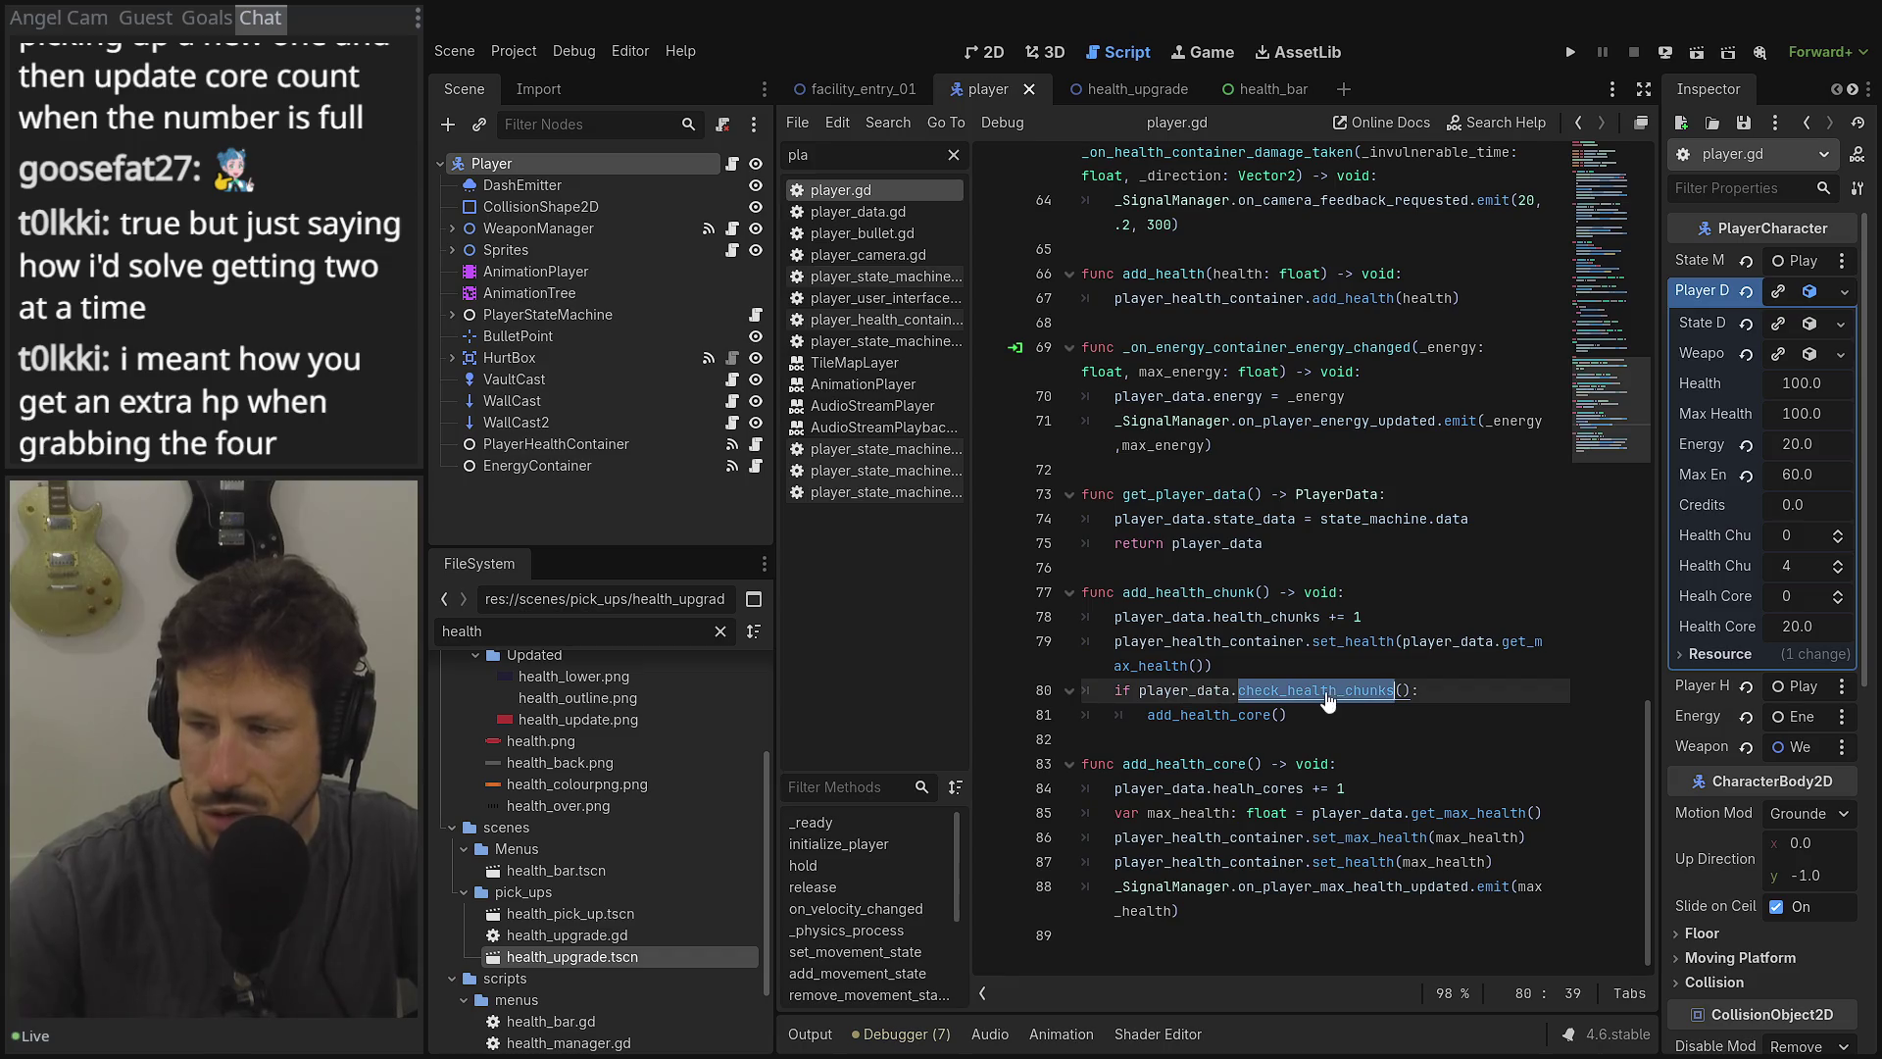
{"action": "left_click", "coordinate": [1314, 690], "text": "ctrl"}
{"action": "double_click", "coordinate": [1415, 676]}
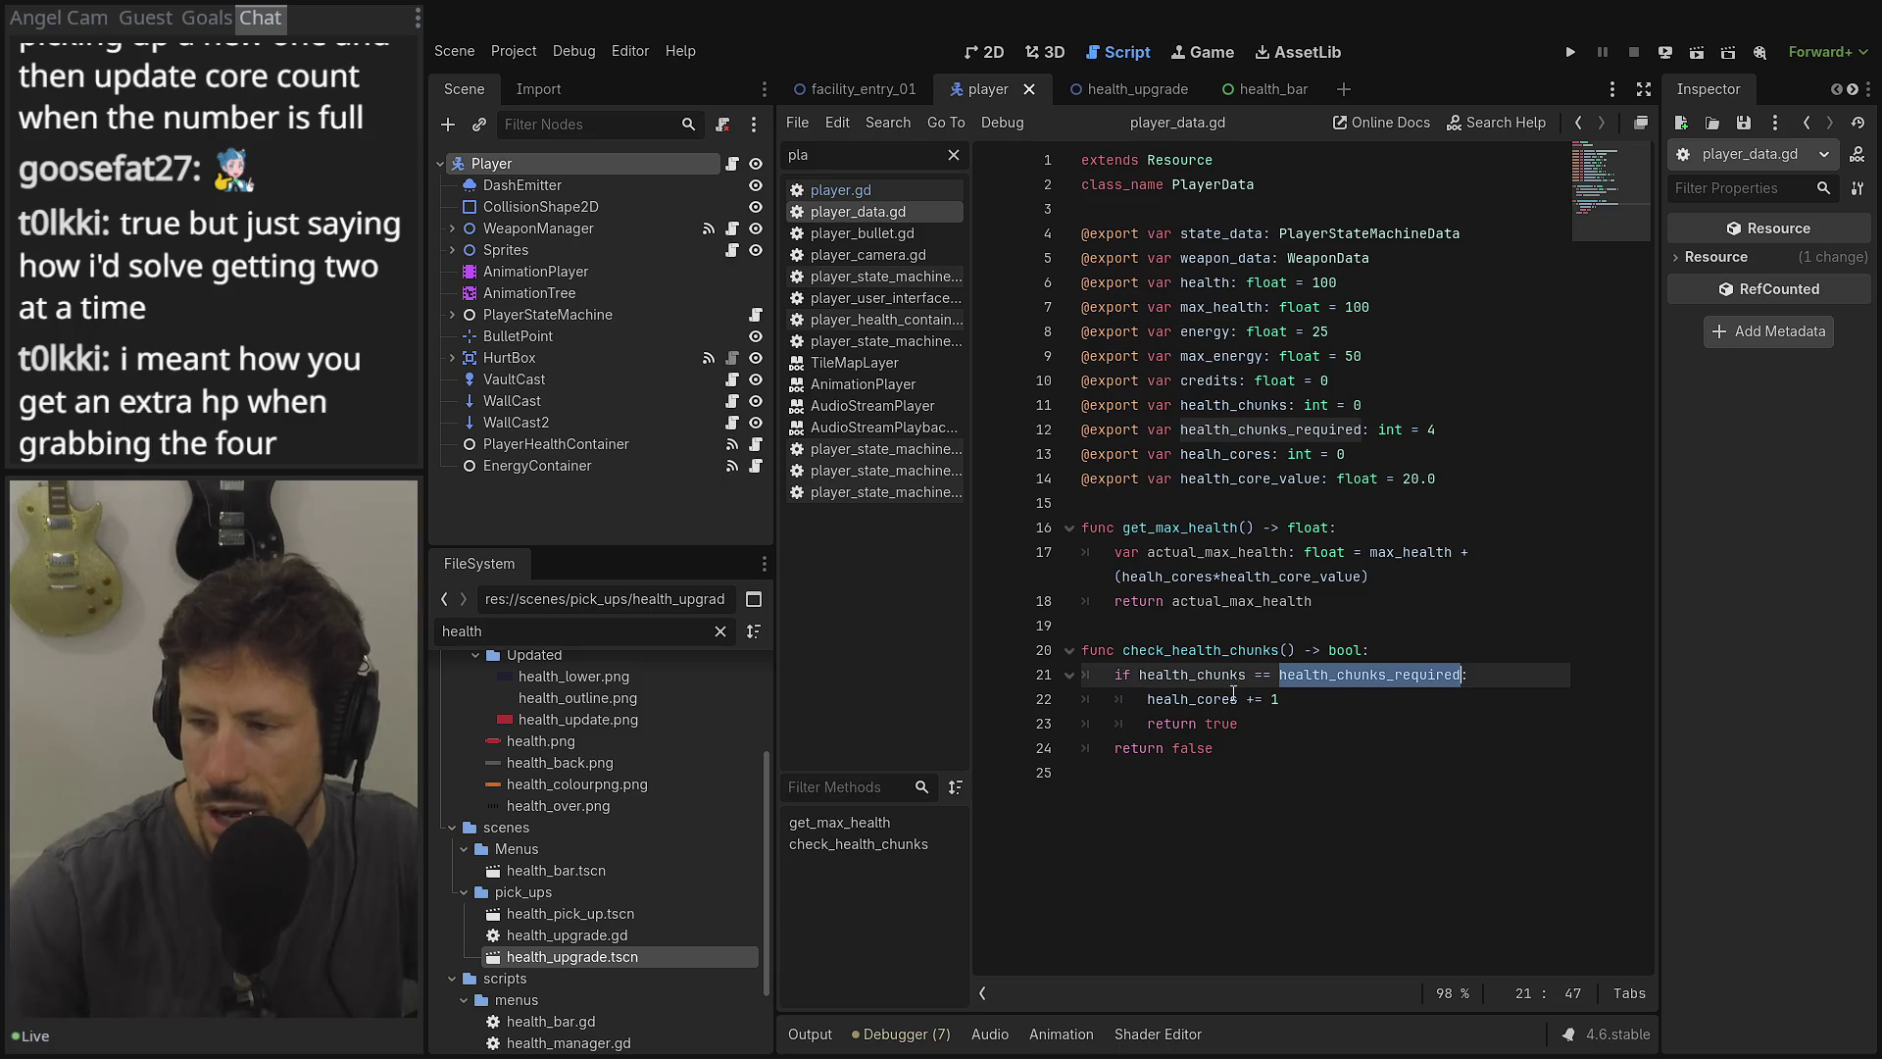
Add 'health_chunks = 0' on line 23 after the core increment, save, and set a line 18 breakpoint.
{"action": "left_click", "coordinate": [1311, 698]}
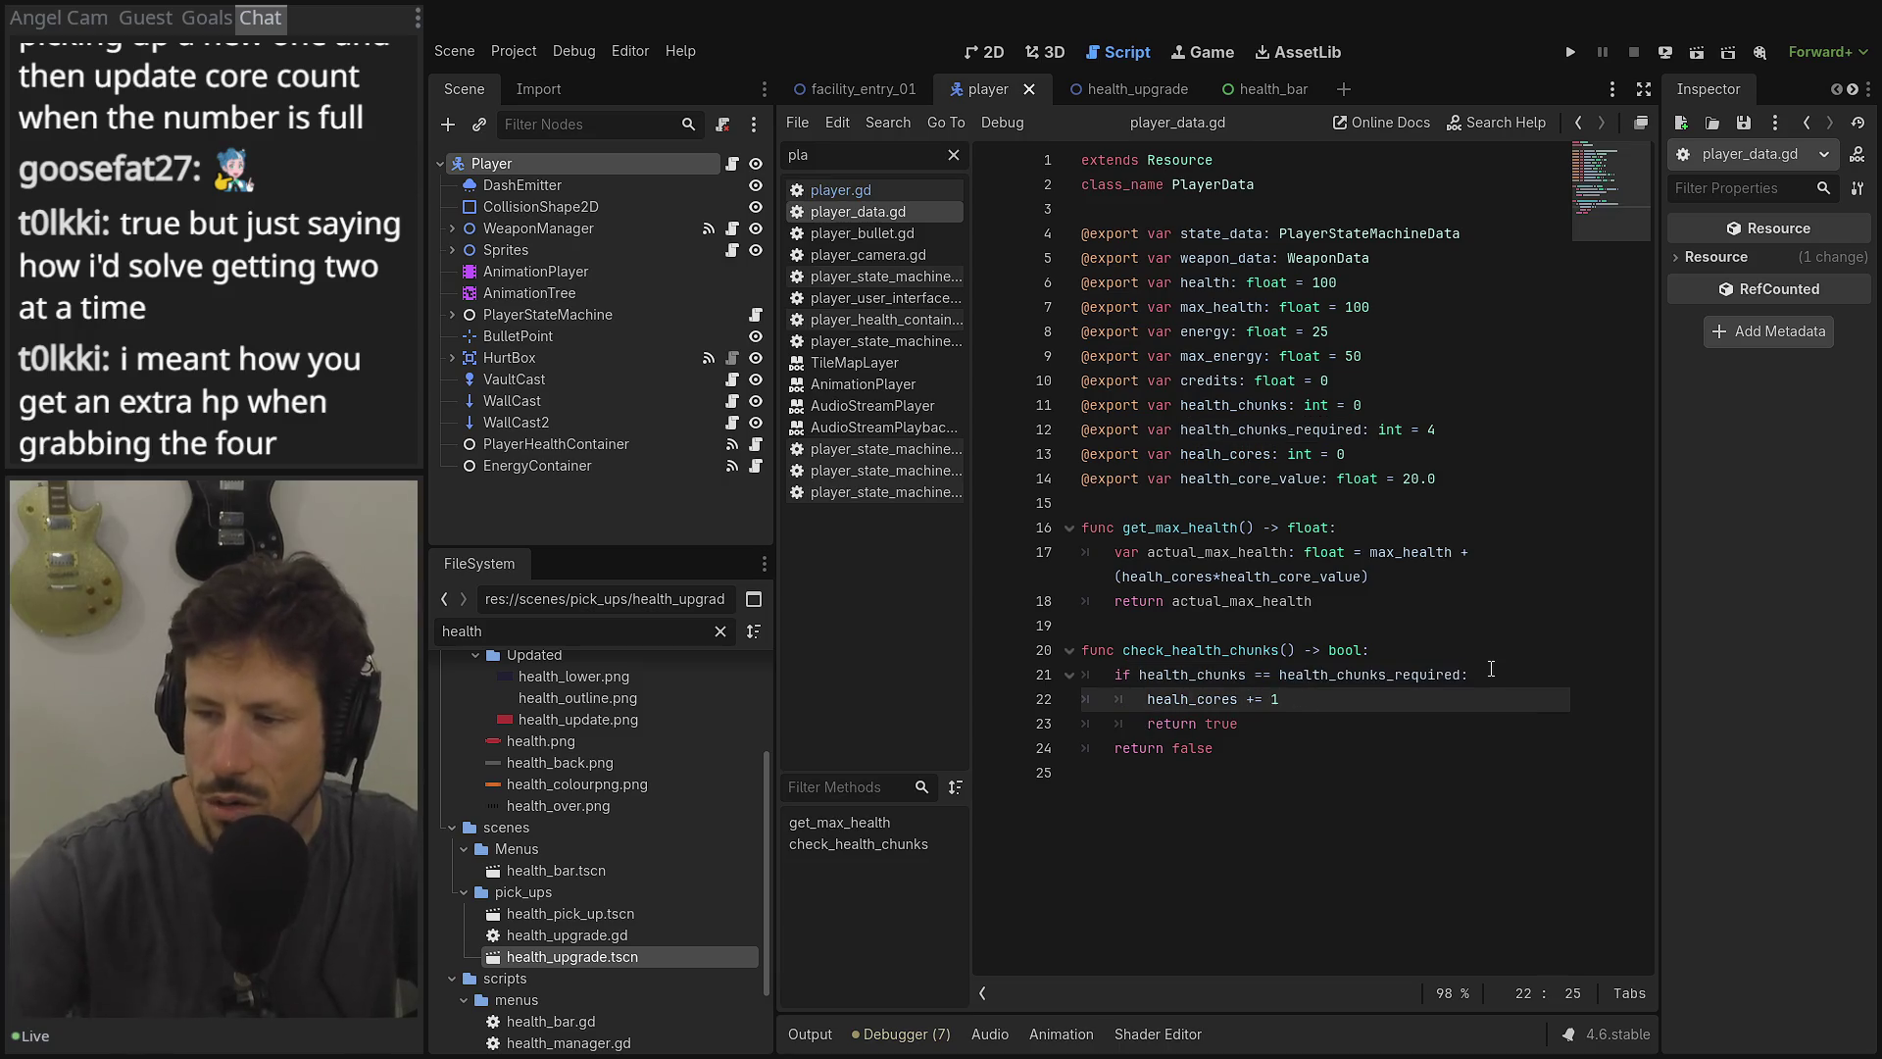
{"action": "key", "text": "Return"}
{"action": "type", "text": "je"}
{"action": "key", "text": "BackSpace"}
{"action": "key", "text": "BackSpace"}
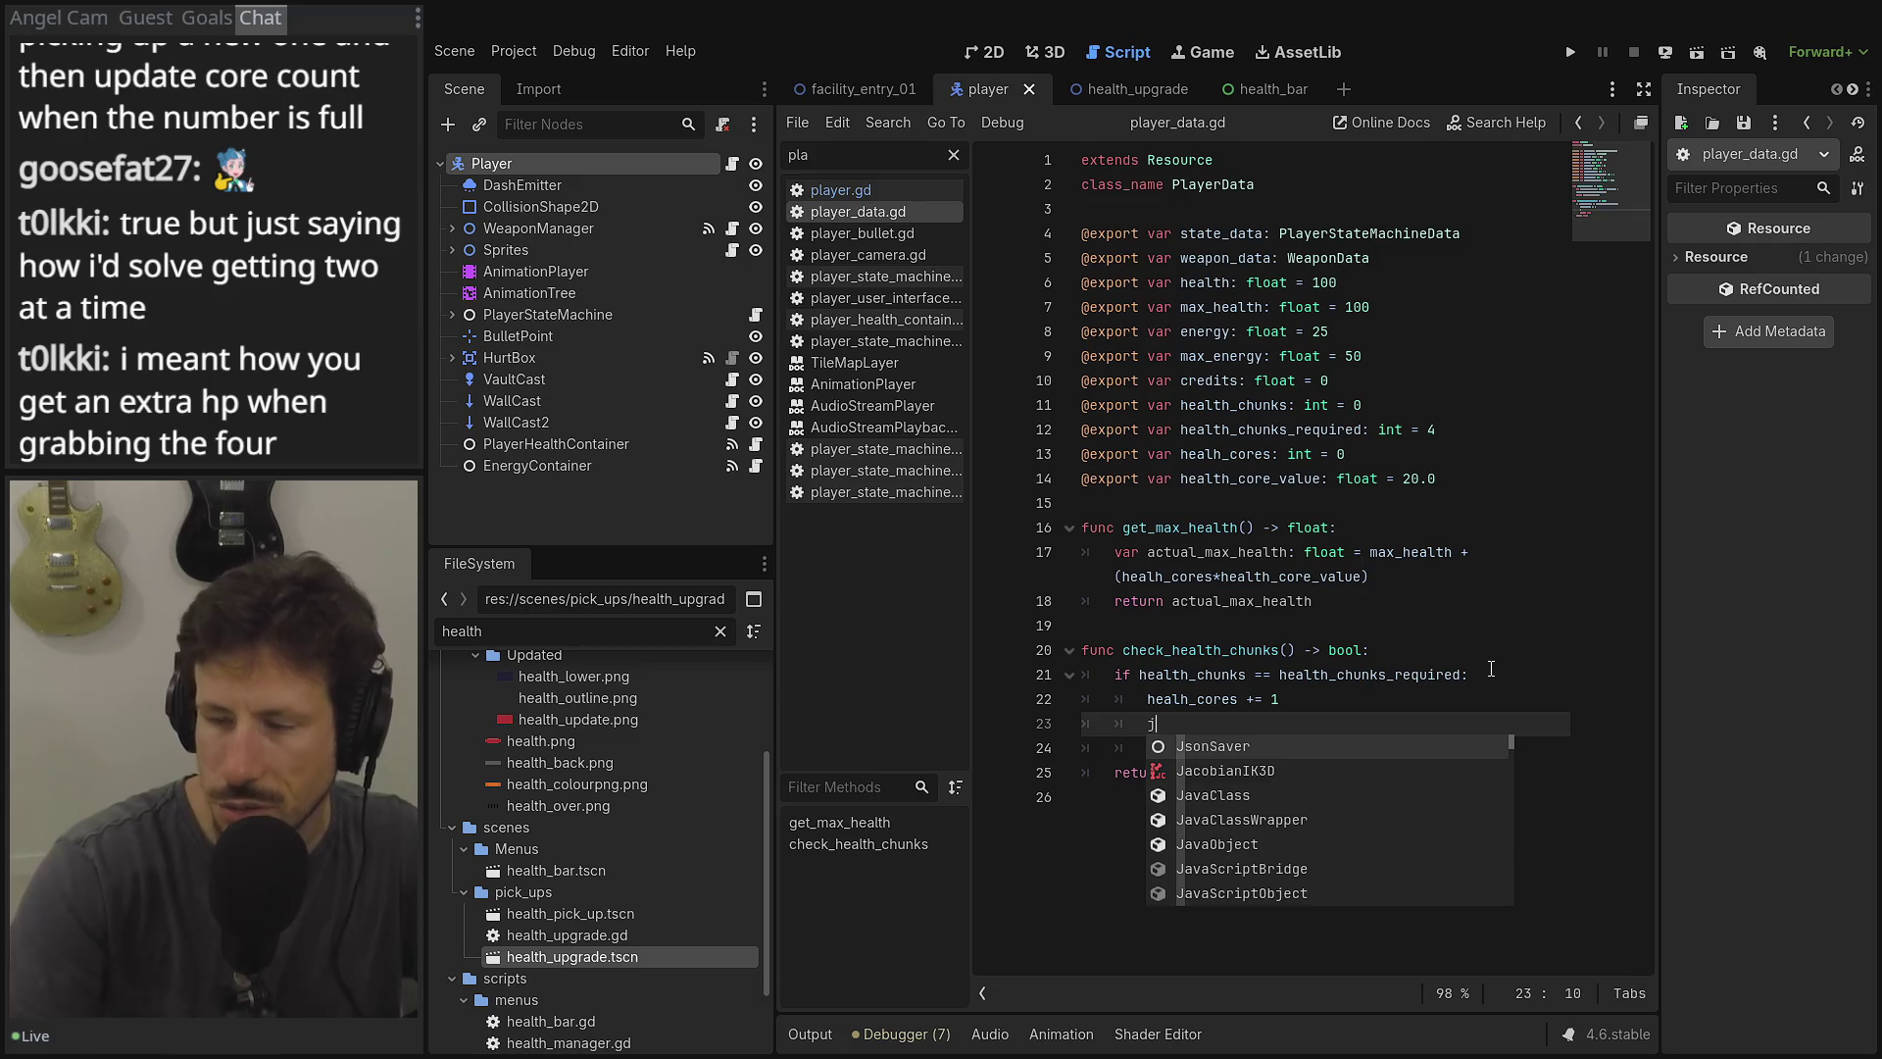
{"action": "type", "text": "h_"}
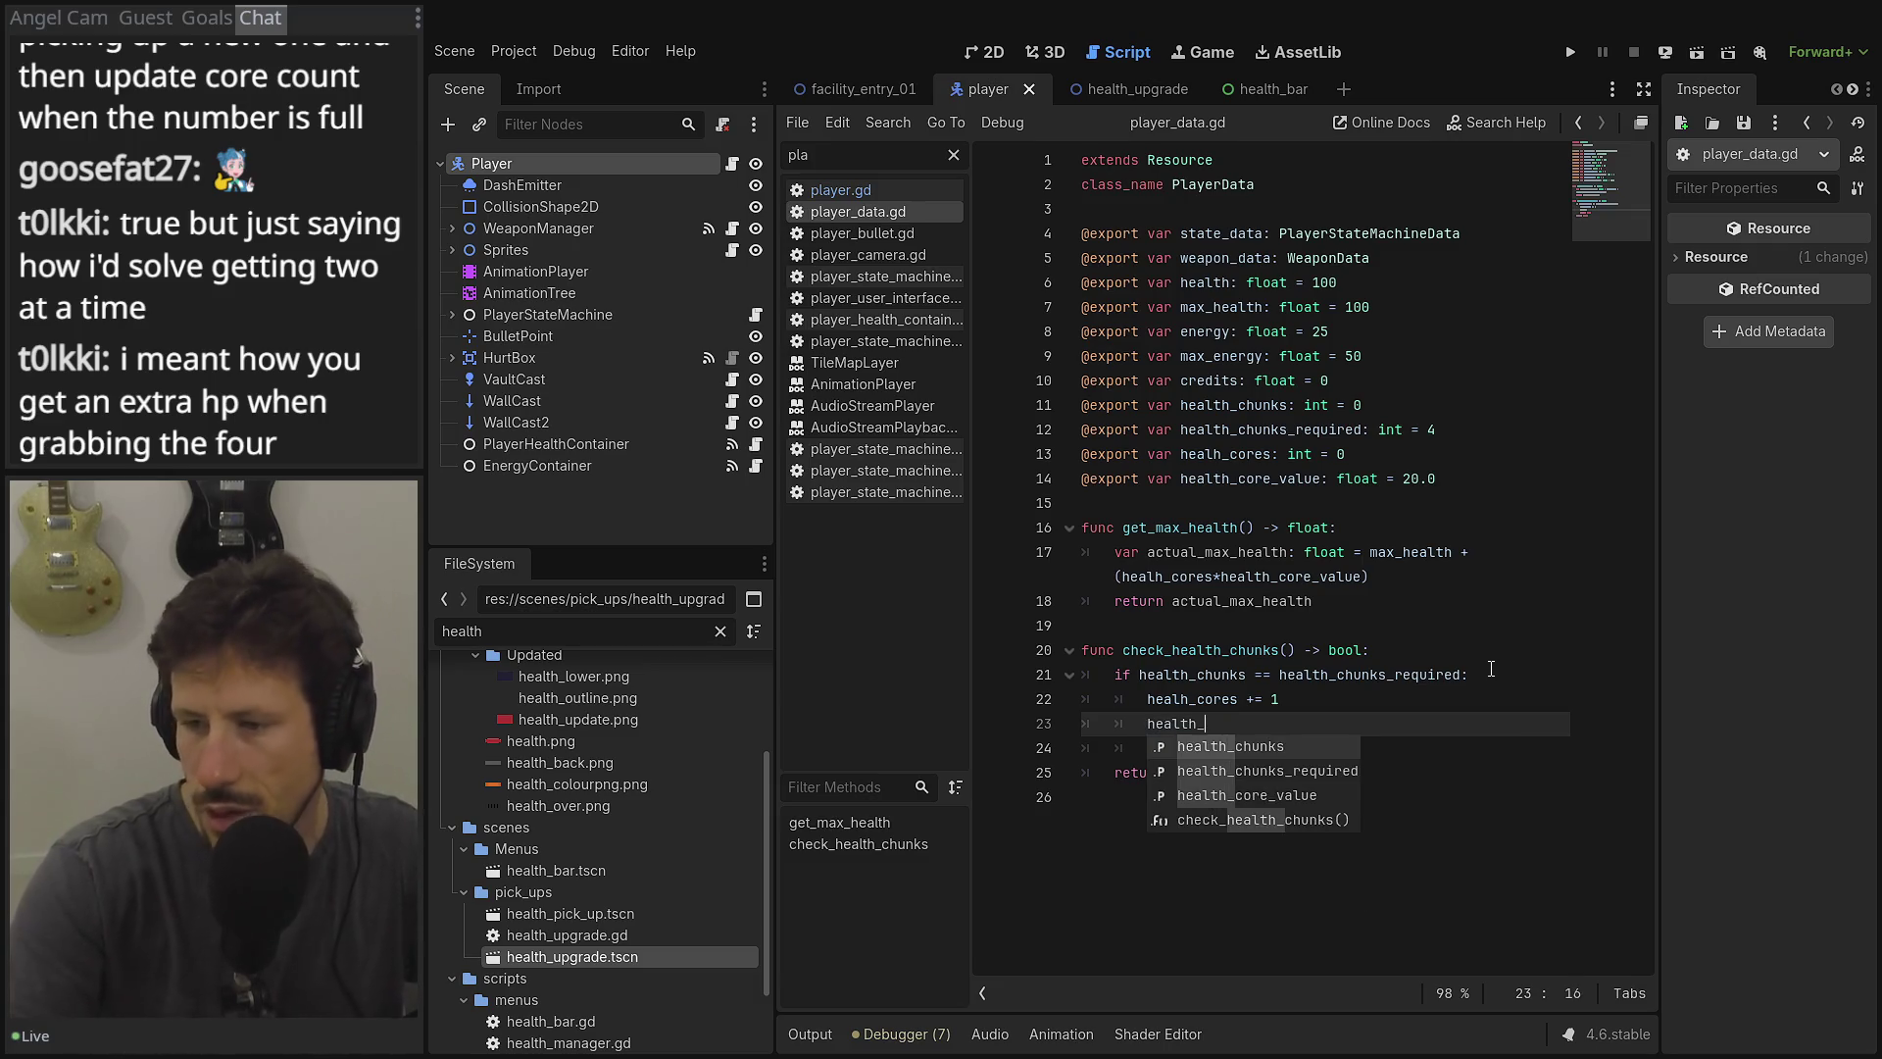
{"action": "type", "text": "c"}
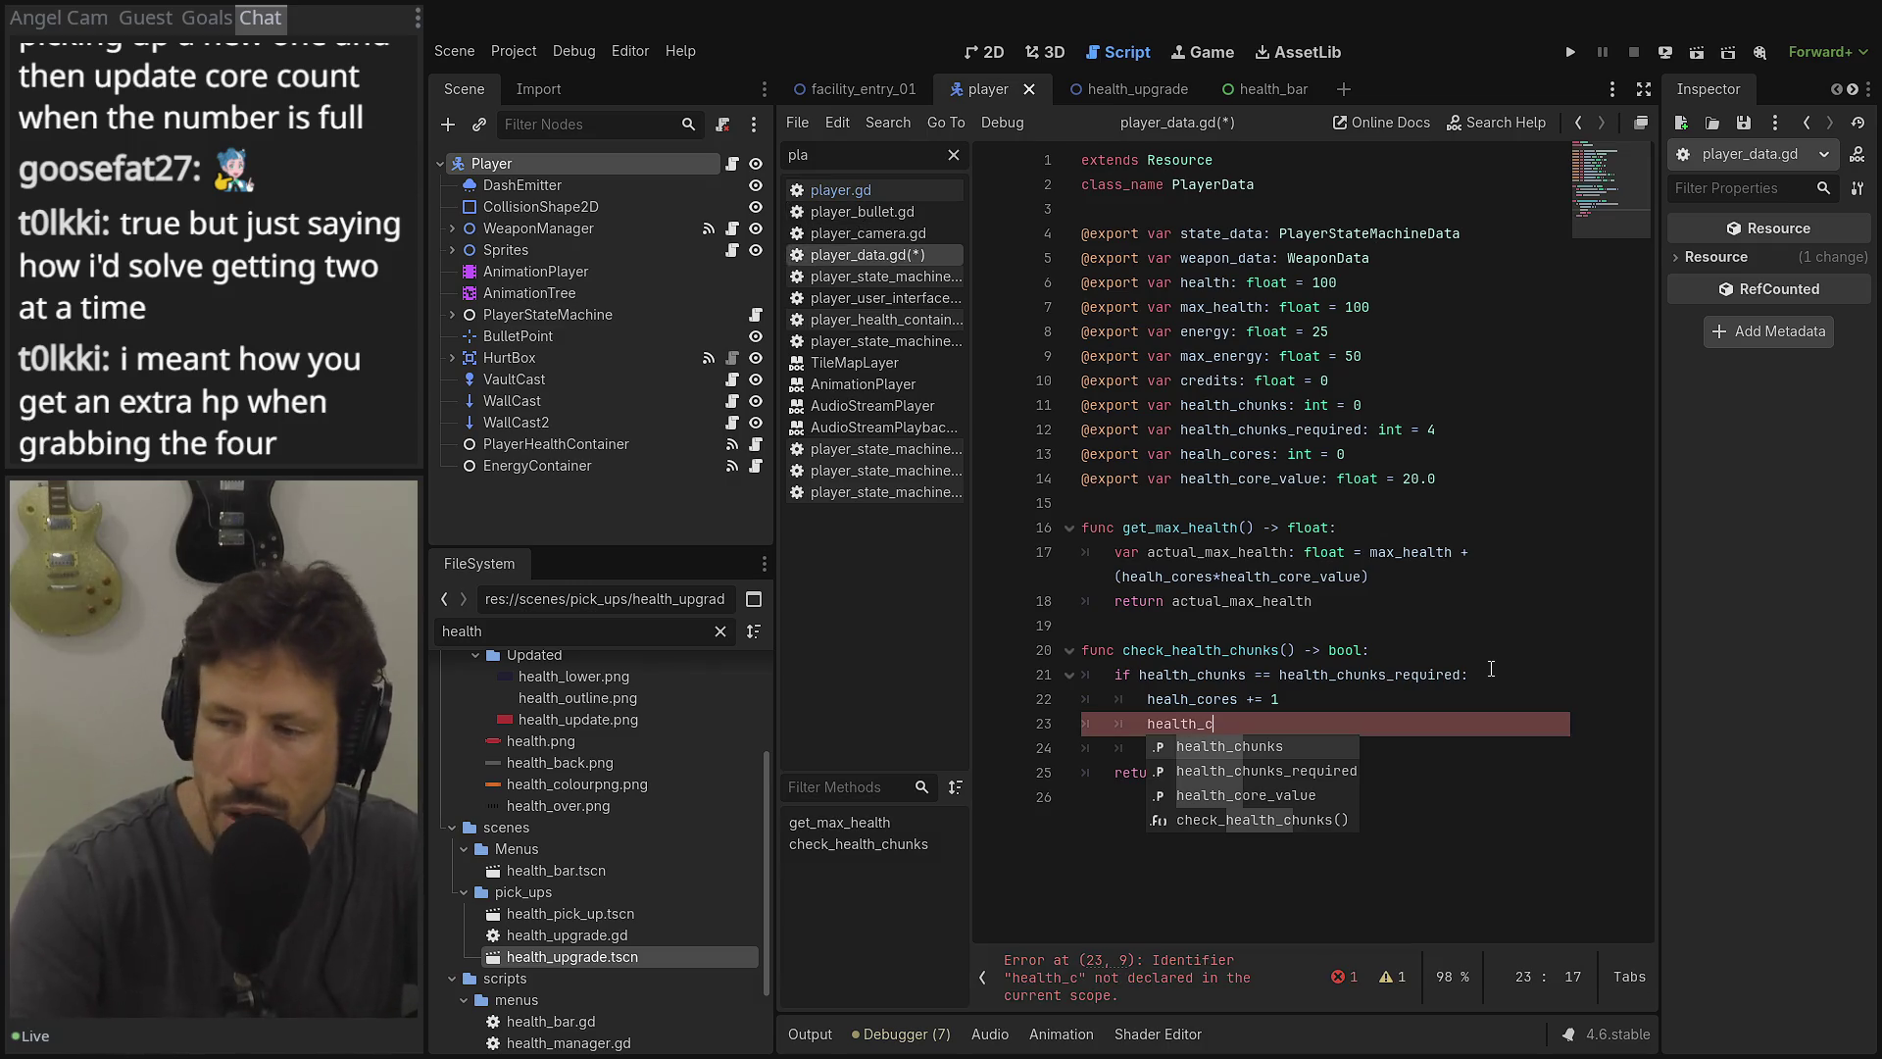
{"action": "type", "text": "h"}
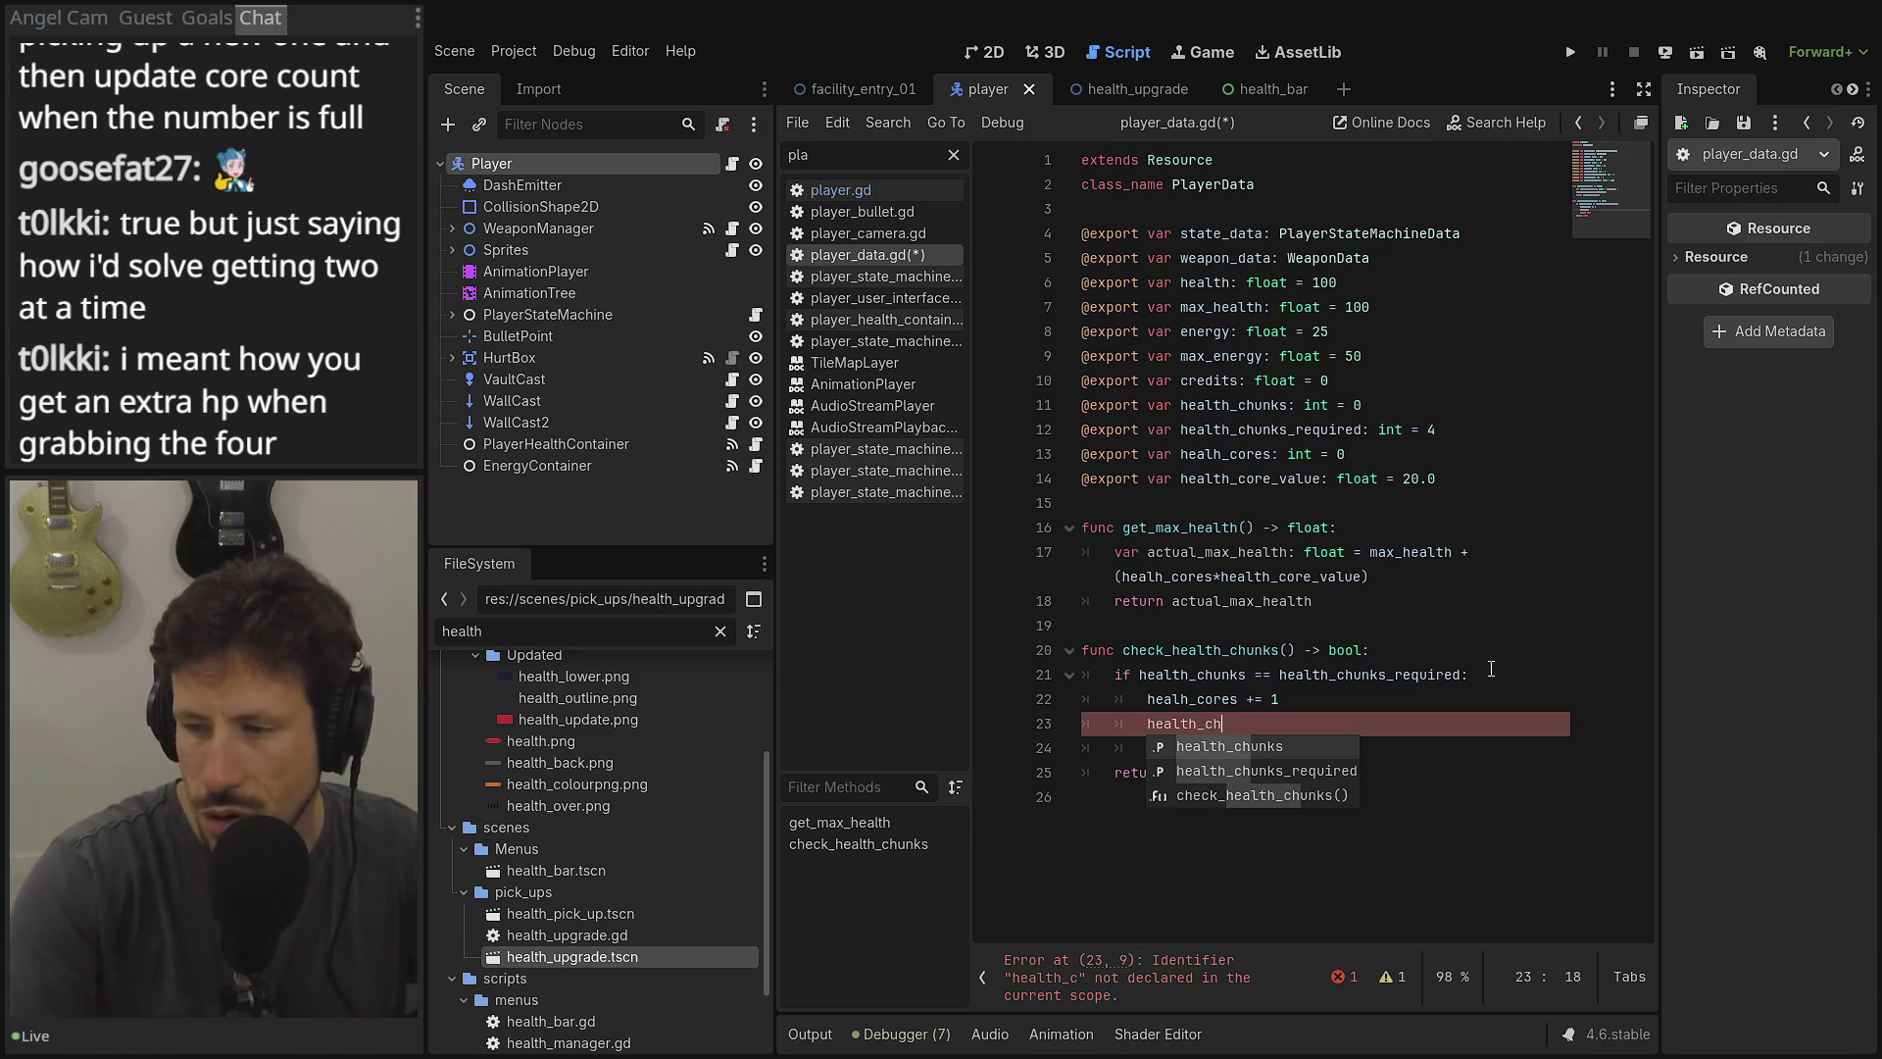
{"action": "key", "text": "Return"}
{"action": "type", "text": "= 9"}
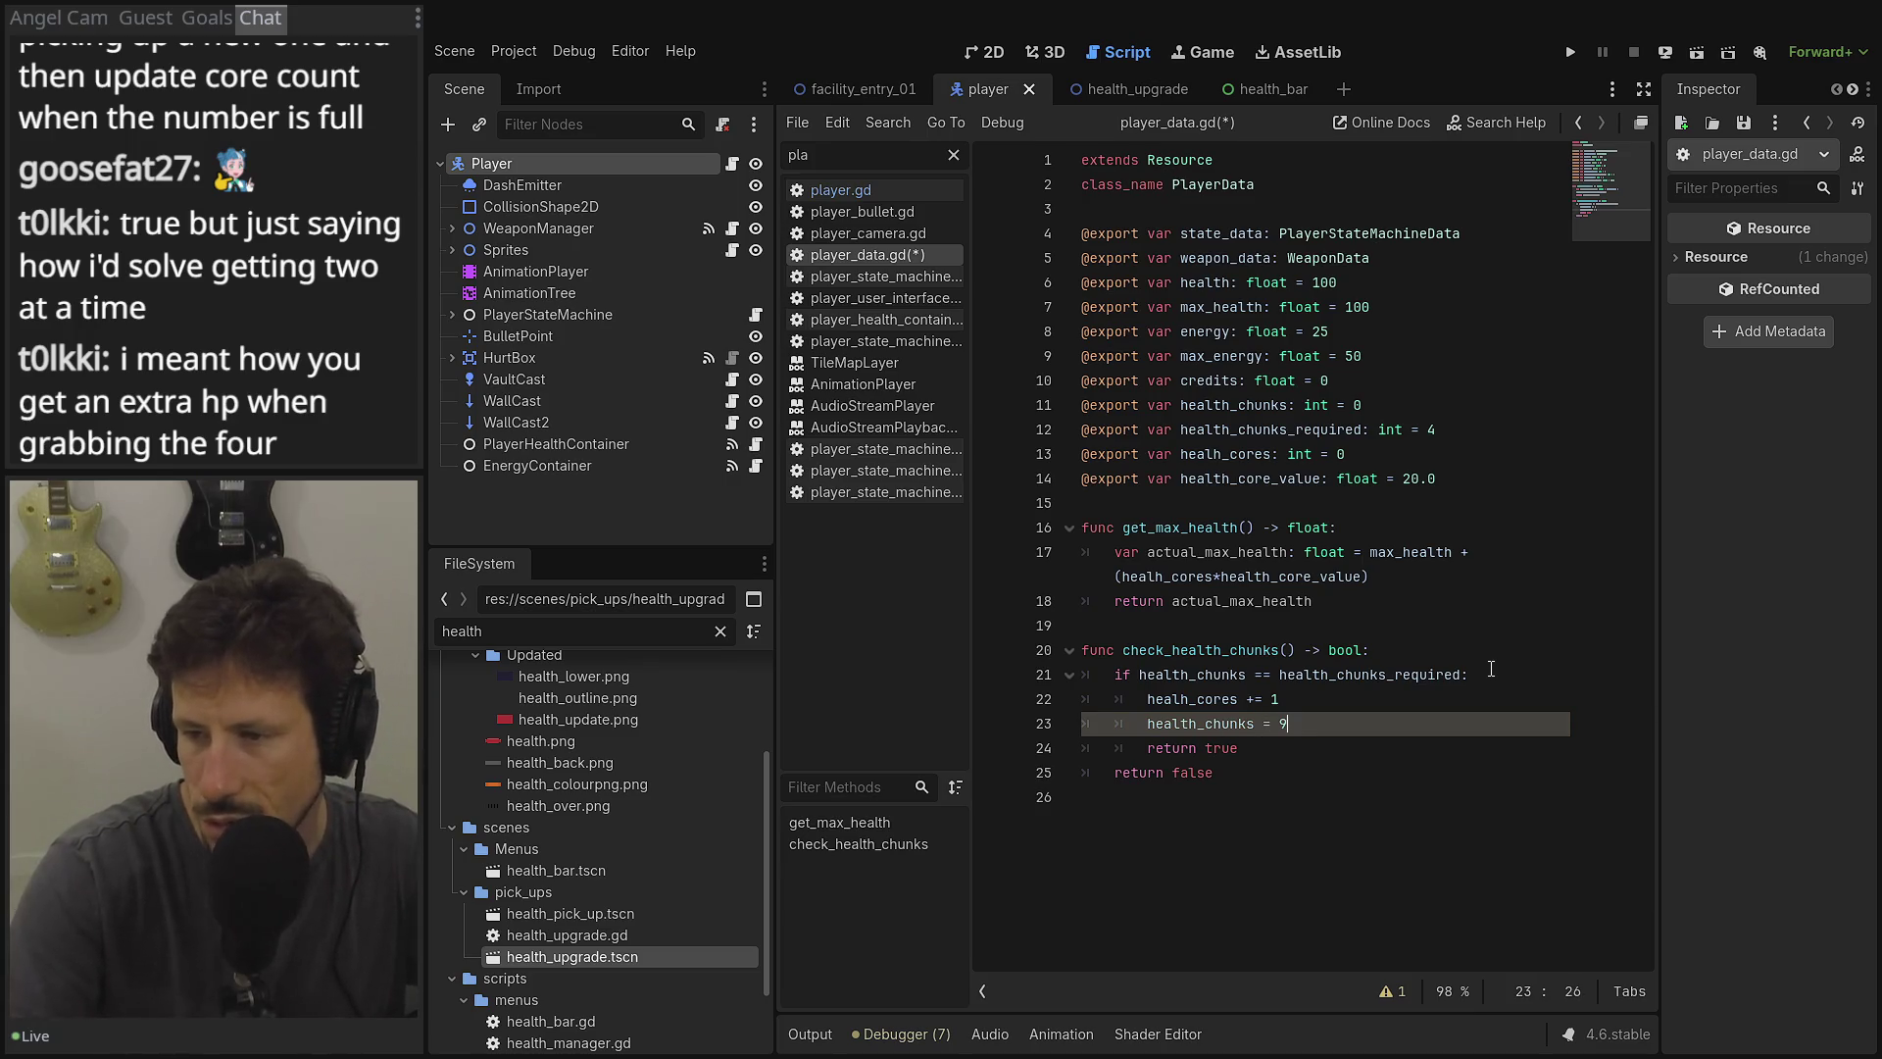
{"action": "key", "text": "BackSpace"}
{"action": "type", "text": "0"}
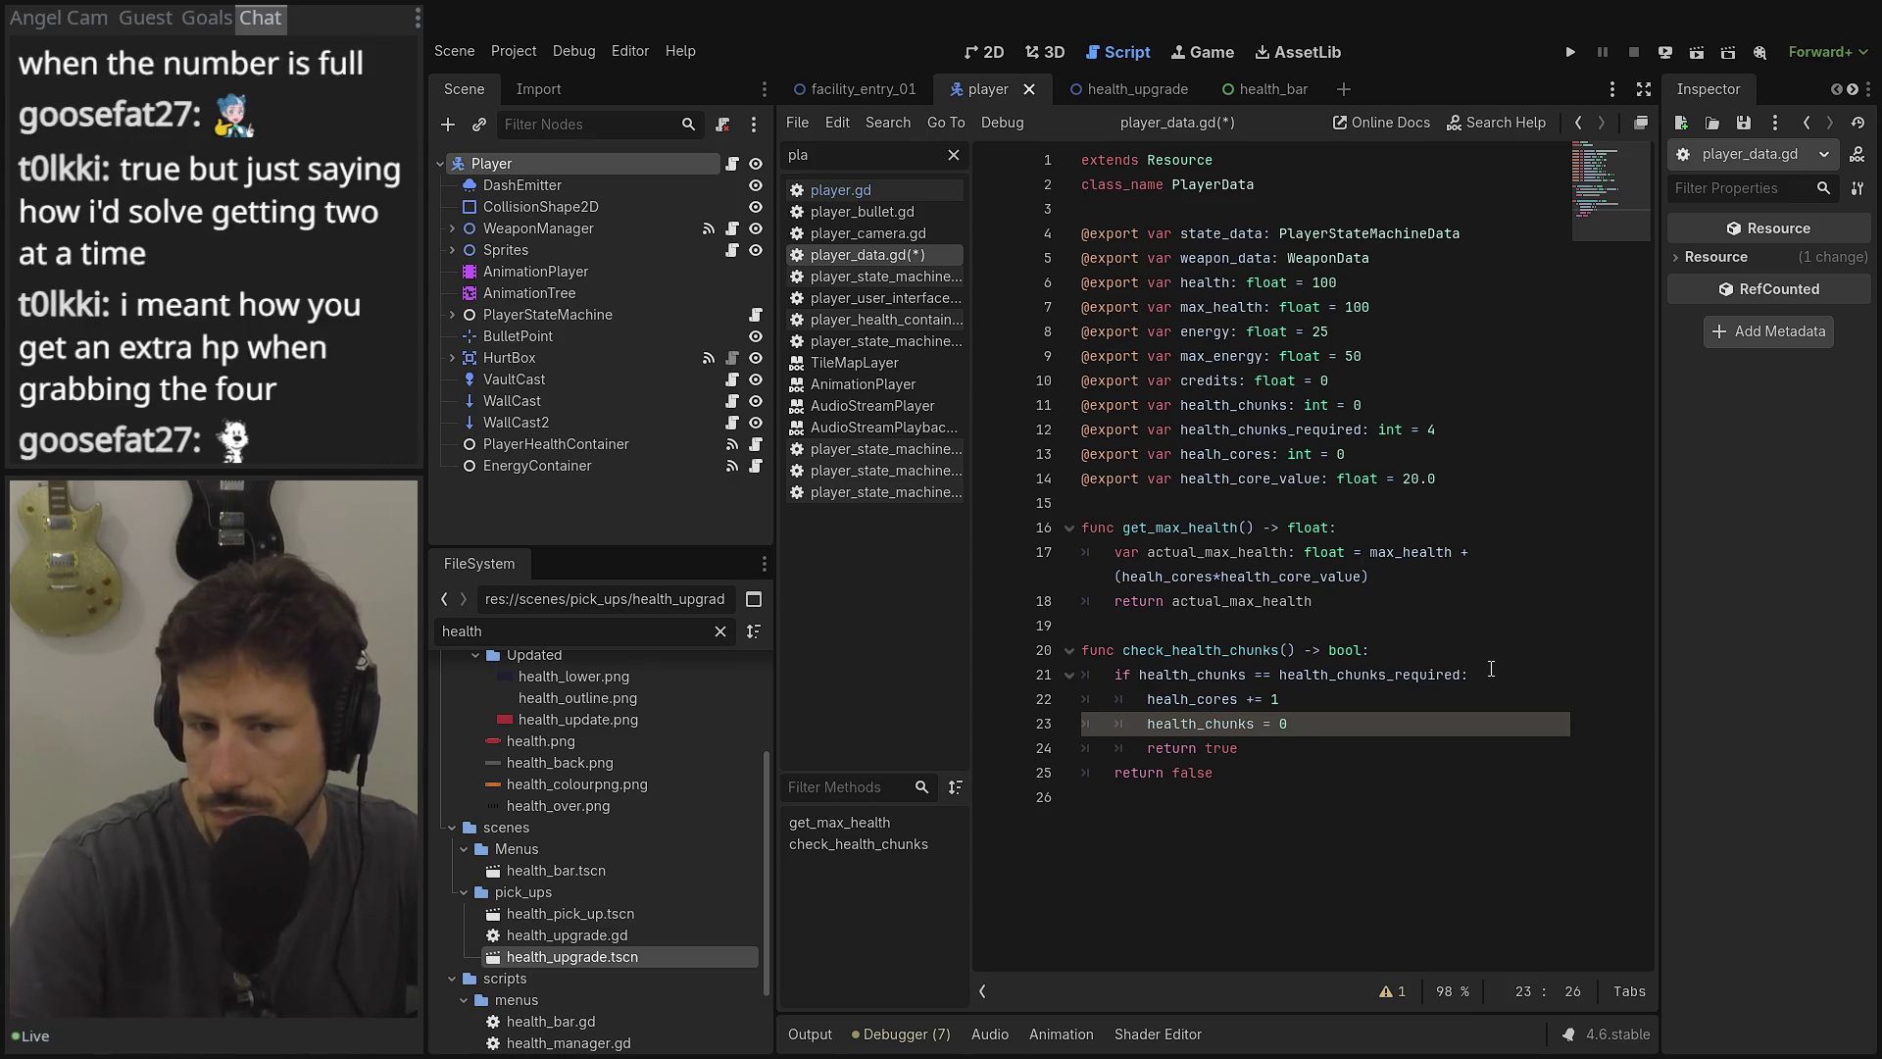
{"action": "key", "text": "ctrl+s"}
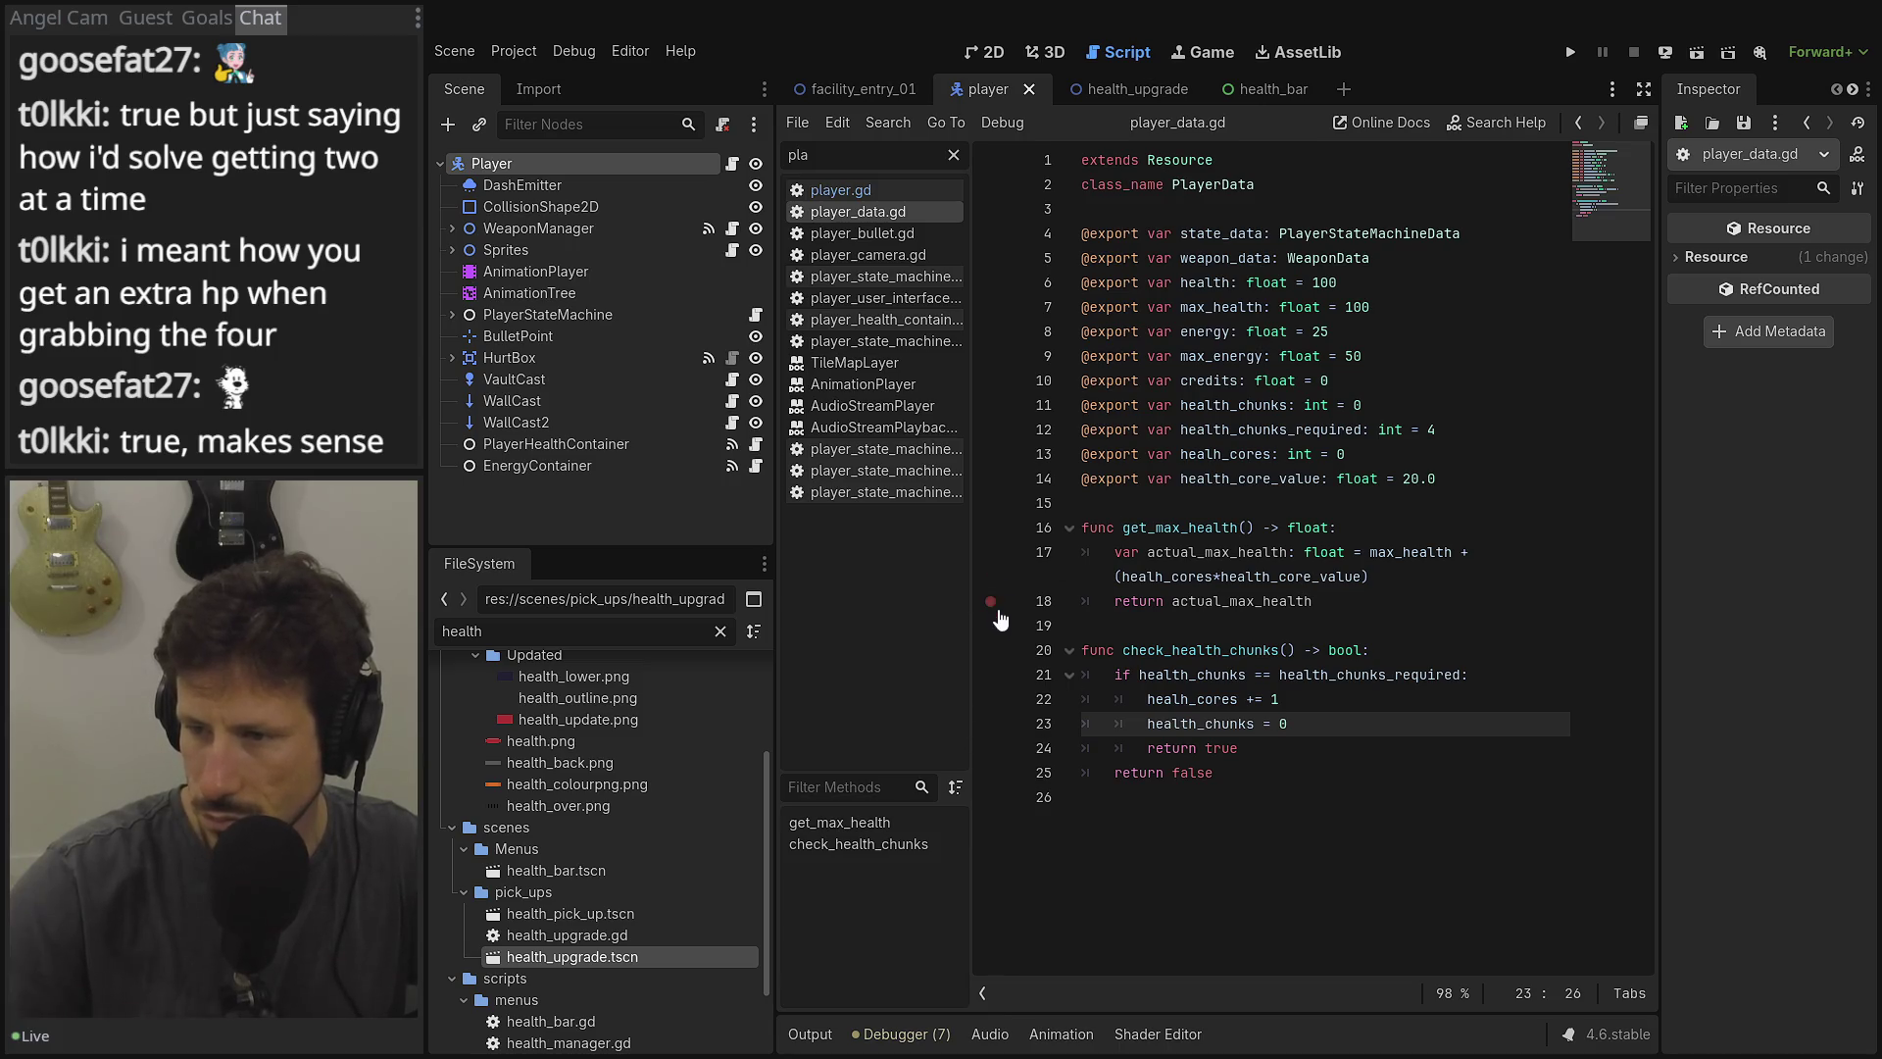
{"action": "left_click", "coordinate": [991, 603]}
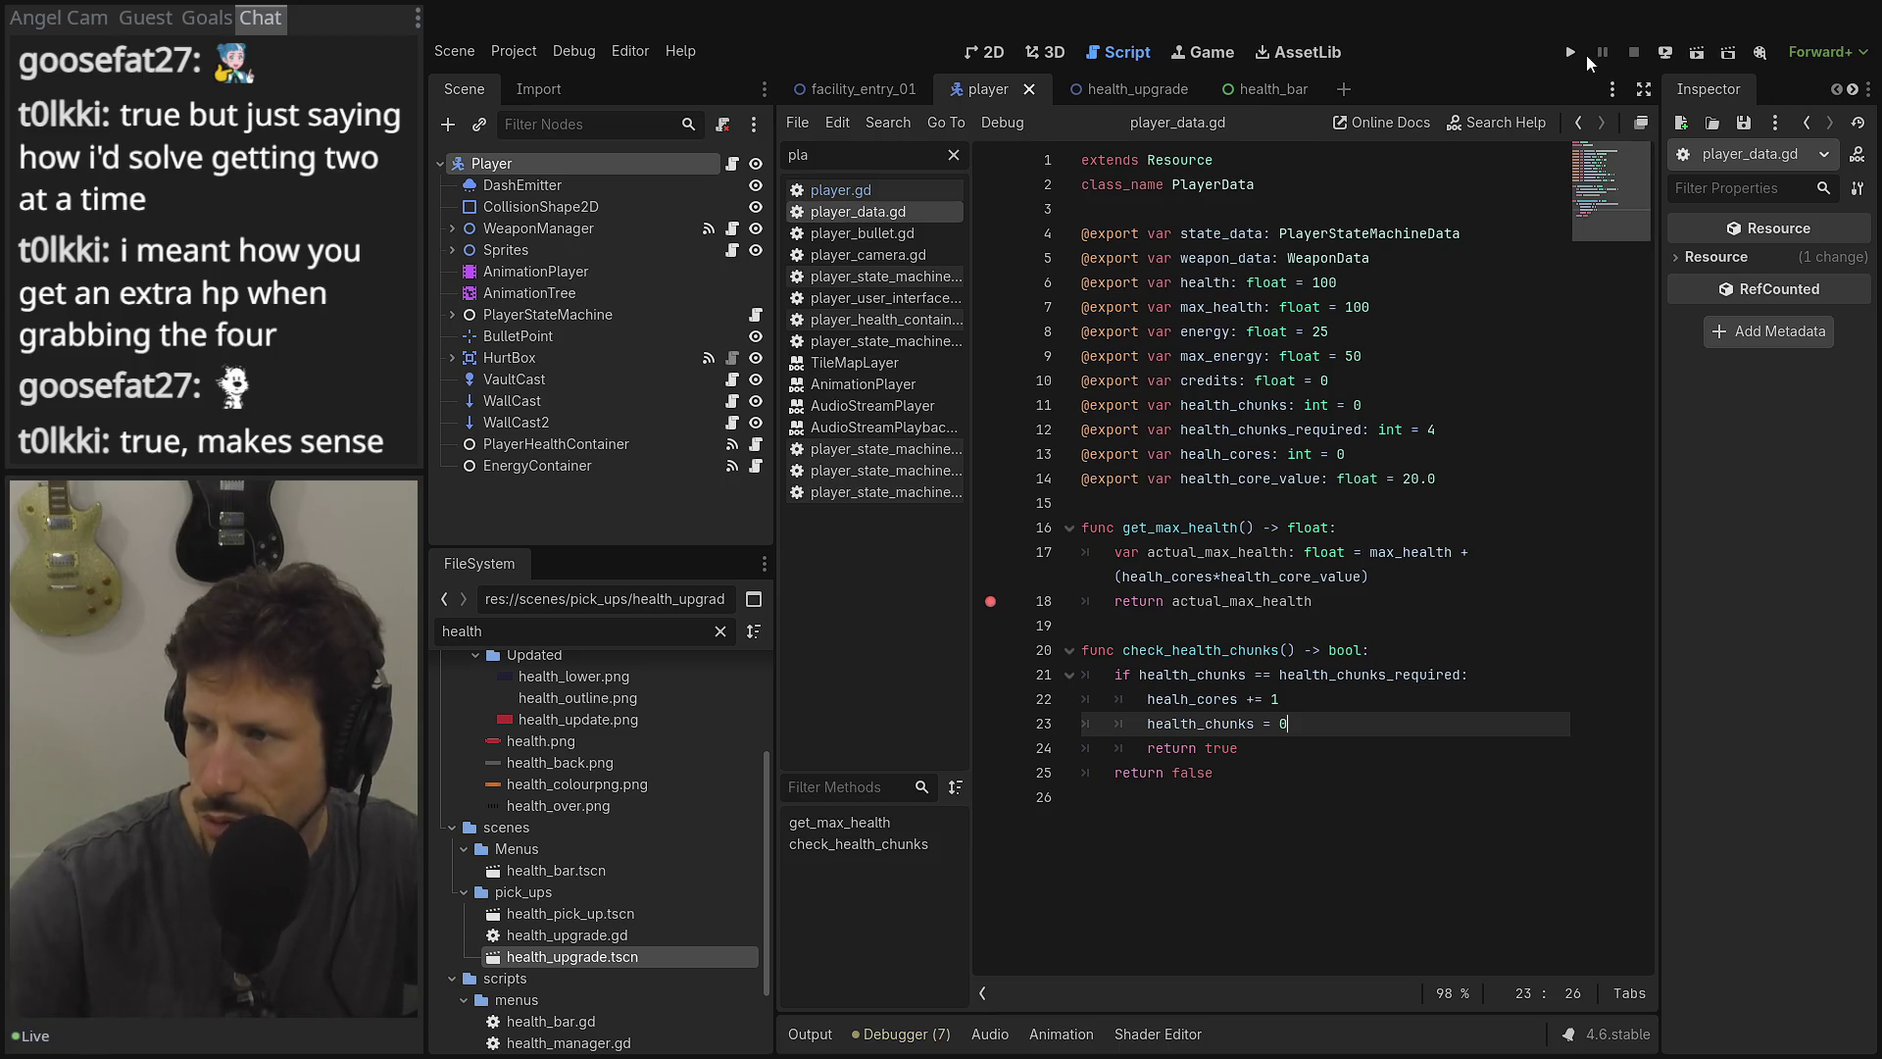
Run the project and continue until execution halts at the line 18 breakpoint.
{"action": "left_click", "coordinate": [1569, 51]}
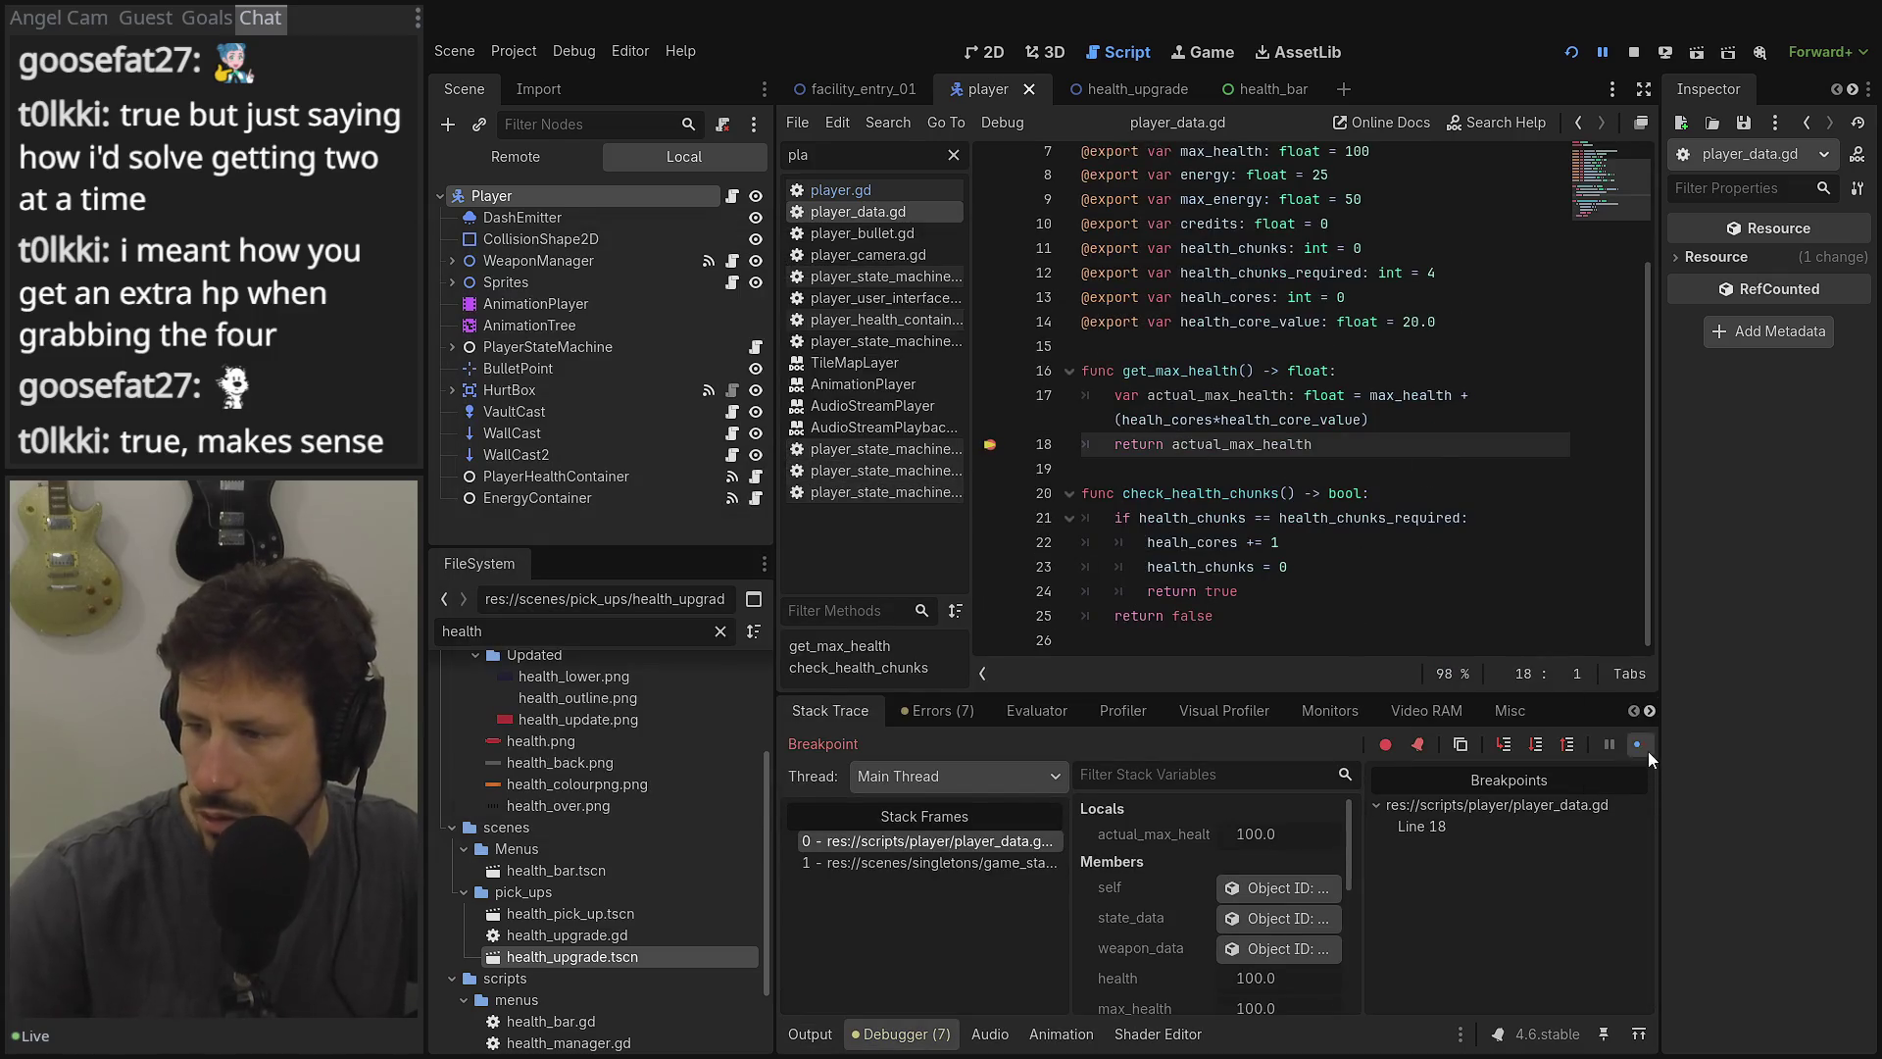
{"action": "left_click", "coordinate": [1642, 744]}
{"action": "left_click", "coordinate": [1639, 745]}
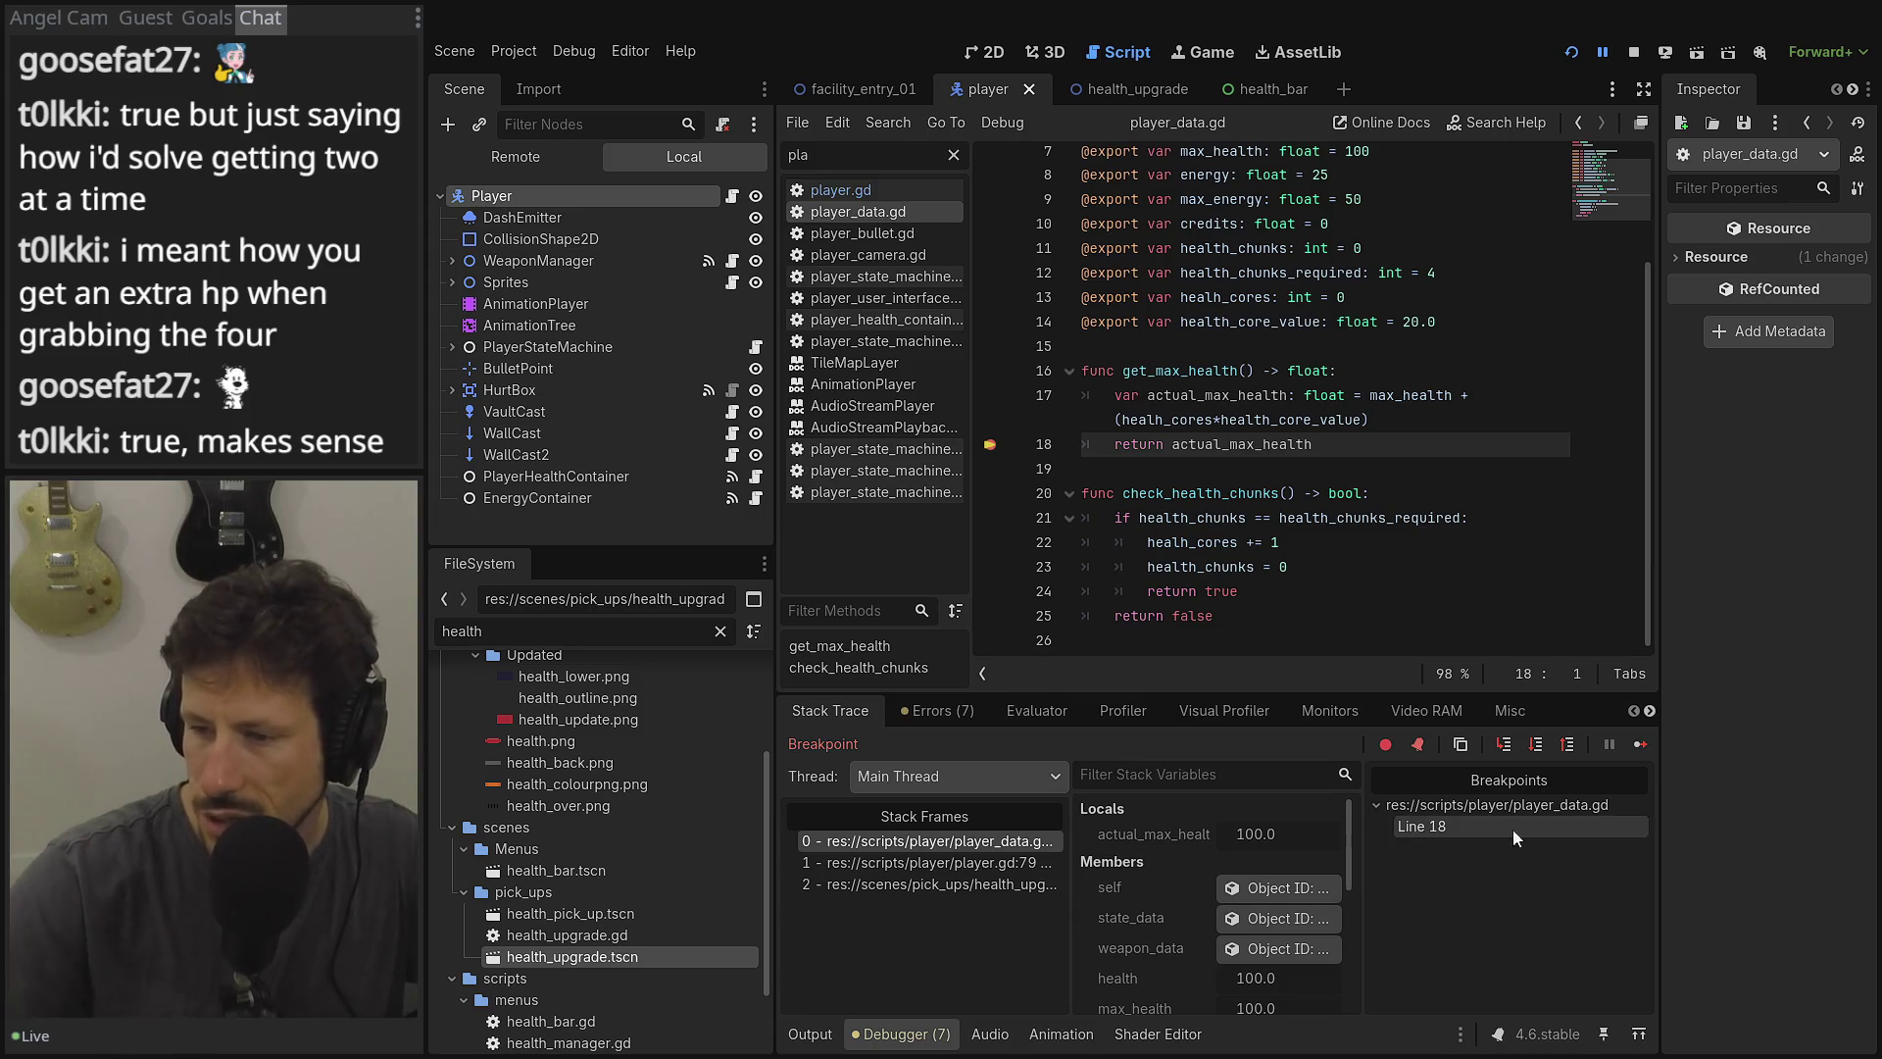
{"action": "left_click", "coordinate": [1639, 745]}
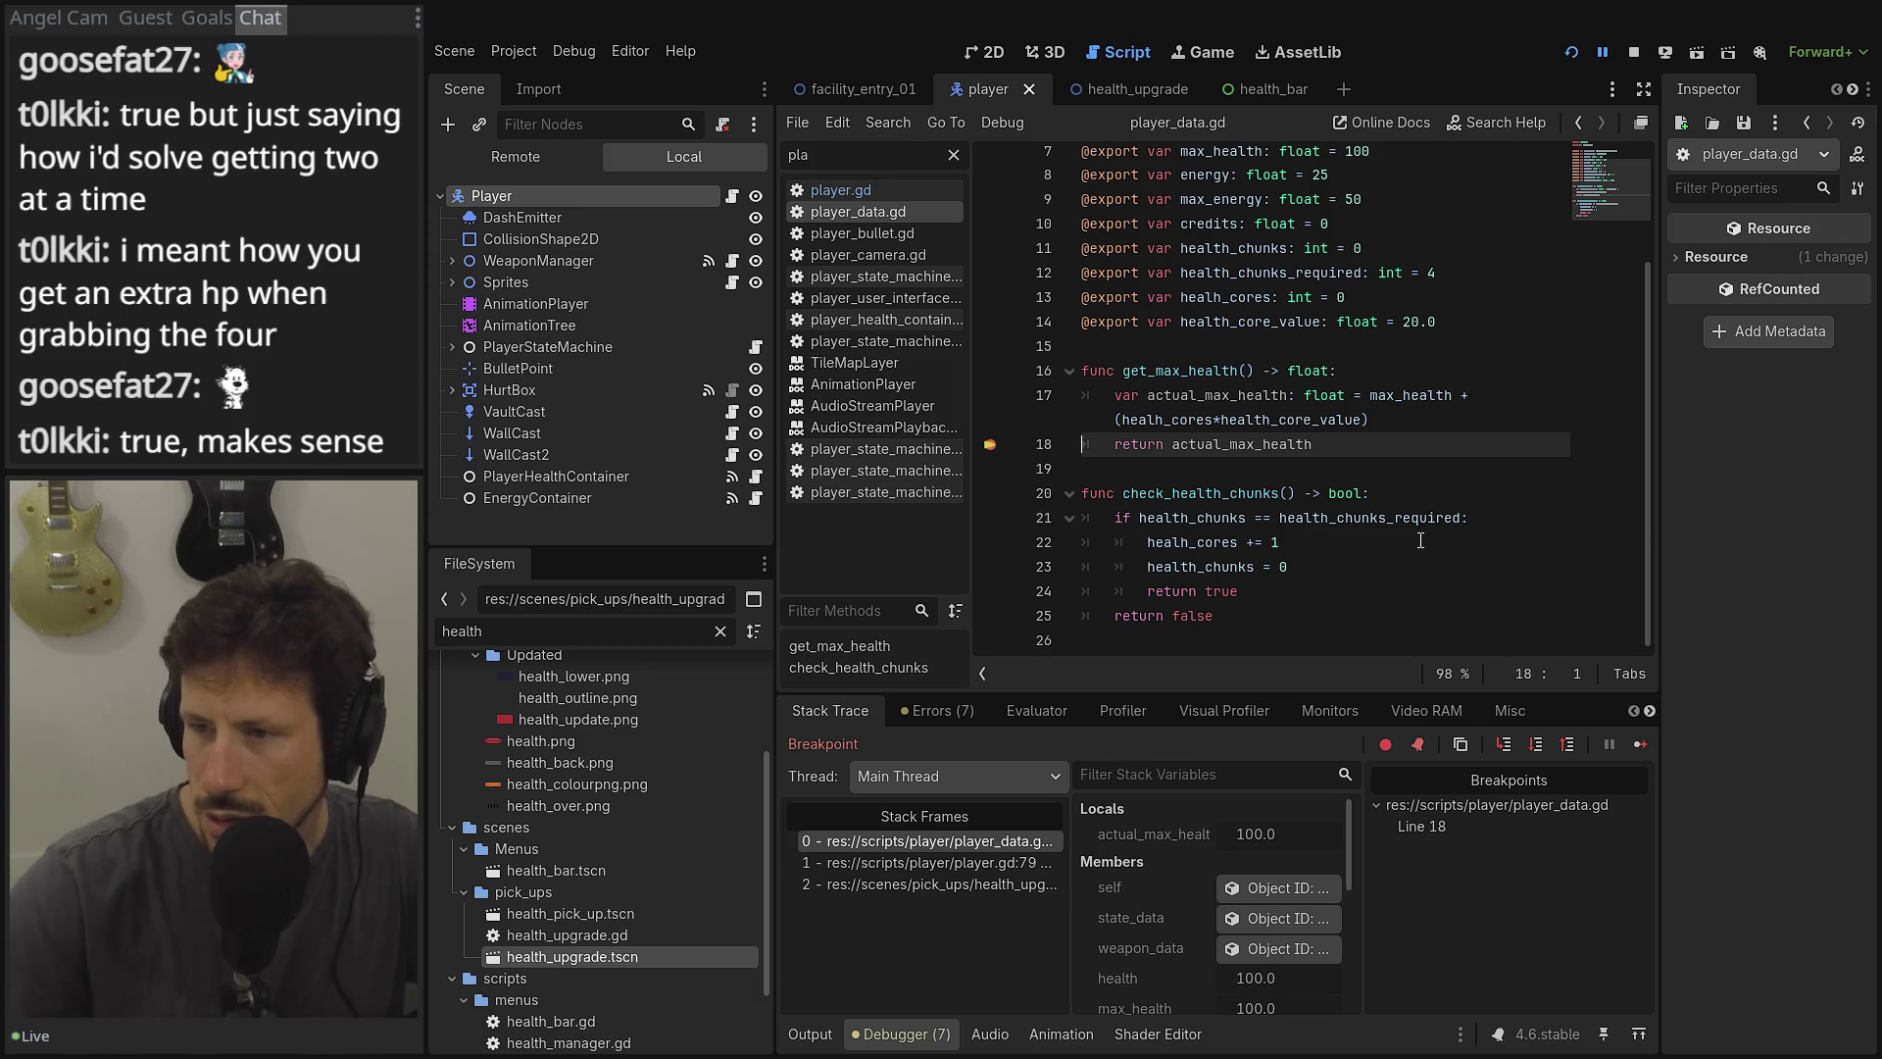
Continue twice while watching Stack Variables until health_chunks reaches 4 with health_cores still 0.
{"action": "scroll", "coordinate": [1123, 909], "scroll_direction": "down", "scroll_amount": 3}
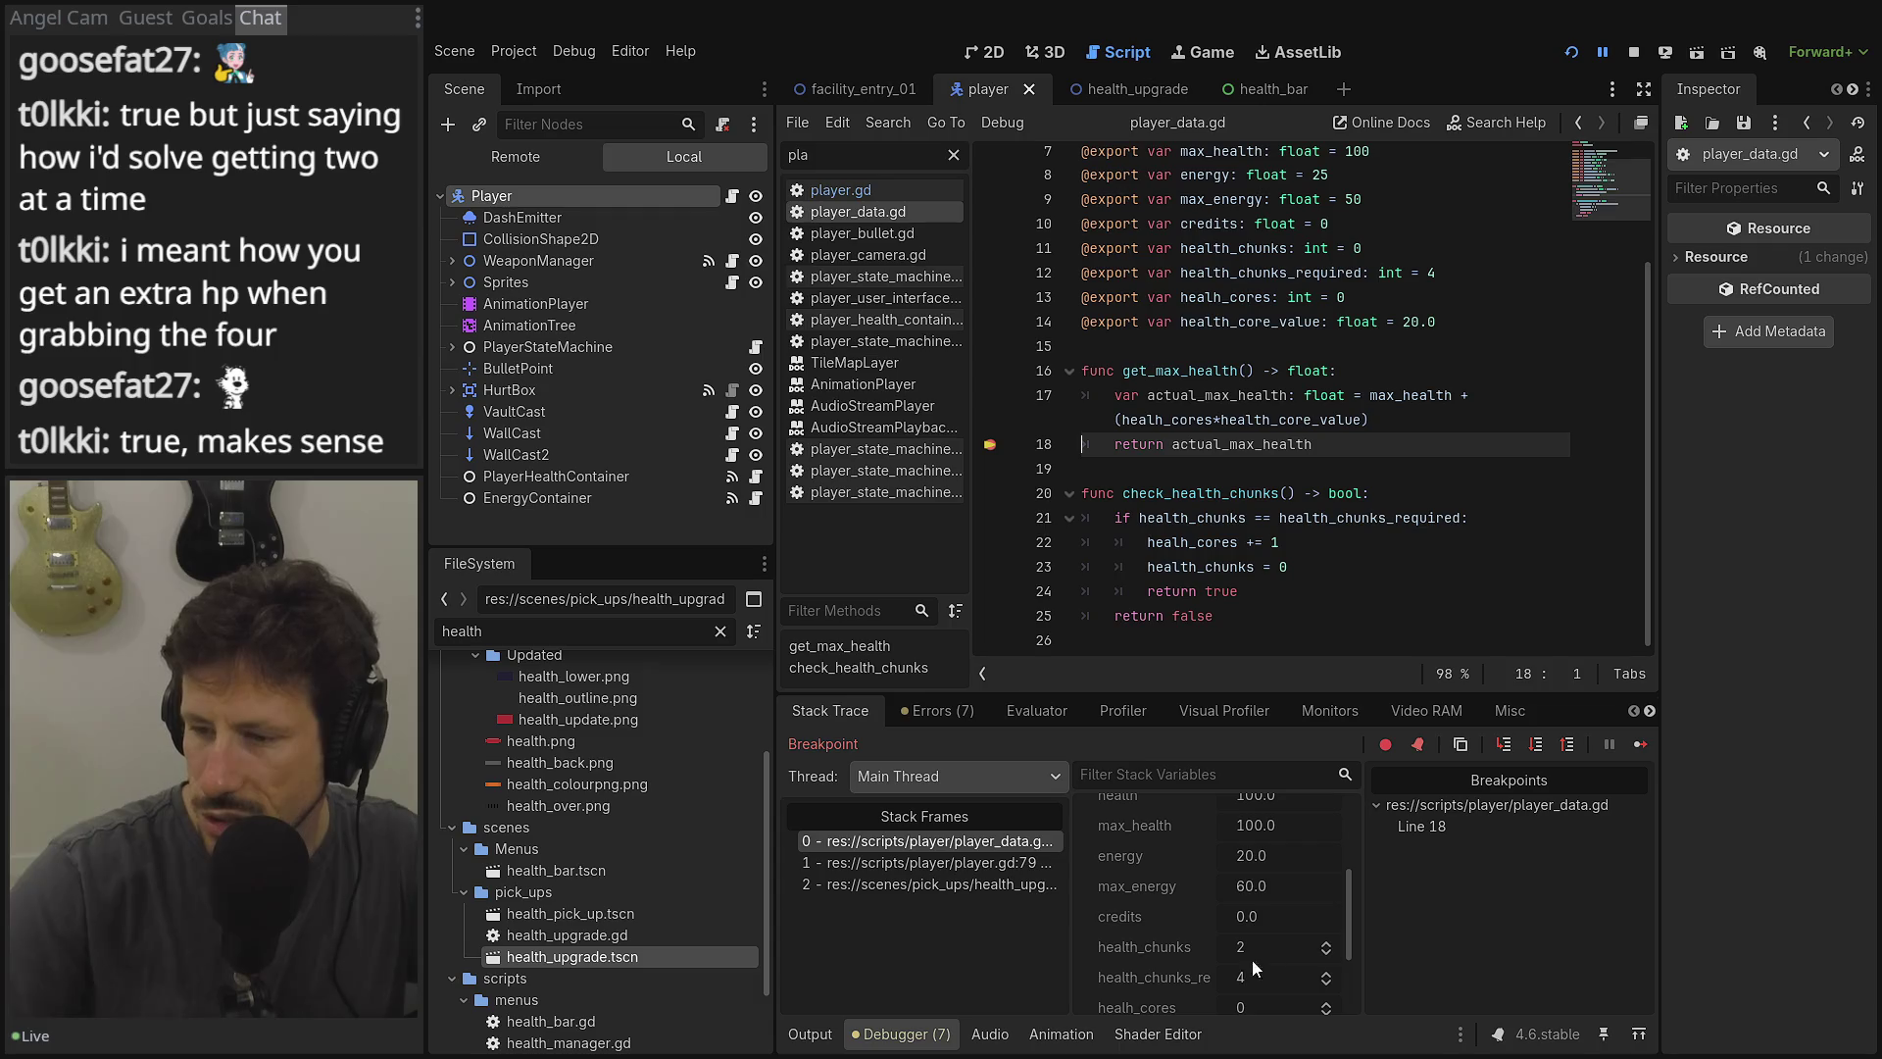
{"action": "scroll", "coordinate": [1243, 971], "scroll_direction": "down", "scroll_amount": 2}
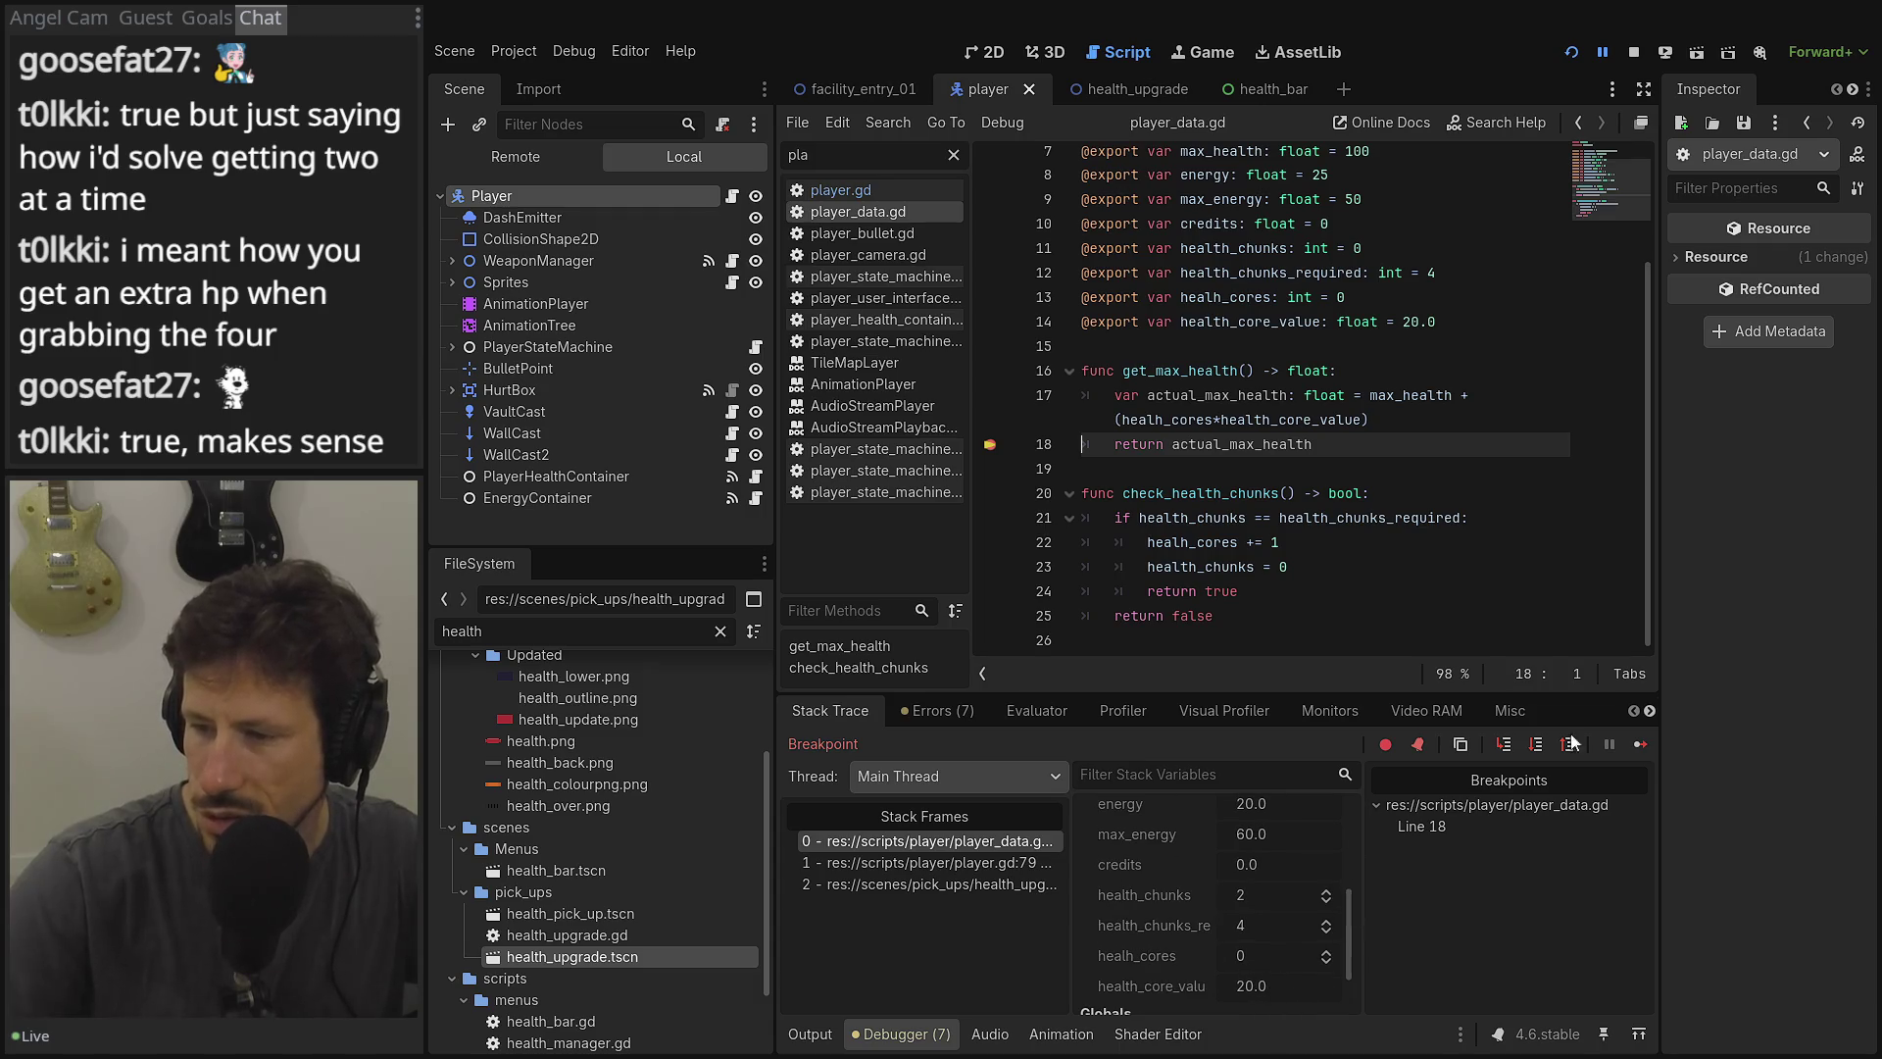
{"action": "left_click", "coordinate": [1643, 744]}
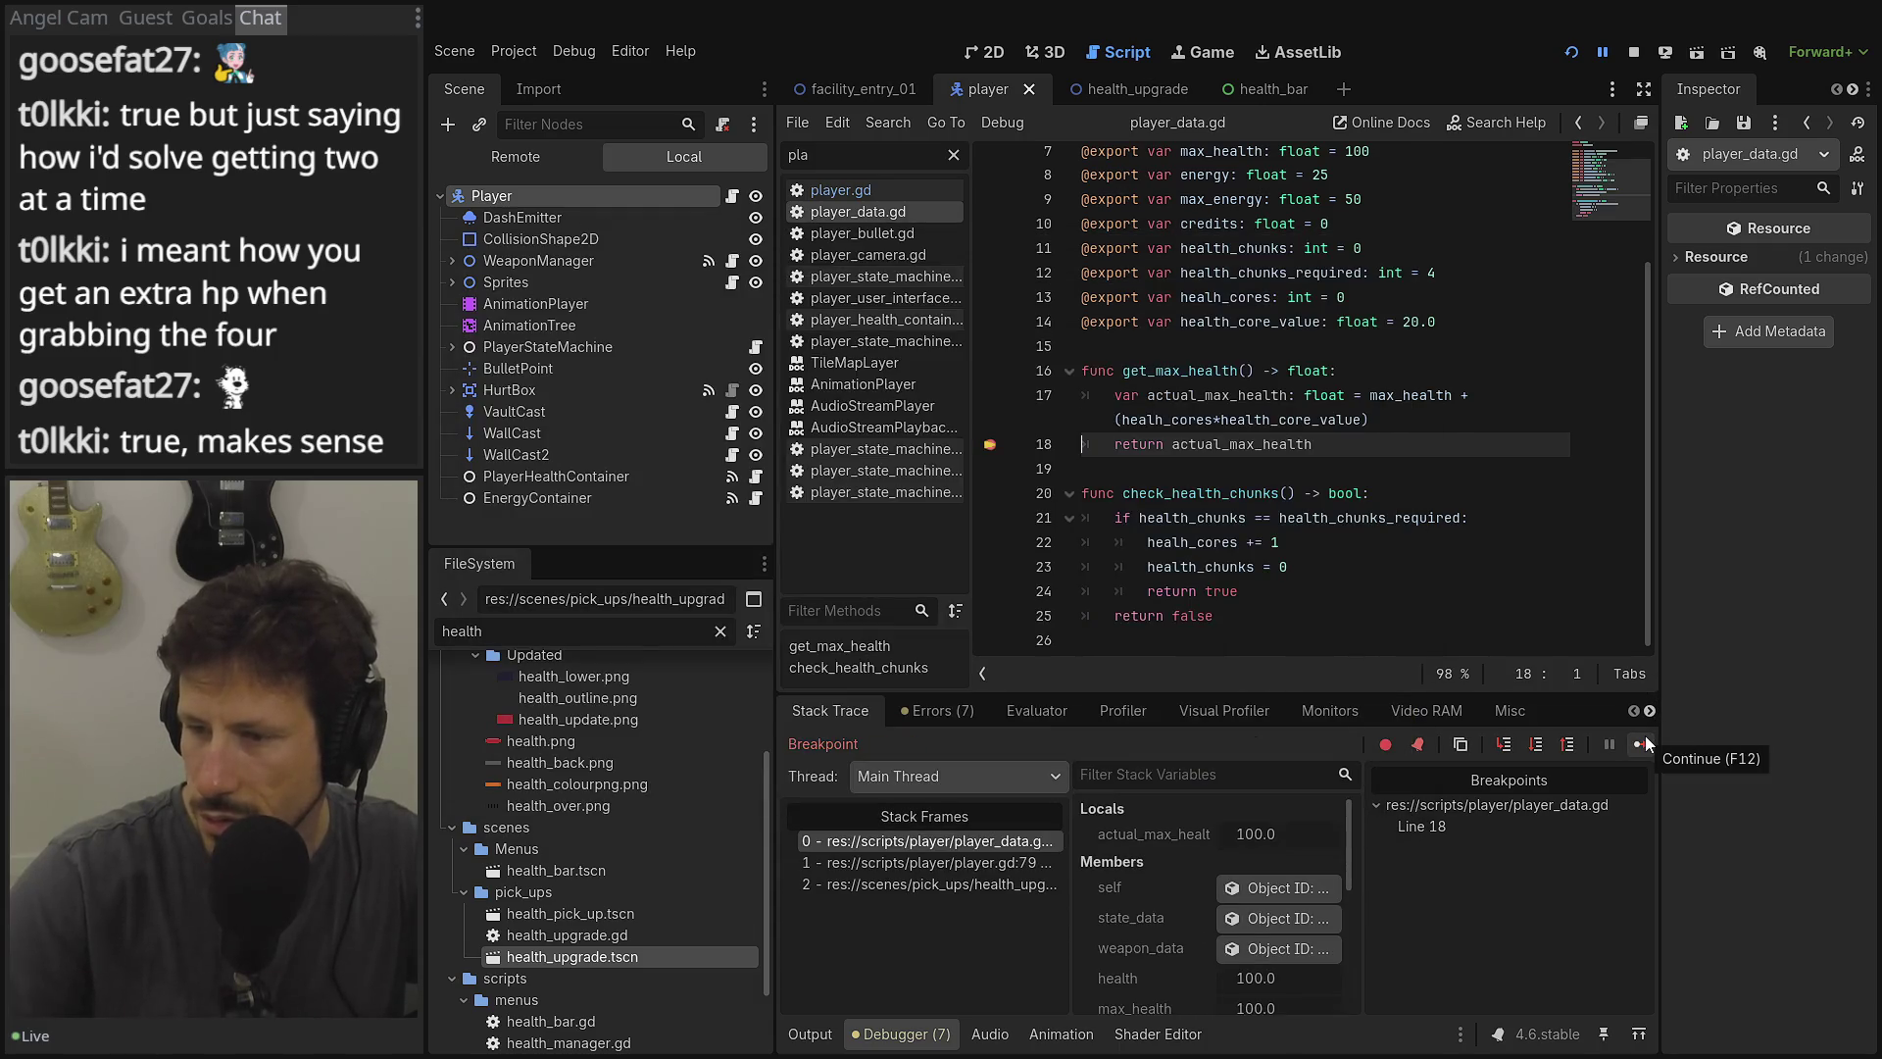
{"action": "scroll", "coordinate": [1215, 912], "scroll_direction": "down", "scroll_amount": 1}
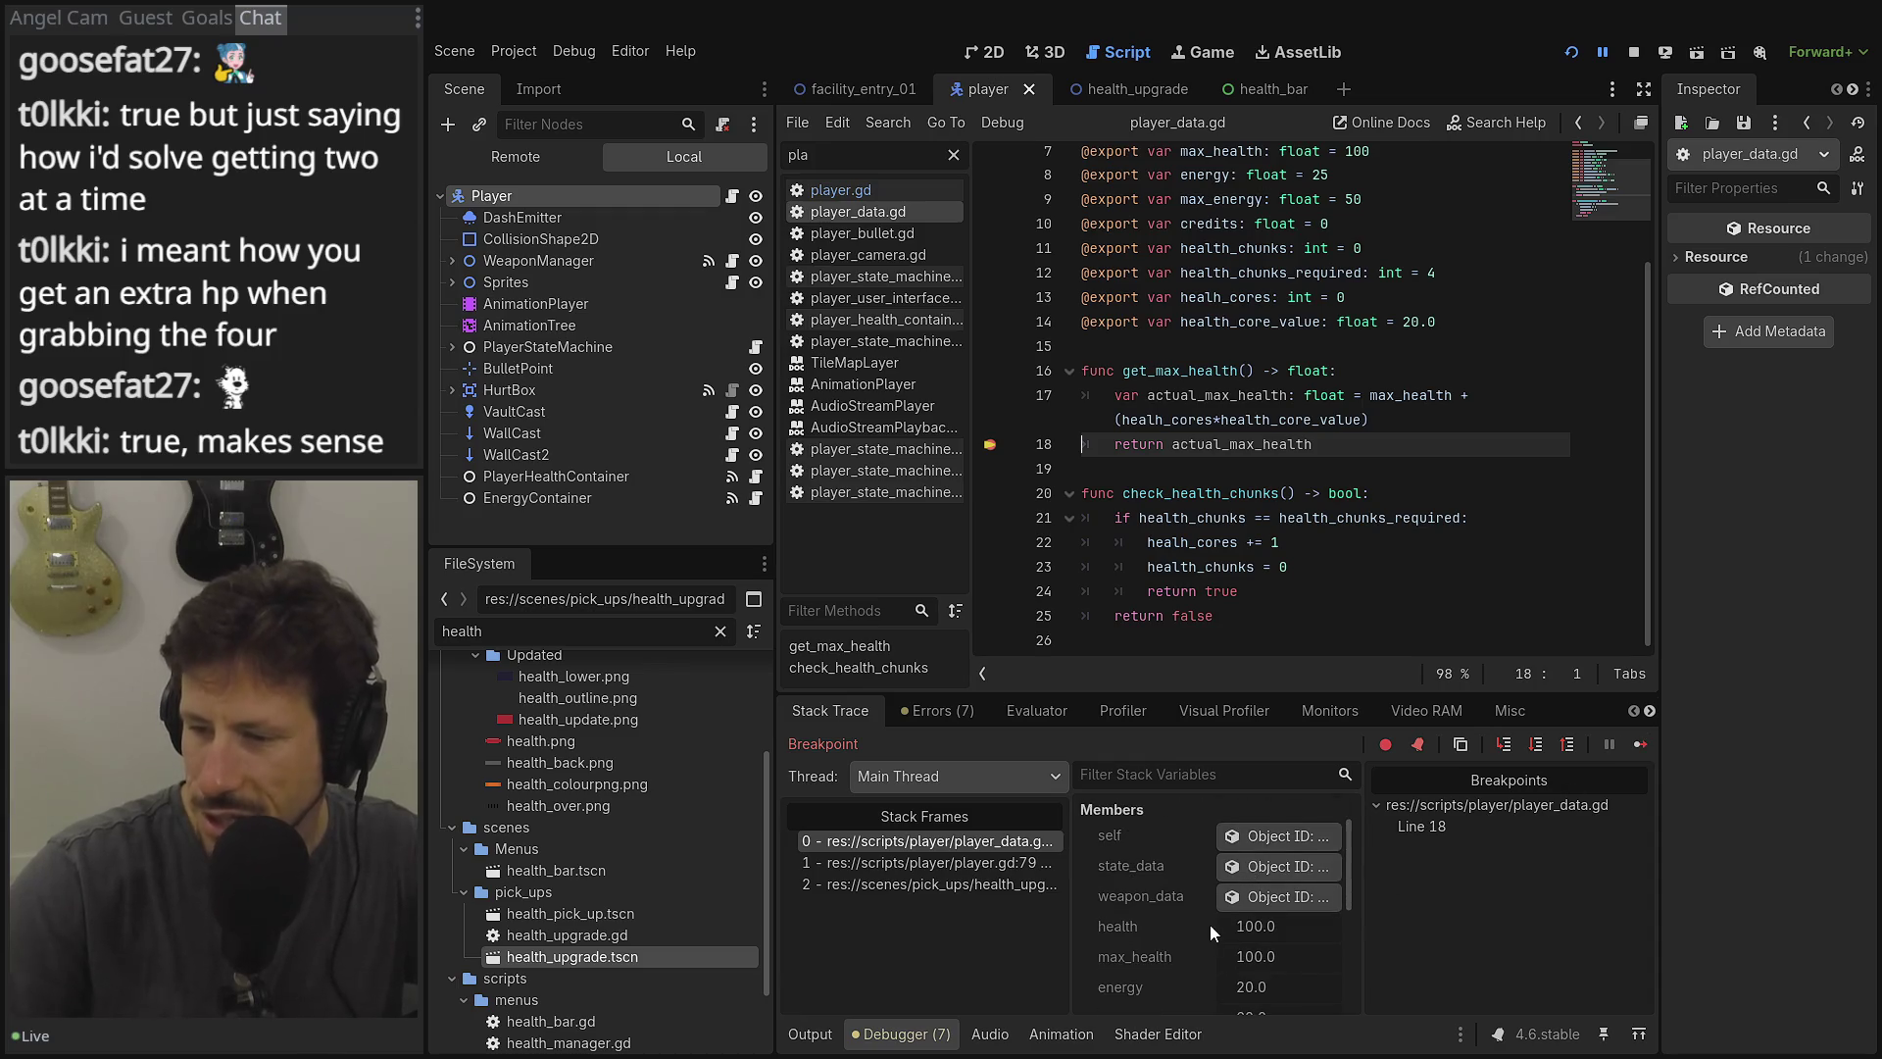
{"action": "scroll", "coordinate": [1206, 925], "scroll_direction": "down", "scroll_amount": 1}
{"action": "scroll", "coordinate": [1206, 943], "scroll_direction": "down", "scroll_amount": 1}
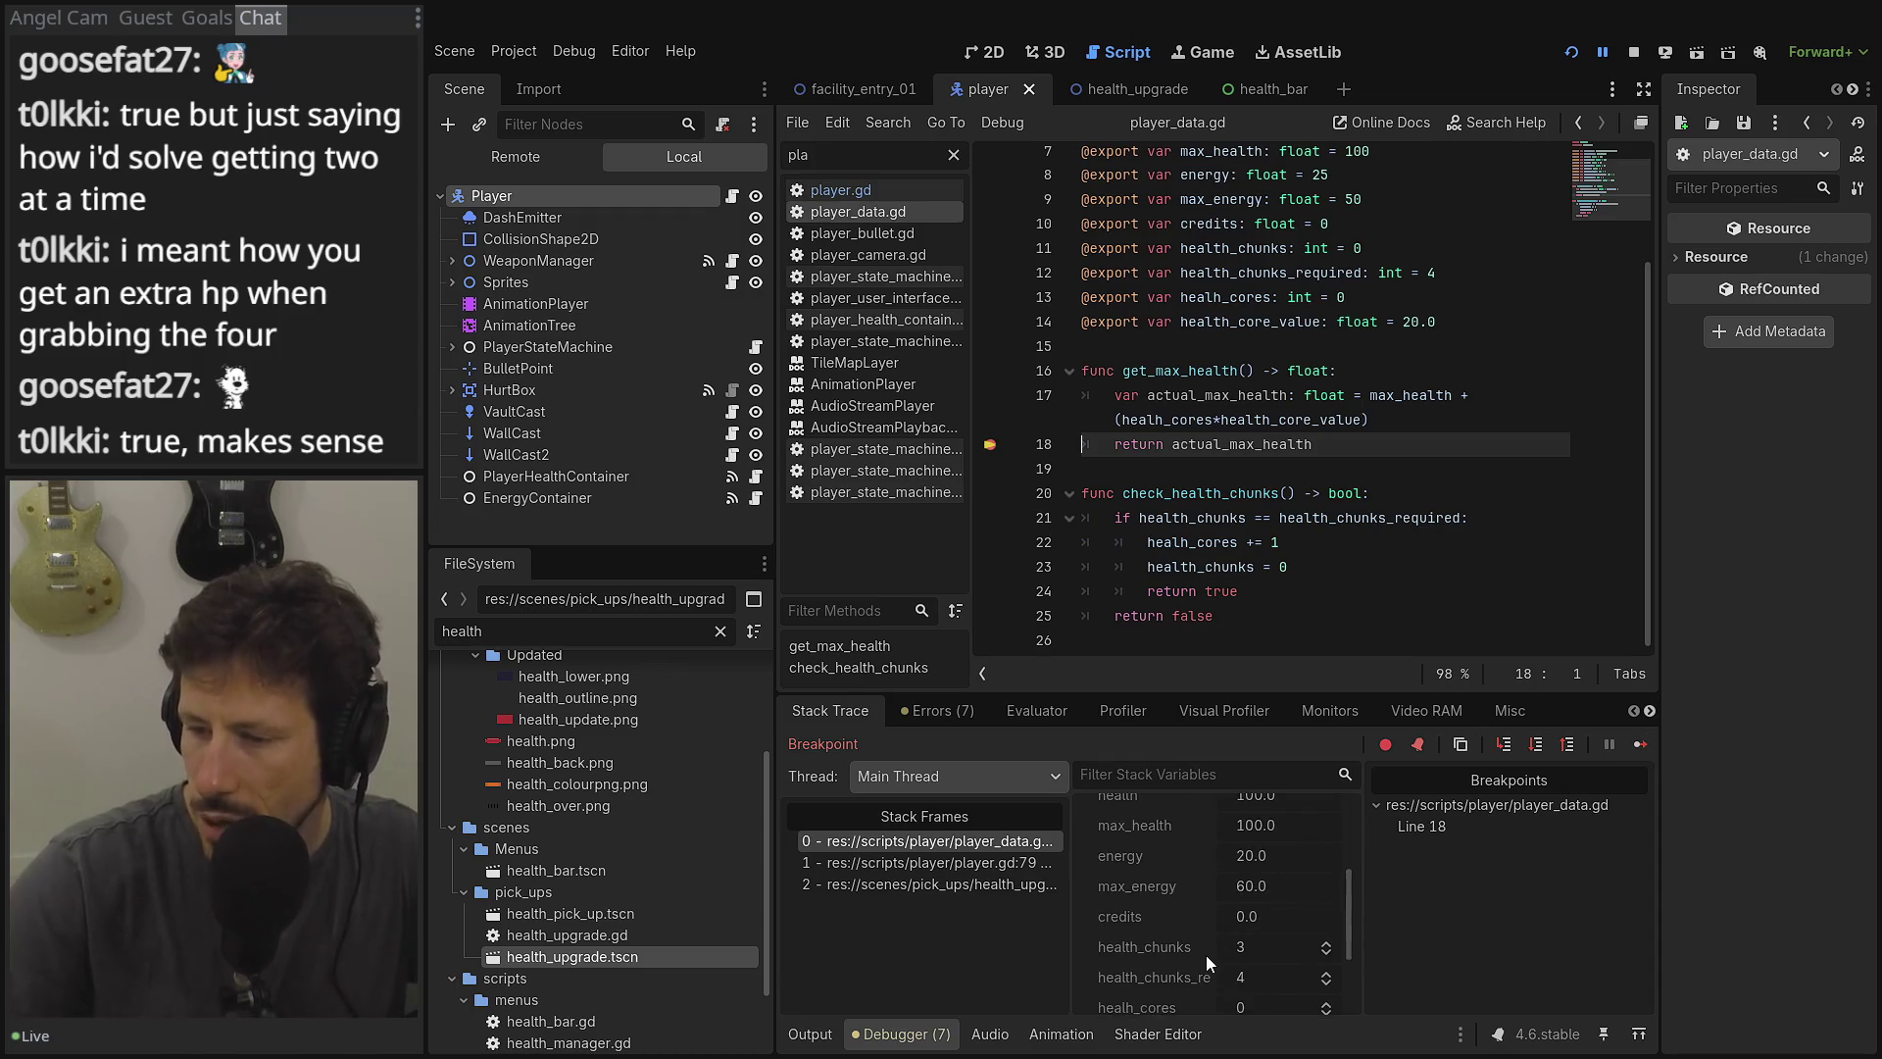
{"action": "scroll", "coordinate": [1226, 966], "scroll_direction": "down", "scroll_amount": 1}
{"action": "scroll", "coordinate": [1251, 960], "scroll_direction": "down", "scroll_amount": 1}
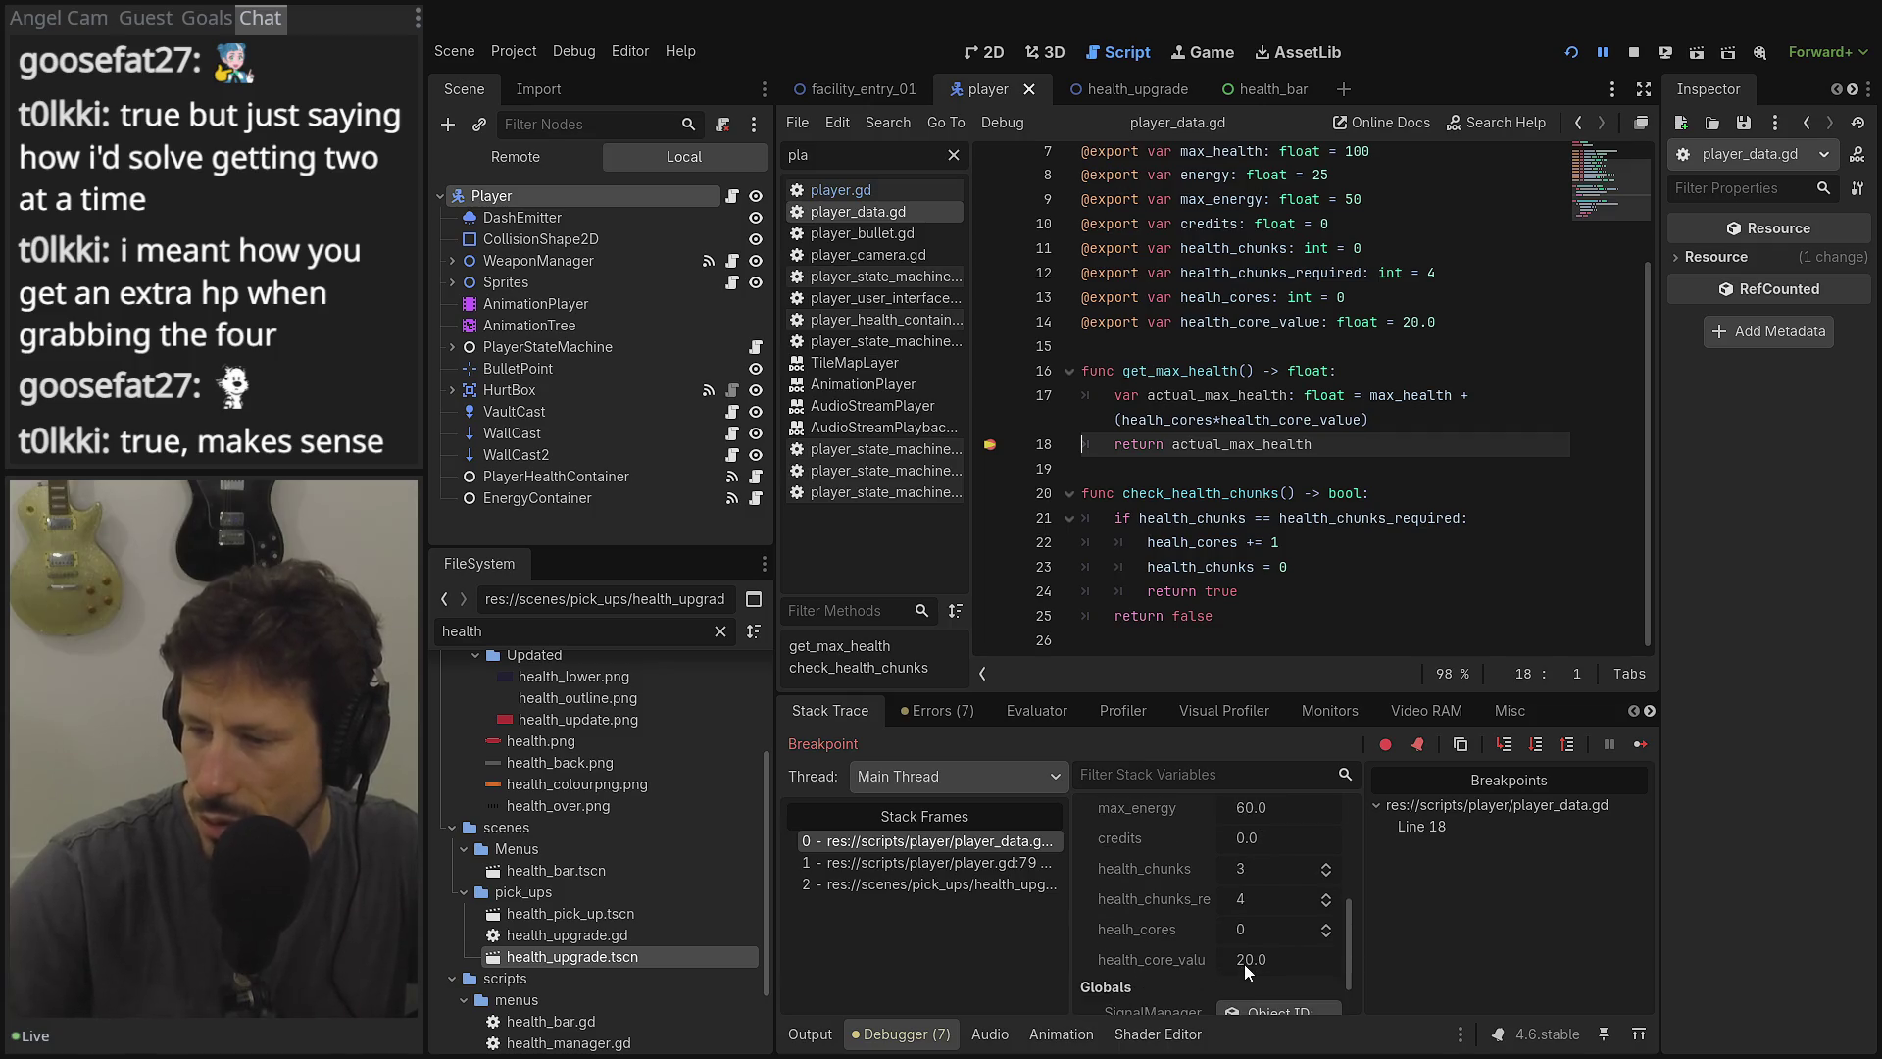
{"action": "left_click", "coordinate": [1638, 737]}
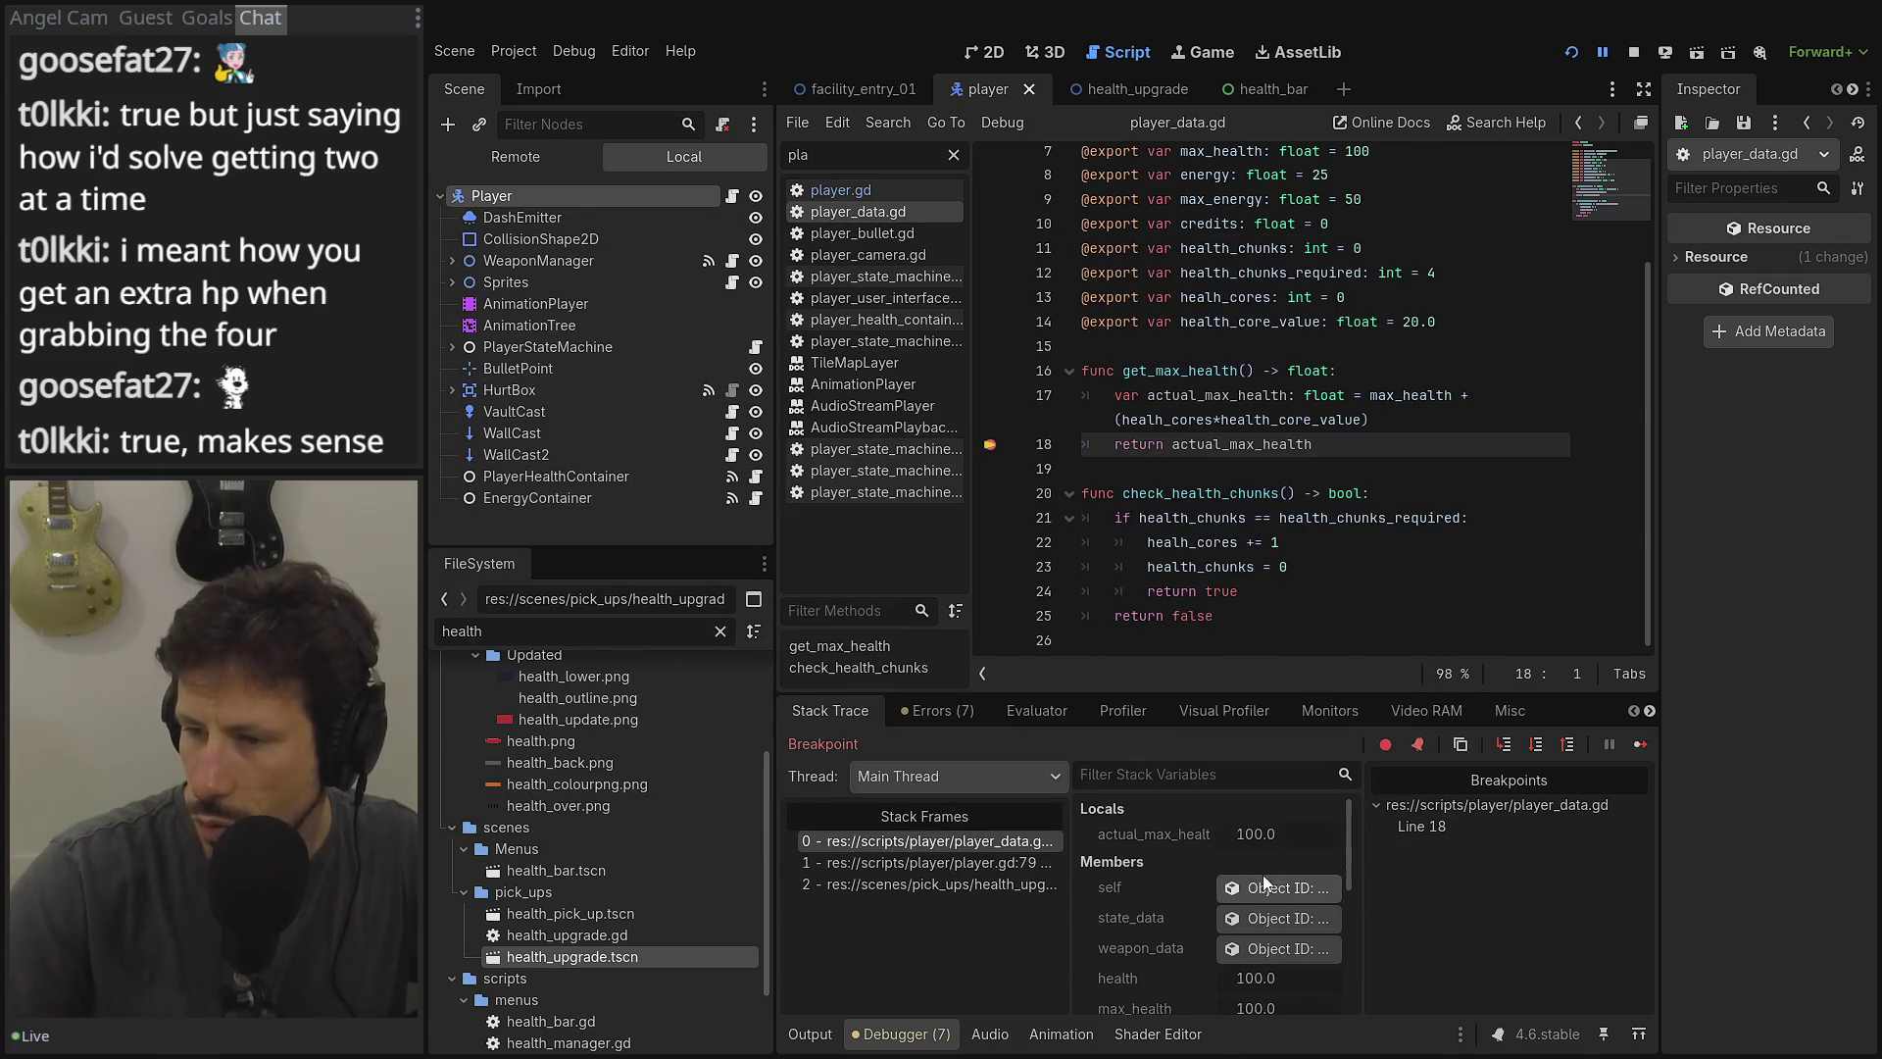
{"action": "scroll", "coordinate": [1222, 834], "scroll_direction": "down", "scroll_amount": 1}
{"action": "scroll", "coordinate": [1222, 834], "scroll_direction": "down", "scroll_amount": 2}
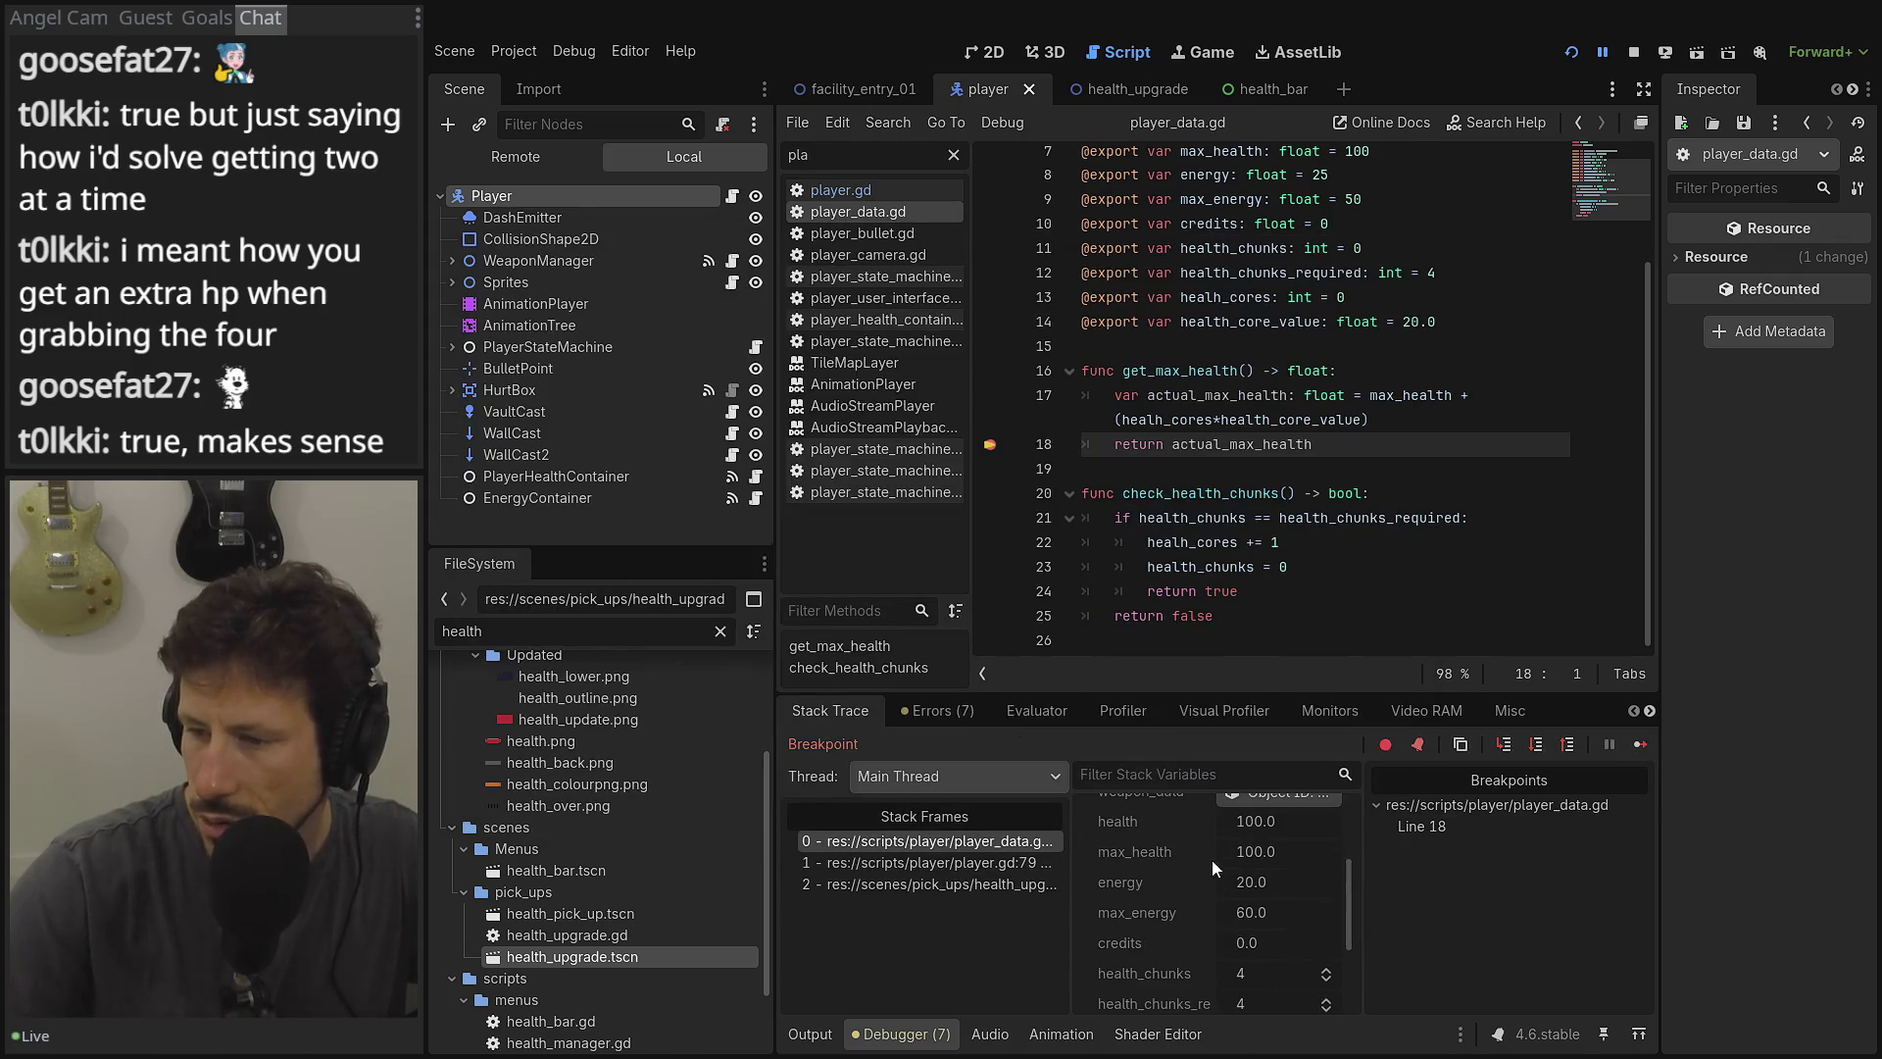
{"action": "scroll", "coordinate": [1218, 937], "scroll_direction": "down", "scroll_amount": 1}
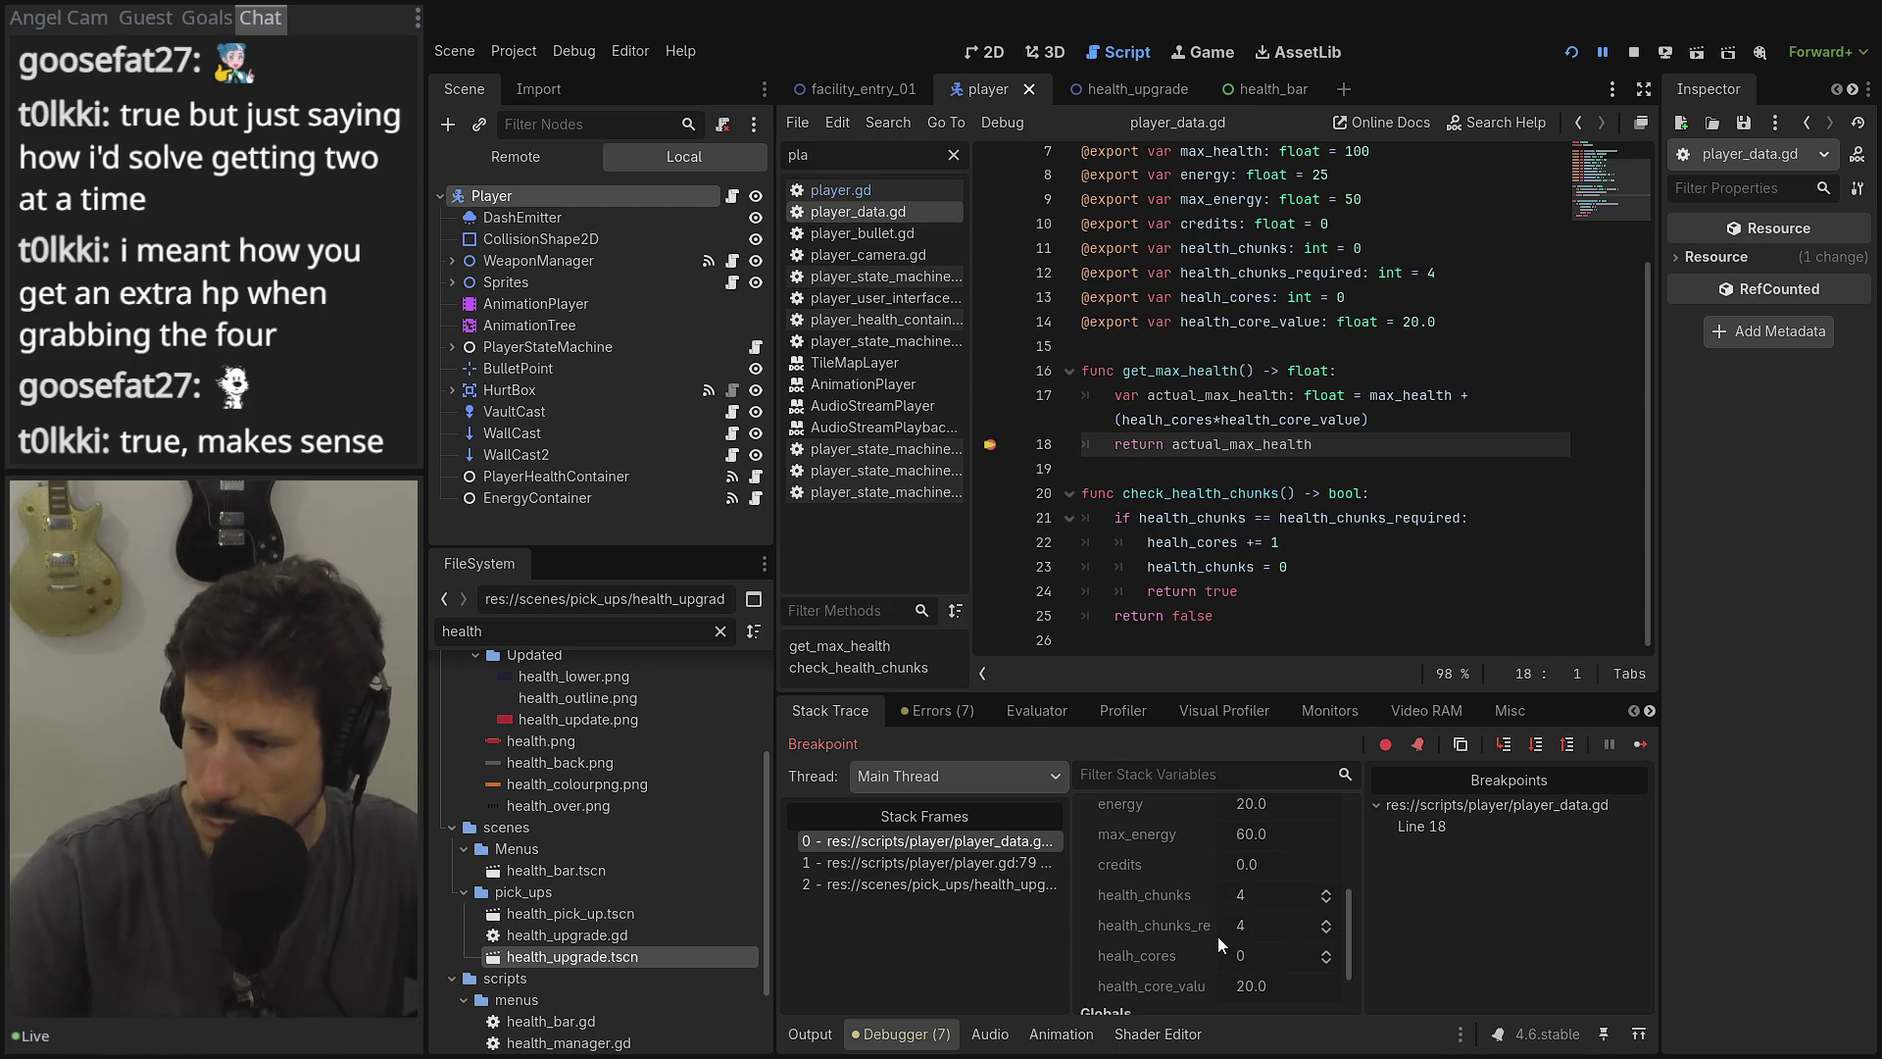
Continue execution once more and review the debugger's stack variables.
{"action": "left_click", "coordinate": [1565, 746]}
{"action": "scroll", "coordinate": [1153, 903], "scroll_direction": "down", "scroll_amount": 2}
{"action": "scroll", "coordinate": [1153, 903], "scroll_direction": "down", "scroll_amount": 1}
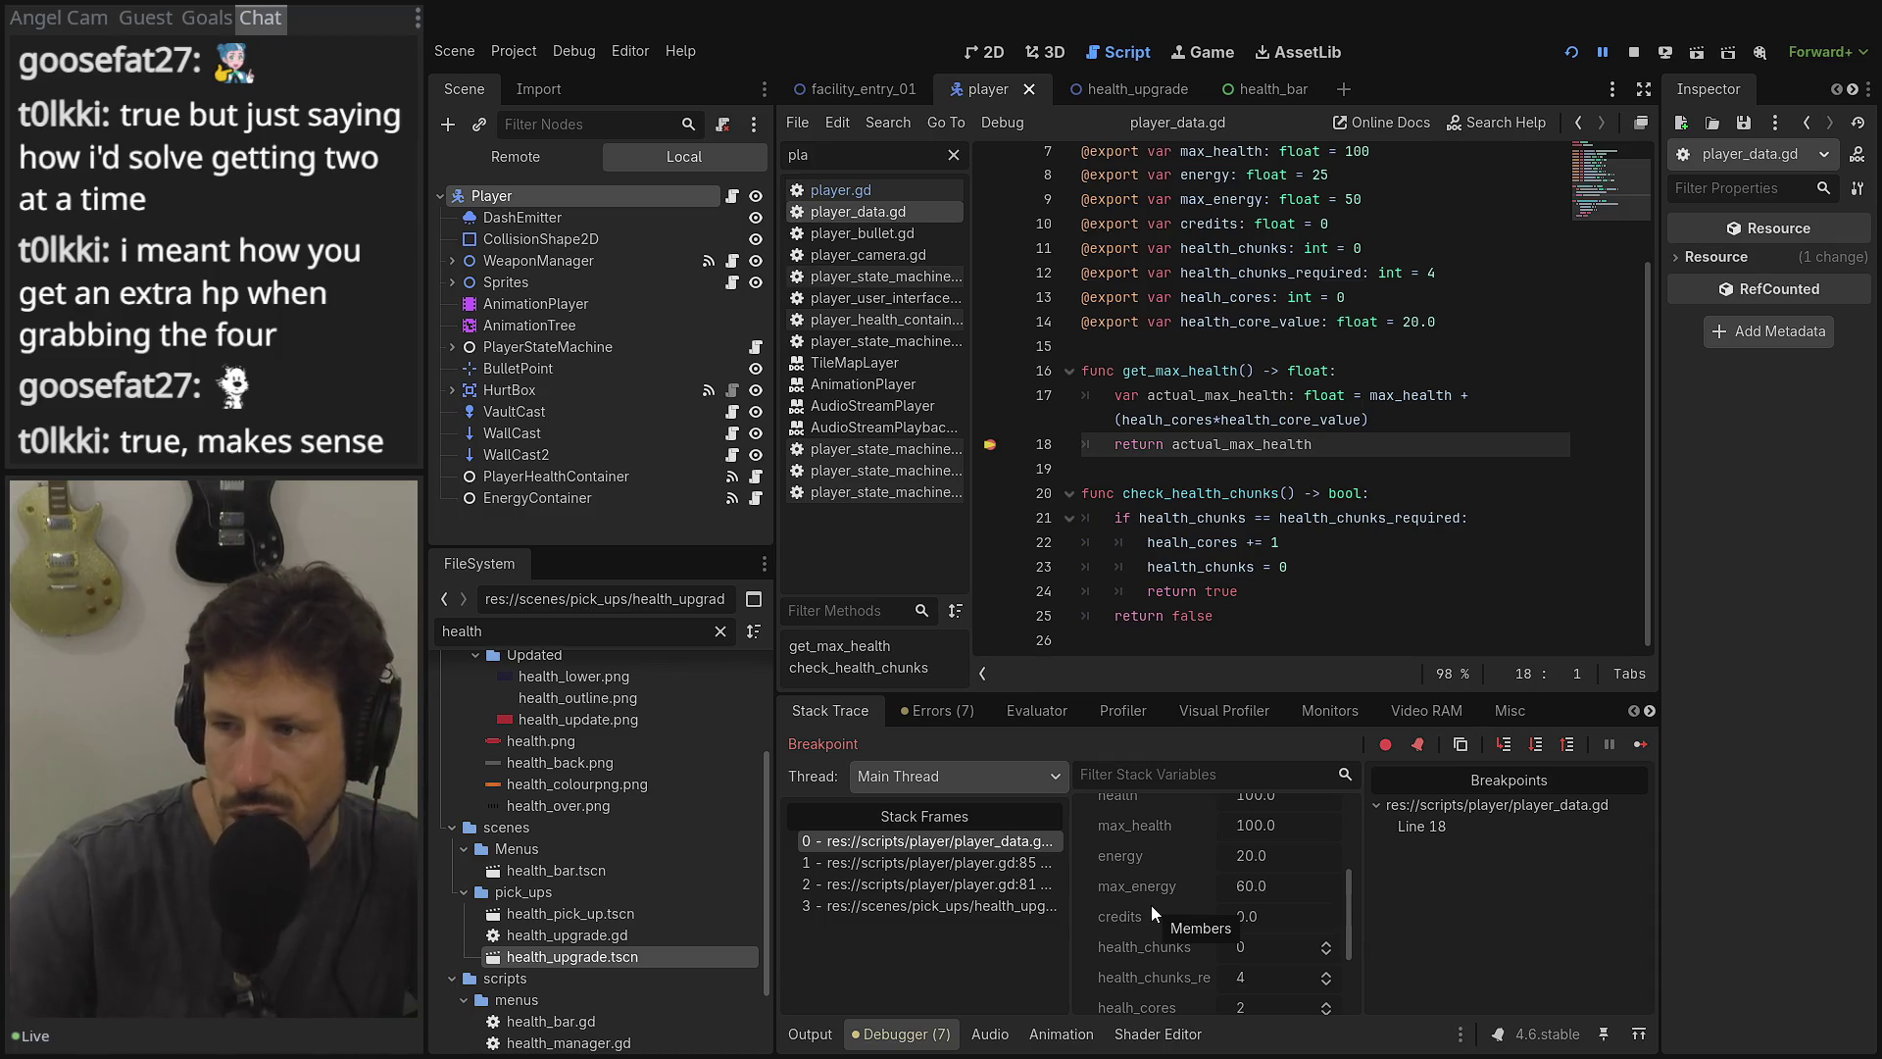
{"action": "scroll", "coordinate": [1144, 912], "scroll_direction": "down", "scroll_amount": 1}
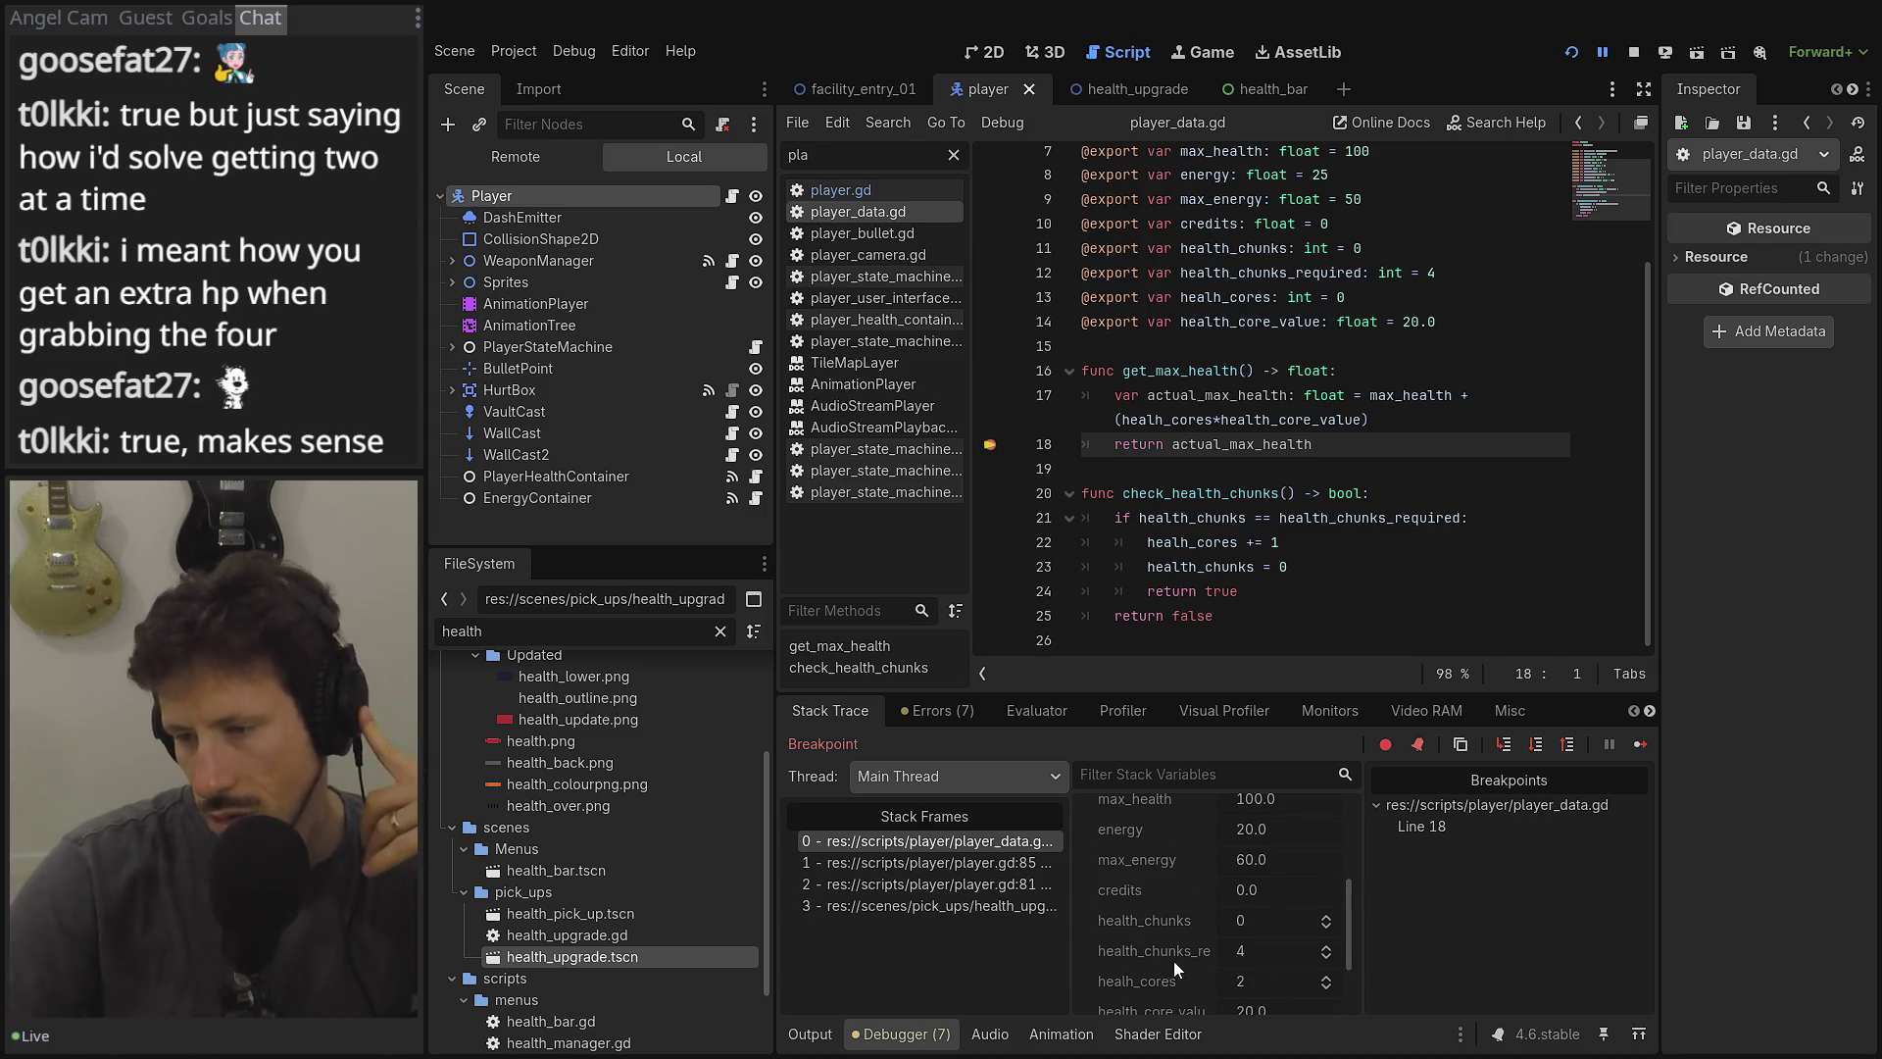
{"action": "scroll", "coordinate": [1191, 947], "scroll_direction": "down", "scroll_amount": 2}
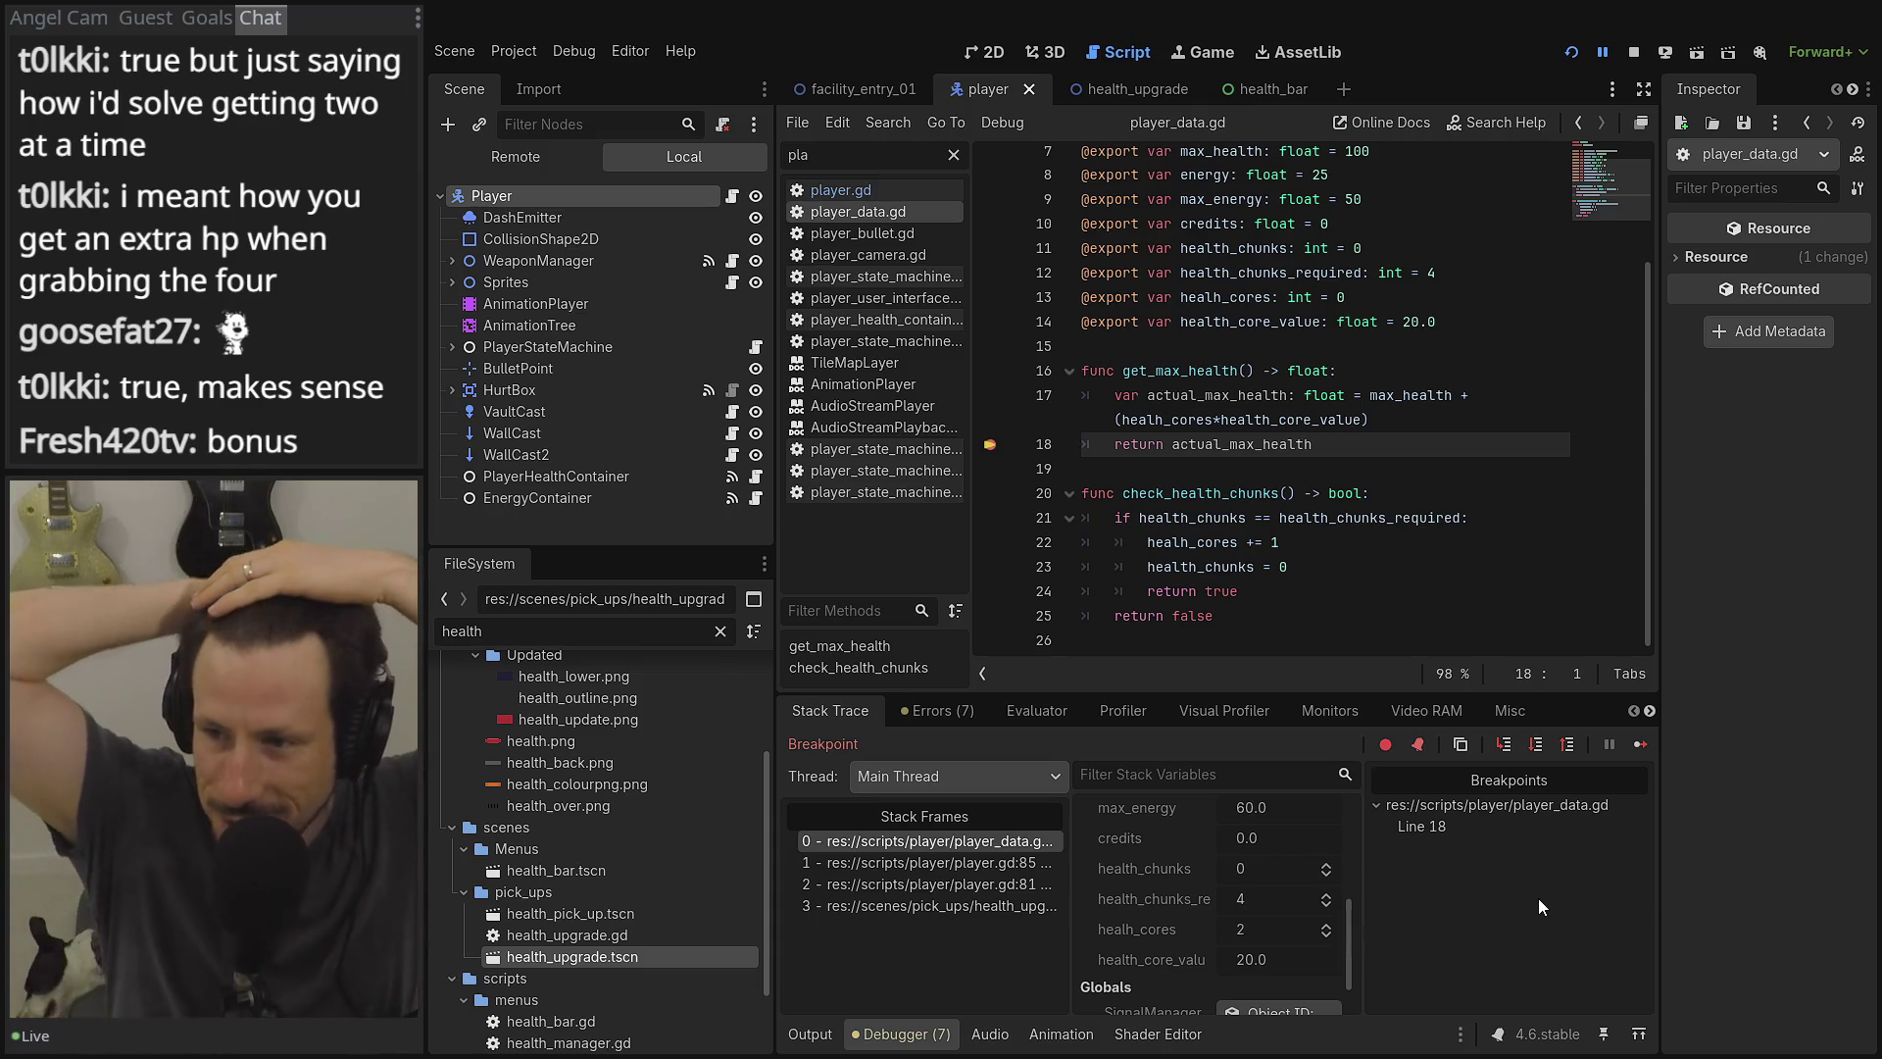
Select check_health_chunks and the line 13 health_cores declaration, then stop the debug session.
{"action": "double_click", "coordinate": [1207, 493]}
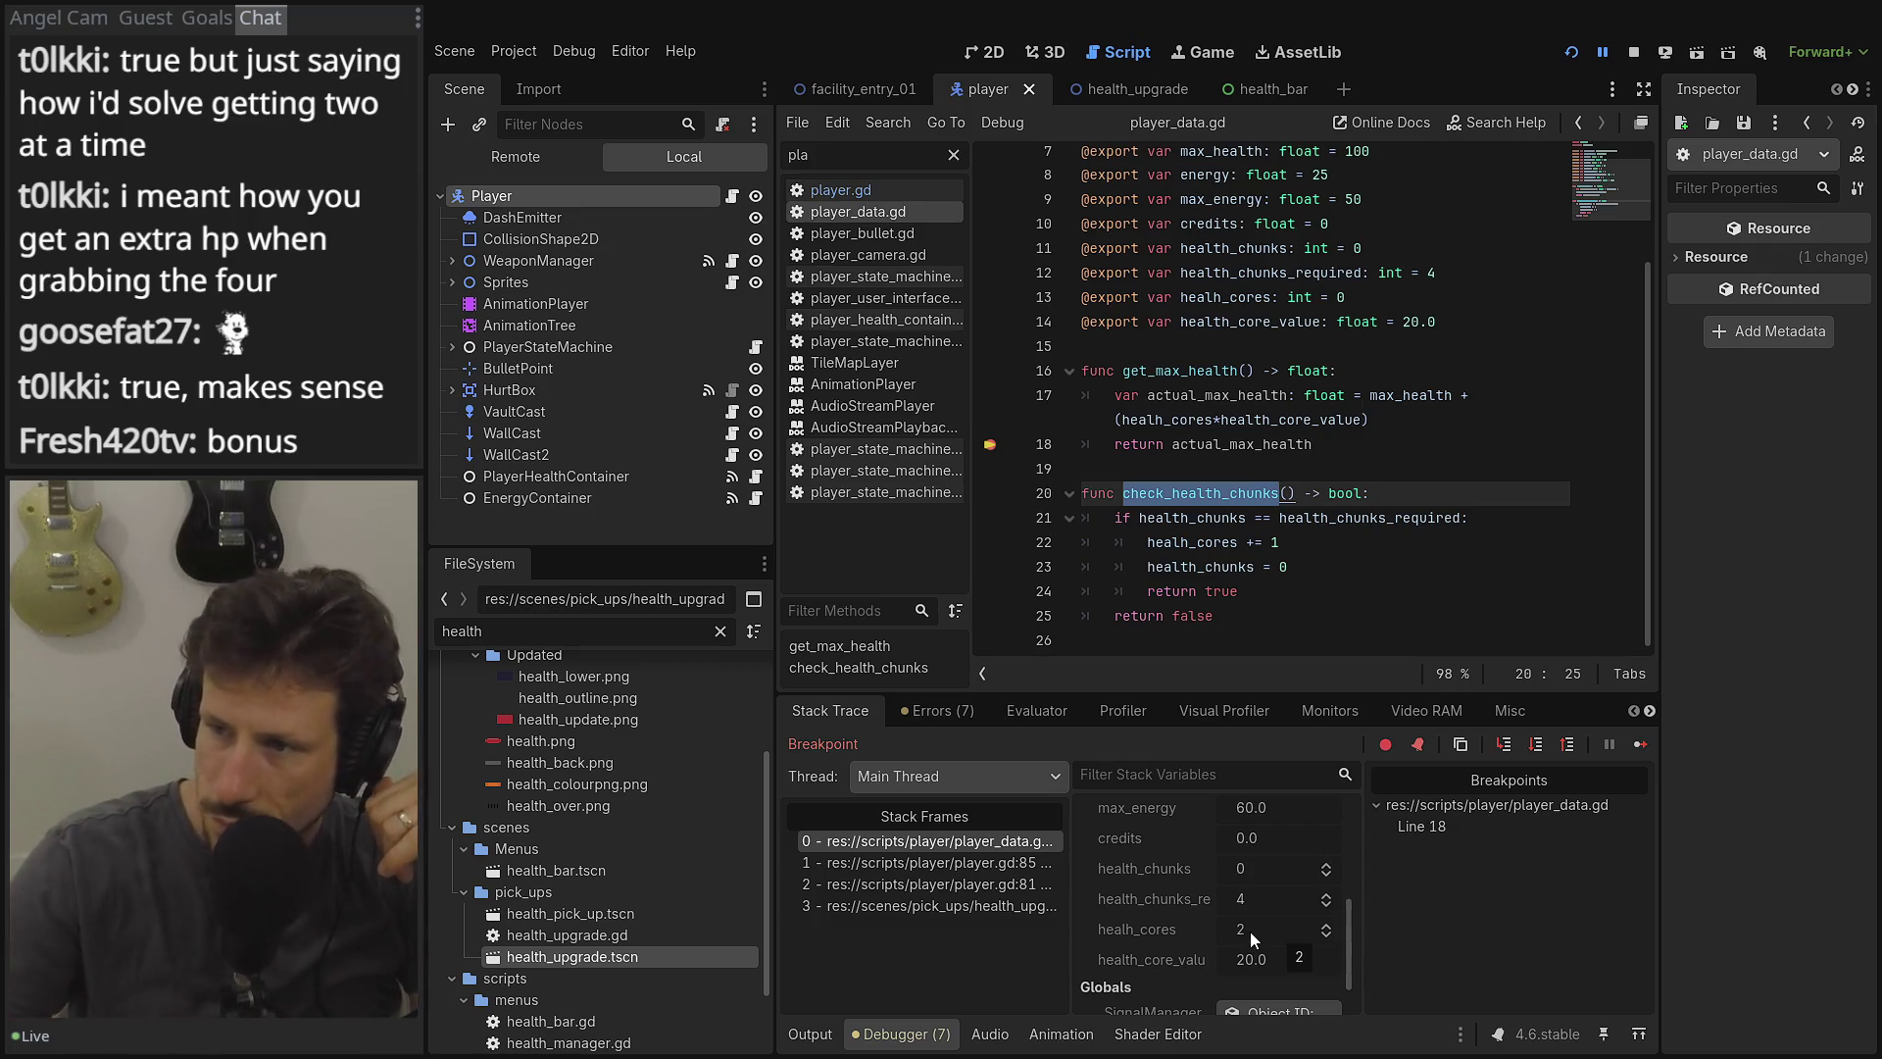
{"action": "left_click_drag", "start_coordinate": [1347, 297], "coordinate": [1086, 294]}
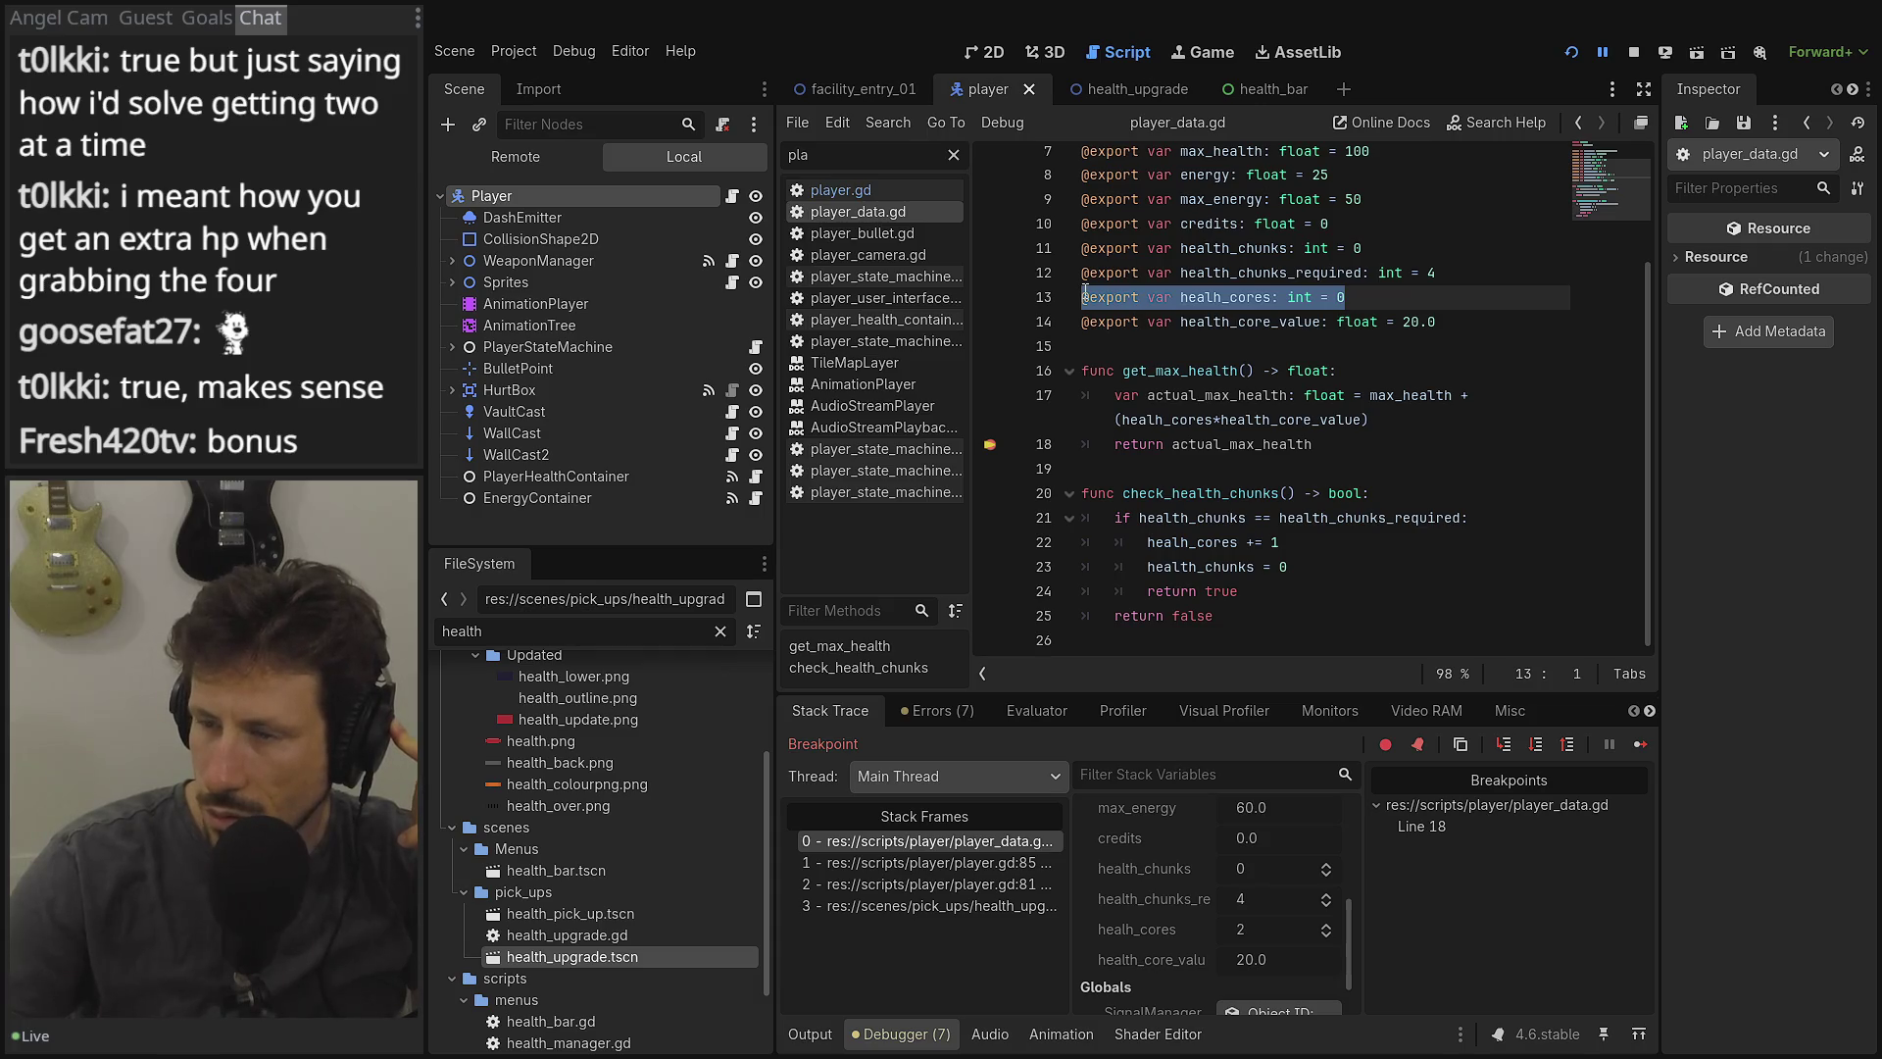
{"action": "left_click", "coordinate": [1631, 55]}
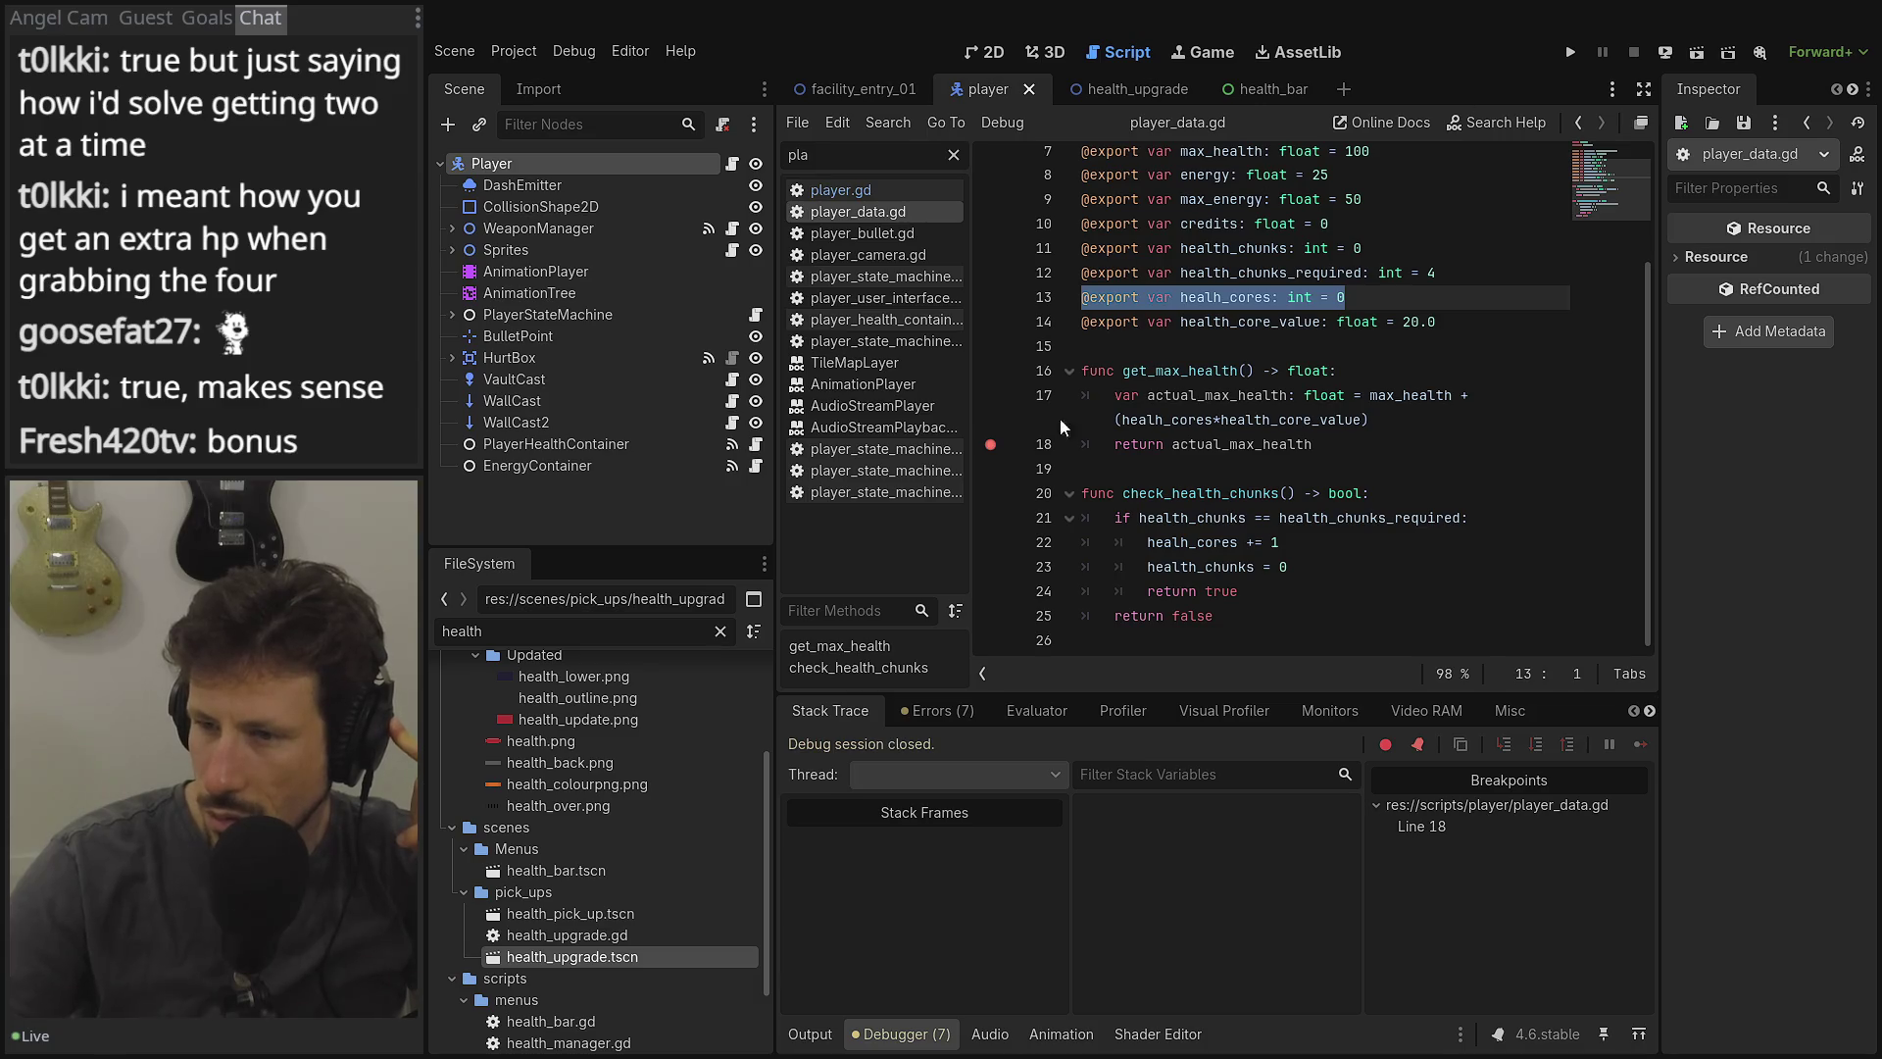
Move the breakpoint from line 18 to line 23, relaunch the game from the saved slot, and return to player.gd.
{"action": "left_click", "coordinate": [991, 448]}
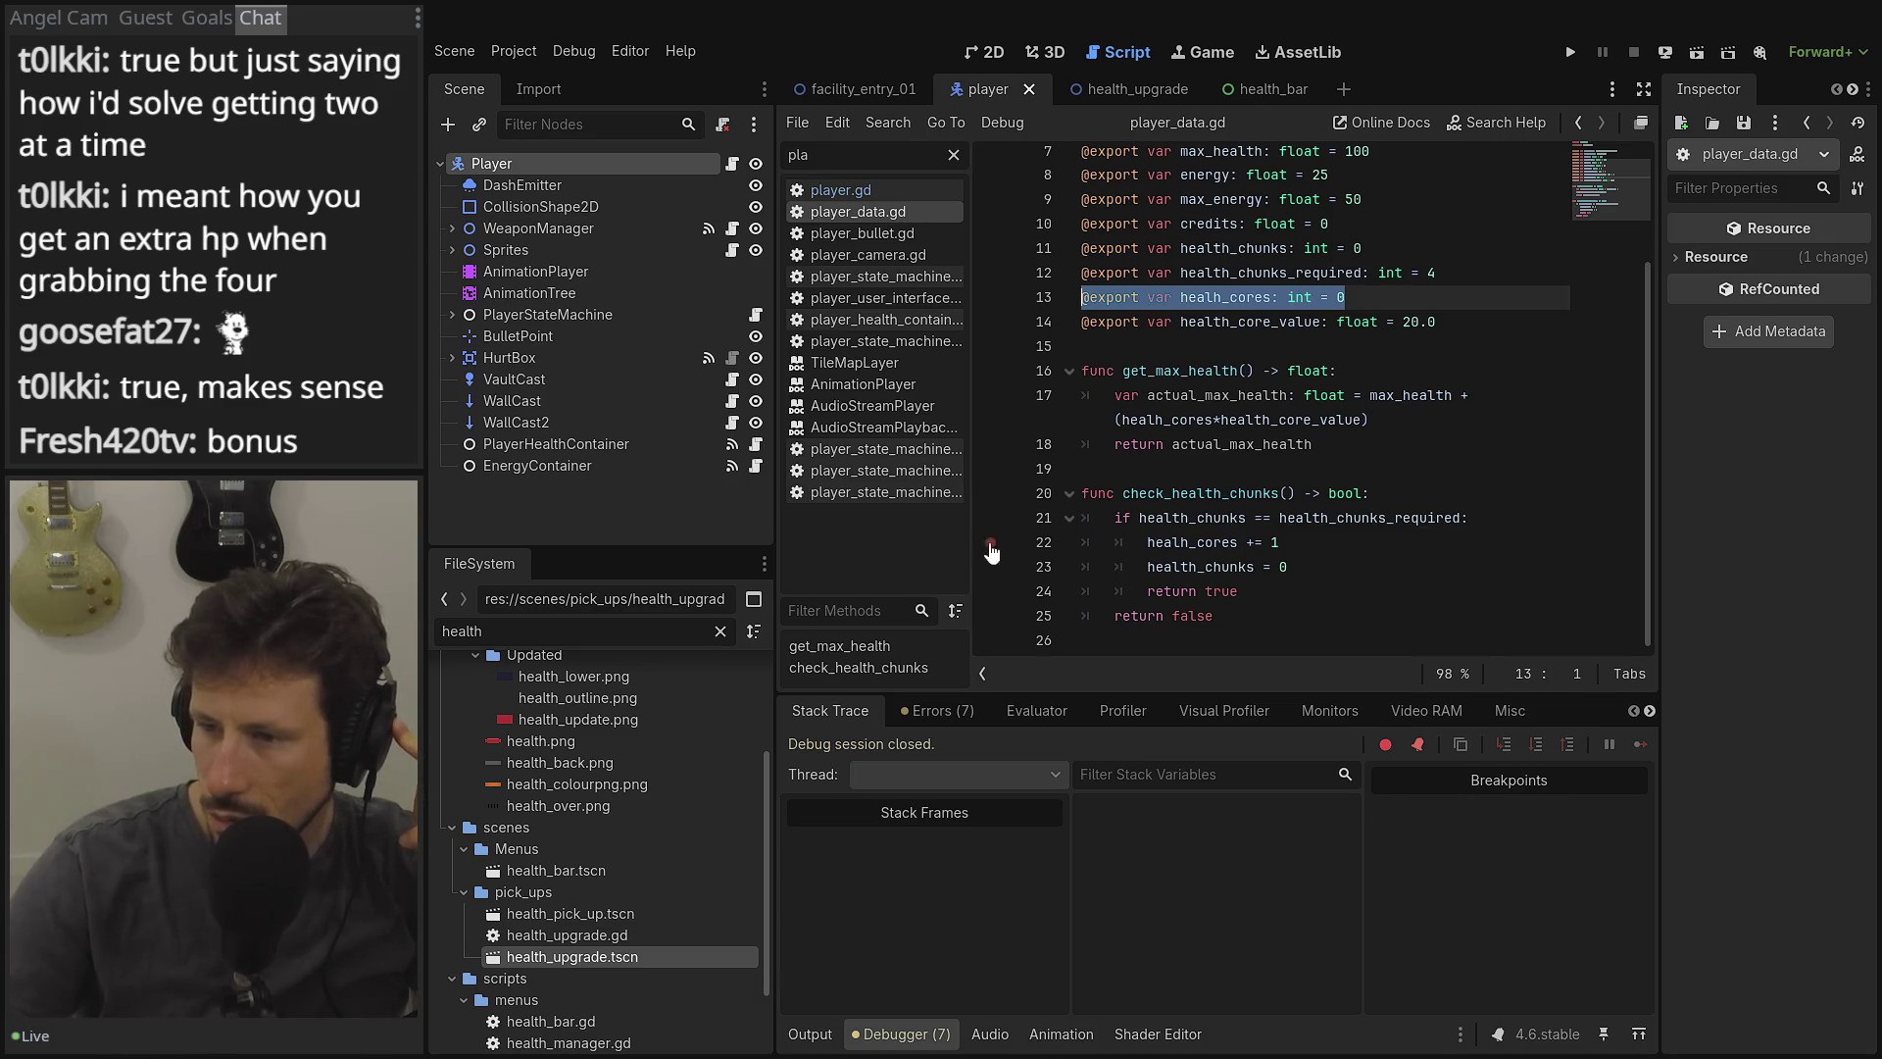
{"action": "left_click", "coordinate": [991, 568]}
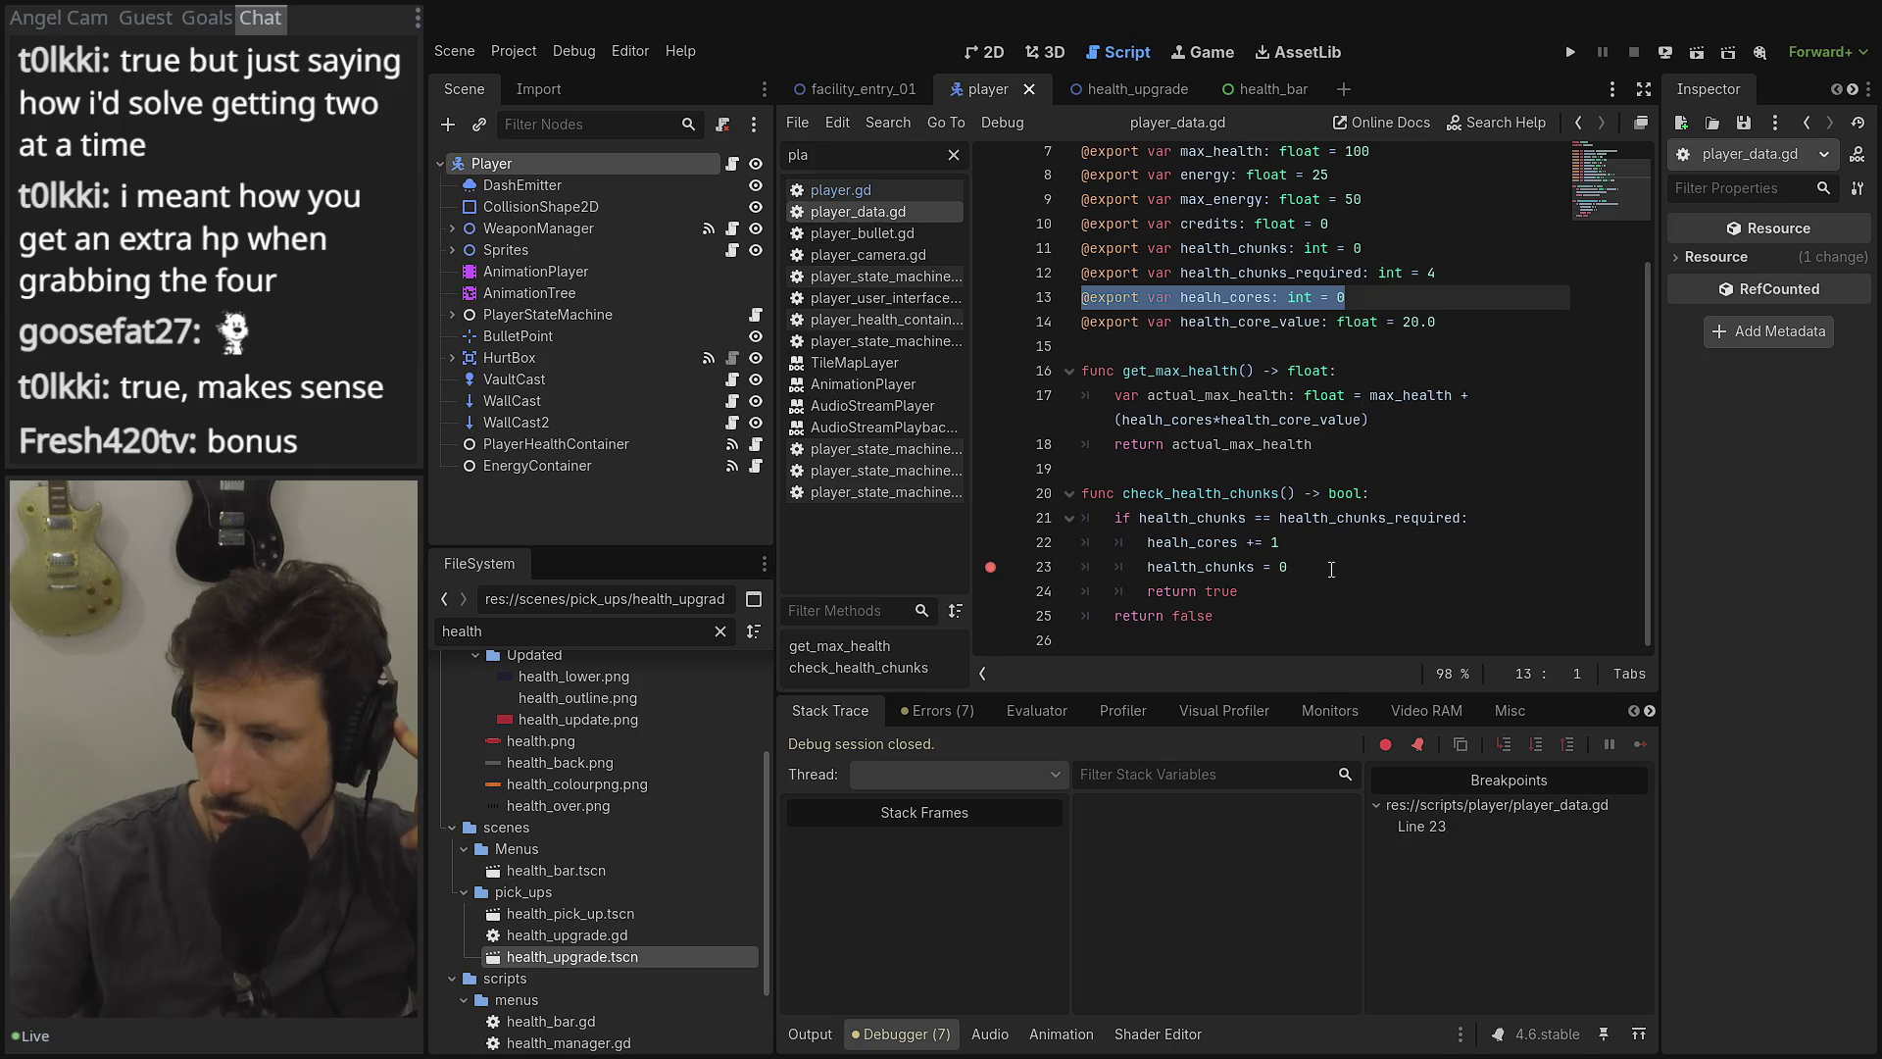
{"action": "left_click", "coordinate": [1572, 51]}
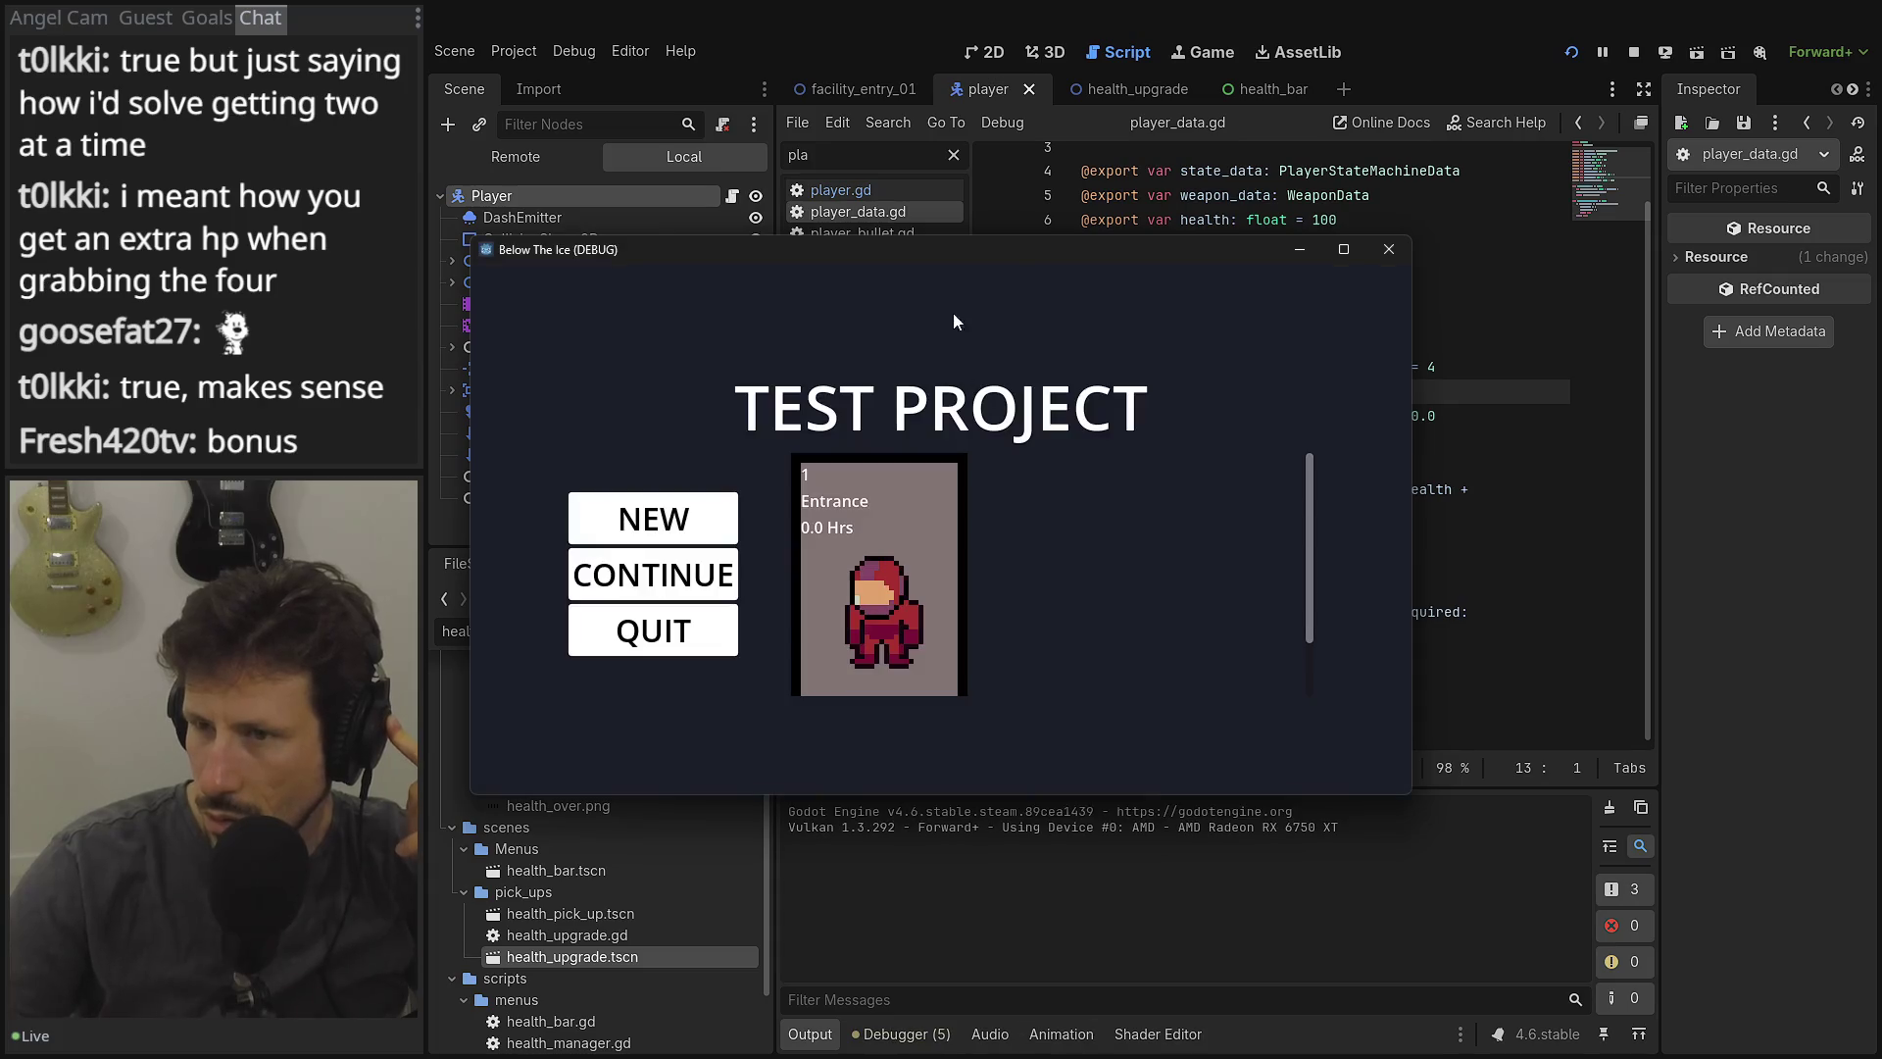
{"action": "left_click", "coordinate": [883, 506]}
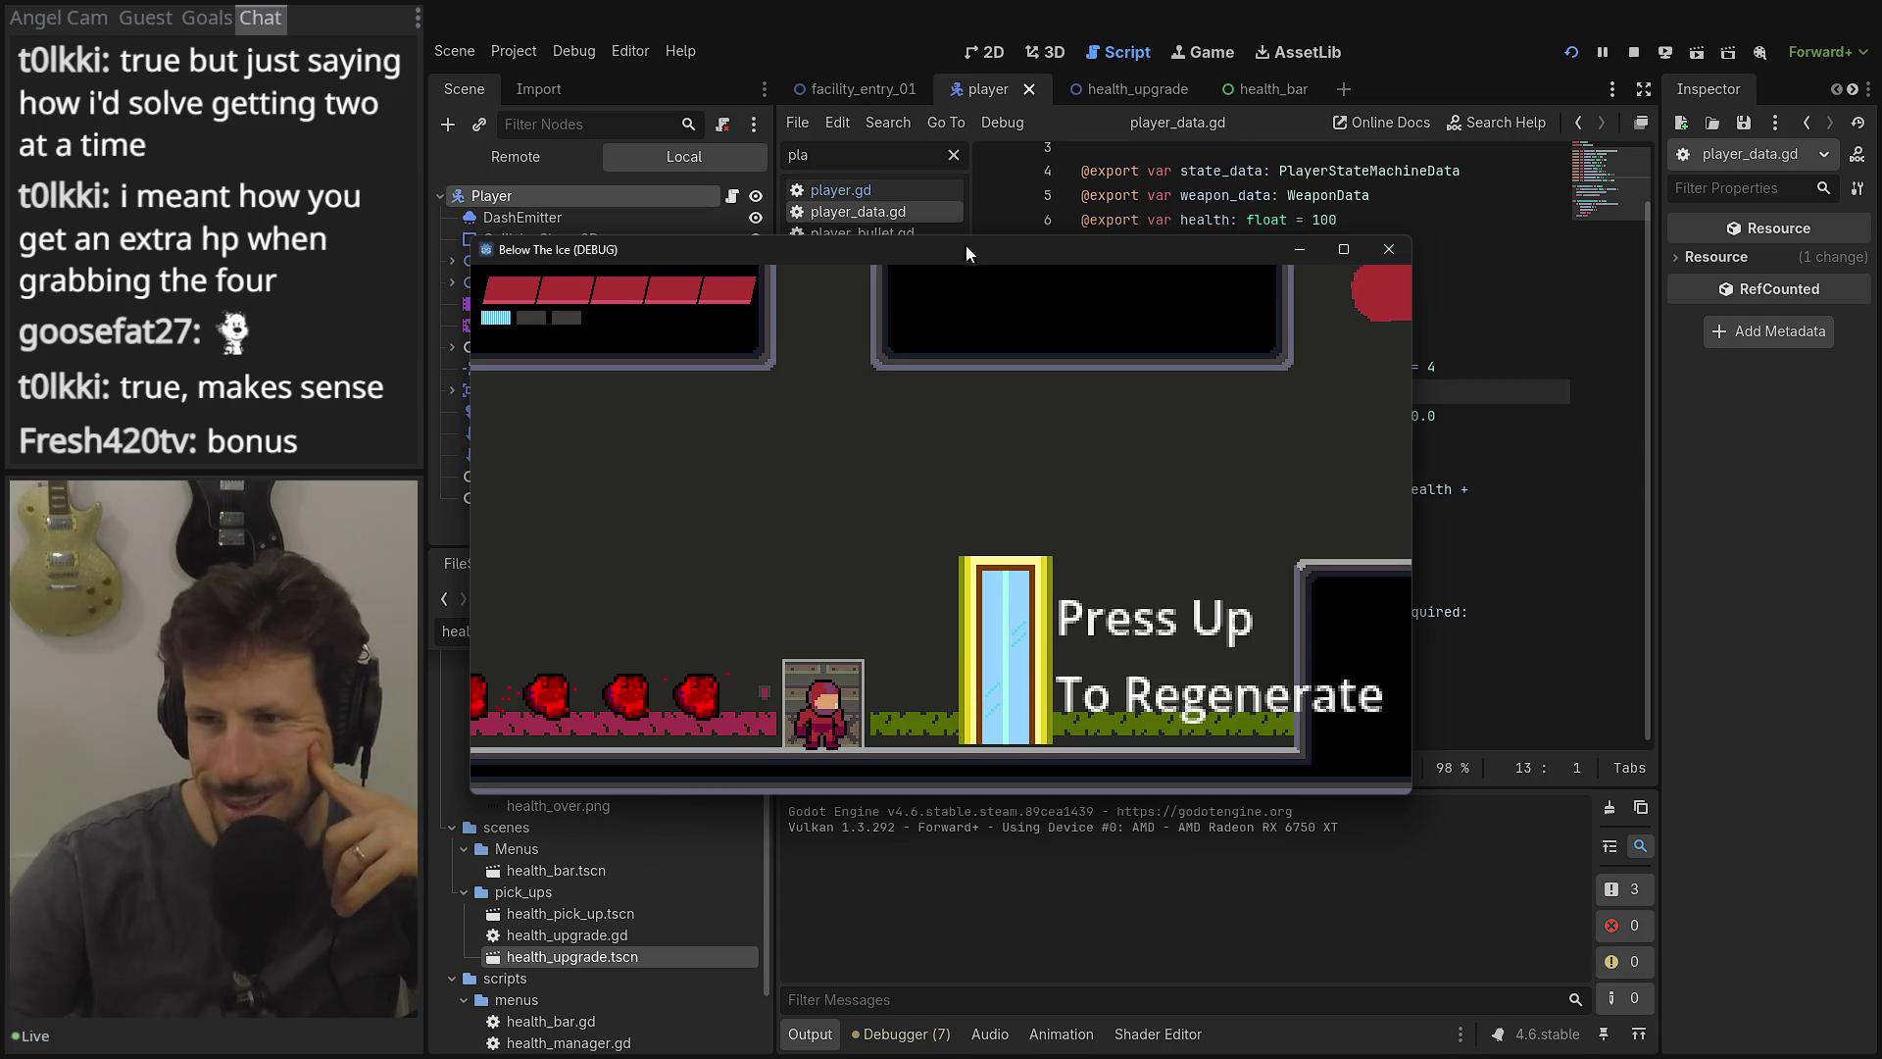
{"action": "left_click_drag", "start_coordinate": [950, 245], "coordinate": [992, 144]}
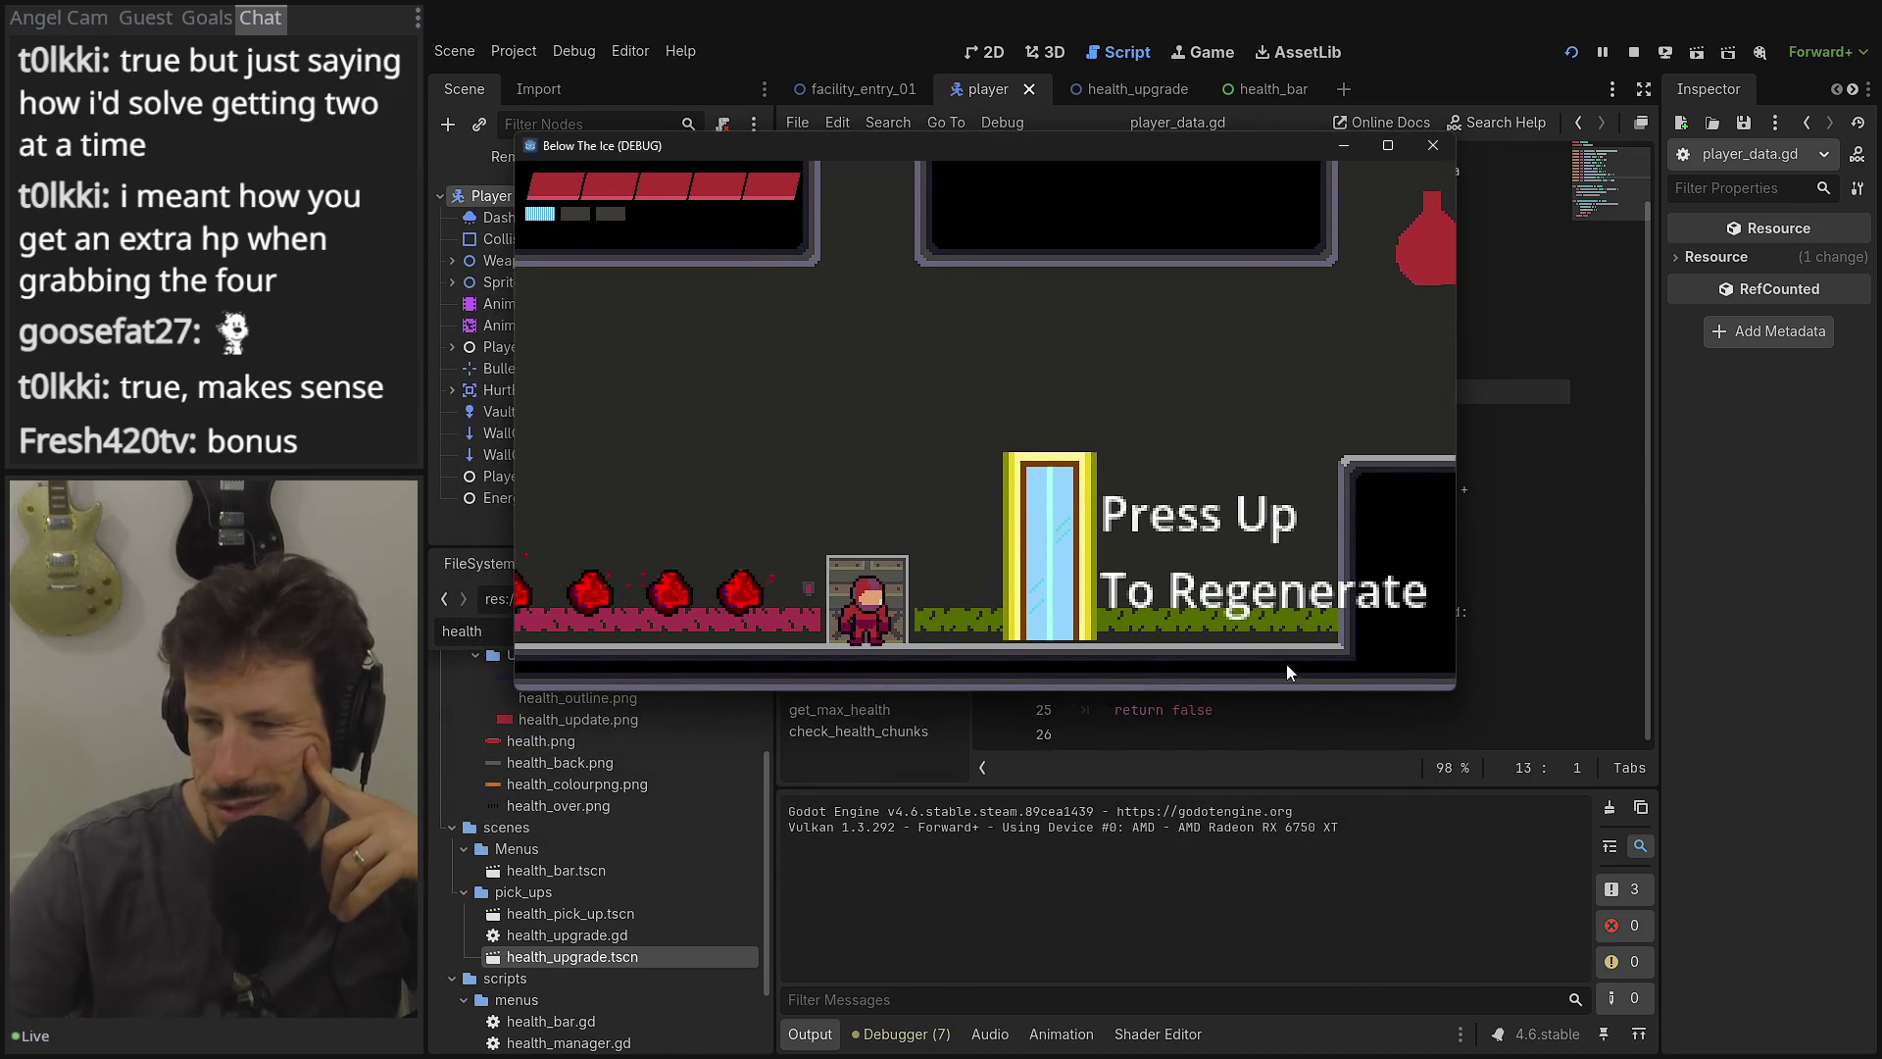
{"action": "key", "text": "alt+Tab"}
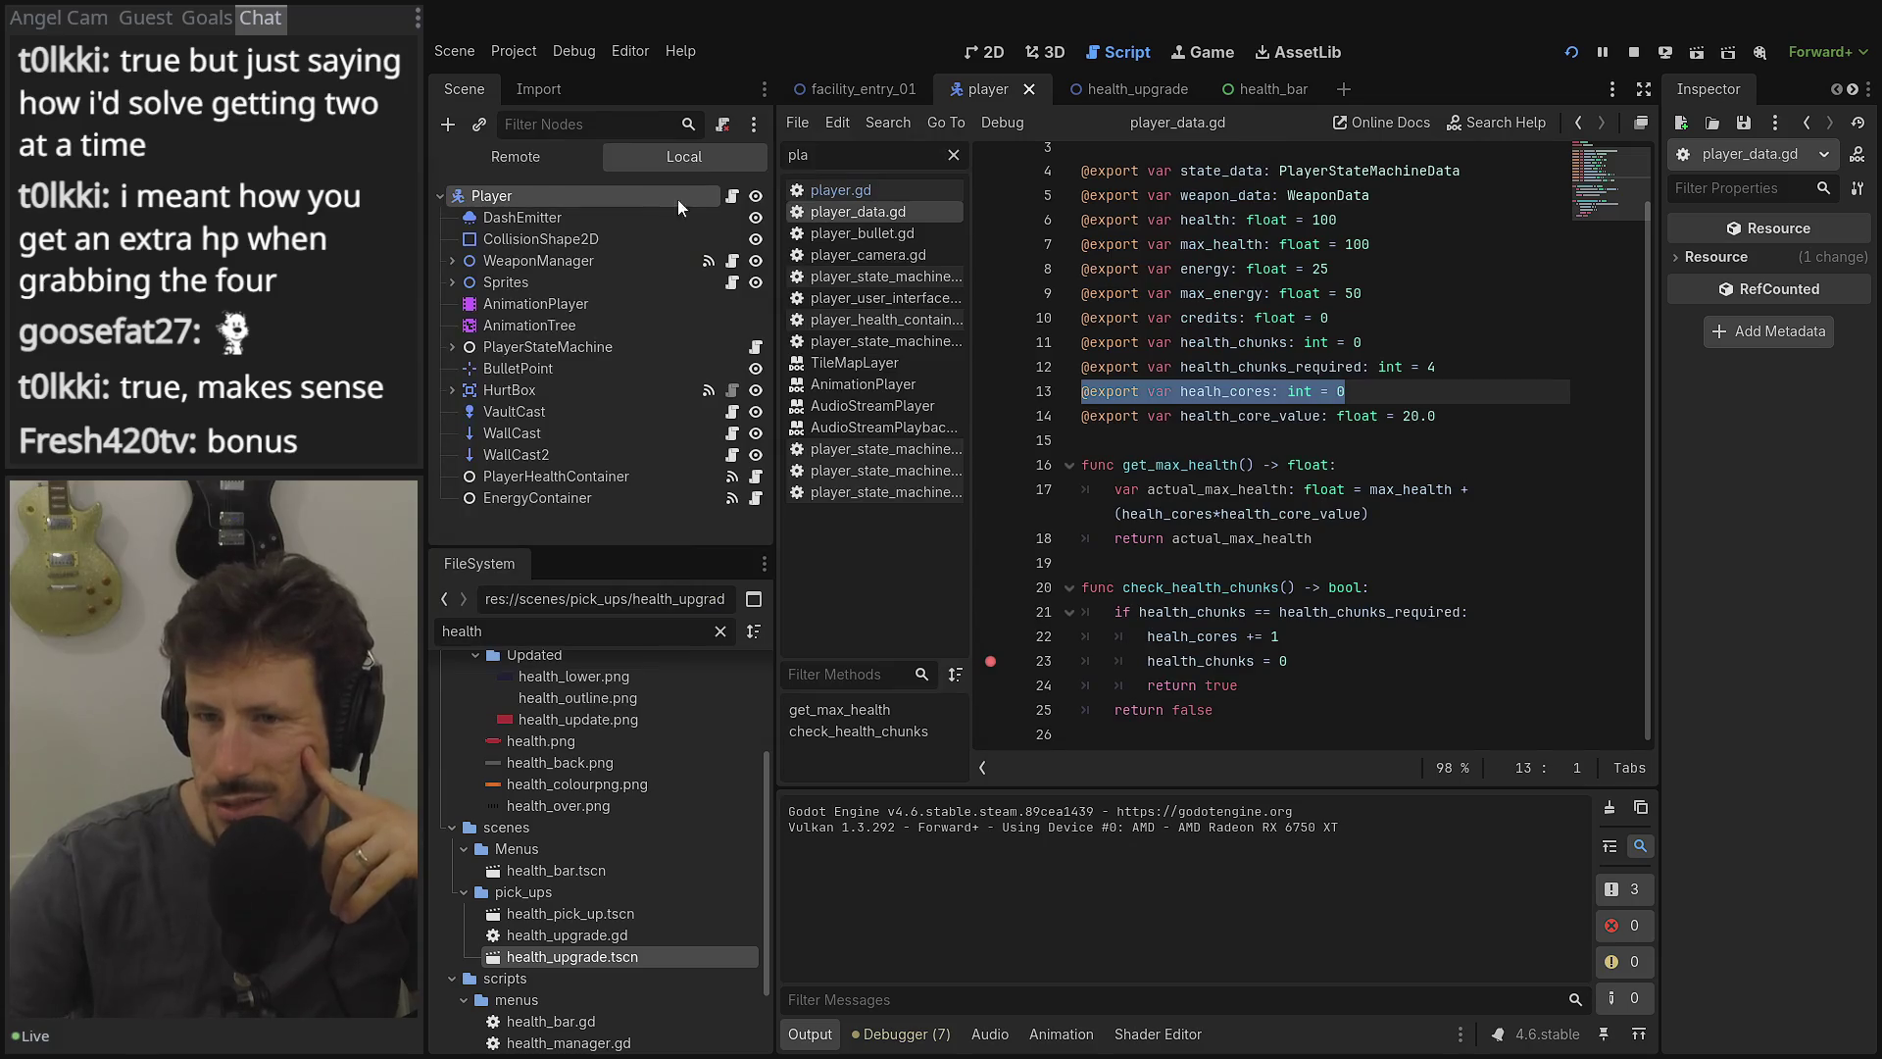
{"action": "left_click", "coordinate": [883, 190]}
Narrow the left dock and select the add_health_core and add_health_chunk function names.
{"action": "scroll", "coordinate": [1157, 451], "scroll_direction": "down", "scroll_amount": 2}
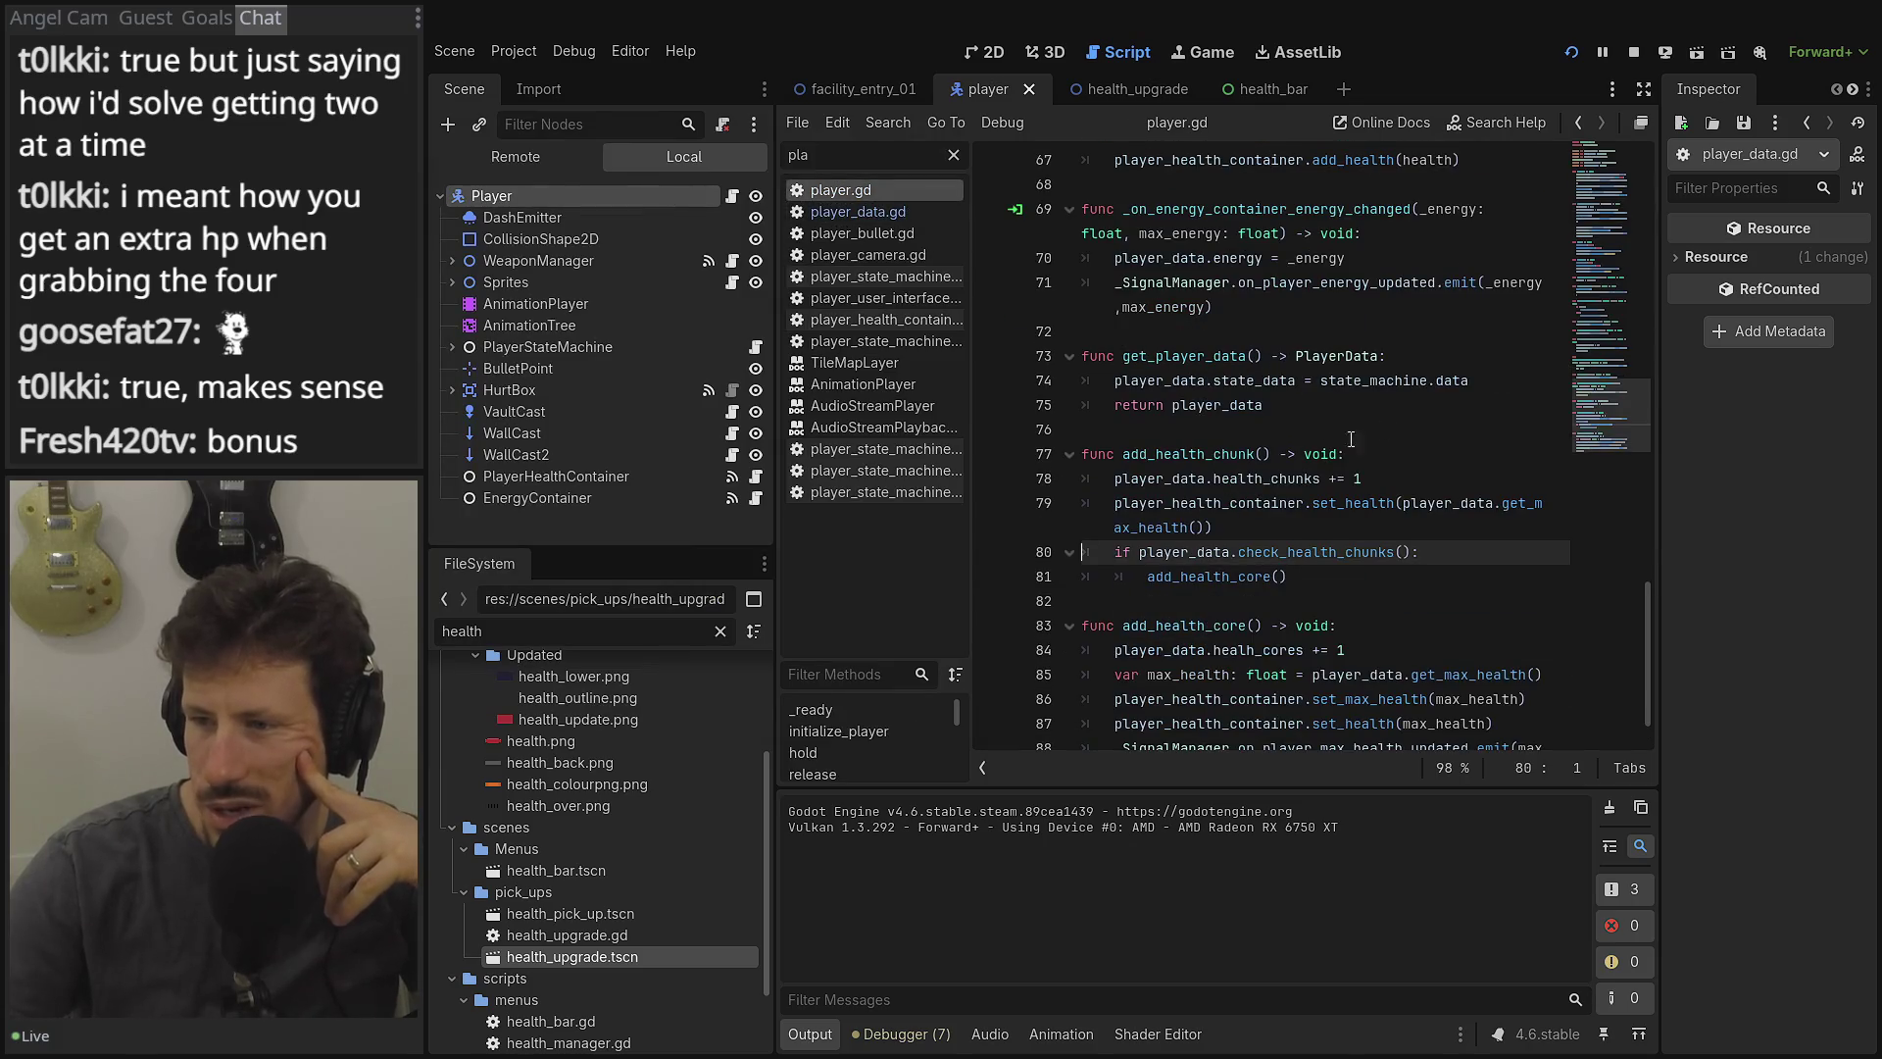
{"action": "left_click_drag", "start_coordinate": [774, 368], "coordinate": [555, 363]}
{"action": "double_click", "coordinate": [1008, 585]}
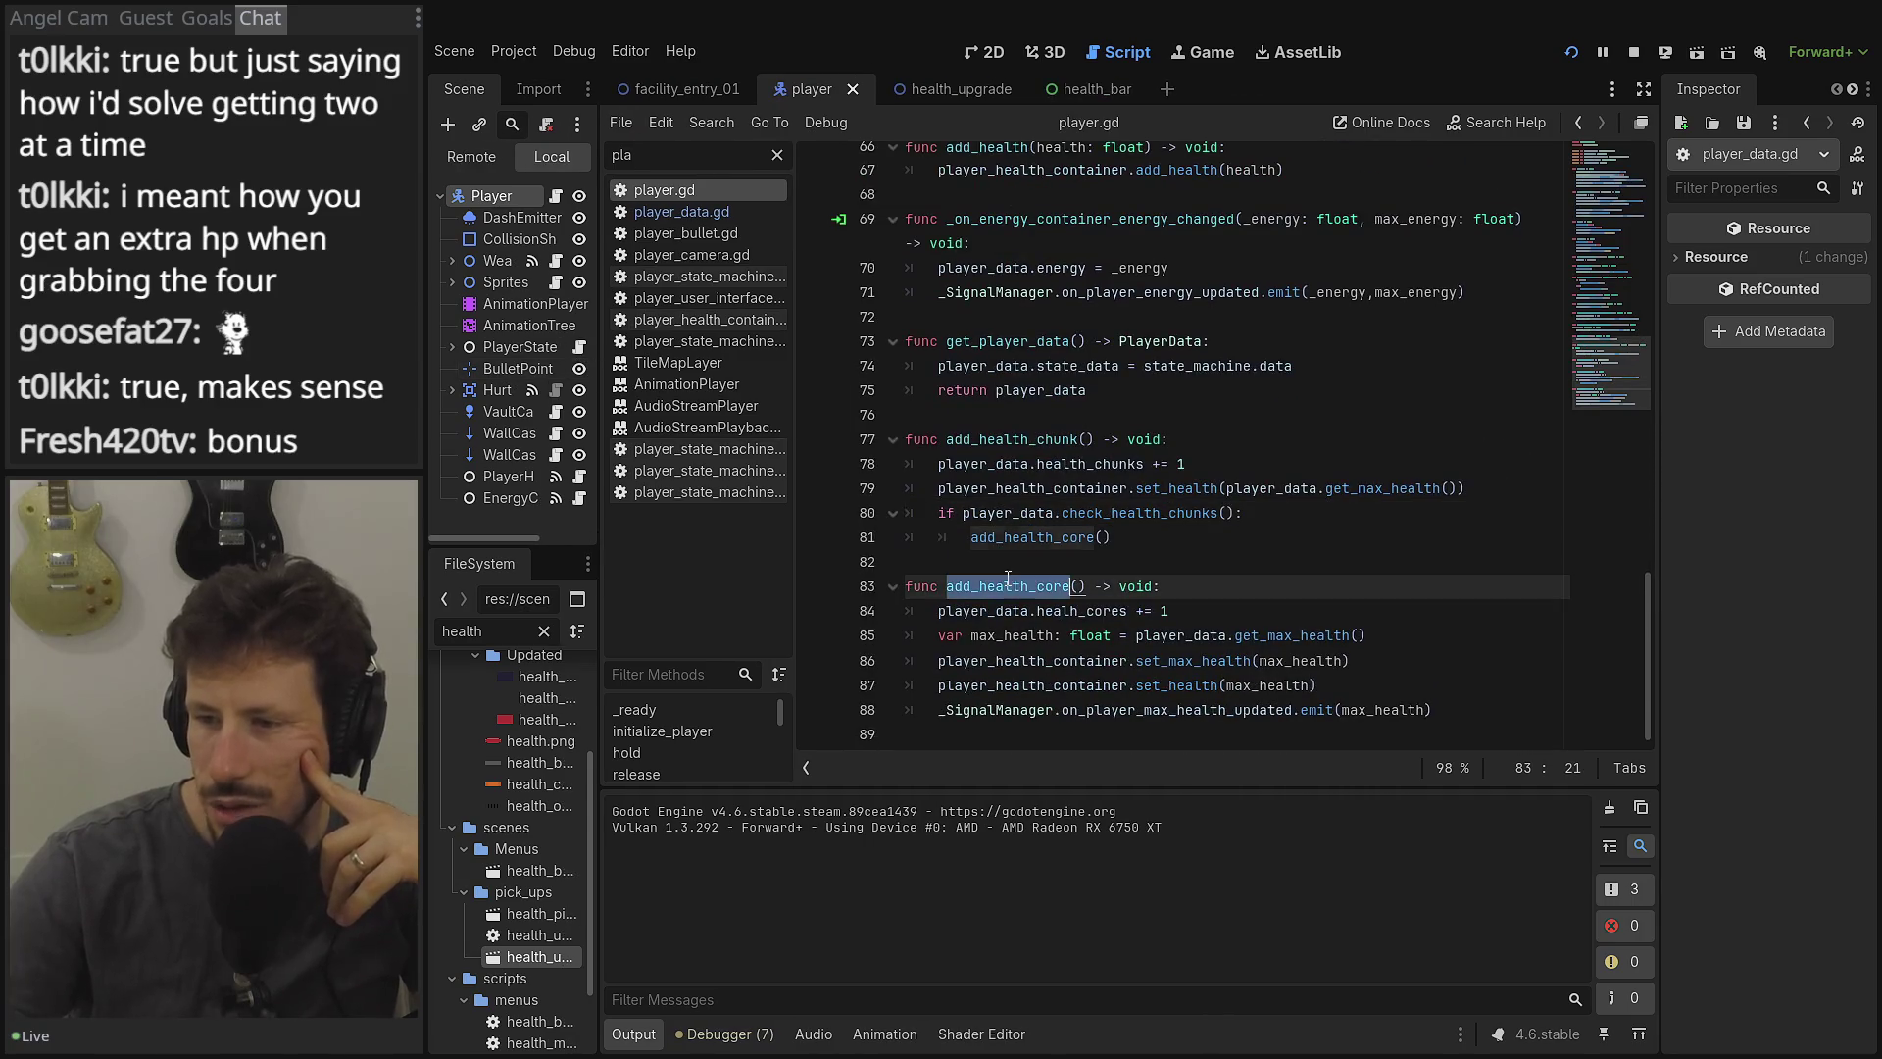
{"action": "double_click", "coordinate": [980, 439]}
Review the calls on lines 78–81 and select the health_cores increment on line 84.
{"action": "mouse_move", "coordinate": [944, 465]}
{"action": "left_mouse_down"}
{"action": "mouse_move", "coordinate": [1298, 463]}
{"action": "mouse_move", "coordinate": [1160, 491]}
{"action": "left_mouse_up"}
{"action": "left_click", "coordinate": [1210, 488]}
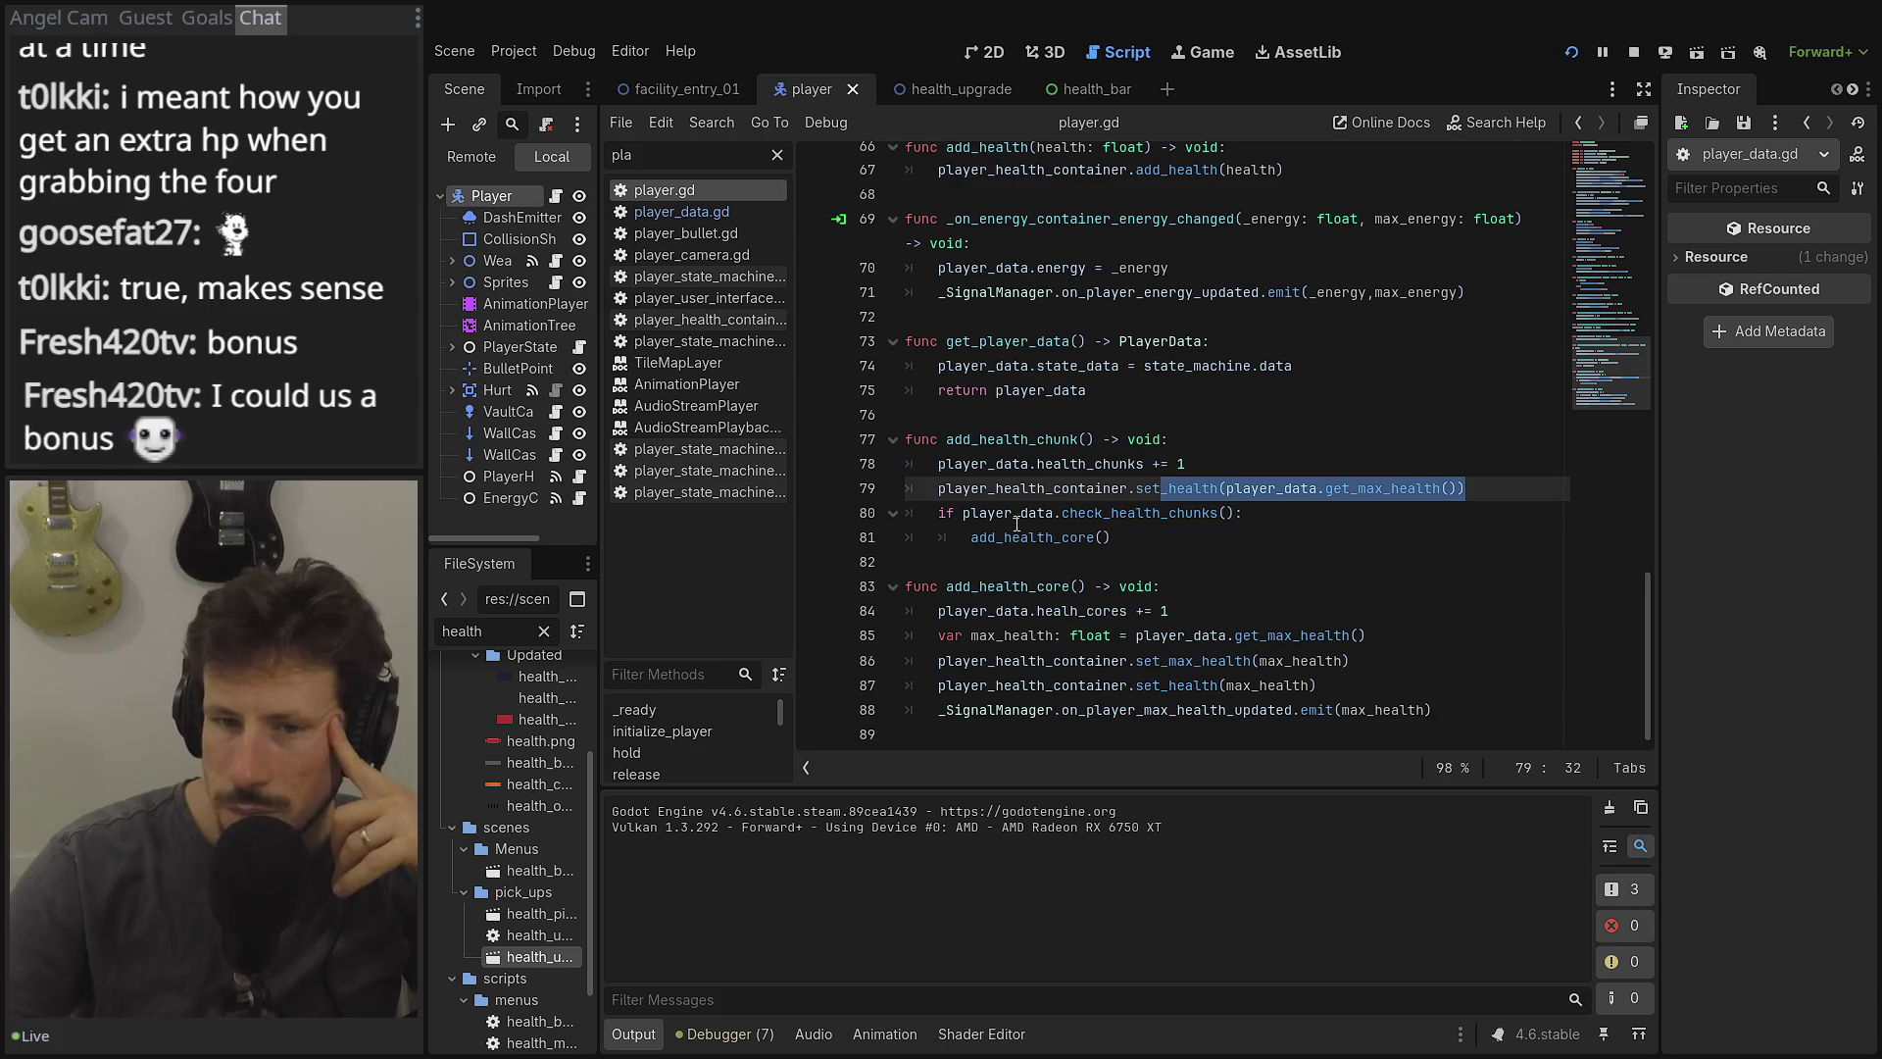
{"action": "double_click", "coordinate": [991, 542]}
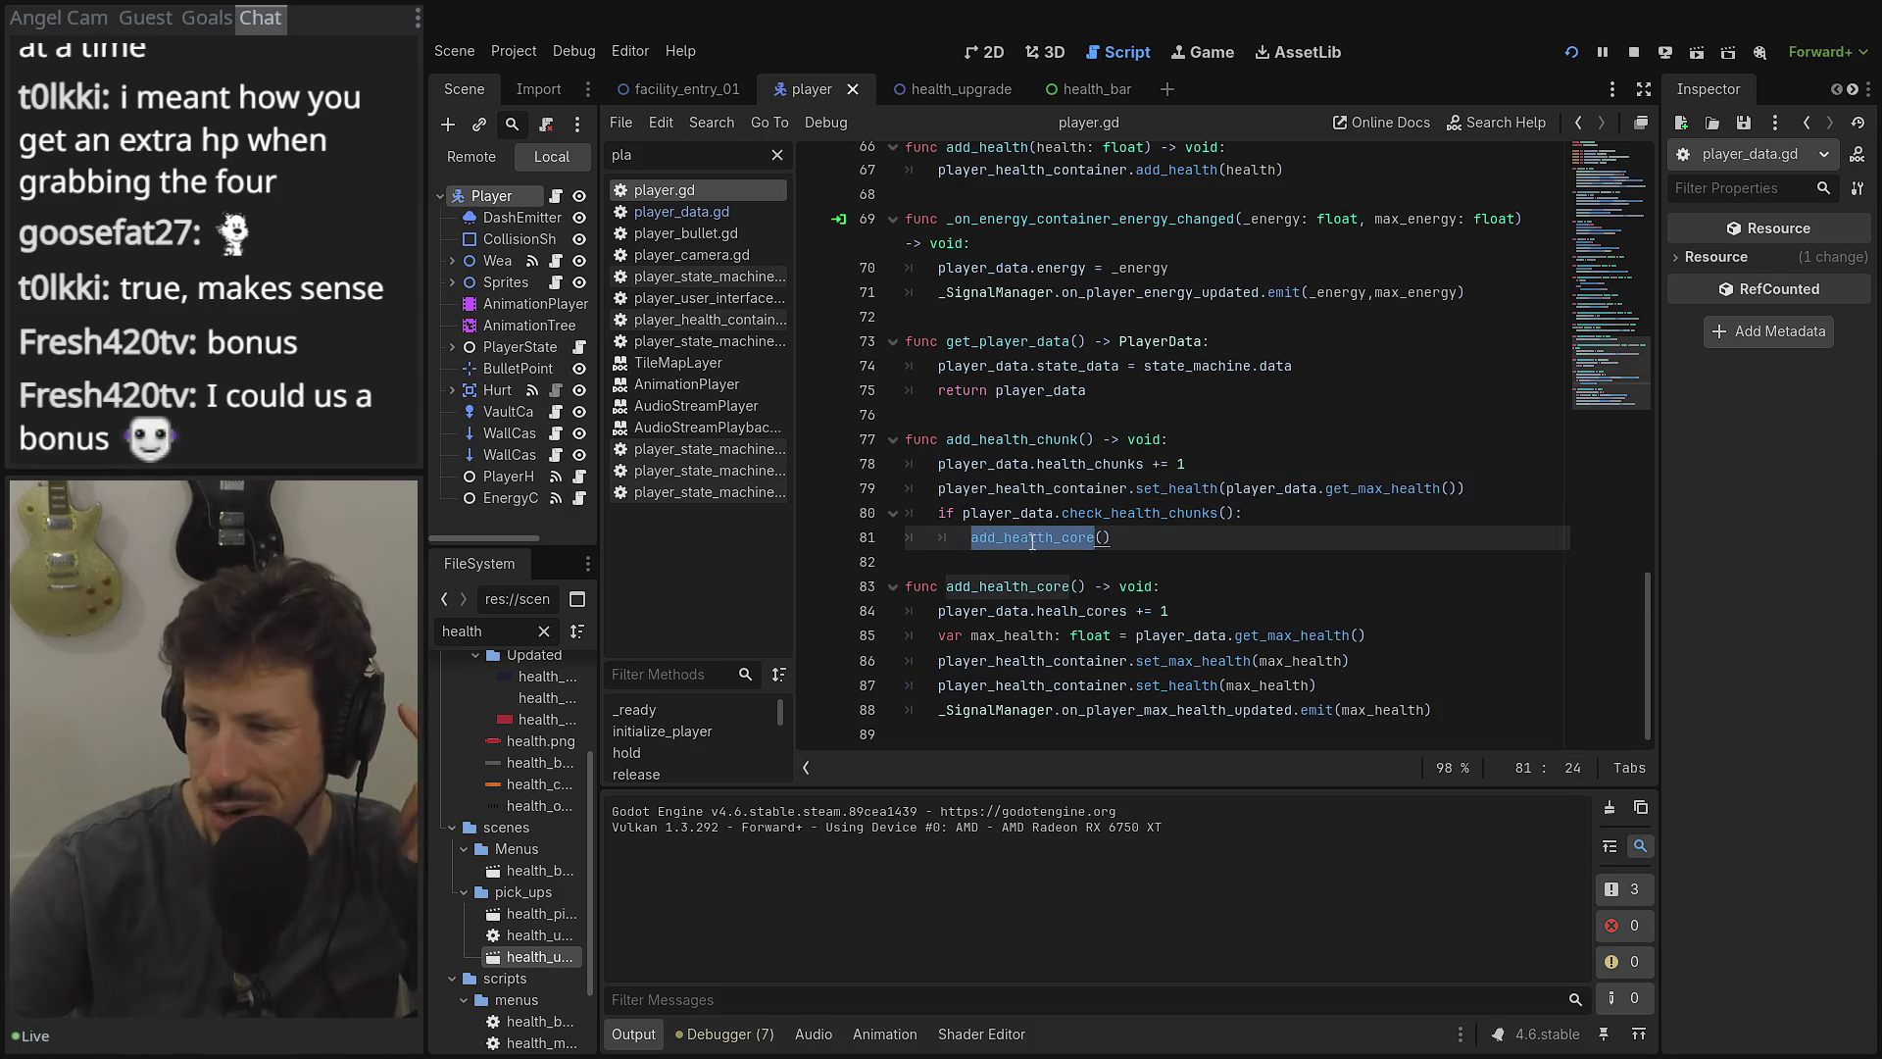
{"action": "double_click", "coordinate": [1076, 515]}
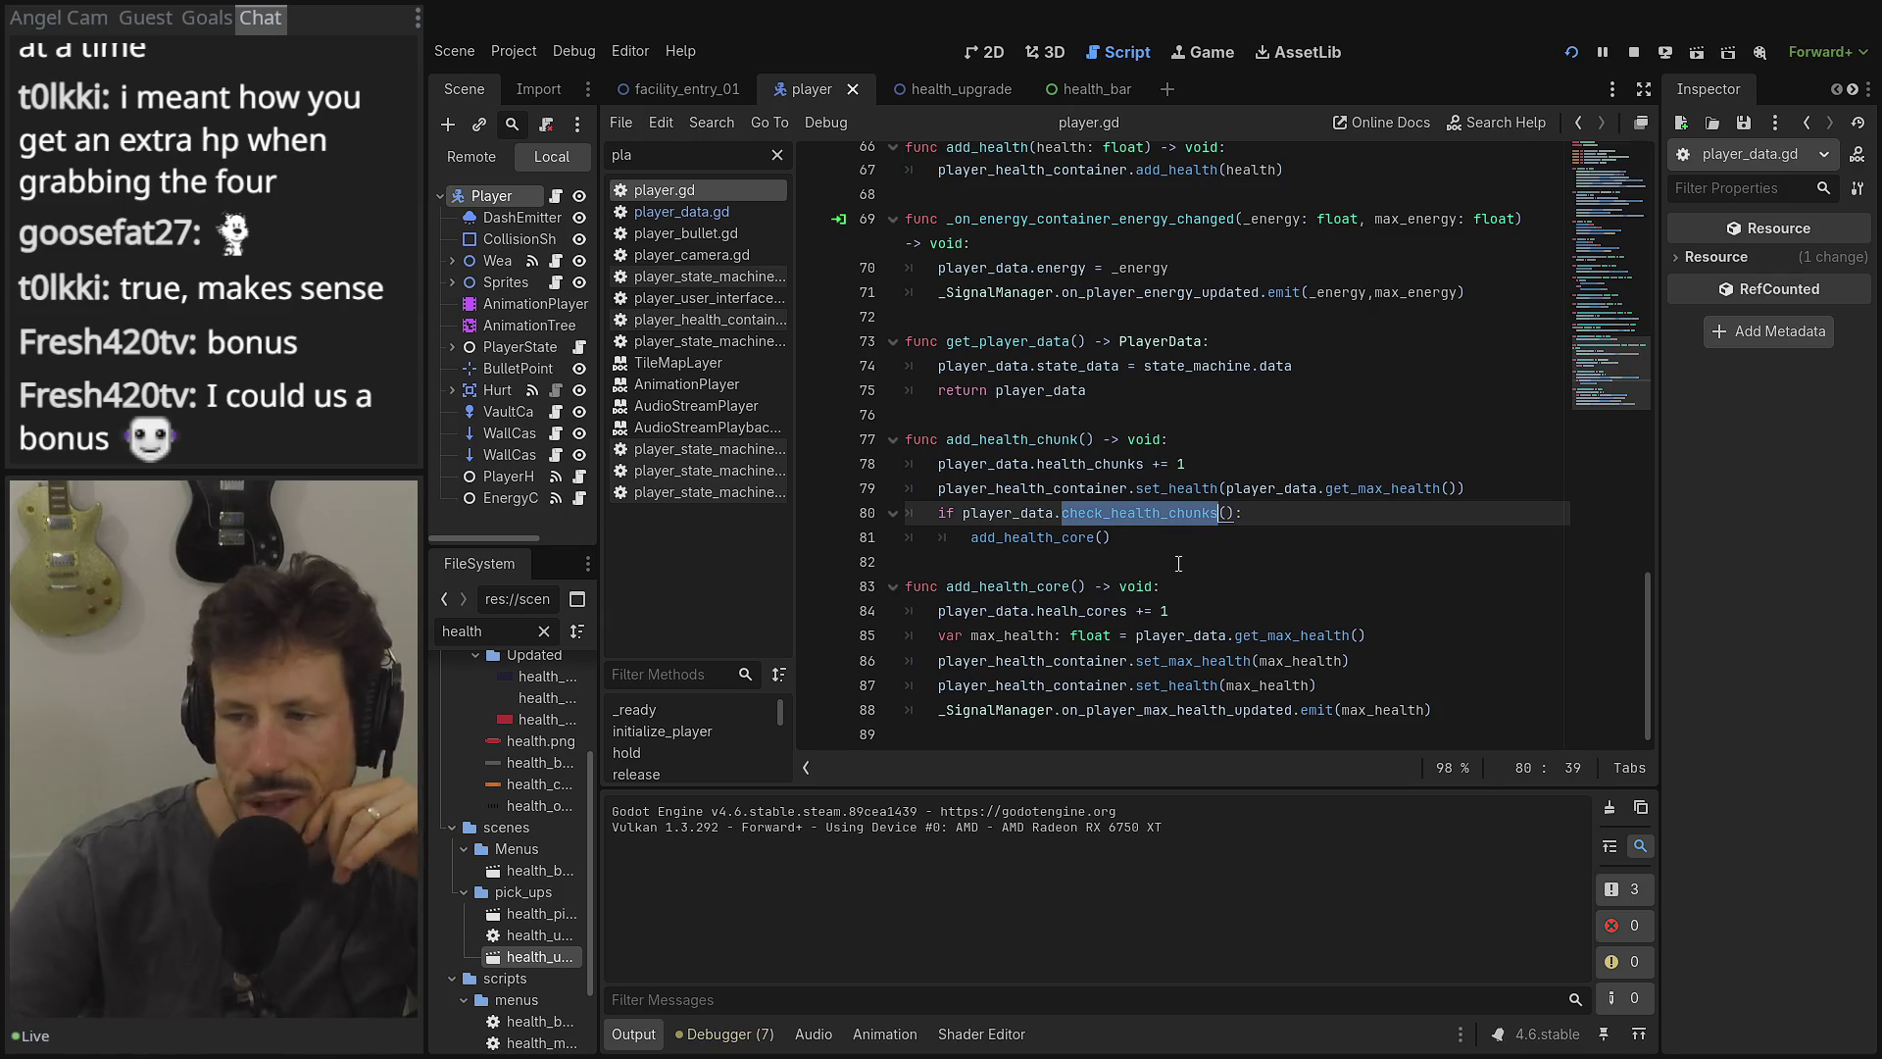
{"action": "double_click", "coordinate": [1029, 538]}
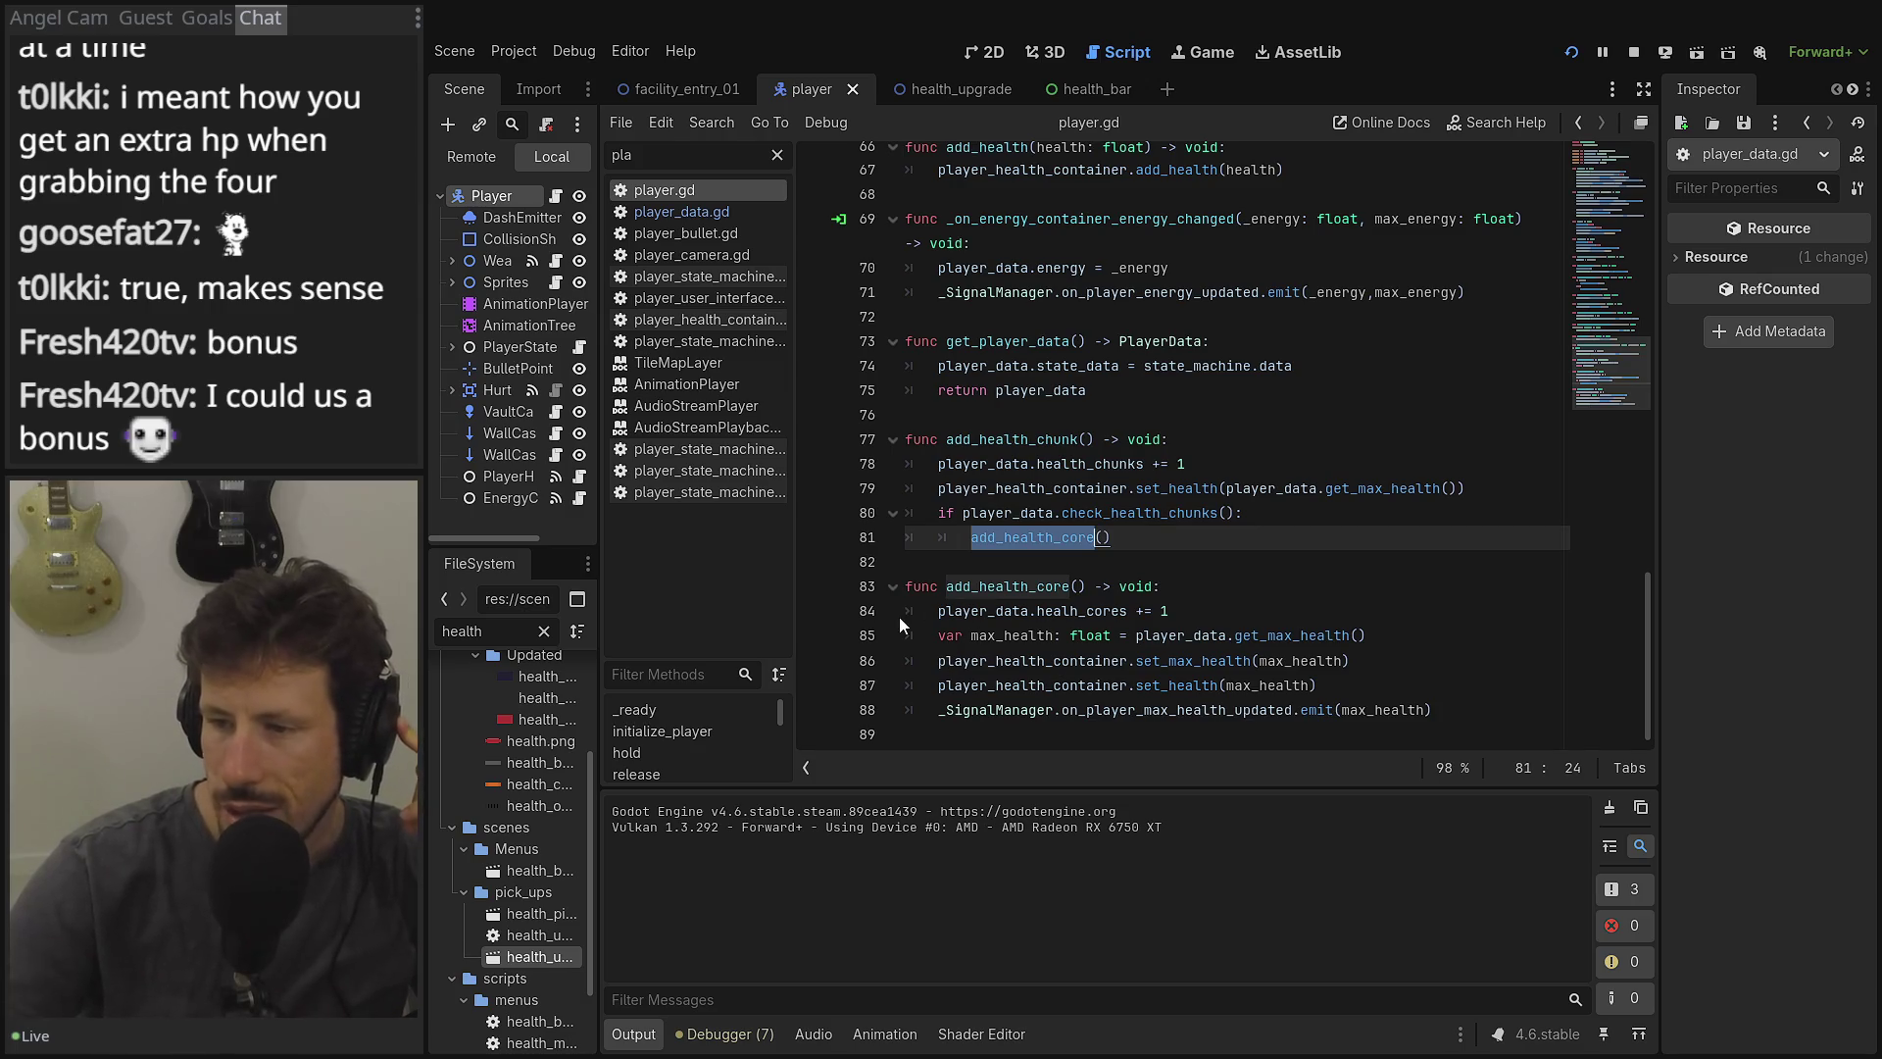
{"action": "left_click", "coordinate": [1173, 610]}
{"action": "left_click_drag", "start_coordinate": [1172, 609], "coordinate": [902, 609]}
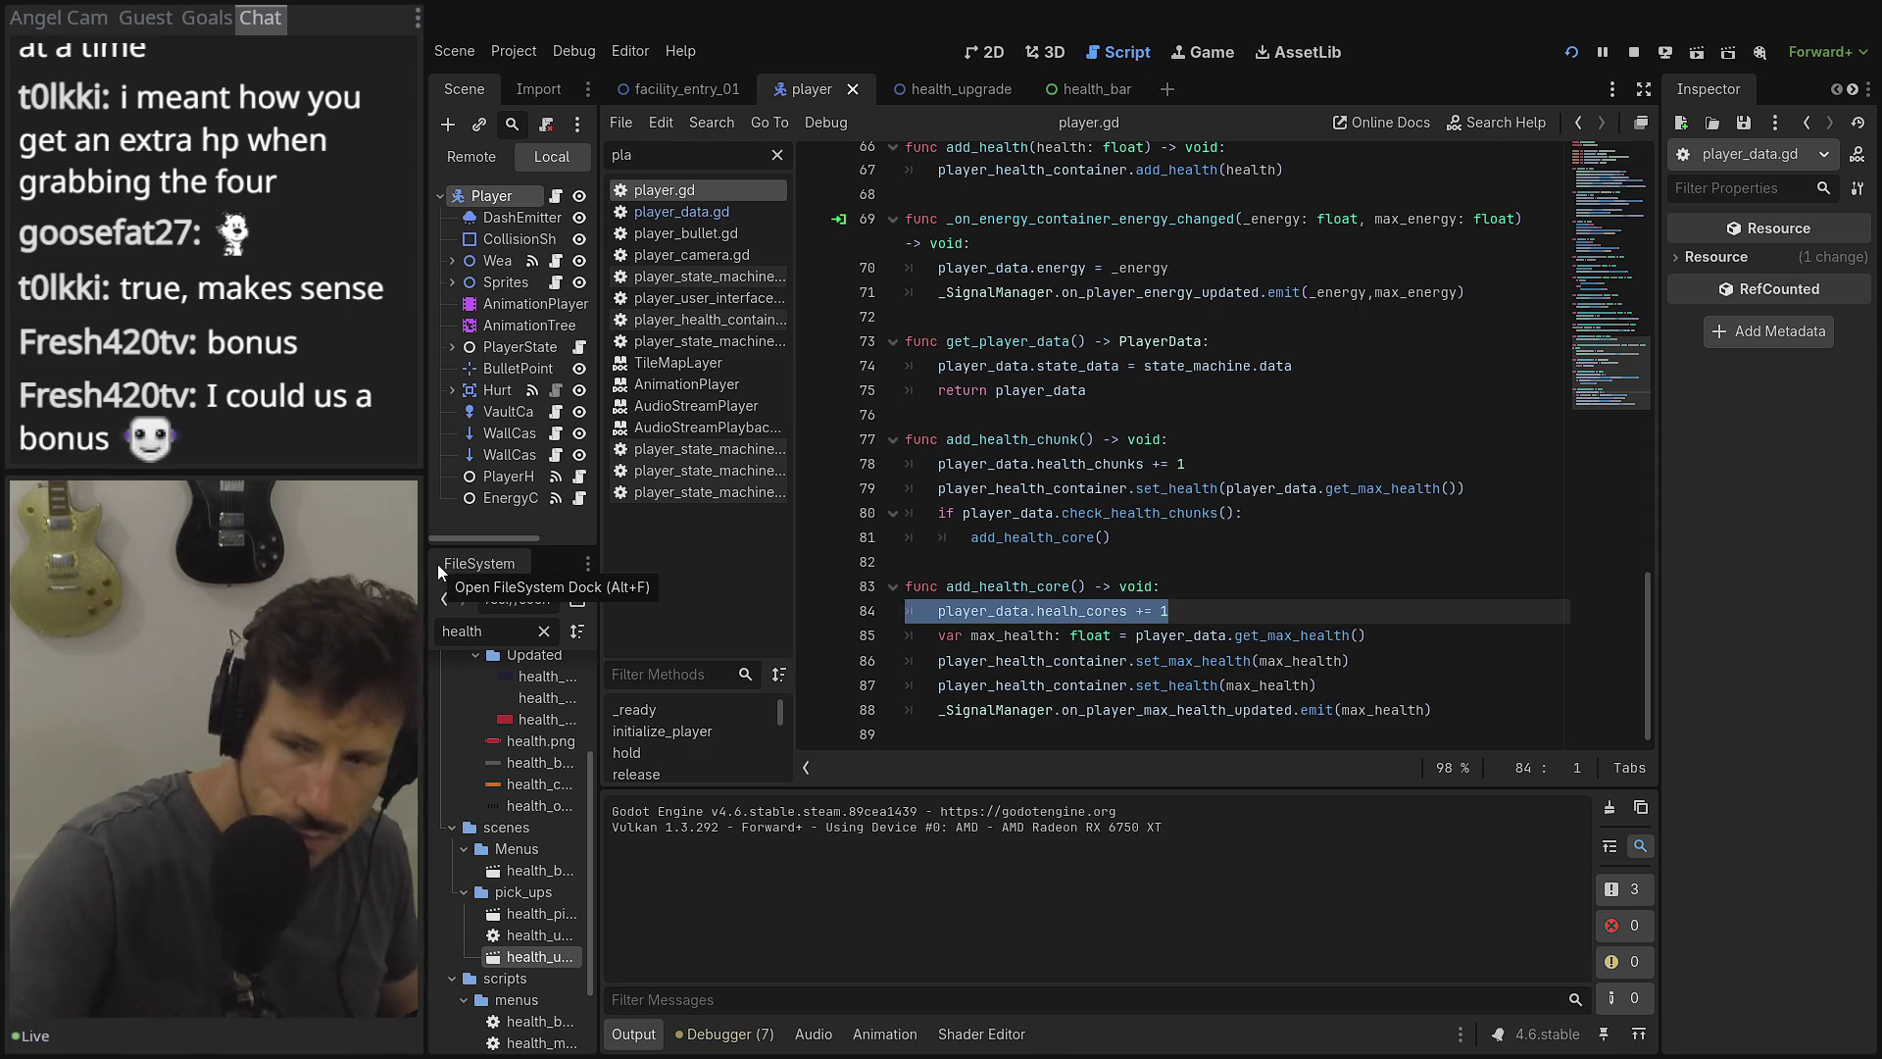
Try deleting the health_cores increments on player.gd line 84 and player_data.gd line 22, undoing both.
{"action": "key", "text": "BackSpace"}
{"action": "key", "text": "ctrl+z"}
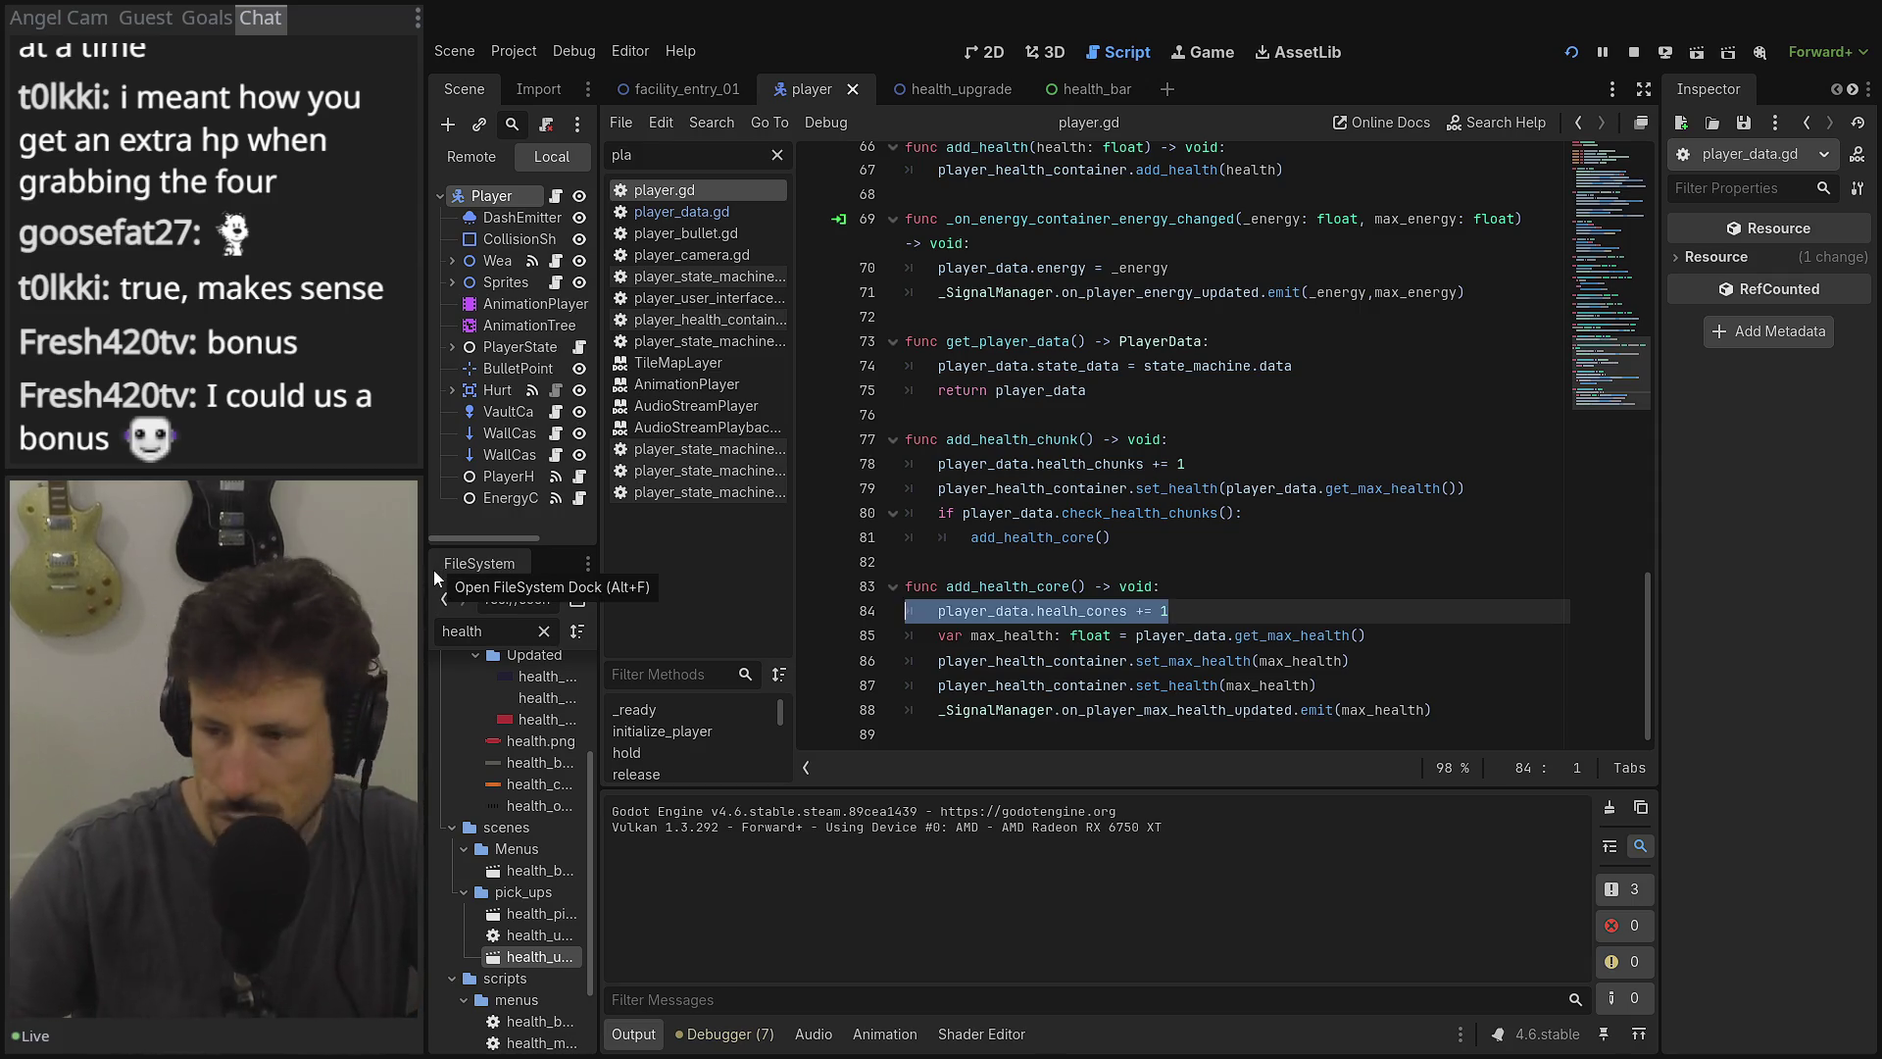
{"action": "left_click", "coordinate": [684, 215]}
{"action": "mouse_move", "coordinate": [1165, 650]}
{"action": "left_mouse_down"}
{"action": "mouse_move", "coordinate": [865, 672]}
{"action": "mouse_move", "coordinate": [862, 652]}
{"action": "left_mouse_up"}
{"action": "key", "text": "BackSpace"}
{"action": "key", "text": "BackSpace"}
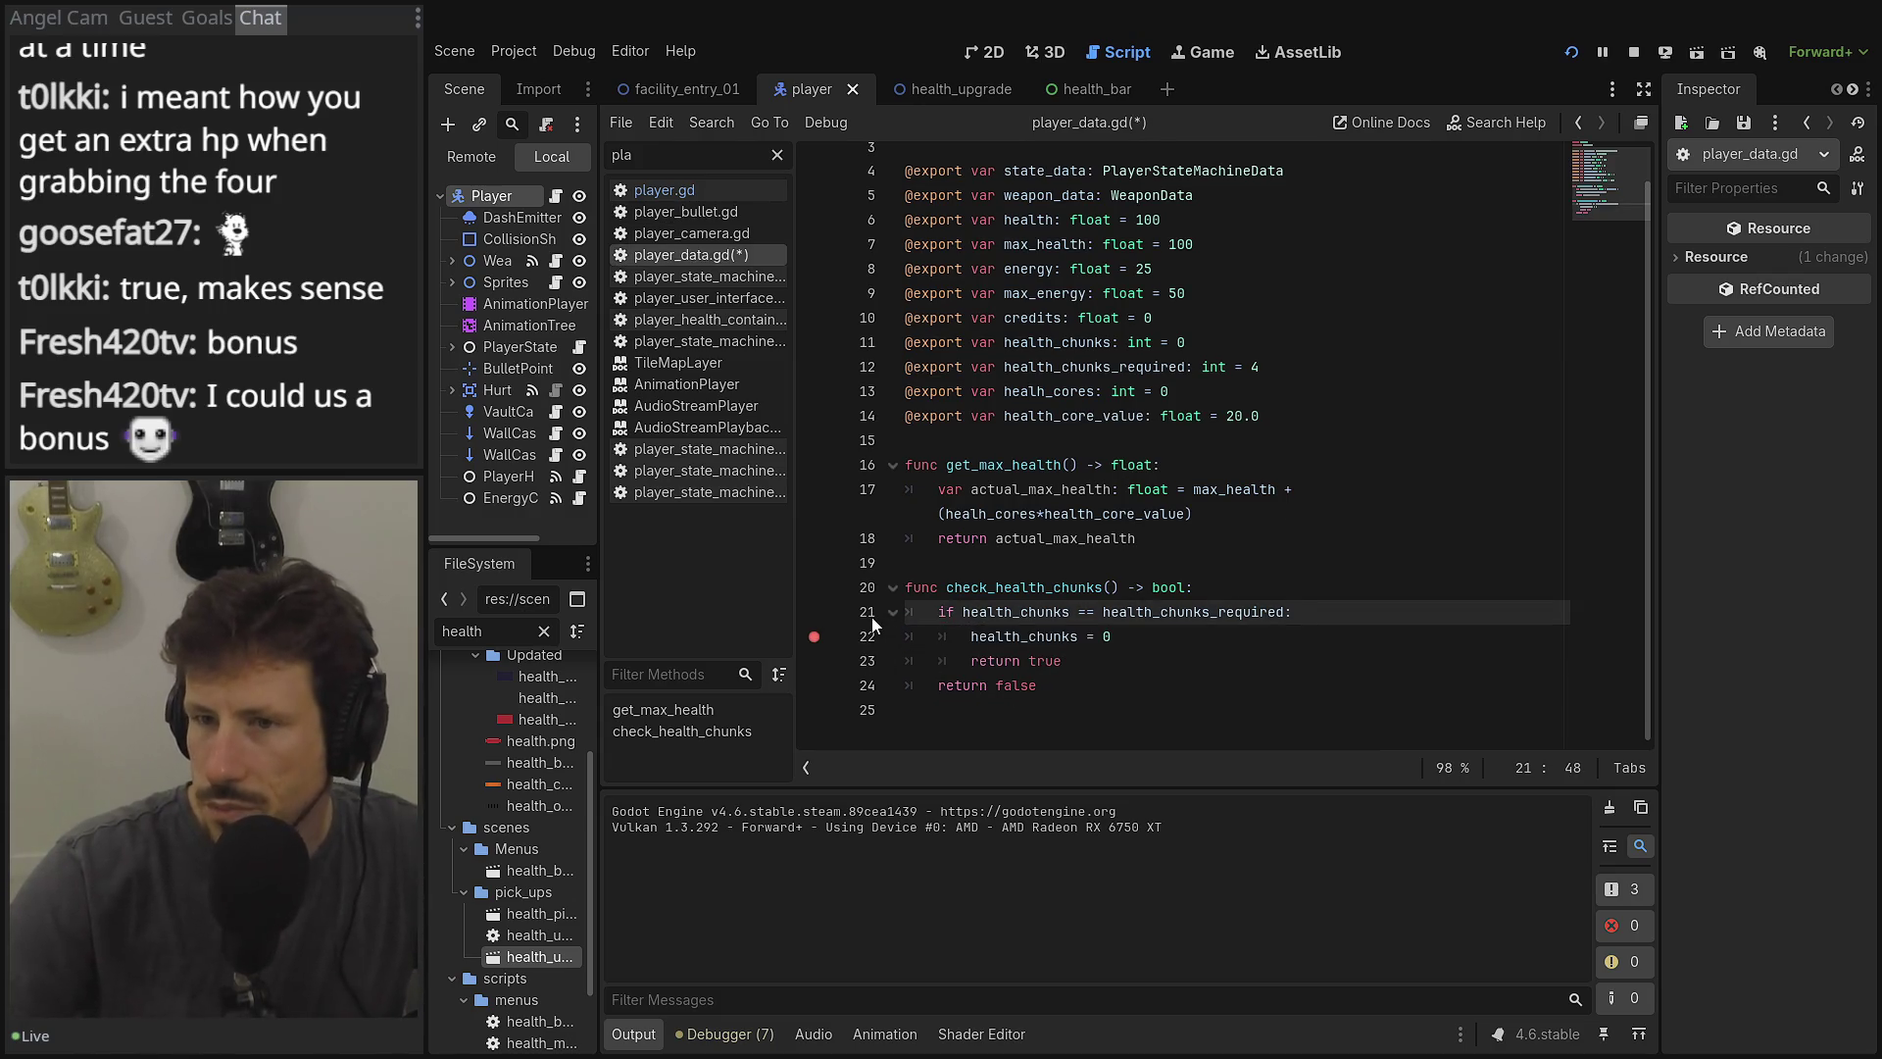
{"action": "key", "text": "ctrl+z"}
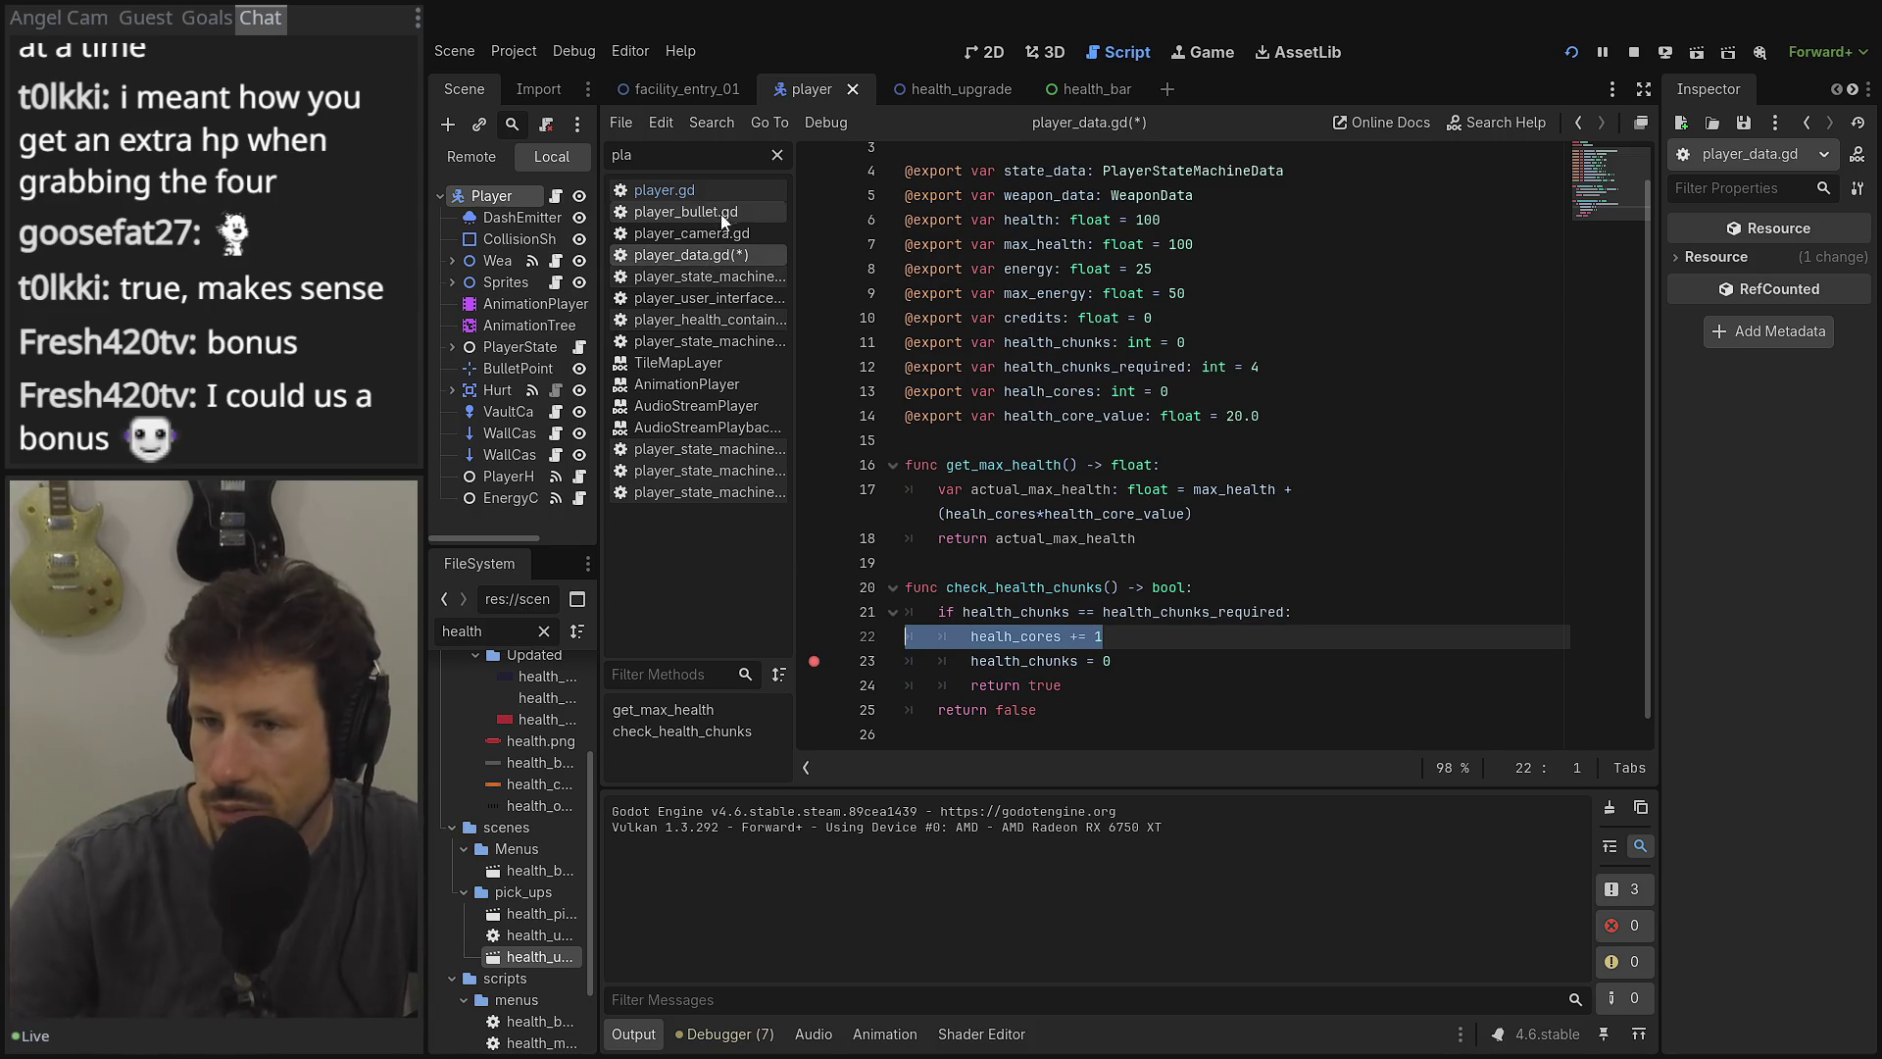
In player.gd, delete the health_cores increment from add_health_core and save the script.
{"action": "left_click", "coordinate": [714, 190]}
{"action": "scroll", "coordinate": [1182, 463], "scroll_direction": "down", "scroll_amount": 1}
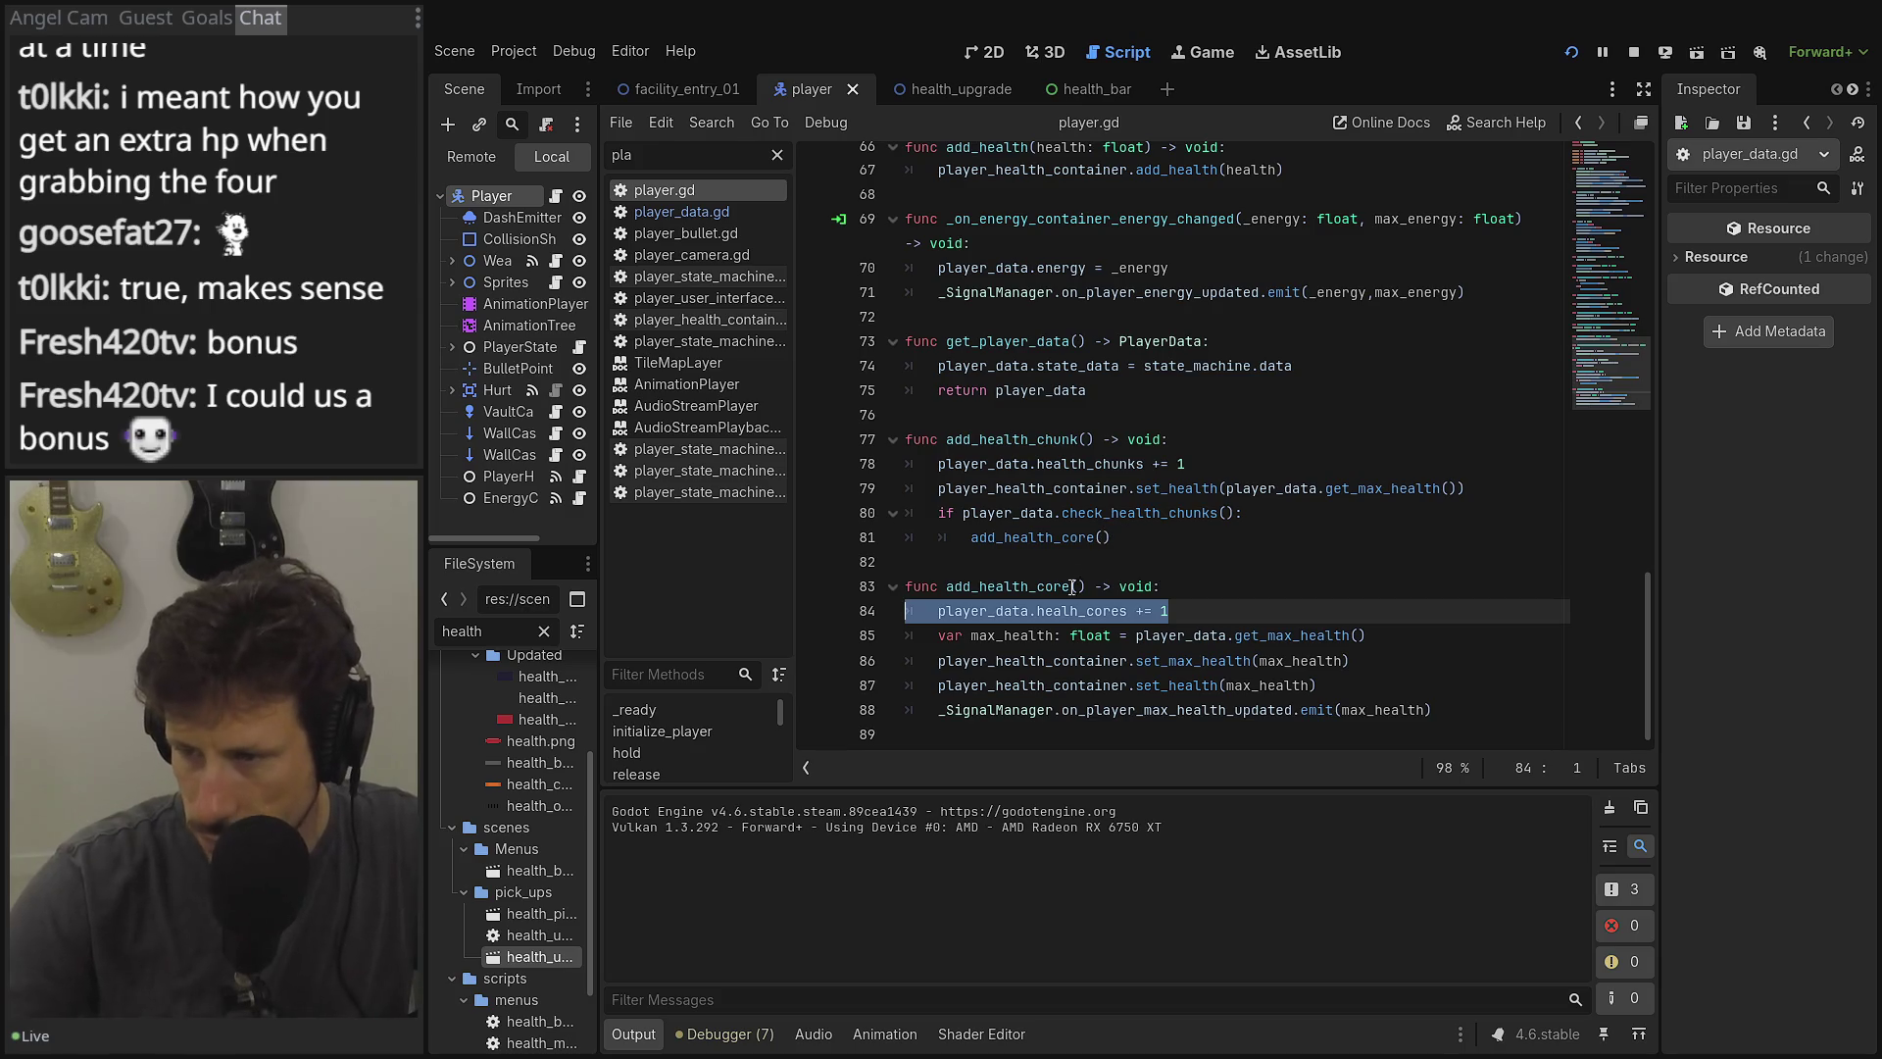
{"action": "key", "text": "BackSpace"}
{"action": "key", "text": "BackSpace"}
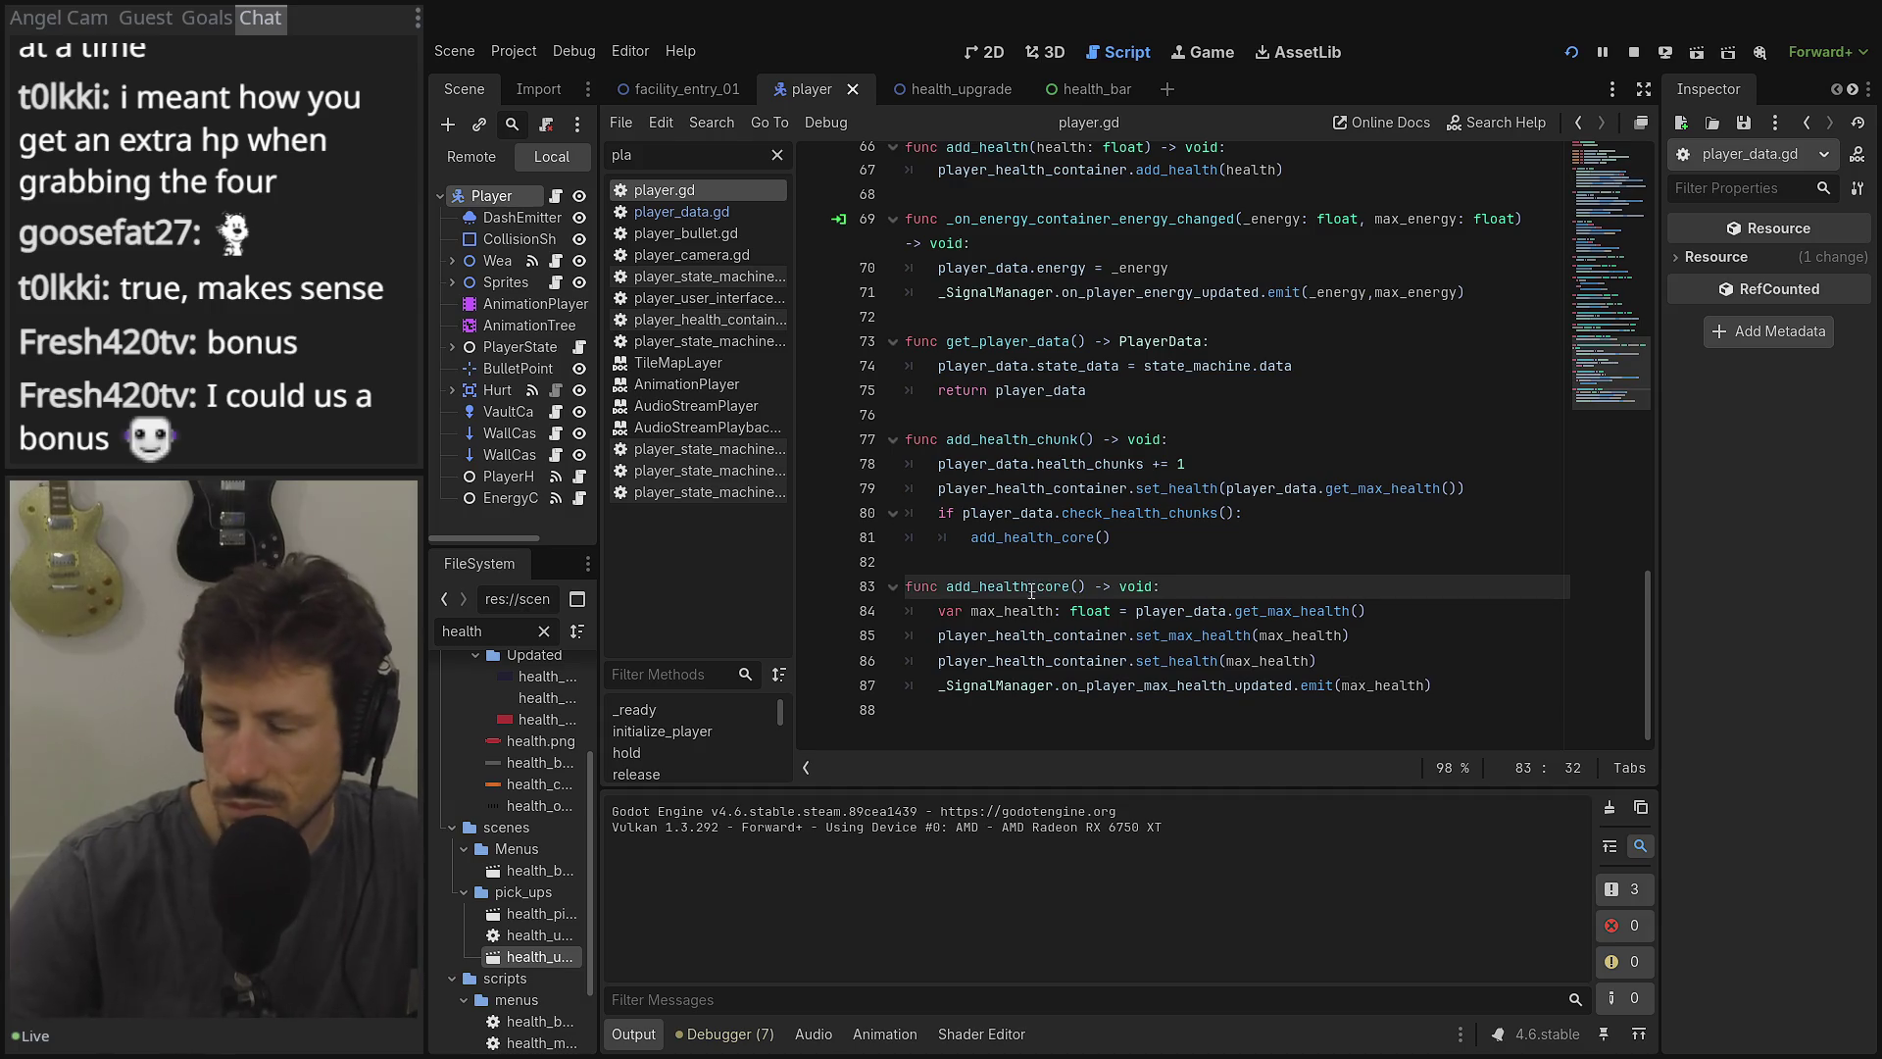
{"action": "key", "text": "ctrl+s"}
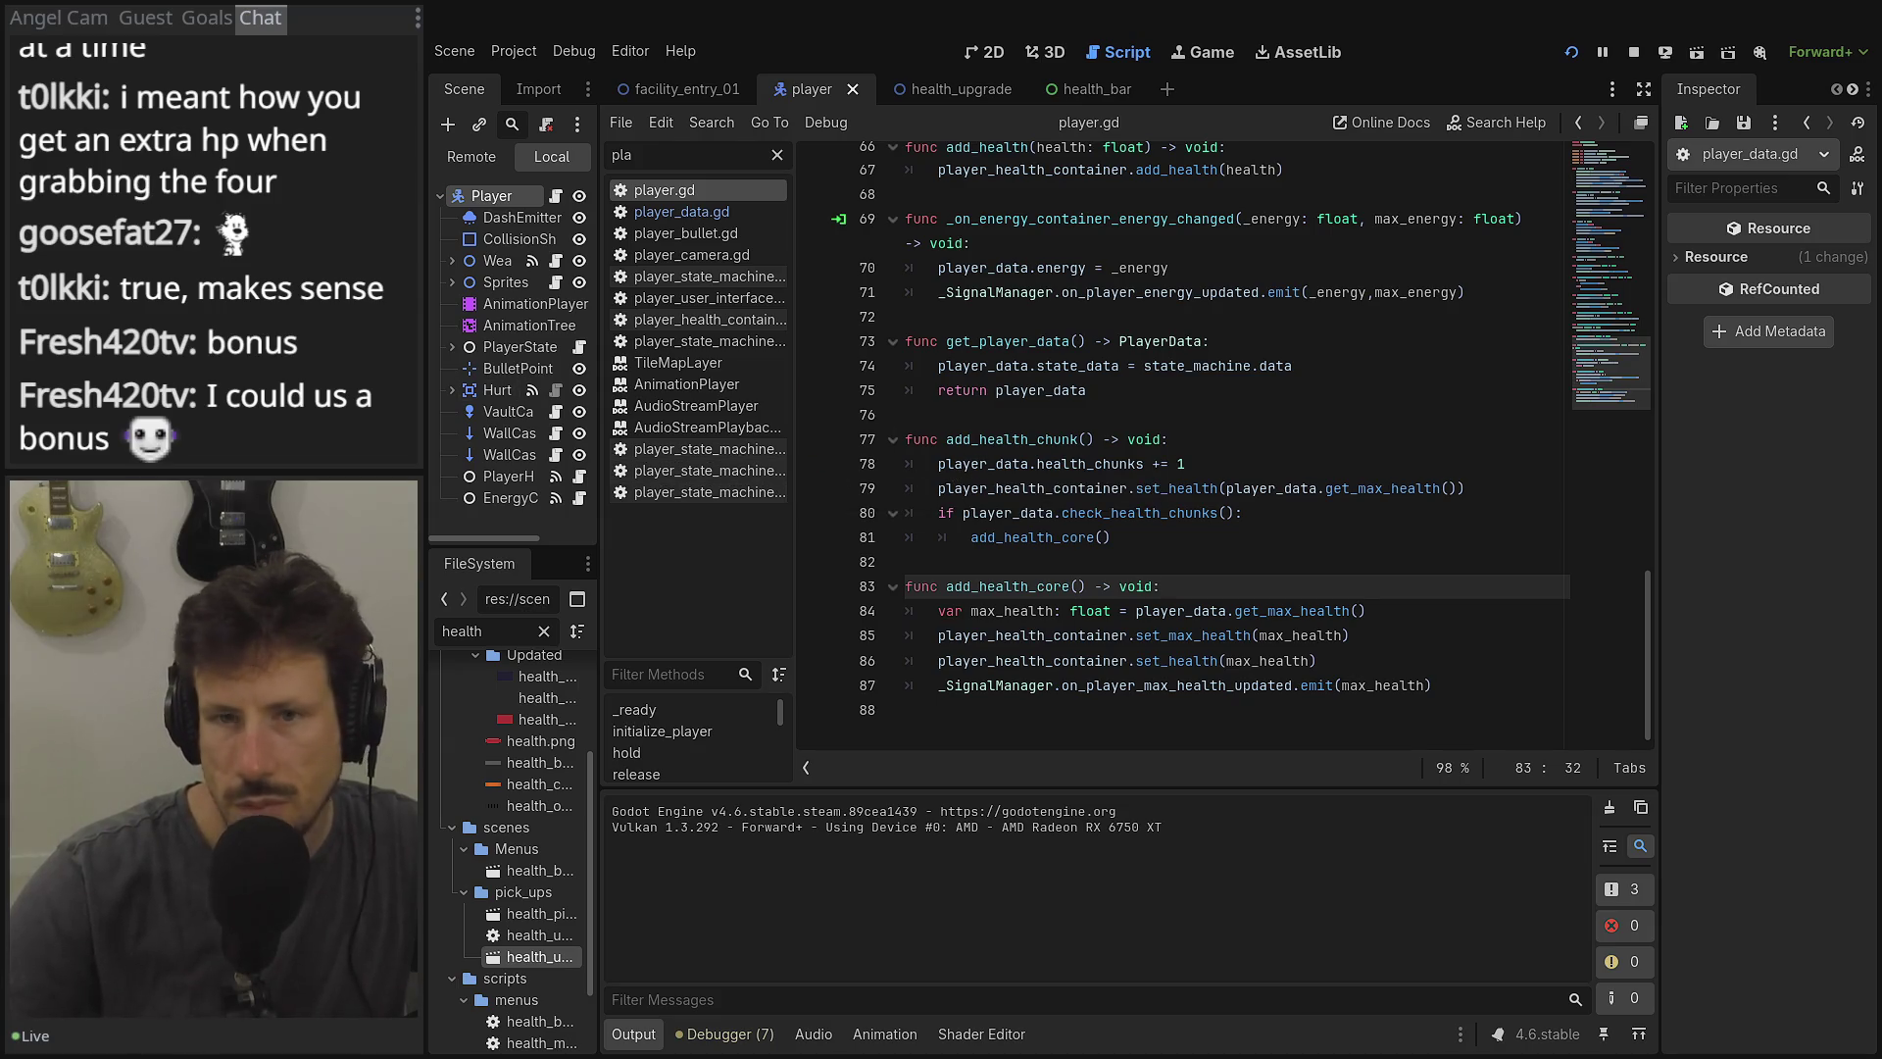
{"action": "left_click", "coordinate": [1571, 52]}
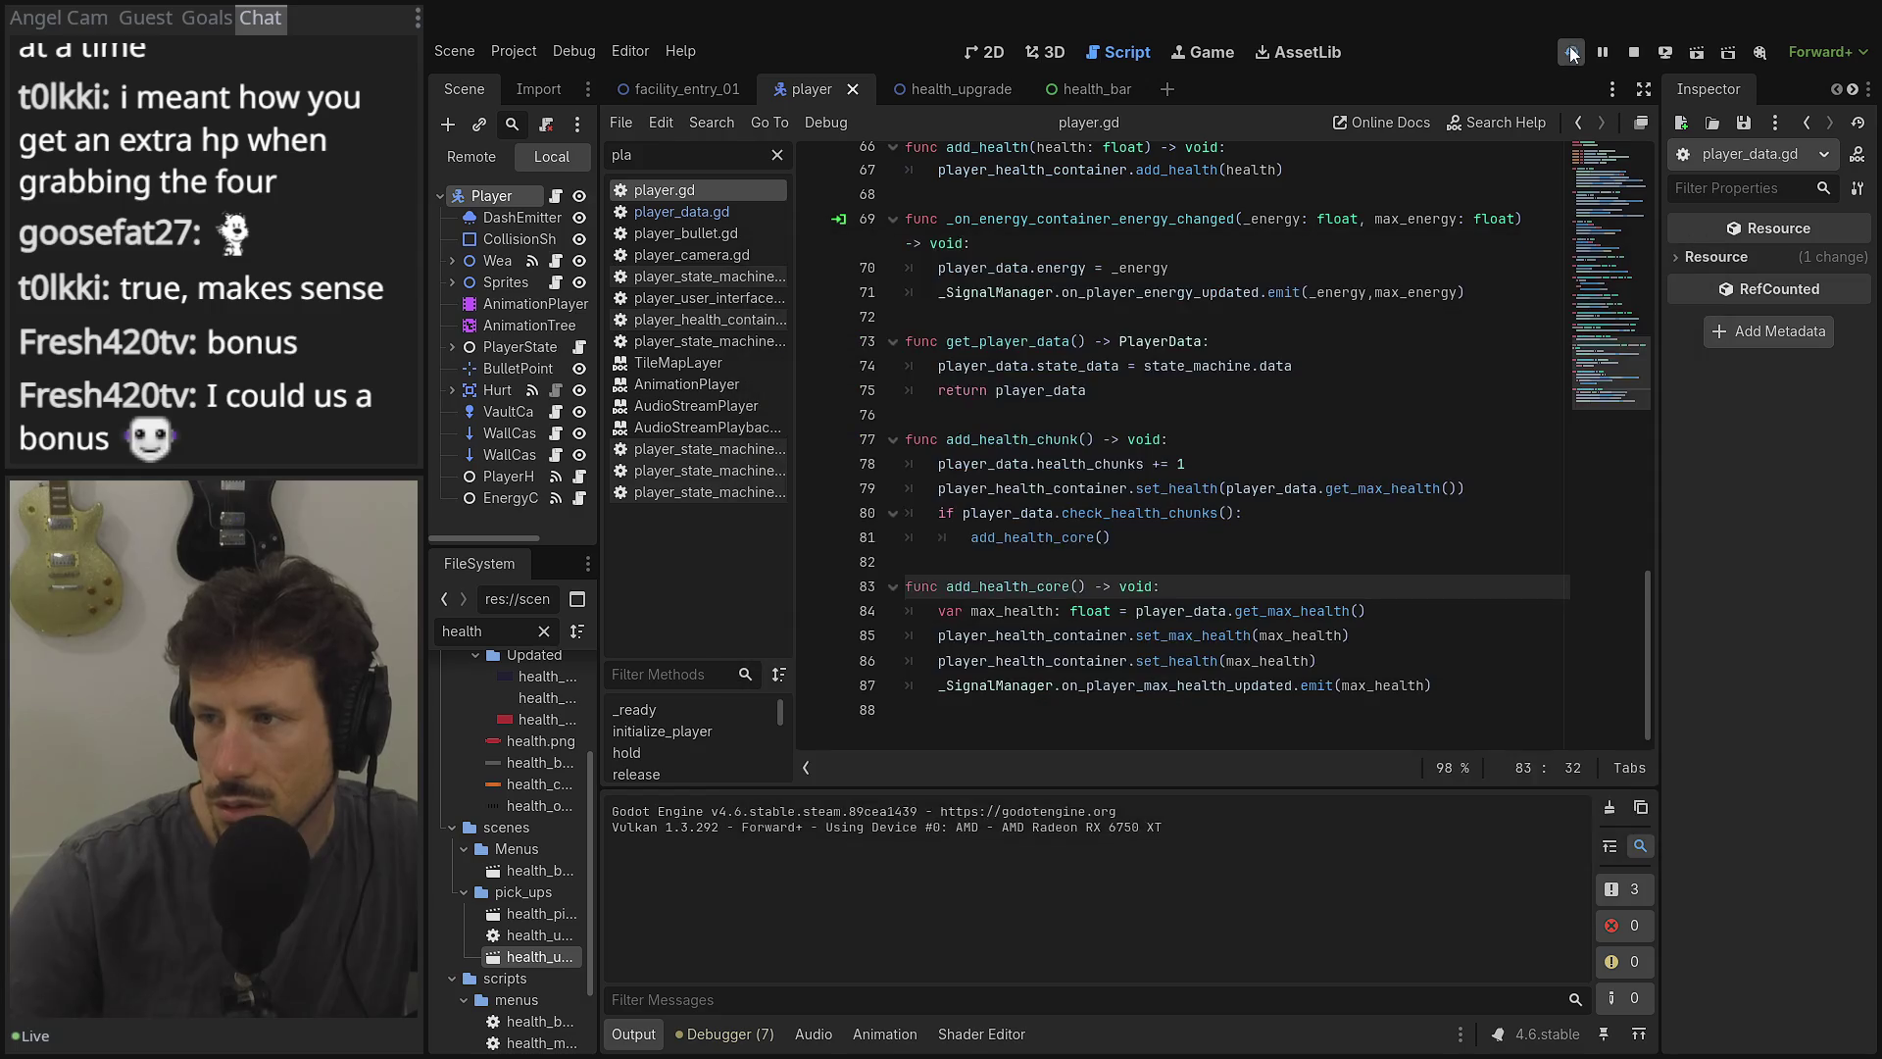
Relaunch the game, load the saved slot, and run left to collect the health pickup.
{"action": "left_click", "coordinate": [1571, 52]}
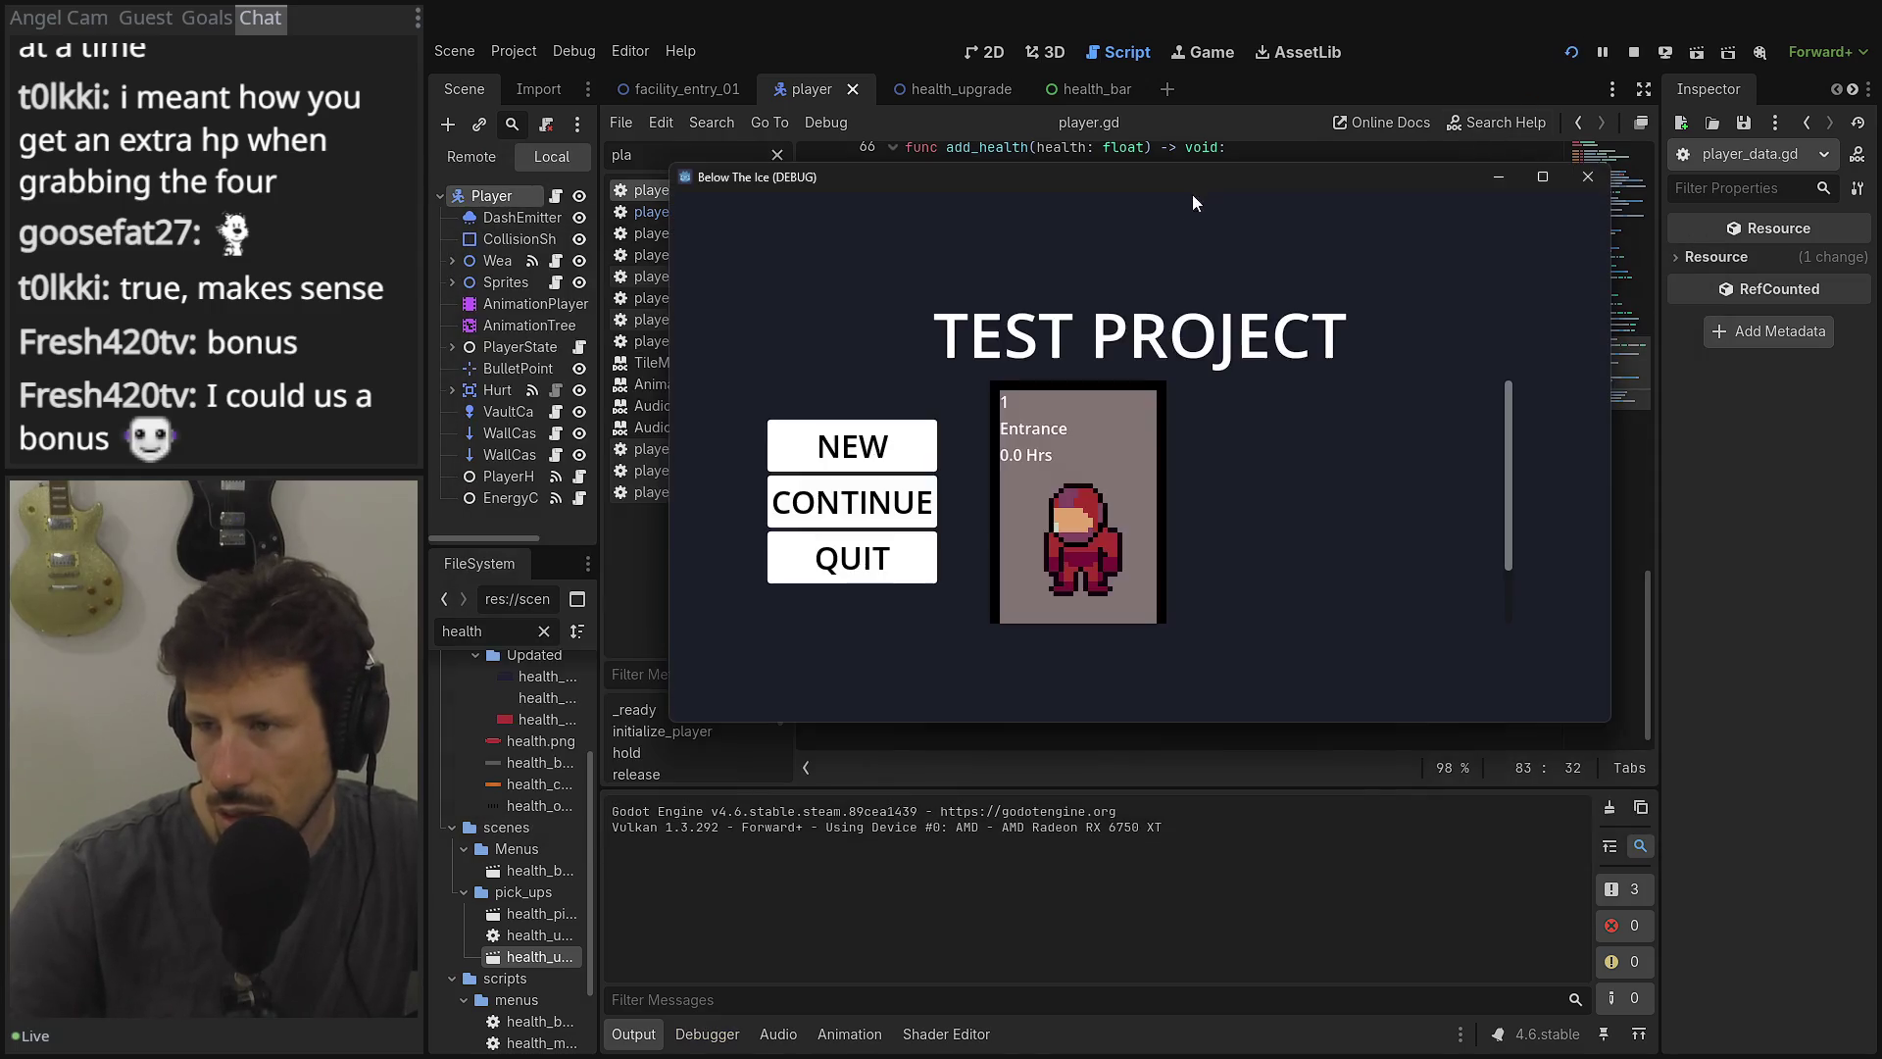
{"action": "left_click", "coordinate": [1079, 480]}
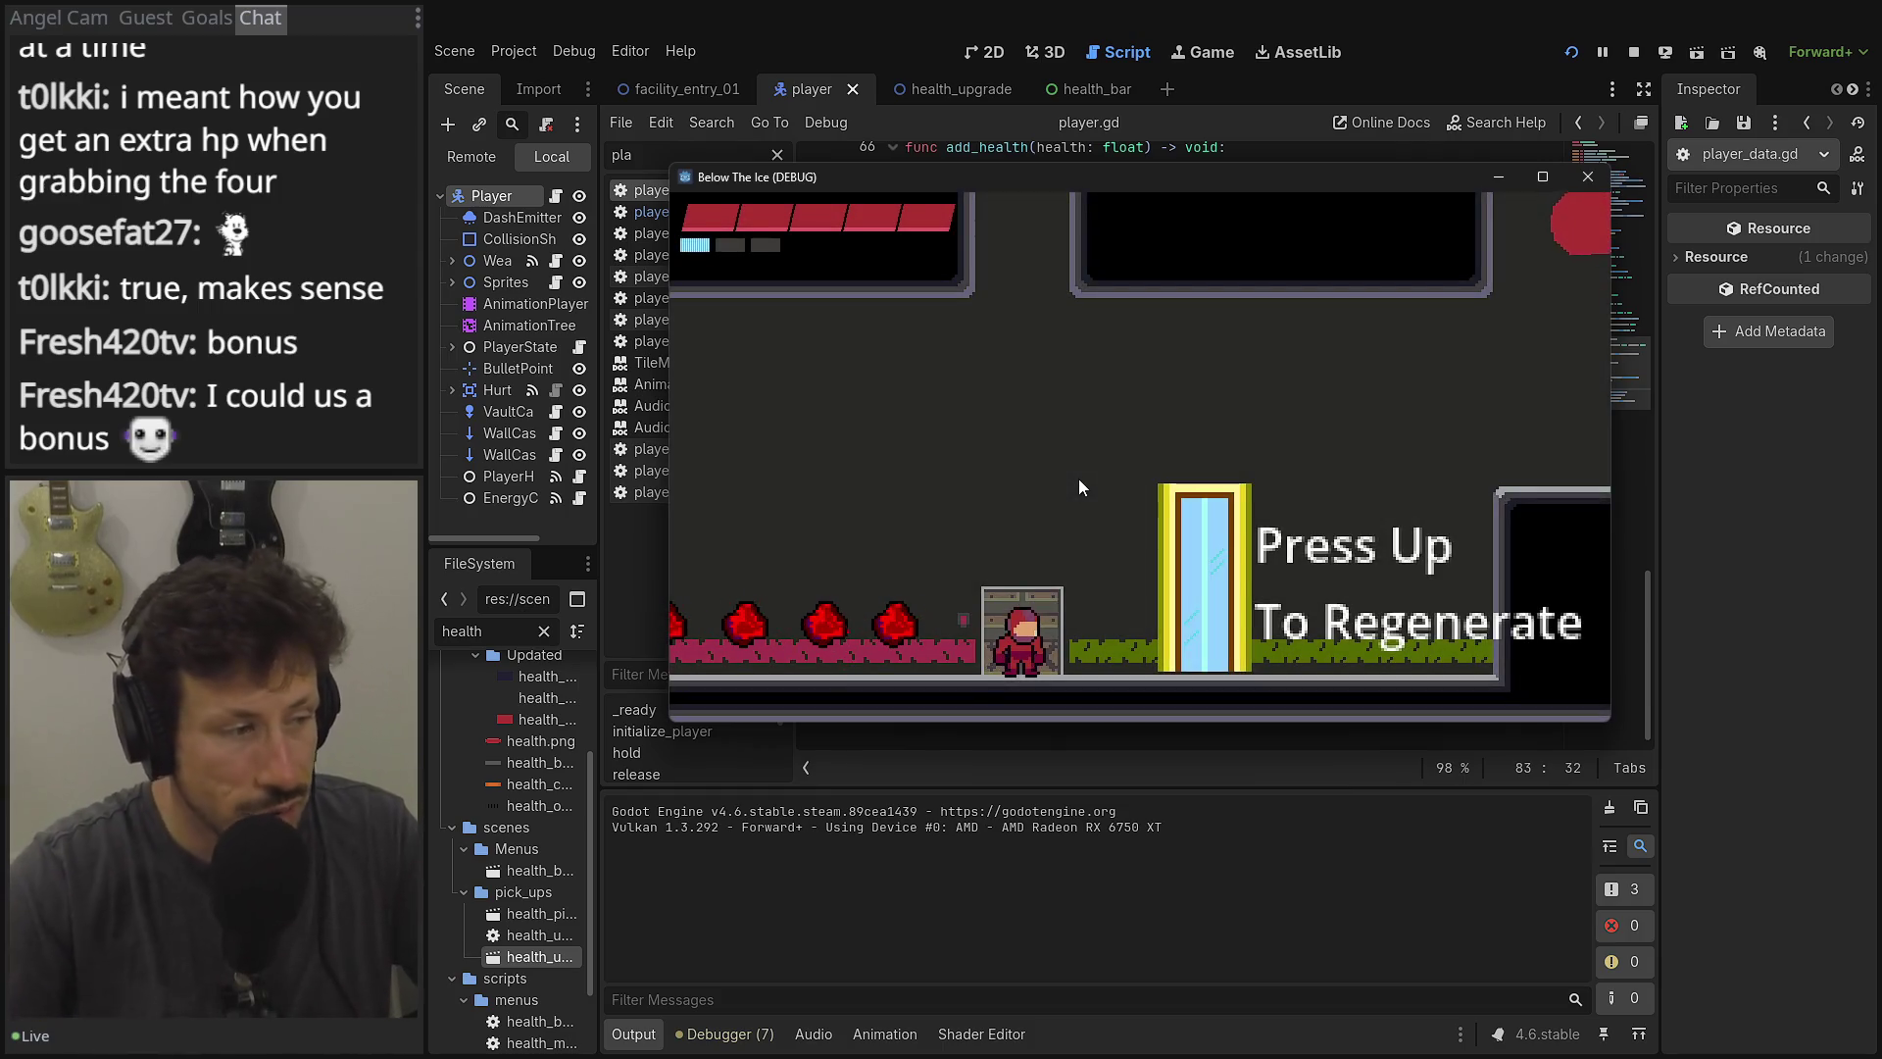
{"action": "key", "text": "Left"}
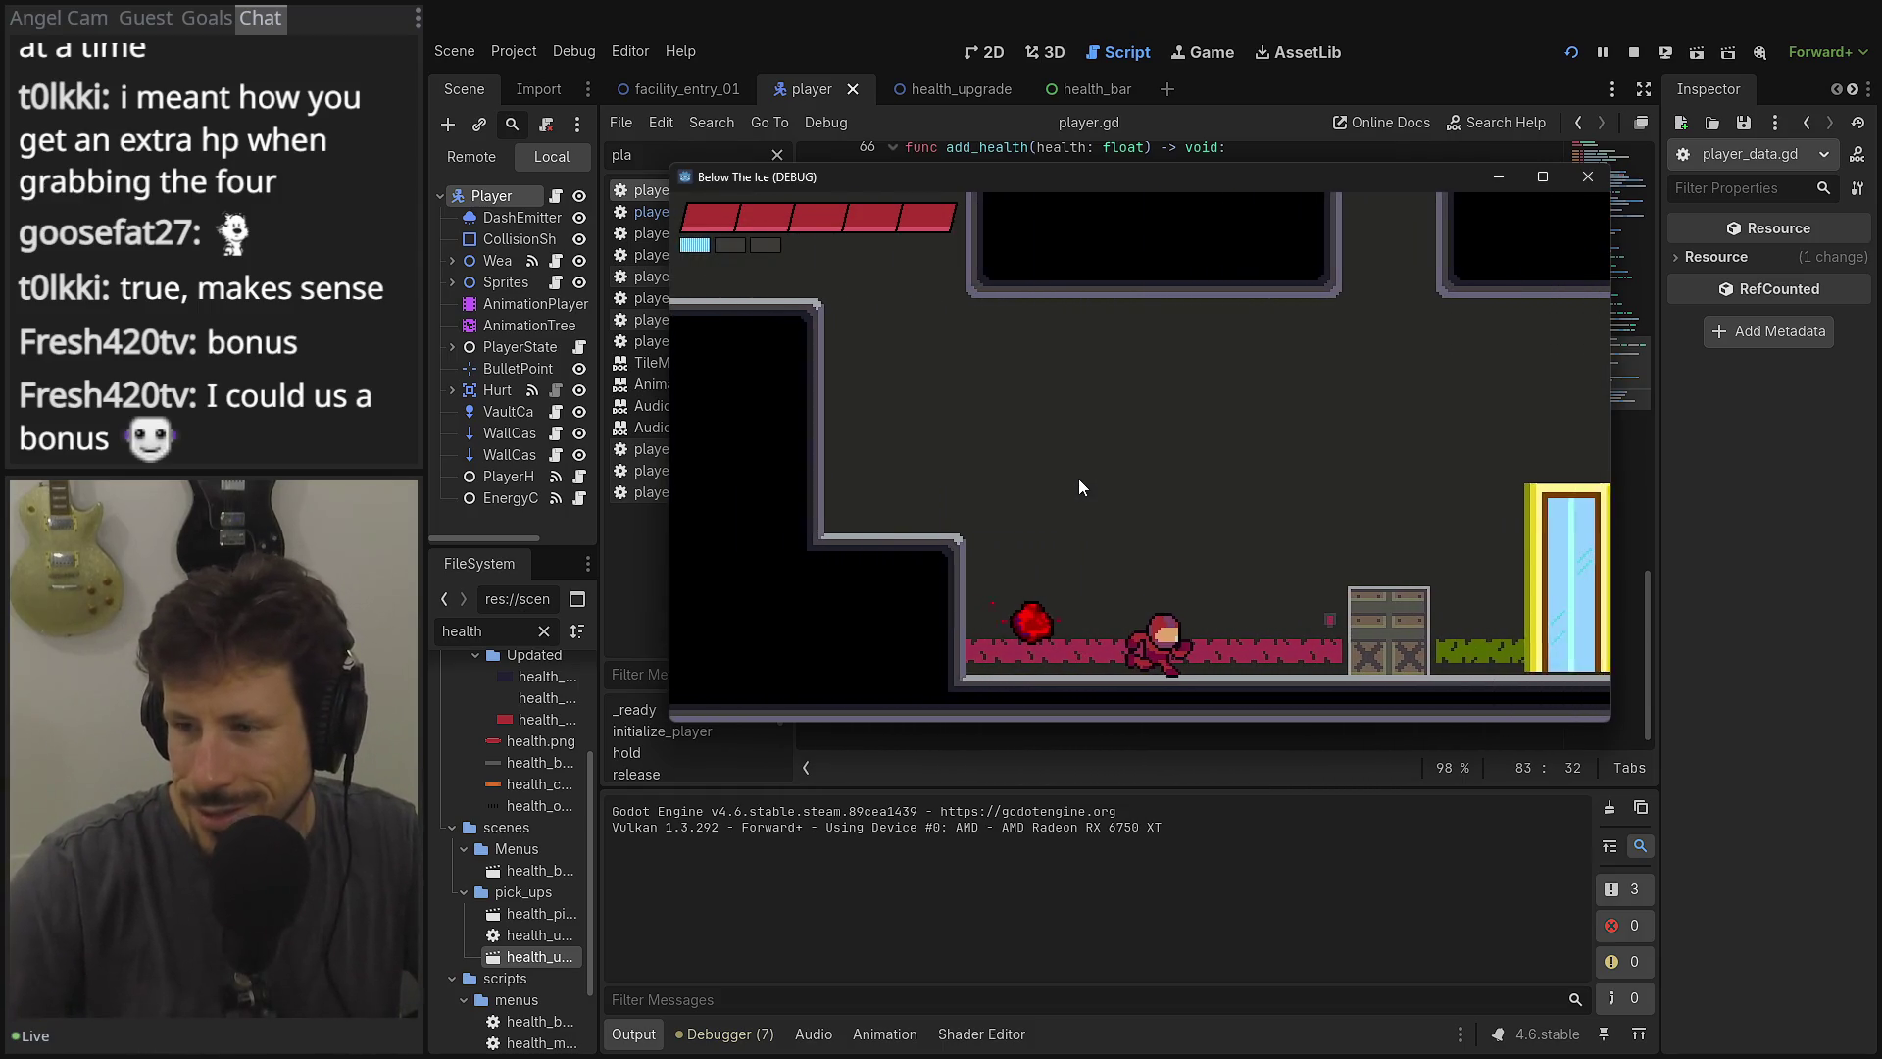
{"action": "scroll", "coordinate": [1126, 530], "scroll_direction": "down", "scroll_amount": 2}
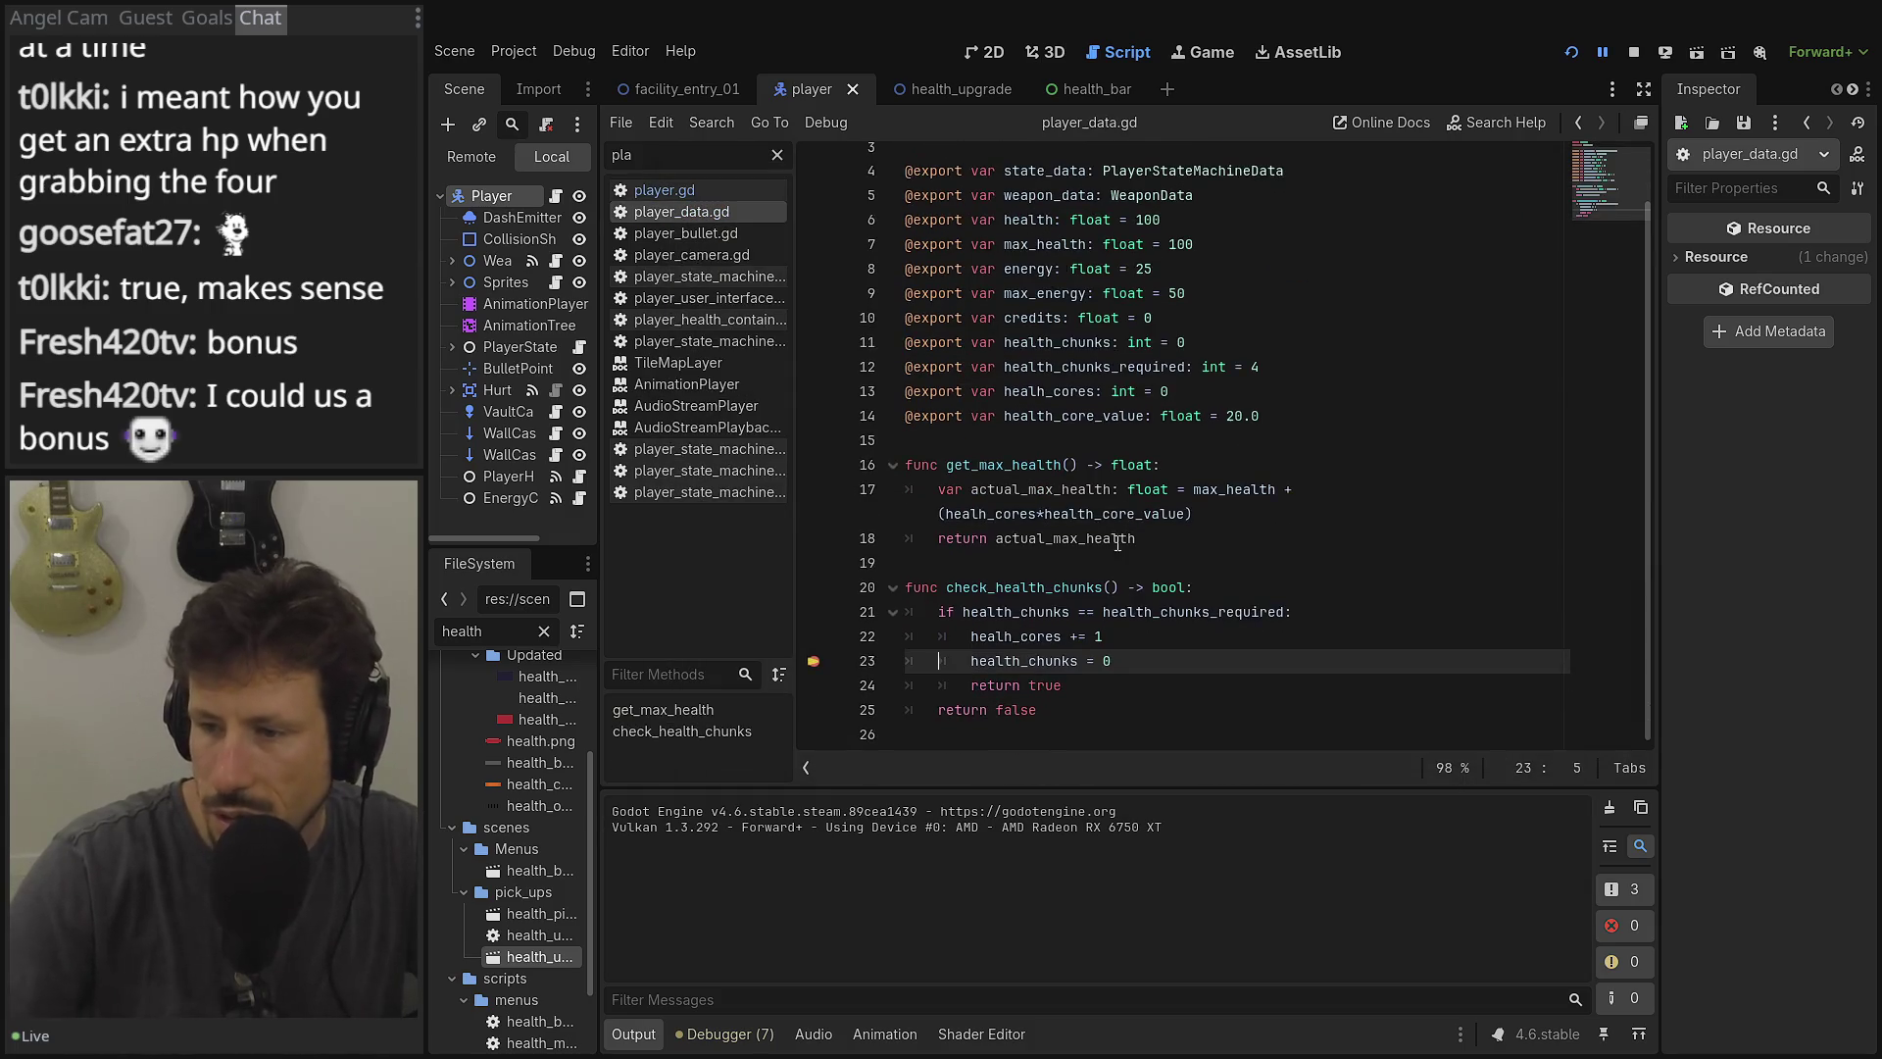
At the line 23 breakpoint, check health_cores 1 and health_chunks 0, step over once, and continue.
{"action": "left_click", "coordinate": [730, 1033]}
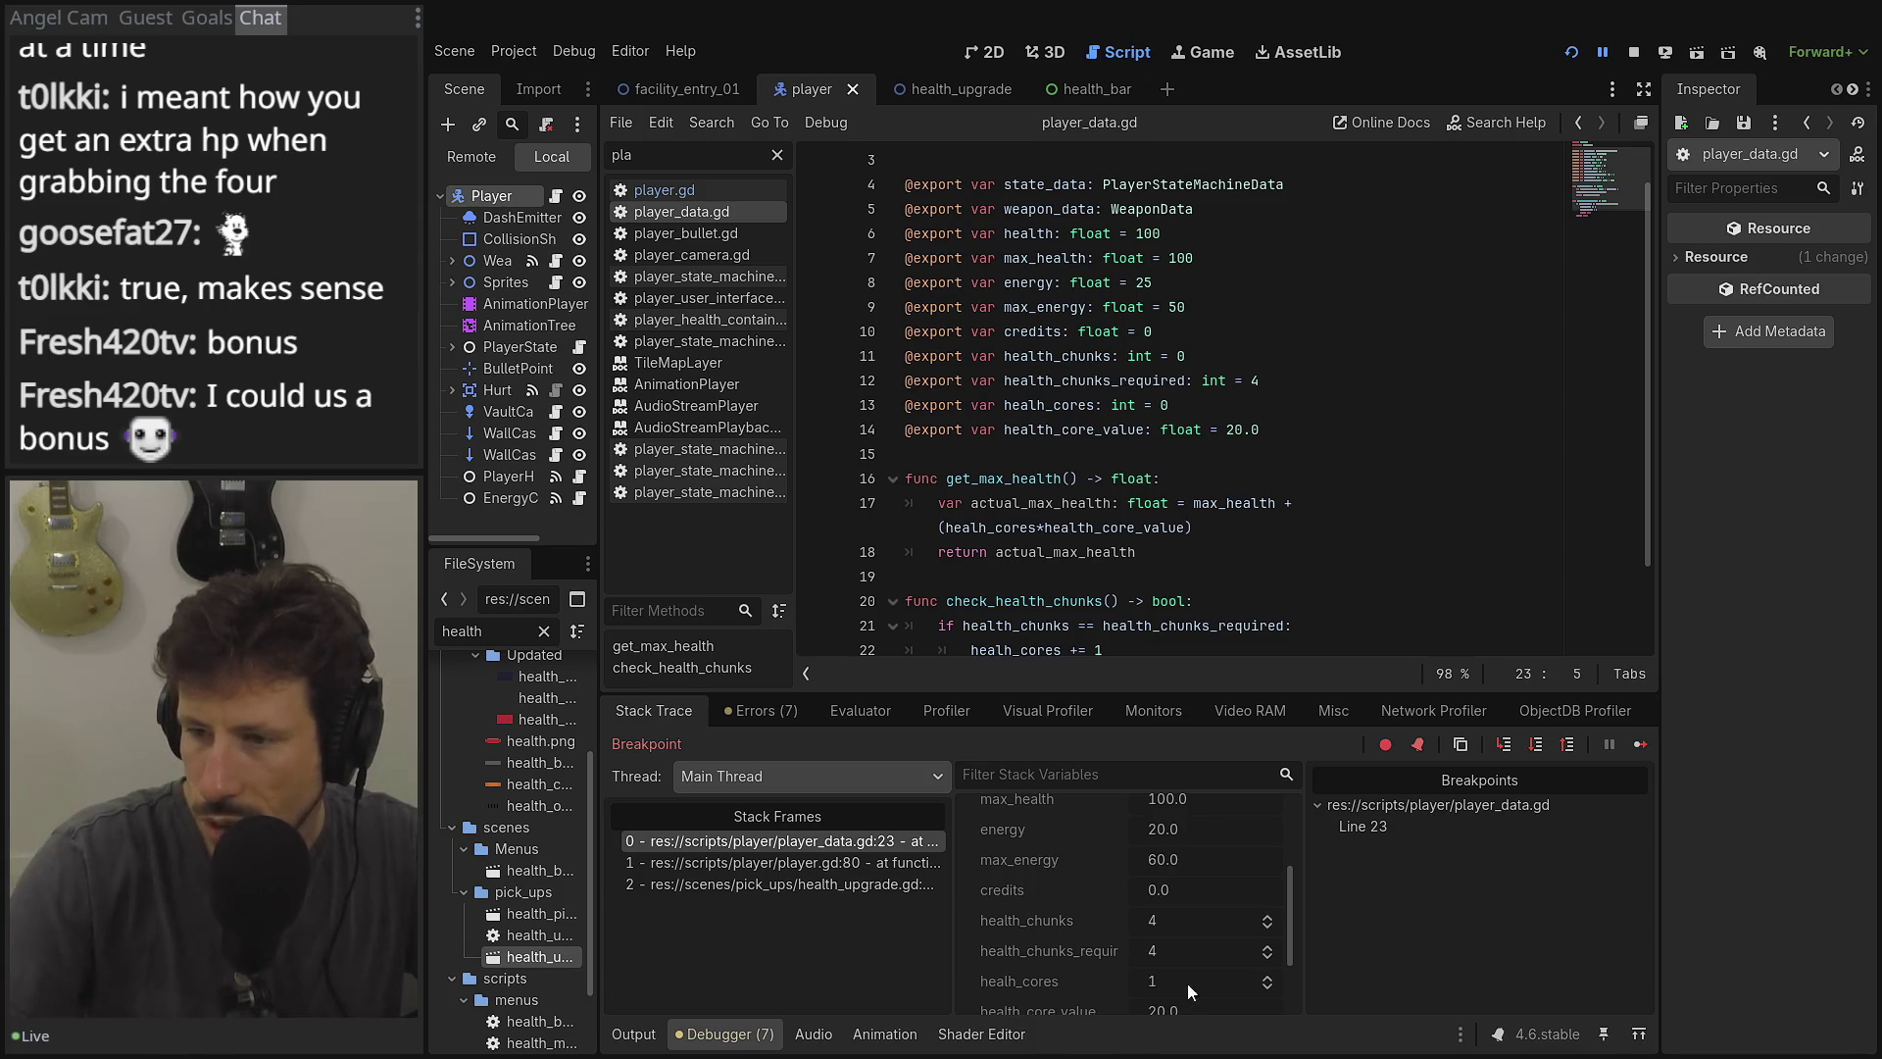
{"action": "scroll", "coordinate": [1169, 931], "scroll_direction": "down", "scroll_amount": 2}
{"action": "scroll", "coordinate": [1124, 544], "scroll_direction": "down", "scroll_amount": 3}
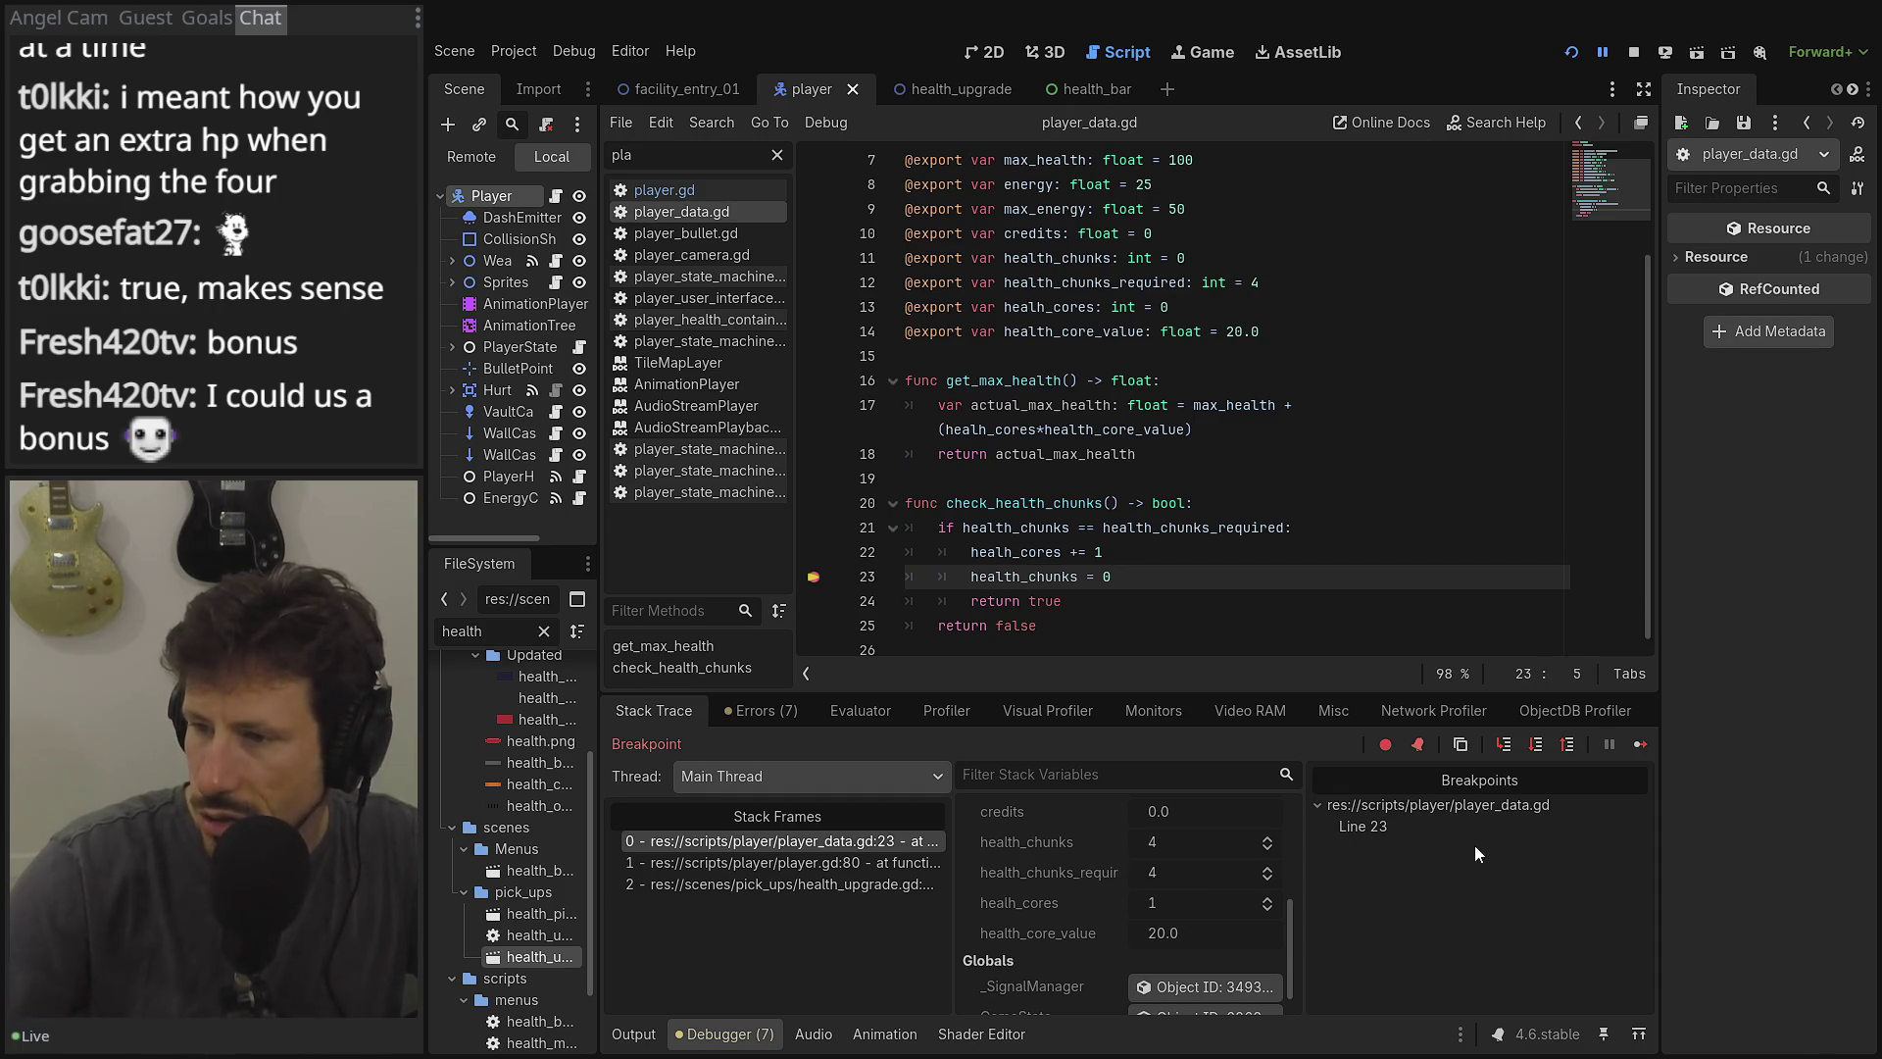
{"action": "left_click", "coordinate": [1507, 745]}
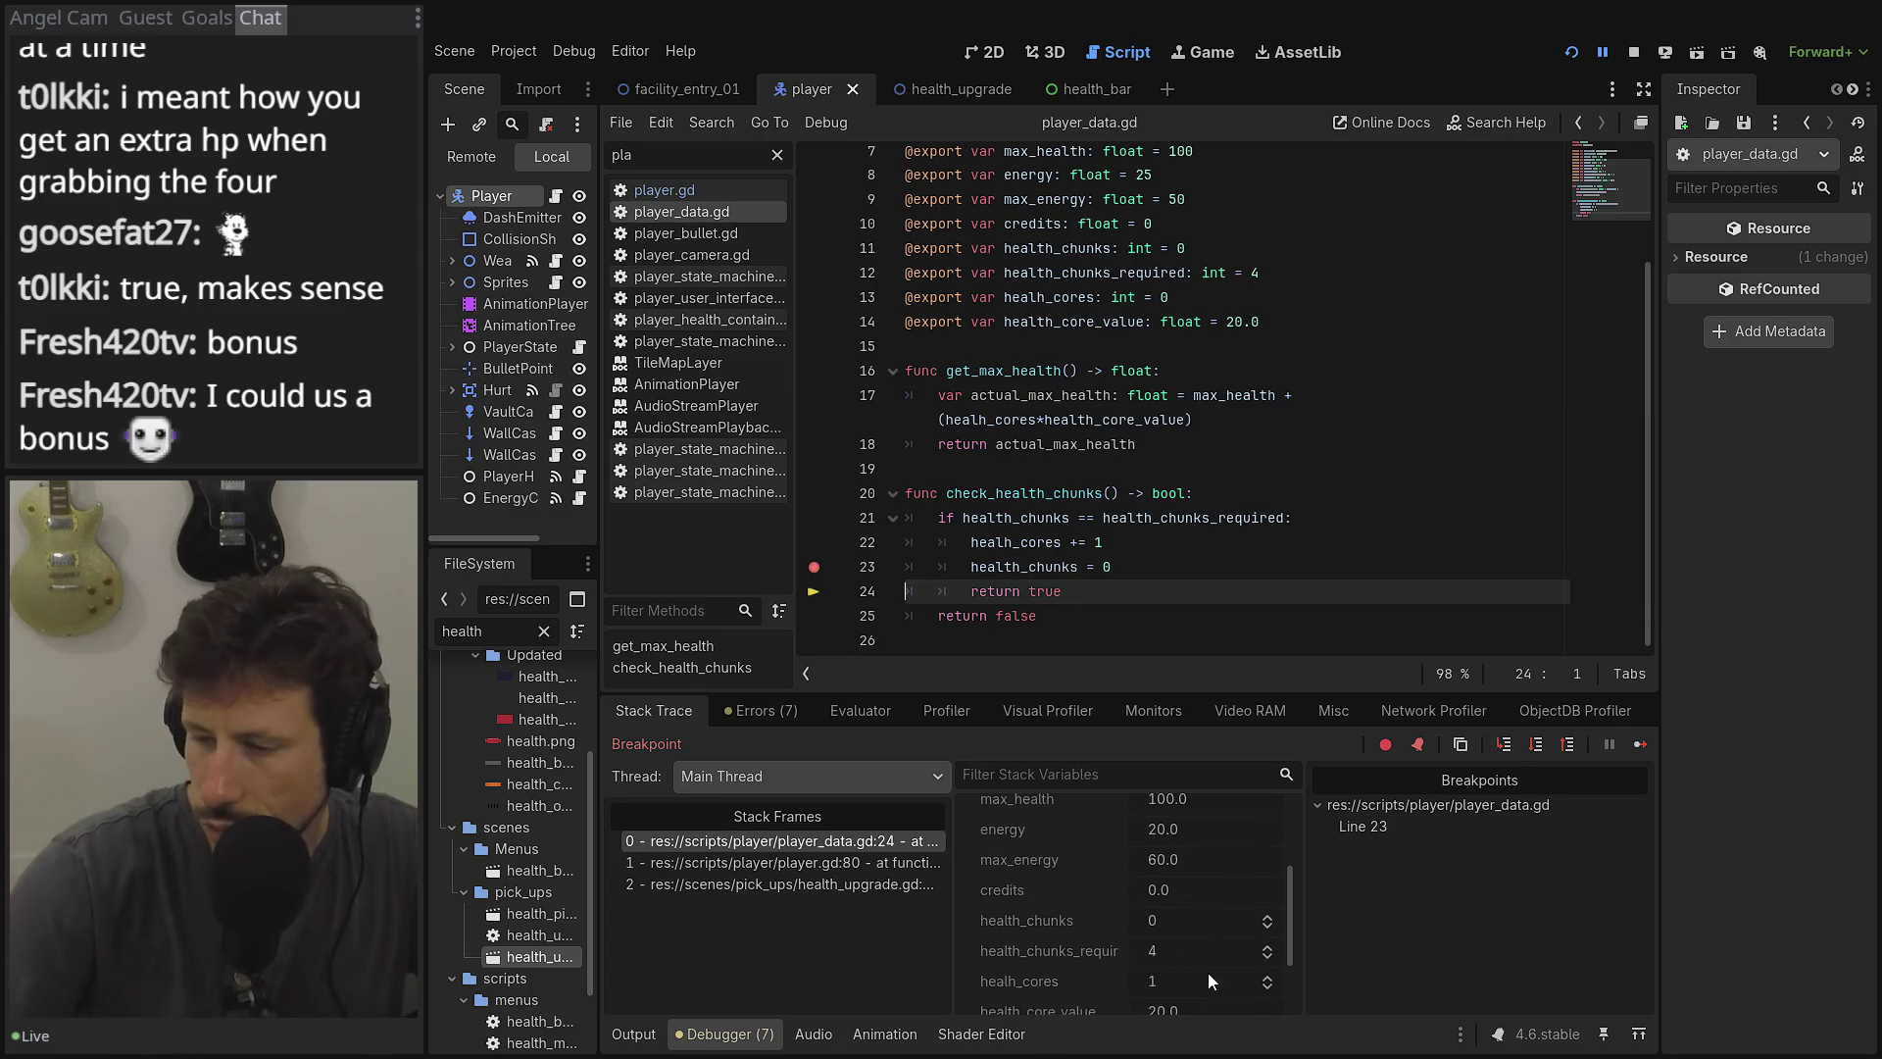
{"action": "scroll", "coordinate": [1209, 941], "scroll_direction": "down", "scroll_amount": 2}
{"action": "left_click", "coordinate": [1640, 742]}
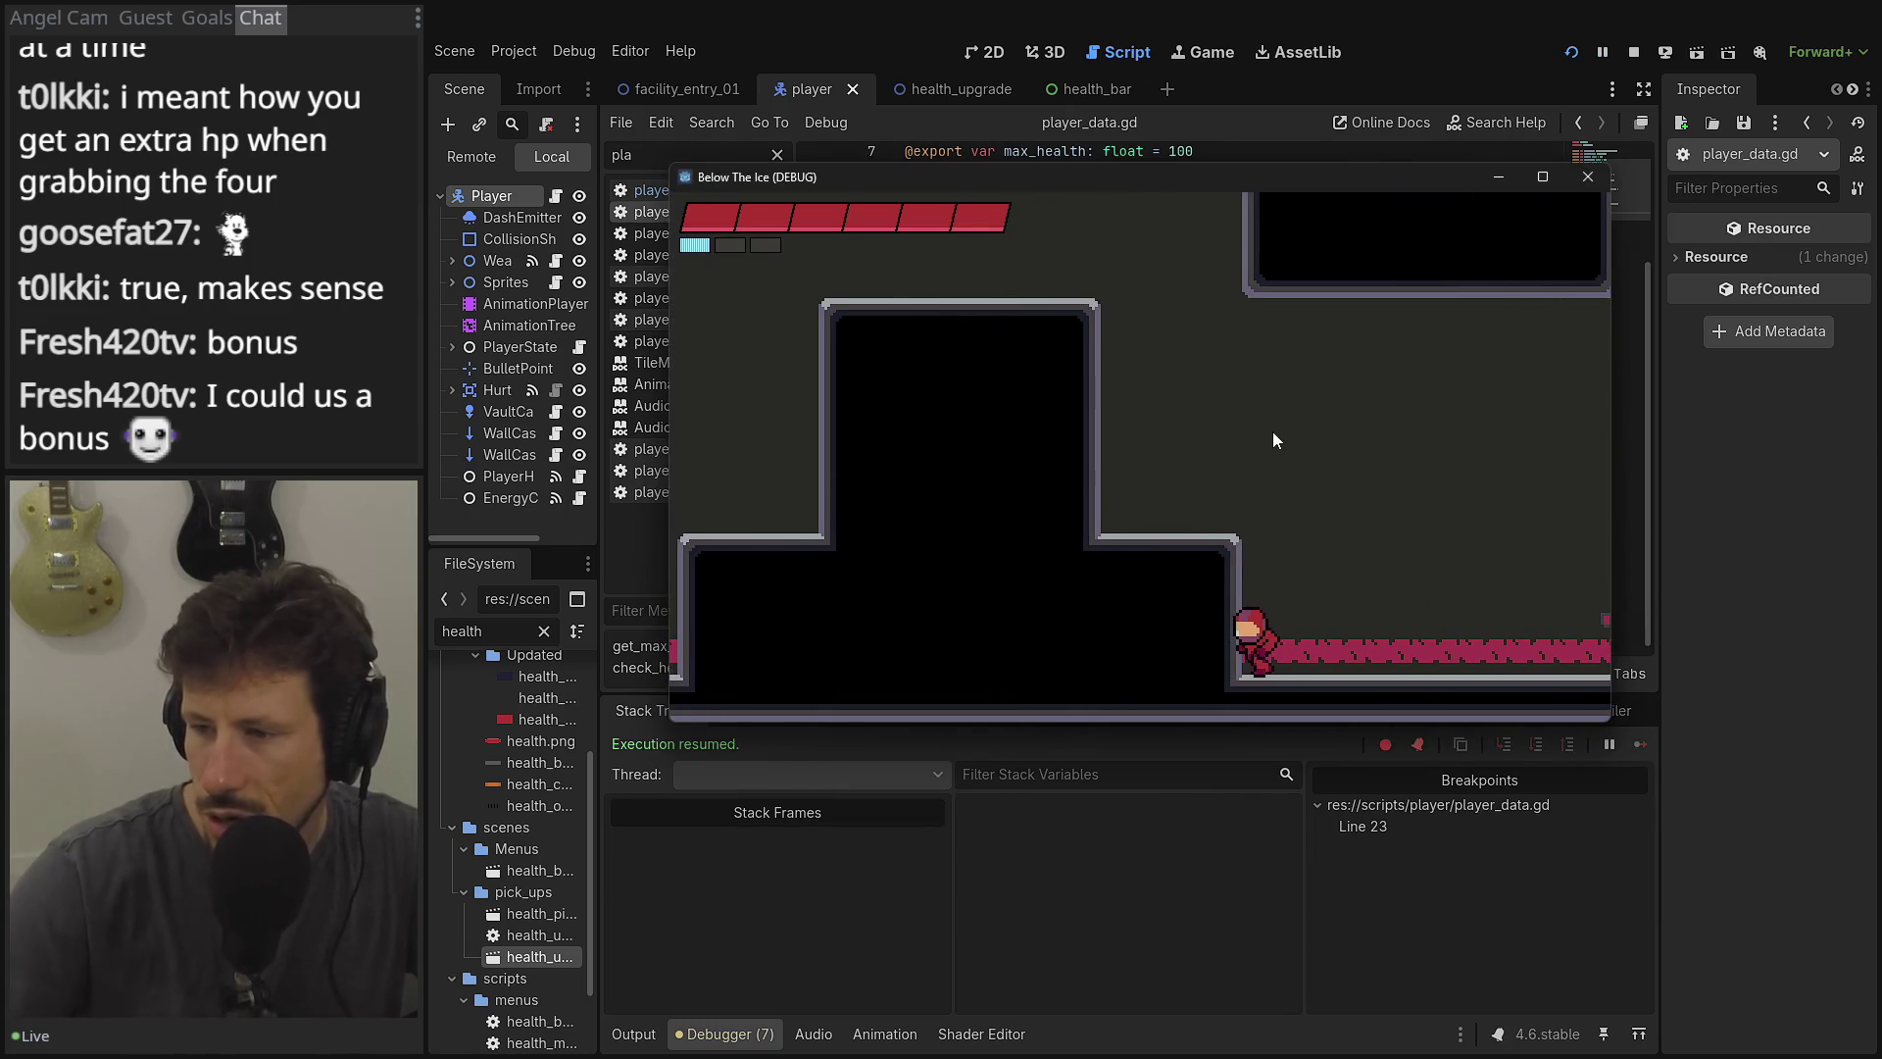
Jump off the left ledge, run to the regenerate door and regenerate, then restart the debug run.
{"action": "key", "text": "Left"}
{"action": "key", "text": "space"}
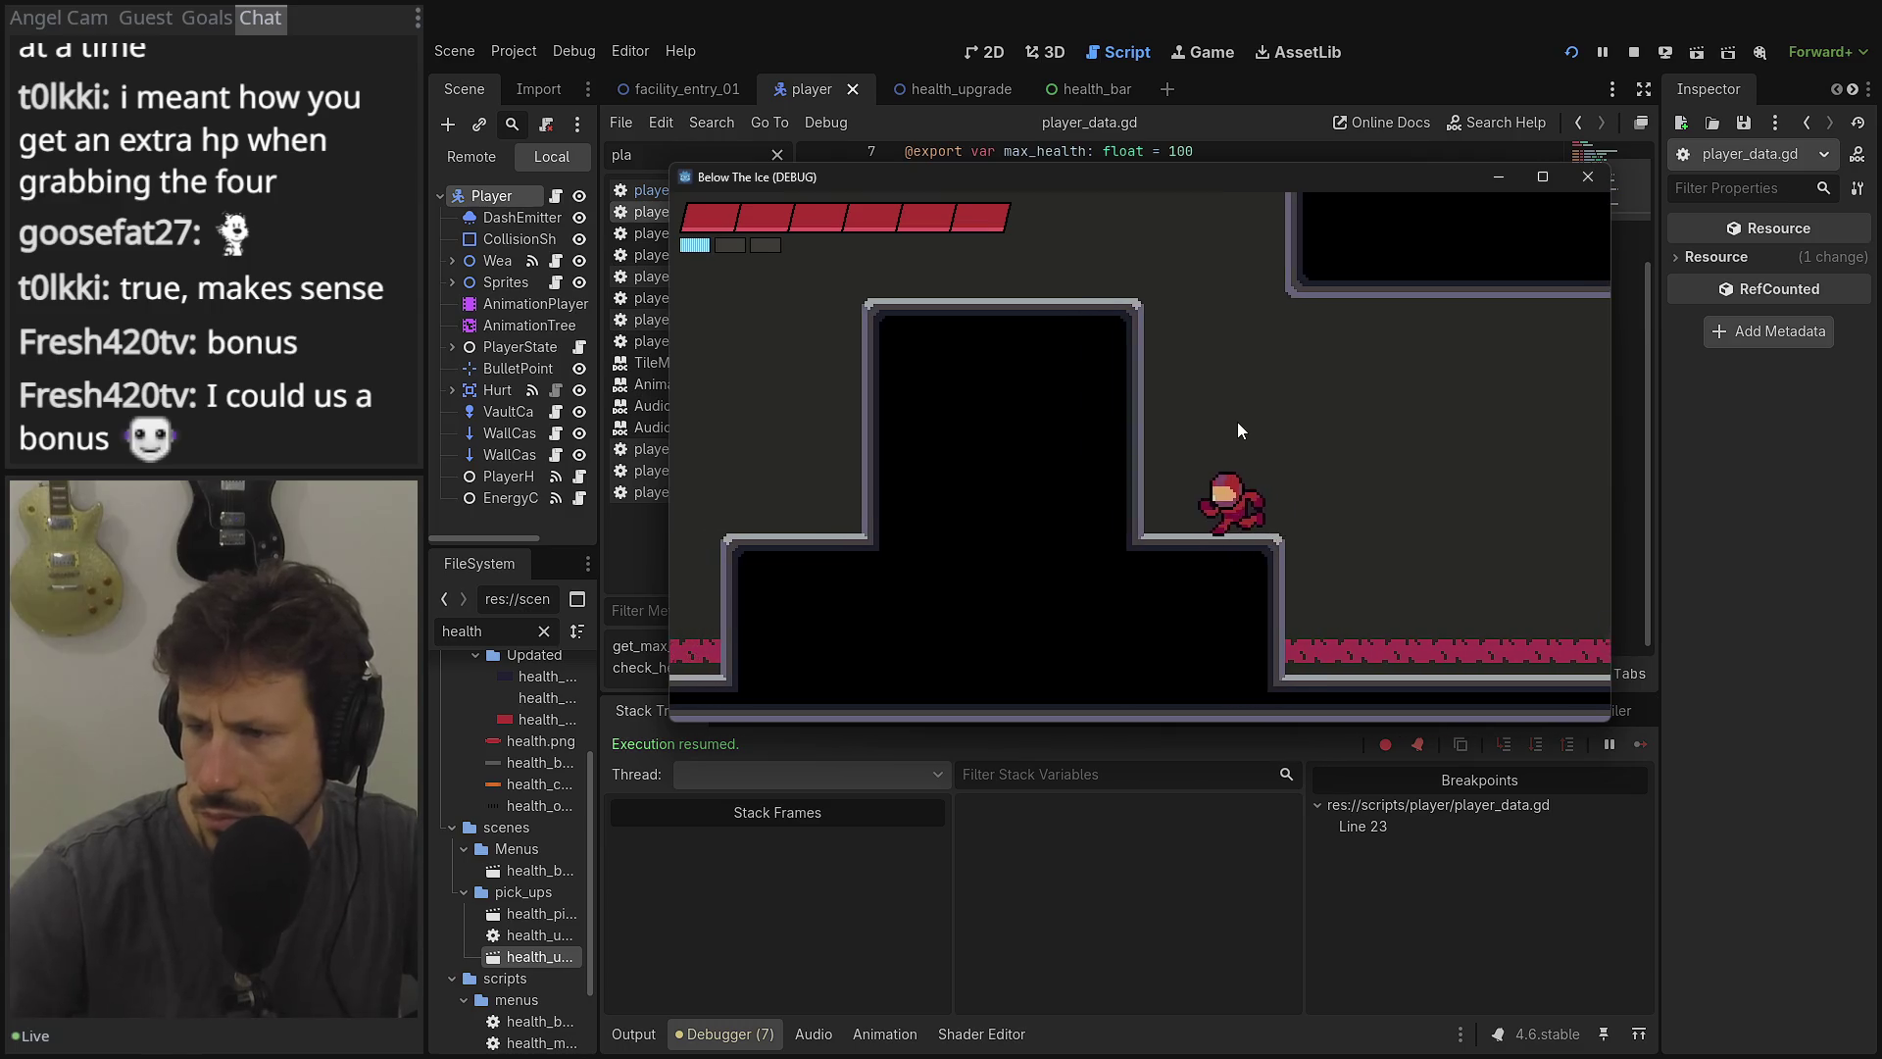
{"action": "key", "text": "Right"}
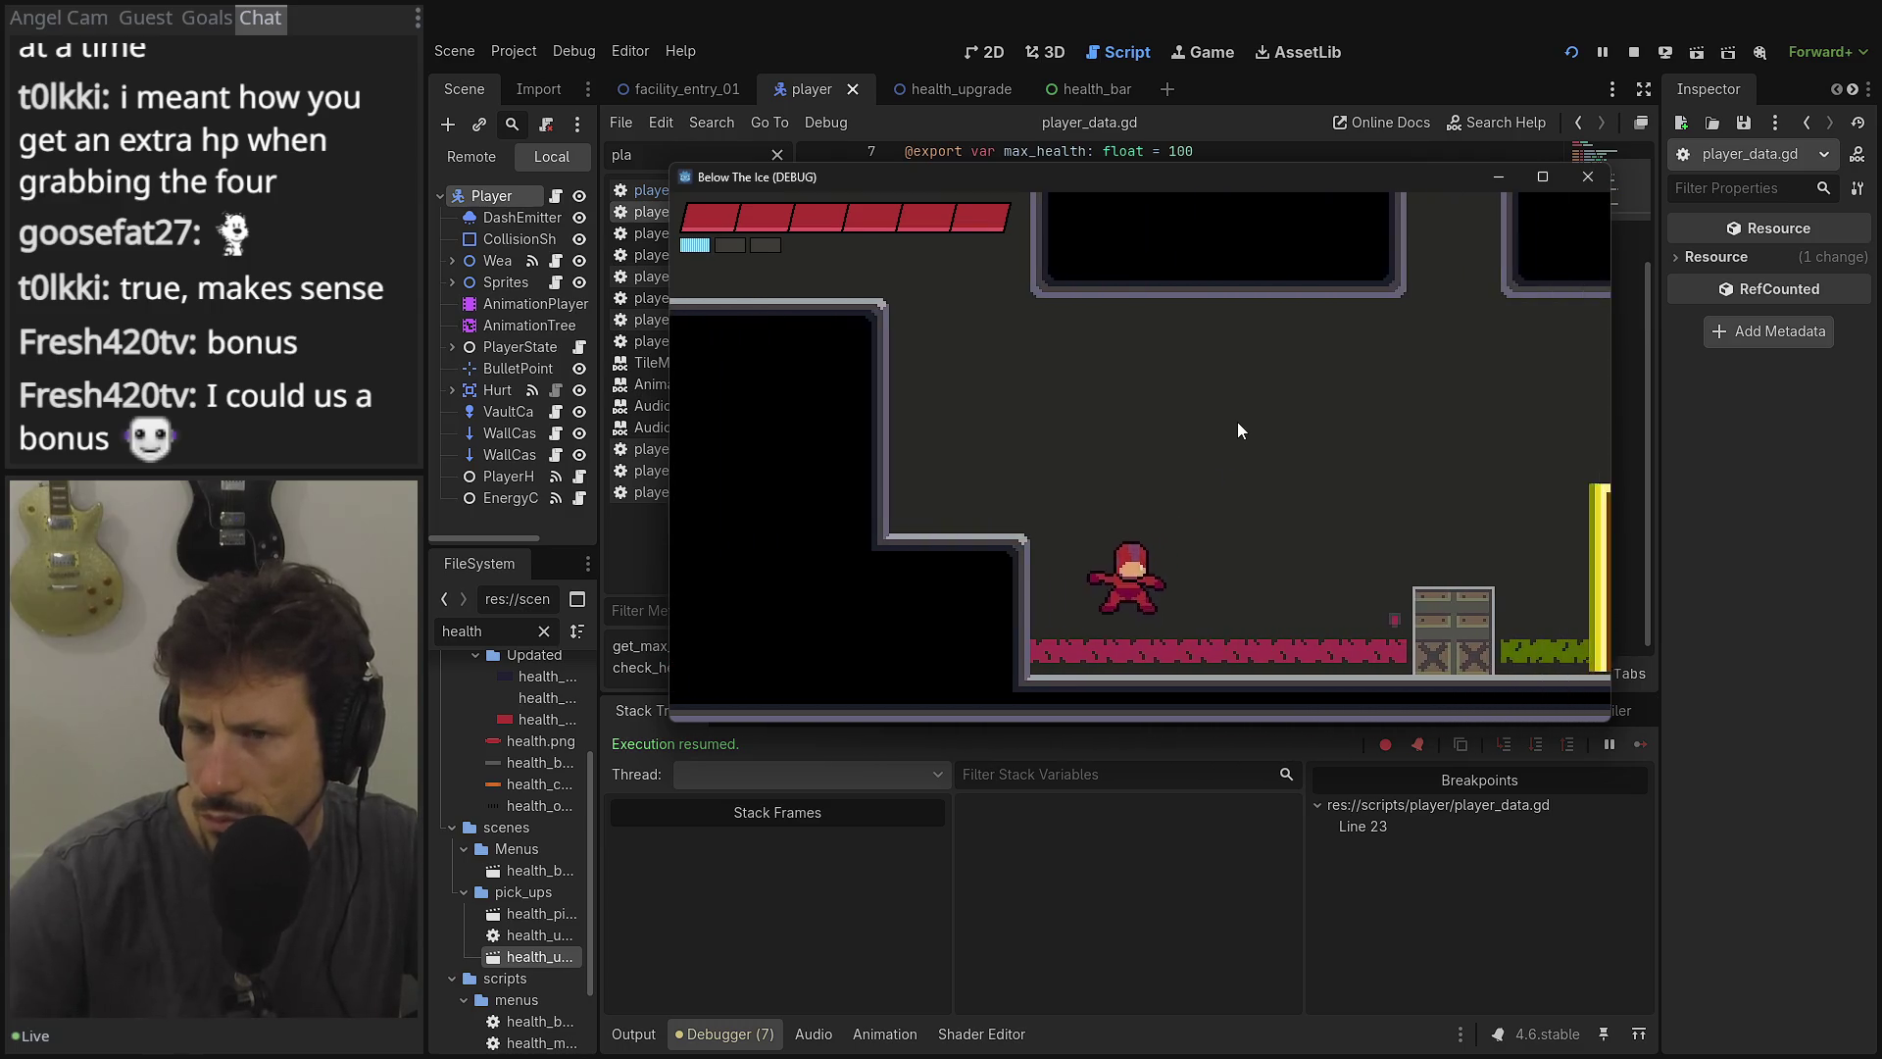
{"action": "key", "text": "Right"}
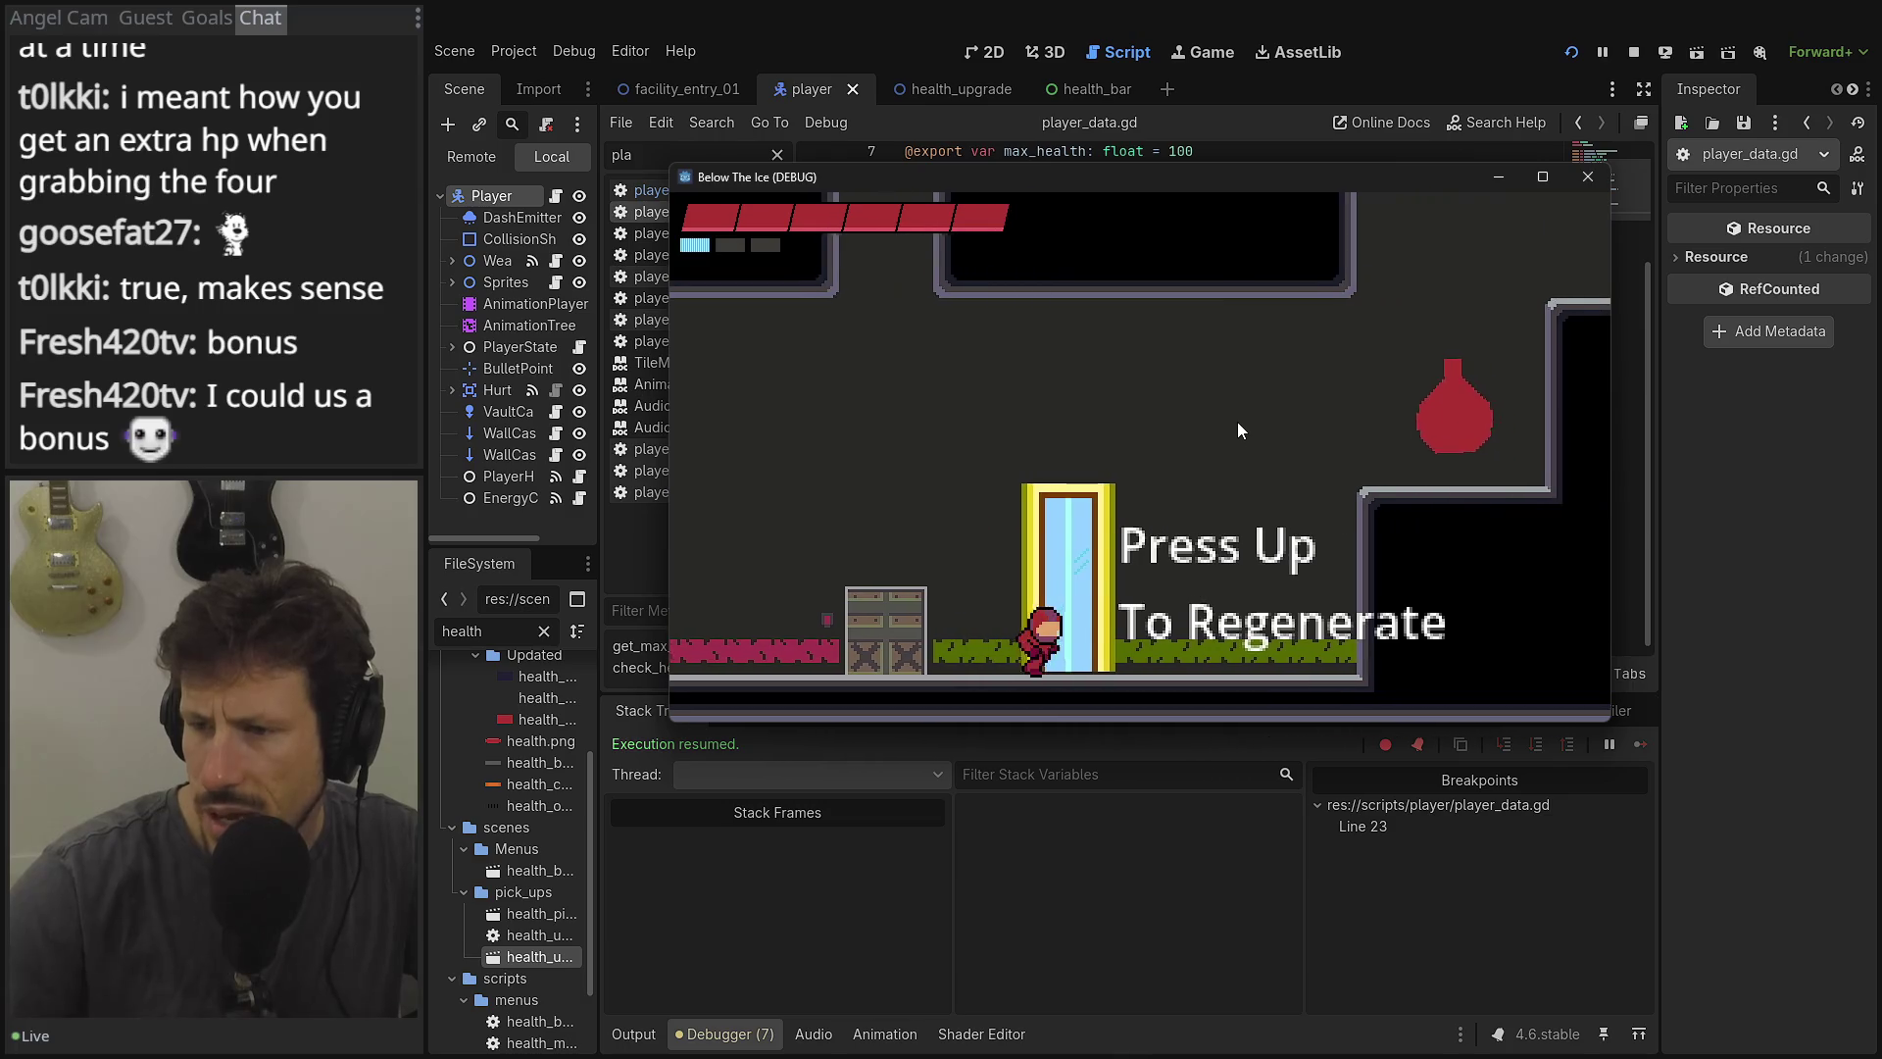
{"action": "key", "text": "Up"}
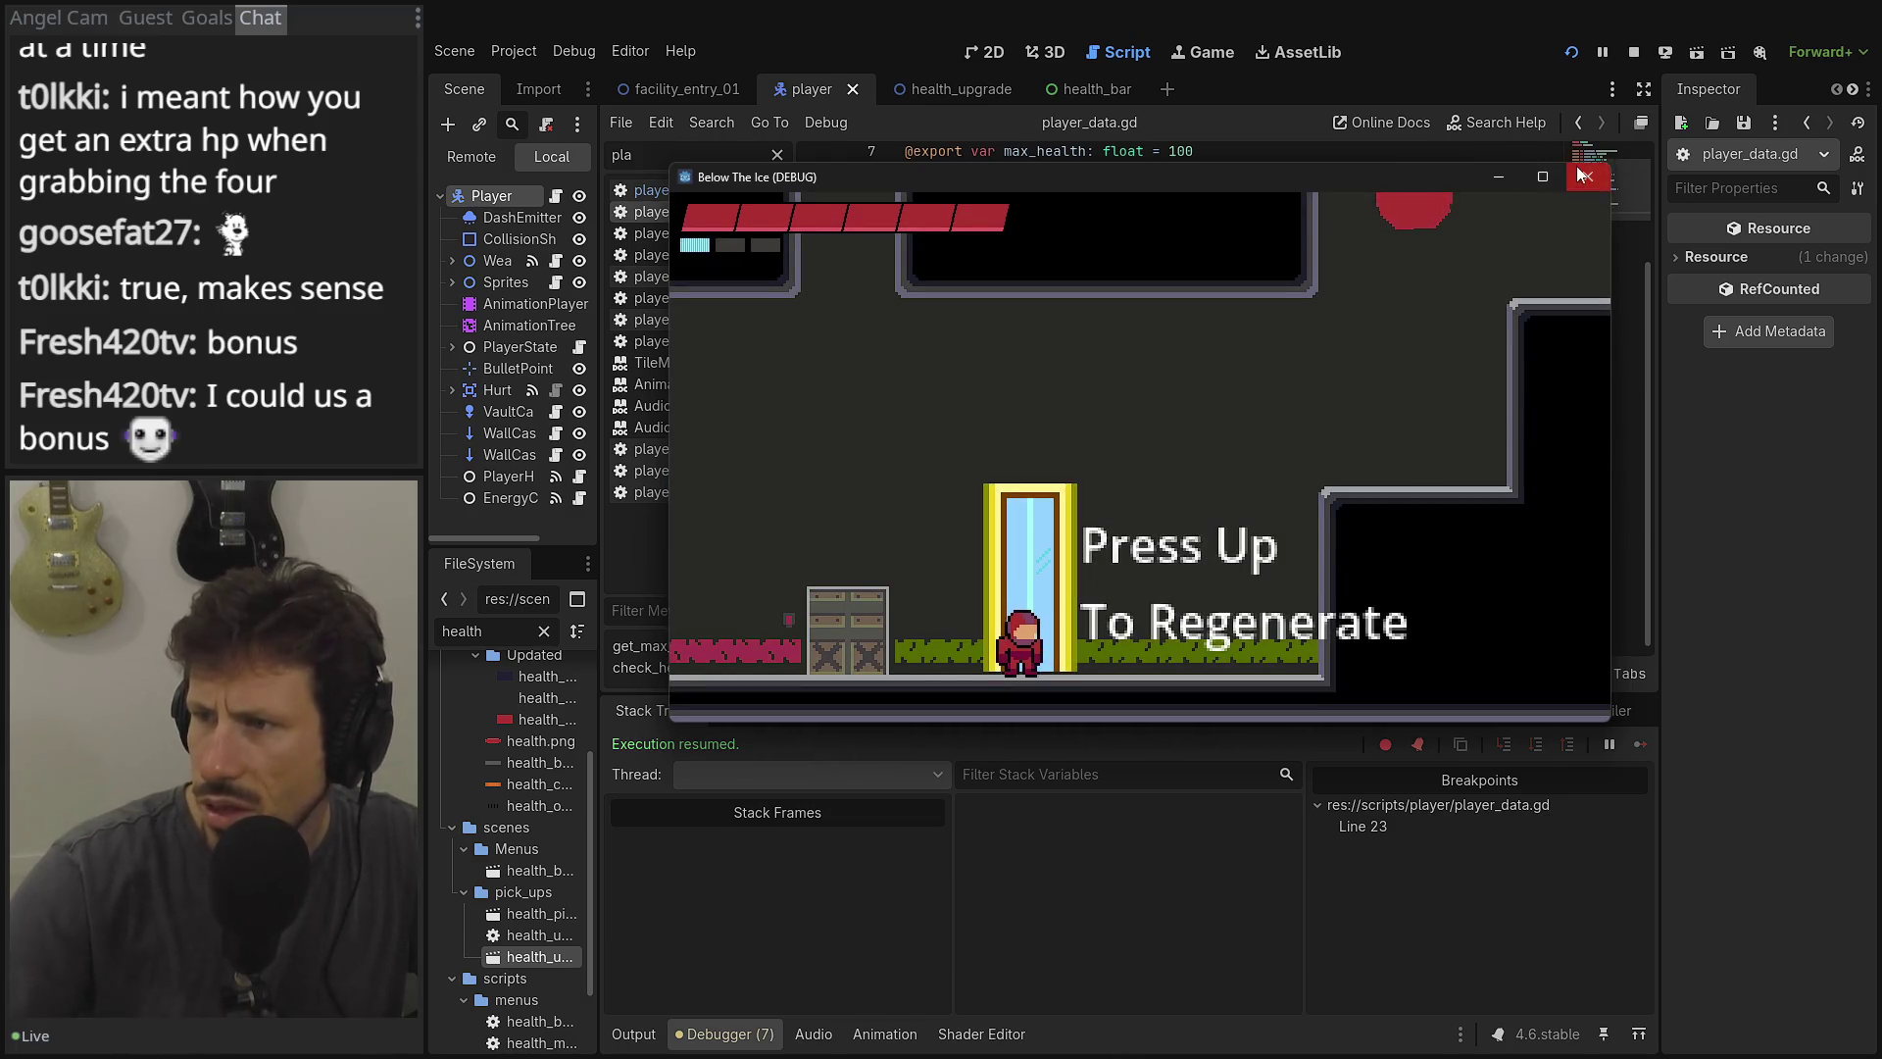
{"action": "left_click", "coordinate": [1572, 52]}
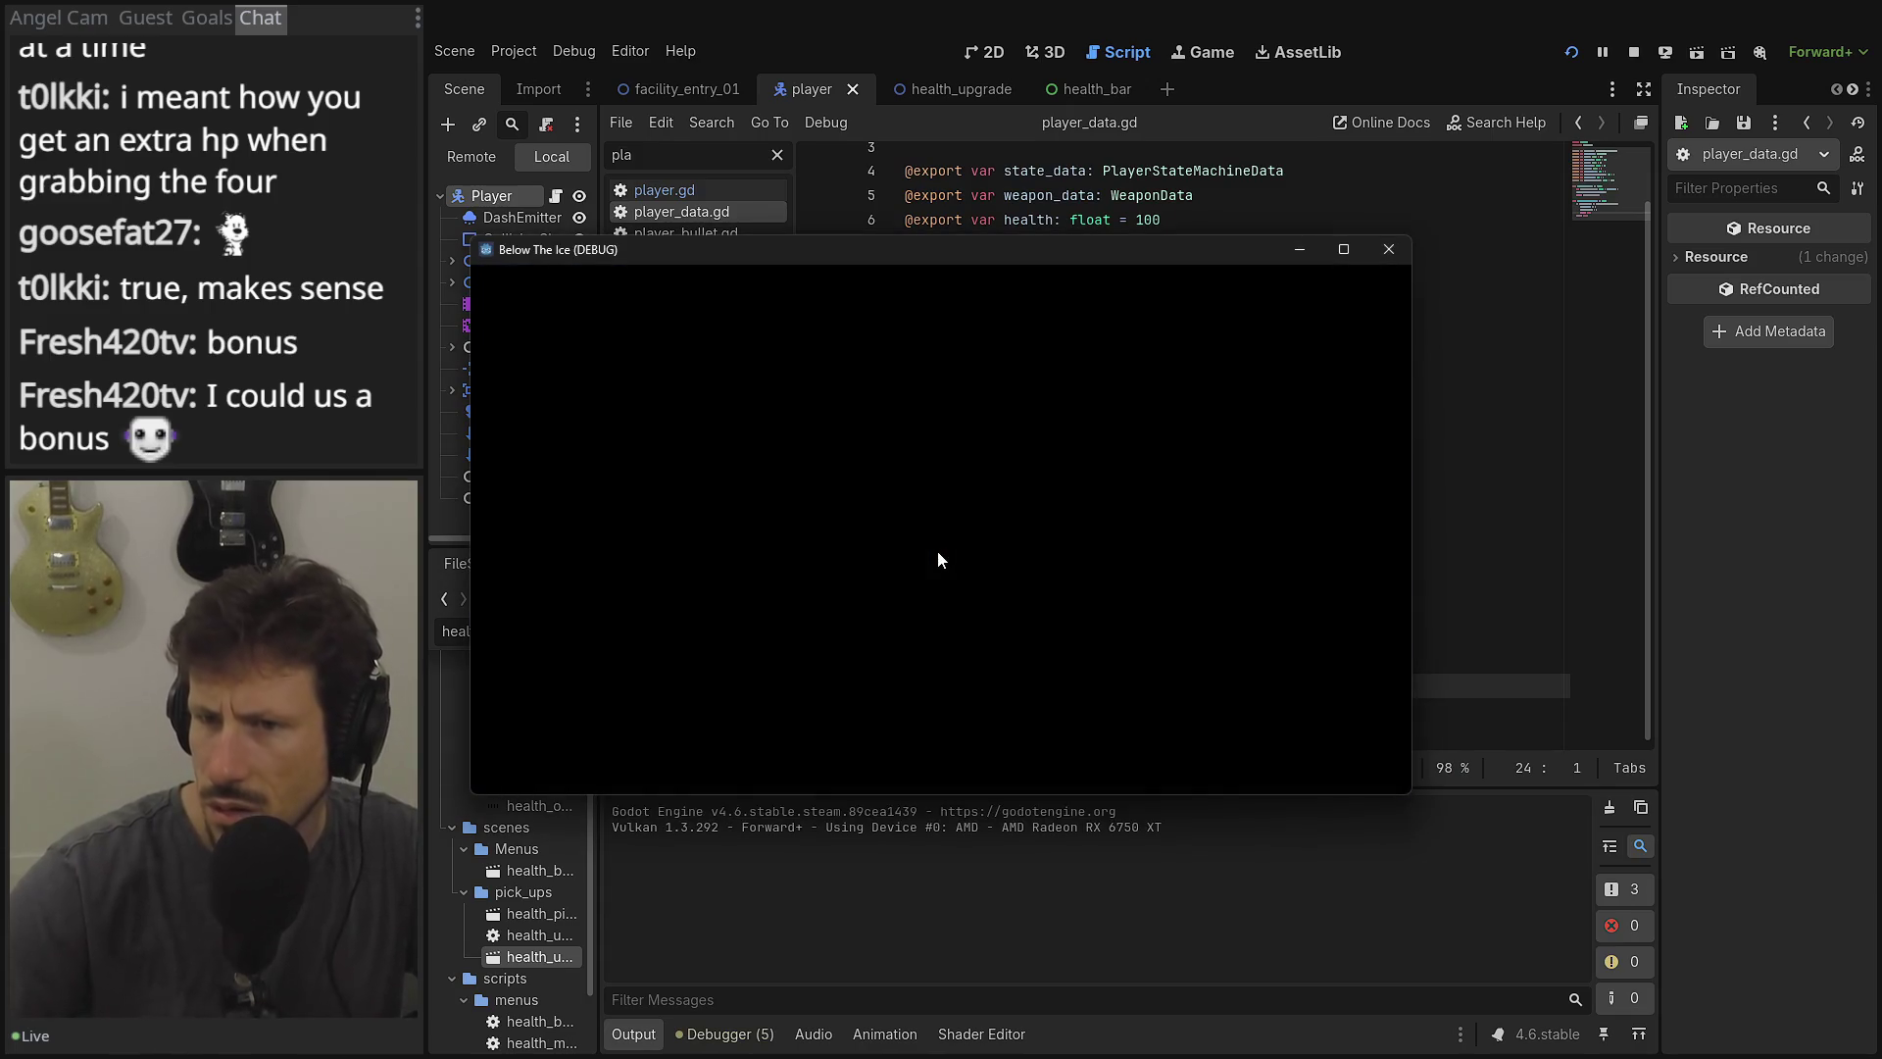
{"action": "key", "text": "Left"}
Run right past the regenerate door and jump onto the ledge to grab the health upgrade.
{"action": "key", "text": "Right"}
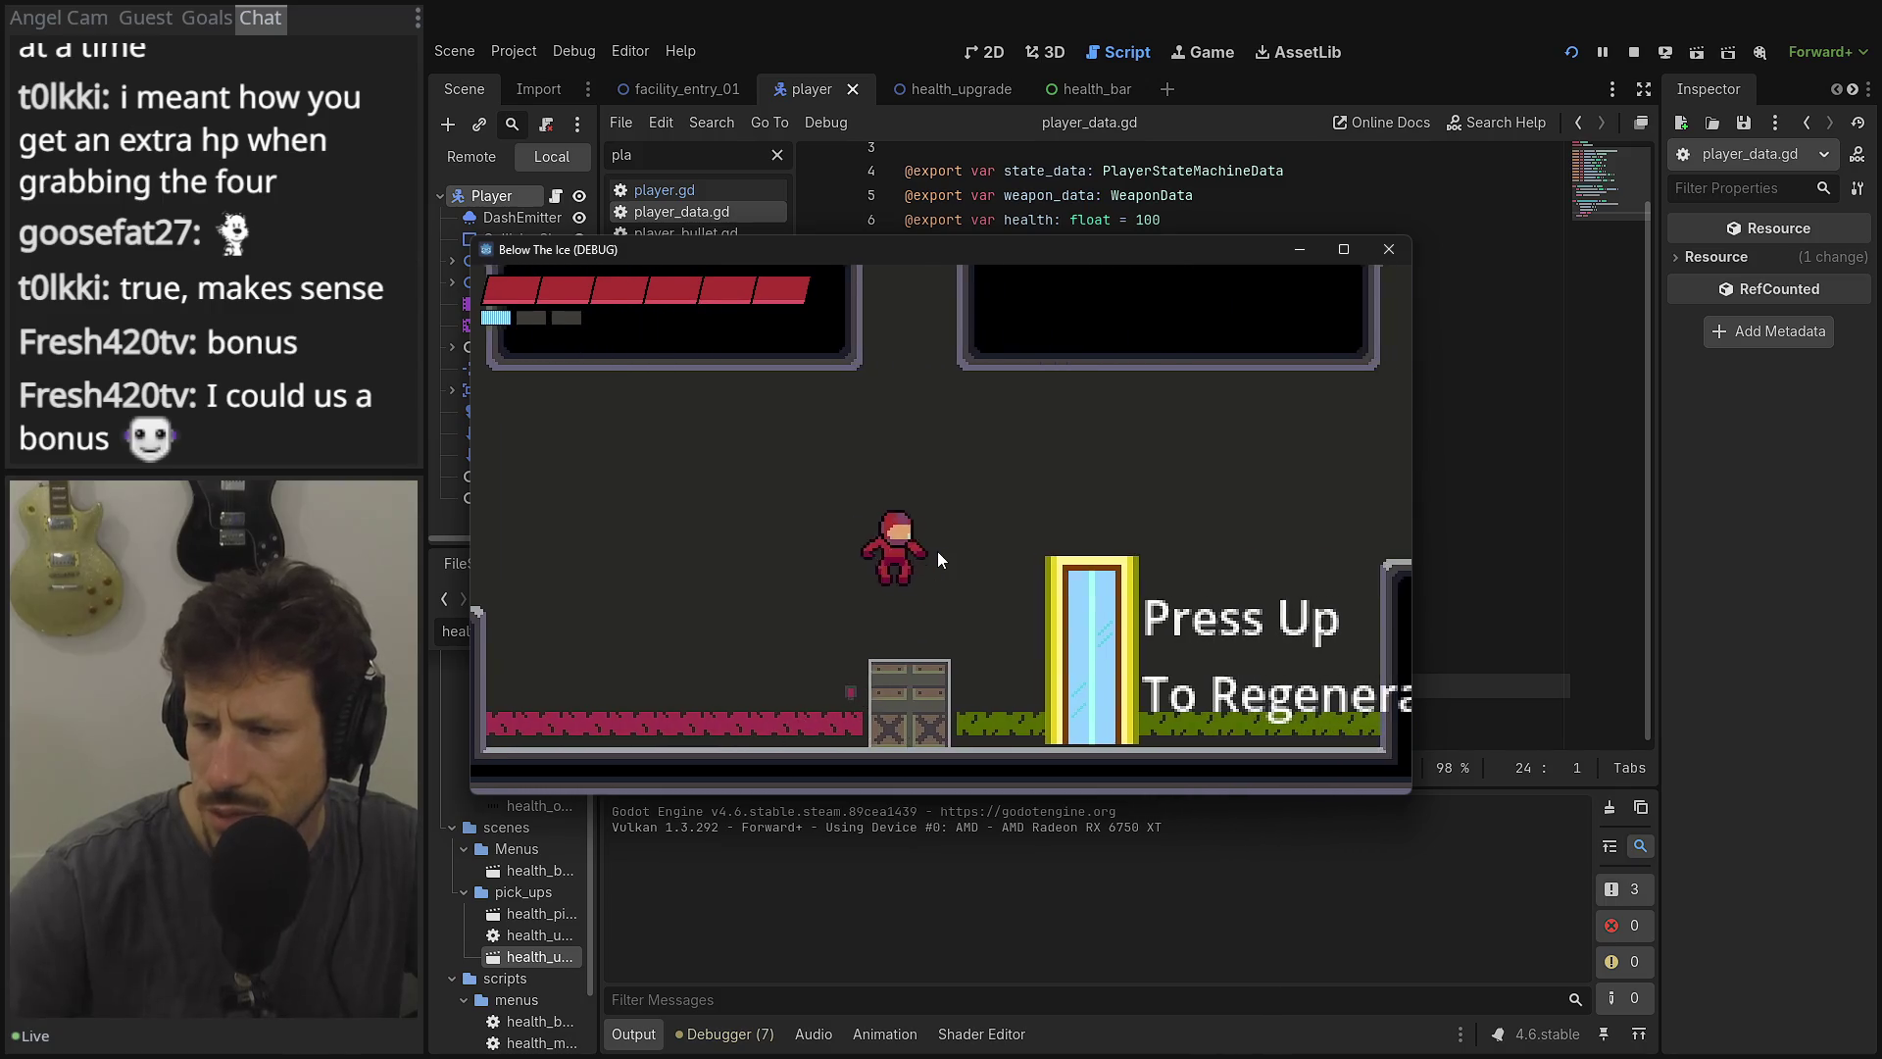
{"action": "key", "text": "space"}
{"action": "key", "text": "space"}
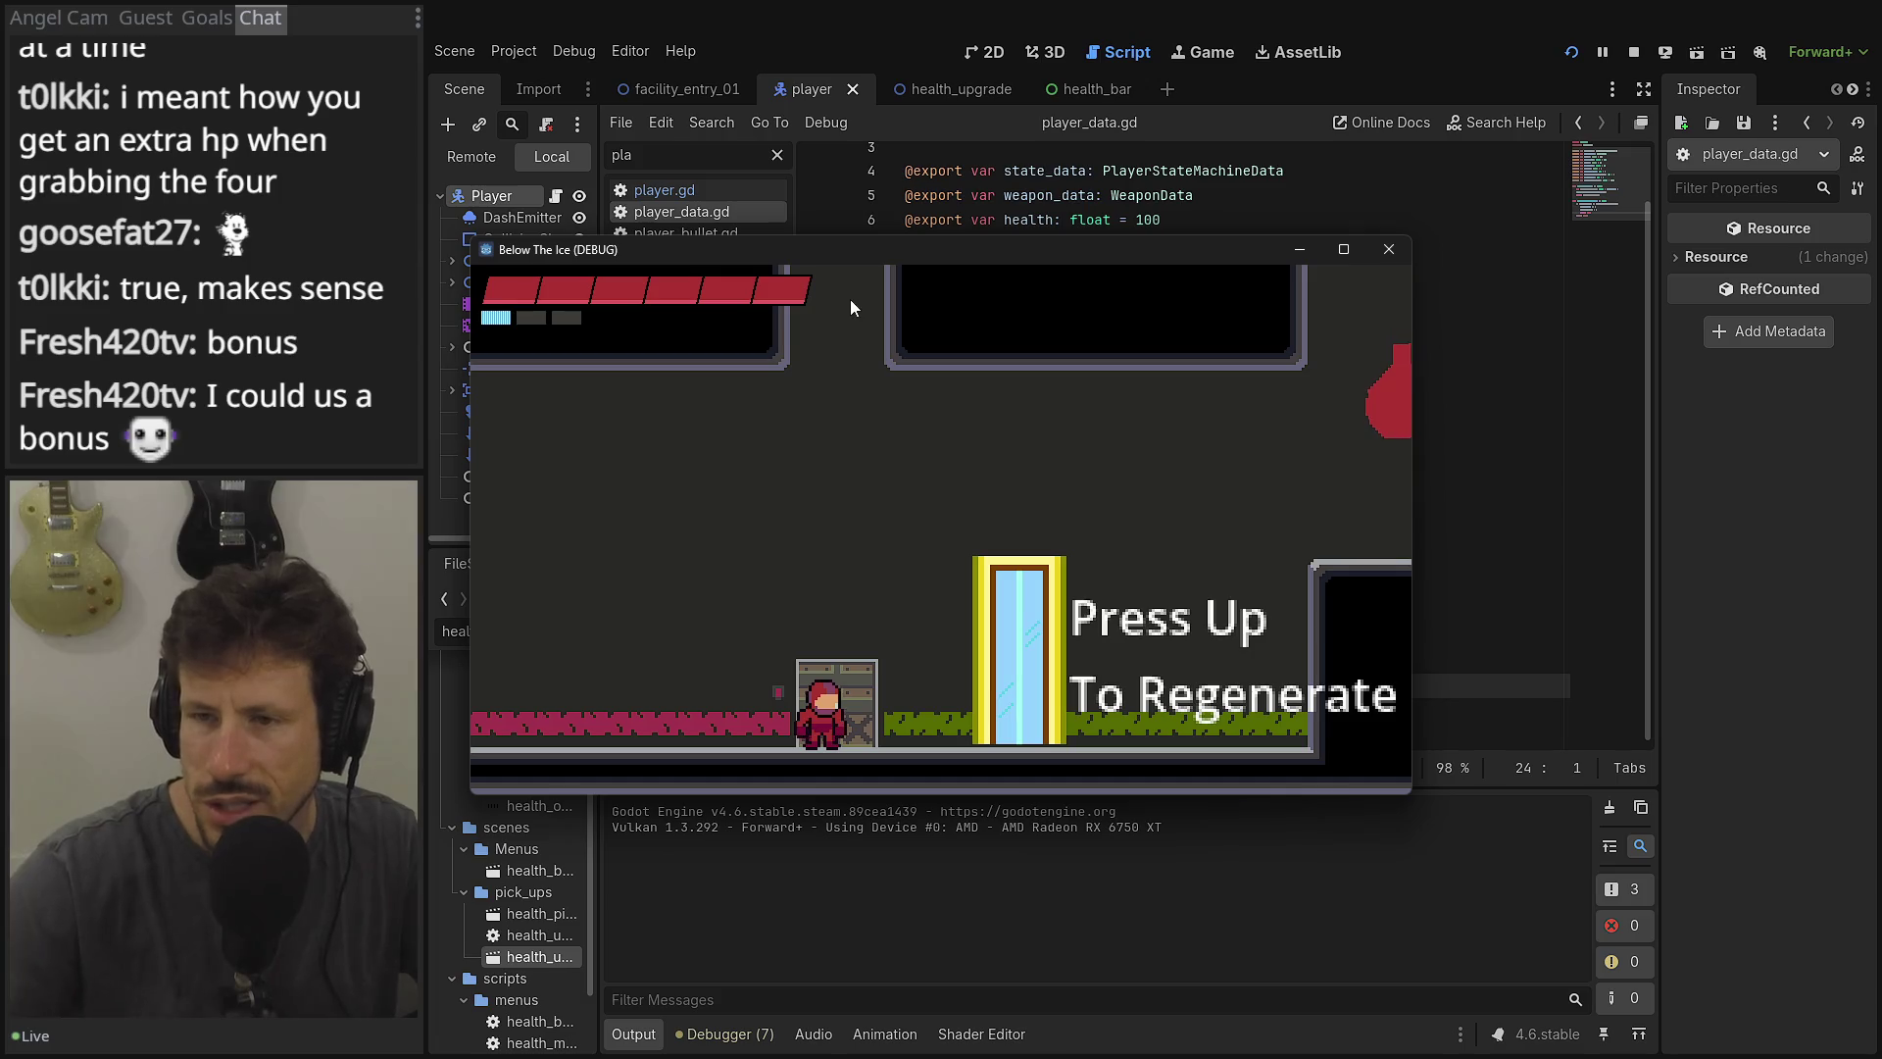
{"action": "key", "text": "Right"}
{"action": "key", "text": "space"}
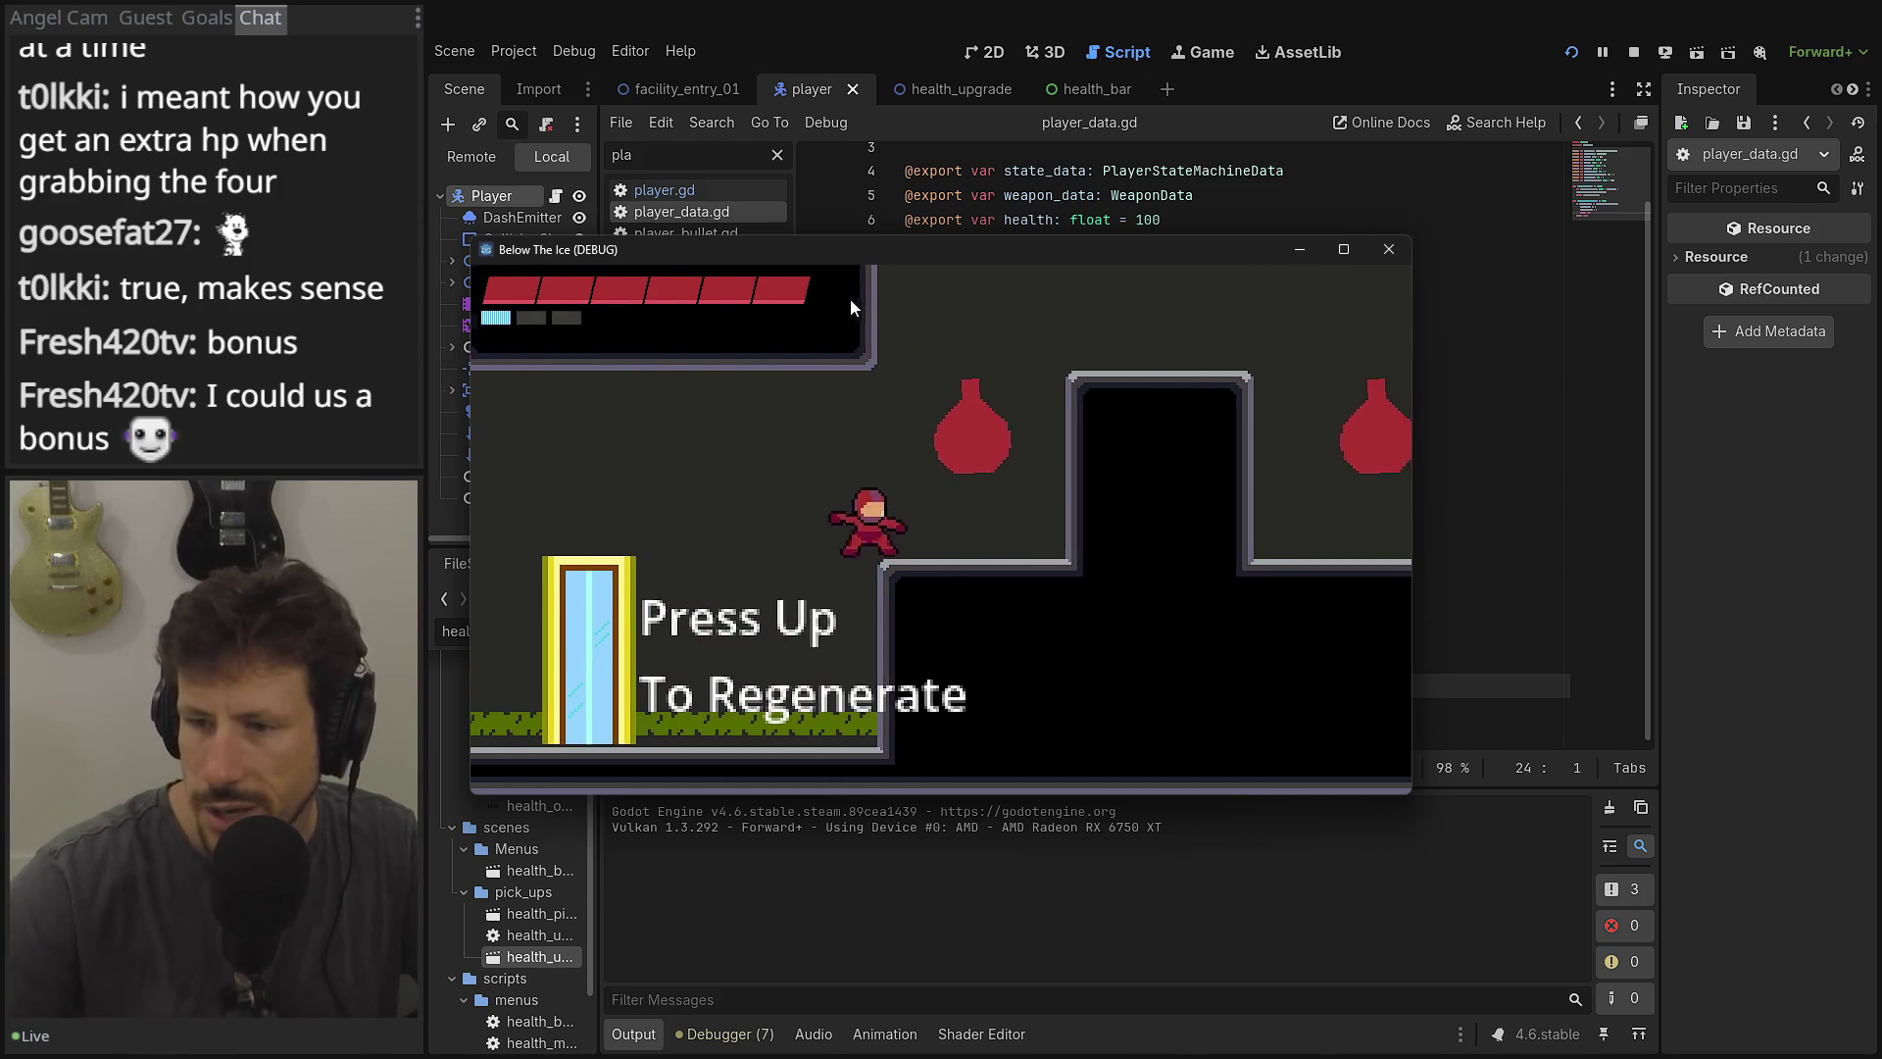
{"action": "key", "text": "Right"}
{"action": "key", "text": "space"}
{"action": "key", "text": "space"}
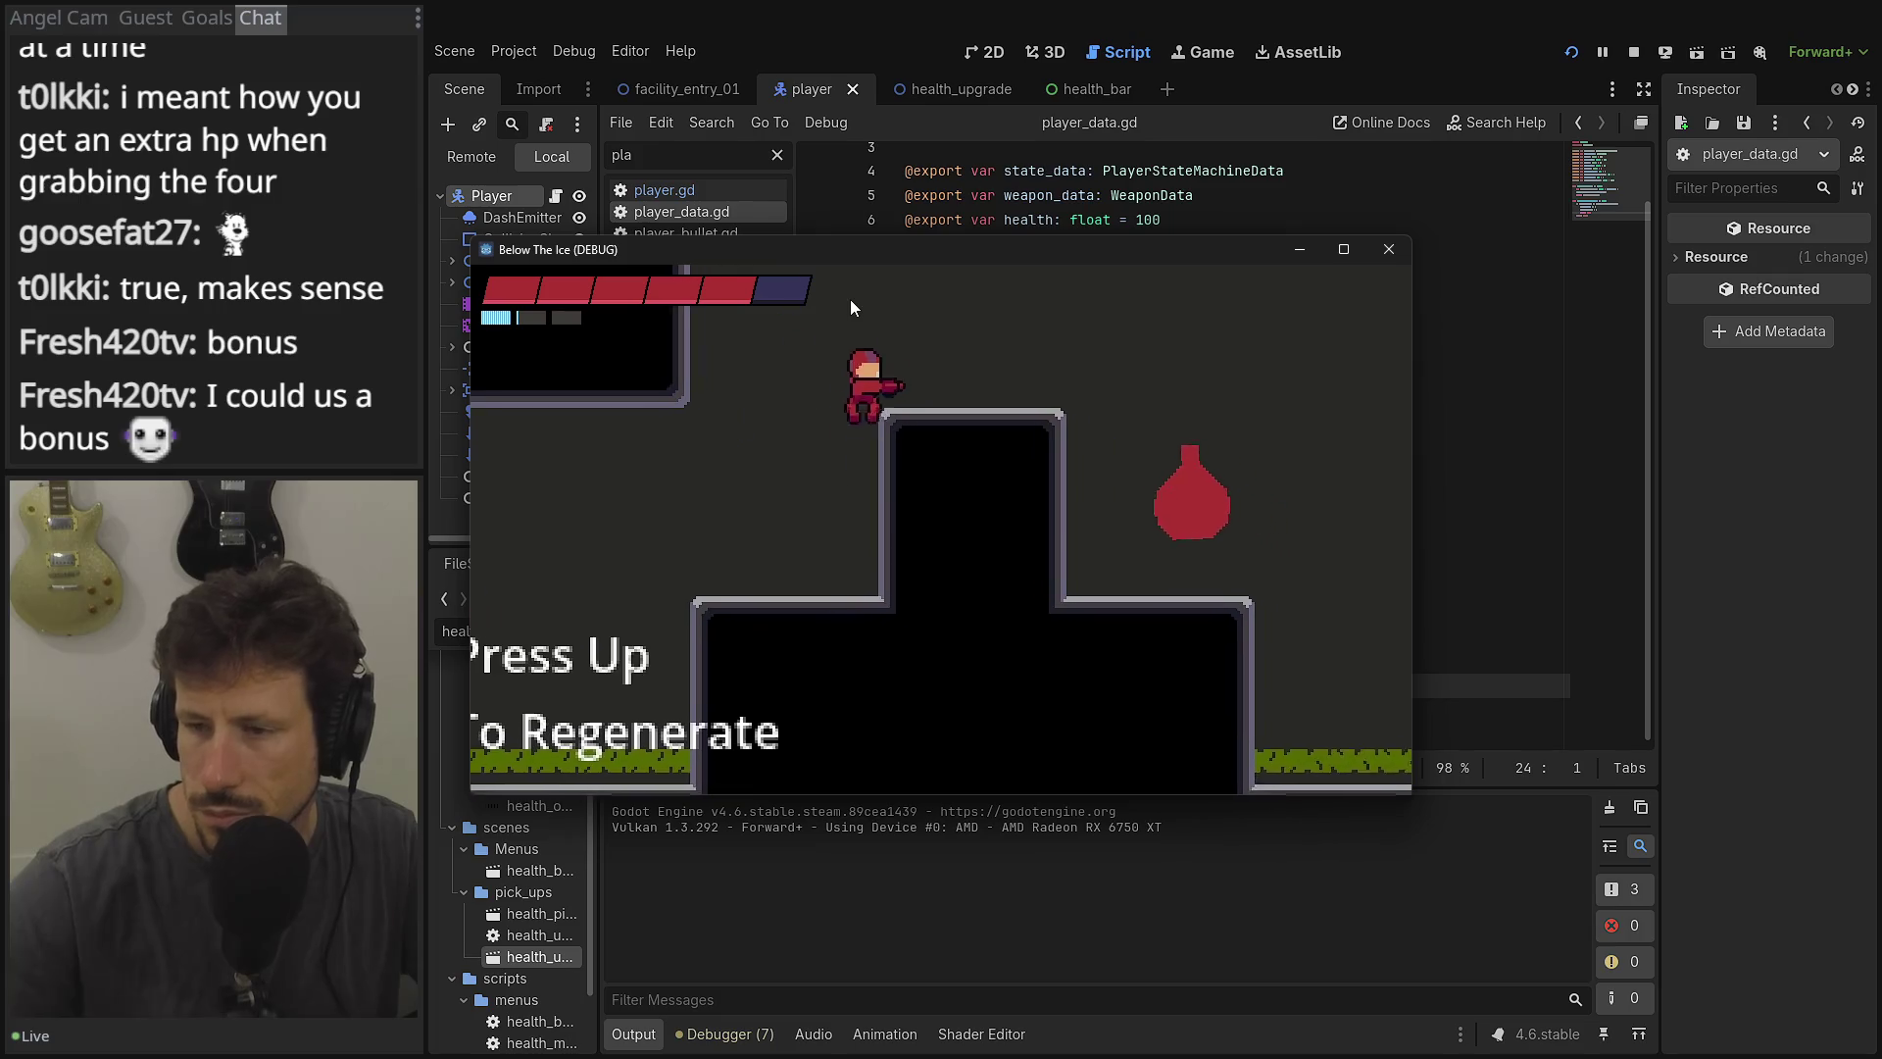
{"action": "key", "text": "Right"}
{"action": "key", "text": "Right"}
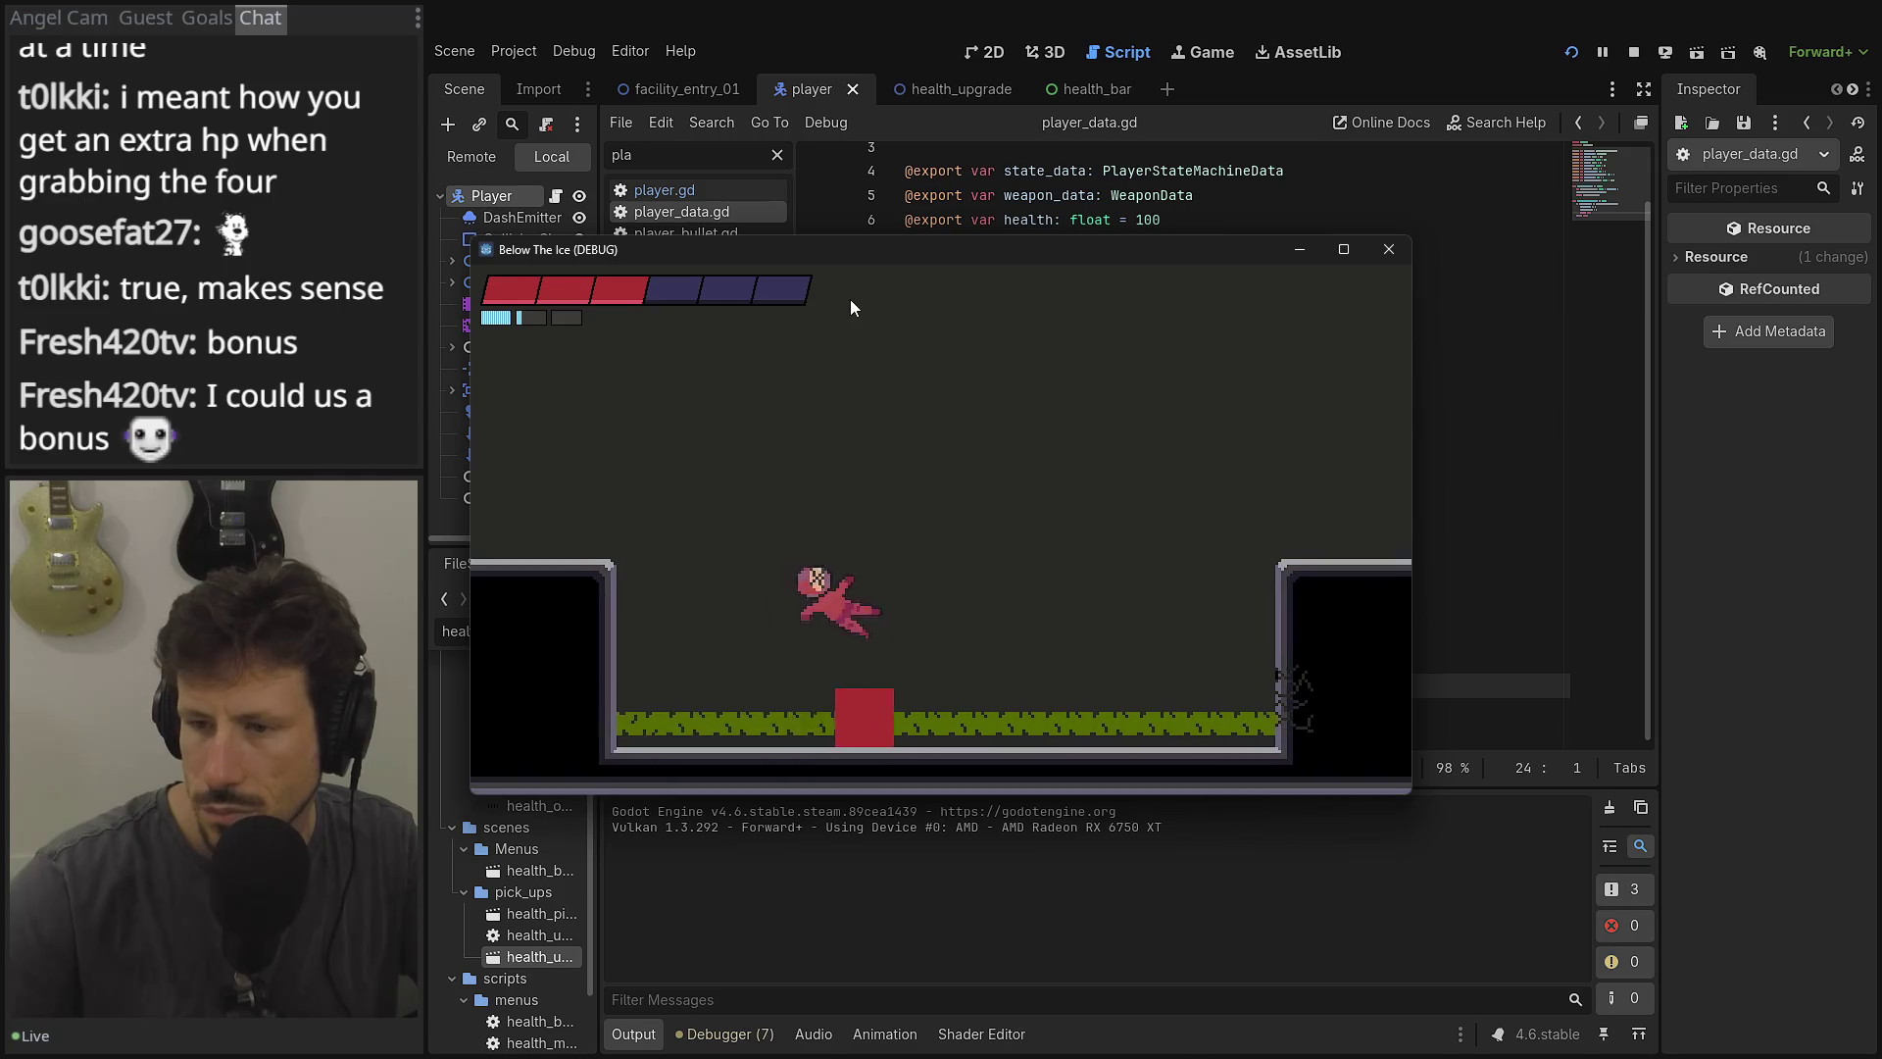
Cross the lower floor and platforms to the right, firing a shot upward along the way.
{"action": "key", "text": "Left"}
{"action": "key", "text": "space"}
{"action": "key", "text": "Left"}
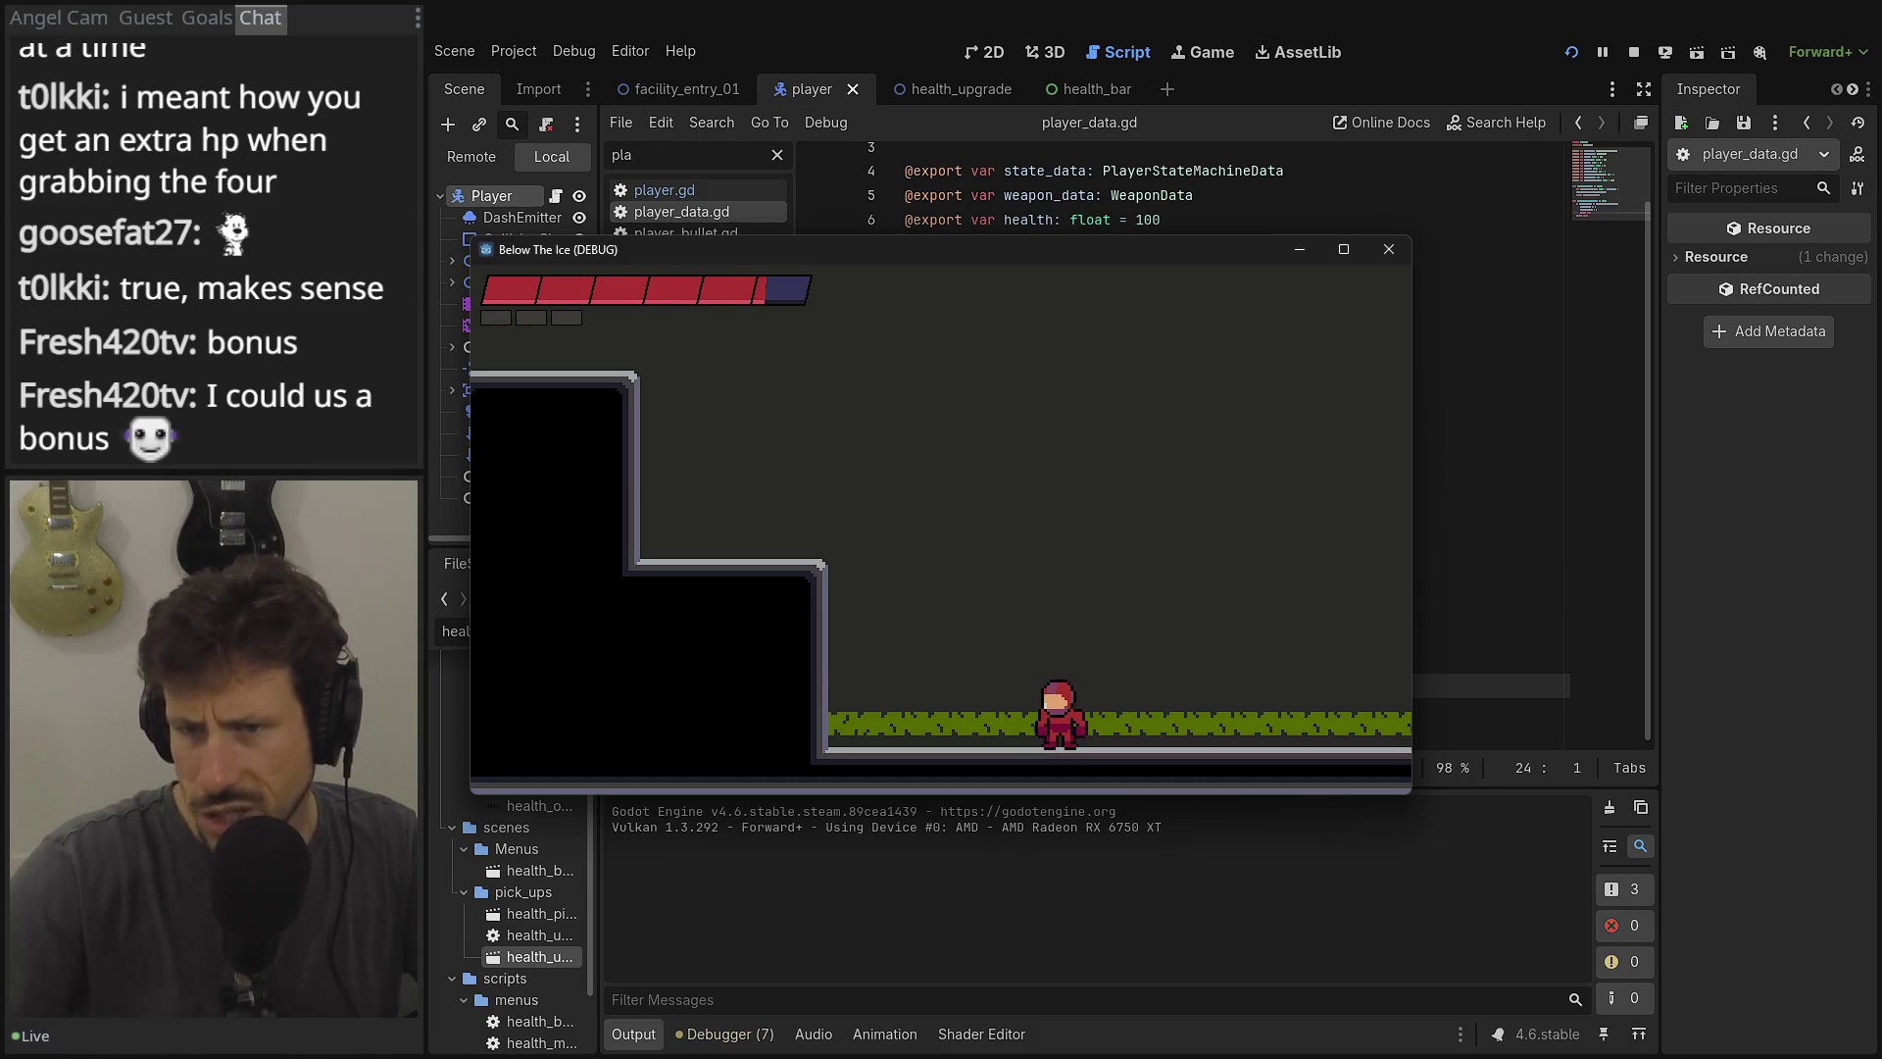
{"action": "key", "text": "Left"}
{"action": "key", "text": "space"}
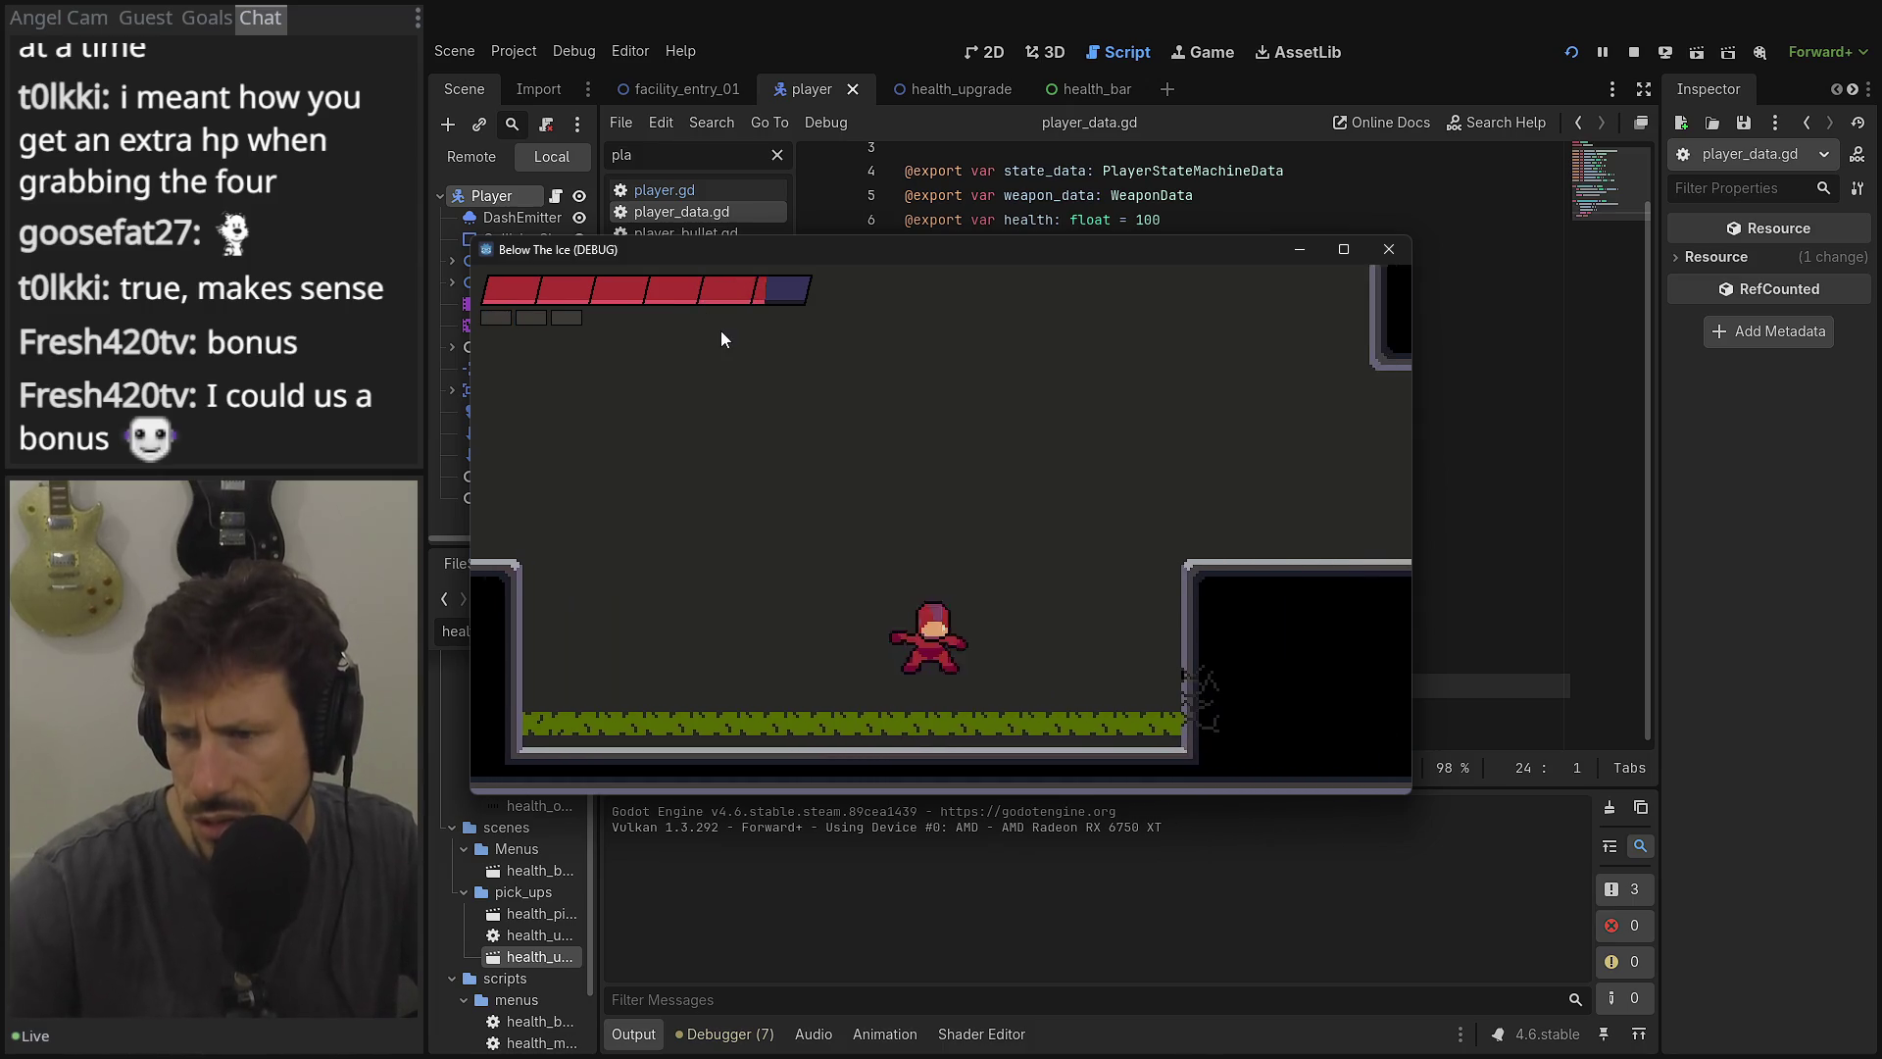
{"action": "key", "text": "Right"}
{"action": "key", "text": "space"}
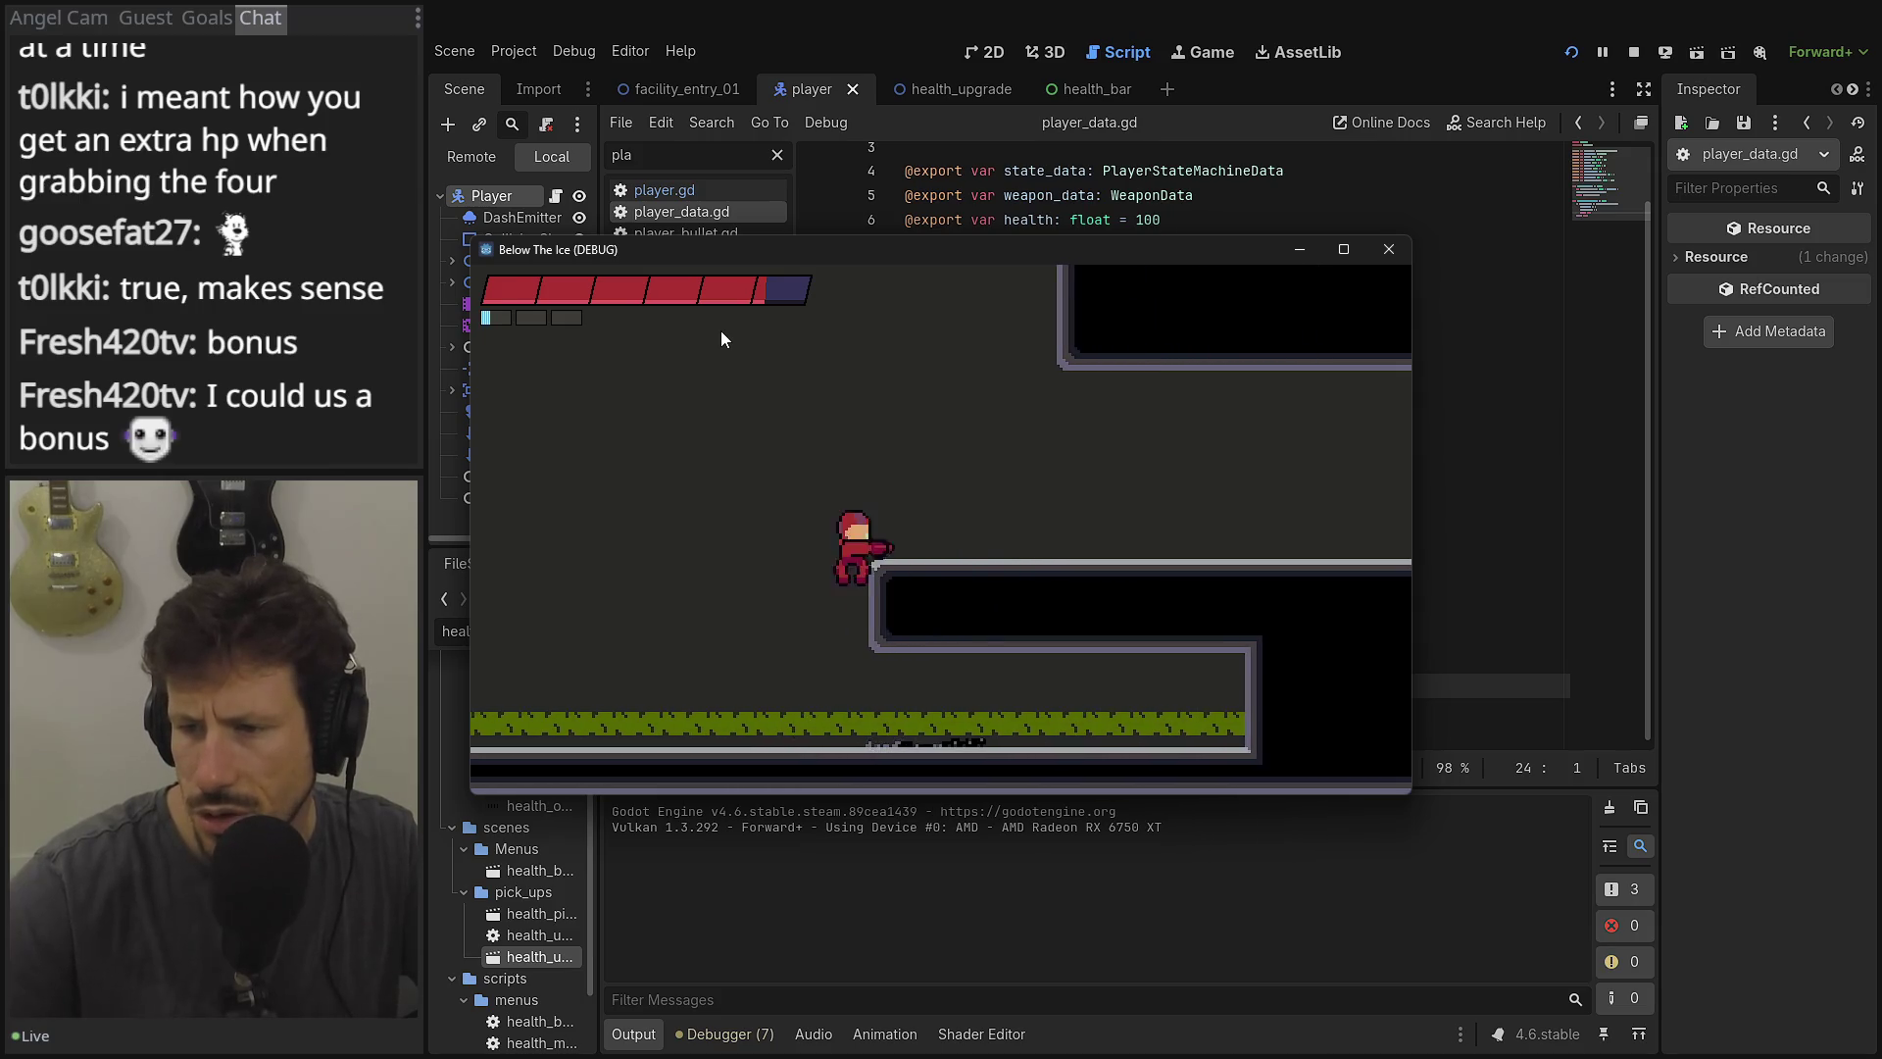
{"action": "key", "text": "Right"}
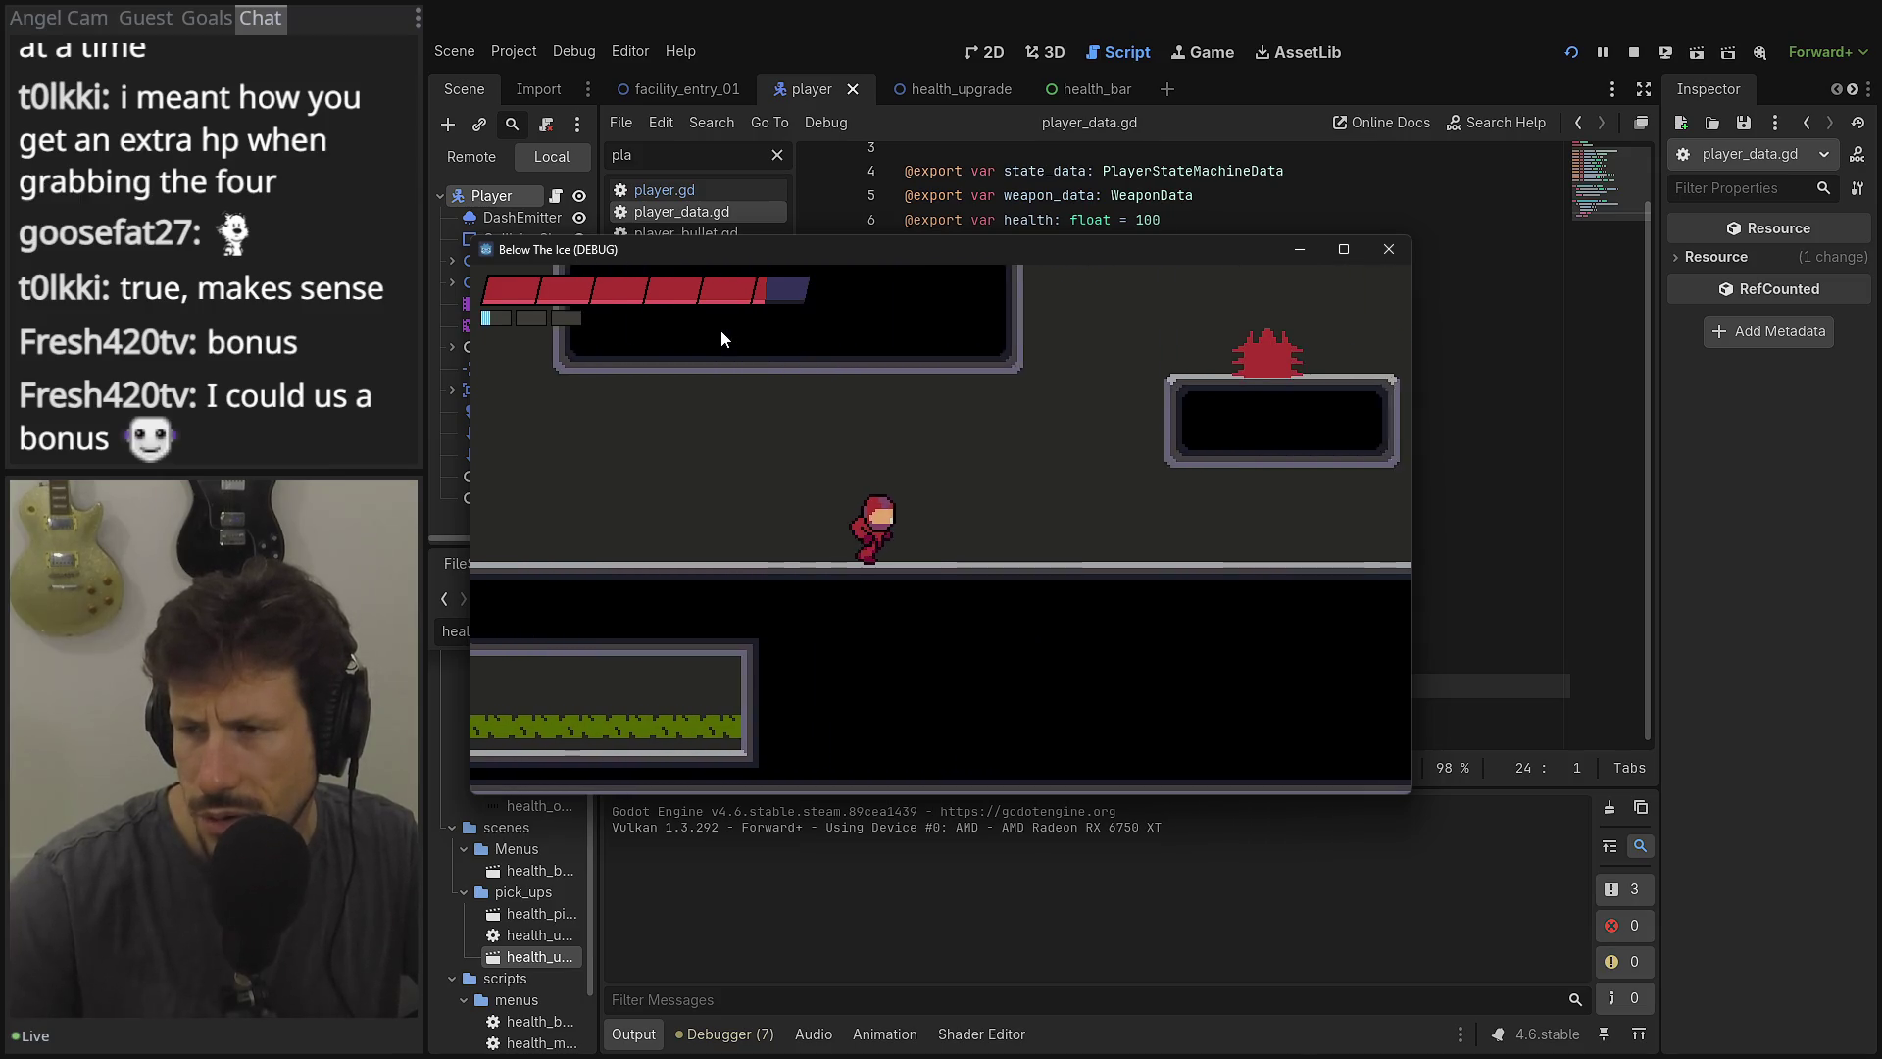
{"action": "key", "text": "Right"}
{"action": "left_click", "coordinate": [721, 332]}
{"action": "key", "text": "space"}
{"action": "key", "text": "Right"}
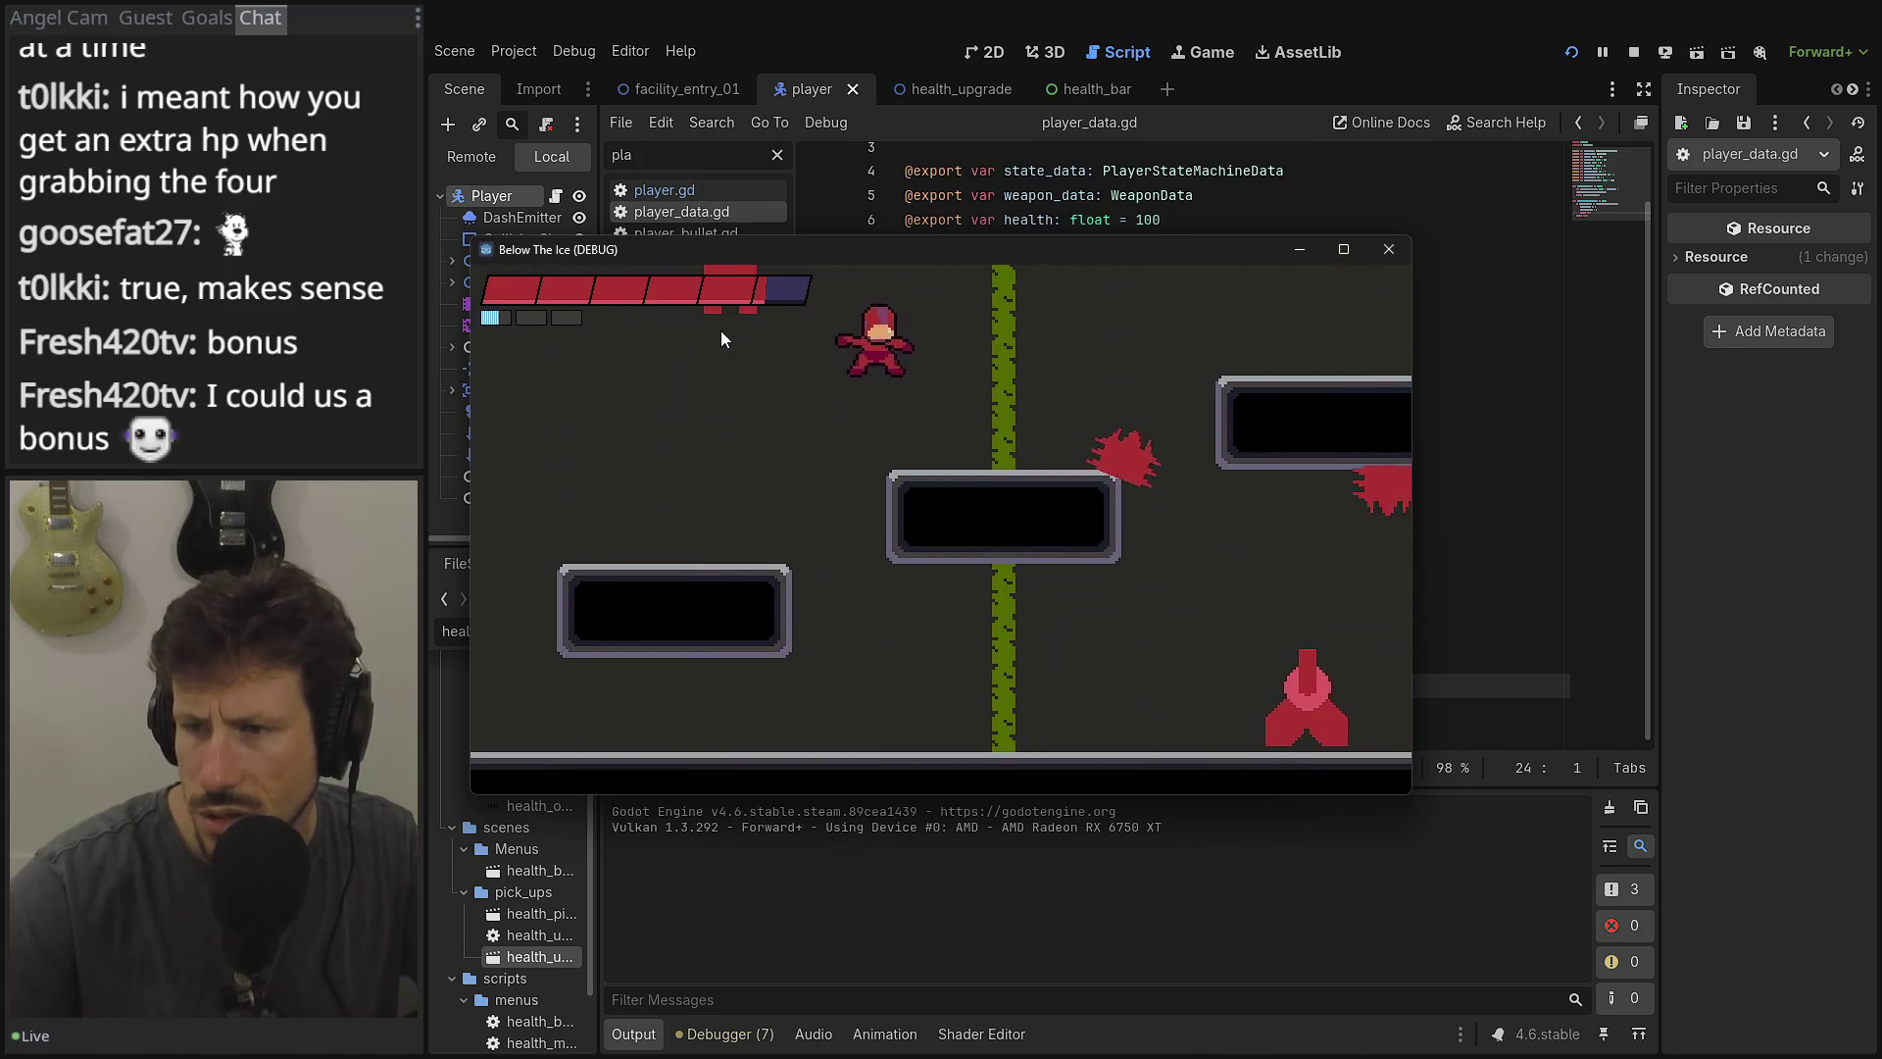
{"action": "key", "text": "Right"}
Jump back up to the left and run along the corridor to the doorway.
{"action": "key", "text": "space"}
{"action": "key", "text": "Left"}
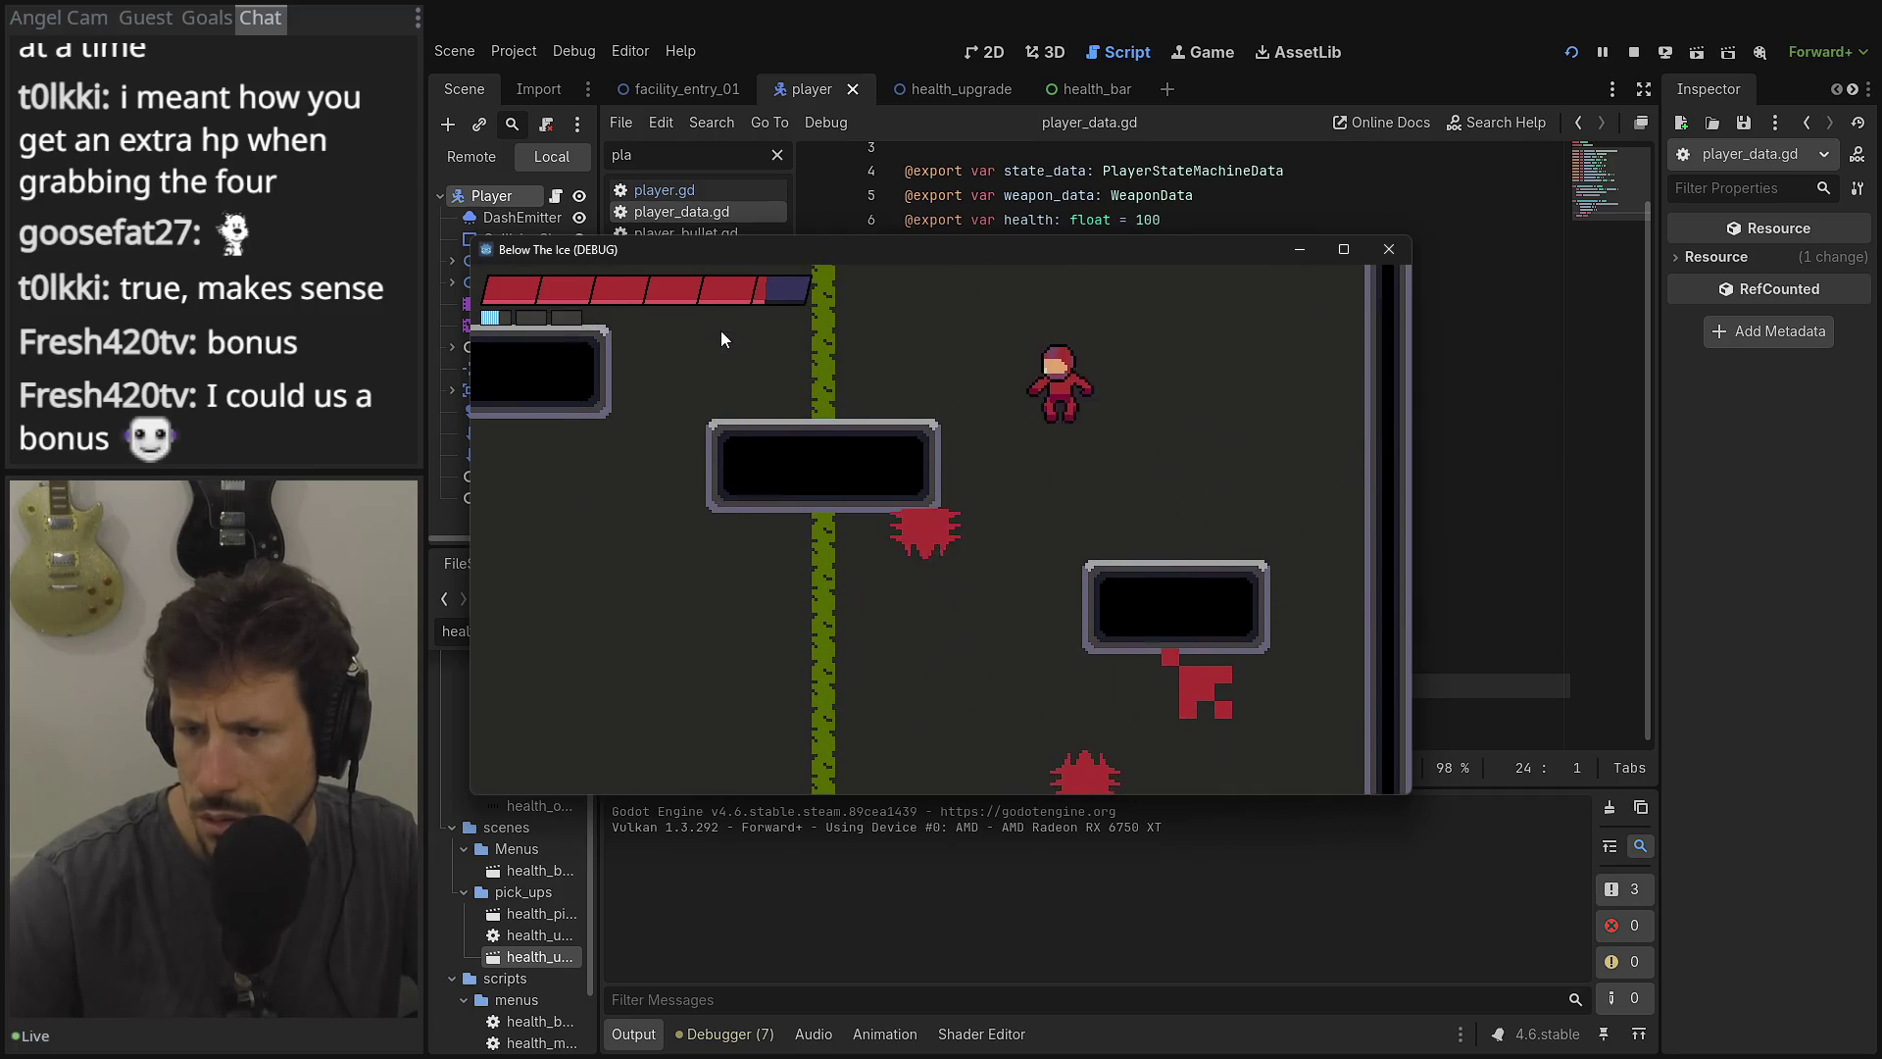
{"action": "key", "text": "Left"}
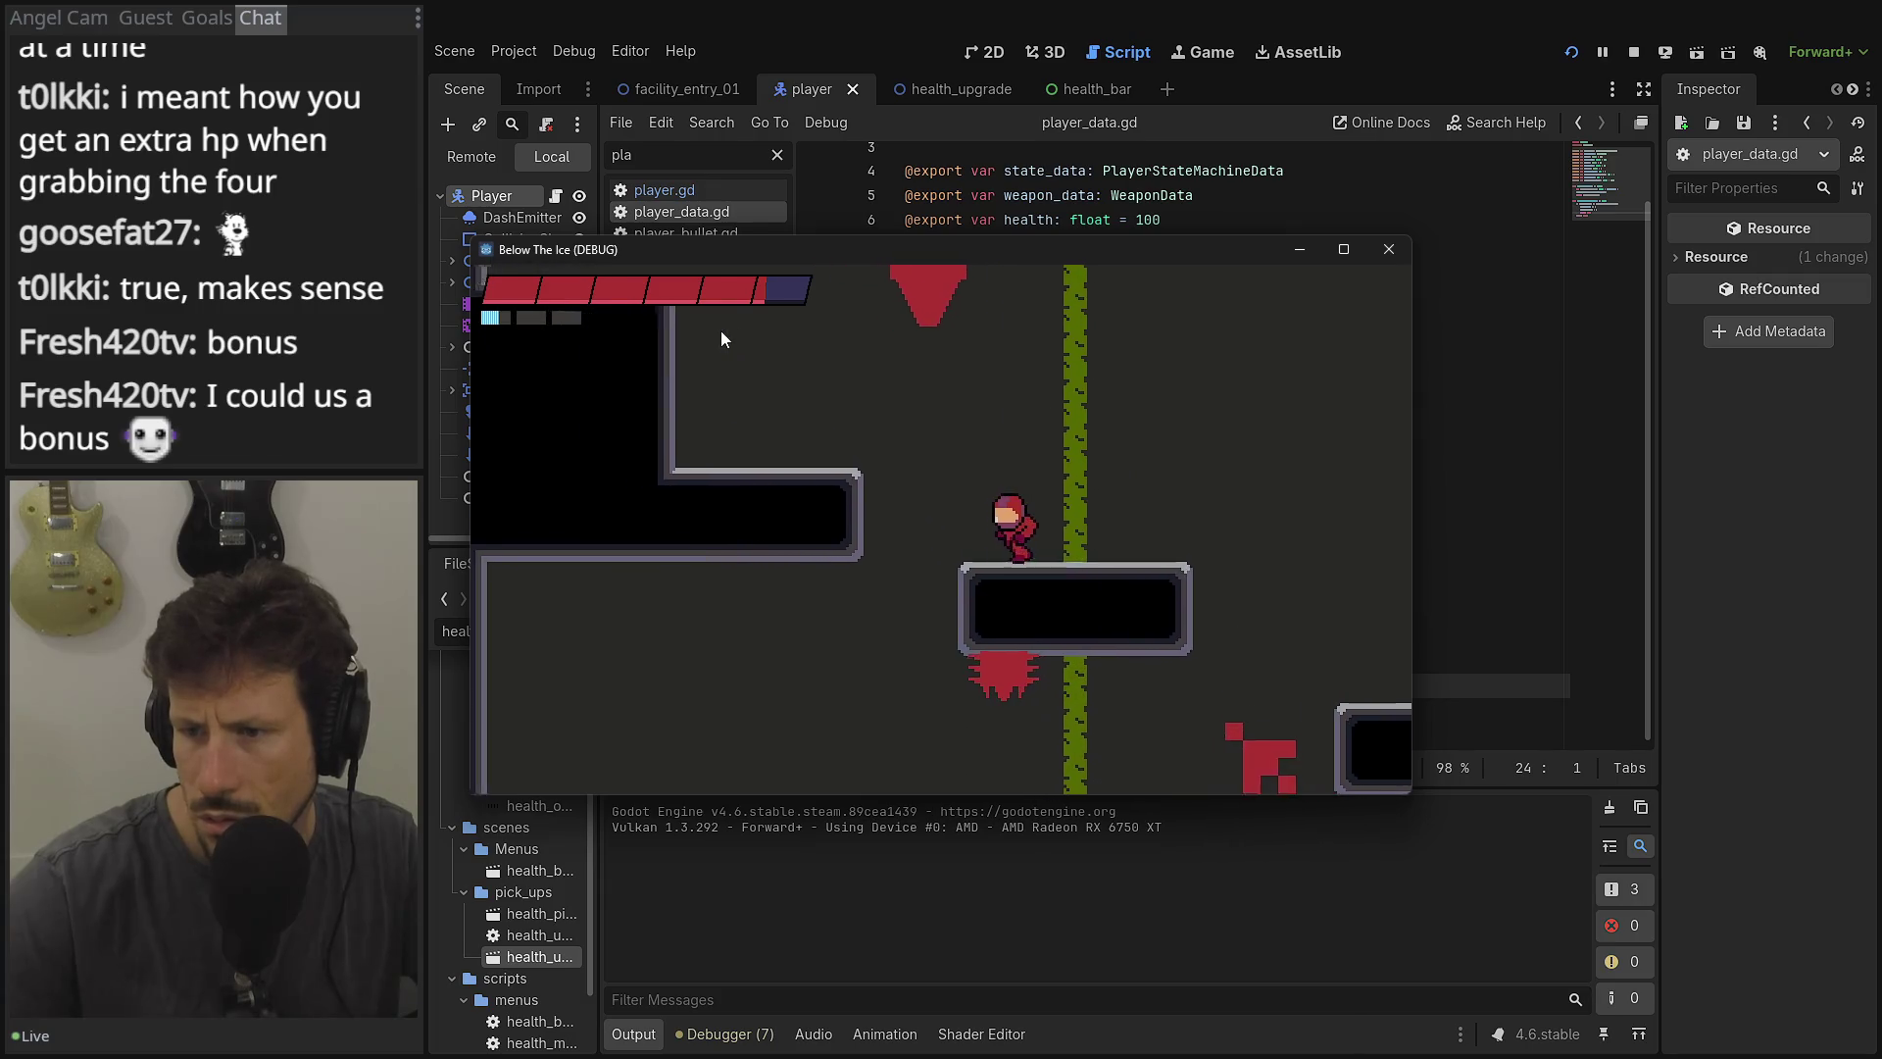
{"action": "key", "text": "Left"}
{"action": "key", "text": "space"}
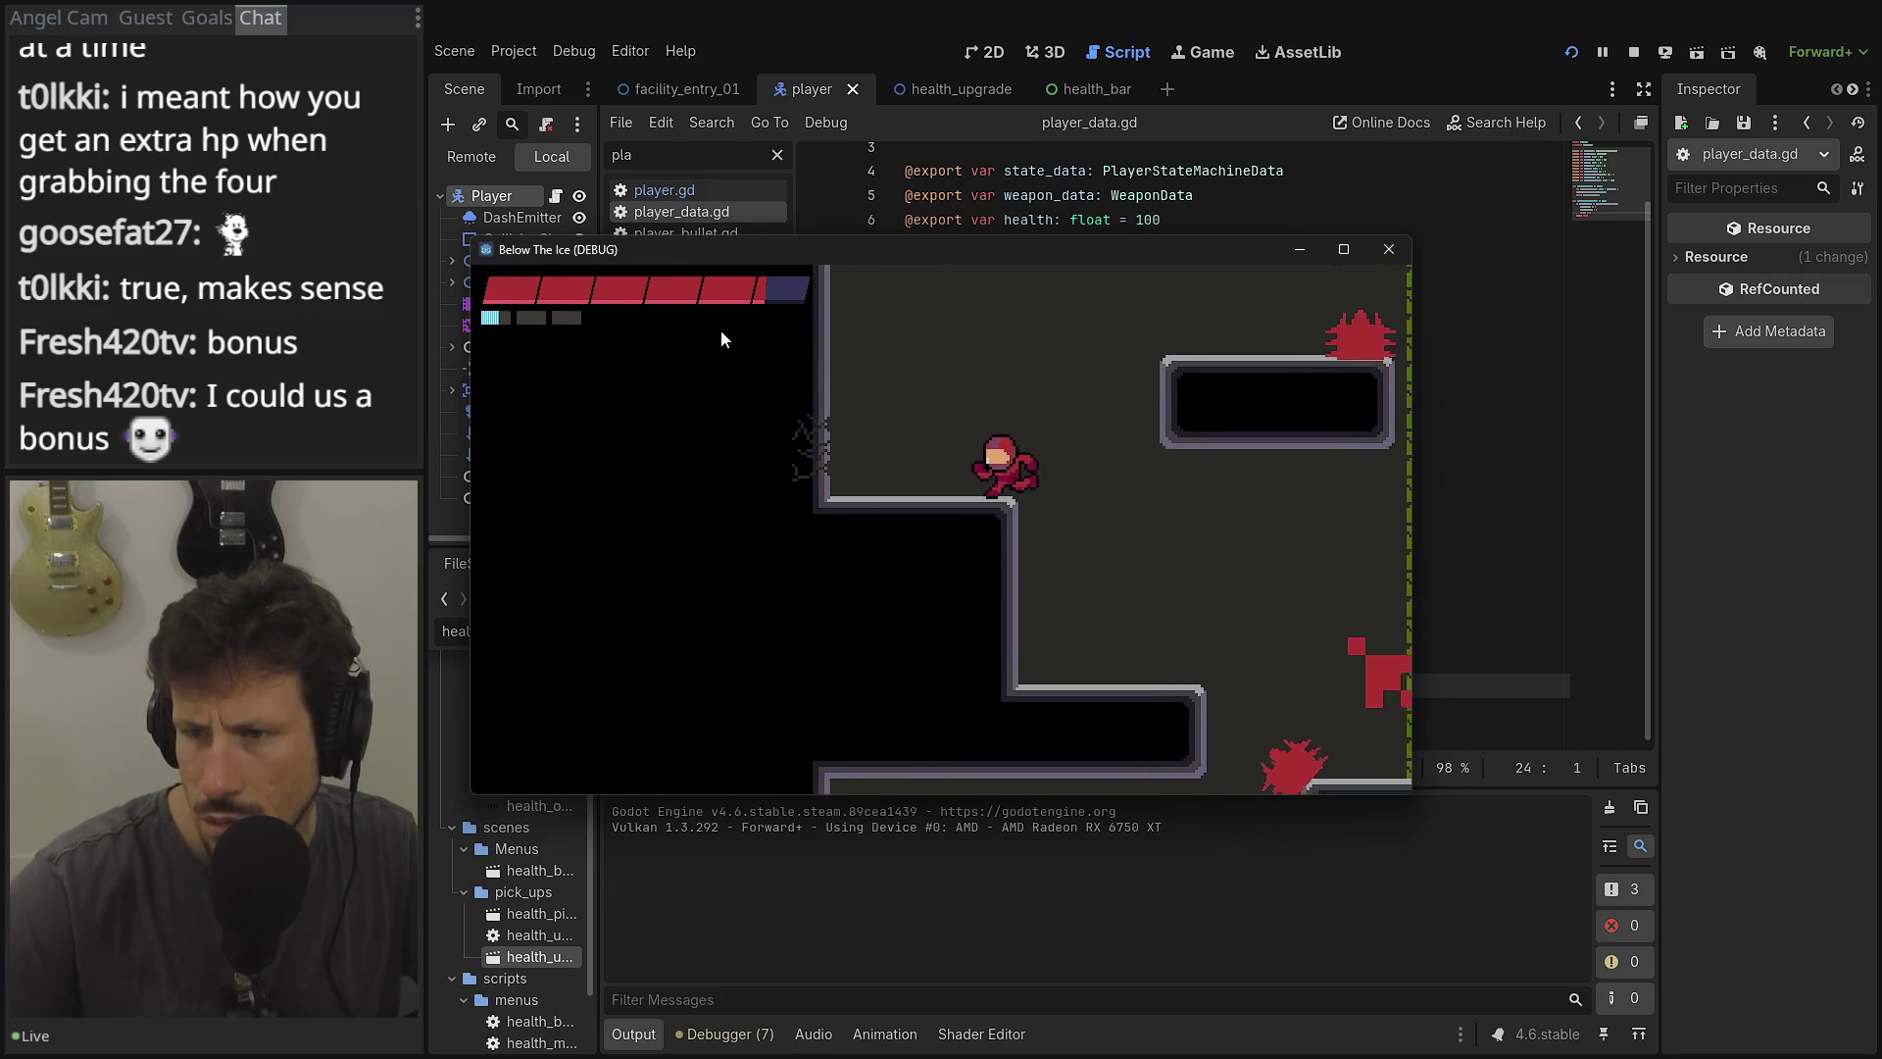
{"action": "key", "text": "Left"}
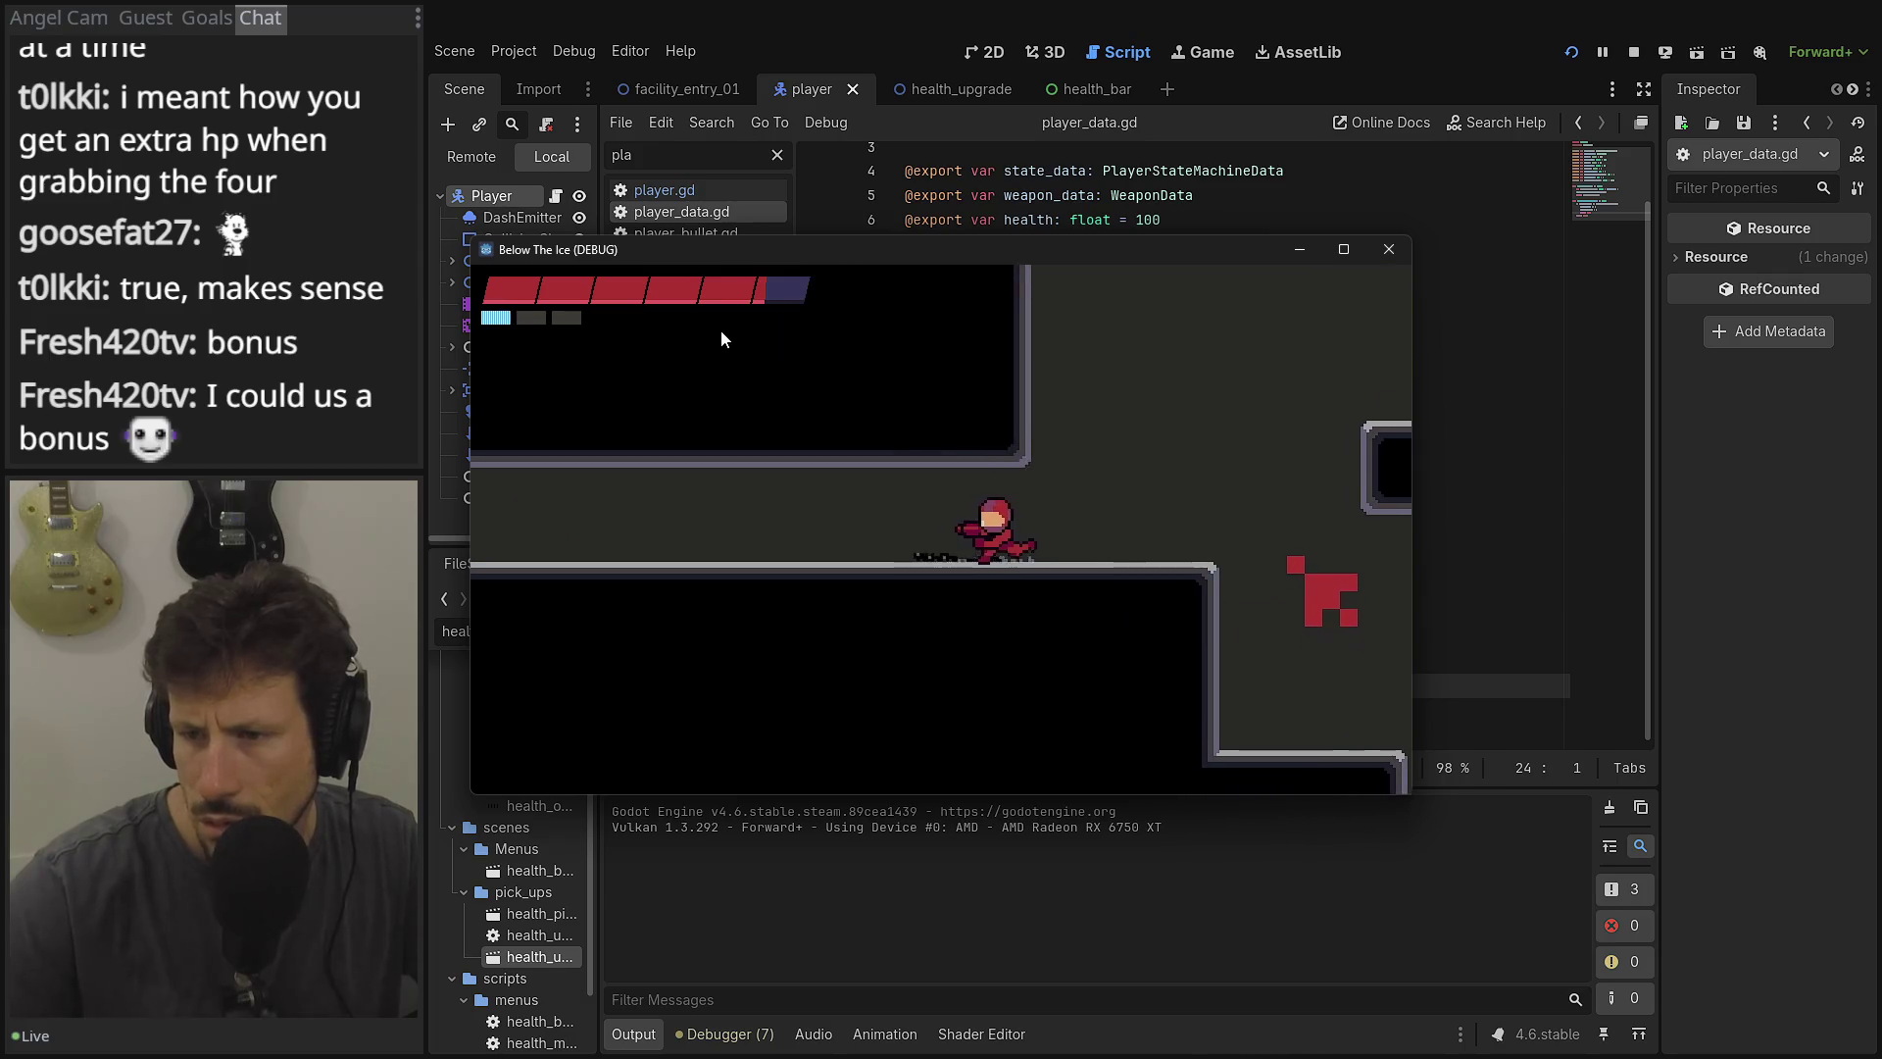
{"action": "key", "text": "Left"}
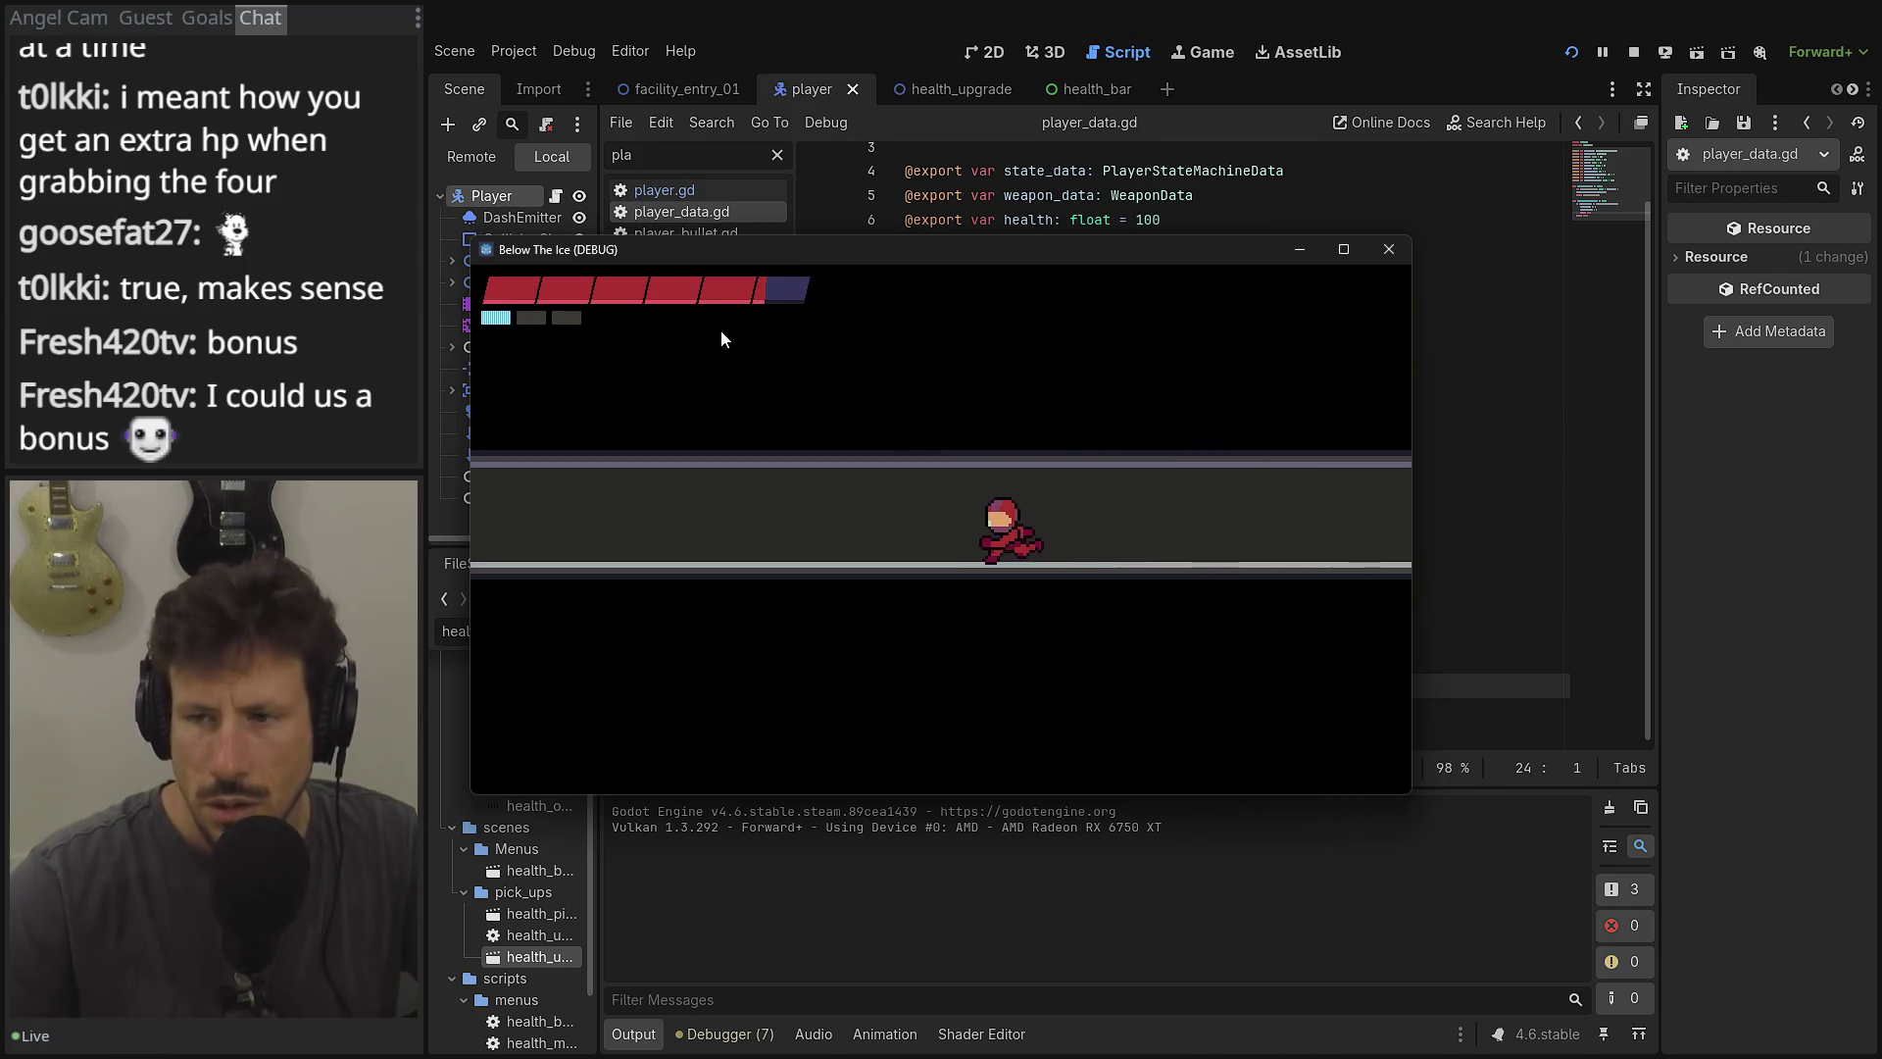
{"action": "key", "text": "Left"}
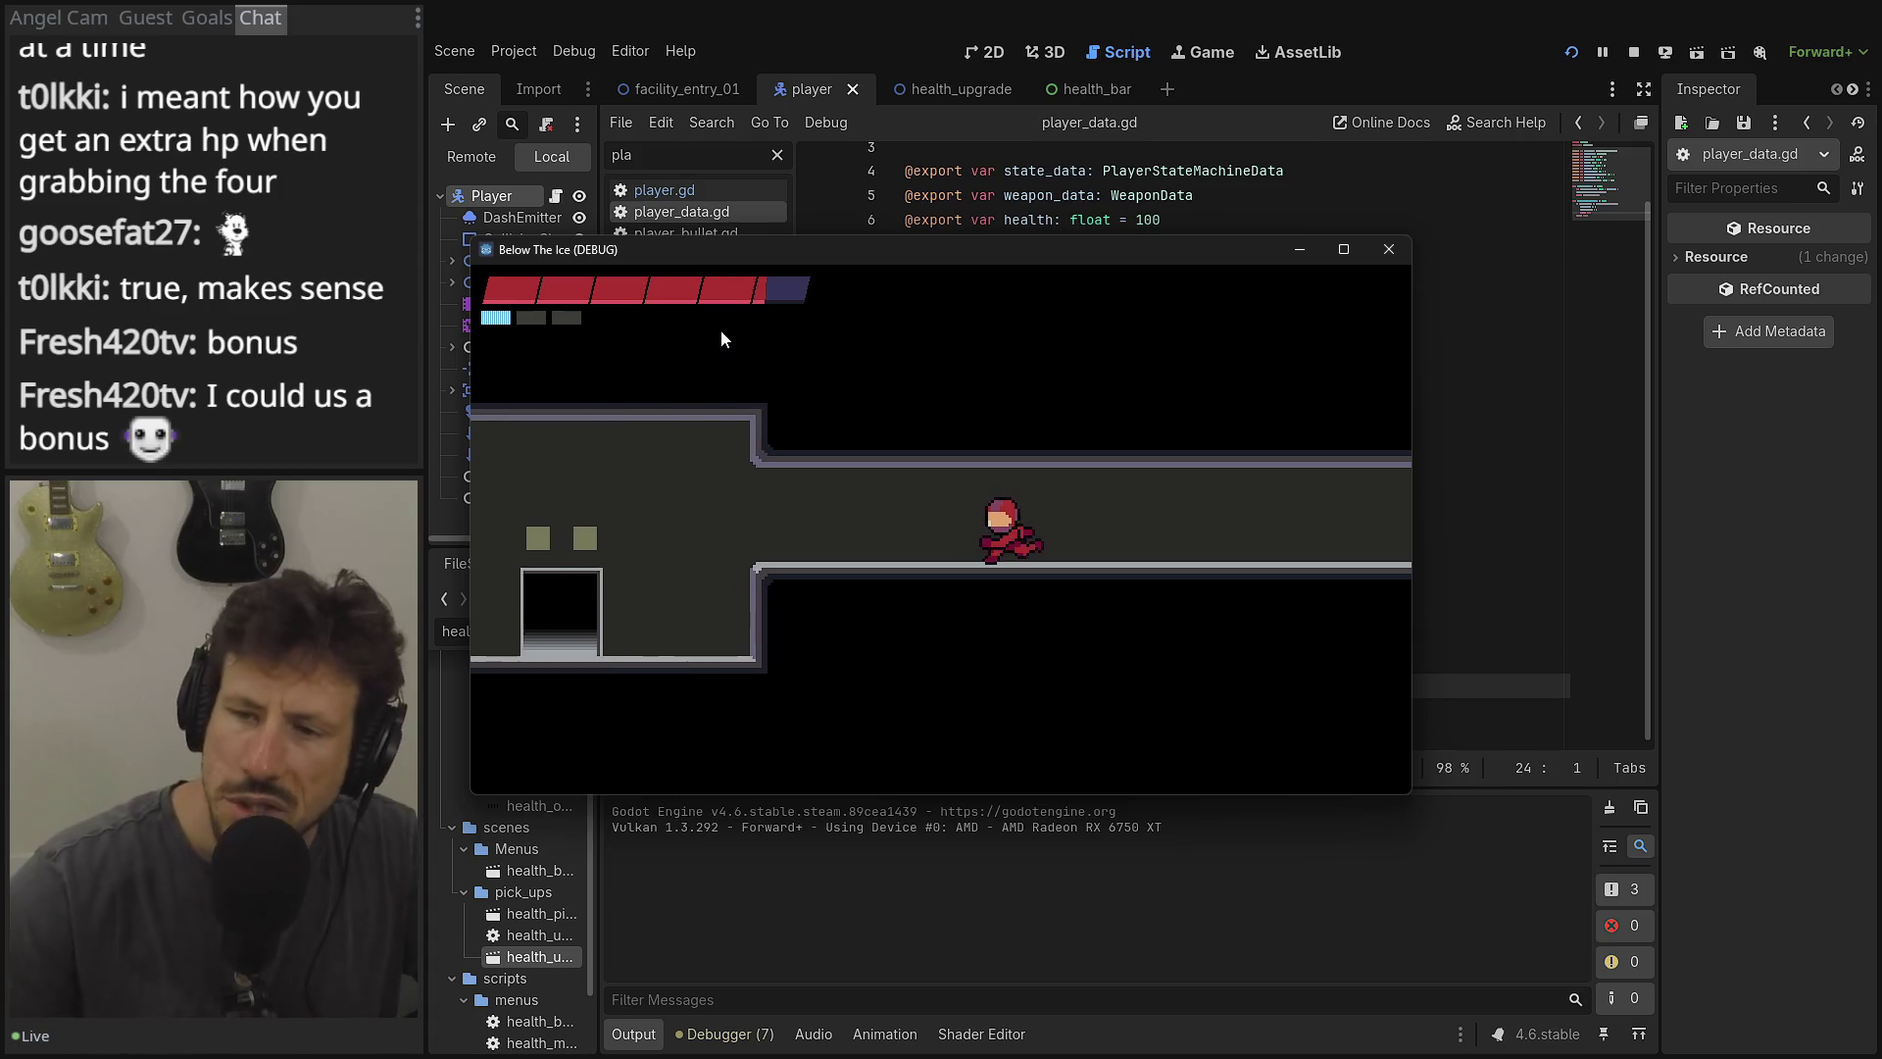
{"action": "key", "text": "Left"}
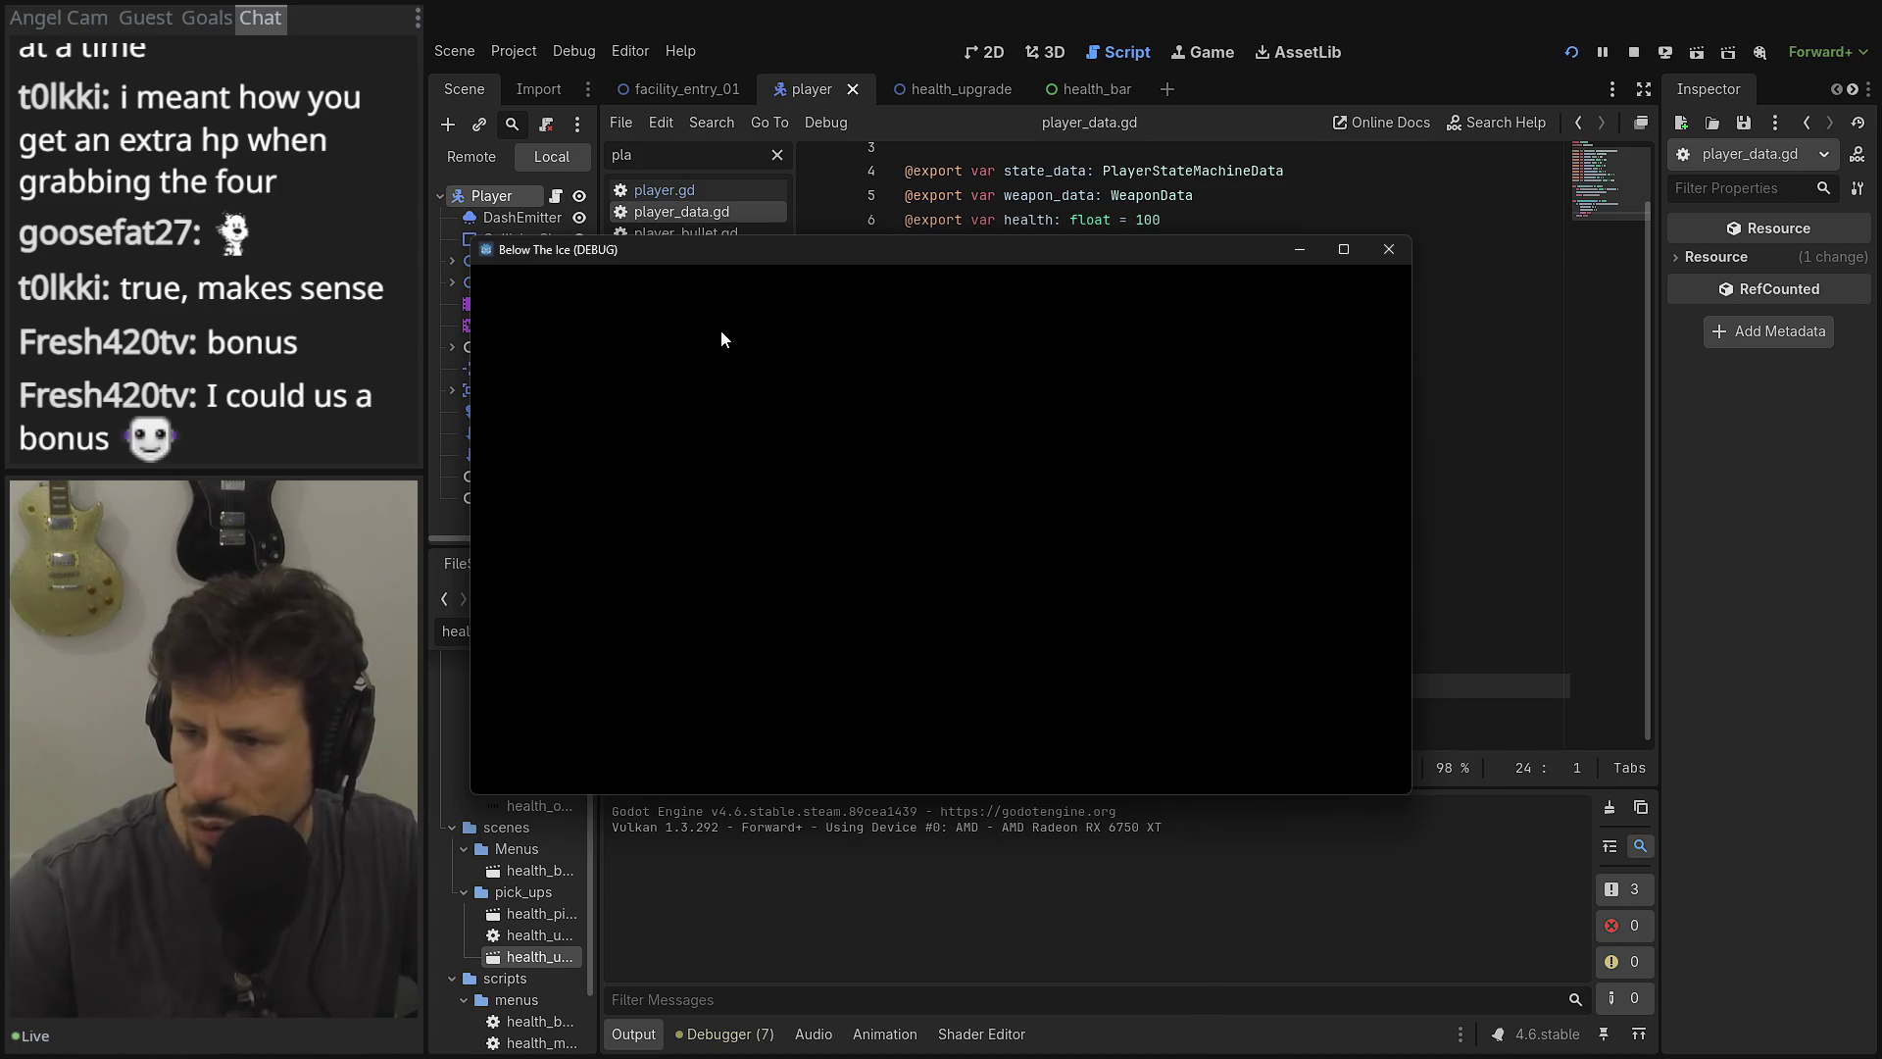
{"action": "key", "text": "space"}
{"action": "key", "text": "Left"}
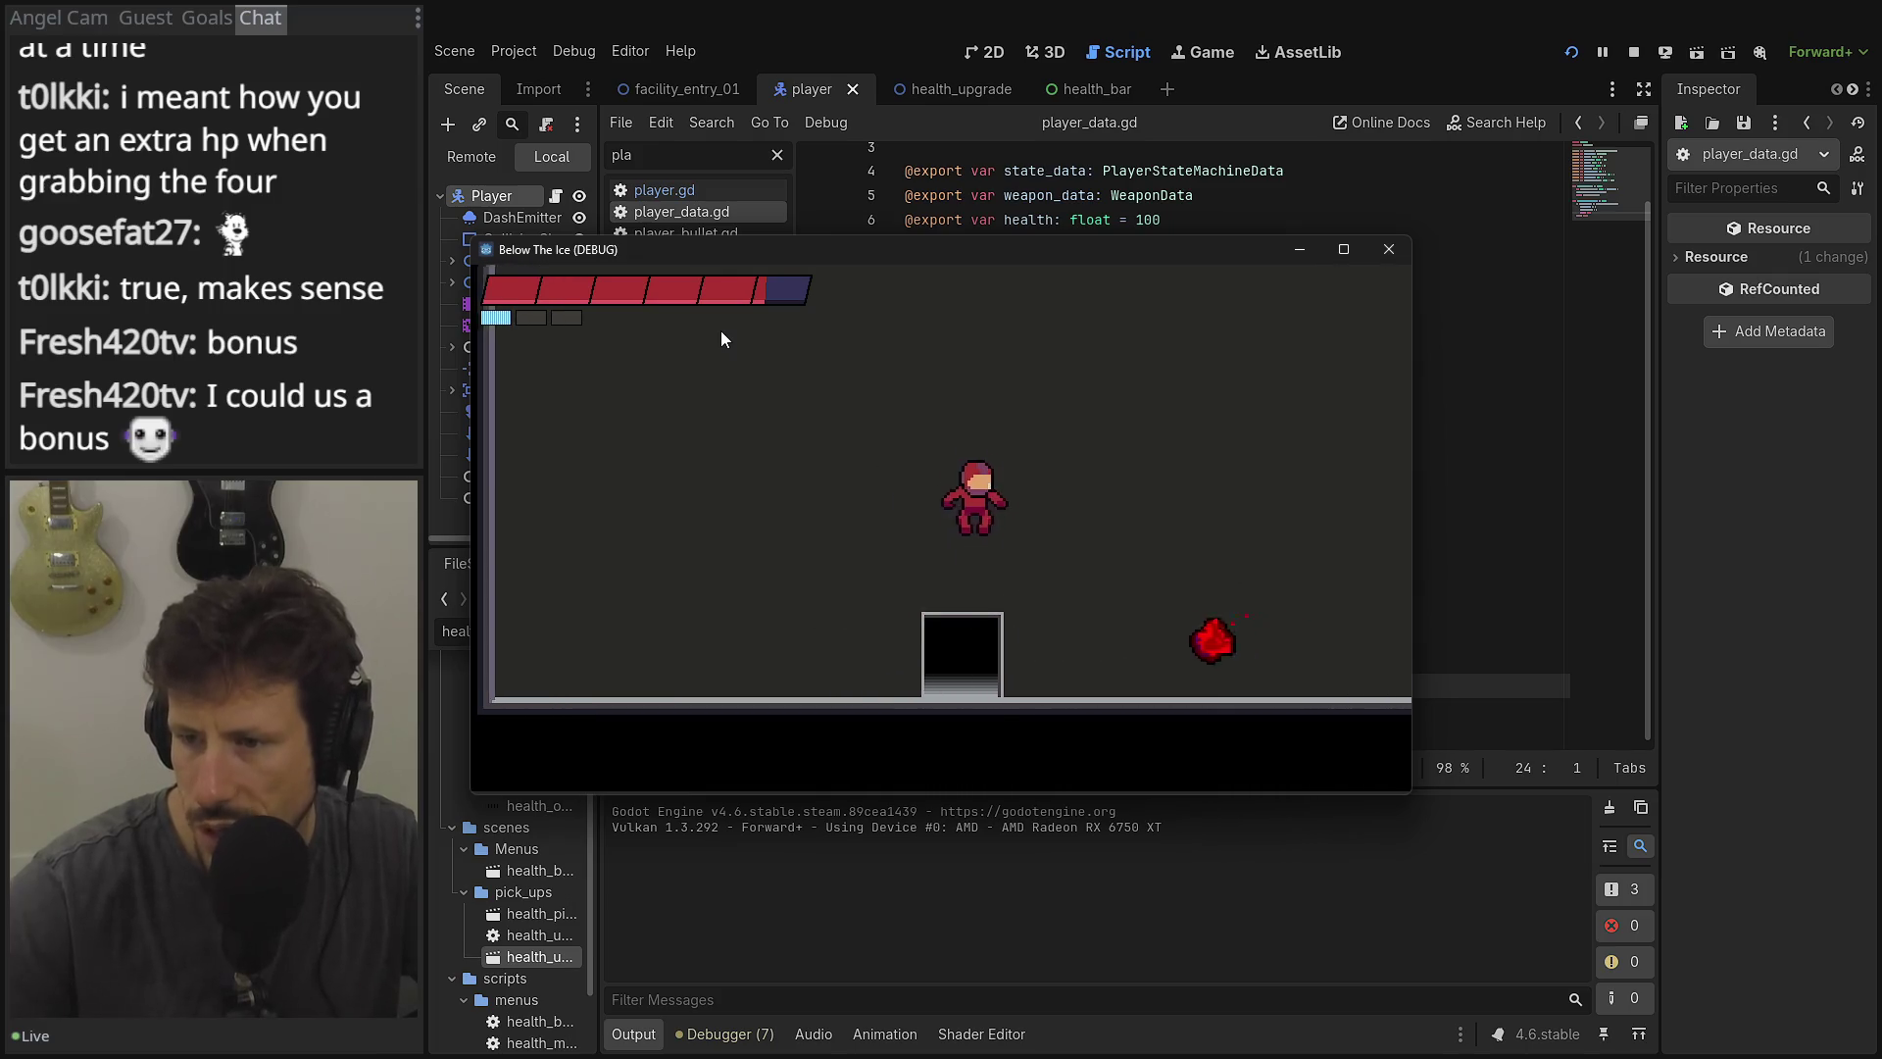
Pick up the red health item, enter the door to the next room, then close the game window.
{"action": "key", "text": "Right"}
{"action": "key", "text": "Left"}
{"action": "key", "text": "space"}
{"action": "key", "text": "Left"}
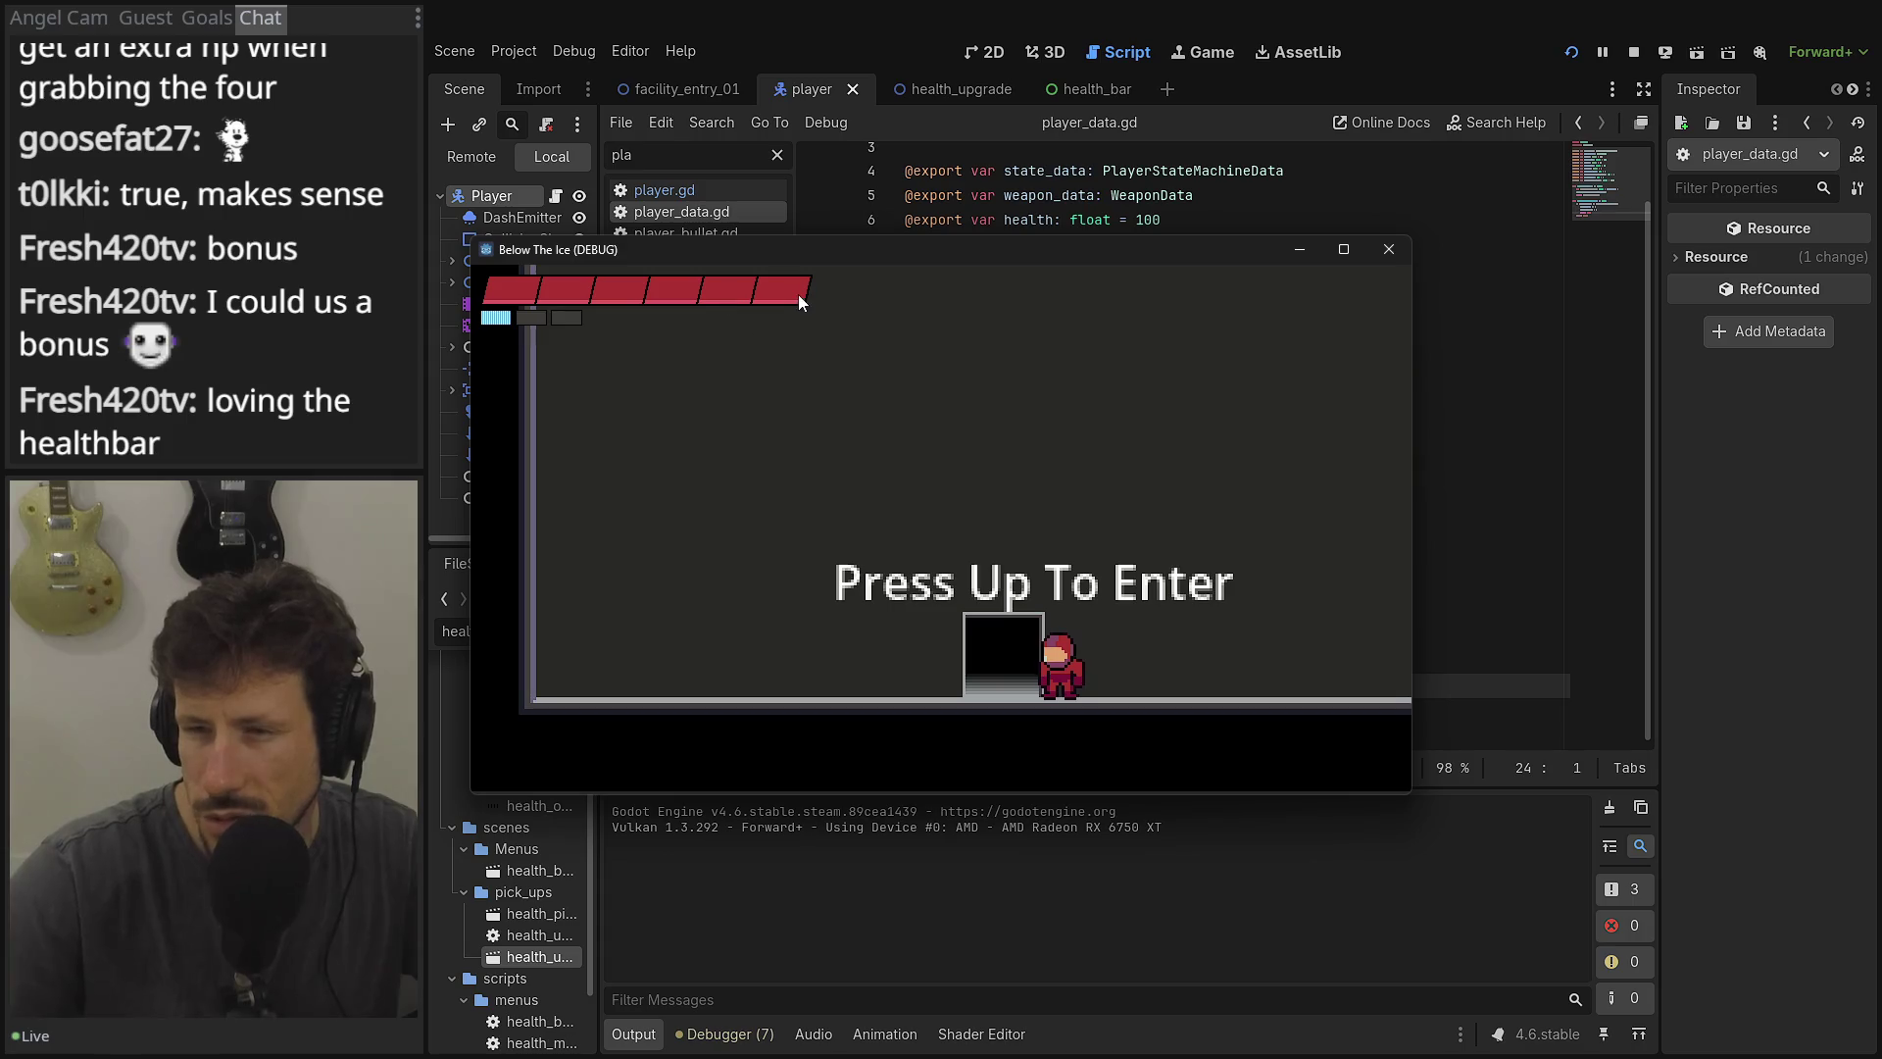
{"action": "key", "text": "Up"}
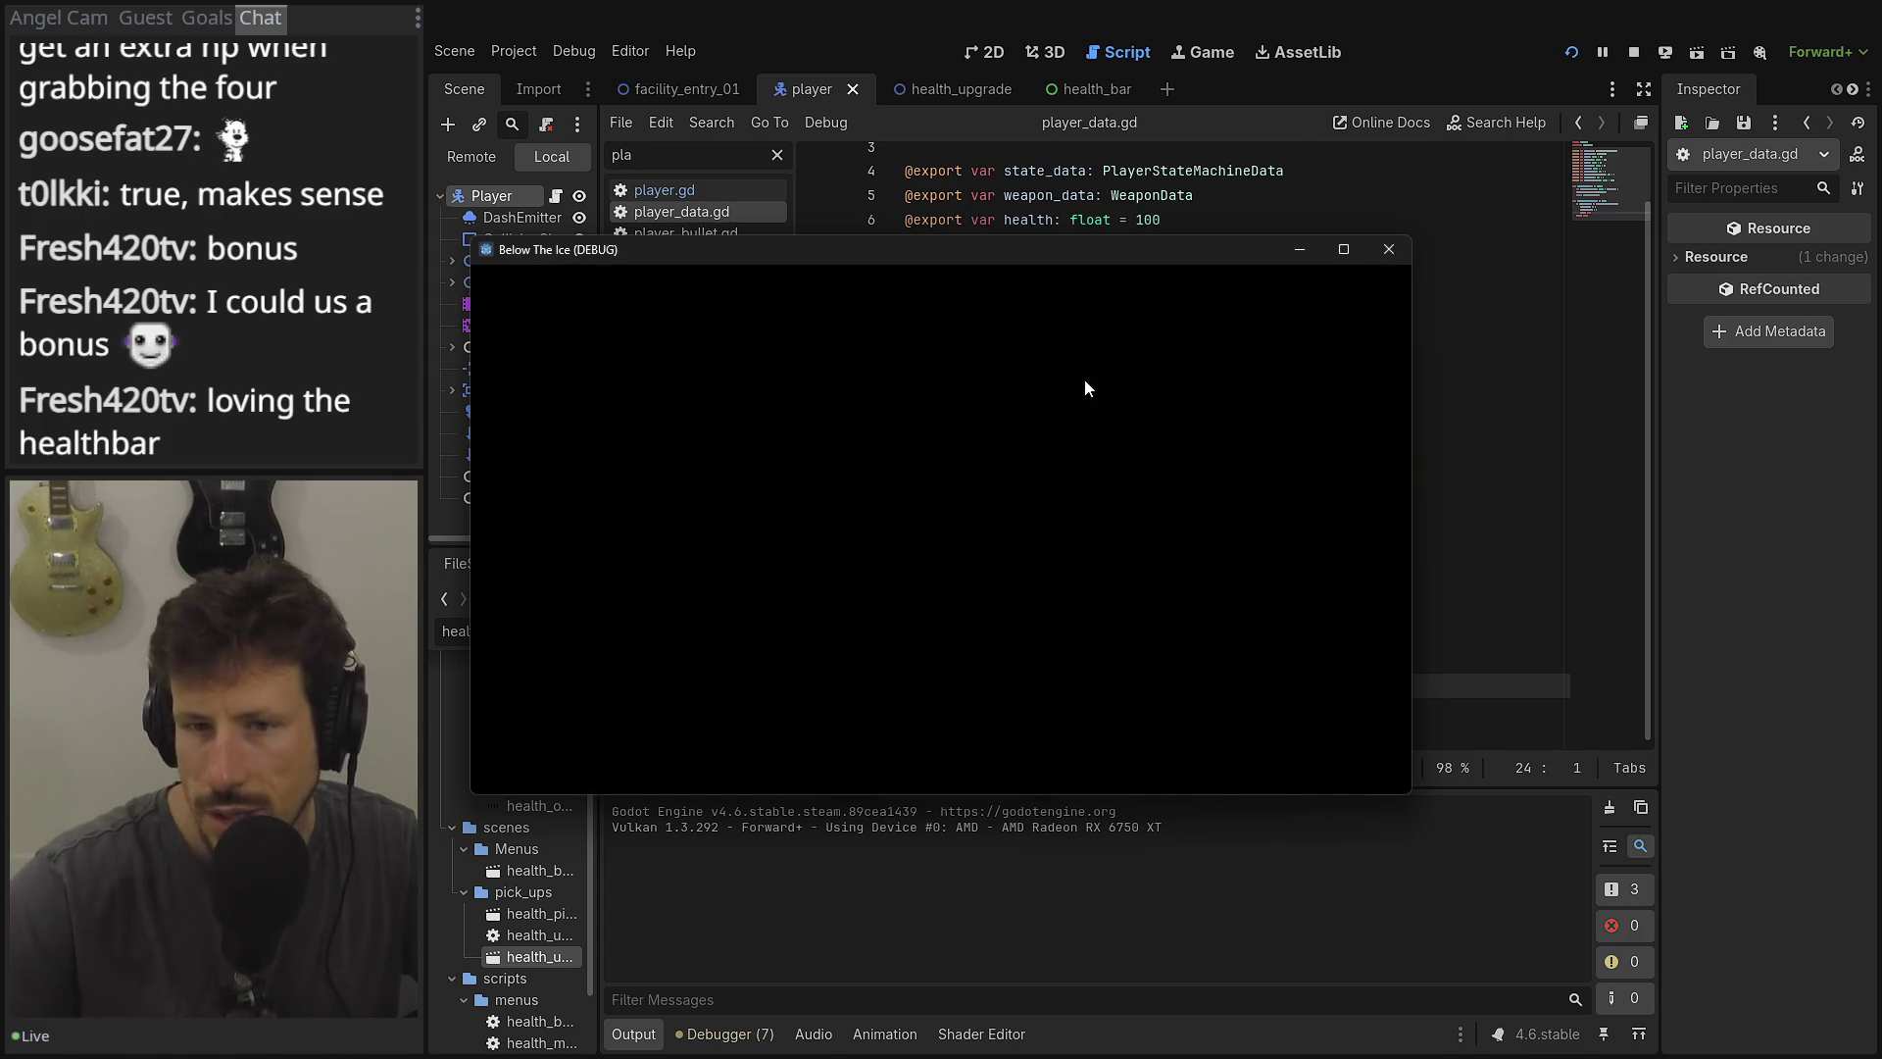
{"action": "key", "text": "Left"}
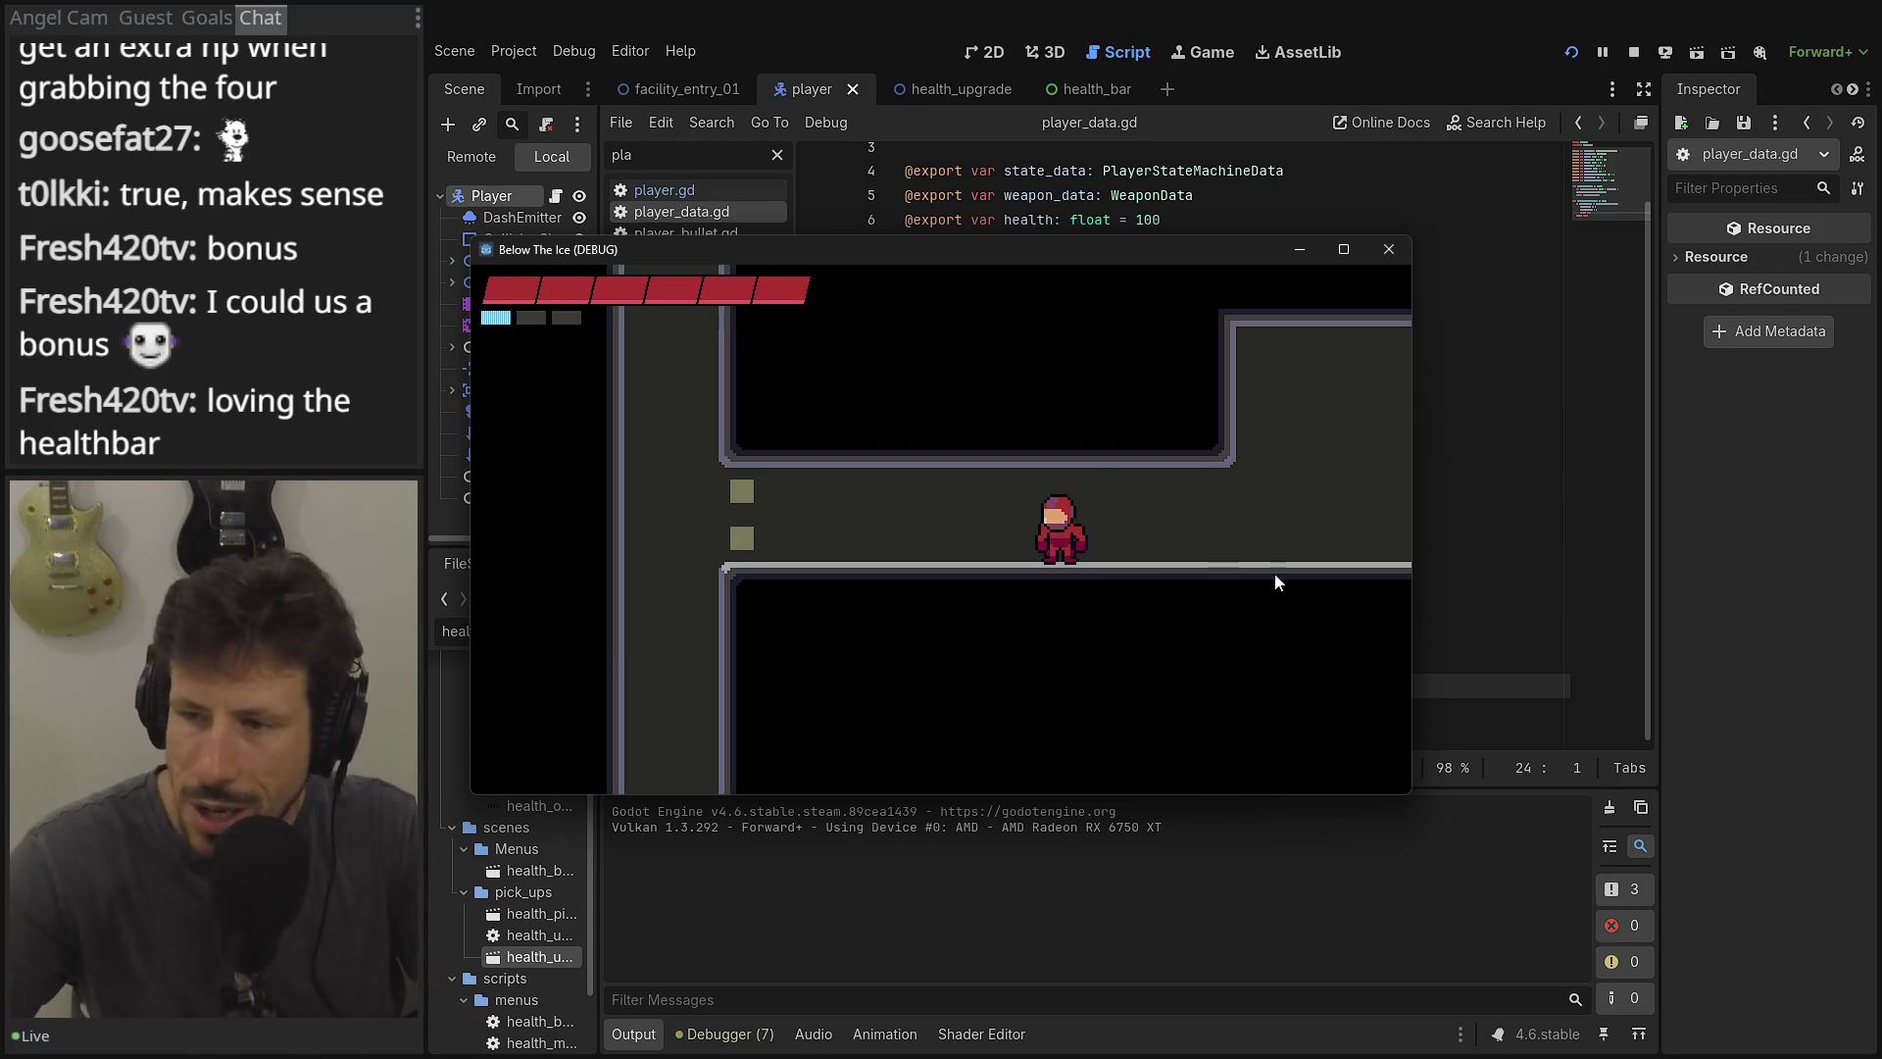
{"action": "left_click_drag", "start_coordinate": [749, 259], "coordinate": [749, 179]}
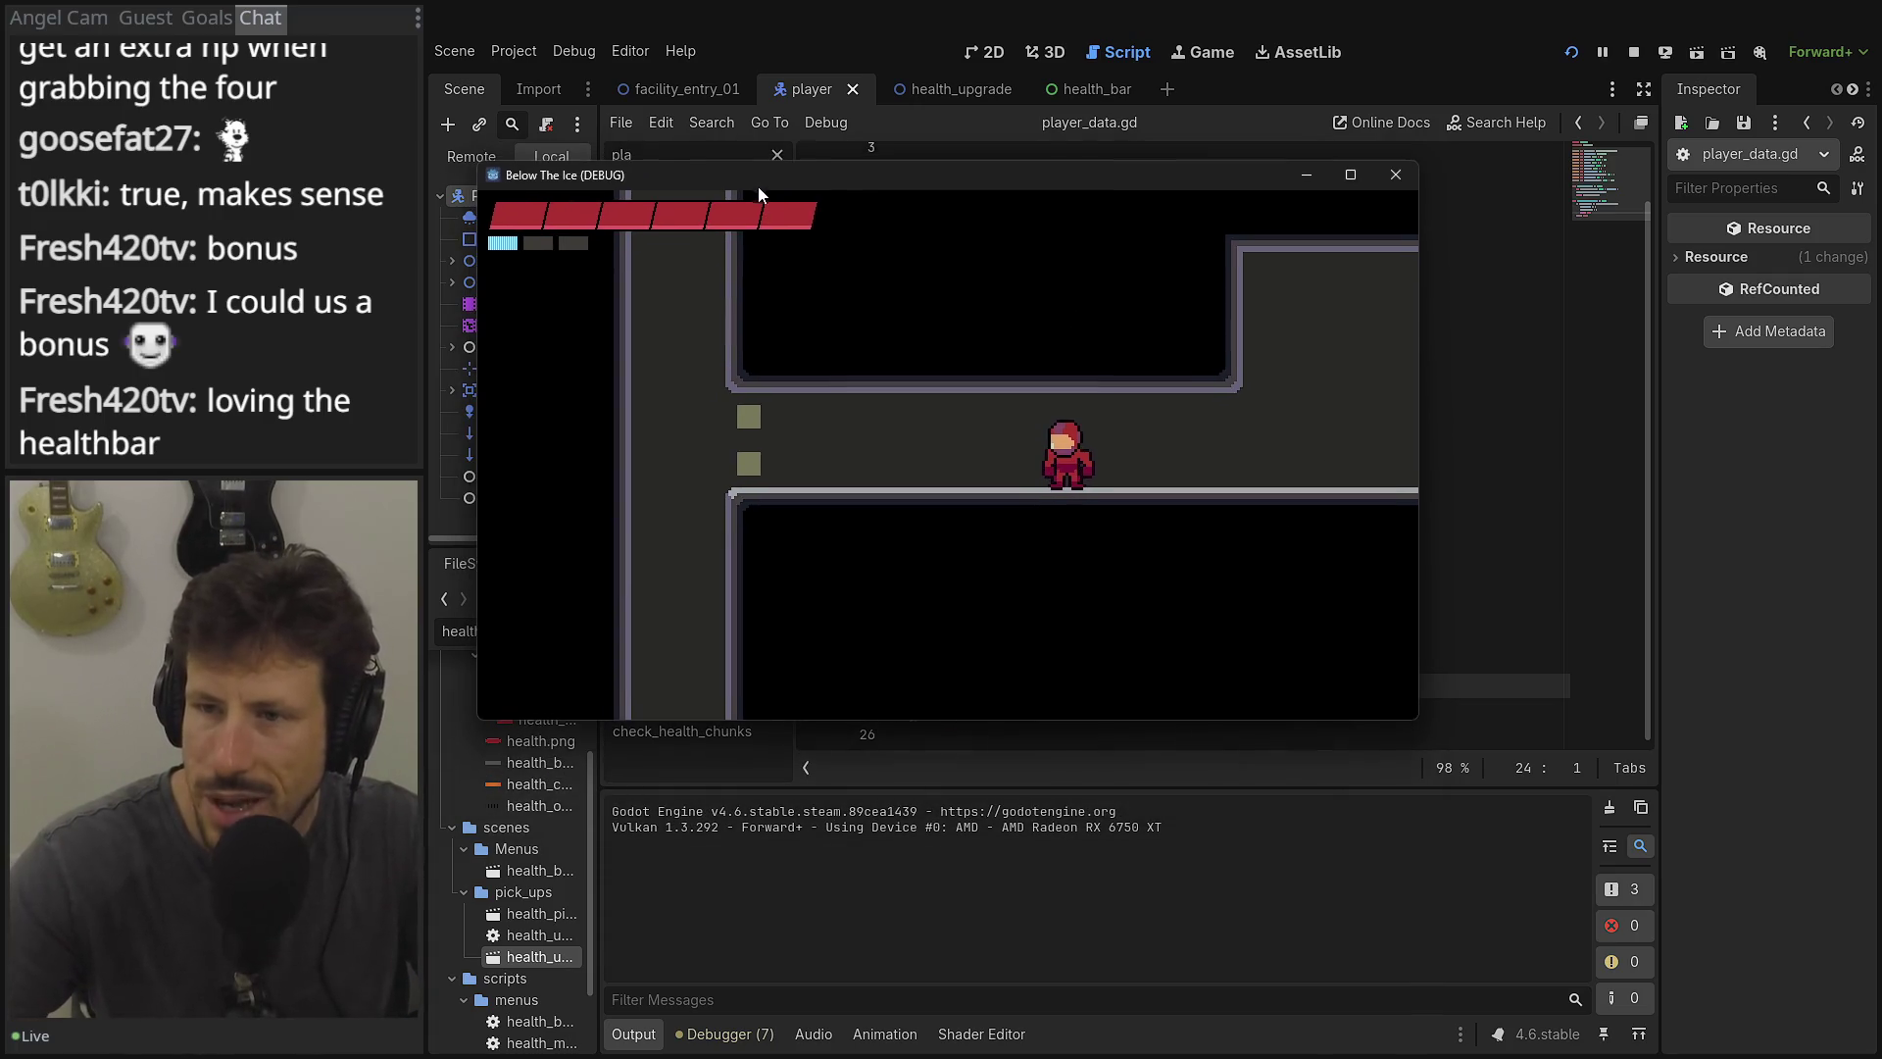
{"action": "left_click", "coordinate": [1379, 183]}
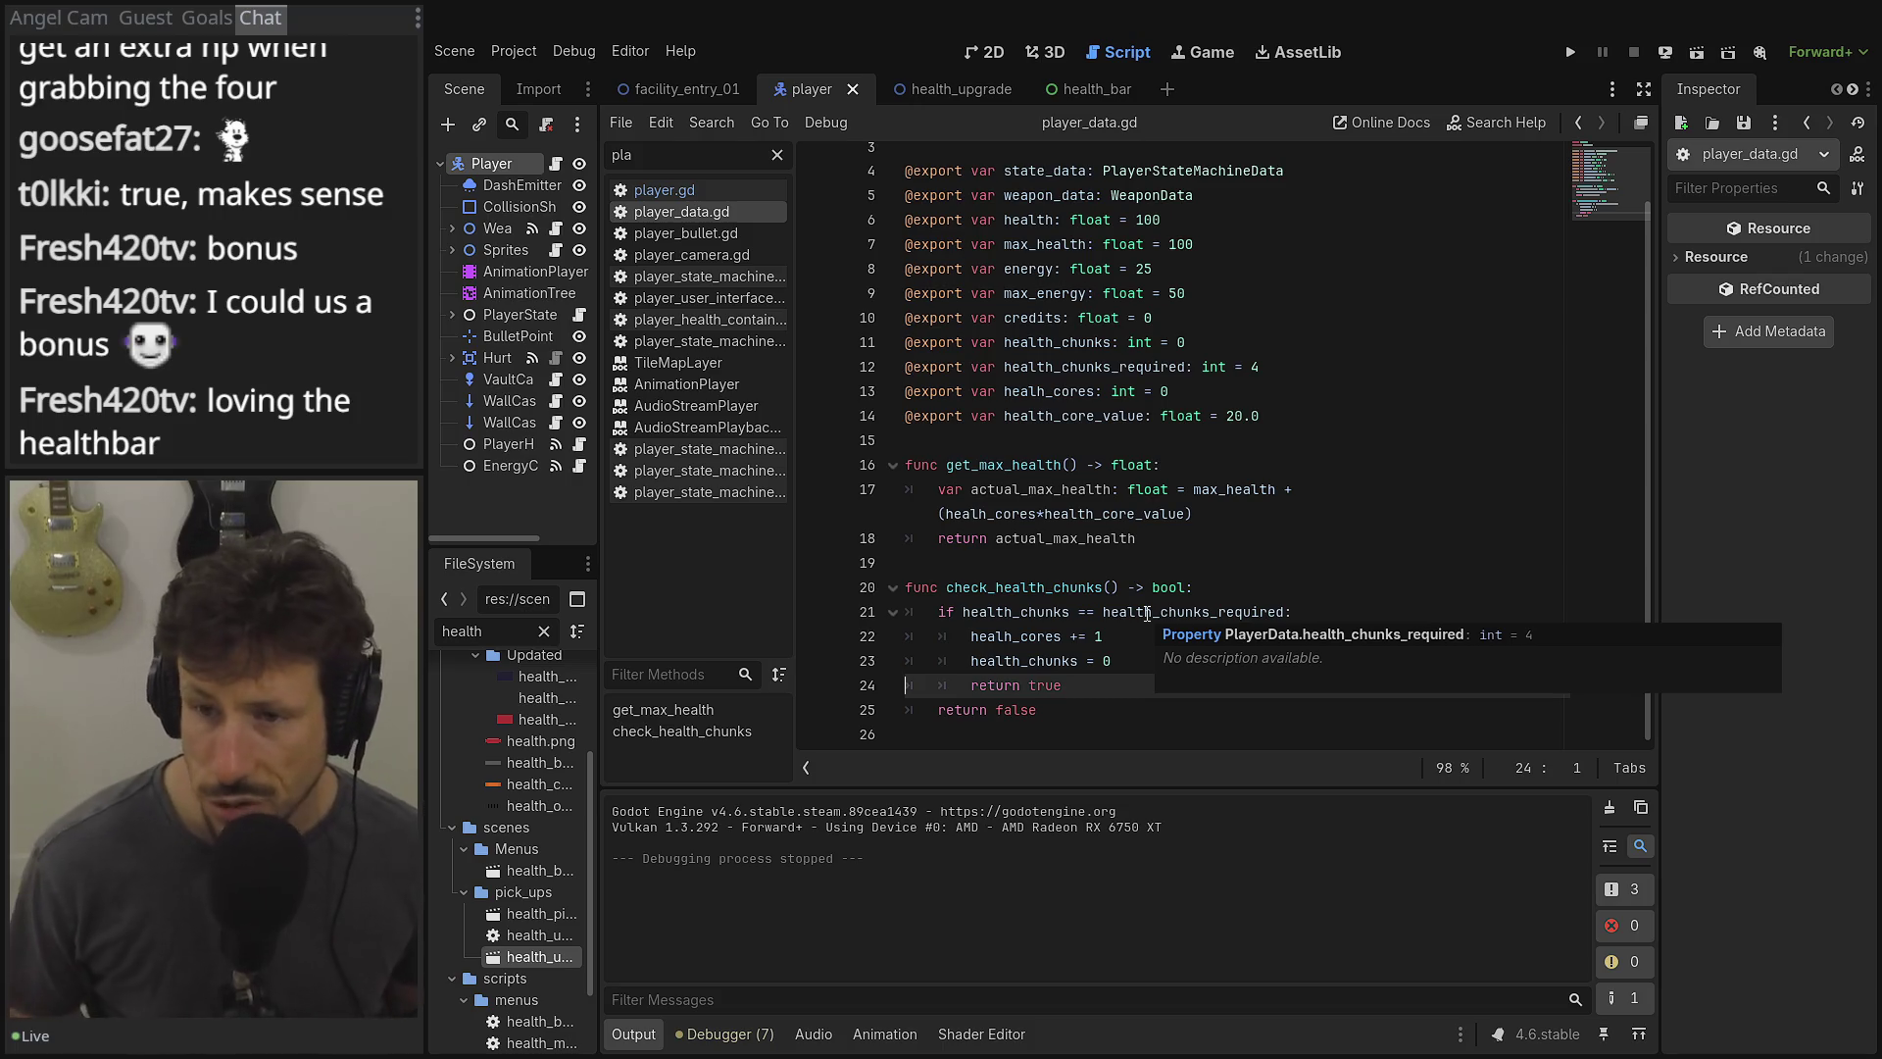
Review the check_health_chunks logic in player_data.gd, then return to the facility_entry_01 scene.
{"action": "left_click", "coordinate": [1109, 710]}
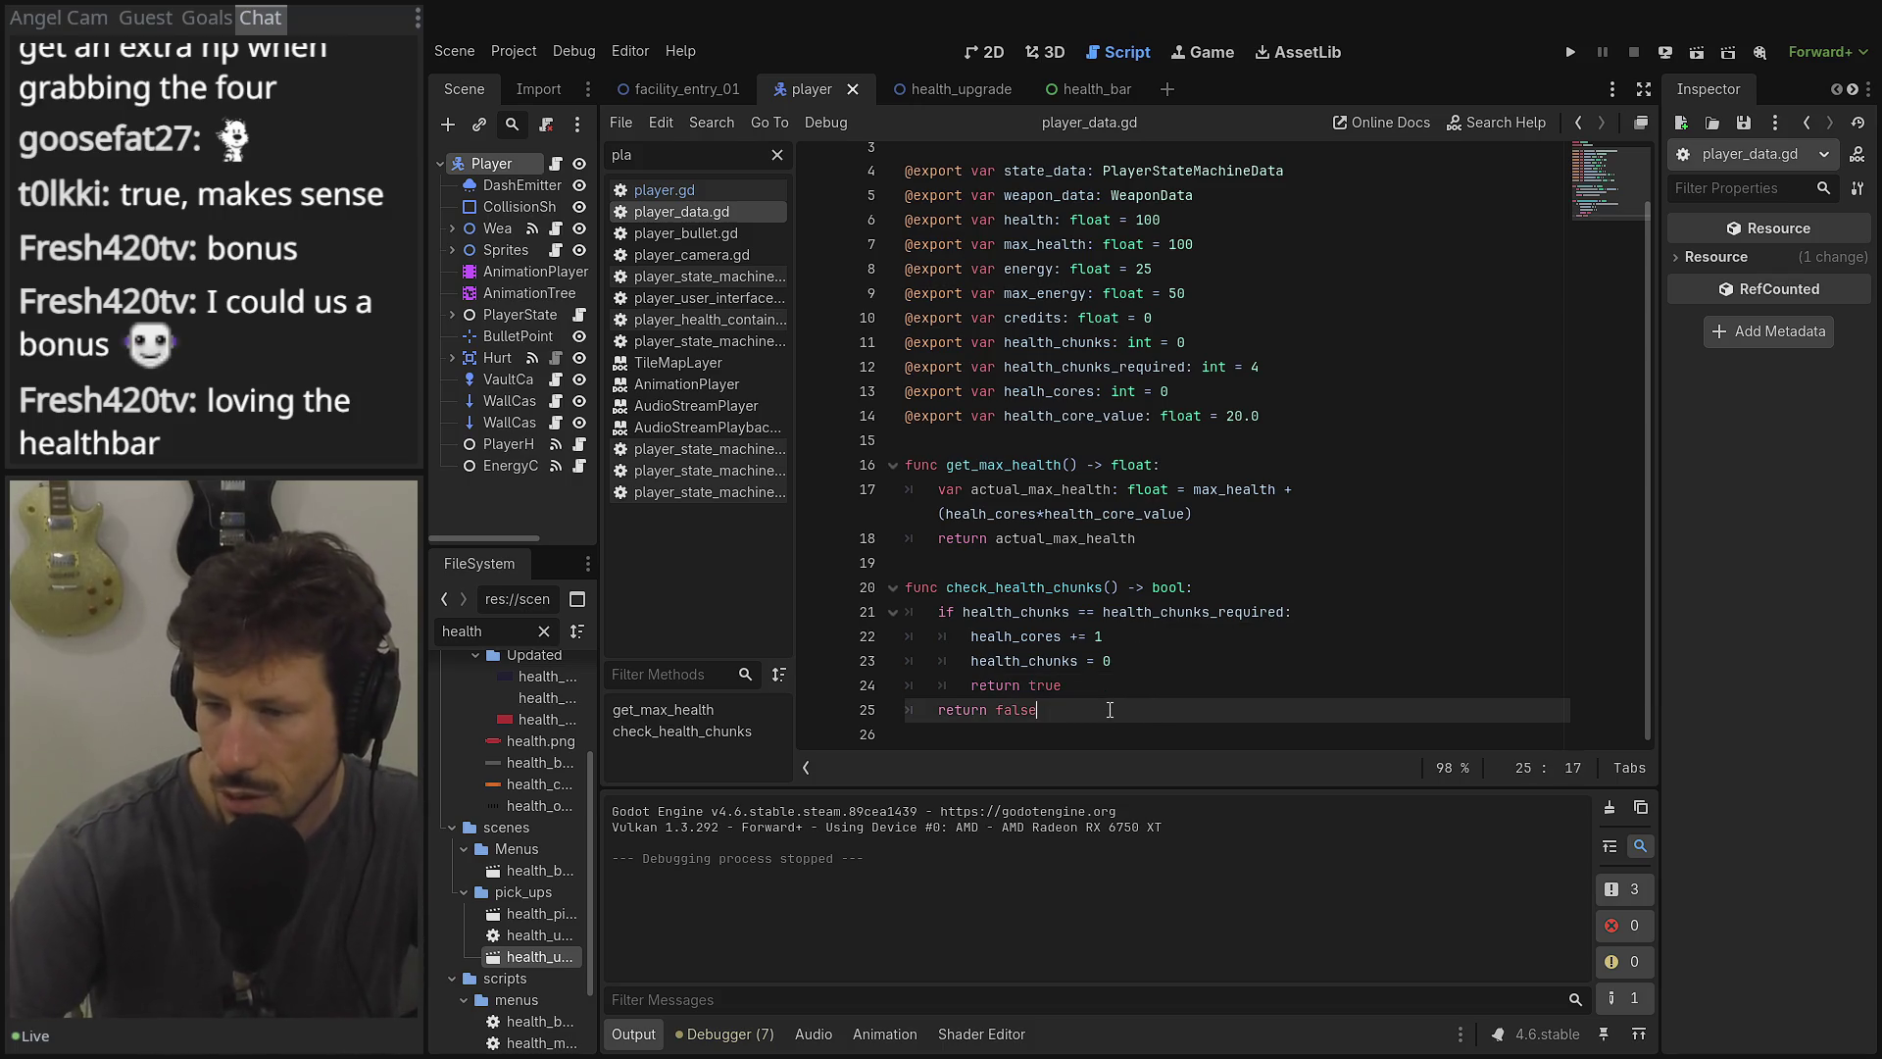
{"action": "left_click", "coordinate": [1023, 612]}
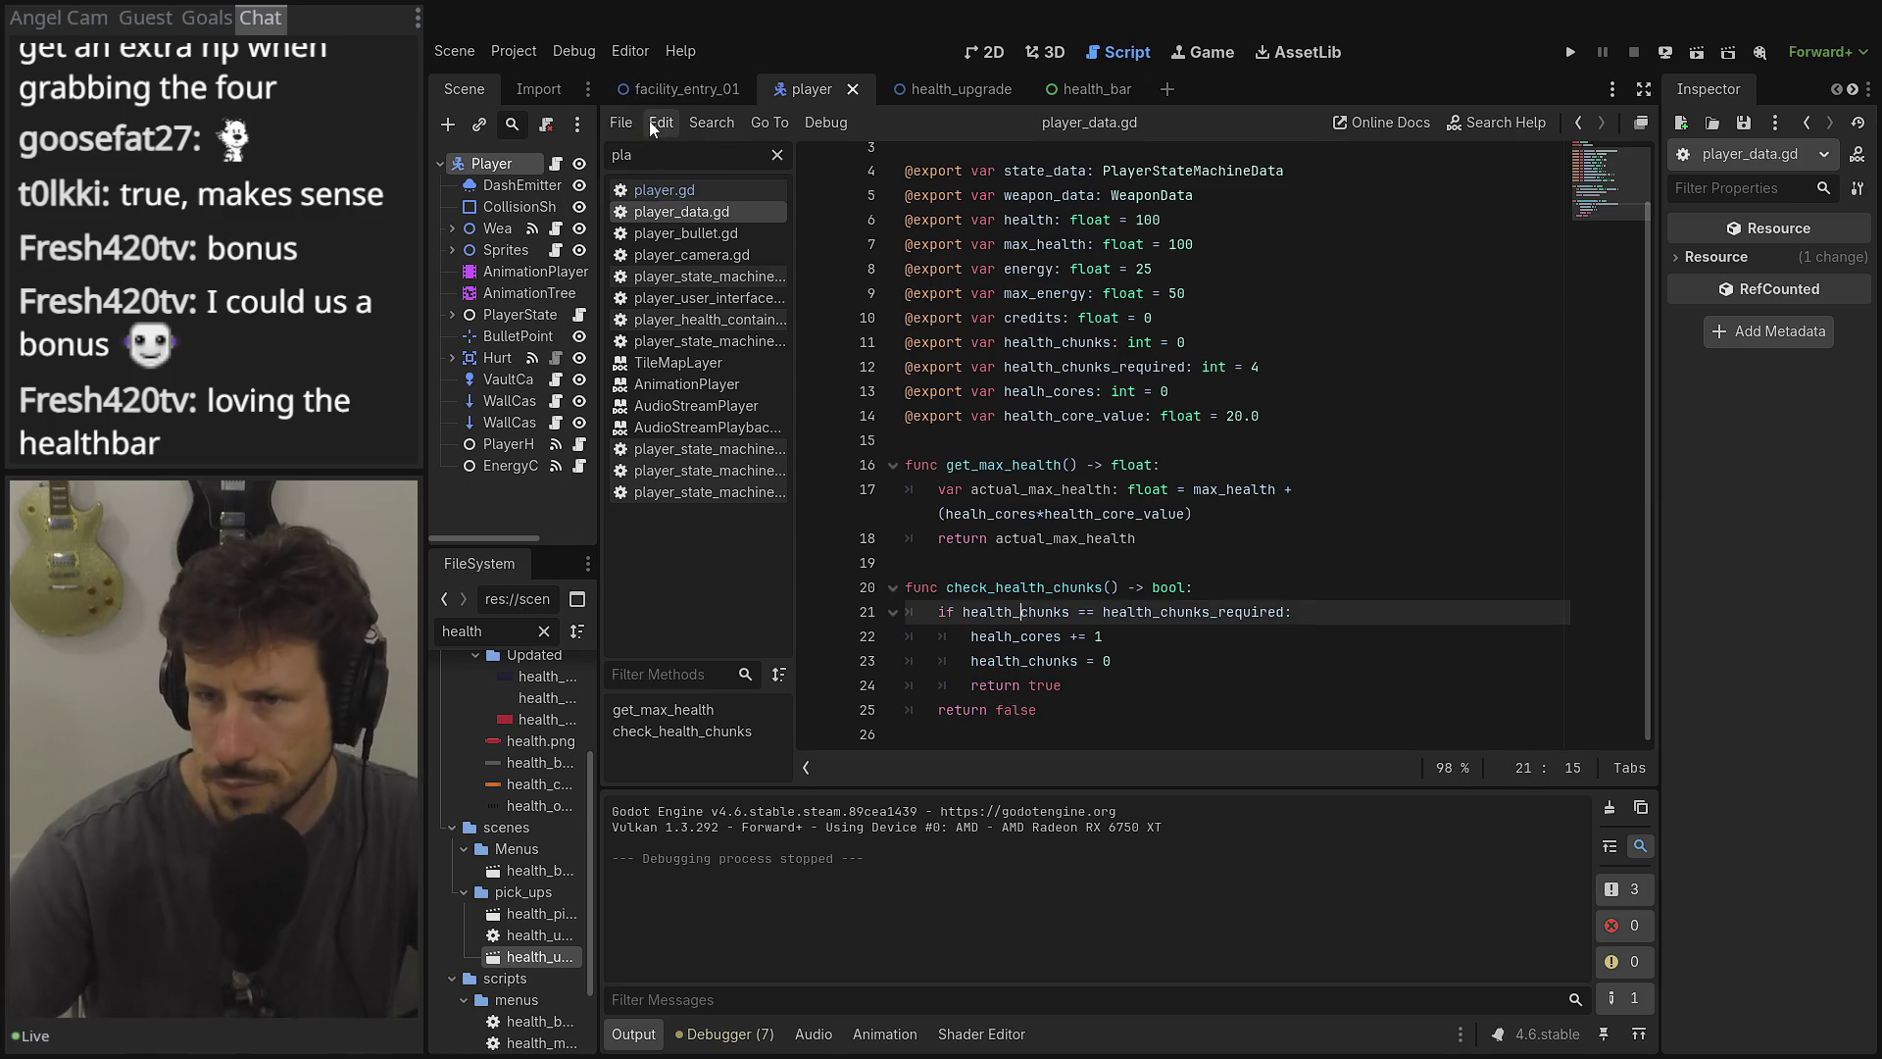
{"action": "left_click", "coordinate": [686, 90]}
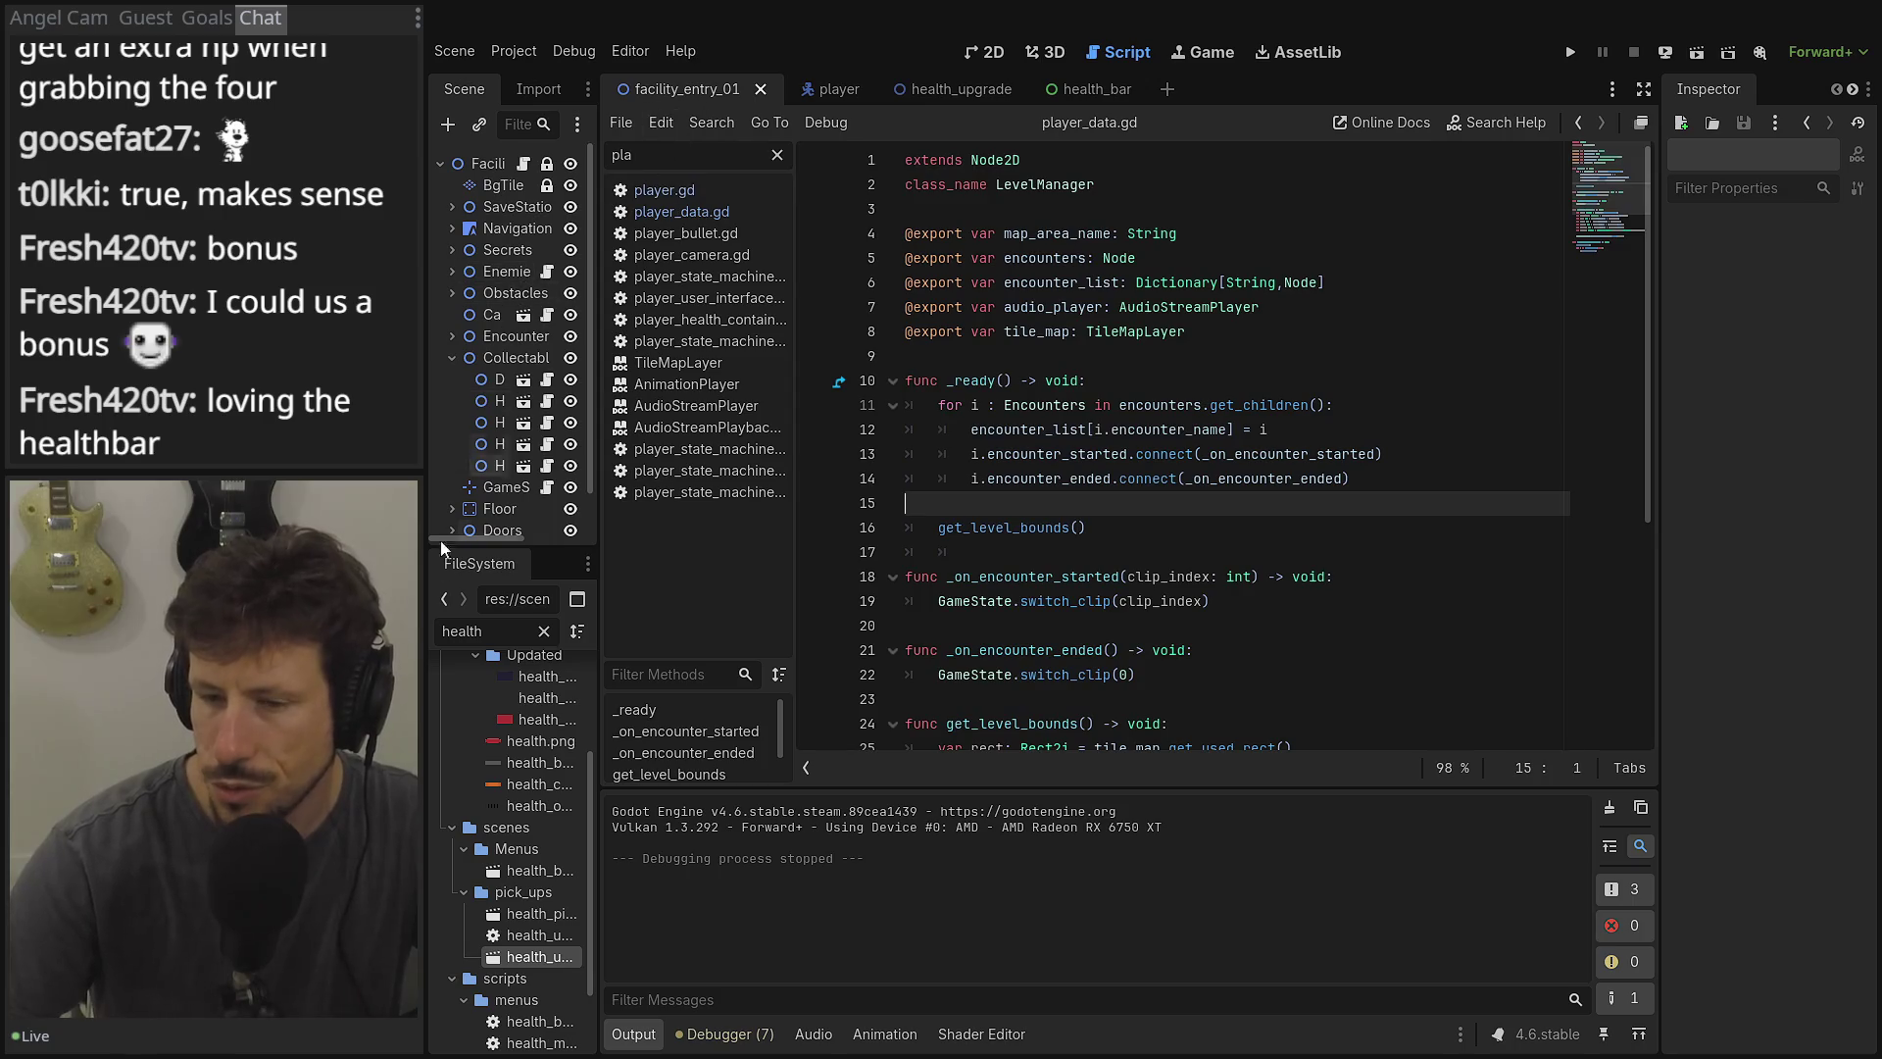
Switch to the health_upgrade scene and read its HealthPickUp script's add_health_chunk contact code.
{"action": "scroll", "coordinate": [527, 742], "scroll_direction": "up", "scroll_amount": 4}
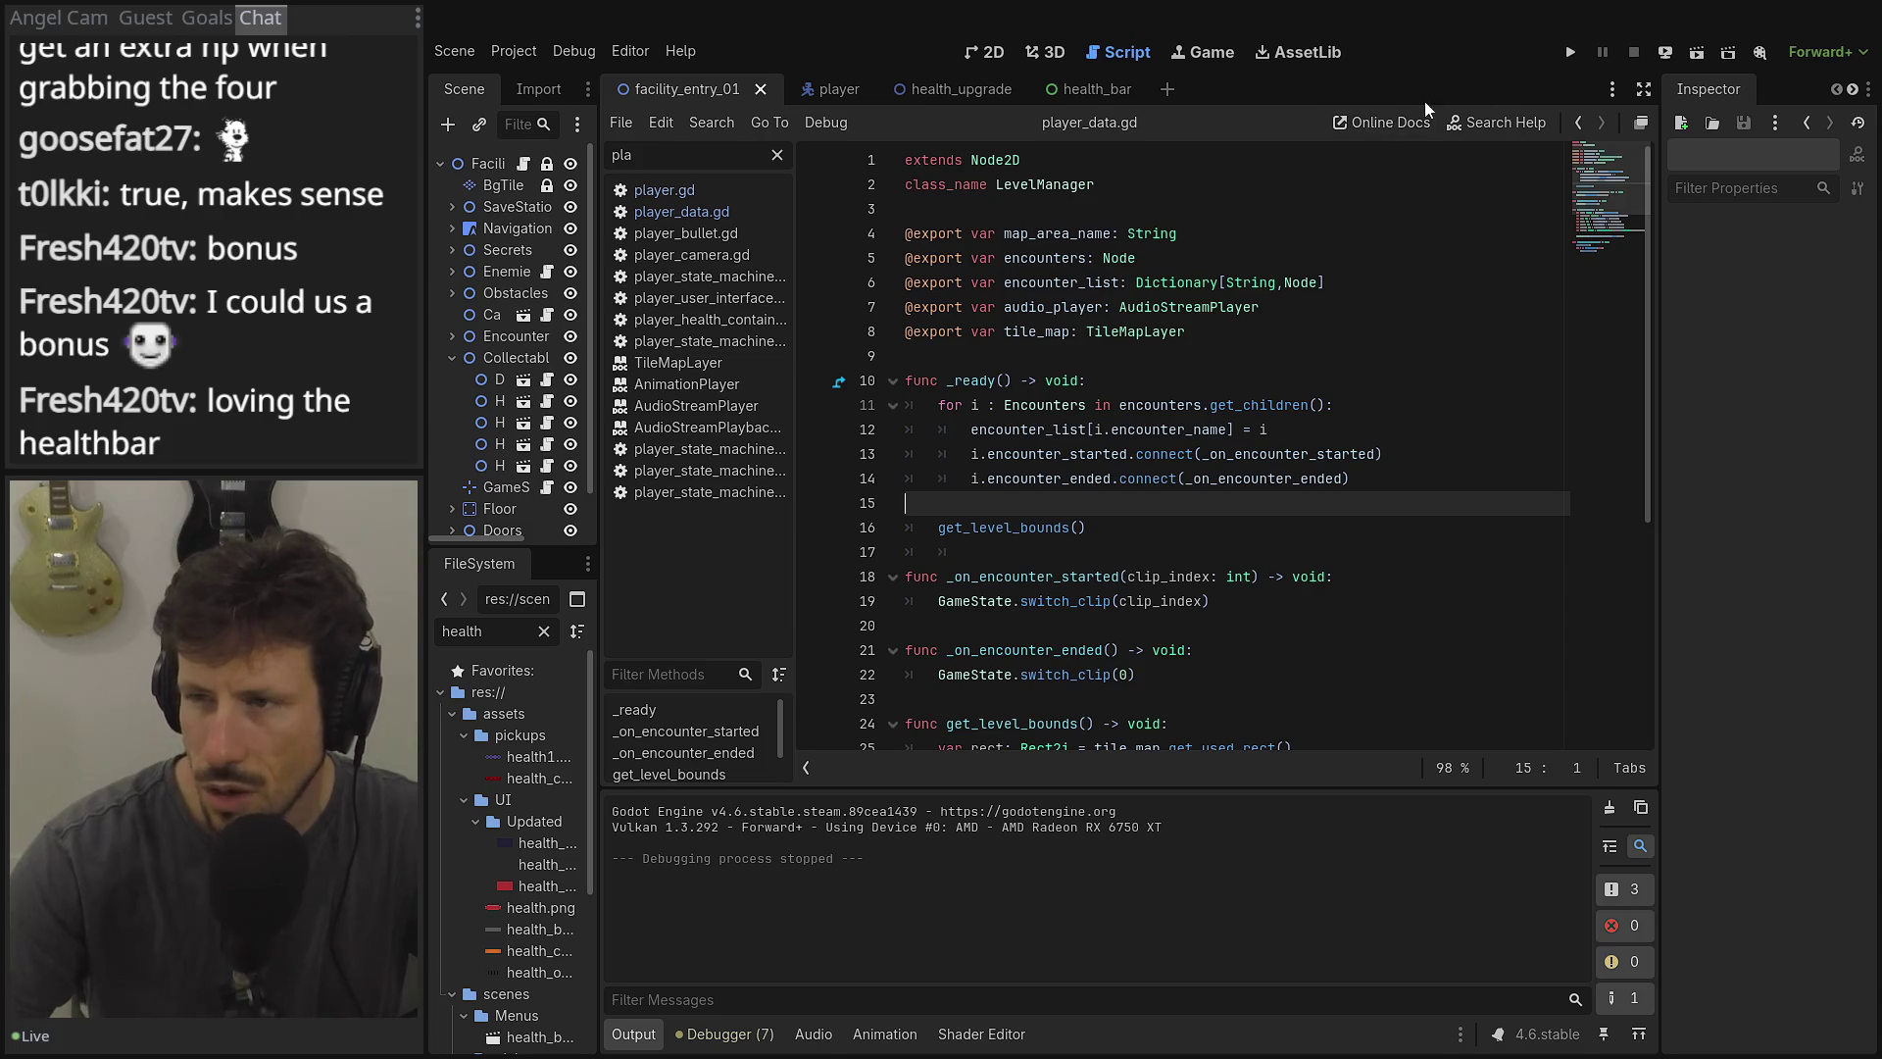
{"action": "left_click", "coordinate": [1078, 89]}
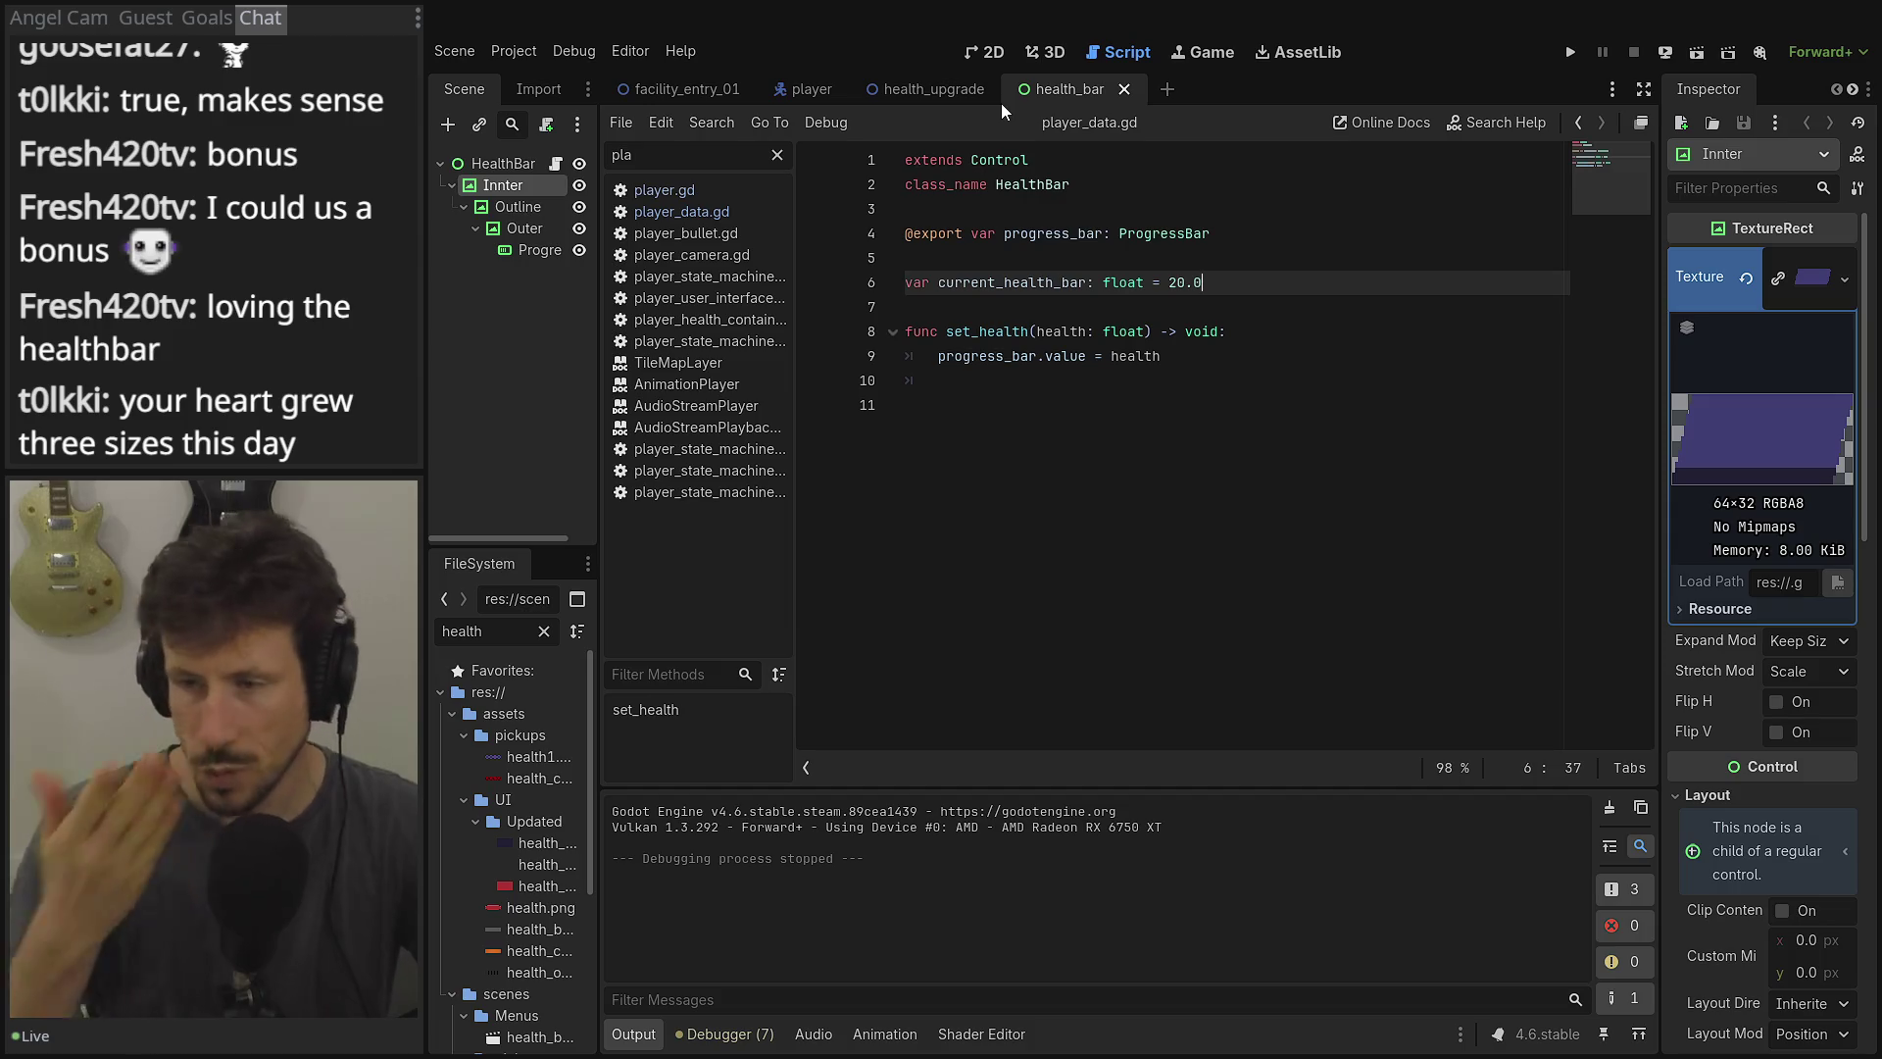
{"action": "left_click", "coordinate": [943, 96]}
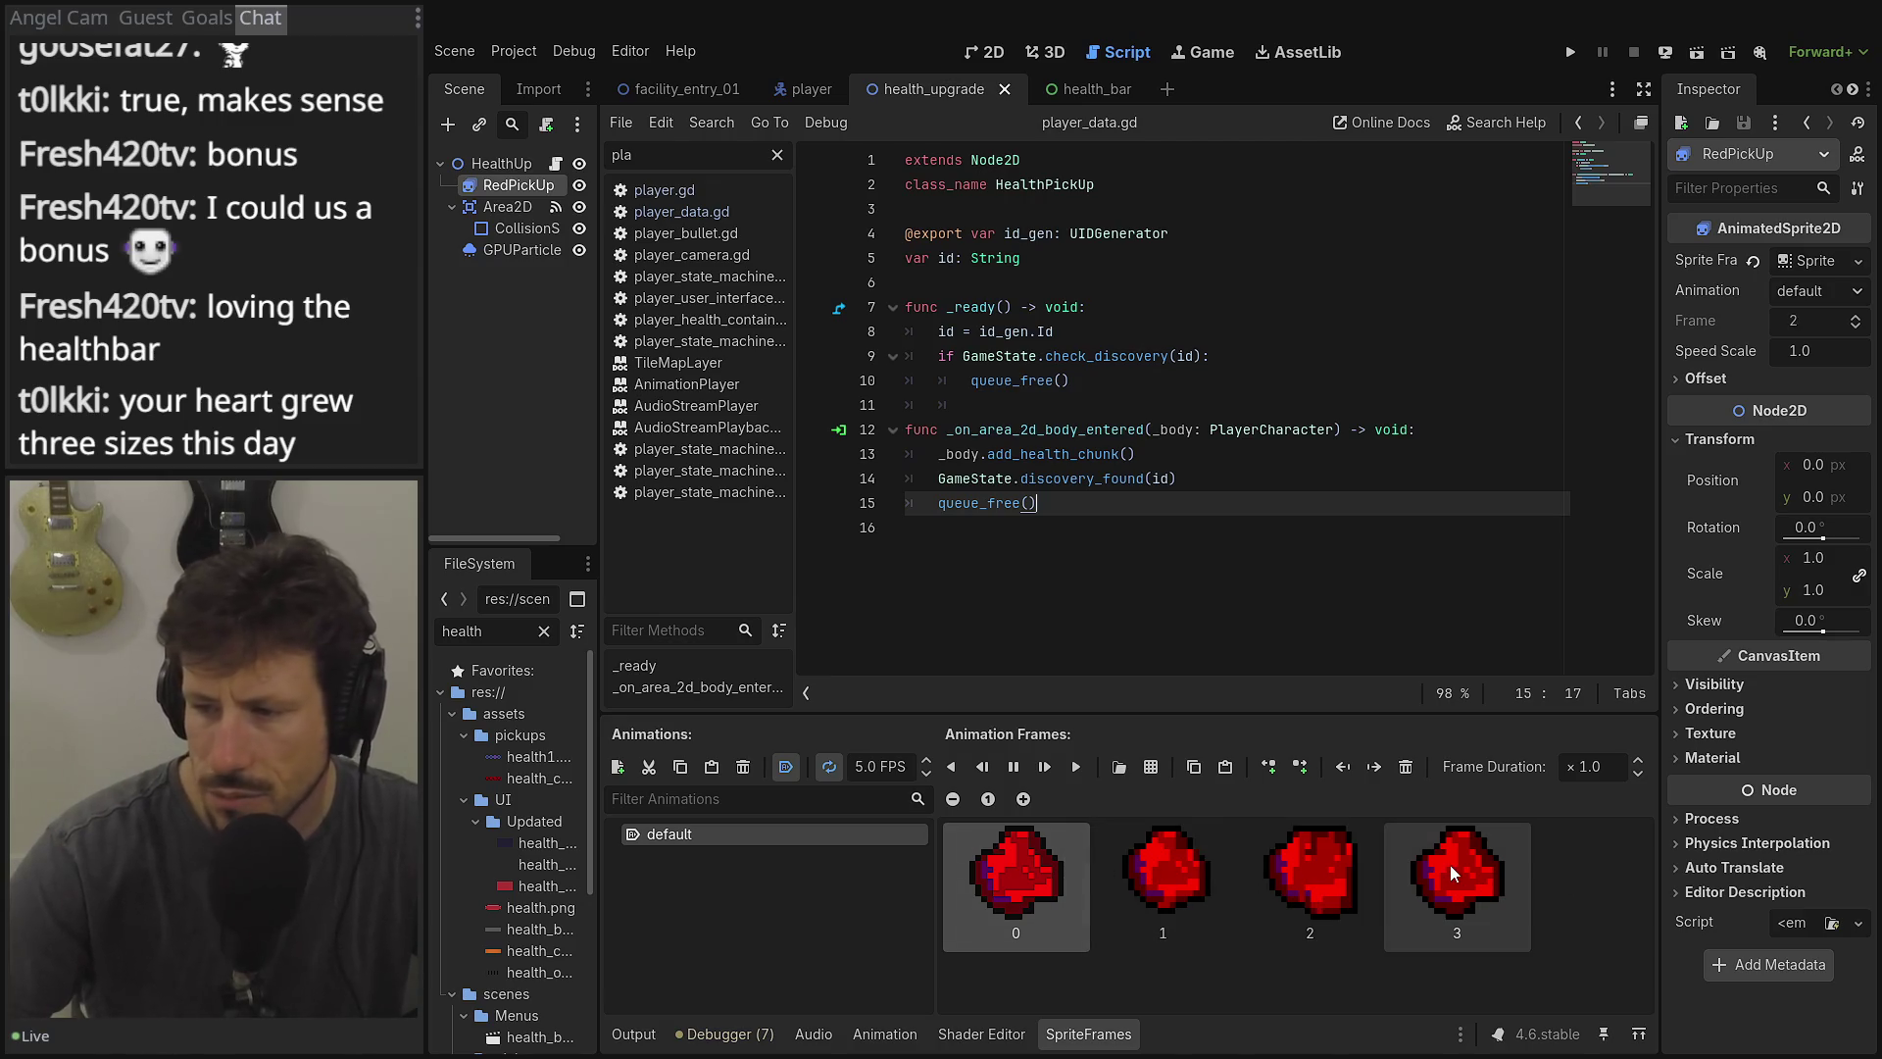
{"action": "left_click", "coordinate": [956, 531]}
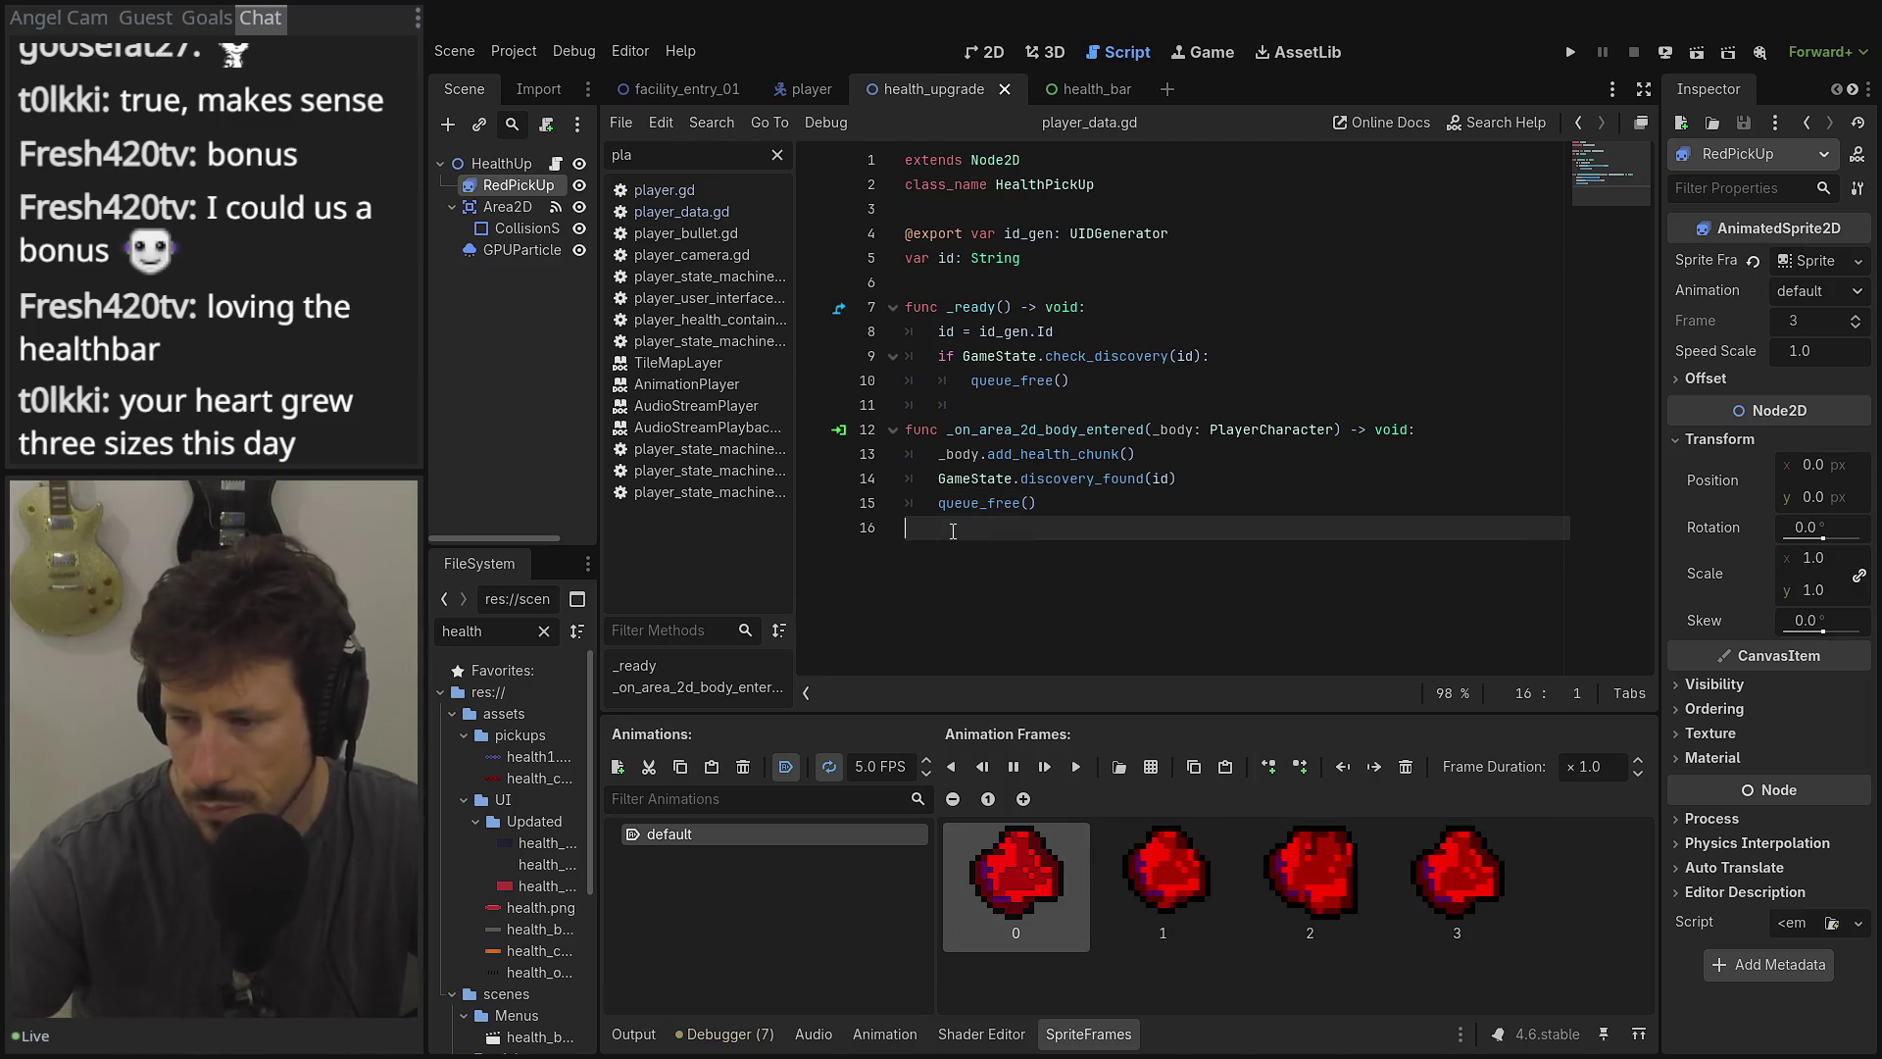
{"action": "left_click", "coordinate": [1231, 474]}
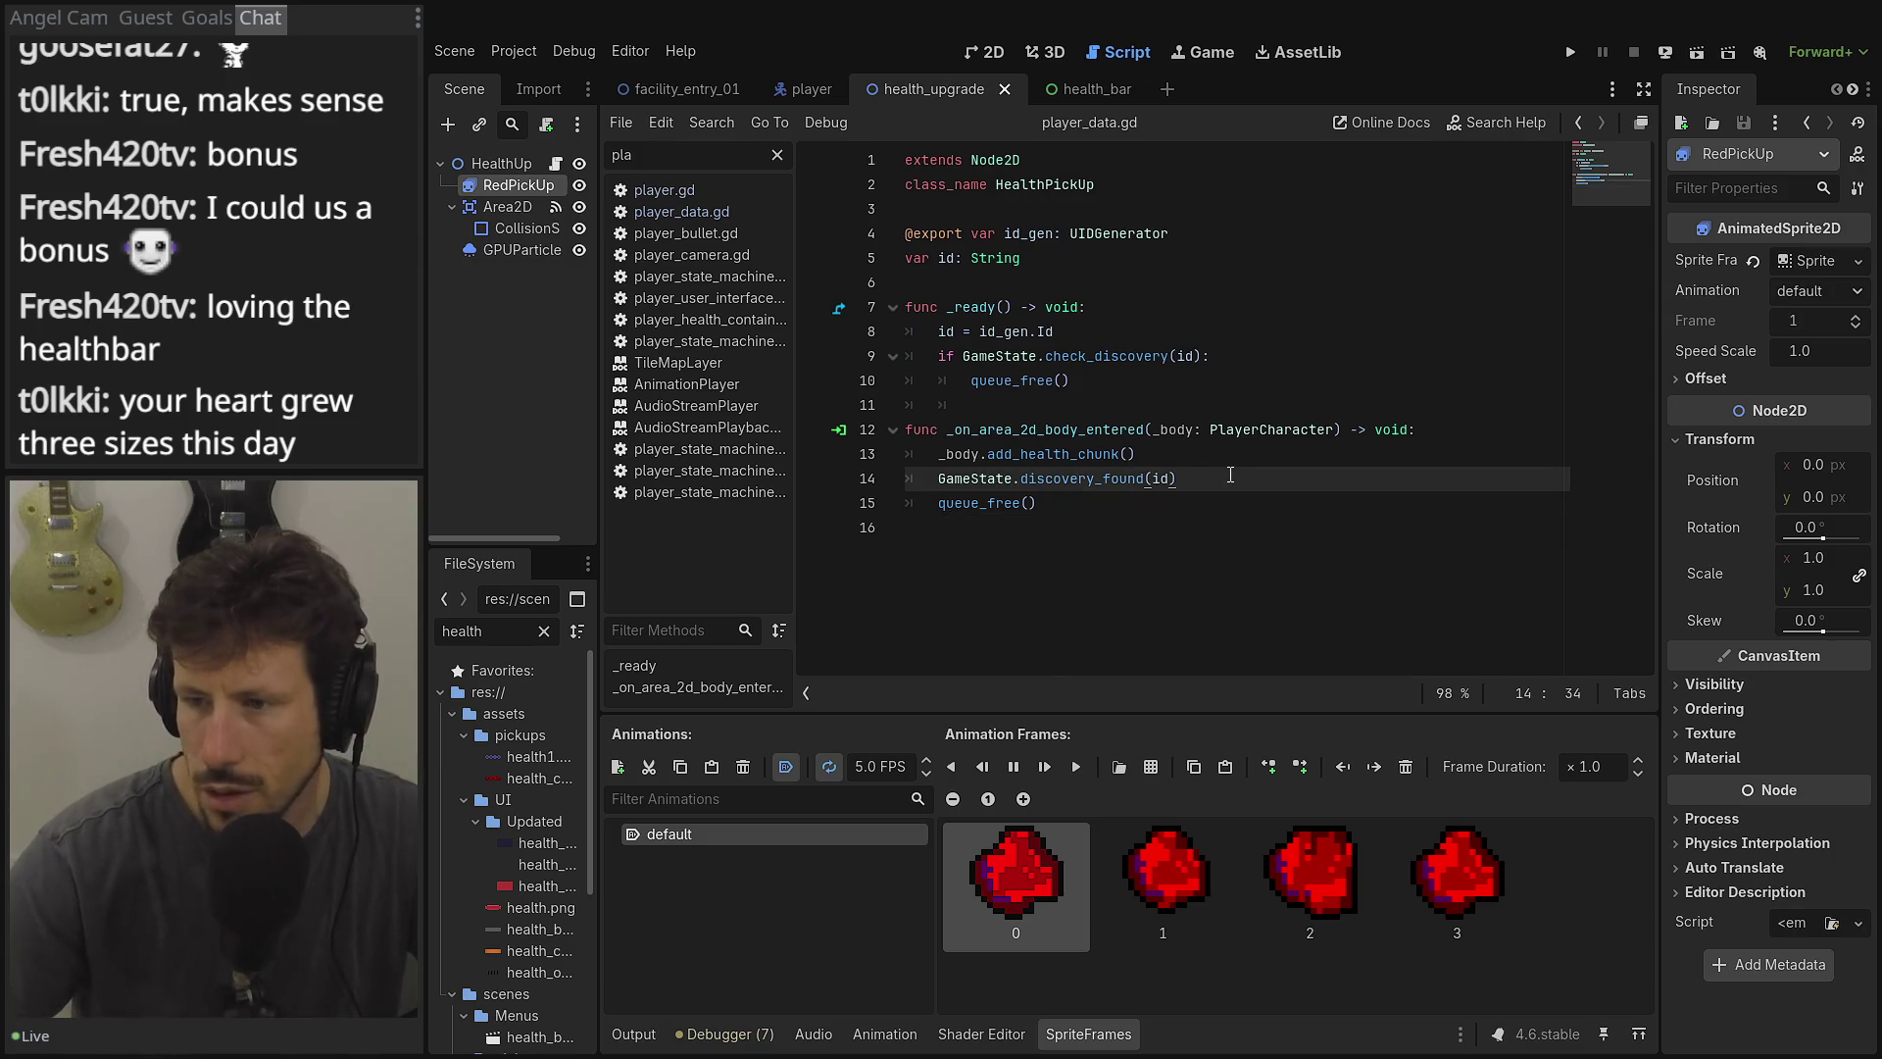
{"action": "left_click", "coordinate": [1230, 459]}
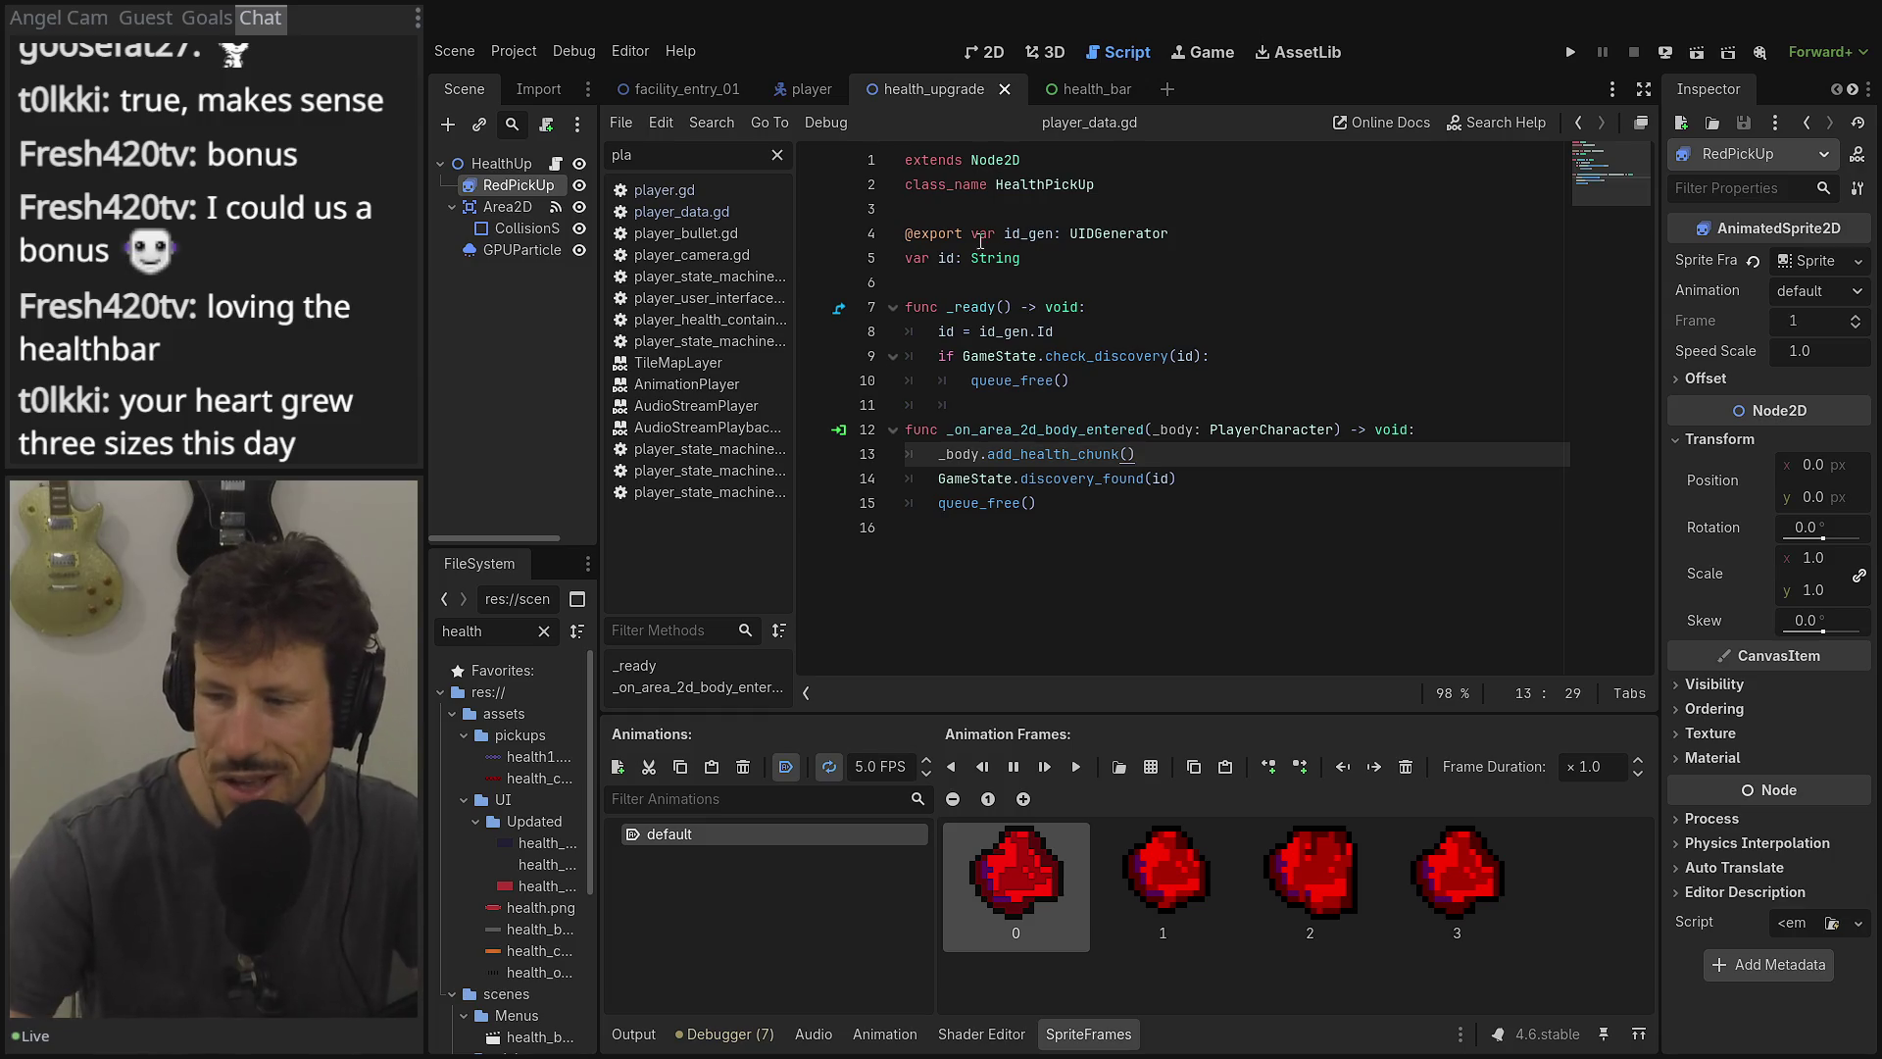
{"action": "left_click", "coordinate": [1168, 89]}
In the health_bar scene, delete the empty line 10 of the HealthBar script and save with Ctrl+S.
{"action": "left_click", "coordinate": [1071, 89]}
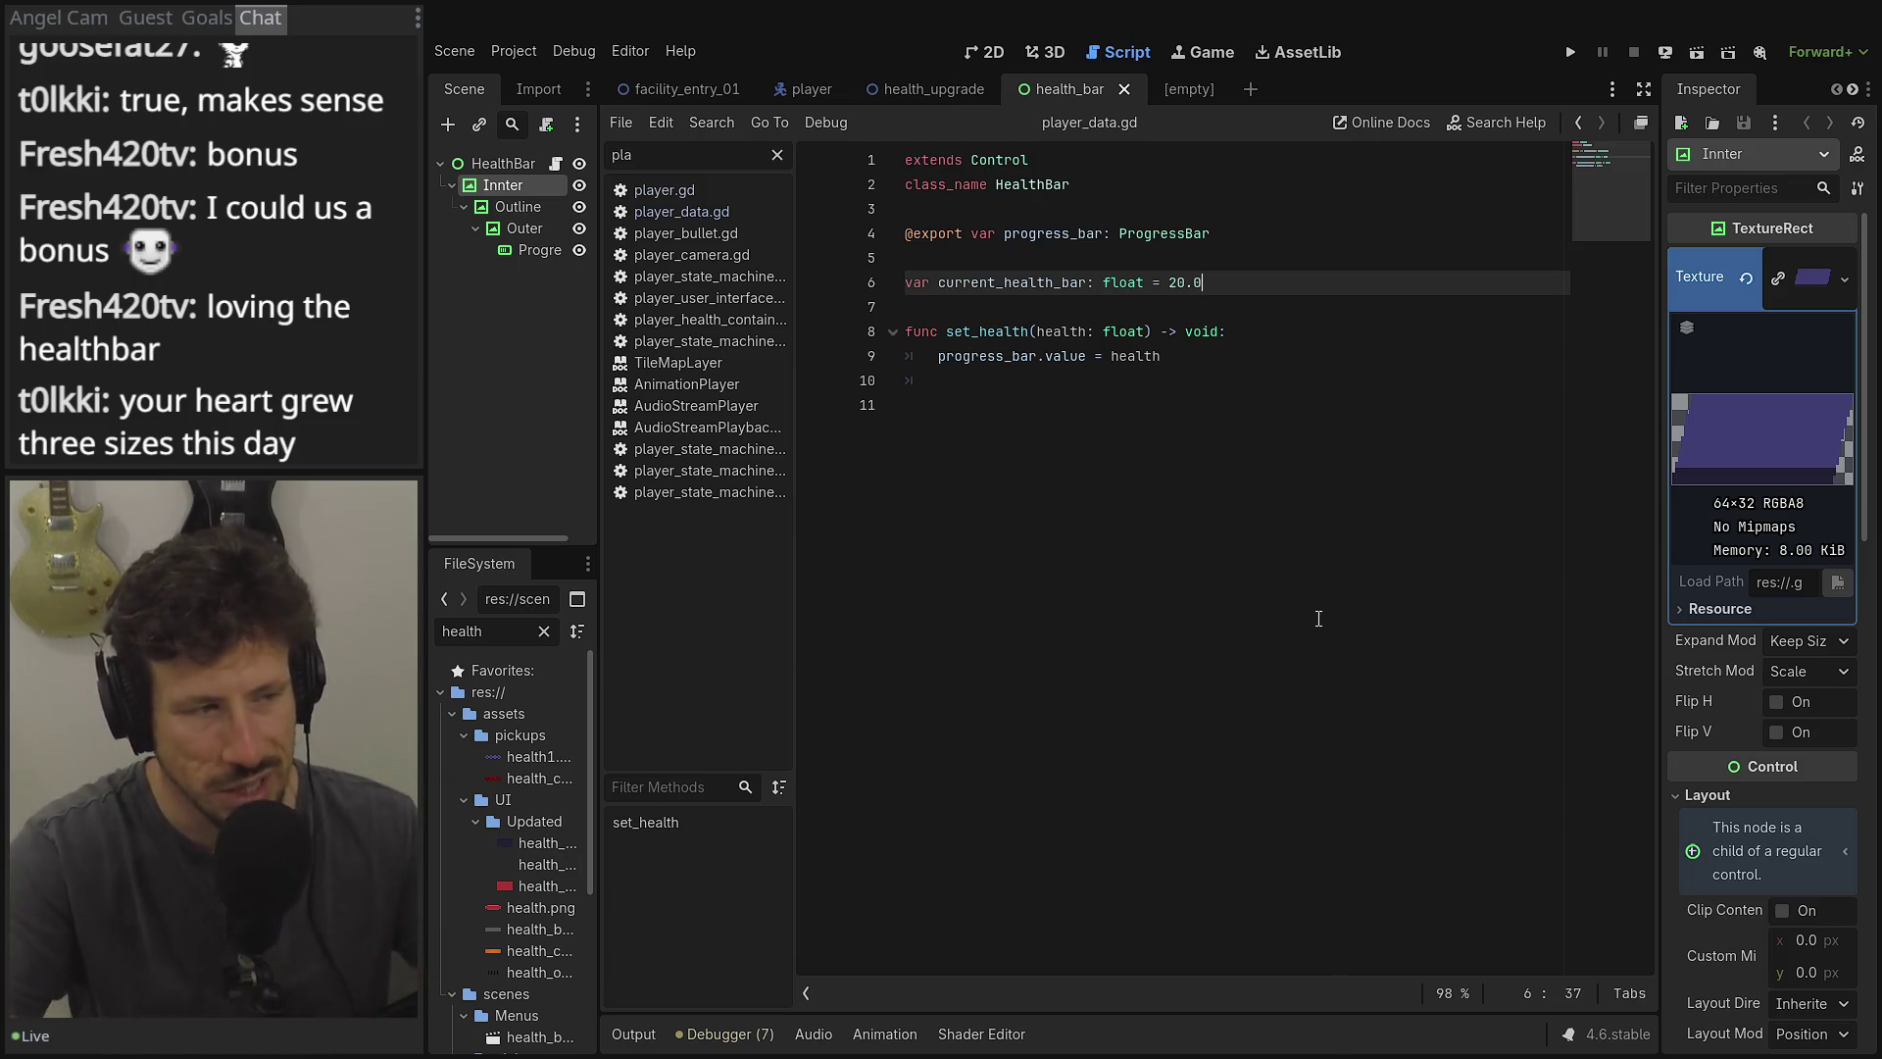
{"action": "left_click", "coordinate": [986, 384]}
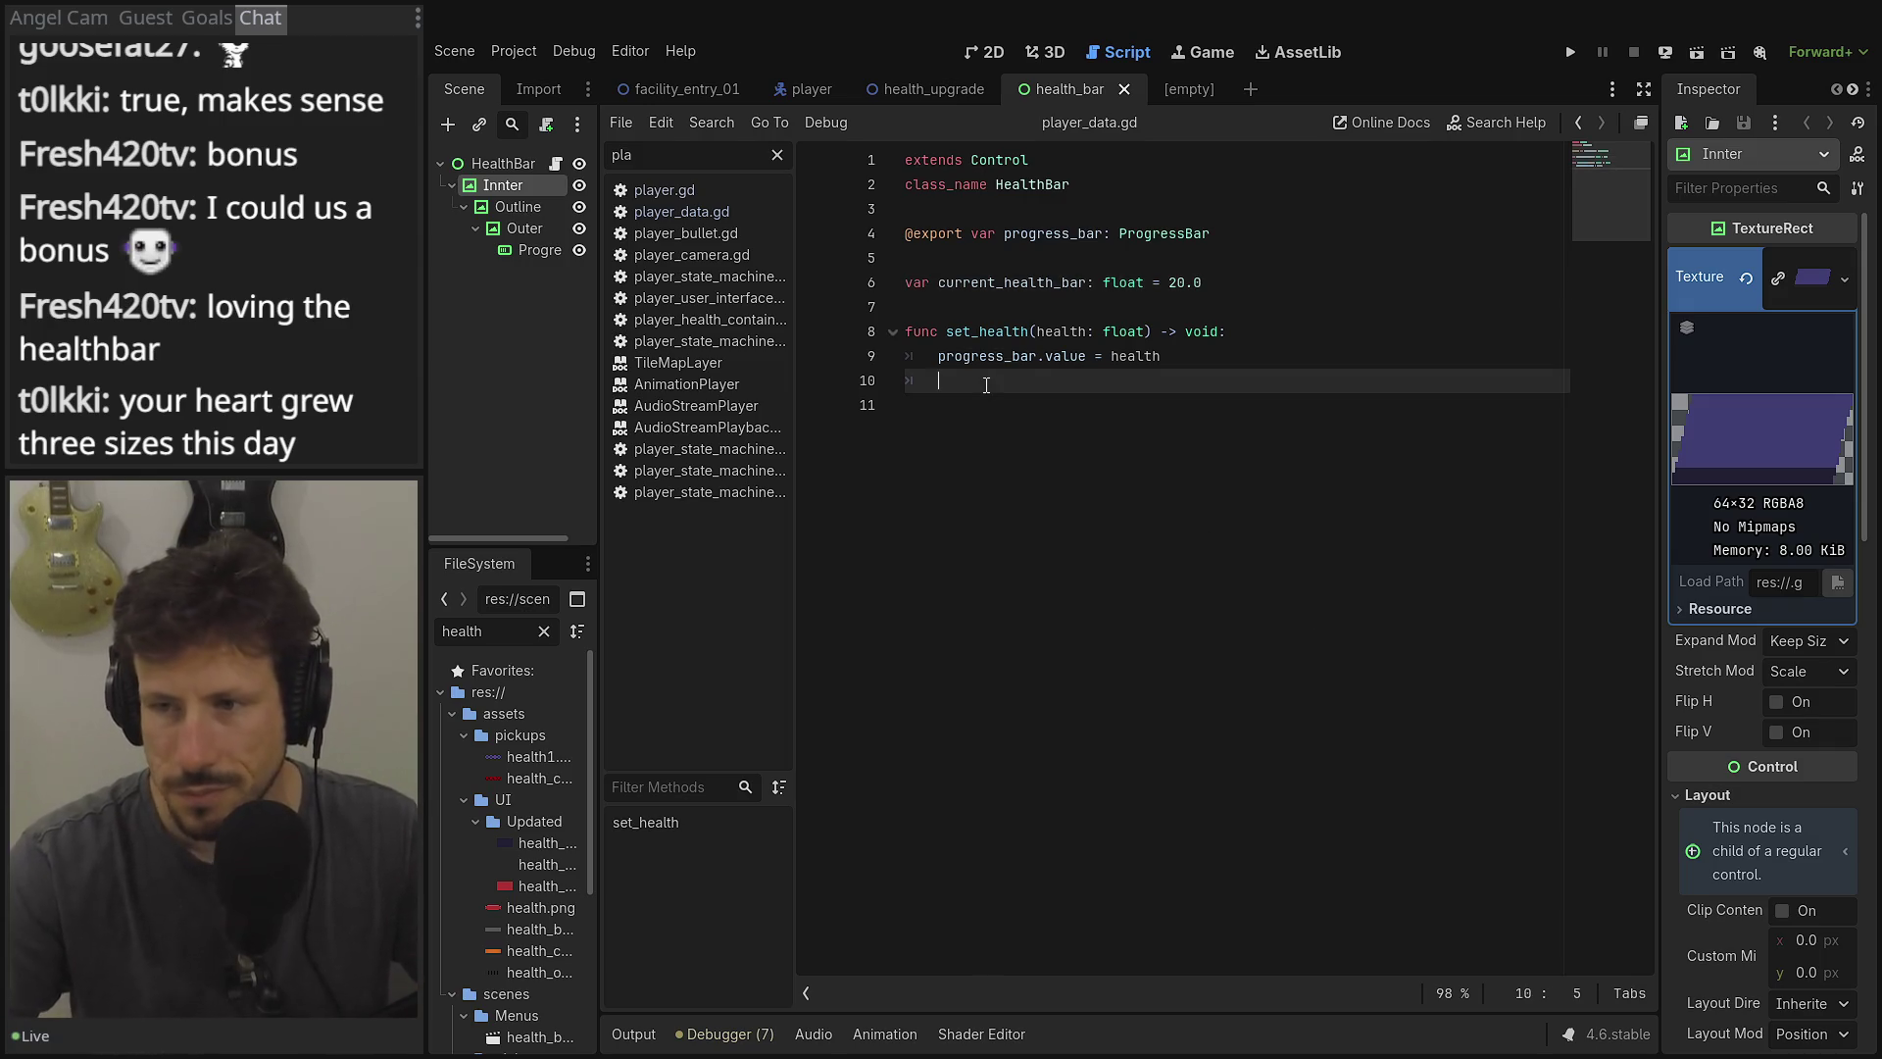
{"action": "key", "text": "BackSpace"}
{"action": "key", "text": "BackSpace"}
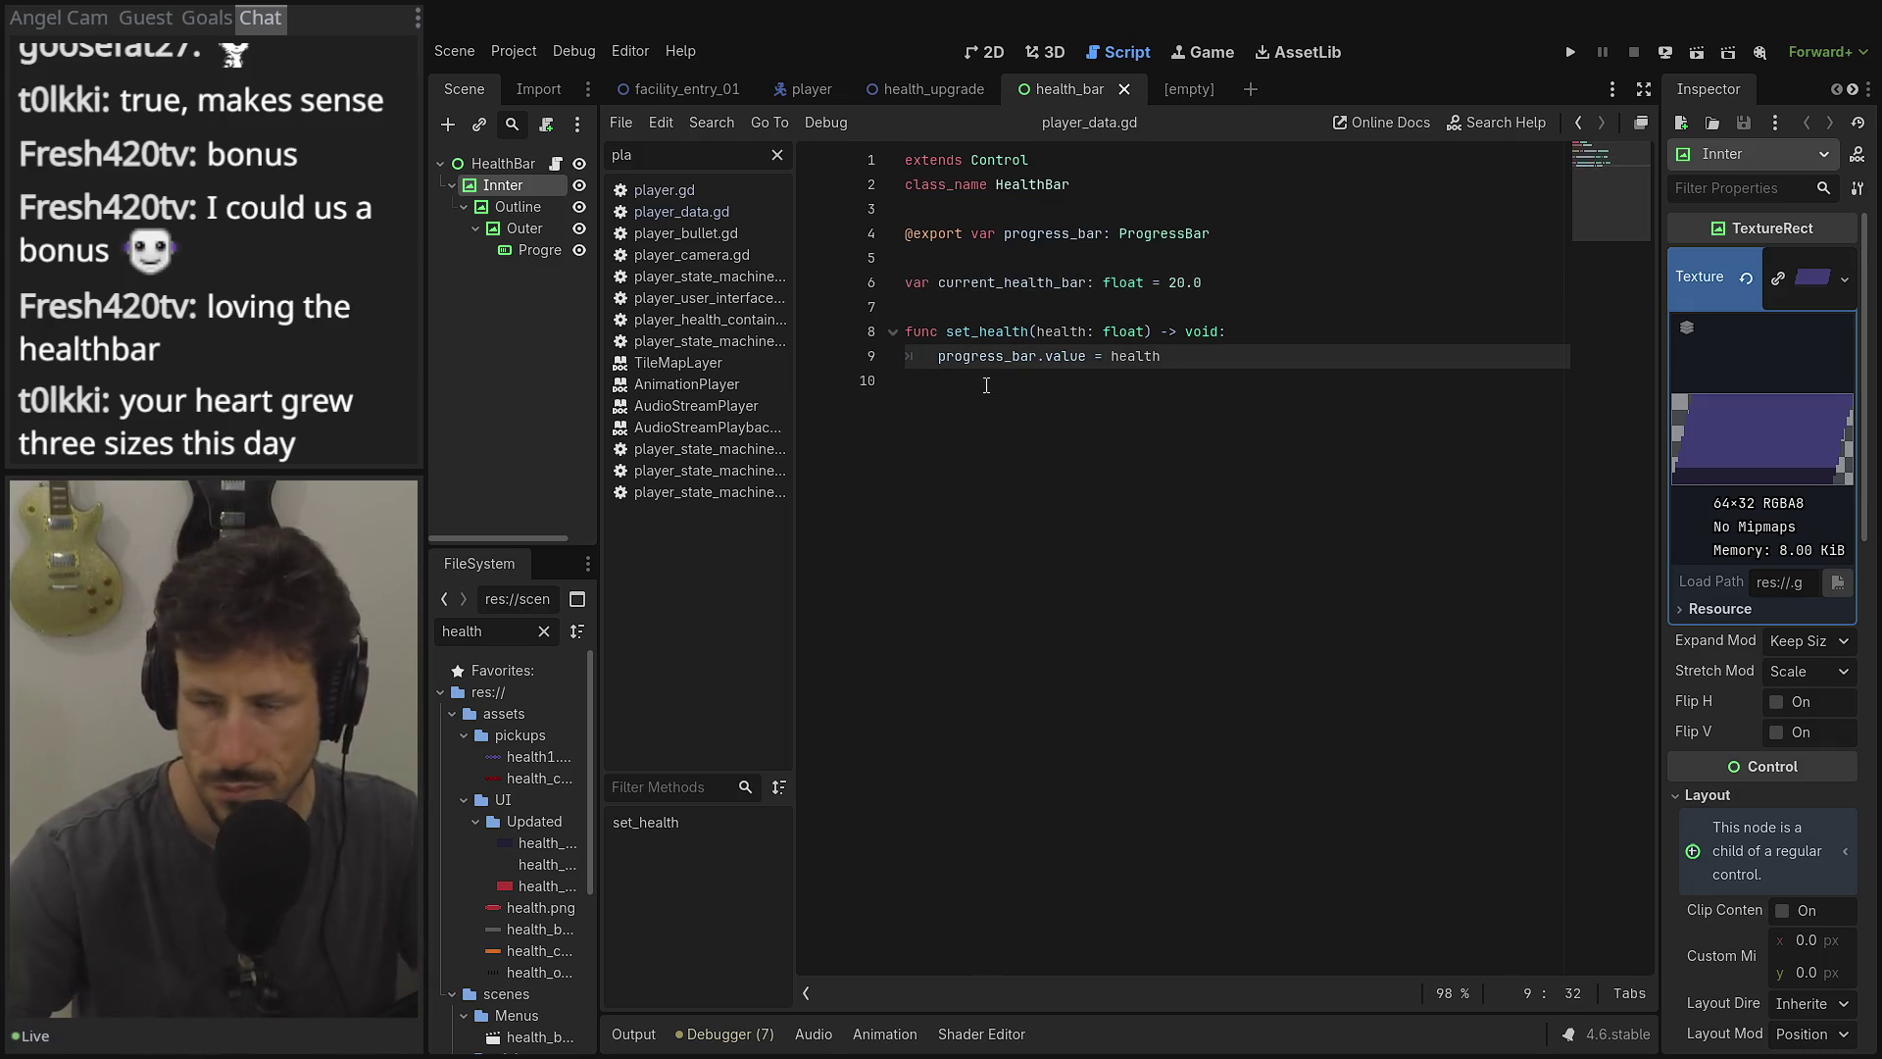
{"action": "key", "text": "ctrl+s"}
{"action": "left_click", "coordinate": [1035, 394]}
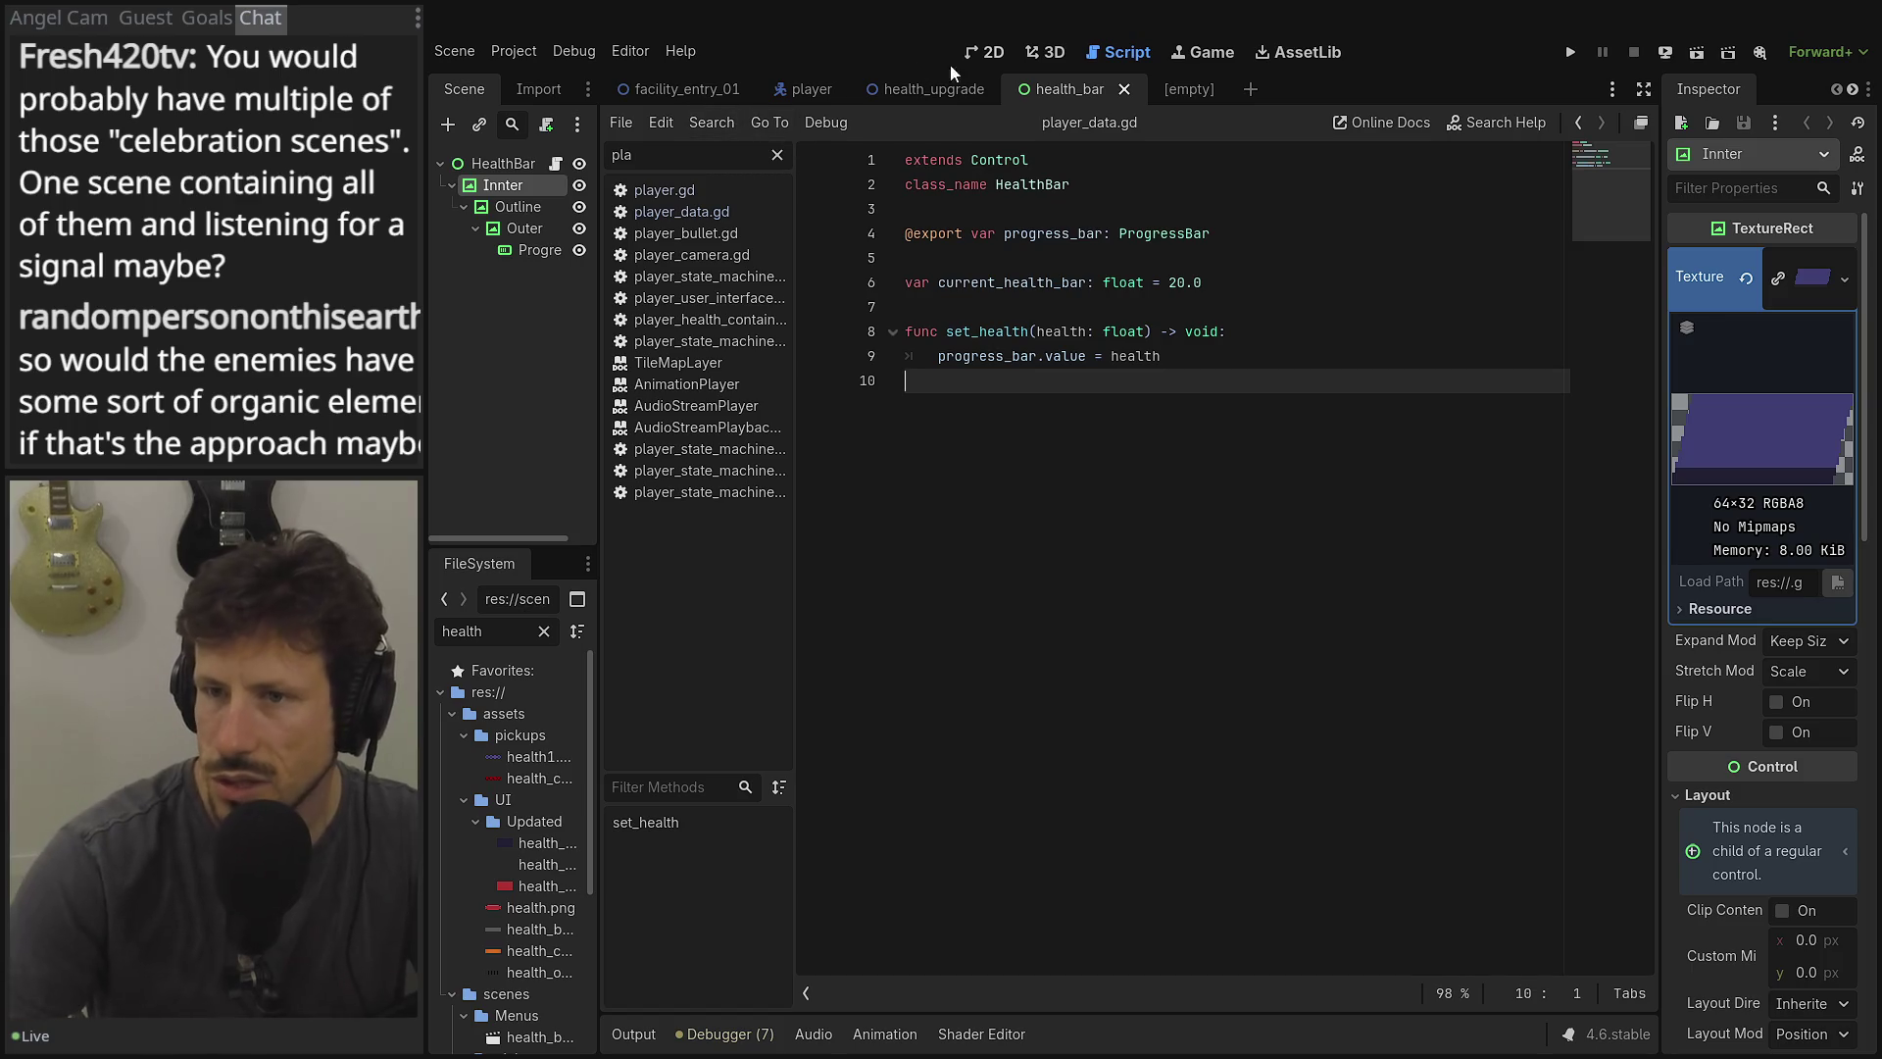
{"action": "scroll", "coordinate": [514, 781], "scroll_direction": "down", "scroll_amount": 2}
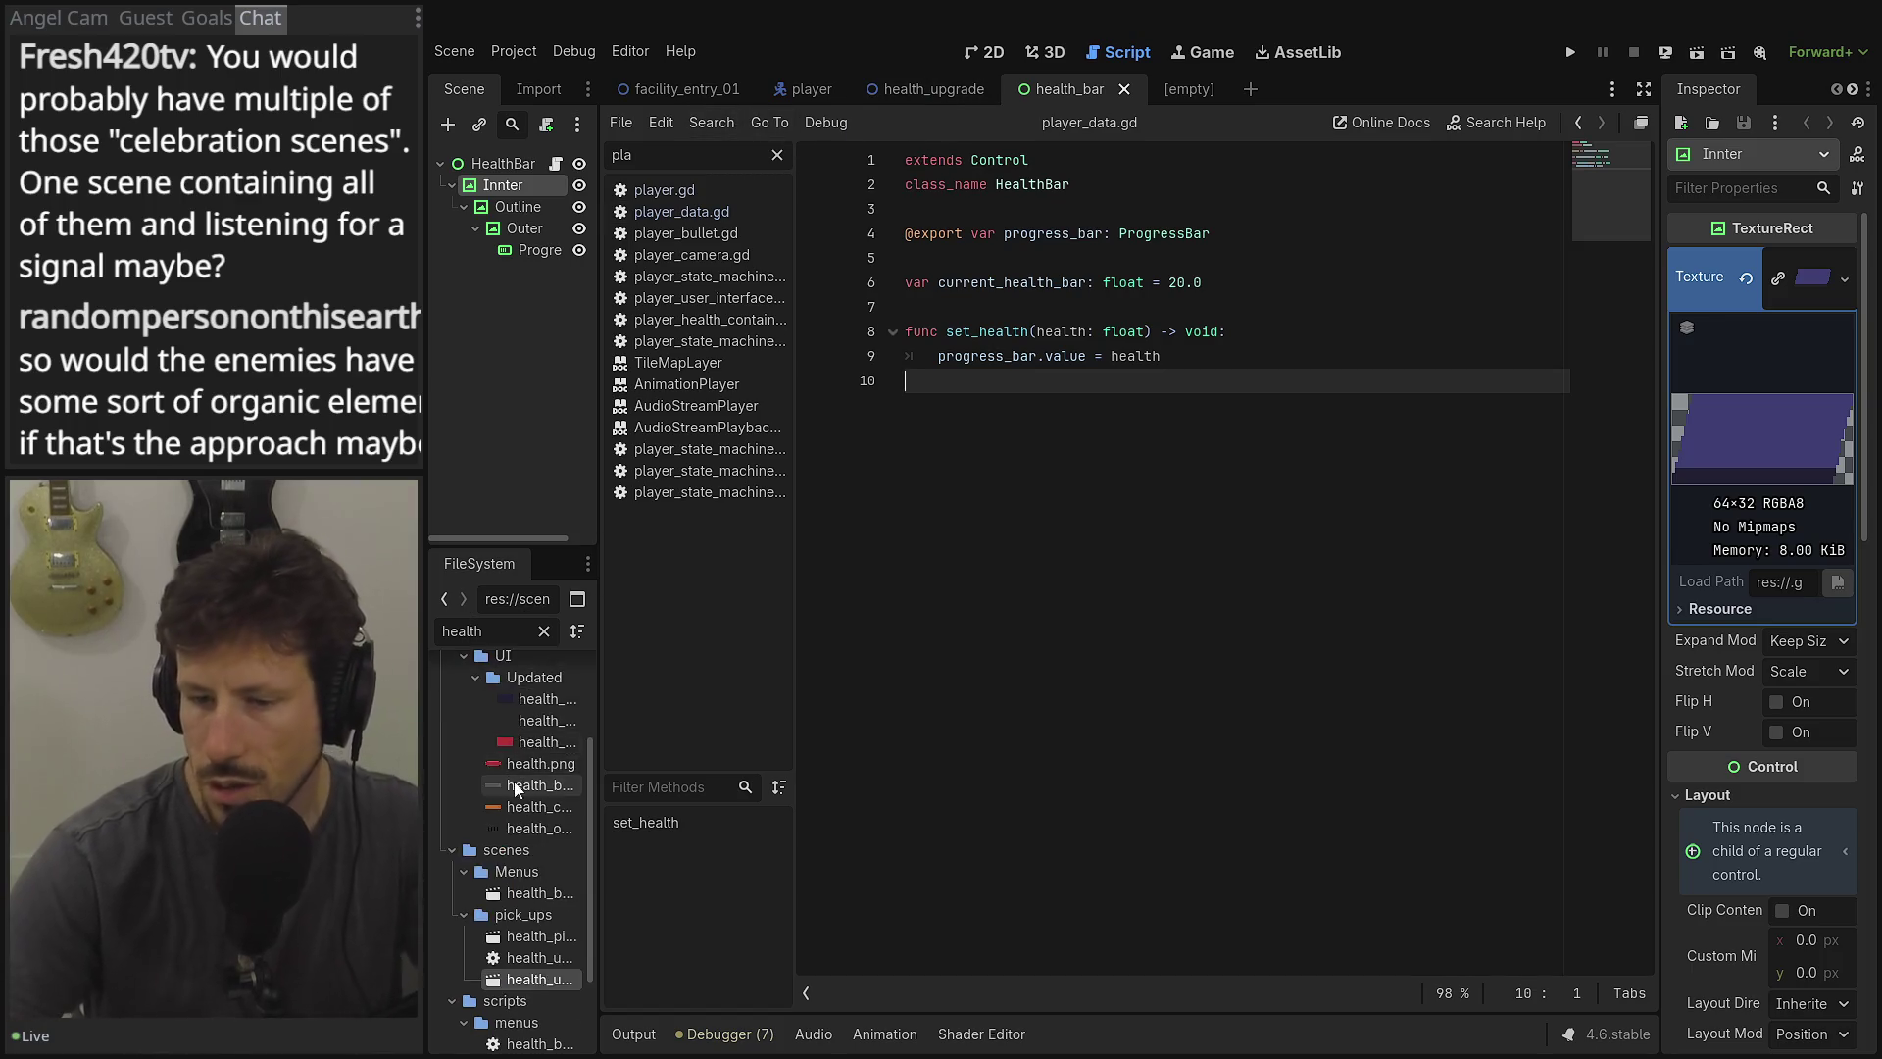
{"action": "scroll", "coordinate": [513, 781], "scroll_direction": "up", "scroll_amount": 2}
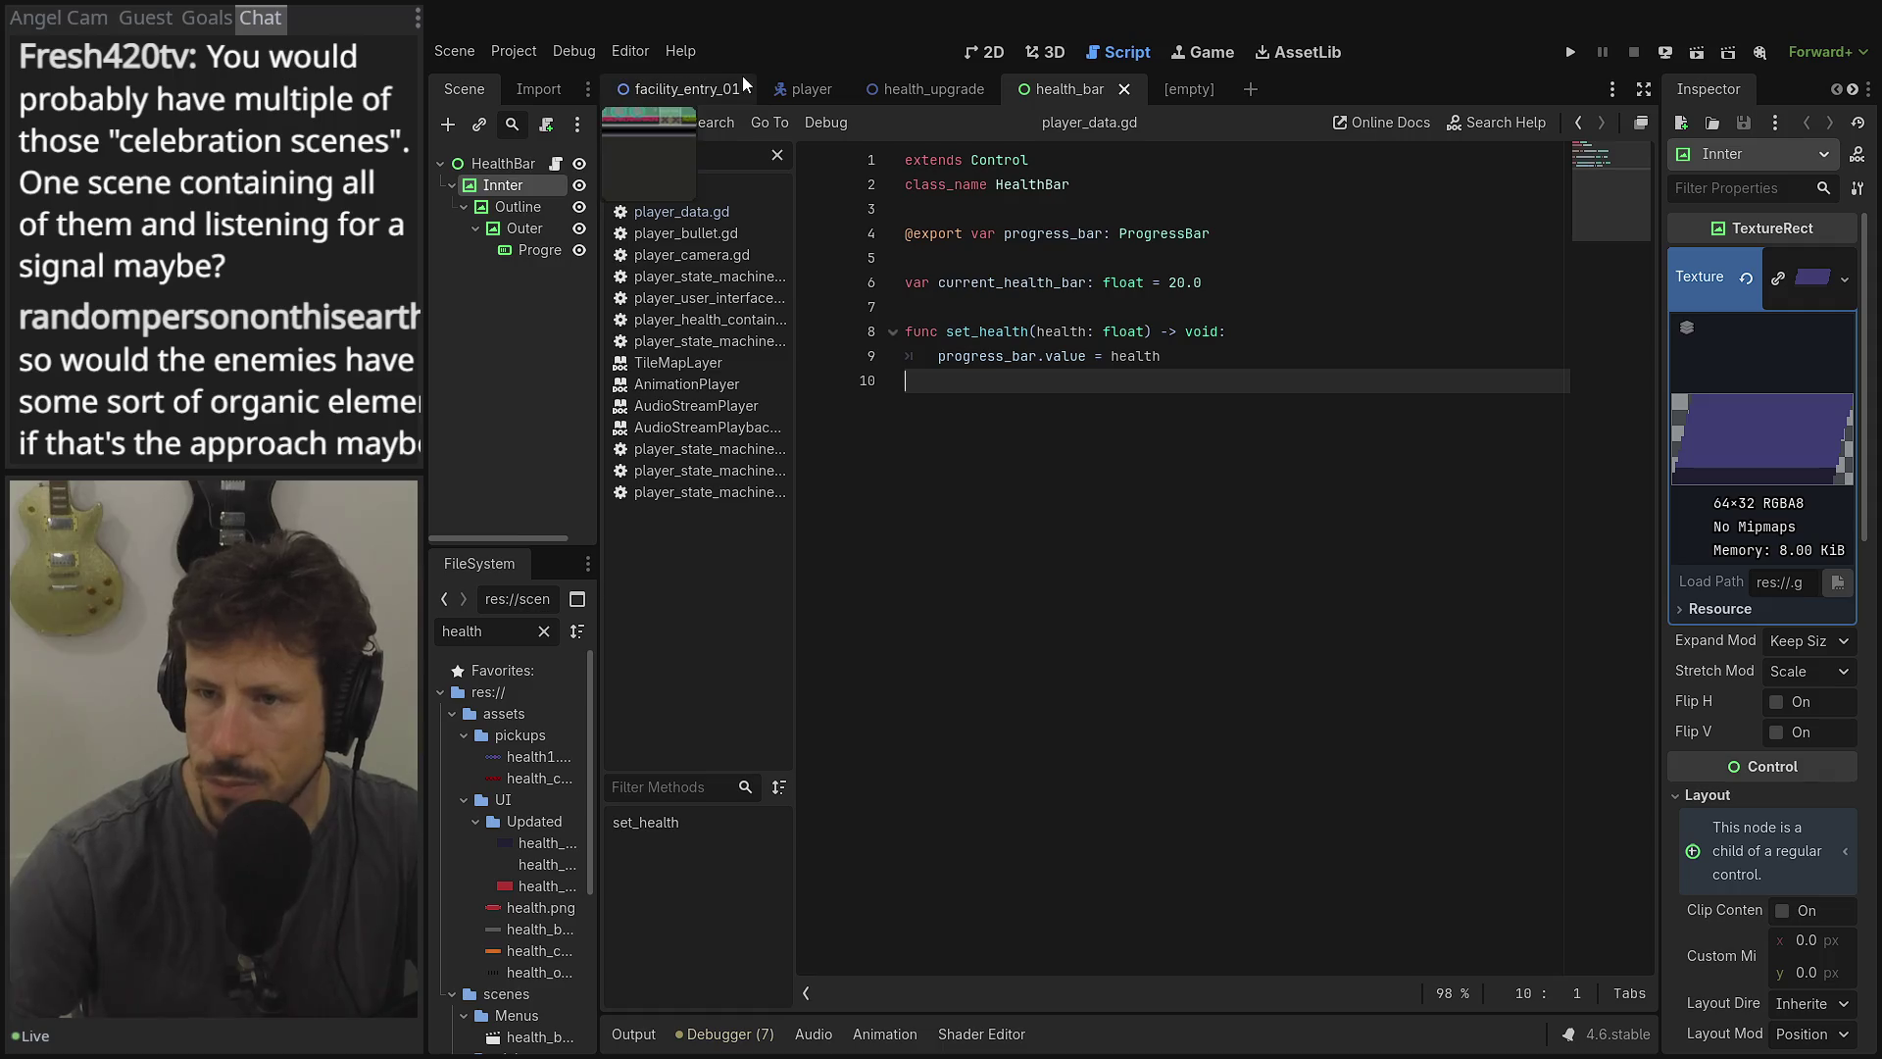
Show facility_entry_01 in the 2D editor and pan to the Press Up To Regenerate door.
{"action": "left_click", "coordinate": [706, 88]}
{"action": "left_click", "coordinate": [1045, 51]}
{"action": "left_click", "coordinate": [980, 52]}
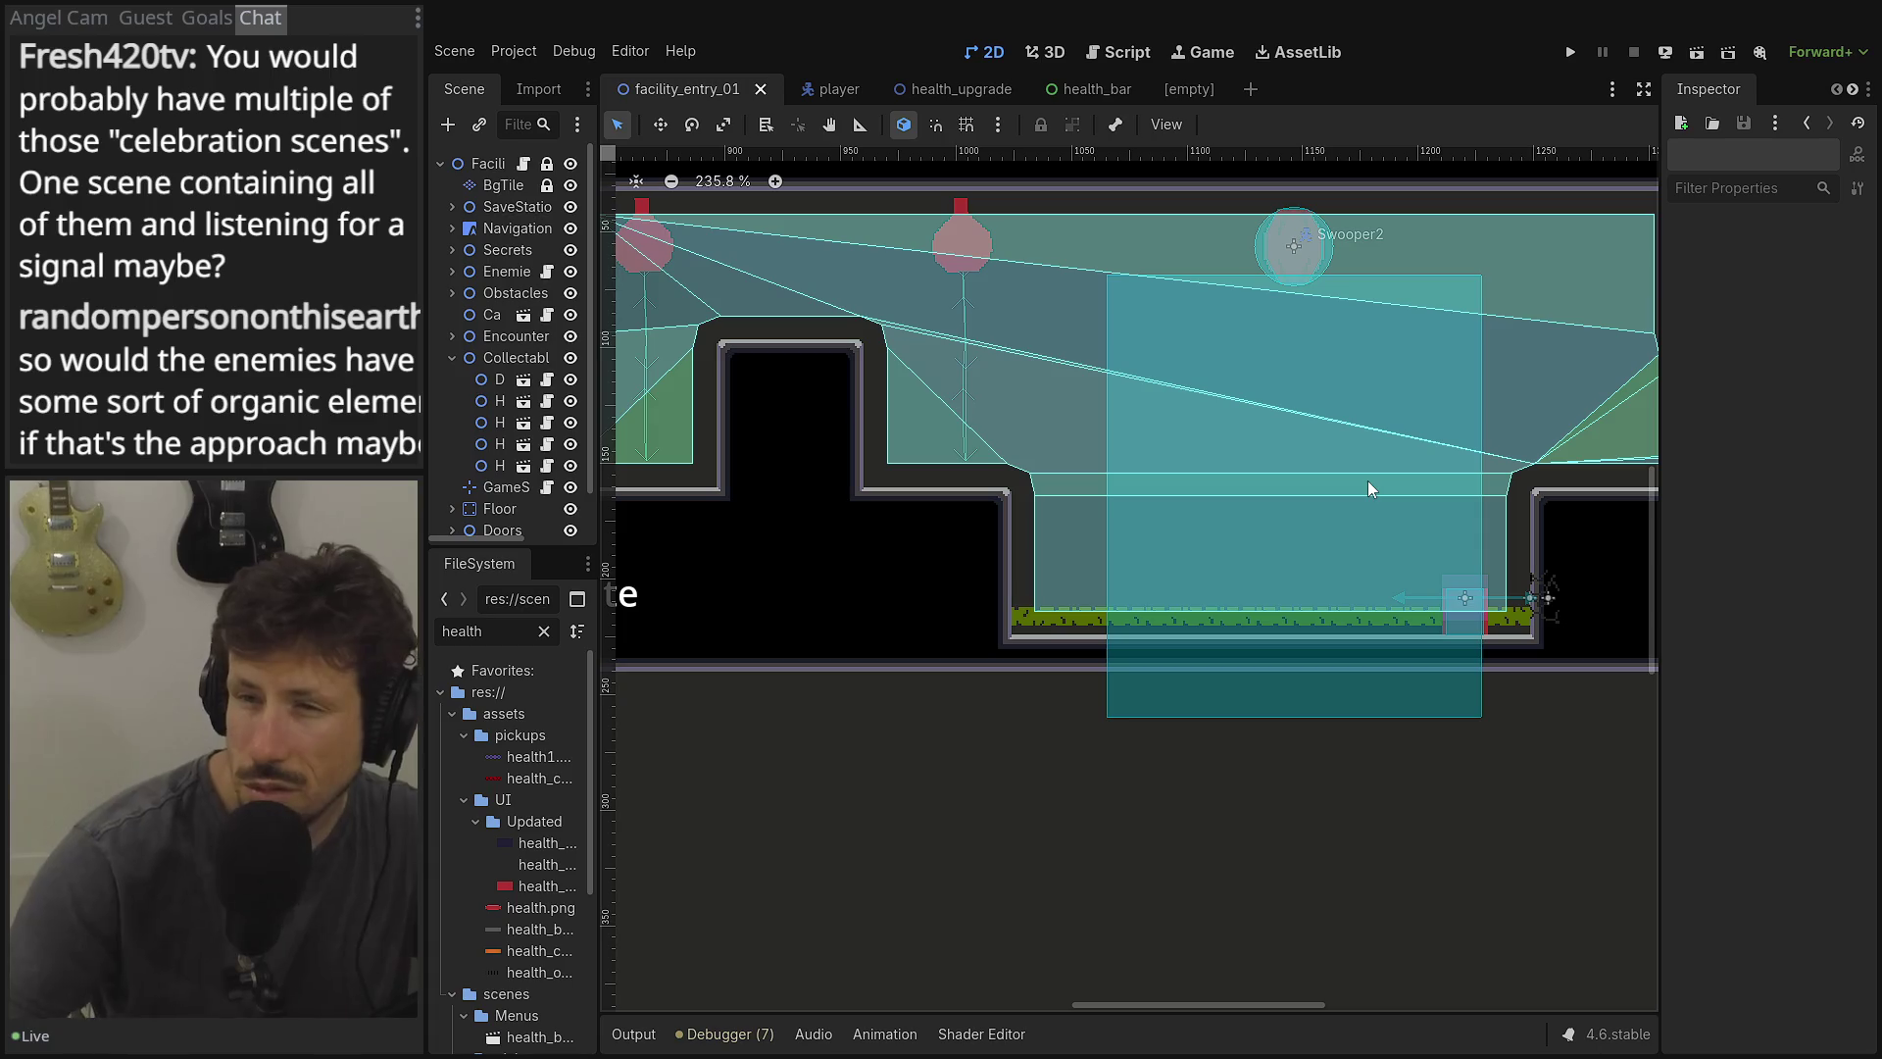
{"action": "mouse_move", "coordinate": [789, 425]}
{"action": "left_mouse_down"}
{"action": "mouse_move", "coordinate": [995, 437]}
{"action": "mouse_move", "coordinate": [1168, 496]}
{"action": "left_mouse_up"}
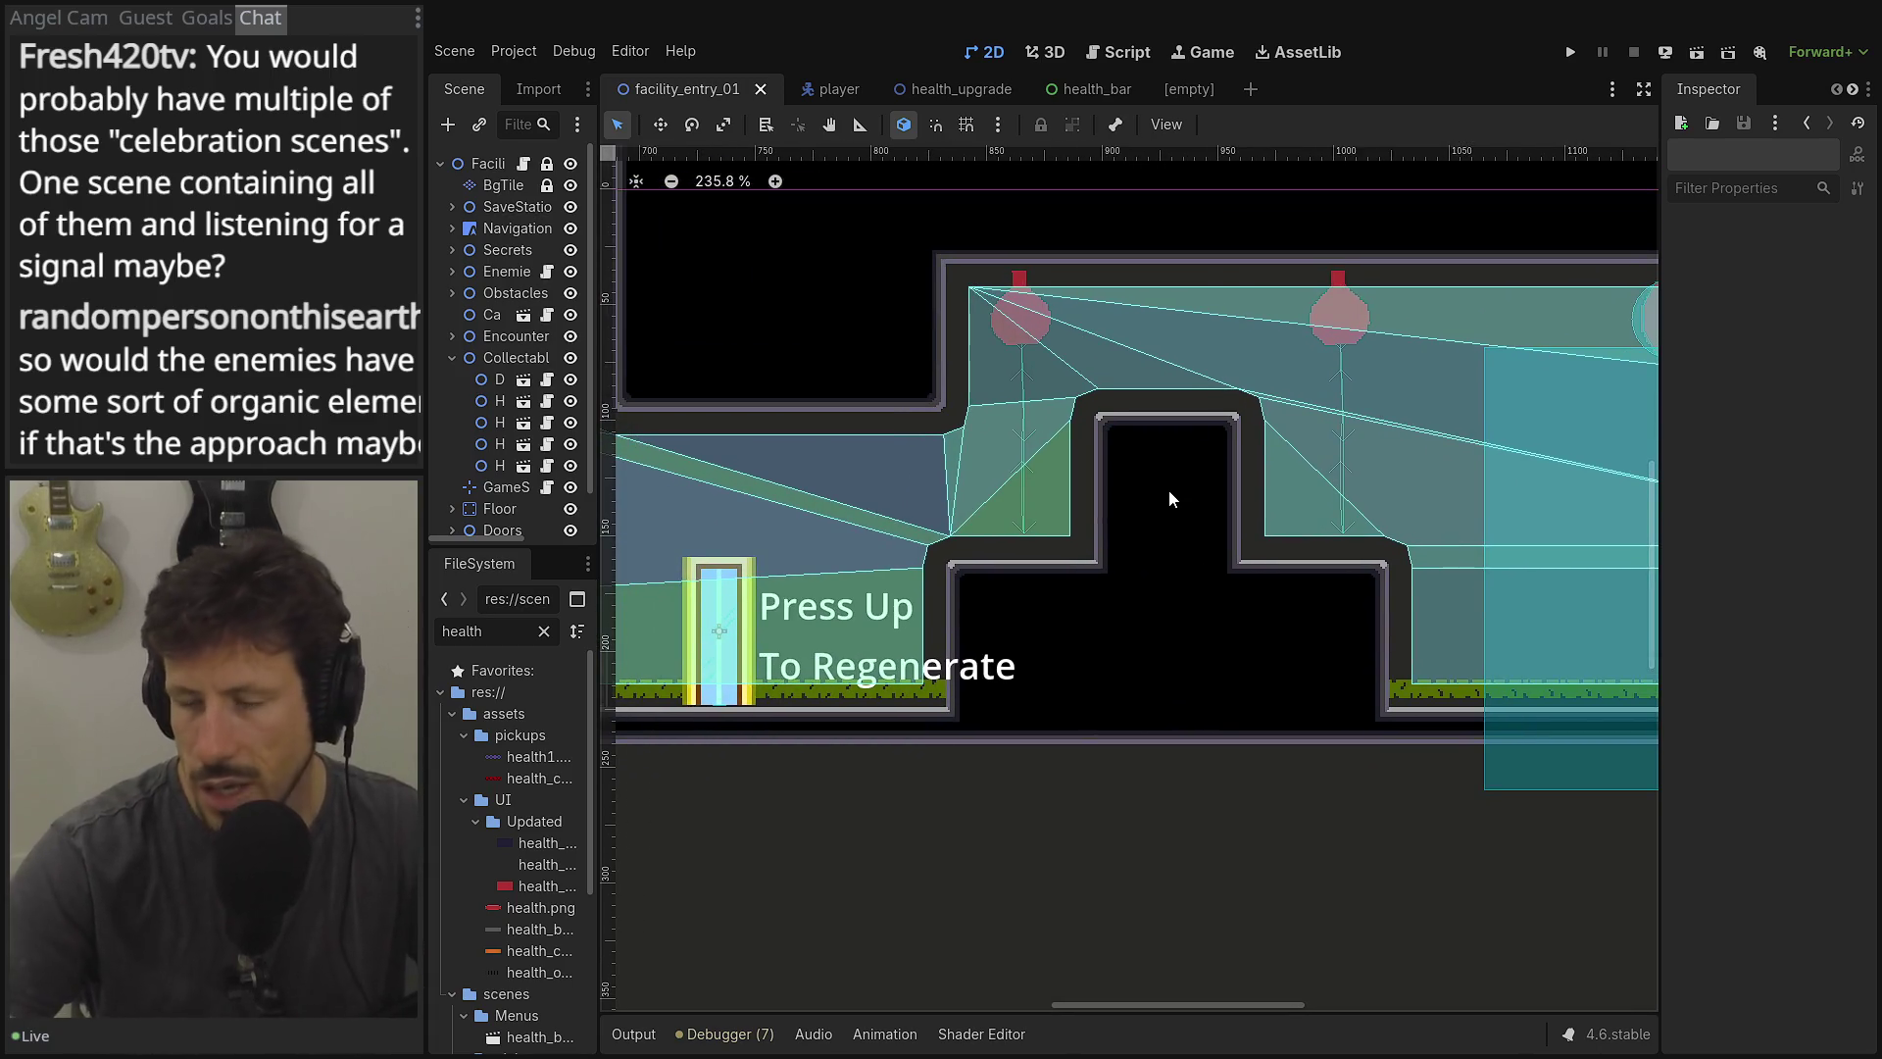
{"action": "mouse_move", "coordinate": [926, 549]}
{"action": "left_mouse_down"}
{"action": "mouse_move", "coordinate": [1314, 569]}
{"action": "mouse_move", "coordinate": [1336, 621]}
{"action": "mouse_move", "coordinate": [1398, 558]}
{"action": "mouse_move", "coordinate": [906, 609]}
{"action": "left_mouse_up"}
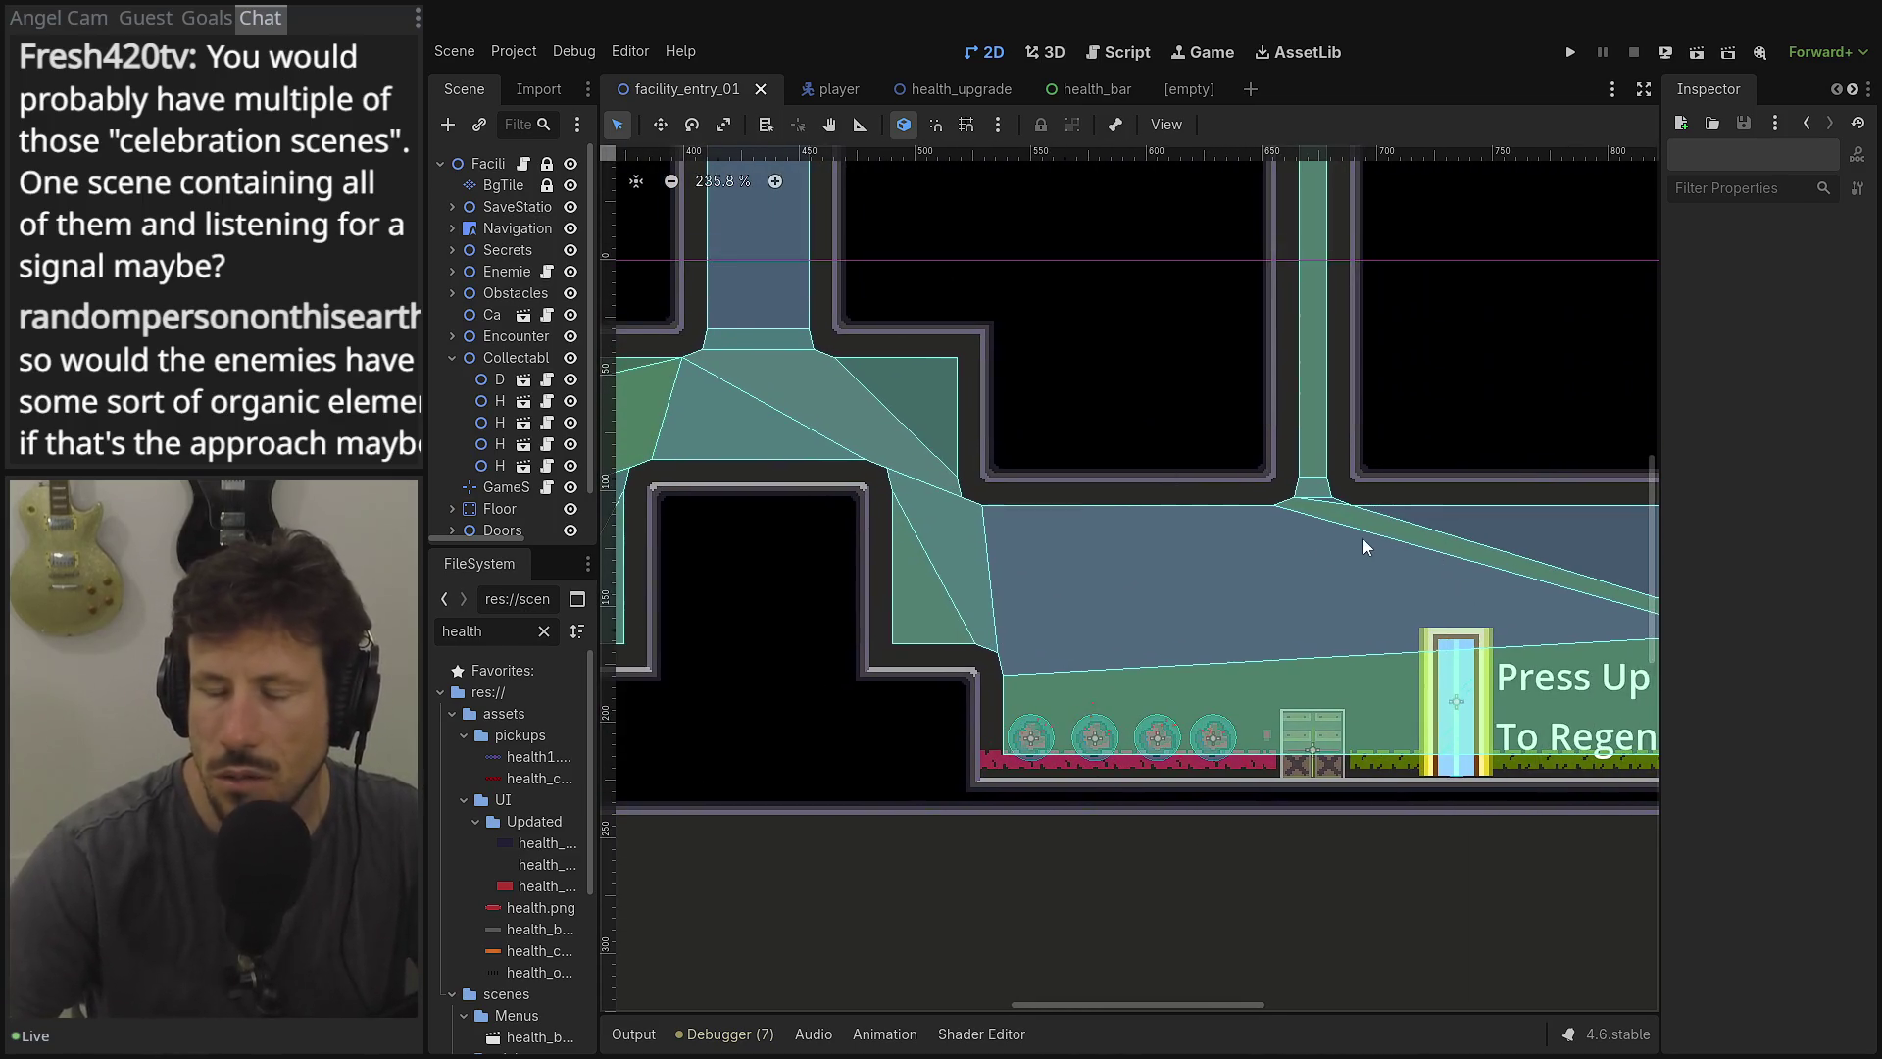
{"action": "left_click_drag", "start_coordinate": [1365, 538], "coordinate": [1268, 650]}
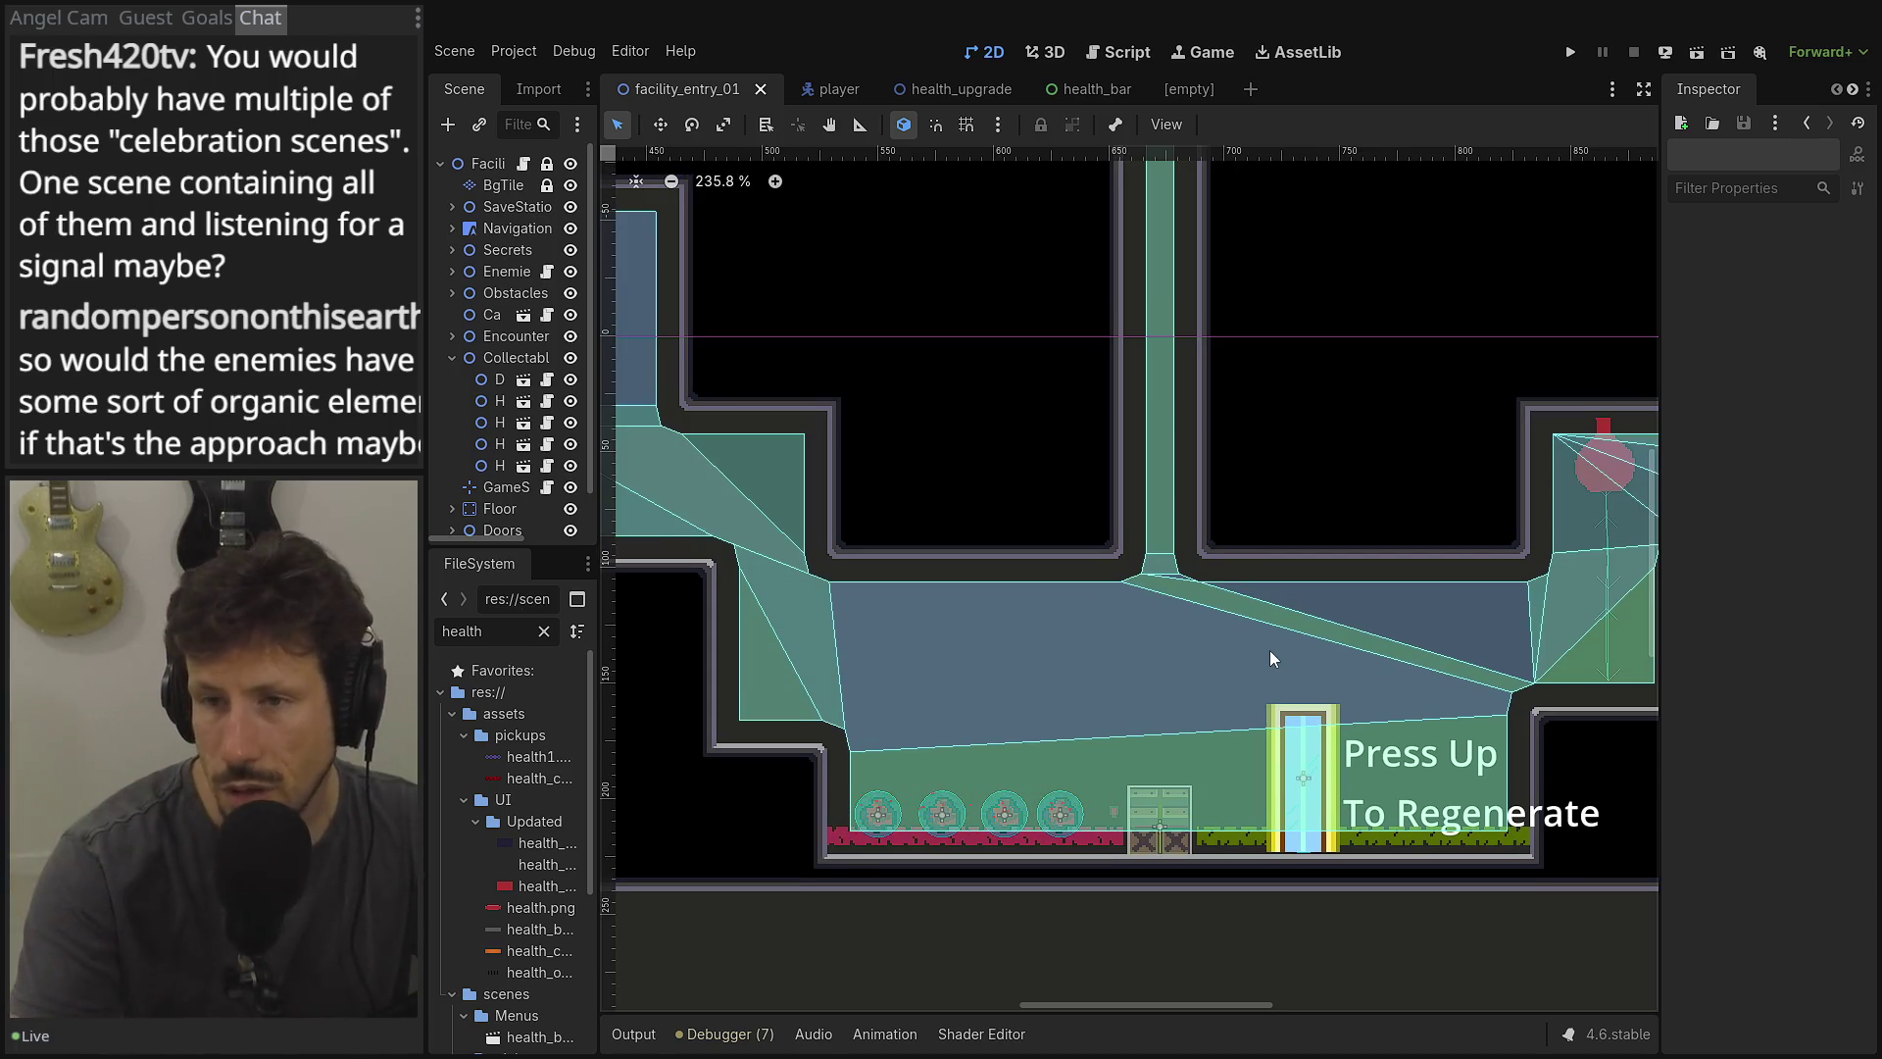
Pan left across the level to survey its navigation mesh, enemies and health pickups.
{"action": "scroll", "coordinate": [1269, 659], "scroll_direction": "down", "scroll_amount": 3}
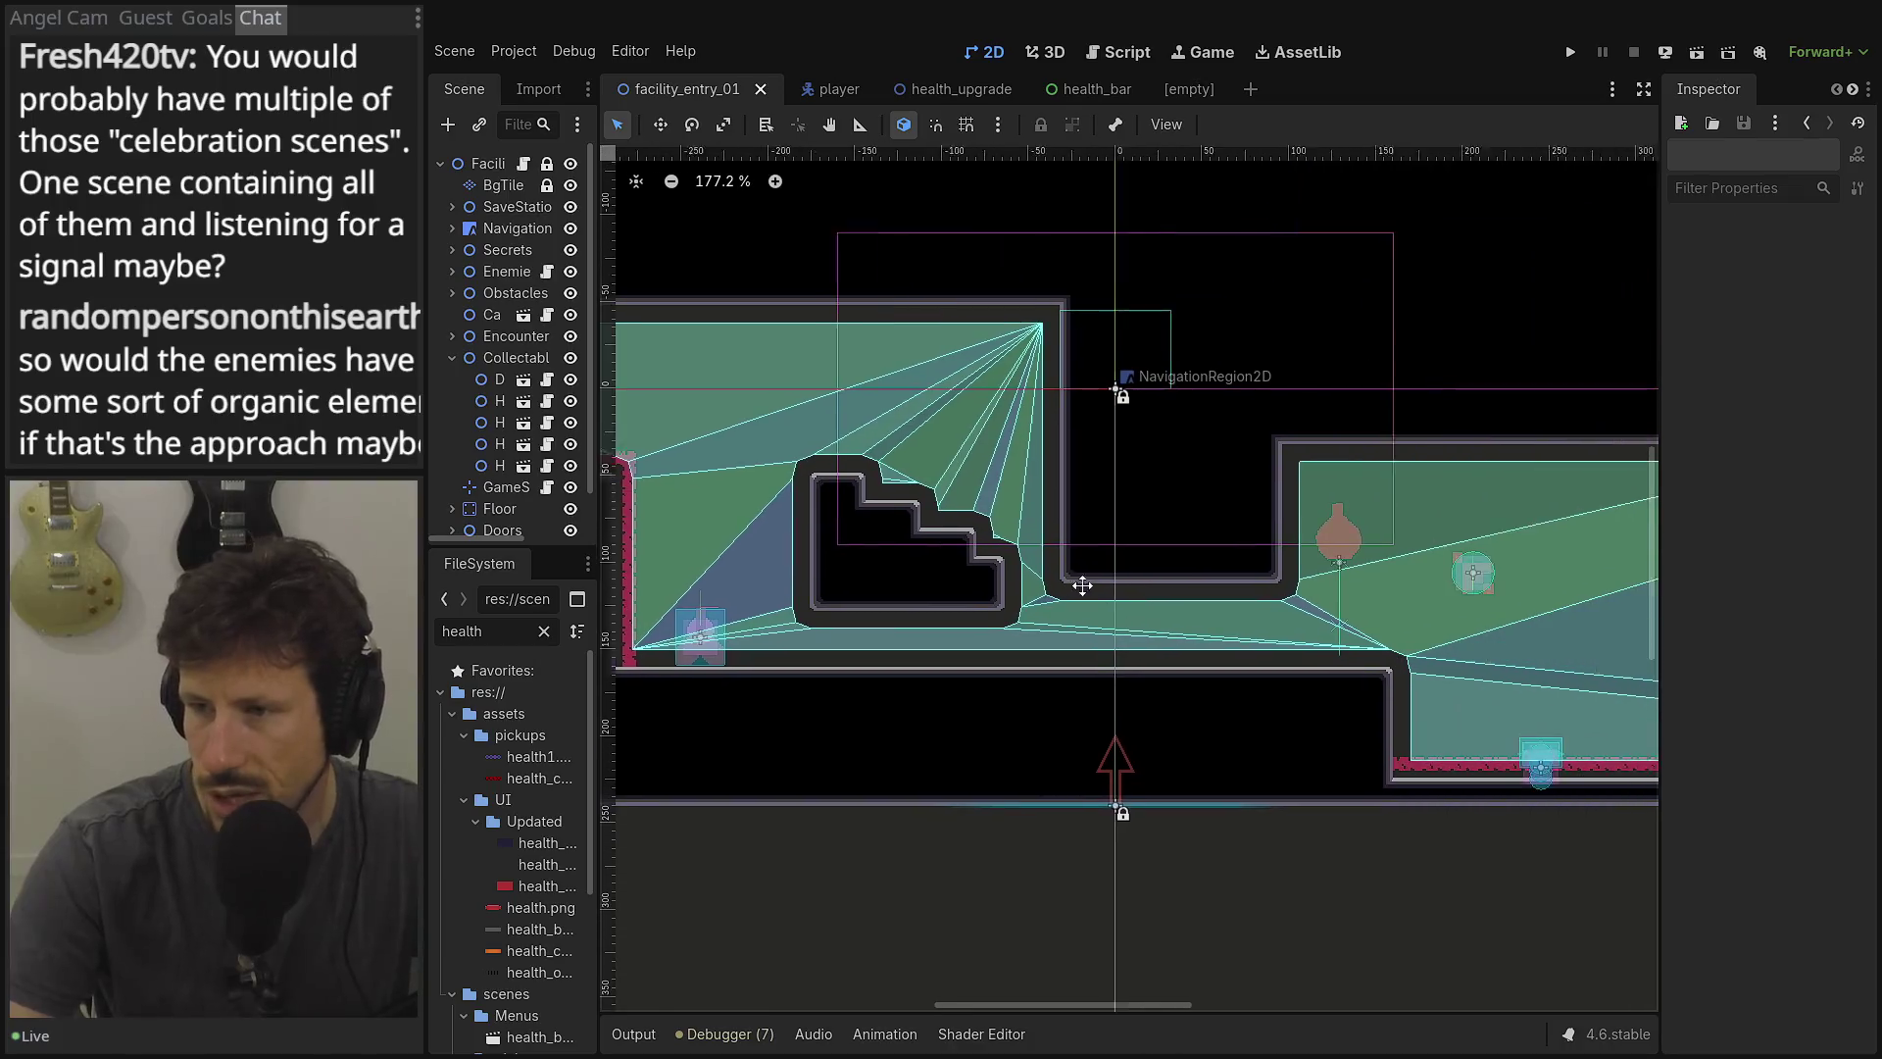
{"action": "scroll", "coordinate": [1093, 556], "scroll_direction": "right", "scroll_amount": 5}
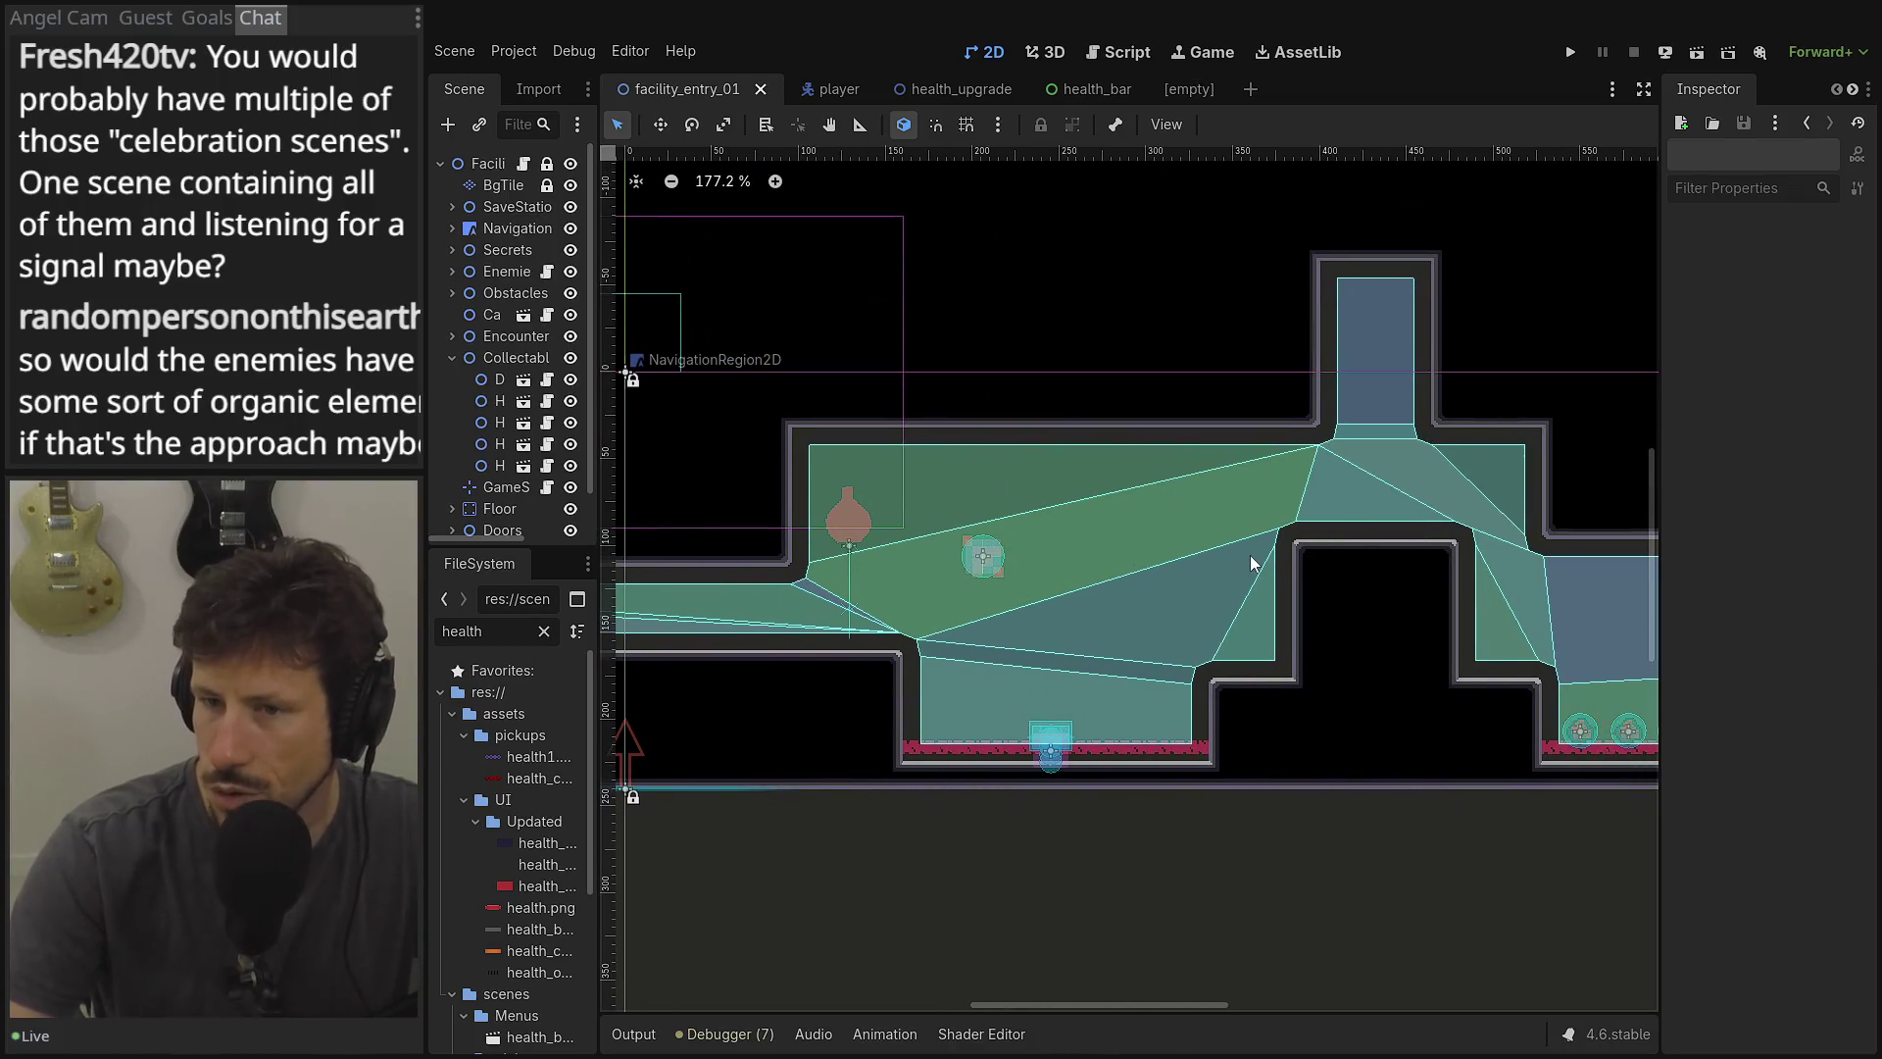
{"action": "left_click_drag", "start_coordinate": [1221, 561], "coordinate": [1237, 585]}
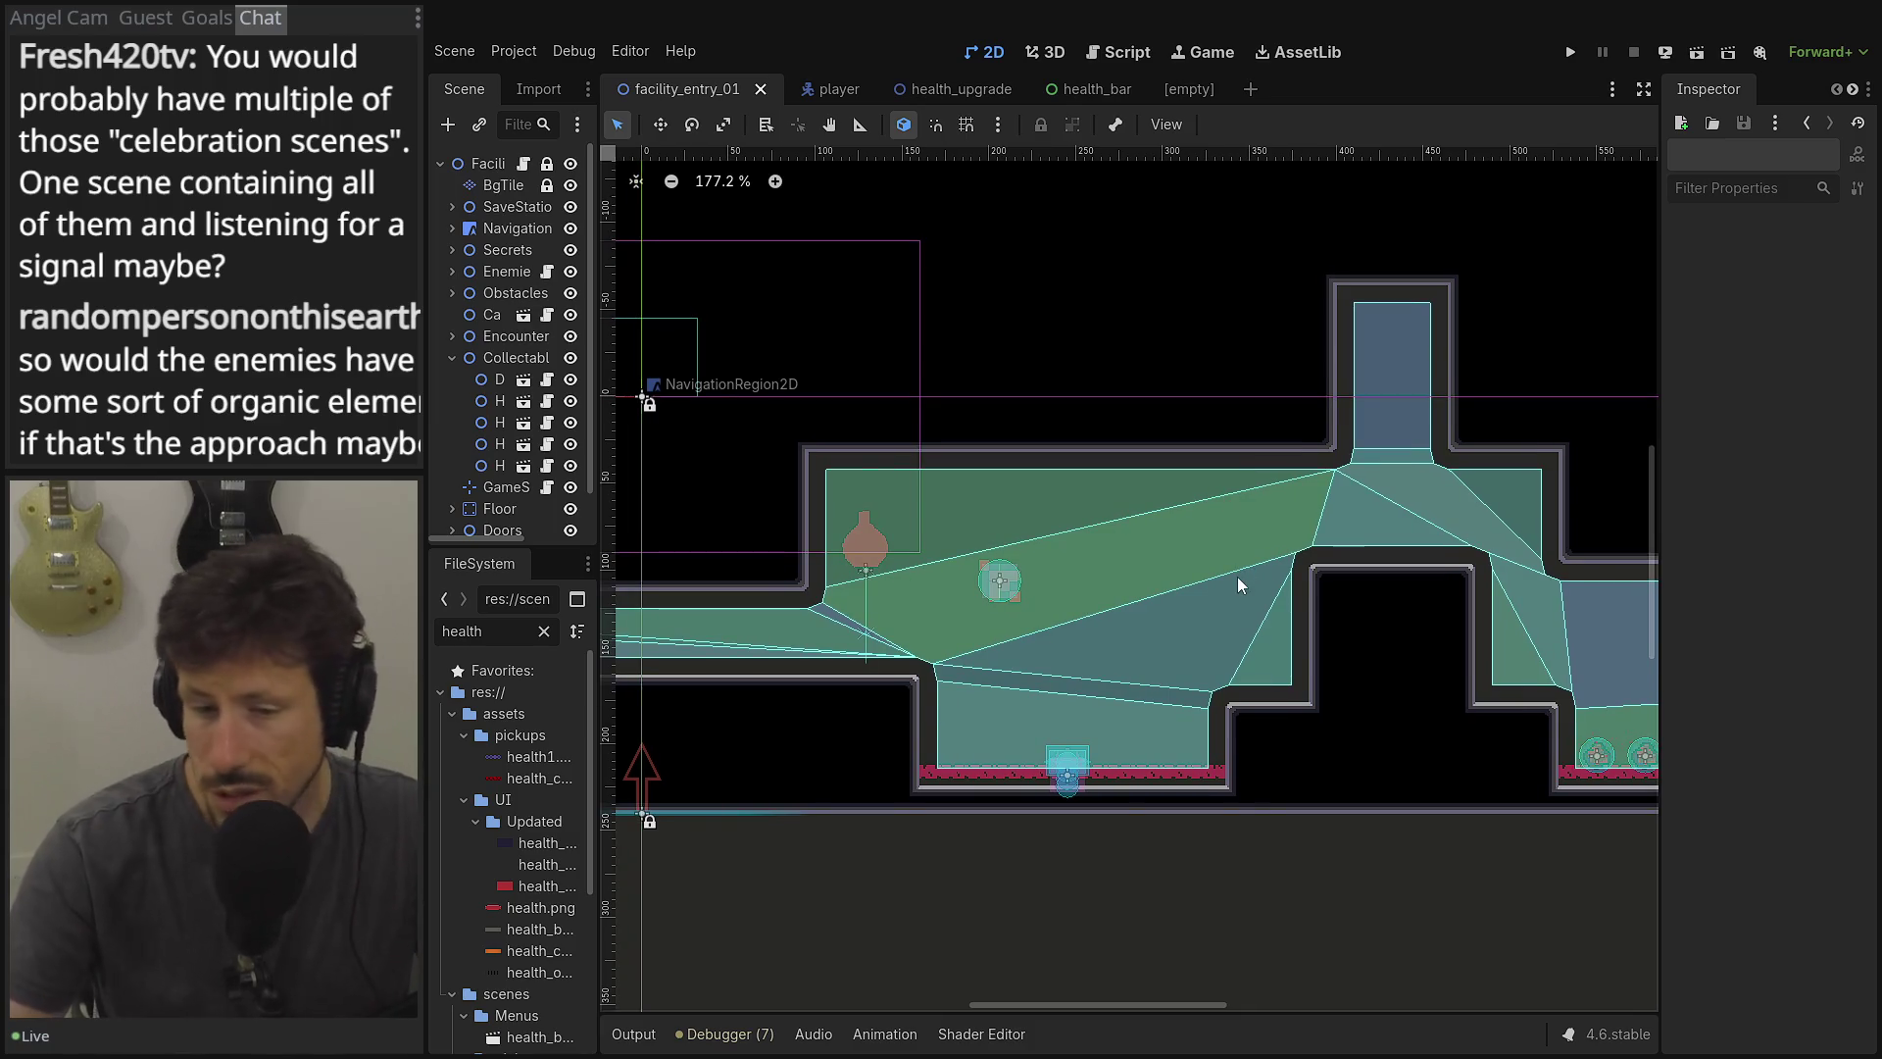
{"action": "scroll", "coordinate": [1237, 577], "scroll_direction": "down", "scroll_amount": 1}
{"action": "scroll", "coordinate": [1215, 555], "scroll_direction": "left", "scroll_amount": 2}
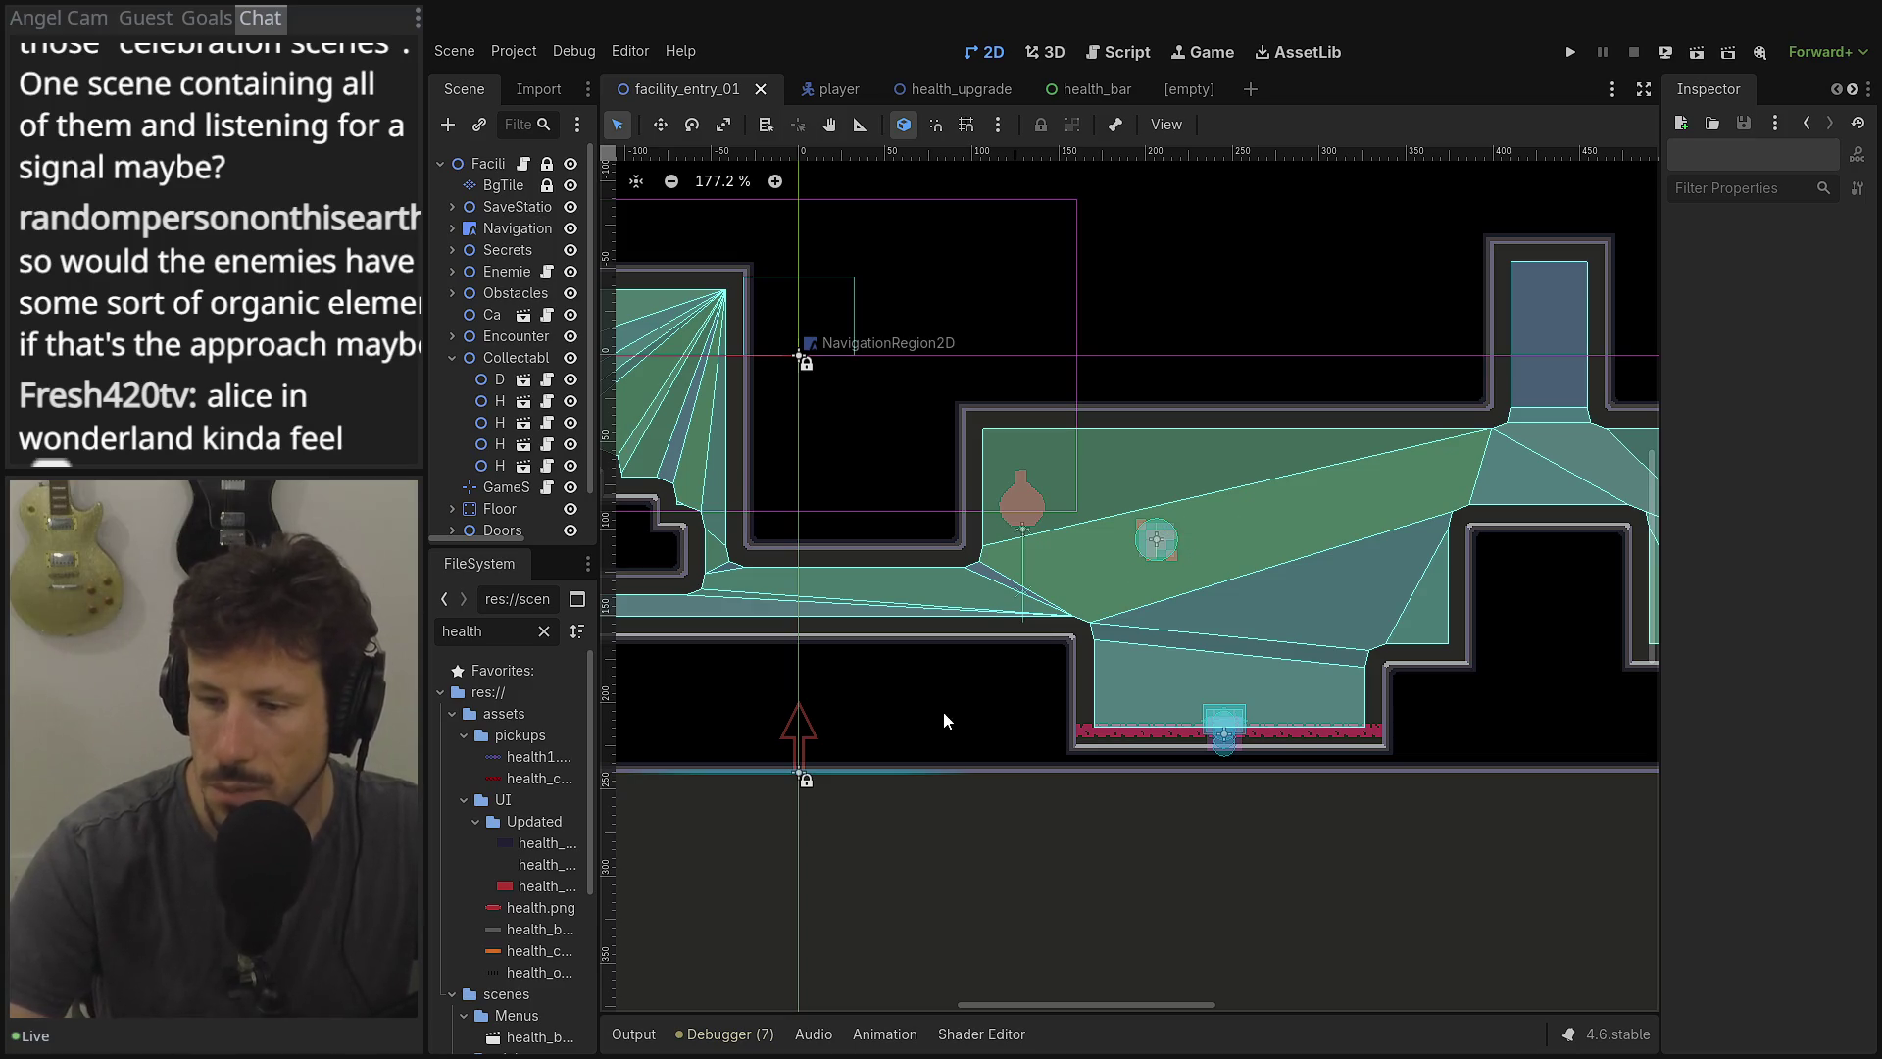
{"action": "mouse_move", "coordinate": [1010, 659]}
{"action": "left_mouse_down"}
{"action": "mouse_move", "coordinate": [1303, 643]}
{"action": "mouse_move", "coordinate": [1029, 646]}
{"action": "left_mouse_up"}
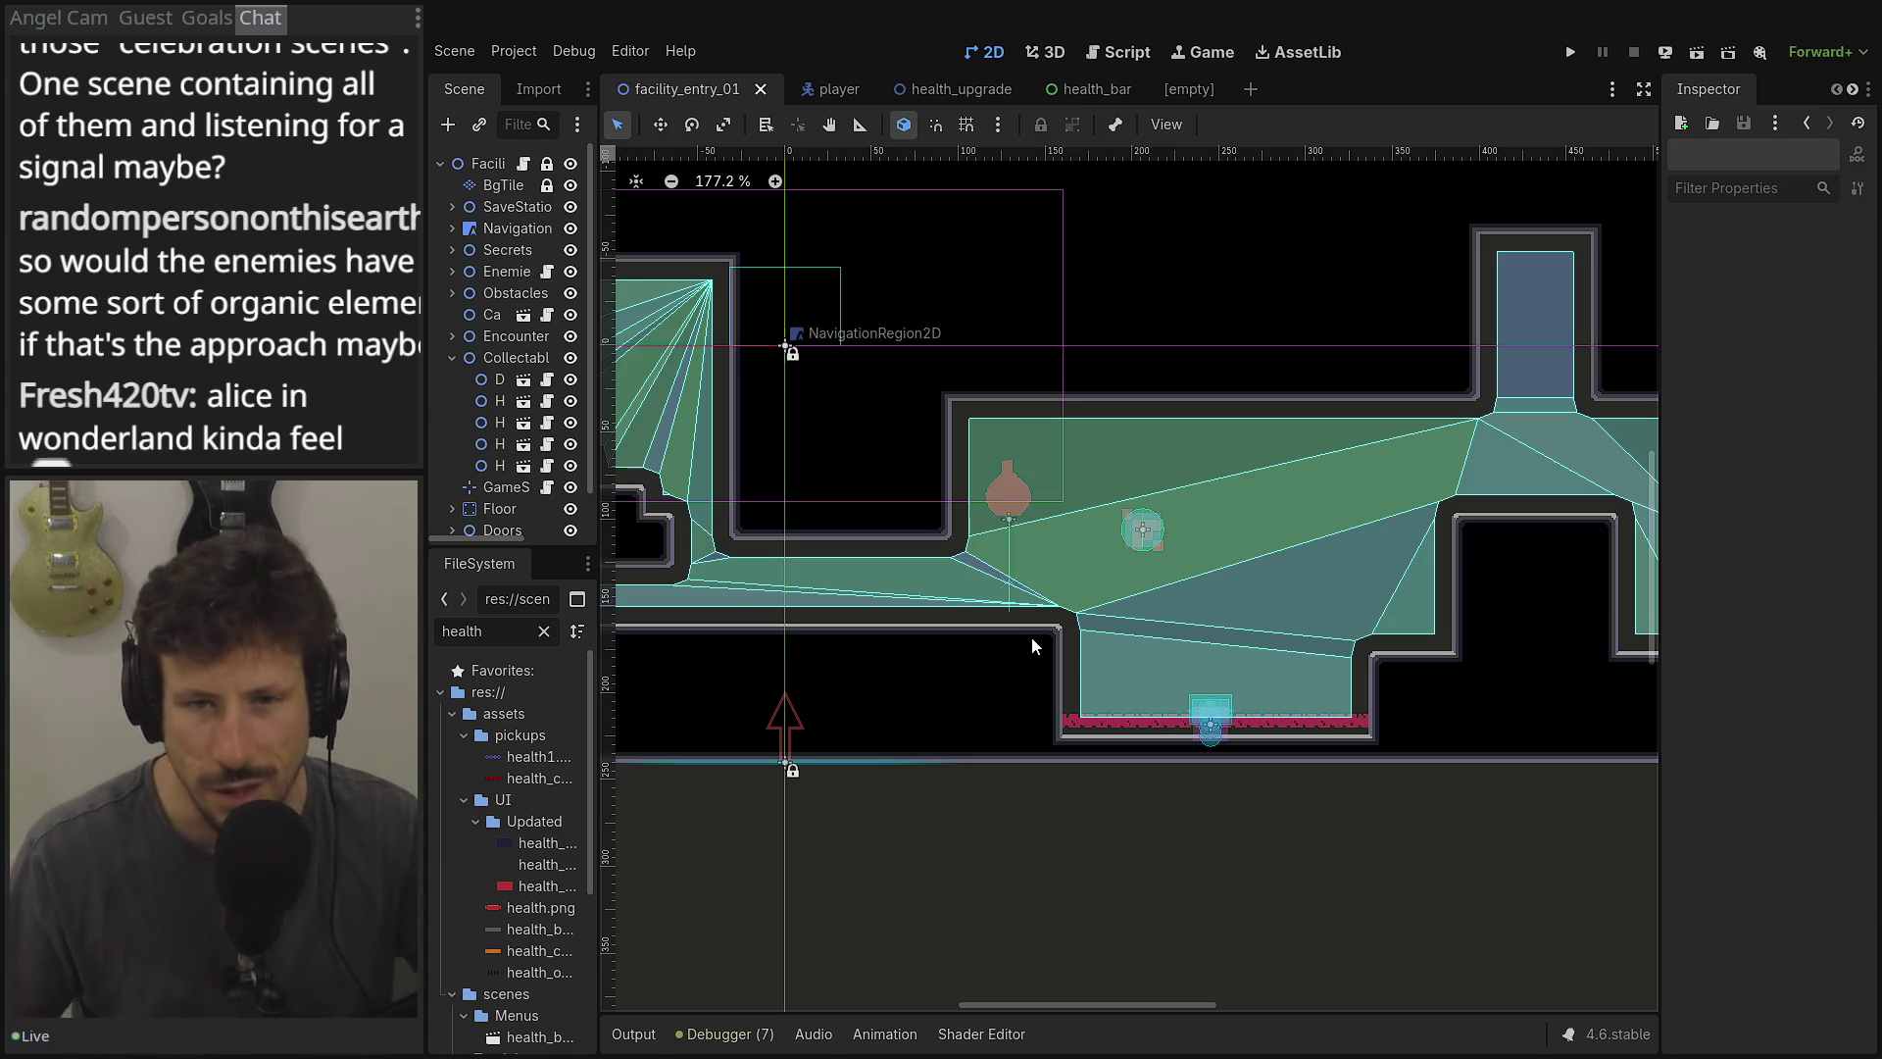
{"action": "mouse_move", "coordinate": [832, 543]}
{"action": "left_mouse_down"}
{"action": "mouse_move", "coordinate": [1235, 557]}
{"action": "mouse_move", "coordinate": [1209, 557]}
{"action": "left_mouse_up"}
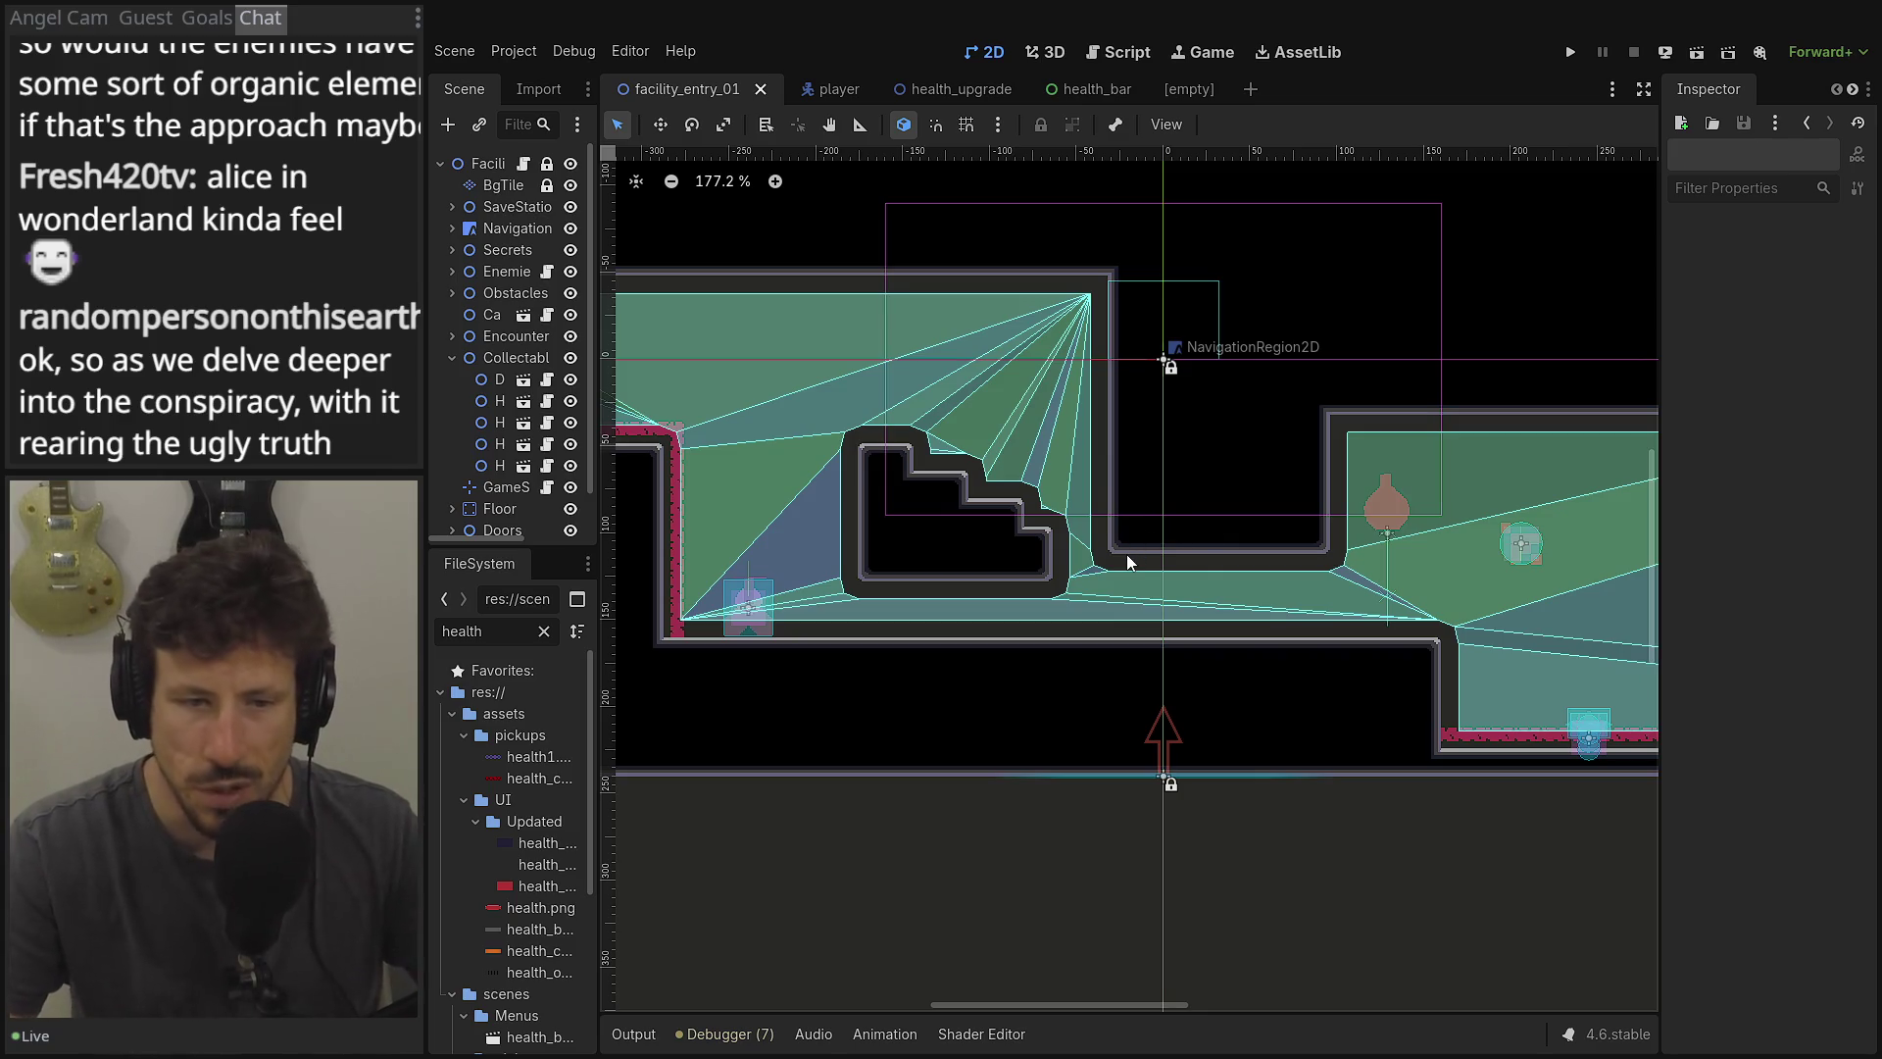
{"action": "left_click_drag", "start_coordinate": [1090, 602], "coordinate": [1452, 602]}
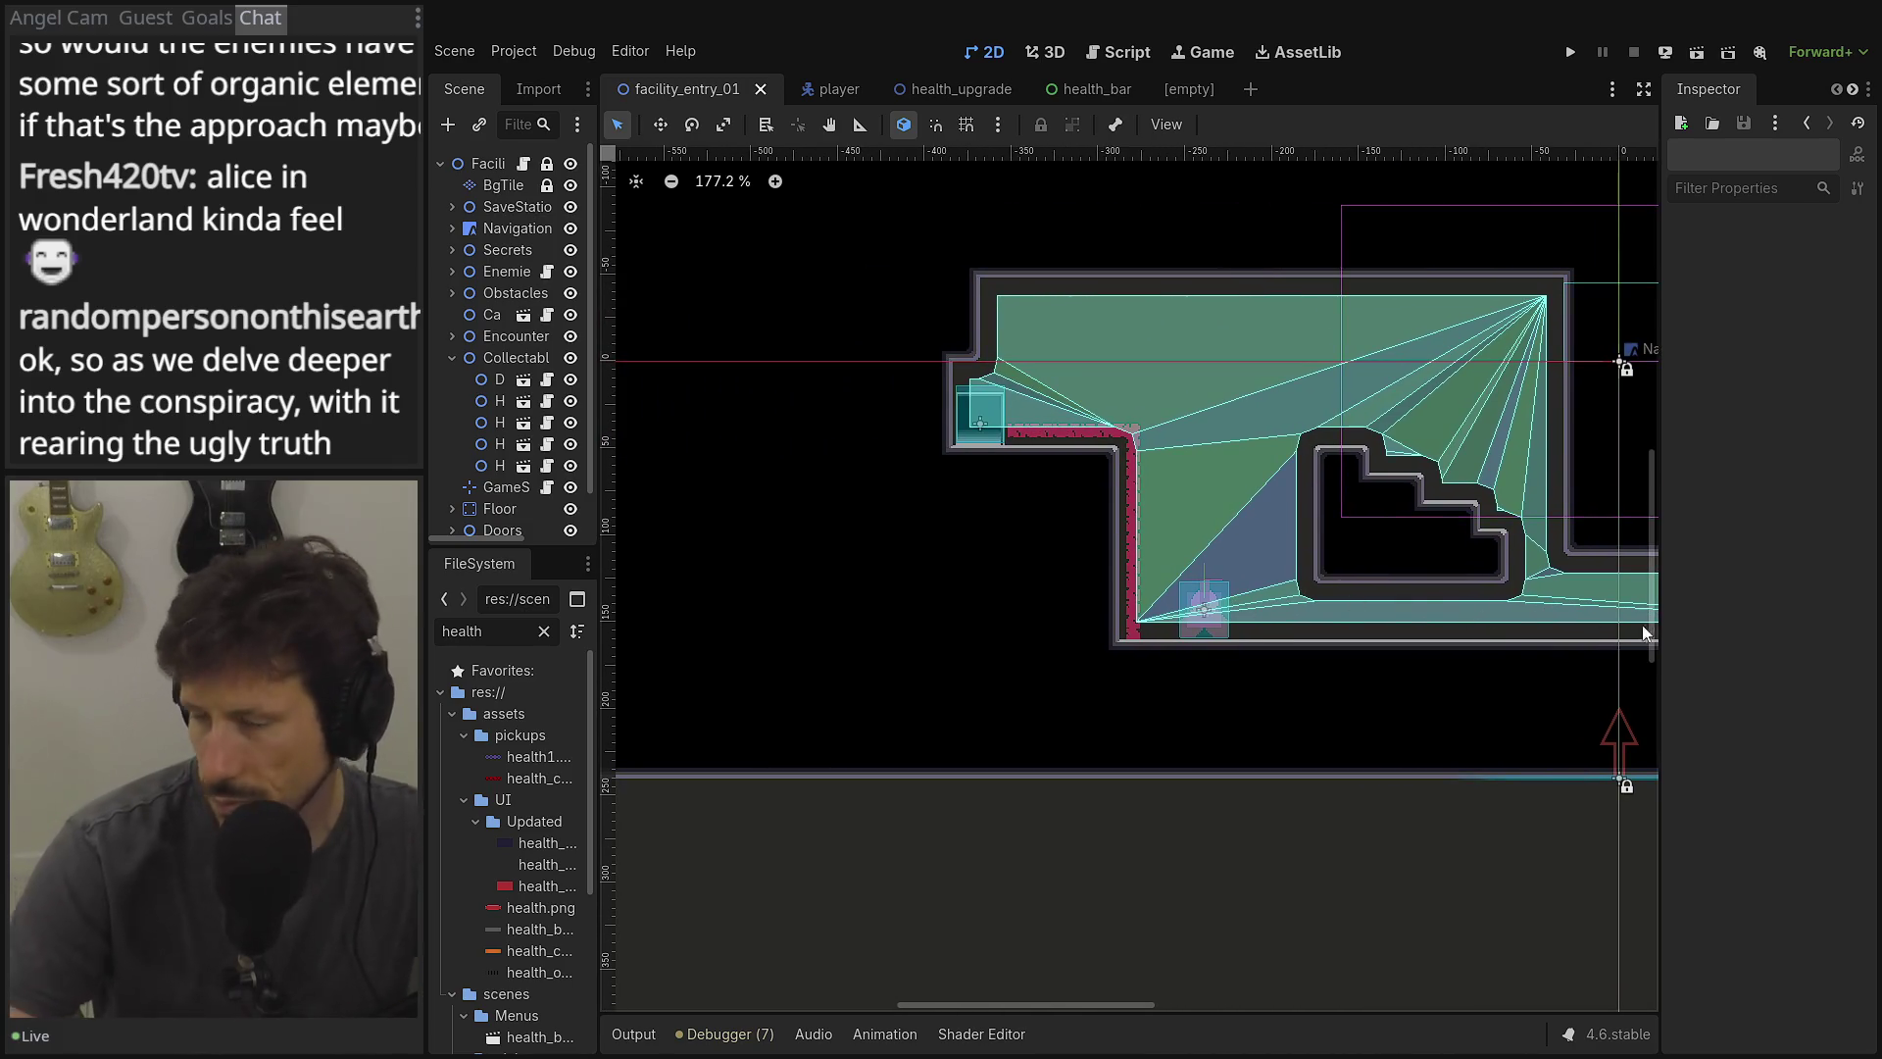
{"action": "scroll", "coordinate": [1385, 485], "scroll_direction": "right", "scroll_amount": 10}
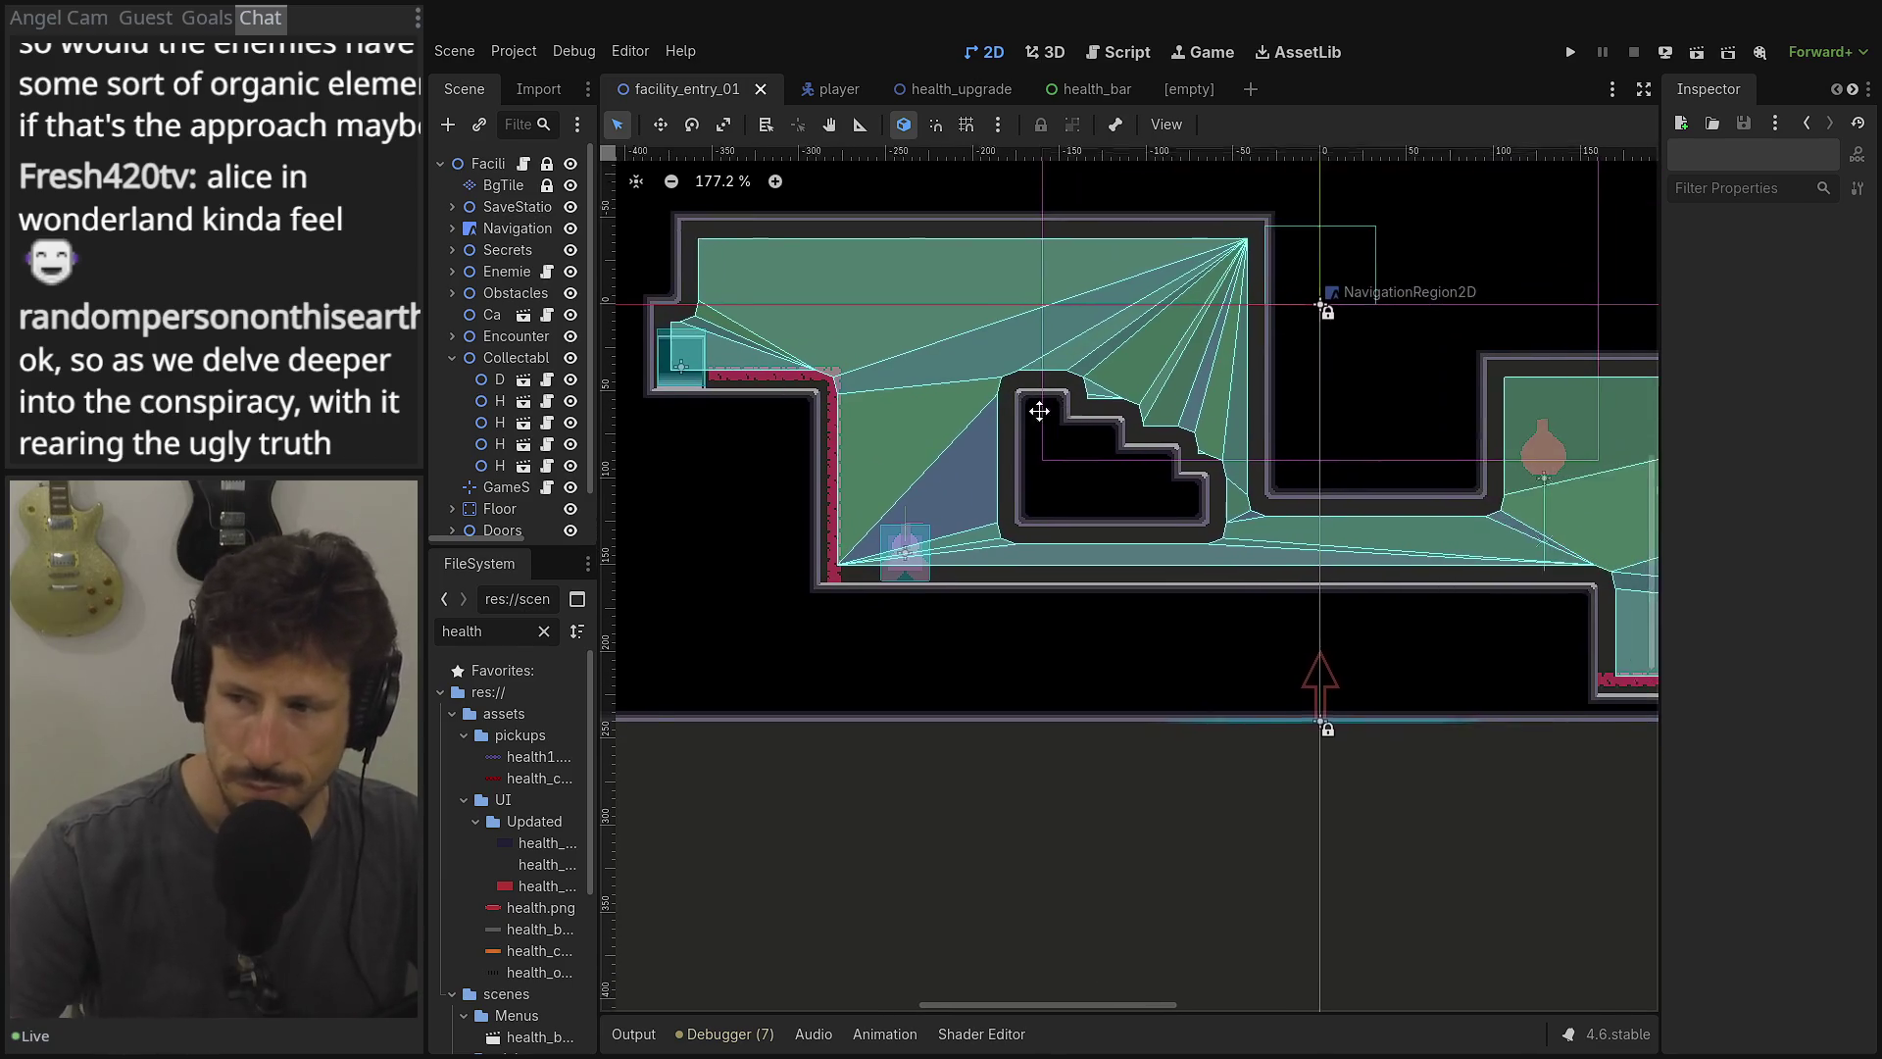
{"action": "scroll", "coordinate": [1286, 480], "scroll_direction": "left", "scroll_amount": 3}
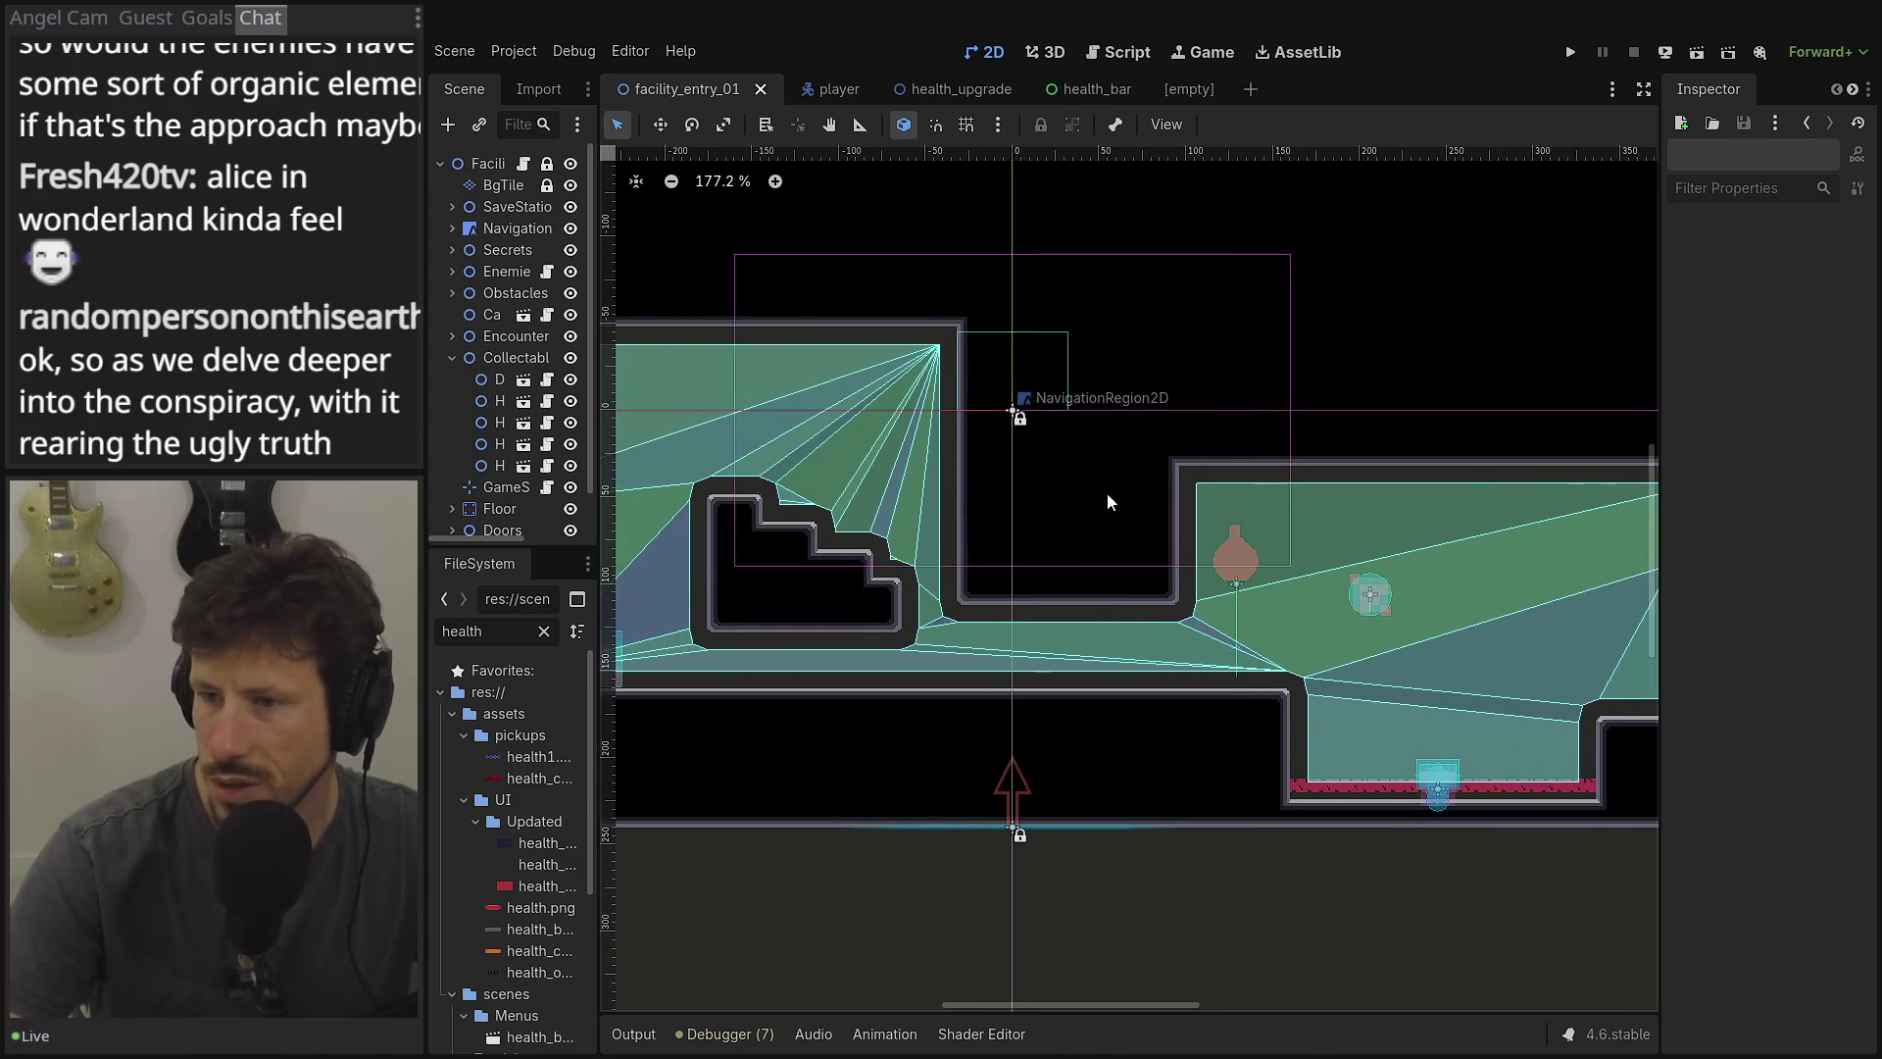
{"action": "mouse_move", "coordinate": [1108, 490]}
{"action": "left_mouse_down"}
{"action": "mouse_move", "coordinate": [1143, 520]}
{"action": "mouse_move", "coordinate": [1261, 538]}
{"action": "left_mouse_up"}
{"action": "scroll", "coordinate": [1351, 608], "scroll_direction": "right", "scroll_amount": 2}
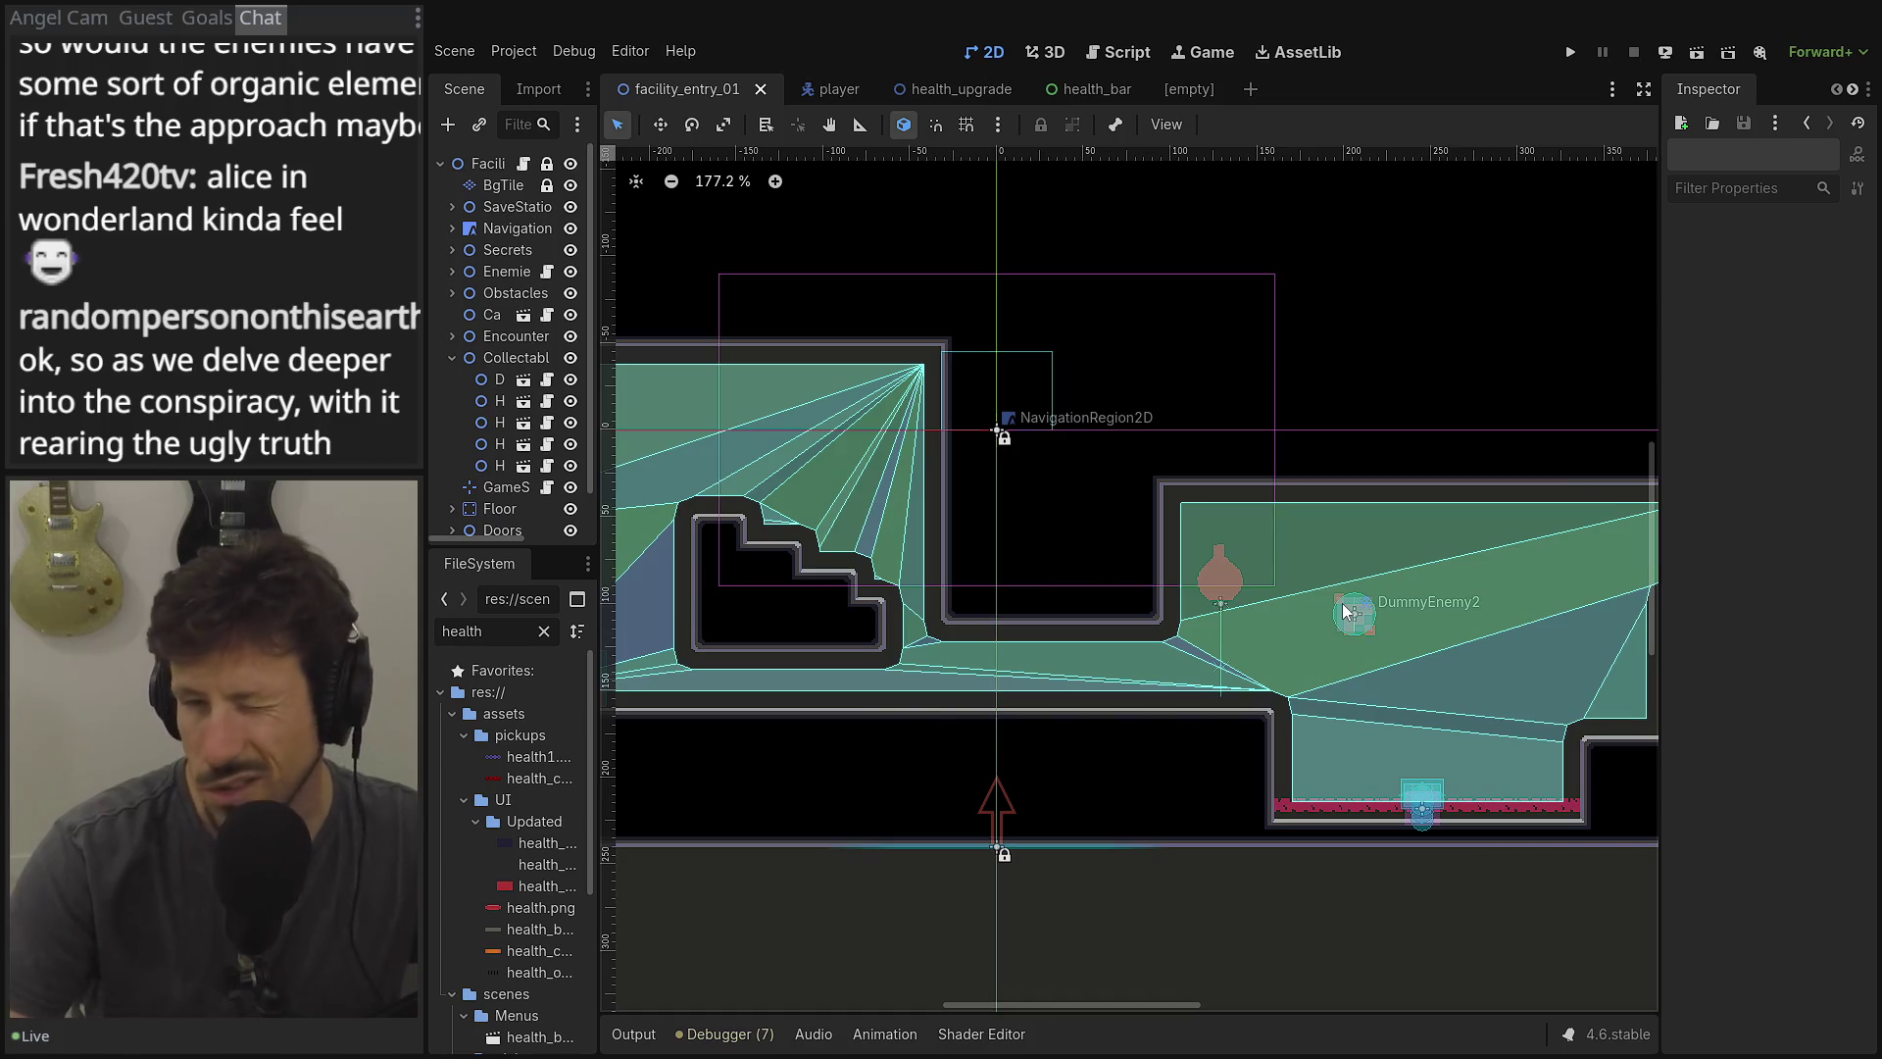
Widen the Scene dock and scroll down the tree to the Collectables nodes.
{"action": "left_click", "coordinate": [1314, 386]}
{"action": "scroll", "coordinate": [1472, 411], "scroll_direction": "right", "scroll_amount": 2}
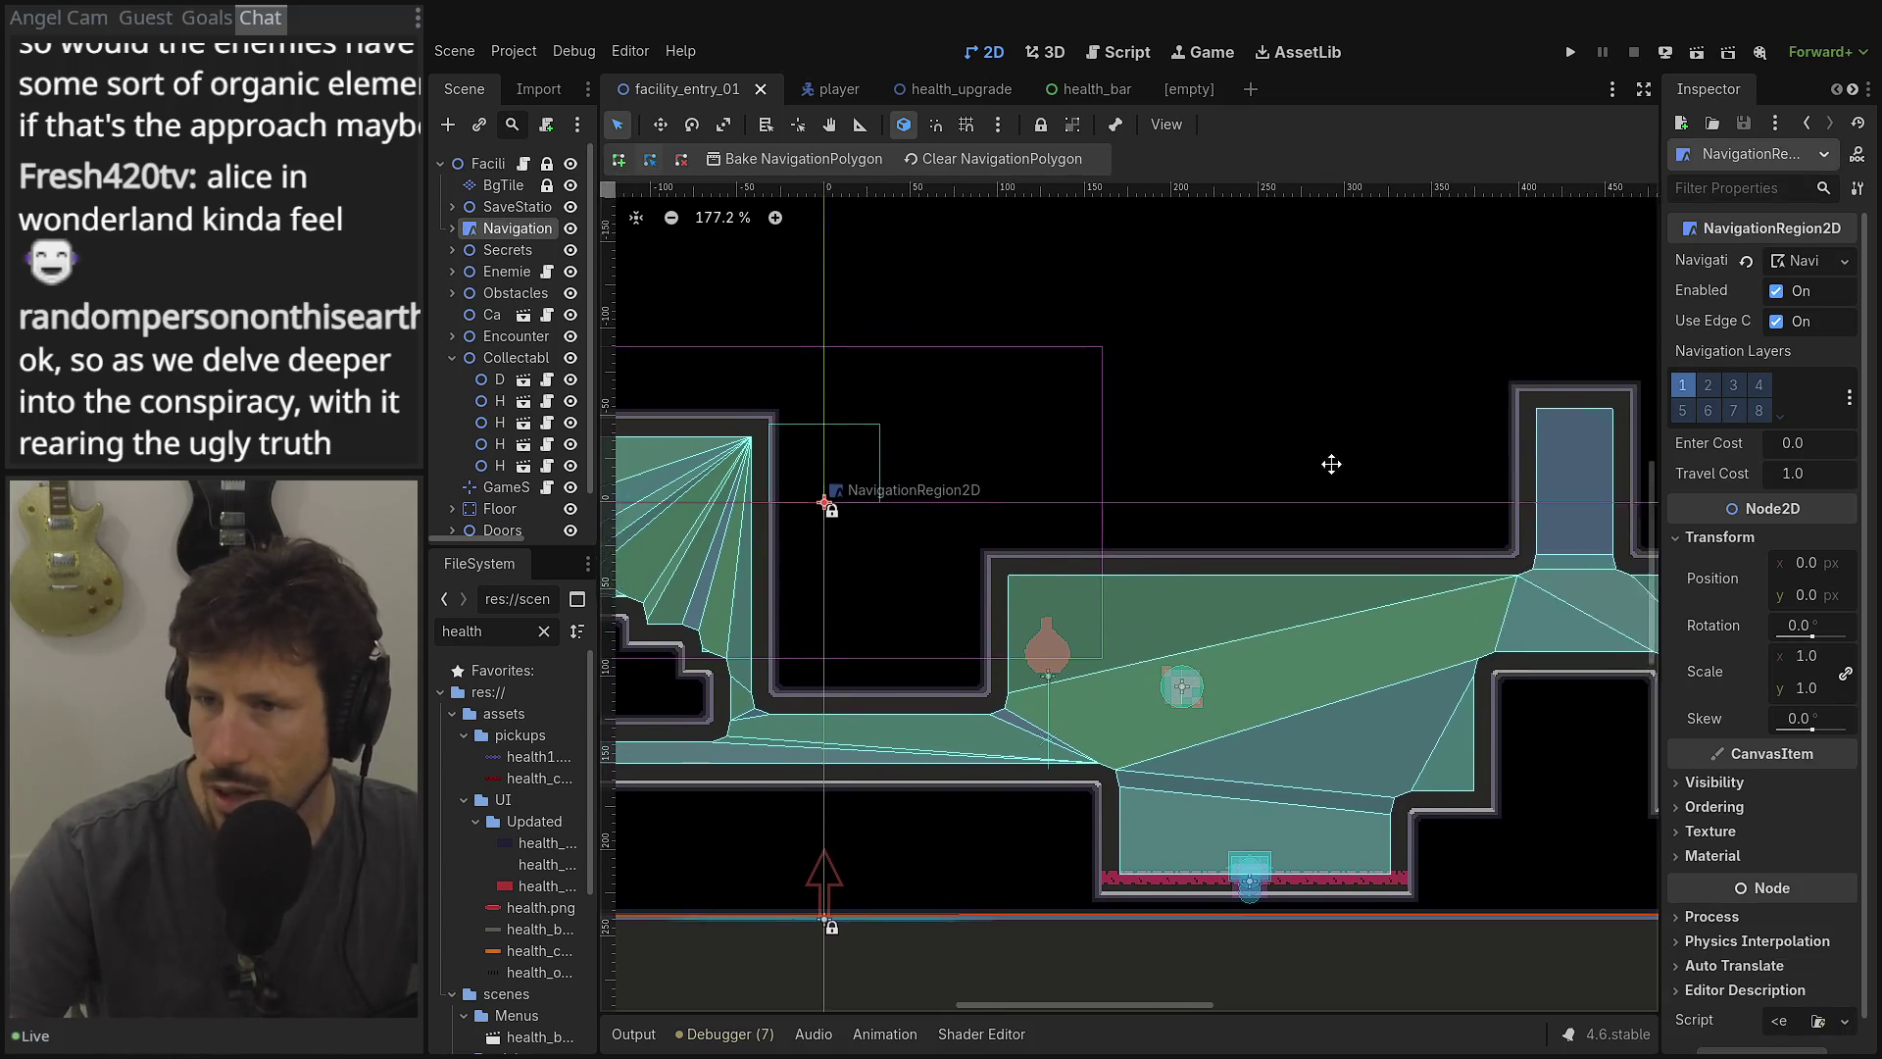
{"action": "scroll", "coordinate": [882, 294], "scroll_direction": "left", "scroll_amount": 1}
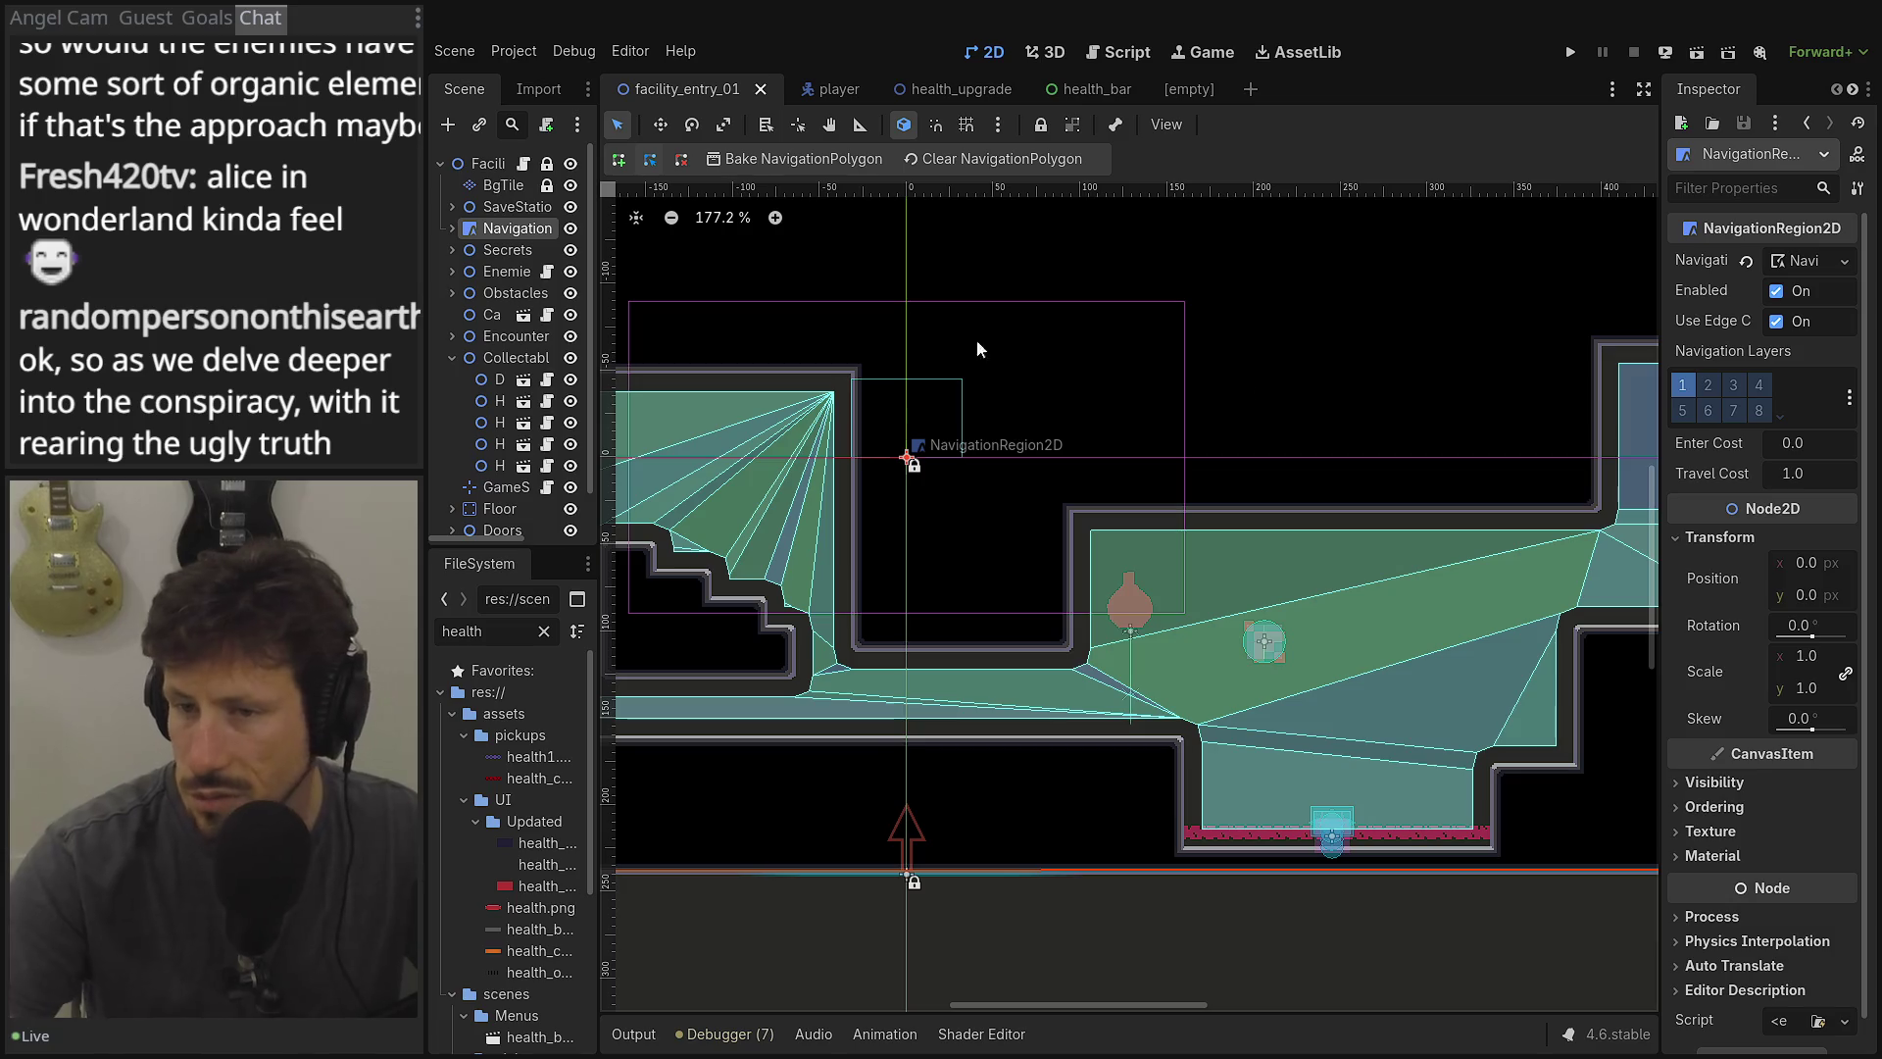
{"action": "left_click_drag", "start_coordinate": [600, 408], "coordinate": [657, 408]}
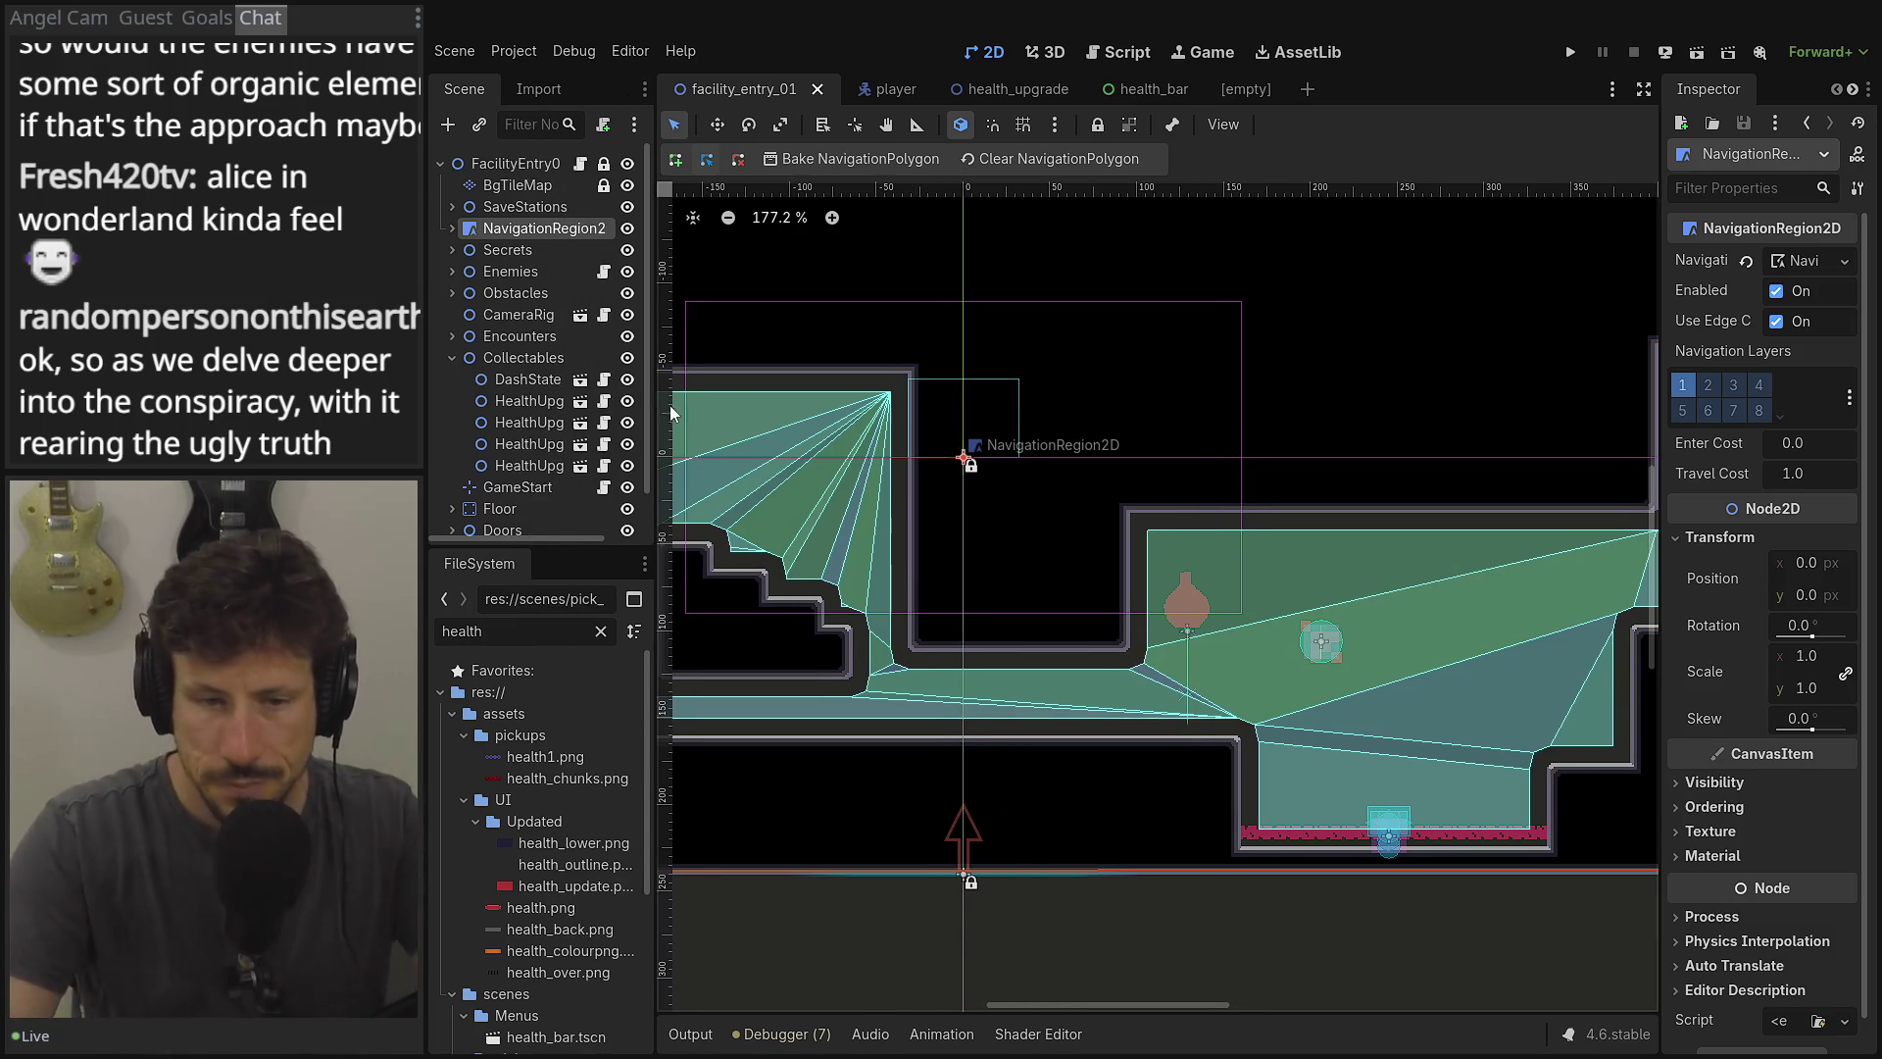
{"action": "scroll", "coordinate": [1385, 457], "scroll_direction": "right", "scroll_amount": 5}
{"action": "scroll", "coordinate": [1385, 457], "scroll_direction": "down", "scroll_amount": 2}
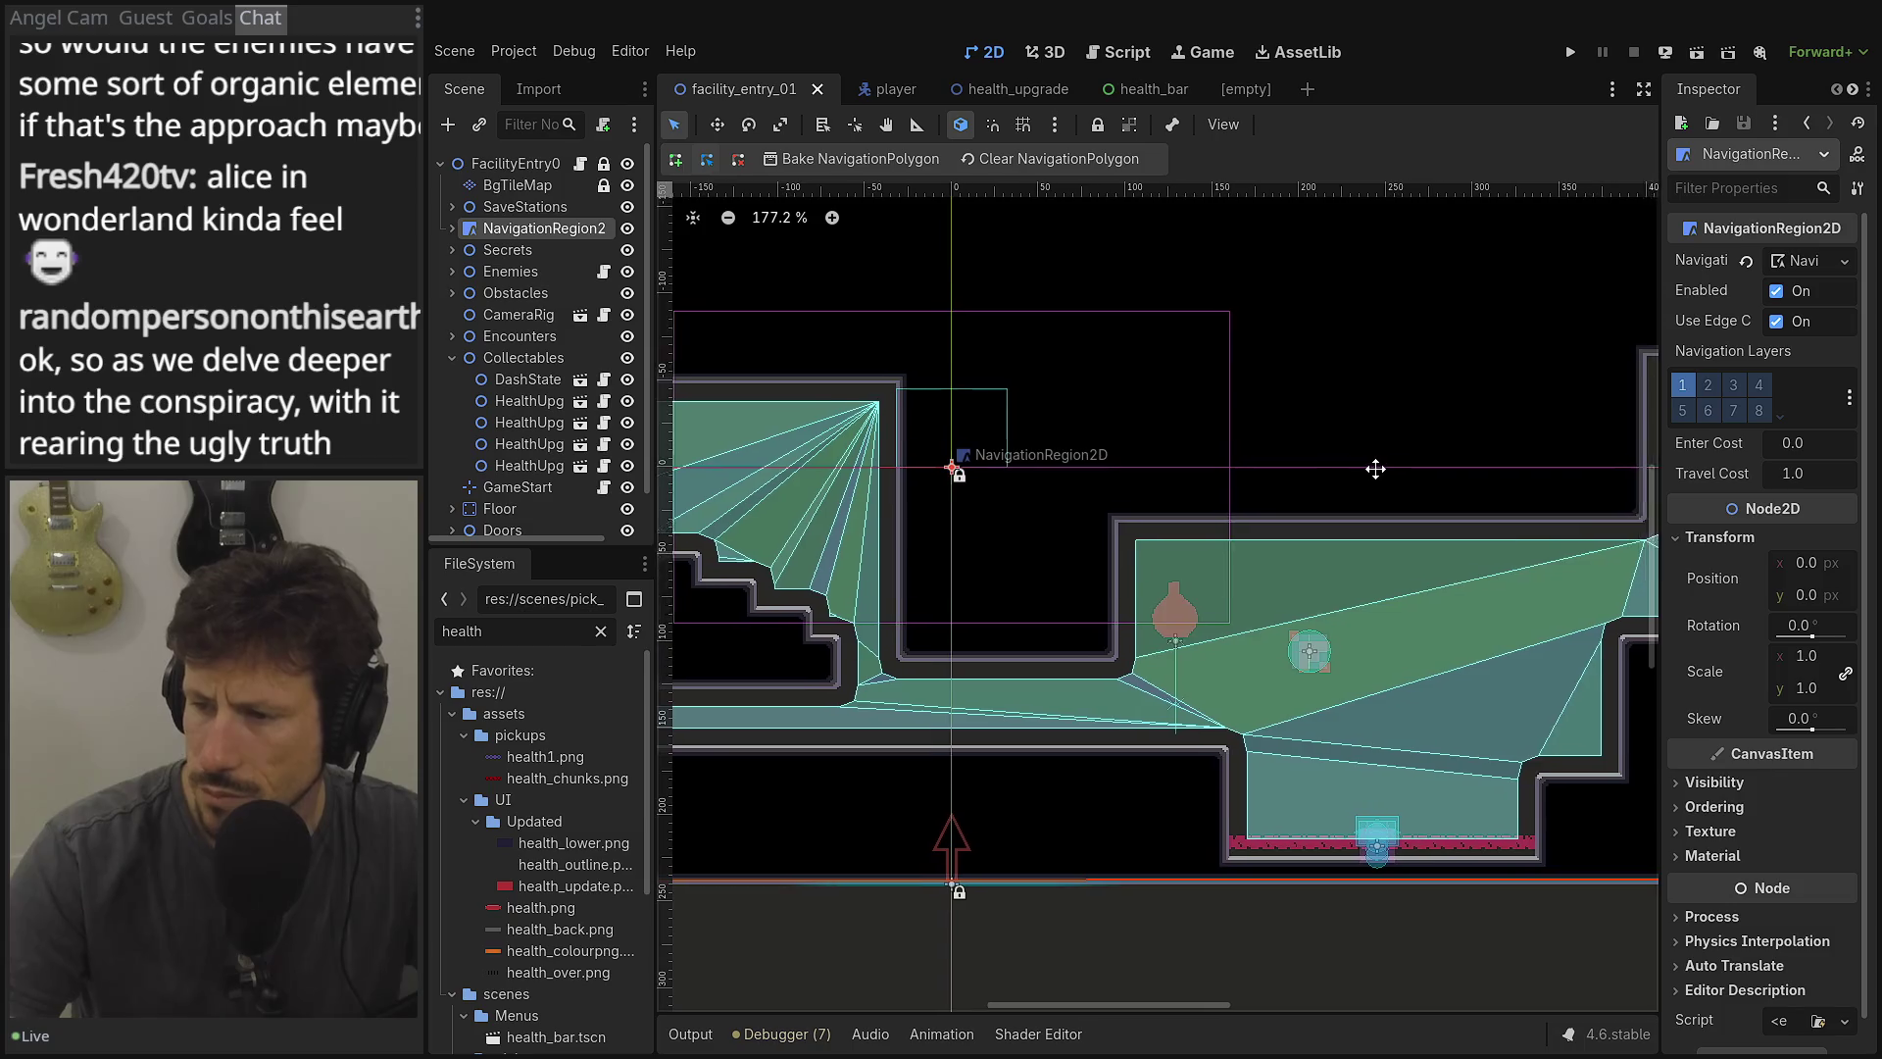
{"action": "scroll", "coordinate": [1291, 519], "scroll_direction": "right", "scroll_amount": 7}
{"action": "scroll", "coordinate": [1291, 518], "scroll_direction": "down", "scroll_amount": 1}
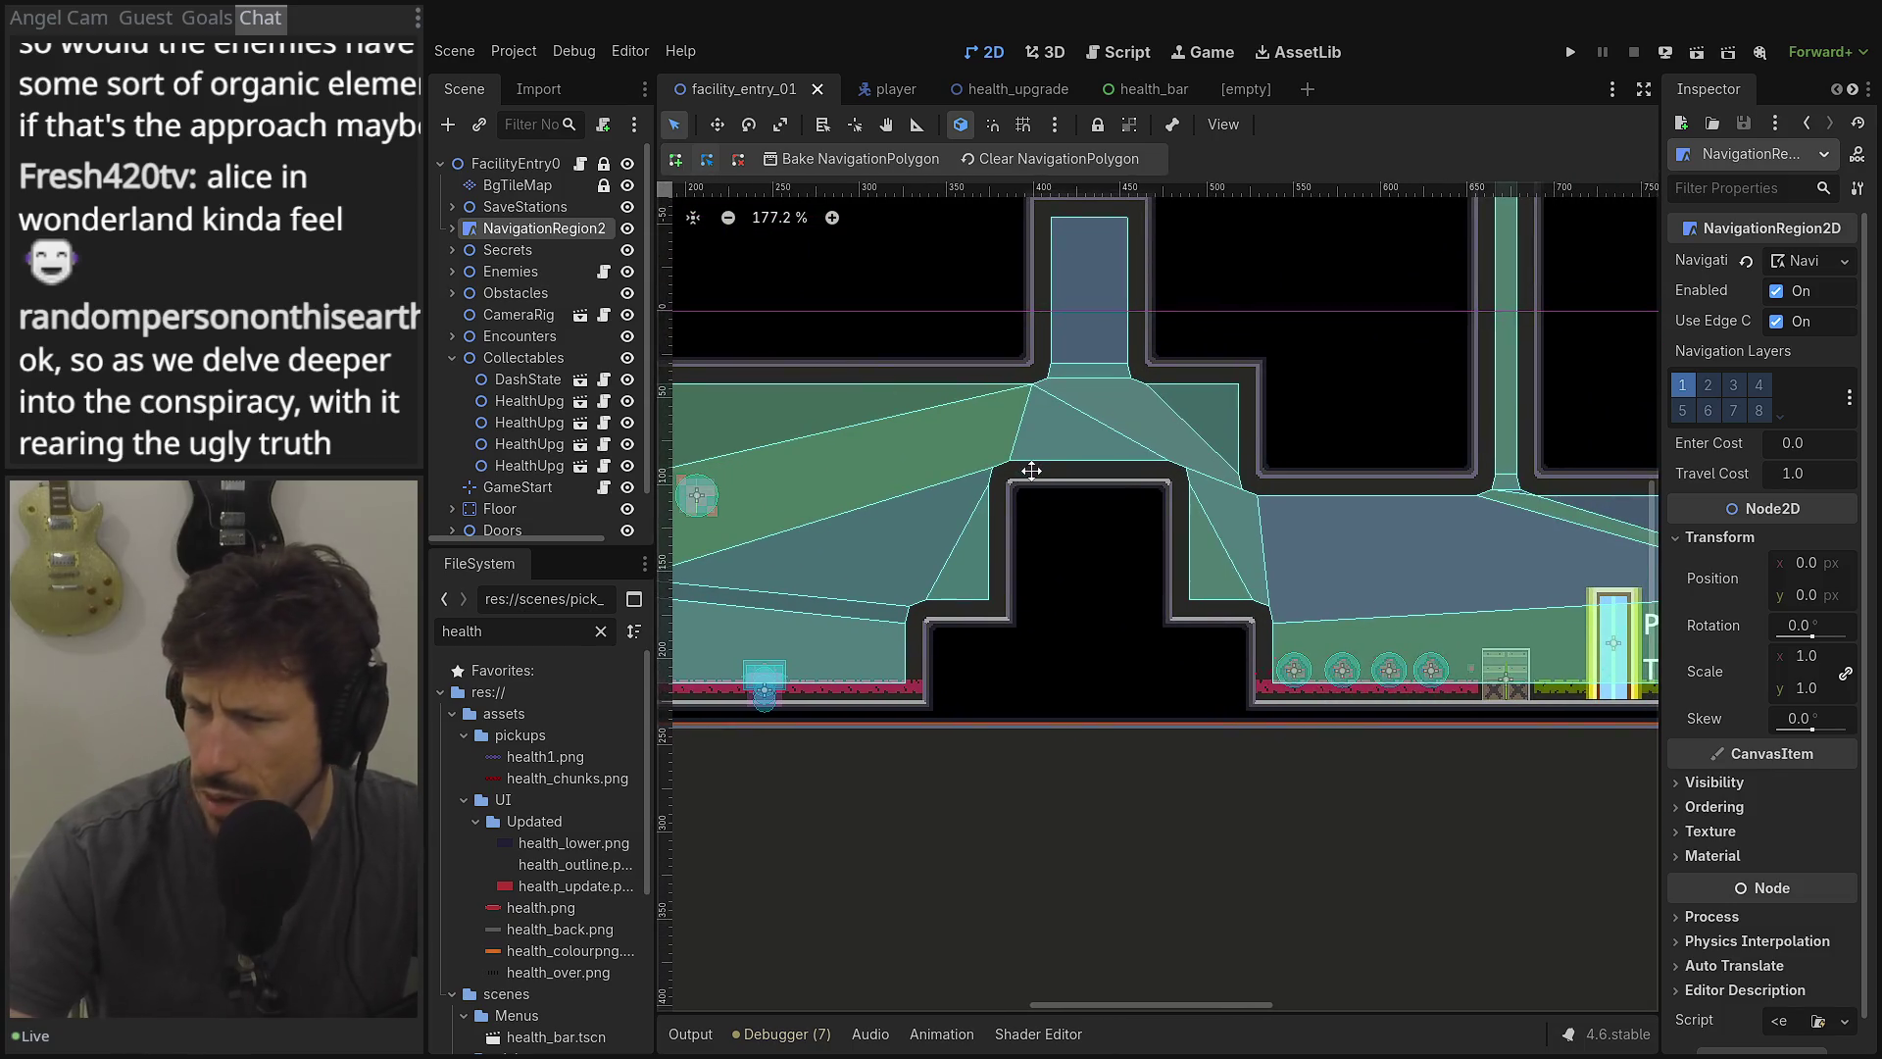
{"action": "scroll", "coordinate": [712, 409], "scroll_direction": "right", "scroll_amount": 5}
{"action": "scroll", "coordinate": [713, 409], "scroll_direction": "down", "scroll_amount": 1}
{"action": "scroll", "coordinate": [1157, 579], "scroll_direction": "down", "scroll_amount": 1}
Select the four HealthUpgrade pickups and delete them, confirming the removal.
{"action": "left_click", "coordinate": [529, 401]}
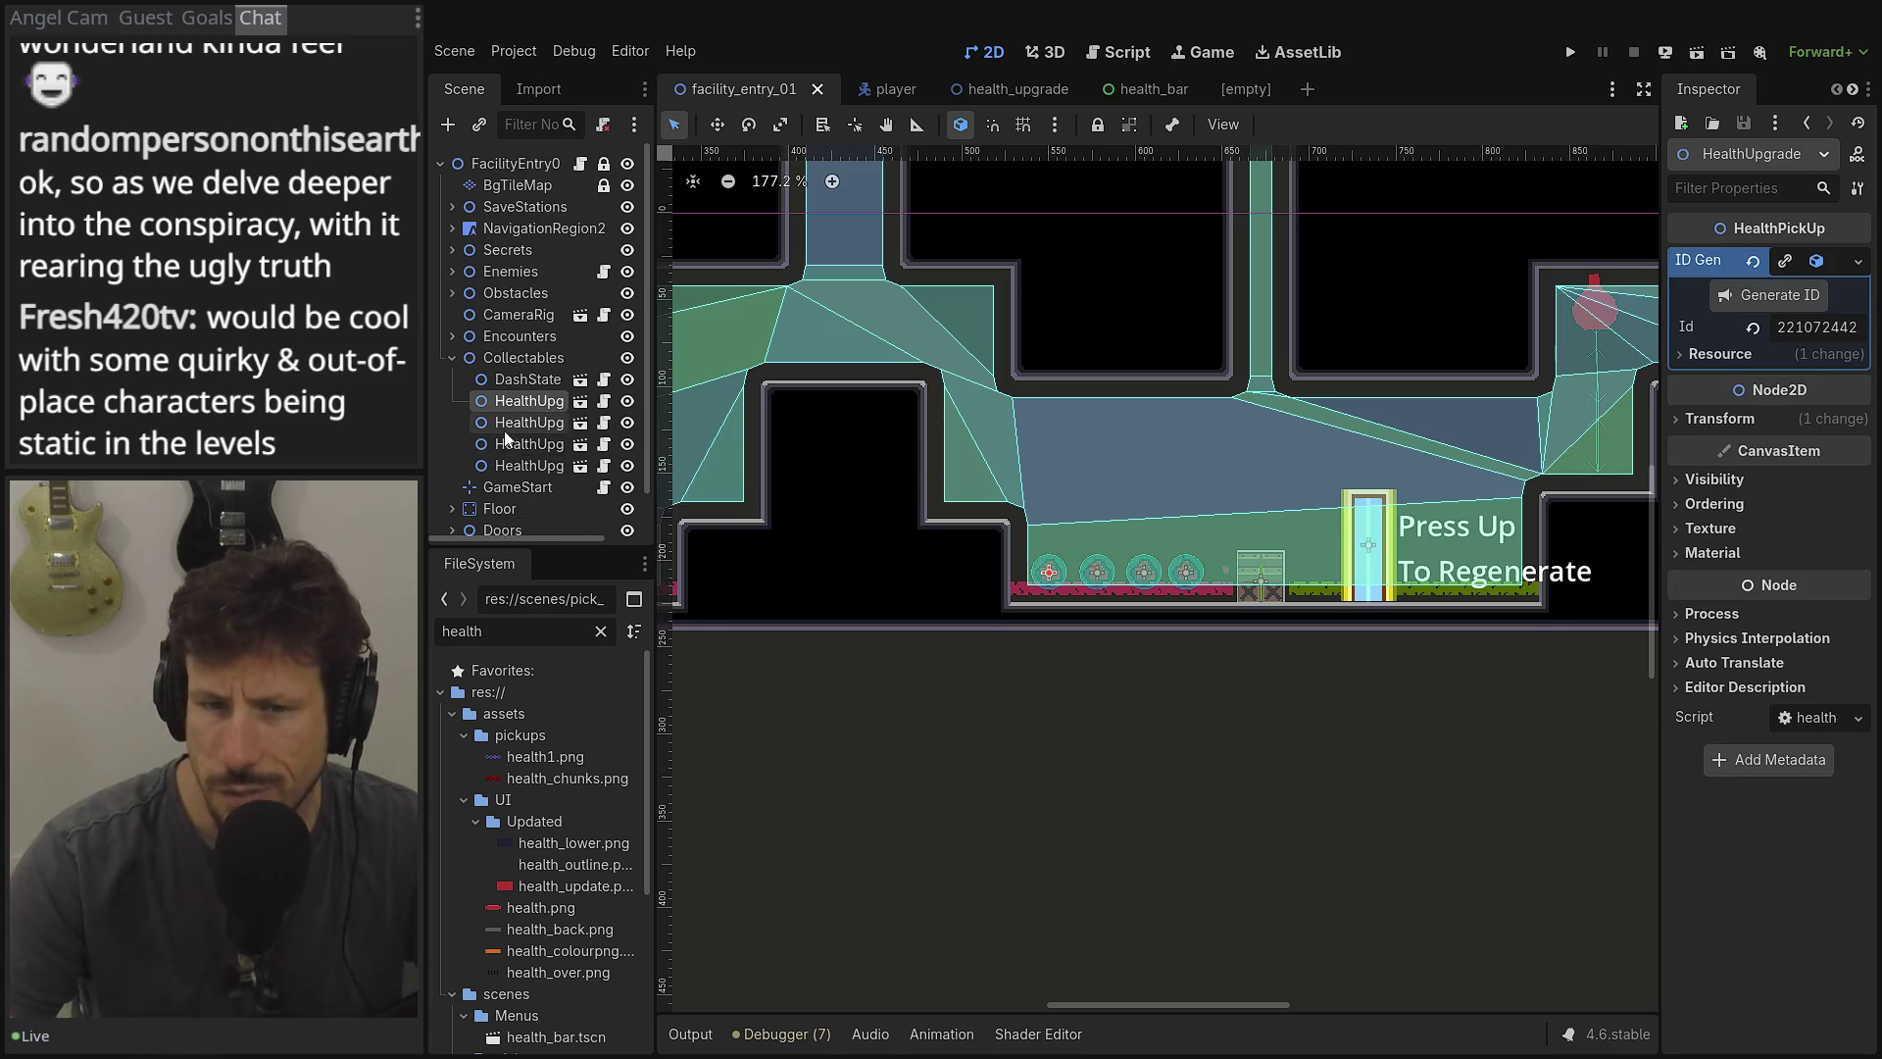
{"action": "left_click", "coordinate": [508, 467], "text": "shift"}
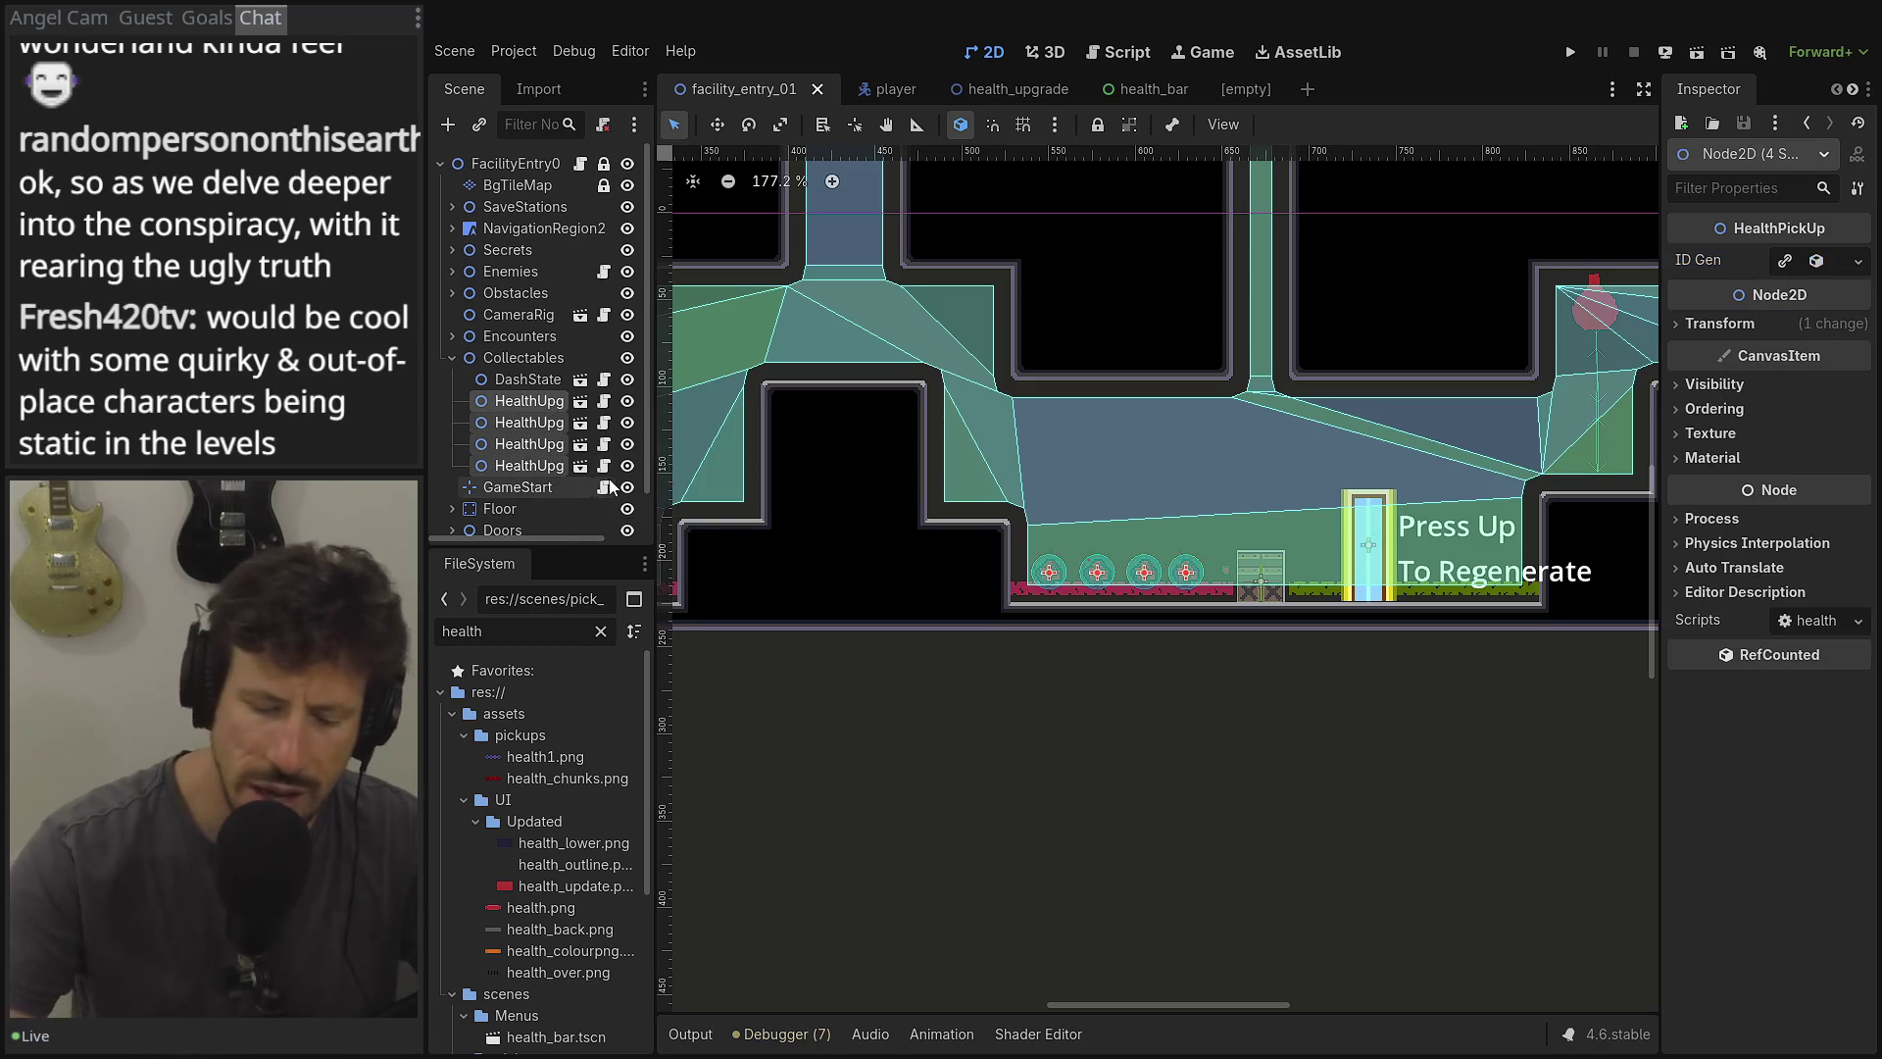
{"action": "key", "text": "Delete"}
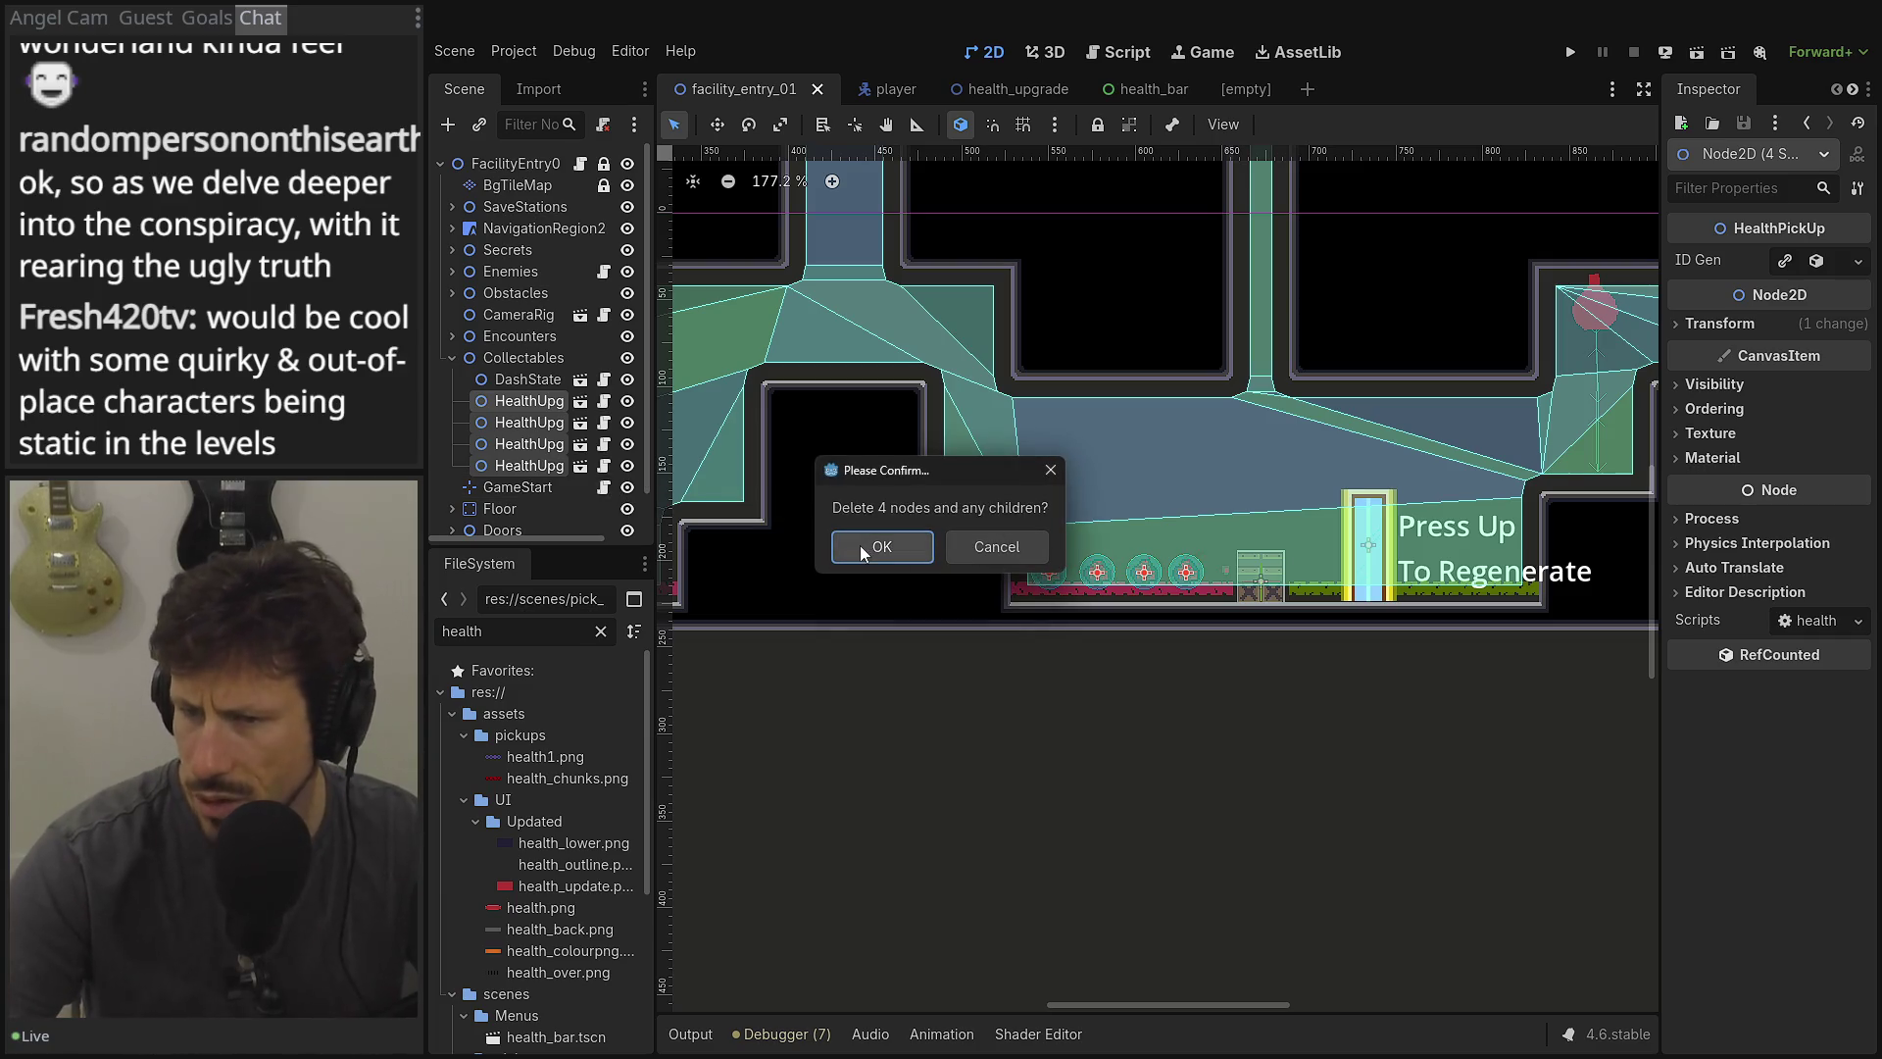
{"action": "left_click", "coordinate": [860, 545]}
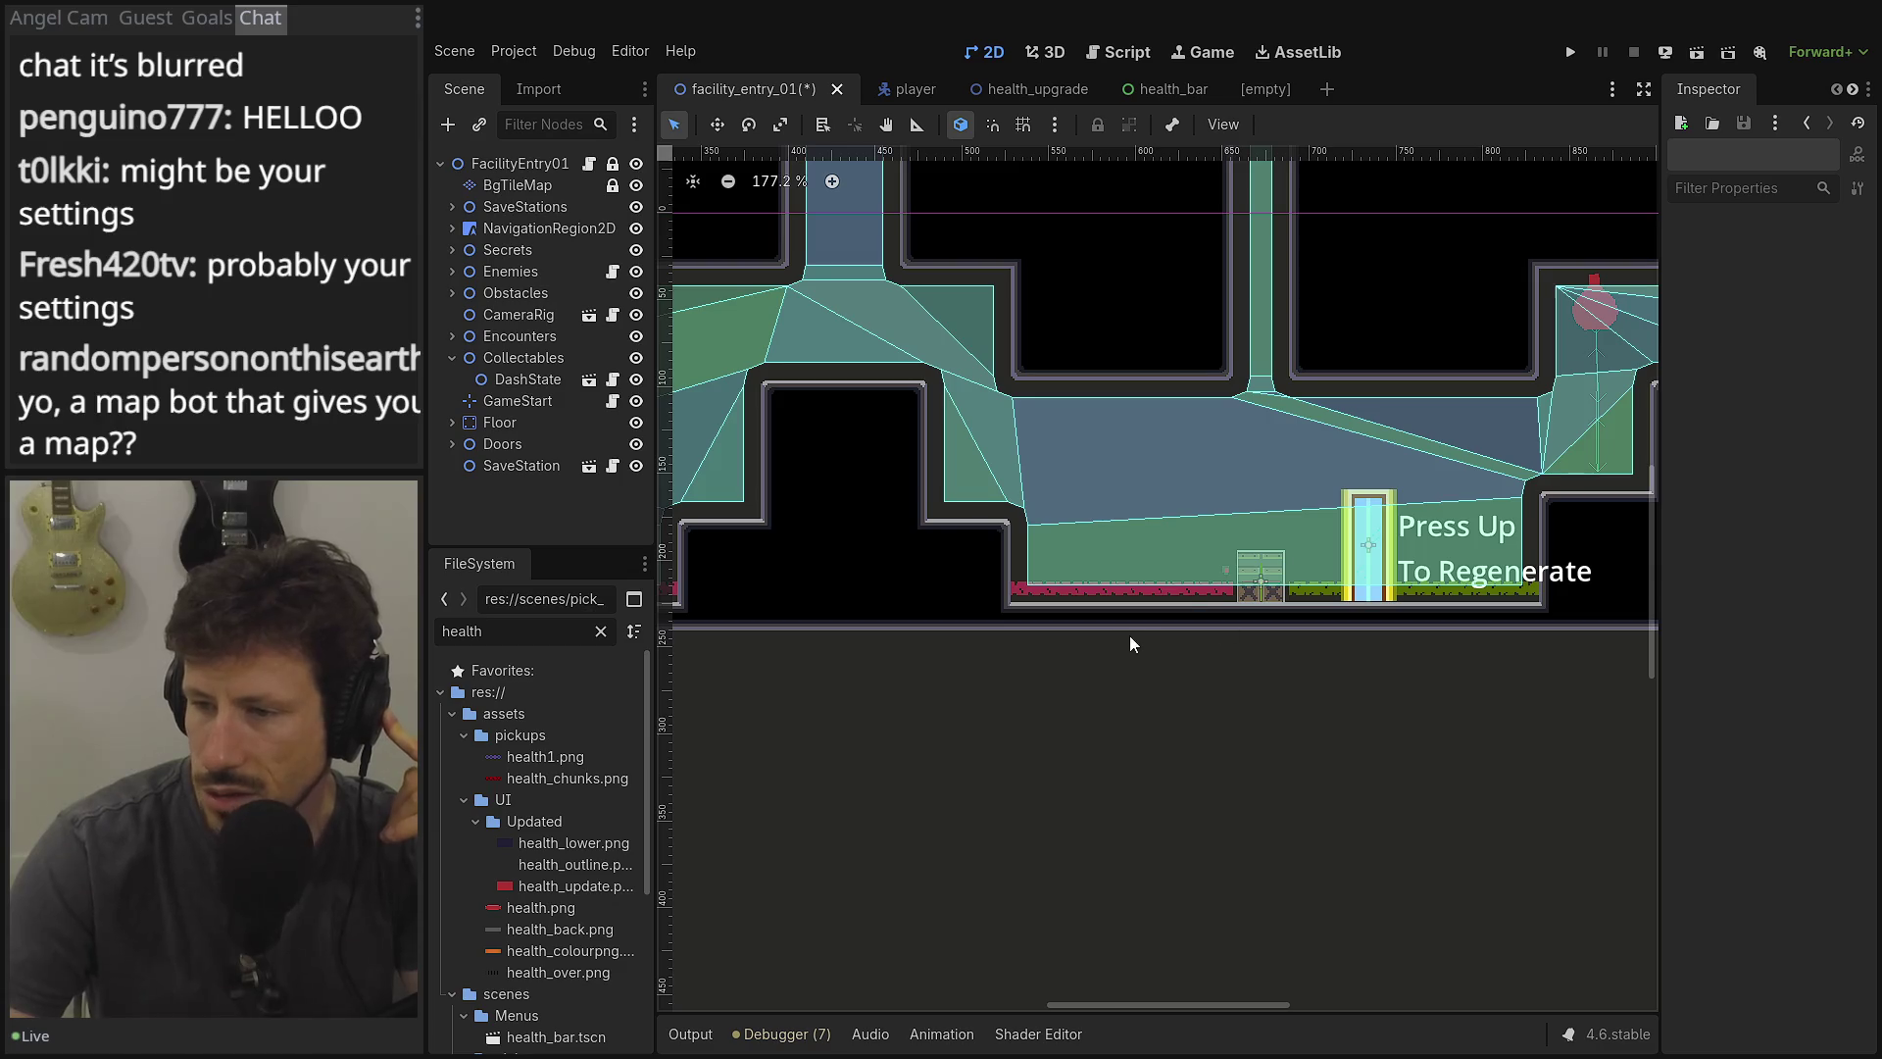
{"action": "scroll", "coordinate": [1128, 635], "scroll_direction": "up", "scroll_amount": 3}
{"action": "scroll", "coordinate": [1078, 706], "scroll_direction": "right", "scroll_amount": 3}
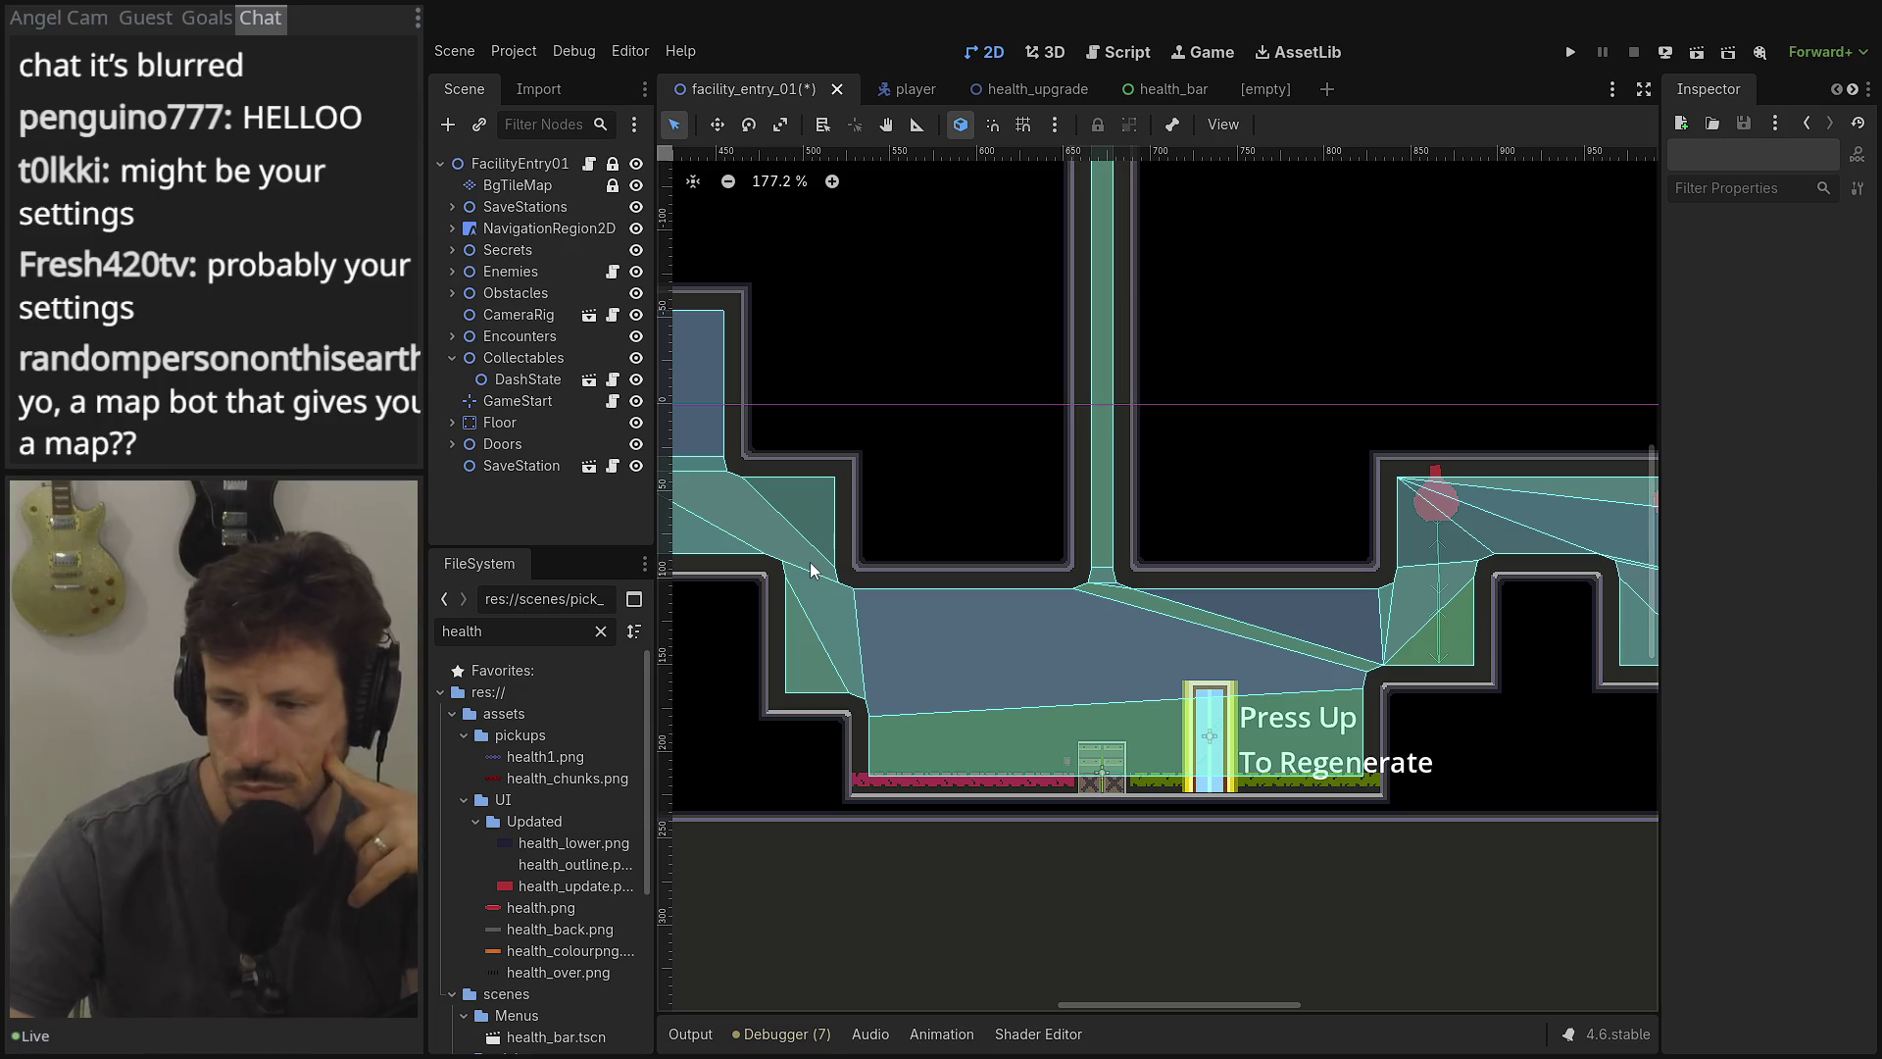
{"action": "mouse_move", "coordinate": [1216, 500]}
{"action": "left_mouse_down"}
{"action": "mouse_move", "coordinate": [1225, 636]}
{"action": "mouse_move", "coordinate": [1181, 797]}
{"action": "mouse_move", "coordinate": [889, 689]}
{"action": "mouse_move", "coordinate": [961, 744]}
{"action": "mouse_move", "coordinate": [1016, 857]}
{"action": "mouse_move", "coordinate": [1057, 840]}
{"action": "left_mouse_up"}
{"action": "scroll", "coordinate": [1059, 806], "scroll_direction": "up", "scroll_amount": 1}
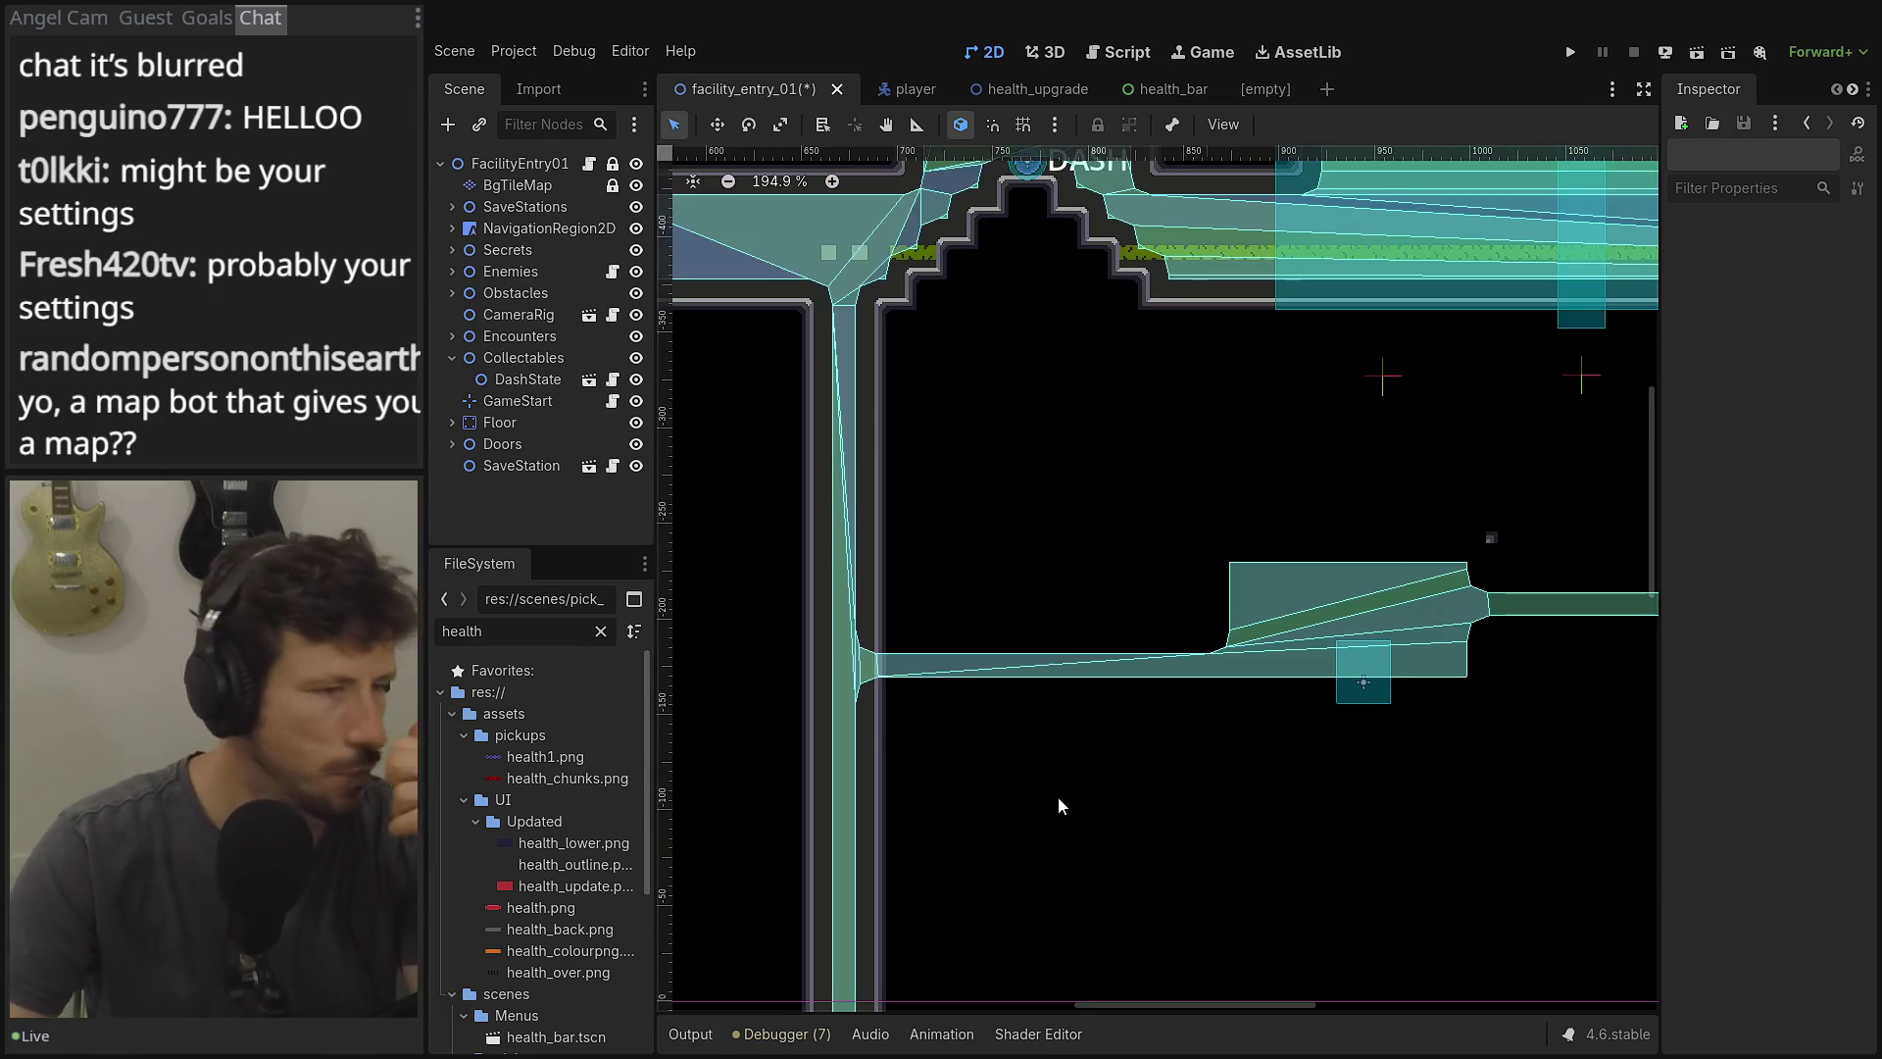
{"action": "mouse_move", "coordinate": [1225, 442]}
{"action": "left_mouse_down"}
{"action": "mouse_move", "coordinate": [912, 630]}
{"action": "mouse_move", "coordinate": [917, 723]}
{"action": "mouse_move", "coordinate": [899, 705]}
{"action": "left_mouse_up"}
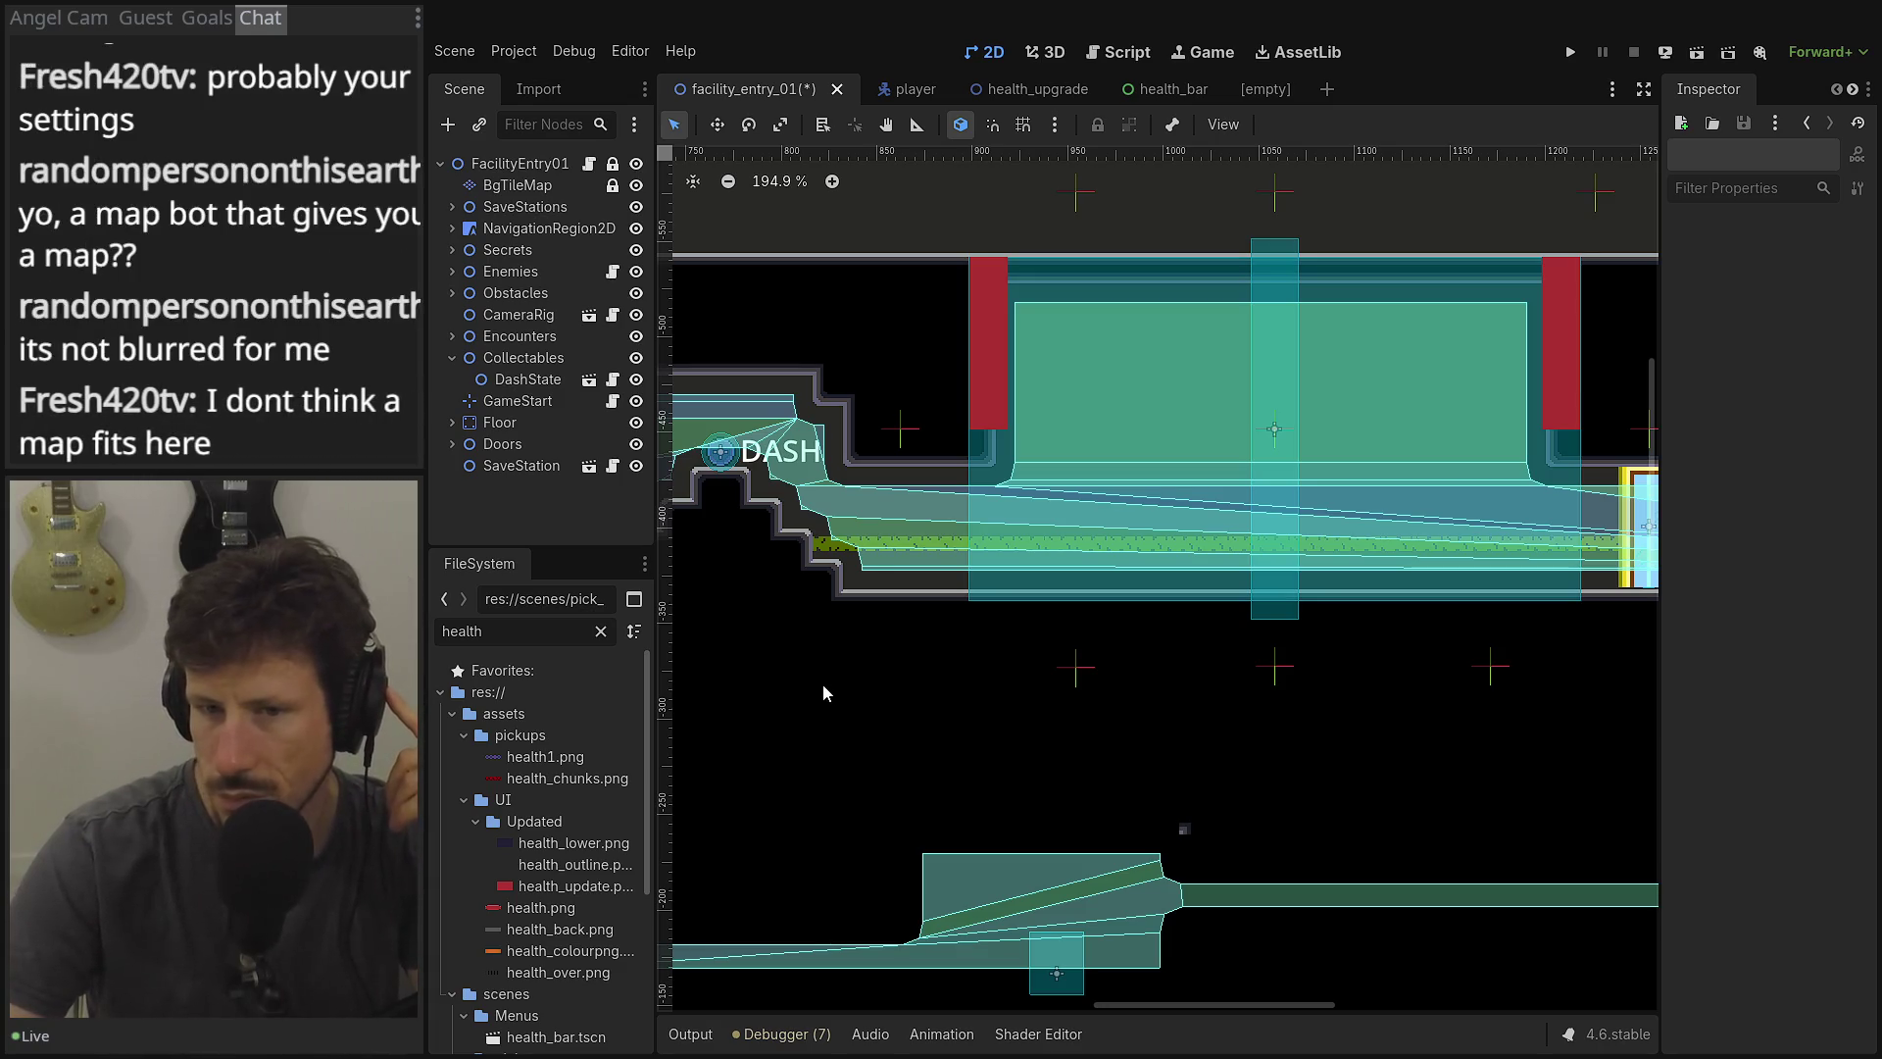
{"action": "left_click_drag", "start_coordinate": [838, 670], "coordinate": [855, 658]}
{"action": "scroll", "coordinate": [854, 658], "scroll_direction": "down", "scroll_amount": 5}
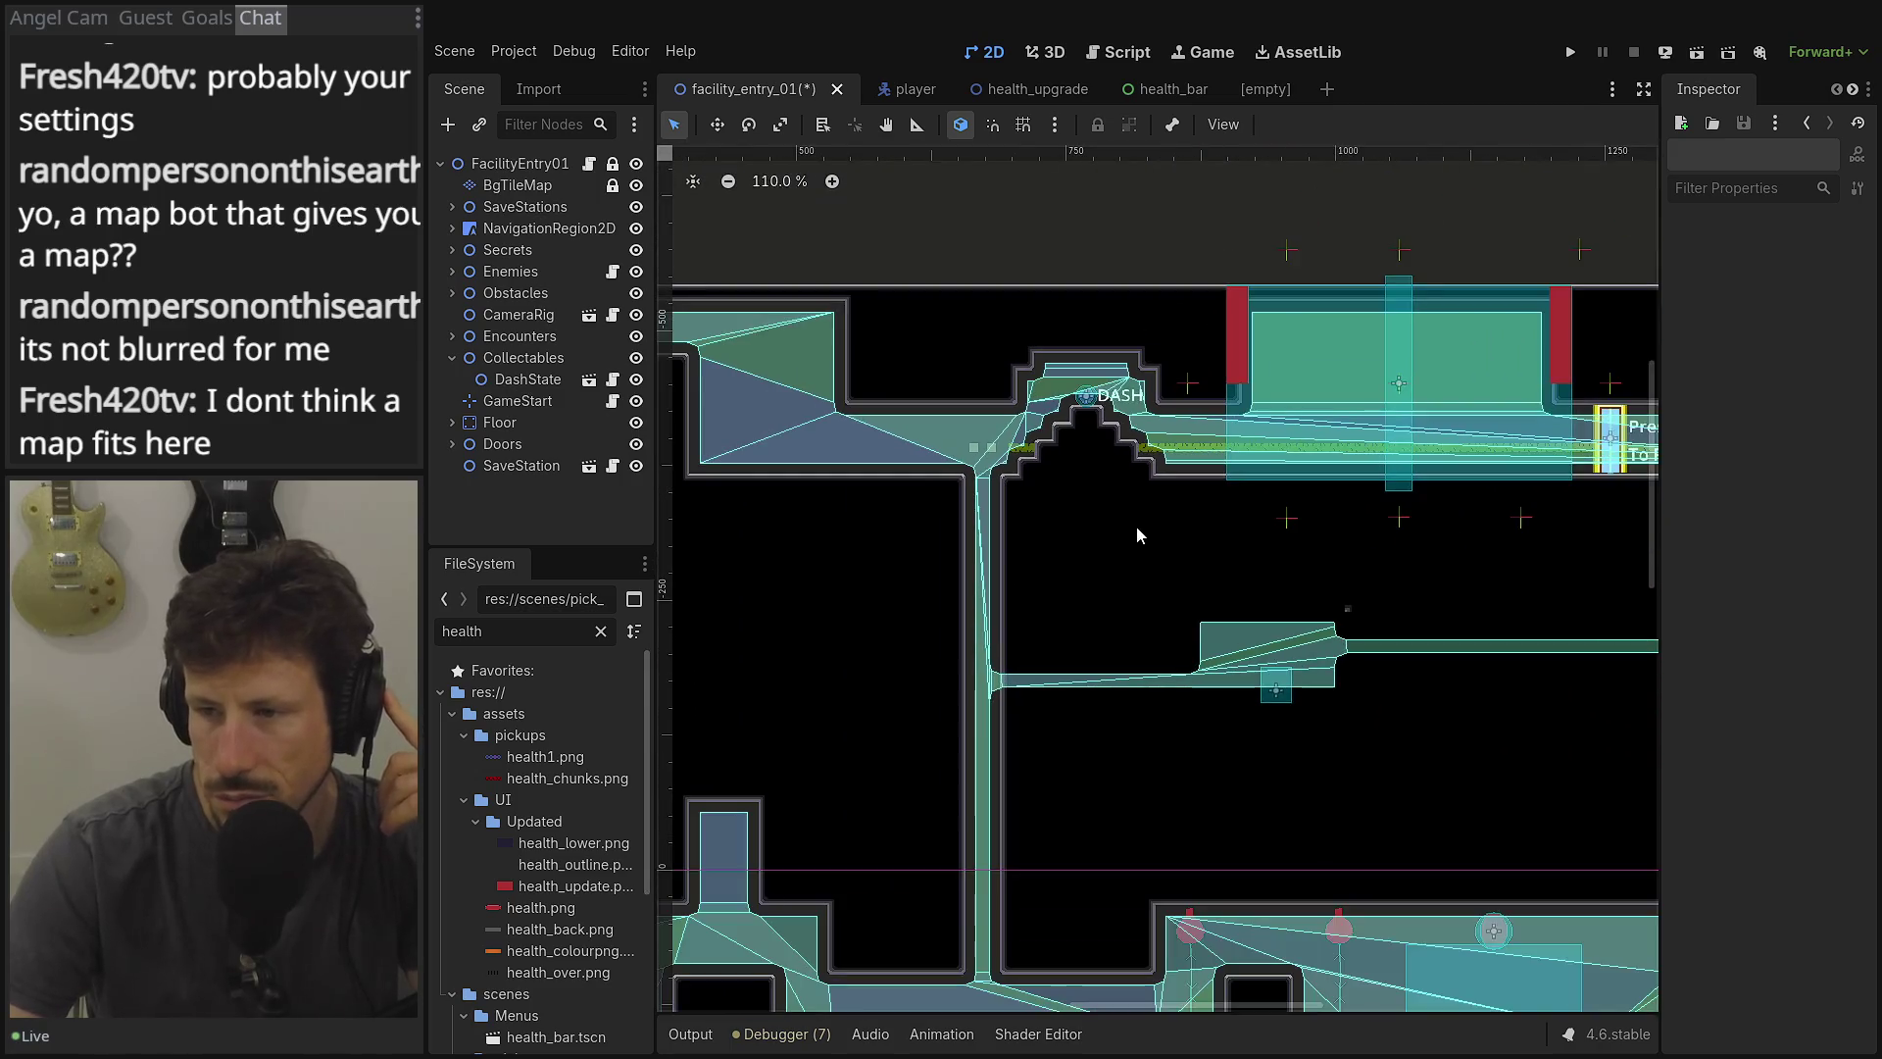
{"action": "left_click_drag", "start_coordinate": [1015, 712], "coordinate": [1069, 619]}
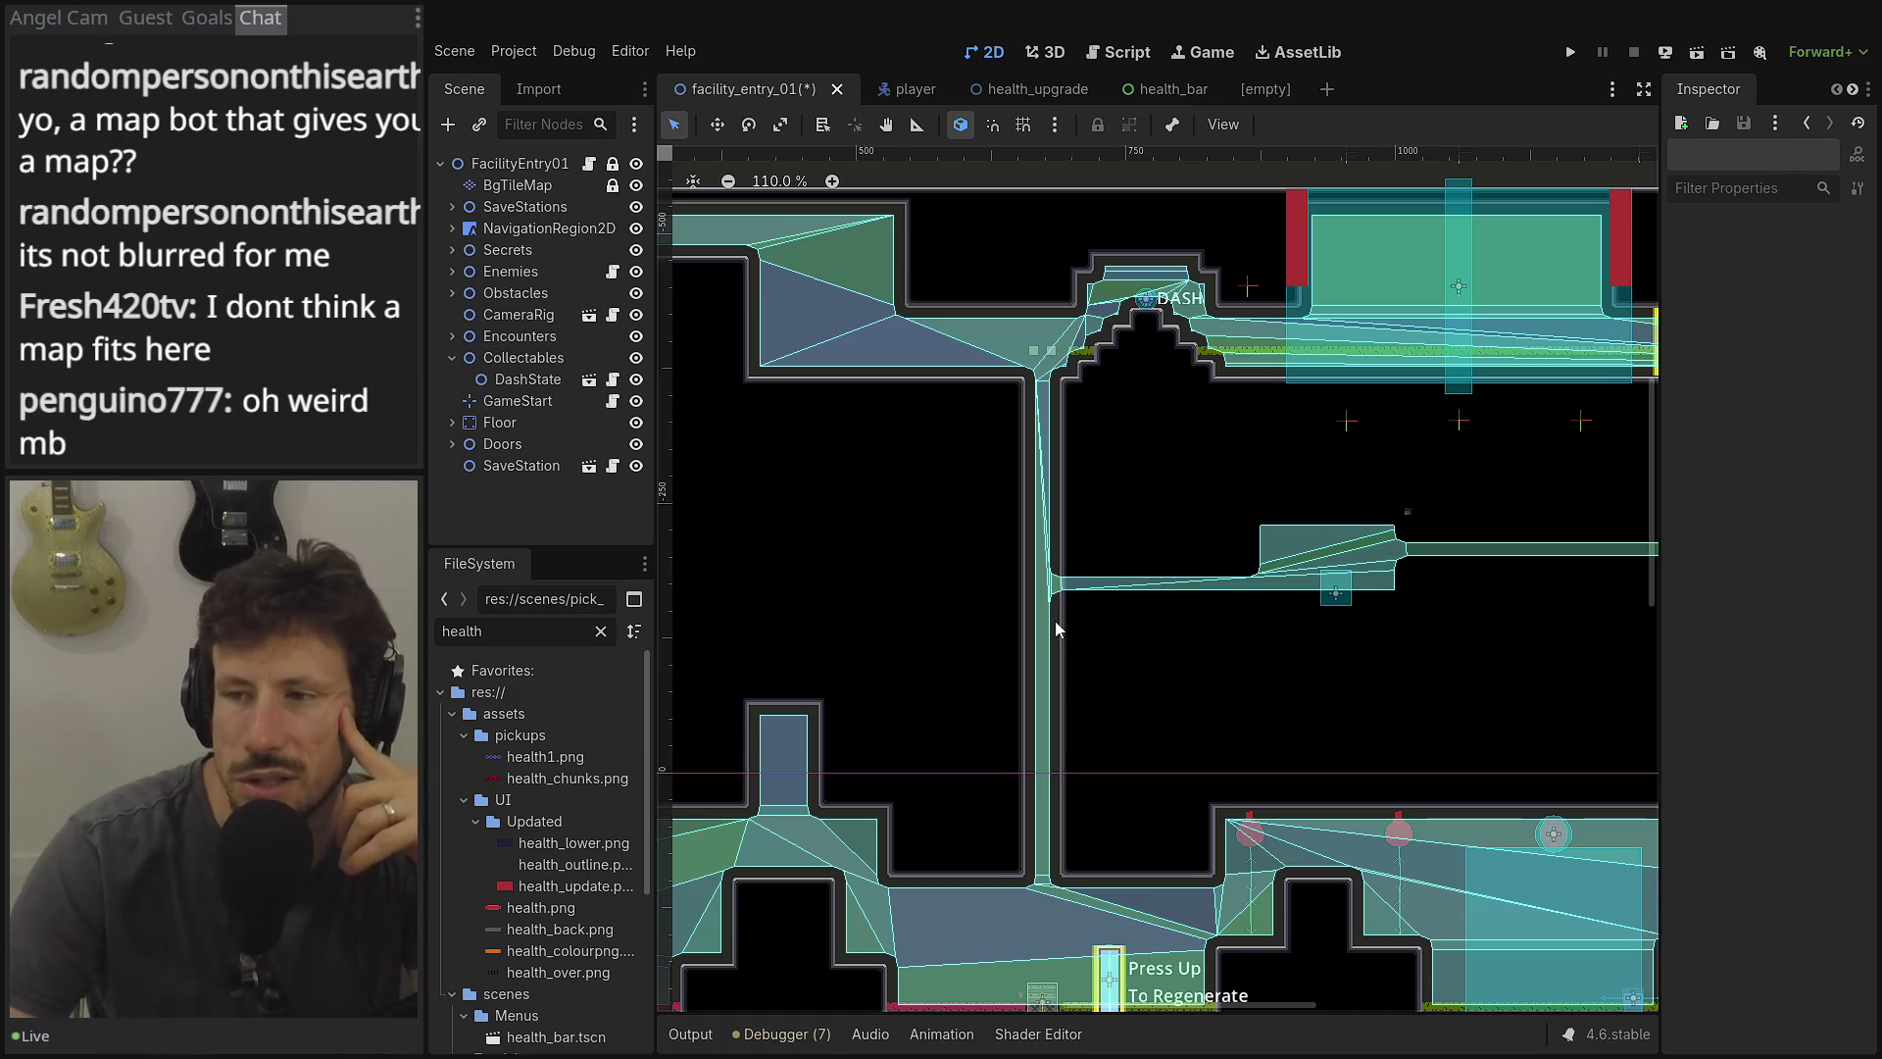
{"action": "mouse_move", "coordinate": [1011, 728]}
{"action": "left_mouse_down"}
{"action": "mouse_move", "coordinate": [1024, 485]}
{"action": "mouse_move", "coordinate": [1029, 530]}
{"action": "mouse_move", "coordinate": [1261, 579]}
{"action": "mouse_move", "coordinate": [1391, 569]}
{"action": "left_mouse_up"}
{"action": "scroll", "coordinate": [959, 495], "scroll_direction": "left", "scroll_amount": 5}
{"action": "scroll", "coordinate": [959, 495], "scroll_direction": "down", "scroll_amount": 1}
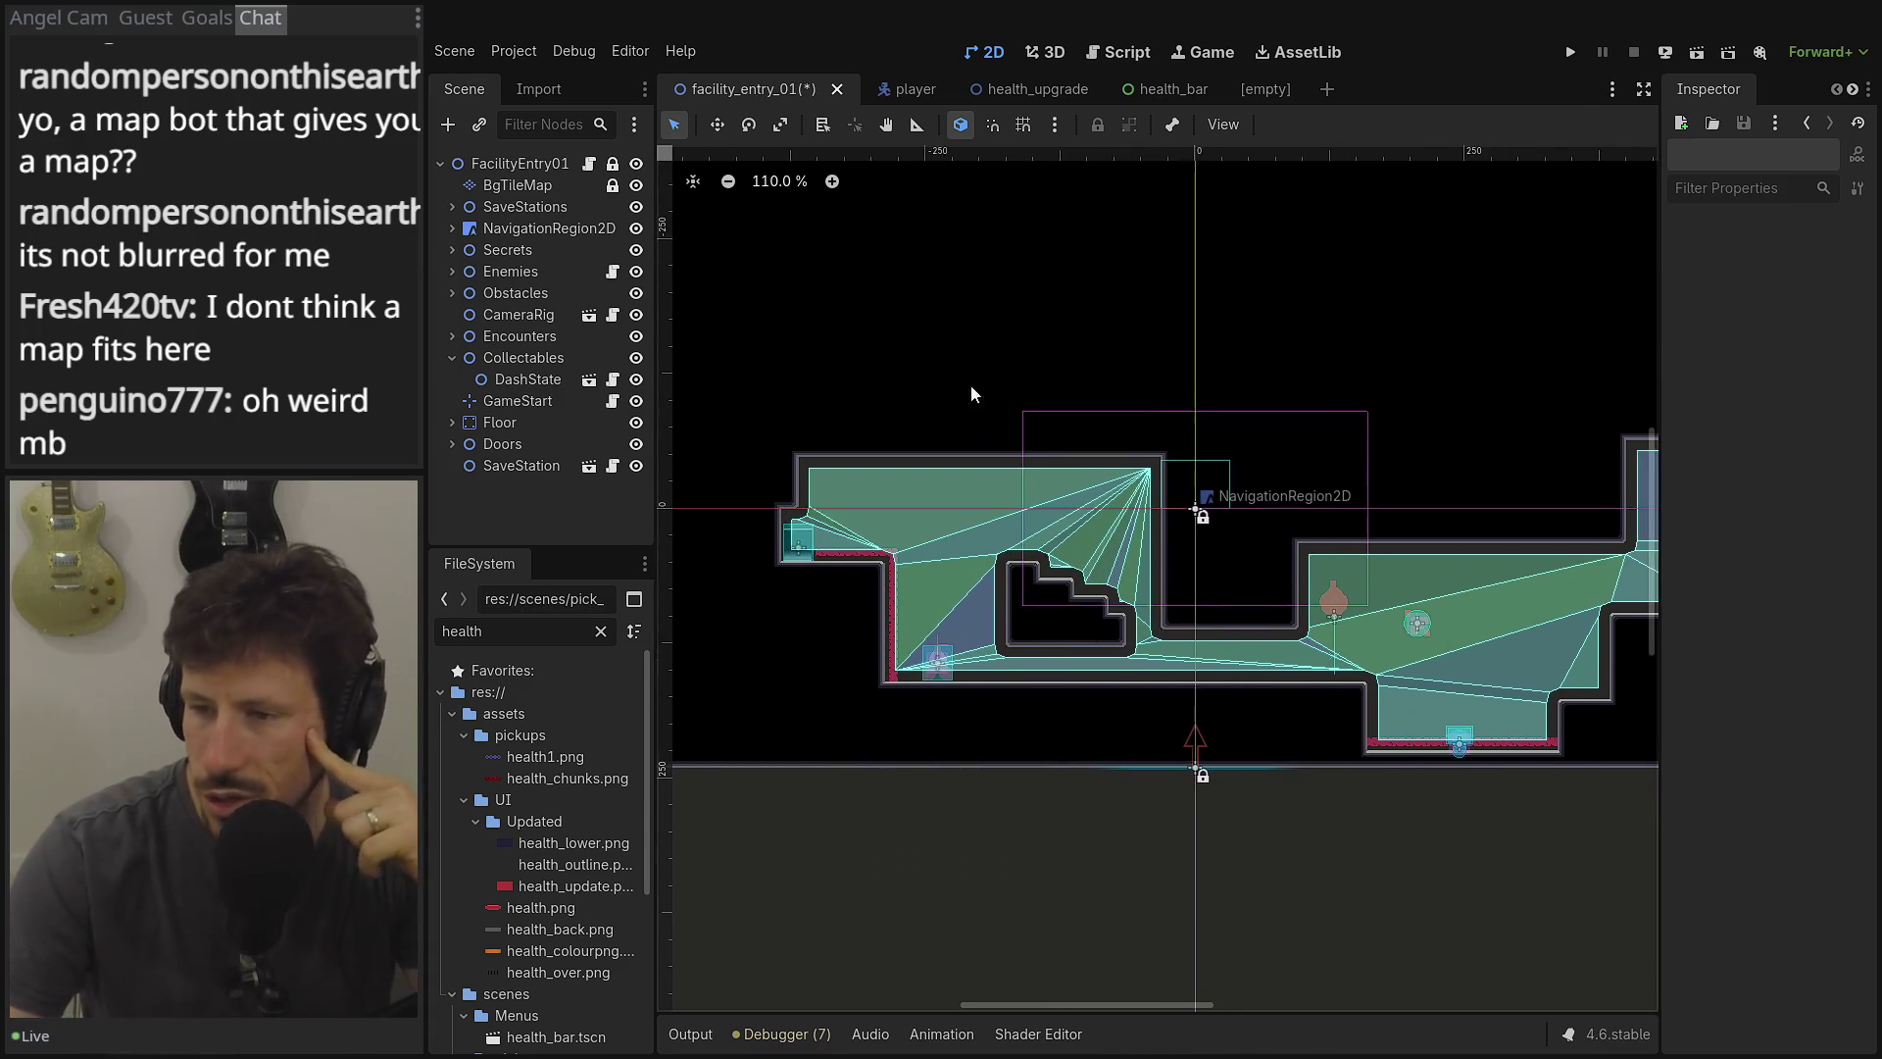
{"action": "scroll", "coordinate": [1120, 397], "scroll_direction": "down", "scroll_amount": 5}
{"action": "scroll", "coordinate": [1205, 512], "scroll_direction": "down", "scroll_amount": 3}
{"action": "scroll", "coordinate": [1206, 517], "scroll_direction": "down", "scroll_amount": 5}
{"action": "scroll", "coordinate": [1243, 500], "scroll_direction": "up", "scroll_amount": 6}
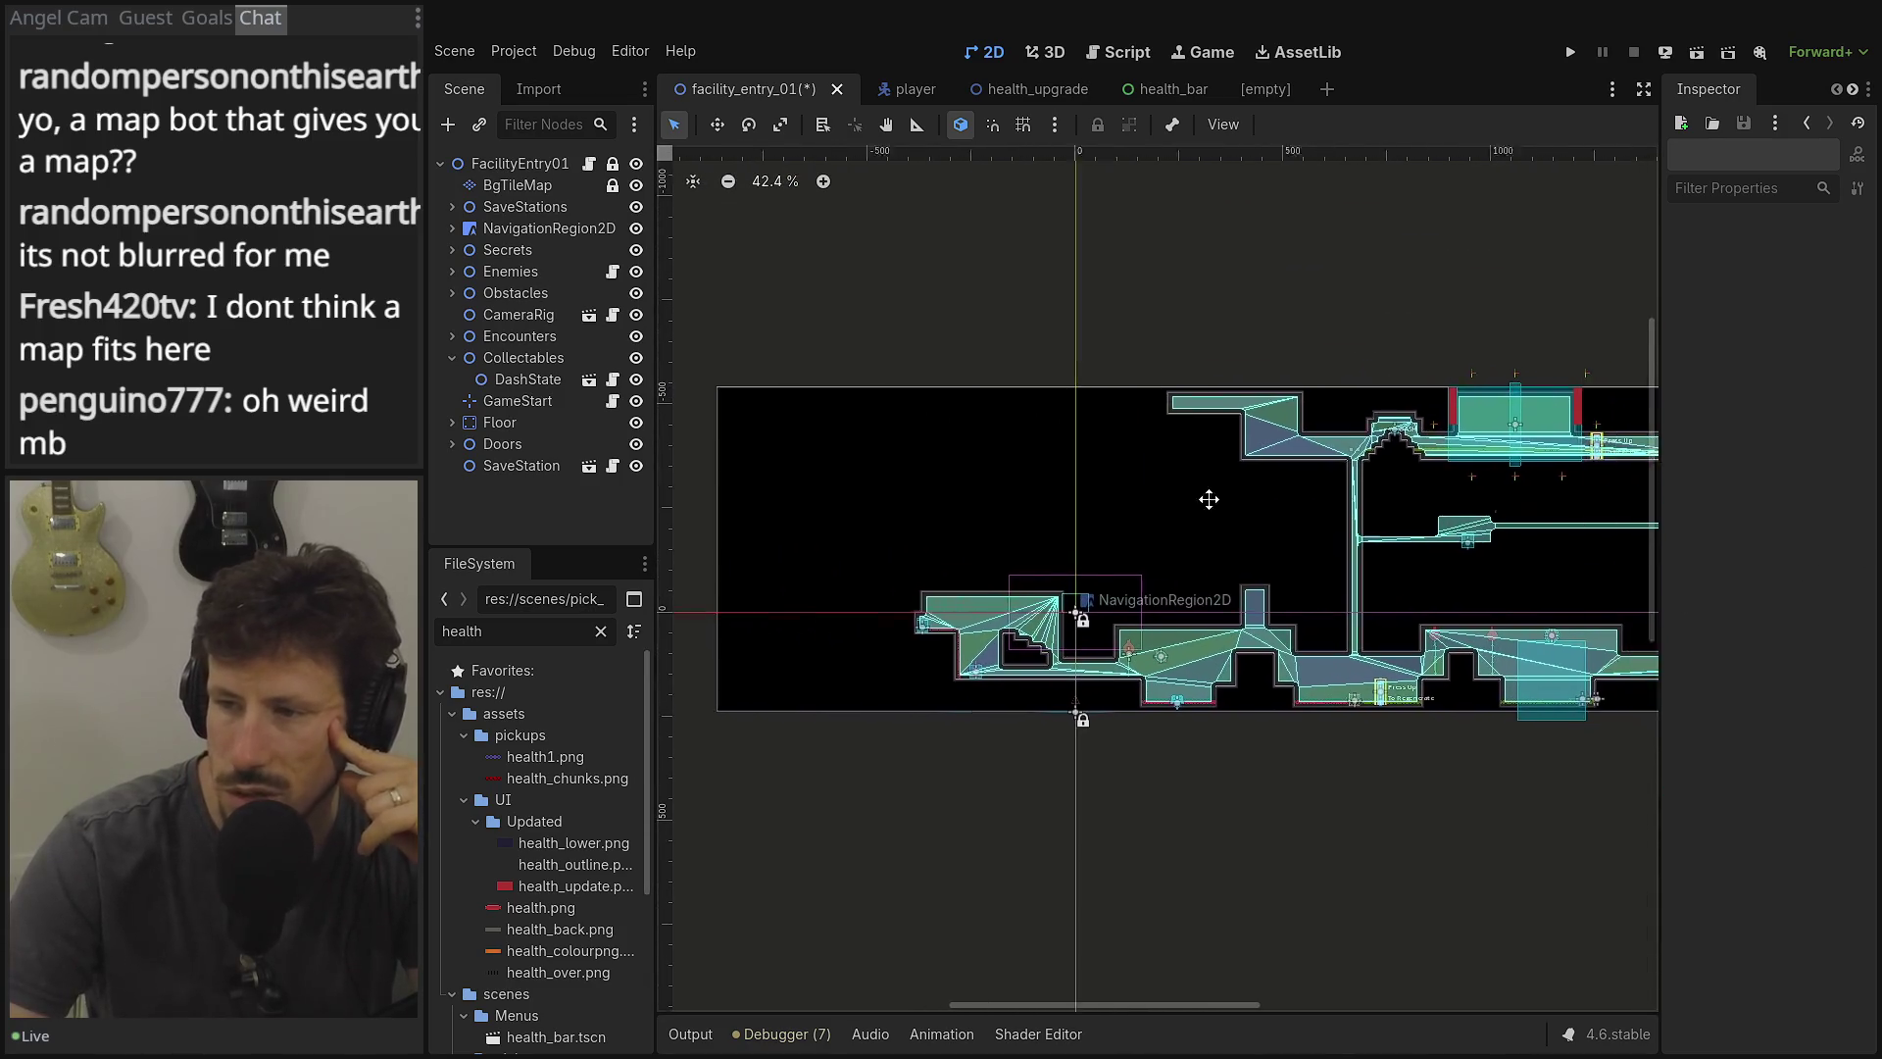
{"action": "scroll", "coordinate": [1114, 536], "scroll_direction": "up", "scroll_amount": 3}
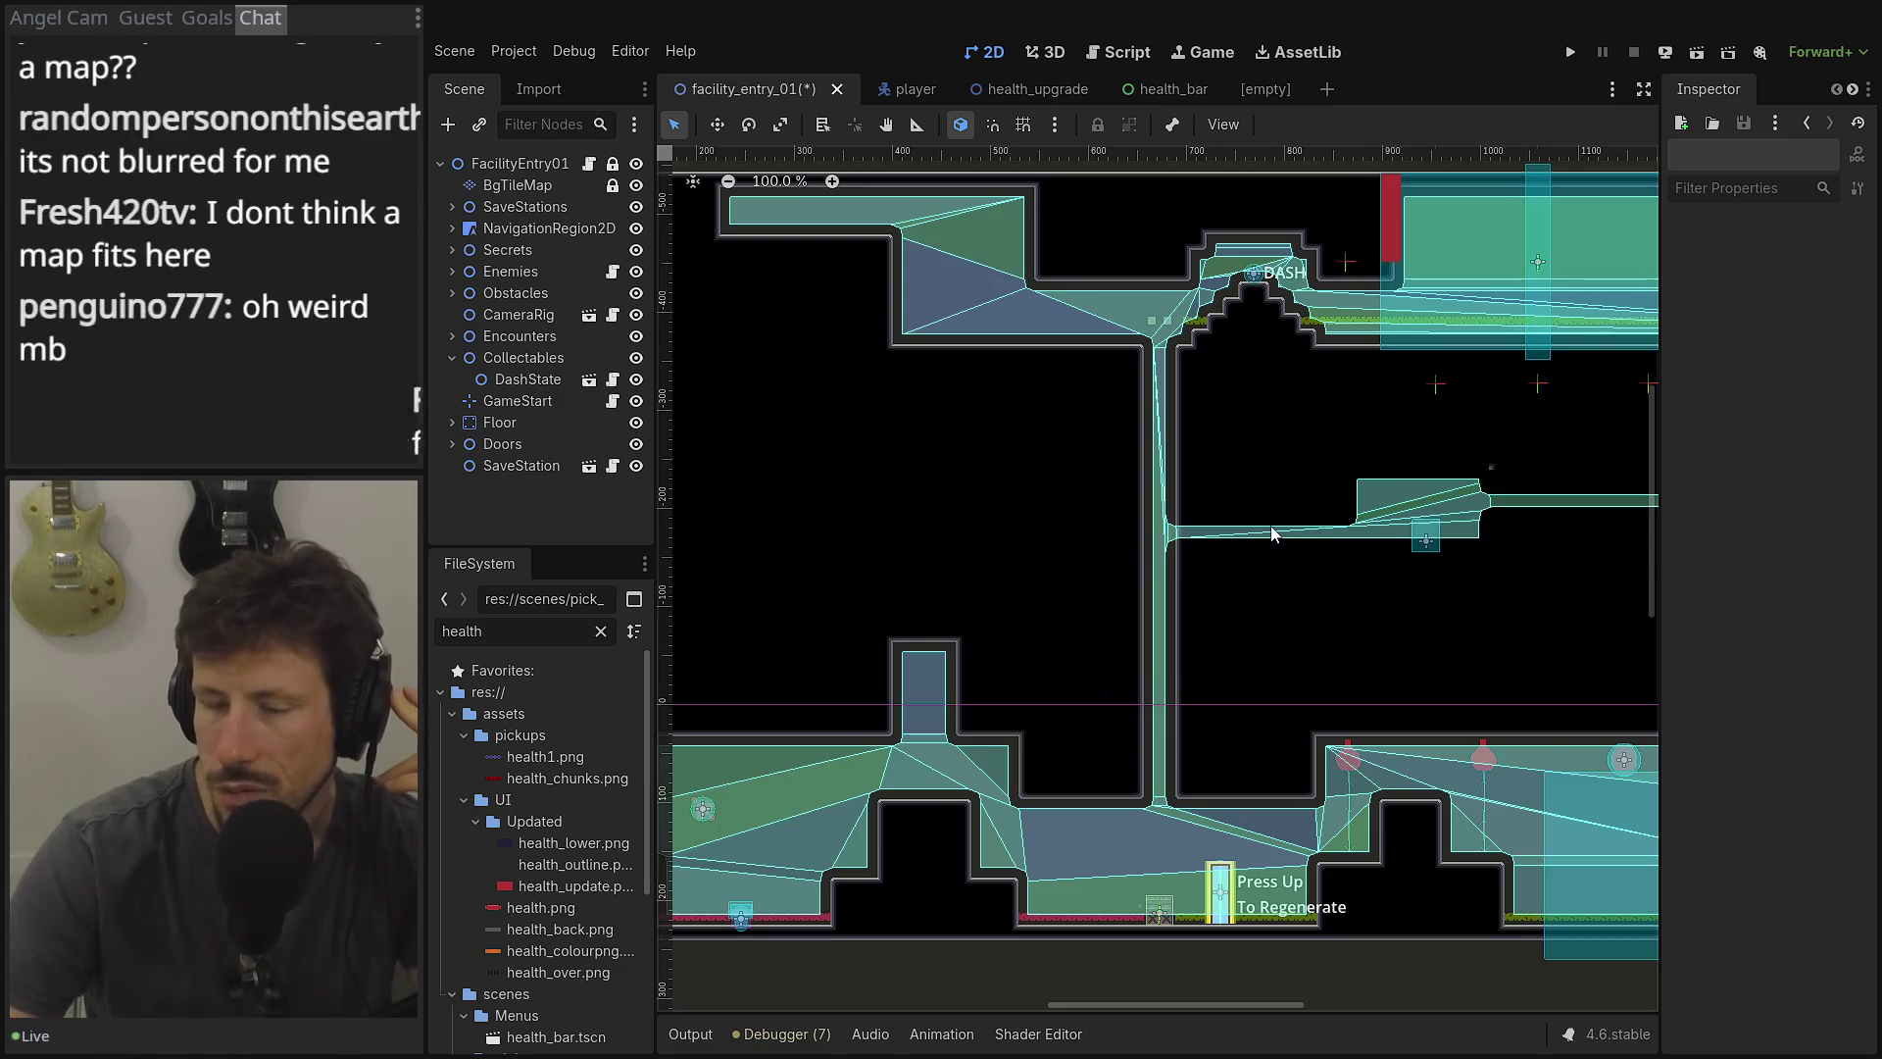
{"action": "left_click_drag", "start_coordinate": [1237, 570], "coordinate": [1248, 520]}
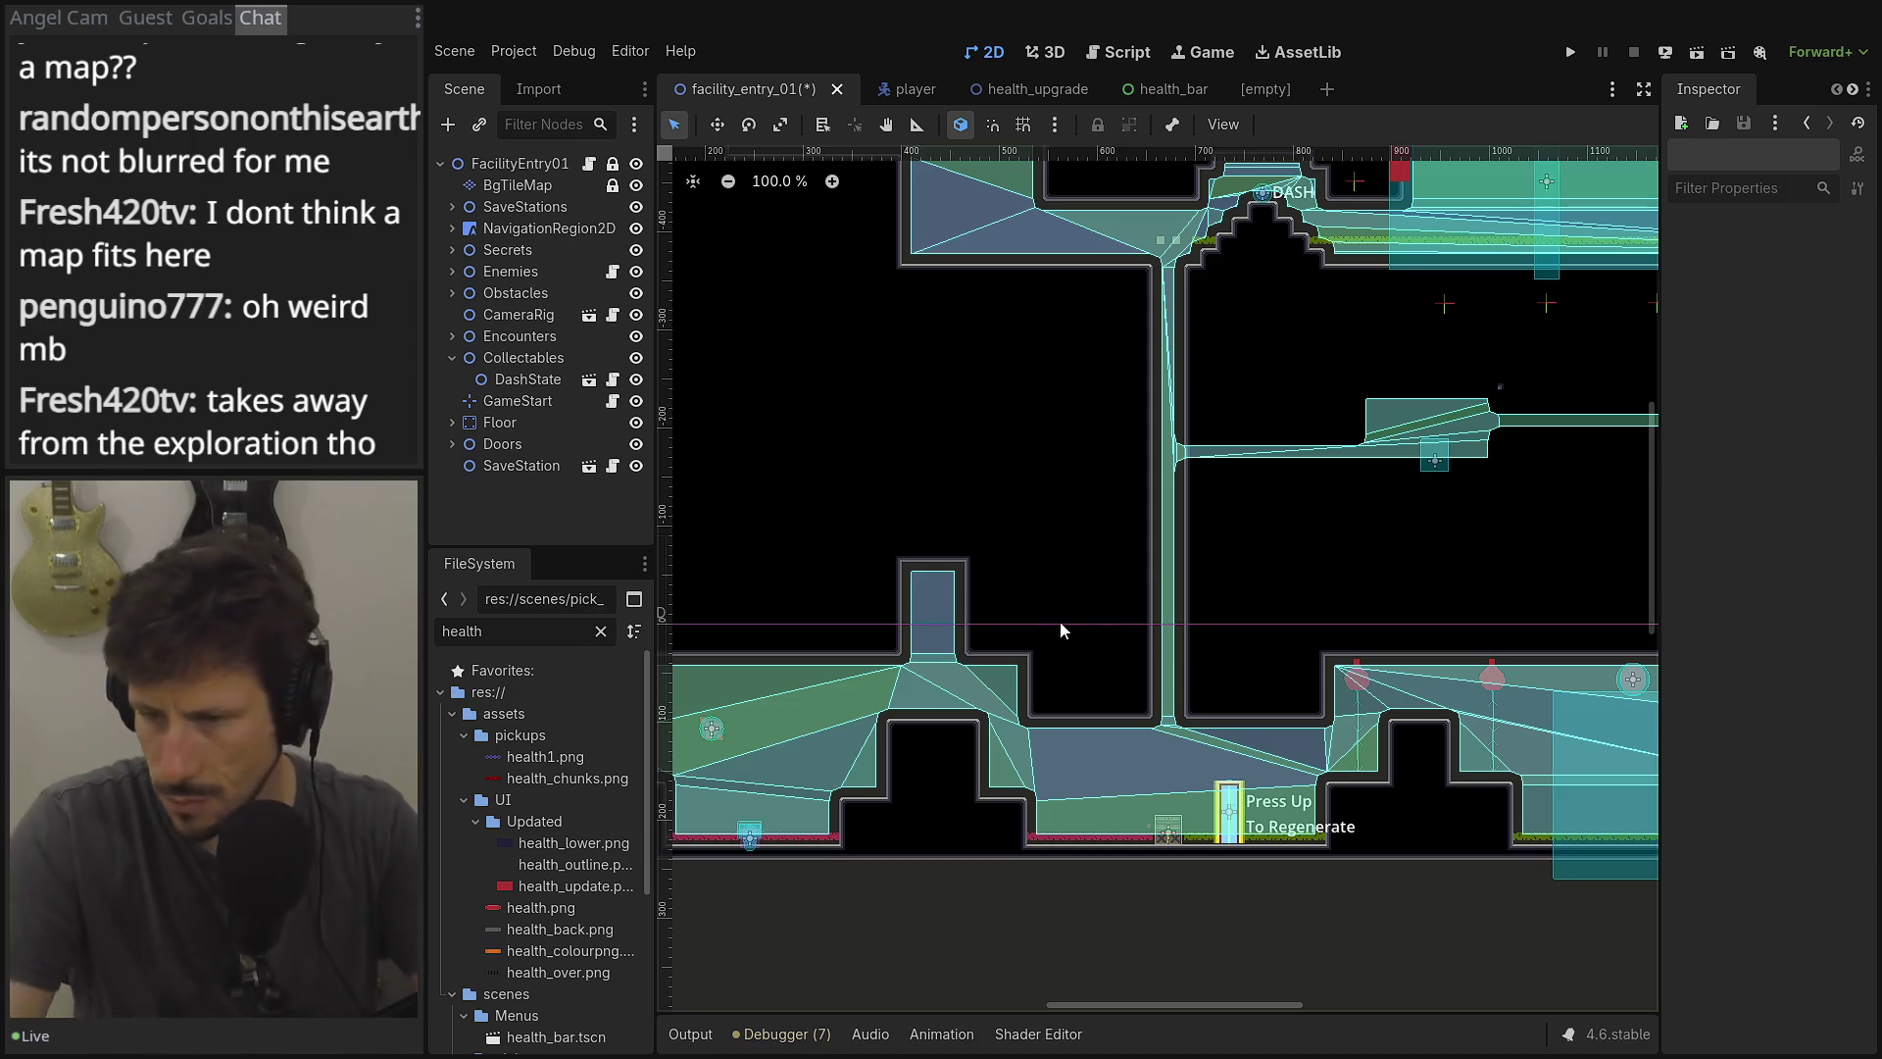
{"action": "scroll", "coordinate": [1096, 556], "scroll_direction": "down", "scroll_amount": 1}
{"action": "mouse_move", "coordinate": [1096, 555]}
{"action": "left_mouse_down"}
{"action": "mouse_move", "coordinate": [903, 399]}
{"action": "mouse_move", "coordinate": [1104, 740]}
{"action": "left_mouse_up"}
{"action": "scroll", "coordinate": [1104, 731], "scroll_direction": "down", "scroll_amount": 2}
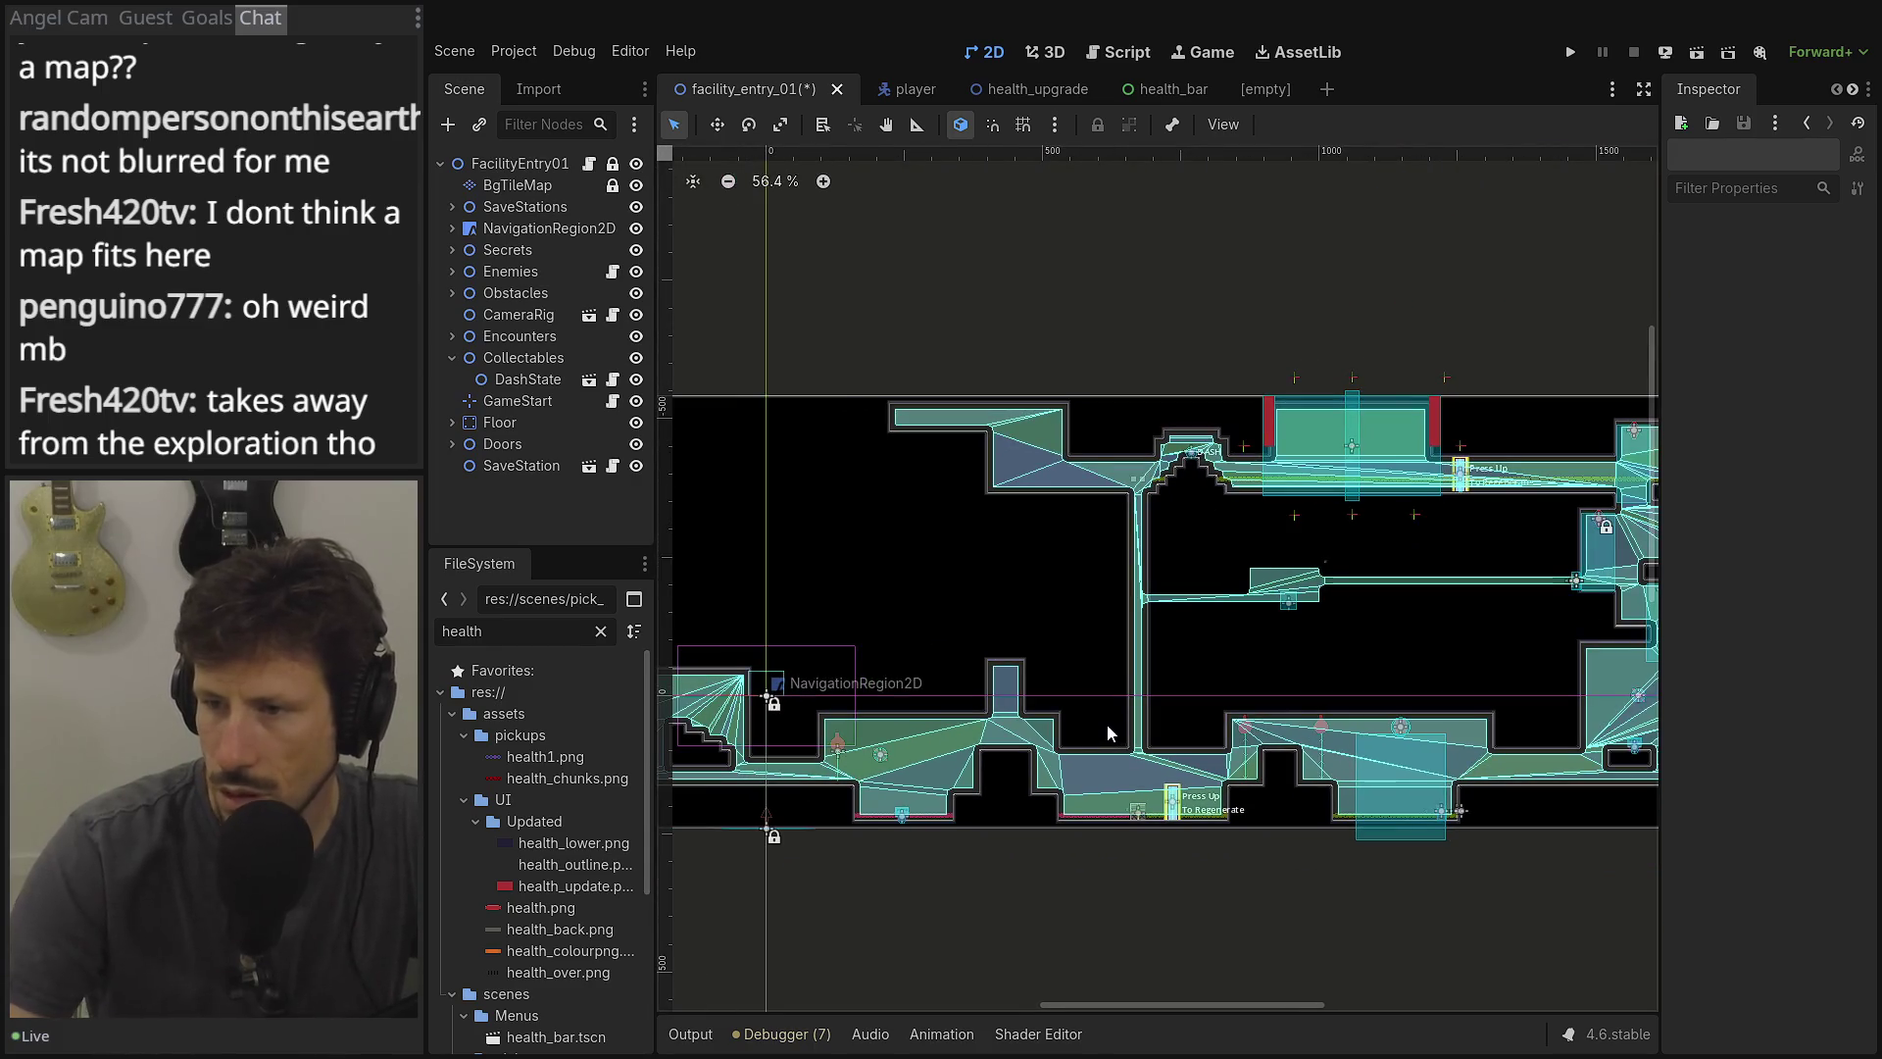
{"action": "scroll", "coordinate": [1090, 698], "scroll_direction": "up", "scroll_amount": 2}
{"action": "scroll", "coordinate": [1090, 698], "scroll_direction": "down", "scroll_amount": 5}
{"action": "scroll", "coordinate": [1134, 596], "scroll_direction": "right", "scroll_amount": 5}
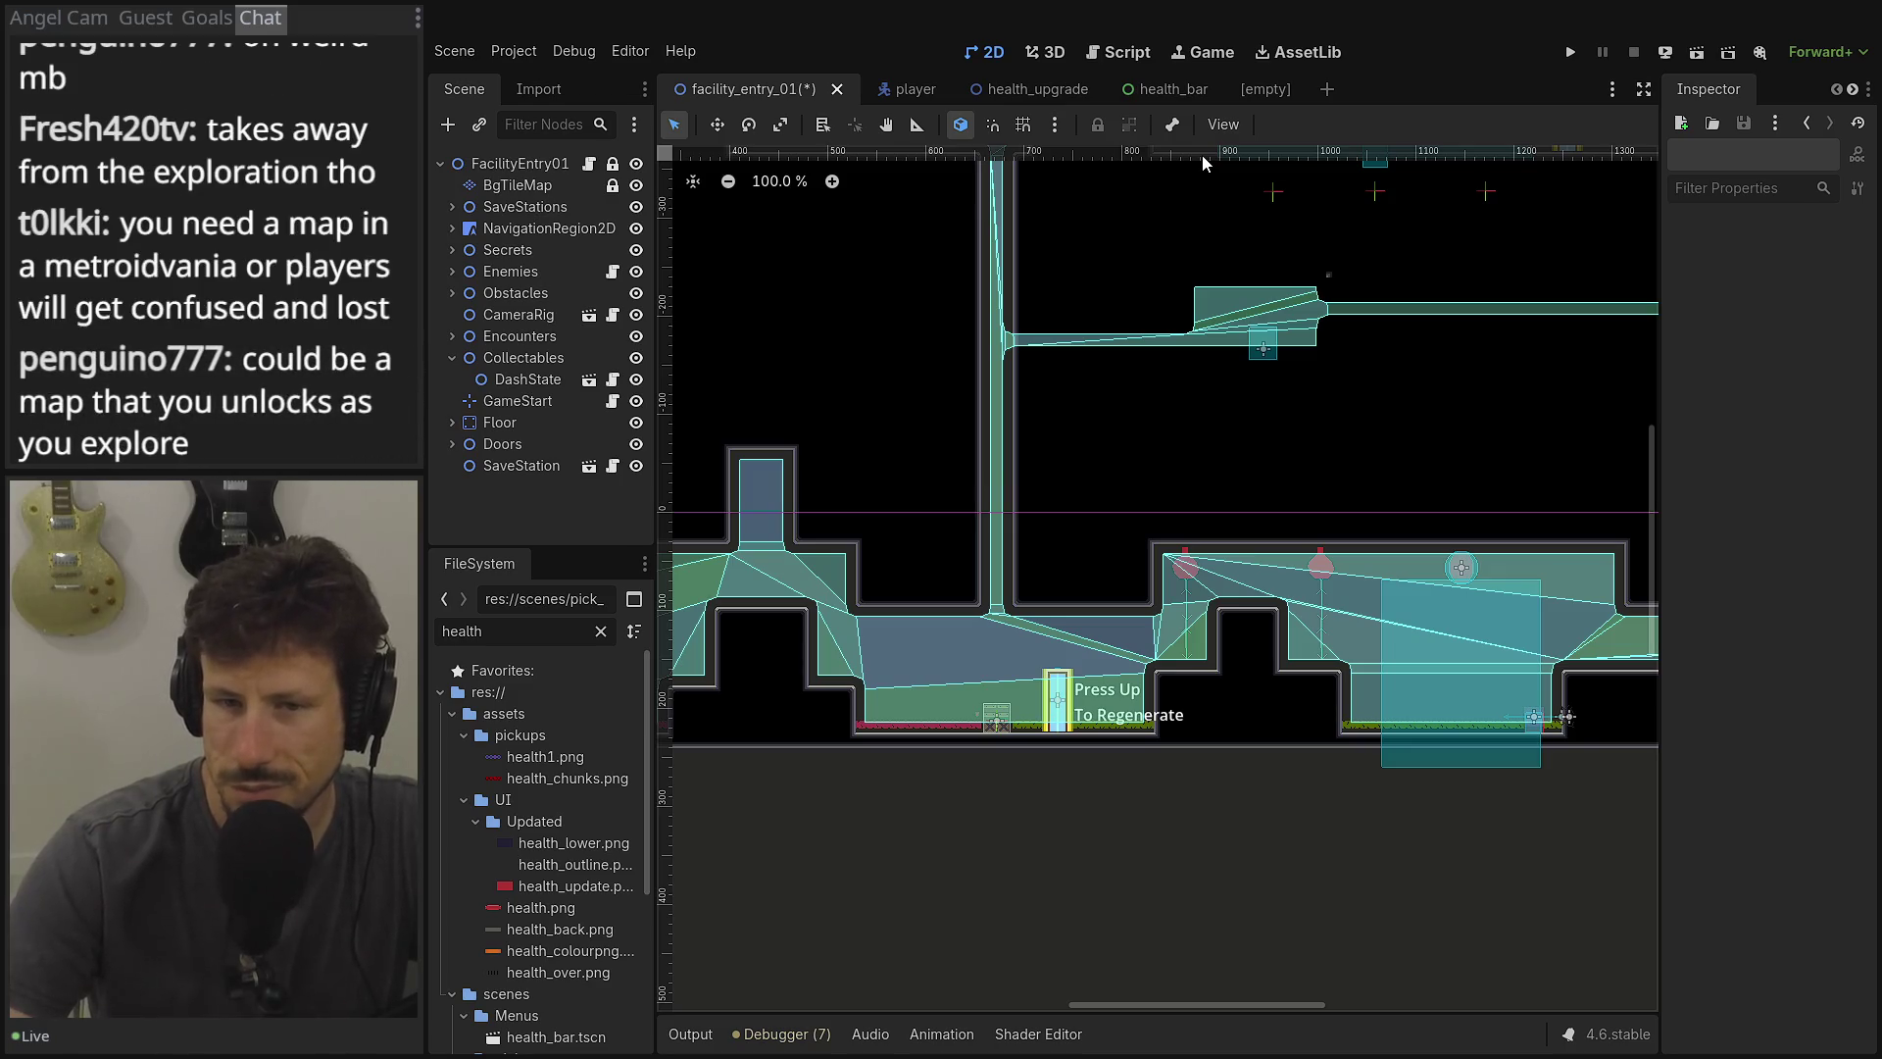
{"action": "left_click", "coordinate": [1258, 89]}
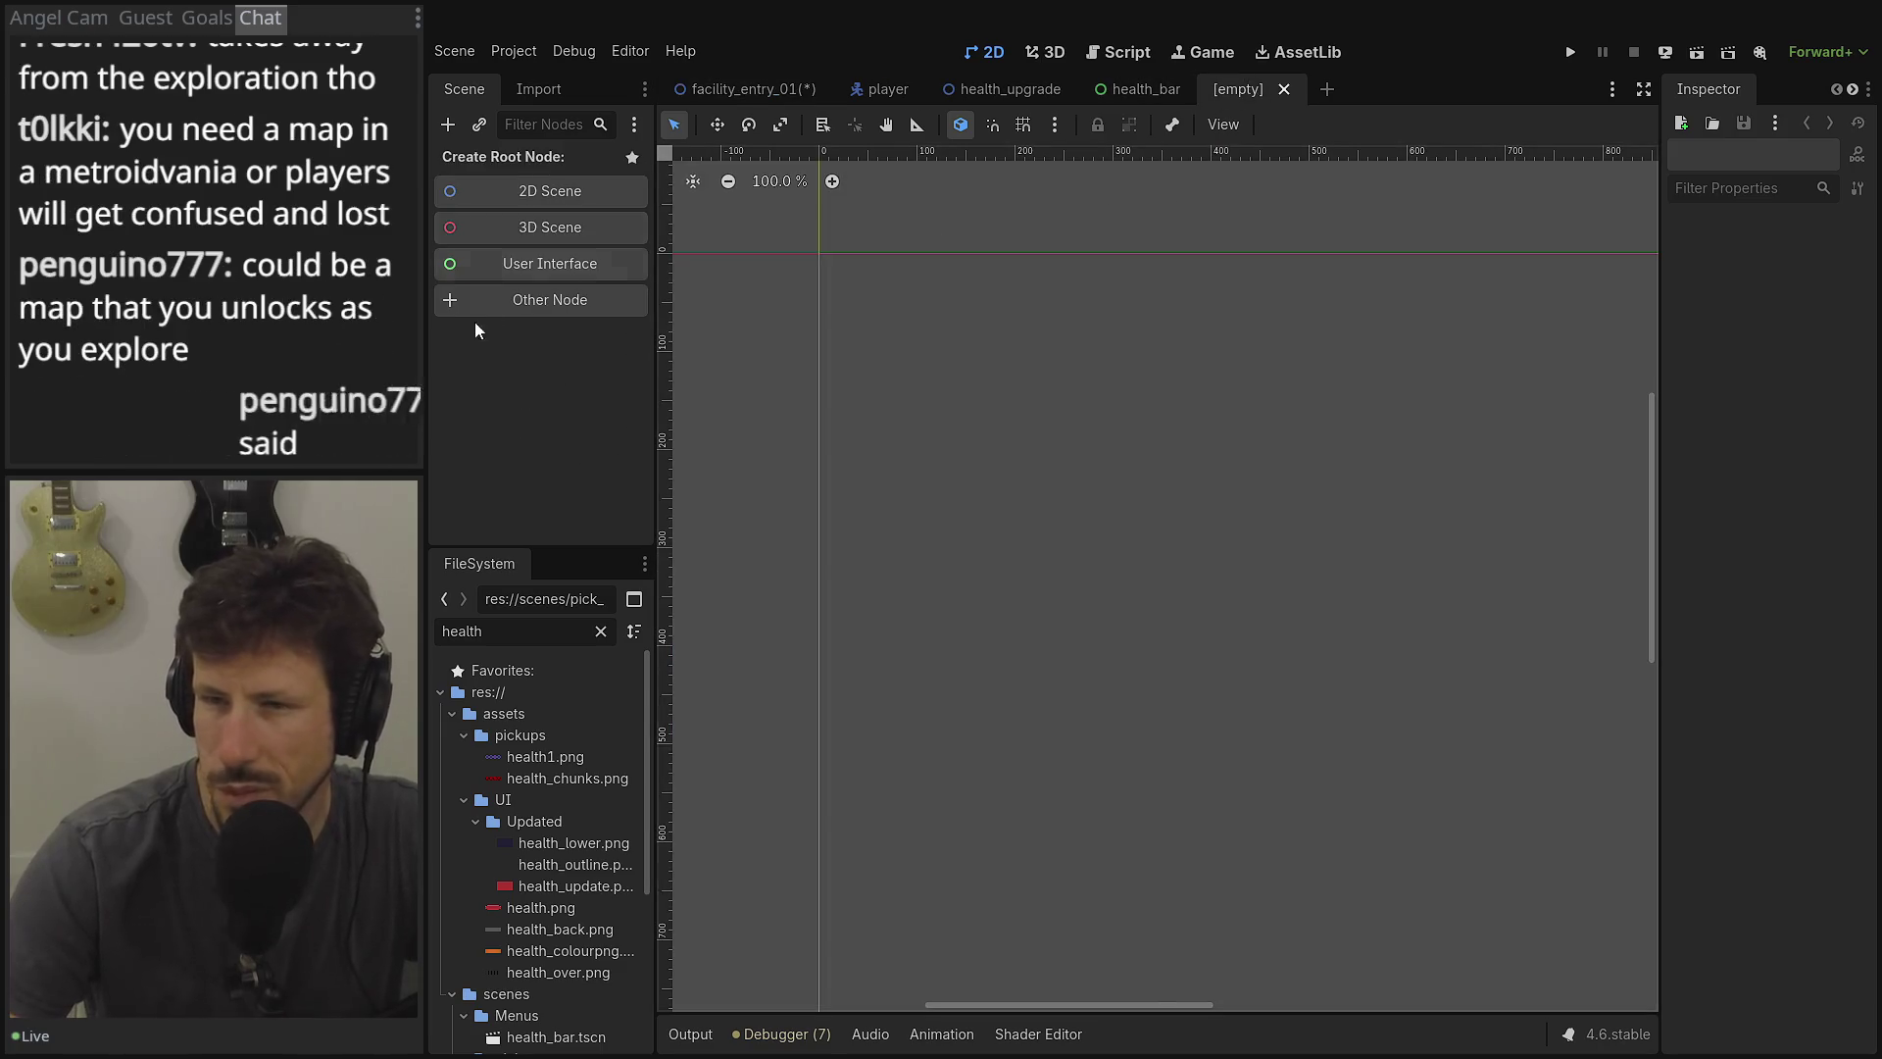
{"action": "left_click_drag", "start_coordinate": [958, 344], "coordinate": [984, 377]}
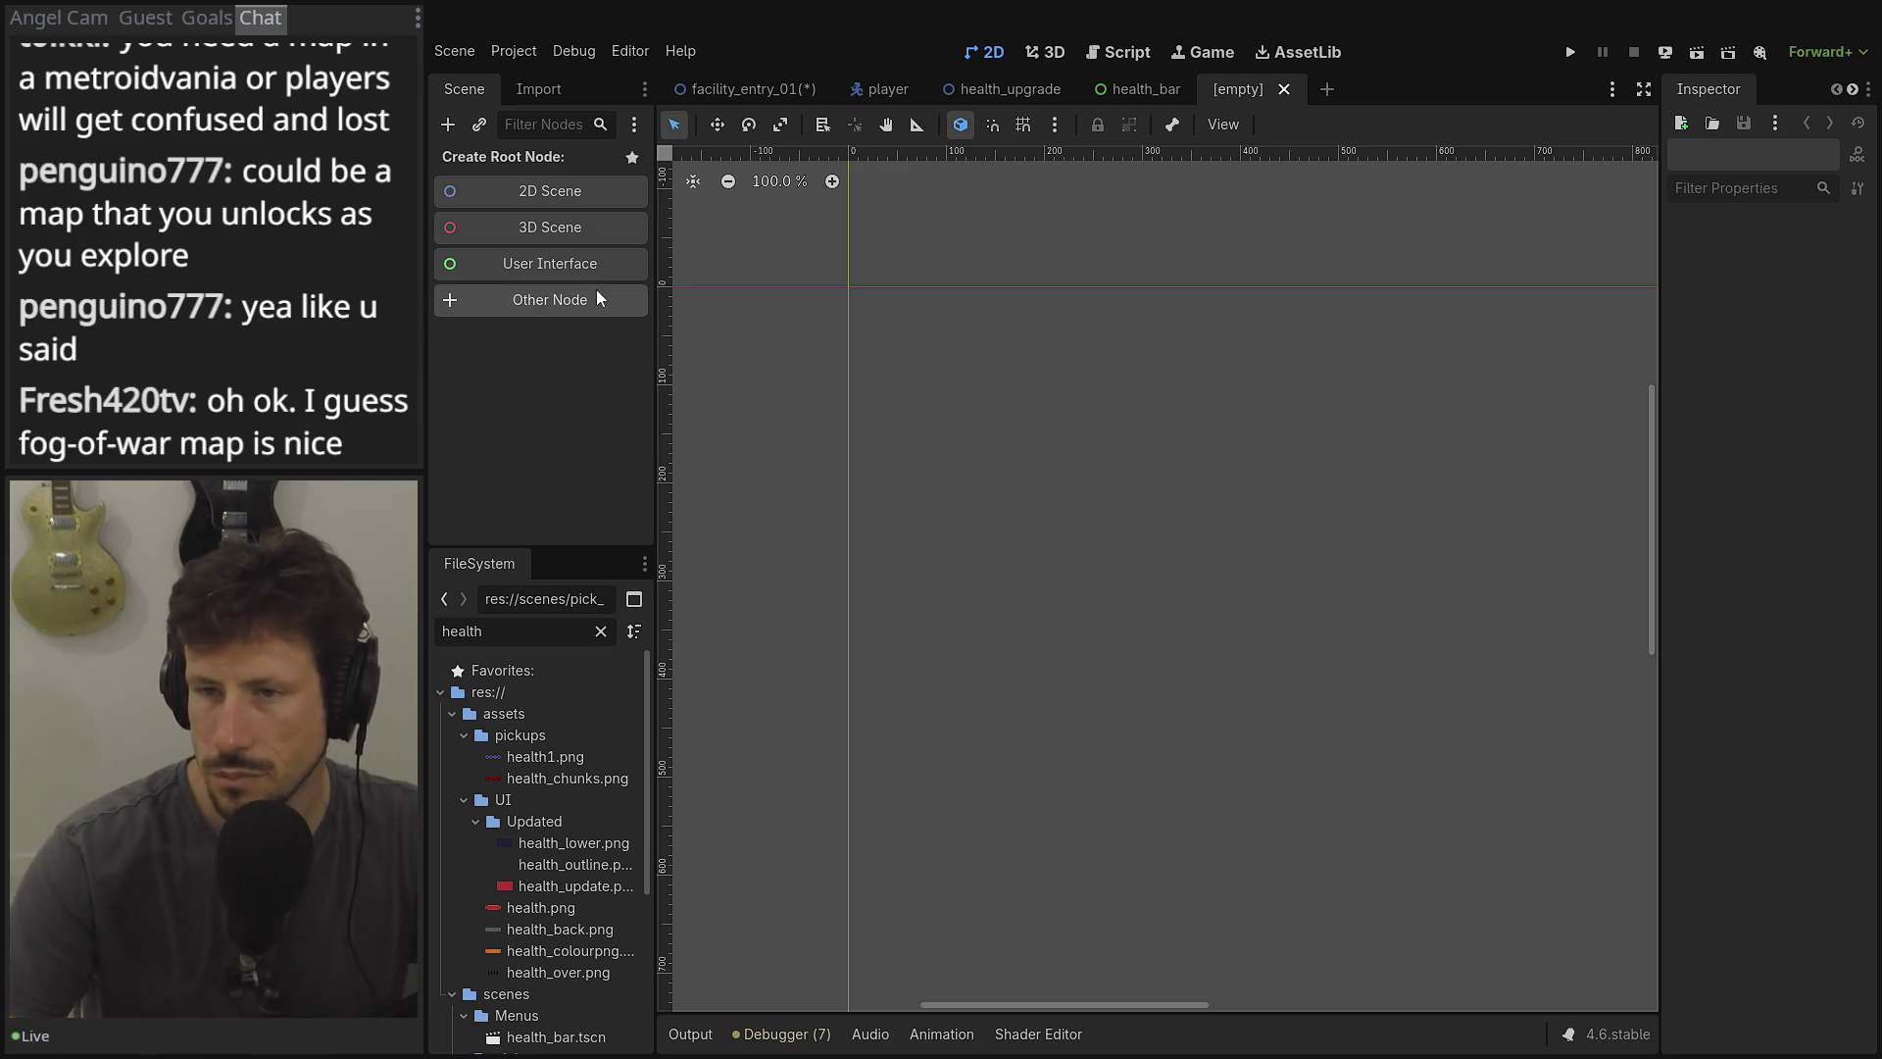
{"action": "left_click", "coordinate": [1147, 93]}
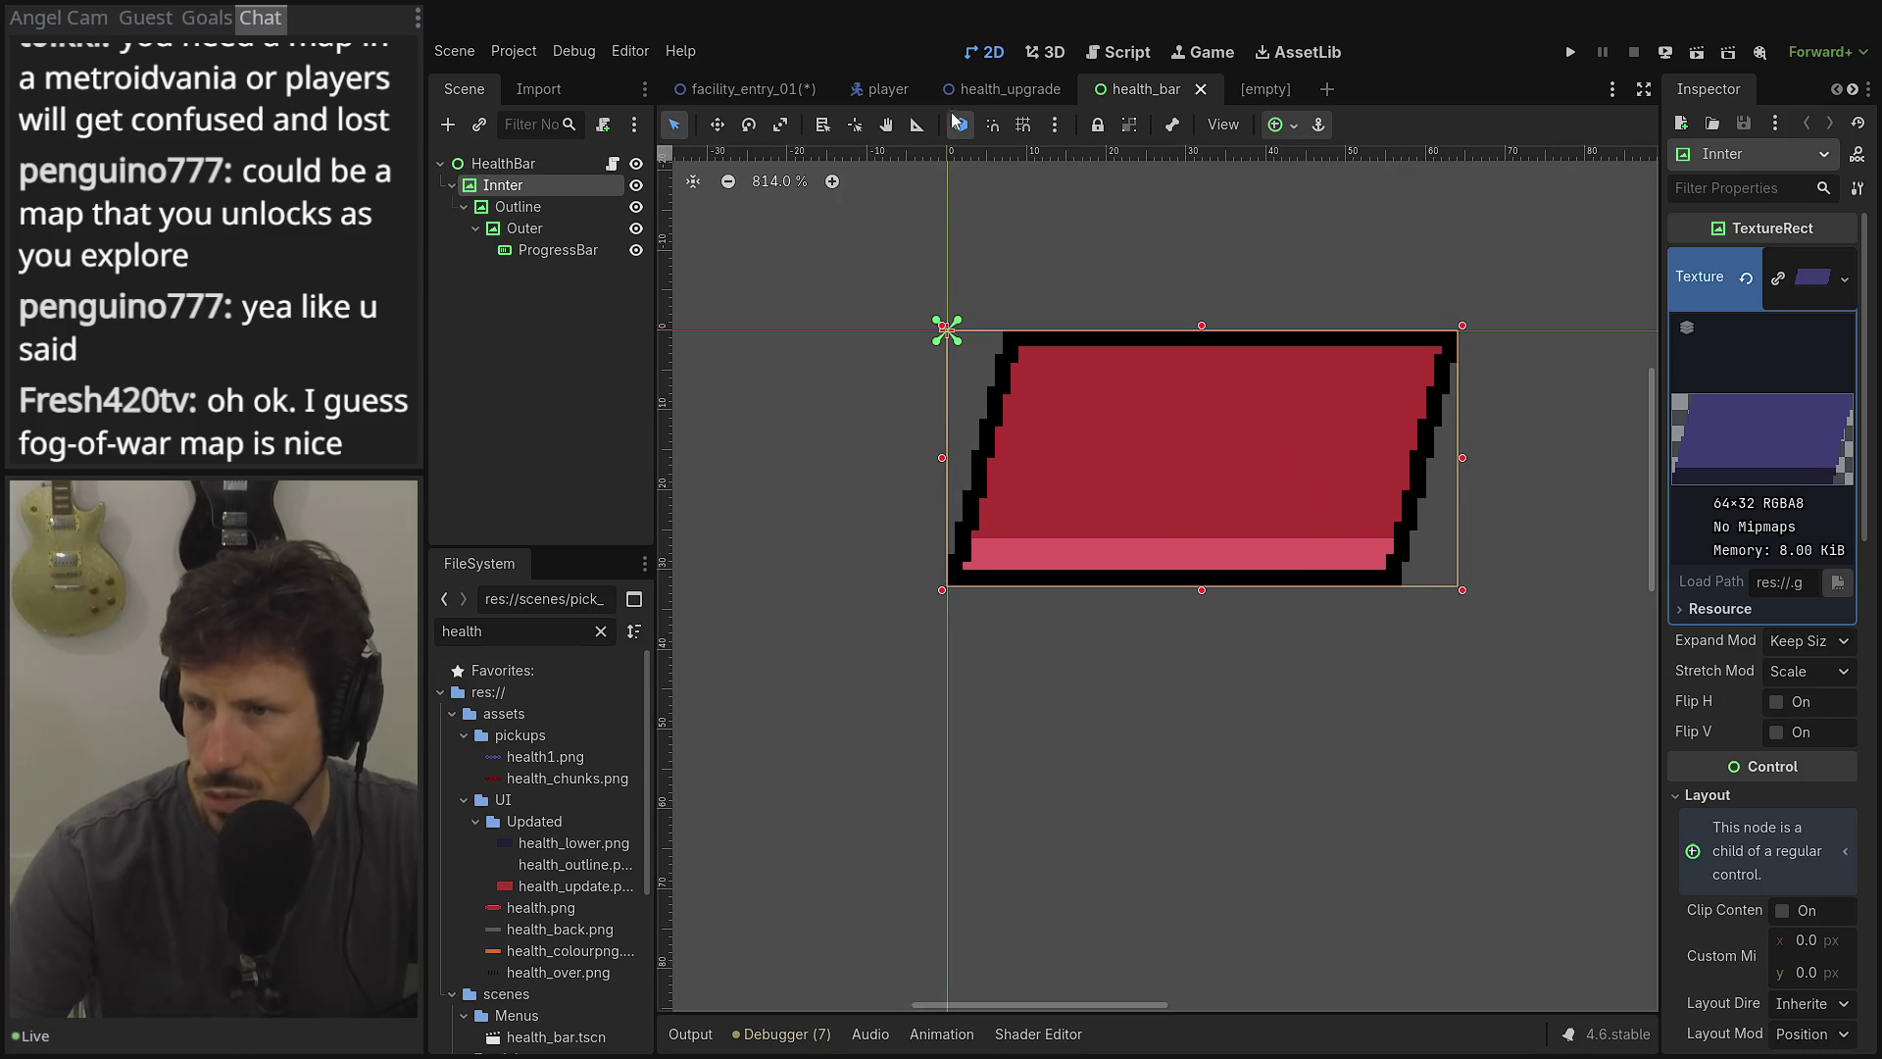
{"action": "left_click", "coordinate": [1020, 89]}
{"action": "left_click", "coordinate": [887, 89]}
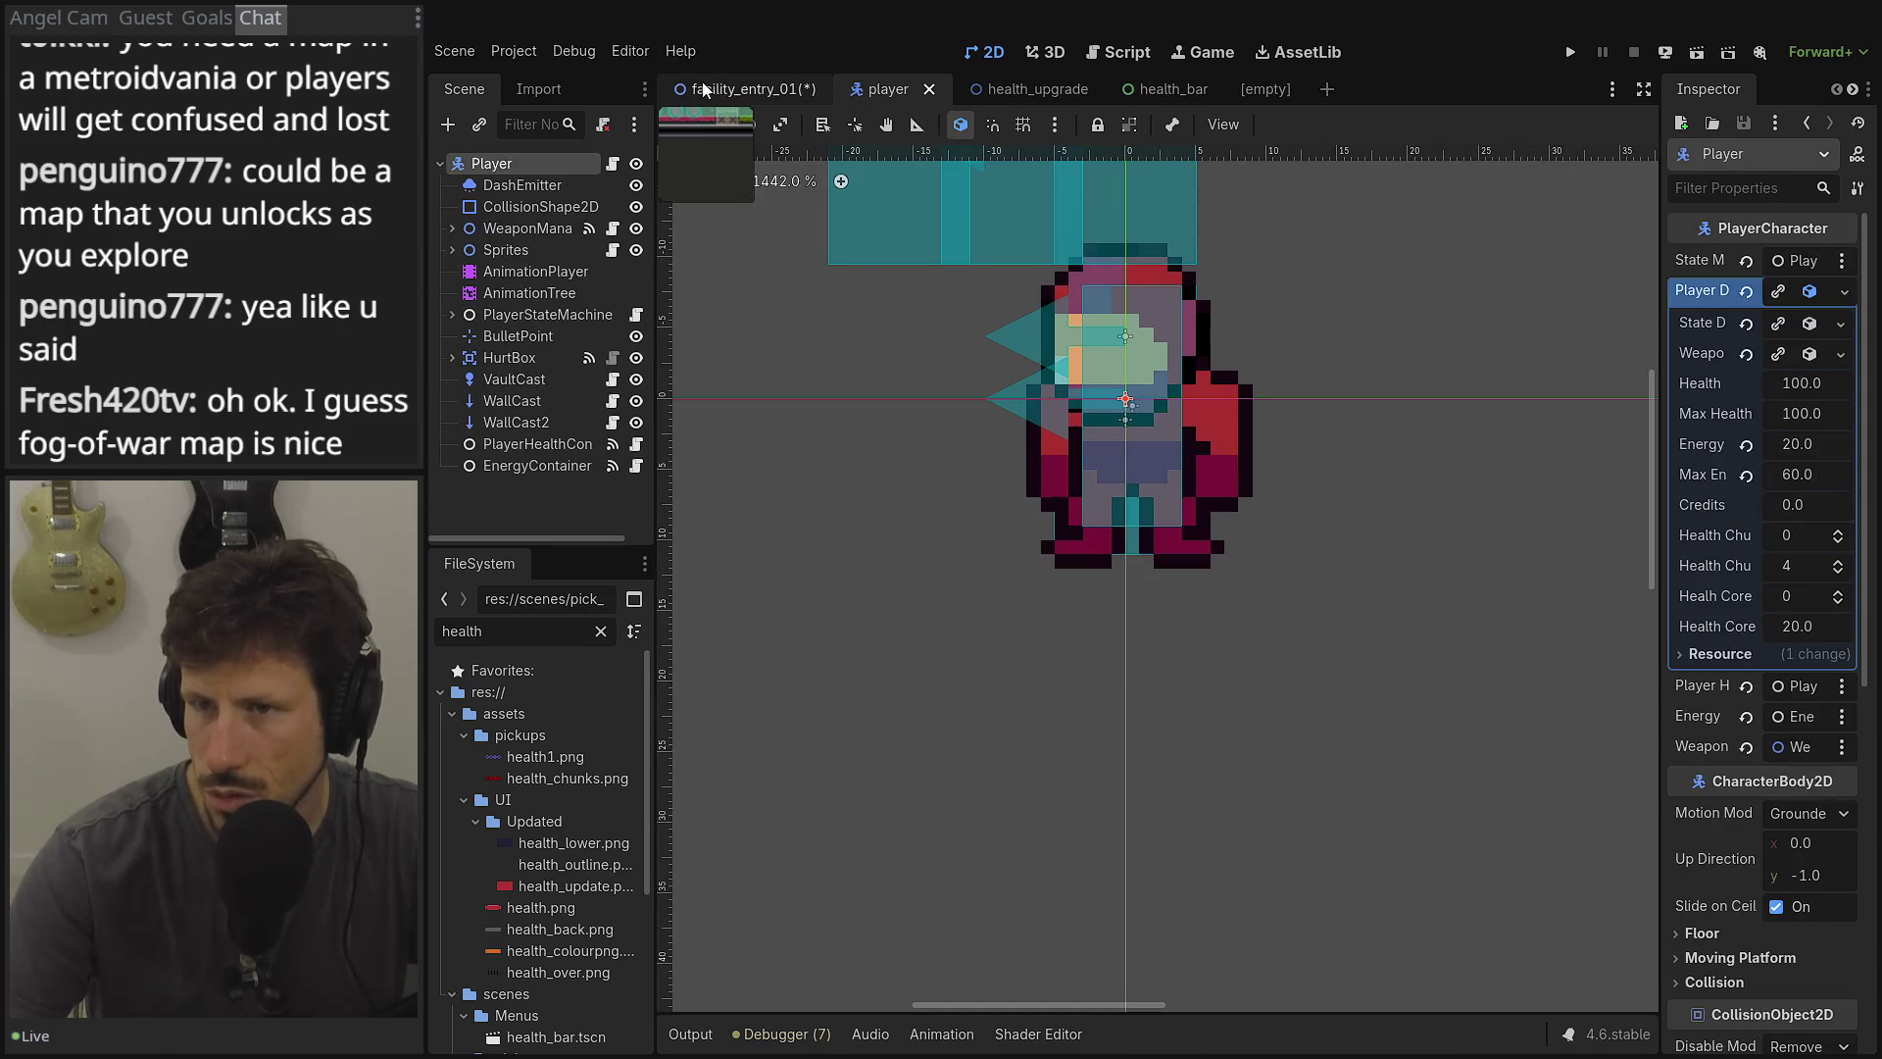
{"action": "left_click", "coordinate": [743, 90]}
{"action": "left_click", "coordinate": [504, 628]}
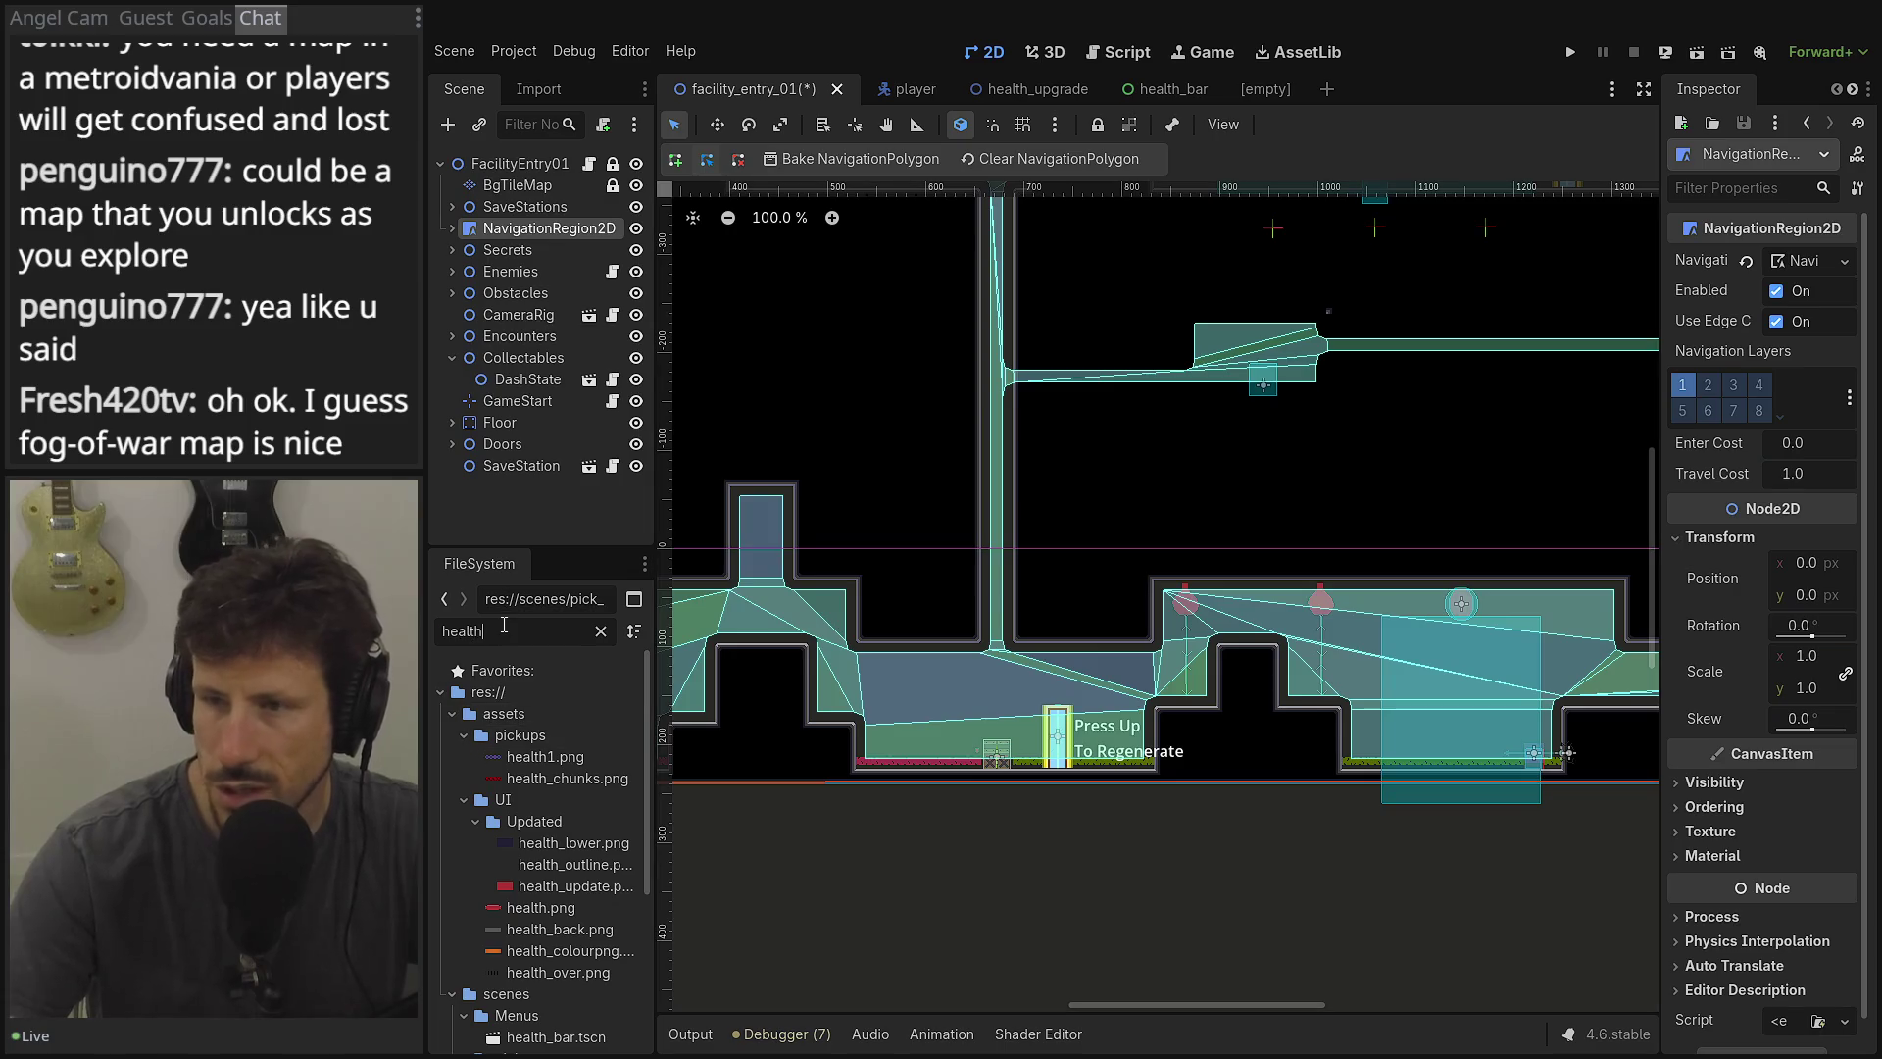
Filter the FileSystem by 'gam', open game_state.tscn, and select its five HealthBar nodes.
{"action": "type", "text": "game"}
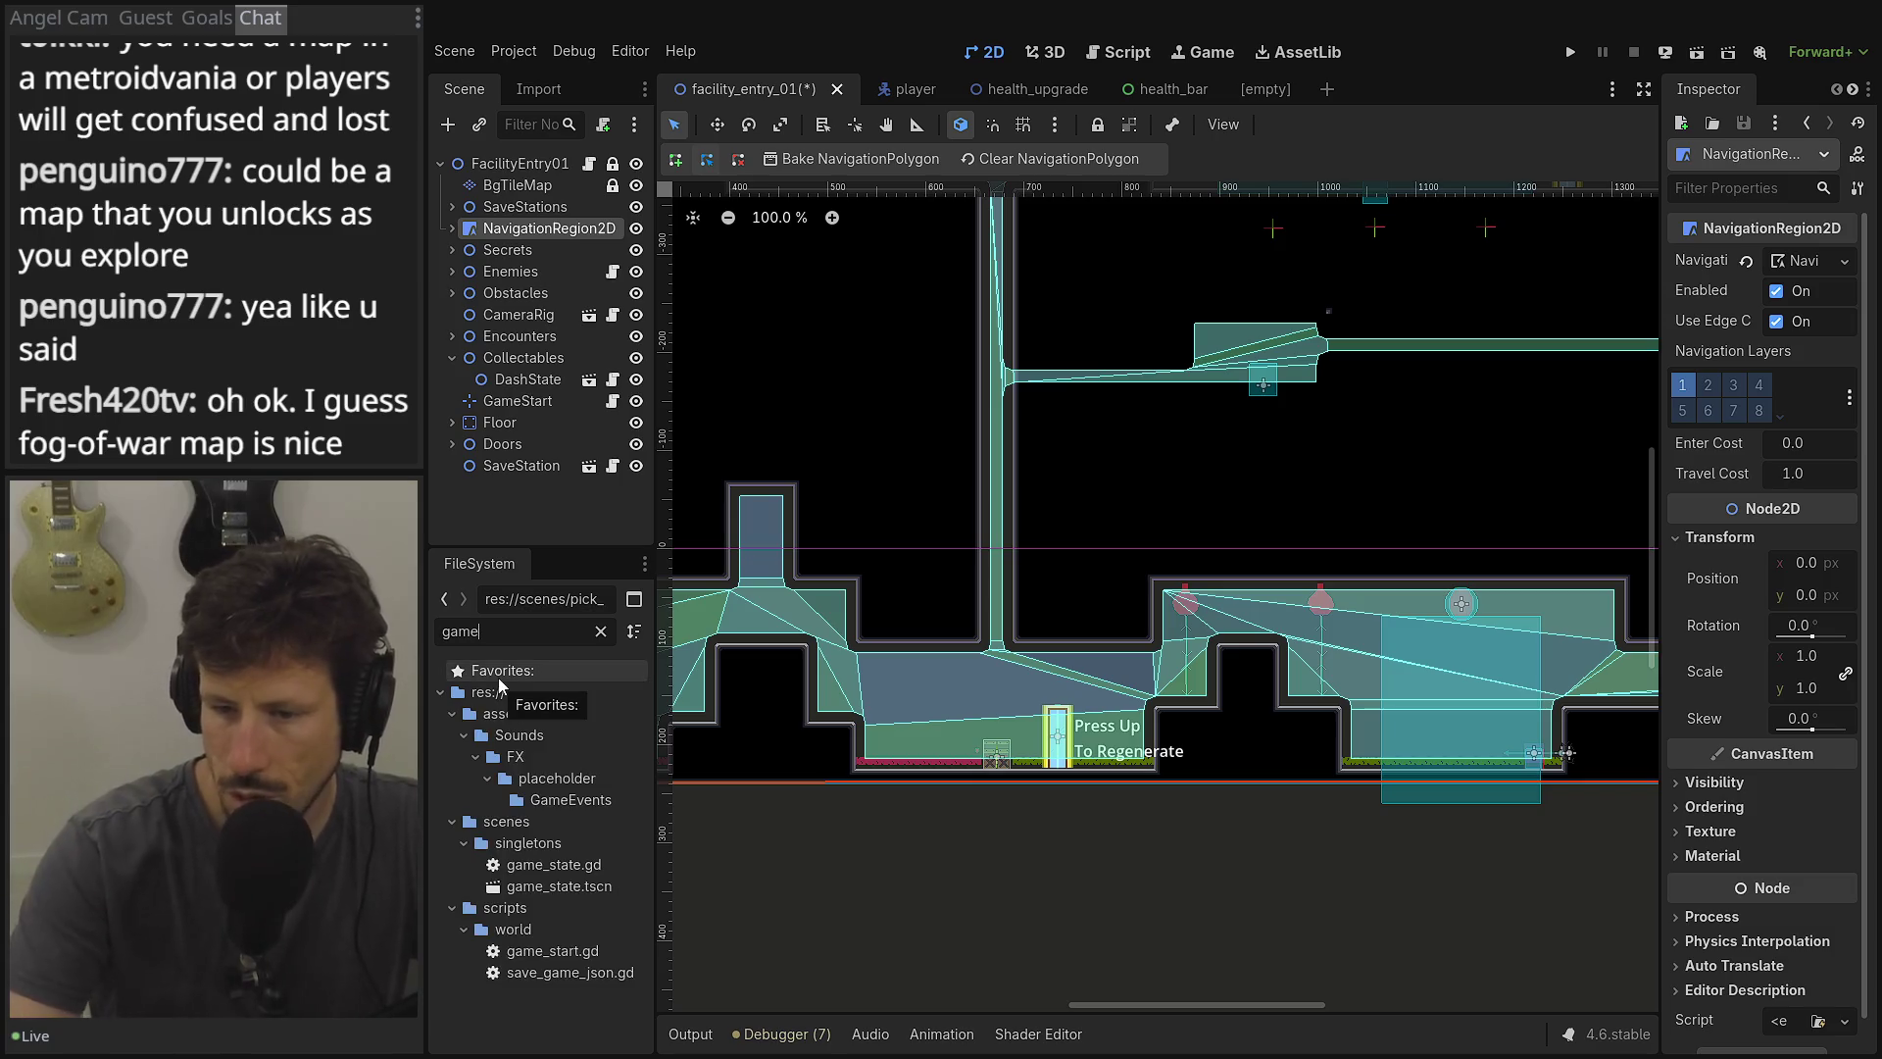
{"action": "double_click", "coordinate": [558, 886]}
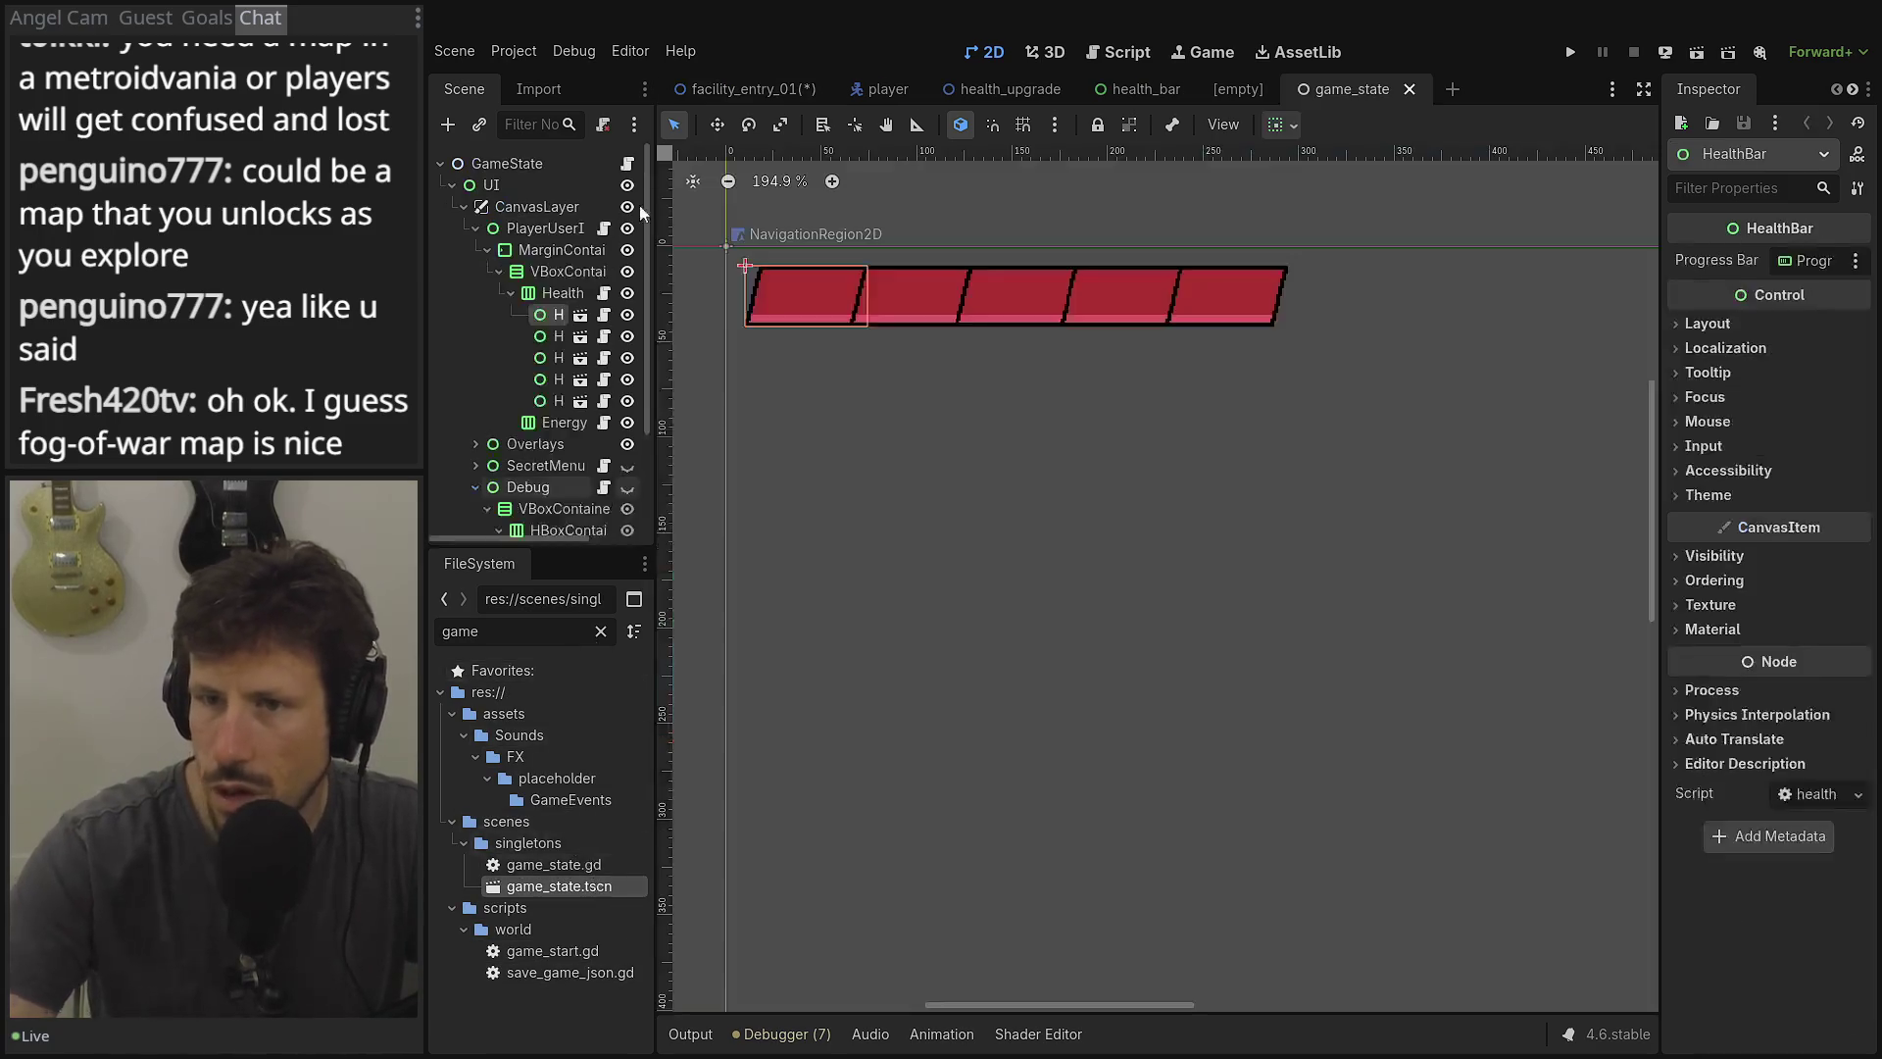
{"action": "left_click", "coordinate": [555, 401], "text": "shift"}
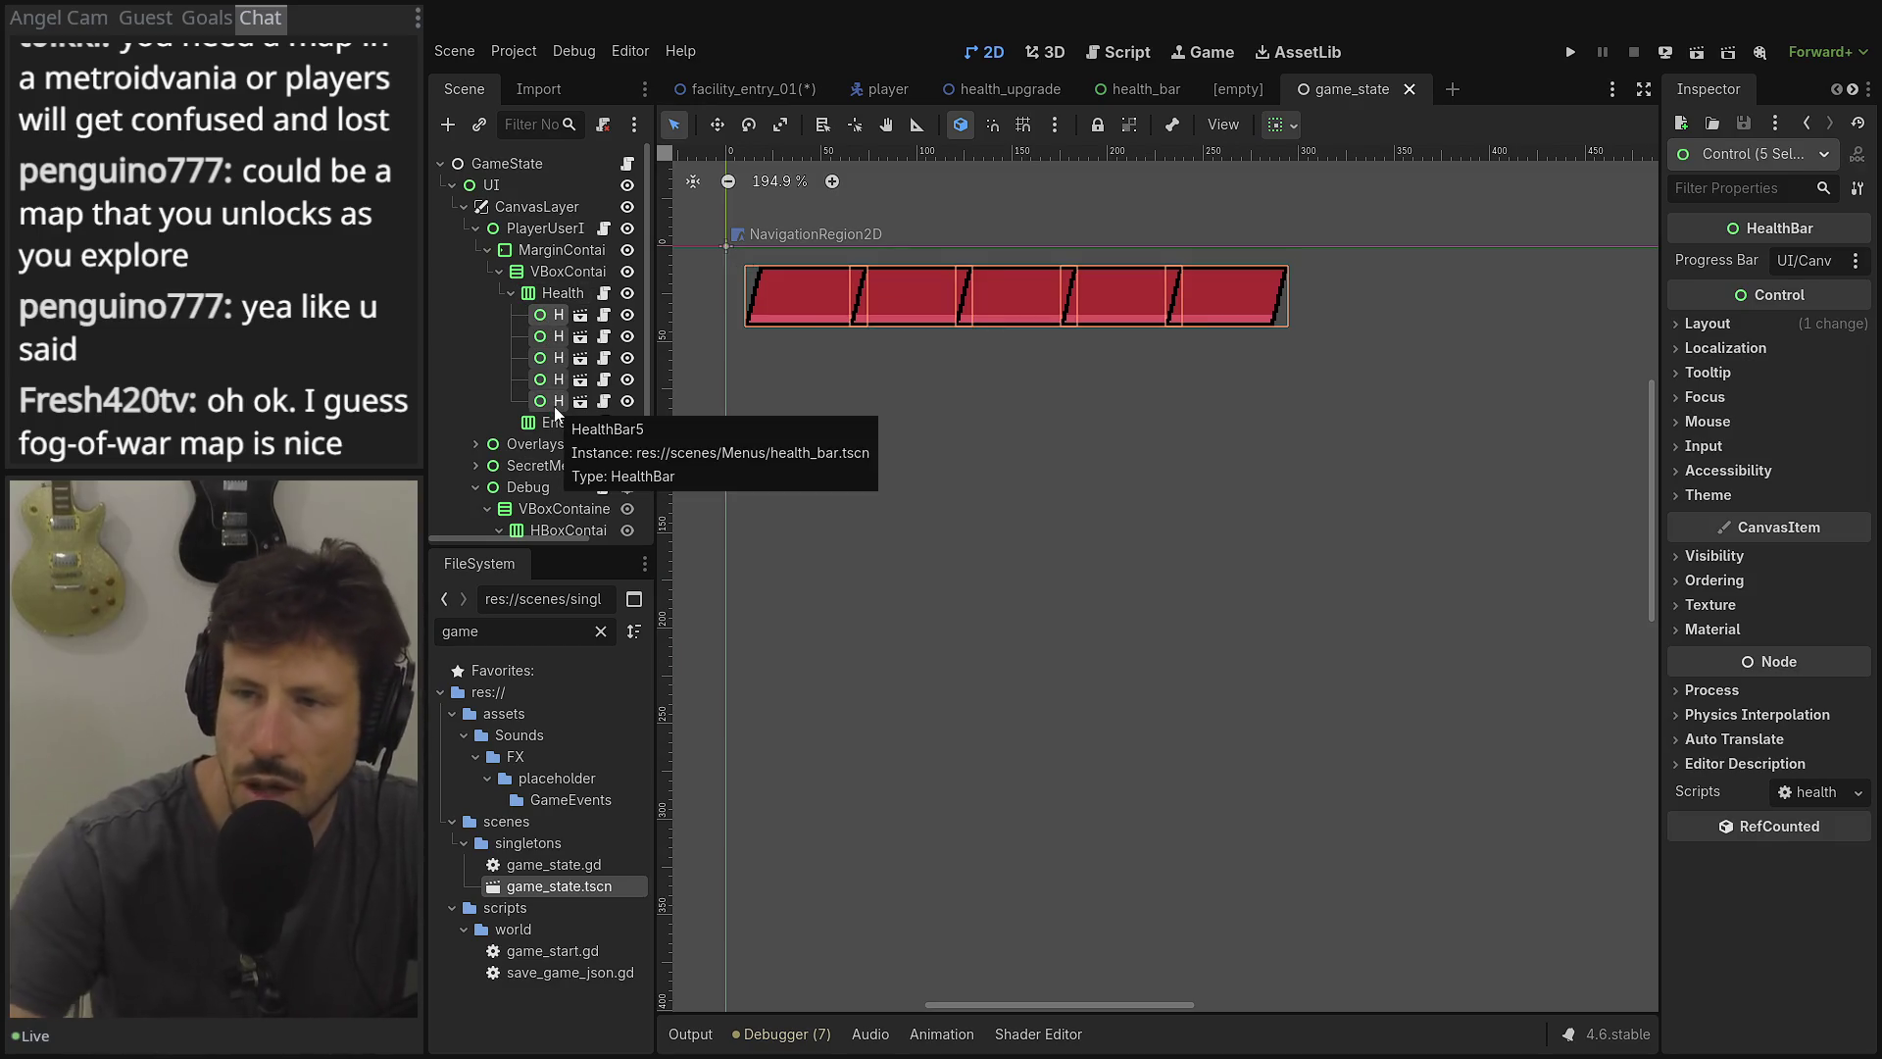
{"action": "scroll", "coordinate": [1293, 355], "scroll_direction": "down", "scroll_amount": 5}
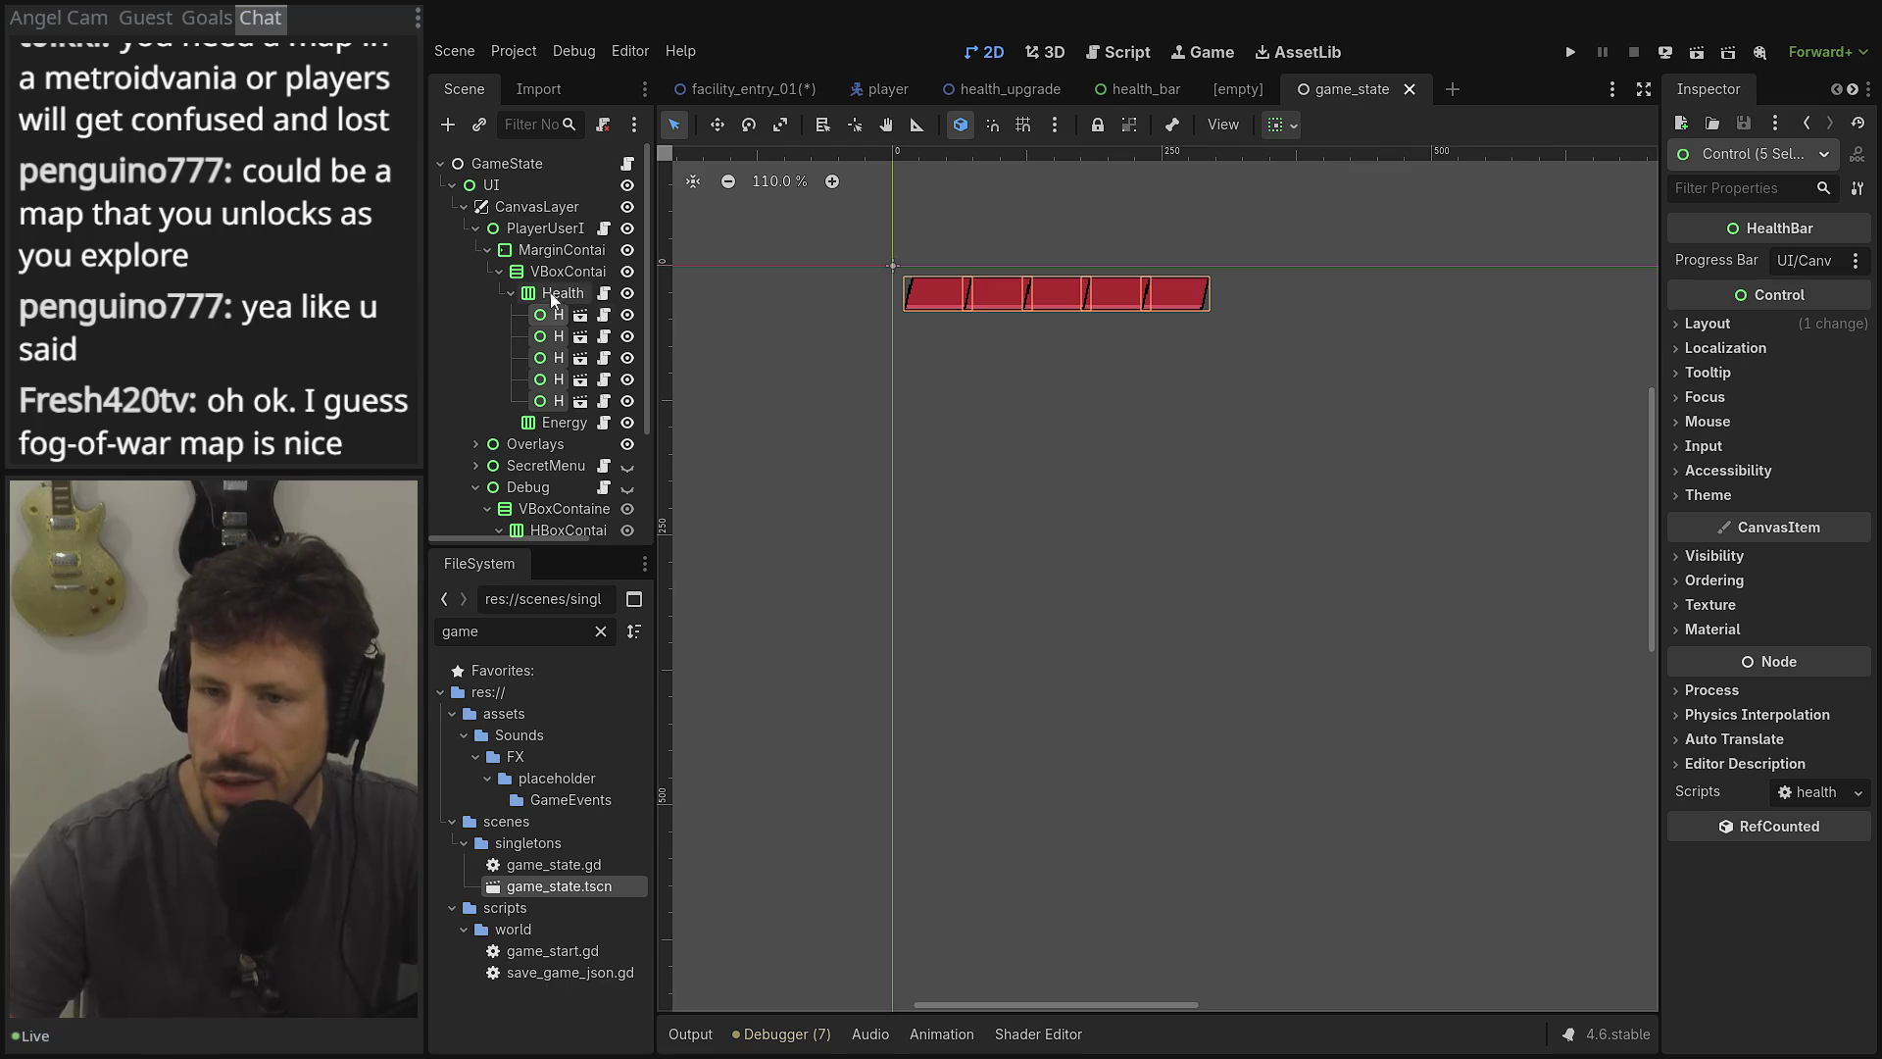
Collapse the VBoxContainer, PlayerUserInterface and Debug branches and select CanvasLayer.
{"action": "left_click", "coordinate": [497, 272]}
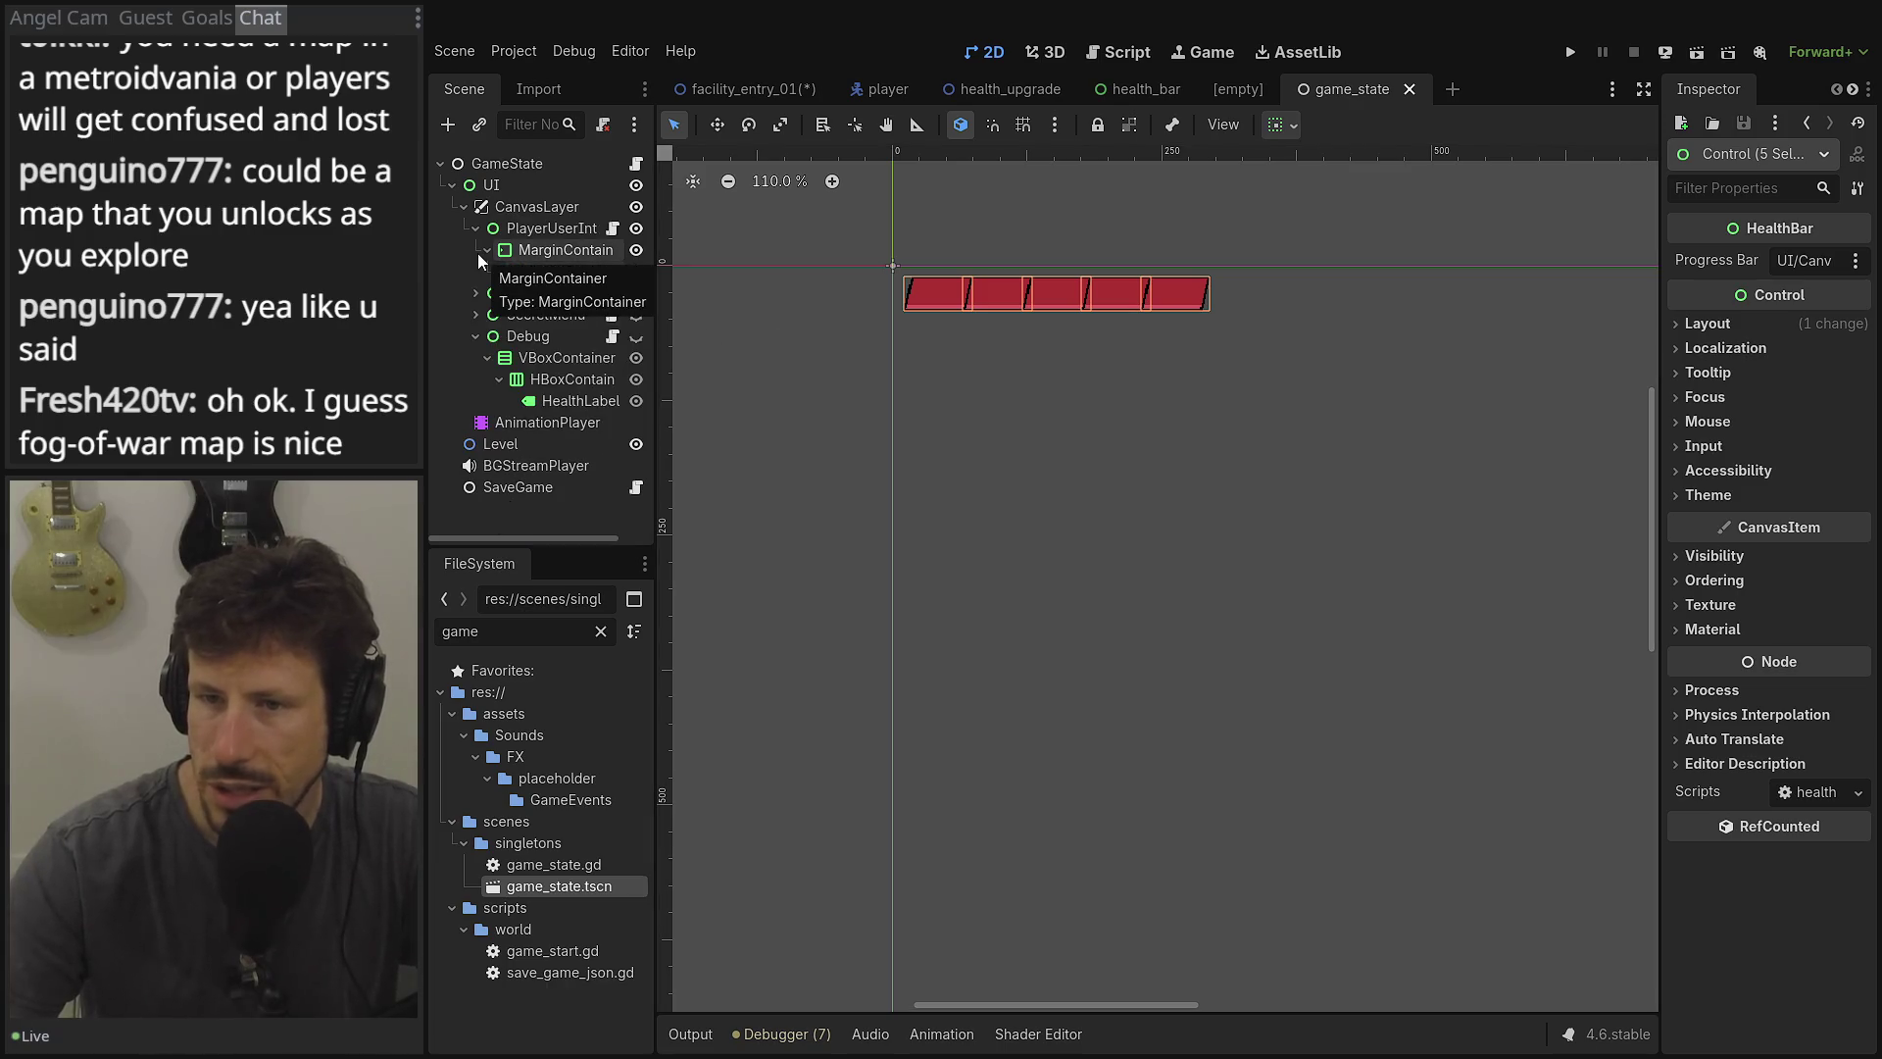
{"action": "left_click", "coordinate": [636, 228]}
{"action": "left_click", "coordinate": [636, 228]}
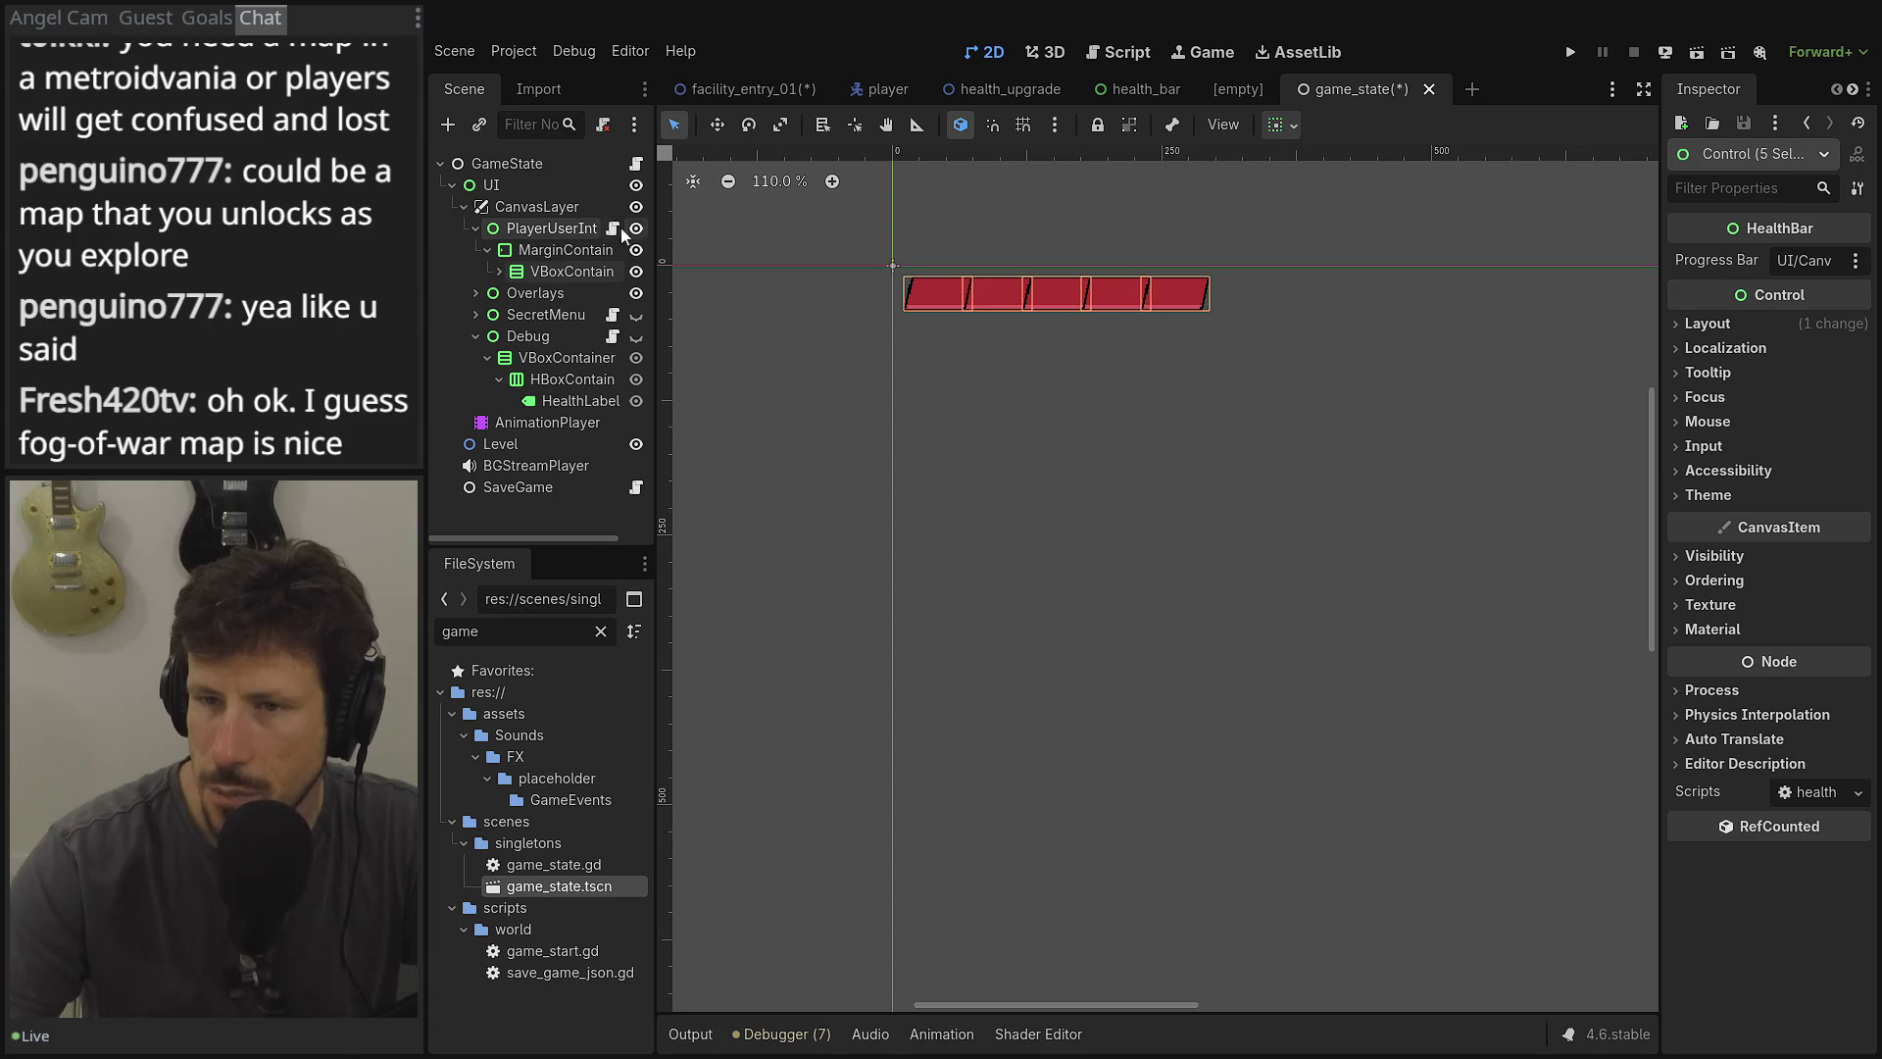
{"action": "left_click", "coordinate": [476, 228]}
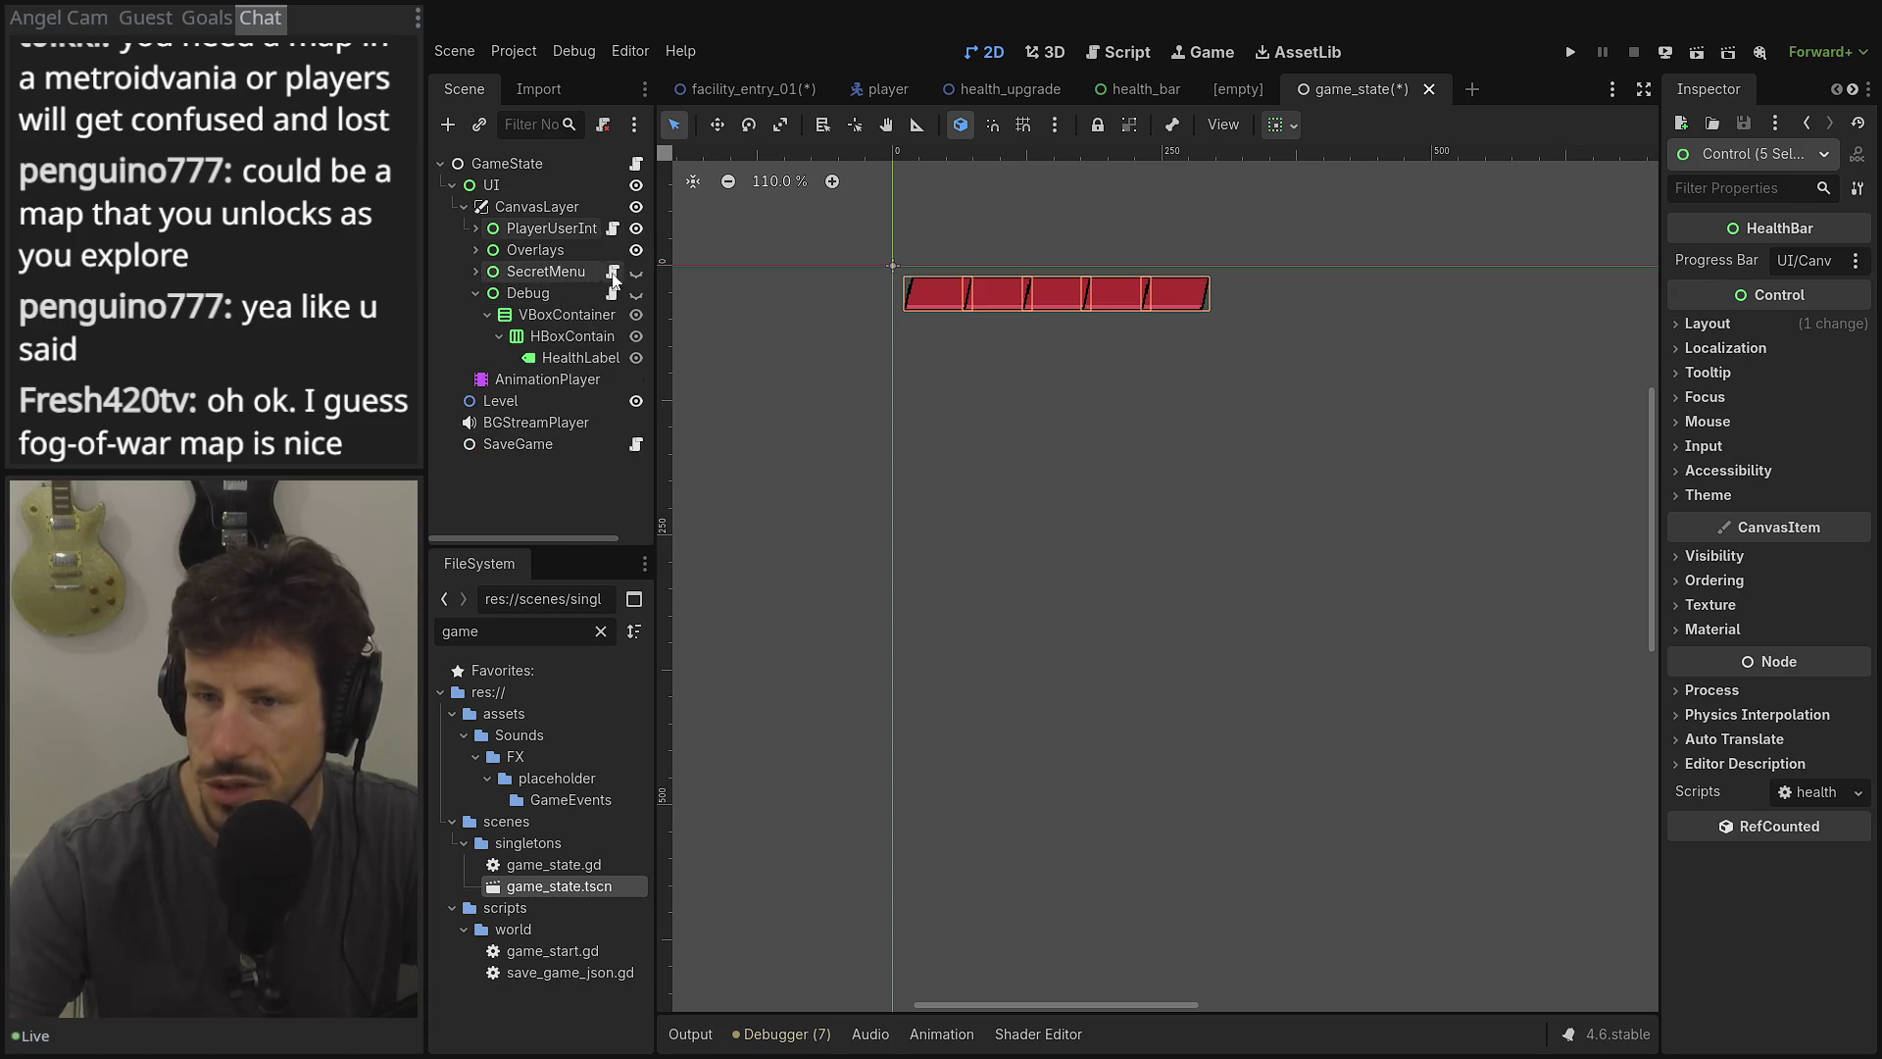
{"action": "left_click", "coordinate": [474, 294]}
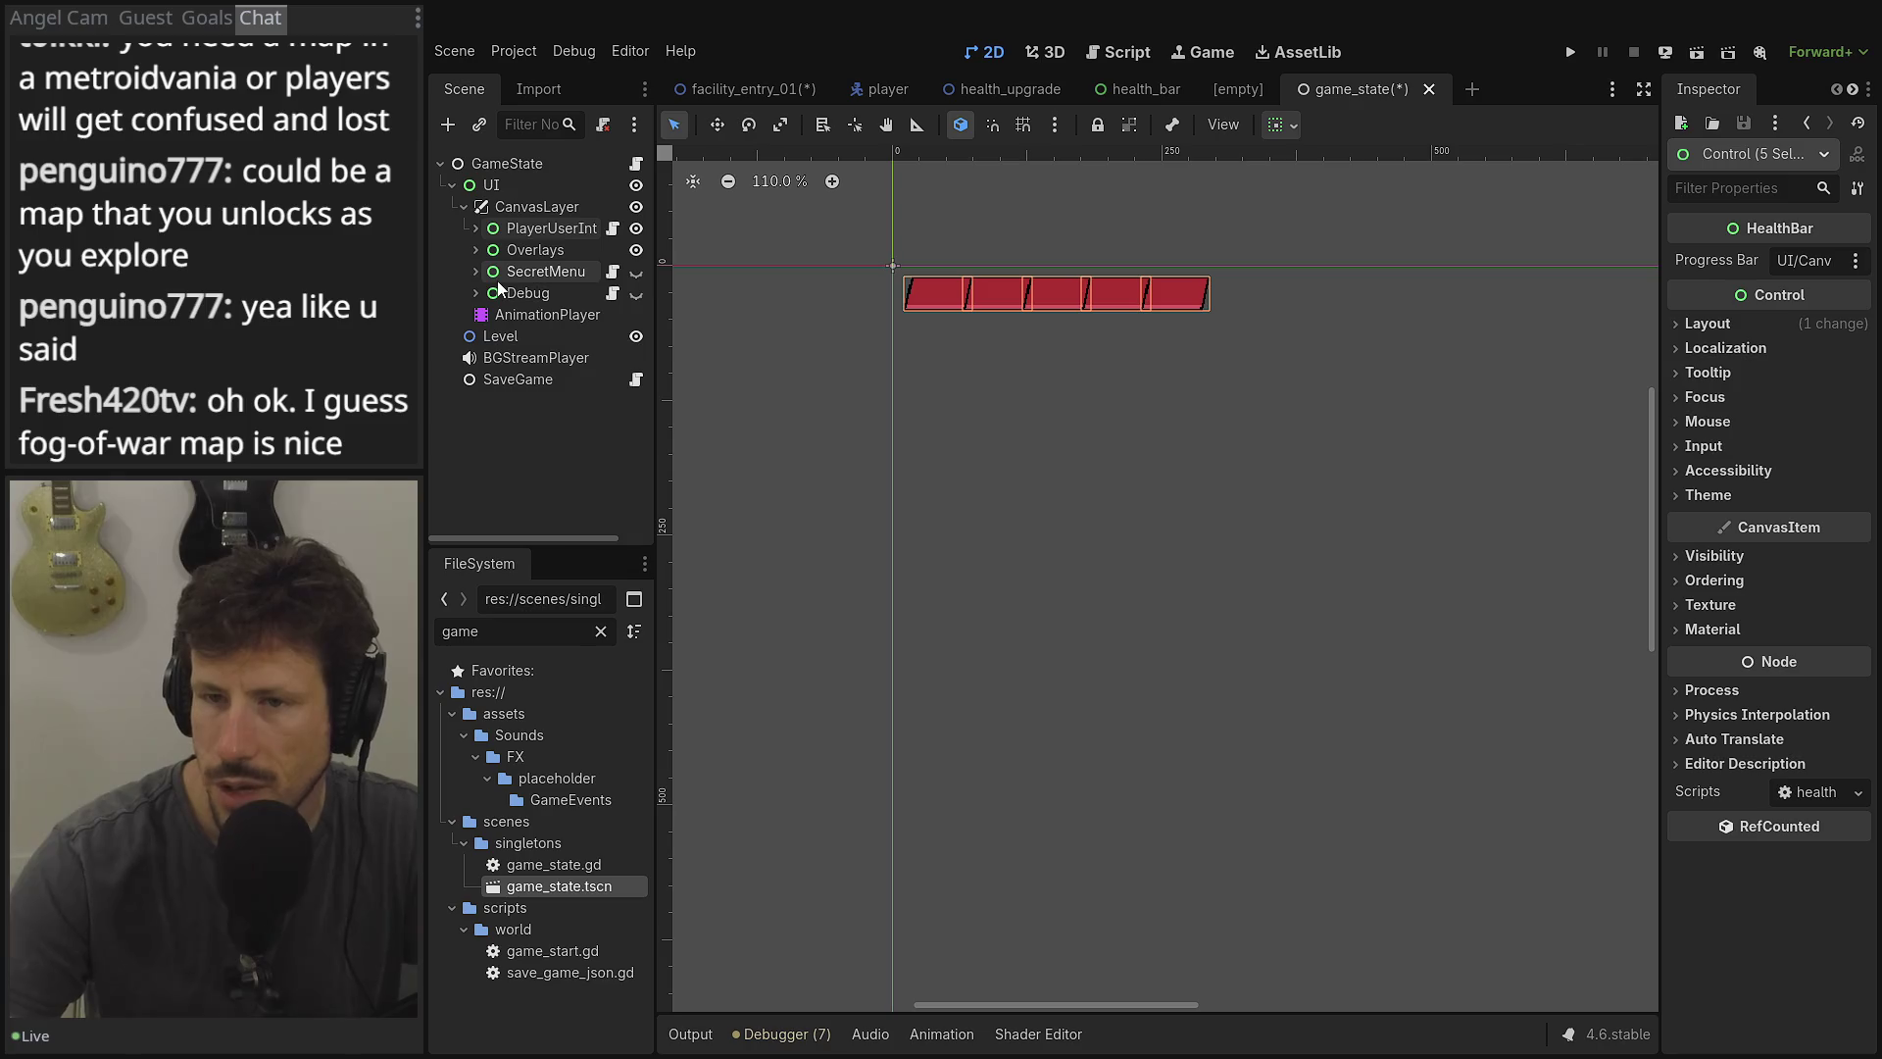
{"action": "left_click", "coordinate": [534, 207]}
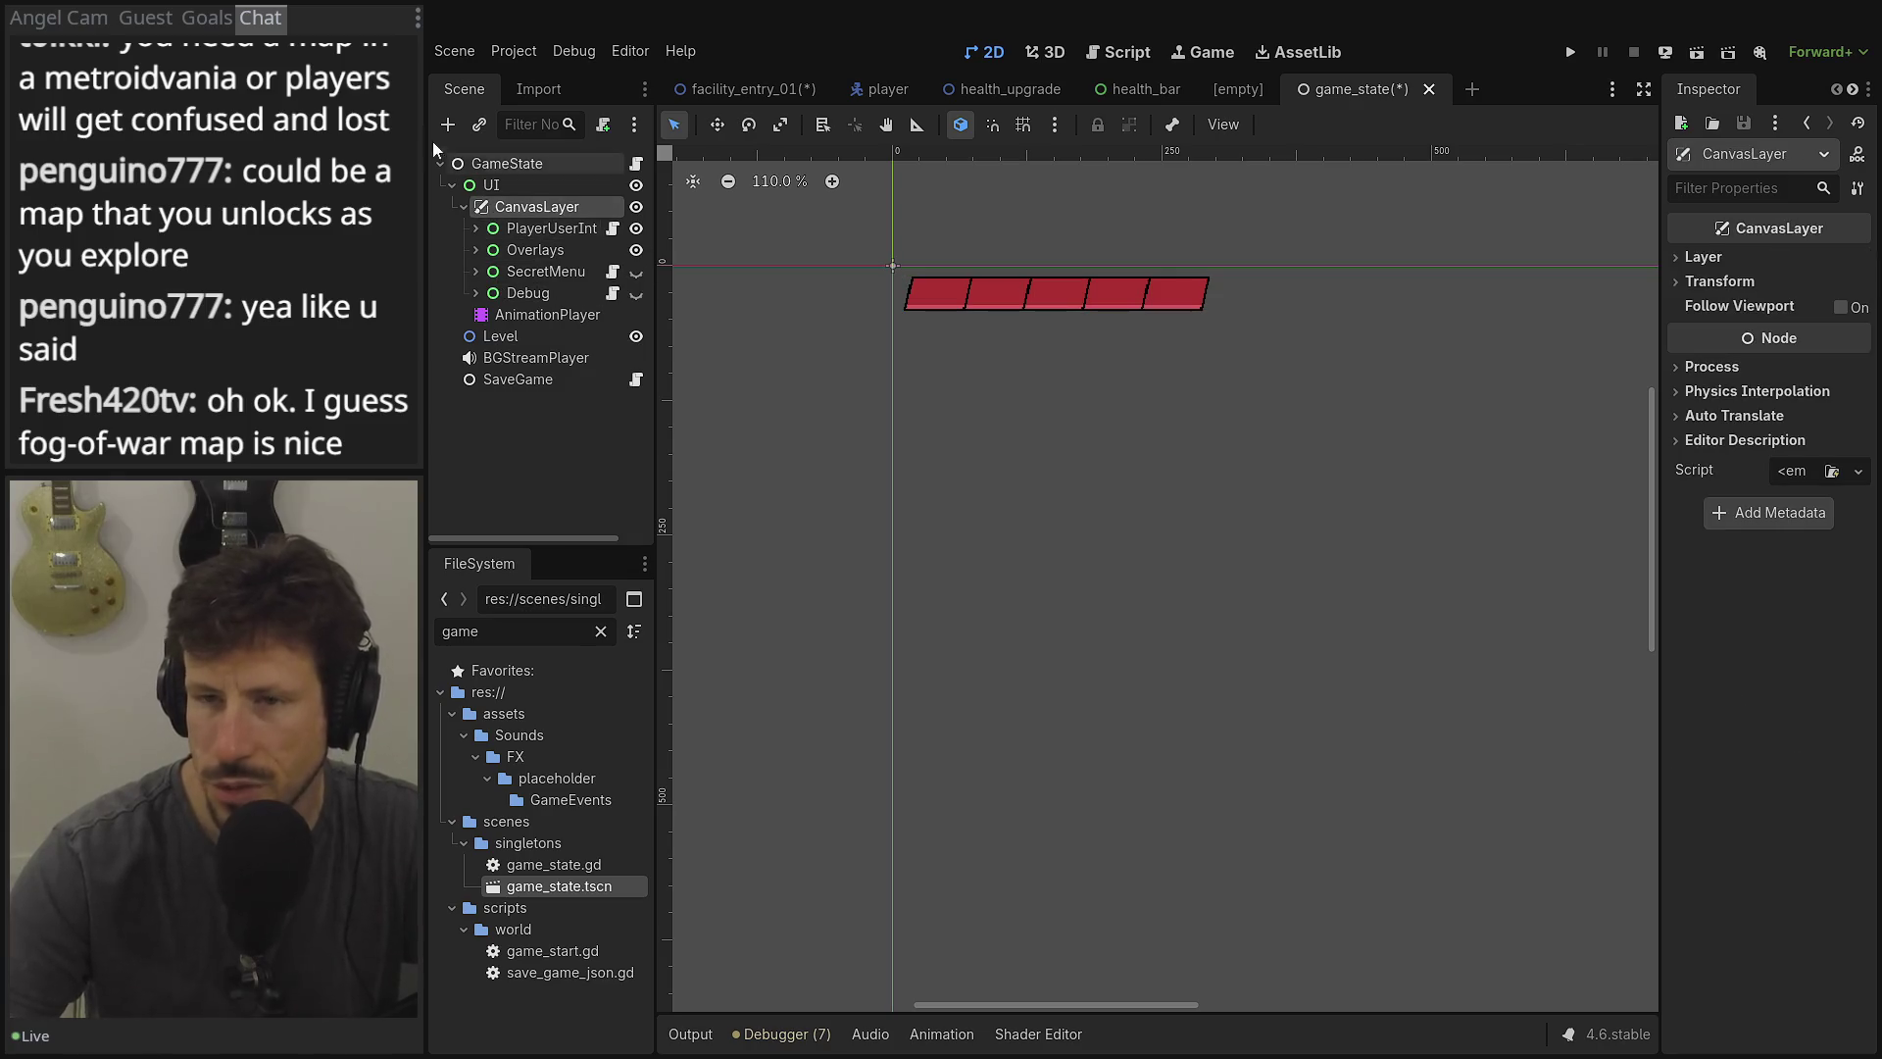
Add a Control node under CanvasLayer, name it PauseMenu, and move it below PlayerUserInterface.
{"action": "left_click", "coordinate": [448, 124]}
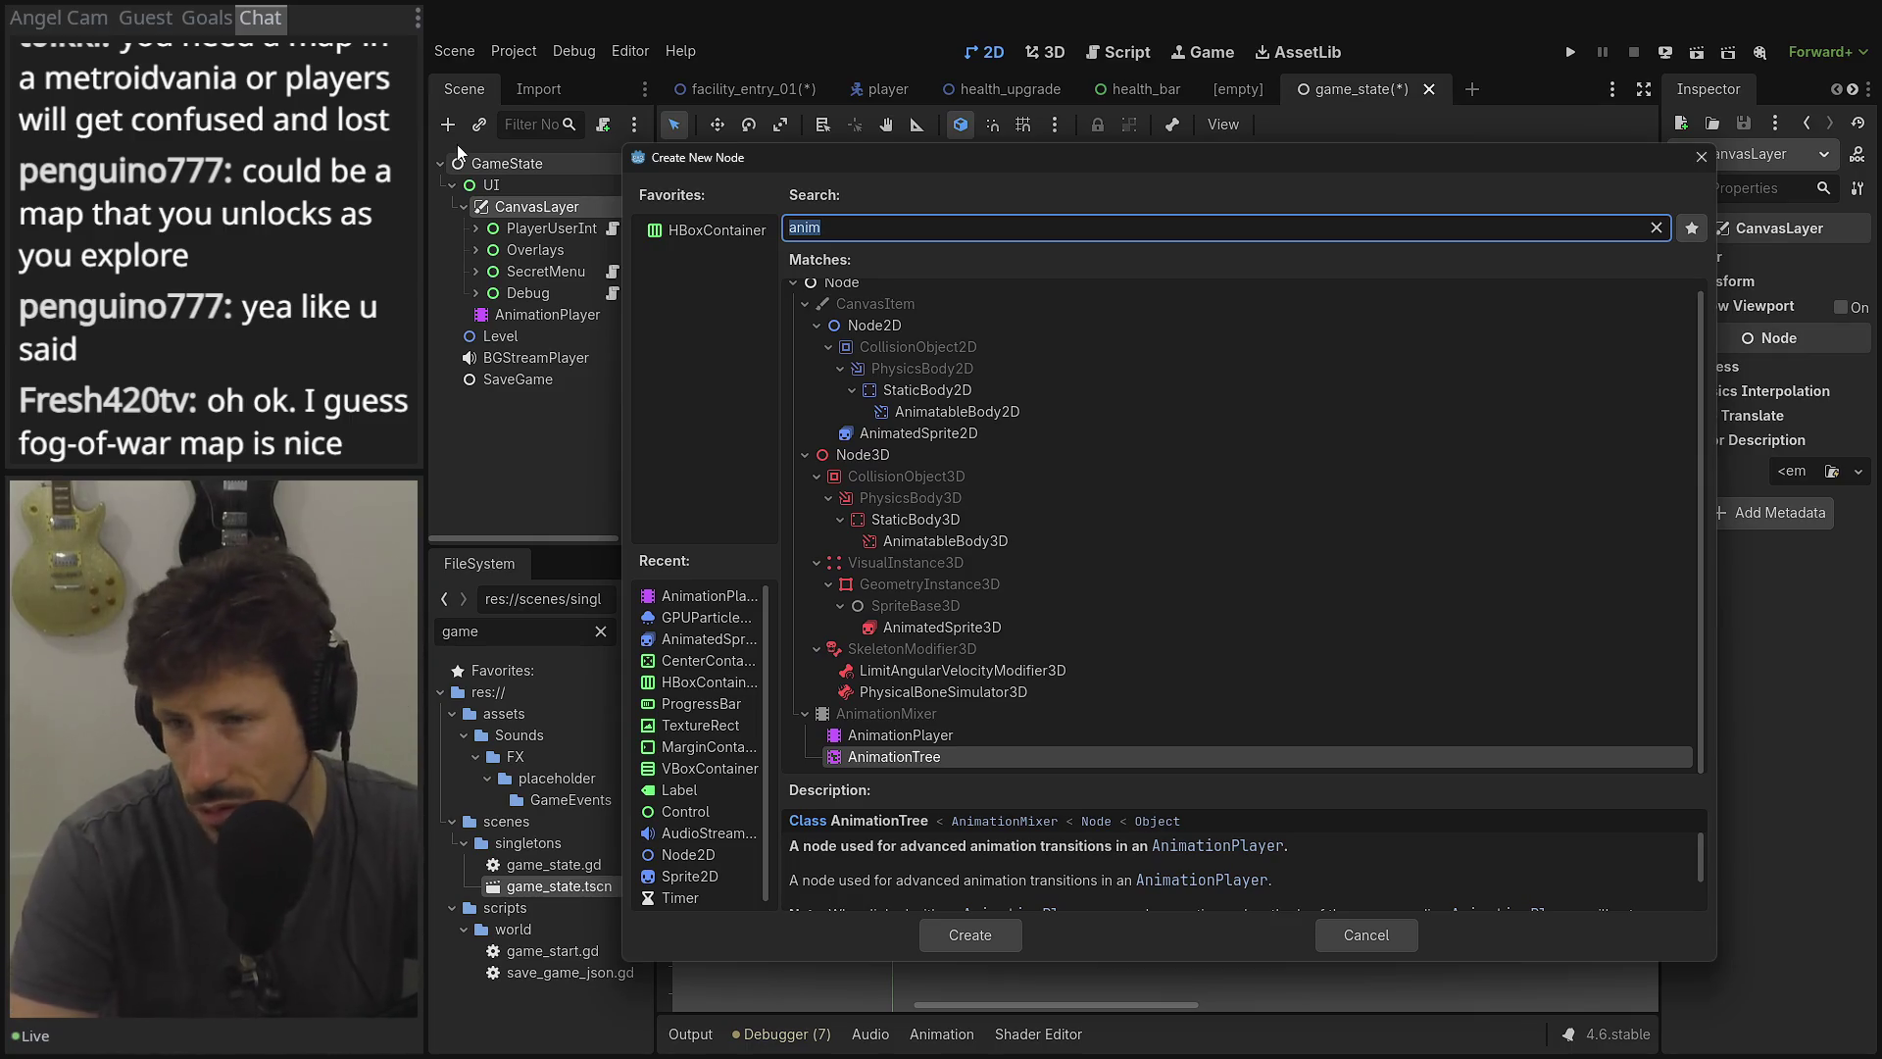
{"action": "type", "text": "control"}
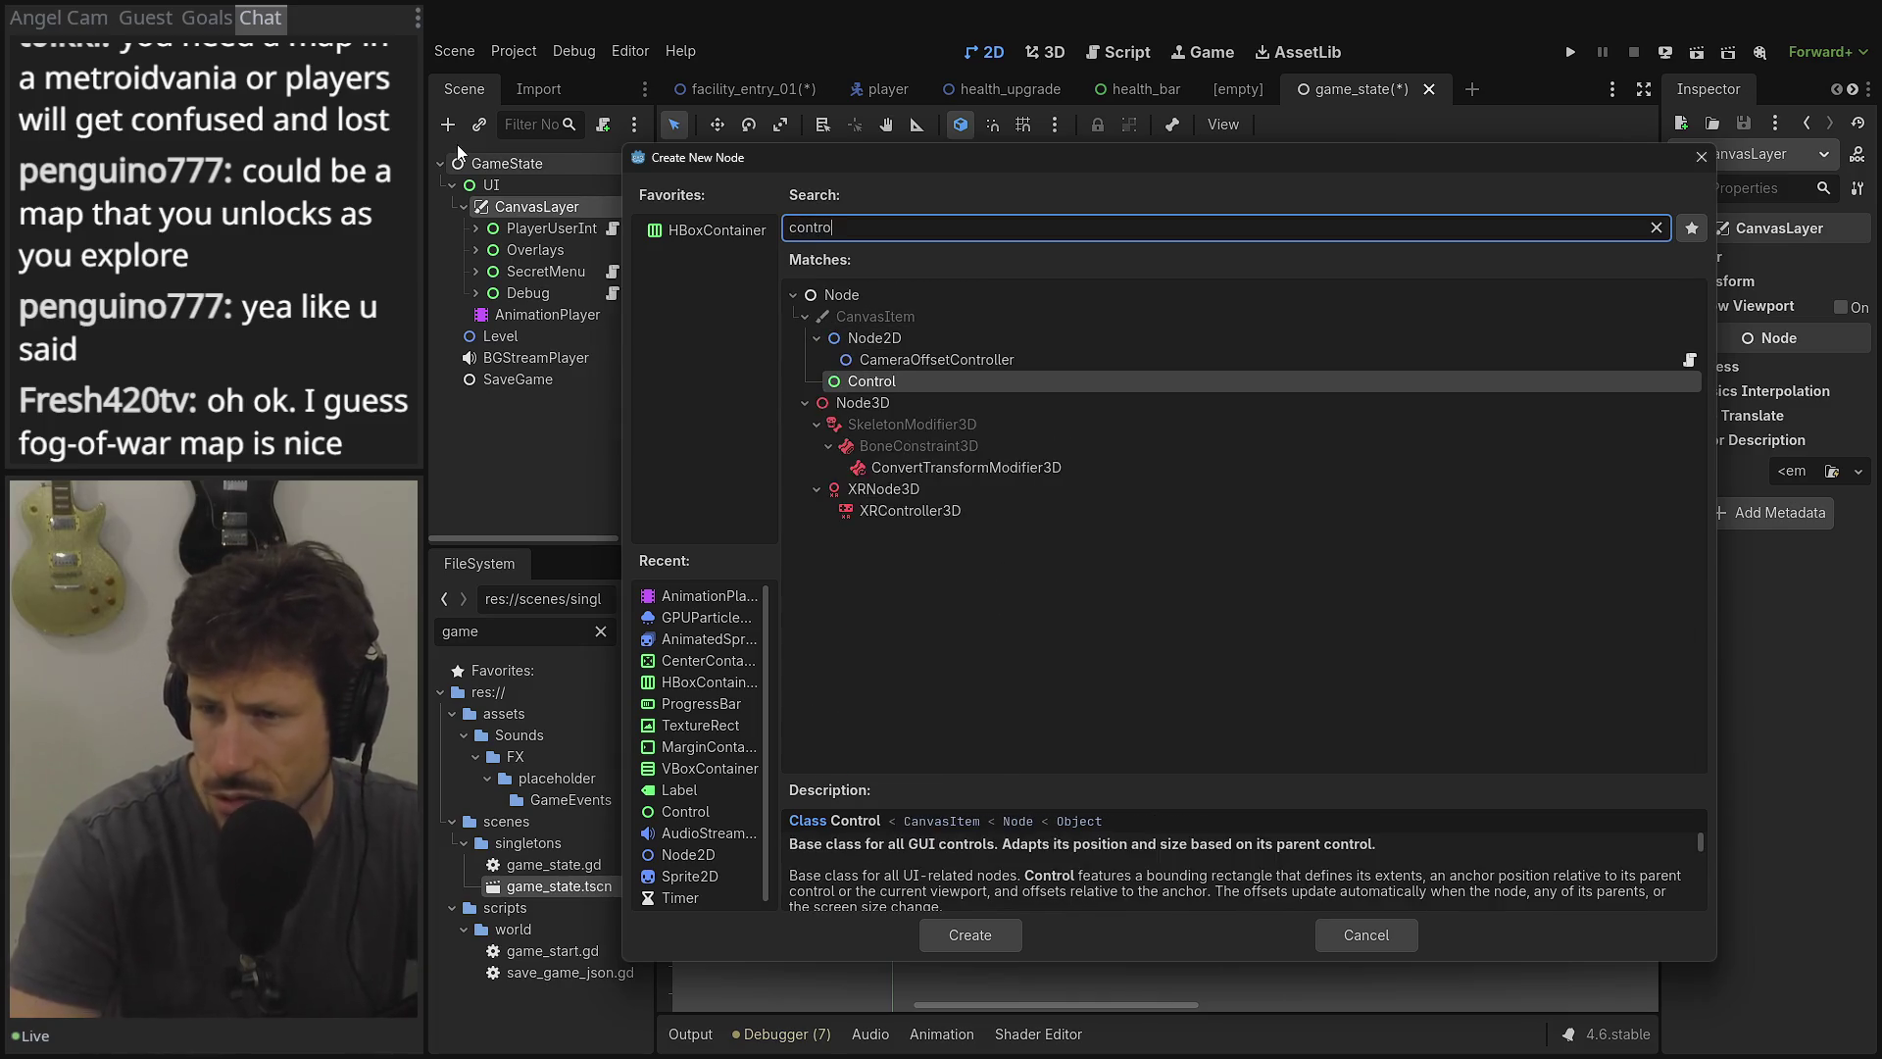
{"action": "key", "text": "Return"}
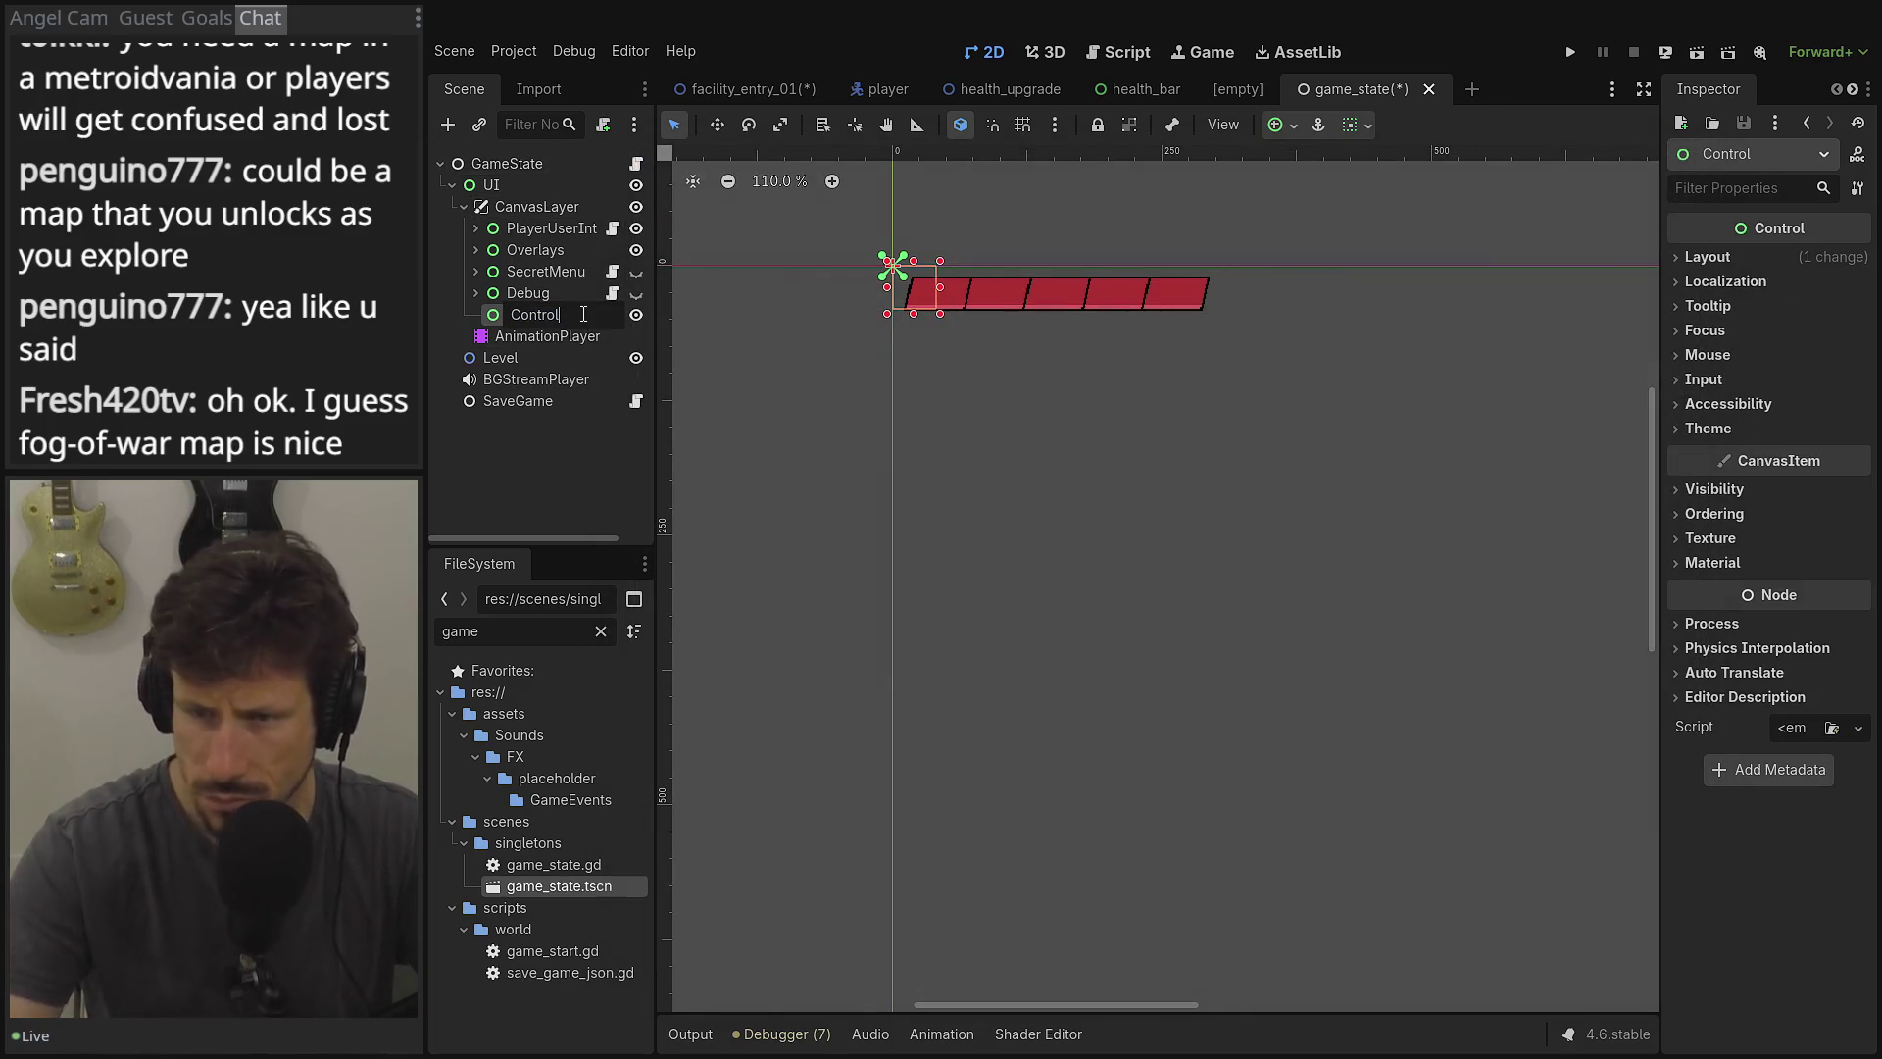
{"action": "key", "text": "BackSpace"}
{"action": "key", "text": "BackSpace"}
{"action": "key", "text": "BackSpace"}
{"action": "type", "text": "PauseMen"}
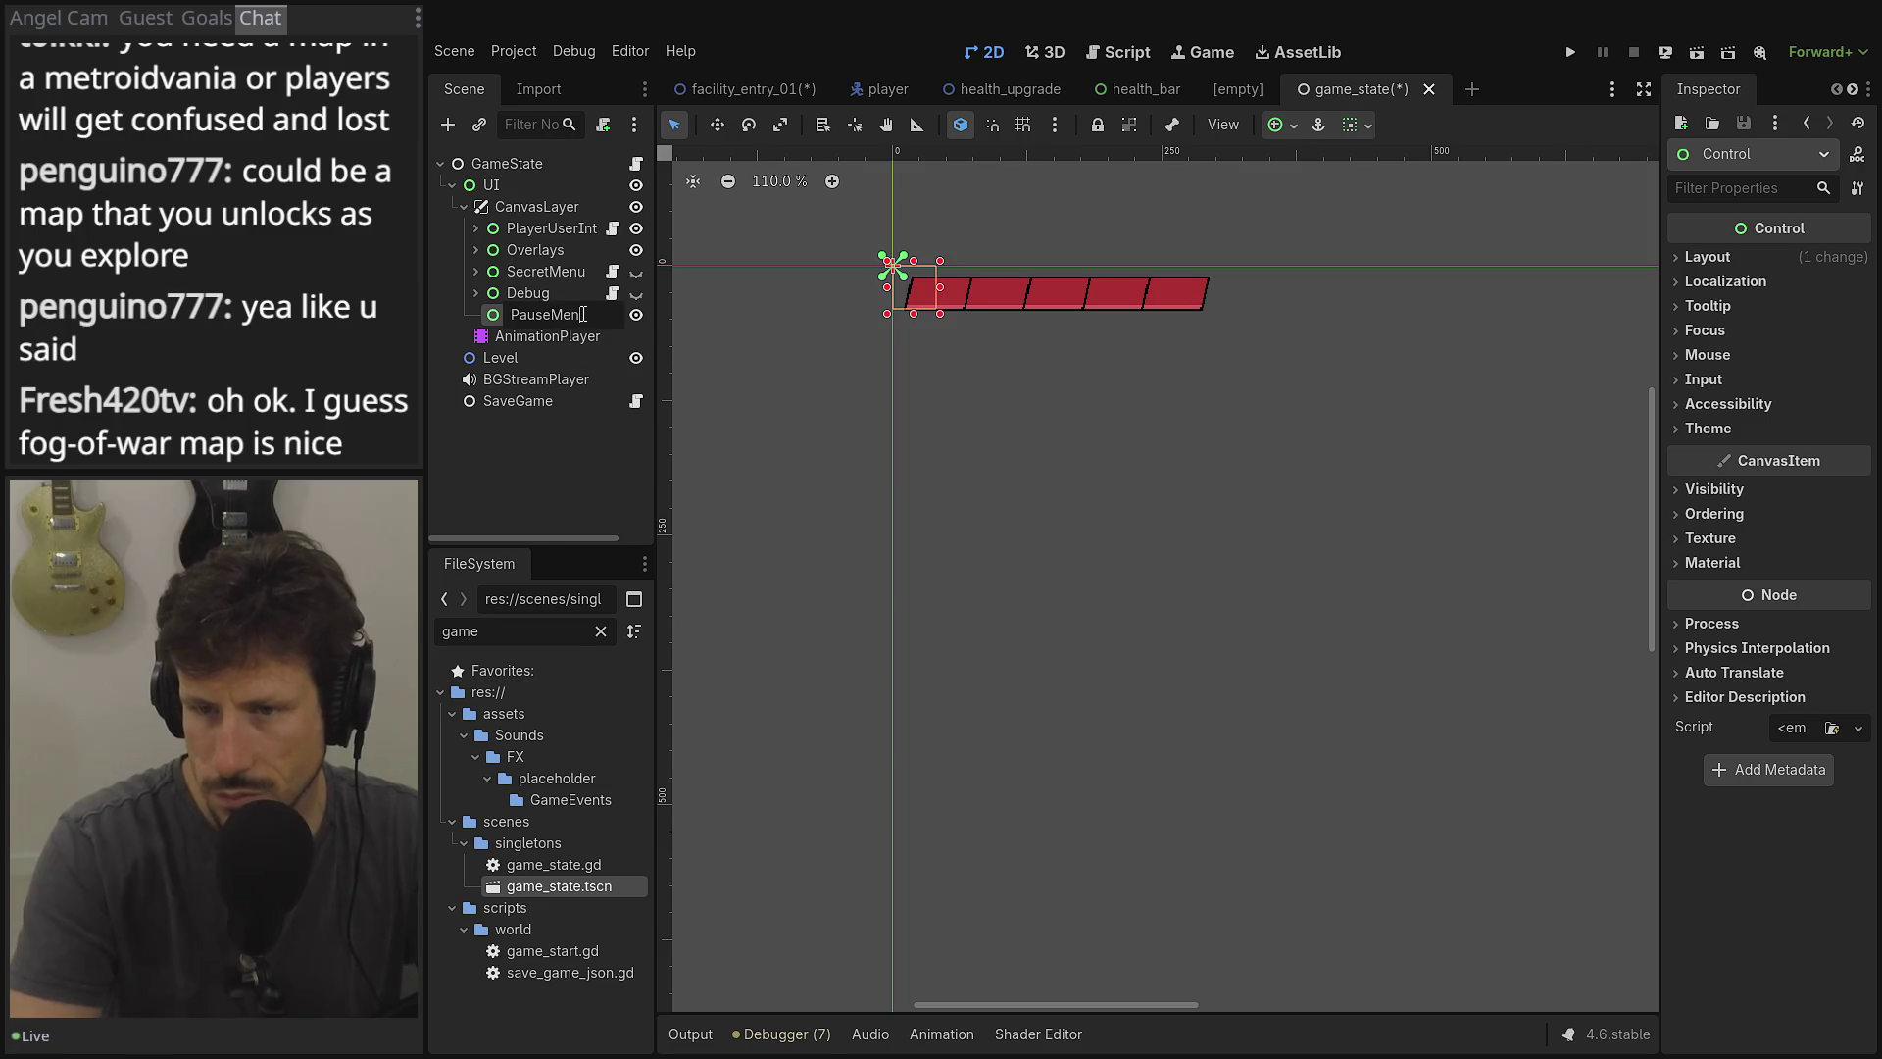
{"action": "type", "text": "u"}
{"action": "key", "text": "Return"}
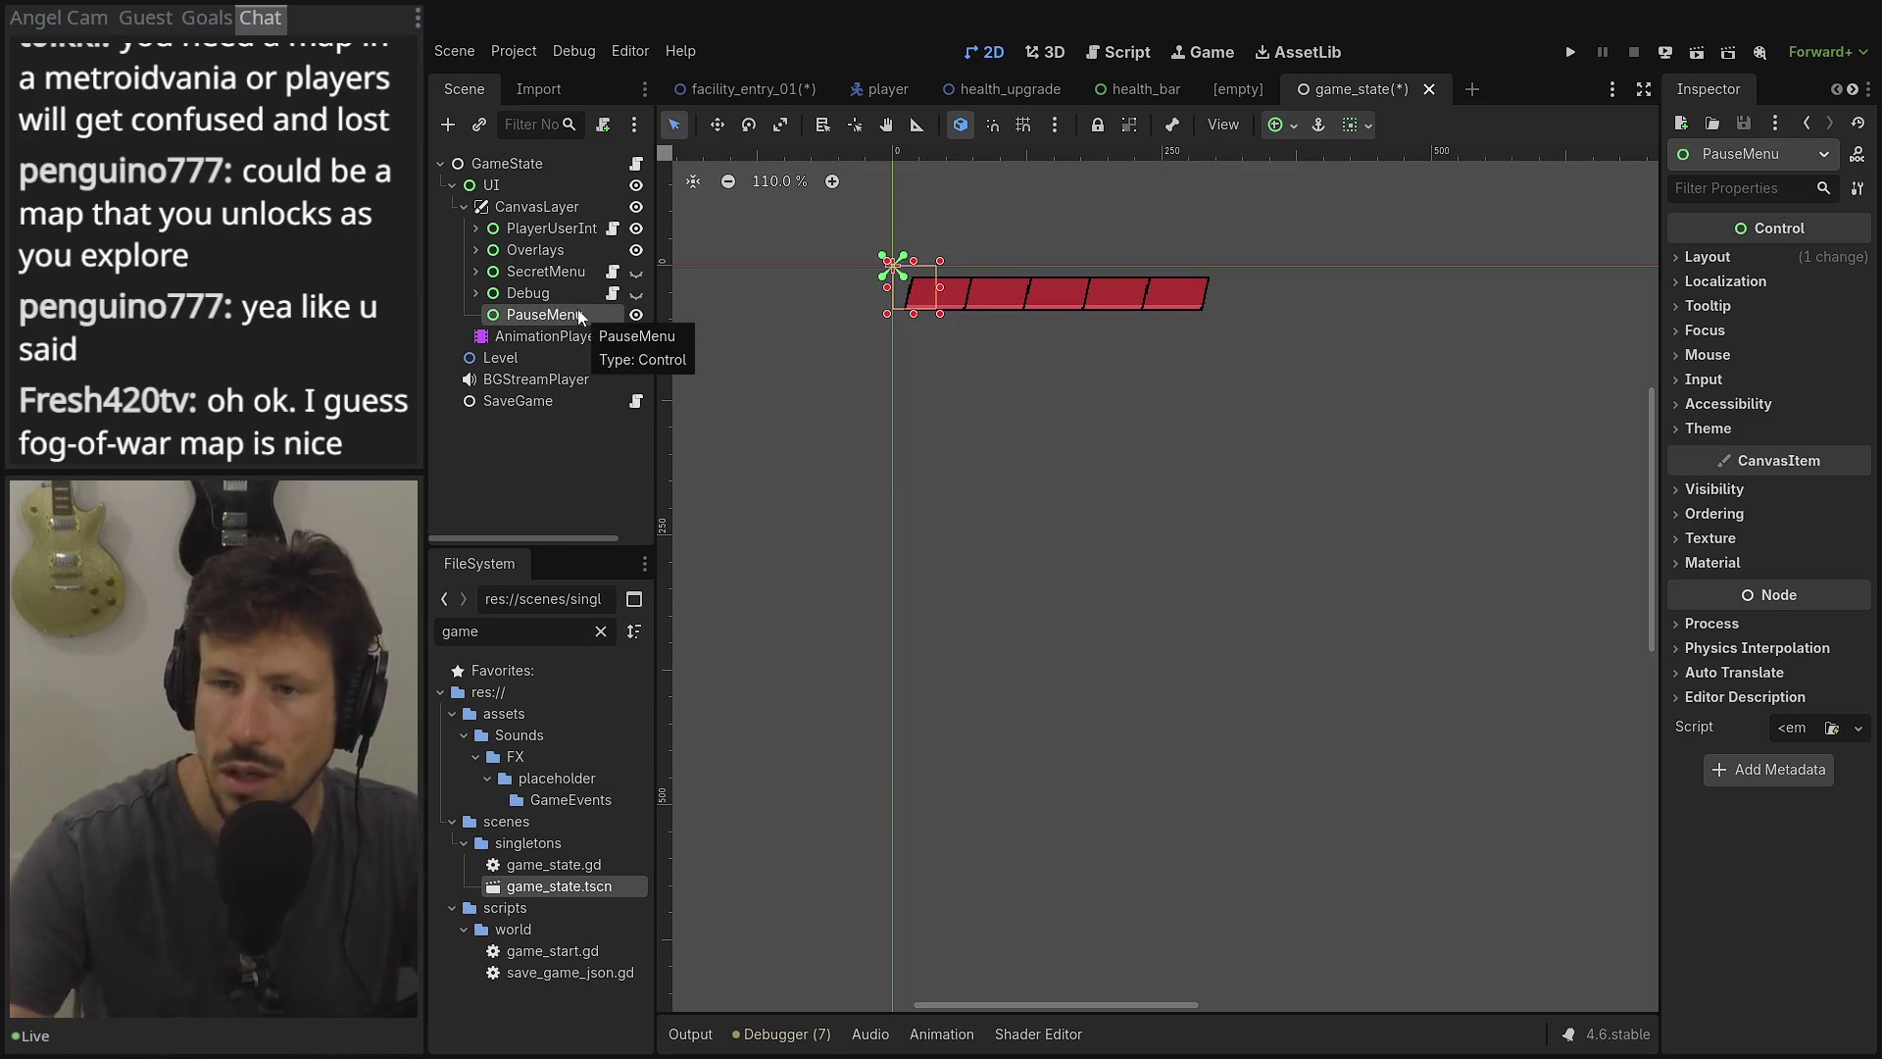
{"action": "left_click_drag", "start_coordinate": [536, 241], "coordinate": [536, 243]}
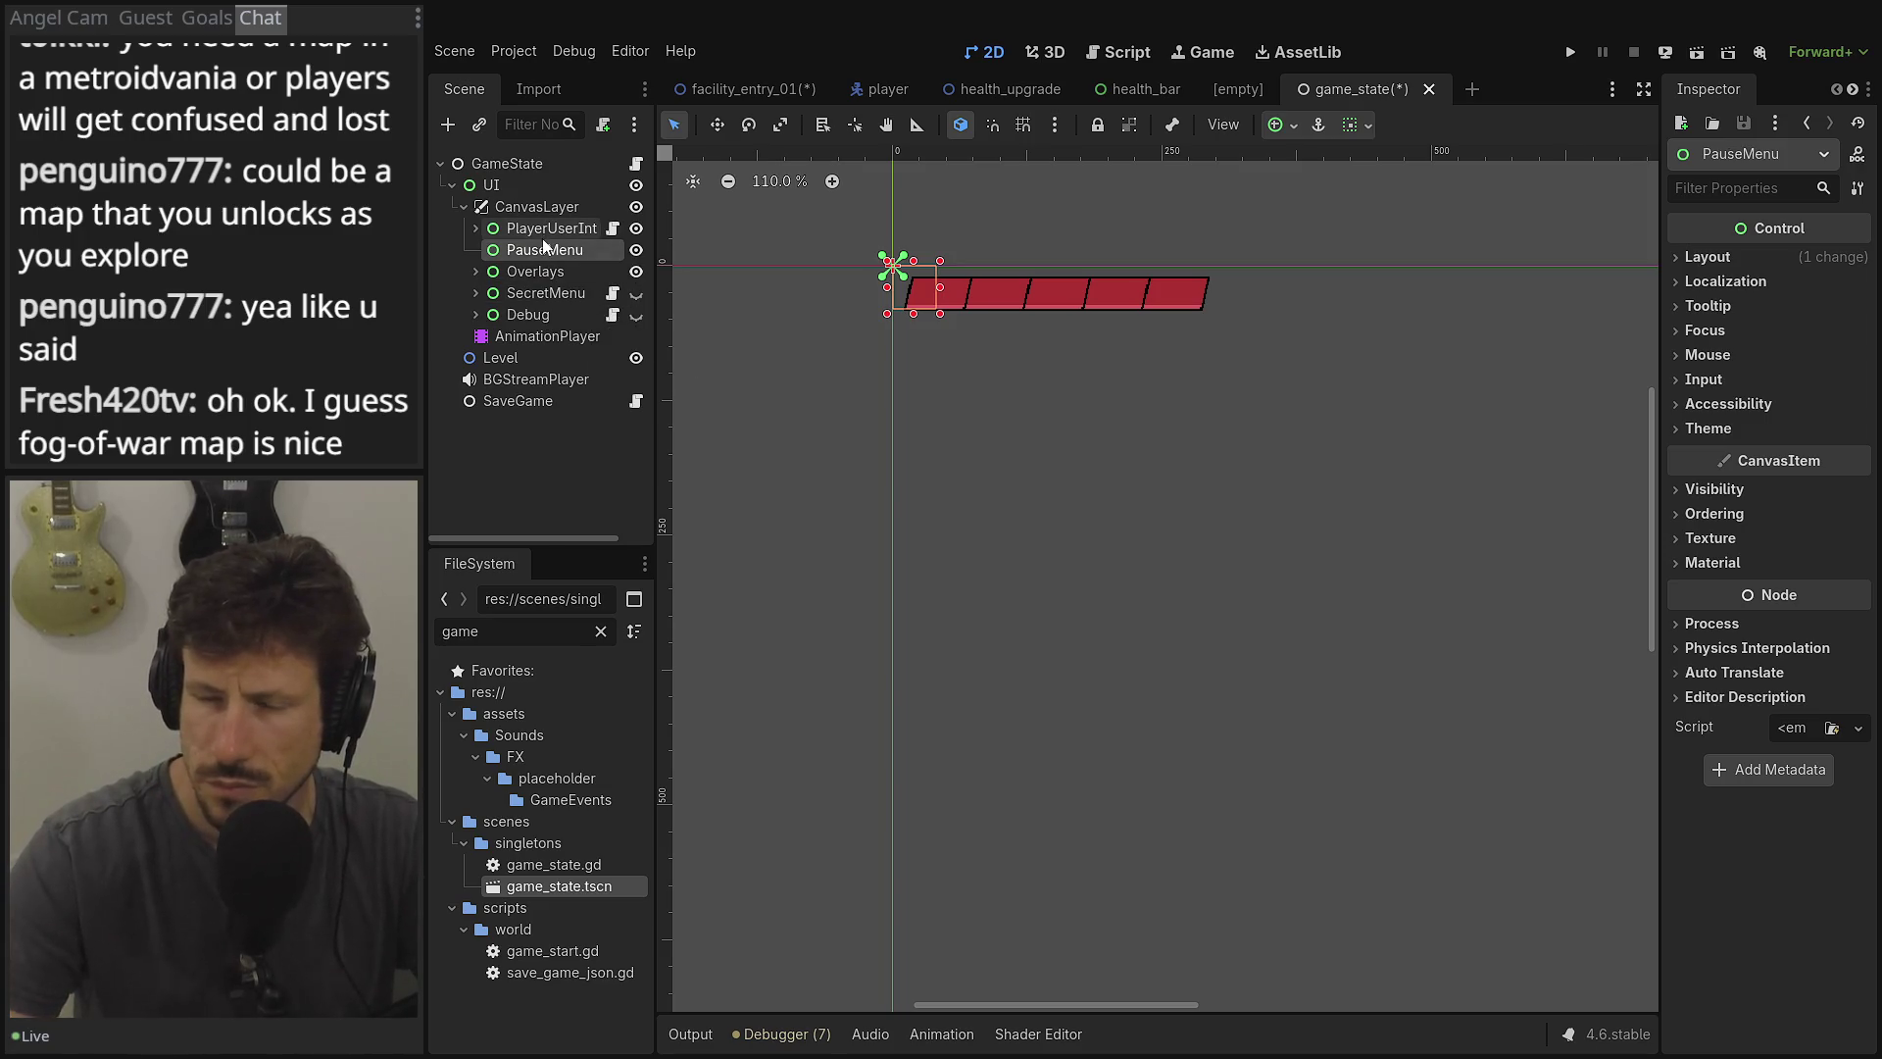
{"action": "left_click", "coordinate": [447, 125]}
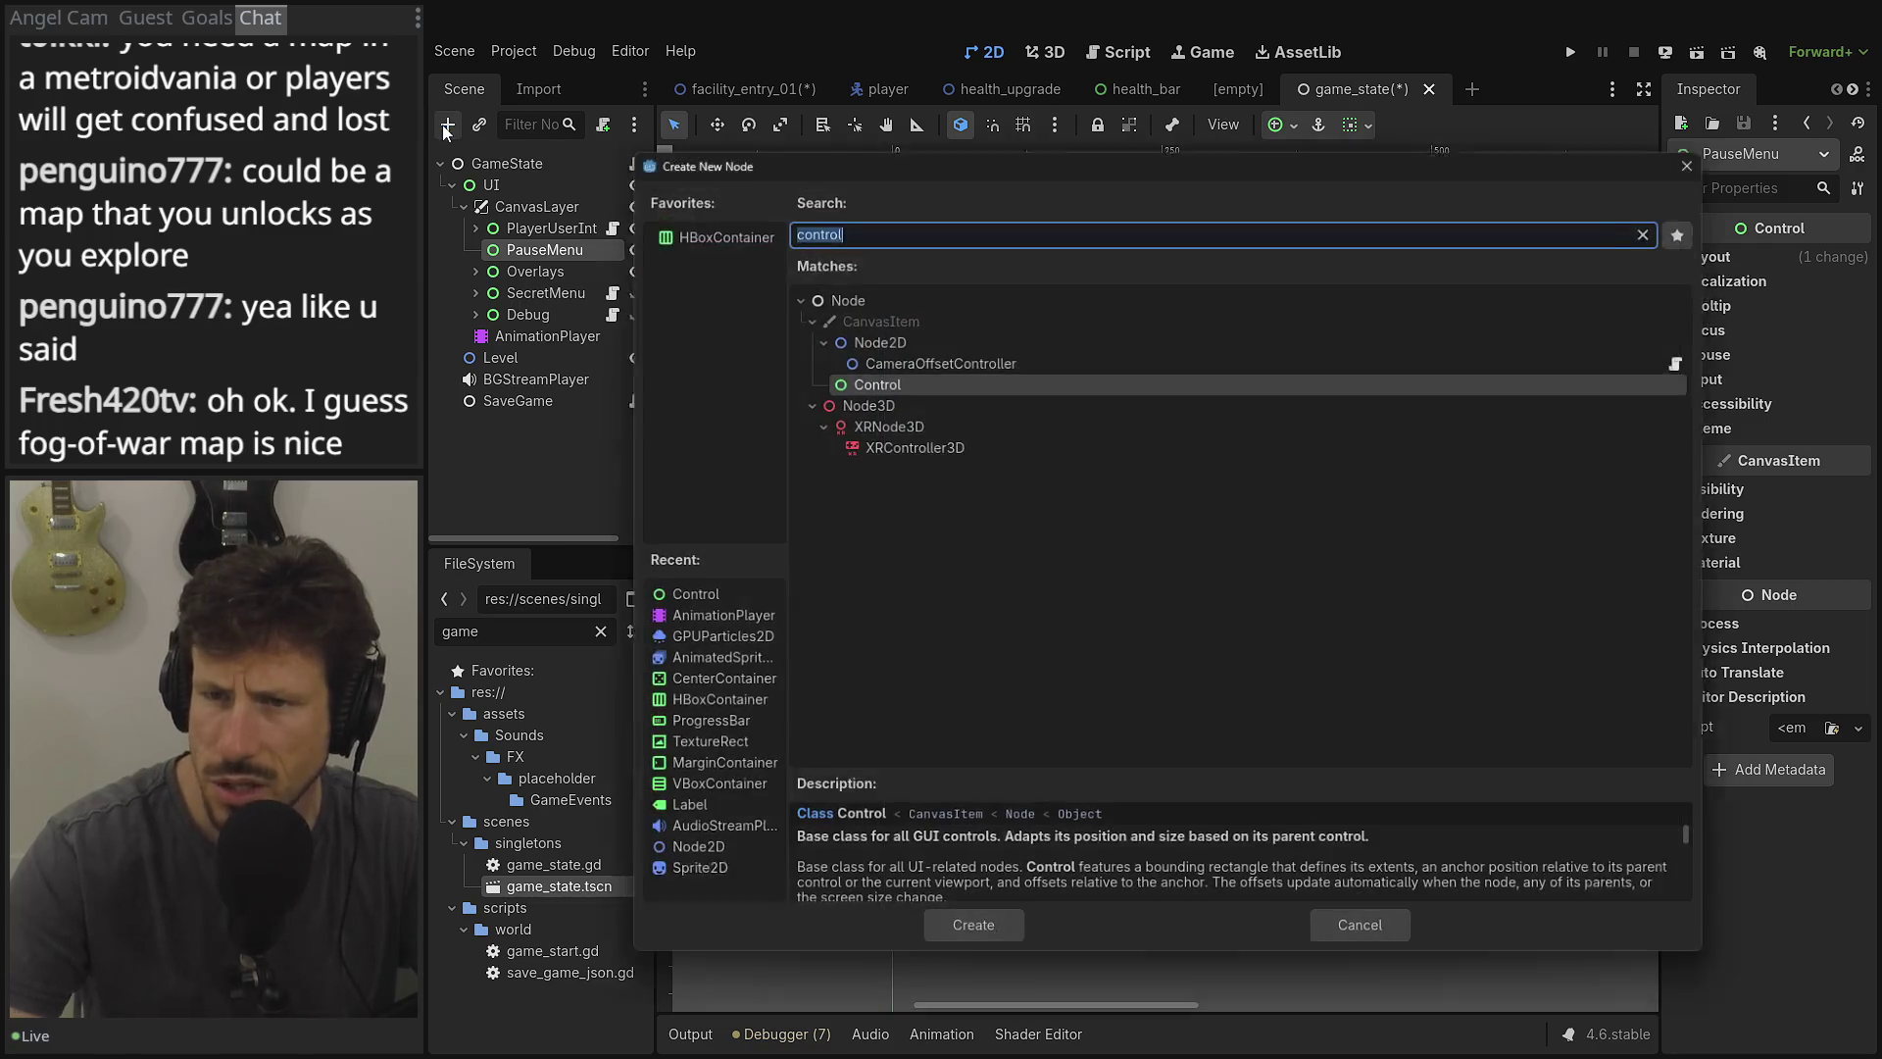
Add a ColorRect child under PauseMenu and give it the Full Rect anchor preset.
{"action": "type", "text": "textr"}
{"action": "key", "text": "BackSpace"}
{"action": "key", "text": "BackSpace"}
{"action": "key", "text": "BackSpace"}
{"action": "type", "text": "co"}
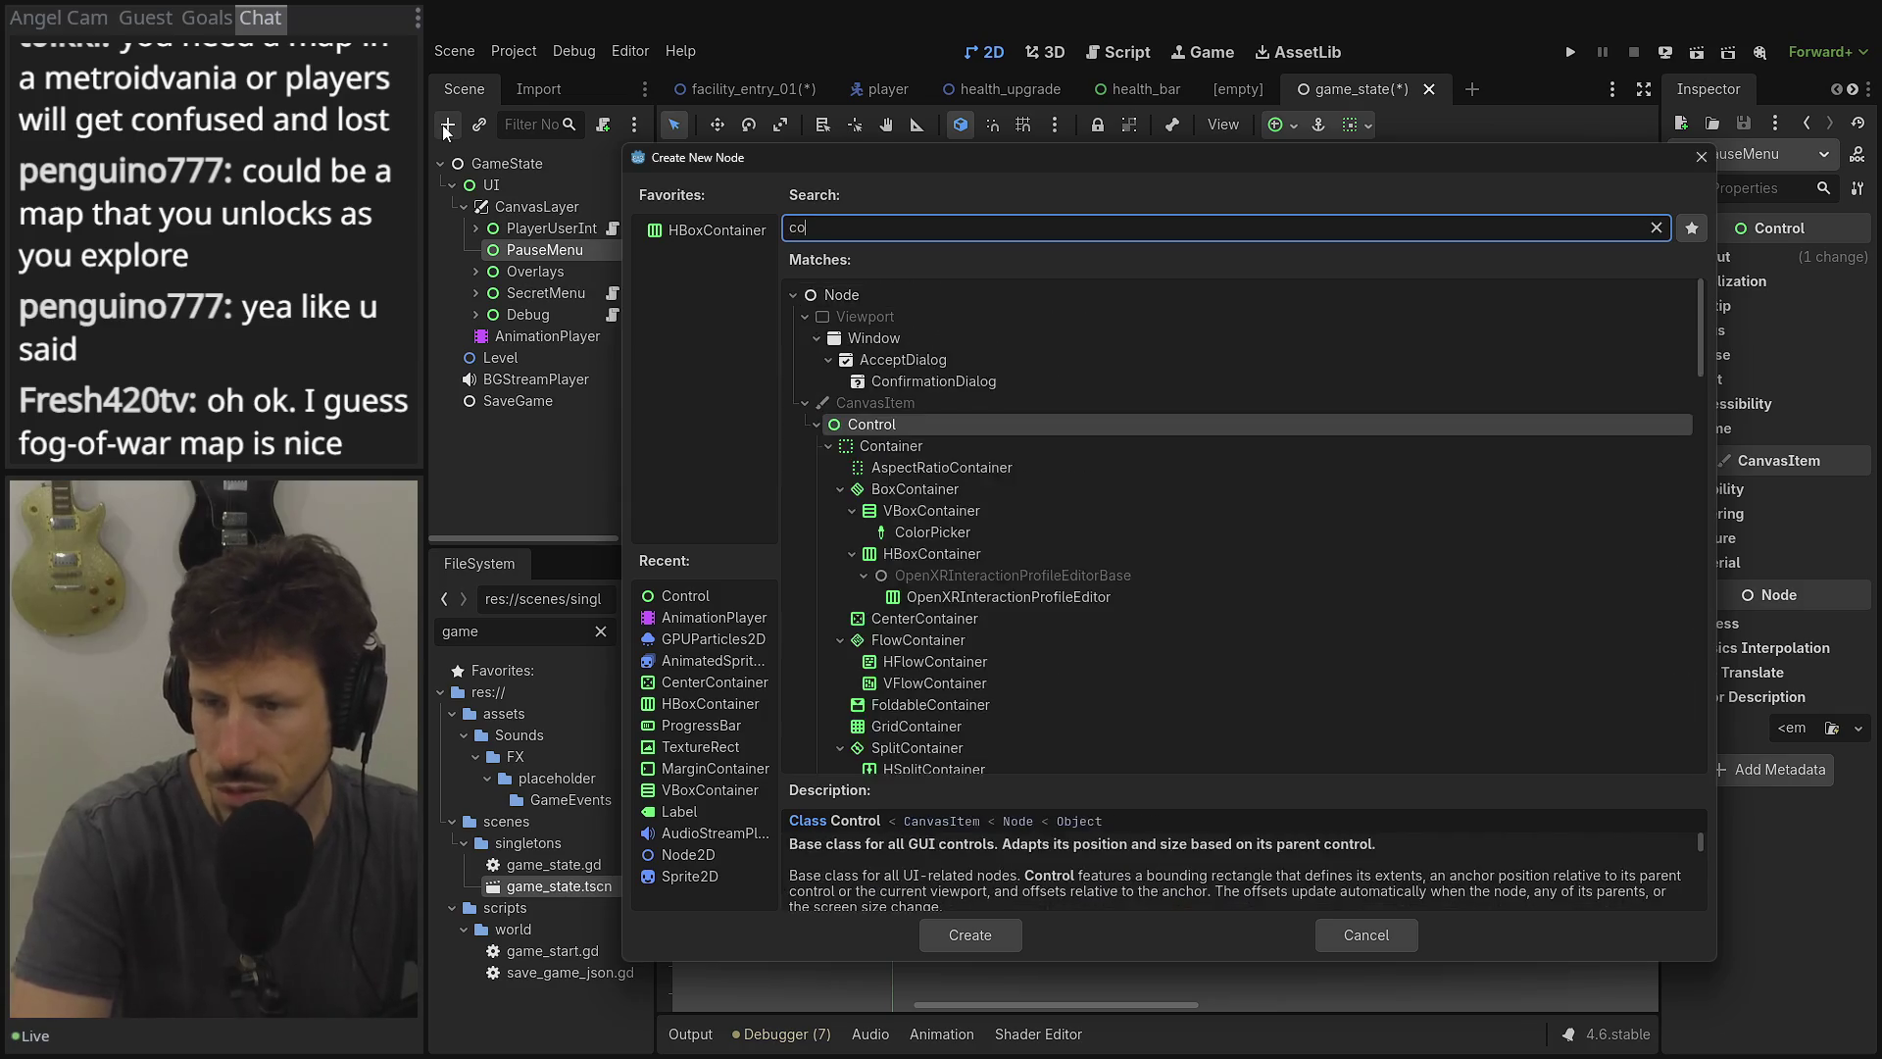
{"action": "type", "text": "l"}
{"action": "key", "text": "Return"}
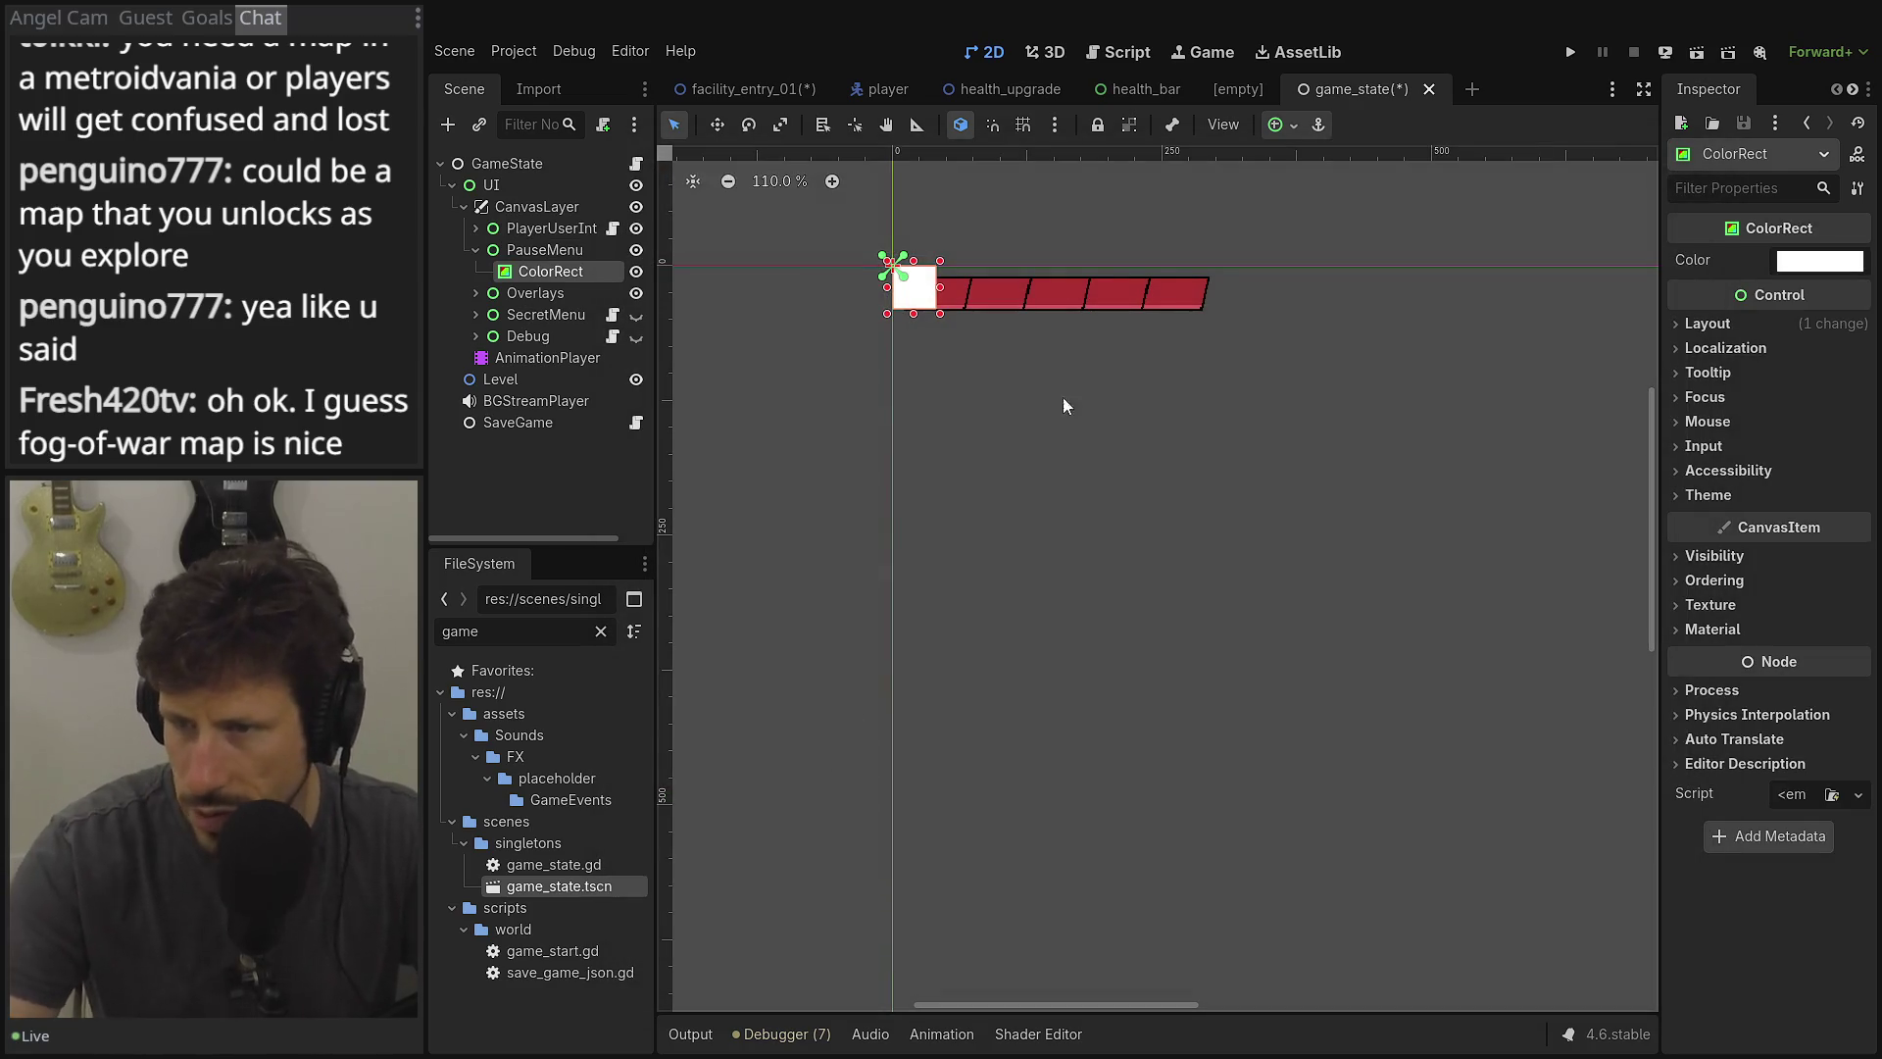
{"action": "left_click", "coordinate": [1274, 124]}
{"action": "left_click", "coordinate": [1395, 305]}
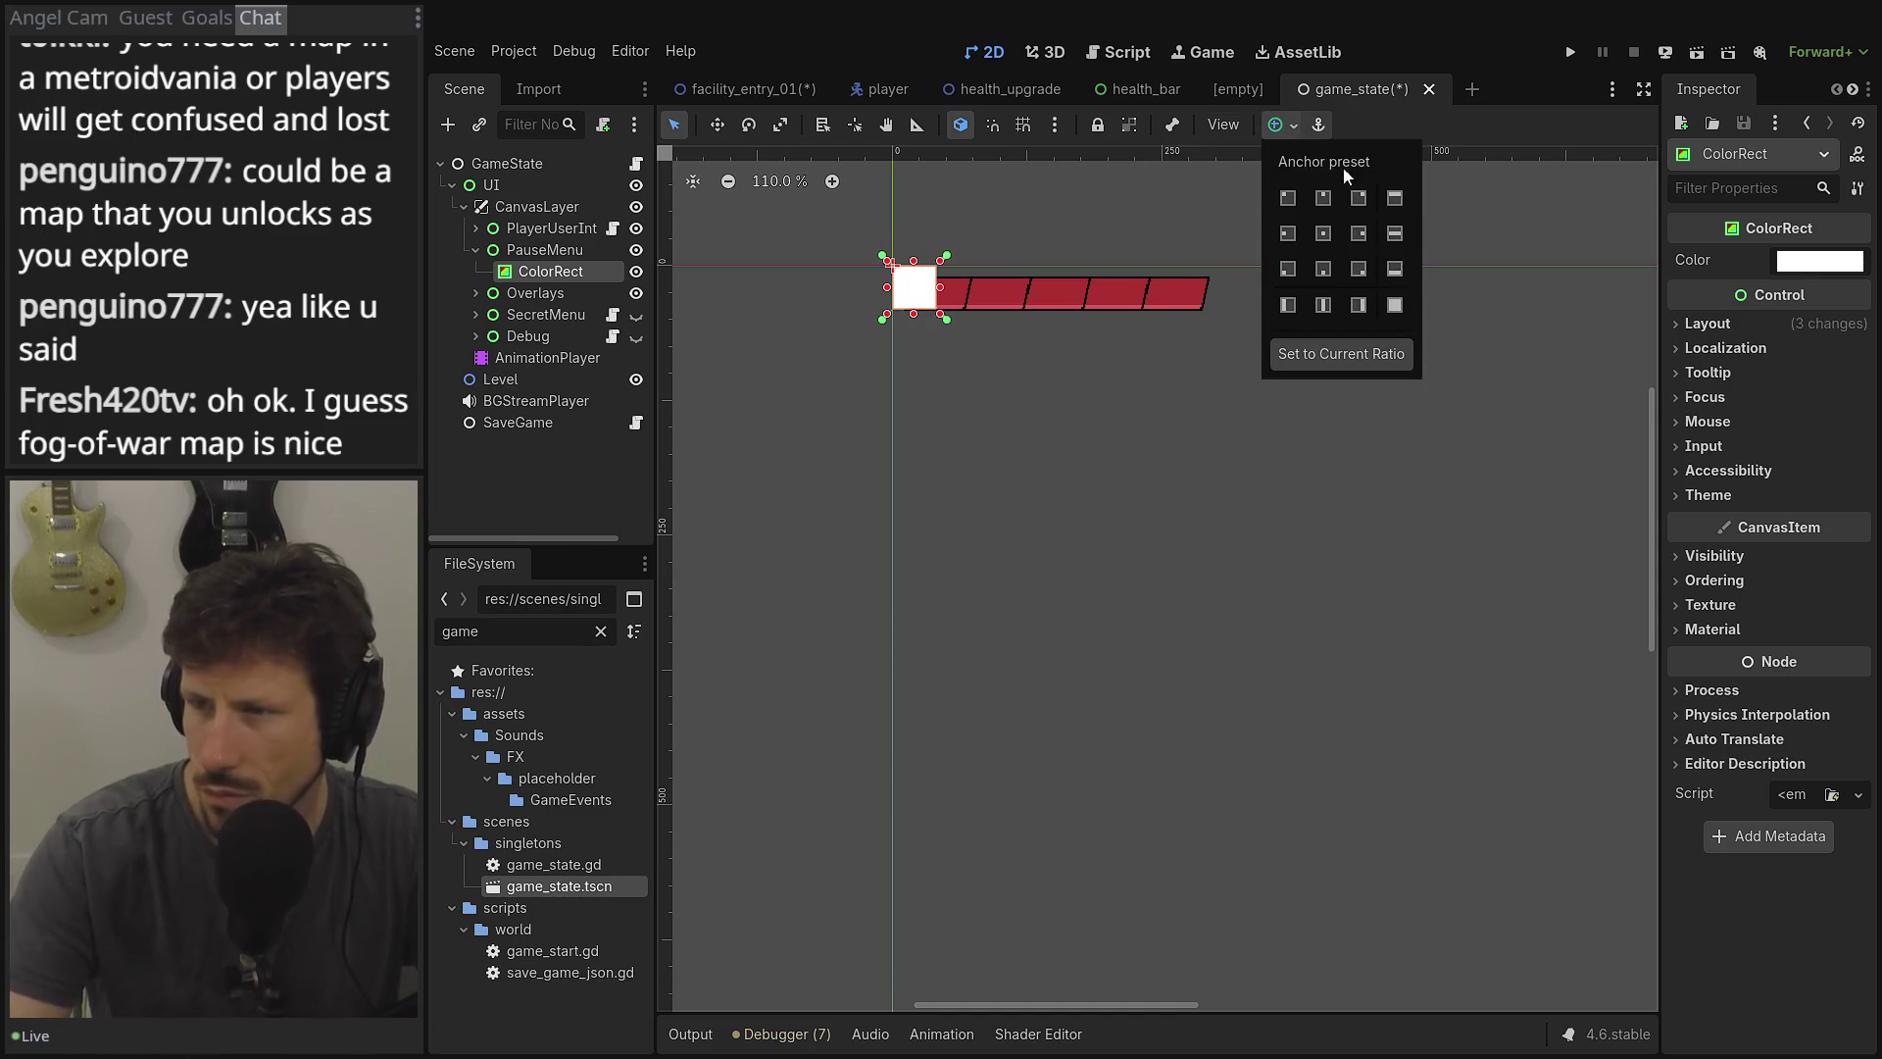
{"action": "left_click", "coordinate": [578, 249]}
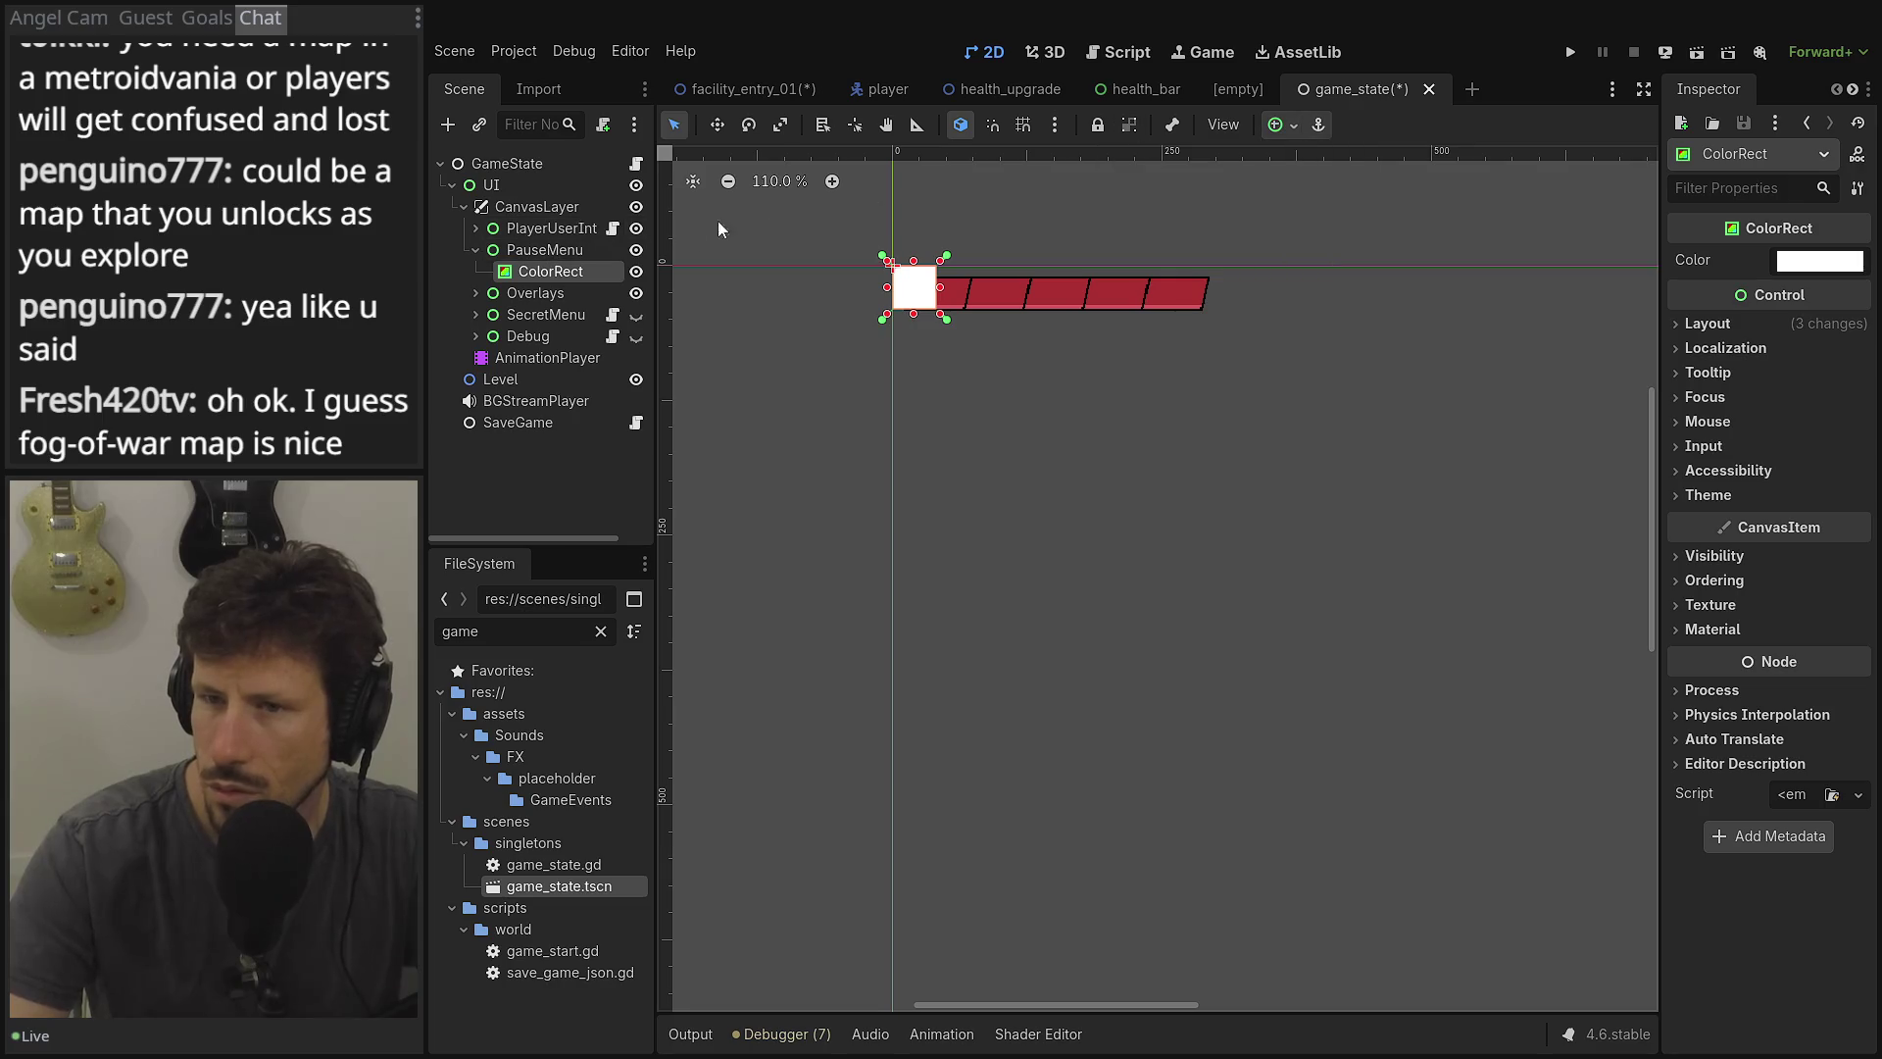
Anchor PauseMenu itself as Full Rect and expand its Layout properties in the Inspector.
{"action": "left_click", "coordinate": [585, 247]}
{"action": "left_click", "coordinate": [1275, 124]}
{"action": "left_click", "coordinate": [1395, 305]}
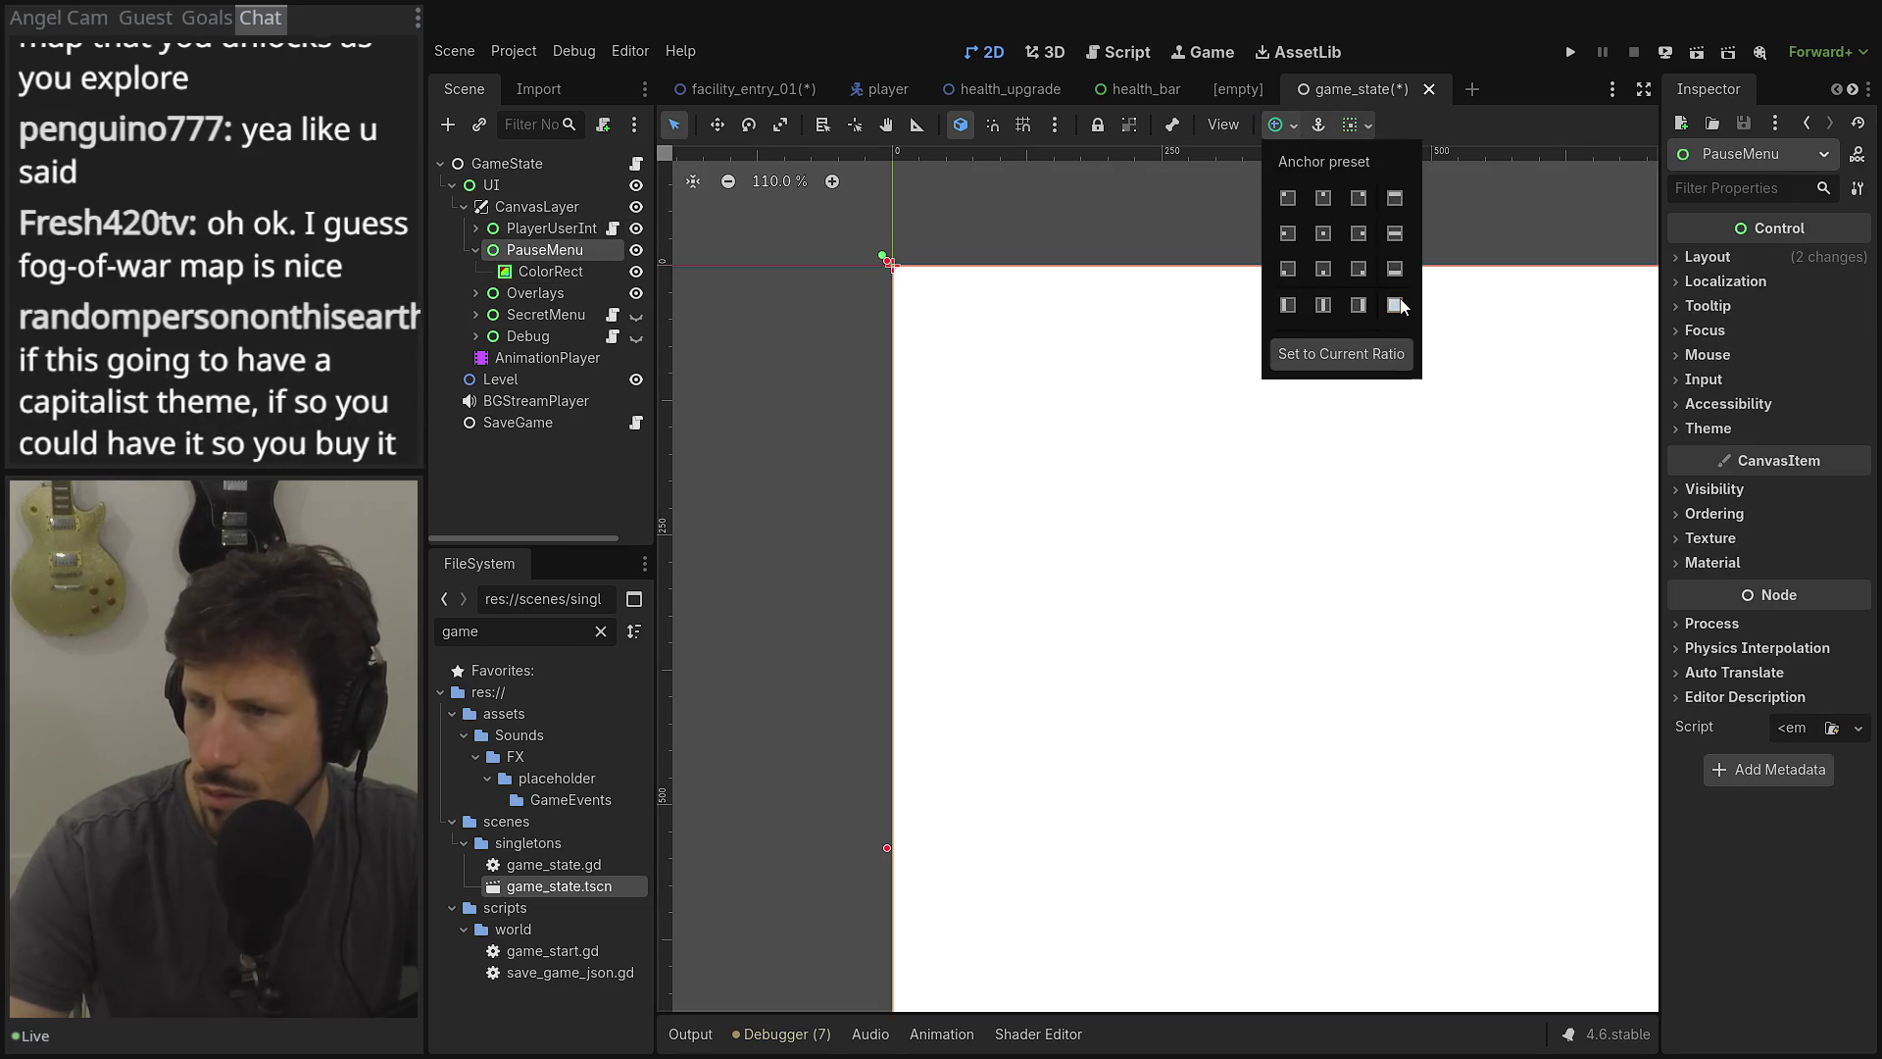
{"action": "left_click", "coordinate": [727, 460]}
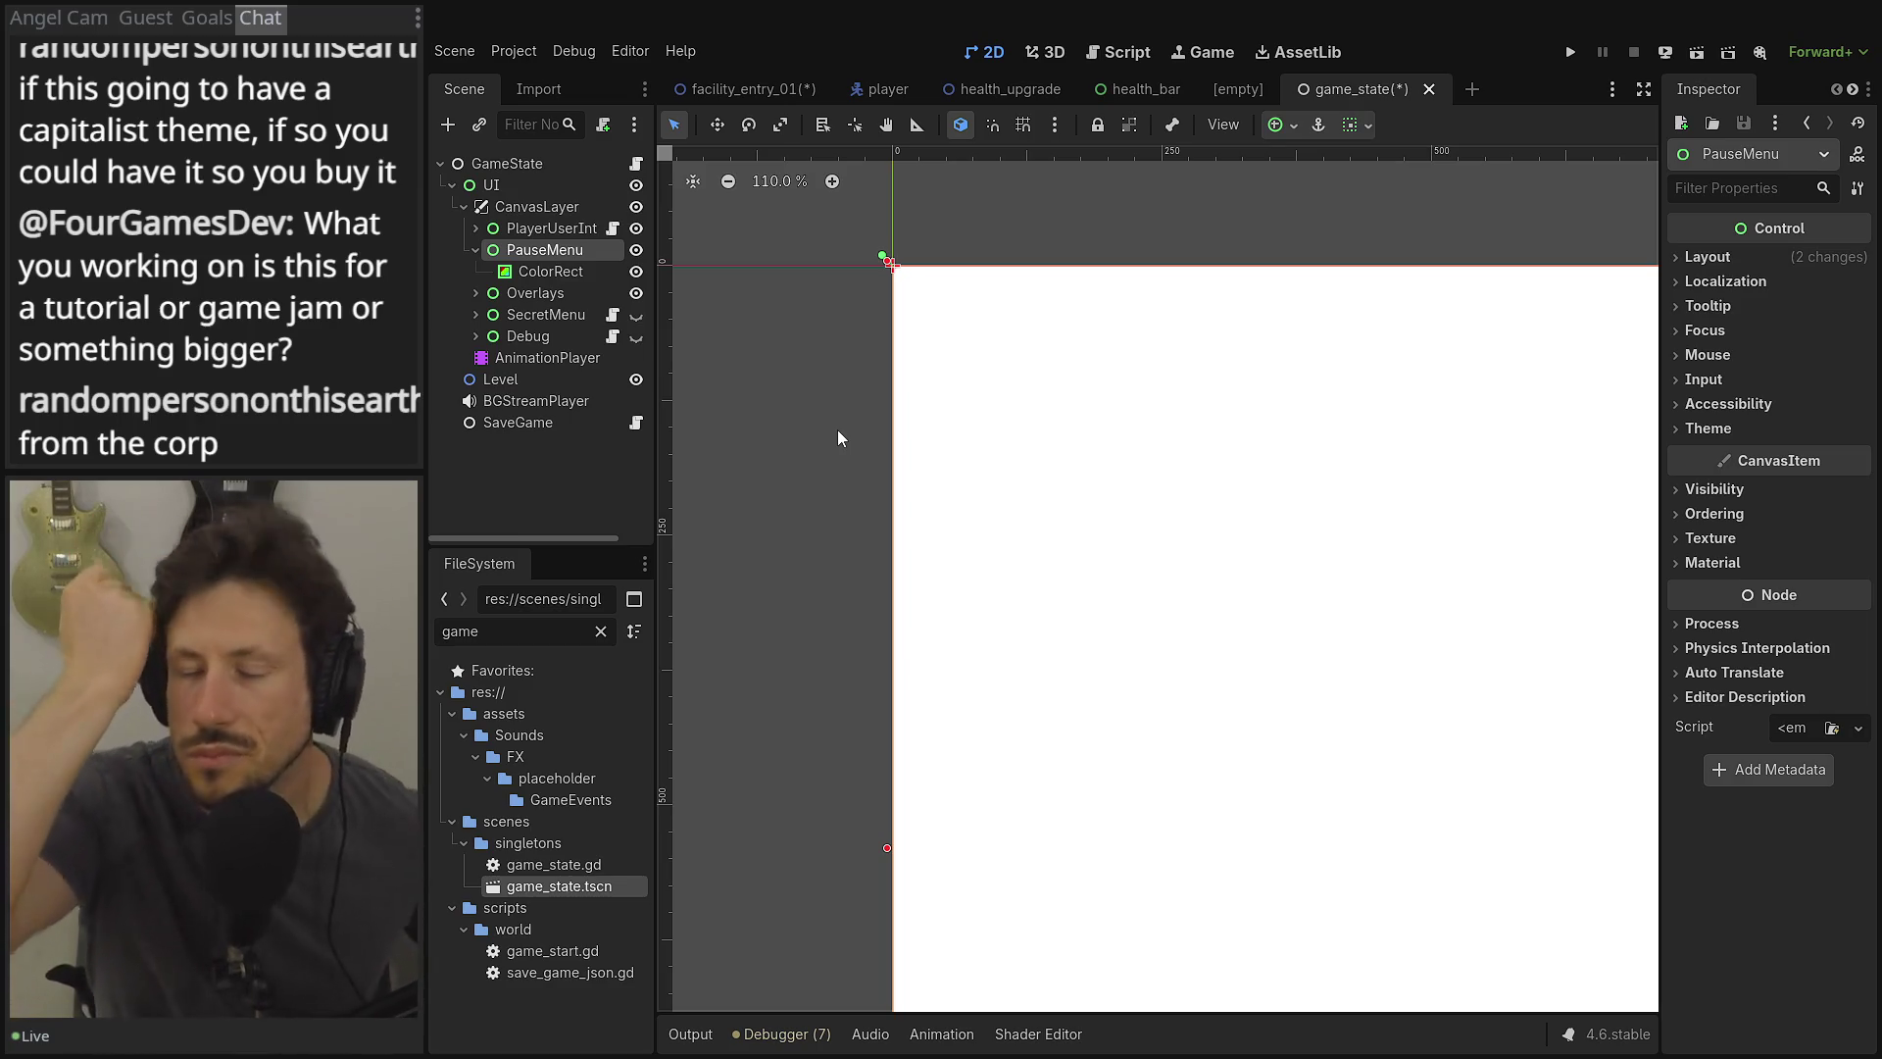
{"action": "scroll", "coordinate": [1143, 491], "scroll_direction": "down", "scroll_amount": 6}
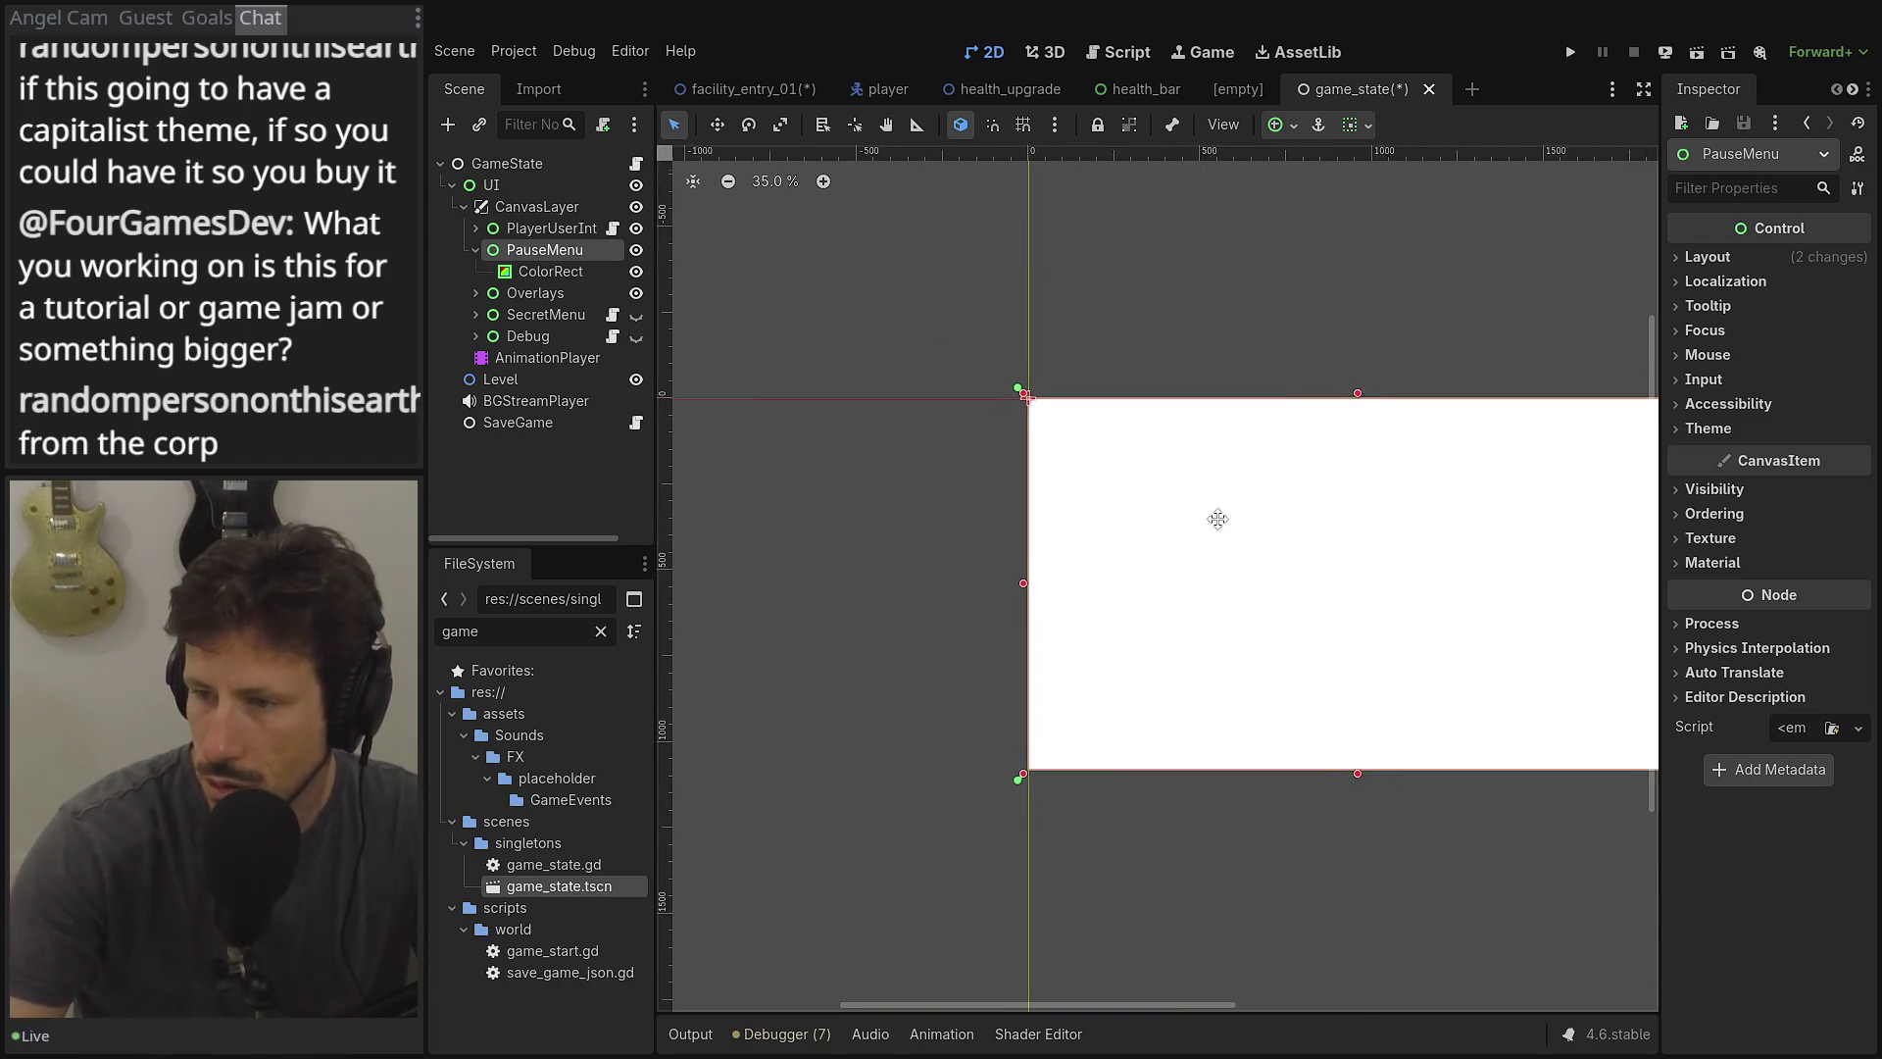
{"action": "left_click", "coordinate": [1806, 260]}
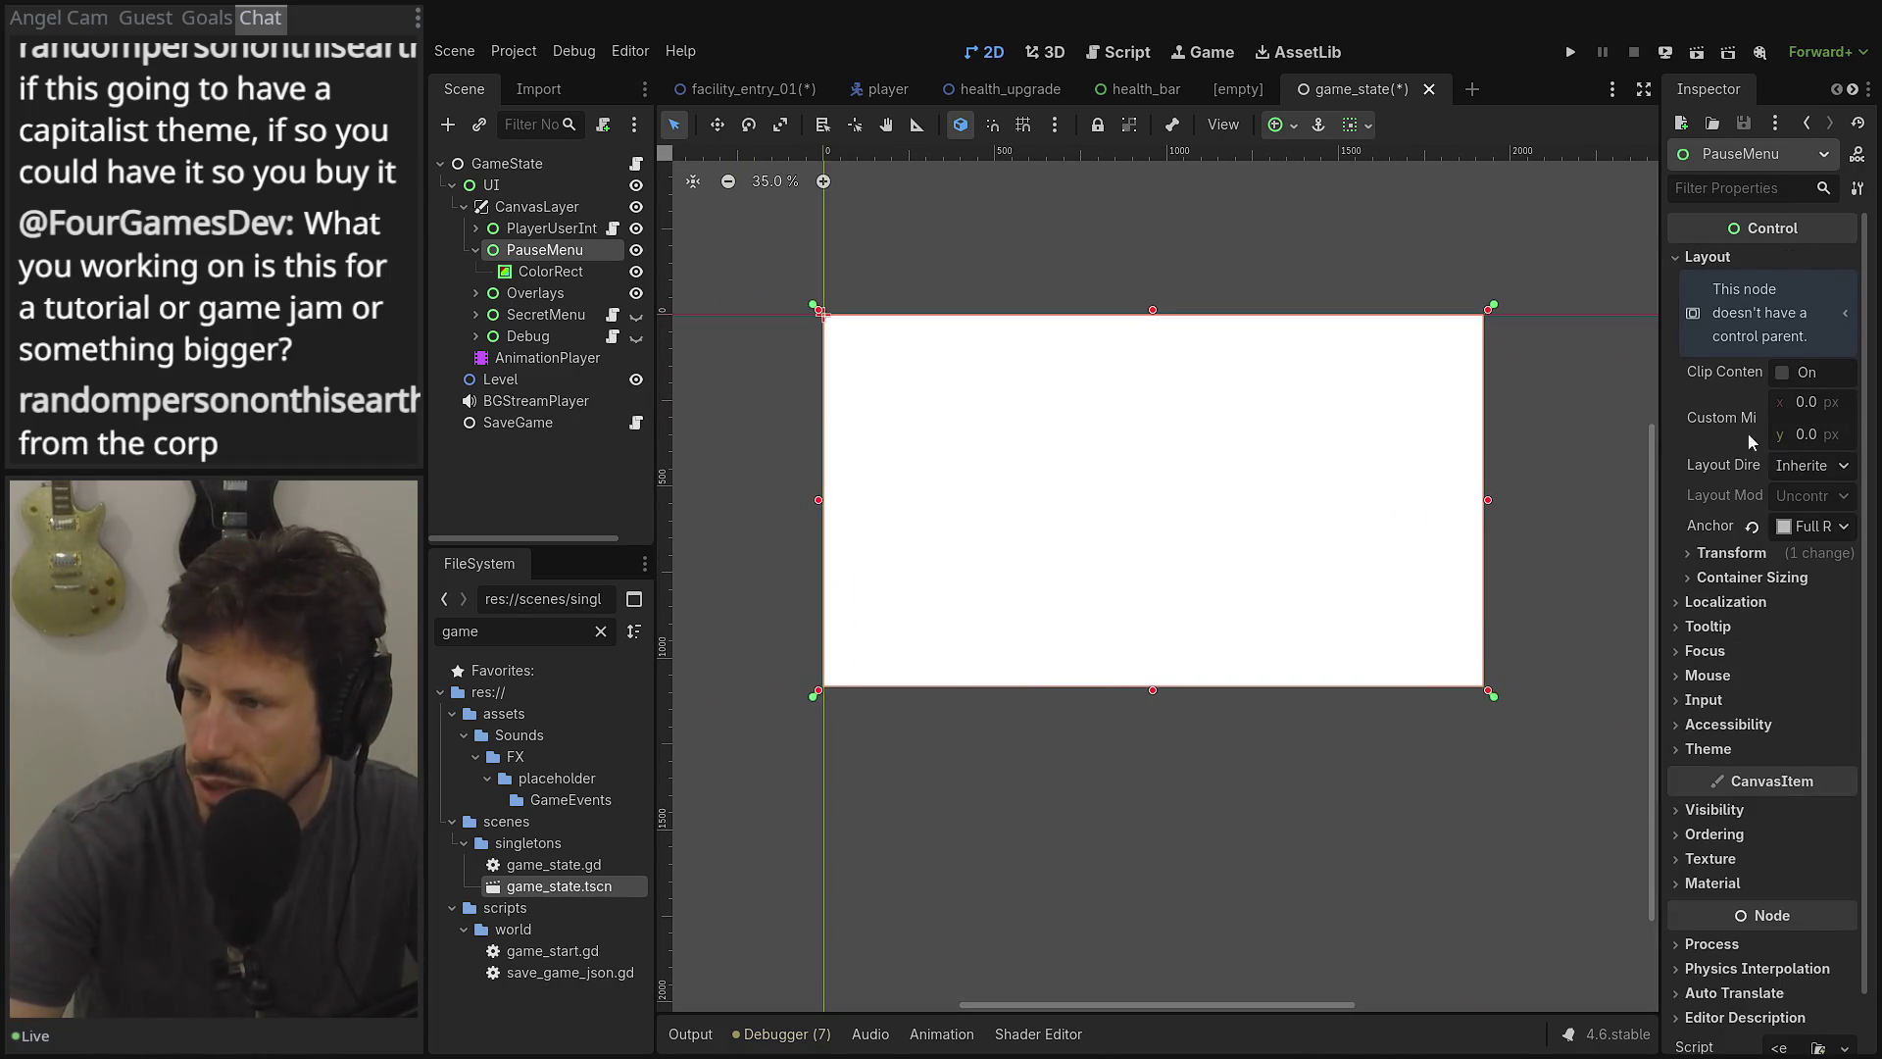
{"action": "scroll", "coordinate": [1753, 429], "scroll_direction": "down", "scroll_amount": 2}
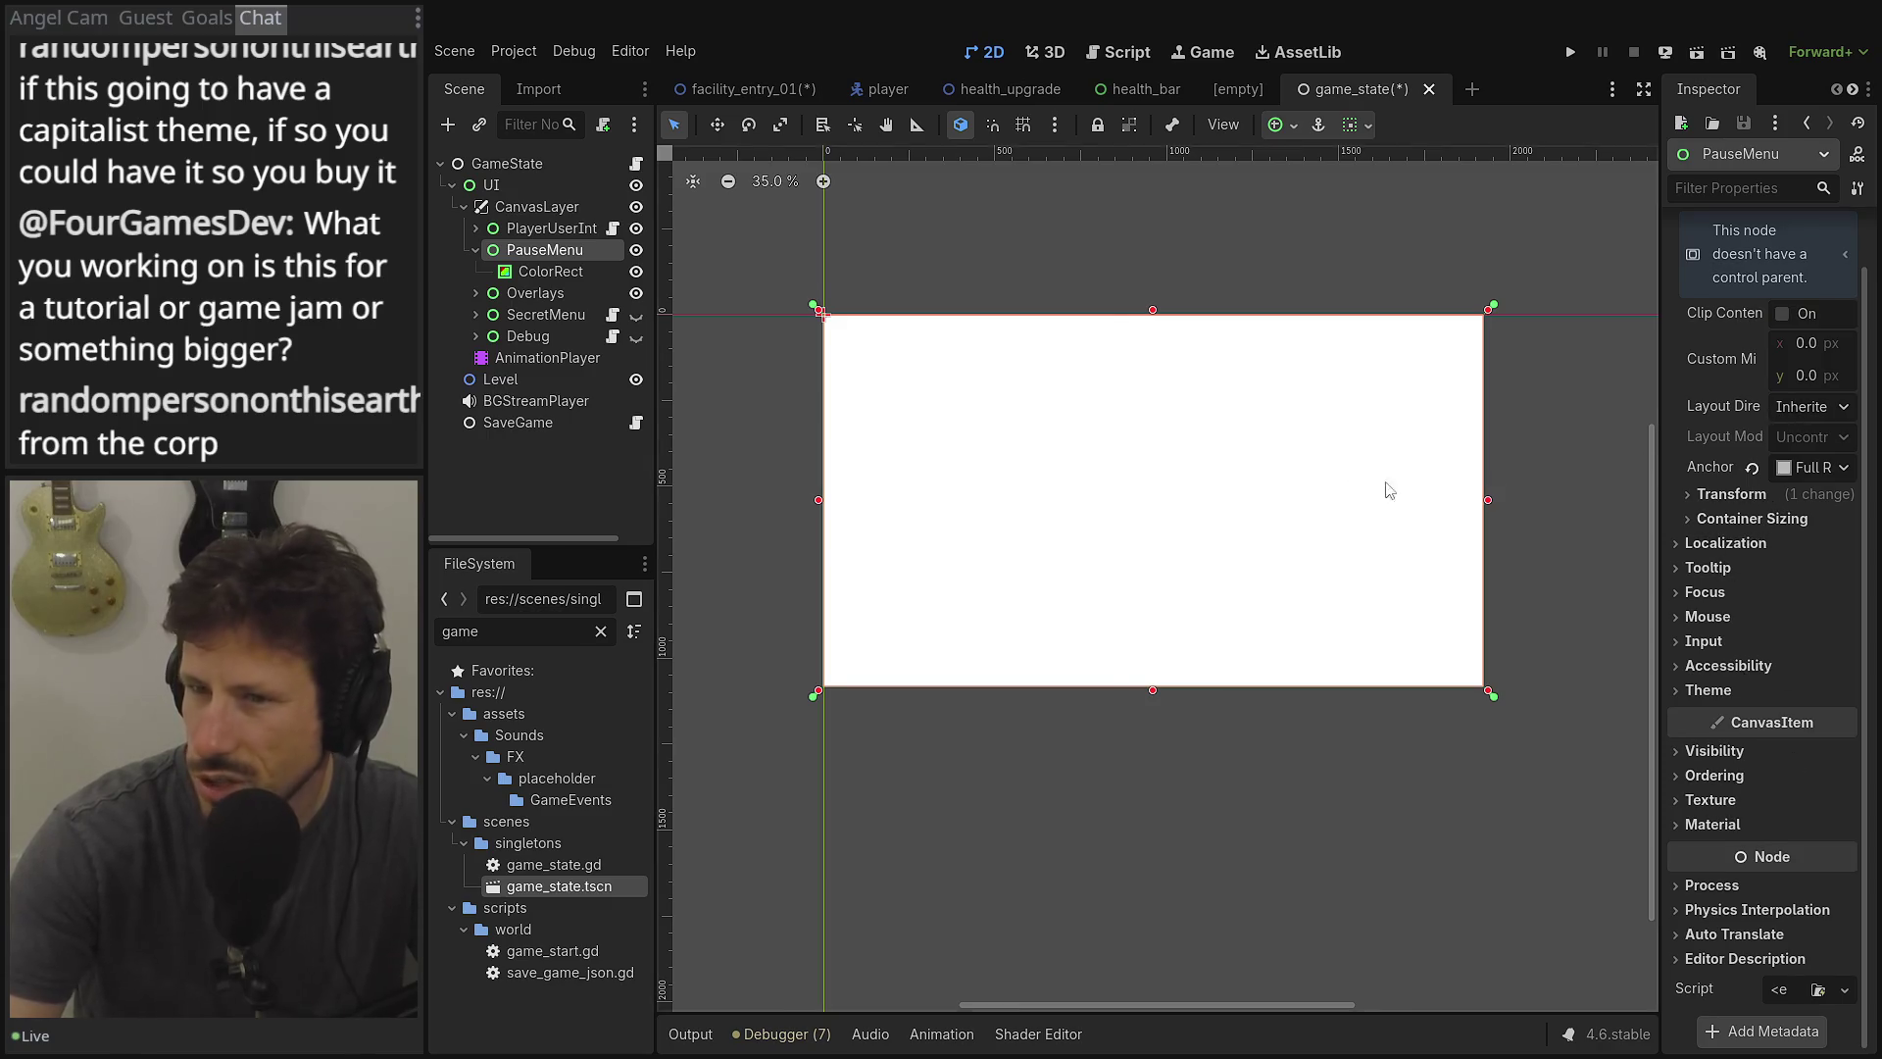
{"action": "scroll", "coordinate": [1491, 479], "scroll_direction": "right", "scroll_amount": 2}
Select the ColorRect and darken its colour to black.
{"action": "left_click", "coordinate": [576, 282]}
{"action": "left_click", "coordinate": [1819, 260]}
{"action": "left_click_drag", "start_coordinate": [1872, 482], "coordinate": [1872, 582]}
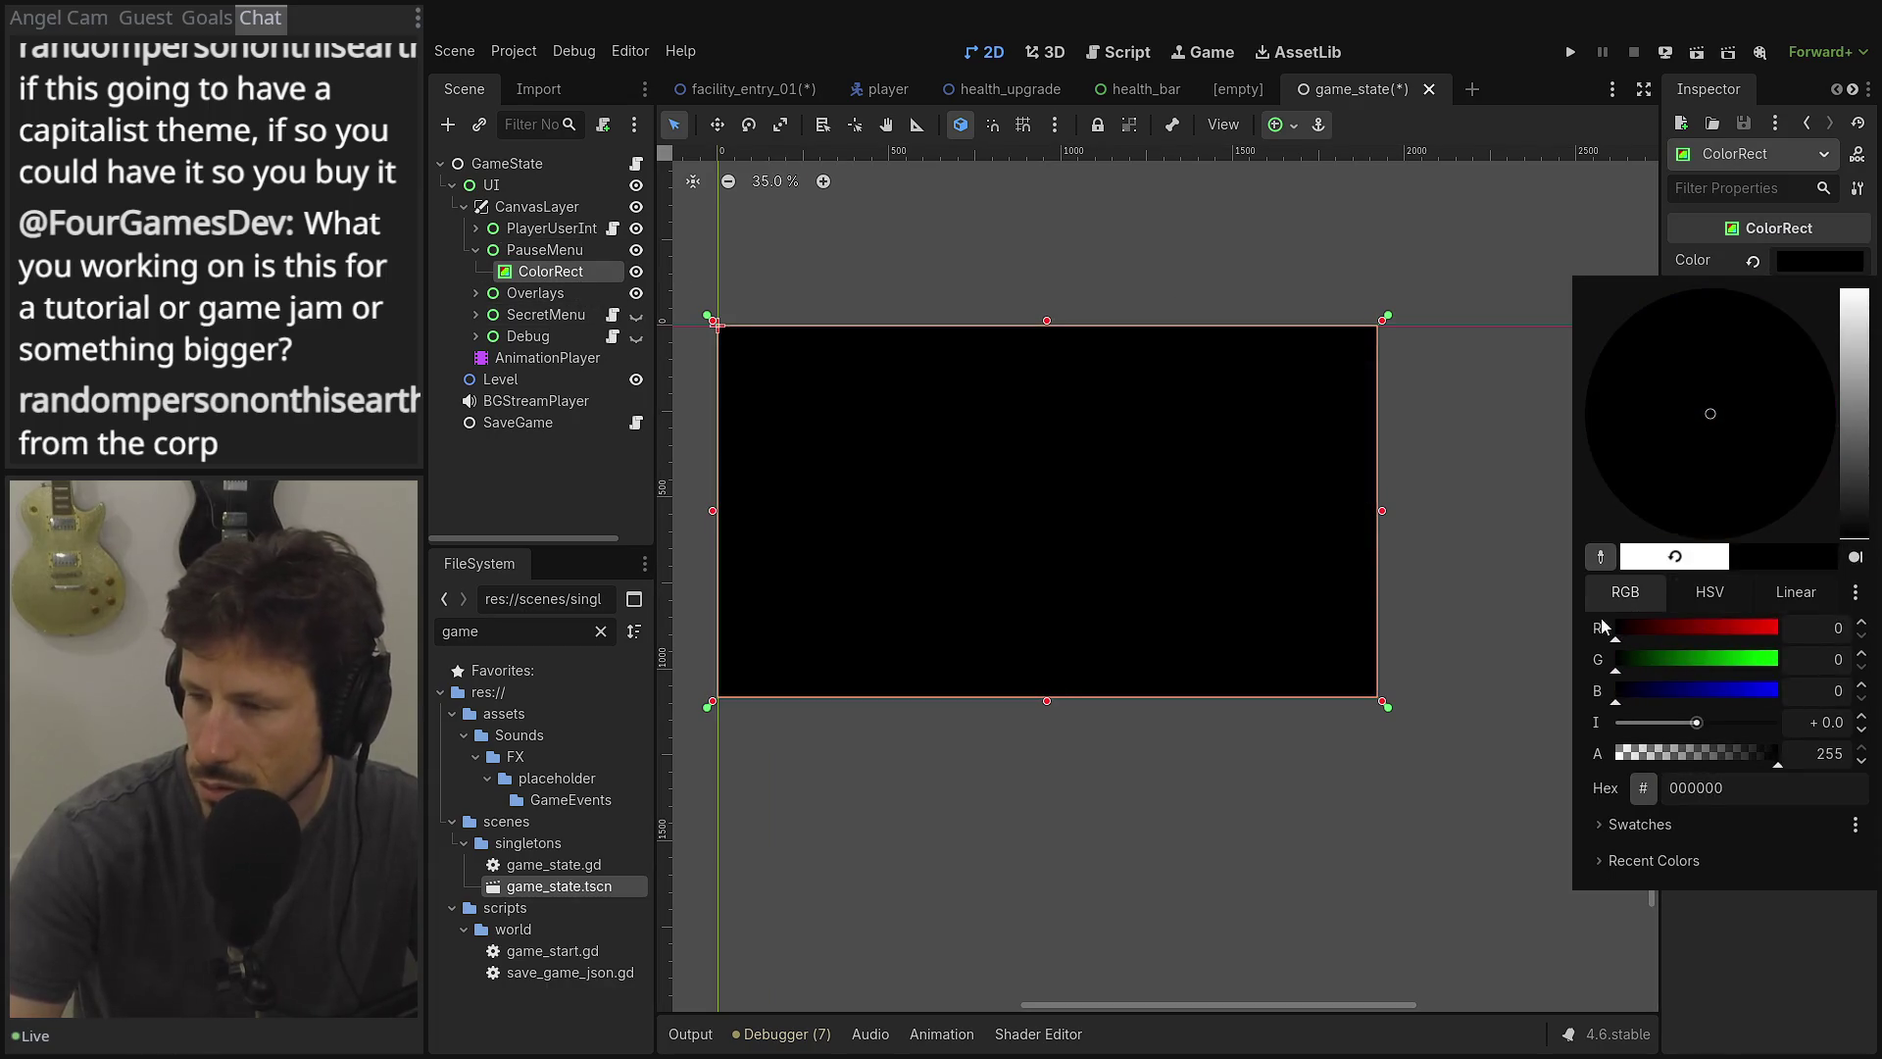
{"action": "left_click", "coordinate": [928, 500]}
{"action": "scroll", "coordinate": [1080, 440], "scroll_direction": "left", "scroll_amount": 1}
{"action": "scroll", "coordinate": [1080, 441], "scroll_direction": "down", "scroll_amount": 1}
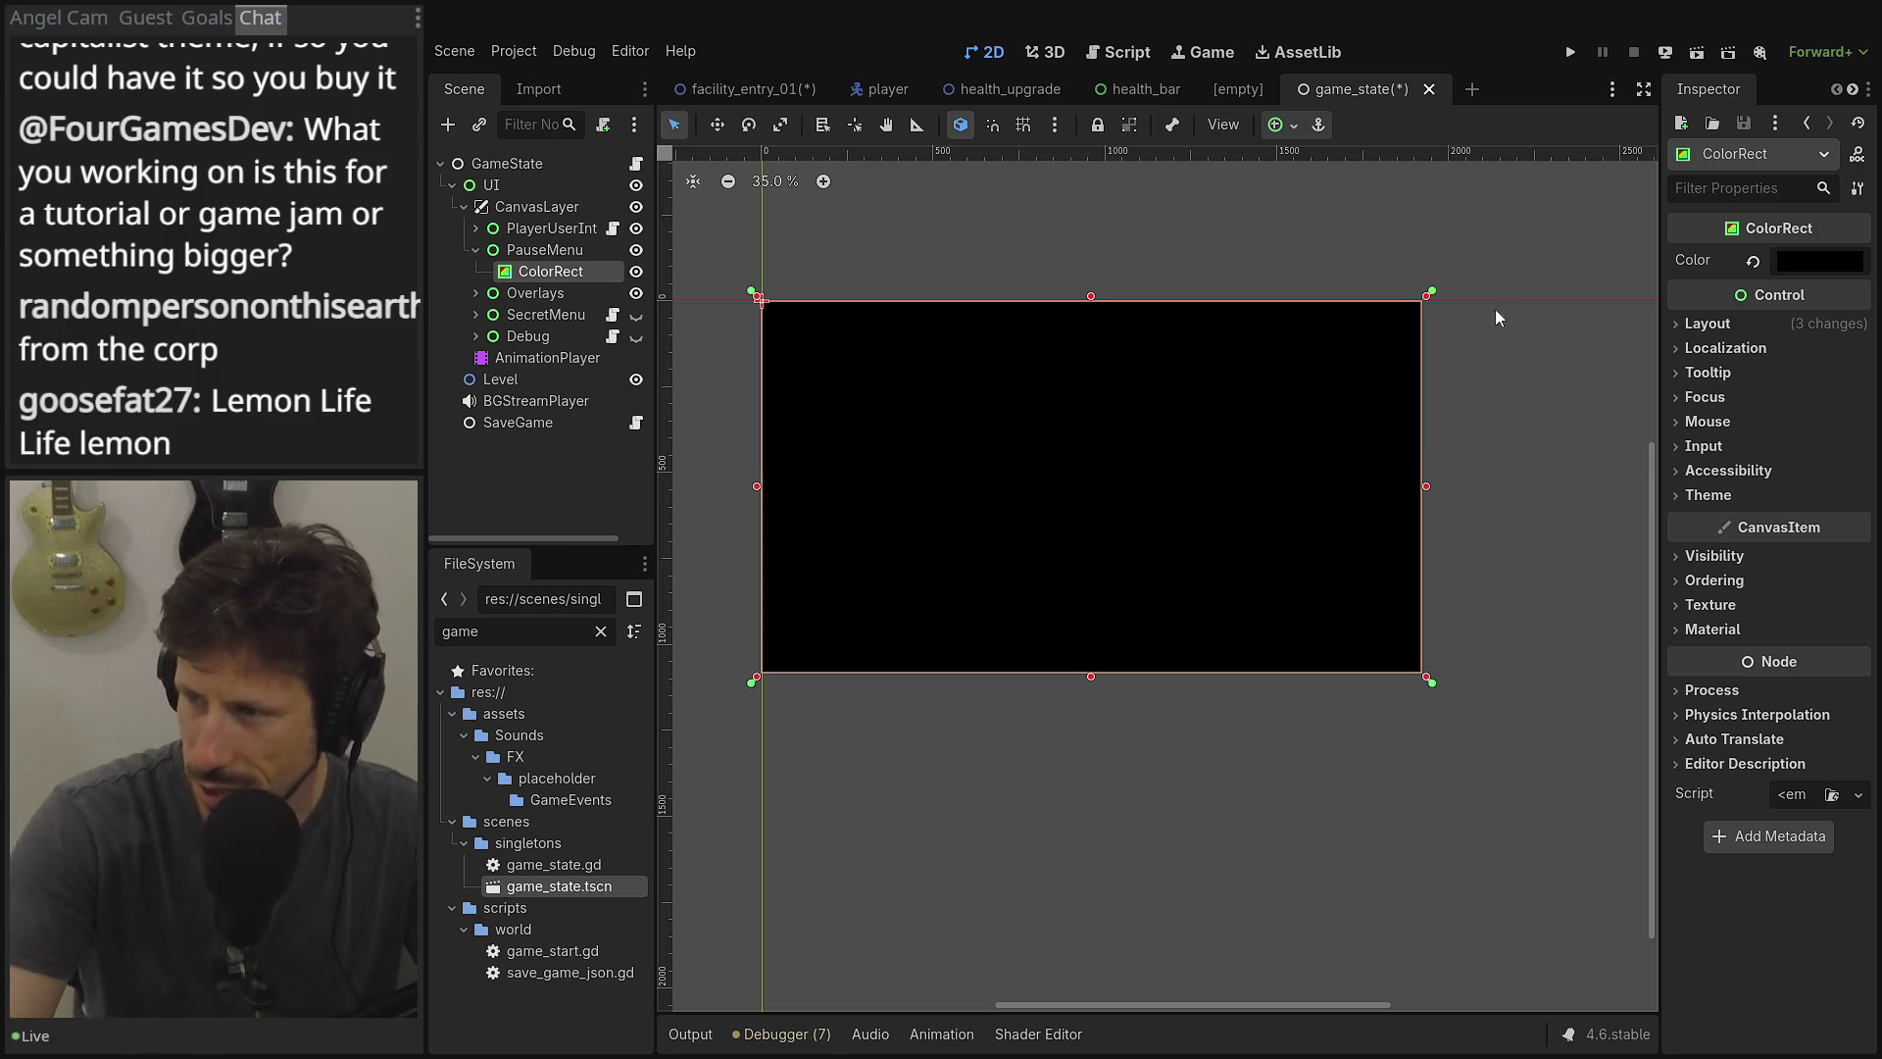
{"action": "left_click", "coordinate": [1795, 328]}
{"action": "left_click", "coordinate": [1796, 324]}
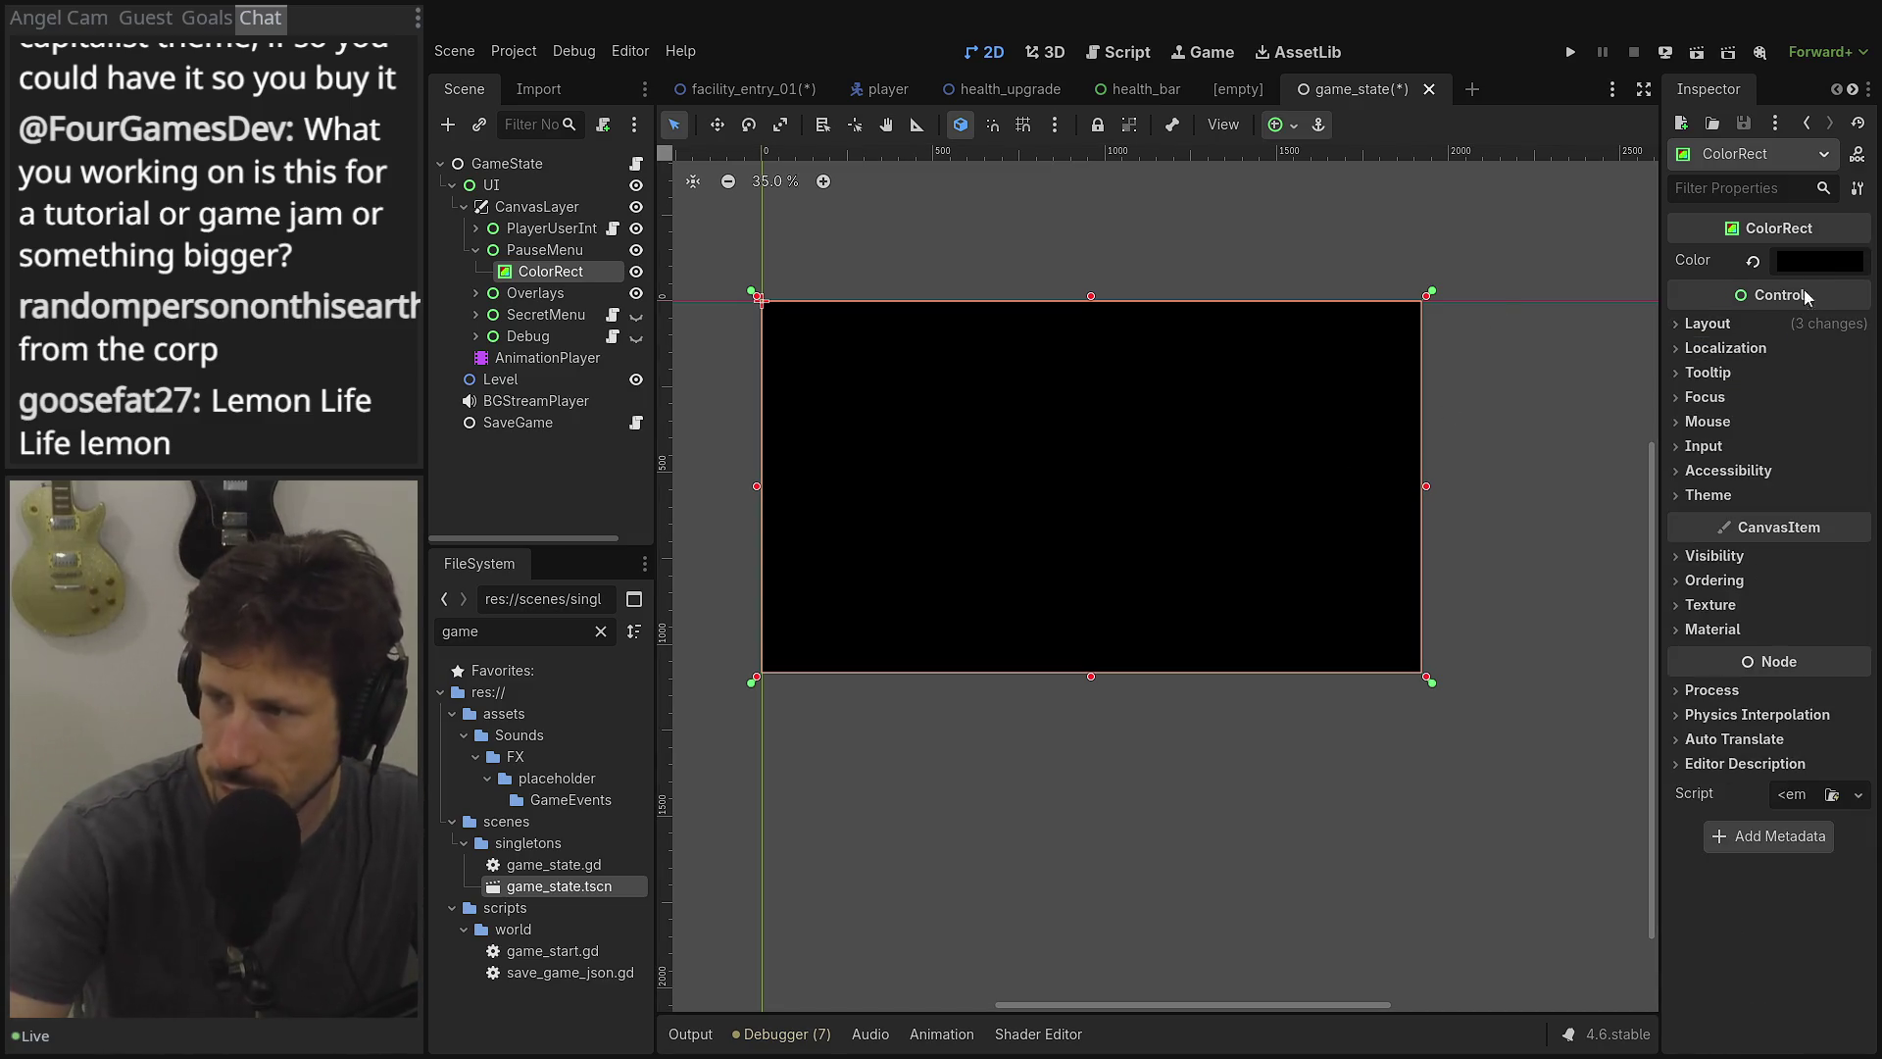
Adjust the ColorRect colour to a very dark navy (0e172a).
{"action": "left_click", "coordinate": [1809, 261]}
{"action": "mouse_move", "coordinate": [1854, 509]}
{"action": "left_mouse_down"}
{"action": "mouse_move", "coordinate": [1855, 460]}
{"action": "mouse_move", "coordinate": [1855, 490]}
{"action": "left_mouse_up"}
{"action": "mouse_move", "coordinate": [1680, 706]}
{"action": "left_mouse_down"}
{"action": "mouse_move", "coordinate": [1733, 706]}
{"action": "mouse_move", "coordinate": [1673, 694]}
{"action": "left_mouse_up"}
{"action": "left_click", "coordinate": [1847, 495]}
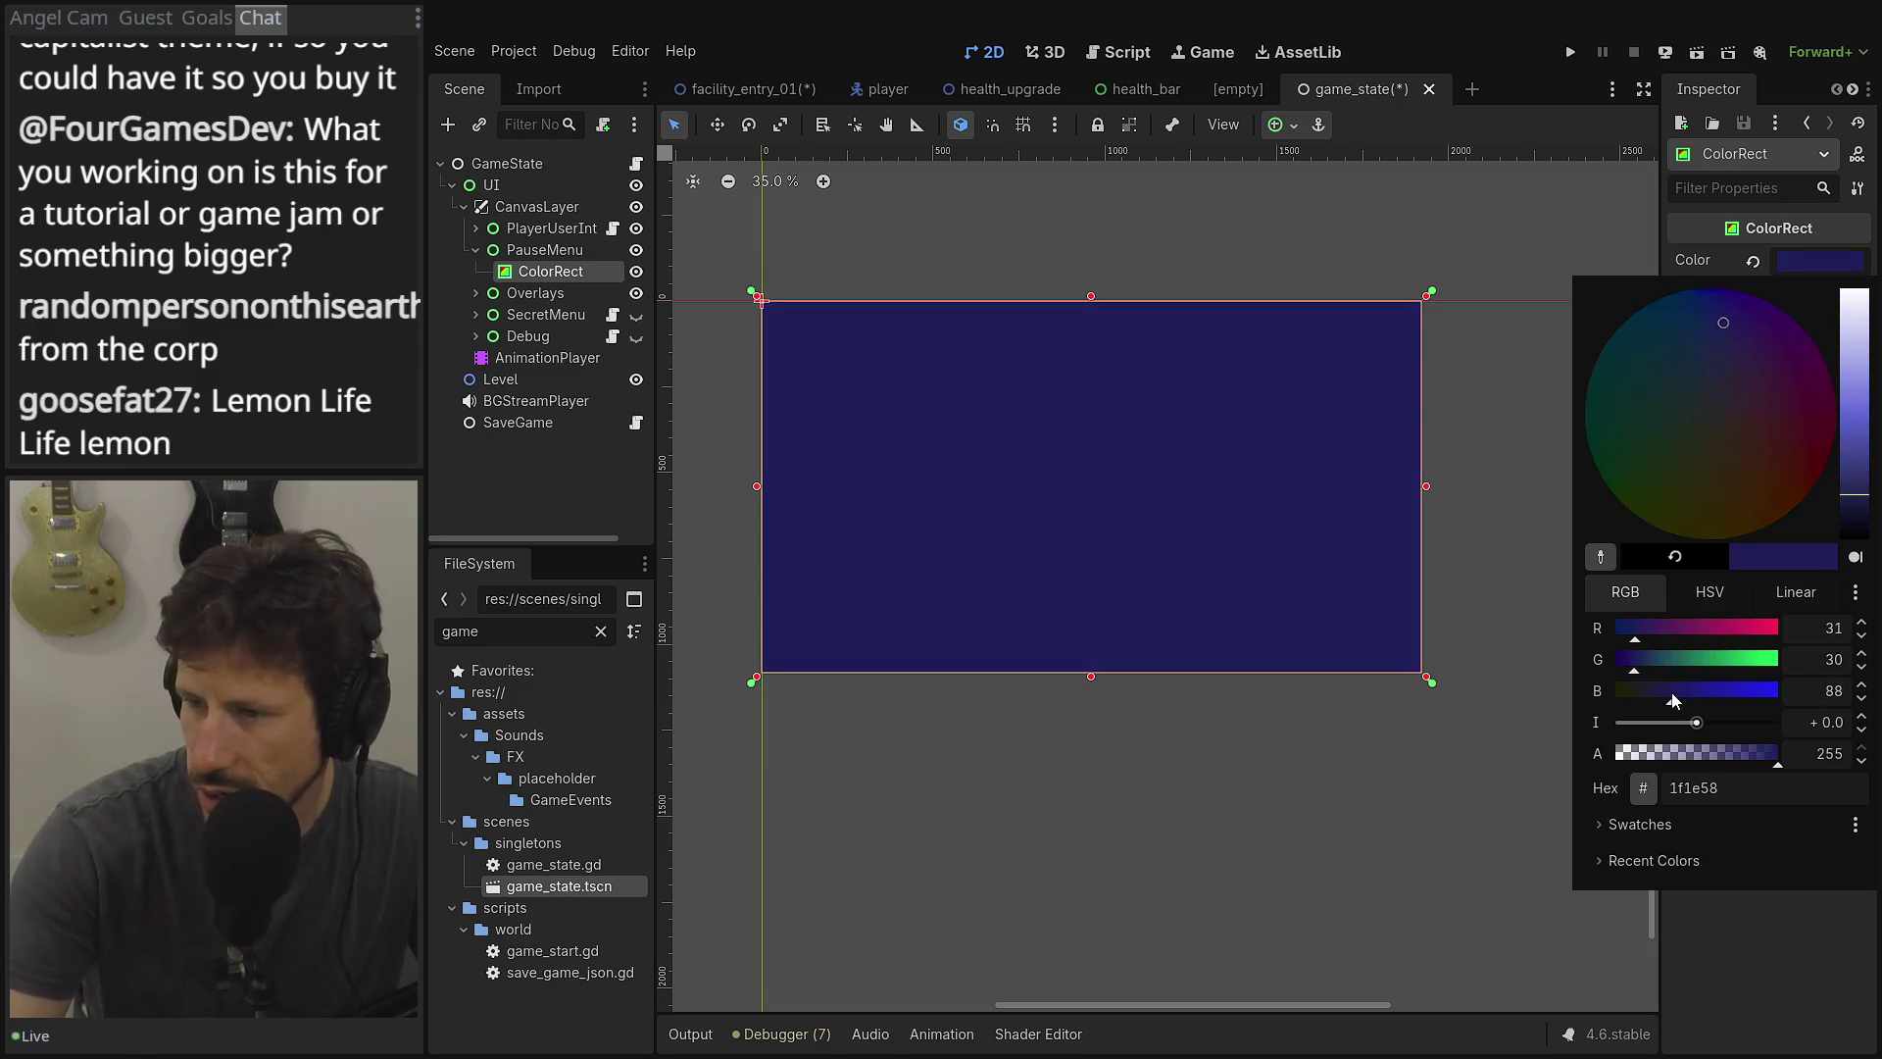
{"action": "left_click", "coordinate": [1851, 497]}
{"action": "left_click_drag", "start_coordinate": [1730, 316], "coordinate": [1704, 354]}
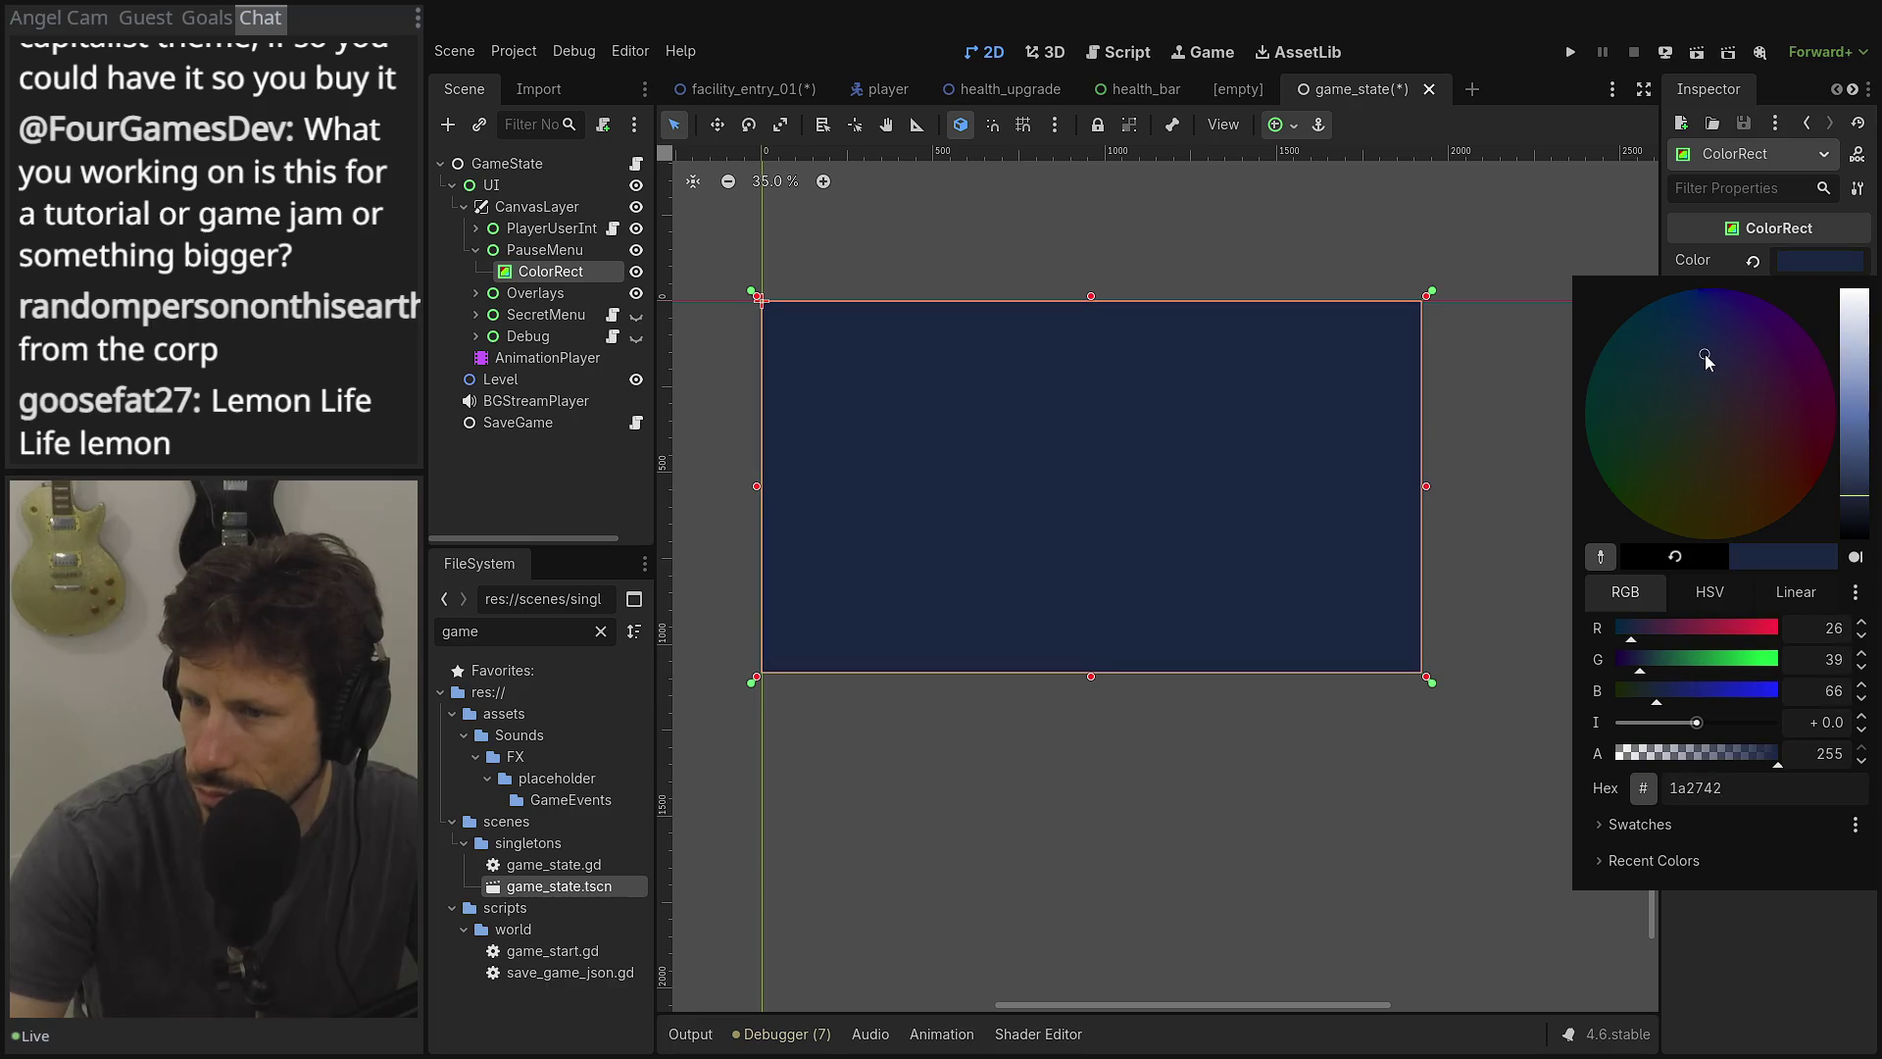
{"action": "left_click", "coordinate": [1855, 511]}
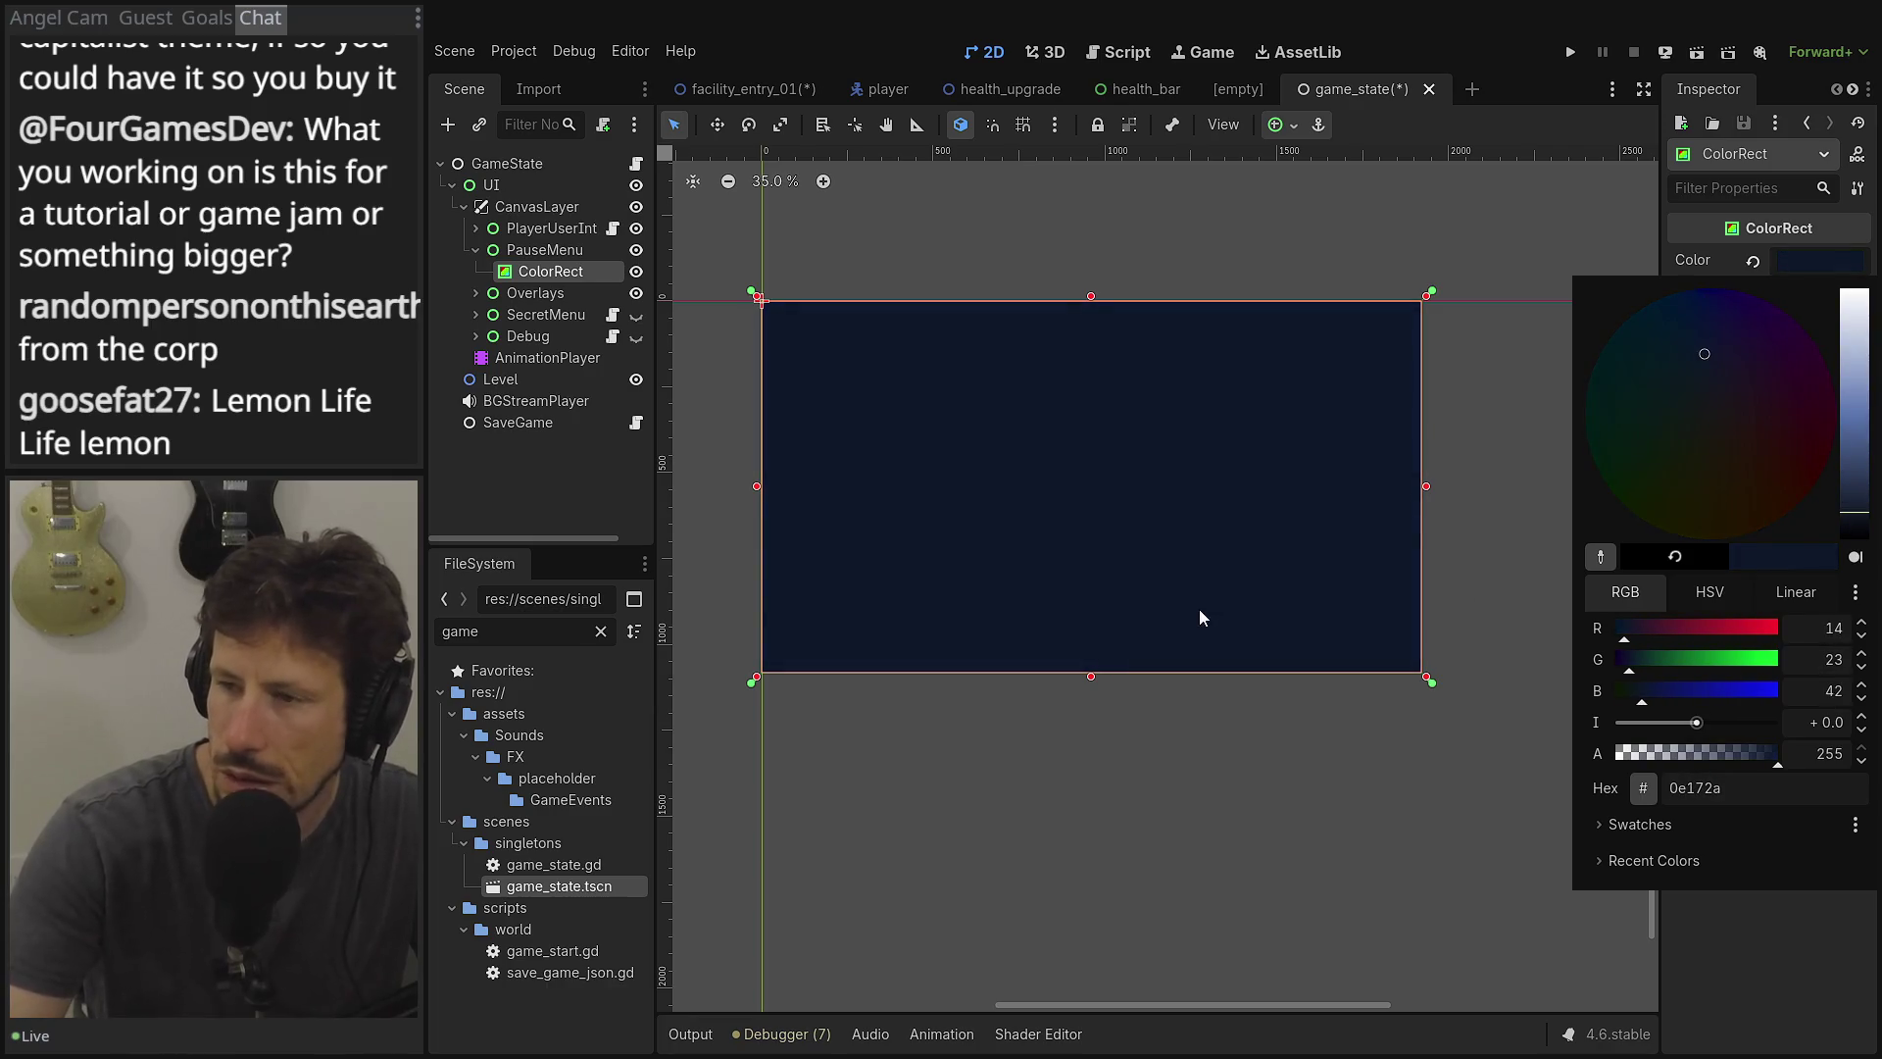
{"action": "left_click", "coordinate": [1234, 744]}
Lower the ColorRect's alpha to 249 so it is slightly transparent.
{"action": "left_click", "coordinate": [1817, 260]}
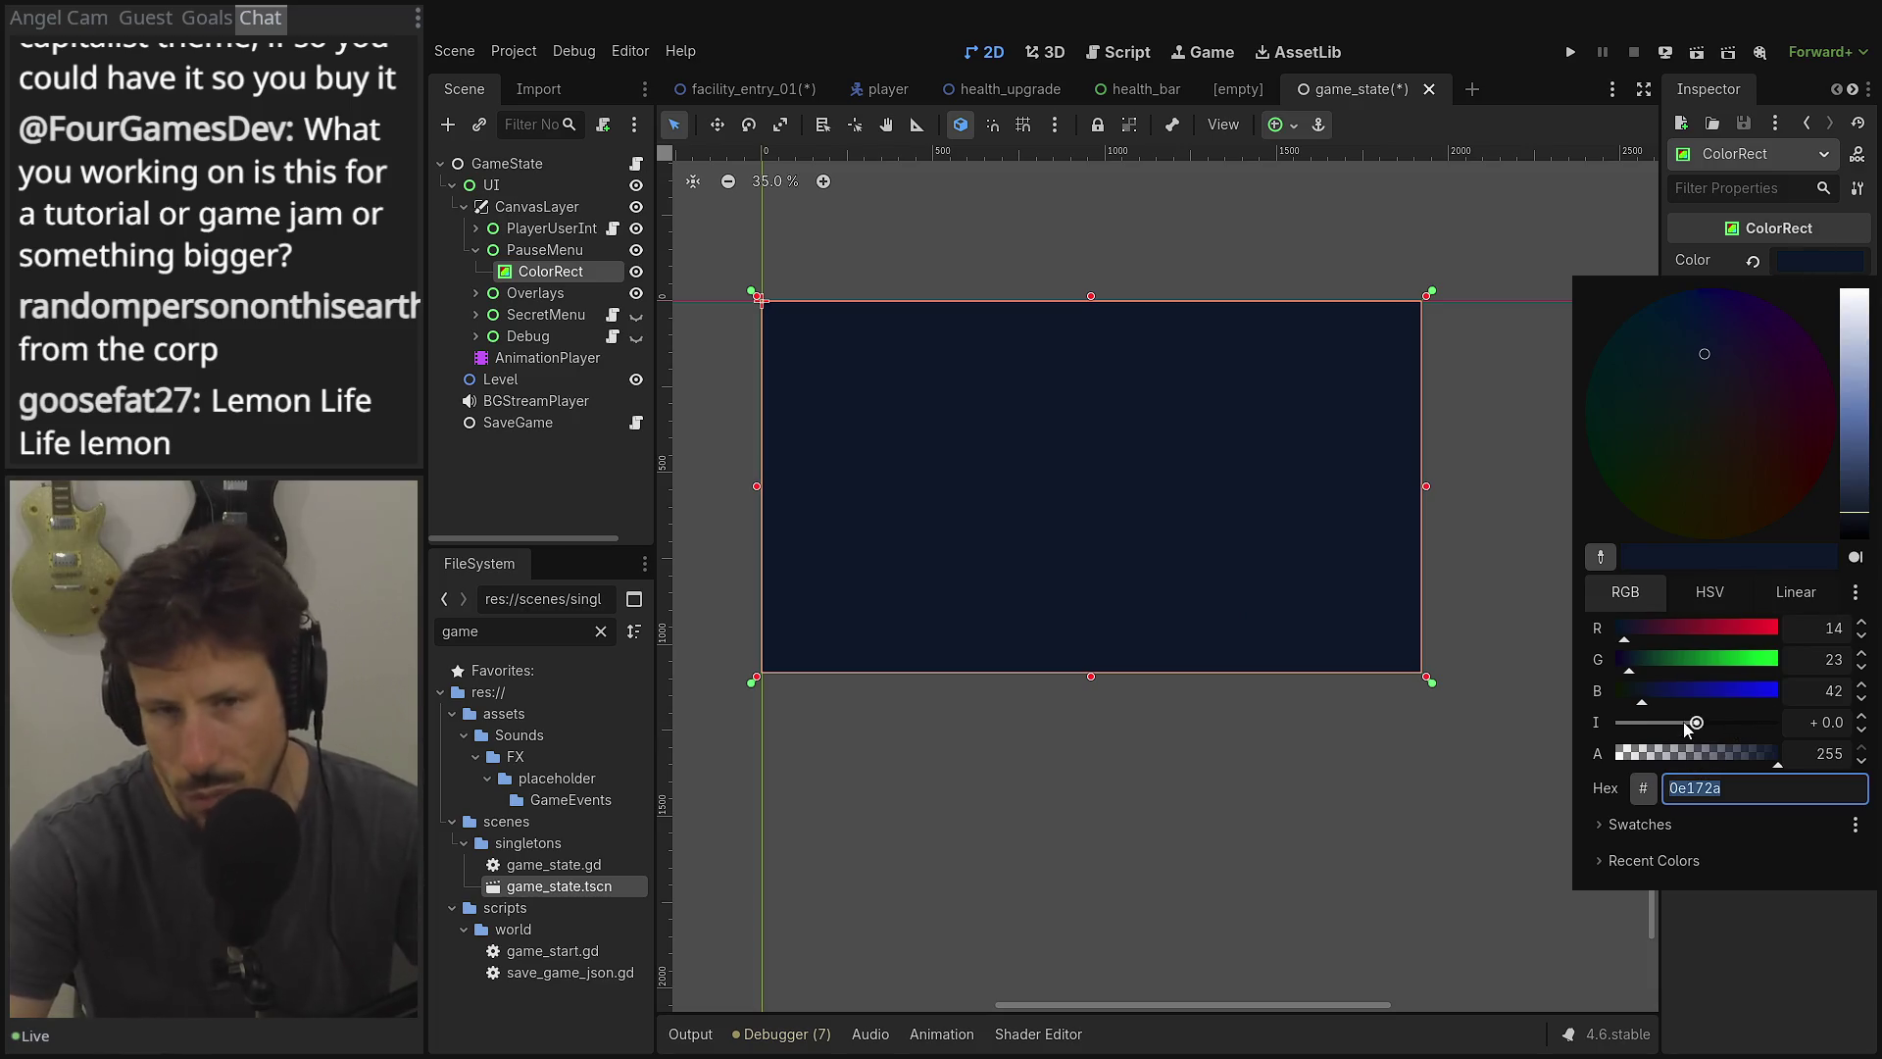
{"action": "left_click_drag", "start_coordinate": [1698, 753], "coordinate": [1774, 755]}
{"action": "left_click", "coordinate": [1567, 758]}
{"action": "scroll", "coordinate": [1071, 505], "scroll_direction": "up", "scroll_amount": 3}
{"action": "scroll", "coordinate": [1106, 449], "scroll_direction": "down", "scroll_amount": 1}
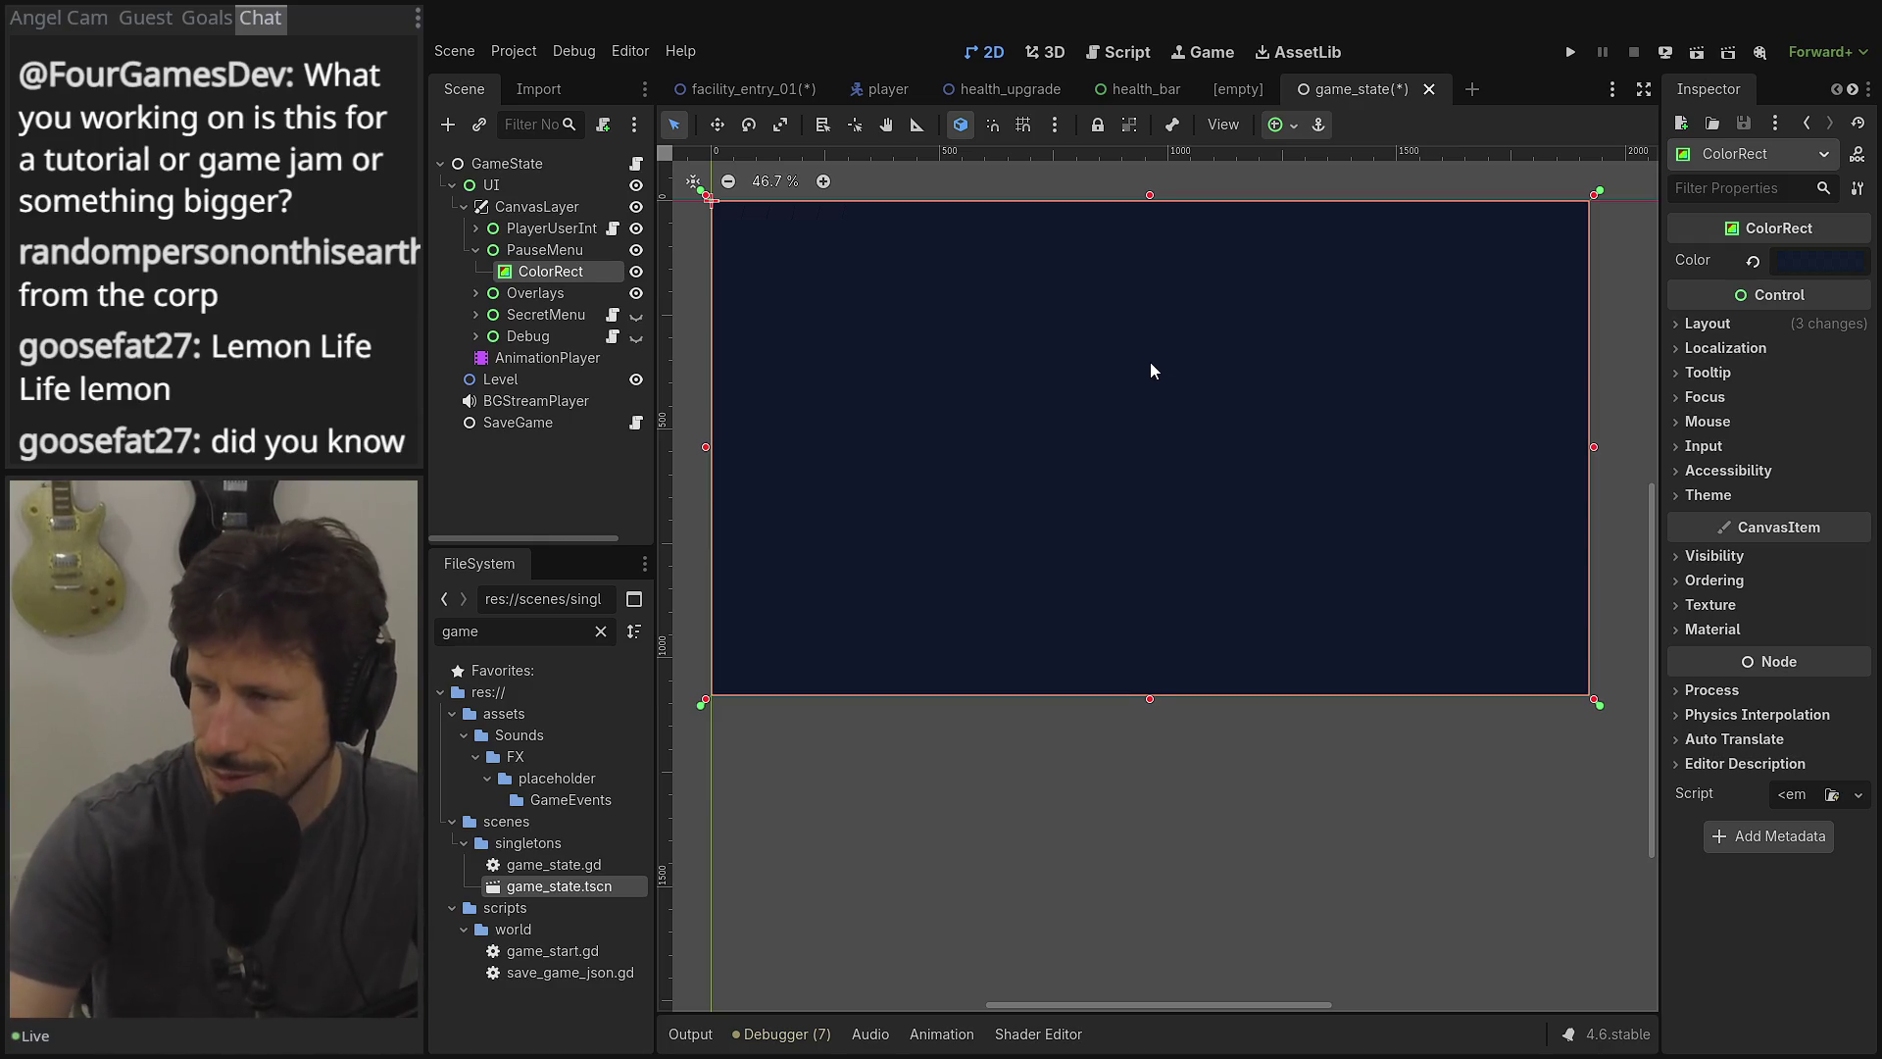
{"action": "scroll", "coordinate": [1151, 370], "scroll_direction": "up", "scroll_amount": 3}
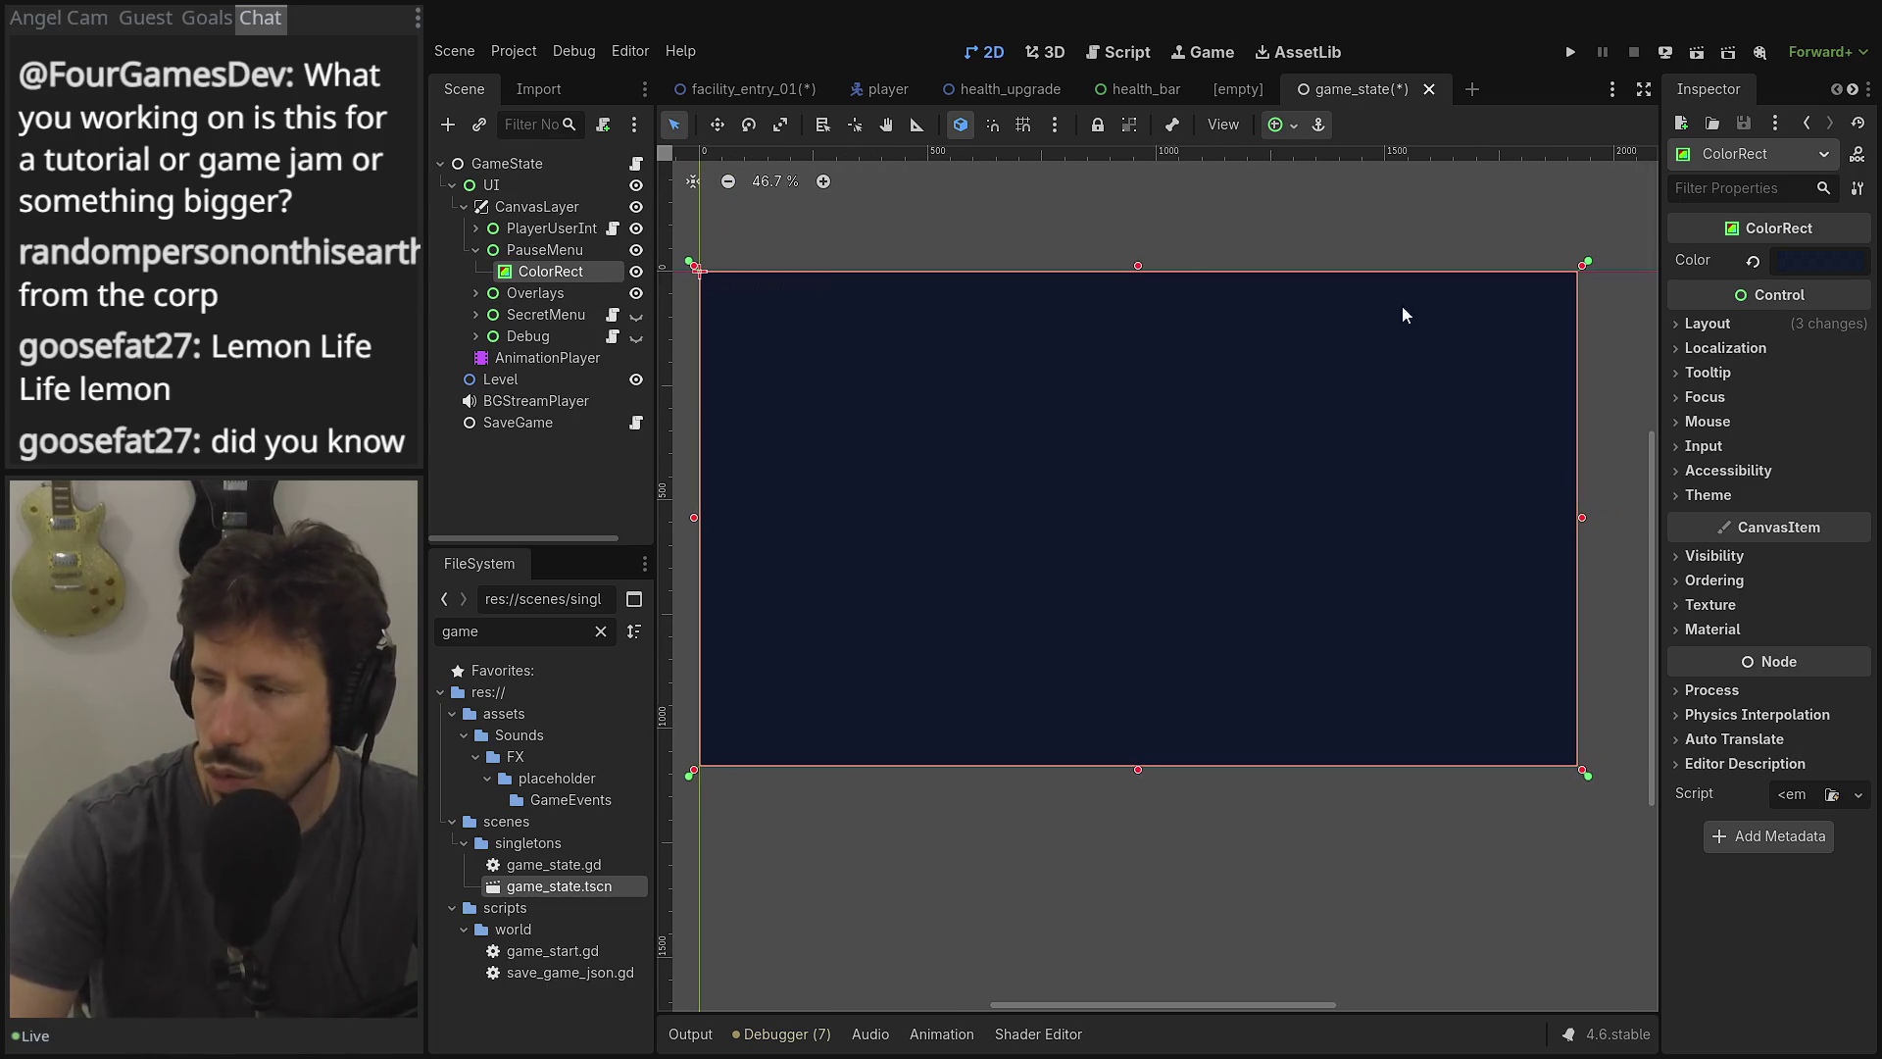
{"action": "scroll", "coordinate": [951, 353], "scroll_direction": "down", "scroll_amount": 3}
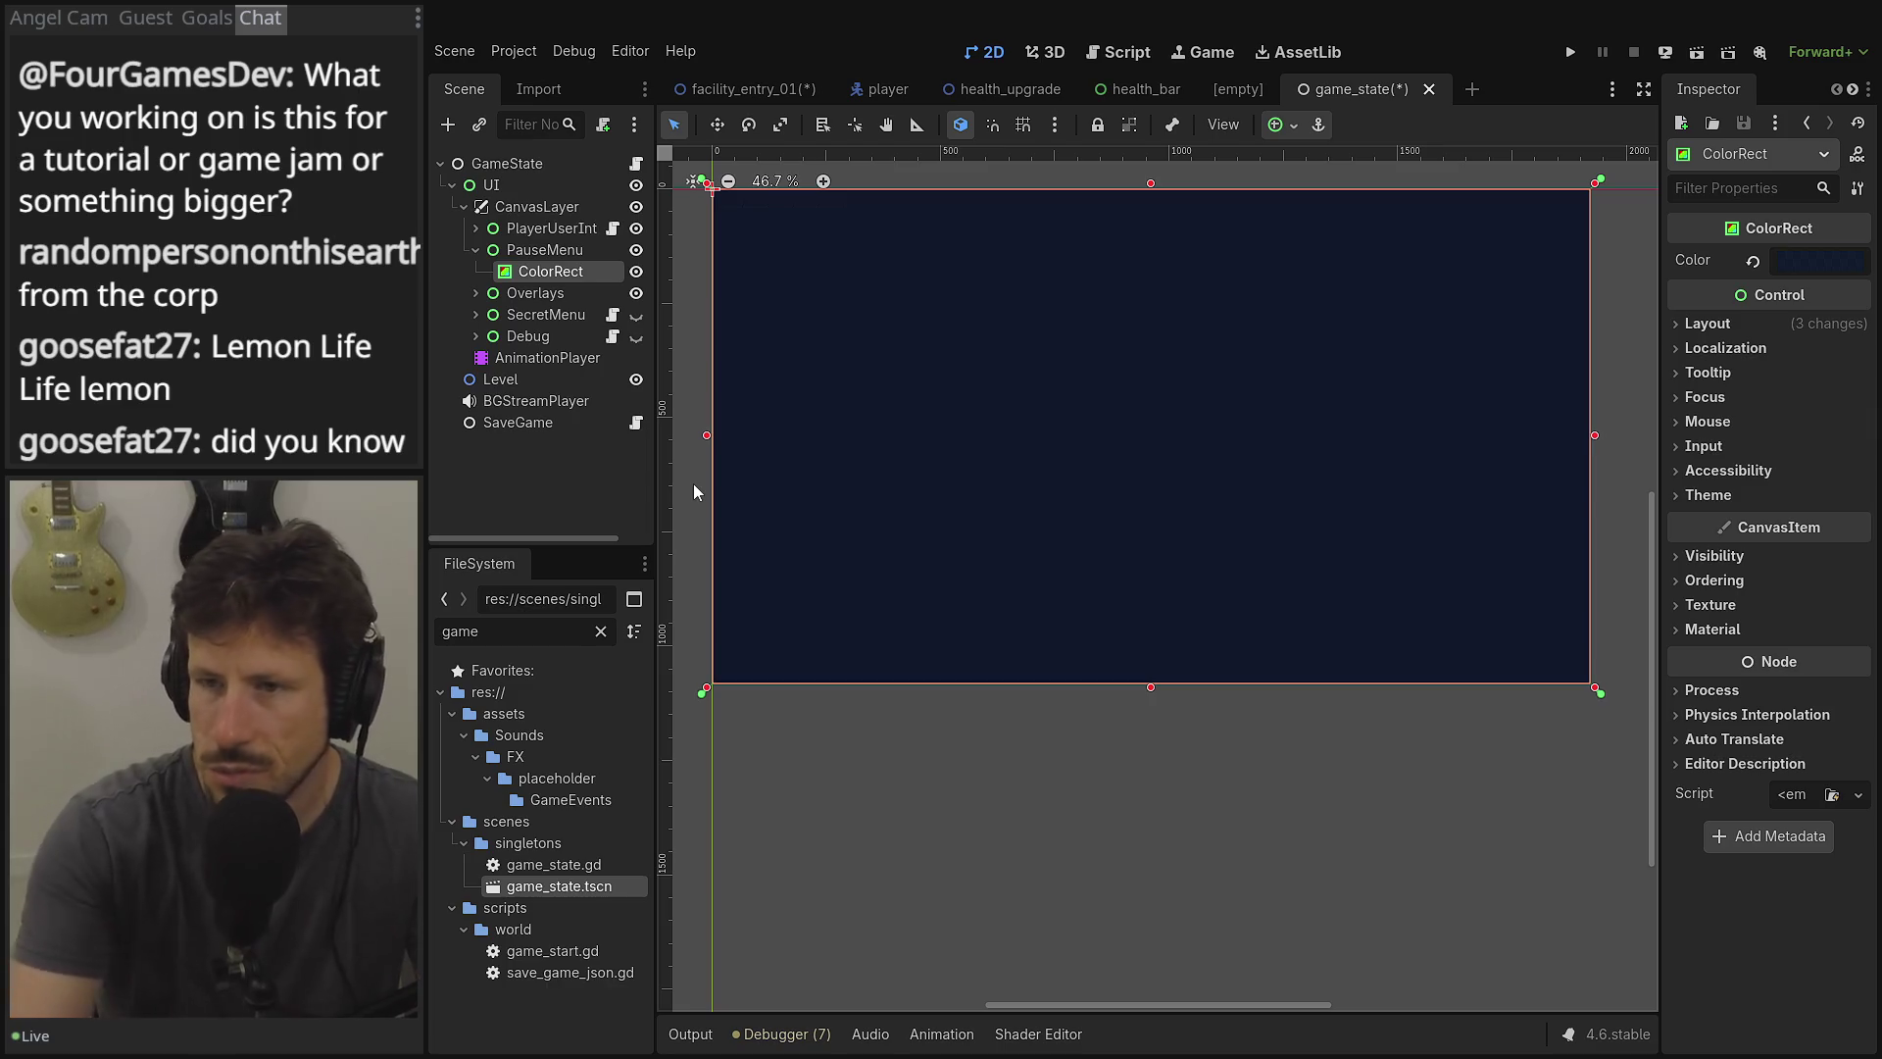
Switch to the facility_entry_01 scene and save it with Ctrl+S.
{"action": "left_click", "coordinate": [745, 89]}
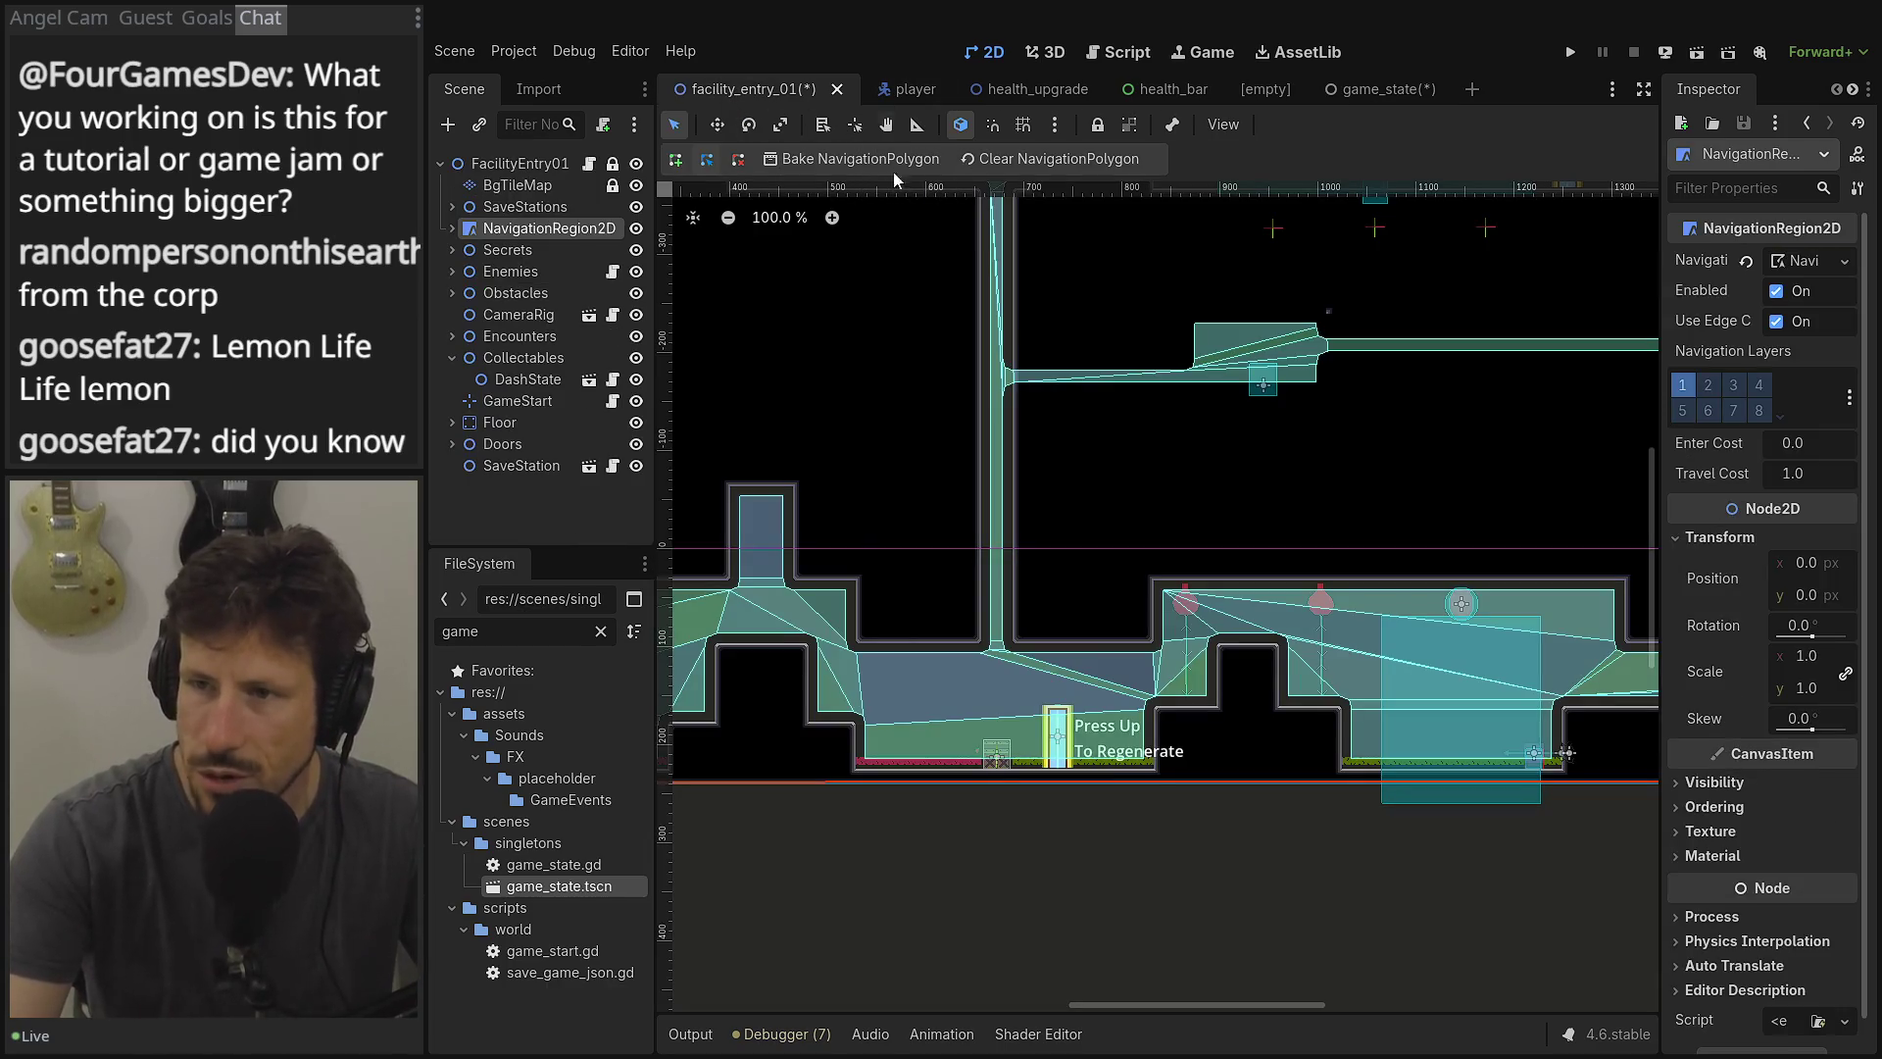
{"action": "key", "text": "ctrl+s"}
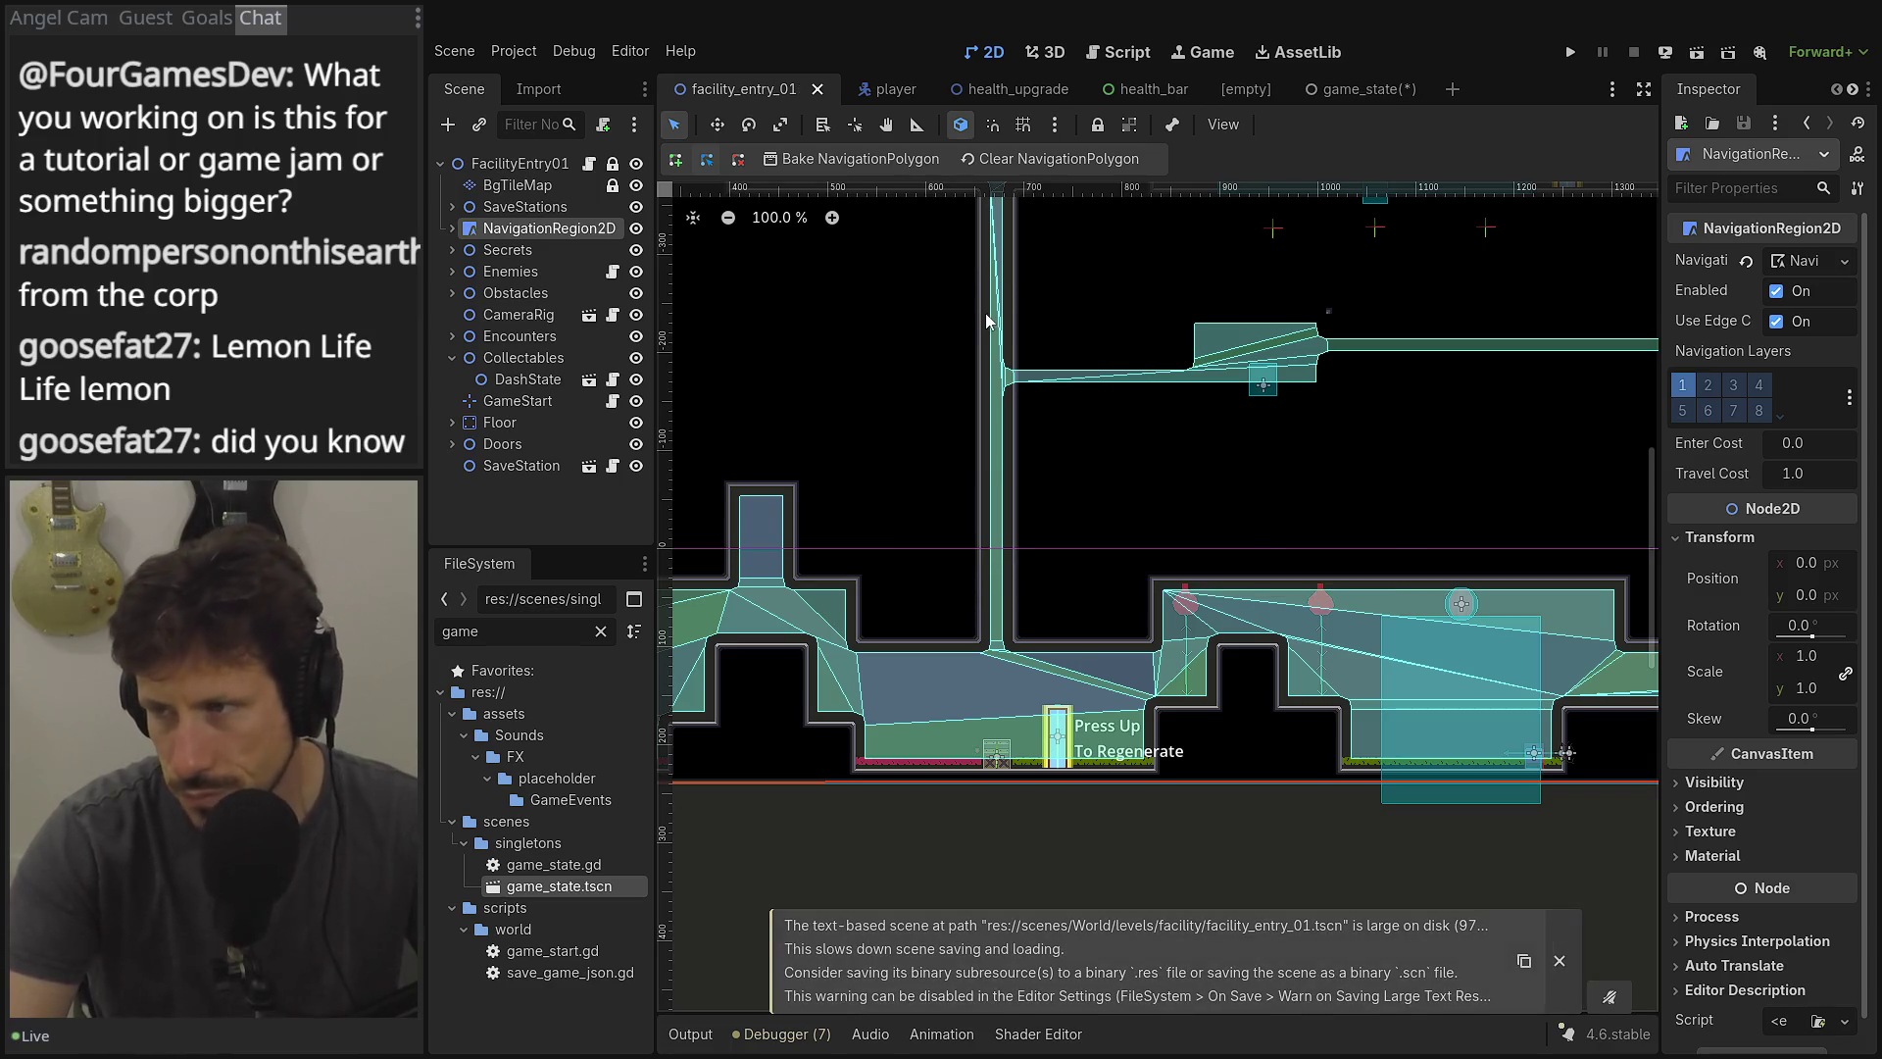
{"action": "scroll", "coordinate": [1078, 353], "scroll_direction": "left", "scroll_amount": 5}
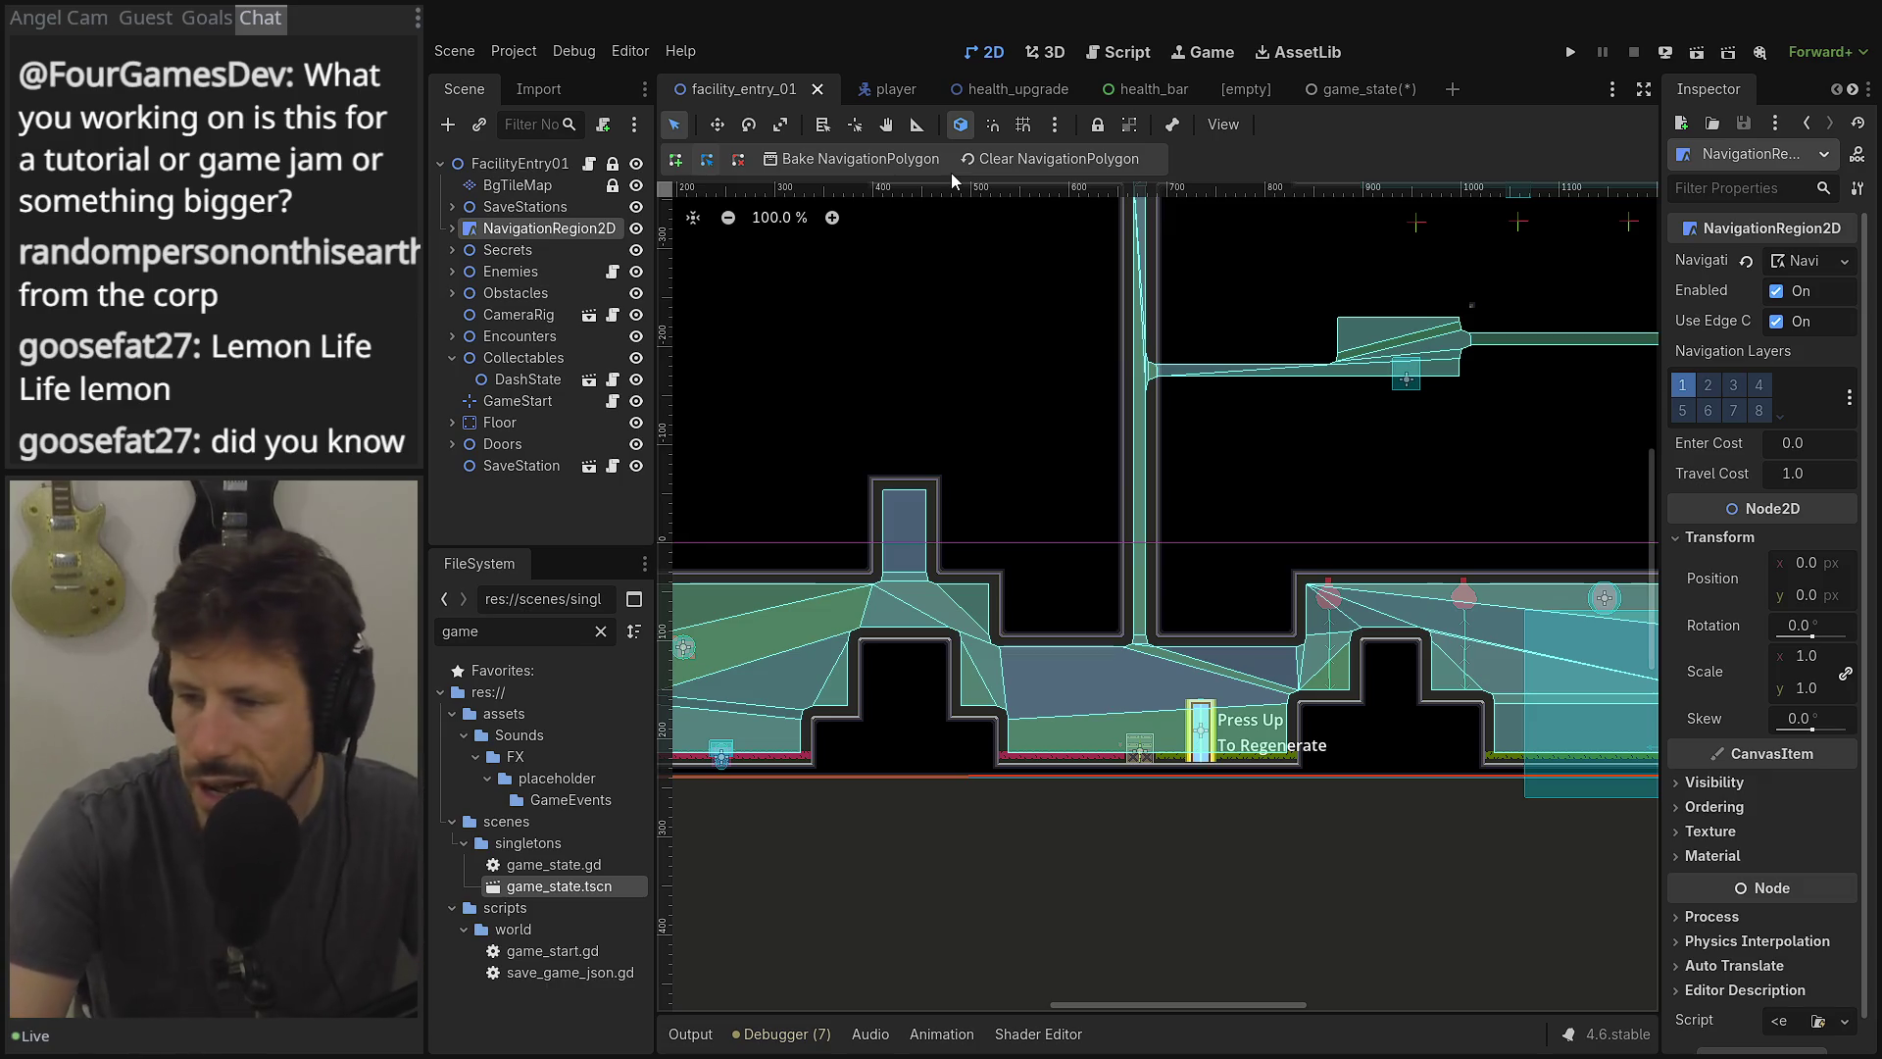
Pan around the facility_entry_01 level, then return to the game_state scene.
{"action": "mouse_move", "coordinate": [1073, 444]}
{"action": "left_mouse_down"}
{"action": "mouse_move", "coordinate": [1211, 493]}
{"action": "mouse_move", "coordinate": [1133, 624]}
{"action": "mouse_move", "coordinate": [1088, 513]}
{"action": "mouse_move", "coordinate": [836, 496]}
{"action": "mouse_move", "coordinate": [698, 300]}
{"action": "mouse_move", "coordinate": [901, 371]}
{"action": "mouse_move", "coordinate": [931, 294]}
{"action": "mouse_move", "coordinate": [916, 276]}
{"action": "mouse_move", "coordinate": [956, 400]}
{"action": "mouse_move", "coordinate": [1120, 502]}
{"action": "left_mouse_up"}
{"action": "scroll", "coordinate": [1119, 502], "scroll_direction": "down", "scroll_amount": 1}
{"action": "scroll", "coordinate": [1120, 502], "scroll_direction": "left", "scroll_amount": 4}
{"action": "scroll", "coordinate": [1128, 549], "scroll_direction": "up", "scroll_amount": 1}
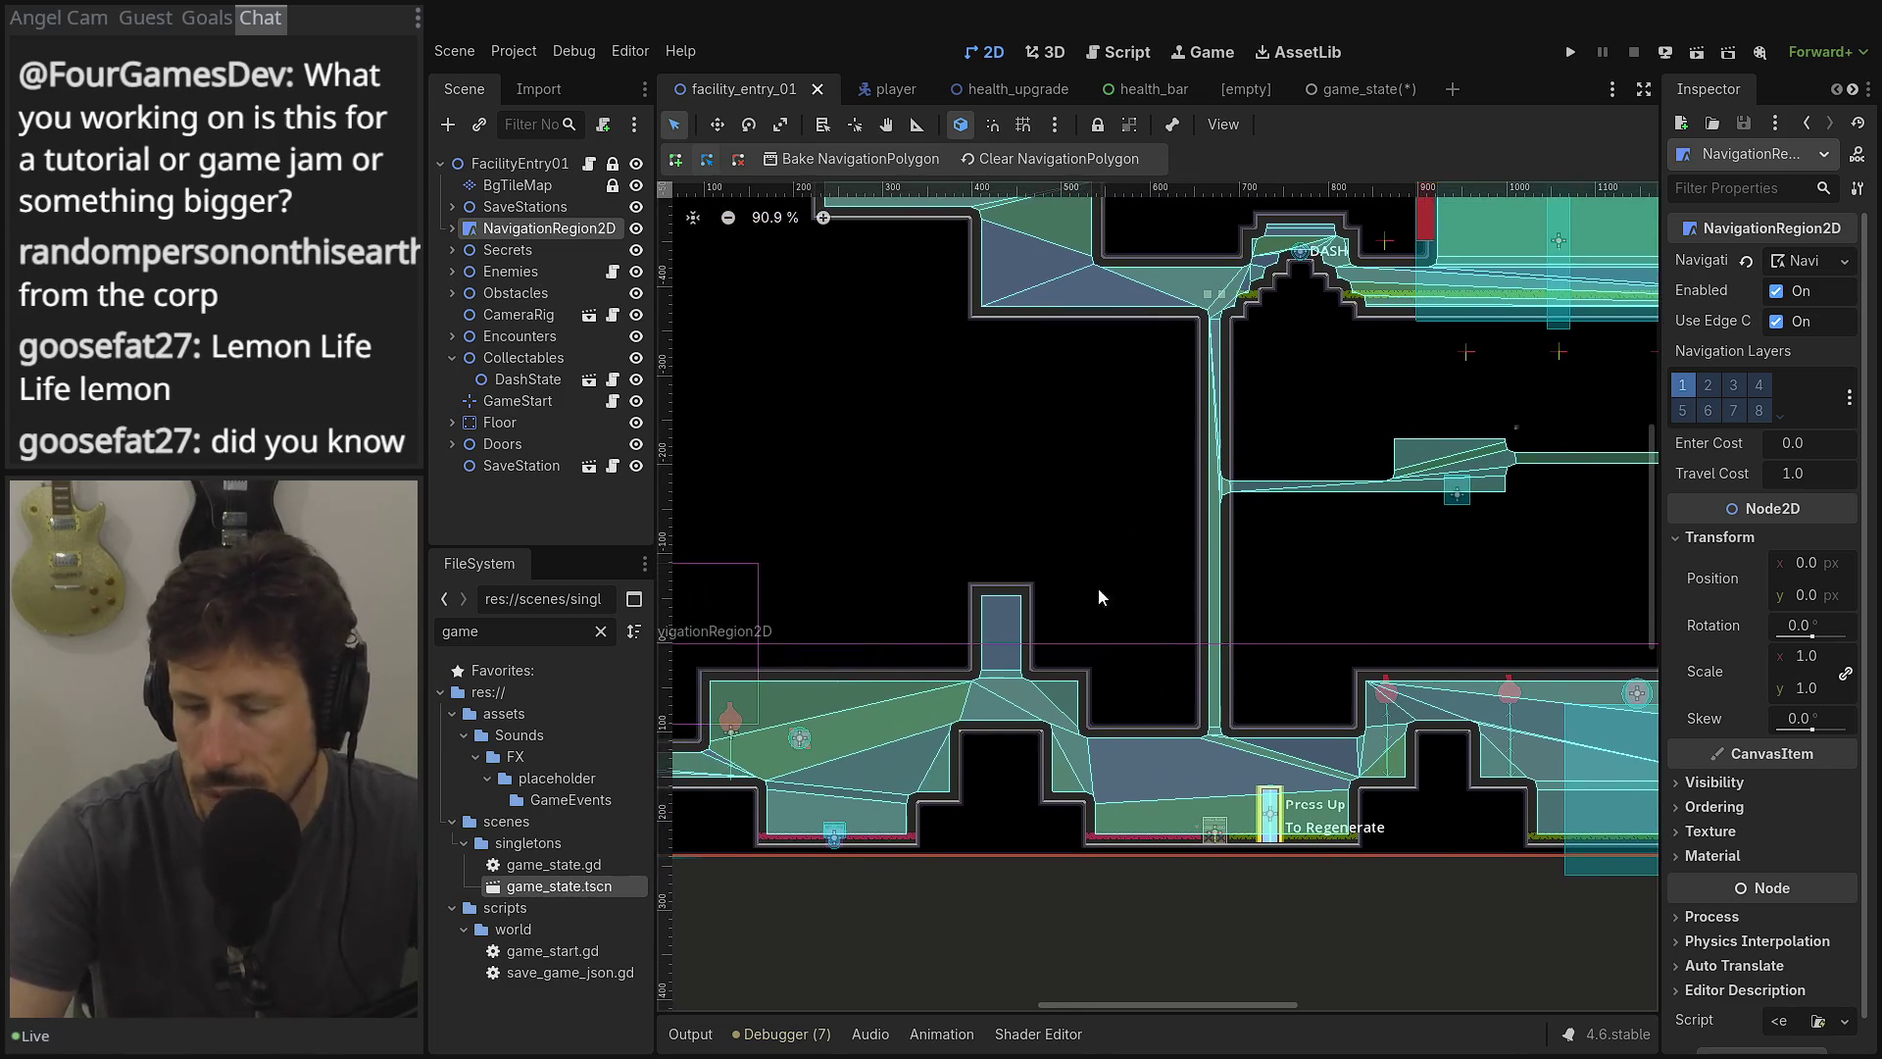
{"action": "scroll", "coordinate": [1098, 596], "scroll_direction": "down", "scroll_amount": 3}
{"action": "mouse_move", "coordinate": [685, 463]}
{"action": "left_mouse_down"}
{"action": "mouse_move", "coordinate": [898, 443]}
{"action": "mouse_move", "coordinate": [1438, 605]}
{"action": "mouse_move", "coordinate": [644, 548]}
{"action": "left_mouse_up"}
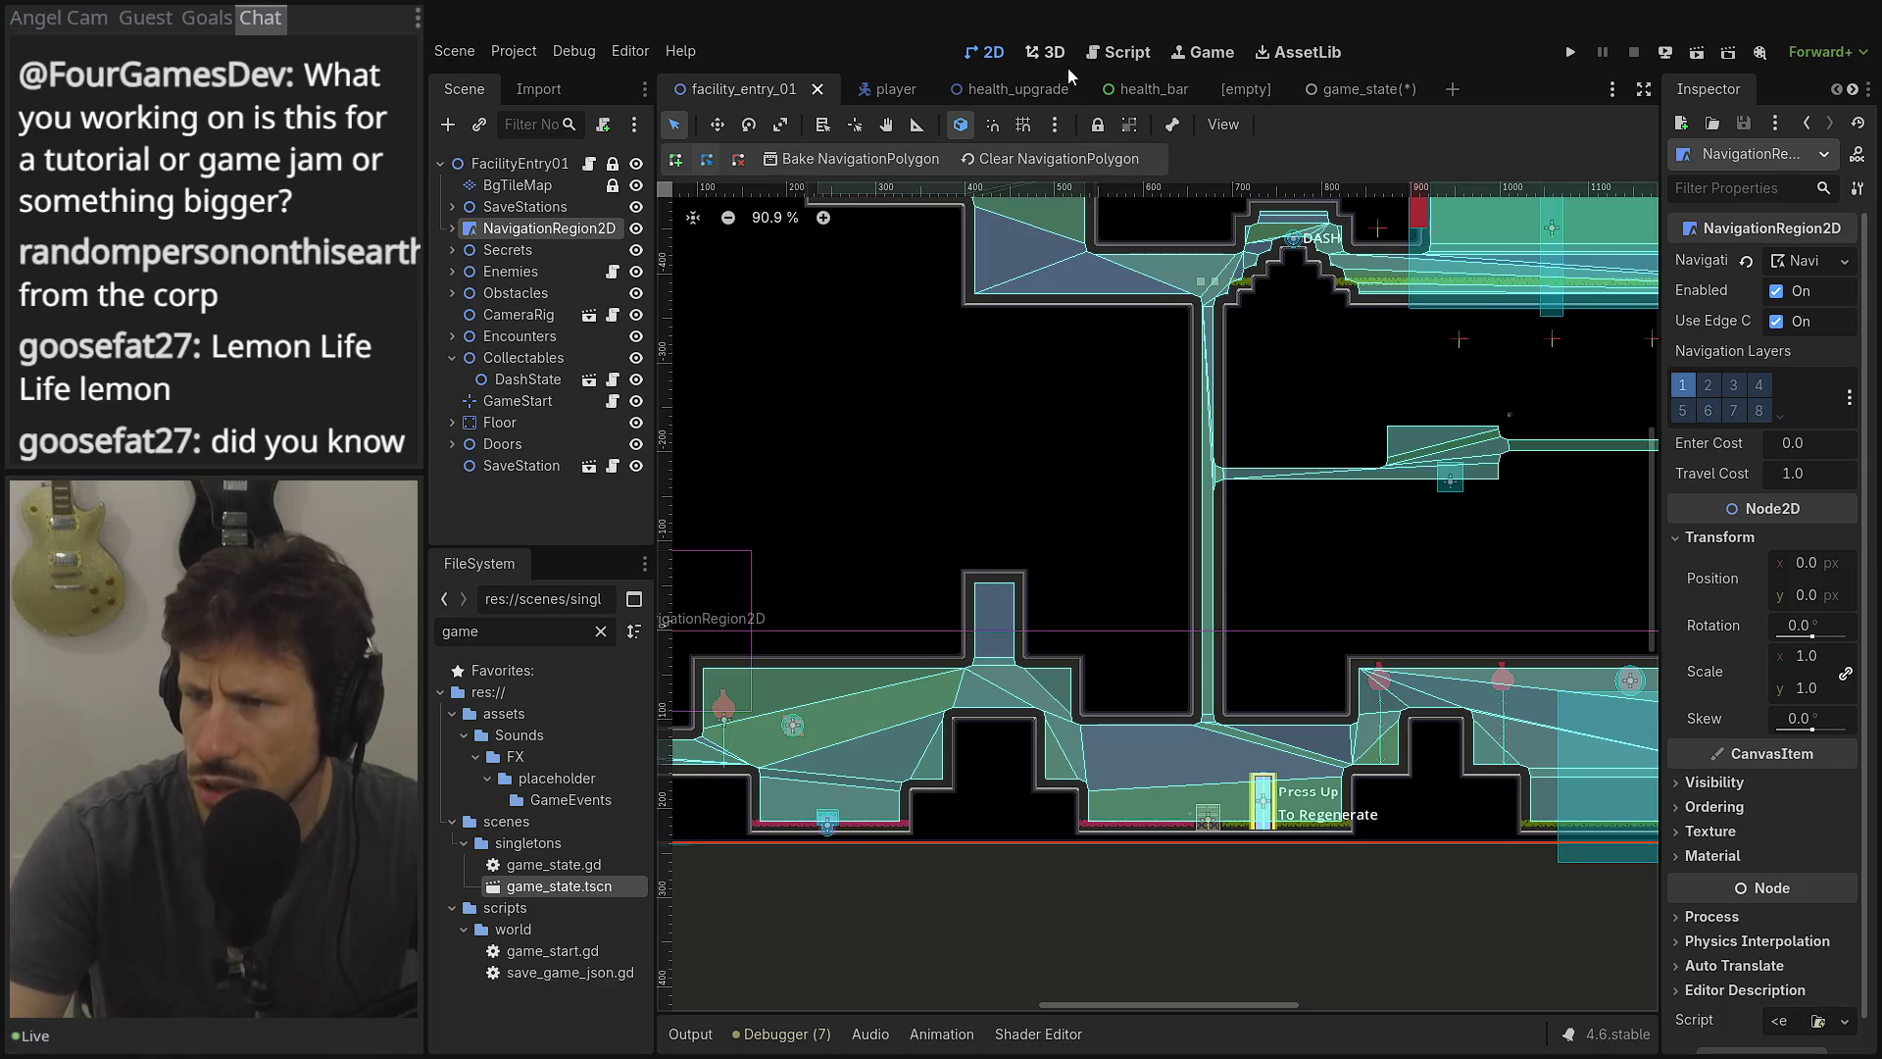
{"action": "left_click", "coordinate": [1358, 89]}
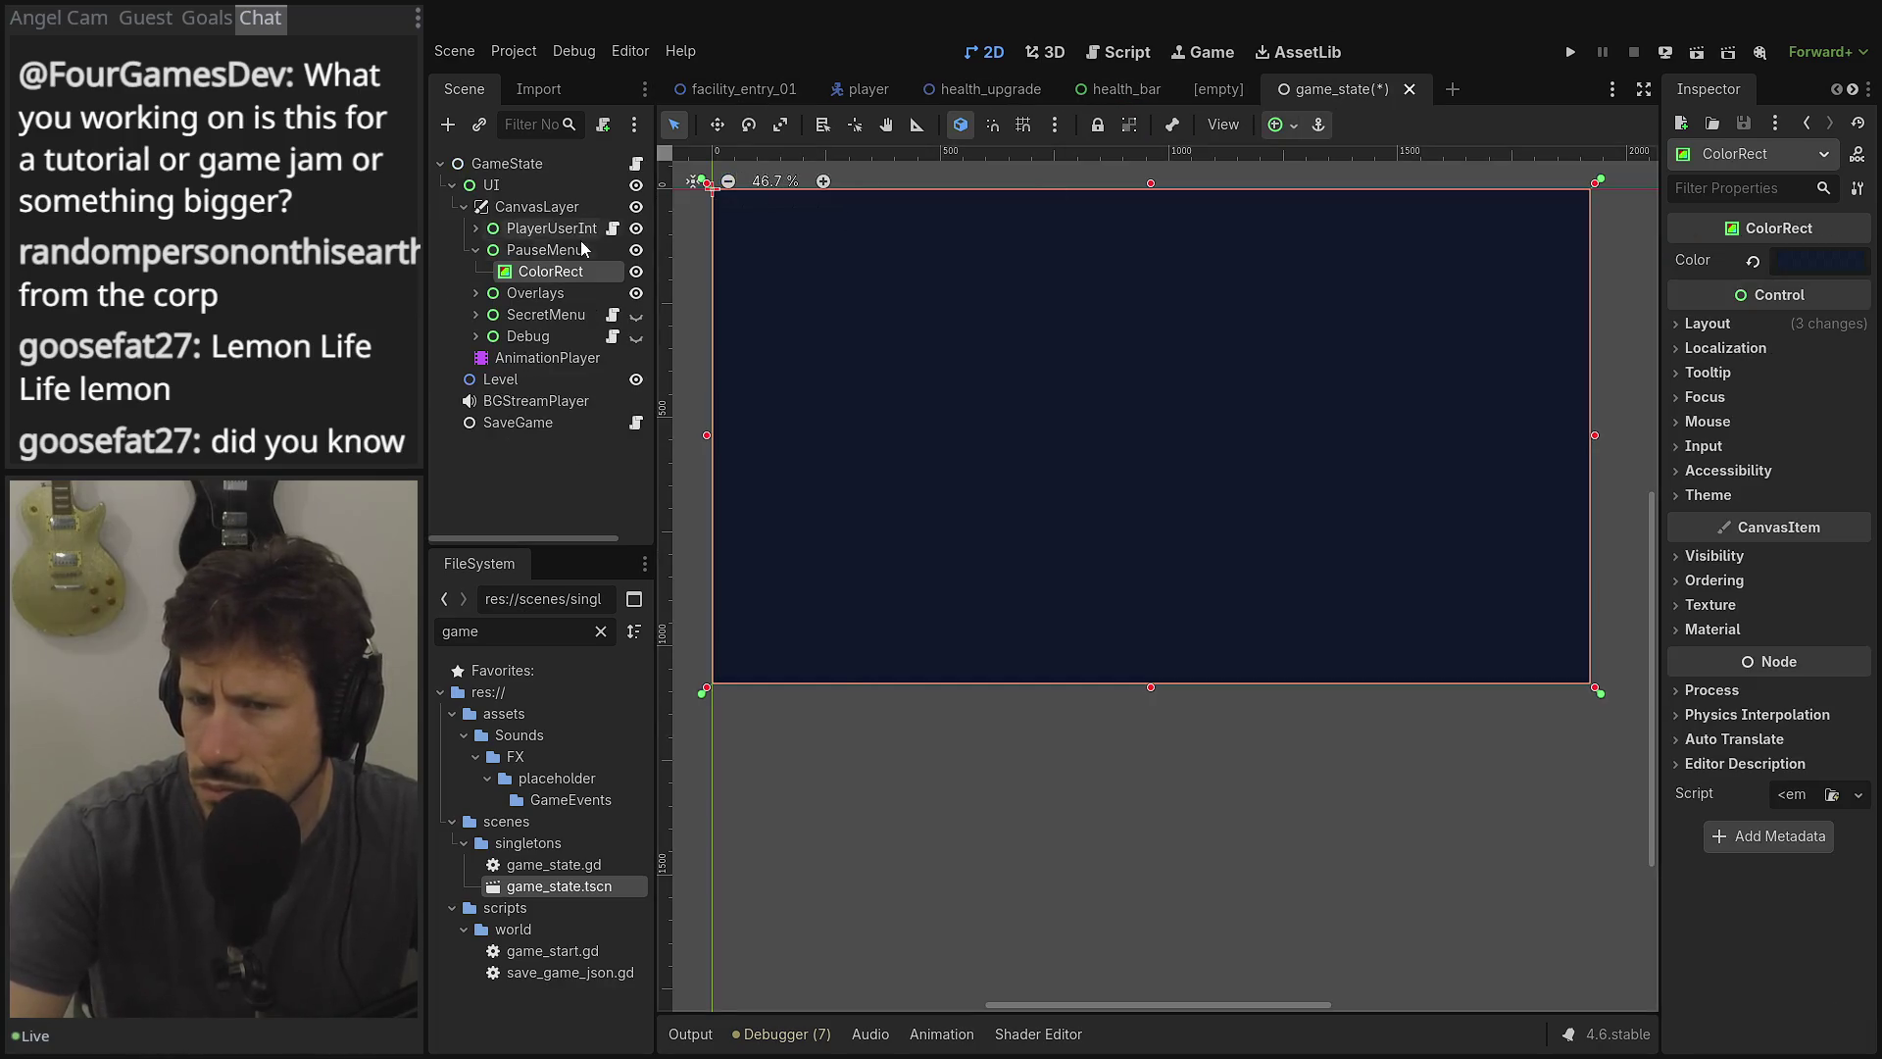
Delete the ColorRect from the PauseMenu.
{"action": "left_click", "coordinate": [547, 253]}
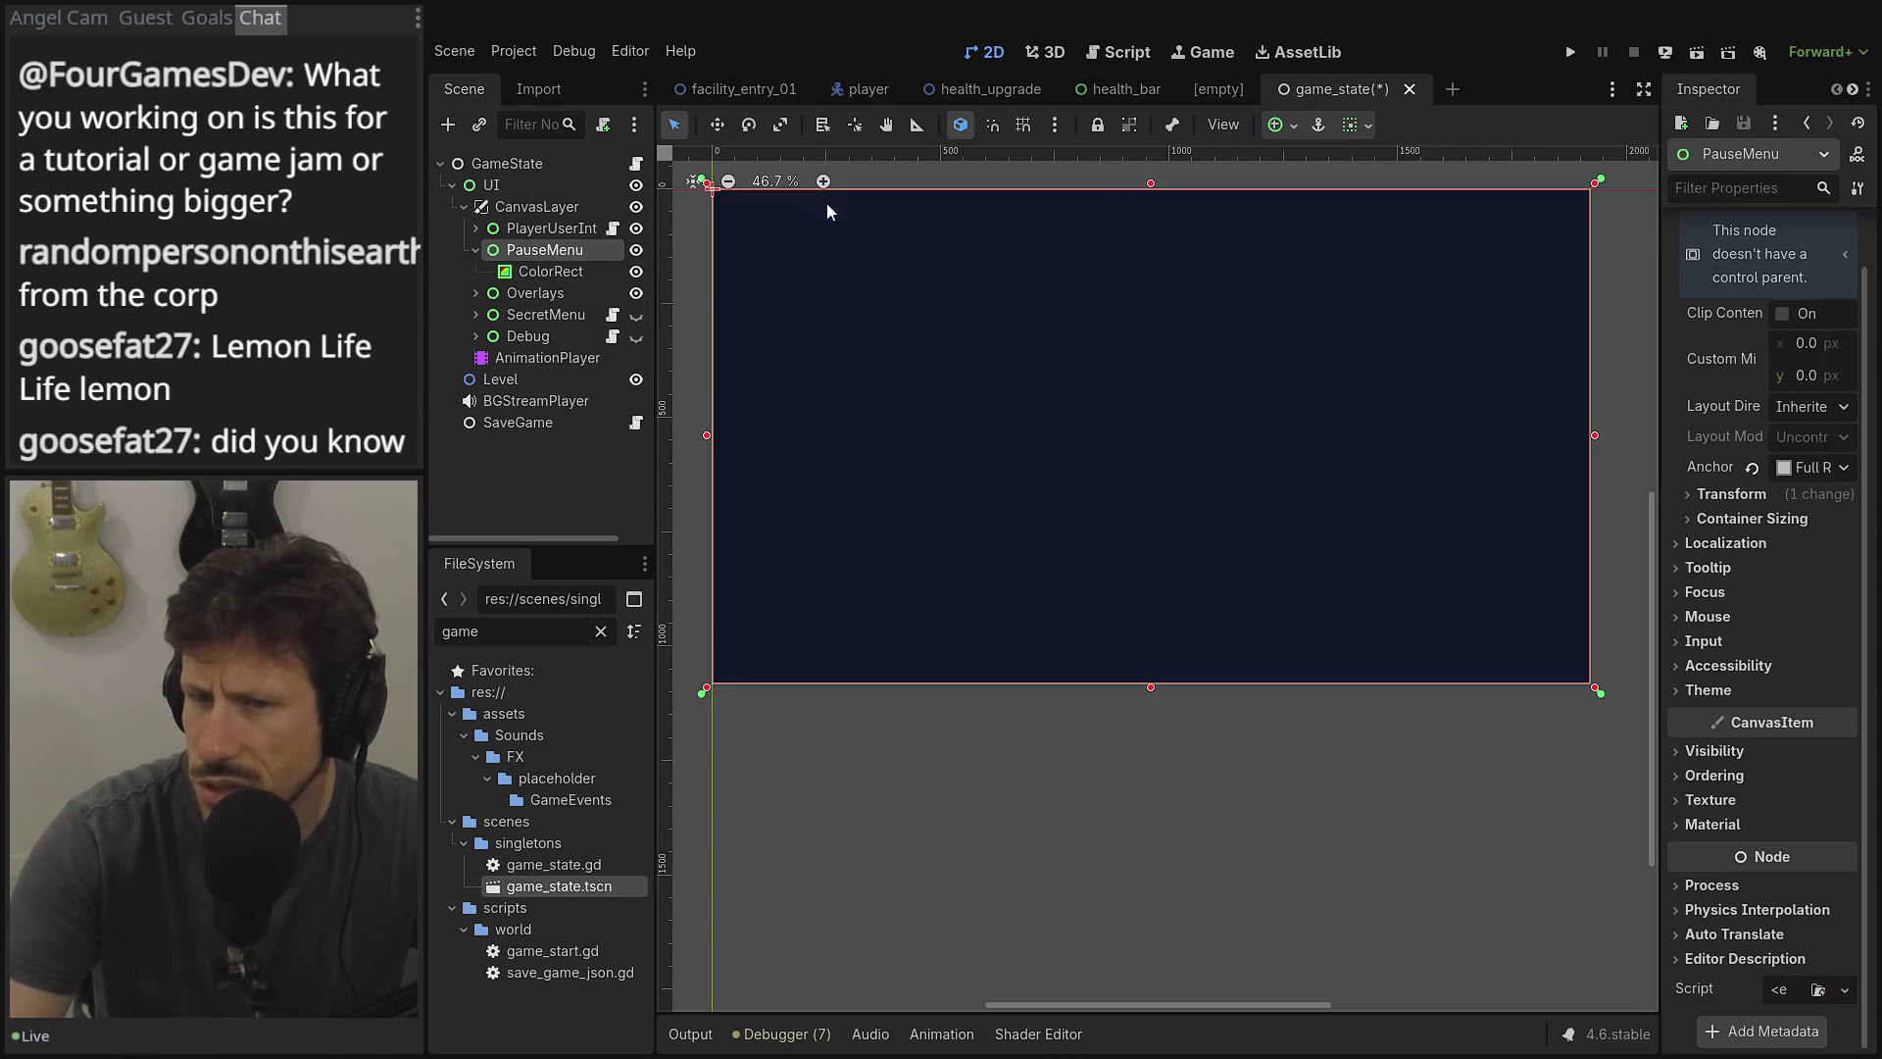
{"action": "right_click", "coordinate": [551, 268]}
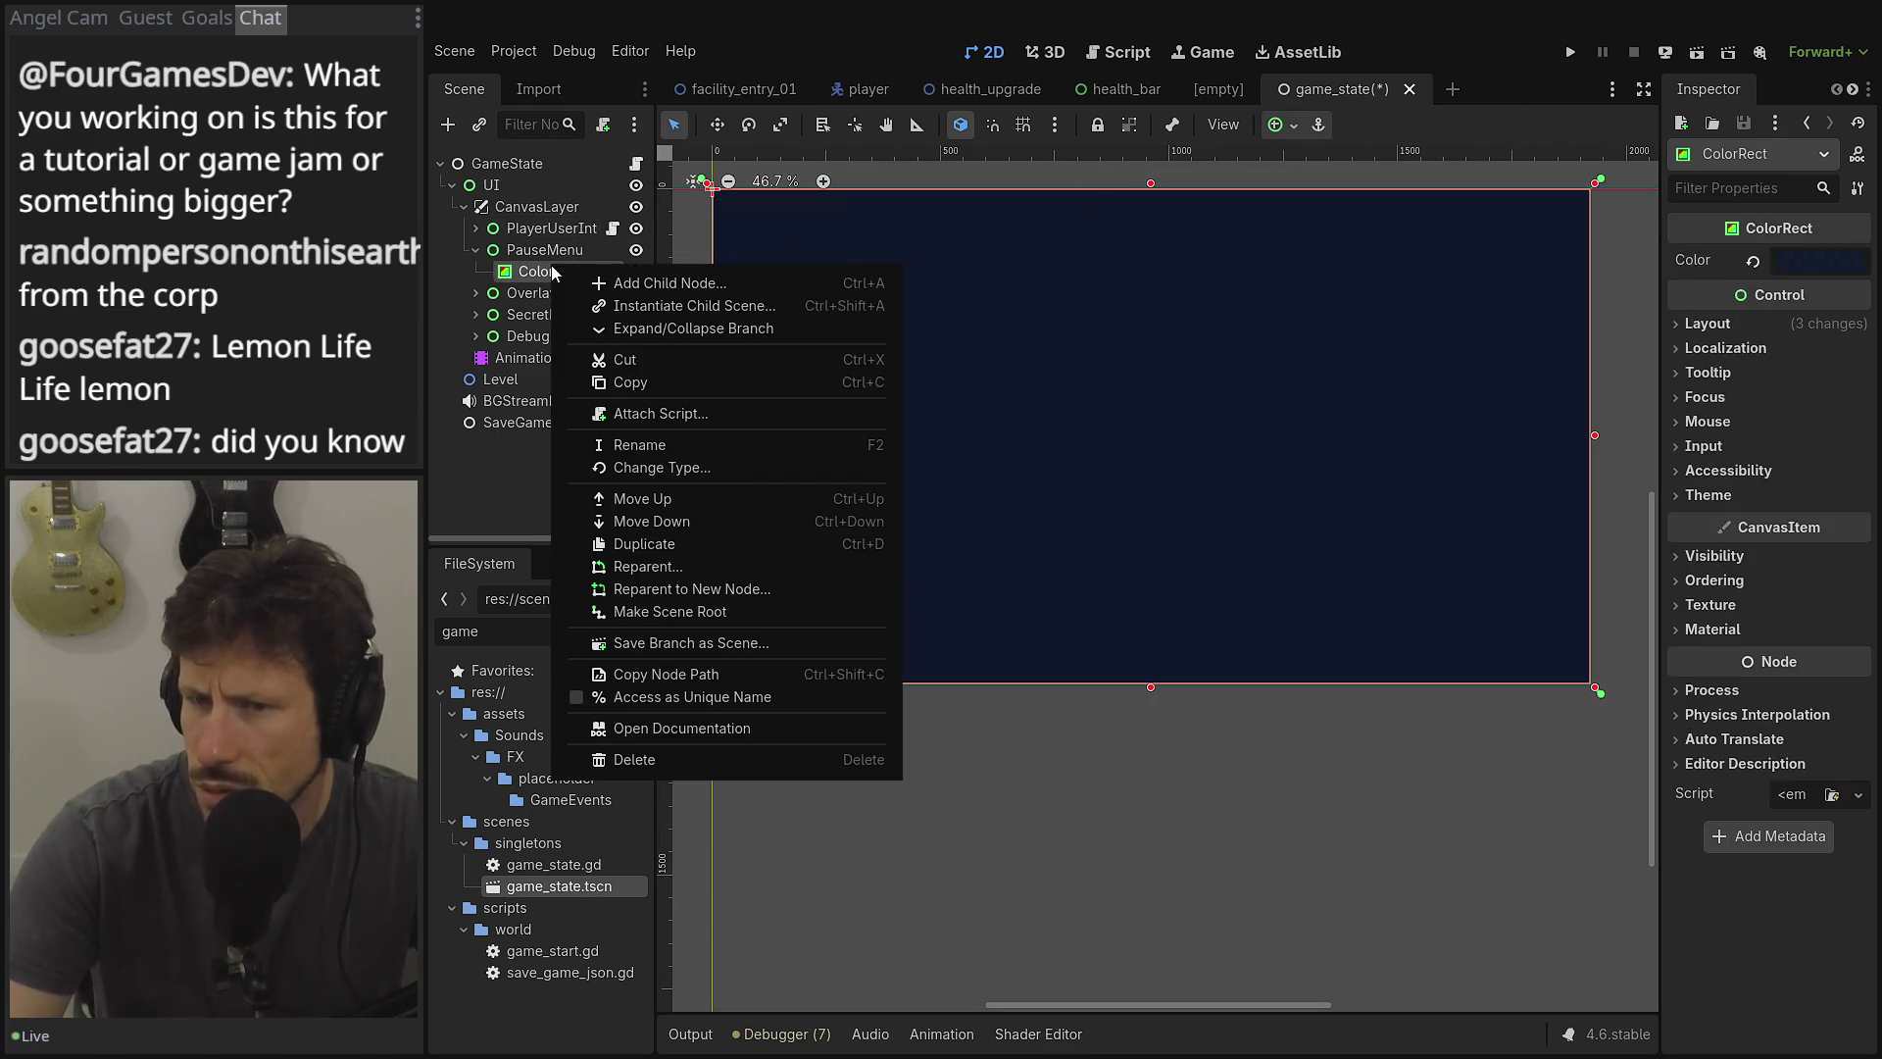
{"action": "left_click", "coordinate": [608, 762]}
{"action": "left_click", "coordinate": [916, 554]}
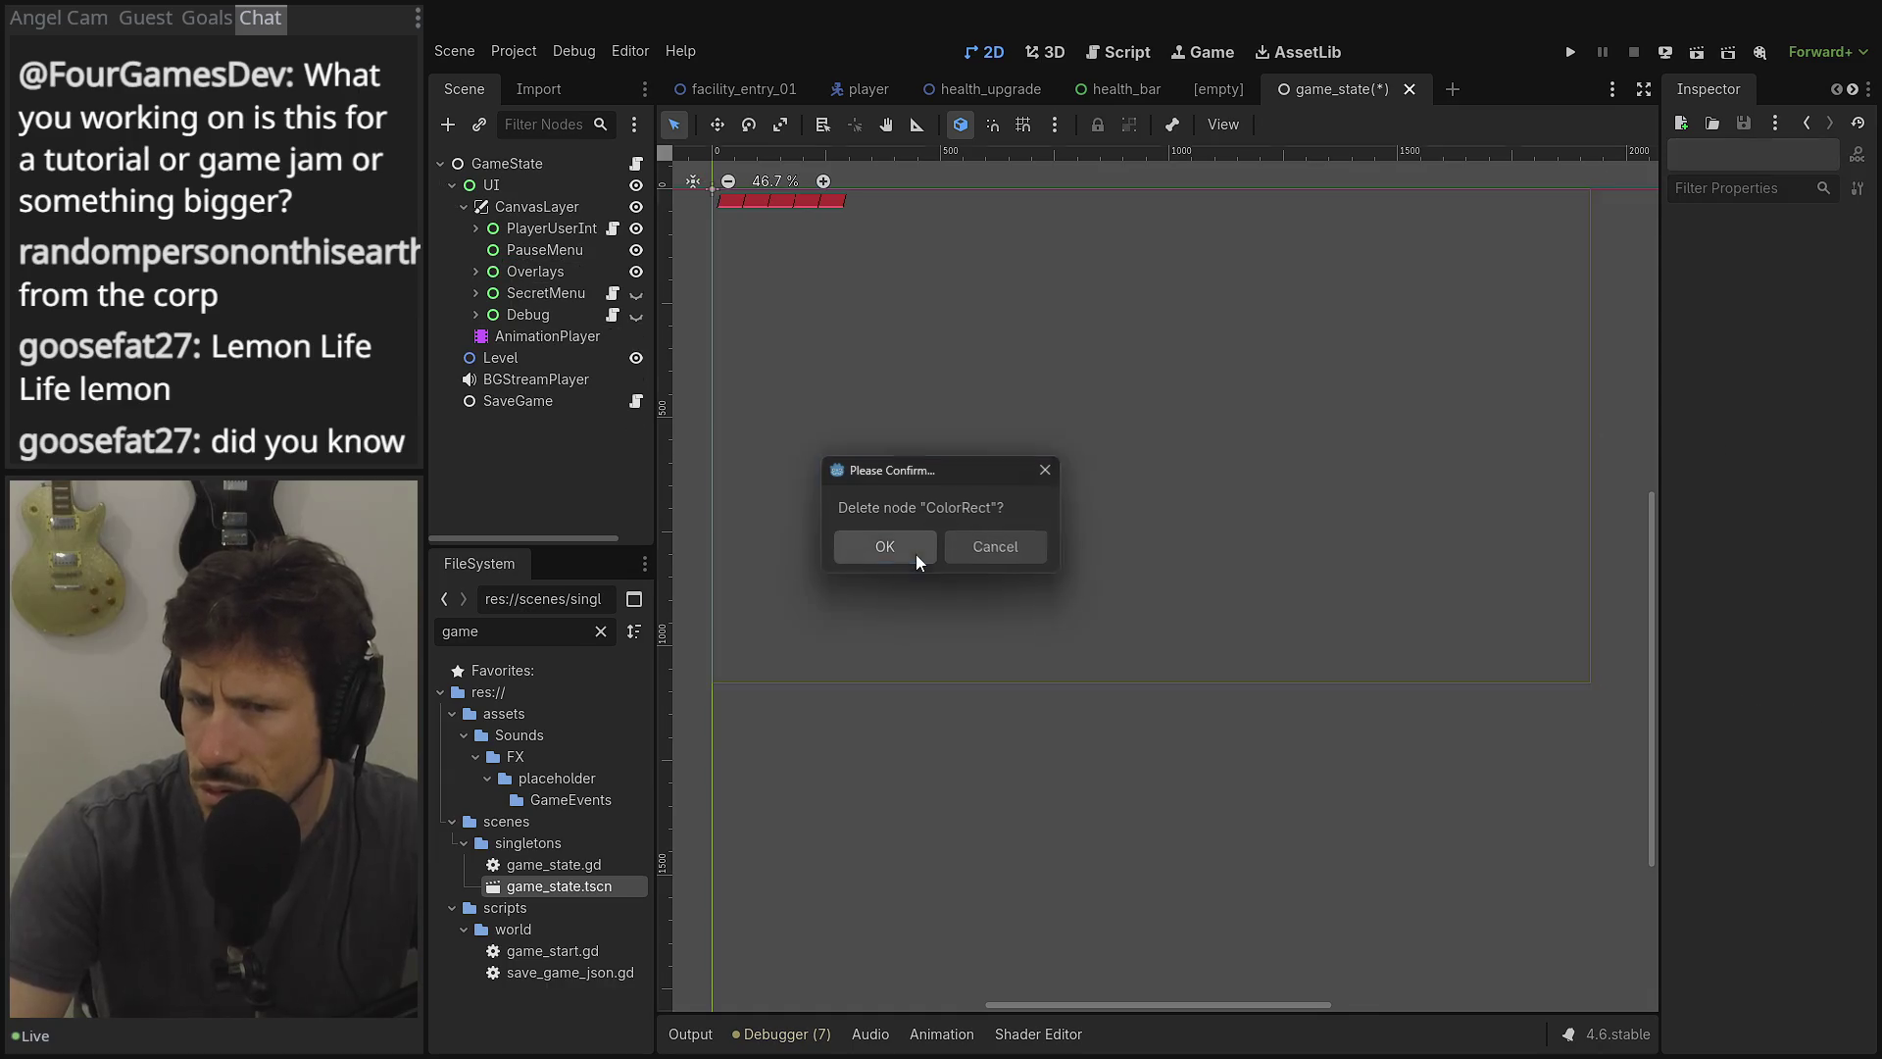
Create a new User Interface scene and rename its Control root to InGameMenu.
{"action": "left_click", "coordinate": [1453, 89]}
{"action": "left_click", "coordinate": [507, 260]}
{"action": "double_click", "coordinate": [502, 163]}
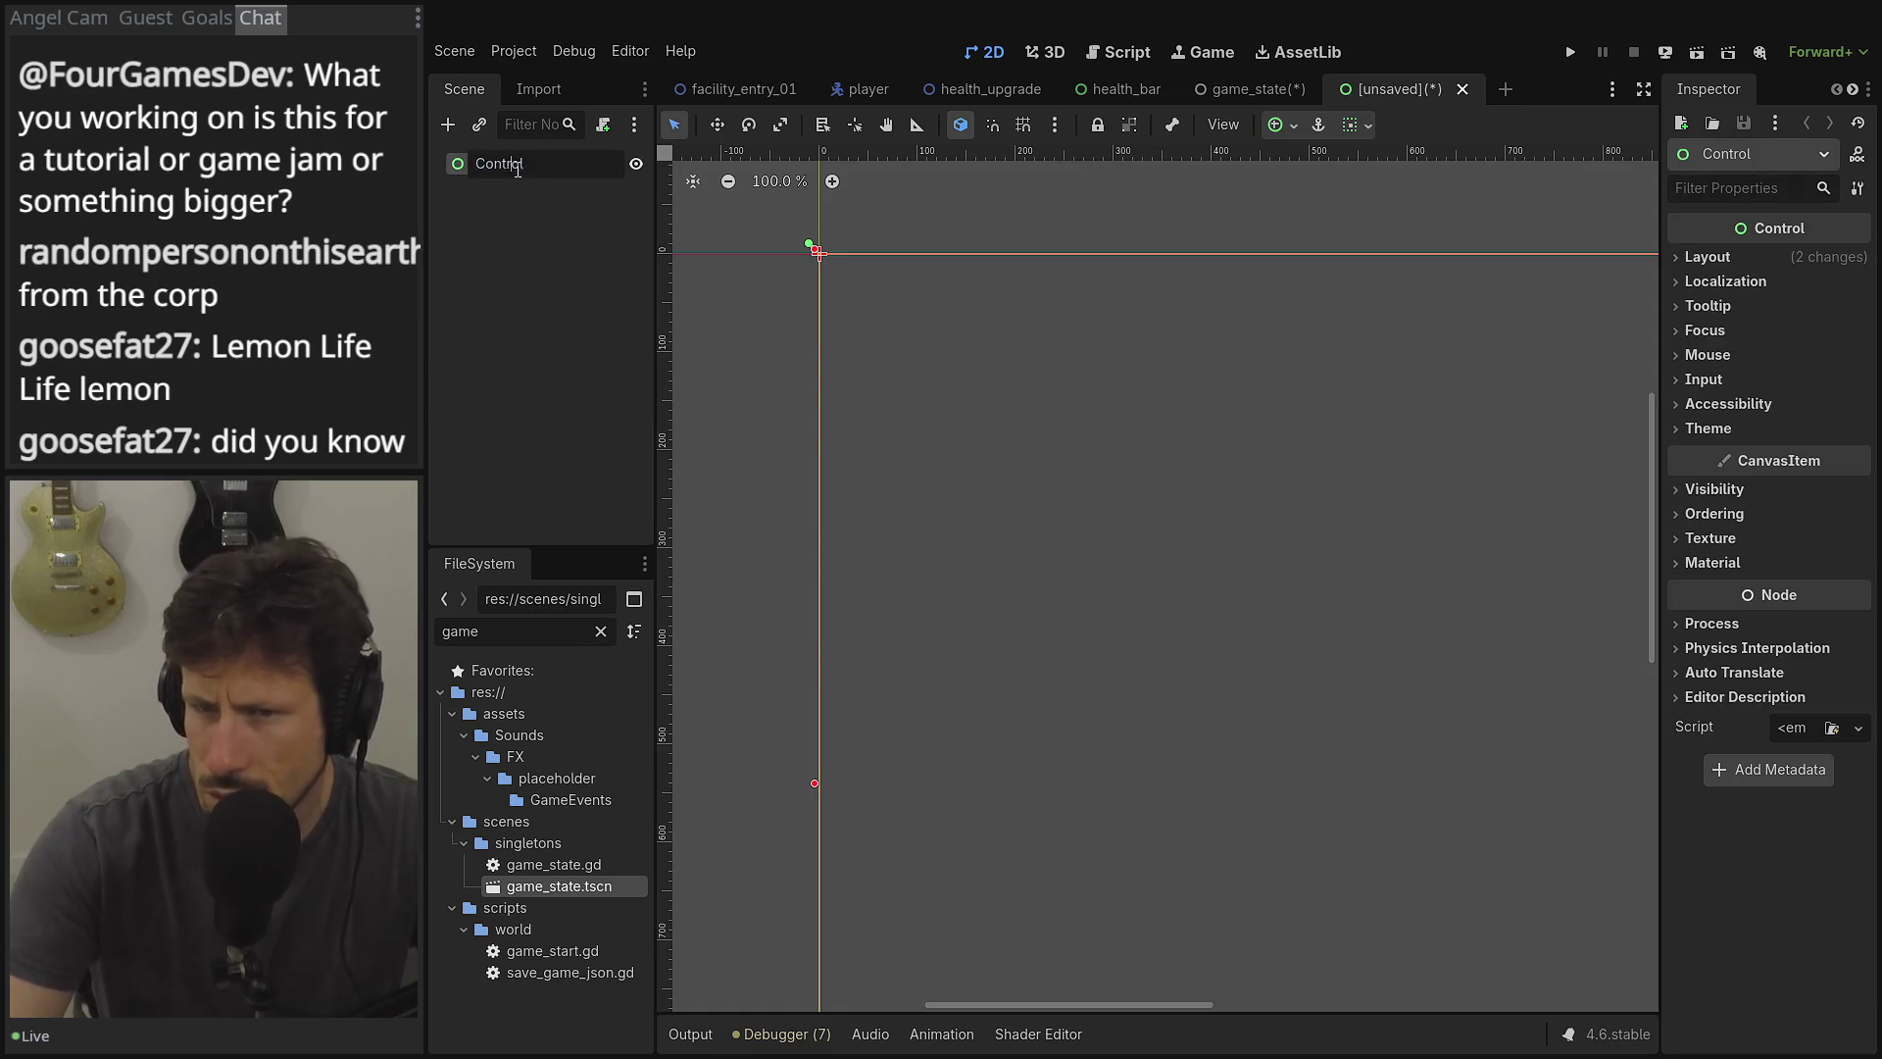
{"action": "type", "text": "InGameMenu"}
{"action": "key", "text": "Return"}
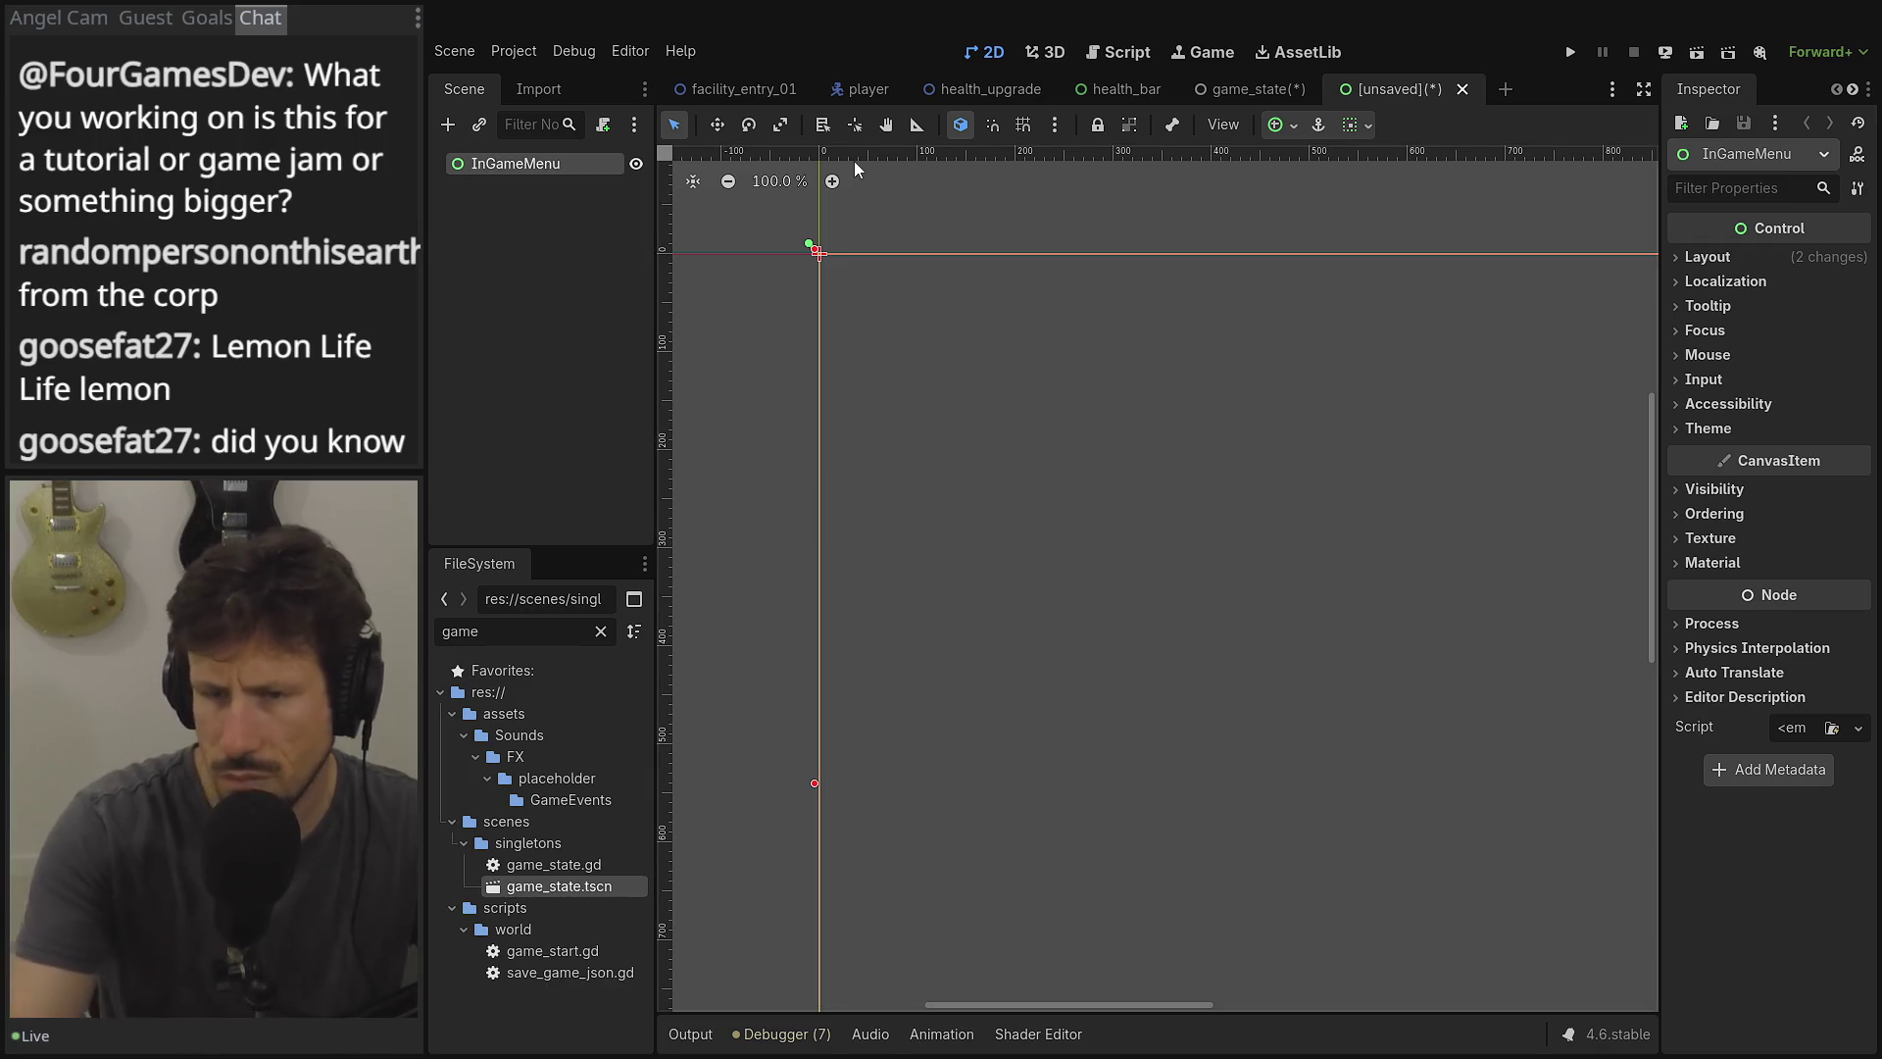
{"action": "left_click", "coordinate": [451, 123]}
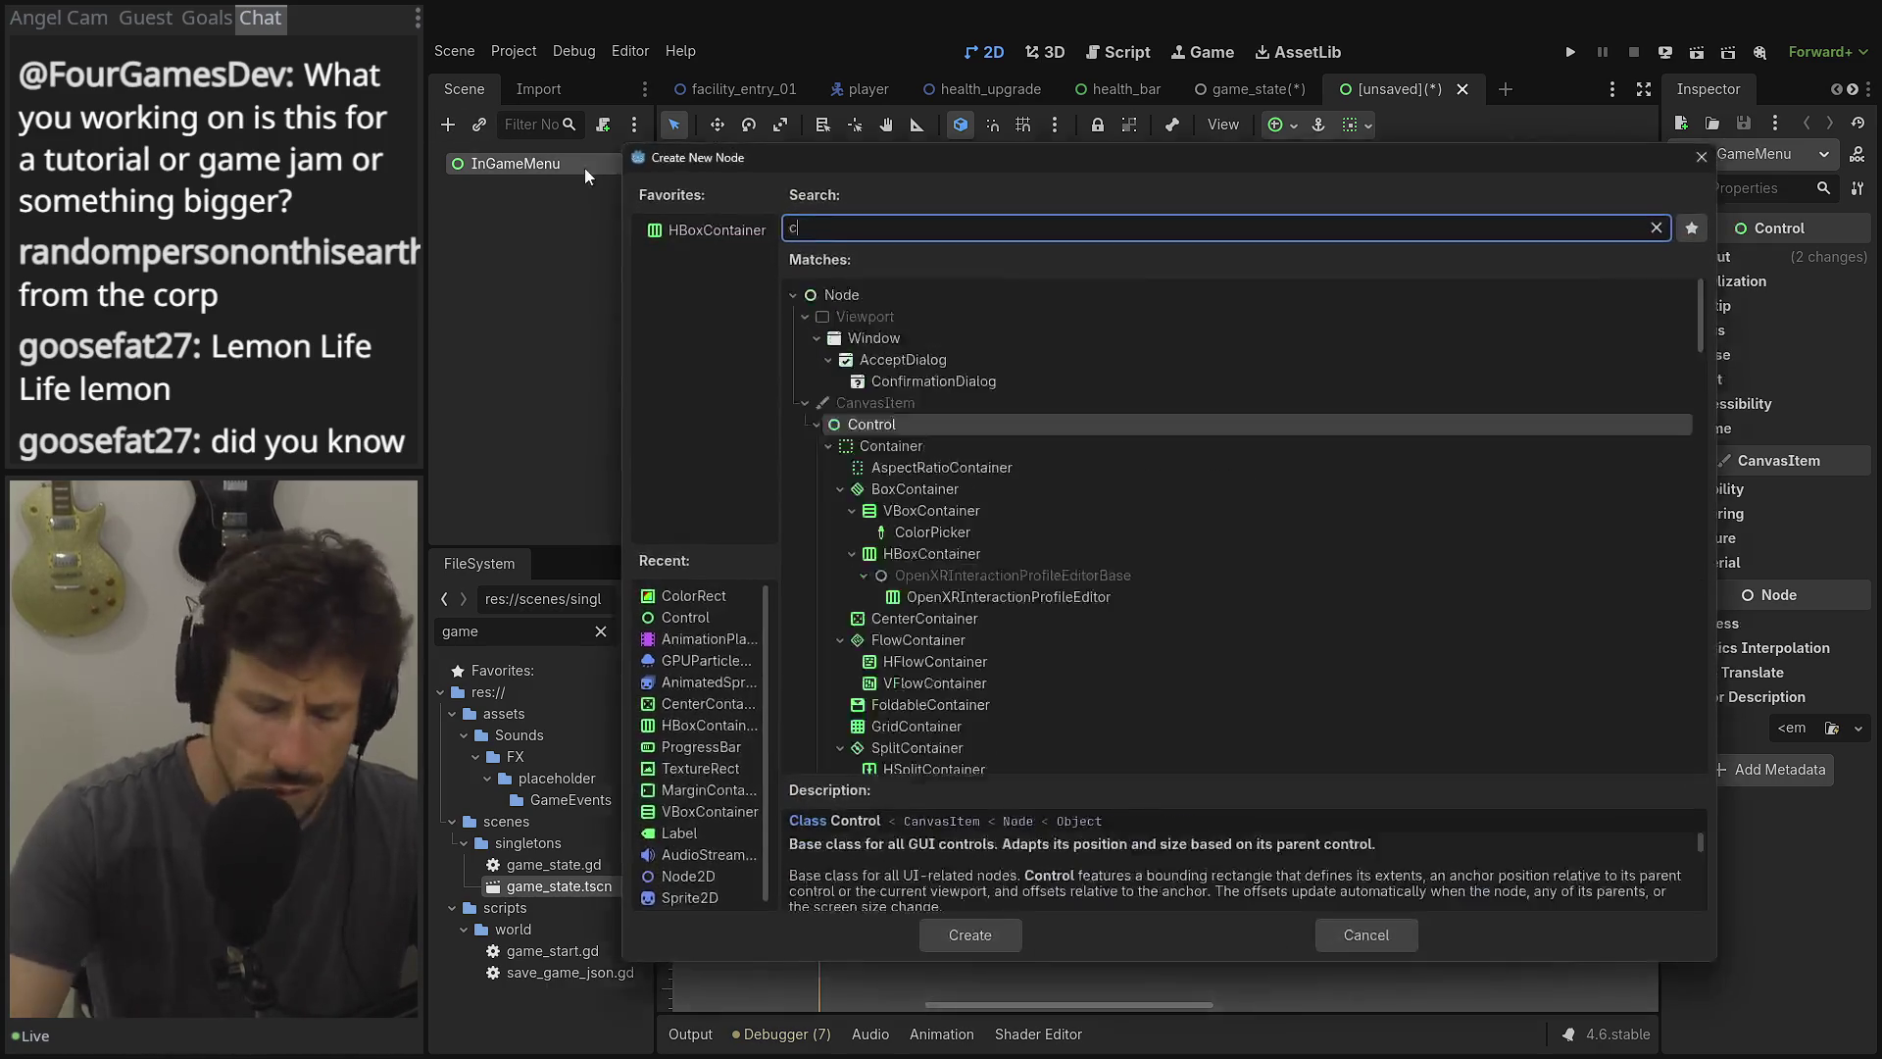
Add a ColorRect under InGameMenu and set its colour to black.
{"action": "type", "text": "col"}
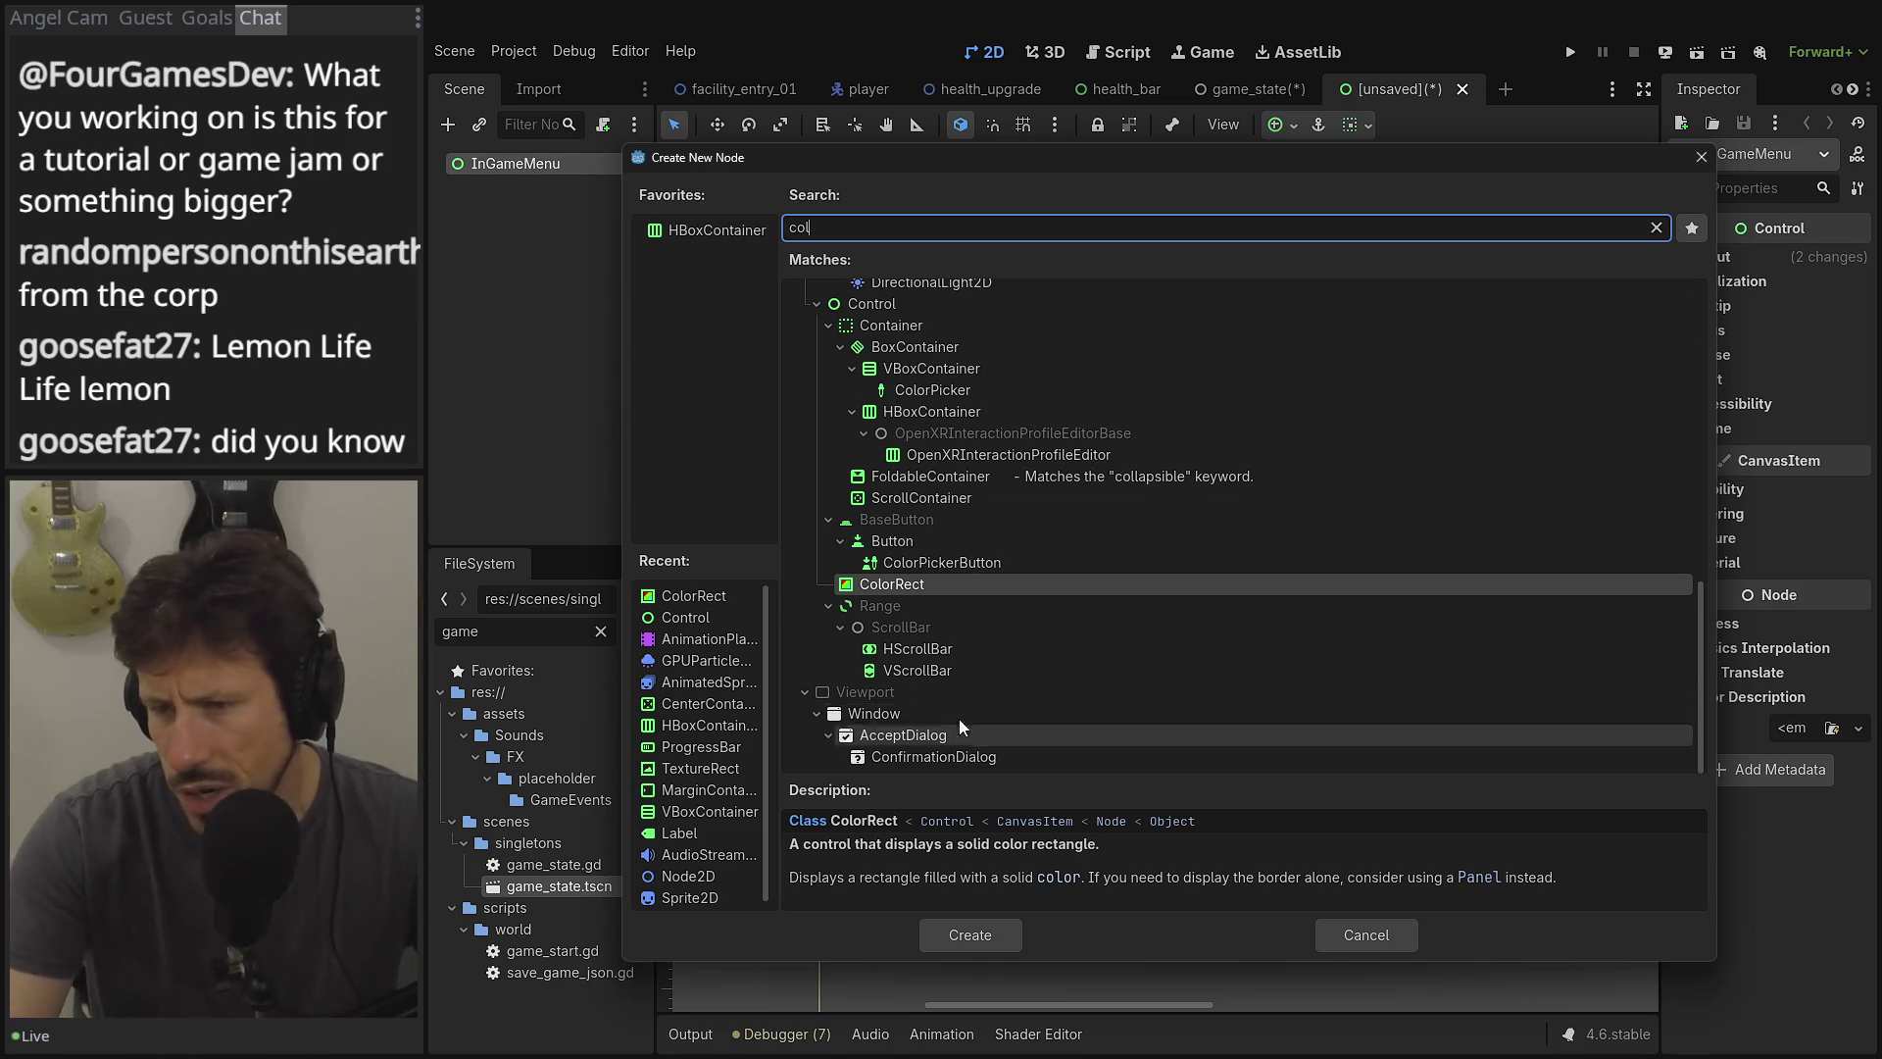
{"action": "double_click", "coordinate": [898, 582]}
{"action": "left_click", "coordinate": [1843, 261]}
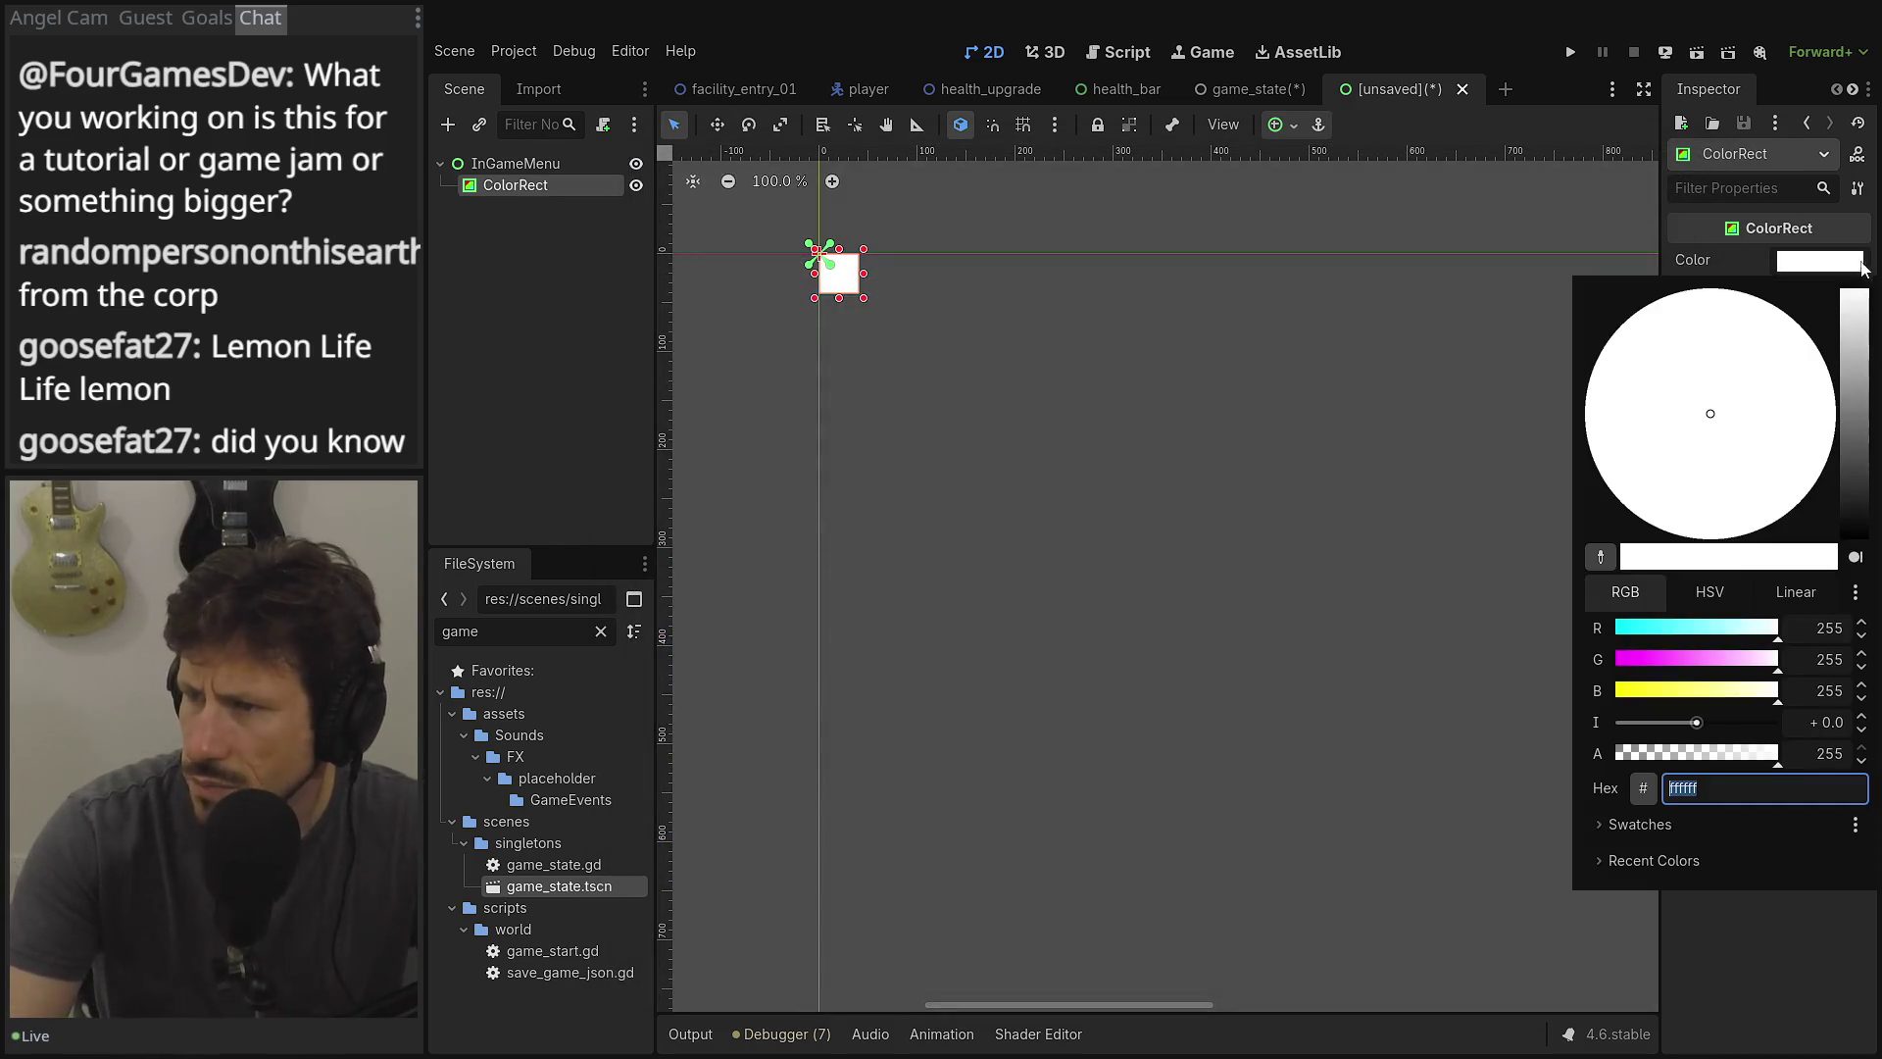
{"action": "left_click_drag", "start_coordinate": [1855, 294], "coordinate": [1855, 537]}
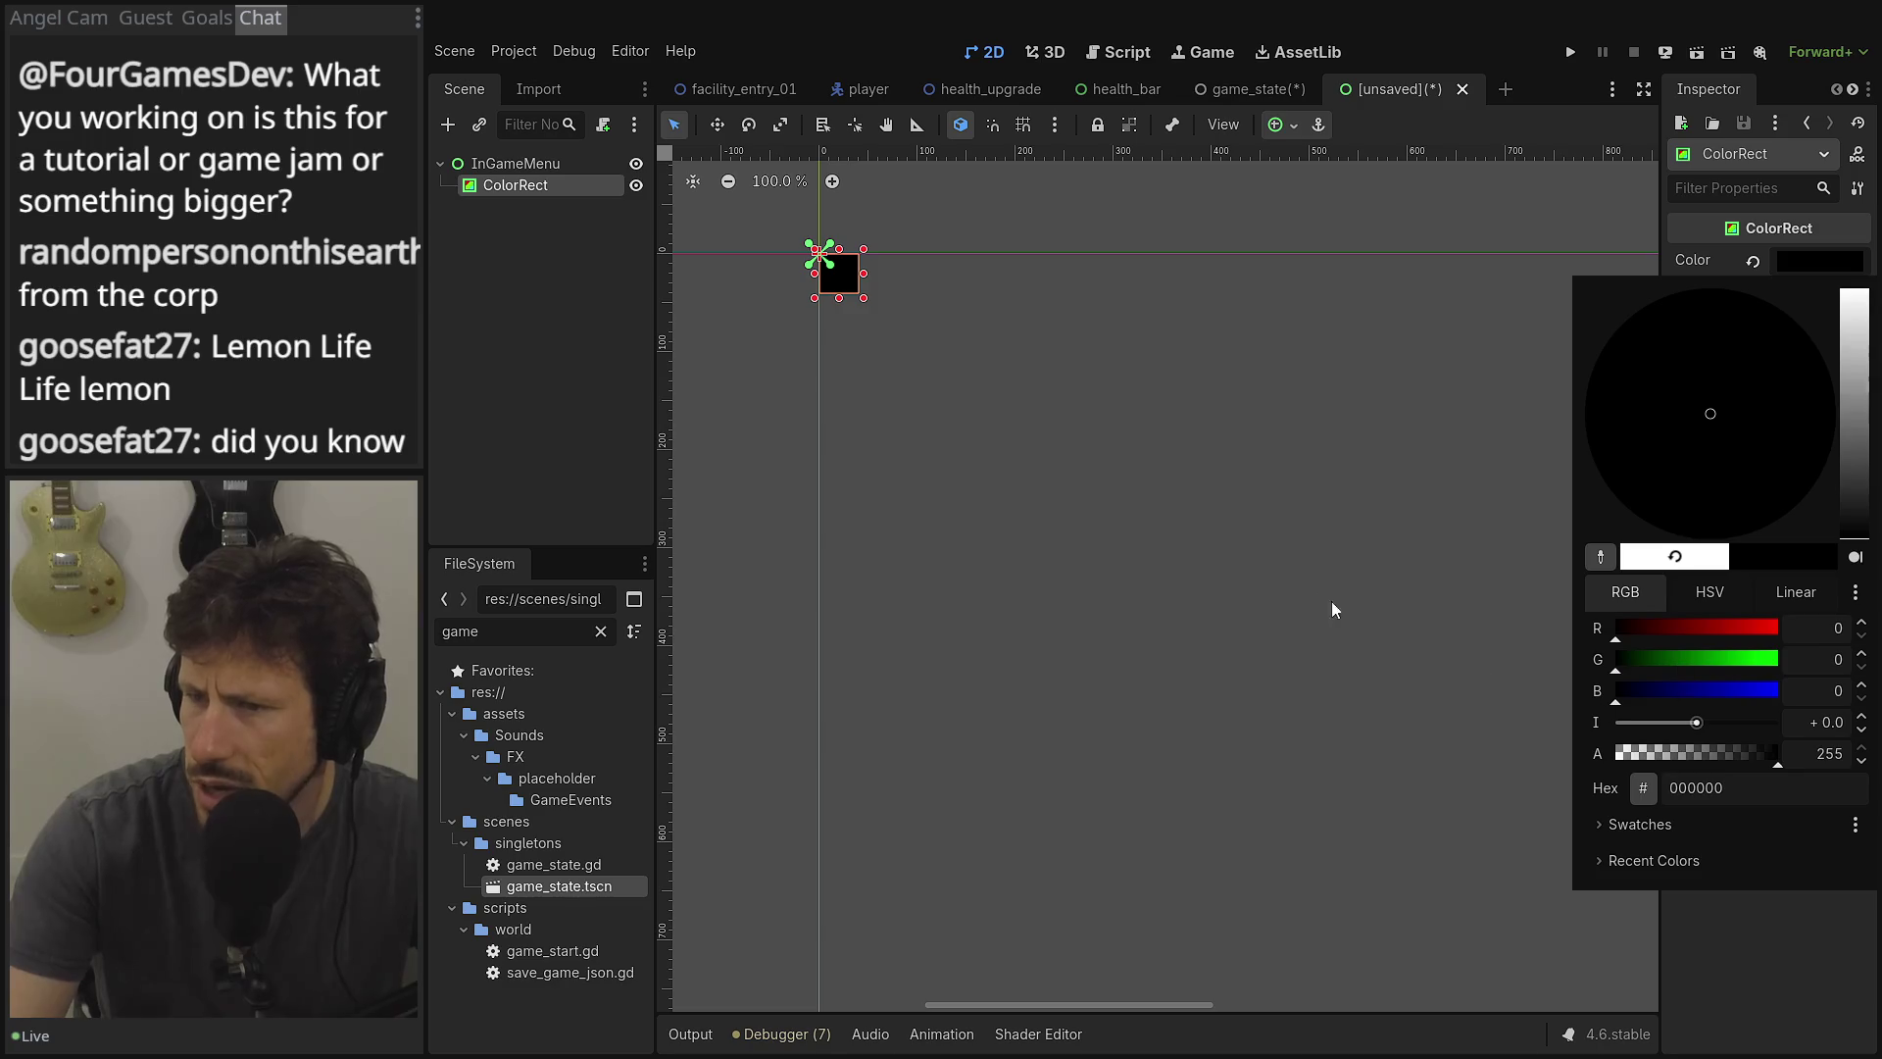
{"action": "left_click", "coordinate": [517, 222]}
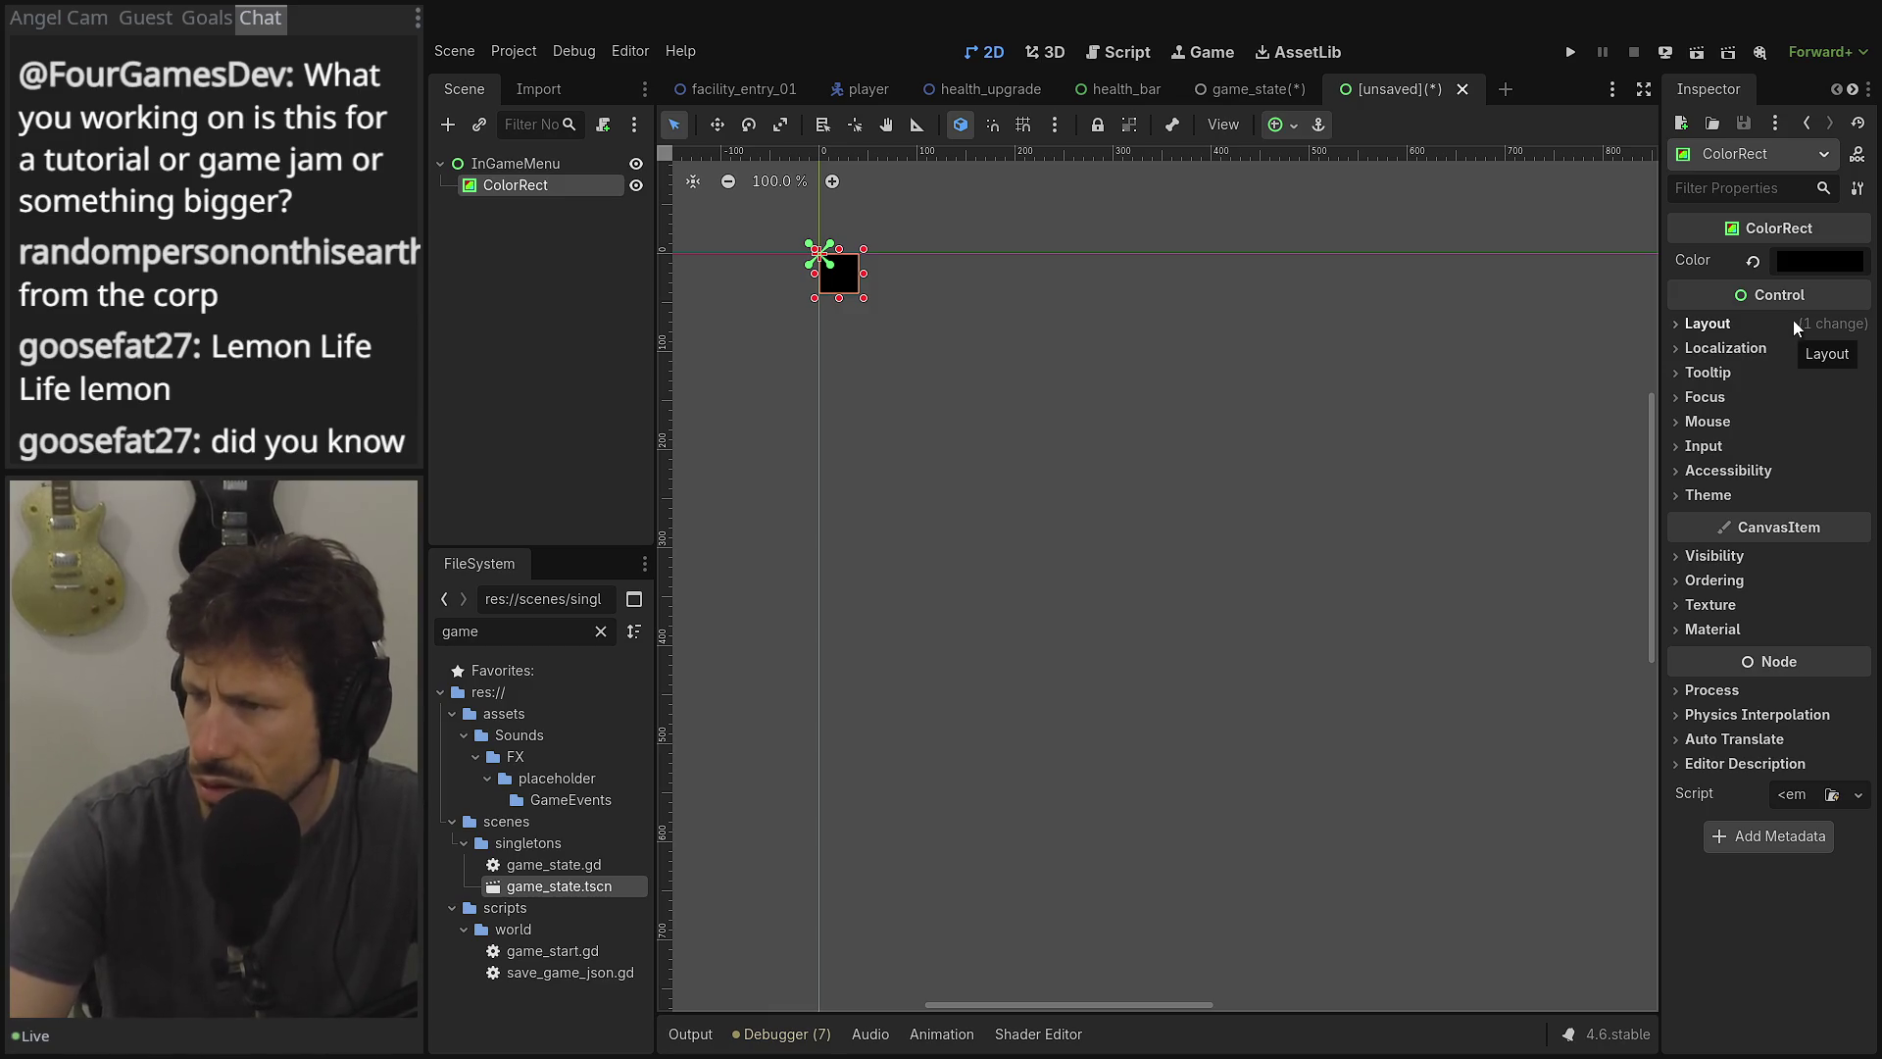
Expand the ColorRect's Layout properties and select the InGameMenu root.
{"action": "left_click", "coordinate": [1794, 331]}
{"action": "left_click", "coordinate": [1796, 326]}
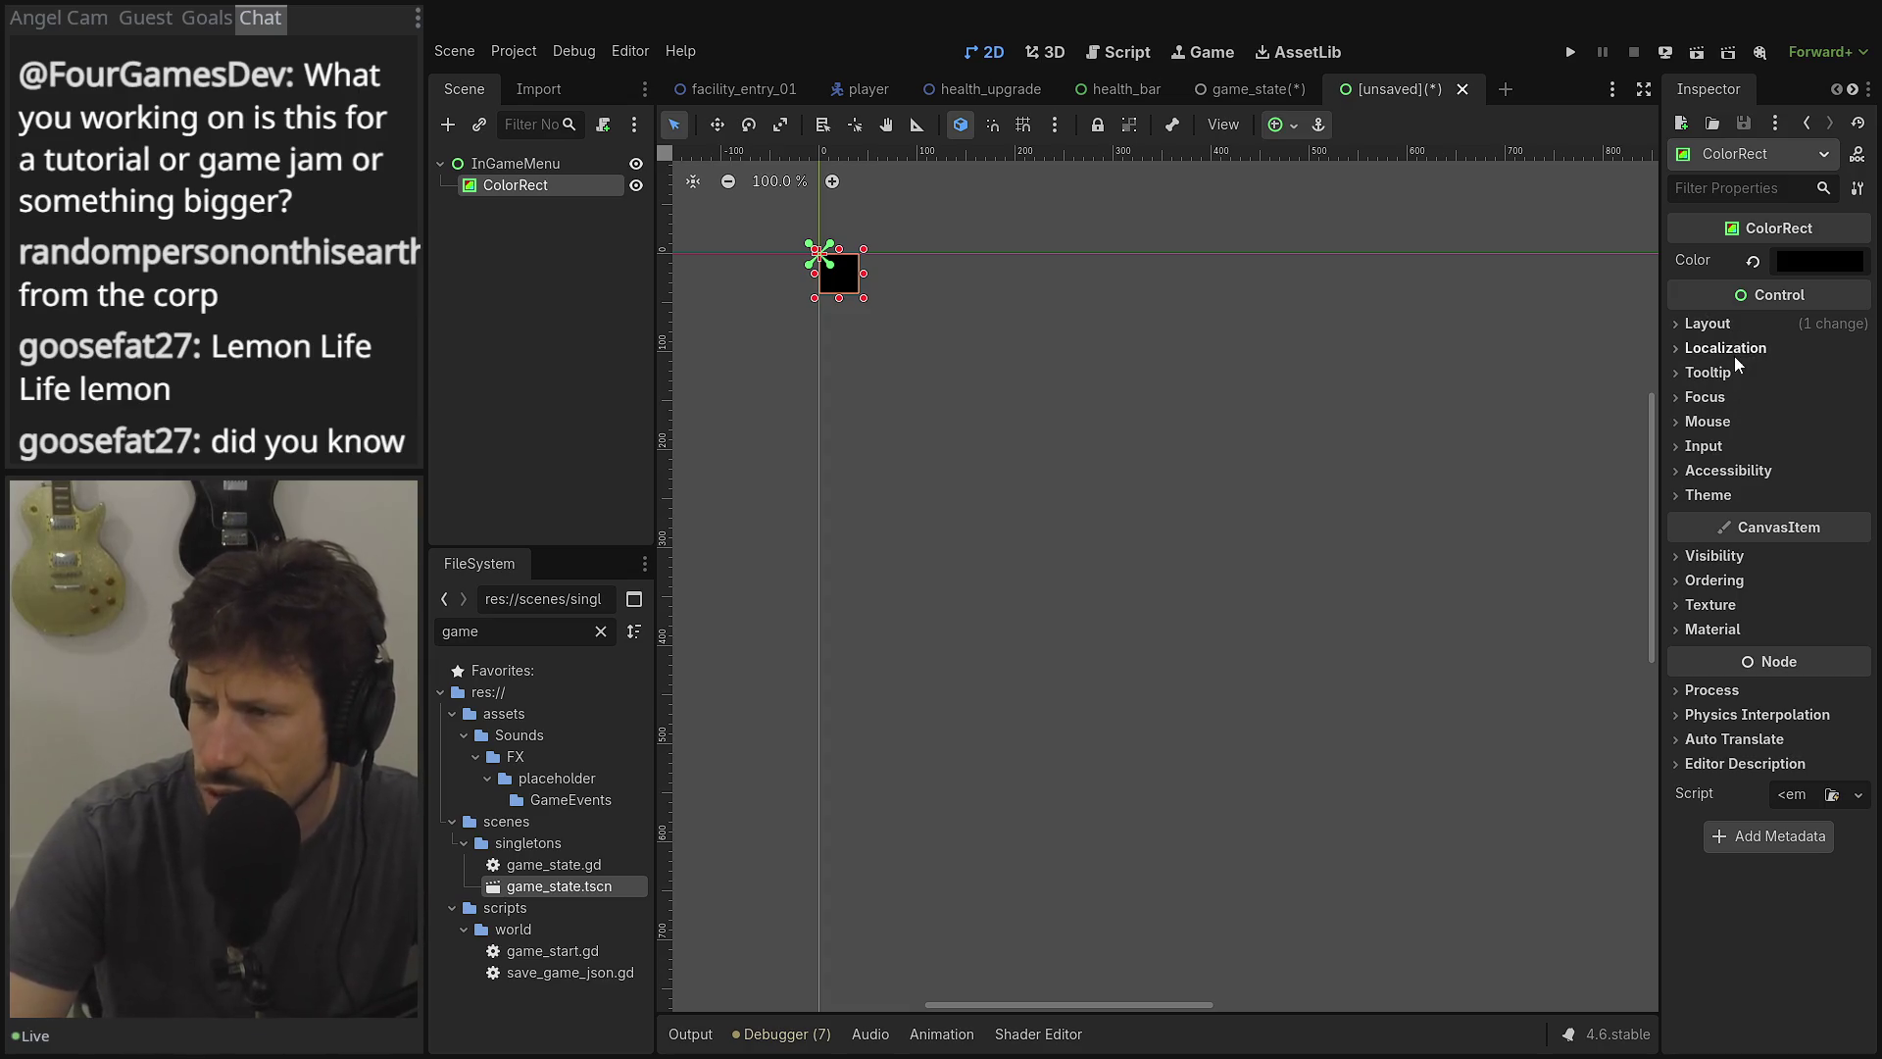
{"action": "left_click", "coordinate": [1769, 333]}
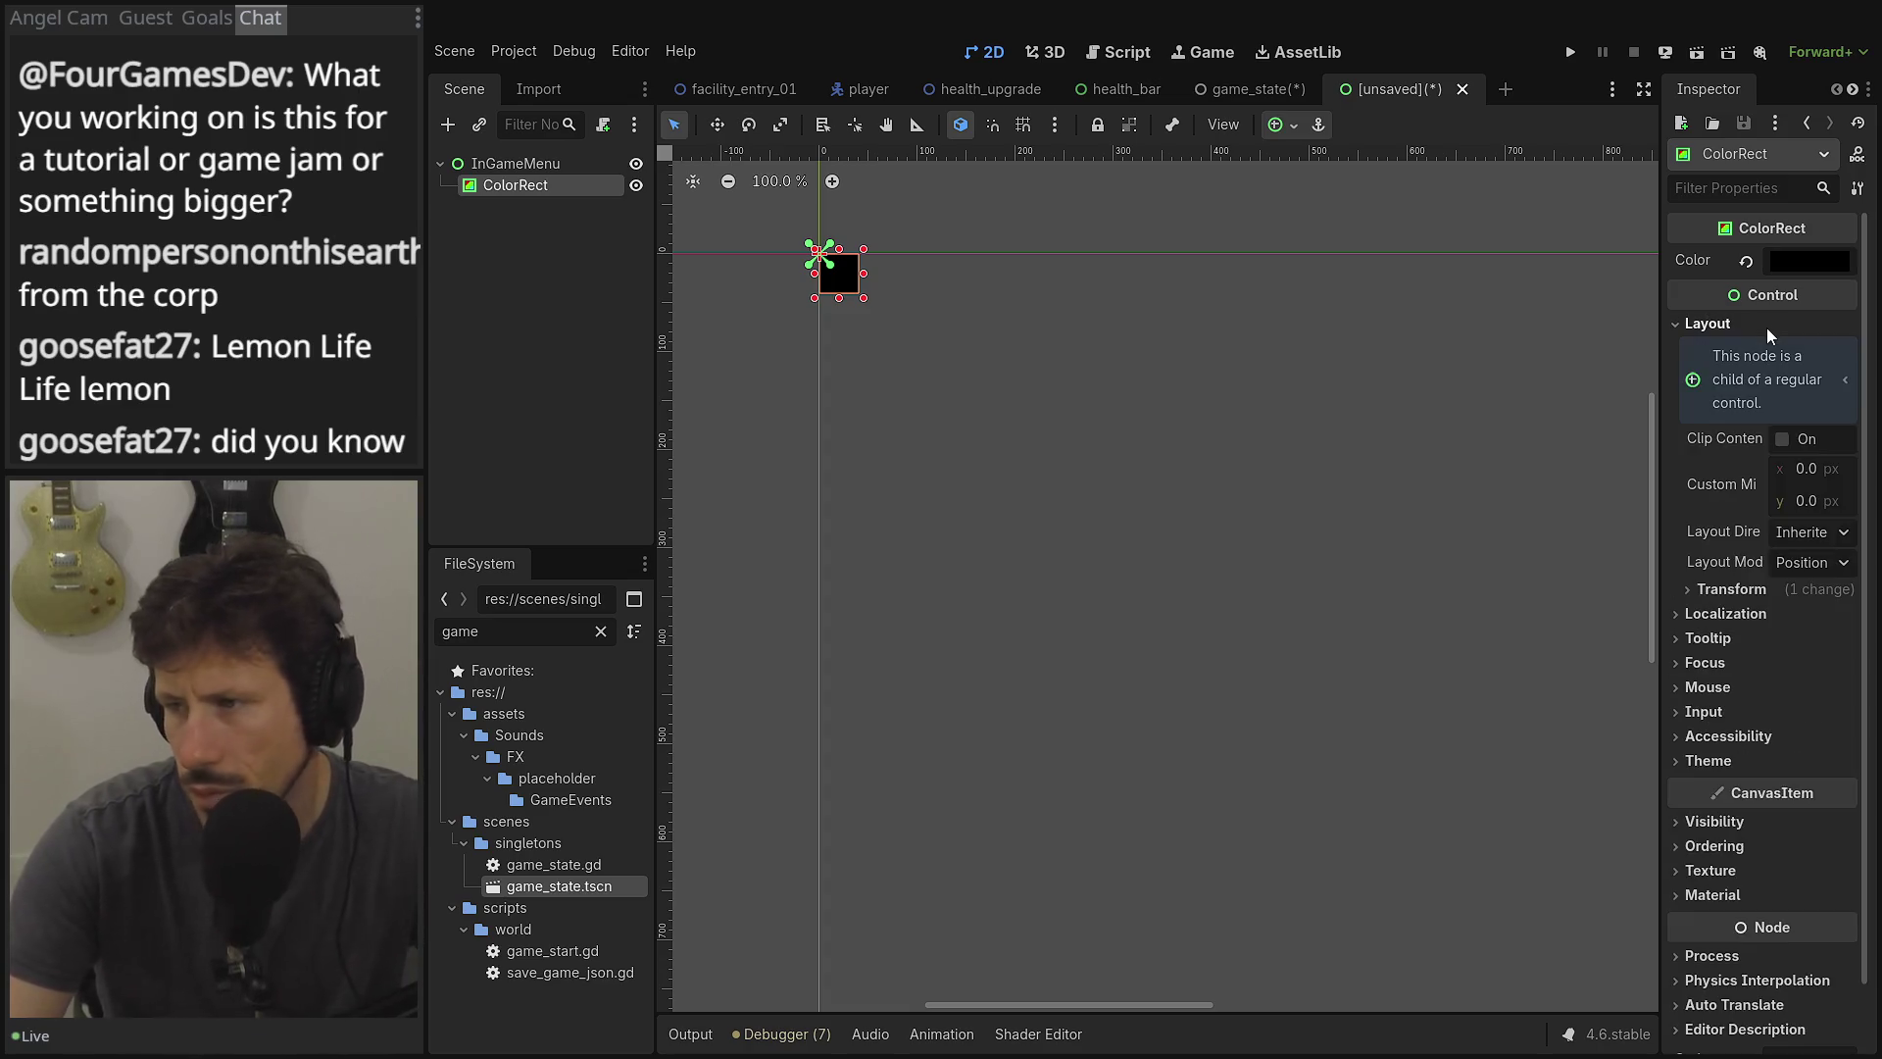
{"action": "left_click", "coordinate": [498, 168]}
Apply the Full Rect anchor preset to the black ColorRect.
{"action": "left_click", "coordinate": [1371, 124]}
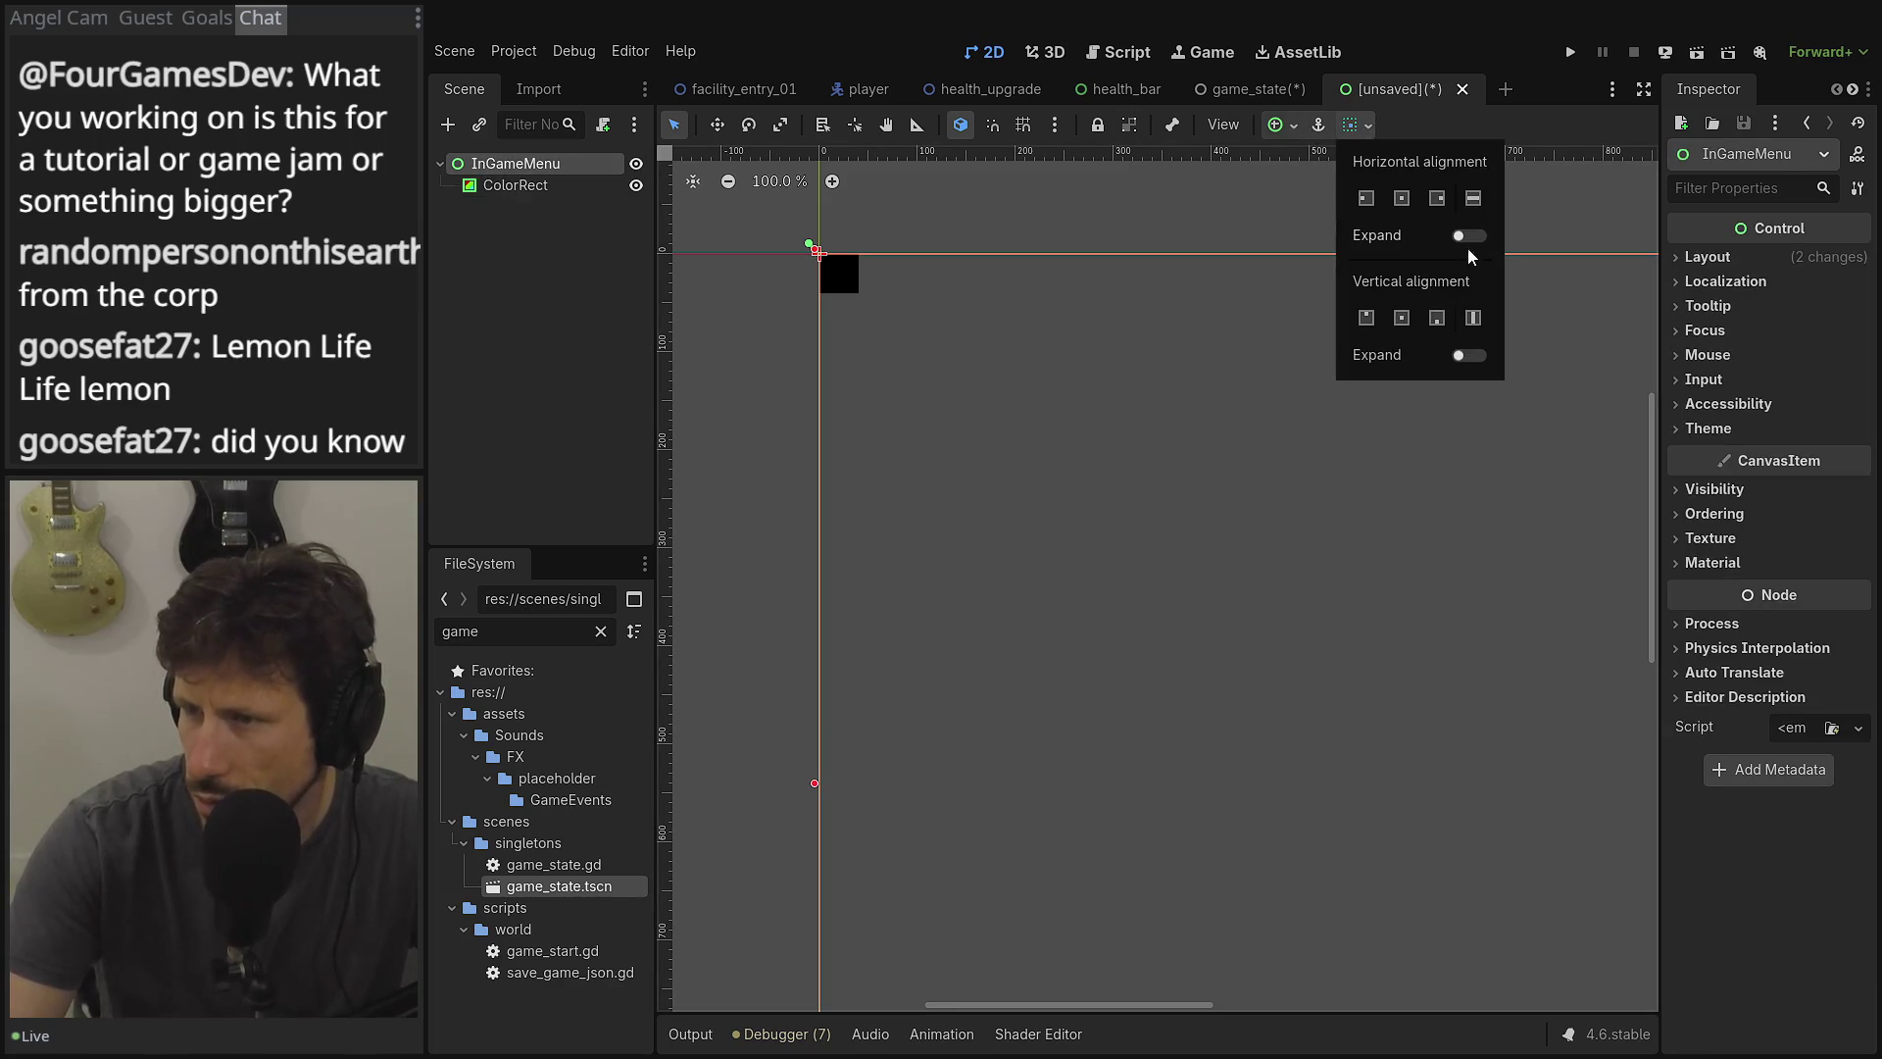
{"action": "left_click", "coordinate": [521, 198]}
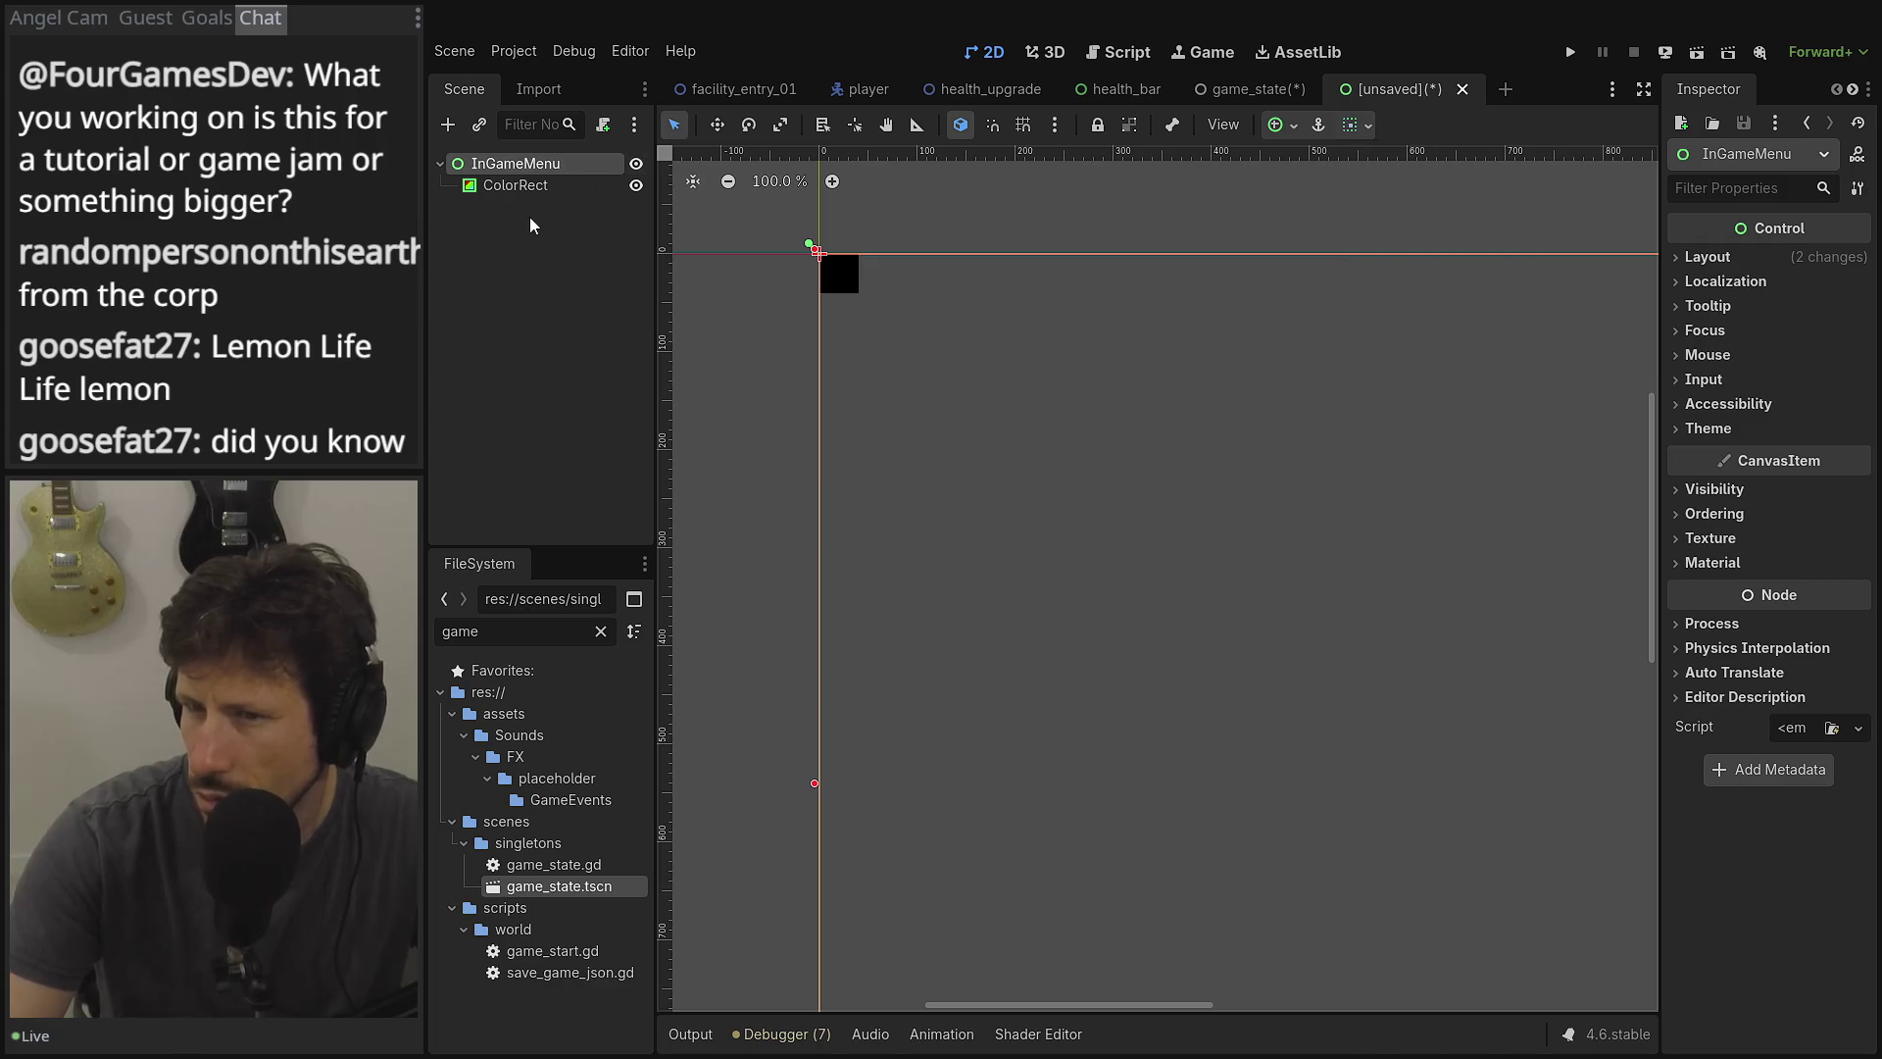
{"action": "left_click", "coordinate": [538, 188]}
{"action": "left_click", "coordinate": [1282, 125]}
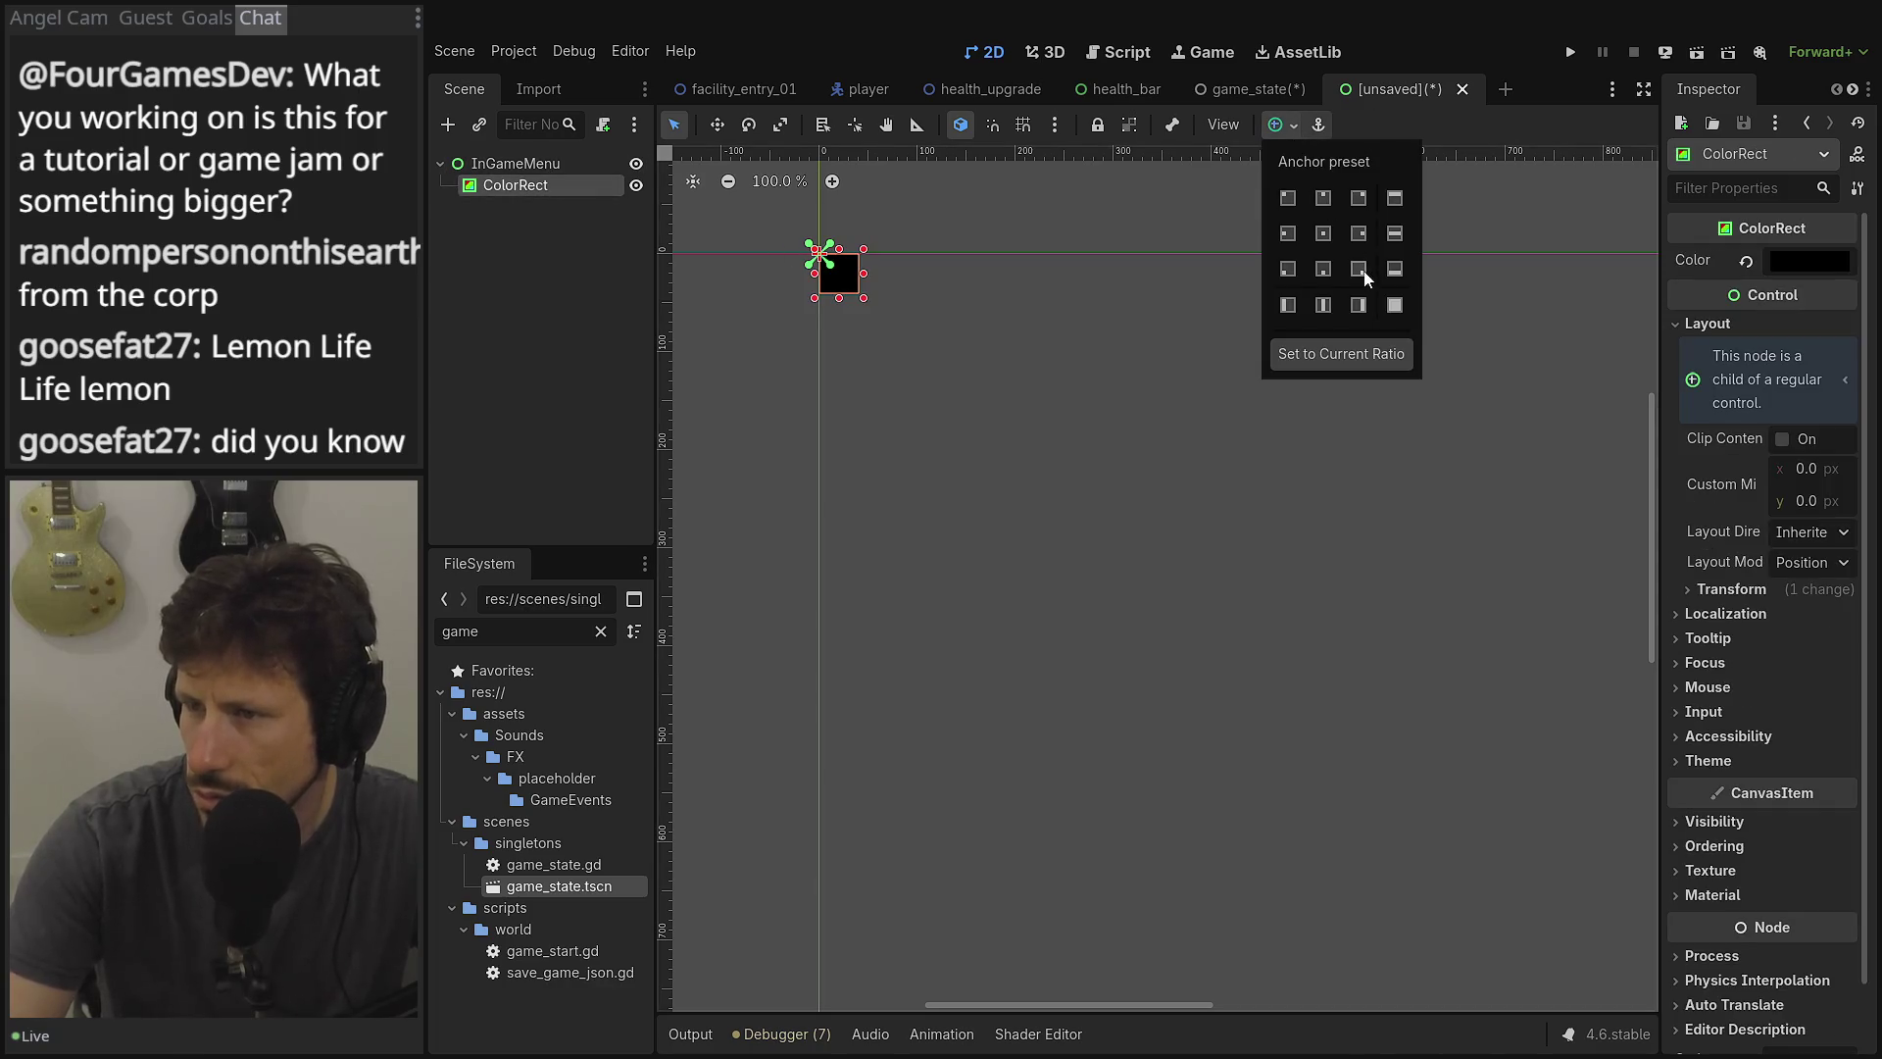
{"action": "left_click", "coordinate": [1395, 305]}
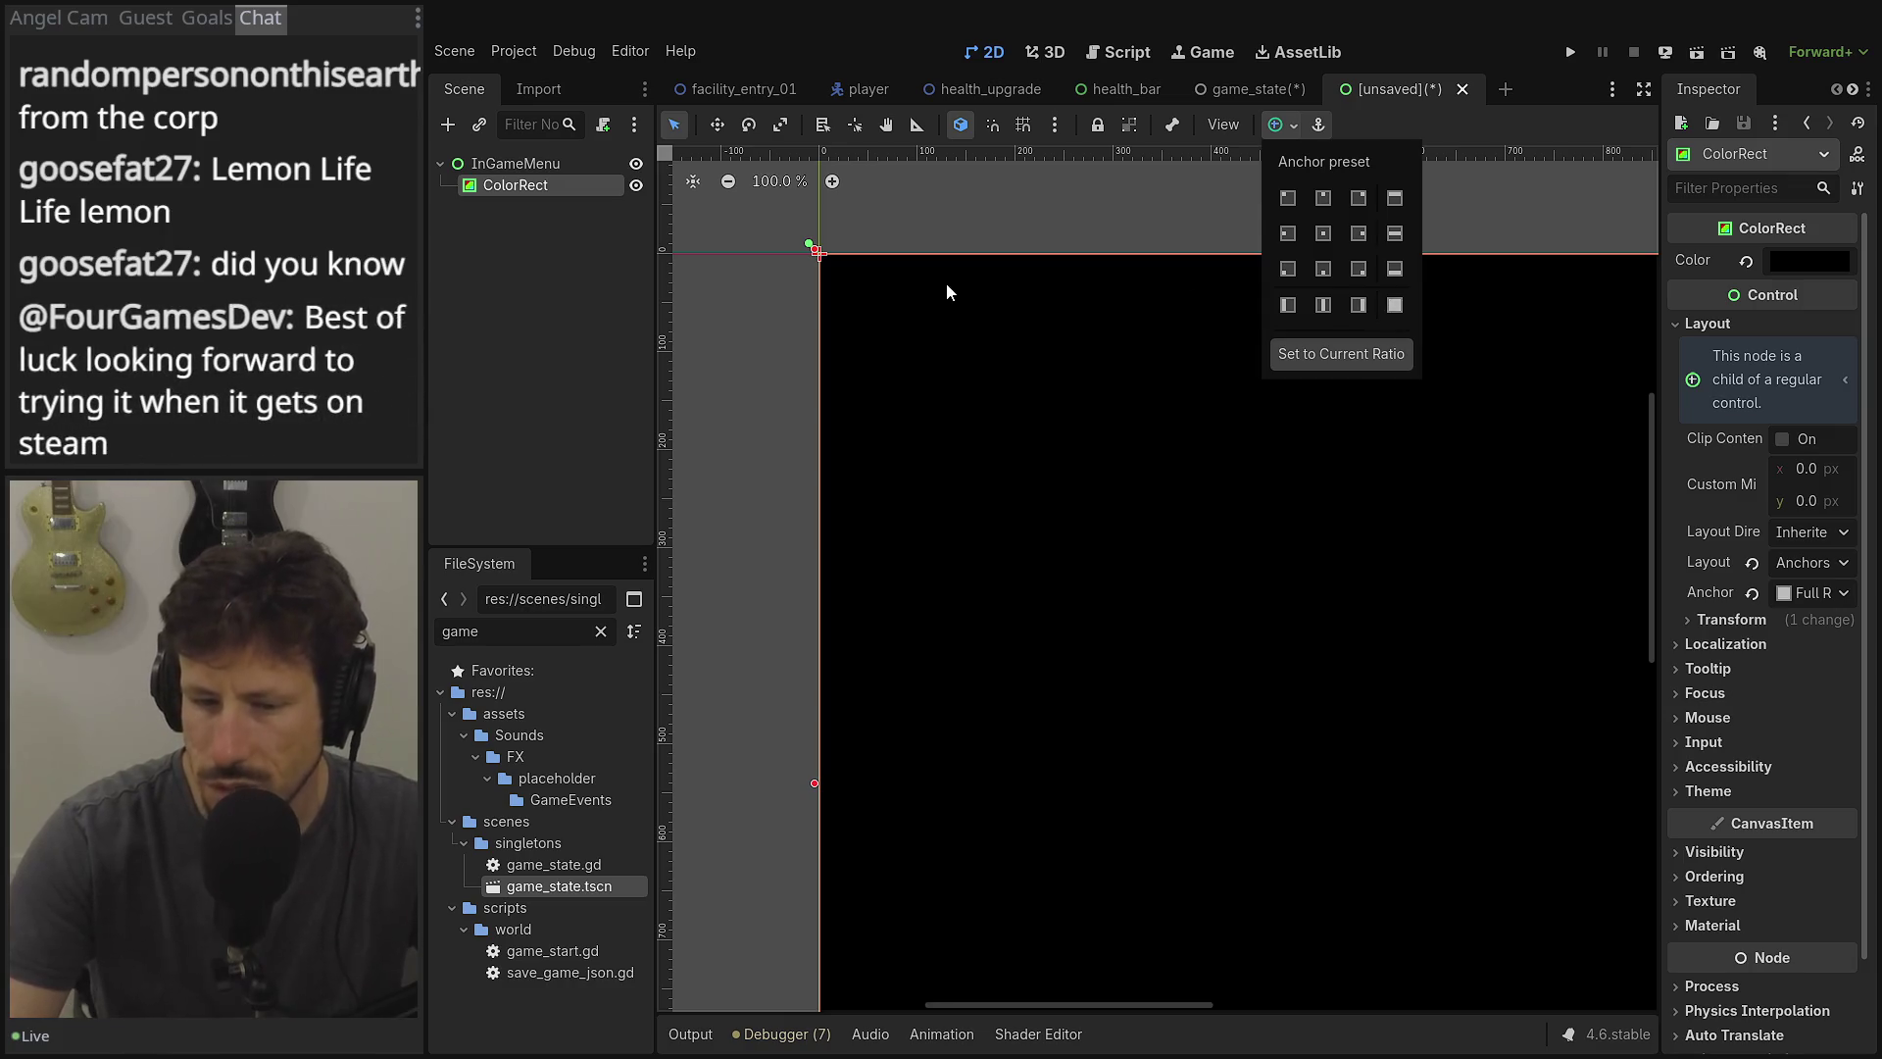
{"action": "left_click", "coordinate": [696, 301]}
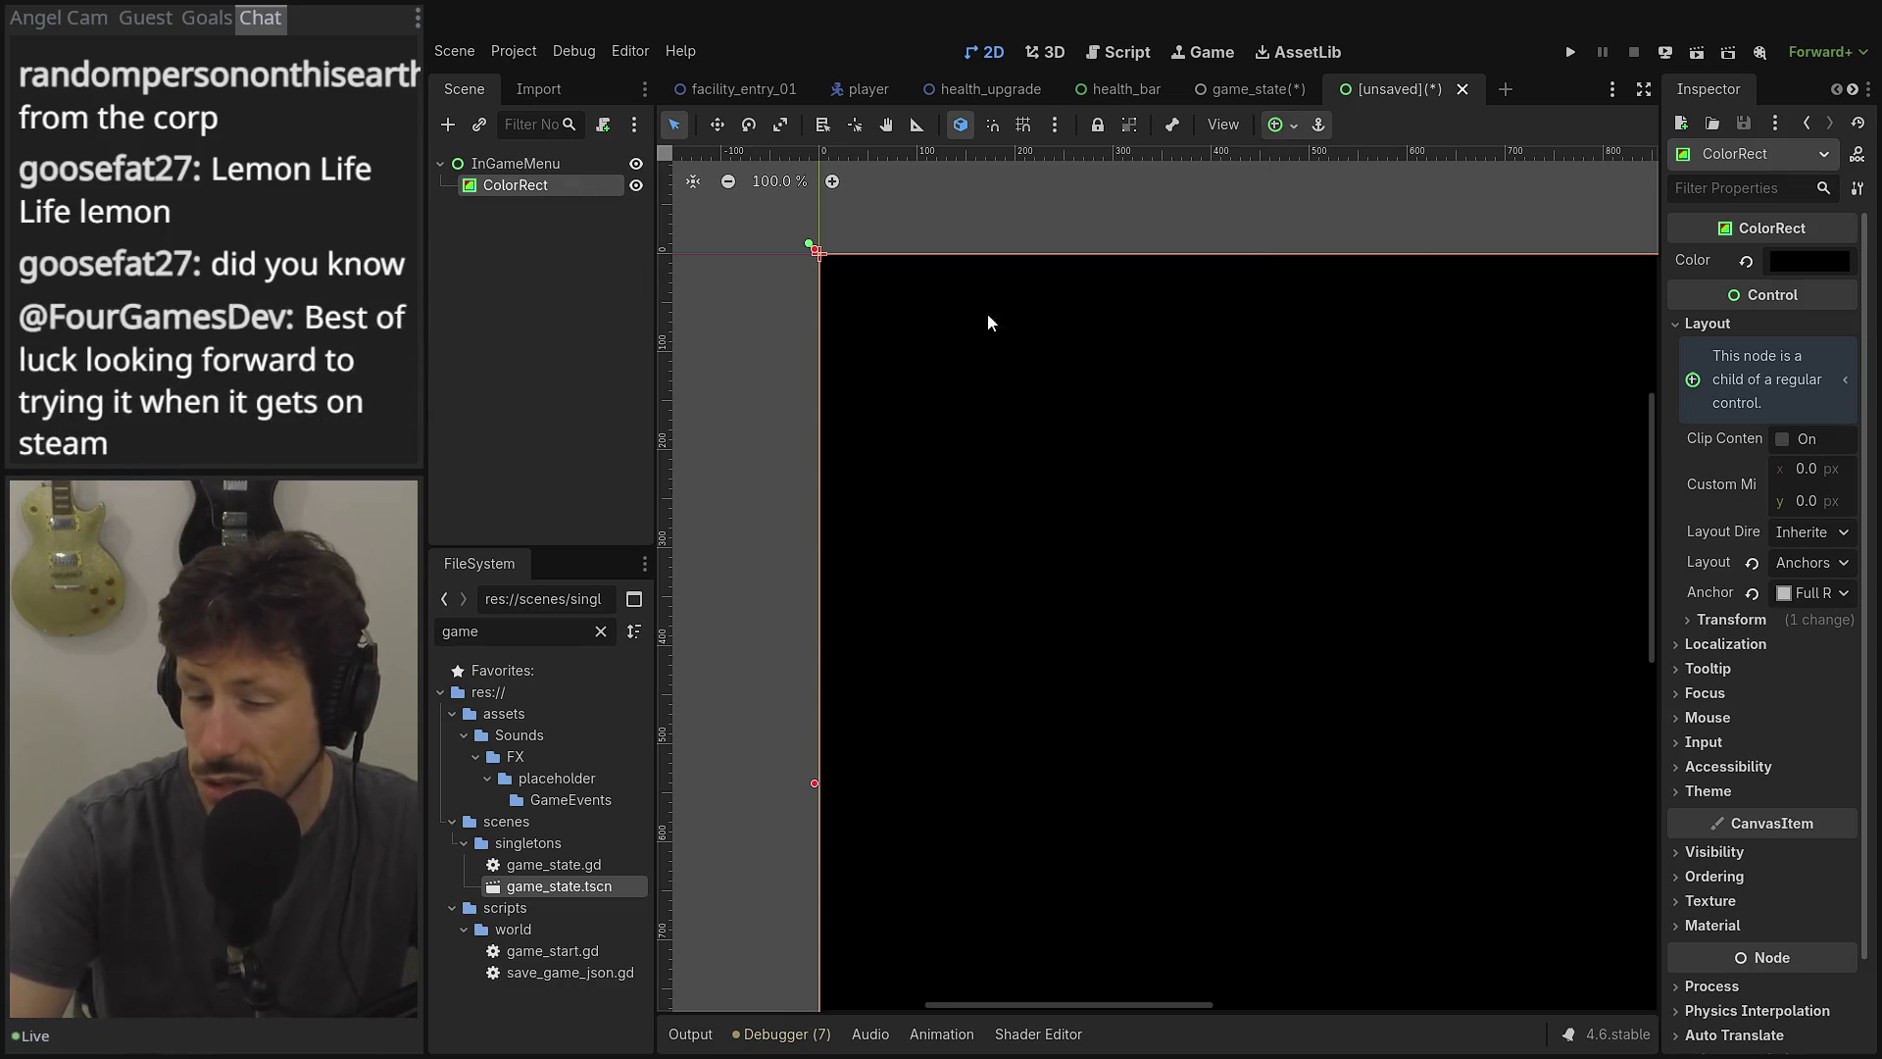
Zoom and pan the viewport to see the whole black rectangle.
{"action": "scroll", "coordinate": [1291, 362], "scroll_direction": "down", "scroll_amount": 6}
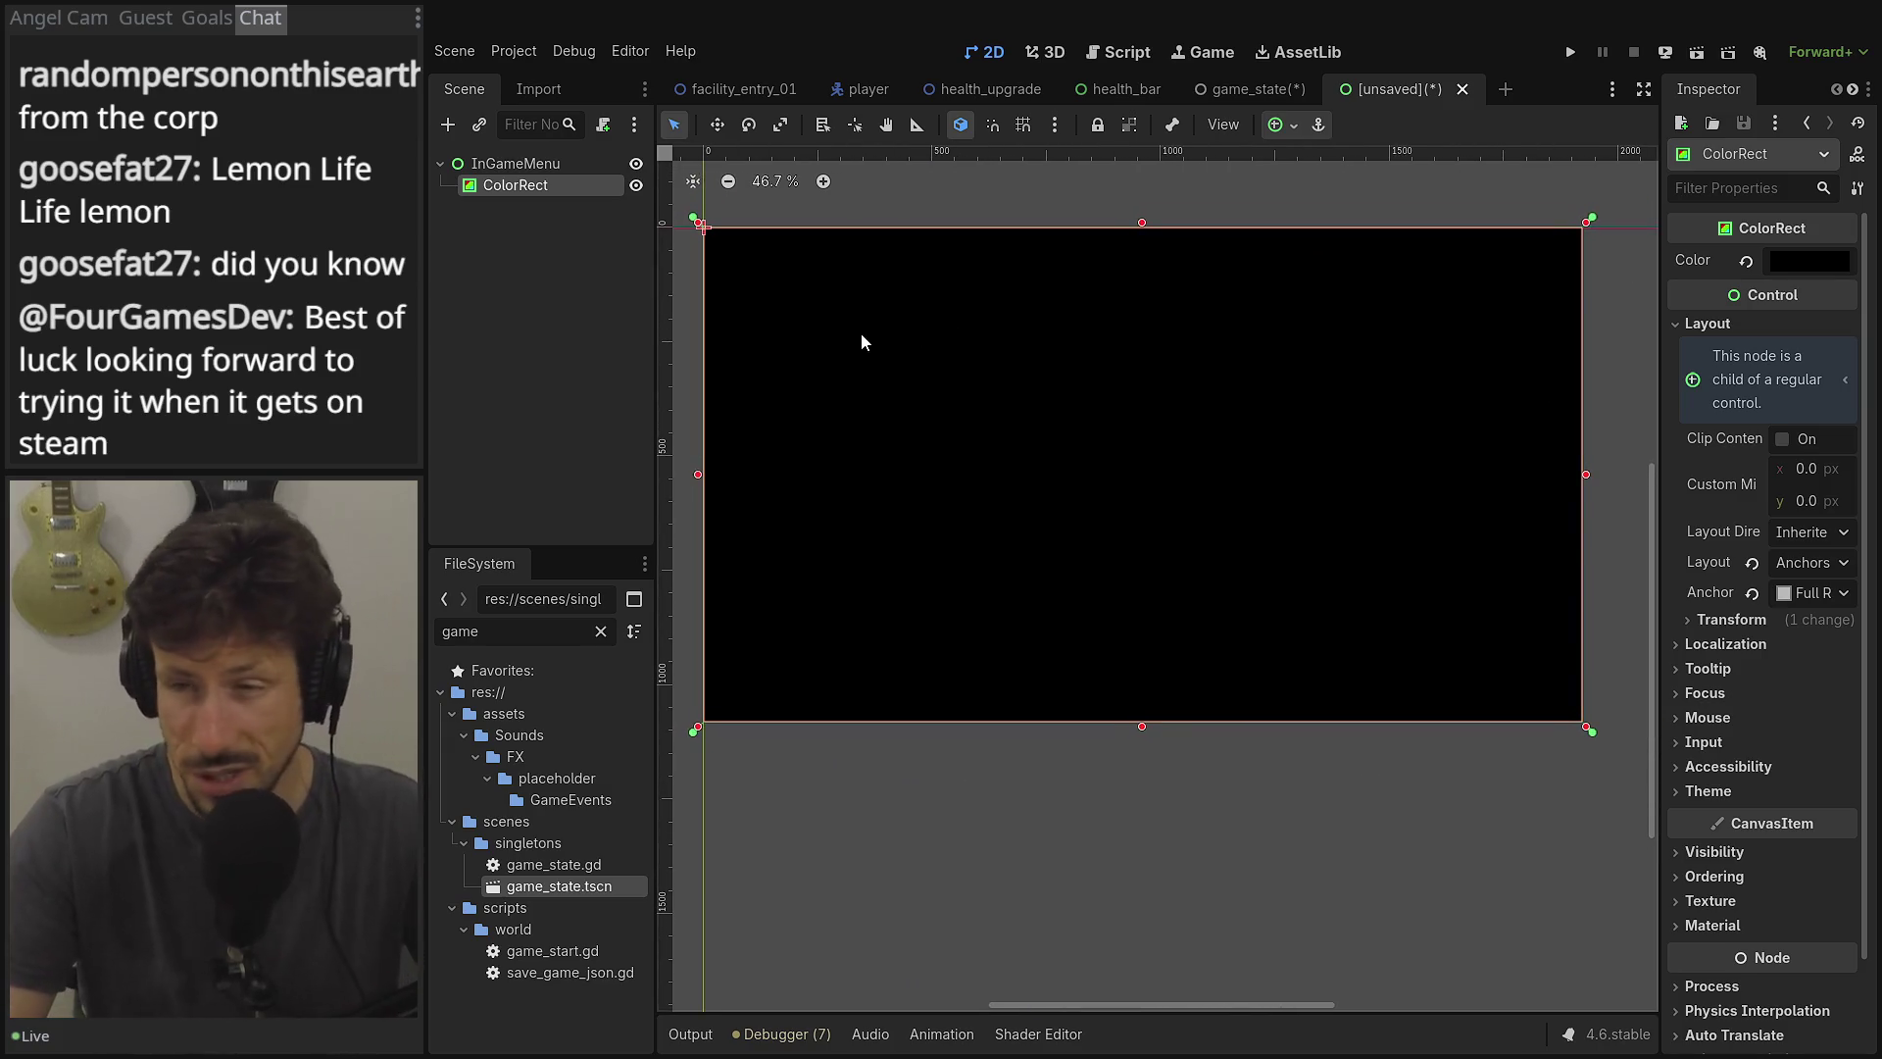
{"action": "mouse_move", "coordinate": [1011, 279]}
{"action": "left_mouse_down"}
{"action": "mouse_move", "coordinate": [1058, 300]}
{"action": "mouse_move", "coordinate": [1010, 303]}
{"action": "left_mouse_up"}
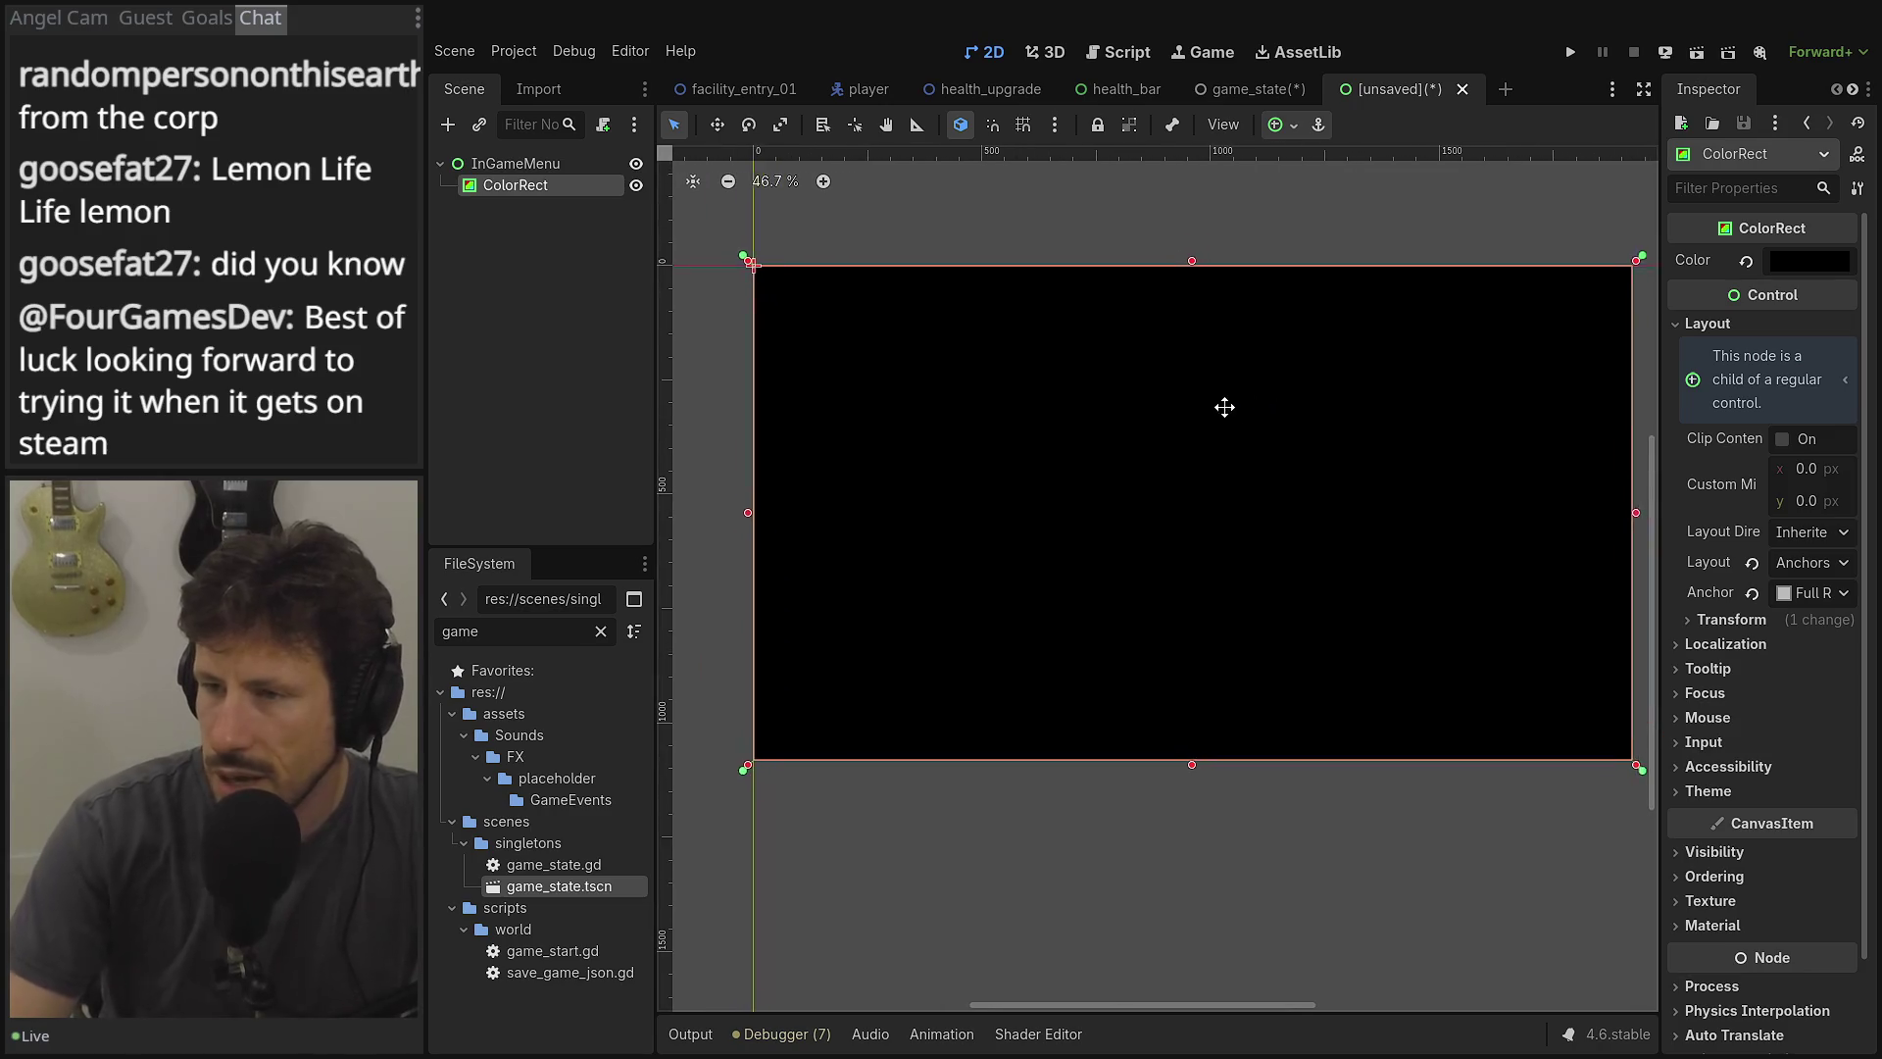
{"action": "scroll", "coordinate": [1189, 362], "scroll_direction": "up", "scroll_amount": 3}
{"action": "scroll", "coordinate": [887, 316], "scroll_direction": "down", "scroll_amount": 1}
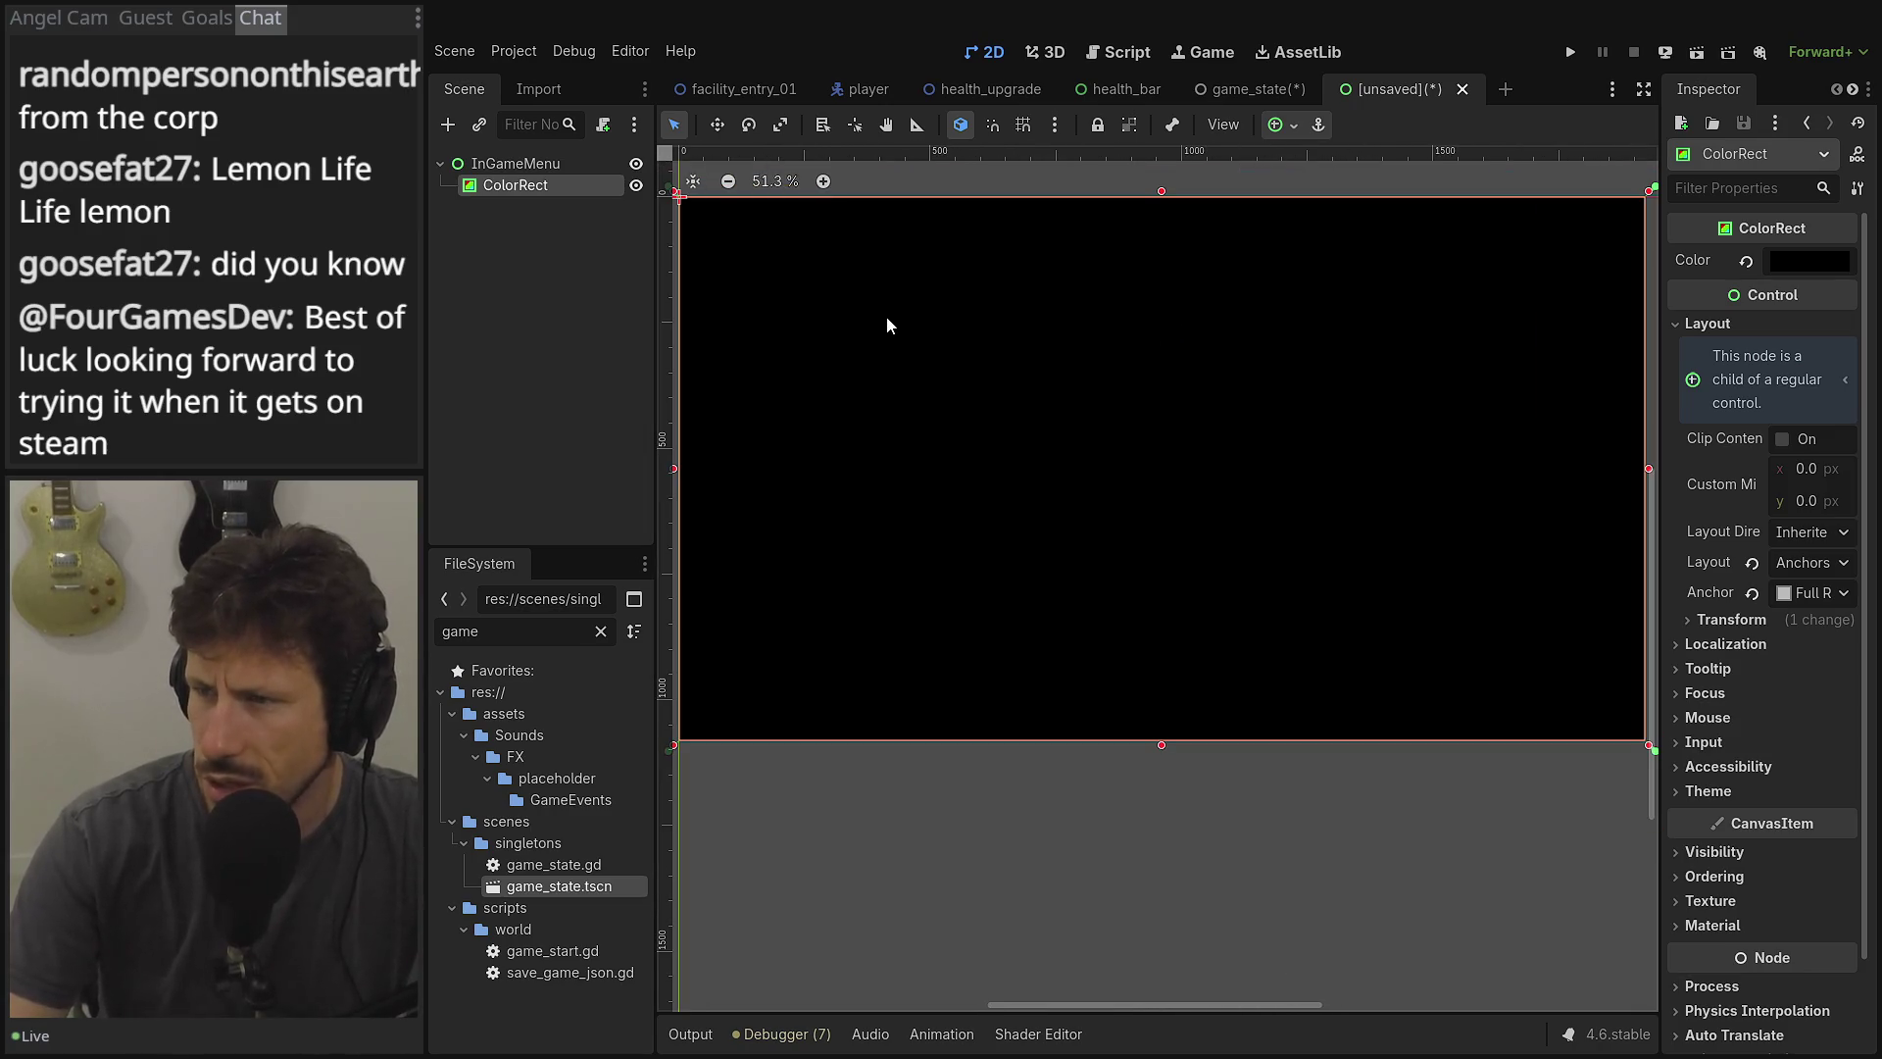
{"action": "scroll", "coordinate": [1103, 329], "scroll_direction": "down", "scroll_amount": 1}
{"action": "scroll", "coordinate": [1104, 330], "scroll_direction": "up", "scroll_amount": 1}
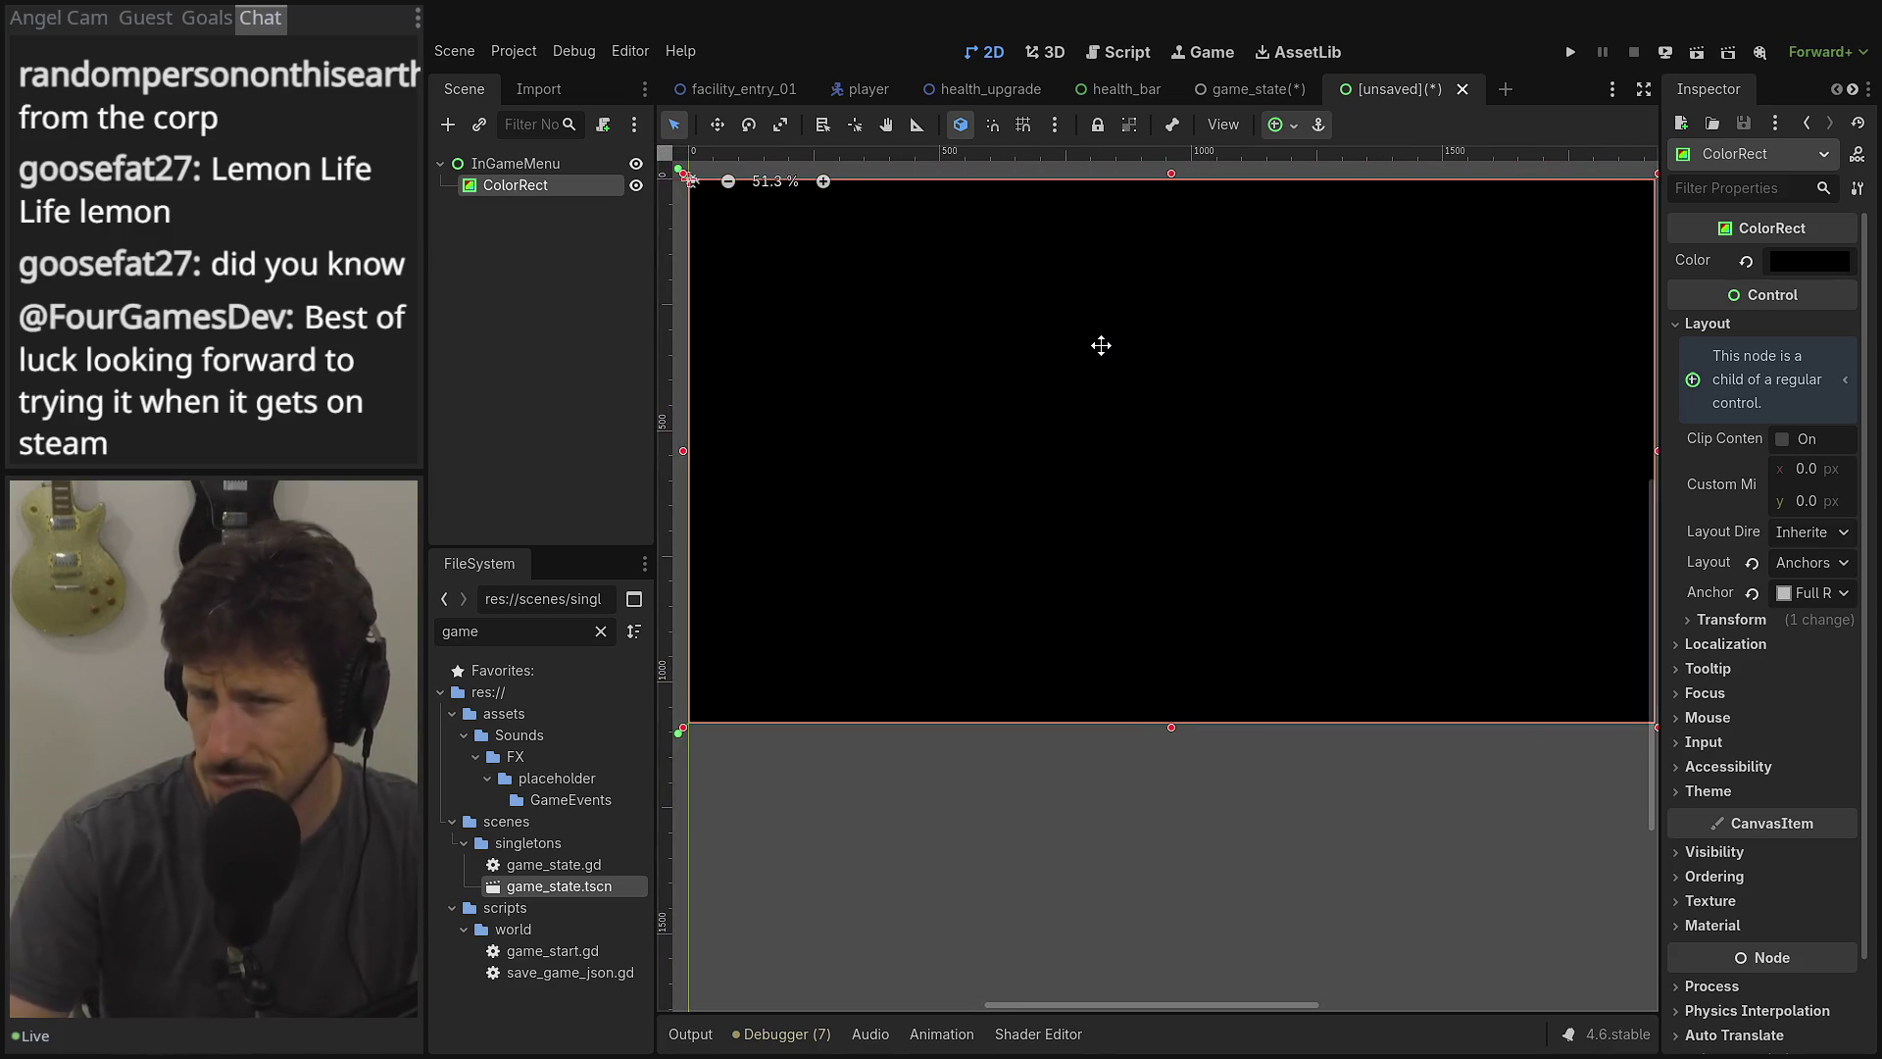
{"action": "scroll", "coordinate": [1091, 349], "scroll_direction": "down", "scroll_amount": 1}
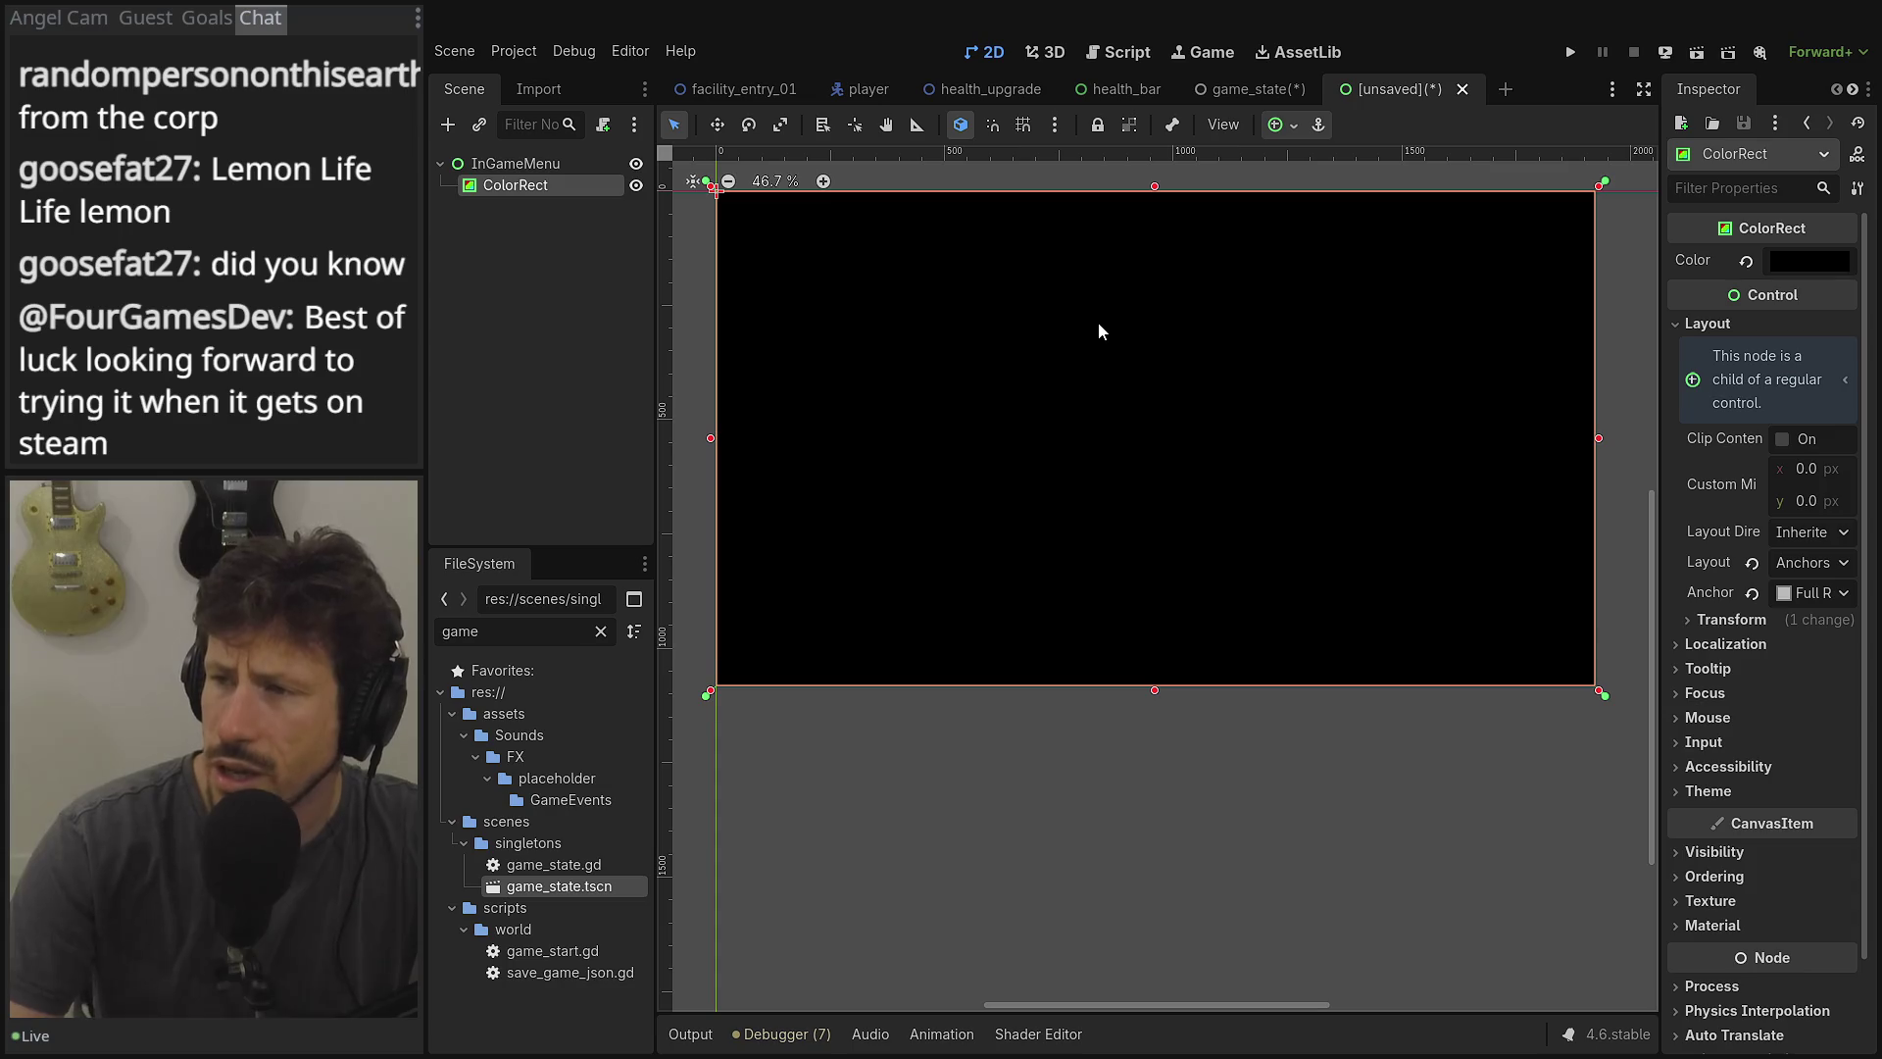
{"action": "scroll", "coordinate": [1098, 324], "scroll_direction": "up", "scroll_amount": 1}
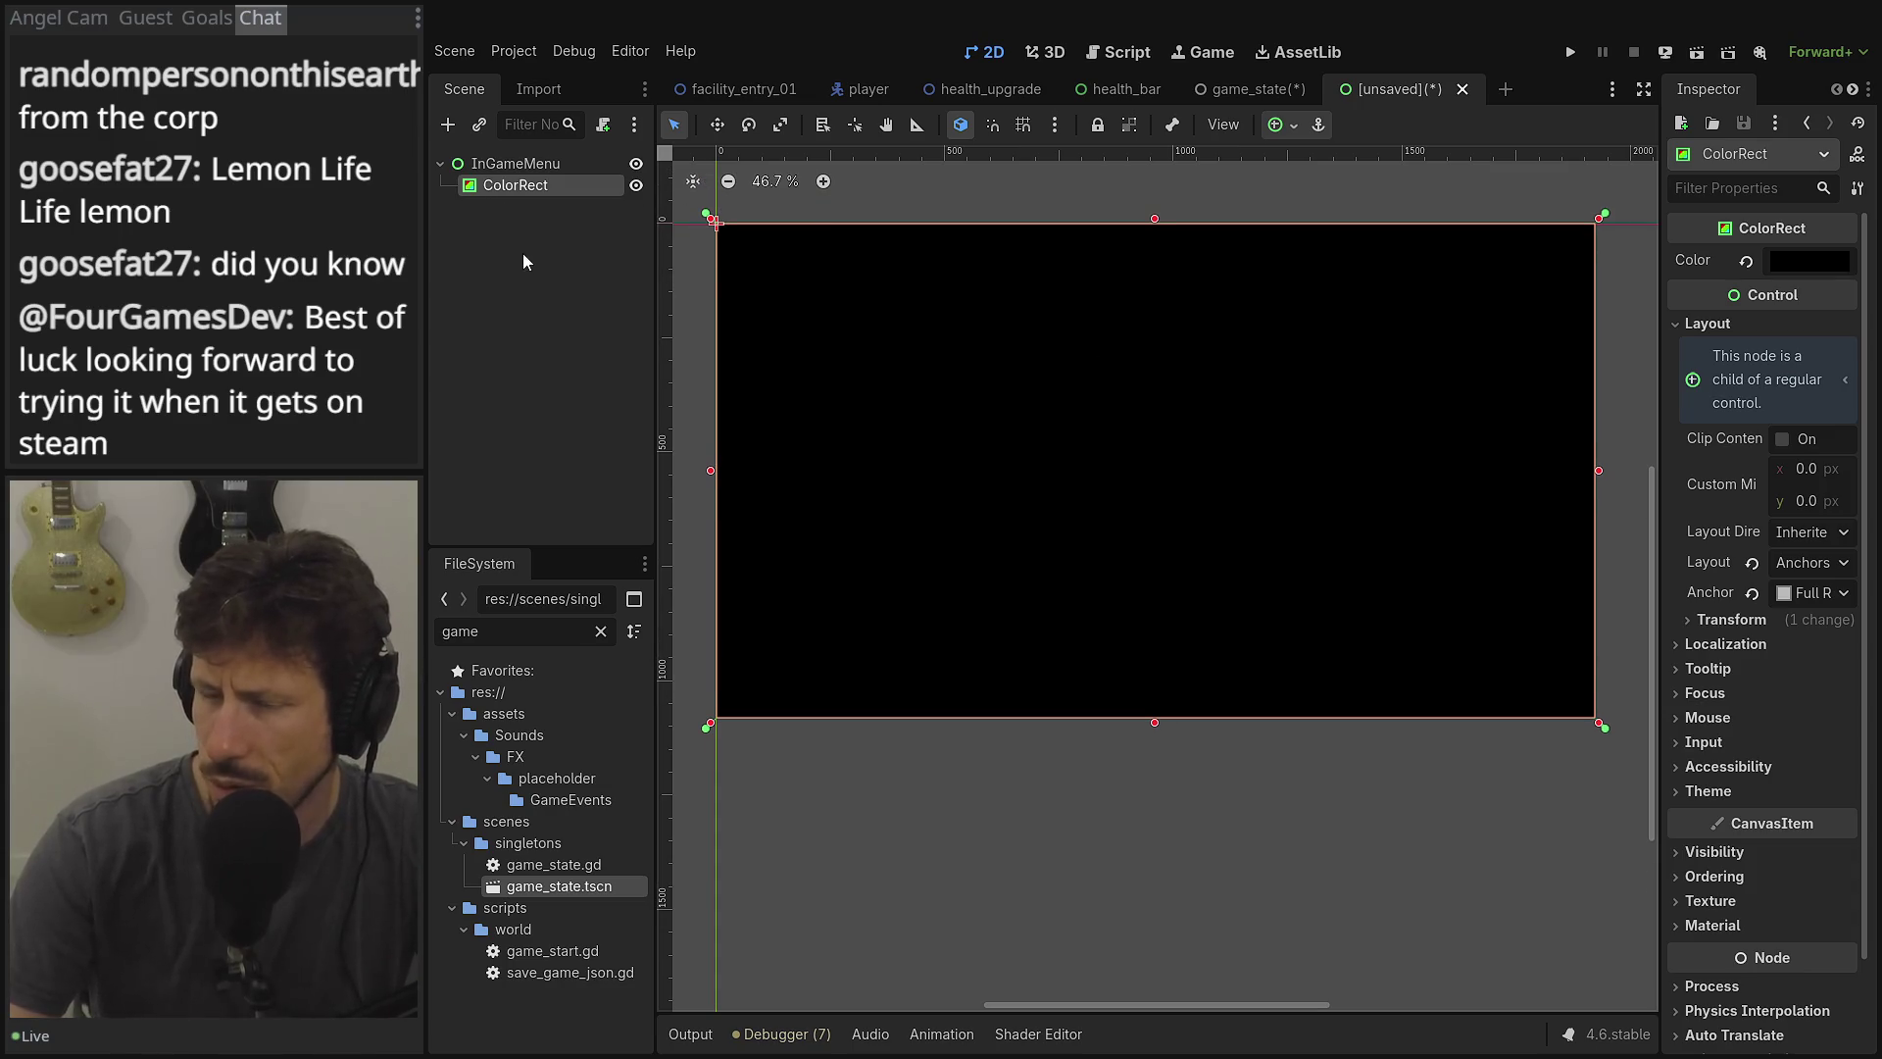
{"action": "left_click", "coordinate": [456, 121]}
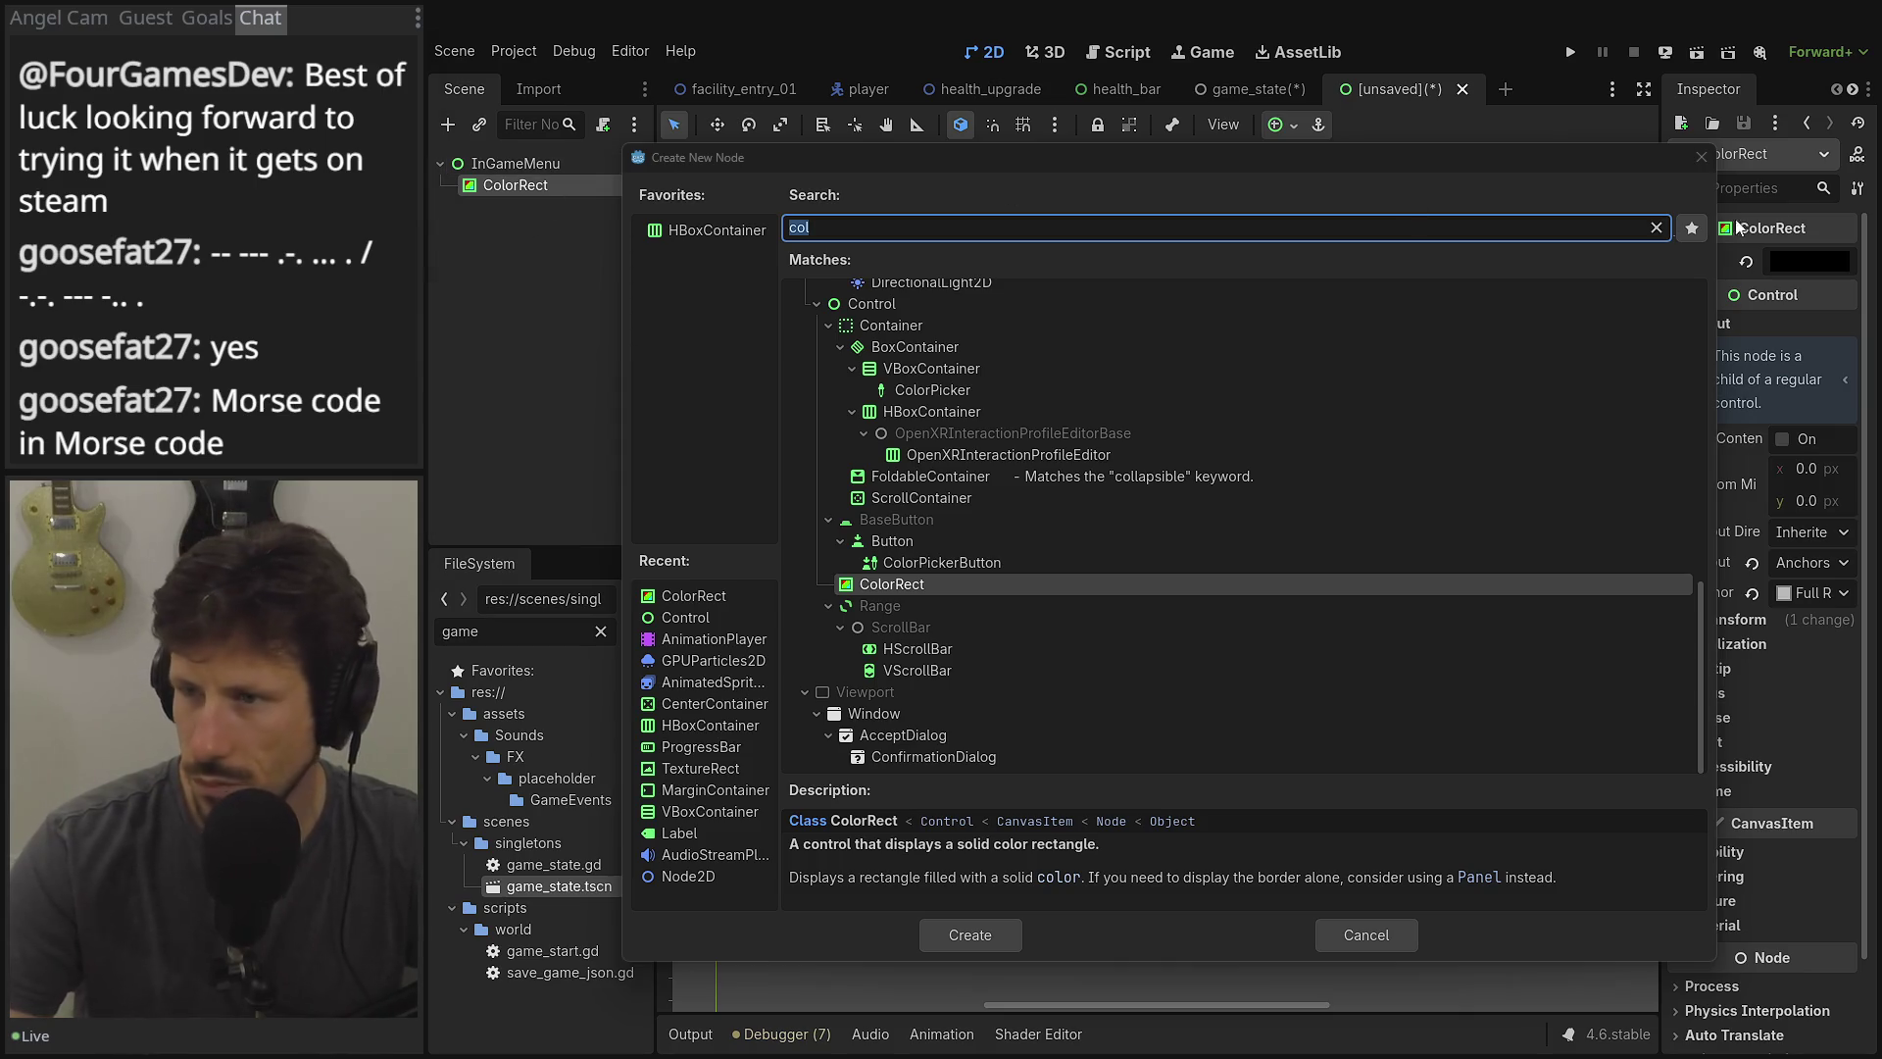
Close the Create New Node dialog without adding a node.
{"action": "left_click", "coordinate": [1700, 160]}
Add a Label node as a child of InGameMenu.
{"action": "scroll", "coordinate": [666, 250], "scroll_direction": "down", "scroll_amount": 1}
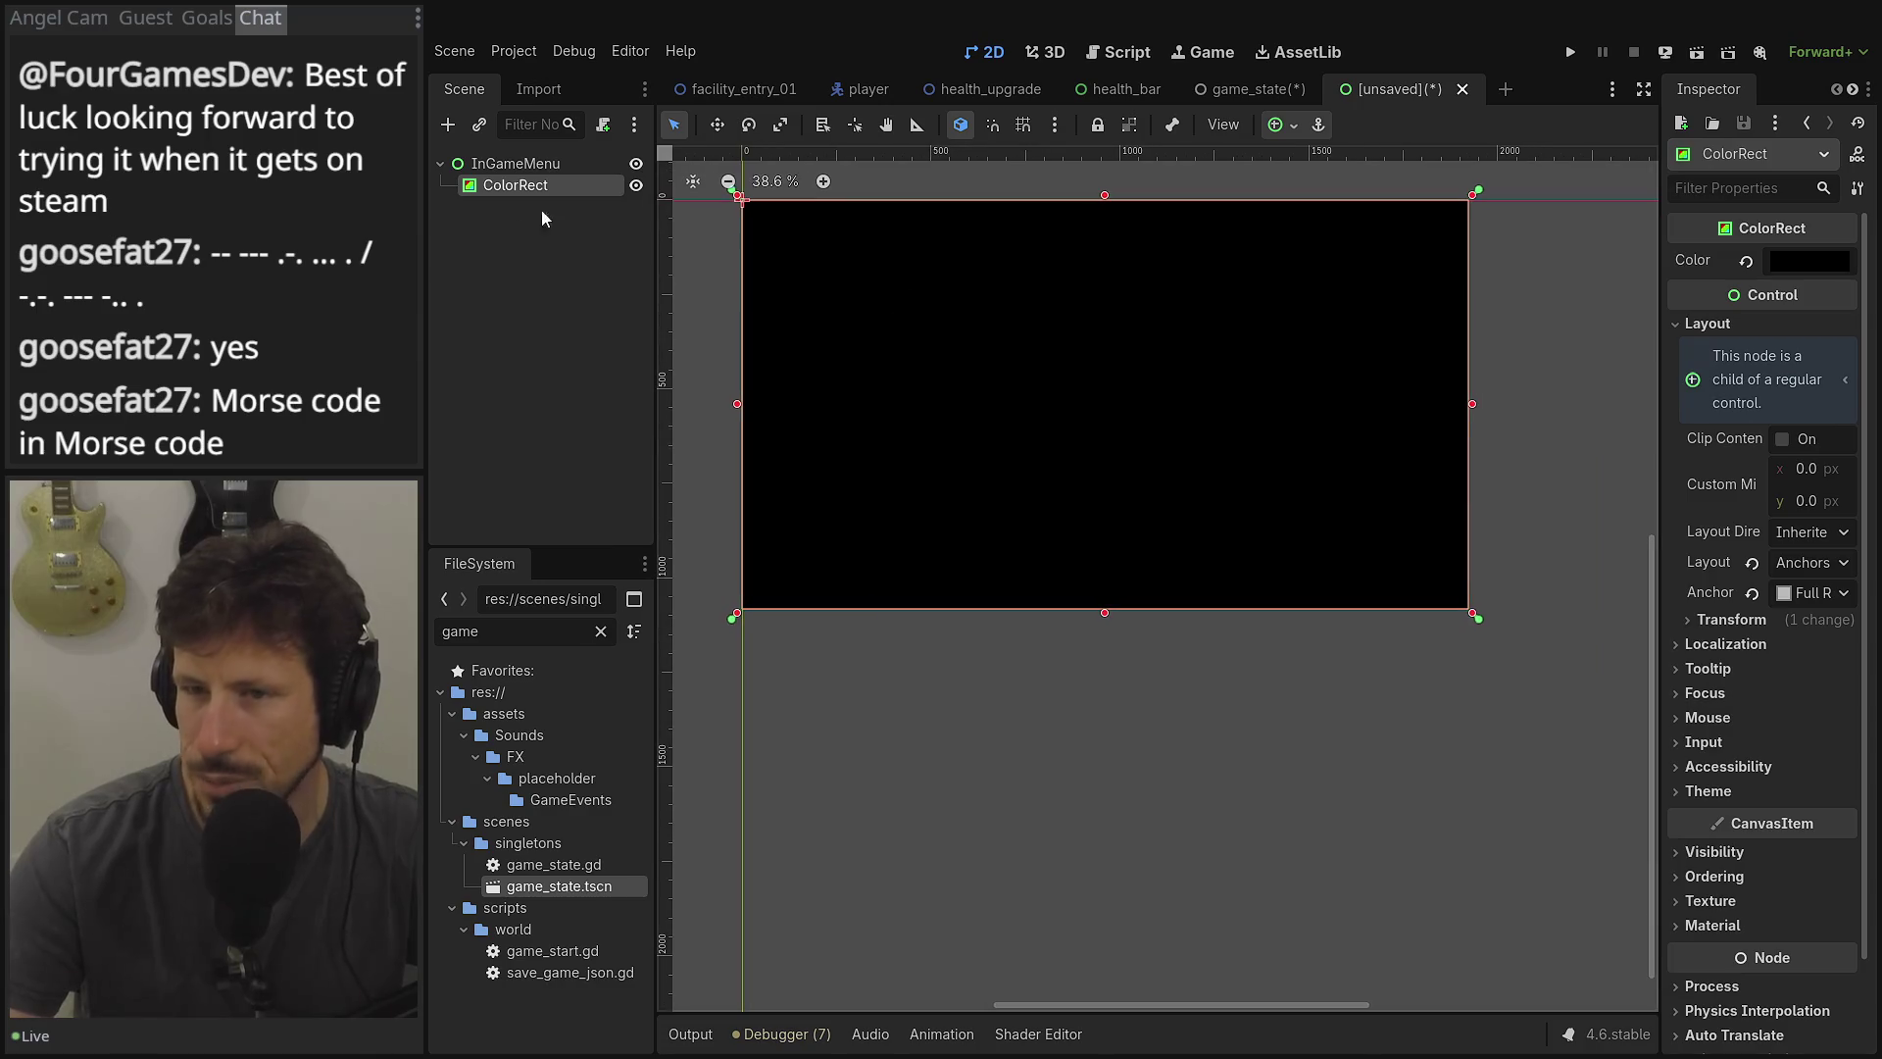
{"action": "left_click", "coordinate": [498, 163]}
{"action": "left_click", "coordinate": [446, 128]}
{"action": "type", "text": "laba"}
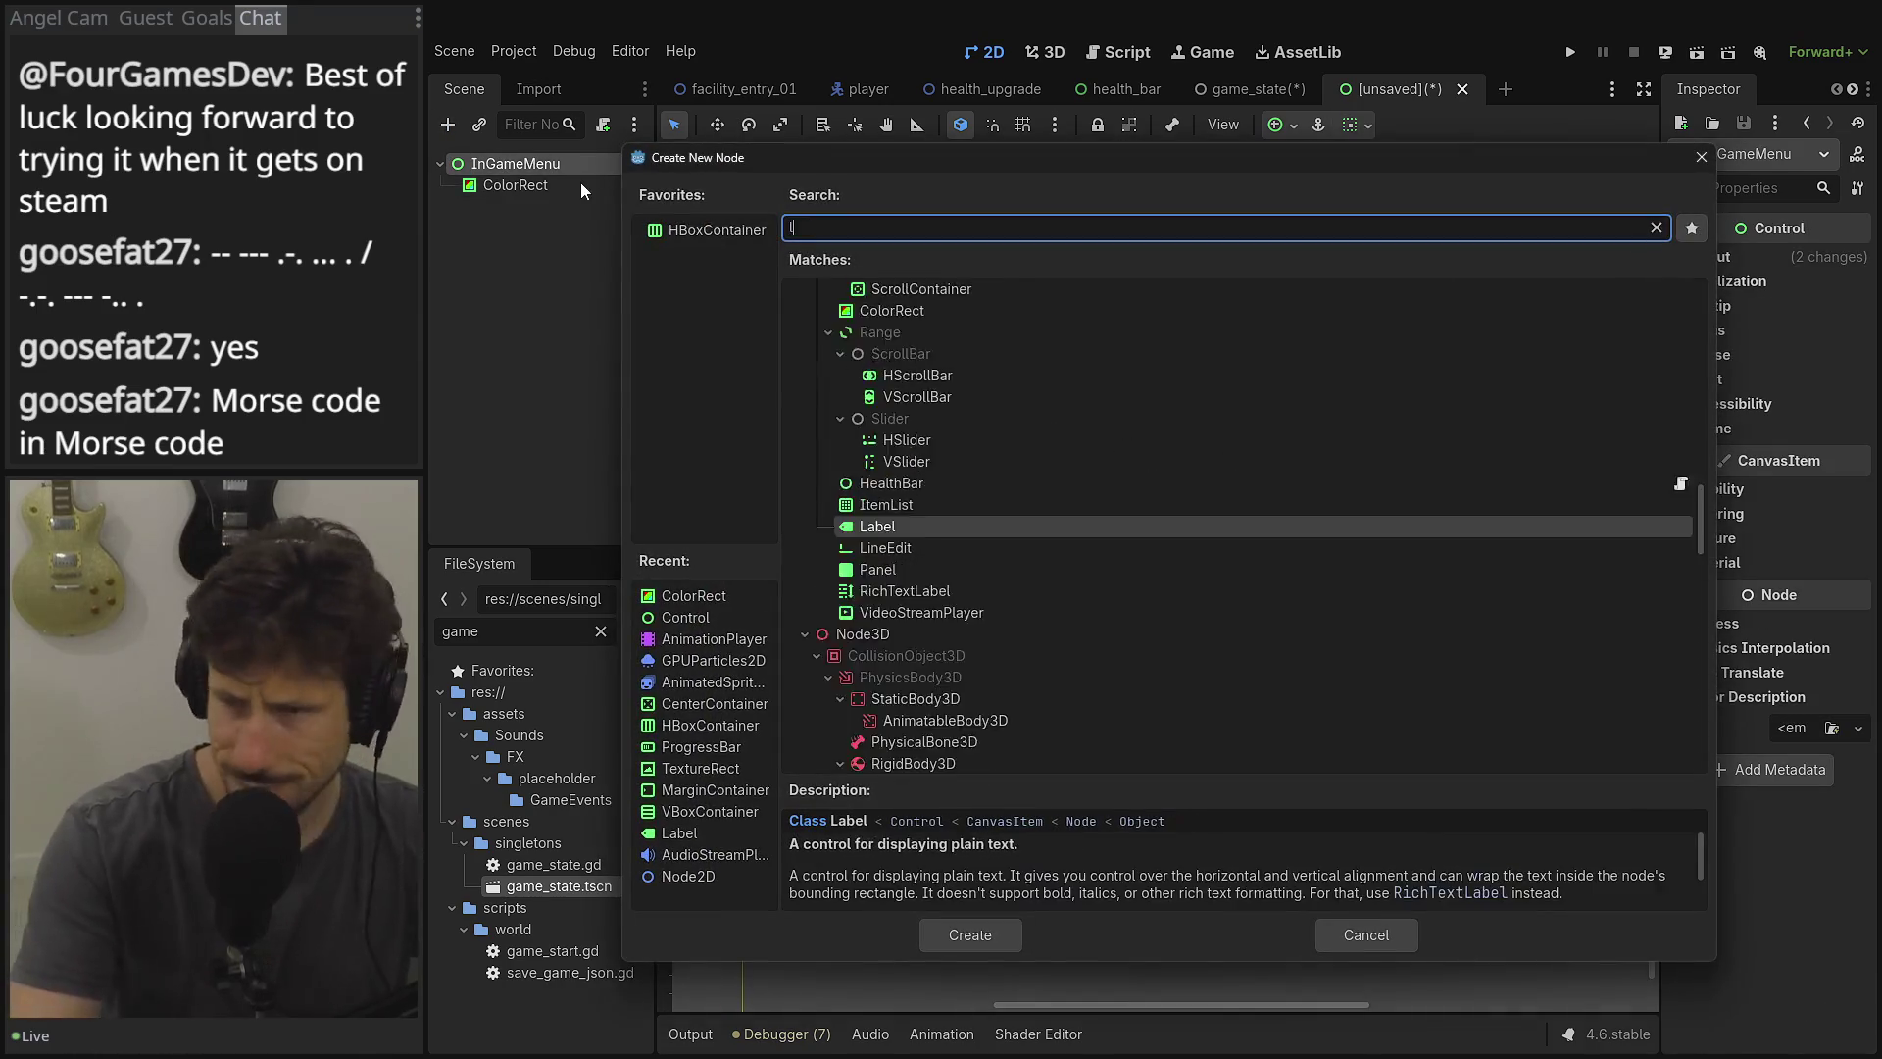
{"action": "key", "text": "BackSpace"}
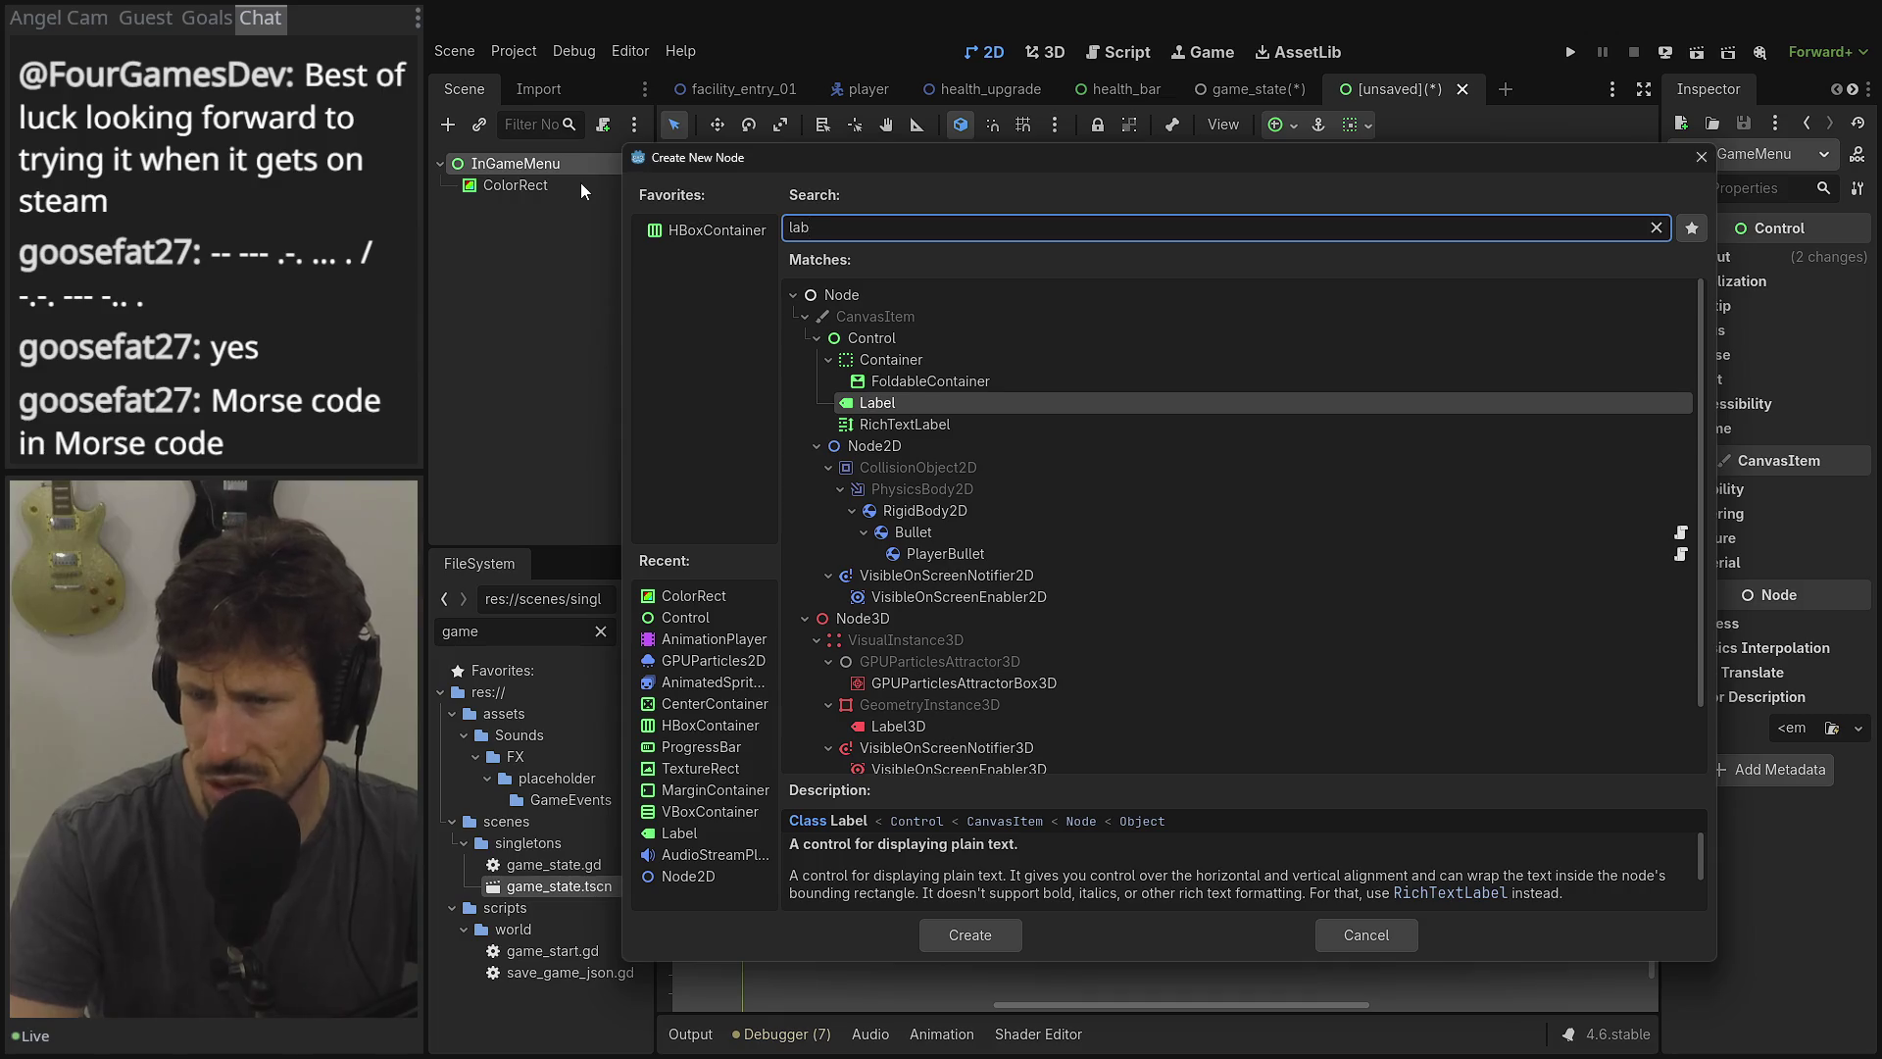
{"action": "key", "text": "Return"}
Set the Label's text to 'Health Chunks :'.
{"action": "left_click", "coordinate": [1844, 414]}
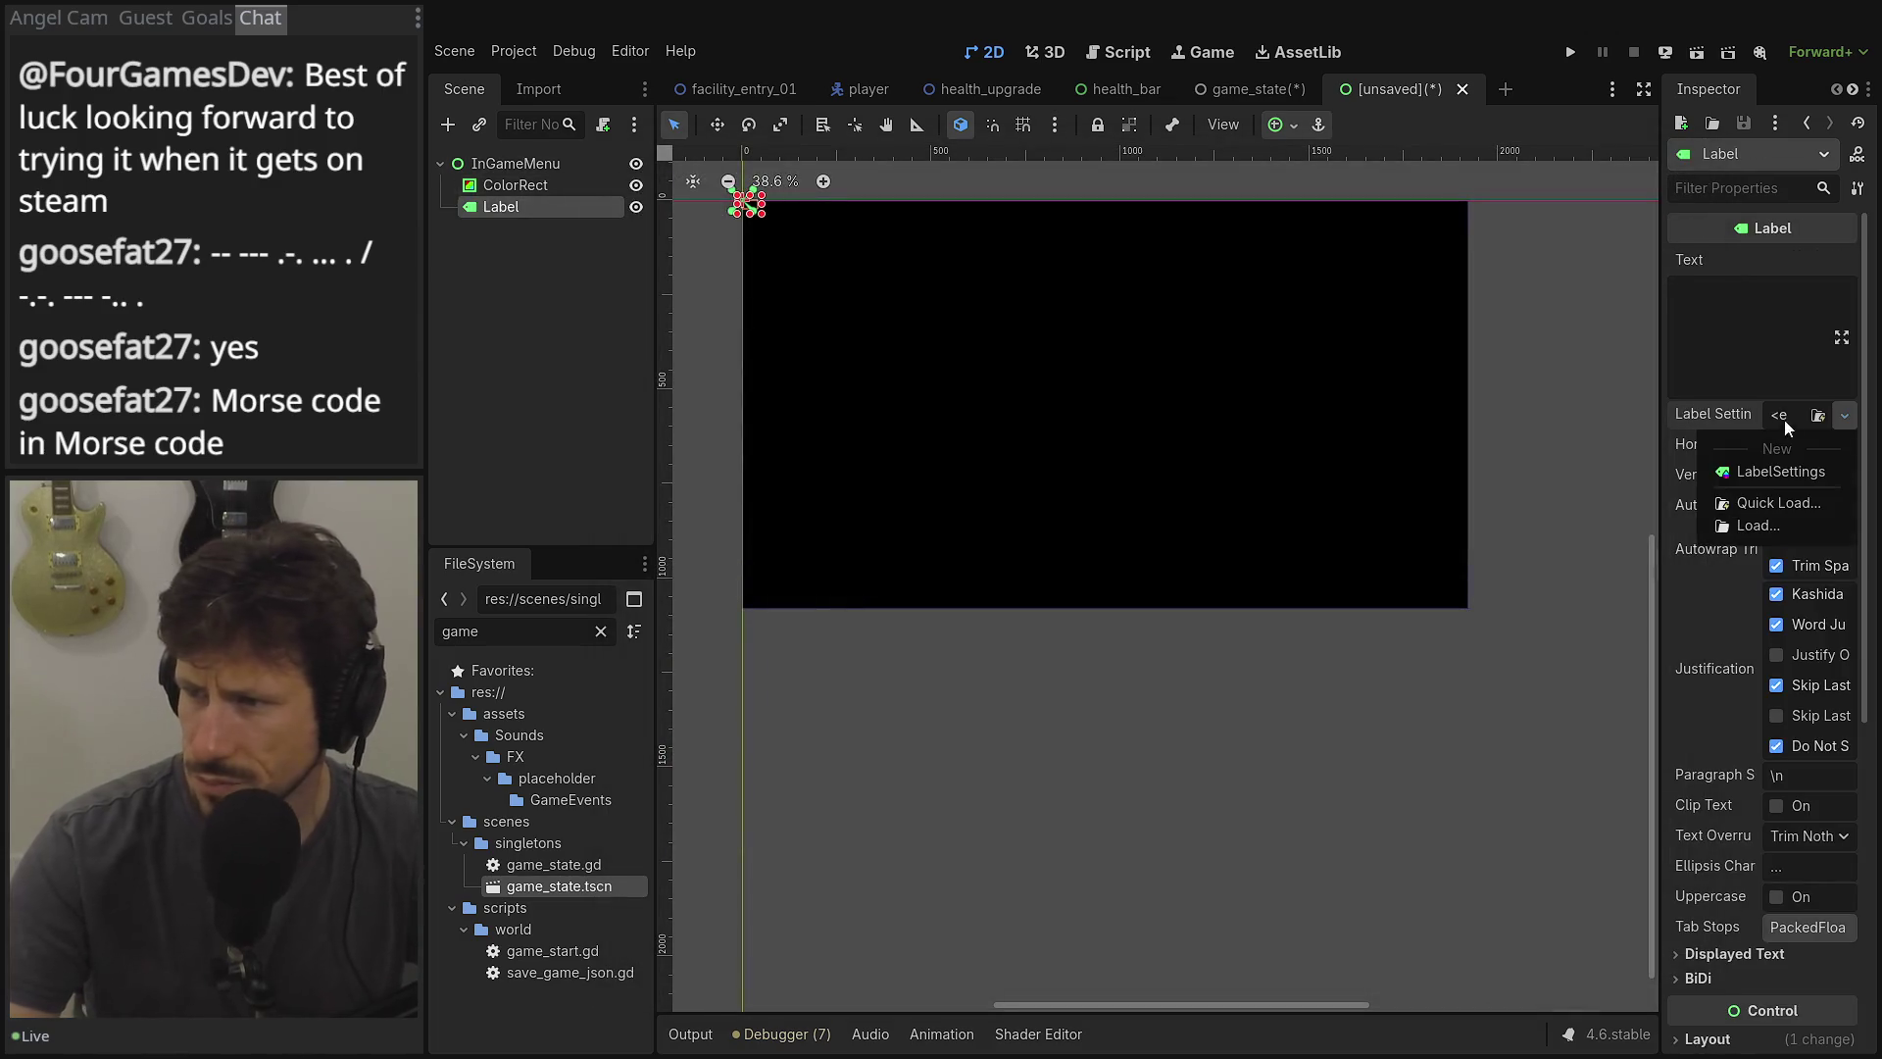
{"action": "left_click", "coordinate": [1738, 336]}
{"action": "type", "text": "Health Ch"}
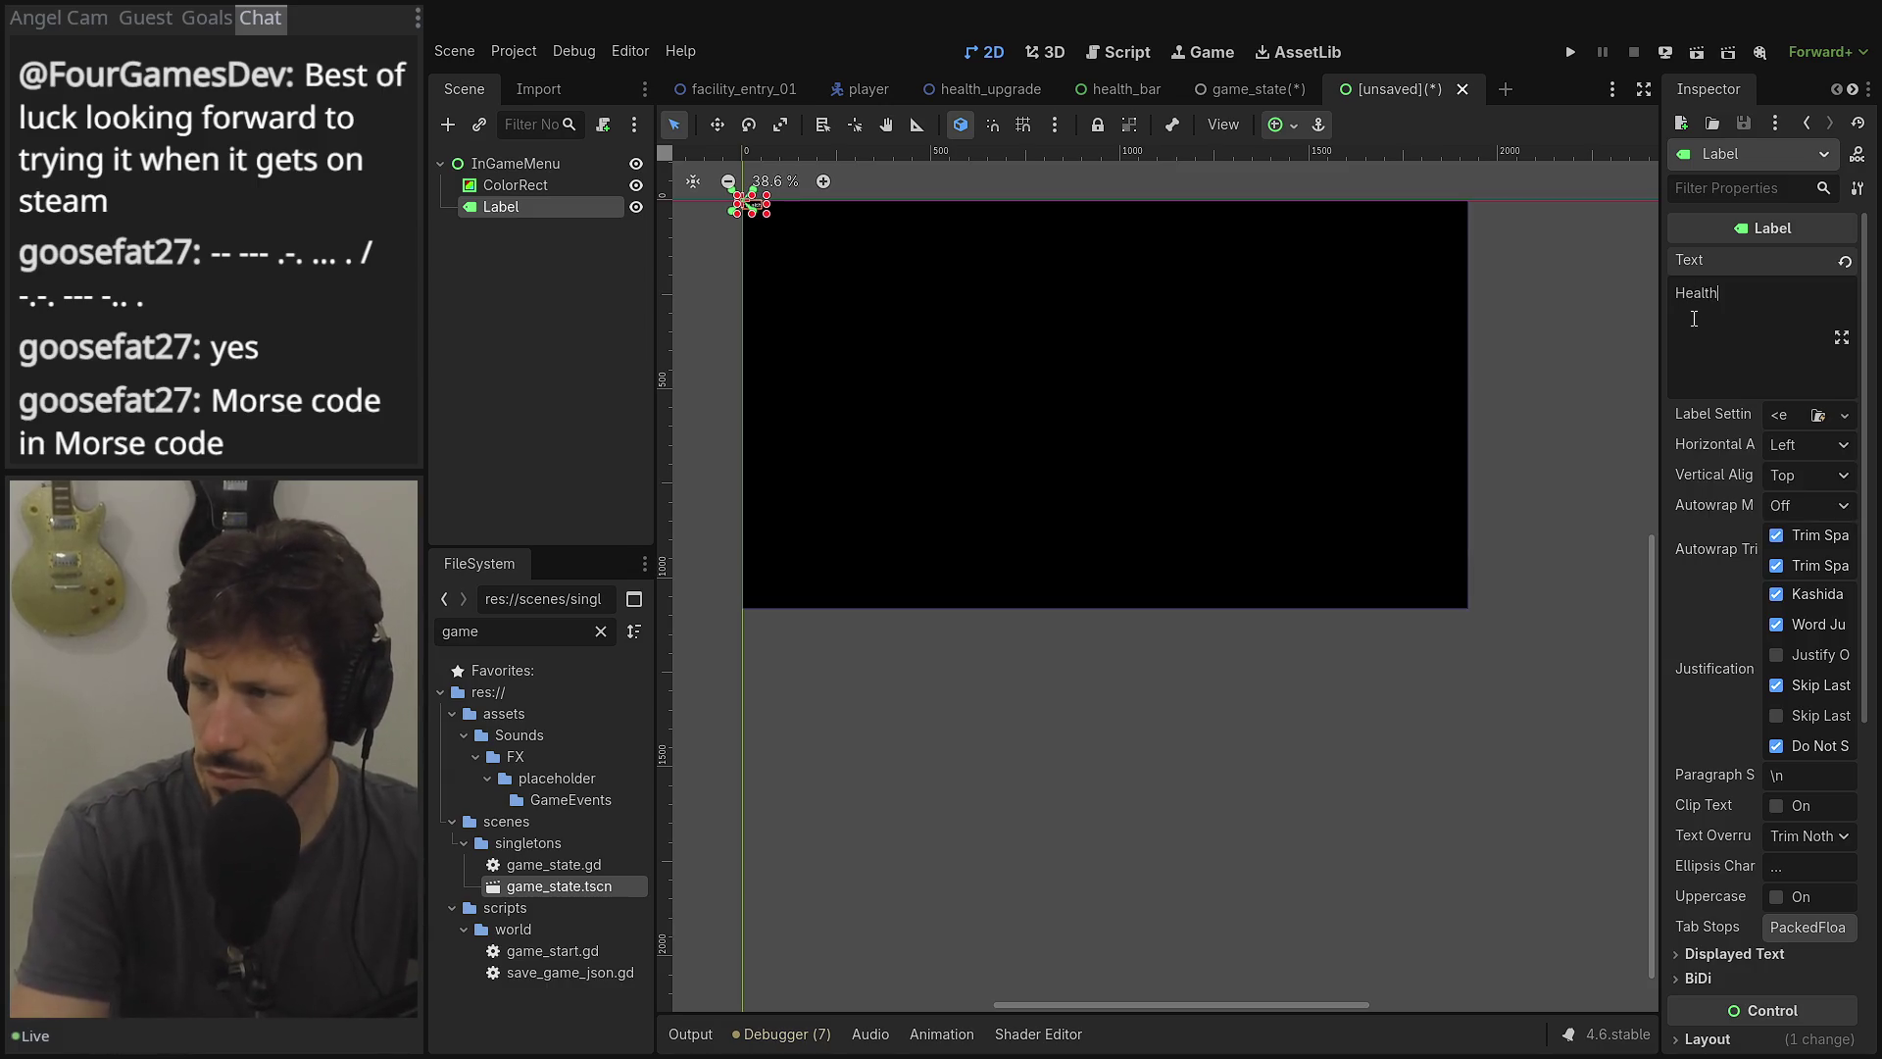
{"action": "type", "text": "unk"}
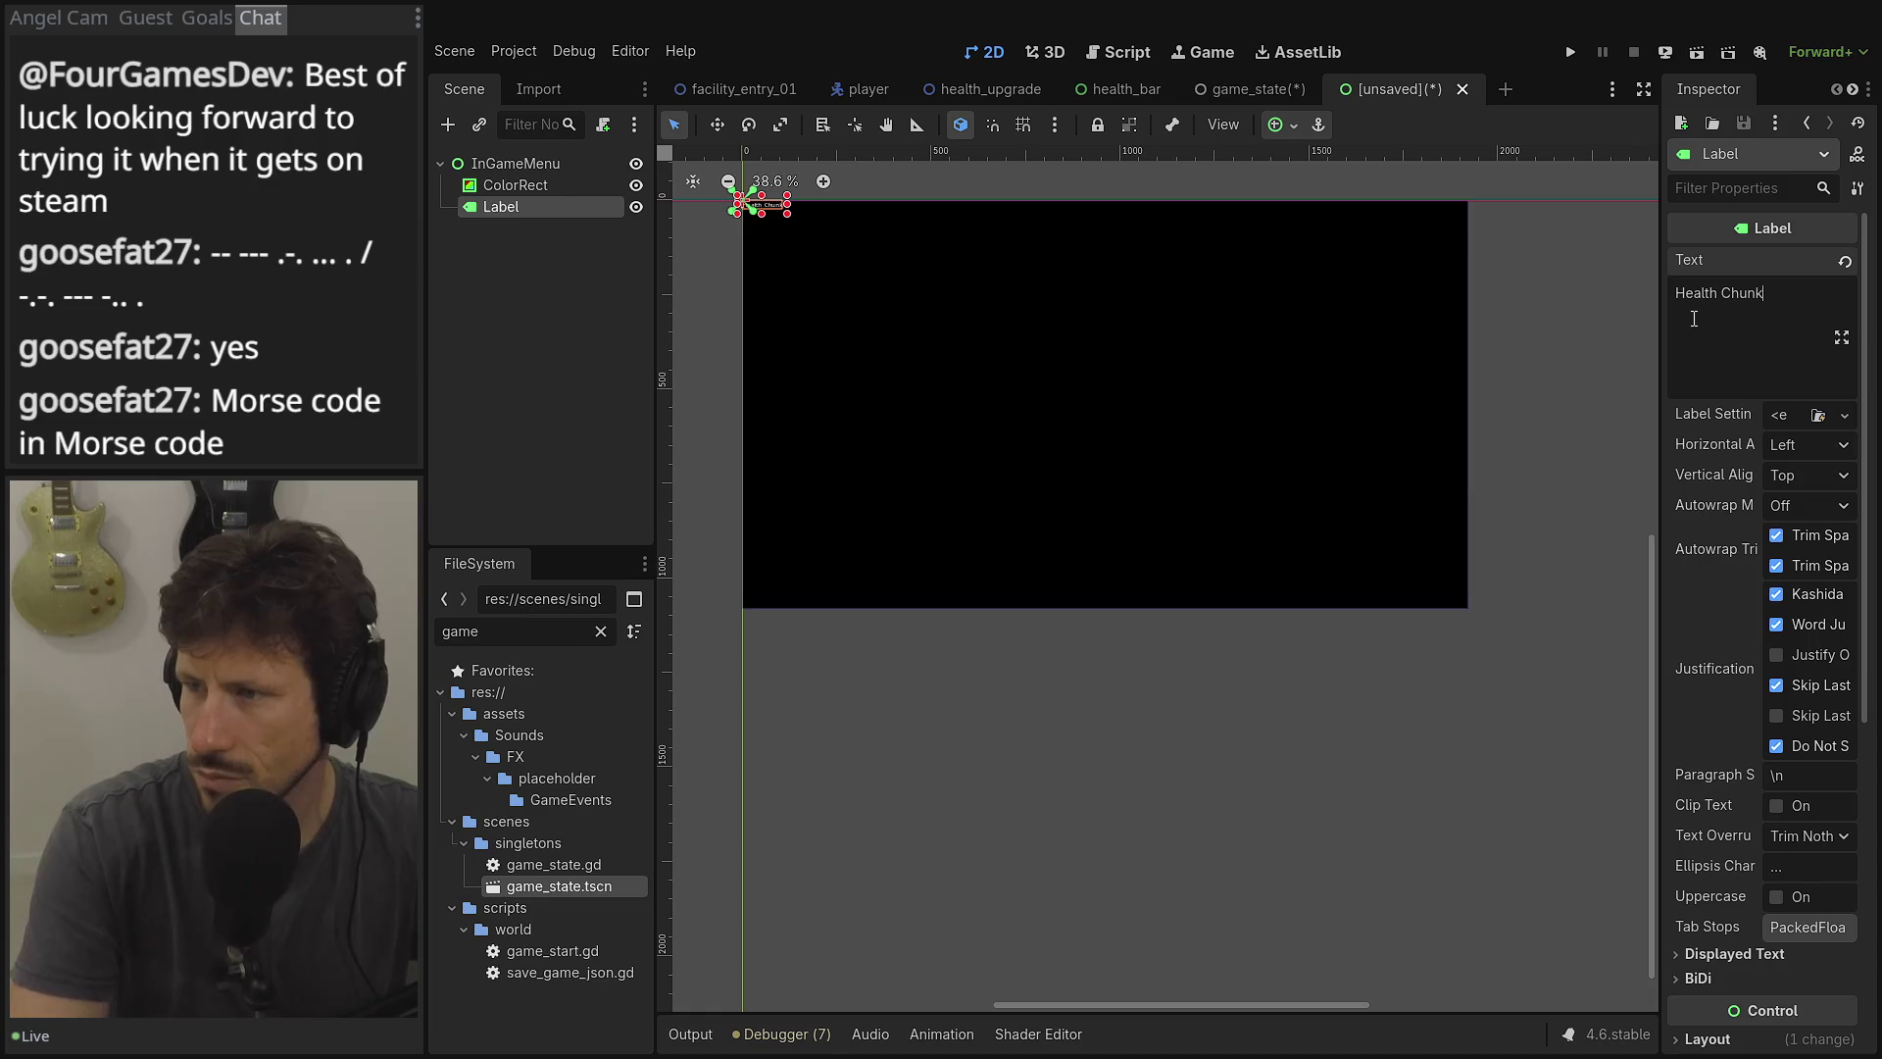
{"action": "type", "text": "s :"}
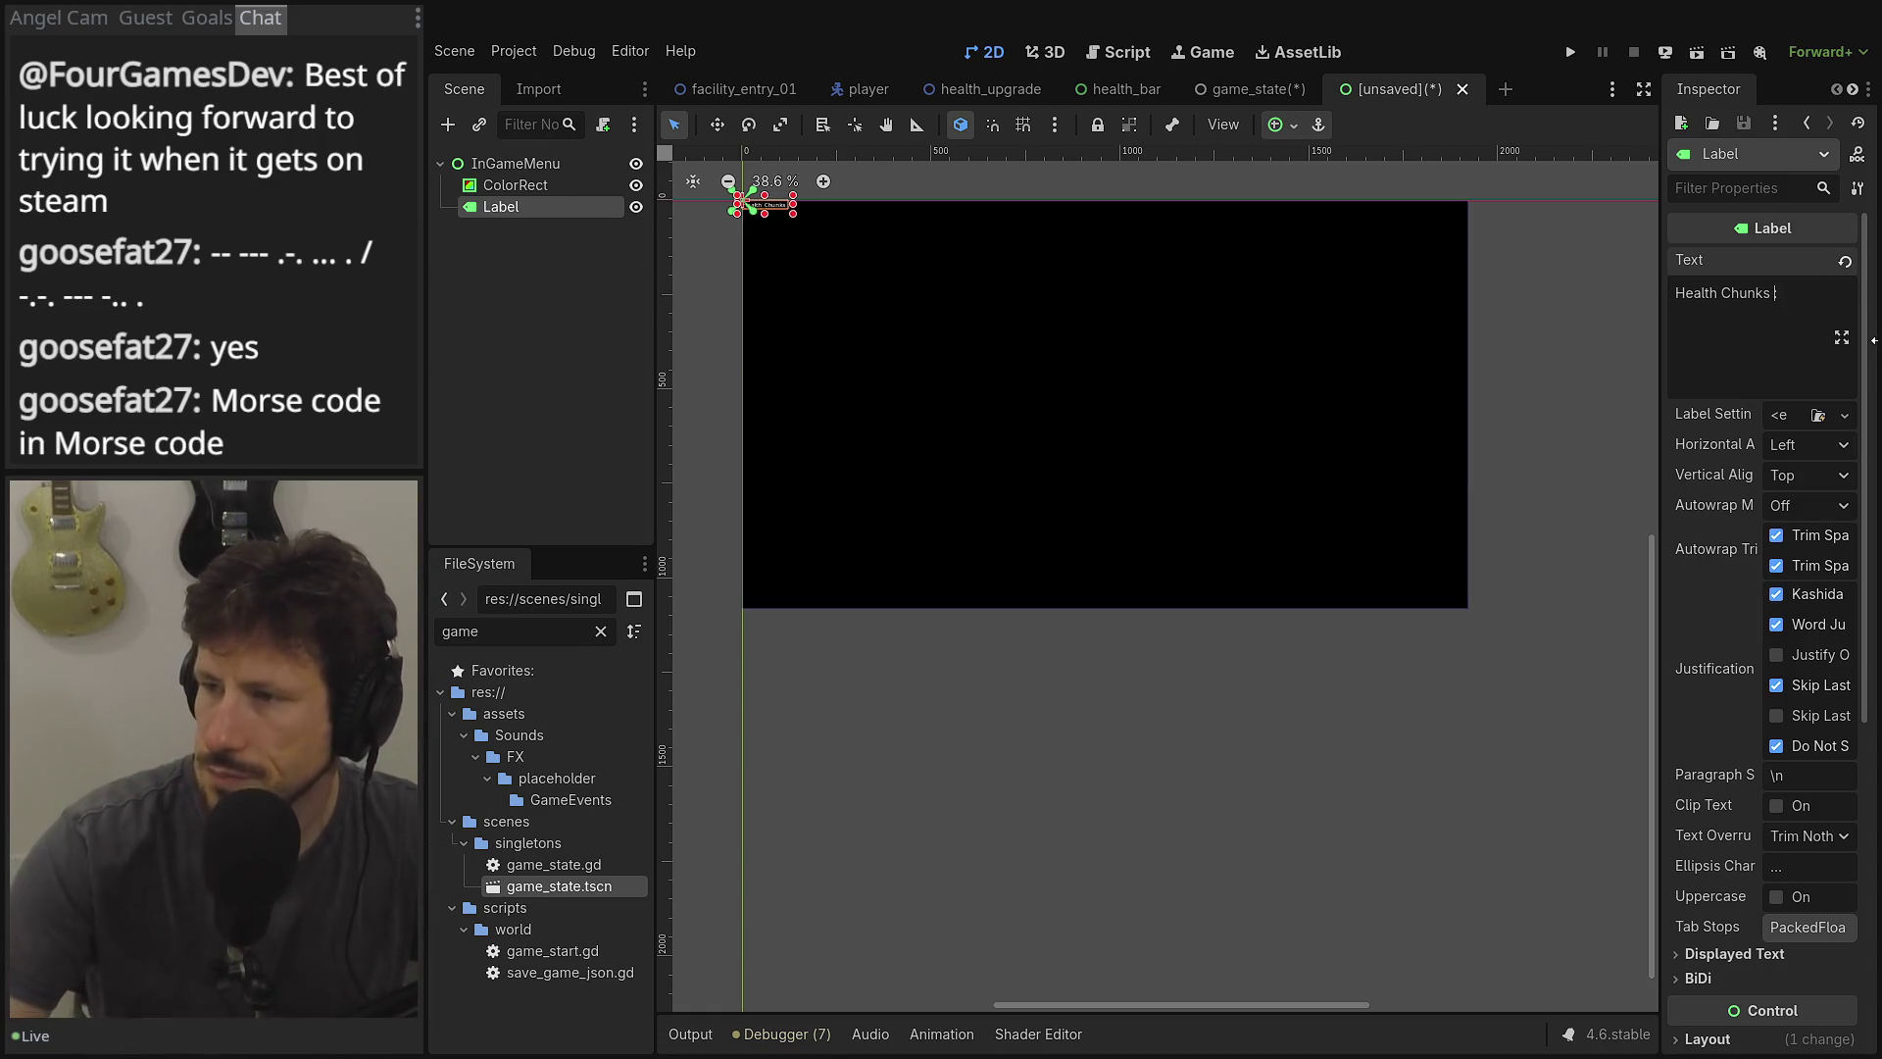
{"action": "left_click", "coordinate": [547, 264]}
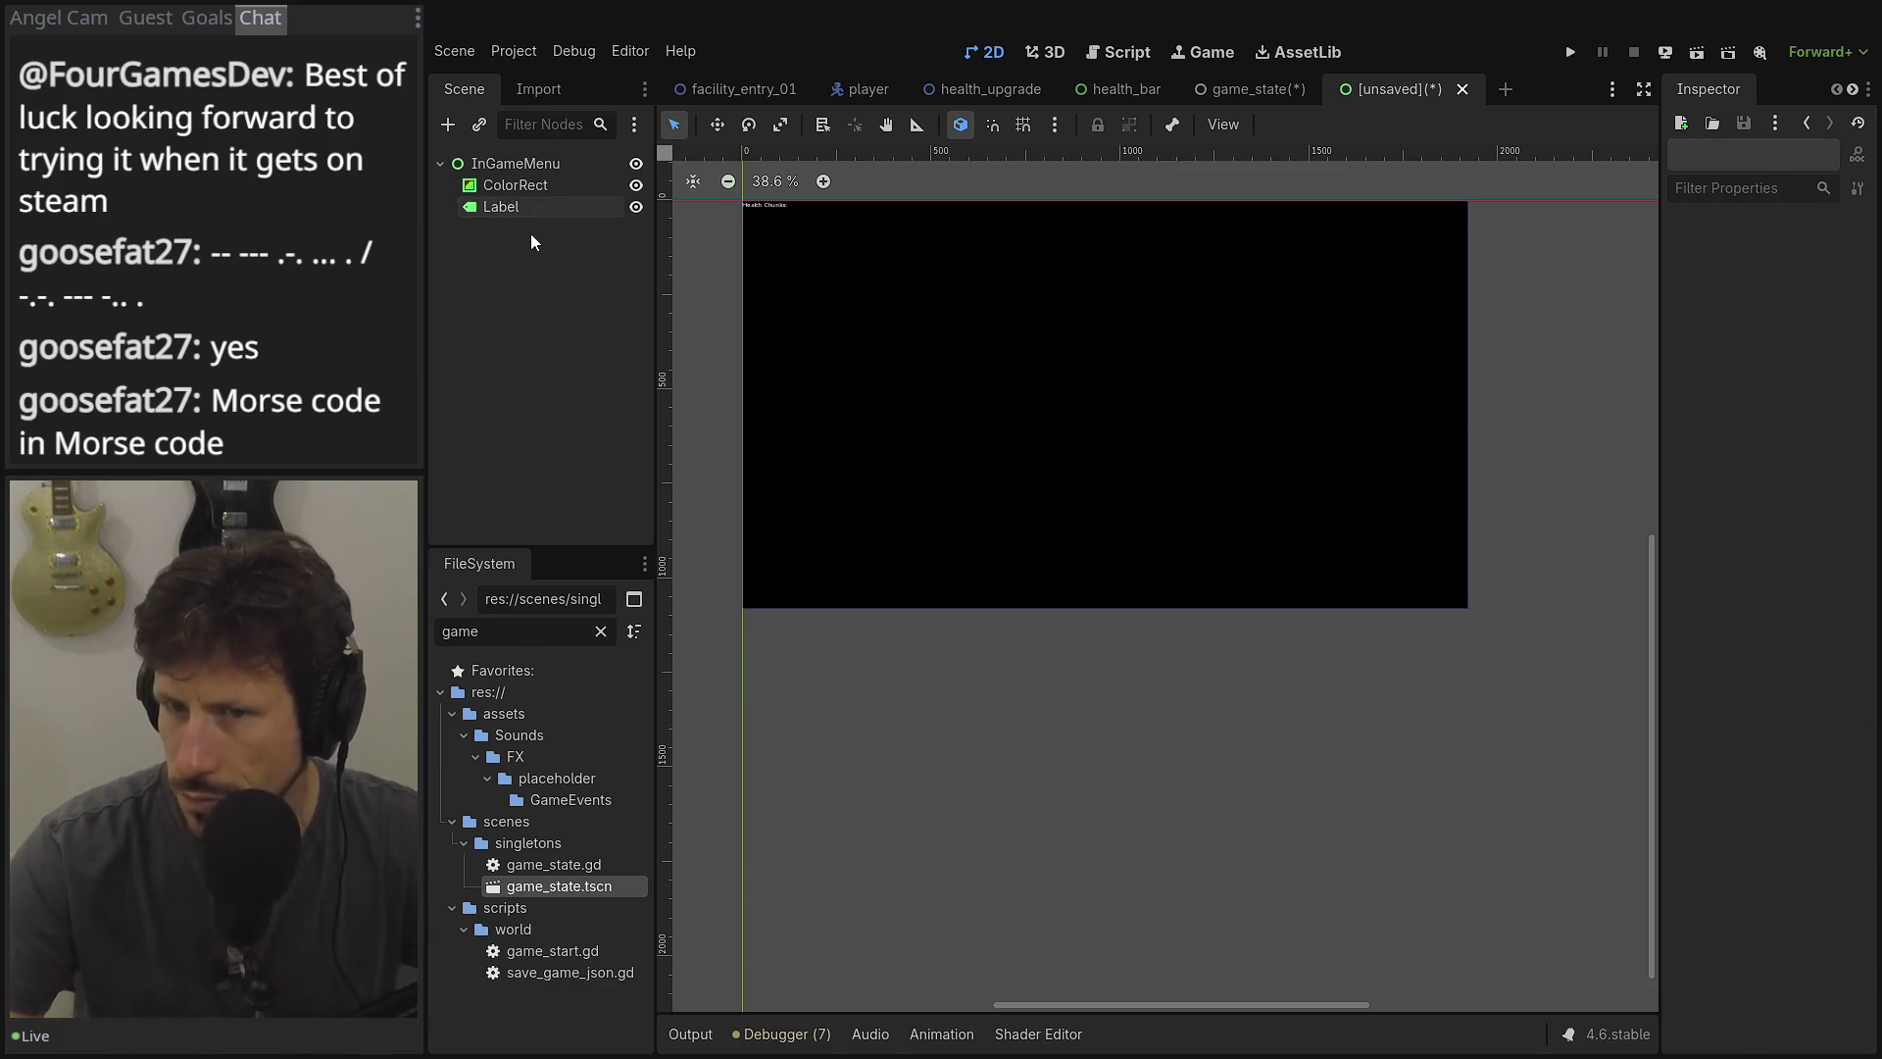
{"action": "left_click", "coordinate": [526, 211]}
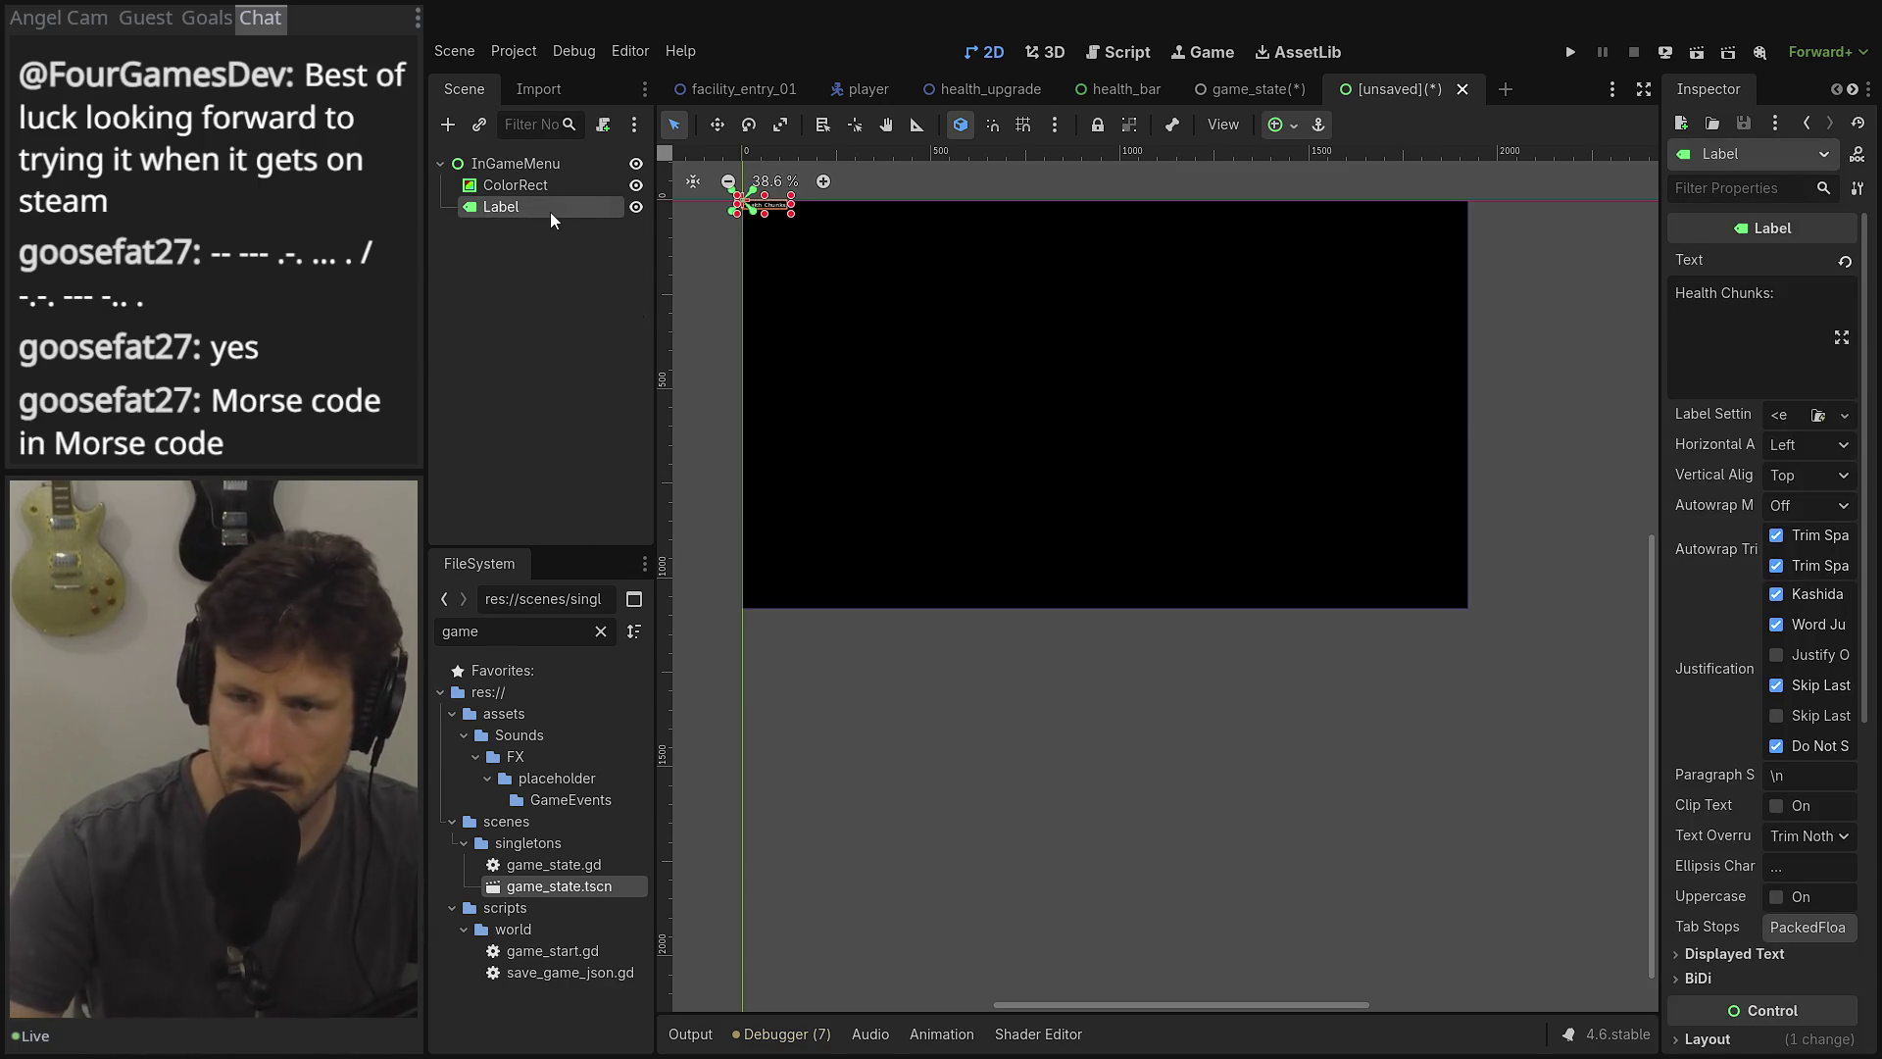
Rename the Label node to HealthChunks and reselect it.
{"action": "double_click", "coordinate": [541, 212]}
{"action": "key", "text": "ctrl+a"}
{"action": "key", "text": "BackSpace"}
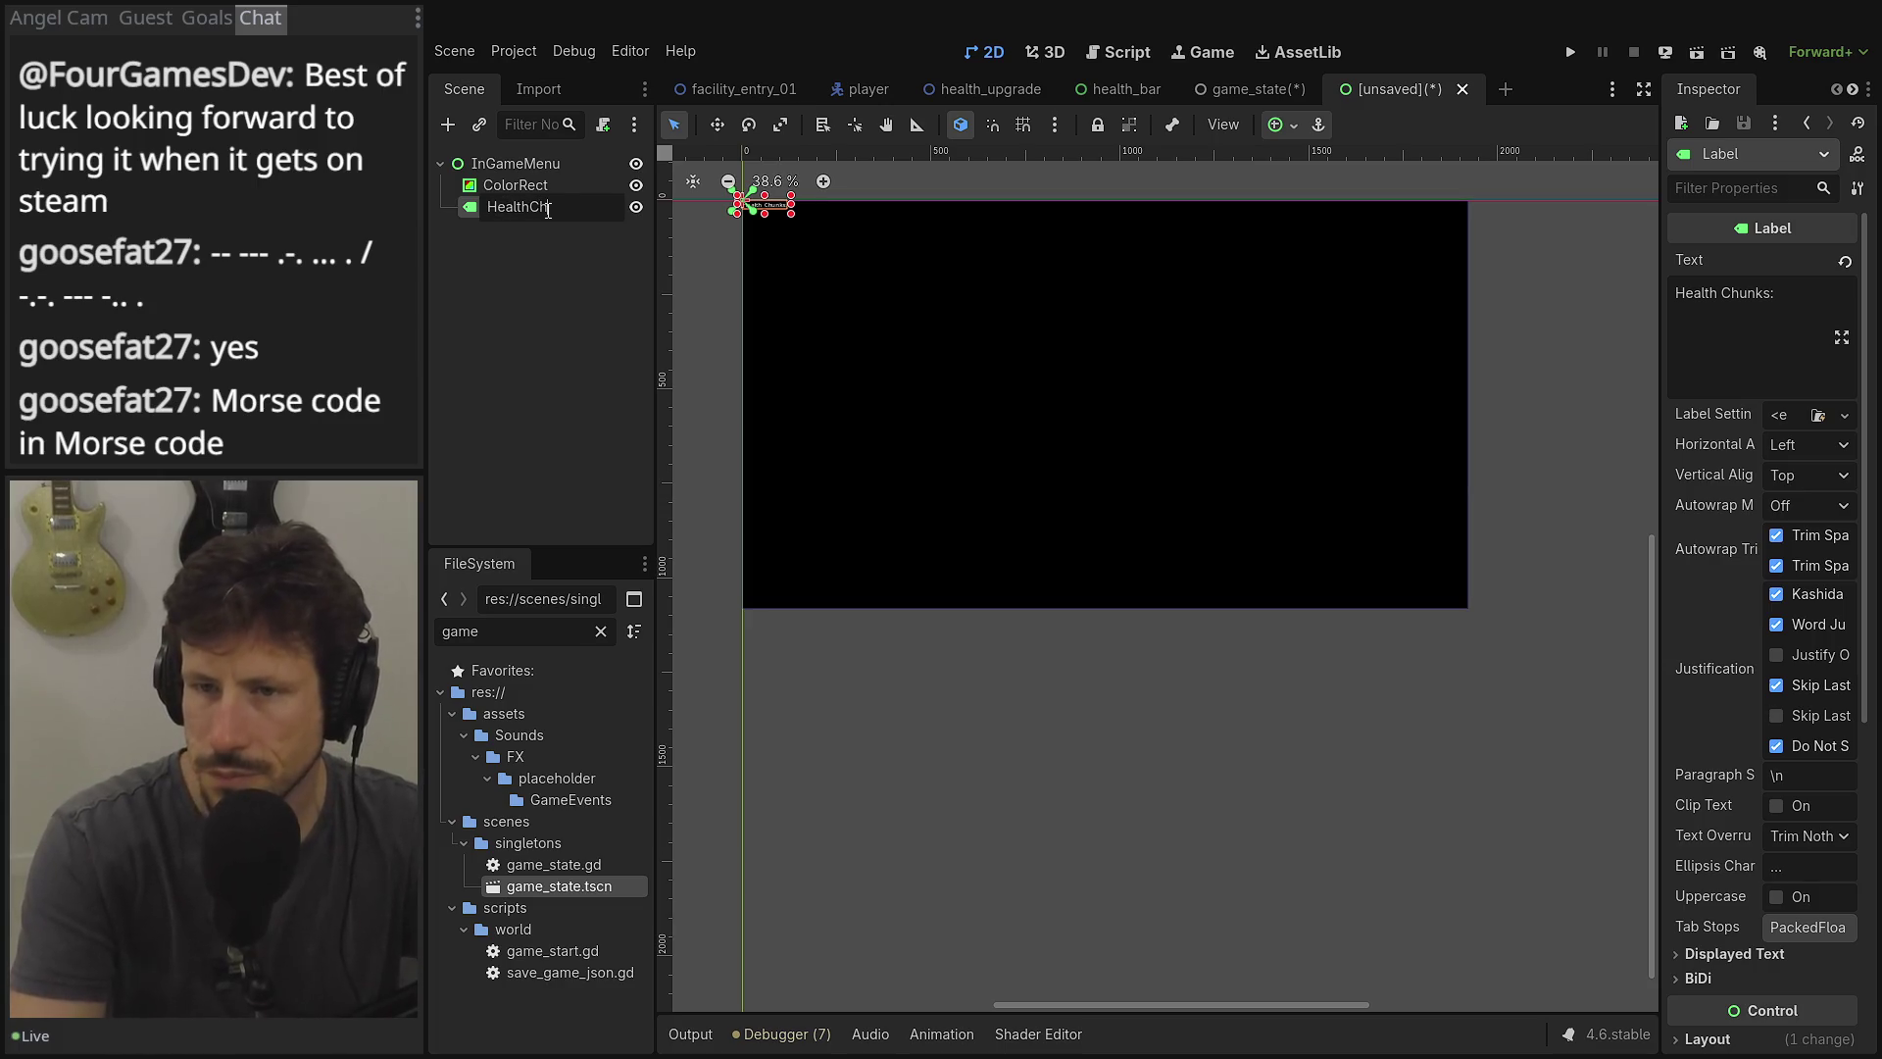
{"action": "type", "text": "ks"}
{"action": "key", "text": "Return"}
{"action": "left_click", "coordinate": [529, 267]}
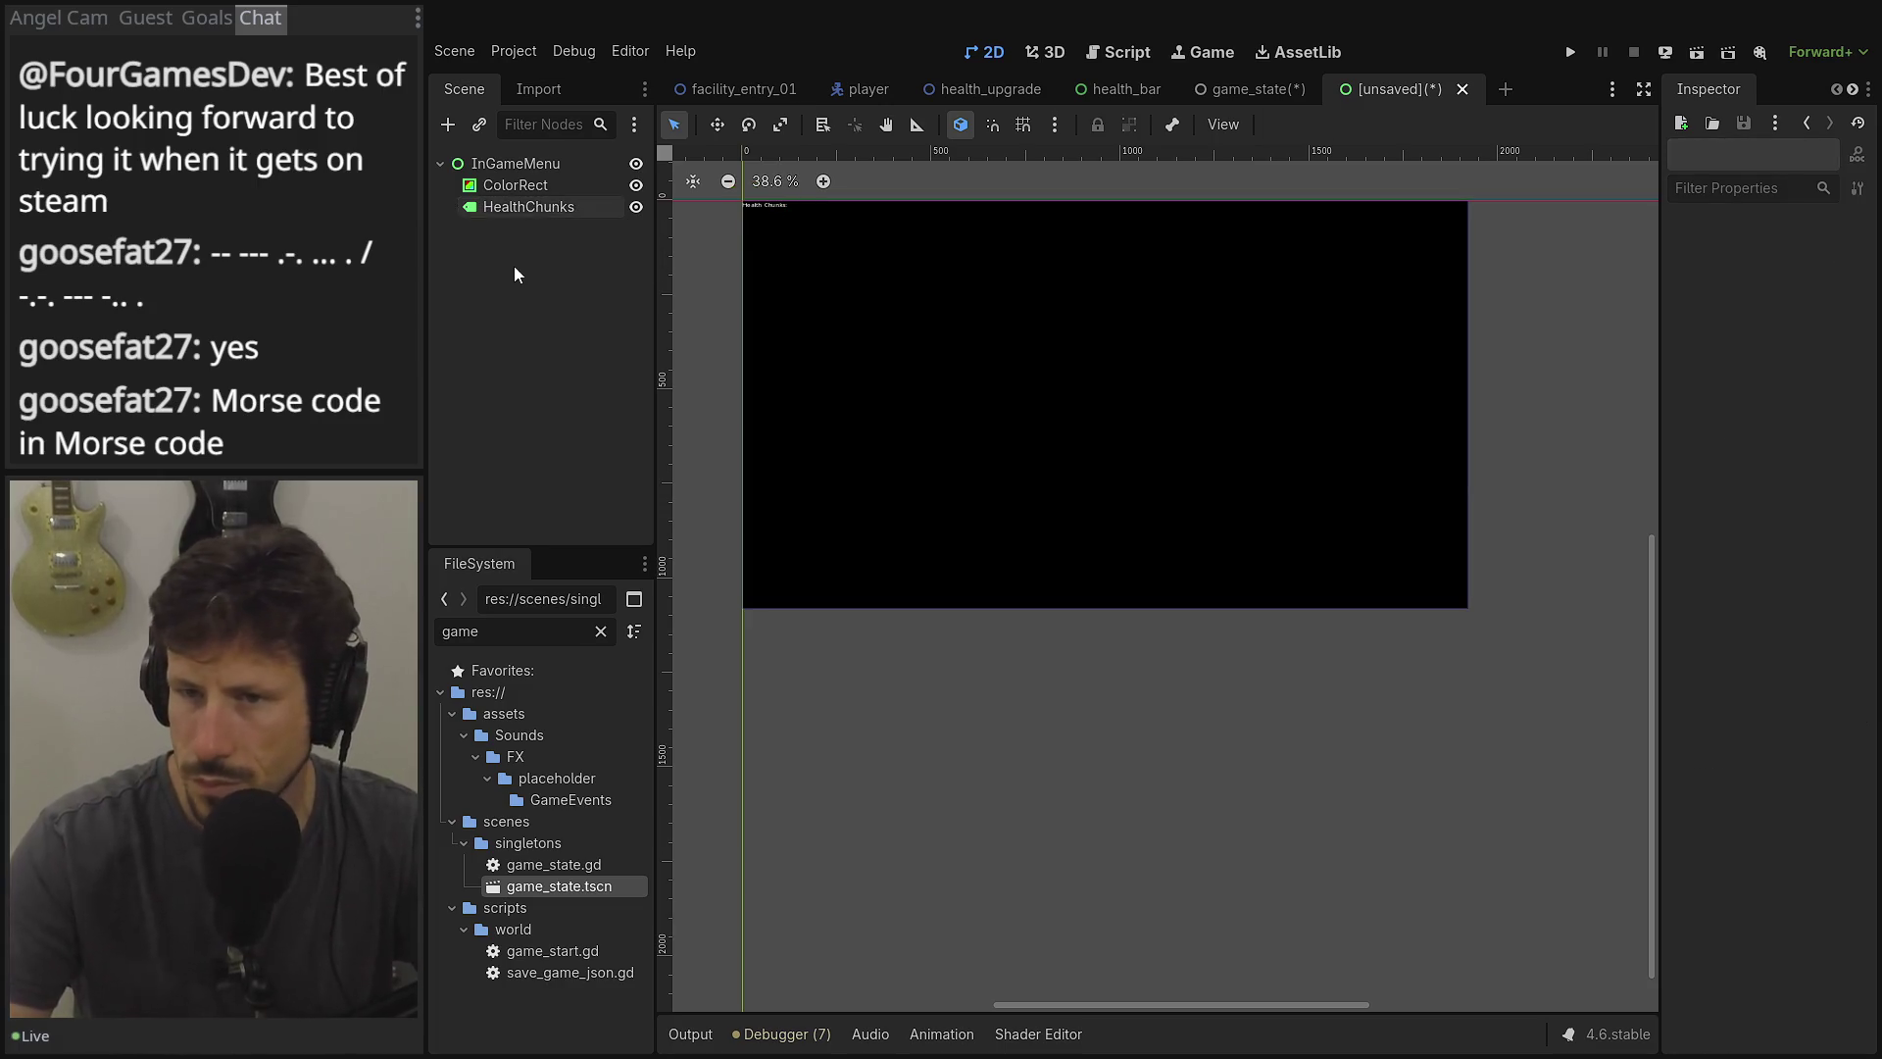
{"action": "scroll", "coordinate": [873, 281], "scroll_direction": "up", "scroll_amount": 3}
{"action": "scroll", "coordinate": [953, 315], "scroll_direction": "down", "scroll_amount": 4}
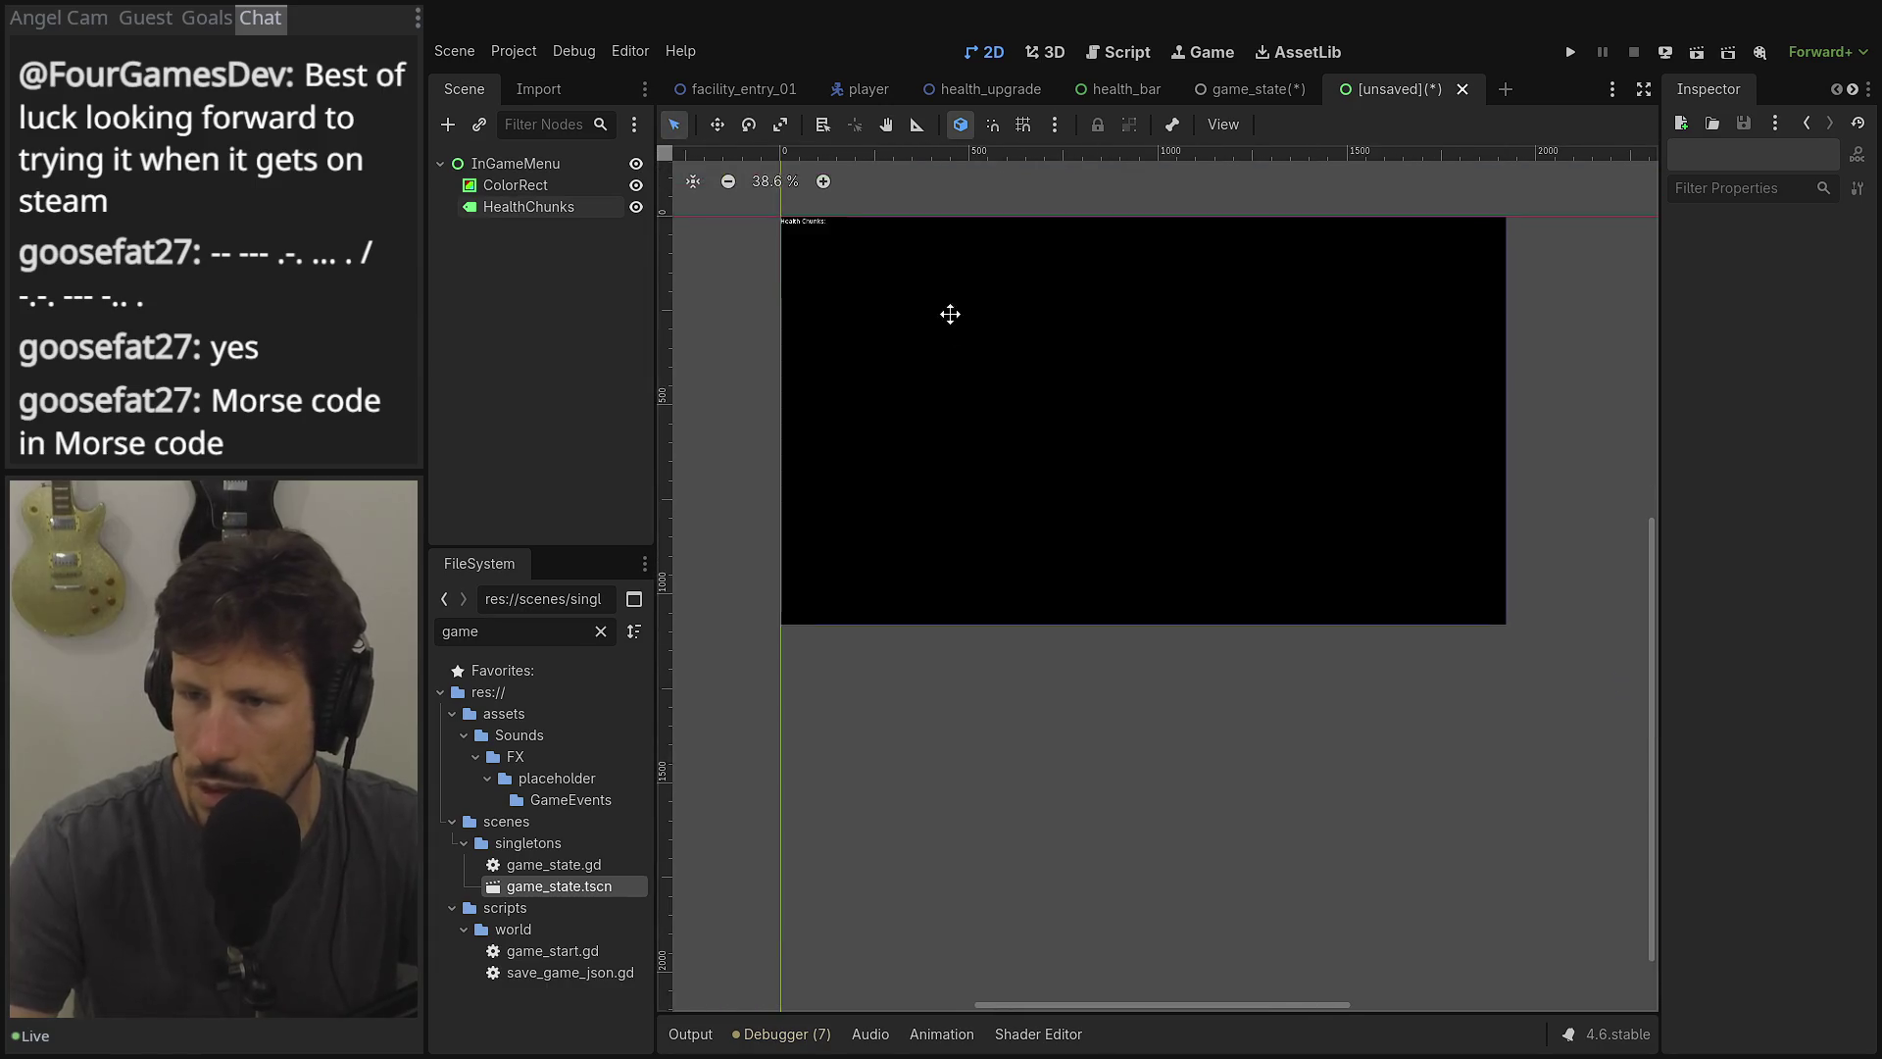
{"action": "scroll", "coordinate": [821, 334], "scroll_direction": "up", "scroll_amount": 2}
{"action": "scroll", "coordinate": [821, 334], "scroll_direction": "up", "scroll_amount": 1}
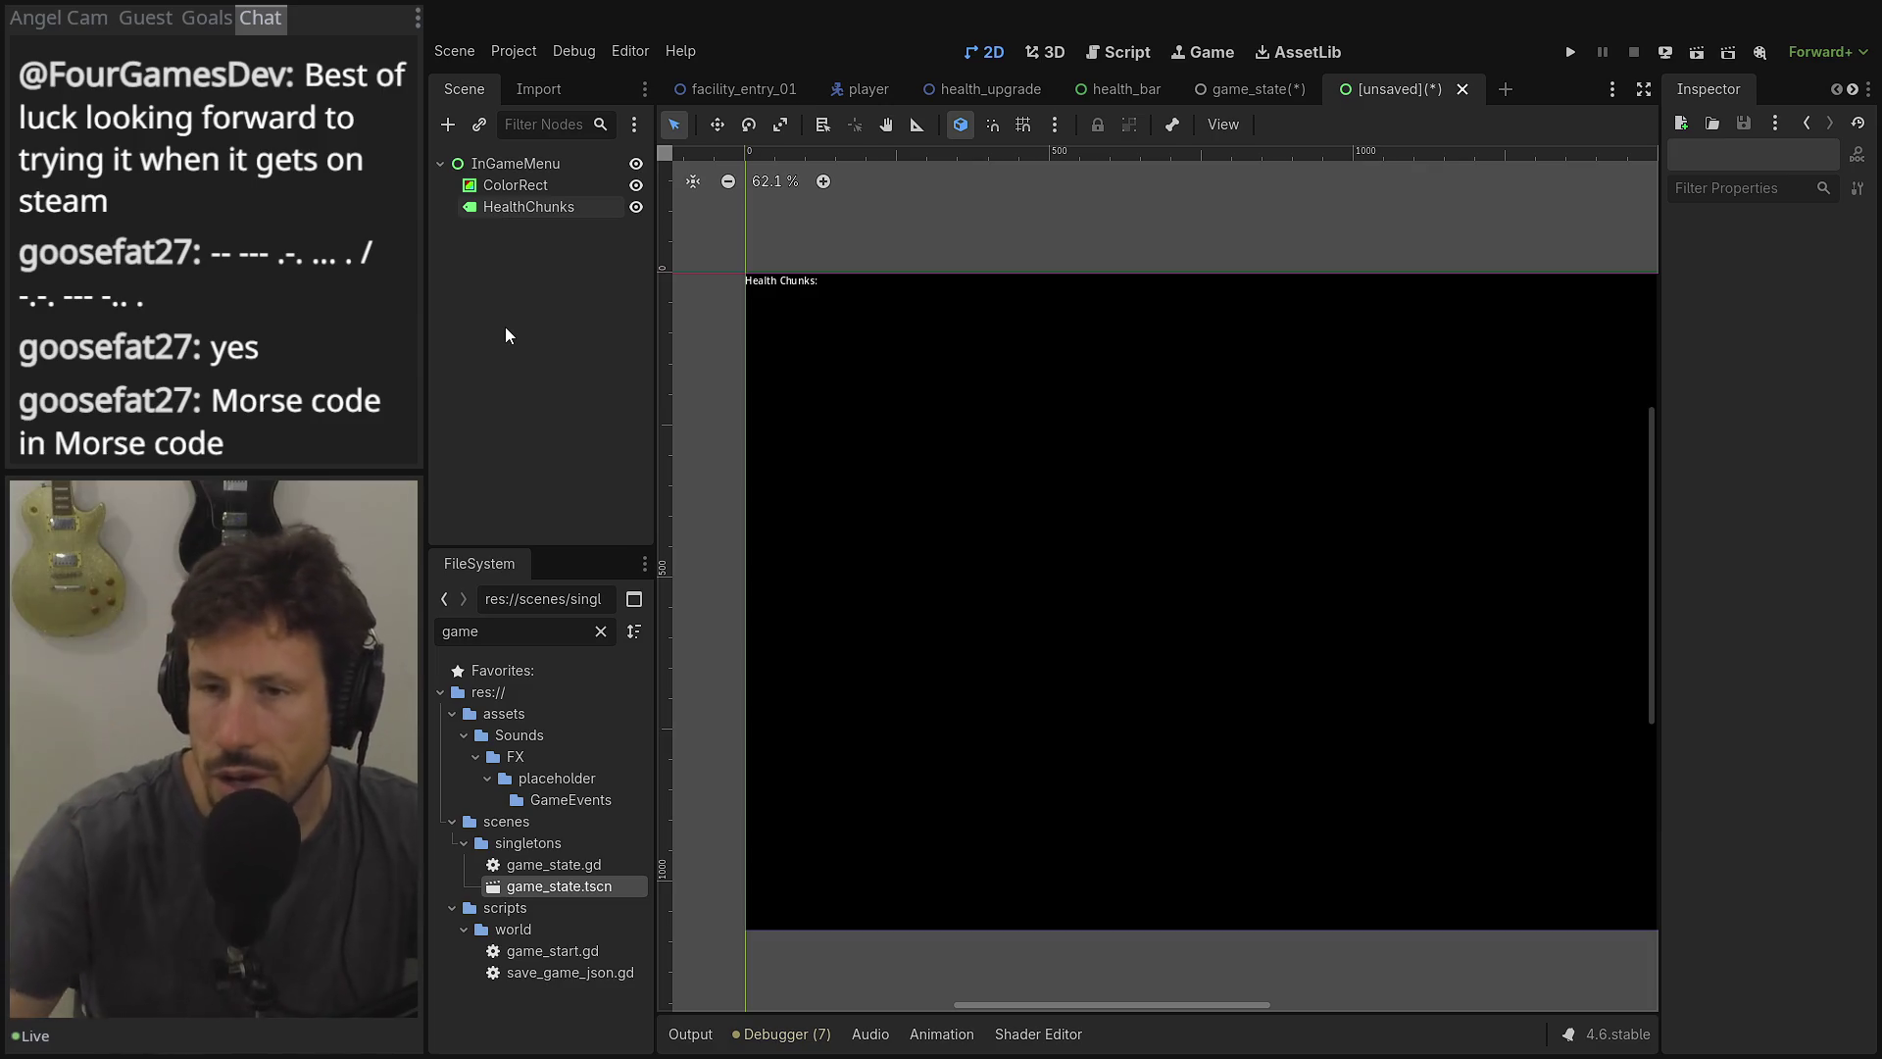
{"action": "left_click", "coordinate": [529, 208]}
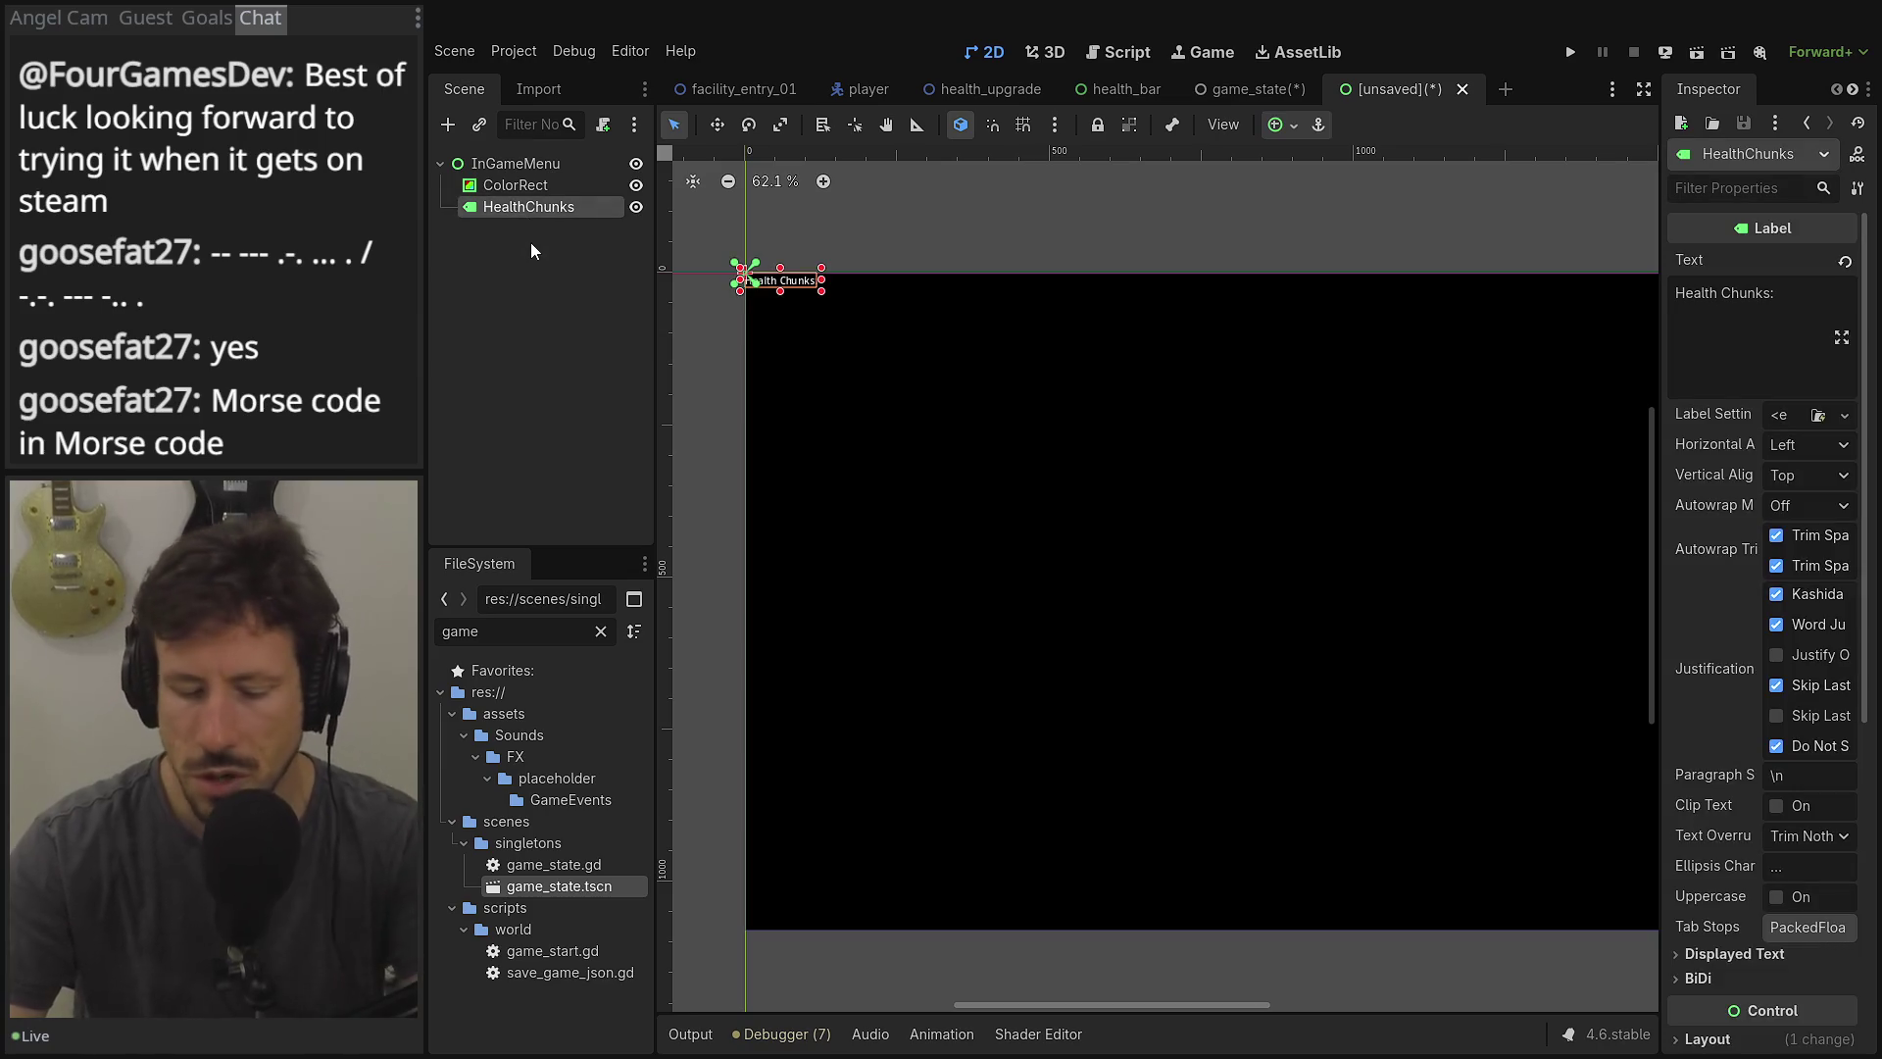
Delete the HealthChunks label from InGameMenu.
{"action": "key", "text": "Delete"}
{"action": "left_click", "coordinate": [863, 541]}
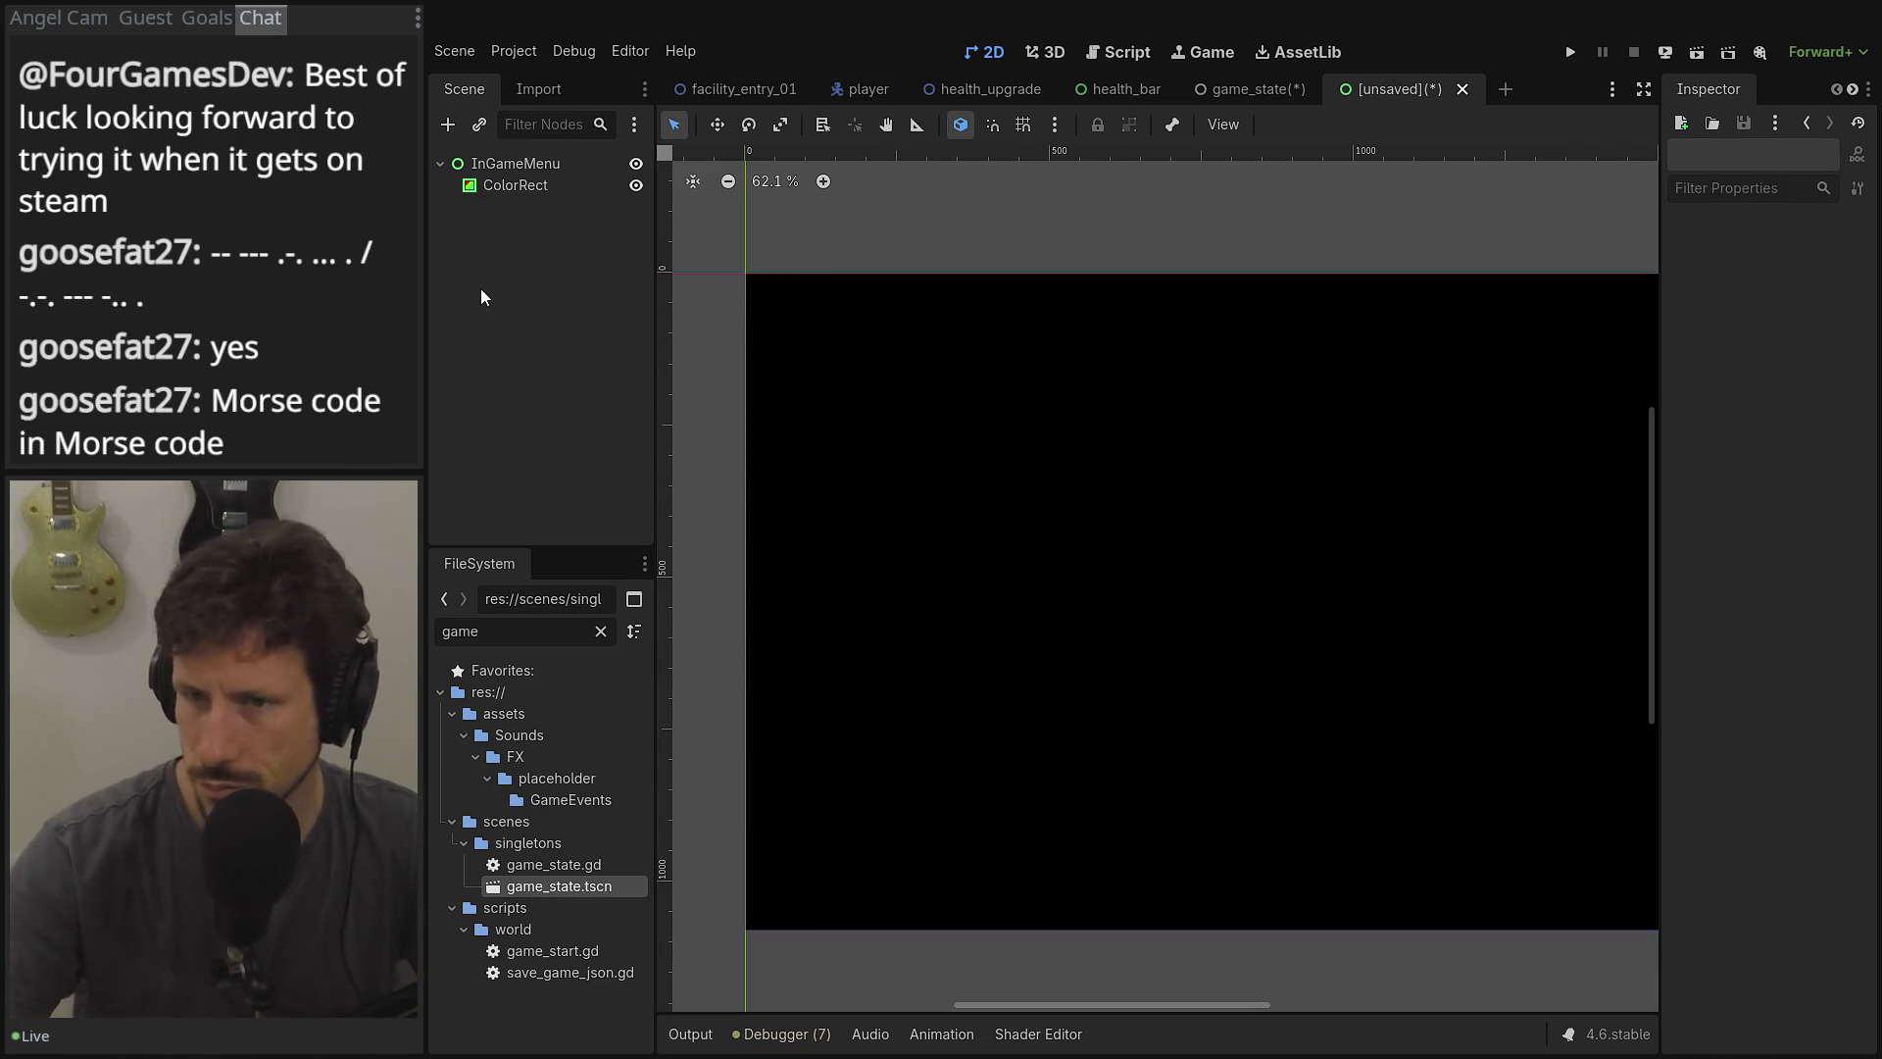
{"action": "scroll", "coordinate": [1084, 420], "scroll_direction": "down", "scroll_amount": 2}
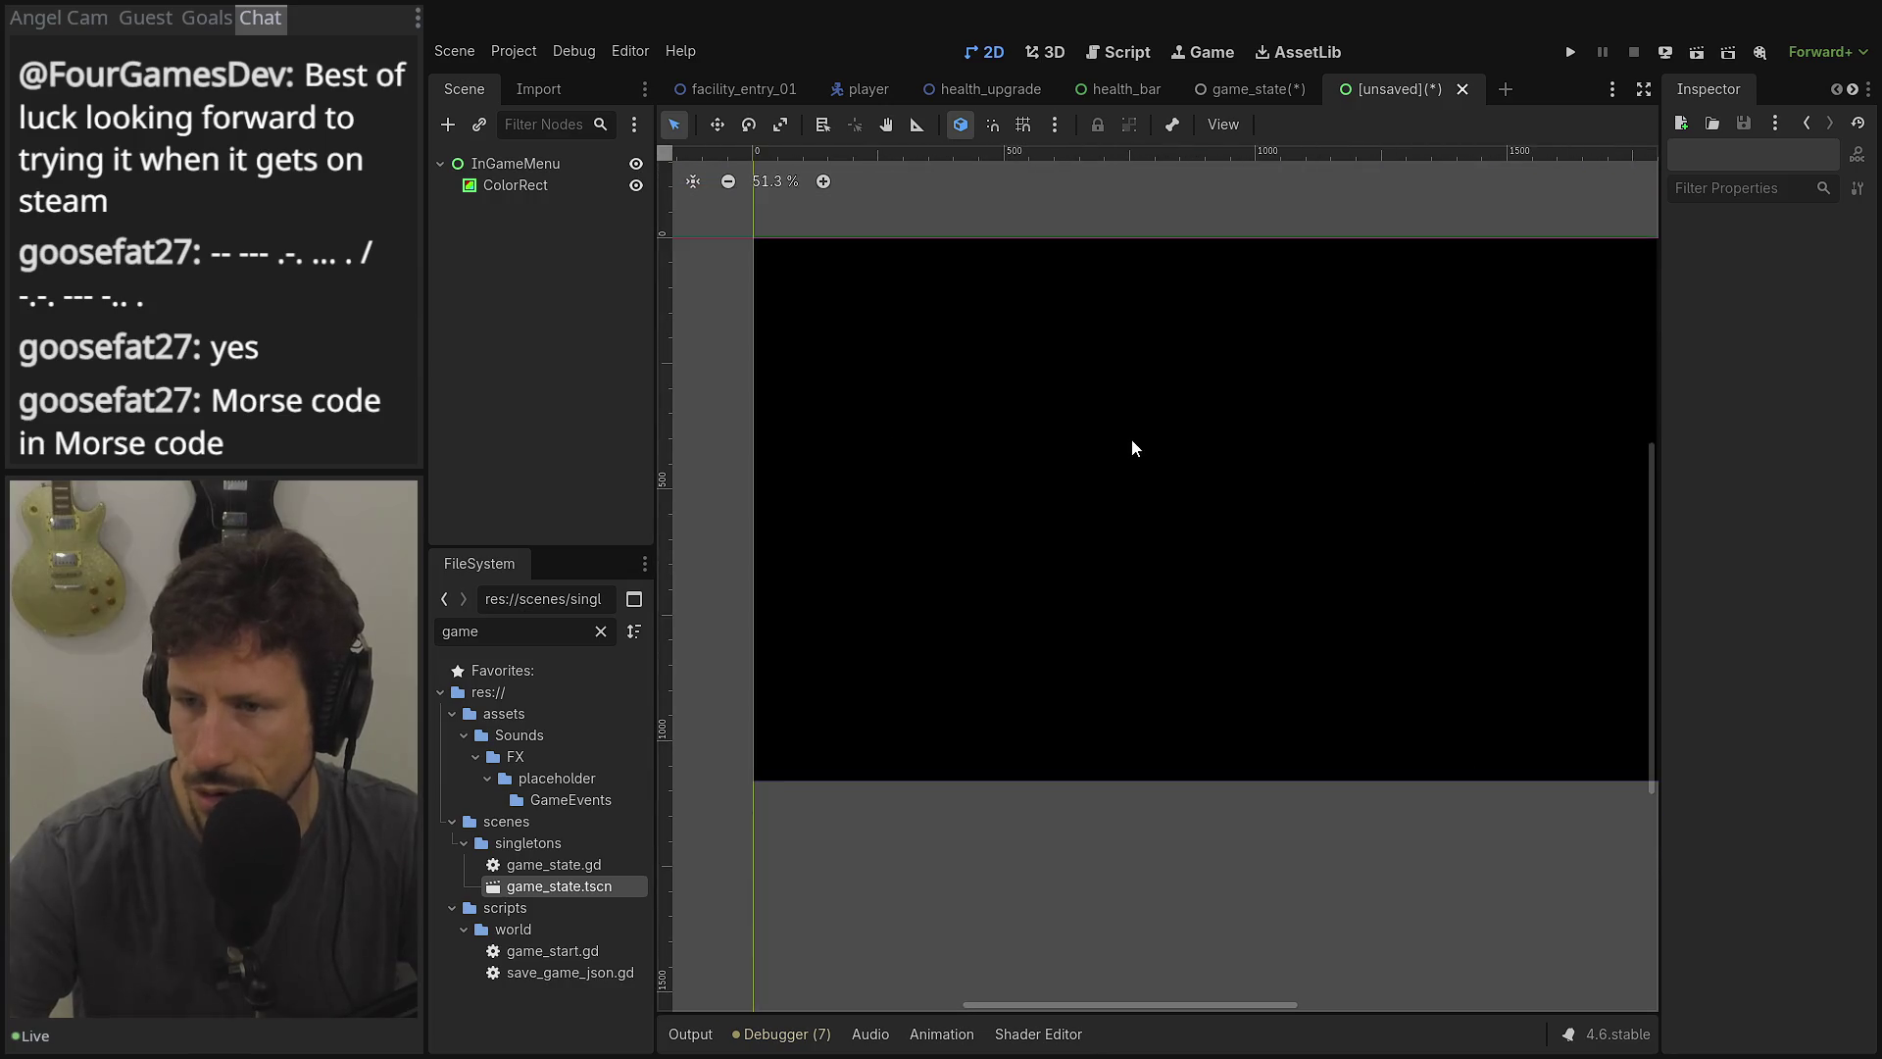
{"action": "scroll", "coordinate": [946, 299], "scroll_direction": "down", "scroll_amount": 1}
Add a VSeparator under InGameMenu and stretch it into a tall vertical line.
{"action": "left_click", "coordinate": [515, 163]}
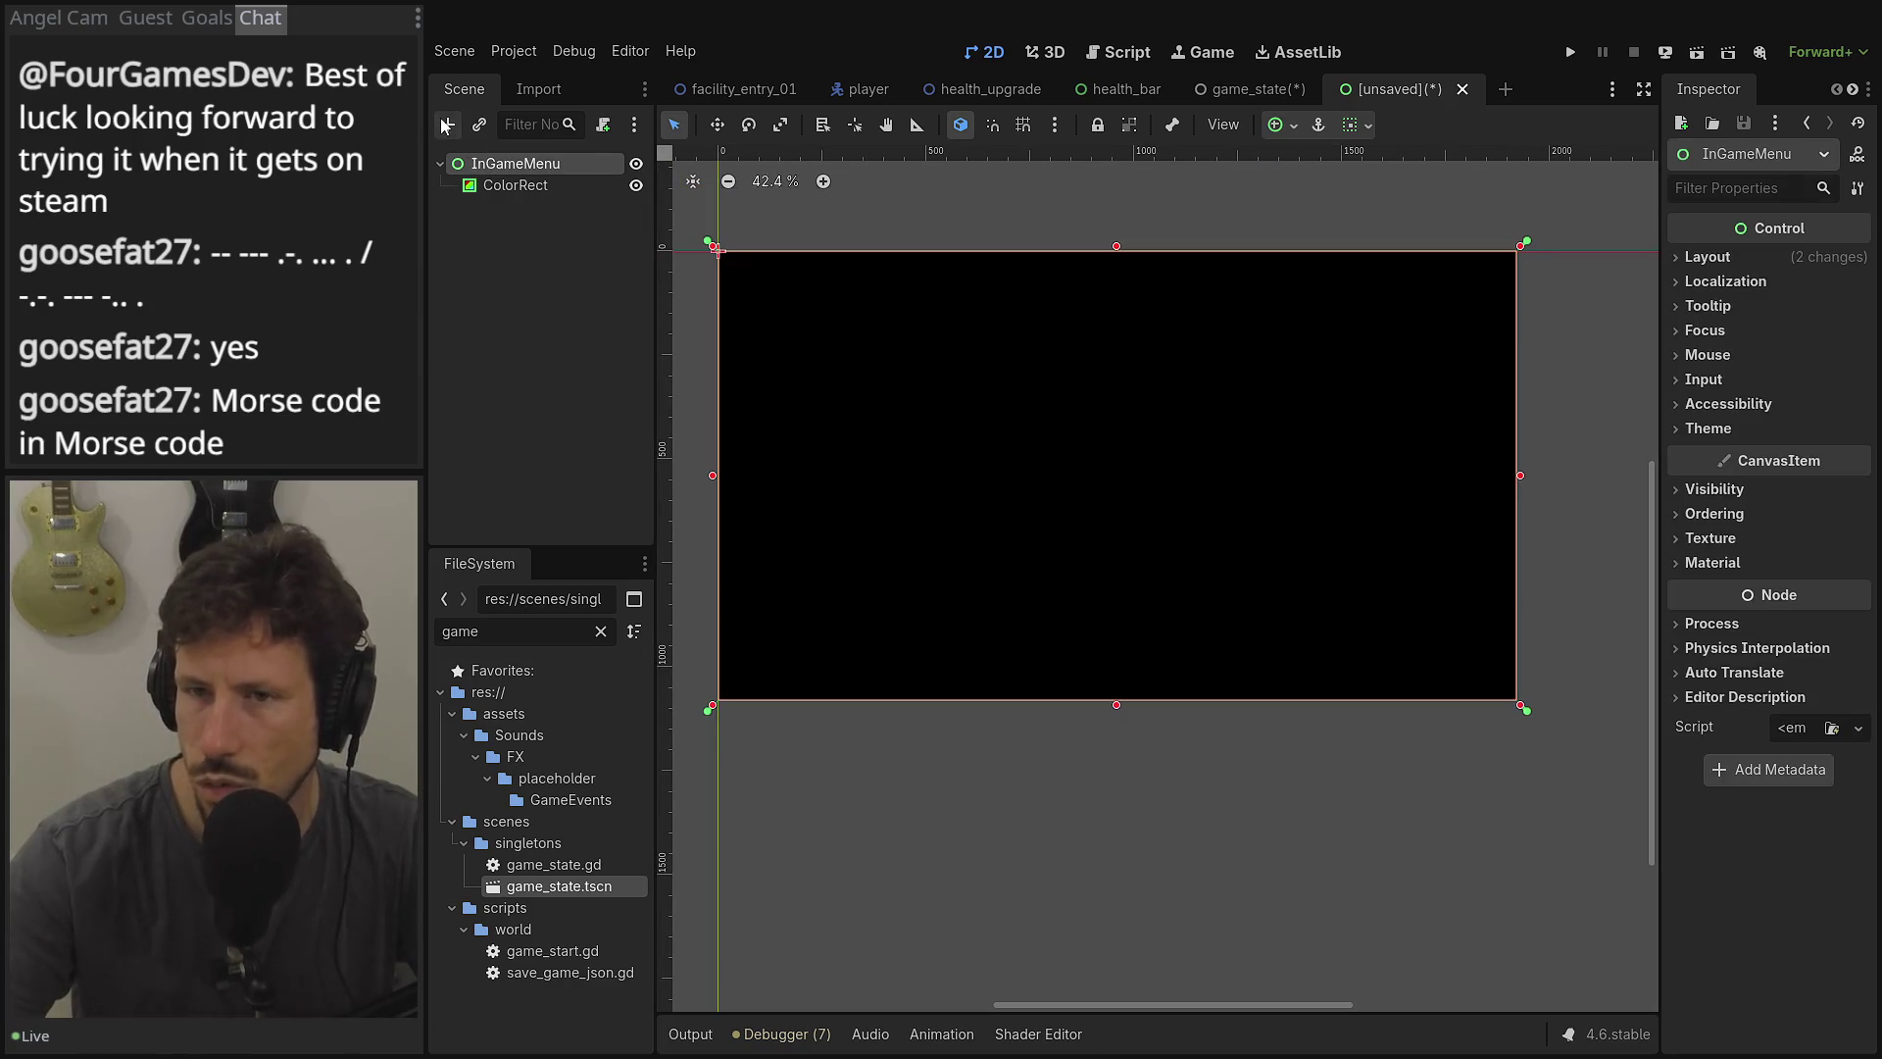
{"action": "left_click", "coordinate": [448, 124]}
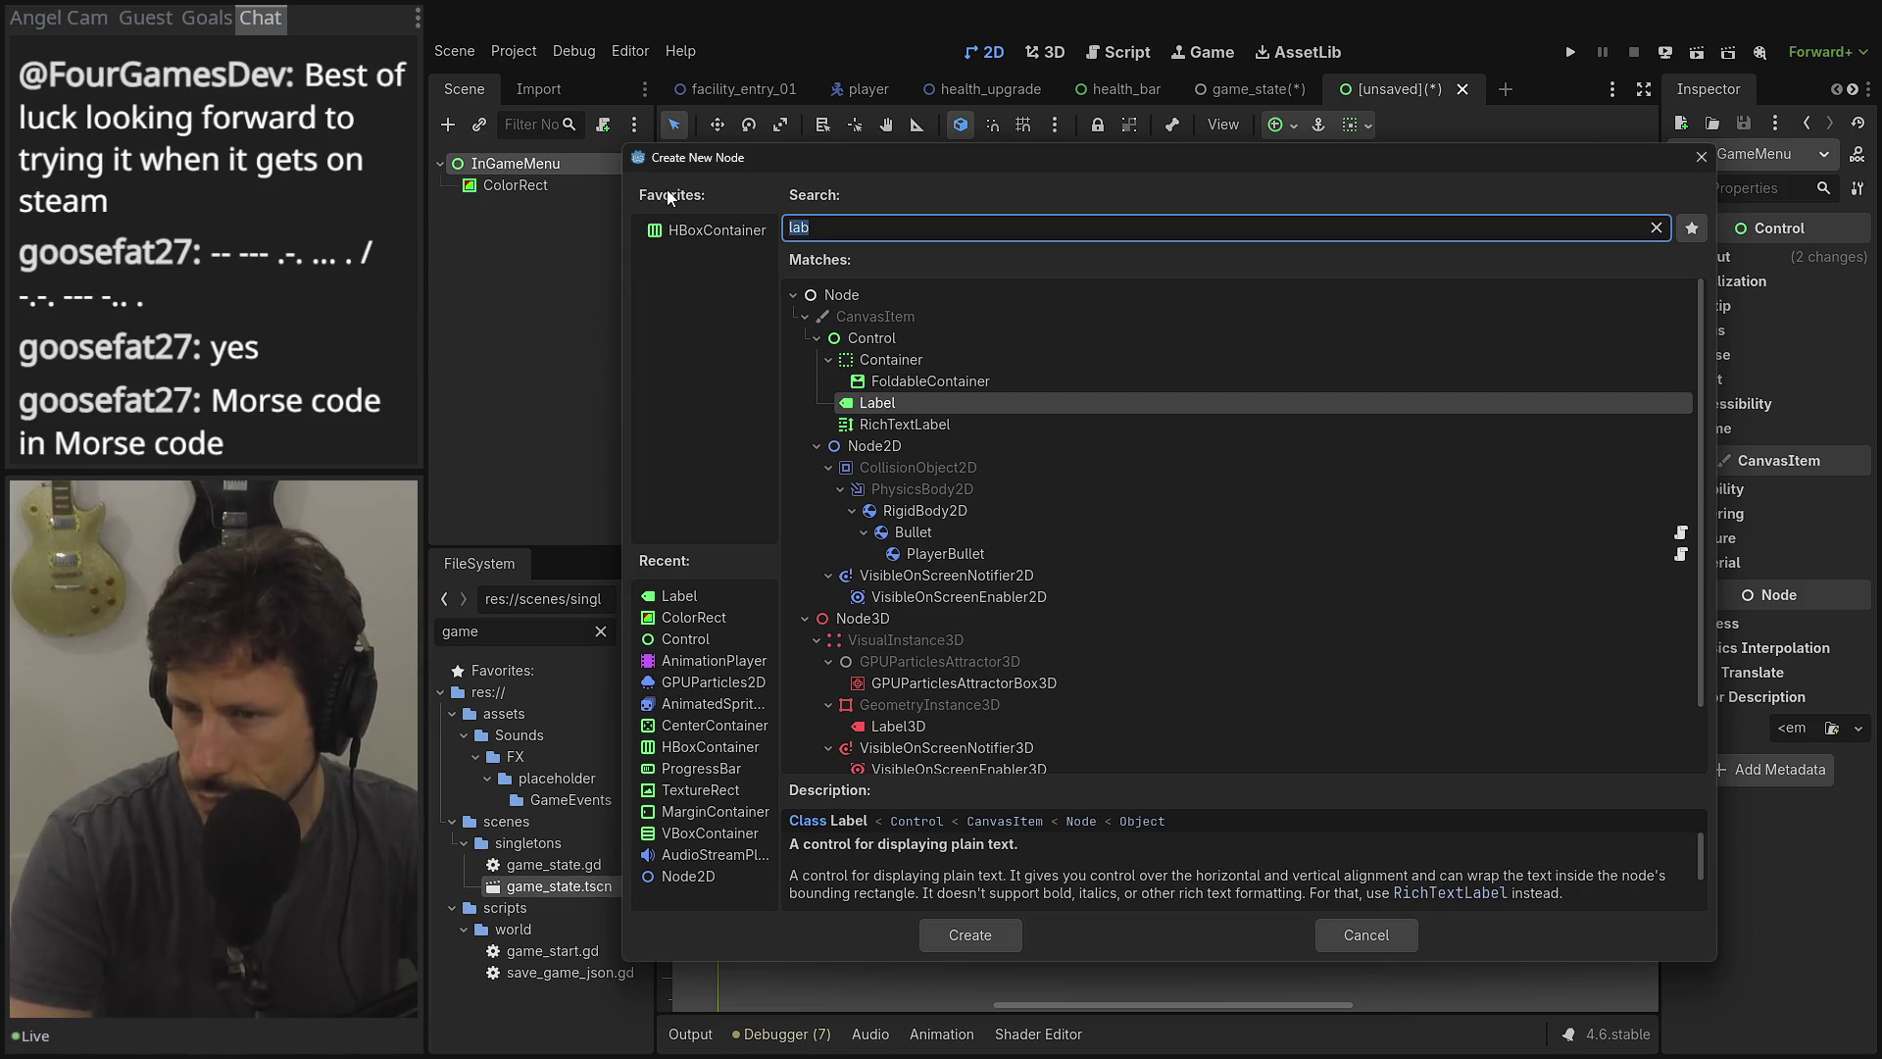
{"action": "type", "text": "lin"}
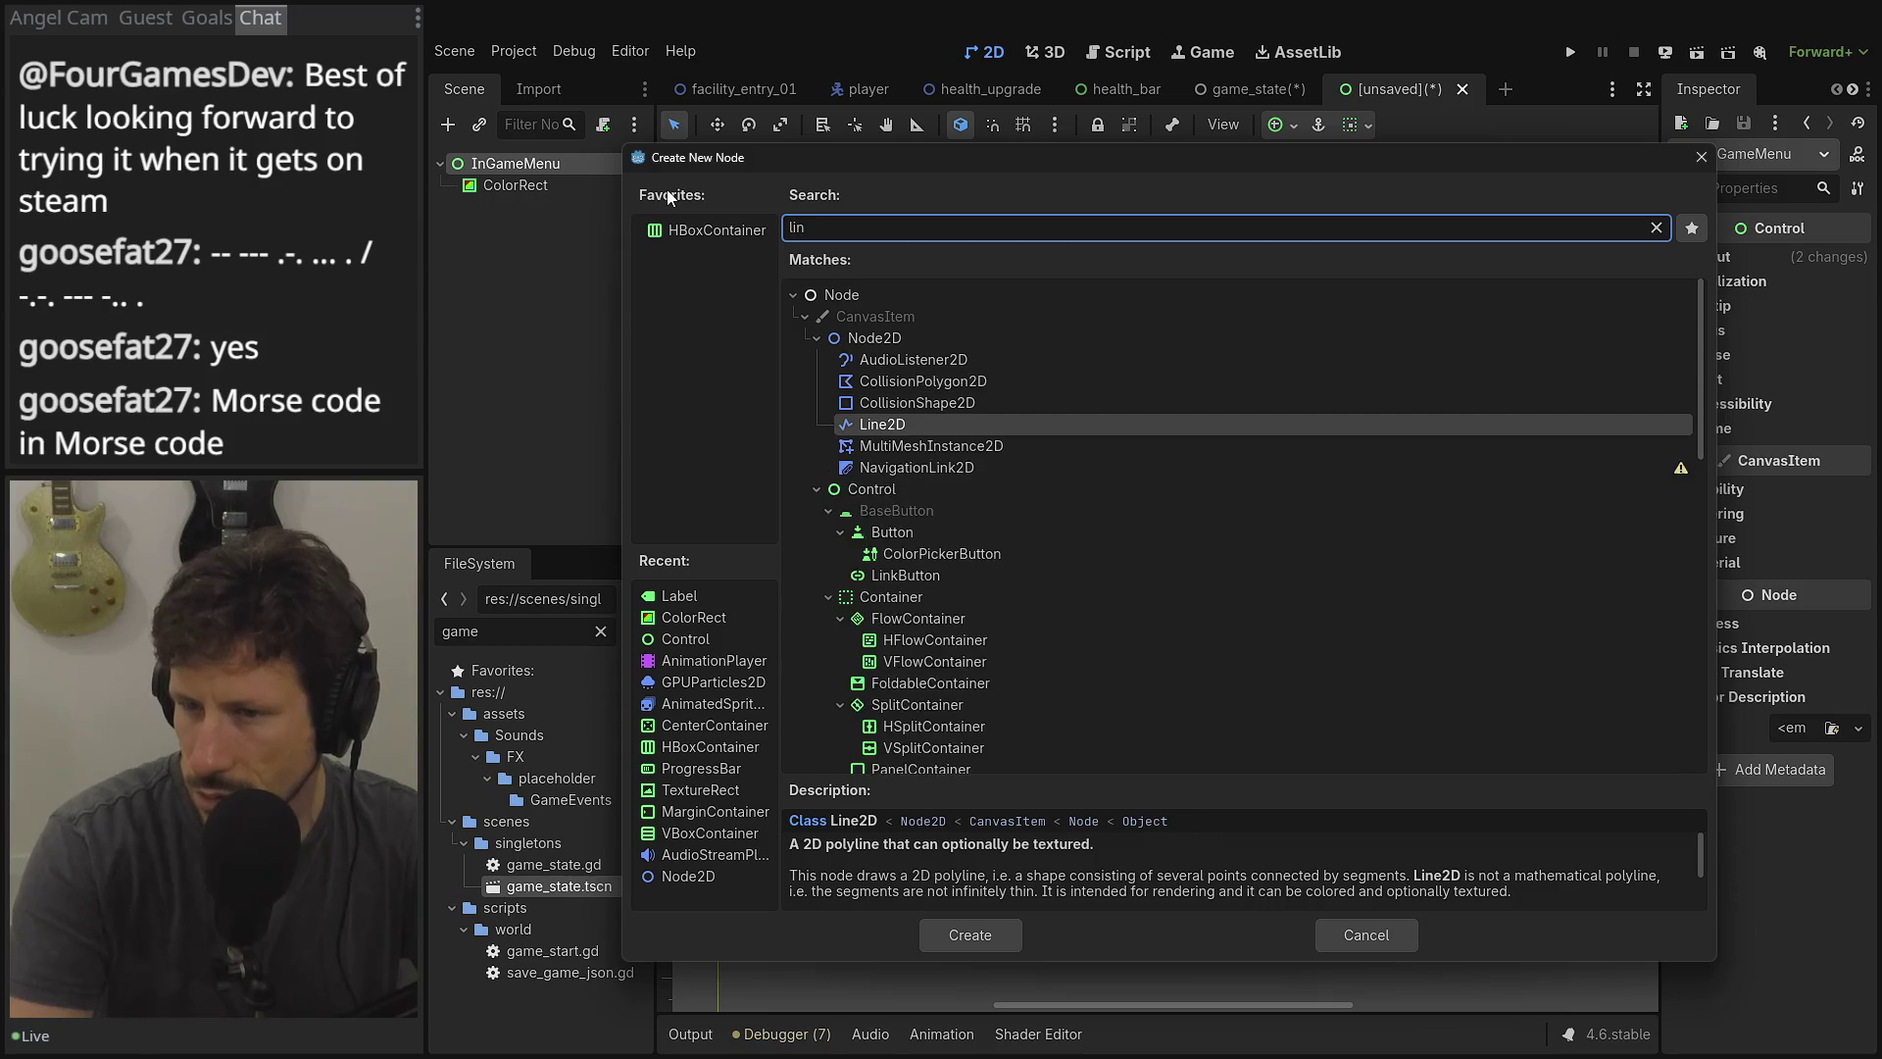
{"action": "key", "text": "BackSpace"}
{"action": "key", "text": "BackSpace"}
{"action": "key", "text": "BackSpace"}
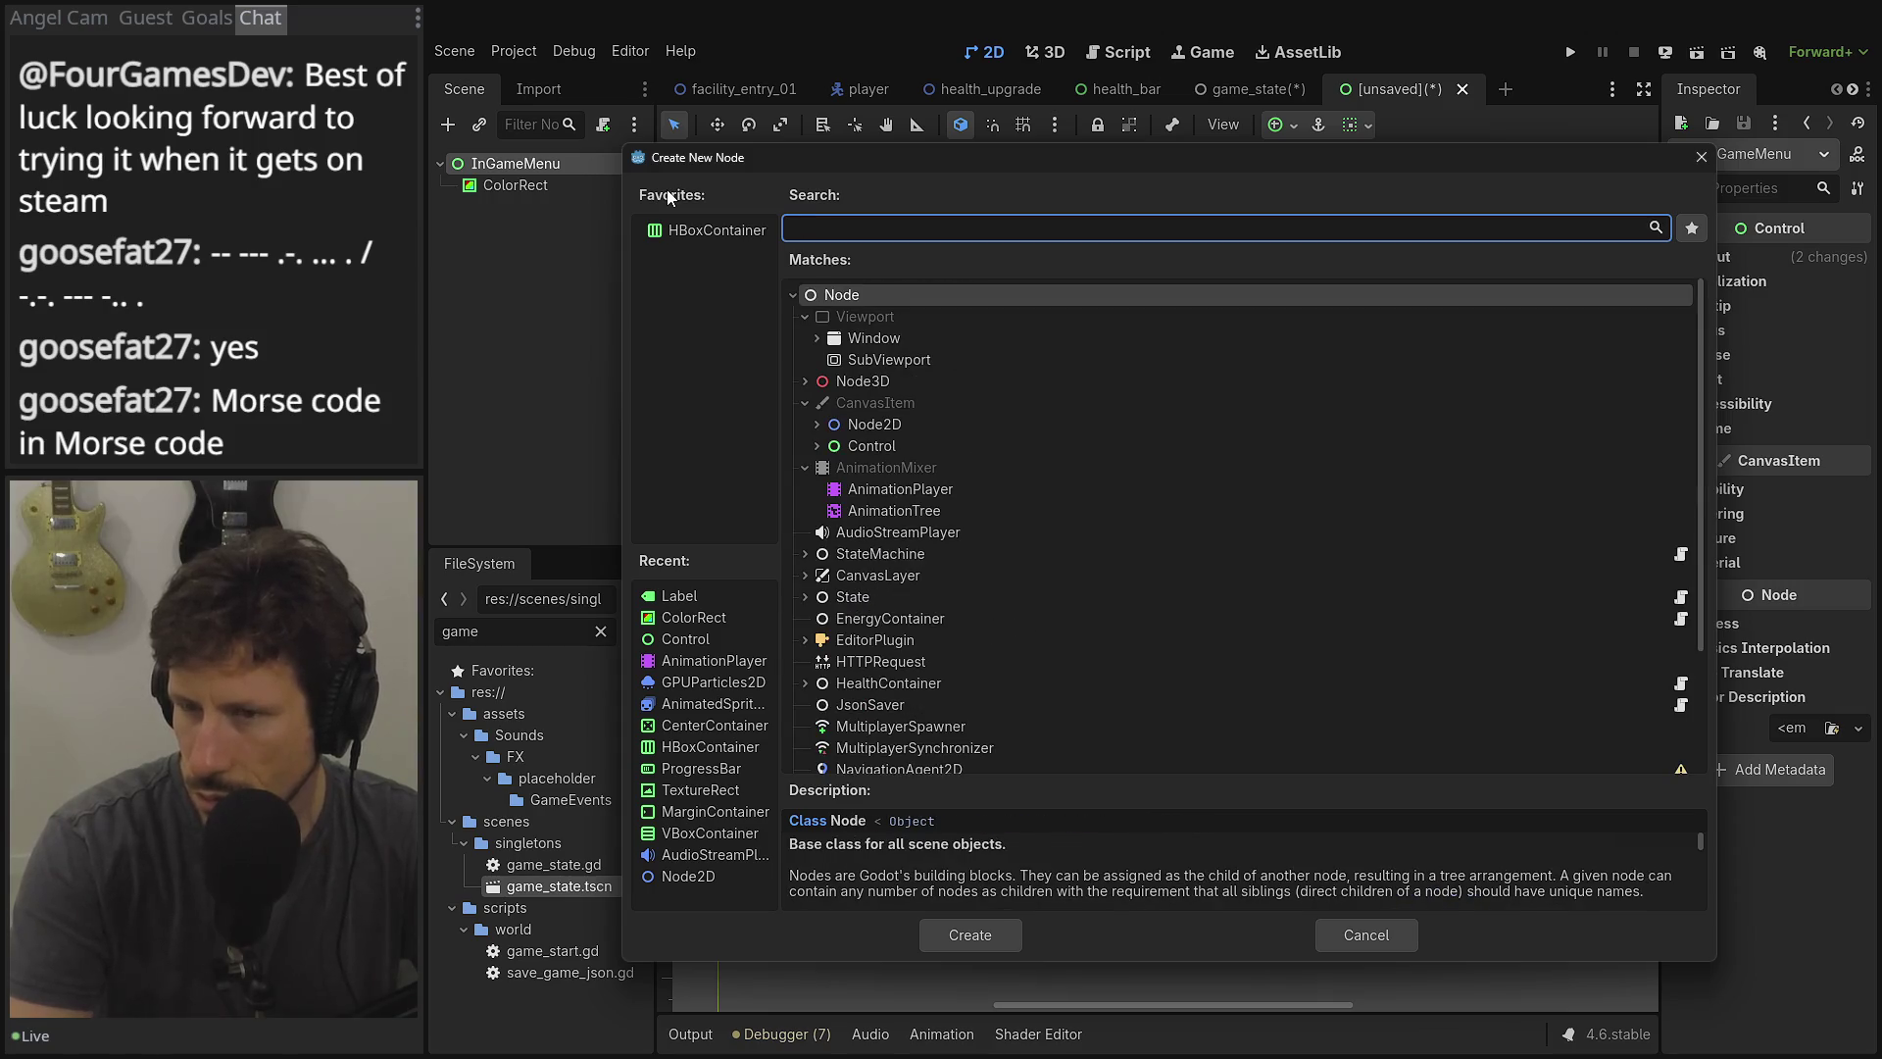
{"action": "type", "text": "sep"}
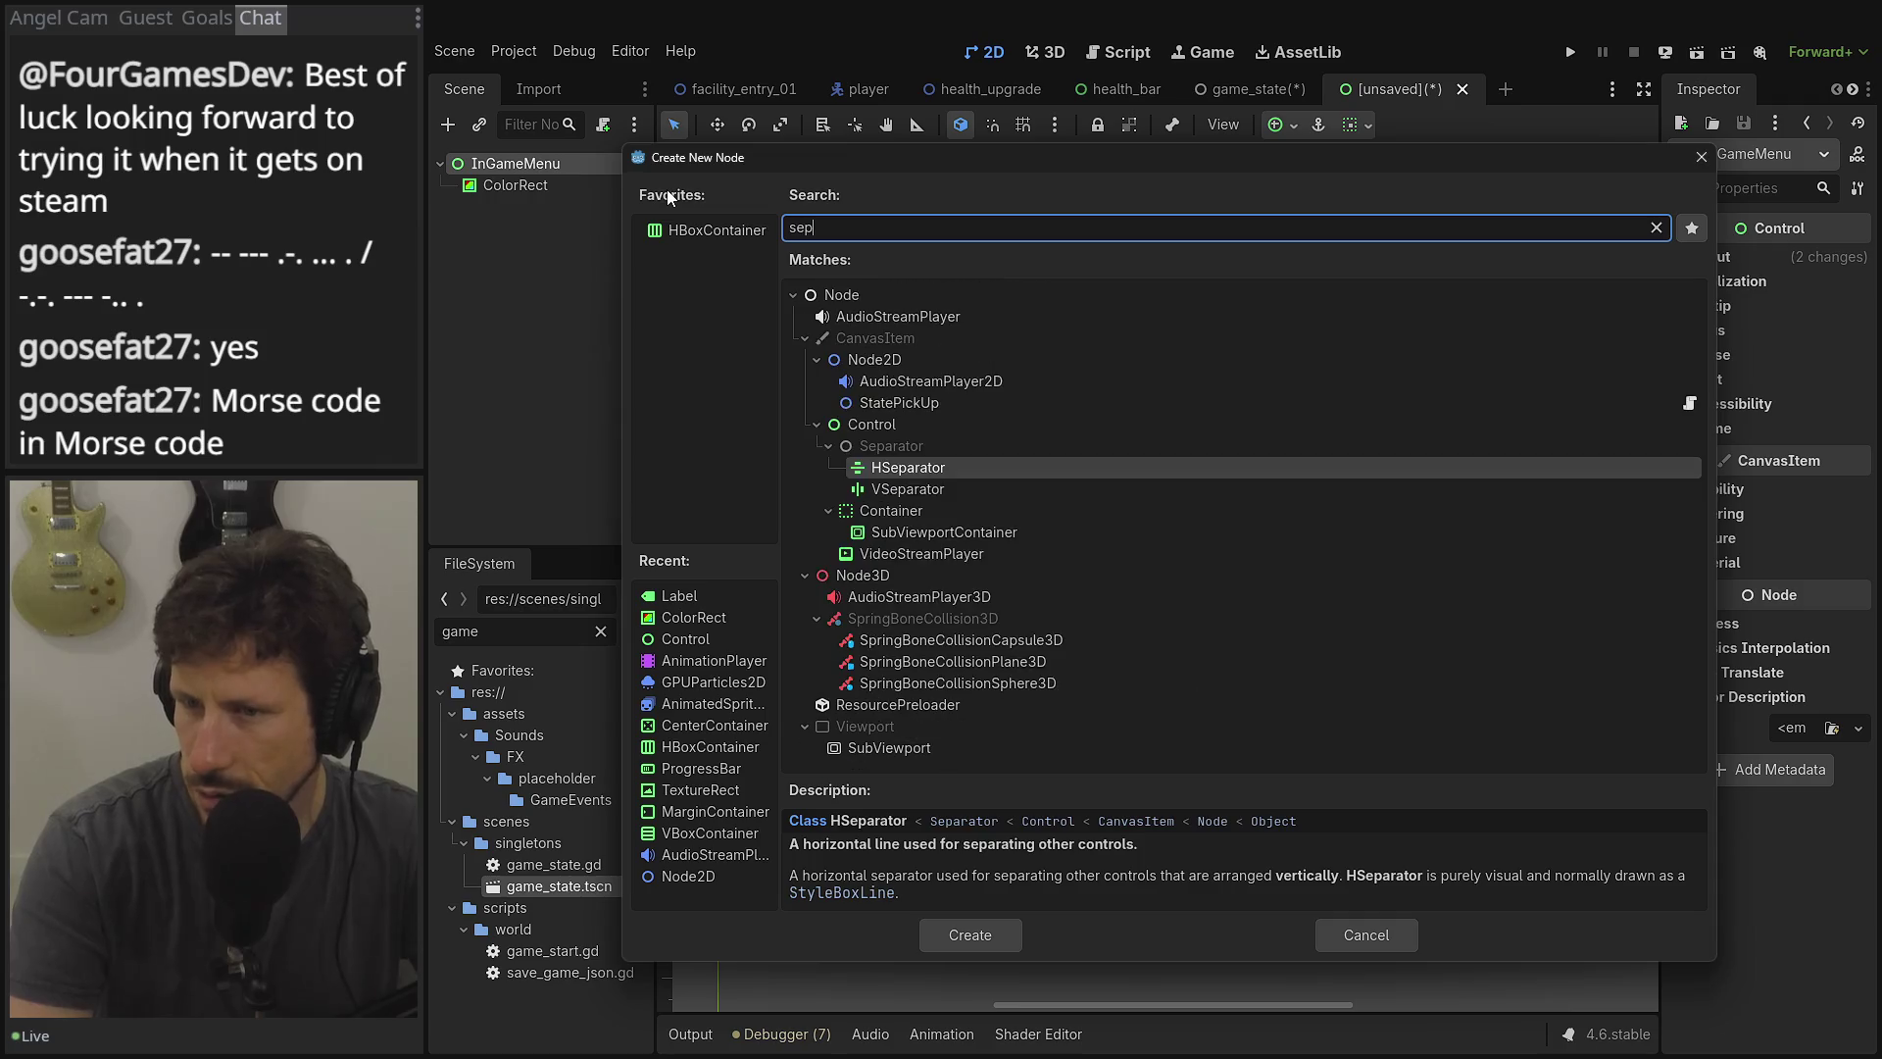
{"action": "double_click", "coordinate": [903, 488]}
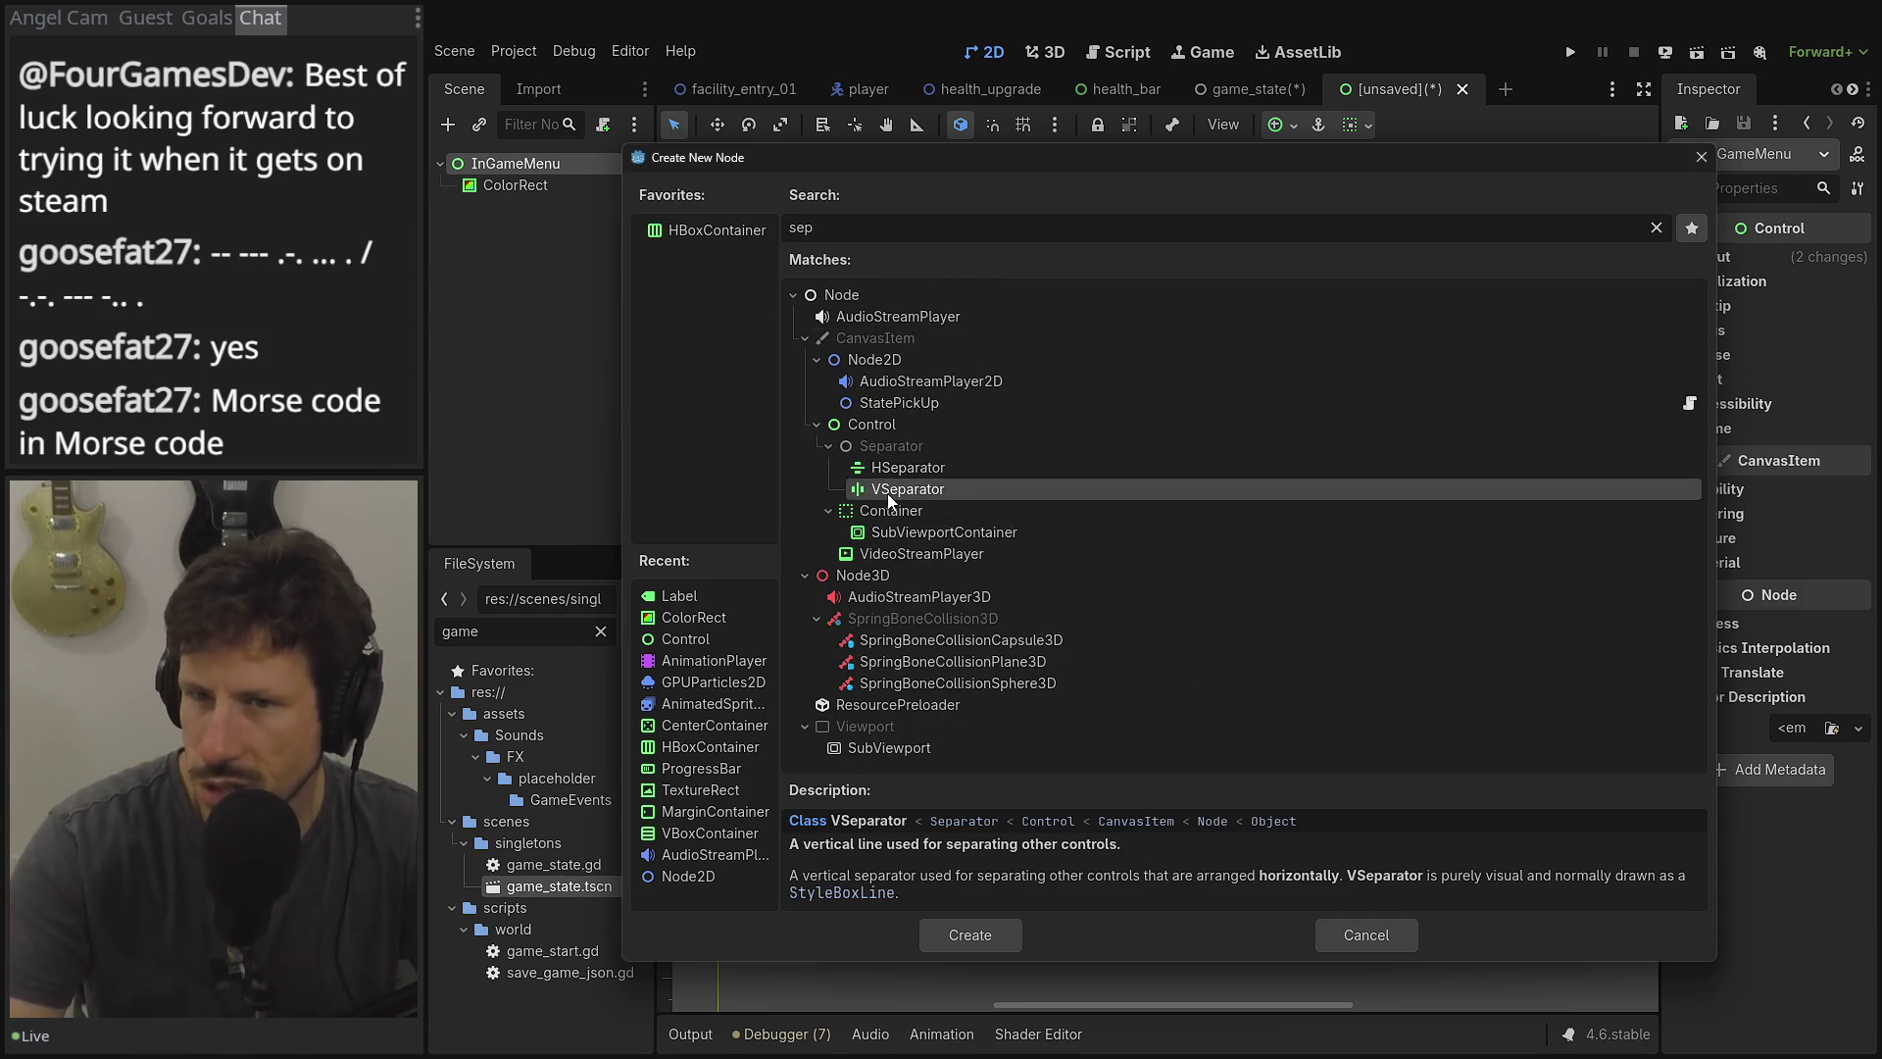
{"action": "mouse_move", "coordinate": [718, 284]}
{"action": "left_mouse_down"}
{"action": "mouse_move", "coordinate": [853, 520]}
{"action": "mouse_move", "coordinate": [966, 650]}
{"action": "left_mouse_up"}
Centre the VSeparator with the Center anchor preset, undoing an accidental resize.
{"action": "left_click", "coordinate": [1280, 127]}
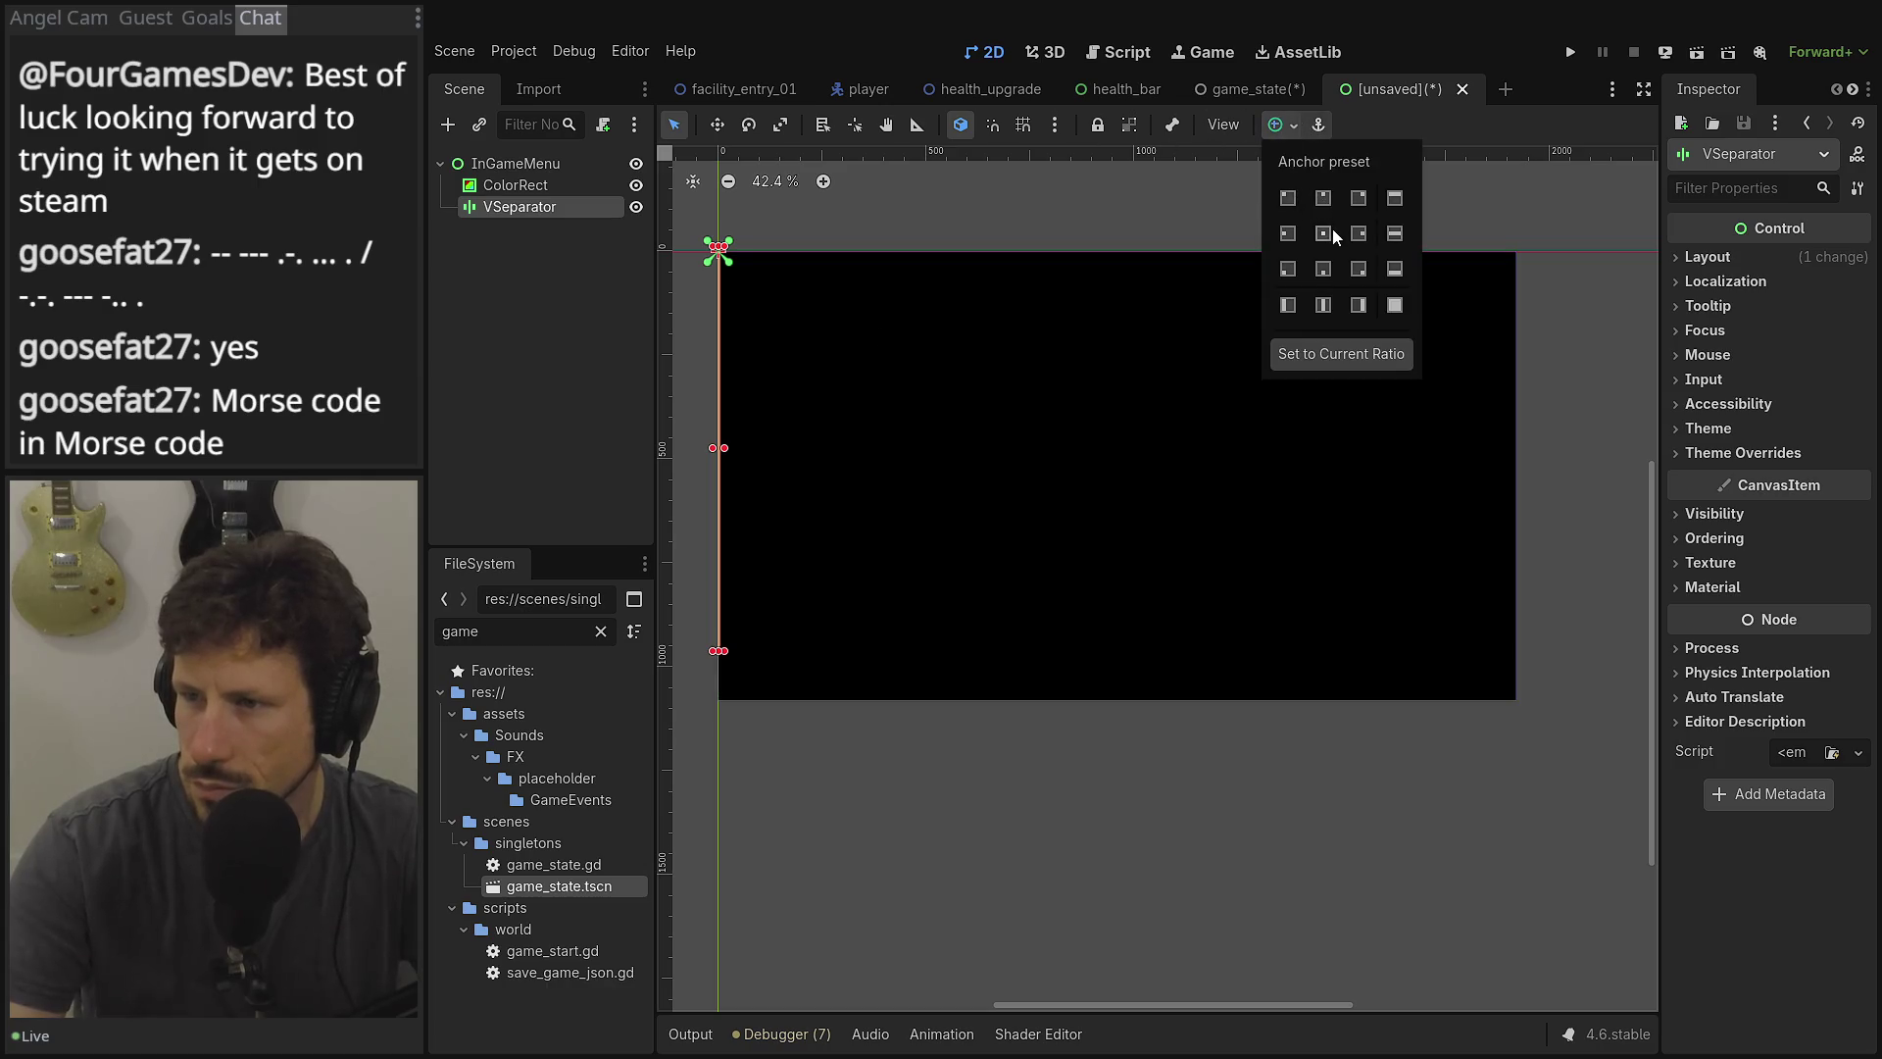
{"action": "left_click", "coordinate": [1323, 233]}
{"action": "scroll", "coordinate": [1132, 473], "scroll_direction": "up", "scroll_amount": 2}
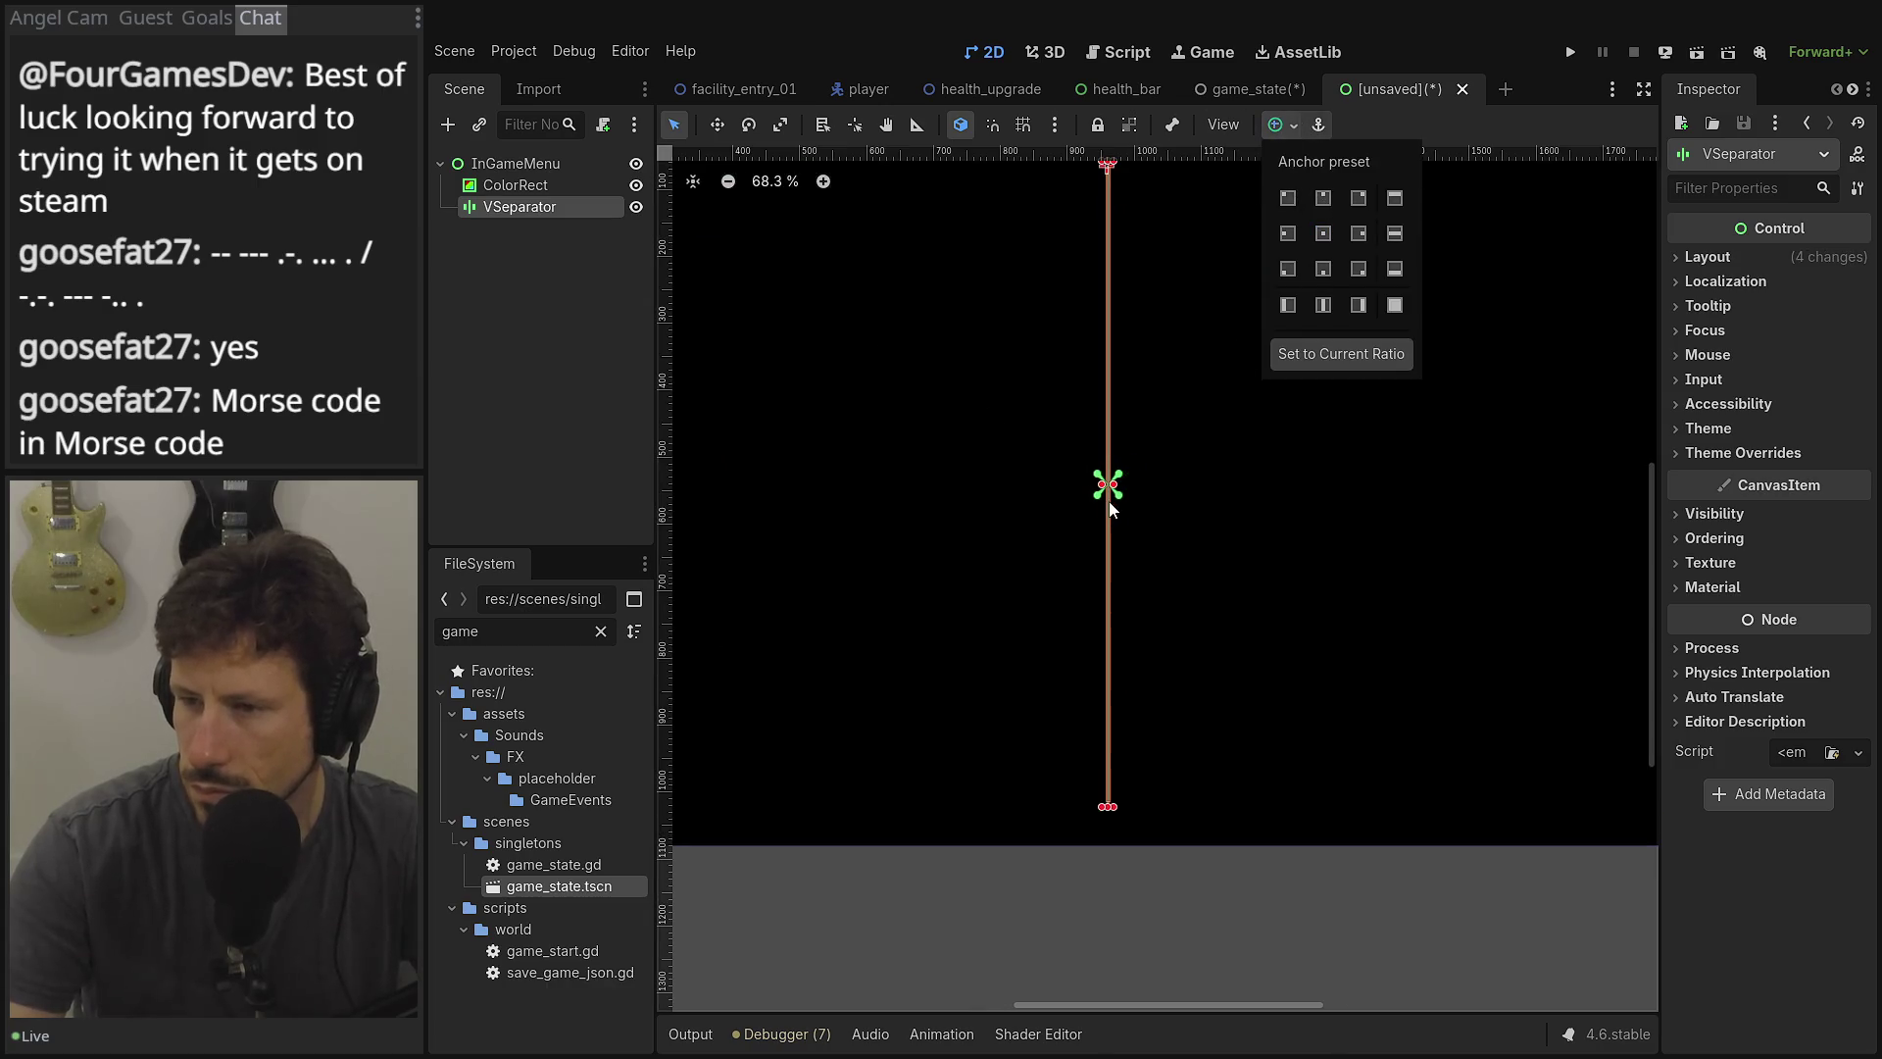
{"action": "left_click", "coordinate": [1115, 495]}
{"action": "mouse_move", "coordinate": [1109, 483]}
{"action": "left_mouse_down"}
{"action": "mouse_move", "coordinate": [1204, 484]}
{"action": "mouse_move", "coordinate": [1186, 484]}
{"action": "left_mouse_up"}
{"action": "scroll", "coordinate": [1170, 420], "scroll_direction": "down", "scroll_amount": 1}
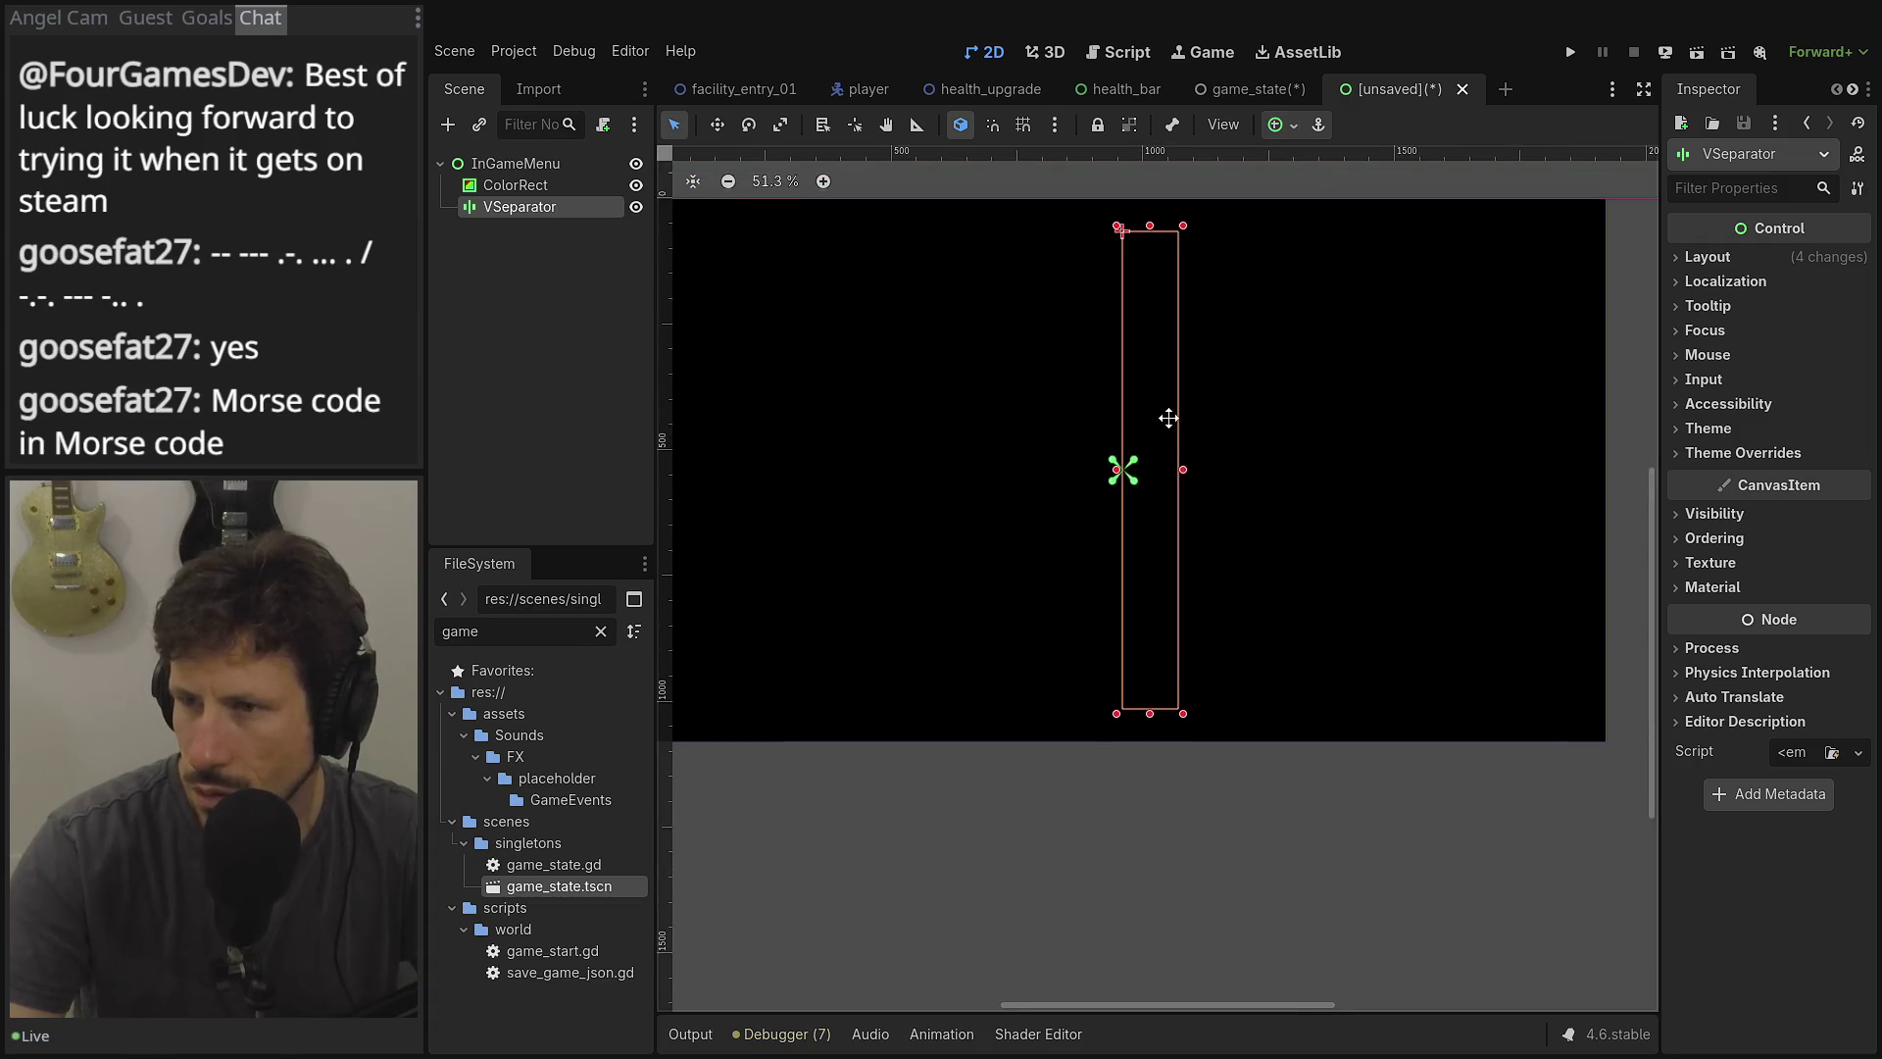
{"action": "key", "text": "ctrl+z"}
Give the VSeparator a new StyleBoxFlat separator style under Theme Overrides.
{"action": "left_click", "coordinate": [1711, 259]}
{"action": "left_click", "coordinate": [1711, 258]}
{"action": "left_click", "coordinate": [1720, 281]}
{"action": "left_click", "coordinate": [1720, 284]}
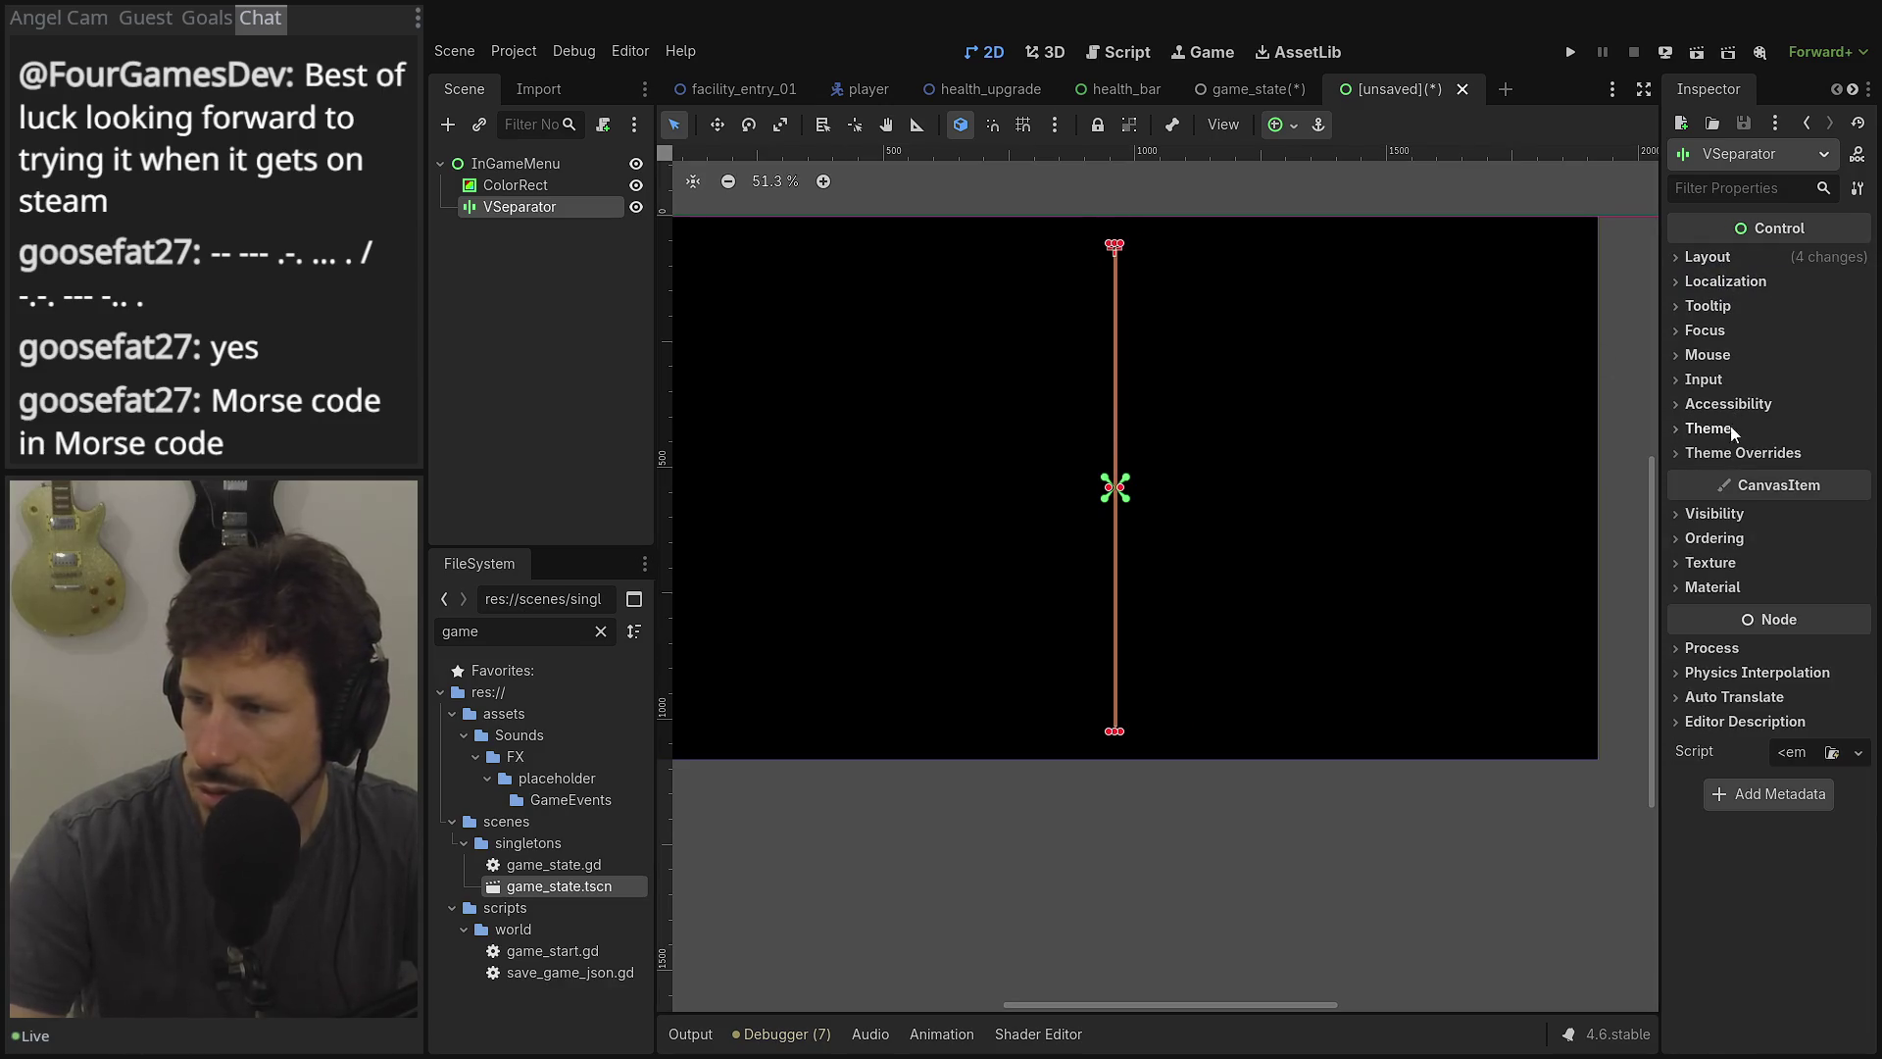
{"action": "left_click", "coordinate": [1726, 452]}
{"action": "left_click", "coordinate": [1731, 475]}
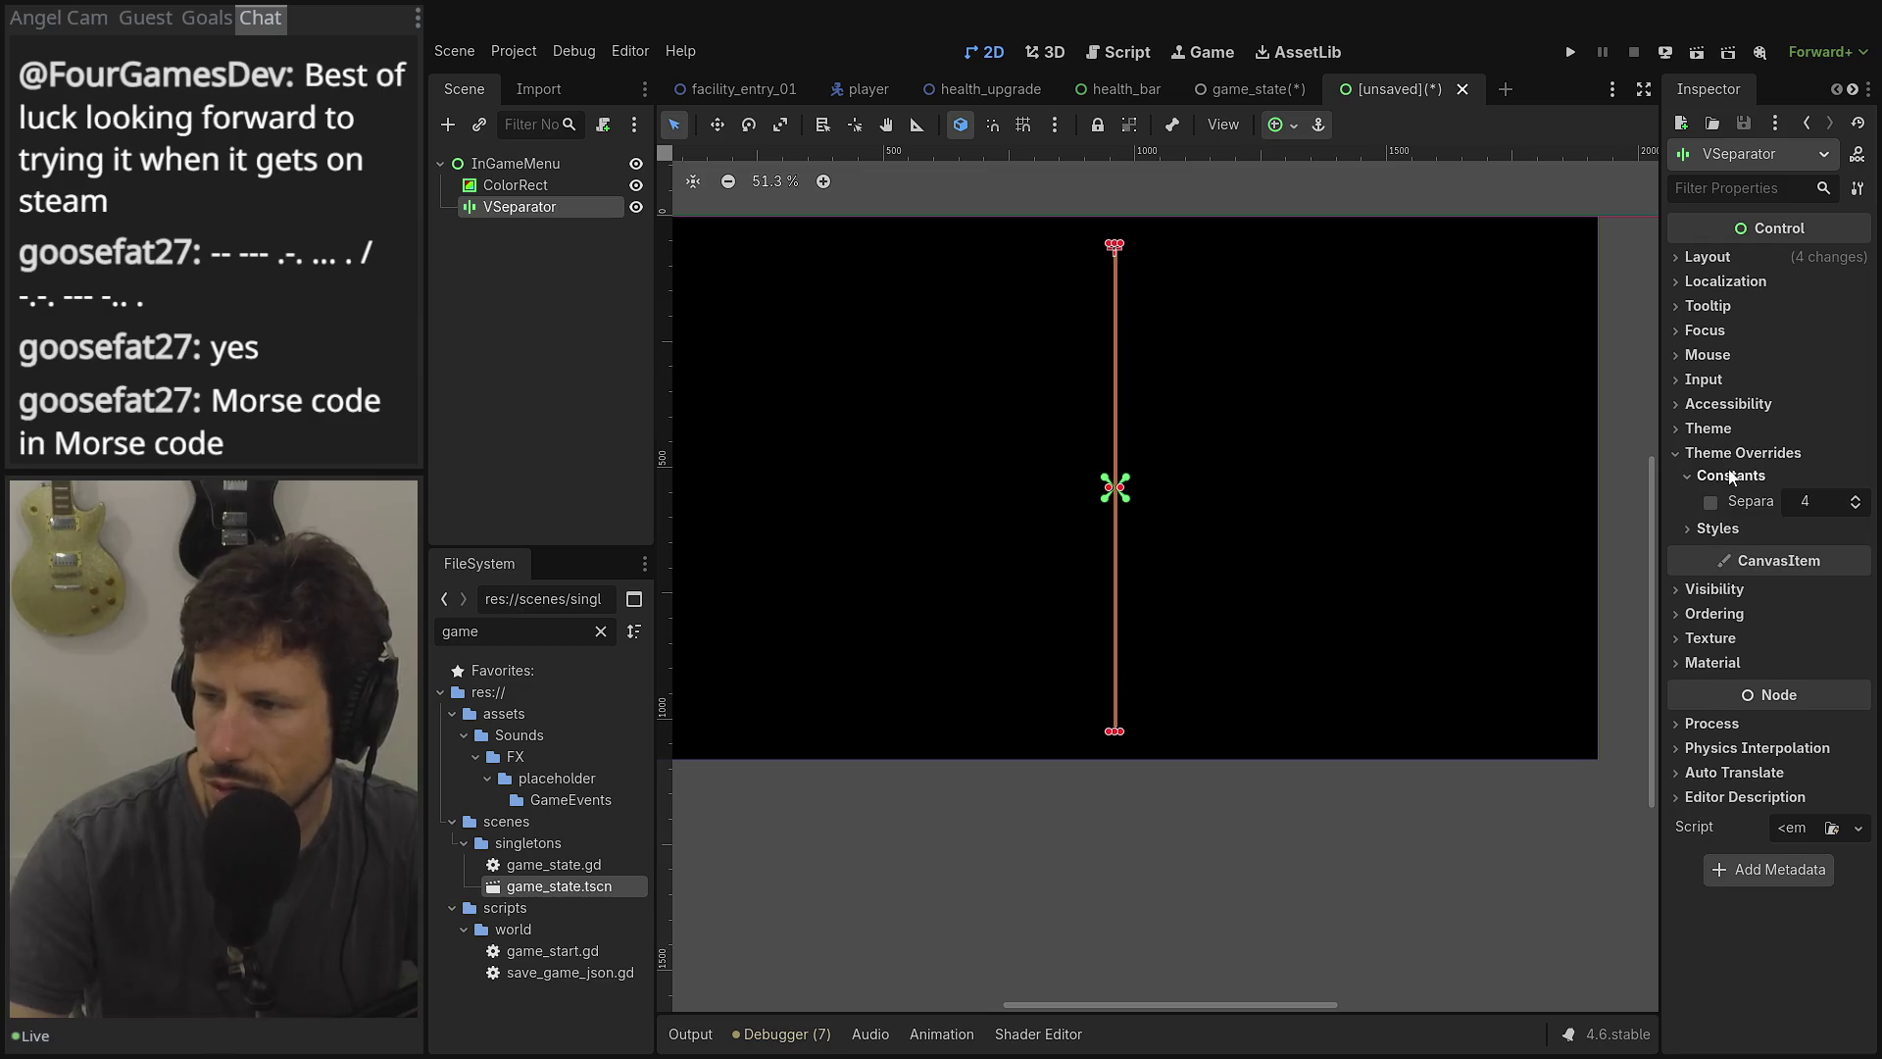
{"action": "left_click", "coordinate": [1716, 528]}
{"action": "left_click", "coordinate": [1825, 555]}
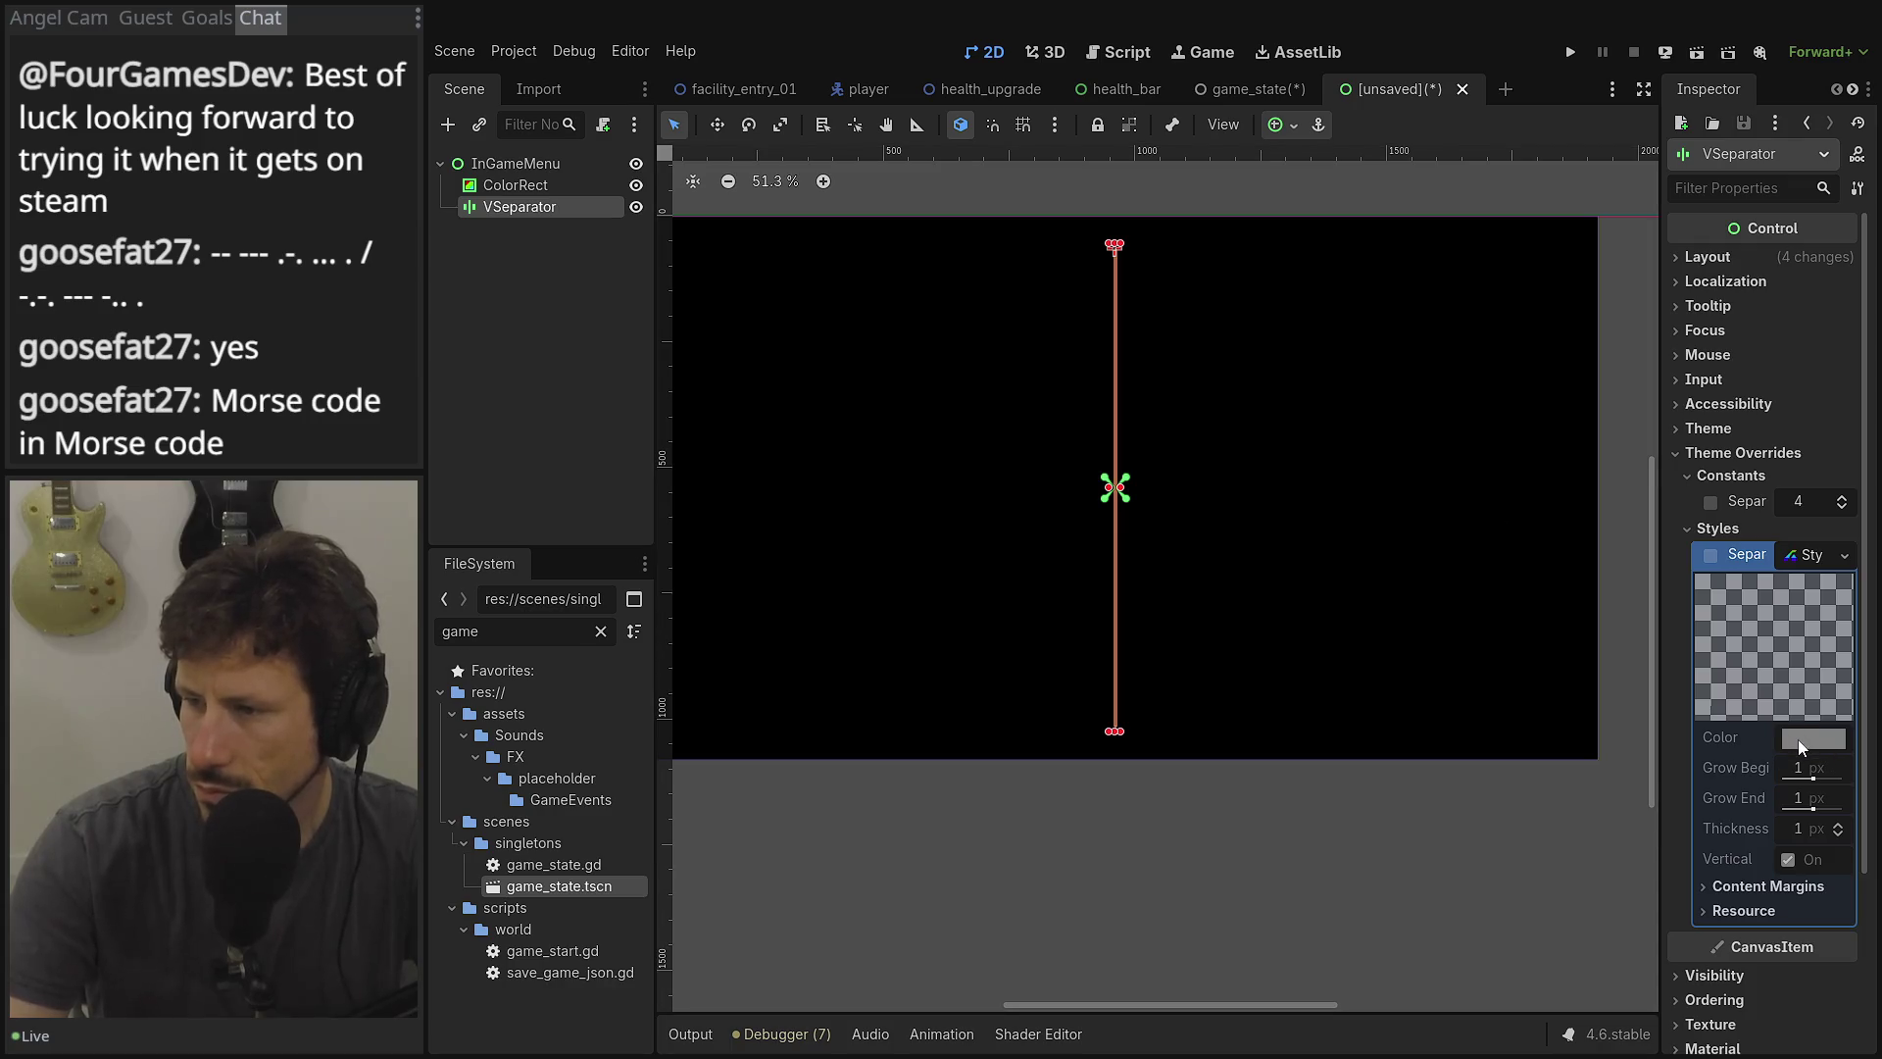
{"action": "left_click", "coordinate": [1843, 555]}
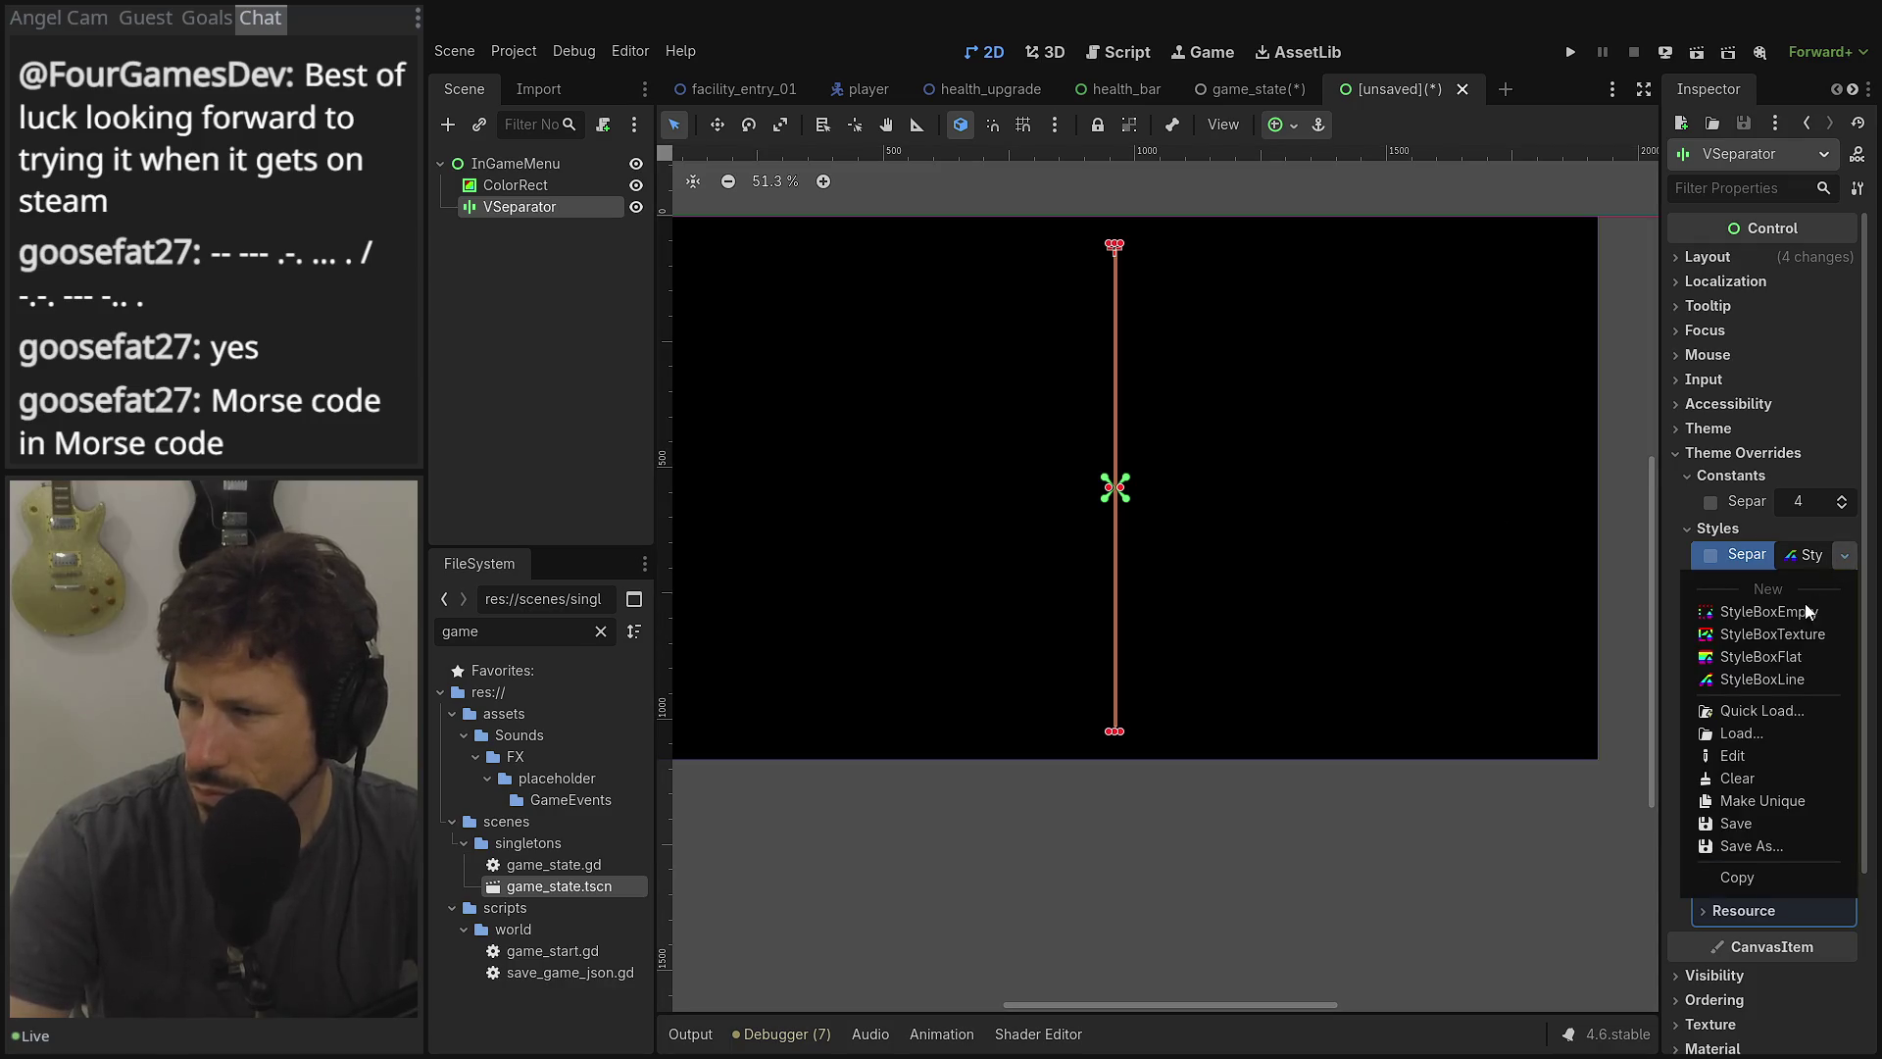
{"action": "left_click", "coordinate": [1813, 656]}
Make the StyleBoxFlat background colour white and expose its border width settings.
{"action": "left_click", "coordinate": [1805, 735]}
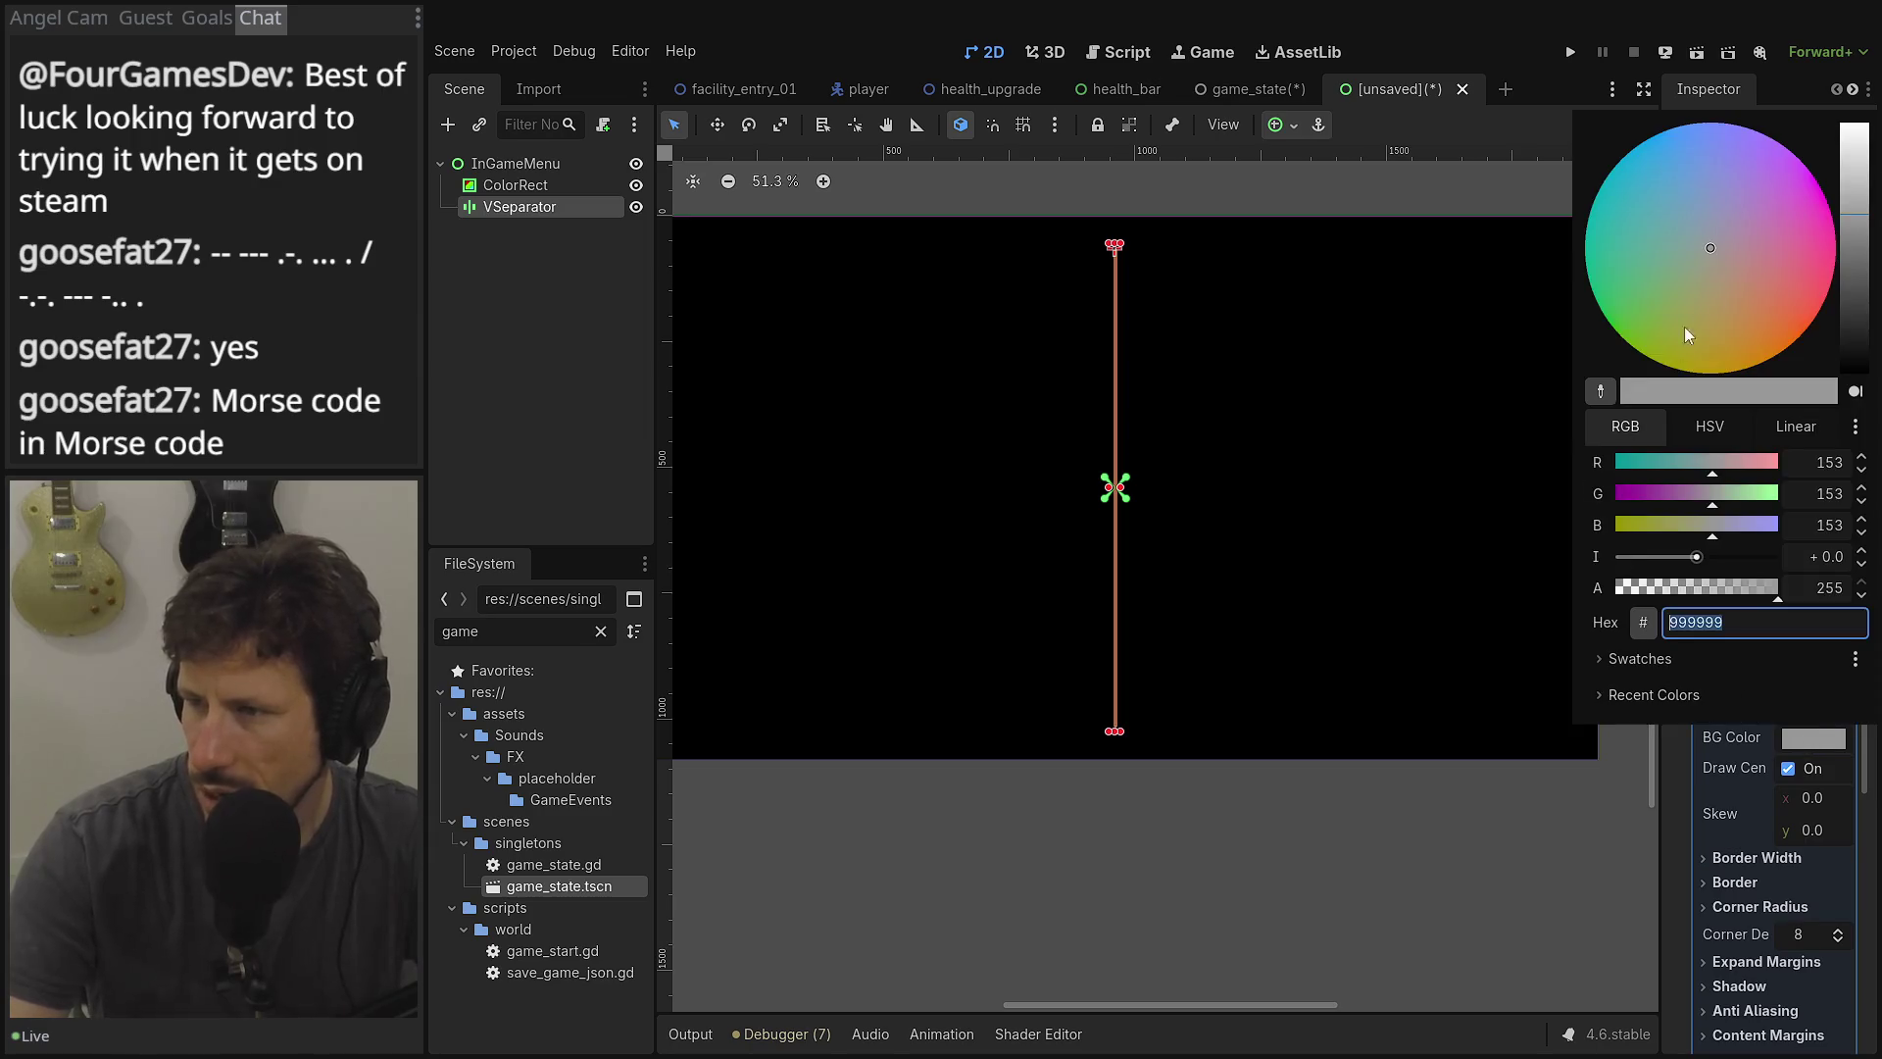
{"action": "left_click", "coordinate": [1853, 129]}
{"action": "left_click", "coordinate": [1786, 789]}
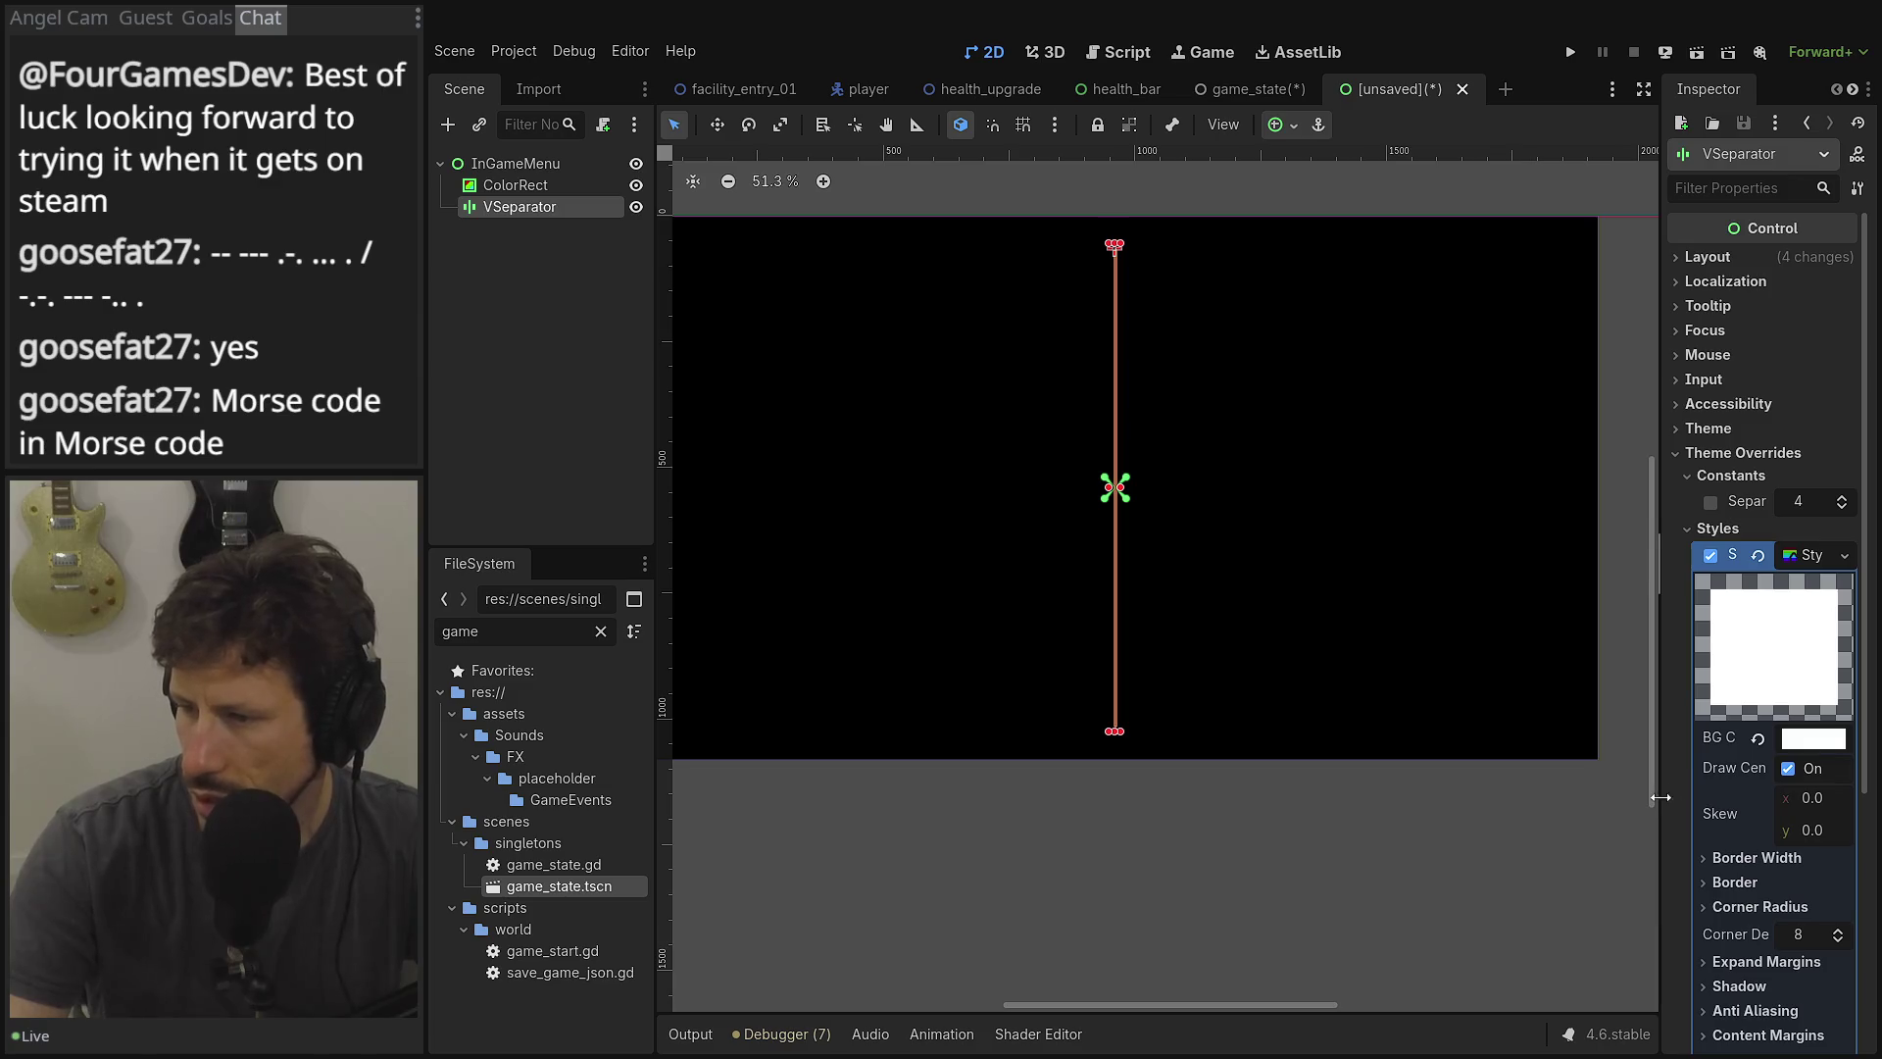
{"action": "left_click_drag", "start_coordinate": [1663, 794], "coordinate": [1377, 751]}
{"action": "scroll", "coordinate": [1207, 598], "scroll_direction": "up", "scroll_amount": 5}
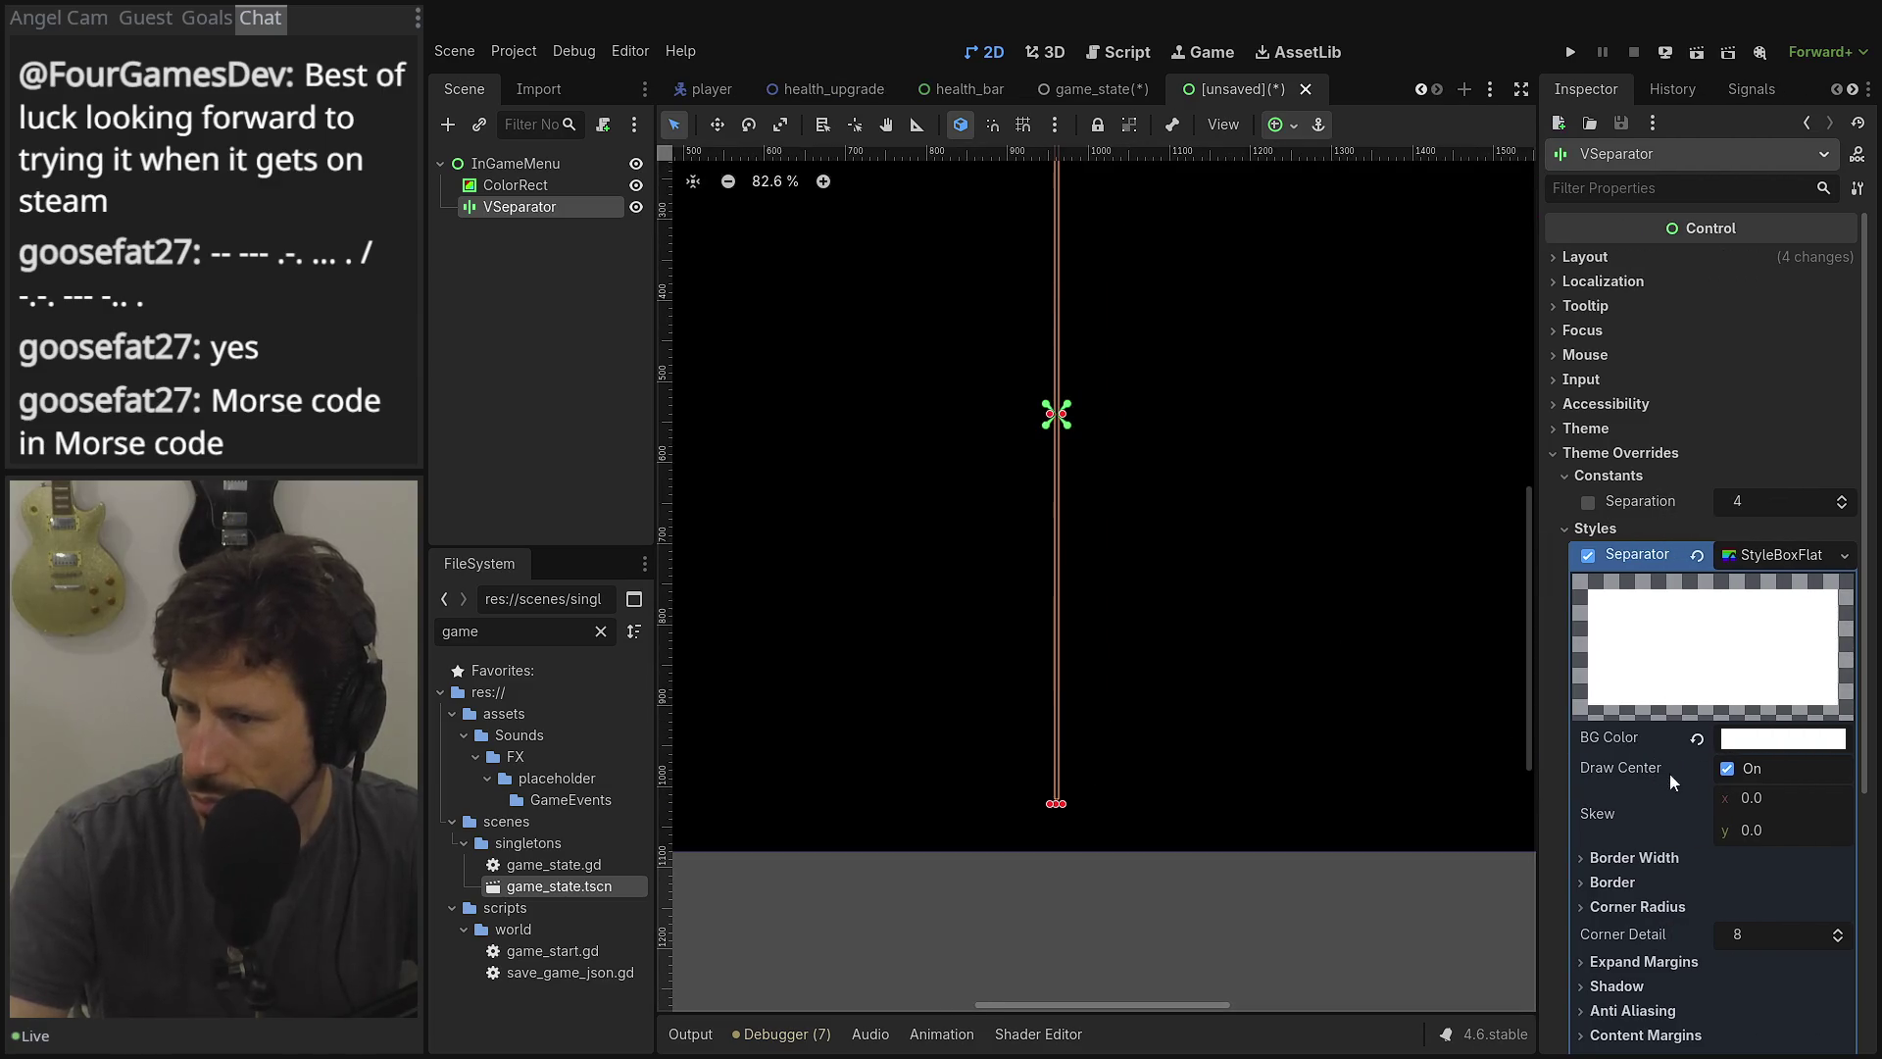
{"action": "left_click", "coordinate": [1647, 882]}
{"action": "left_click", "coordinate": [1647, 869]}
{"action": "scroll", "coordinate": [1649, 872], "scroll_direction": "down", "scroll_amount": 5}
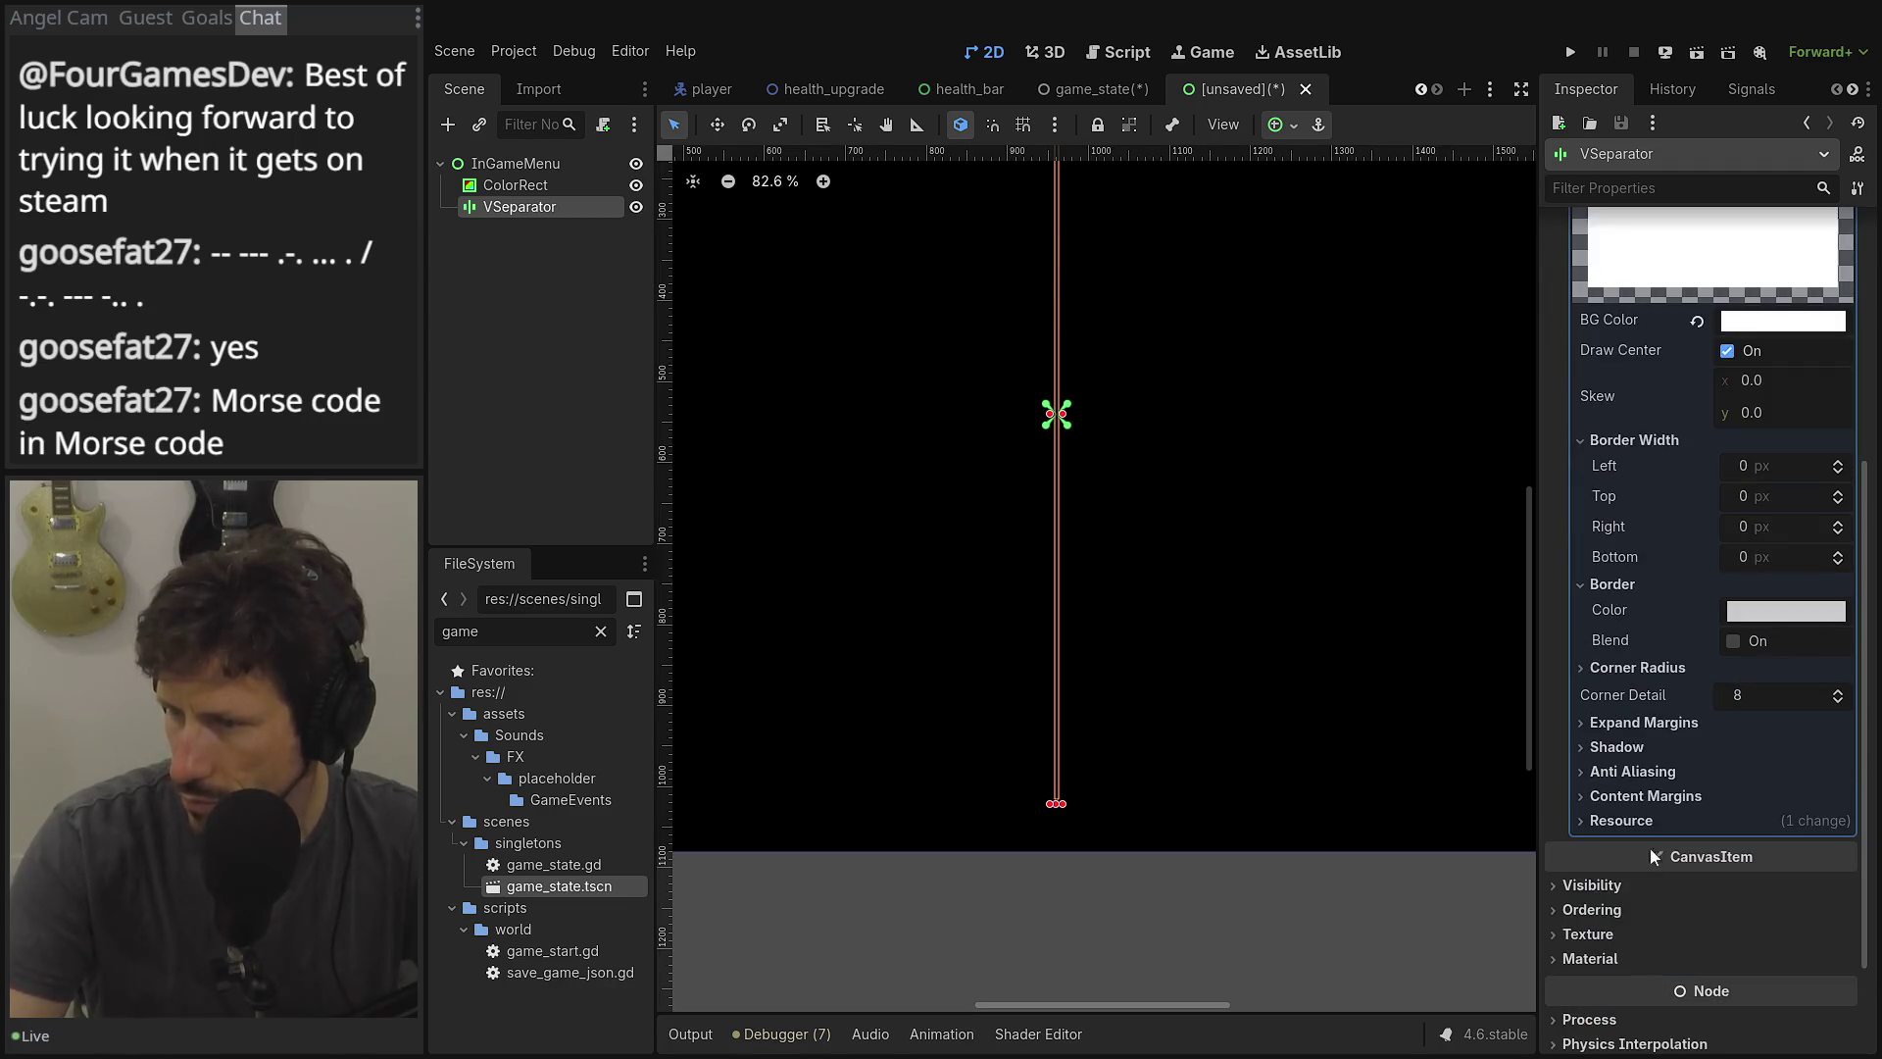
{"action": "left_click", "coordinate": [1634, 669]}
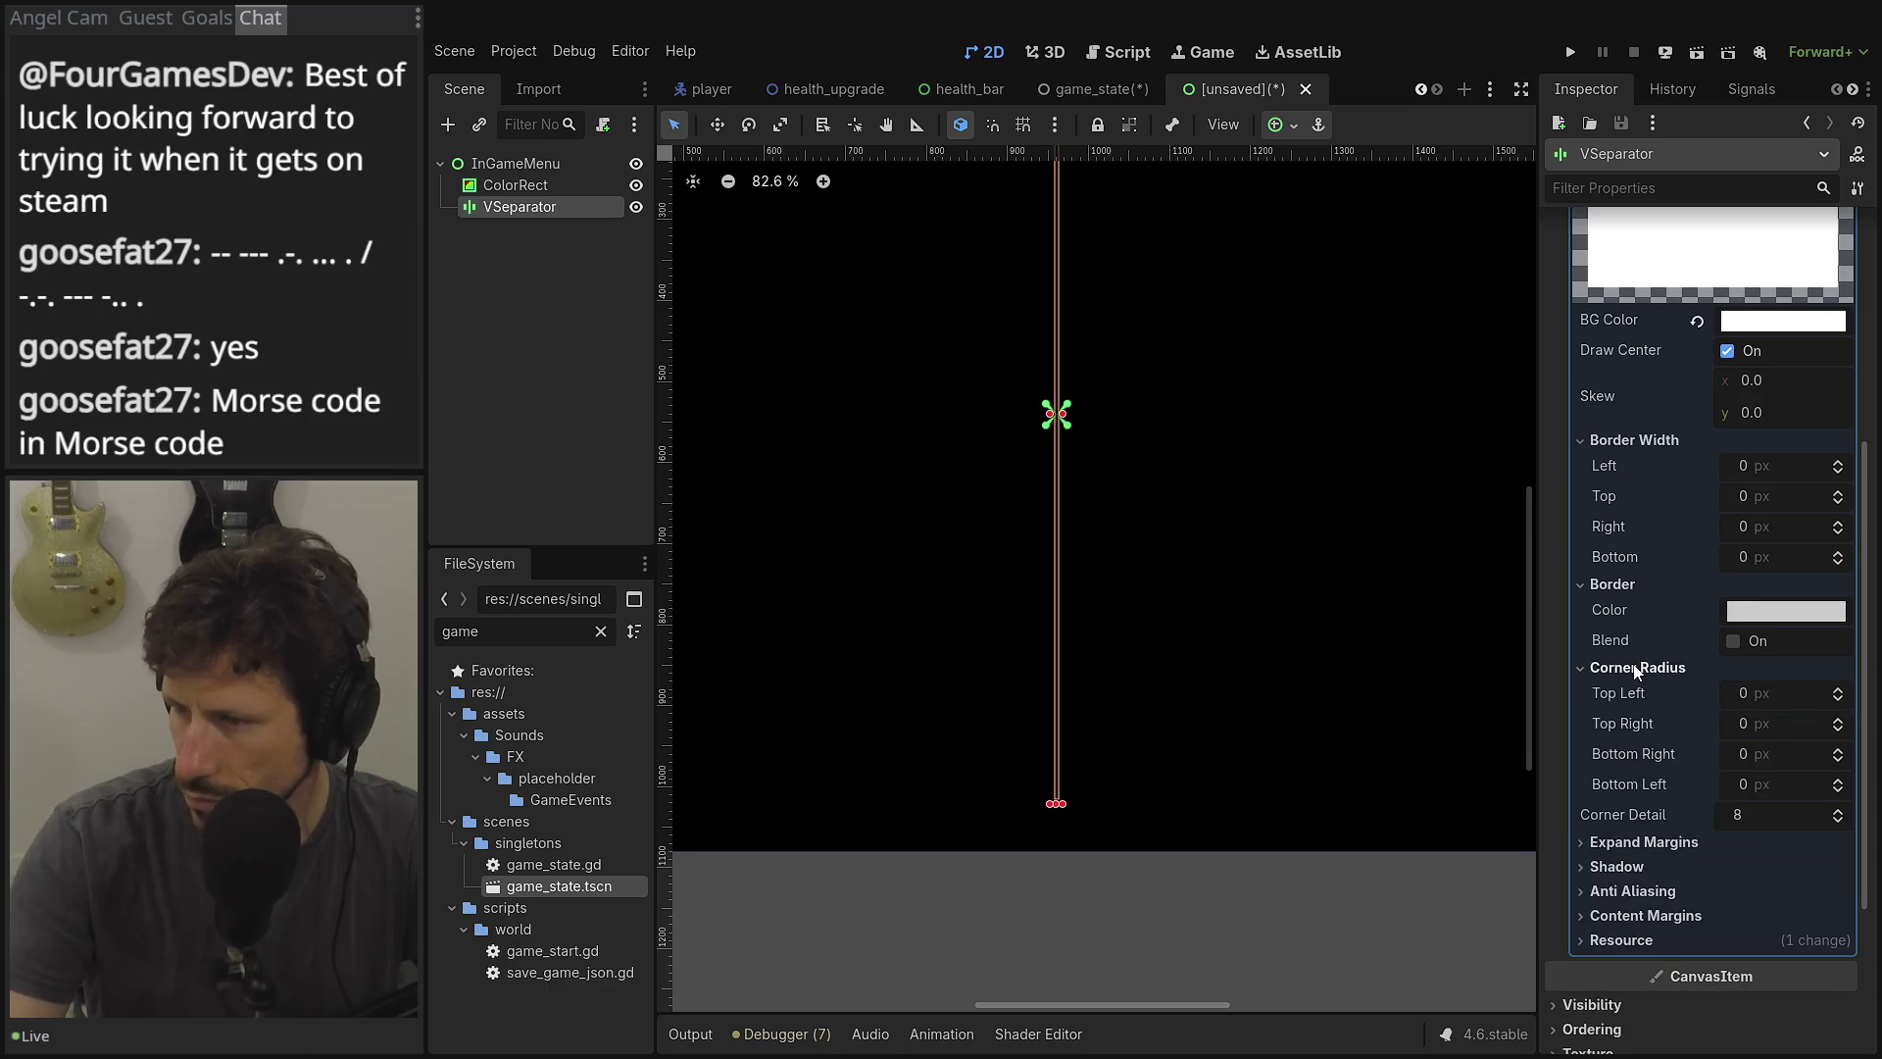
{"action": "mouse_move", "coordinate": [1750, 466]}
{"action": "left_mouse_down"}
{"action": "mouse_move", "coordinate": [1833, 466]}
{"action": "mouse_move", "coordinate": [1774, 470]}
{"action": "left_mouse_up"}
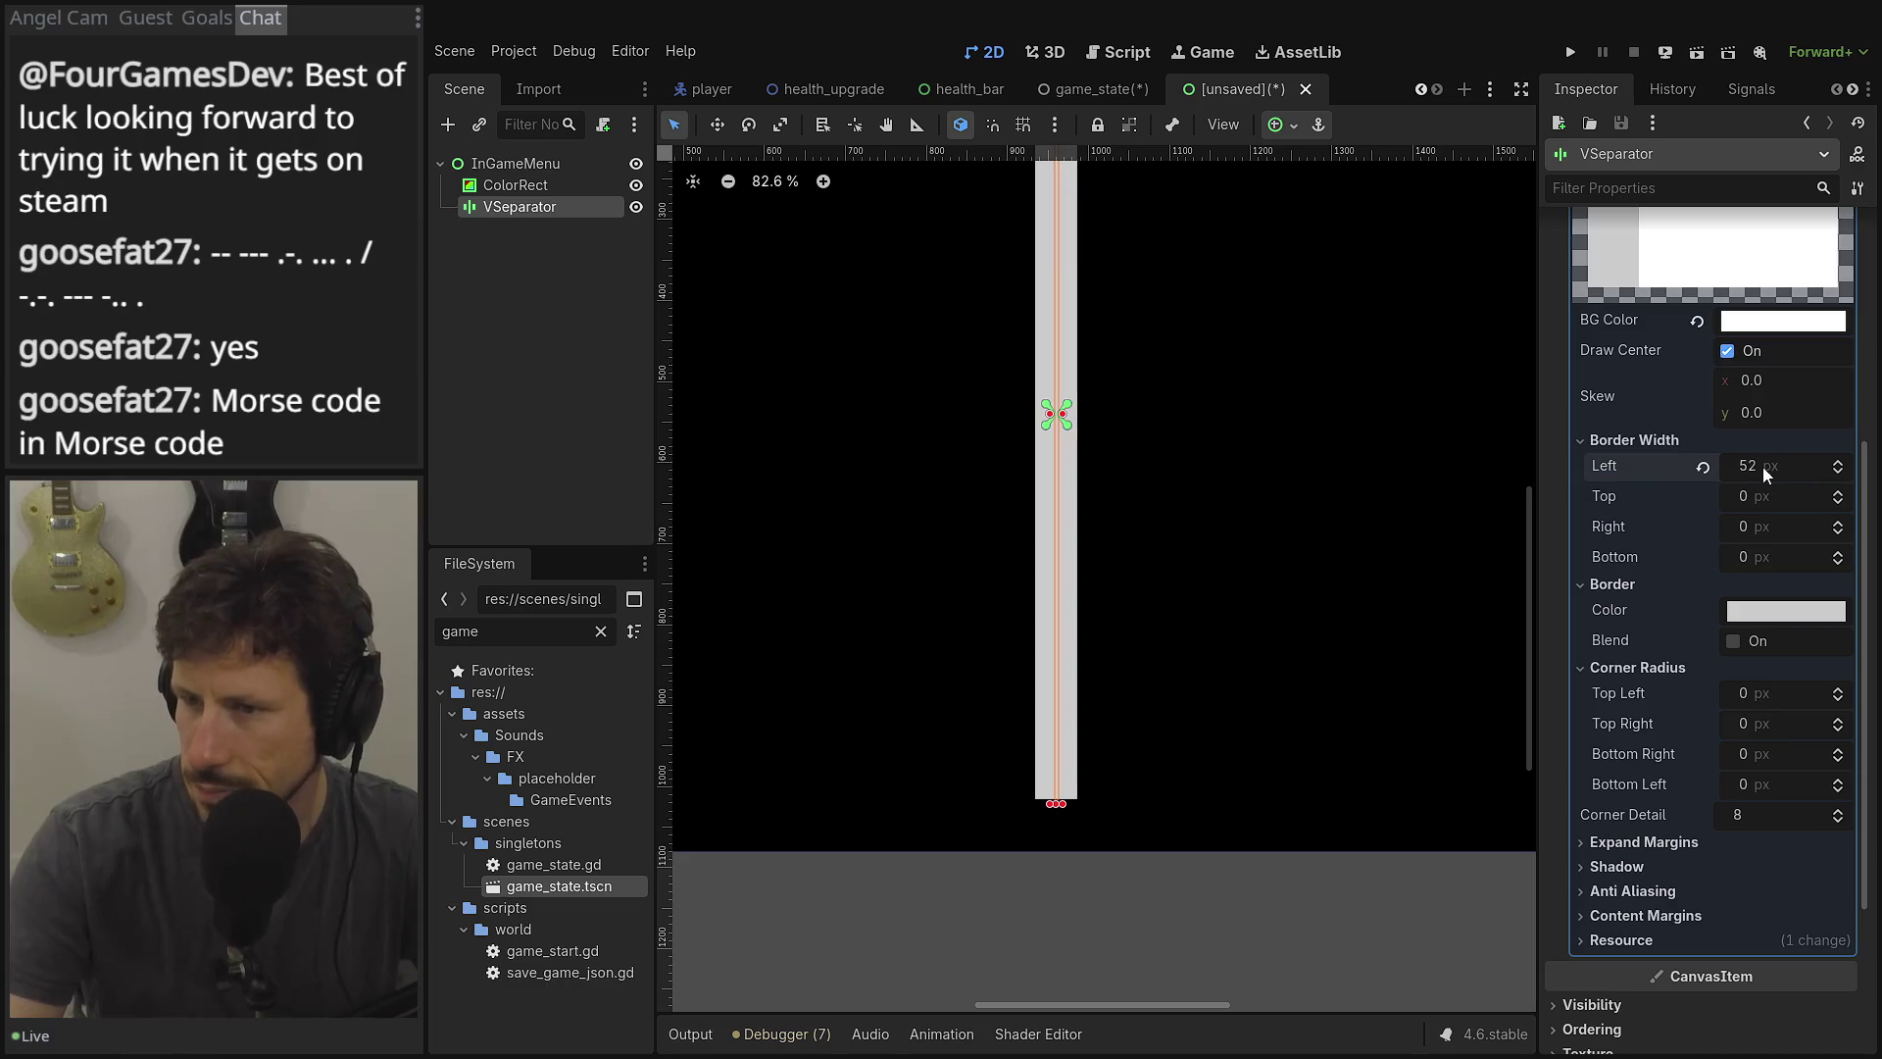
{"action": "left_click", "coordinate": [1703, 466]}
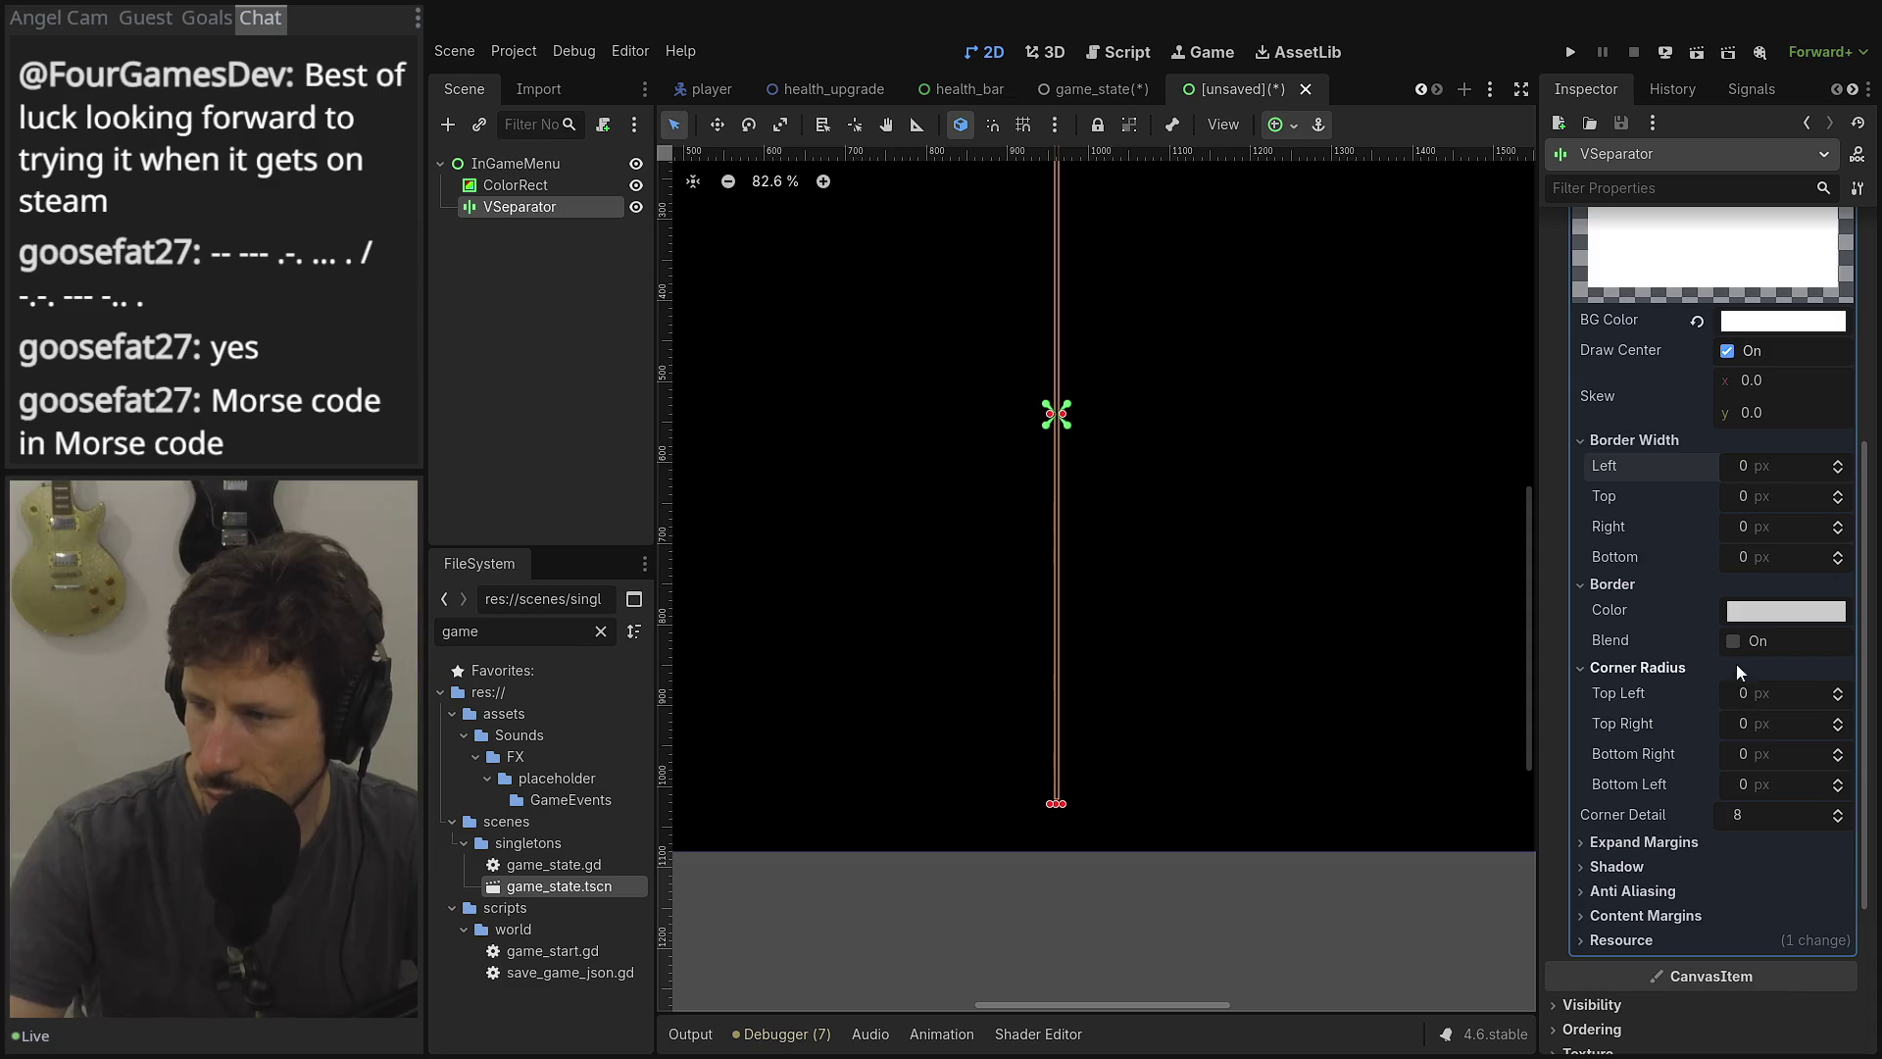
{"action": "scroll", "coordinate": [1735, 539], "scroll_direction": "up", "scroll_amount": 3}
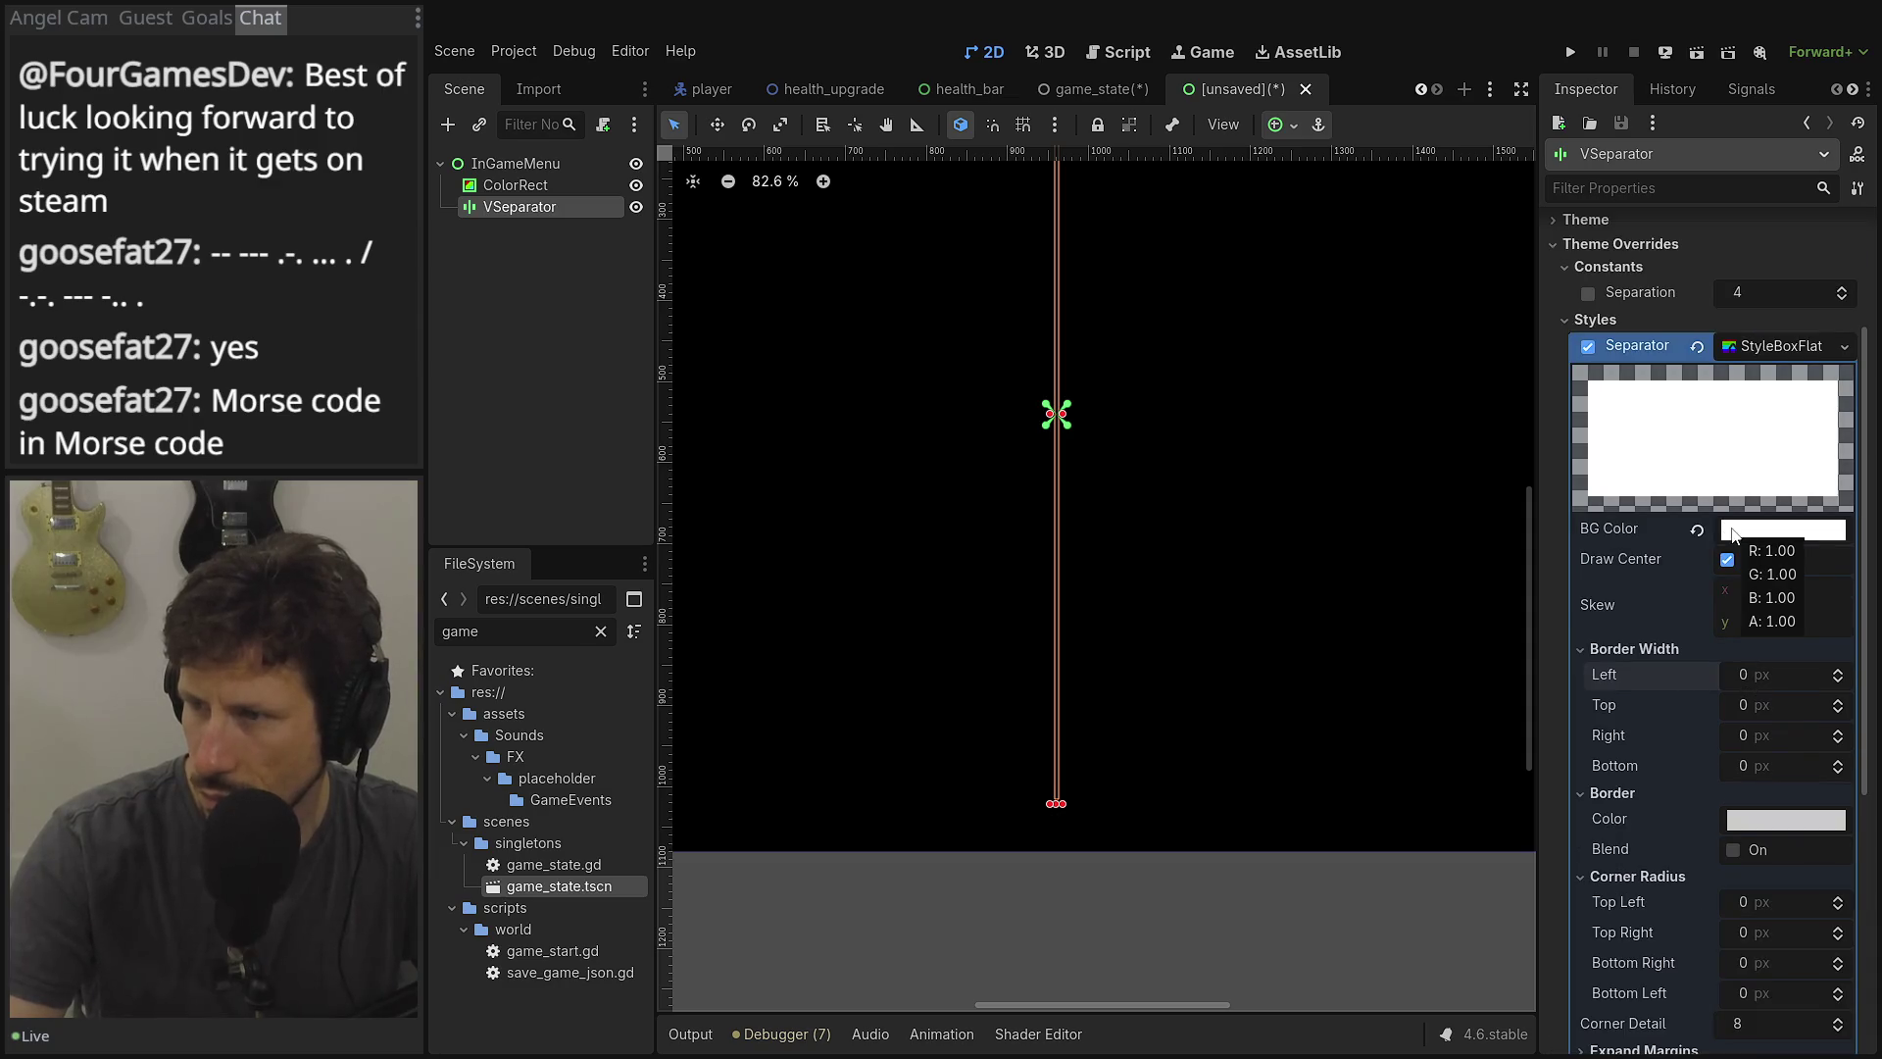
Override the VSeparator's Separation constant to 10.
{"action": "left_click", "coordinate": [1587, 292]}
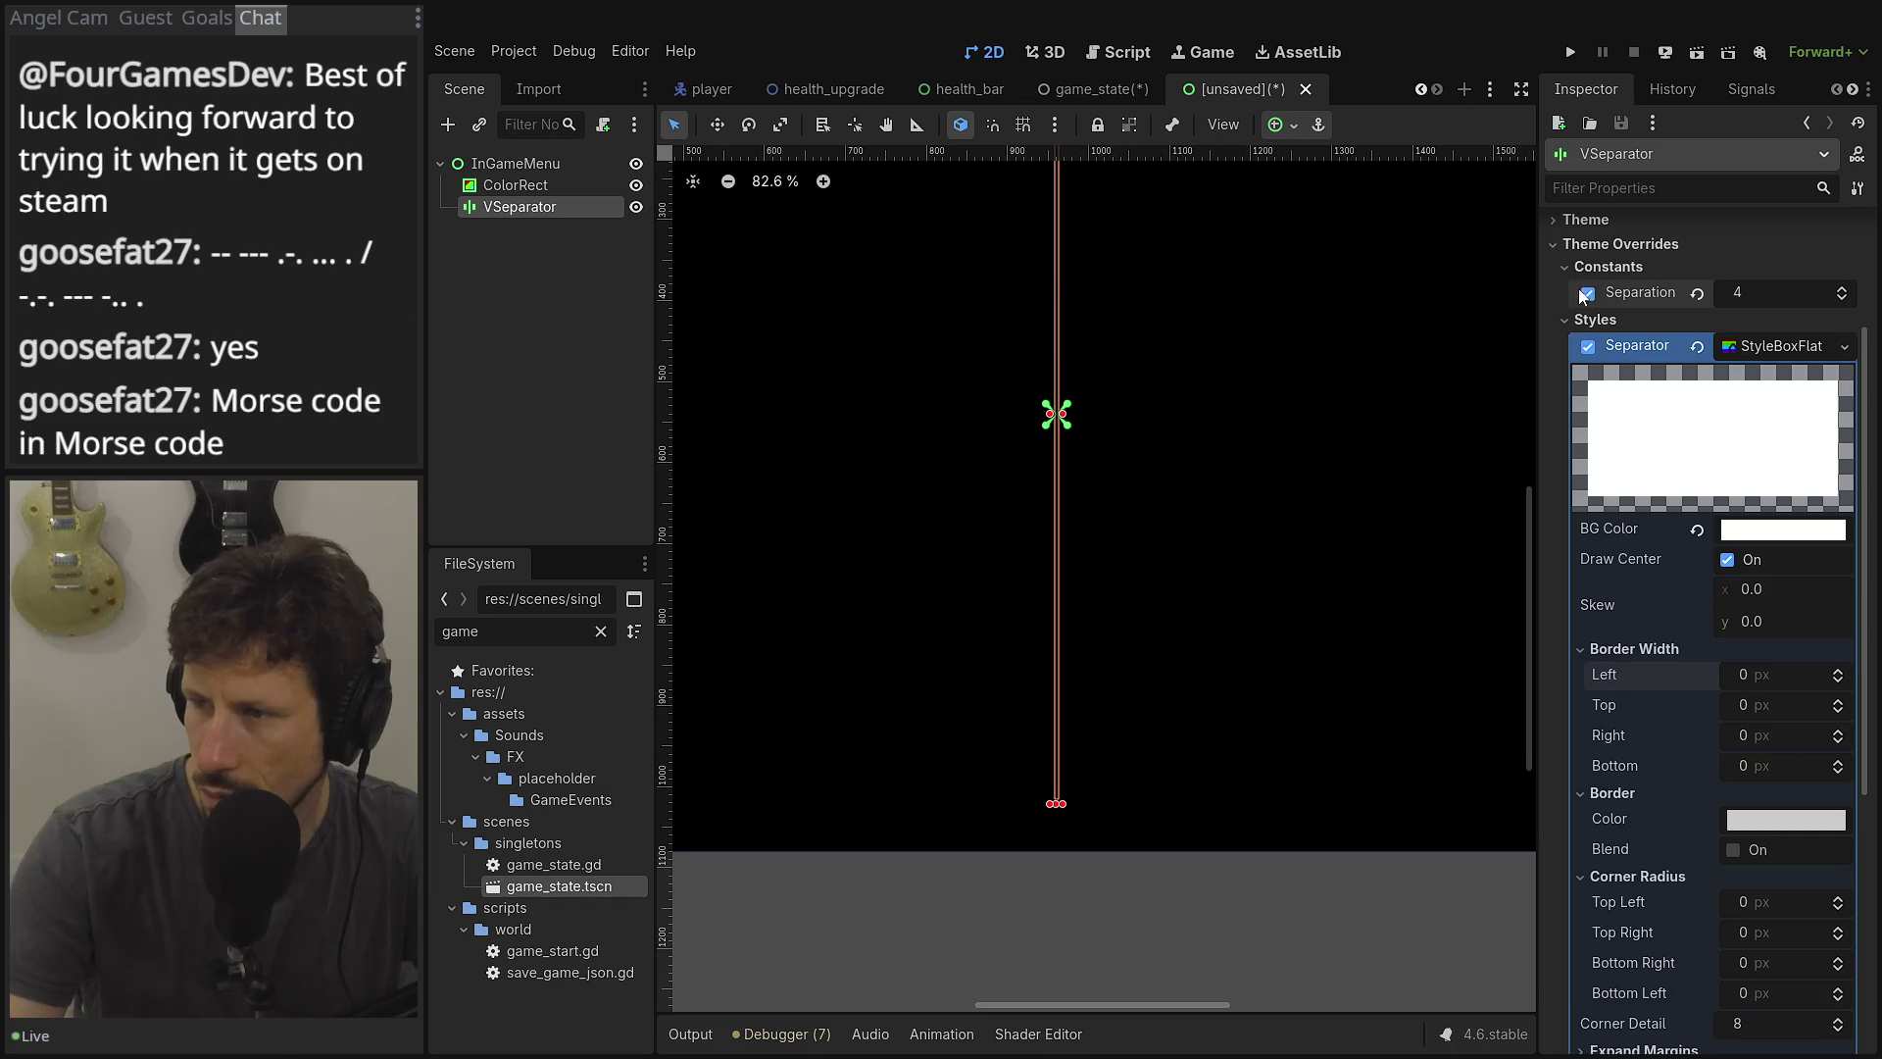
{"action": "left_click_drag", "start_coordinate": [1776, 310], "coordinate": [1833, 311]}
{"action": "left_click", "coordinate": [1757, 302]}
{"action": "type", "text": "10"}
{"action": "key", "text": "Return"}
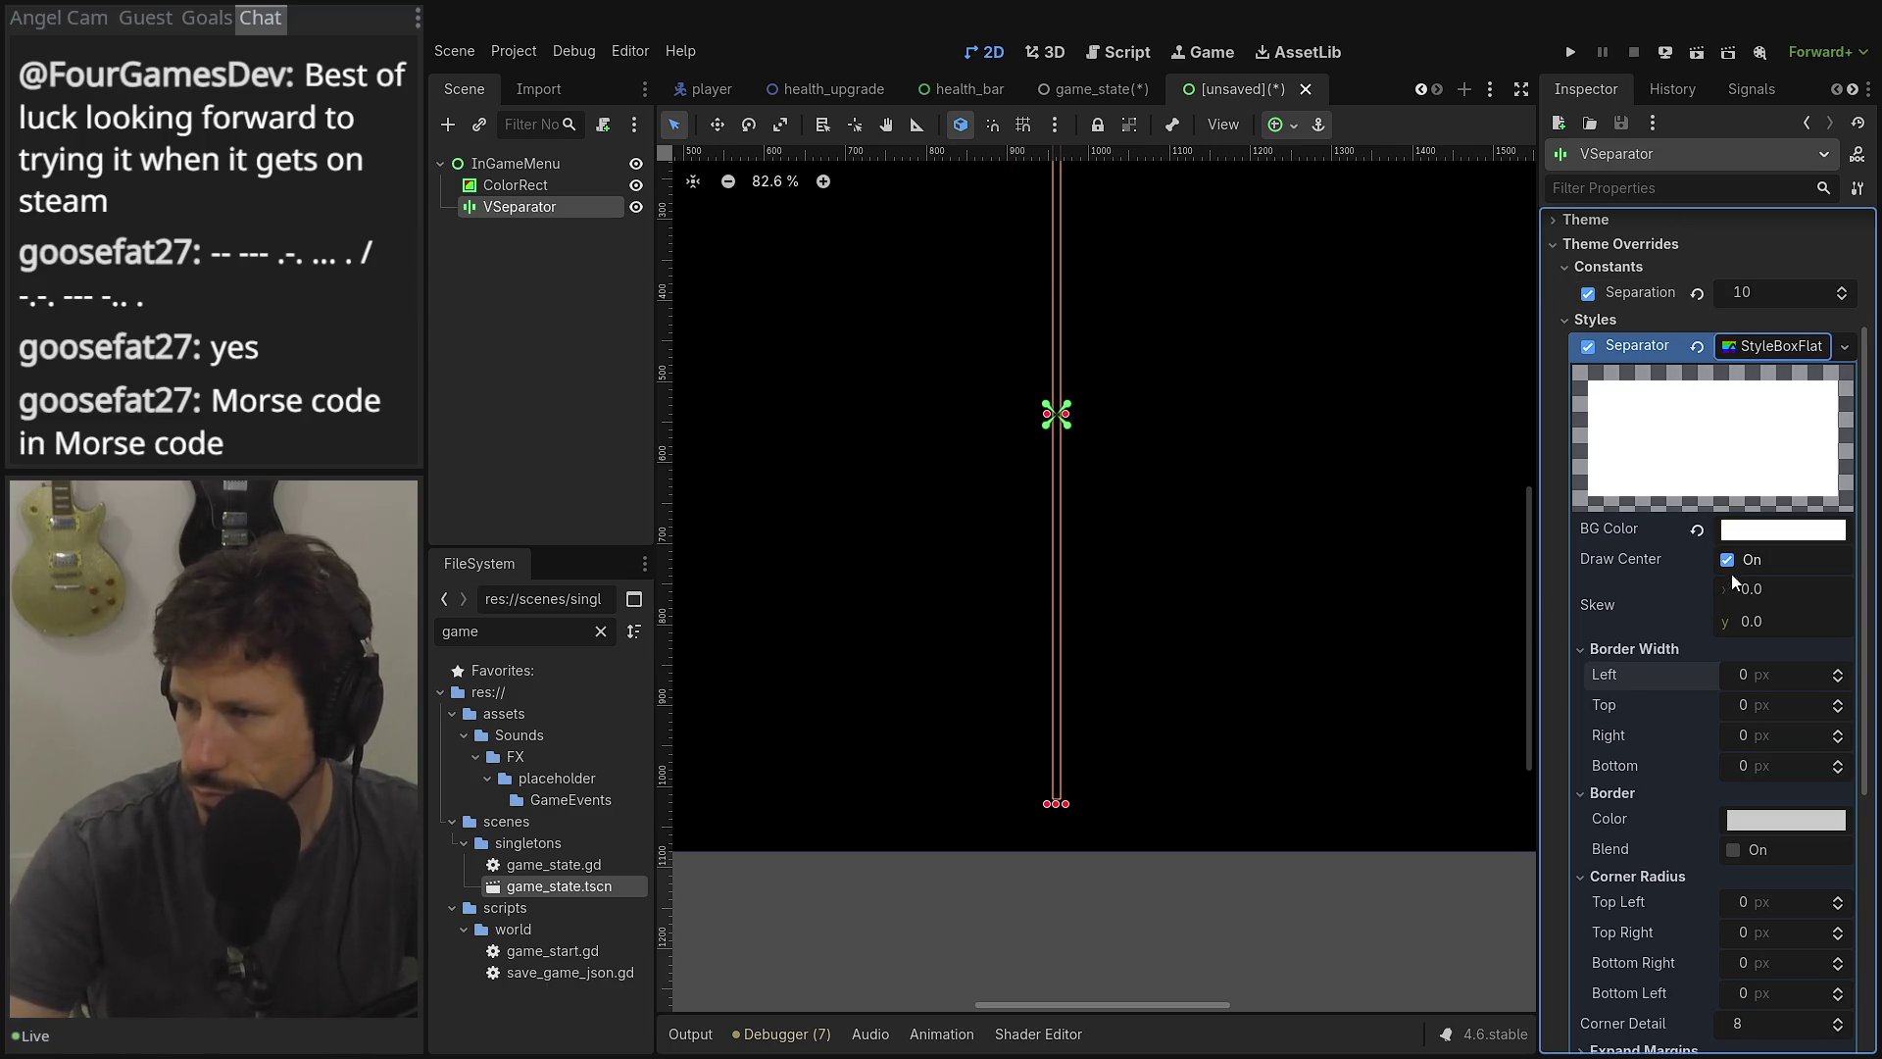
Set the style's left and right border widths to 5, keeping top at 0.
{"action": "left_click", "coordinate": [1763, 682]}
{"action": "type", "text": "5"}
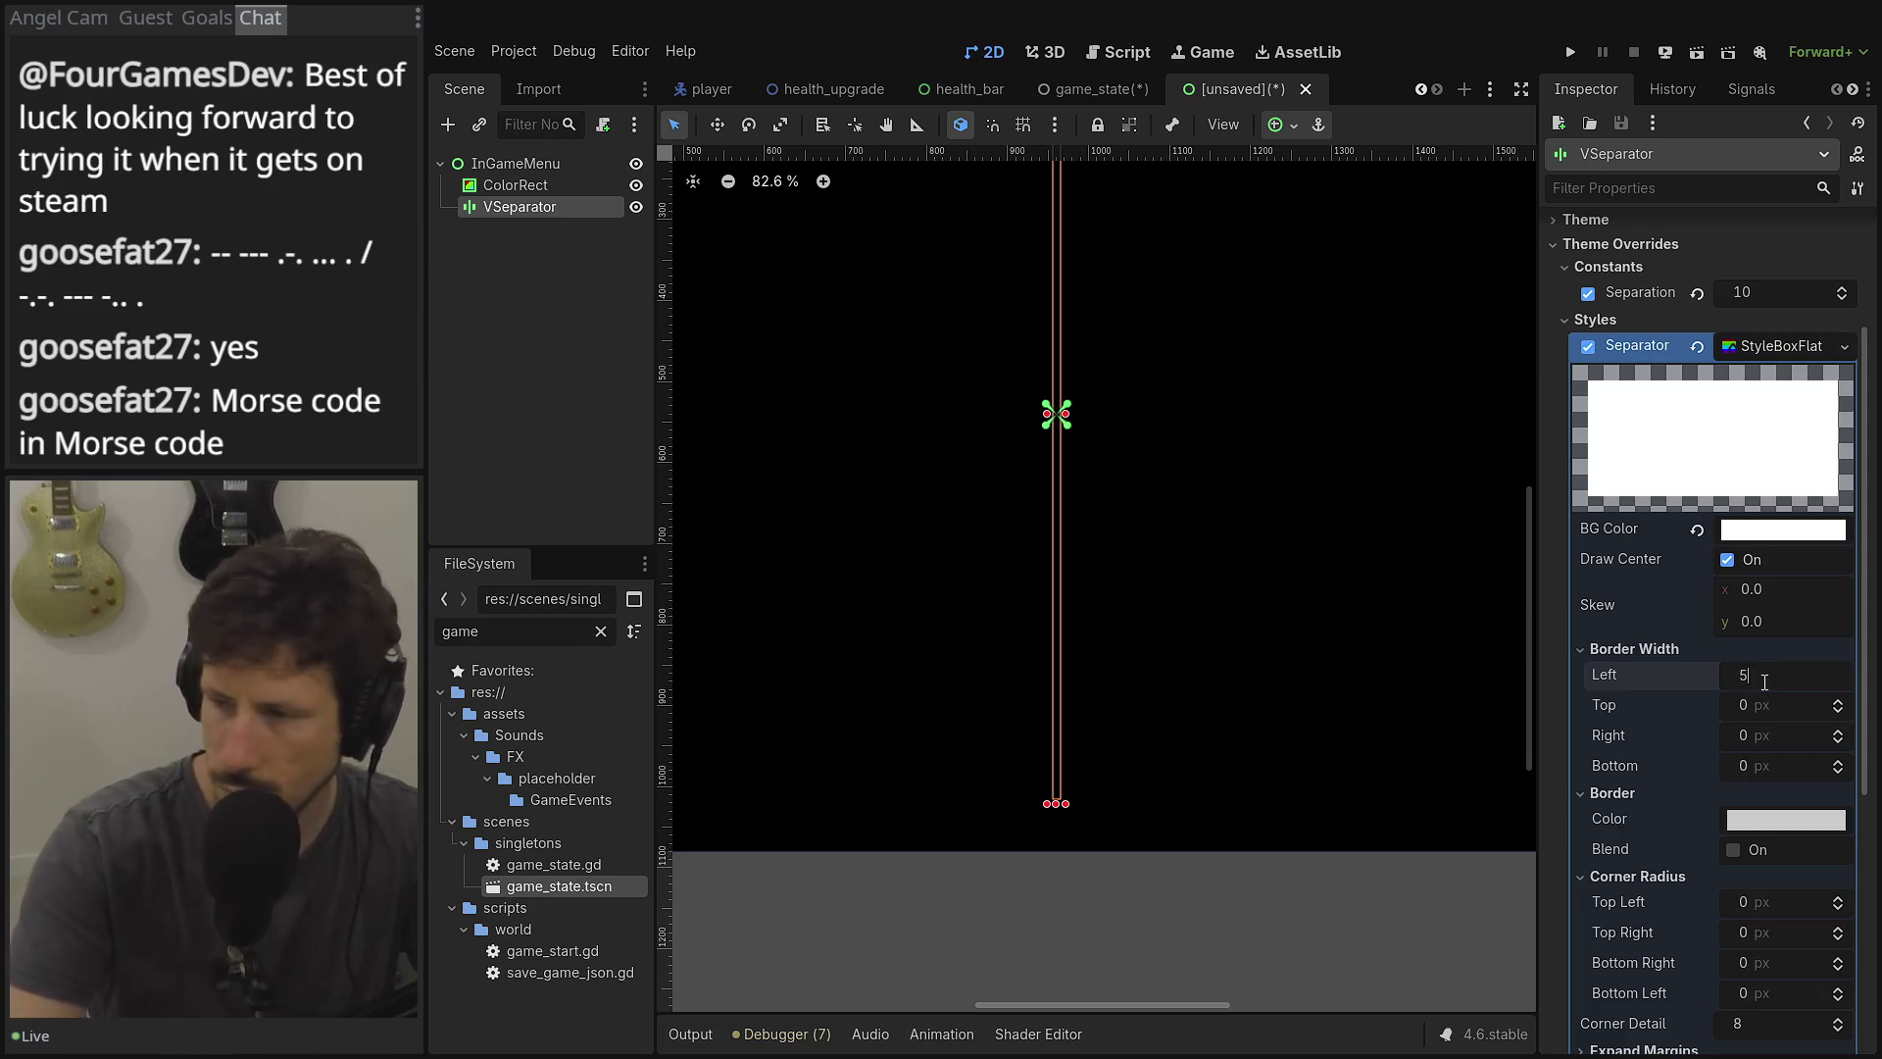
{"action": "key", "text": "Tab"}
{"action": "key", "text": "BackSpace"}
{"action": "key", "text": "Tab"}
{"action": "type", "text": "5"}
{"action": "key", "text": "Tab"}
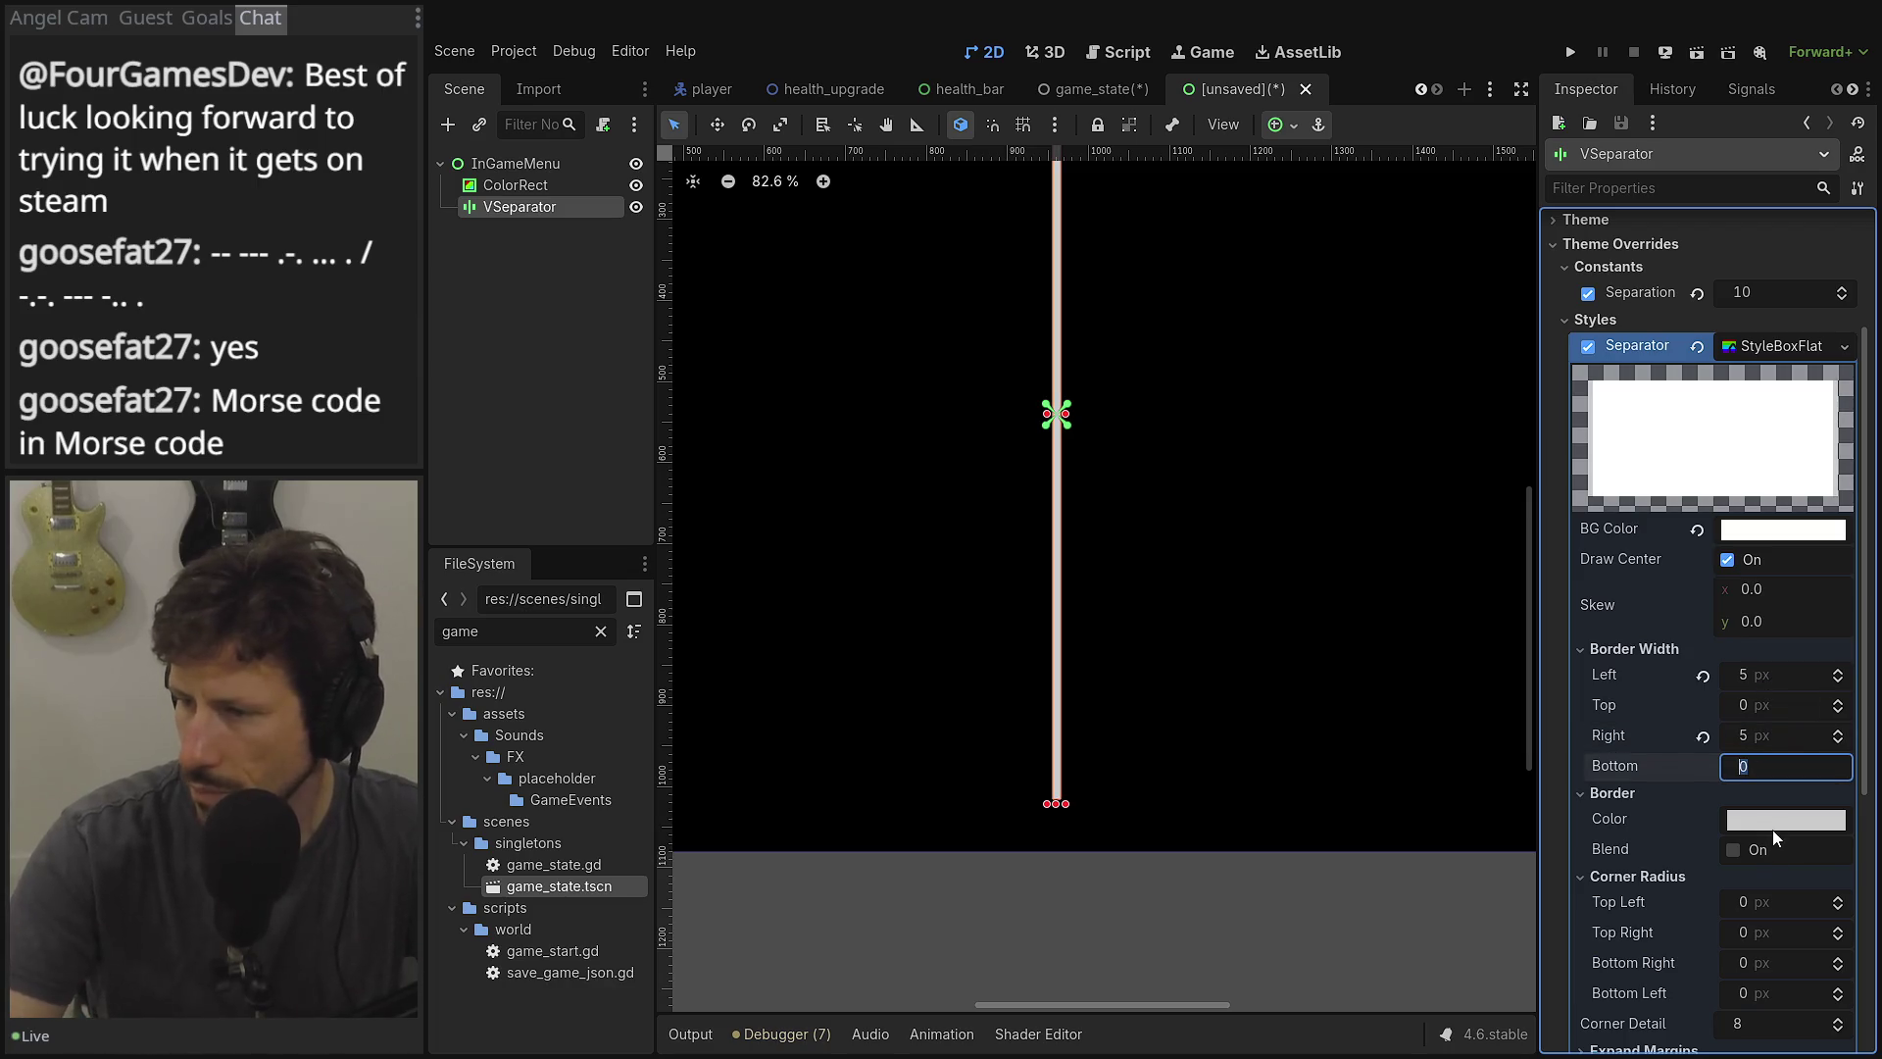
Make the border colour white and deselect to preview the bold white line.
{"action": "left_click", "coordinate": [1776, 823]}
{"action": "left_click_drag", "start_coordinate": [1869, 262], "coordinate": [1841, 181]}
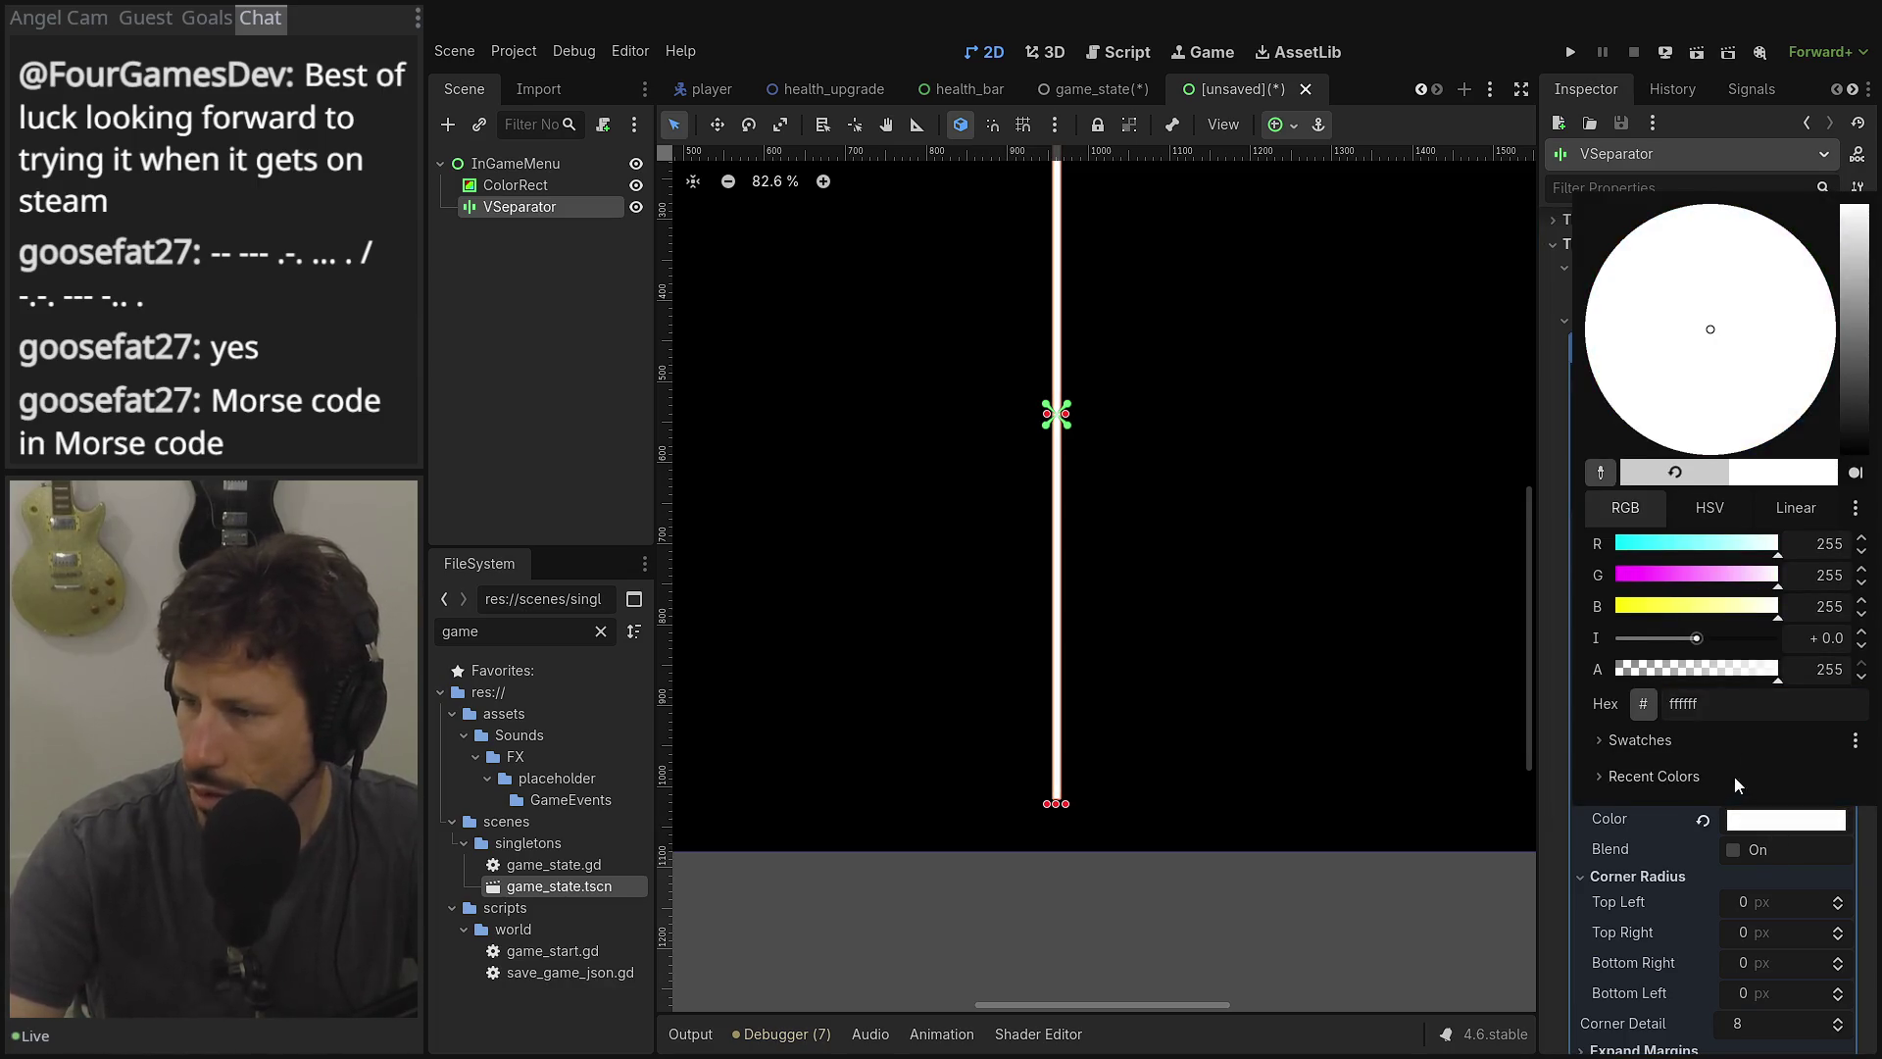
{"action": "left_click", "coordinate": [1667, 833]}
{"action": "scroll", "coordinate": [1042, 657], "scroll_direction": "down", "scroll_amount": 3}
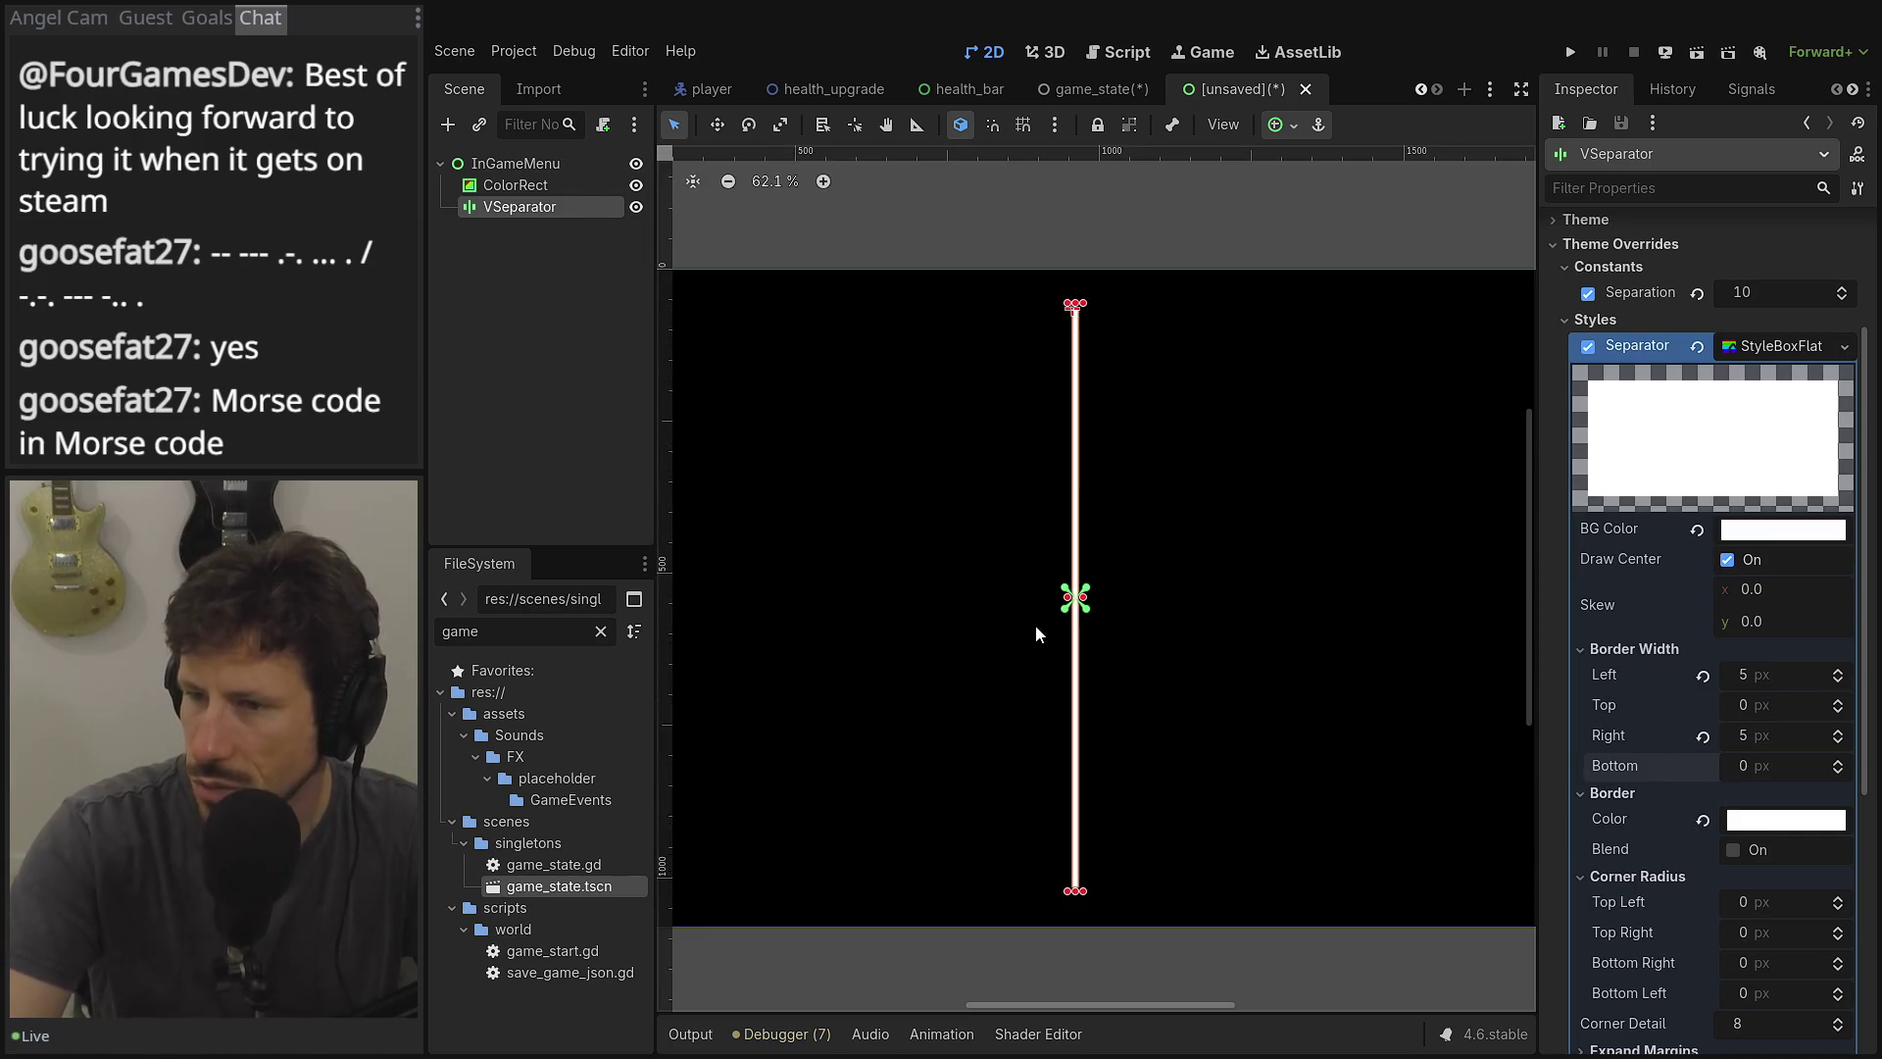
{"action": "left_click", "coordinate": [870, 162]}
{"action": "scroll", "coordinate": [917, 359], "scroll_direction": "down", "scroll_amount": 1}
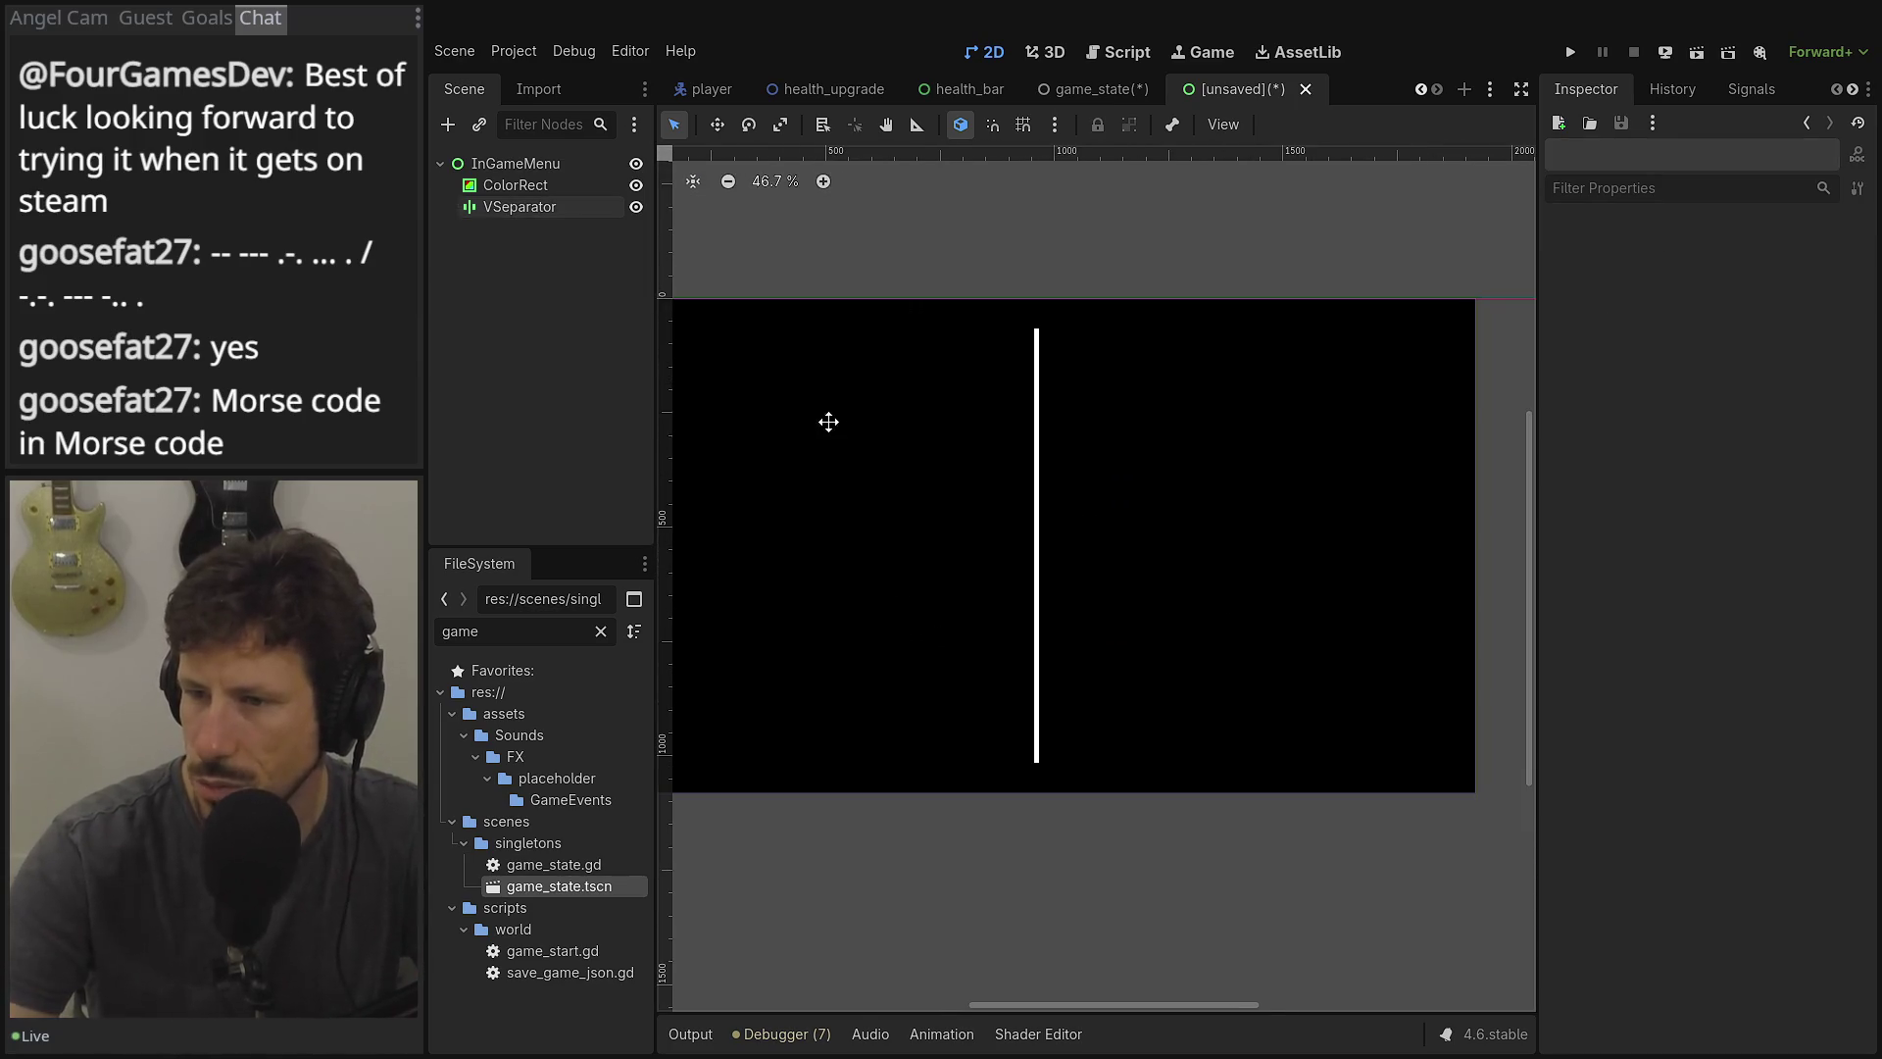
Add an HBoxContainer under InGameMenu and move the VSeparator inside it.
{"action": "left_click_drag", "start_coordinate": [828, 421], "coordinate": [1004, 373]}
{"action": "left_click_drag", "start_coordinate": [824, 344], "coordinate": [879, 308]}
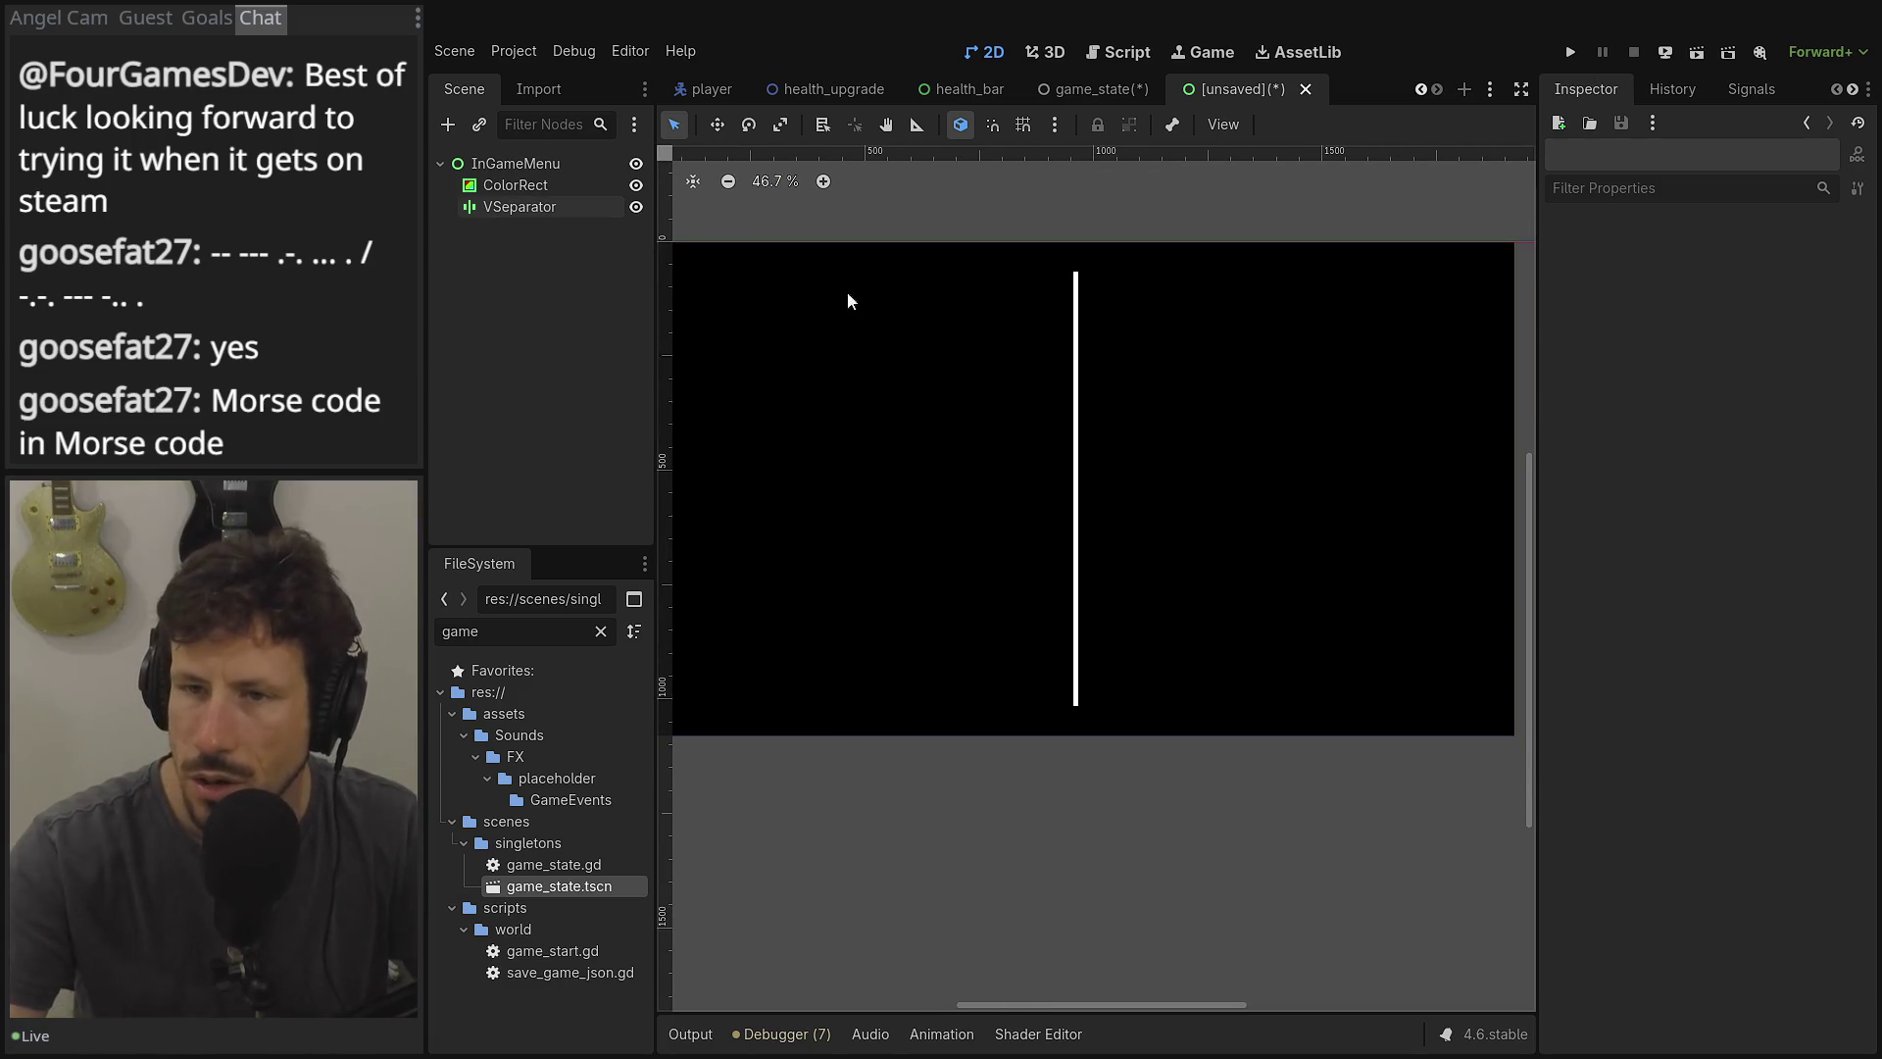
{"action": "left_click", "coordinate": [500, 186]}
{"action": "left_click", "coordinate": [479, 164]}
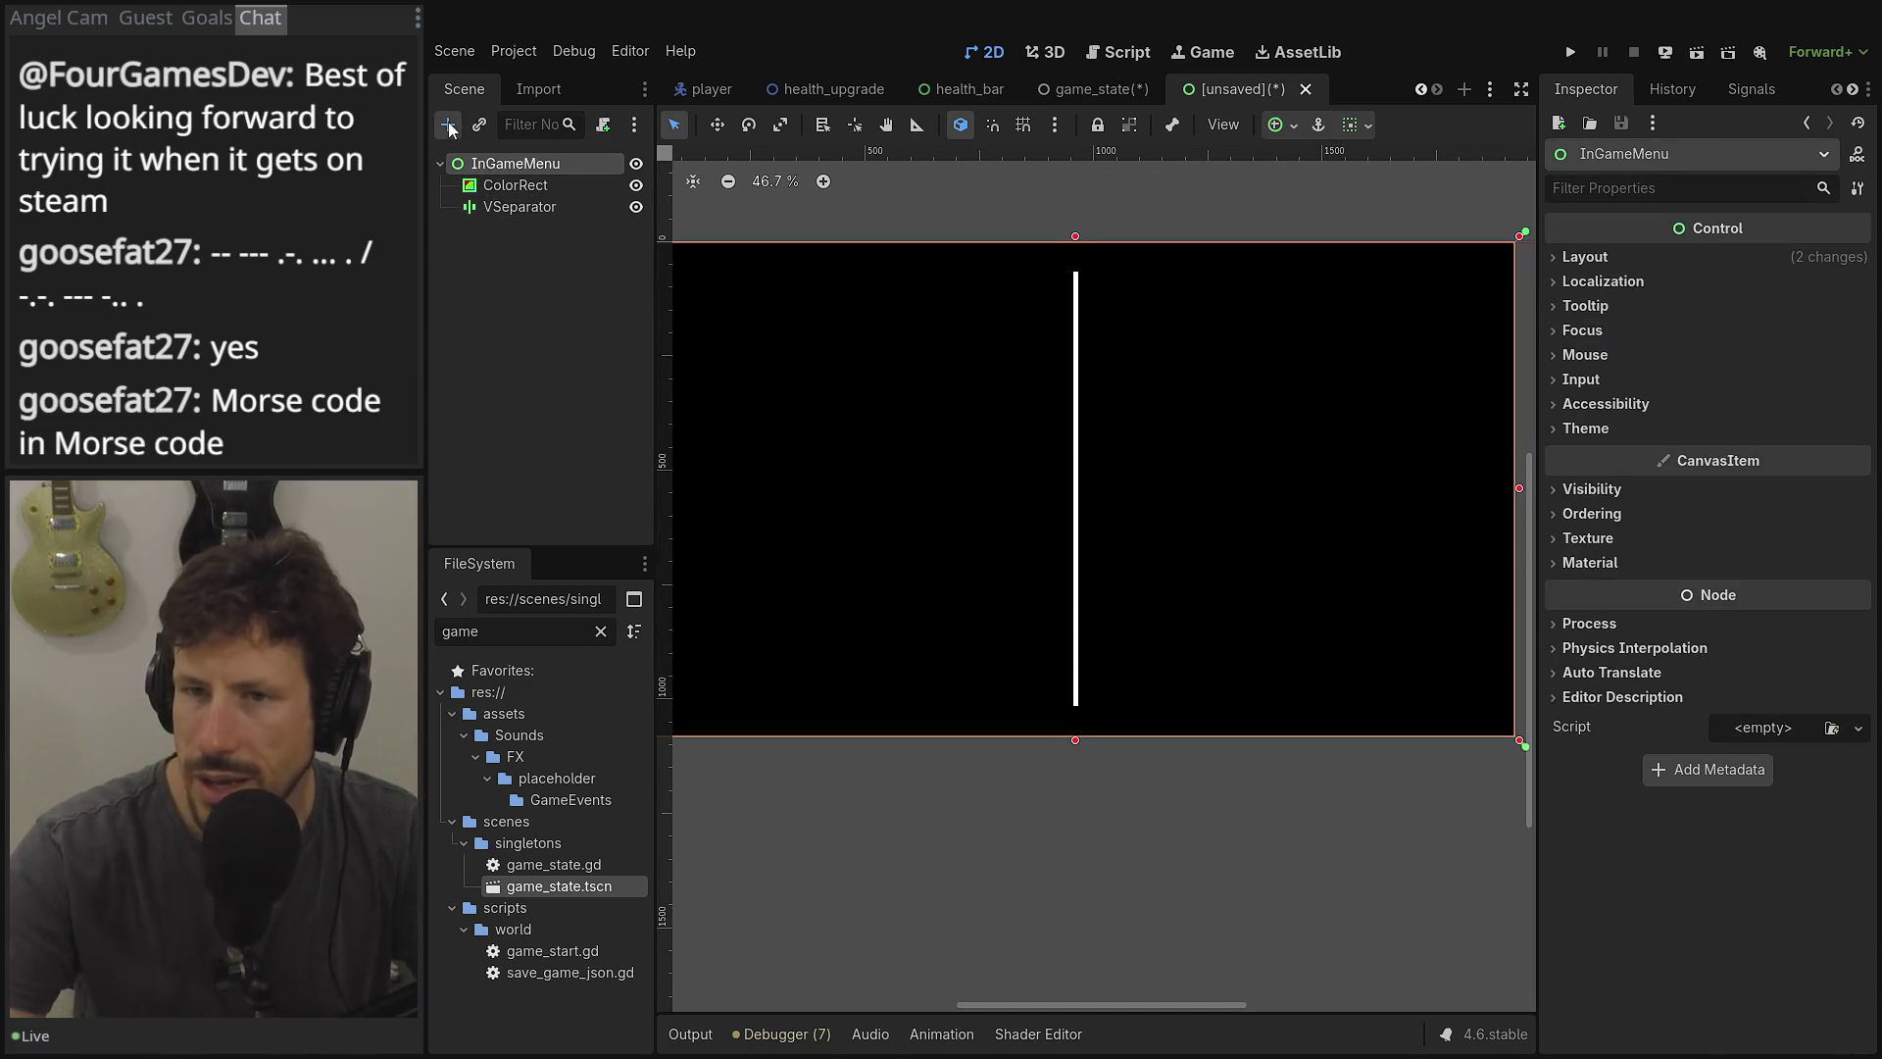
{"action": "left_click", "coordinate": [449, 127]}
{"action": "type", "text": "hb"}
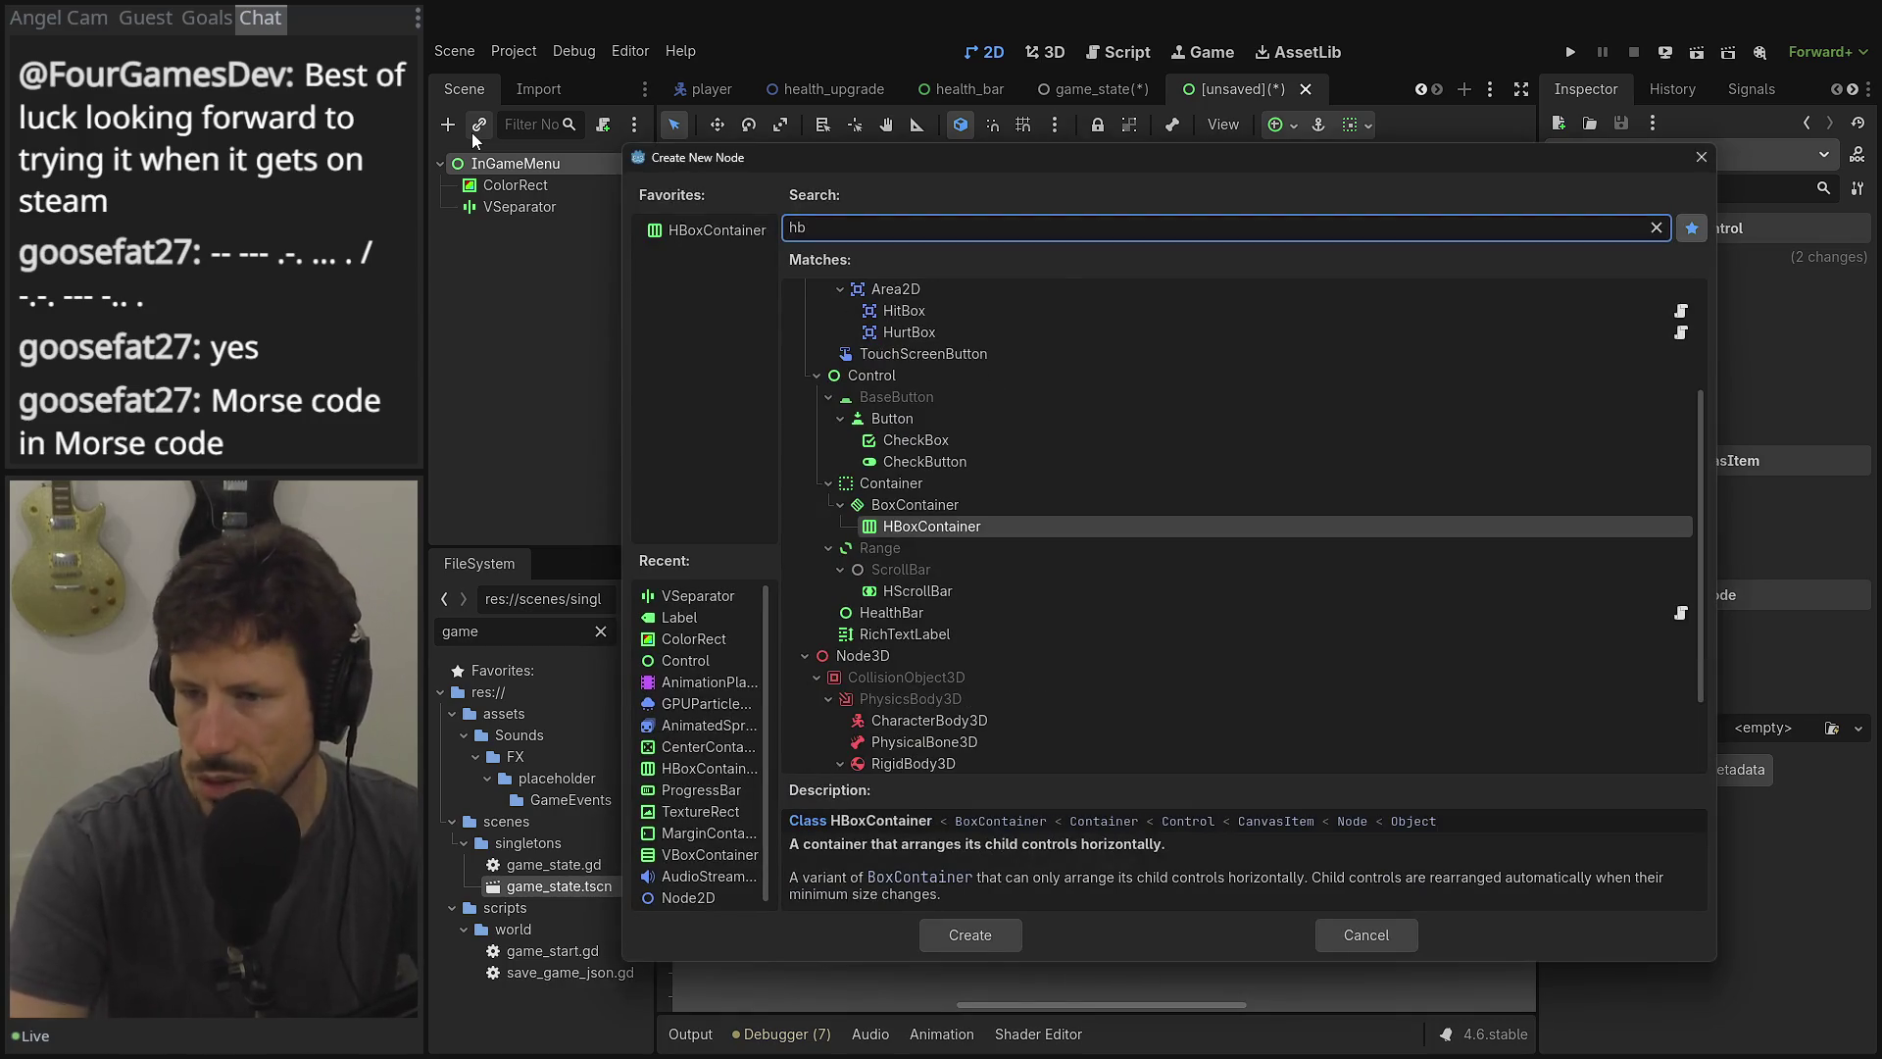
{"action": "key", "text": "Return"}
{"action": "left_click_drag", "start_coordinate": [502, 207], "coordinate": [498, 230]}
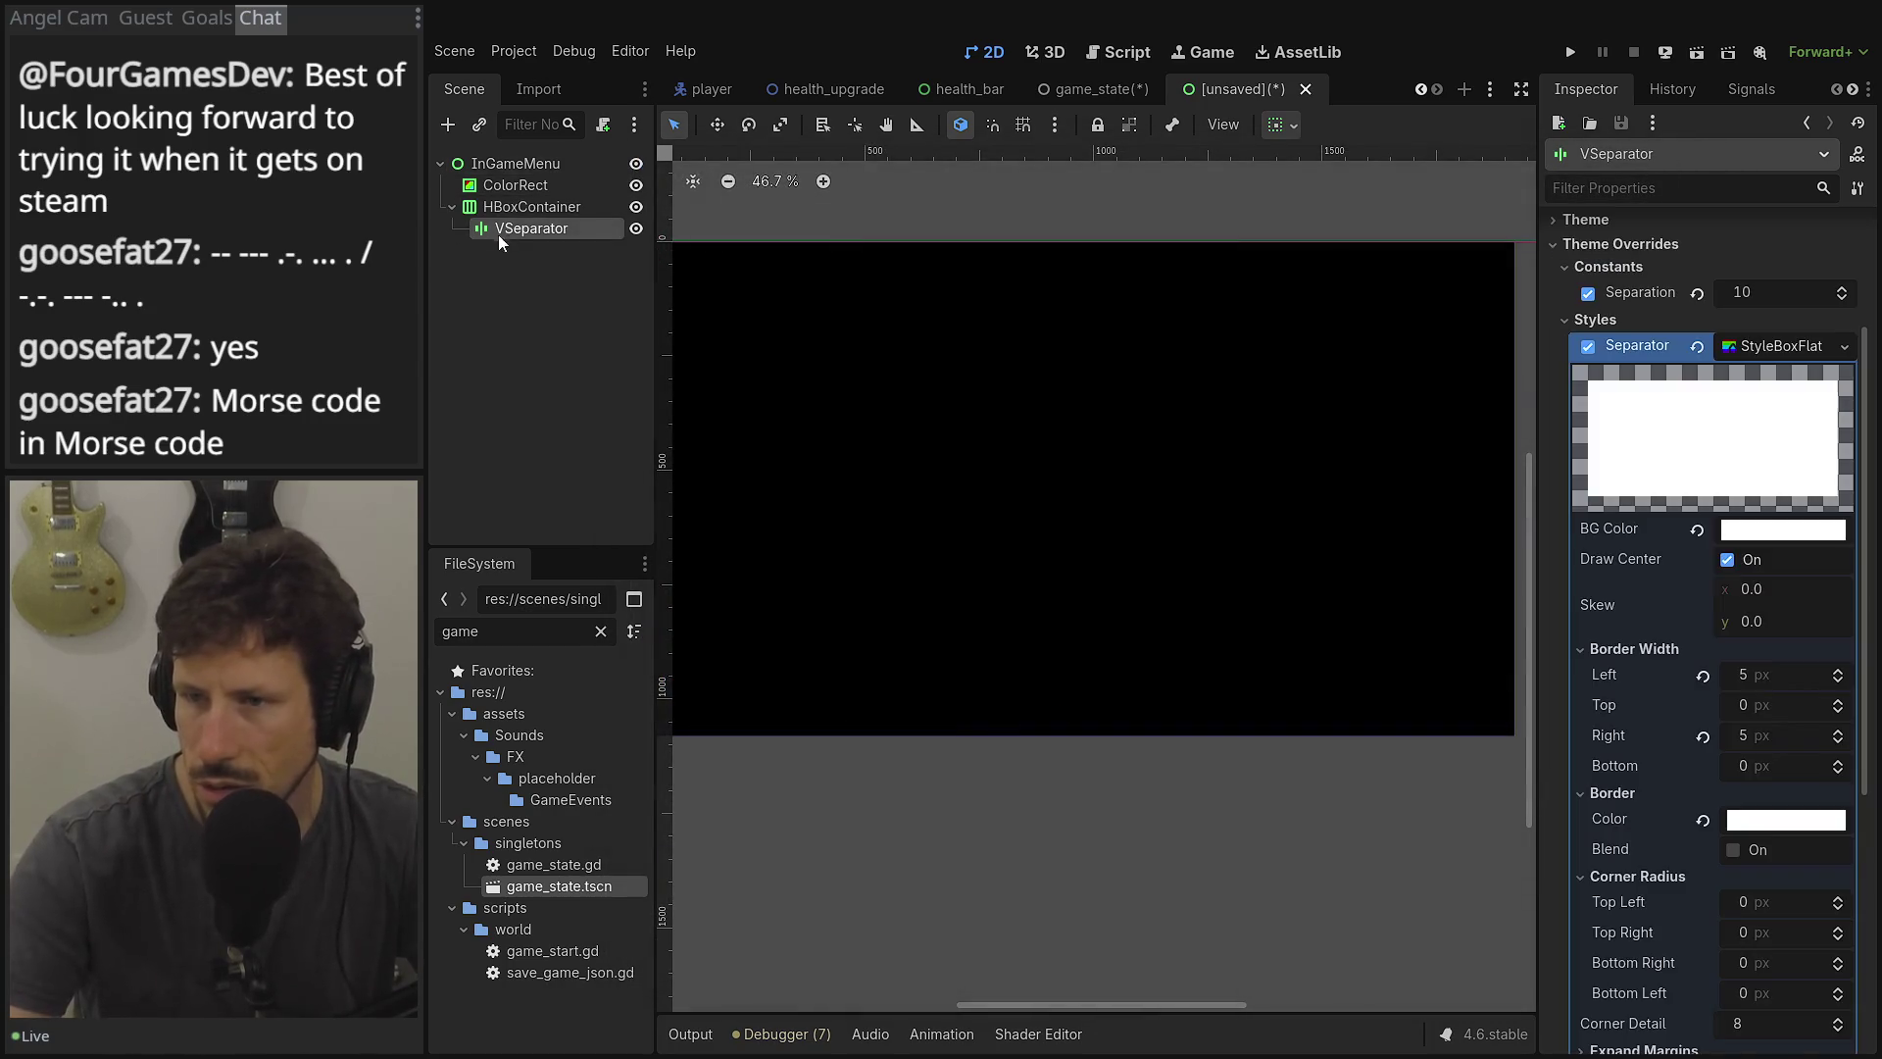
Apply the Full Rect anchor preset to the HBoxContainer.
{"action": "scroll", "coordinate": [1189, 362], "scroll_direction": "left", "scroll_amount": 3}
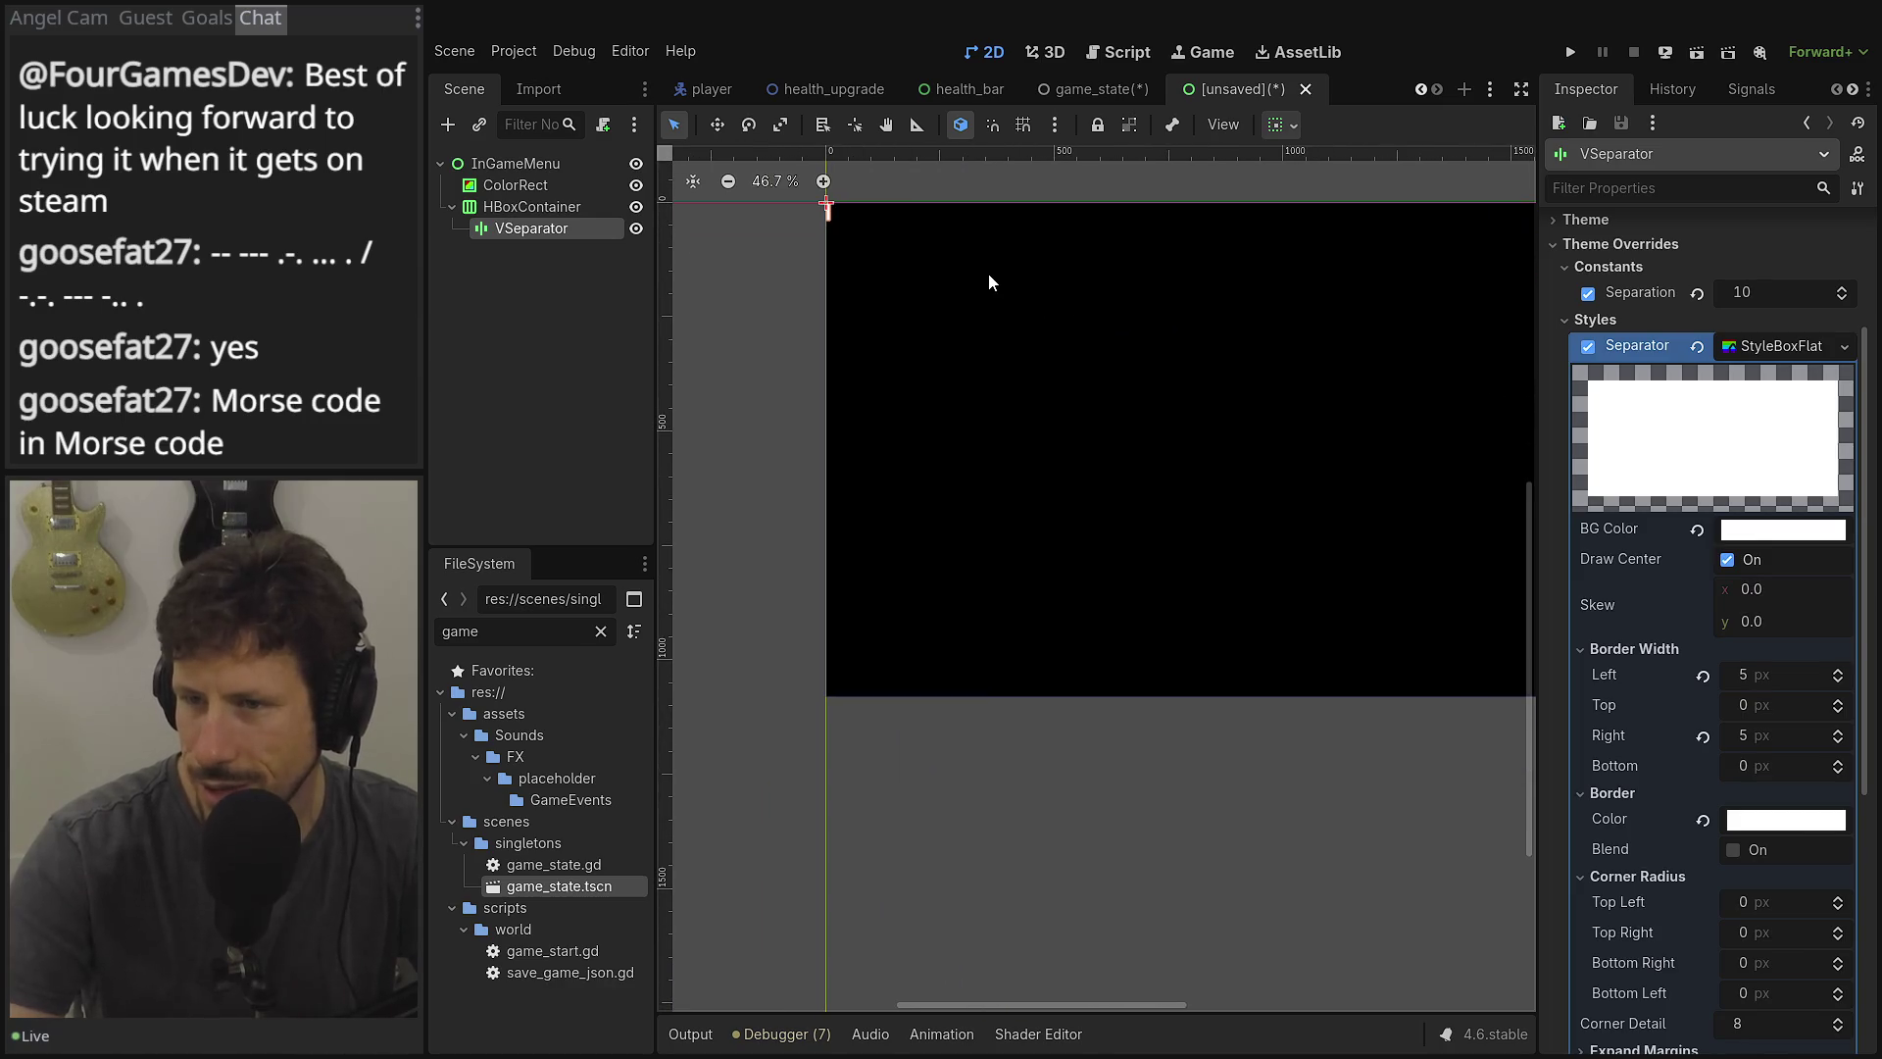
{"action": "key", "text": "Up"}
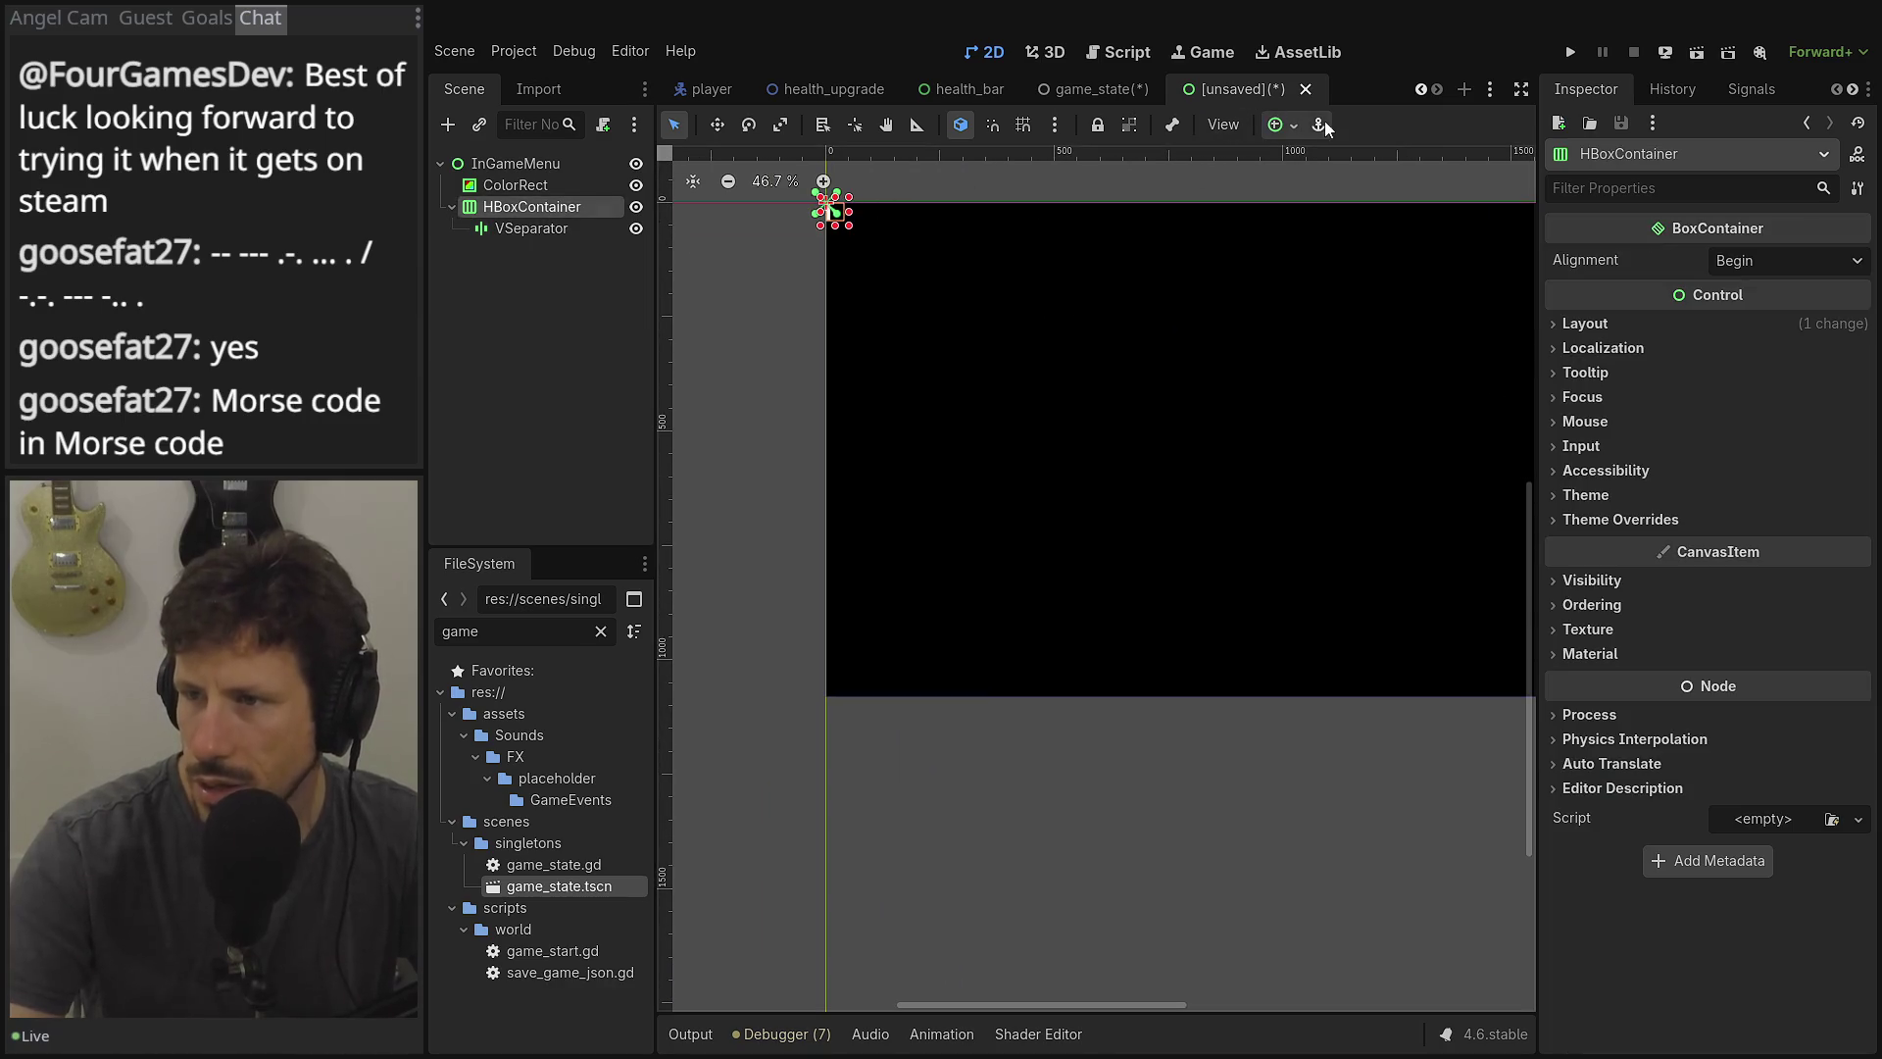
{"action": "left_click", "coordinate": [1282, 127]}
{"action": "left_click", "coordinate": [1395, 306]}
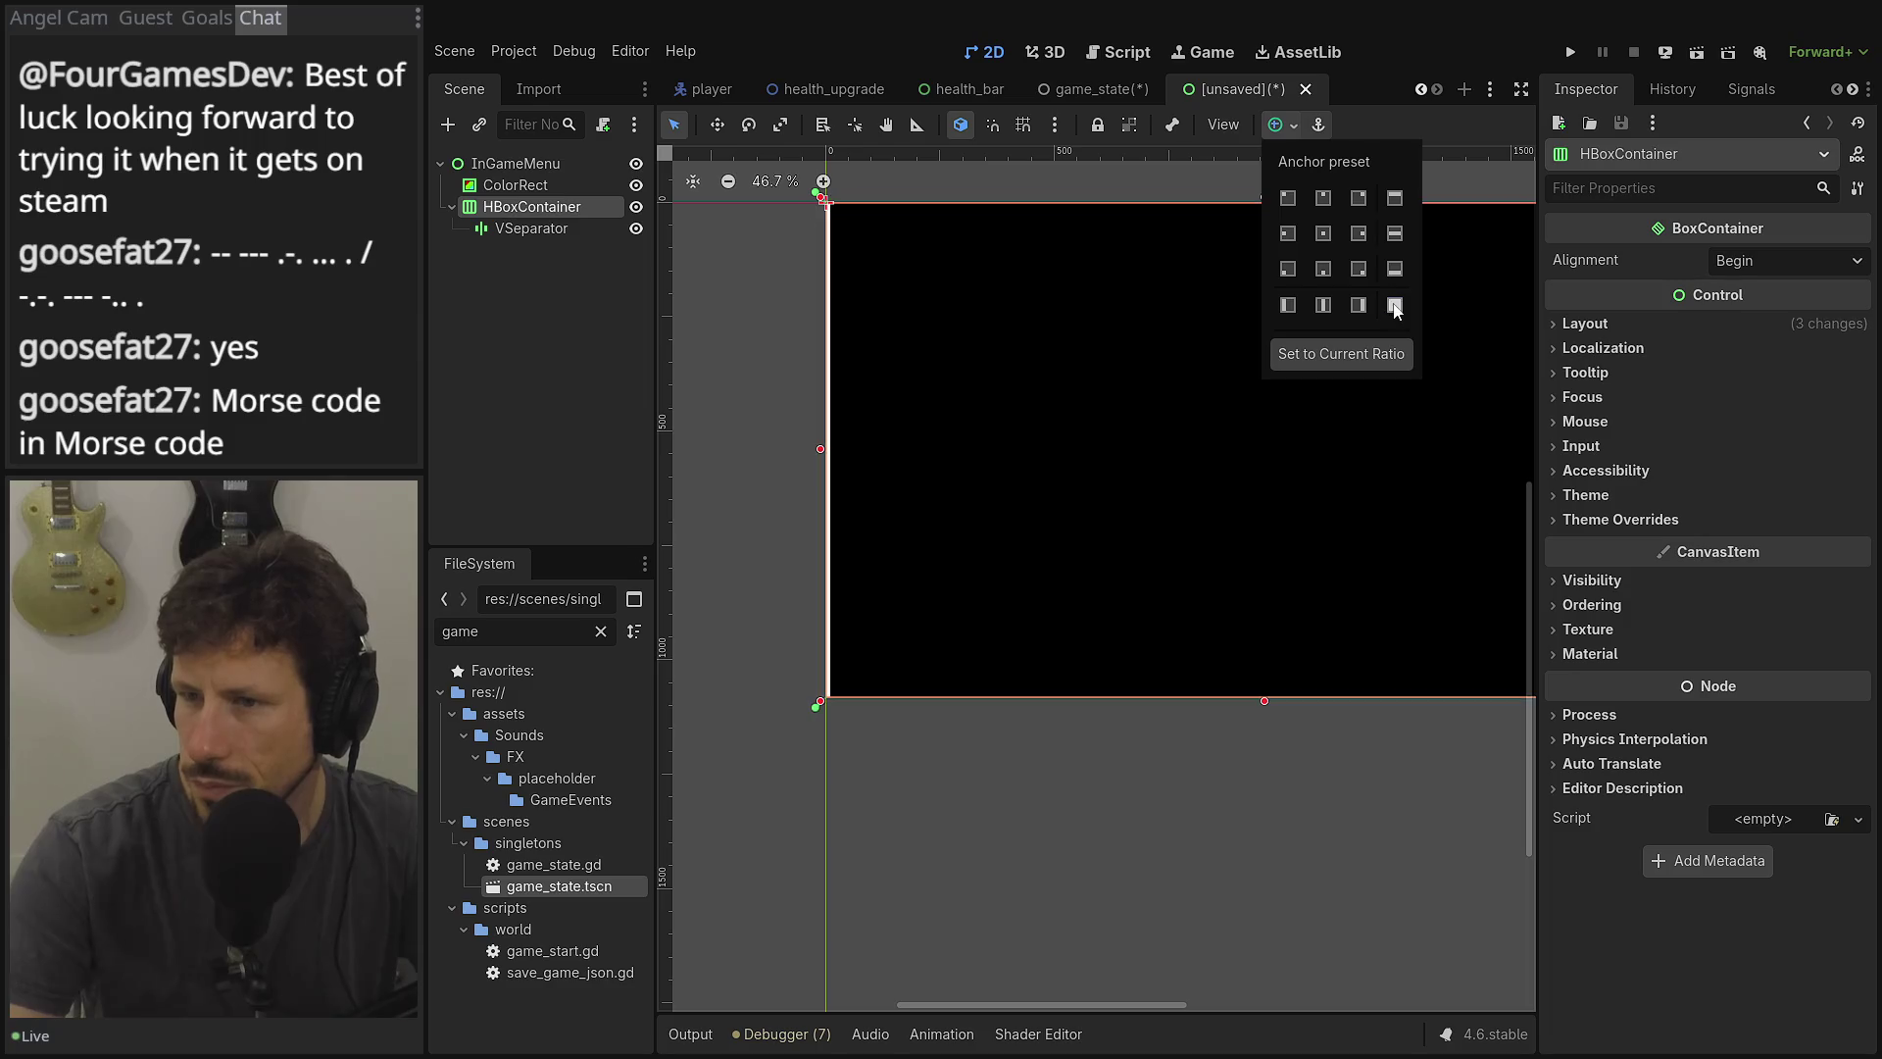
{"action": "left_click", "coordinate": [1186, 309]}
{"action": "left_click", "coordinate": [530, 229]}
{"action": "left_click_drag", "start_coordinate": [807, 292], "coordinate": [1017, 321]}
{"action": "left_click", "coordinate": [529, 207]}
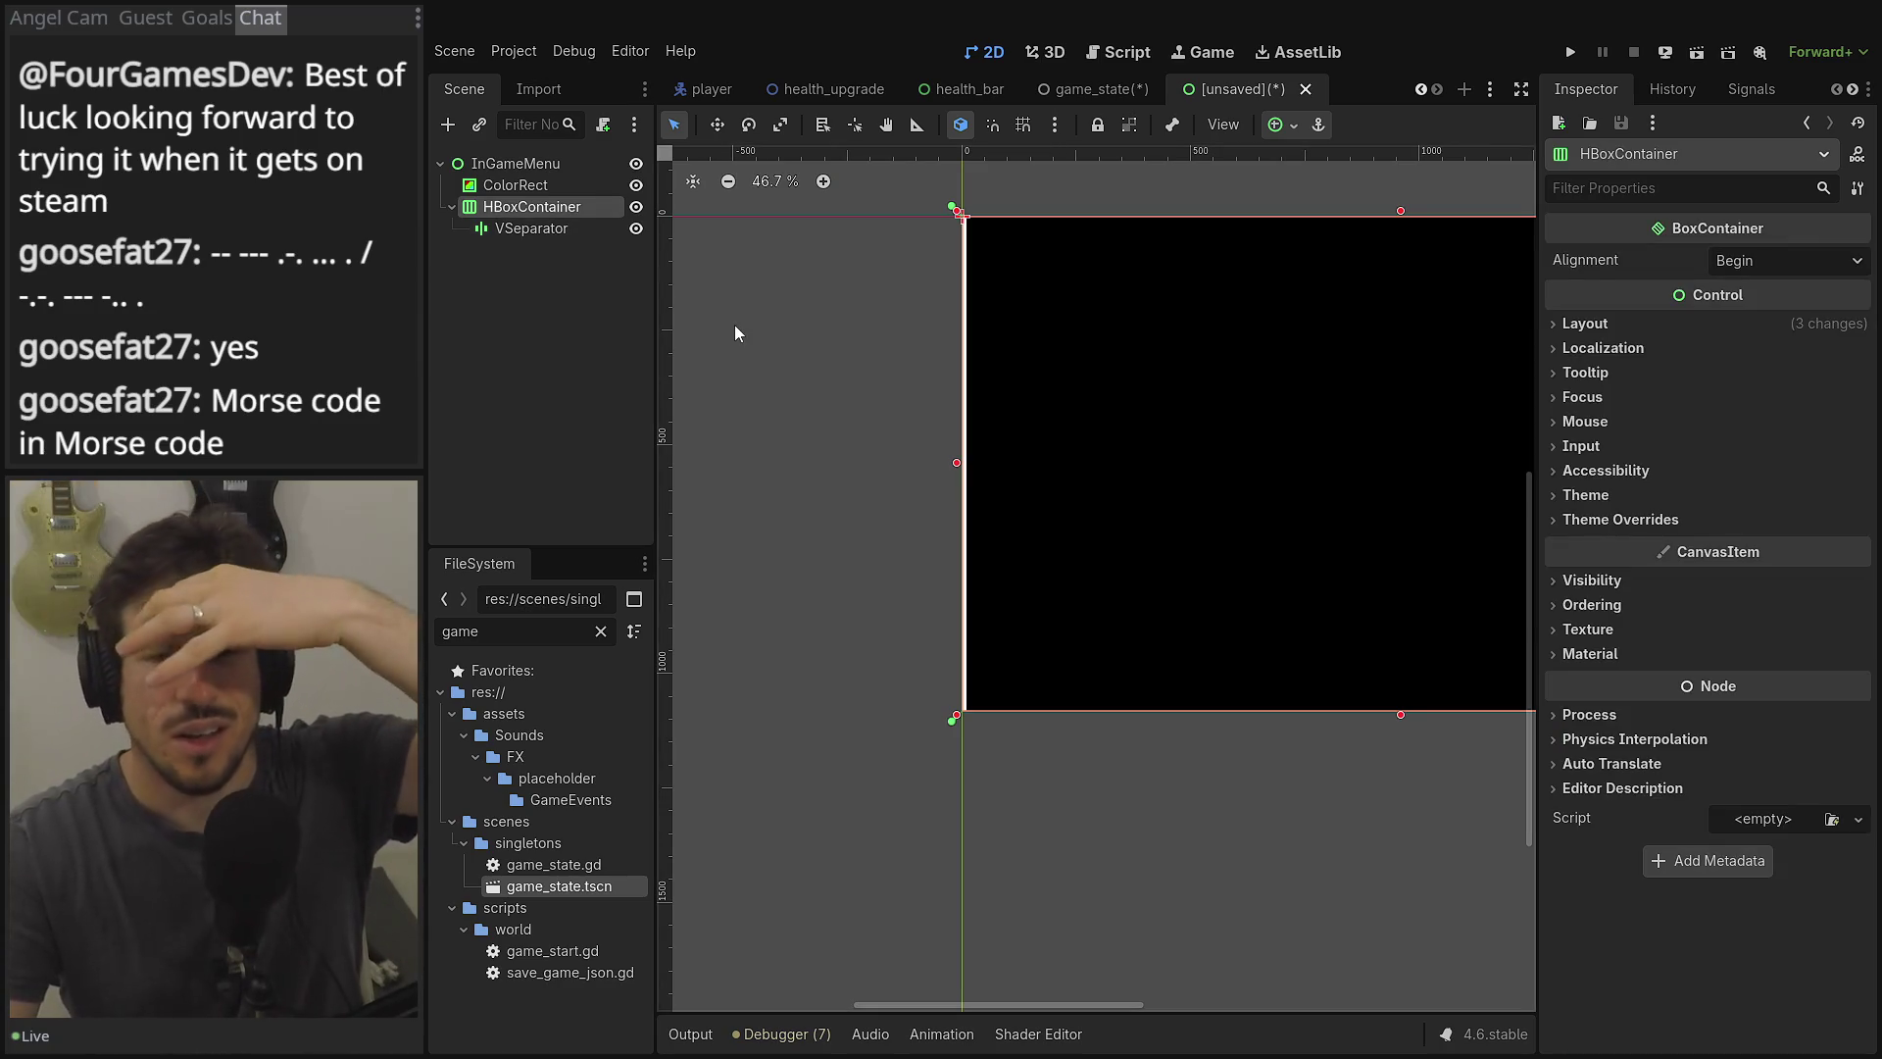
{"action": "left_click", "coordinate": [449, 124]}
Add a CenterContainer under HBoxContainer and place it above the VSeparator.
{"action": "type", "text": "cen"}
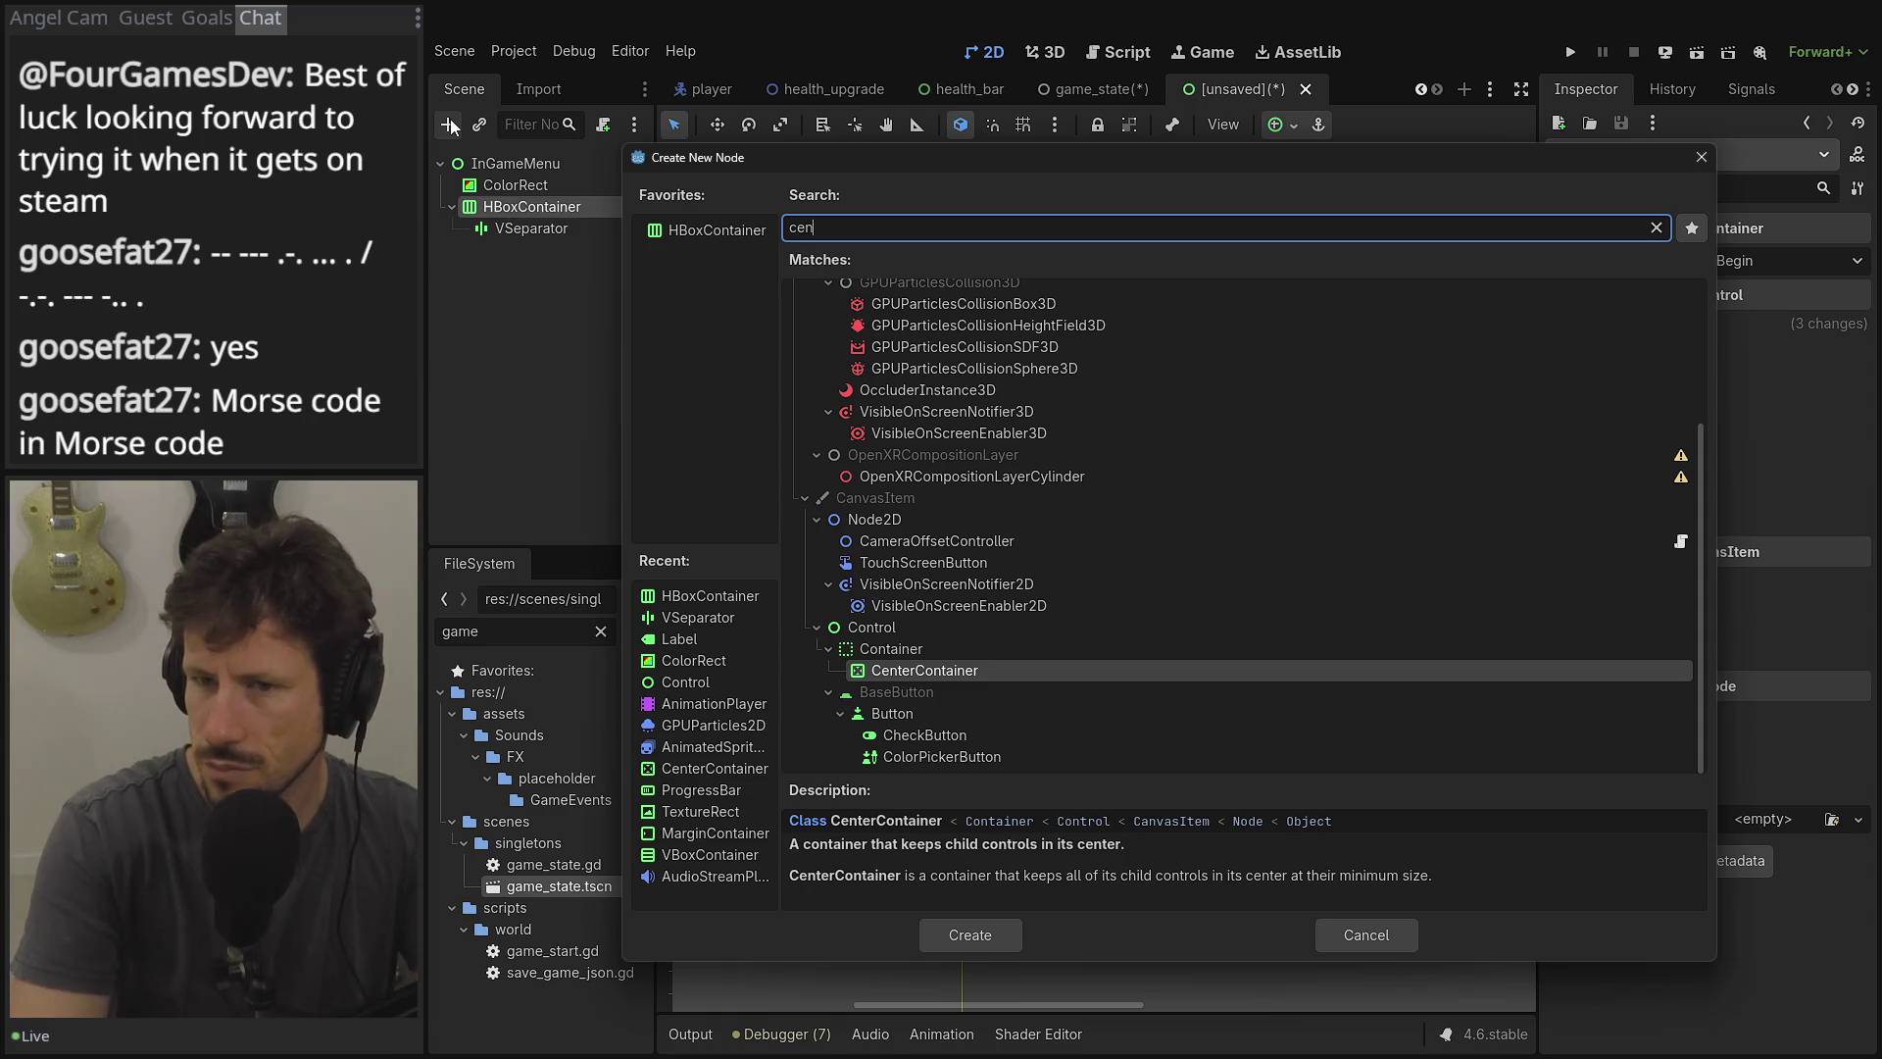
{"action": "key", "text": "Return"}
{"action": "left_click_drag", "start_coordinate": [510, 249], "coordinate": [505, 228]}
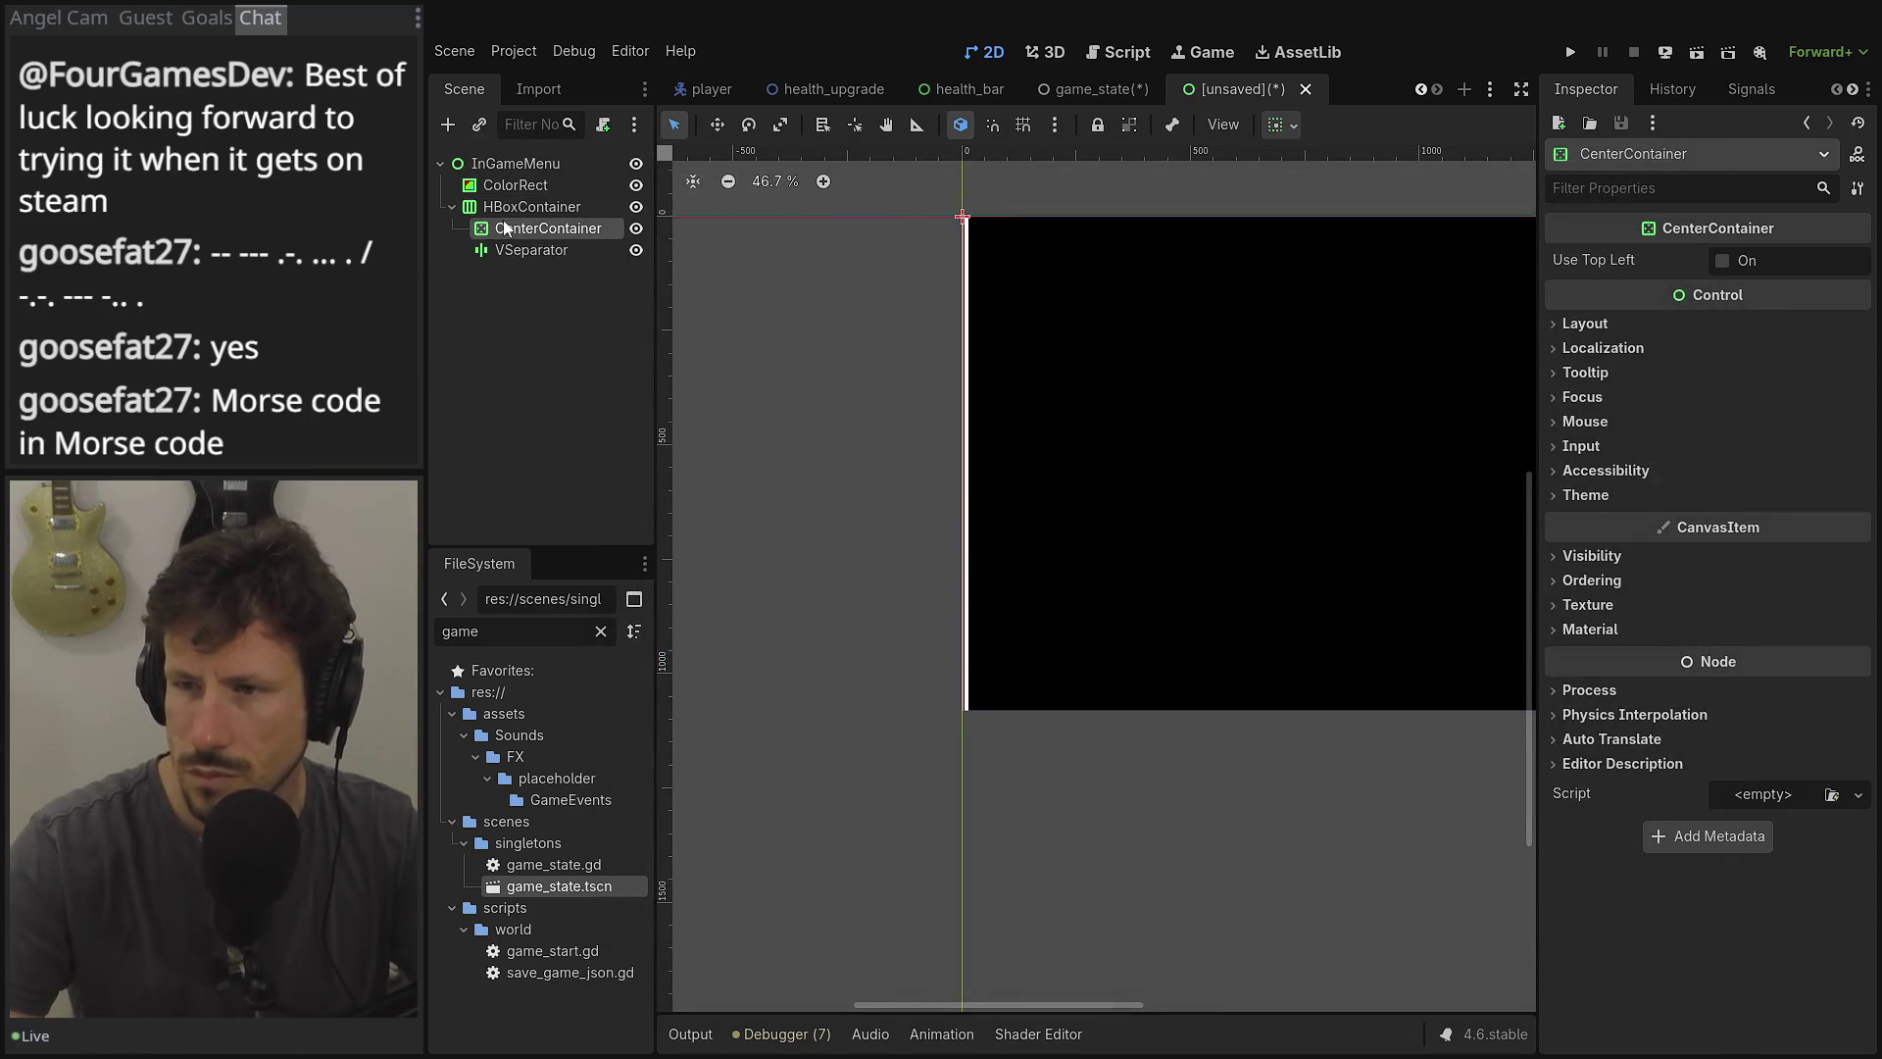
Set the CenterContainer's Custom Minimum Size width to 960 px.
{"action": "left_click", "coordinate": [1696, 326]}
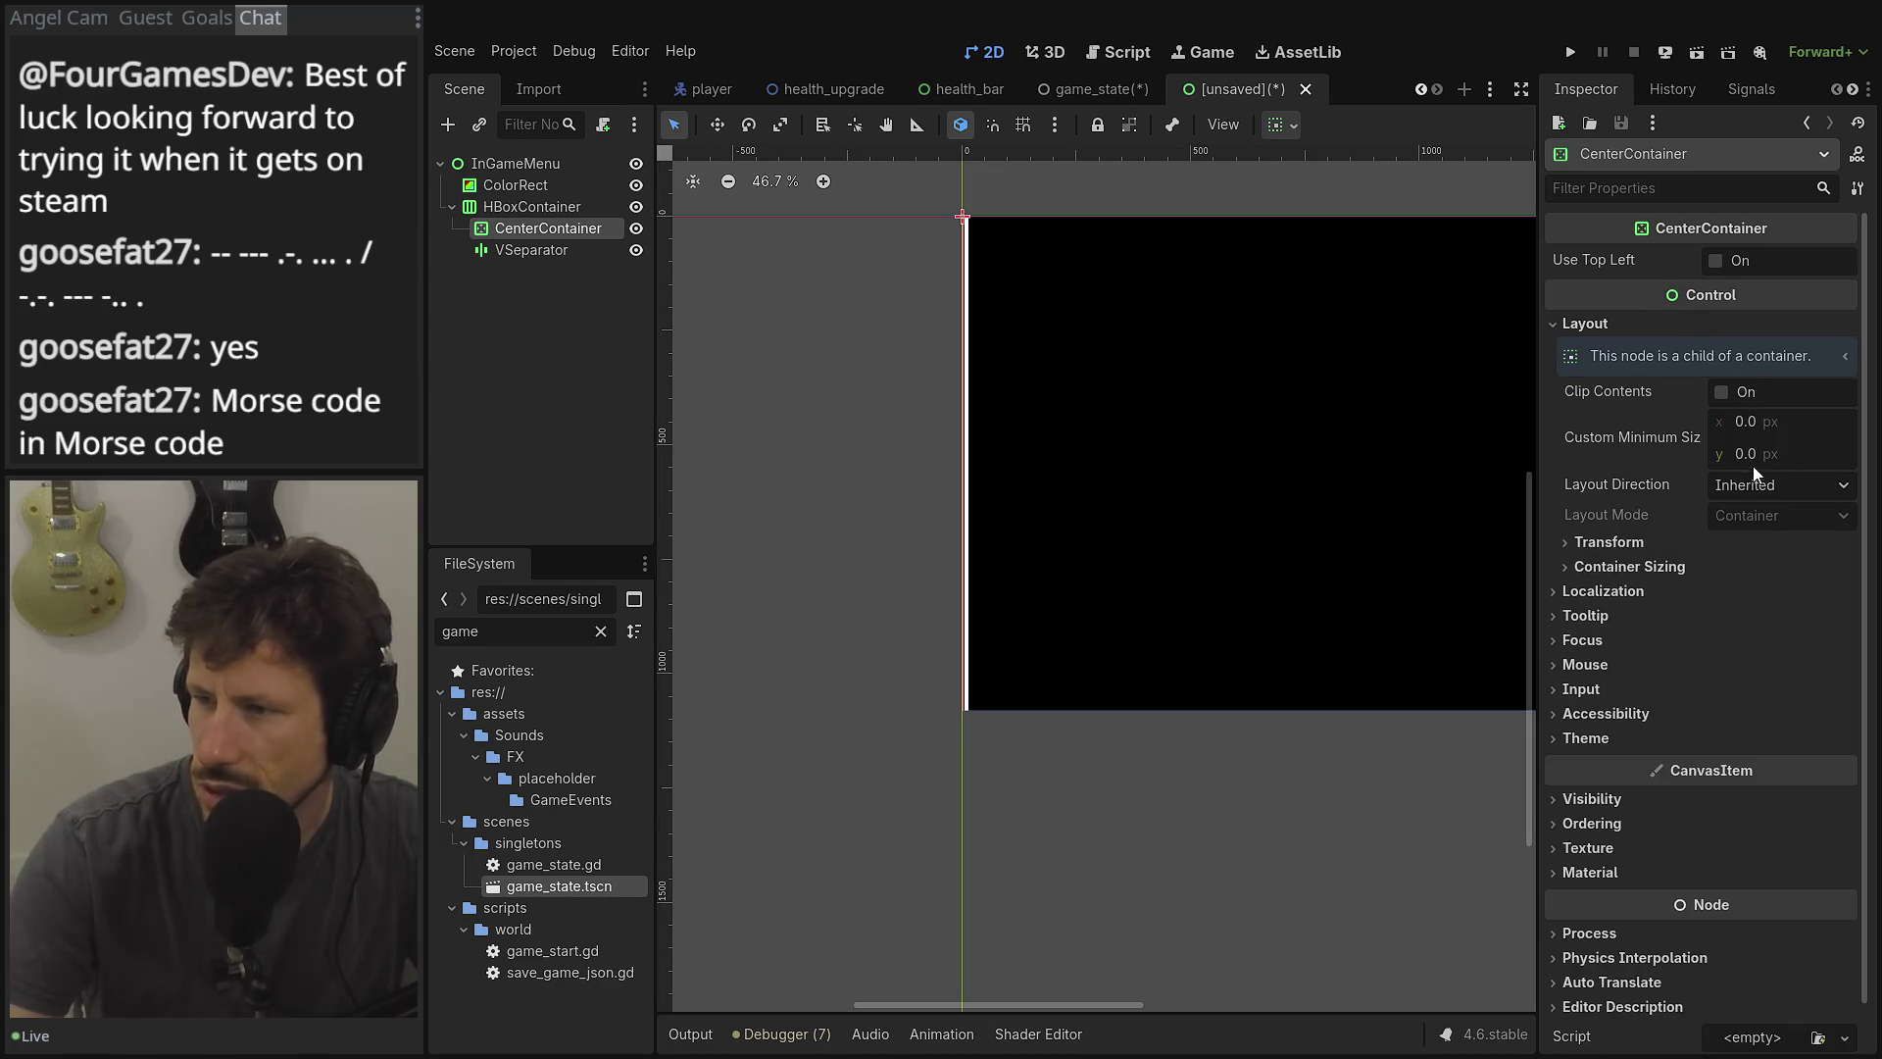
{"action": "left_click", "coordinate": [1779, 424]}
{"action": "type", "text": "100"}
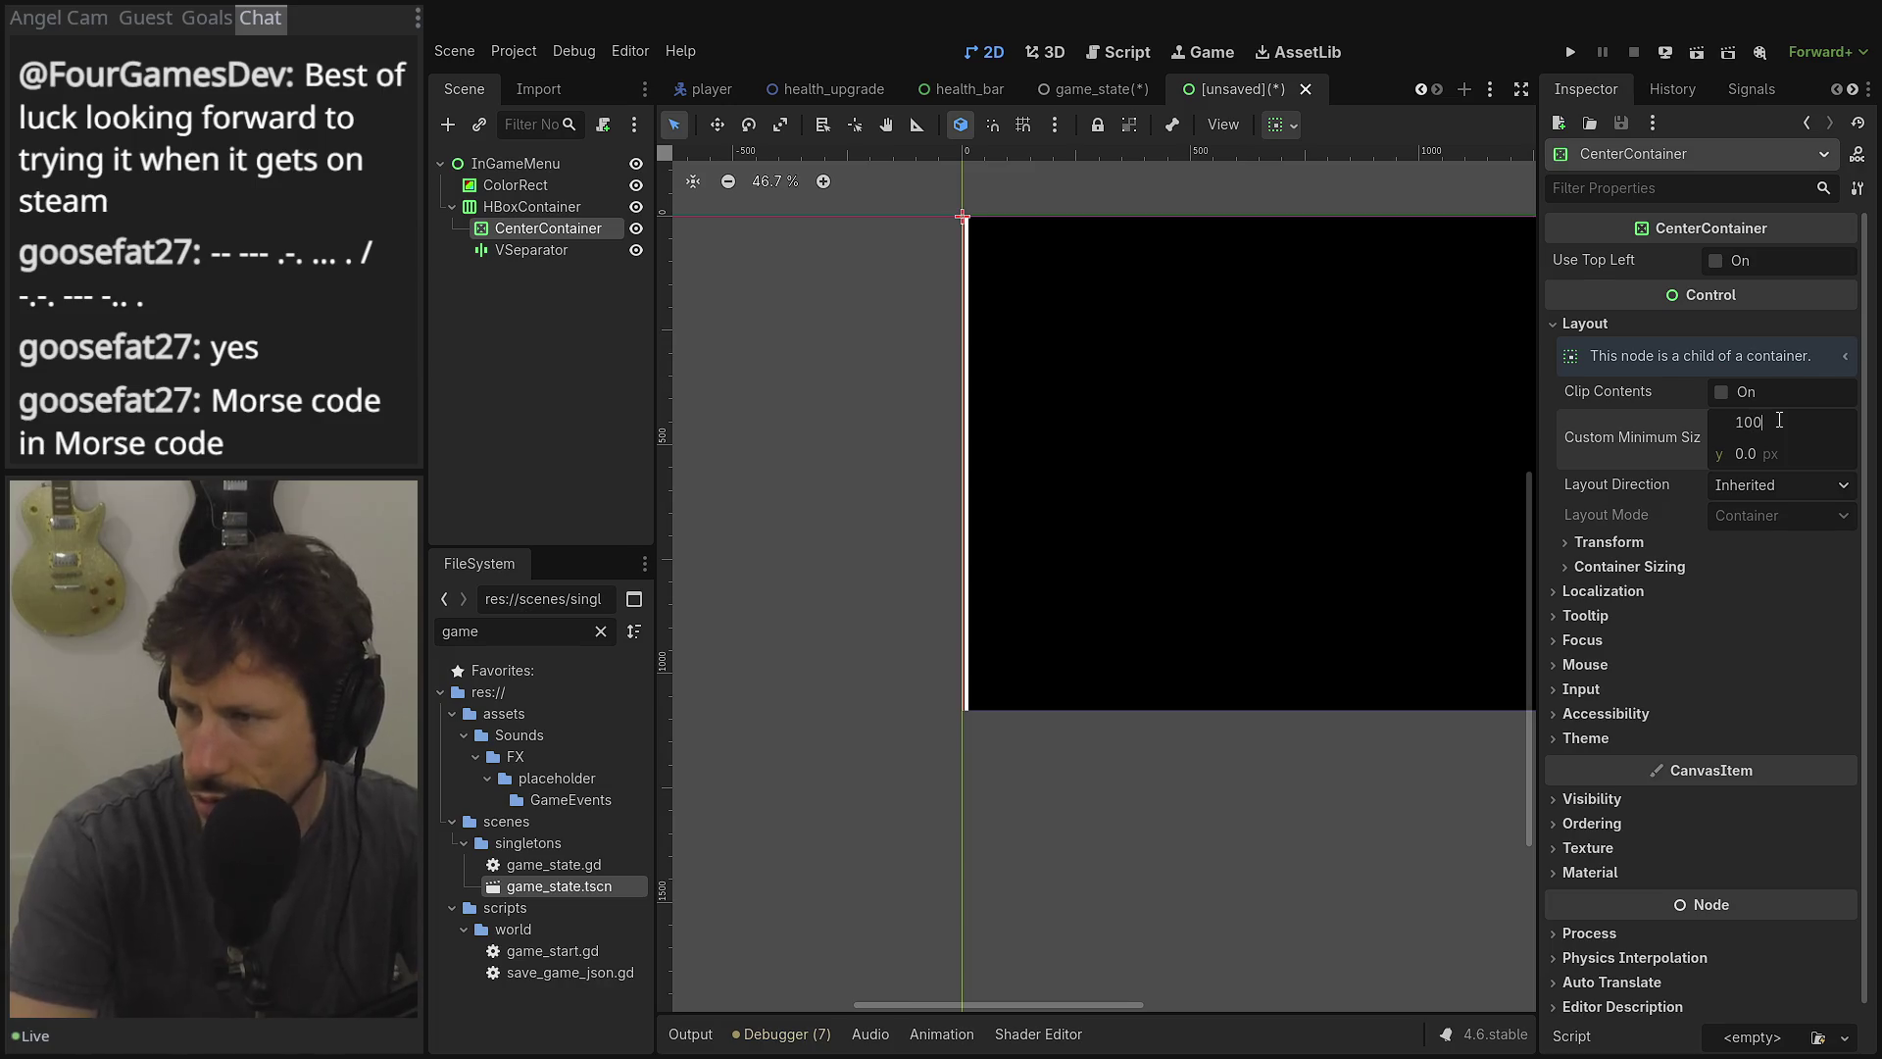
{"action": "key", "text": "Tab"}
{"action": "left_click", "coordinate": [1781, 423]}
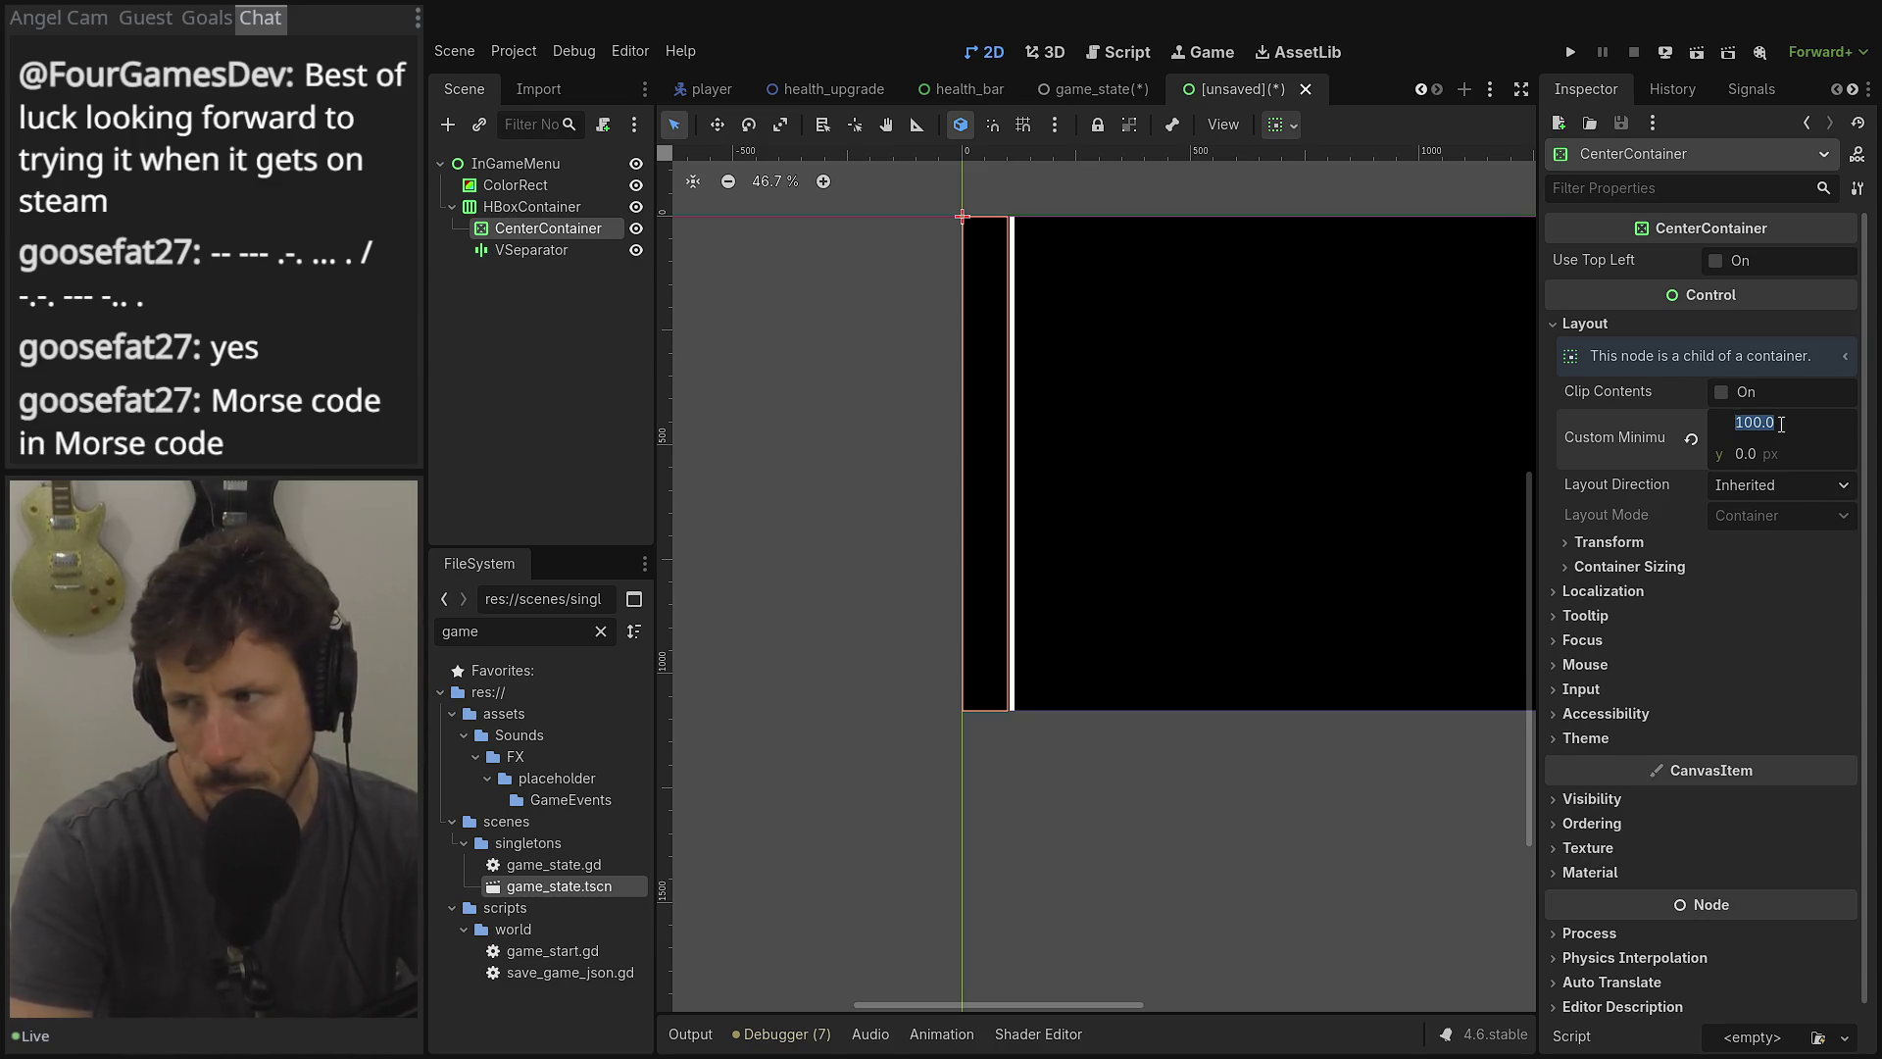
{"action": "type", "text": "1920/2"}
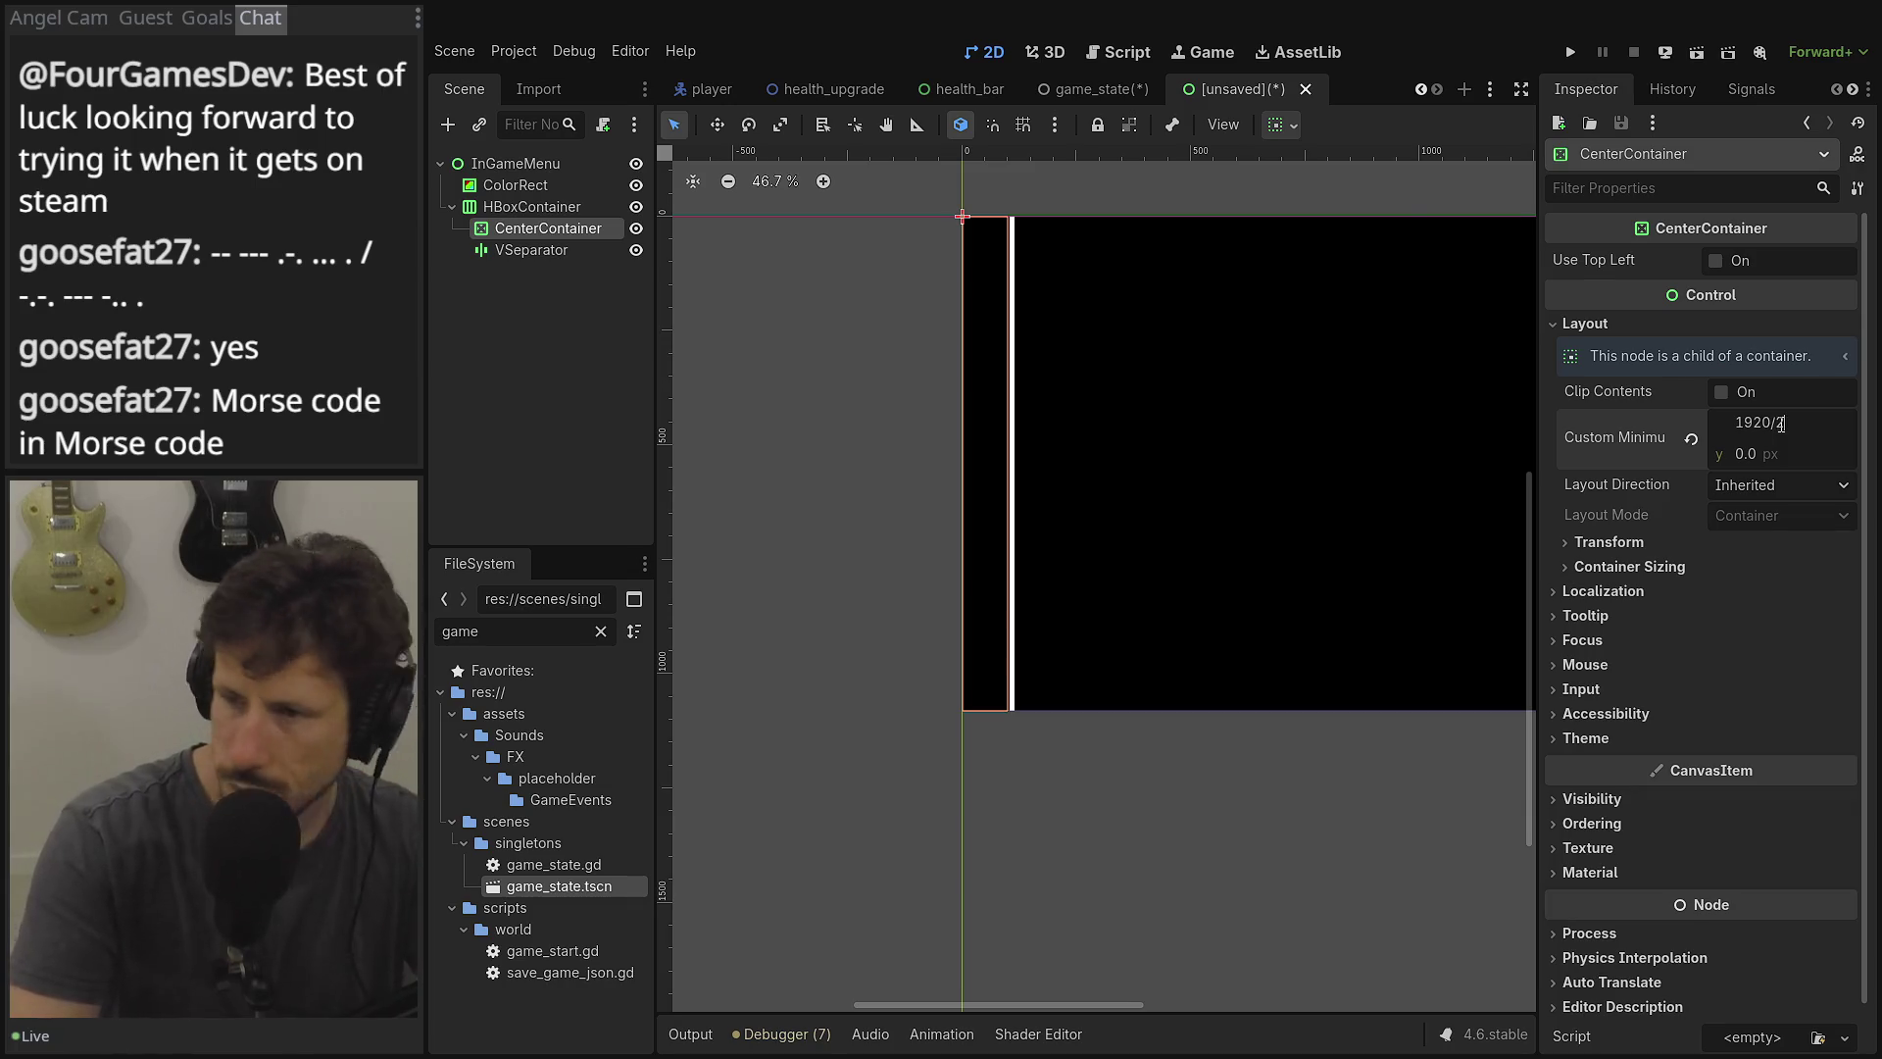
{"action": "key", "text": "Tab"}
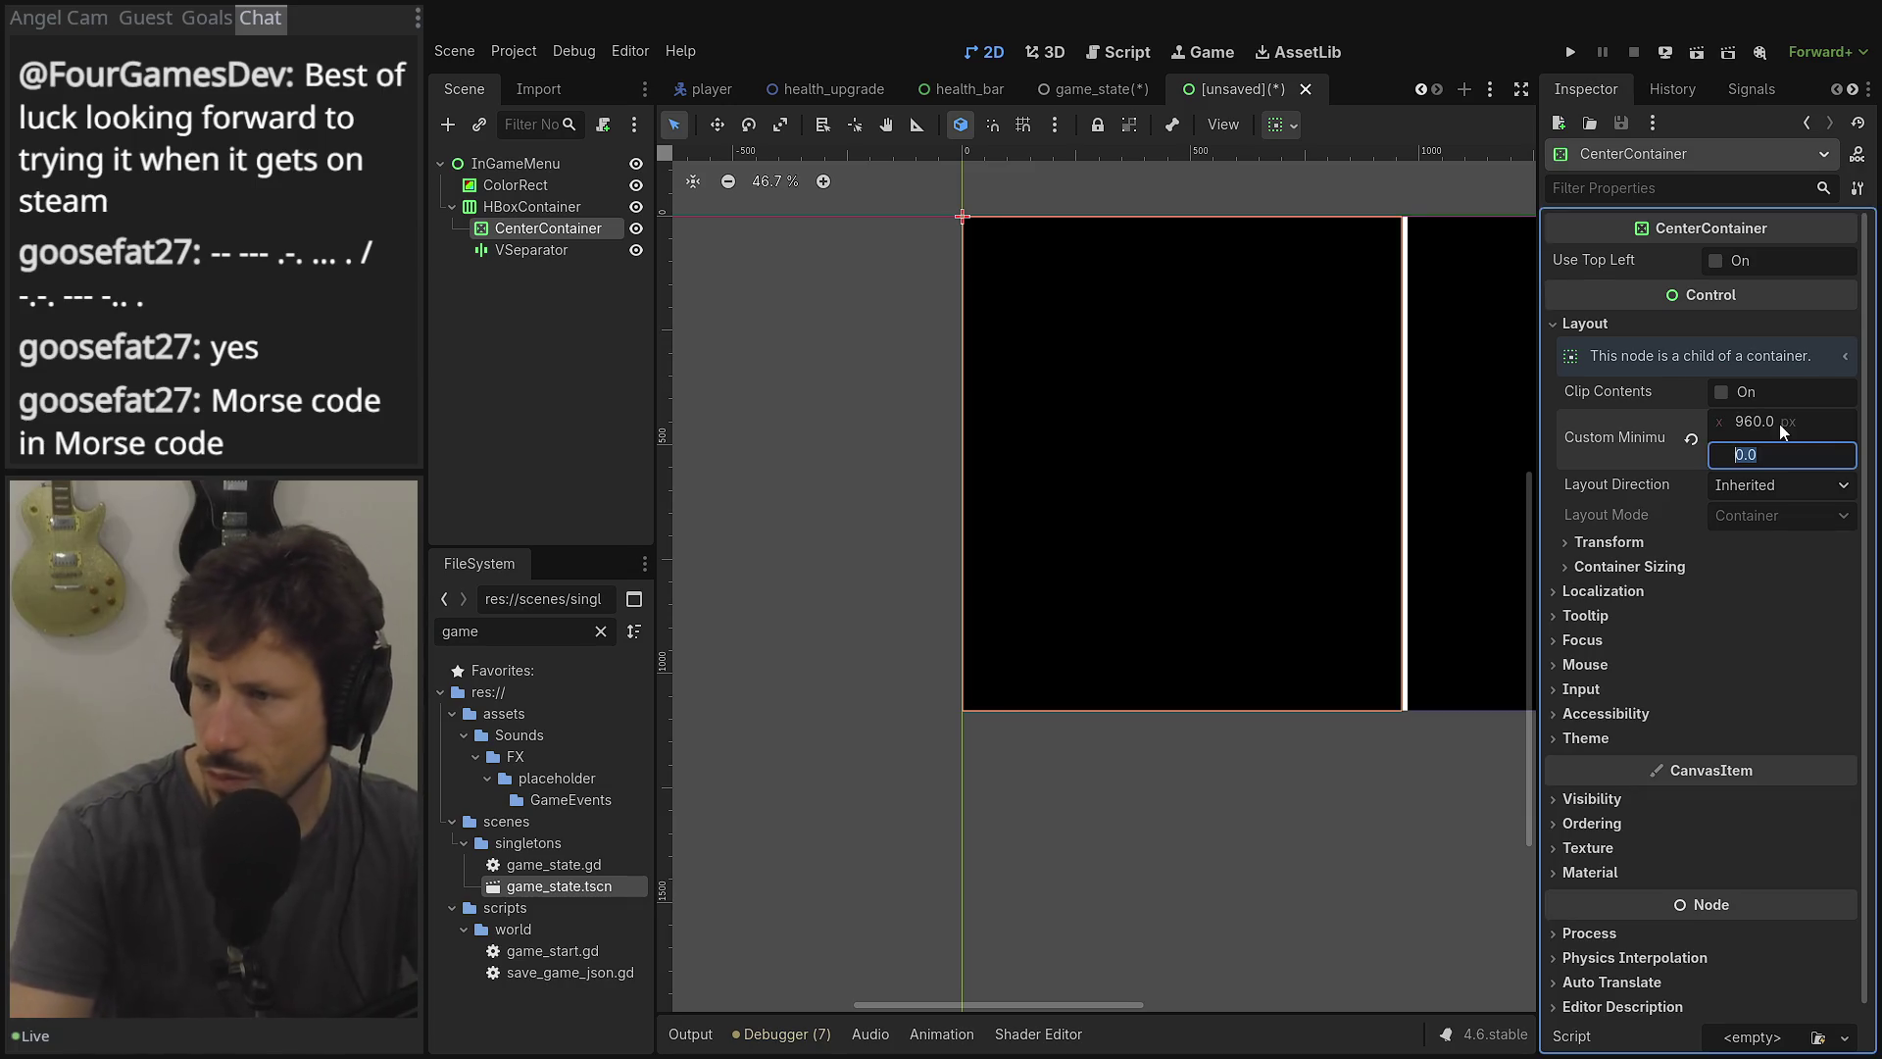
{"action": "left_click", "coordinate": [629, 495]}
{"action": "scroll", "coordinate": [743, 491], "scroll_direction": "down", "scroll_amount": 3}
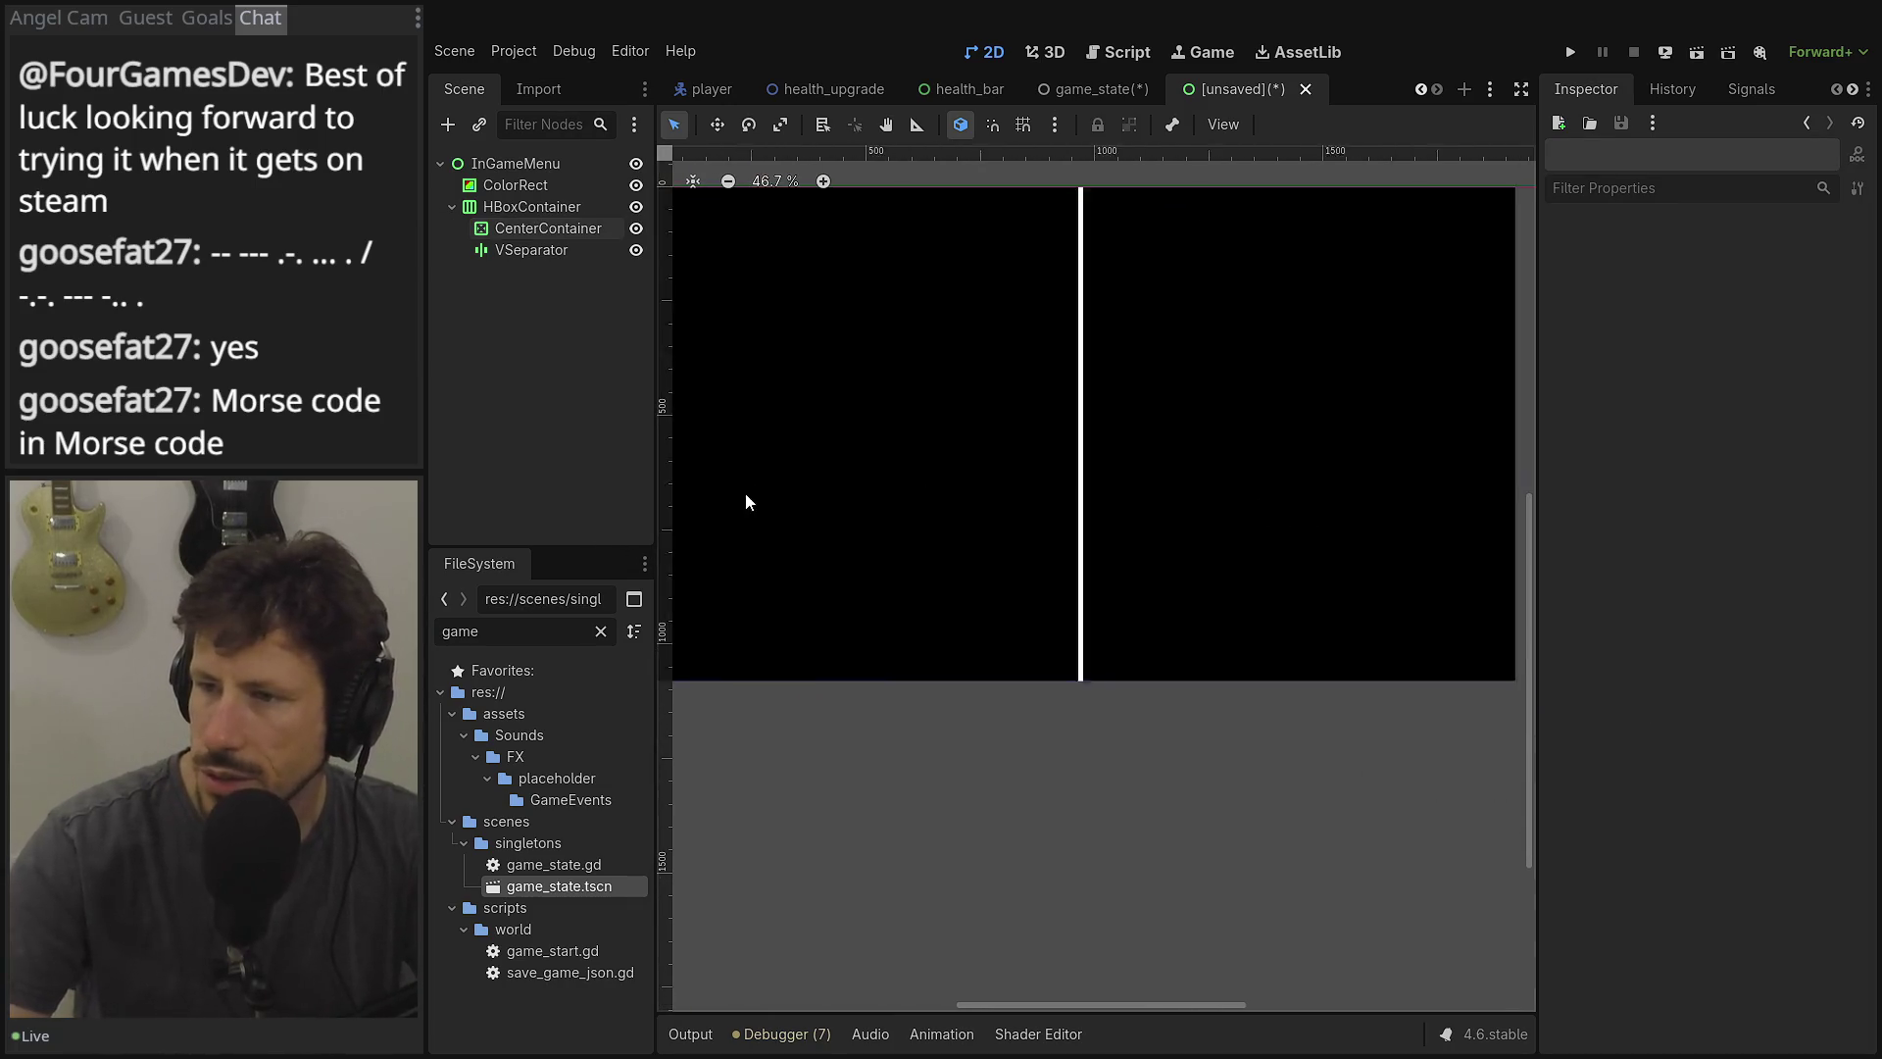
{"action": "left_click", "coordinate": [544, 227]}
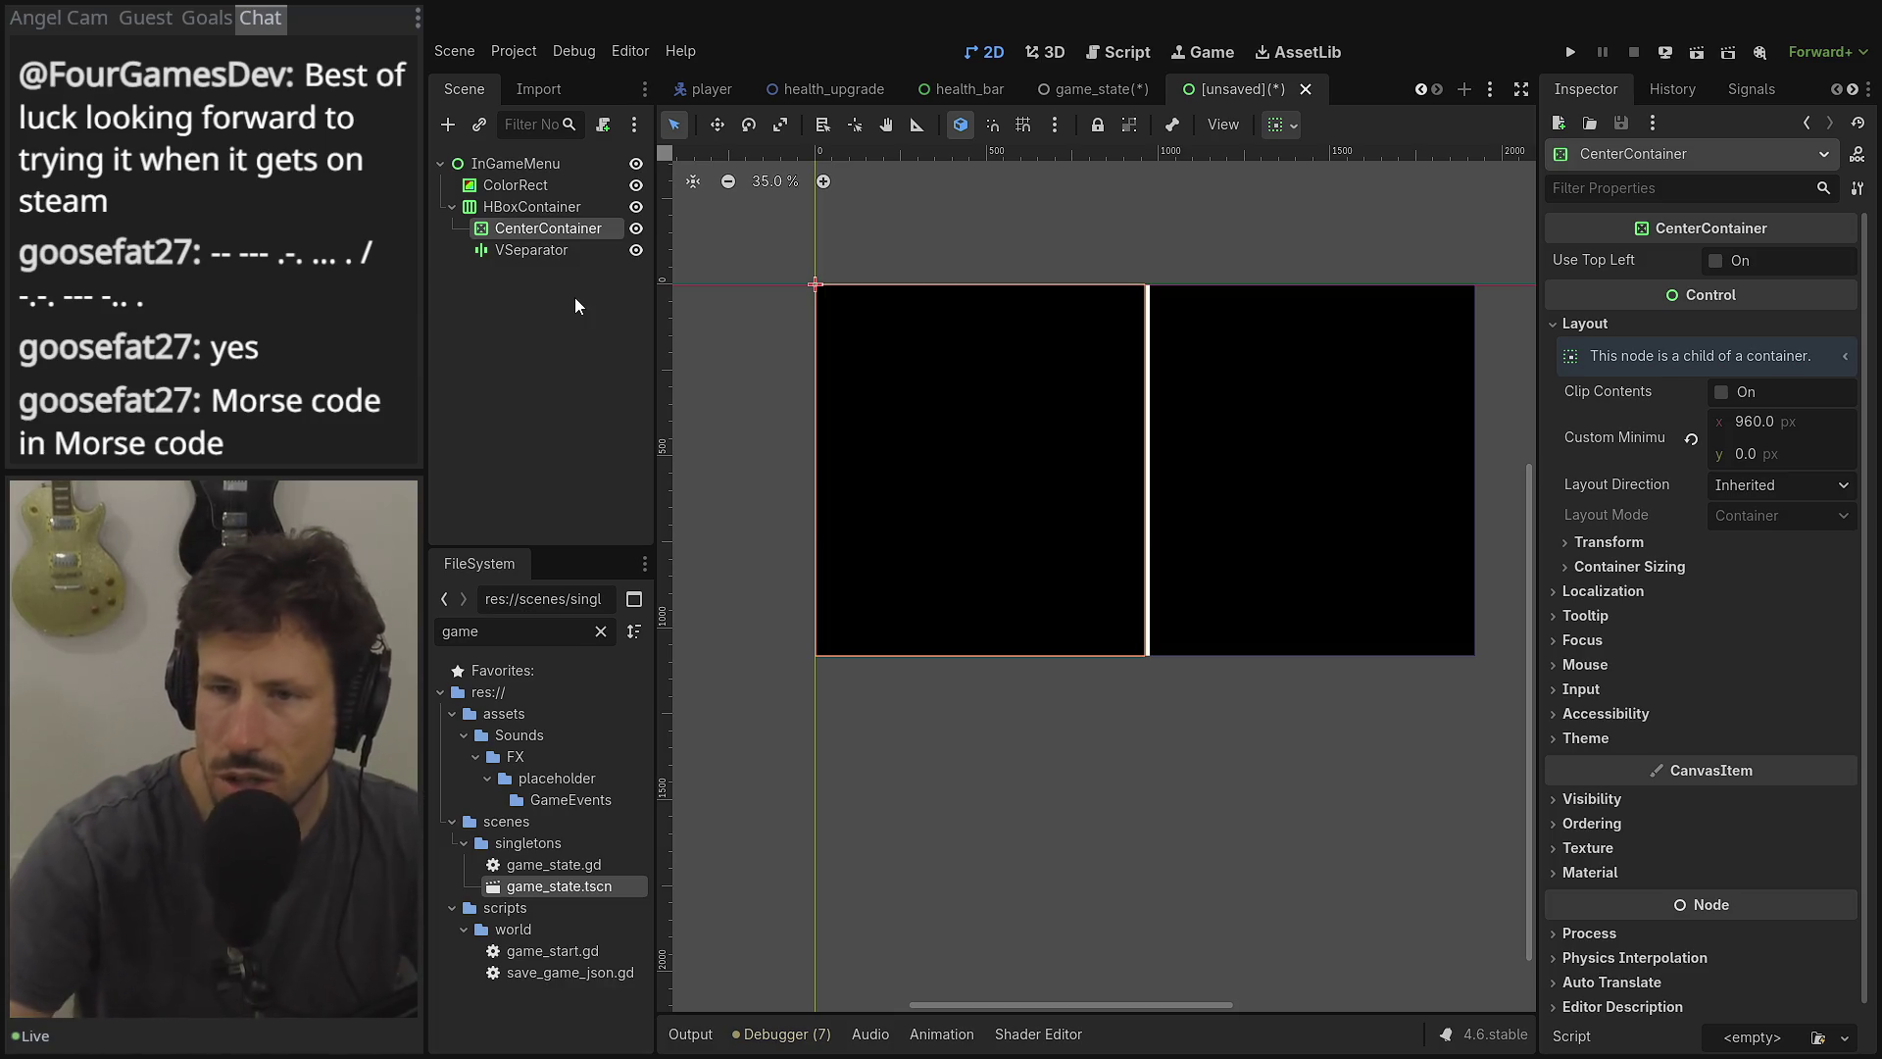
{"action": "right_click", "coordinate": [520, 243]}
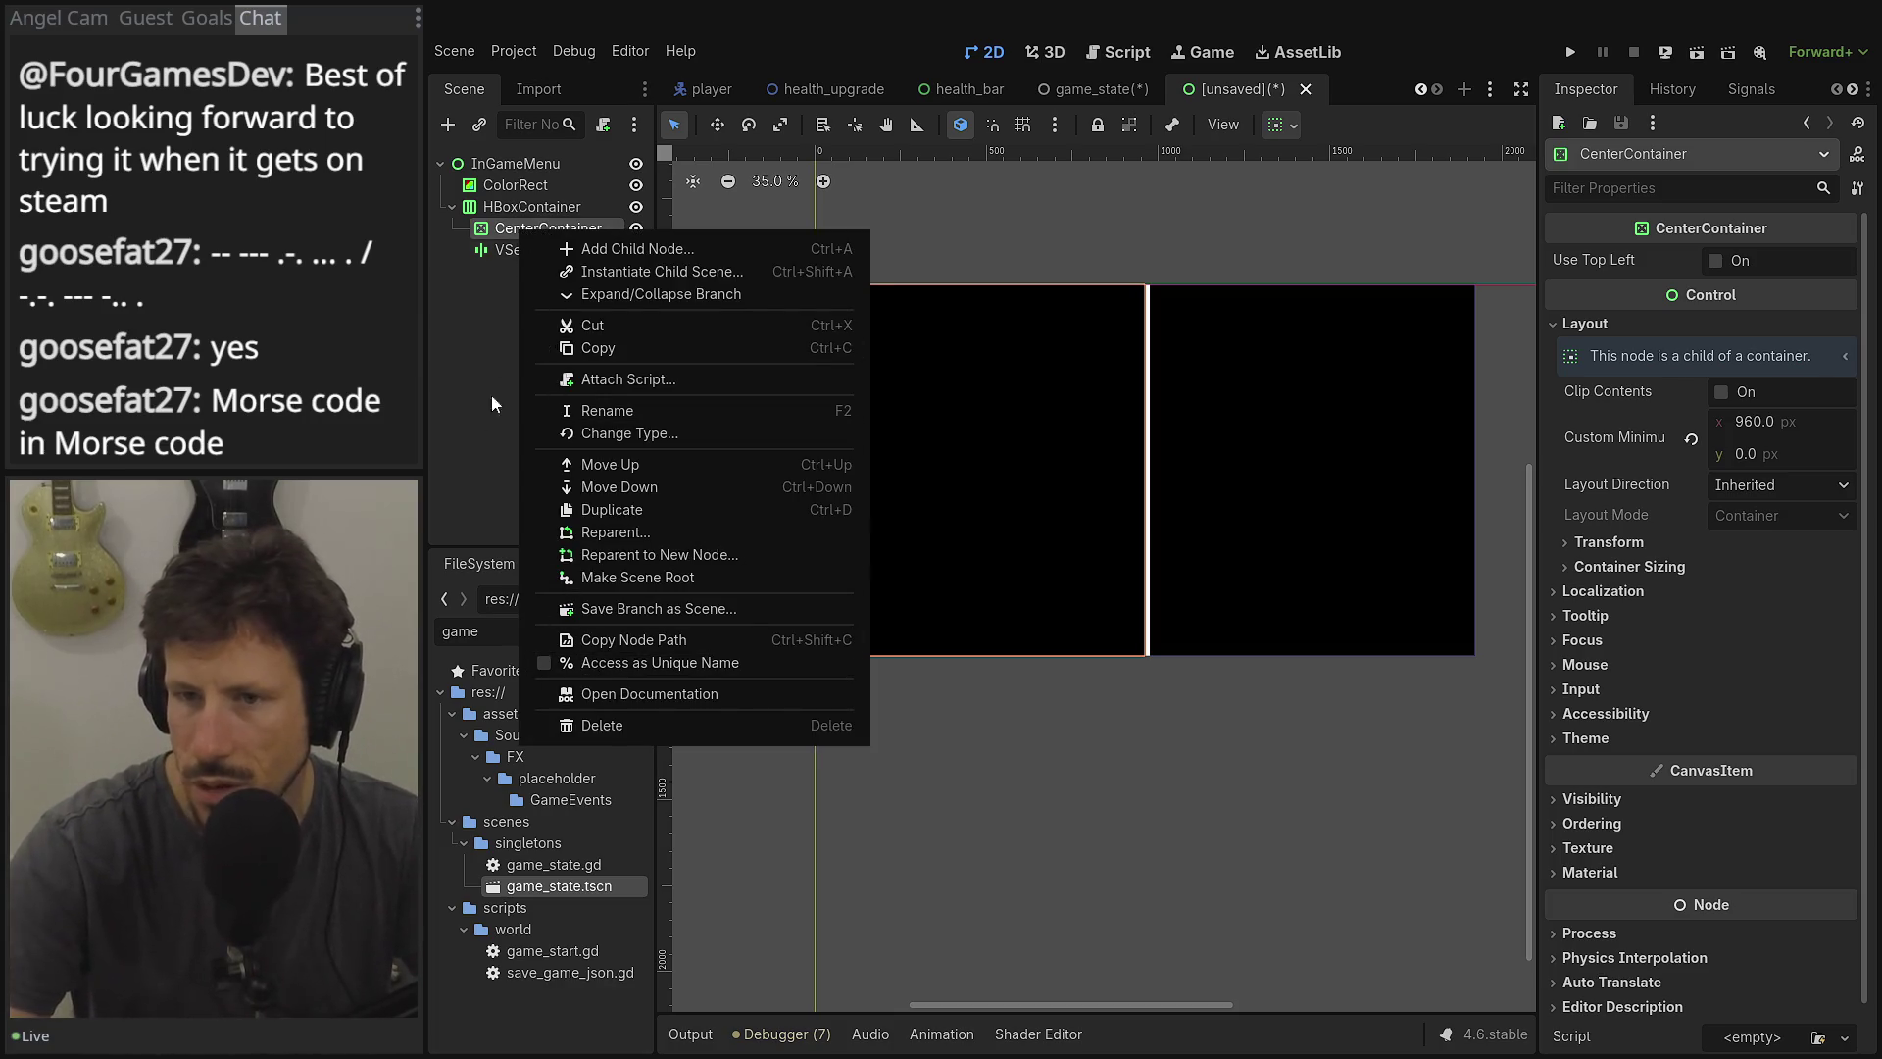
Delete the CenterContainer from HBoxContainer.
{"action": "left_click", "coordinate": [496, 304]}
{"action": "right_click", "coordinate": [514, 227]}
{"action": "left_click", "coordinate": [578, 725]}
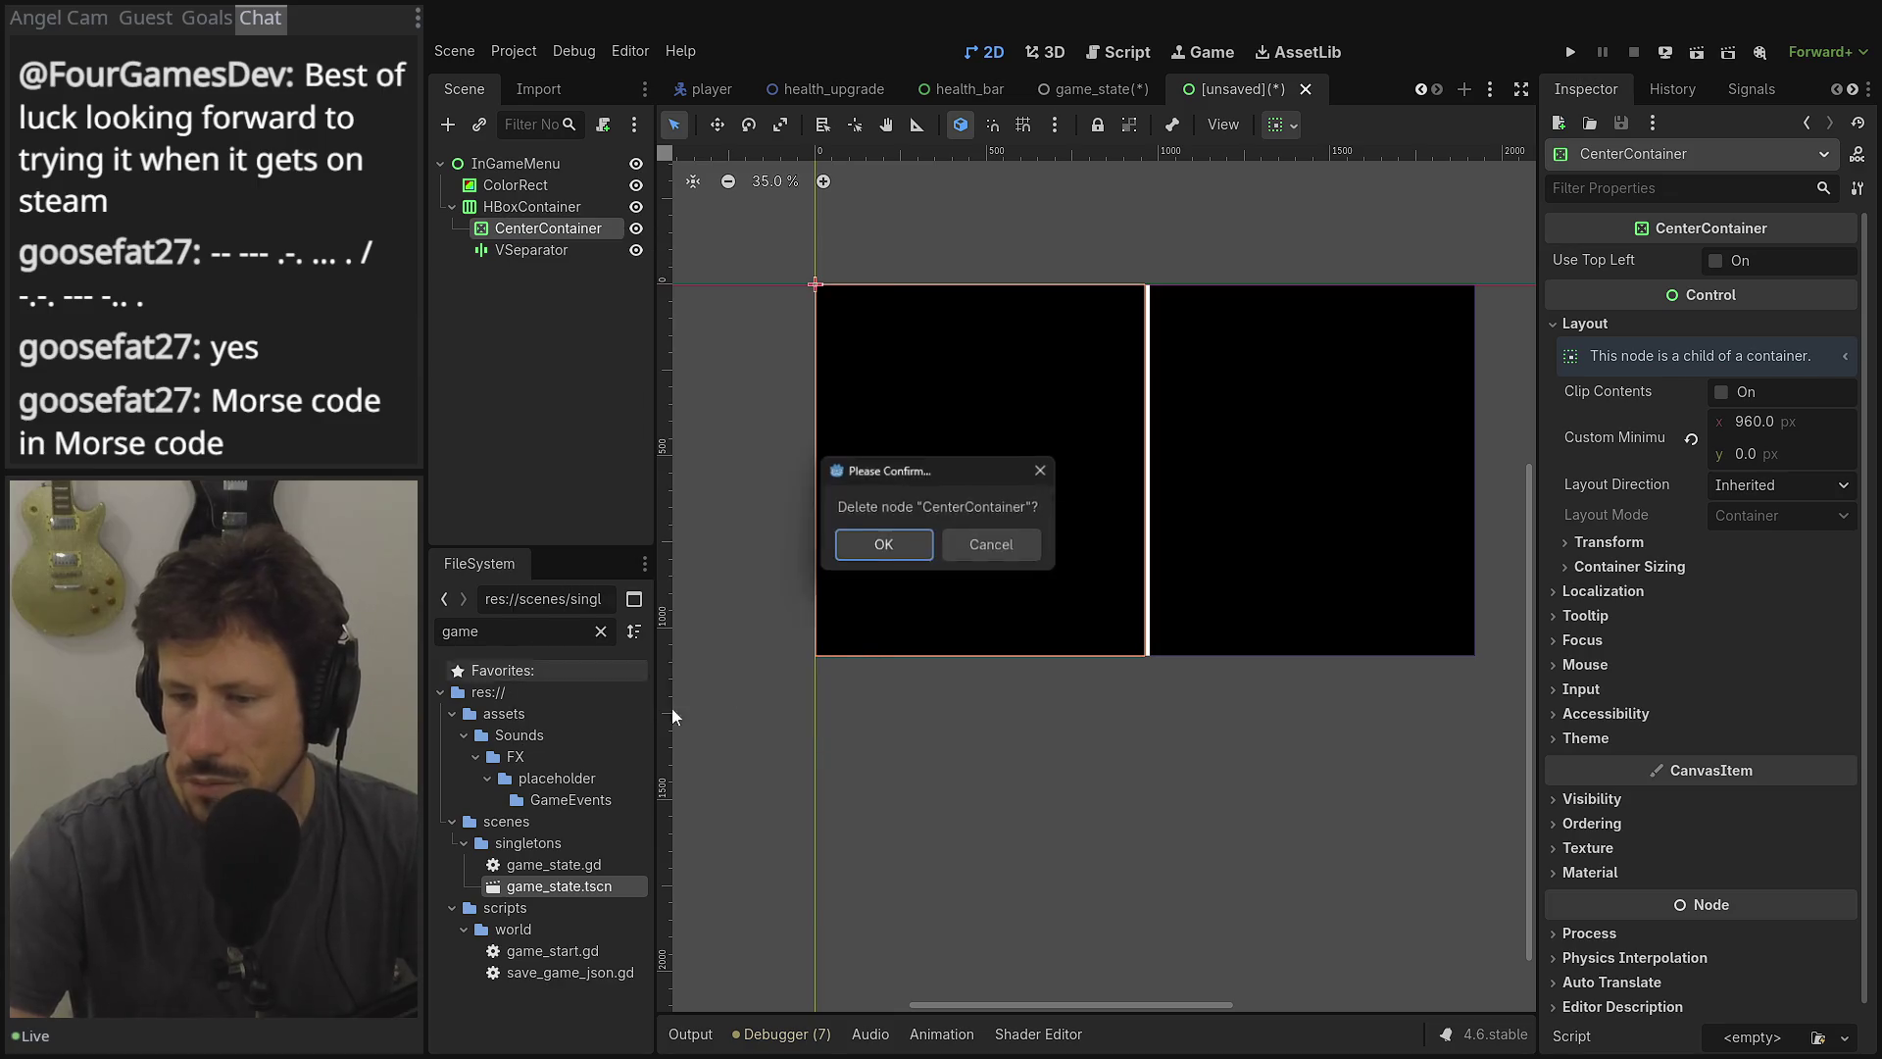
{"action": "left_click", "coordinate": [877, 566]}
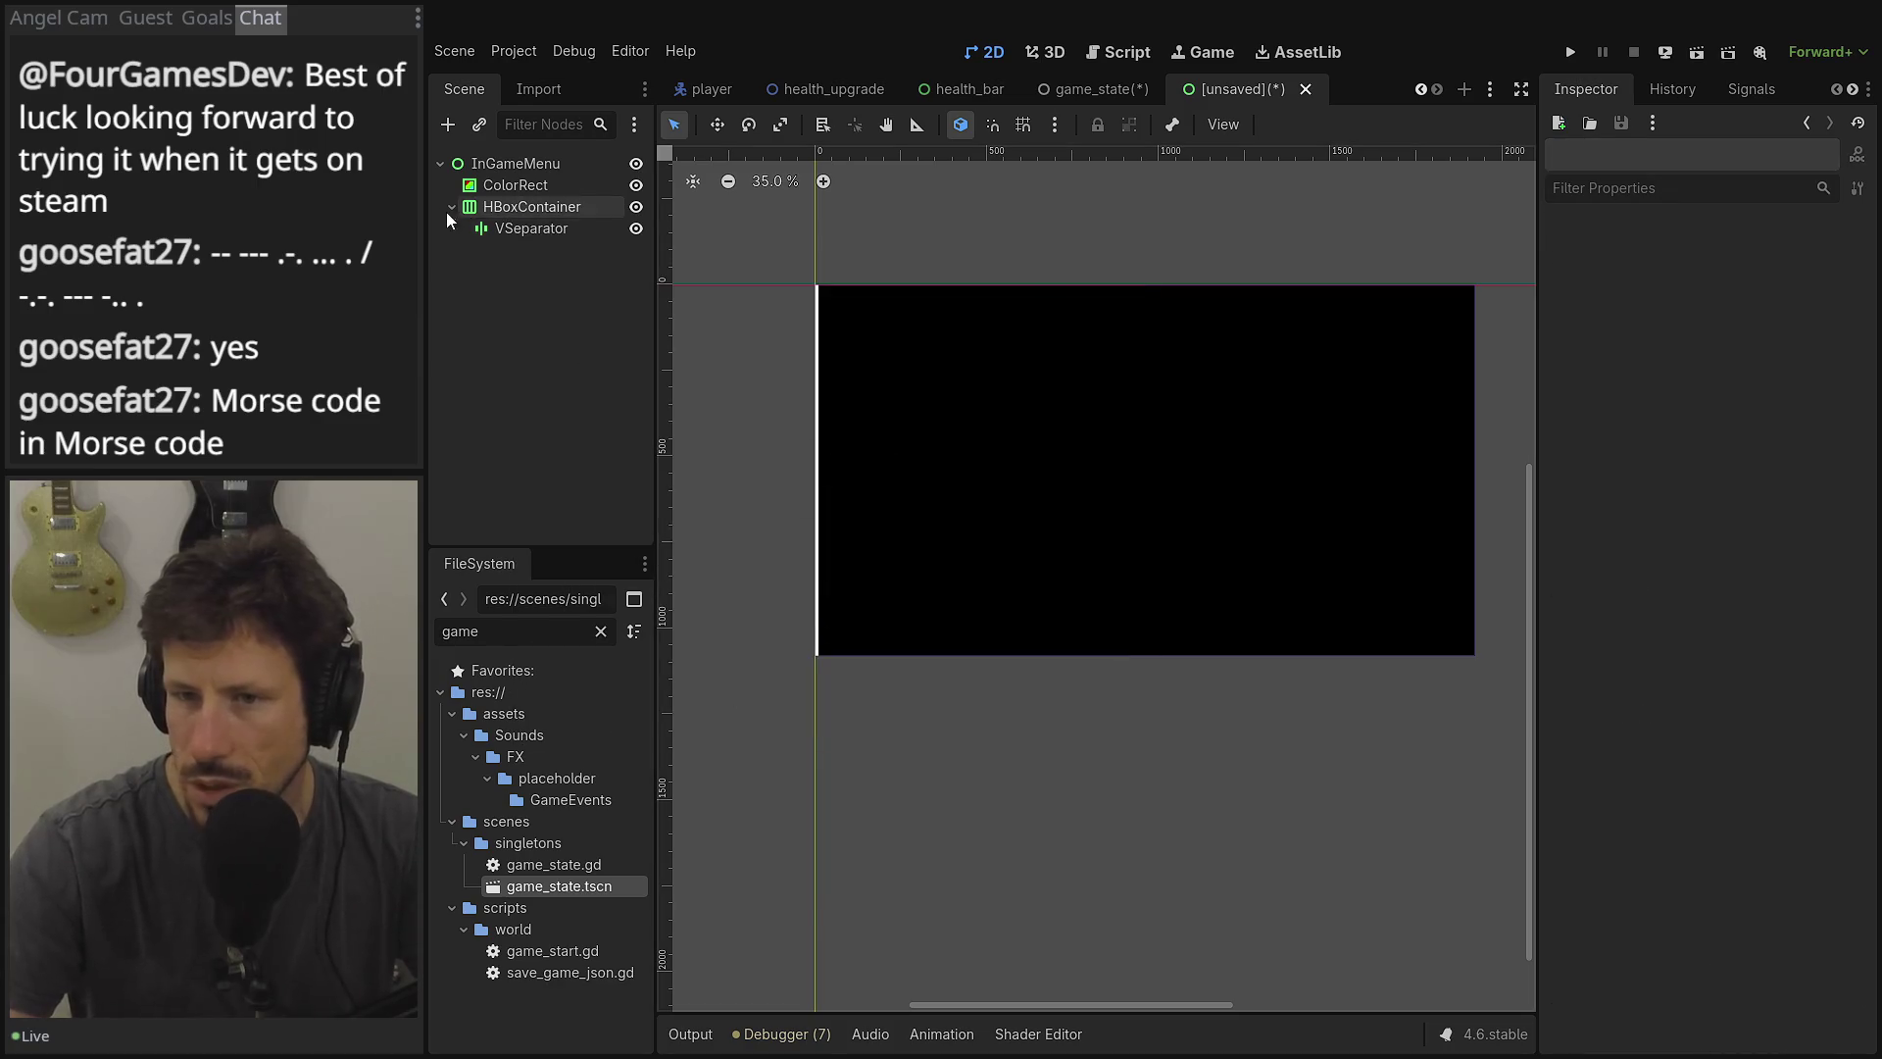
Add a GridContainer above the VSeparator and set its Columns to 2.
{"action": "left_click", "coordinate": [447, 125]}
{"action": "type", "text": "grid"}
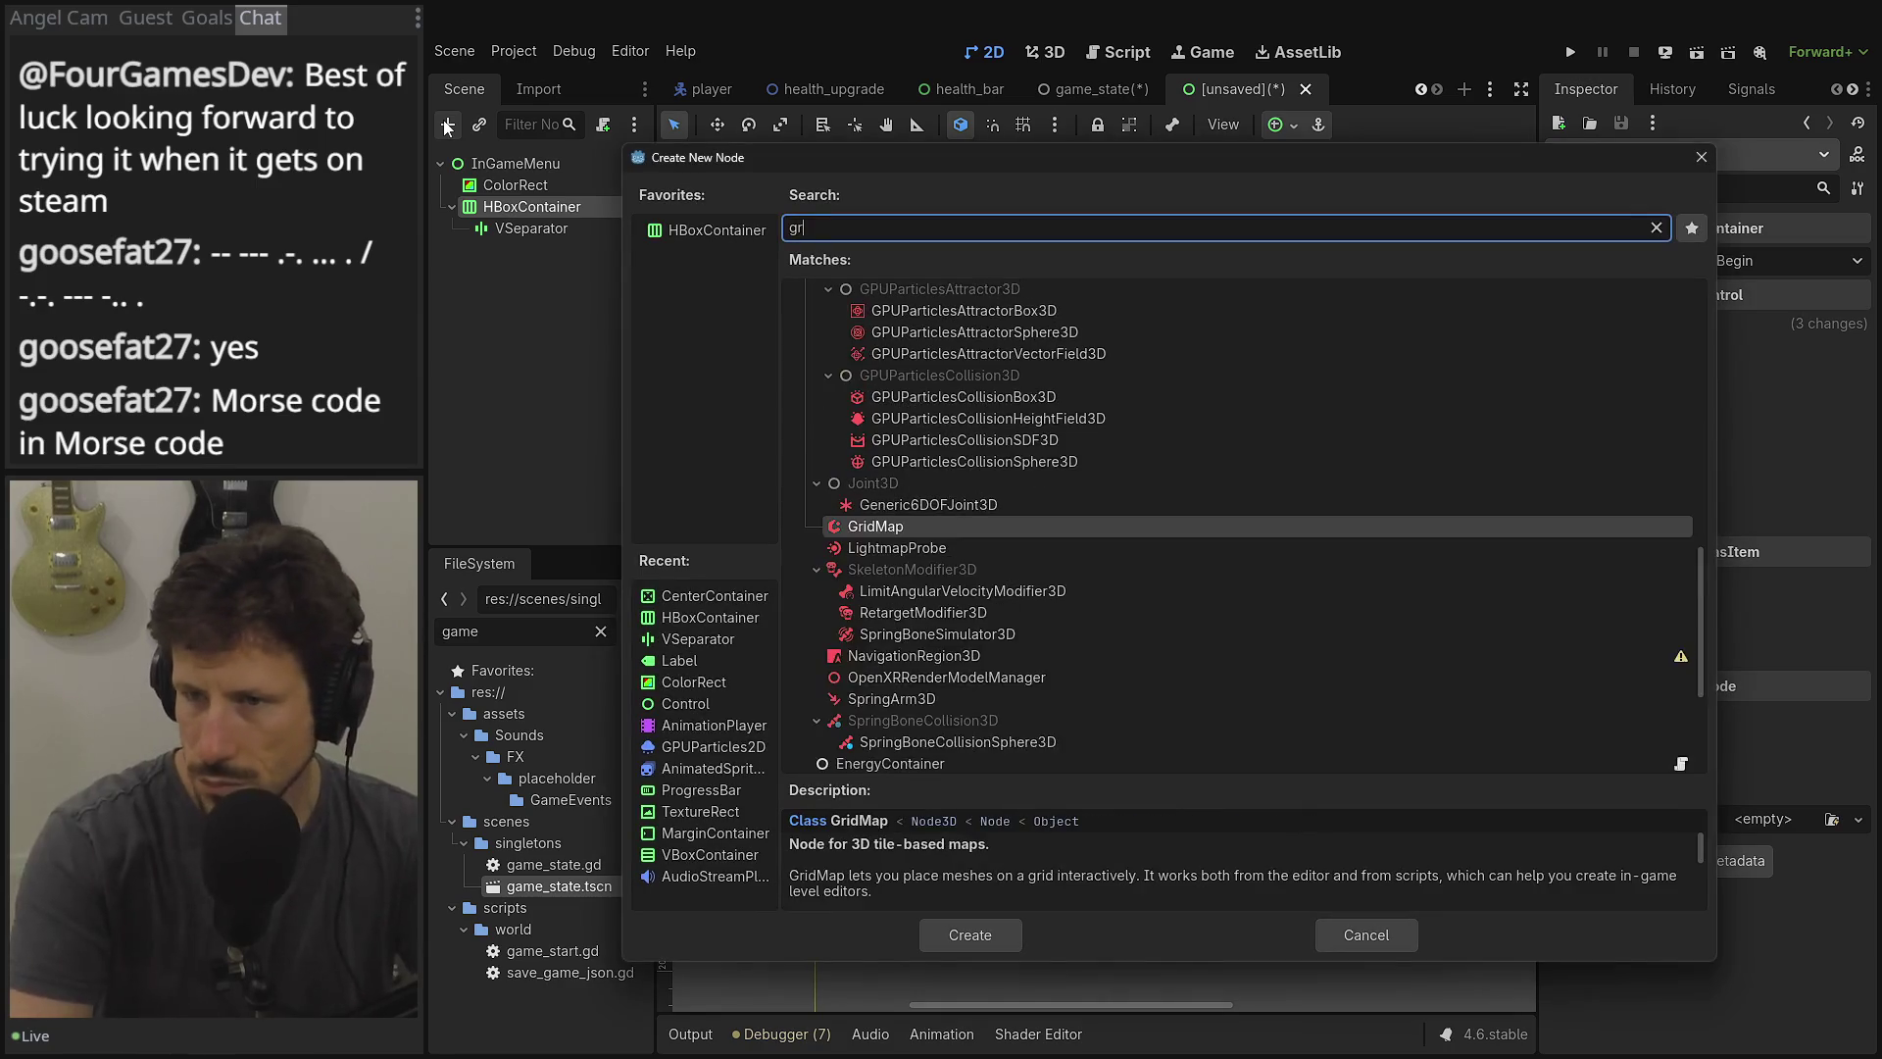
{"action": "scroll", "coordinate": [947, 475], "scroll_direction": "up", "scroll_amount": 3}
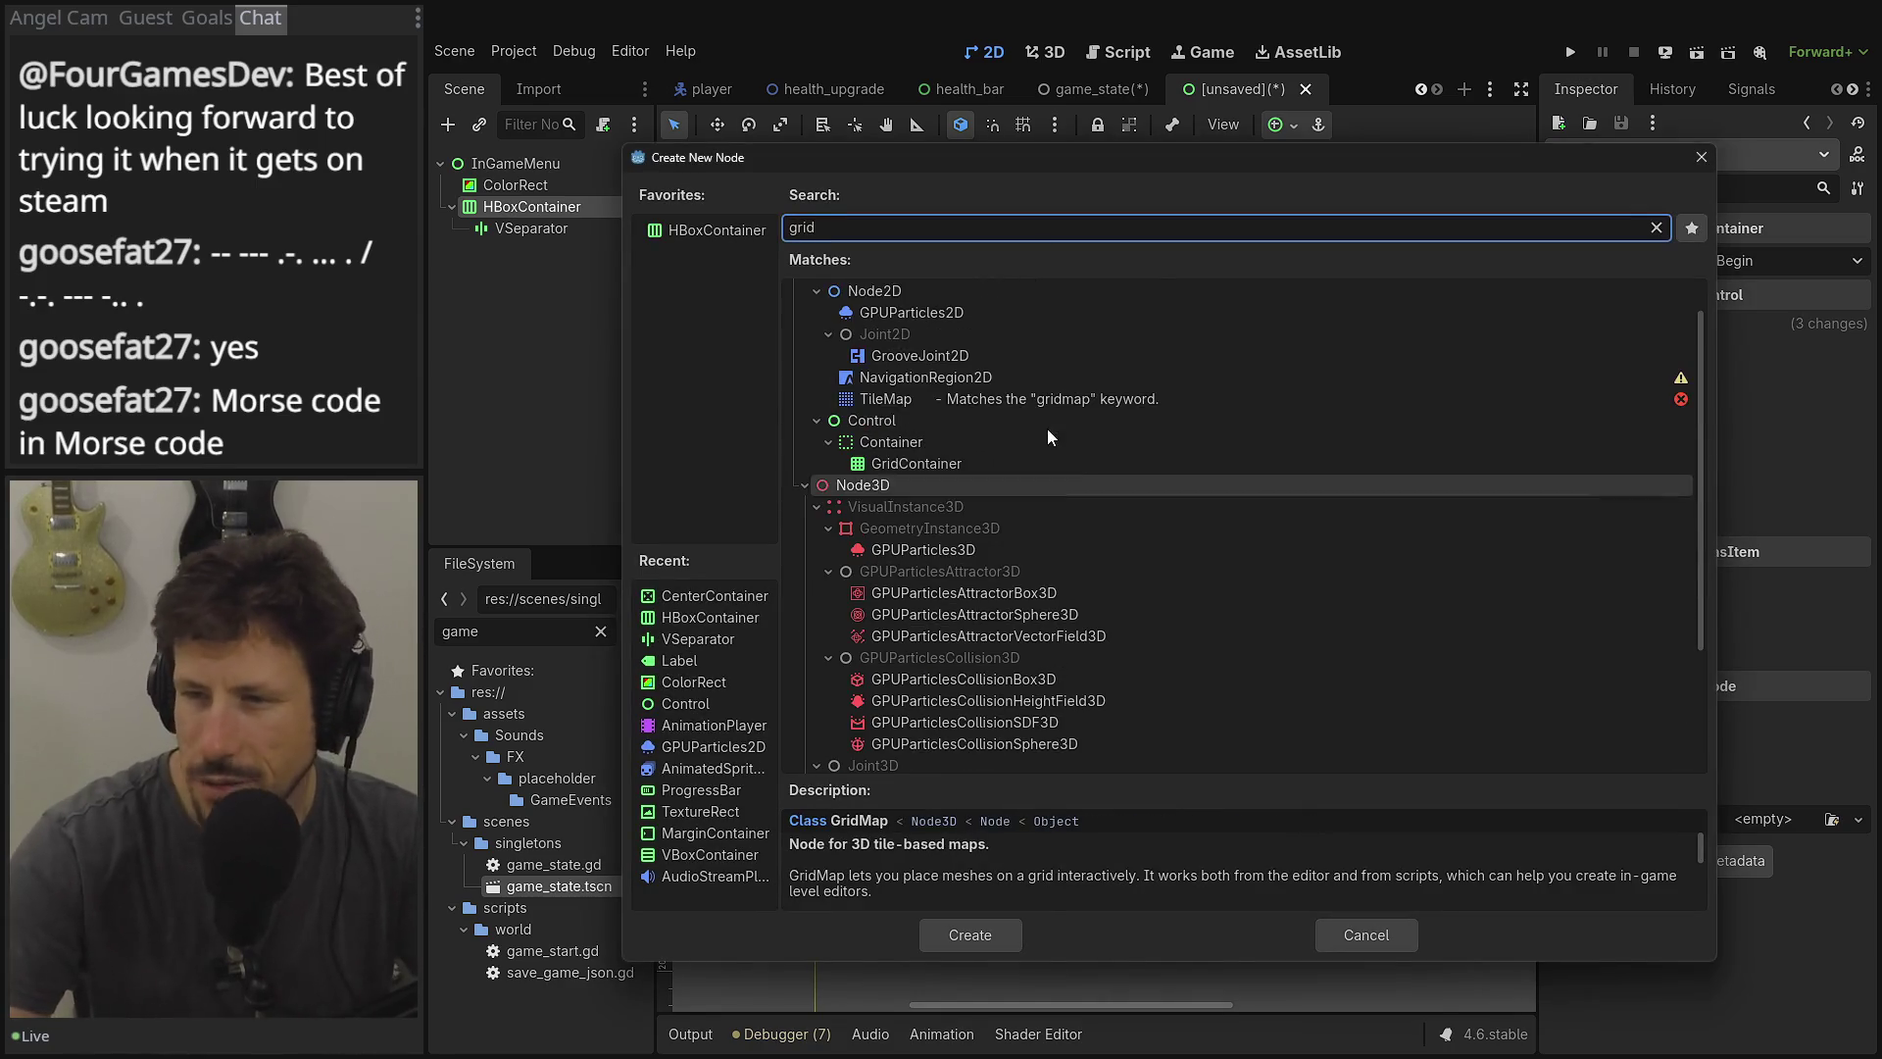
{"action": "double_click", "coordinate": [947, 474]}
{"action": "left_click_drag", "start_coordinate": [534, 252], "coordinate": [524, 229]}
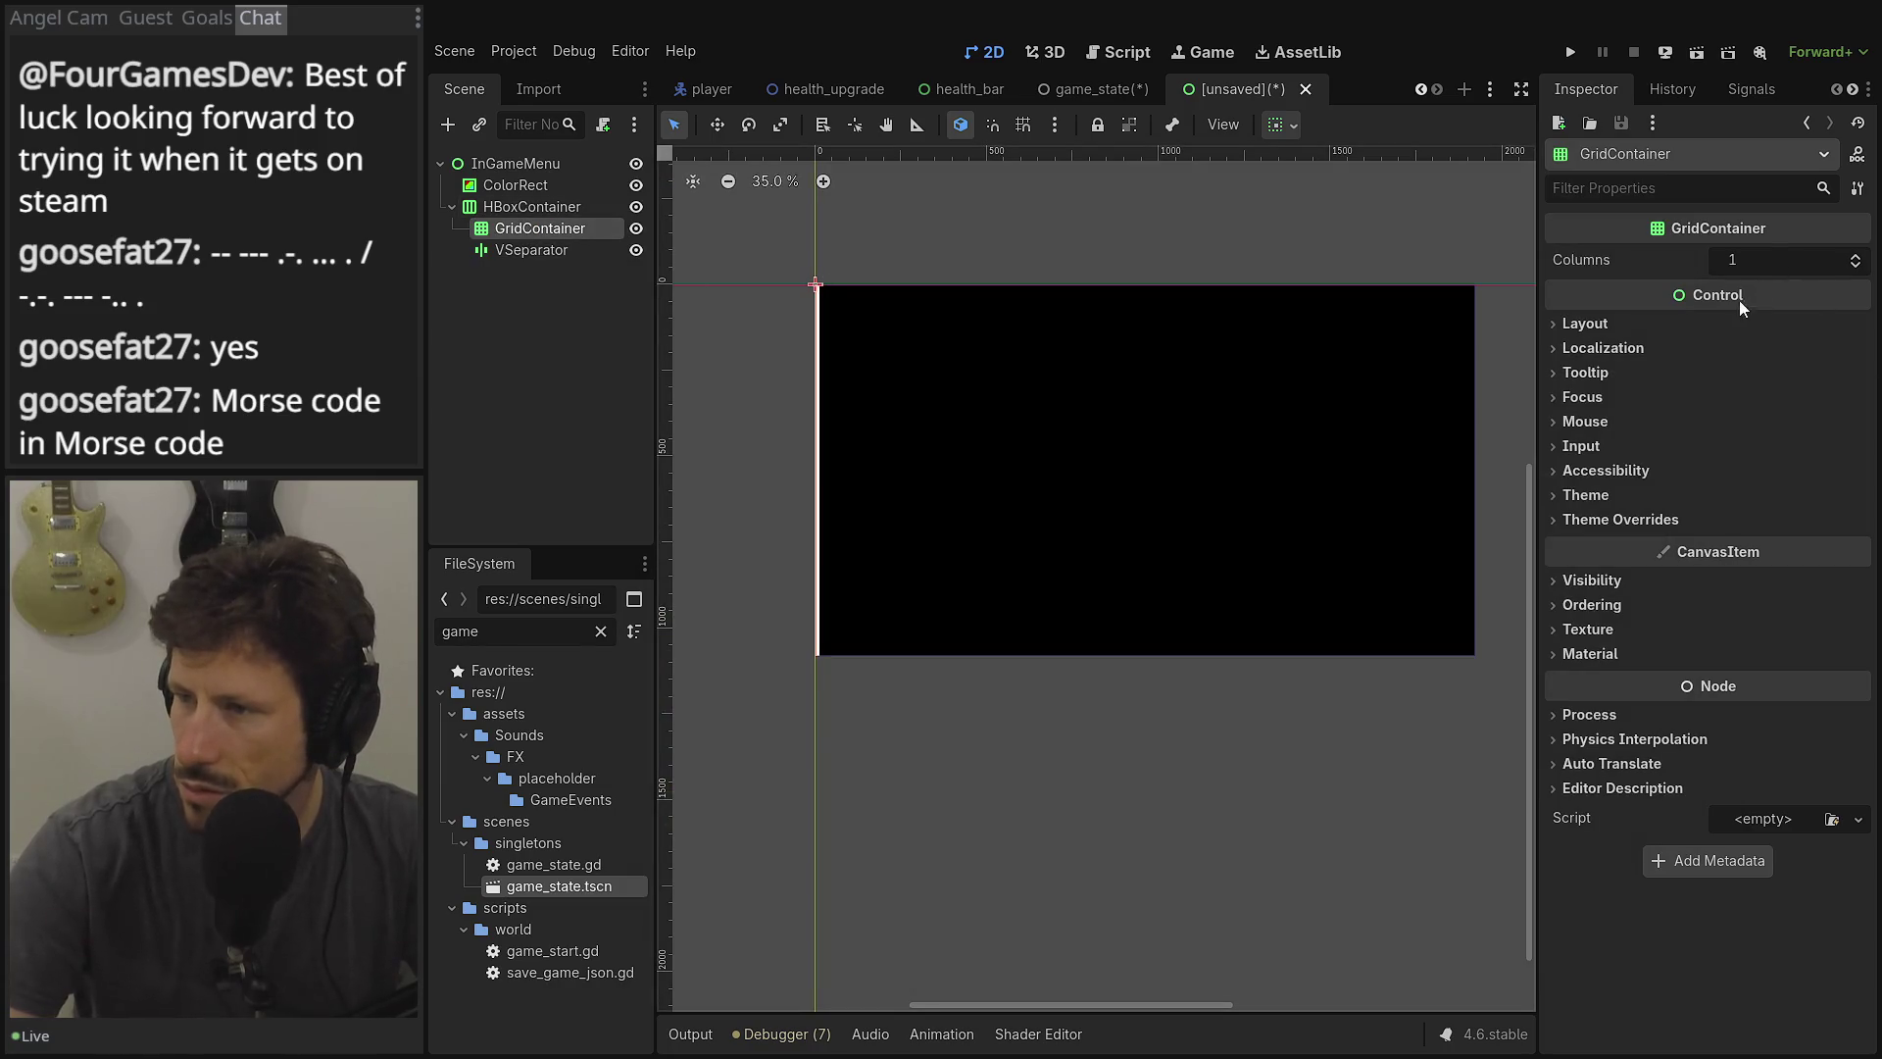
{"action": "left_click", "coordinate": [1857, 255]}
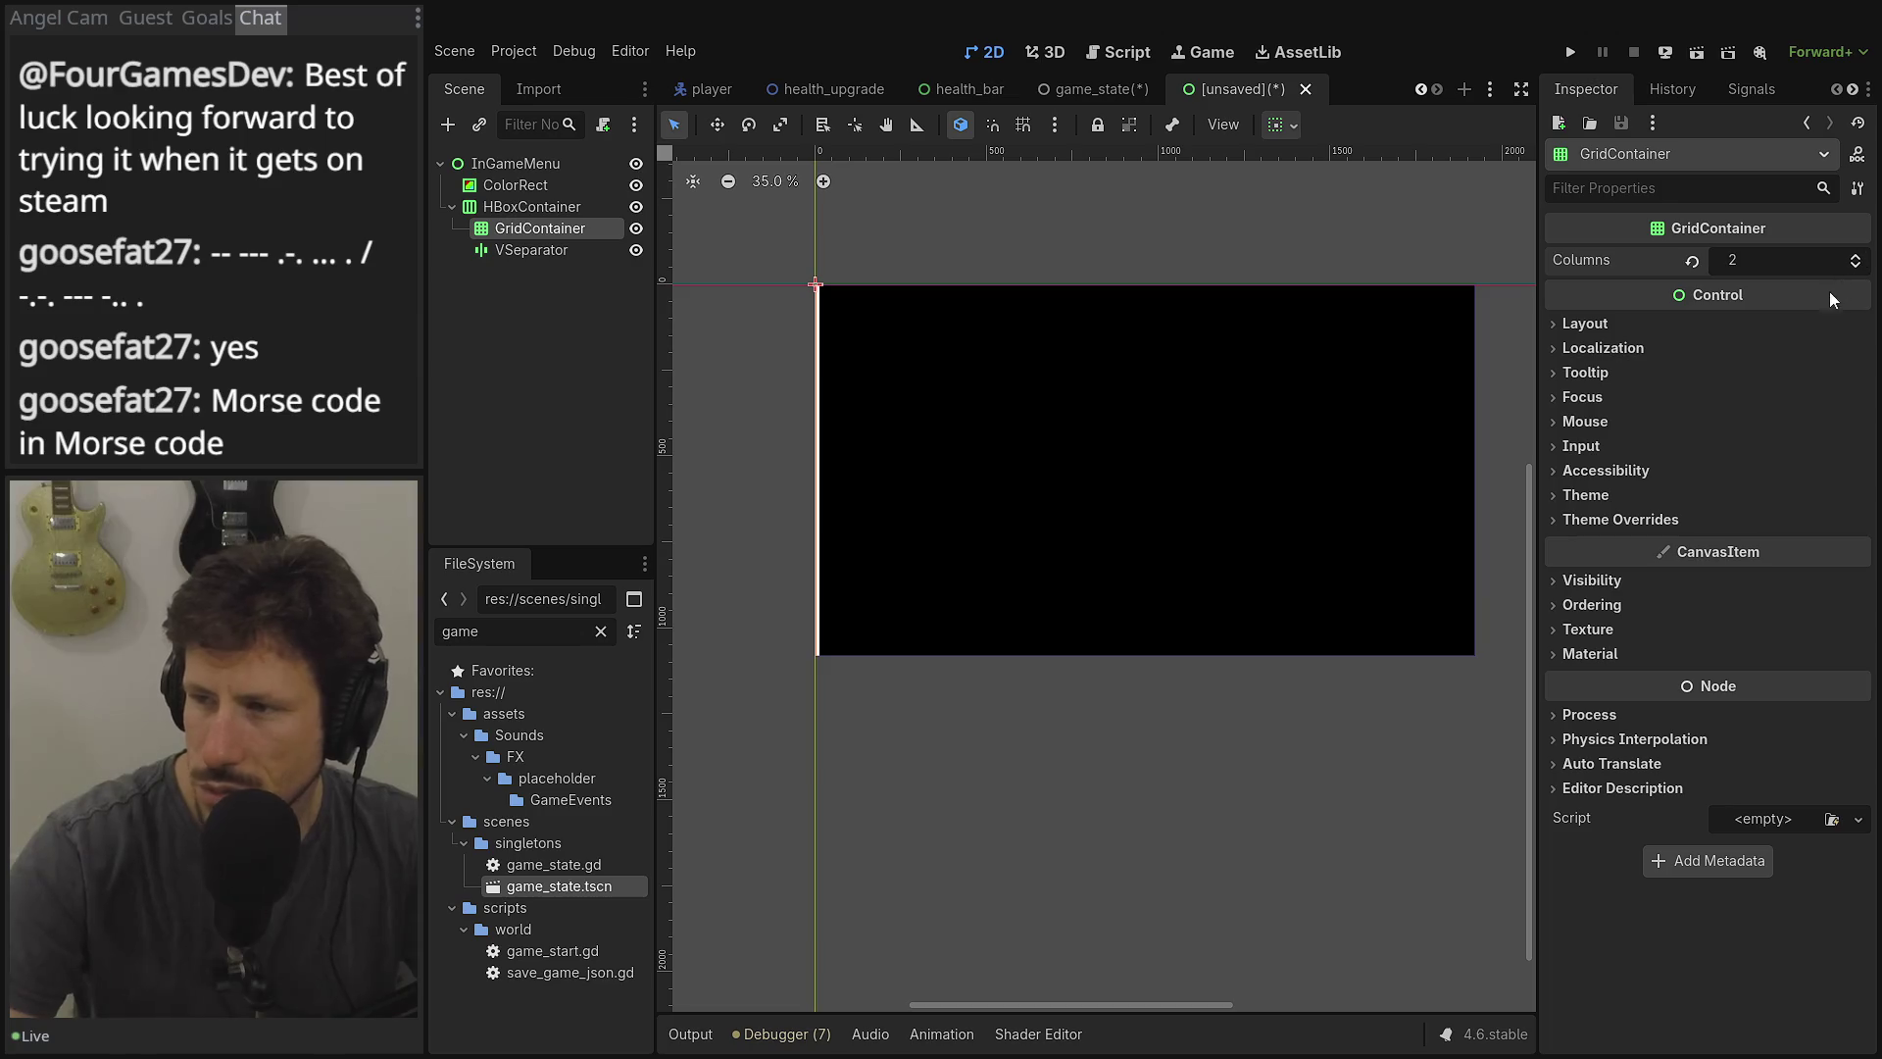
Set the GridContainer's Custom Minimum Size width to 960 px, height 0.
{"action": "left_click", "coordinate": [1758, 330]}
{"action": "left_click", "coordinate": [1754, 420]}
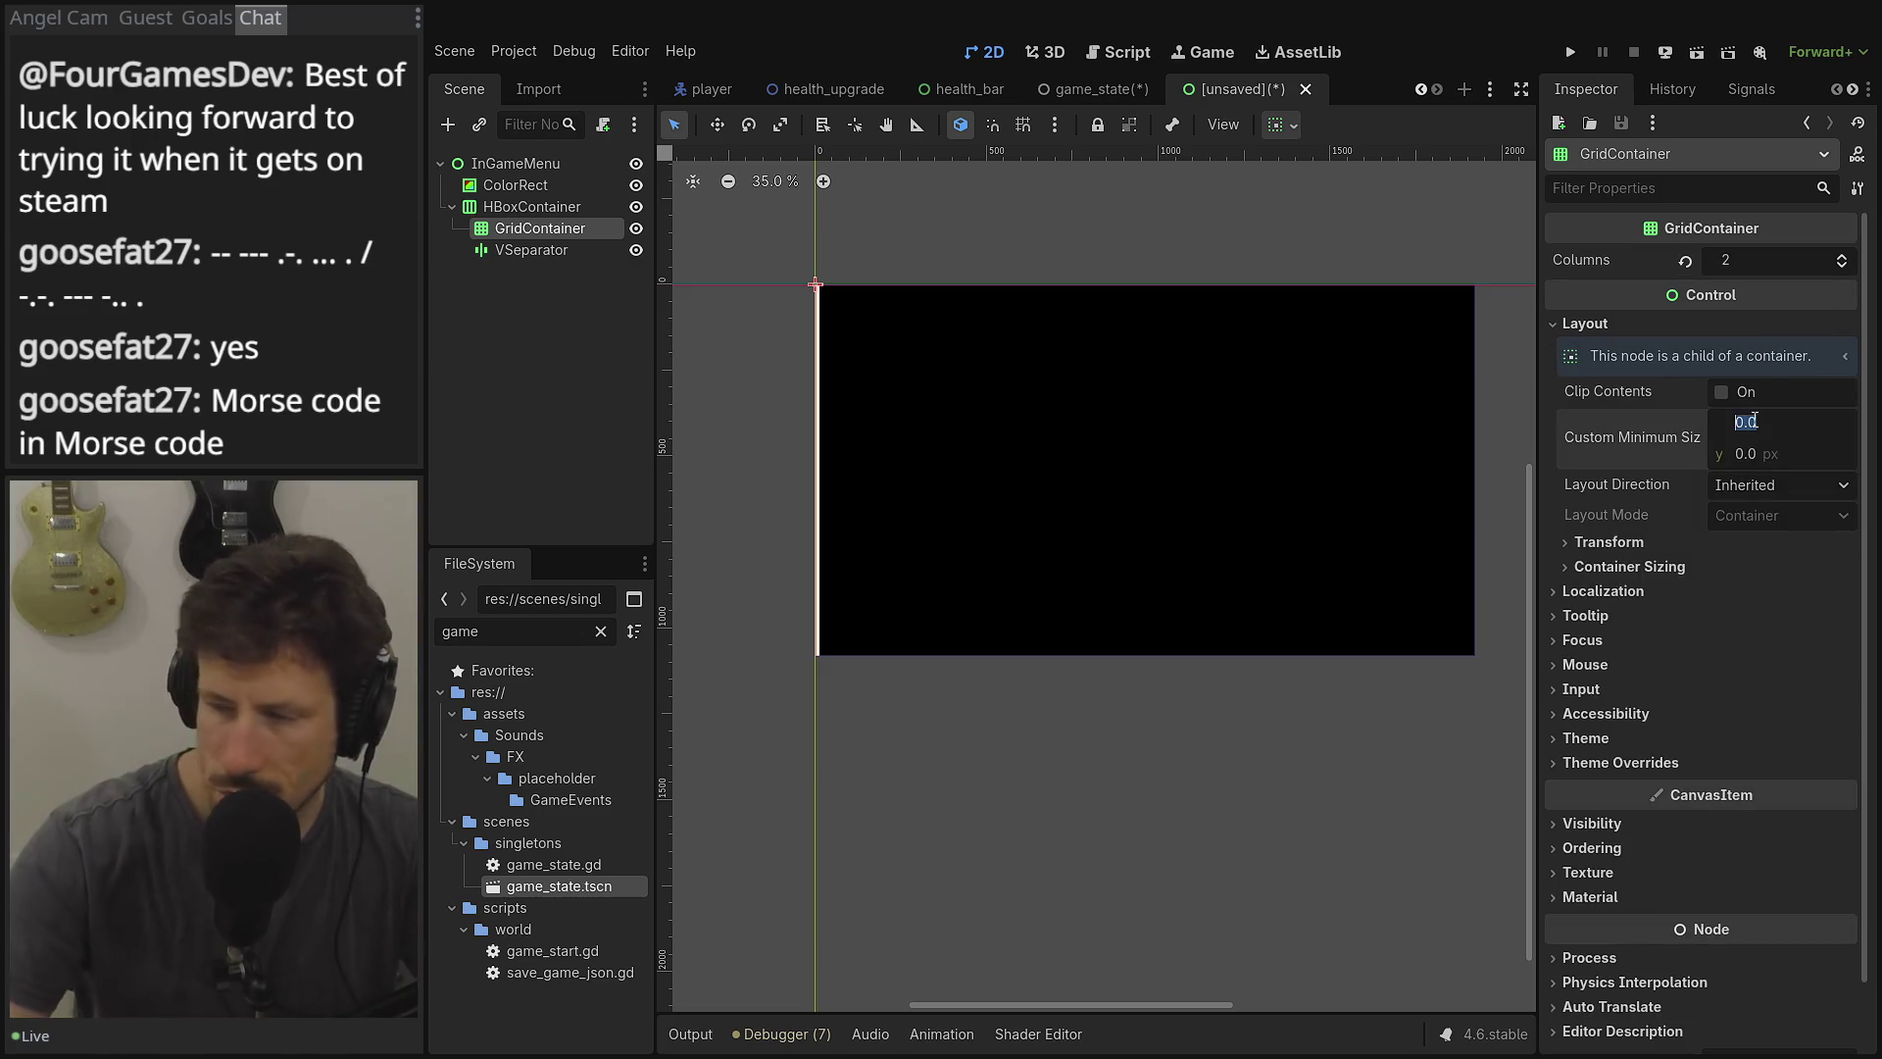
{"action": "key", "text": "Tab"}
{"action": "key", "text": "Return"}
{"action": "left_click", "coordinate": [1695, 568]}
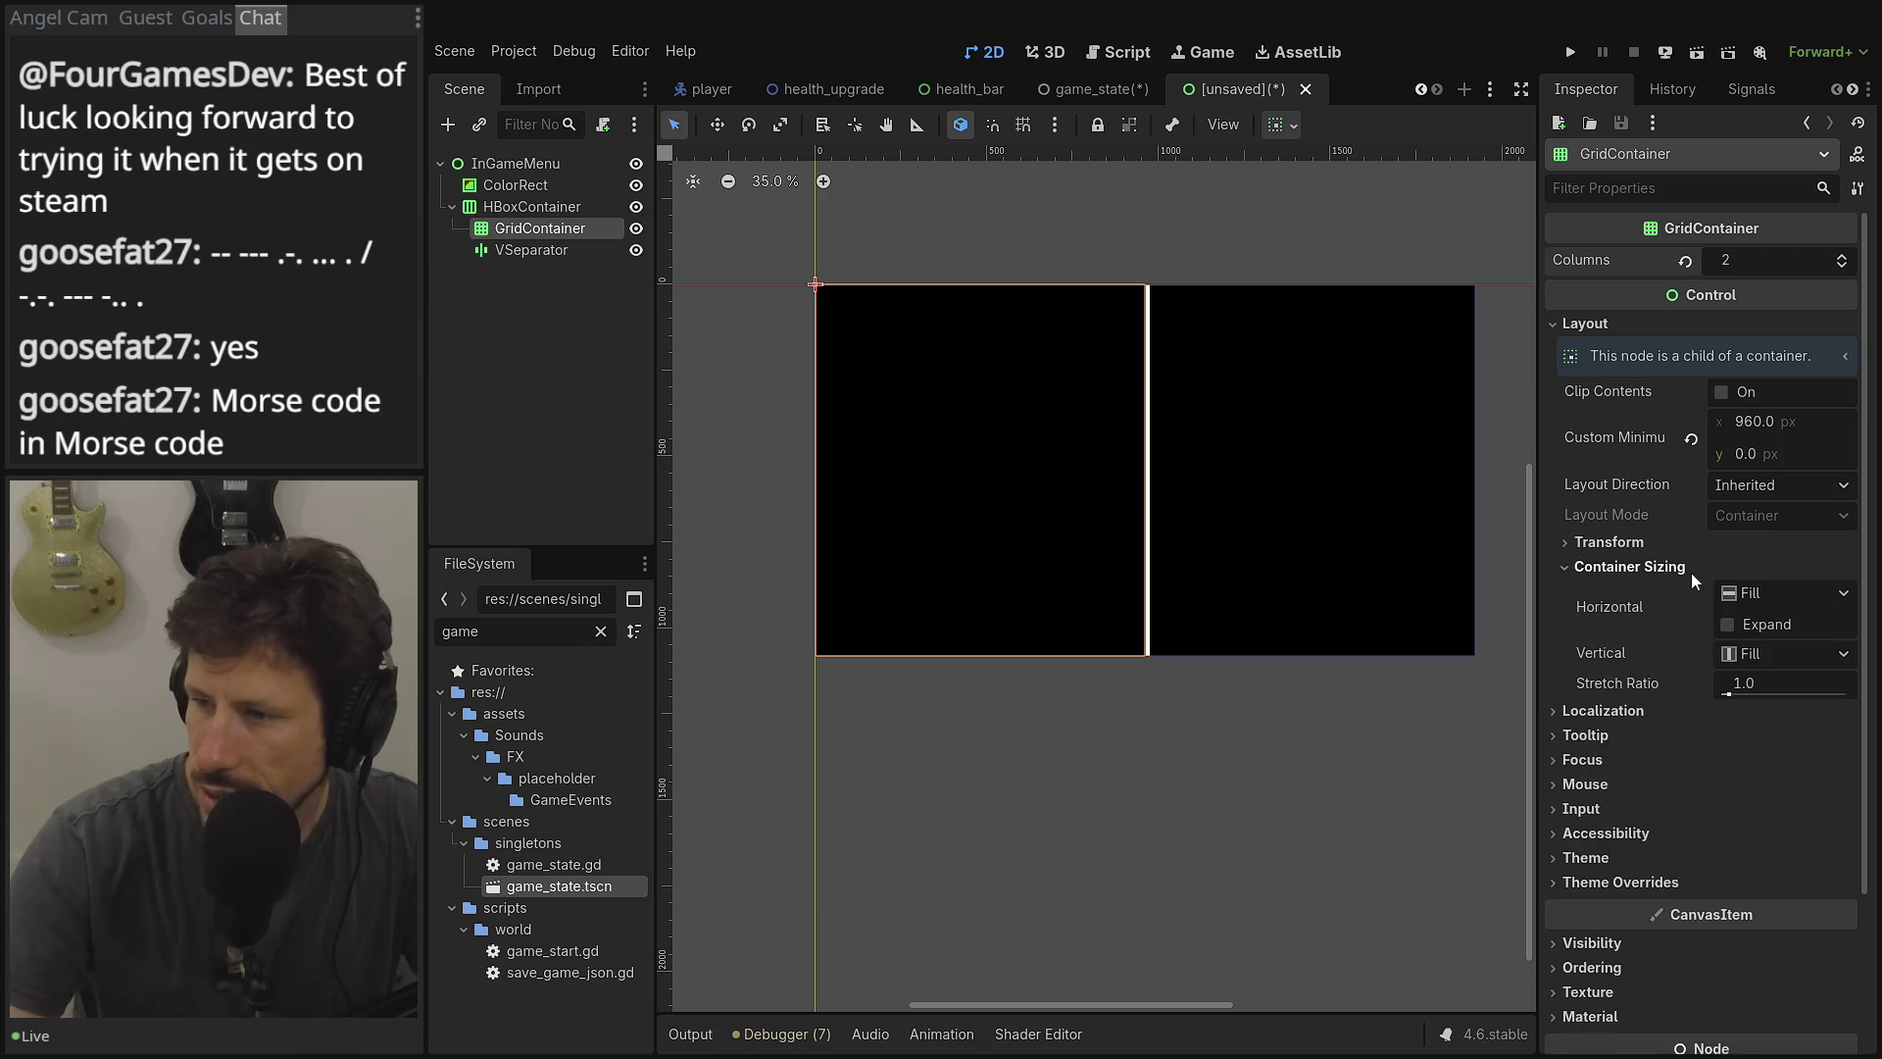
{"action": "left_click", "coordinate": [1692, 571]}
{"action": "left_click", "coordinate": [1604, 591]}
{"action": "left_click", "coordinate": [1604, 591]}
{"action": "left_click", "coordinate": [1604, 616]}
{"action": "left_click", "coordinate": [1604, 617]}
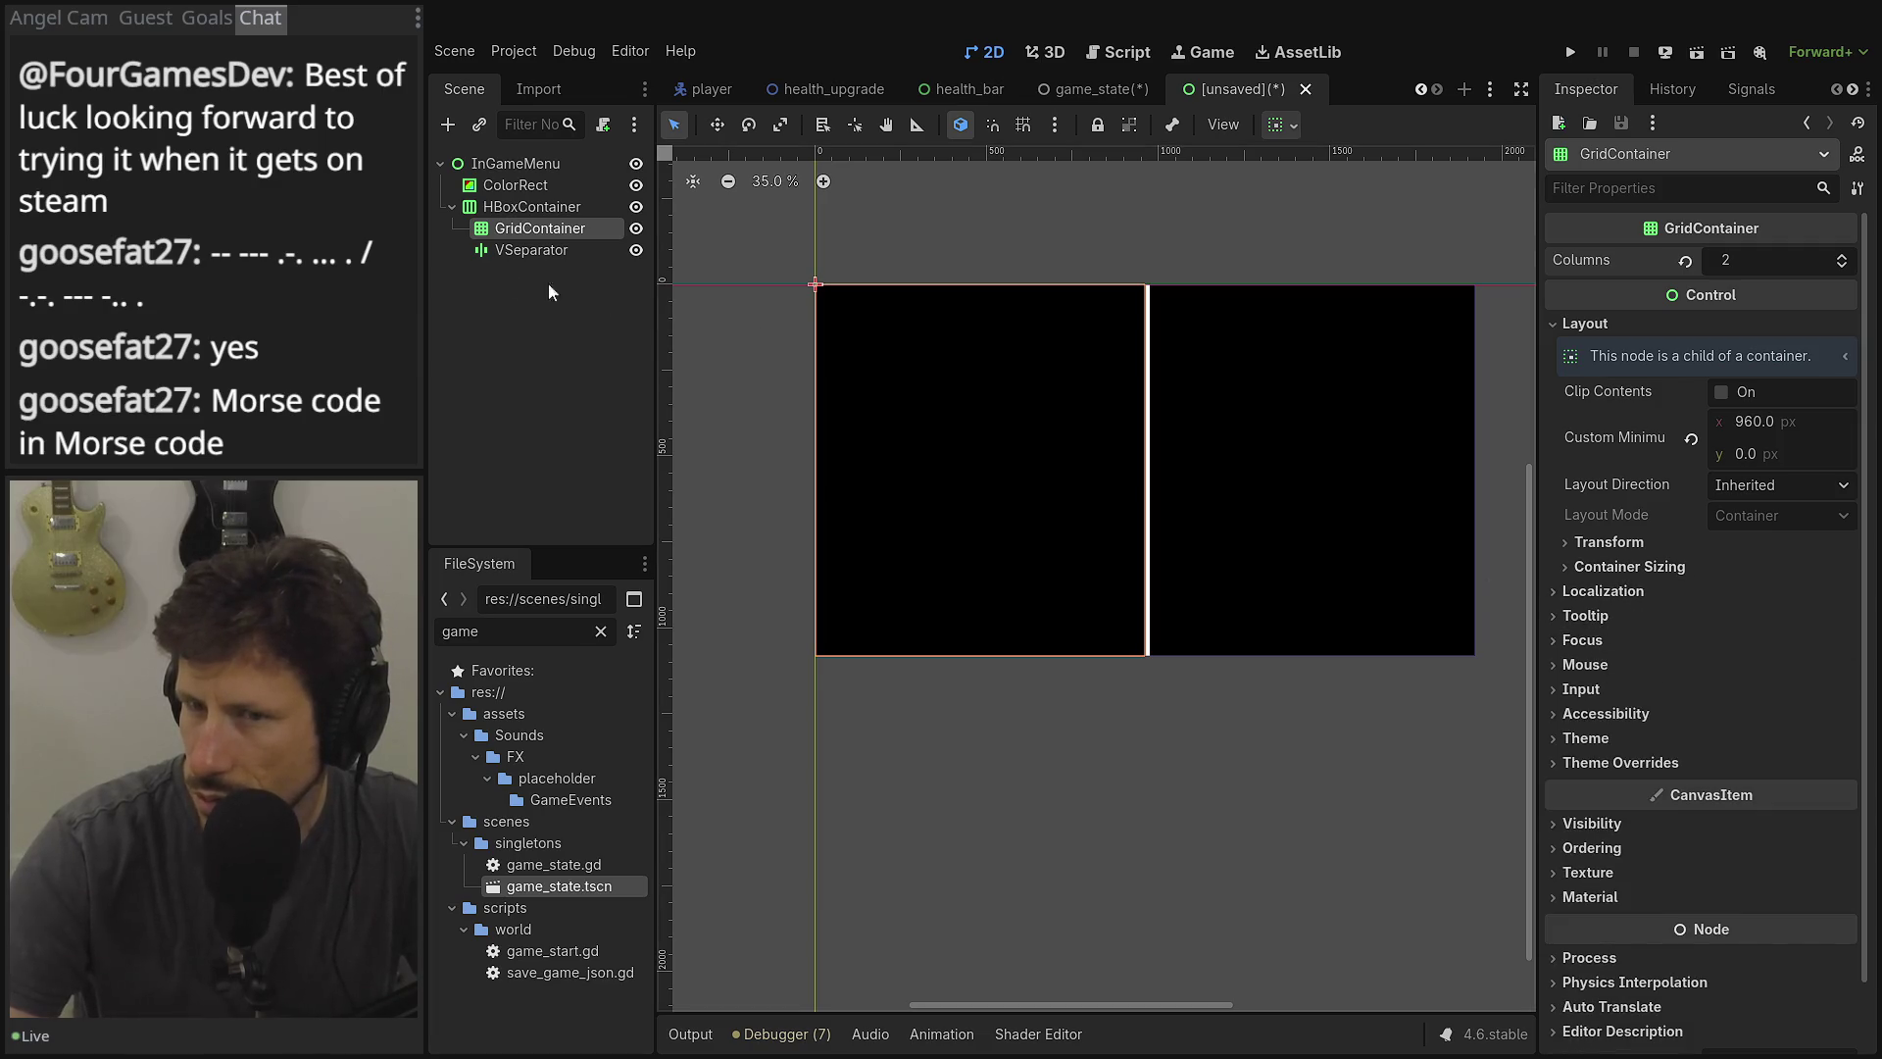
{"action": "mouse_move", "coordinate": [1734, 297]}
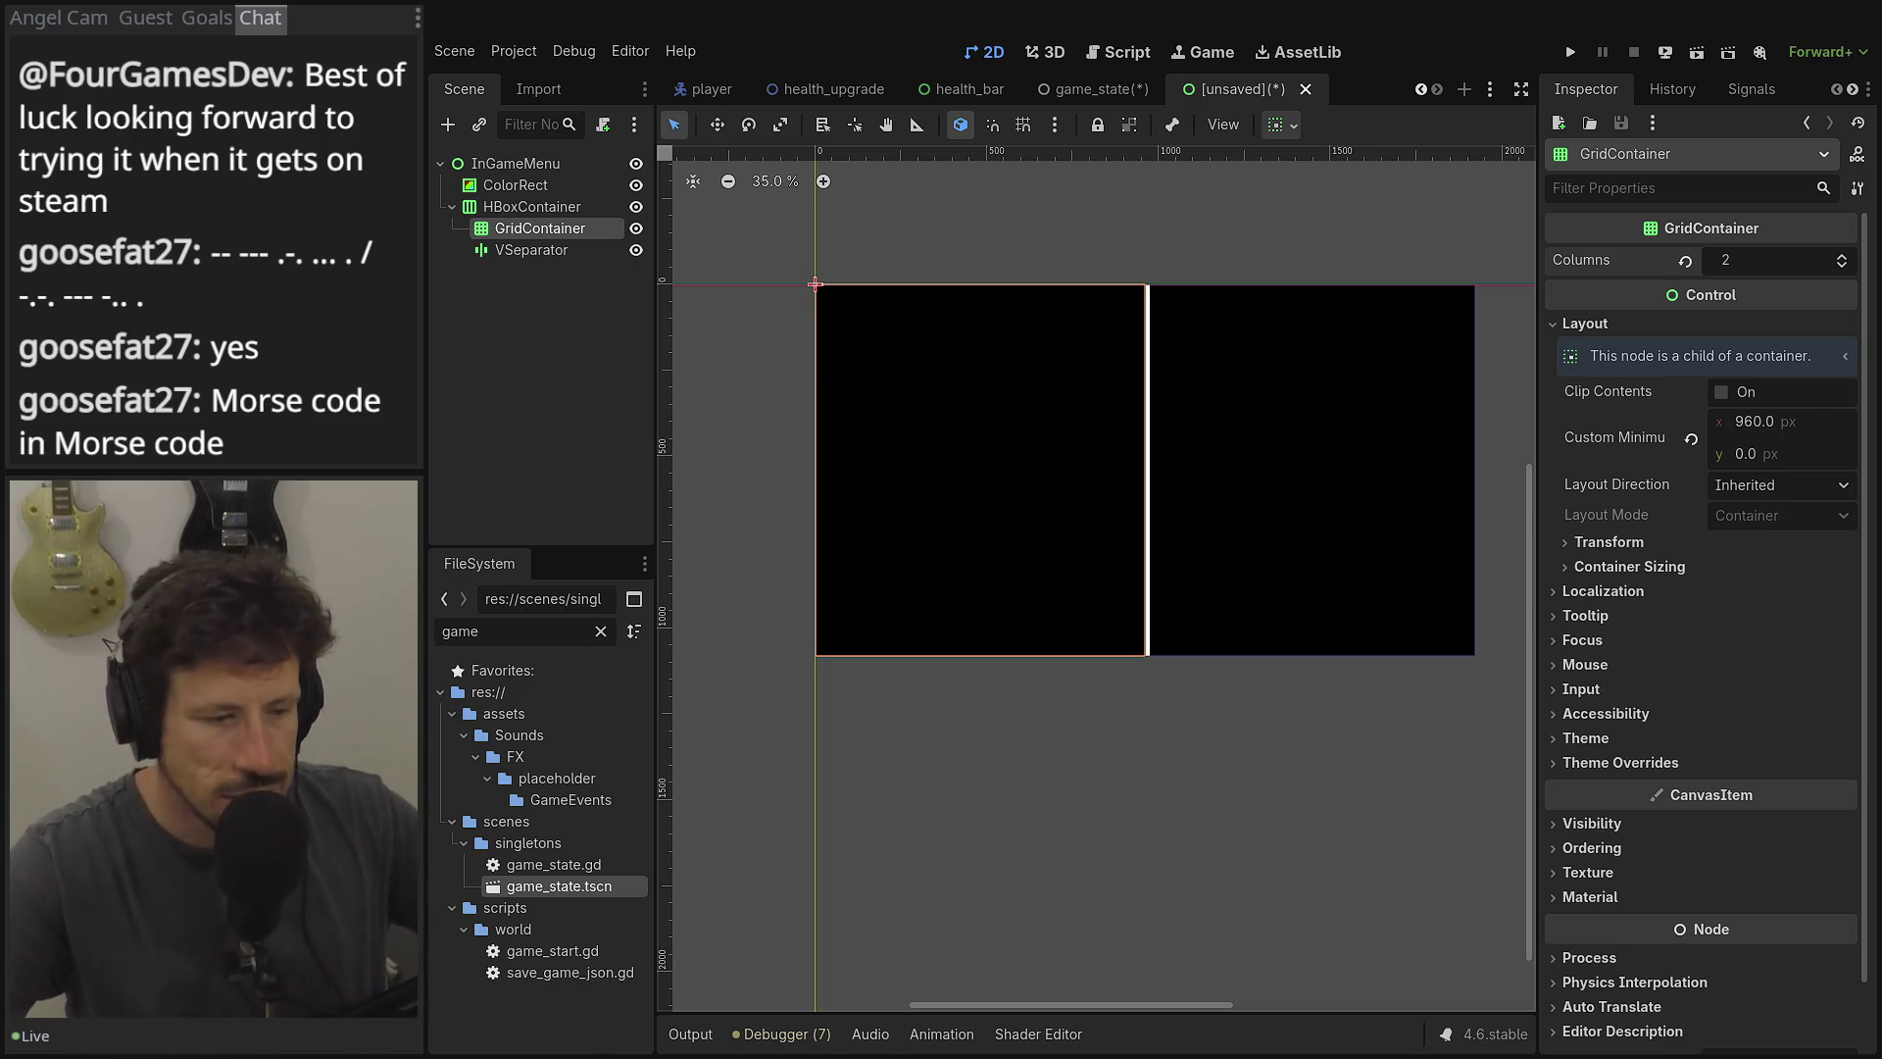
{"action": "key", "text": "alt+Tab"}
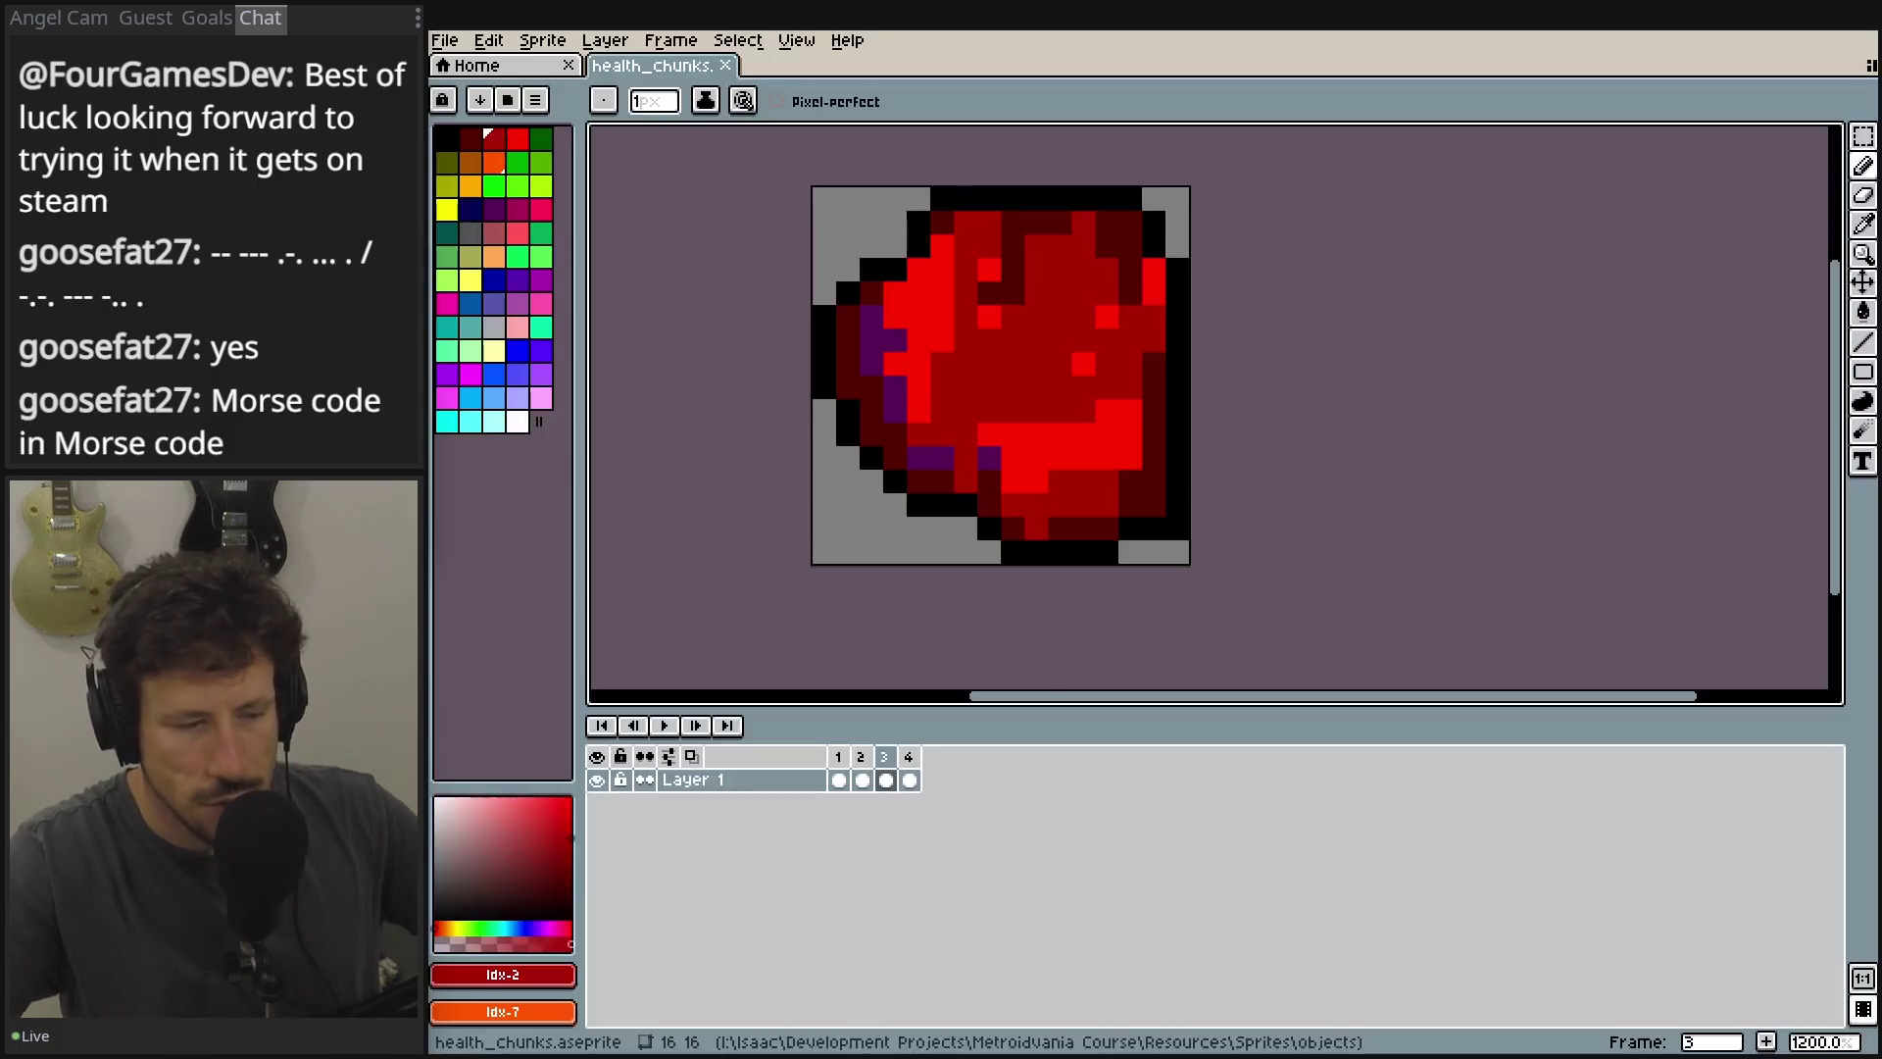
Zoom out and recentre the health_chunks sprite, then bring up Aseprite's File menu.
{"action": "scroll", "coordinate": [1227, 491], "scroll_direction": "down", "scroll_amount": 3}
{"action": "mouse_move", "coordinate": [1226, 491]}
{"action": "left_mouse_down"}
{"action": "mouse_move", "coordinate": [1357, 504]}
{"action": "mouse_move", "coordinate": [1047, 615]}
{"action": "mouse_move", "coordinate": [1060, 510]}
{"action": "left_mouse_up"}
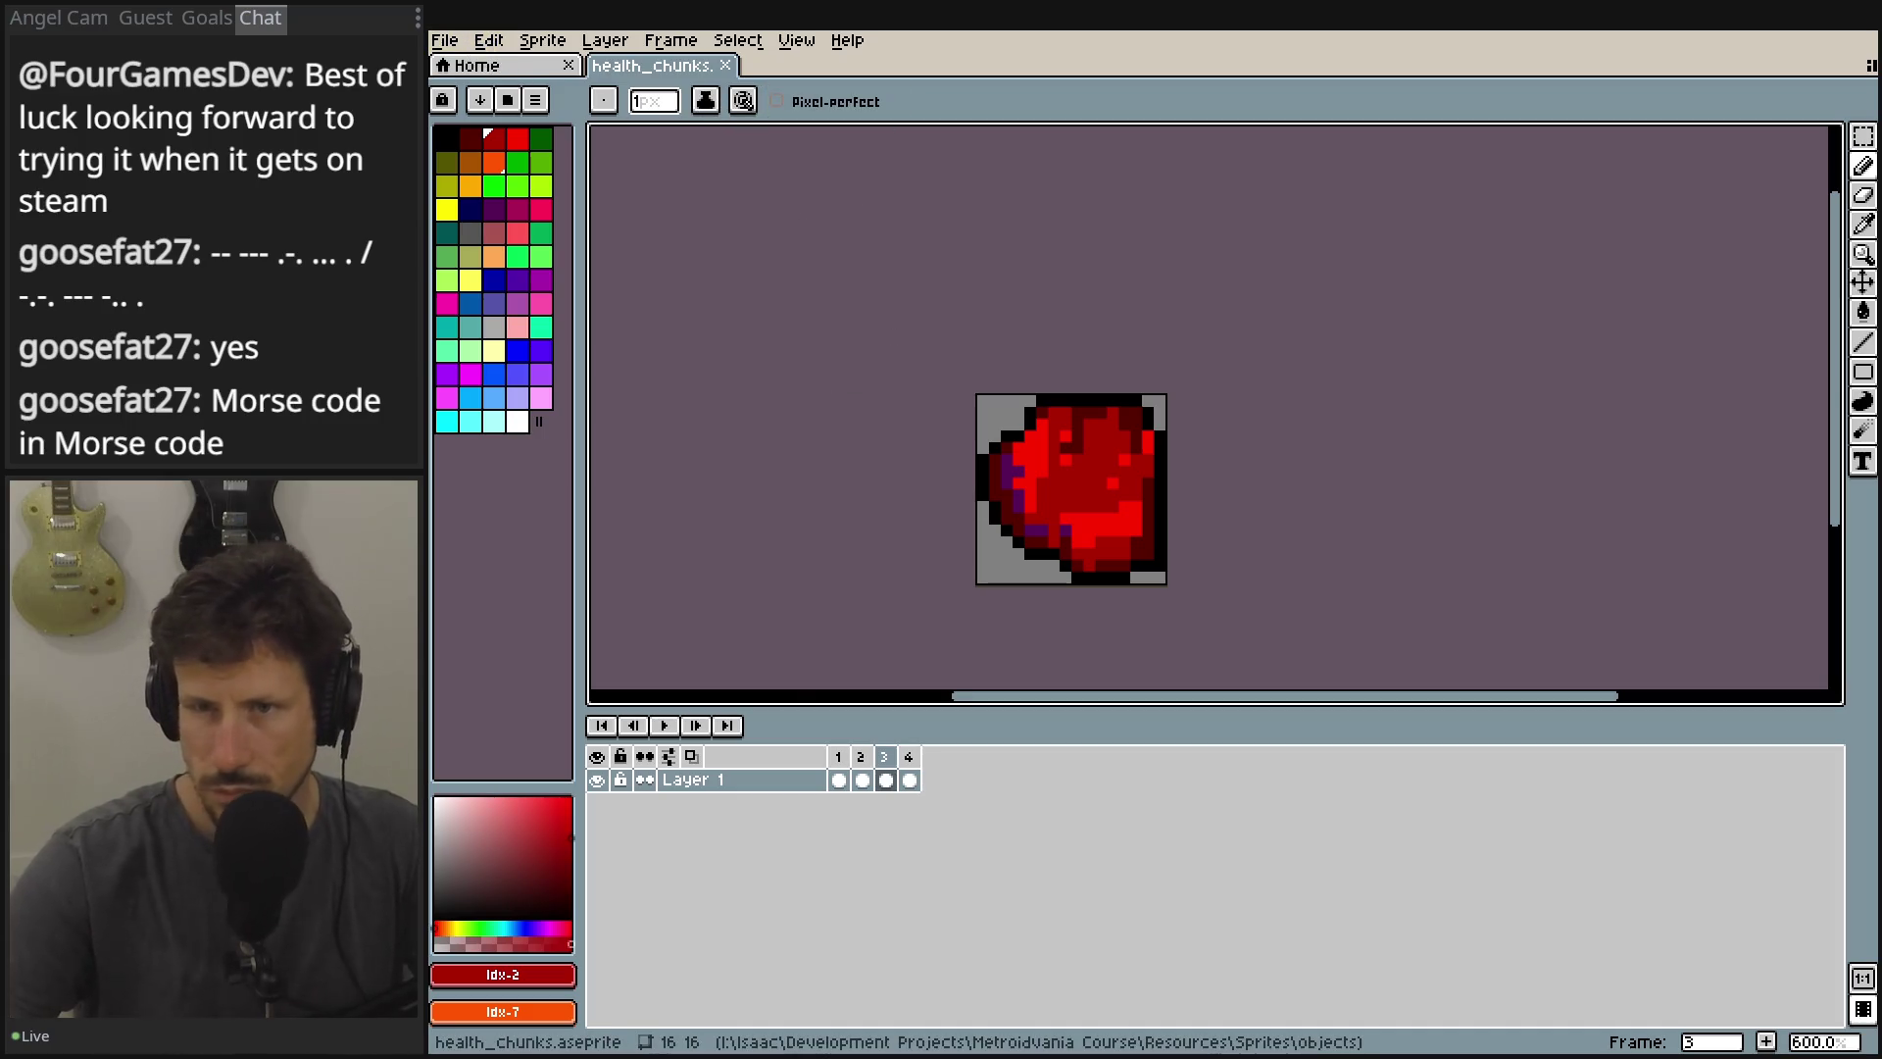
{"action": "left_click", "coordinate": [449, 42]}
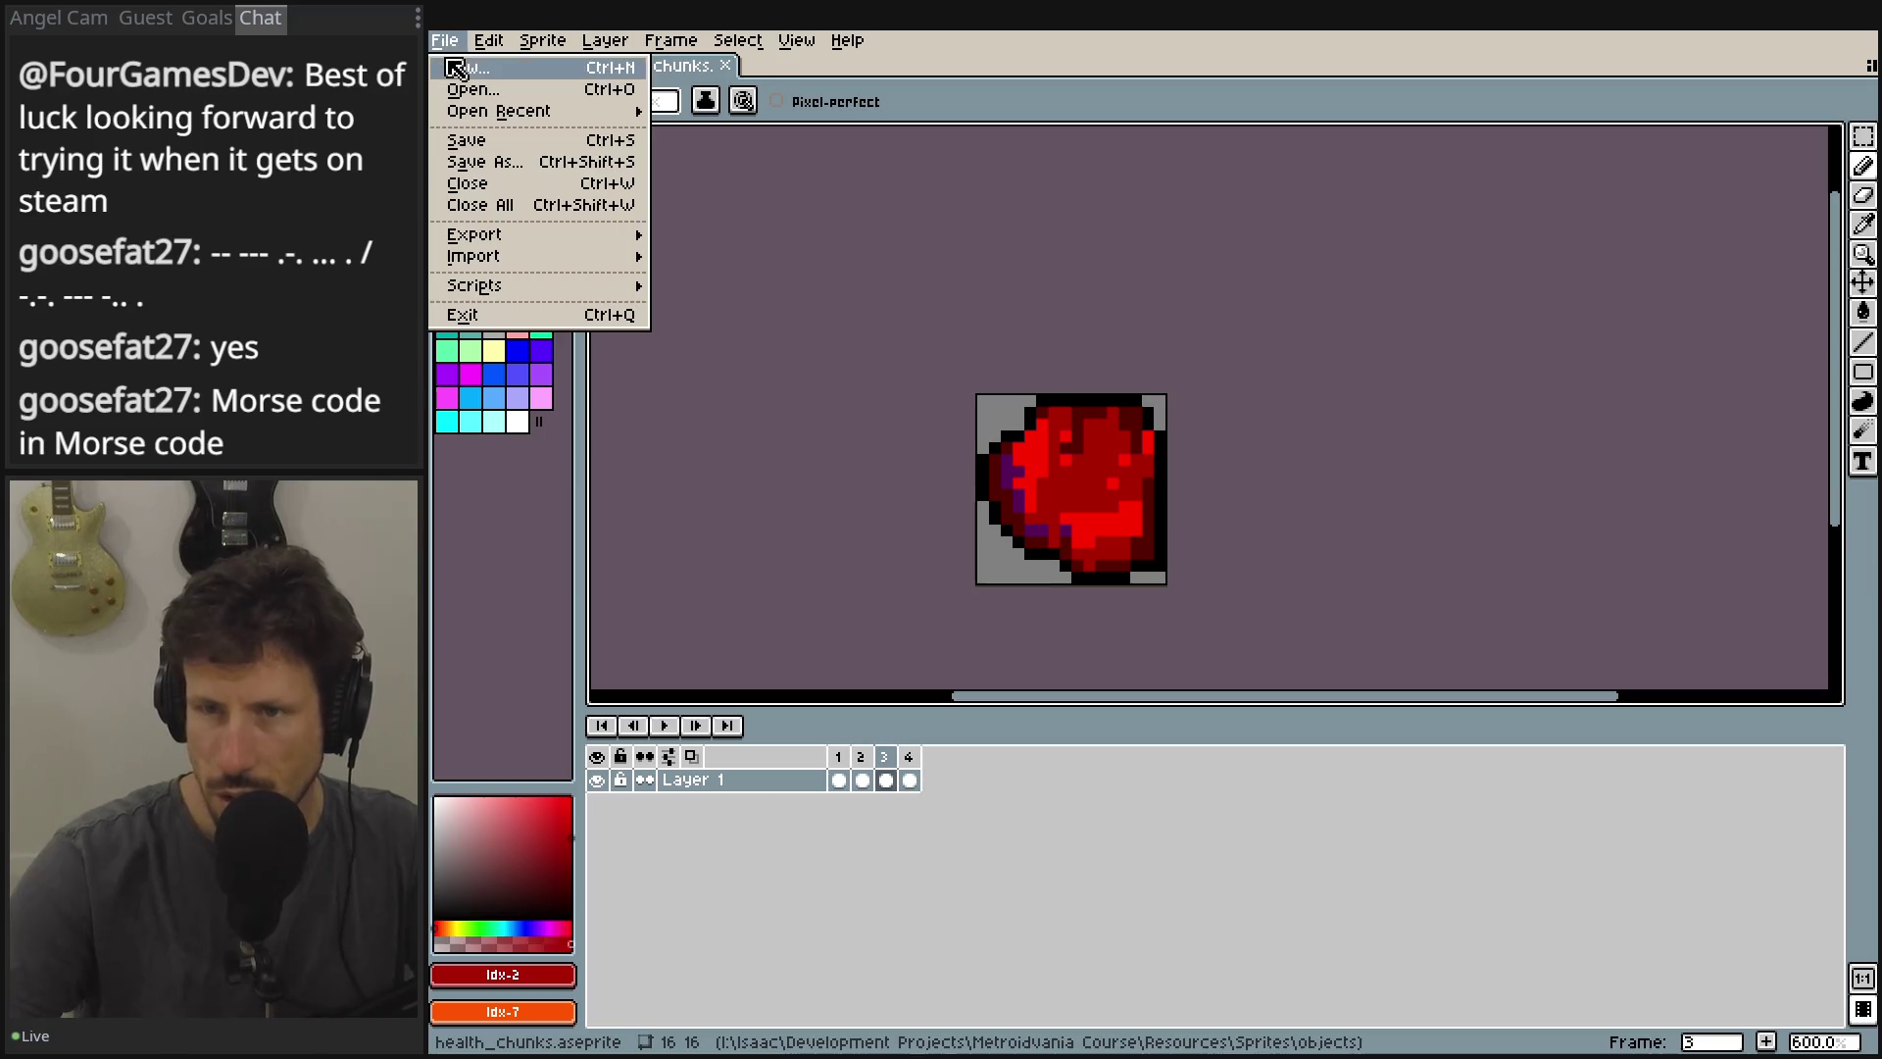
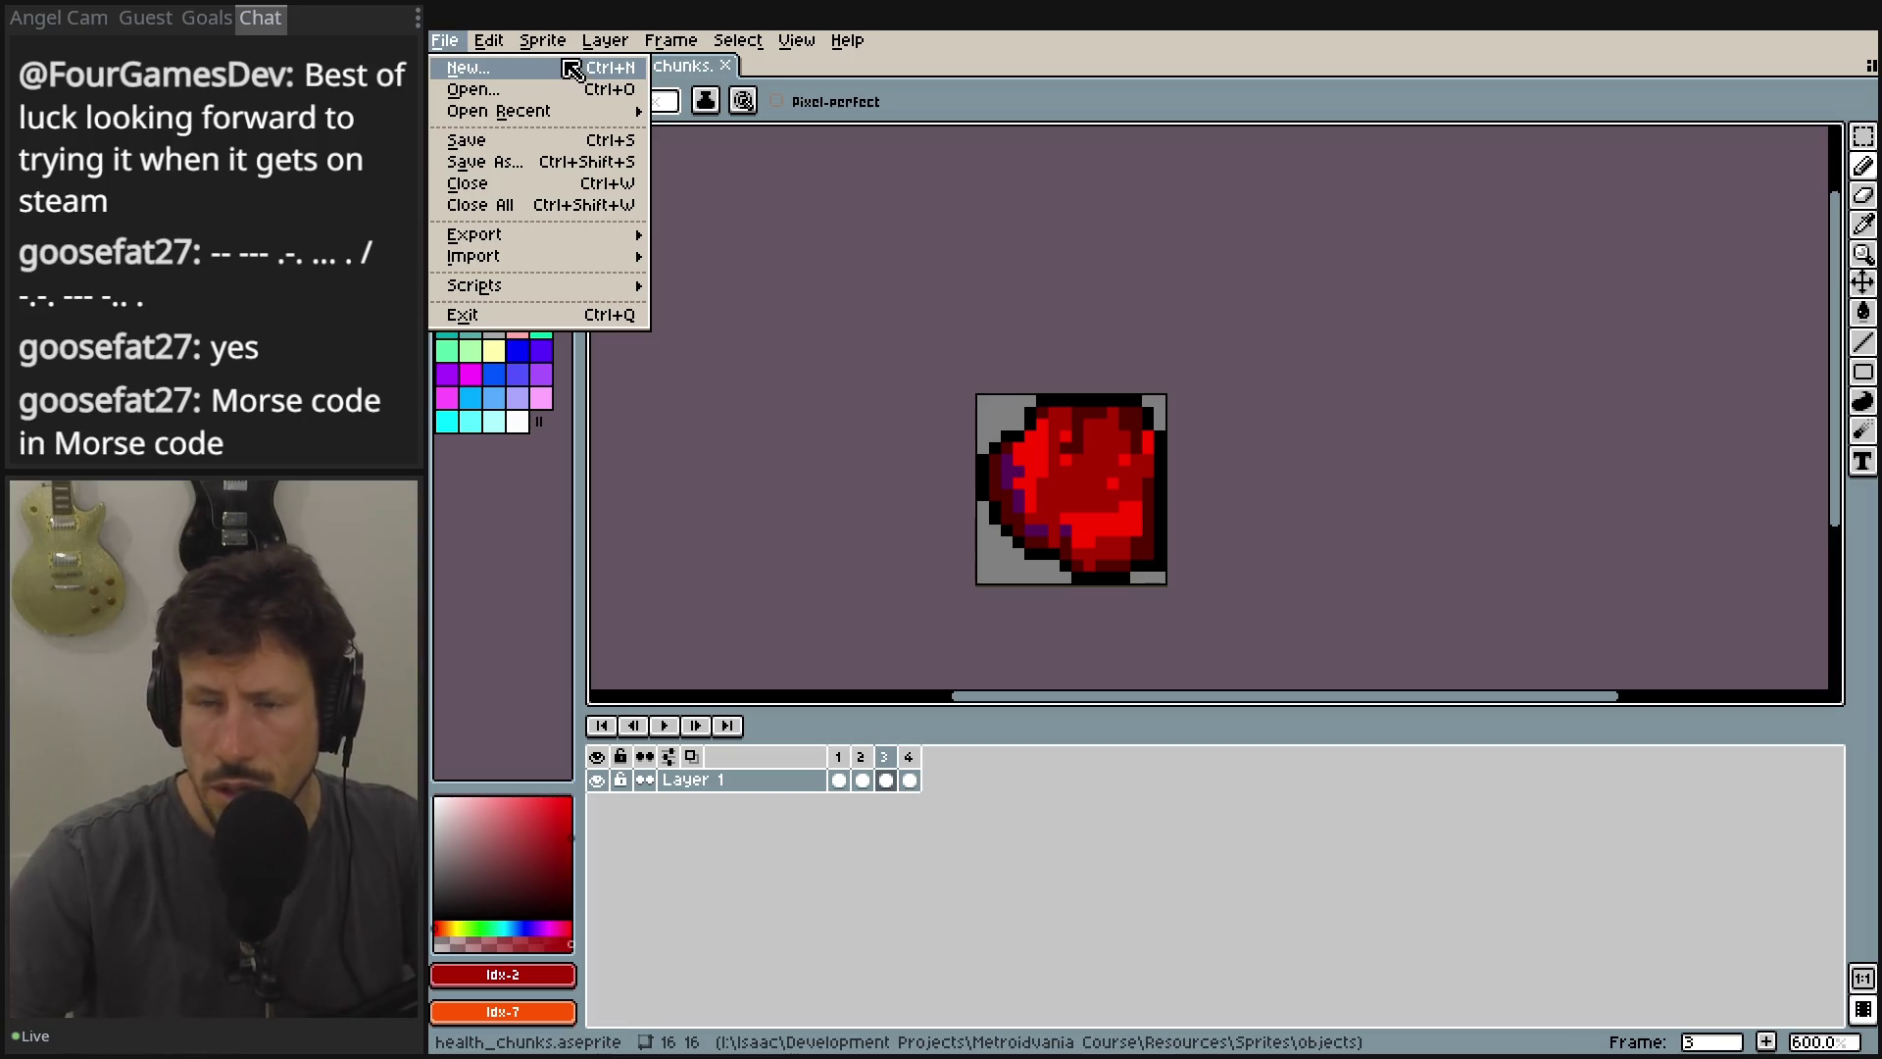
Create a new 64×64 (16*4) transparent RGBA sprite, Sprite-0002, next to health_chunks.
{"action": "left_click", "coordinate": [572, 68]}
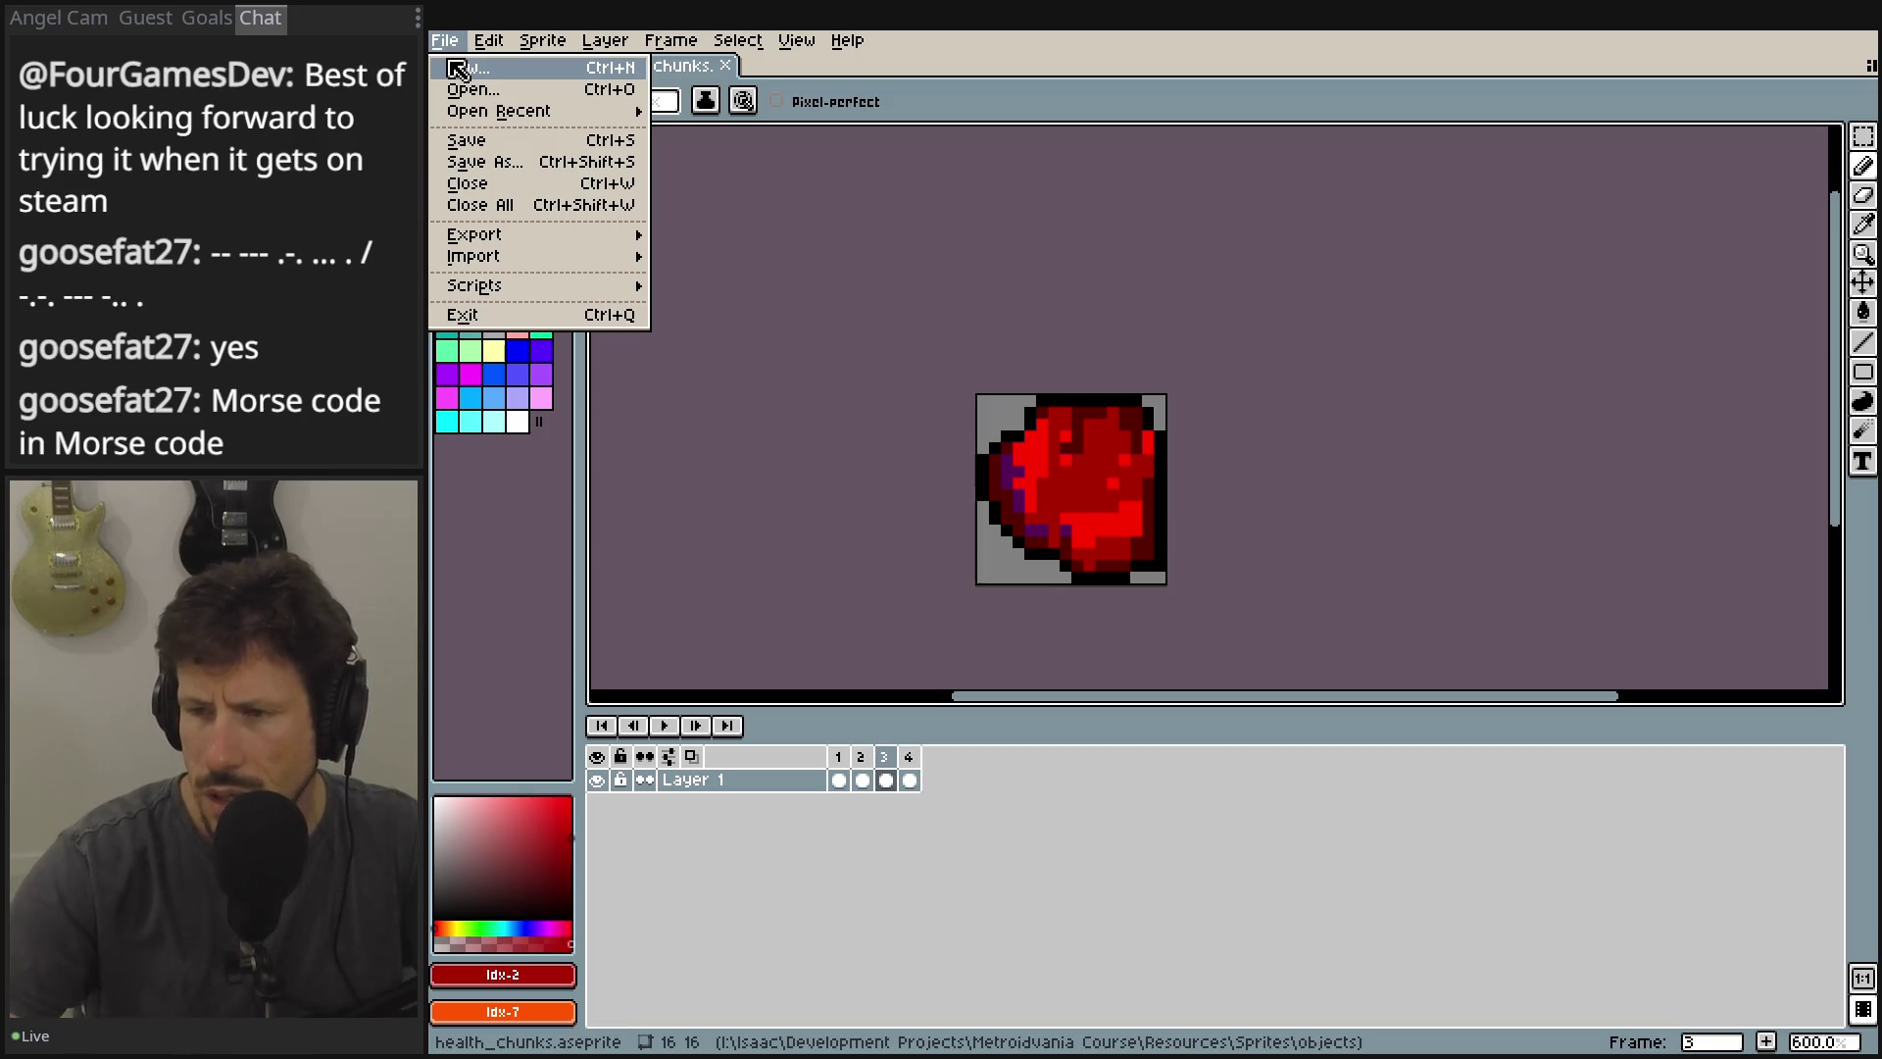
{"action": "left_click", "coordinate": [458, 68]}
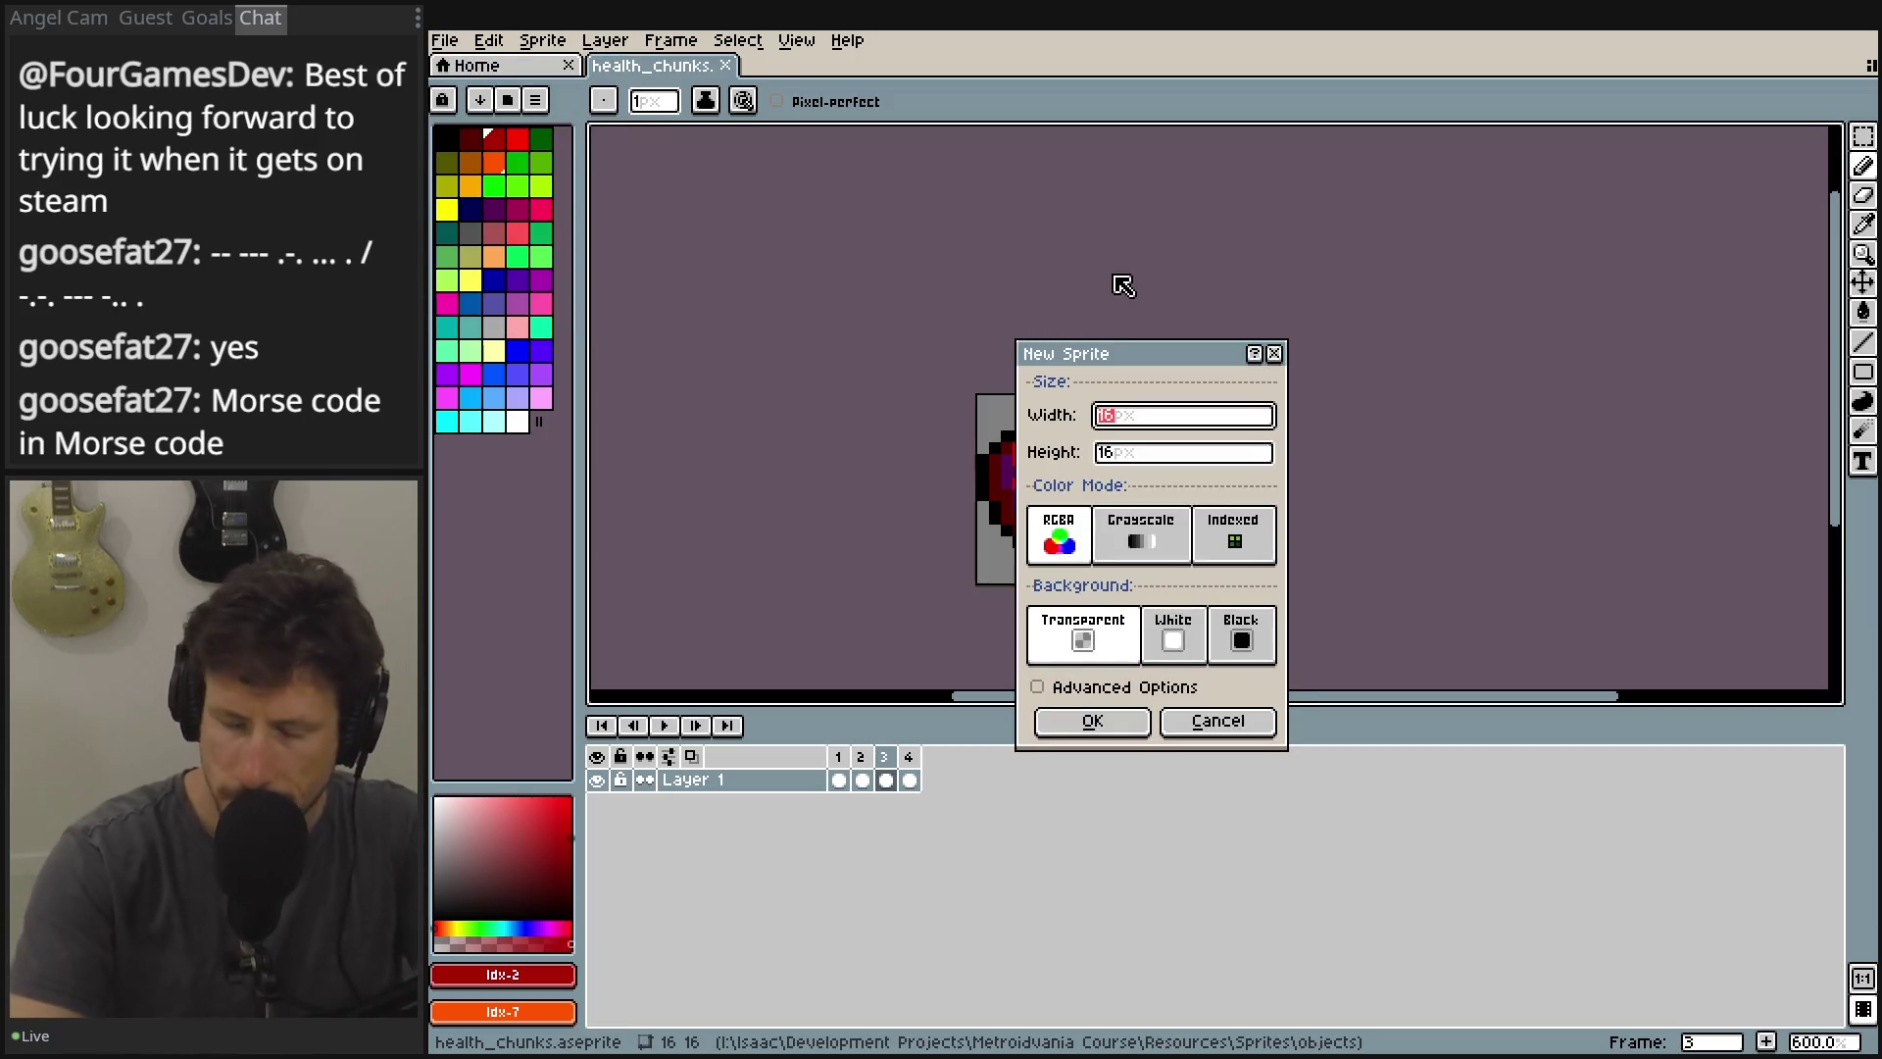
{"action": "type", "text": "16"}
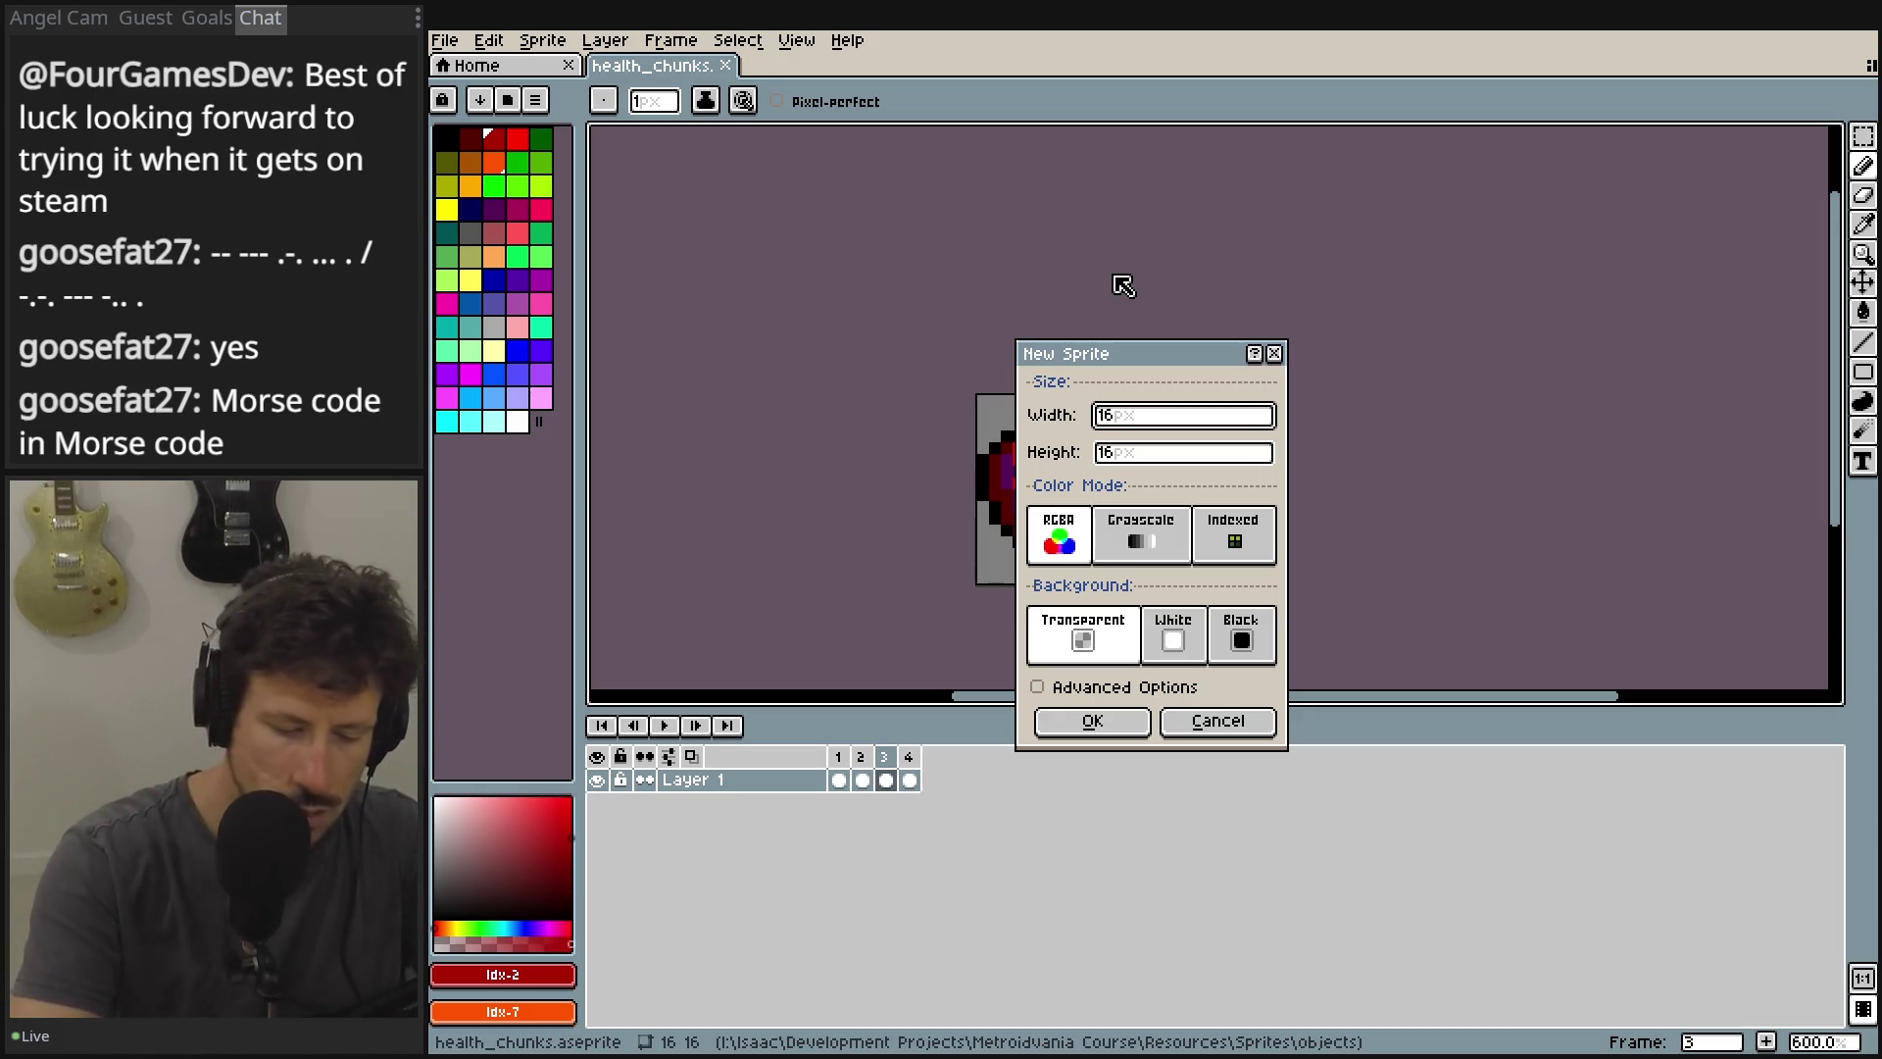
{"action": "type", "text": "4"}
{"action": "key", "text": "Tab"}
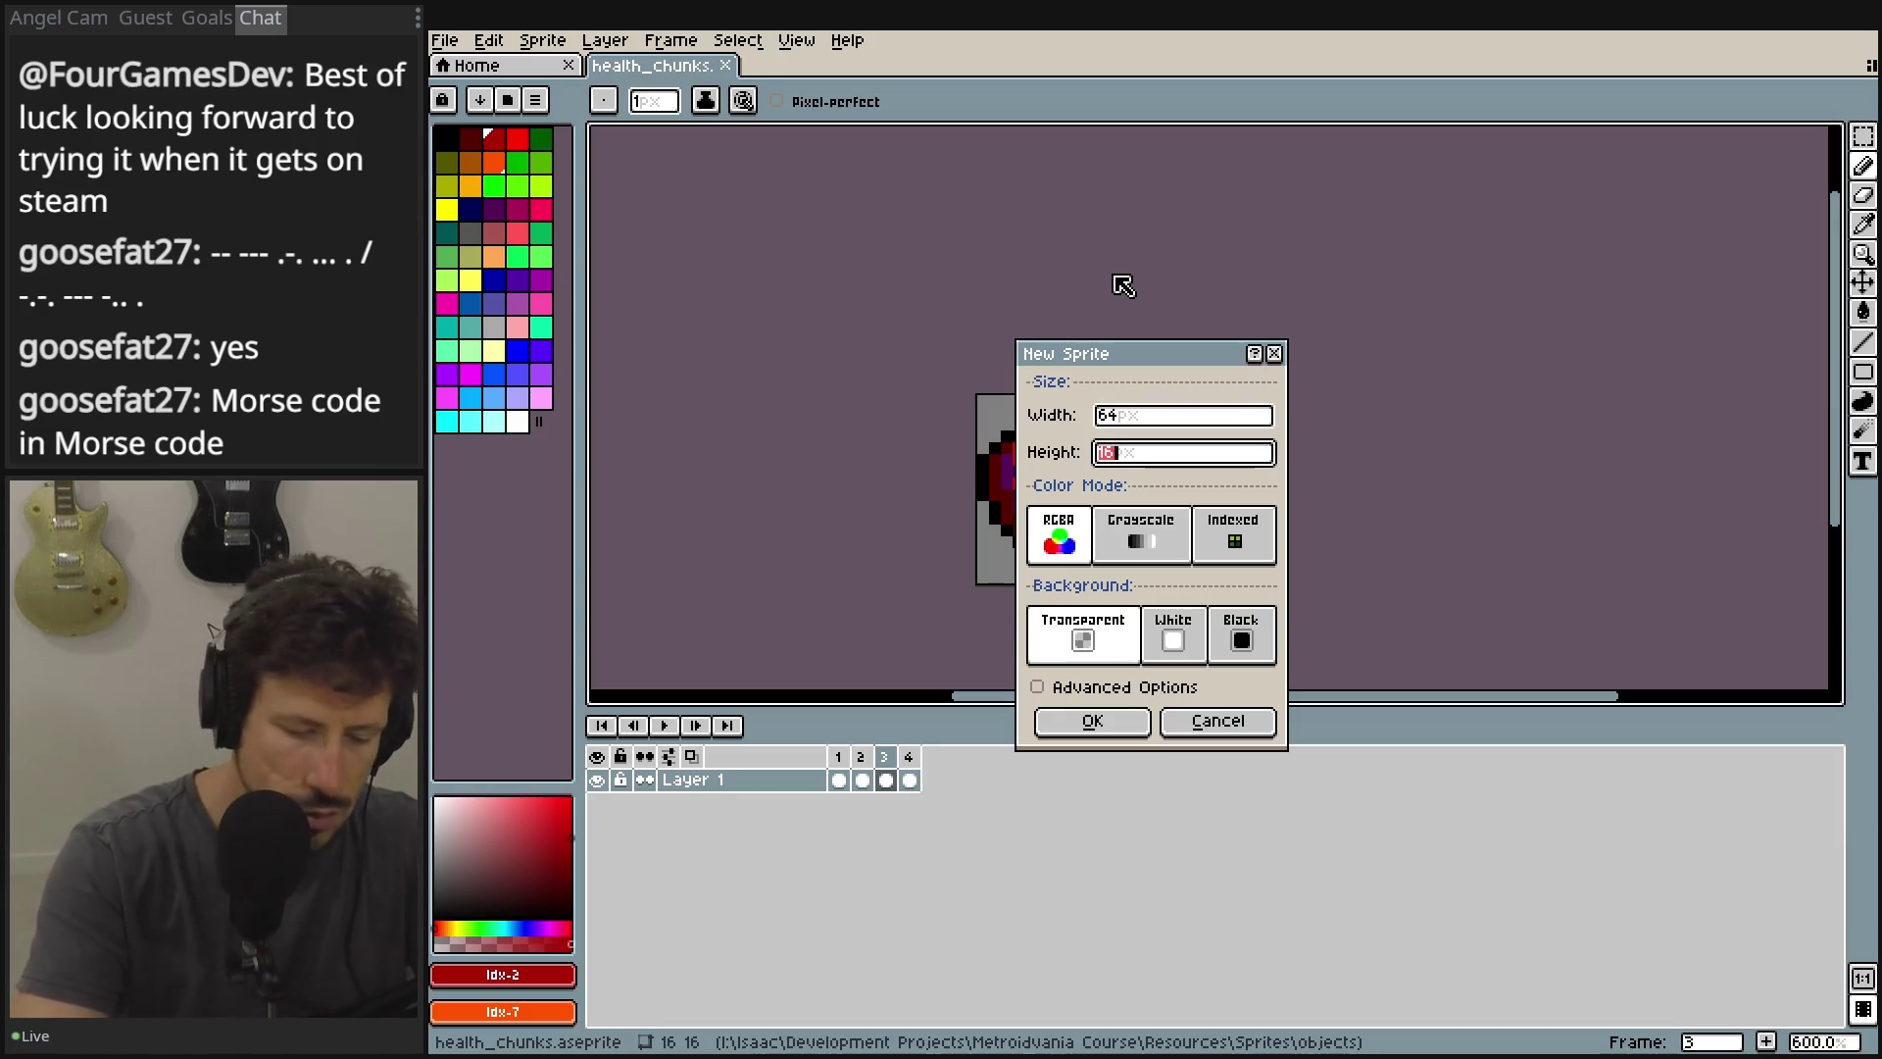
{"action": "type", "text": "16*4"}
{"action": "key", "text": "Tab"}
{"action": "left_click", "coordinate": [1117, 720]}
{"action": "left_click", "coordinate": [652, 67]}
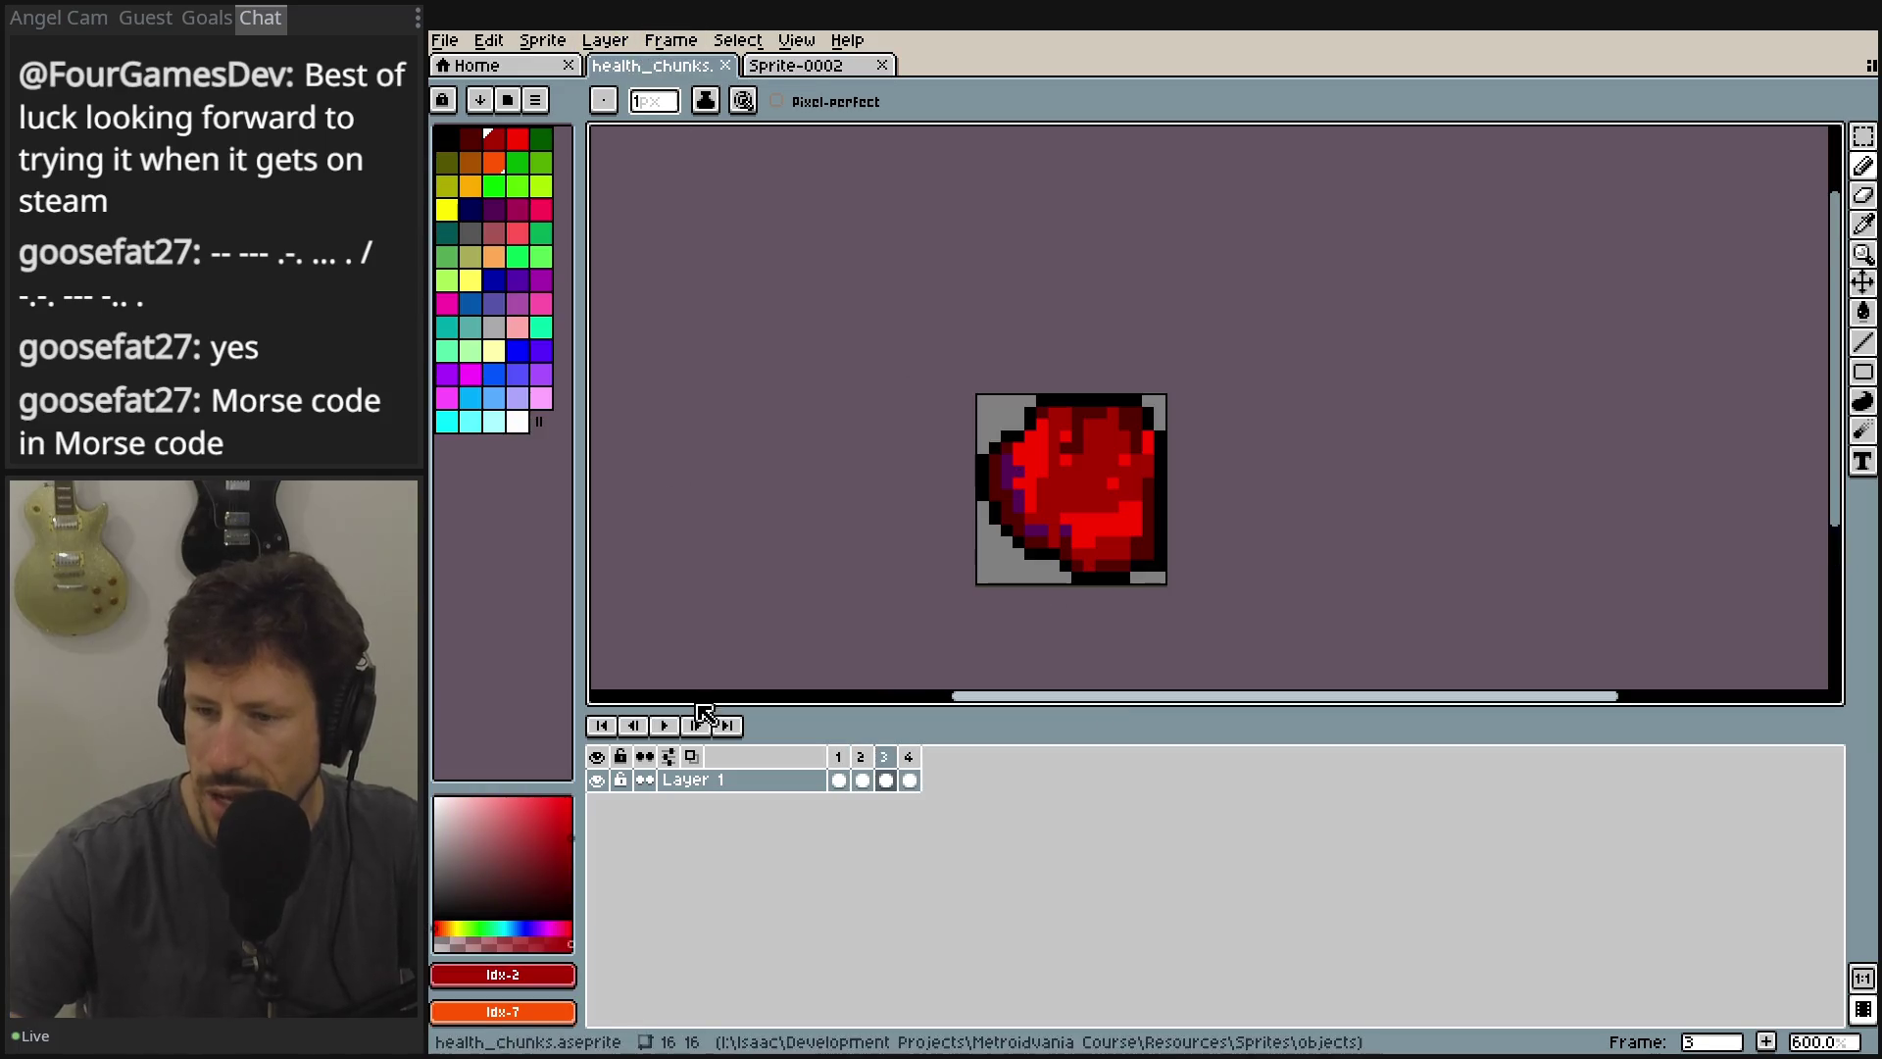
Copy the frame 1 heart from health_chunks and paste it into Sprite-0002.
{"action": "key", "text": "b"}
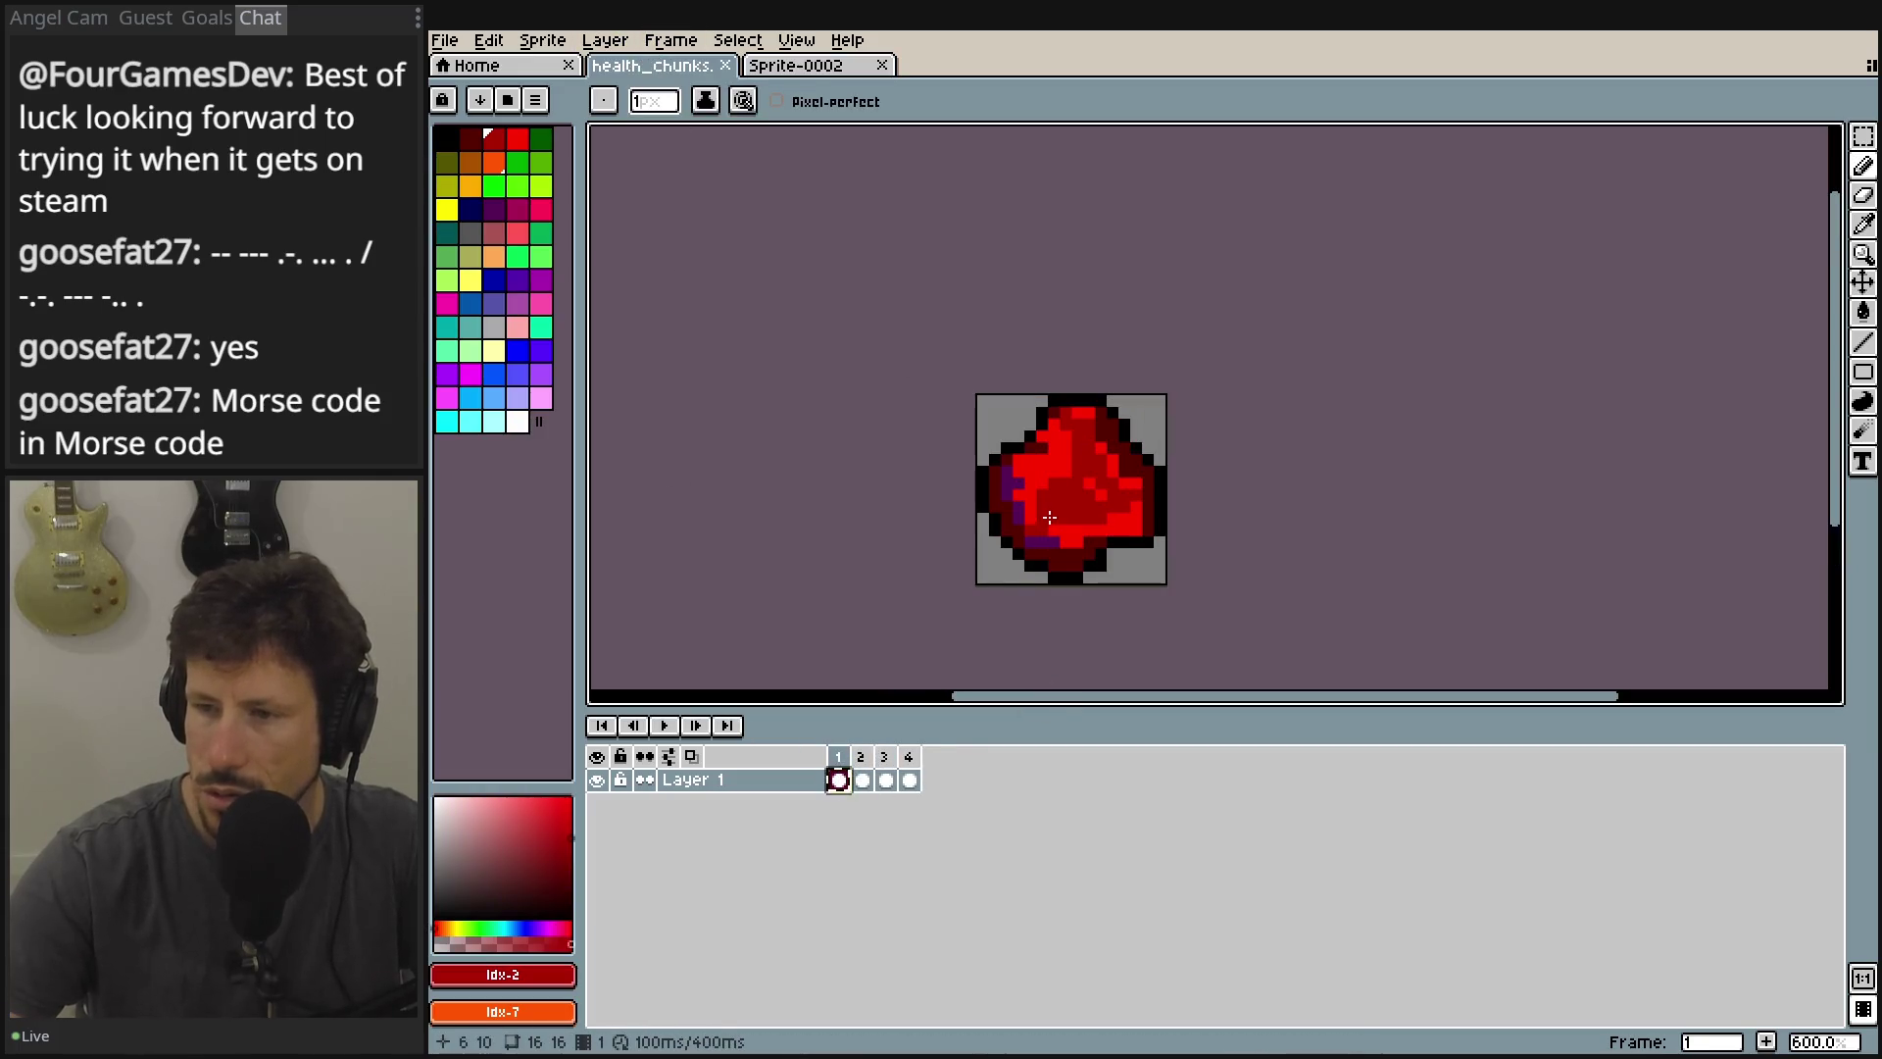
{"action": "left_click", "coordinate": [795, 65]}
{"action": "key", "text": "ctrl+v"}
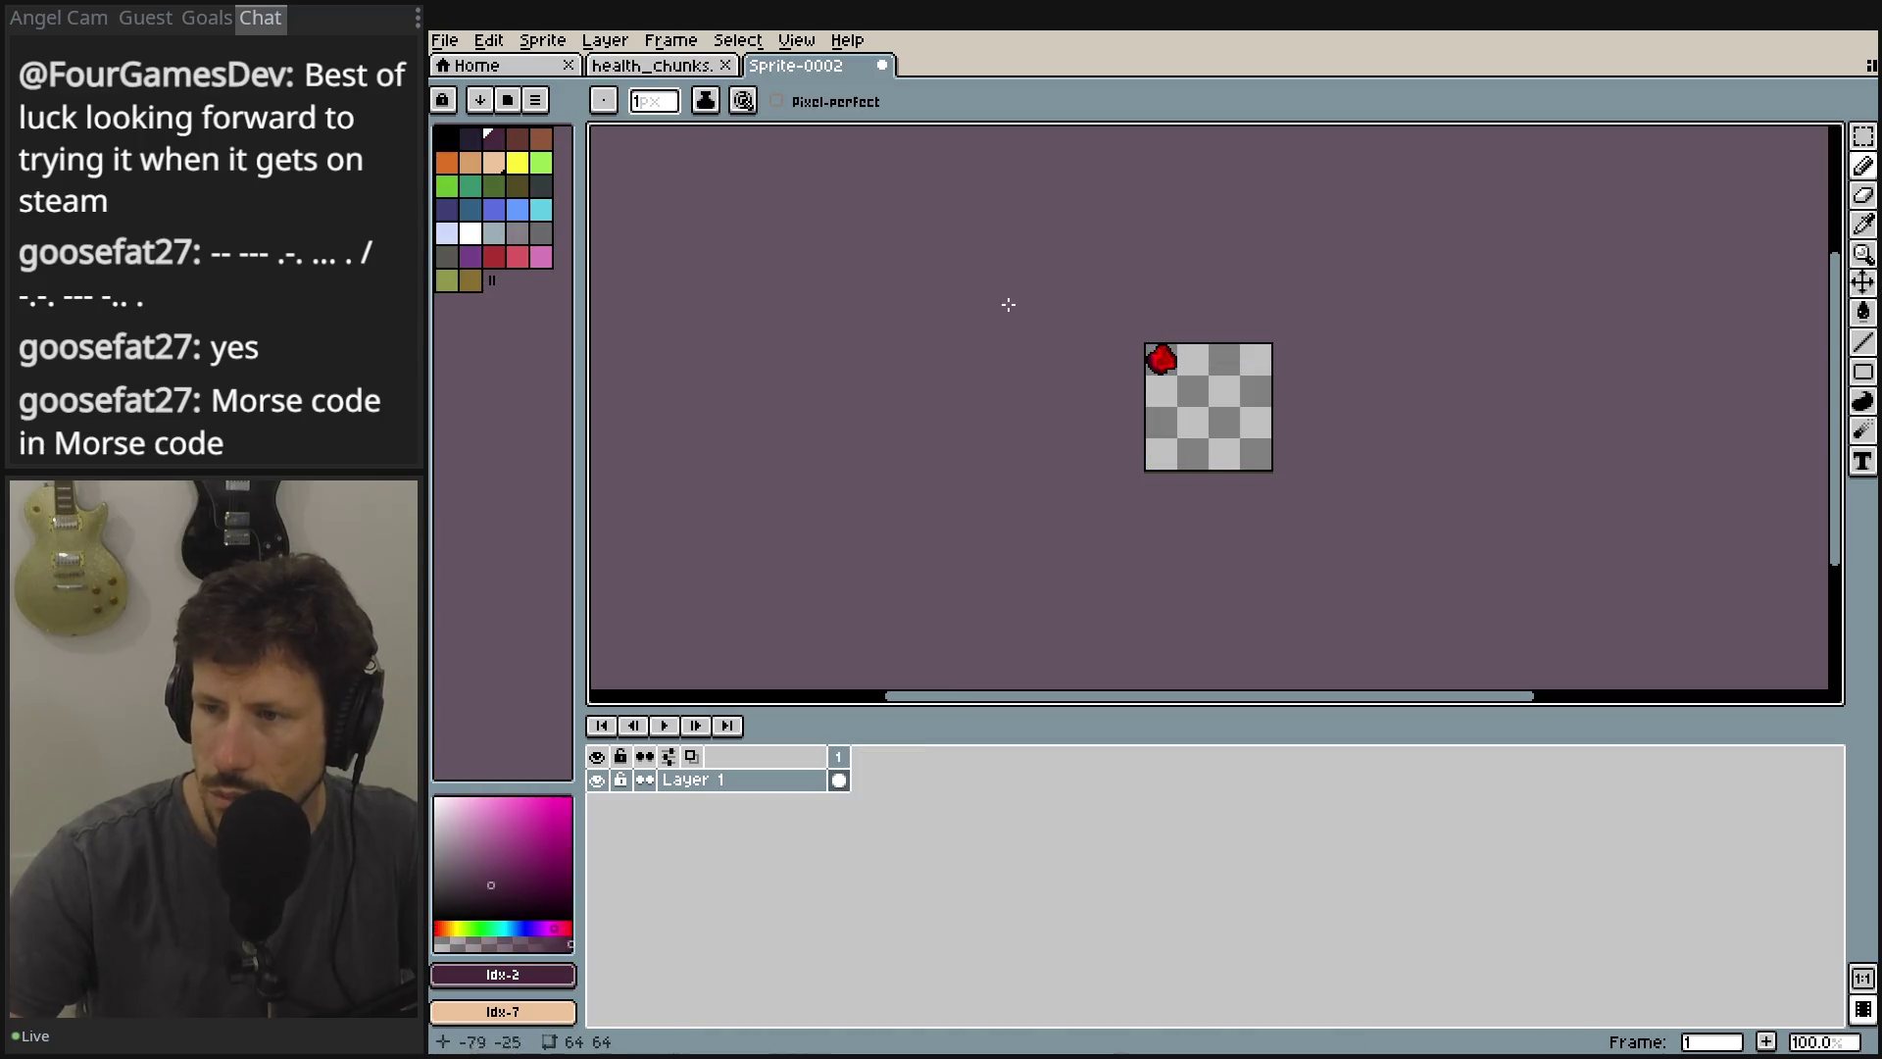
Add the frame 2 heart on a new Layer 2 and move it to the upper right.
{"action": "left_click", "coordinate": [652, 64]}
{"action": "left_click", "coordinate": [862, 779]}
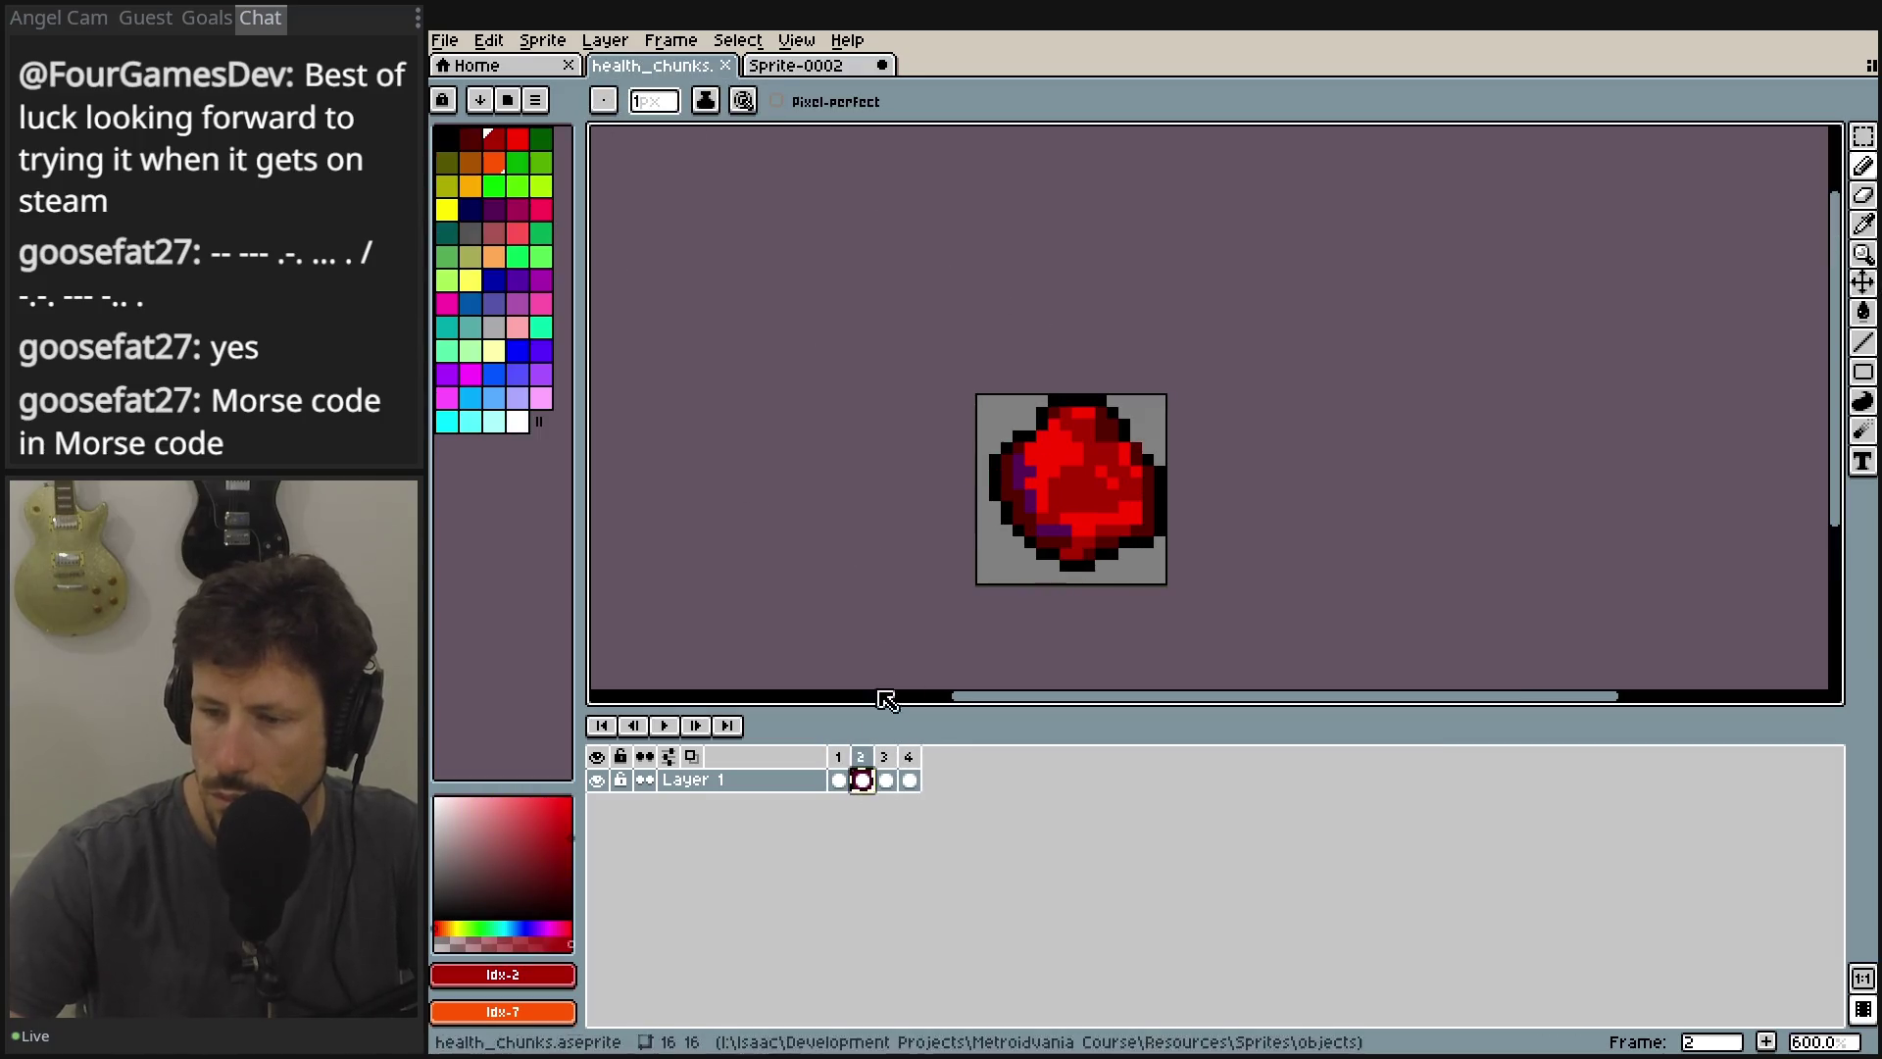
{"action": "left_click", "coordinate": [766, 69]}
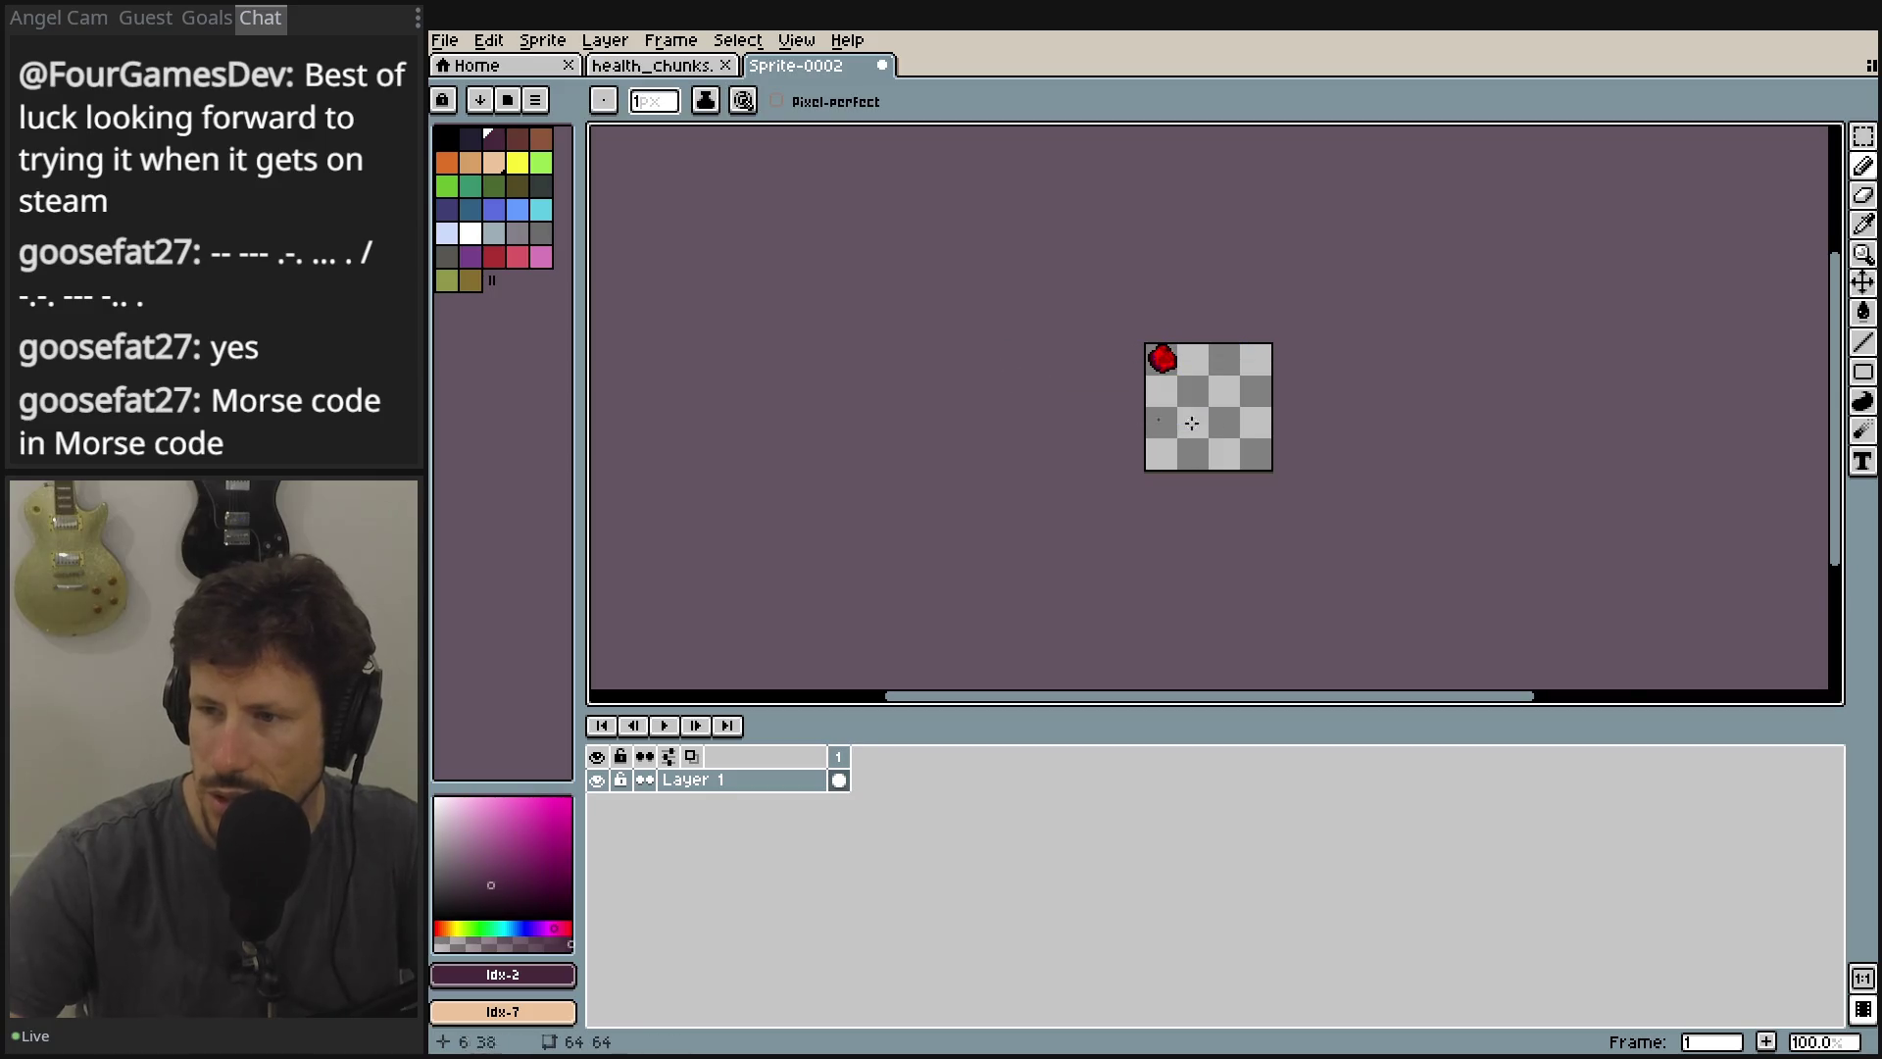
{"action": "scroll", "coordinate": [1138, 415], "scroll_direction": "up", "scroll_amount": 4}
{"action": "right_click", "coordinate": [745, 782]}
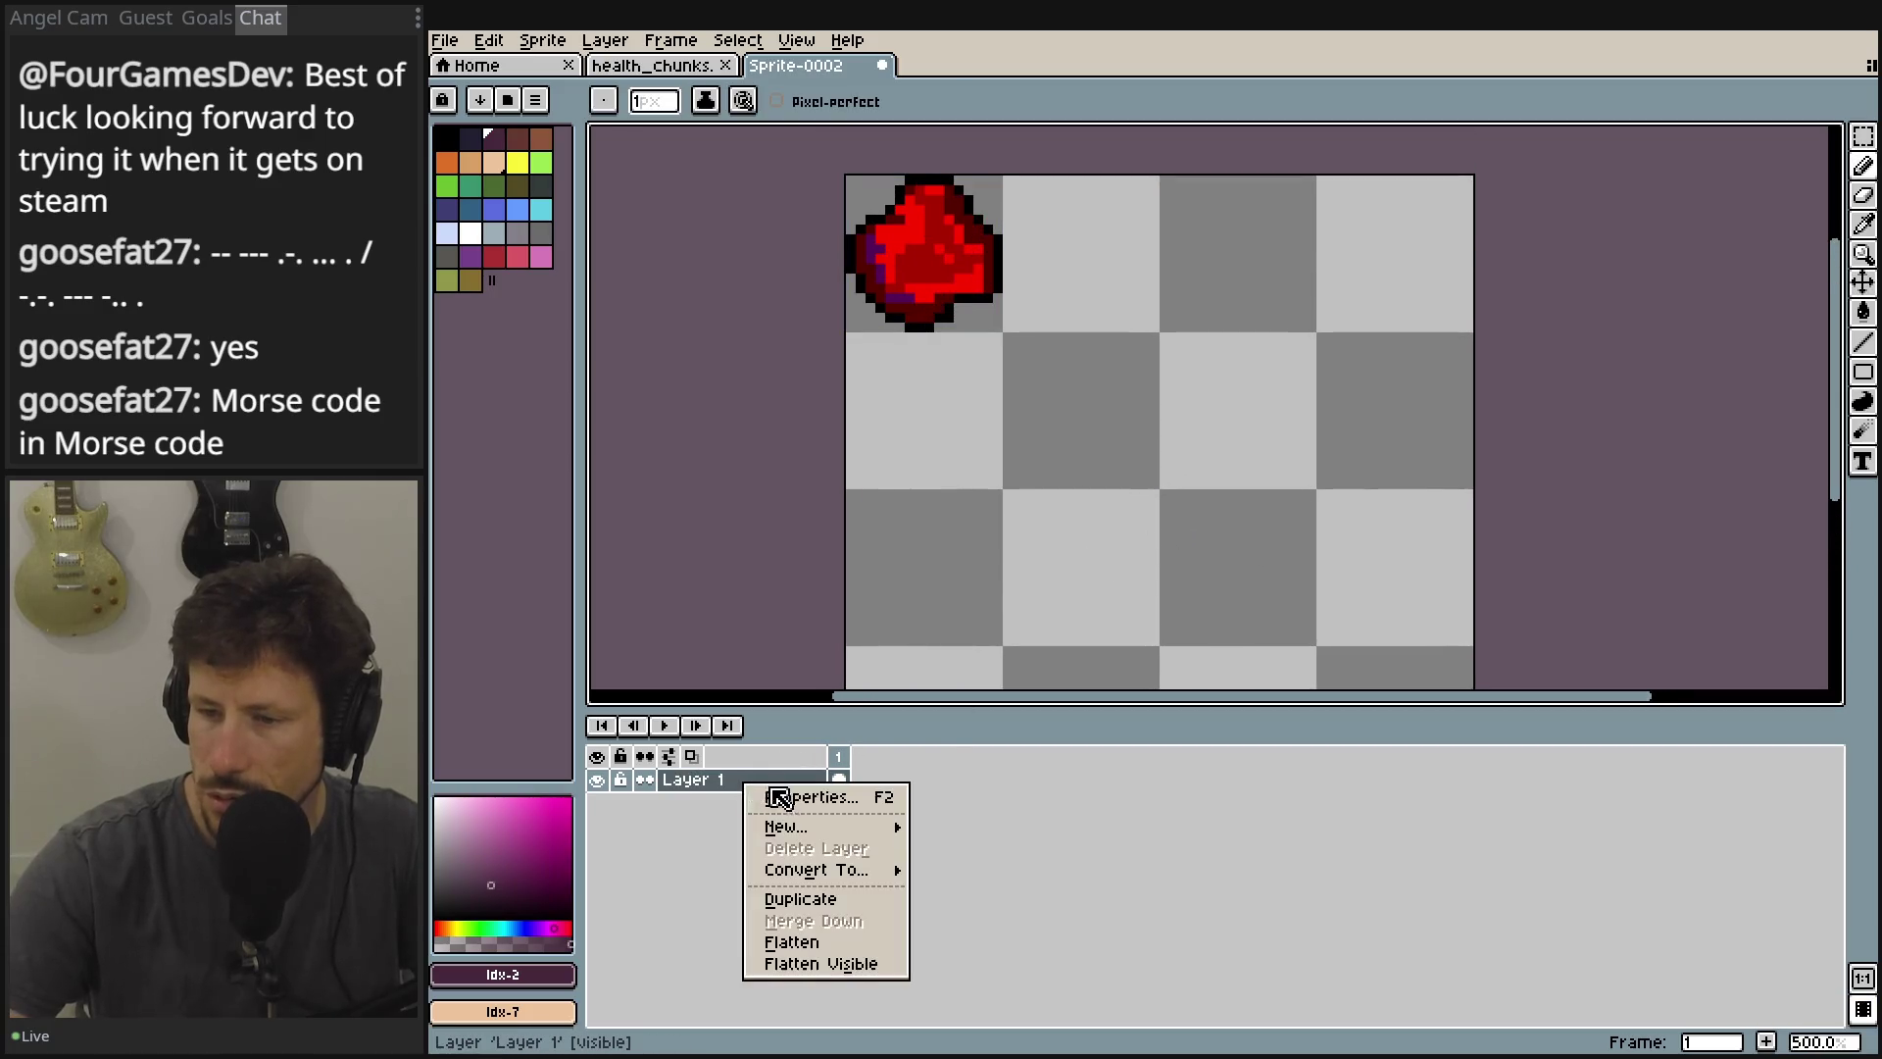
{"action": "mouse_move", "coordinate": [794, 826]}
{"action": "left_click", "coordinate": [1017, 826]}
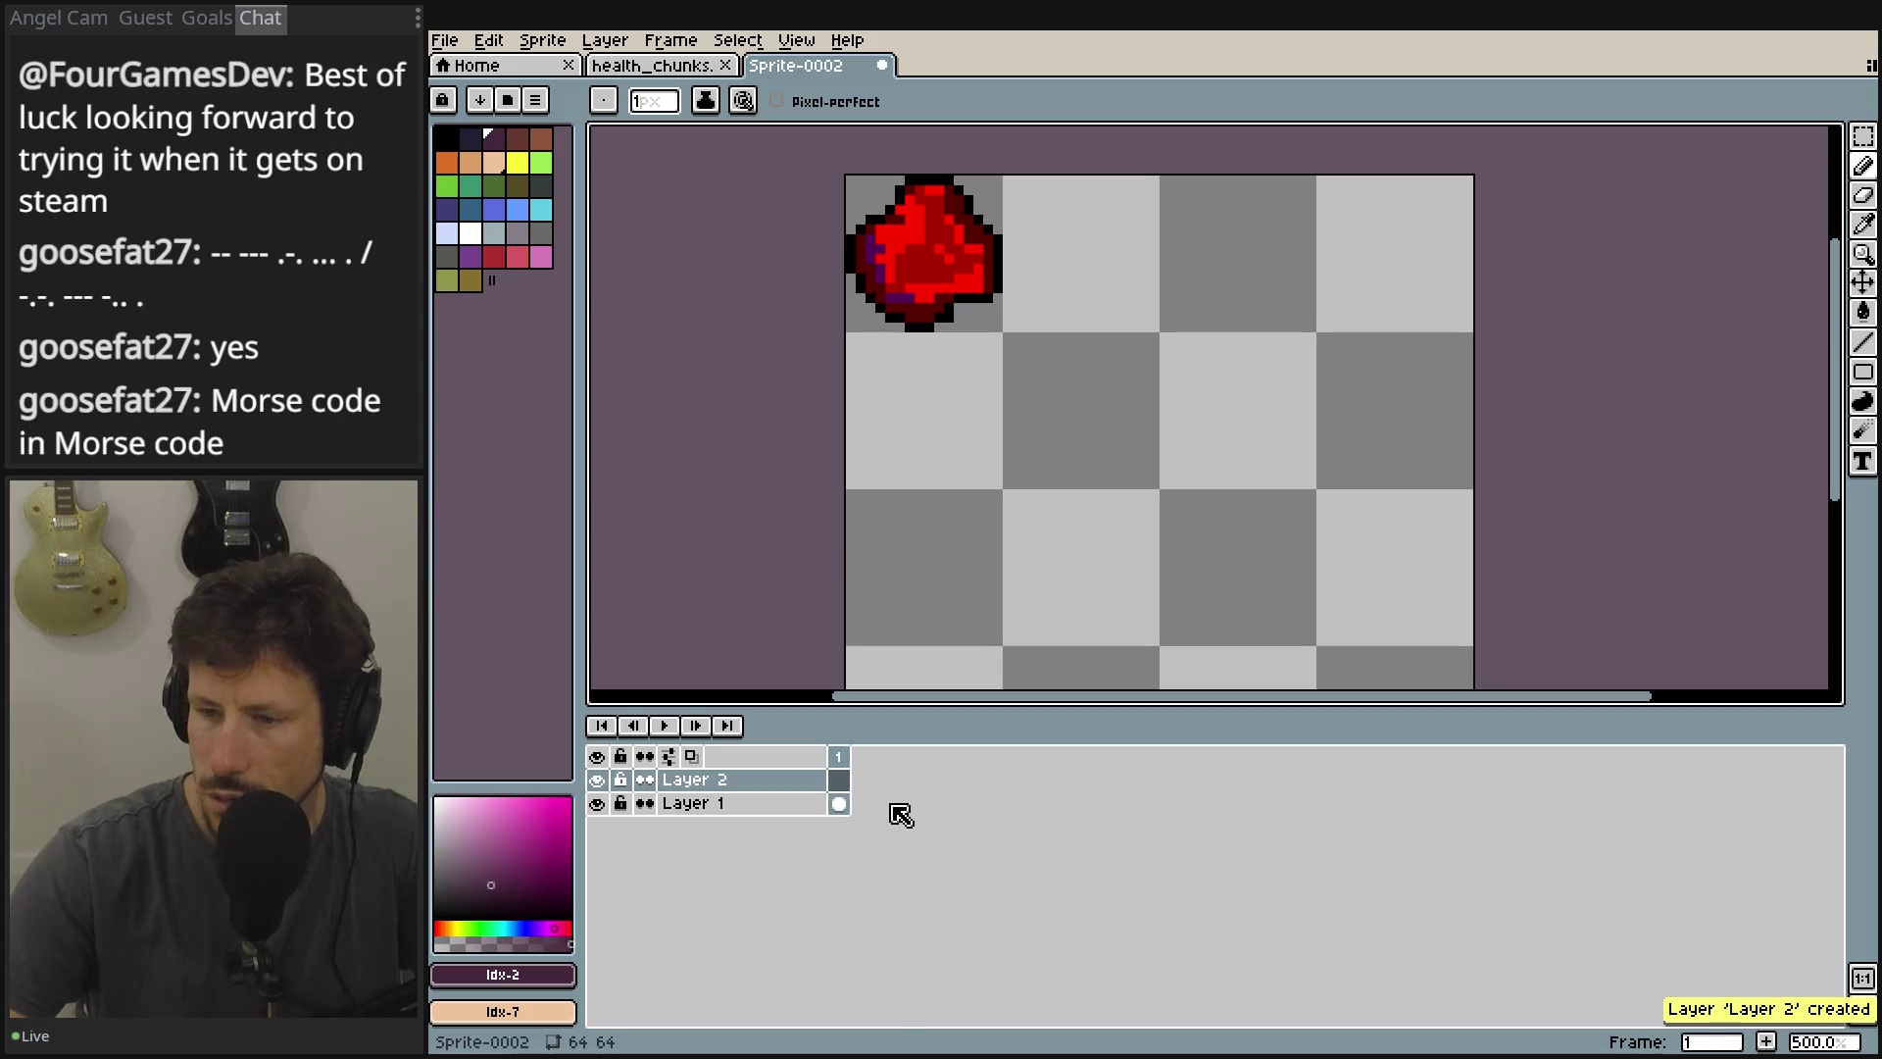
{"action": "left_click", "coordinate": [845, 781]}
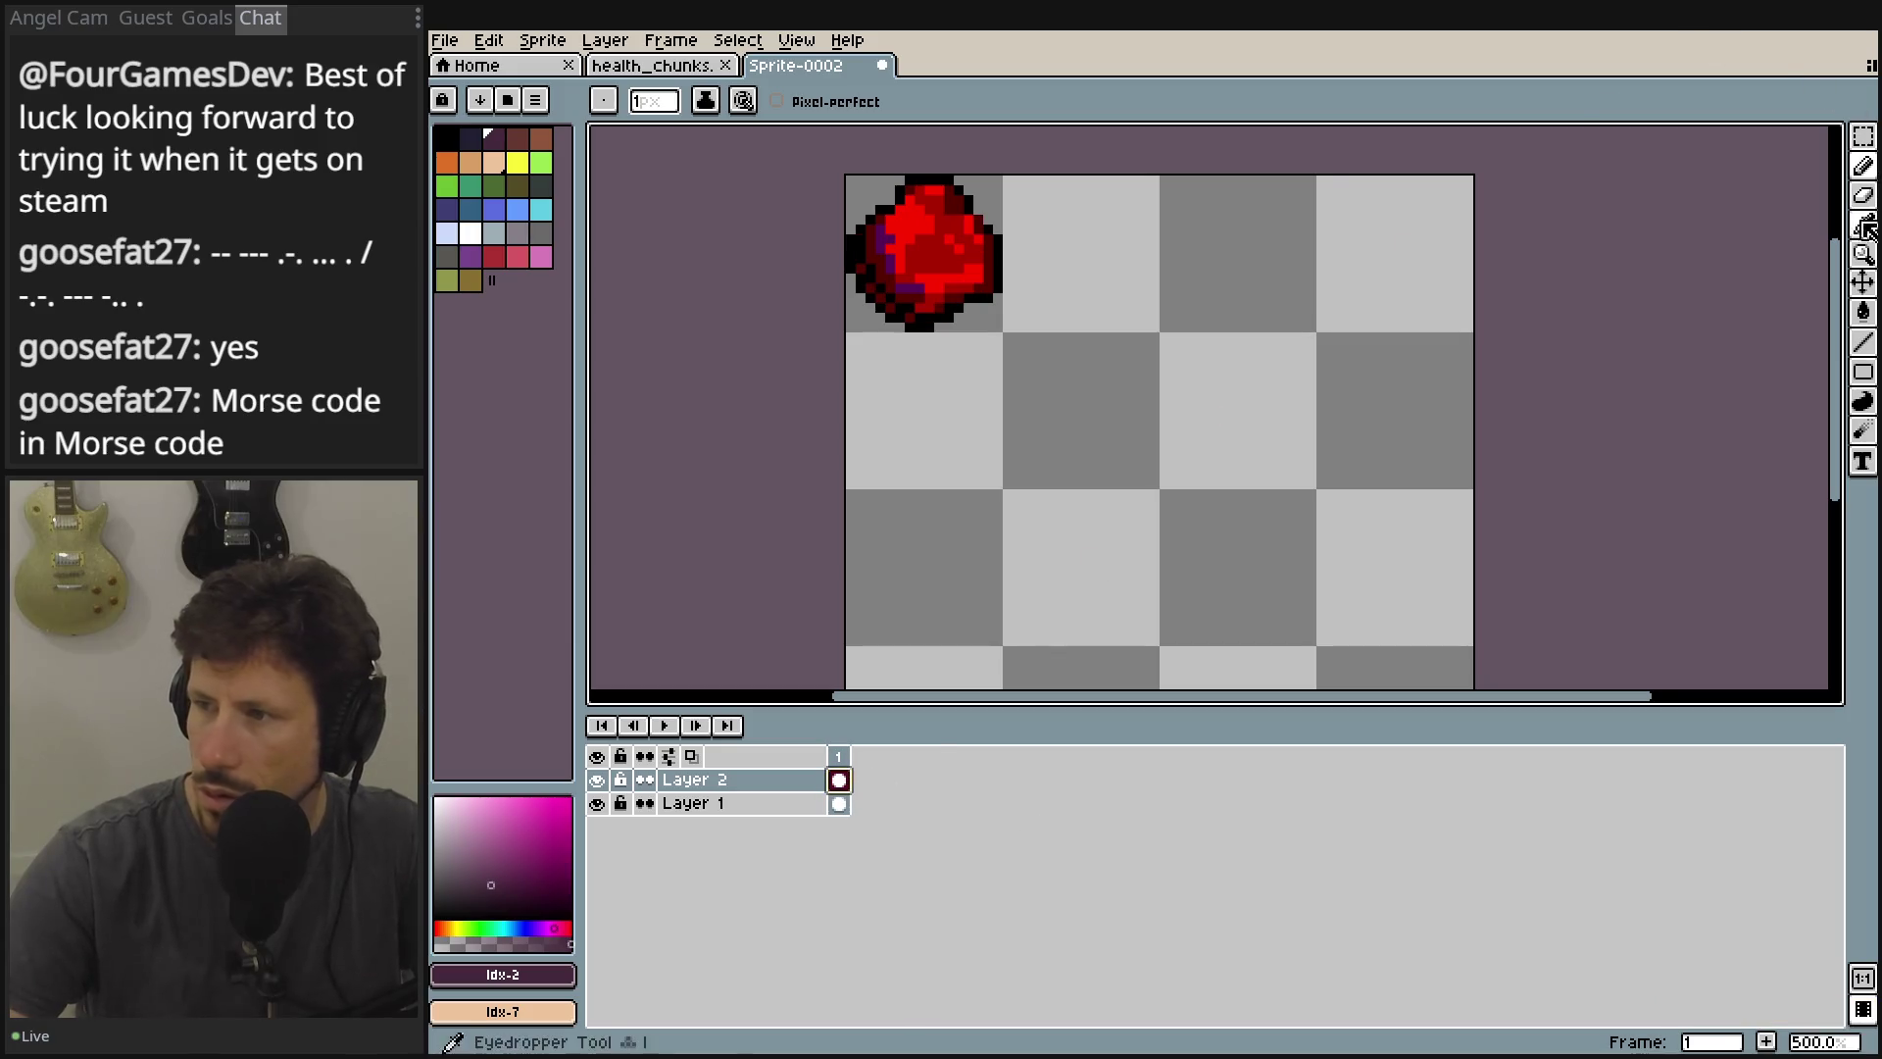
{"action": "left_click", "coordinate": [1863, 283]}
{"action": "mouse_move", "coordinate": [957, 244]}
{"action": "left_mouse_down"}
{"action": "mouse_move", "coordinate": [1279, 262]}
{"action": "mouse_move", "coordinate": [1254, 257]}
{"action": "left_mouse_up"}
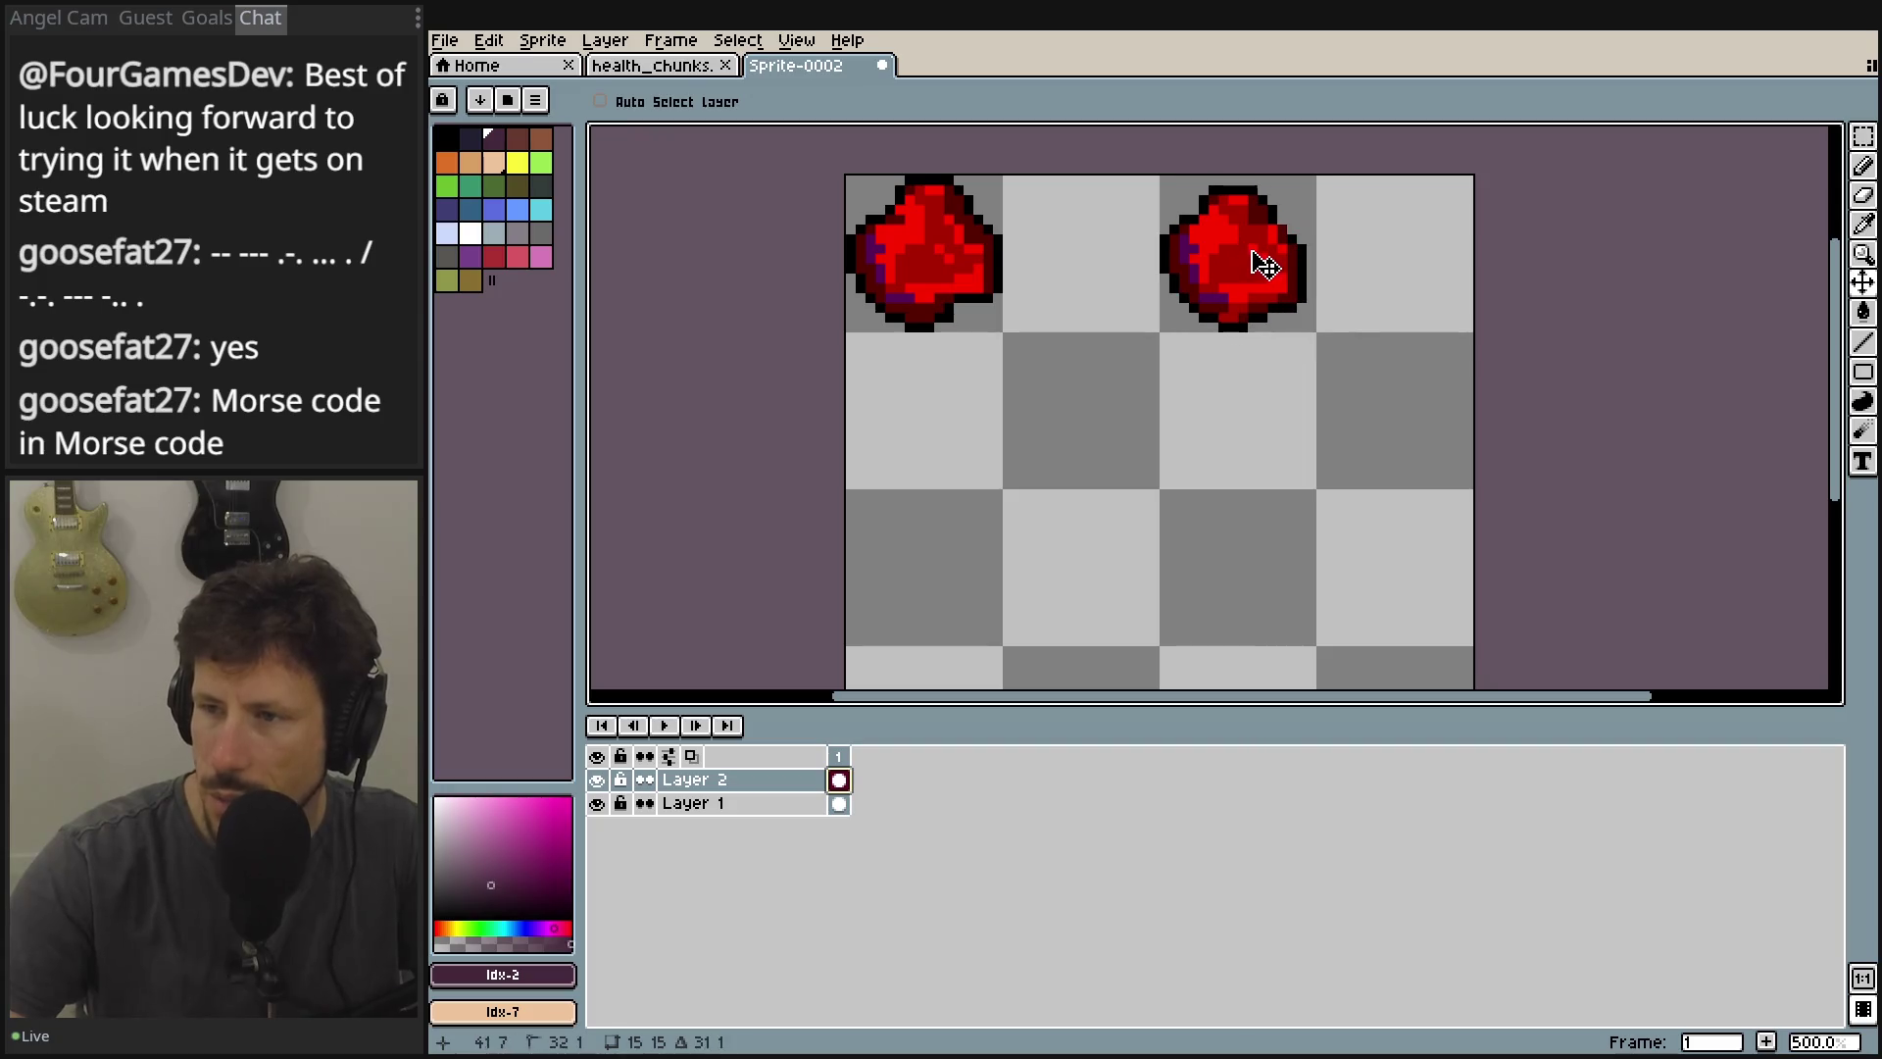
Paste the frame 3 heart onto a new Layer 3 and move it to the canvas middle.
{"action": "left_click", "coordinate": [628, 66]}
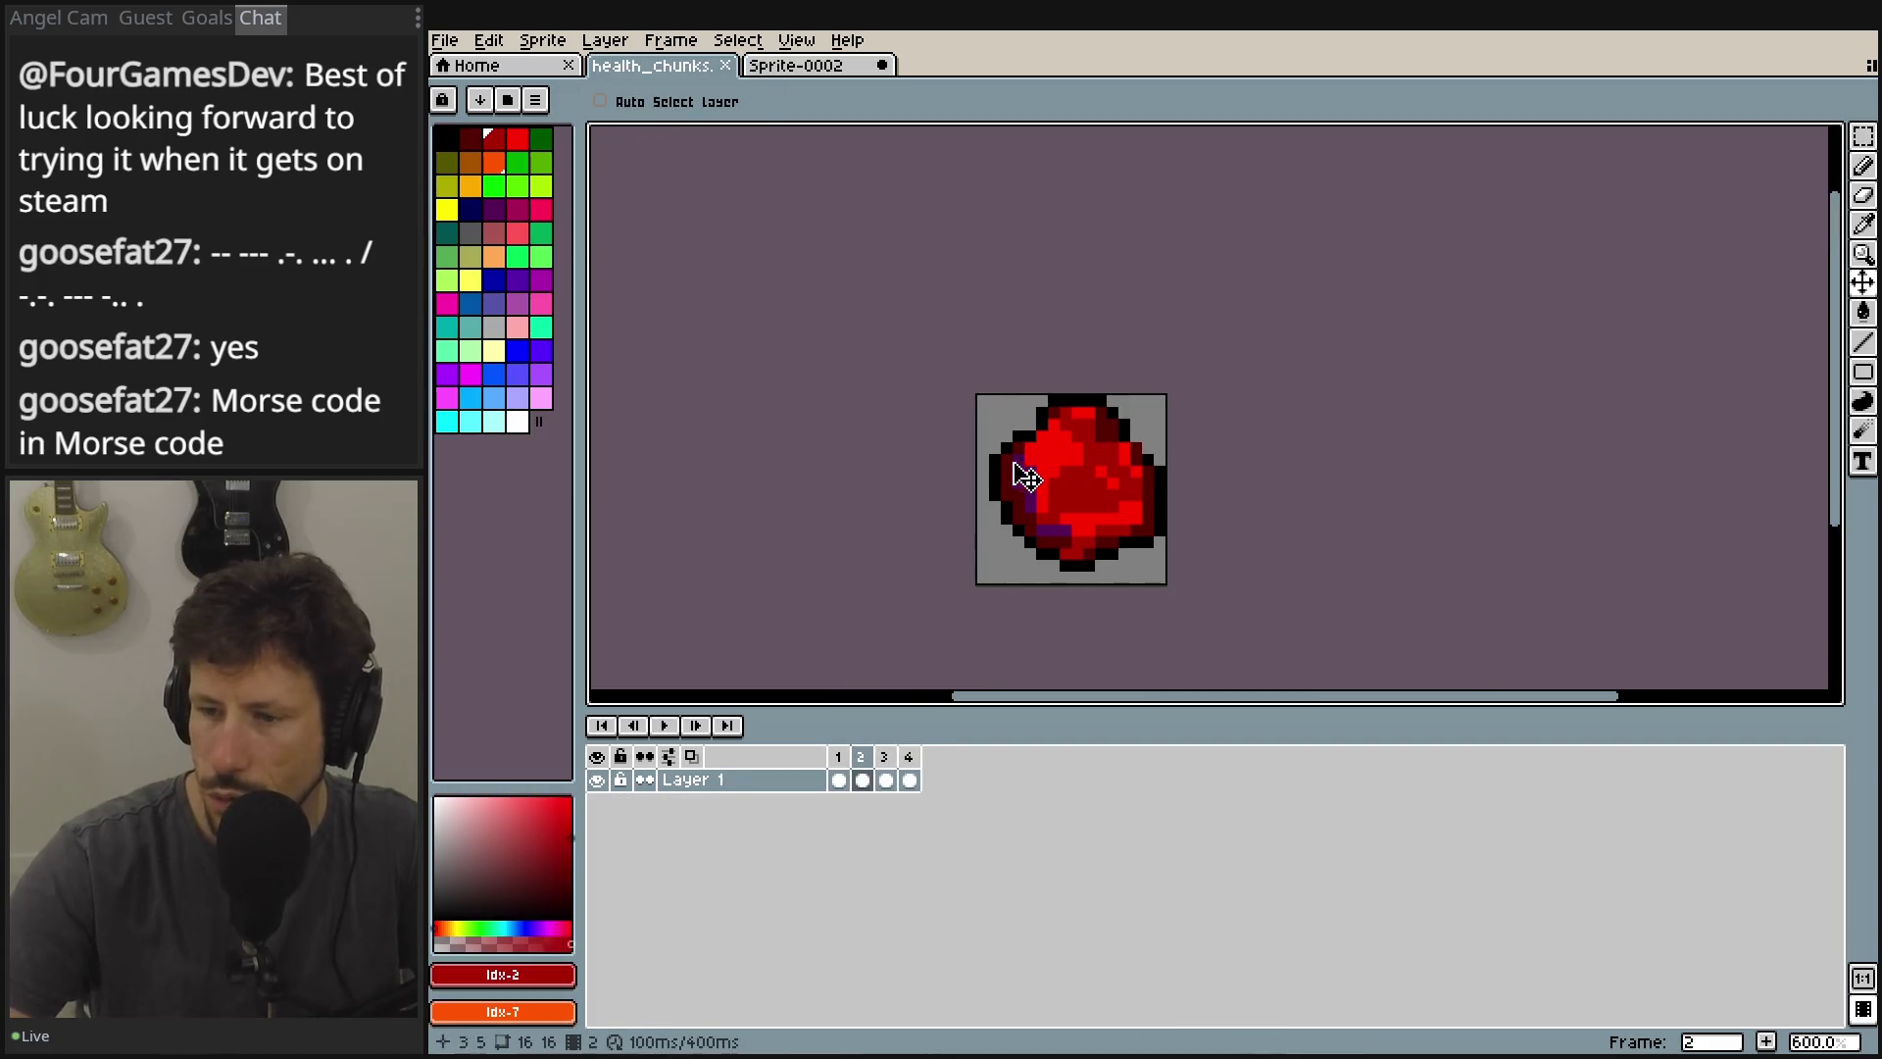
{"action": "left_click", "coordinate": [885, 780]}
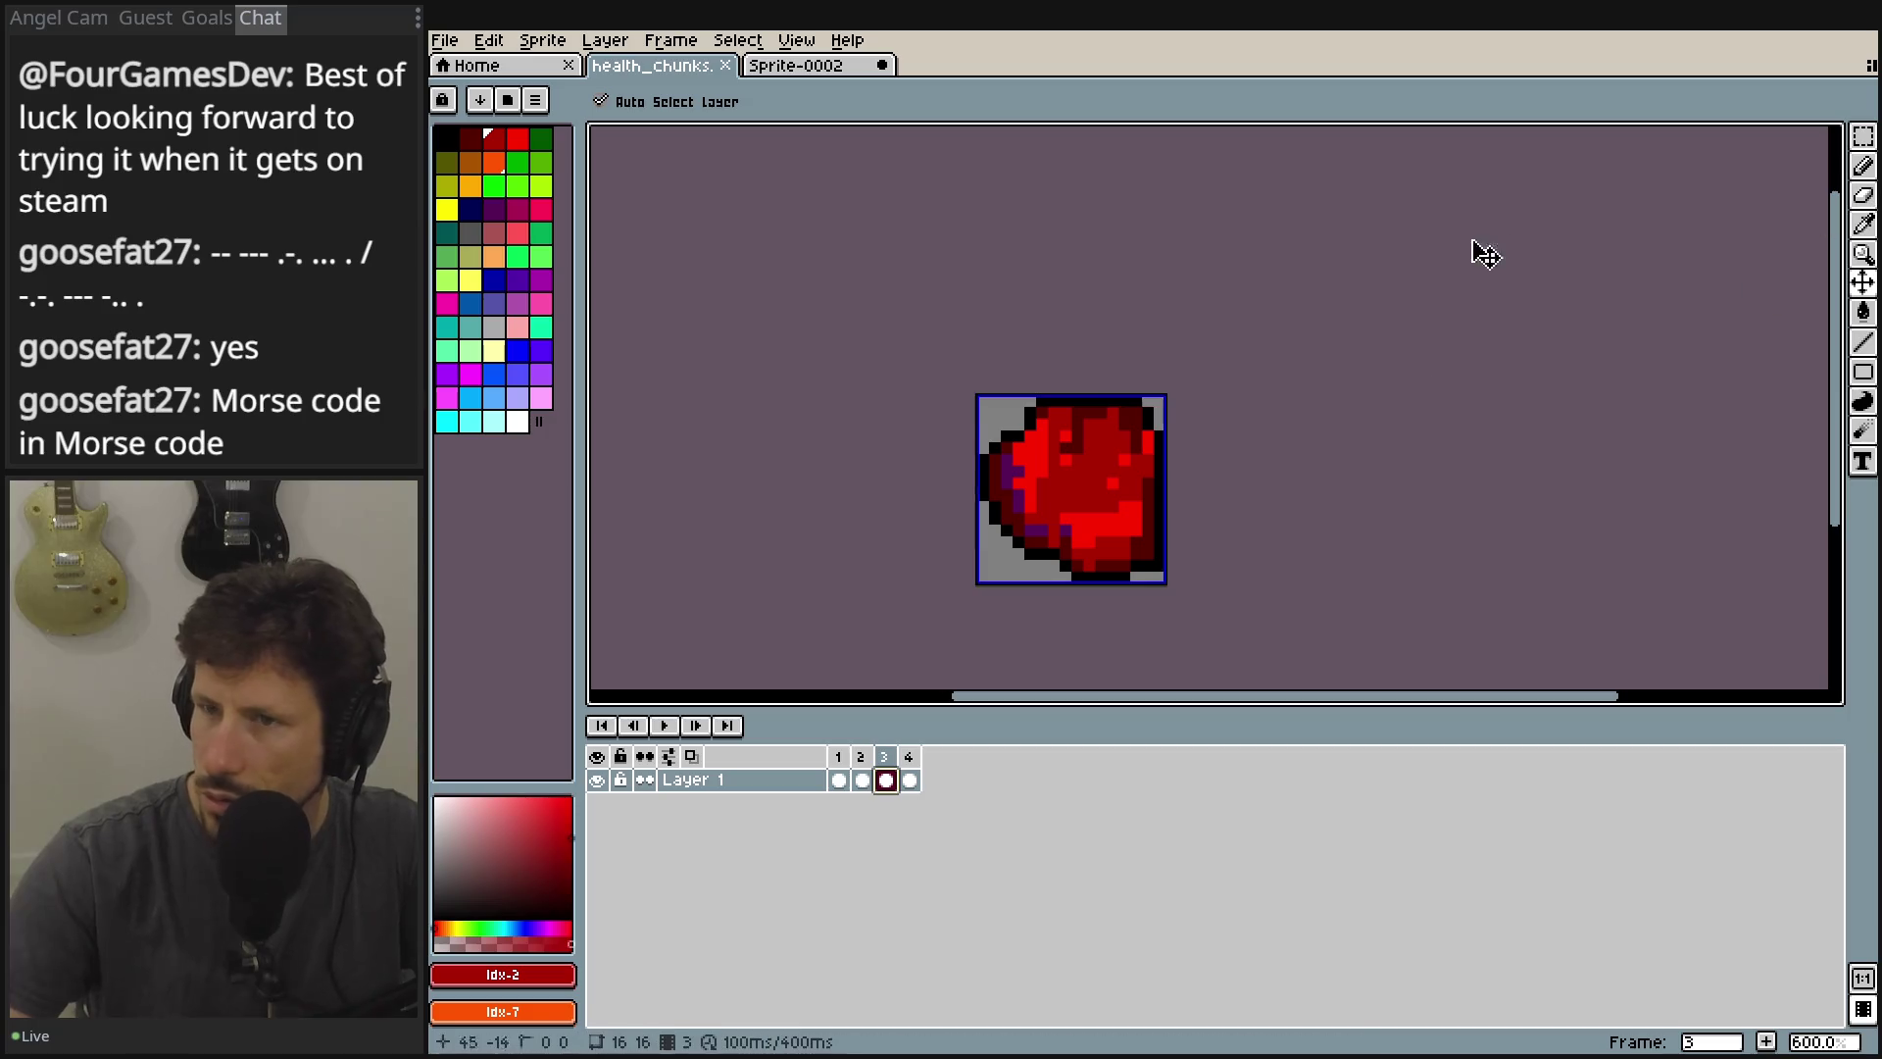
{"action": "left_click", "coordinate": [802, 66]}
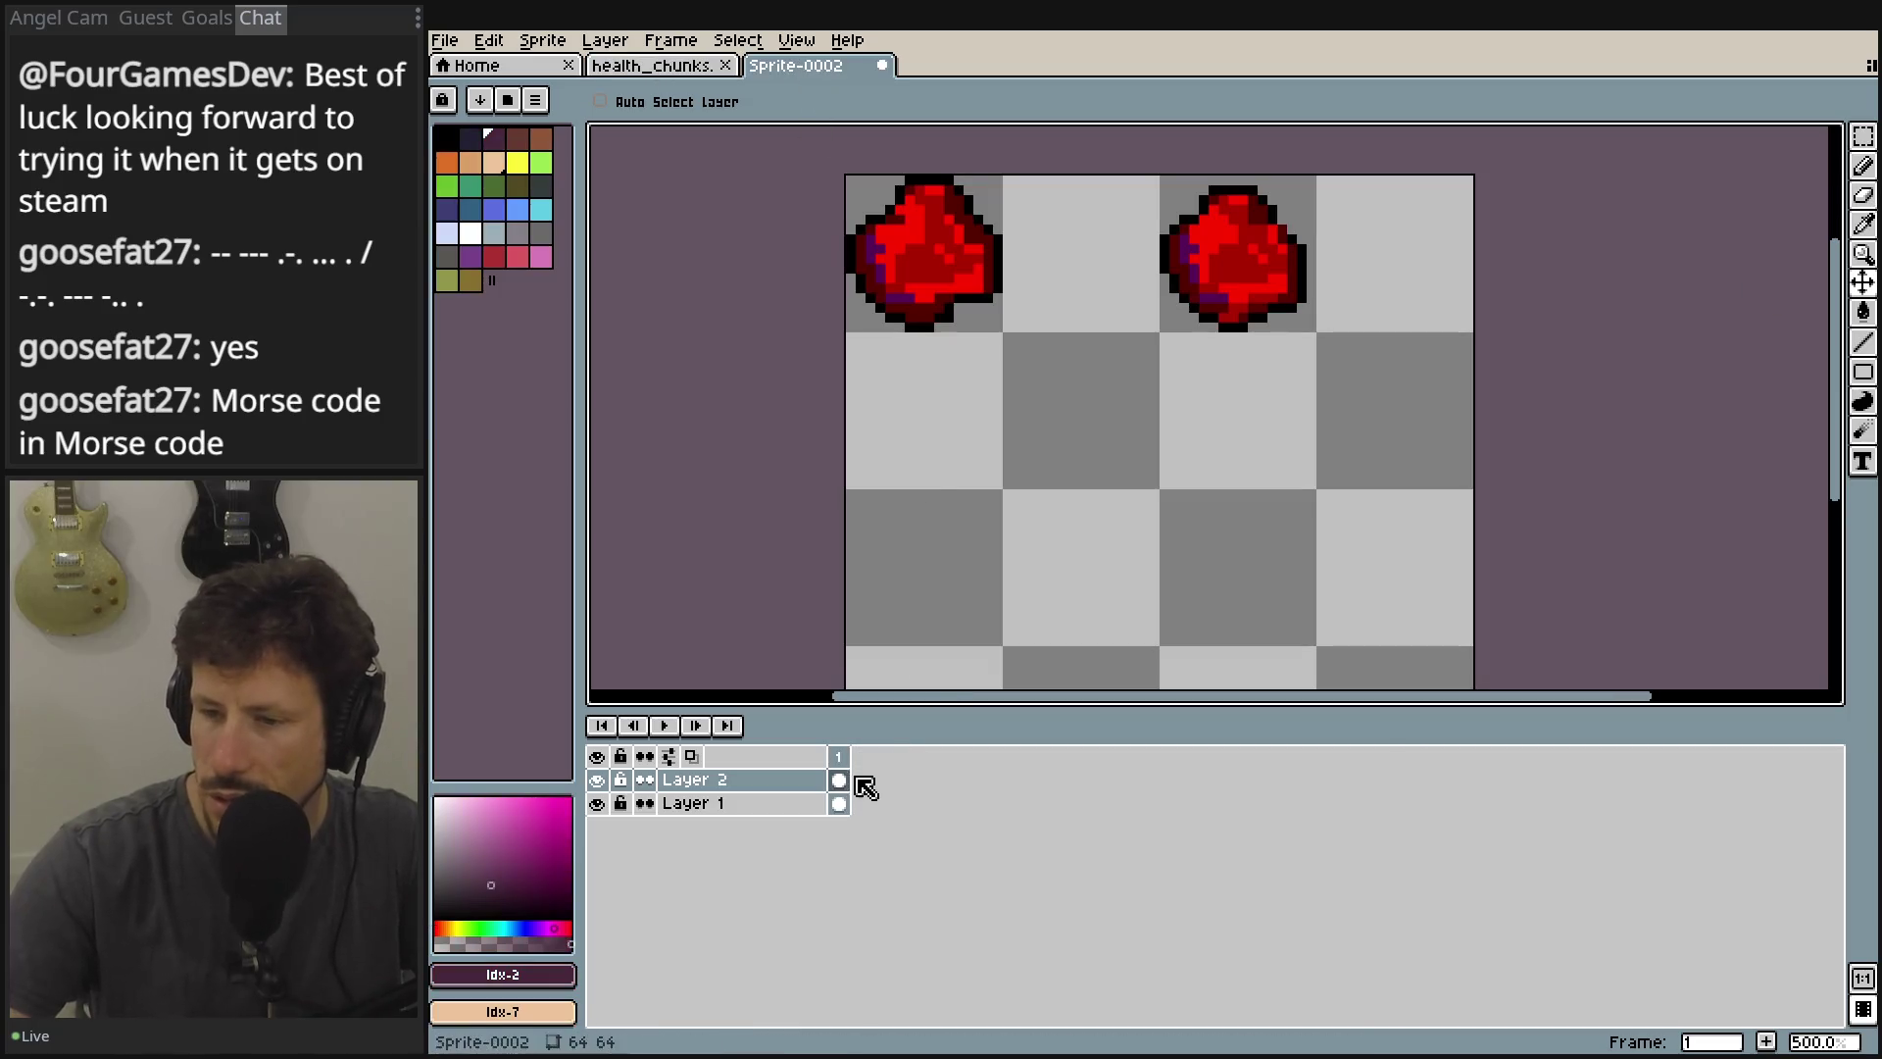
{"action": "right_click", "coordinate": [774, 790]}
{"action": "mouse_move", "coordinate": [819, 835]}
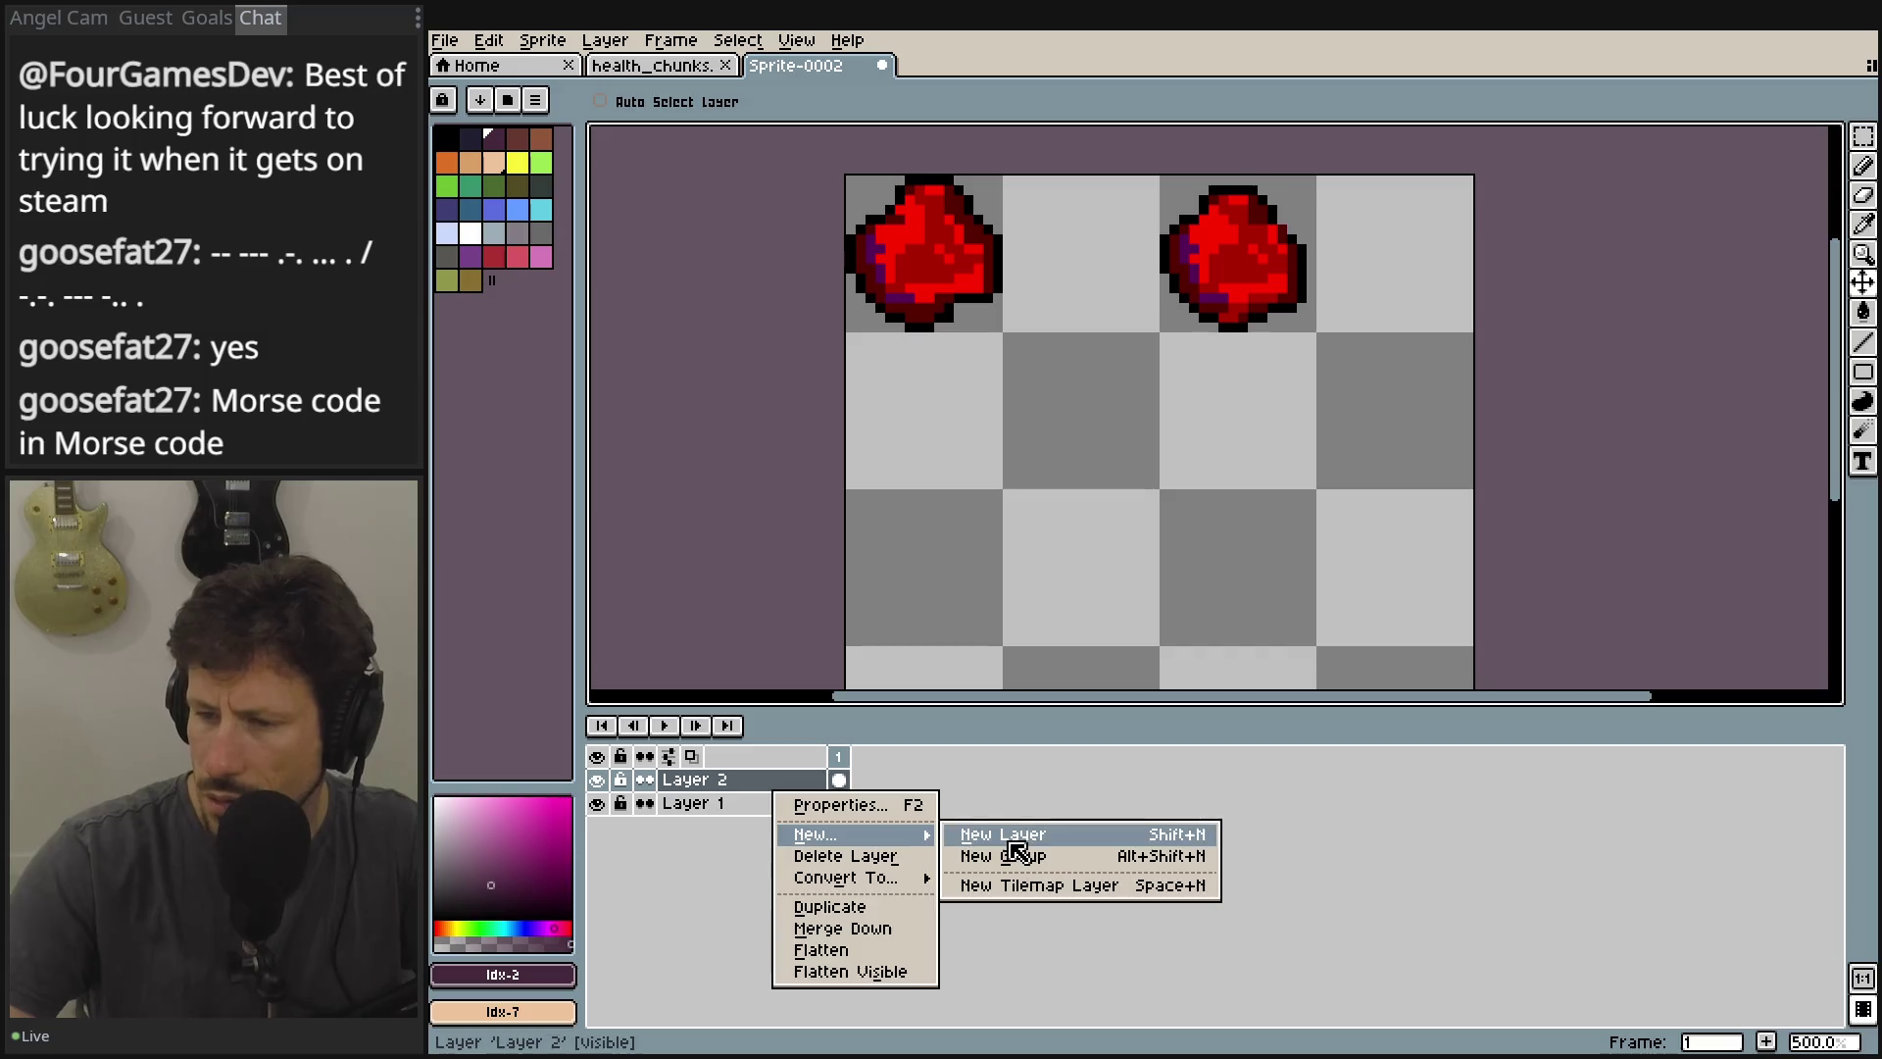
{"action": "left_click", "coordinate": [1013, 841]}
{"action": "key", "text": "ctrl+v"}
{"action": "left_click_drag", "start_coordinate": [912, 244], "coordinate": [1066, 439]}
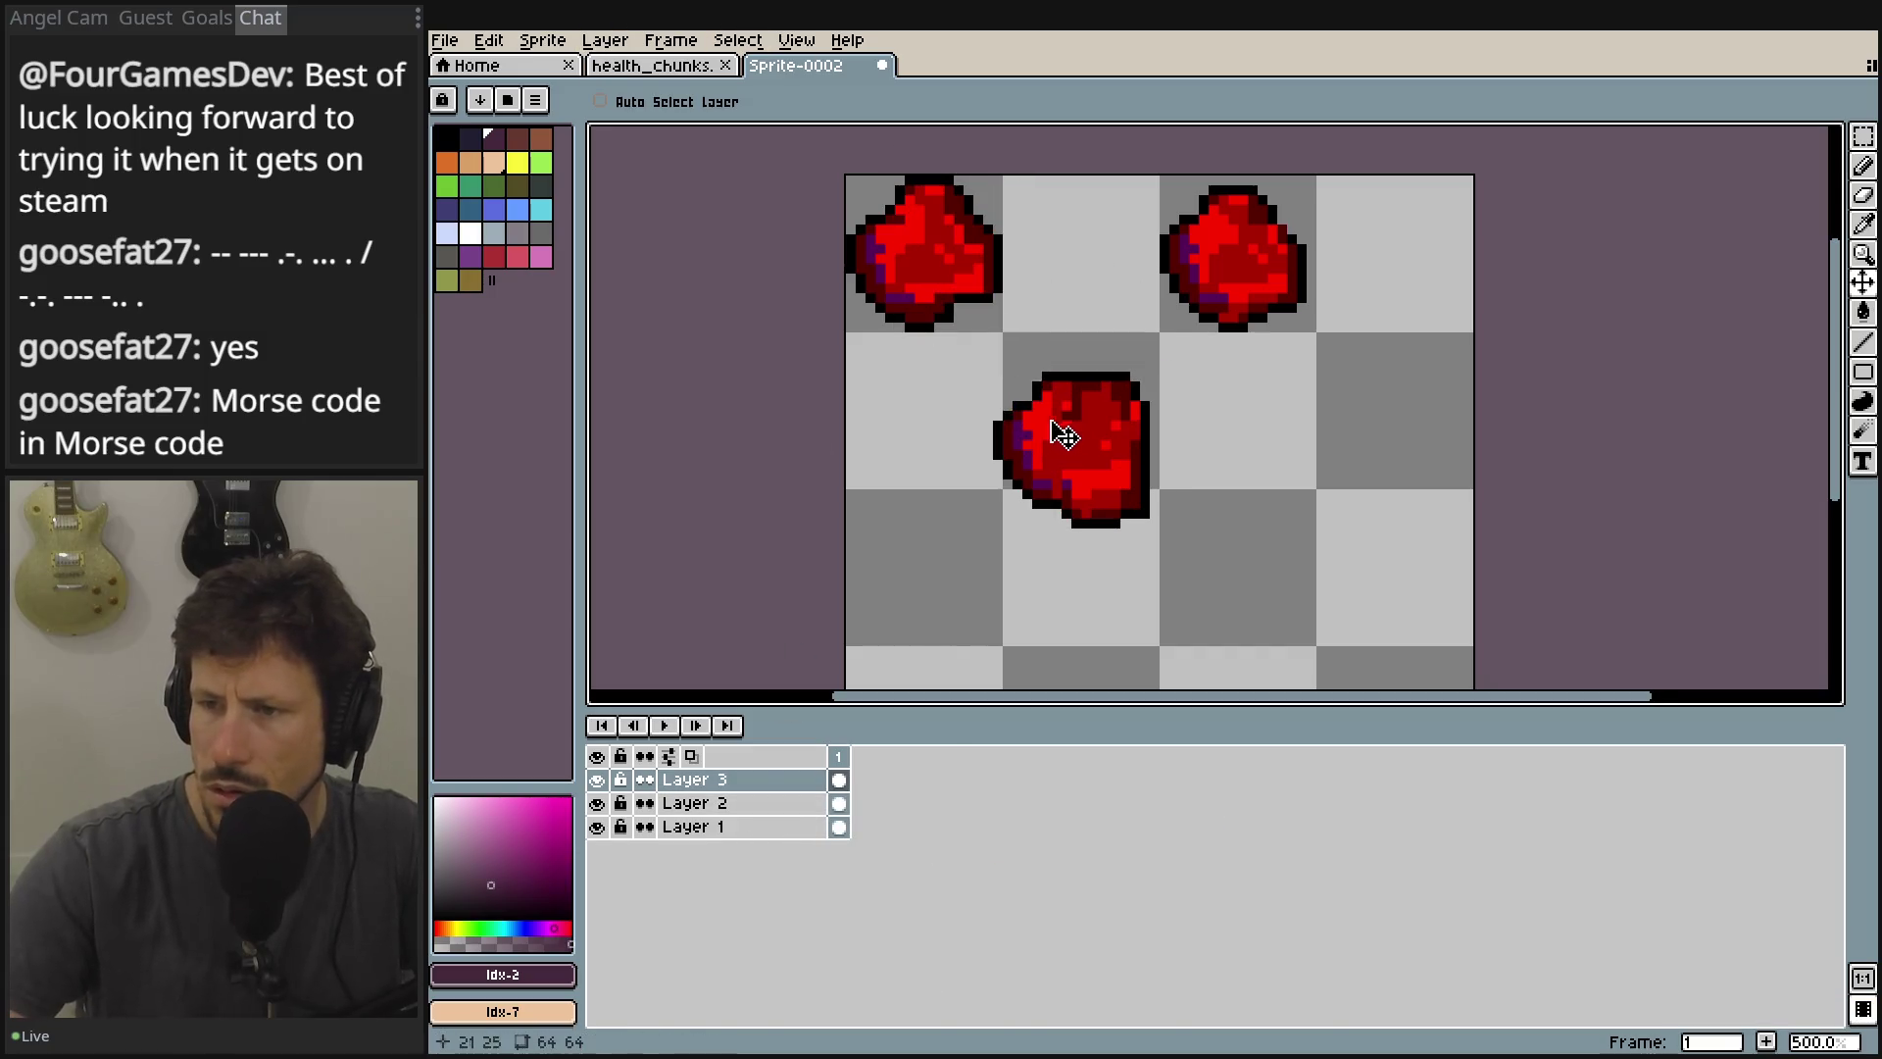
Paste the frame 4 heart onto a new Layer 4 and place it right of the middle heart.
{"action": "left_click", "coordinate": [686, 69]}
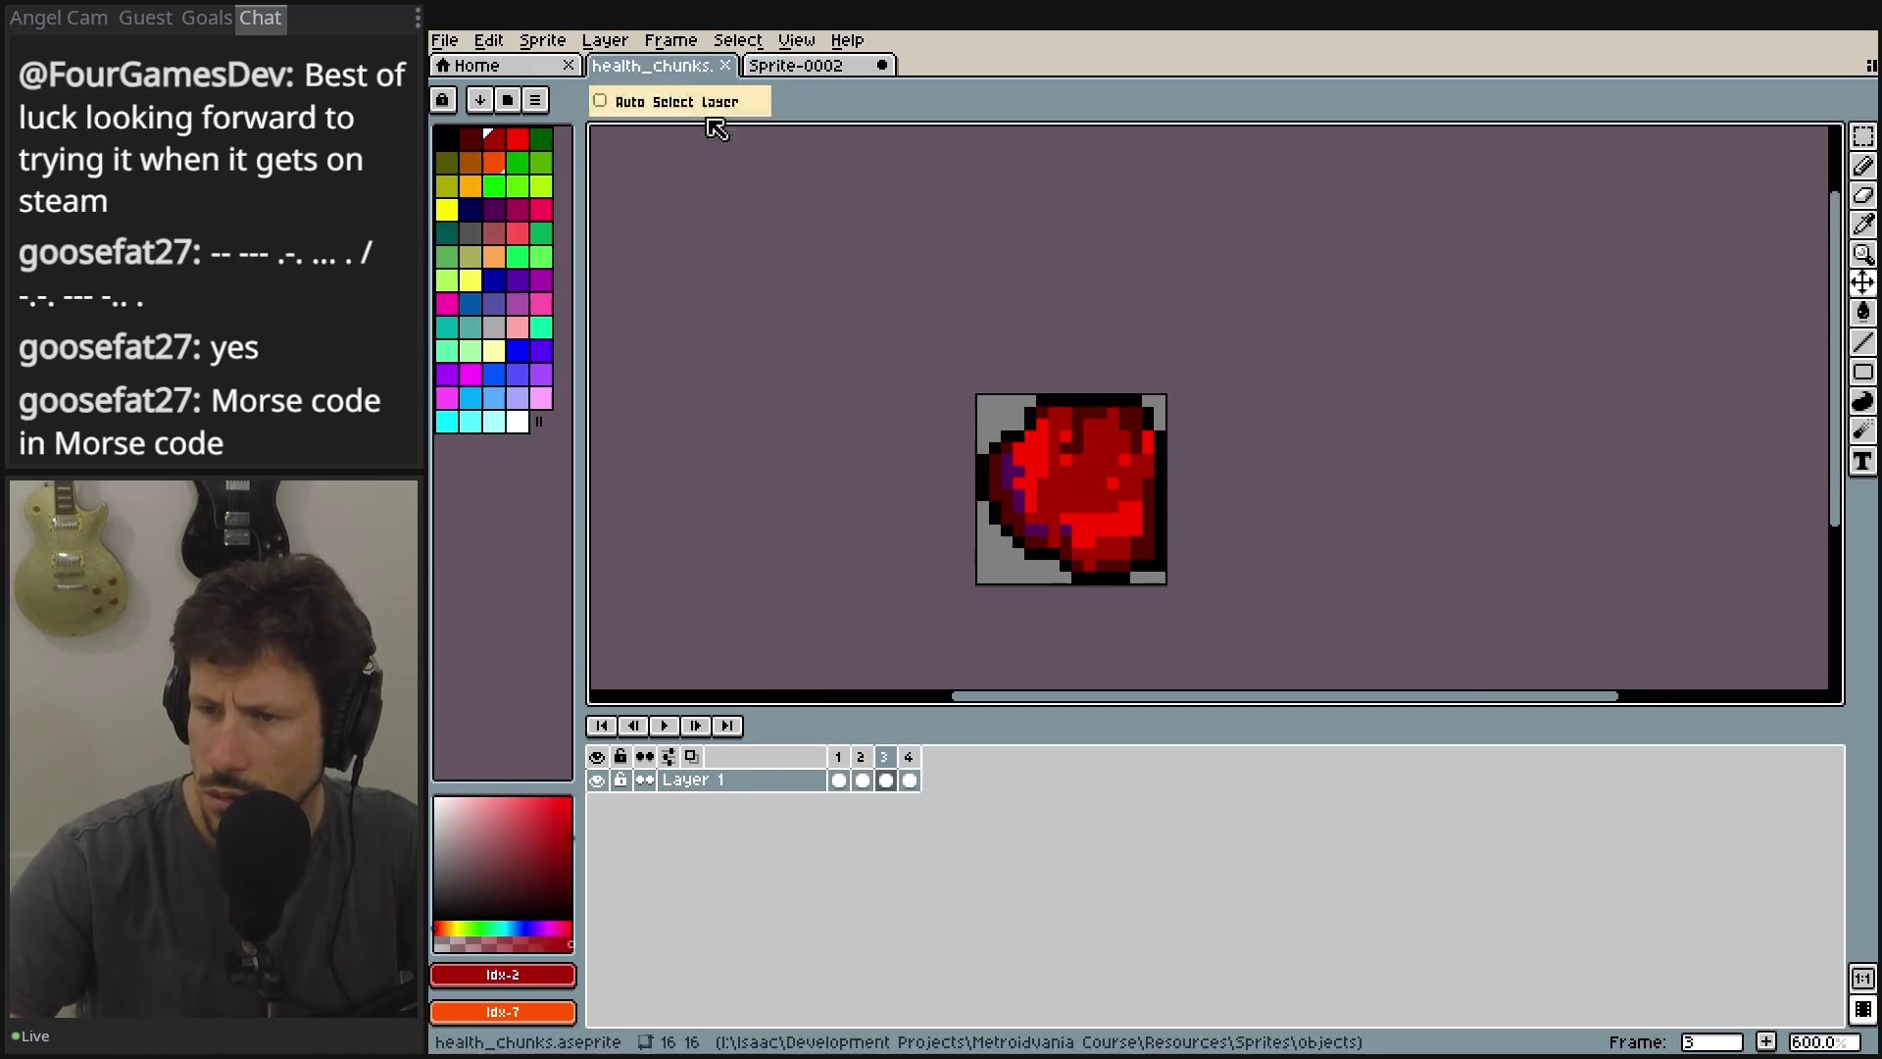
{"action": "left_click", "coordinate": [912, 782]}
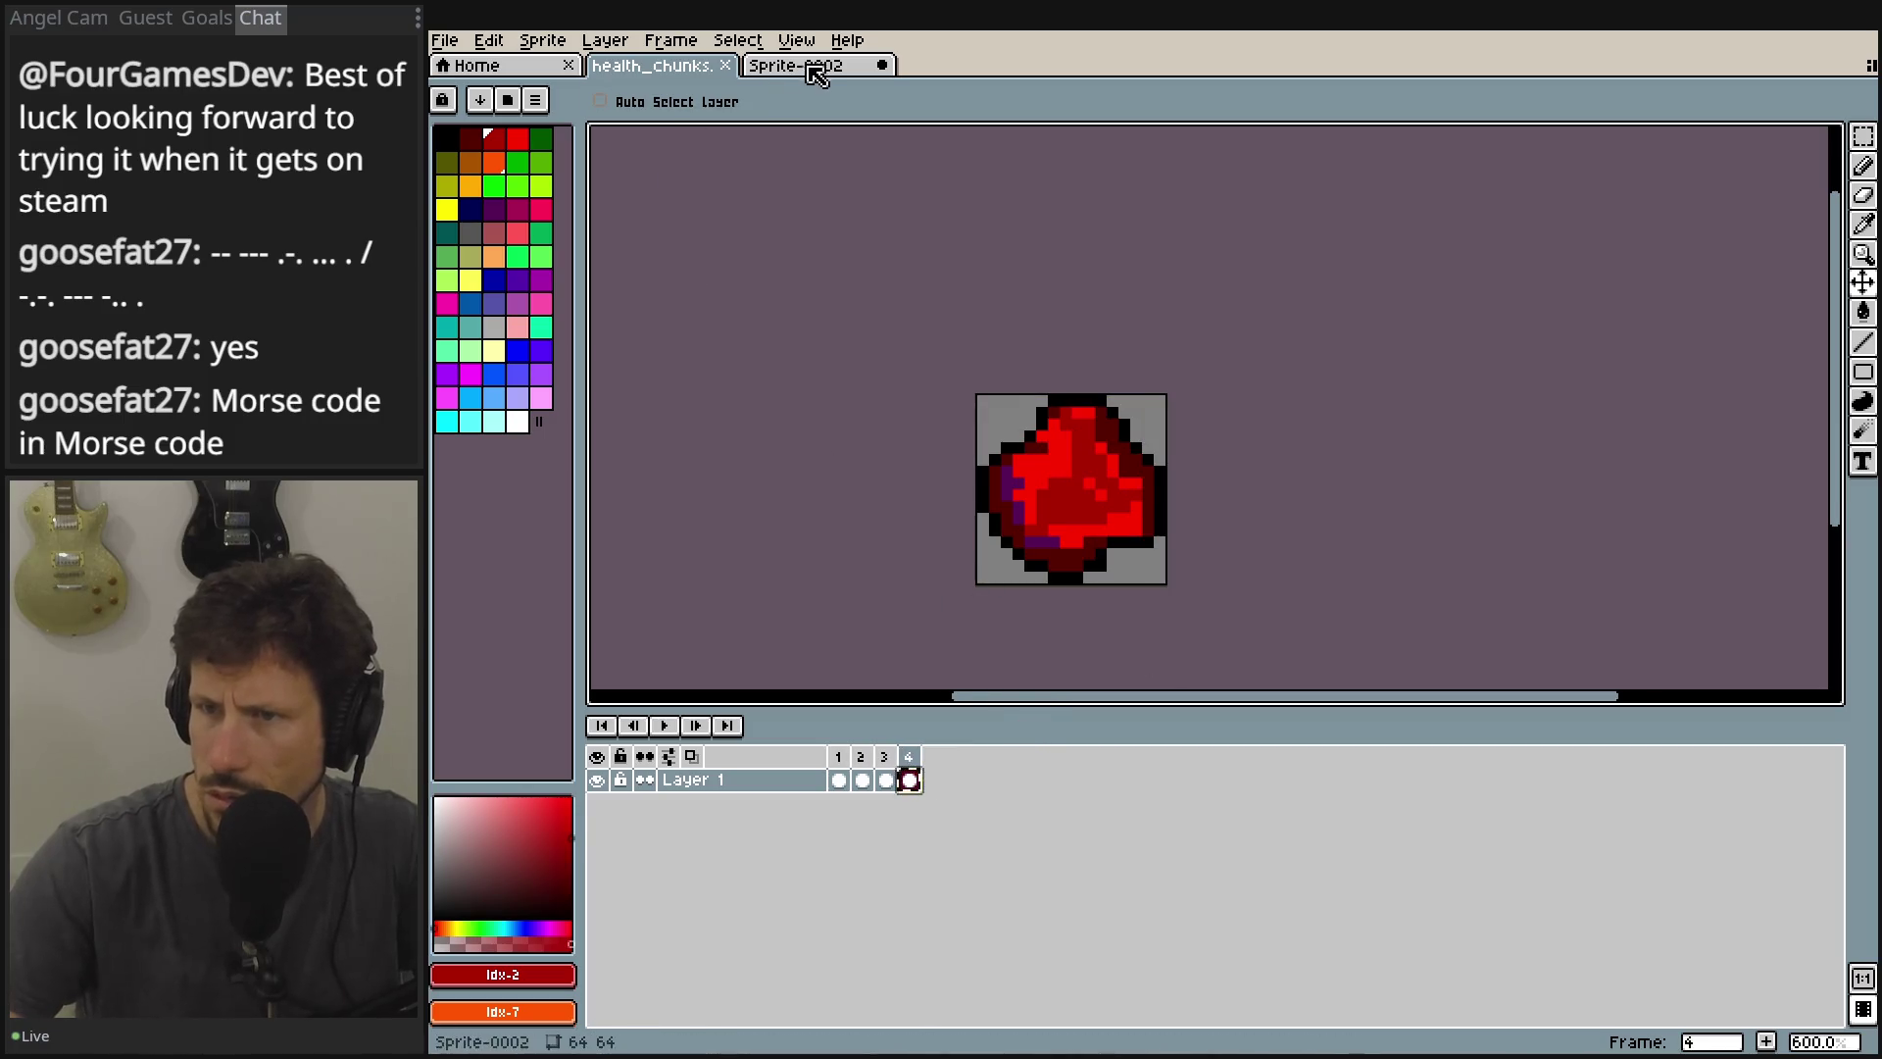
{"action": "left_click", "coordinate": [807, 69]}
{"action": "right_click", "coordinate": [769, 780]}
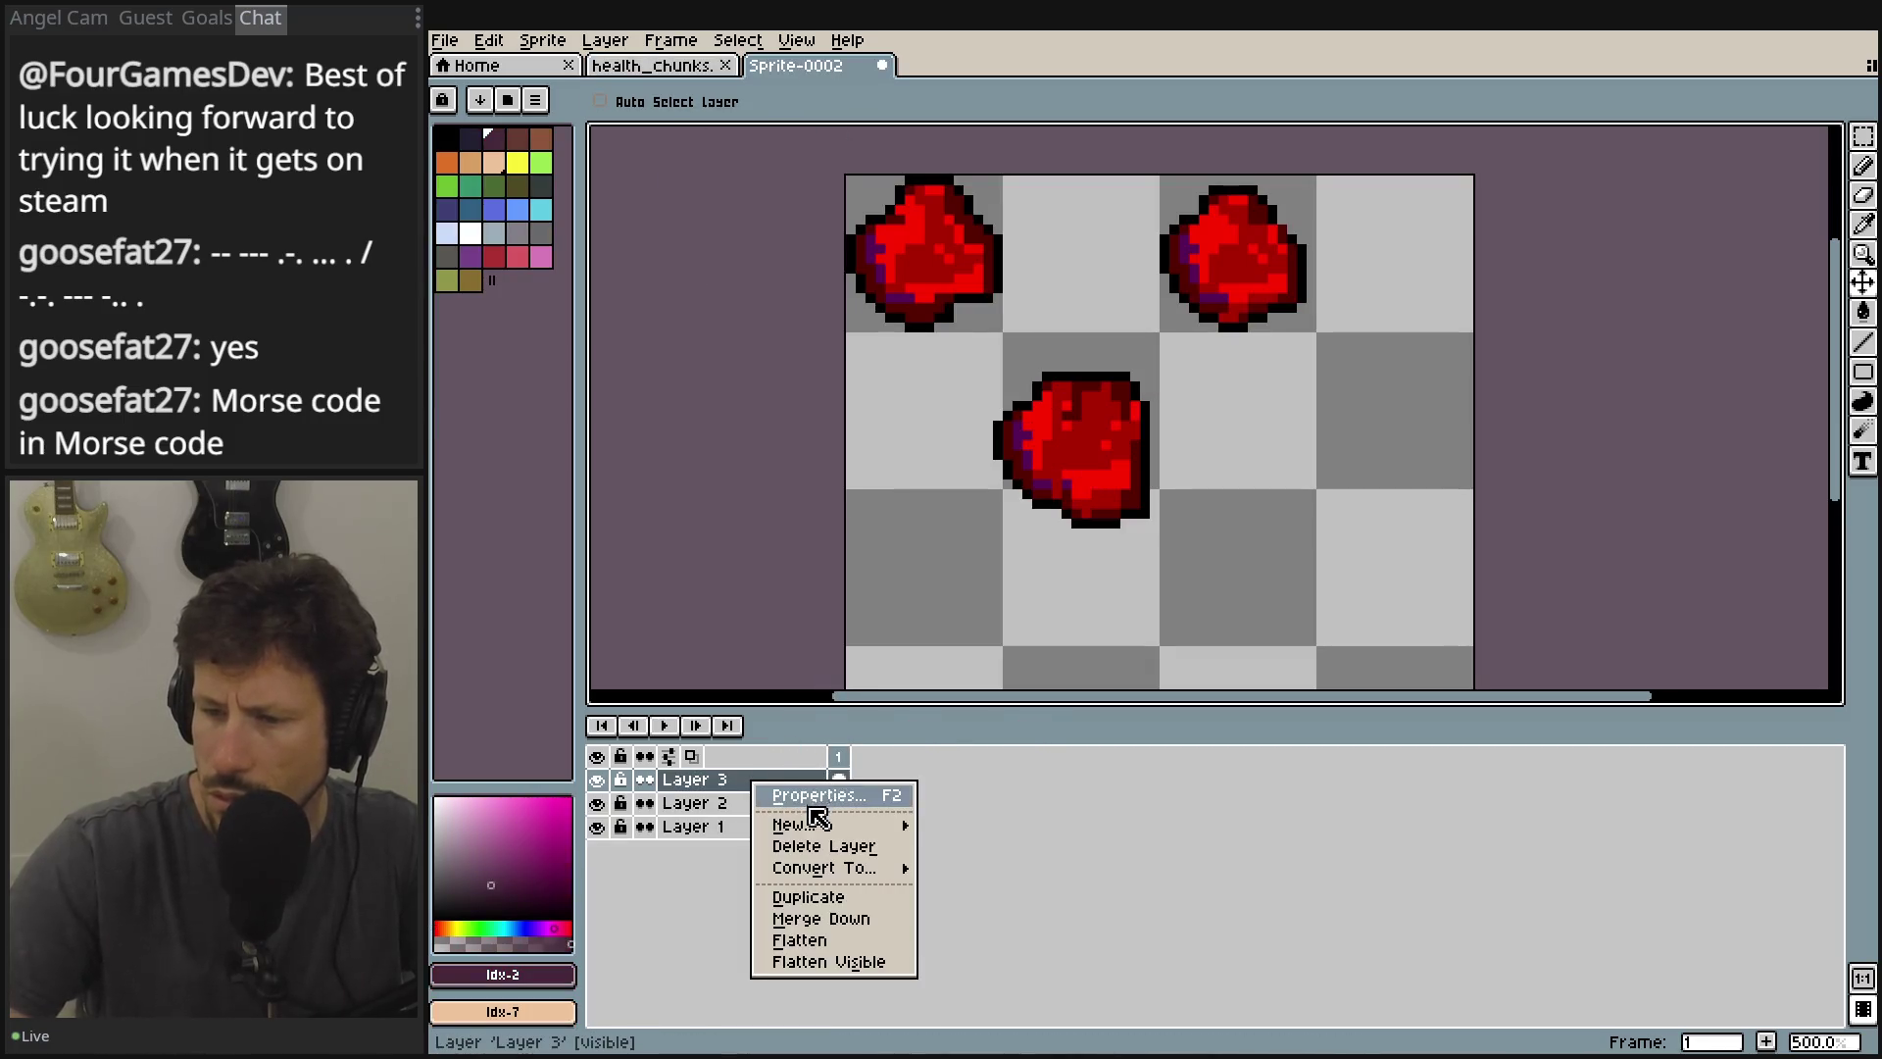
{"action": "mouse_move", "coordinate": [823, 825]}
{"action": "left_click", "coordinate": [999, 834]}
{"action": "key", "text": "ctrl+v"}
{"action": "mouse_move", "coordinate": [971, 285]}
{"action": "left_mouse_down"}
{"action": "mouse_move", "coordinate": [1318, 435]}
{"action": "mouse_move", "coordinate": [1309, 454]}
{"action": "left_mouse_up"}
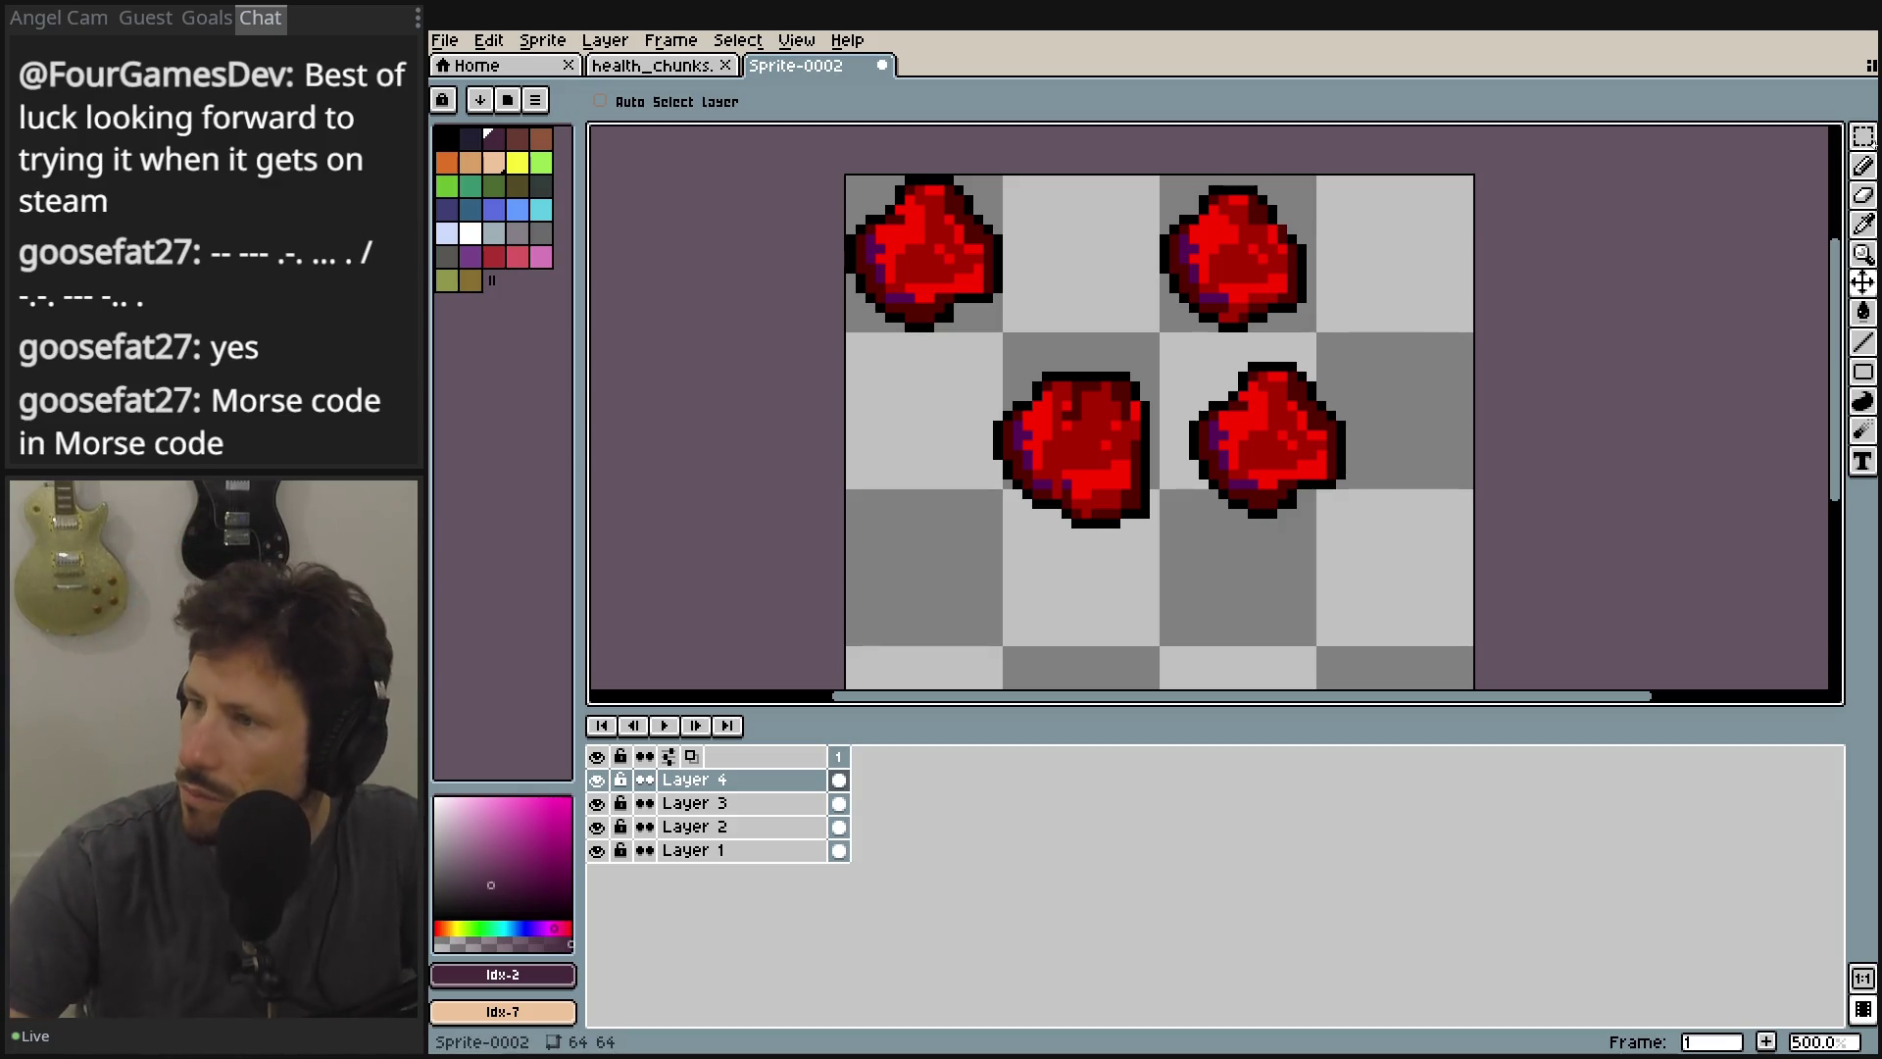
{"action": "scroll", "coordinate": [1268, 352], "scroll_direction": "down", "scroll_amount": 3}
{"action": "scroll", "coordinate": [1143, 399], "scroll_direction": "up", "scroll_amount": 2}
{"action": "left_click_drag", "start_coordinate": [1001, 410], "coordinate": [1031, 565]}
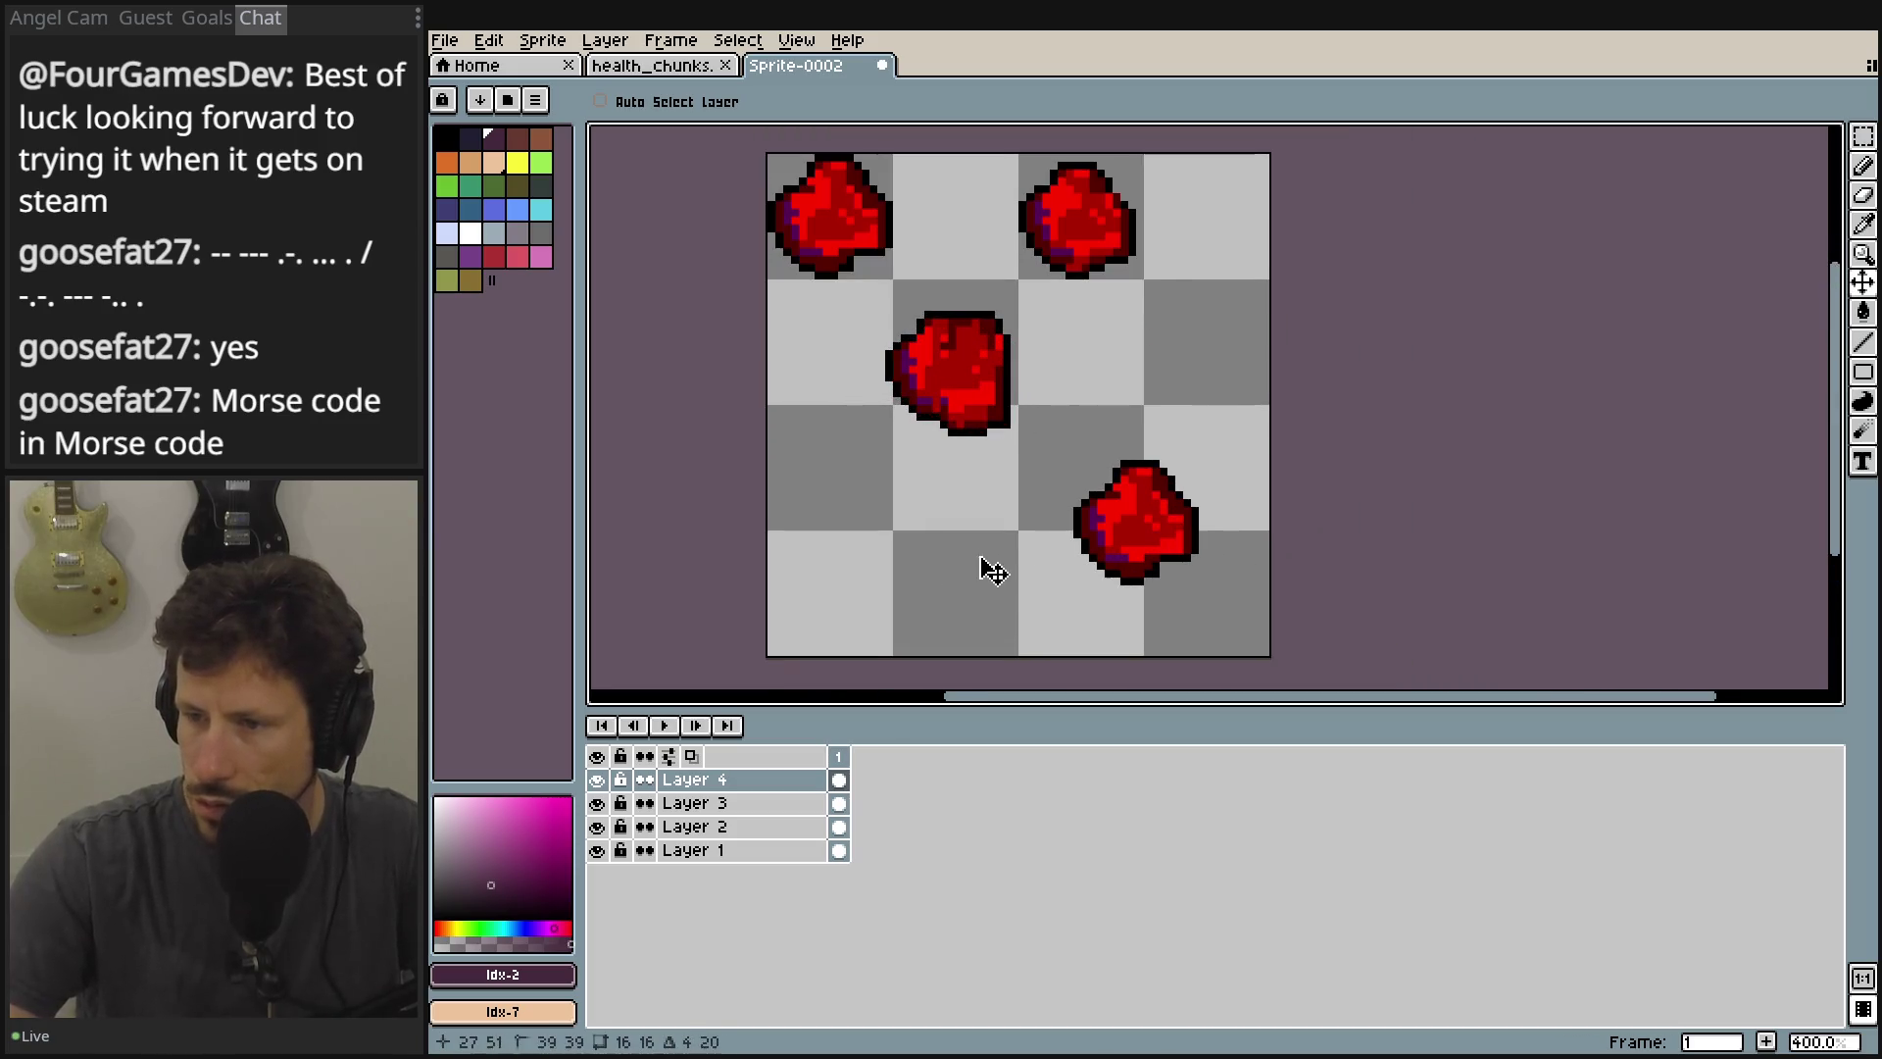
{"action": "left_click", "coordinate": [726, 804]}
{"action": "left_click_drag", "start_coordinate": [961, 383], "coordinate": [889, 533]}
{"action": "left_click", "coordinate": [775, 827]}
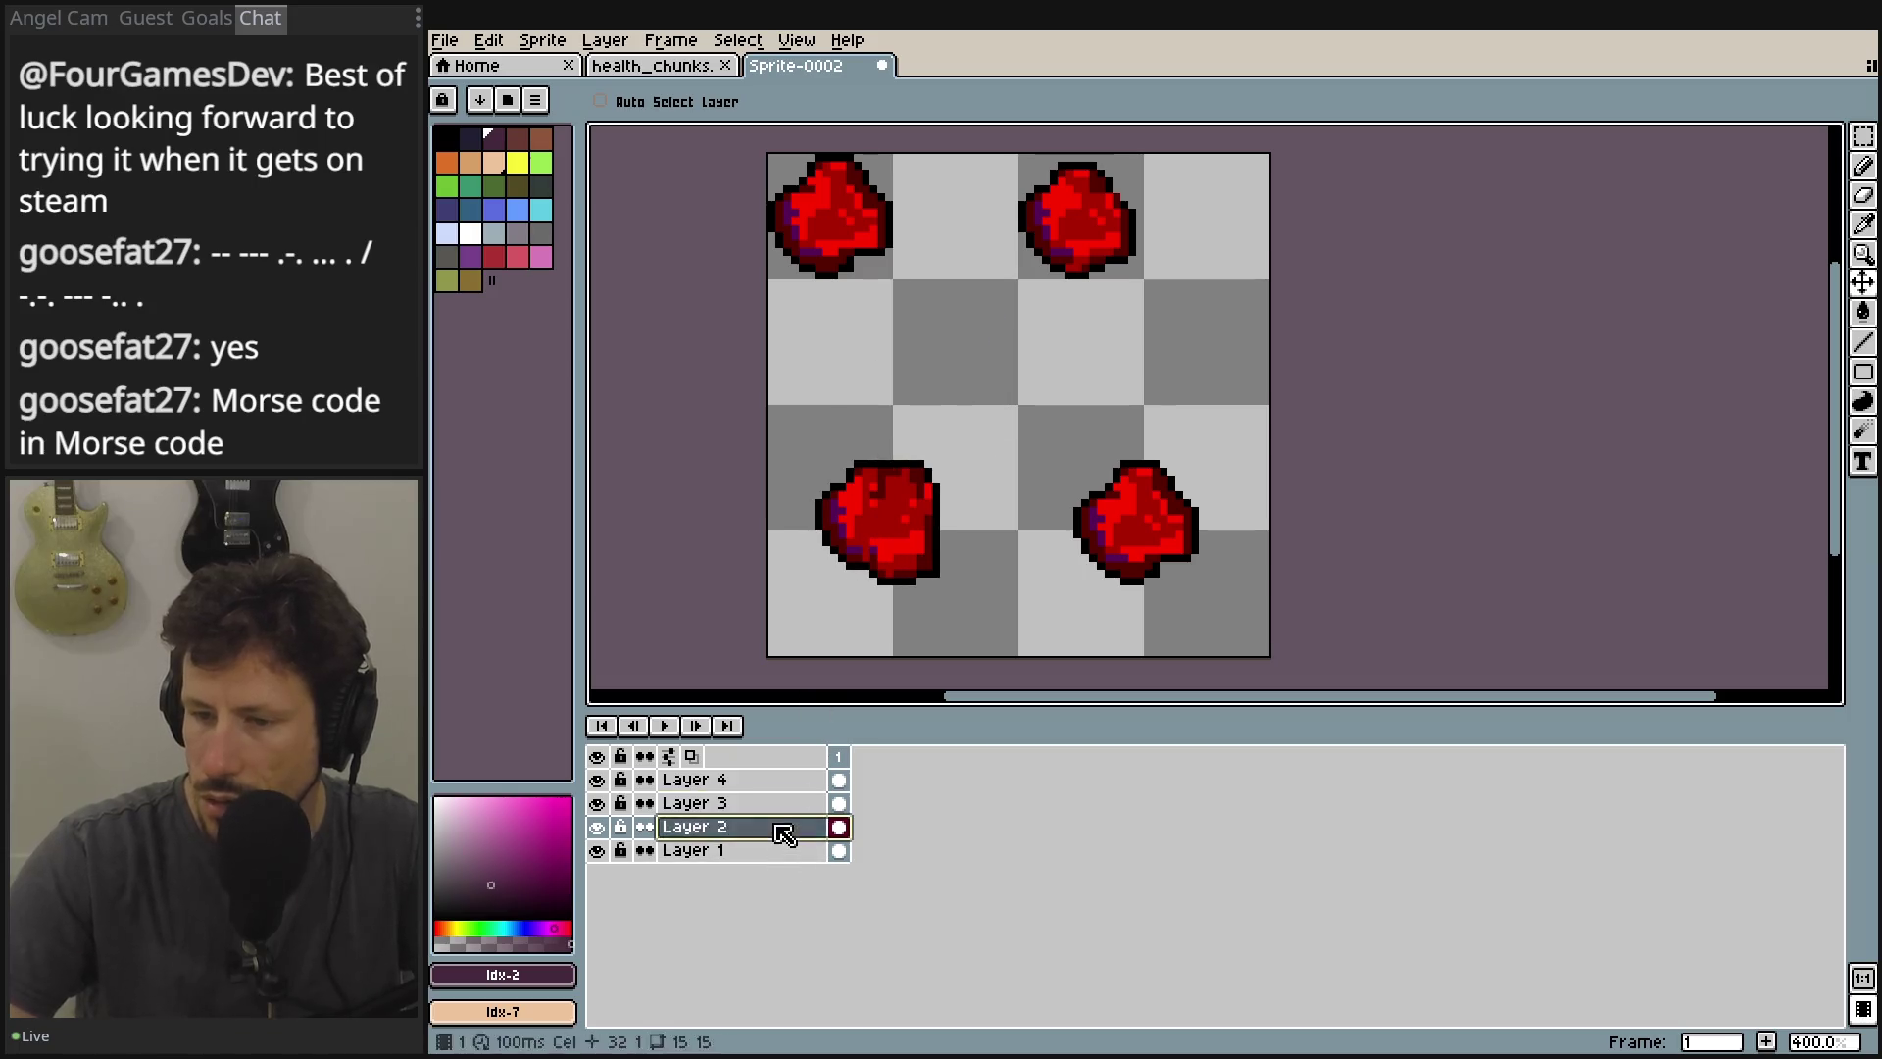
{"action": "left_click_drag", "start_coordinate": [1029, 196], "coordinate": [1097, 245]}
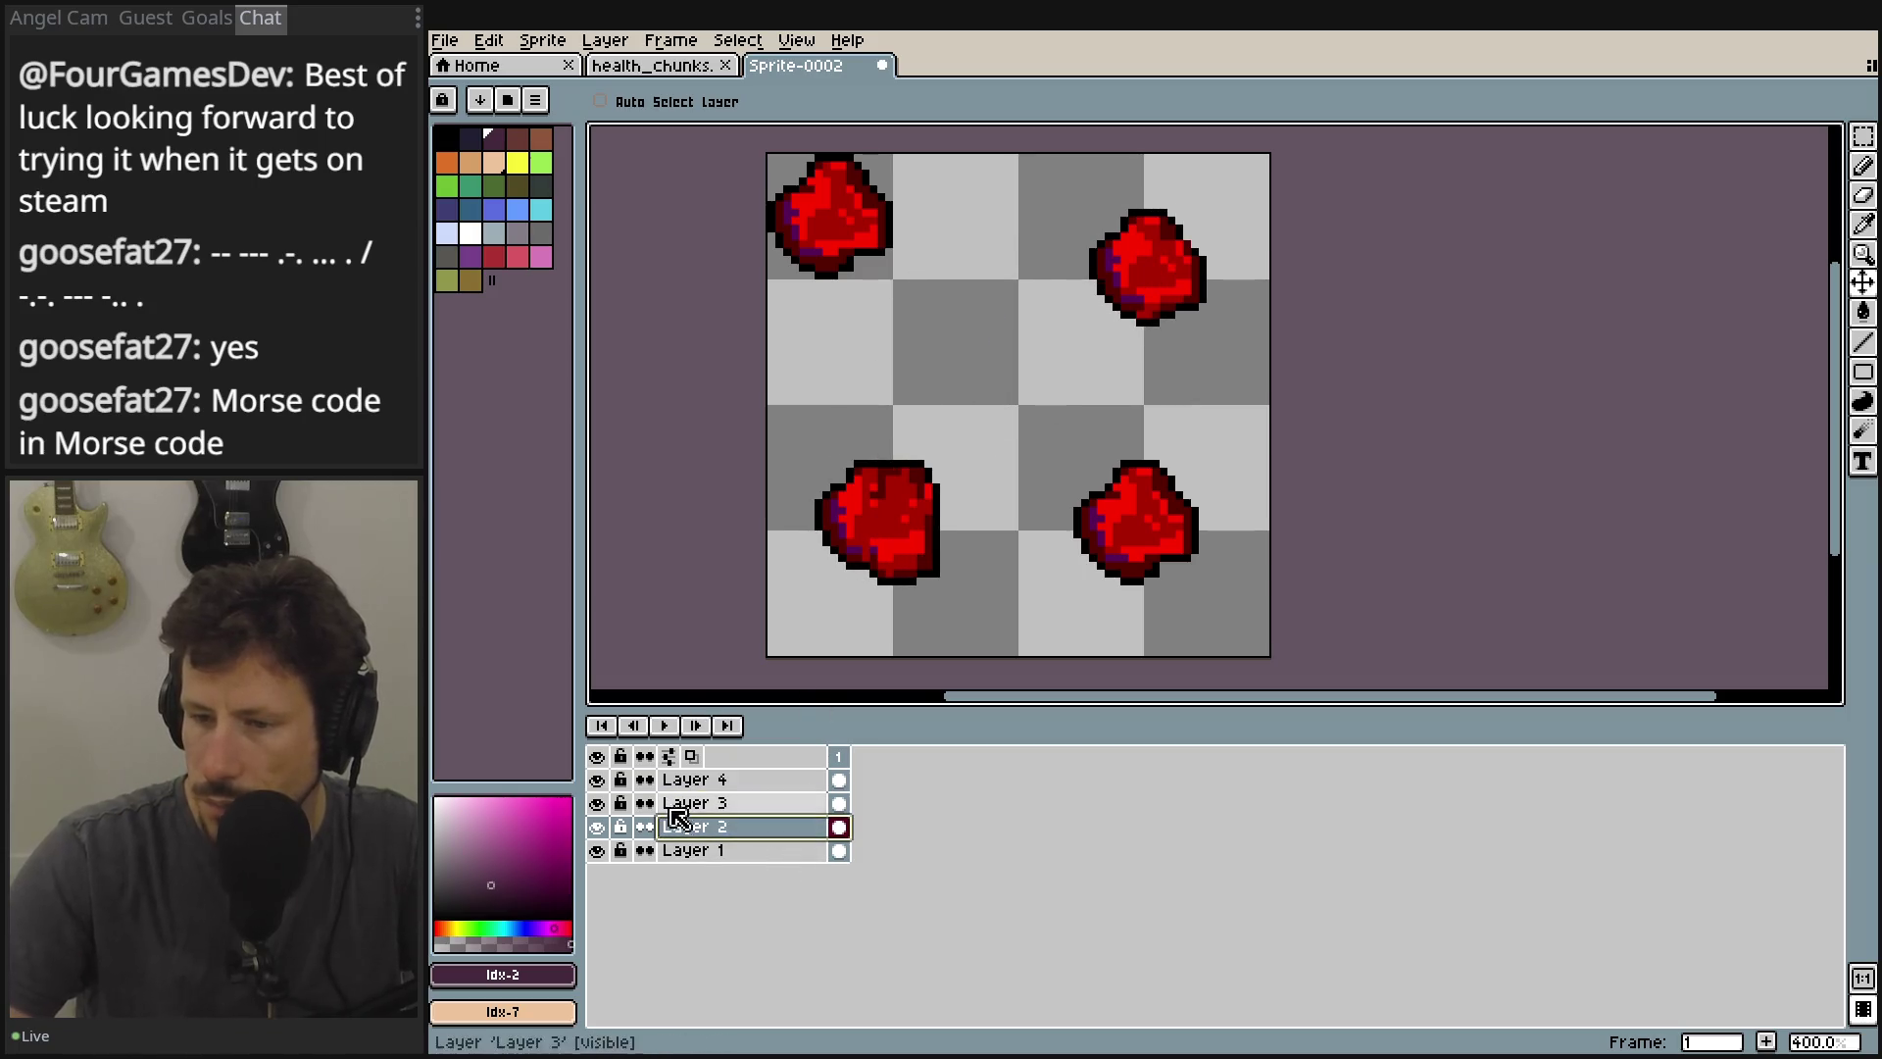
{"action": "left_click", "coordinate": [704, 851]}
{"action": "mouse_move", "coordinate": [862, 211]}
{"action": "left_mouse_down"}
{"action": "mouse_move", "coordinate": [903, 286]}
{"action": "mouse_move", "coordinate": [915, 273]}
{"action": "left_mouse_up"}
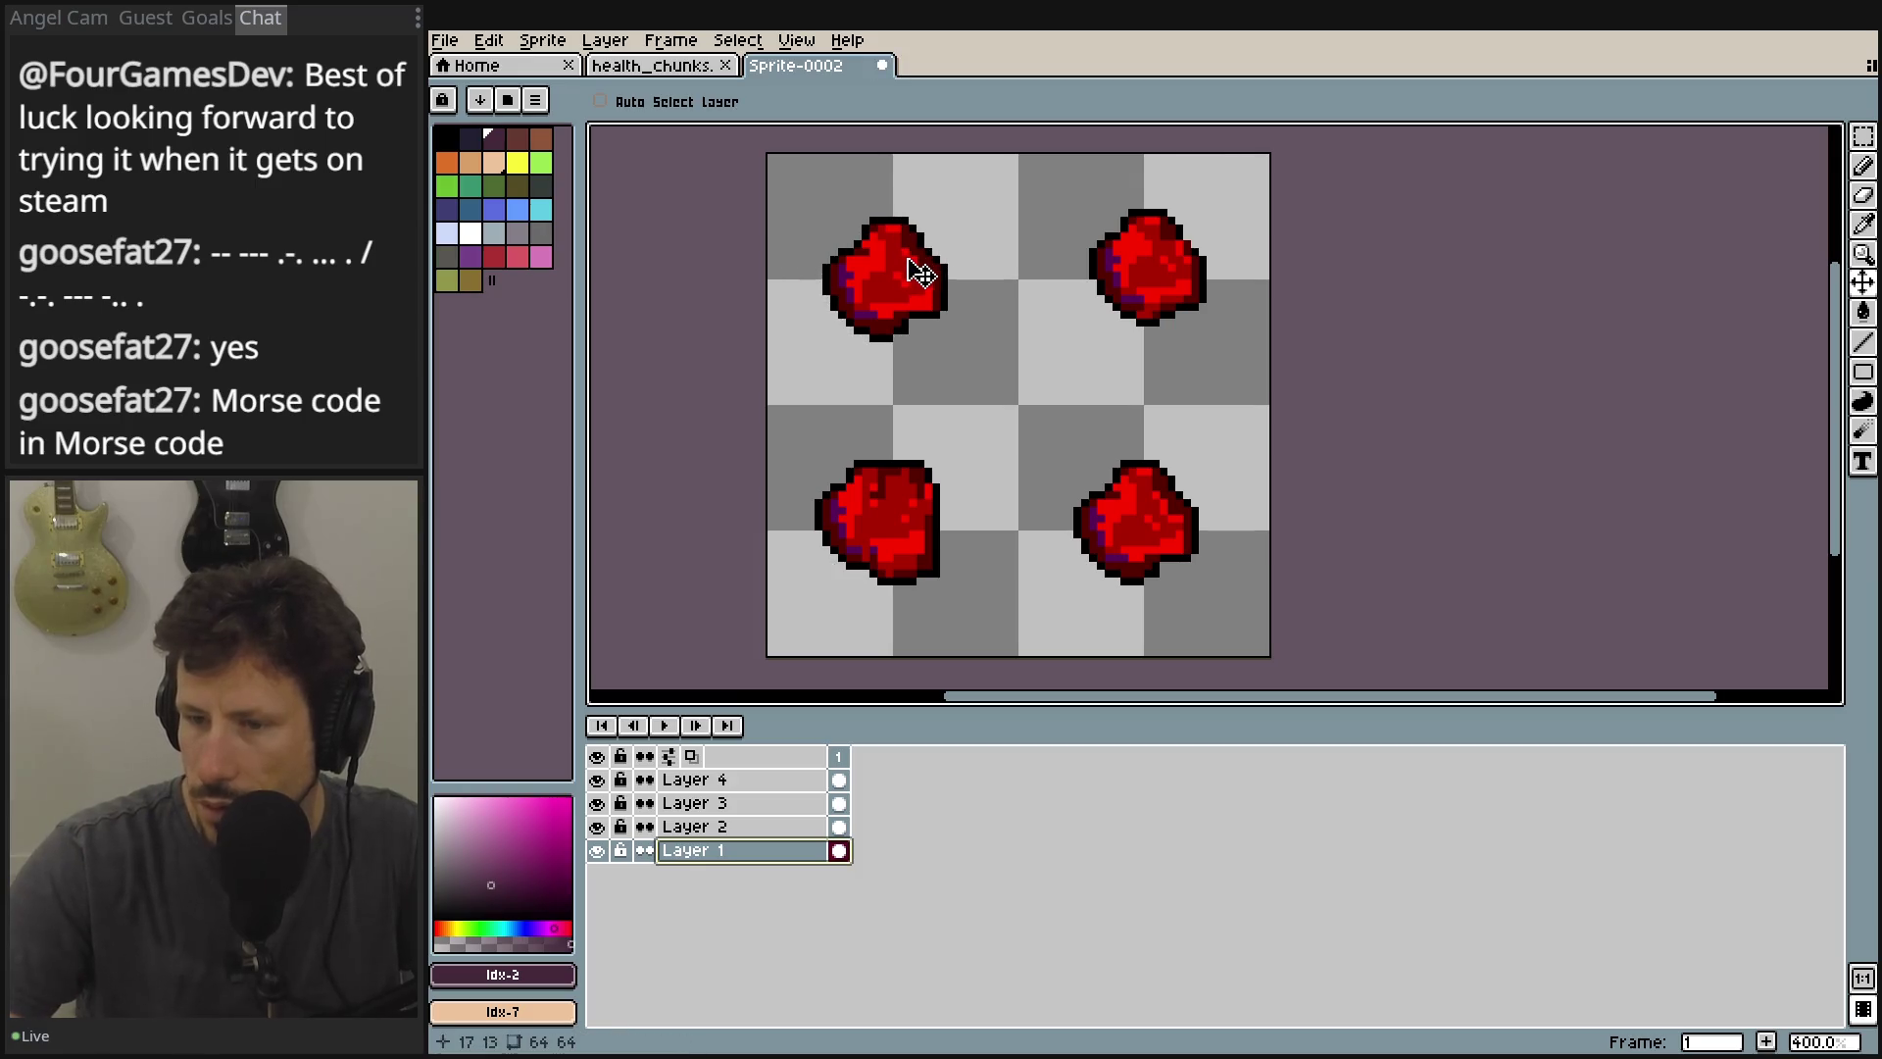
{"action": "left_click", "coordinate": [1862, 136]}
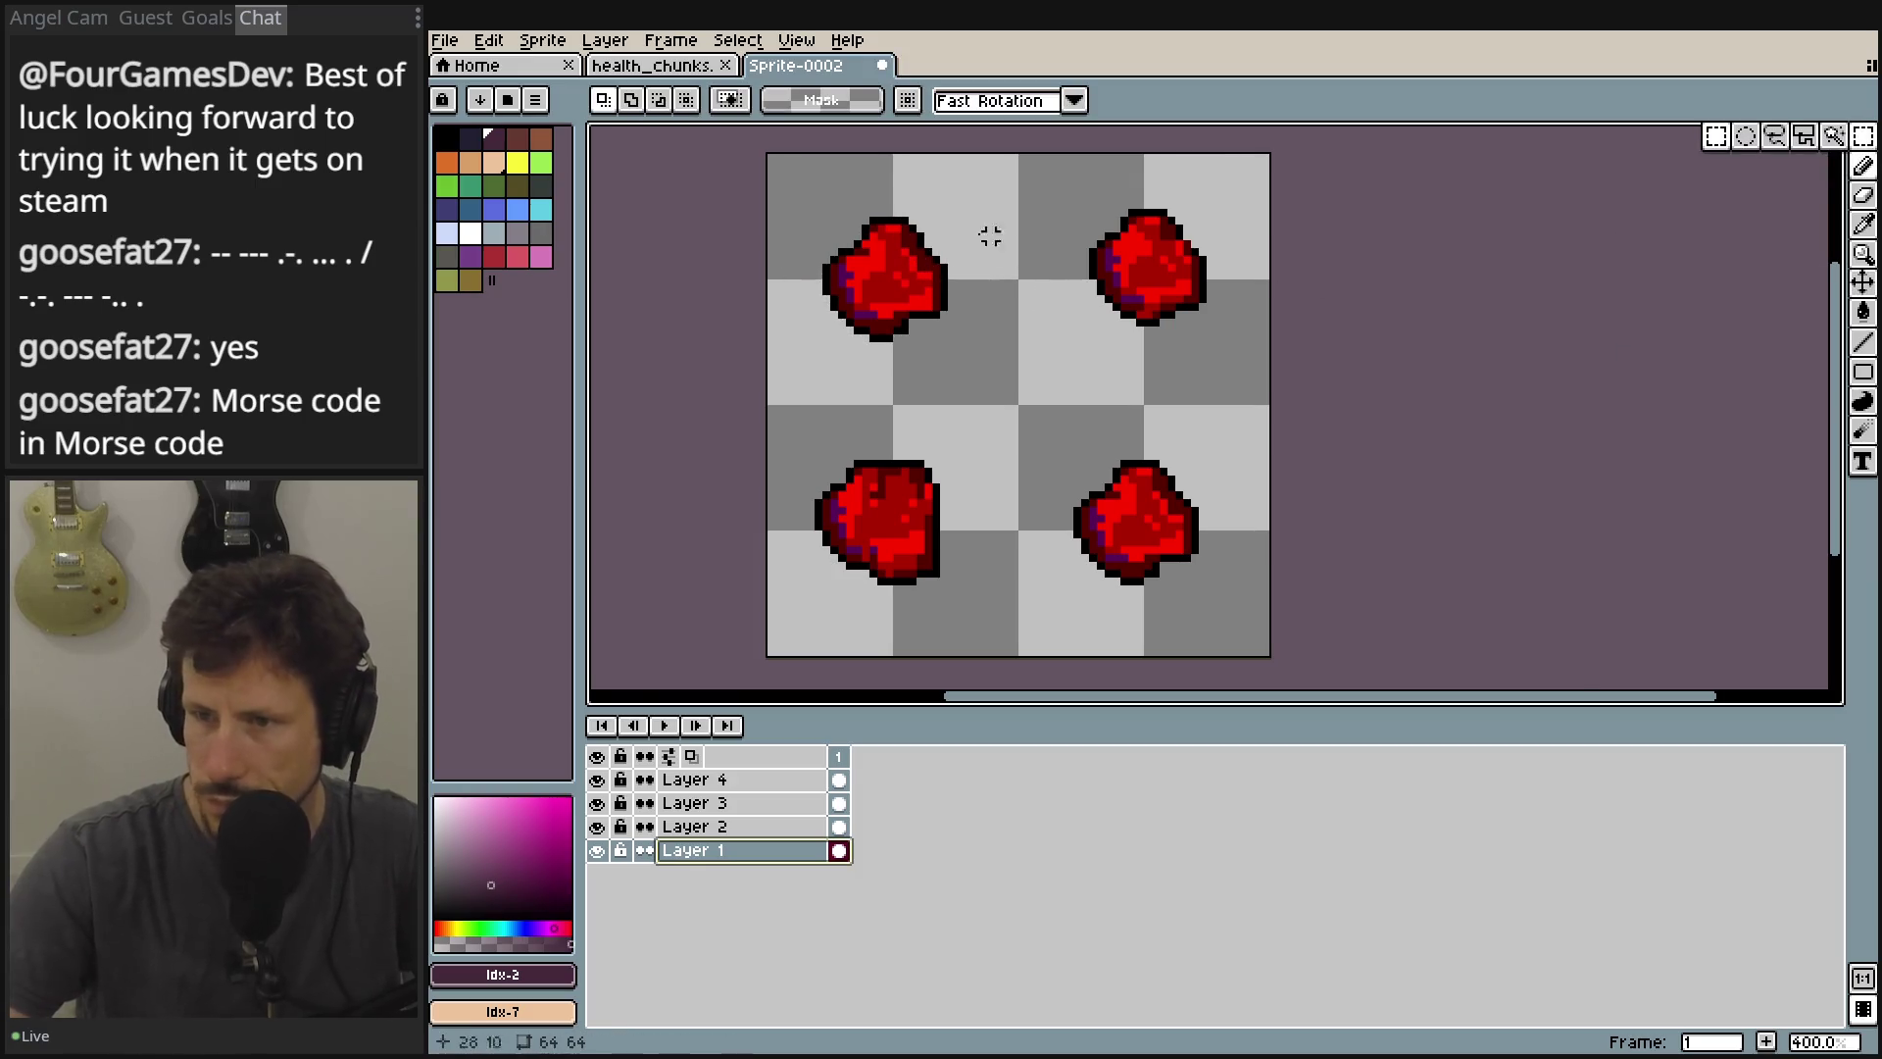
{"action": "mouse_move", "coordinate": [817, 197]}
{"action": "left_mouse_down"}
{"action": "mouse_move", "coordinate": [976, 377]}
{"action": "mouse_move", "coordinate": [775, 177]}
{"action": "left_mouse_up"}
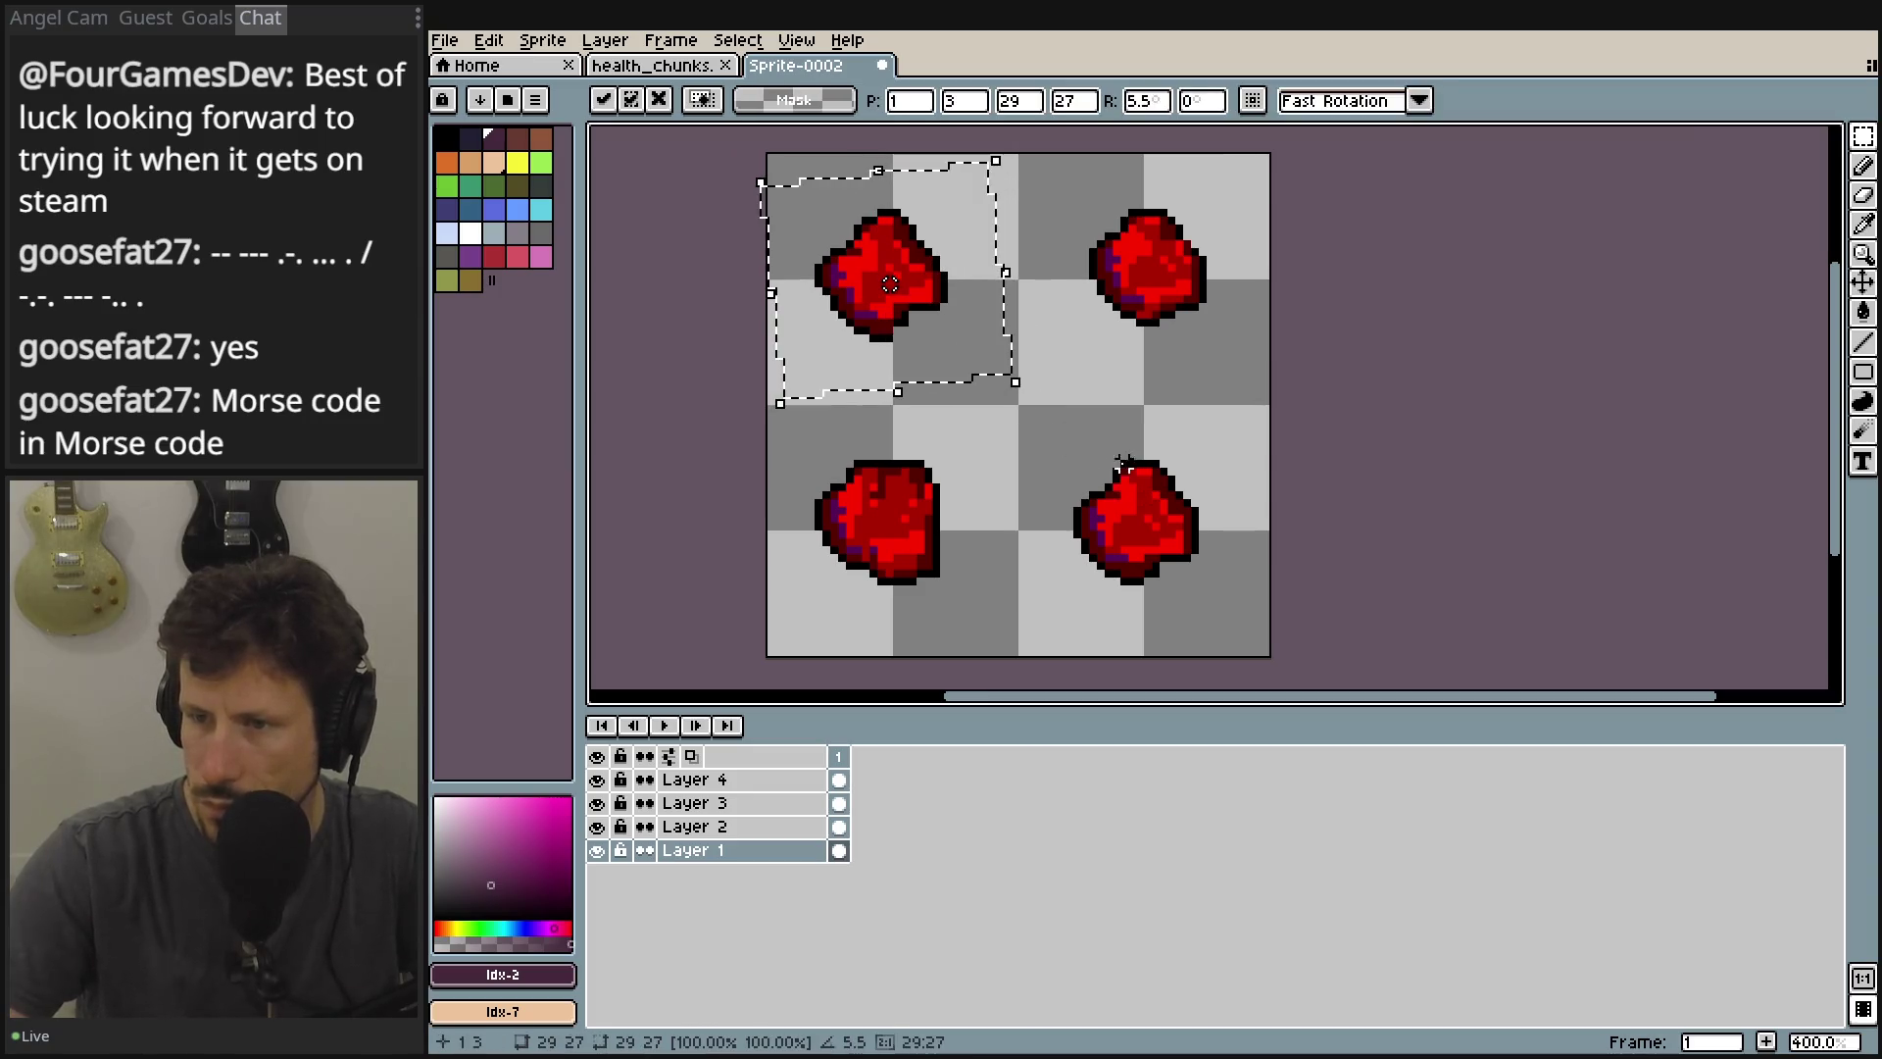
{"action": "mouse_move", "coordinate": [1007, 393]}
{"action": "left_mouse_down"}
{"action": "mouse_move", "coordinate": [1138, 530]}
{"action": "mouse_move", "coordinate": [1202, 532]}
{"action": "mouse_move", "coordinate": [1126, 478]}
{"action": "left_mouse_up"}
{"action": "mouse_move", "coordinate": [1116, 465]}
{"action": "left_mouse_down"}
{"action": "mouse_move", "coordinate": [1143, 510]}
{"action": "mouse_move", "coordinate": [1415, 415]}
{"action": "mouse_move", "coordinate": [1196, 408]}
{"action": "mouse_move", "coordinate": [1260, 479]}
{"action": "left_mouse_up"}
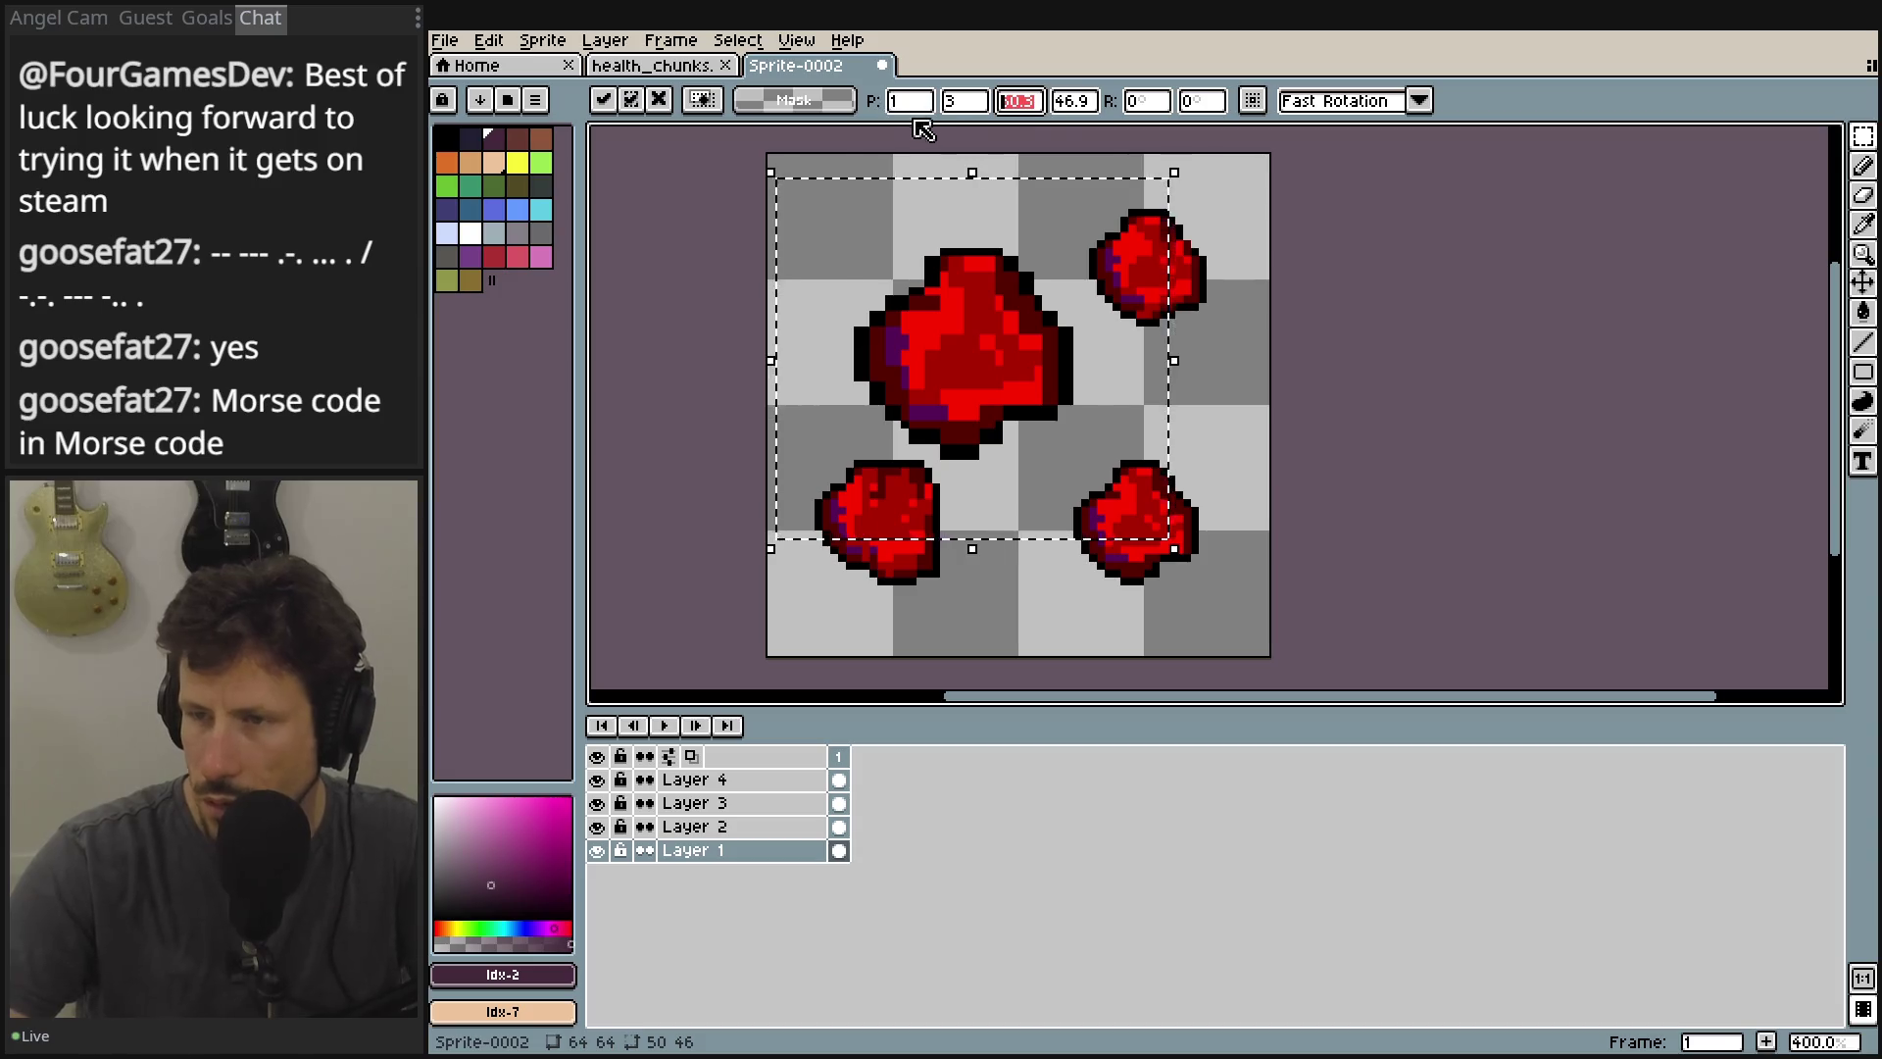
{"action": "type", "text": "32"}
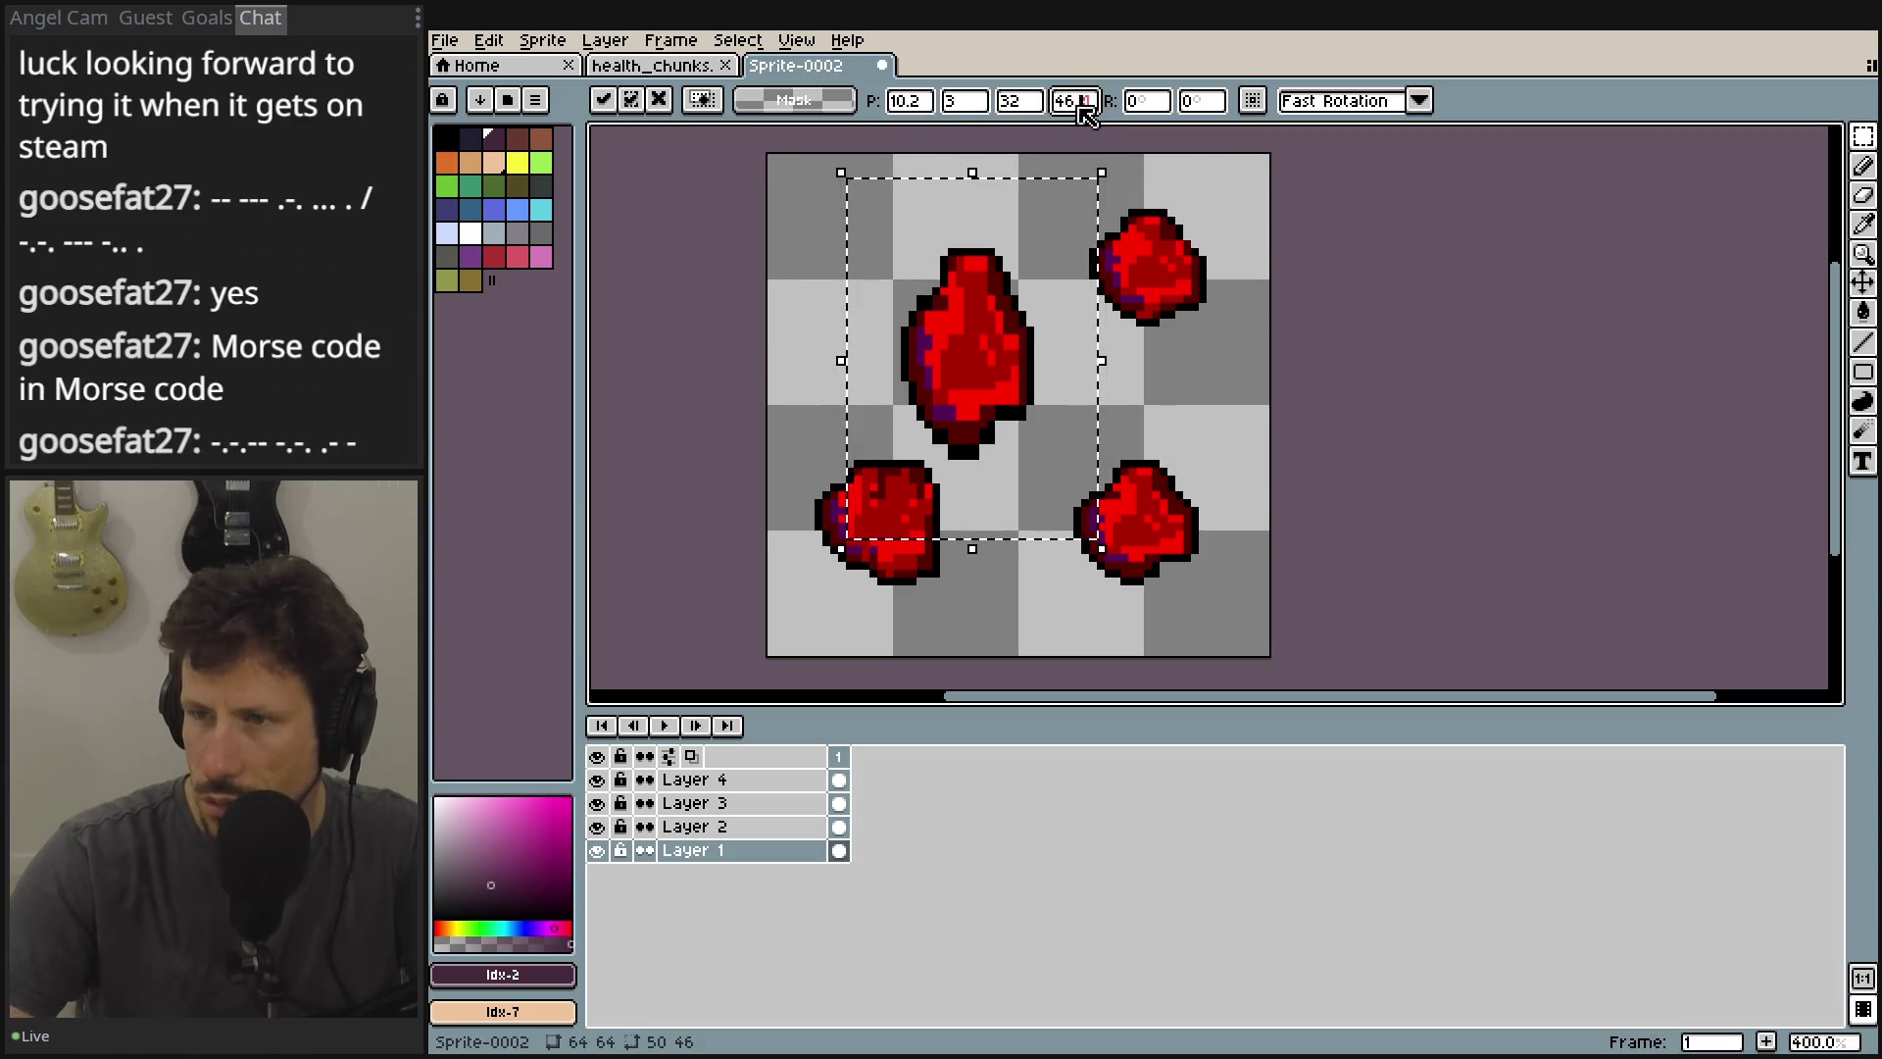
{"action": "key", "text": "Return"}
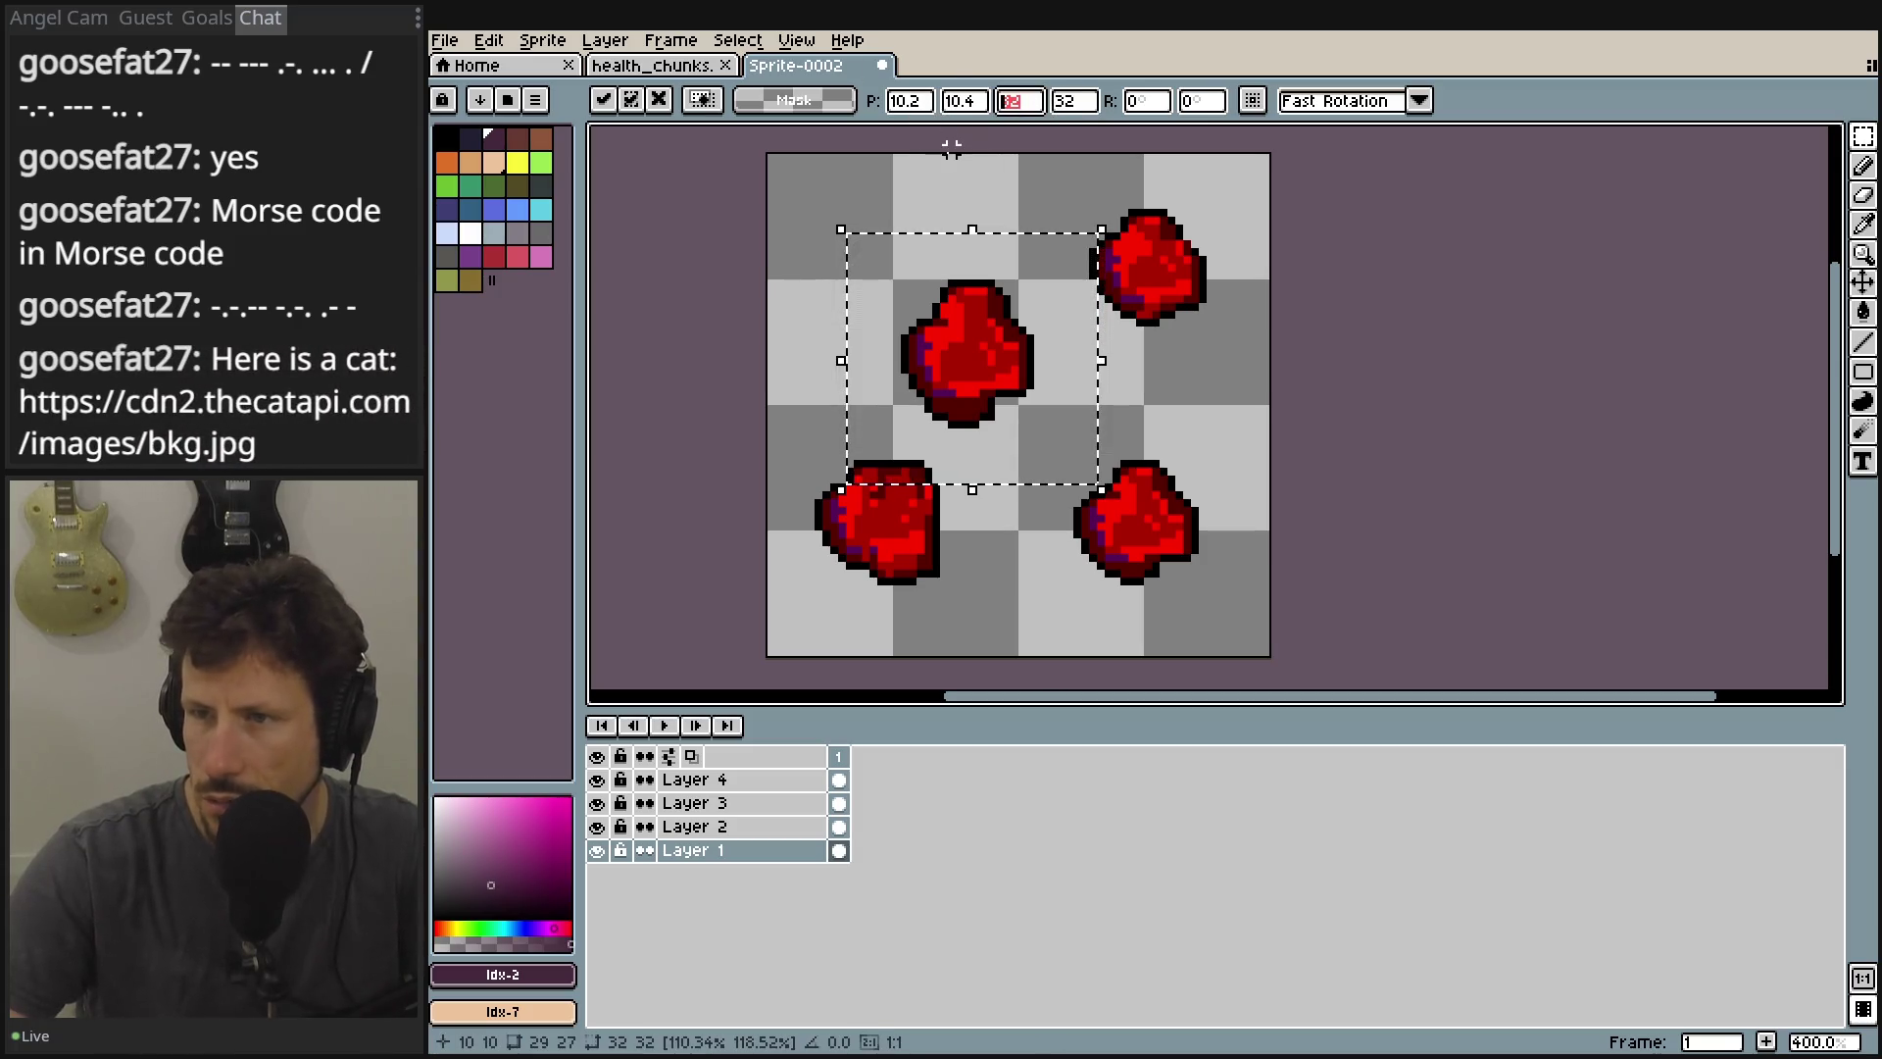
{"action": "type", "text": "60"}
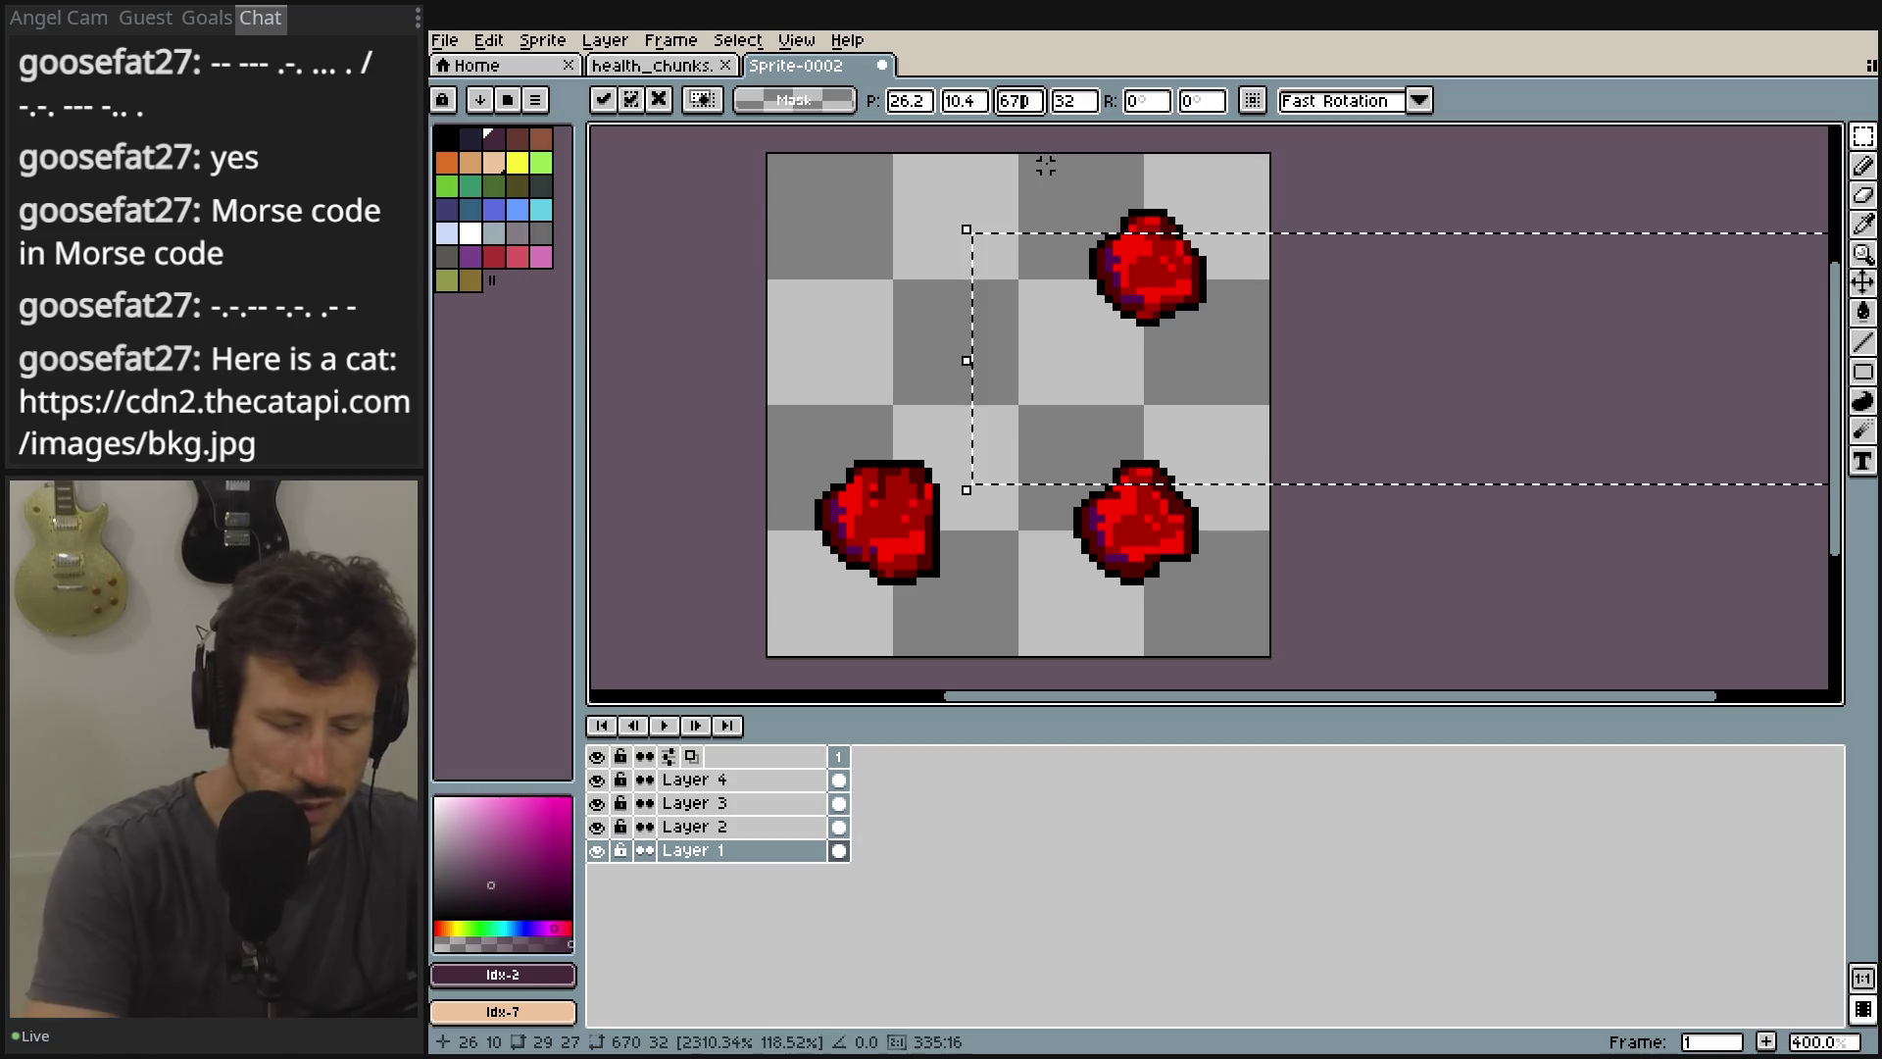
{"action": "key", "text": "BackSpace"}
{"action": "type", "text": "4"}
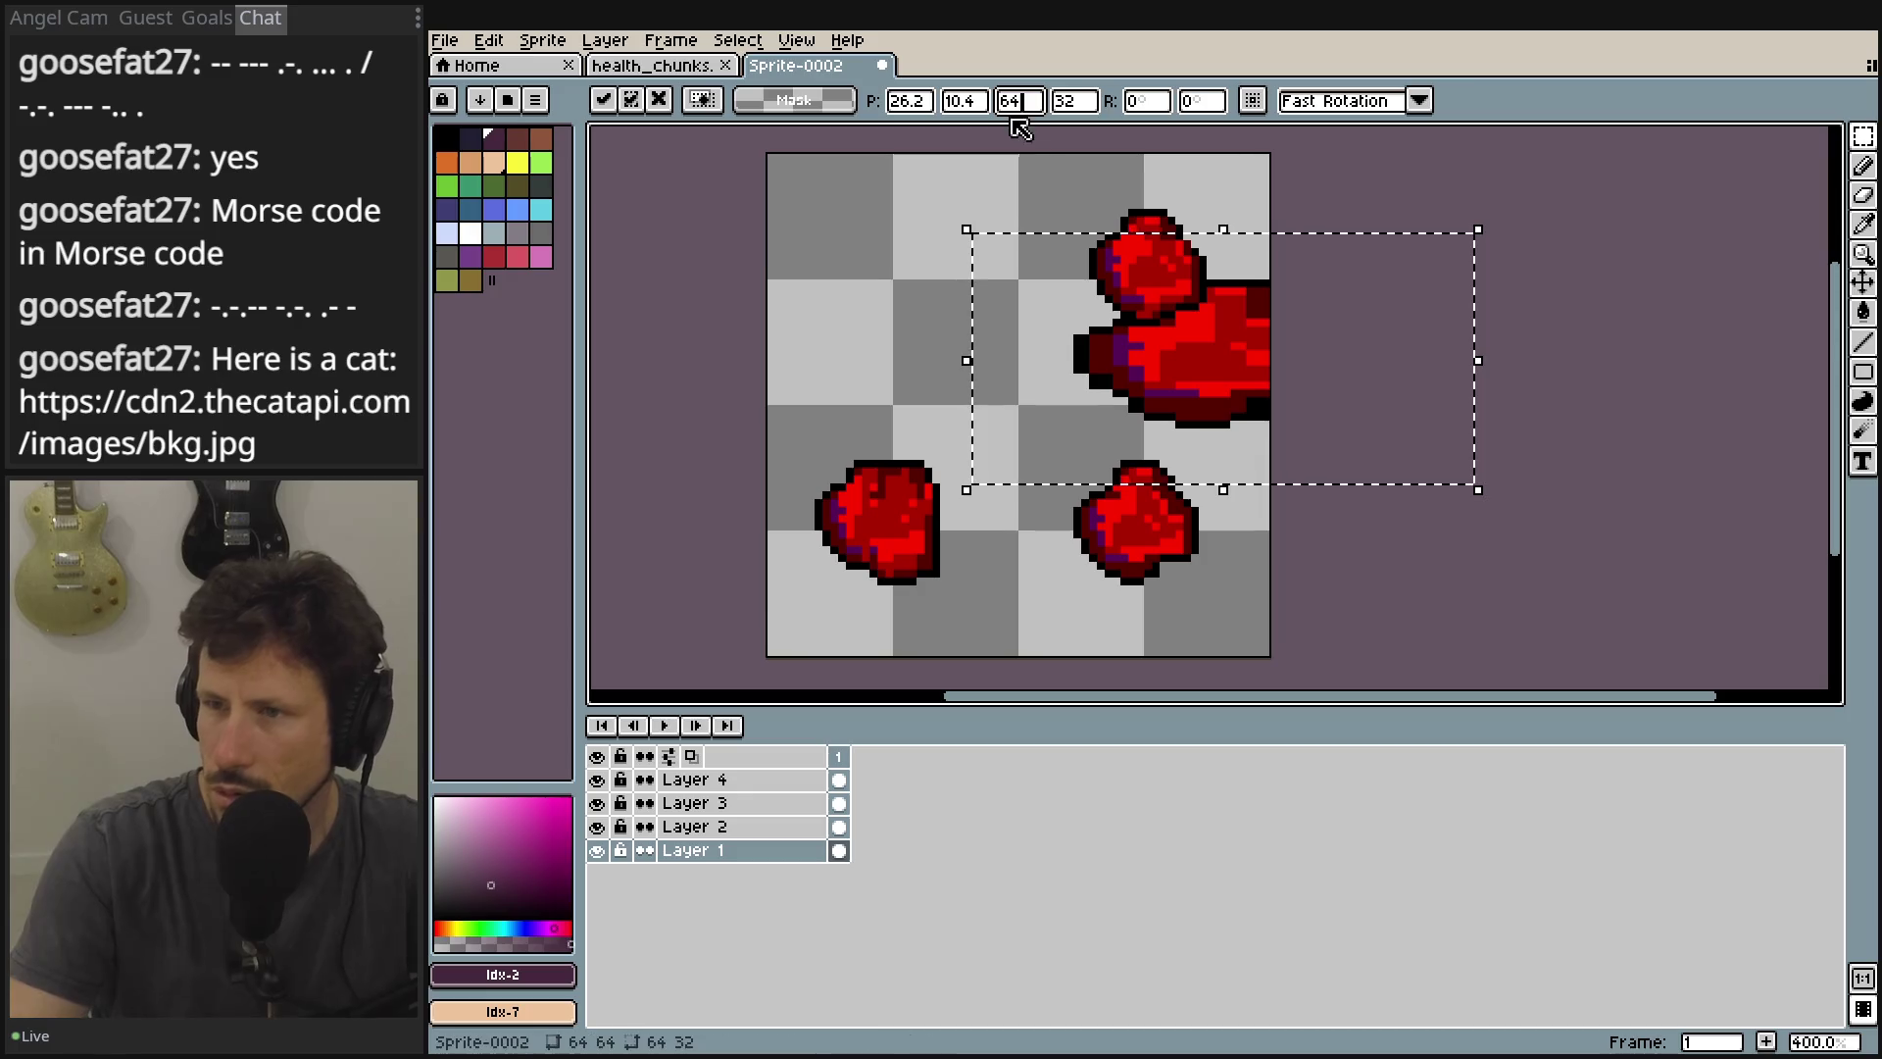
{"action": "double_click", "coordinate": [1075, 101]}
{"action": "type", "text": "64"}
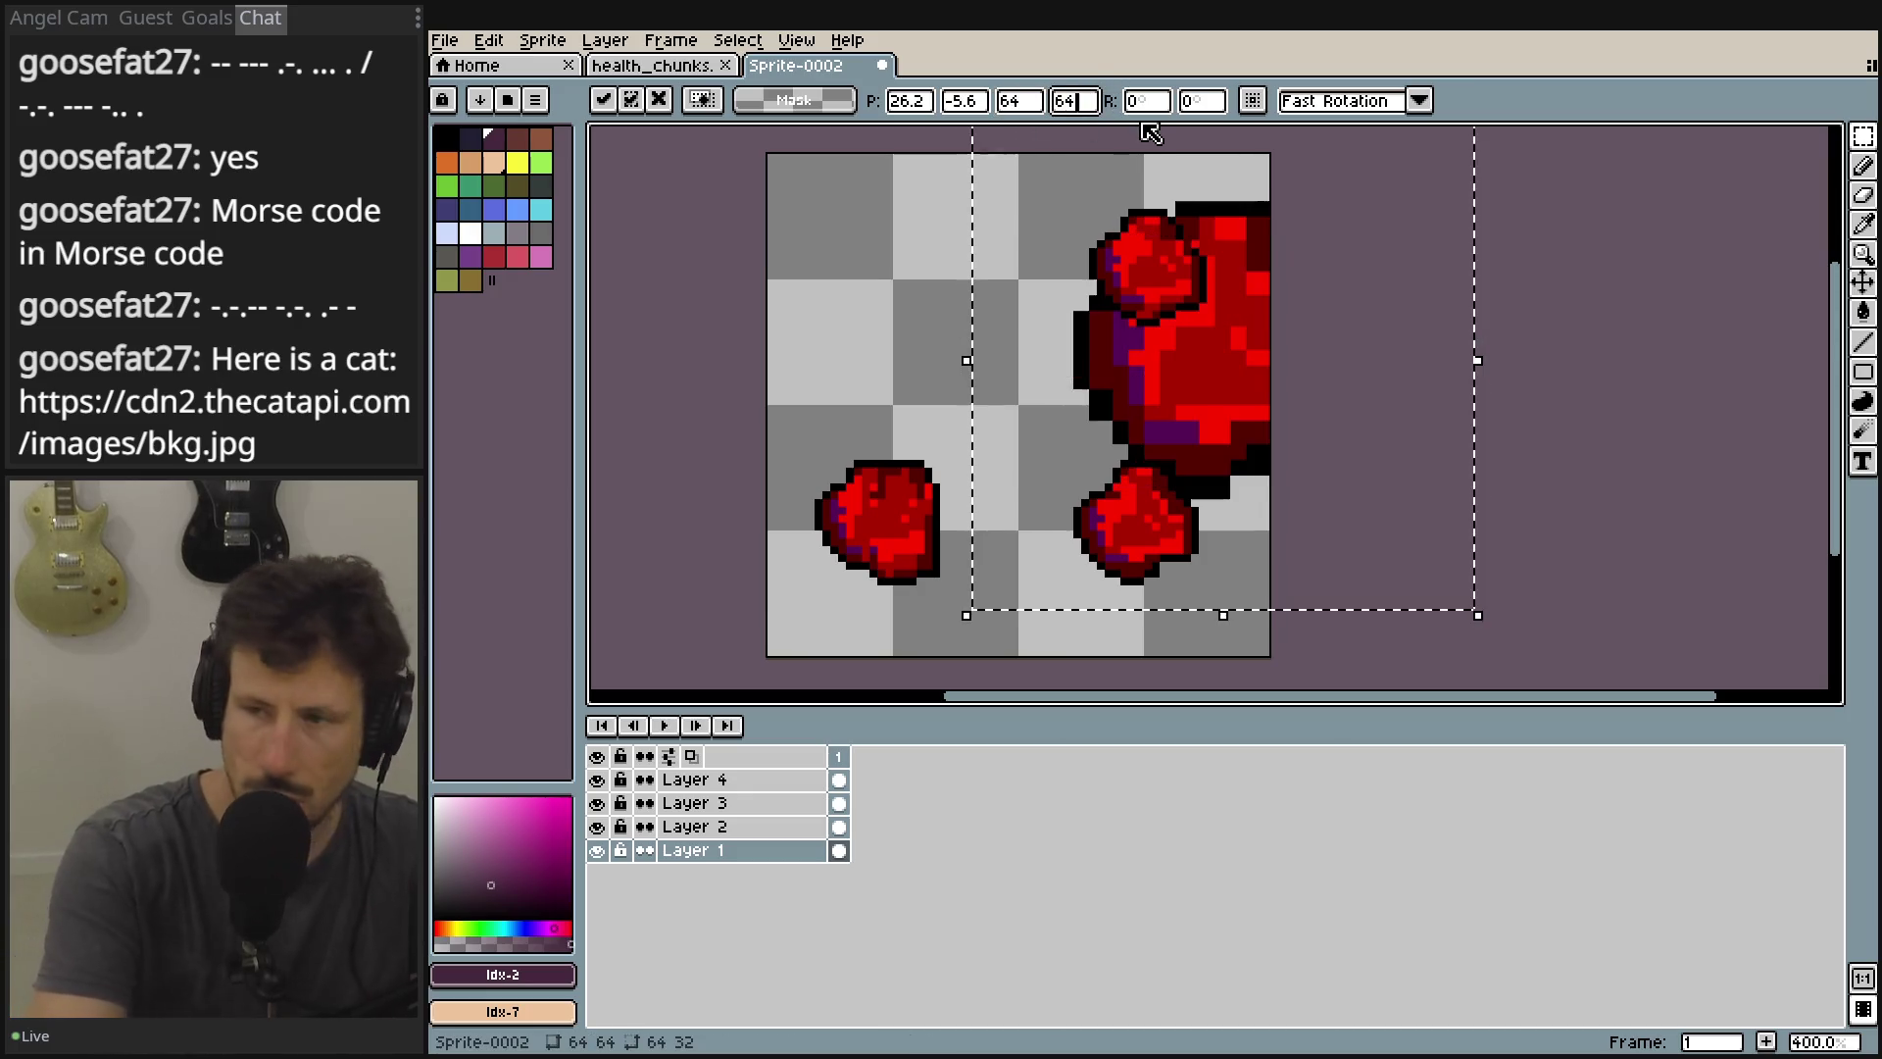
{"action": "mouse_move", "coordinate": [1221, 365]}
{"action": "left_mouse_down"}
{"action": "mouse_move", "coordinate": [920, 324]}
{"action": "mouse_move", "coordinate": [937, 303]}
{"action": "mouse_move", "coordinate": [912, 277]}
{"action": "mouse_move", "coordinate": [961, 334]}
{"action": "left_mouse_up"}
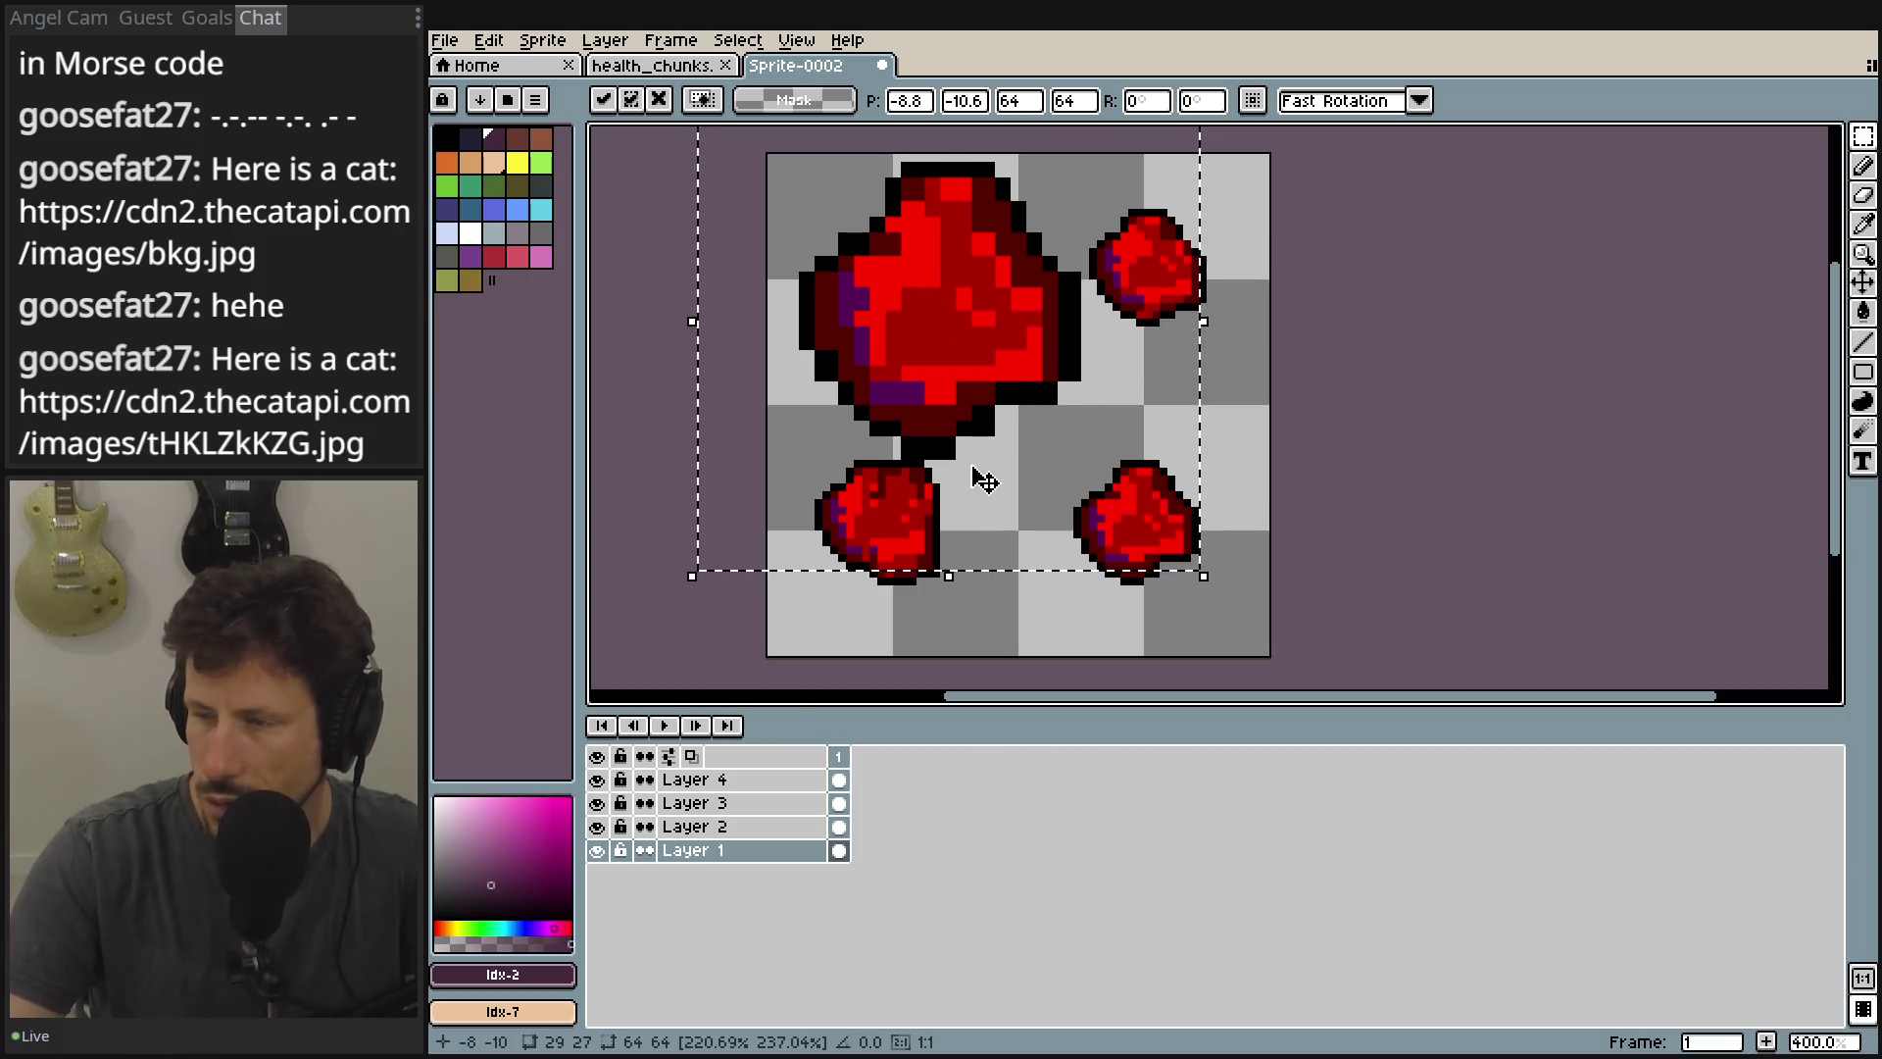
{"action": "key", "text": "Escape"}
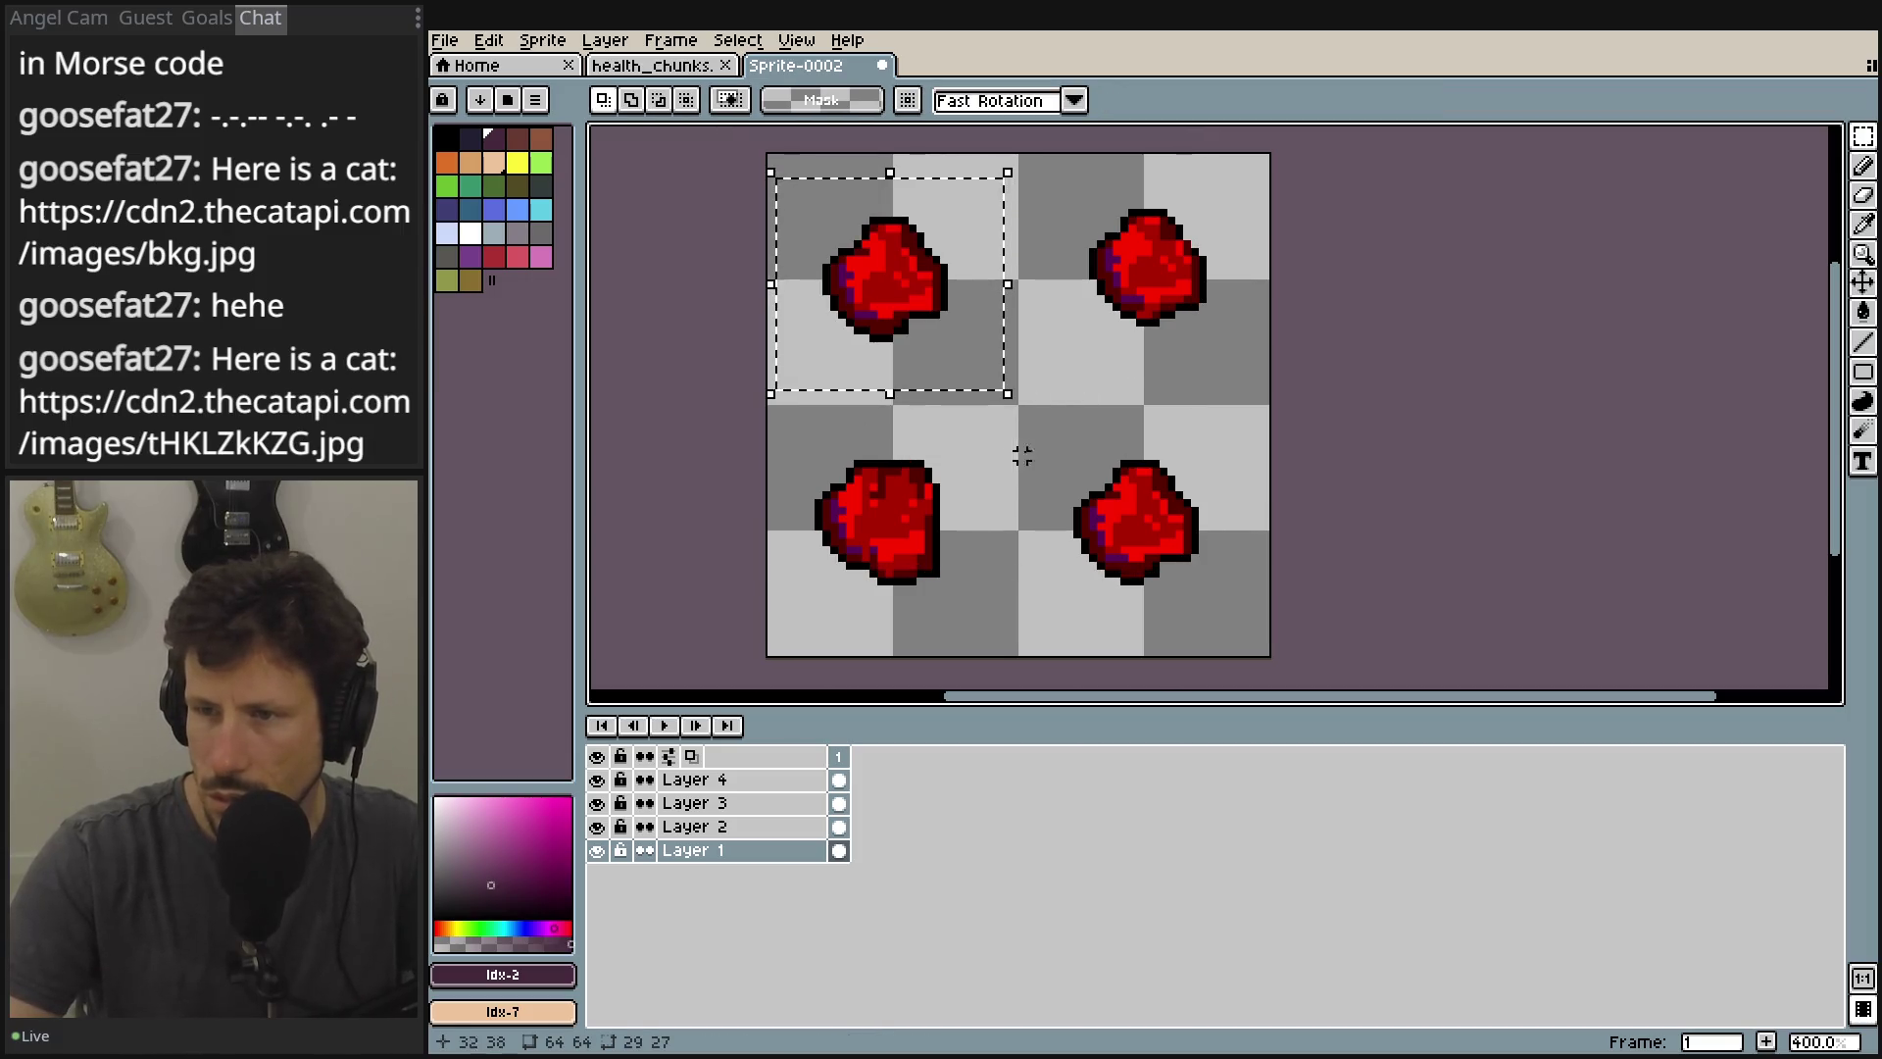
Transform the Layer 1 top-left heart to position 0,0 and size 32×32.
{"action": "left_click", "coordinate": [605, 41]}
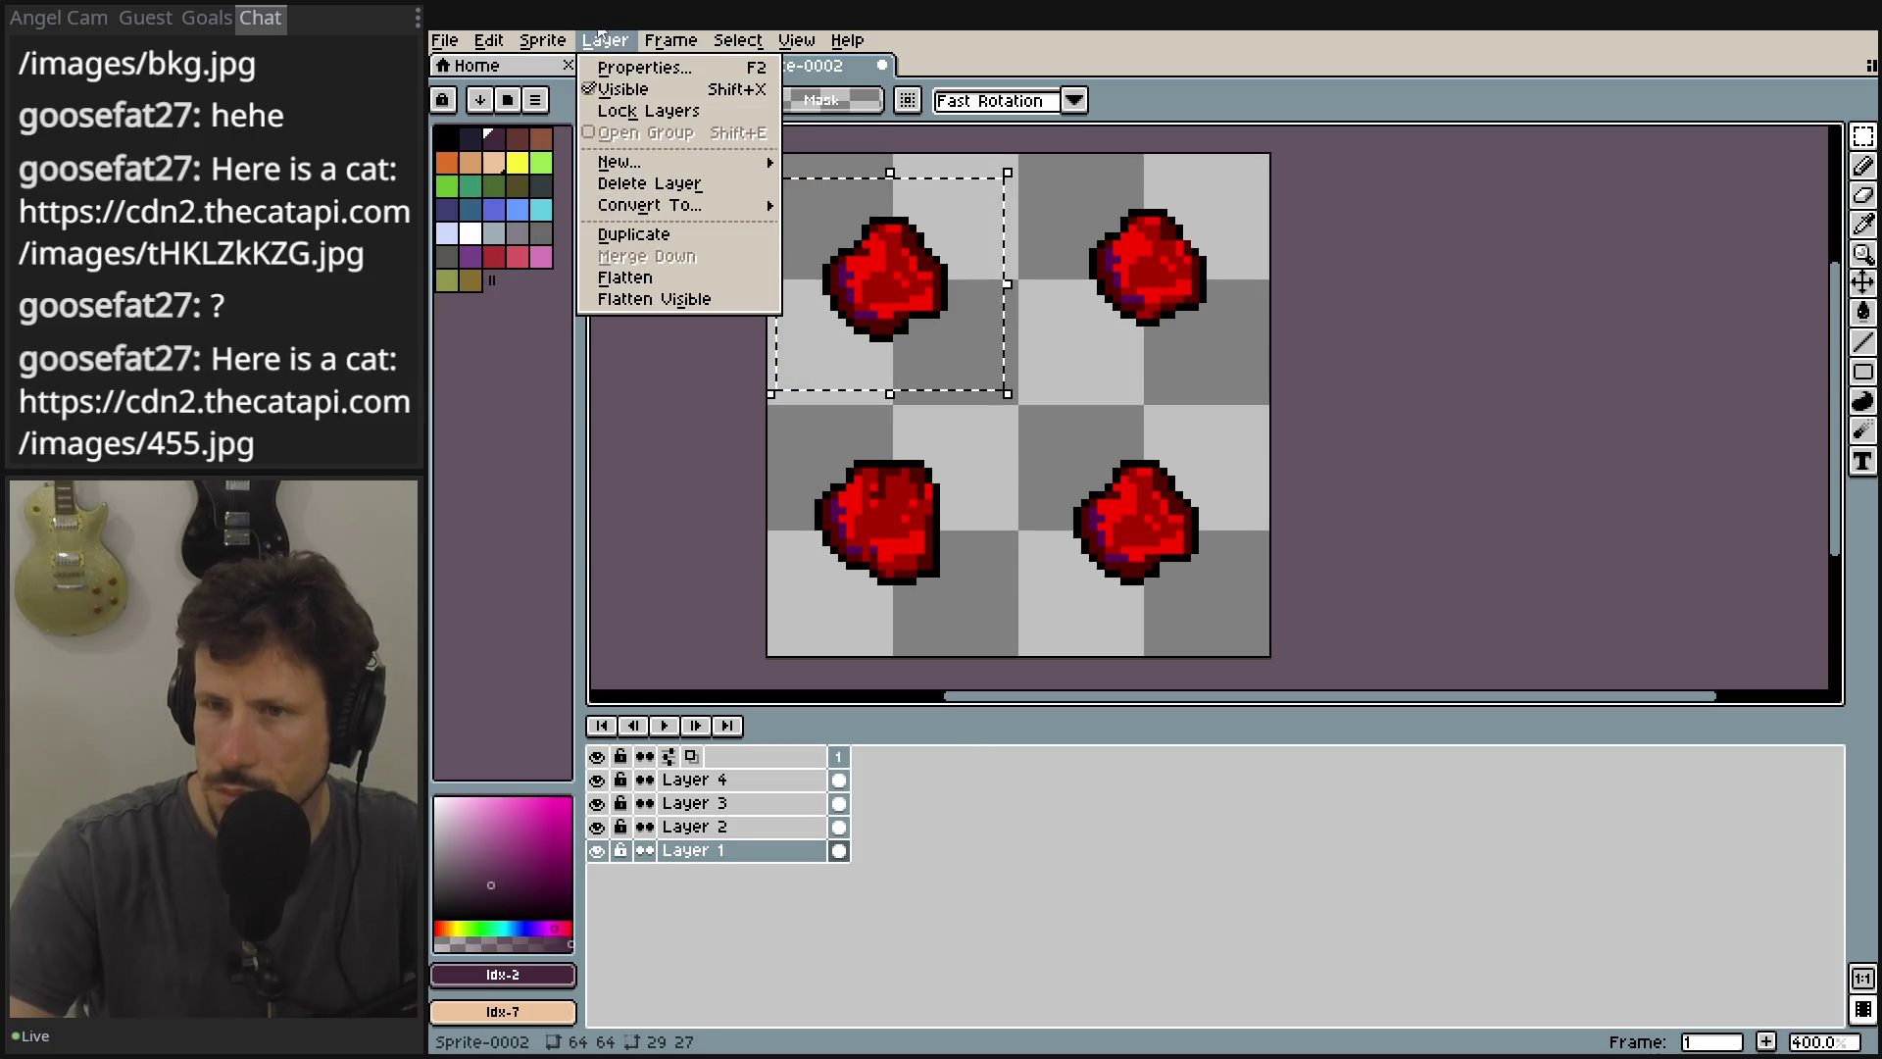
{"action": "mouse_move", "coordinate": [555, 49]}
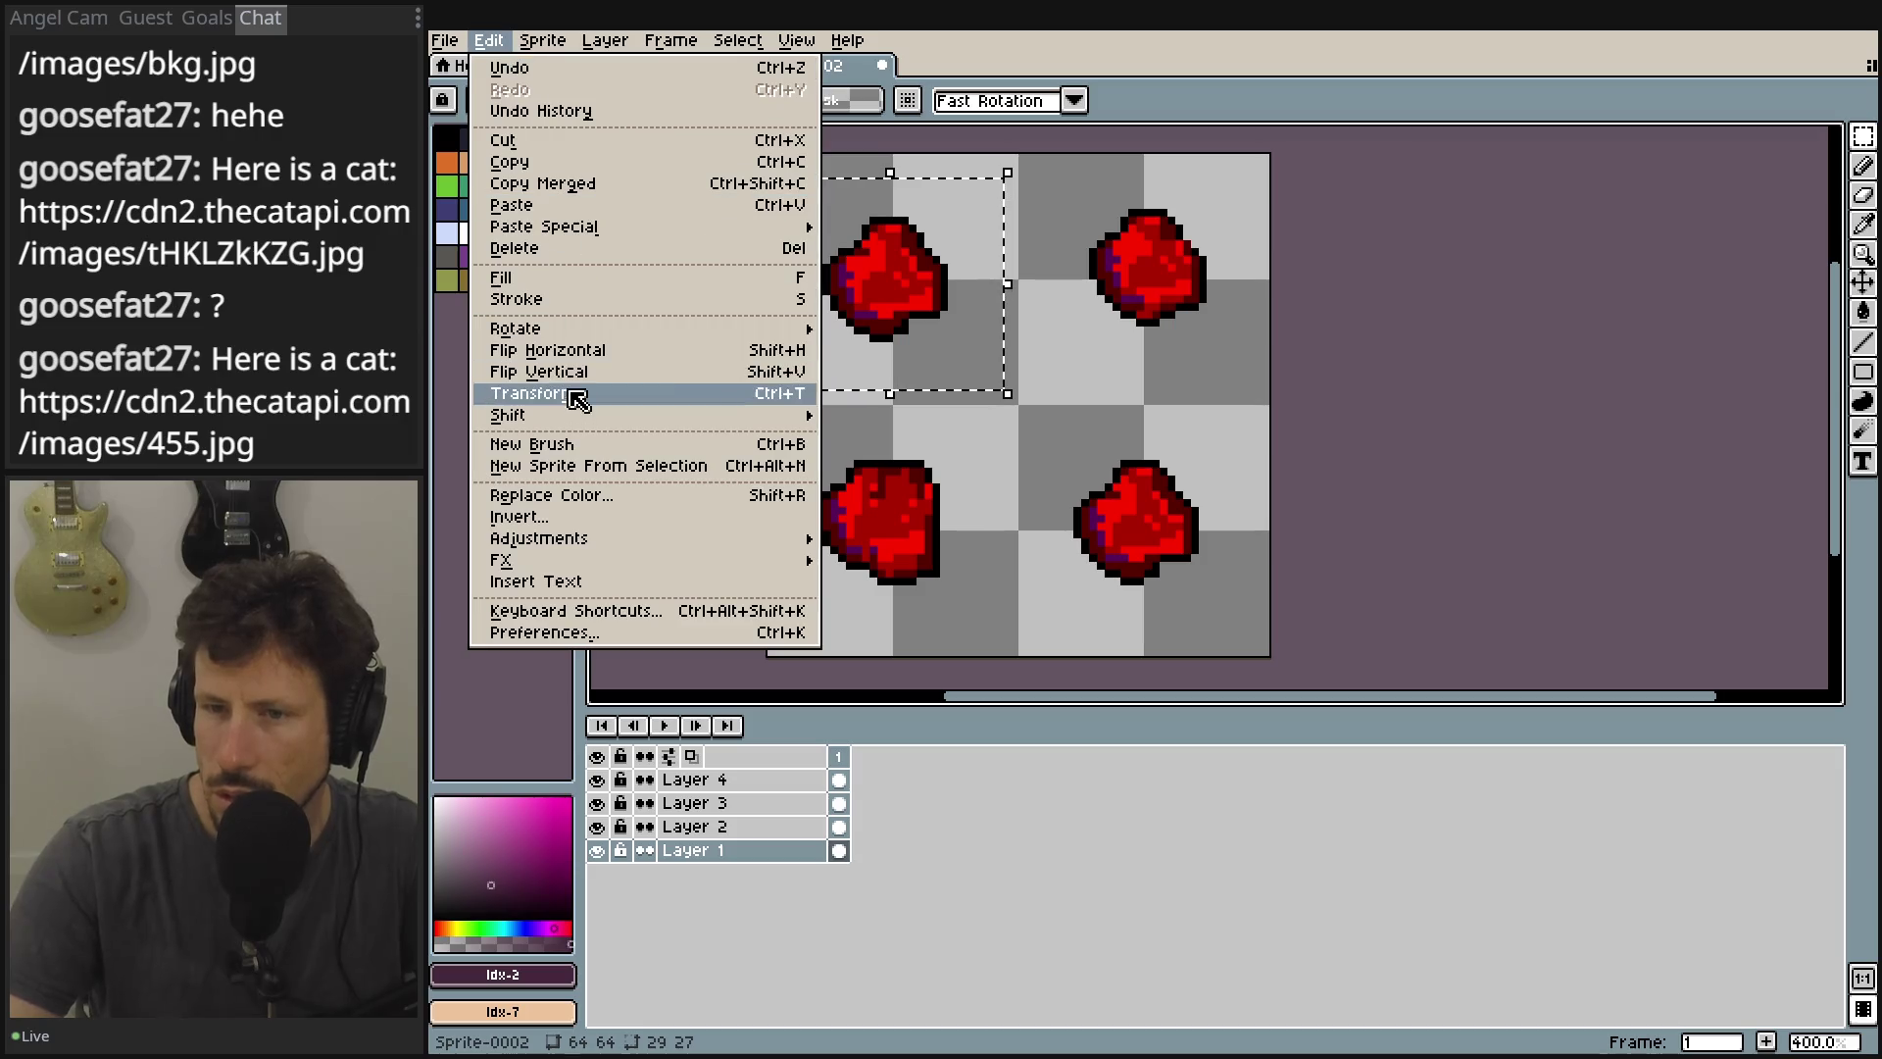
{"action": "left_click", "coordinate": [574, 396]}
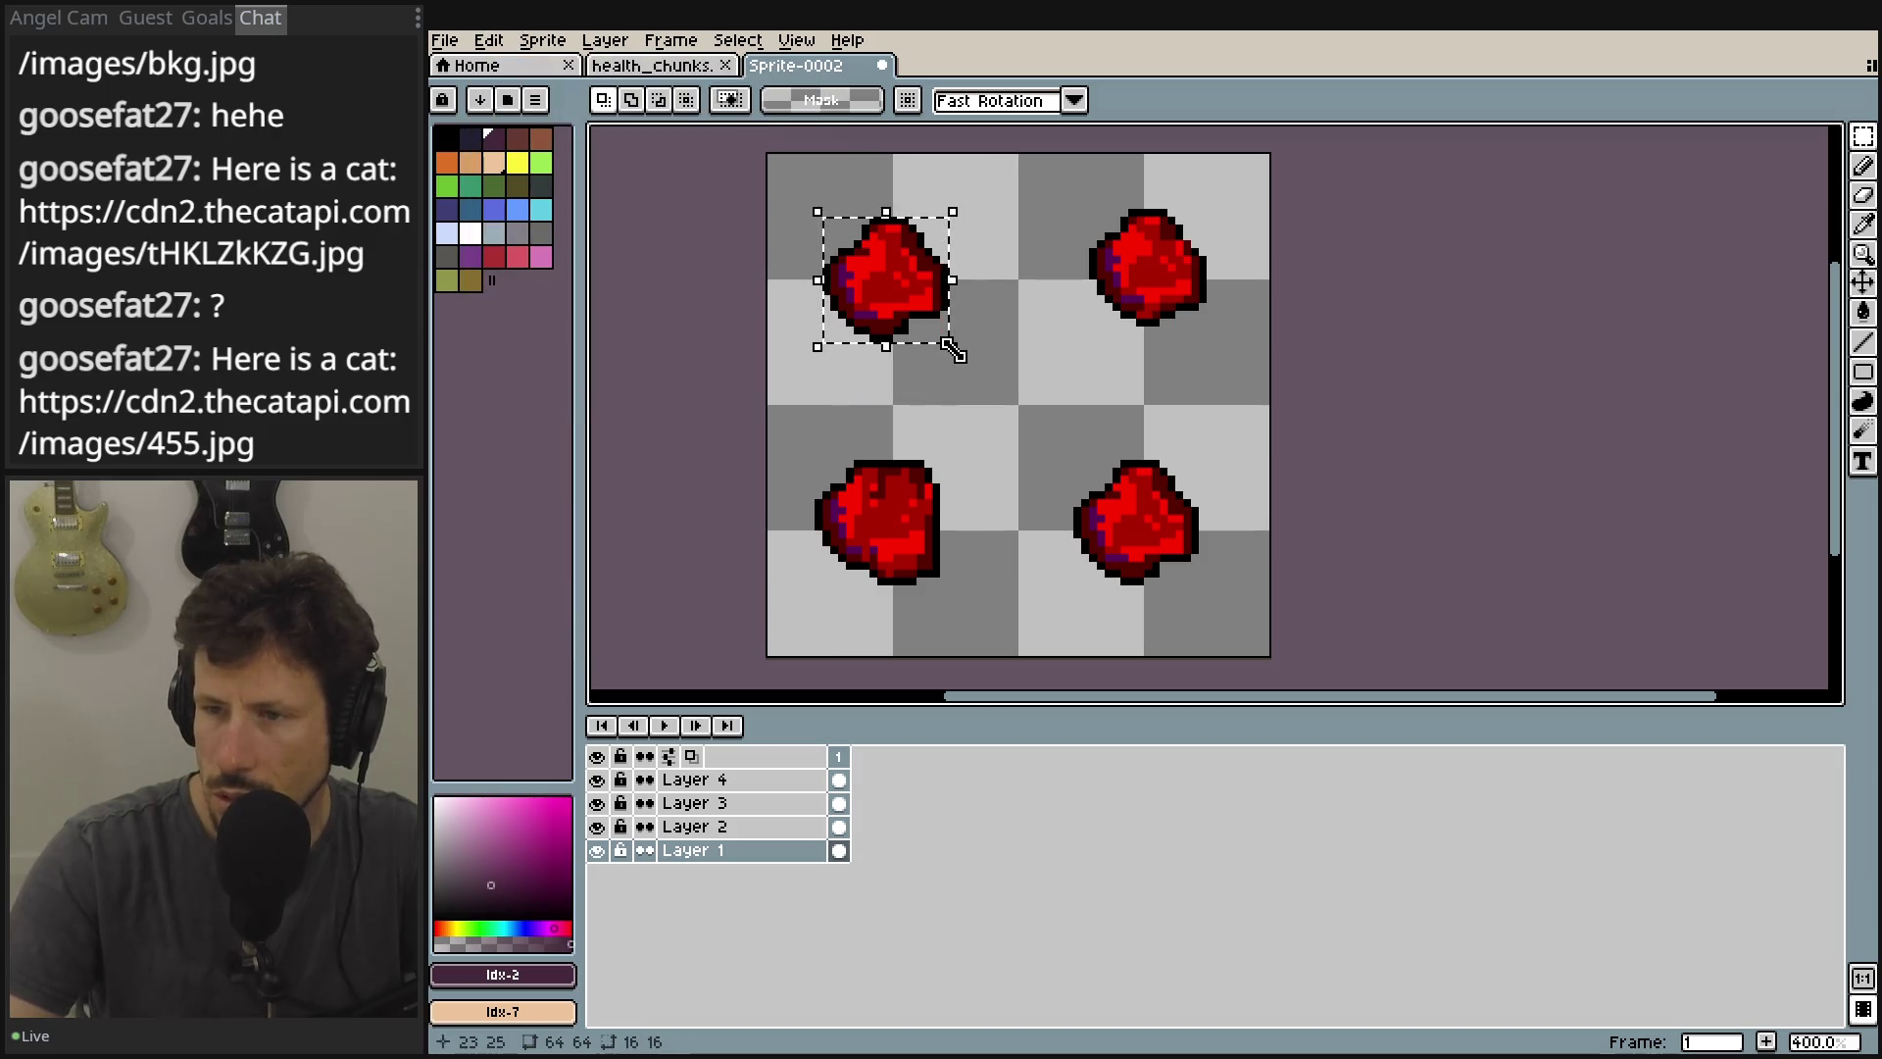
{"action": "mouse_move", "coordinate": [951, 345]}
{"action": "left_mouse_down"}
{"action": "mouse_move", "coordinate": [1035, 441]}
{"action": "mouse_move", "coordinate": [1020, 426]}
{"action": "left_mouse_up"}
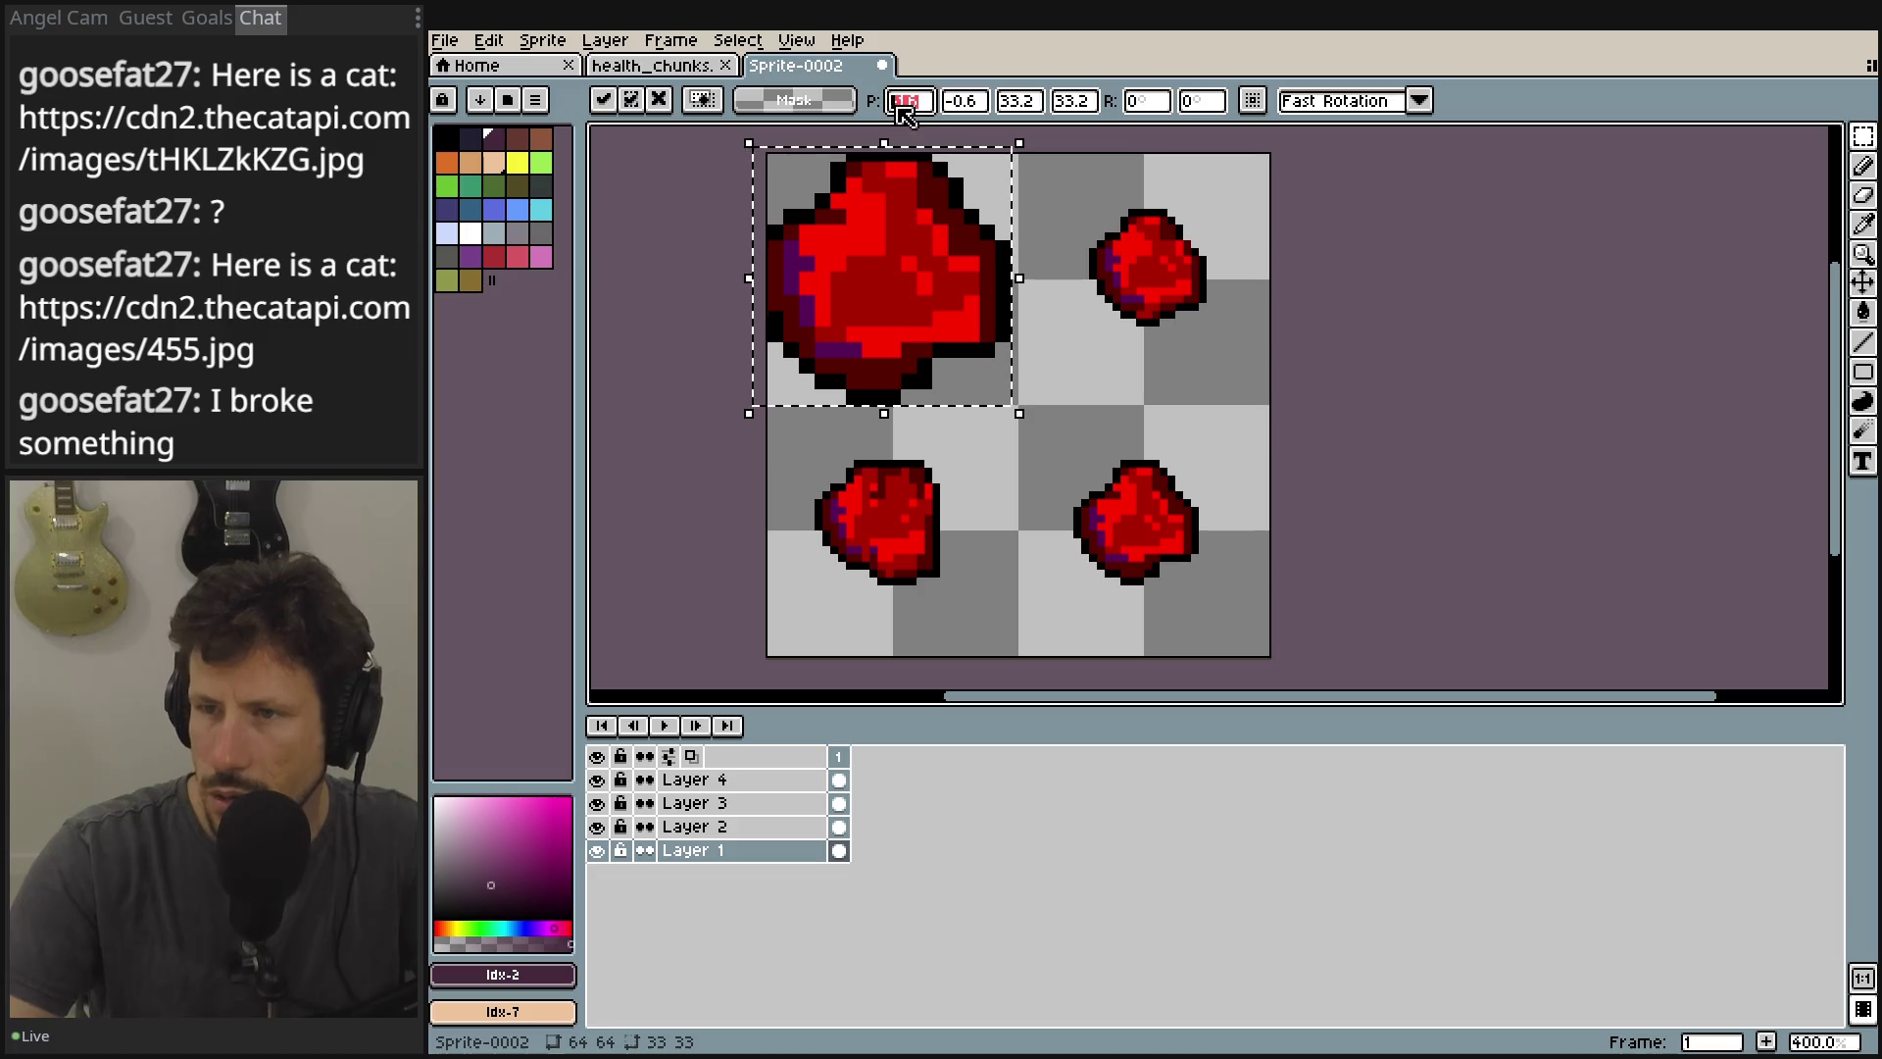
{"action": "key", "text": "BackSpace"}
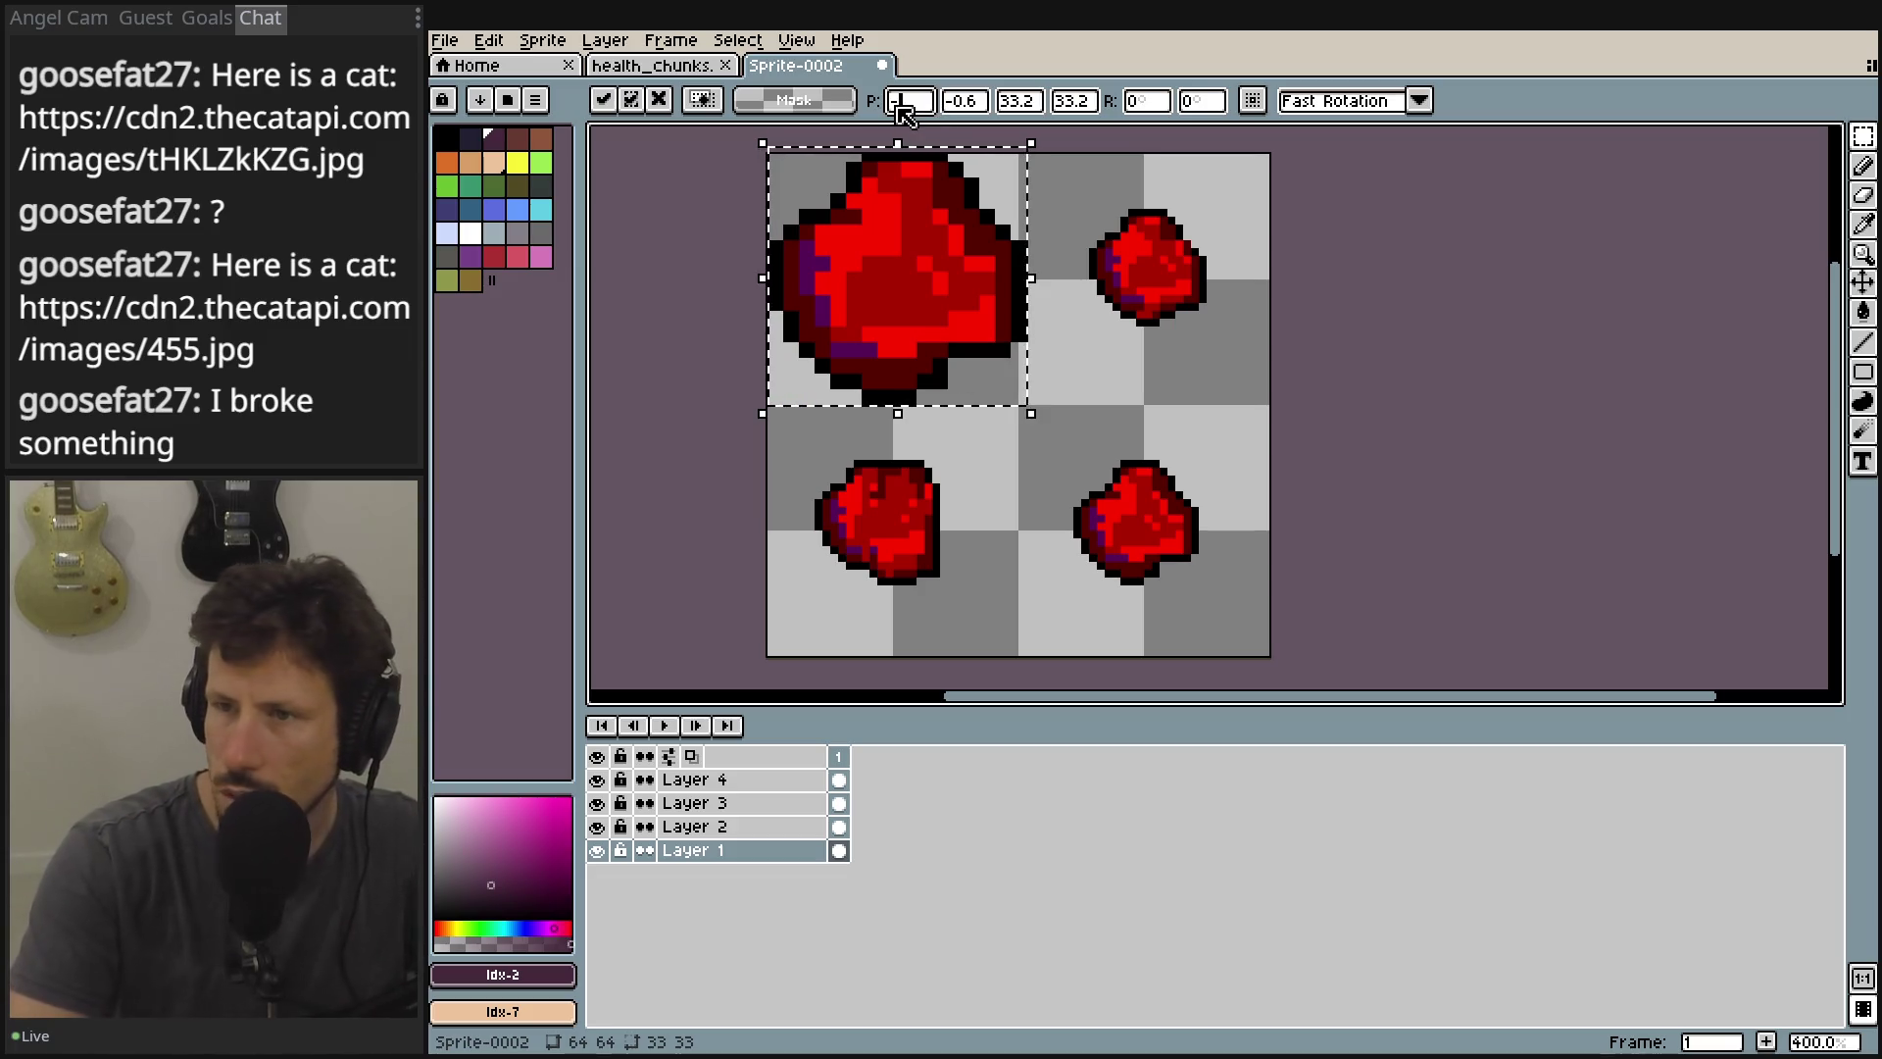
{"action": "type", "text": "-1"}
{"action": "key", "text": "Tab"}
{"action": "type", "text": "0"}
{"action": "key", "text": "Tab"}
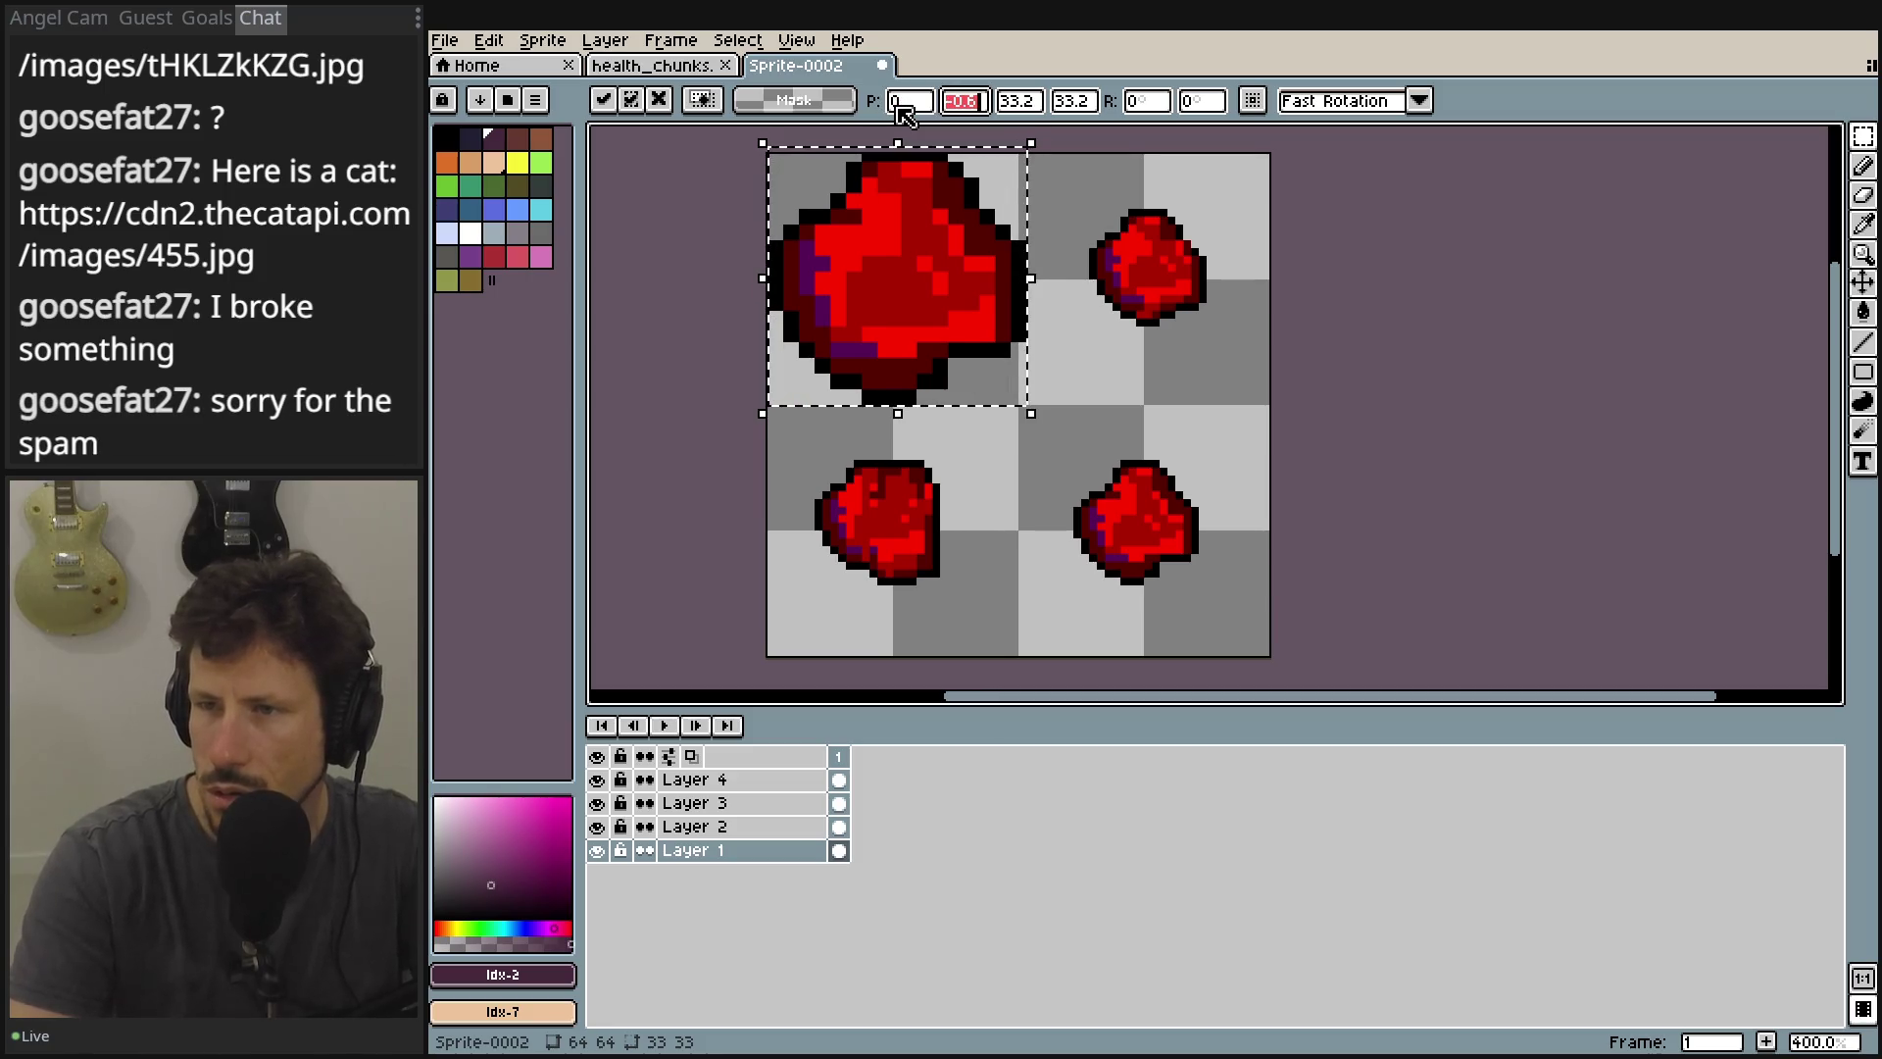
{"action": "type", "text": "0"}
{"action": "key", "text": "Tab"}
{"action": "type", "text": "32"}
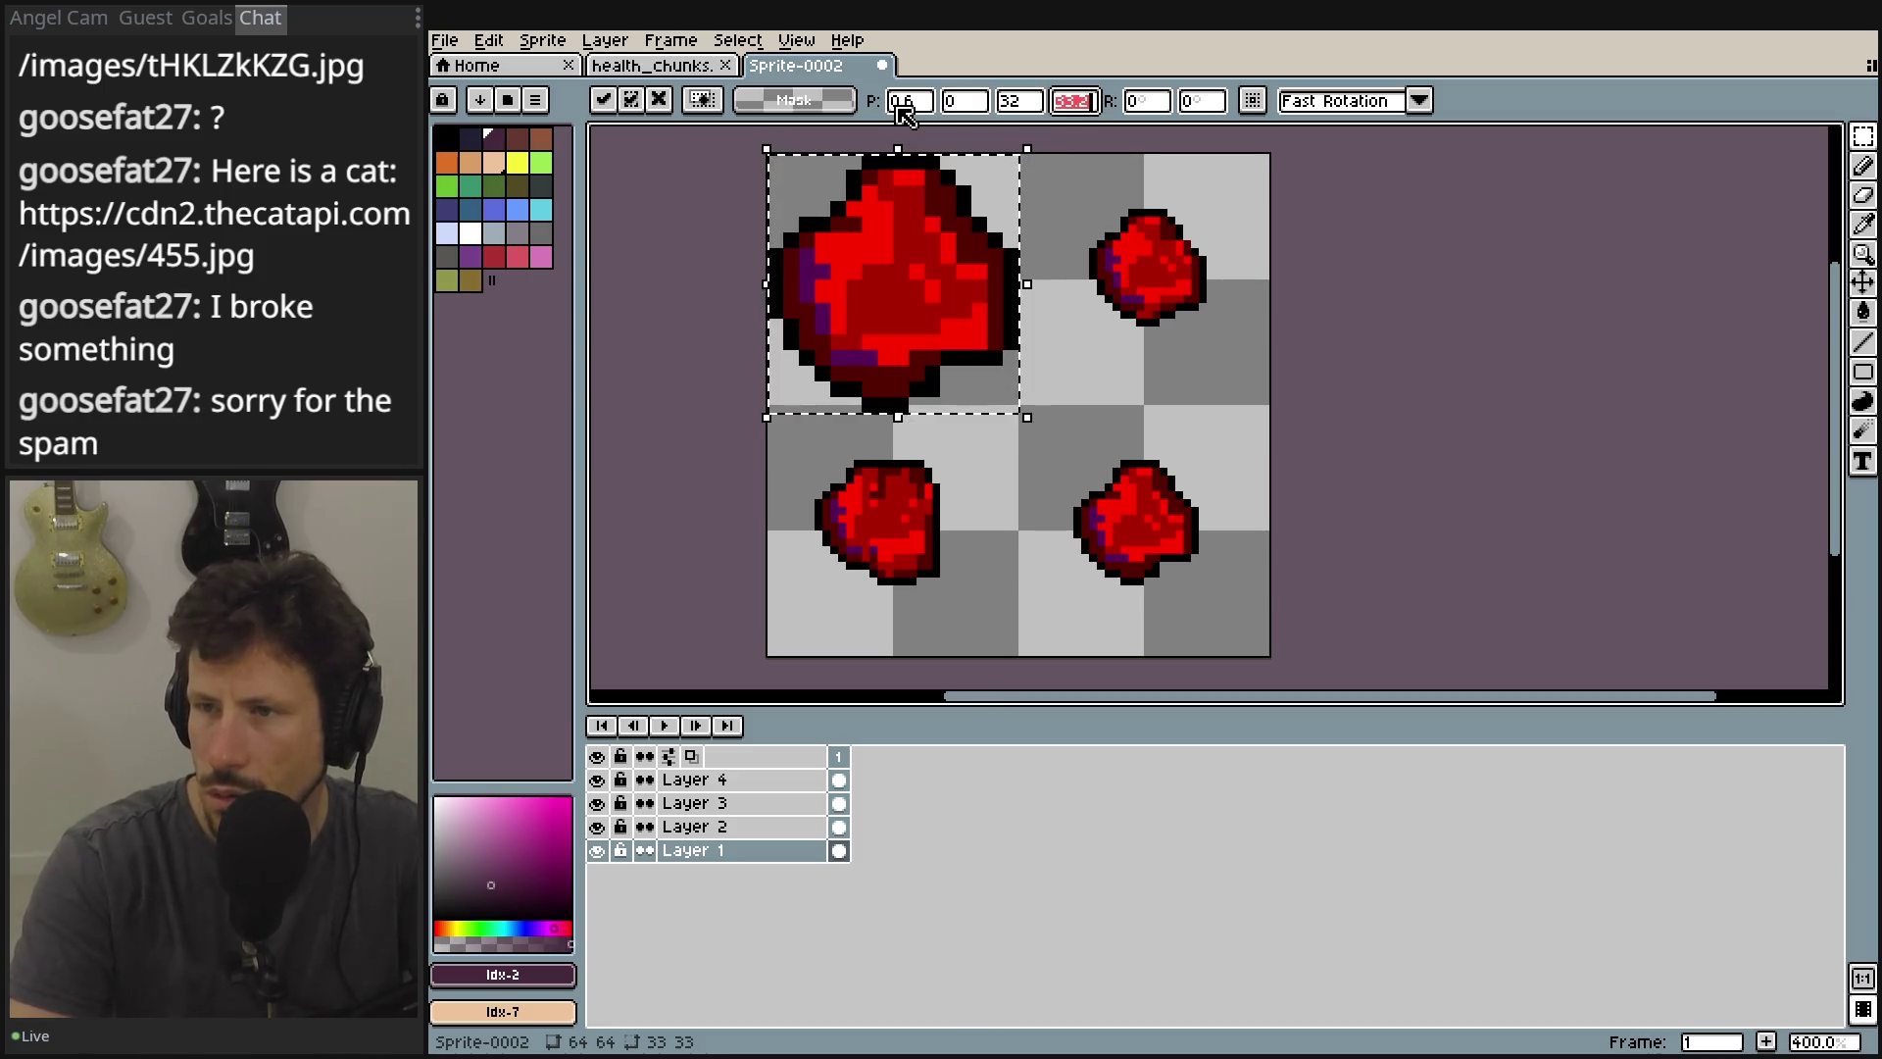
{"action": "type", "text": "32"}
{"action": "key", "text": "Tab"}
{"action": "key", "text": "Return"}
{"action": "key", "text": "ctrl+d"}
Transform the Layer 2 top-right chunk to position 32,0 and size 32×32.
{"action": "left_click", "coordinate": [705, 827]}
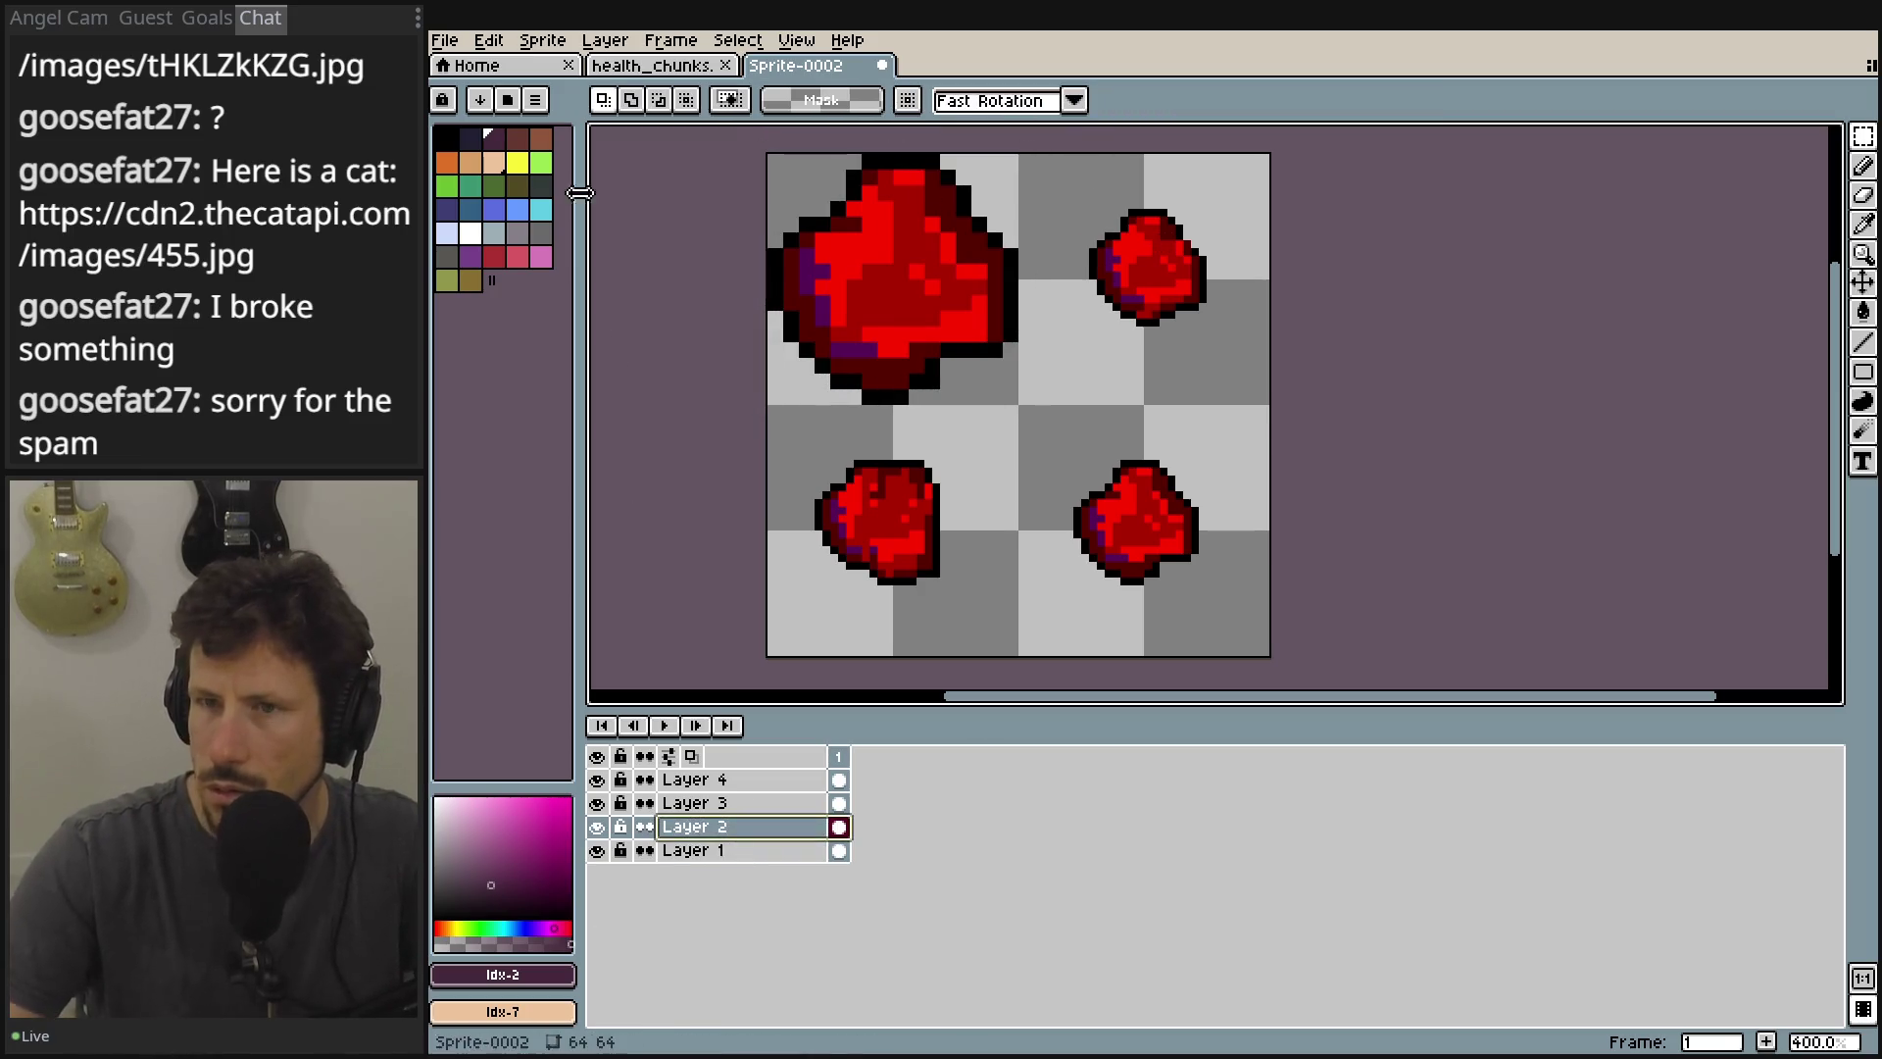
{"action": "left_click", "coordinate": [489, 40]}
{"action": "left_click", "coordinate": [578, 395]}
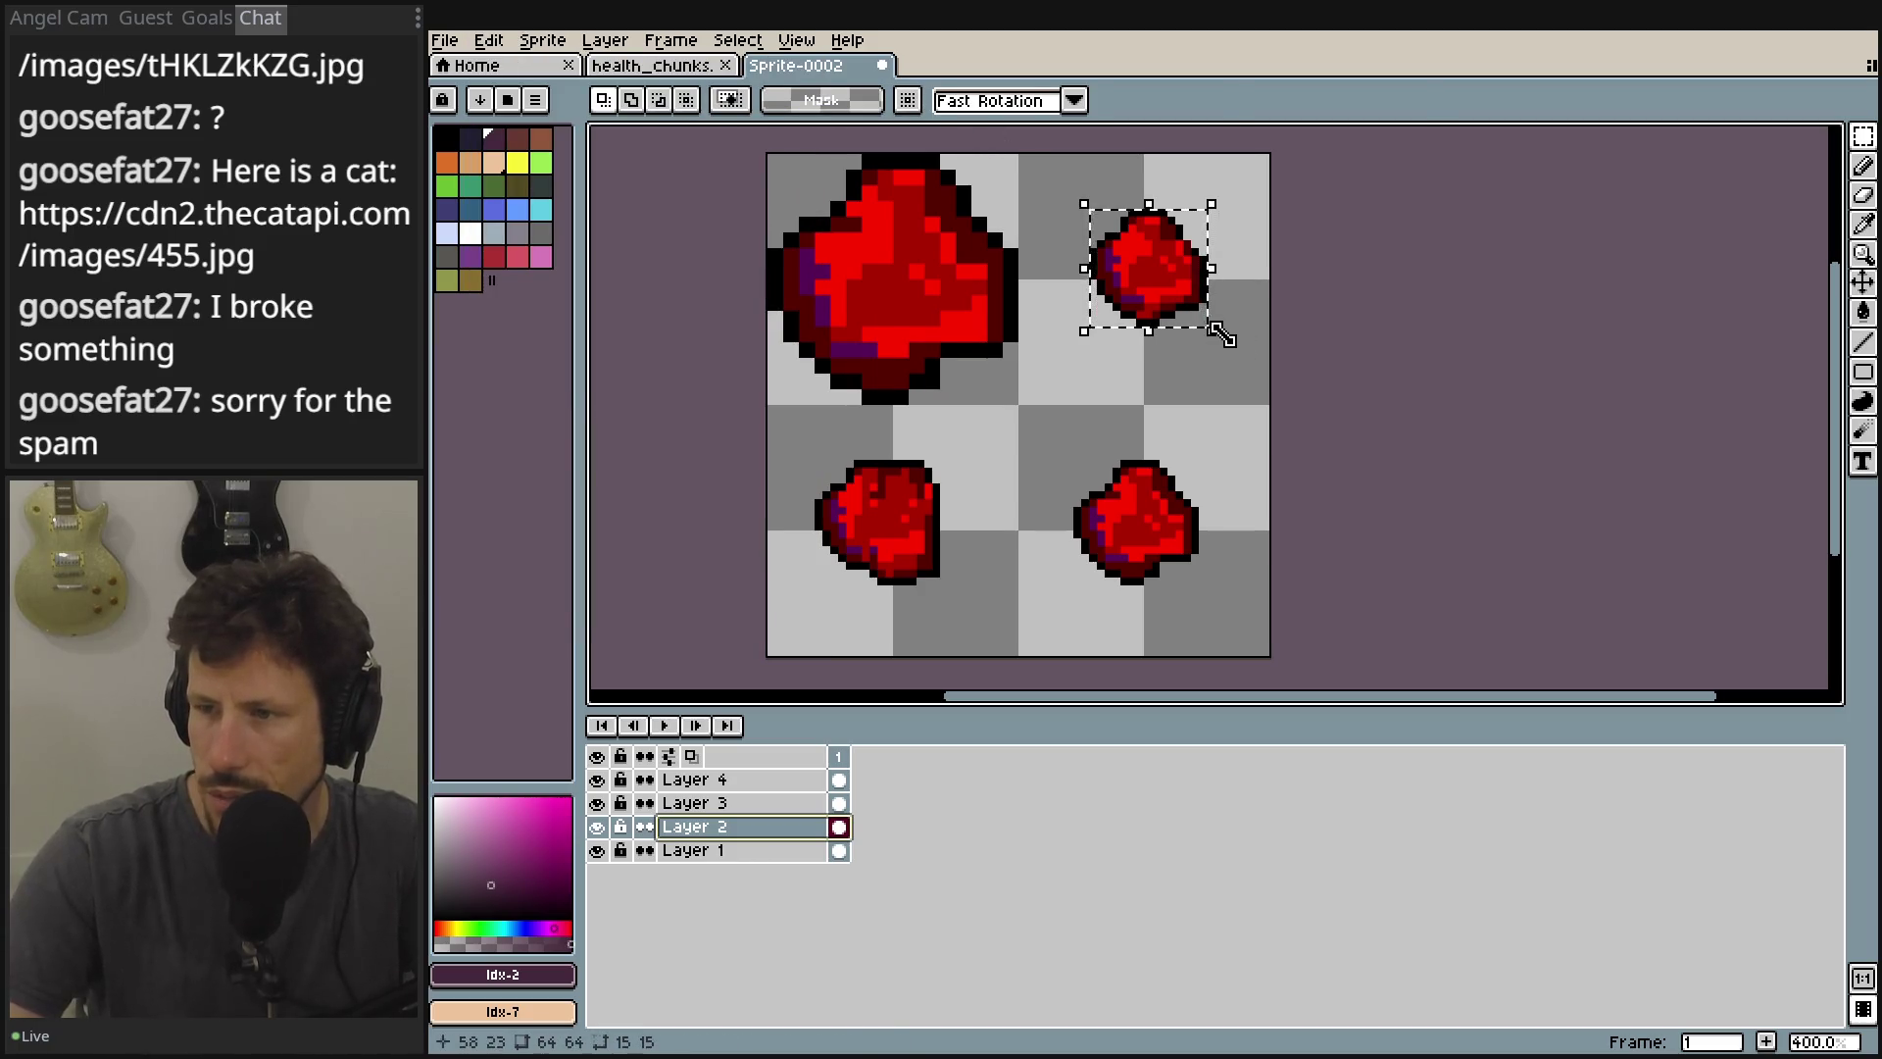
{"action": "left_click_drag", "start_coordinate": [1215, 329], "coordinate": [1223, 345]}
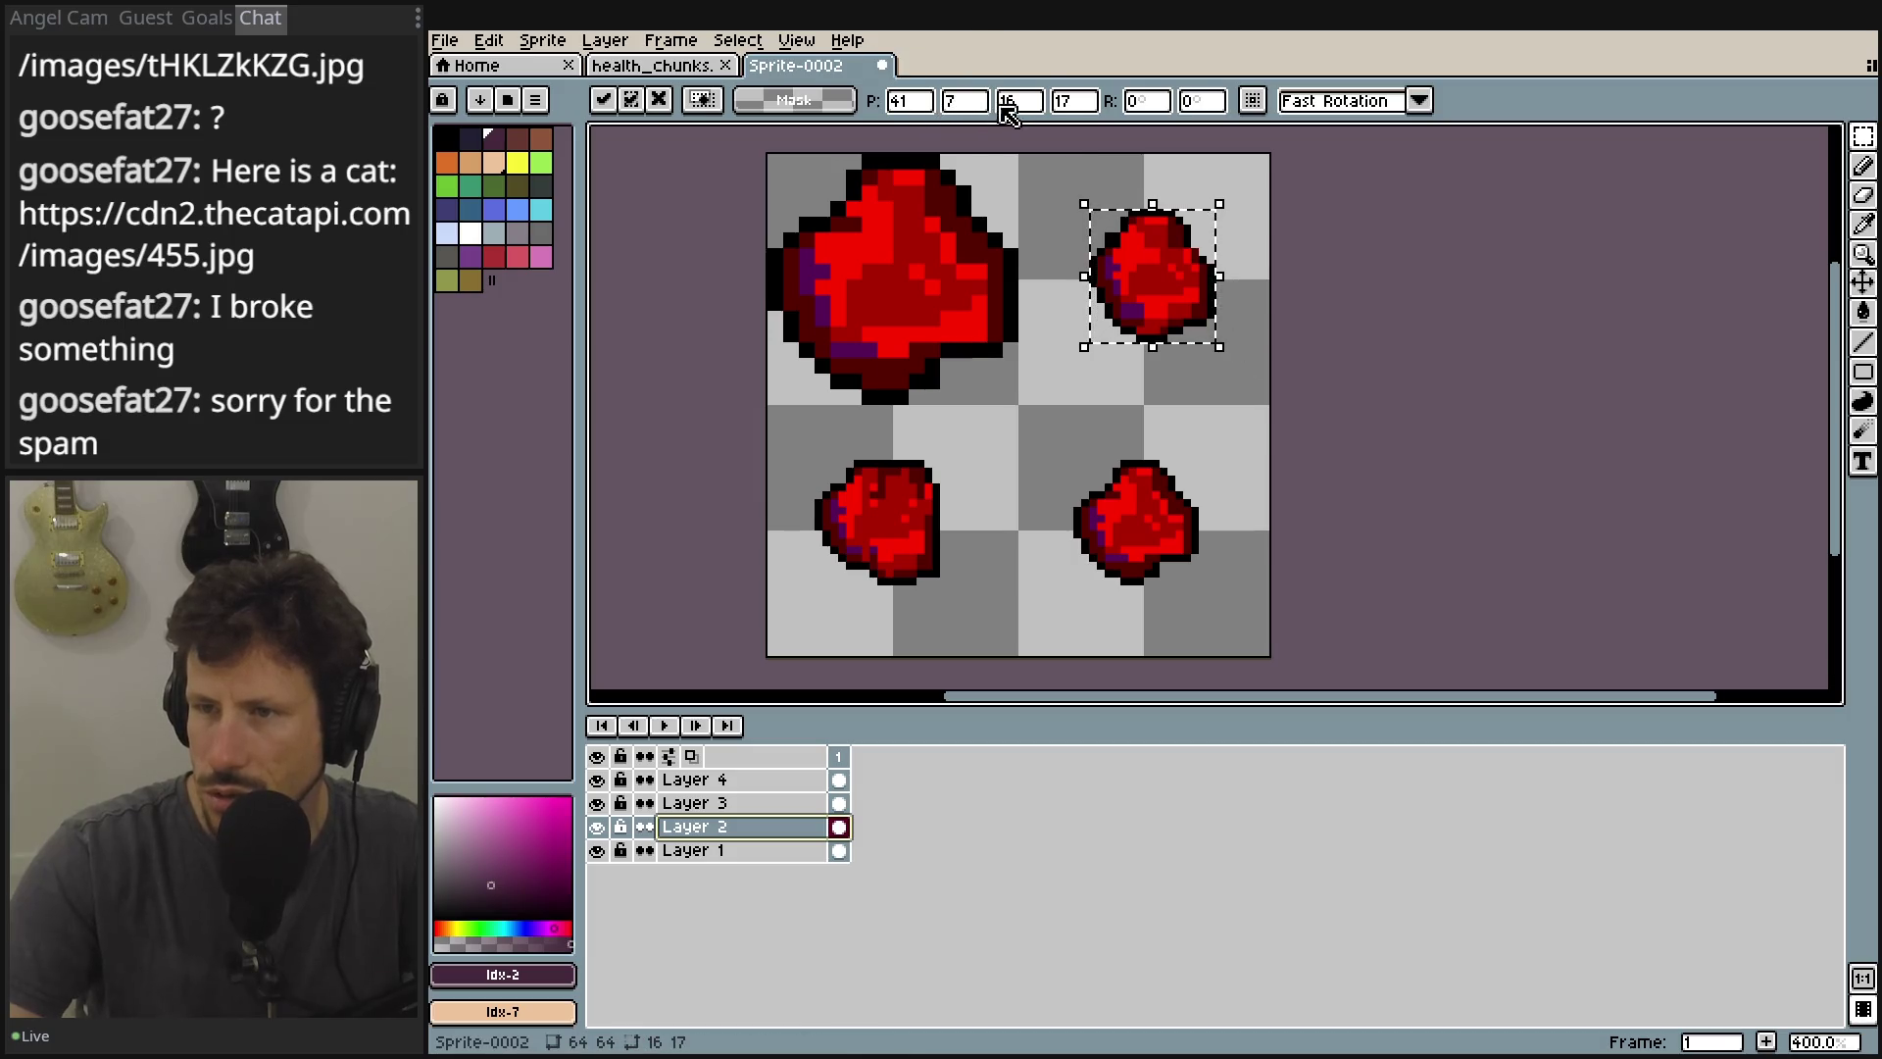
{"action": "type", "text": "3232"}
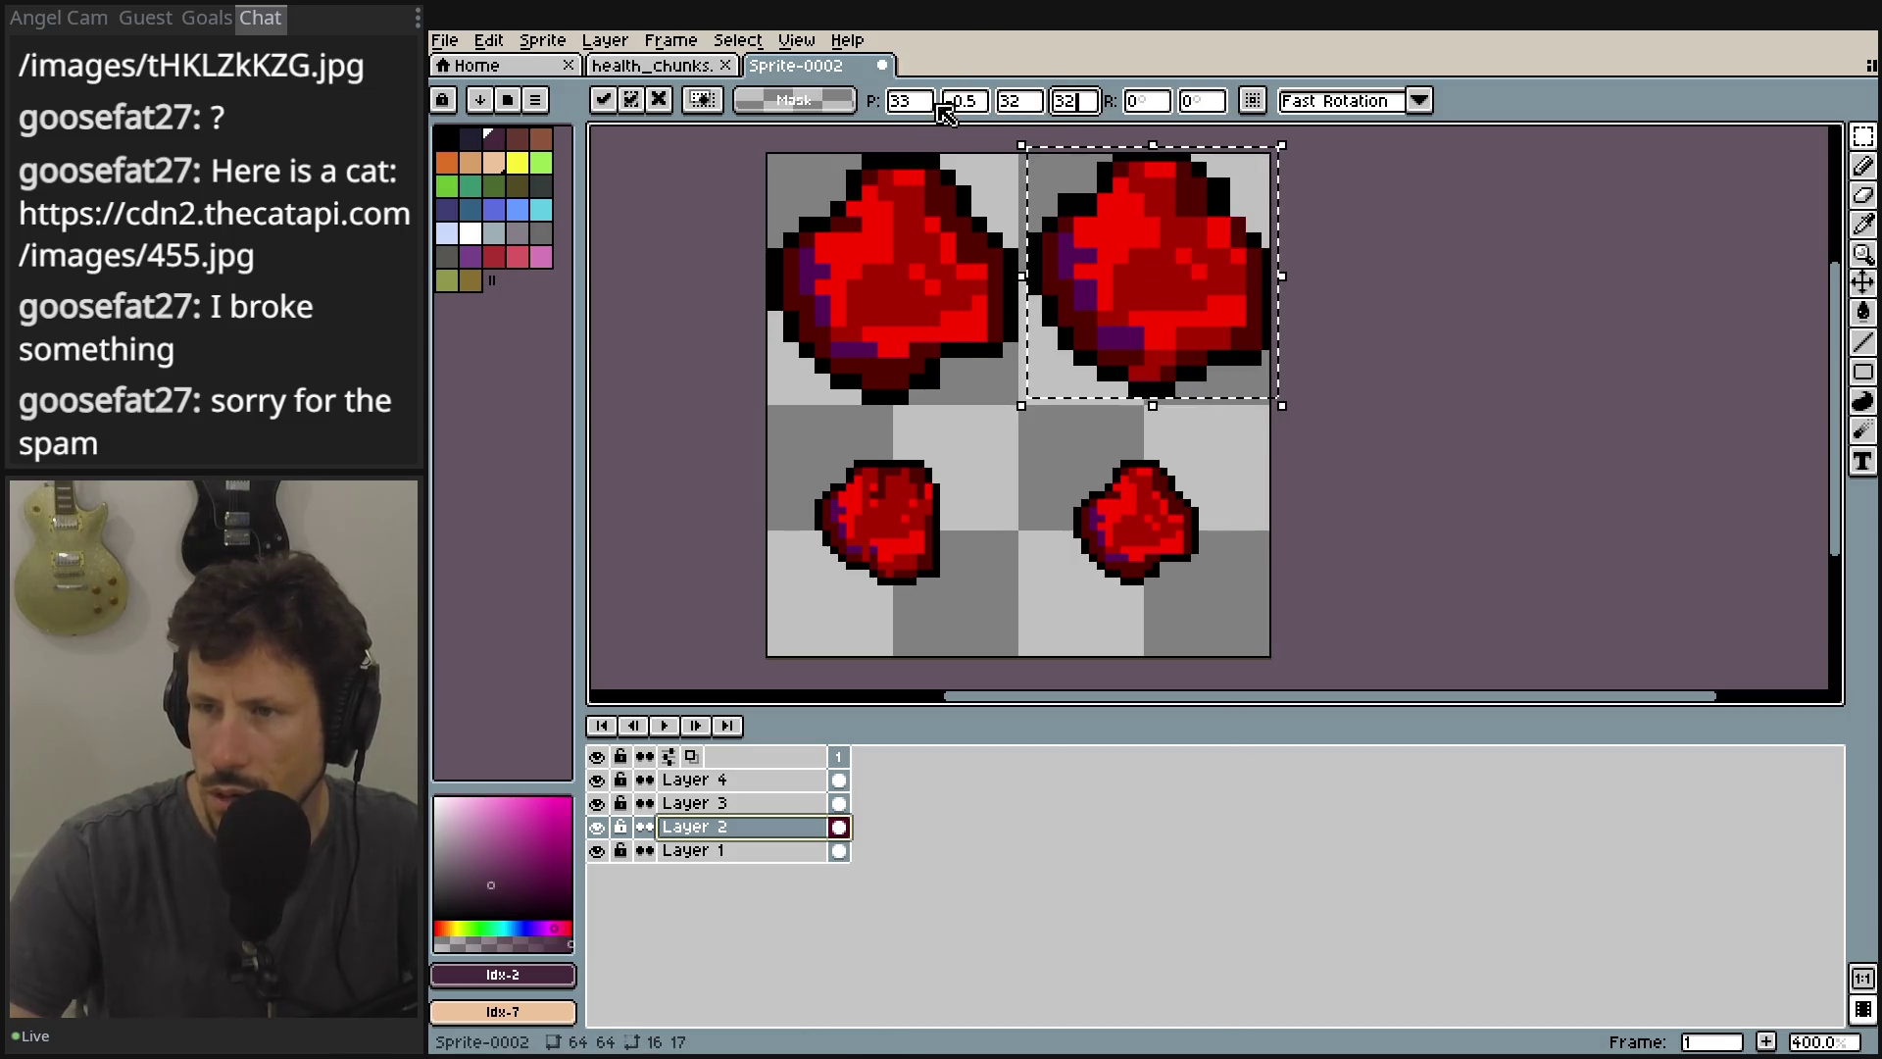
{"action": "left_click", "coordinate": [912, 102]}
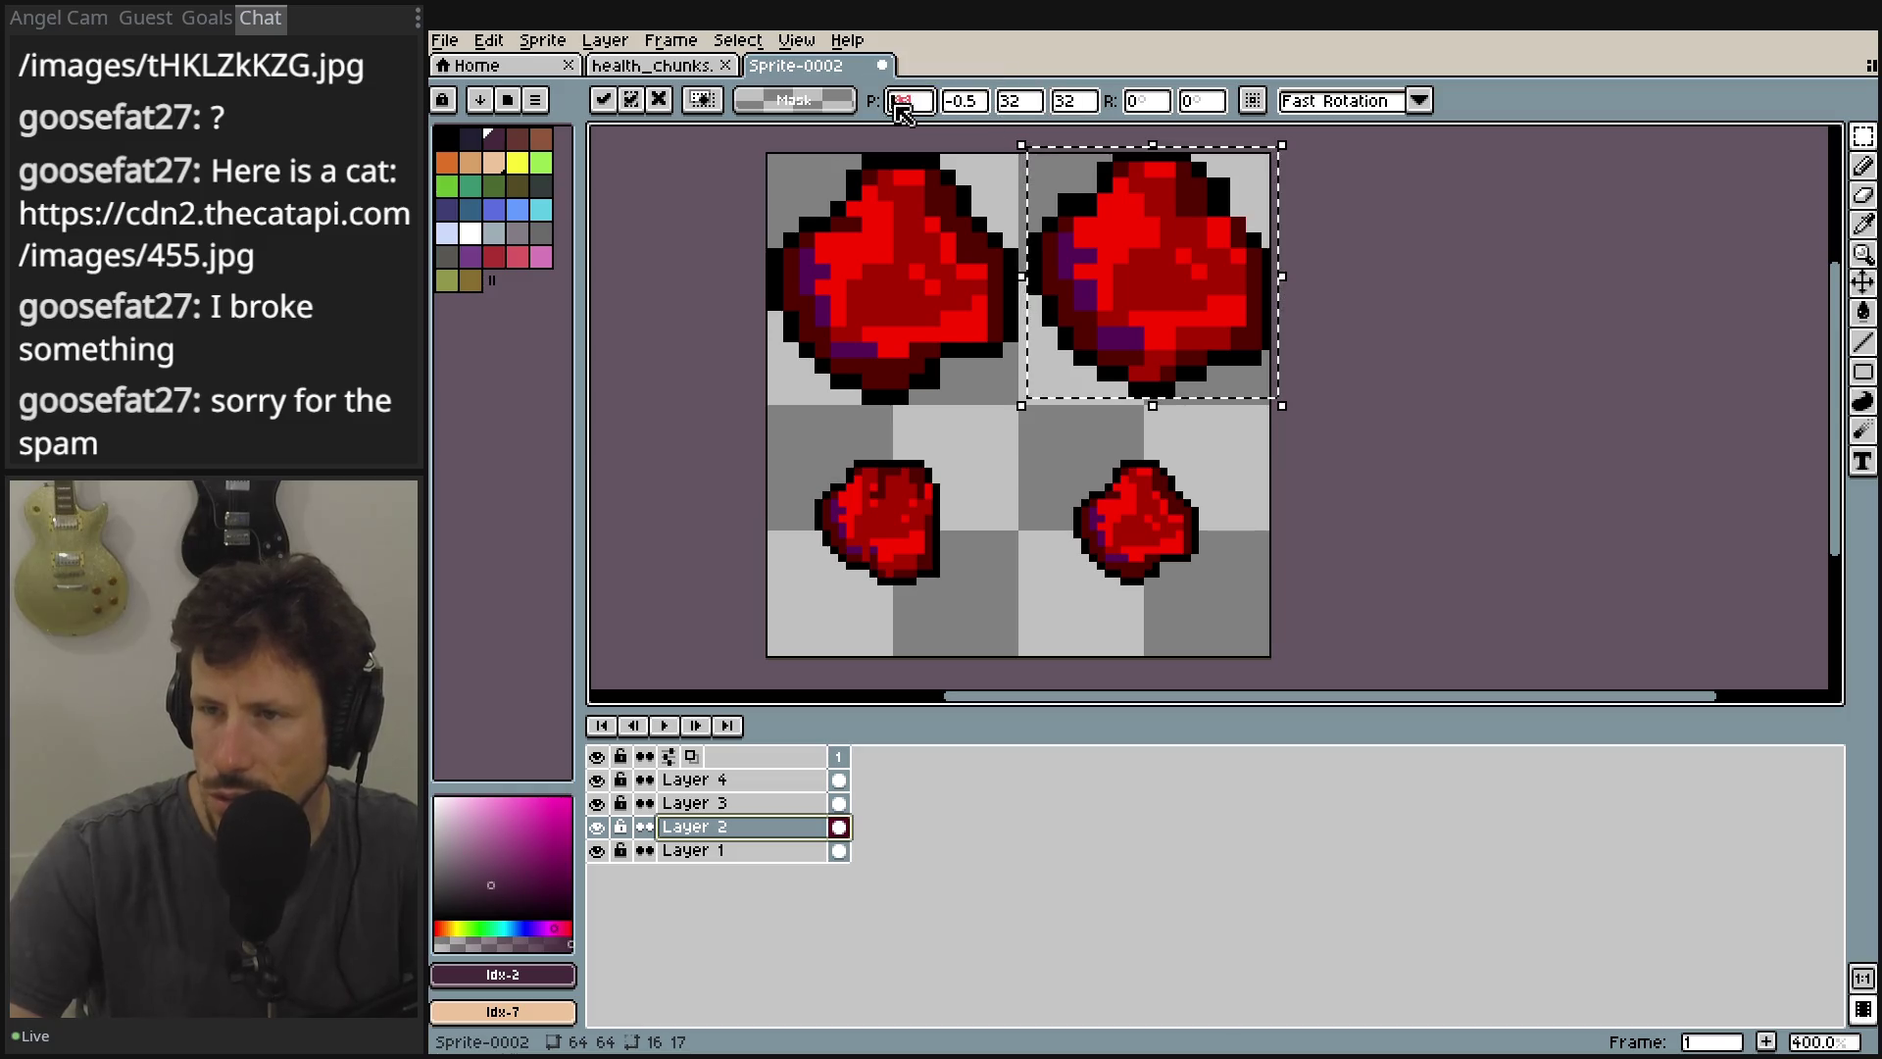
{"action": "type", "text": "32"}
{"action": "left_click", "coordinate": [977, 104]}
{"action": "type", "text": "0"}
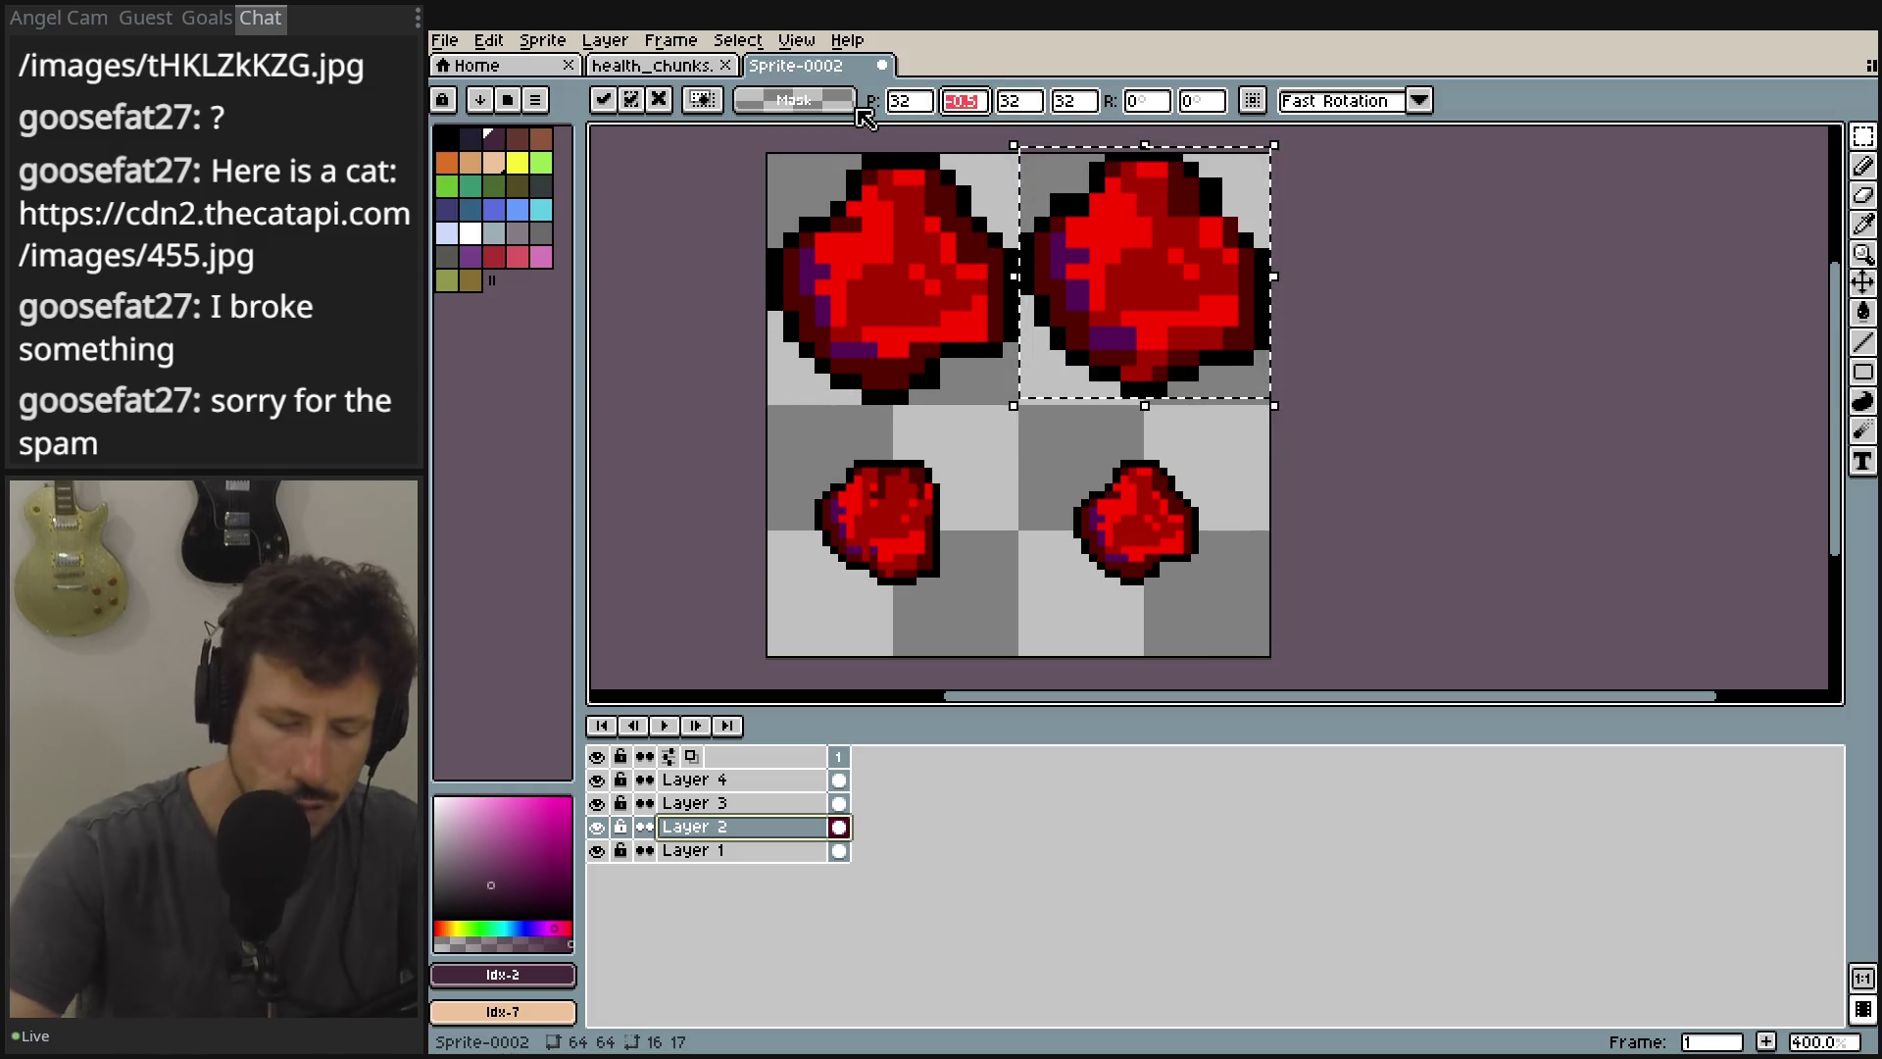
{"action": "key", "text": "Tab"}
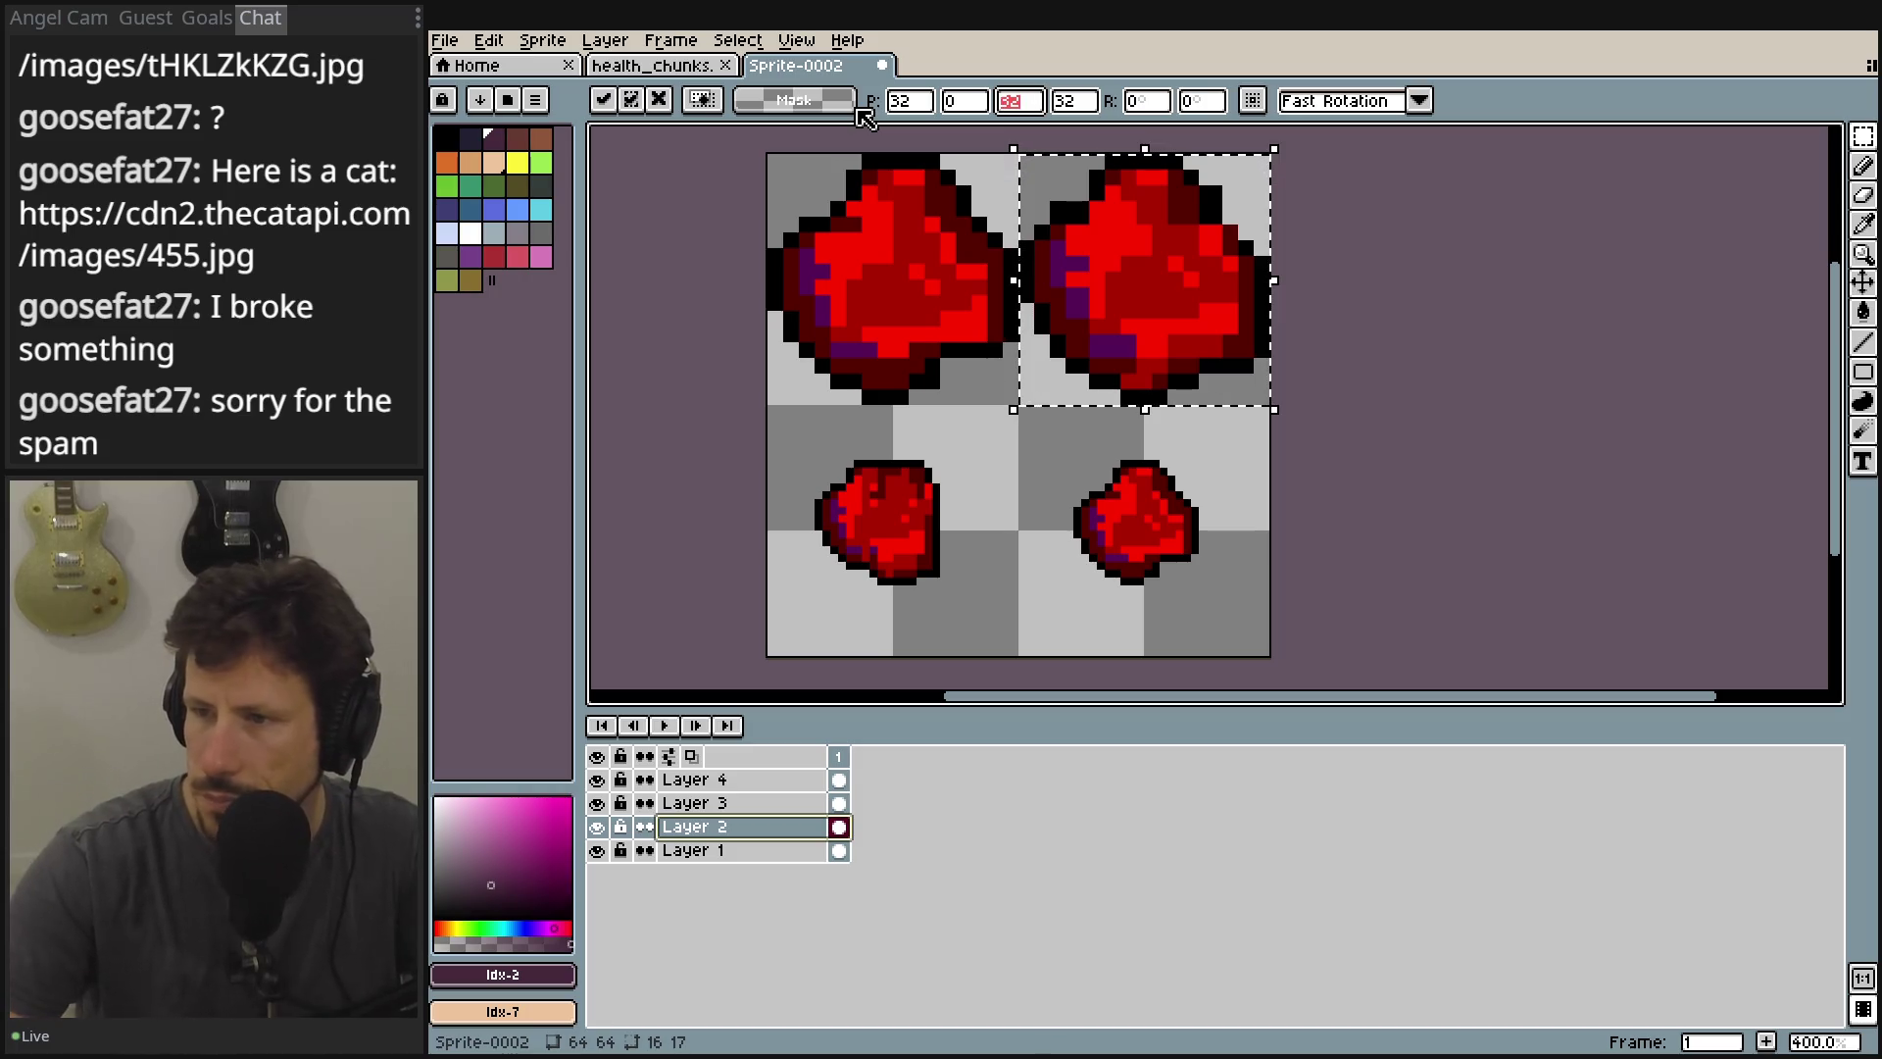
{"action": "key", "text": "Return"}
{"action": "left_click", "coordinate": [1562, 236]}
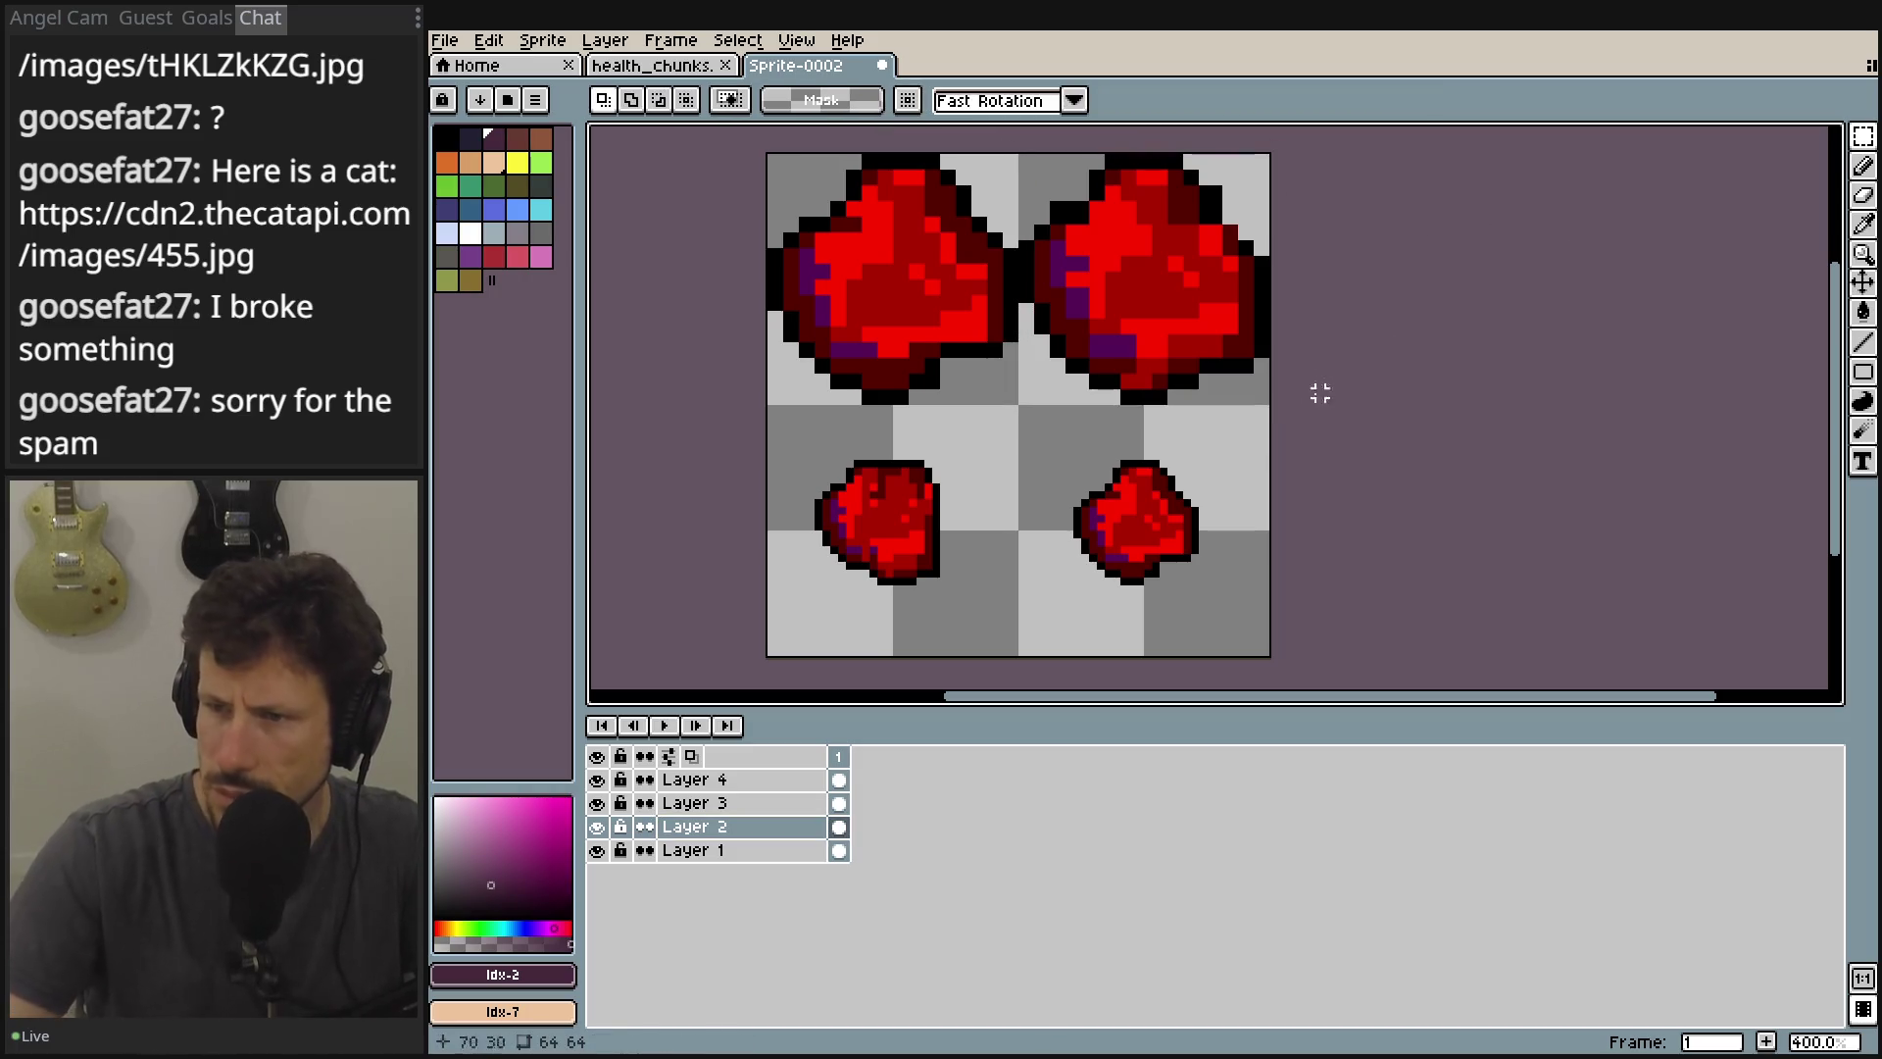
Transform the Layer 3 lower-left chunk to position 0,32 and size 32×32.
{"action": "left_click_drag", "start_coordinate": [975, 619], "coordinate": [775, 450]}
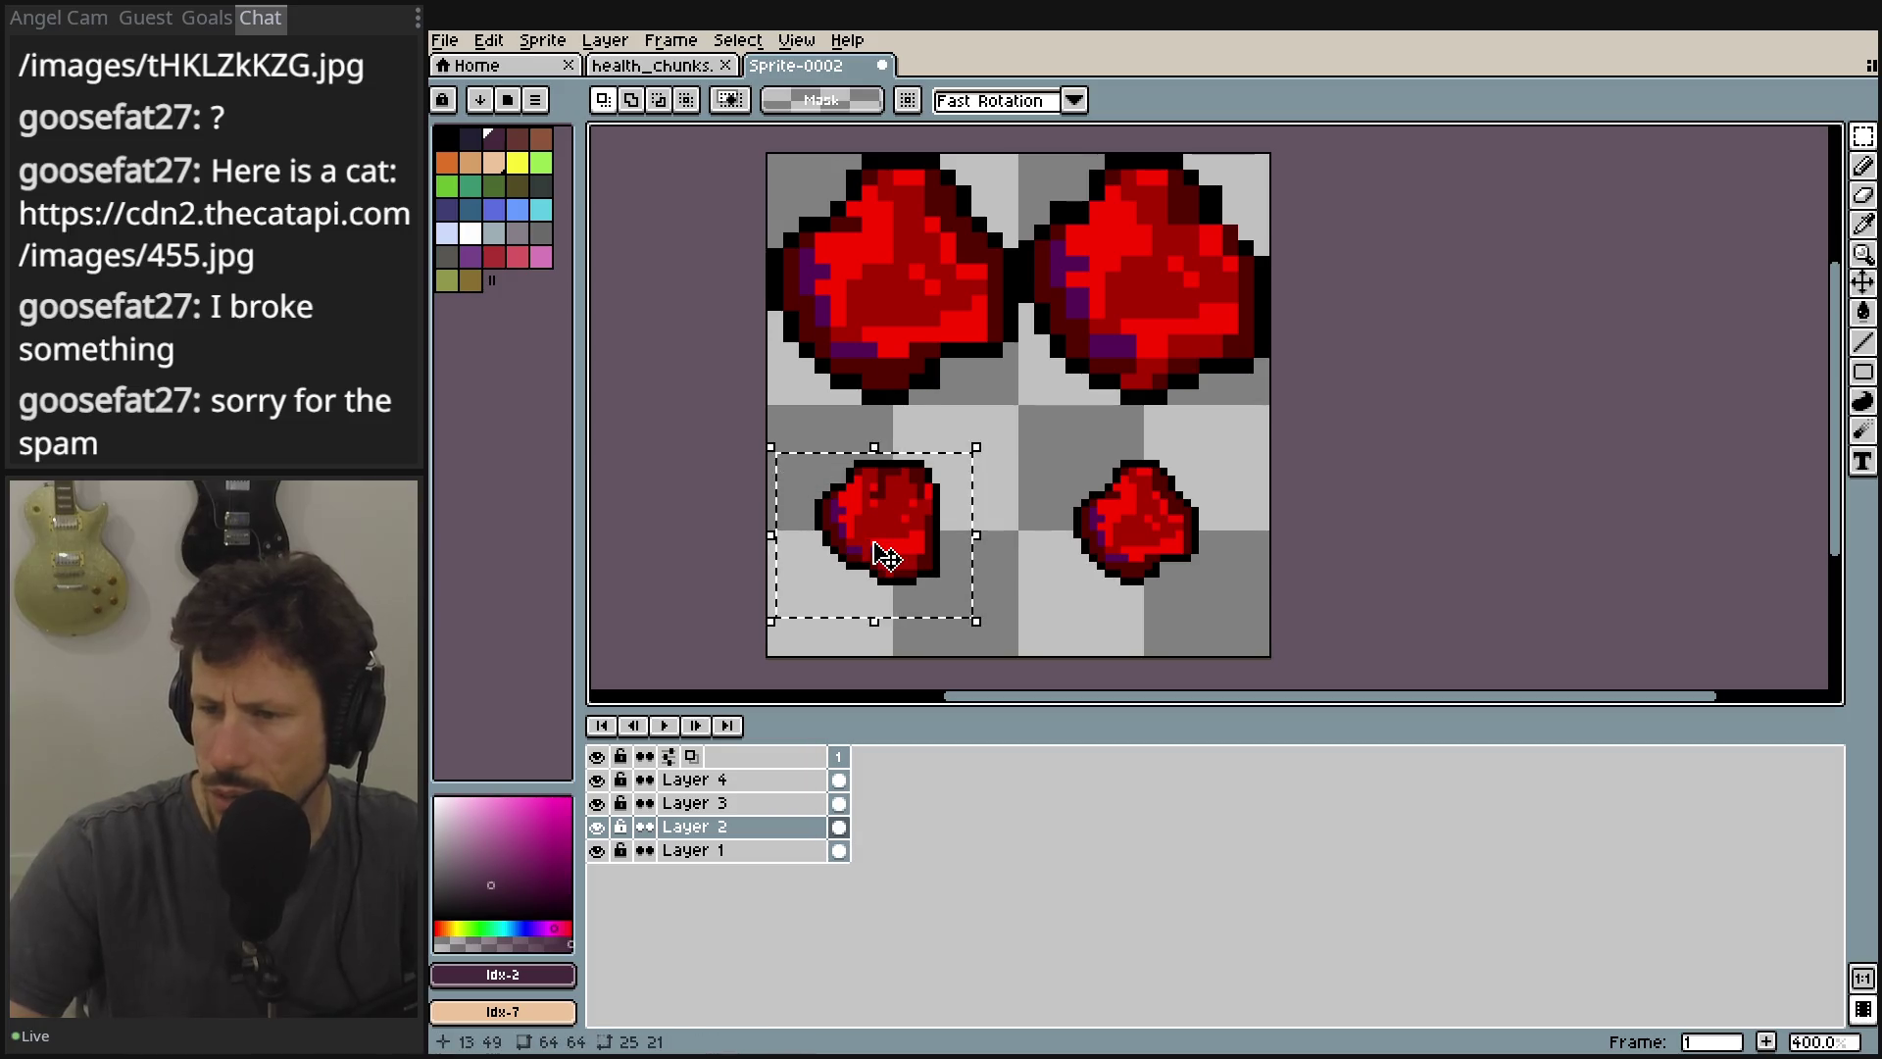
{"action": "left_click", "coordinate": [695, 803]}
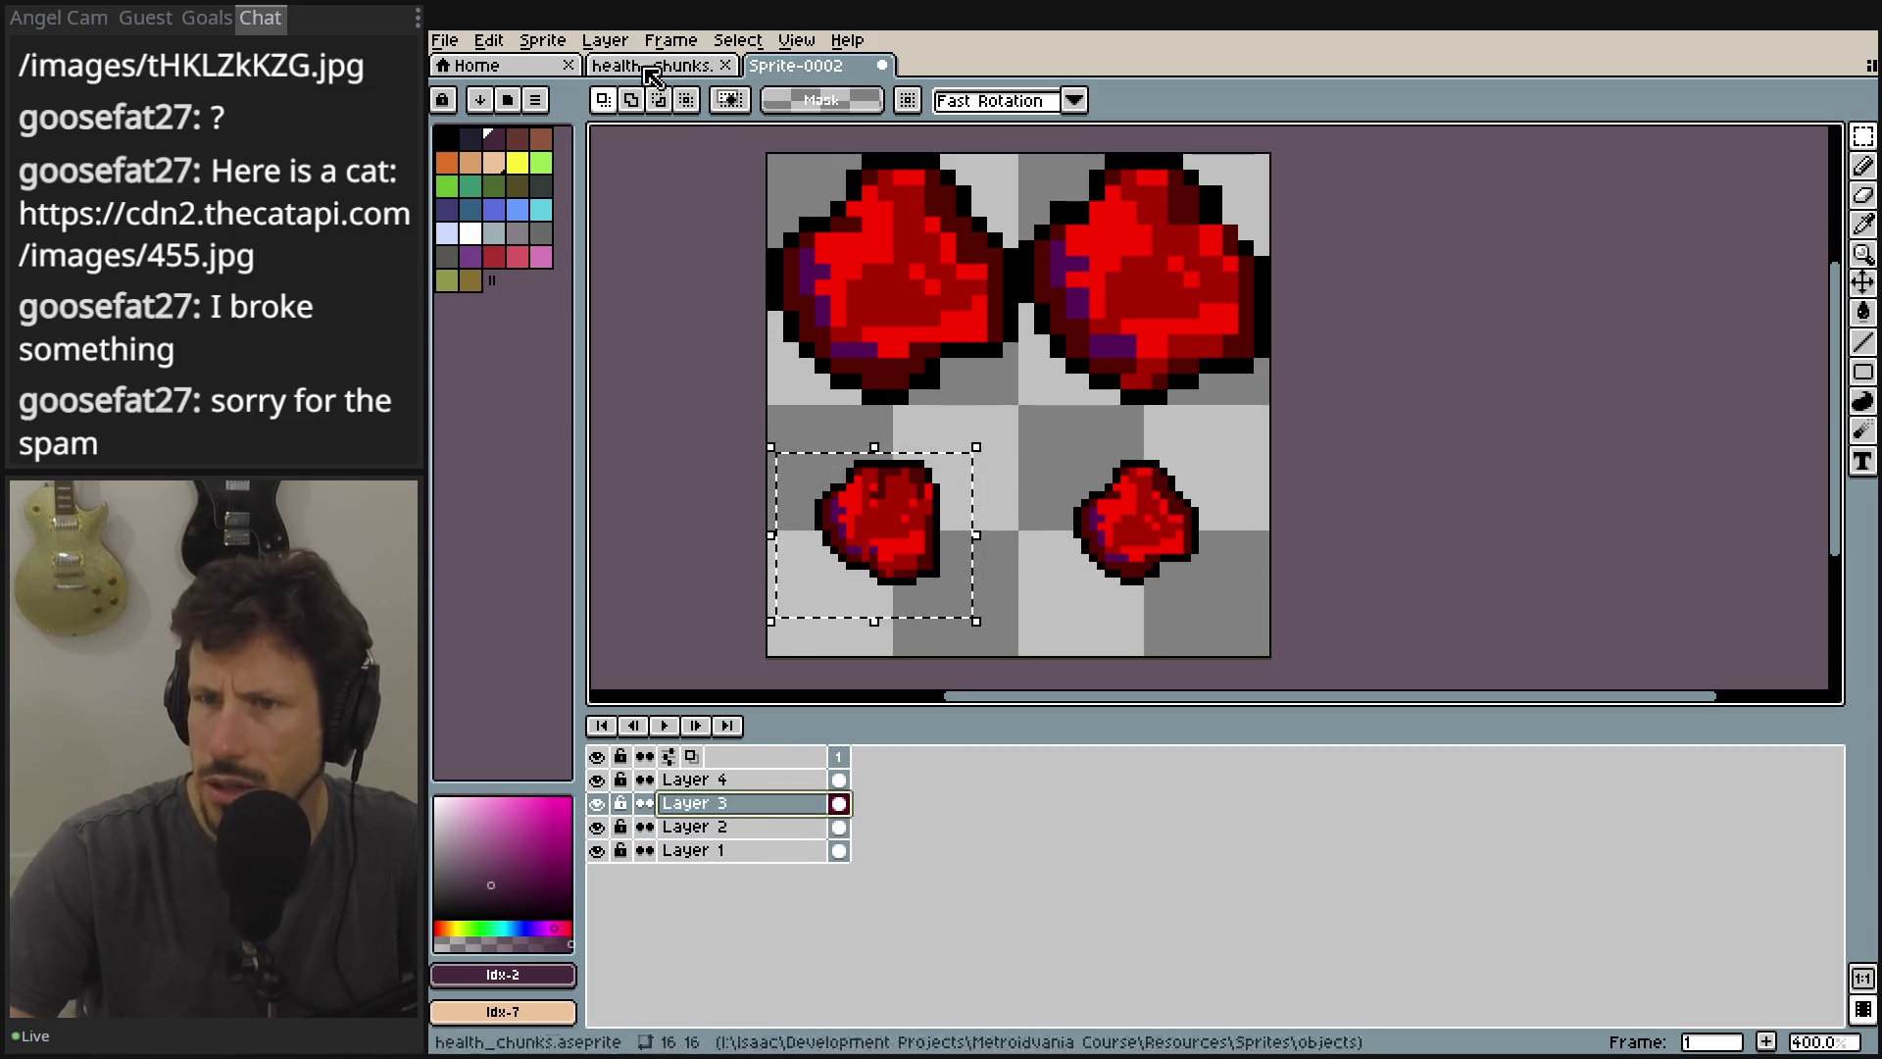
{"action": "left_click", "coordinate": [604, 41]}
{"action": "mouse_move", "coordinate": [489, 41]}
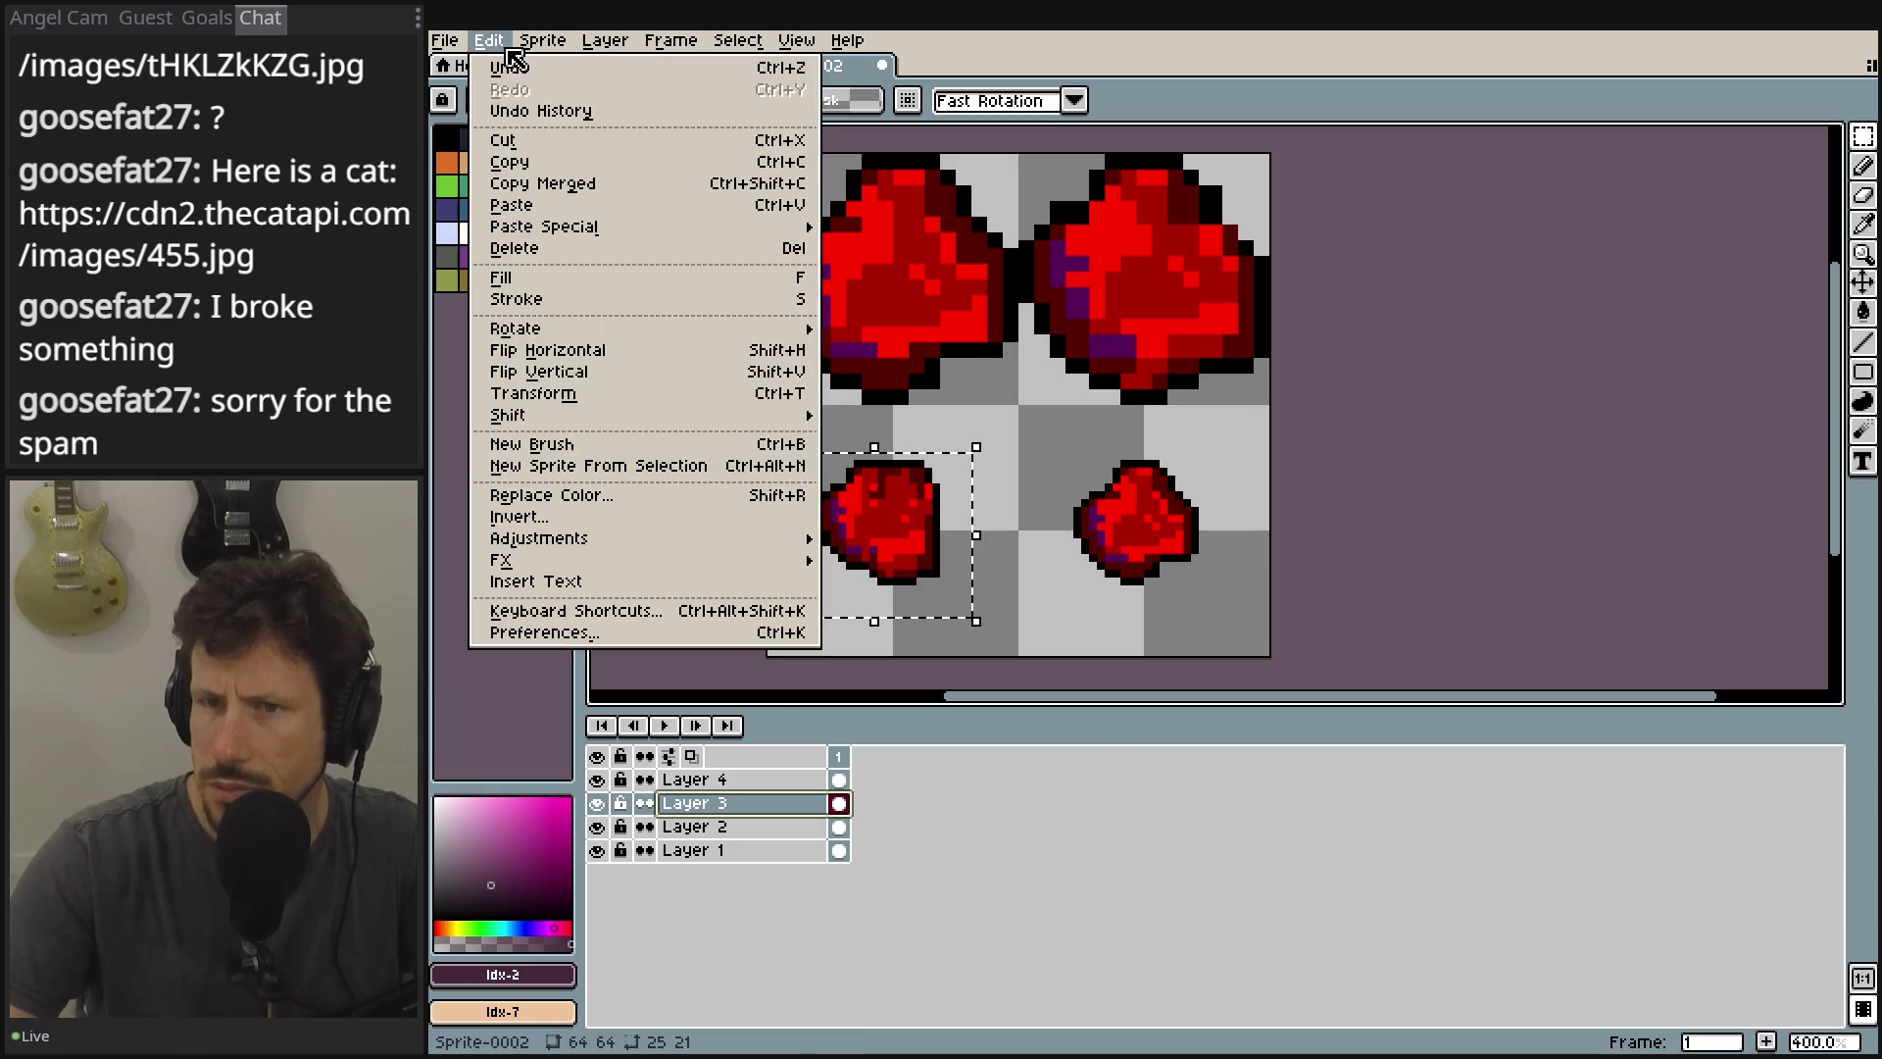
{"action": "left_click", "coordinate": [574, 394]}
{"action": "left_click_drag", "start_coordinate": [944, 451], "coordinate": [1021, 403]}
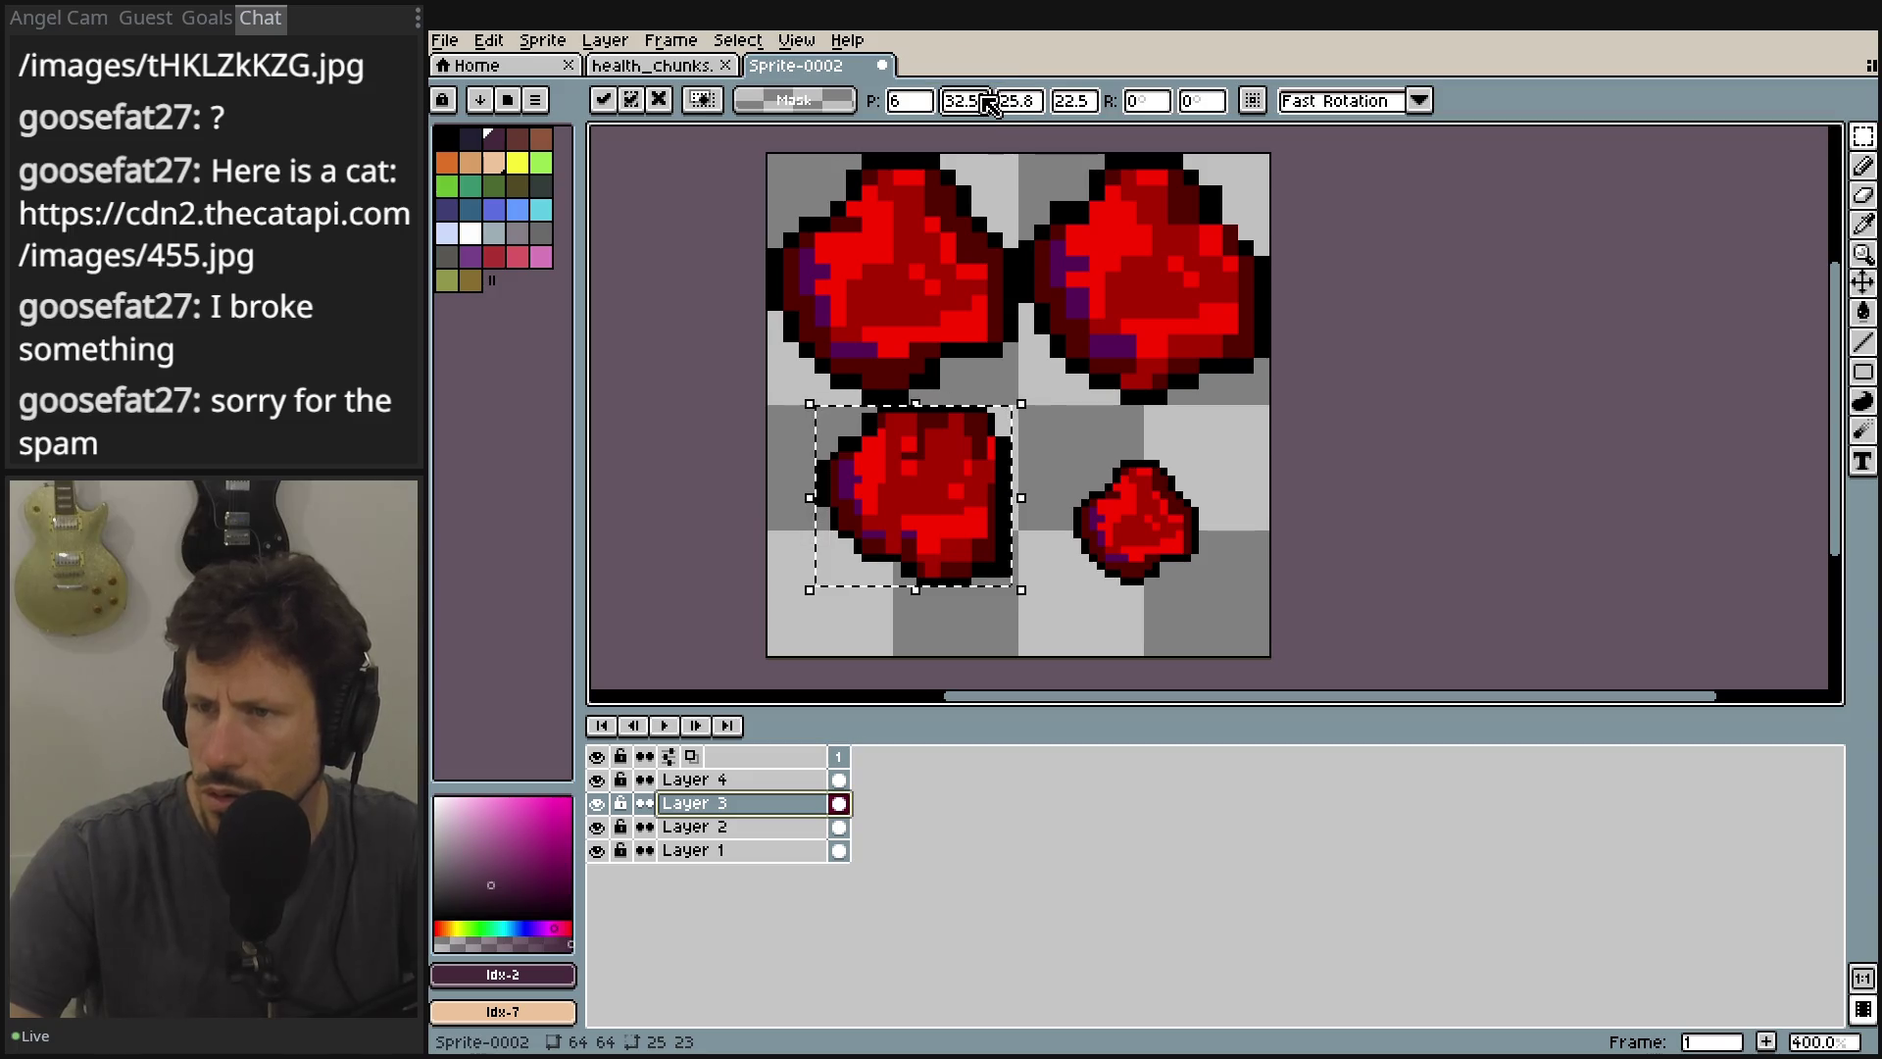
{"action": "type", "text": "32"}
{"action": "left_click", "coordinate": [1076, 102]}
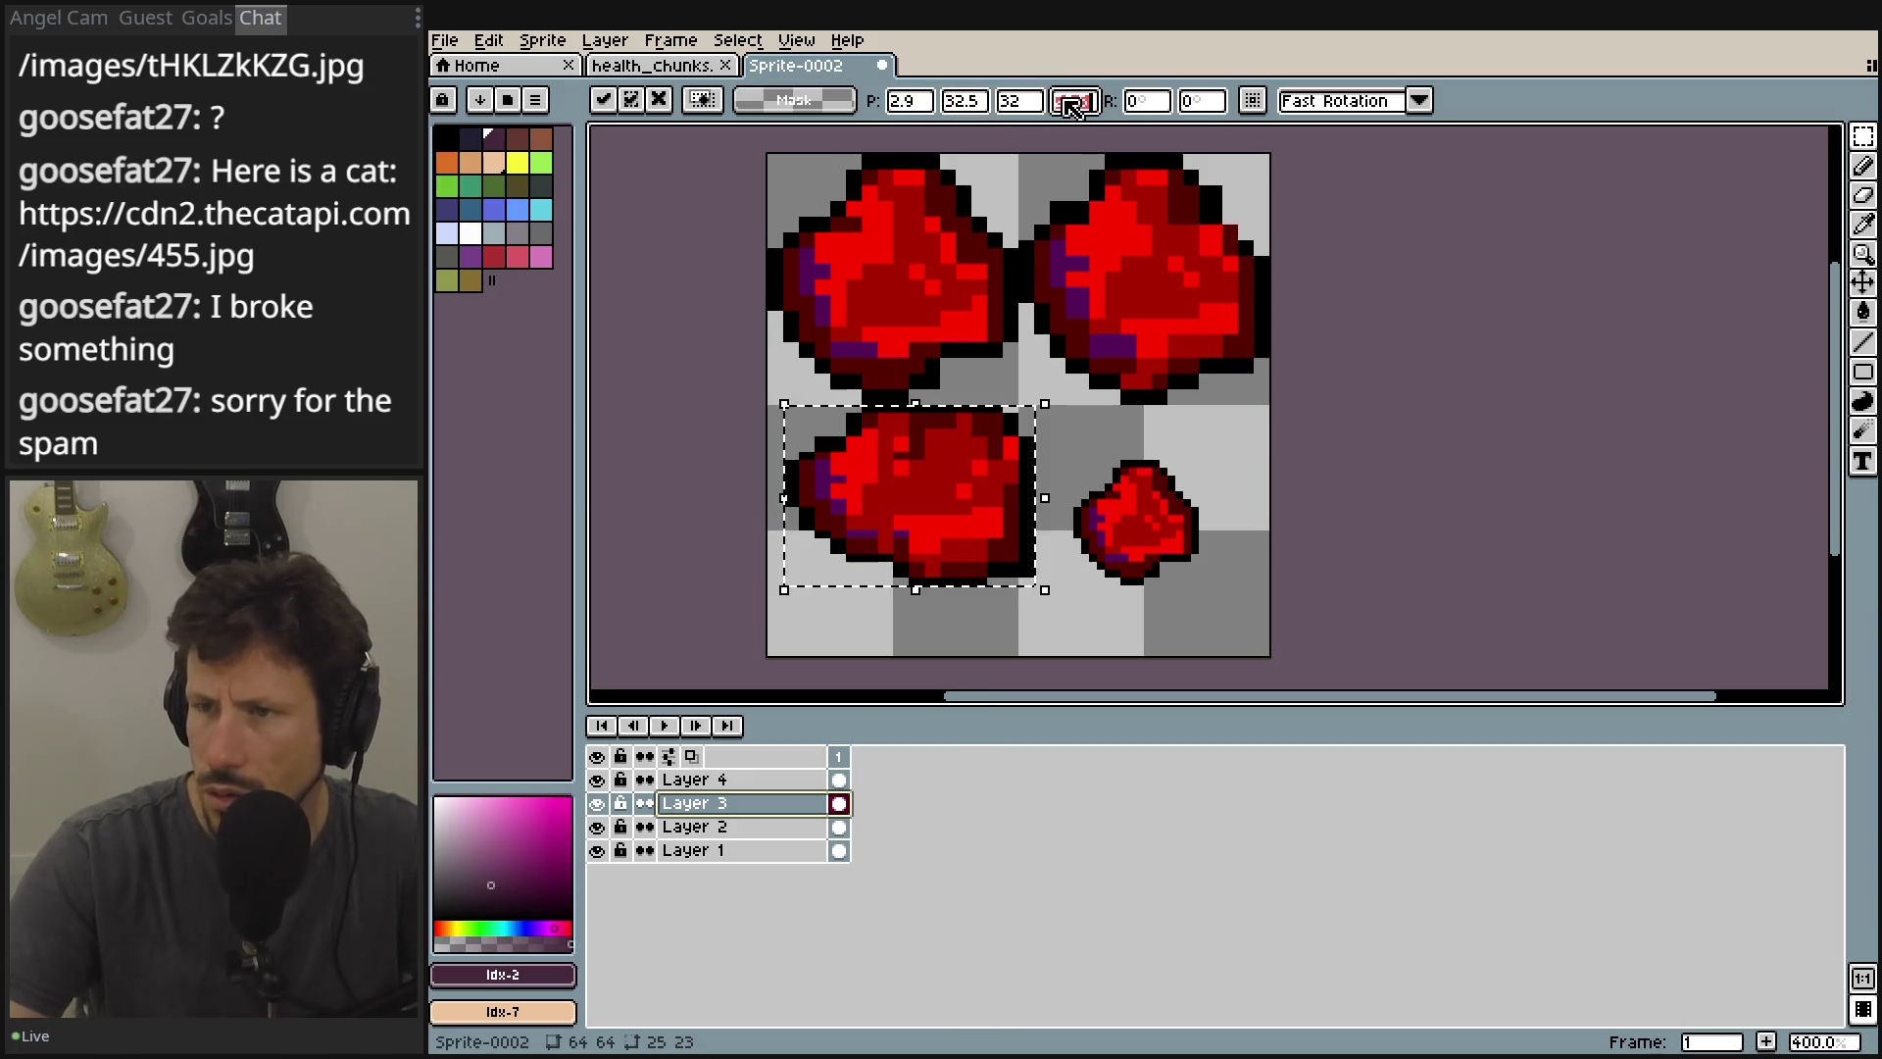
{"action": "type", "text": "32"}
{"action": "left_click", "coordinate": [955, 102]}
{"action": "type", "text": "32"}
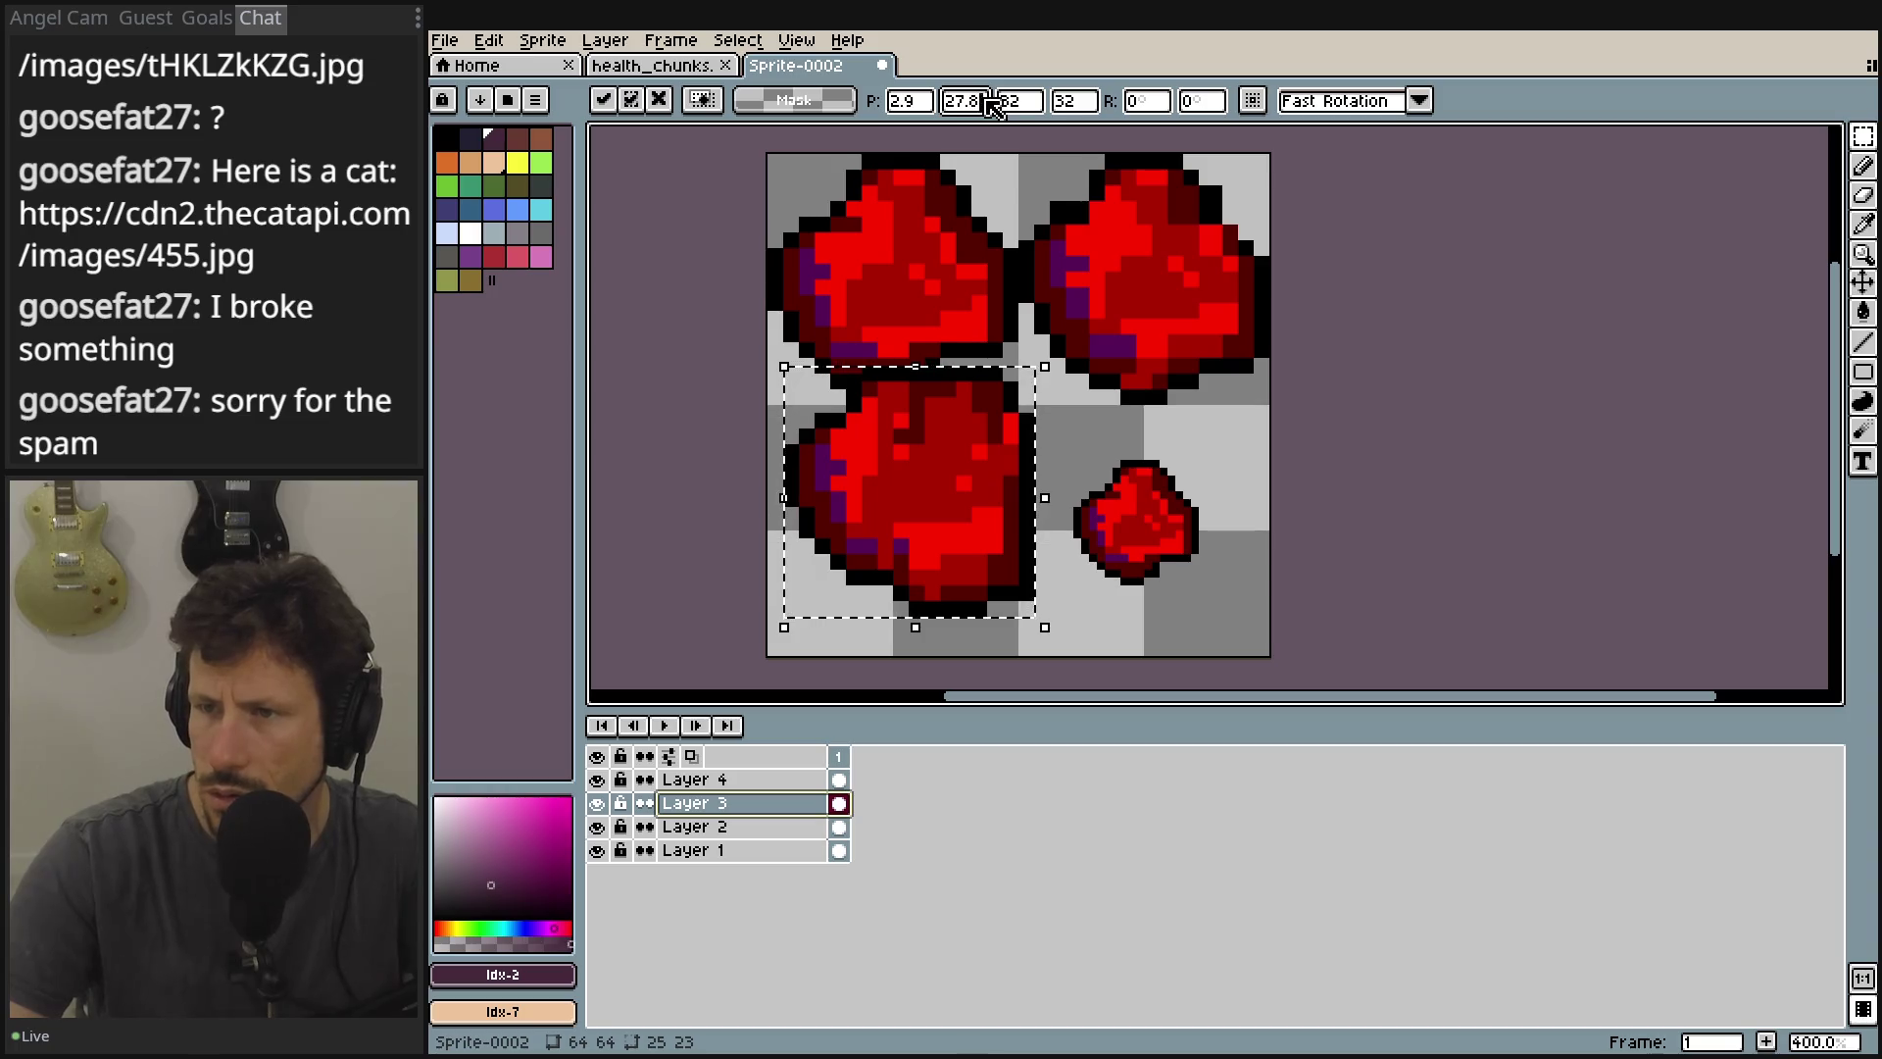
{"action": "left_click", "coordinate": [912, 102]}
{"action": "type", "text": "0"}
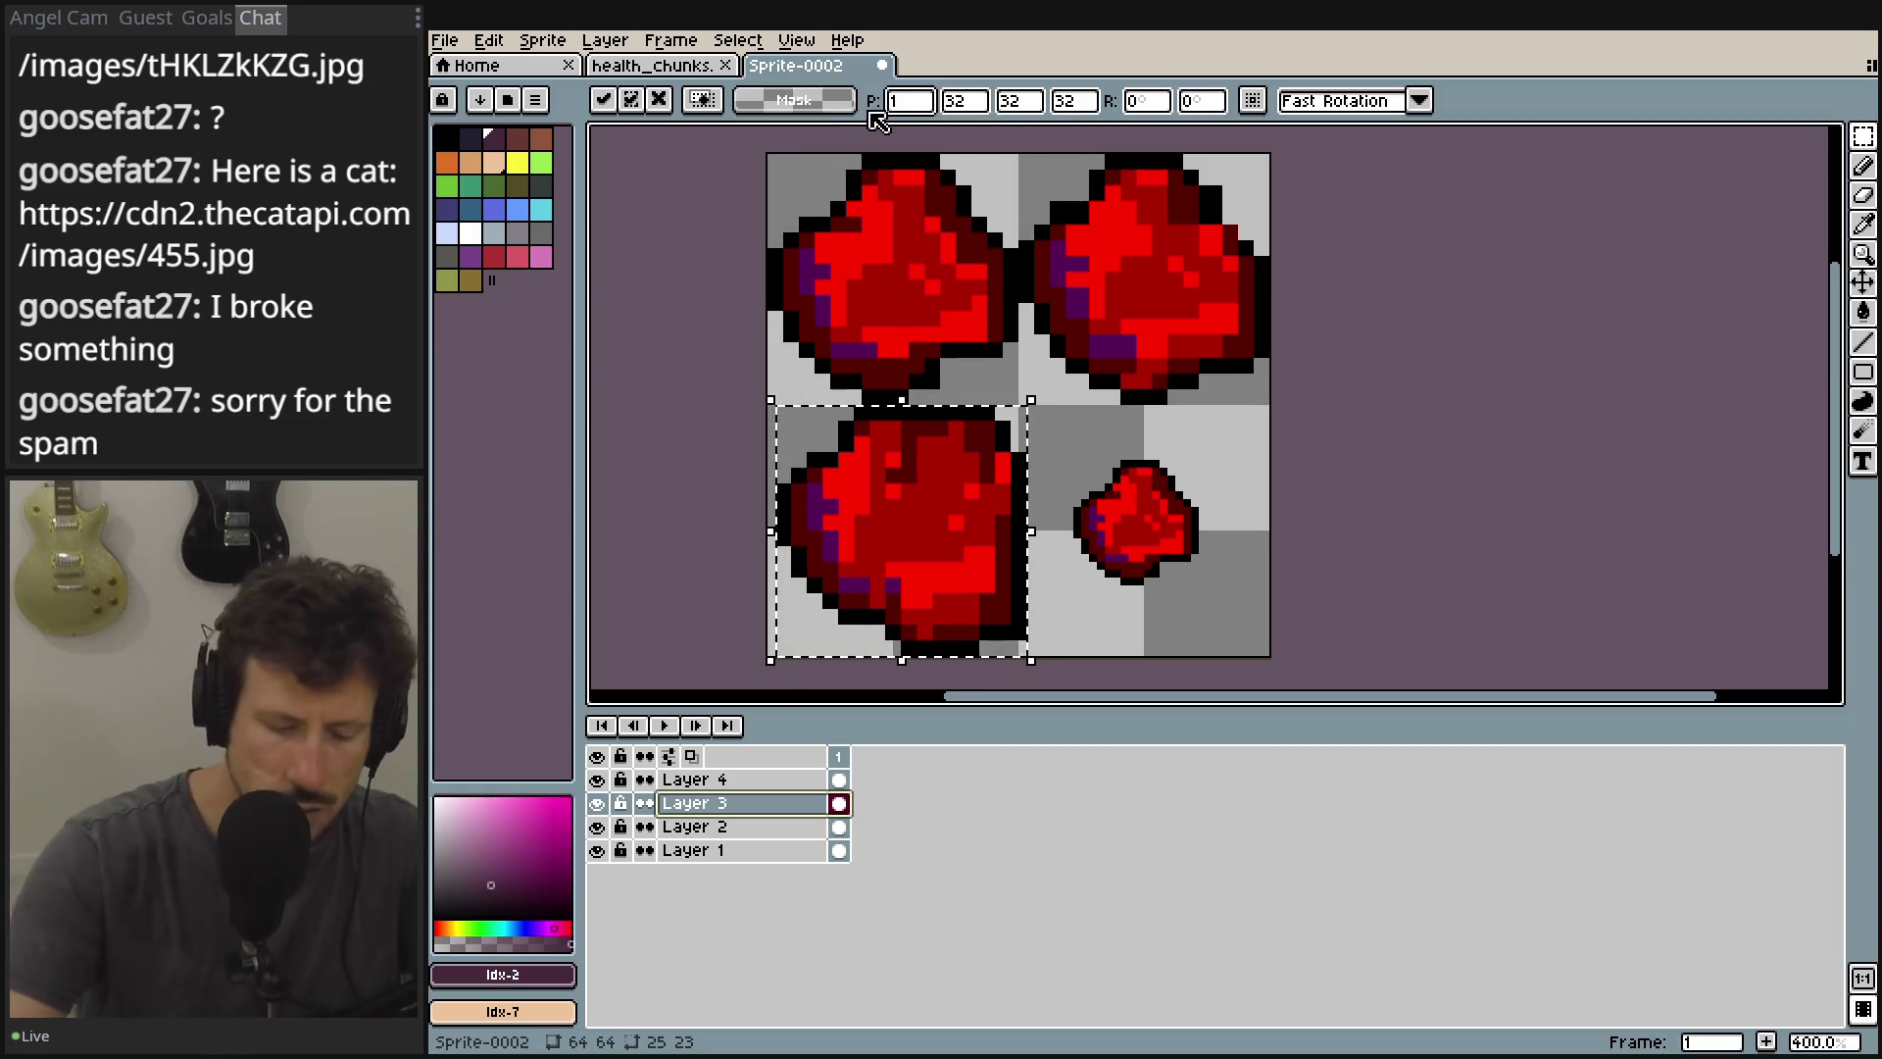
{"action": "key", "text": "Return"}
{"action": "left_click", "coordinate": [1356, 427]}
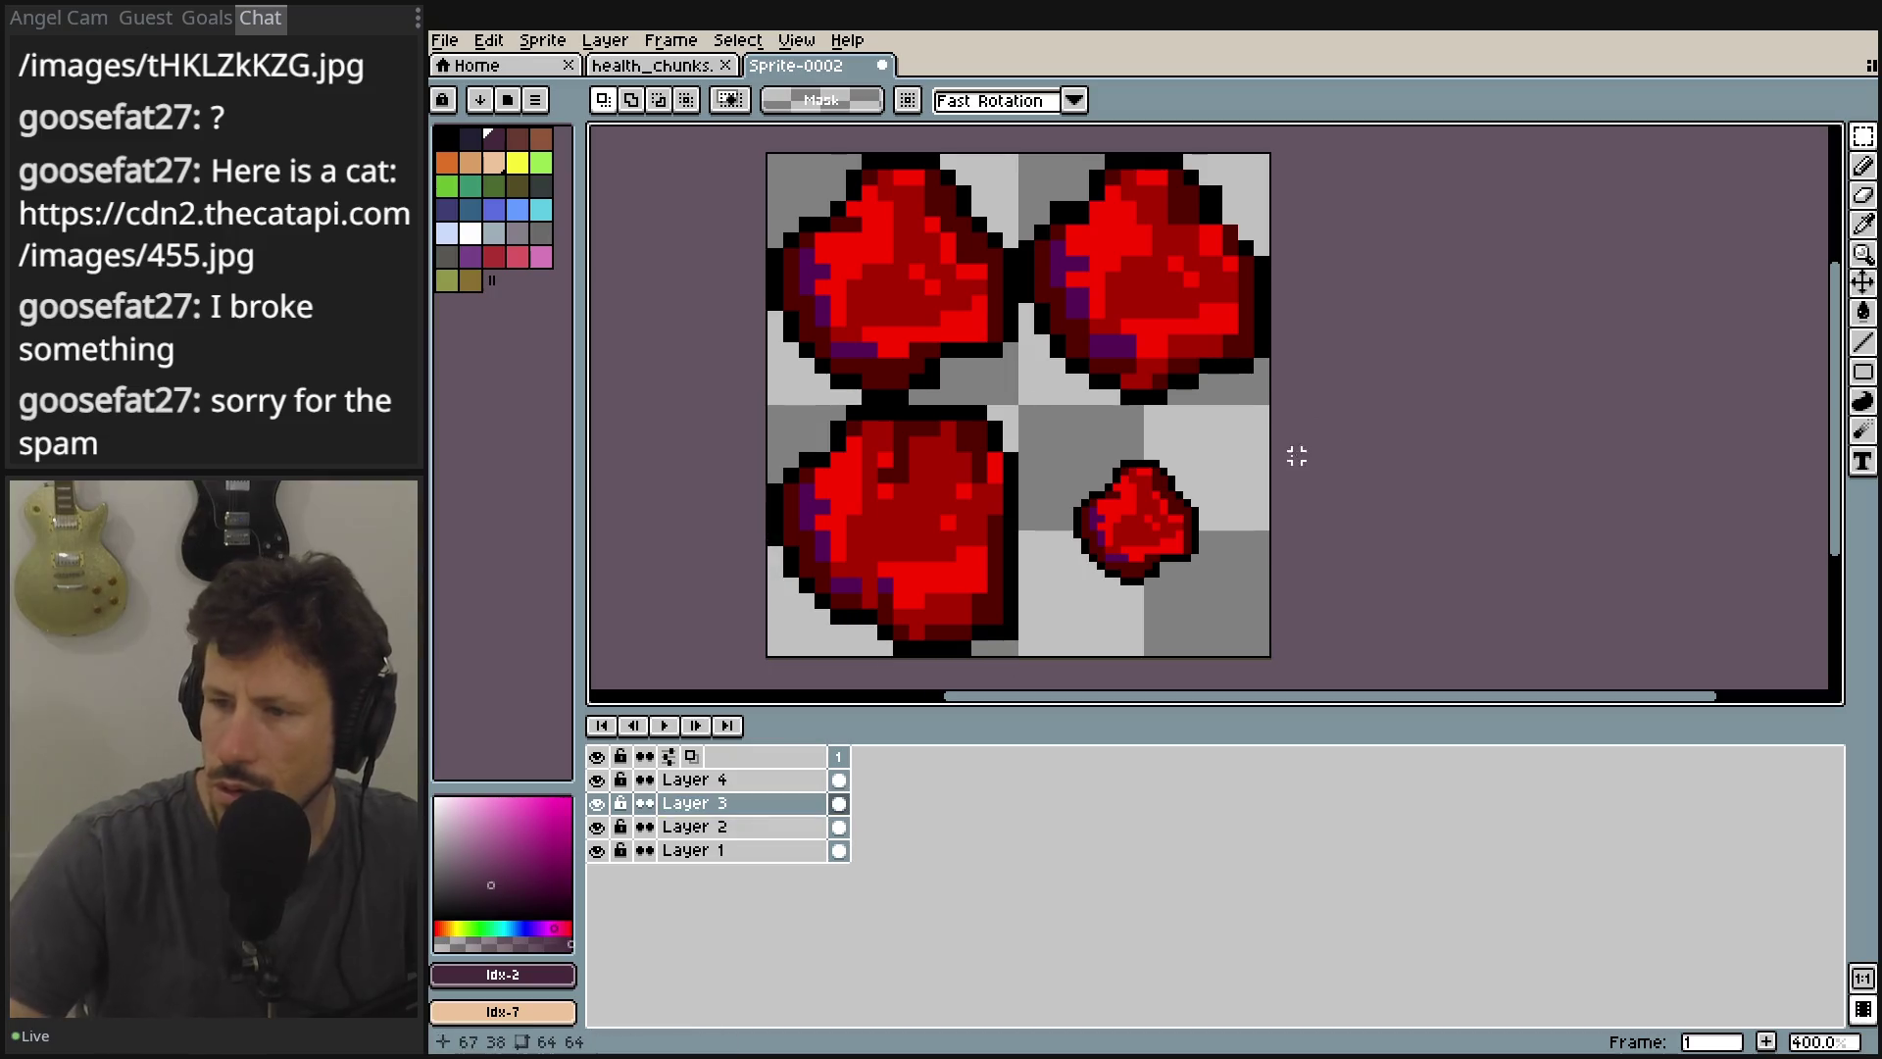
Transform the small Layer 4 bottom-right chunk to position 32,32 and size 32×32.
{"action": "left_click", "coordinate": [804, 780]}
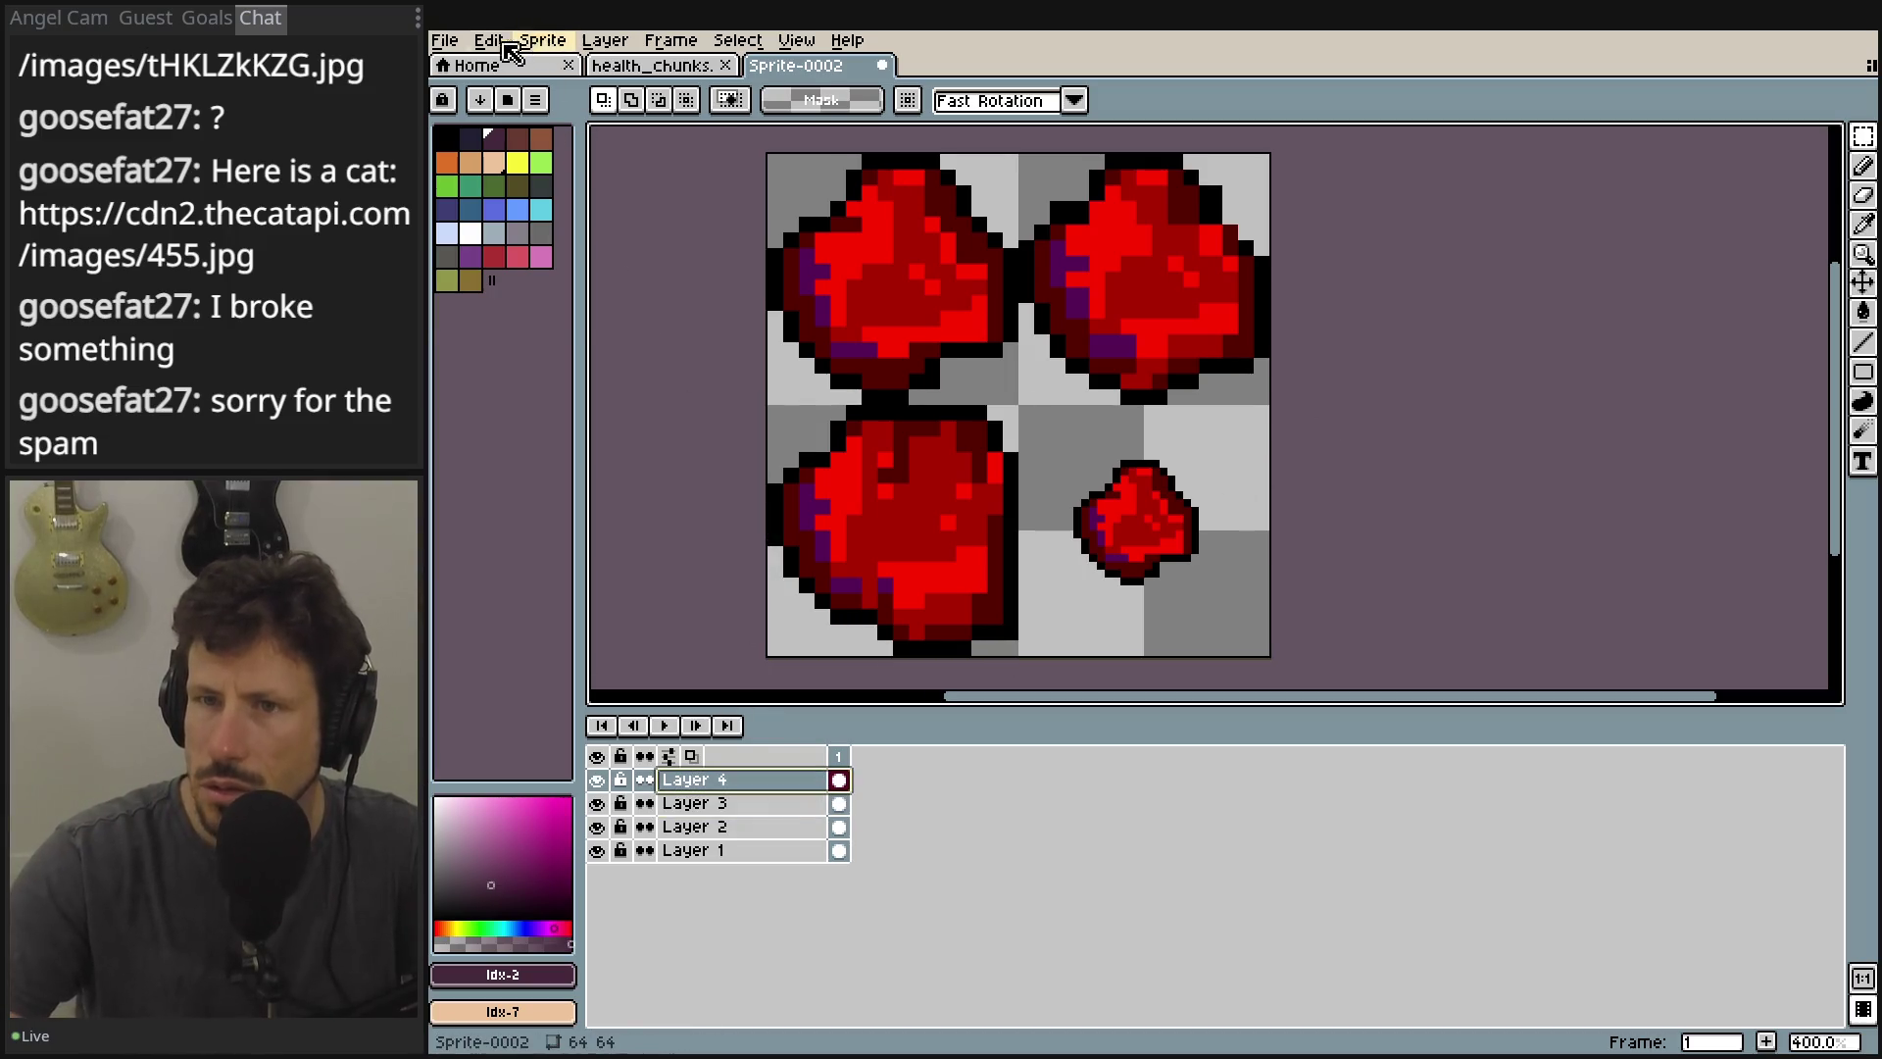
{"action": "left_click", "coordinate": [490, 42]}
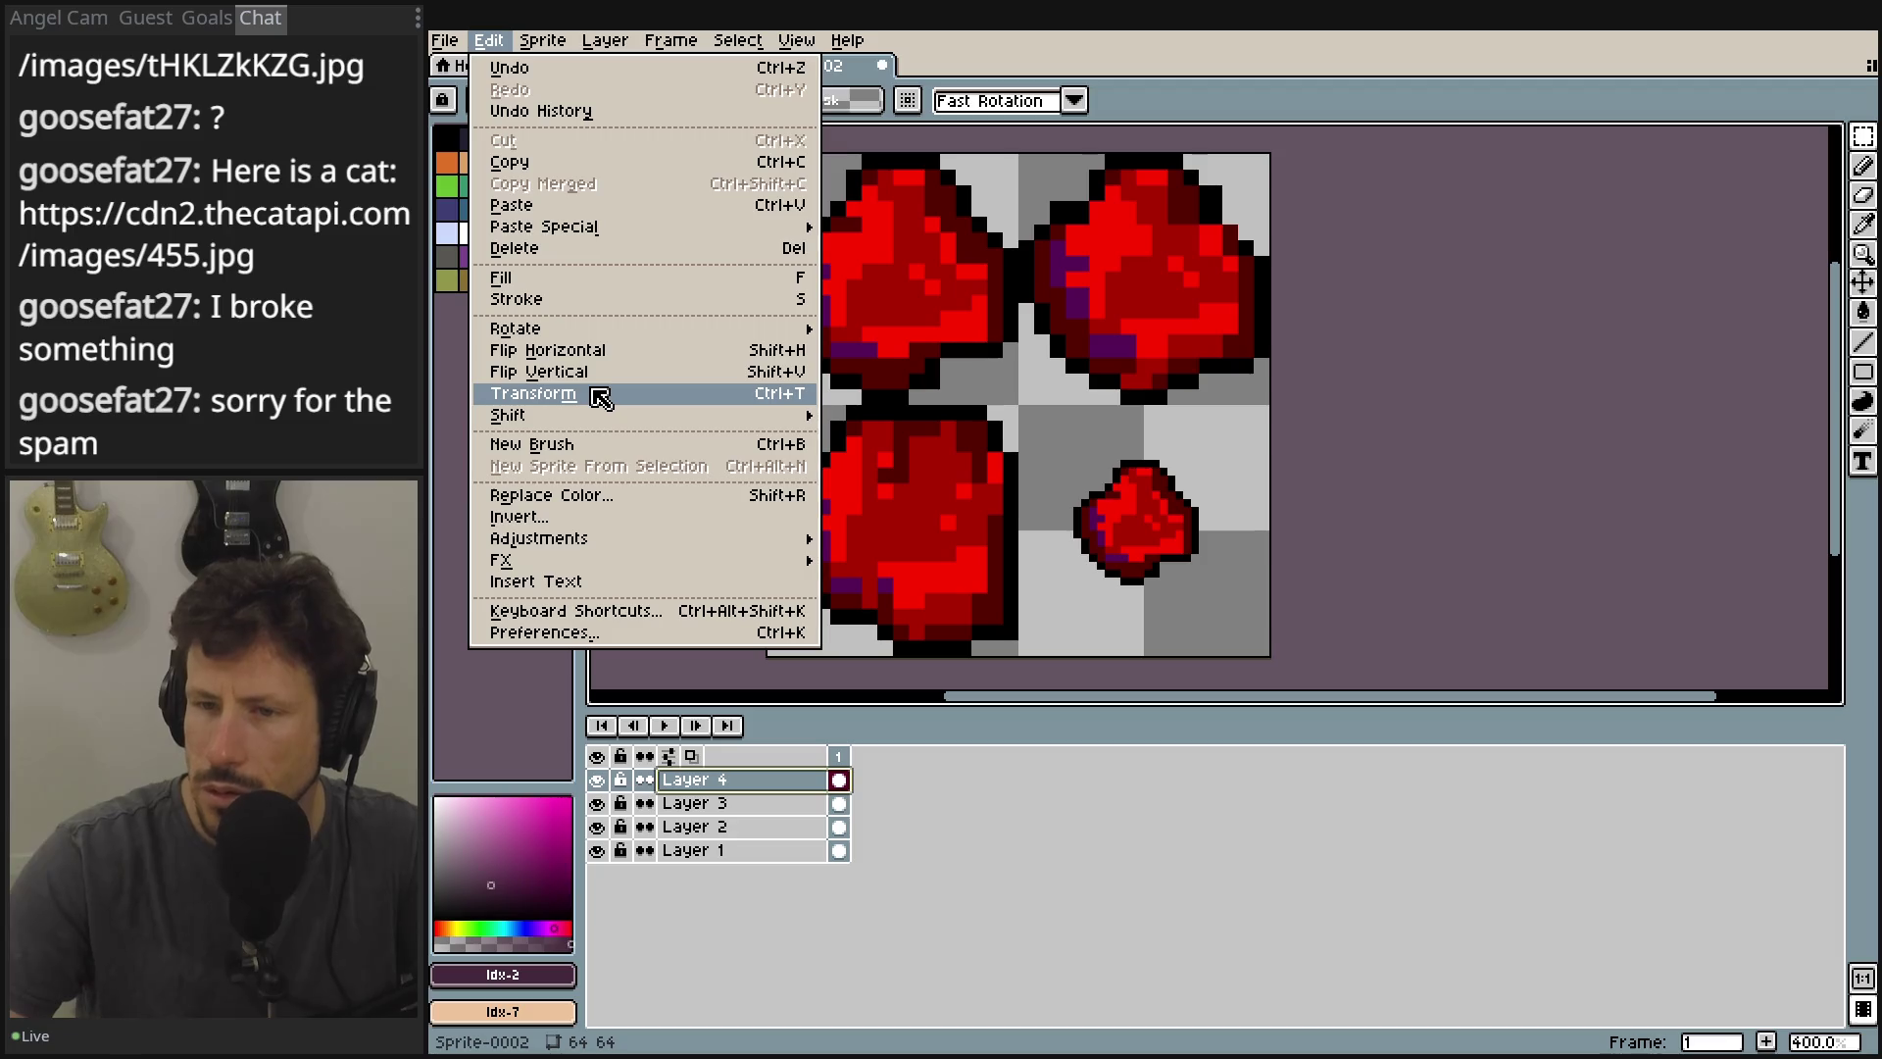
{"action": "left_click", "coordinate": [534, 394]}
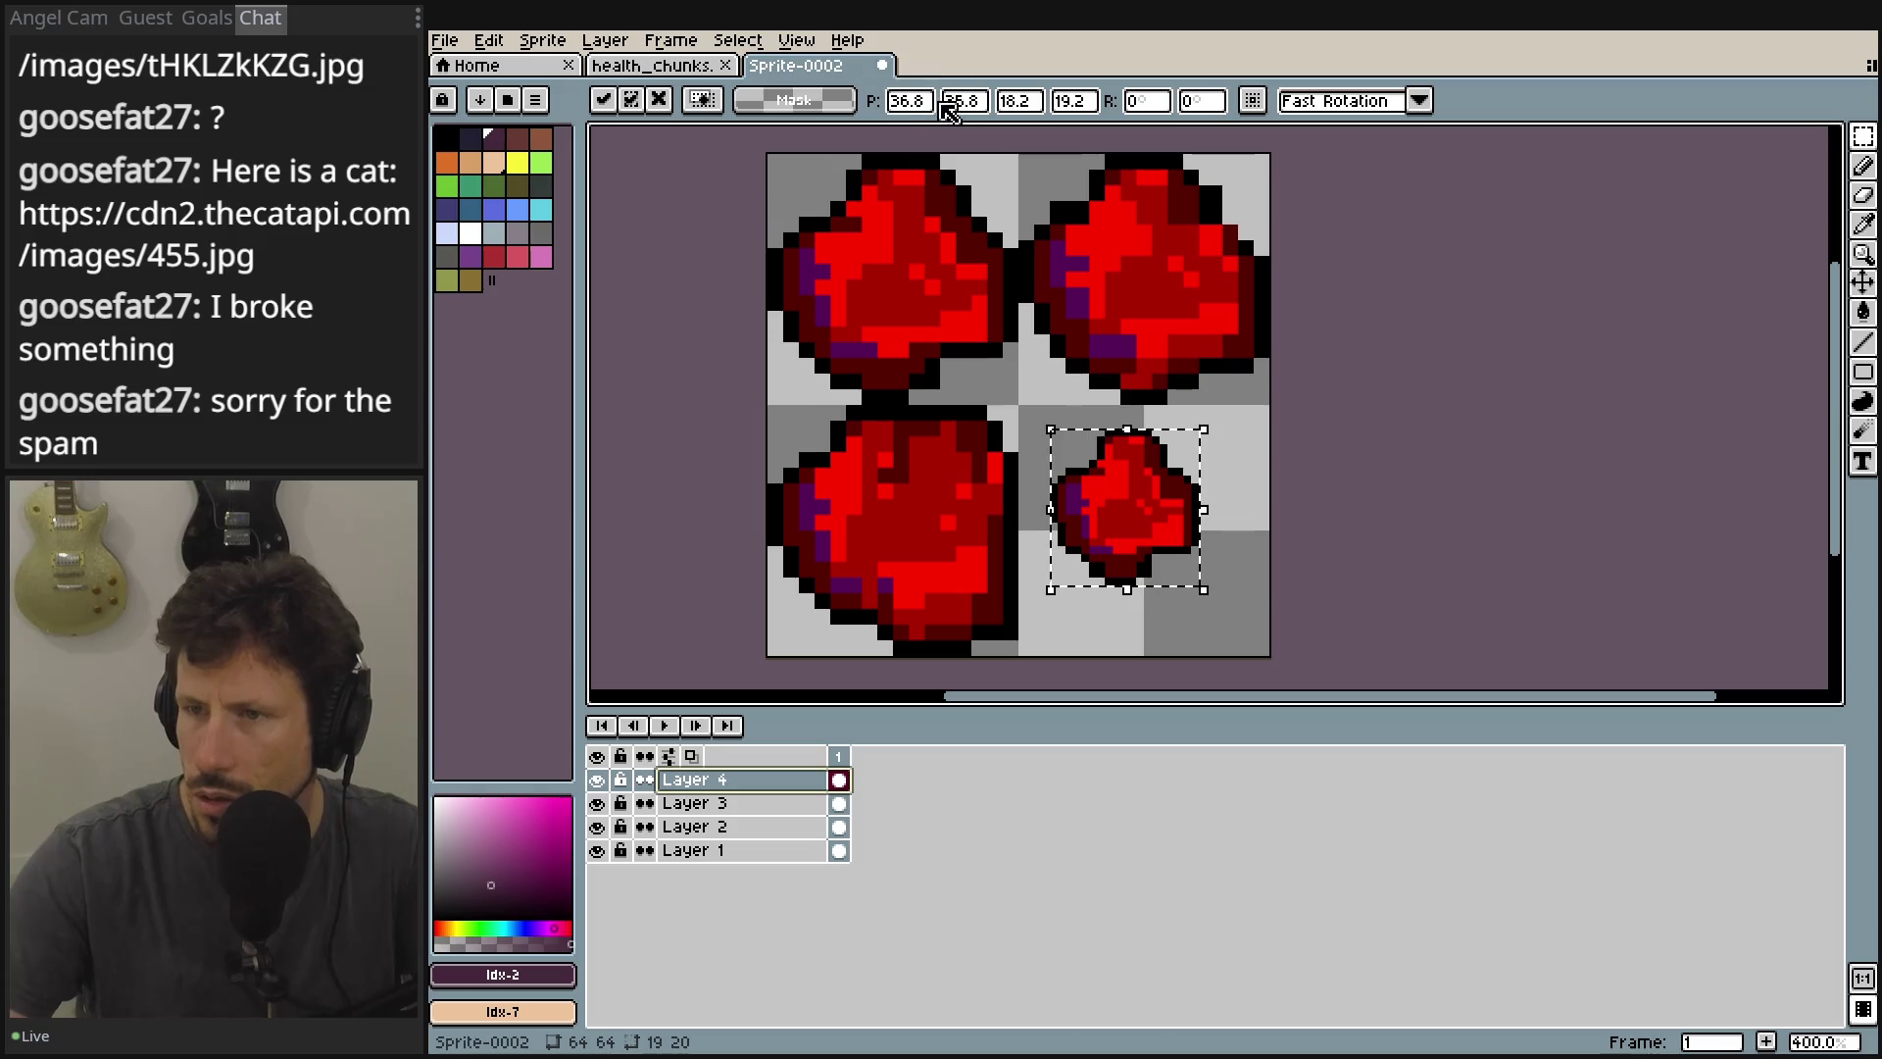
{"action": "type", "text": "32"}
{"action": "key", "text": "Tab"}
{"action": "type", "text": "32"}
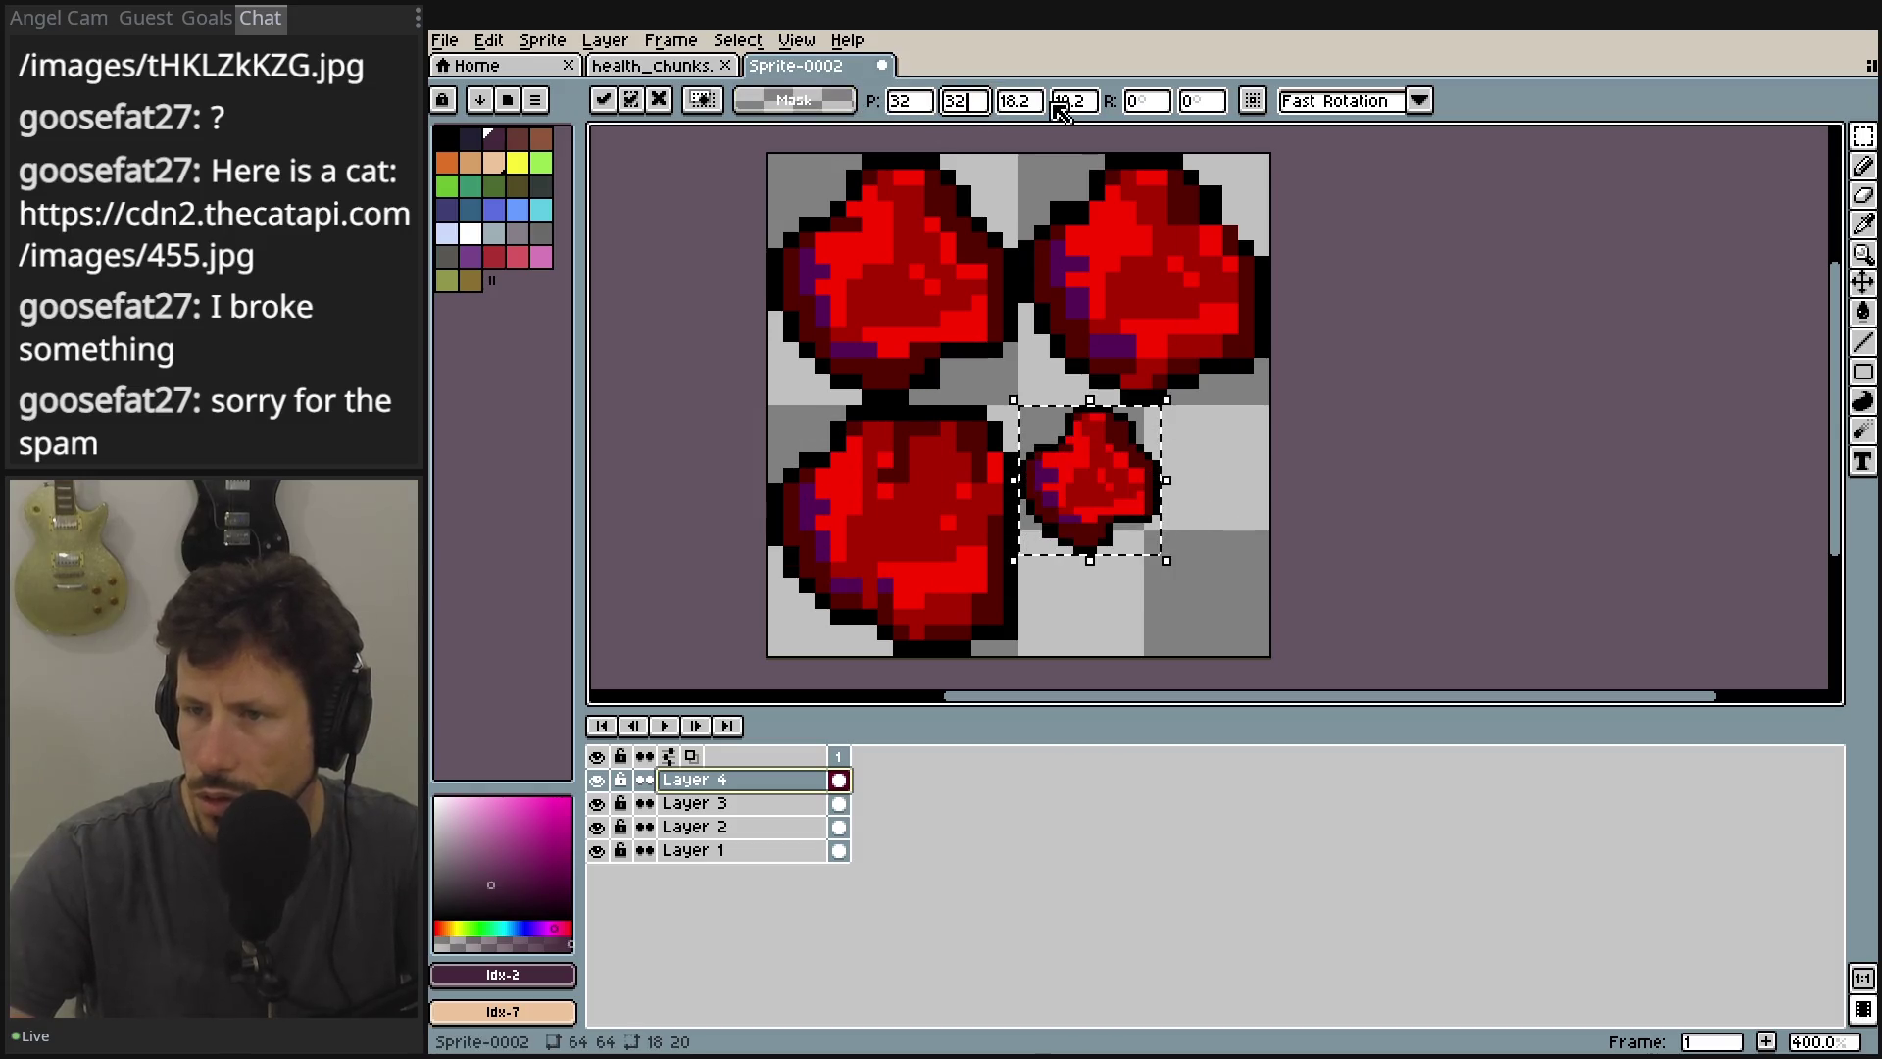
{"action": "key", "text": "Tab"}
{"action": "type", "text": "28"}
{"action": "key", "text": "BackSpace"}
{"action": "key", "text": "BackSpace"}
{"action": "type", "text": "32"}
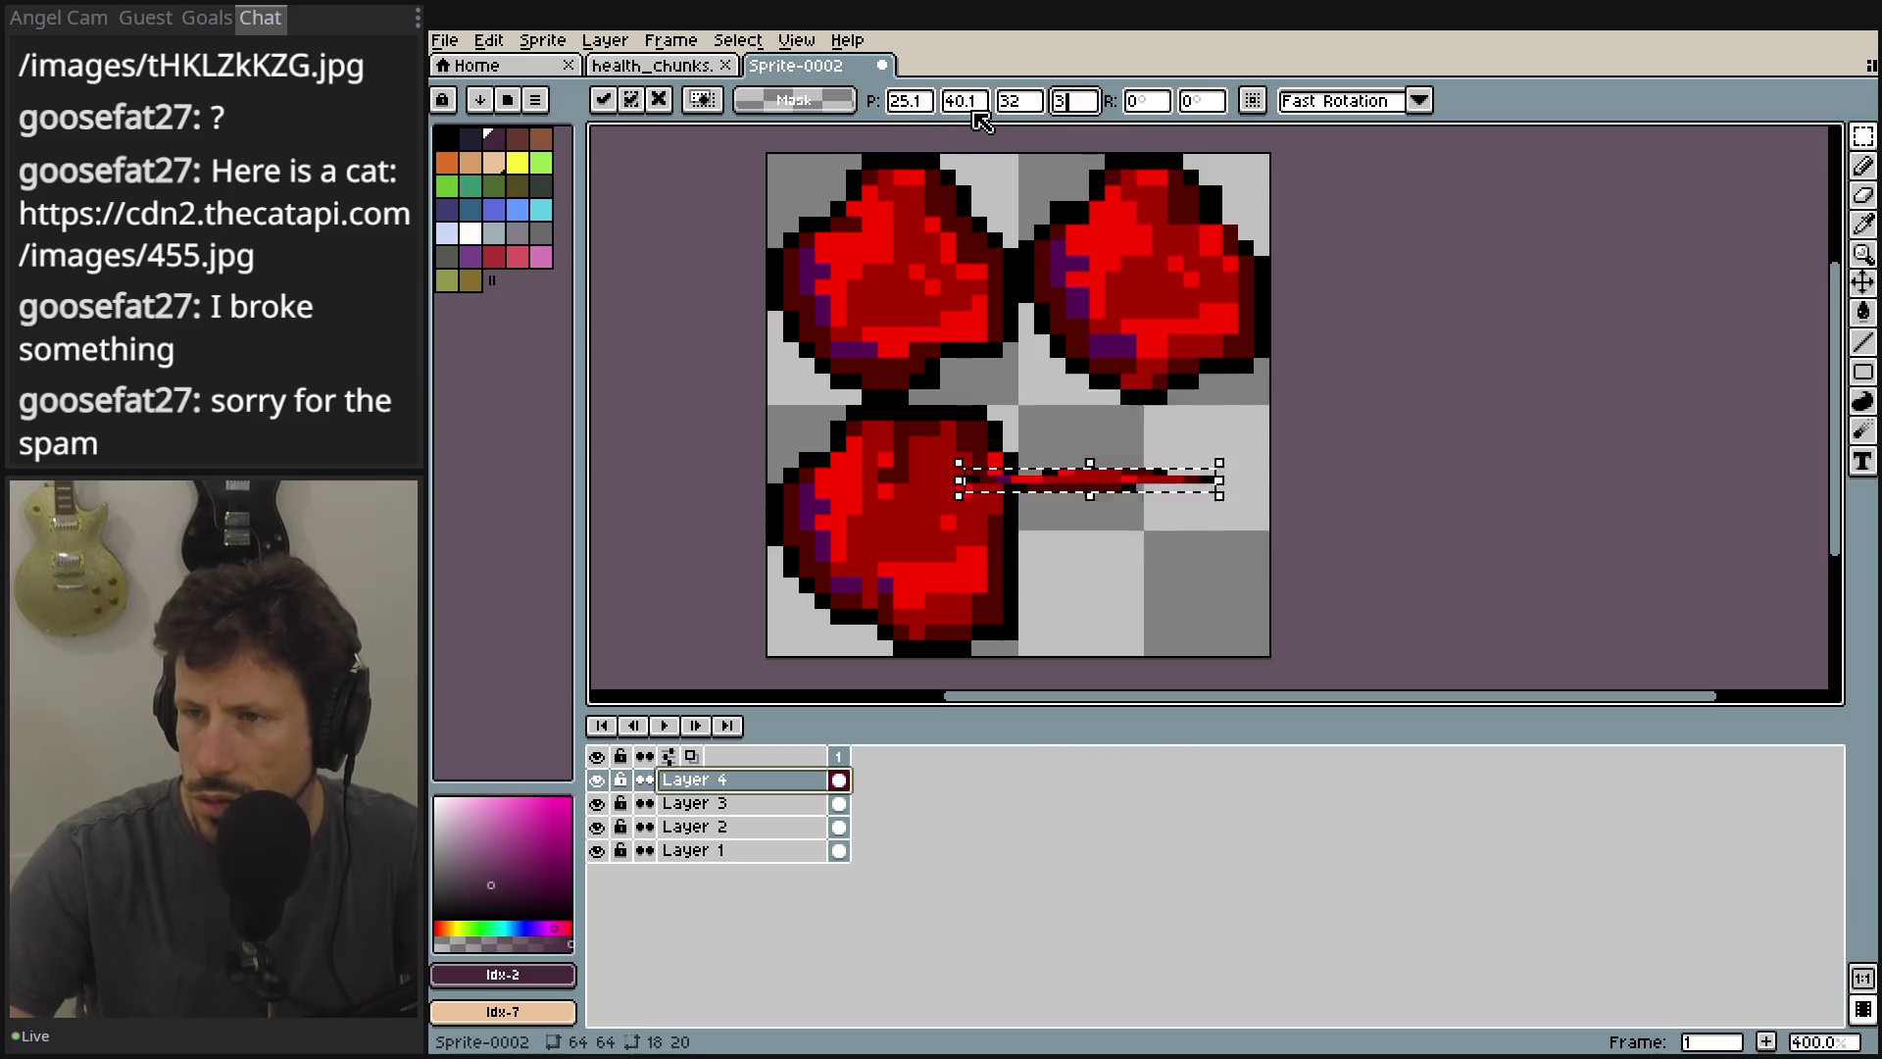
{"action": "left_click", "coordinate": [889, 109]}
{"action": "type", "text": "321"}
{"action": "key", "text": "Tab"}
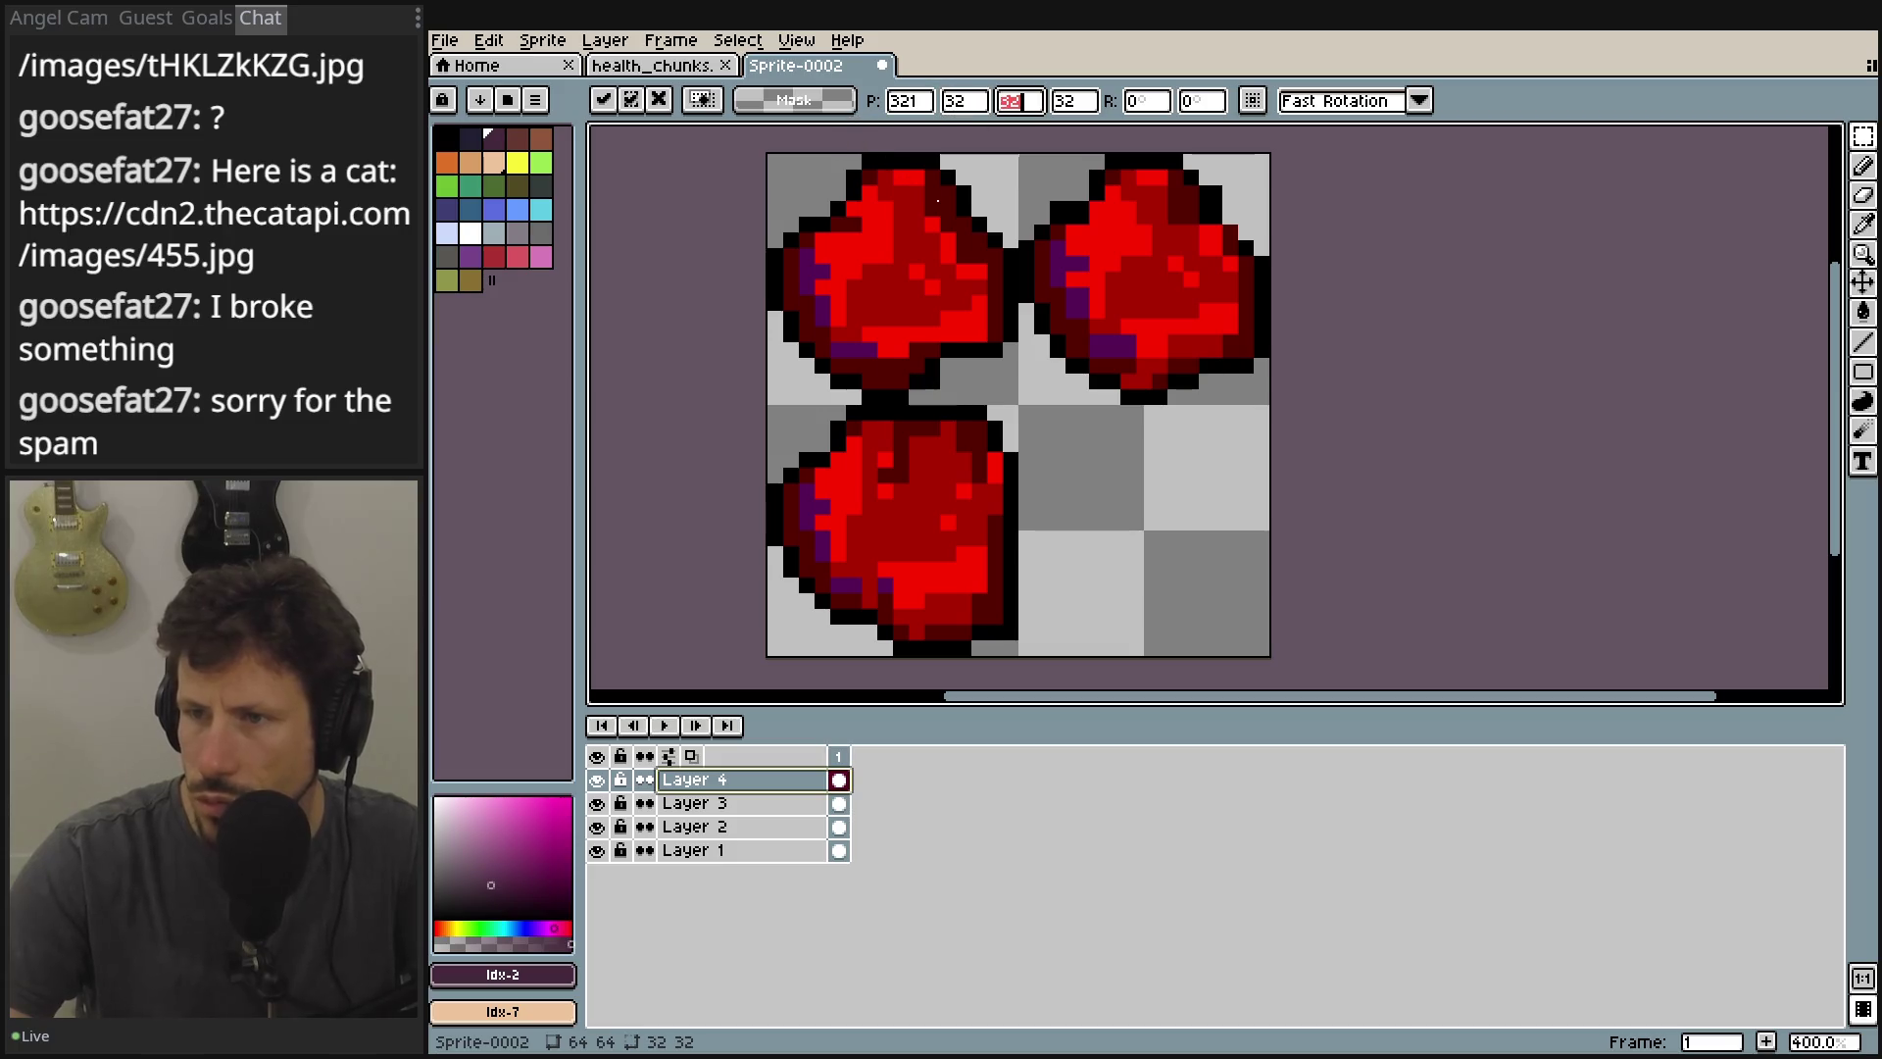
{"action": "left_click", "coordinate": [917, 102]}
{"action": "key", "text": "BackSpace"}
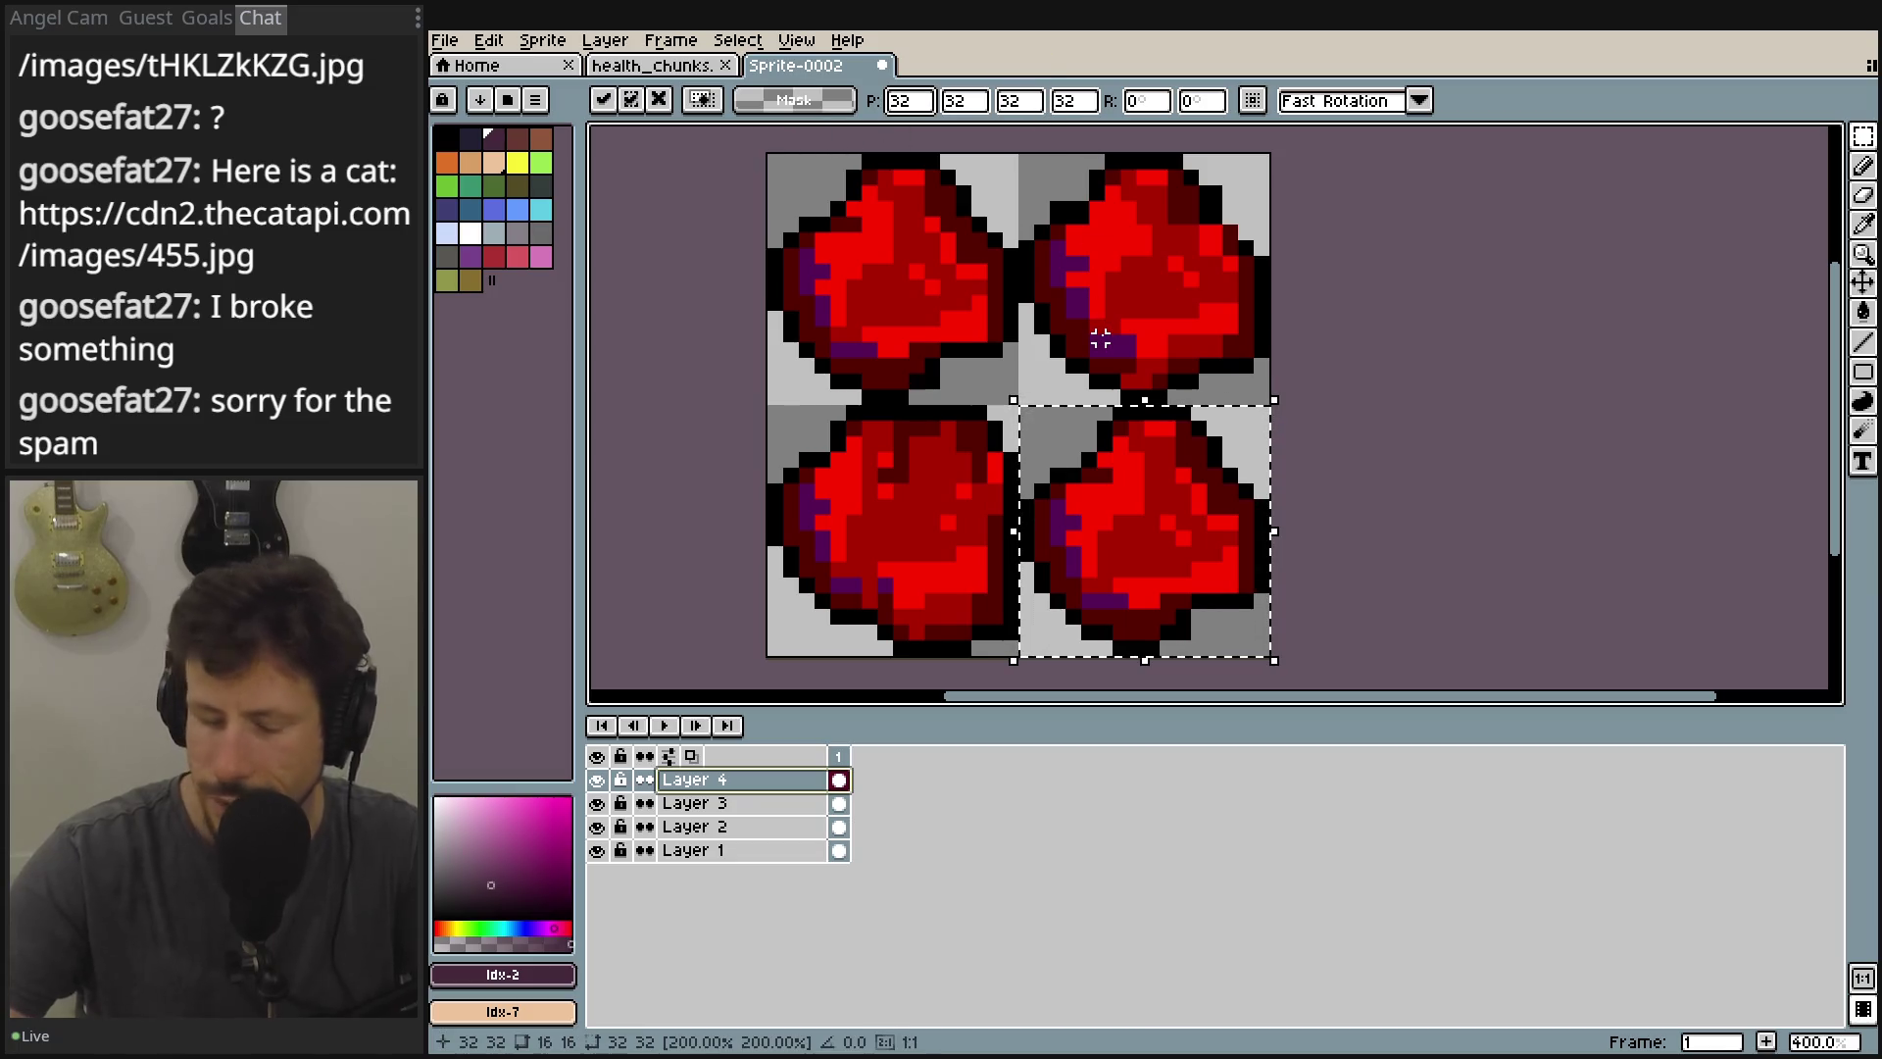
{"action": "left_click", "coordinate": [1100, 338]}
{"action": "left_click", "coordinate": [1492, 385]}
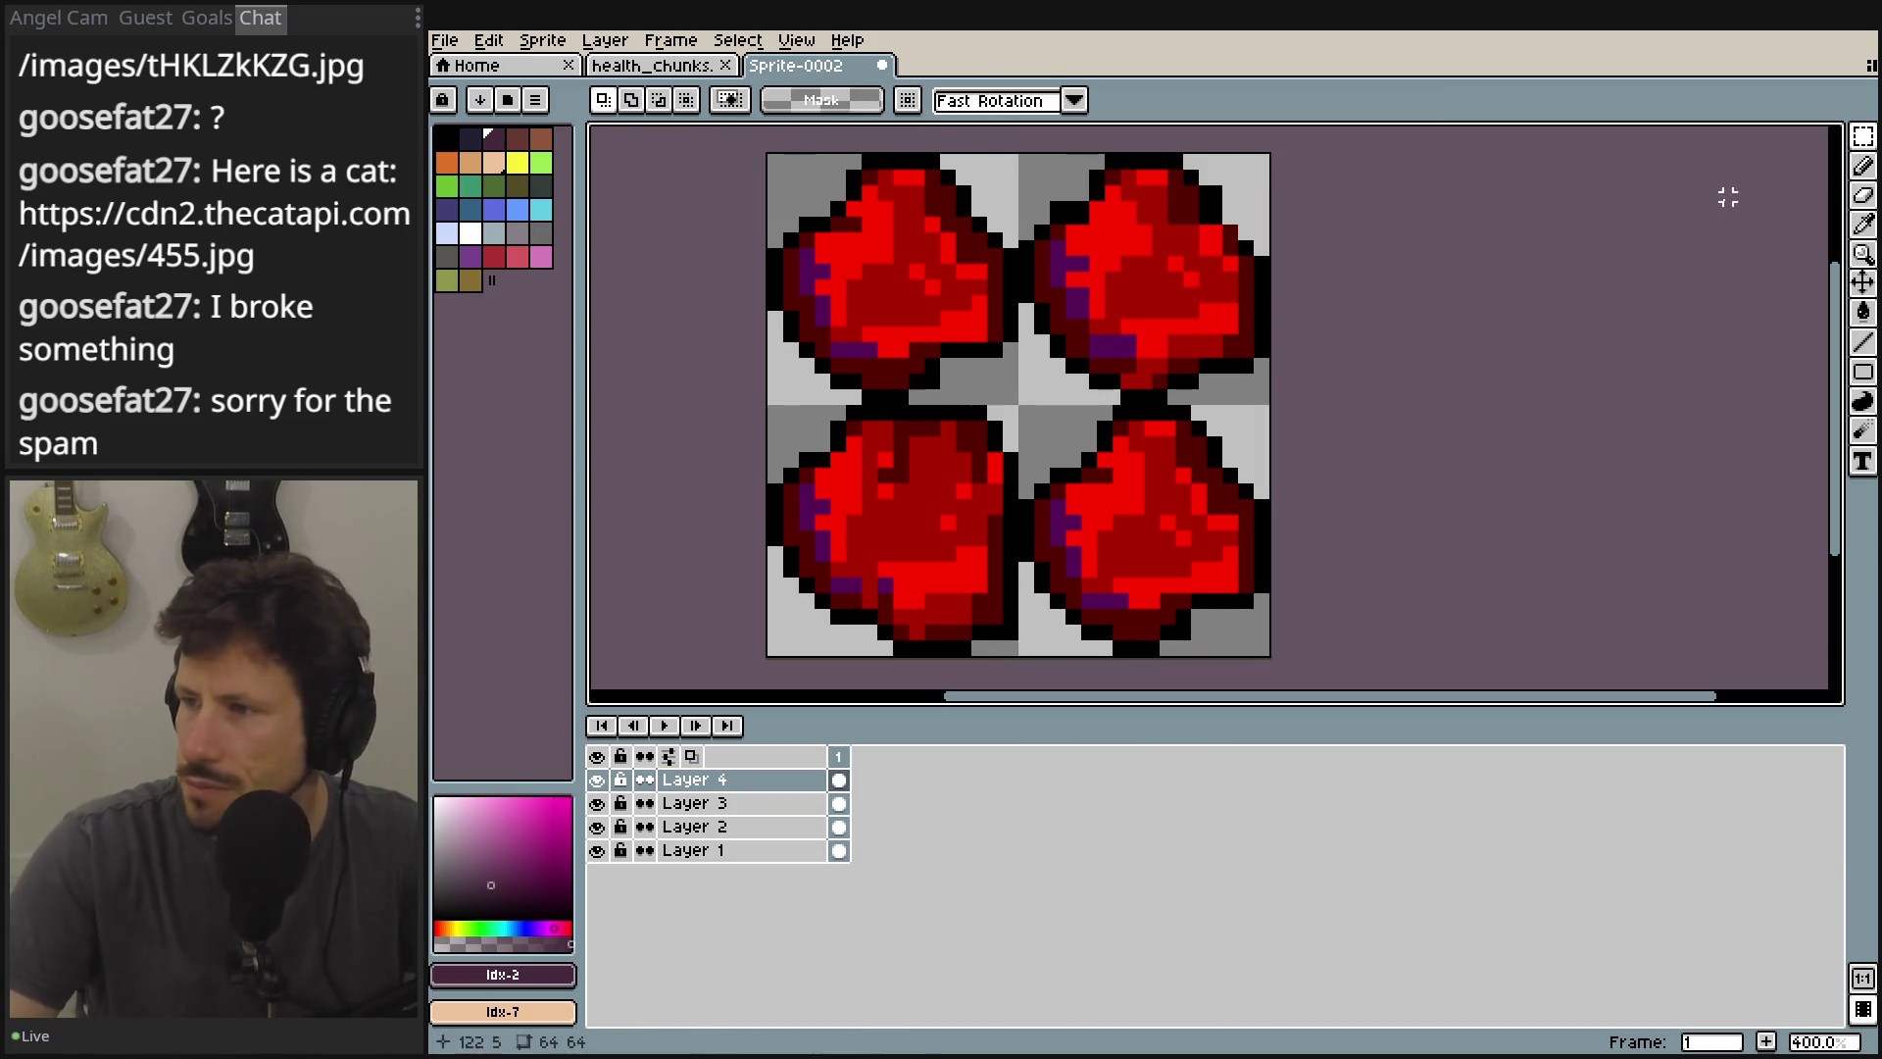
{"action": "left_click", "coordinate": [1862, 281]}
Drag the Layer 4, 3, 2 and 1 hearts inward toward the canvas centre.
{"action": "left_click_drag", "start_coordinate": [945, 281], "coordinate": [874, 218]}
{"action": "left_click", "coordinate": [774, 803]}
{"action": "mouse_move", "coordinate": [956, 550]}
{"action": "left_mouse_down"}
{"action": "mouse_move", "coordinate": [977, 512]}
{"action": "mouse_move", "coordinate": [962, 487]}
{"action": "mouse_move", "coordinate": [970, 526]}
{"action": "left_mouse_up"}
{"action": "left_click", "coordinate": [775, 829]}
{"action": "left_click_drag", "start_coordinate": [1159, 316], "coordinate": [1097, 362]}
{"action": "left_click", "coordinate": [740, 850]}
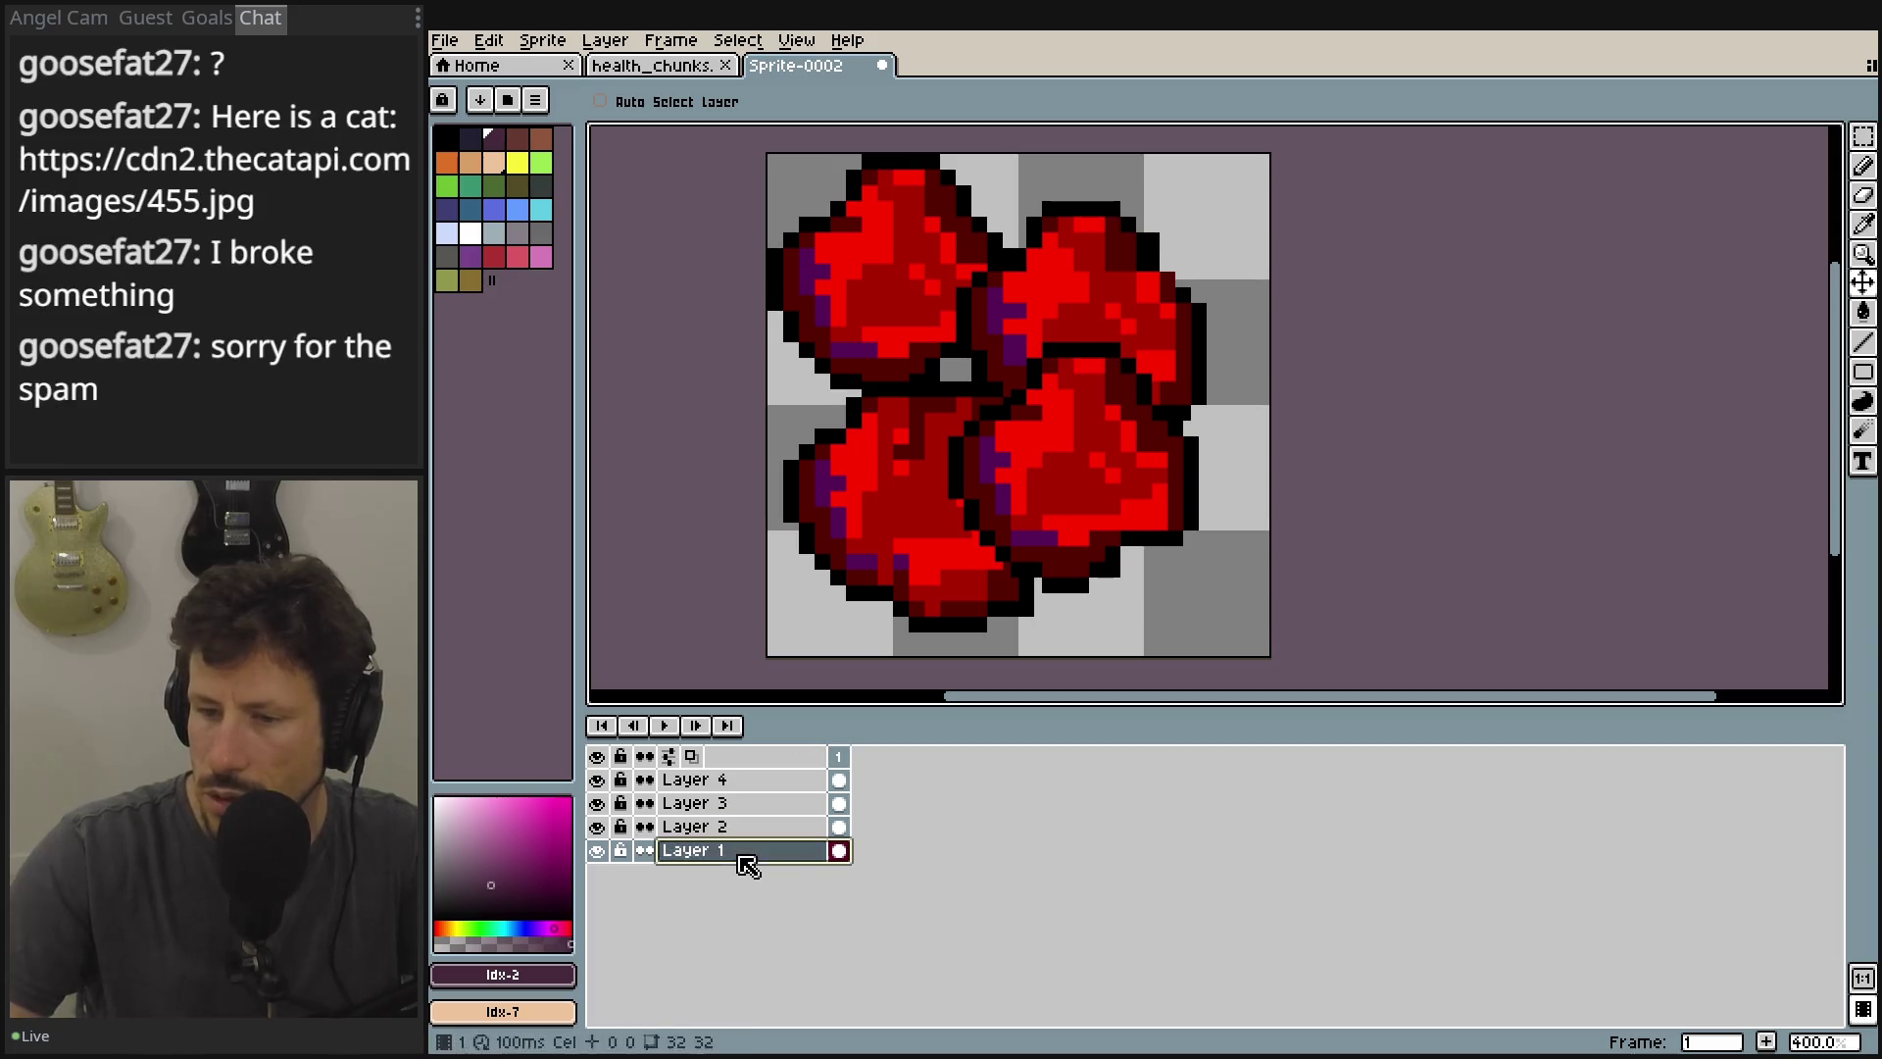
{"action": "left_click_drag", "start_coordinate": [938, 291], "coordinate": [977, 314]}
{"action": "mouse_move", "coordinate": [1107, 312]}
{"action": "left_mouse_down"}
{"action": "mouse_move", "coordinate": [1147, 294]}
{"action": "mouse_move", "coordinate": [1158, 318]}
{"action": "mouse_move", "coordinate": [1108, 244]}
{"action": "mouse_move", "coordinate": [1135, 244]}
{"action": "mouse_move", "coordinate": [1117, 257]}
{"action": "left_mouse_up"}
Fine-tune the top-left, top-right and bottom-left hearts by a few pixels each.
{"action": "left_click", "coordinate": [818, 826]}
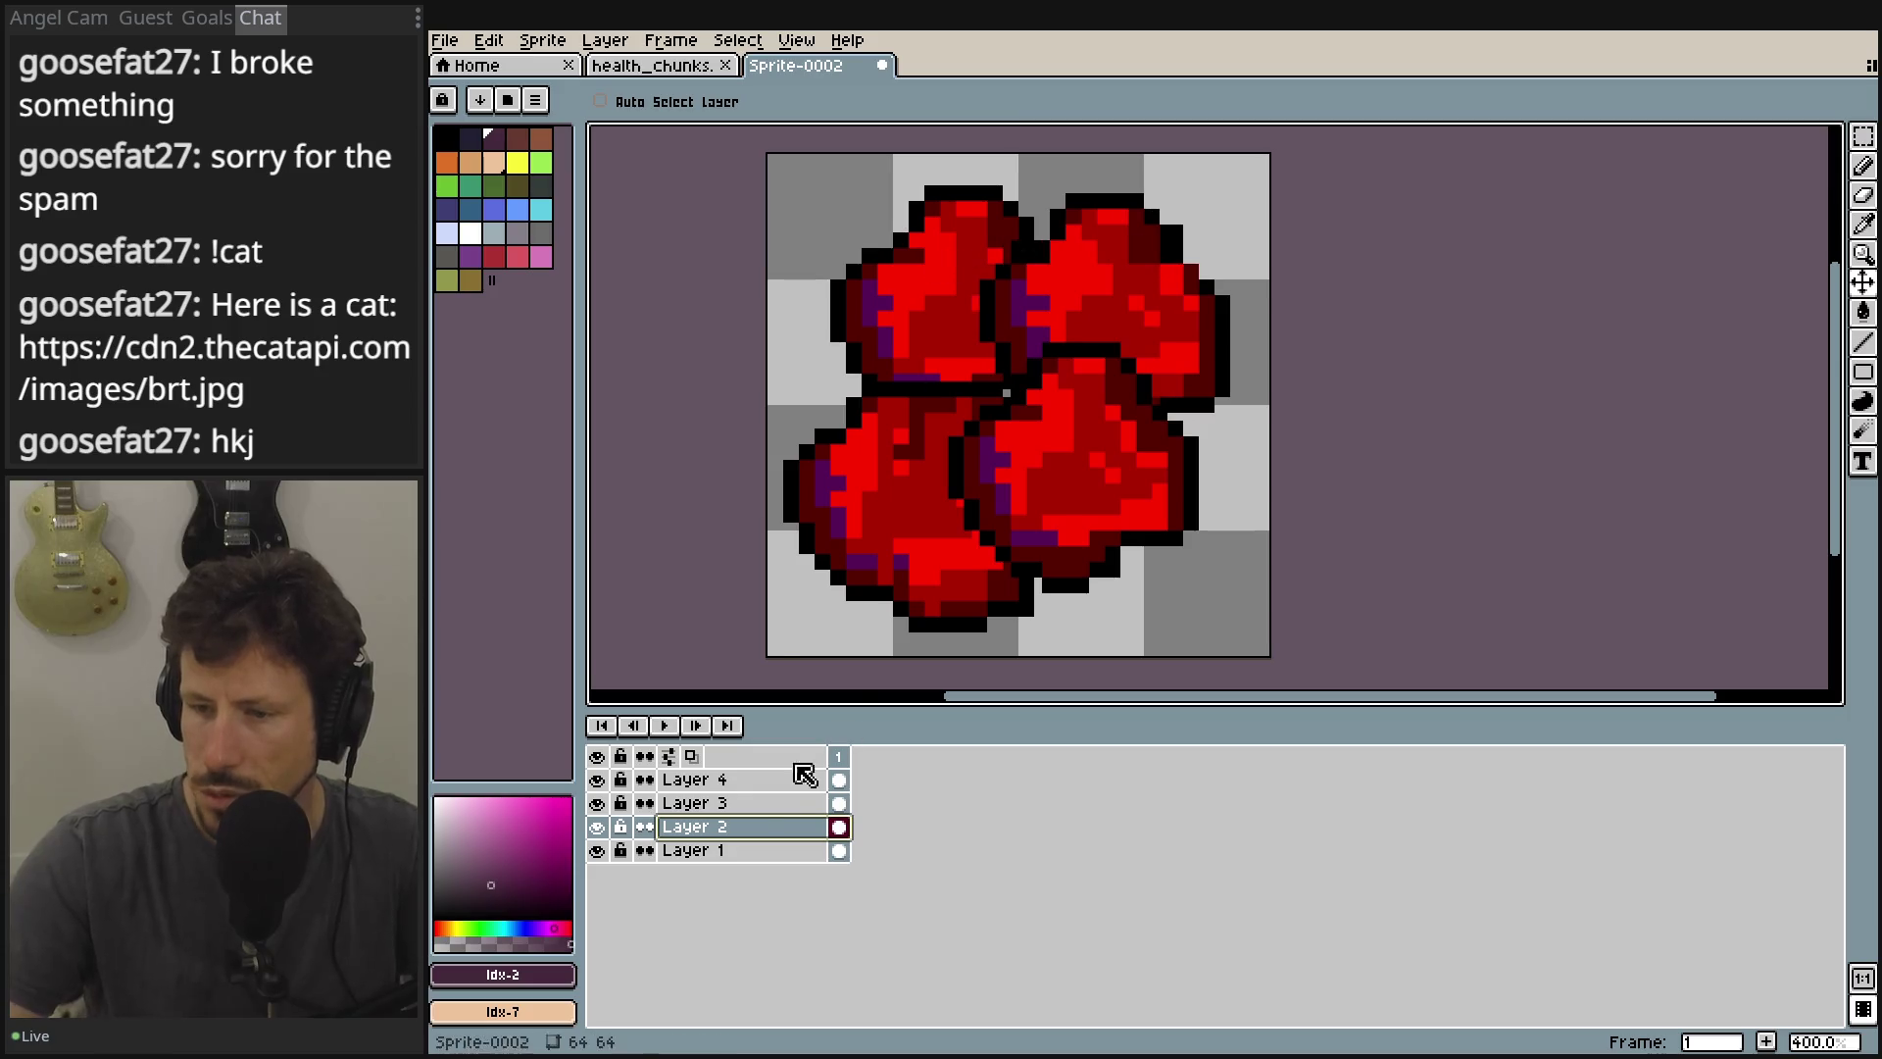
{"action": "left_click", "coordinate": [774, 849]}
{"action": "left_click_drag", "start_coordinate": [958, 285], "coordinate": [916, 287]}
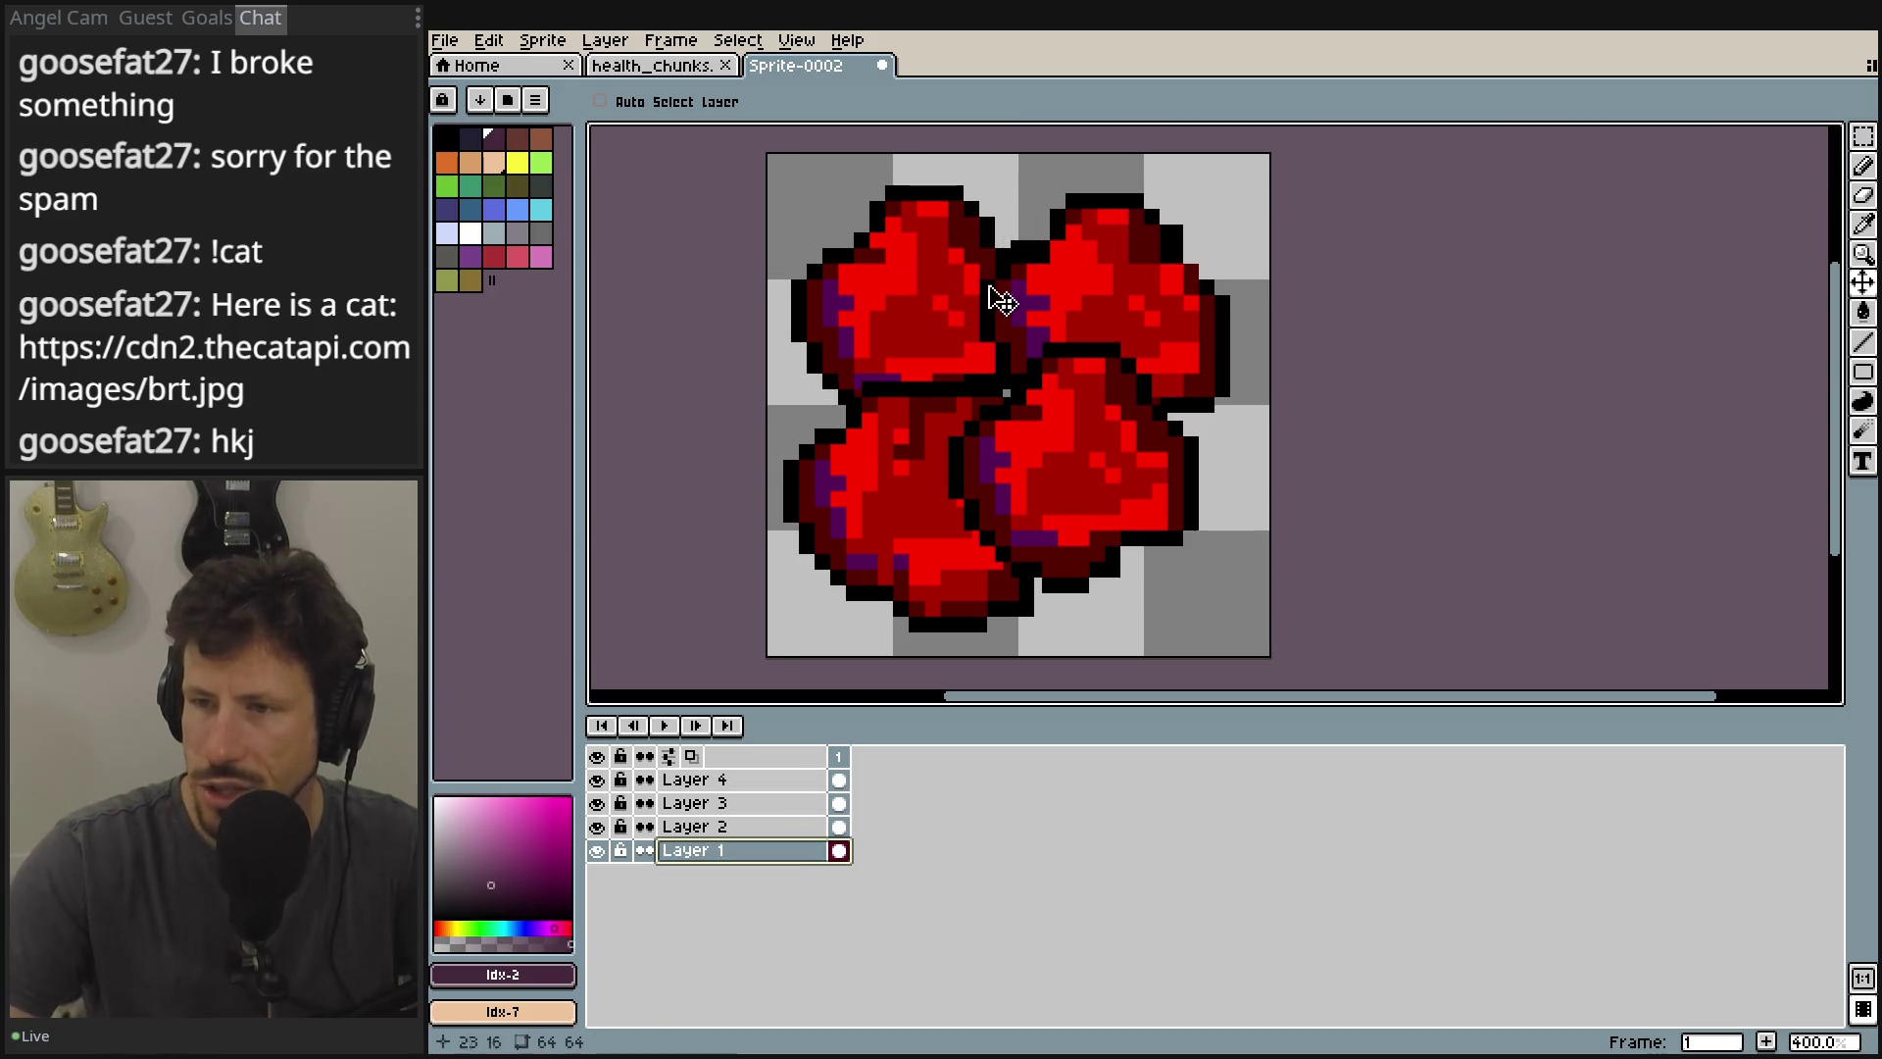
{"action": "left_click", "coordinate": [719, 829]}
{"action": "mouse_move", "coordinate": [1142, 513]}
{"action": "left_mouse_down"}
{"action": "mouse_move", "coordinate": [1102, 514]}
{"action": "mouse_move", "coordinate": [1134, 494]}
{"action": "left_mouse_up"}
{"action": "left_click_drag", "start_coordinate": [949, 345], "coordinate": [942, 345]}
{"action": "left_click", "coordinate": [745, 803]}
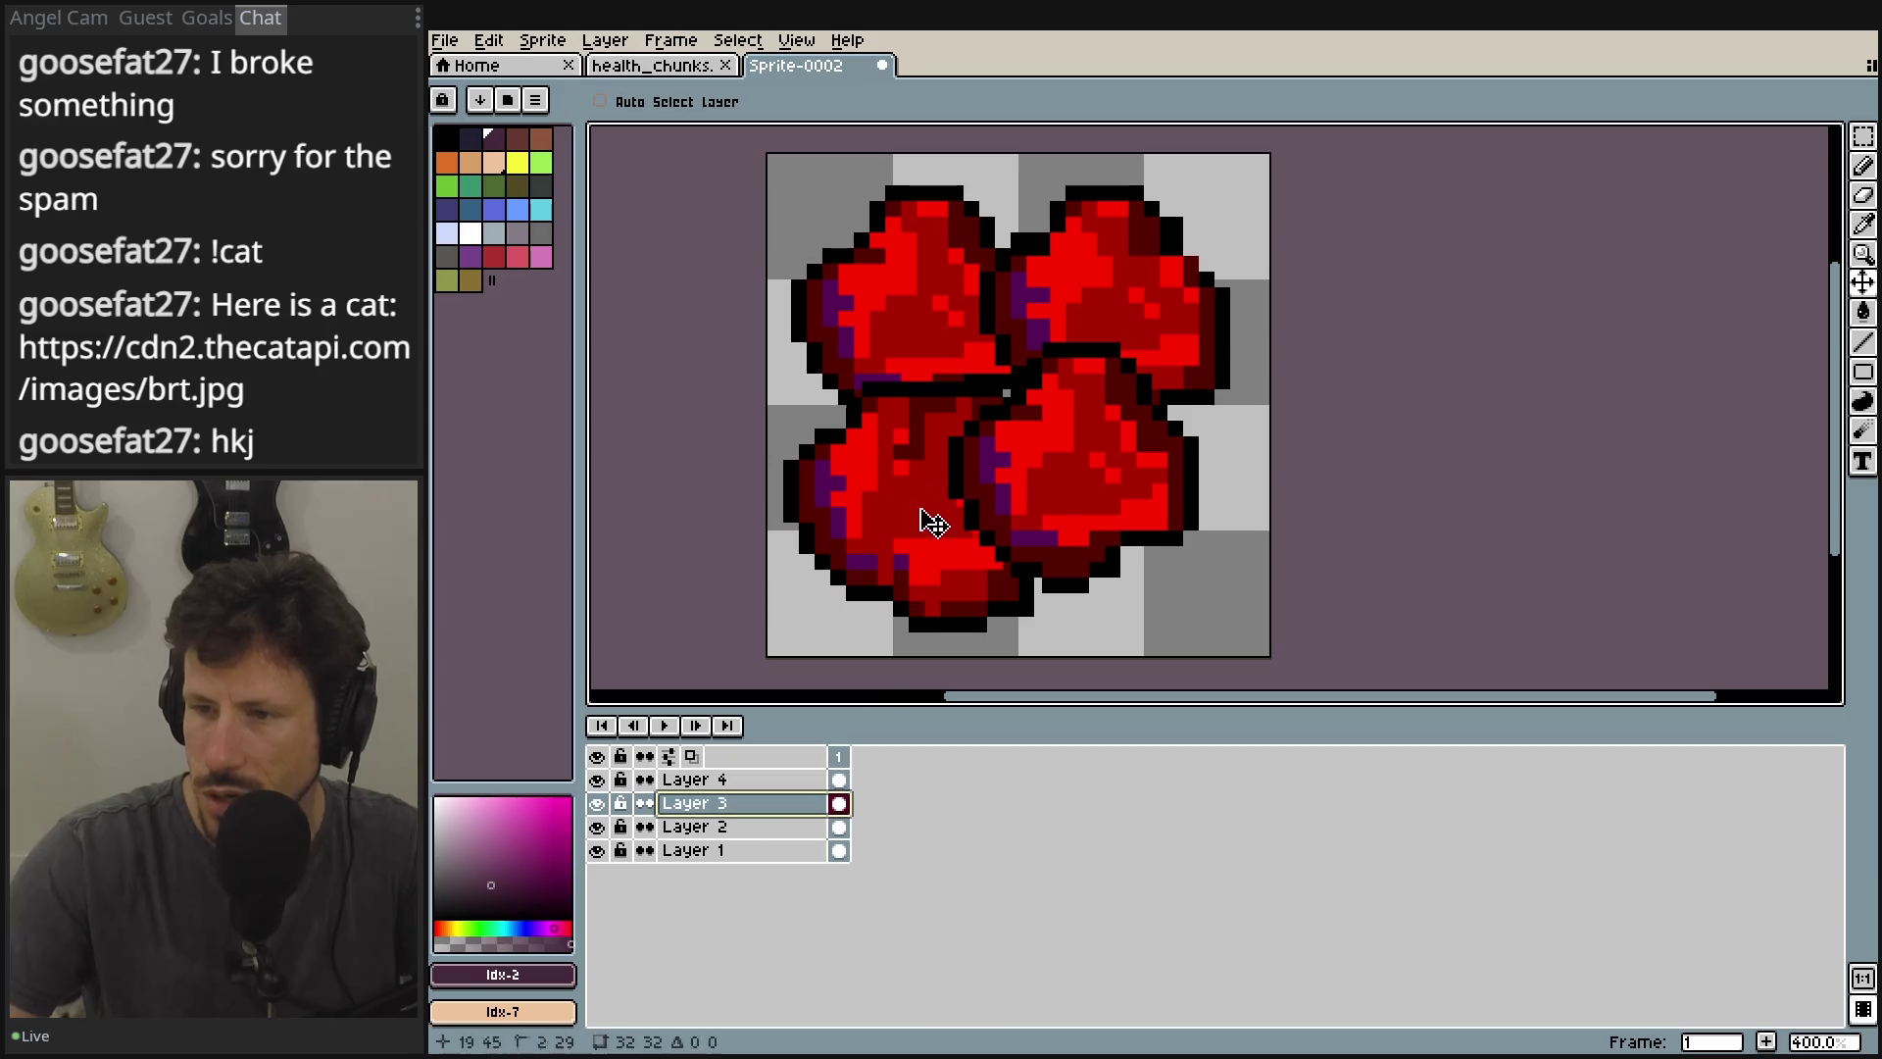
{"action": "left_click_drag", "start_coordinate": [924, 523], "coordinate": [985, 508]}
{"action": "mouse_move", "coordinate": [1117, 464]}
{"action": "left_mouse_down"}
{"action": "mouse_move", "coordinate": [1092, 520]}
{"action": "mouse_move", "coordinate": [1066, 522]}
{"action": "mouse_move", "coordinate": [1084, 496]}
{"action": "mouse_move", "coordinate": [1025, 475]}
{"action": "mouse_move", "coordinate": [1049, 482]}
{"action": "mouse_move", "coordinate": [1025, 566]}
{"action": "mouse_move", "coordinate": [1041, 529]}
{"action": "left_mouse_up"}
Shift Layer 3's heart right, Layer 2's heart up, and the bottom heart one pixel left.
{"action": "left_click", "coordinate": [745, 779]}
{"action": "left_click", "coordinate": [762, 812]}
{"action": "left_click_drag", "start_coordinate": [887, 487], "coordinate": [961, 484]}
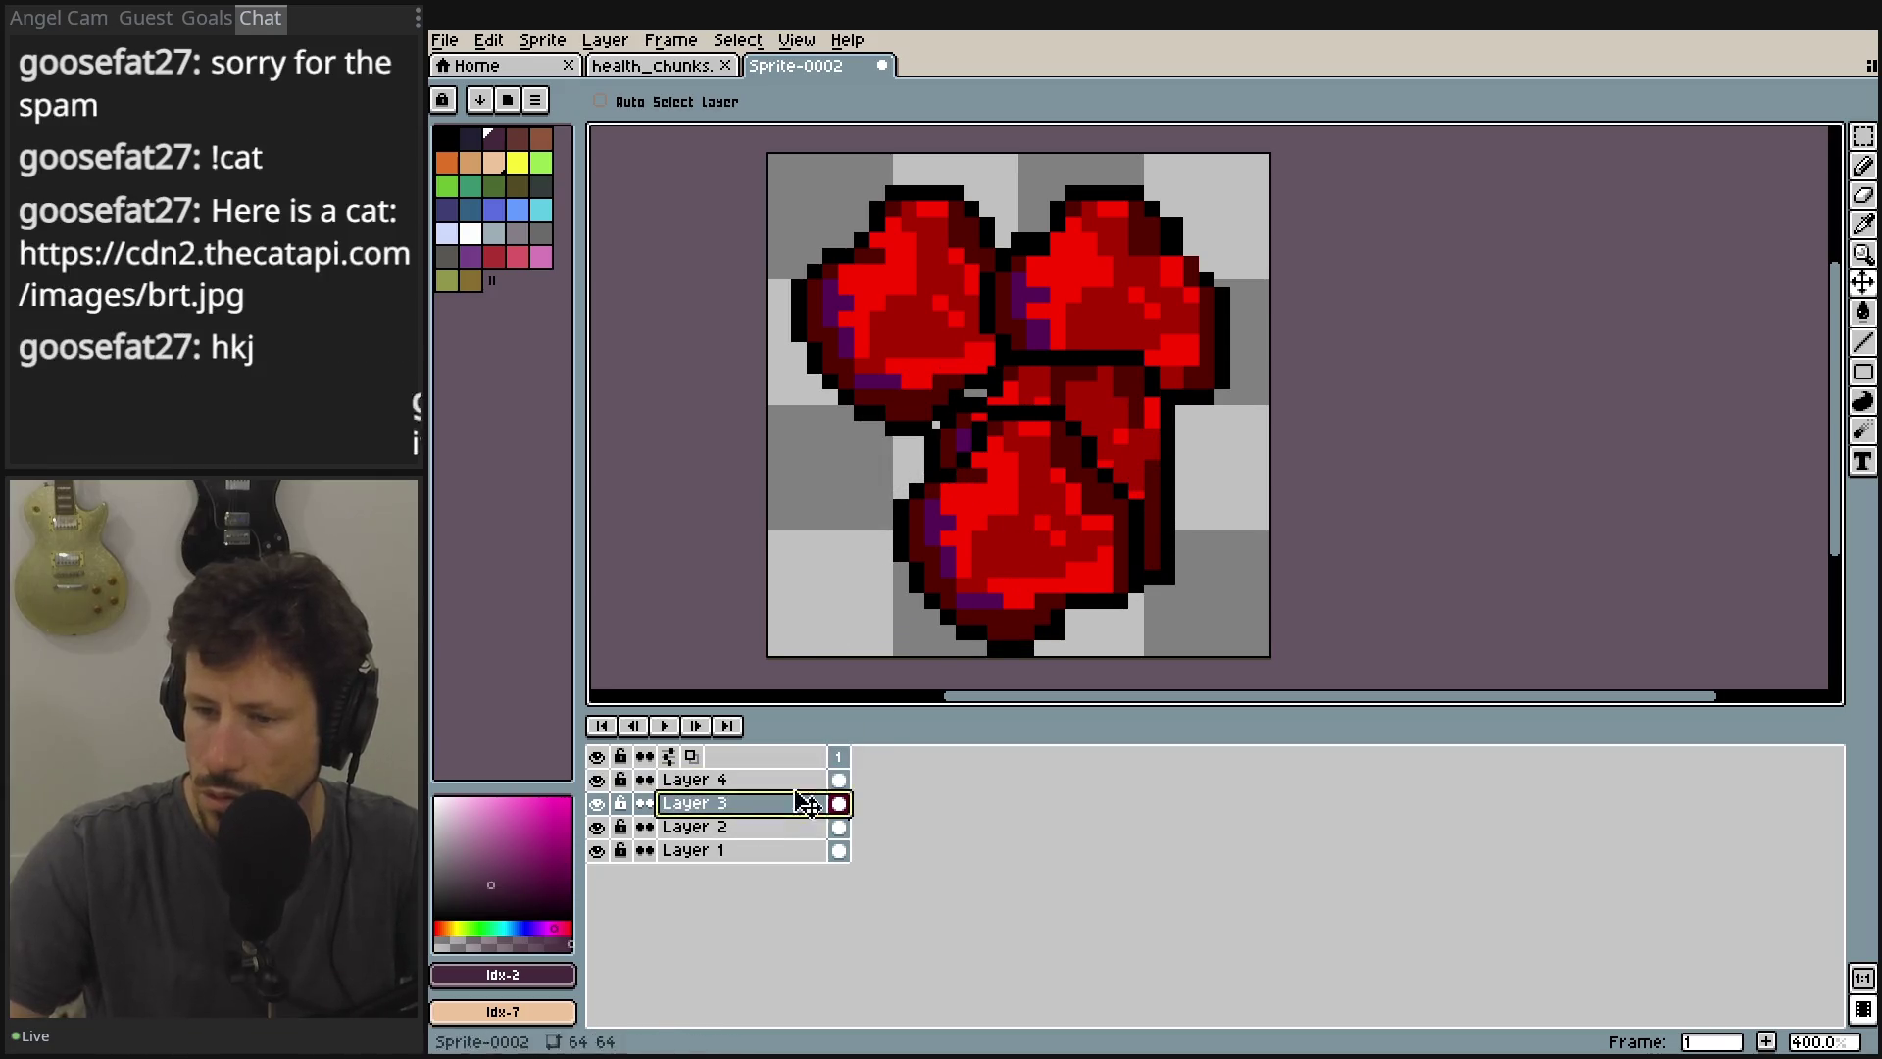
{"action": "left_click", "coordinate": [764, 827]}
{"action": "mouse_move", "coordinate": [1015, 558]}
{"action": "left_mouse_down"}
{"action": "mouse_move", "coordinate": [983, 542]}
{"action": "mouse_move", "coordinate": [998, 559]}
{"action": "mouse_move", "coordinate": [1003, 535]}
{"action": "mouse_move", "coordinate": [1035, 530]}
{"action": "mouse_move", "coordinate": [974, 533]}
{"action": "mouse_move", "coordinate": [1017, 542]}
{"action": "left_mouse_up"}
{"action": "left_click", "coordinate": [765, 803]}
{"action": "left_click", "coordinate": [770, 782]}
{"action": "mouse_move", "coordinate": [1168, 471]}
{"action": "left_mouse_down"}
{"action": "mouse_move", "coordinate": [1134, 453]}
{"action": "mouse_move", "coordinate": [1159, 472]}
{"action": "left_mouse_up"}
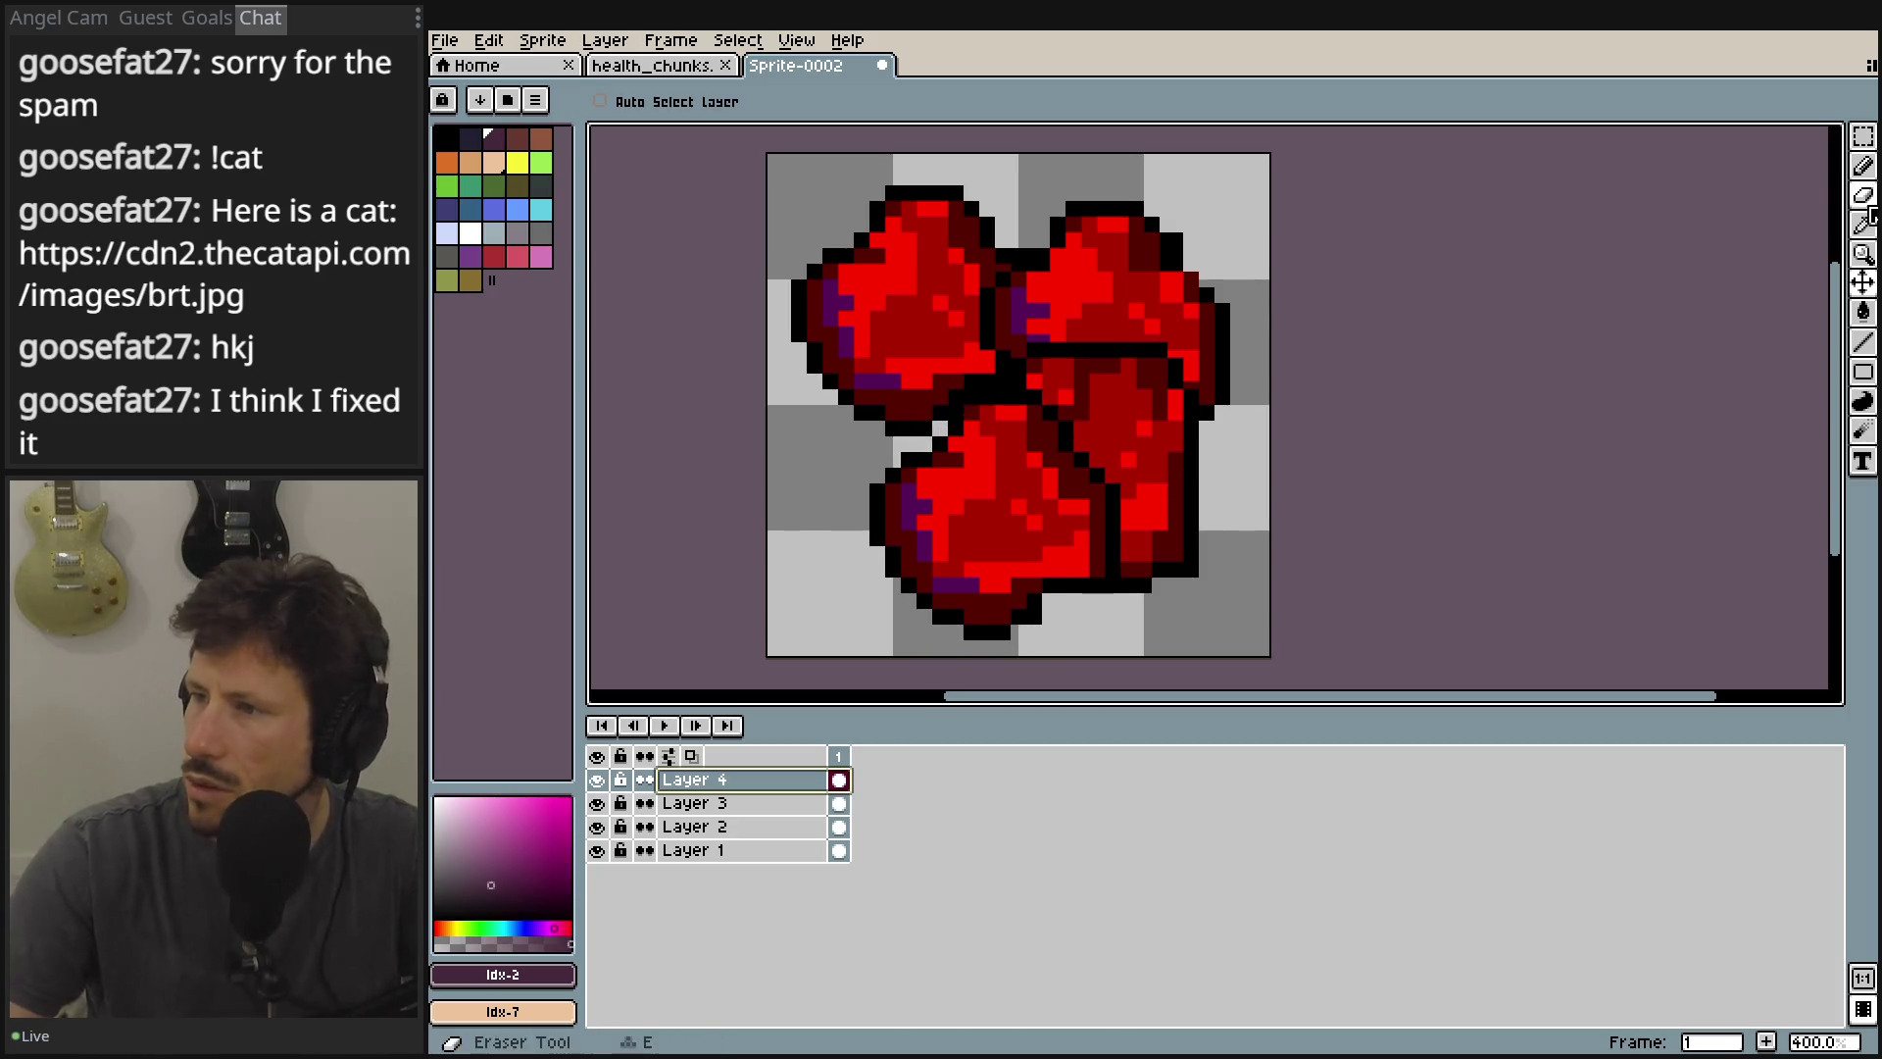
Switch to the pixel pencil and merge the four selected heart layers into one Flattened layer.
{"action": "left_click", "coordinate": [1863, 166]}
{"action": "scroll", "coordinate": [1020, 391], "scroll_direction": "up", "scroll_amount": 3}
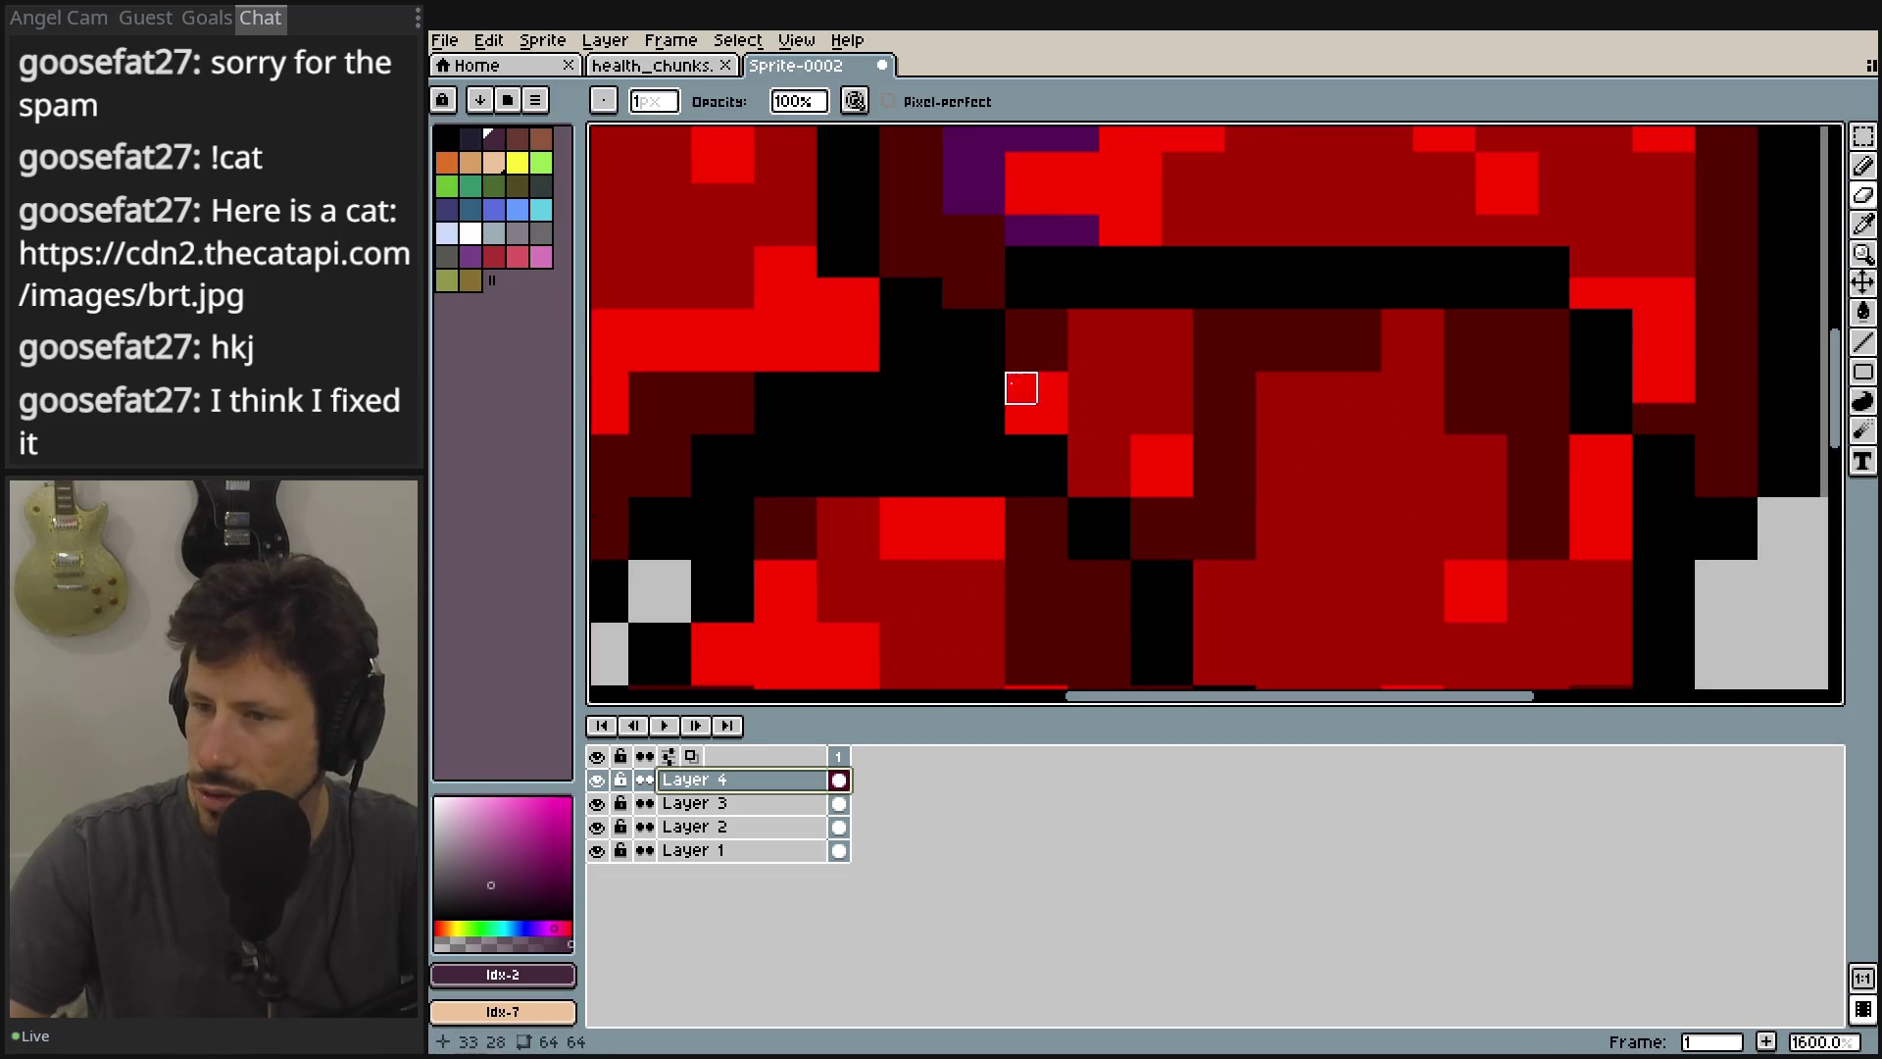
{"action": "left_click", "coordinate": [735, 851], "text": "shift"}
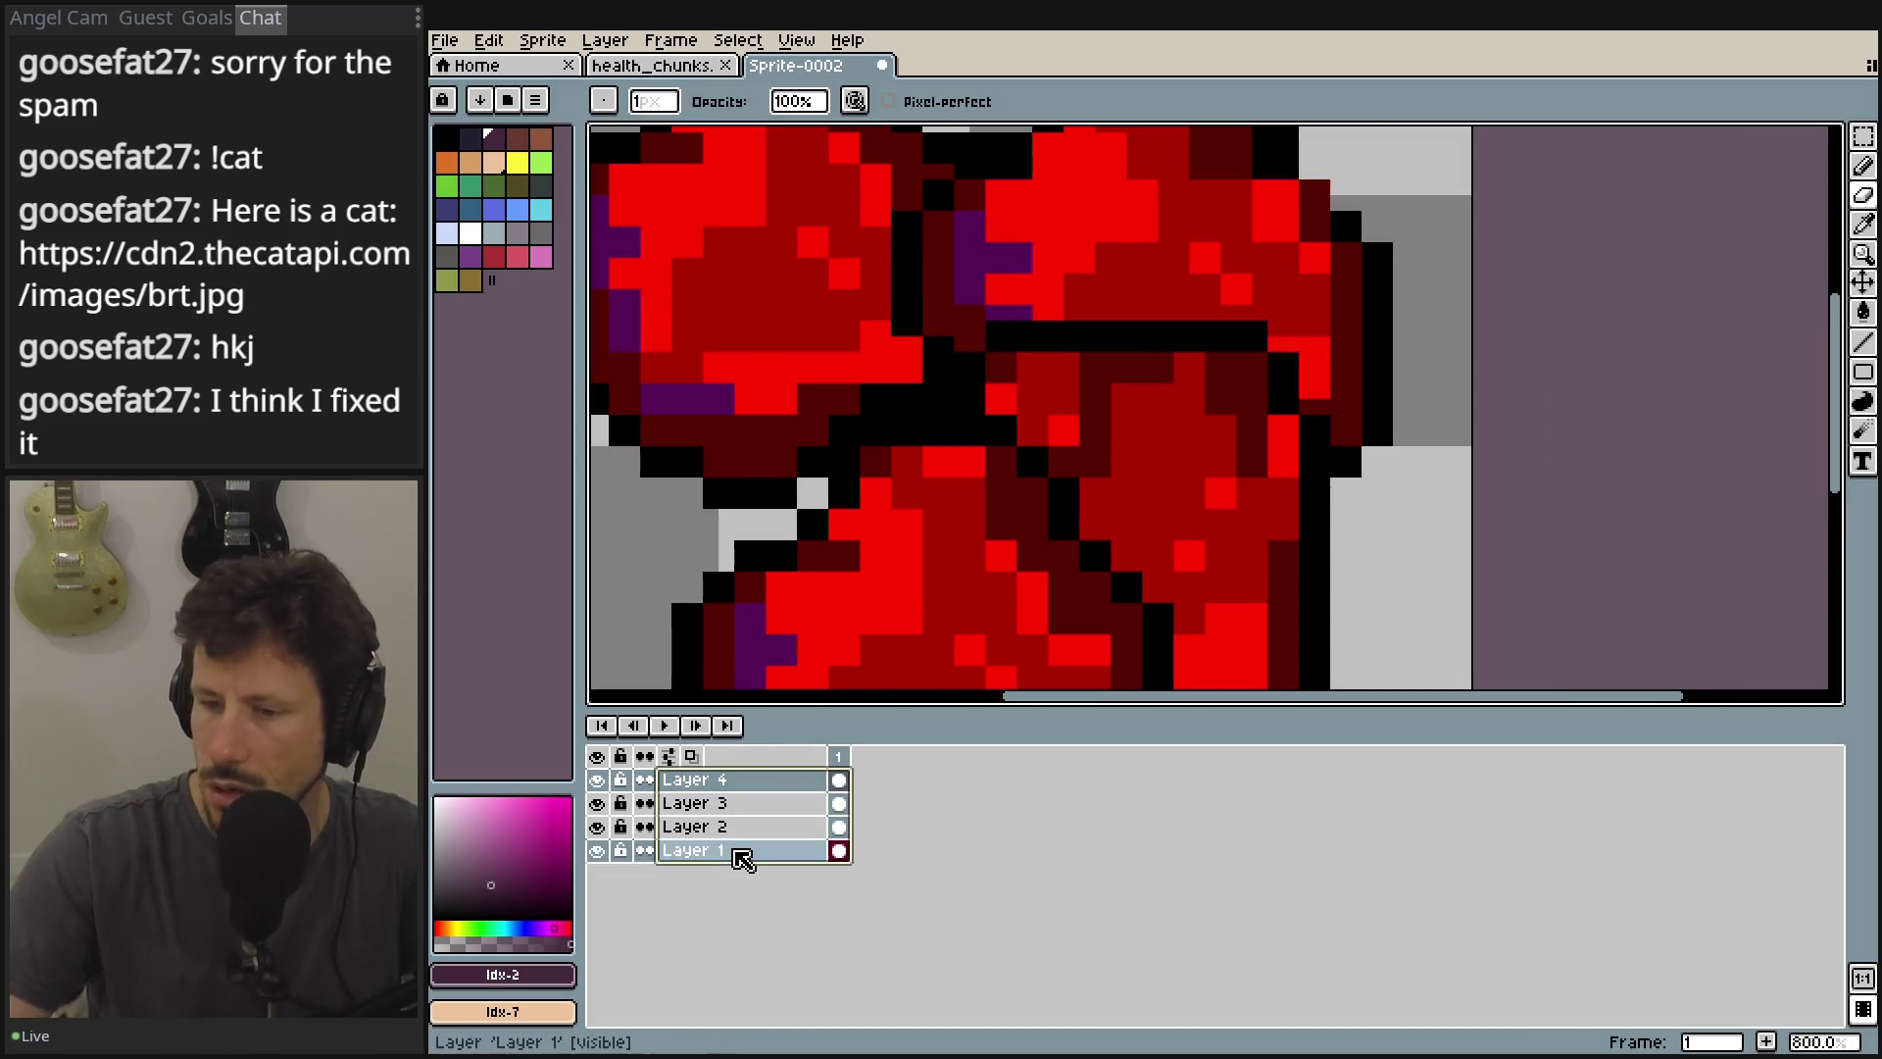
{"action": "right_click", "coordinate": [737, 851]}
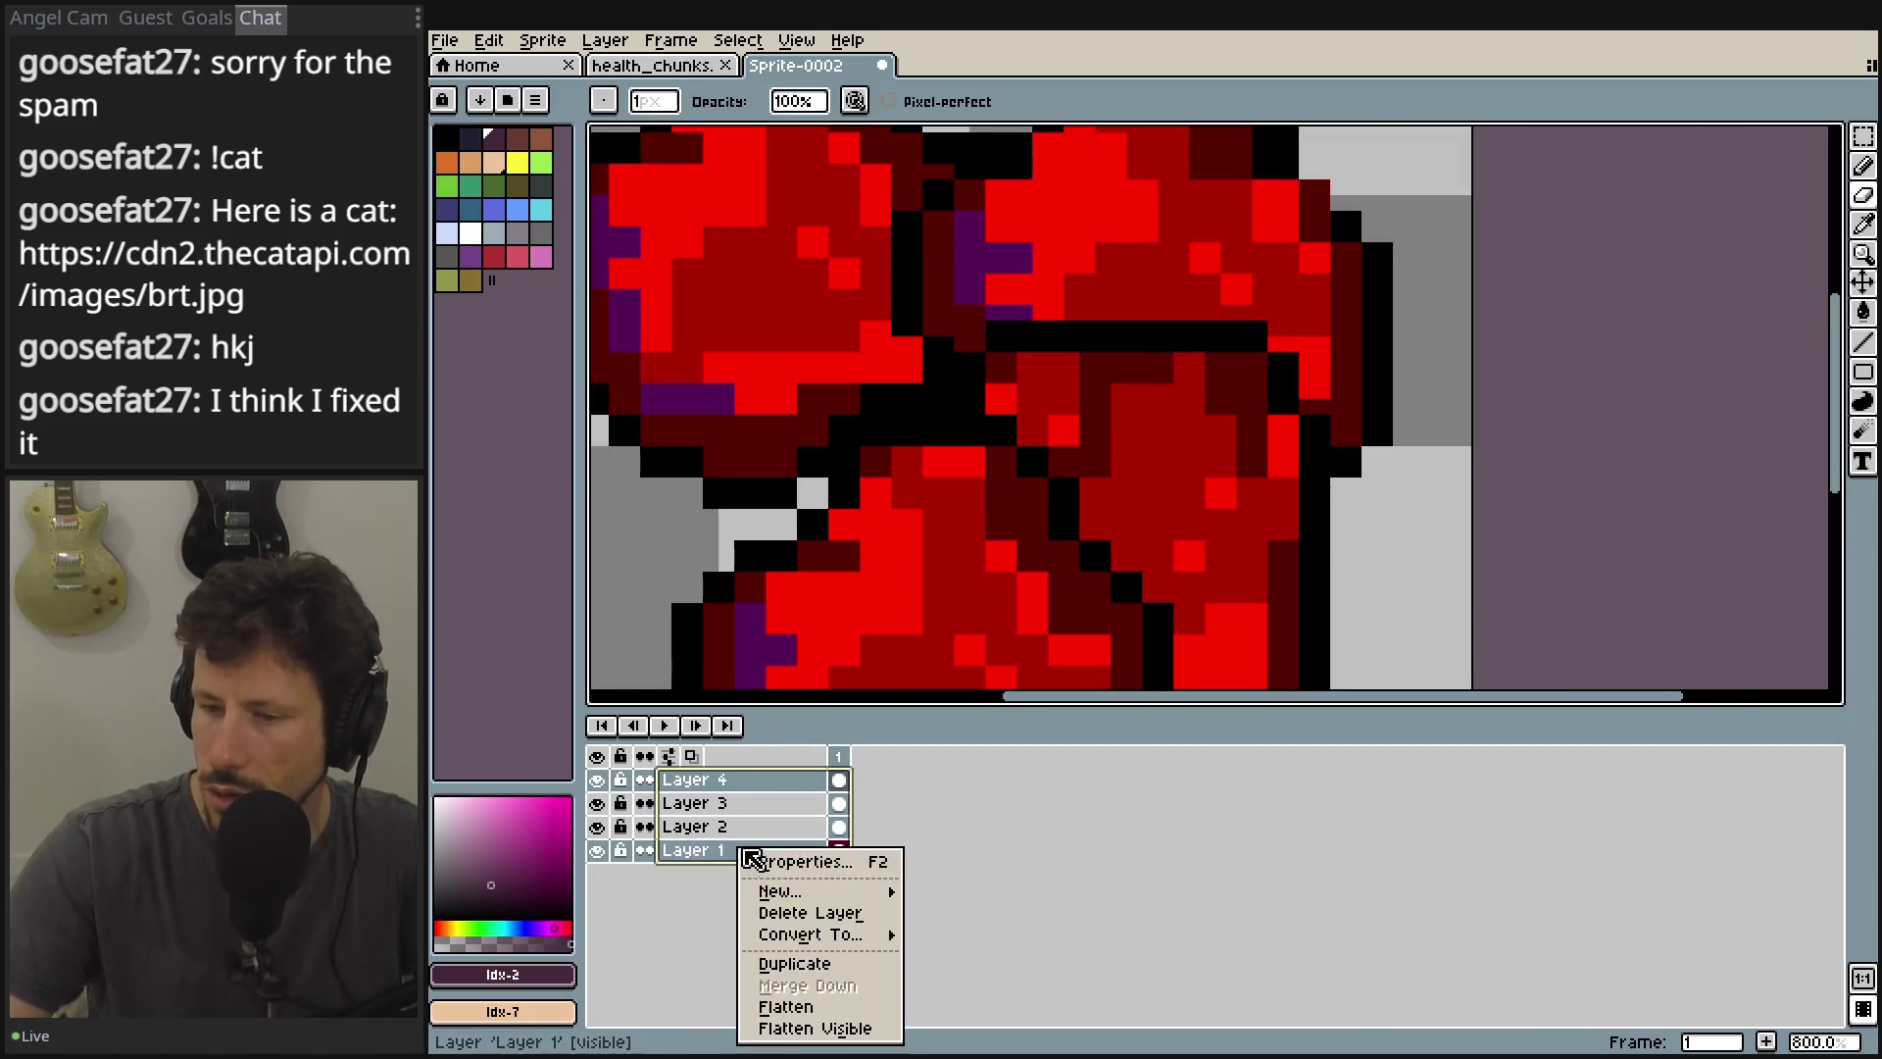
{"action": "left_click", "coordinate": [809, 1009]}
{"action": "right_click", "coordinate": [737, 828]}
{"action": "key", "text": "Escape"}
Select Layer 3 and Layer 2, then flatten all visible layers into one.
{"action": "left_click", "coordinate": [730, 782]}
{"action": "left_click", "coordinate": [774, 803]}
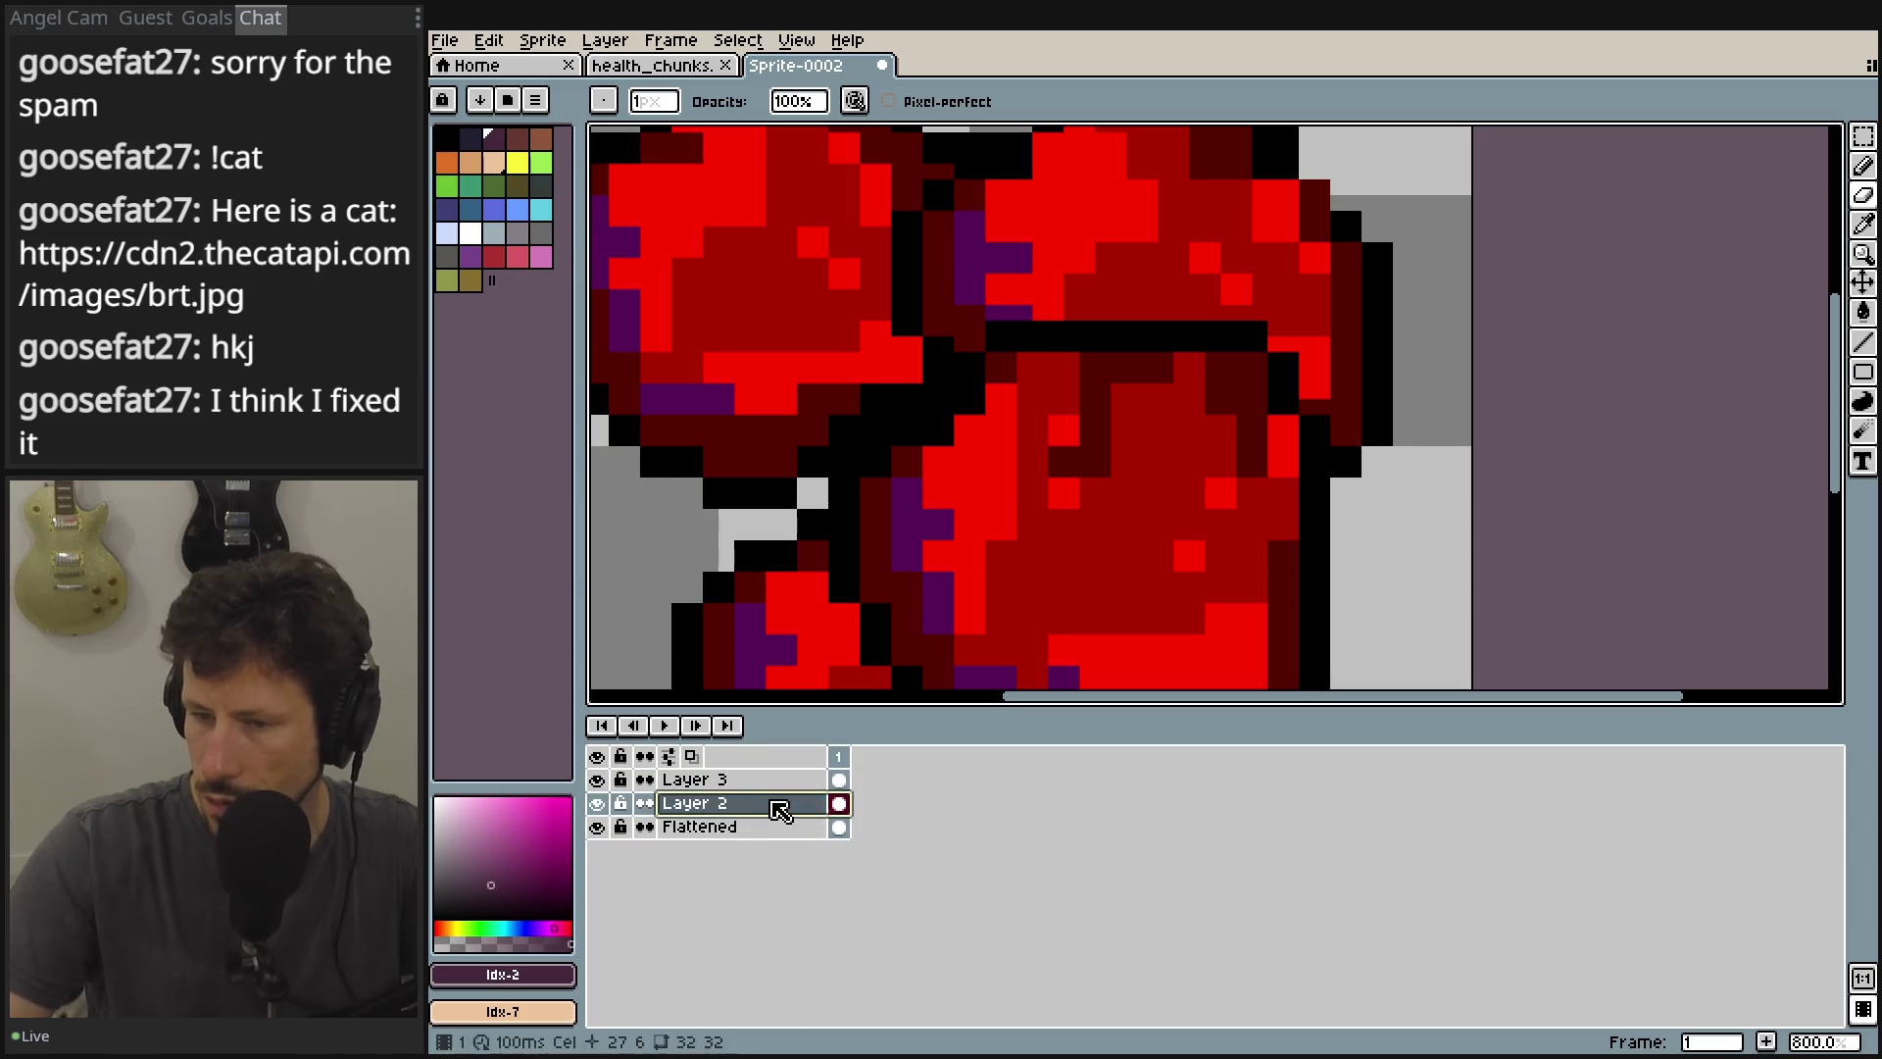
{"action": "right_click", "coordinate": [771, 804]}
{"action": "left_click", "coordinate": [866, 983]}
{"action": "scroll", "coordinate": [1072, 390], "scroll_direction": "down", "scroll_amount": 2}
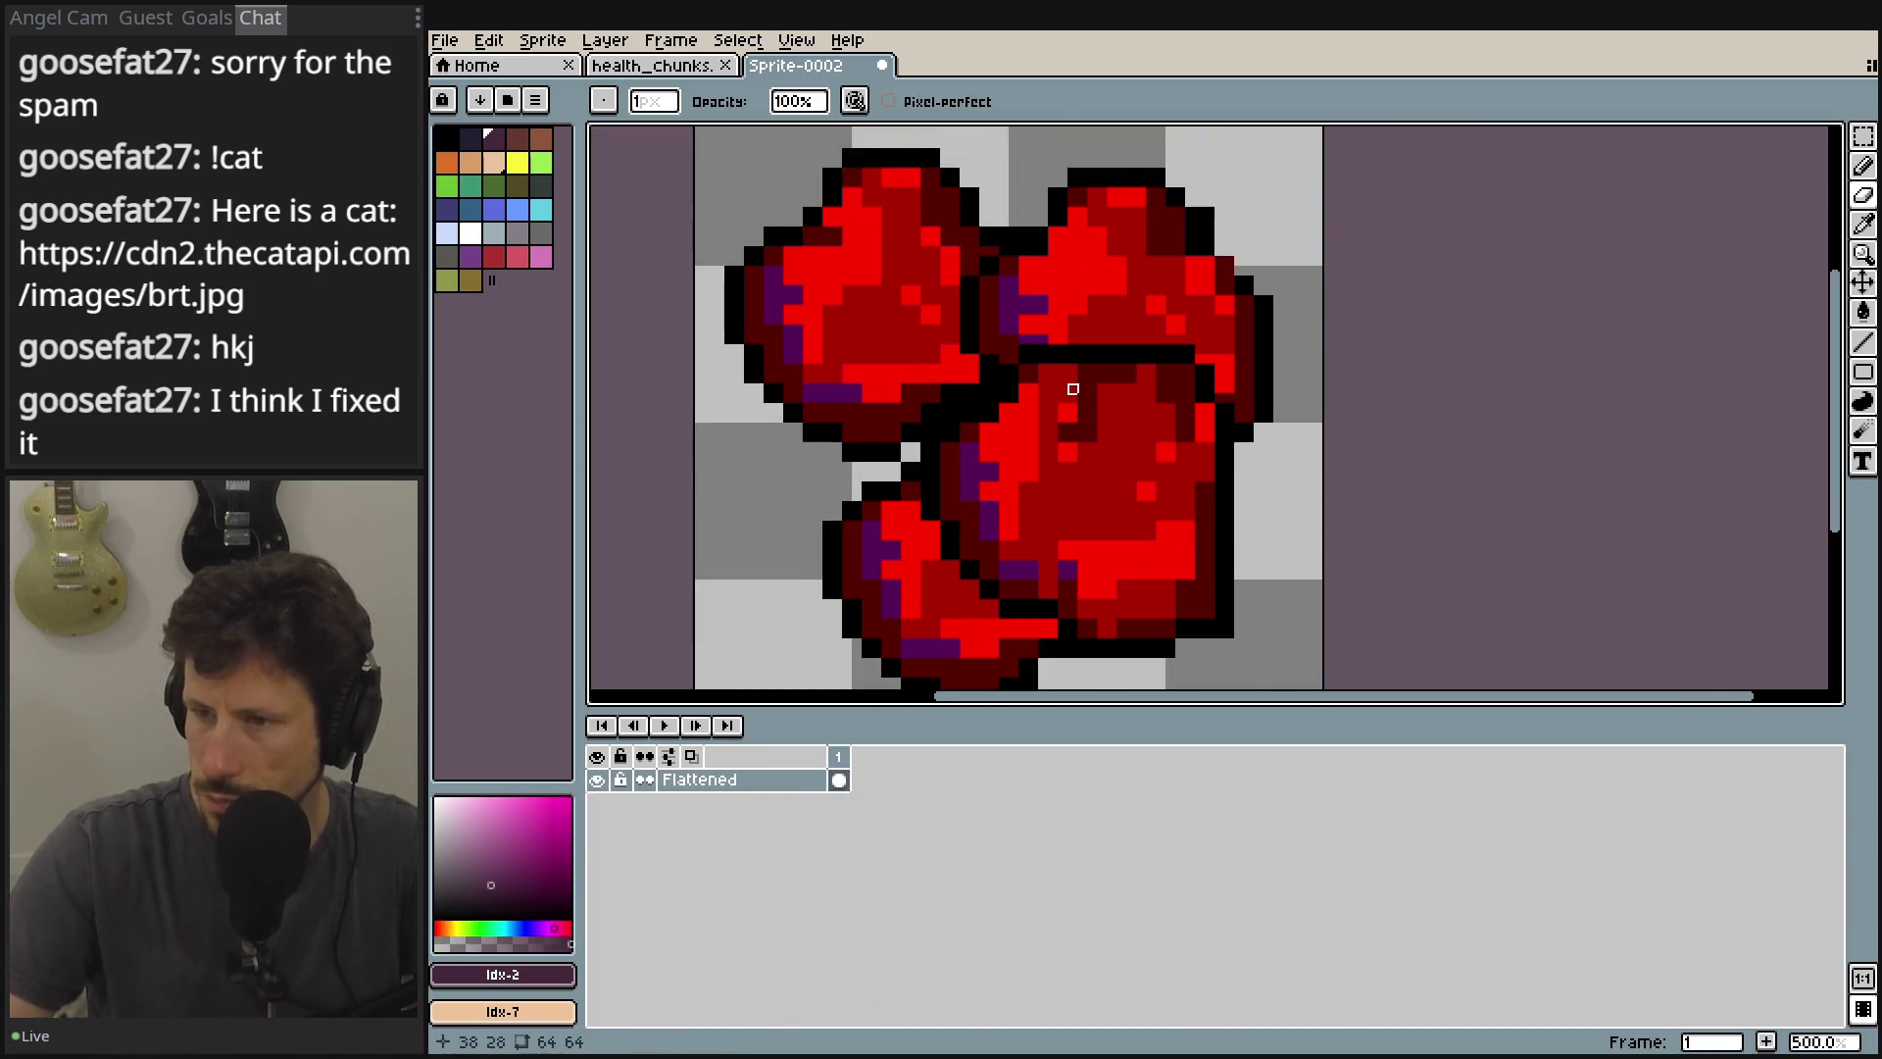
{"action": "scroll", "coordinate": [1137, 288], "scroll_direction": "up", "scroll_amount": 3}
{"action": "scroll", "coordinate": [1137, 289], "scroll_direction": "down", "scroll_amount": 1}
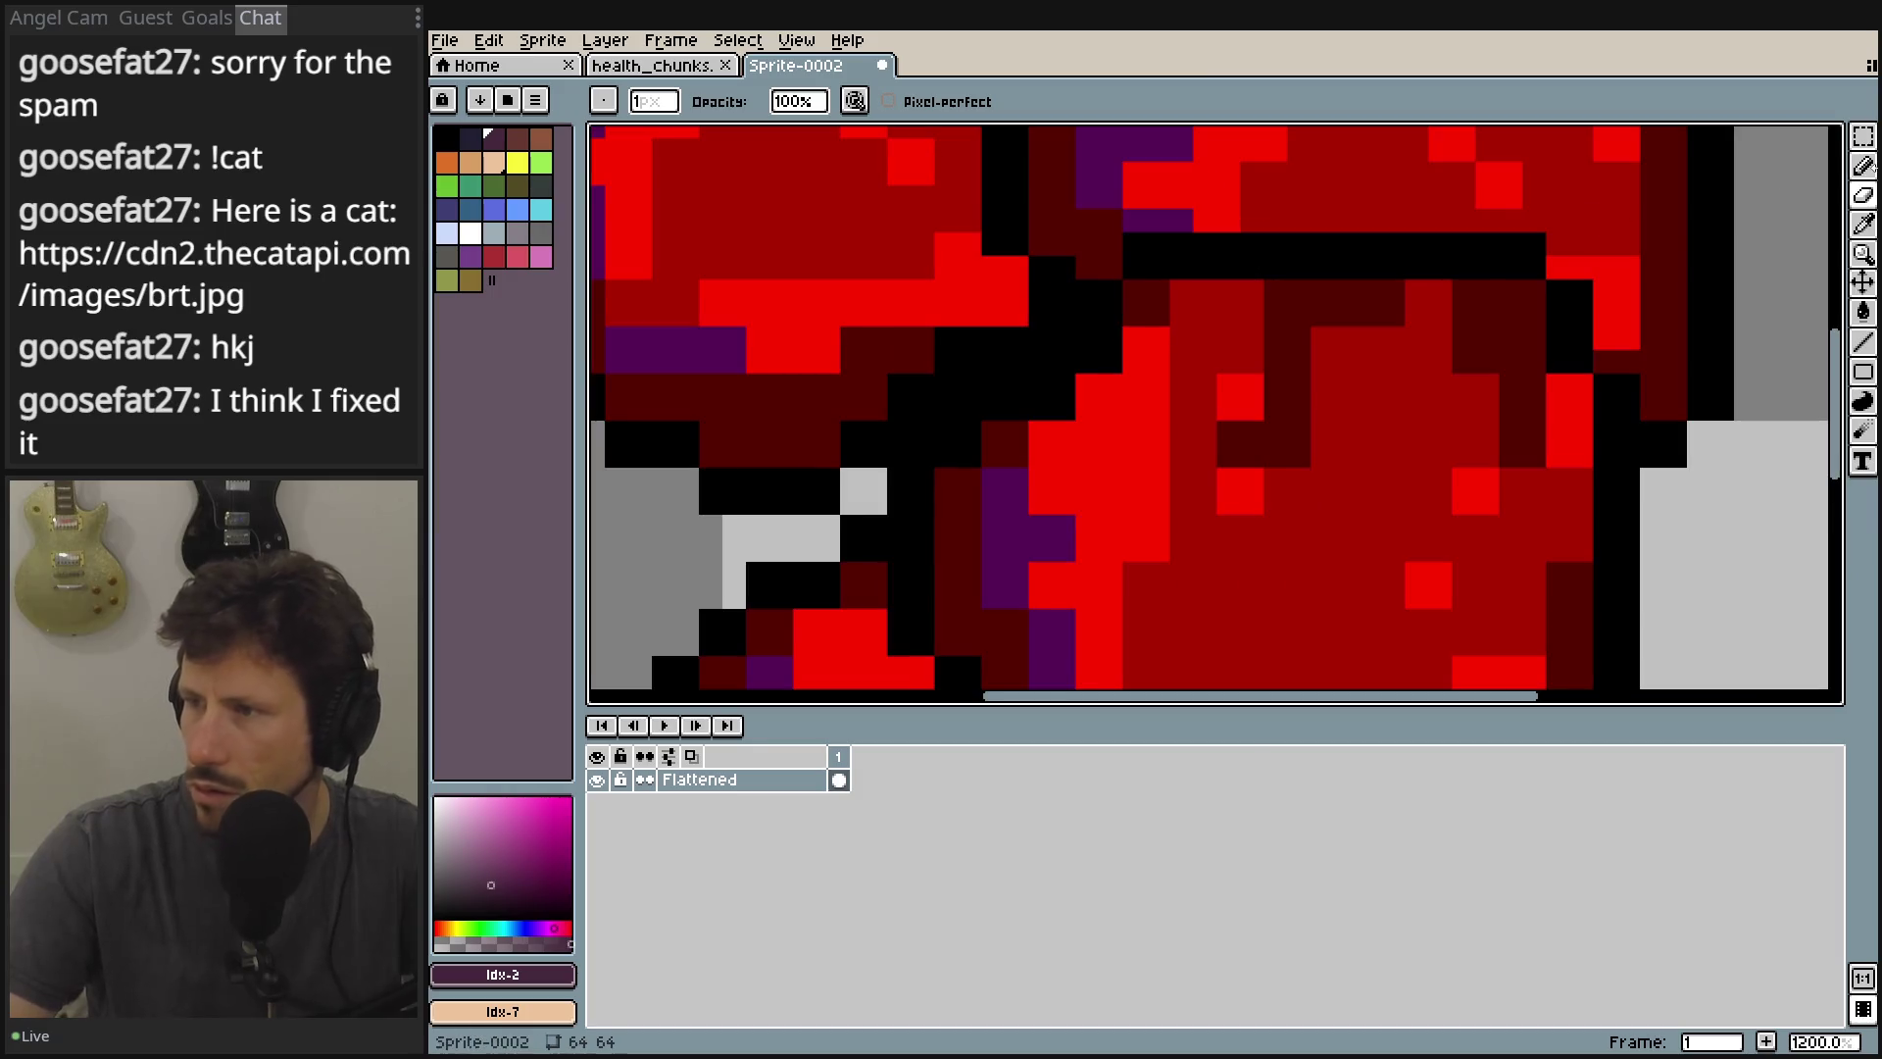
Load the Master System palette from the palette presets and center the sprite in view.
{"action": "left_click", "coordinate": [475, 104]}
{"action": "left_click", "coordinate": [479, 100]}
{"action": "left_click", "coordinate": [507, 100]}
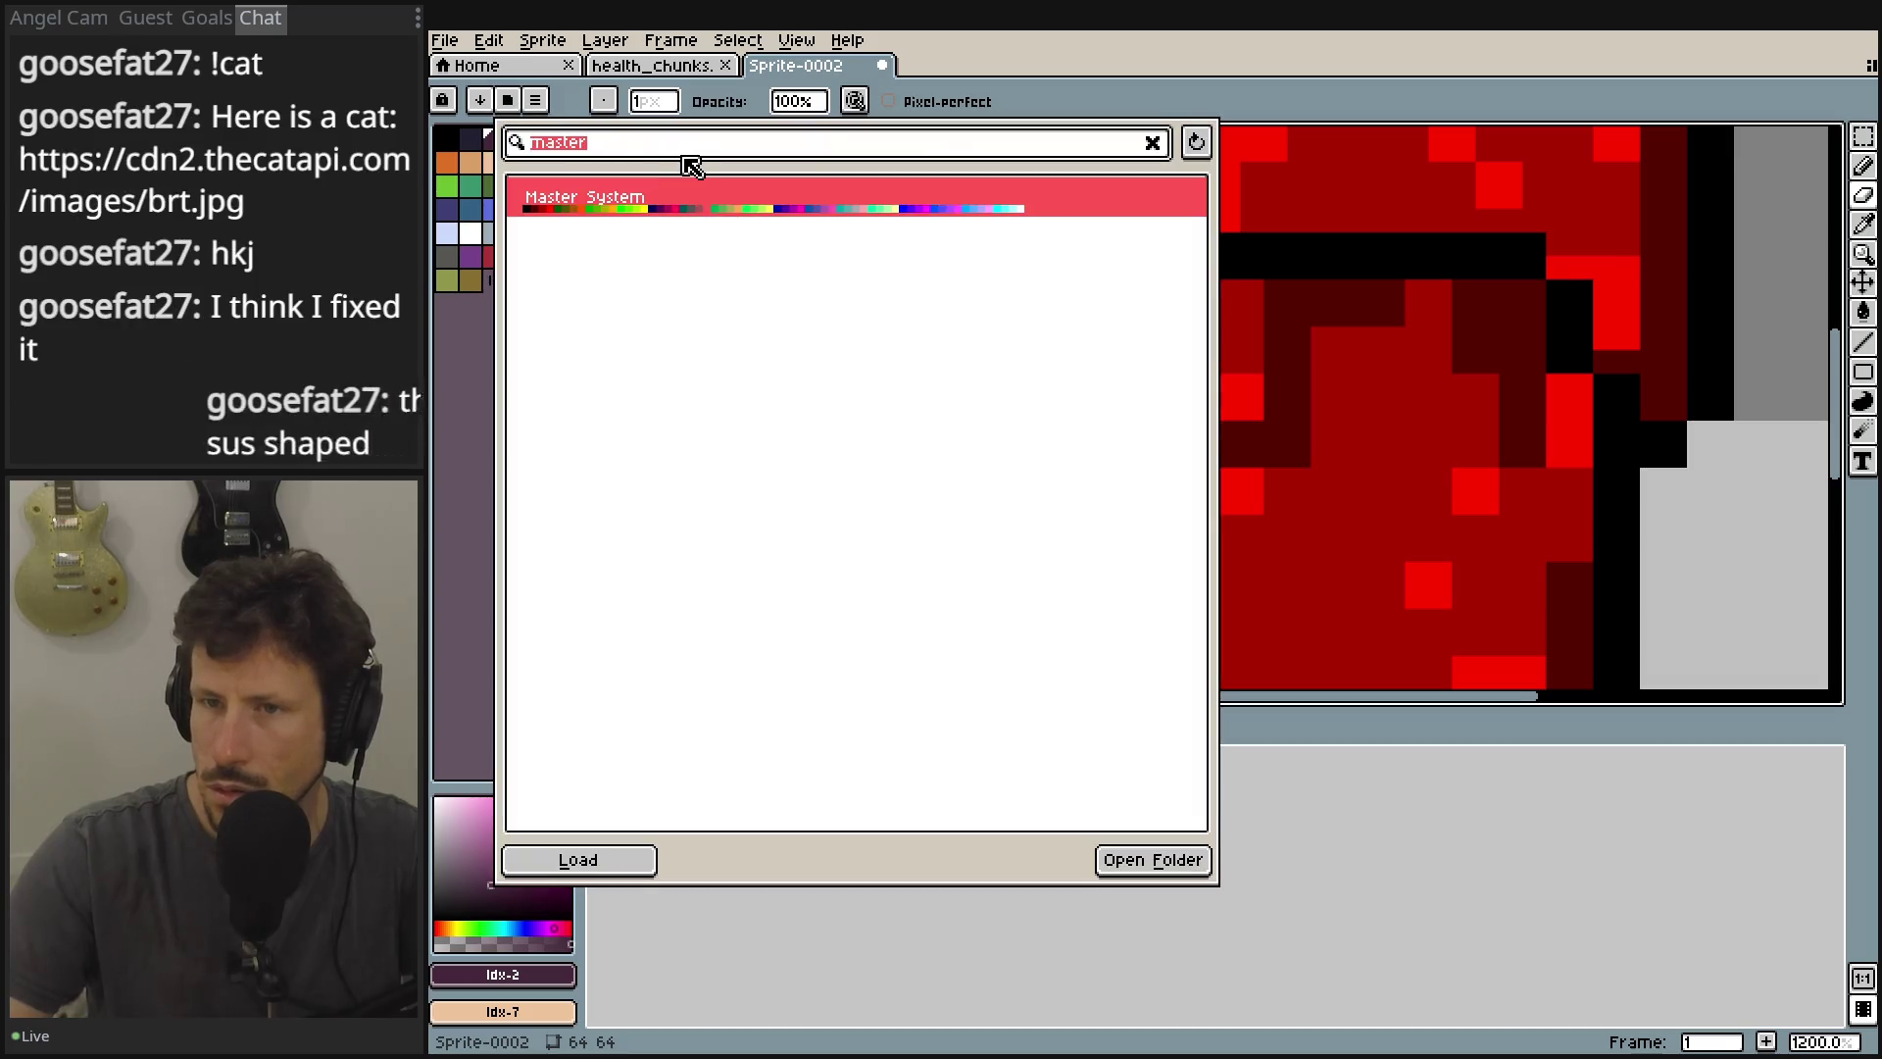
{"action": "left_click", "coordinate": [684, 198]}
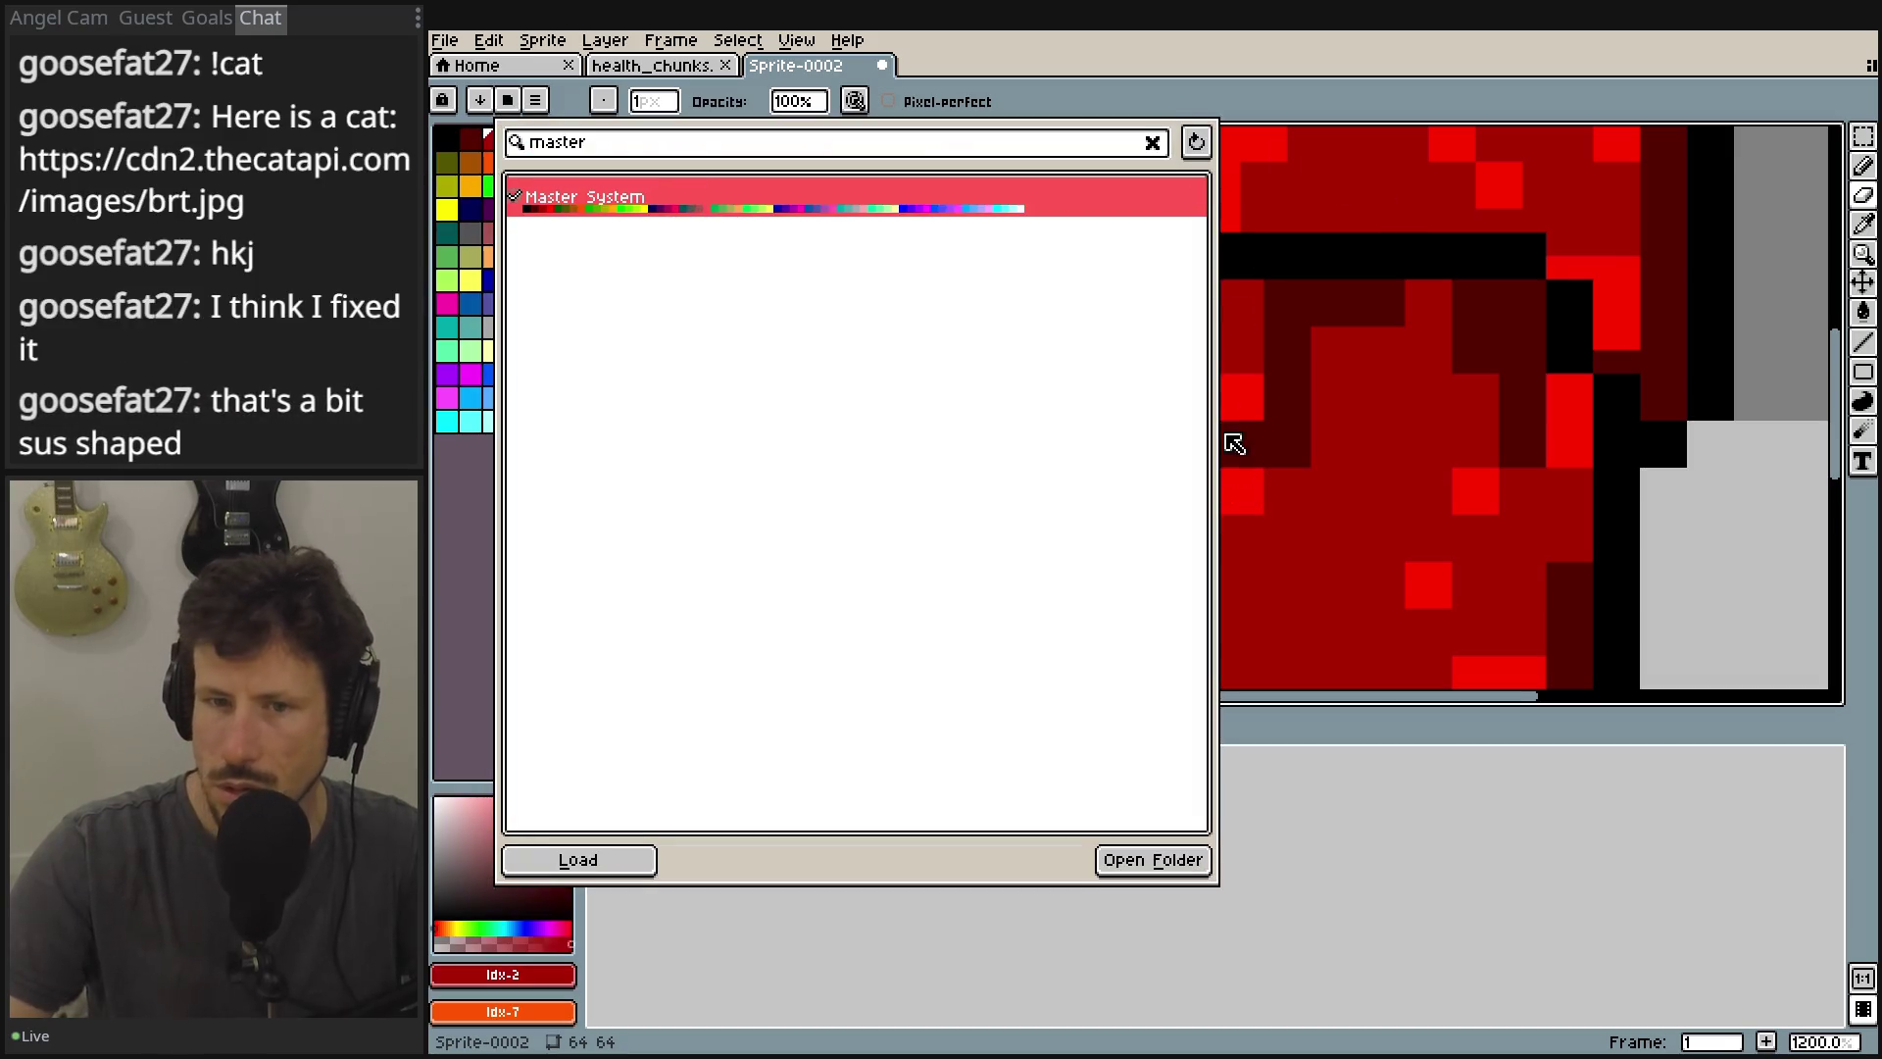
{"action": "left_click", "coordinate": [1250, 44]}
{"action": "scroll", "coordinate": [1259, 186], "scroll_direction": "down", "scroll_amount": 6}
{"action": "left_click_drag", "start_coordinate": [1274, 223], "coordinate": [1230, 389]}
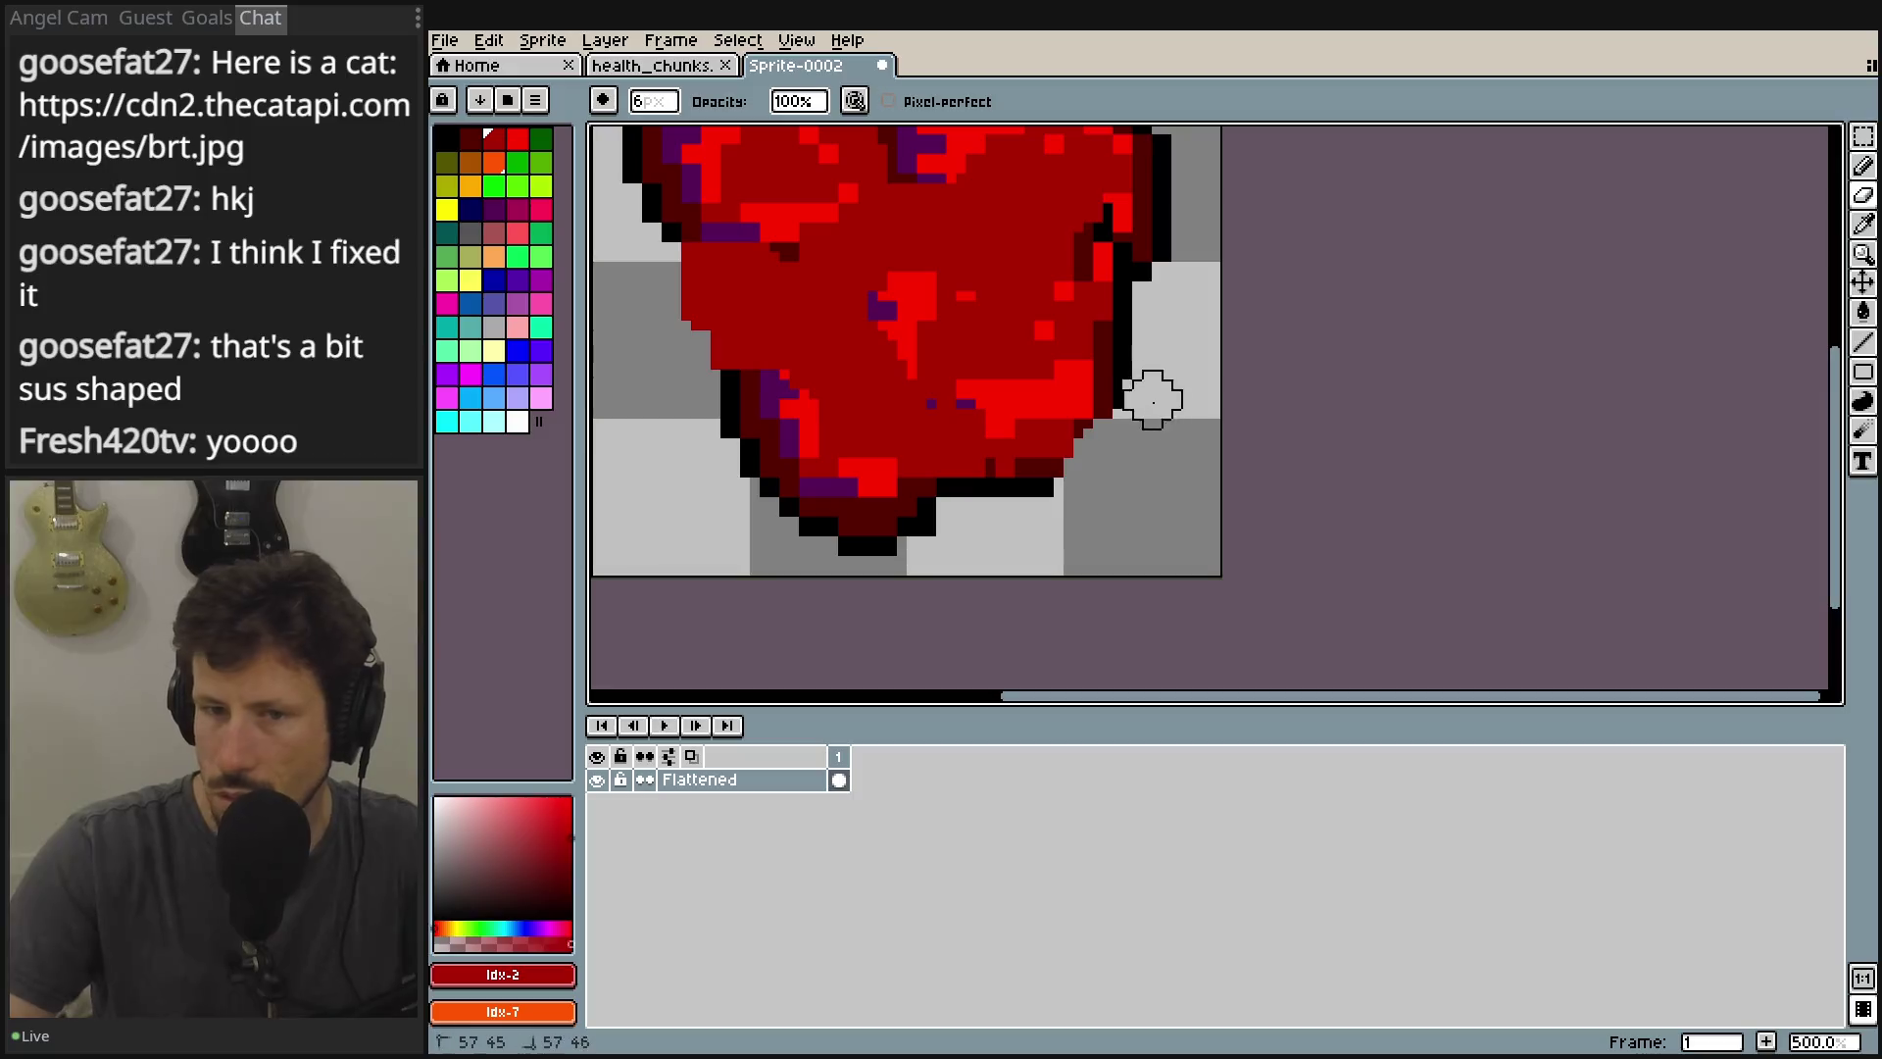
Paint a dark-red Pencil stroke over the heart's centre, then undo it.
{"action": "scroll", "coordinate": [1147, 432], "scroll_direction": "down", "scroll_amount": 2}
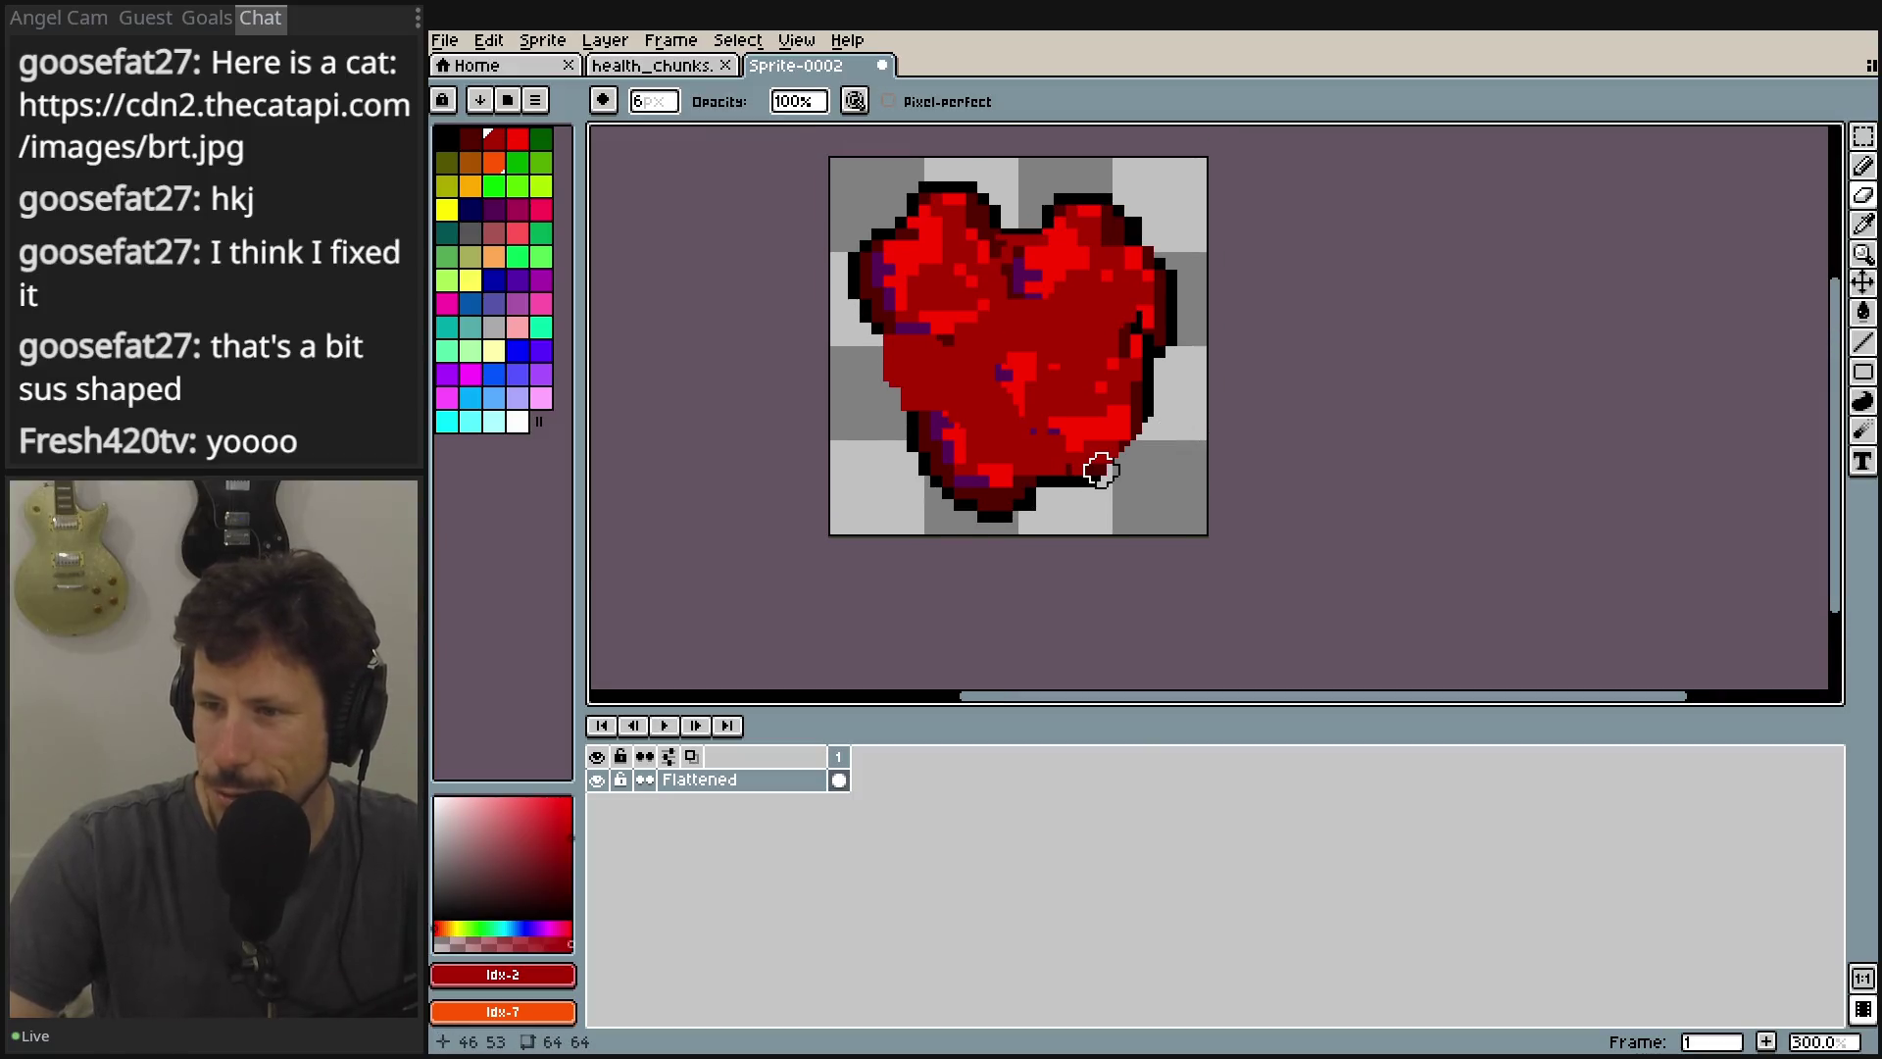
{"action": "scroll", "coordinate": [1151, 412], "scroll_direction": "up", "scroll_amount": 1}
{"action": "left_click_drag", "start_coordinate": [1193, 390], "coordinate": [1204, 487]}
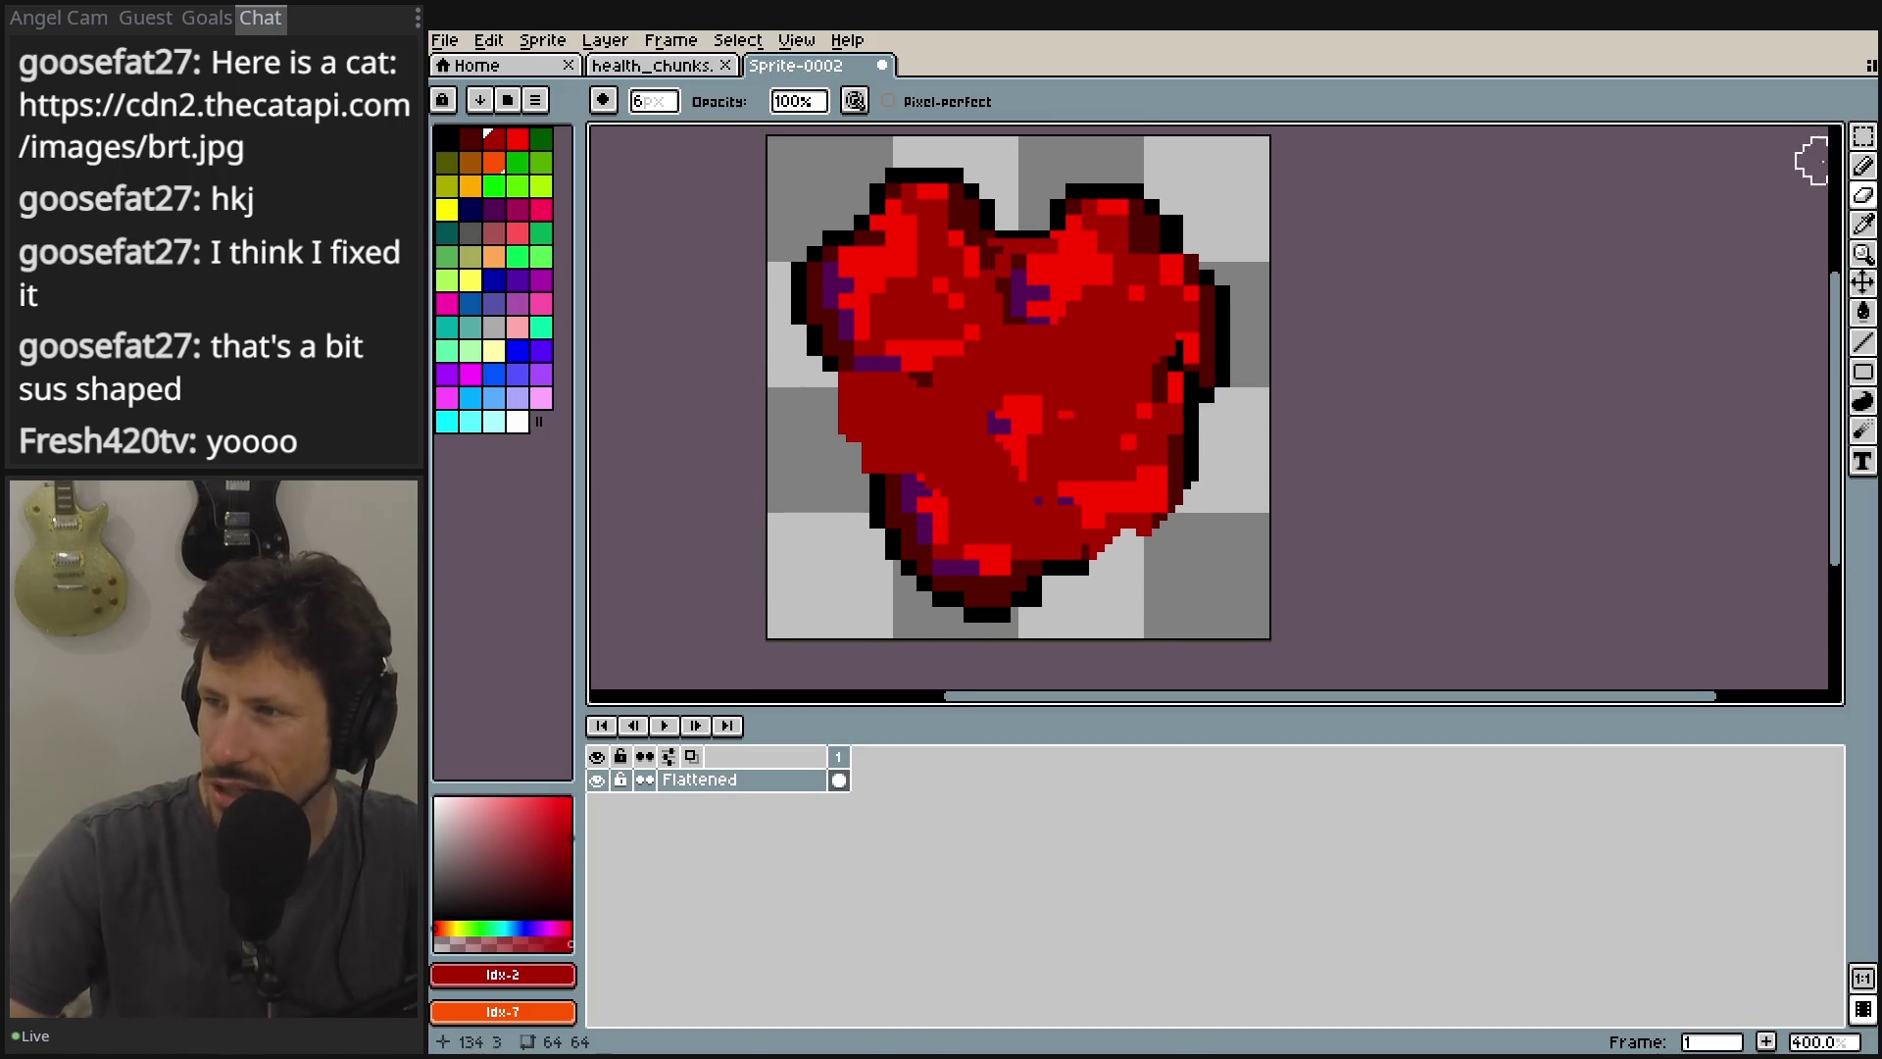
{"action": "scroll", "coordinate": [1117, 450], "scroll_direction": "down", "scroll_amount": 2}
{"action": "key", "text": "b"}
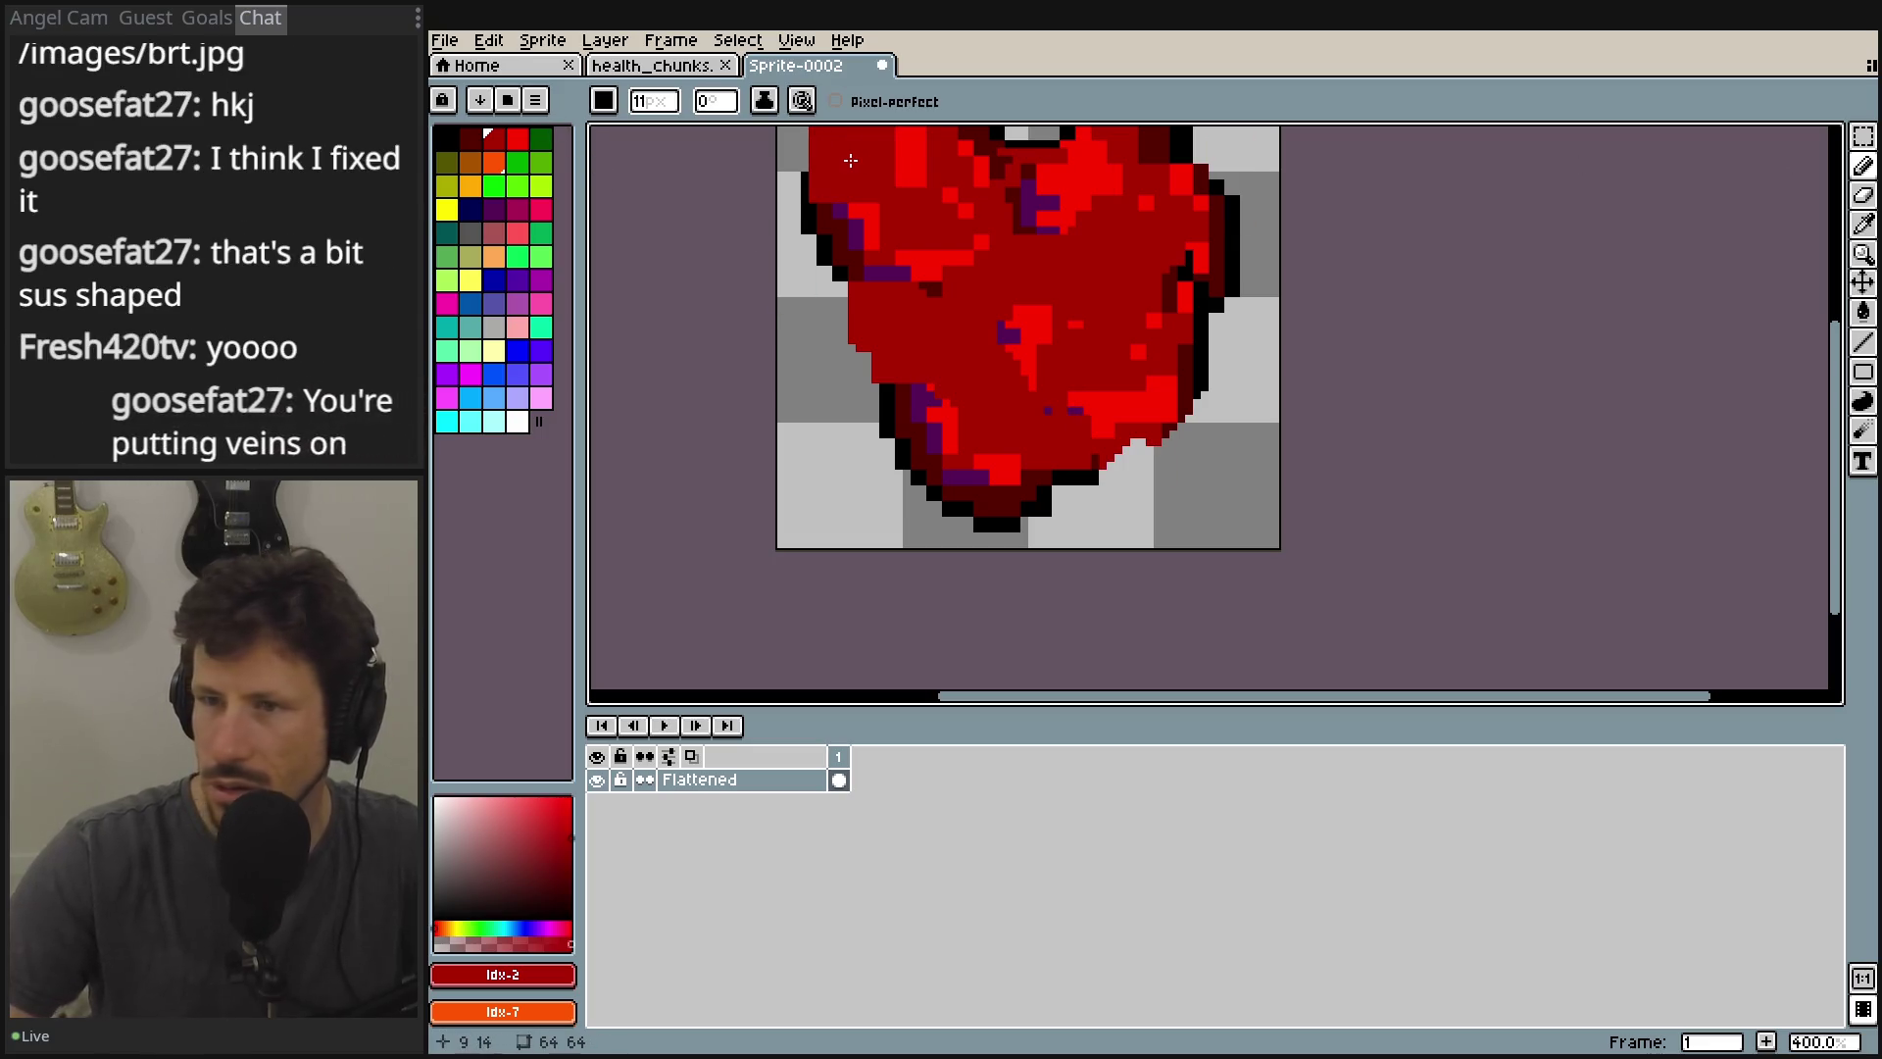
{"action": "left_click_drag", "start_coordinate": [1012, 336], "coordinate": [981, 325]}
{"action": "key", "text": "ctrl+z"}
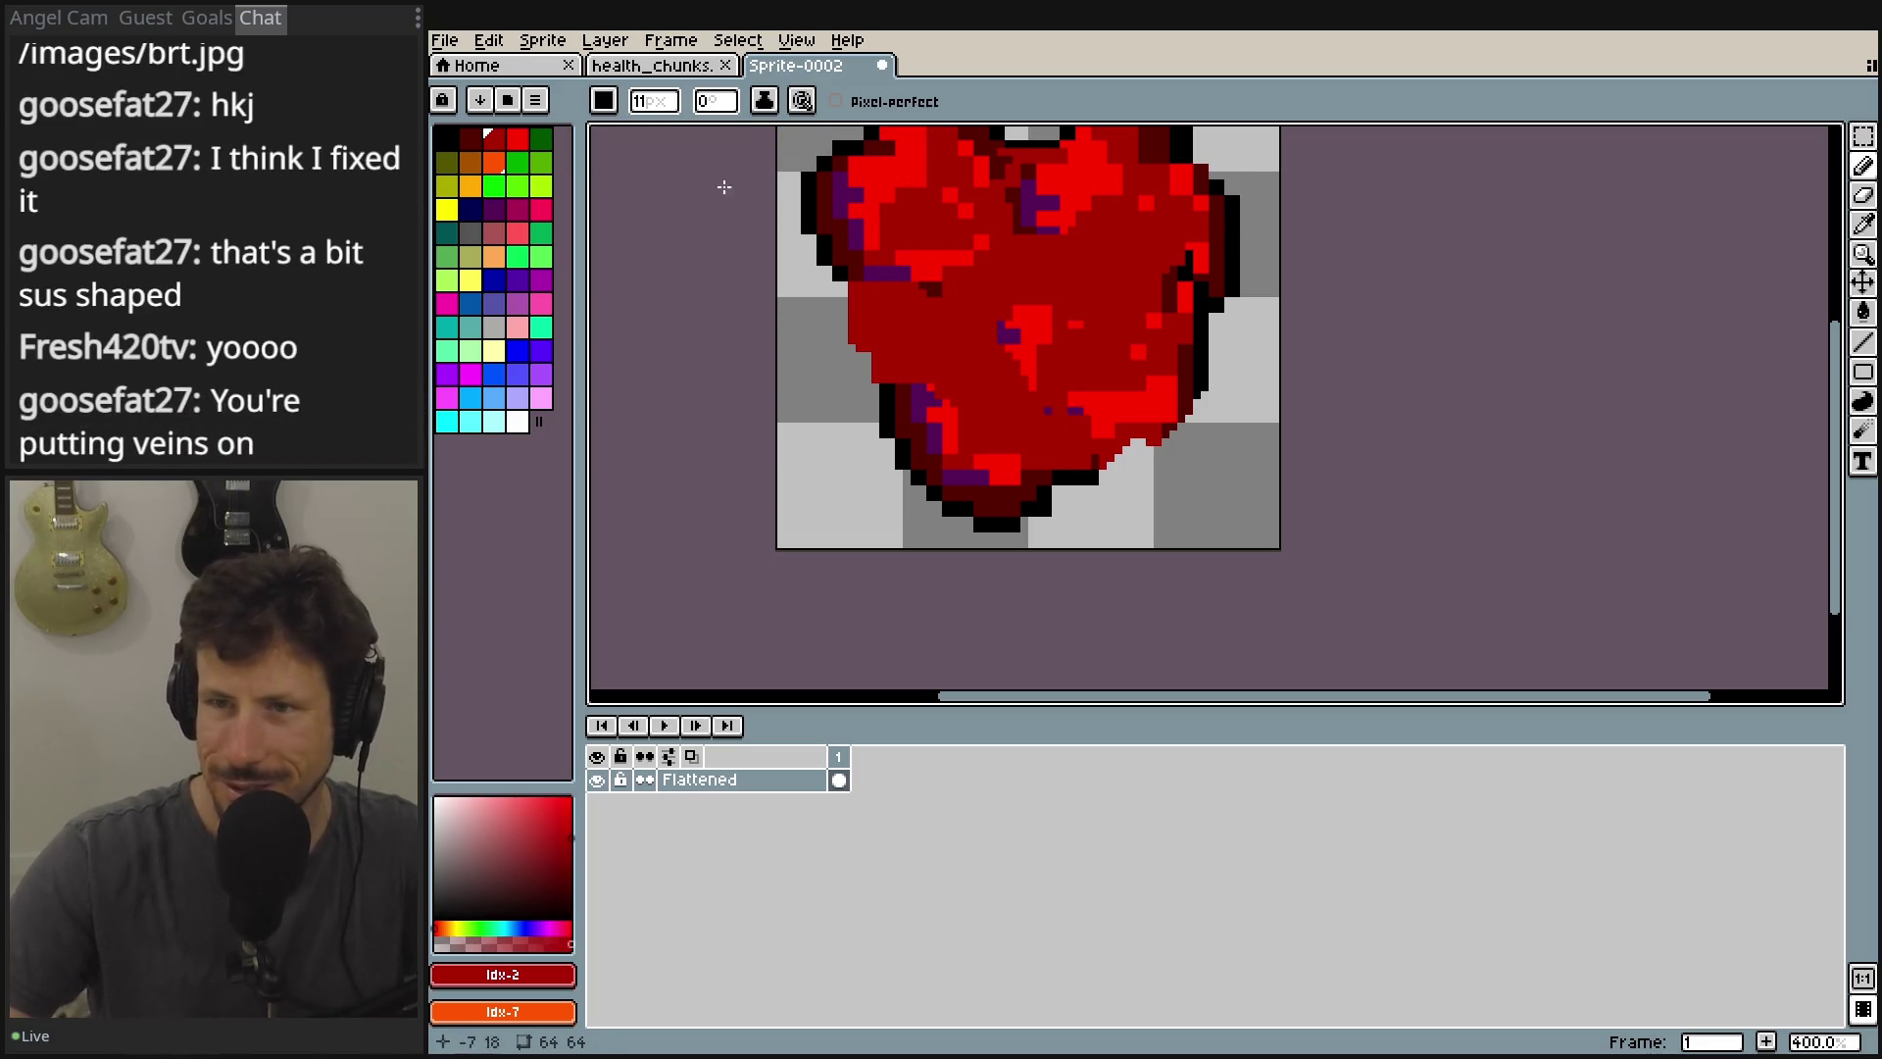
Set the brush to 1 pixel, repaint the heart's right-edge pixels, then undo both strokes.
{"action": "left_click", "coordinate": [683, 110]}
{"action": "left_click", "coordinate": [637, 130]}
{"action": "scroll", "coordinate": [1030, 521], "scroll_direction": "up", "scroll_amount": 3}
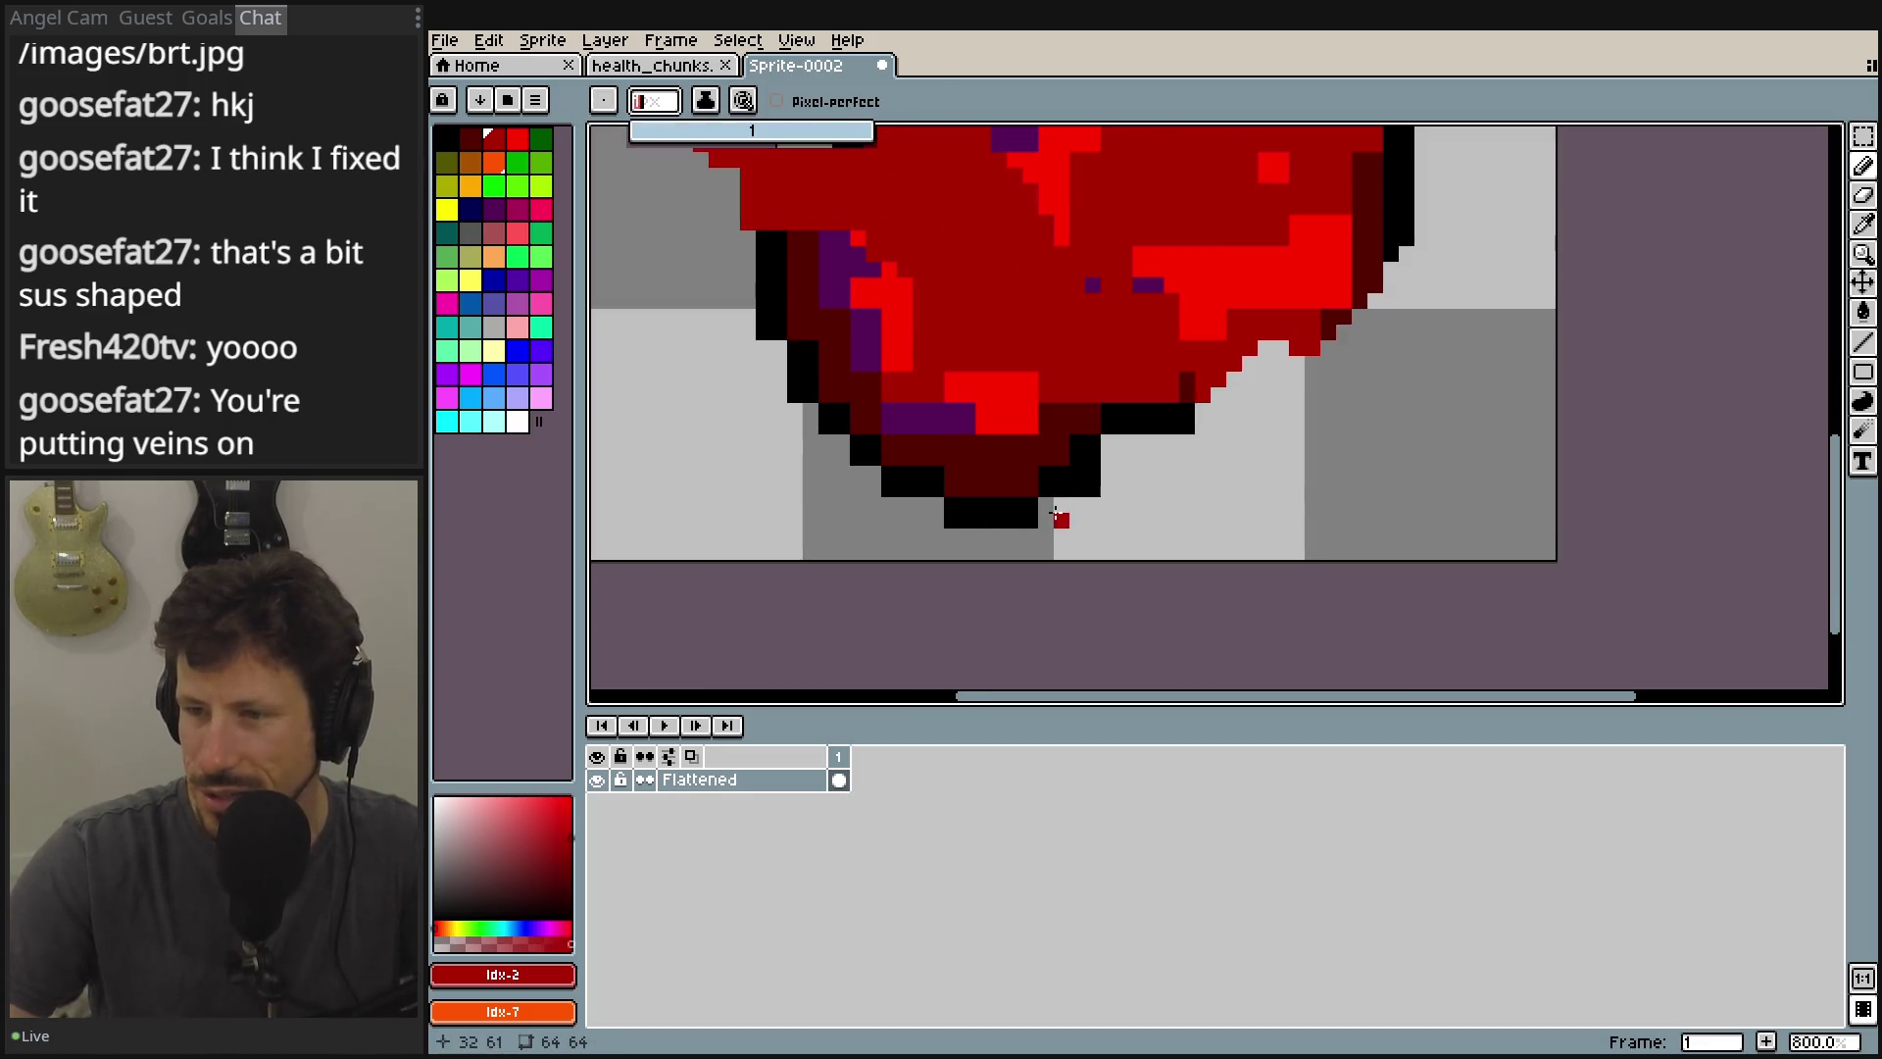
{"action": "scroll", "coordinate": [1428, 517], "scroll_direction": "up", "scroll_amount": 2}
{"action": "scroll", "coordinate": [1383, 392], "scroll_direction": "down", "scroll_amount": 2}
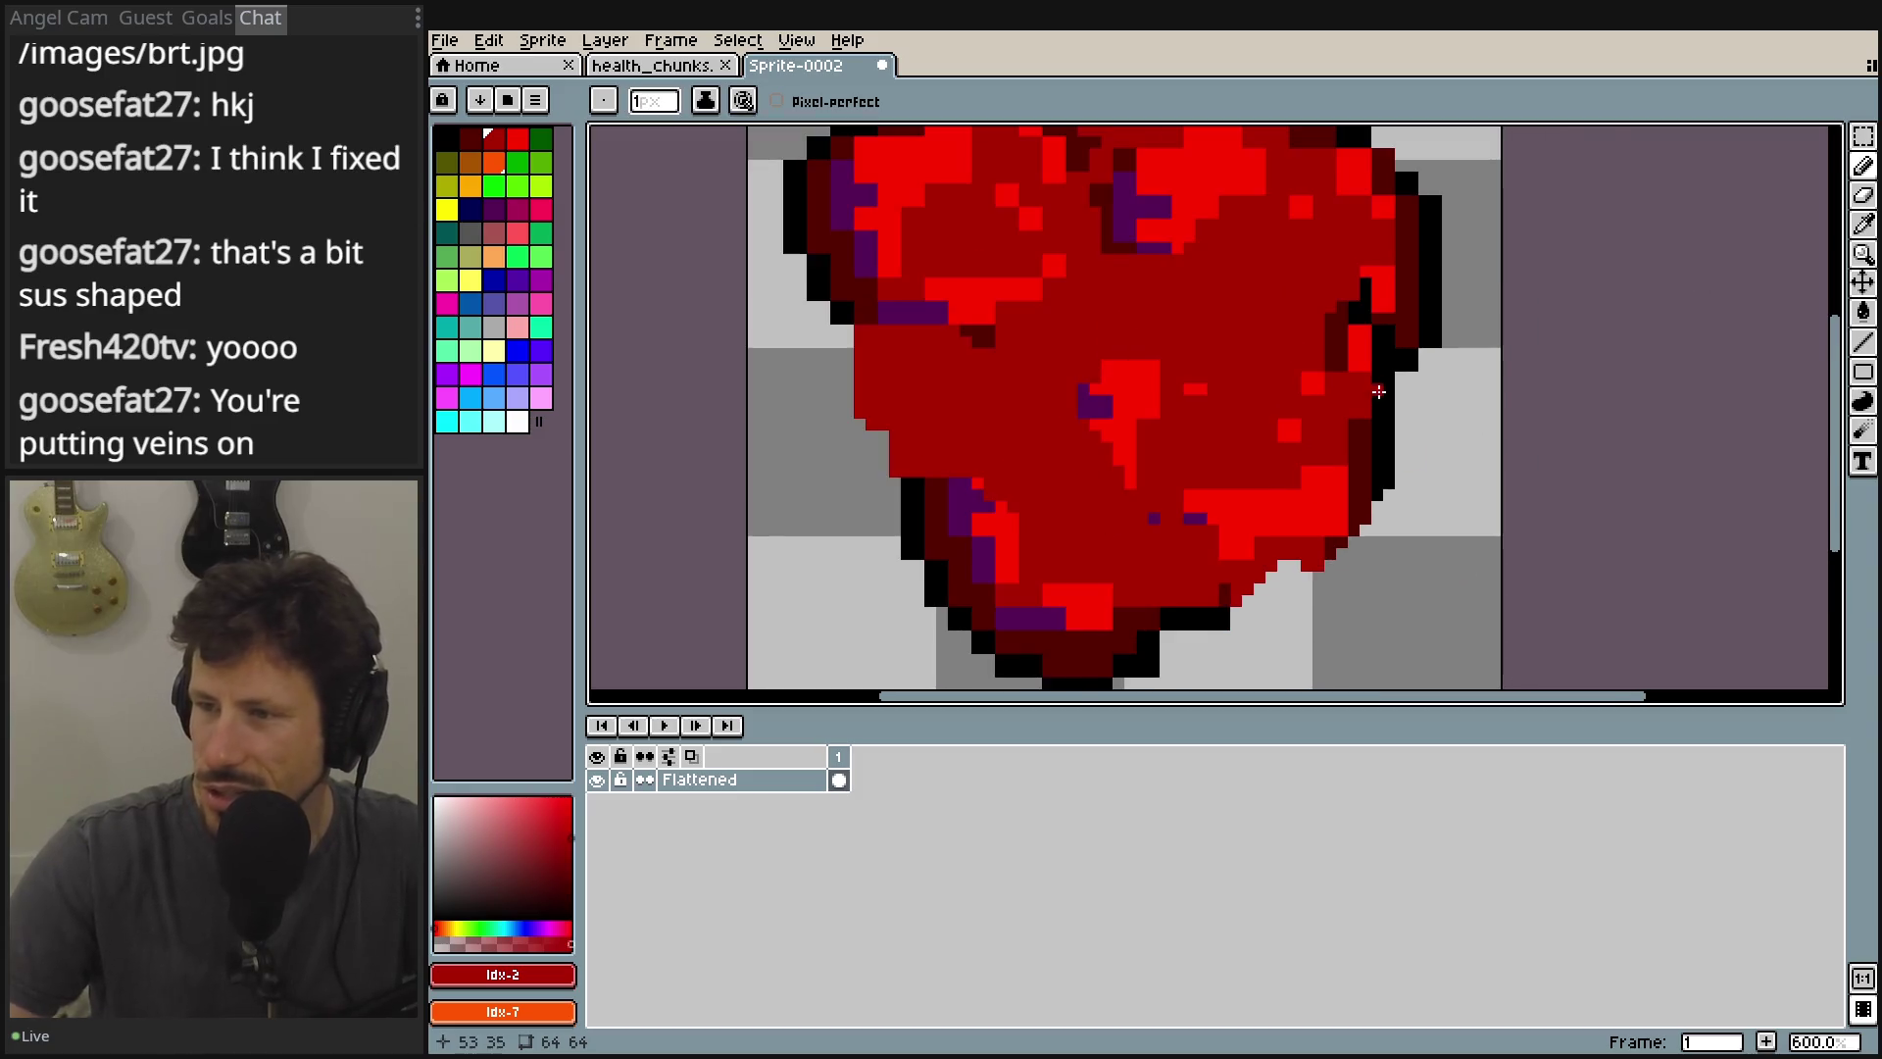
{"action": "scroll", "coordinate": [1381, 379], "scroll_direction": "up", "scroll_amount": 2}
{"action": "left_click_drag", "start_coordinate": [1388, 315], "coordinate": [1344, 198]}
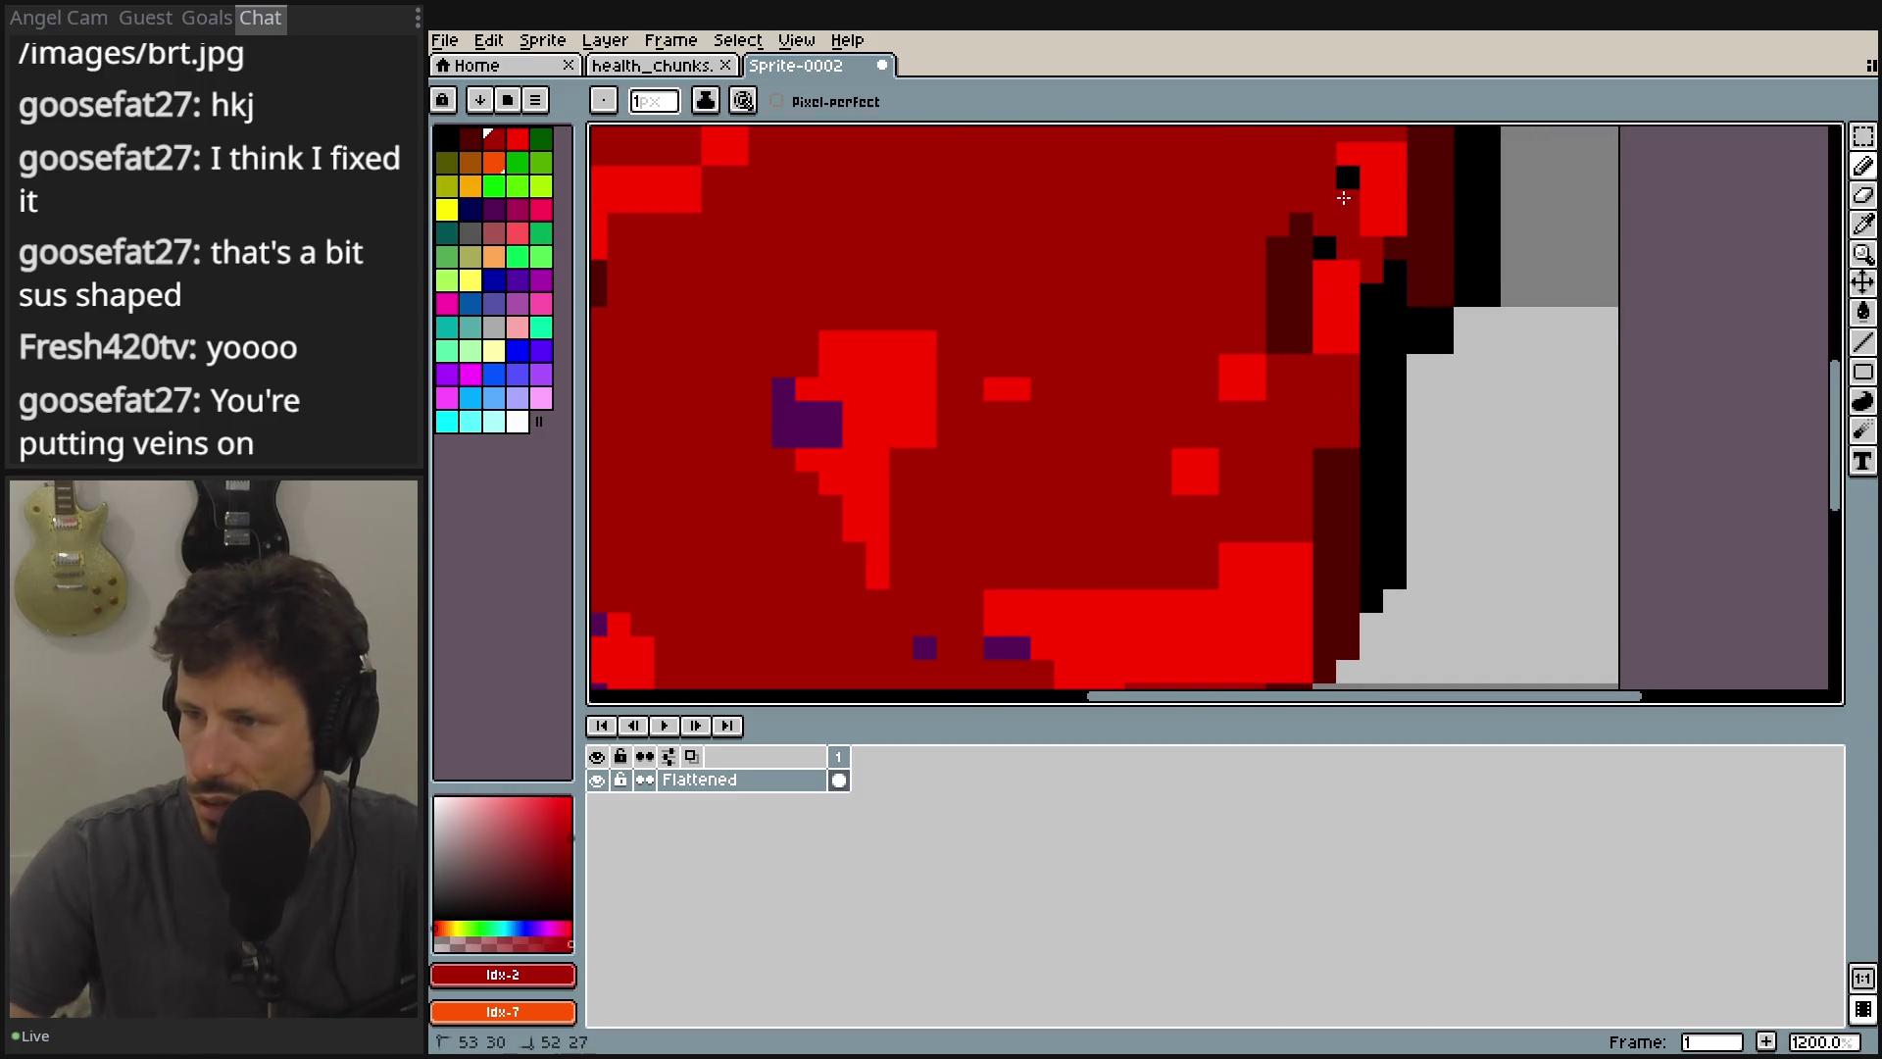
{"action": "left_click_drag", "start_coordinate": [1338, 287], "coordinate": [1405, 294]}
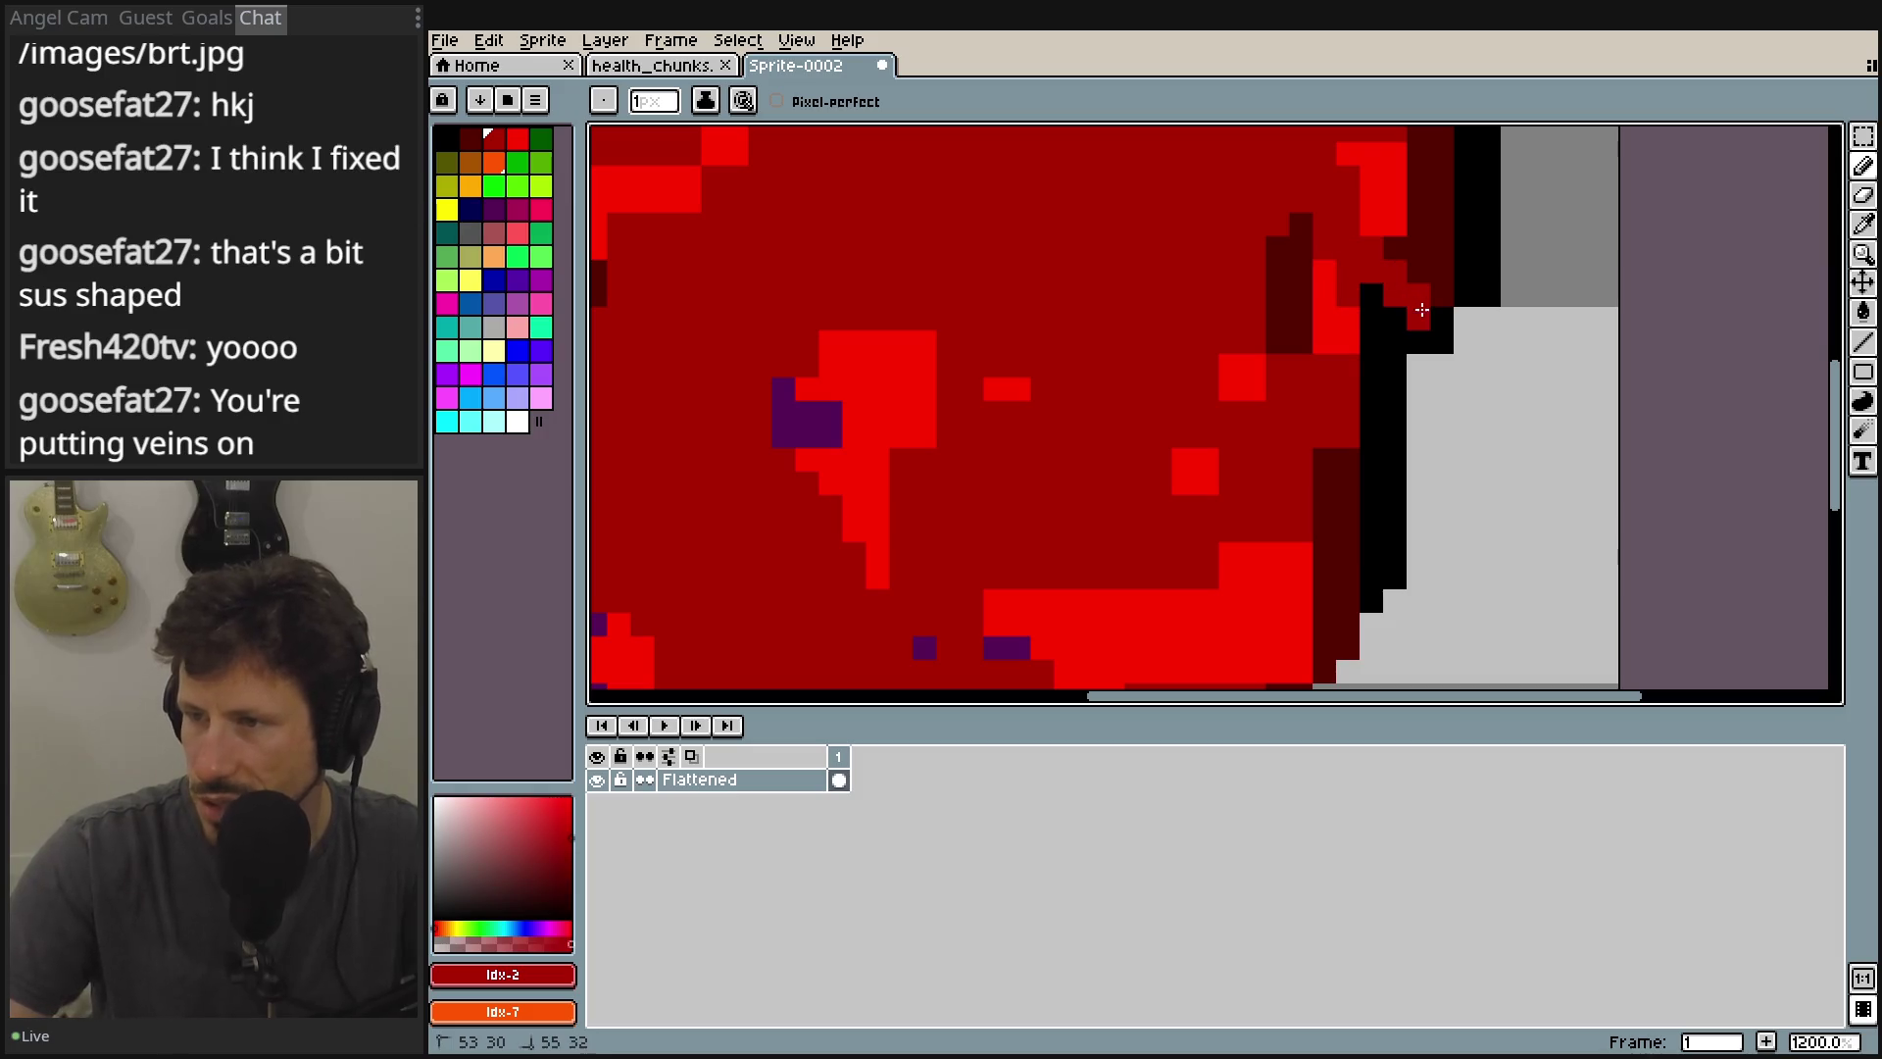
{"action": "key", "text": "ctrl+z"}
{"action": "key", "text": "ctrl+z"}
{"action": "key", "text": "ctrl+z"}
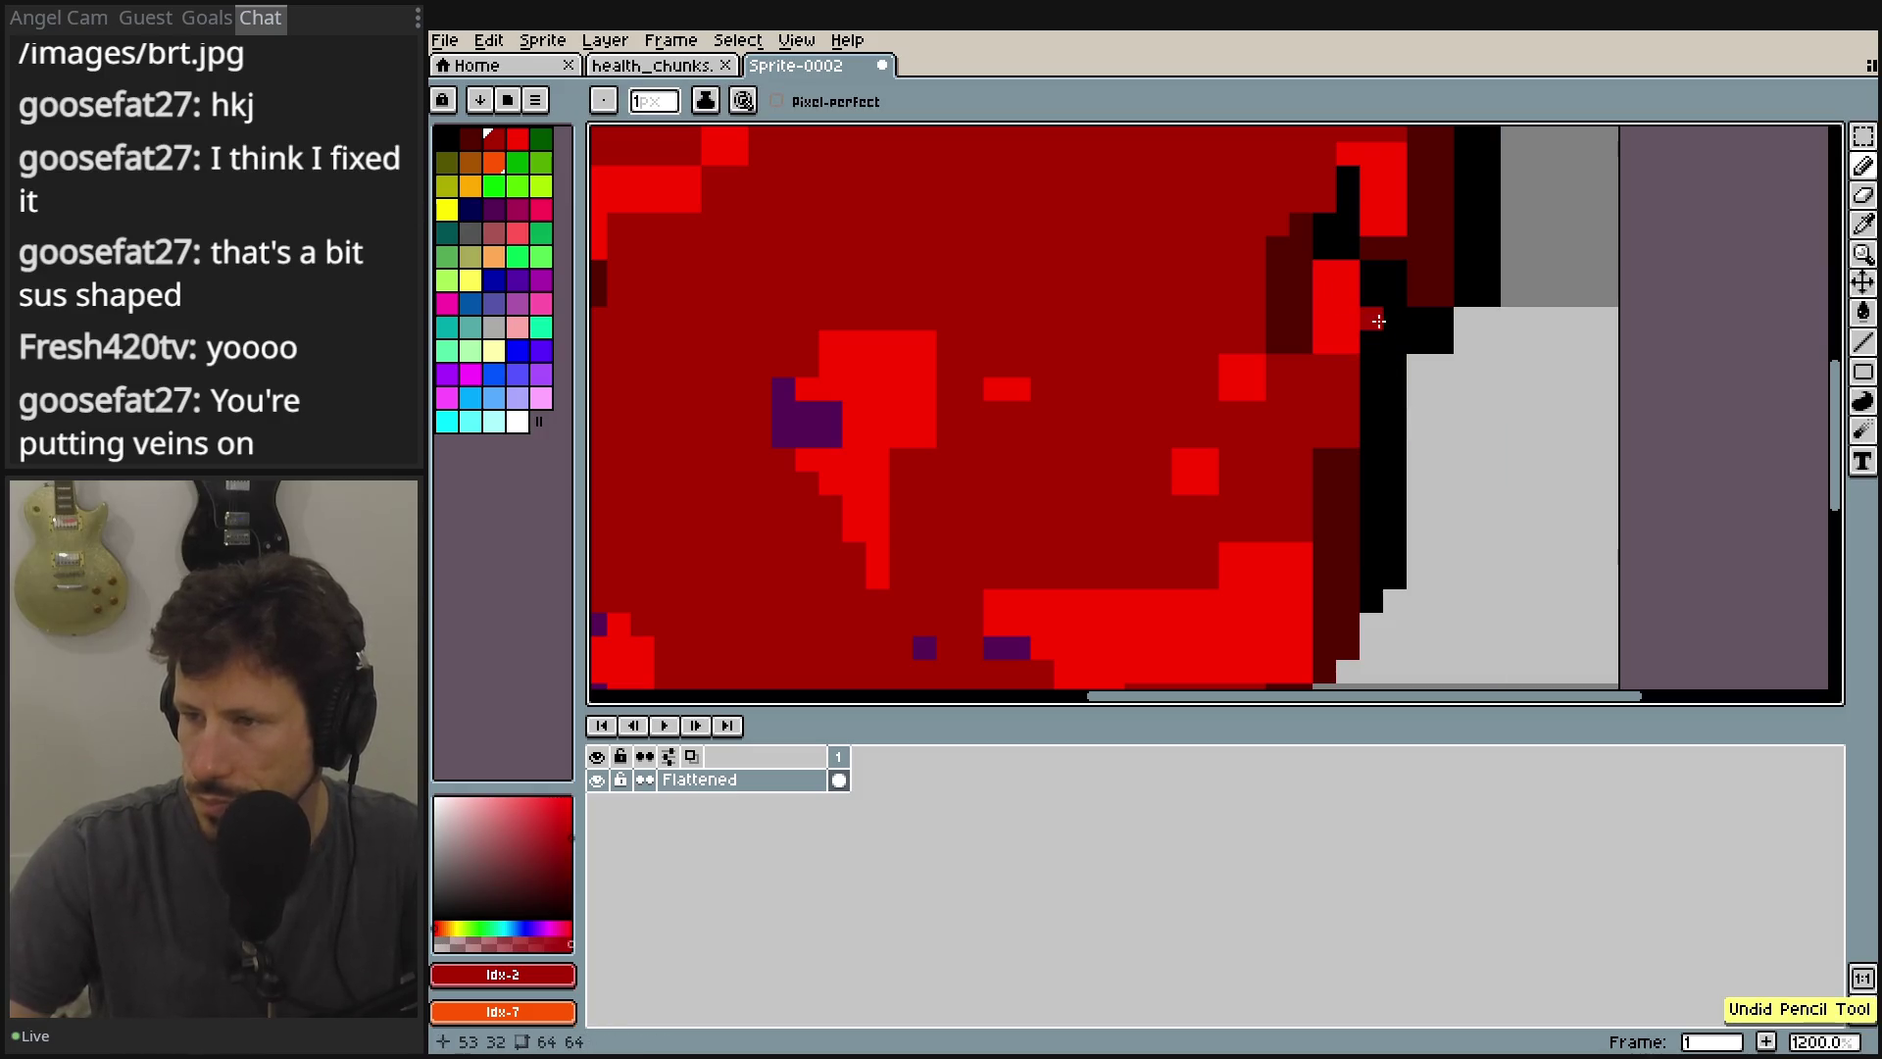
{"action": "key", "text": "ctrl+z"}
{"action": "key", "text": "ctrl+z"}
{"action": "key", "text": "ctrl+z"}
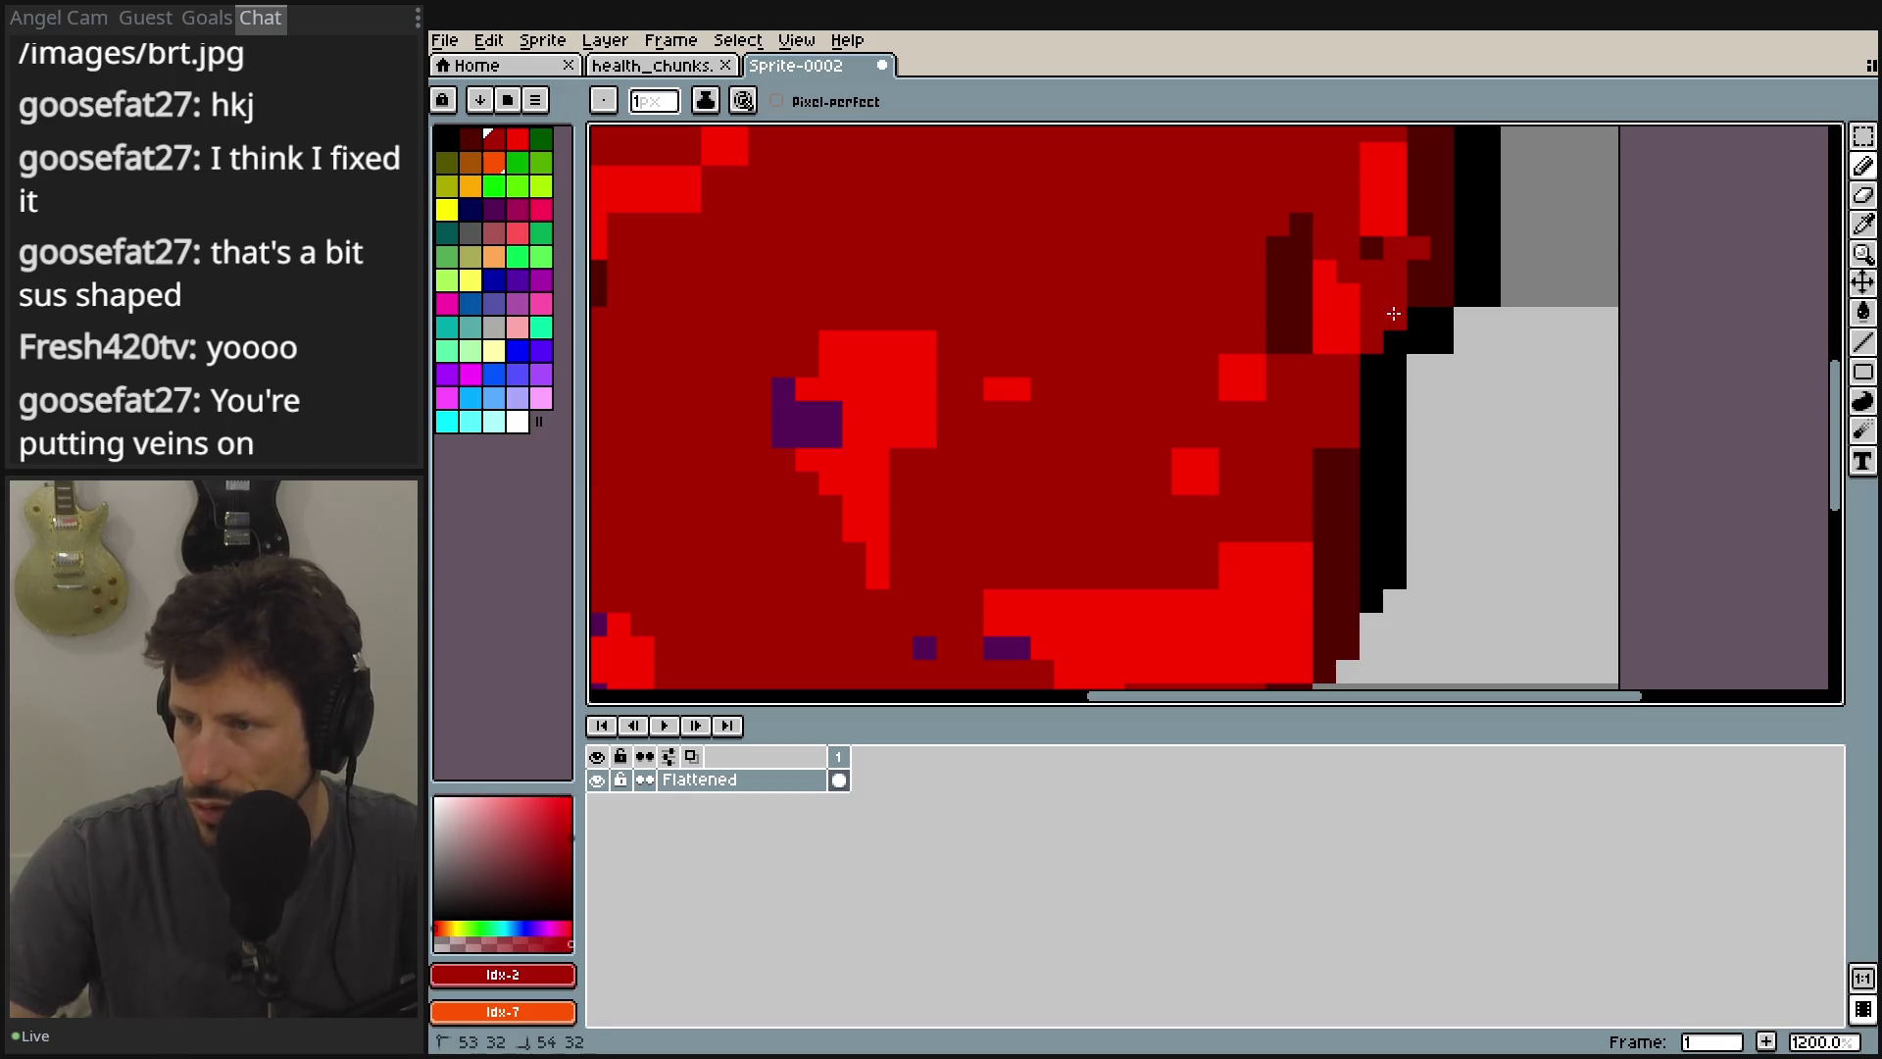
Try a red column over the right black outline, then undo it and switch to the Eraser.
{"action": "left_click_drag", "start_coordinate": [1373, 364], "coordinate": [1368, 542]}
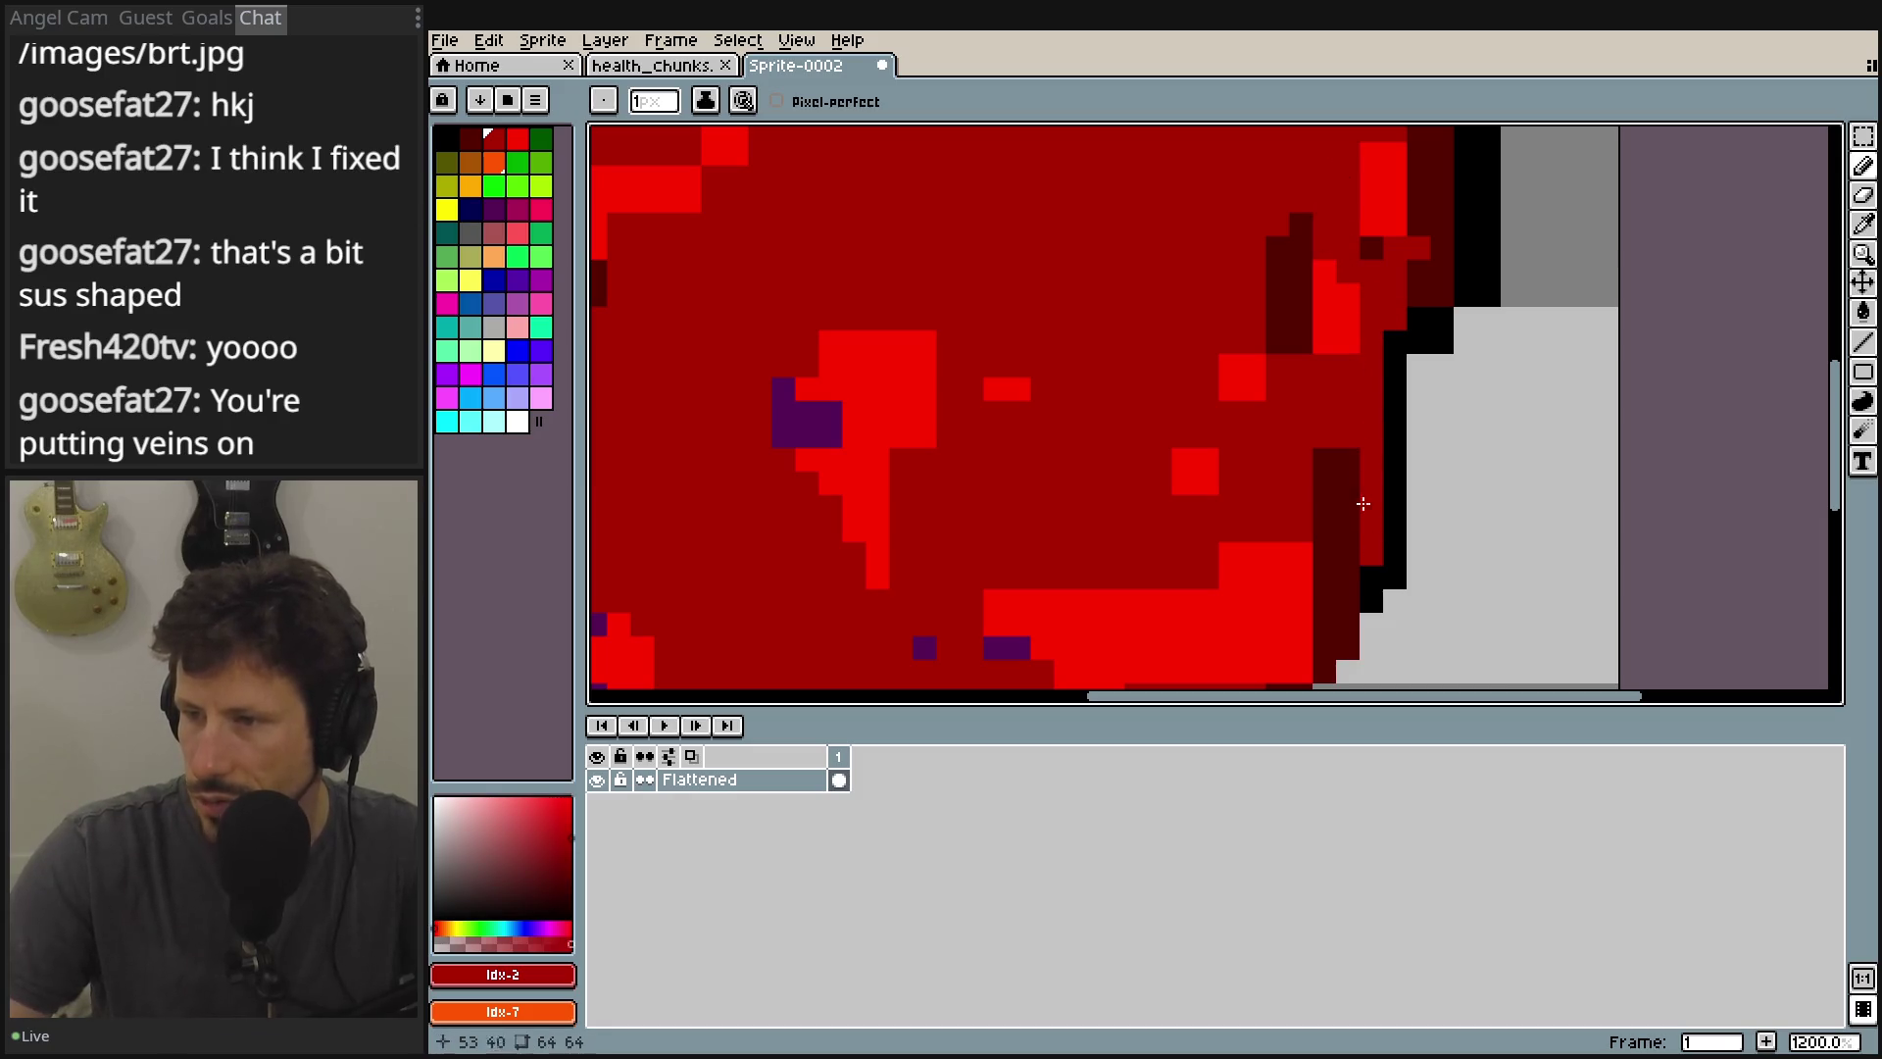
{"action": "scroll", "coordinate": [1366, 528], "scroll_direction": "up", "scroll_amount": 5}
{"action": "scroll", "coordinate": [1365, 528], "scroll_direction": "right", "scroll_amount": 2}
{"action": "left_click_drag", "start_coordinate": [1342, 595], "coordinate": [1347, 314]}
{"action": "key", "text": "ctrl+z"}
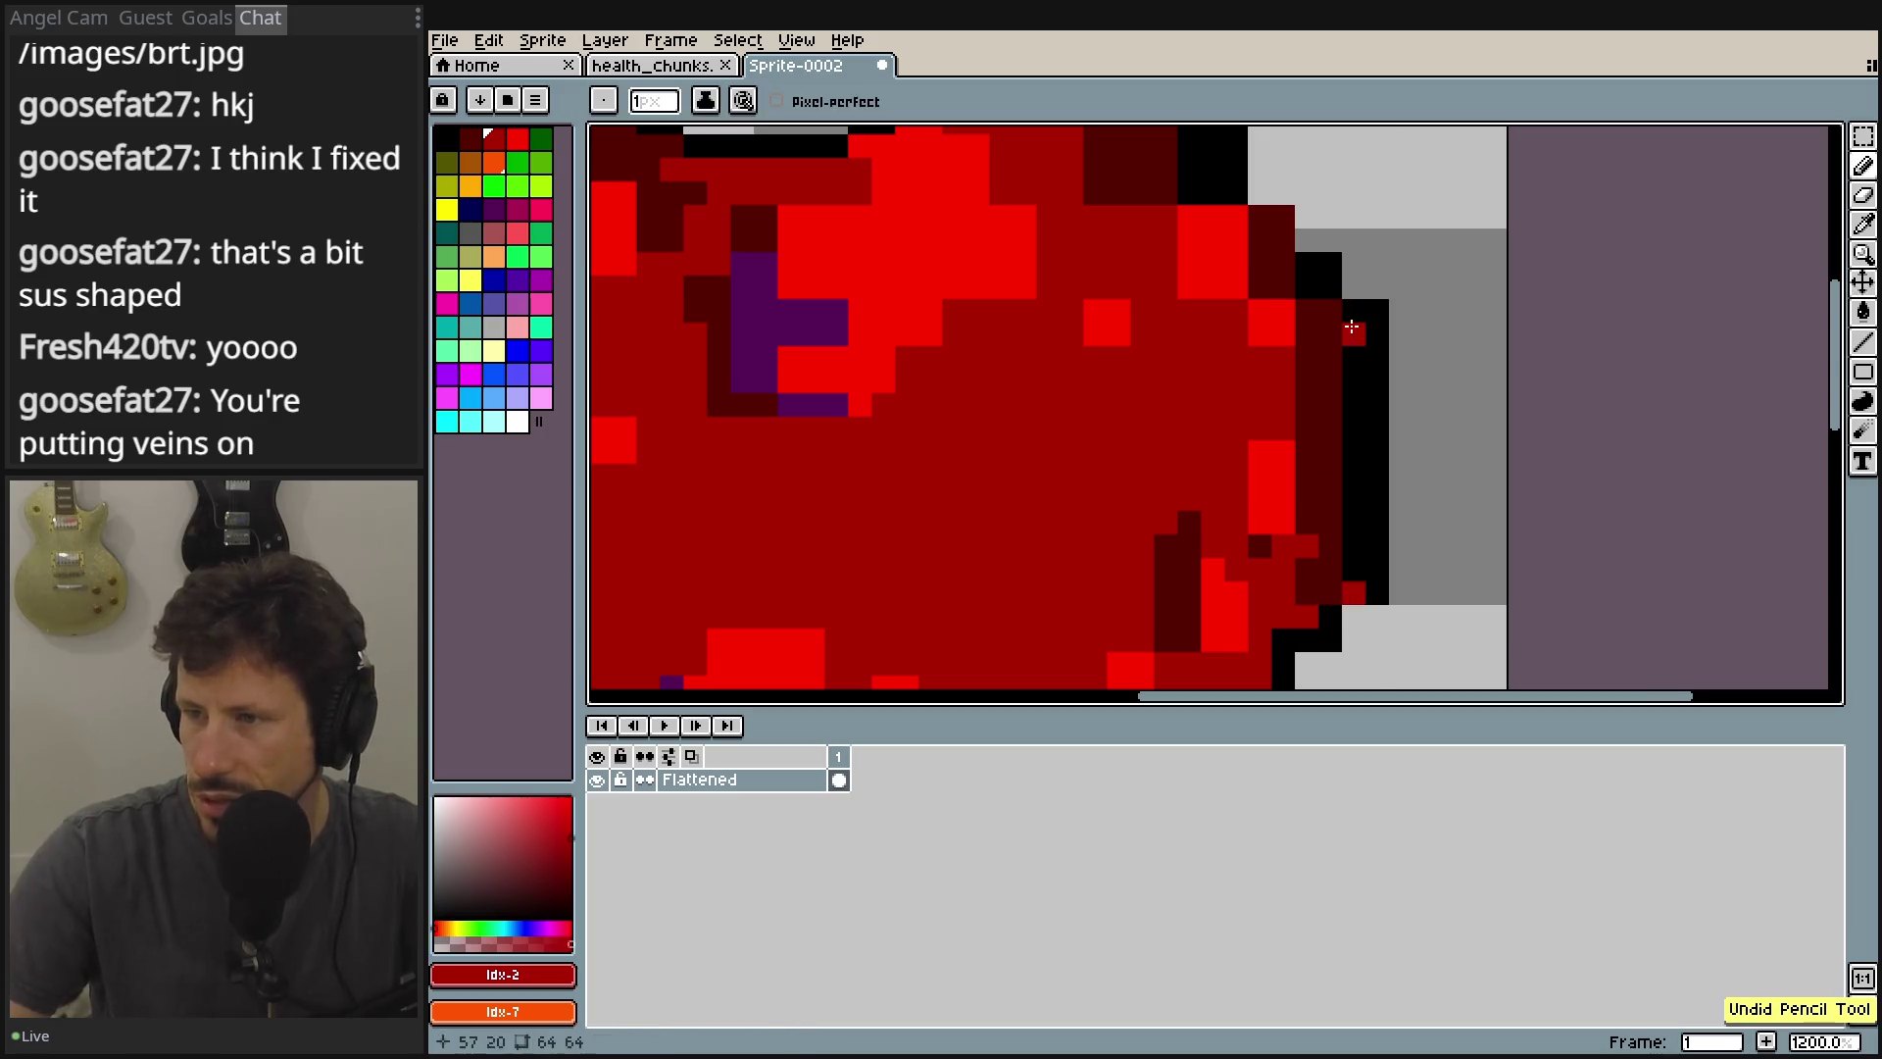
{"action": "key", "text": "ctrl+y"}
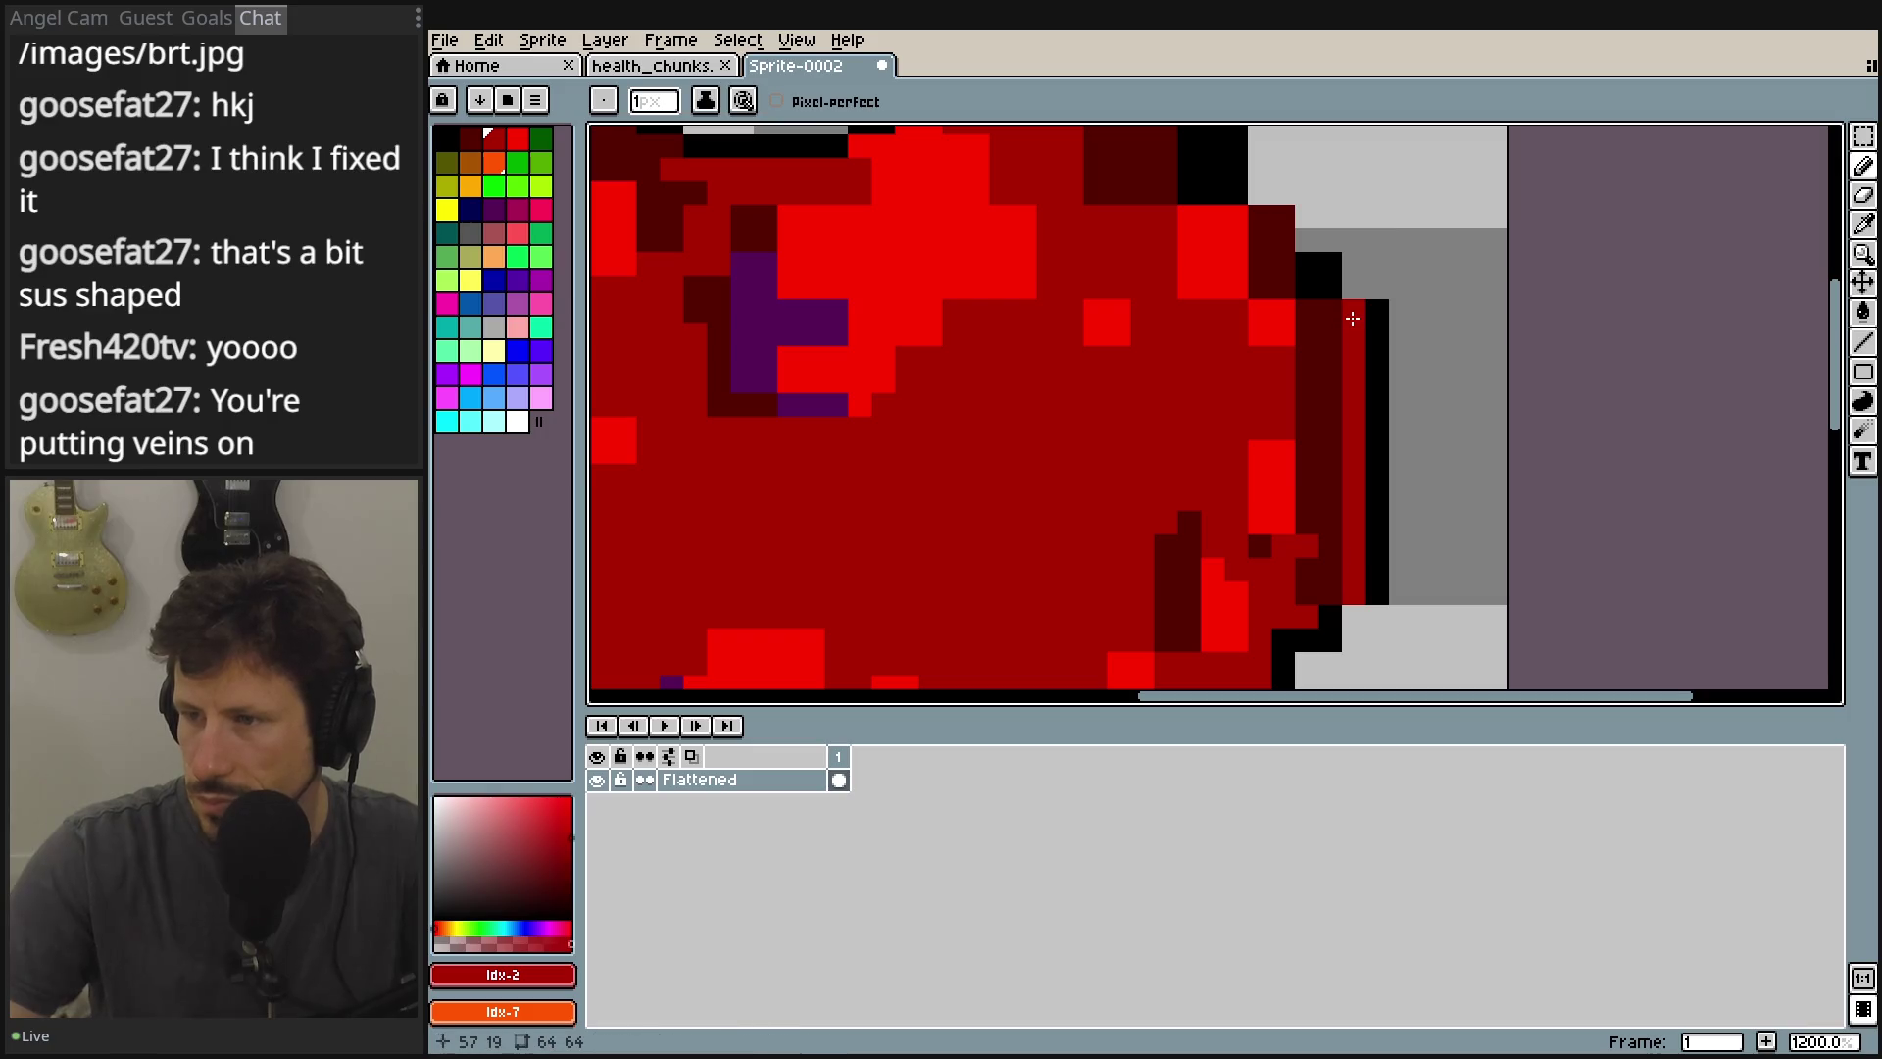
{"action": "key", "text": "ctrl+z"}
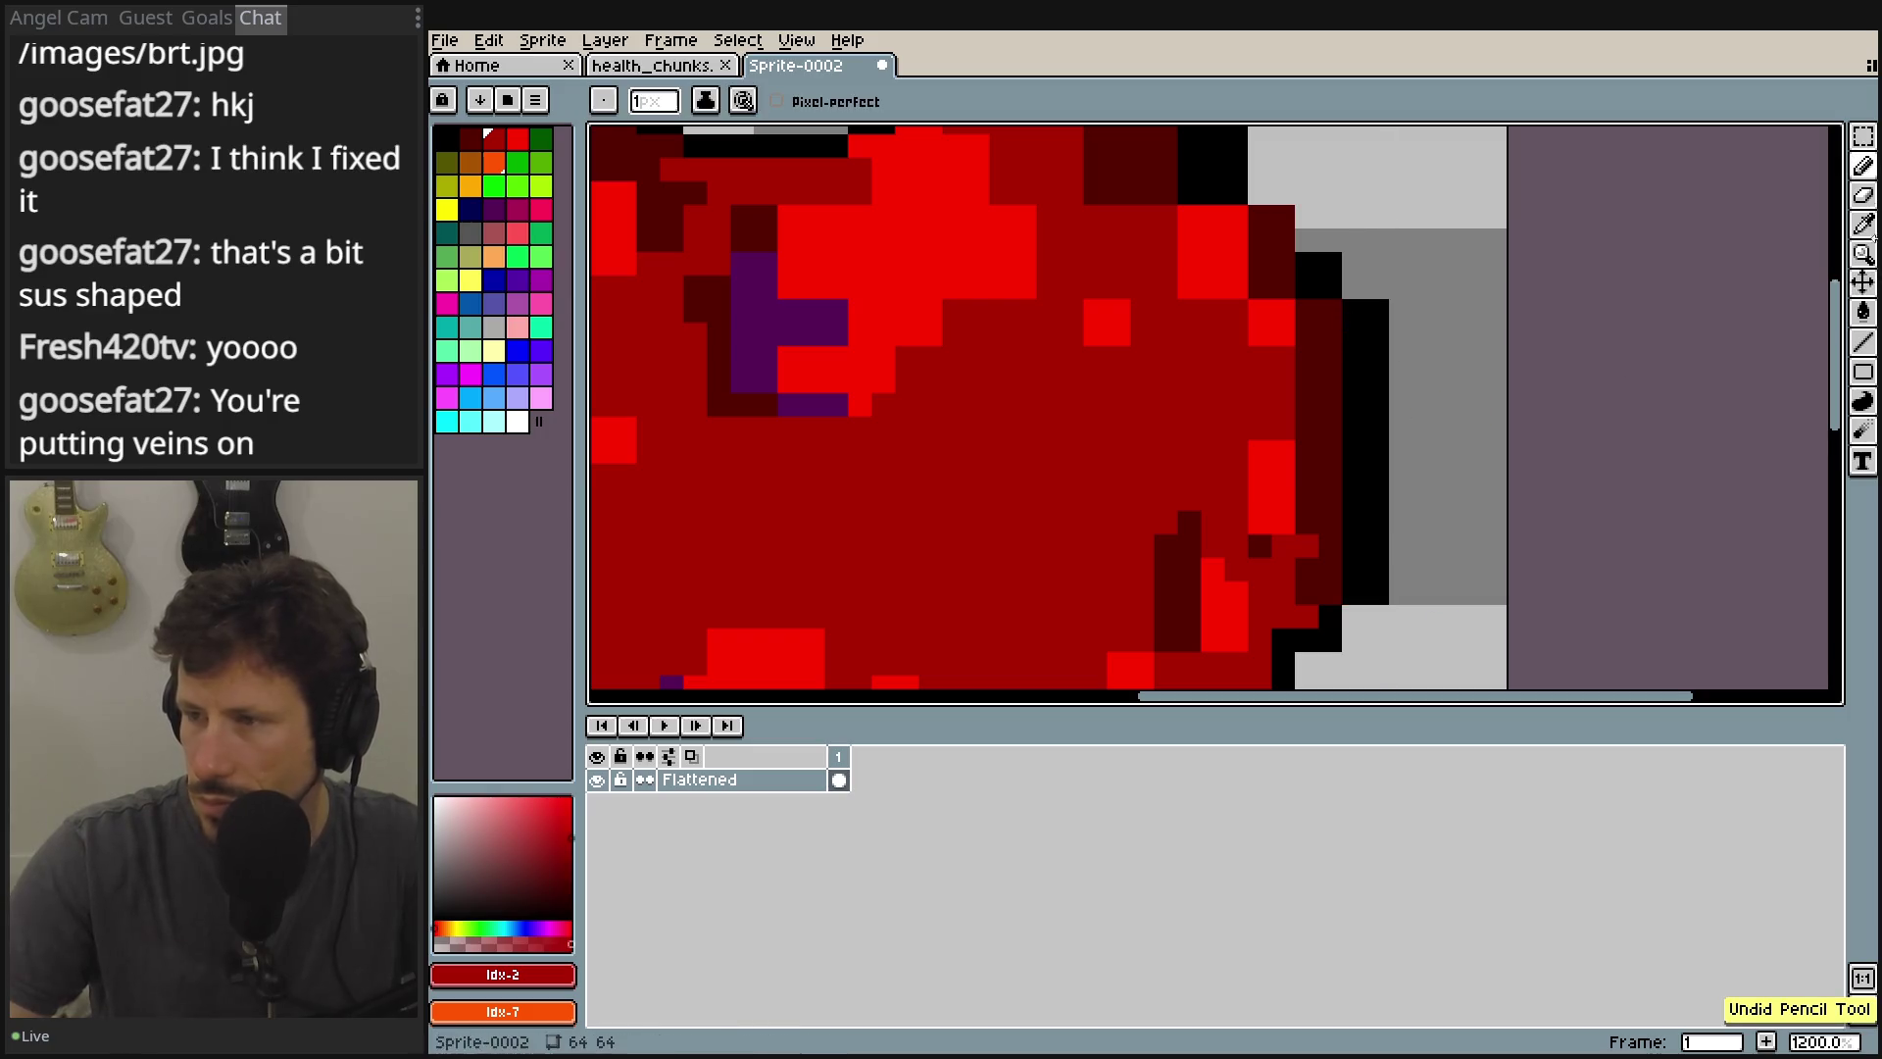
{"action": "key", "text": "e"}
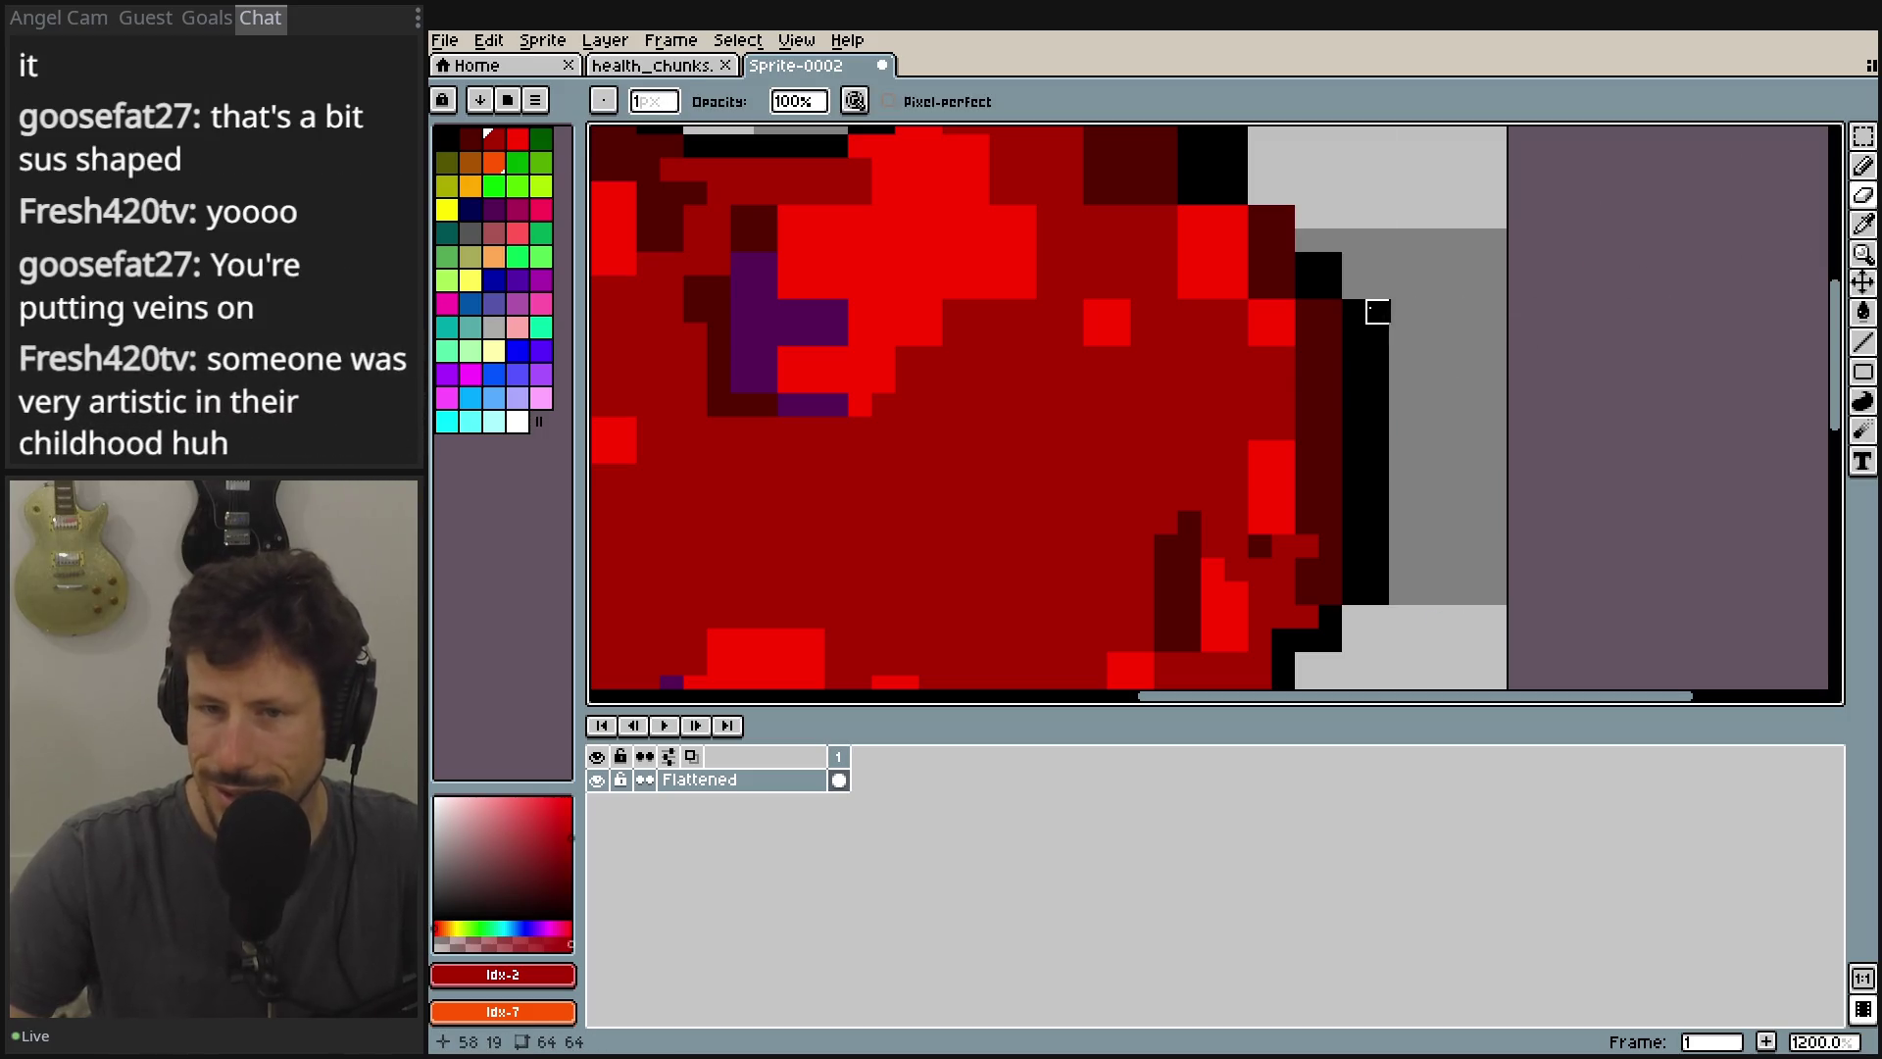
Erase the outer right outline and the top outline row above the right lobe.
{"action": "mouse_move", "coordinate": [1377, 310]}
{"action": "left_mouse_down"}
{"action": "mouse_move", "coordinate": [1398, 521]}
{"action": "mouse_move", "coordinate": [1374, 592]}
{"action": "left_mouse_up"}
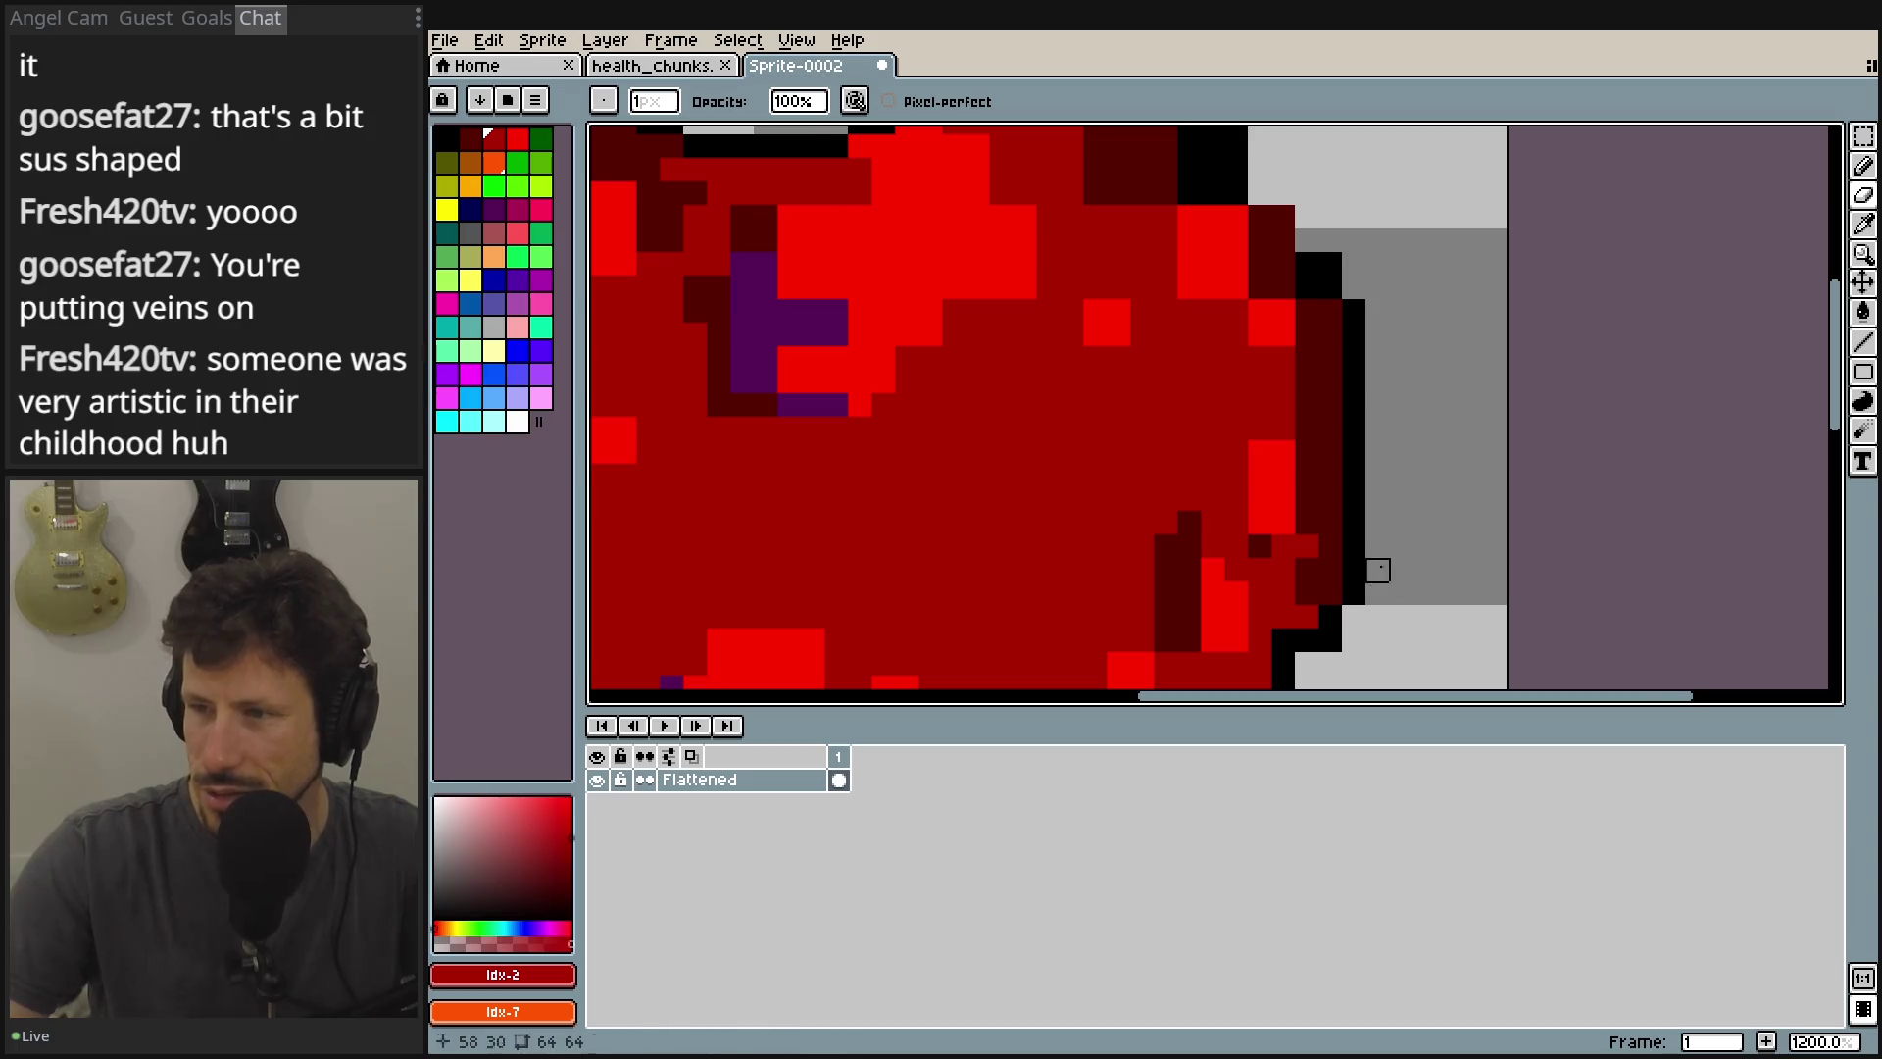
{"action": "scroll", "coordinate": [1457, 532], "scroll_direction": "up", "scroll_amount": 2}
{"action": "scroll", "coordinate": [1432, 495], "scroll_direction": "up", "scroll_amount": 2}
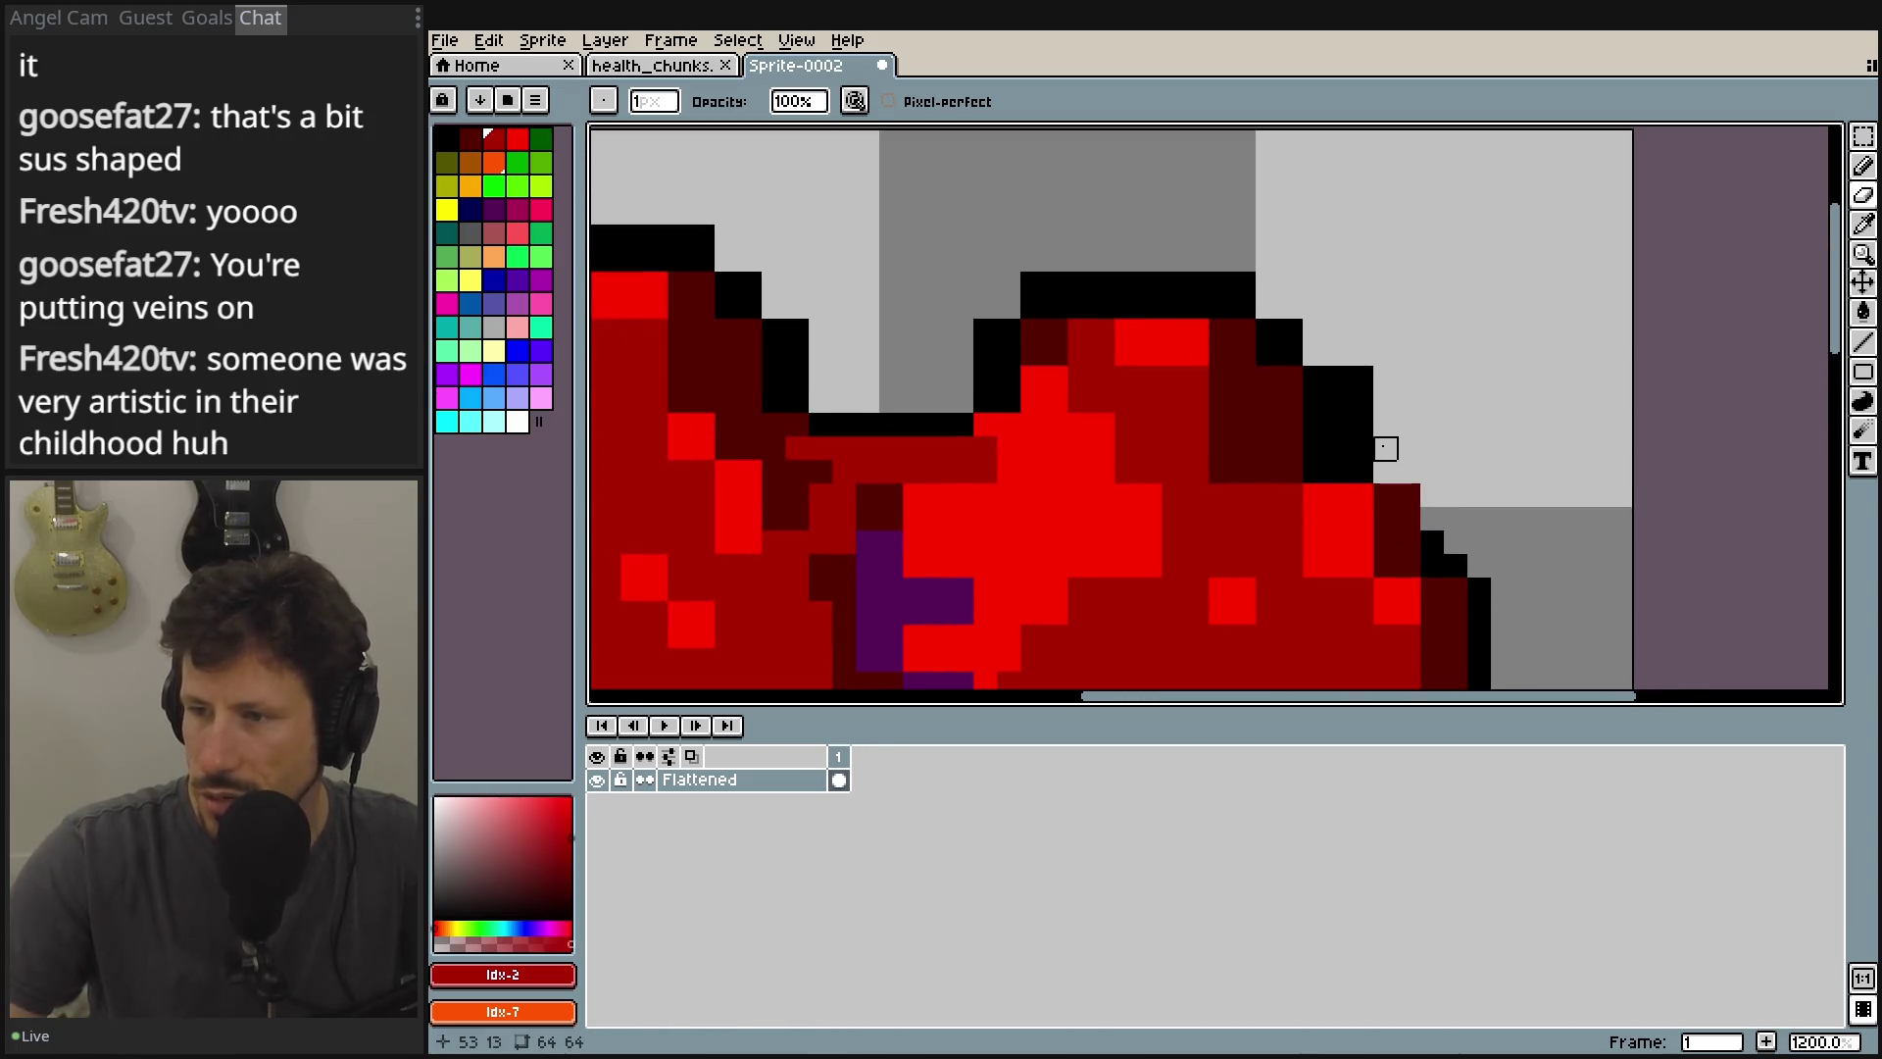
{"action": "mouse_move", "coordinate": [1338, 449]}
{"action": "left_mouse_down"}
{"action": "mouse_move", "coordinate": [1340, 377]}
{"action": "mouse_move", "coordinate": [1360, 424]}
{"action": "left_mouse_up"}
{"action": "scroll", "coordinate": [1377, 424], "scroll_direction": "up", "scroll_amount": 1}
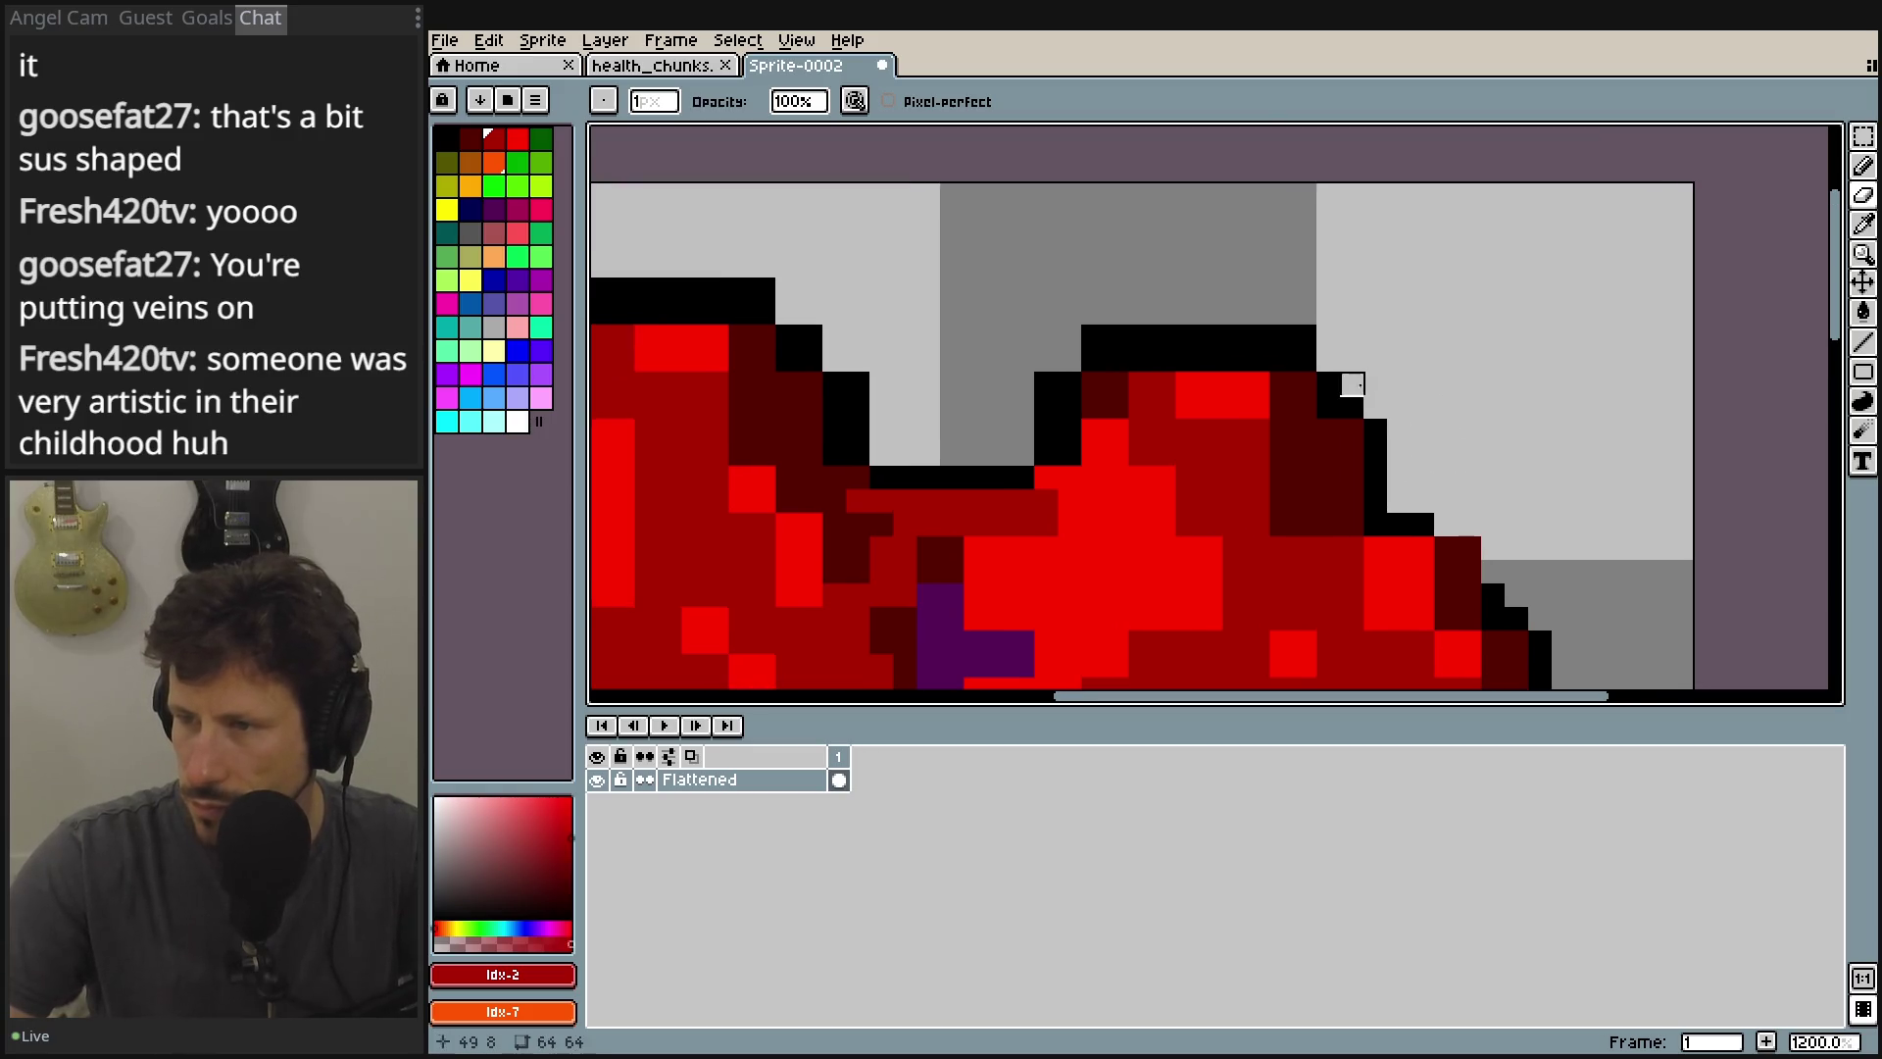
{"action": "scroll", "coordinate": [1303, 336], "scroll_direction": "left", "scroll_amount": 2}
{"action": "mouse_move", "coordinate": [1232, 312]}
{"action": "left_mouse_down"}
{"action": "mouse_move", "coordinate": [1161, 309]}
{"action": "mouse_move", "coordinate": [1161, 328]}
{"action": "left_mouse_up"}
{"action": "scroll", "coordinate": [1203, 338], "scroll_direction": "left", "scroll_amount": 2}
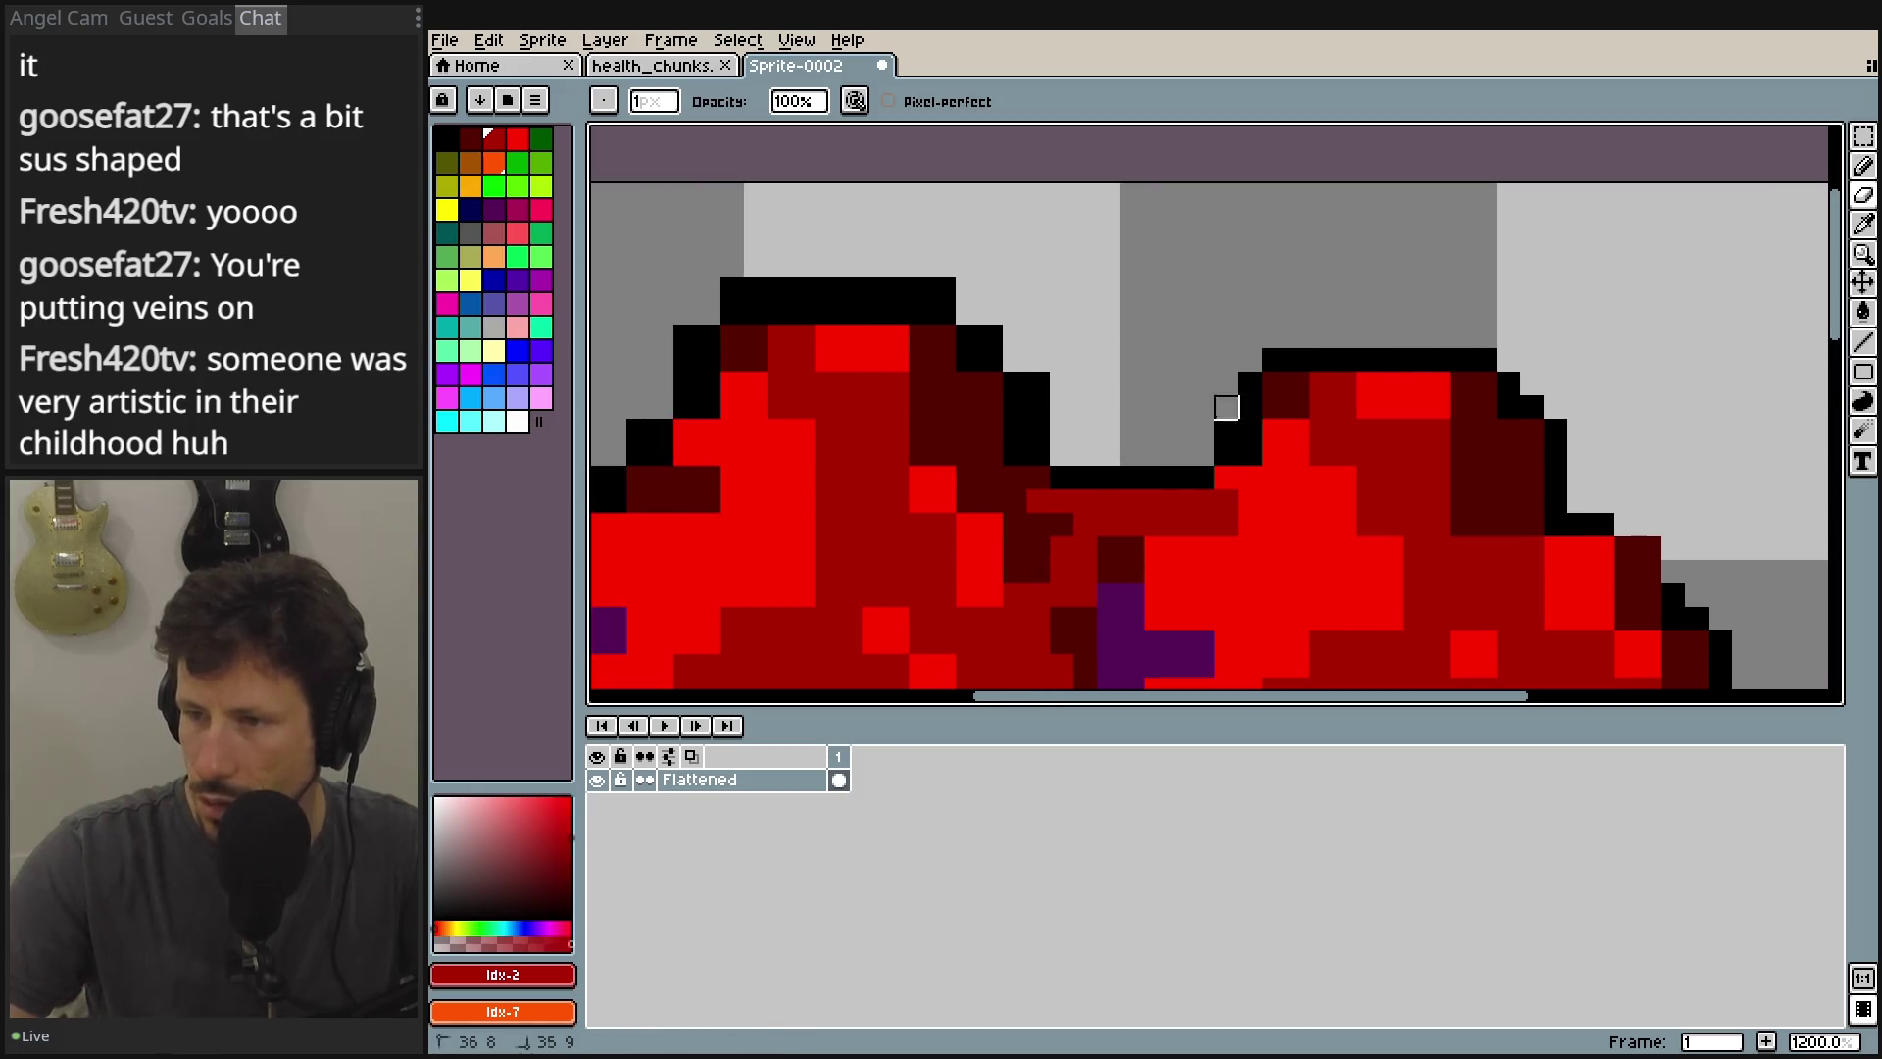
{"action": "scroll", "coordinate": [1197, 399], "scroll_direction": "left", "scroll_amount": 4}
{"action": "left_click_drag", "start_coordinate": [1216, 399], "coordinate": [1220, 425]}
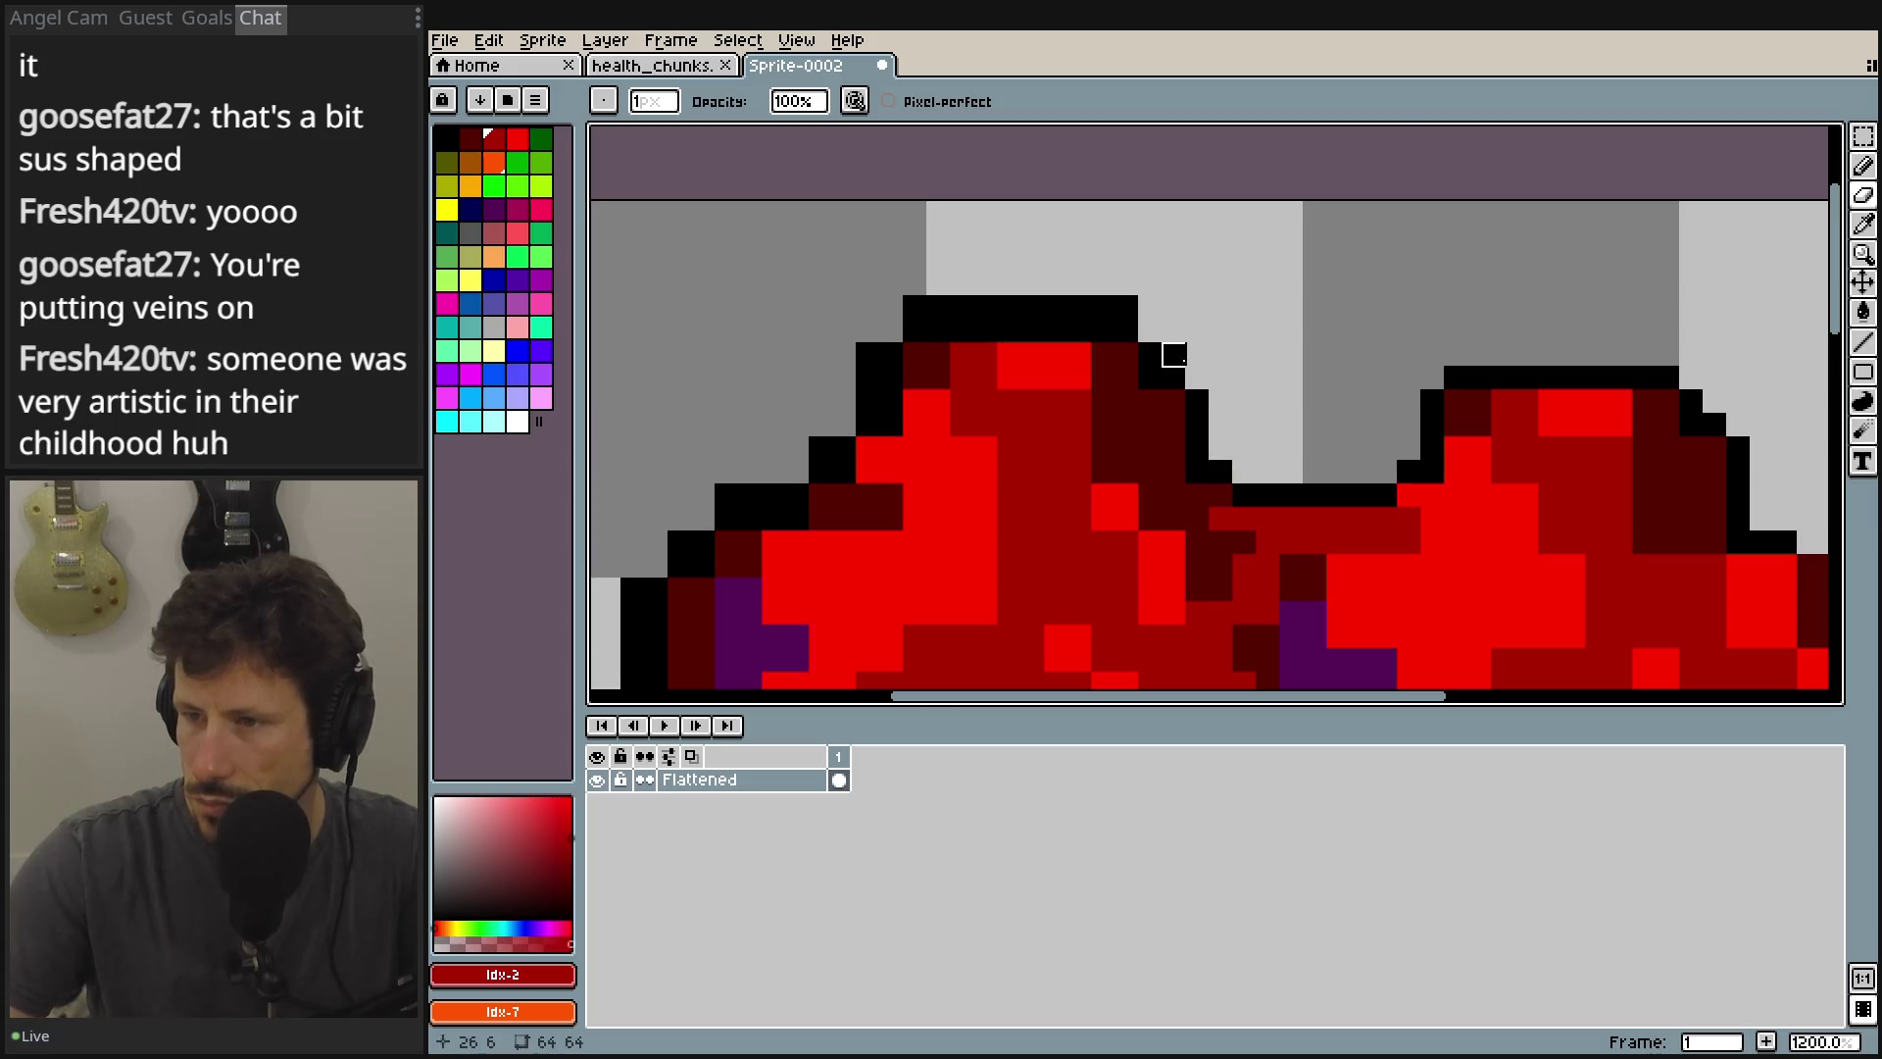
Erase the left lobe's top outline row and the outer black column on the left side.
{"action": "left_click_drag", "start_coordinate": [1150, 308], "coordinate": [912, 307]}
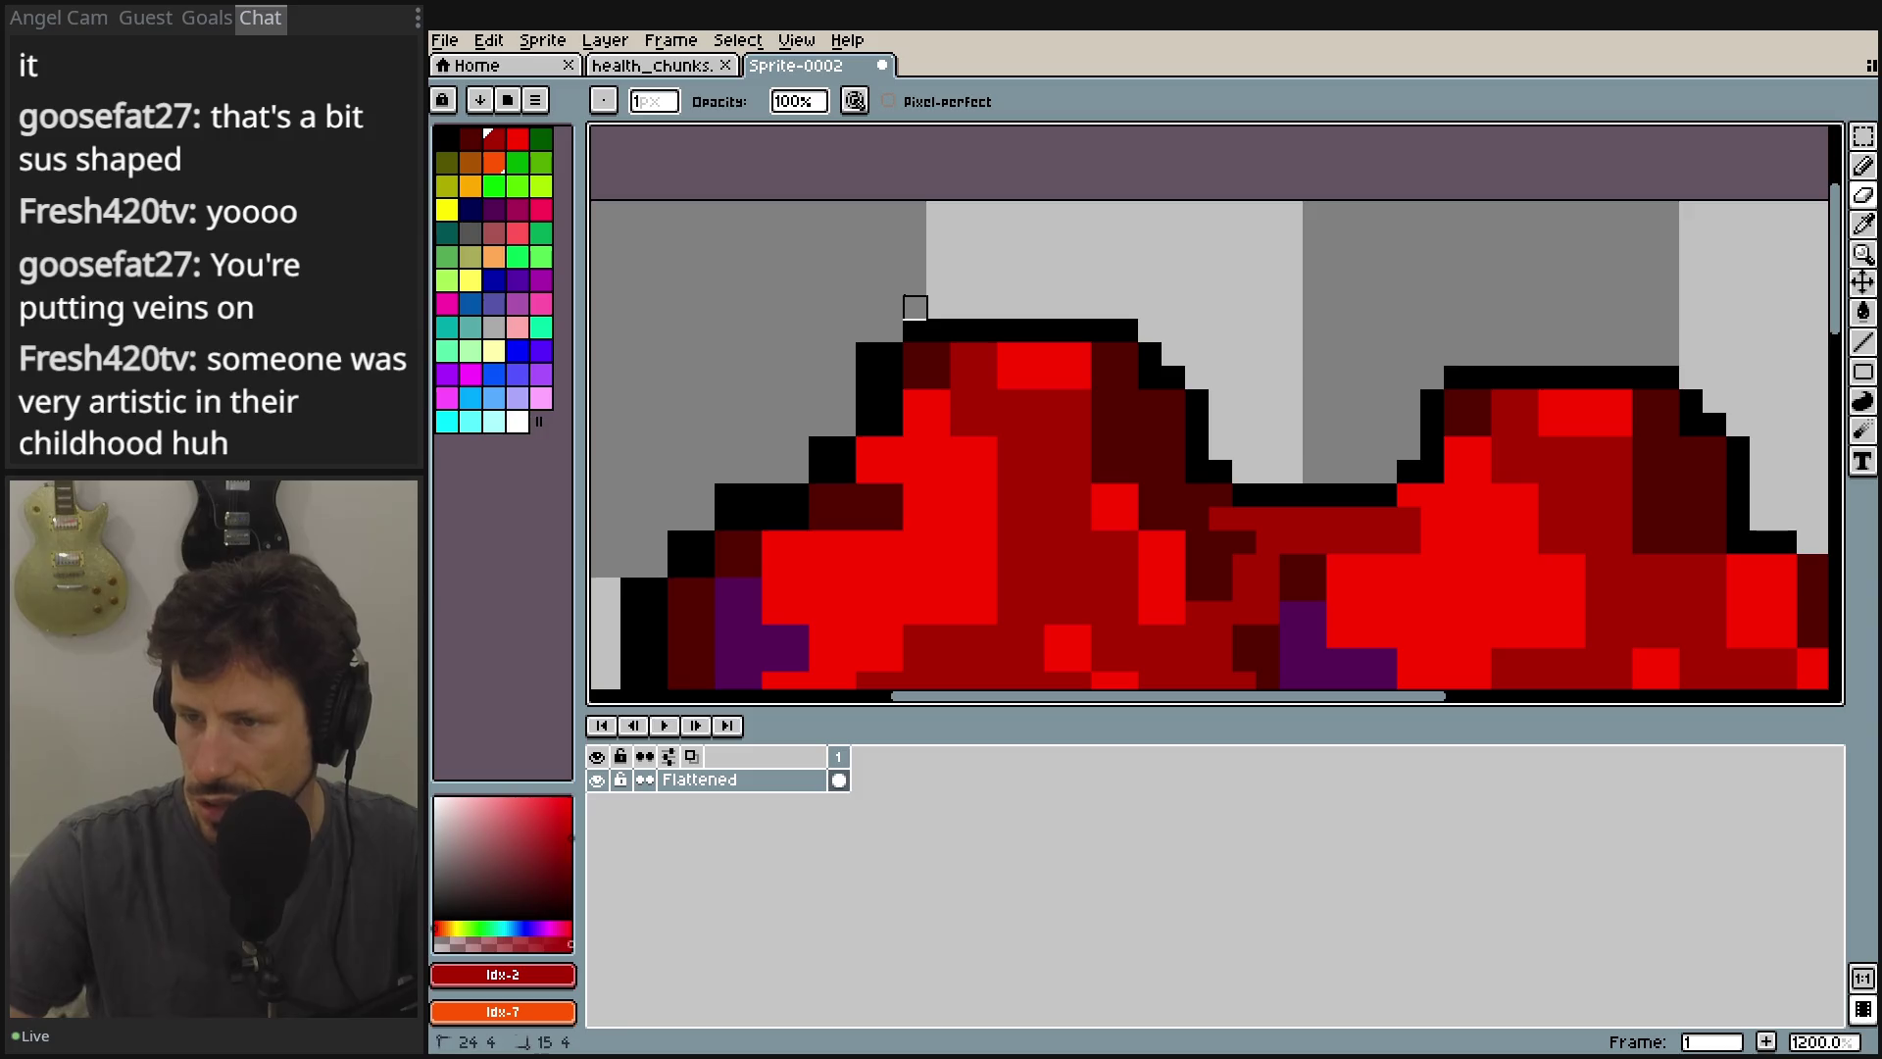
{"action": "scroll", "coordinate": [1144, 204], "scroll_direction": "left", "scroll_amount": 7}
{"action": "scroll", "coordinate": [1144, 205], "scroll_direction": "down", "scroll_amount": 3}
{"action": "left_click", "coordinate": [1191, 253]}
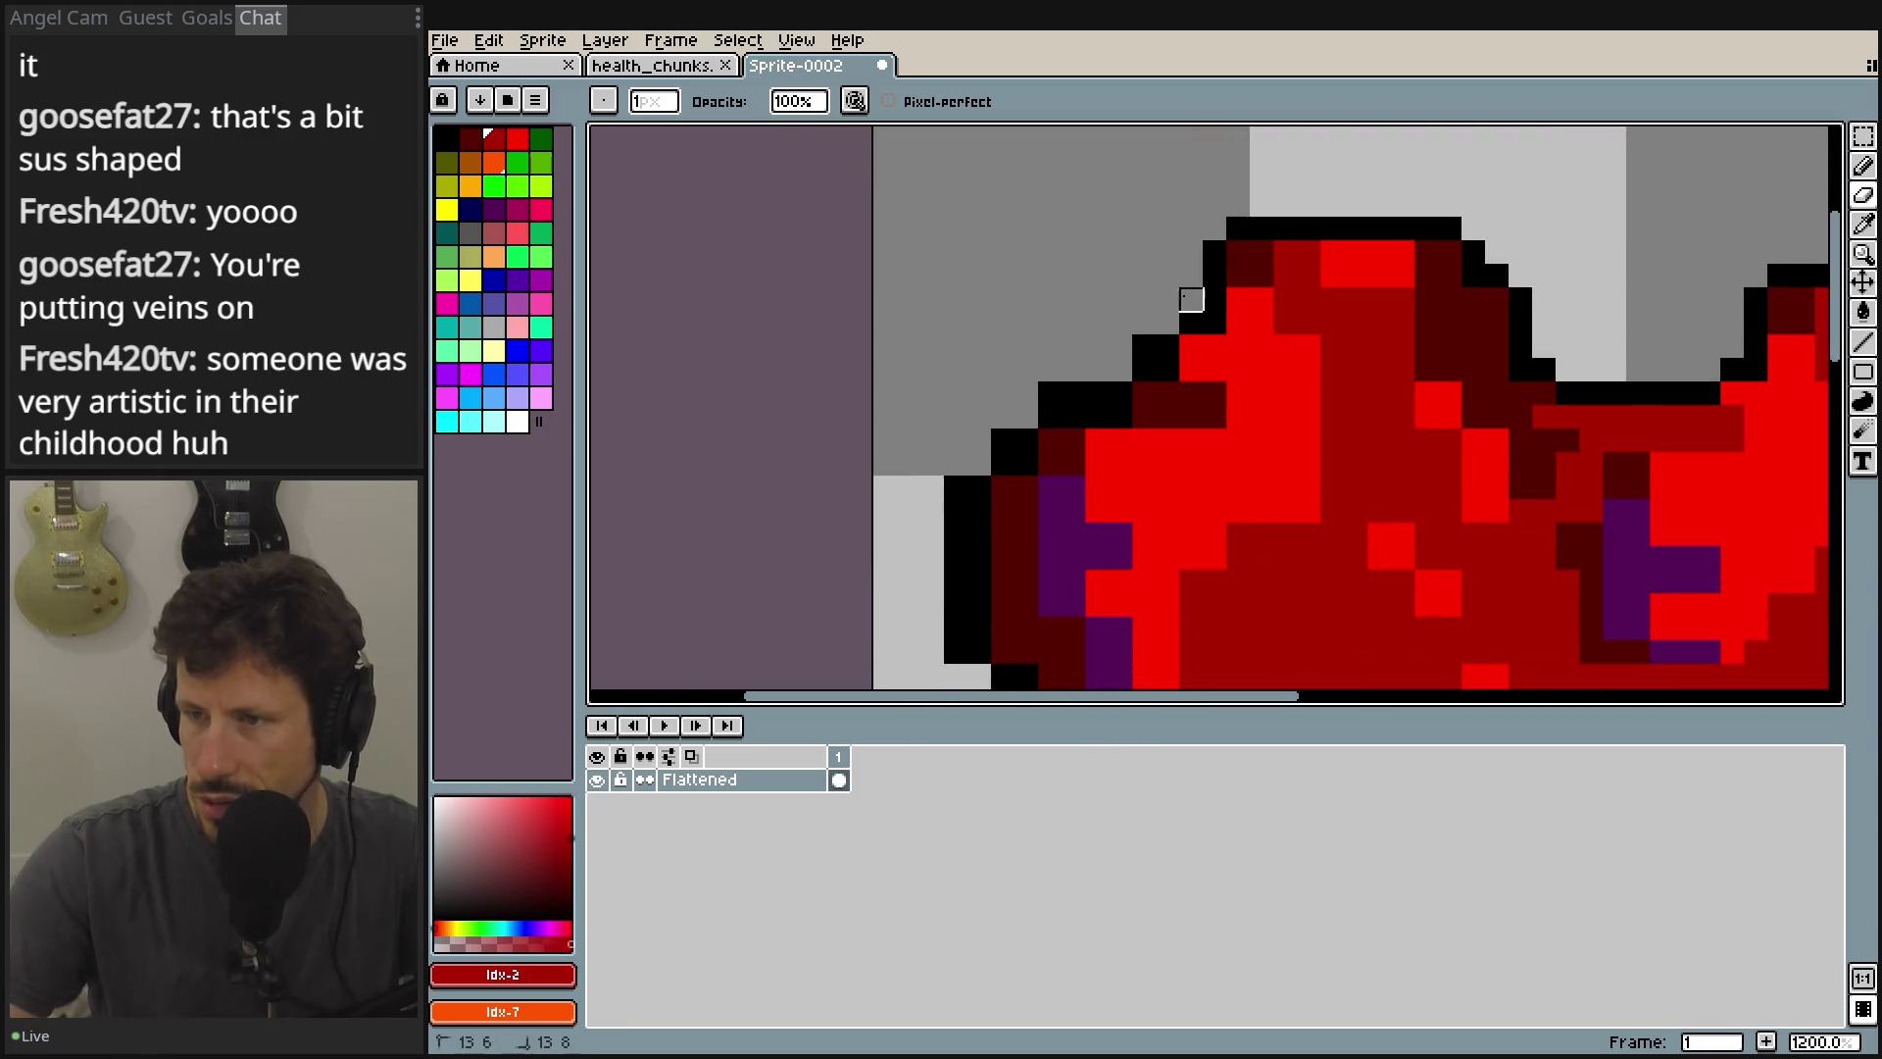
{"action": "left_click_drag", "start_coordinate": [1098, 394], "coordinate": [1050, 394]}
{"action": "scroll", "coordinate": [1049, 391], "scroll_direction": "left", "scroll_amount": 4}
{"action": "scroll", "coordinate": [1049, 391], "scroll_direction": "down", "scroll_amount": 3}
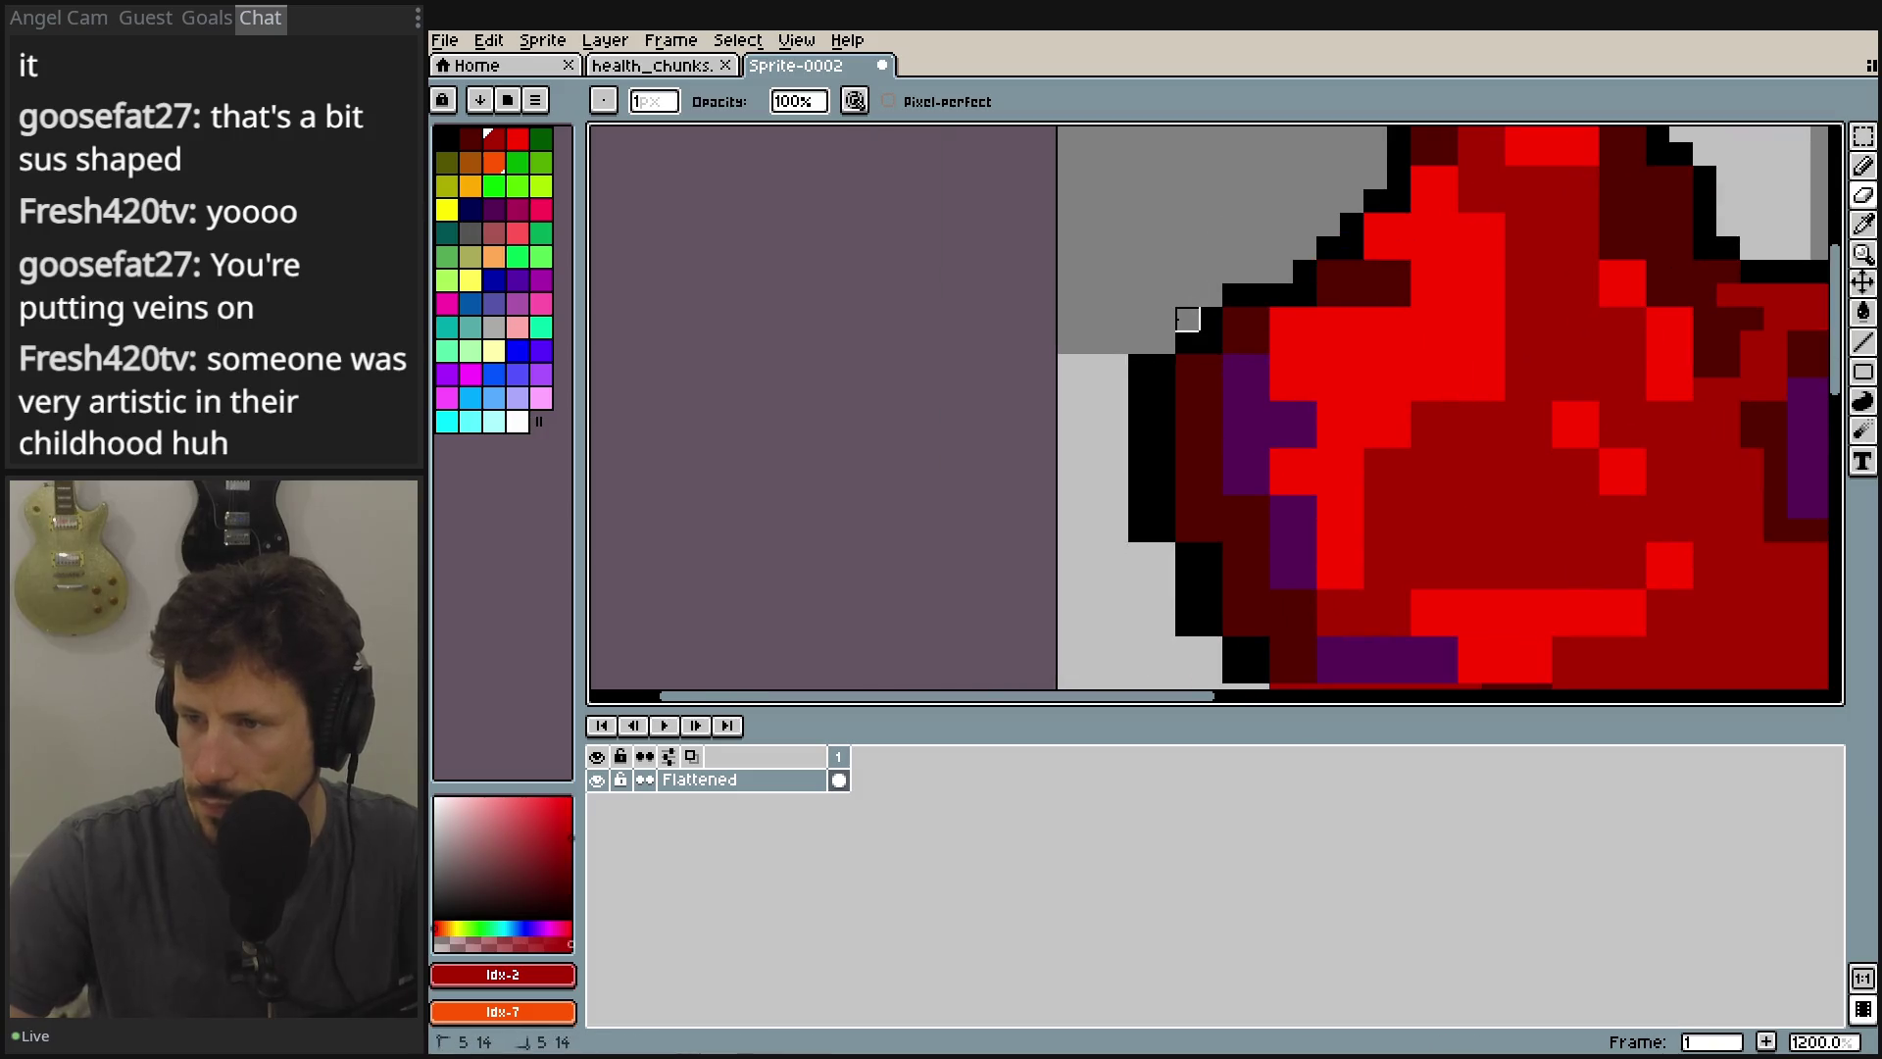
{"action": "scroll", "coordinate": [1042, 127], "scroll_direction": "right", "scroll_amount": 3}
{"action": "scroll", "coordinate": [1042, 126], "scroll_direction": "down", "scroll_amount": 4}
{"action": "left_click_drag", "start_coordinate": [1005, 202], "coordinate": [1004, 373]}
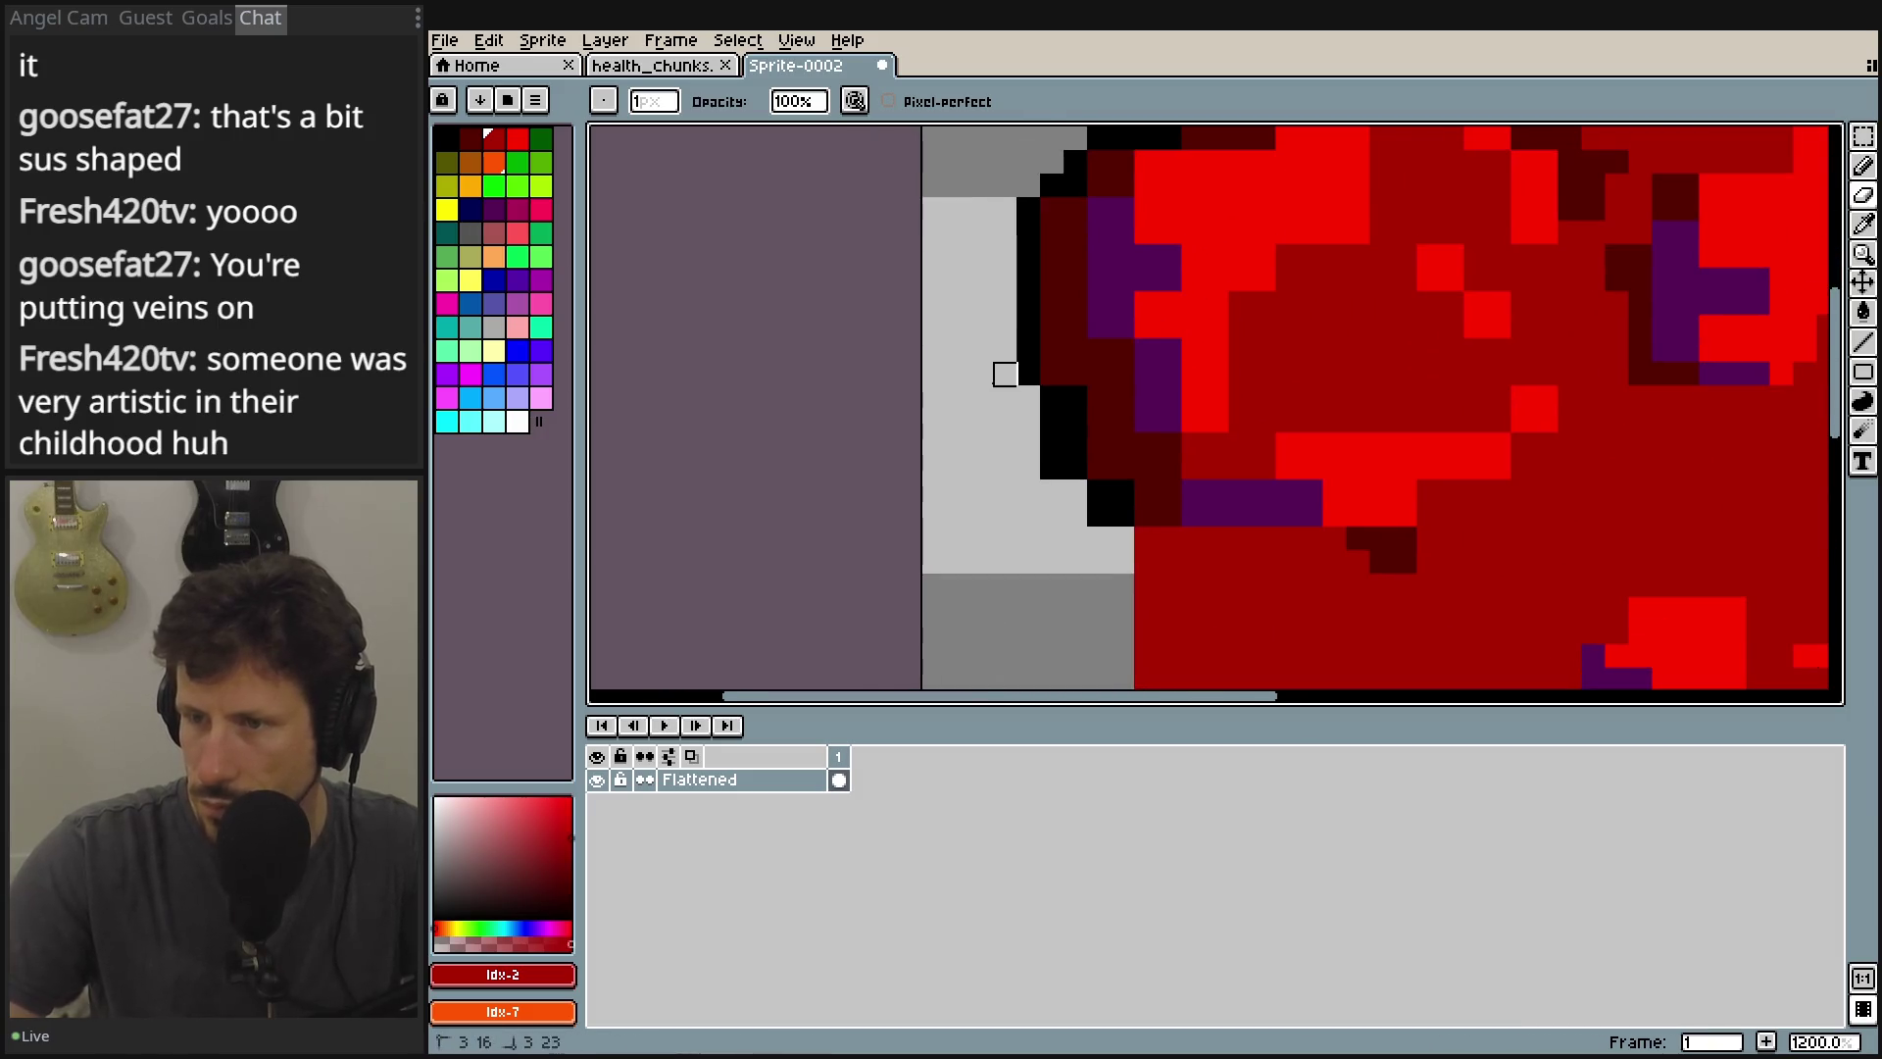
{"action": "scroll", "coordinate": [1079, 314], "scroll_direction": "down", "scroll_amount": 3}
{"action": "scroll", "coordinate": [1038, 286], "scroll_direction": "right", "scroll_amount": 1}
{"action": "left_click_drag", "start_coordinate": [1025, 279], "coordinate": [1016, 387]}
{"action": "left_click_drag", "start_coordinate": [1017, 387], "coordinate": [966, 271]}
Erase the extra outline pixels along the heart's lower-left and bottom edges.
{"action": "scroll", "coordinate": [965, 271], "scroll_direction": "down", "scroll_amount": 1}
{"action": "scroll", "coordinate": [965, 271], "scroll_direction": "right", "scroll_amount": 1}
{"action": "scroll", "coordinate": [1109, 454], "scroll_direction": "down", "scroll_amount": 6}
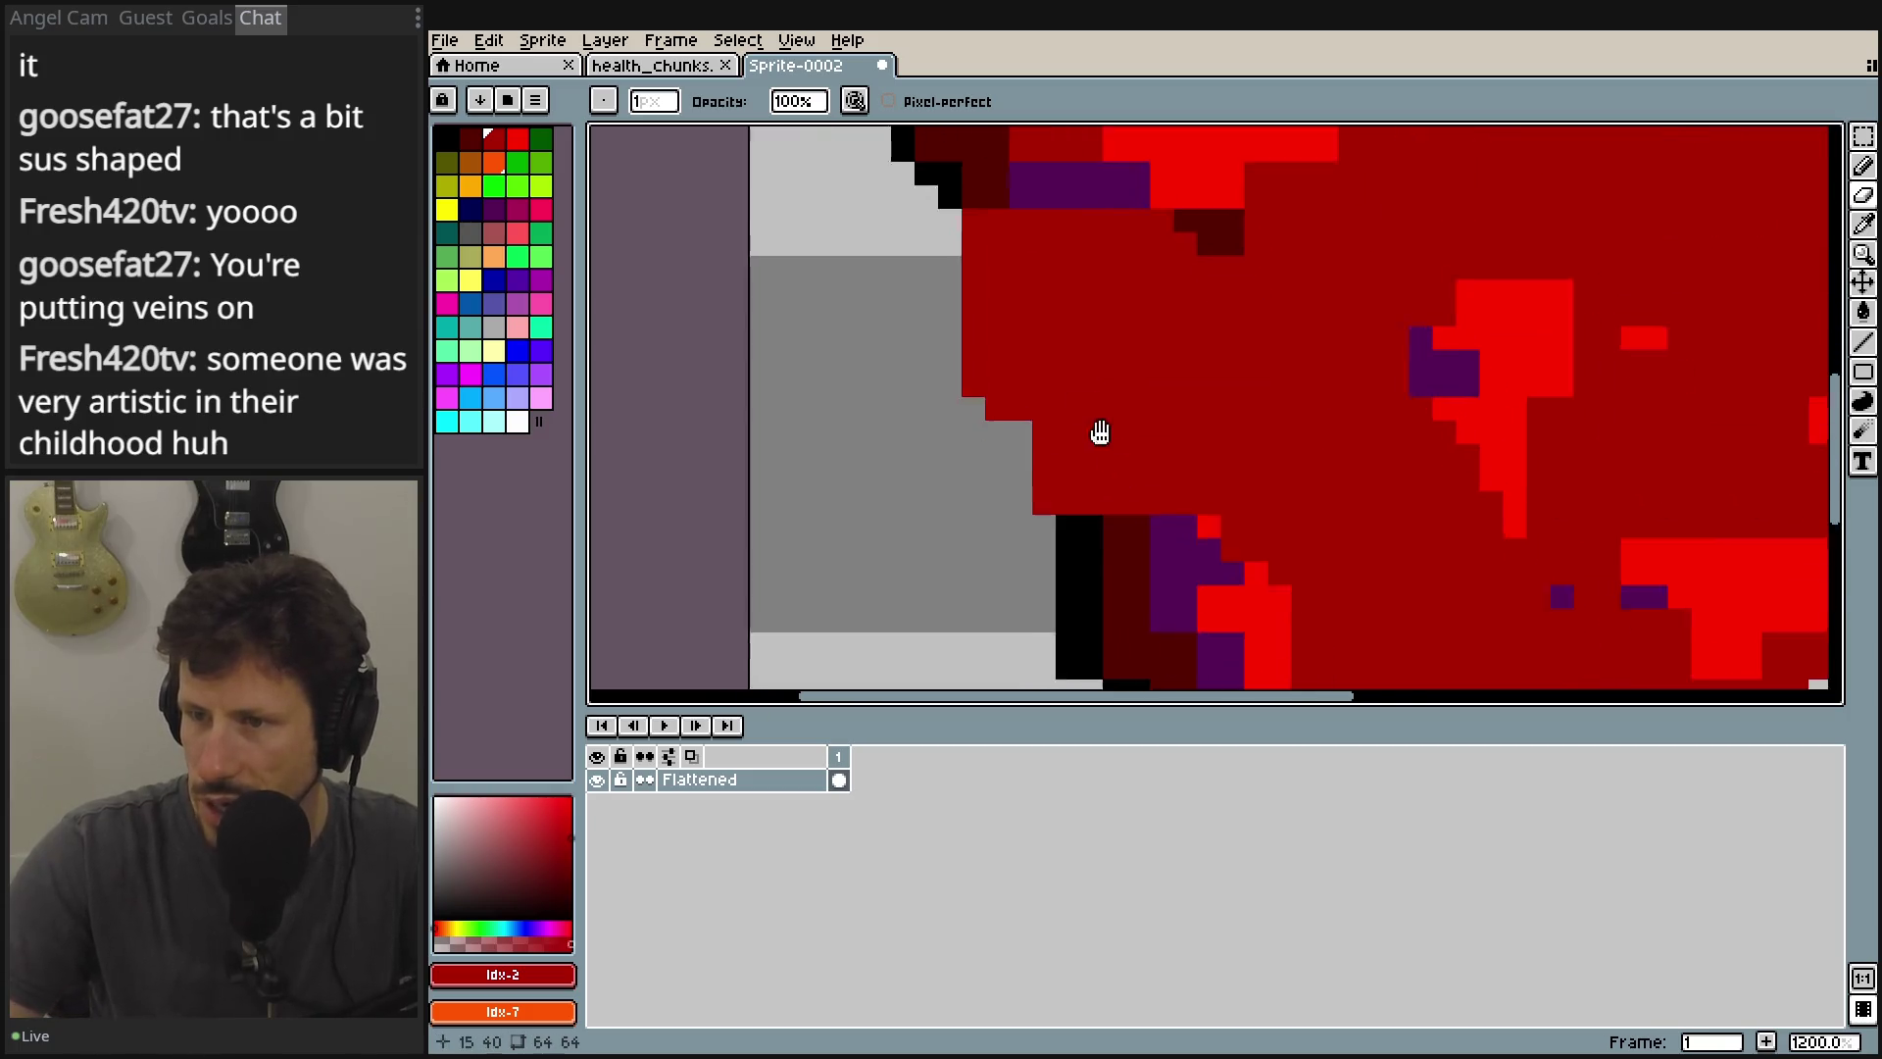
{"action": "scroll", "coordinate": [977, 274], "scroll_direction": "right", "scroll_amount": 3}
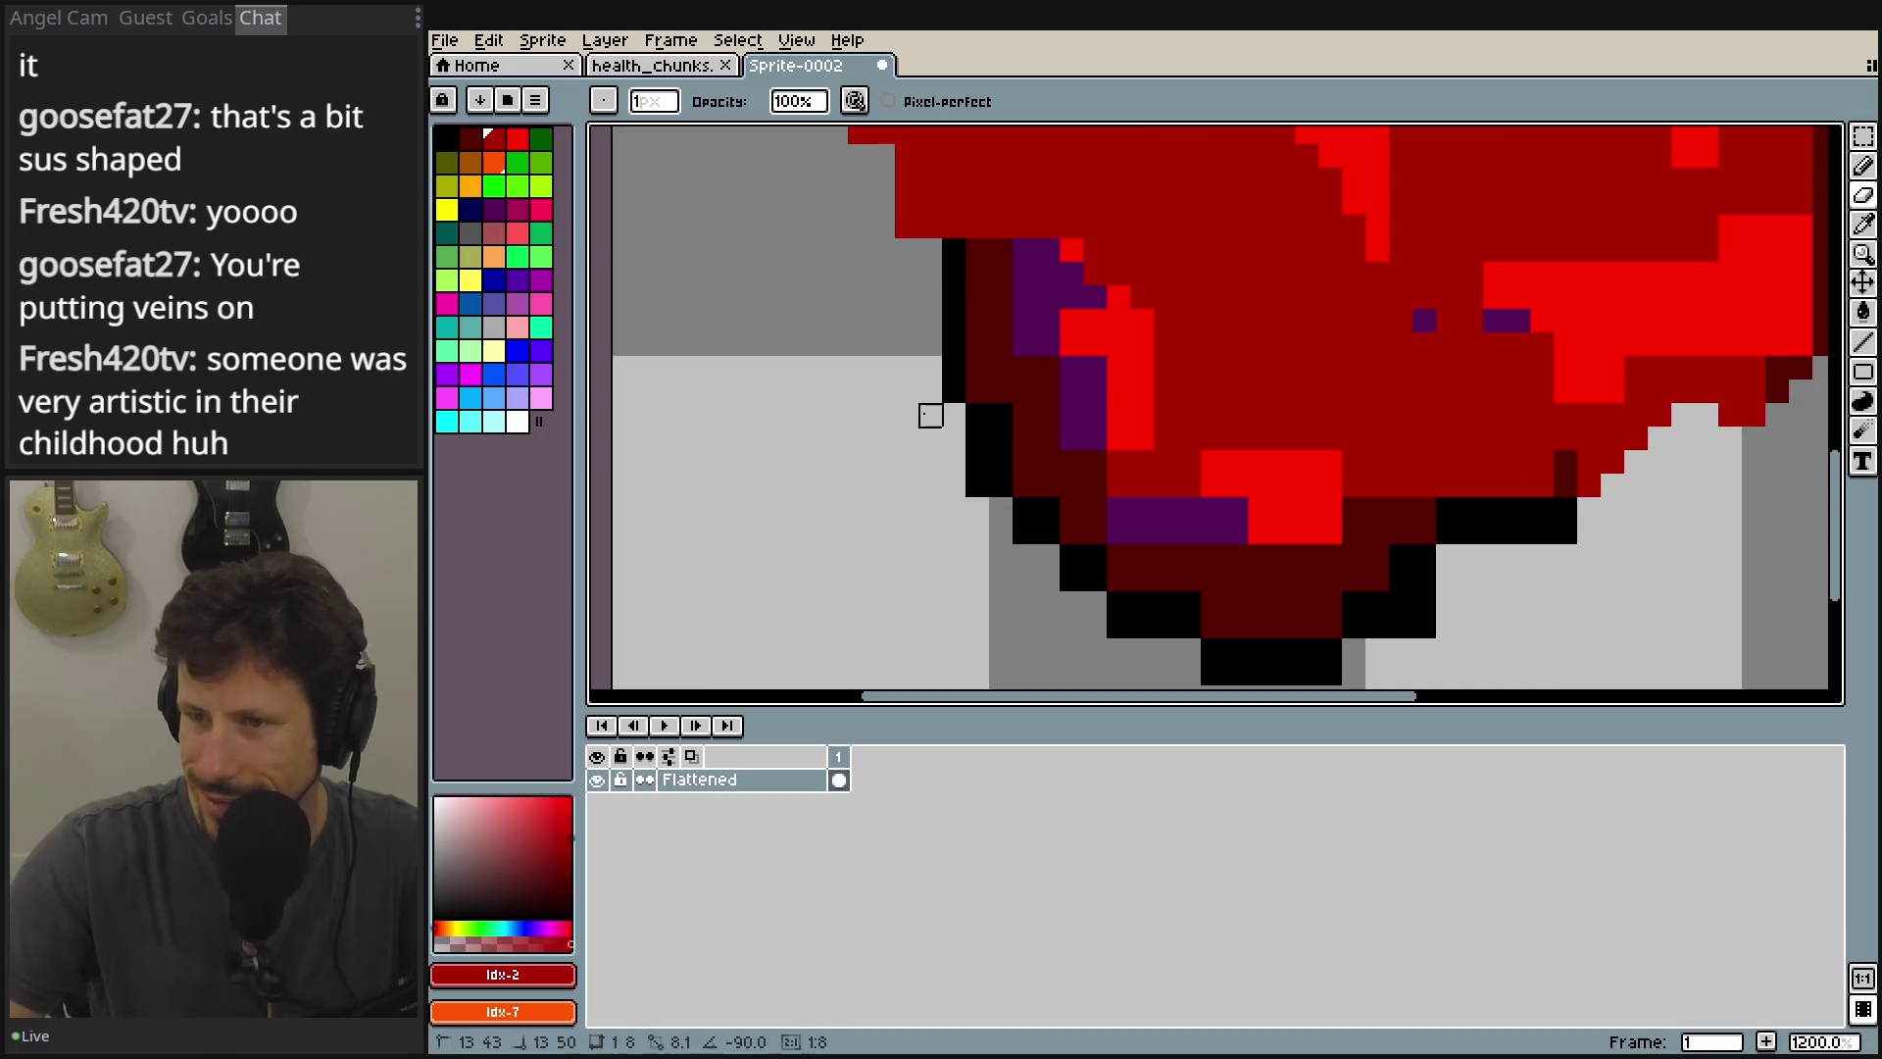
{"action": "scroll", "coordinate": [1013, 470], "scroll_direction": "down", "scroll_amount": 3}
{"action": "scroll", "coordinate": [1013, 471], "scroll_direction": "right", "scroll_amount": 2}
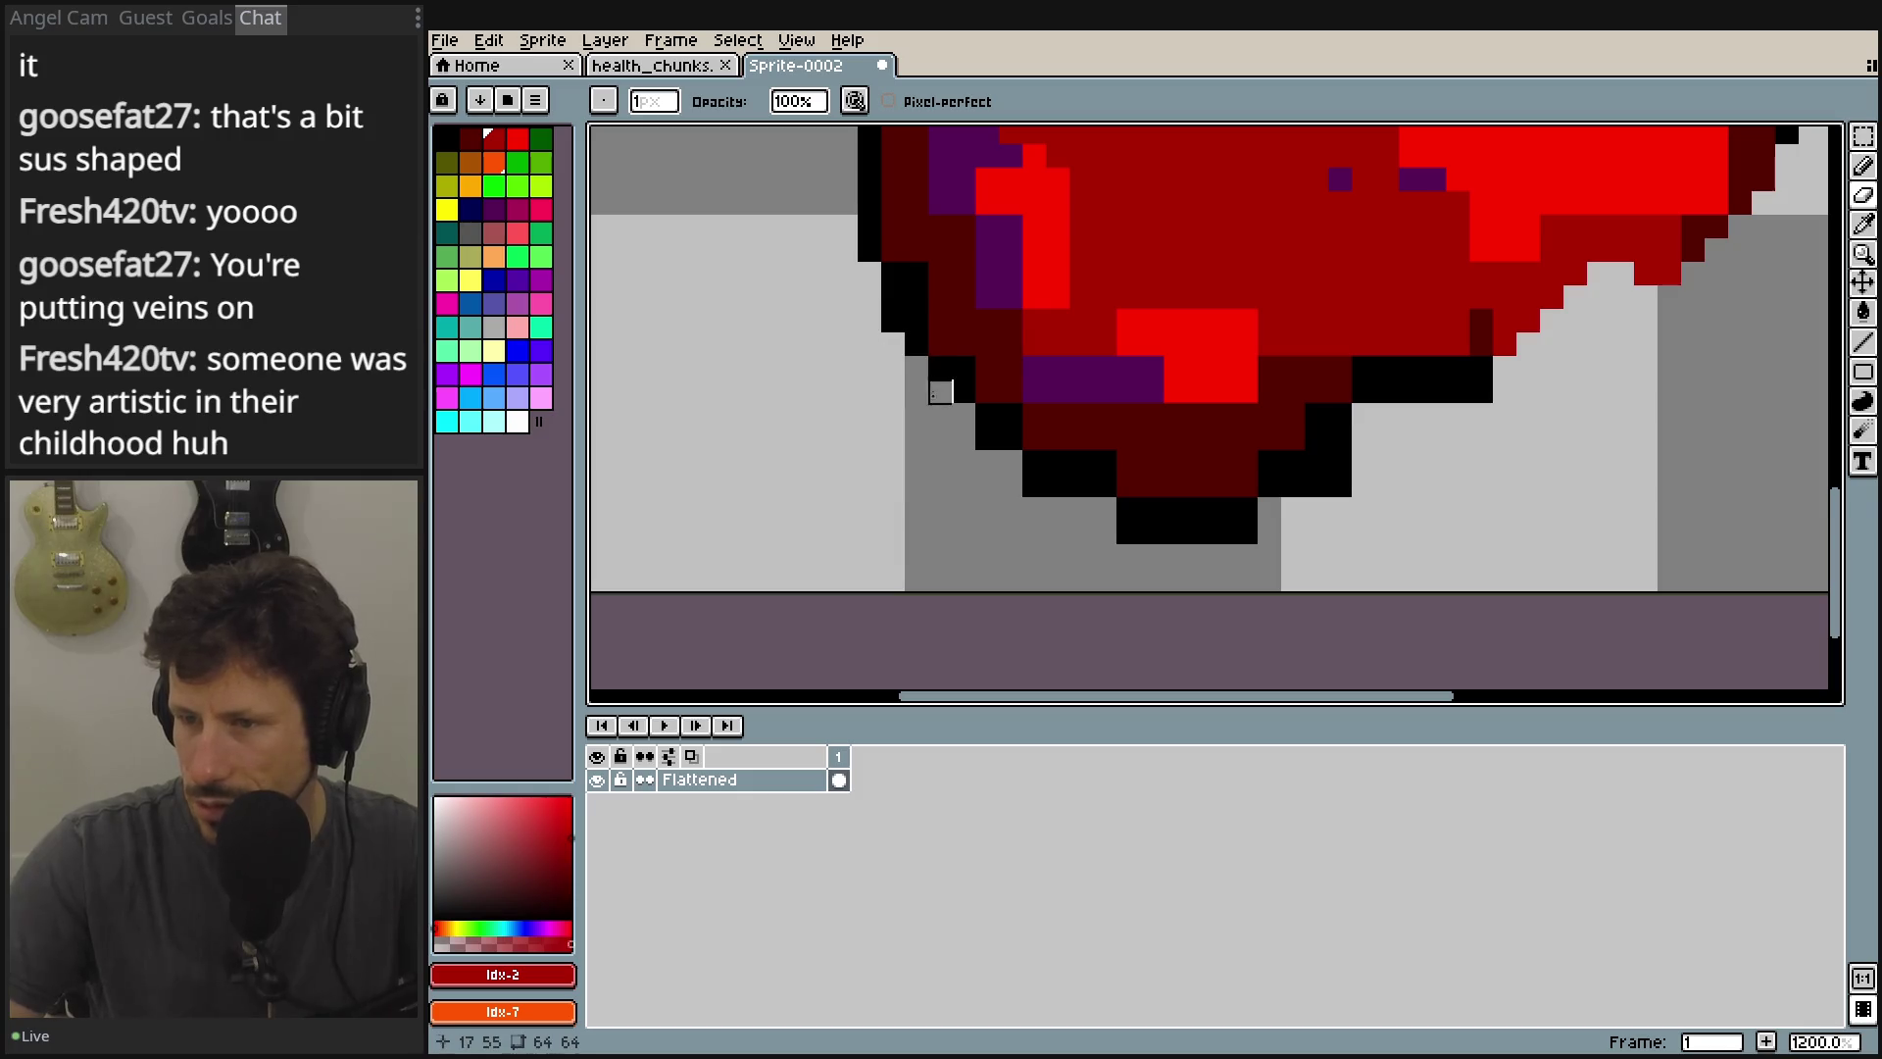
{"action": "left_click", "coordinate": [987, 438]}
{"action": "left_click", "coordinate": [1034, 485]}
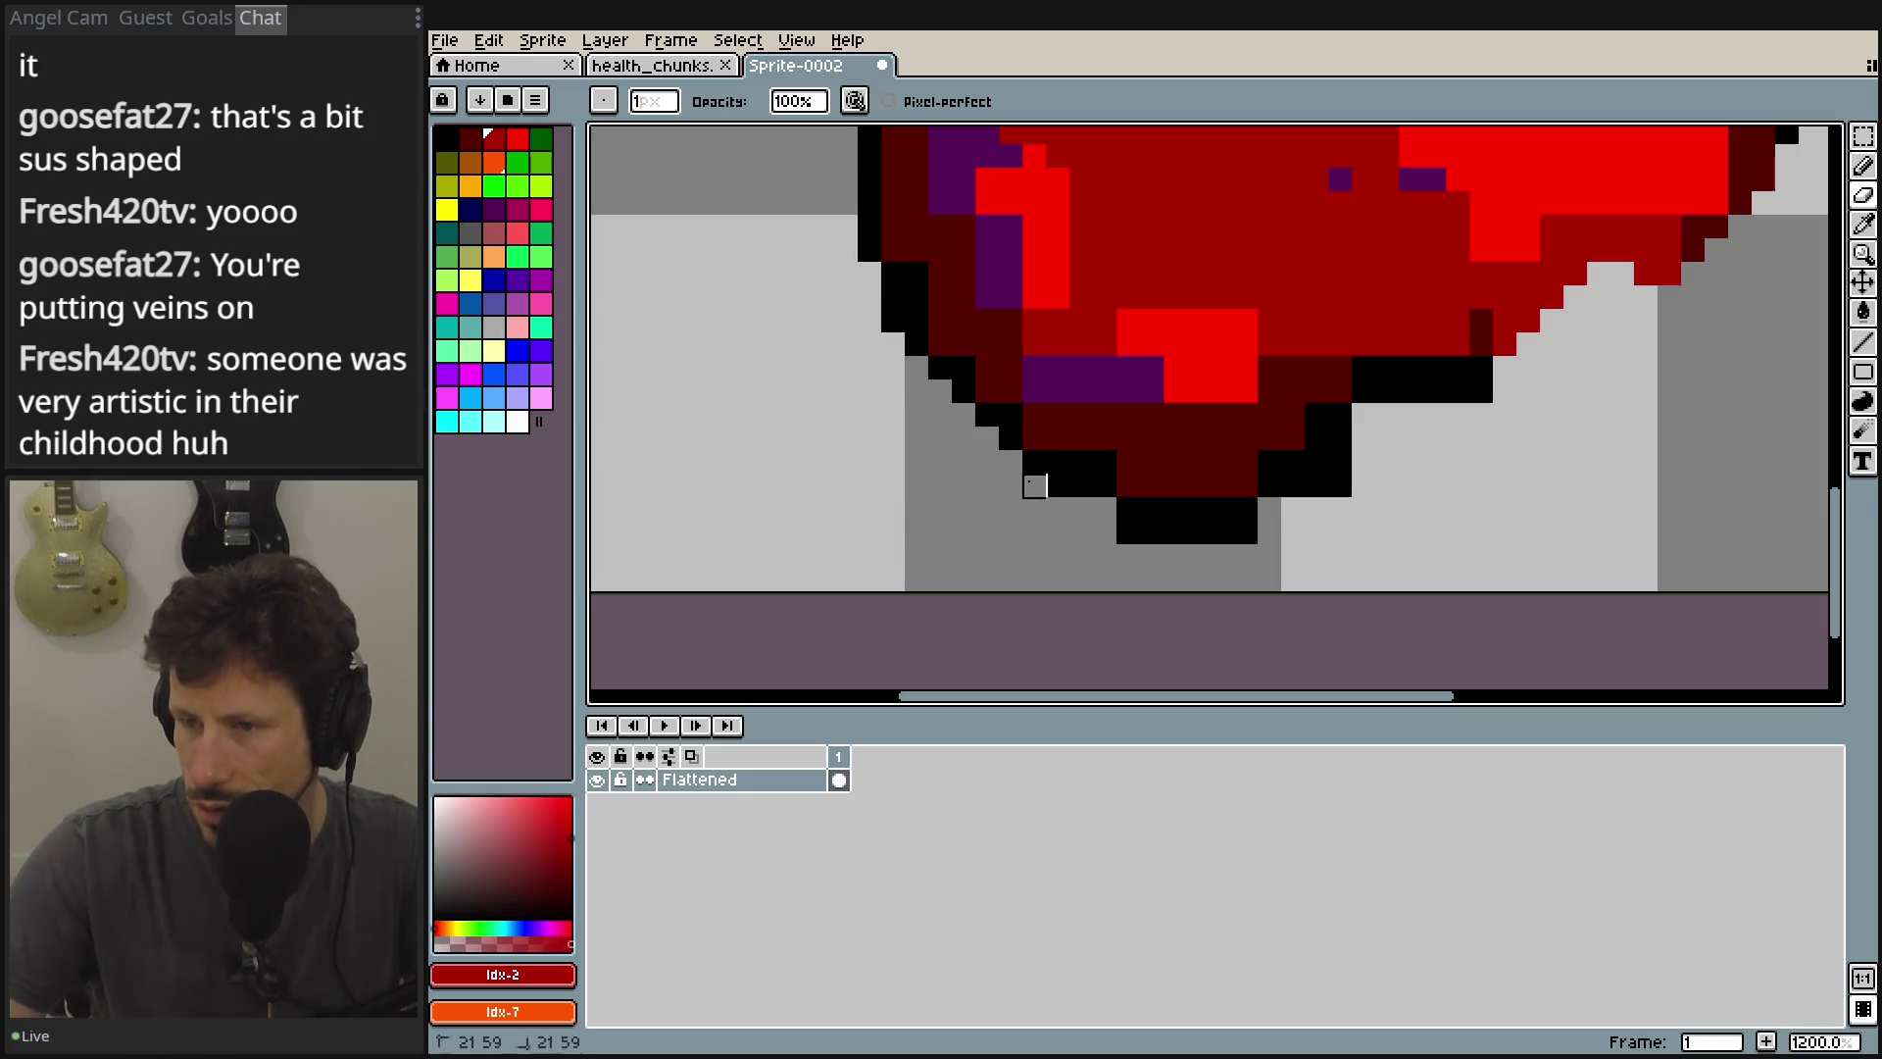
{"action": "mouse_move", "coordinate": [1058, 486]}
{"action": "left_mouse_down"}
{"action": "mouse_move", "coordinate": [1081, 509]}
{"action": "mouse_move", "coordinate": [1293, 532]}
{"action": "mouse_move", "coordinate": [1340, 485]}
{"action": "left_mouse_up"}
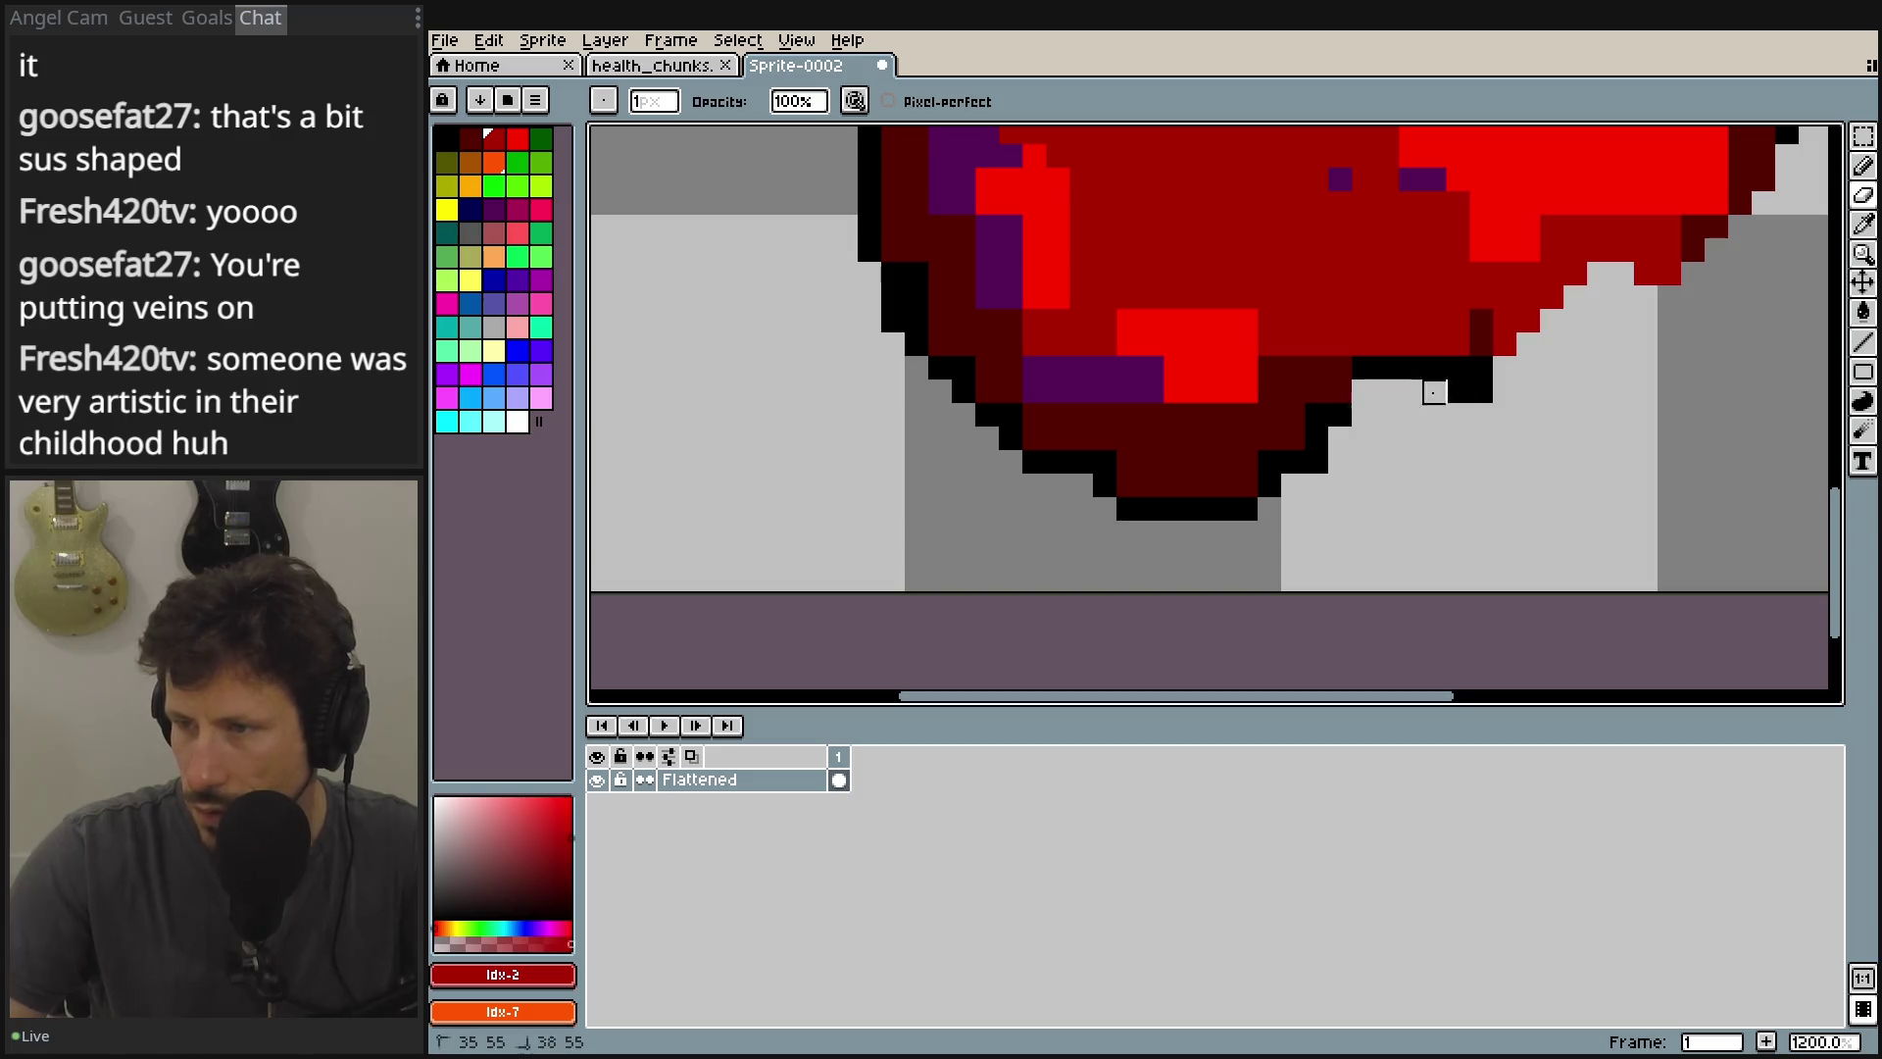
With the Pencil, paint three bottom outline pixels red and undo a stray pixel on the vein.
{"action": "mouse_move", "coordinate": [1576, 439]}
{"action": "left_mouse_down"}
{"action": "mouse_move", "coordinate": [1495, 441]}
{"action": "mouse_move", "coordinate": [1496, 485]}
{"action": "left_mouse_up"}
{"action": "left_click", "coordinate": [1862, 165]}
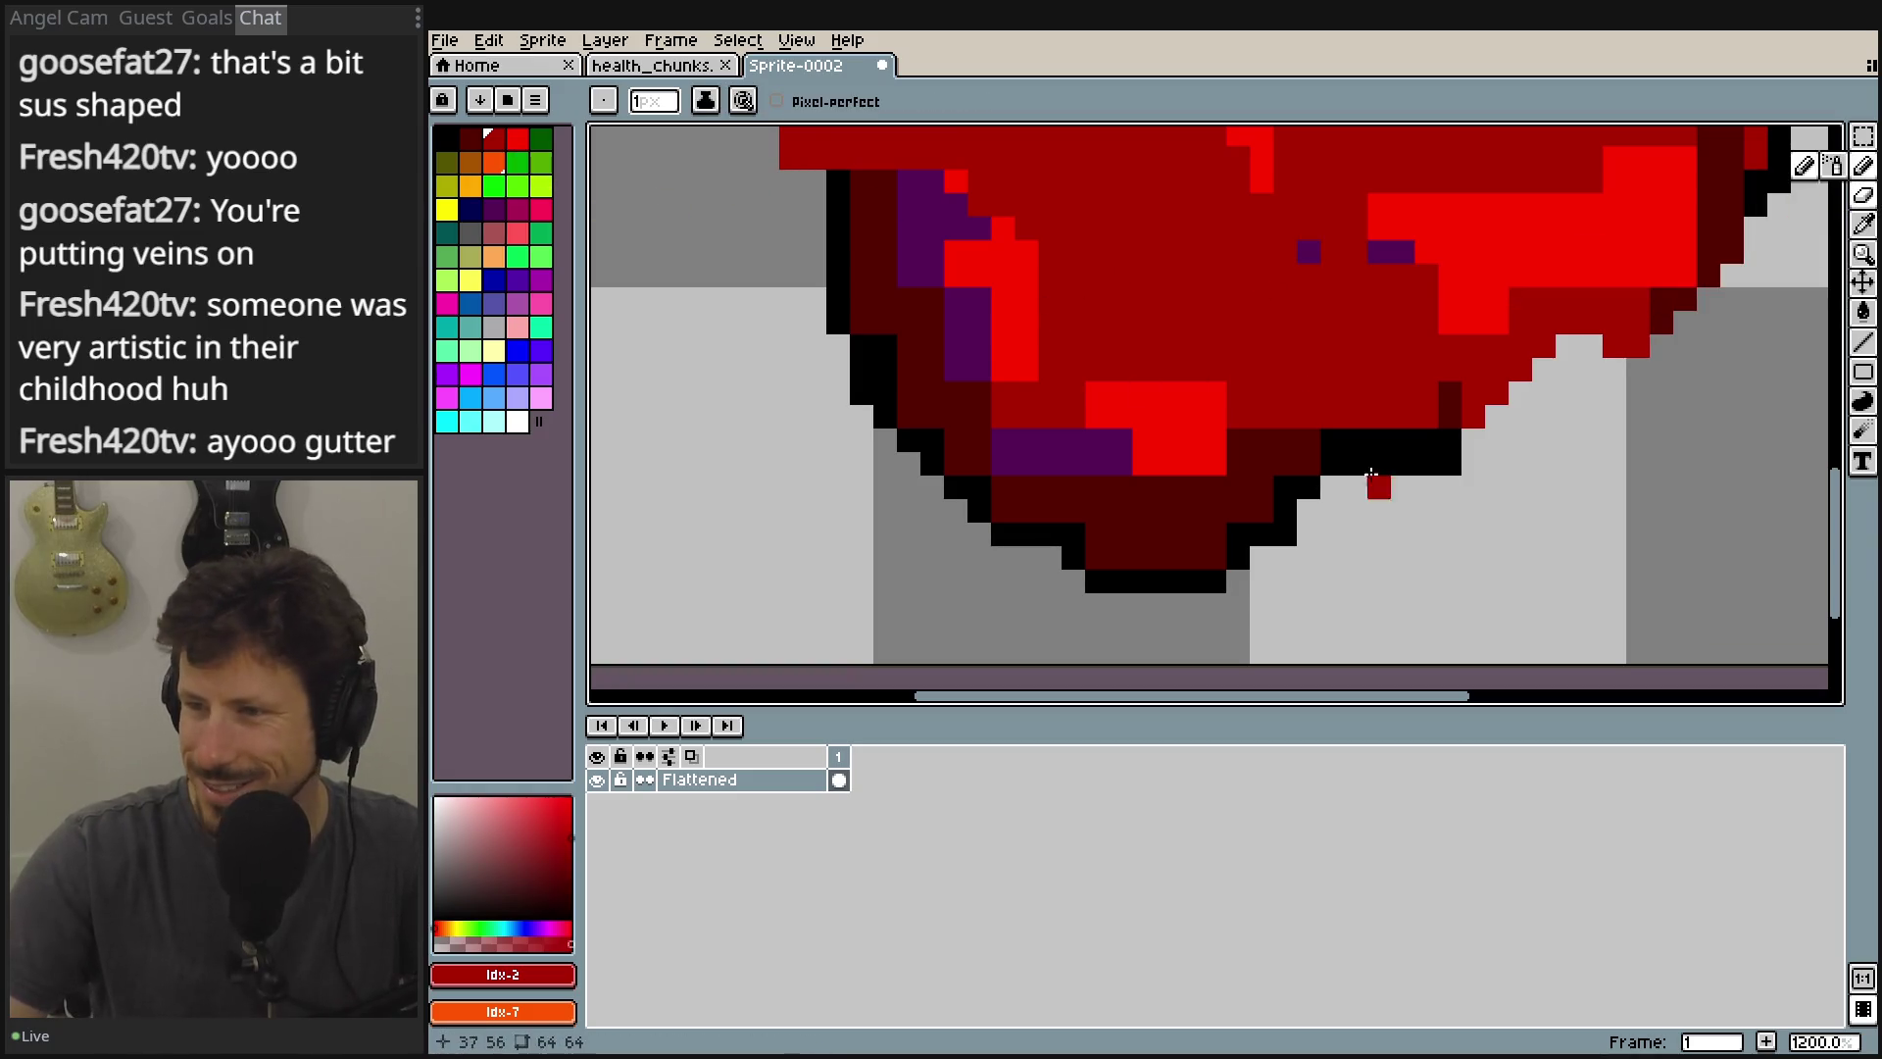
{"action": "left_click_drag", "start_coordinate": [1356, 440], "coordinate": [1419, 449]}
{"action": "scroll", "coordinate": [1467, 485], "scroll_direction": "down", "scroll_amount": 4}
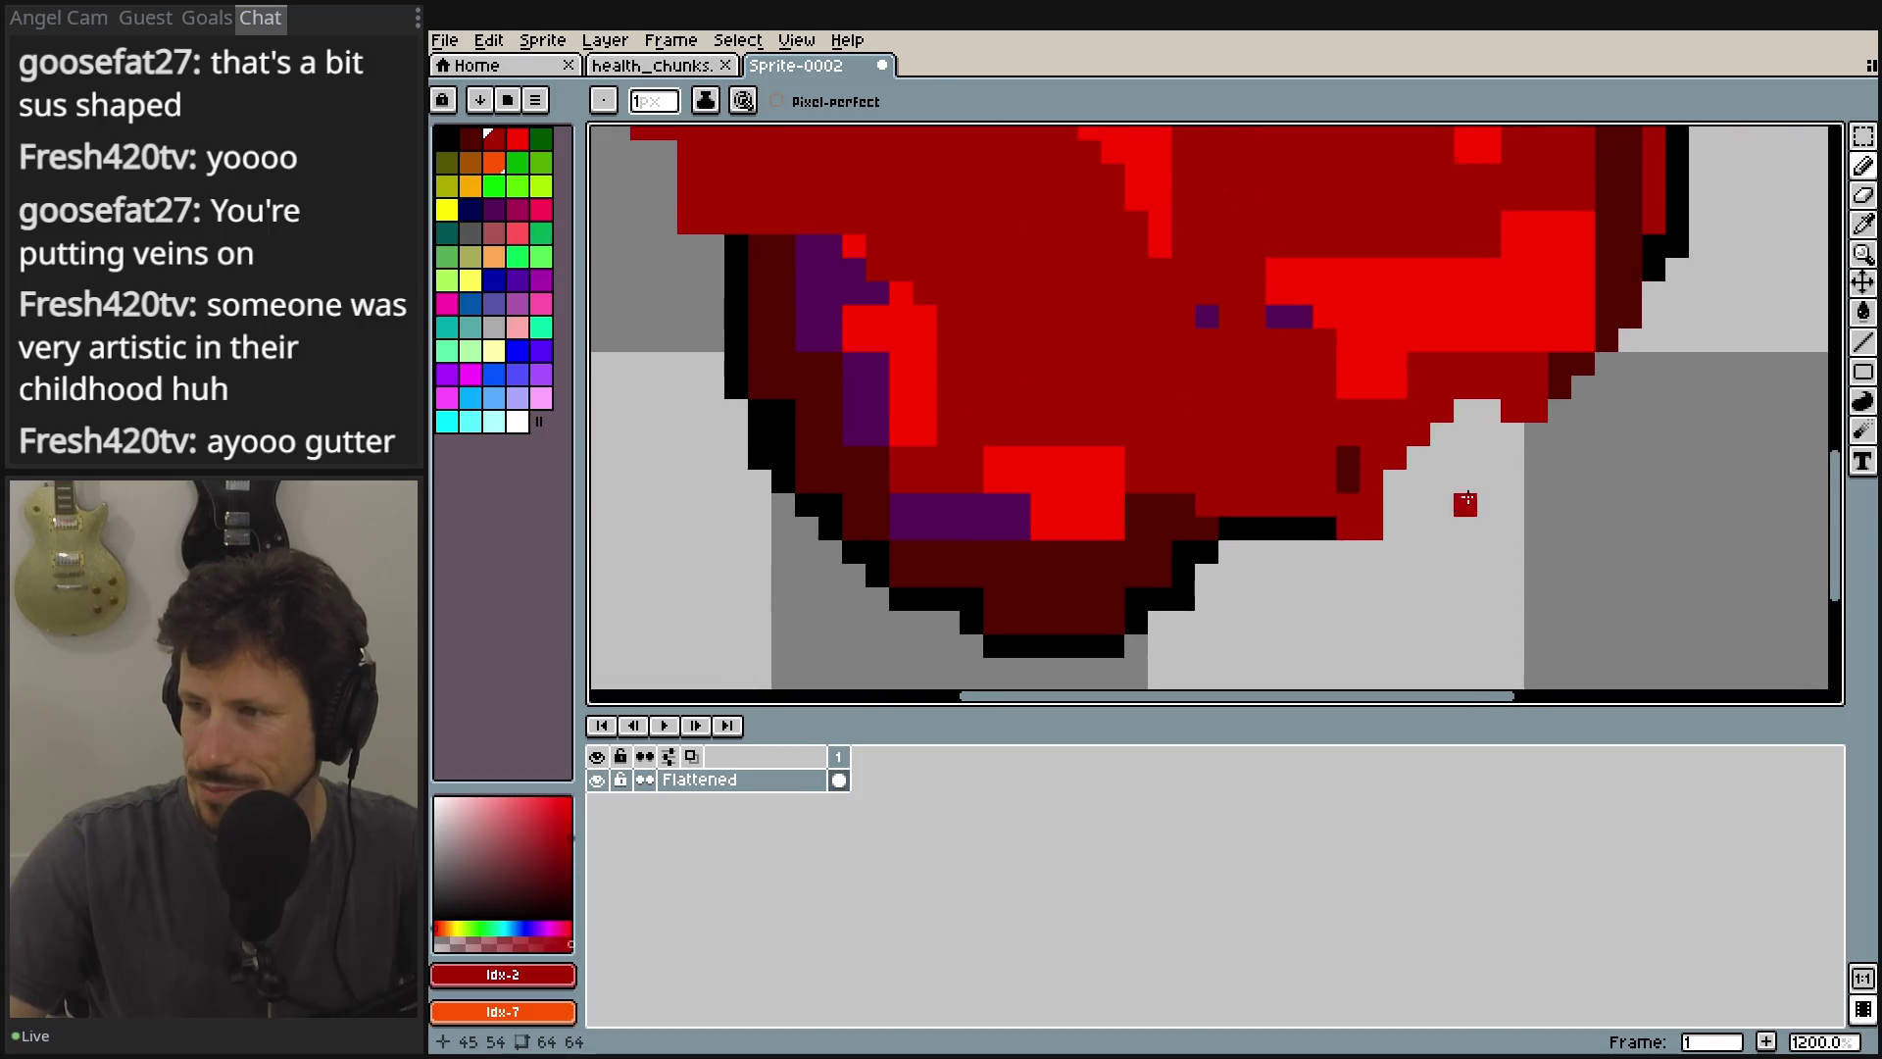
{"action": "scroll", "coordinate": [1122, 335], "scroll_direction": "up", "scroll_amount": 4}
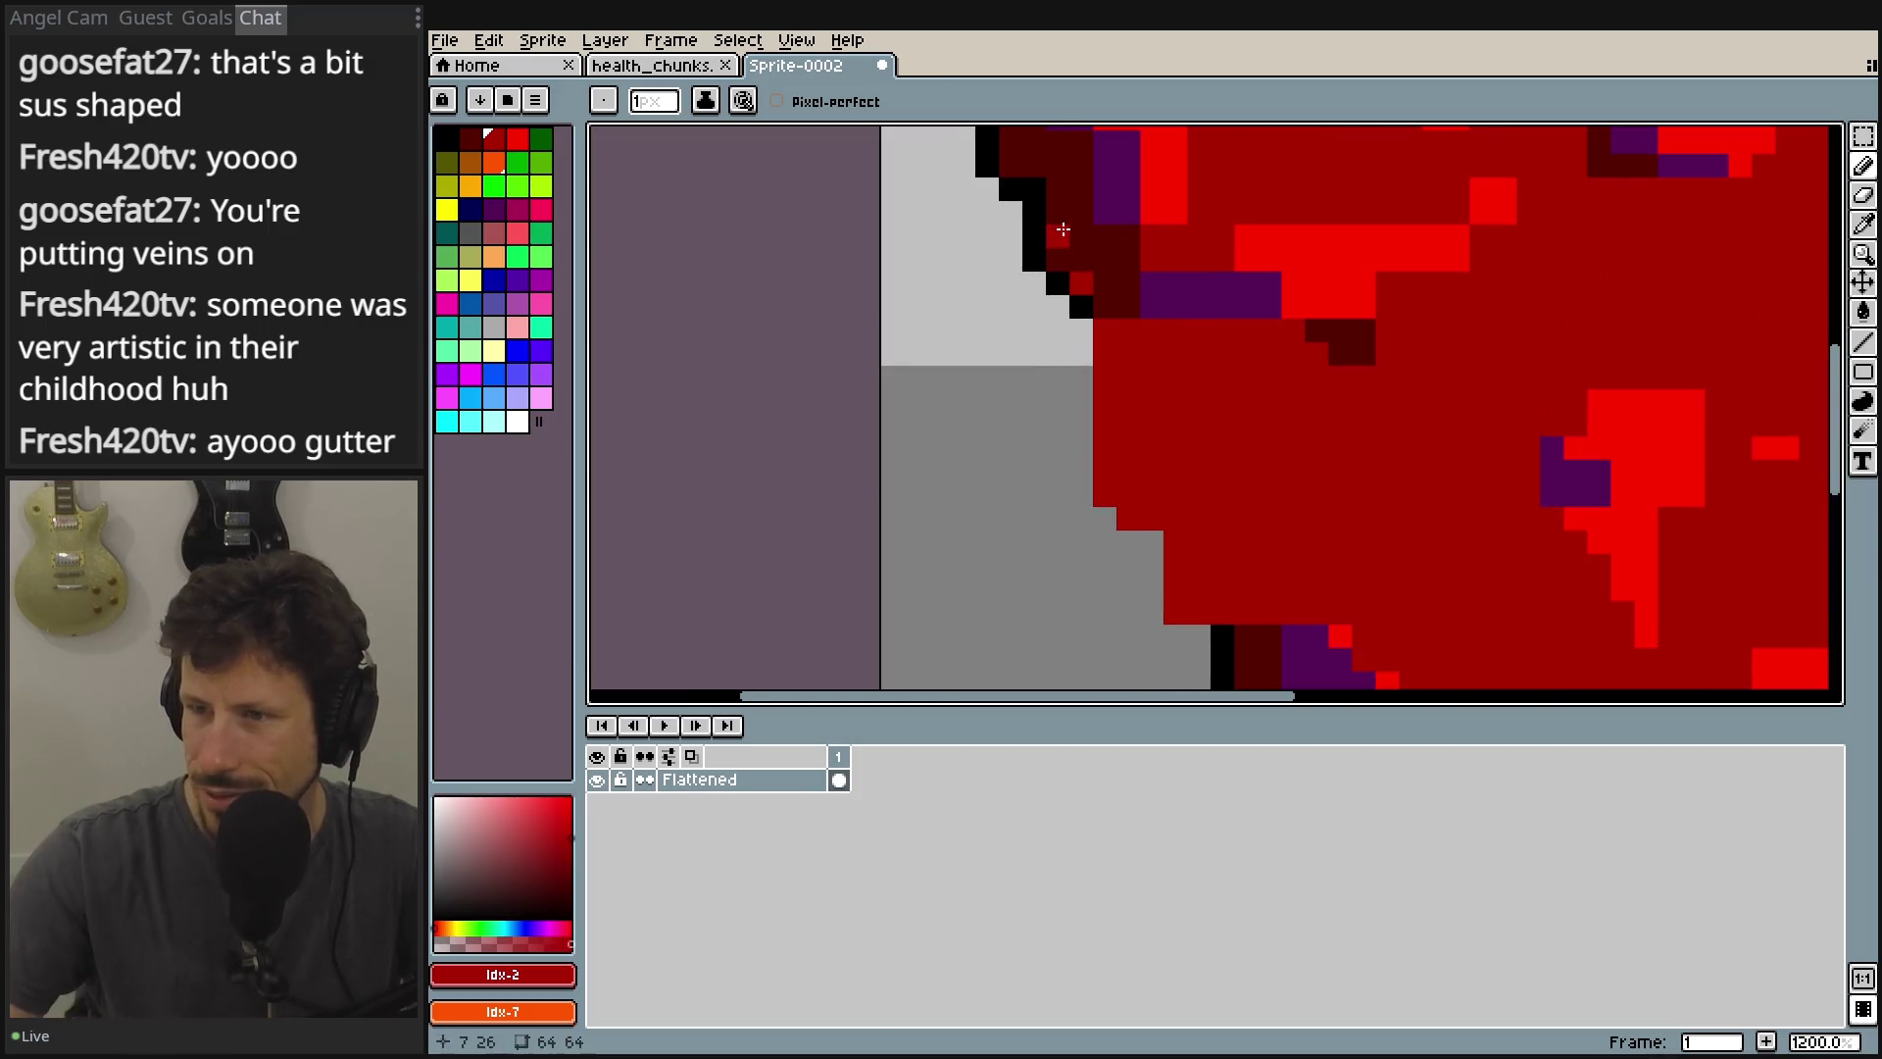
{"action": "left_click_drag", "start_coordinate": [1034, 191], "coordinate": [1169, 451]}
{"action": "key", "text": "ctrl+z"}
Paint red outline pixels on the upper-left edge, upper right, and near the top notch.
{"action": "mouse_move", "coordinate": [1089, 232]}
{"action": "left_mouse_down"}
{"action": "mouse_move", "coordinate": [1112, 224]}
{"action": "mouse_move", "coordinate": [1020, 382]}
{"action": "mouse_move", "coordinate": [902, 281]}
{"action": "left_mouse_up"}
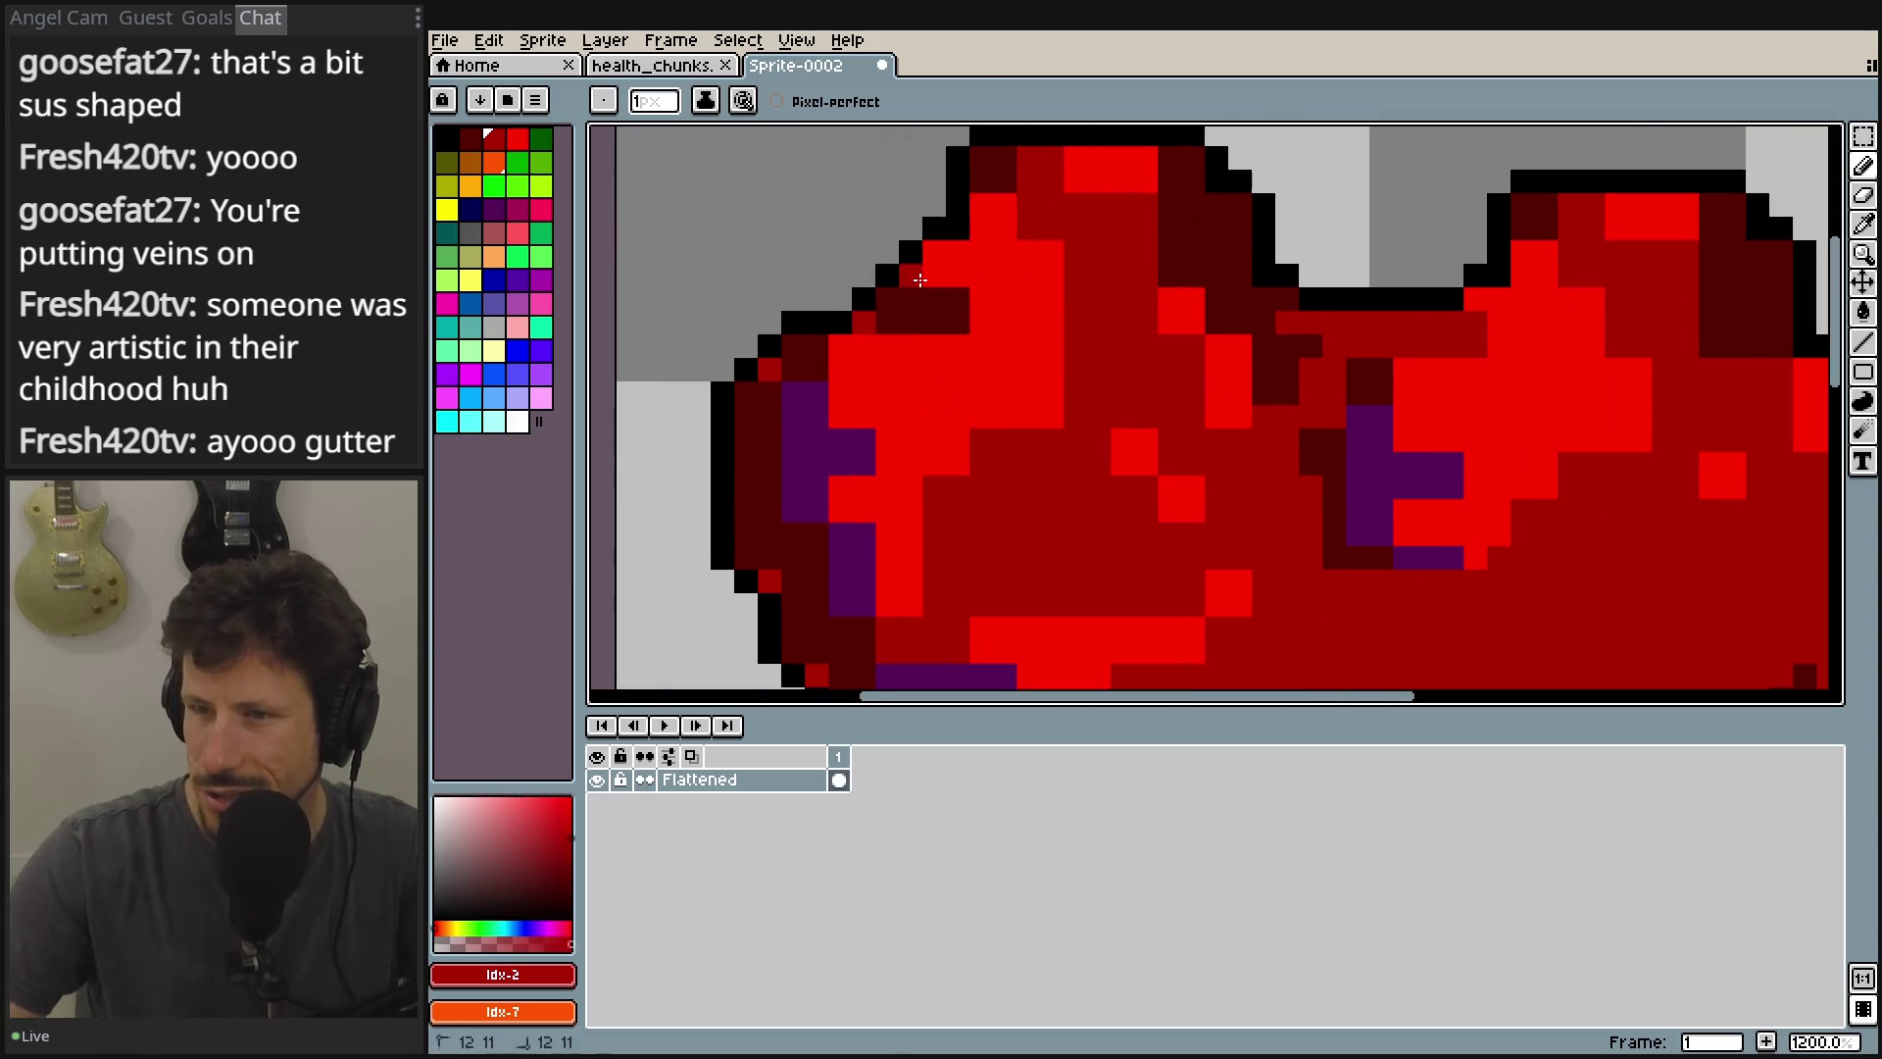
{"action": "left_click", "coordinate": [1265, 275]}
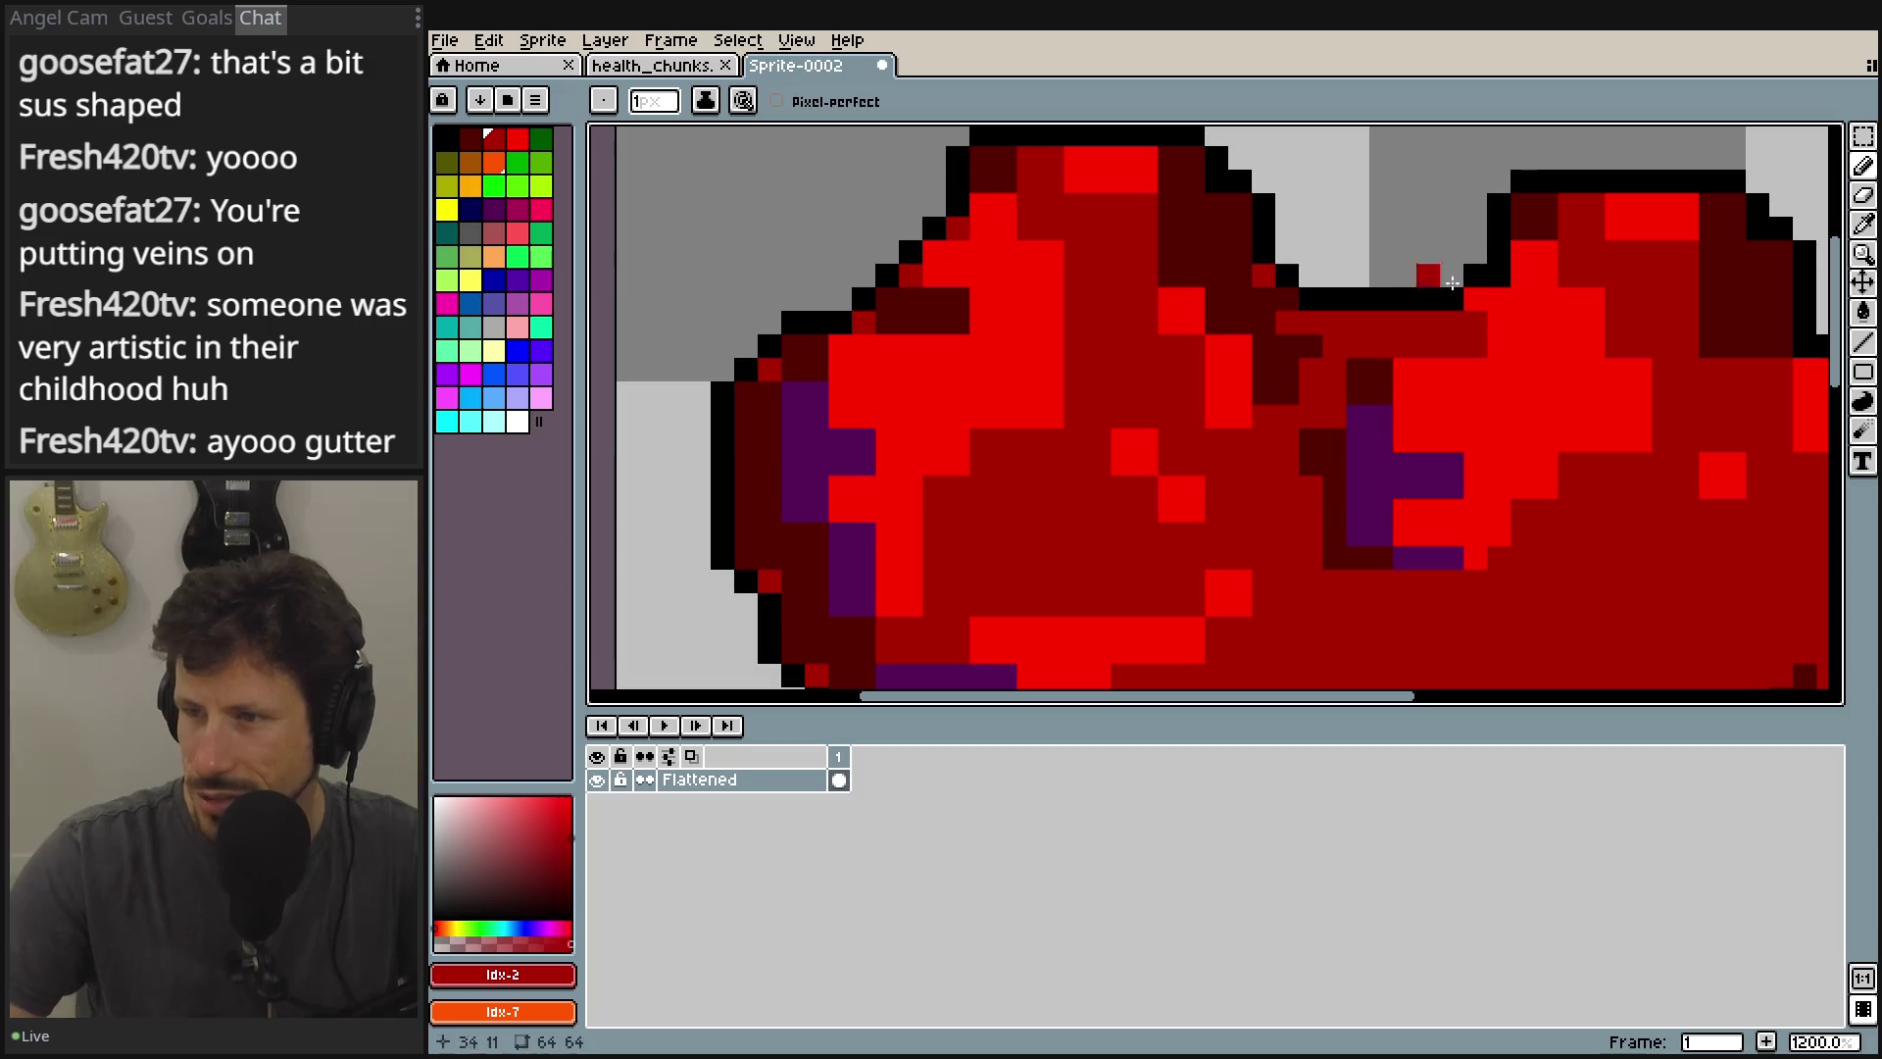
{"action": "left_click", "coordinate": [1217, 180]}
{"action": "left_click_drag", "start_coordinate": [1526, 345], "coordinate": [1032, 310]}
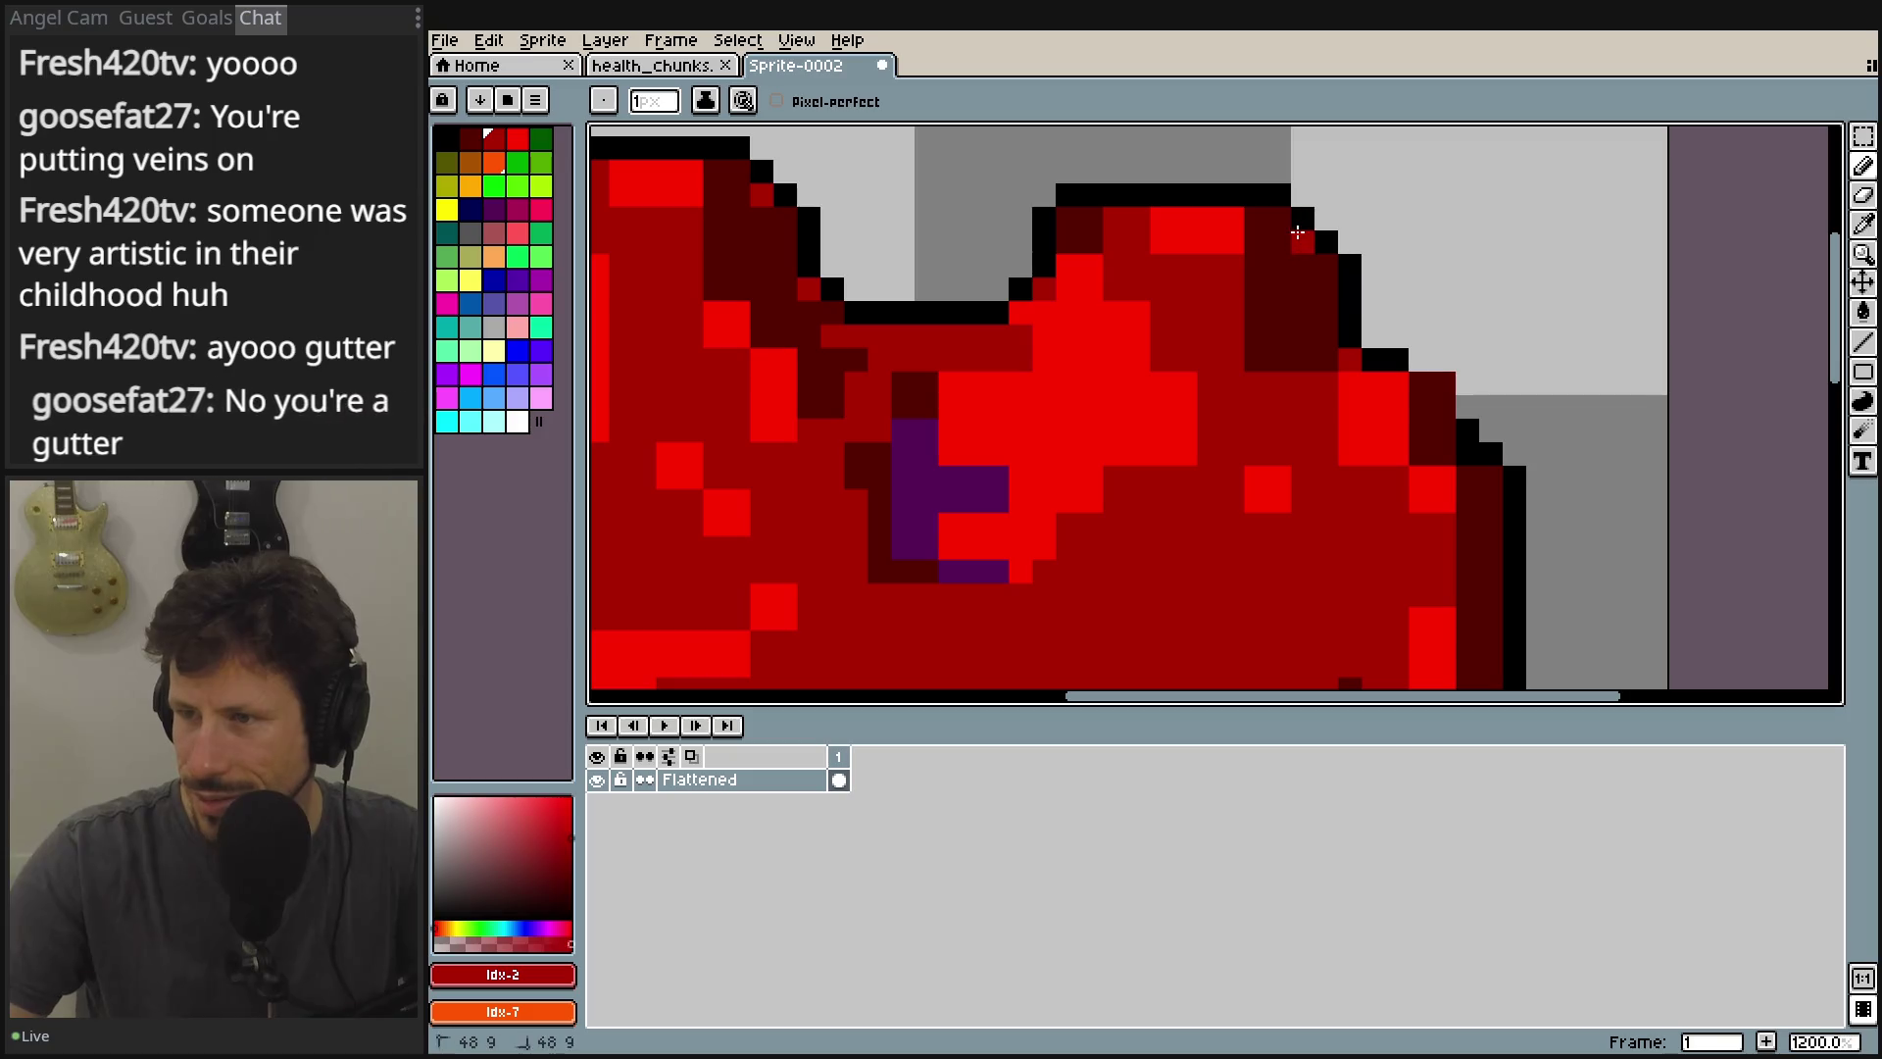
{"action": "left_click_drag", "start_coordinate": [1386, 630], "coordinate": [1240, 459]}
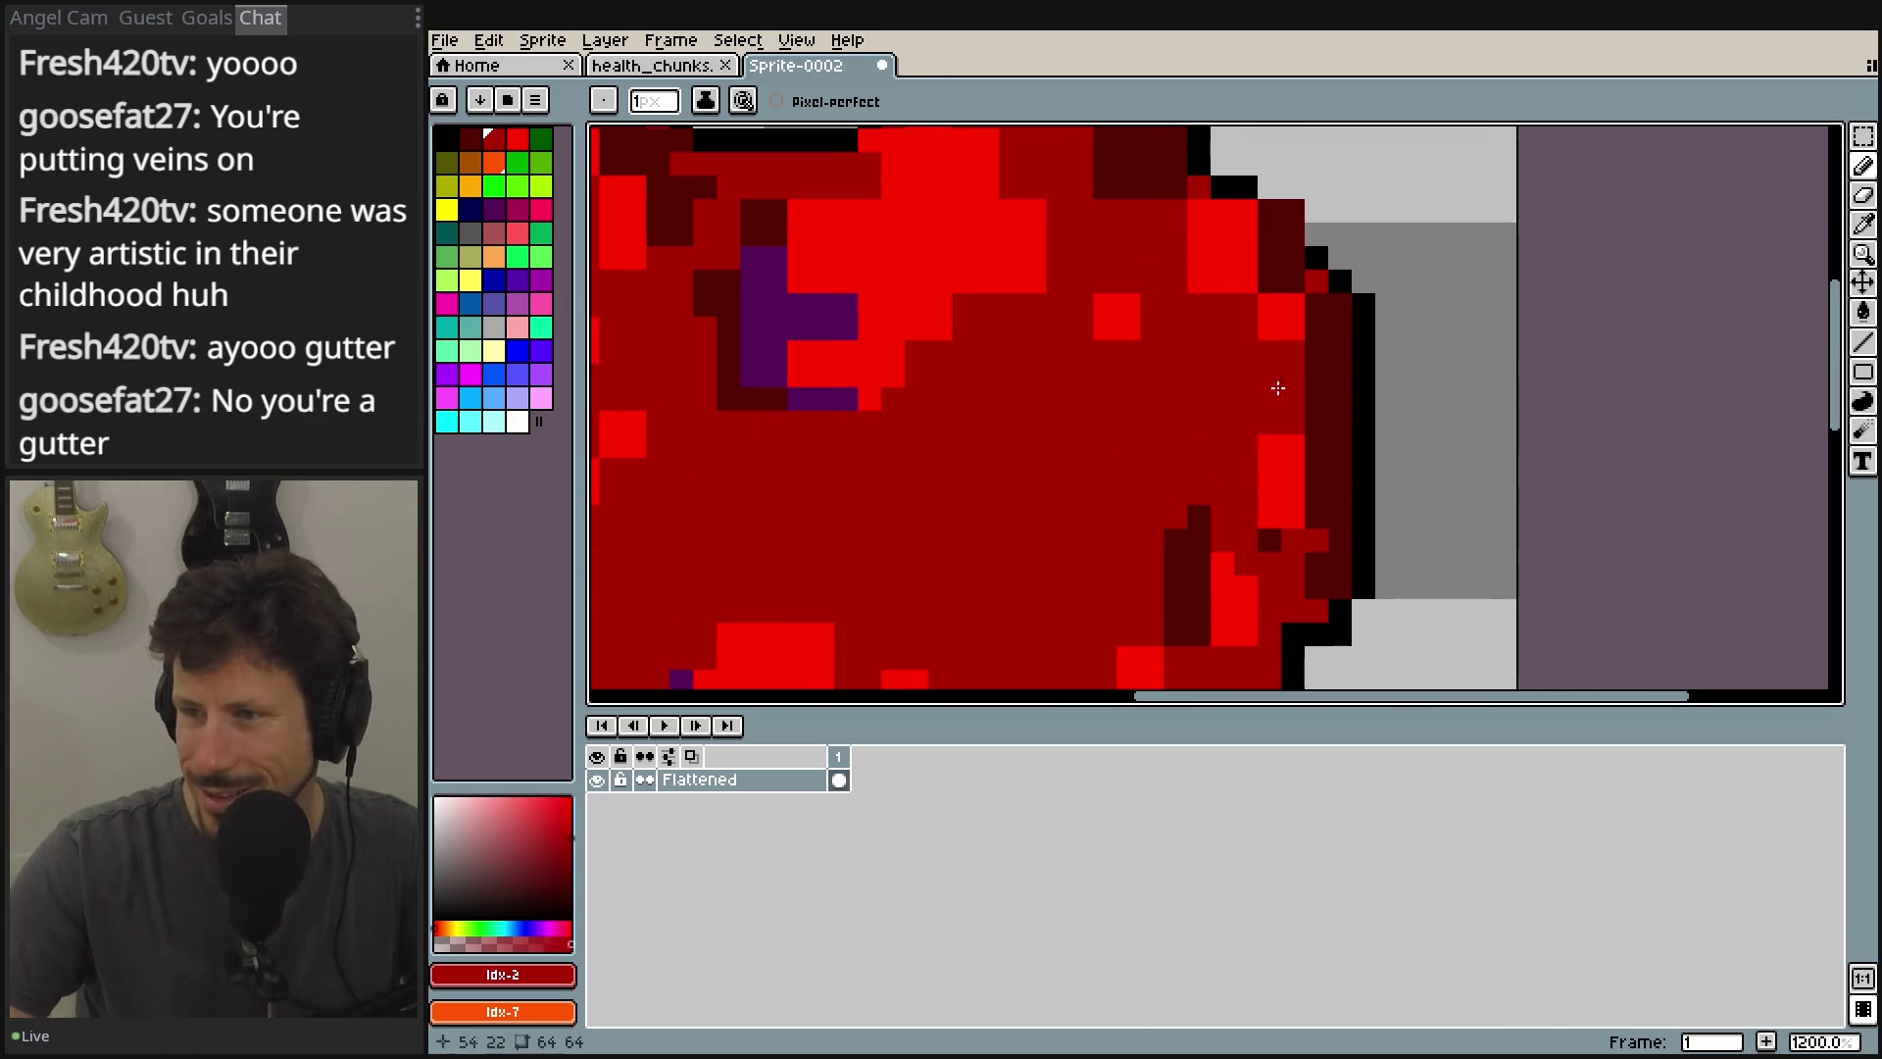
{"action": "scroll", "coordinate": [1274, 411], "scroll_direction": "down", "scroll_amount": 4}
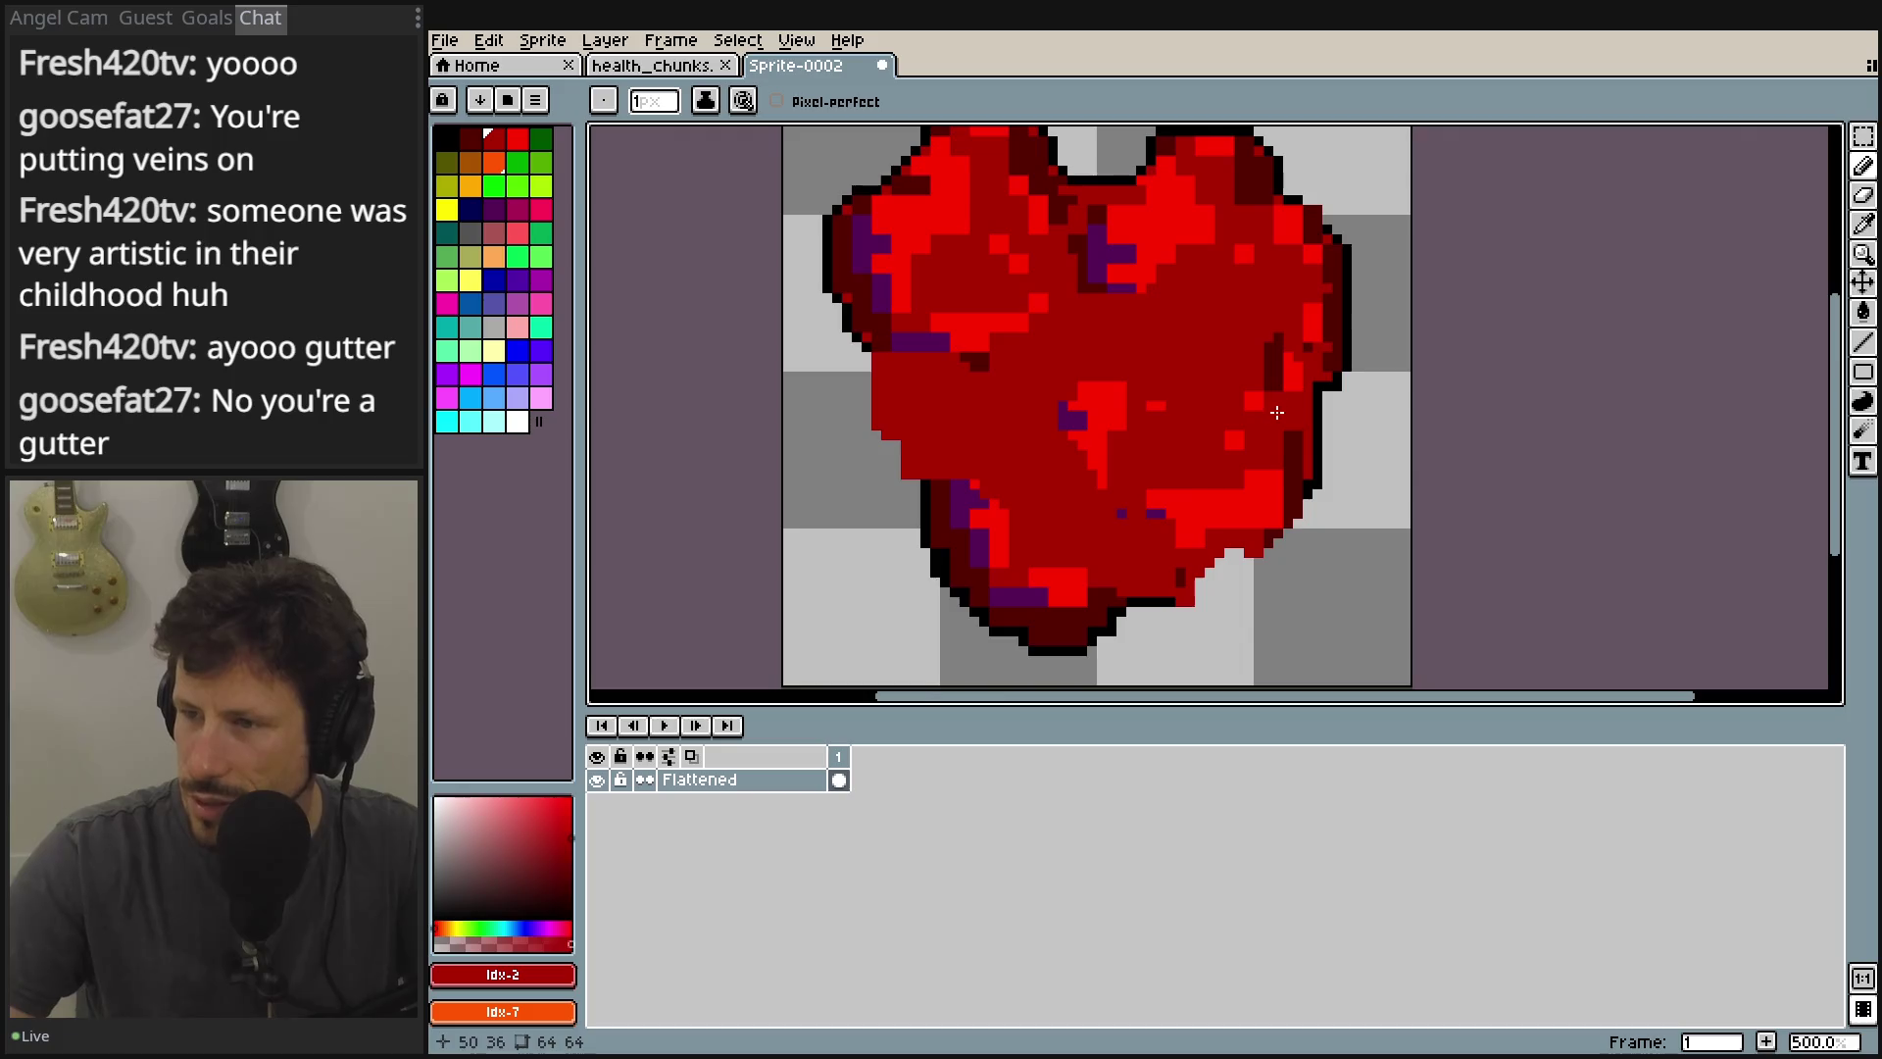
Erase a few pixels, pick black, and draw a black outline line along the lower right edge.
{"action": "scroll", "coordinate": [1275, 412], "scroll_direction": "up", "scroll_amount": 6}
{"action": "key", "text": "e"}
{"action": "scroll", "coordinate": [1430, 445], "scroll_direction": "down", "scroll_amount": 4}
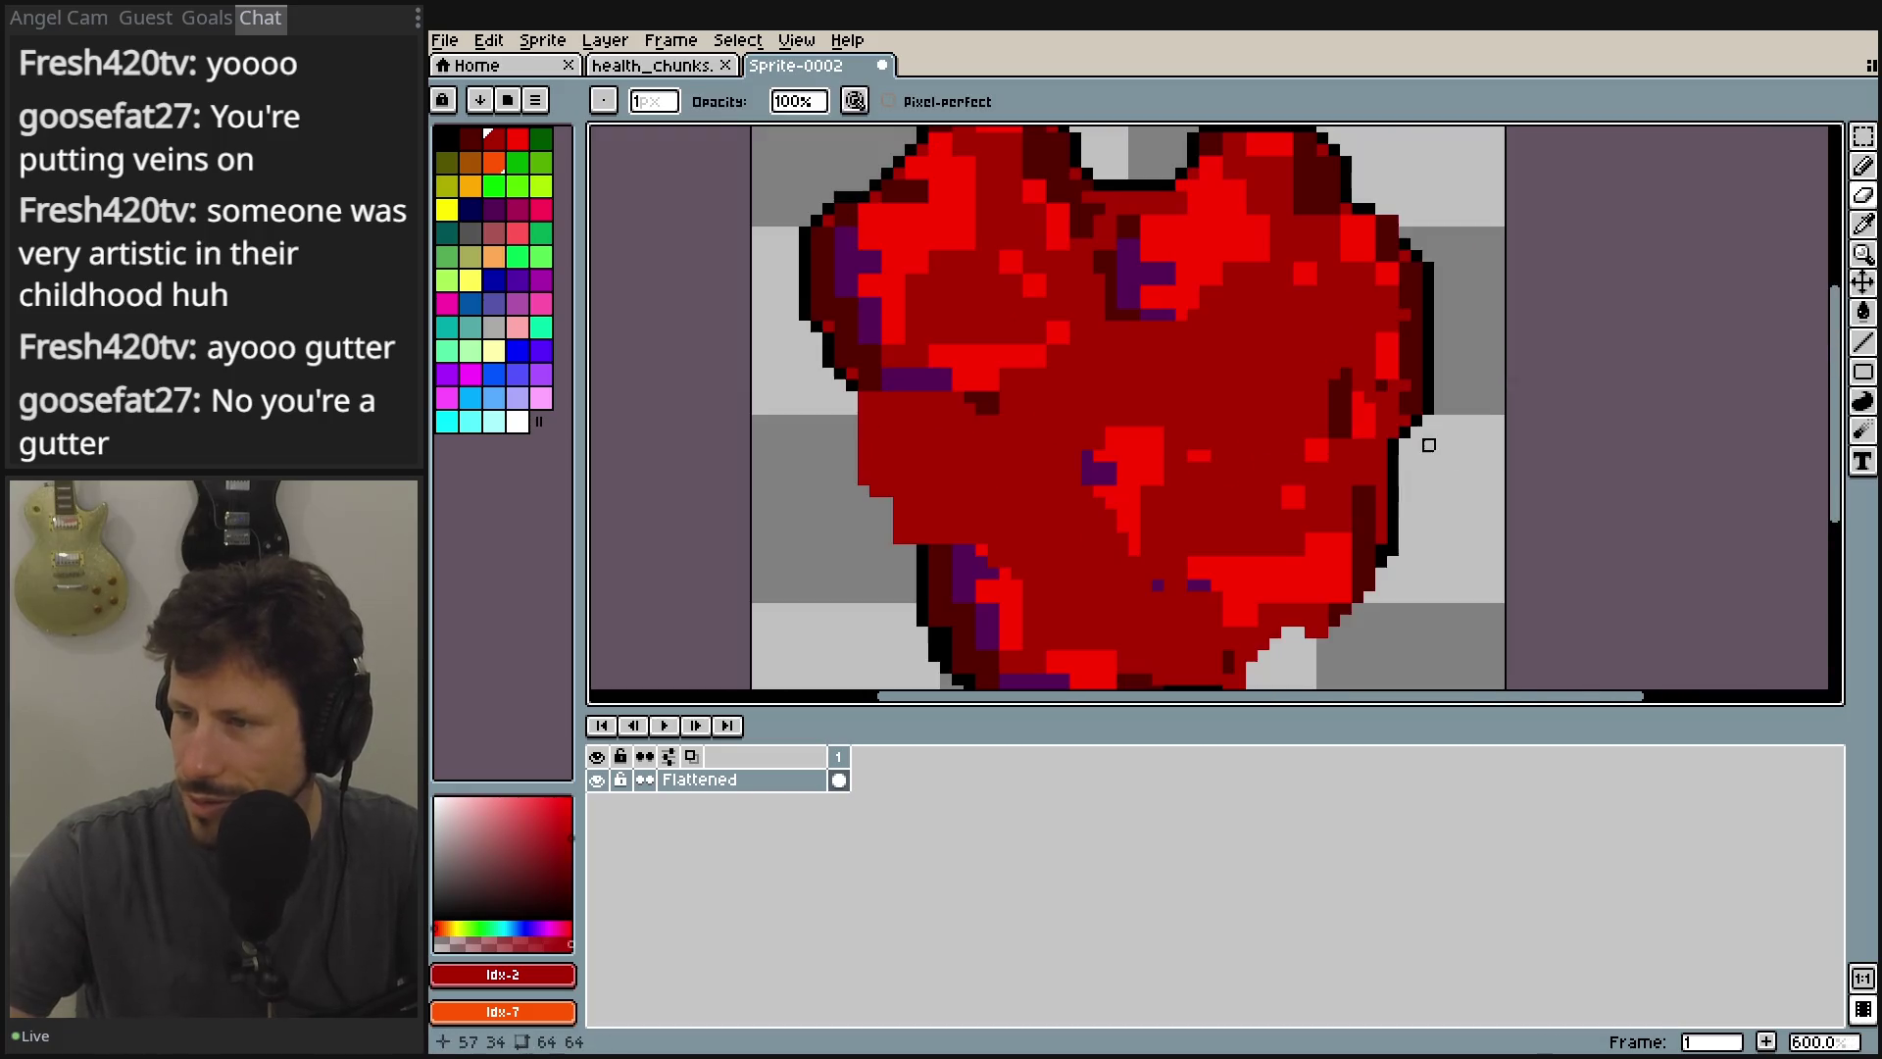
{"action": "left_click_drag", "start_coordinate": [1415, 441], "coordinate": [1425, 306]}
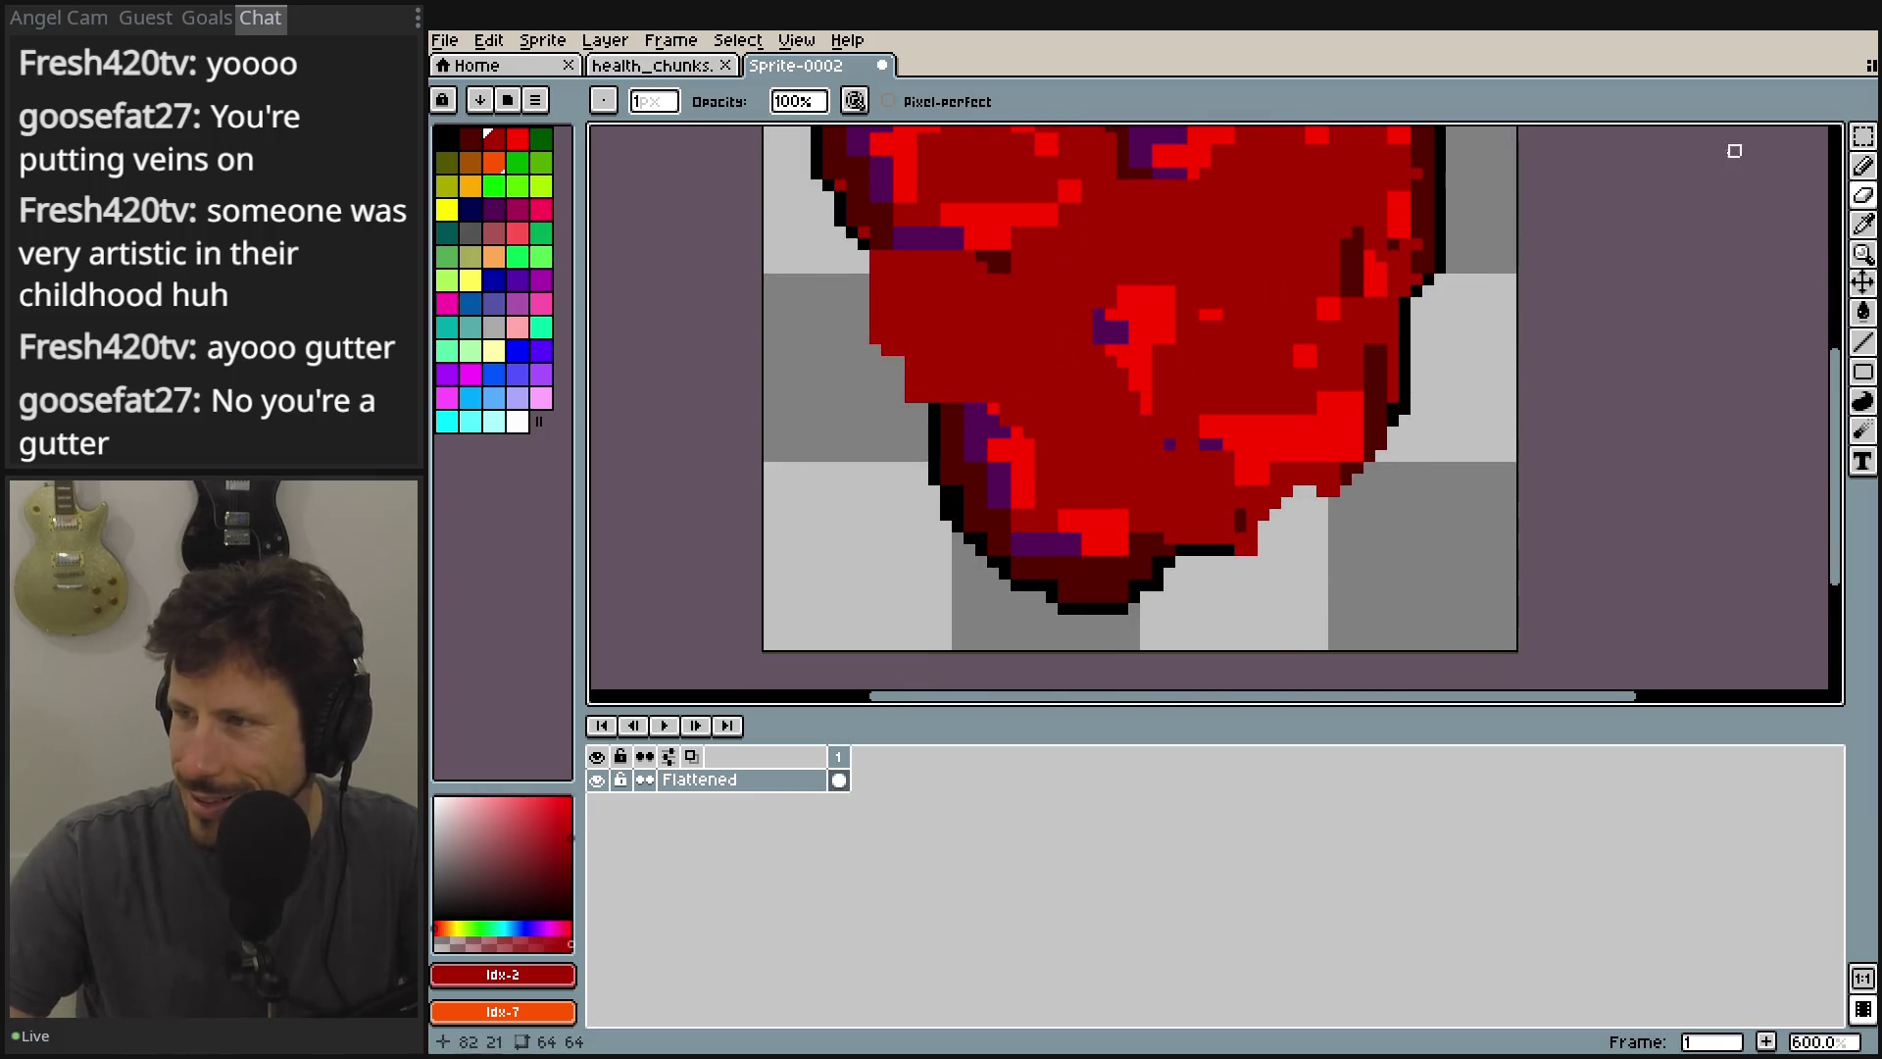
{"action": "key", "text": "b"}
{"action": "left_click", "coordinate": [446, 138]}
{"action": "scroll", "coordinate": [1228, 430], "scroll_direction": "up", "scroll_amount": 4}
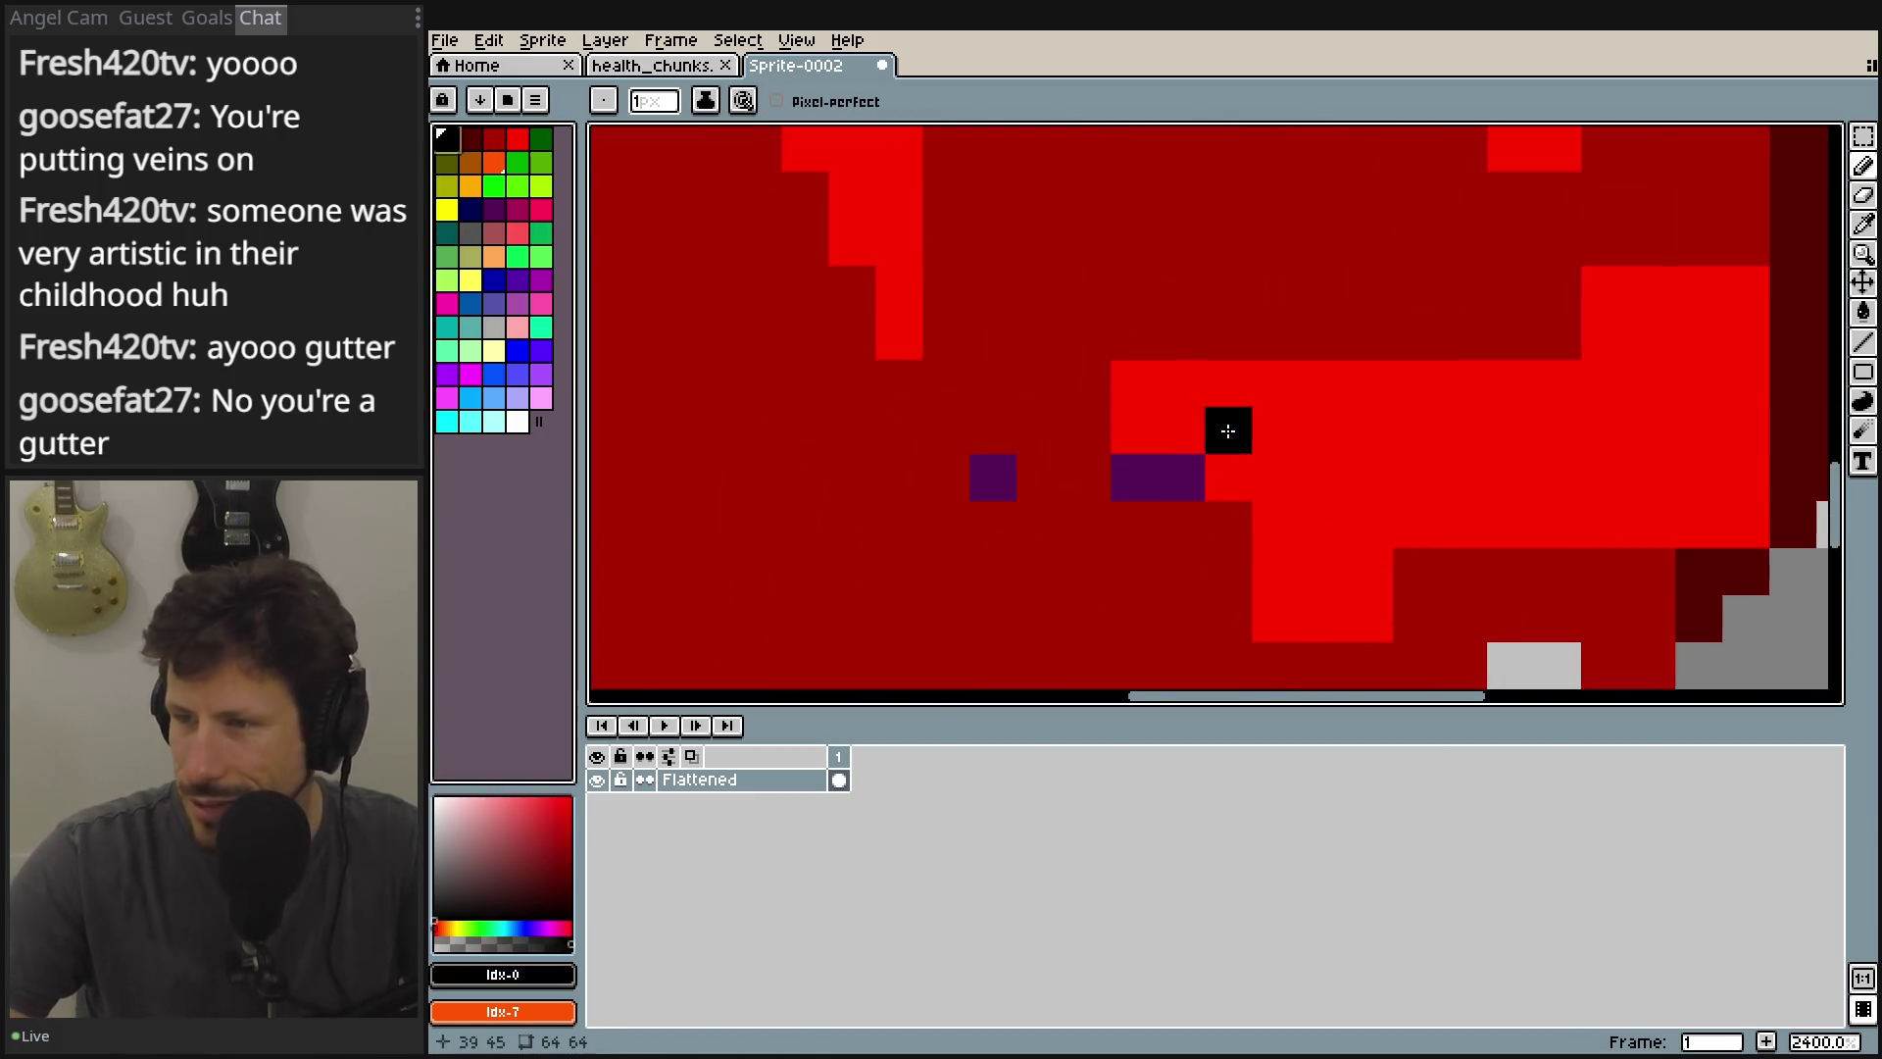
{"action": "scroll", "coordinate": [1025, 282], "scroll_direction": "down", "scroll_amount": 5}
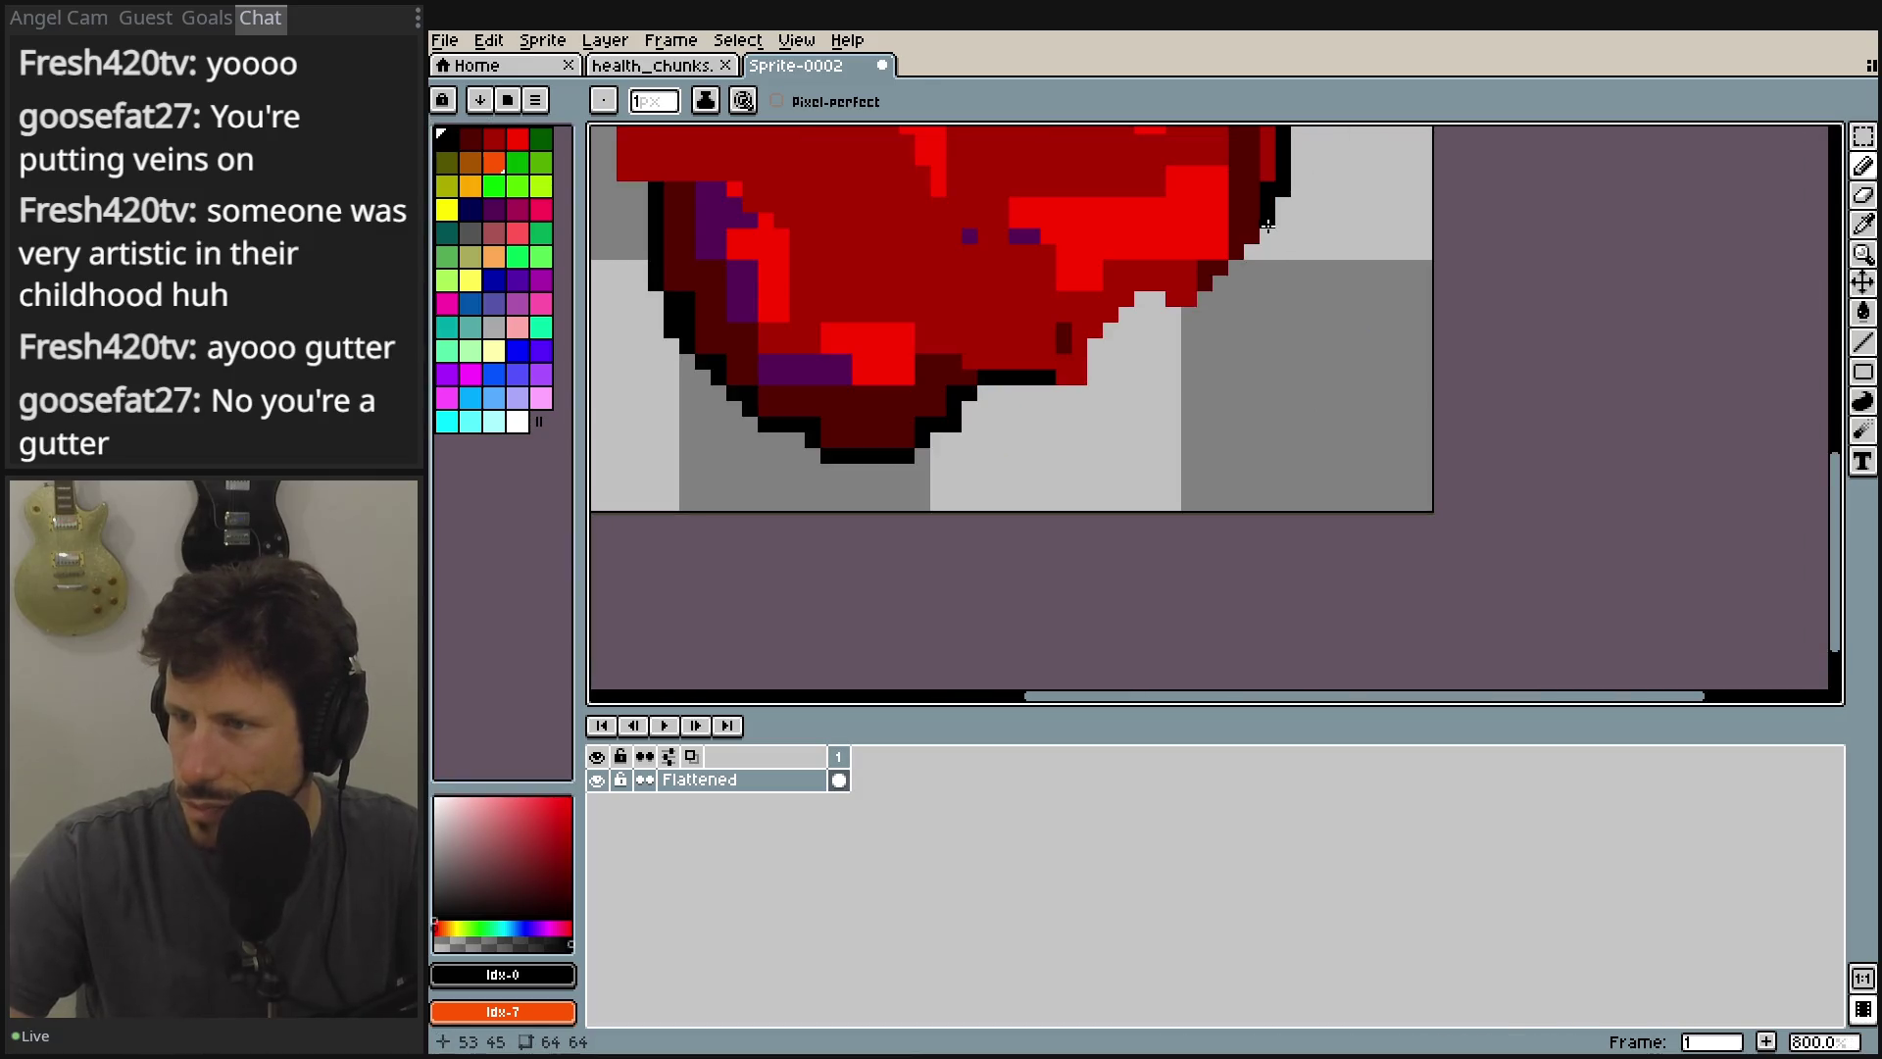
{"action": "mouse_move", "coordinate": [1262, 241]}
{"action": "left_mouse_down"}
{"action": "mouse_move", "coordinate": [1182, 321]}
{"action": "mouse_move", "coordinate": [1132, 318]}
{"action": "mouse_move", "coordinate": [1092, 364]}
{"action": "left_mouse_up"}
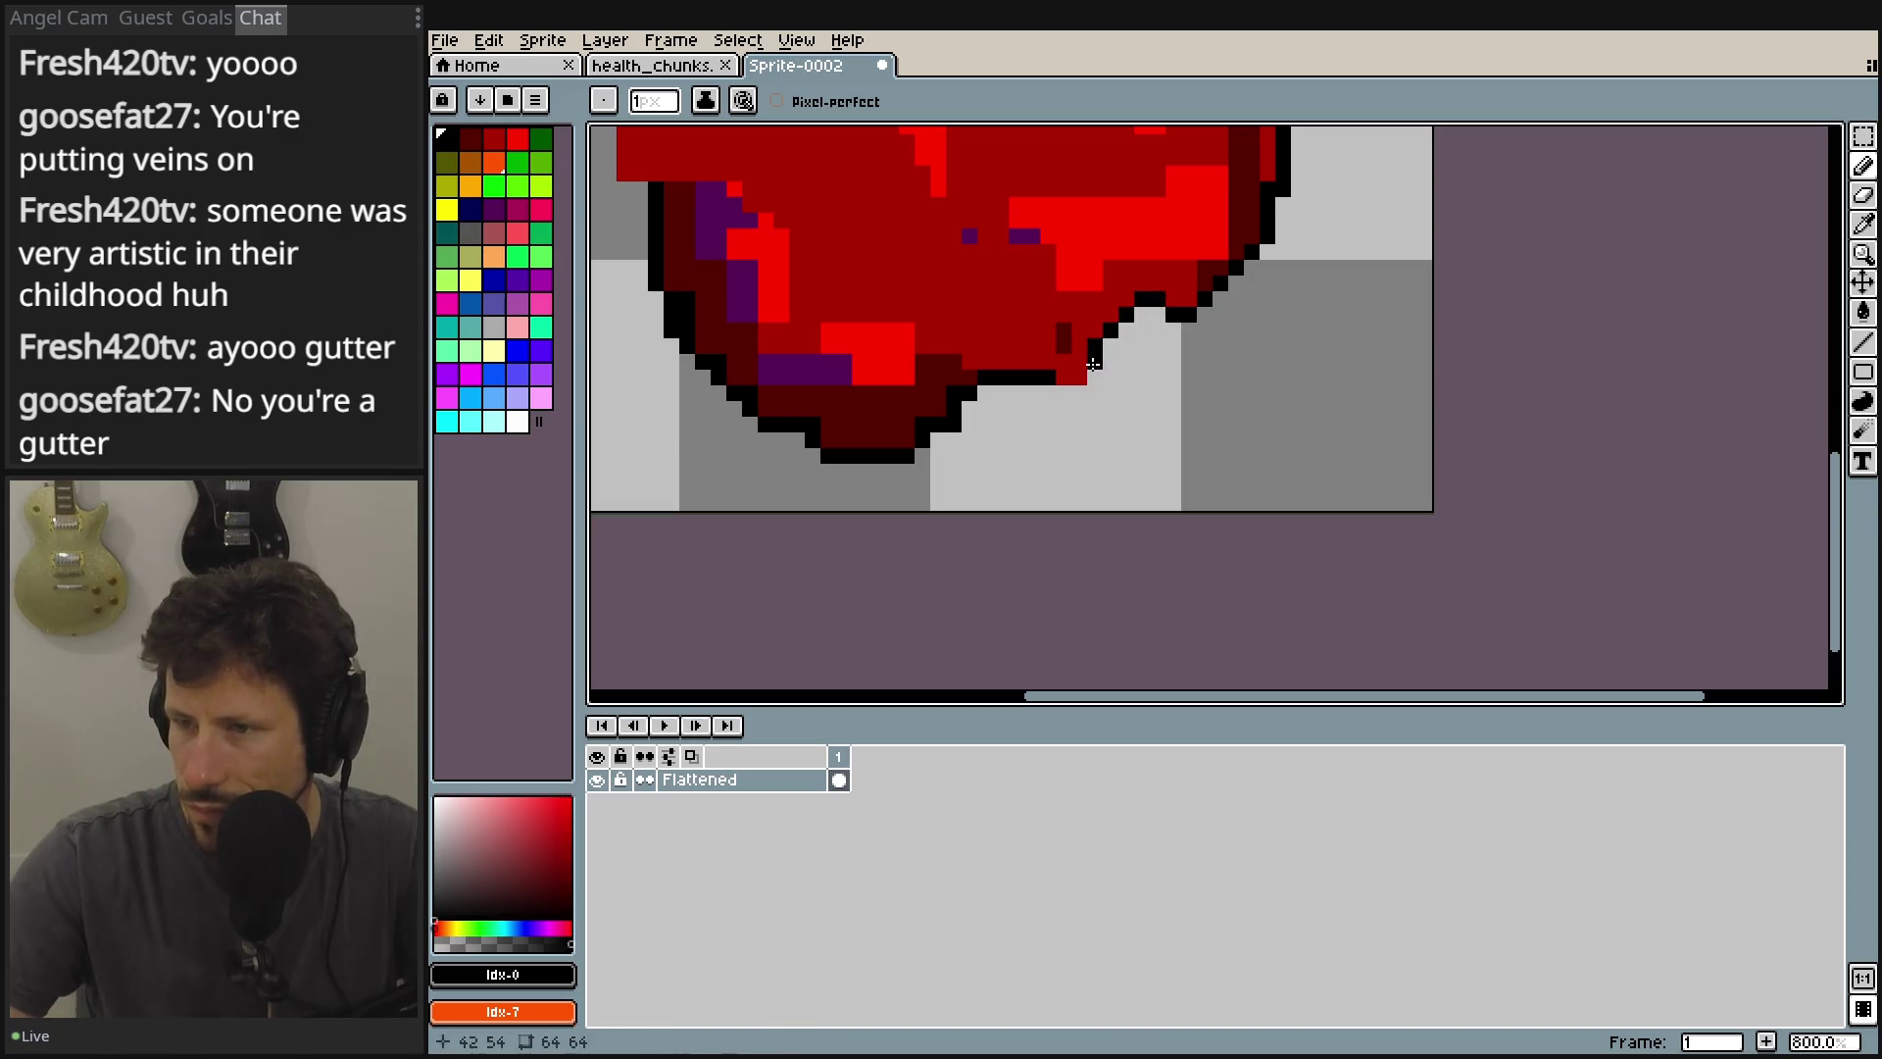
Fill gaps in the black outline and extend it down the heart's left edge.
{"action": "mouse_move", "coordinate": [1382, 340]}
{"action": "left_mouse_down"}
{"action": "mouse_move", "coordinate": [1390, 465]}
{"action": "mouse_move", "coordinate": [1344, 411]}
{"action": "left_mouse_up"}
{"action": "scroll", "coordinate": [1344, 412], "scroll_direction": "down", "scroll_amount": 2}
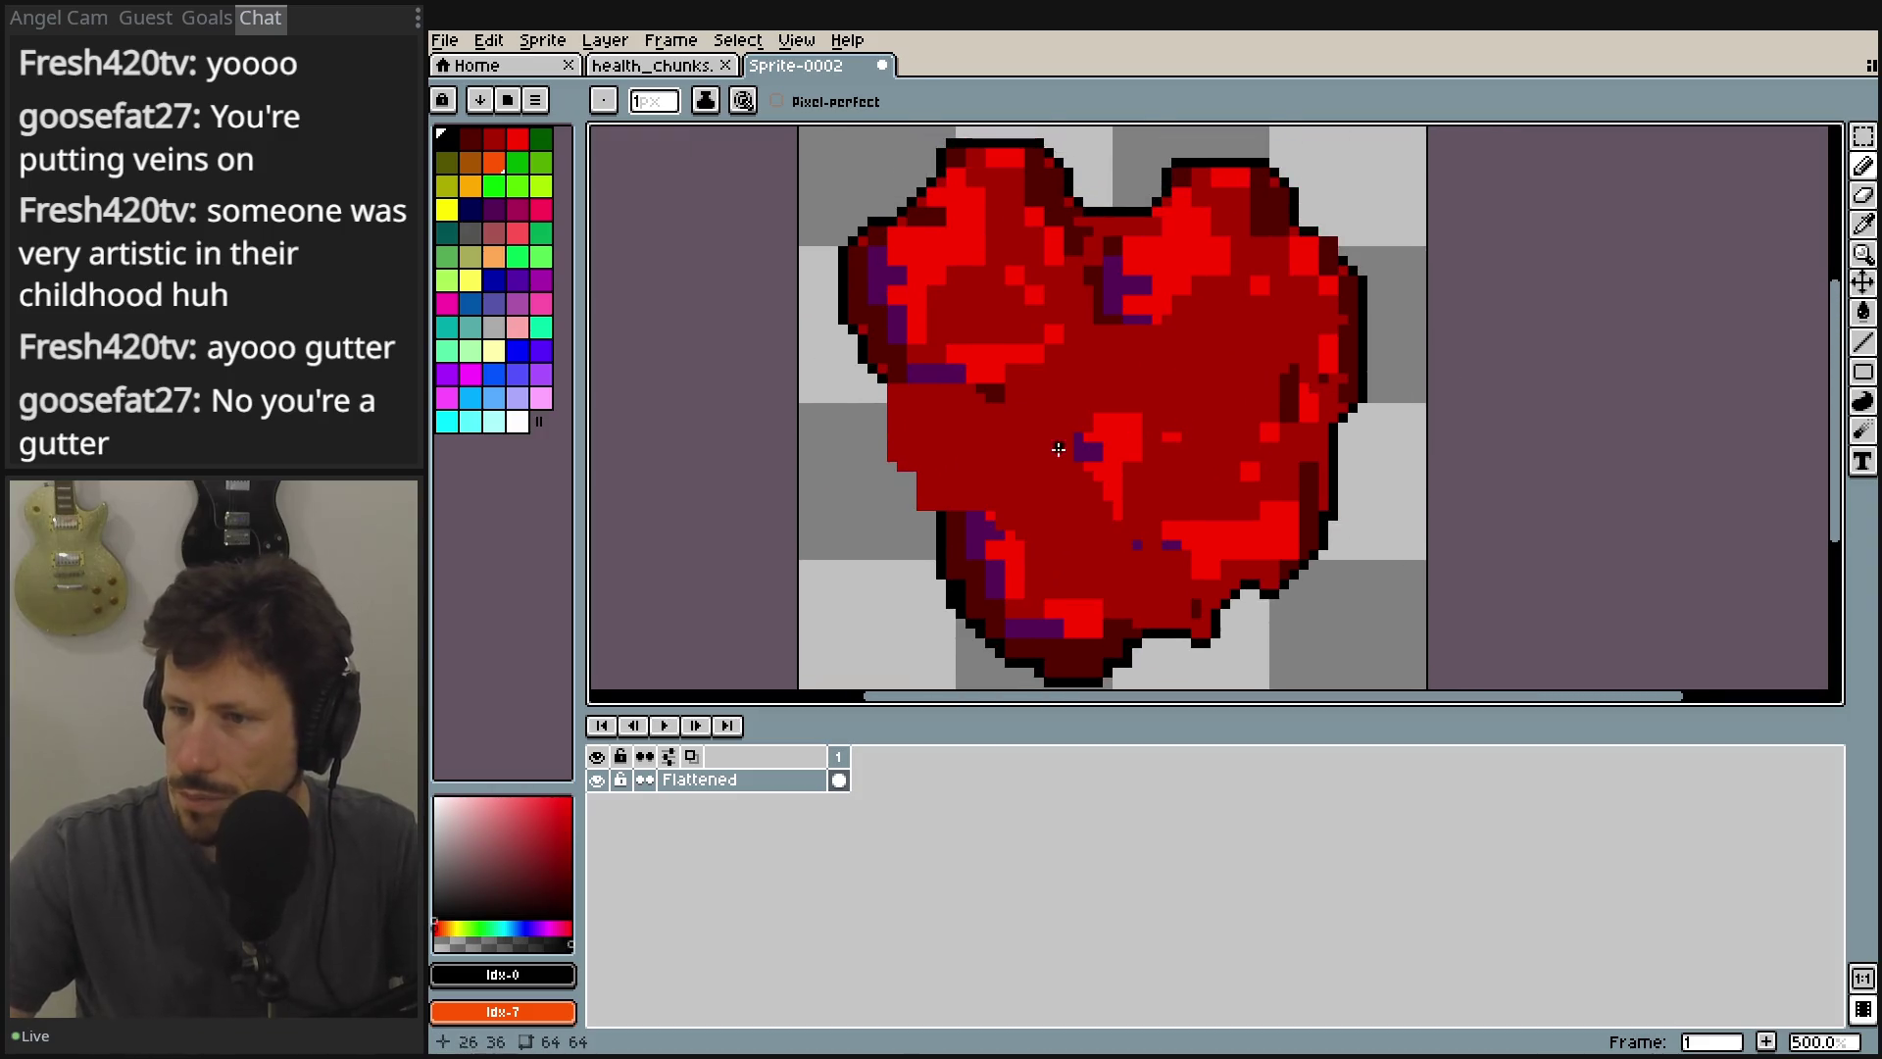
{"action": "scroll", "coordinate": [1137, 436], "scroll_direction": "up", "scroll_amount": 8}
{"action": "left_click_drag", "start_coordinate": [907, 496], "coordinate": [1042, 479]}
{"action": "left_click", "coordinate": [1086, 523]}
{"action": "left_click", "coordinate": [1052, 460]}
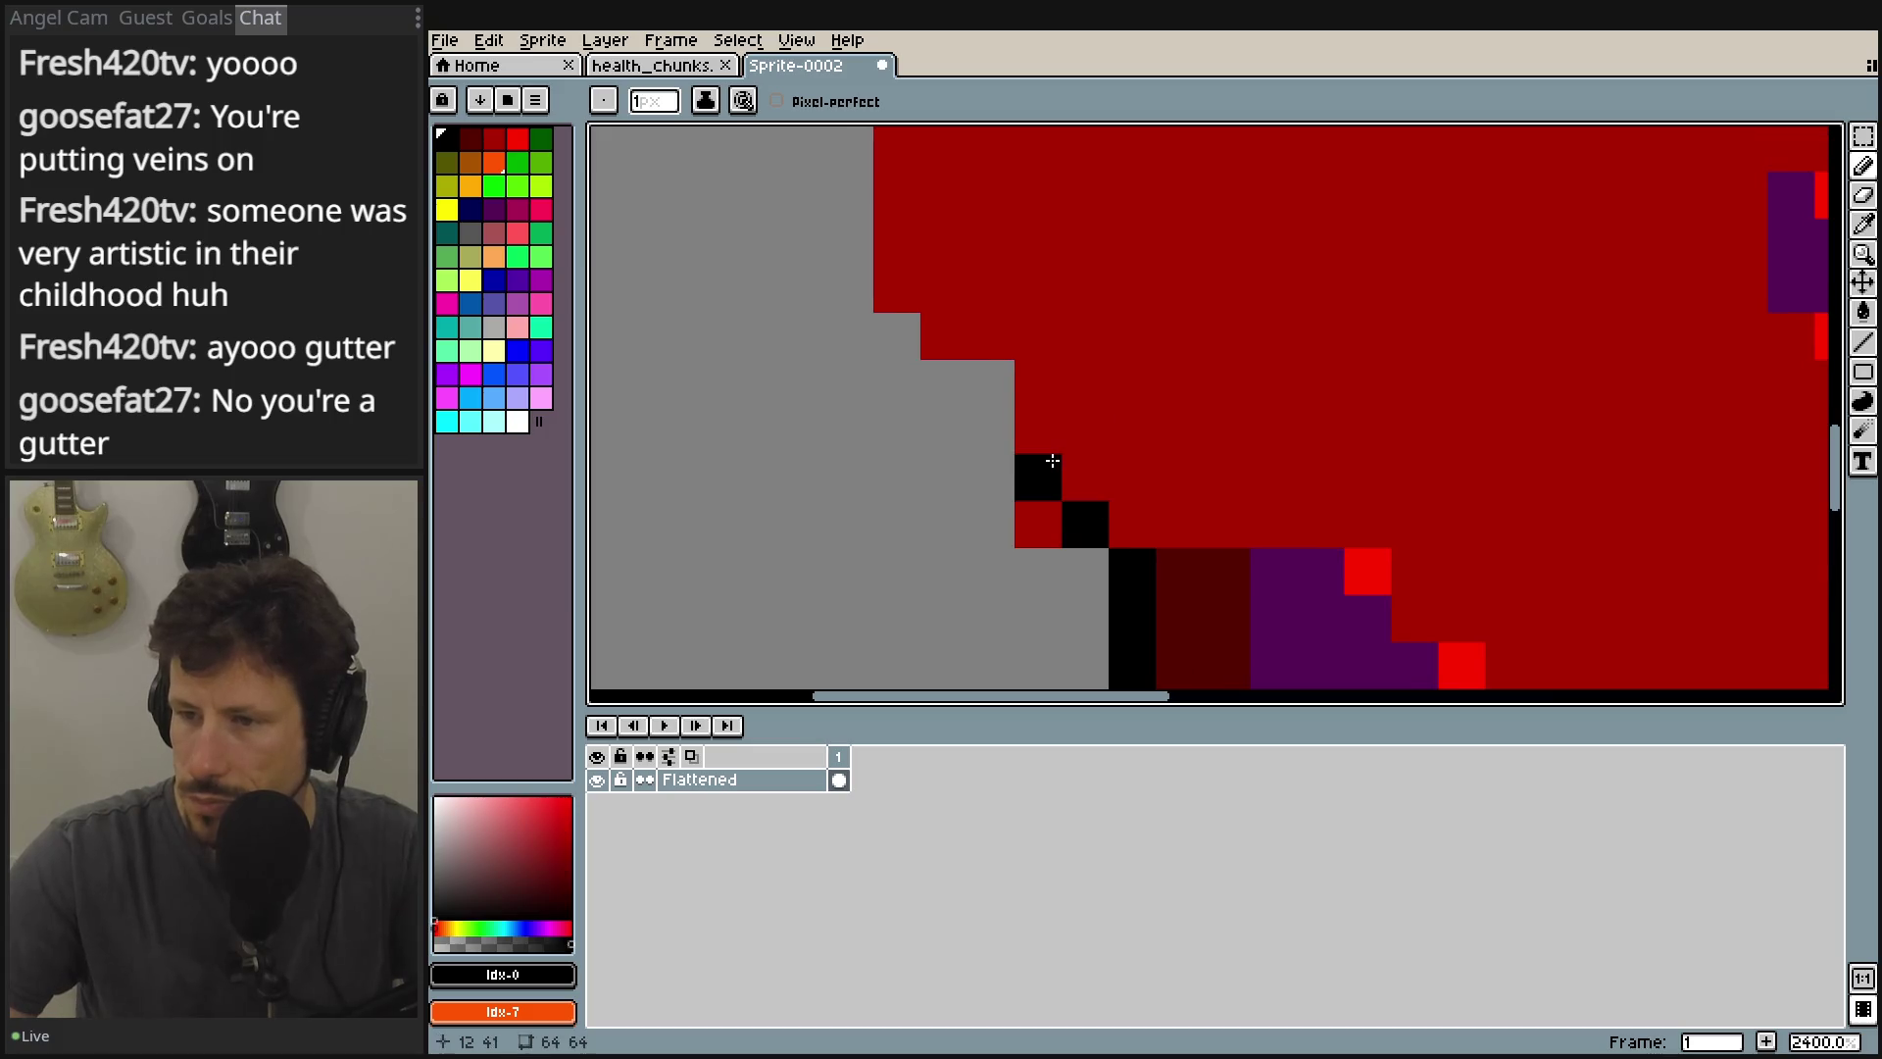
{"action": "left_click_drag", "start_coordinate": [1050, 411], "coordinate": [1105, 549]}
{"action": "left_click_drag", "start_coordinate": [1105, 549], "coordinate": [1104, 503]}
Patch the remaining outline gaps and draw the black outline up the left and lower-left edges.
{"action": "left_click", "coordinate": [1061, 463]}
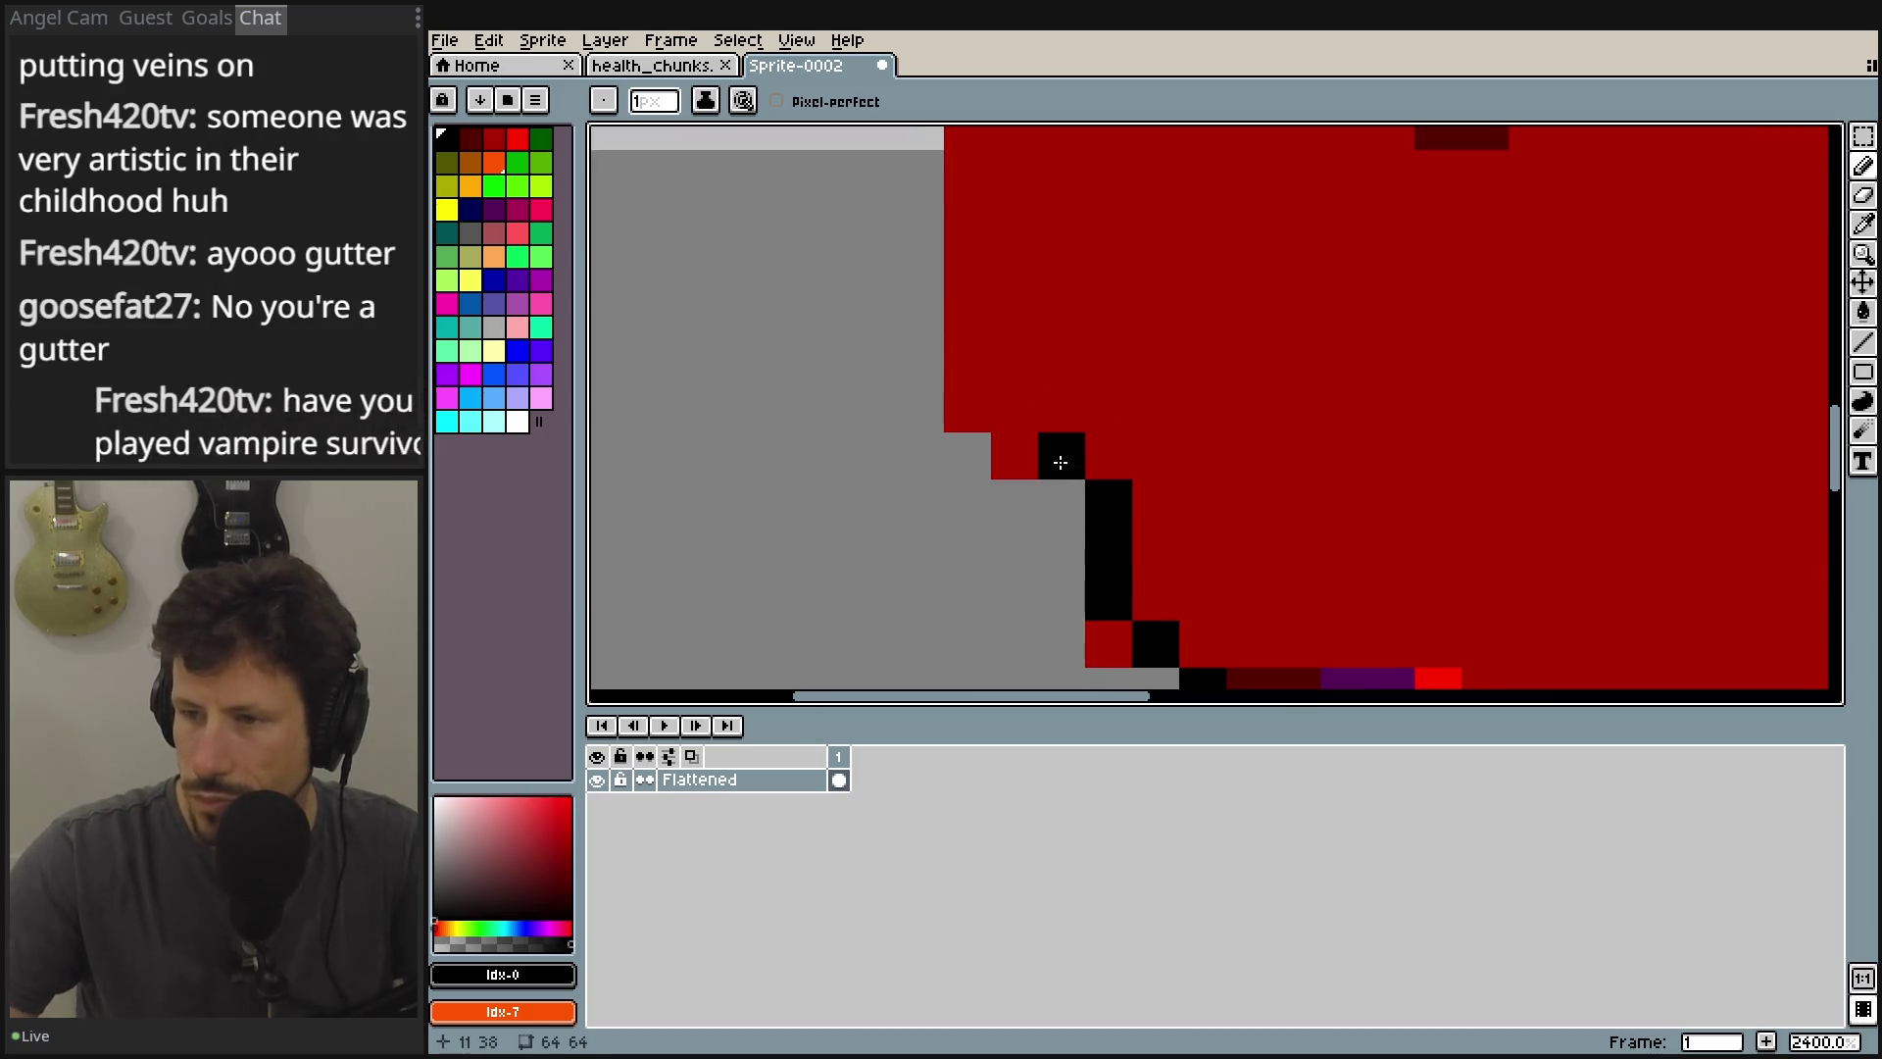
{"action": "left_click", "coordinate": [967, 409]}
{"action": "left_click", "coordinate": [1014, 362]}
{"action": "left_click_drag", "start_coordinate": [1100, 308], "coordinate": [1150, 533]}
{"action": "left_click_drag", "start_coordinate": [1018, 588], "coordinate": [1034, 293]}
{"action": "left_click", "coordinate": [1206, 491]}
{"action": "scroll", "coordinate": [1274, 490], "scroll_direction": "down", "scroll_amount": 4}
{"action": "scroll", "coordinate": [1399, 491], "scroll_direction": "up", "scroll_amount": 4}
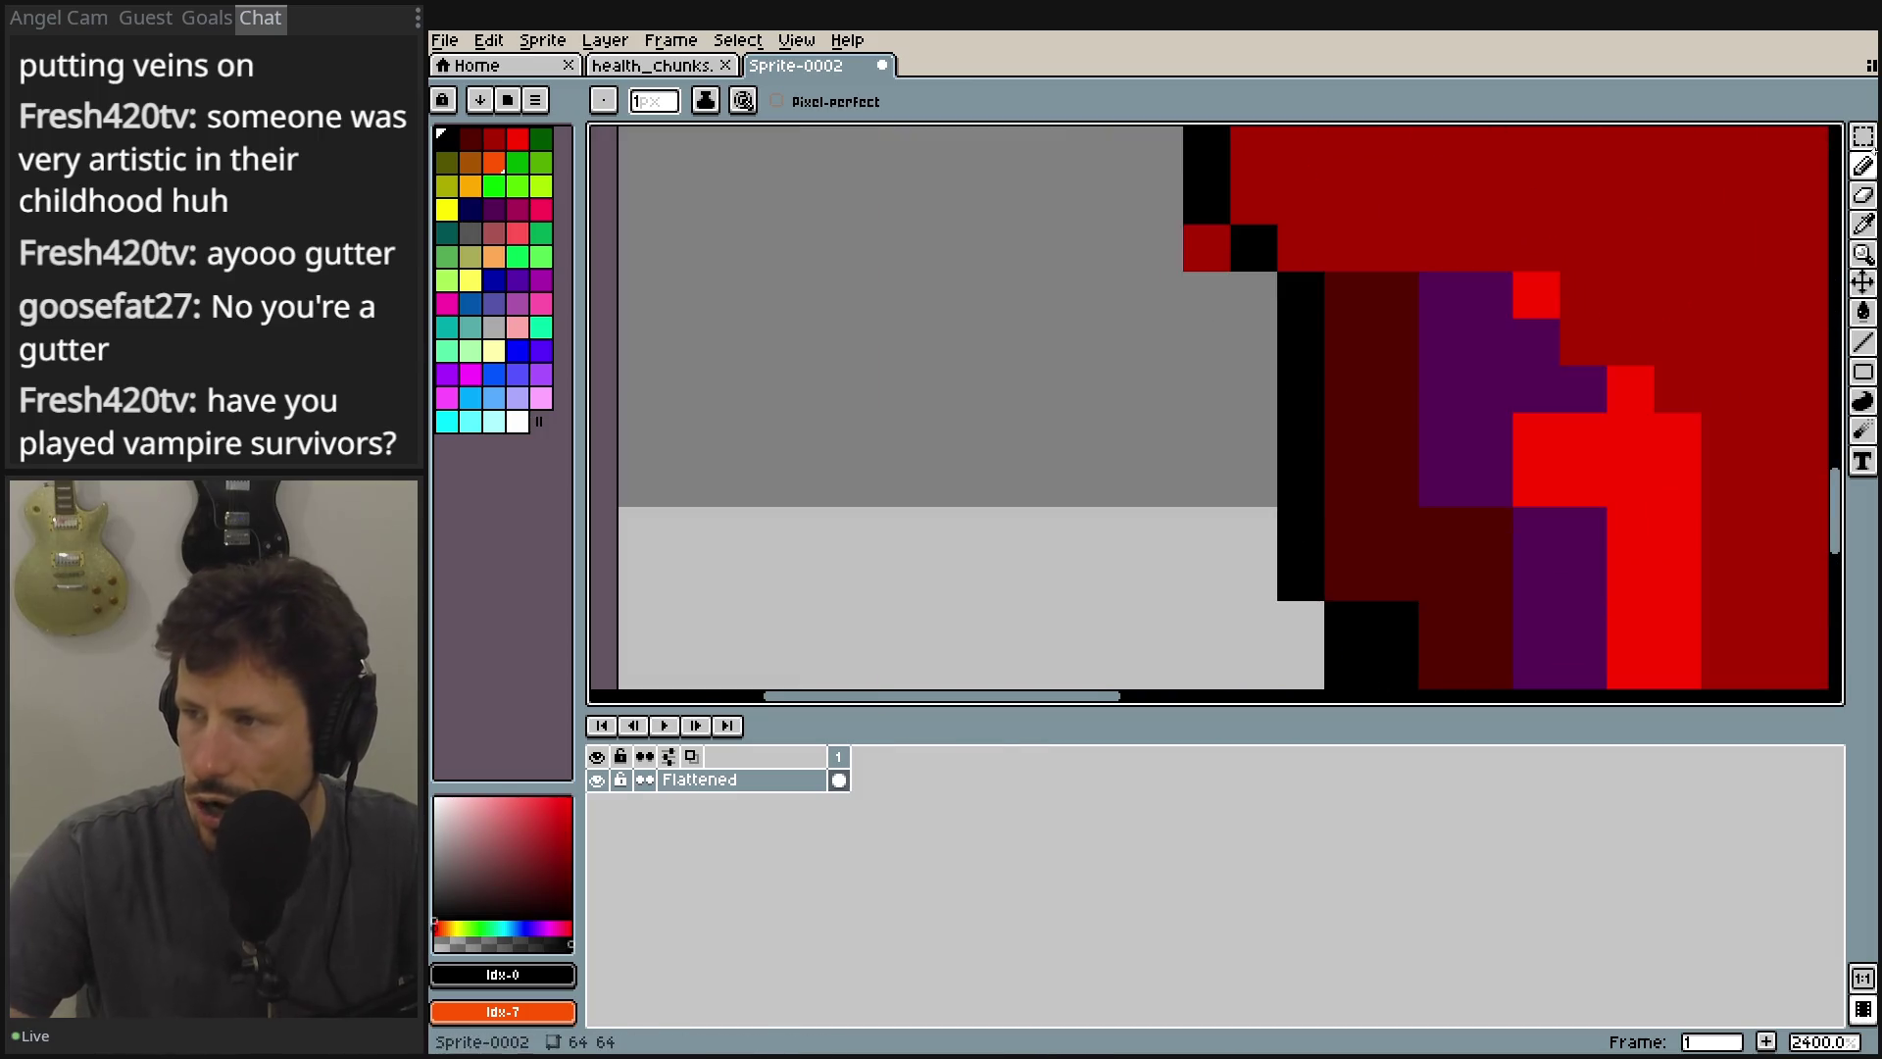
{"action": "scroll", "coordinate": [1417, 392], "scroll_direction": "down", "scroll_amount": 4}
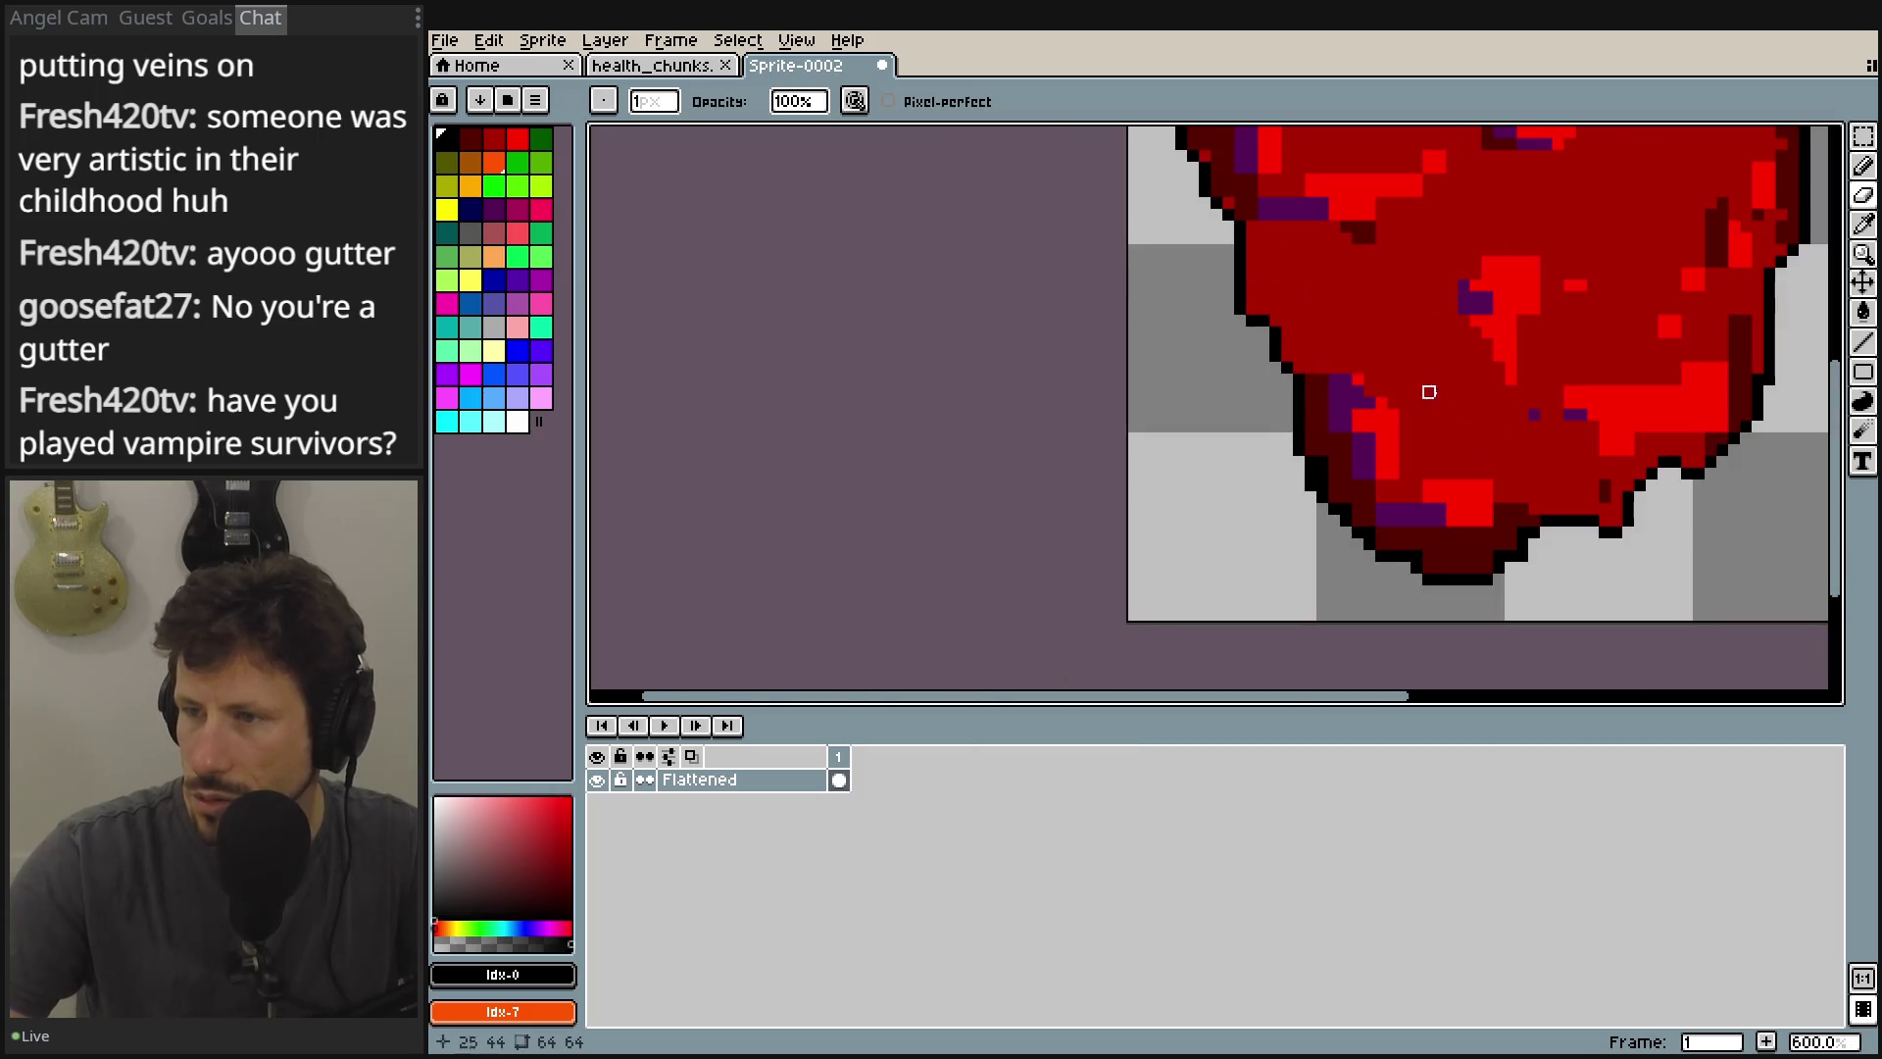
{"action": "left_click_drag", "start_coordinate": [1418, 392], "coordinate": [1125, 390]}
{"action": "scroll", "coordinate": [1449, 425], "scroll_direction": "down", "scroll_amount": 1}
{"action": "scroll", "coordinate": [1466, 441], "scroll_direction": "down", "scroll_amount": 1}
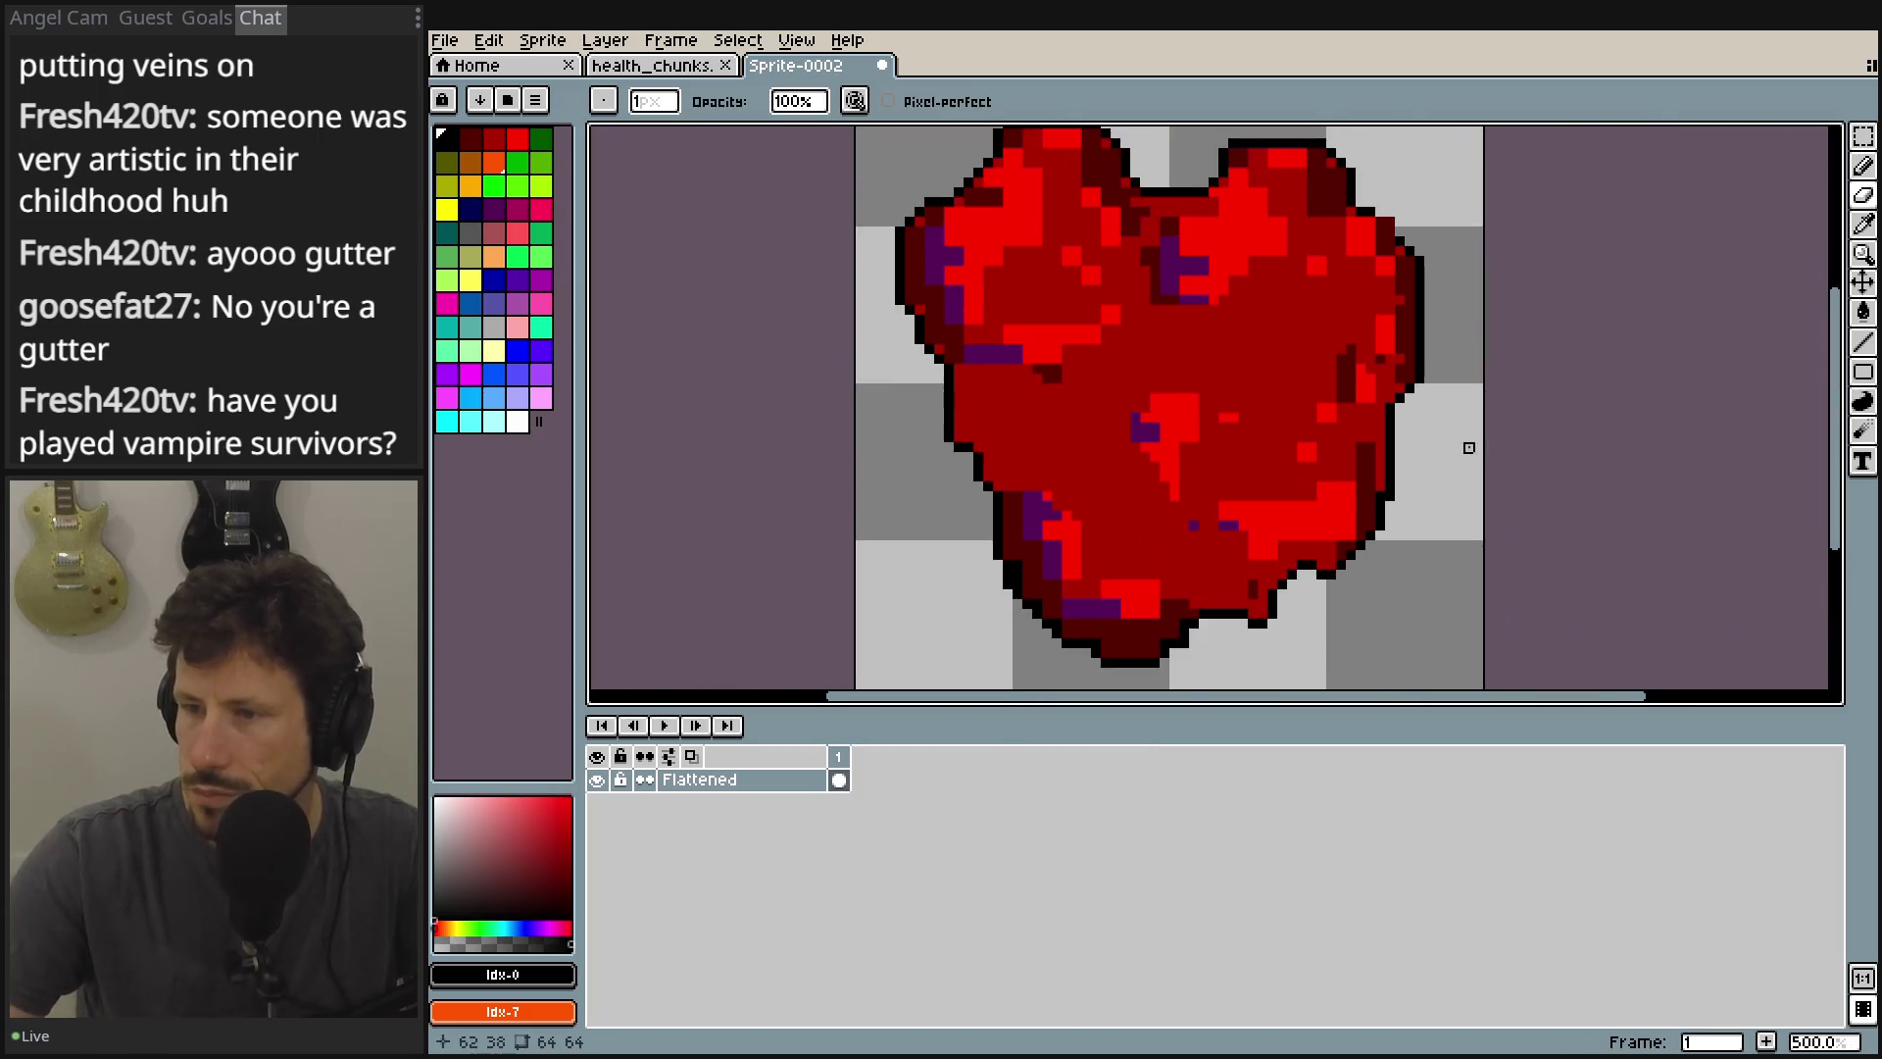
{"action": "scroll", "coordinate": [1471, 424], "scroll_direction": "up", "scroll_amount": 1}
{"action": "left_click", "coordinate": [1865, 168]}
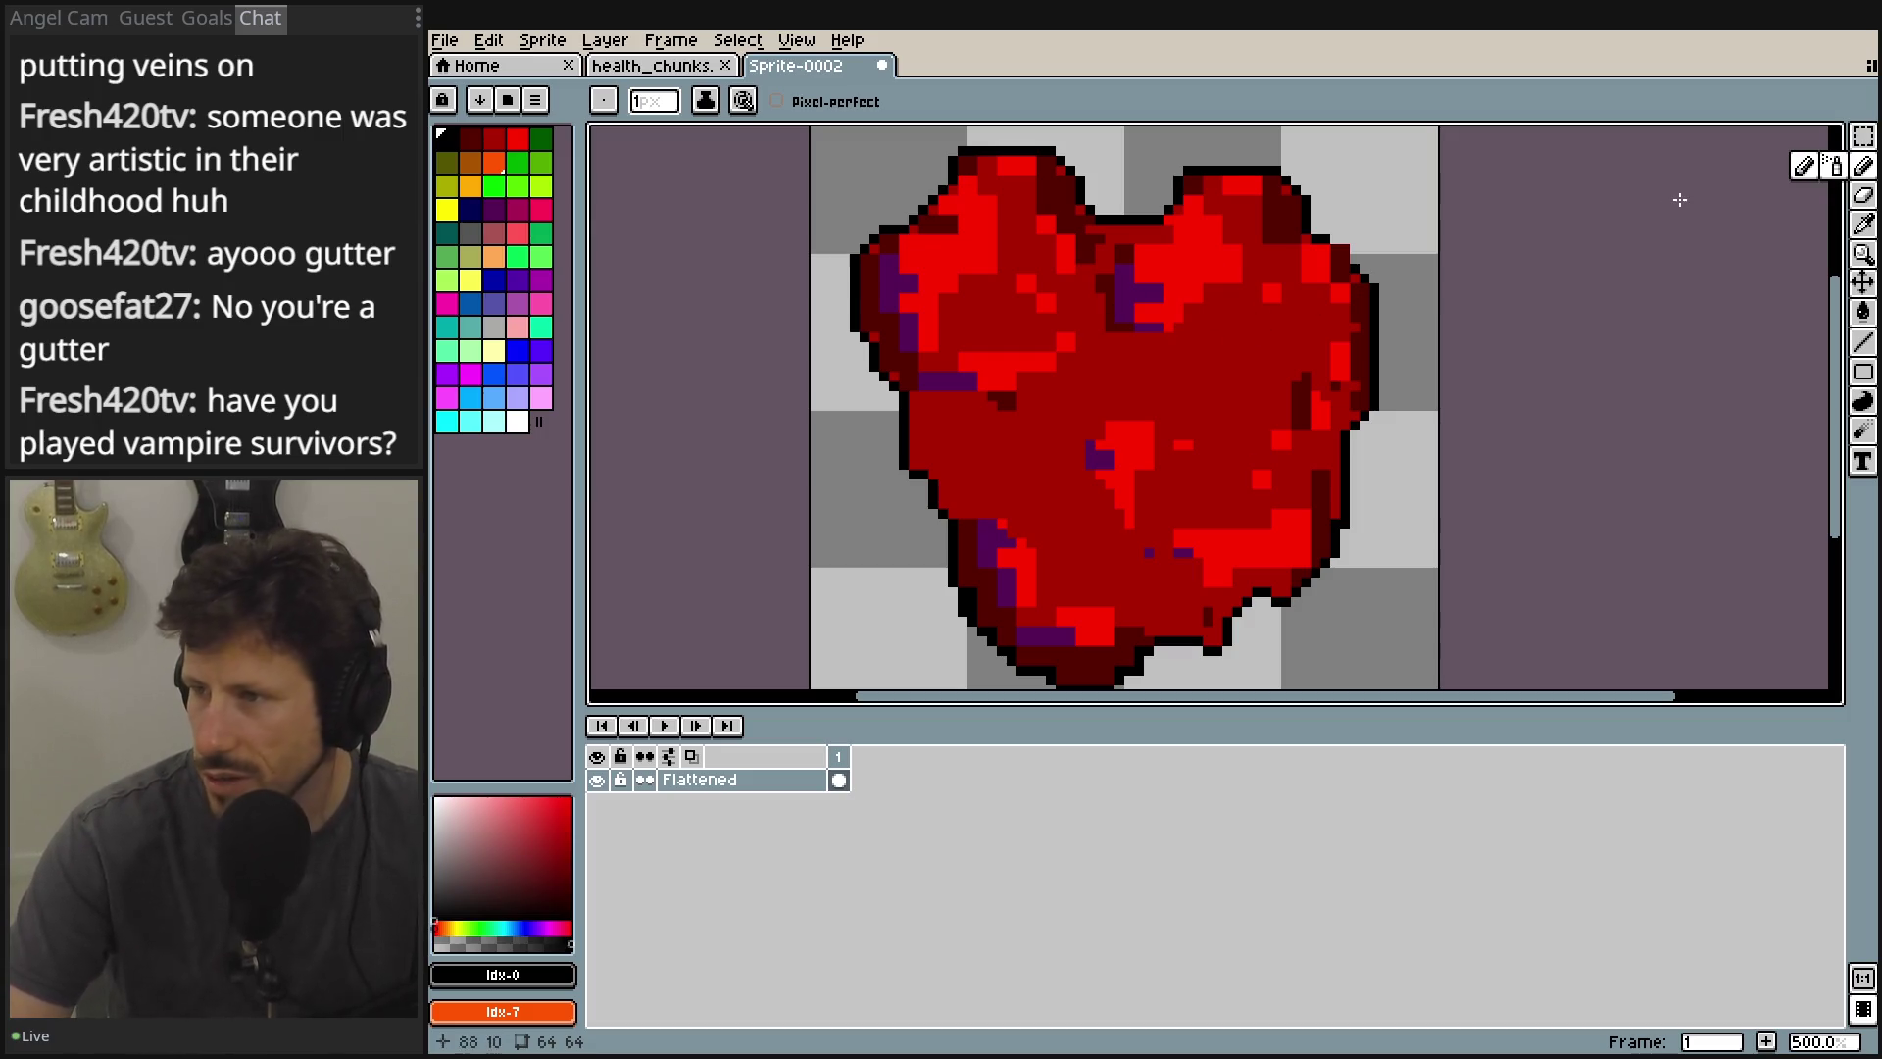
Pick dark red, draw a left-side vein and Y-shaped veins branching downward, undoing one stray pixel.
{"action": "left_click", "coordinate": [466, 138]}
{"action": "left_click_drag", "start_coordinate": [1043, 364], "coordinate": [1022, 397]}
{"action": "left_click_drag", "start_coordinate": [1009, 326], "coordinate": [1037, 359]}
{"action": "left_click_drag", "start_coordinate": [1041, 375], "coordinate": [1071, 490]}
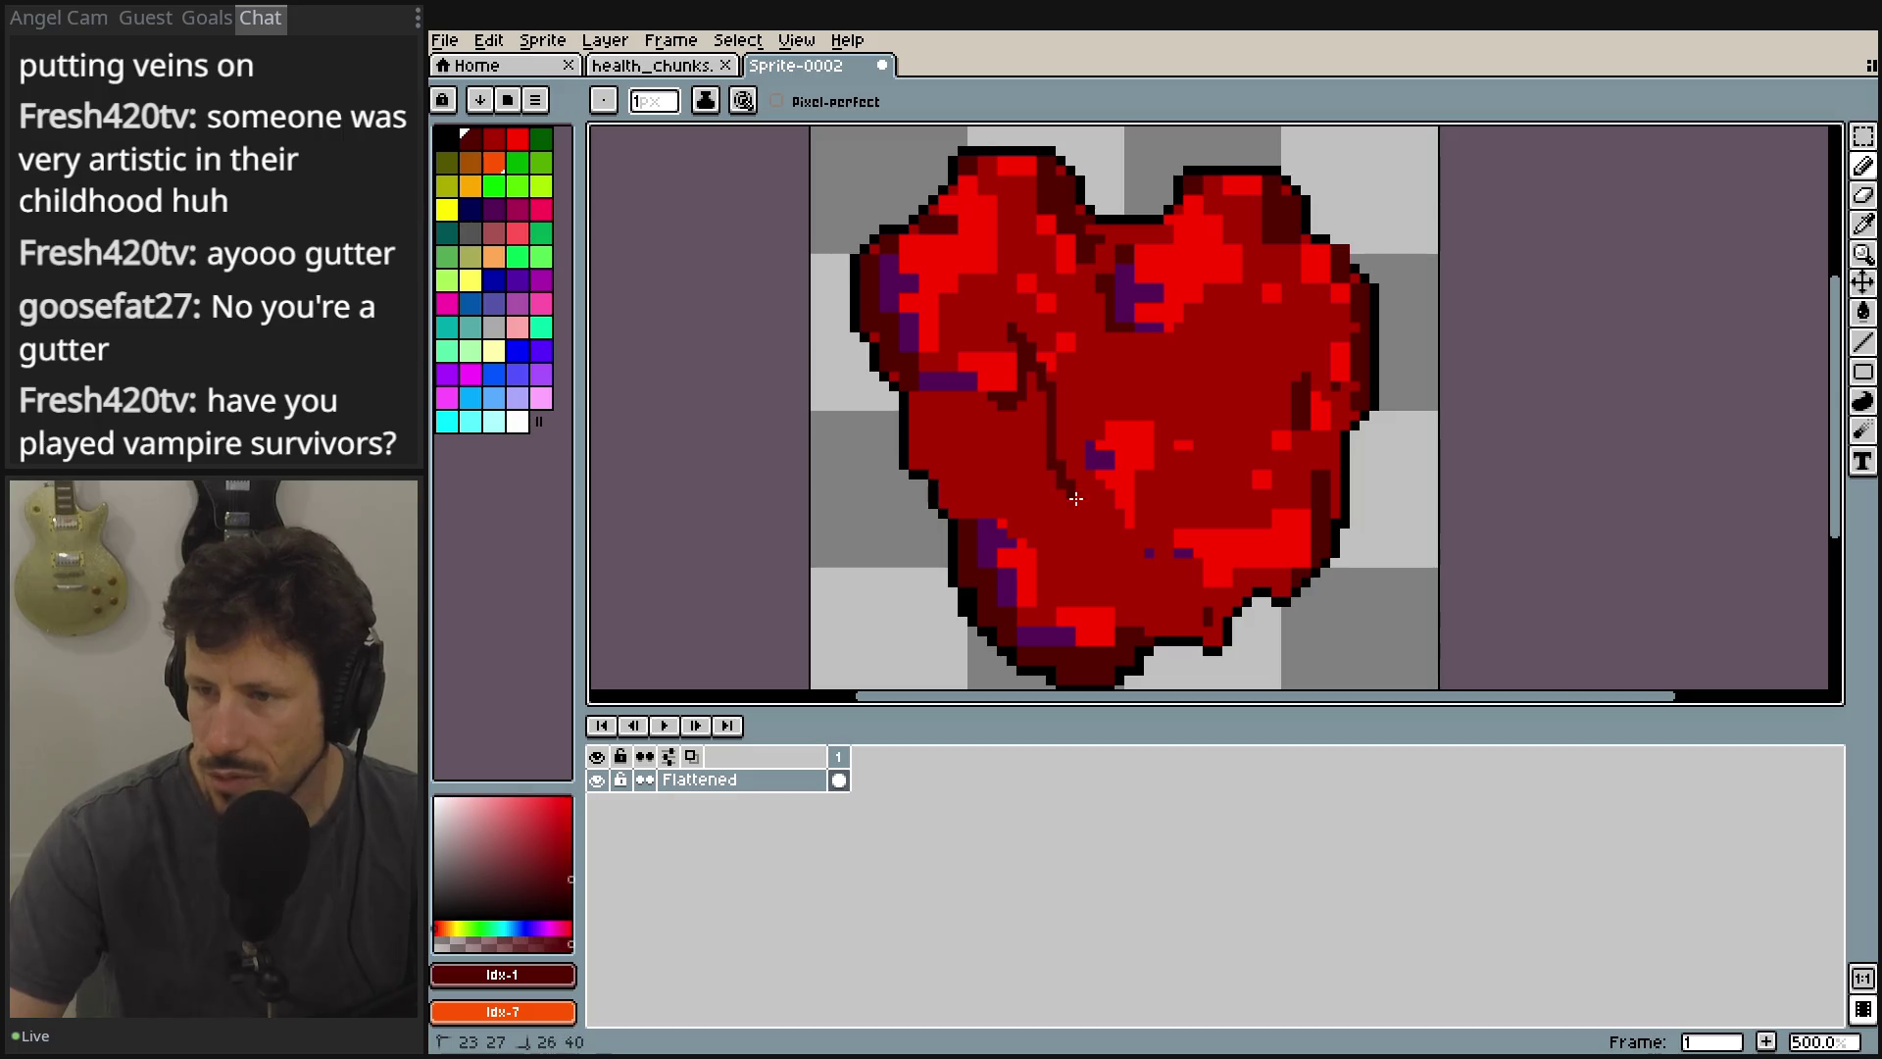
{"action": "left_click_drag", "start_coordinate": [1137, 343], "coordinate": [1189, 437]}
{"action": "left_click_drag", "start_coordinate": [1230, 336], "coordinate": [1179, 402]}
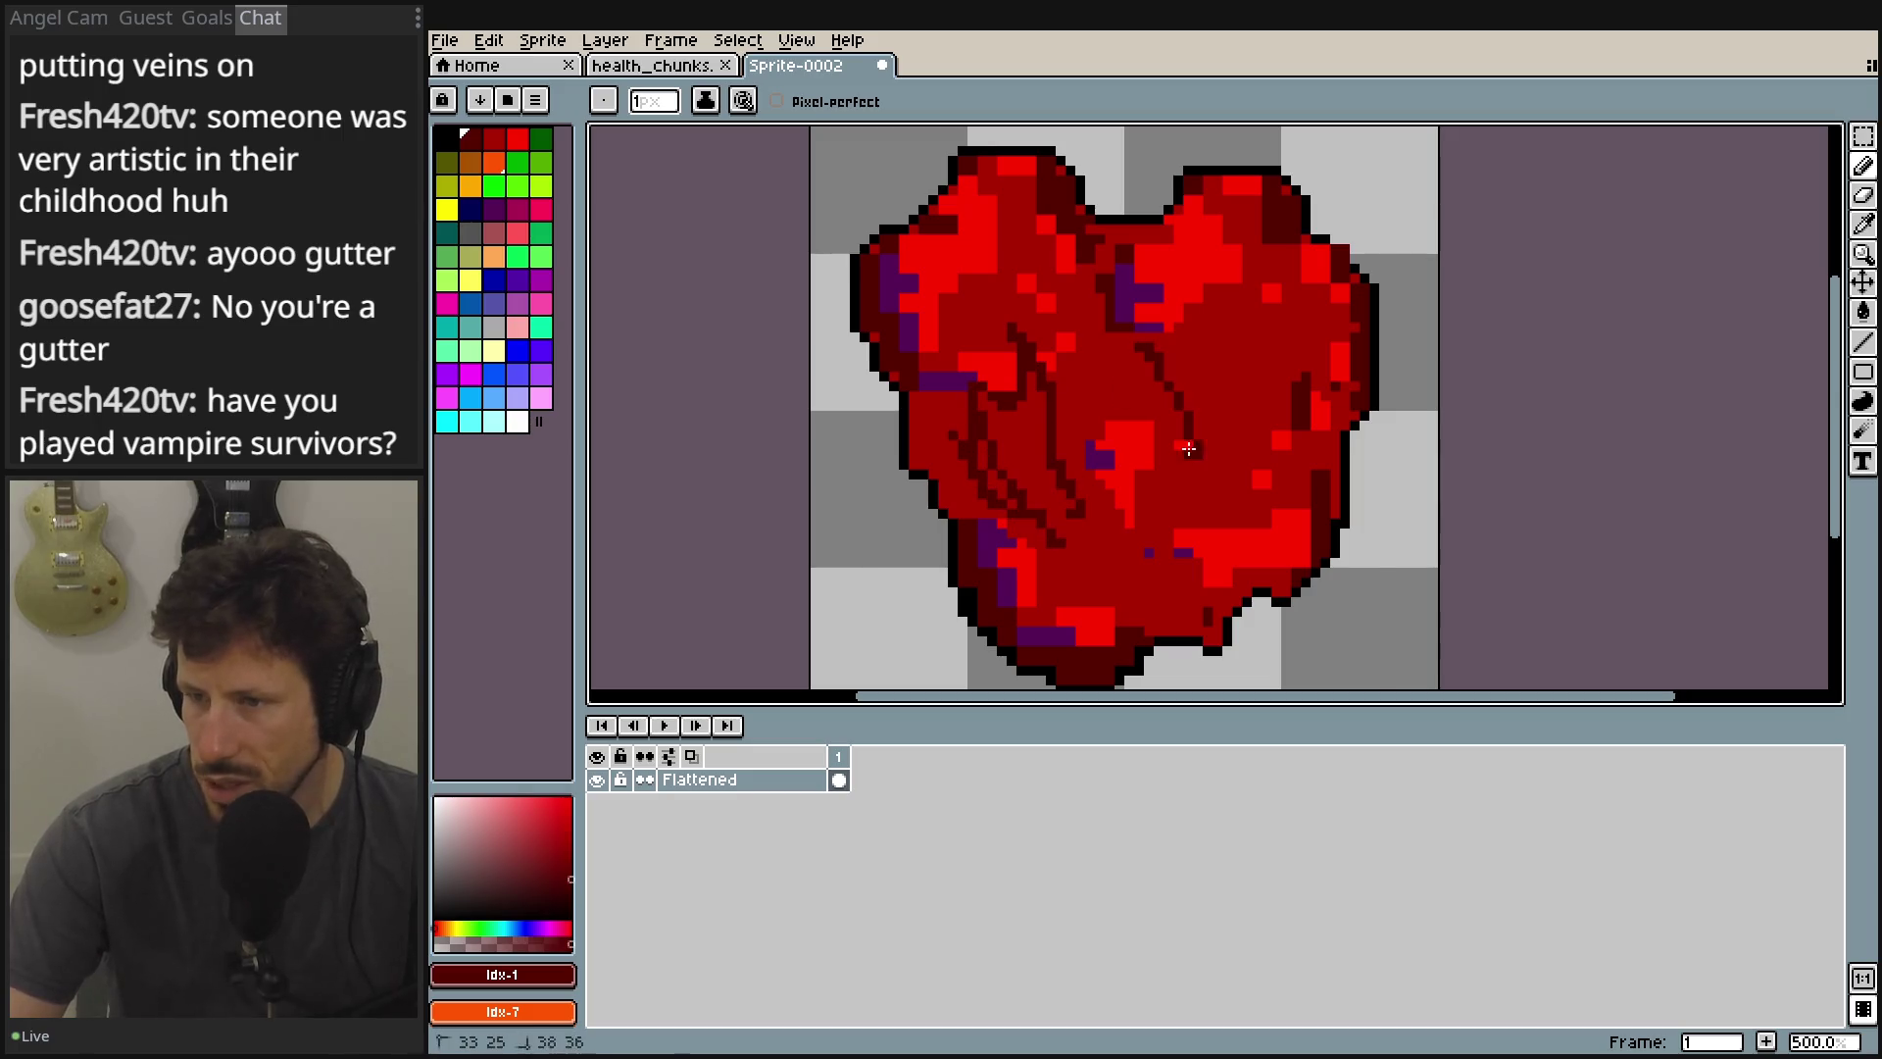
{"action": "left_click_drag", "start_coordinate": [1226, 318], "coordinate": [1166, 392]}
{"action": "mouse_move", "coordinate": [1142, 323]}
{"action": "left_mouse_down"}
{"action": "mouse_move", "coordinate": [1107, 480]}
{"action": "mouse_move", "coordinate": [1174, 559]}
{"action": "mouse_move", "coordinate": [1282, 397]}
{"action": "left_mouse_up"}
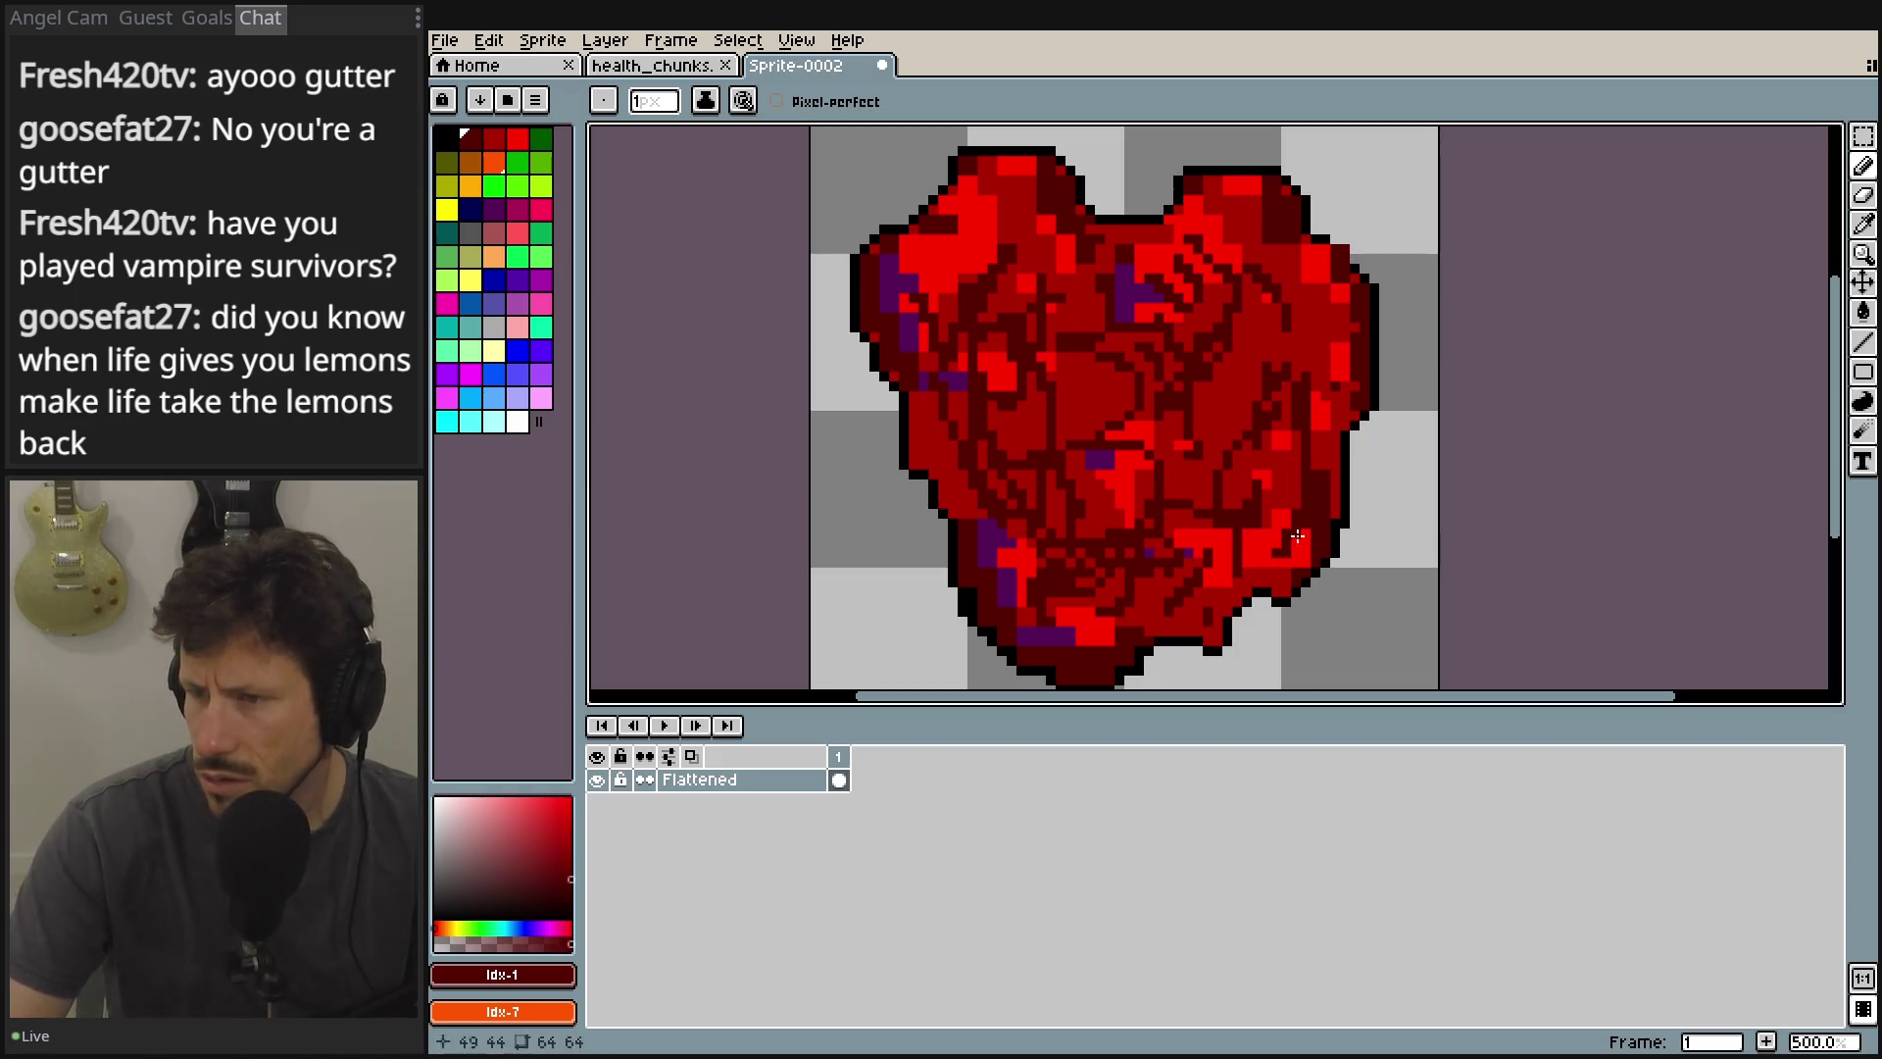
{"action": "key", "text": "ctrl+z"}
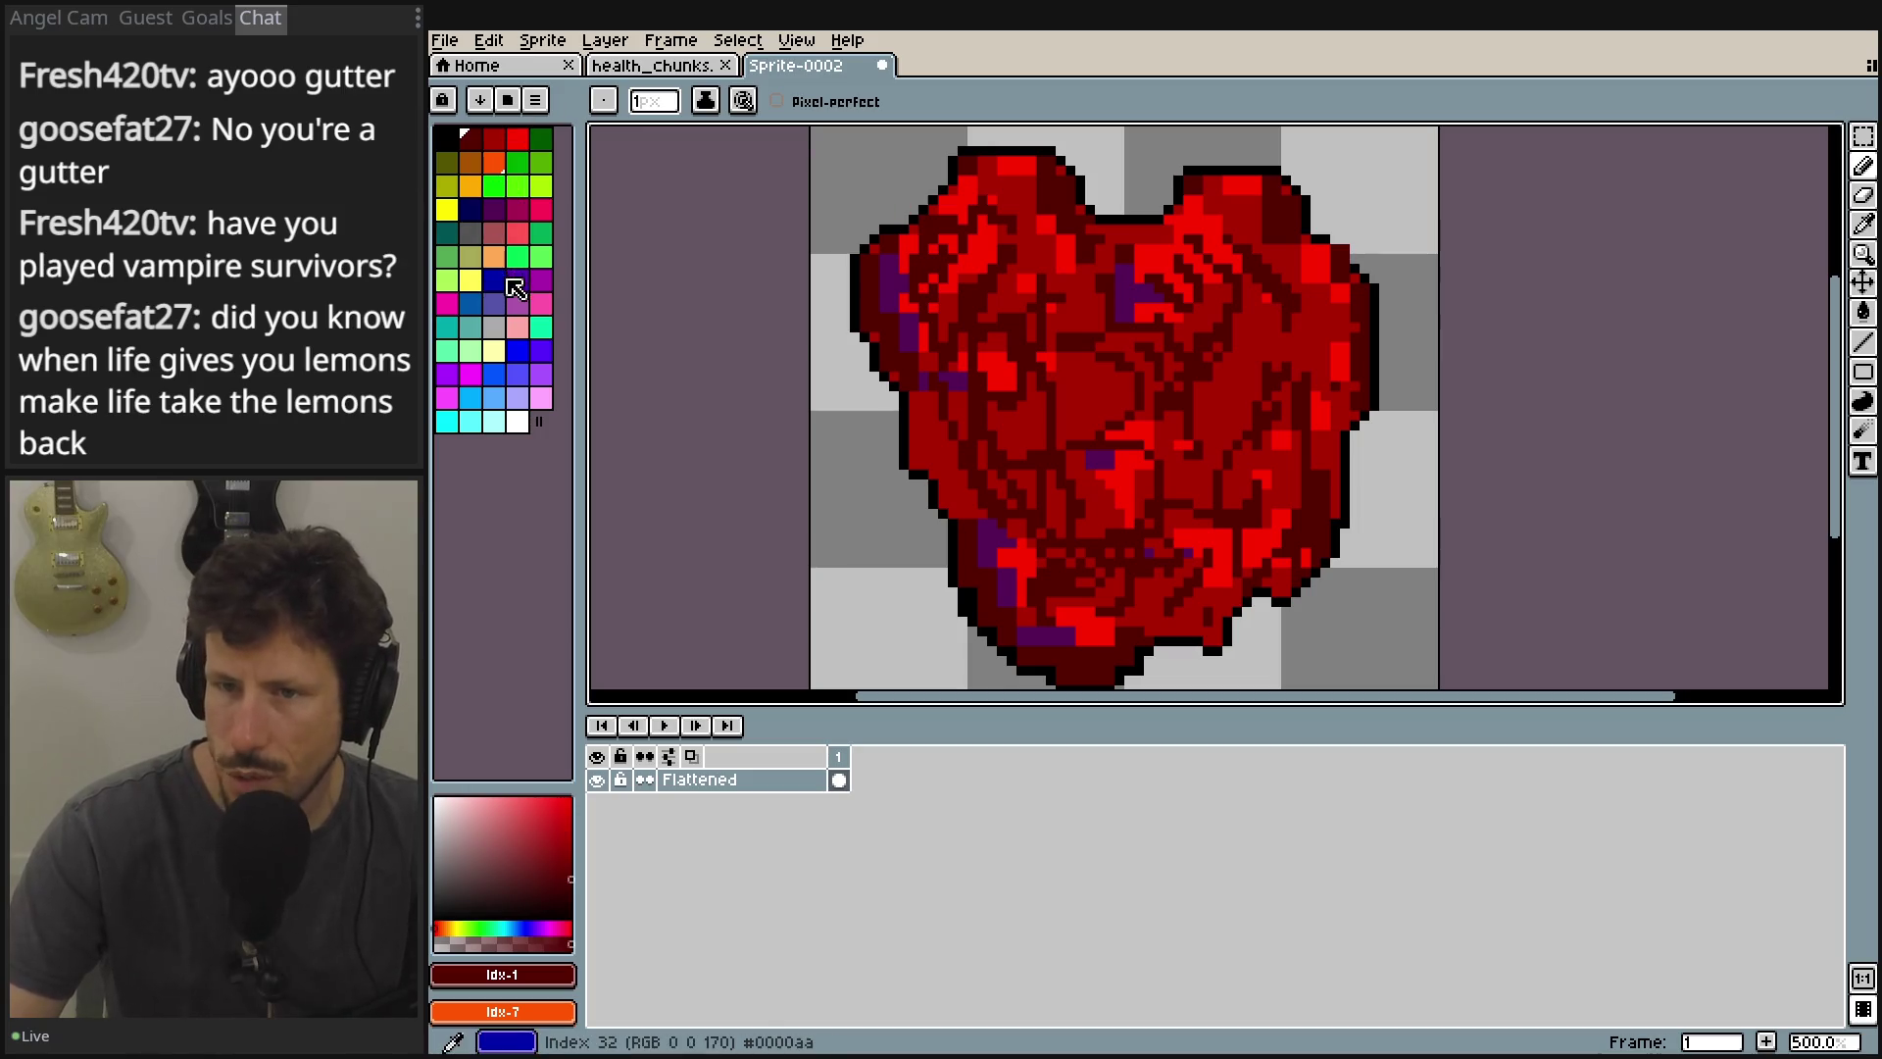
Pick the dark purple palette swatch (index 17) and set a round 4px brush.
{"action": "left_click", "coordinate": [503, 216]}
{"action": "key", "text": "e"}
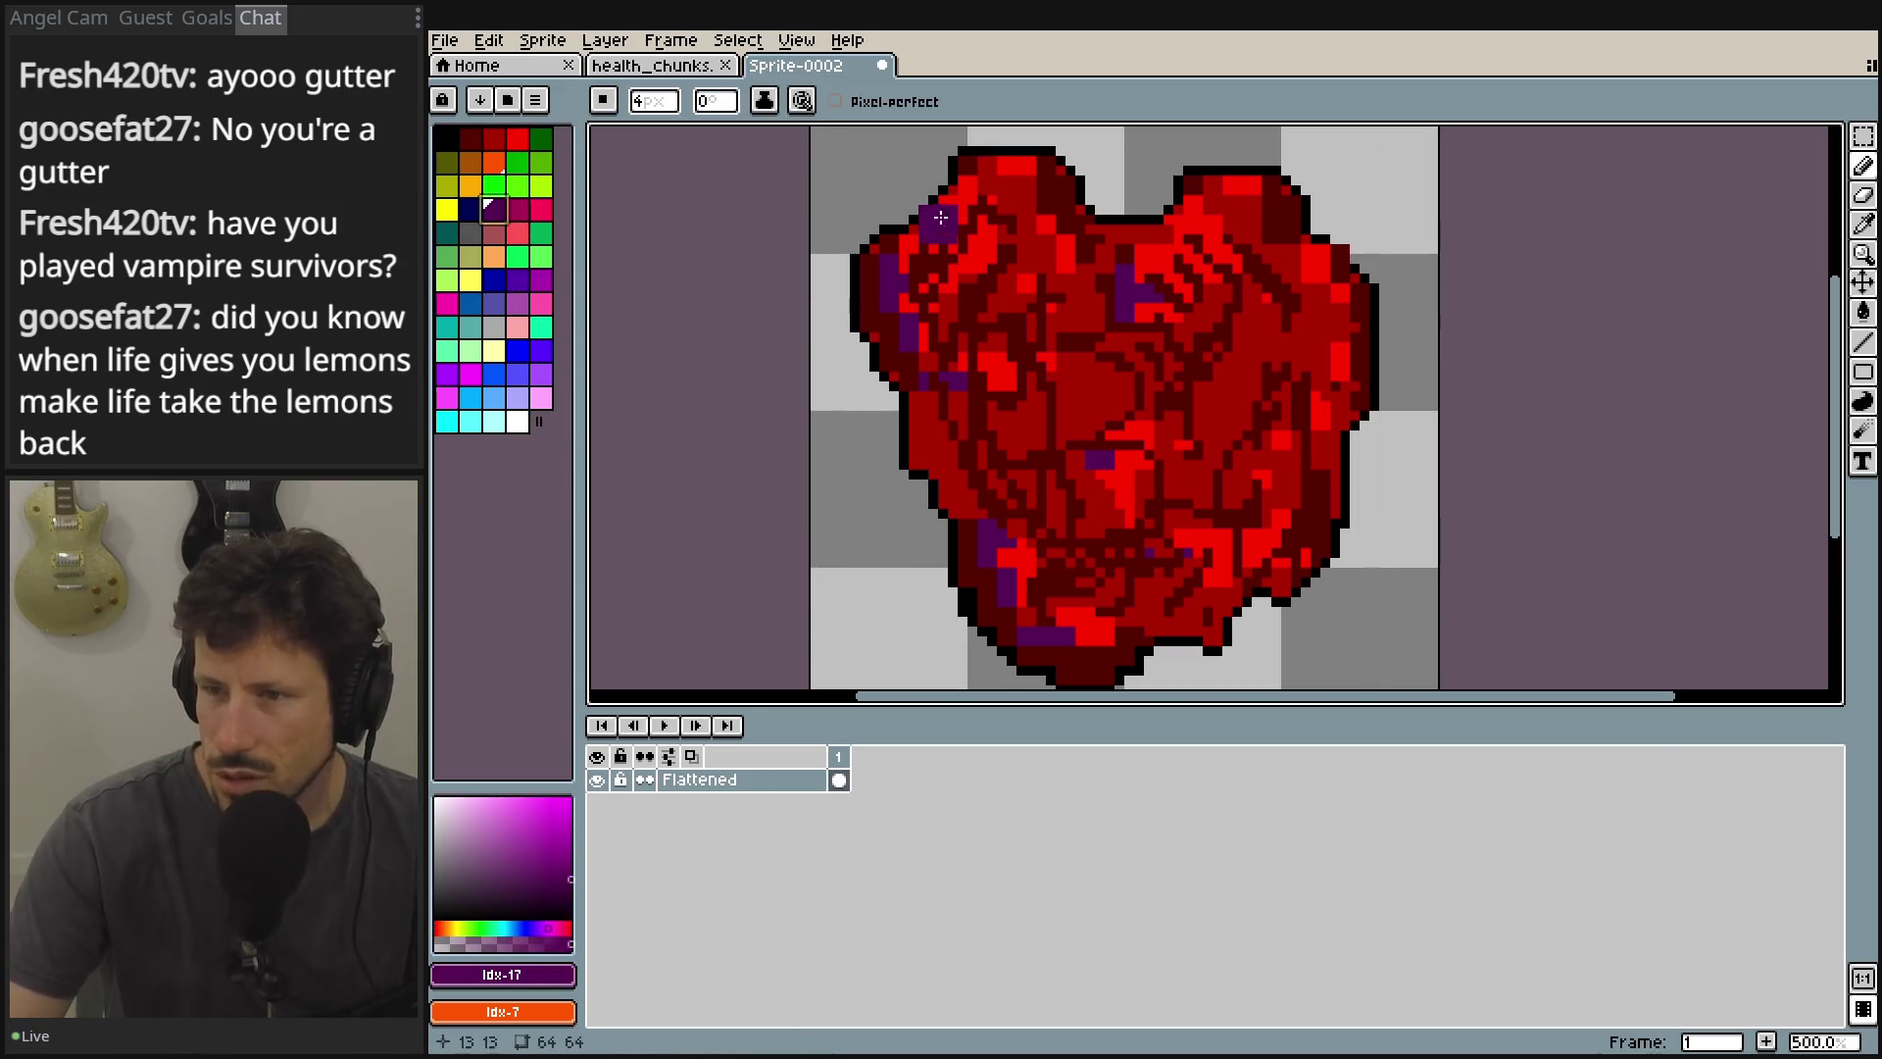
{"action": "left_click", "coordinate": [601, 100]}
{"action": "left_click", "coordinate": [609, 133]}
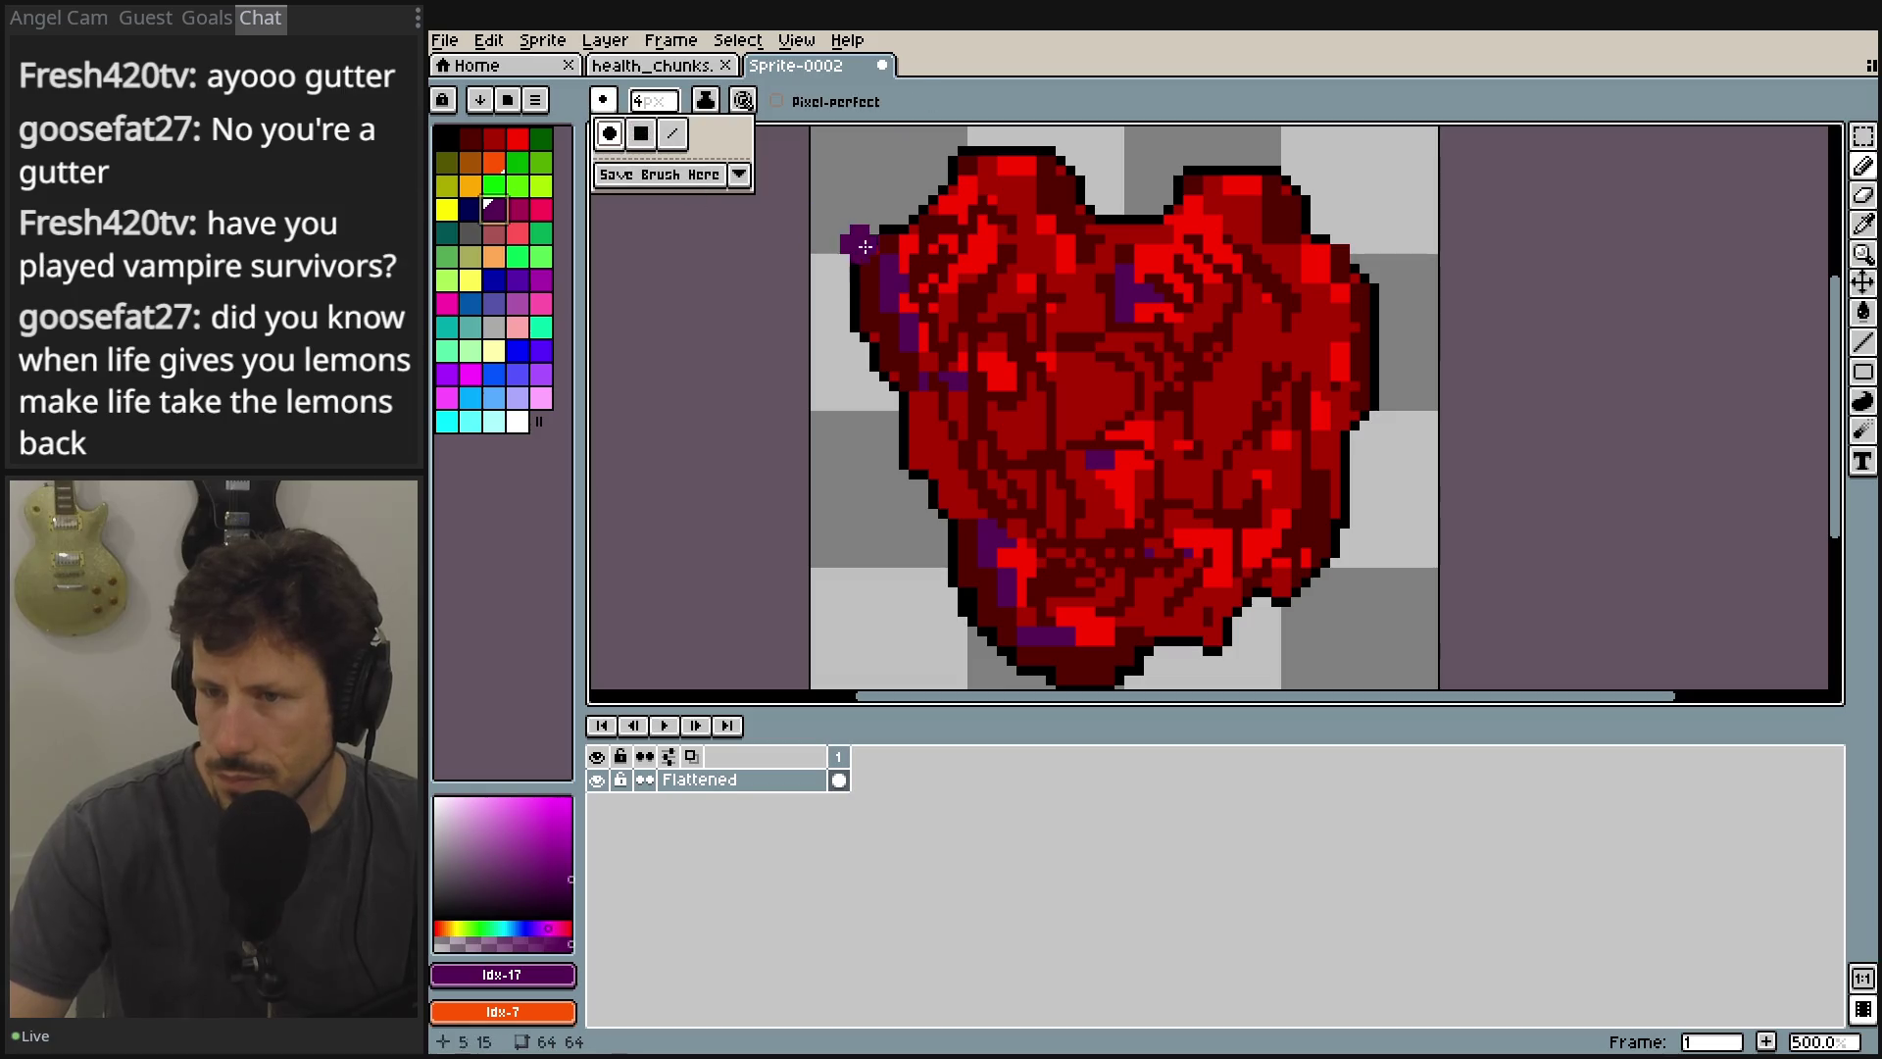
Paint thick purple Y-shaped veins from the heart's middle up to both lobes, undoing the stray dab.
{"action": "mouse_move", "coordinate": [966, 275]}
{"action": "left_mouse_down"}
{"action": "mouse_move", "coordinate": [945, 265]}
{"action": "mouse_move", "coordinate": [971, 344]}
{"action": "left_mouse_up"}
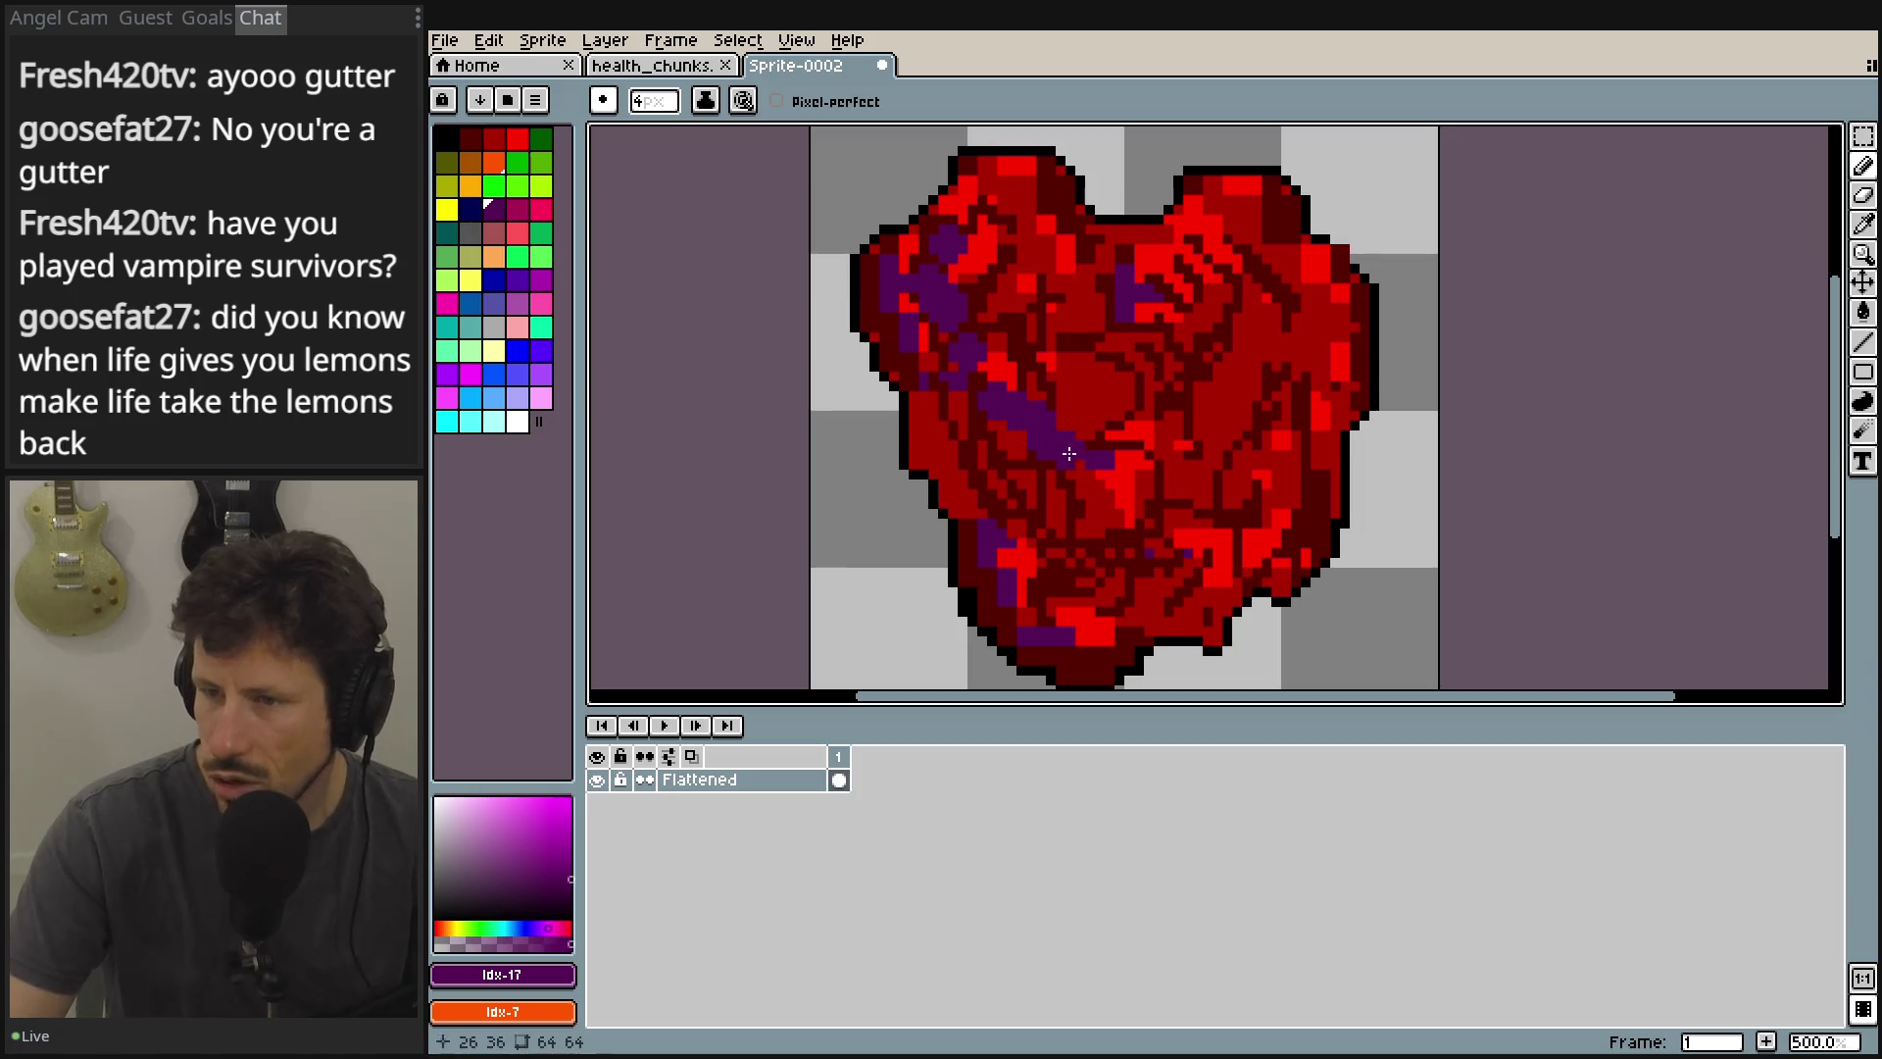
{"action": "left_click_drag", "start_coordinate": [1086, 510], "coordinate": [1089, 540]}
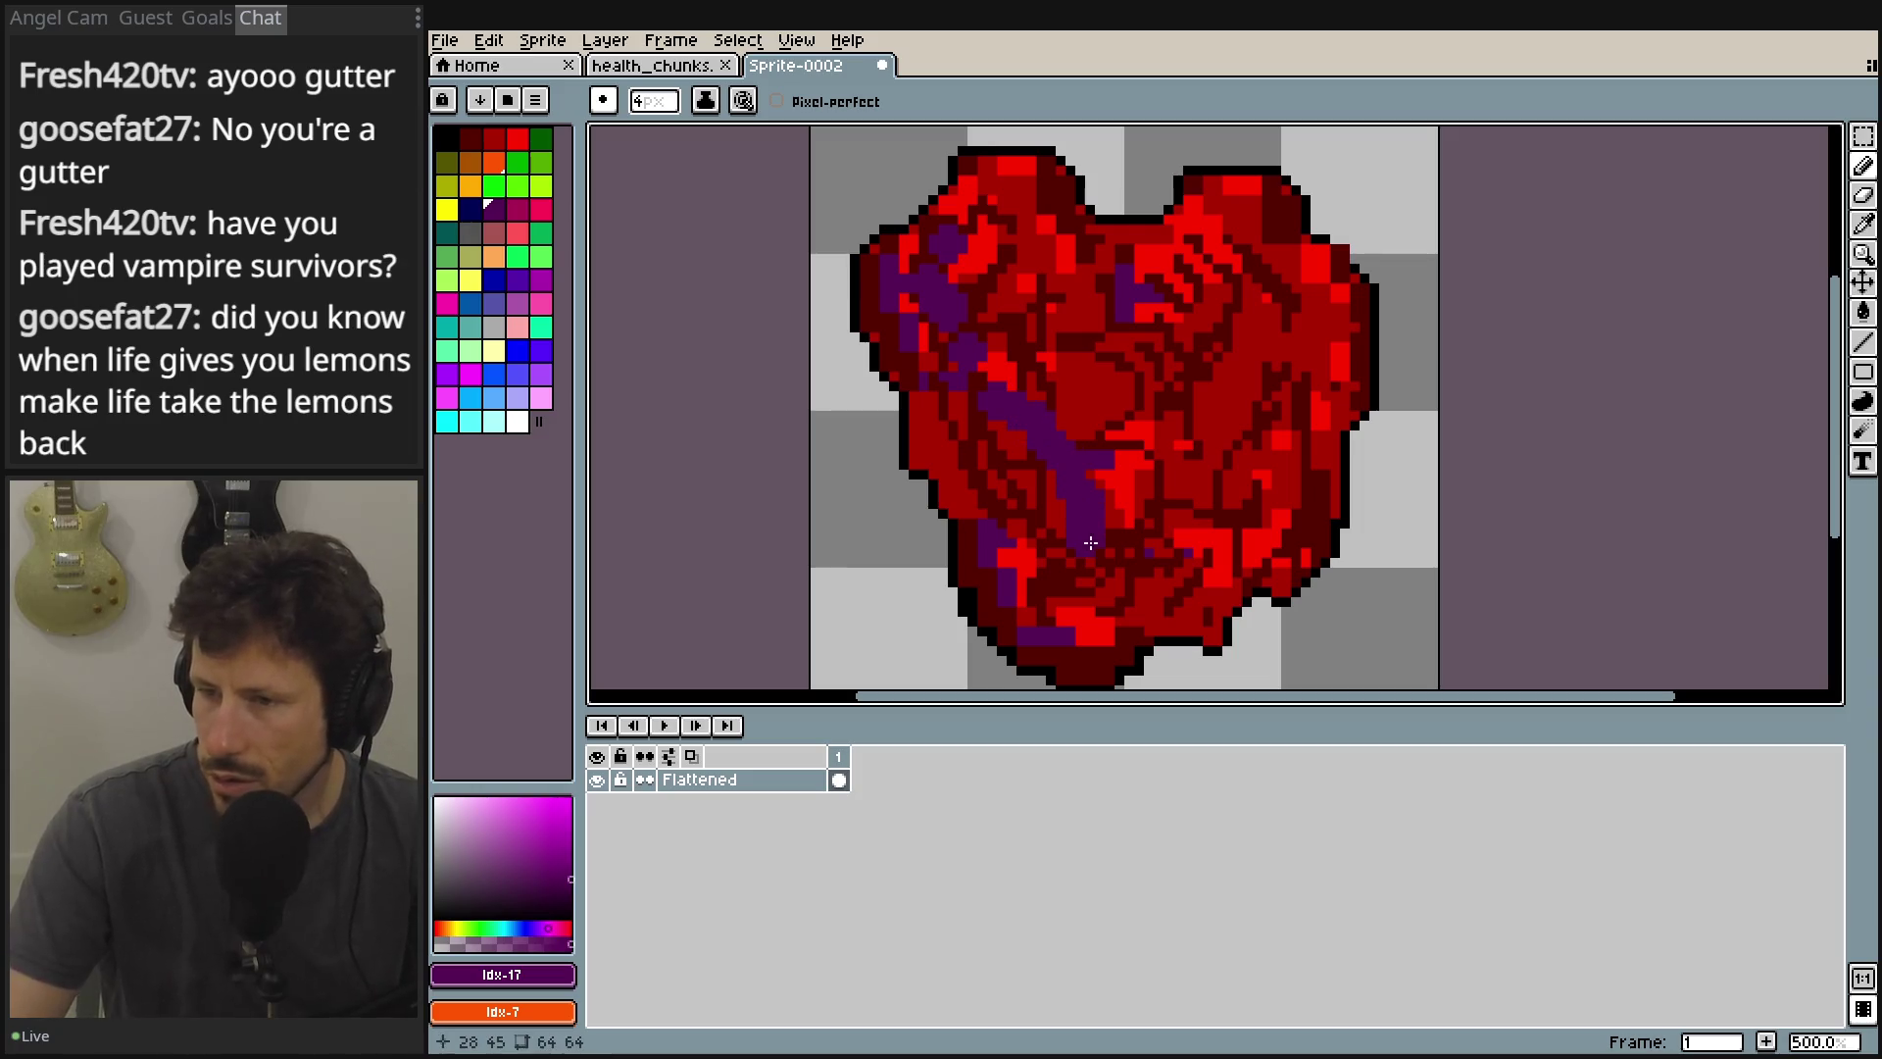
{"action": "left_click", "coordinate": [1228, 293]}
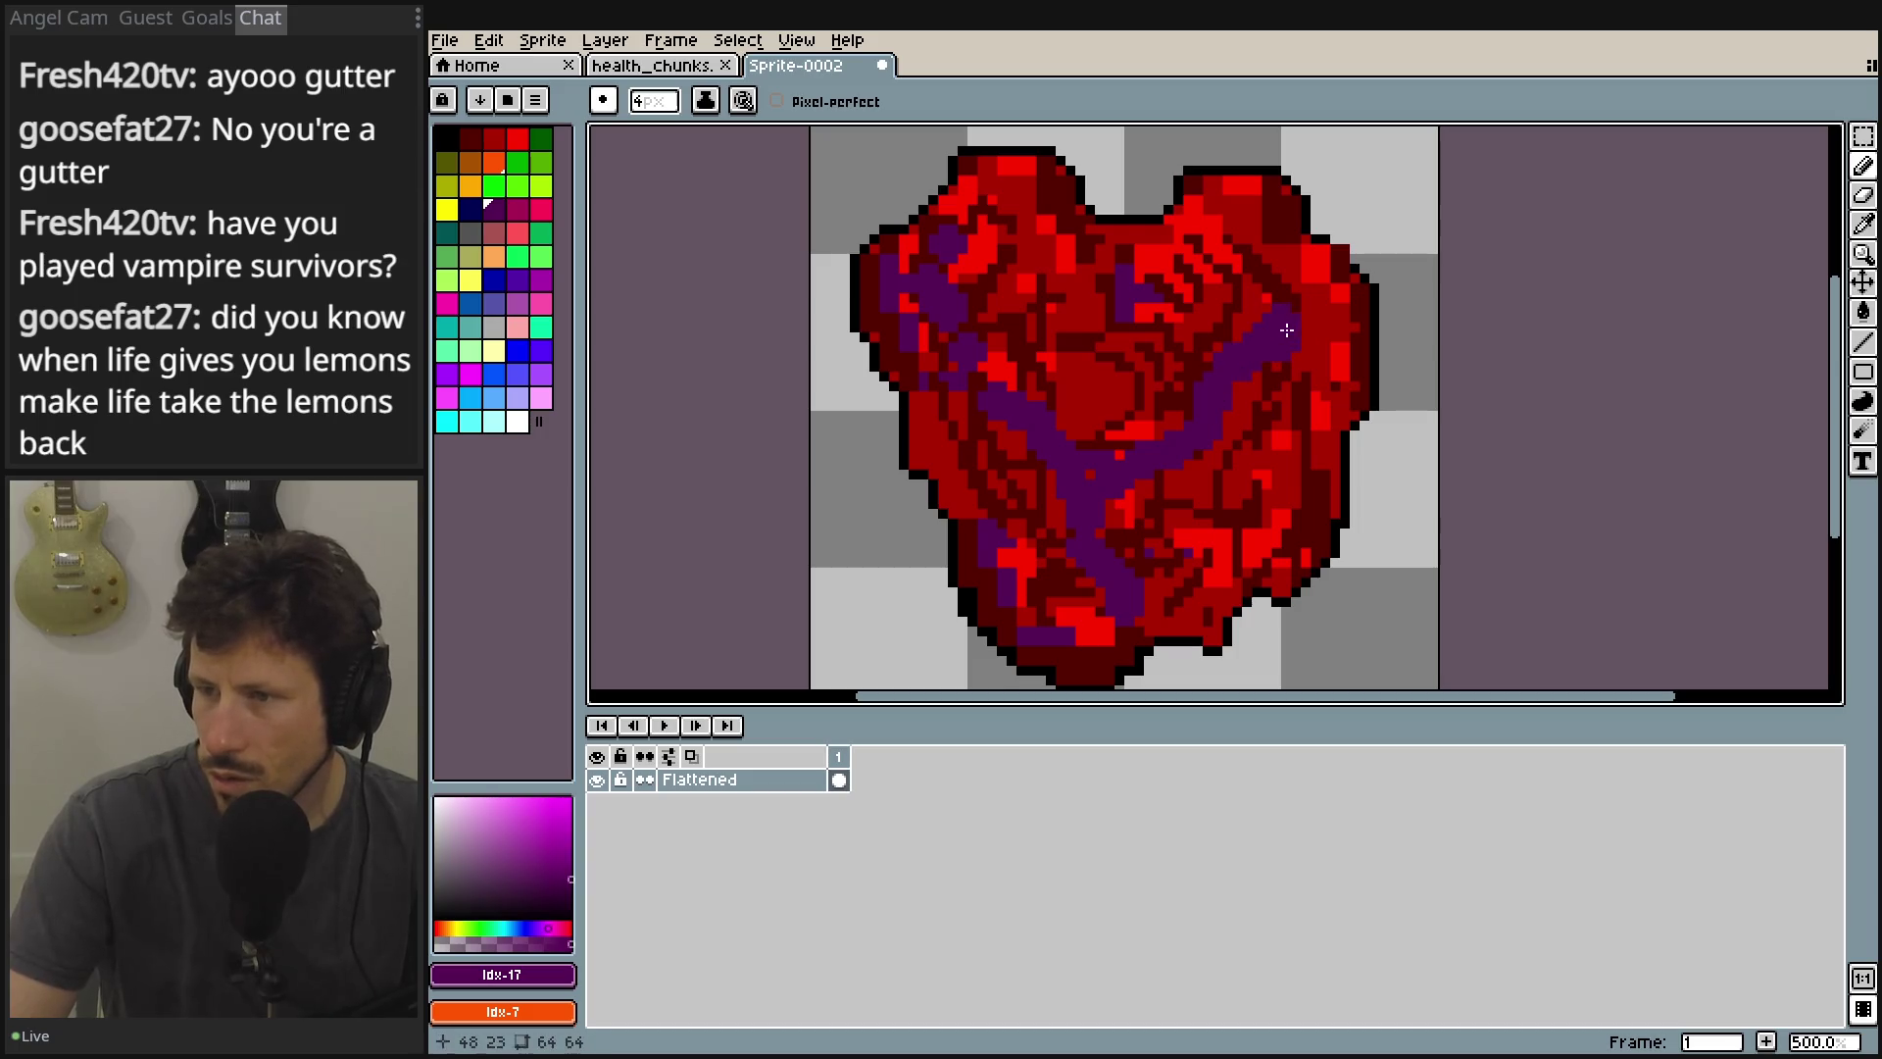
{"action": "key", "text": "ctrl+z"}
{"action": "left_click", "coordinate": [961, 353]}
Recentre the heart in view and switch to the Rectangular Marquee tool.
{"action": "scroll", "coordinate": [1270, 385], "scroll_direction": "down", "scroll_amount": 5}
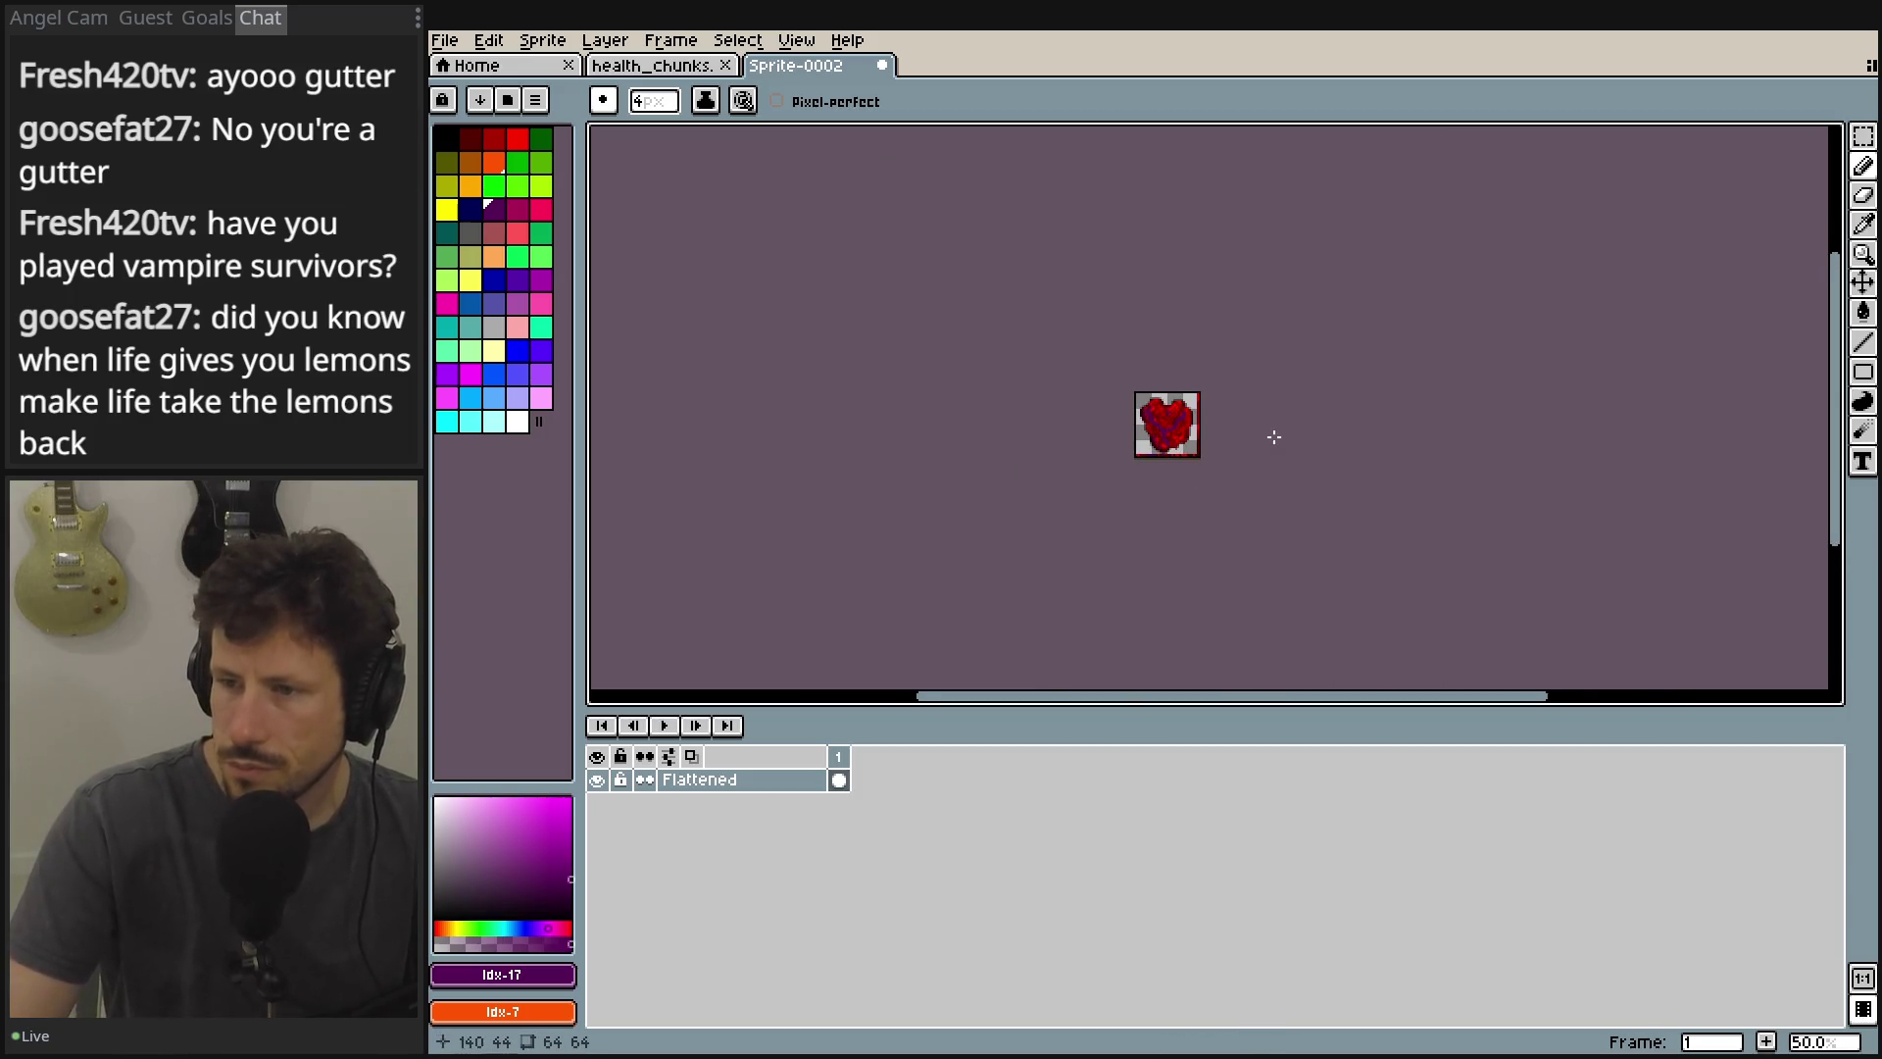
{"action": "scroll", "coordinate": [1271, 382], "scroll_direction": "up", "scroll_amount": 1}
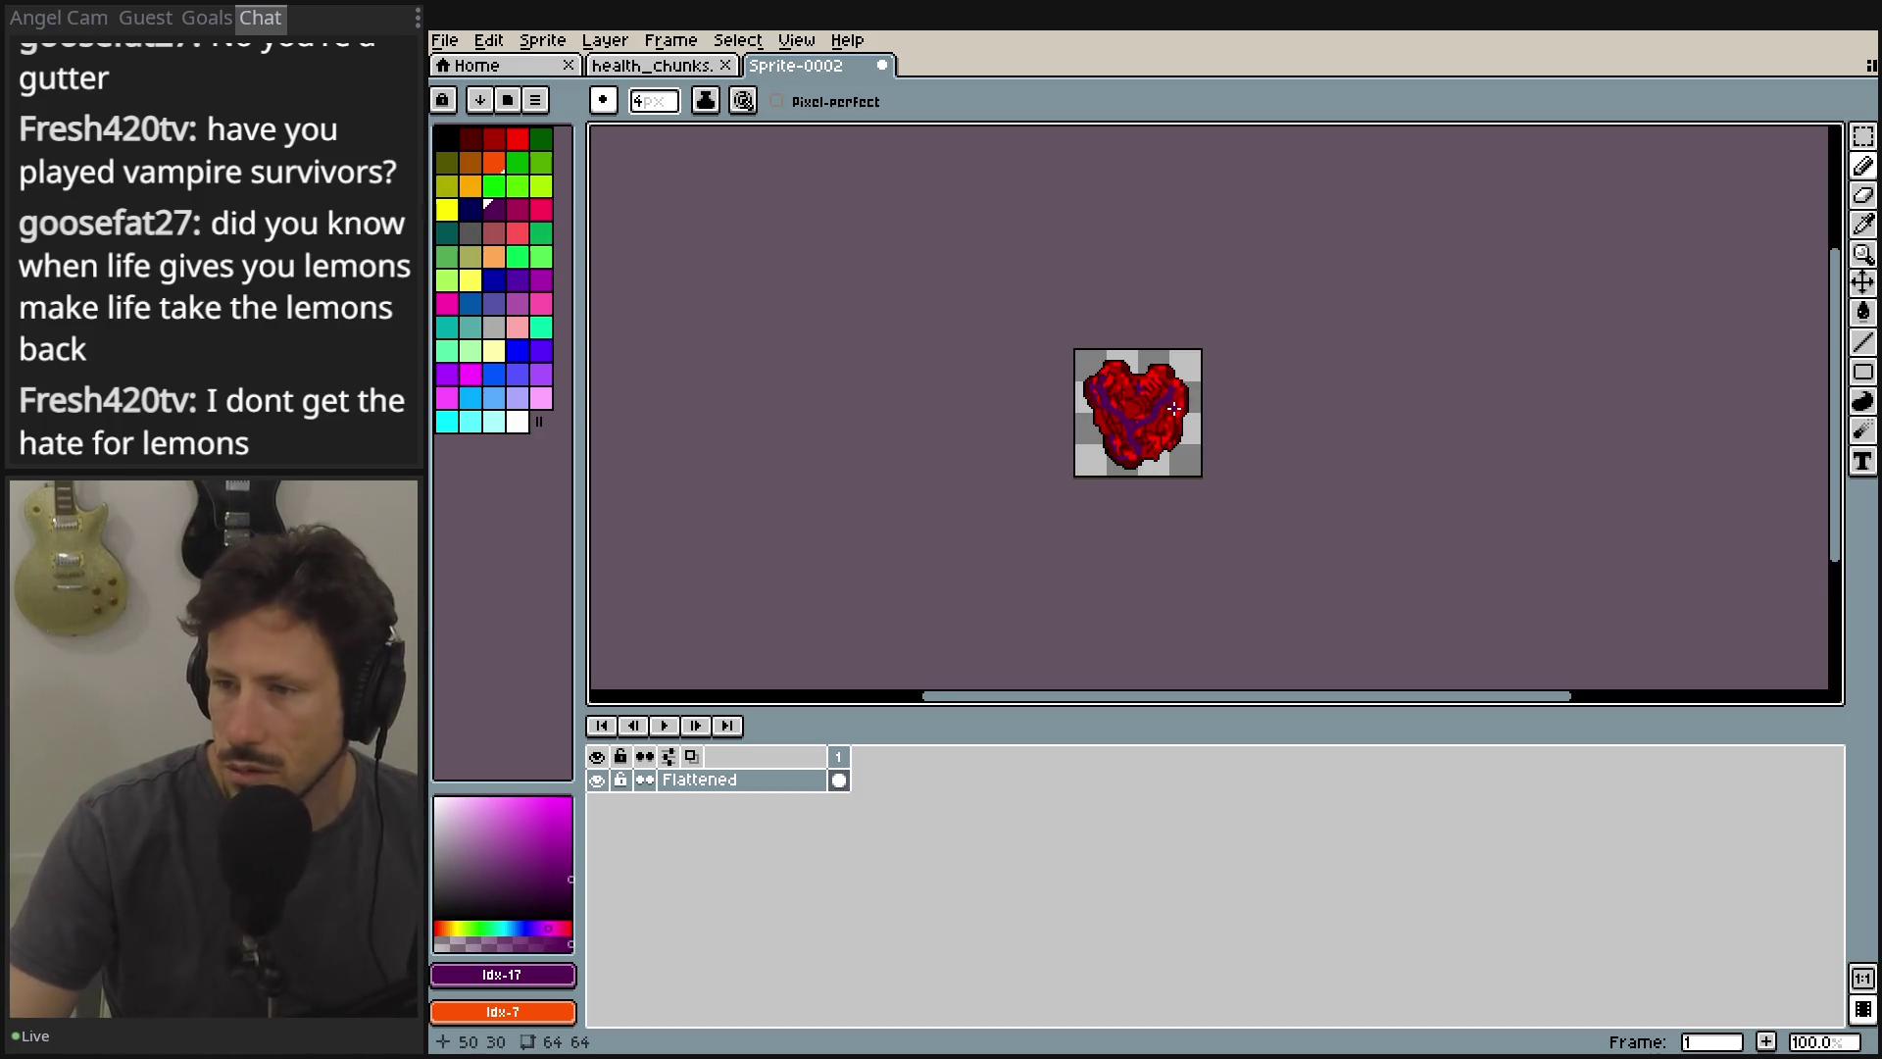
{"action": "scroll", "coordinate": [1173, 408], "scroll_direction": "up", "scroll_amount": 4}
{"action": "scroll", "coordinate": [1161, 391], "scroll_direction": "down", "scroll_amount": 3}
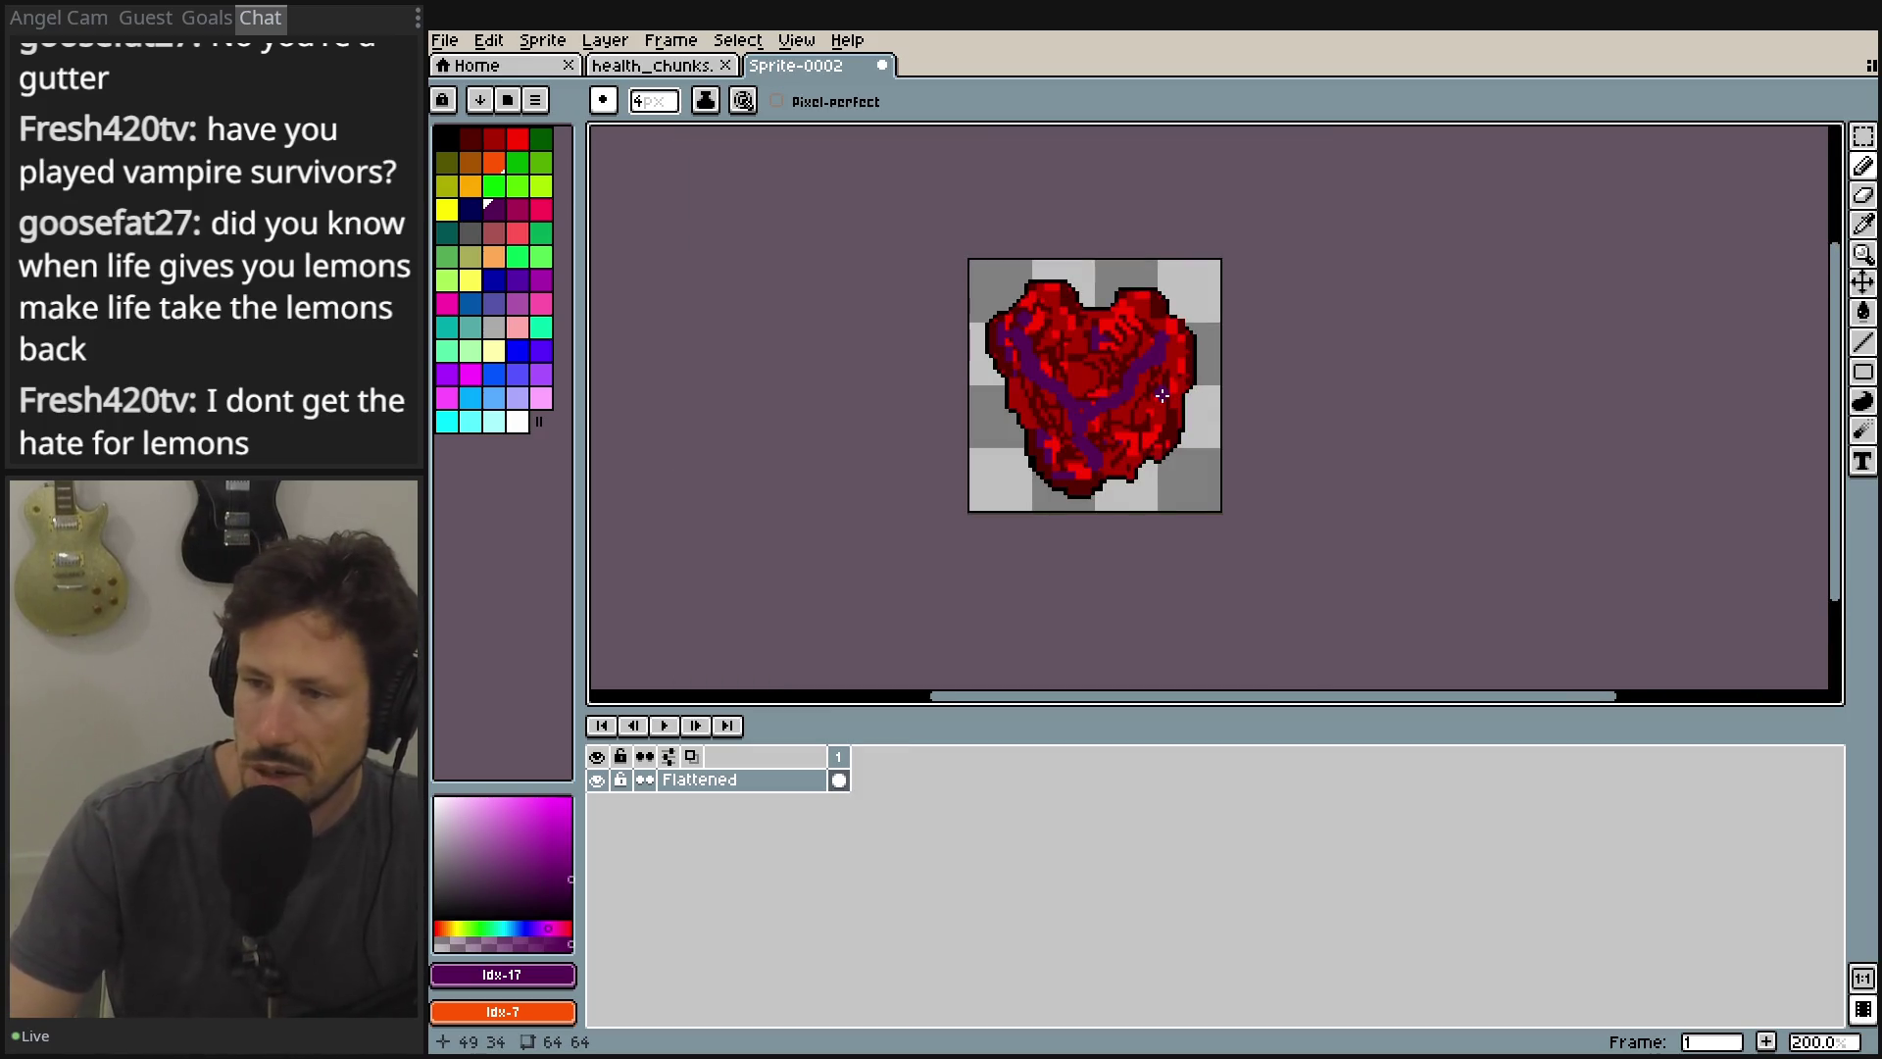
{"action": "scroll", "coordinate": [1162, 394], "scroll_direction": "down", "scroll_amount": 1}
{"action": "scroll", "coordinate": [1161, 394], "scroll_direction": "up", "scroll_amount": 1}
{"action": "scroll", "coordinate": [1161, 394], "scroll_direction": "up", "scroll_amount": 3}
{"action": "left_click_drag", "start_coordinate": [1259, 375], "coordinate": [1235, 336]}
{"action": "scroll", "coordinate": [1176, 294], "scroll_direction": "down", "scroll_amount": 4}
{"action": "scroll", "coordinate": [1135, 246], "scroll_direction": "up", "scroll_amount": 1}
{"action": "left_click", "coordinate": [1863, 136]}
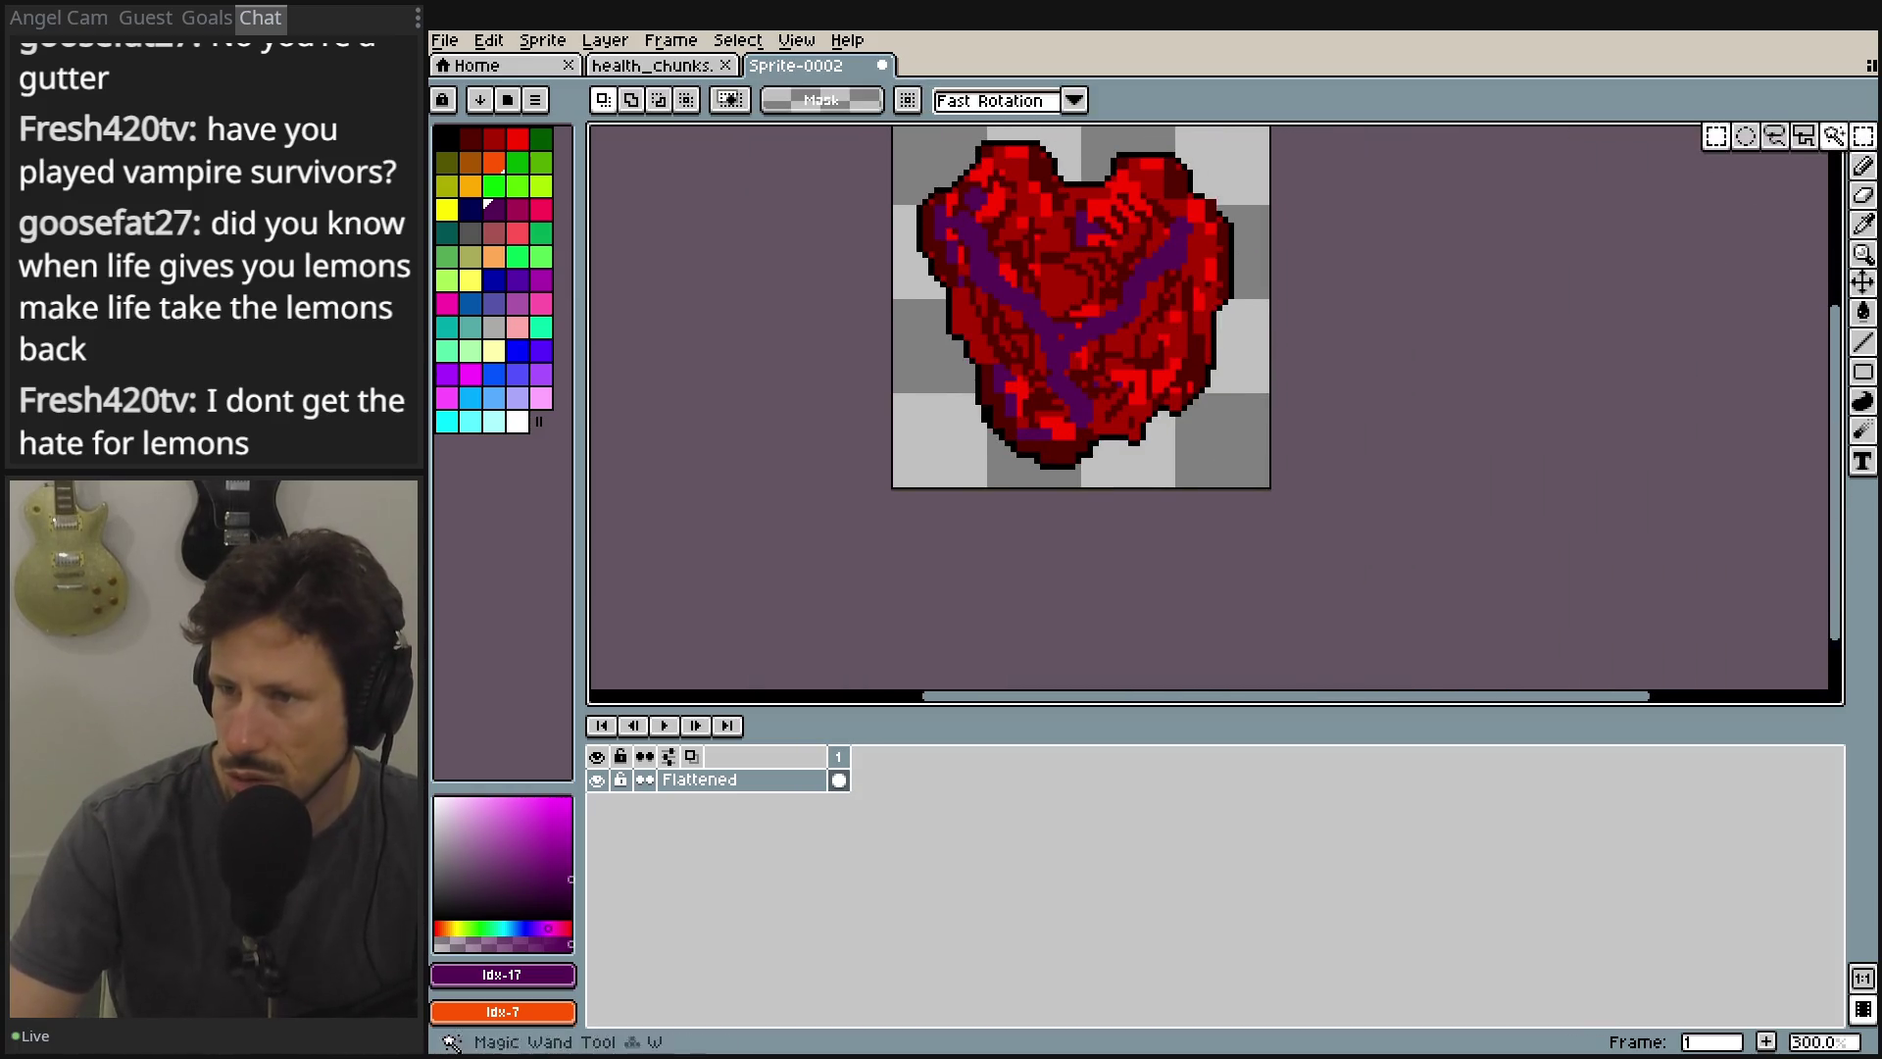
On the Flattened layer's frame 1 cel, select the heart's bottom-left 32×32 quarter.
{"action": "scroll", "coordinate": [991, 538], "scroll_direction": "up", "scroll_amount": 2}
{"action": "left_click", "coordinate": [760, 779]}
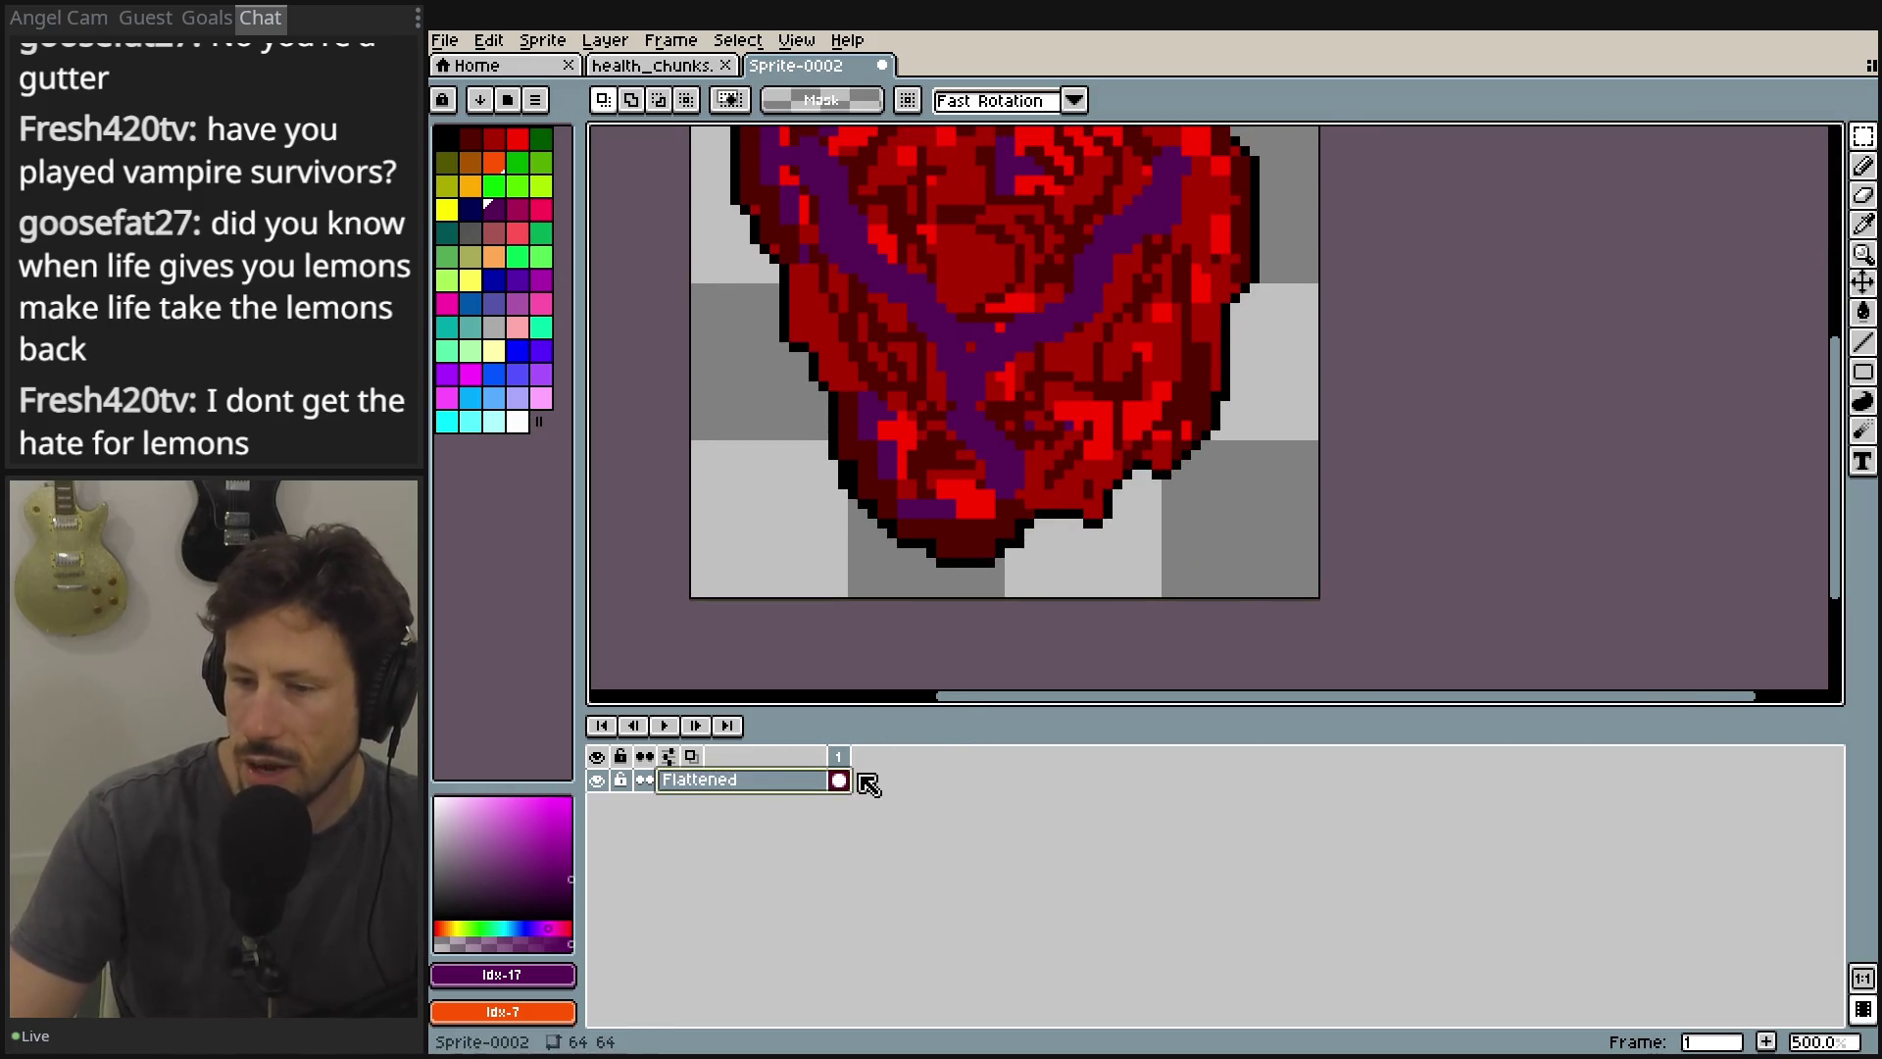
{"action": "mouse_move", "coordinate": [998, 591]}
{"action": "left_mouse_down"}
{"action": "mouse_move", "coordinate": [768, 278]}
{"action": "mouse_move", "coordinate": [691, 284]}
{"action": "left_mouse_up"}
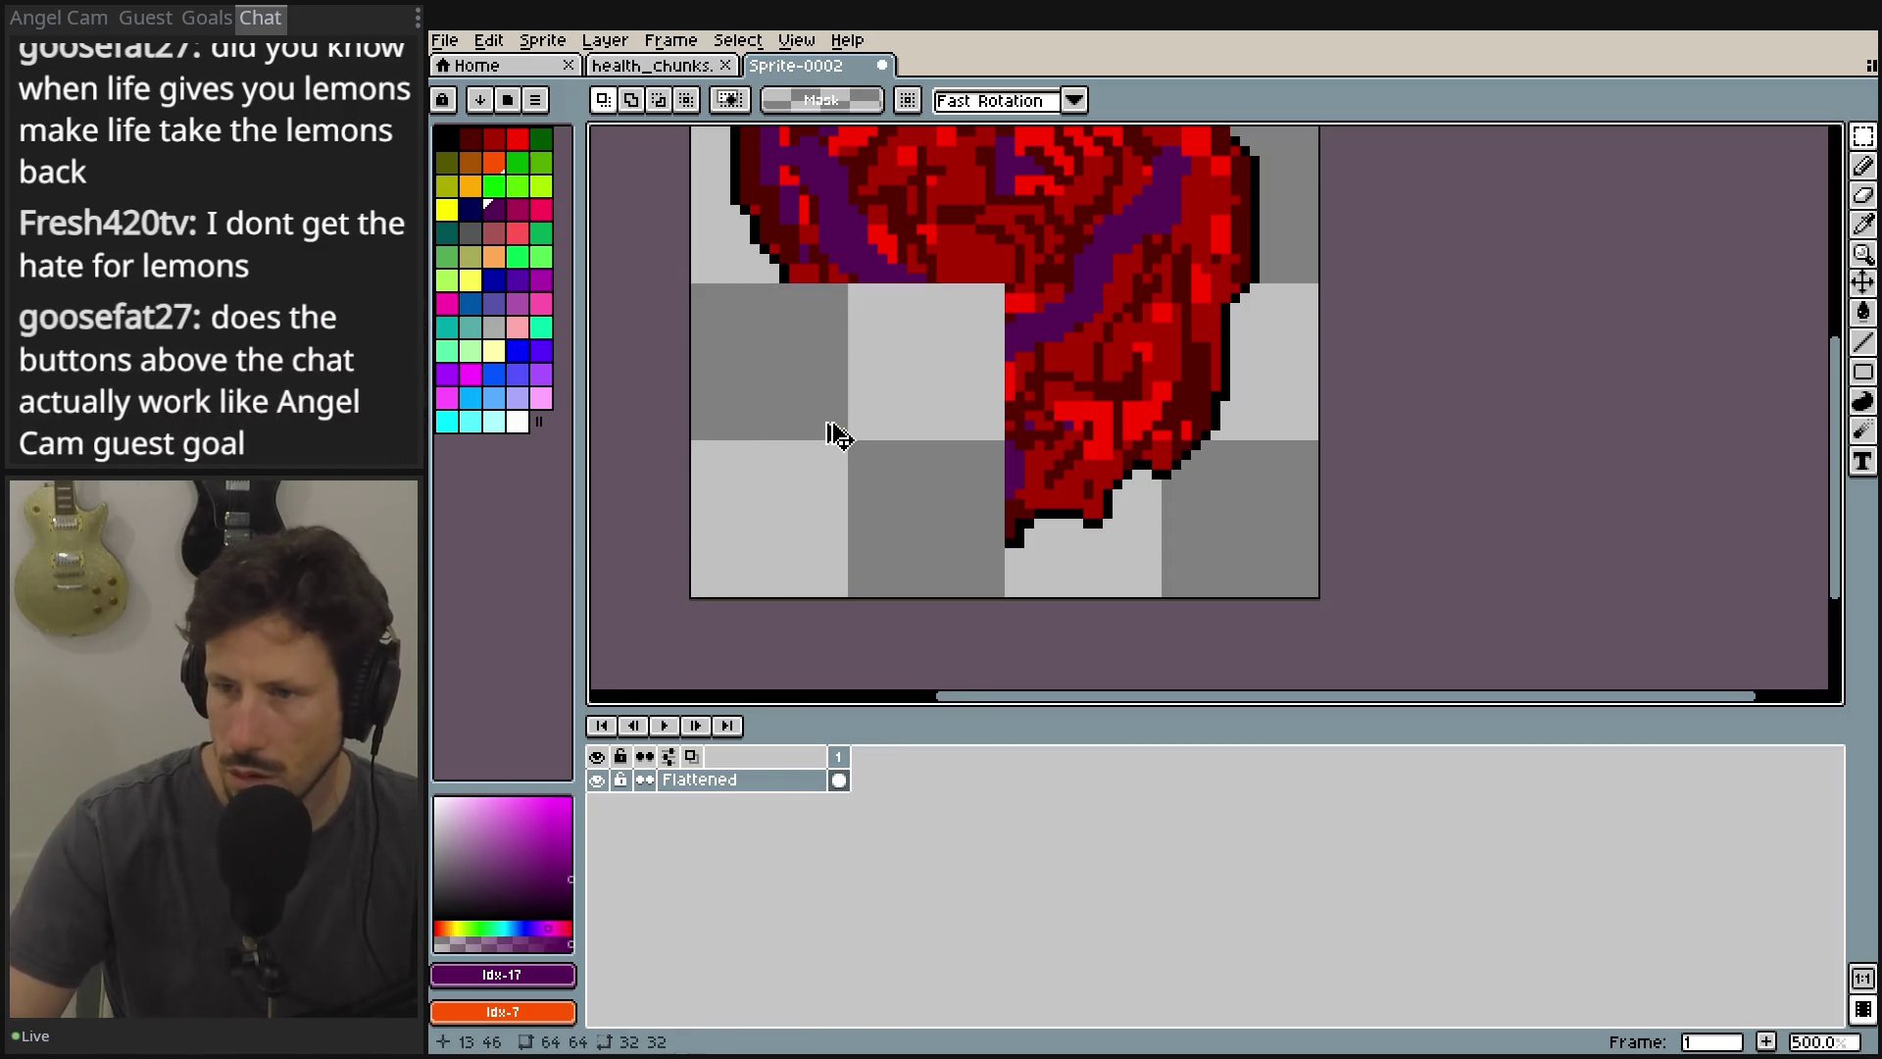
{"action": "left_click", "coordinate": [841, 440]}
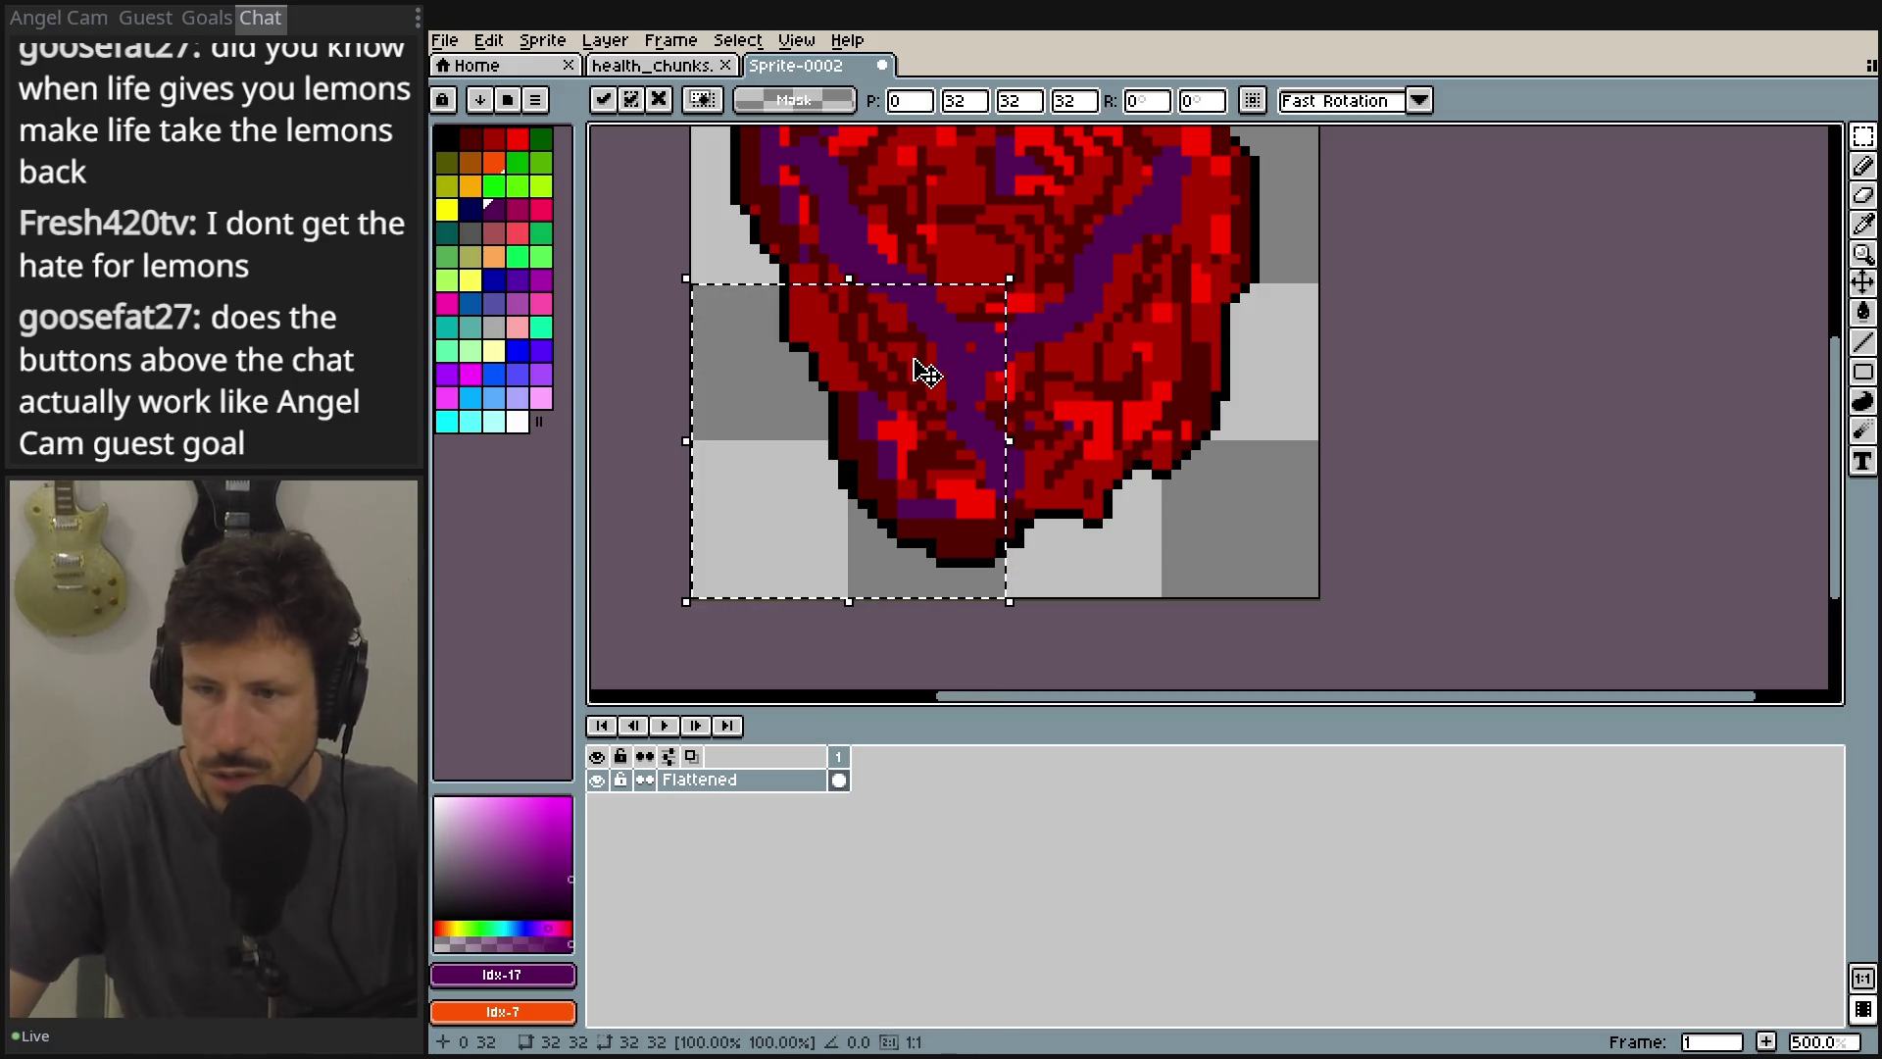
Cut the bottom-left quarter and paste it in place on a new Layer 1.
{"action": "key", "text": "Delete"}
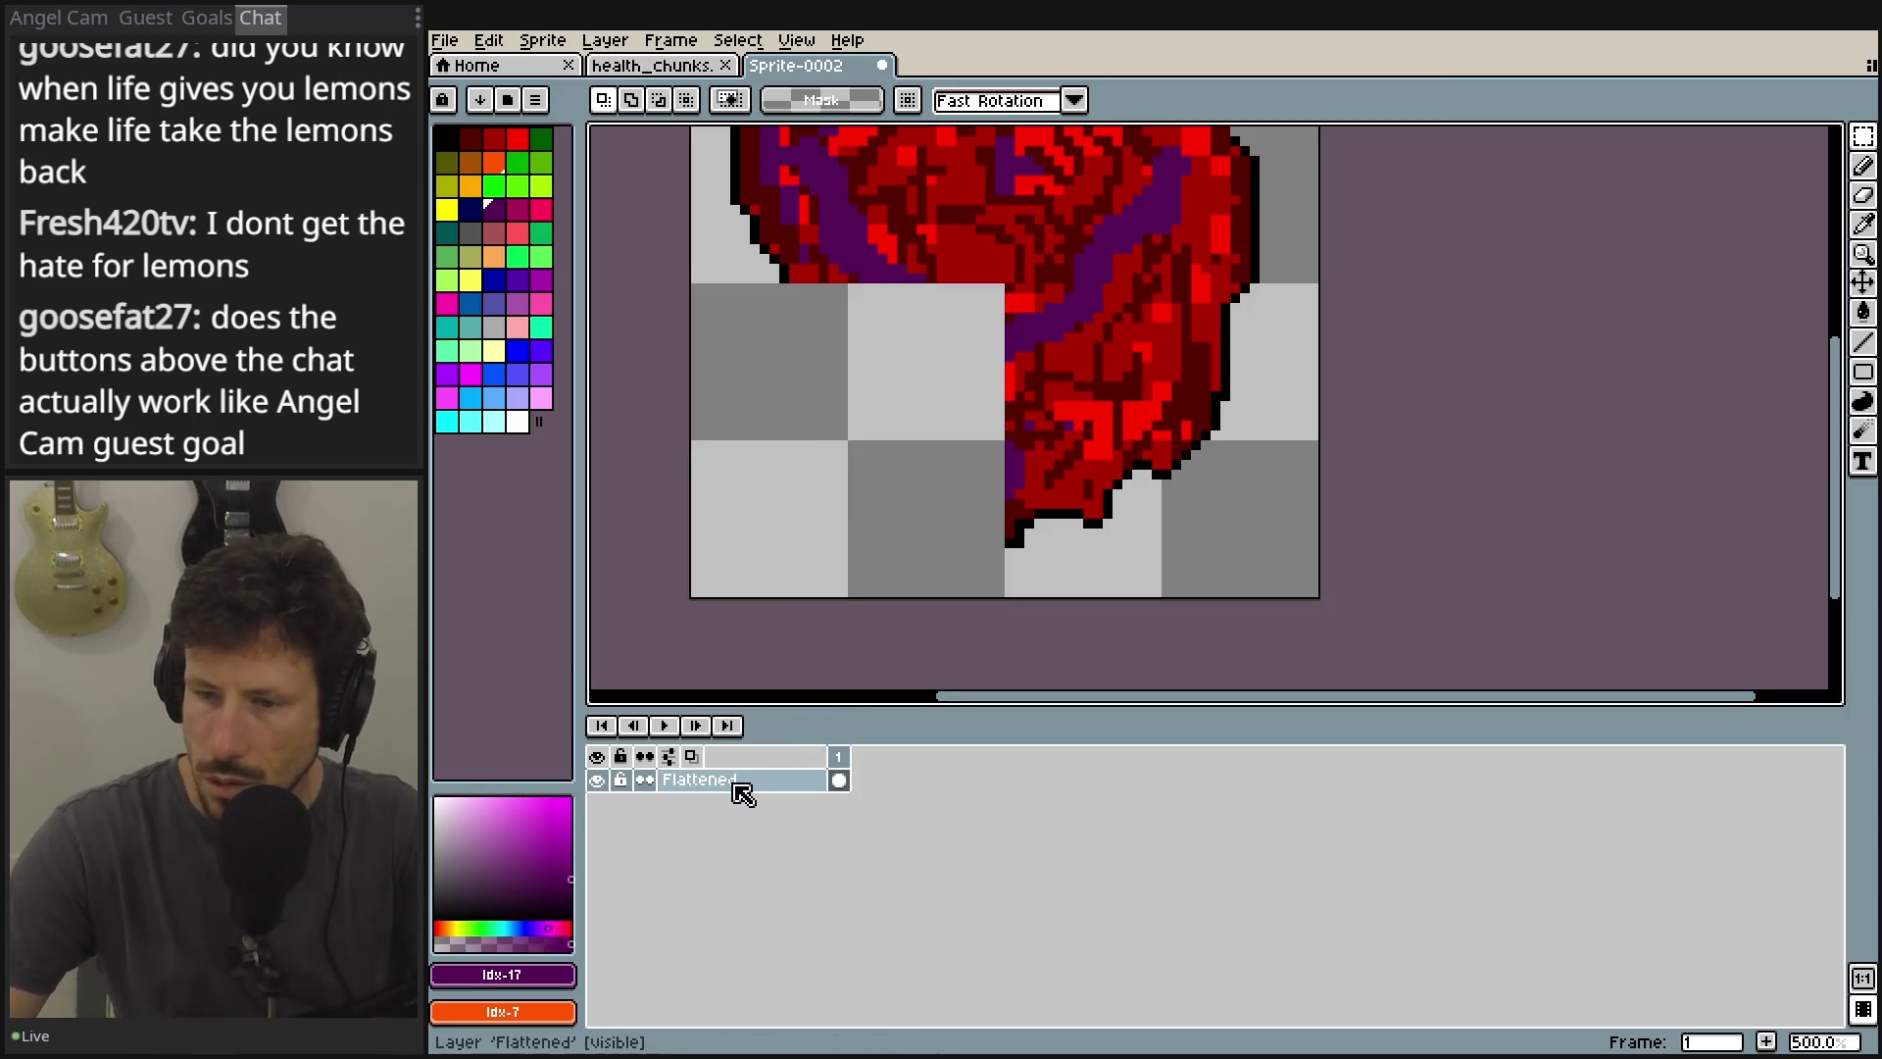
{"action": "key", "text": "ctrl+z"}
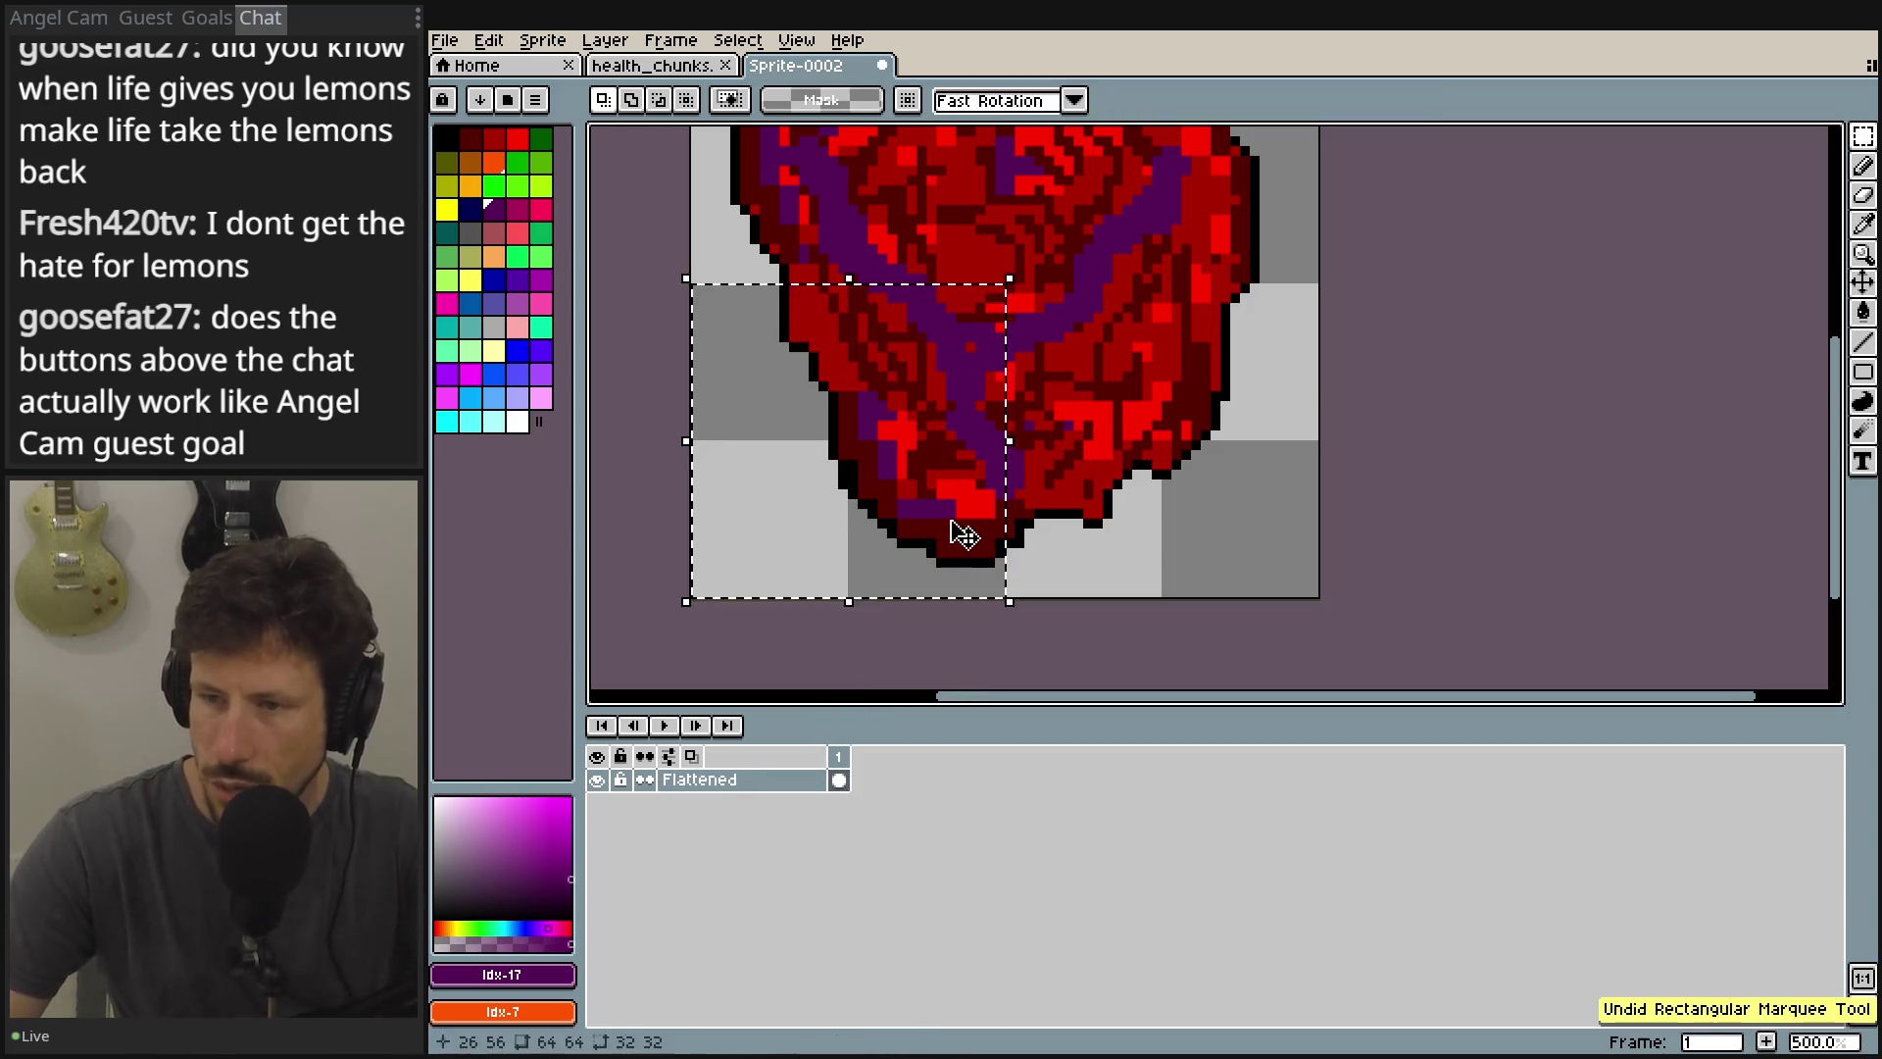
{"action": "key", "text": "ctrl+x"}
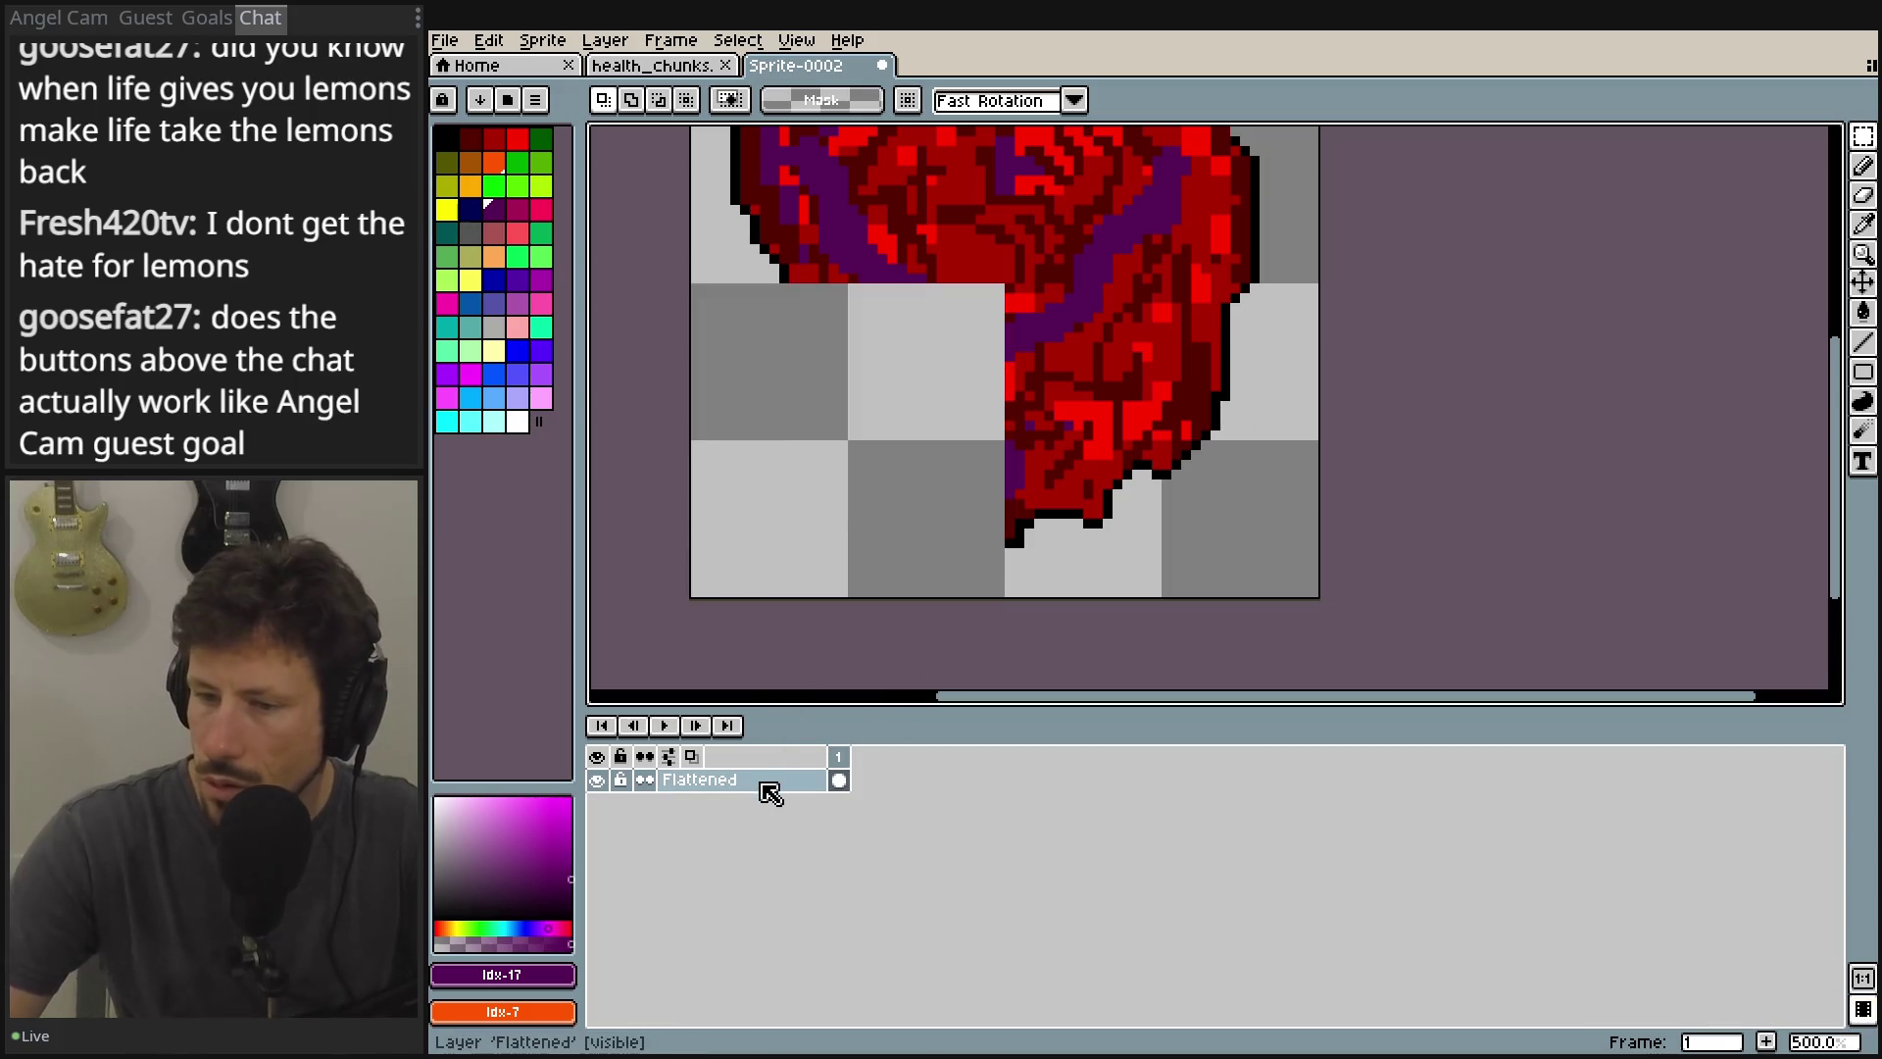
{"action": "right_click", "coordinate": [768, 786]}
{"action": "mouse_move", "coordinate": [802, 826]}
{"action": "left_click", "coordinate": [1000, 830]}
{"action": "key", "text": "ctrl+v"}
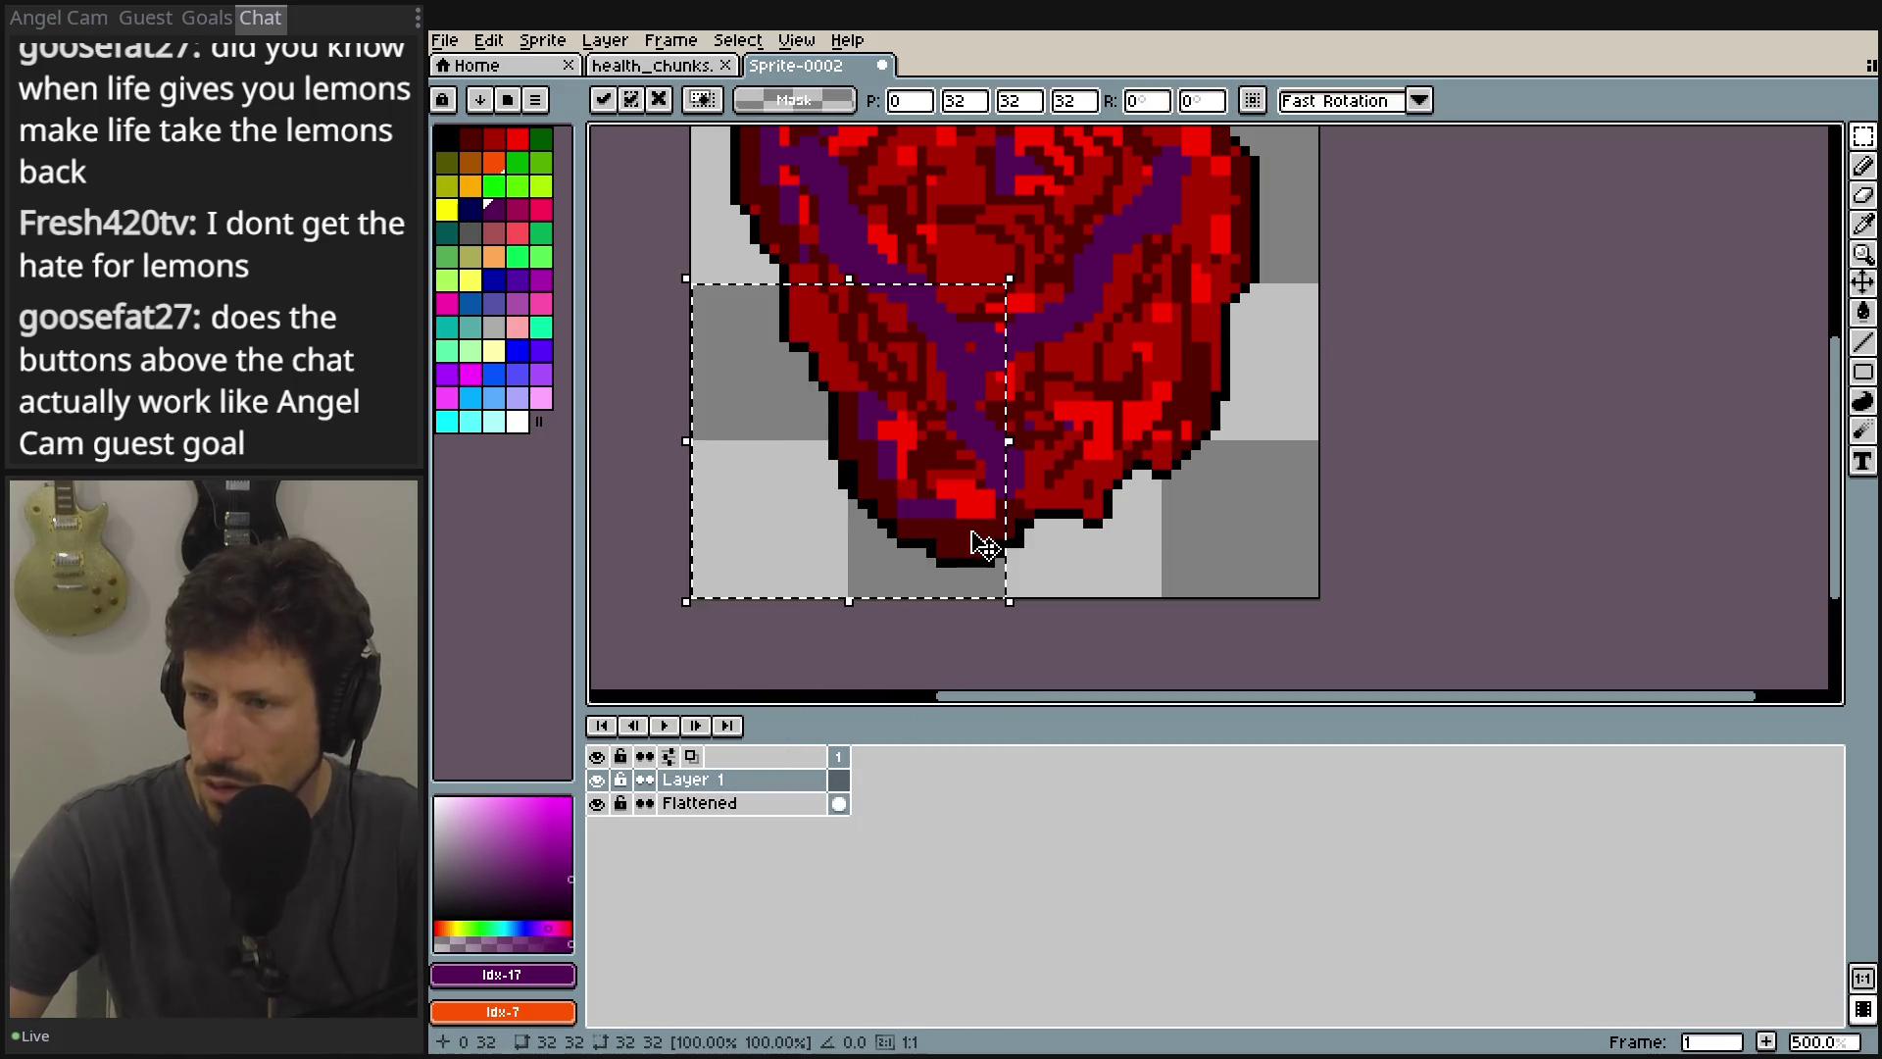
{"action": "left_click", "coordinate": [838, 779]}
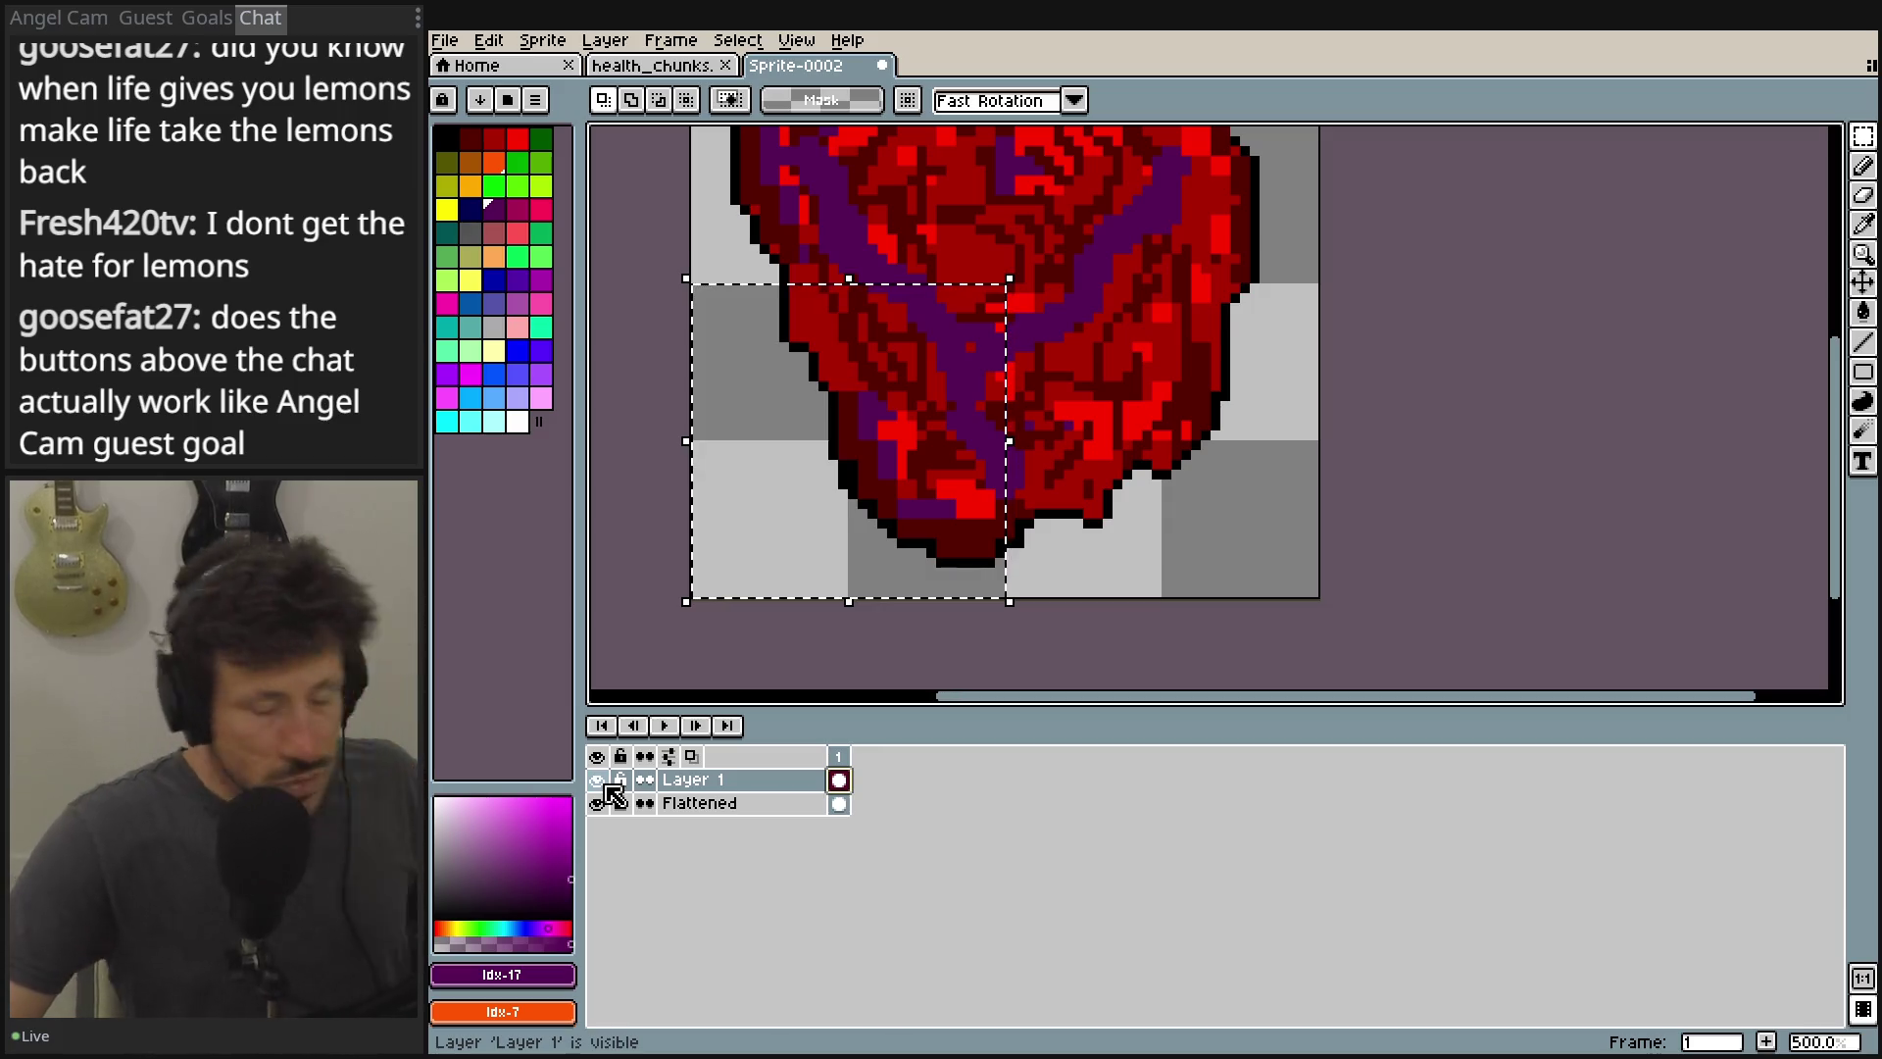
Move the bottom-right quarter off Flattened onto a new Layer 2 in the same spot.
{"action": "left_click_drag", "start_coordinate": [901, 534], "coordinate": [794, 588]}
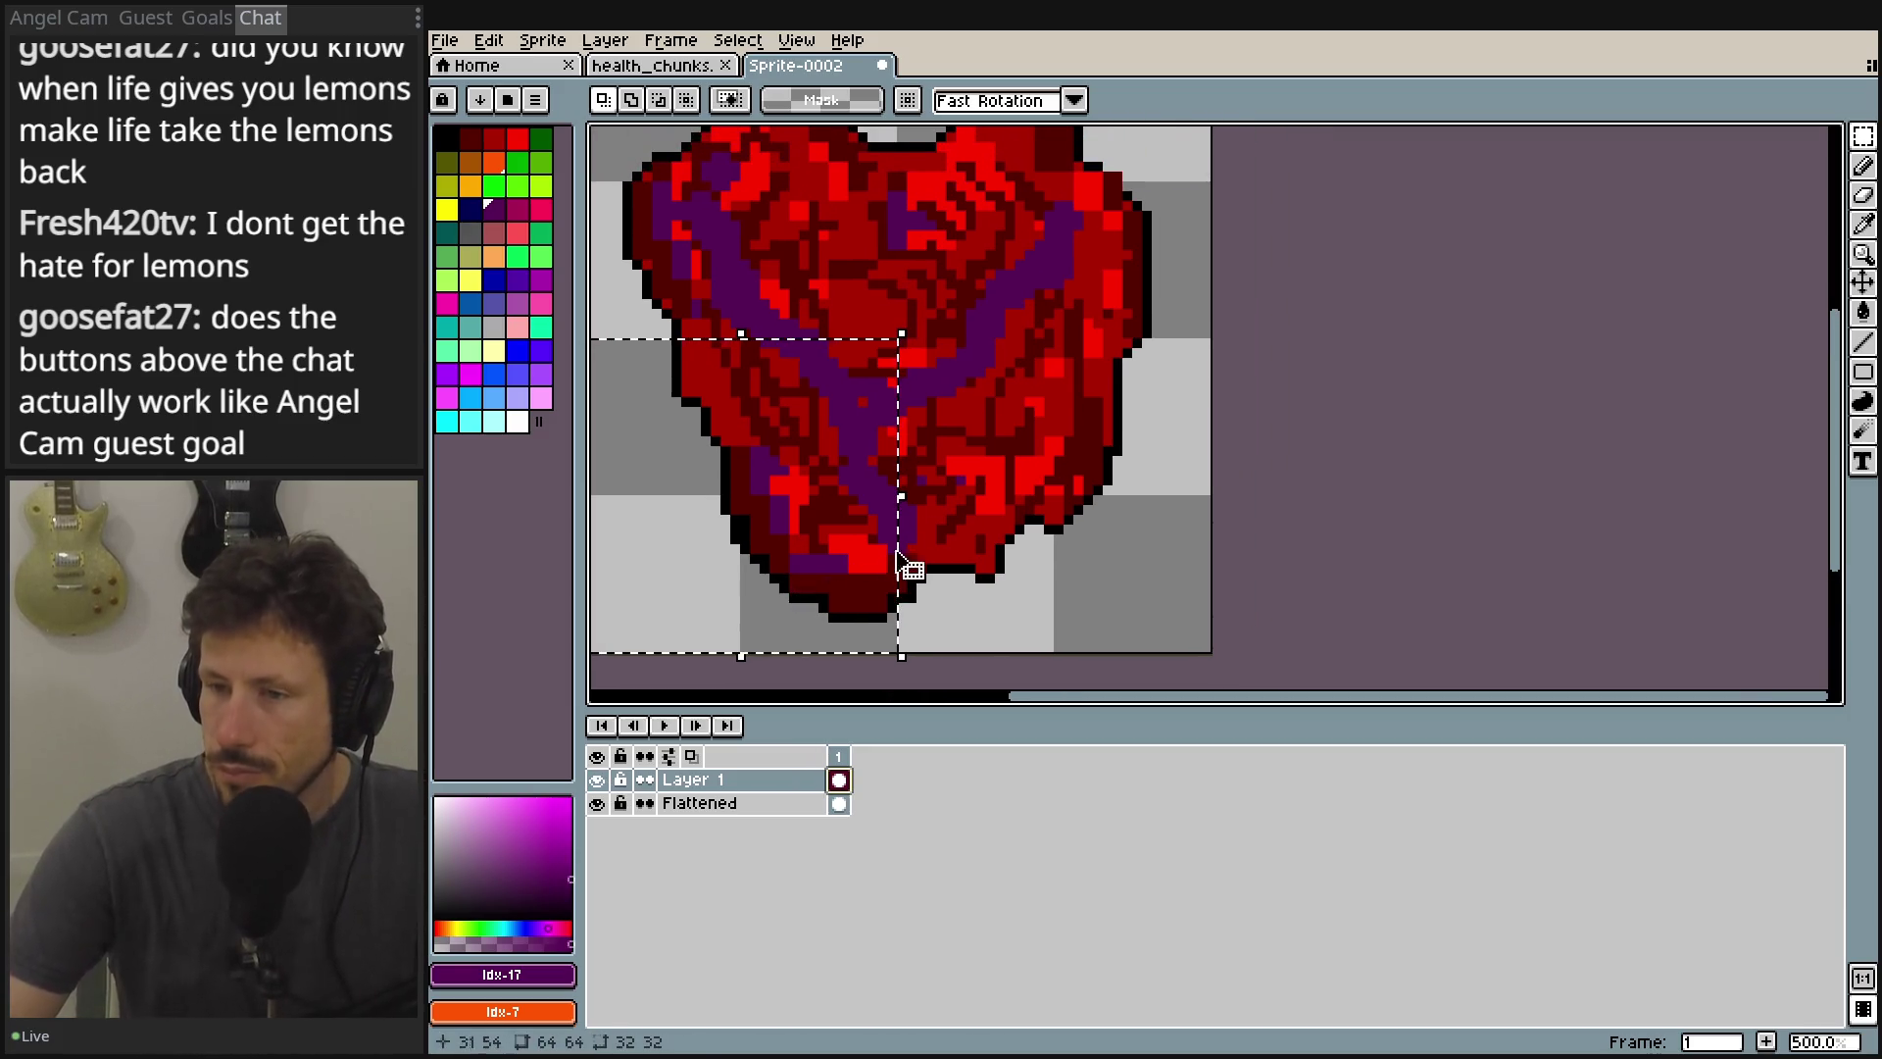
{"action": "left_click", "coordinate": [722, 804]}
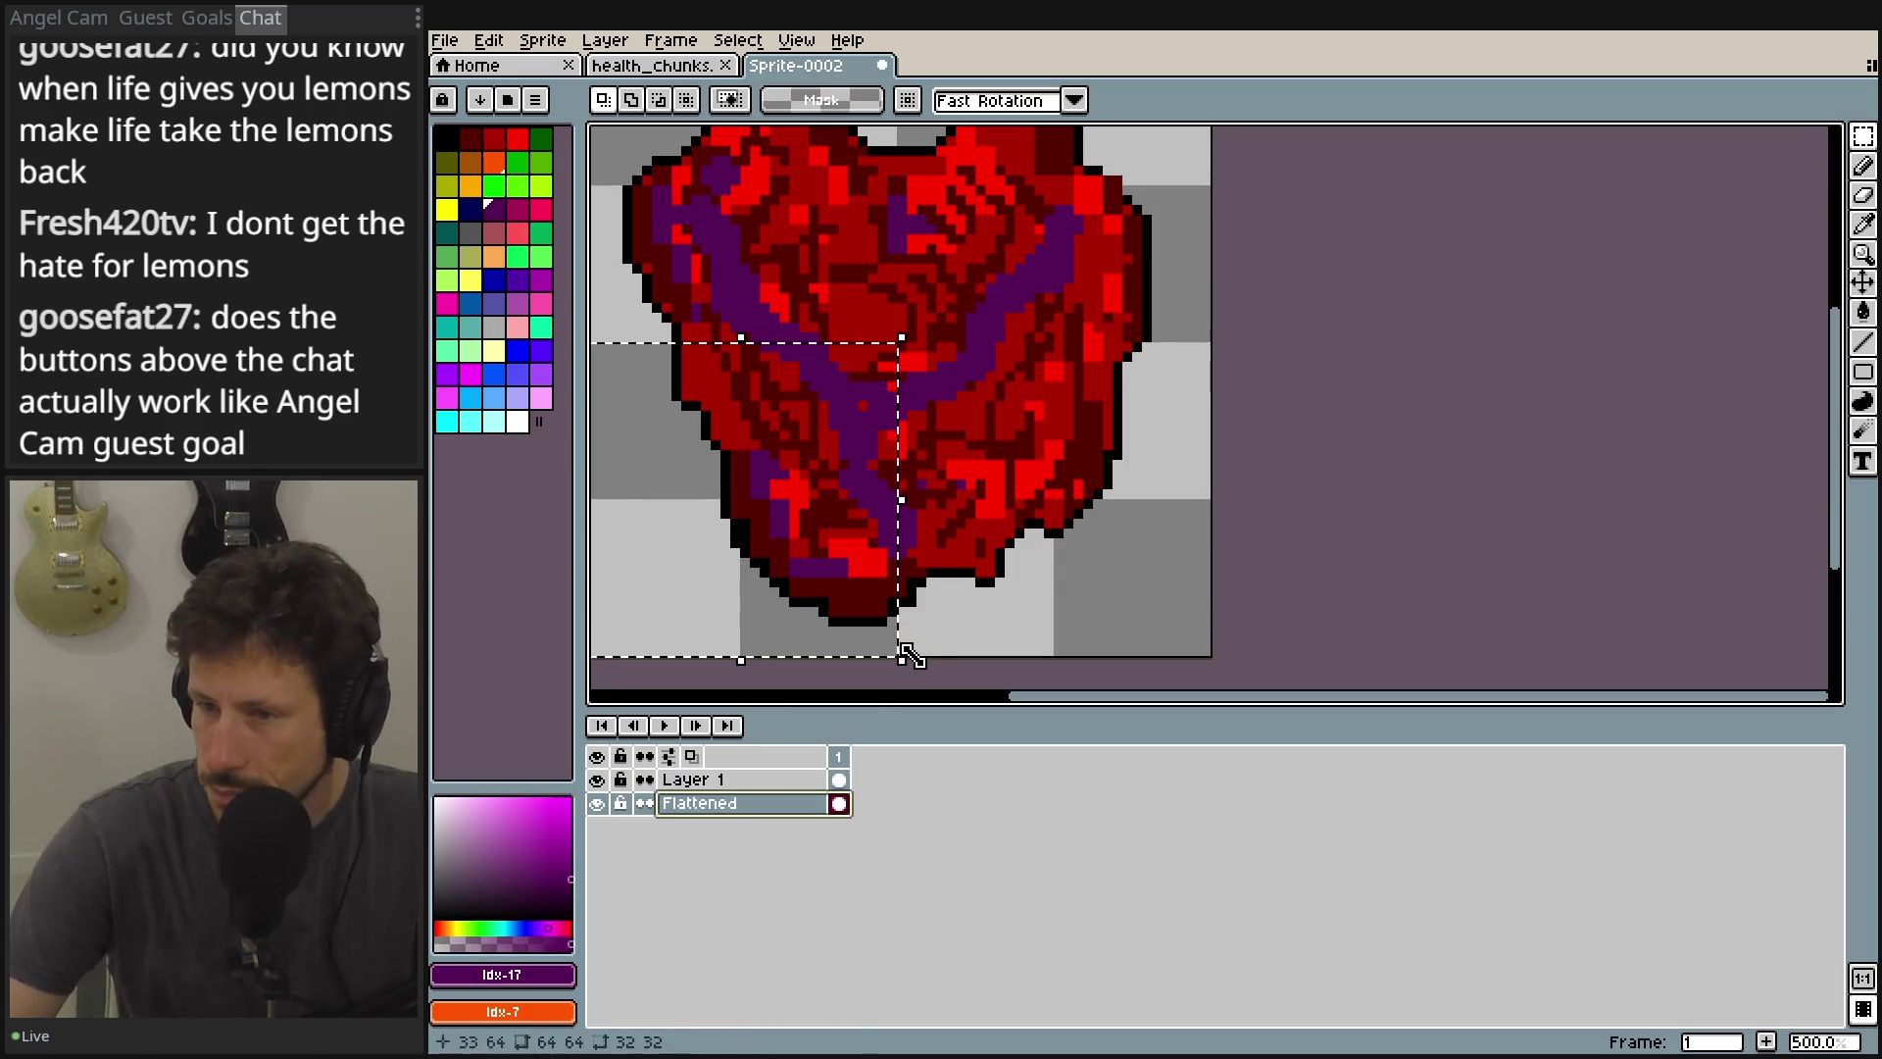
{"action": "left_click", "coordinate": [1108, 602]}
{"action": "mouse_move", "coordinate": [1209, 652]}
{"action": "left_mouse_down"}
{"action": "mouse_move", "coordinate": [1009, 399]}
{"action": "mouse_move", "coordinate": [899, 347]}
{"action": "left_mouse_up"}
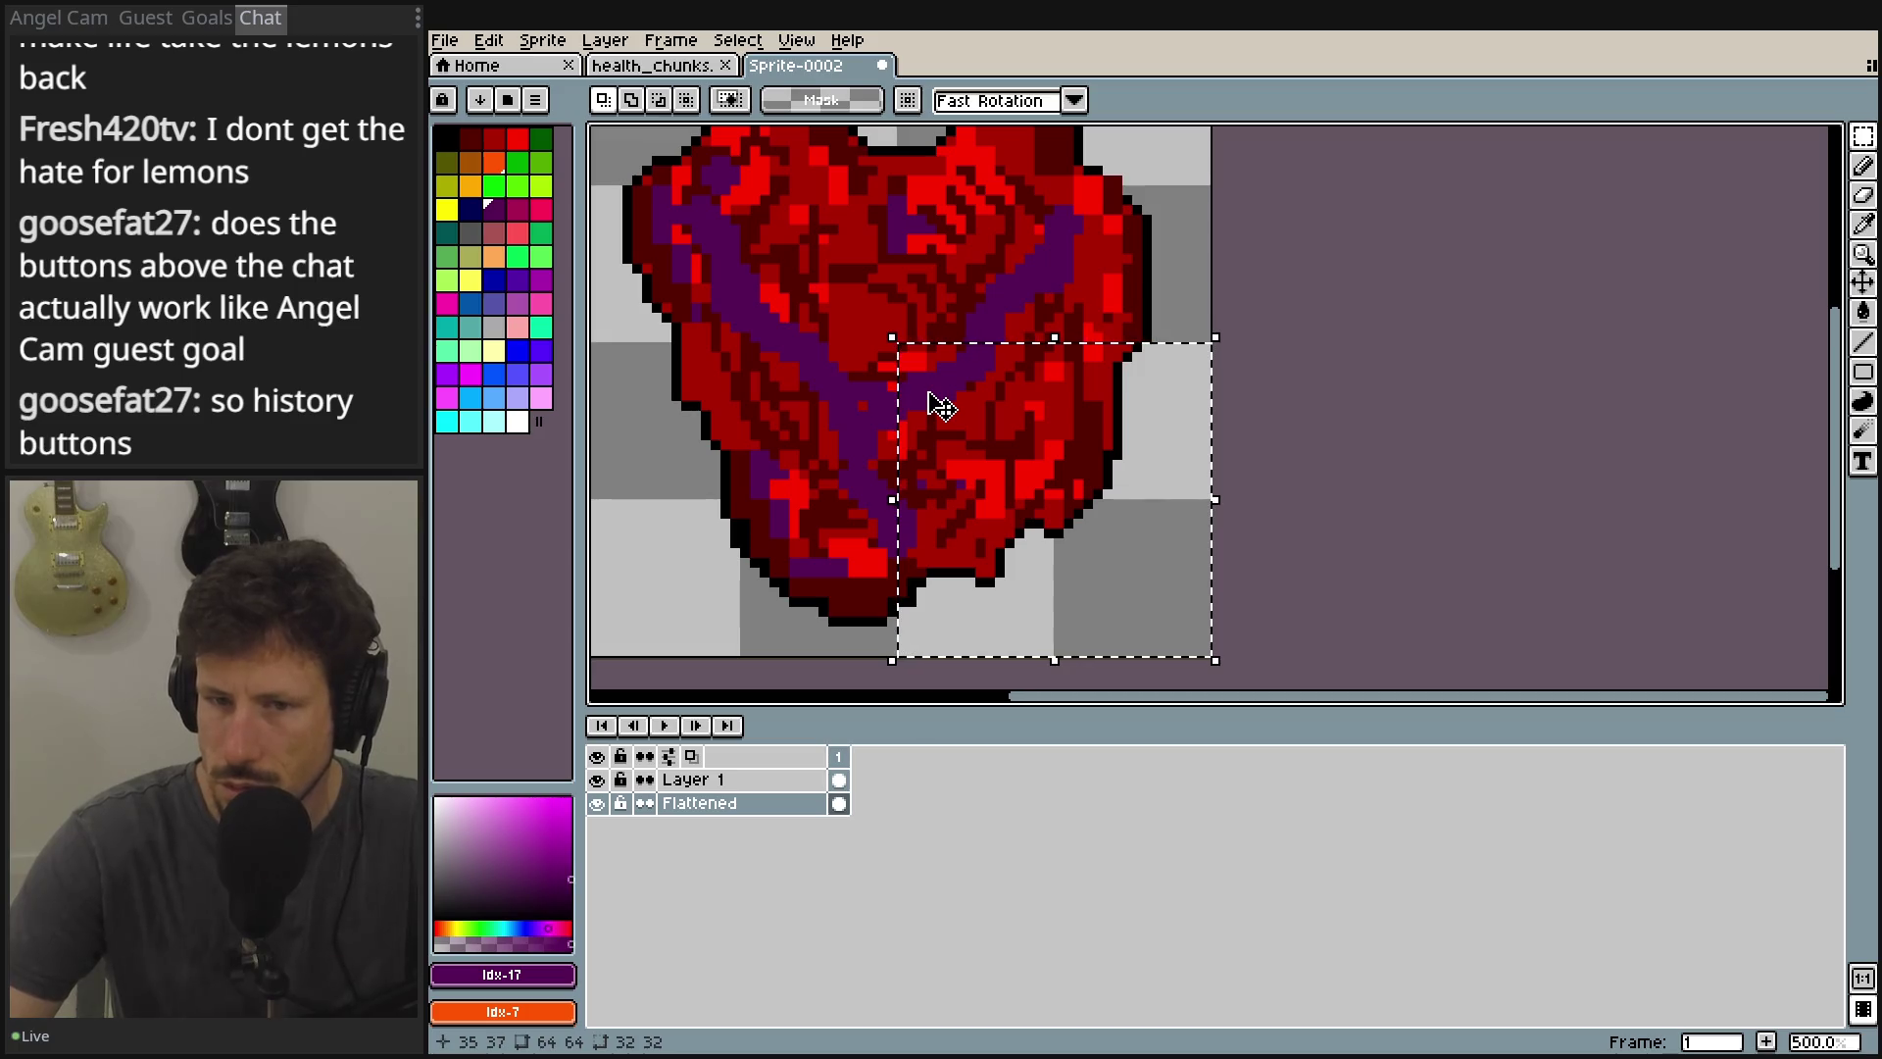
{"action": "key", "text": "Delete"}
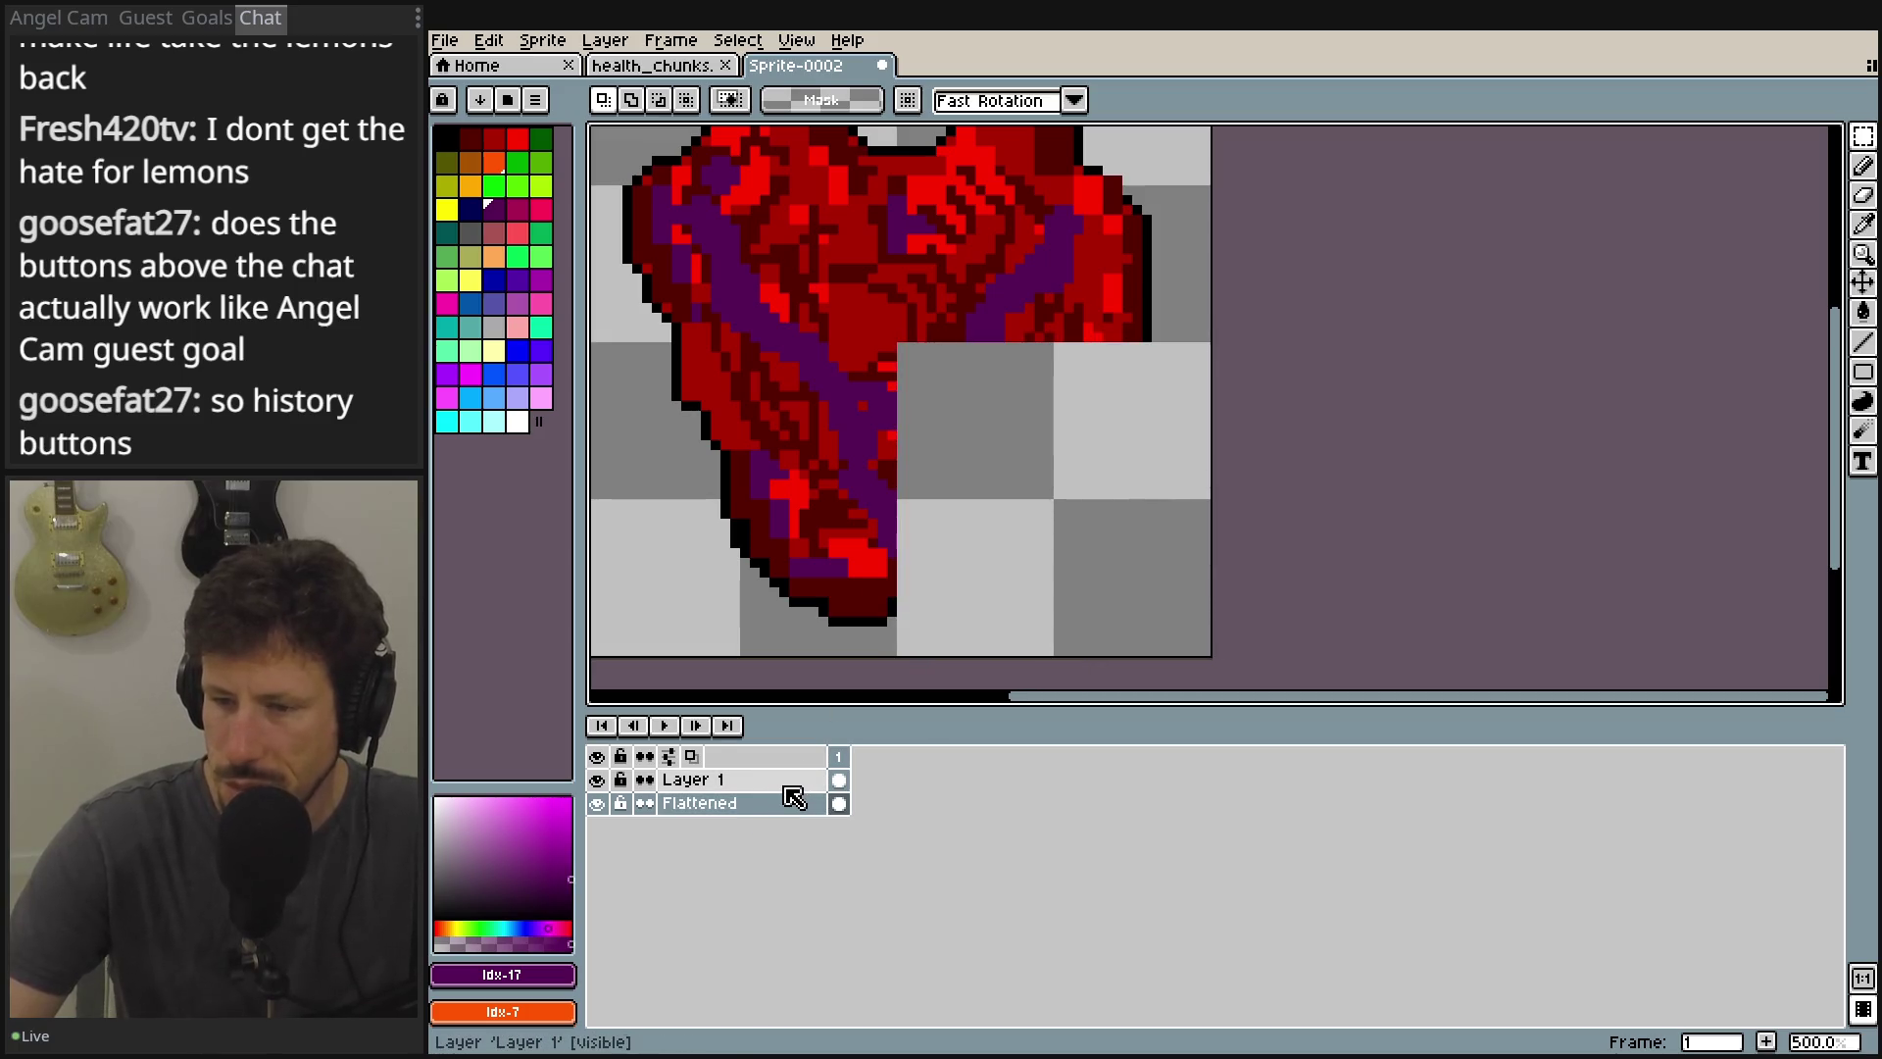
{"action": "right_click", "coordinate": [787, 792]}
{"action": "mouse_move", "coordinate": [853, 832]}
{"action": "left_click", "coordinate": [1019, 830]}
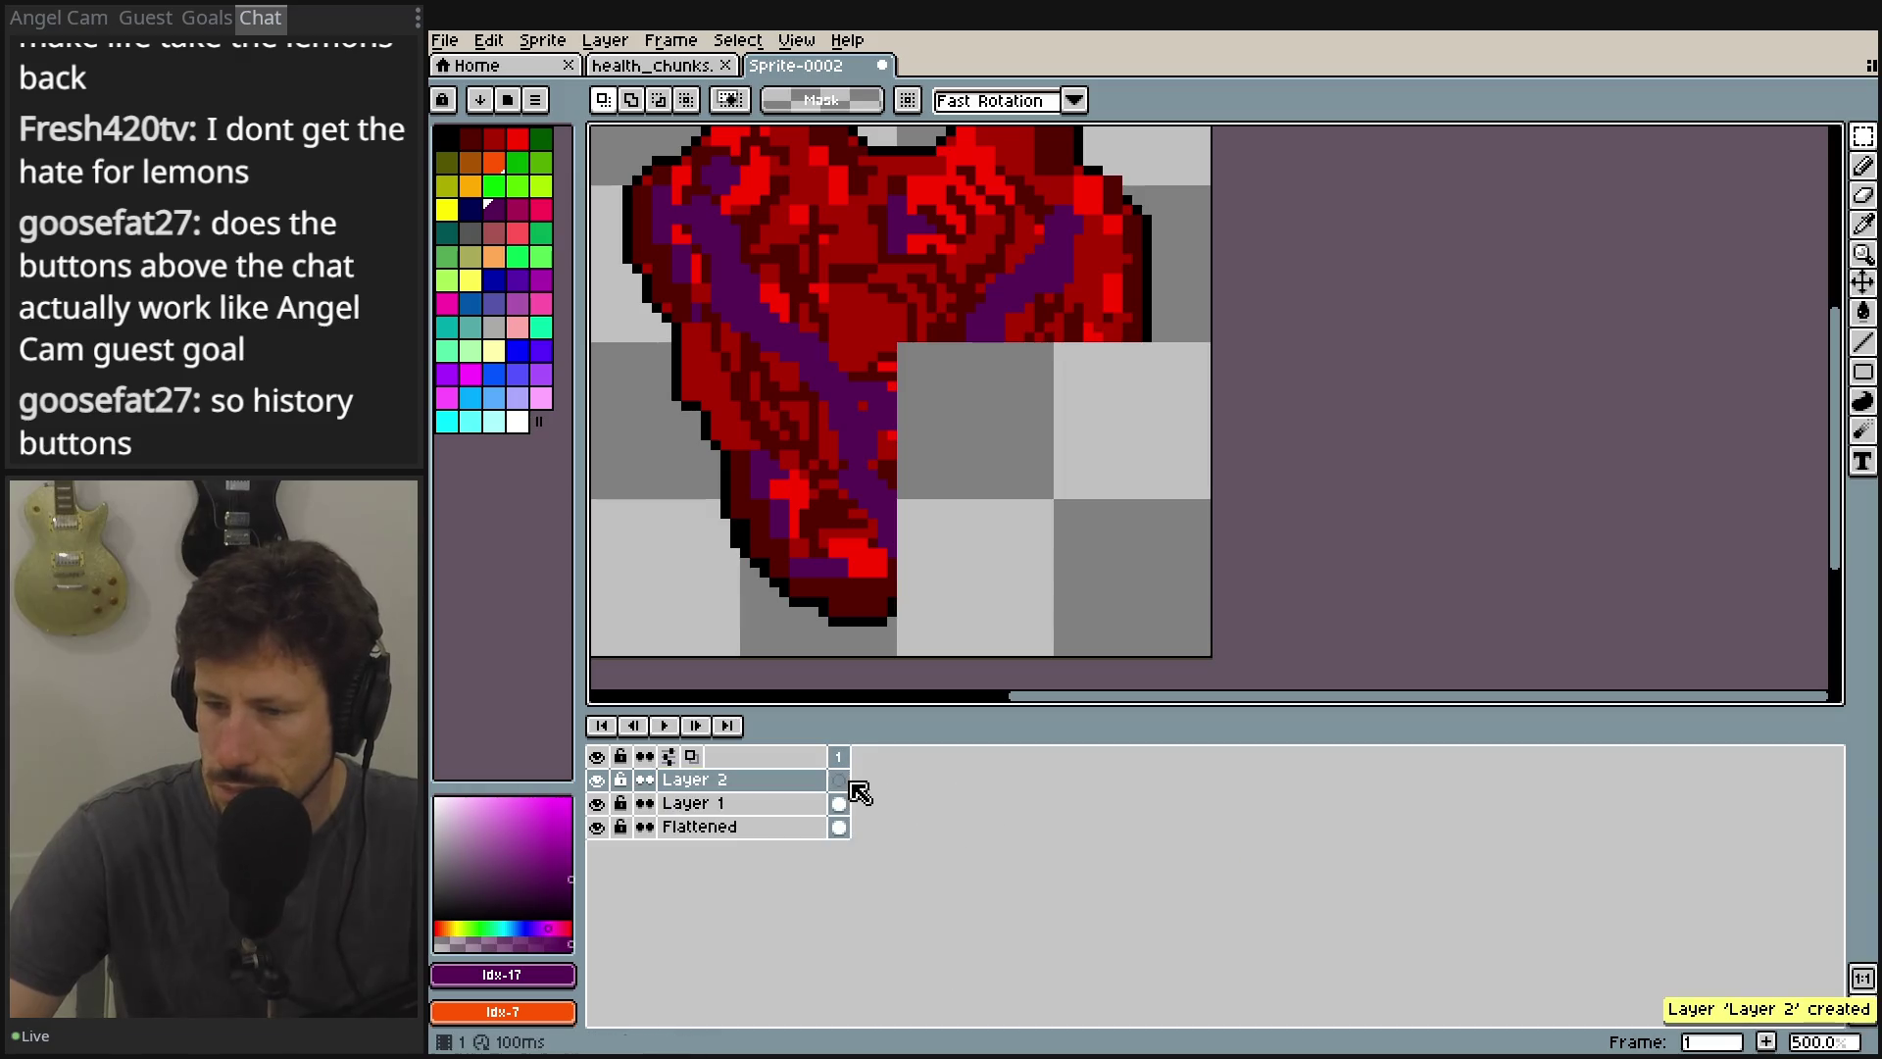
{"action": "key", "text": "ctrl+v"}
{"action": "key", "text": "Return"}
Hide and reshow Layer 1 and Layer 2 to check each holds its quarter.
{"action": "left_click_drag", "start_coordinate": [1352, 342], "coordinate": [1363, 424]}
{"action": "left_click", "coordinate": [597, 779]}
{"action": "left_click", "coordinate": [595, 805]}
{"action": "left_click", "coordinate": [596, 805]}
{"action": "left_click", "coordinate": [596, 805]}
{"action": "left_click", "coordinate": [597, 780]}
{"action": "left_click", "coordinate": [596, 803]}
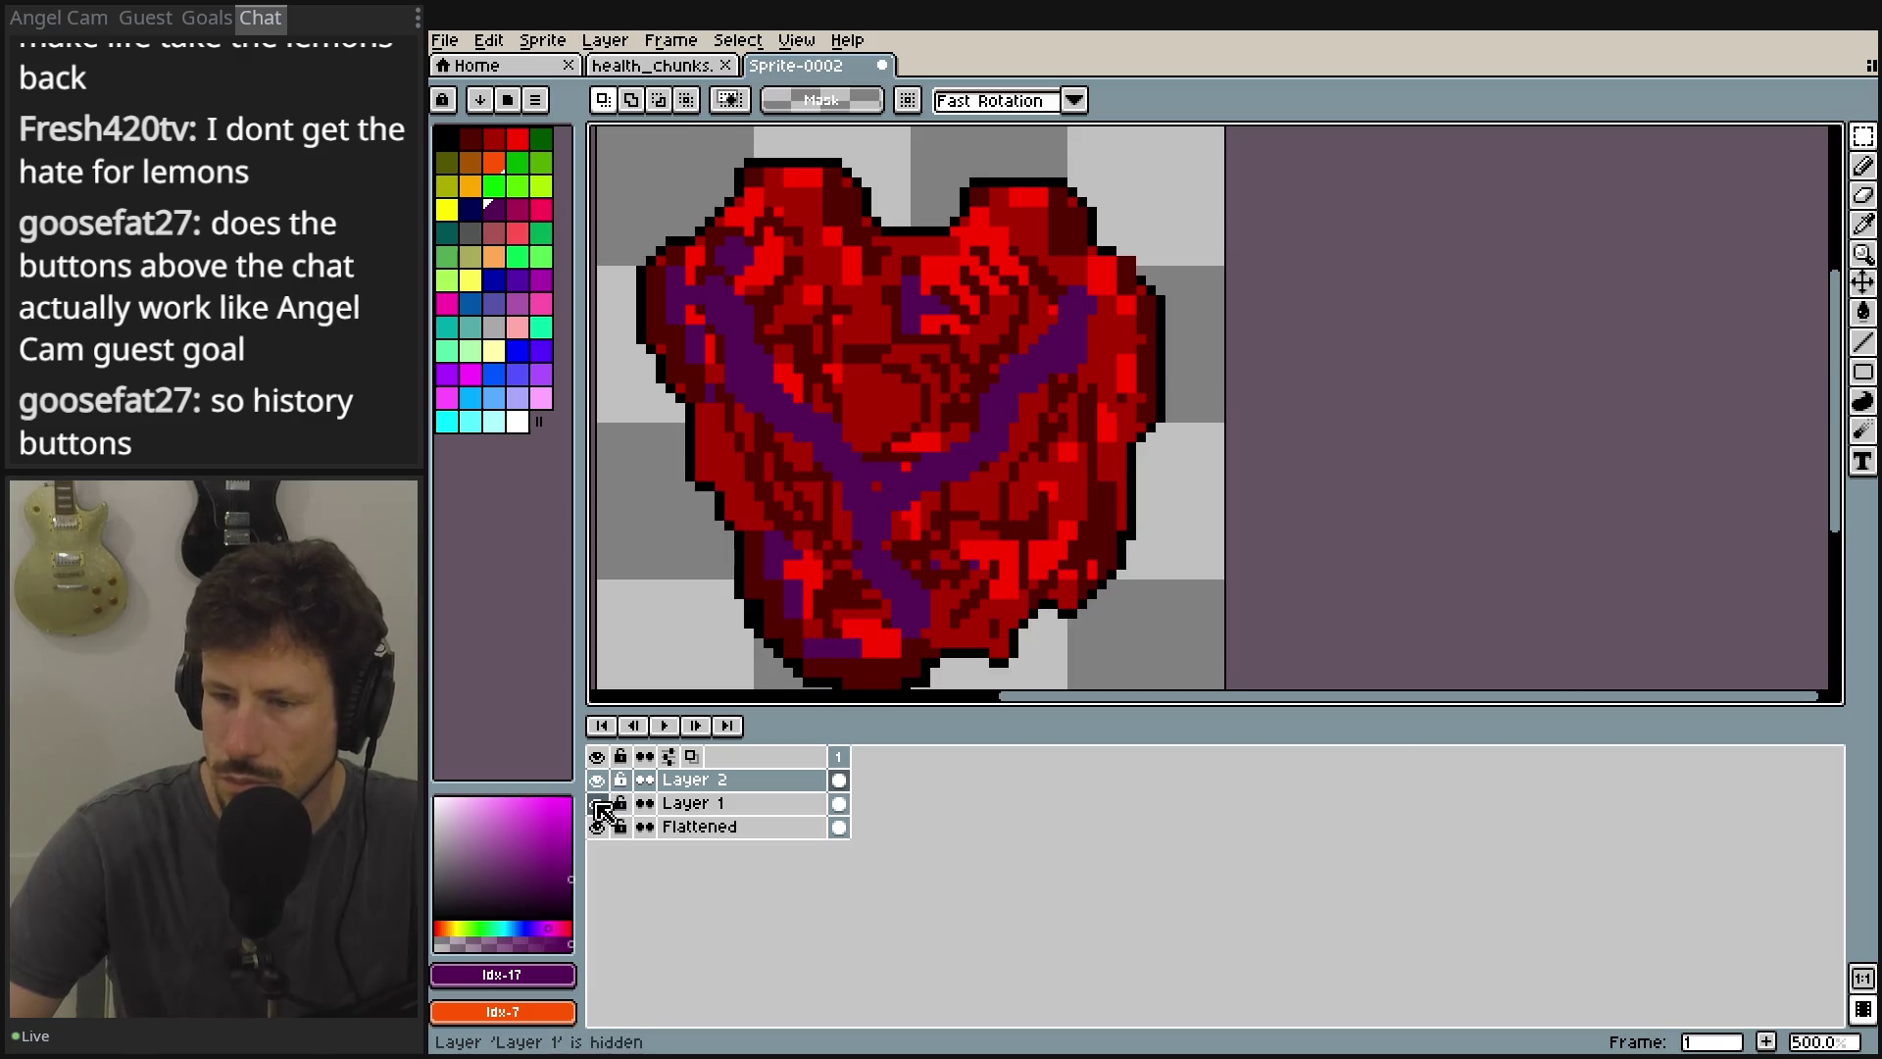
{"action": "scroll", "coordinate": [924, 492], "scroll_direction": "up", "scroll_amount": 2}
Move the top-right quarter off Flattened onto a new Layer 3 in the same spot.
{"action": "left_click", "coordinate": [781, 828]}
{"action": "right_click", "coordinate": [782, 830]}
{"action": "left_click", "coordinate": [1258, 423]}
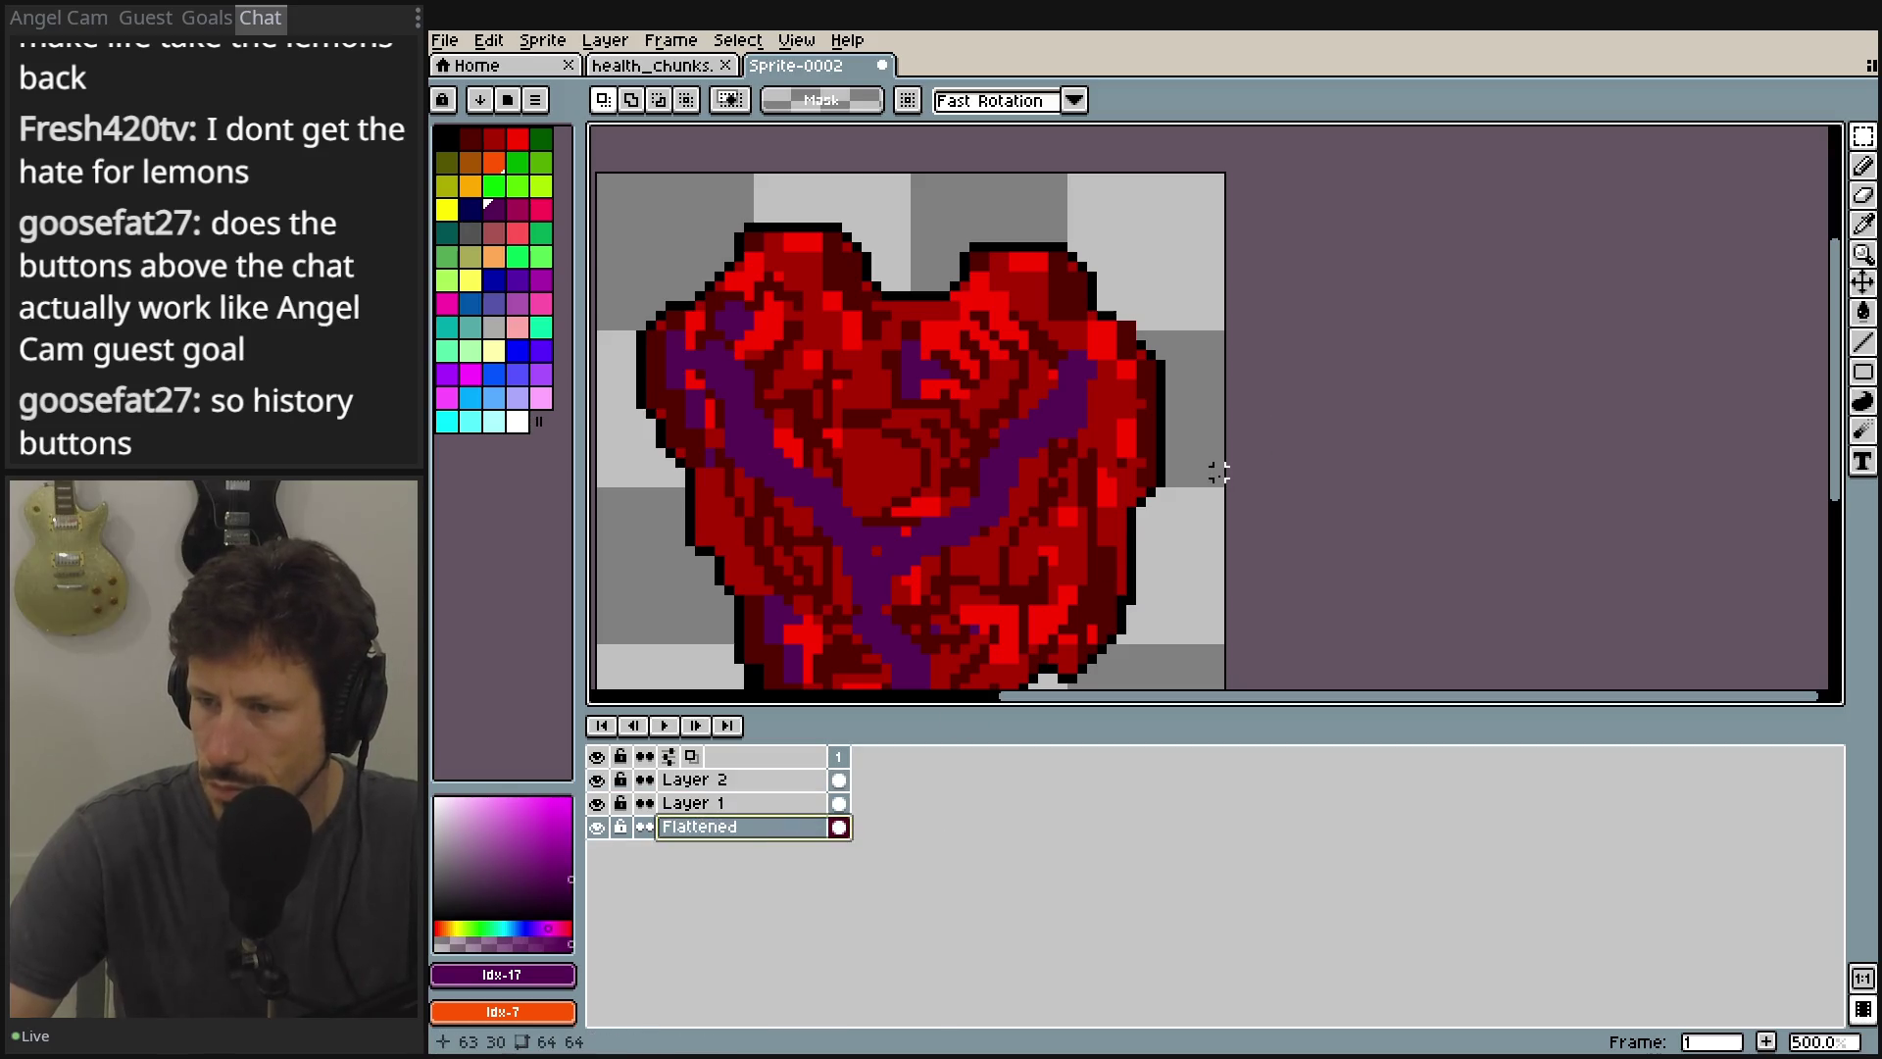
{"action": "mouse_move", "coordinate": [1219, 482]}
{"action": "left_mouse_down"}
{"action": "mouse_move", "coordinate": [981, 177]}
{"action": "mouse_move", "coordinate": [913, 175]}
{"action": "left_mouse_up"}
{"action": "key", "text": "Delete"}
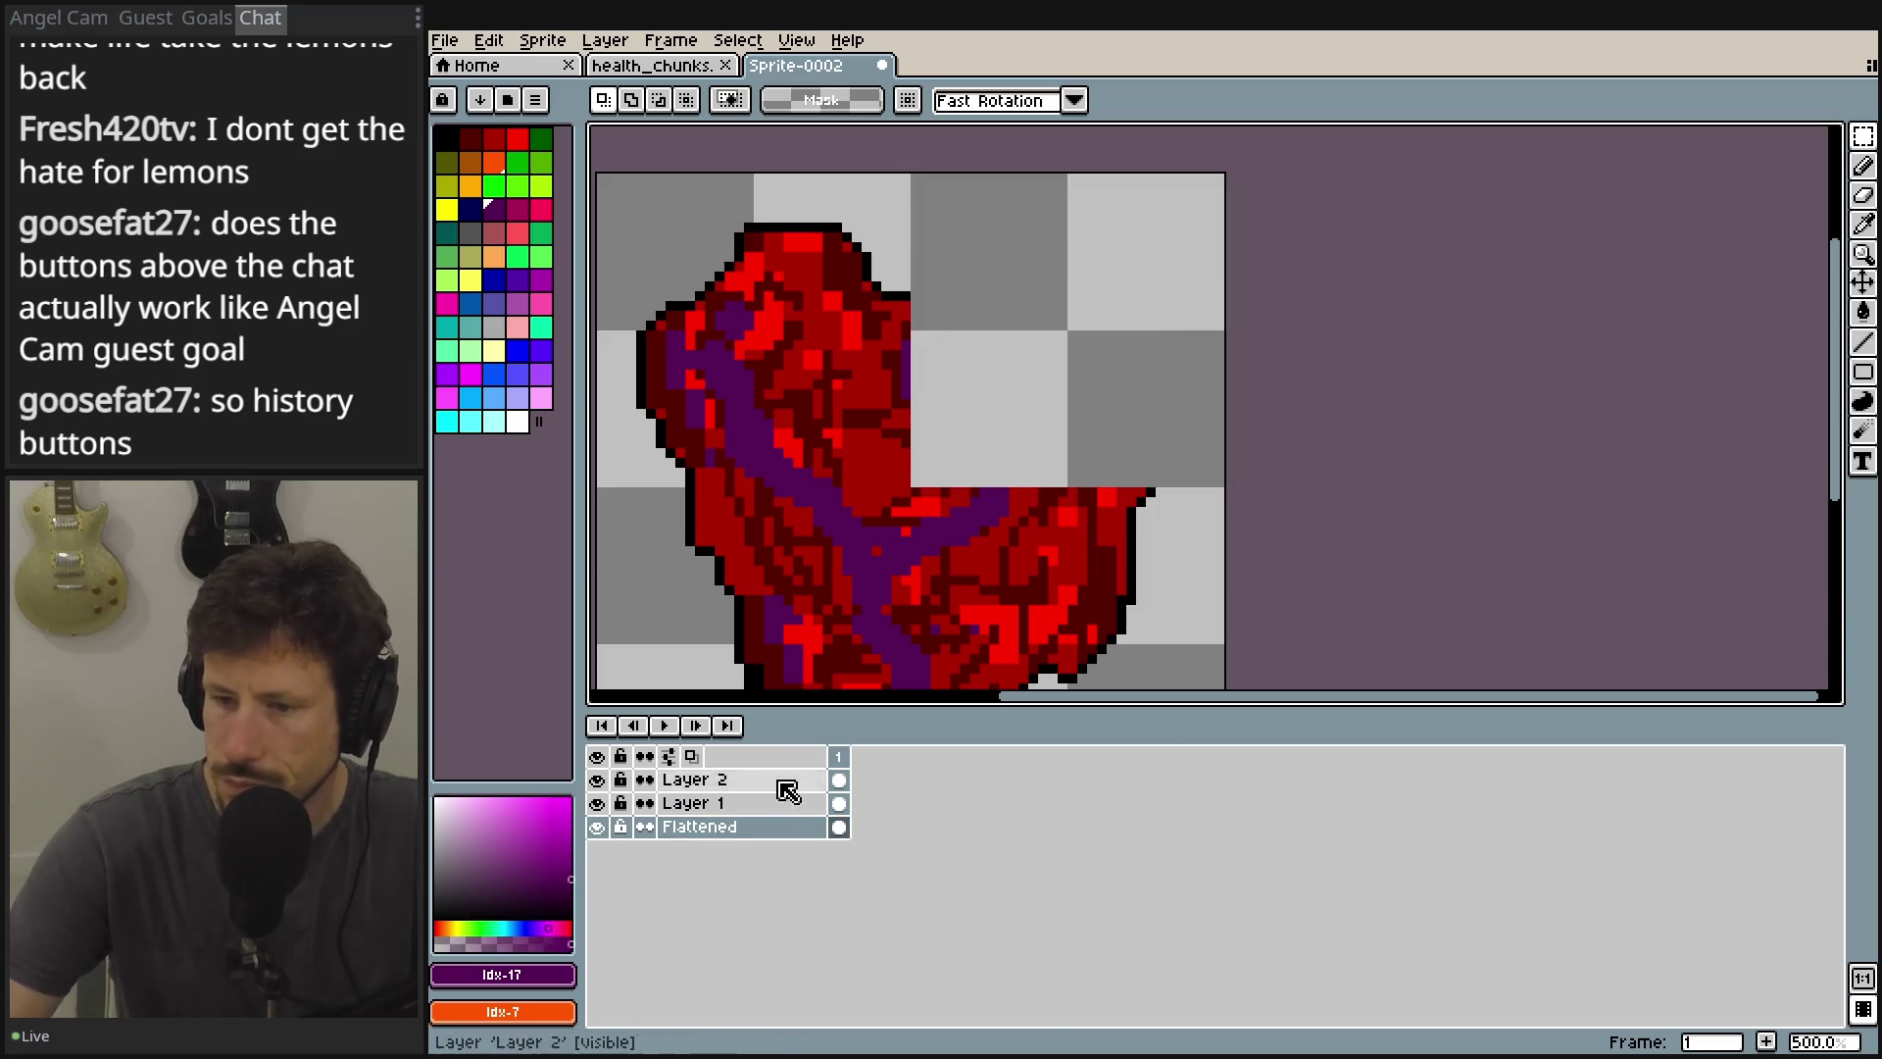
{"action": "right_click", "coordinate": [745, 828]}
{"action": "mouse_move", "coordinate": [813, 876]}
{"action": "left_click", "coordinate": [967, 882]}
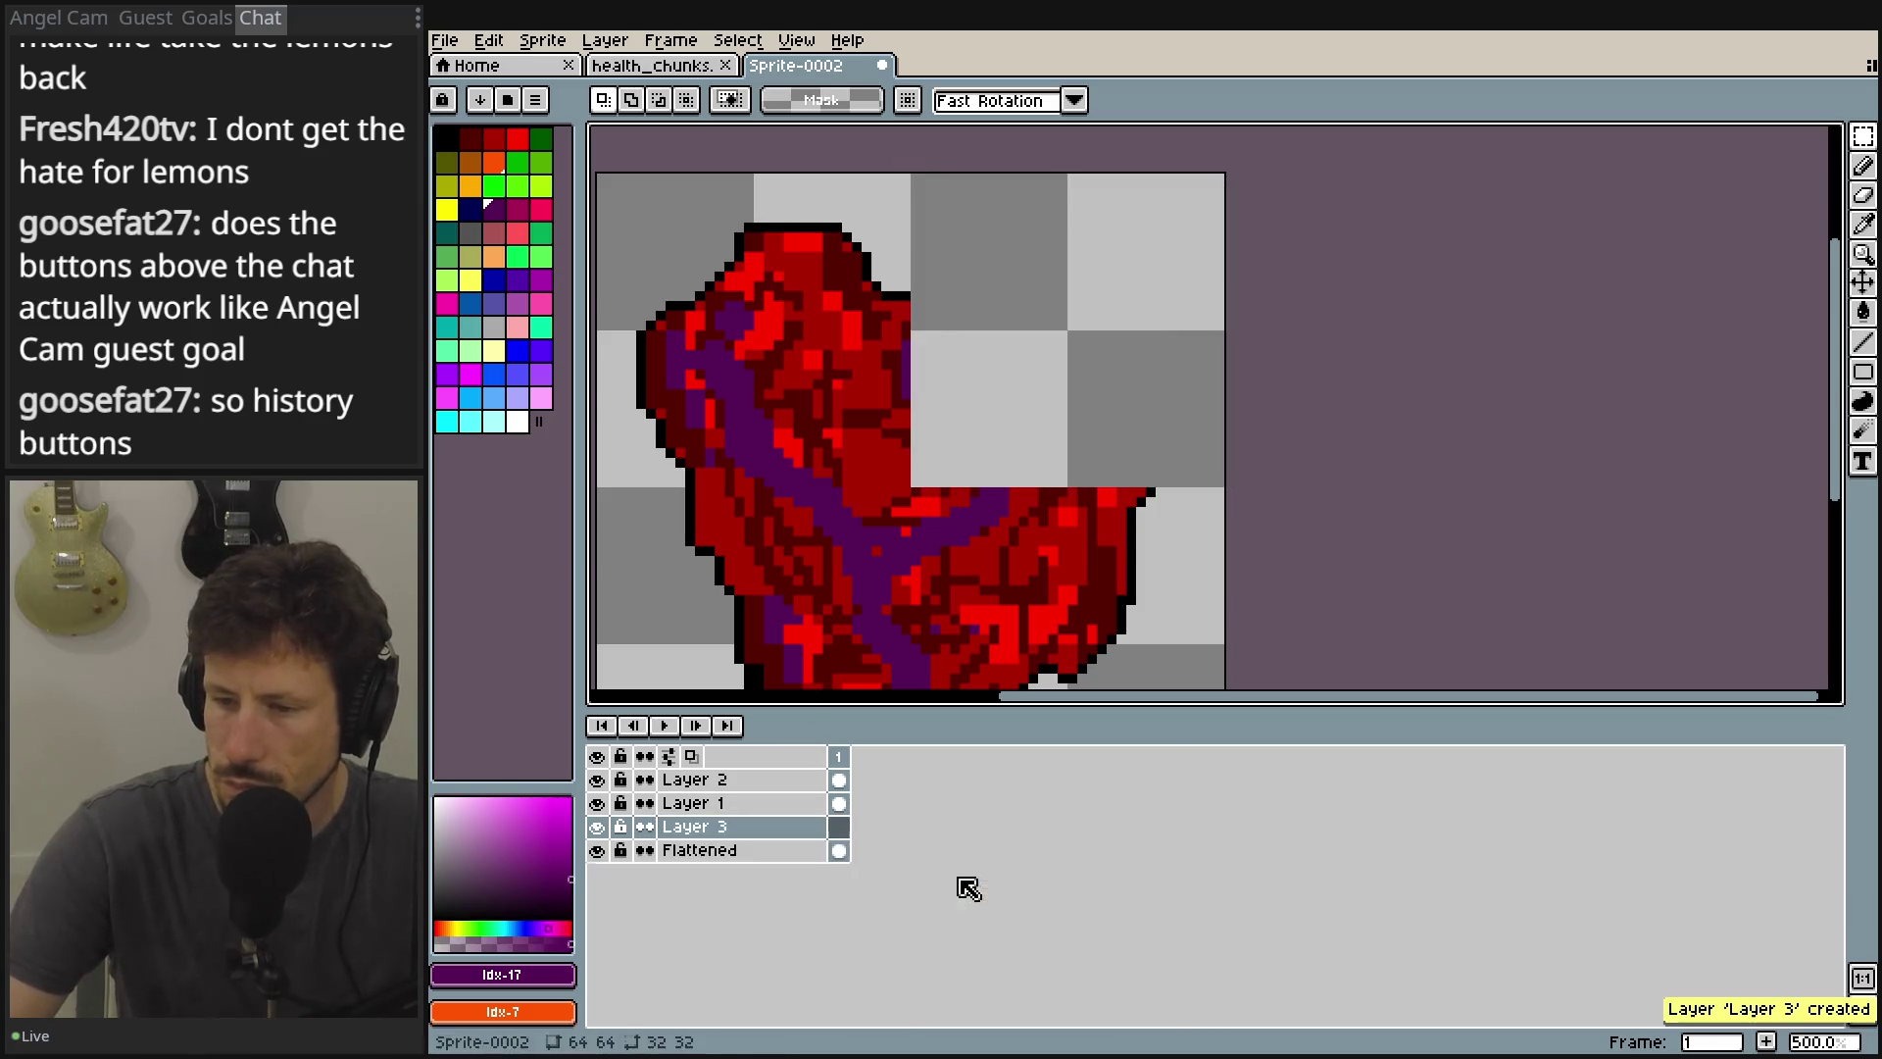
{"action": "key", "text": "ctrl+v"}
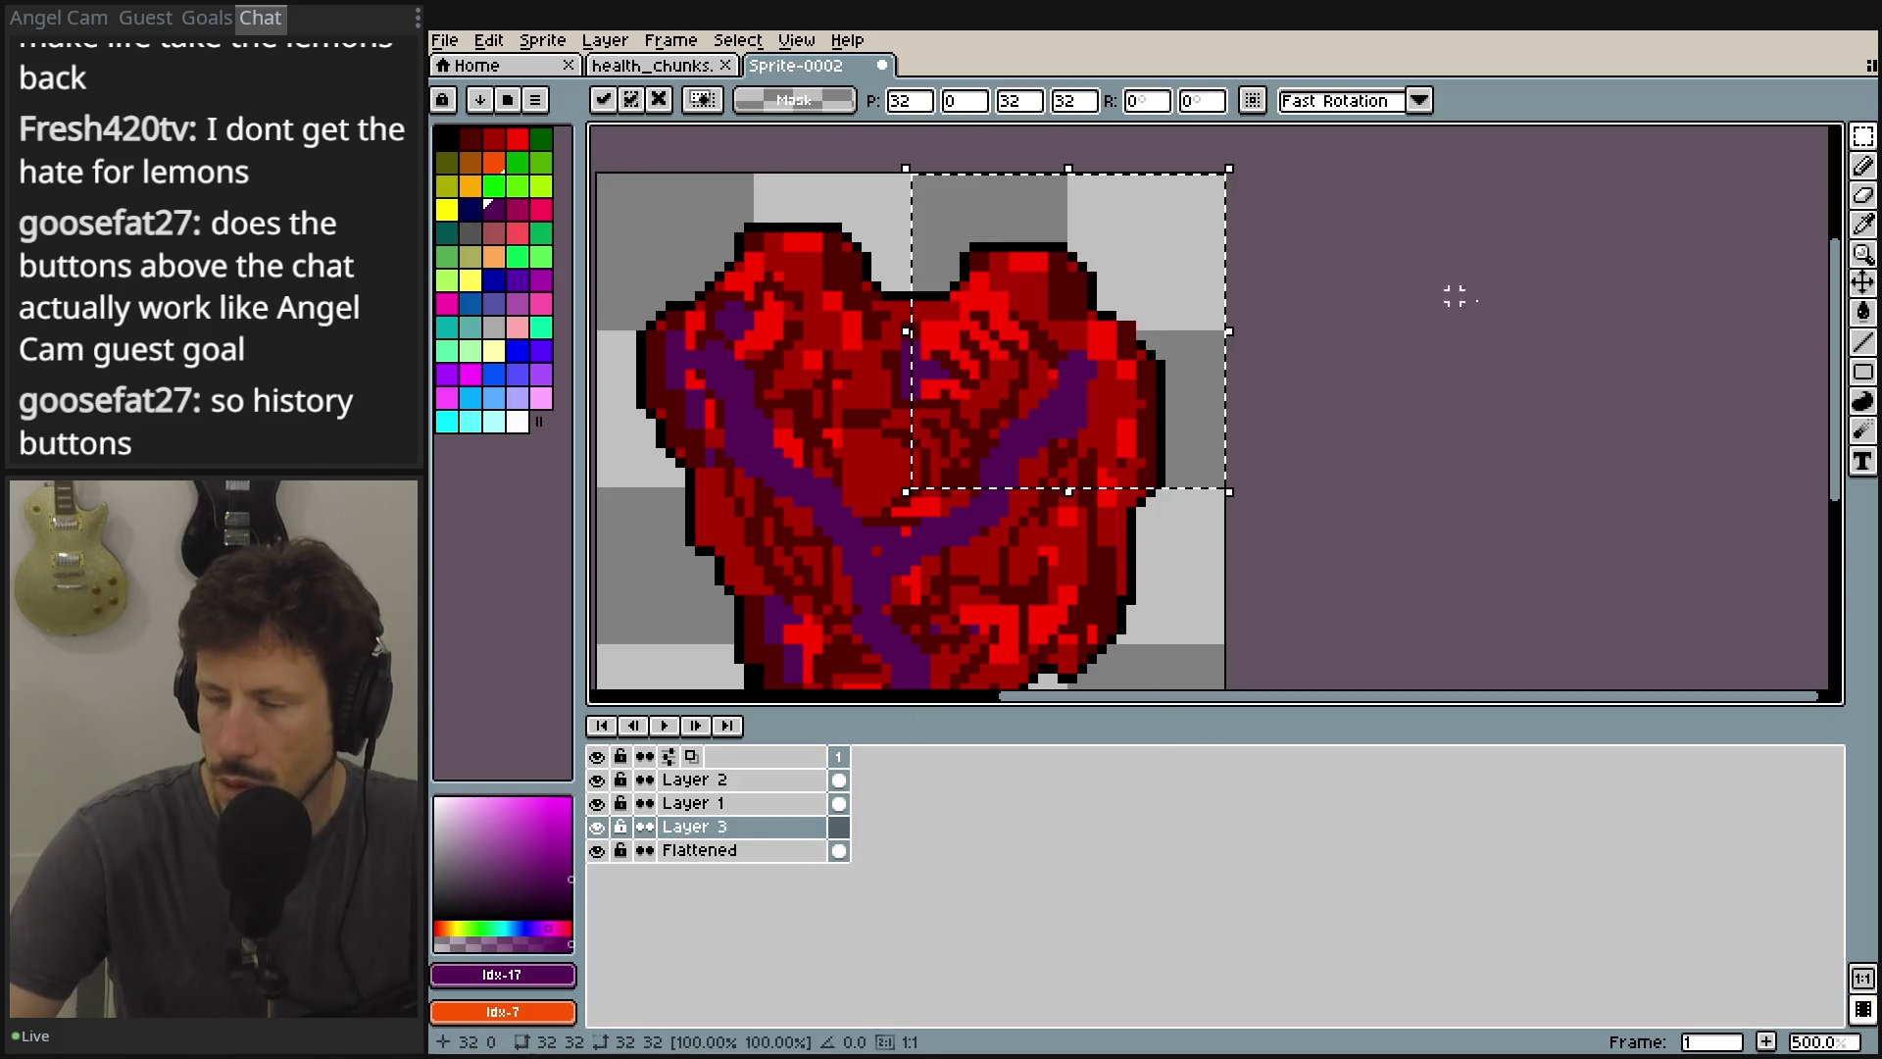
{"action": "left_click", "coordinate": [826, 833]}
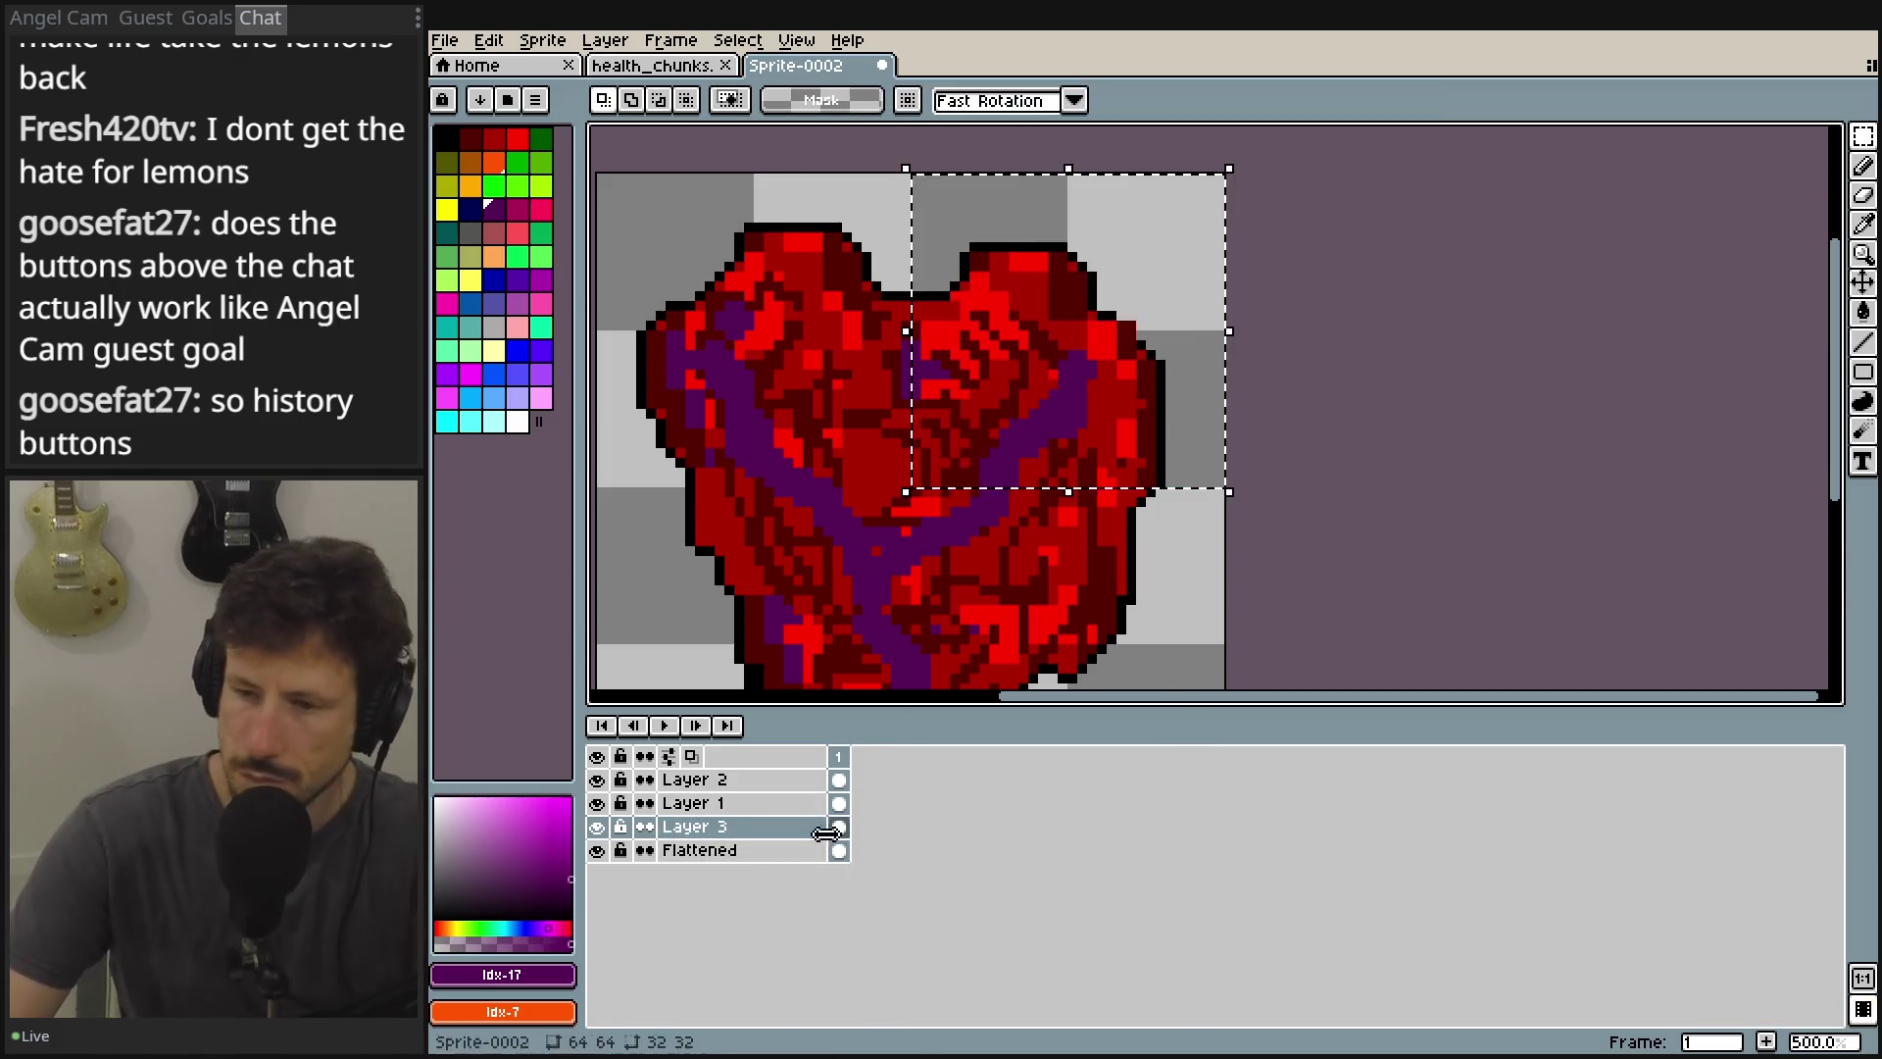
Rename the Flattened layer to 1 and Layer 3 to 2.
{"action": "double_click", "coordinate": [708, 850]}
{"action": "type", "text": "1"}
{"action": "left_click", "coordinate": [737, 828]}
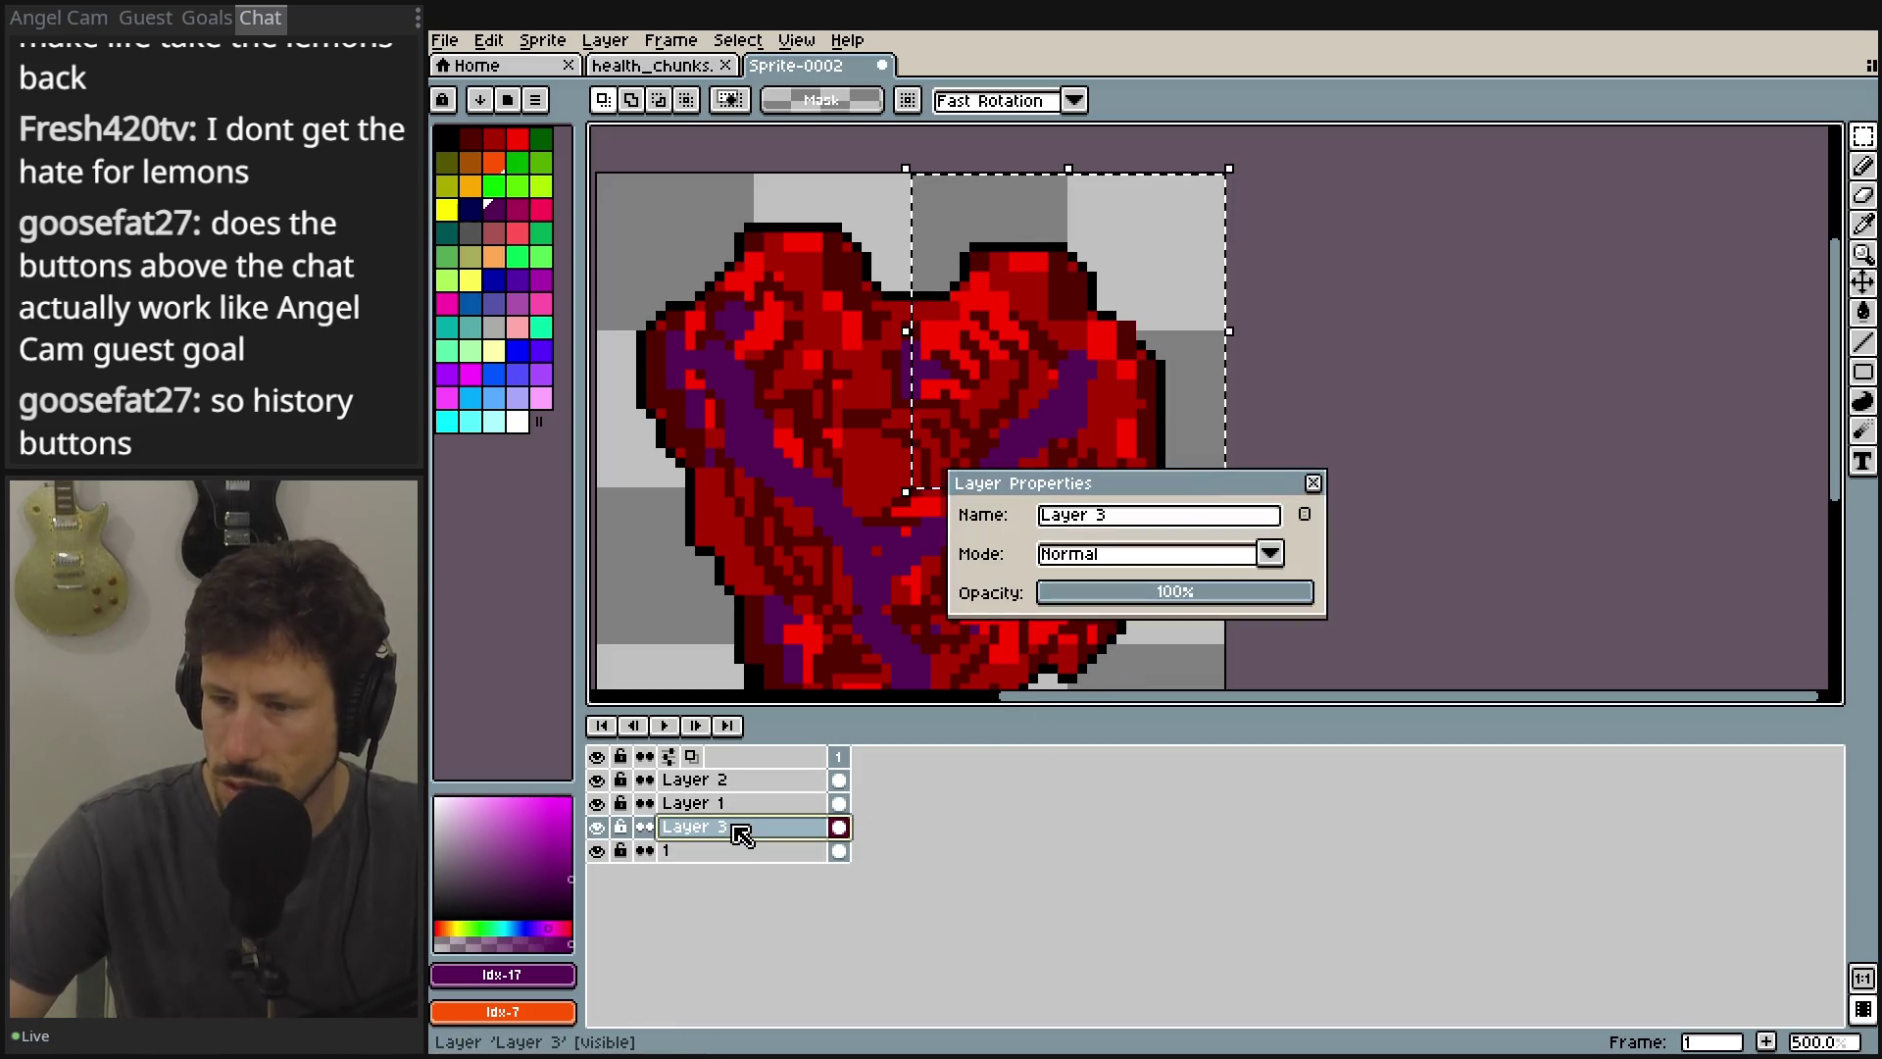
{"action": "key", "text": "minus"}
{"action": "key", "text": "minus"}
{"action": "key", "text": "minus"}
{"action": "key", "text": "minus"}
{"action": "triple_click", "coordinate": [1081, 522]}
{"action": "type", "text": "2"}
Rename Layer 1 to 3 and Layer 2 to 4.
{"action": "left_click", "coordinate": [723, 803]}
{"action": "triple_click", "coordinate": [1124, 520]}
{"action": "type", "text": "3"}
{"action": "left_click", "coordinate": [730, 780]}
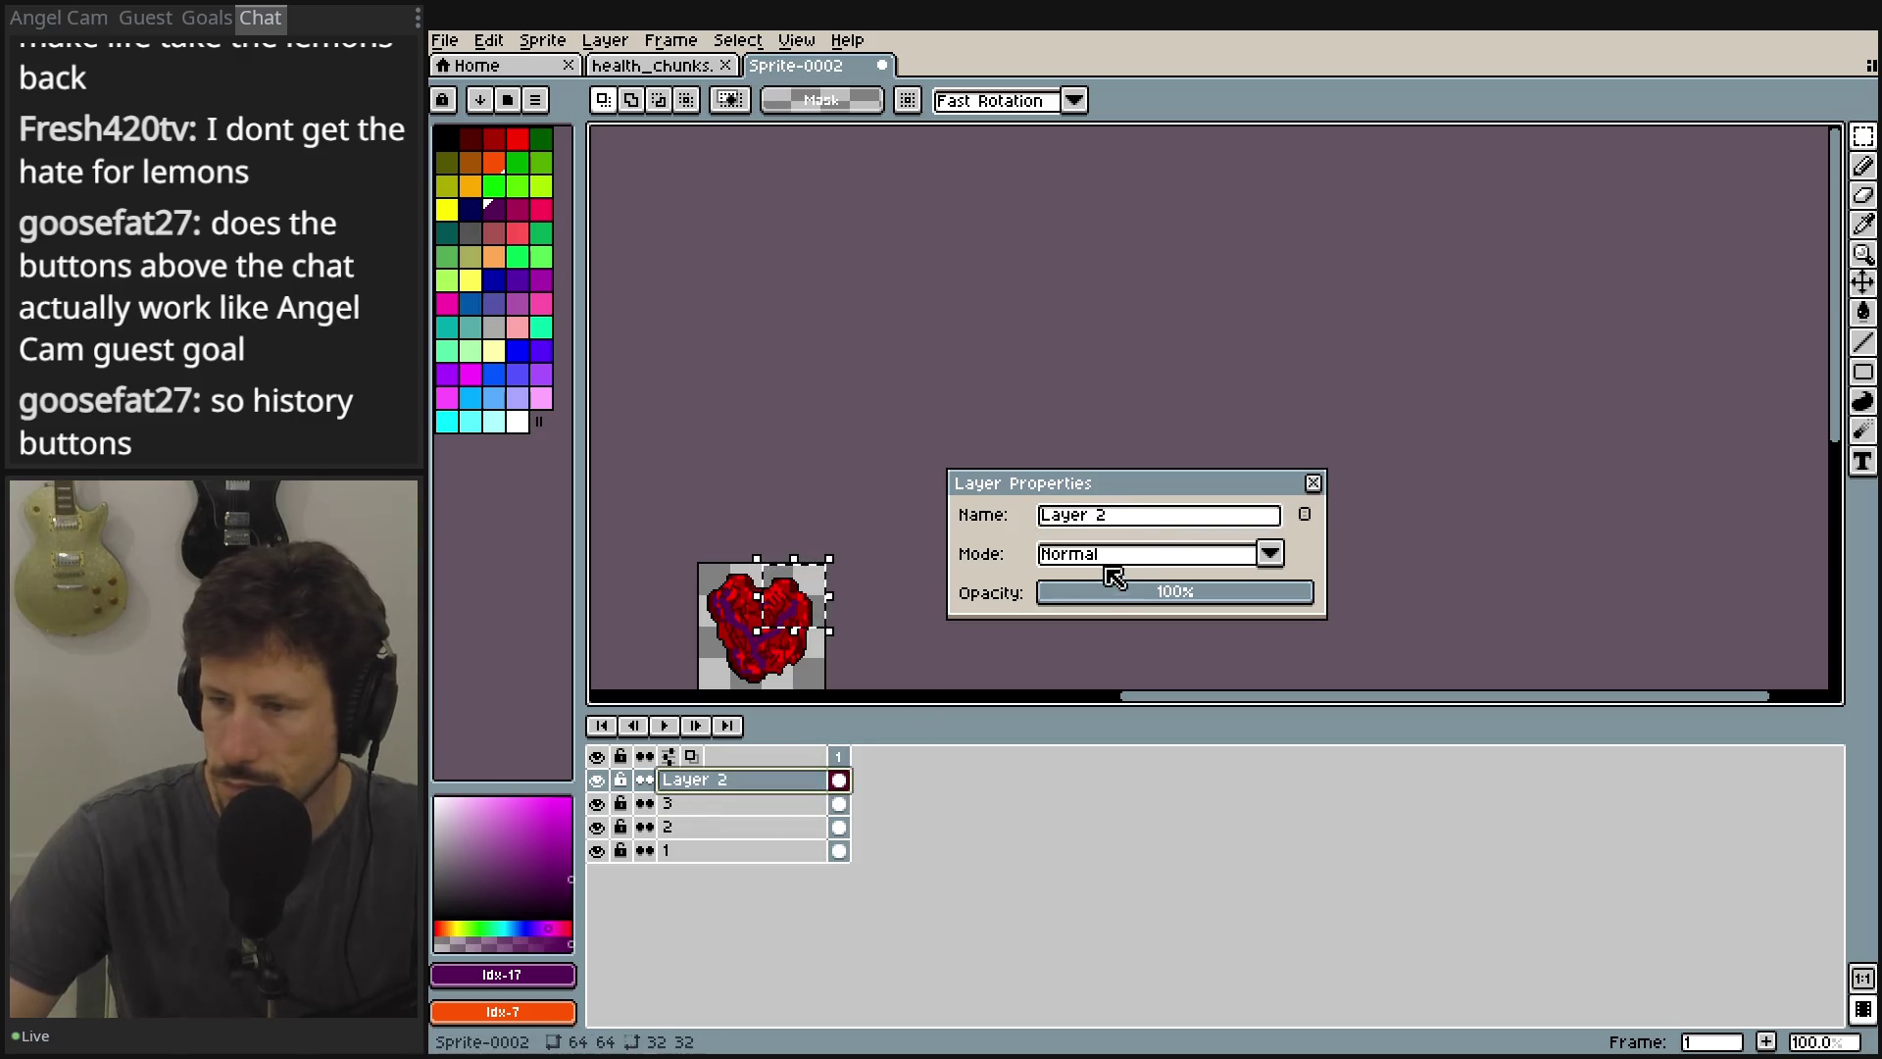
{"action": "triple_click", "coordinate": [1098, 515]}
{"action": "type", "text": "4"}
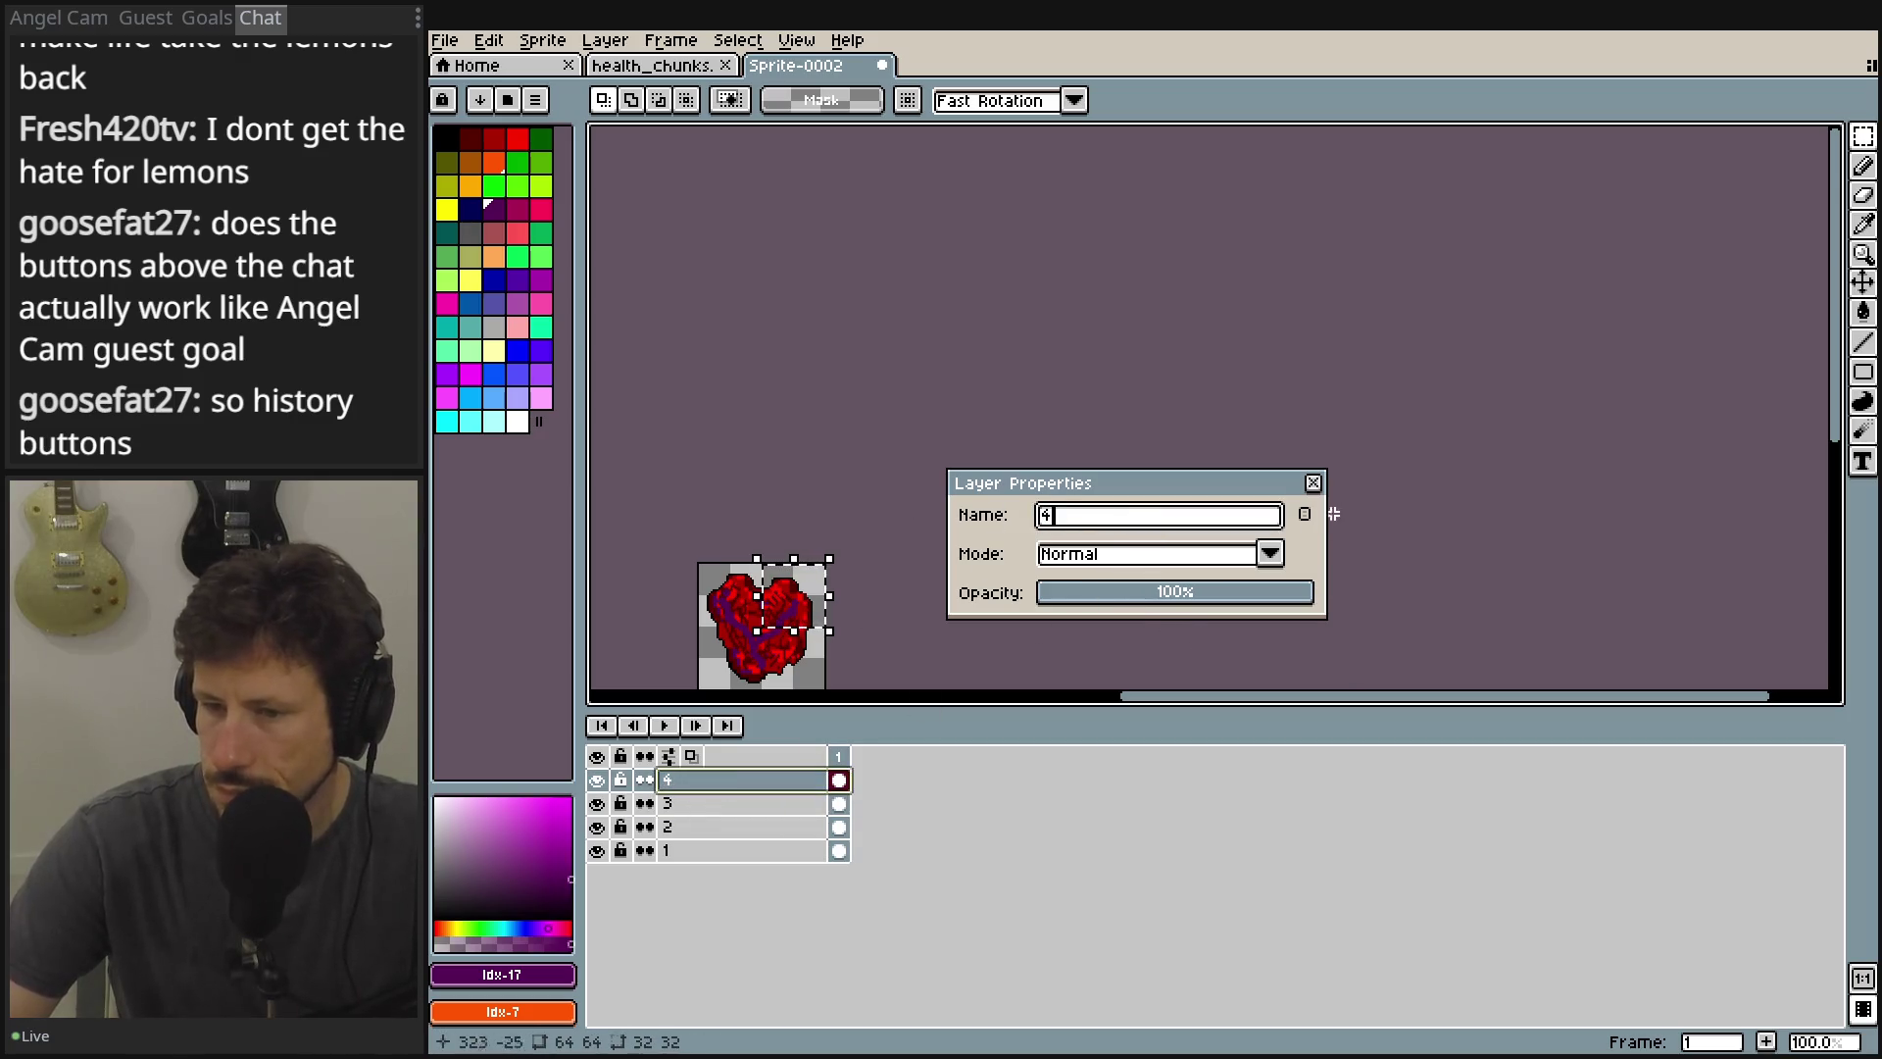
{"action": "left_click", "coordinate": [1313, 482]}
Hide layers 2–4, then reveal each quarter in turn to compare, and deselect.
{"action": "scroll", "coordinate": [951, 495], "scroll_direction": "up", "scroll_amount": 4}
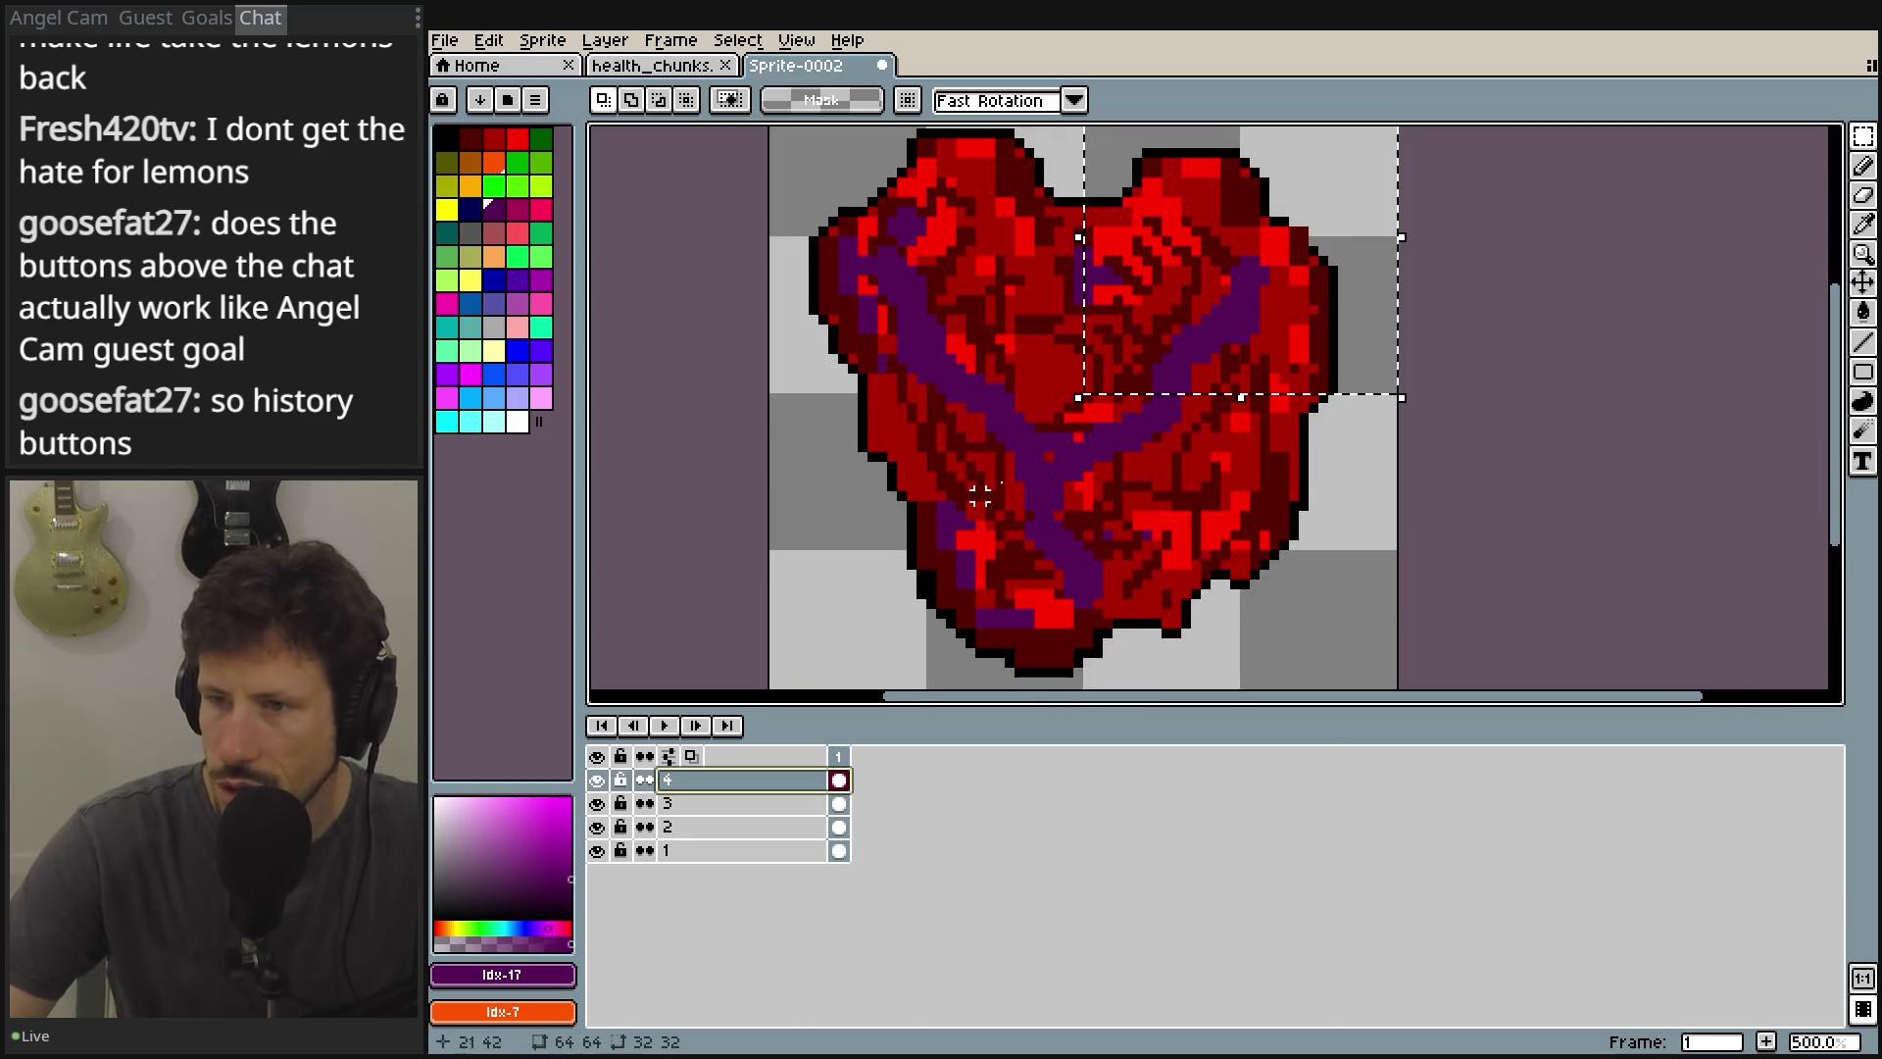
{"action": "scroll", "coordinate": [950, 495], "scroll_direction": "right", "scroll_amount": 2}
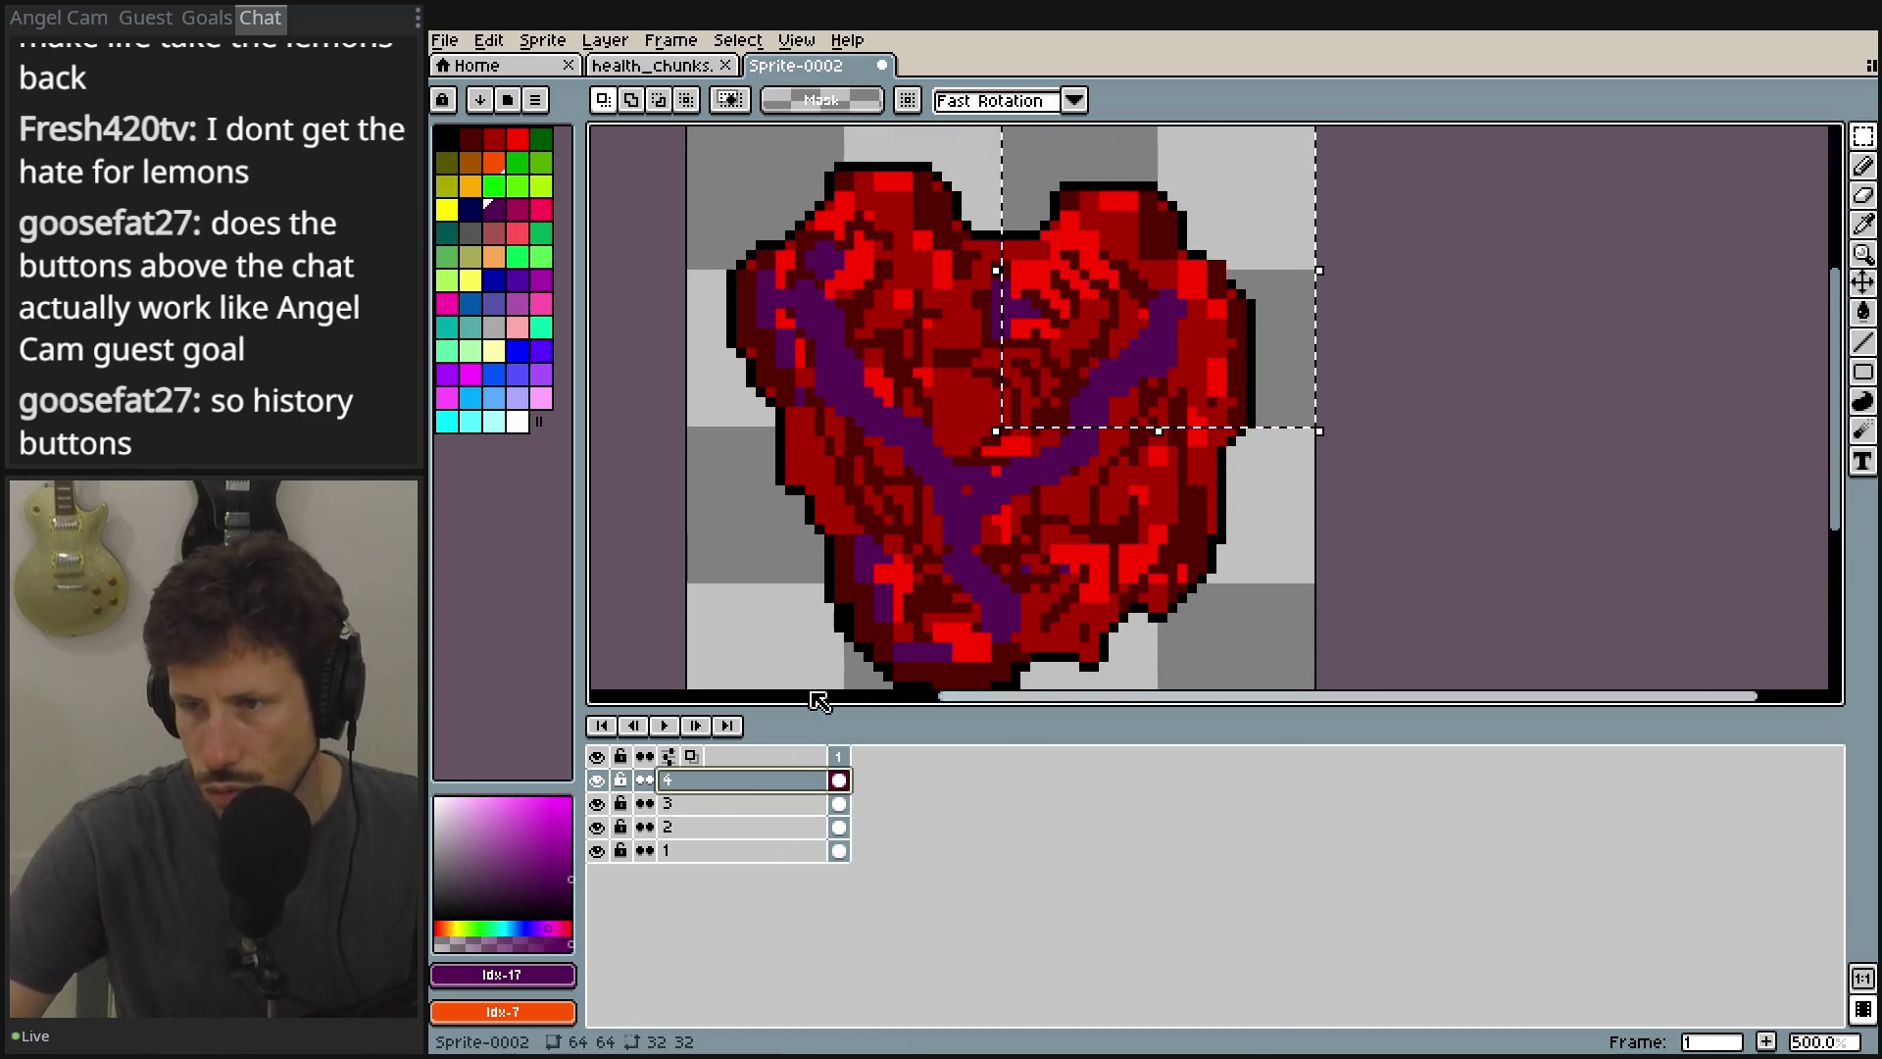
{"action": "left_click_drag", "start_coordinate": [597, 780], "coordinate": [601, 830]}
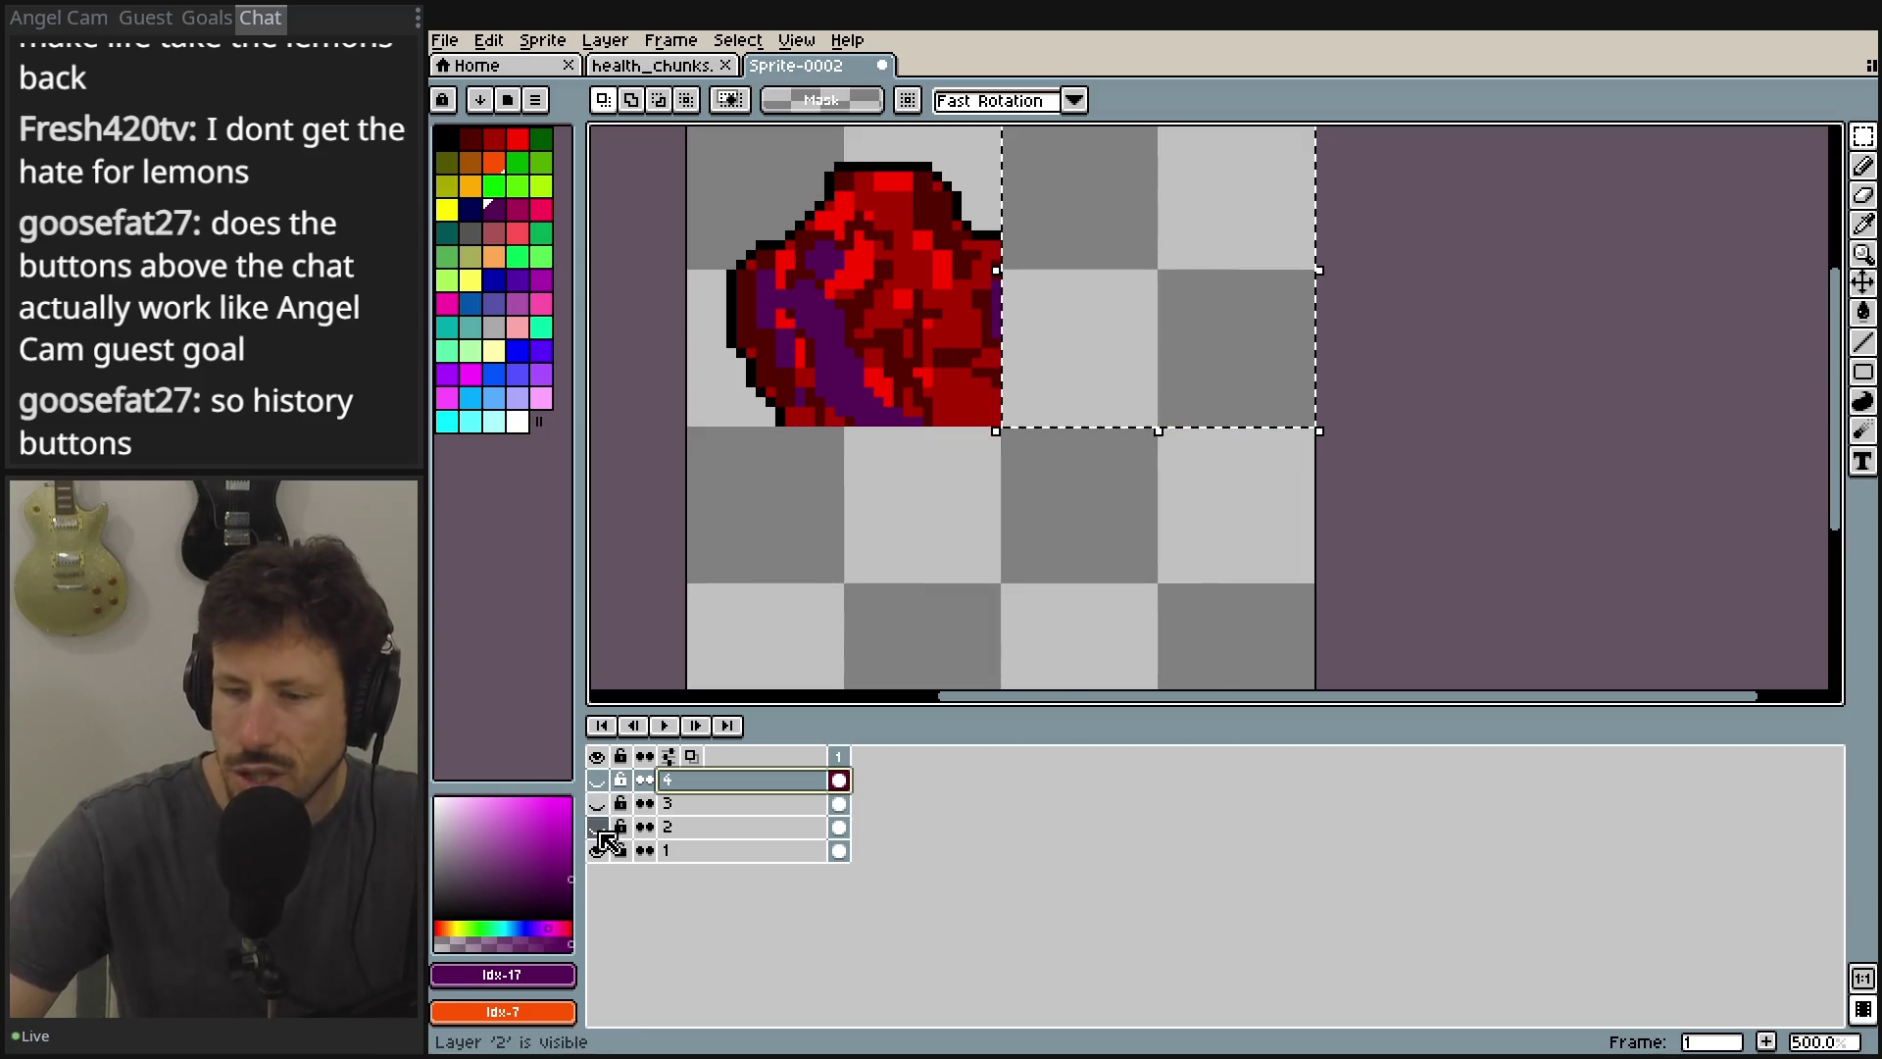
{"action": "left_click", "coordinate": [597, 850]}
{"action": "left_click", "coordinate": [597, 849]}
{"action": "left_click", "coordinate": [597, 826]}
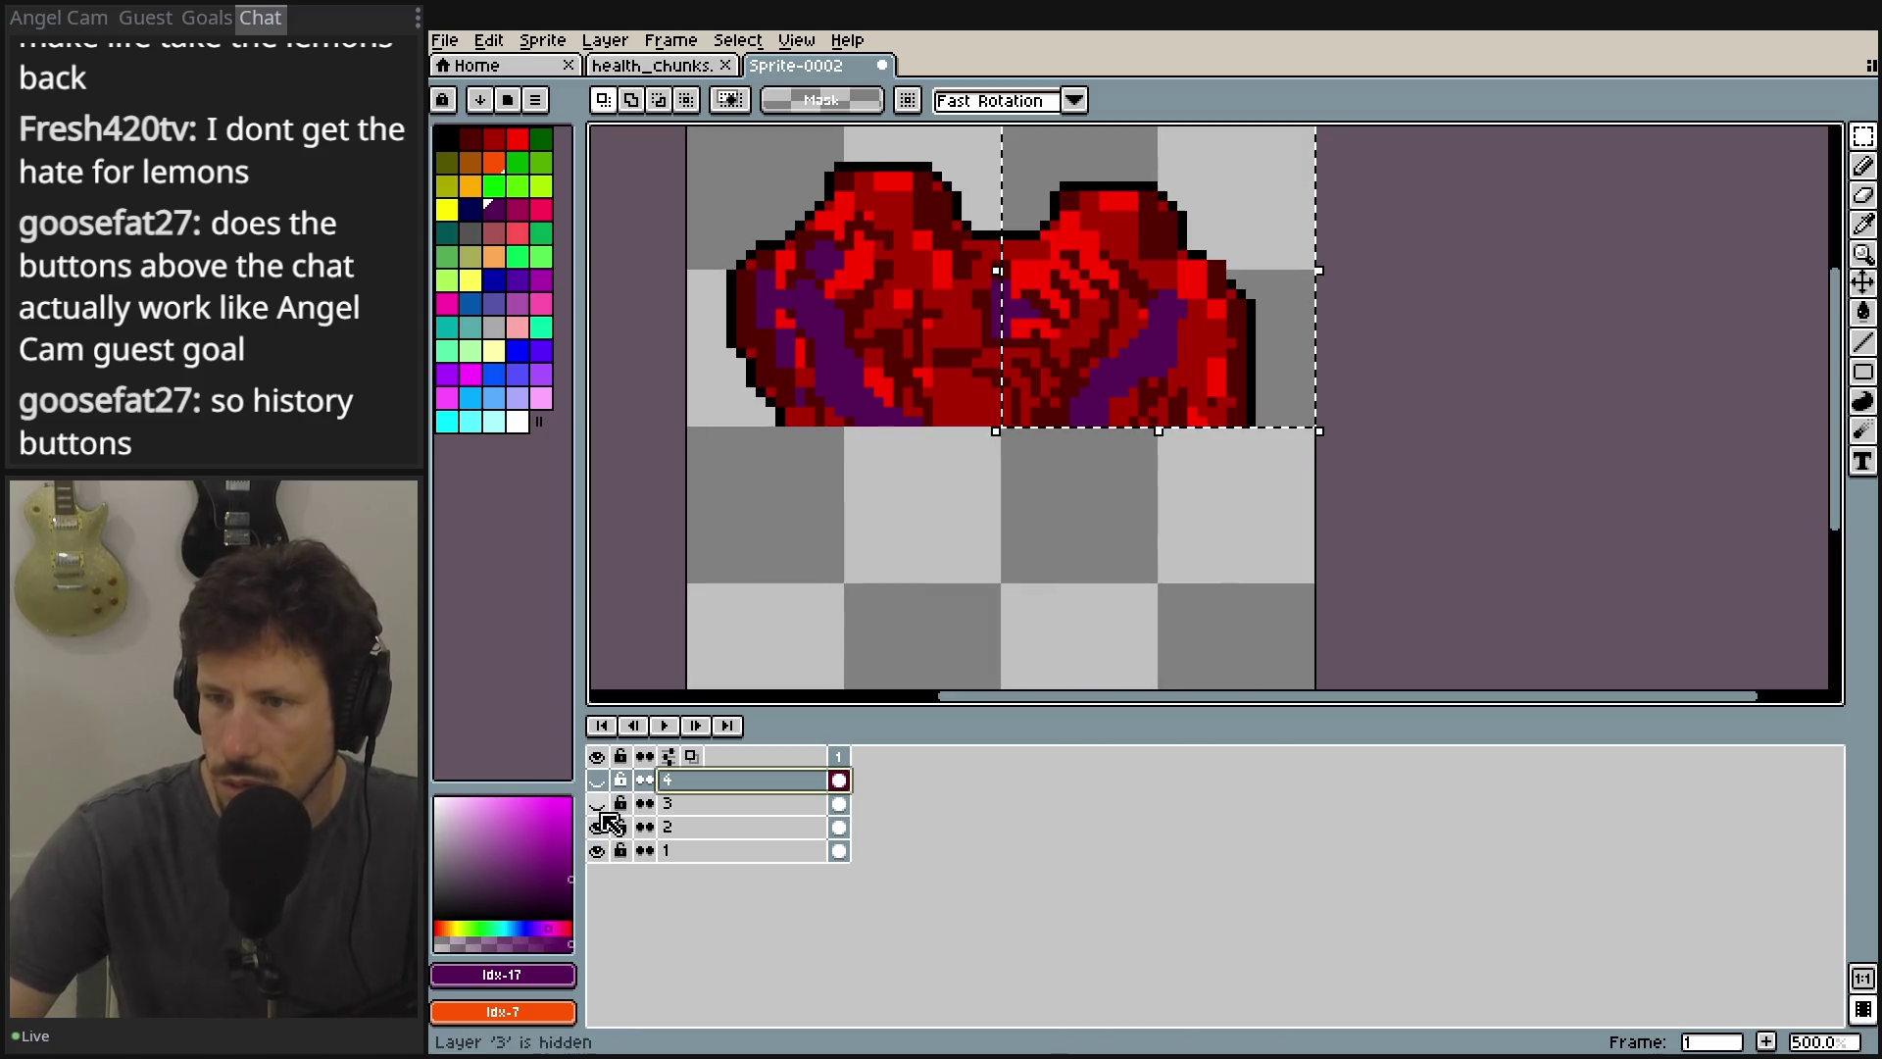
{"action": "left_click", "coordinate": [597, 804]}
{"action": "left_click", "coordinate": [597, 780]}
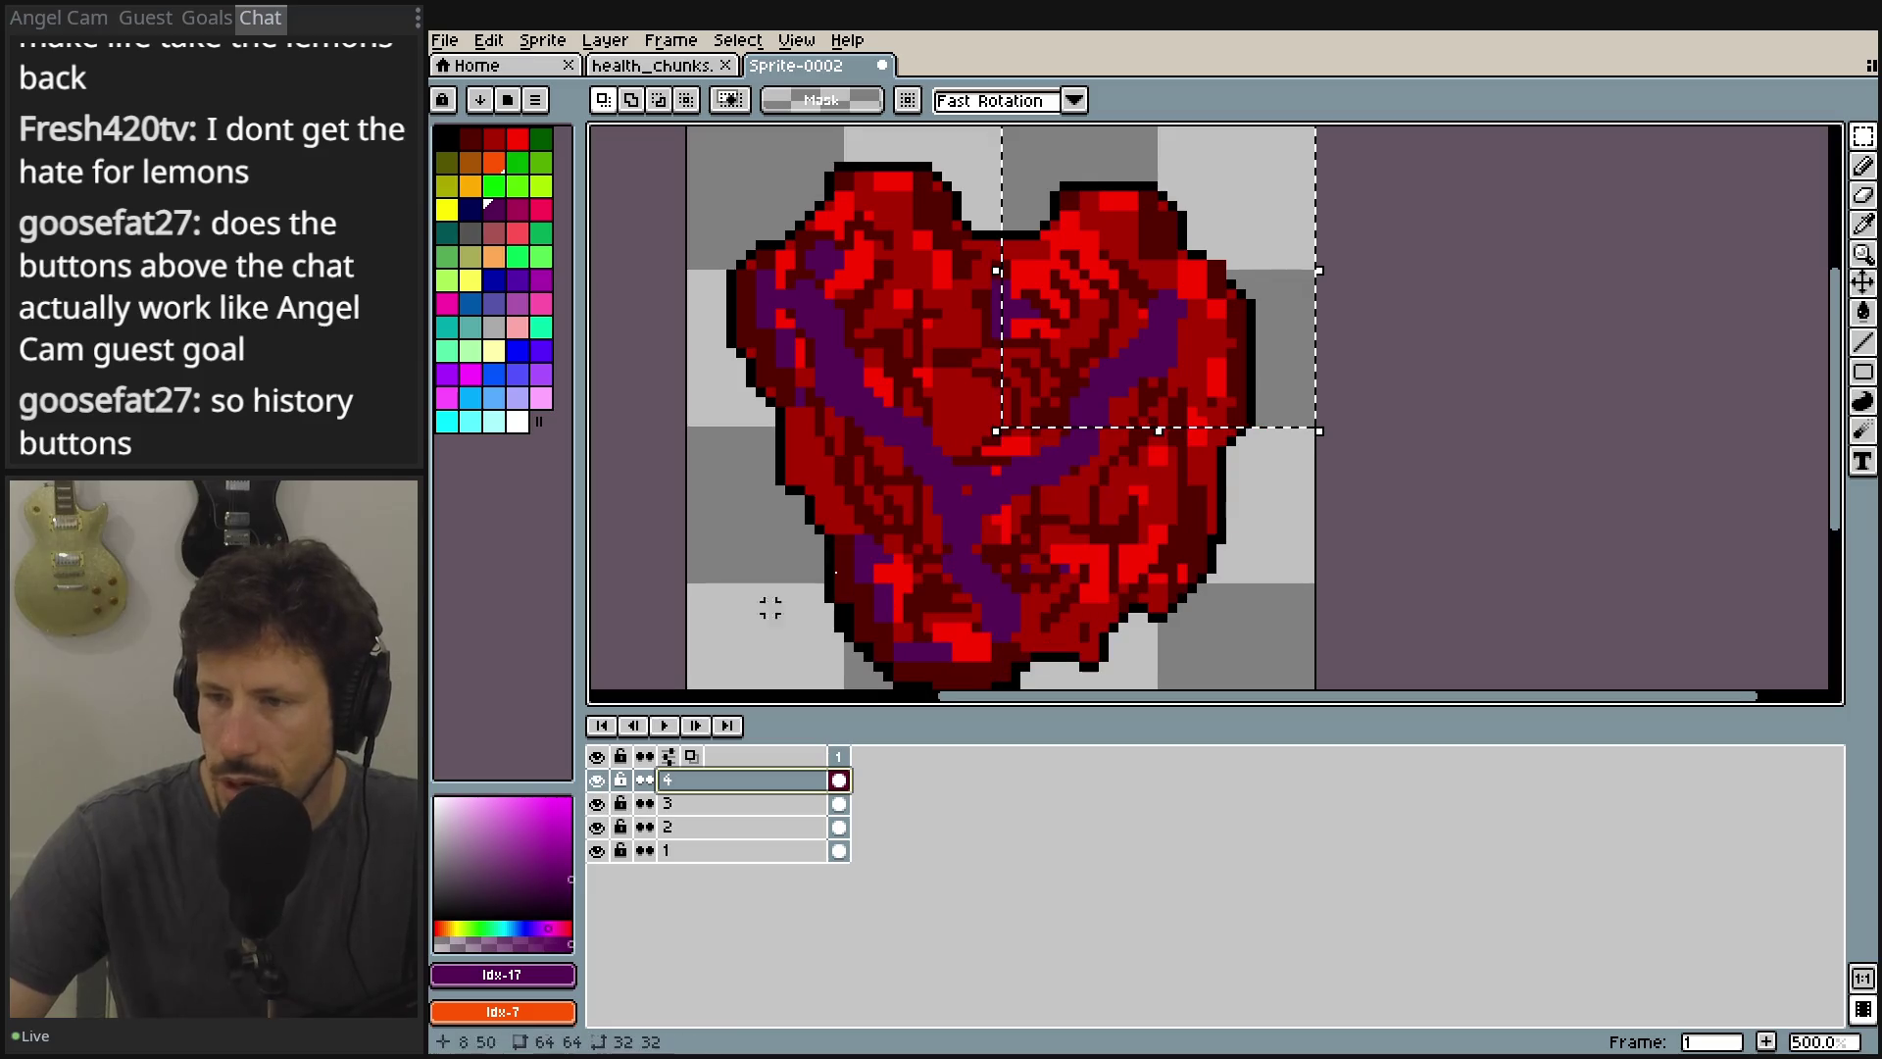
{"action": "key", "text": "ctrl+d"}
{"action": "scroll", "coordinate": [1333, 450], "scroll_direction": "down", "scroll_amount": 2}
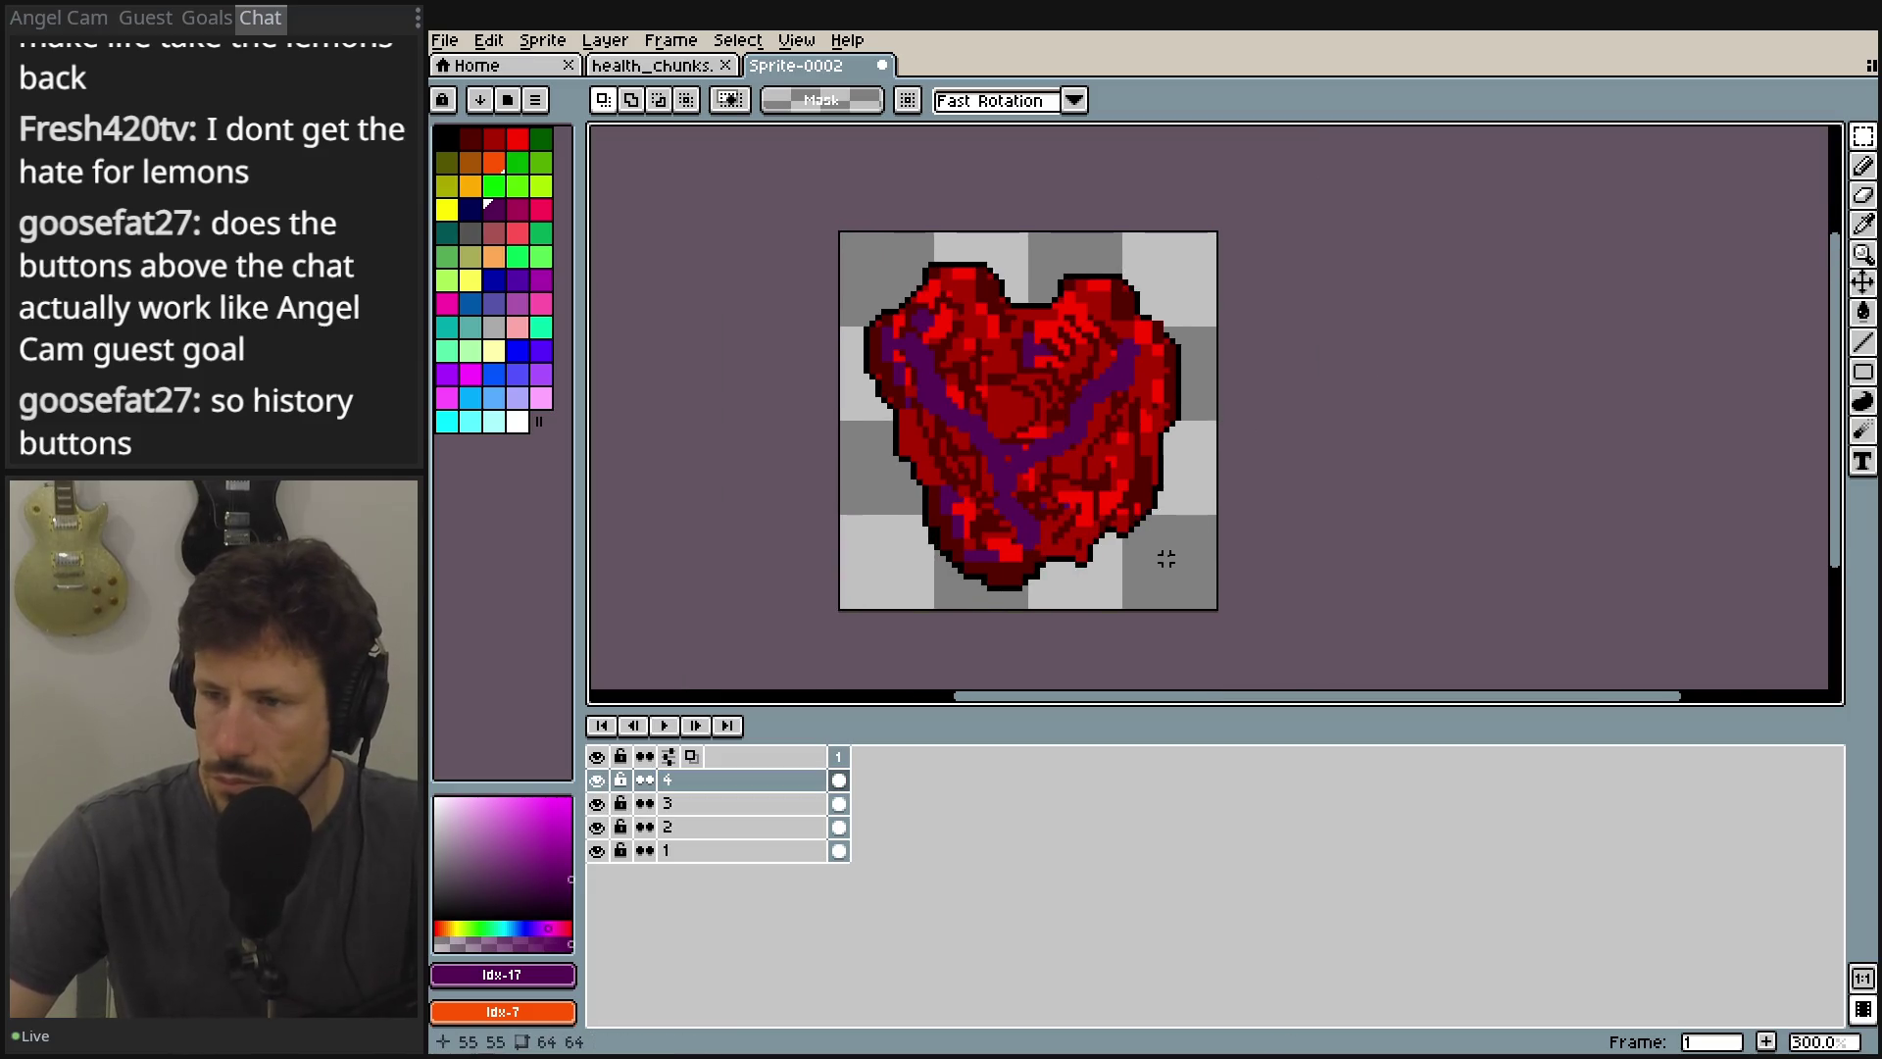
{"action": "scroll", "coordinate": [1165, 558], "scroll_direction": "up", "scroll_amount": 1}
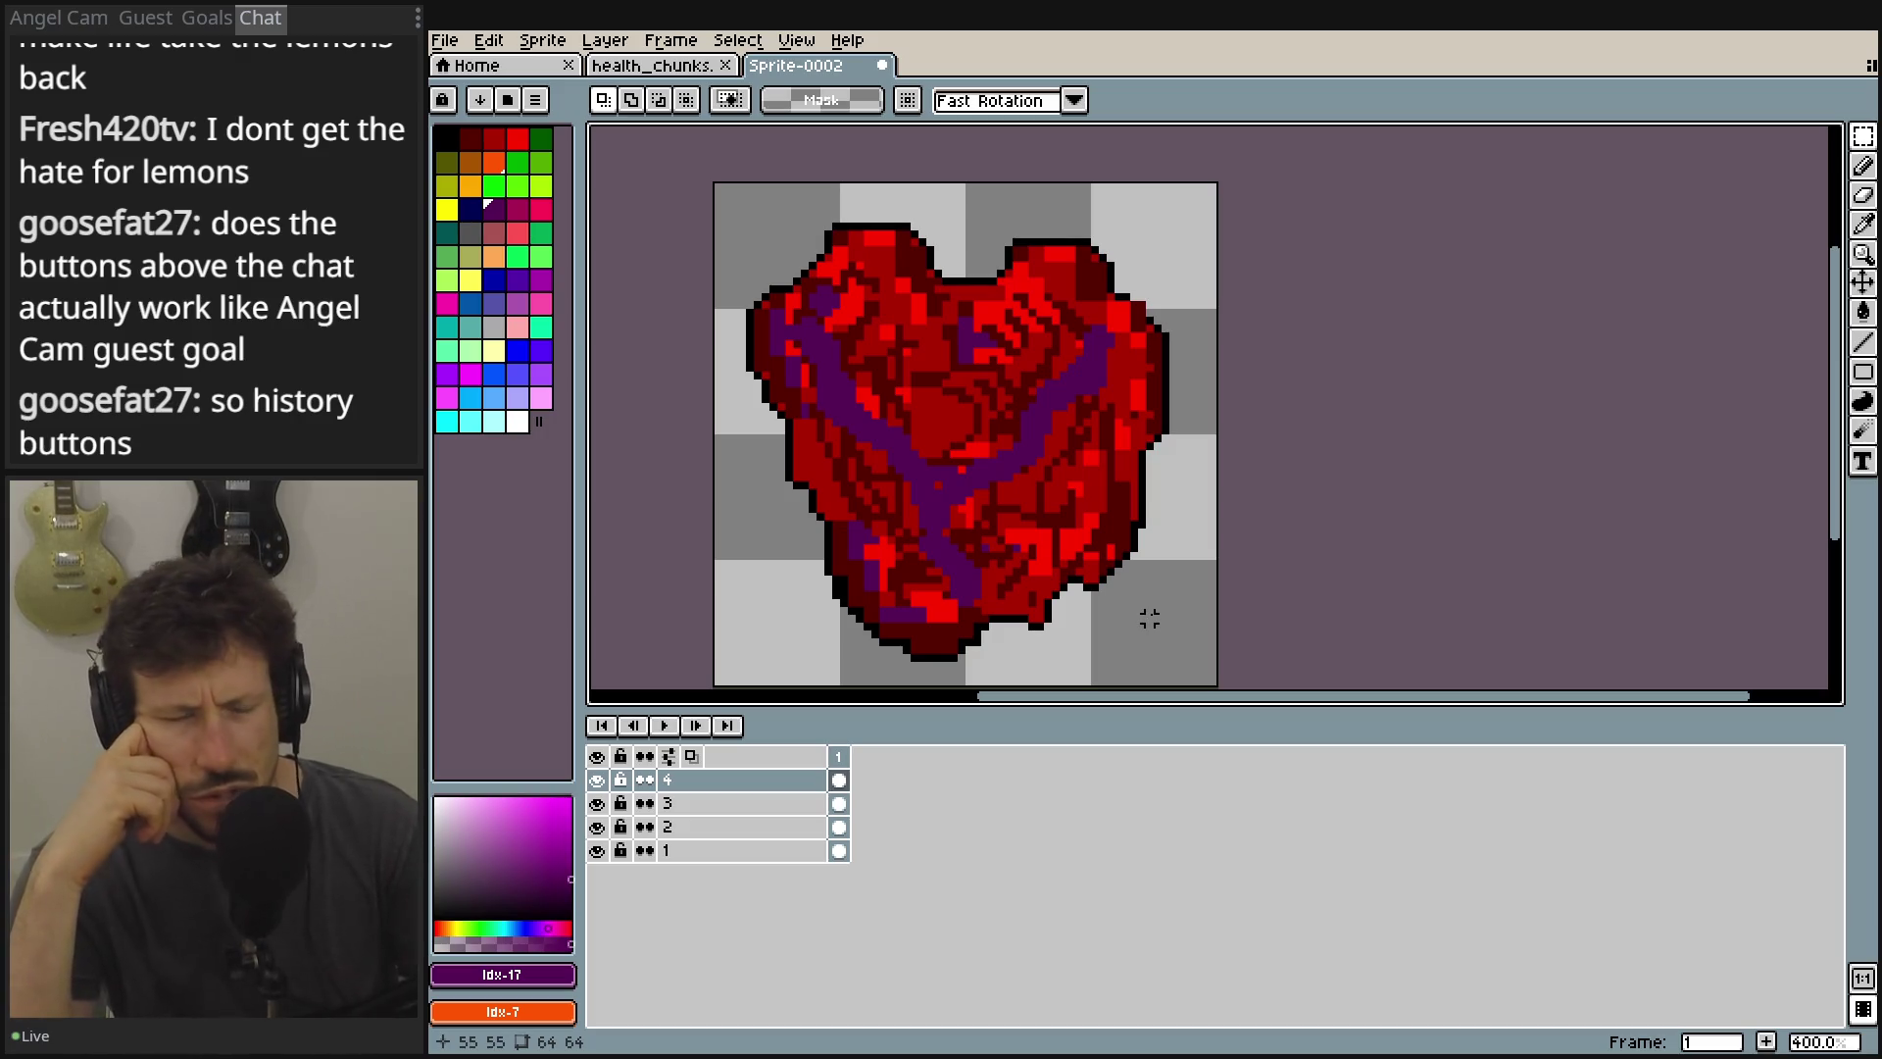
Add three new frames so the sprite has four frames.
{"action": "right_click", "coordinate": [849, 774]}
{"action": "left_click", "coordinate": [921, 798]}
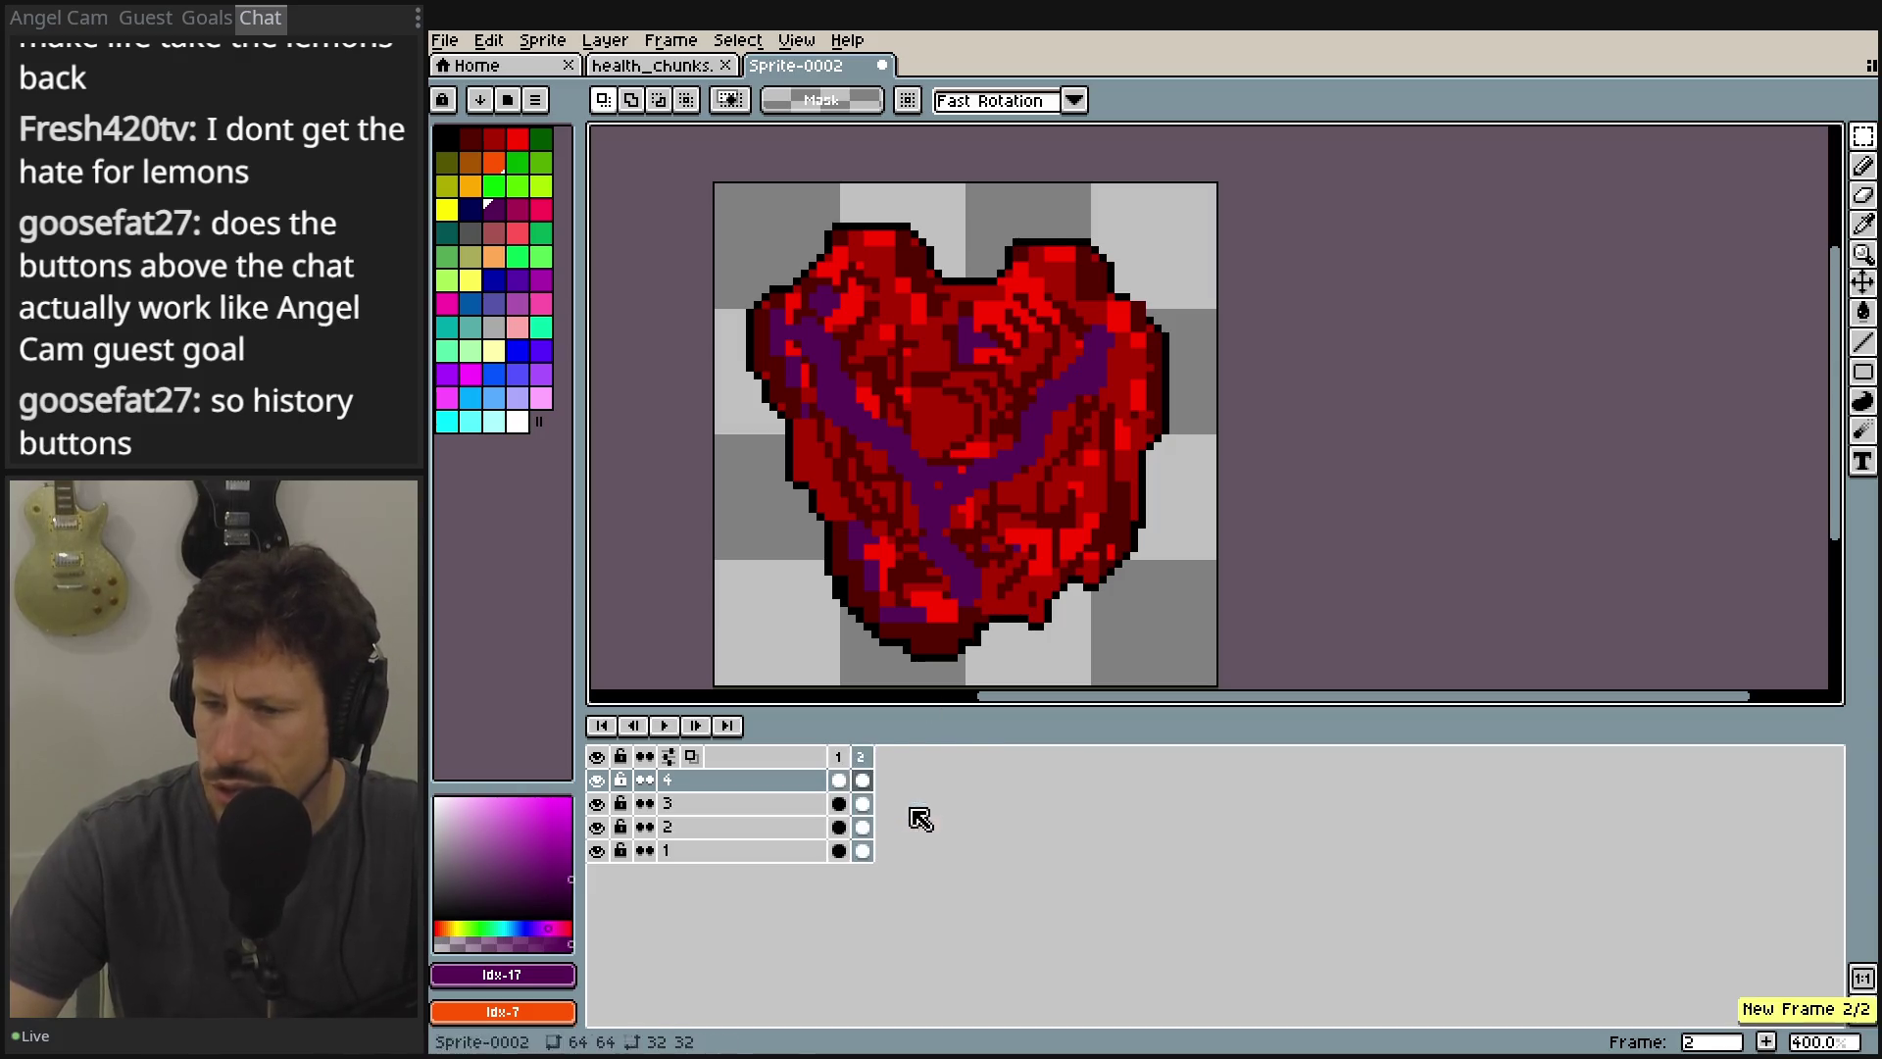
{"action": "right_click", "coordinate": [859, 767]}
{"action": "left_click", "coordinate": [907, 802]}
{"action": "right_click", "coordinate": [888, 767]}
{"action": "left_click", "coordinate": [931, 804]}
Select the cels of layers 2, 3 and 4 in frames 1 and 2 to arrange quarters per frame.
{"action": "left_click", "coordinate": [839, 804]}
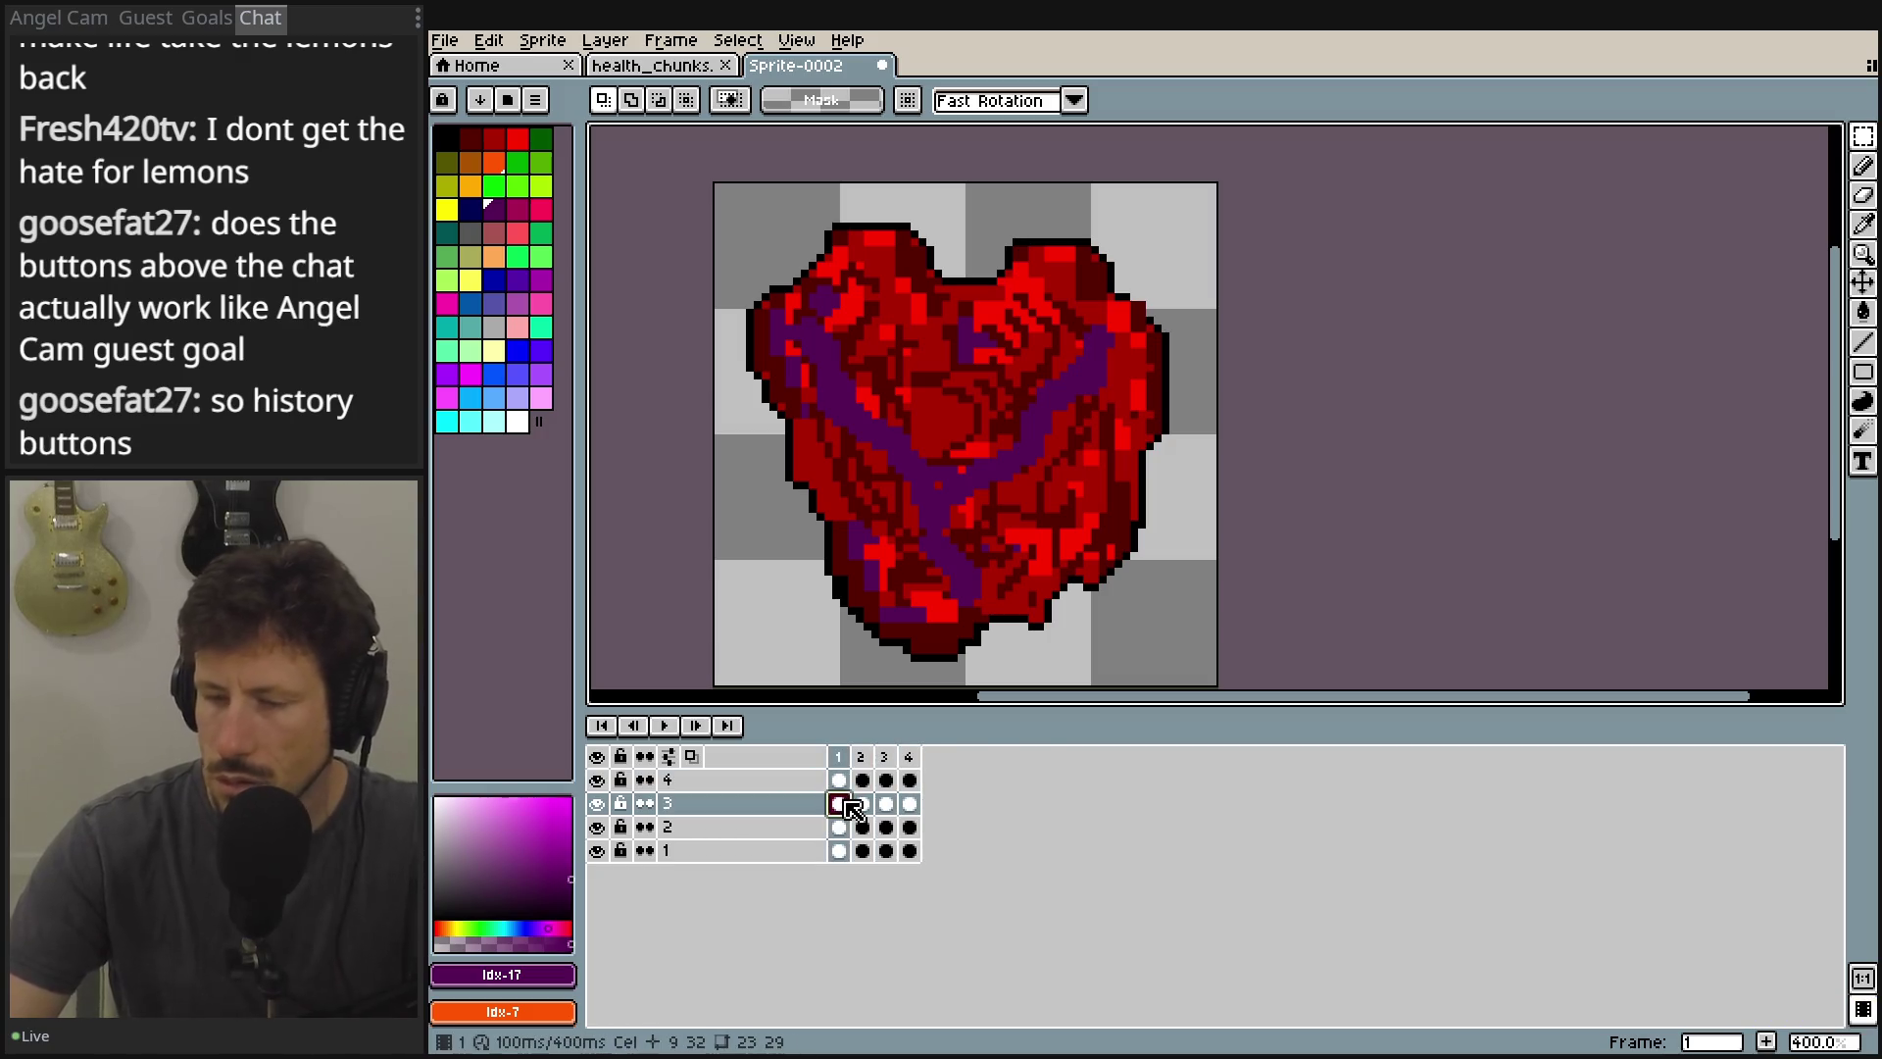
{"action": "left_click", "coordinate": [838, 779]}
{"action": "left_click", "coordinate": [862, 760]}
{"action": "left_click", "coordinate": [840, 763]}
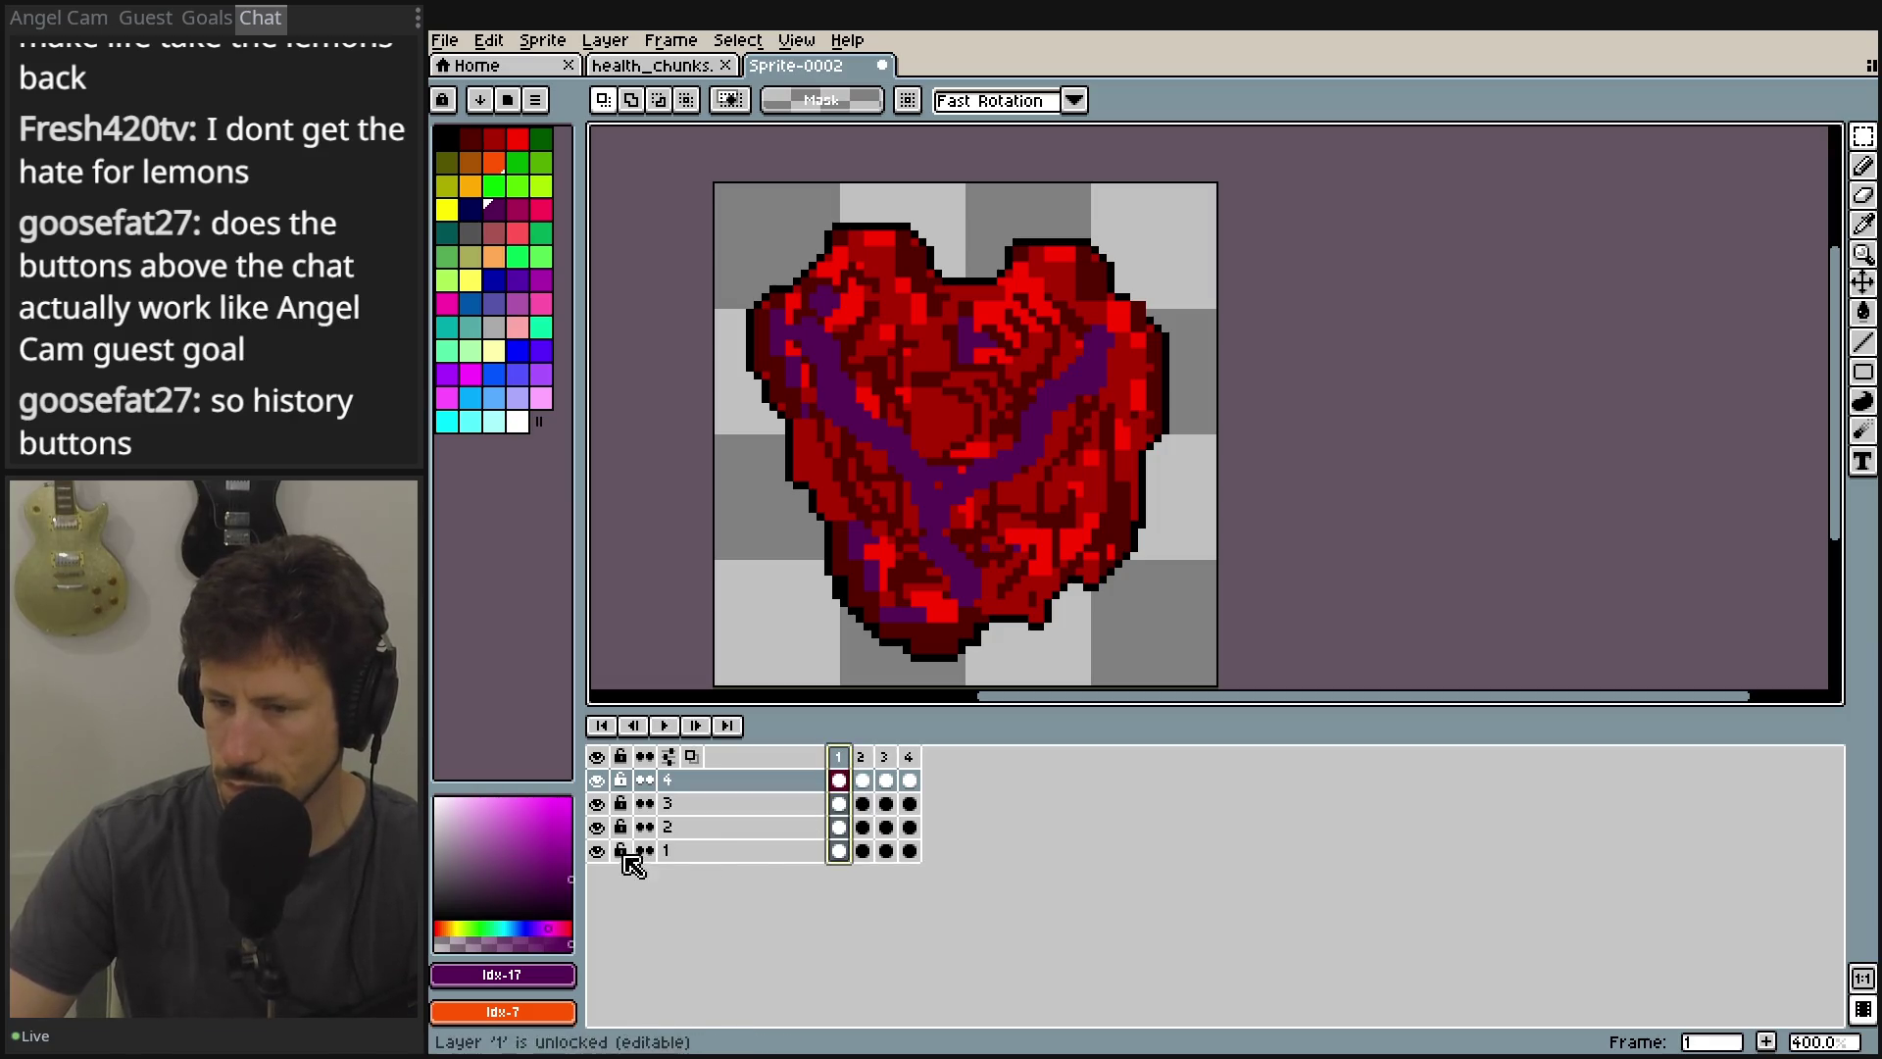
{"action": "left_click", "coordinate": [849, 829]}
{"action": "left_click", "coordinate": [849, 829]}
{"action": "left_click", "coordinate": [862, 828]}
{"action": "left_click", "coordinate": [862, 782]}
{"action": "mouse_move", "coordinate": [861, 781]}
{"action": "left_mouse_down"}
{"action": "mouse_move", "coordinate": [866, 815]}
{"action": "mouse_move", "coordinate": [887, 787]}
{"action": "left_mouse_up"}
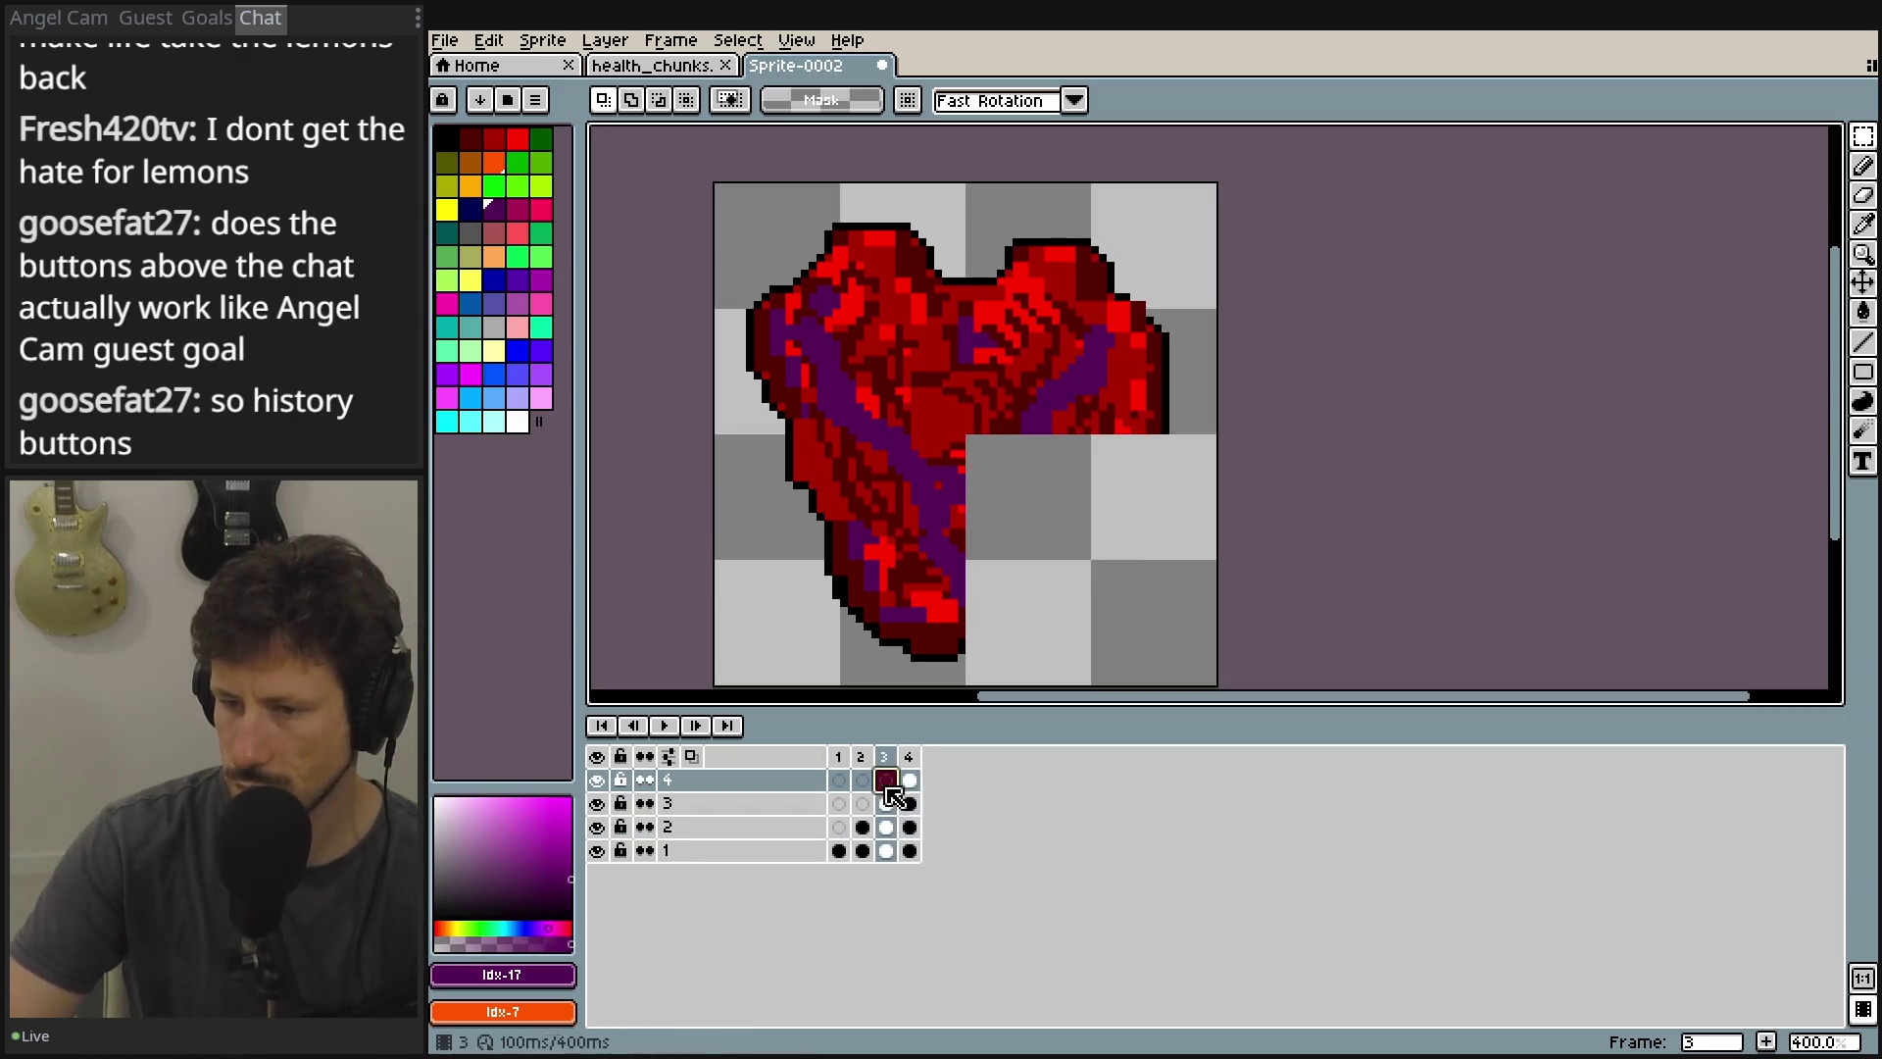
Play the four-frame animation from frame 1 to preview the heart building up.
{"action": "key", "text": "Return"}
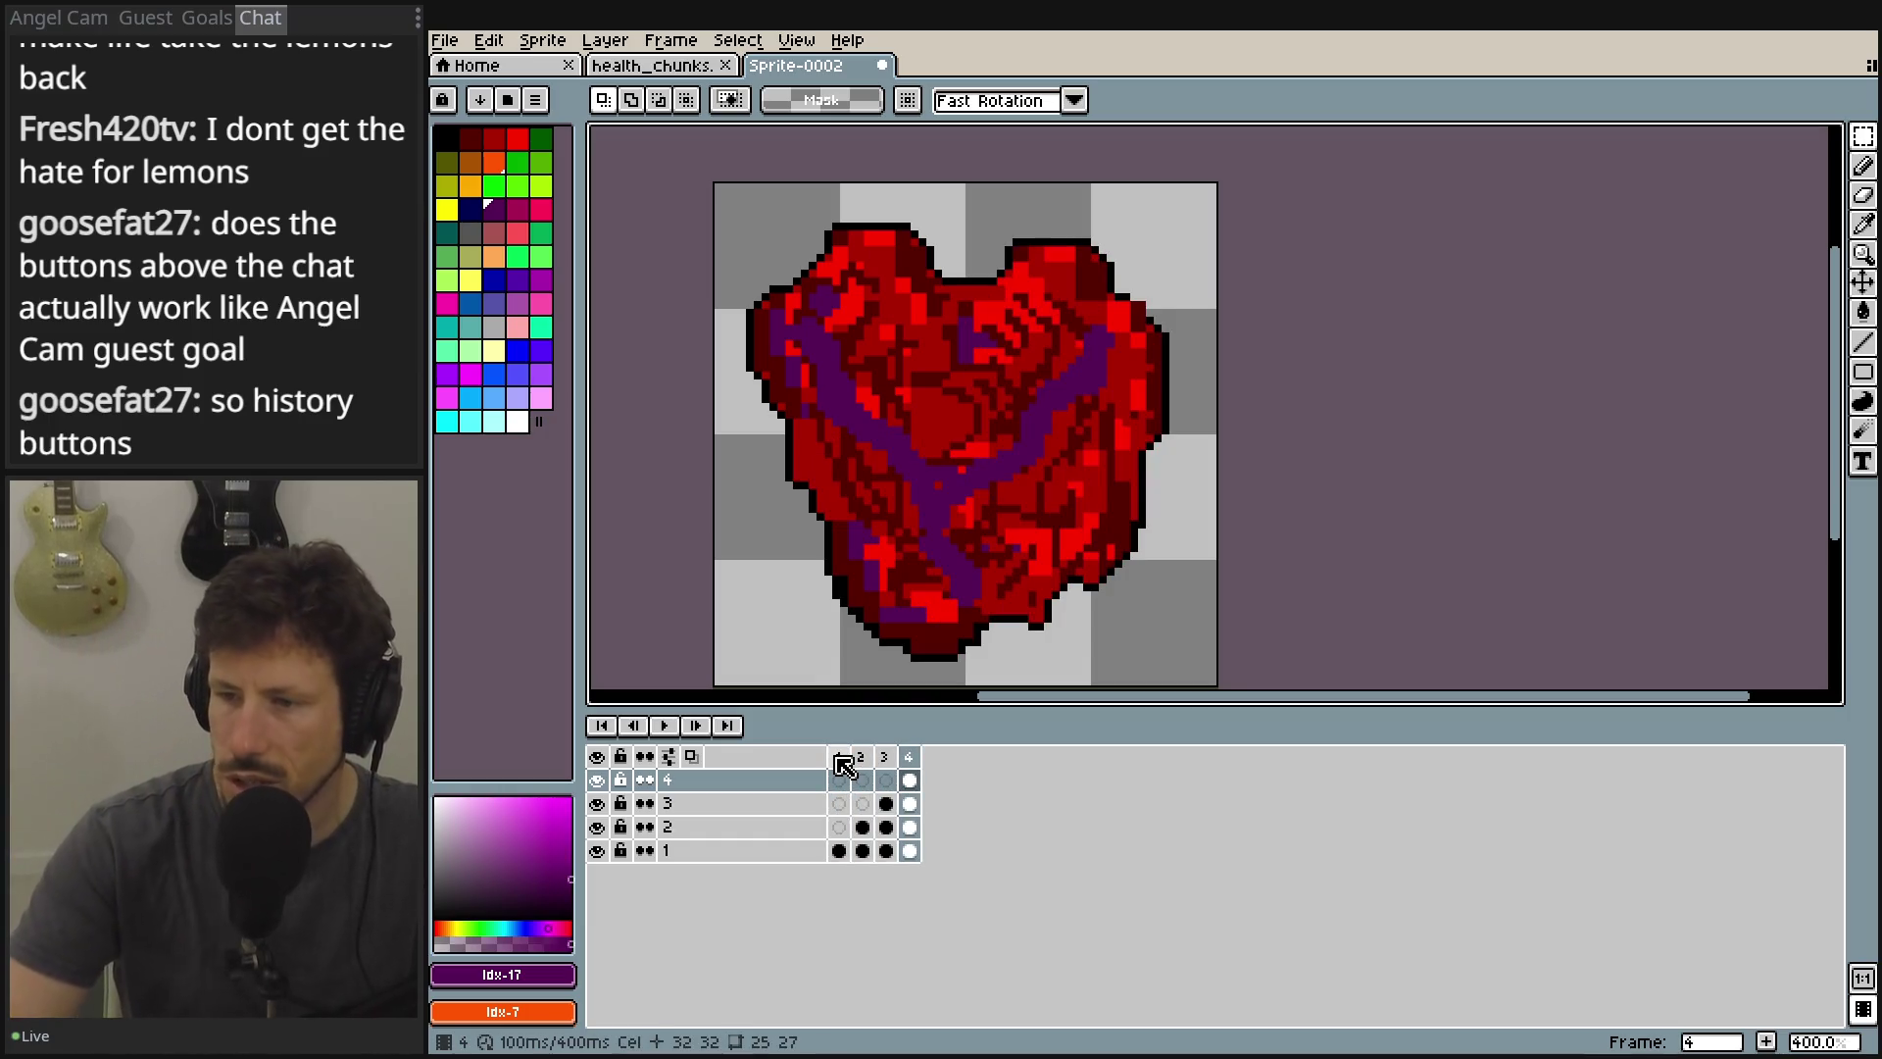
{"action": "left_click", "coordinate": [841, 759]}
{"action": "key", "text": "Return"}
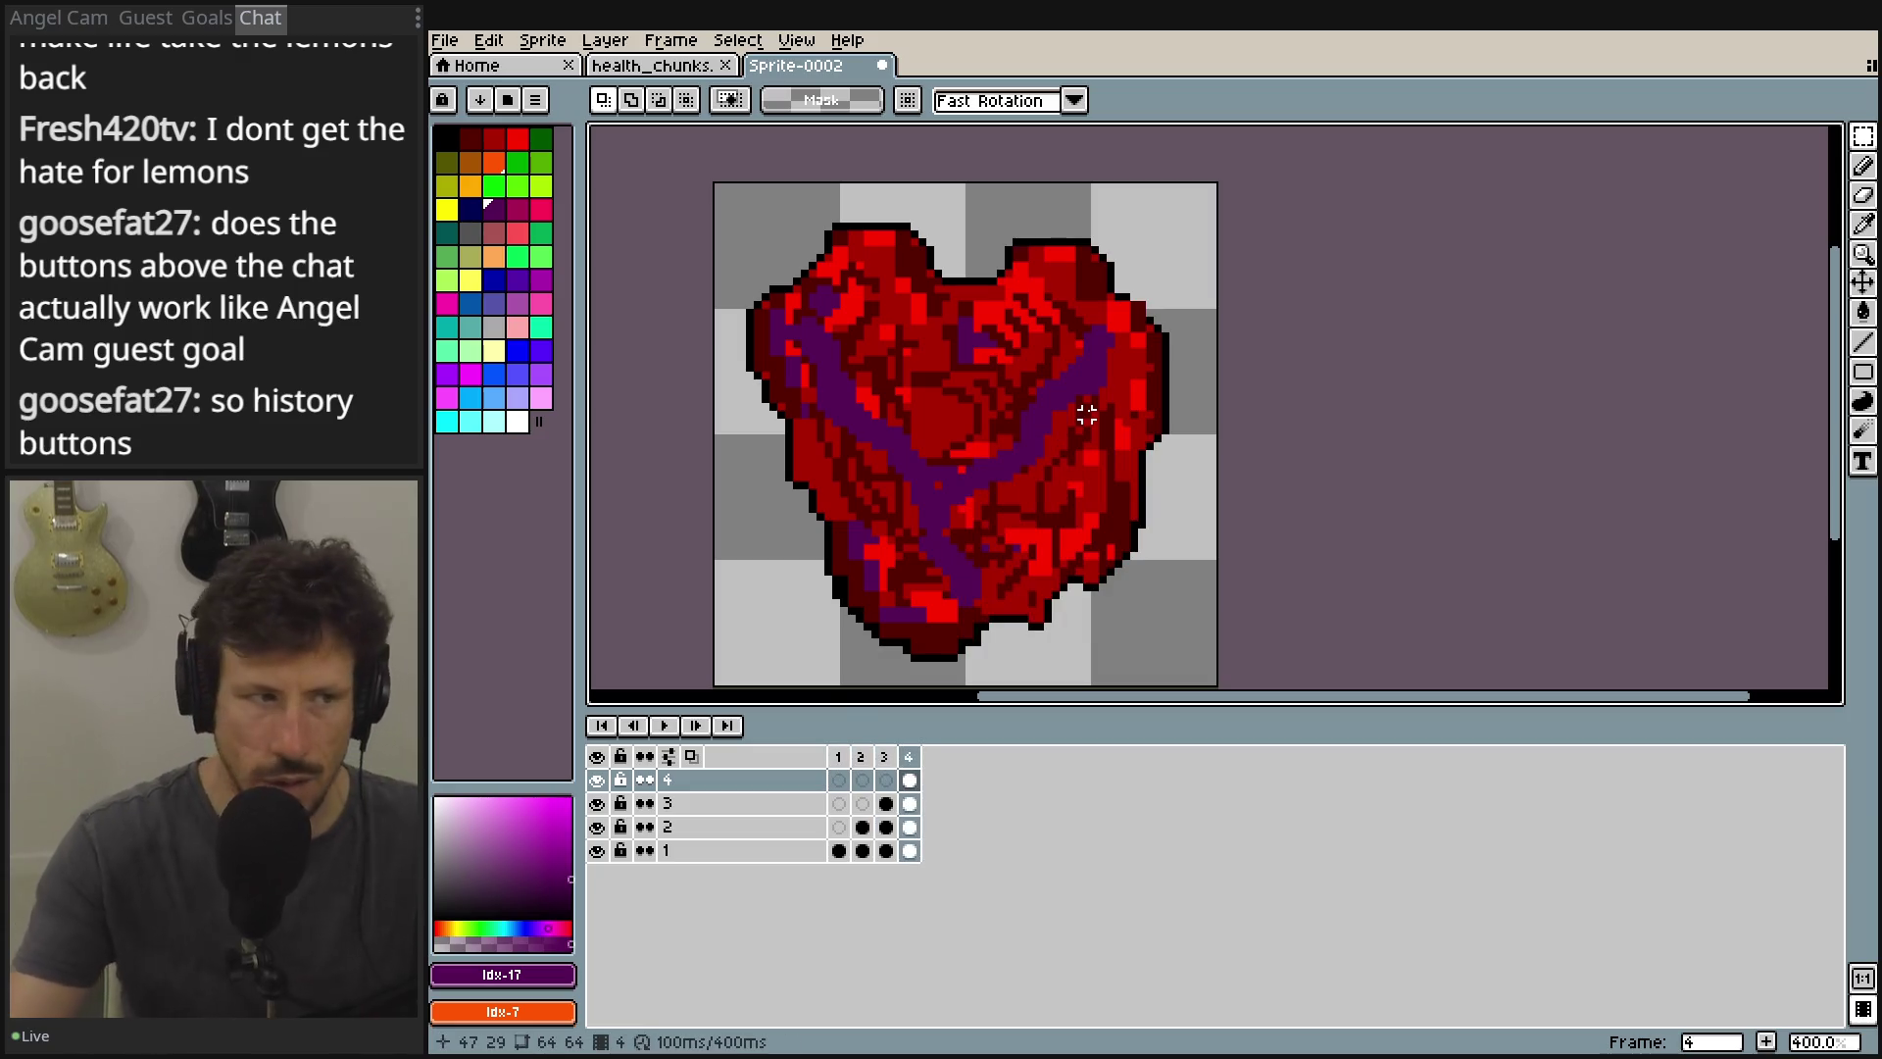
{"action": "mouse_move", "coordinate": [1086, 399]}
{"action": "left_mouse_down"}
{"action": "mouse_move", "coordinate": [1020, 349]}
{"action": "mouse_move", "coordinate": [1075, 379]}
{"action": "left_mouse_up"}
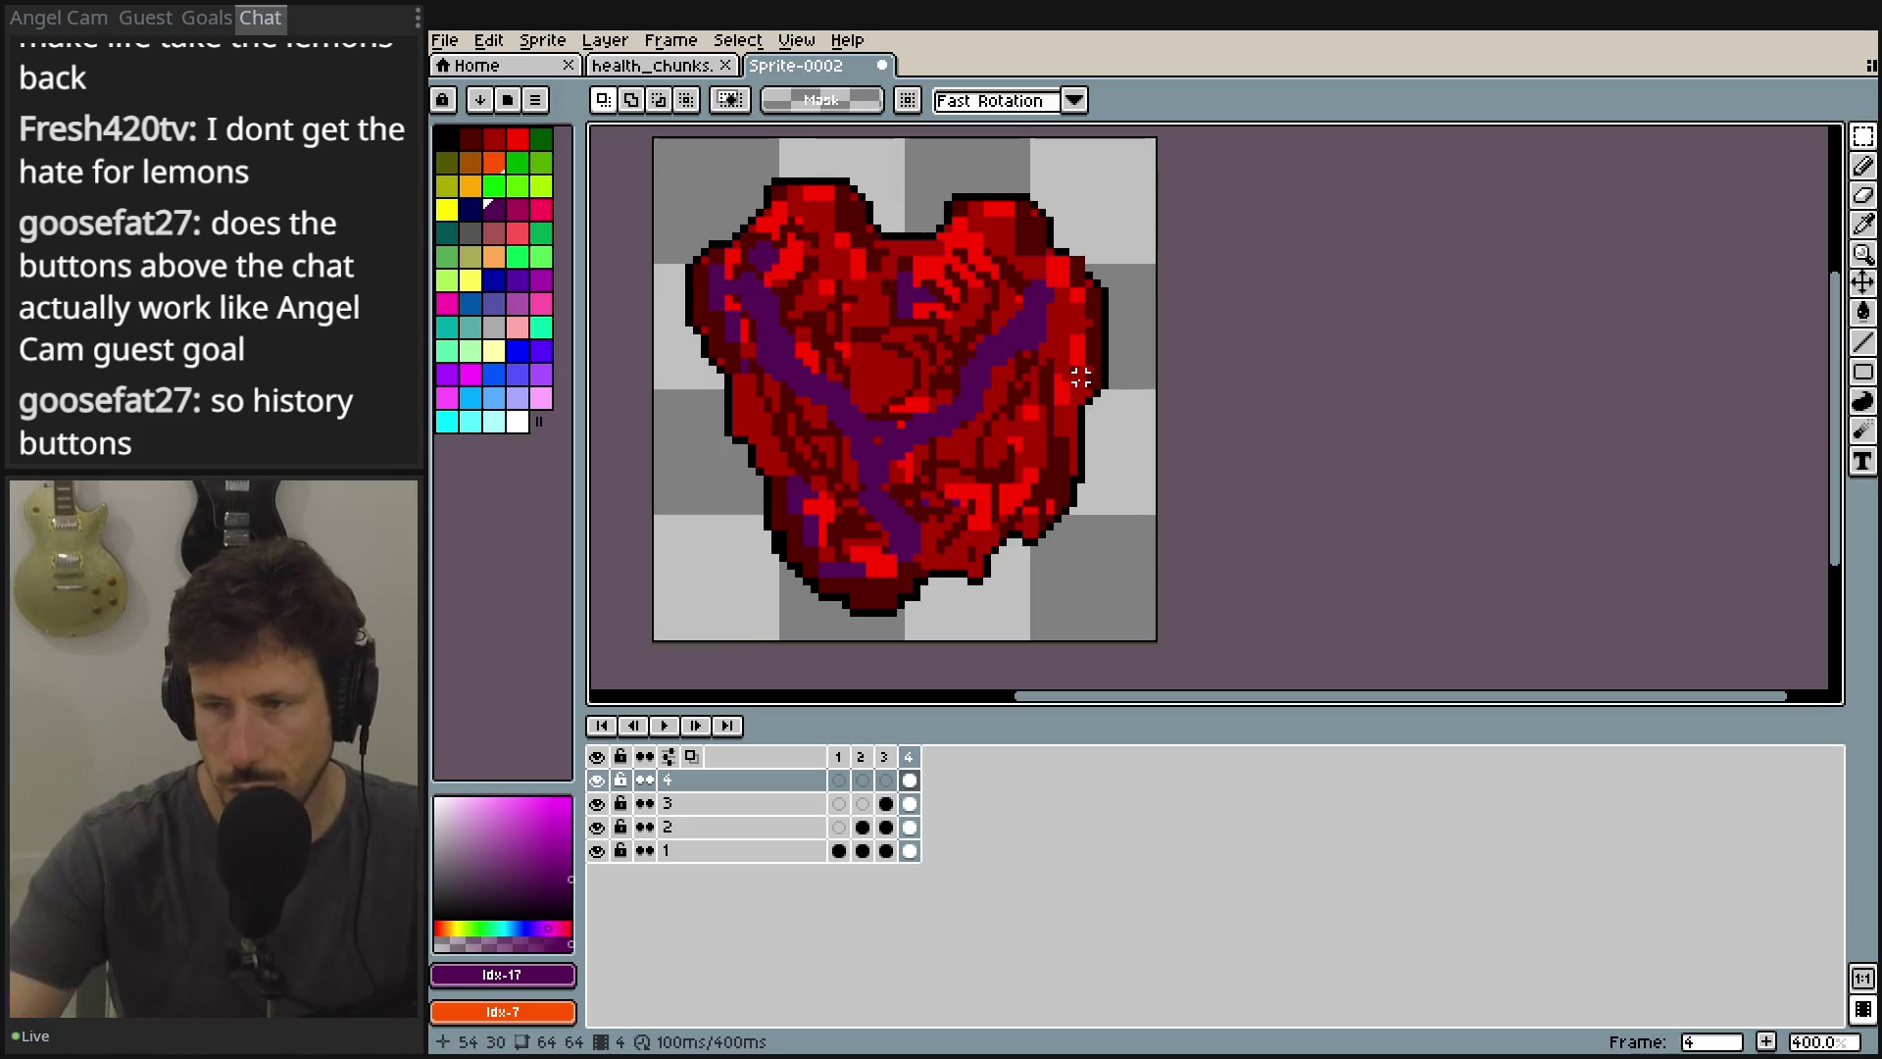
Play the animation, then go to frame 4 and toggle layer visibility.
{"action": "key", "text": "Return"}
{"action": "key", "text": "Return"}
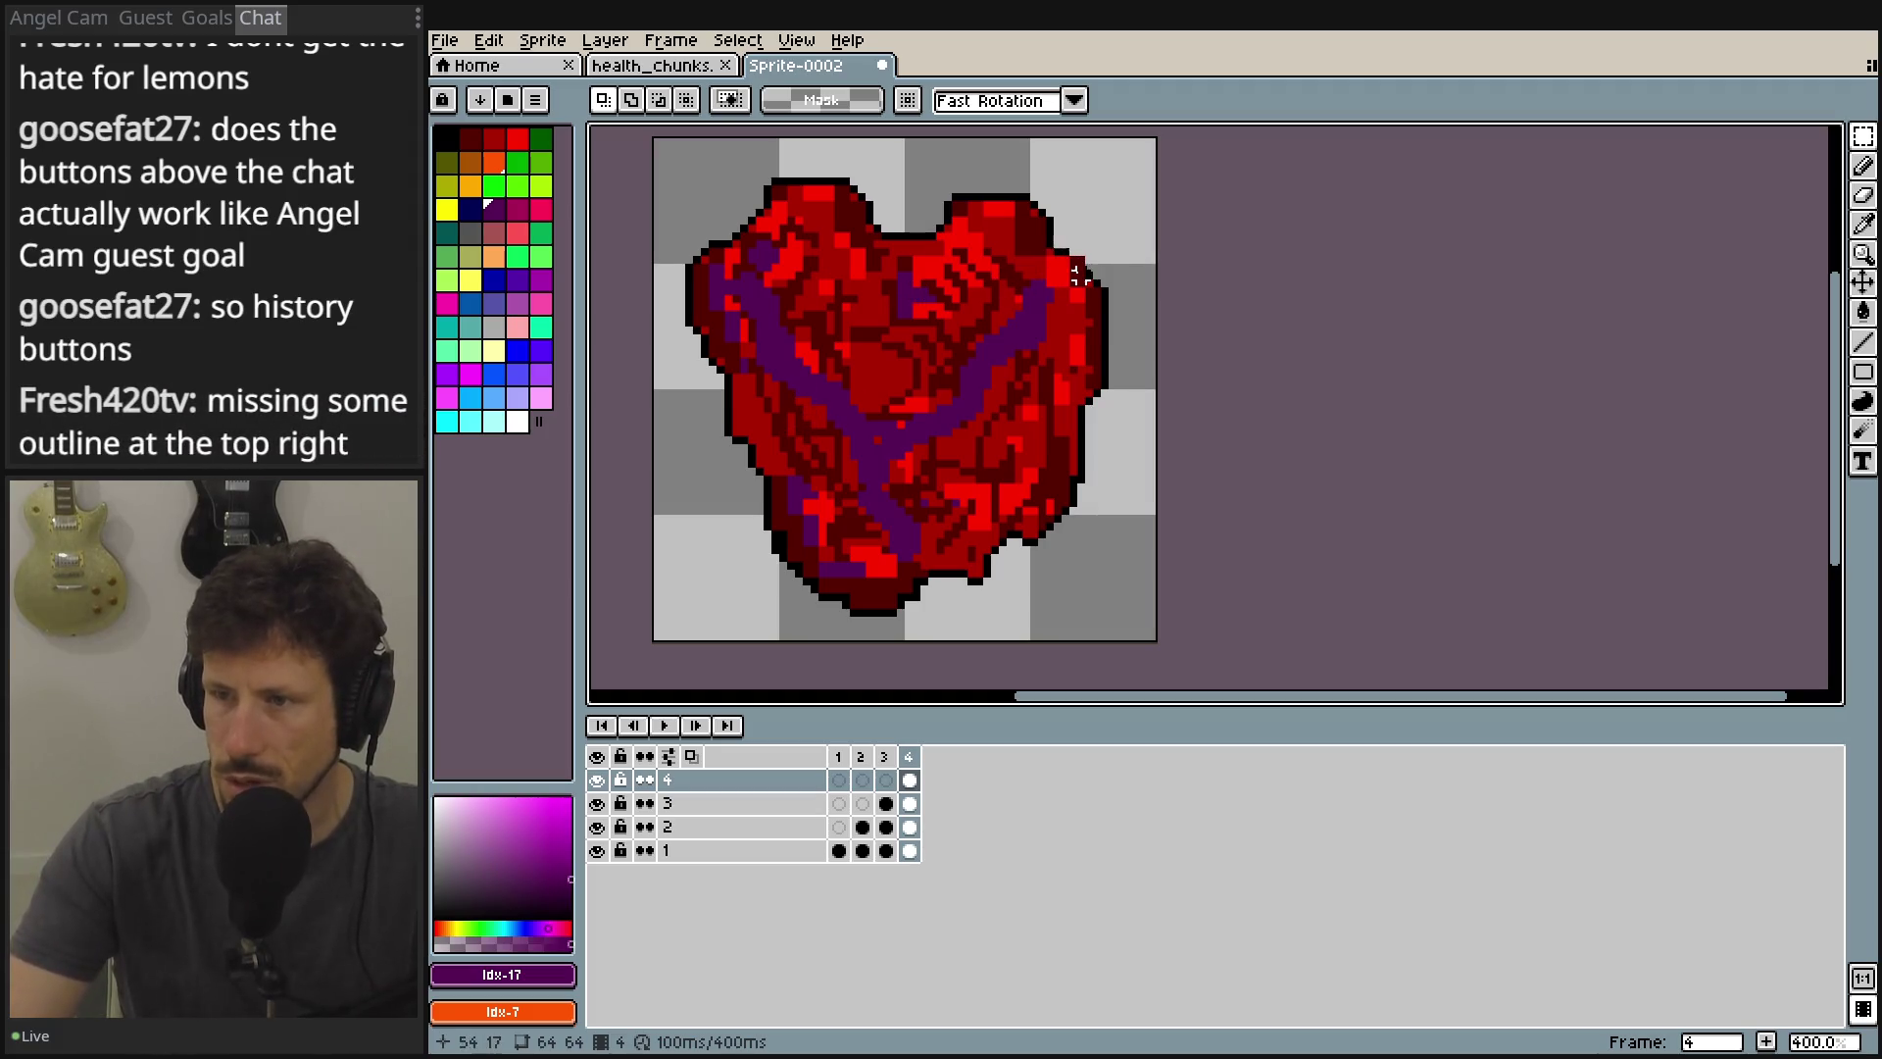
{"action": "scroll", "coordinate": [1076, 271], "scroll_direction": "up", "scroll_amount": 4}
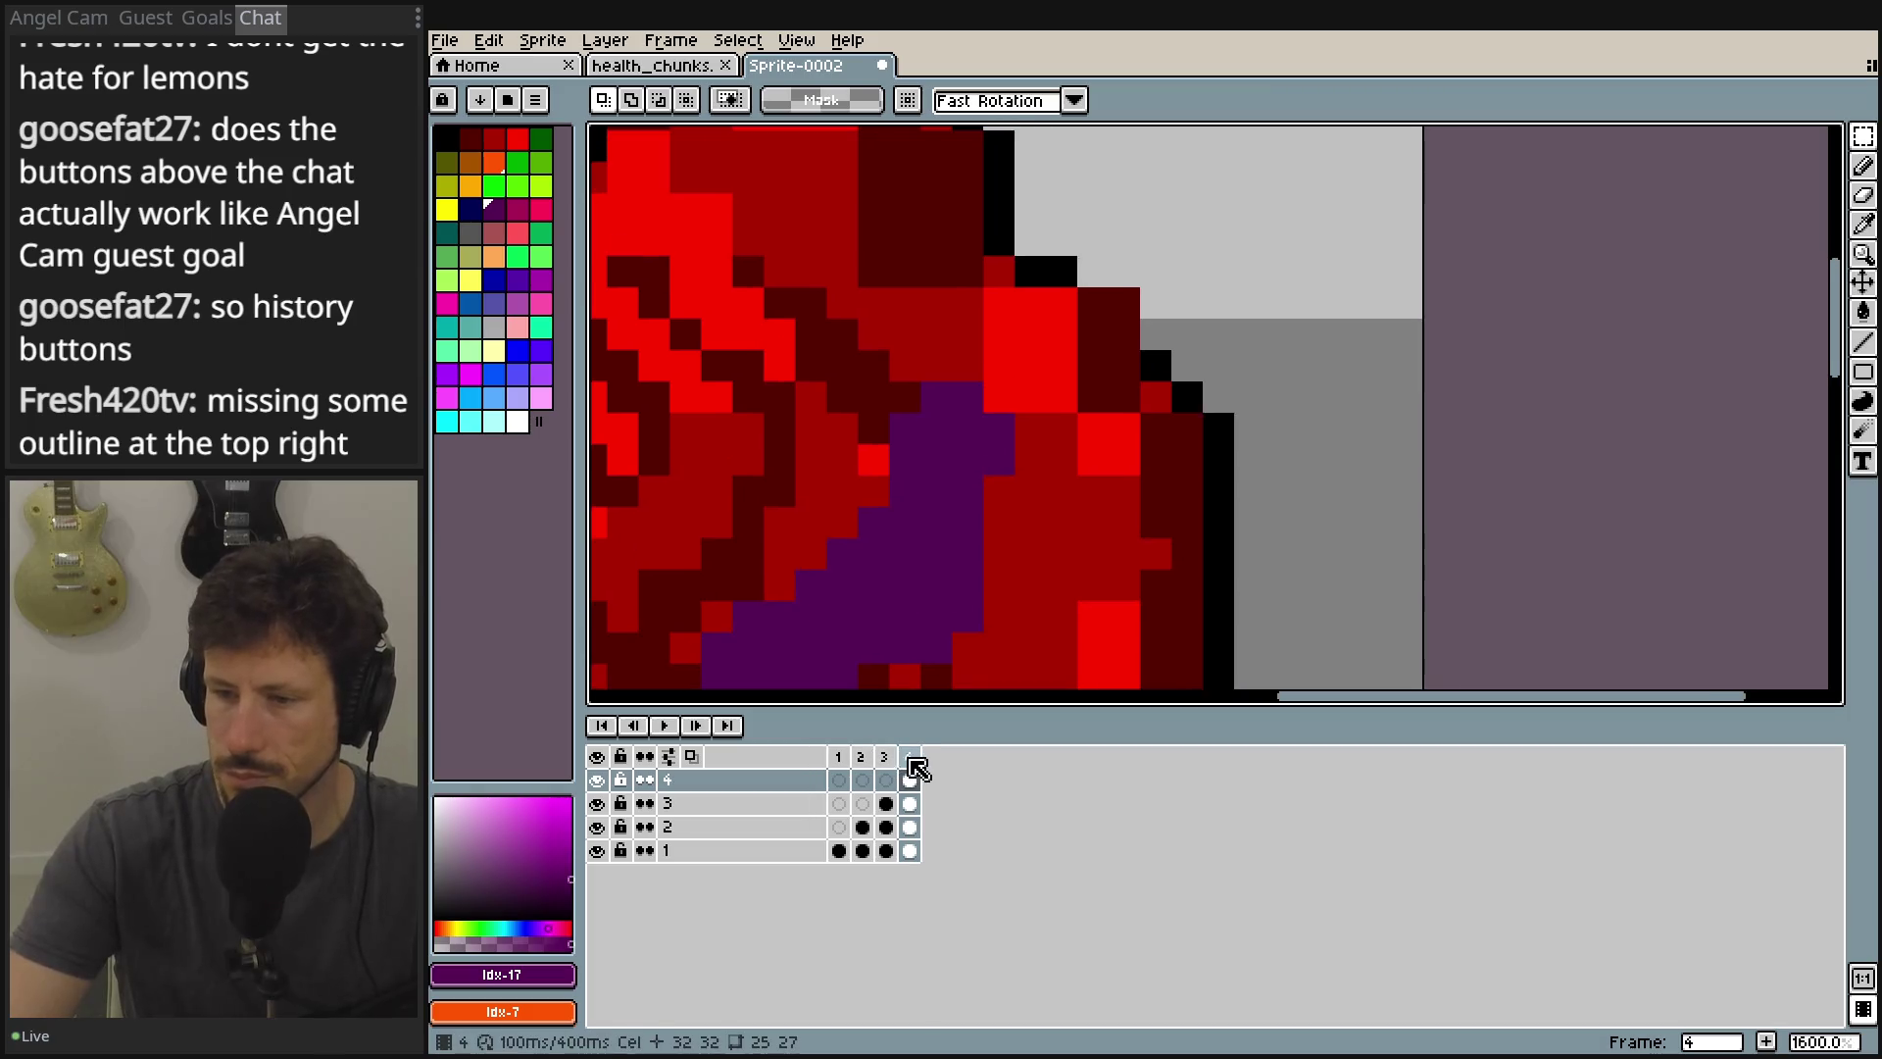
{"action": "left_click", "coordinate": [909, 758]}
{"action": "left_click", "coordinate": [597, 781]}
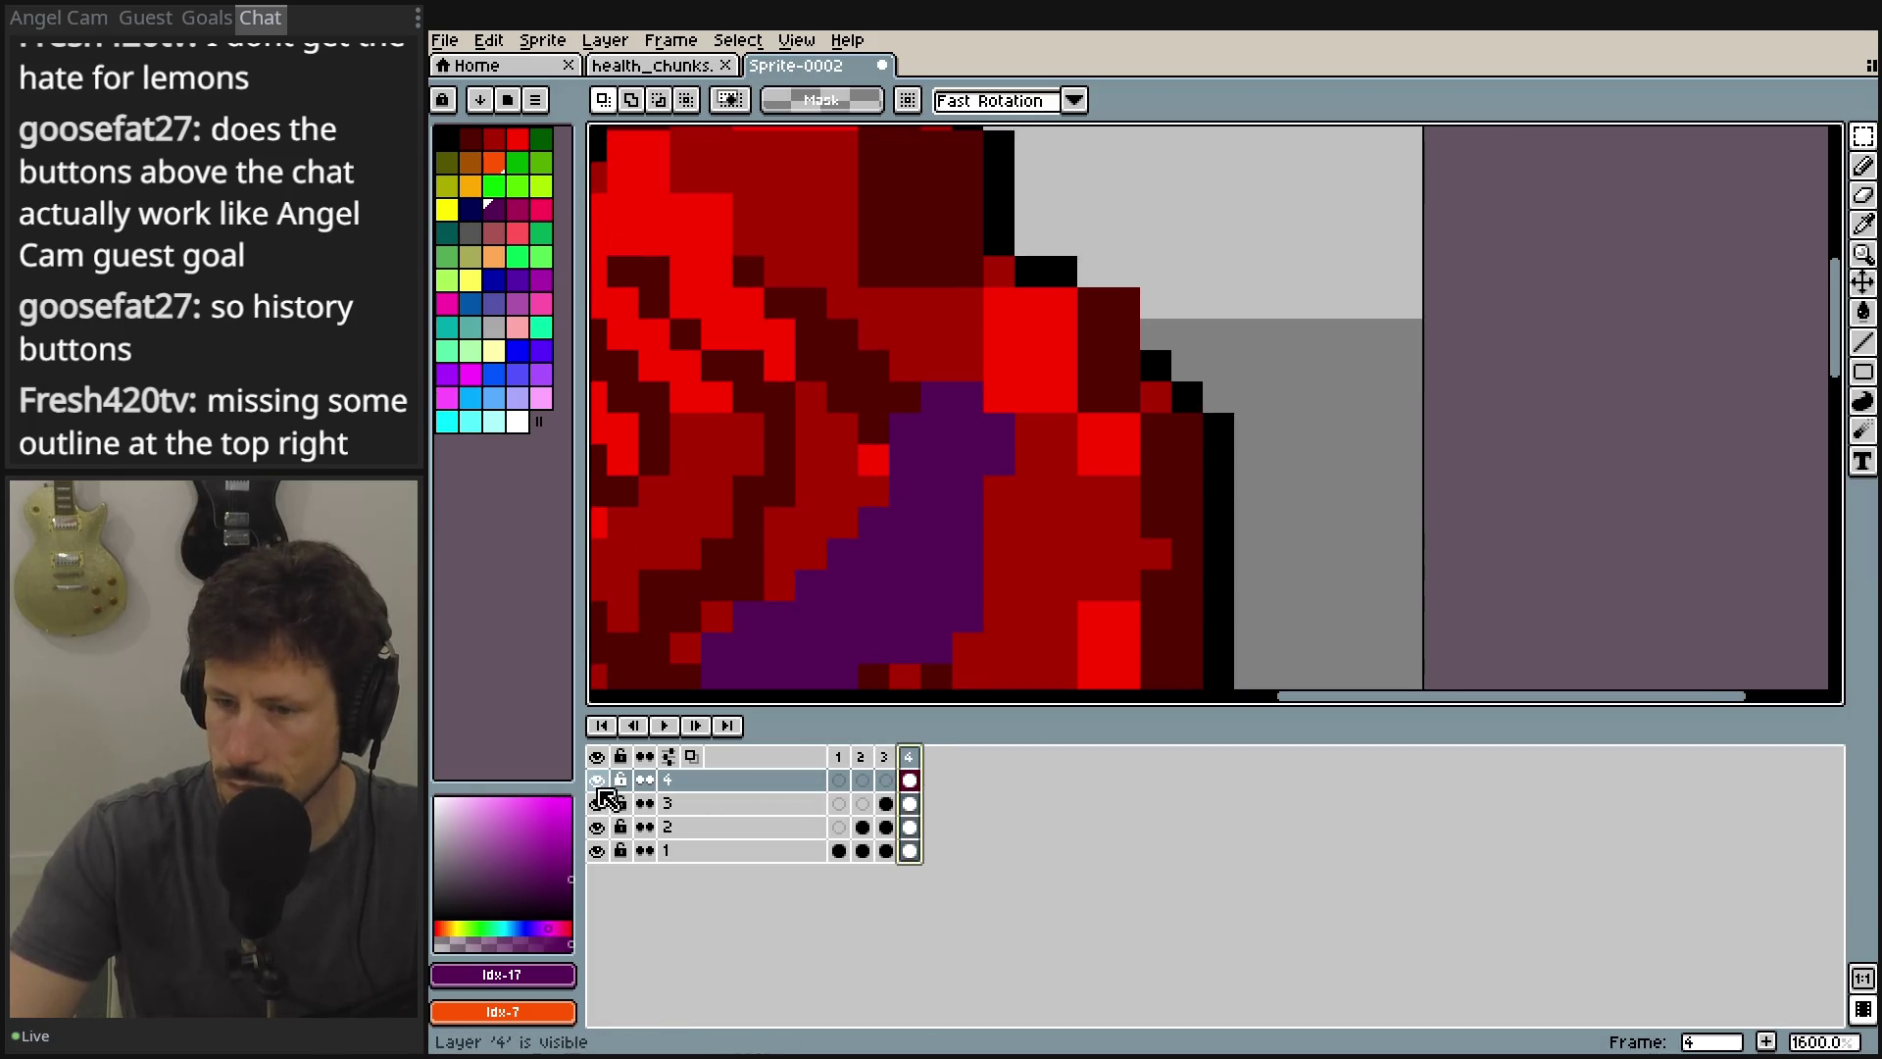
{"action": "left_click", "coordinate": [607, 829]}
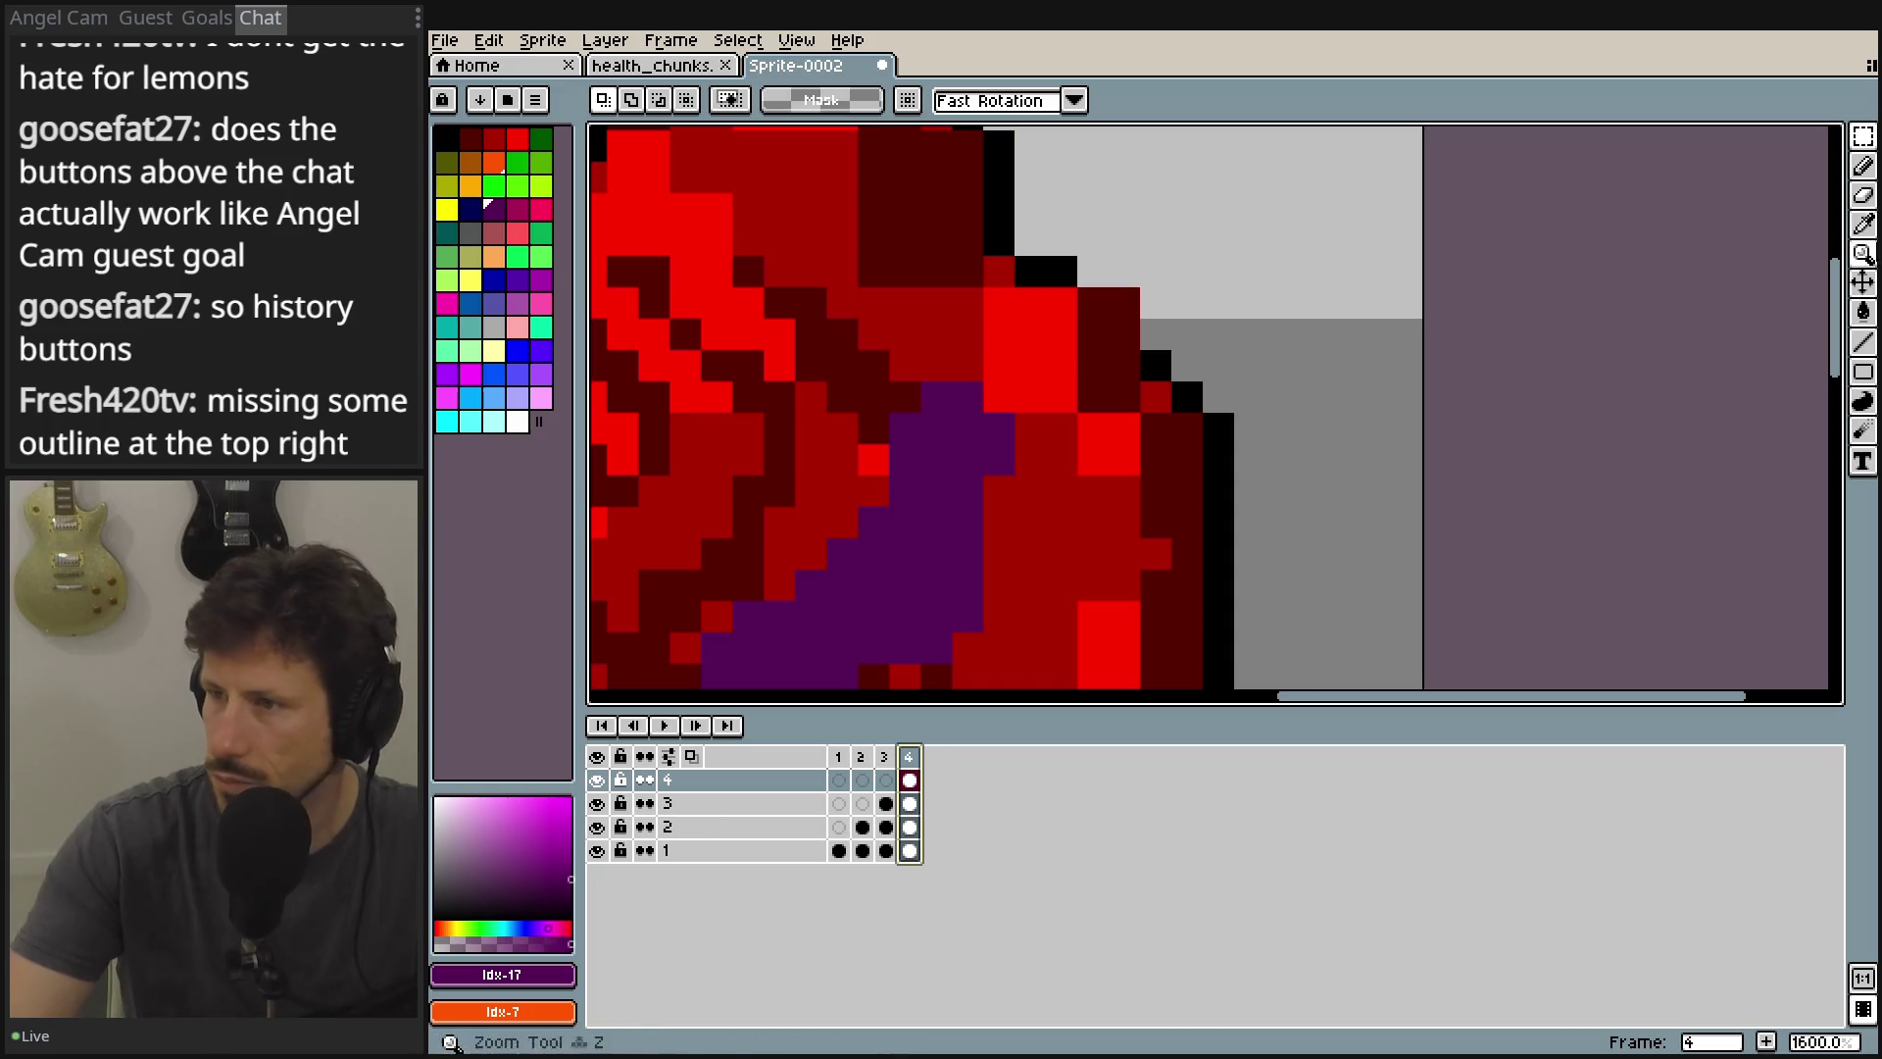
With the 1px Pencil, draw black outline pixels along the top-right edge, undoing a stray purple dot.
{"action": "left_click", "coordinate": [1863, 165]}
{"action": "left_click", "coordinate": [1116, 292]}
{"action": "scroll", "coordinate": [1117, 295], "scroll_direction": "up", "scroll_amount": 2}
{"action": "key", "text": "ctrl+z"}
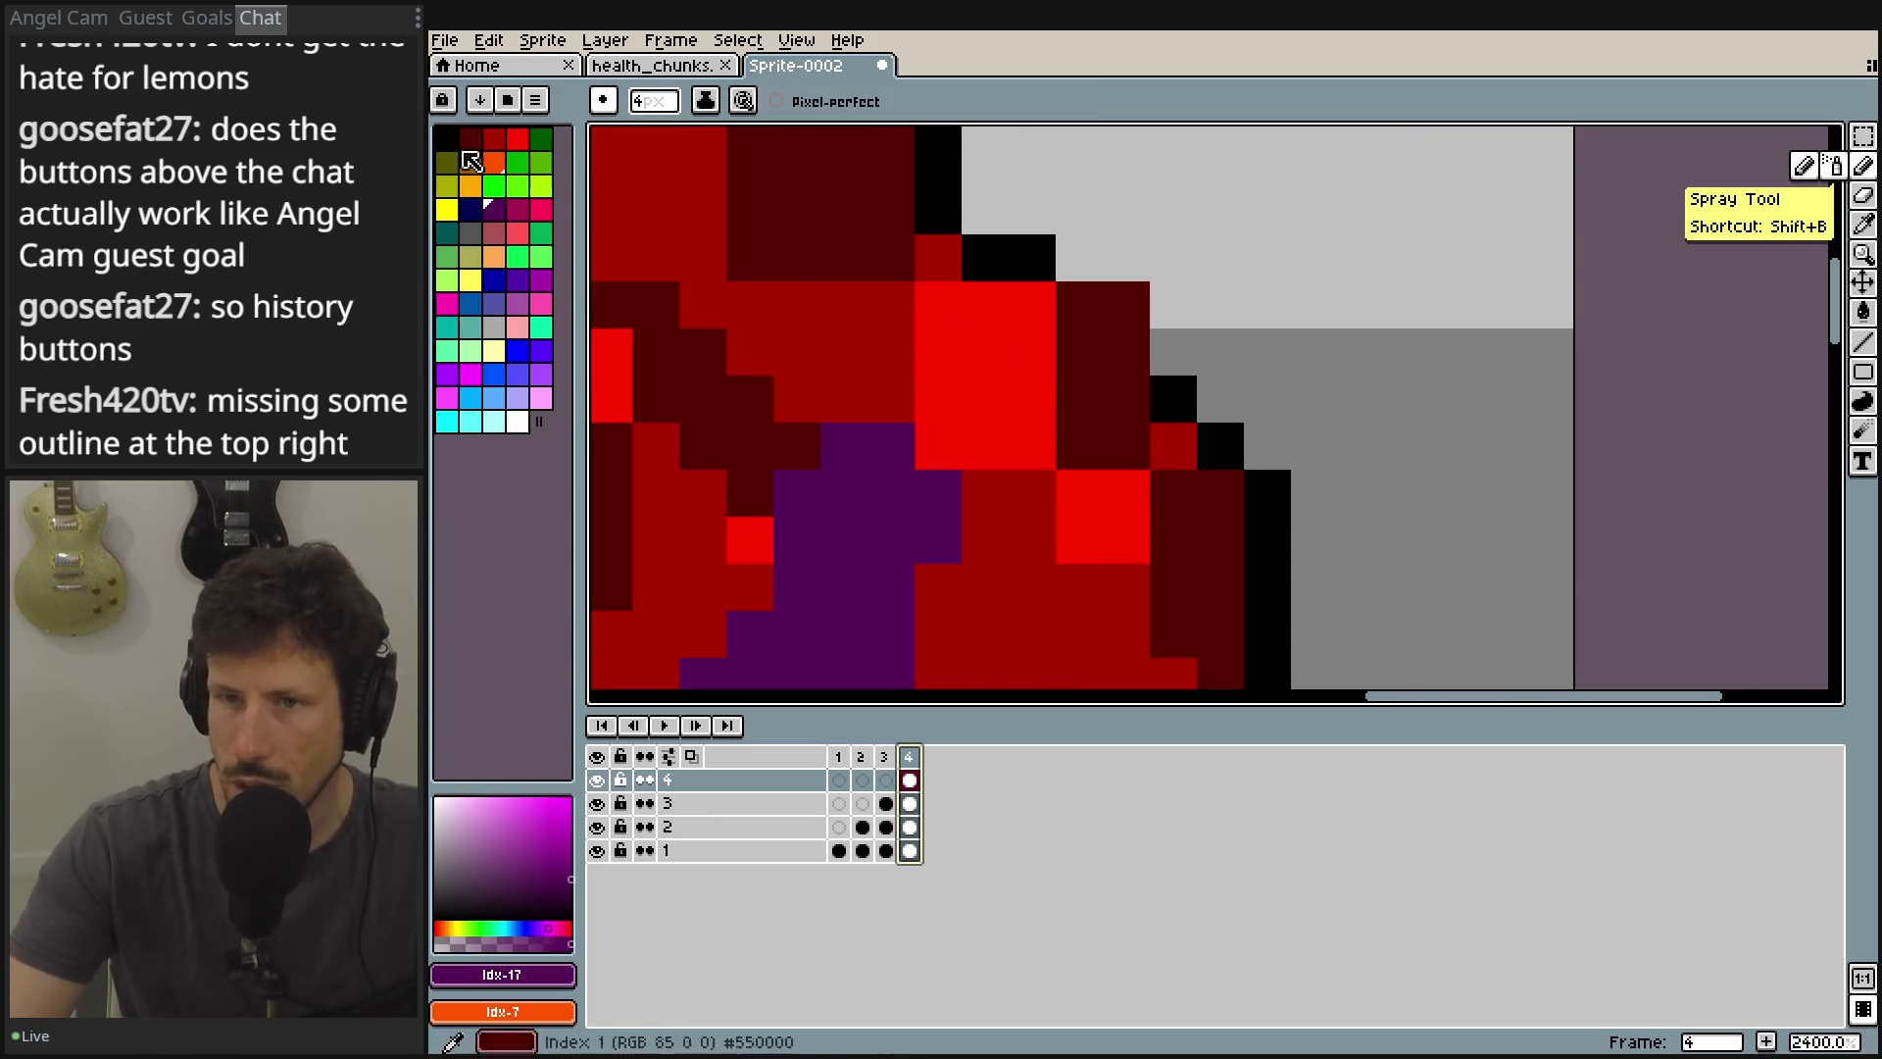
{"action": "left_click_drag", "start_coordinate": [981, 245], "coordinate": [1078, 362]}
{"action": "scroll", "coordinate": [1078, 362], "scroll_direction": "down", "scroll_amount": 1}
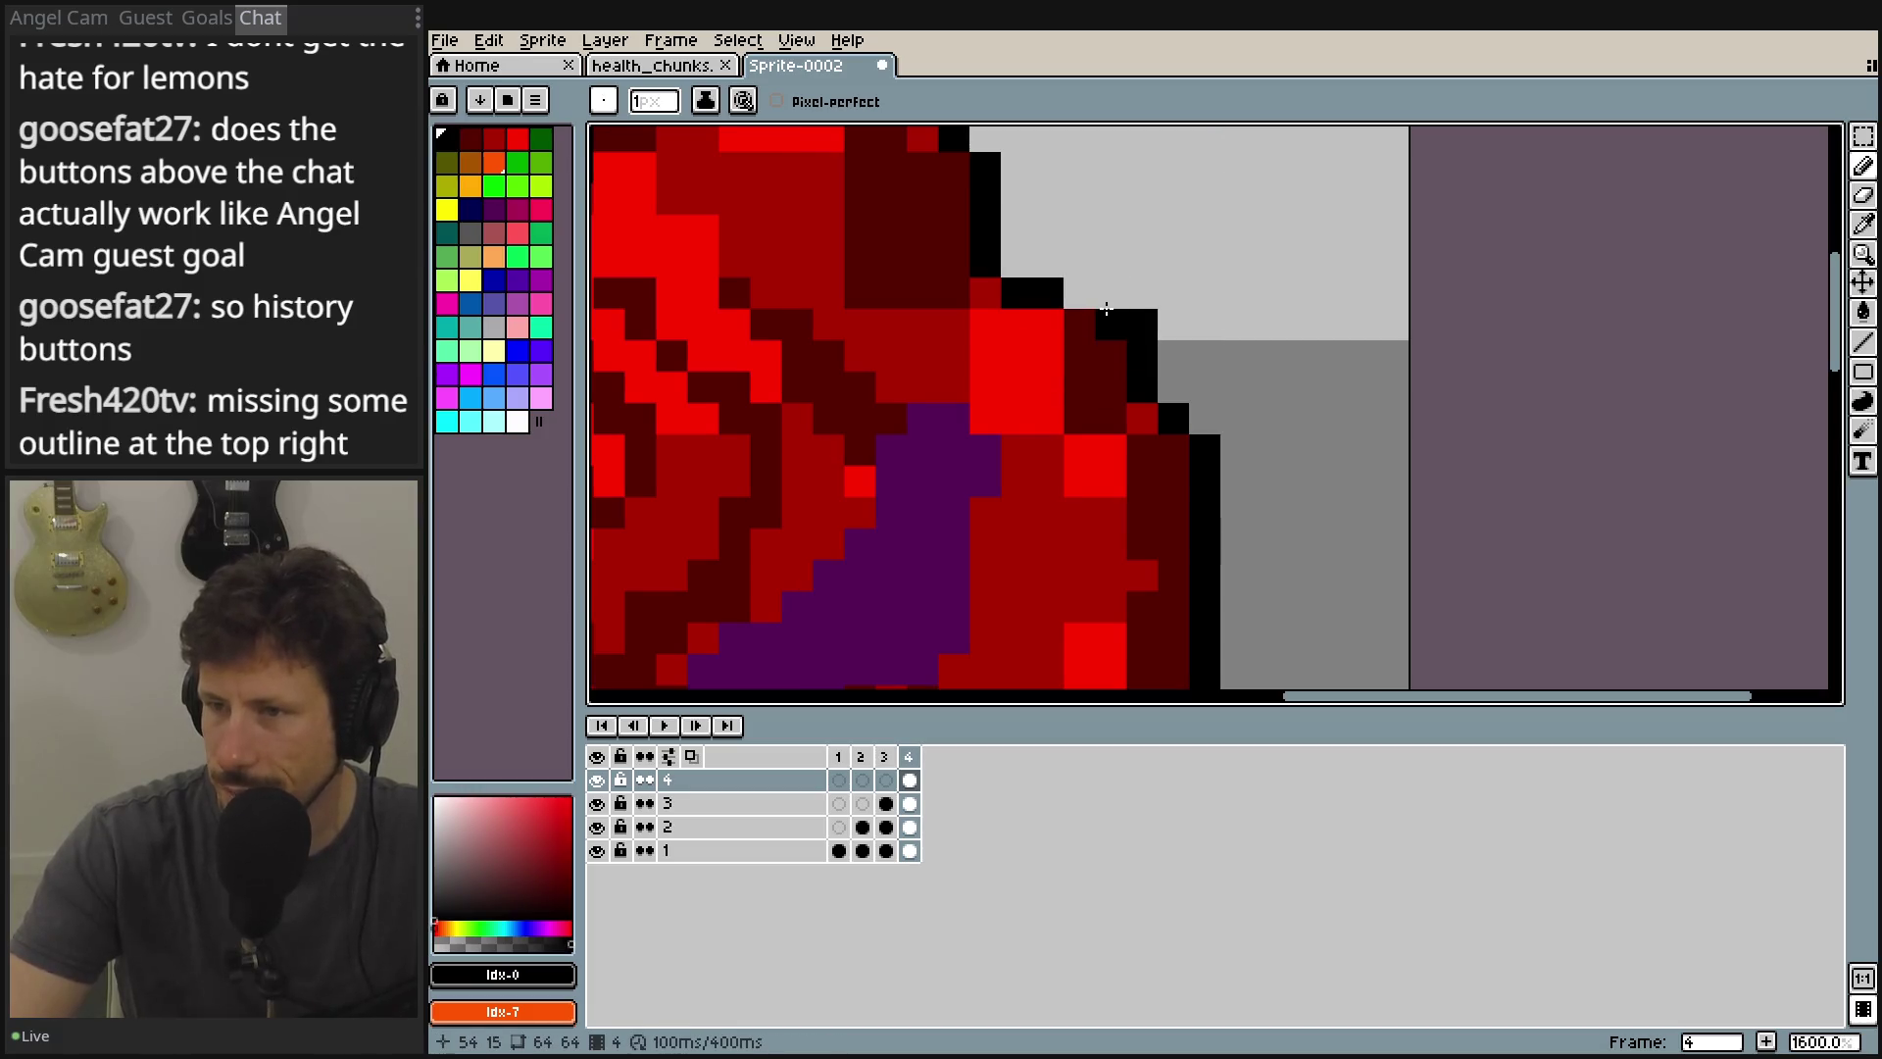
{"action": "scroll", "coordinate": [1074, 345], "scroll_direction": "down", "scroll_amount": 4}
{"action": "scroll", "coordinate": [959, 413], "scroll_direction": "down", "scroll_amount": 1}
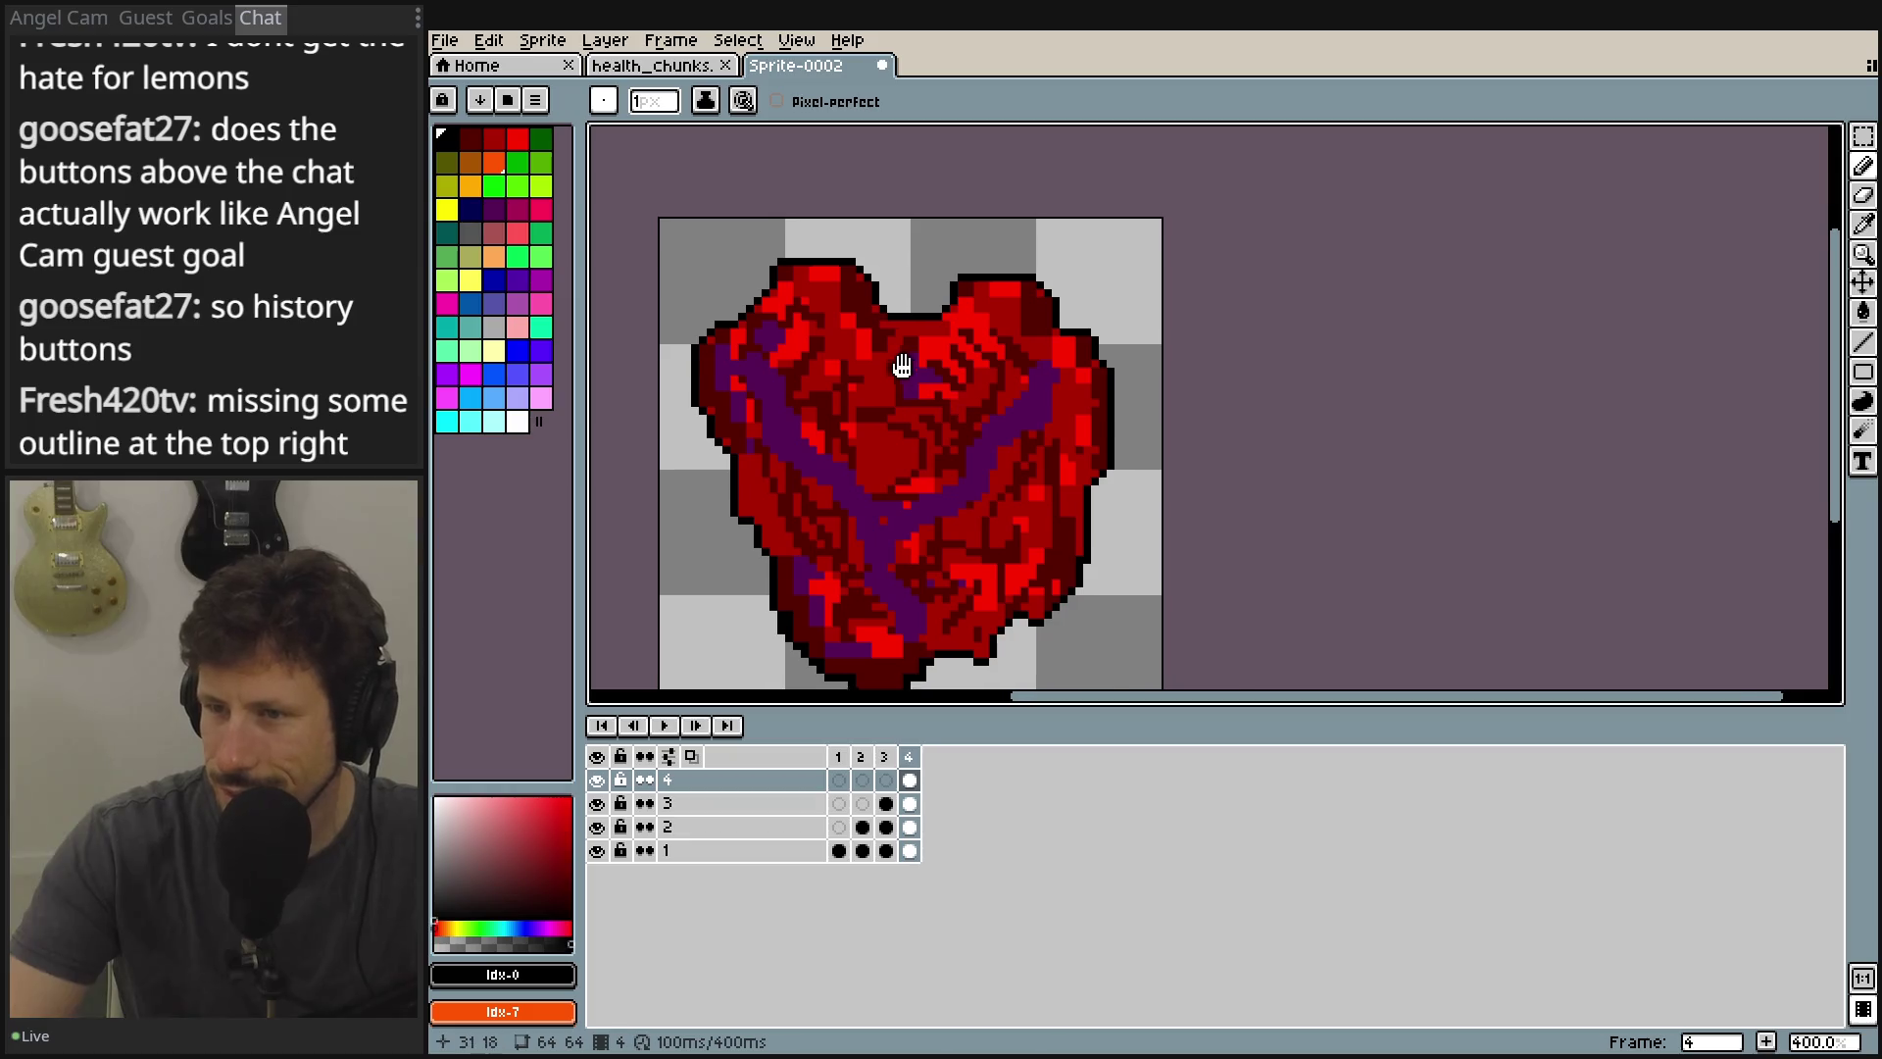
Bring the heart's lower-left edge into view and briefly hide layer 3 to check it.
{"action": "scroll", "coordinate": [901, 367], "scroll_direction": "up", "scroll_amount": 3}
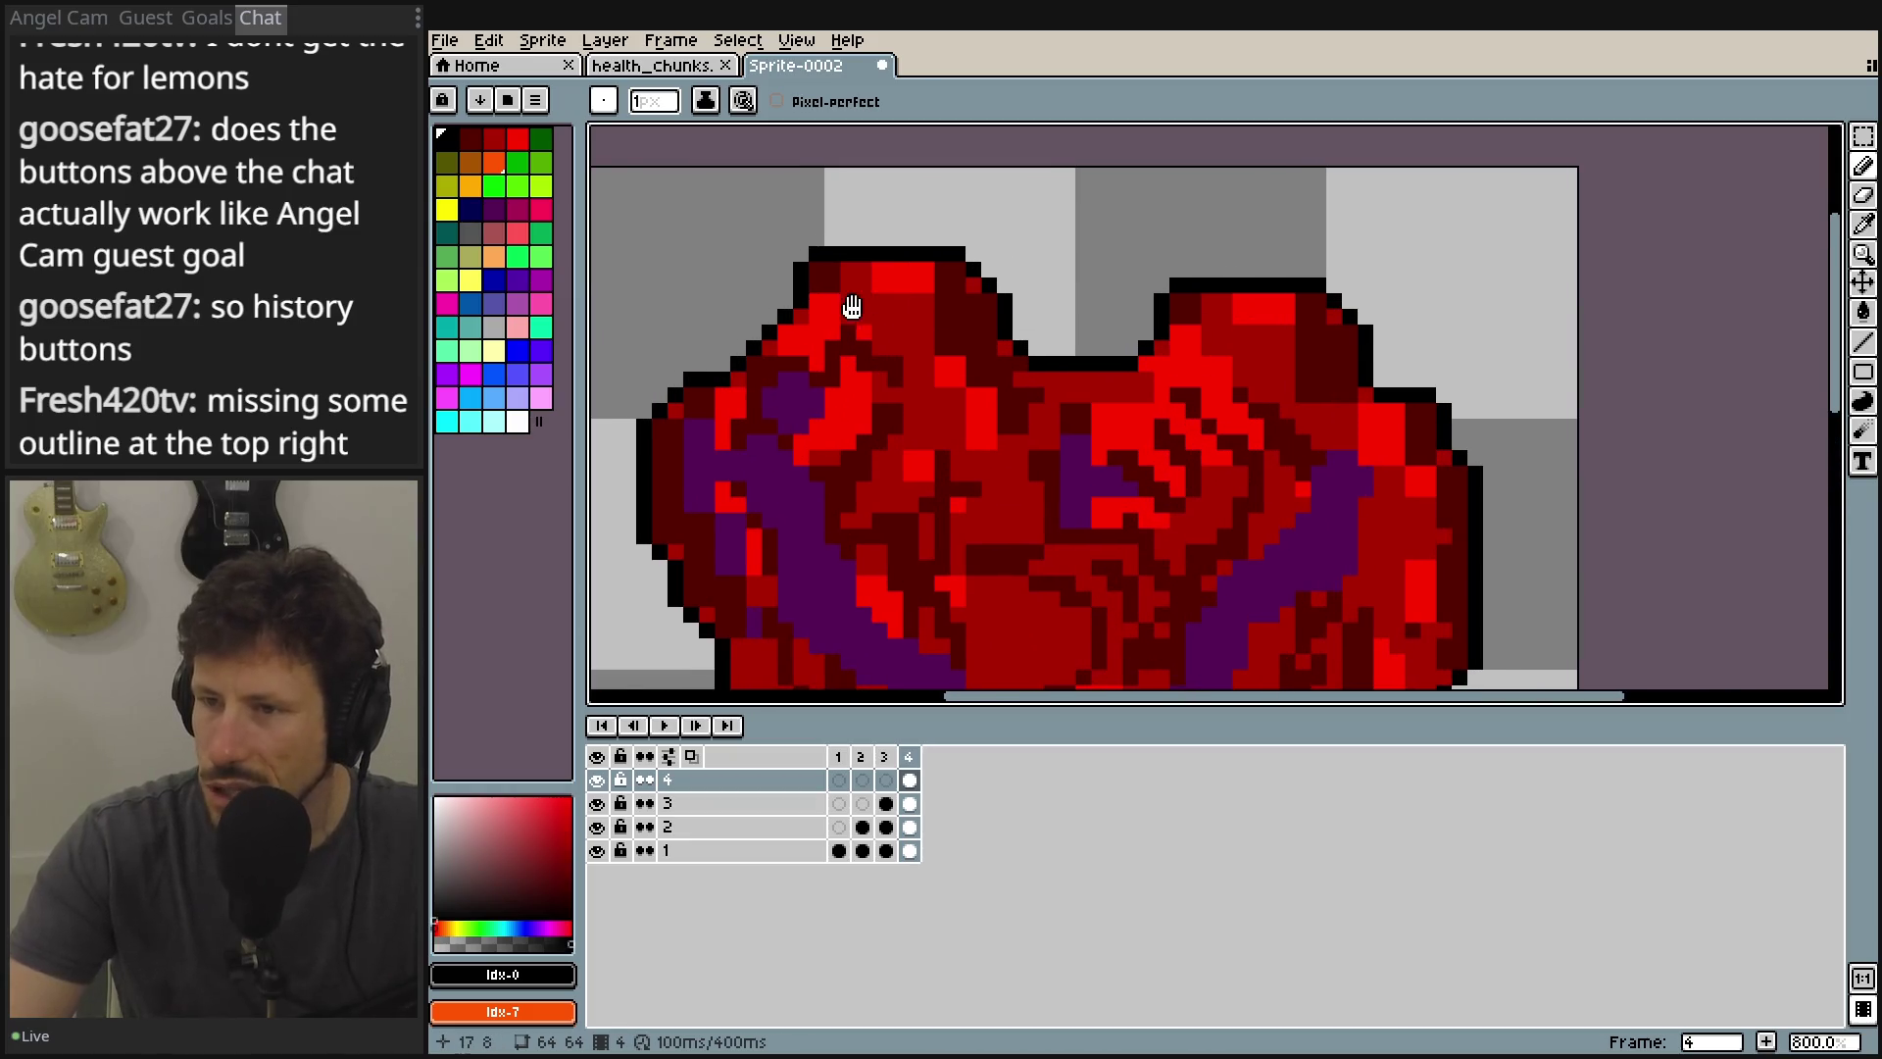
{"action": "left_click_drag", "start_coordinate": [847, 307], "coordinate": [1088, 98]}
{"action": "mouse_move", "coordinate": [950, 450]}
{"action": "left_mouse_down"}
{"action": "mouse_move", "coordinate": [983, 385]}
{"action": "mouse_move", "coordinate": [992, 429]}
{"action": "left_mouse_up"}
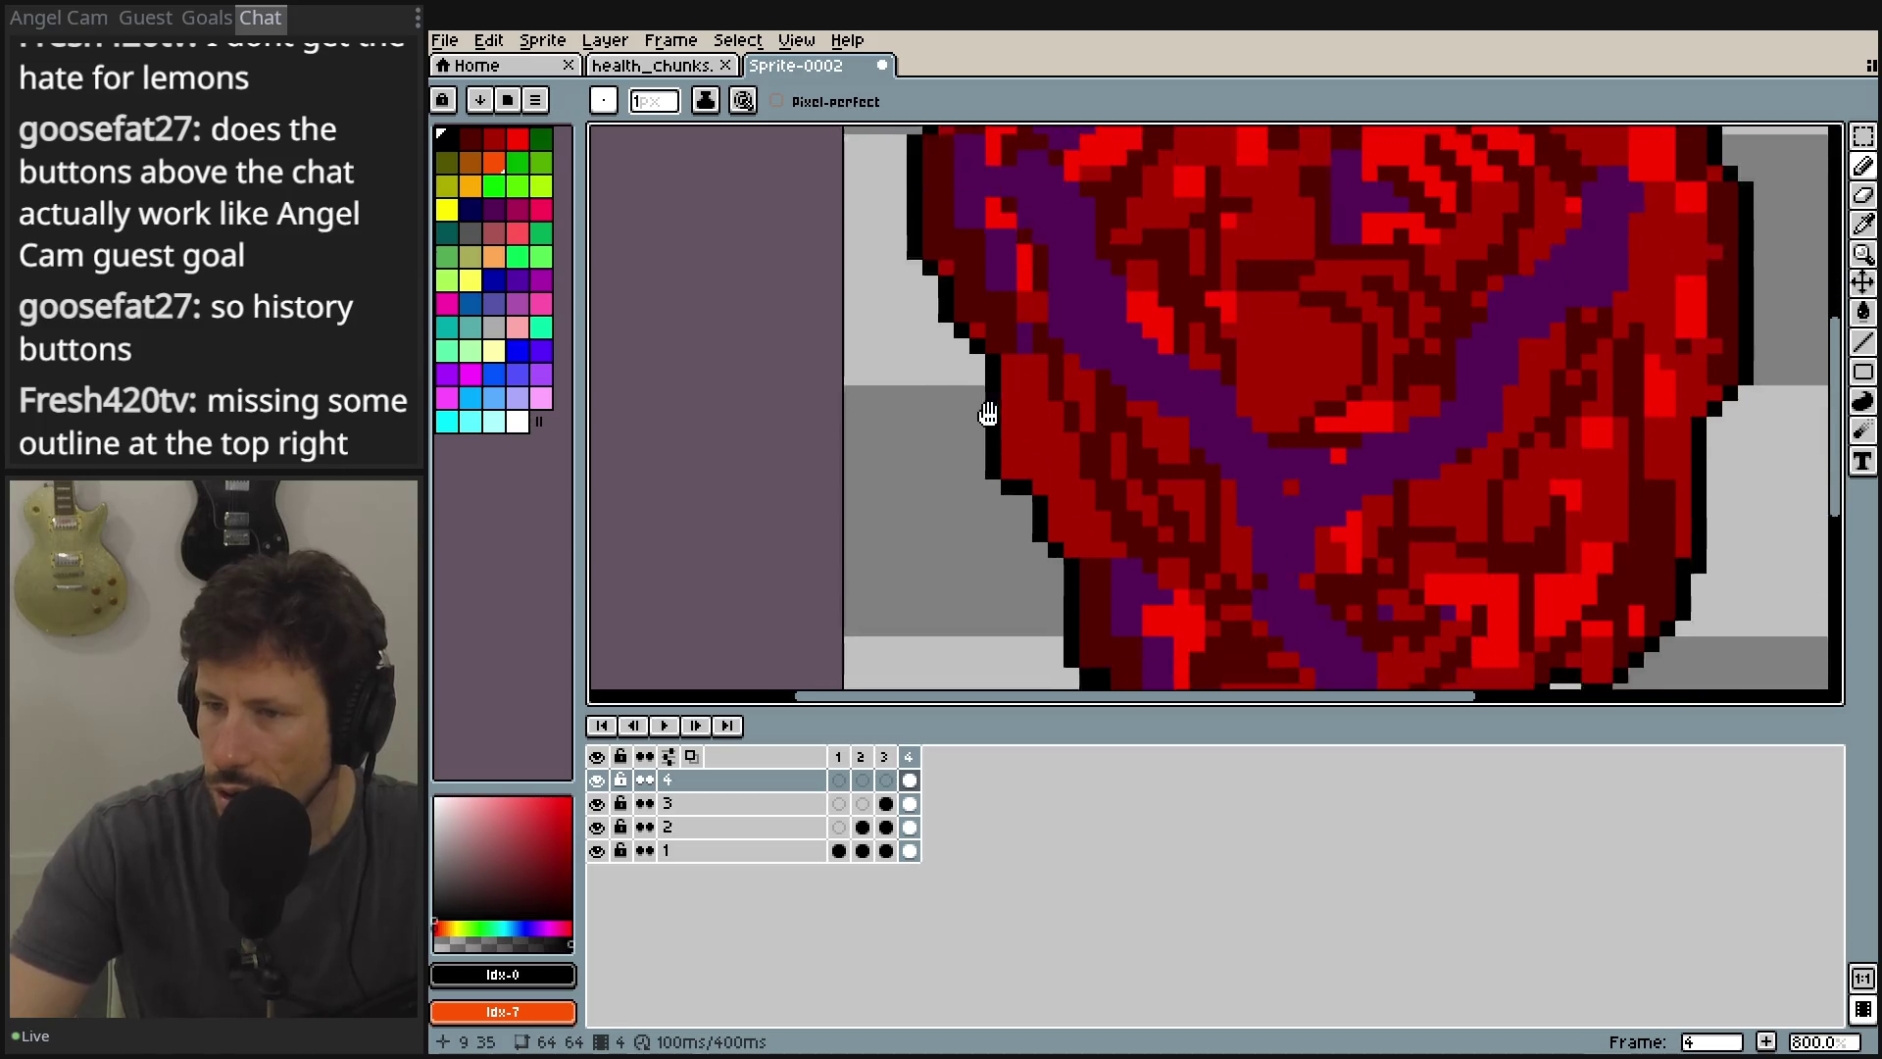
{"action": "scroll", "coordinate": [1021, 487], "scroll_direction": "up", "scroll_amount": 4}
{"action": "scroll", "coordinate": [1218, 538], "scroll_direction": "down", "scroll_amount": 4}
{"action": "scroll", "coordinate": [1239, 356], "scroll_direction": "down", "scroll_amount": 1}
{"action": "scroll", "coordinate": [1300, 508], "scroll_direction": "up", "scroll_amount": 2}
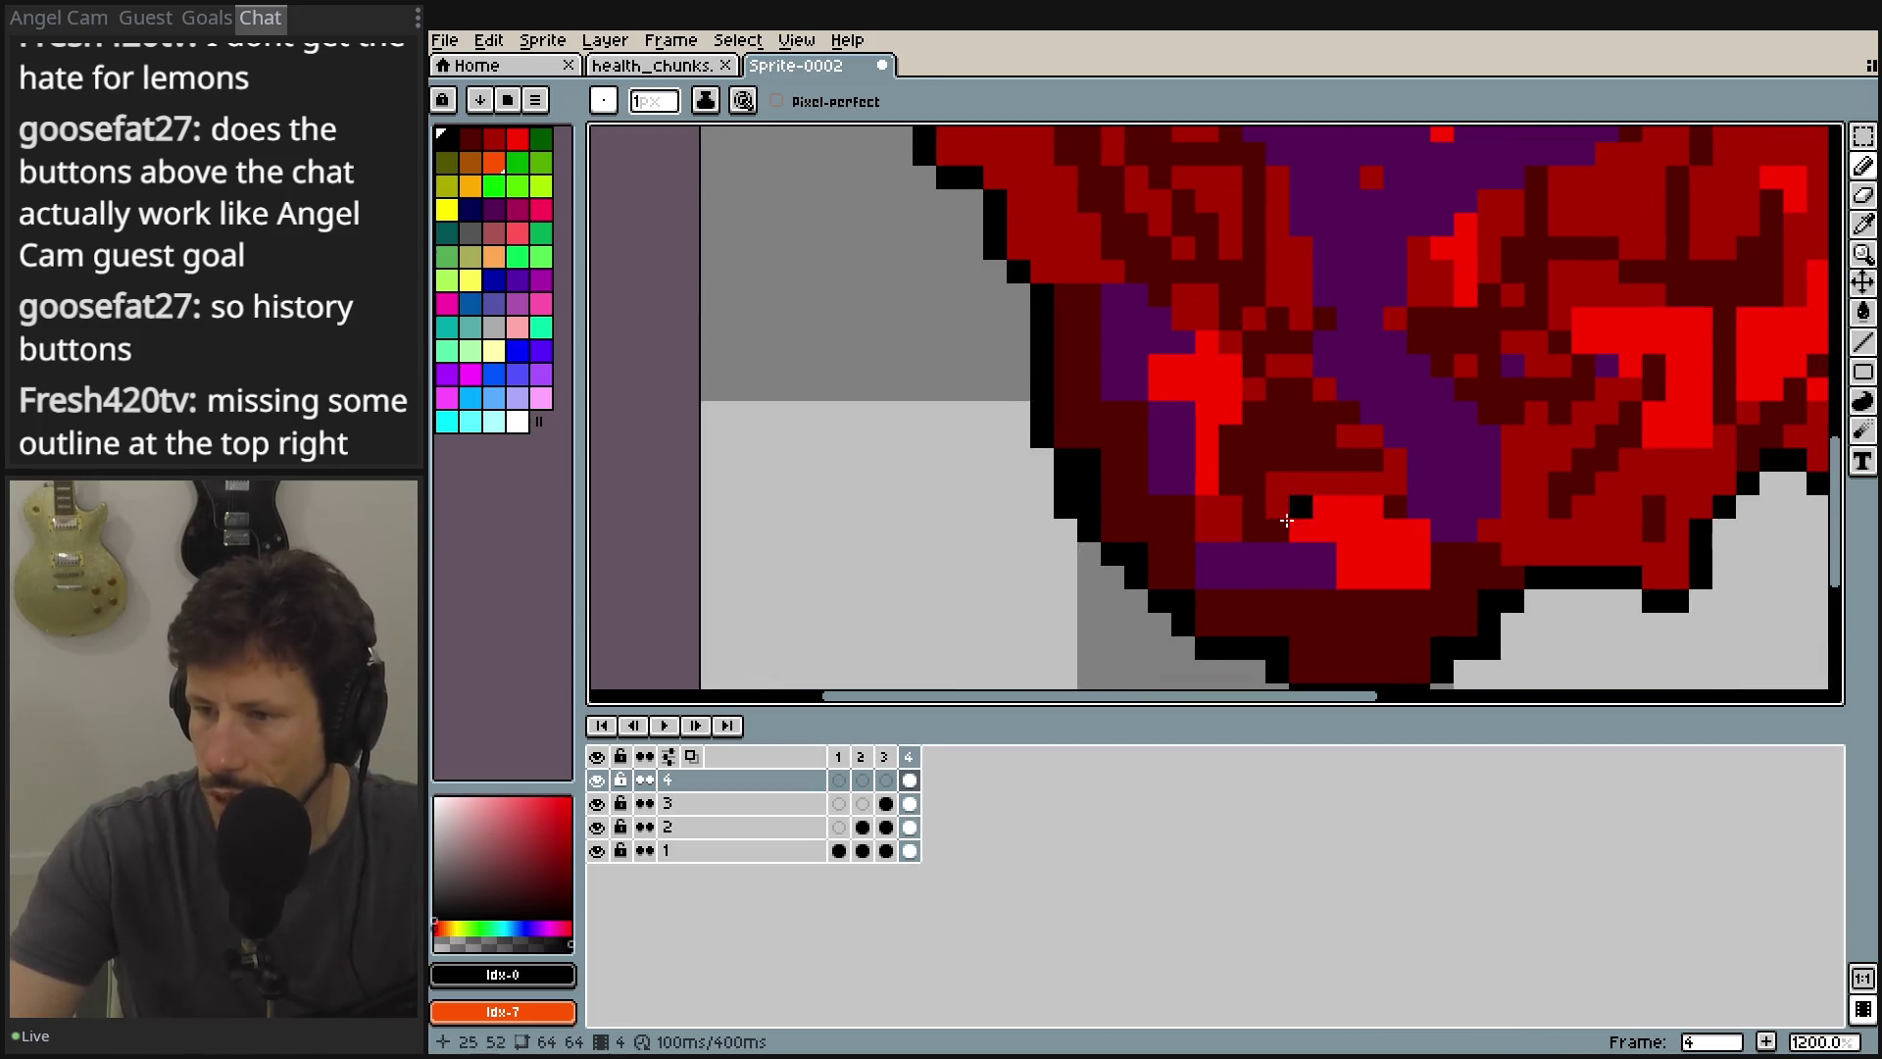
{"action": "scroll", "coordinate": [1300, 508], "scroll_direction": "up", "scroll_amount": 3}
{"action": "mouse_move", "coordinate": [1104, 471]}
{"action": "left_mouse_down"}
{"action": "mouse_move", "coordinate": [1134, 387]}
{"action": "mouse_move", "coordinate": [877, 295]}
{"action": "left_mouse_up"}
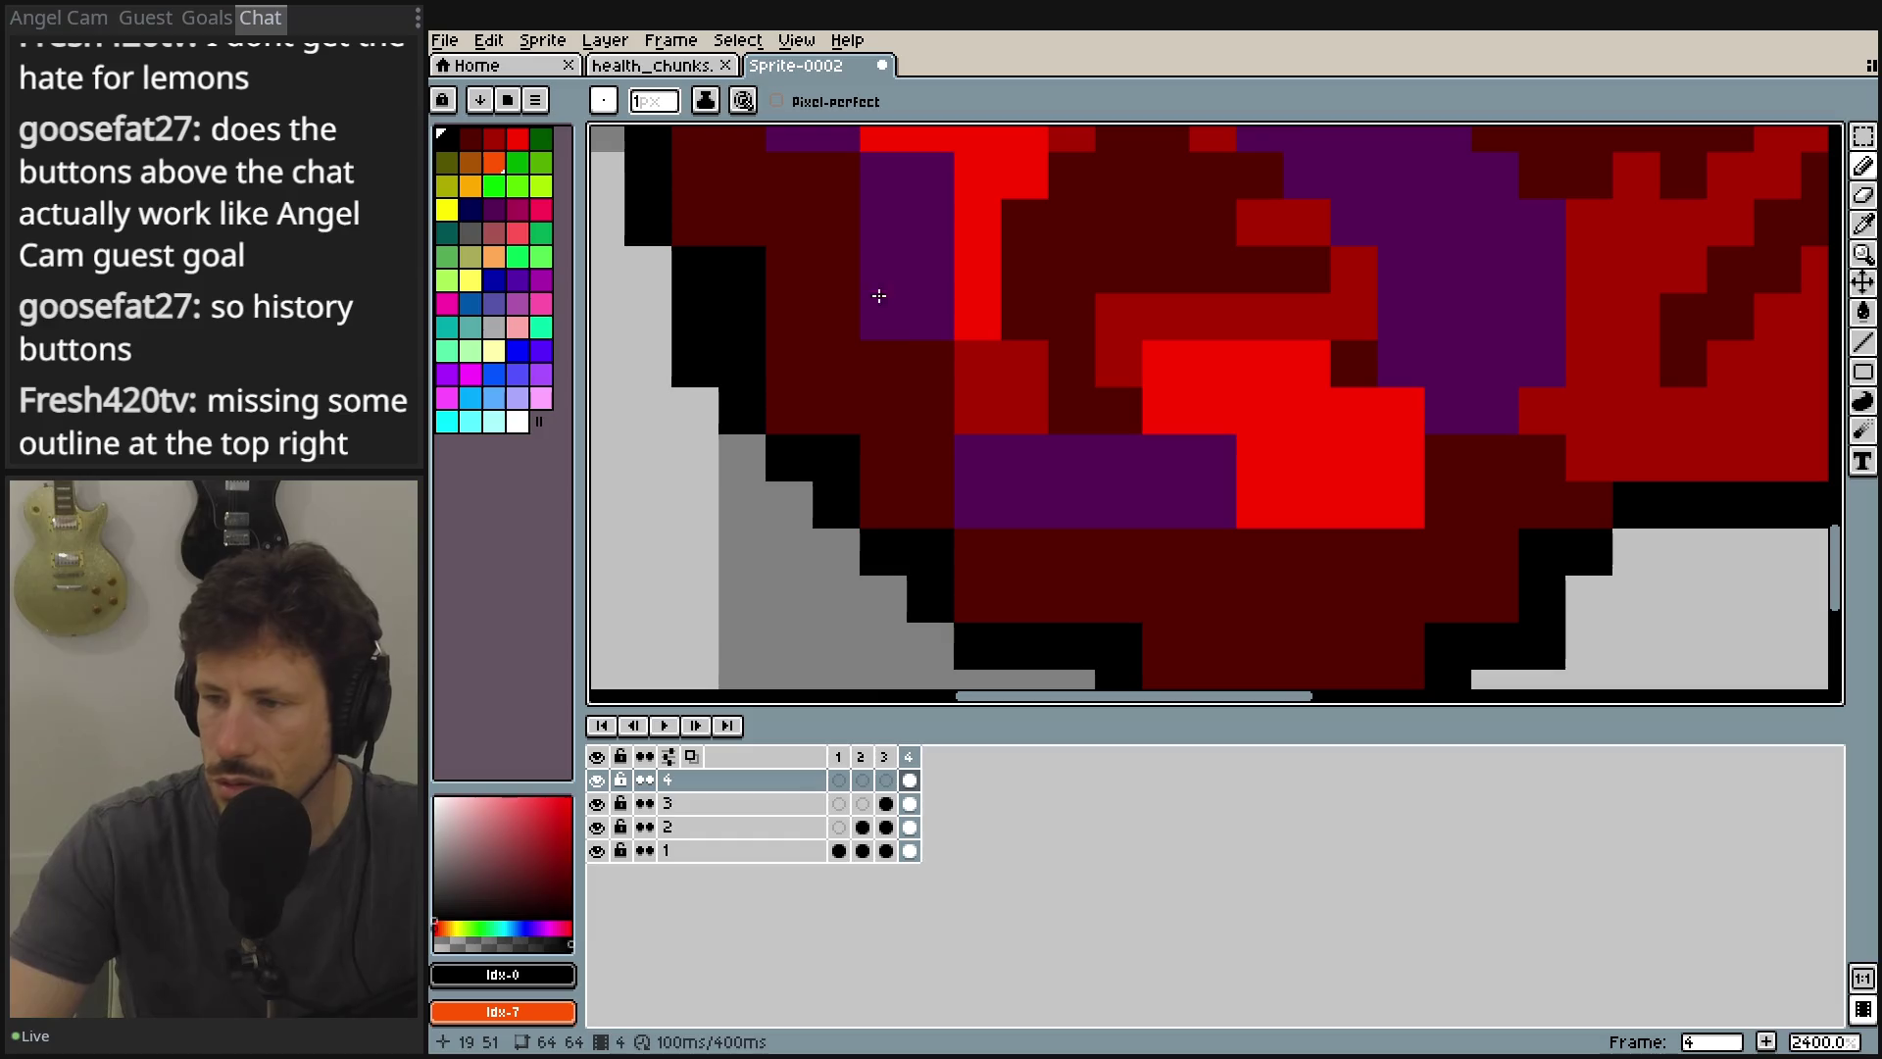
{"action": "left_click", "coordinate": [600, 804]}
{"action": "left_click", "coordinate": [602, 803]}
Pick dark red and recolour three black outline pixels along the lower-left edge.
{"action": "left_click", "coordinate": [470, 137]}
{"action": "left_click_drag", "start_coordinate": [902, 327], "coordinate": [929, 357]}
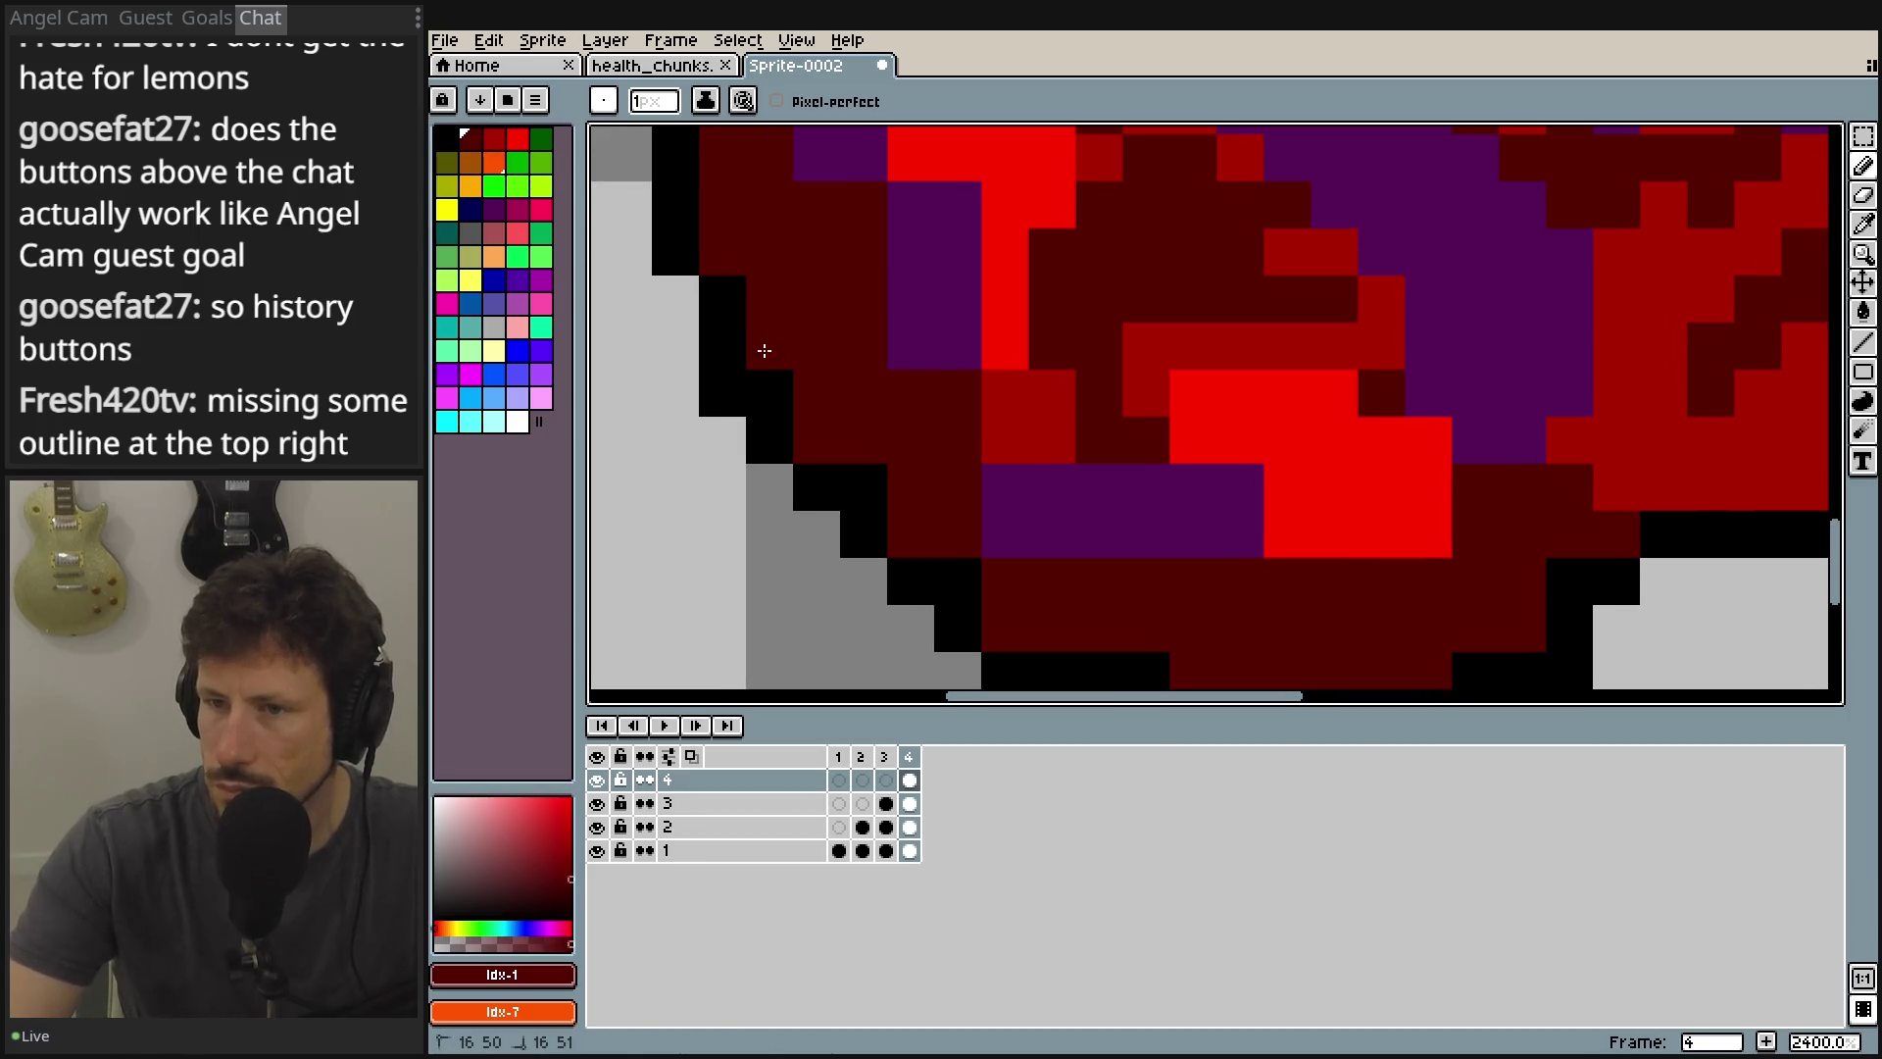
{"action": "scroll", "coordinate": [862, 397], "scroll_direction": "down", "scroll_amount": 2}
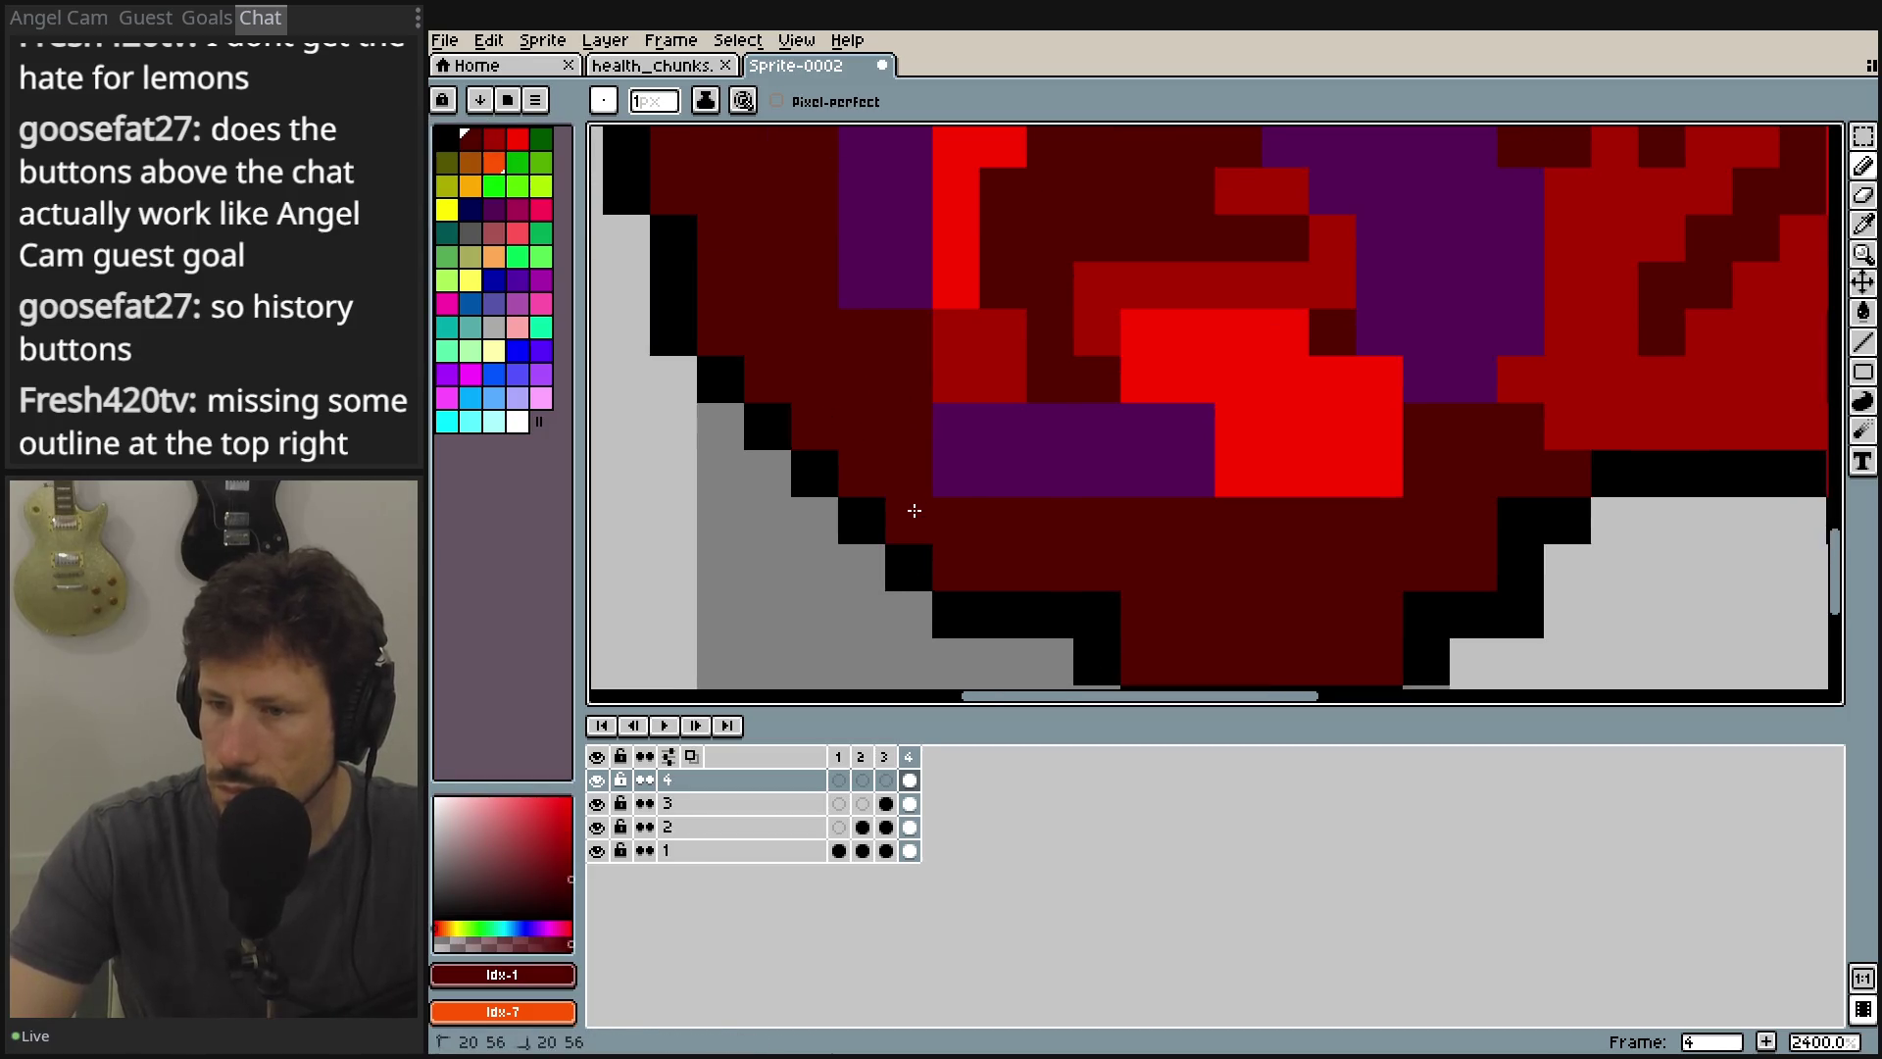
{"action": "left_click", "coordinate": [1097, 613]}
{"action": "scroll", "coordinate": [1274, 470], "scroll_direction": "down", "scroll_amount": 3}
{"action": "left_click", "coordinate": [1274, 404]}
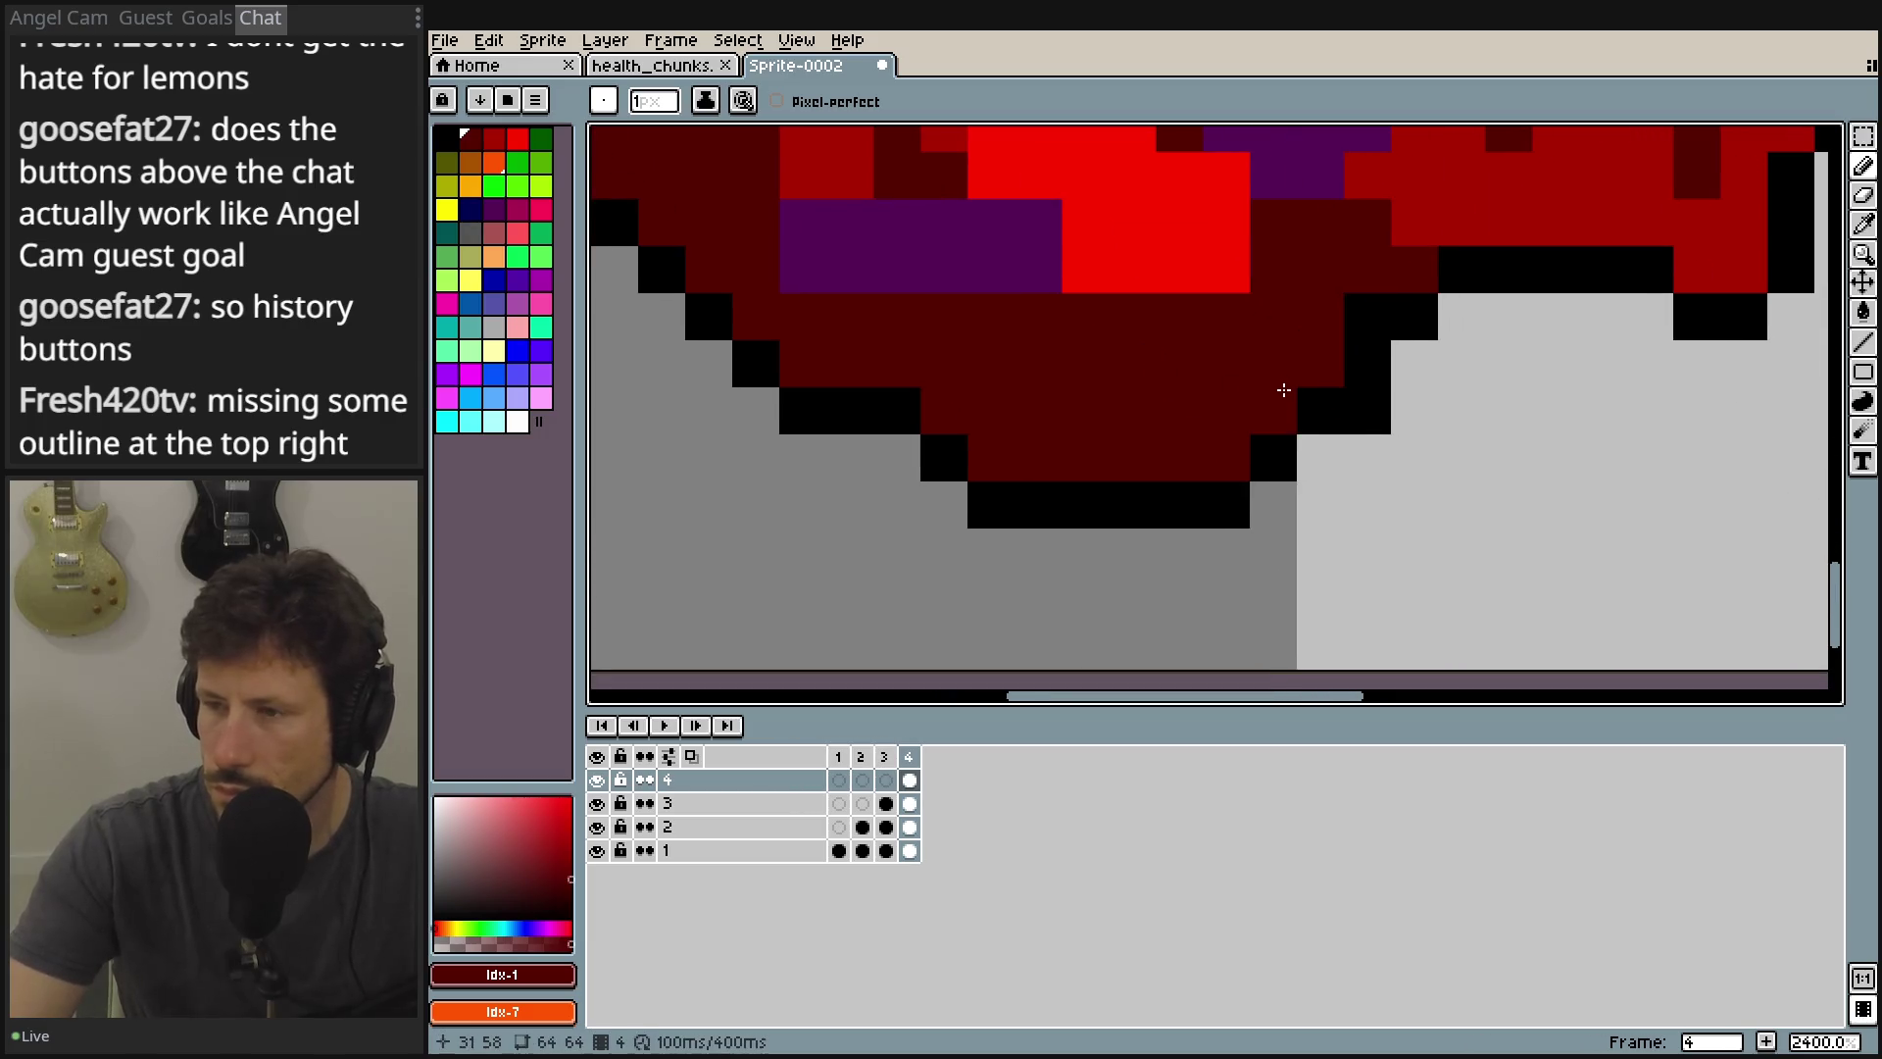
{"action": "left_click", "coordinate": [1367, 304]}
{"action": "scroll", "coordinate": [1327, 365], "scroll_direction": "down", "scroll_amount": 5}
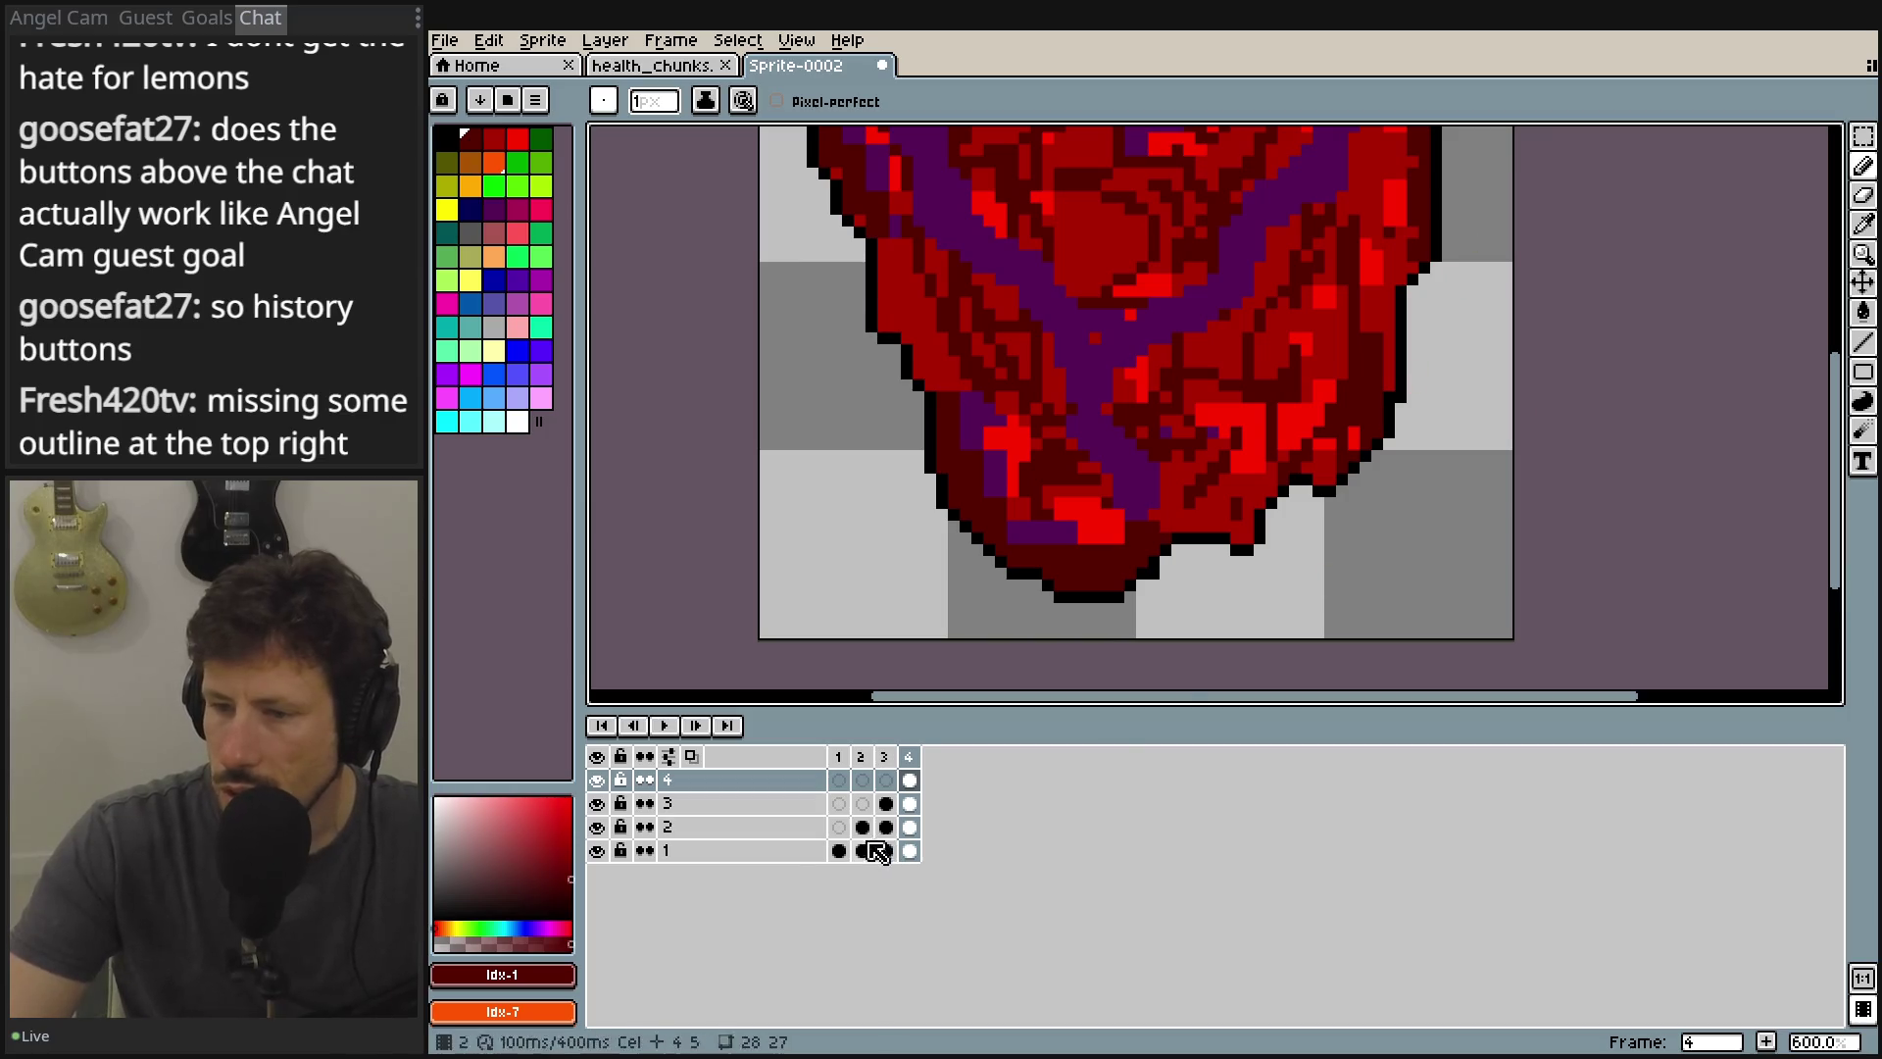
Make layer 3 active and hide layers 4, 2 and 1 so only it shows.
{"action": "left_click", "coordinate": [909, 803]}
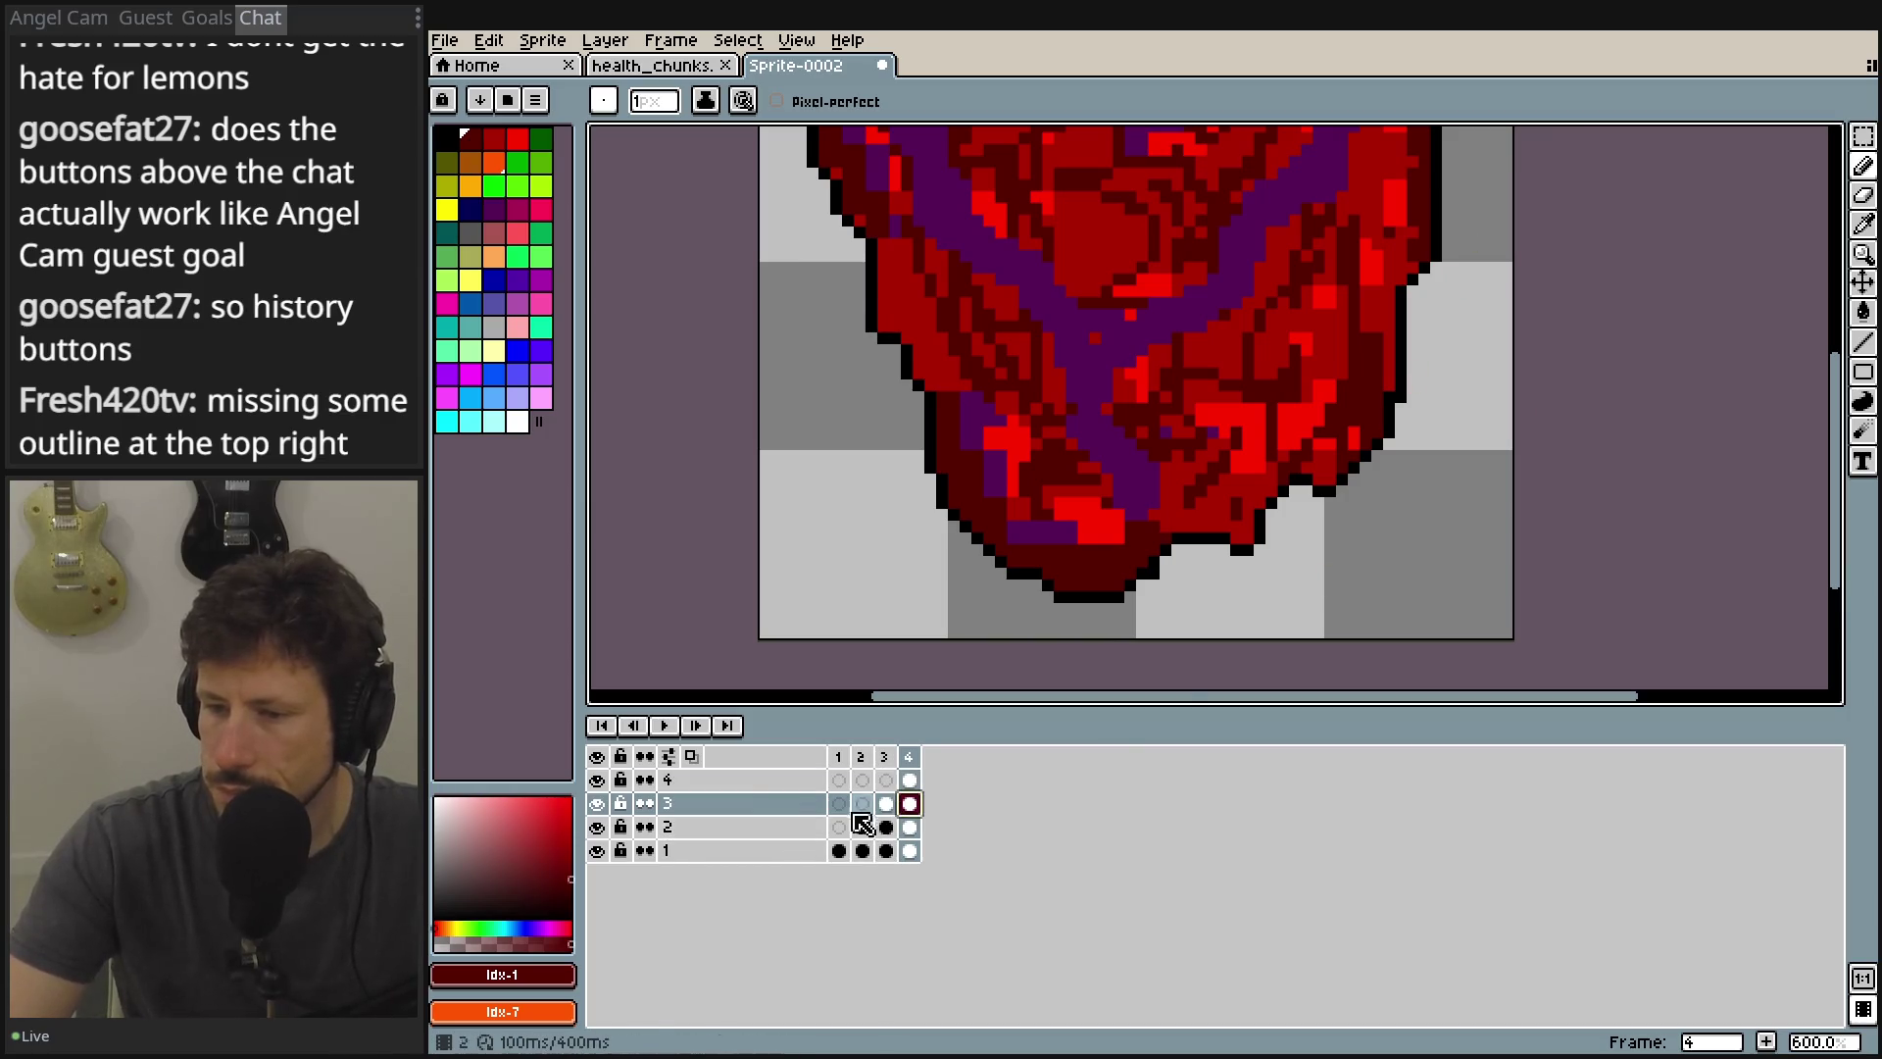
{"action": "left_click", "coordinate": [600, 804]}
{"action": "double_click", "coordinate": [600, 805]}
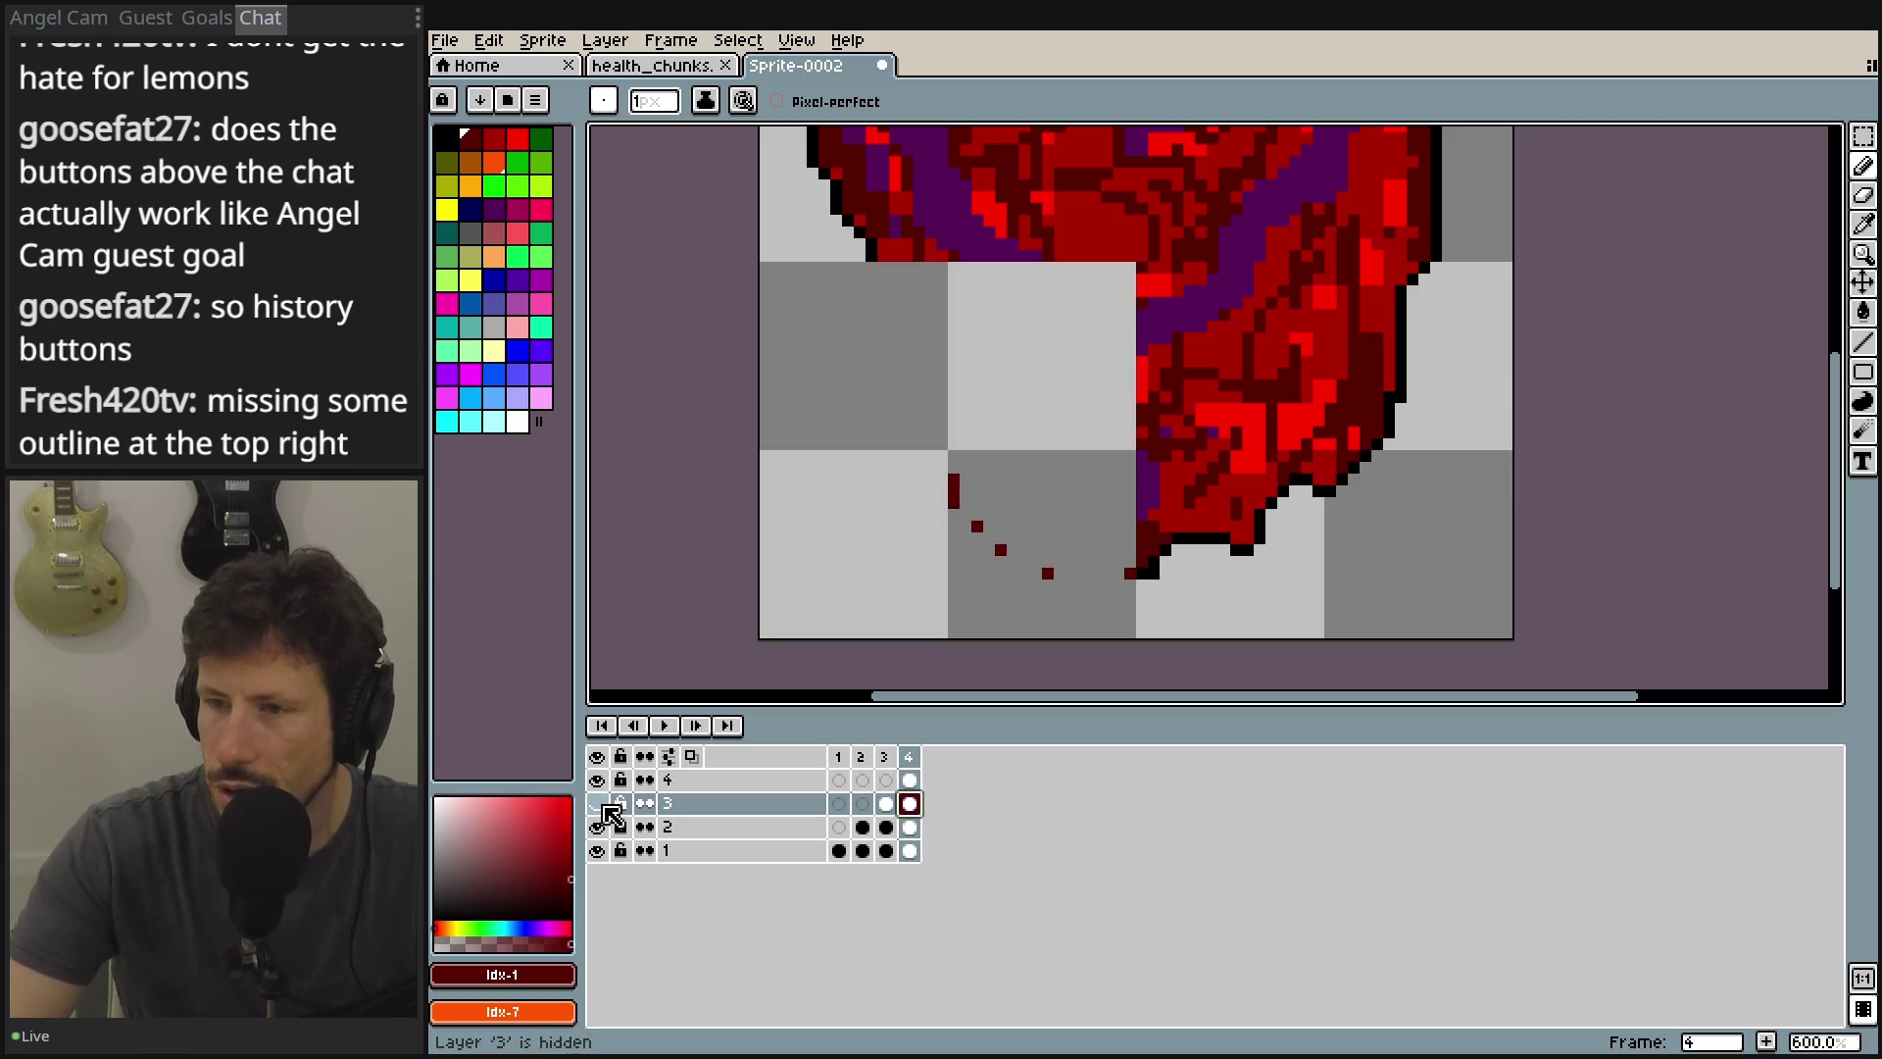
{"action": "left_click", "coordinate": [599, 805]}
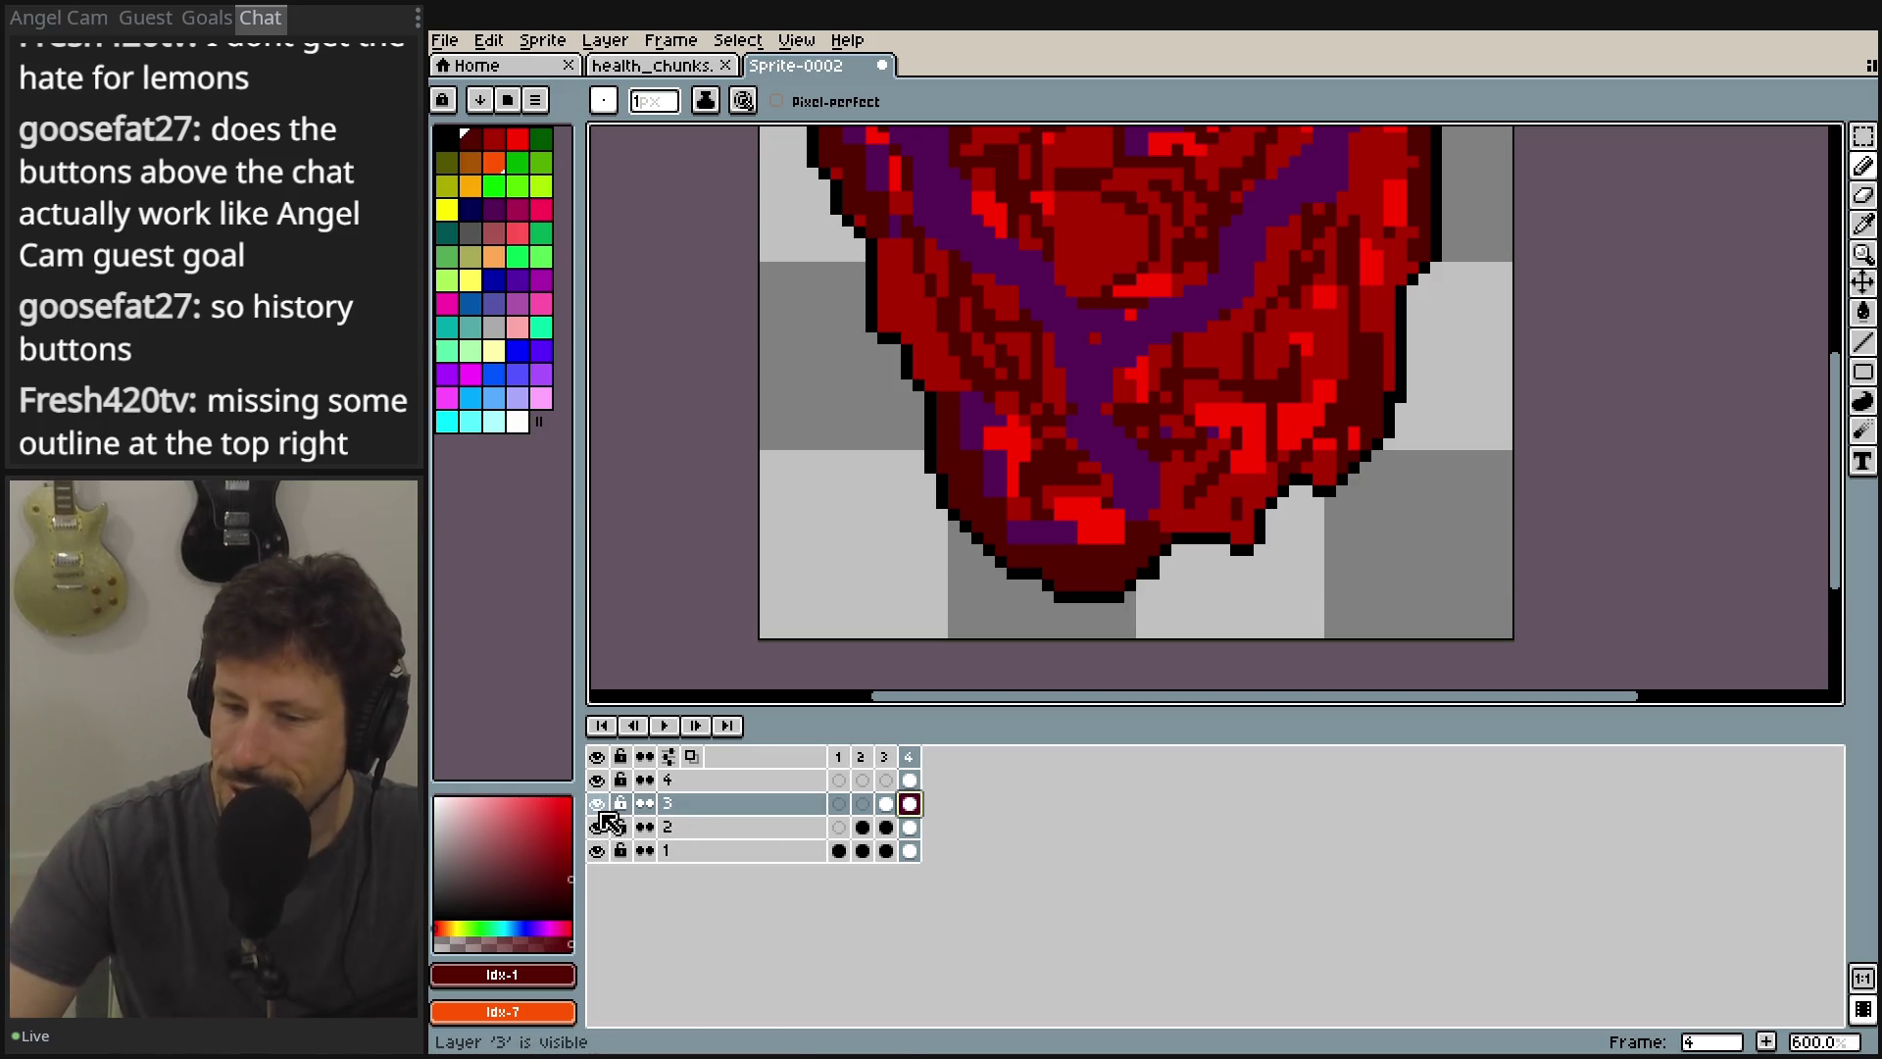
{"action": "left_click", "coordinate": [597, 780]}
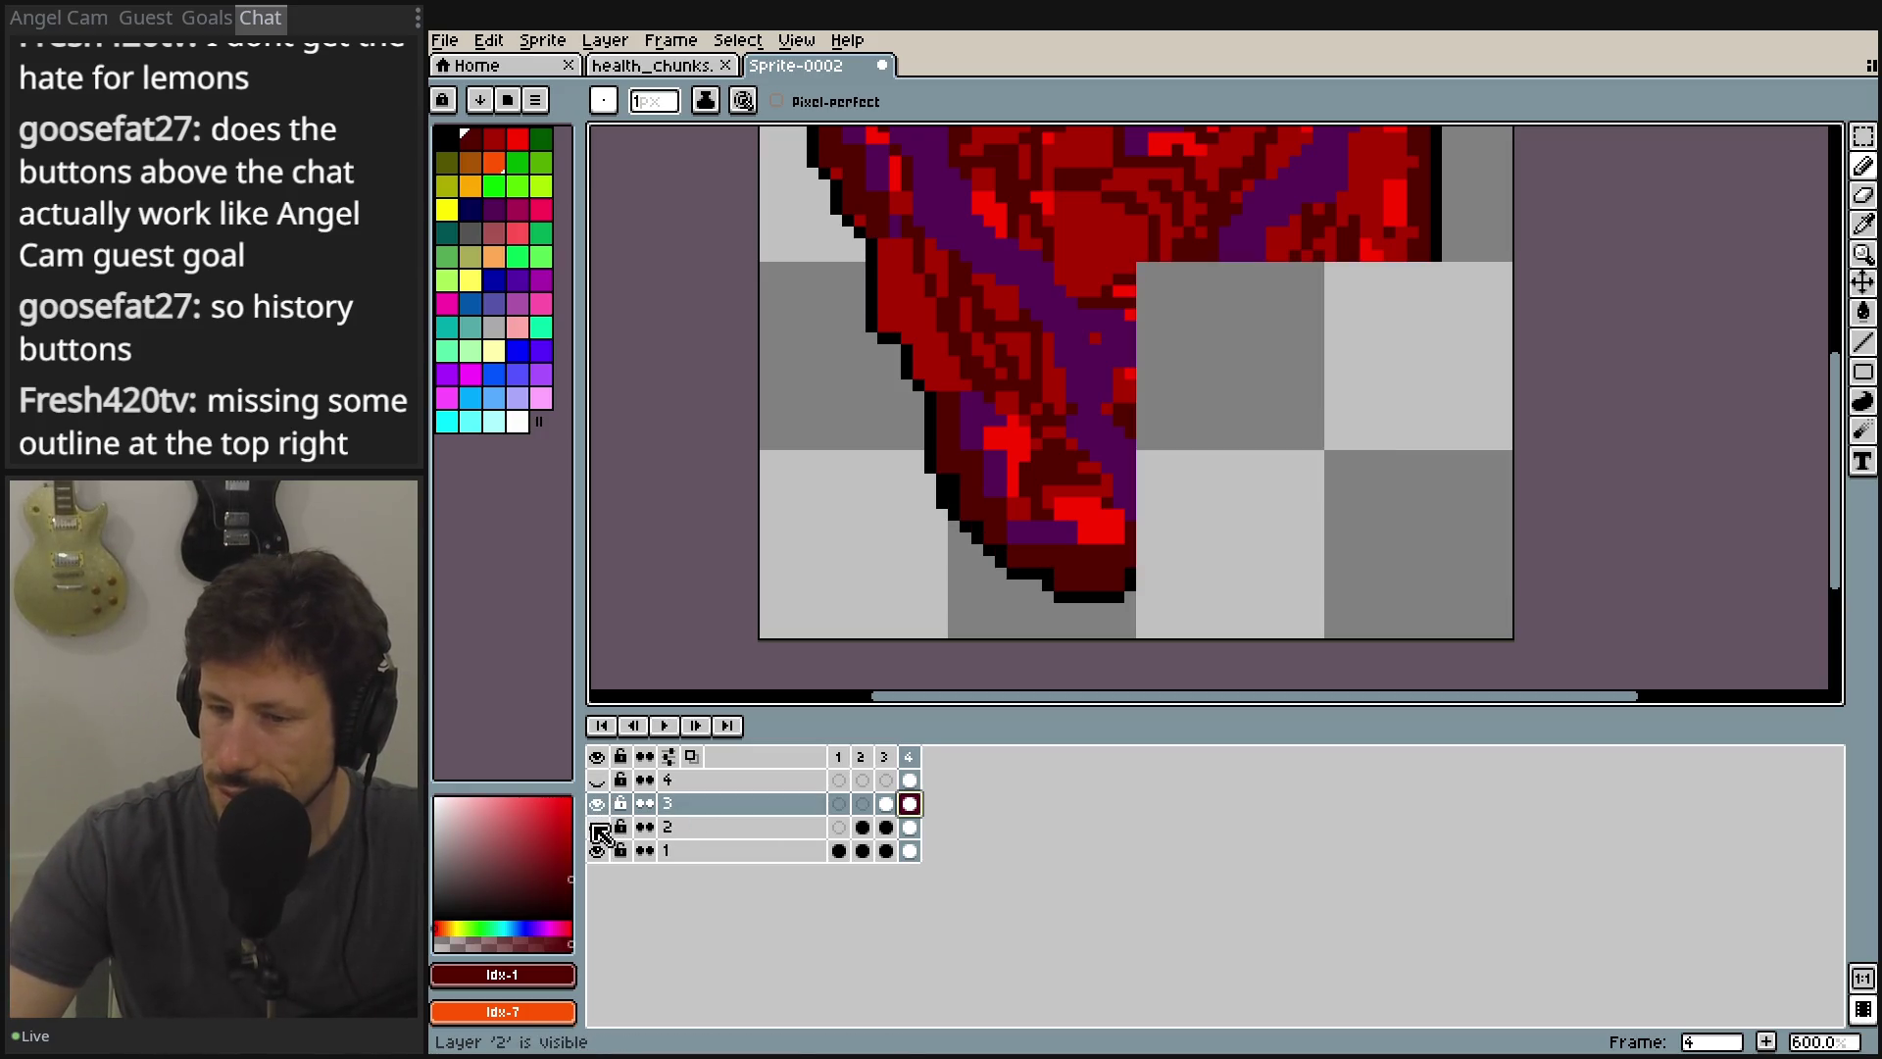
{"action": "left_click", "coordinate": [597, 826]}
{"action": "left_click", "coordinate": [597, 850]}
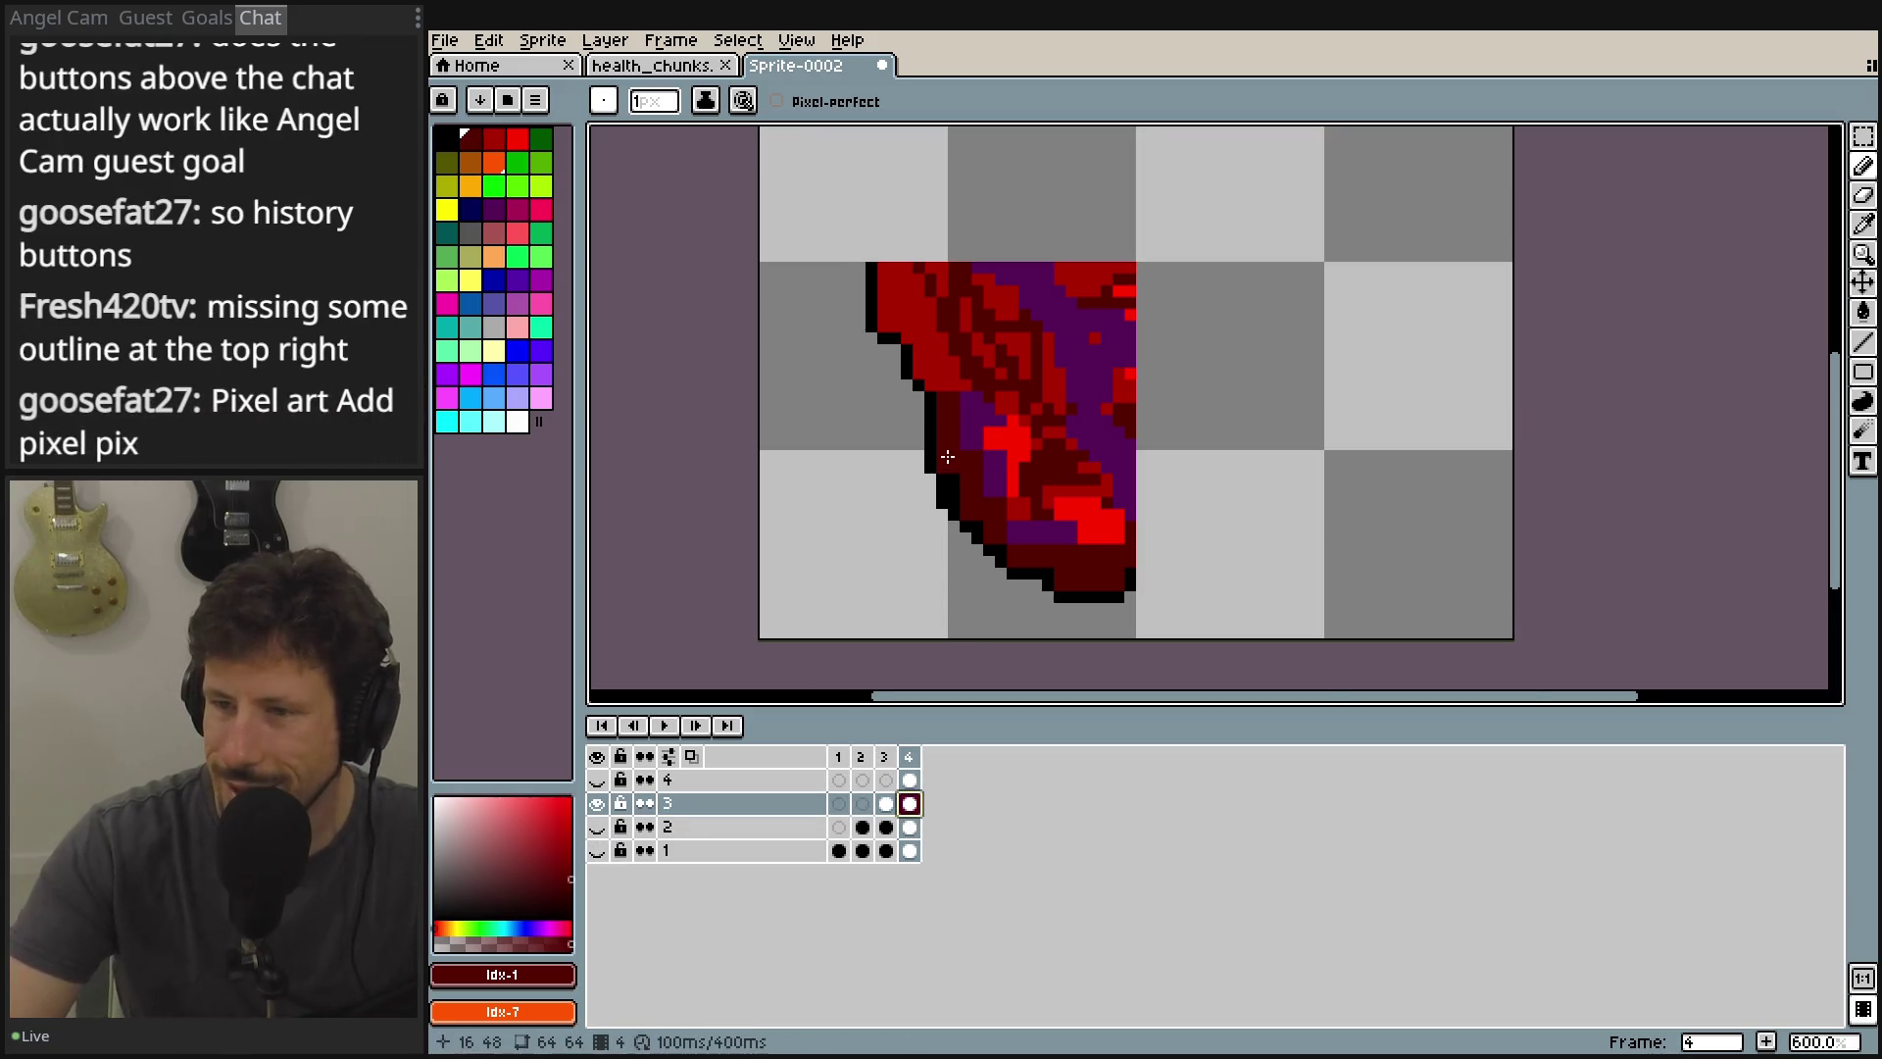
Recolour layer 3's black lower-left outline pixels dark red.
{"action": "scroll", "coordinate": [957, 522], "scroll_direction": "up", "scroll_amount": 4}
{"action": "mouse_move", "coordinate": [1063, 601]}
{"action": "left_mouse_down"}
{"action": "mouse_move", "coordinate": [989, 477]}
{"action": "mouse_move", "coordinate": [895, 472]}
{"action": "mouse_move", "coordinate": [893, 528]}
{"action": "left_mouse_up"}
{"action": "left_click_drag", "start_coordinate": [1028, 573], "coordinate": [954, 470]}
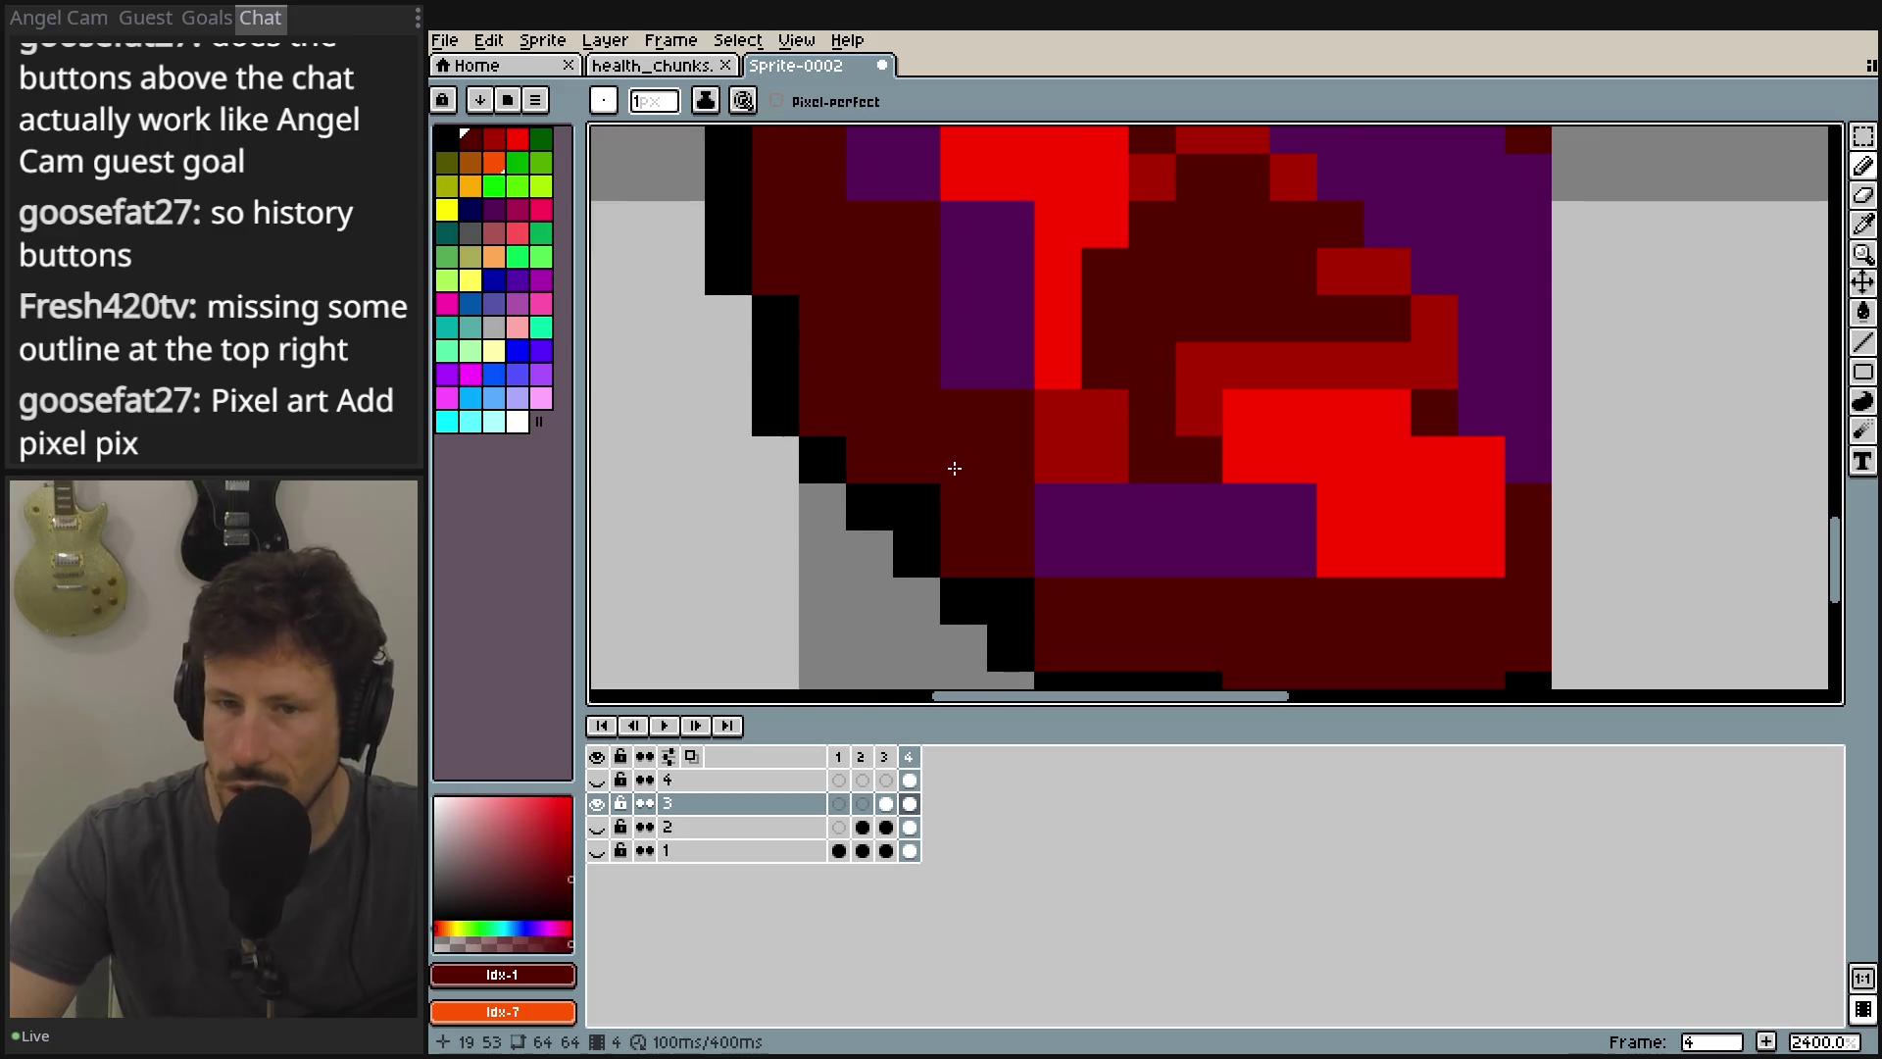
{"action": "left_click", "coordinate": [927, 504]}
{"action": "left_click_drag", "start_coordinate": [1186, 598], "coordinate": [1140, 522]}
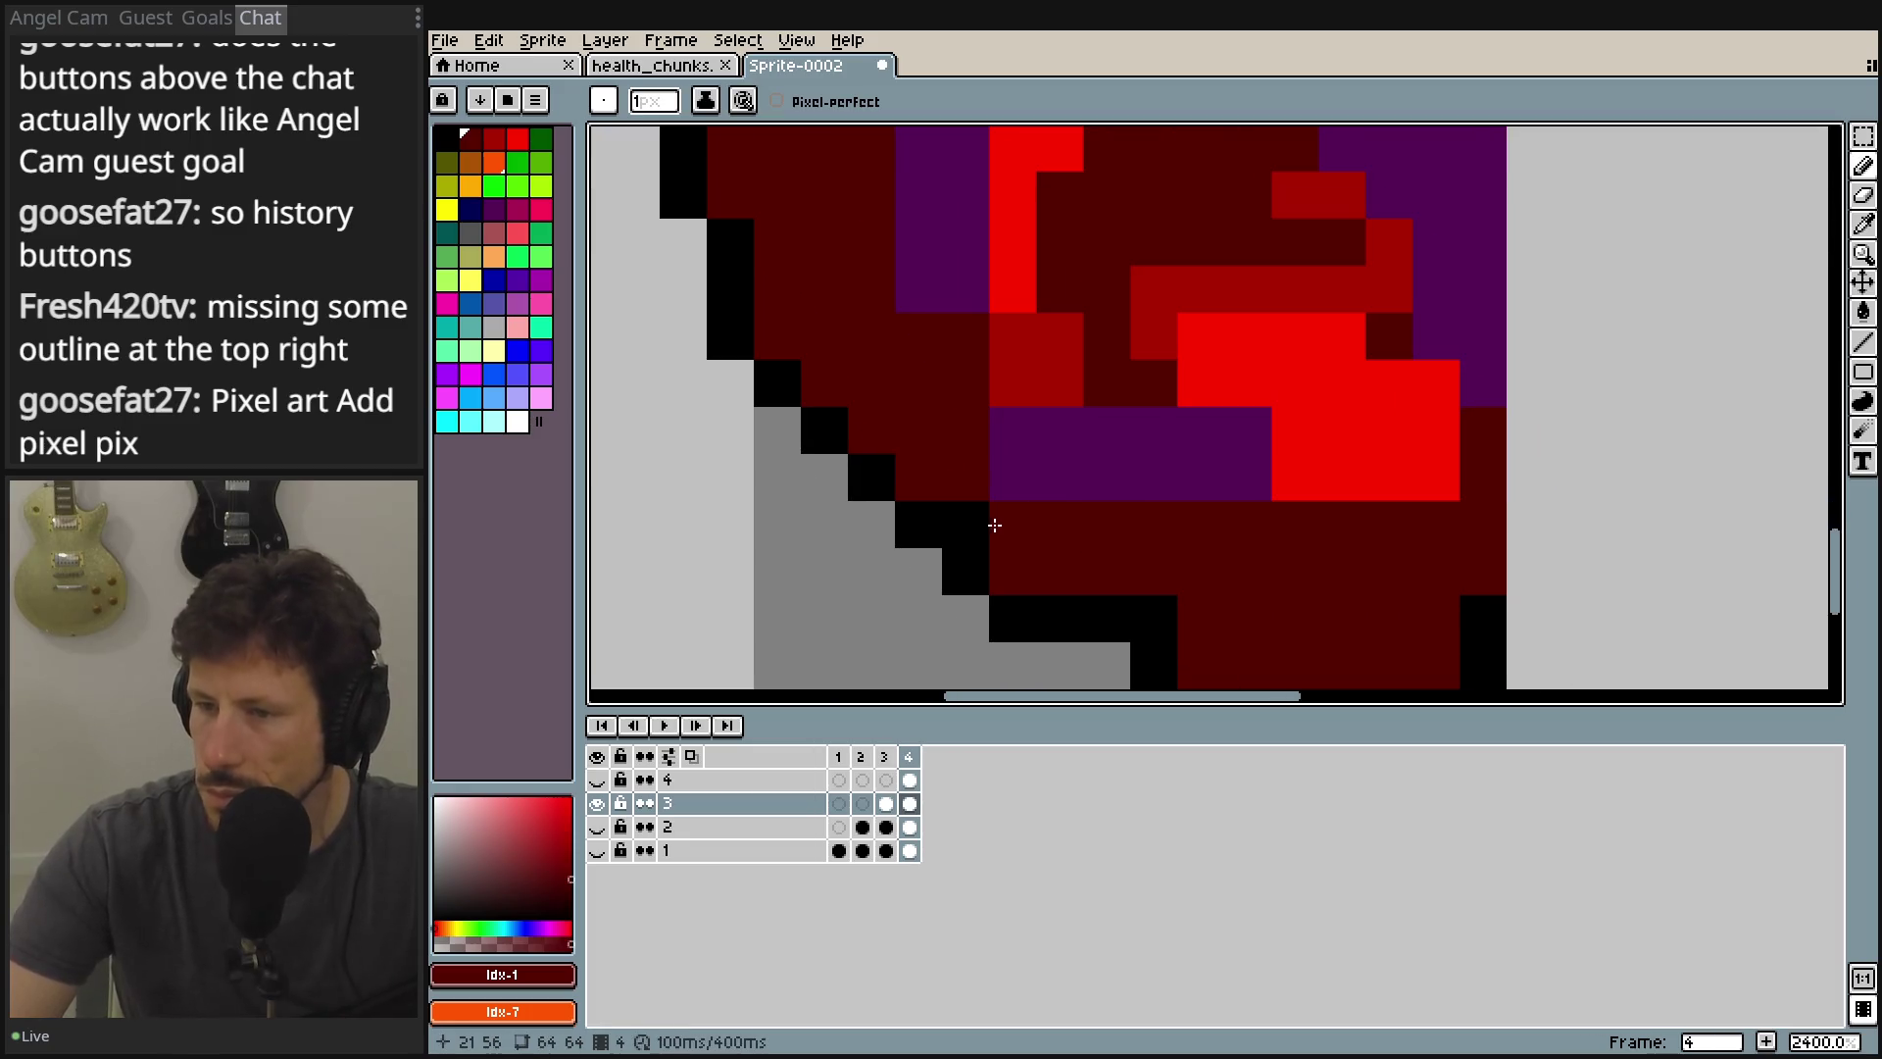
{"action": "left_click", "coordinate": [966, 524]}
{"action": "left_click_drag", "start_coordinate": [1210, 587], "coordinate": [1075, 426]}
{"action": "left_click", "coordinate": [1024, 460]}
{"action": "scroll", "coordinate": [1064, 473], "scroll_direction": "down", "scroll_amount": 3}
{"action": "left_click_drag", "start_coordinate": [1164, 475], "coordinate": [1152, 588]}
Show only layer 4 and erase its stray dark-red pixels on frame 4 with the Eraser.
{"action": "left_click", "coordinate": [597, 803]}
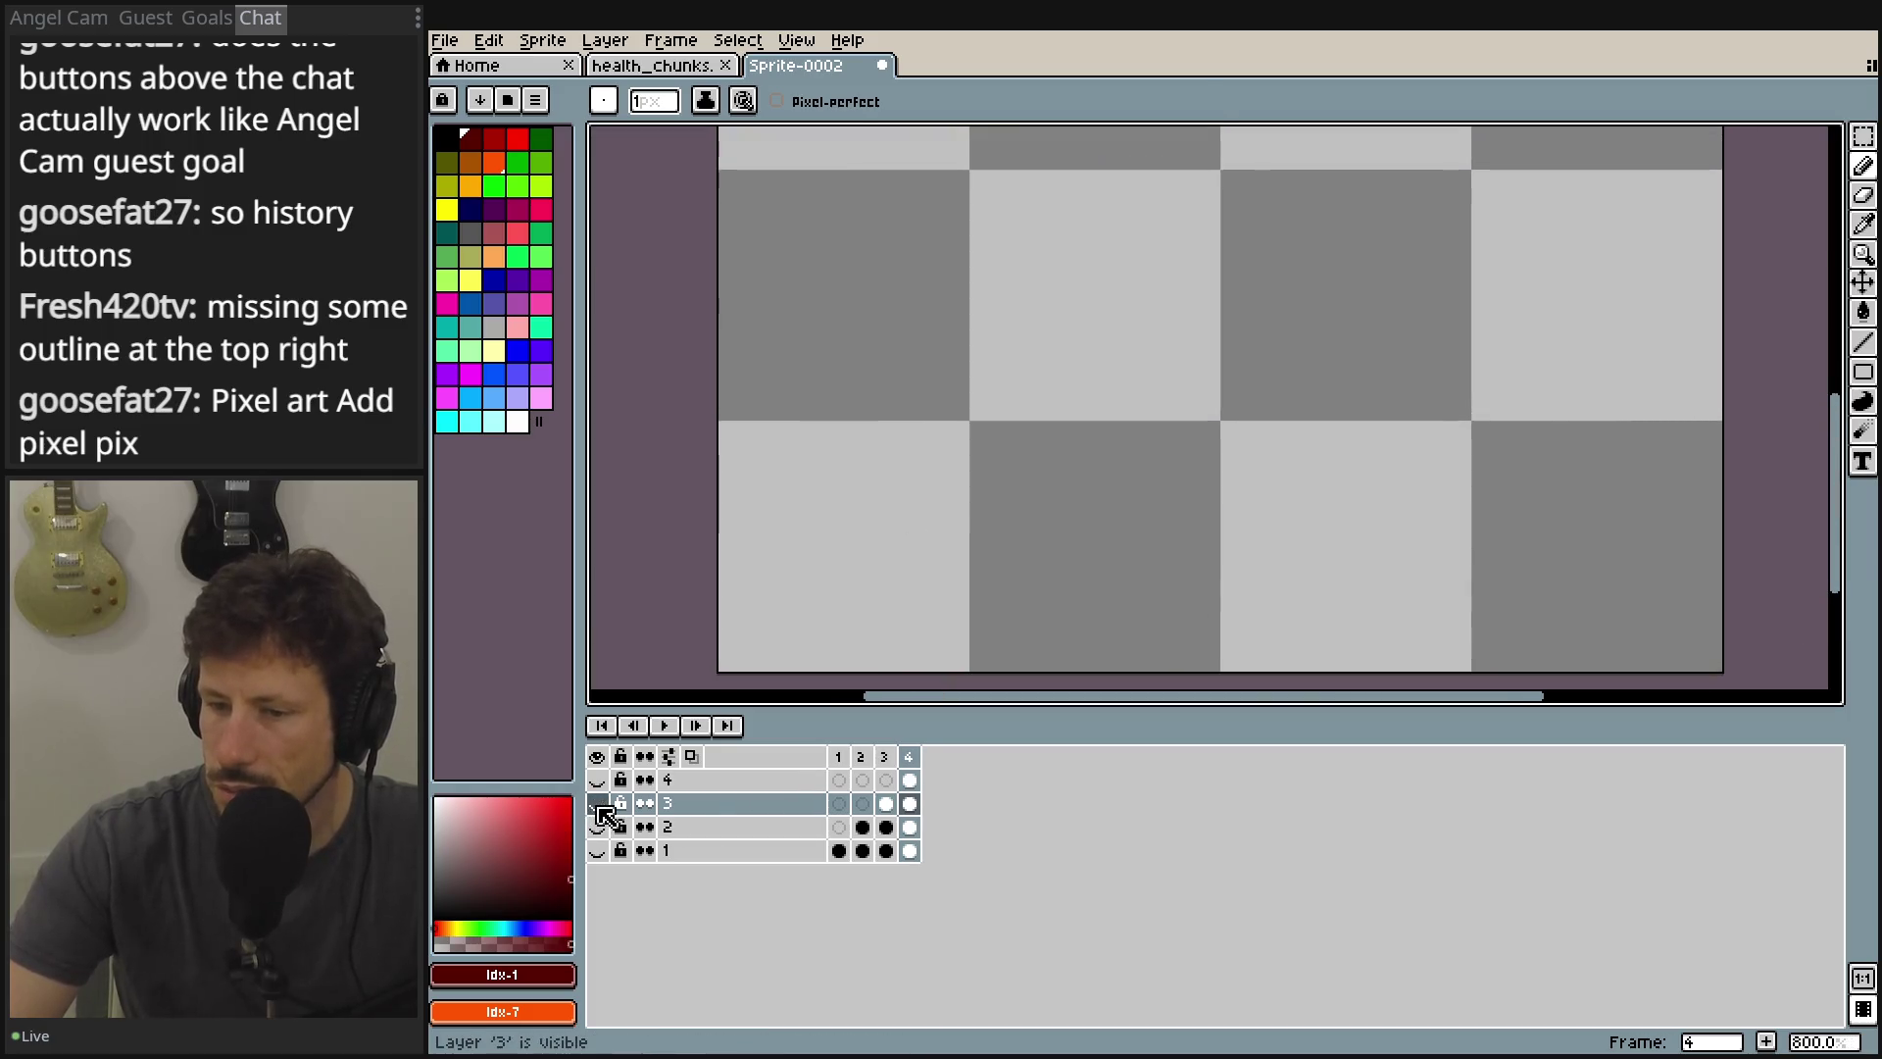
{"action": "left_click", "coordinate": [597, 779]}
{"action": "left_click", "coordinate": [1866, 199]}
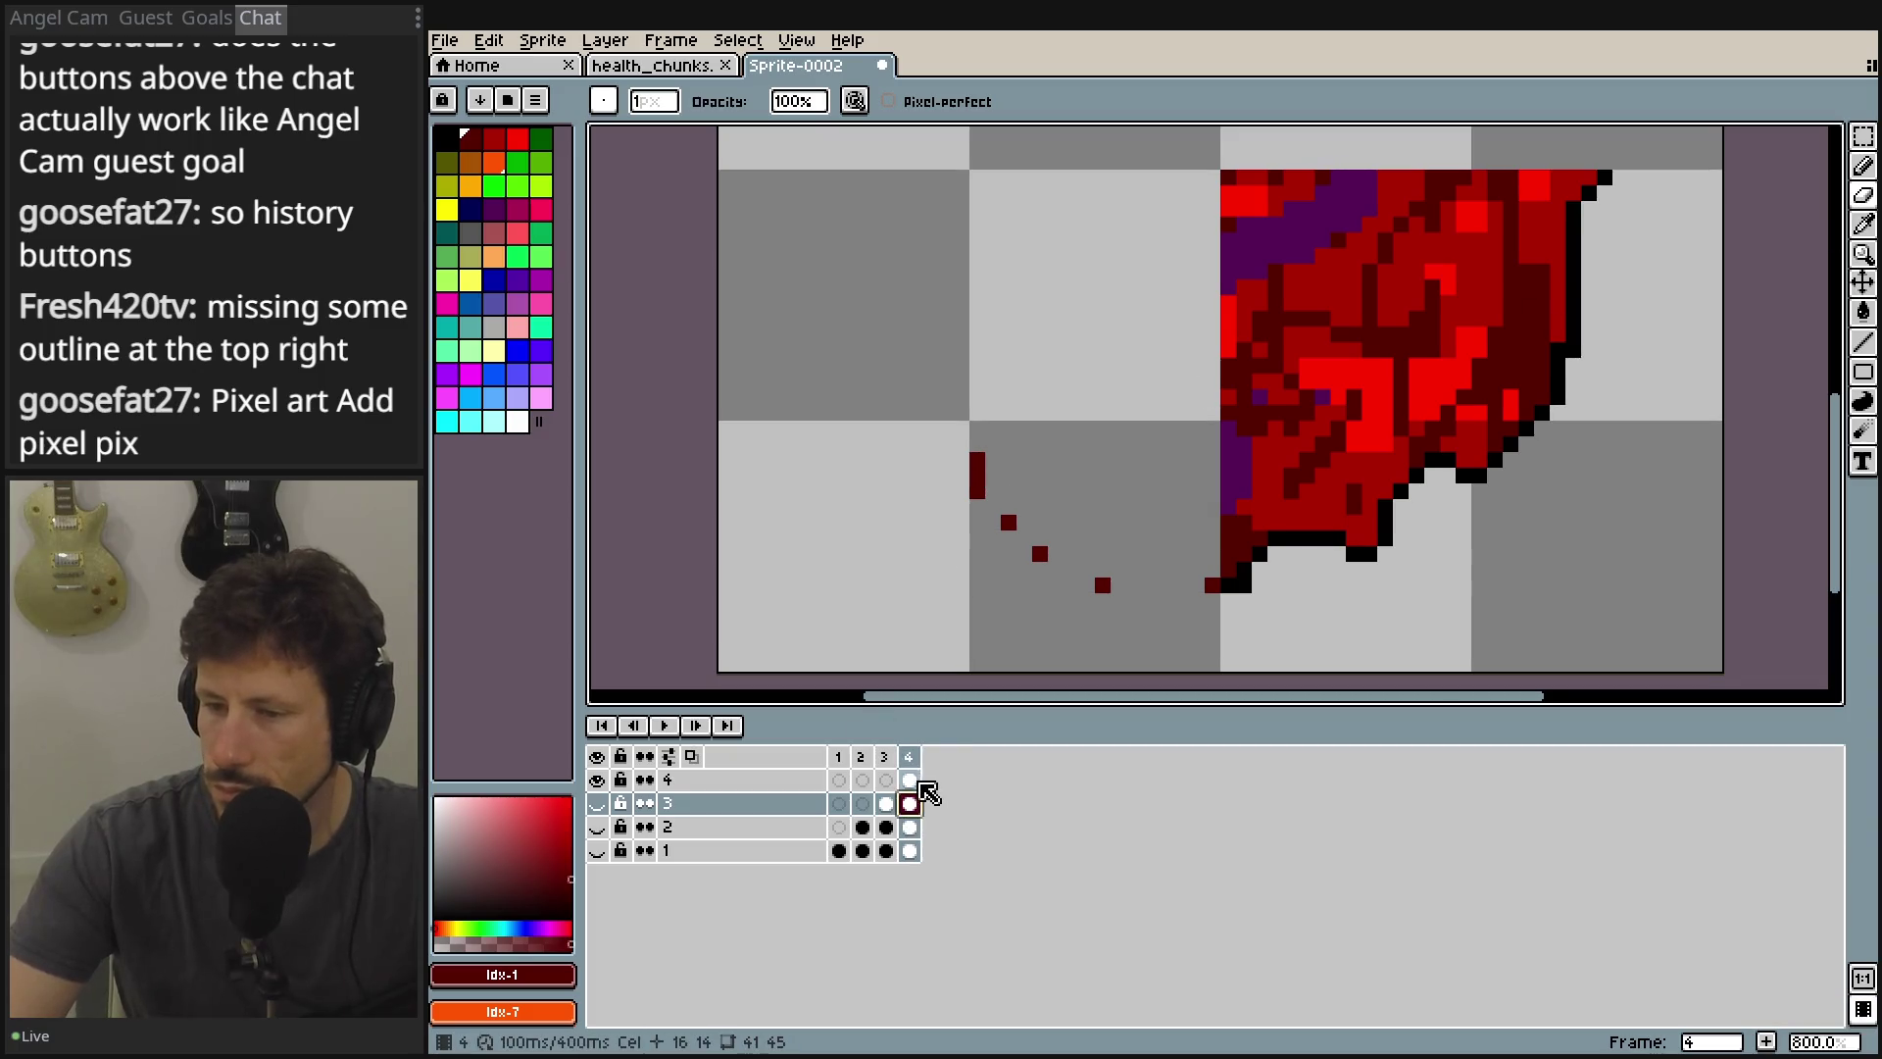
{"action": "left_click", "coordinate": [910, 780]}
{"action": "left_click_drag", "start_coordinate": [978, 486], "coordinate": [977, 451]}
{"action": "left_click", "coordinate": [1008, 522]}
{"action": "left_click", "coordinate": [1040, 553]}
{"action": "left_click", "coordinate": [1103, 585]}
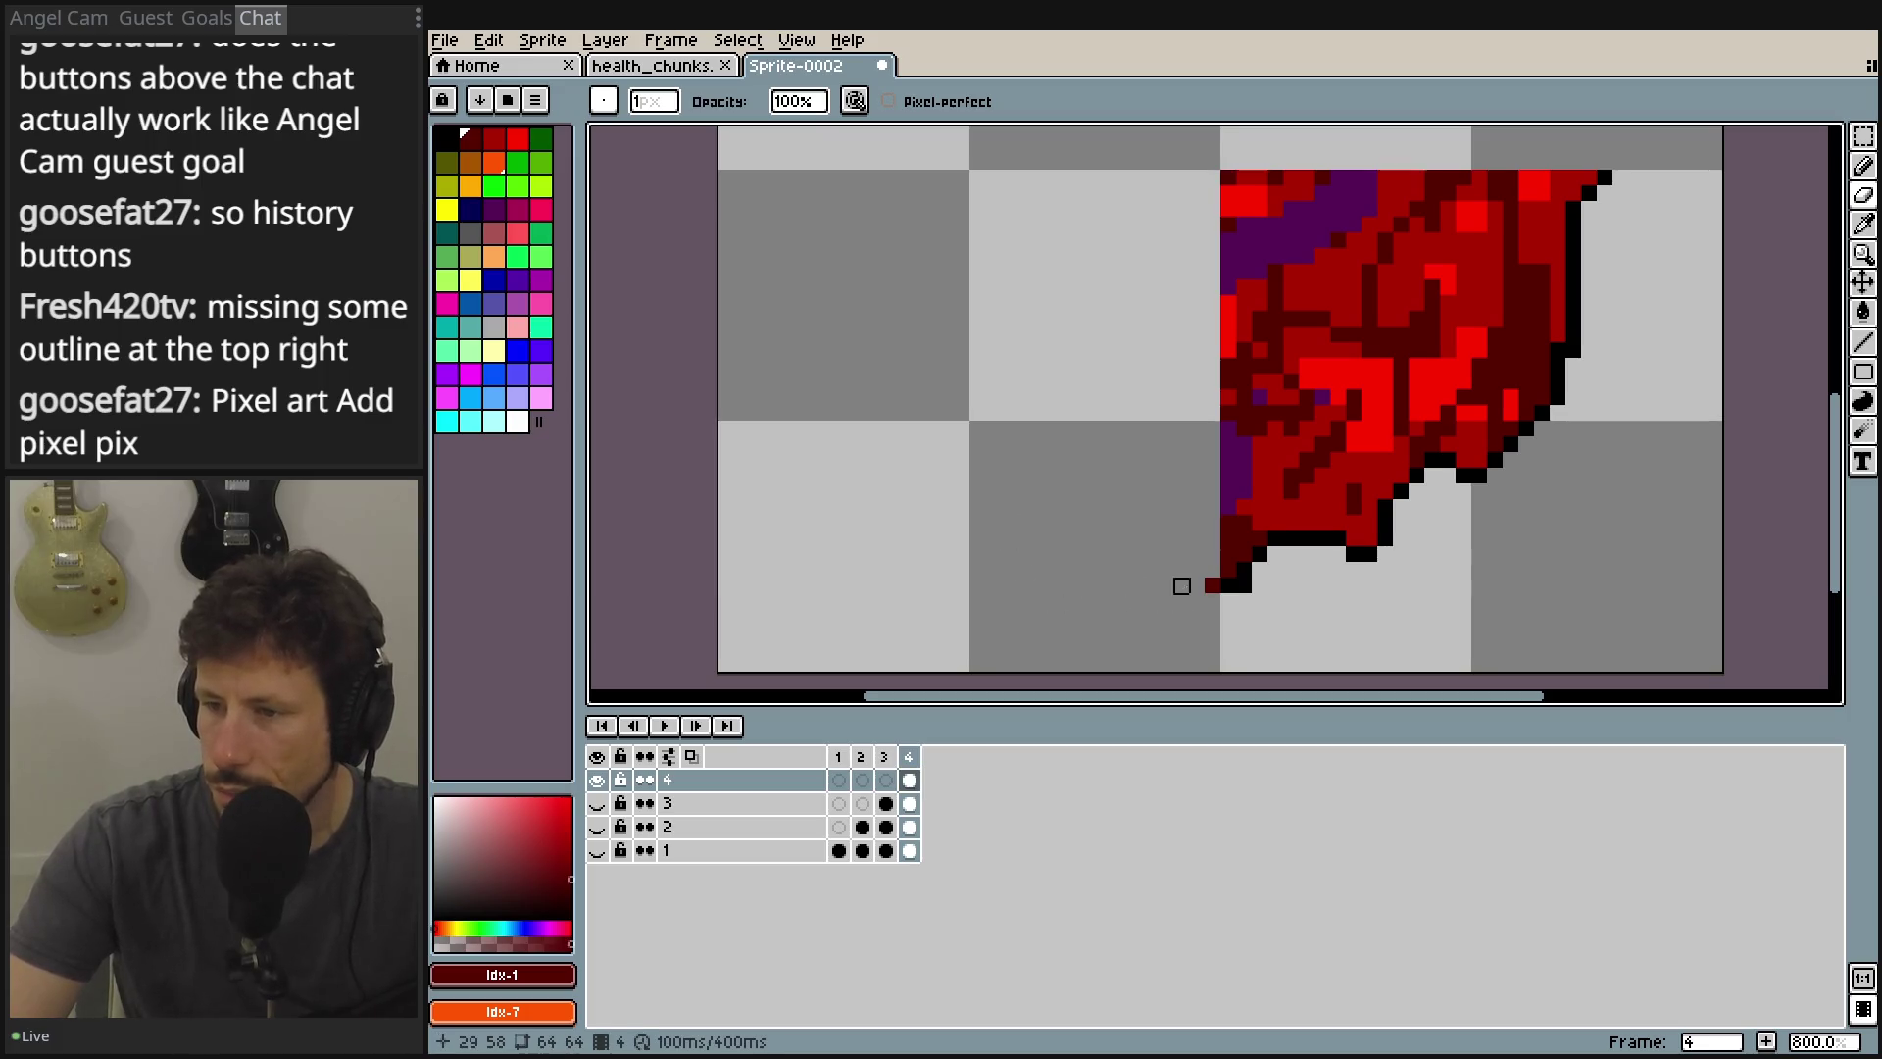
{"action": "left_click", "coordinate": [1213, 585]}
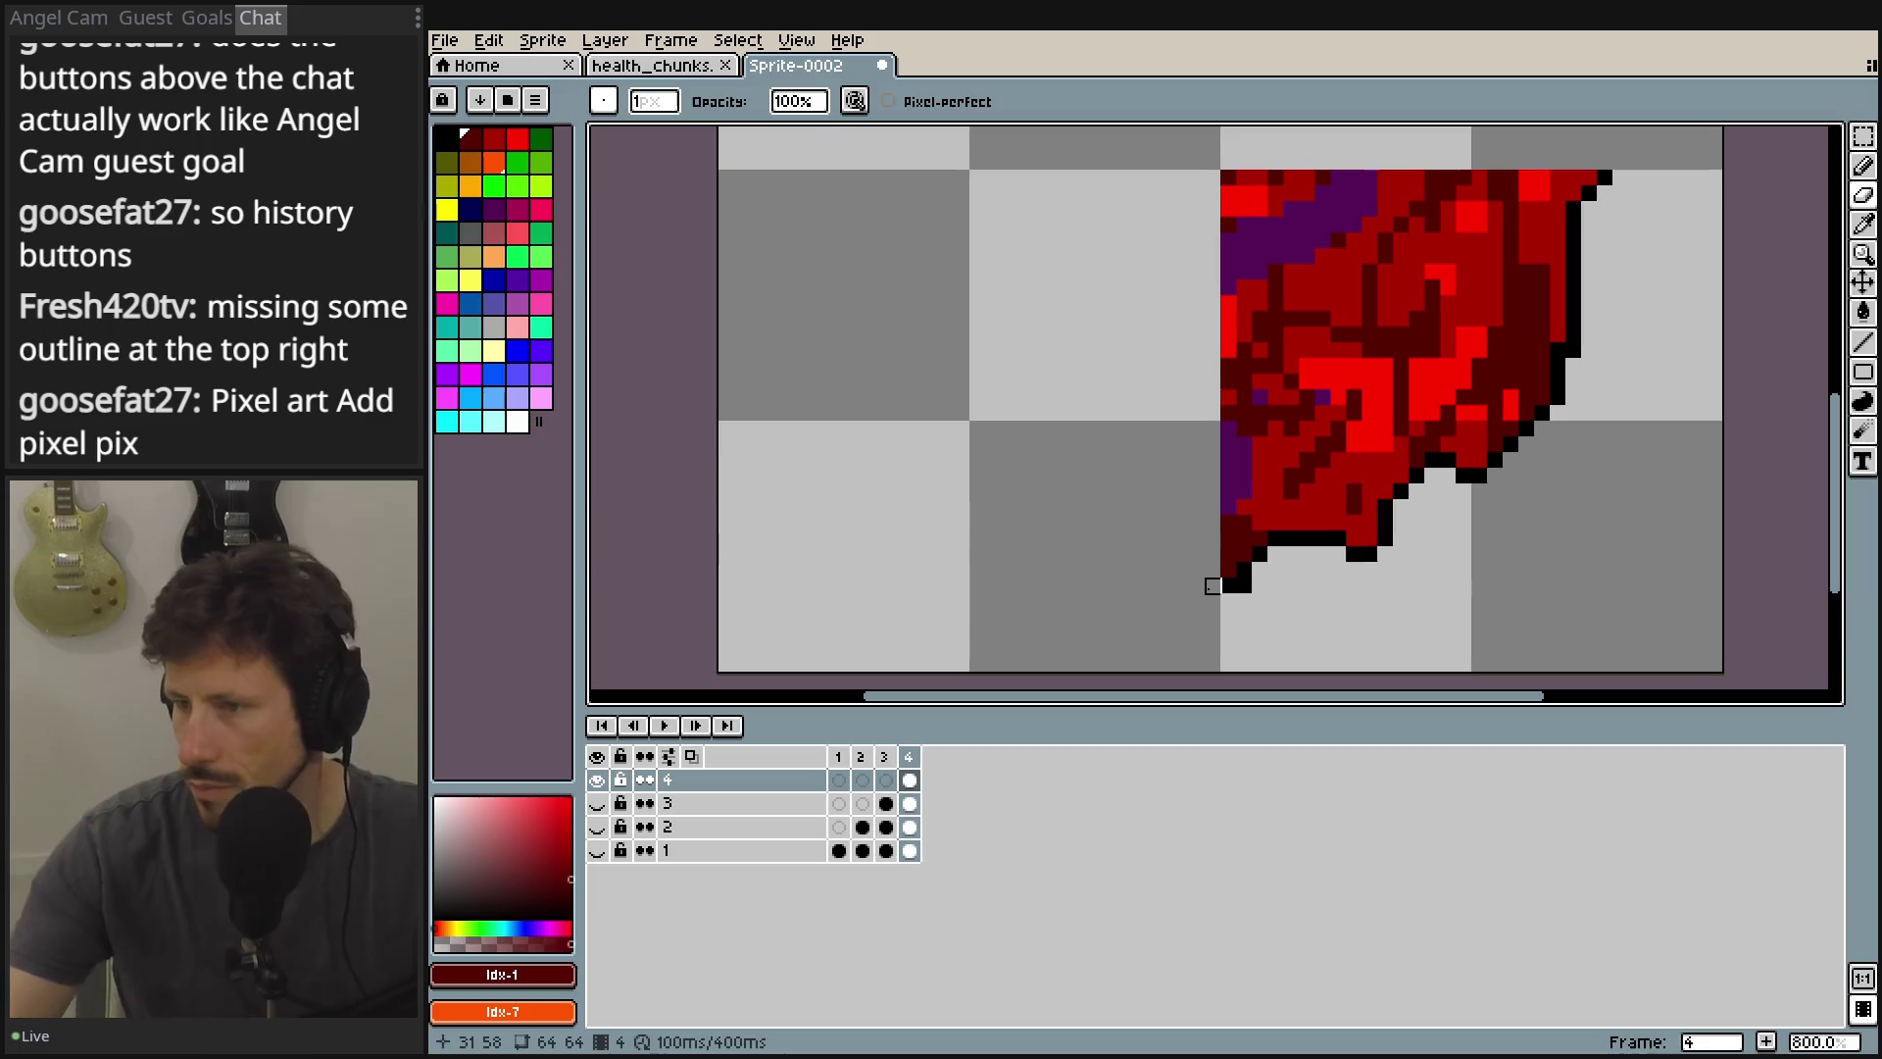
Switch back to the Pencil and zoom out to 600% to see layer 4's whole quarter.
{"action": "mouse_move", "coordinate": [1213, 585]}
{"action": "left_mouse_down"}
{"action": "mouse_move", "coordinate": [1010, 542]}
{"action": "mouse_move", "coordinate": [873, 565]}
{"action": "mouse_move", "coordinate": [956, 389]}
{"action": "left_mouse_up"}
{"action": "key", "text": "b"}
{"action": "scroll", "coordinate": [1118, 295], "scroll_direction": "up", "scroll_amount": 2}
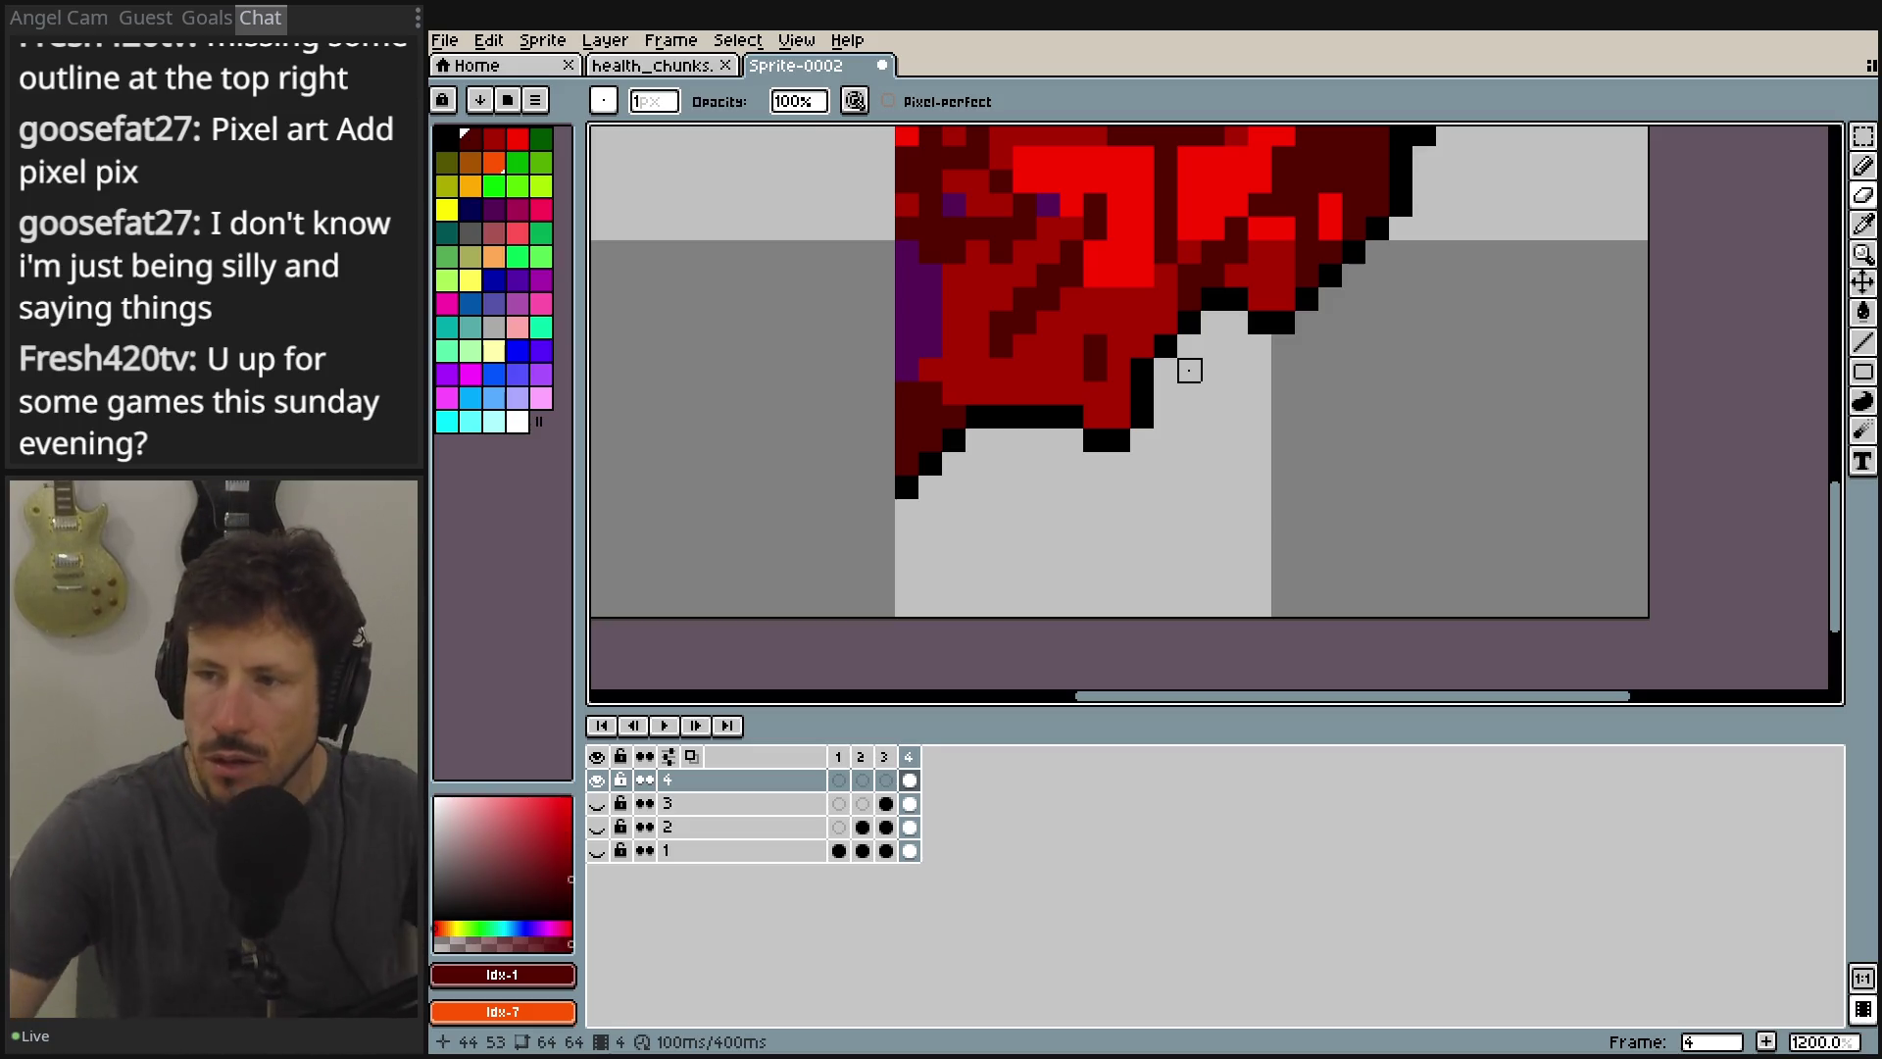
{"action": "scroll", "coordinate": [1231, 336], "scroll_direction": "up", "scroll_amount": 3}
{"action": "scroll", "coordinate": [1231, 336], "scroll_direction": "right", "scroll_amount": 2}
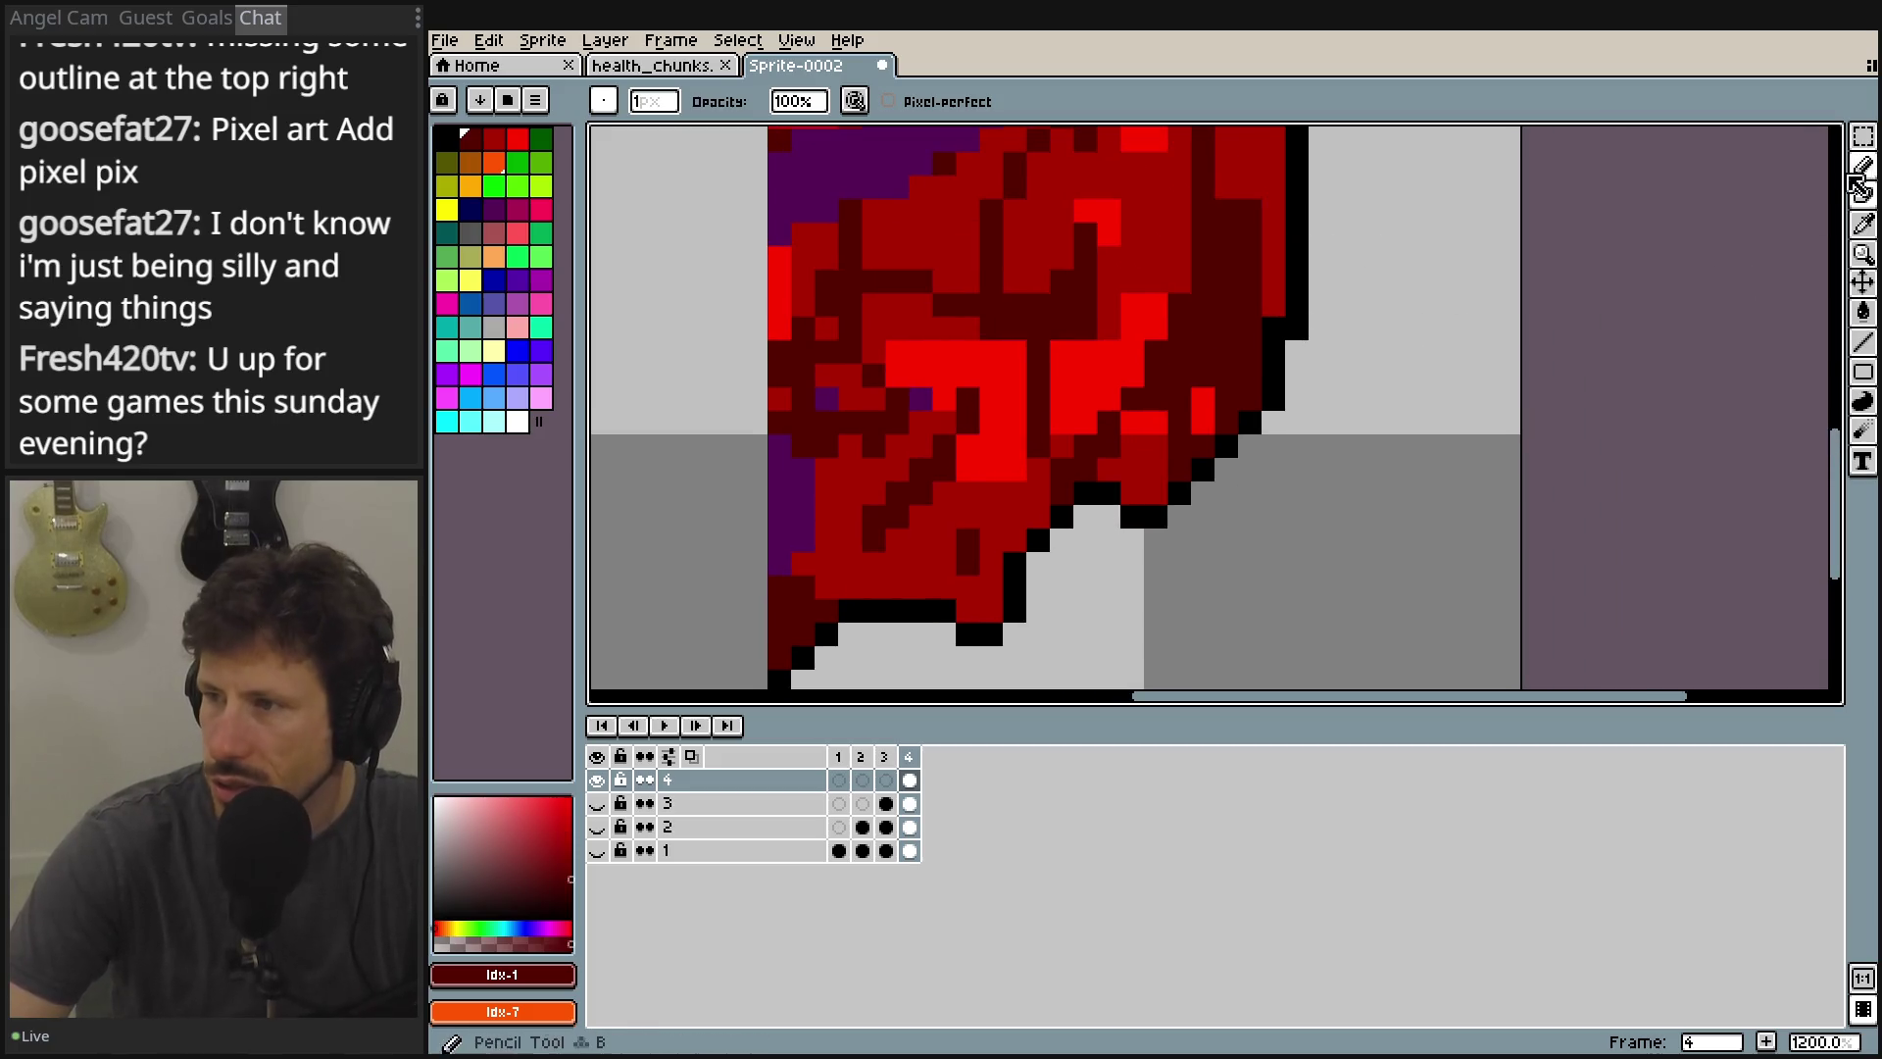
{"action": "left_click", "coordinate": [1862, 164]}
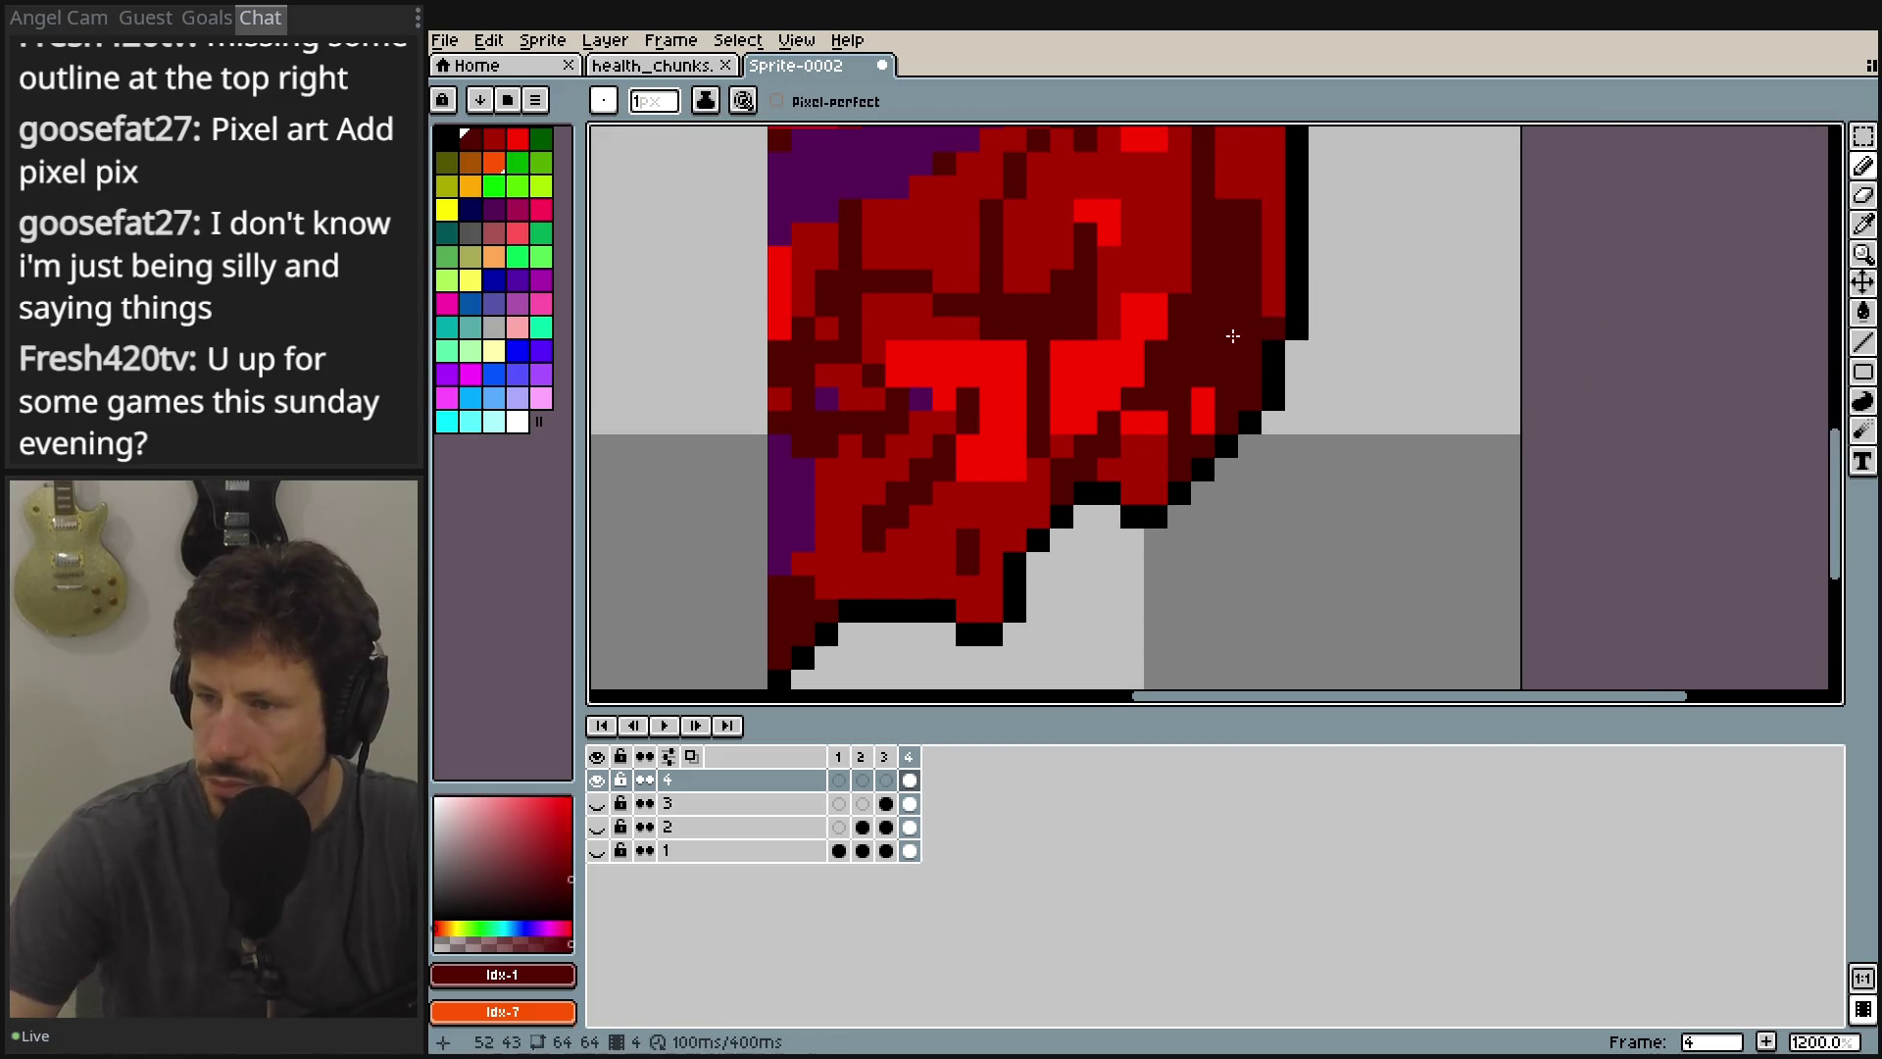
{"action": "scroll", "coordinate": [1284, 471], "scroll_direction": "up", "scroll_amount": 4}
{"action": "scroll", "coordinate": [1284, 470], "scroll_direction": "left", "scroll_amount": 2}
{"action": "scroll", "coordinate": [1333, 372], "scroll_direction": "down", "scroll_amount": 3}
{"action": "scroll", "coordinate": [1362, 276], "scroll_direction": "down", "scroll_amount": 2}
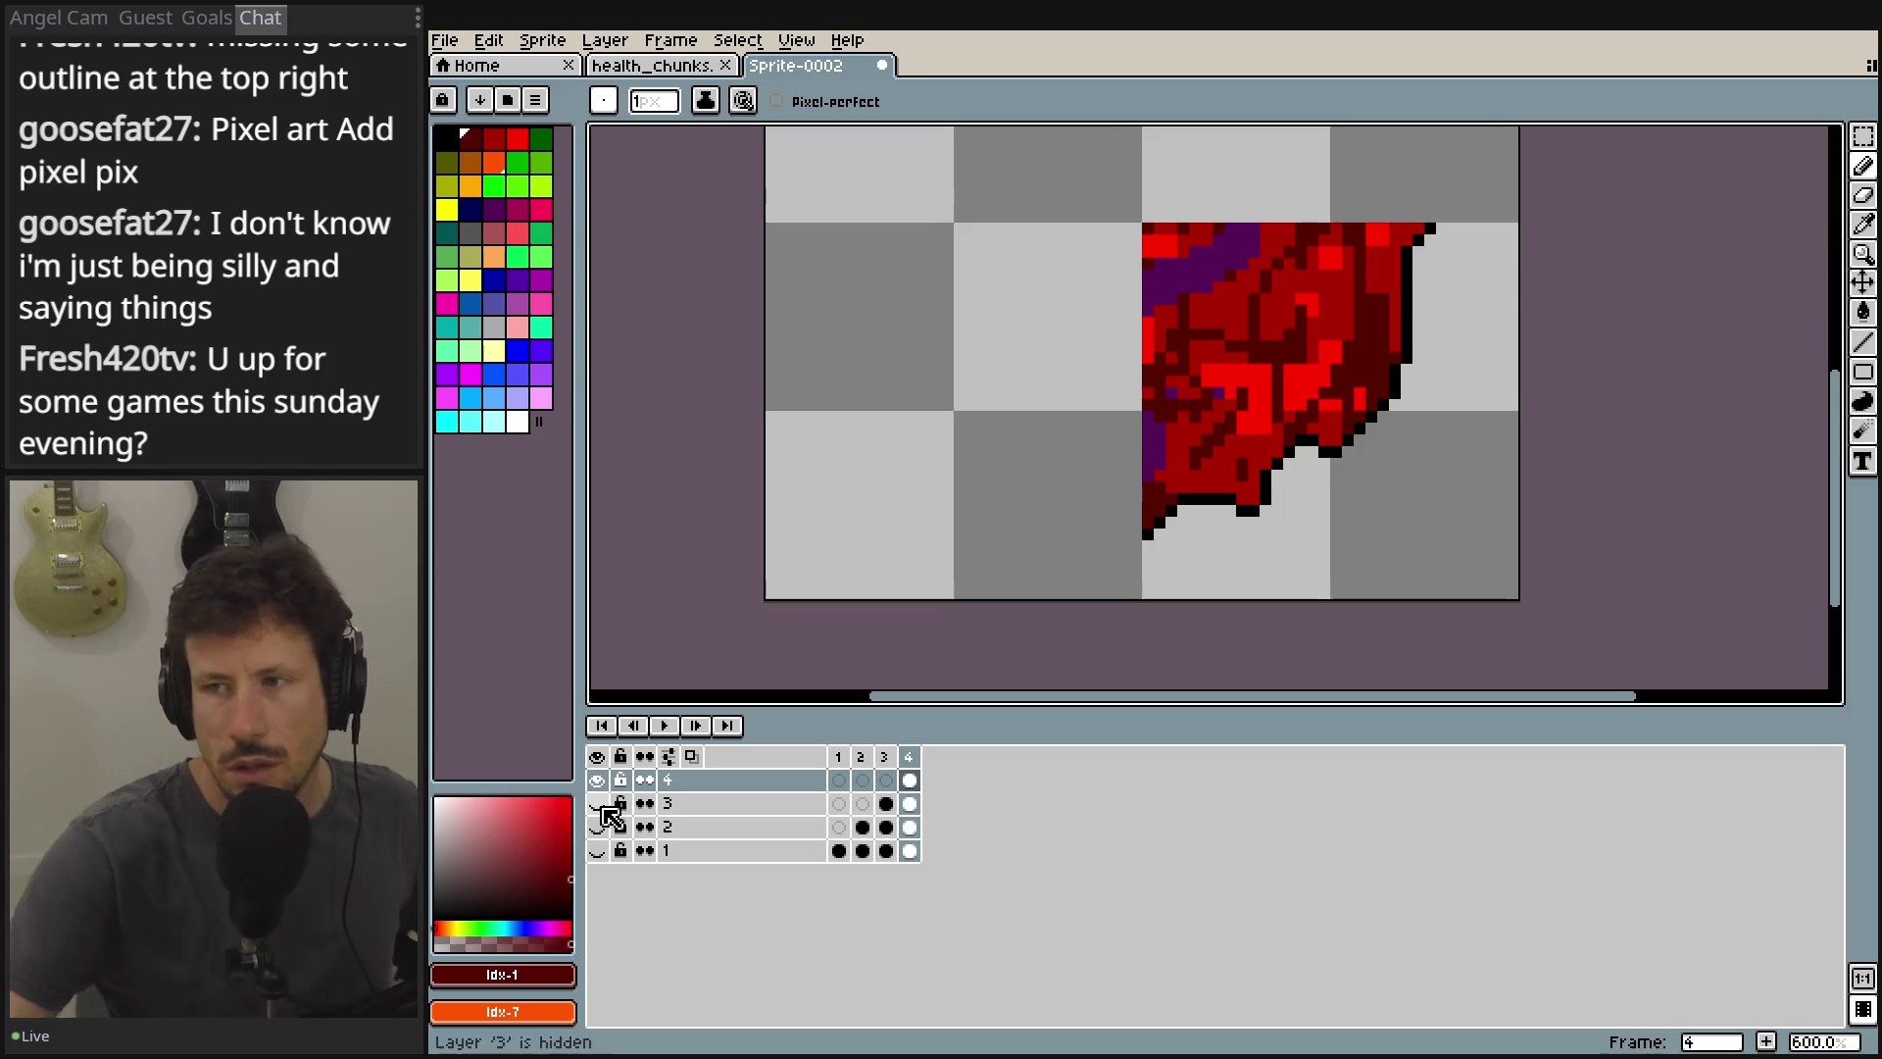
Show layers 3, 2 and 1 again, centre the full heart, and glance at frame 1.
{"action": "left_click", "coordinate": [599, 803]}
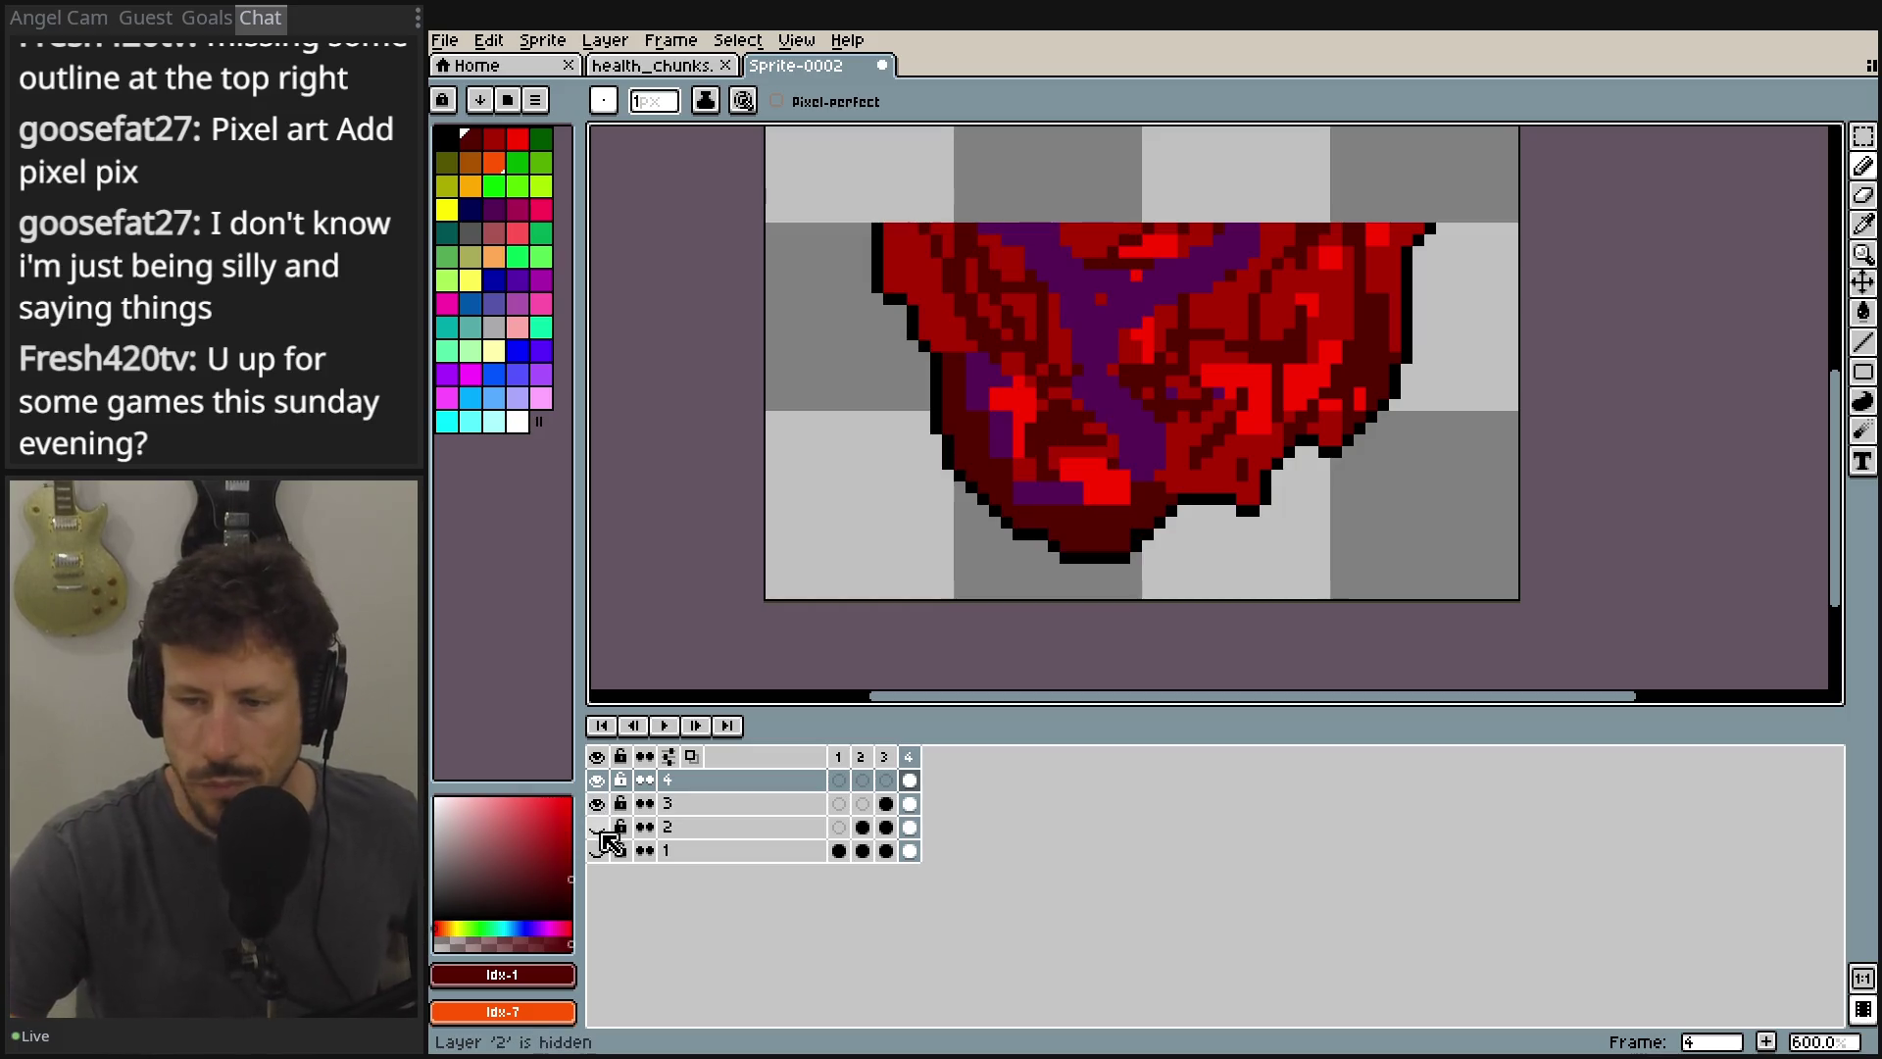
{"action": "left_click", "coordinate": [599, 827]}
{"action": "left_click", "coordinate": [599, 850]}
{"action": "left_click_drag", "start_coordinate": [845, 509], "coordinate": [799, 651]}
{"action": "scroll", "coordinate": [799, 511], "scroll_direction": "down", "scroll_amount": 2}
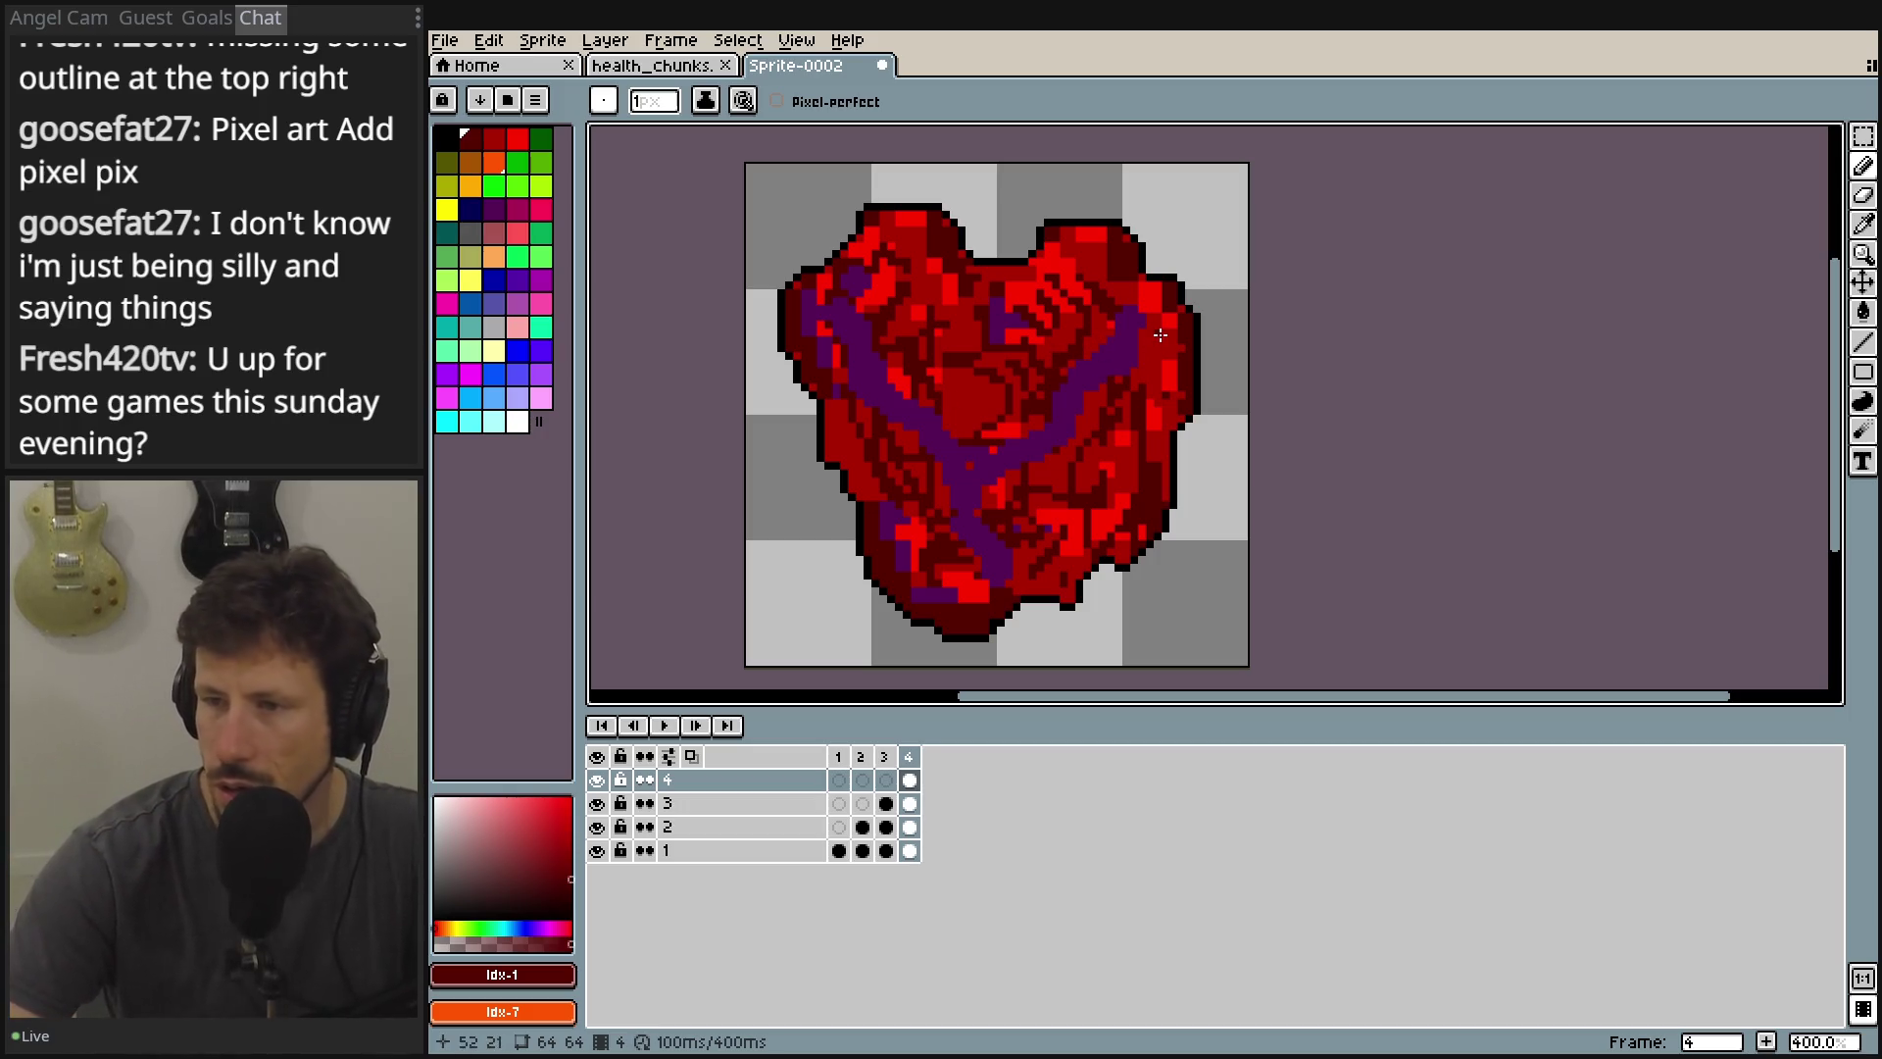
{"action": "scroll", "coordinate": [1081, 363], "scroll_direction": "up", "scroll_amount": 2}
{"action": "scroll", "coordinate": [1102, 360], "scroll_direction": "down", "scroll_amount": 1}
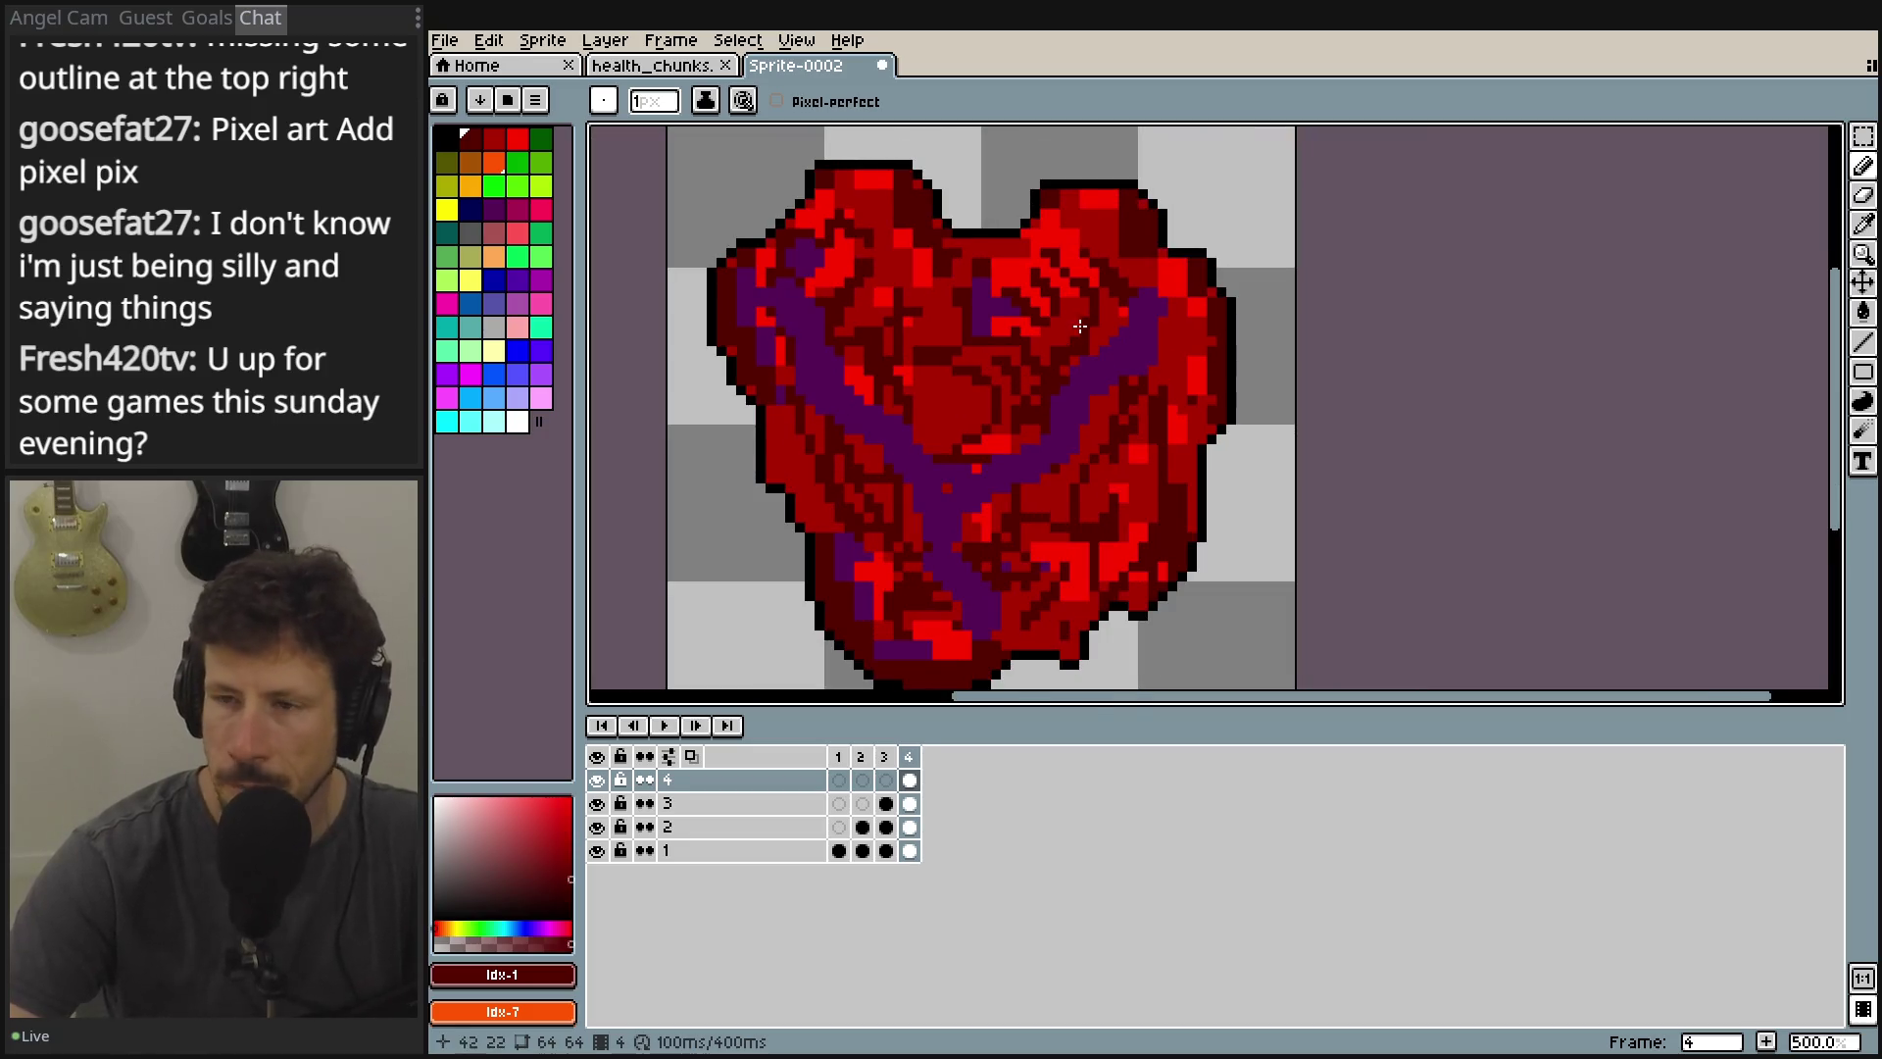
{"action": "mouse_move", "coordinate": [1278, 575]}
{"action": "left_mouse_down"}
{"action": "mouse_move", "coordinate": [1281, 525]}
{"action": "mouse_move", "coordinate": [1176, 482]}
{"action": "left_mouse_up"}
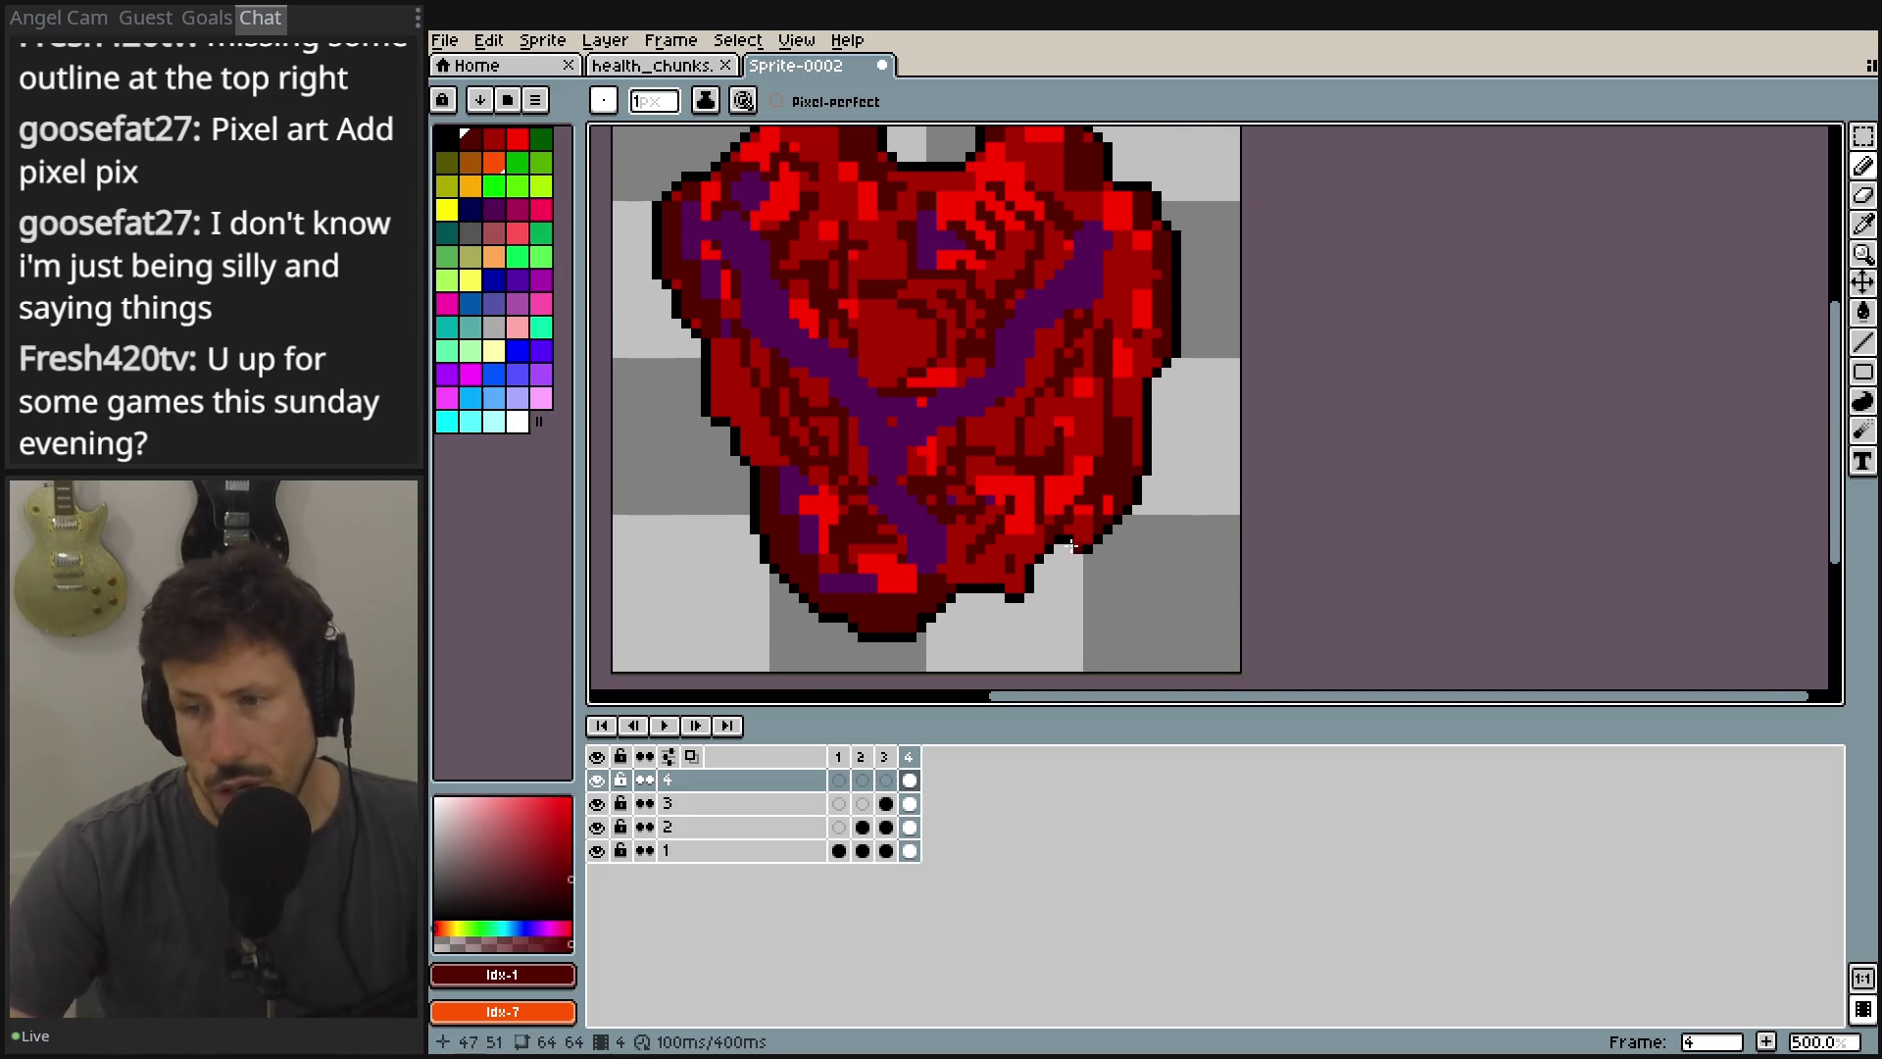
{"action": "left_click_drag", "start_coordinate": [966, 527], "coordinate": [979, 533]}
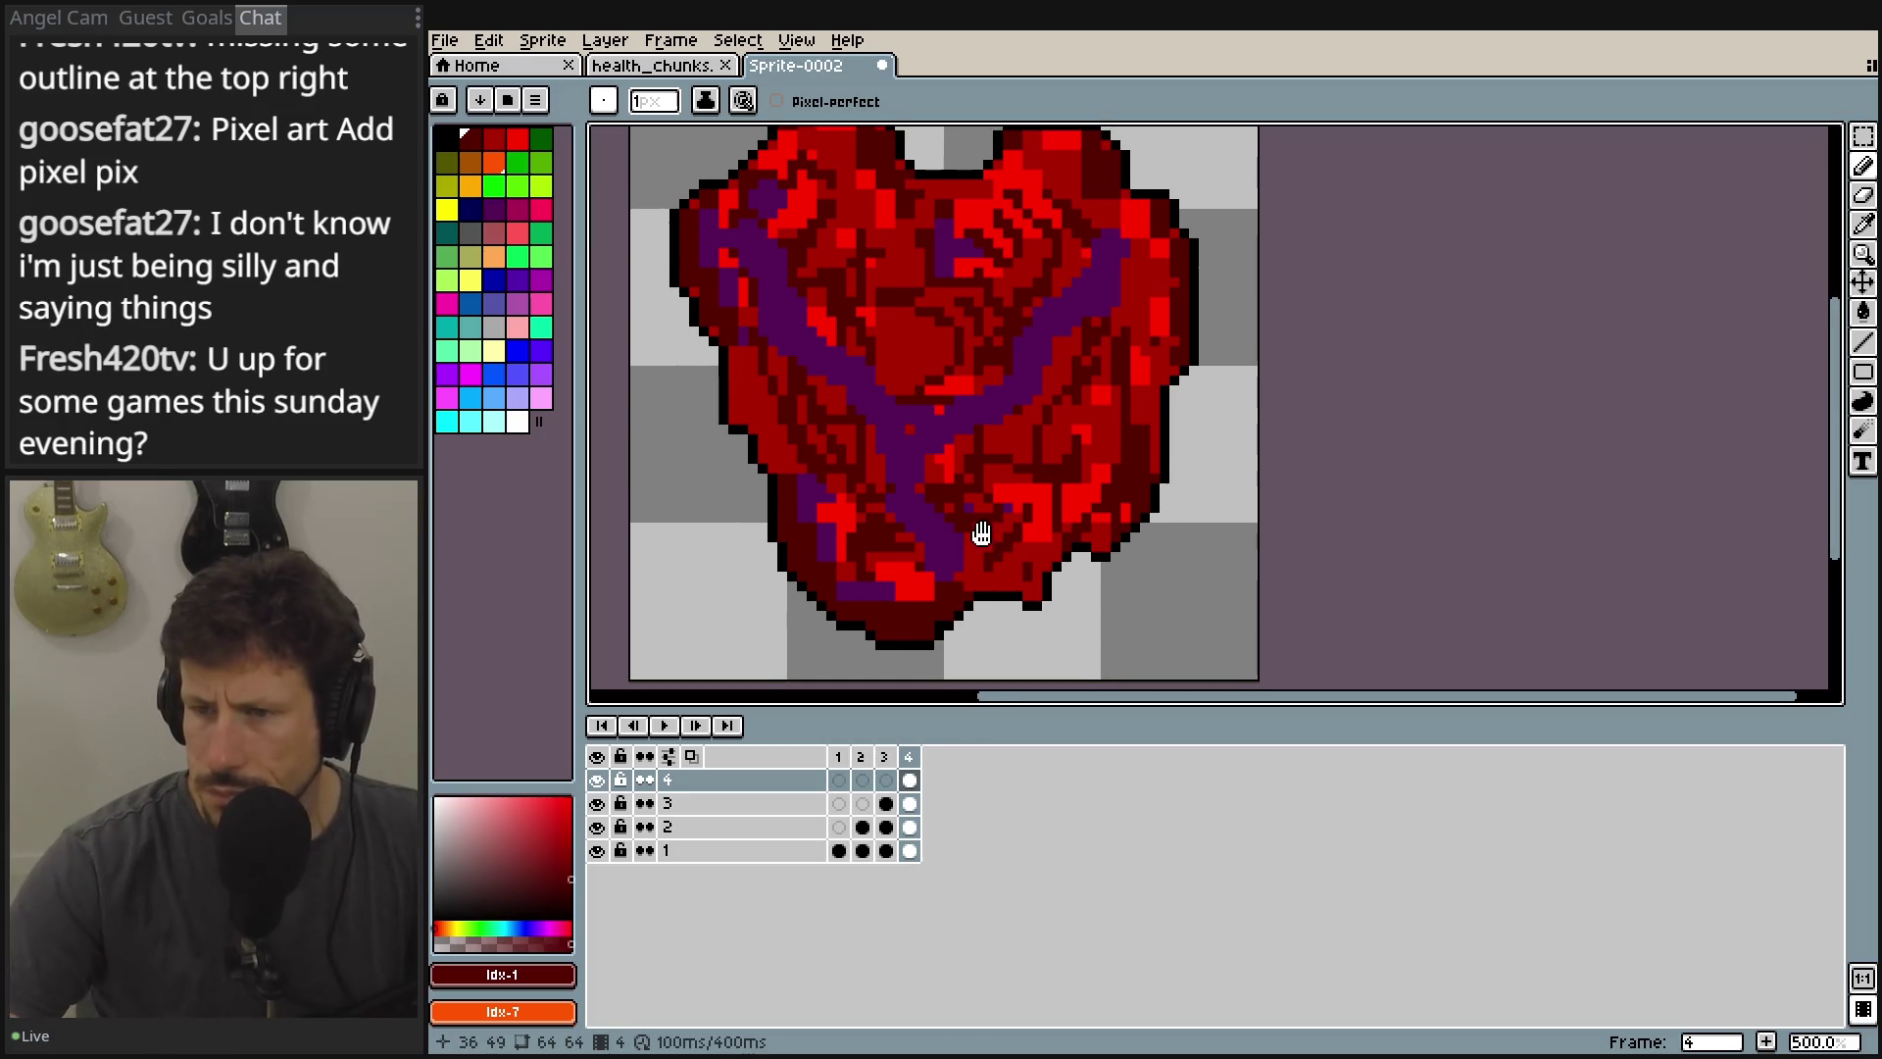
{"action": "left_click", "coordinate": [839, 757]}
{"action": "key", "text": "Return"}
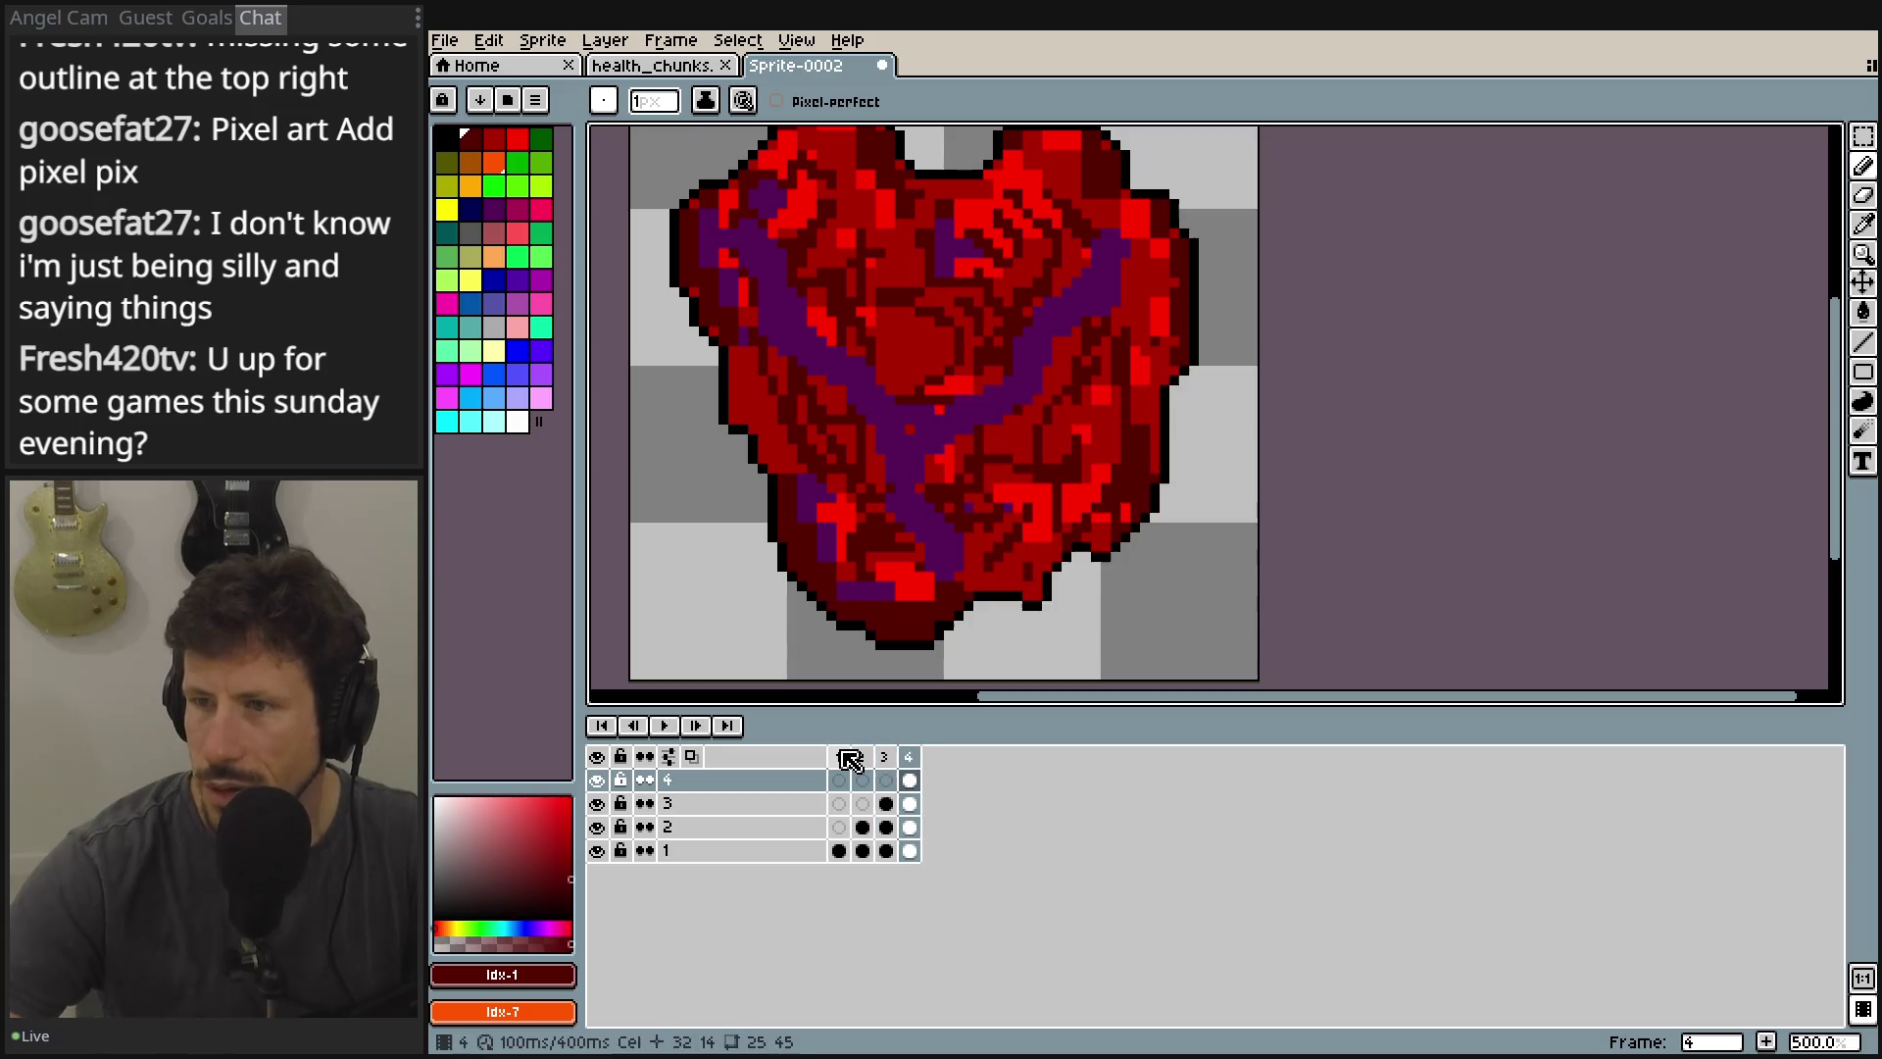
Hide layers 3, 2 and 1, zoom in, and pick the Eraser.
{"action": "left_click", "coordinate": [597, 780]}
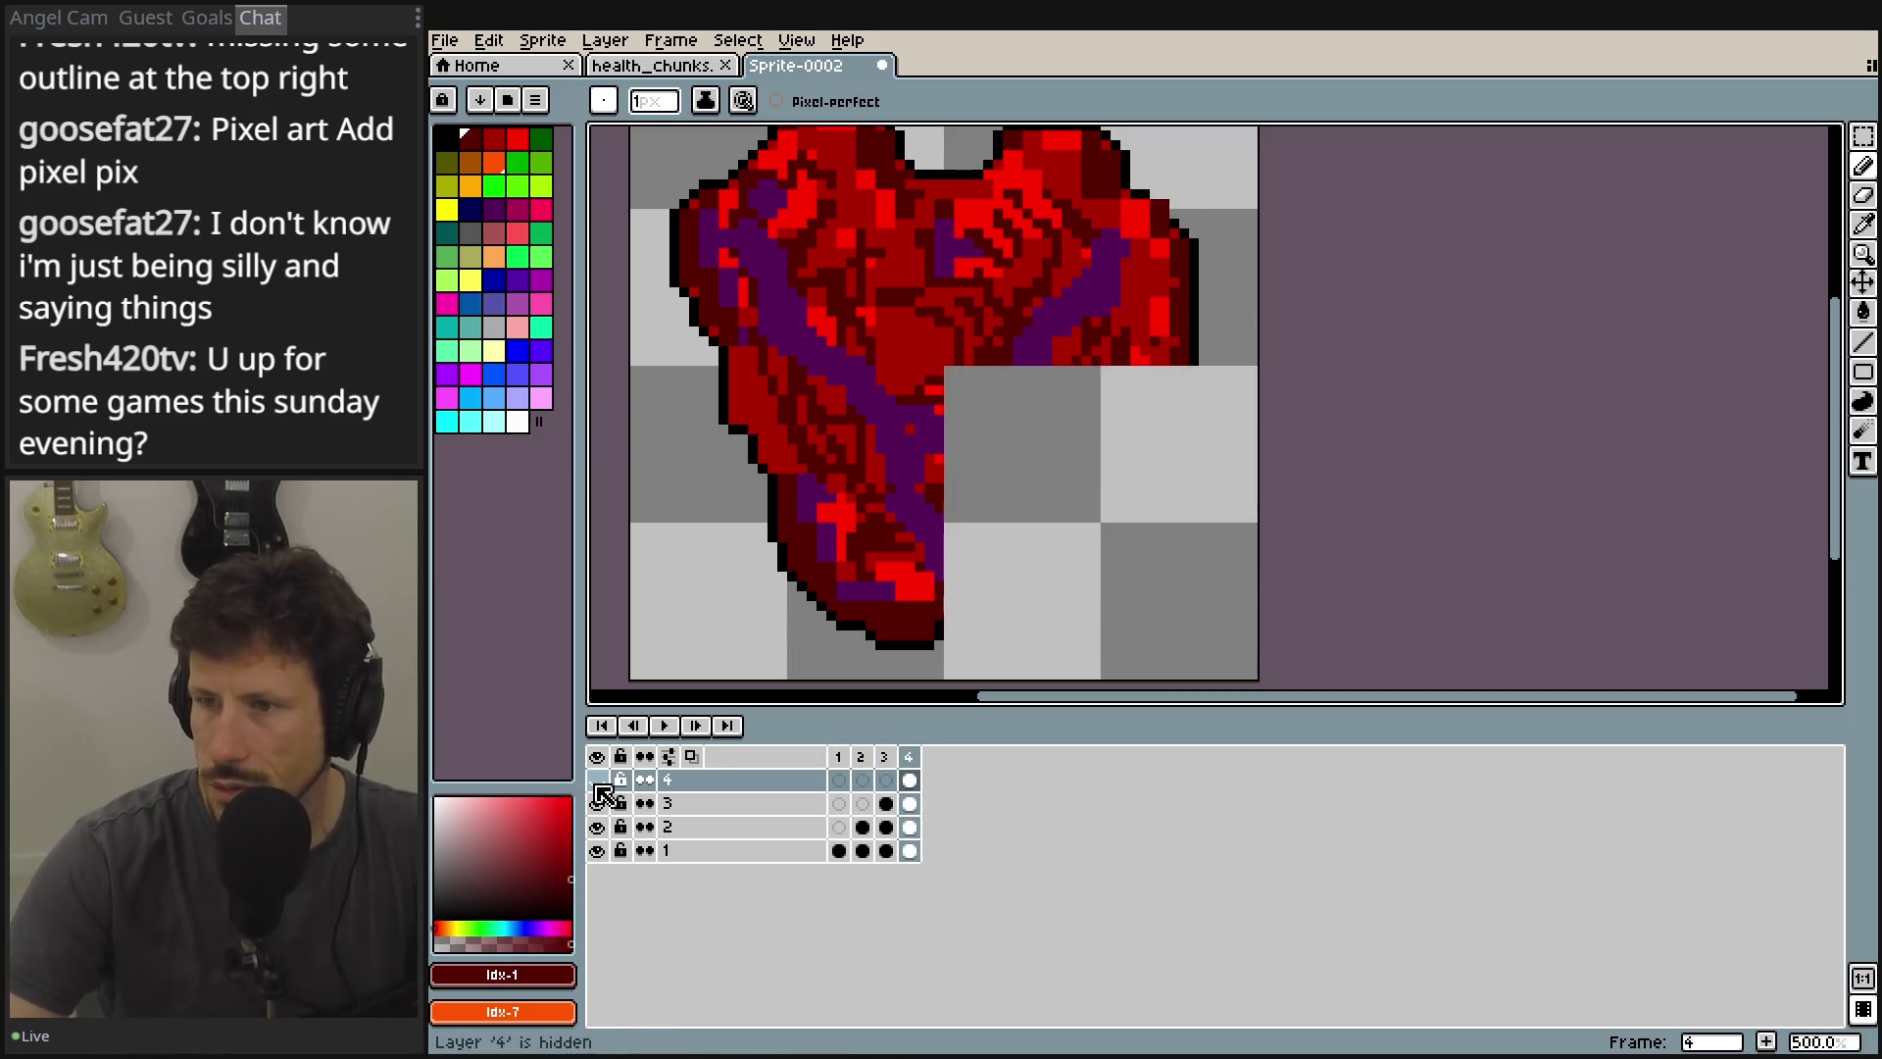
{"action": "left_click", "coordinate": [597, 780]}
{"action": "left_click", "coordinate": [597, 803]}
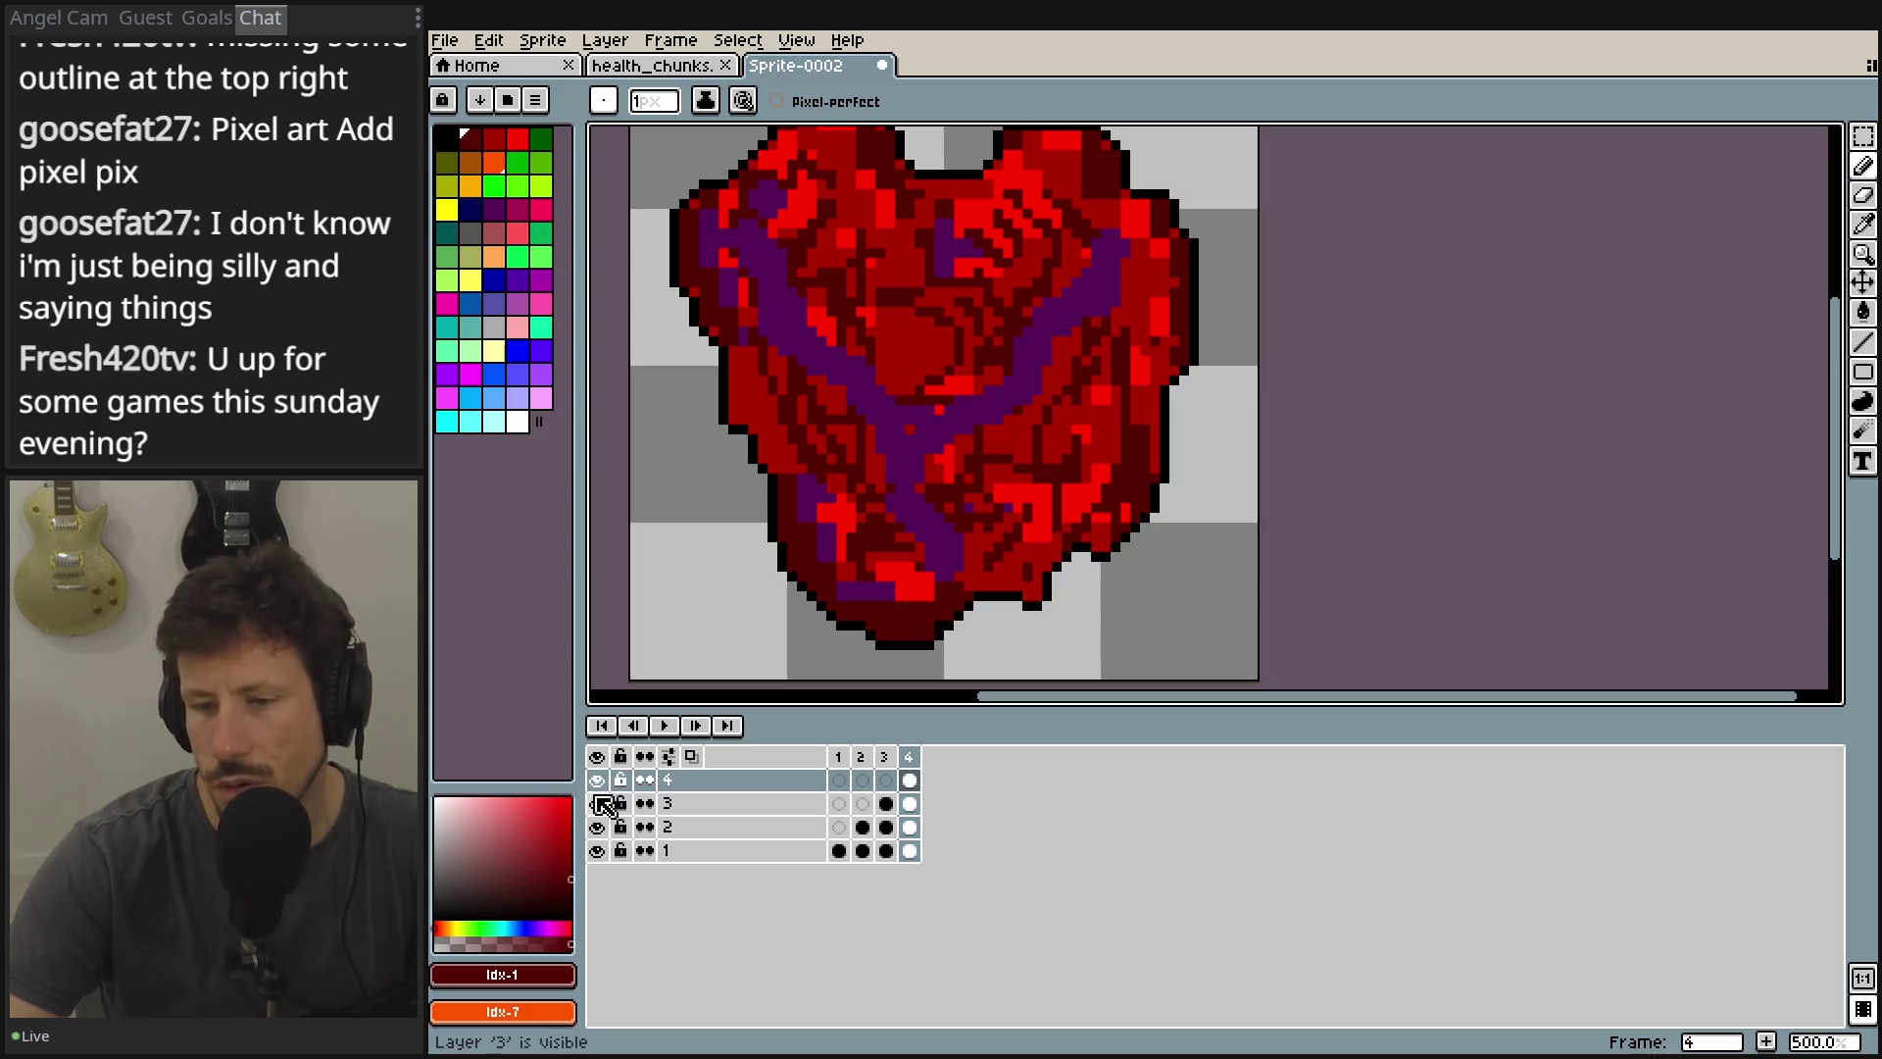
{"action": "left_click", "coordinate": [597, 827]}
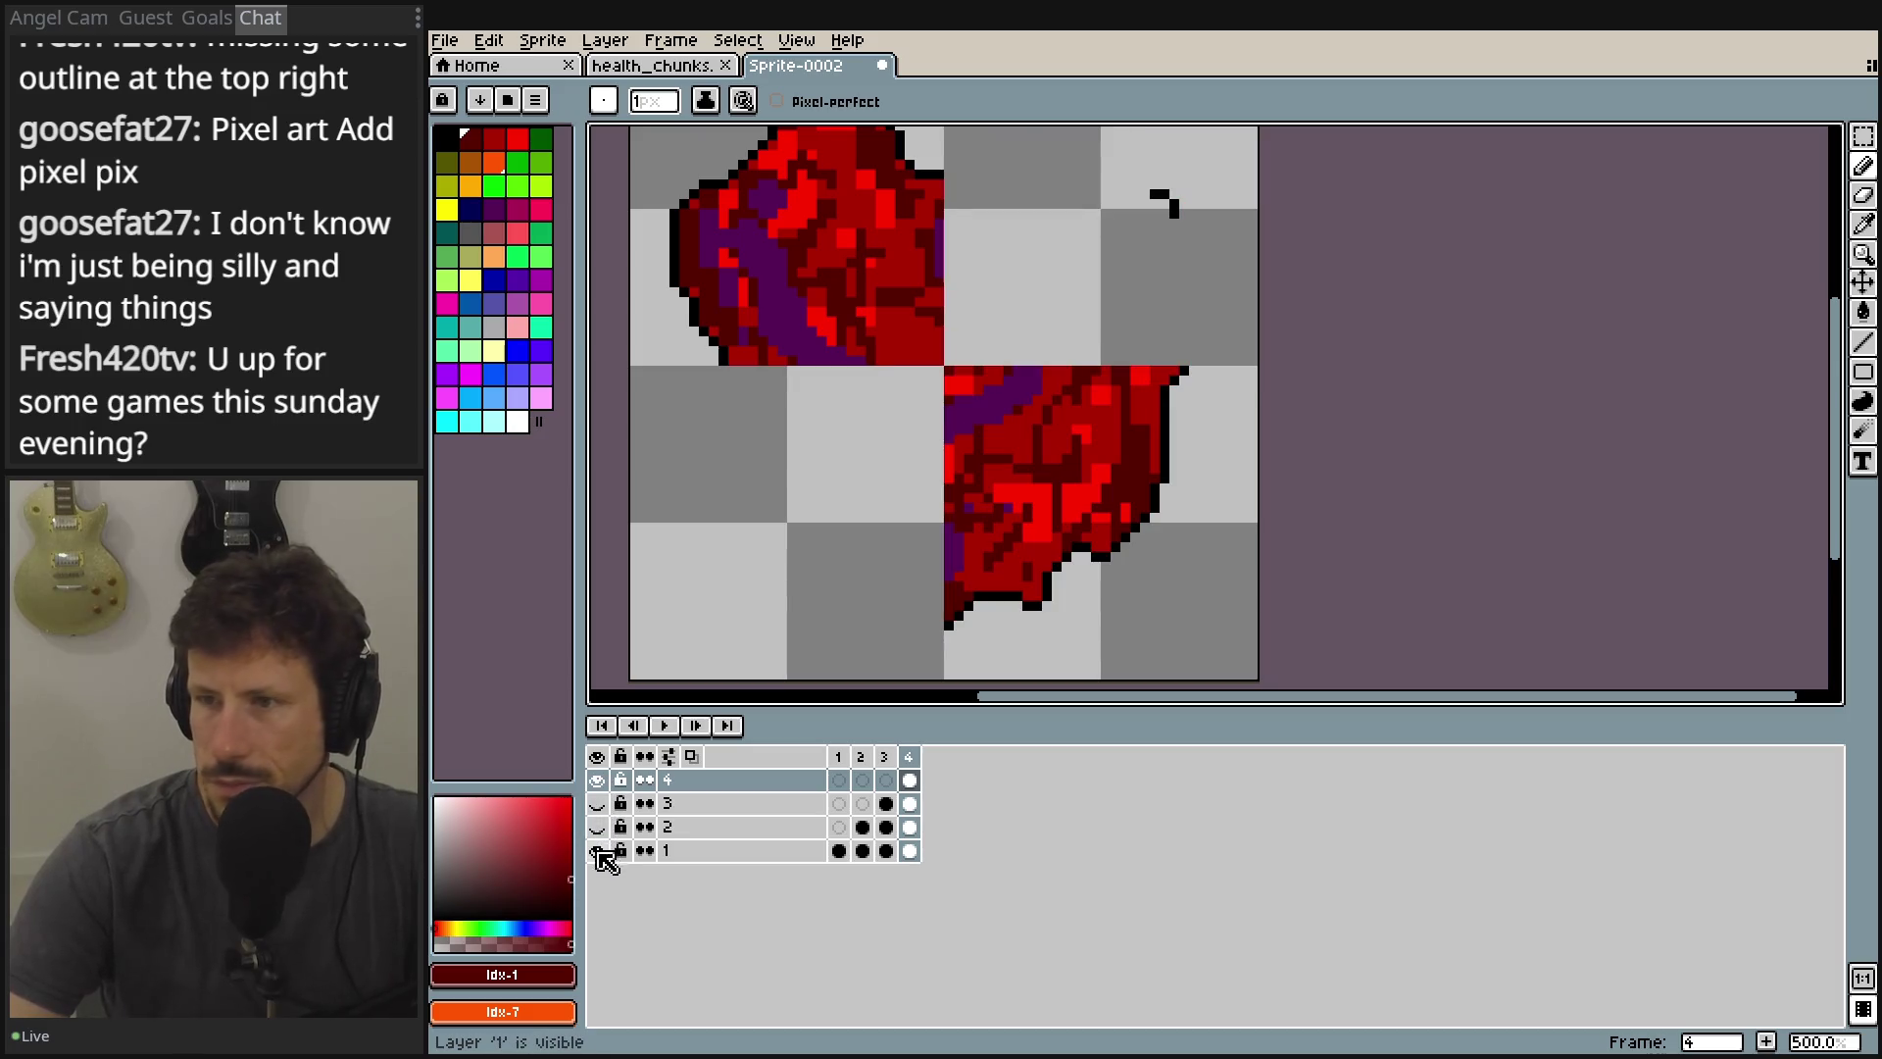
{"action": "left_click", "coordinate": [600, 850]}
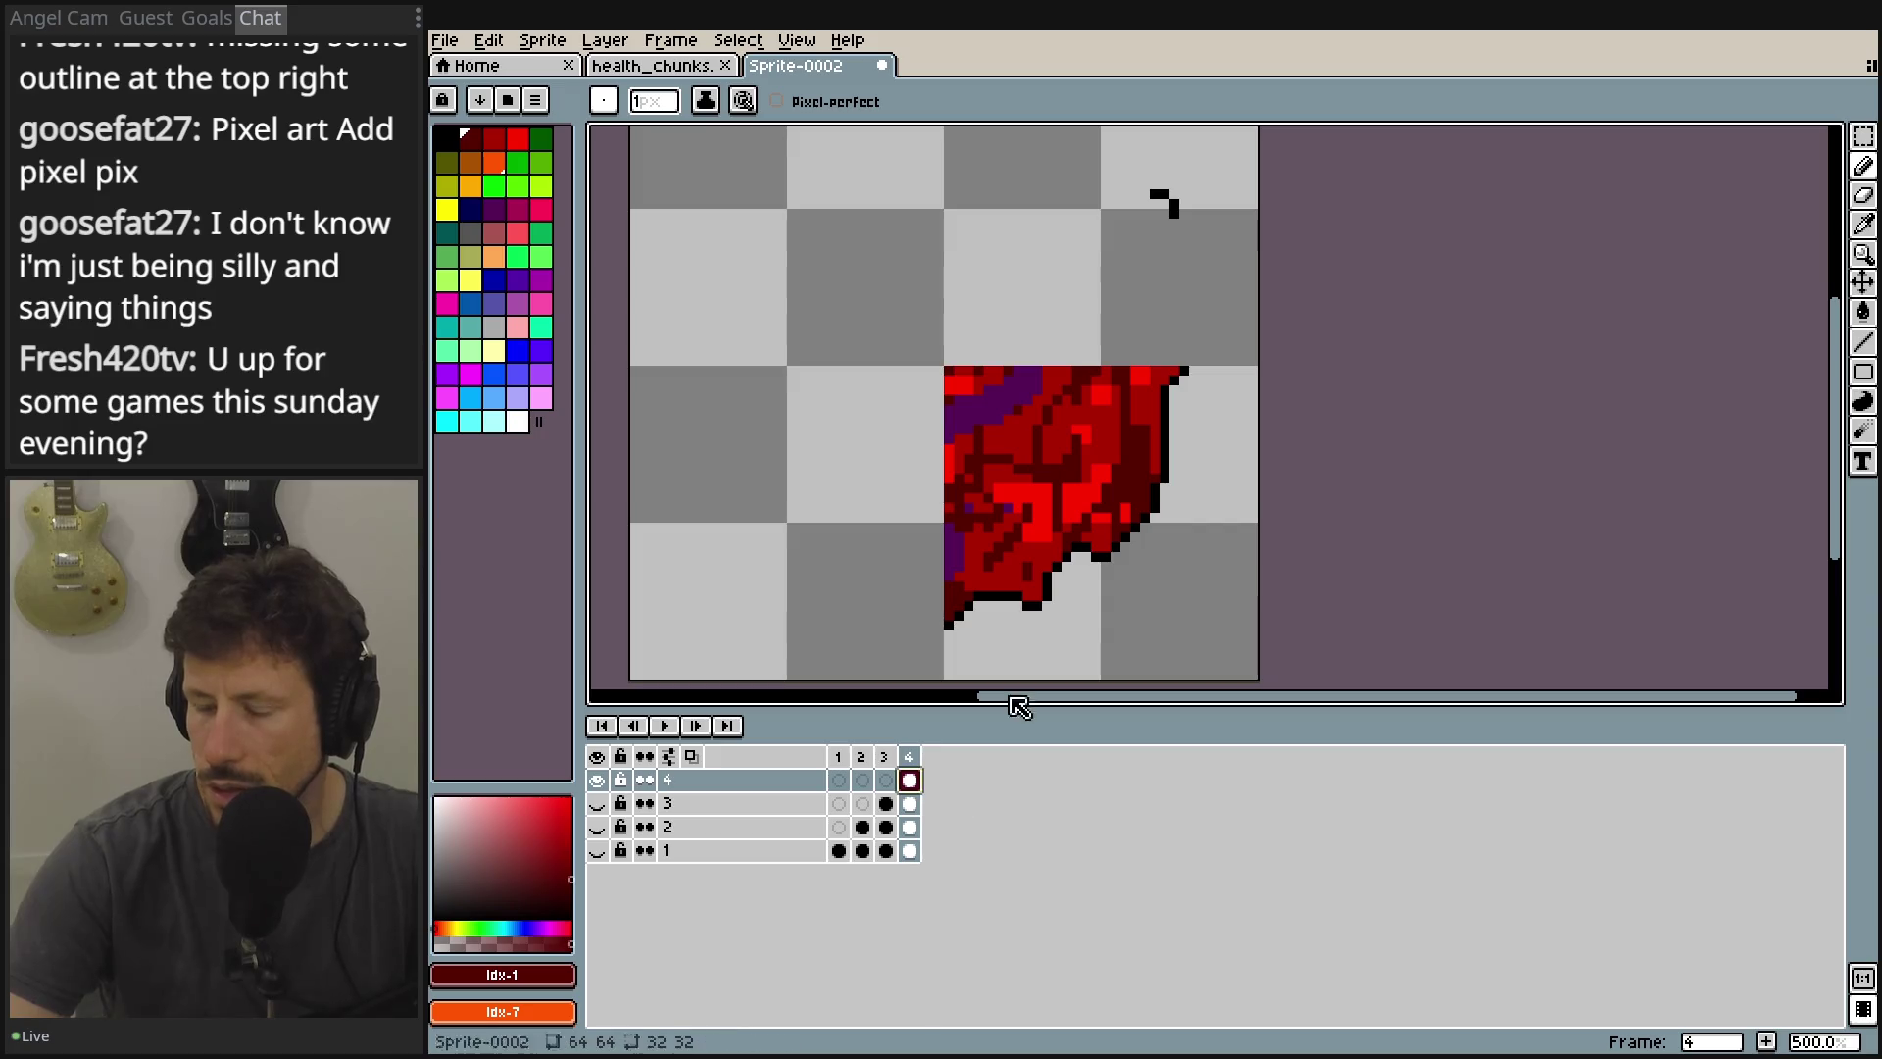
{"action": "scroll", "coordinate": [1311, 488], "scroll_direction": "up", "scroll_amount": 1}
{"action": "scroll", "coordinate": [1311, 487], "scroll_direction": "right", "scroll_amount": 1}
{"action": "left_click", "coordinate": [1863, 167]}
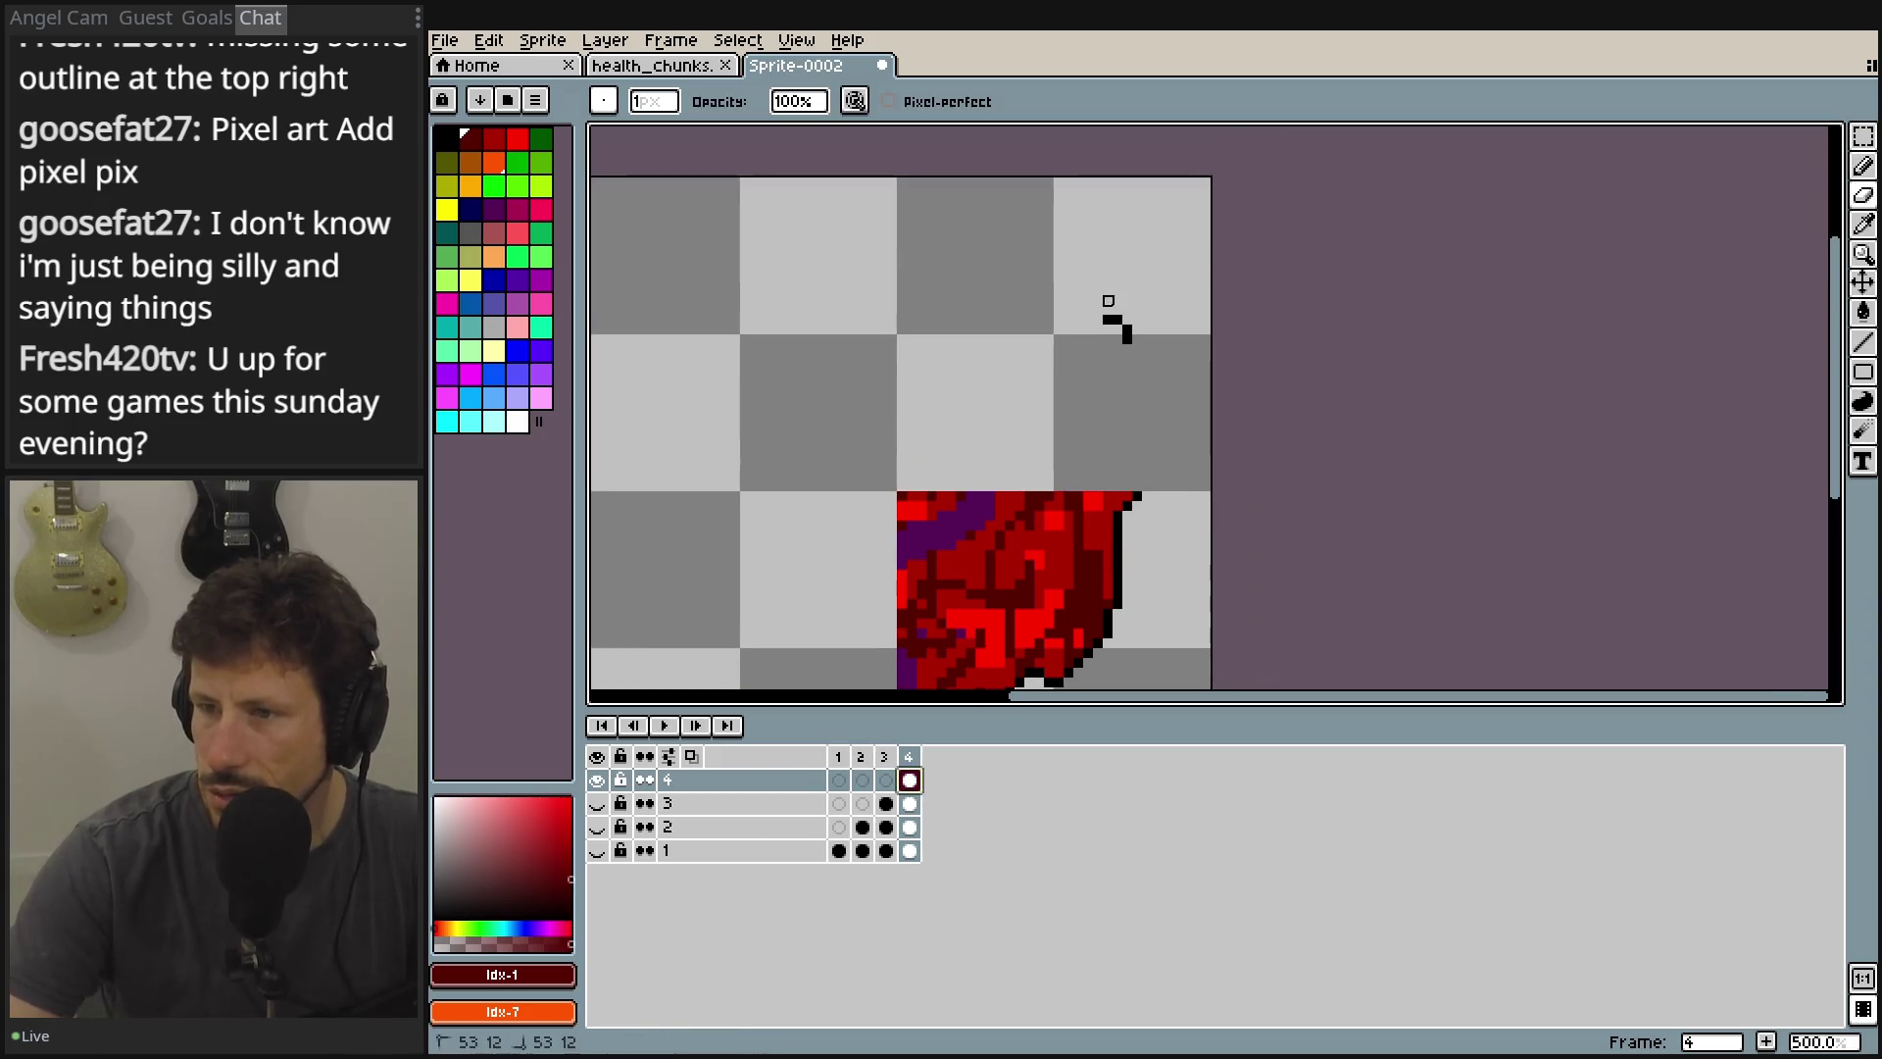
Show only layer 2, zoom to 1200%, and select its frame 4 cel with the Pencil.
{"action": "left_click", "coordinate": [597, 780]}
{"action": "left_click", "coordinate": [597, 804]}
{"action": "left_click", "coordinate": [597, 804]}
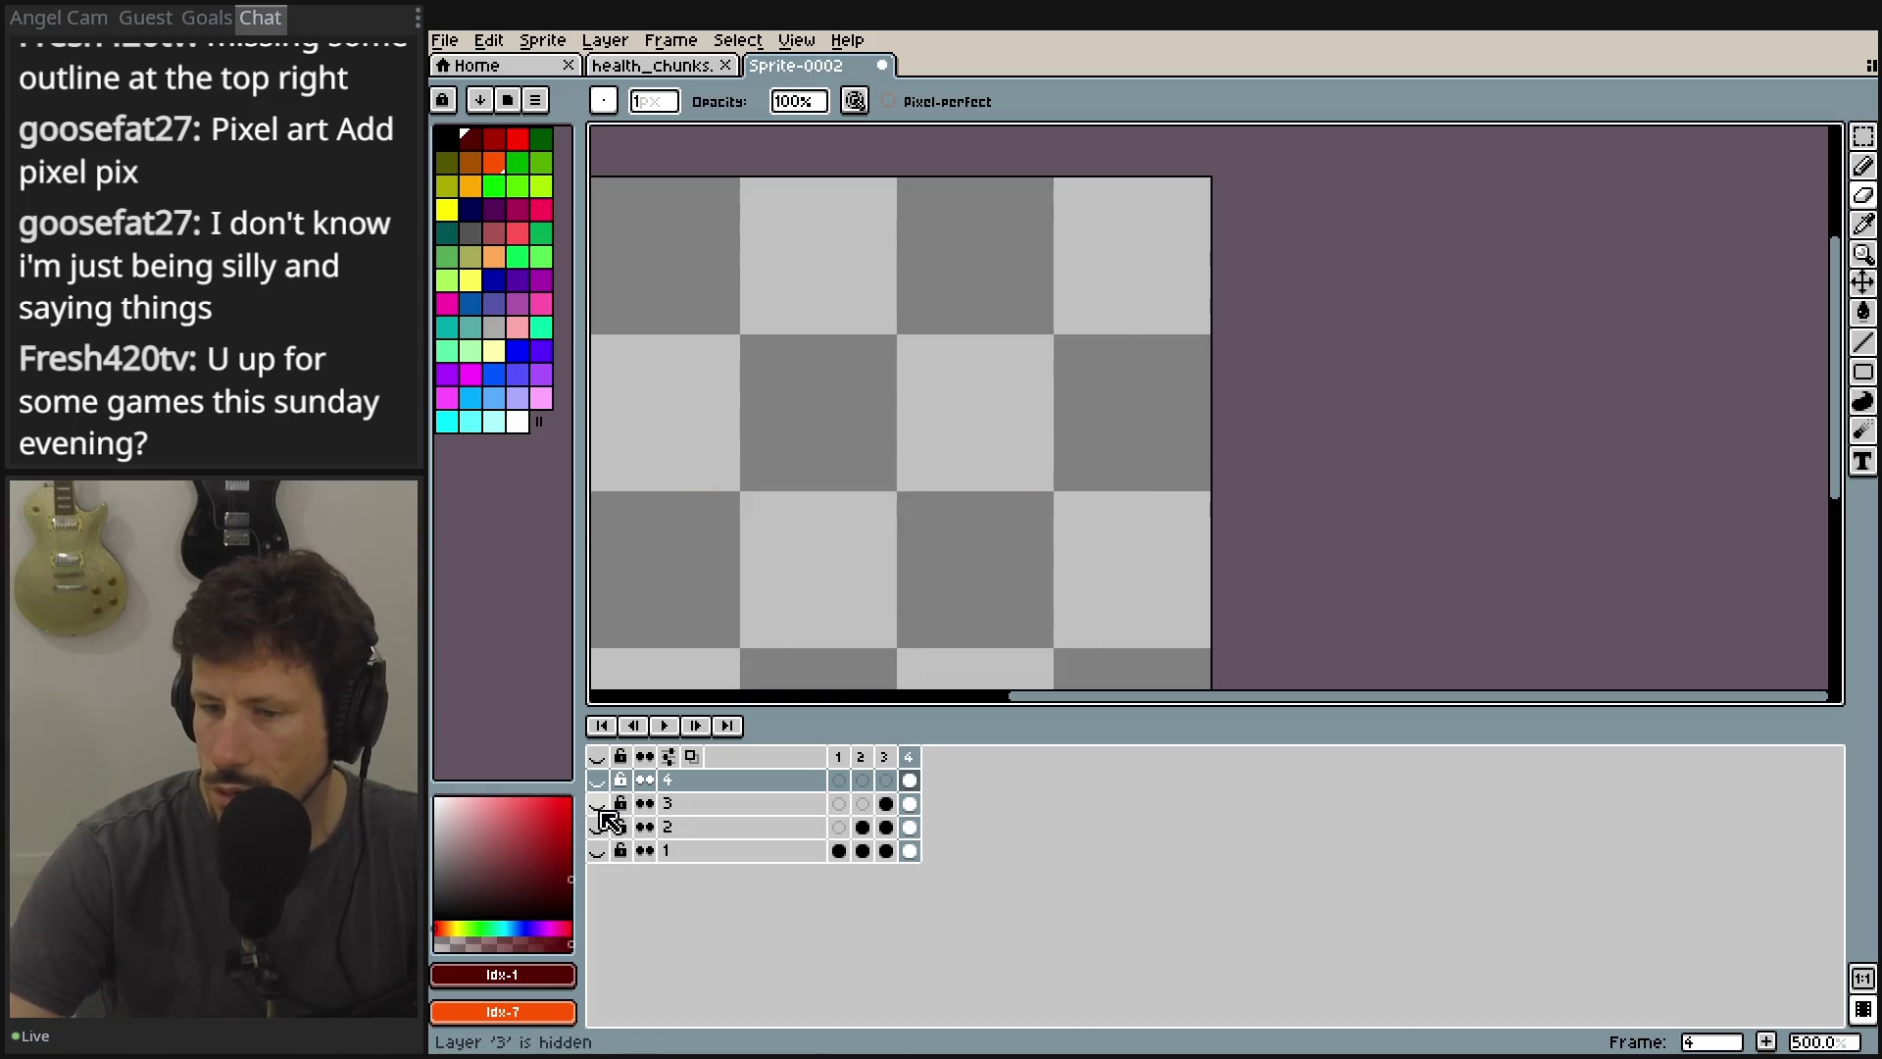
{"action": "left_click", "coordinate": [597, 827]}
{"action": "scroll", "coordinate": [1029, 484], "scroll_direction": "up", "scroll_amount": 4}
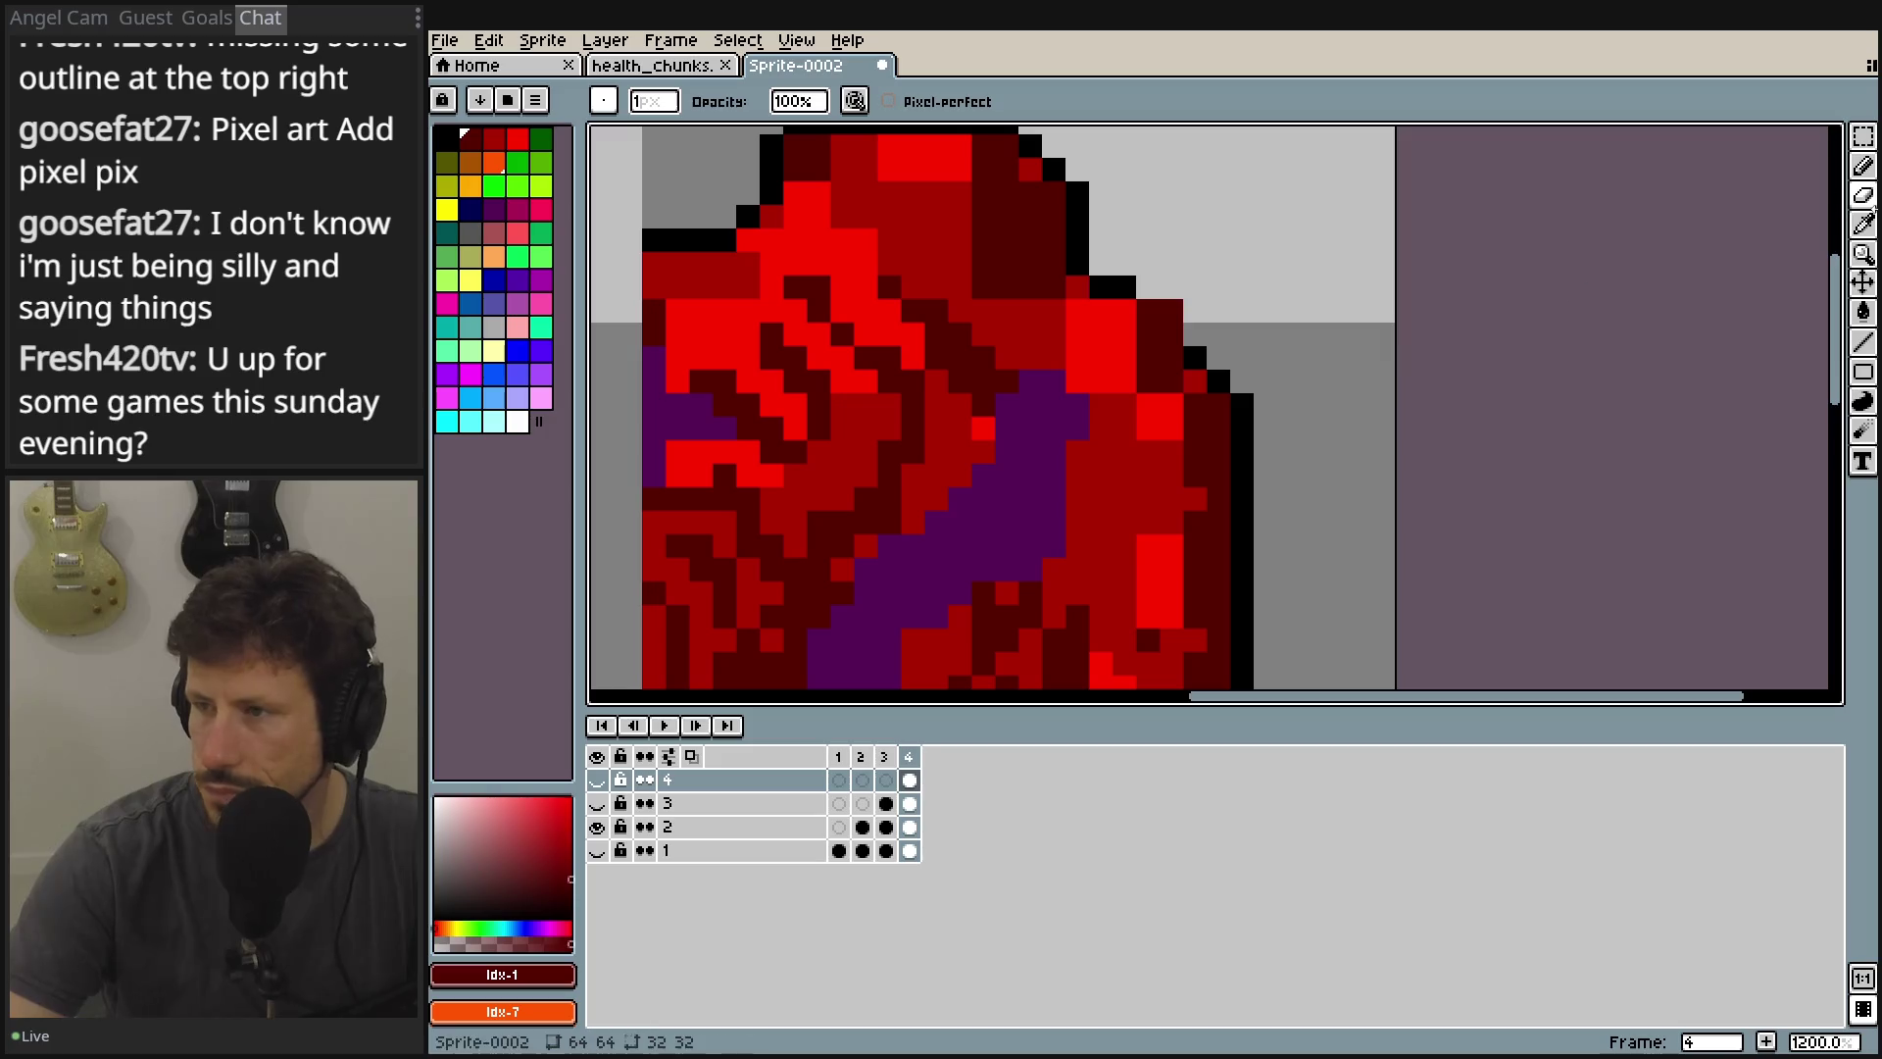
{"action": "left_click", "coordinate": [1862, 166]}
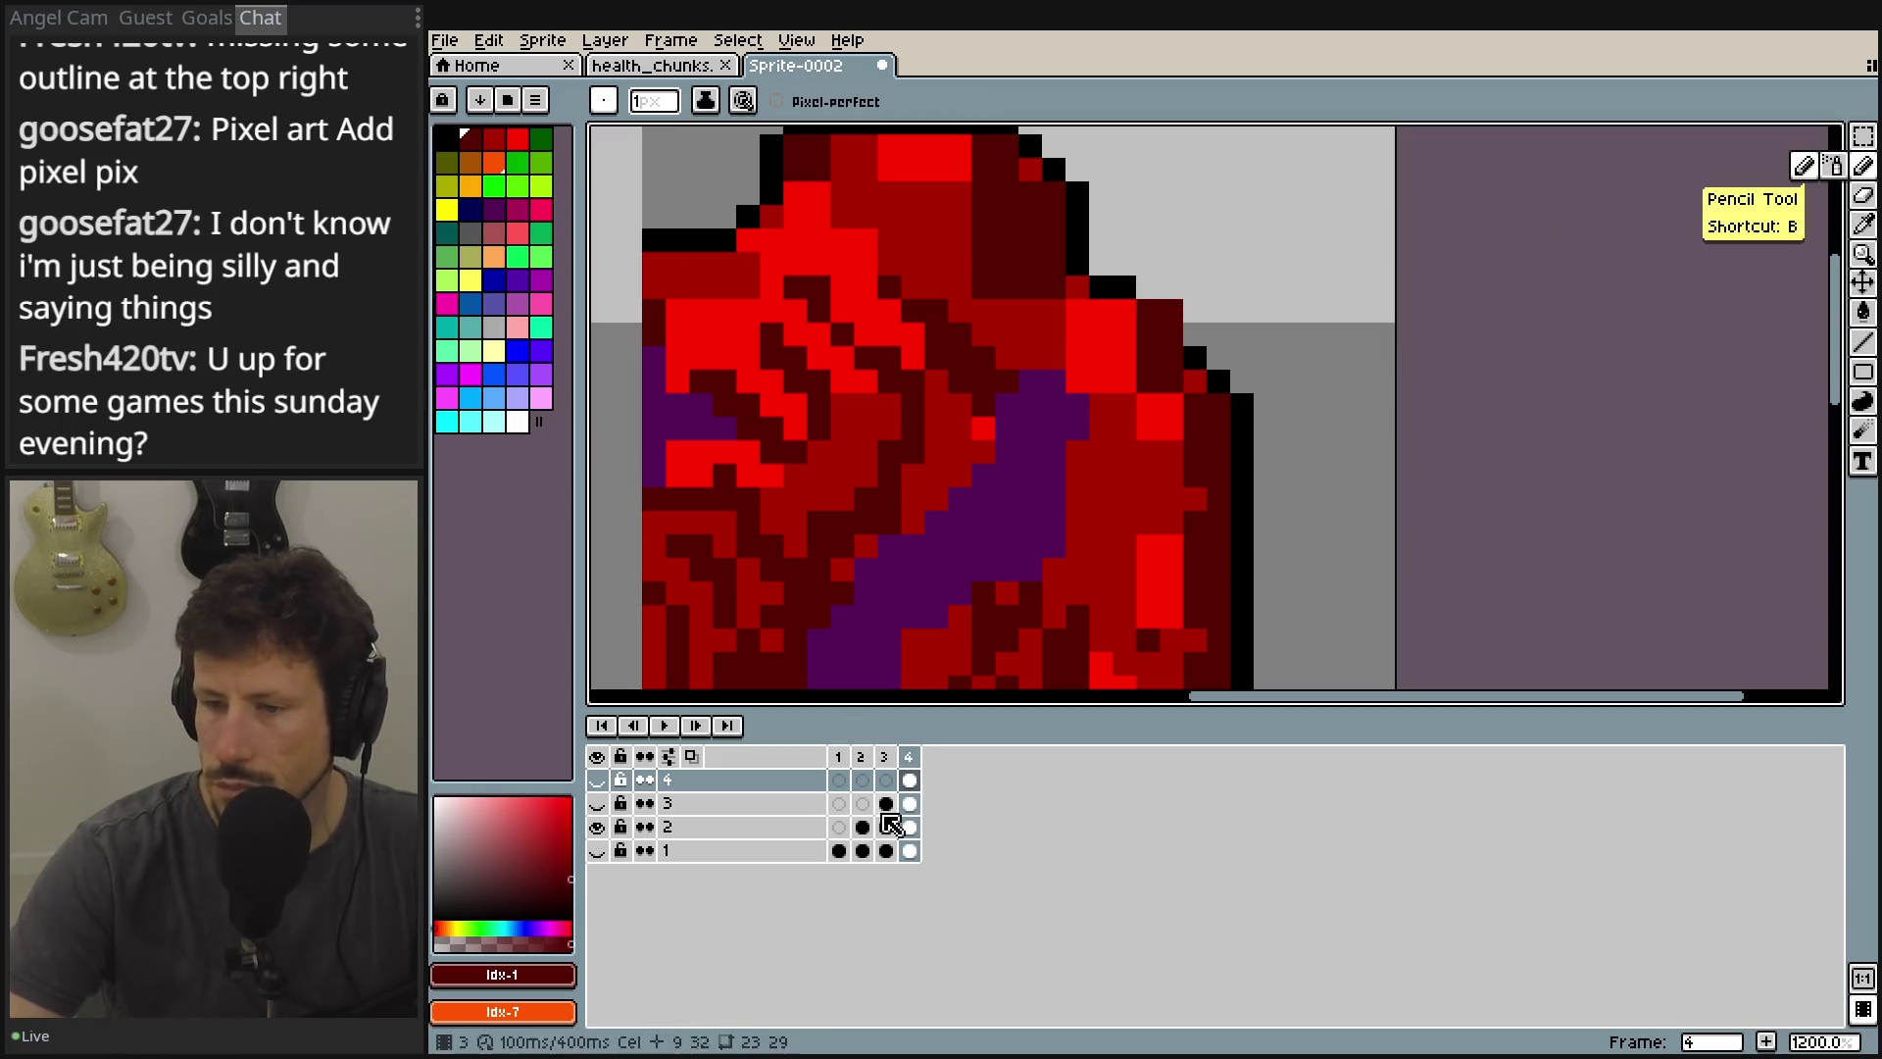
{"action": "left_click", "coordinate": [910, 826]}
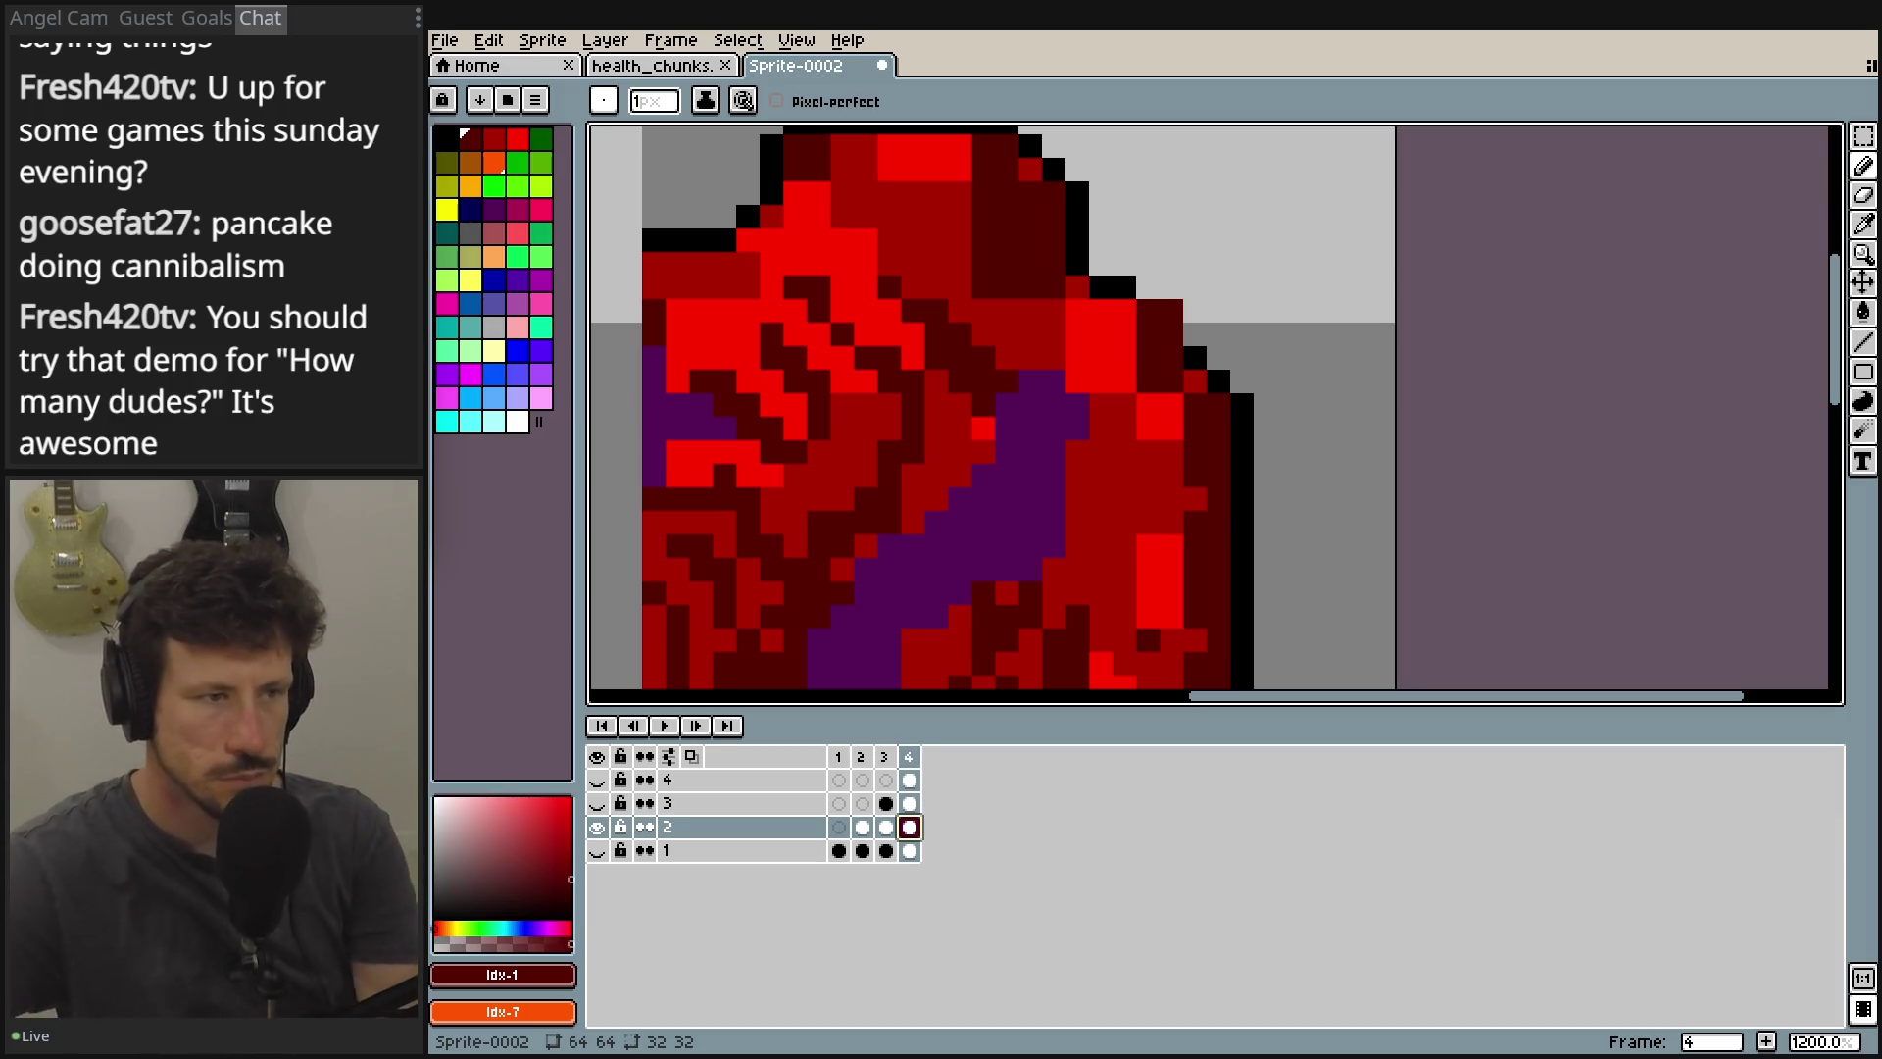
{"action": "left_click_drag", "start_coordinate": [1586, 196], "coordinate": [1423, 106]}
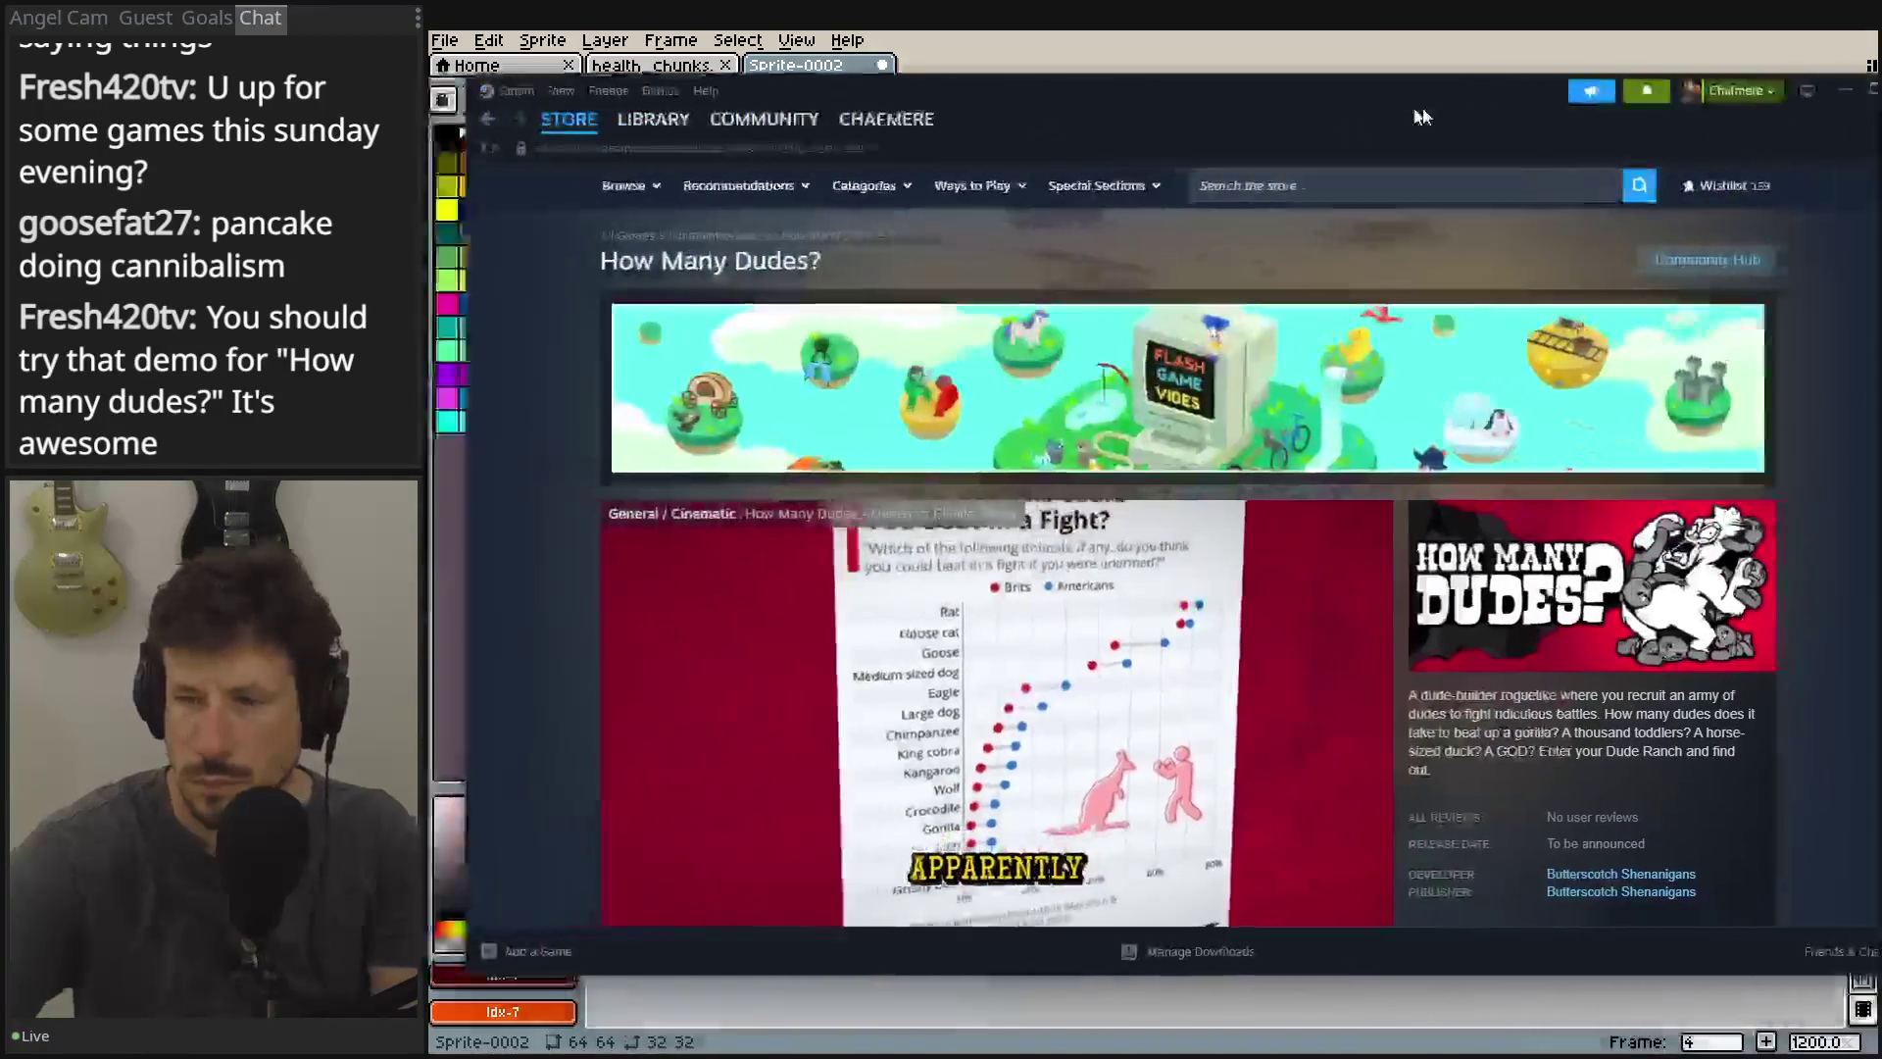
Browse the How Many Dudes? store page screenshots.
{"action": "scroll", "coordinate": [1249, 390], "scroll_direction": "down", "scroll_amount": 2}
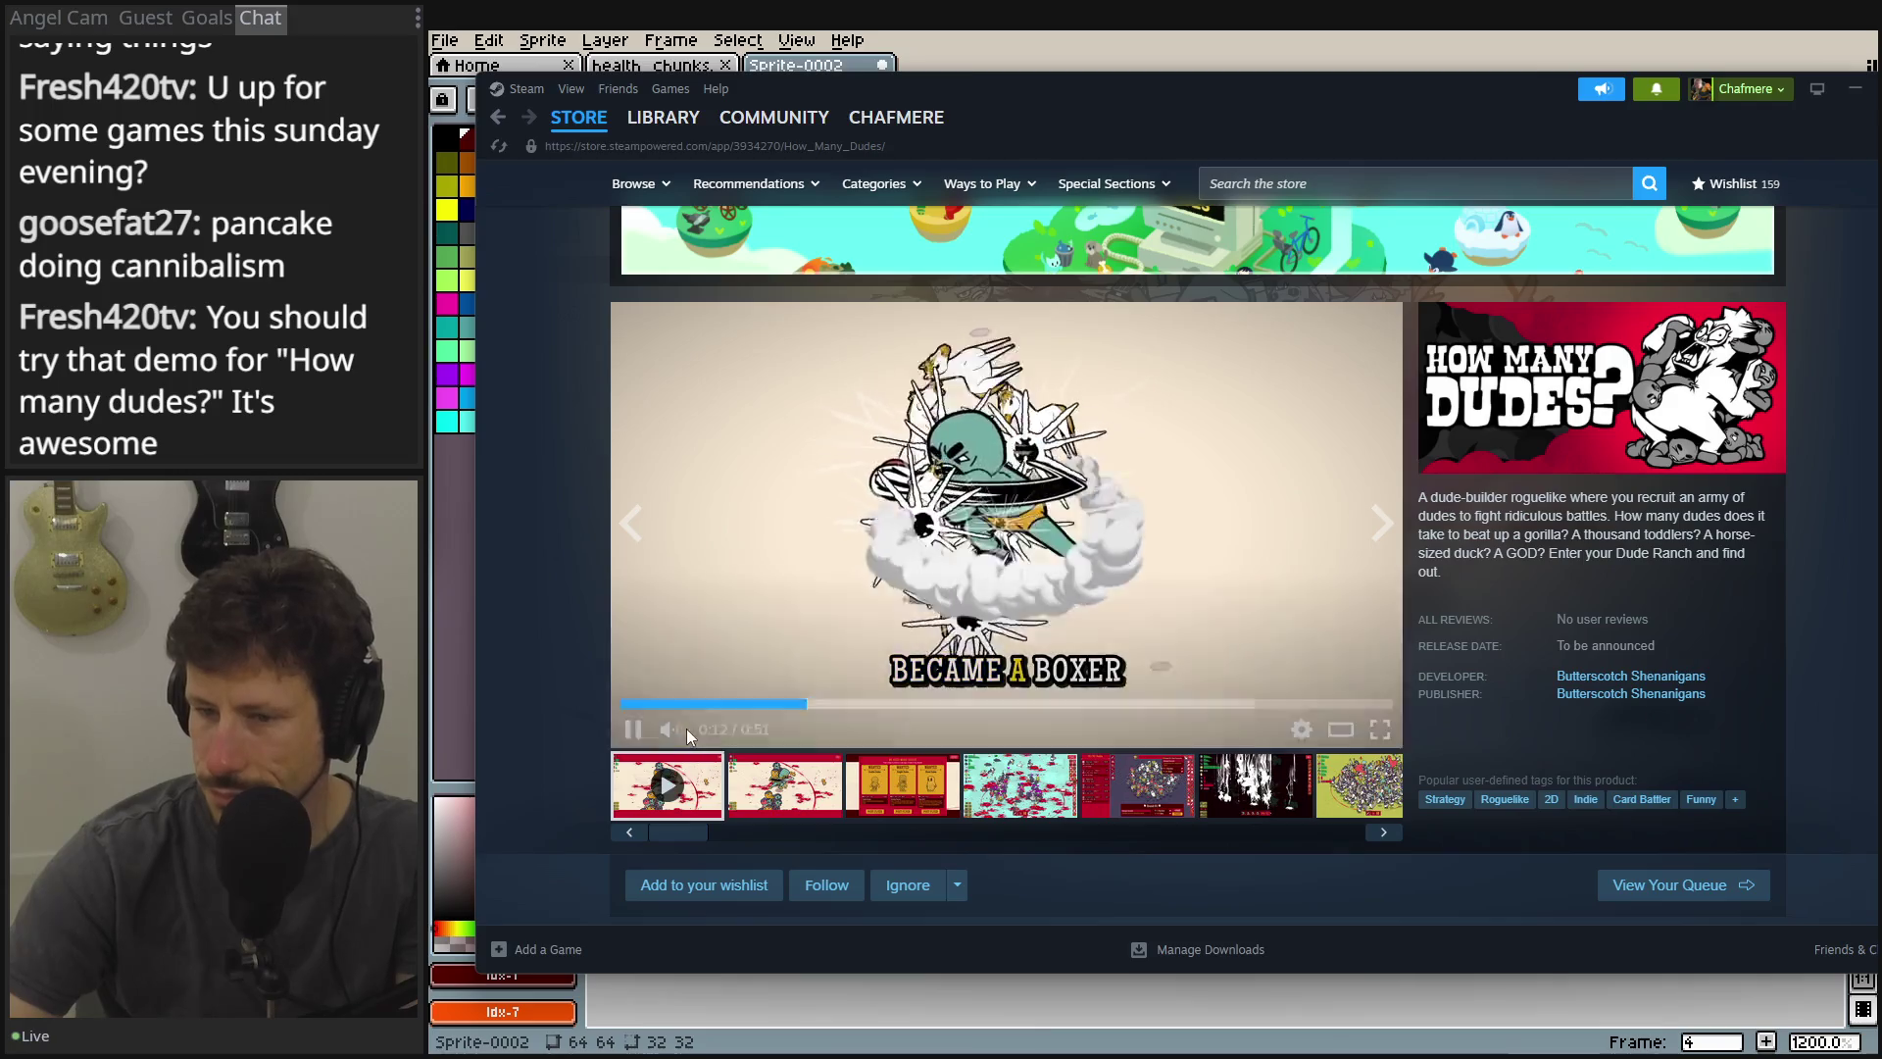
{"action": "mouse_move", "coordinate": [672, 731]}
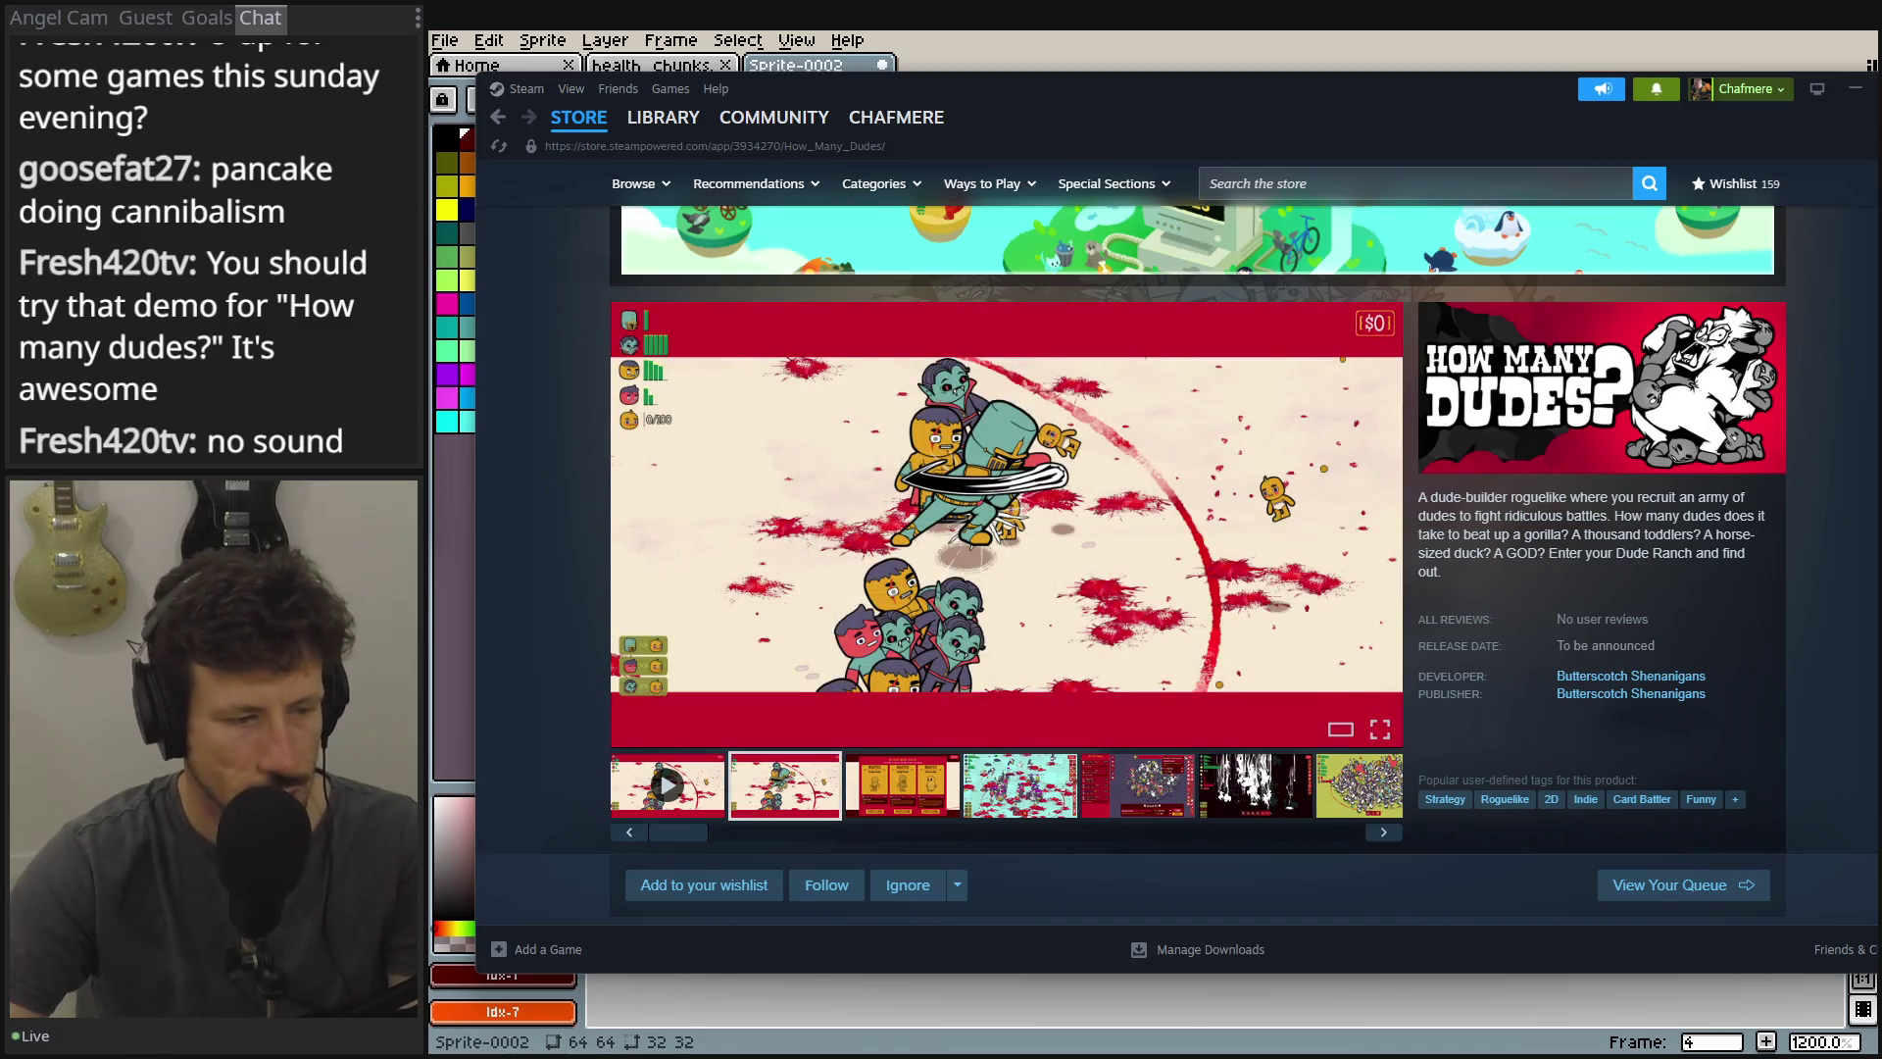
{"action": "scroll", "coordinate": [929, 686], "scroll_direction": "down", "scroll_amount": 3}
{"action": "scroll", "coordinate": [934, 774], "scroll_direction": "up", "scroll_amount": 3}
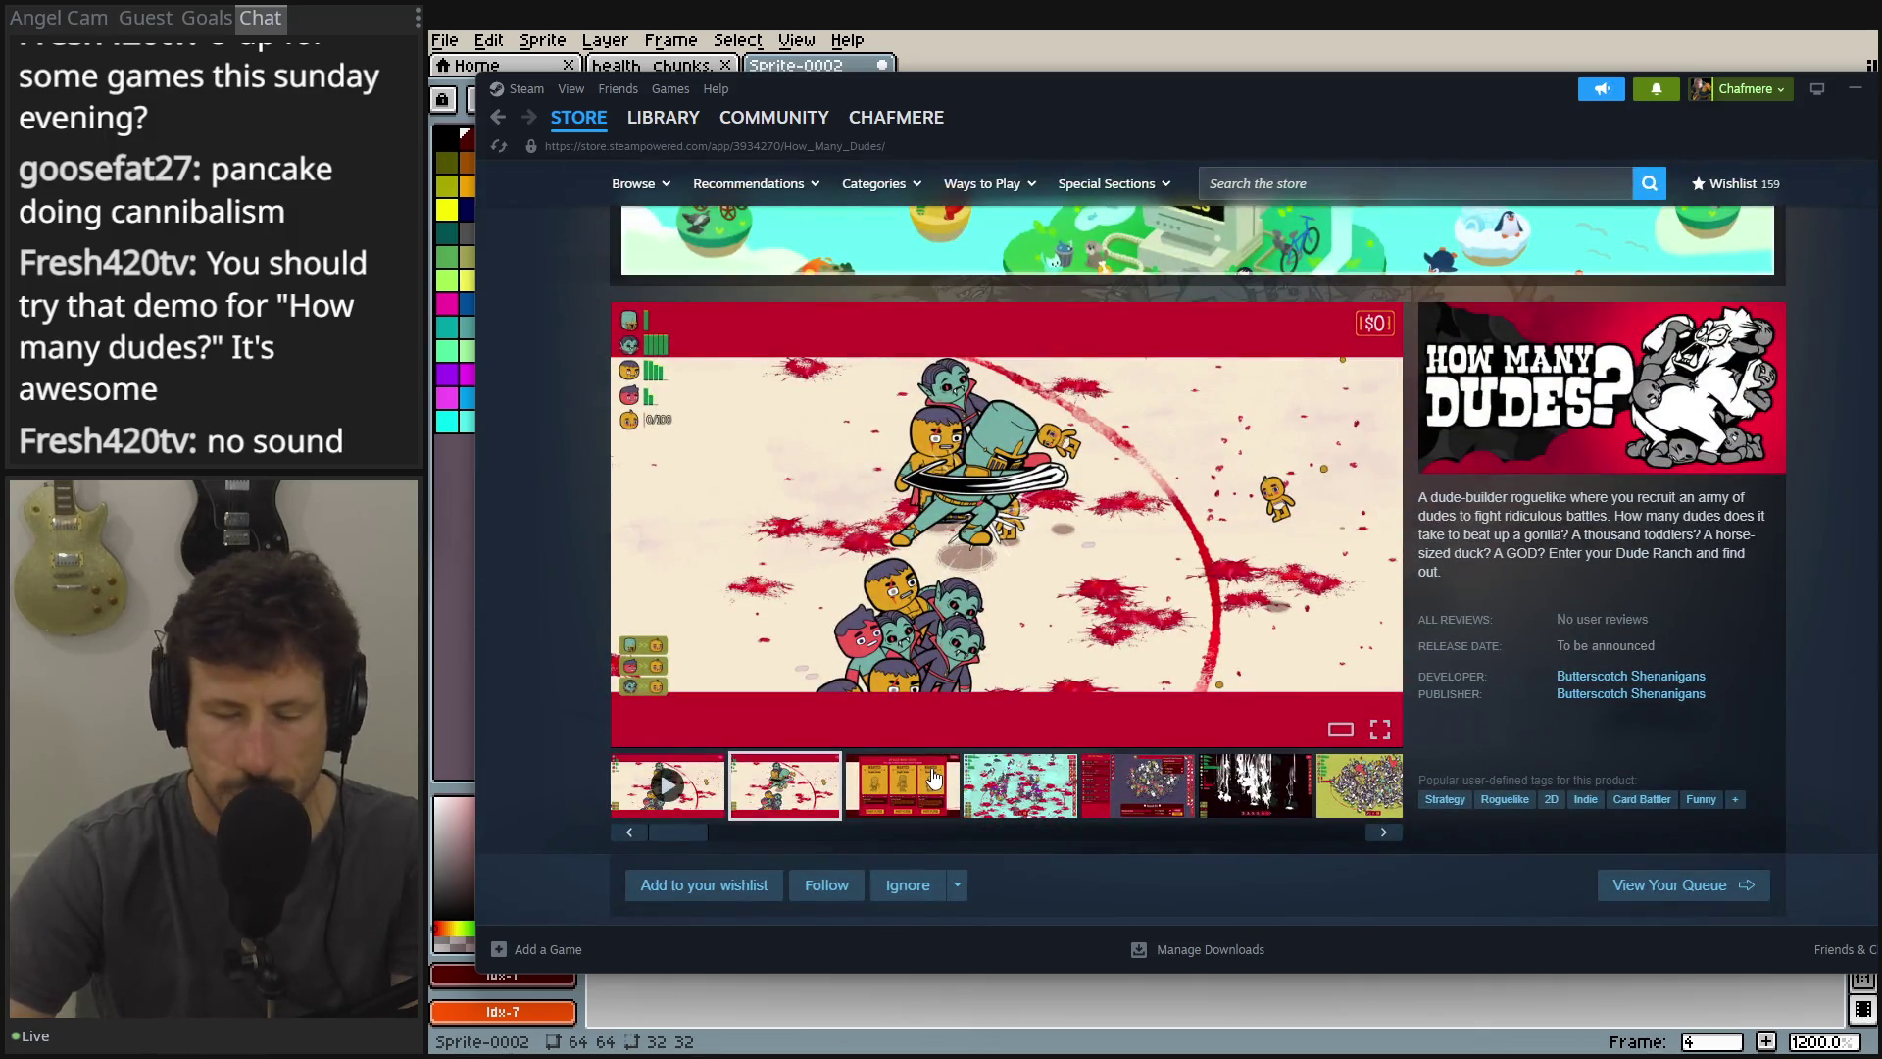
{"action": "left_click", "coordinate": [933, 777]}
{"action": "left_click", "coordinate": [1020, 784]}
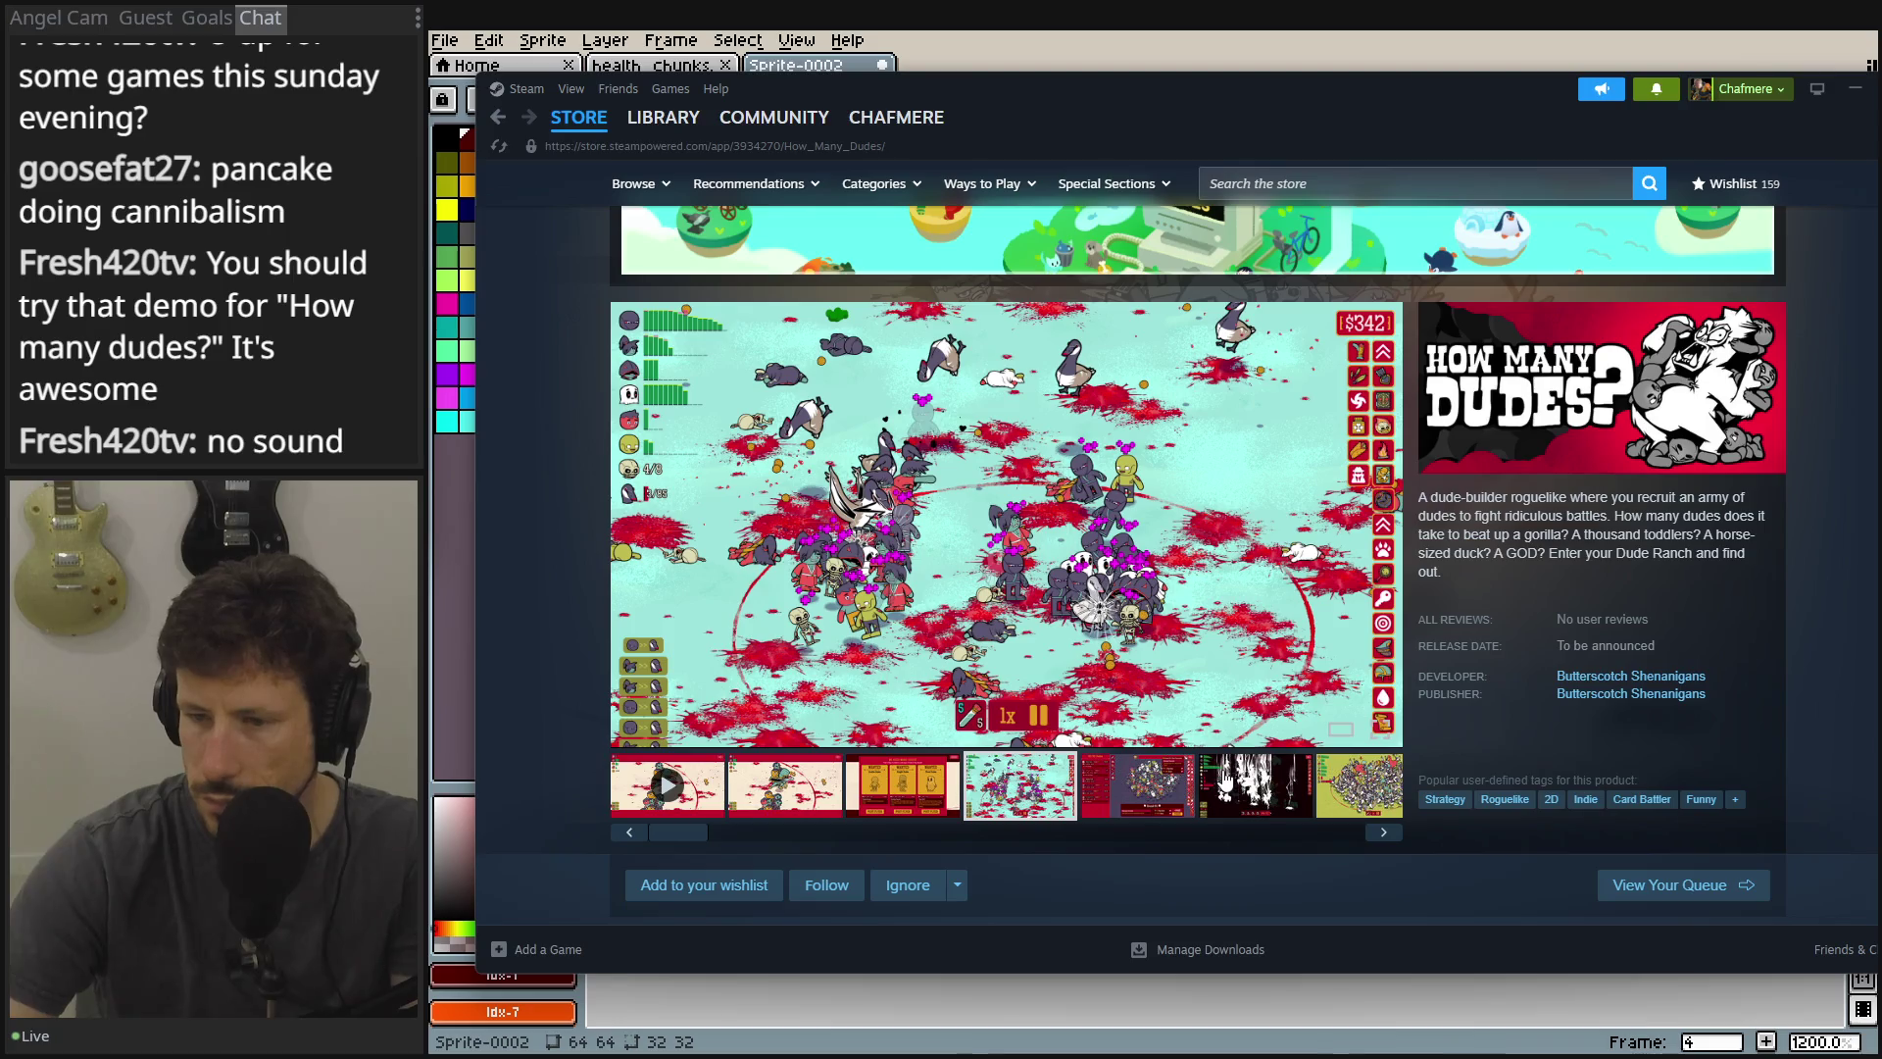
{"action": "left_click", "coordinate": [1163, 805]}
{"action": "left_click", "coordinate": [1251, 799]}
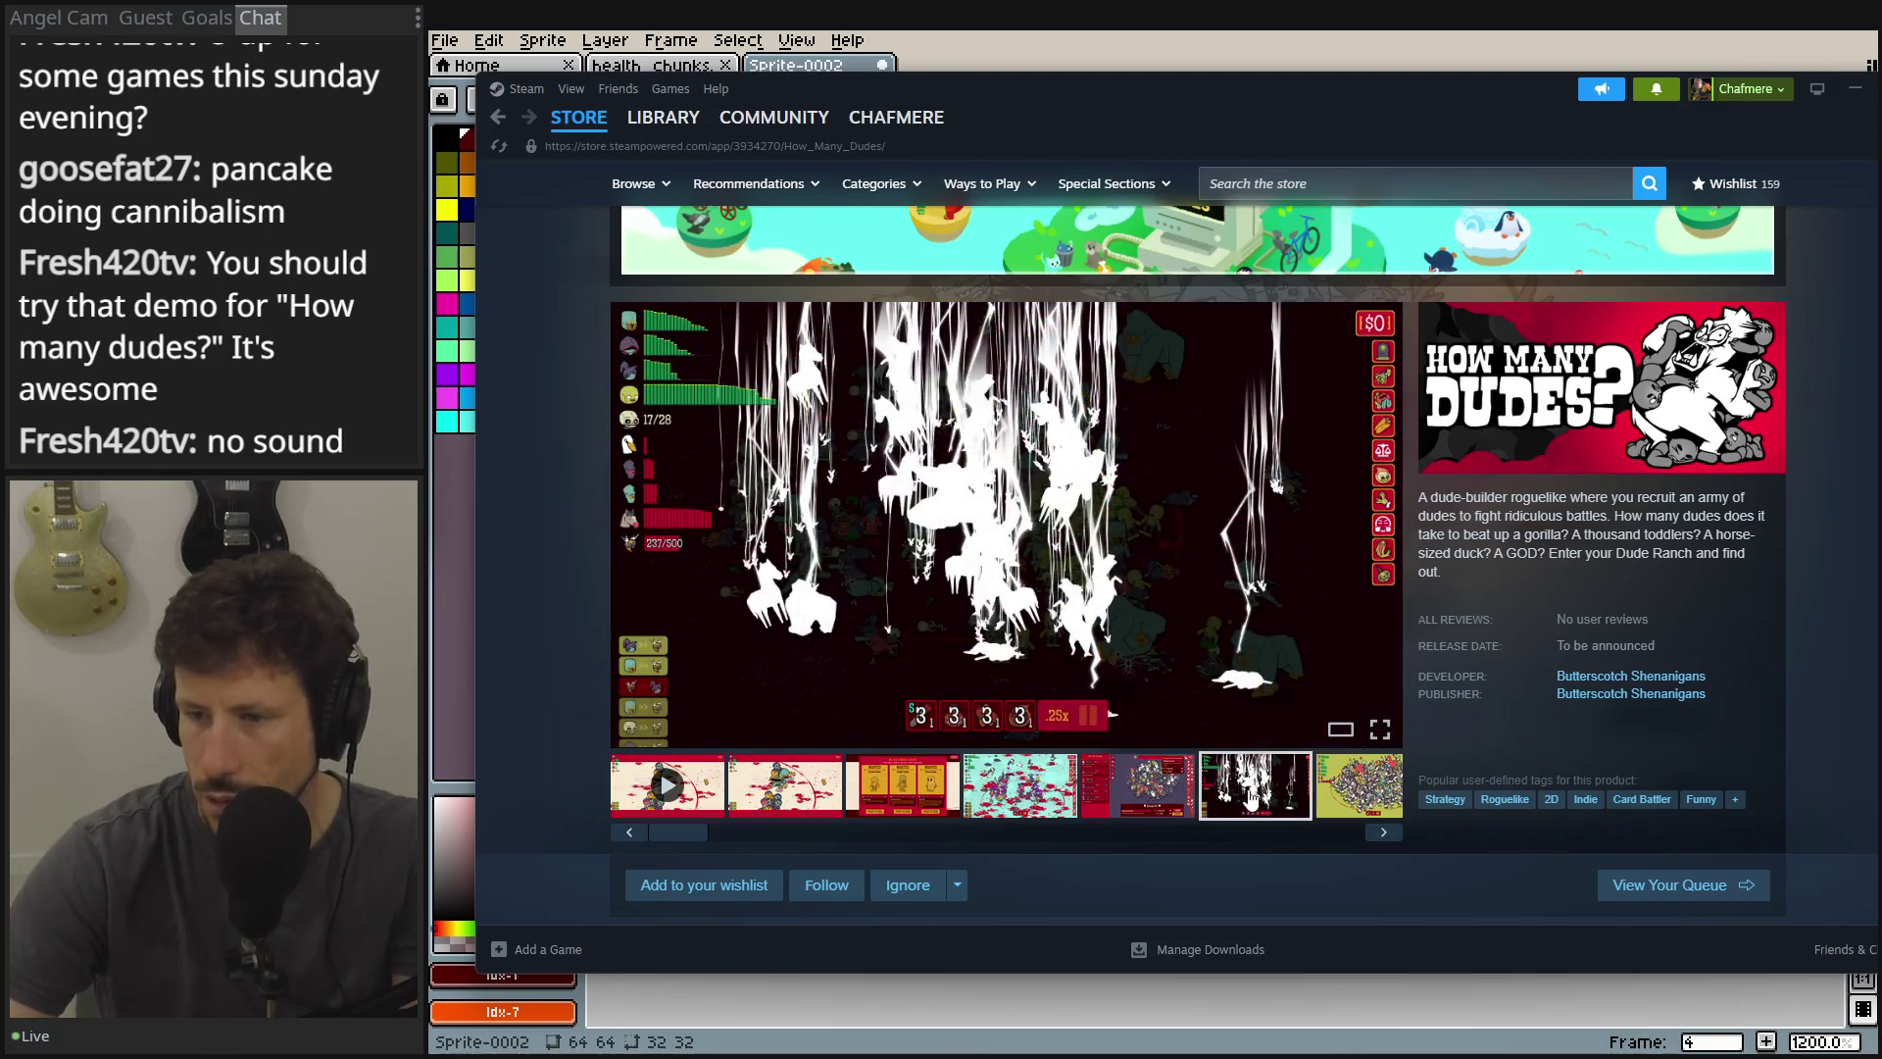
Download the How Many Dudes? Demo, confirm Install, and minimize Steam.
{"action": "scroll", "coordinate": [1539, 666], "scroll_direction": "down", "scroll_amount": 2}
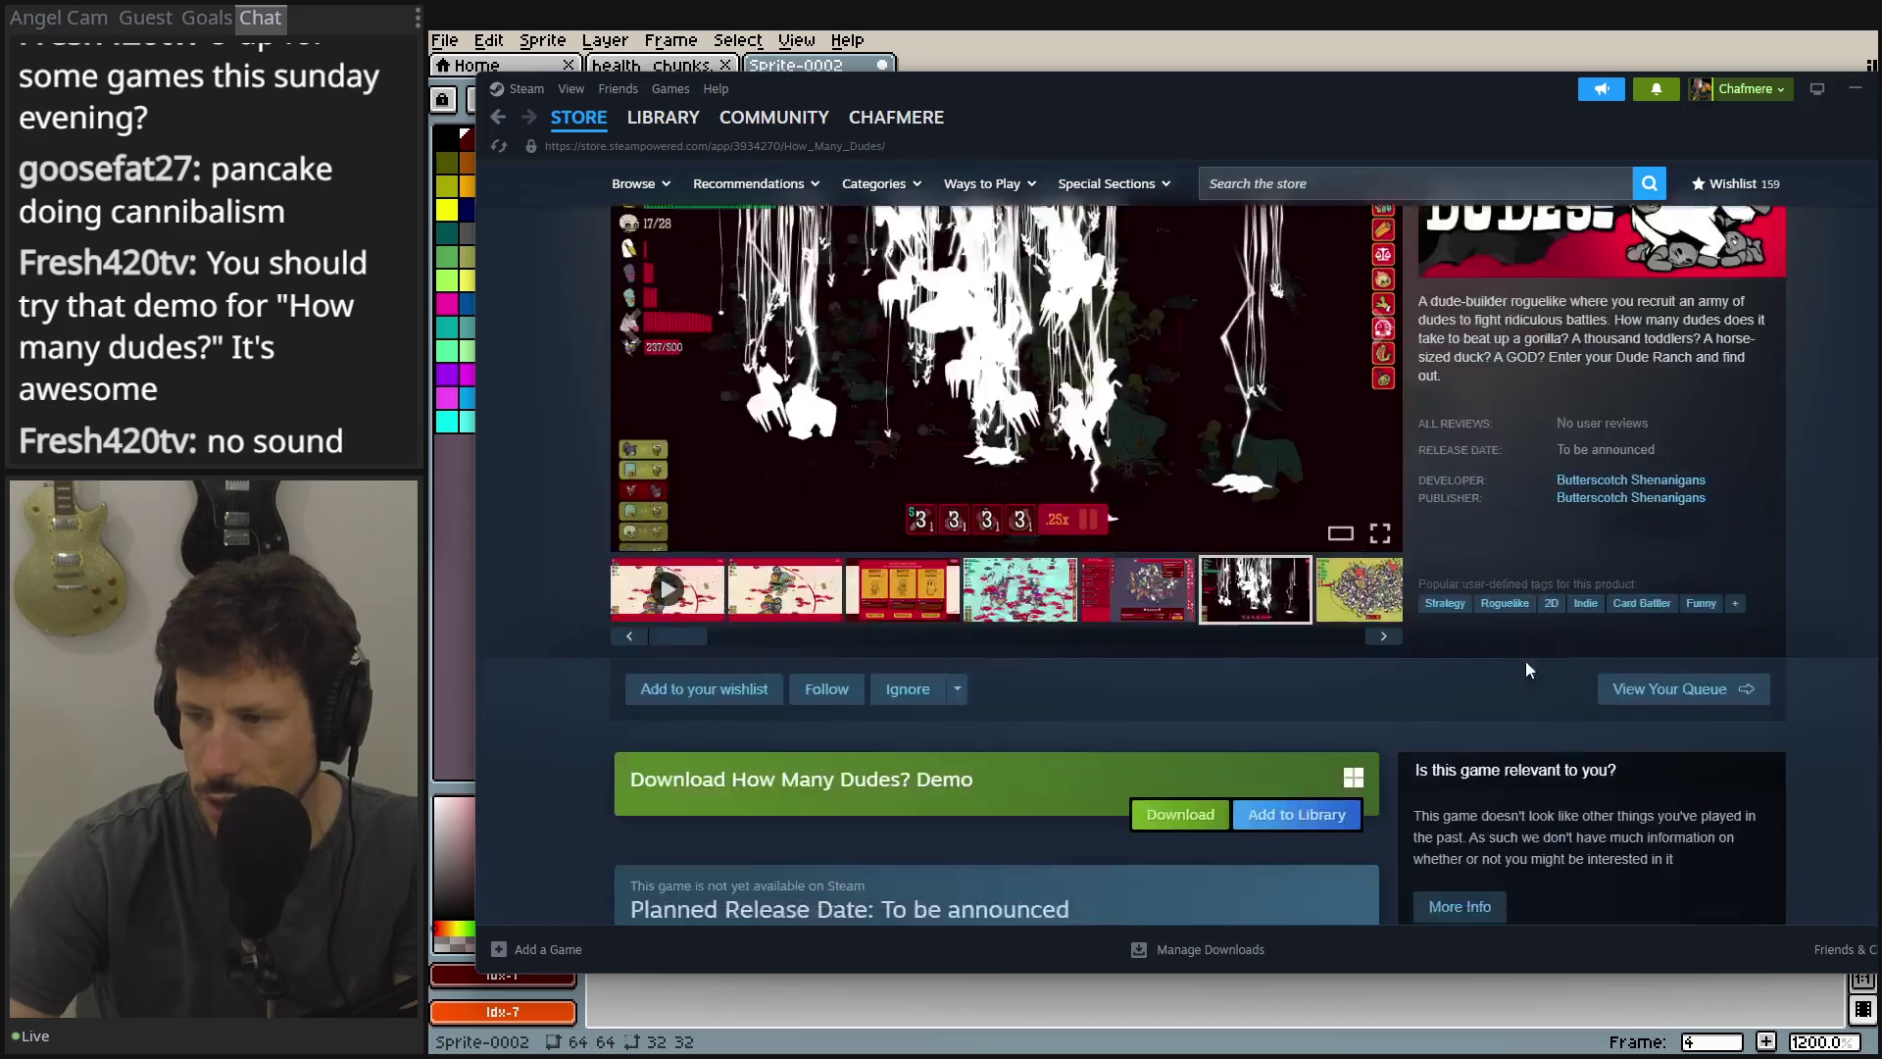
{"action": "scroll", "coordinate": [1106, 723], "scroll_direction": "down", "scroll_amount": 2}
{"action": "left_click", "coordinate": [1178, 623]}
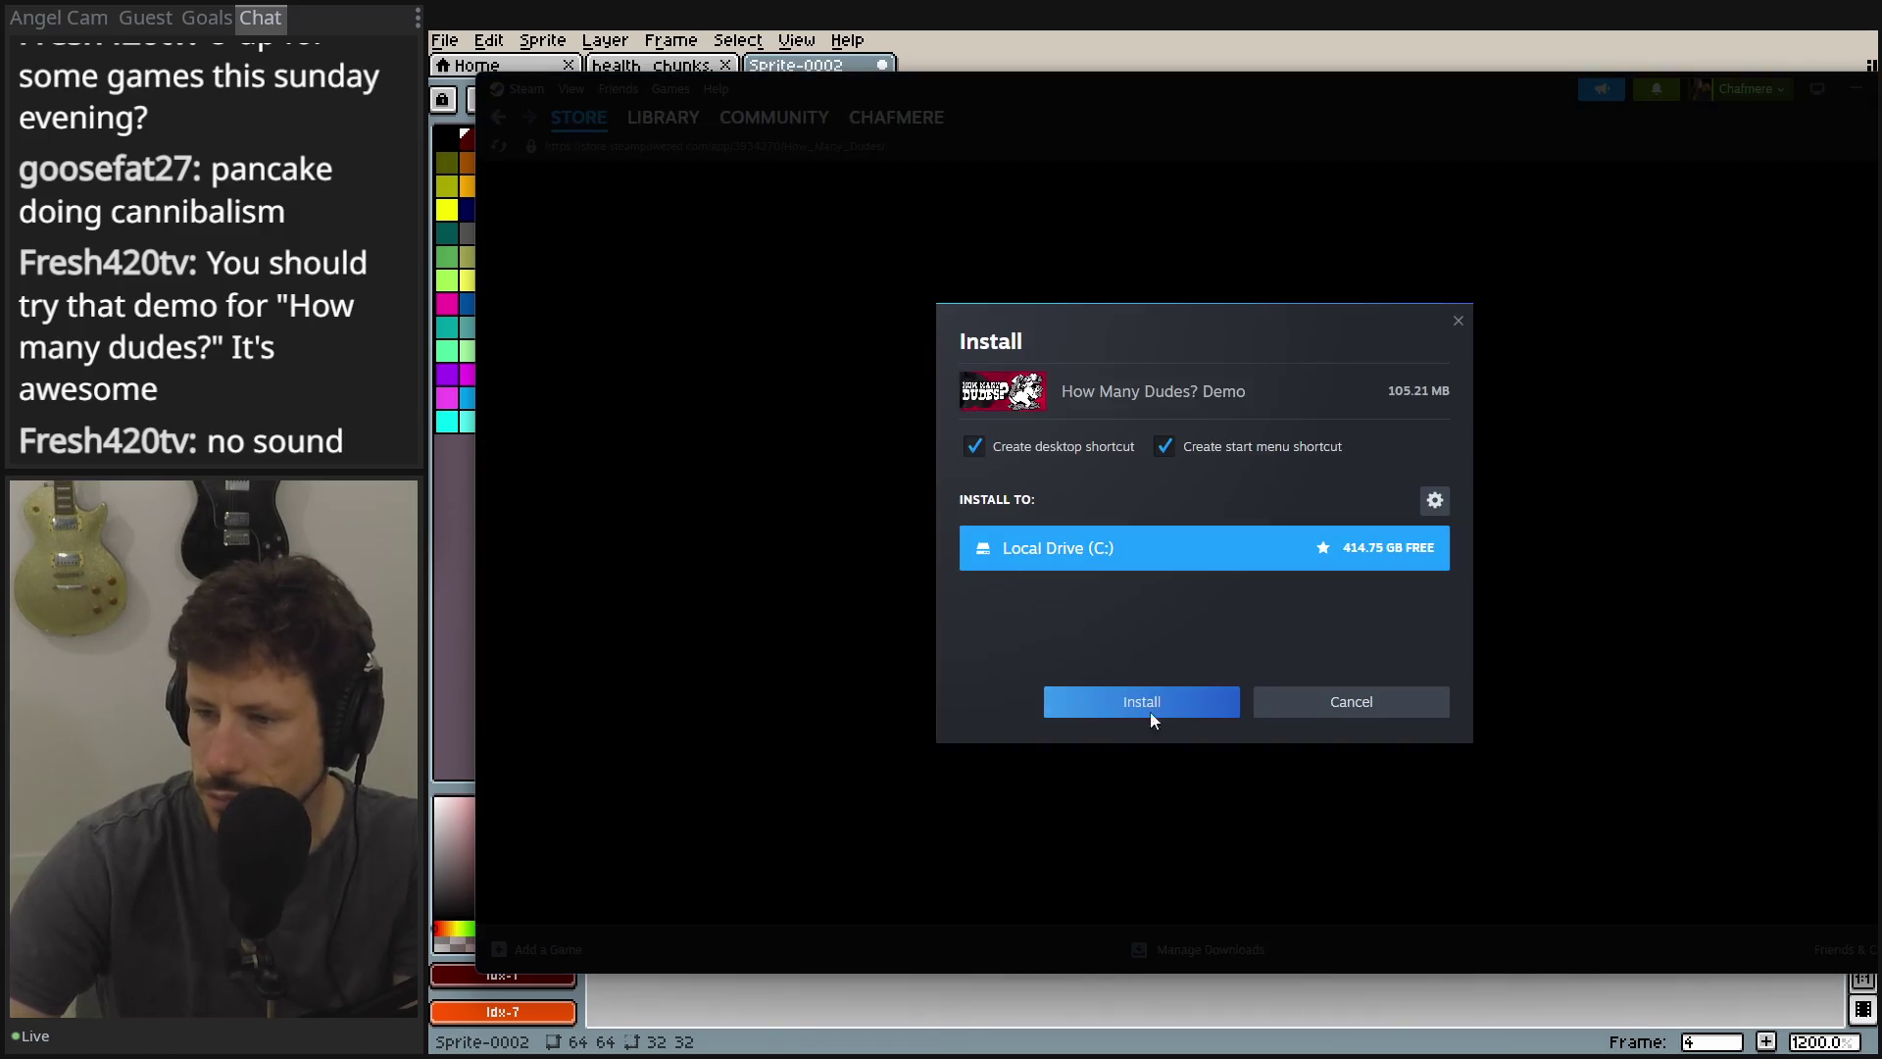
{"action": "left_click", "coordinate": [1150, 705]}
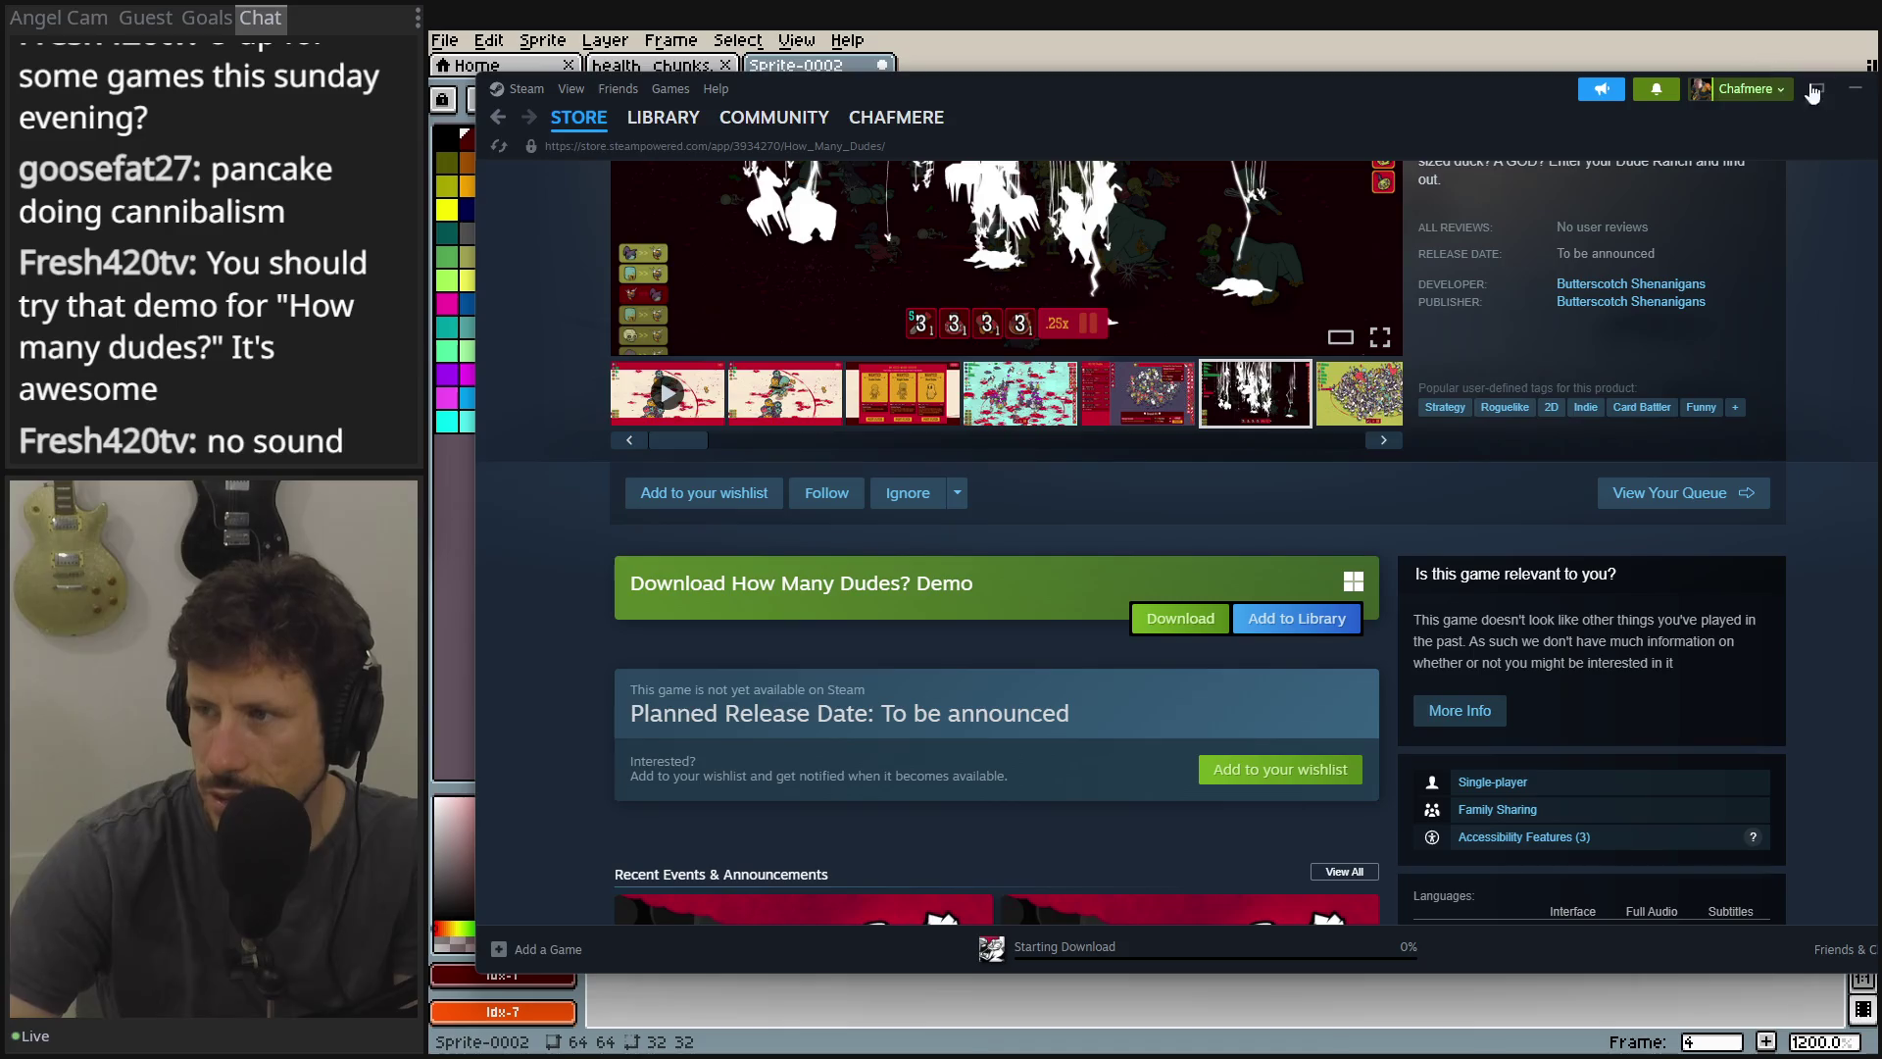
{"action": "left_click", "coordinate": [1854, 92]}
Pick the black Idx-0 swatch and pencil the dark-red gap on layer 2's upper-right outline black.
{"action": "scroll", "coordinate": [973, 508], "scroll_direction": "down", "scroll_amount": 1}
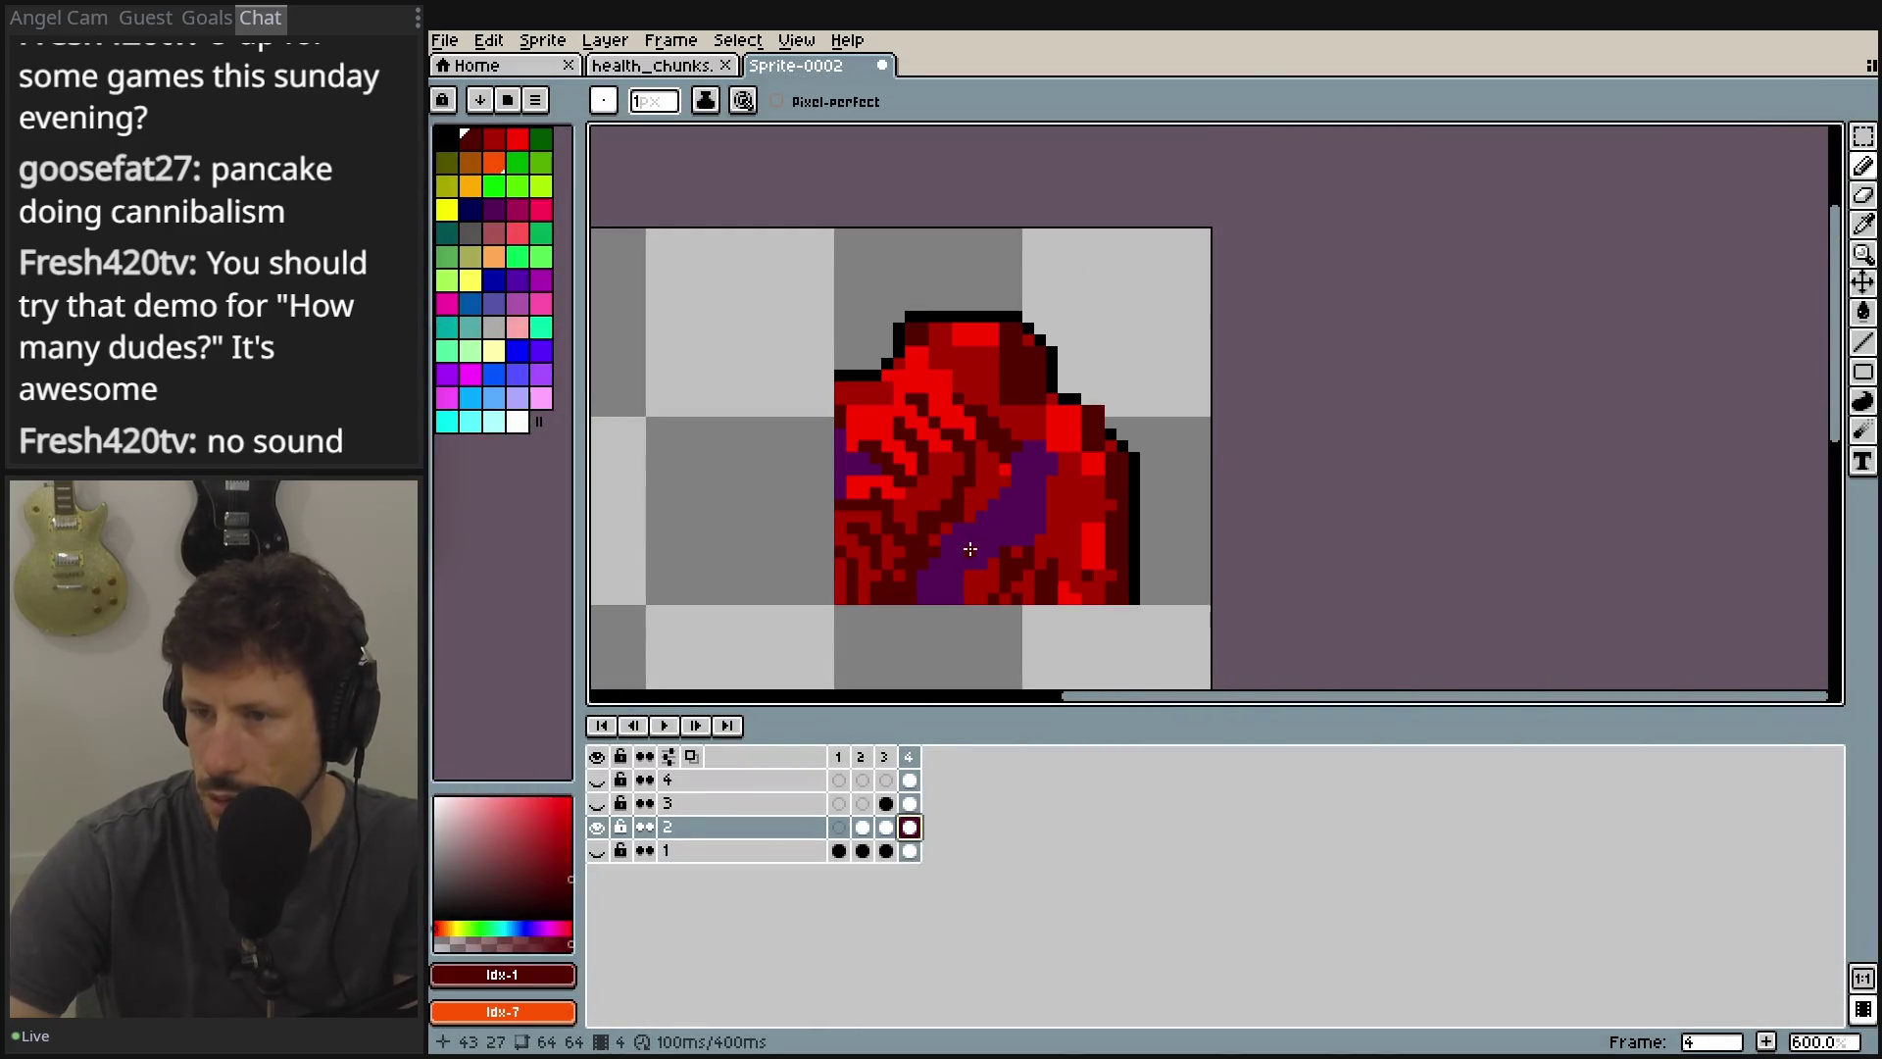
{"action": "scroll", "coordinate": [1114, 440], "scroll_direction": "up", "scroll_amount": 1}
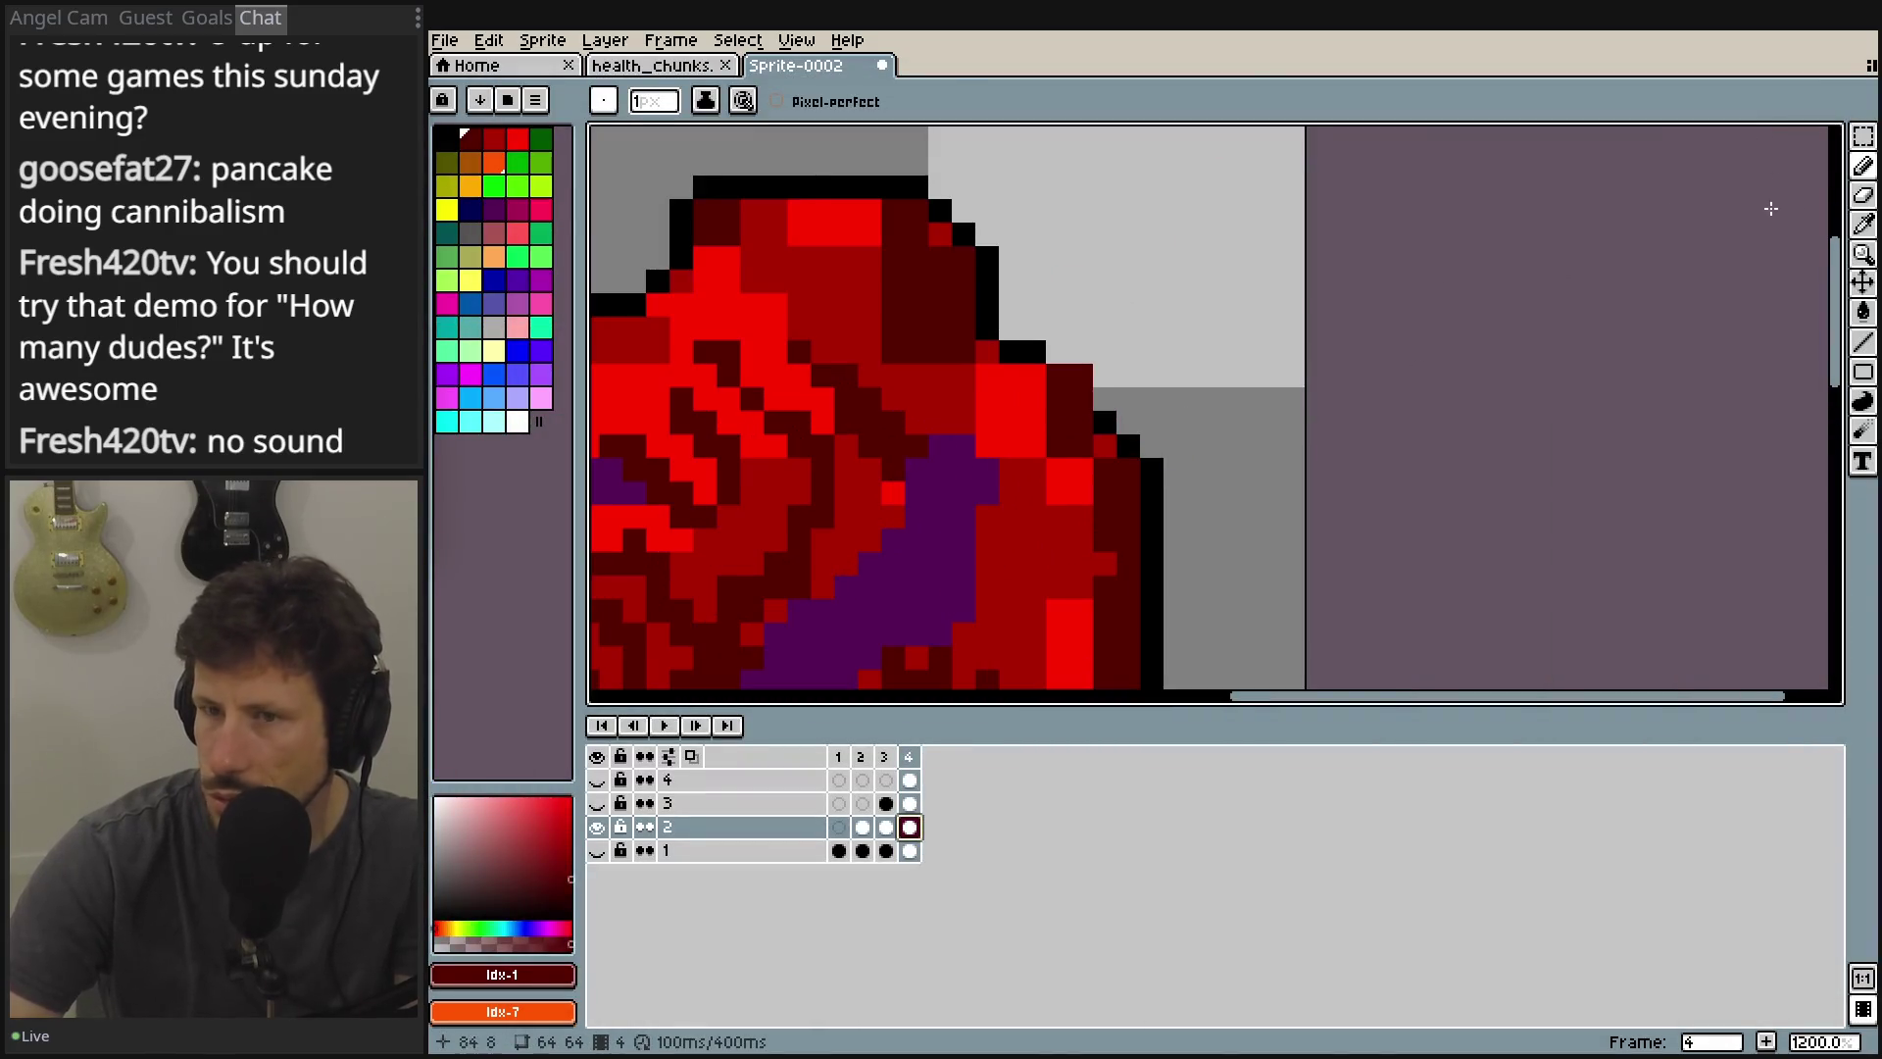
{"action": "left_click", "coordinate": [444, 137]}
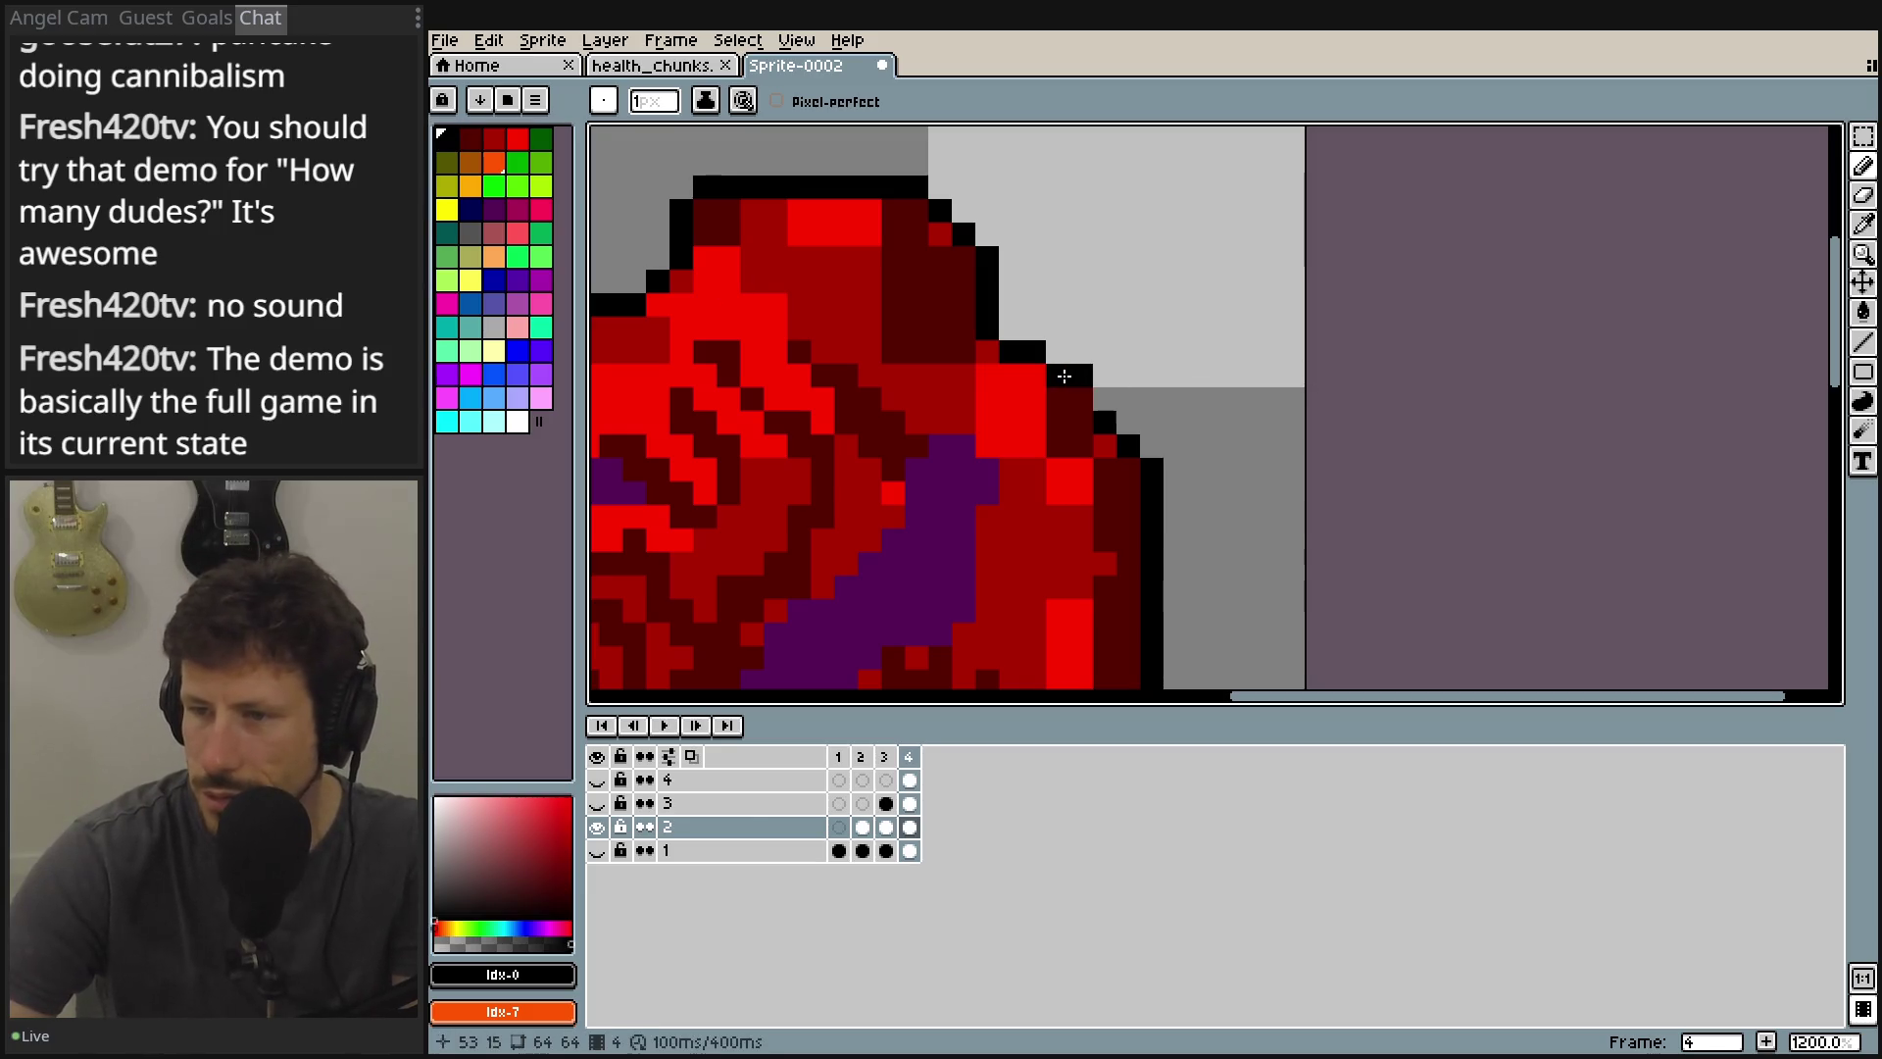
{"action": "left_click", "coordinate": [1084, 400]}
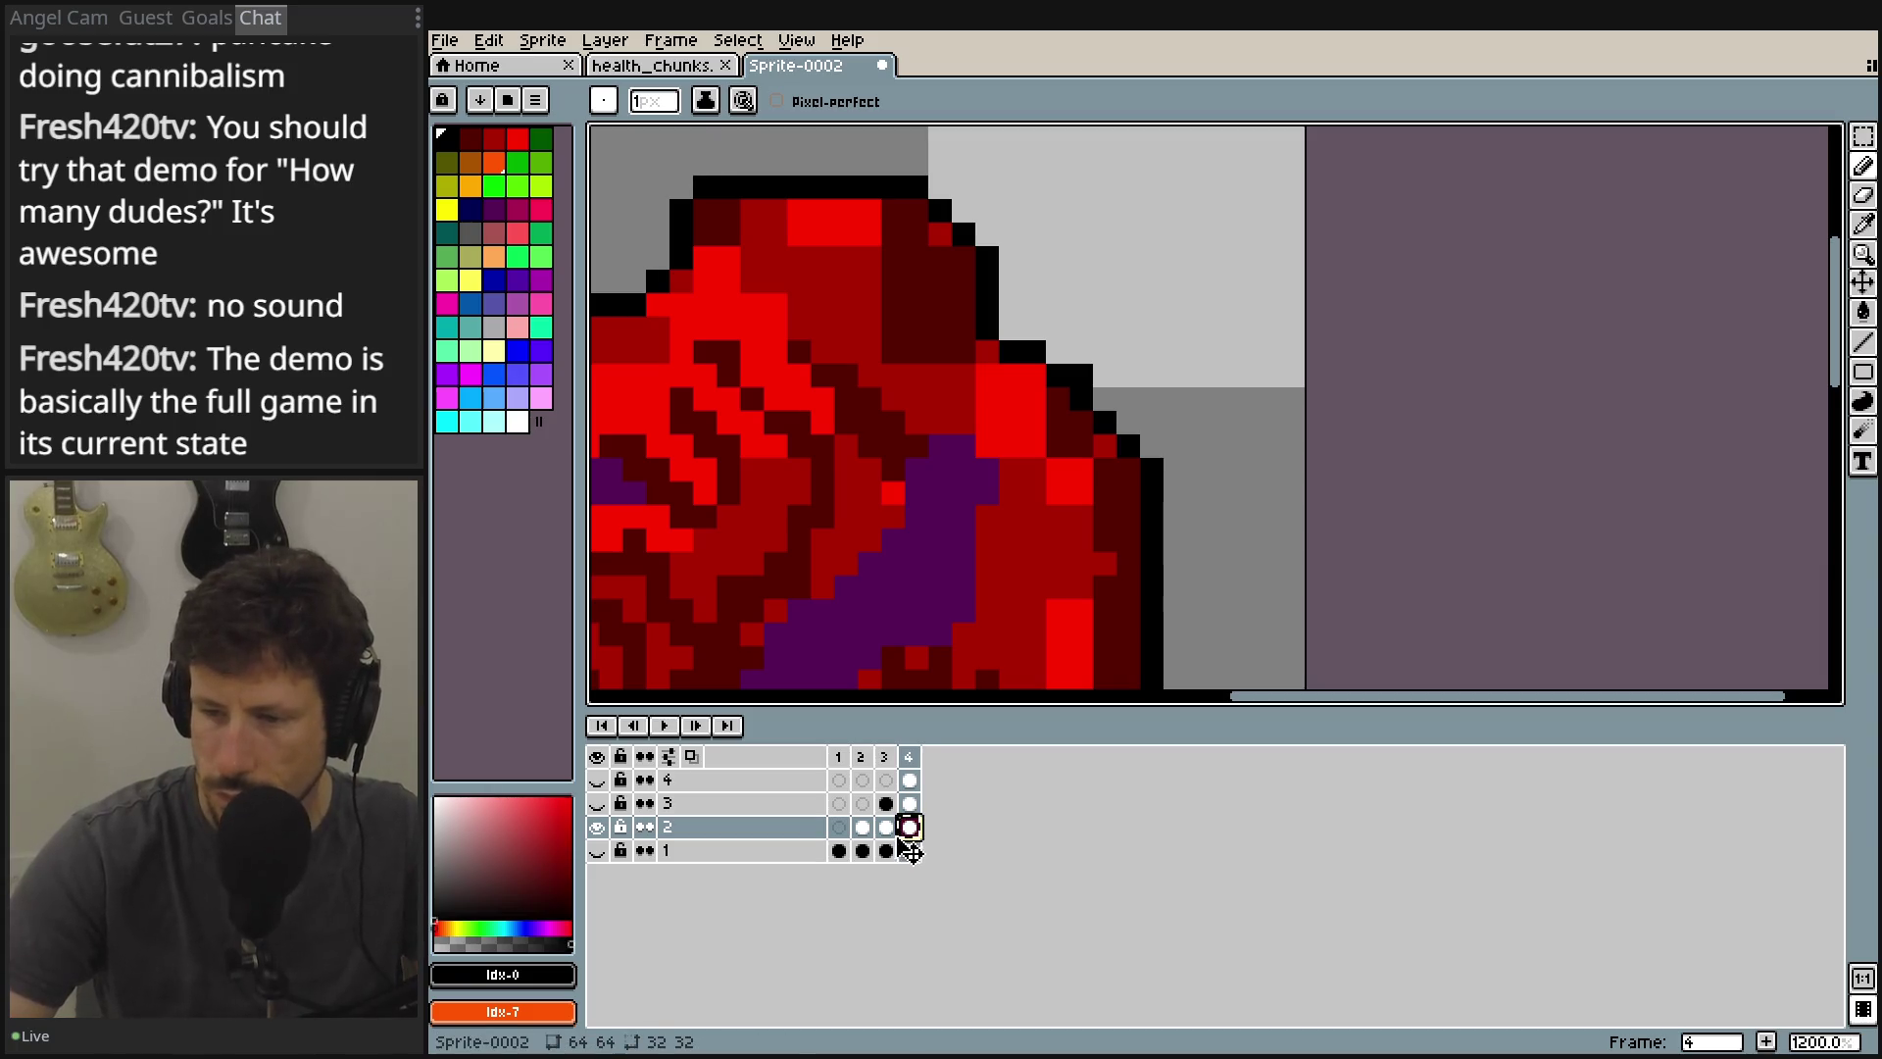
Erase the stray black pixel on layer 2's right edge in frame 2.
{"action": "left_click", "coordinate": [886, 827]}
{"action": "left_click", "coordinate": [863, 827]}
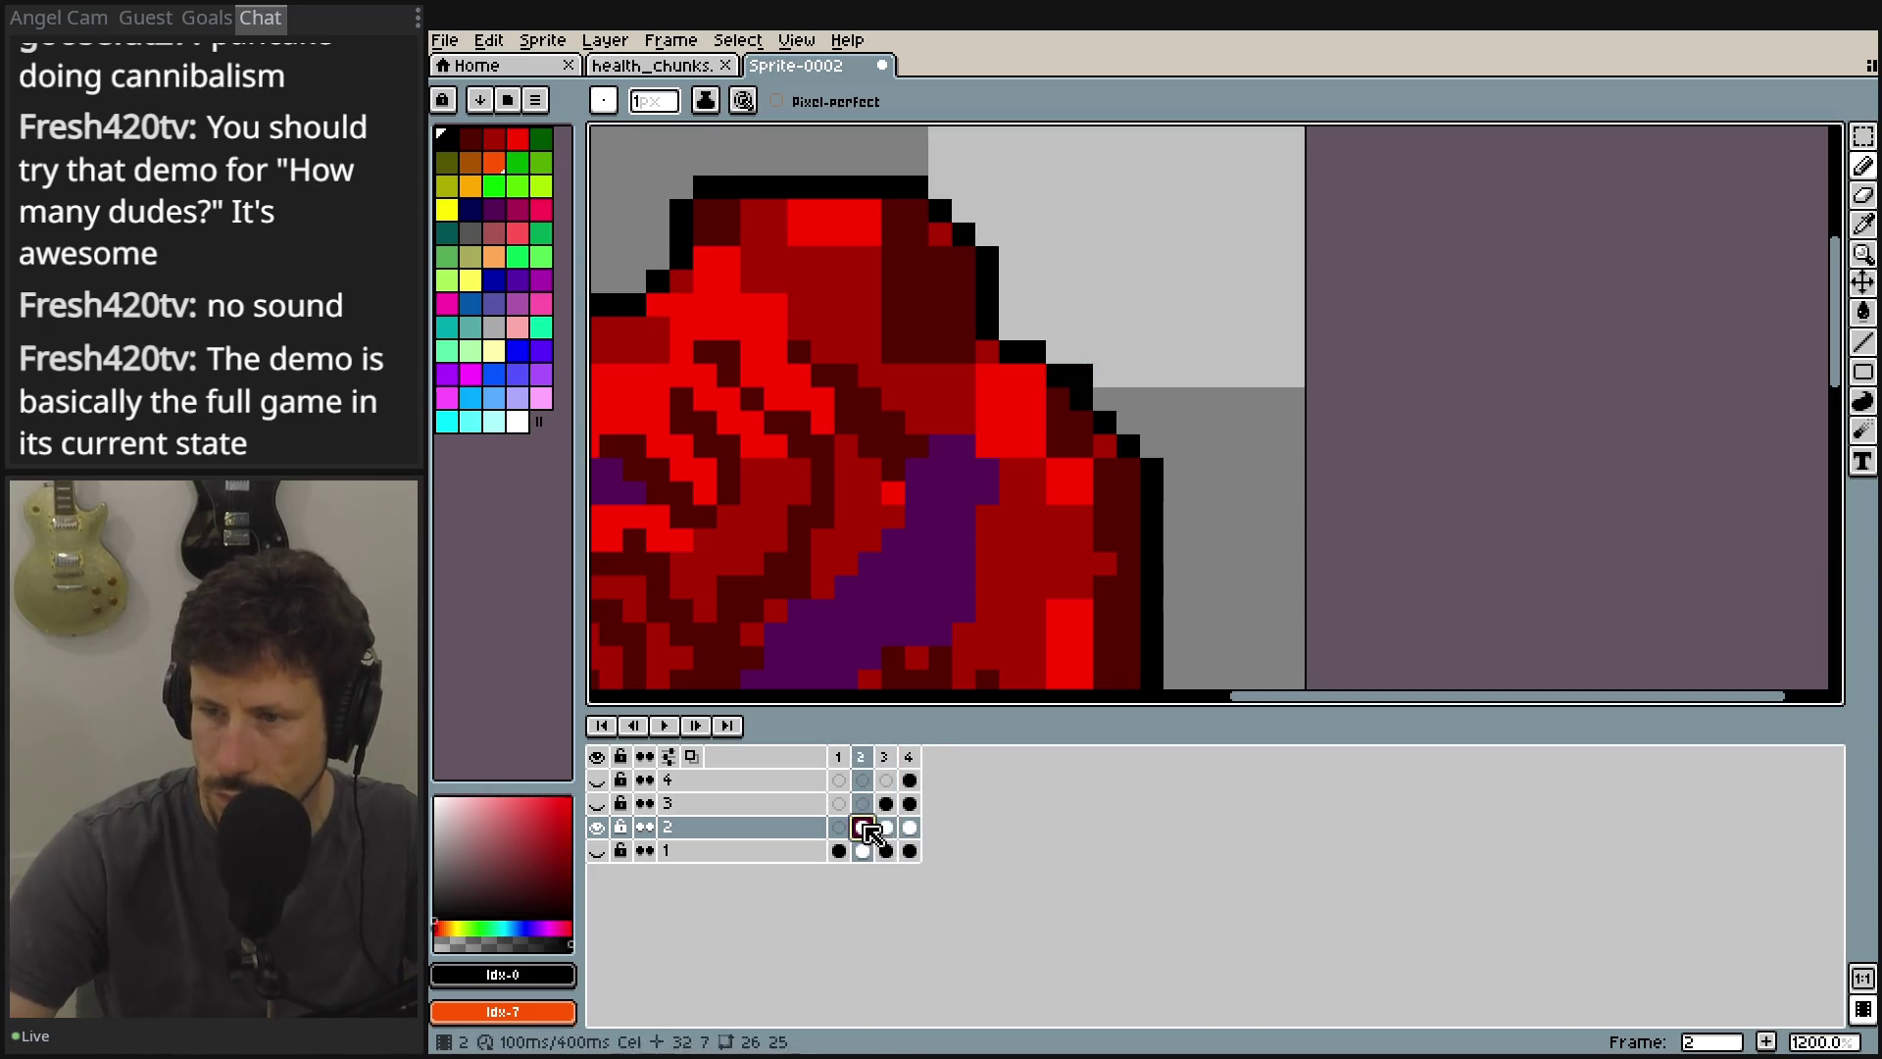
{"action": "scroll", "coordinate": [1136, 521], "scroll_direction": "down", "scroll_amount": 6}
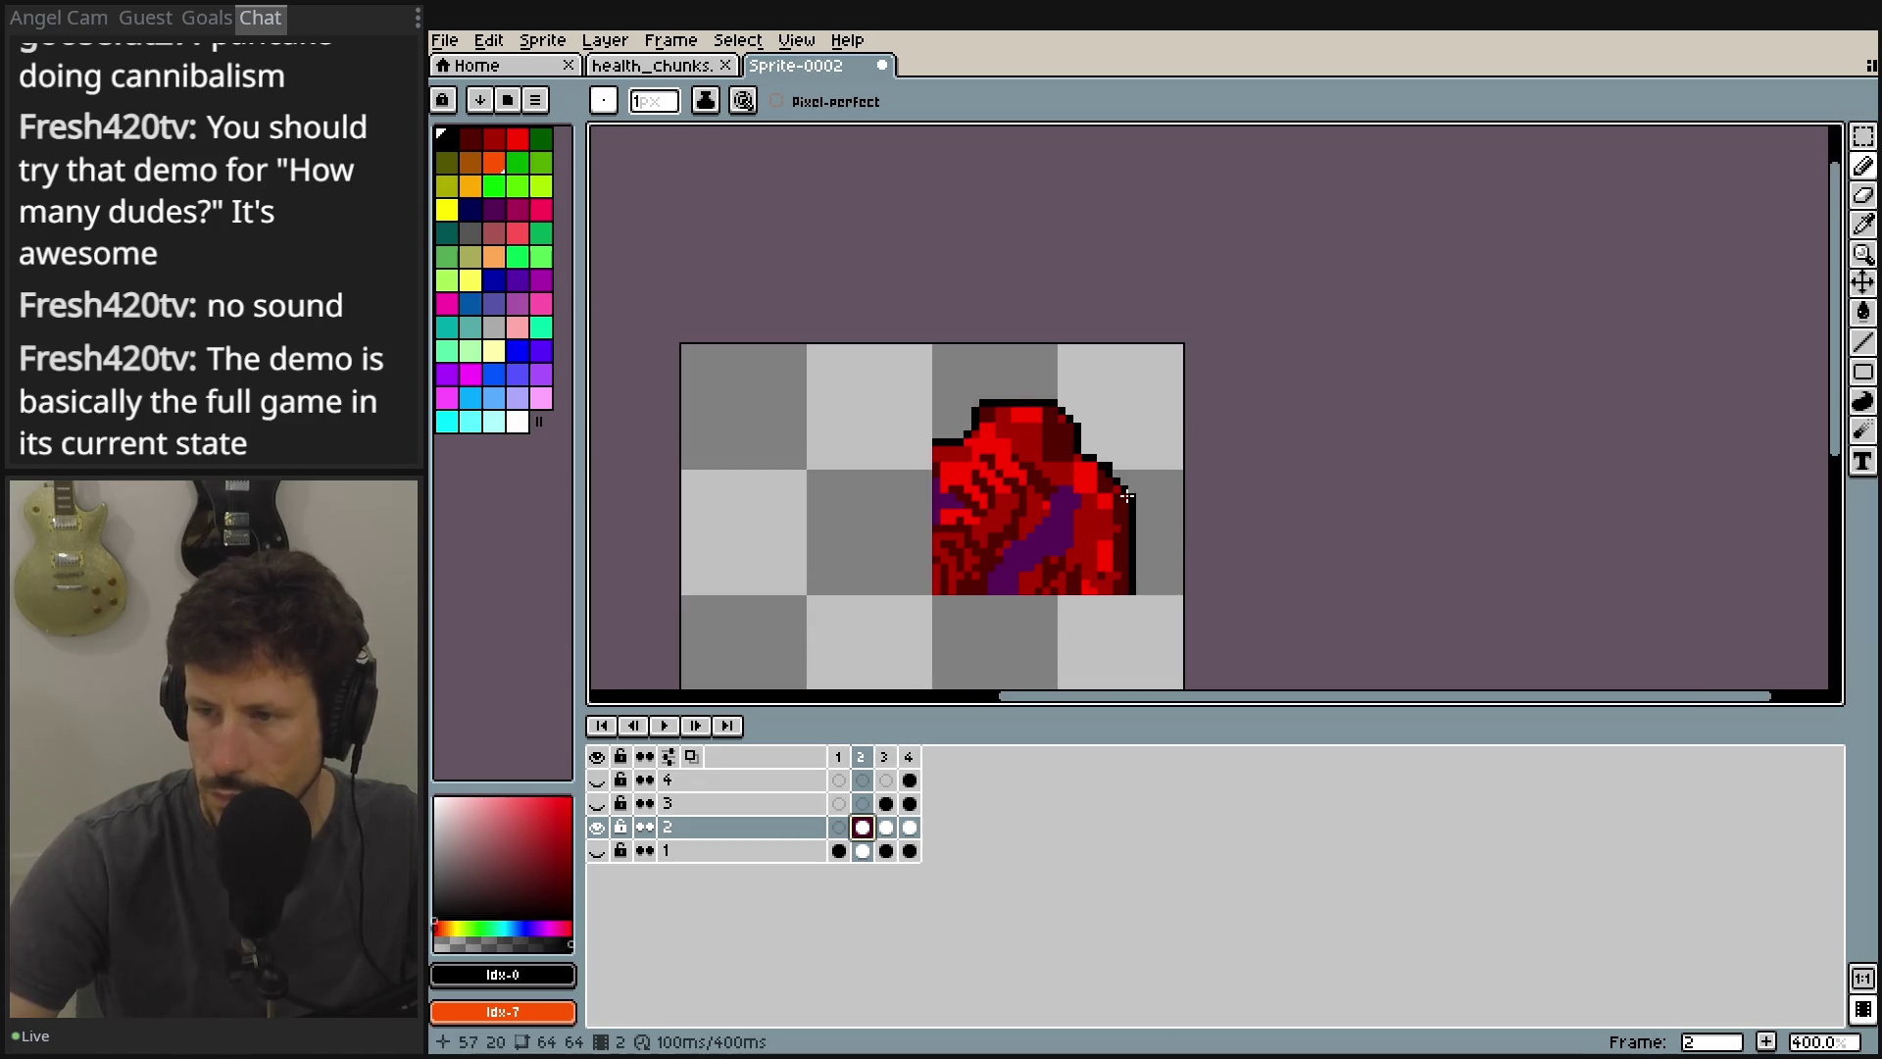
{"action": "scroll", "coordinate": [1145, 455], "scroll_direction": "up", "scroll_amount": 7}
{"action": "left_click", "coordinate": [1868, 201]}
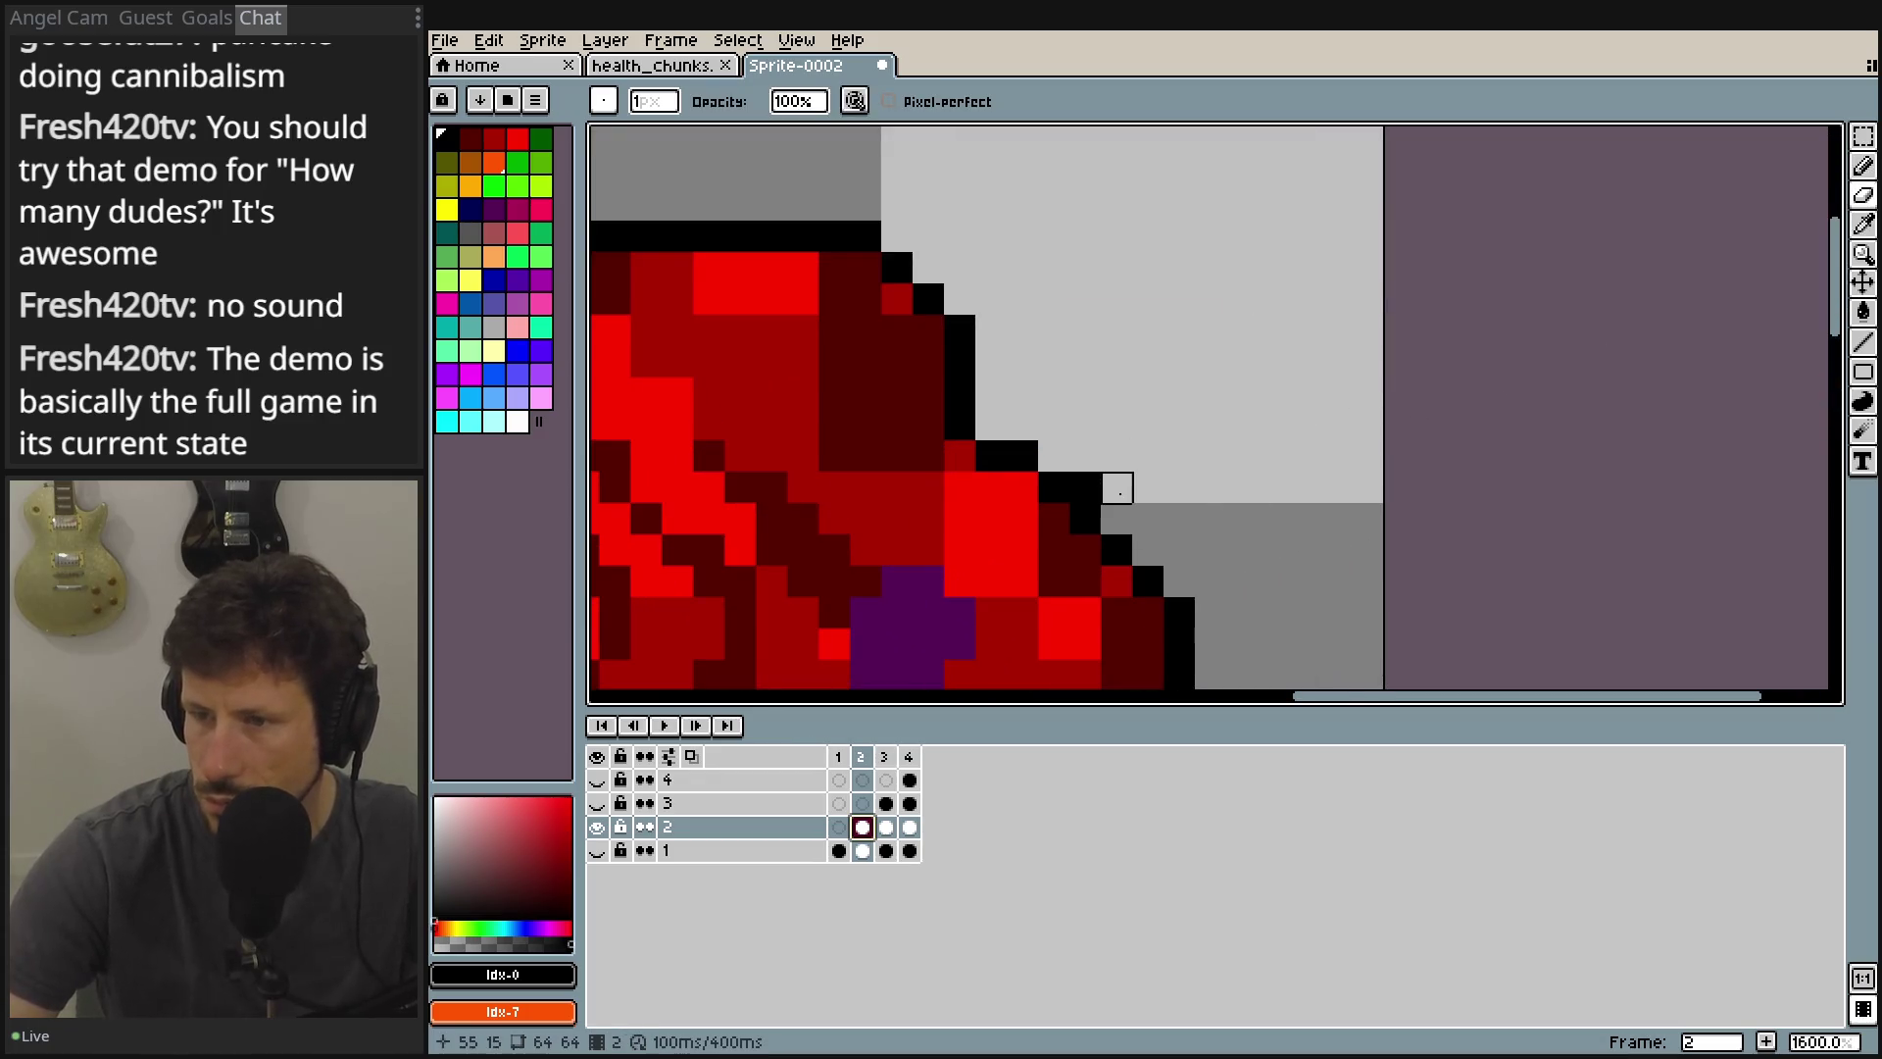
{"action": "left_click", "coordinate": [1084, 488]}
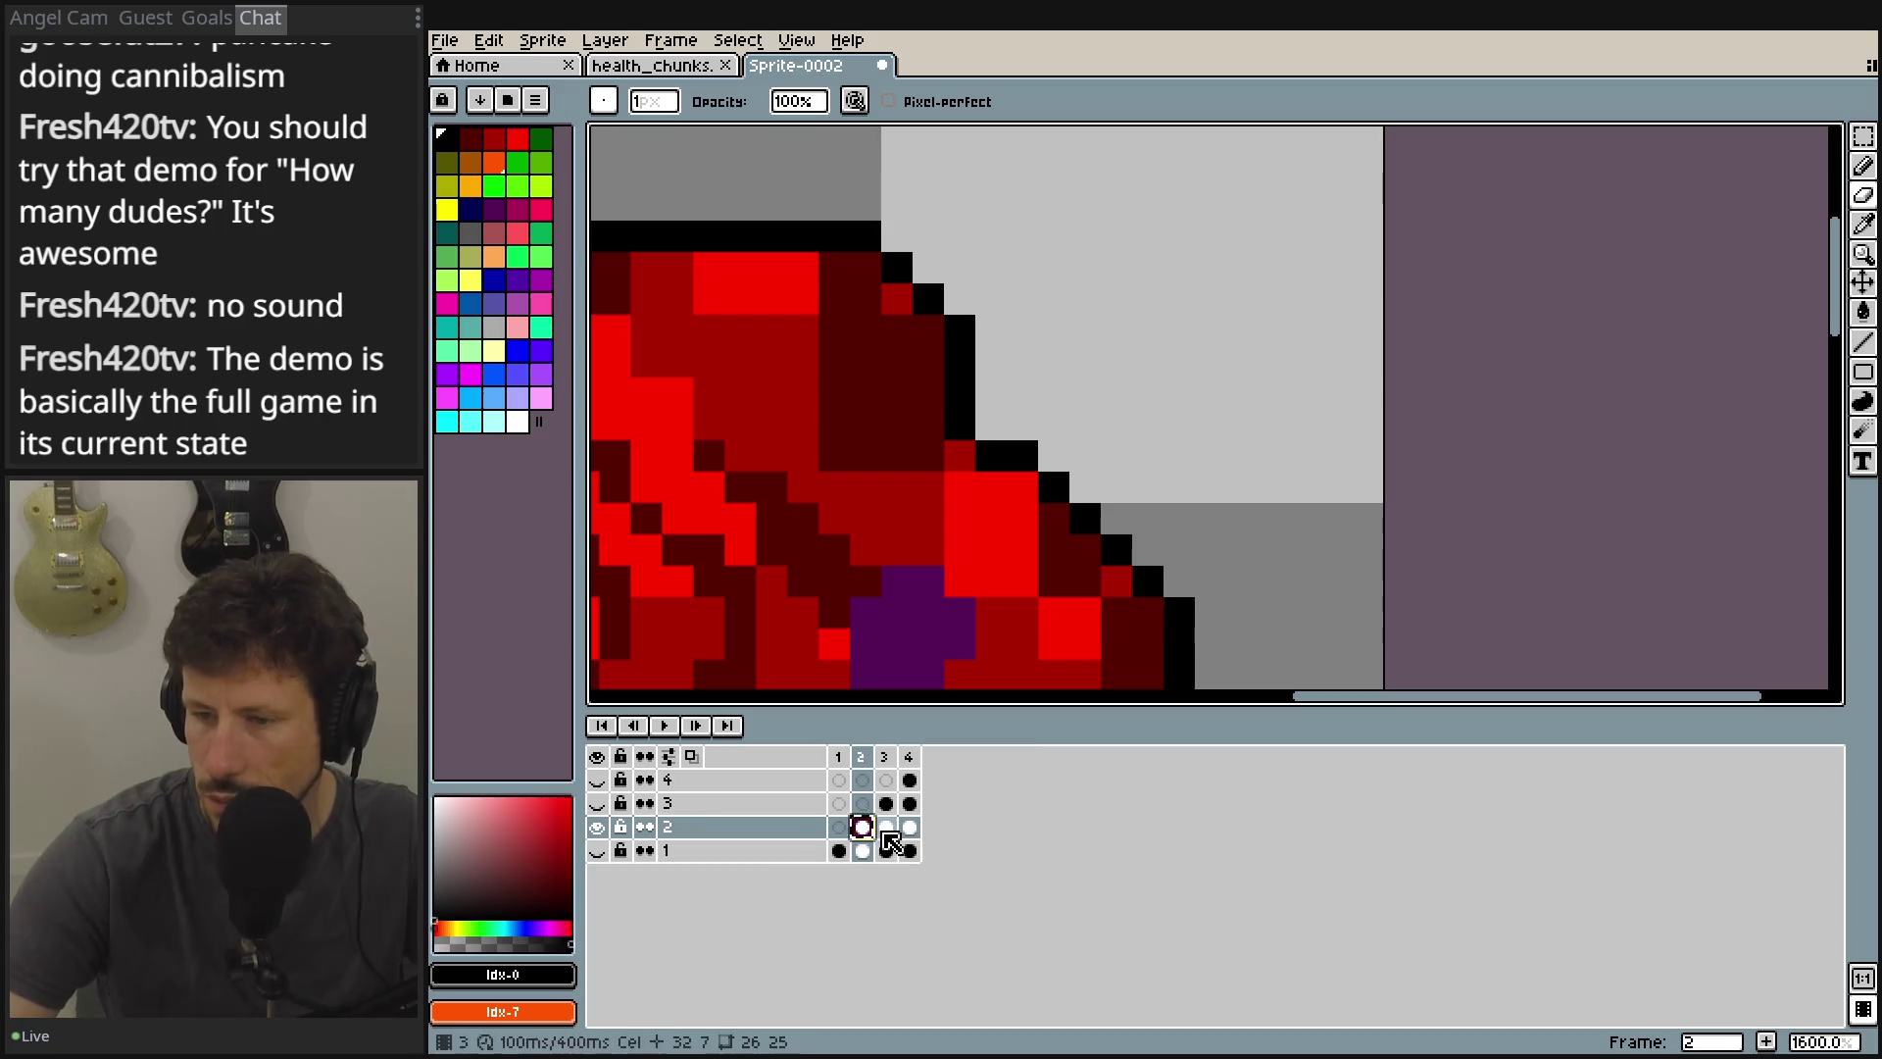
On frame 4, check layer 2's and layer 1's quarters one at a time.
{"action": "left_click", "coordinate": [886, 830]}
{"action": "left_click", "coordinate": [909, 828]}
{"action": "scroll", "coordinate": [993, 535], "scroll_direction": "down", "scroll_amount": 3}
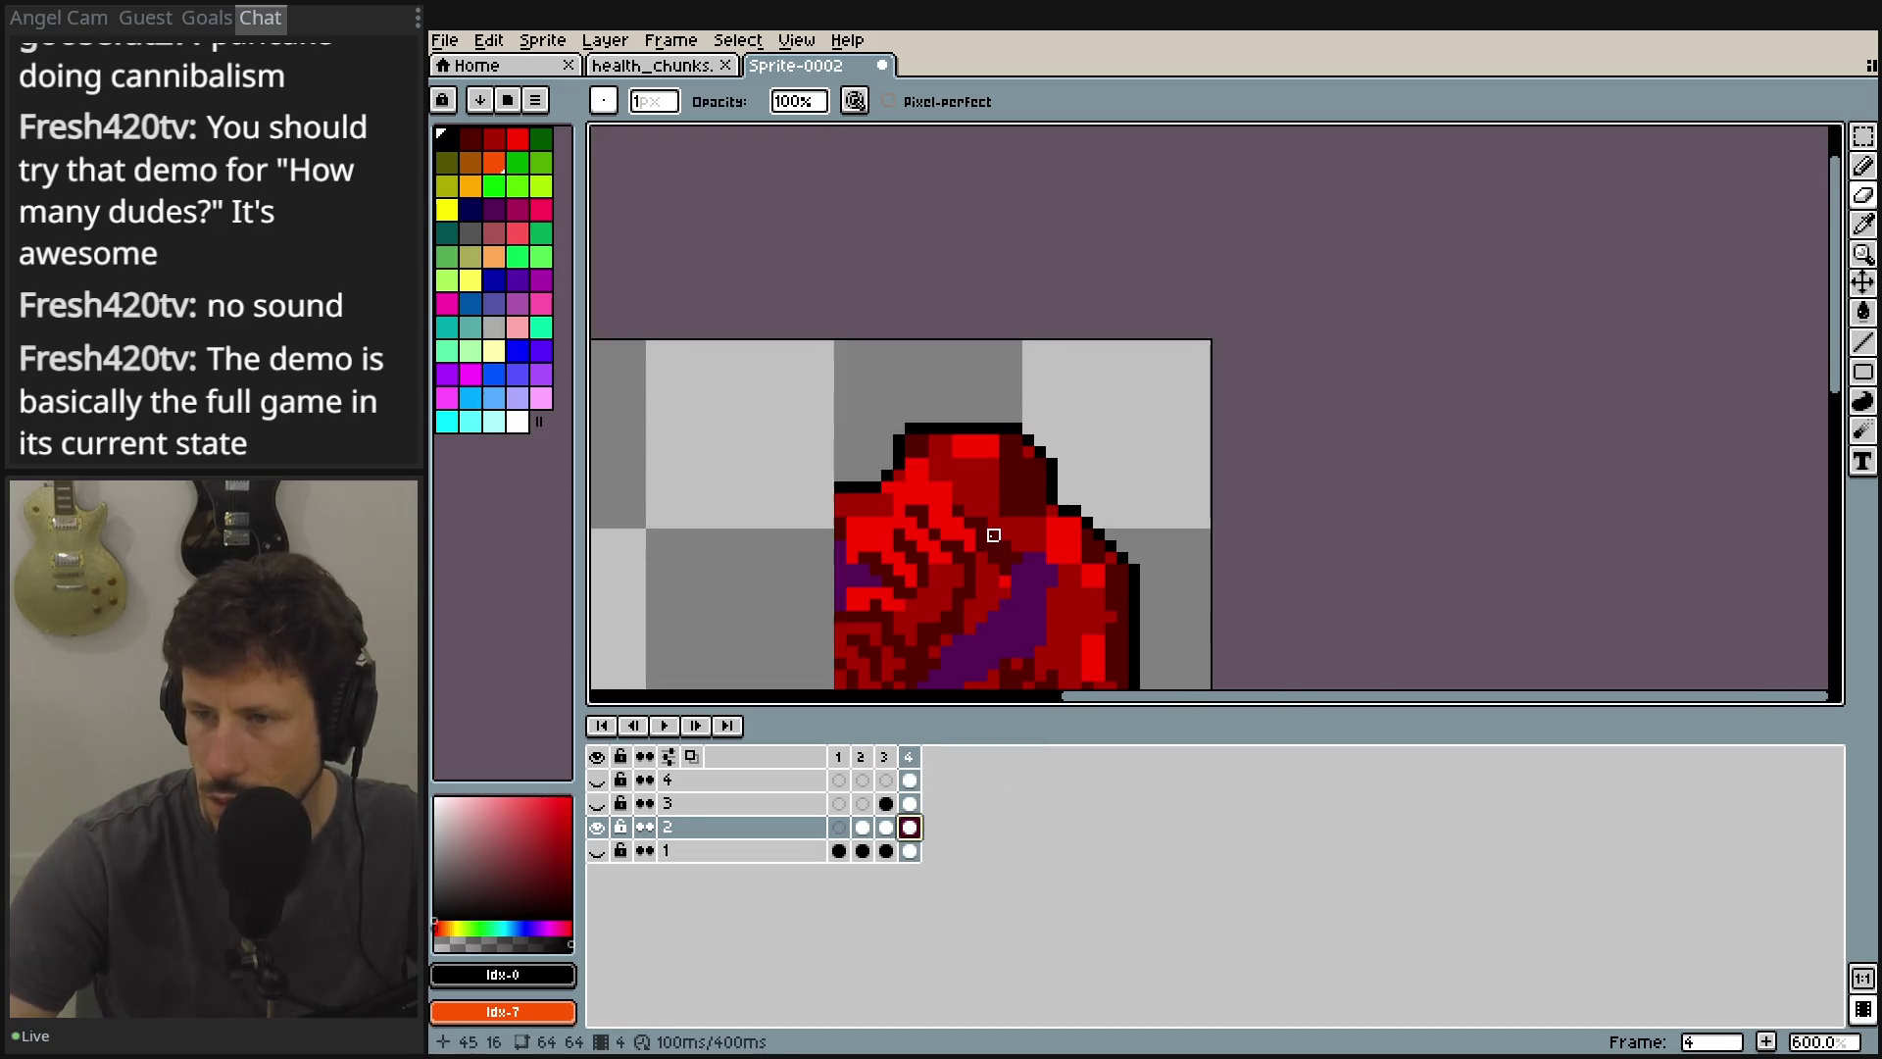
{"action": "left_click_drag", "start_coordinate": [993, 535], "coordinate": [1008, 391]}
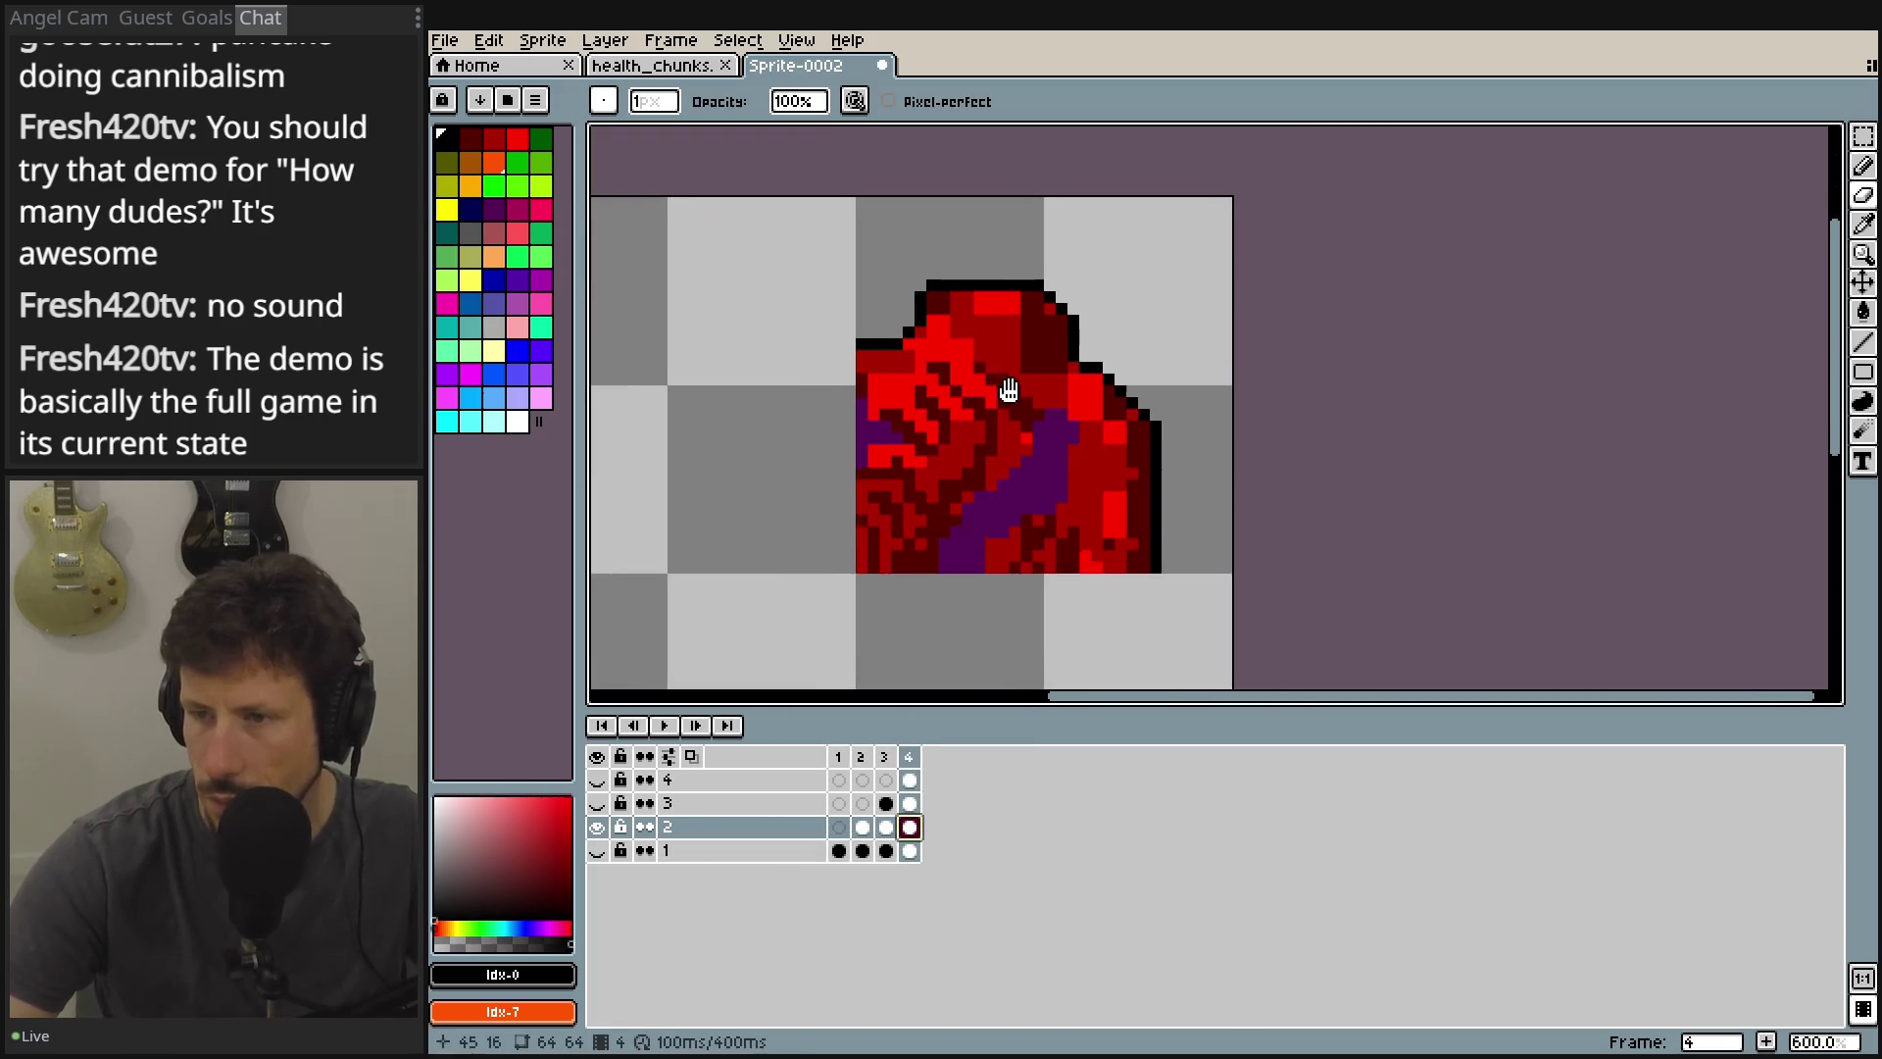
{"action": "left_click", "coordinate": [596, 827]}
{"action": "left_click", "coordinate": [596, 849]}
{"action": "left_click_drag", "start_coordinate": [769, 534], "coordinate": [954, 473]}
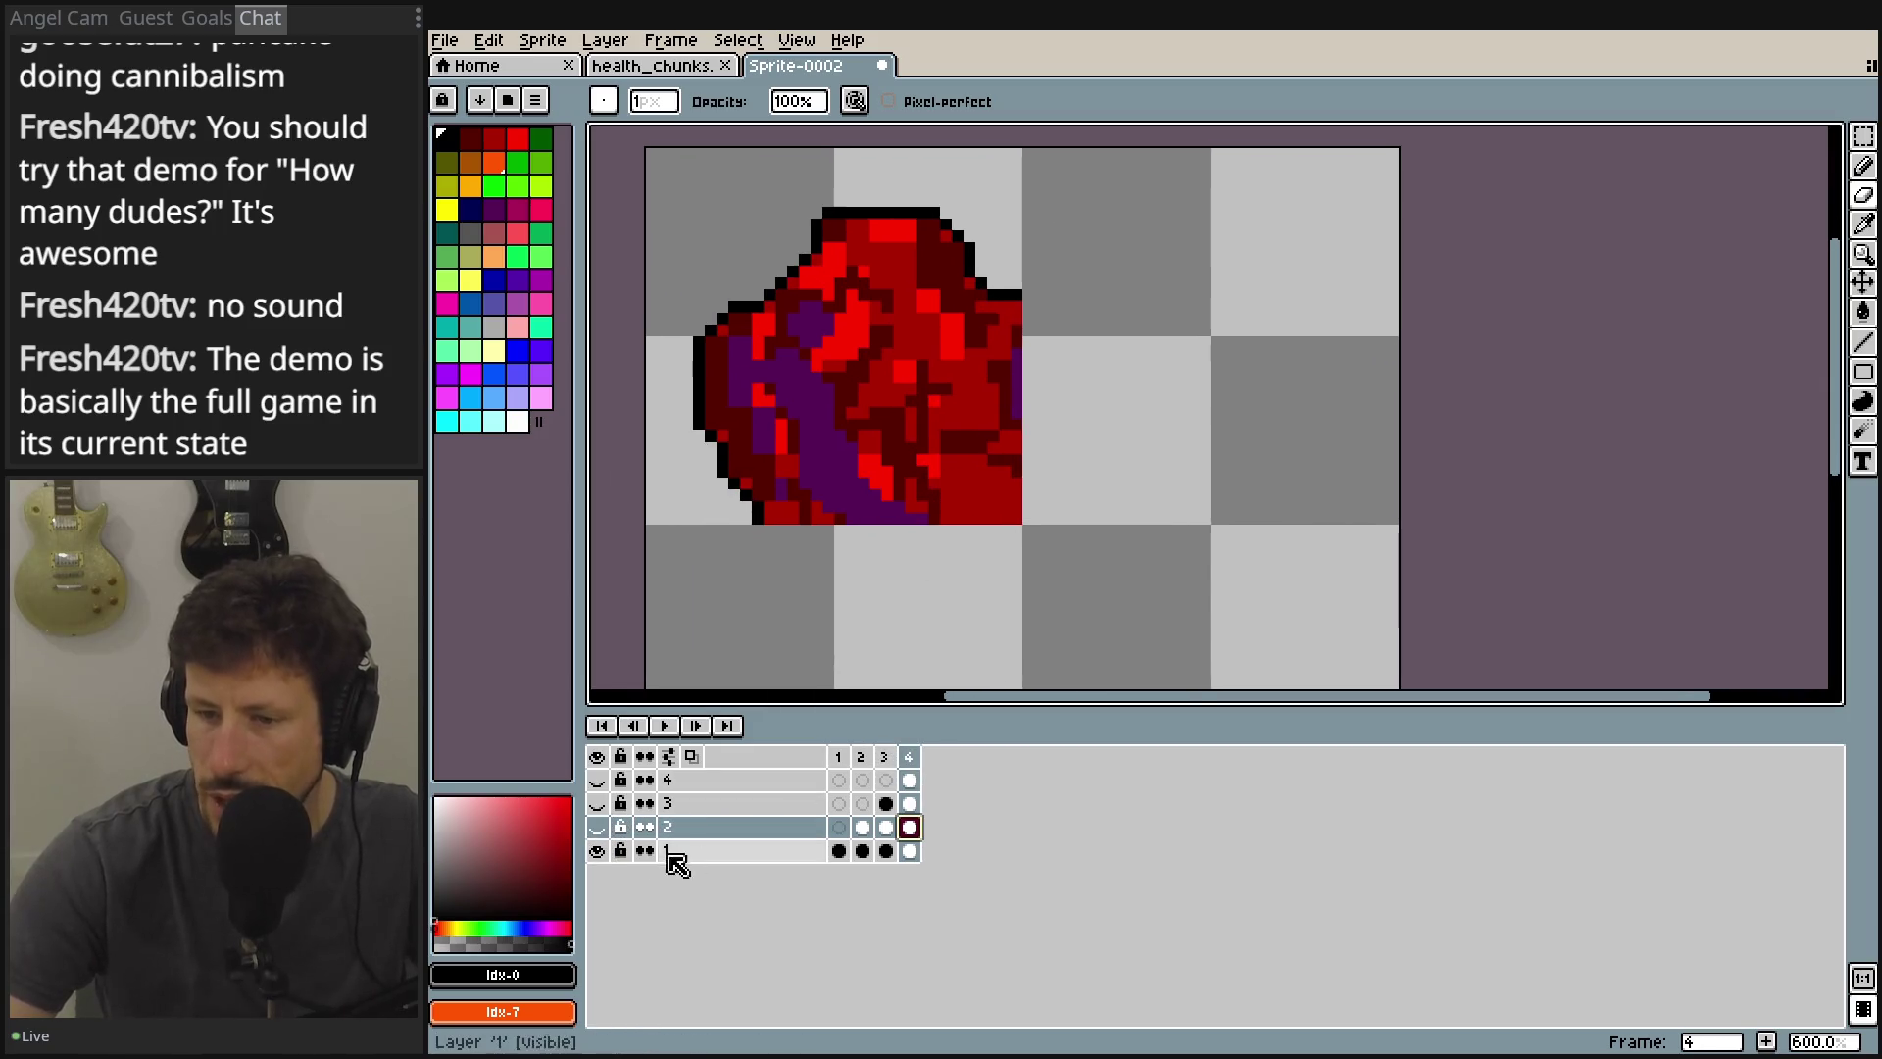
{"action": "left_click", "coordinate": [596, 850]}
{"action": "left_click", "coordinate": [596, 826]}
Inspect layer 3's quarter alone, then make all four layers visible.
{"action": "left_click", "coordinate": [600, 826]}
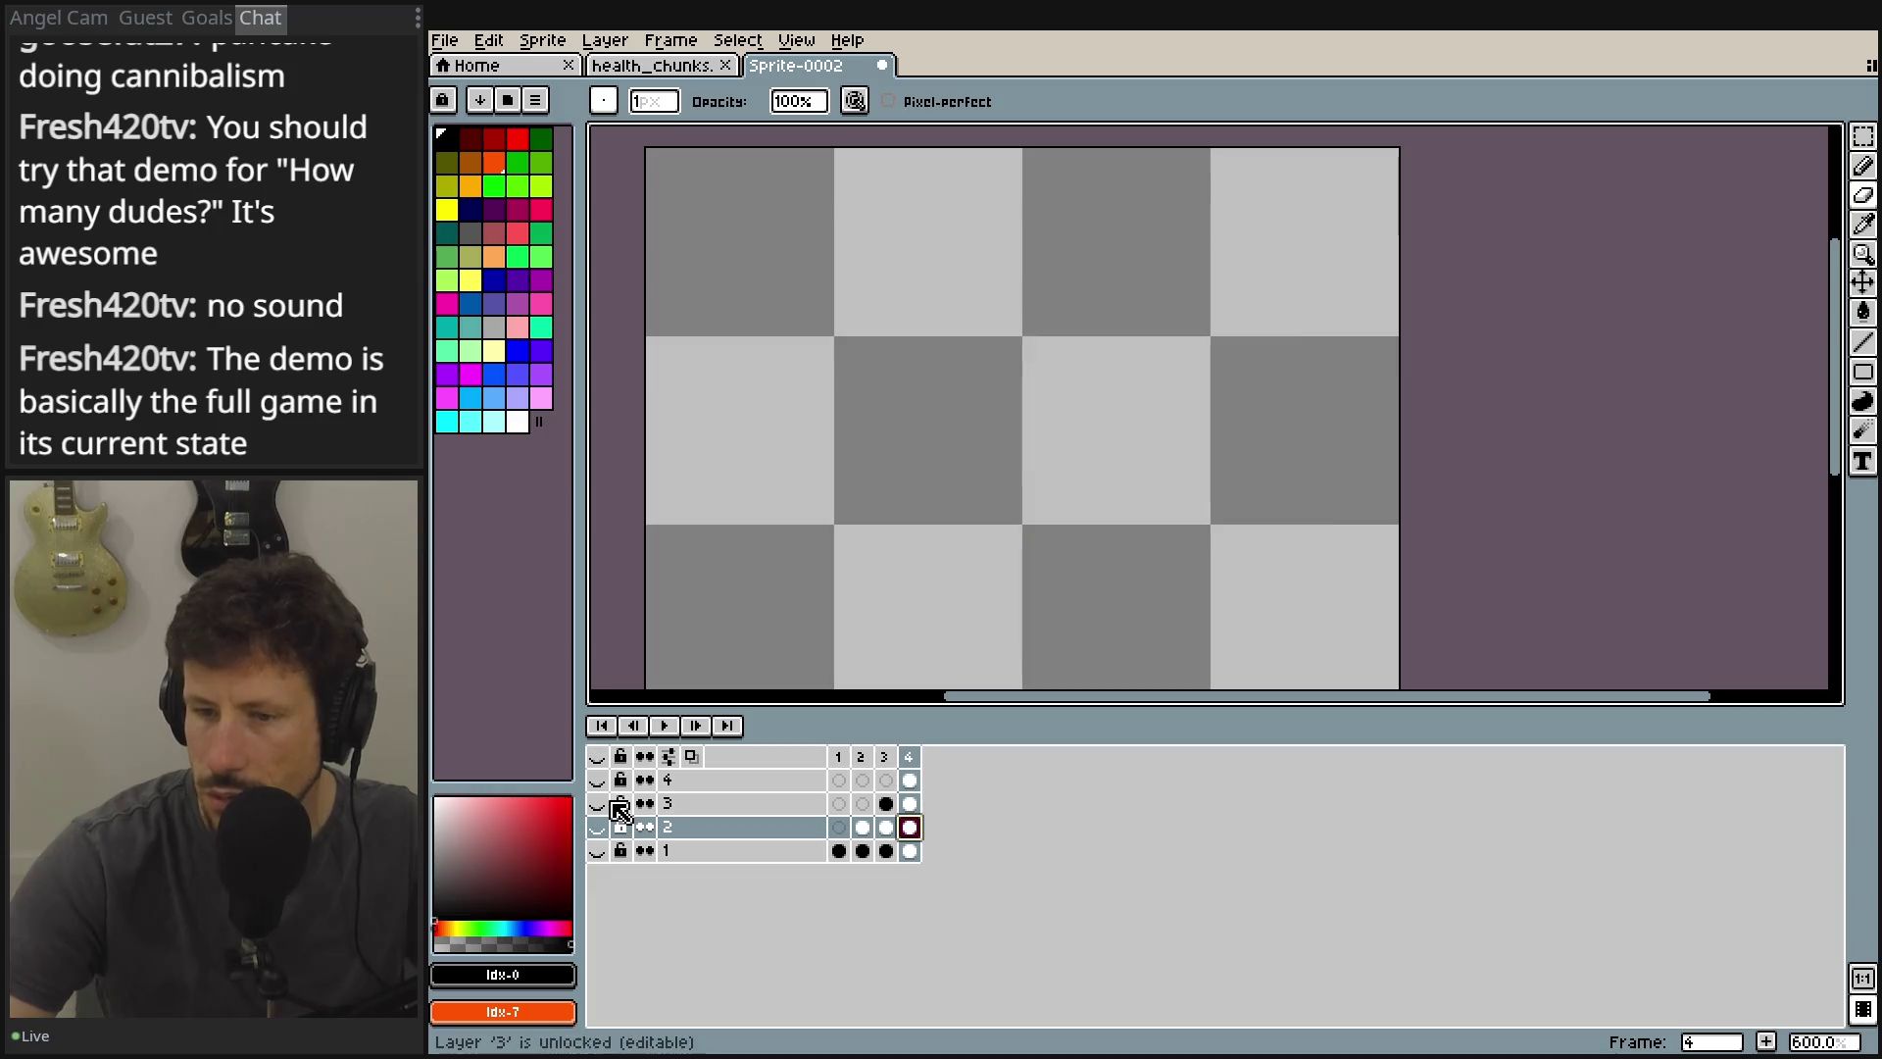
{"action": "left_click", "coordinate": [597, 804]}
{"action": "left_click_drag", "start_coordinate": [879, 512], "coordinate": [800, 290]}
{"action": "left_click", "coordinate": [597, 804]}
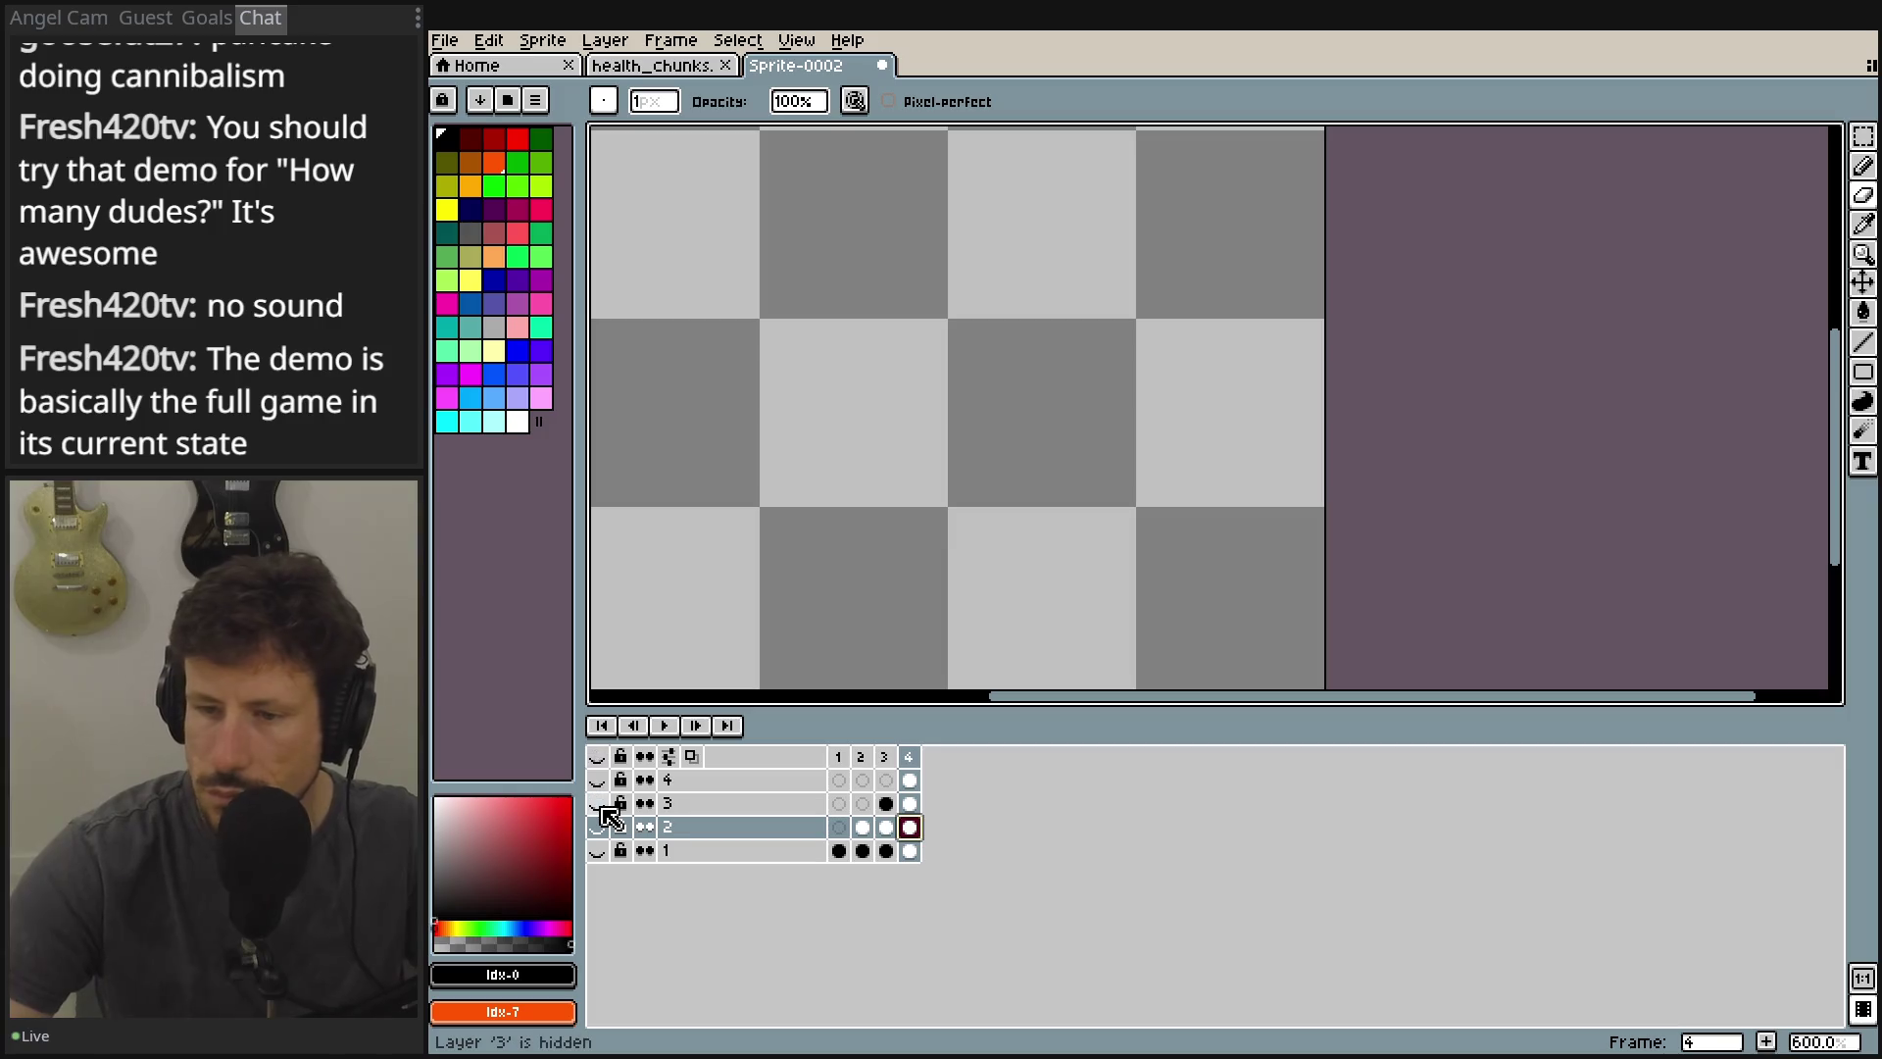
{"action": "left_click", "coordinate": [597, 803]}
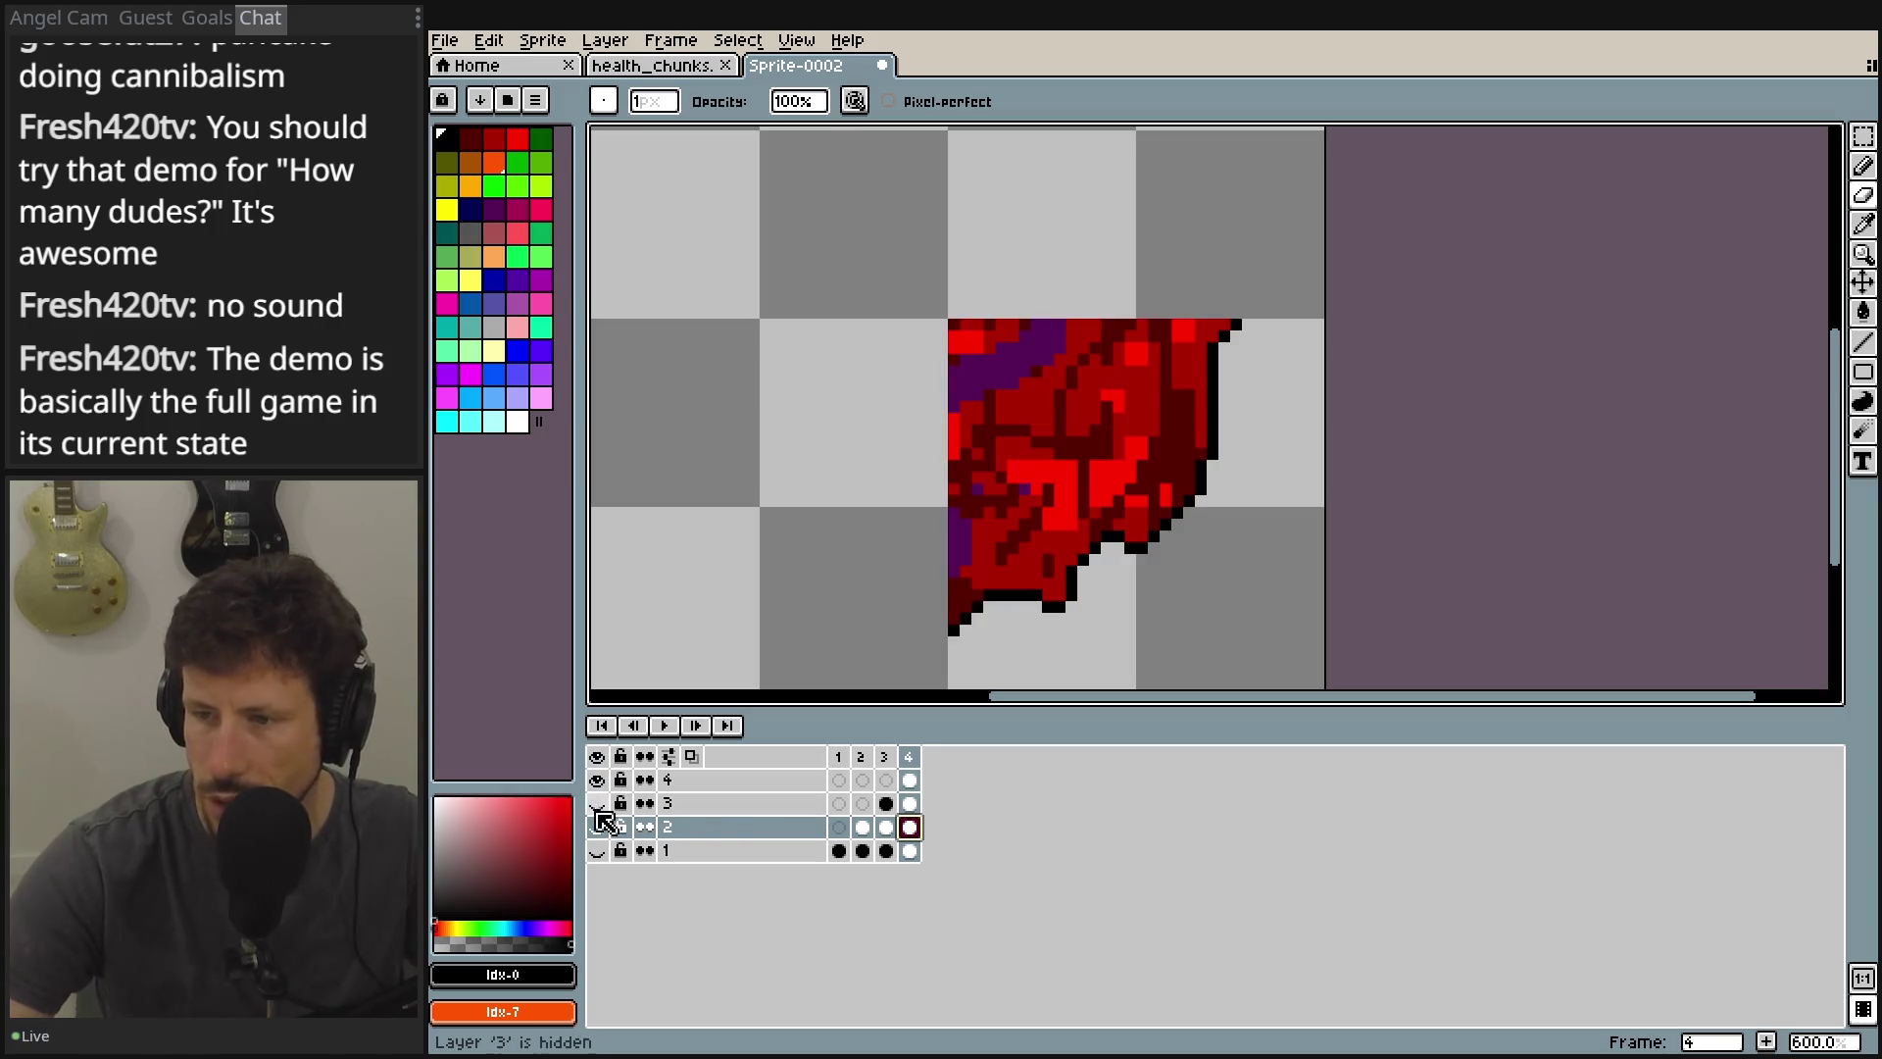
{"action": "left_click_drag", "start_coordinate": [597, 804], "coordinate": [597, 850]}
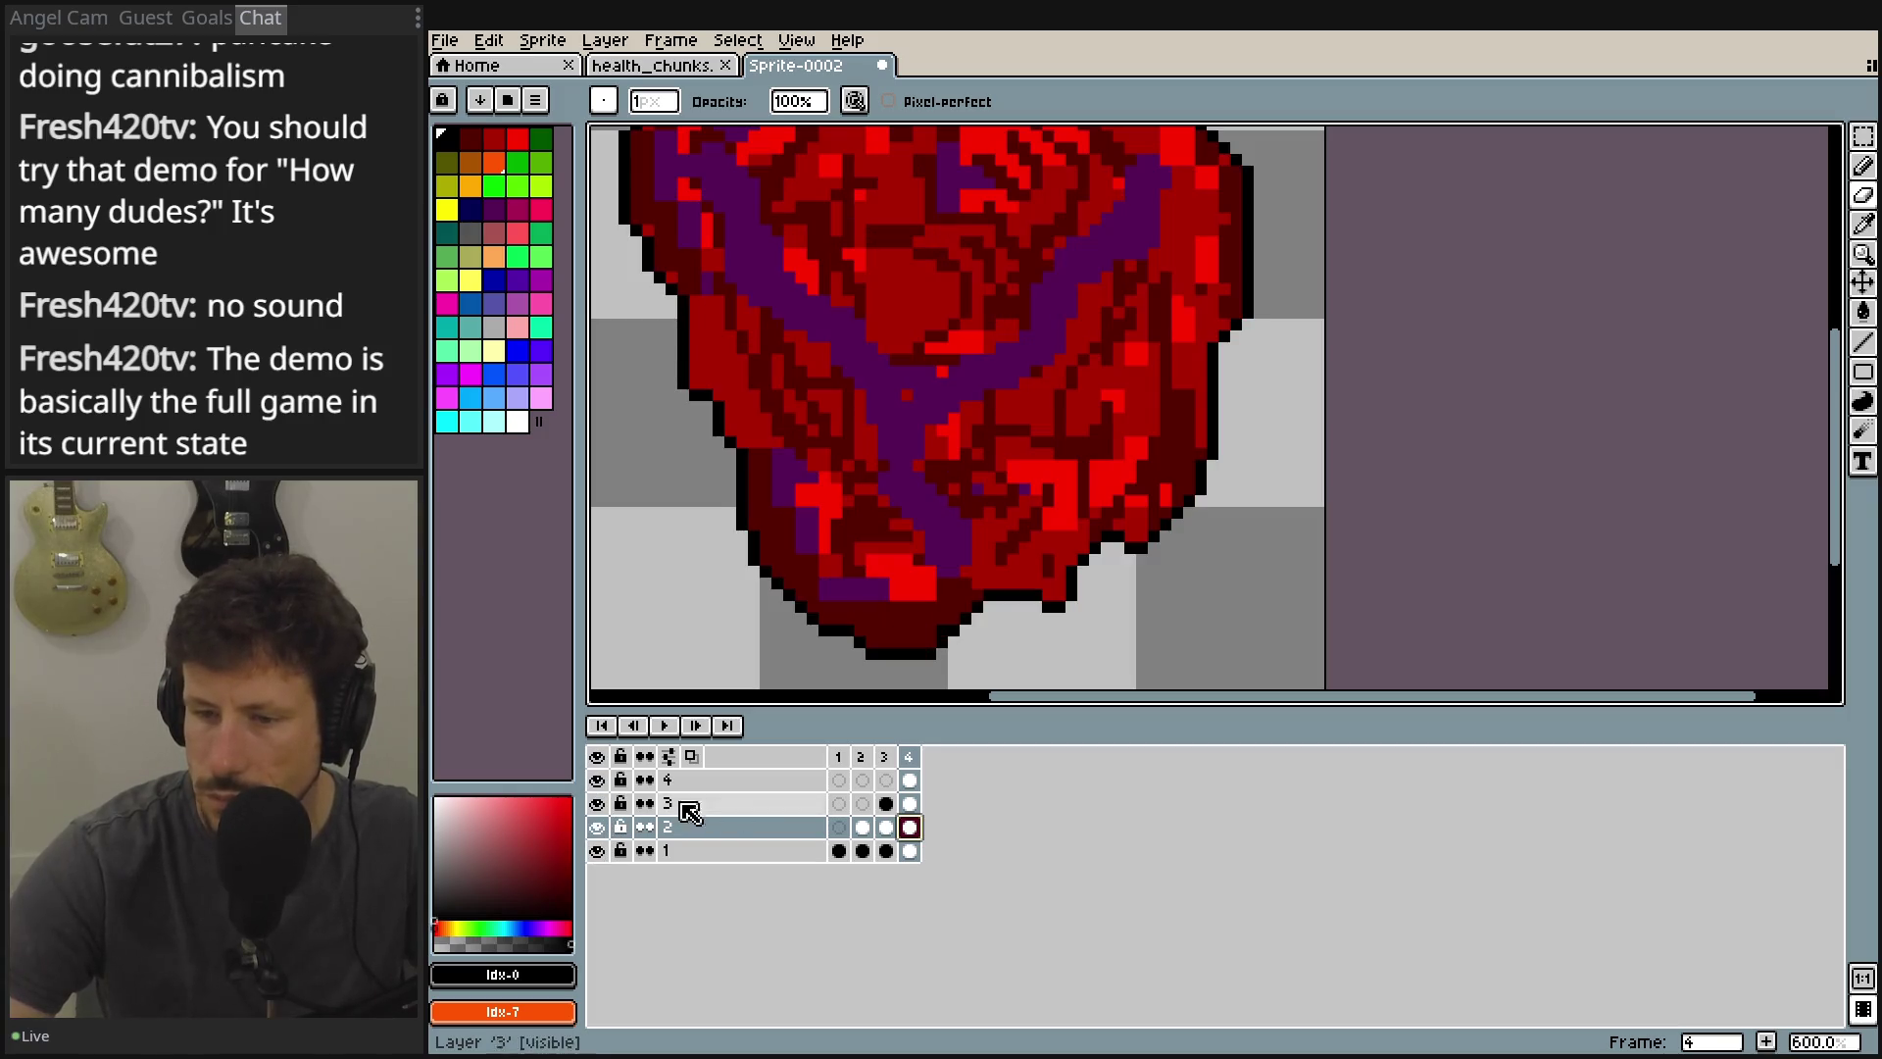
Step through frames 3, 2 and 4, centre the heart, and play the animation.
{"action": "left_click", "coordinate": [888, 755]}
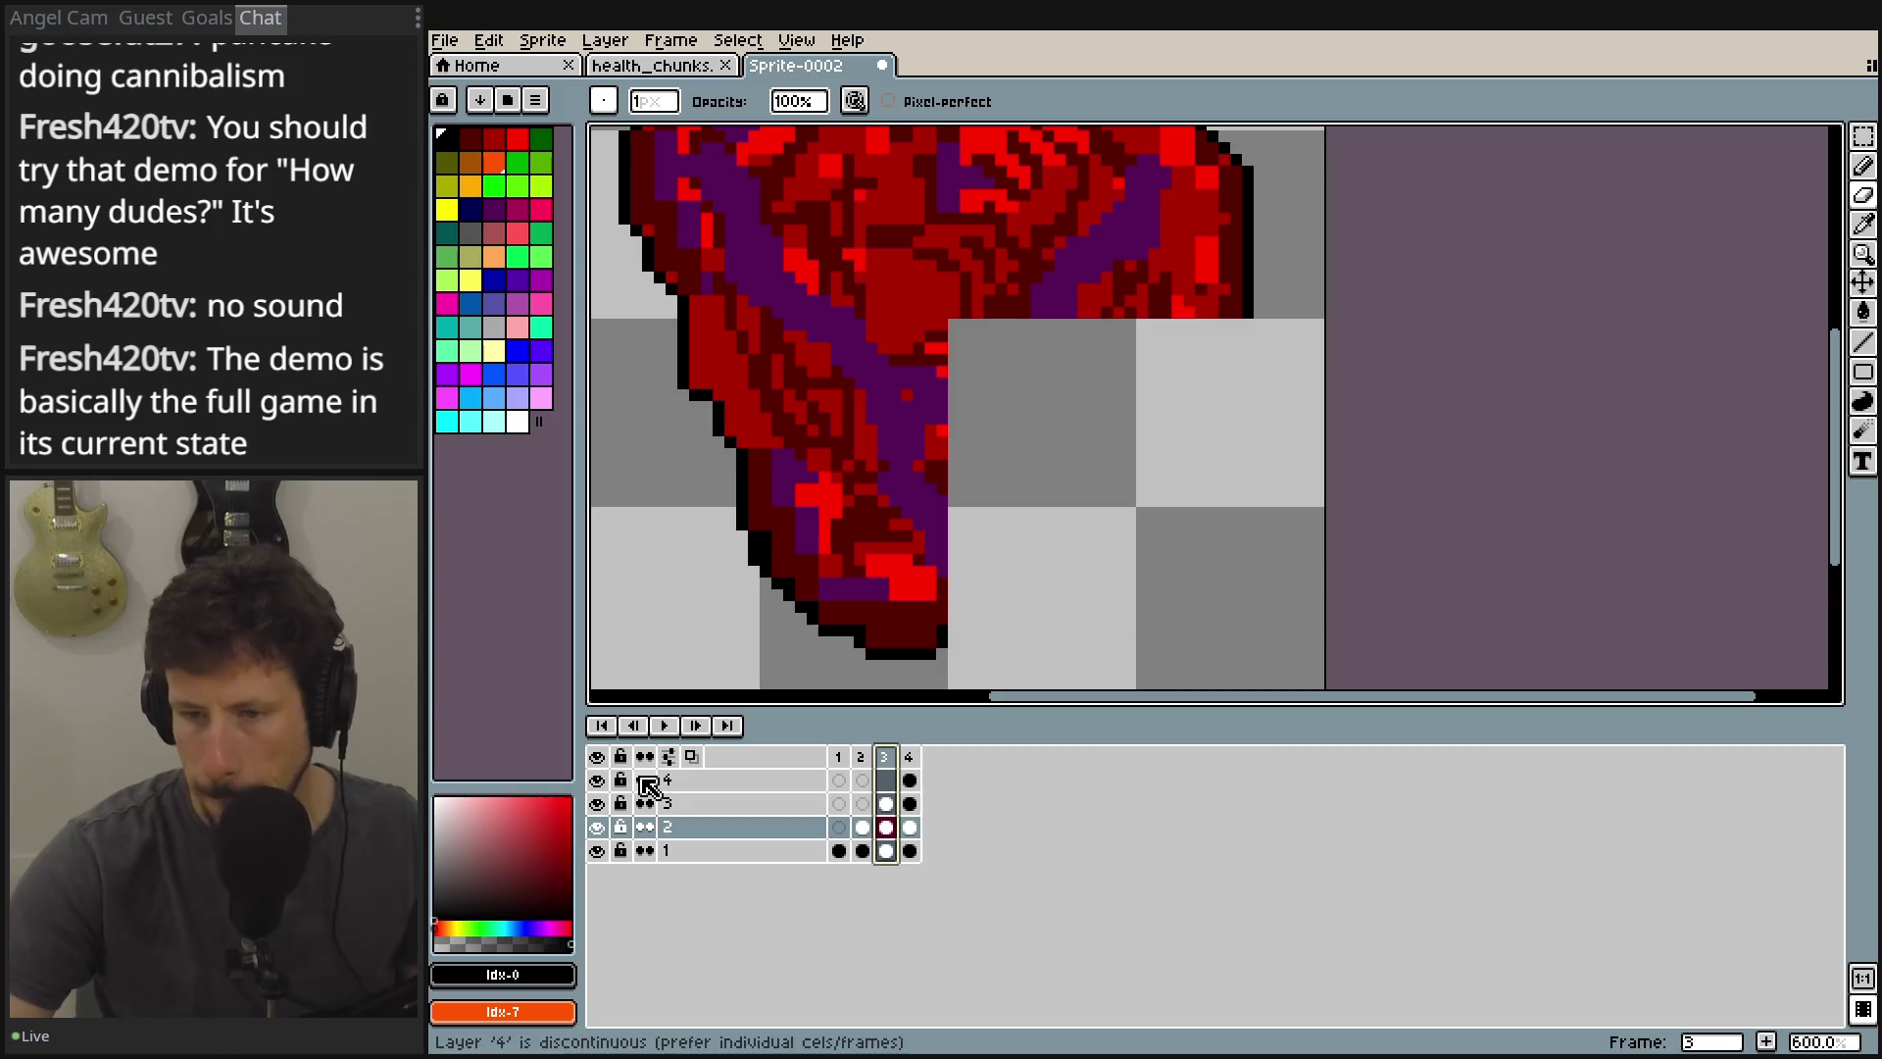
{"action": "left_click", "coordinate": [863, 758]}
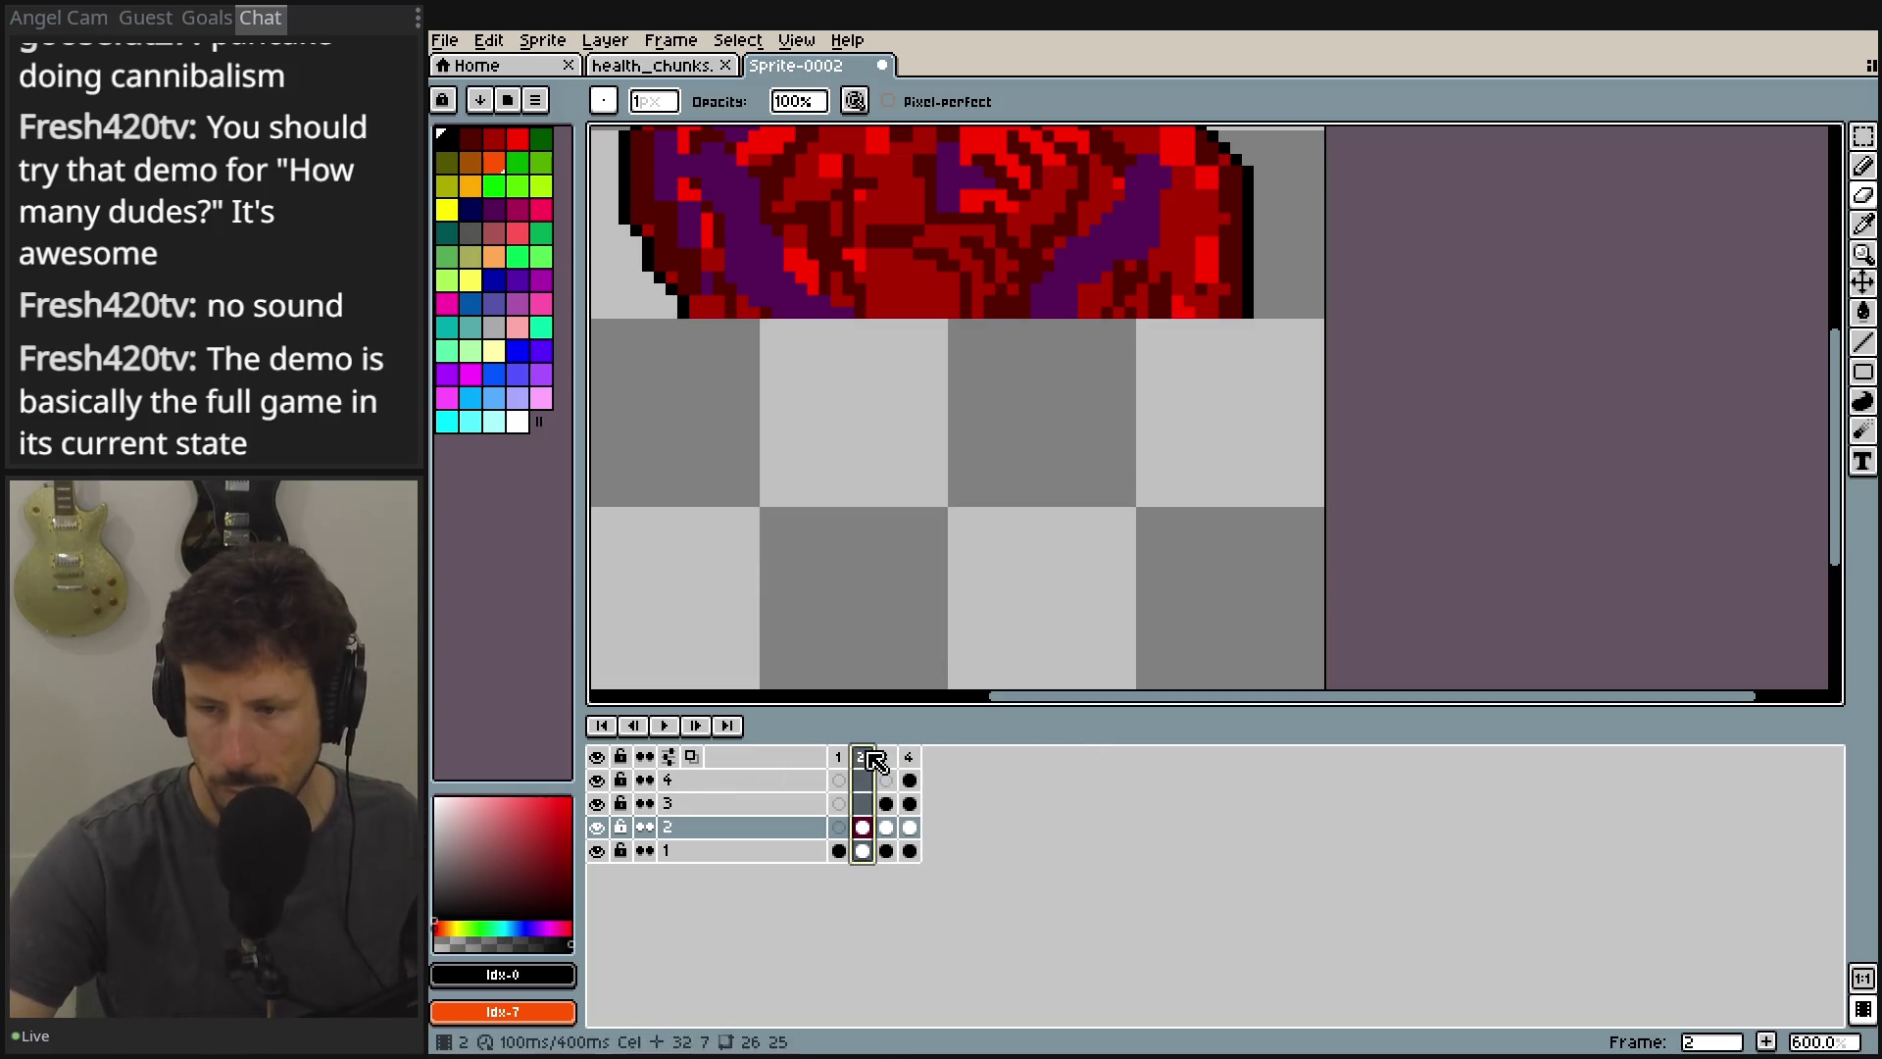
{"action": "left_click", "coordinate": [883, 760]}
{"action": "left_click", "coordinate": [910, 804]}
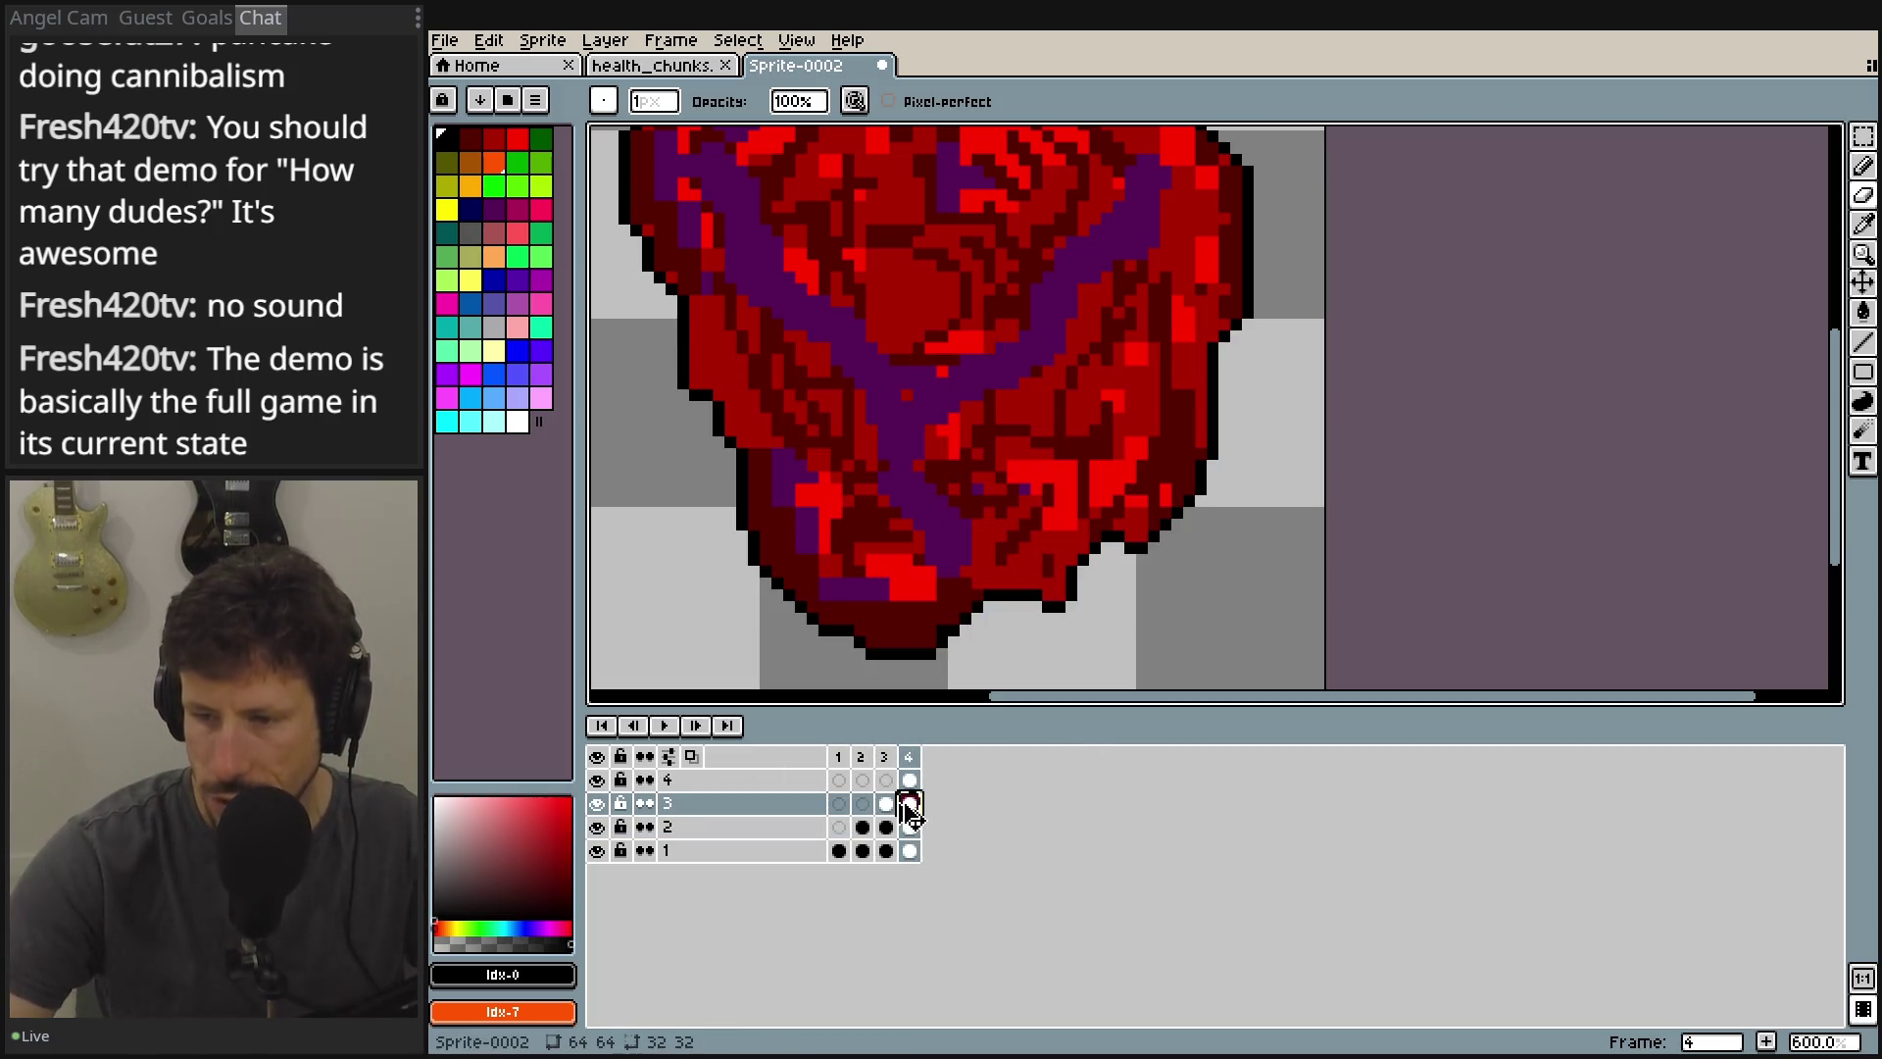
{"action": "left_click", "coordinate": [886, 804]}
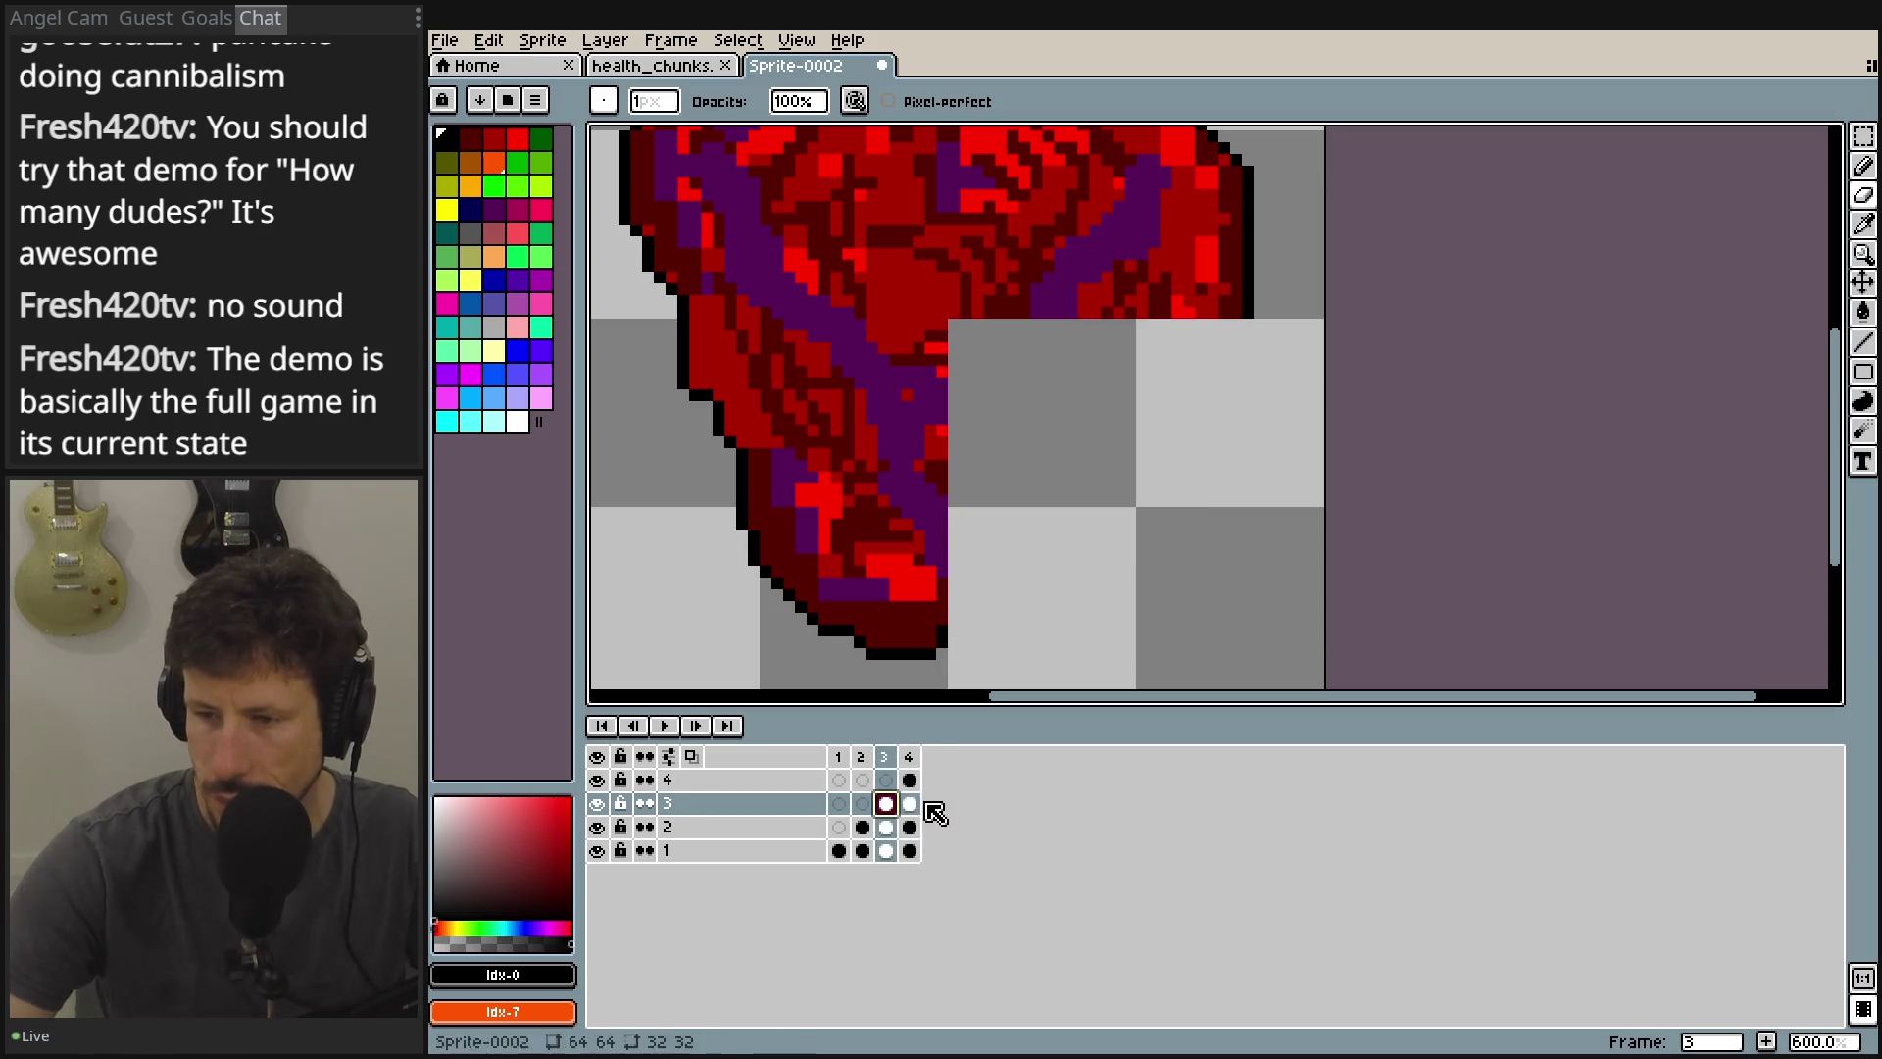
{"action": "scroll", "coordinate": [953, 454], "scroll_direction": "down", "scroll_amount": 1}
{"action": "left_click_drag", "start_coordinate": [953, 454], "coordinate": [949, 575]}
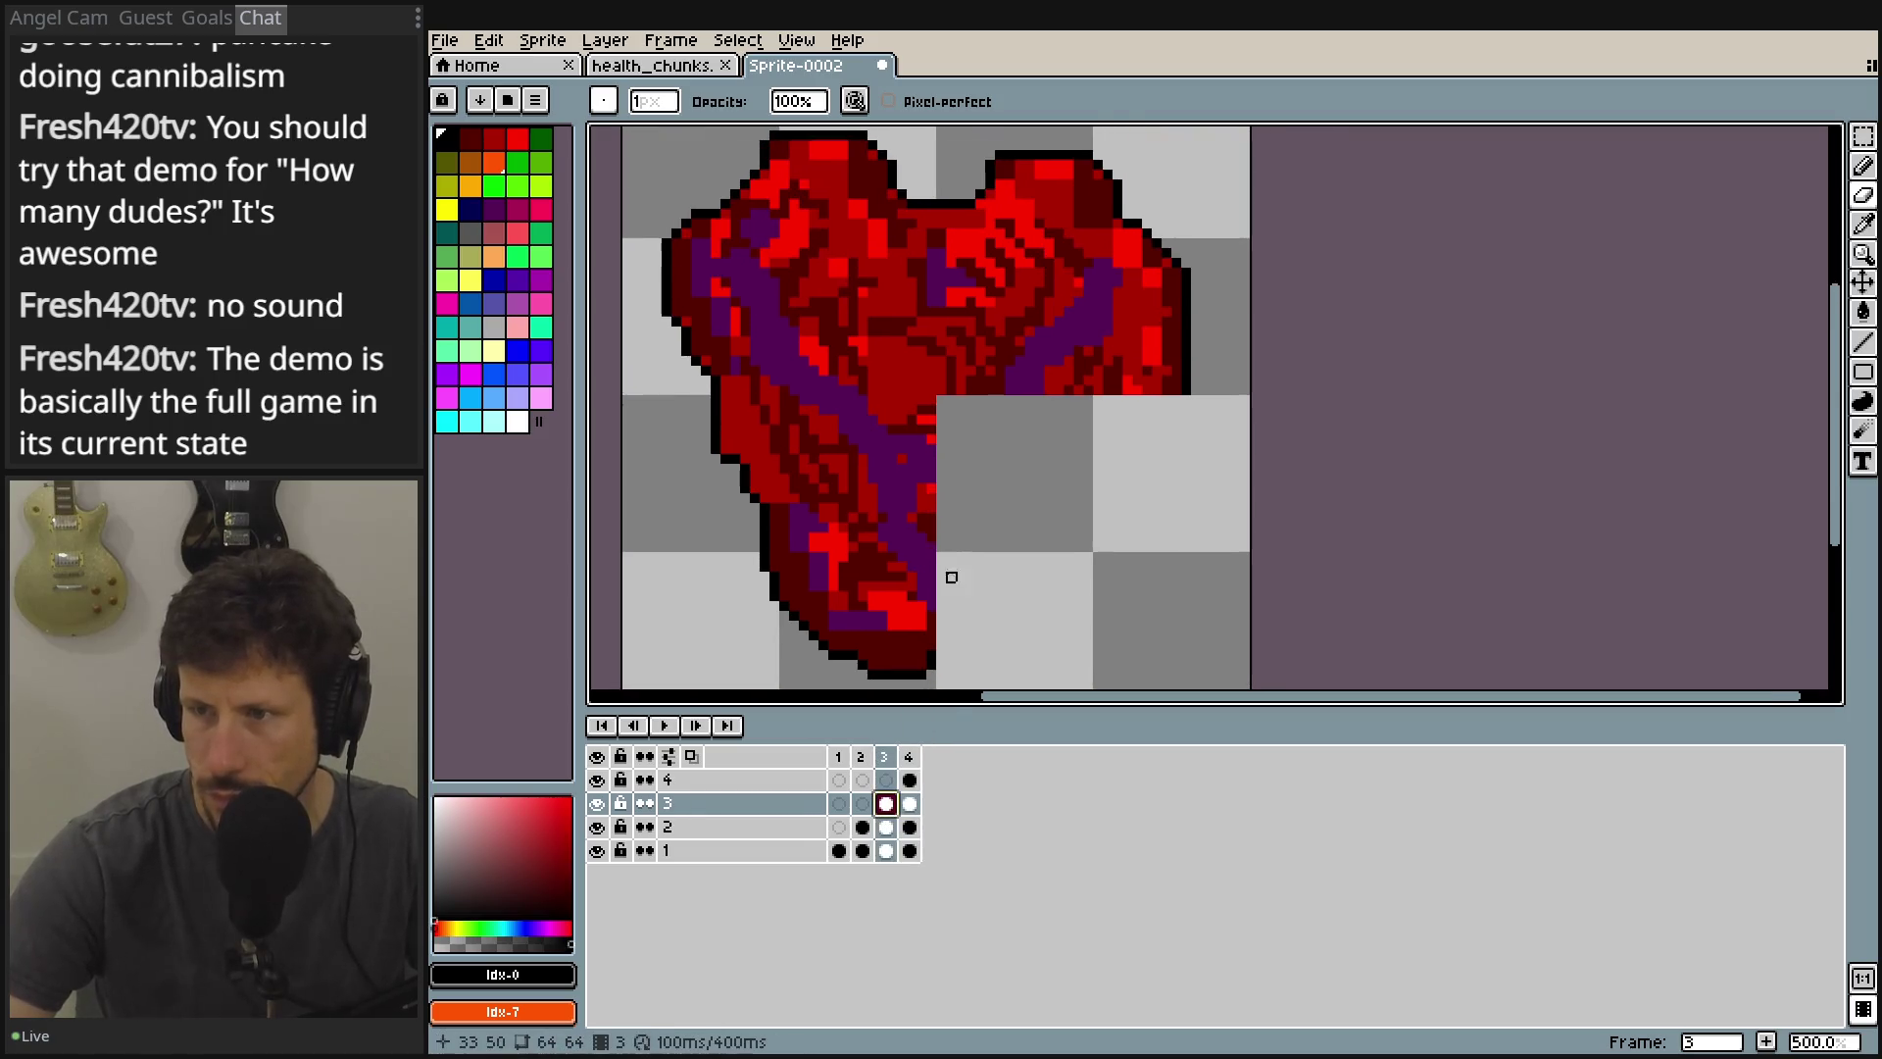
{"action": "left_click", "coordinate": [841, 758]}
{"action": "key", "text": "Return"}
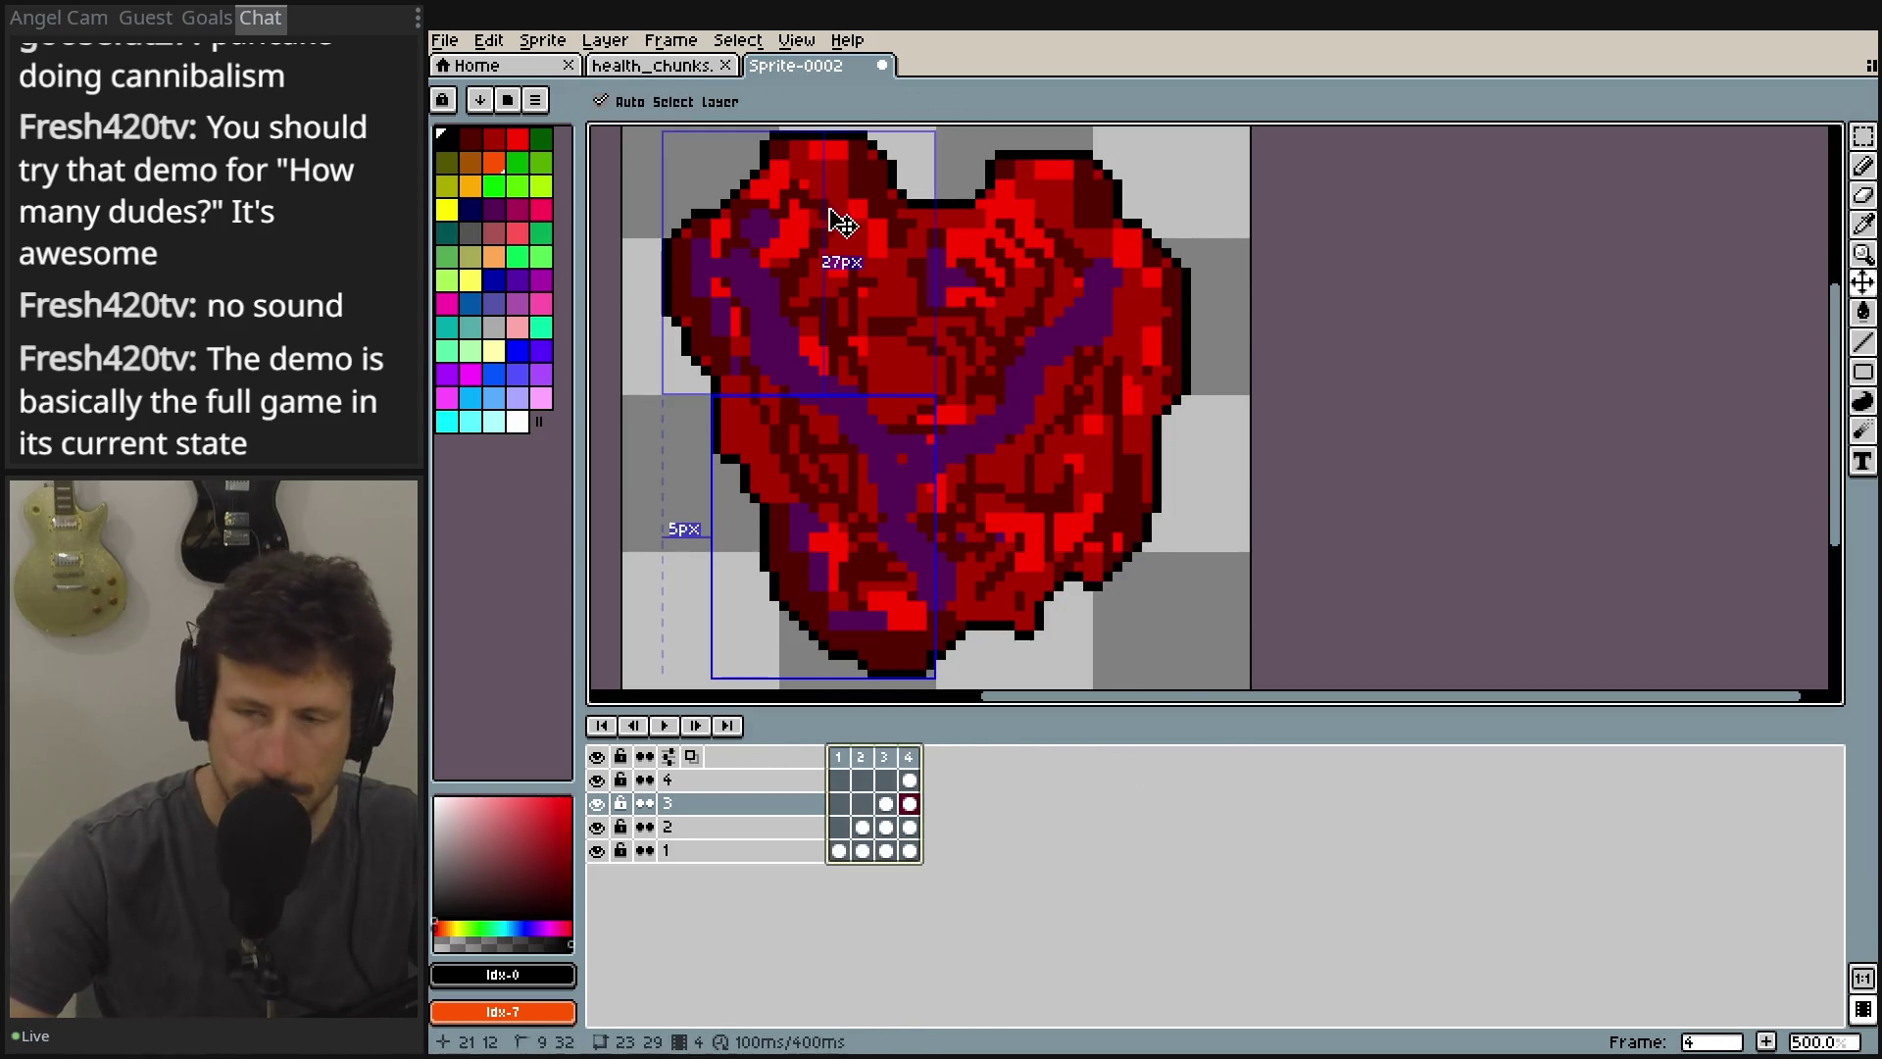
Open the Save File dialog for the heart sprite with Ctrl+S.
{"action": "key", "text": "ctrl+s"}
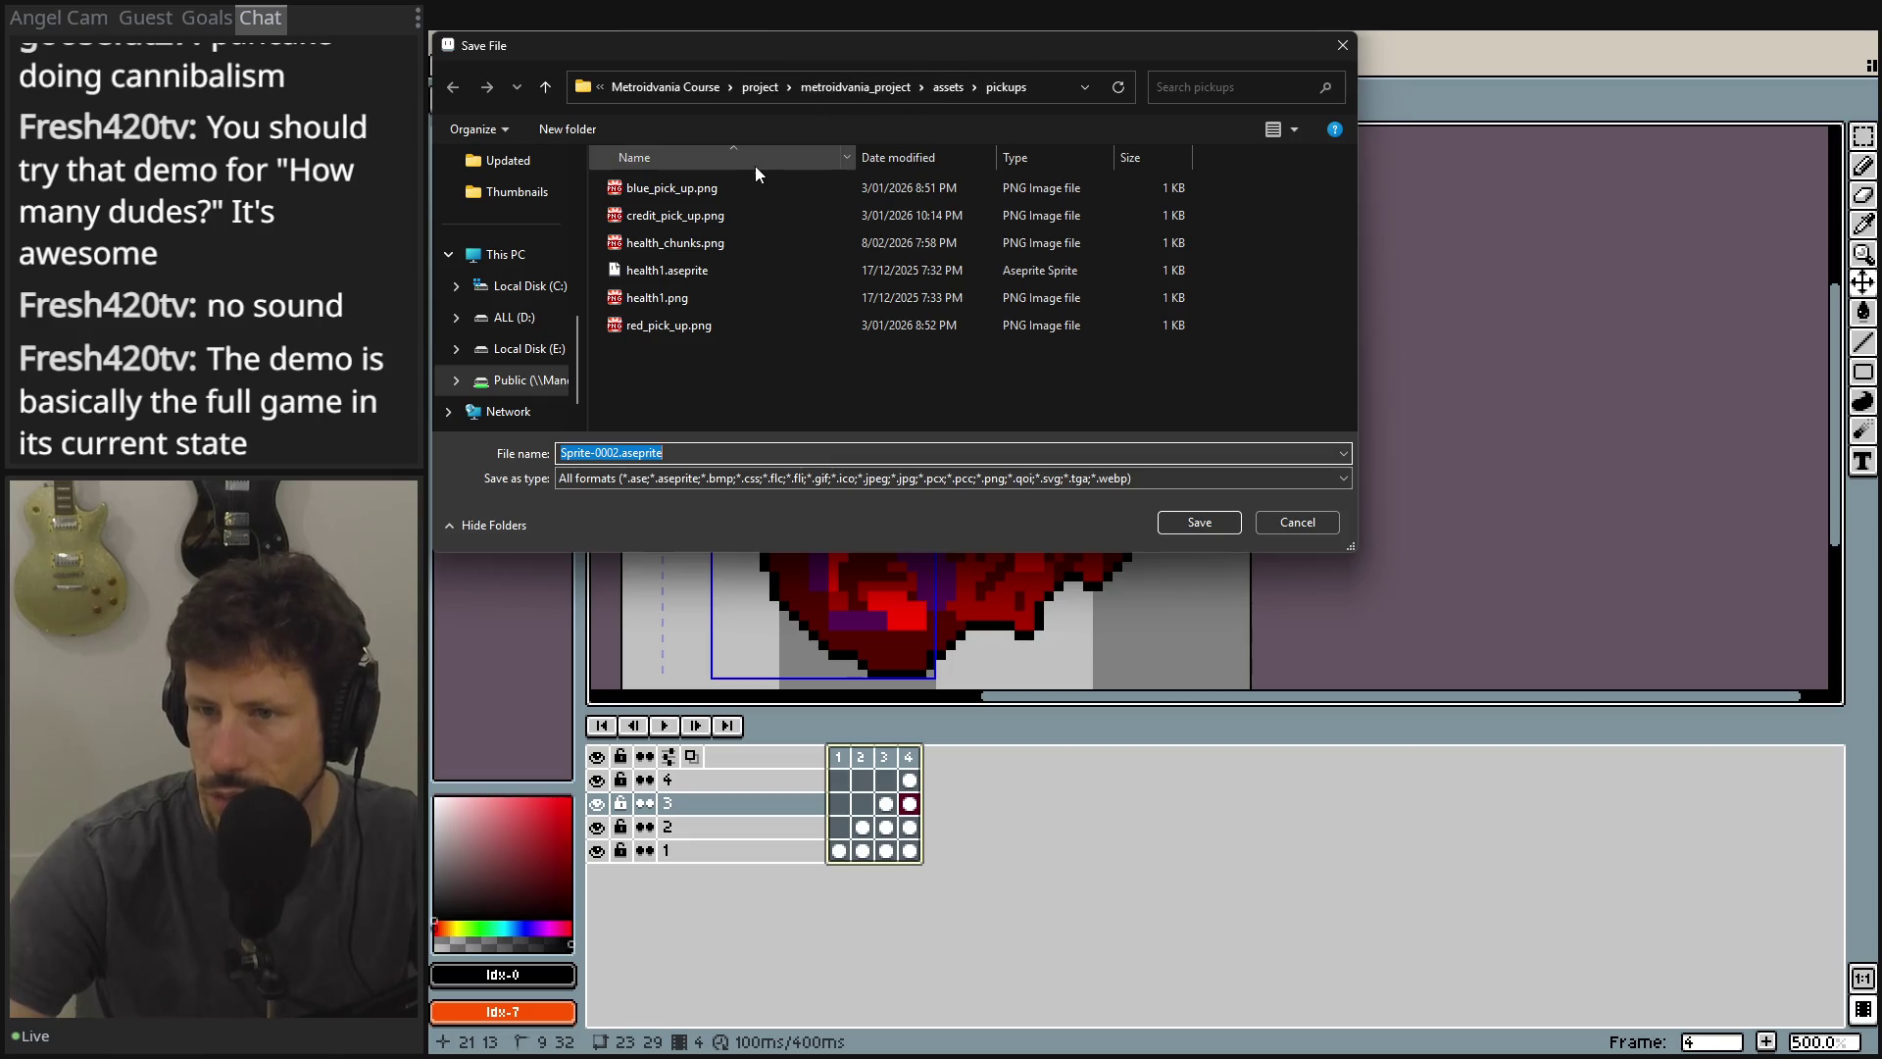
Navigate the save dialog to Metroidvania Course > Resources > Sprites > UI.
{"action": "left_click", "coordinate": [770, 86]}
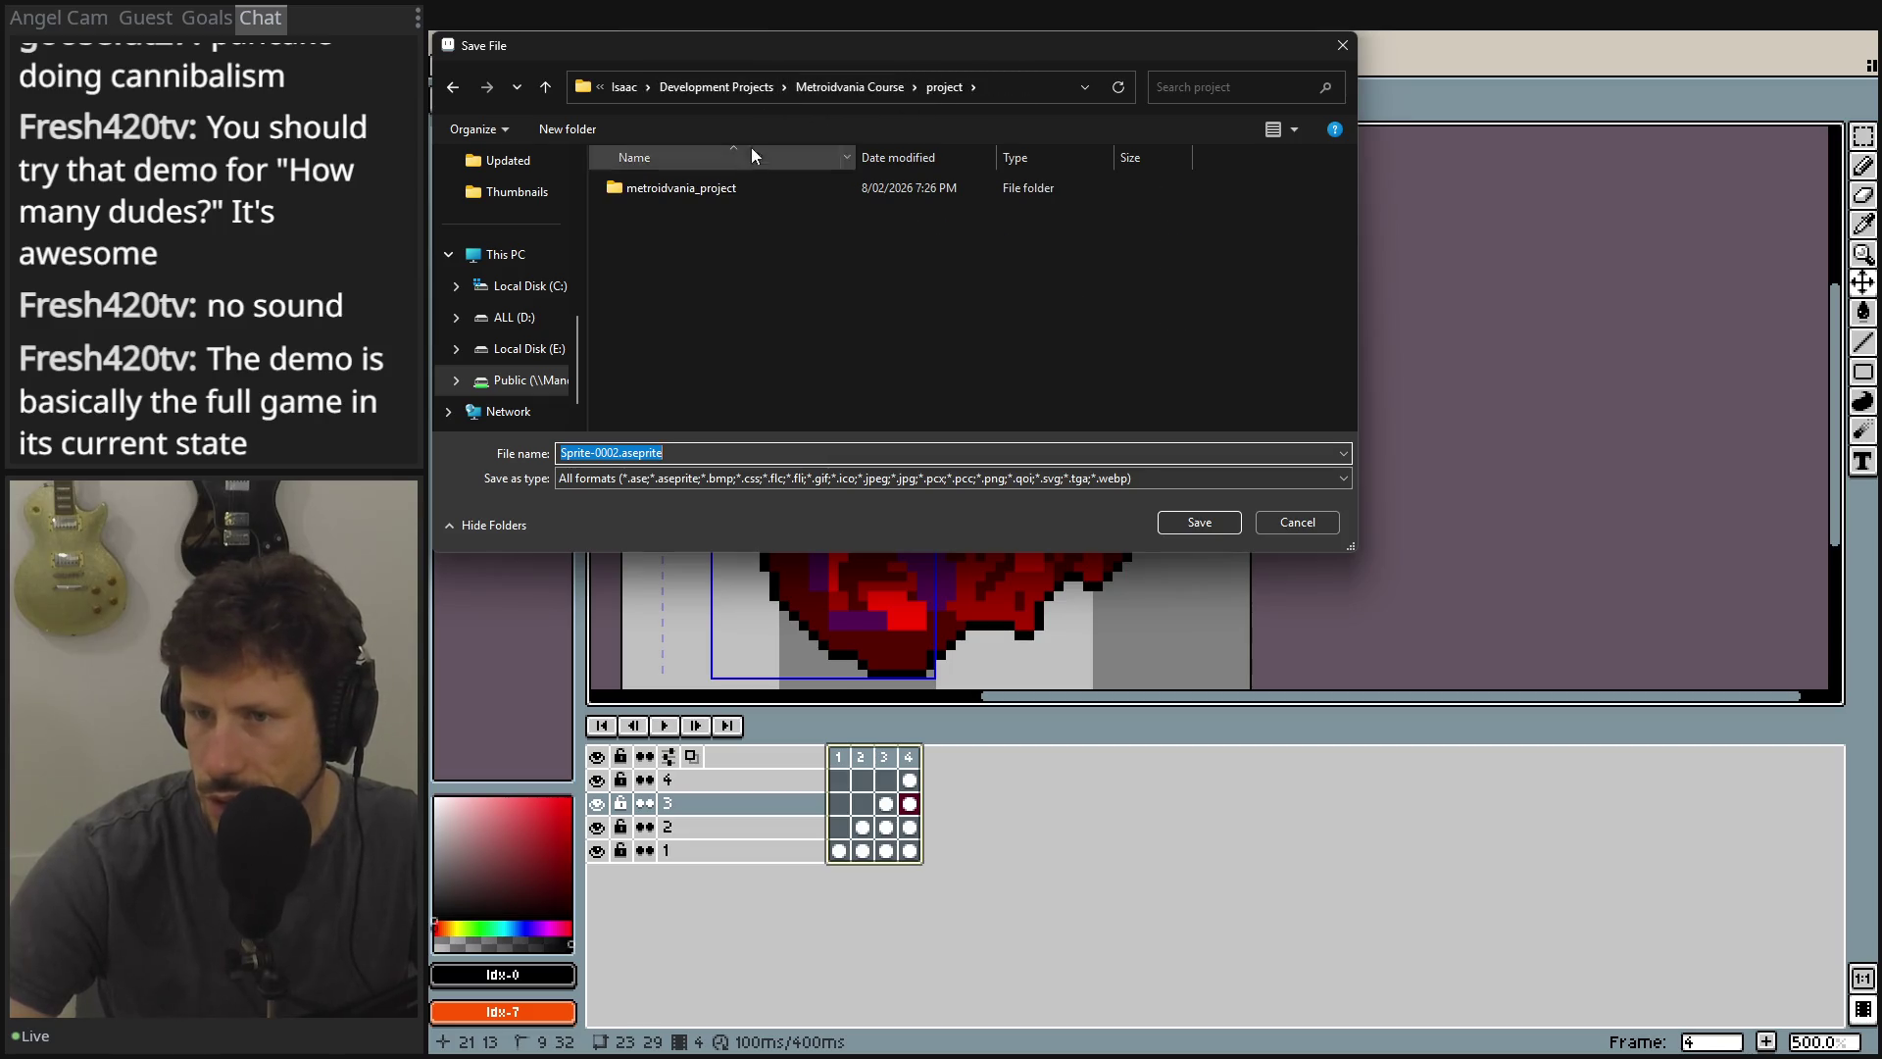
{"action": "double_click", "coordinate": [660, 187]}
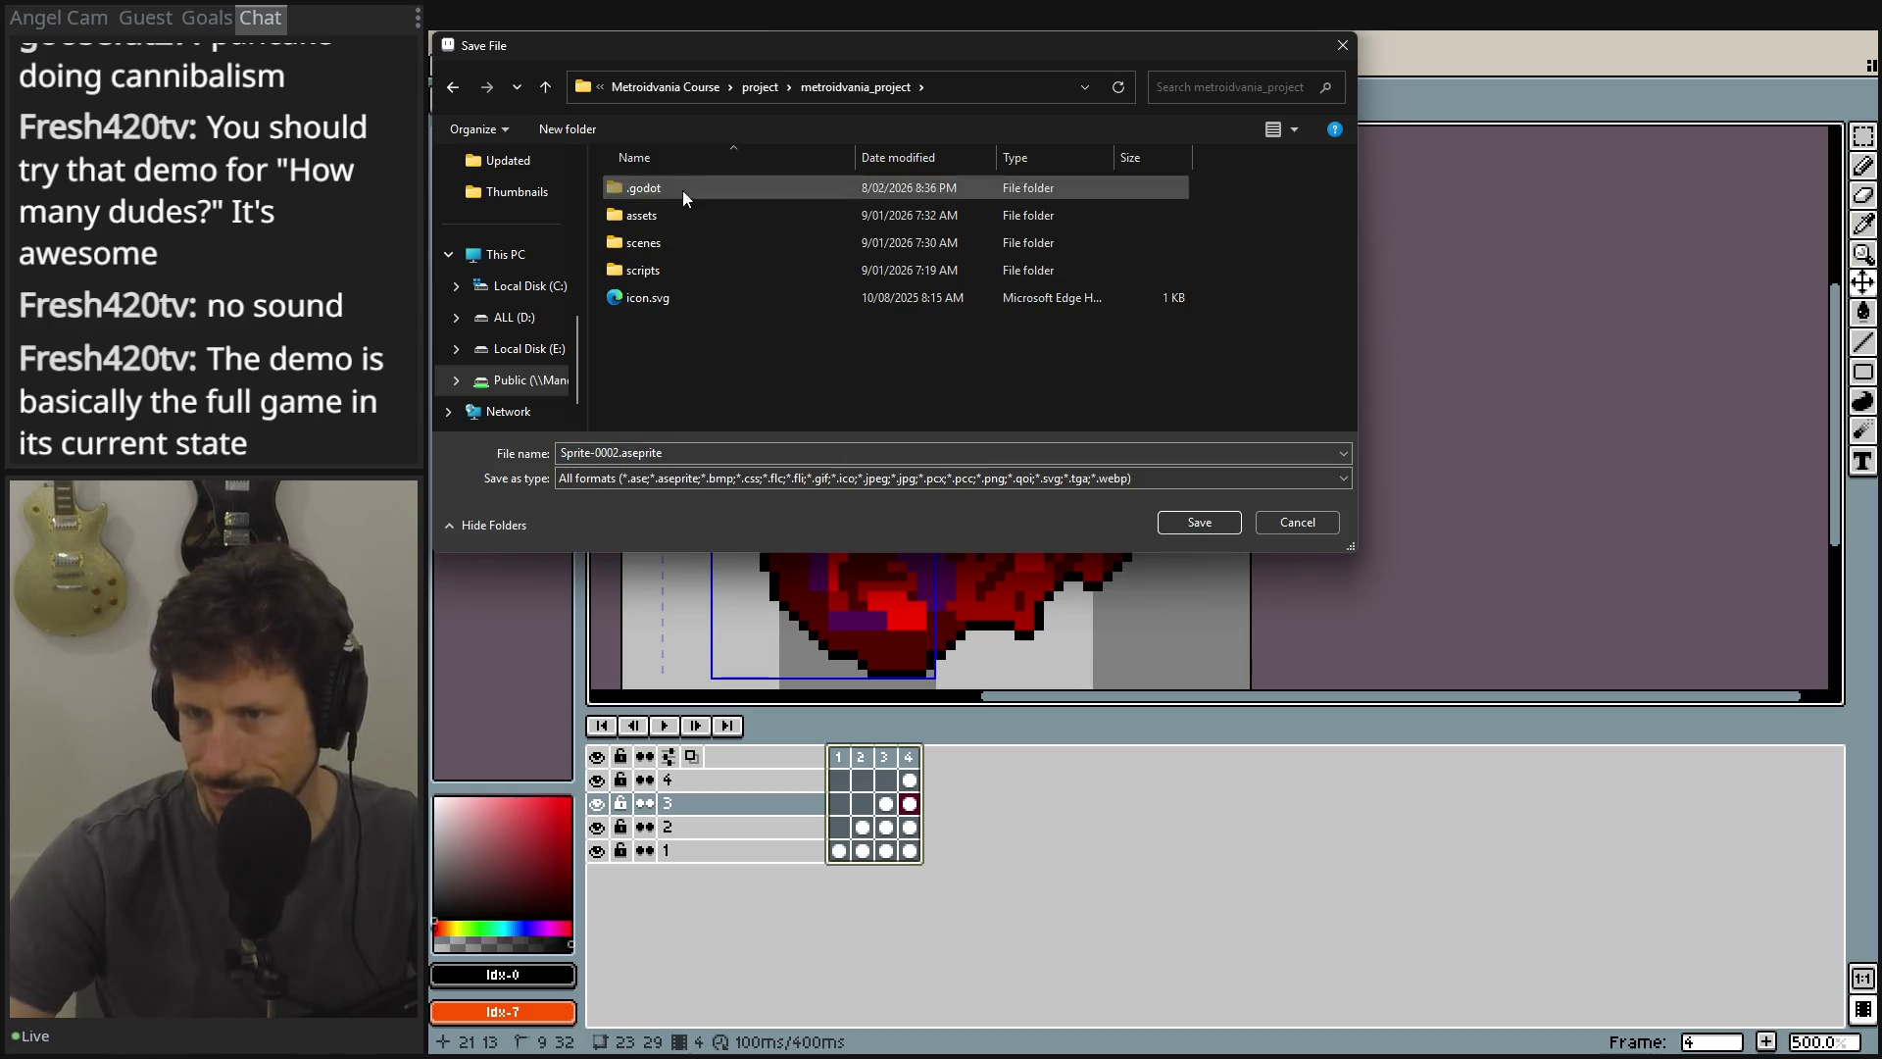
{"action": "left_click", "coordinate": [666, 86]}
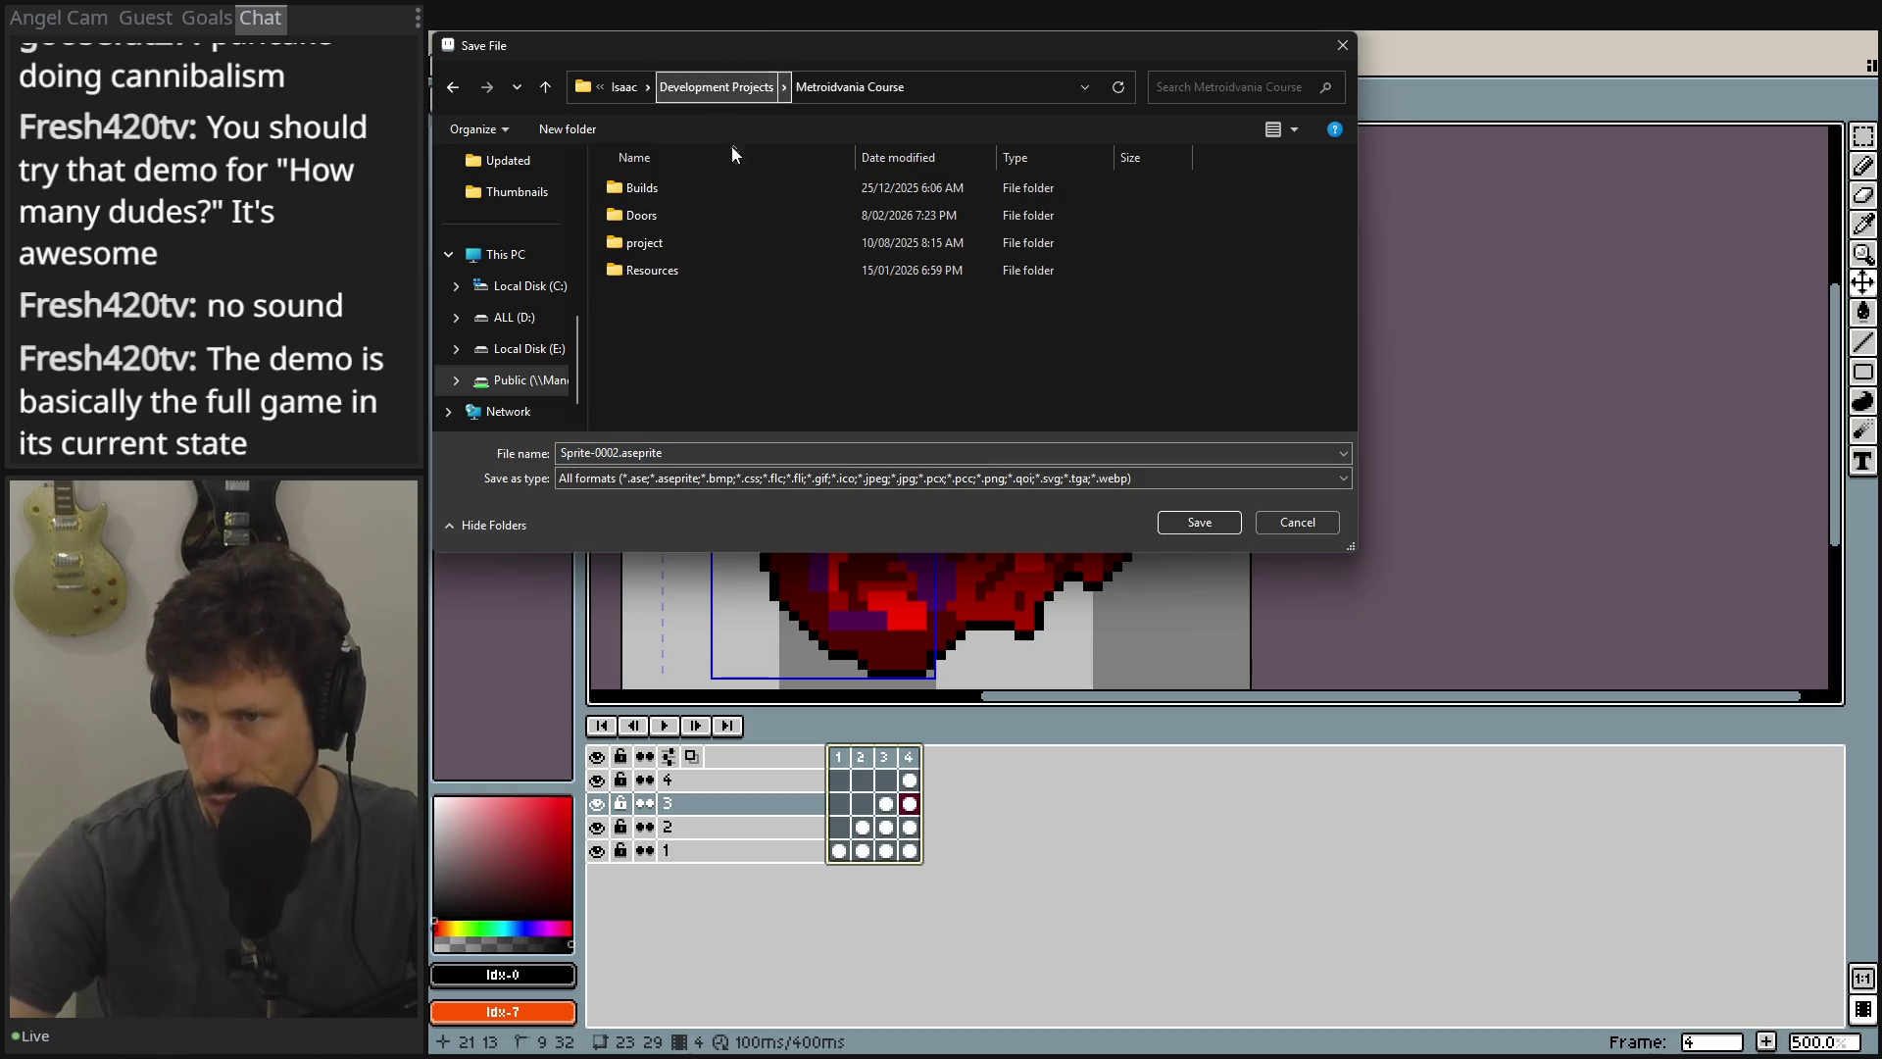
{"action": "double_click", "coordinate": [651, 270]}
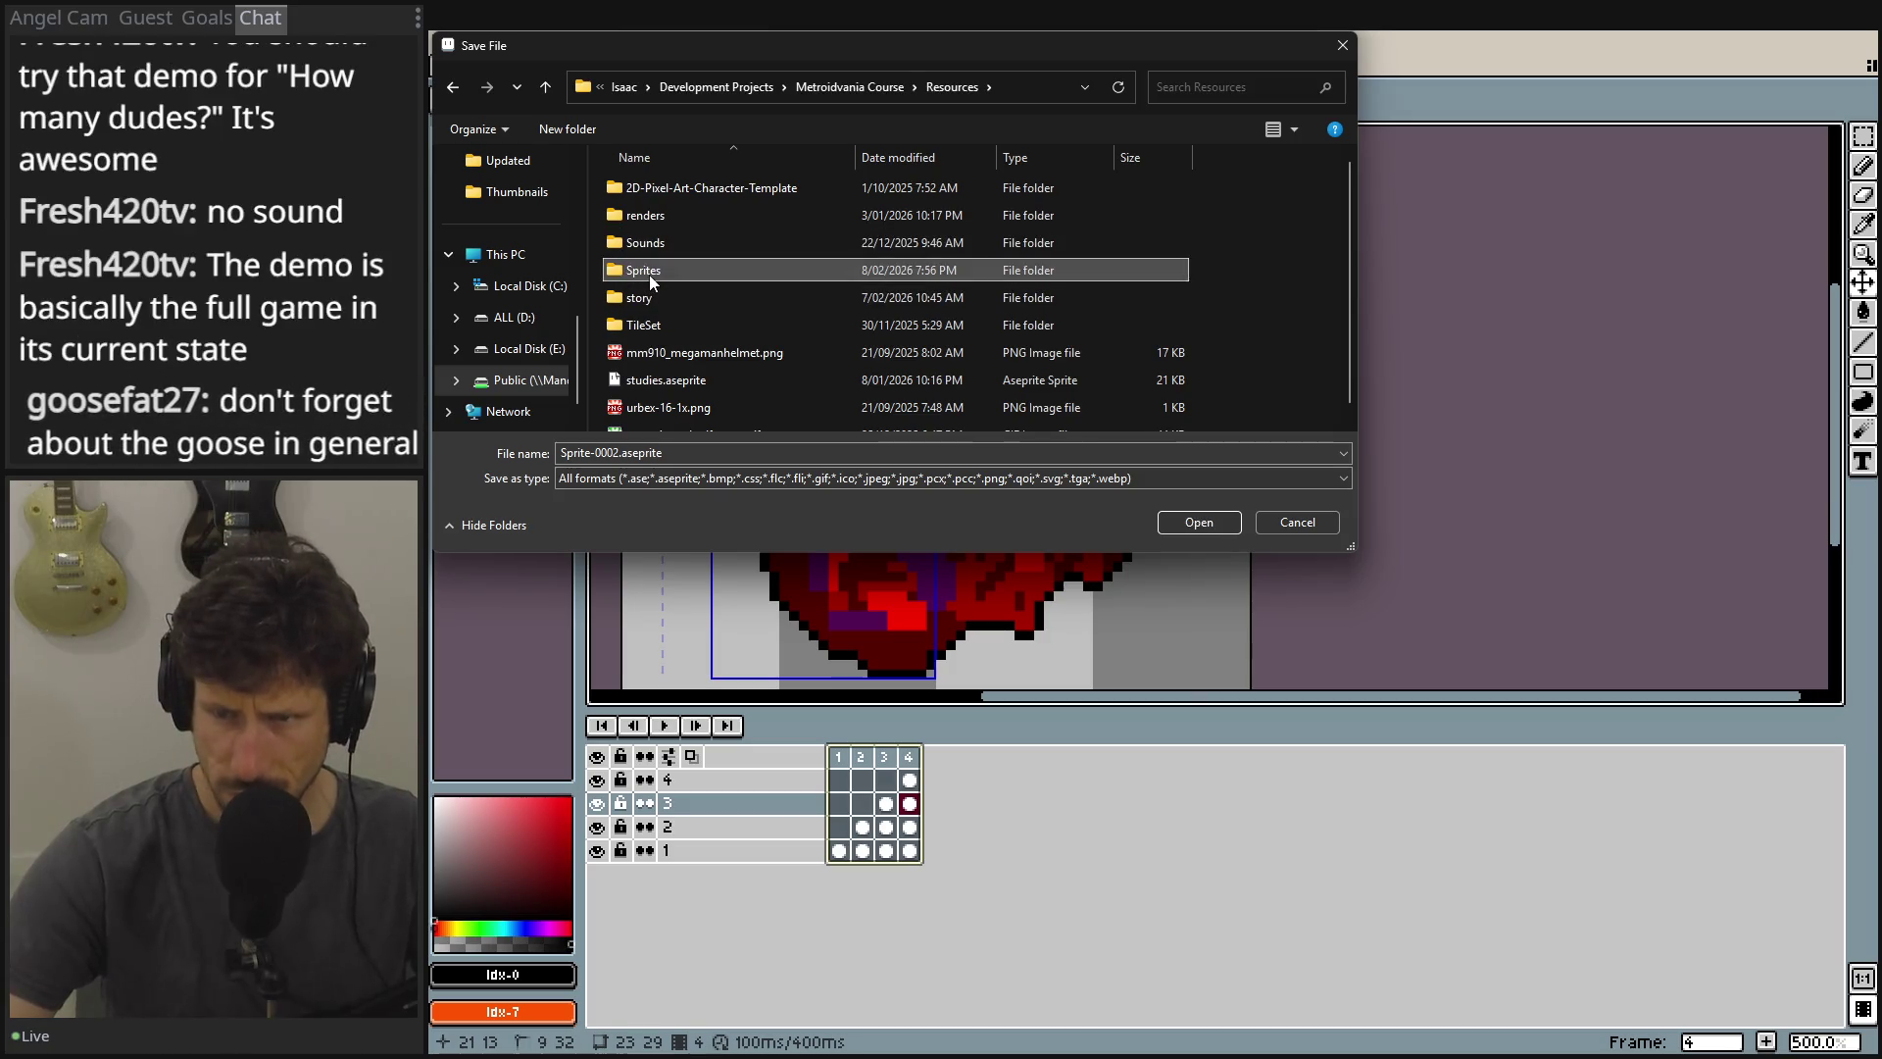
{"action": "double_click", "coordinate": [651, 271]}
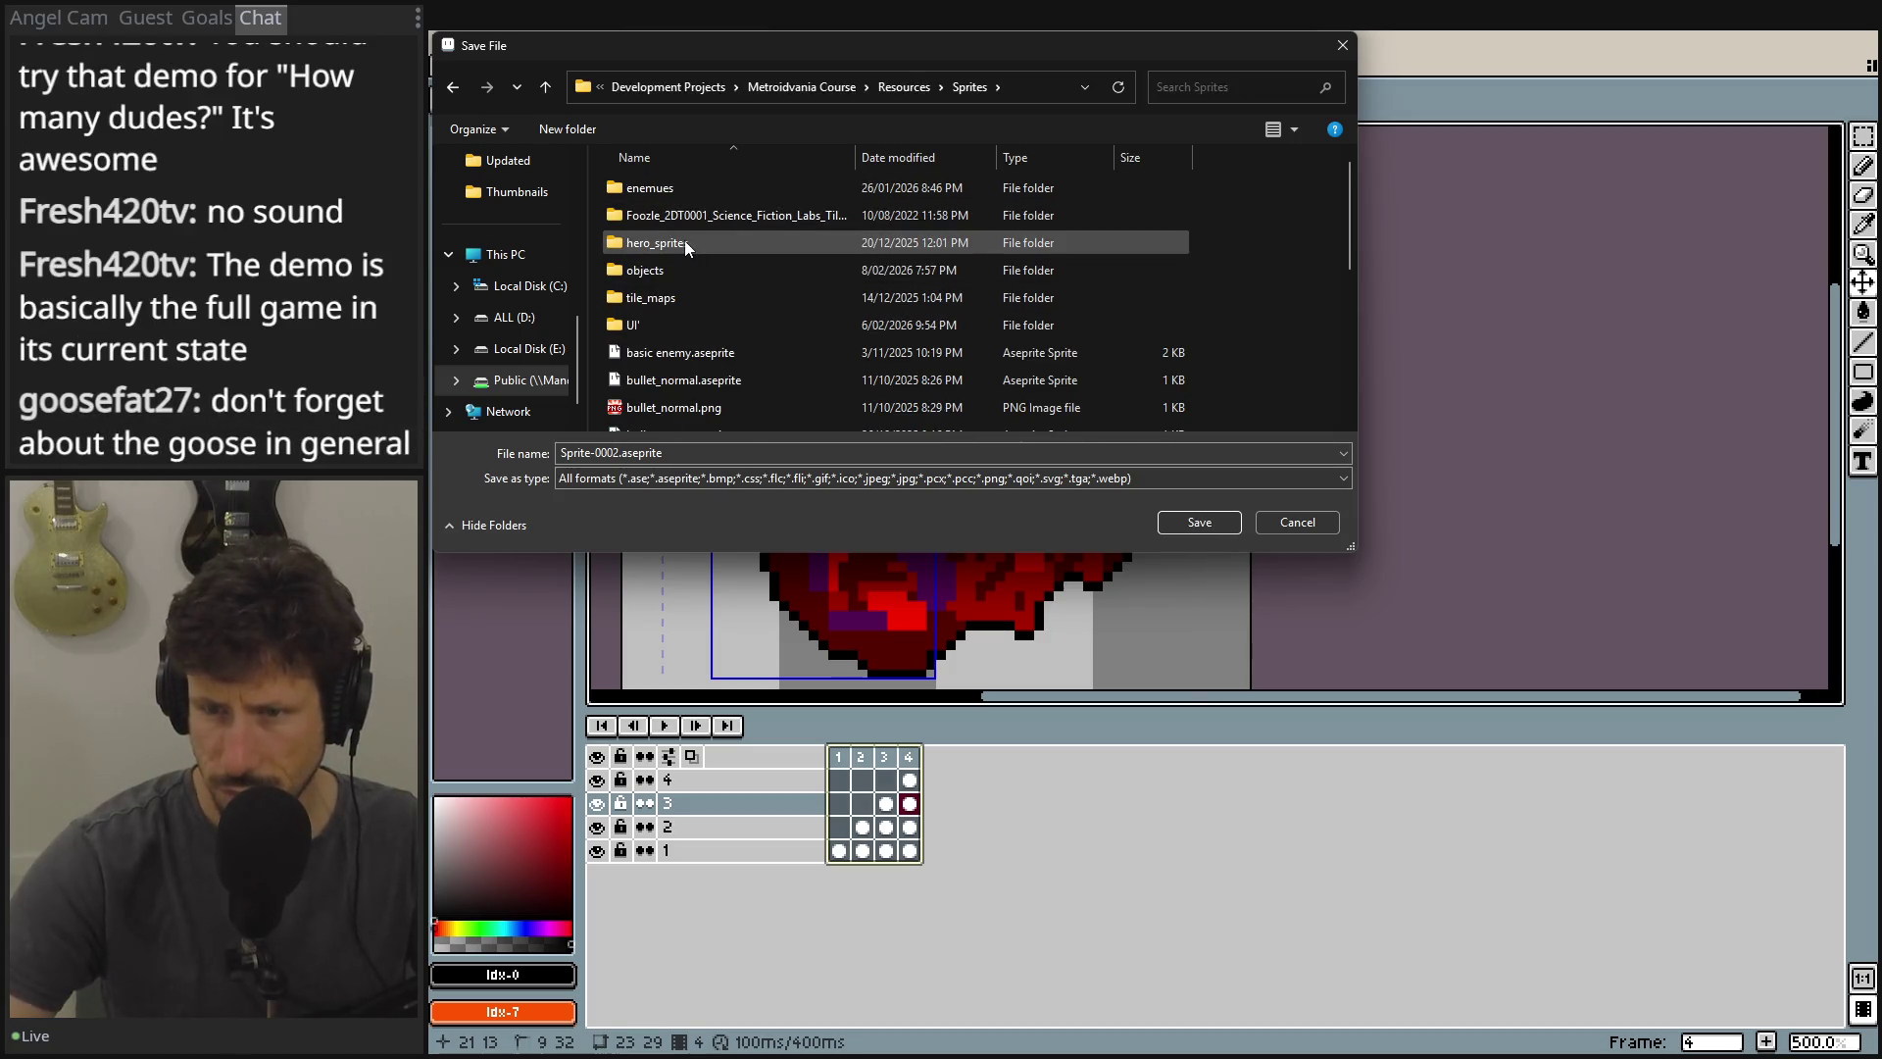
{"action": "double_click", "coordinate": [679, 318]}
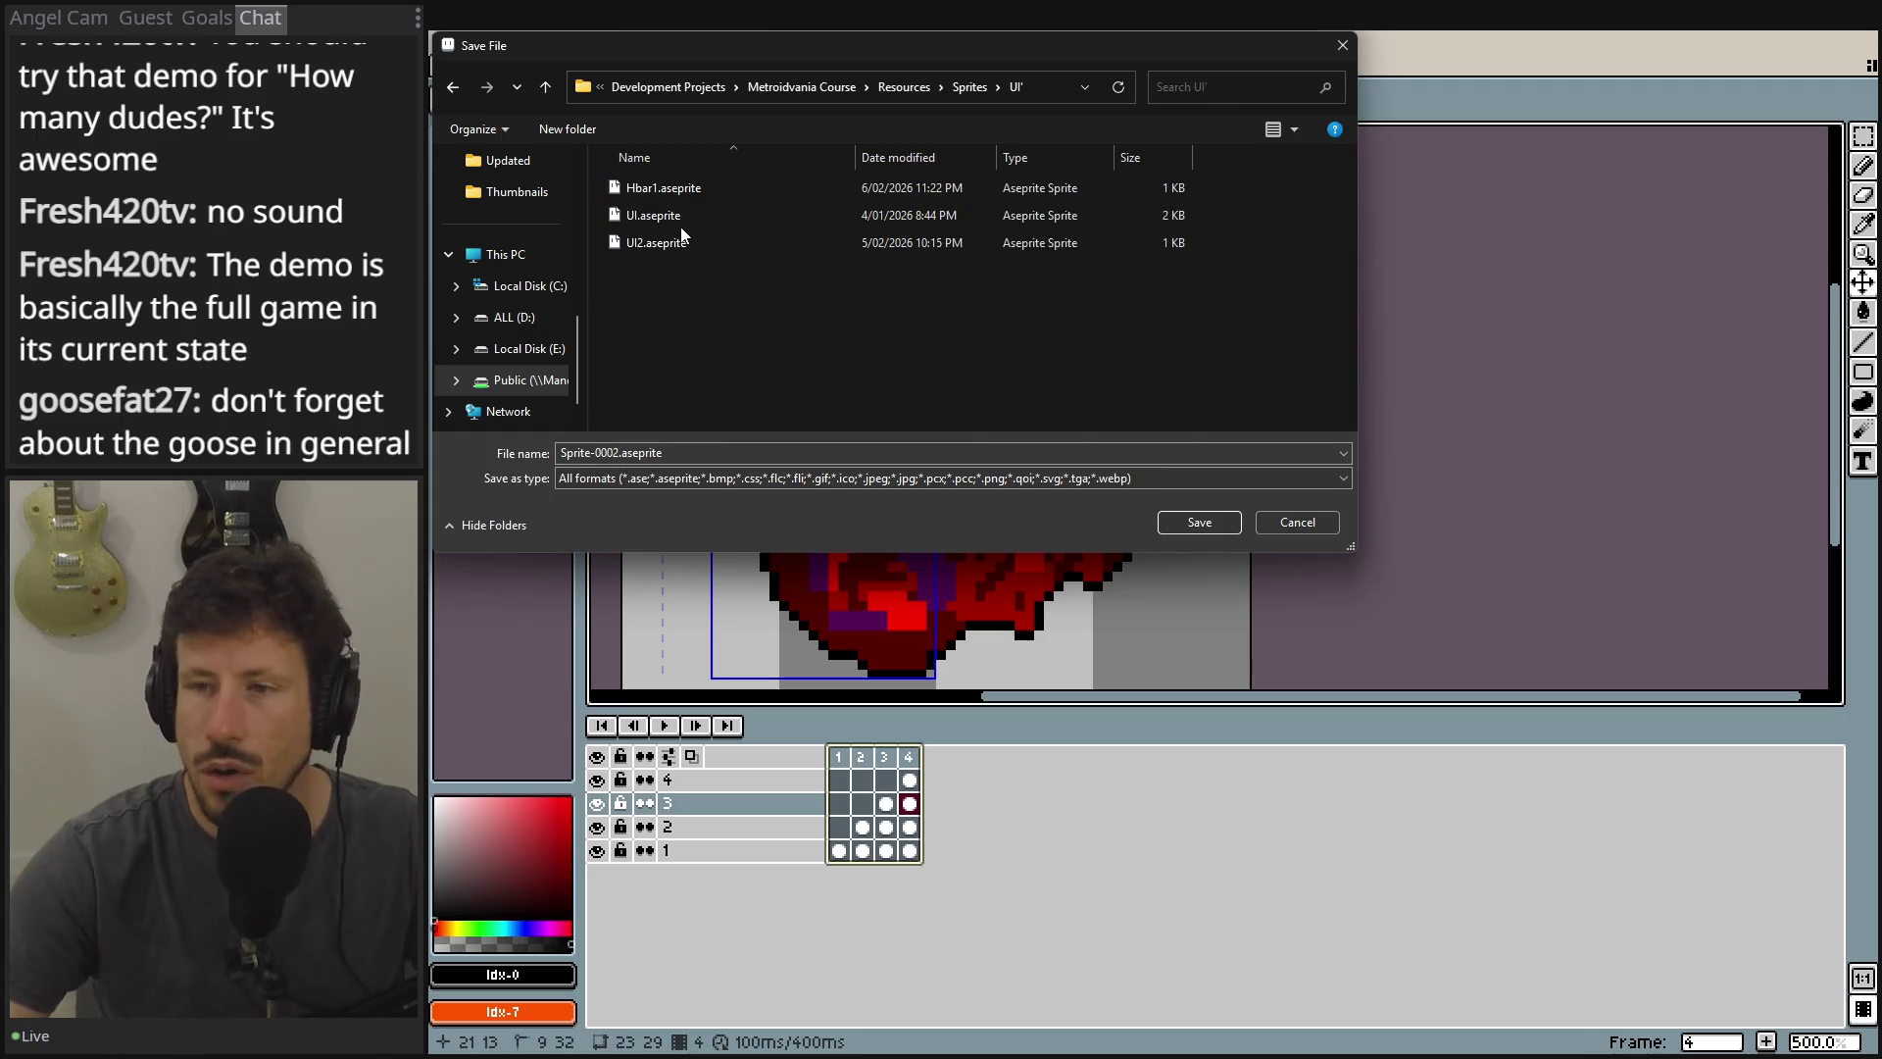
{"action": "left_click_drag", "start_coordinate": [898, 51], "coordinate": [1129, 149]}
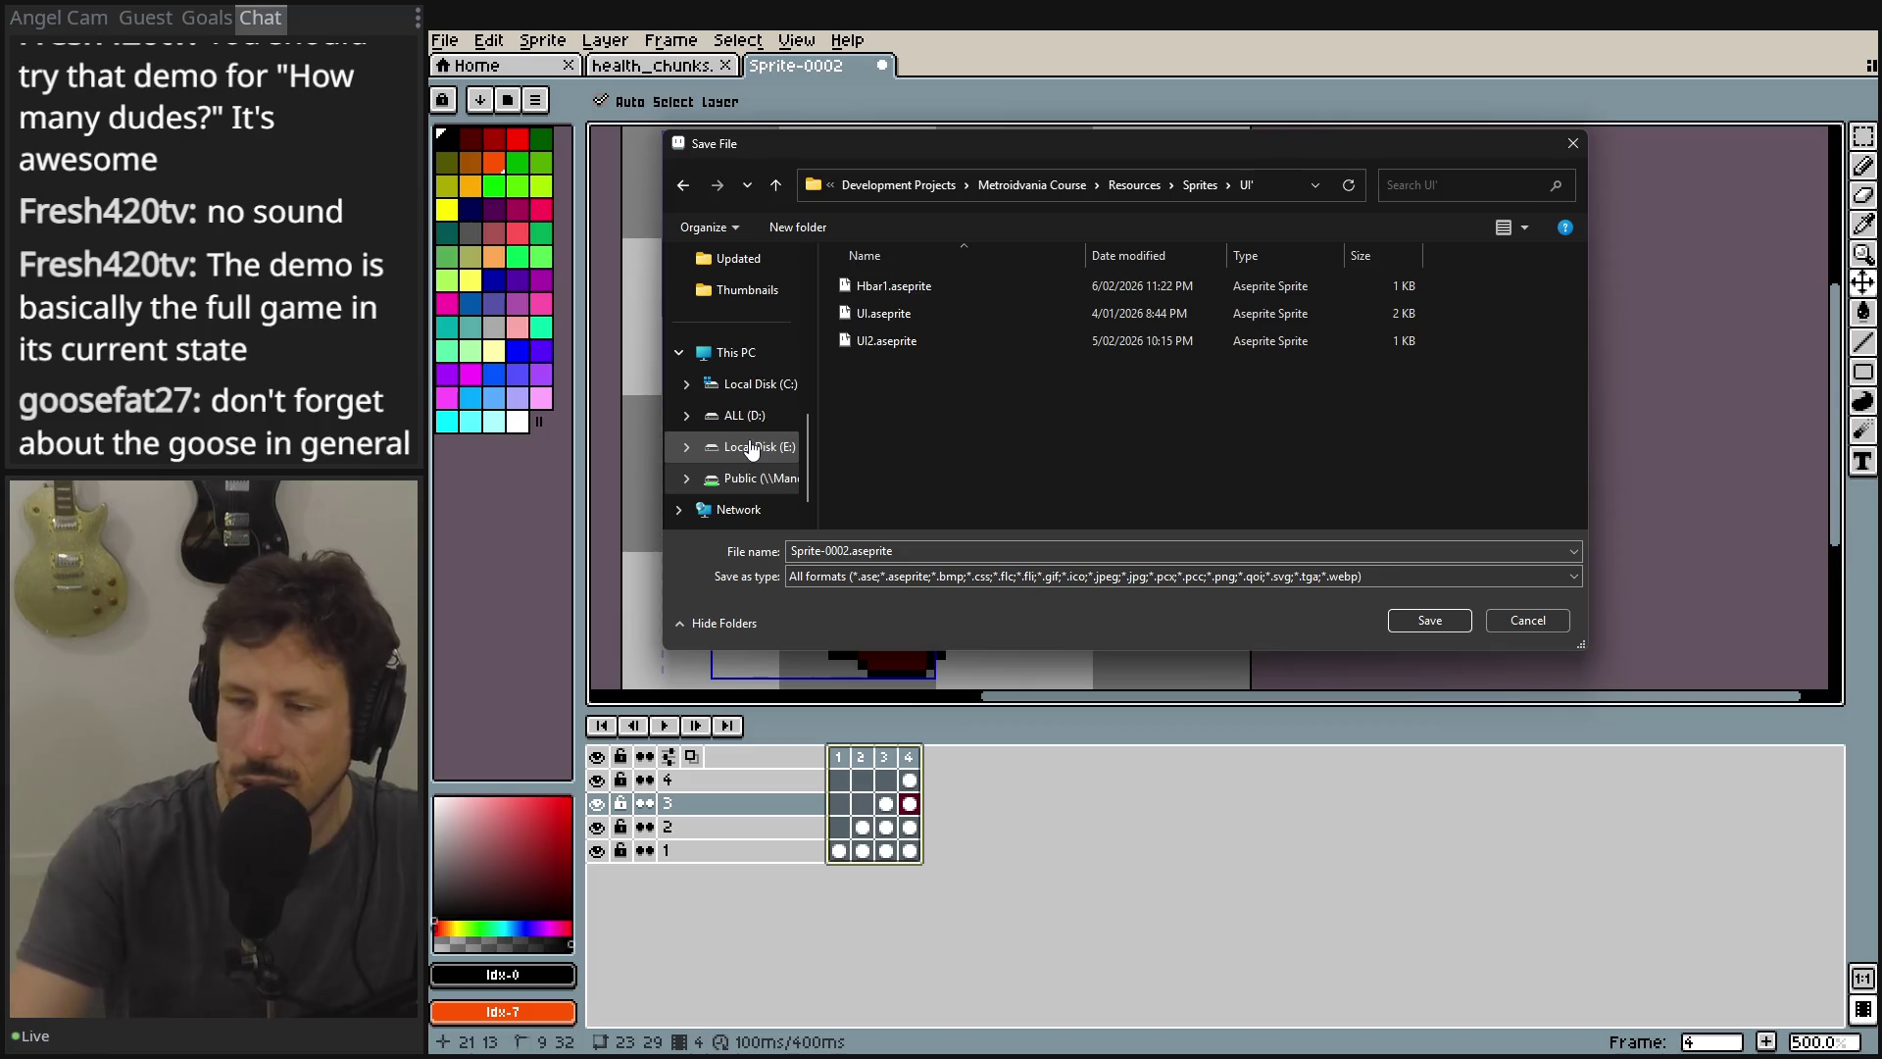
Clear the default file name down to .aseprite and switch to the browser.
{"action": "double_click", "coordinate": [846, 551]}
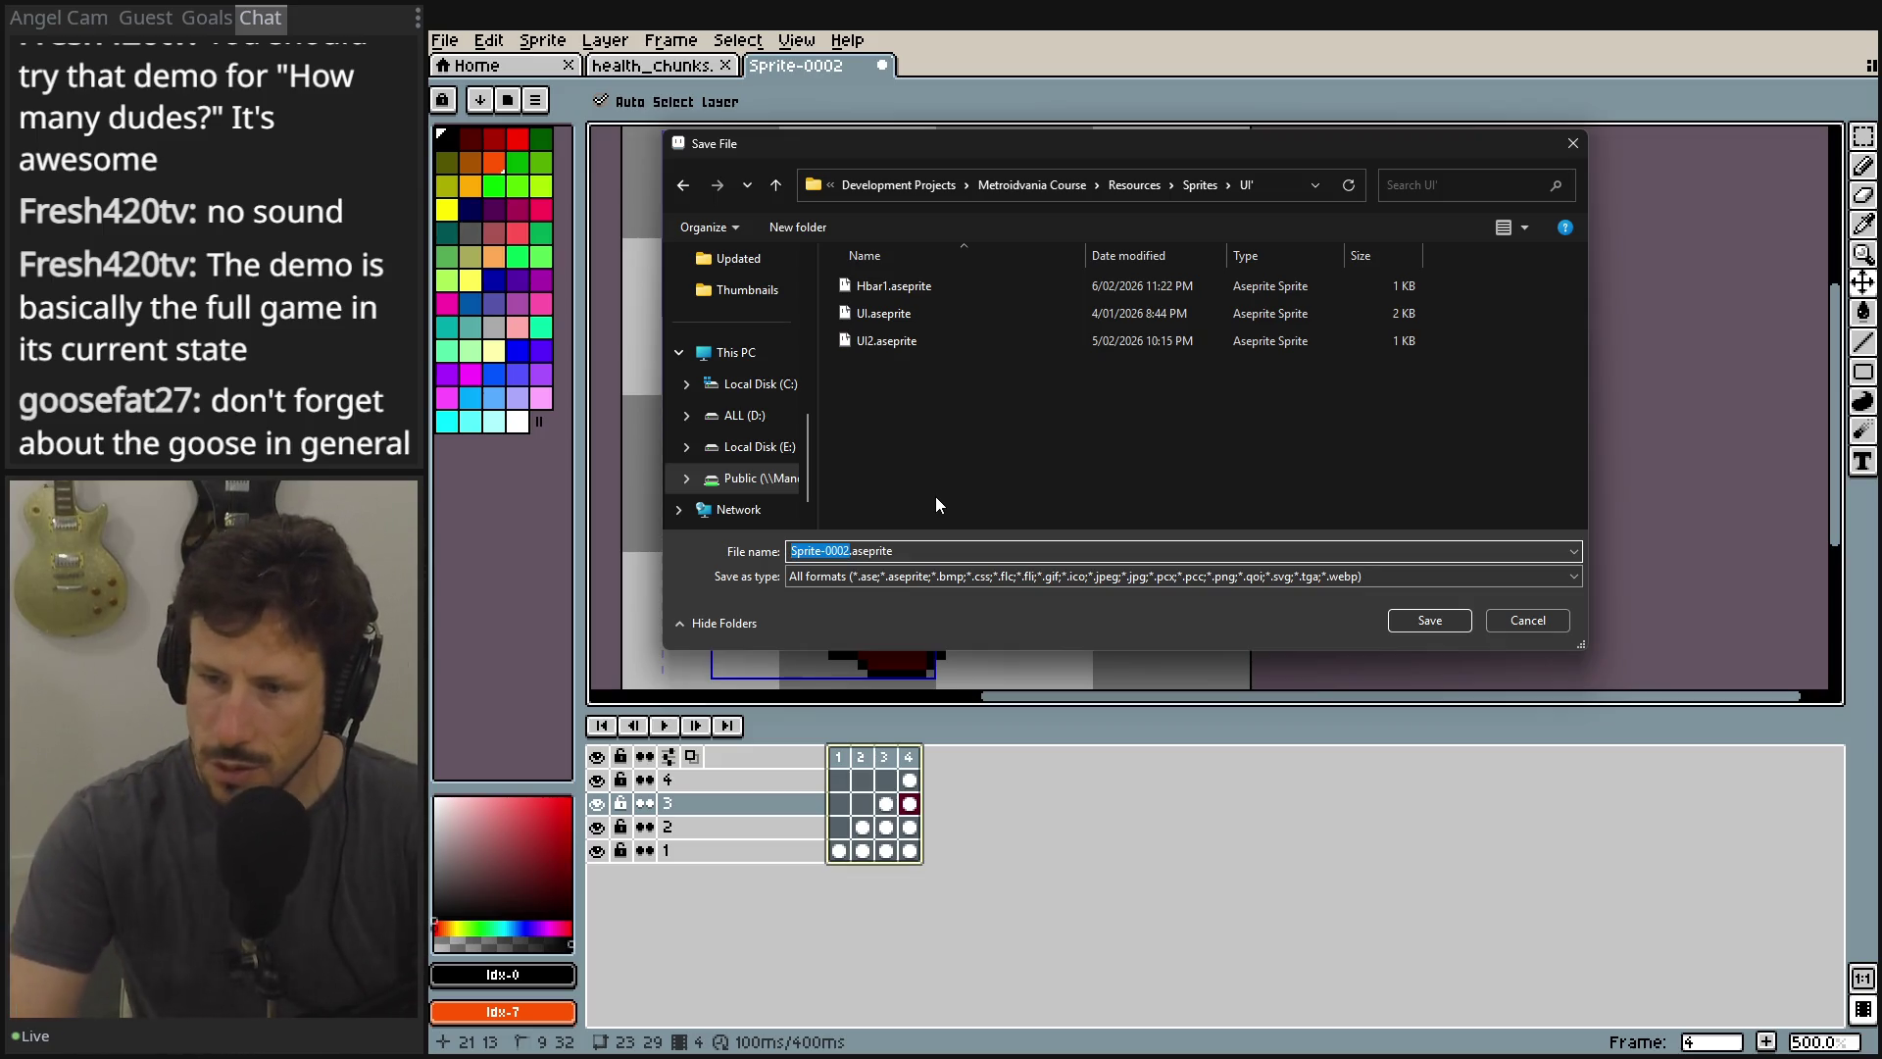
{"action": "key", "text": "BackSpace"}
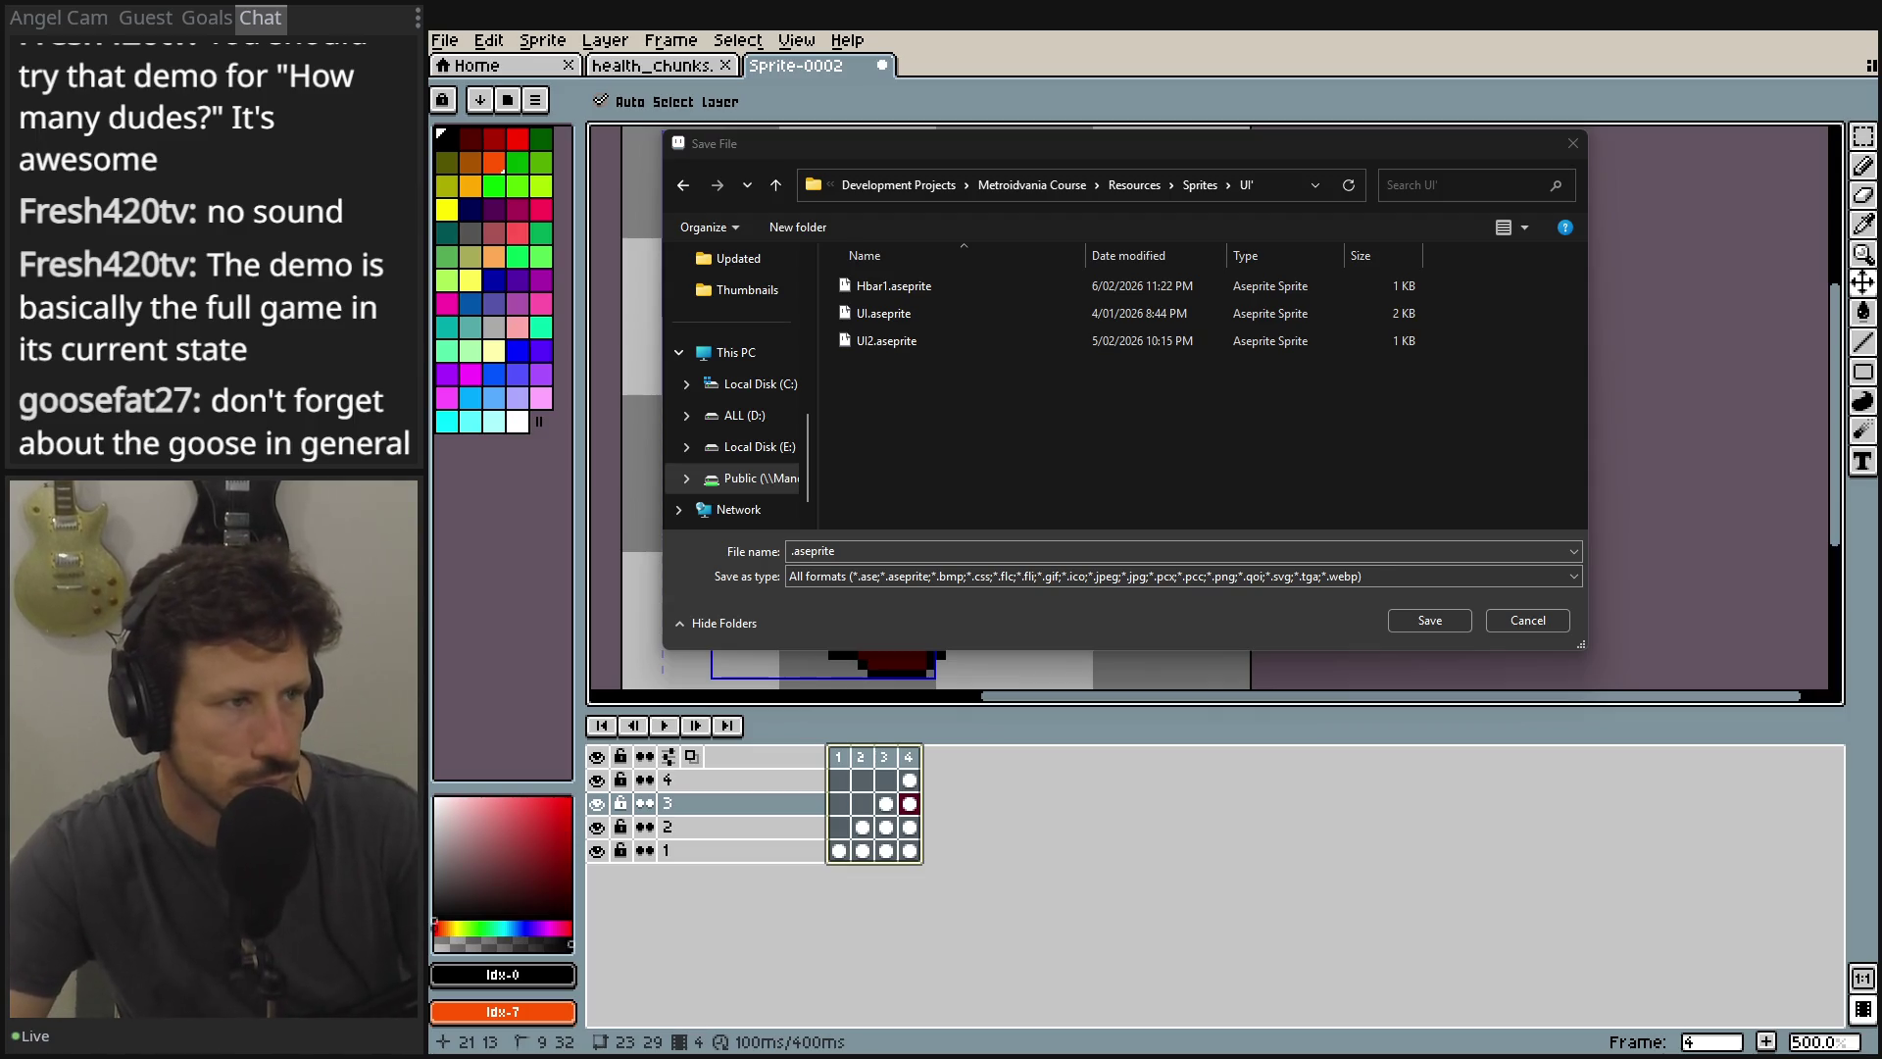
{"action": "key", "text": "alt+Tab"}
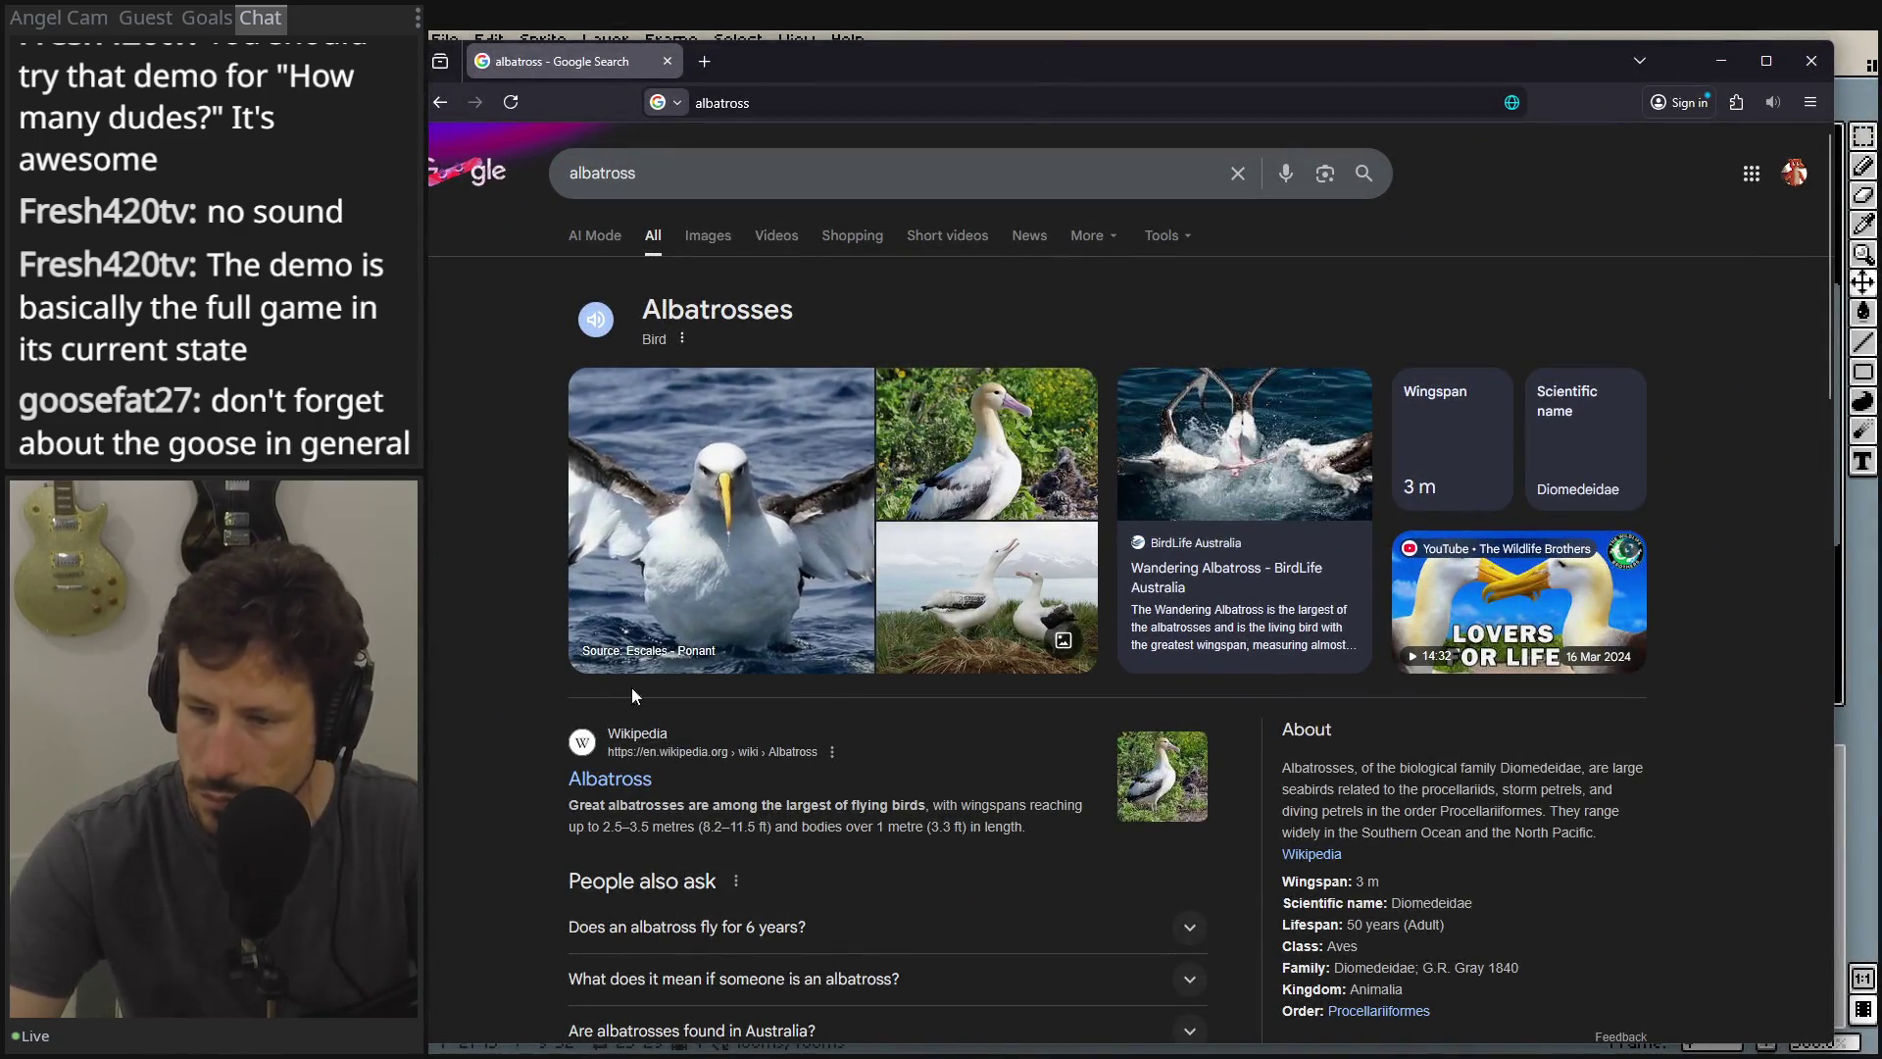
Show Google image results for 'albatross' and scroll through the photo grid.
{"action": "left_click", "coordinate": [708, 235]}
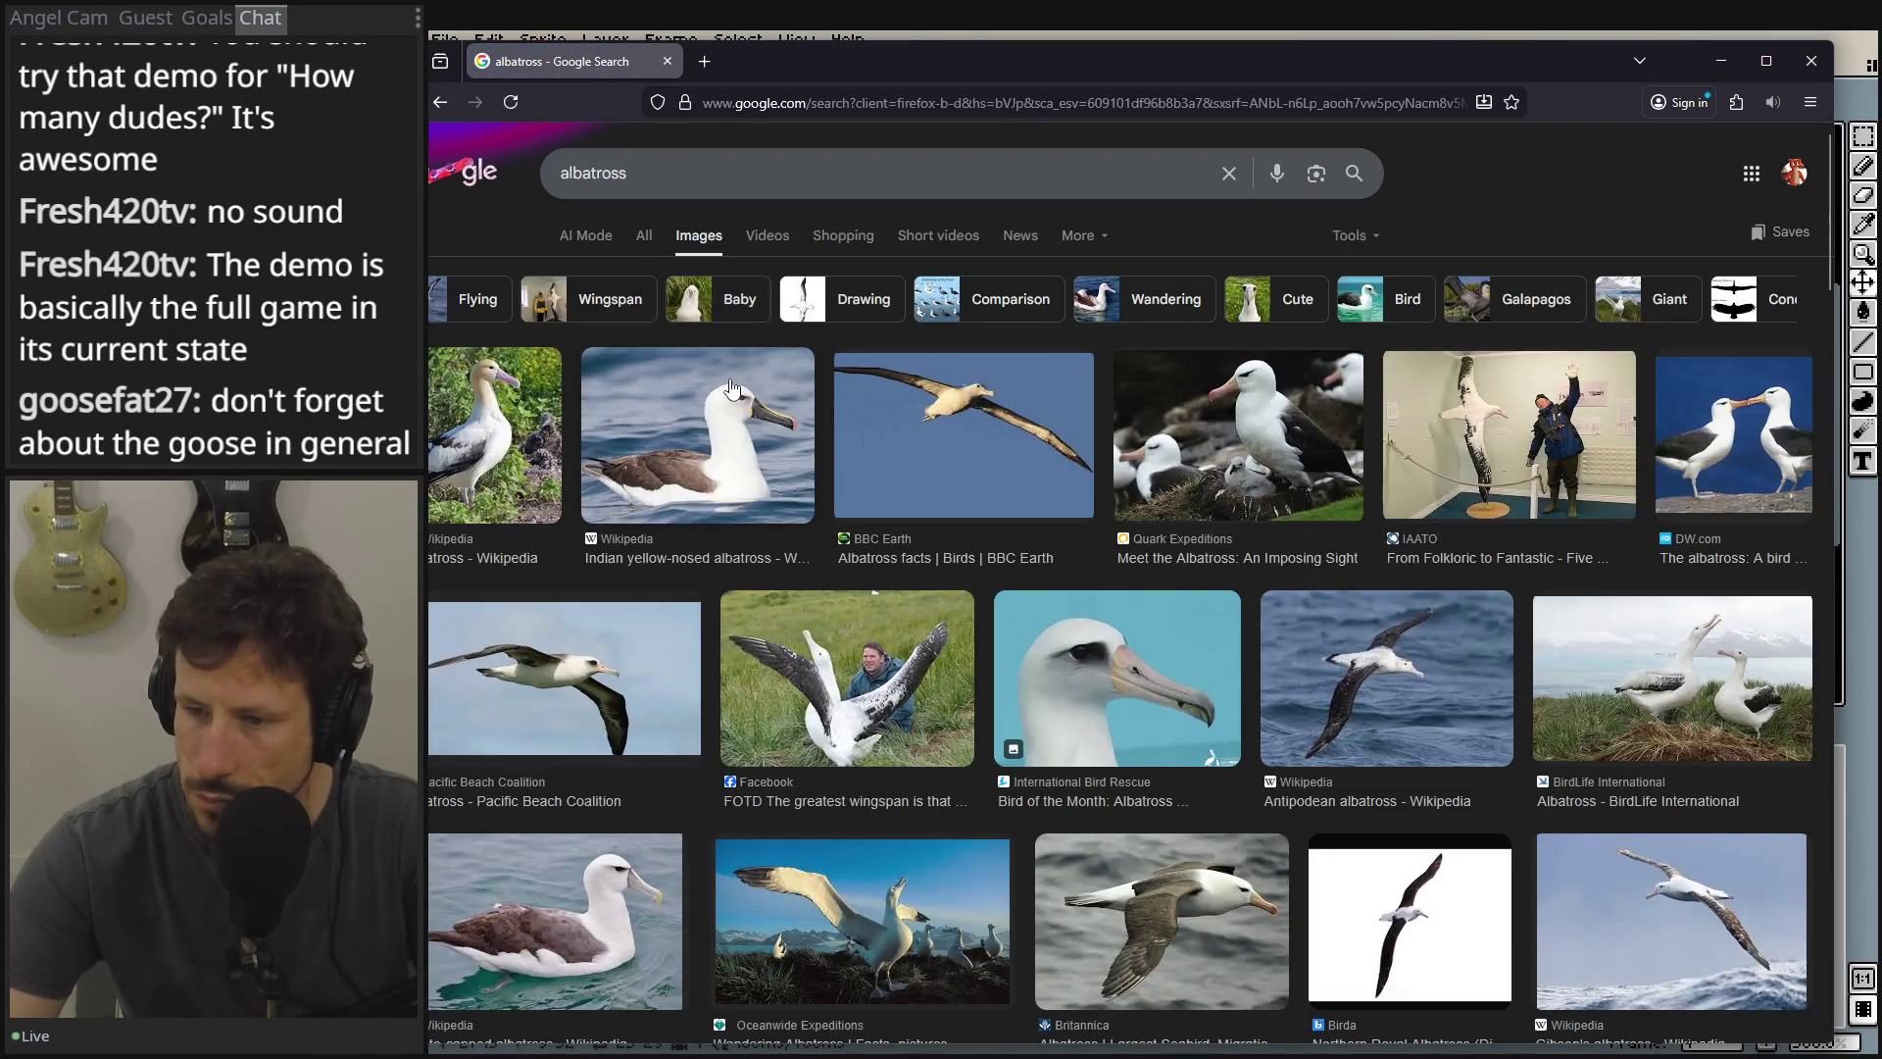
{"action": "scroll", "coordinate": [809, 638], "scroll_direction": "down", "scroll_amount": 1}
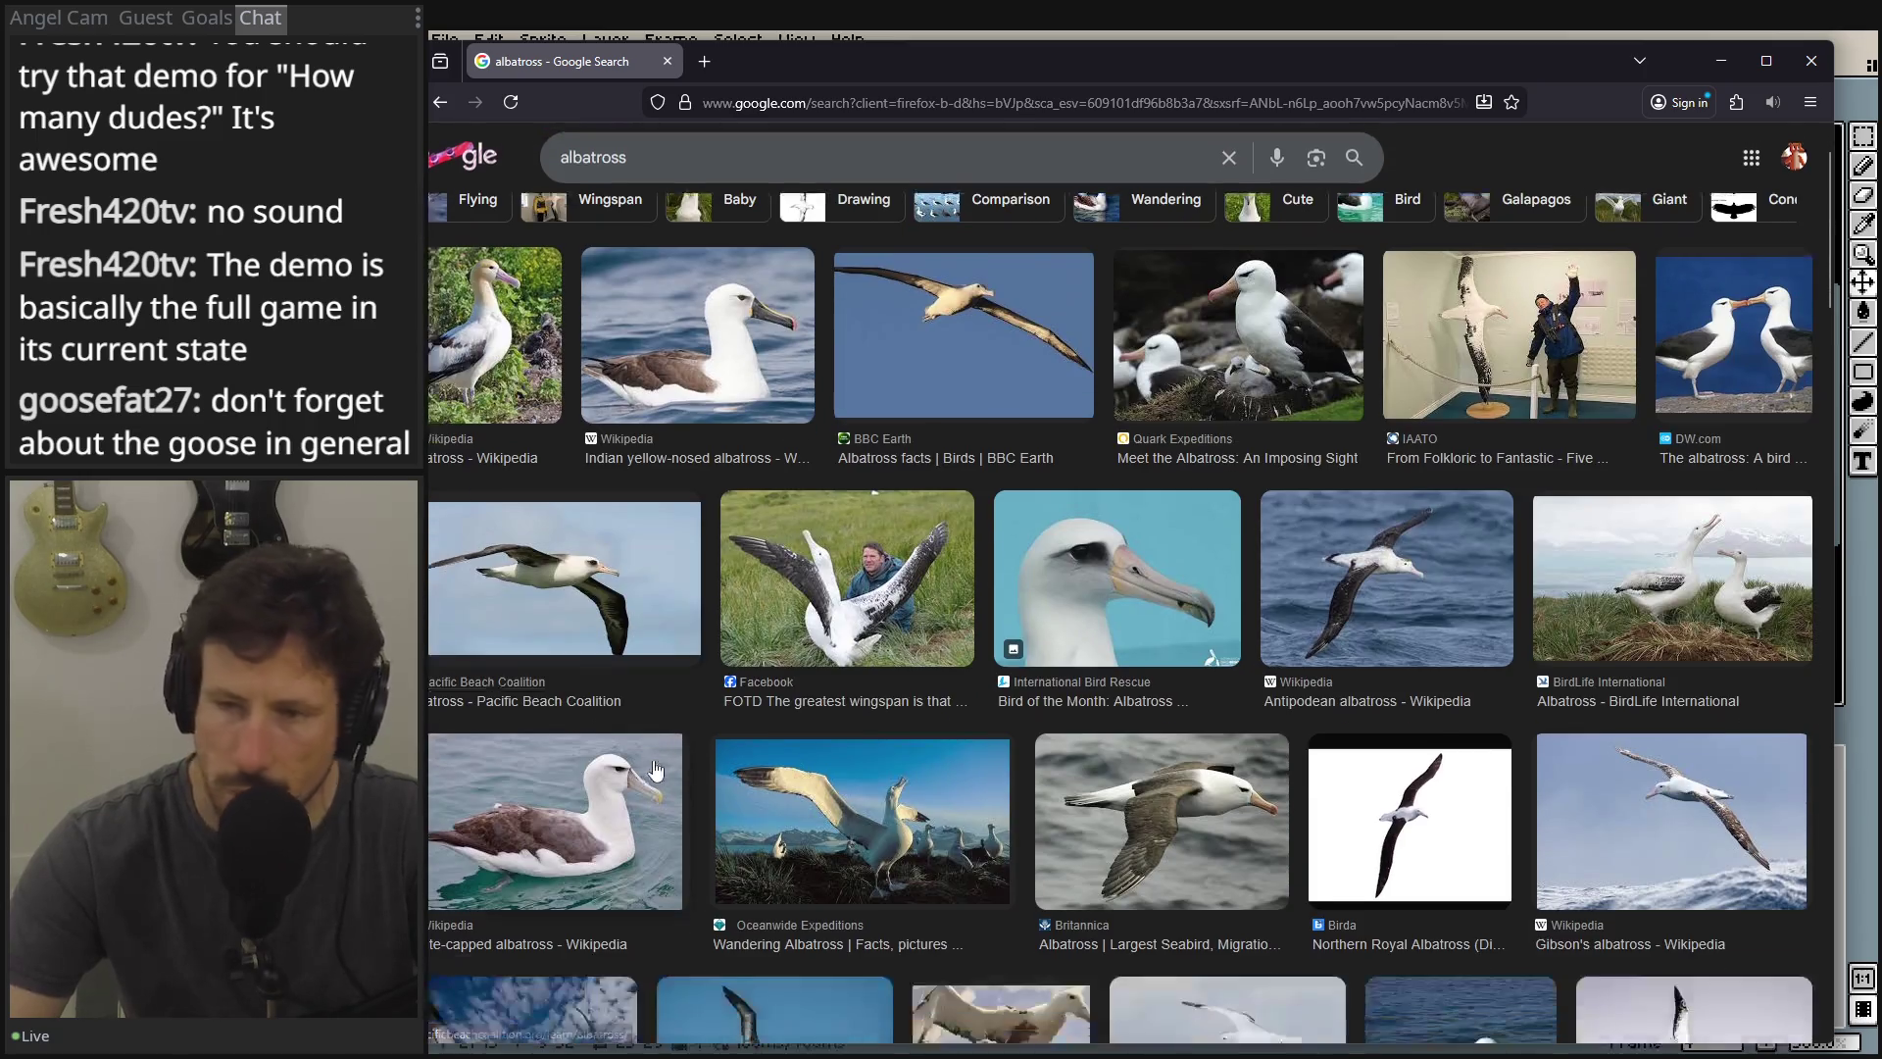
{"action": "scroll", "coordinate": [956, 586], "scroll_direction": "down", "scroll_amount": 2}
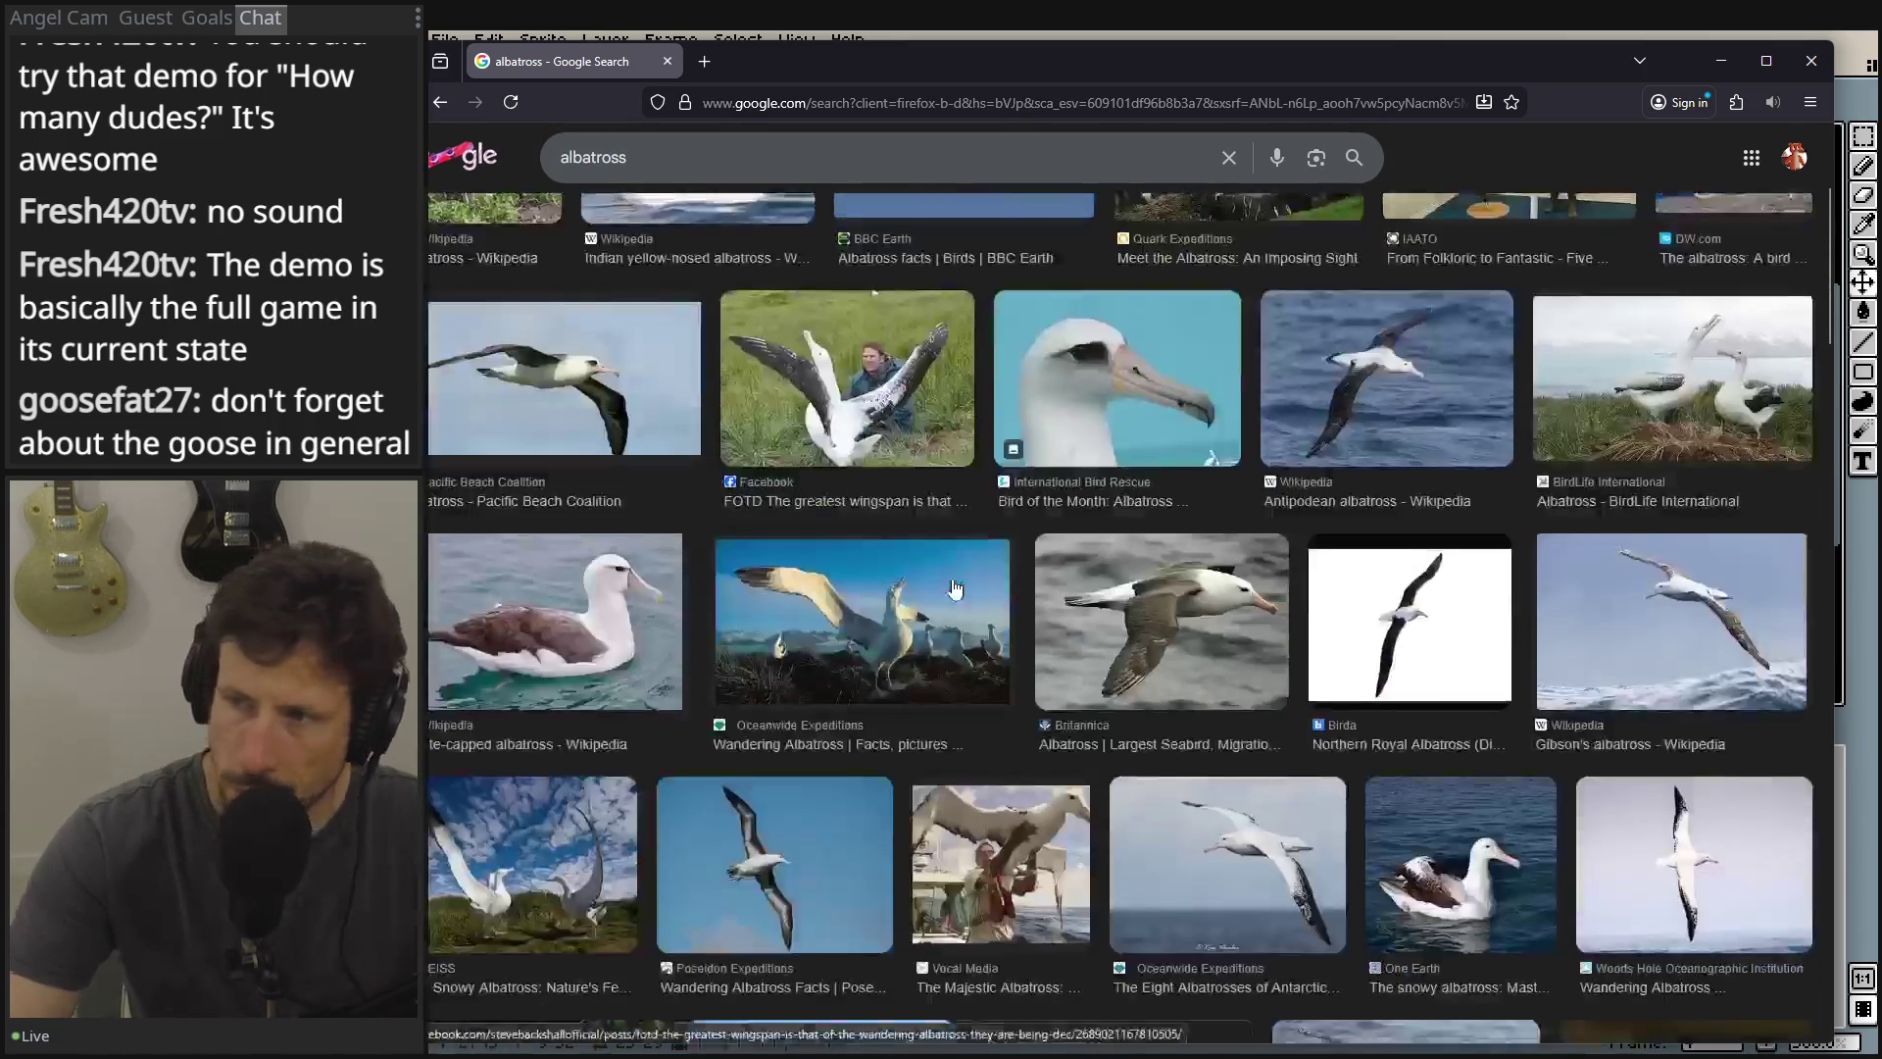